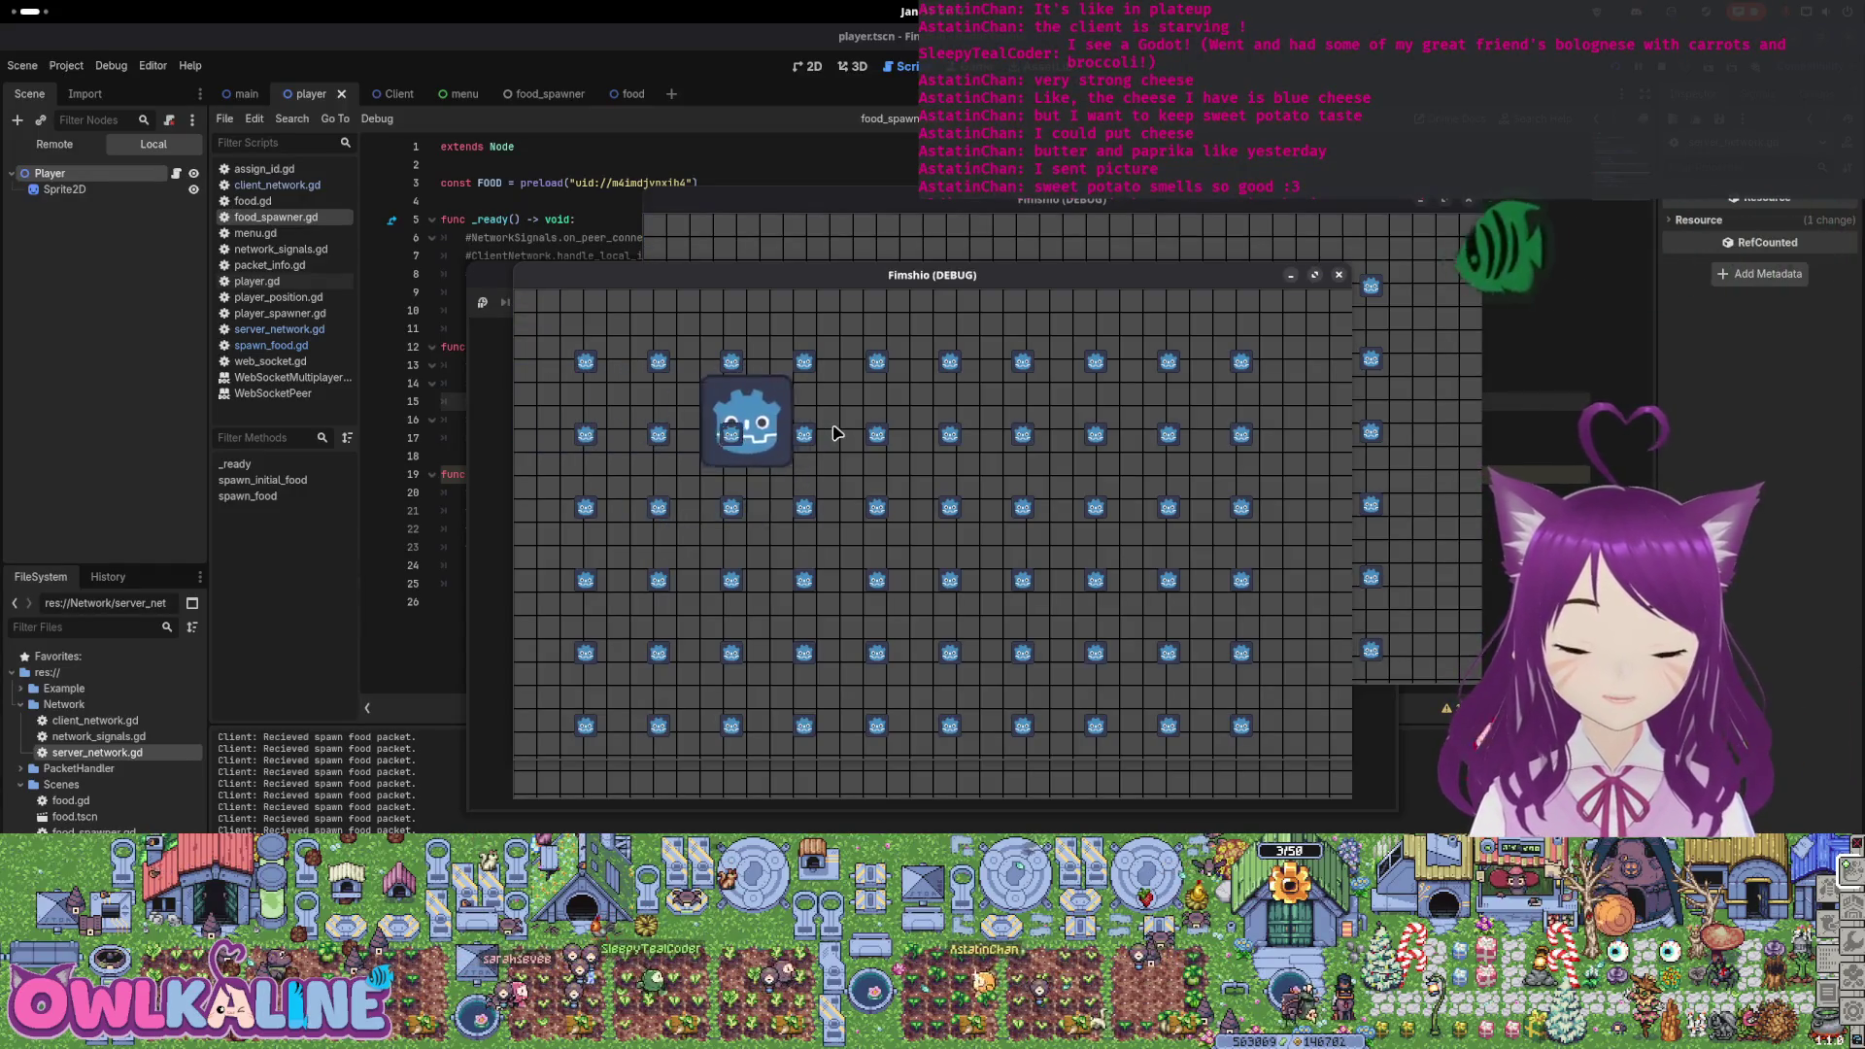
# Steer the player around the food grid with the arrow keys, then stop the game with F8.
pyautogui.press('Down')
pyautogui.press('Right')
pyautogui.press('Right')
pyautogui.press('Up')
pyautogui.press('Right')
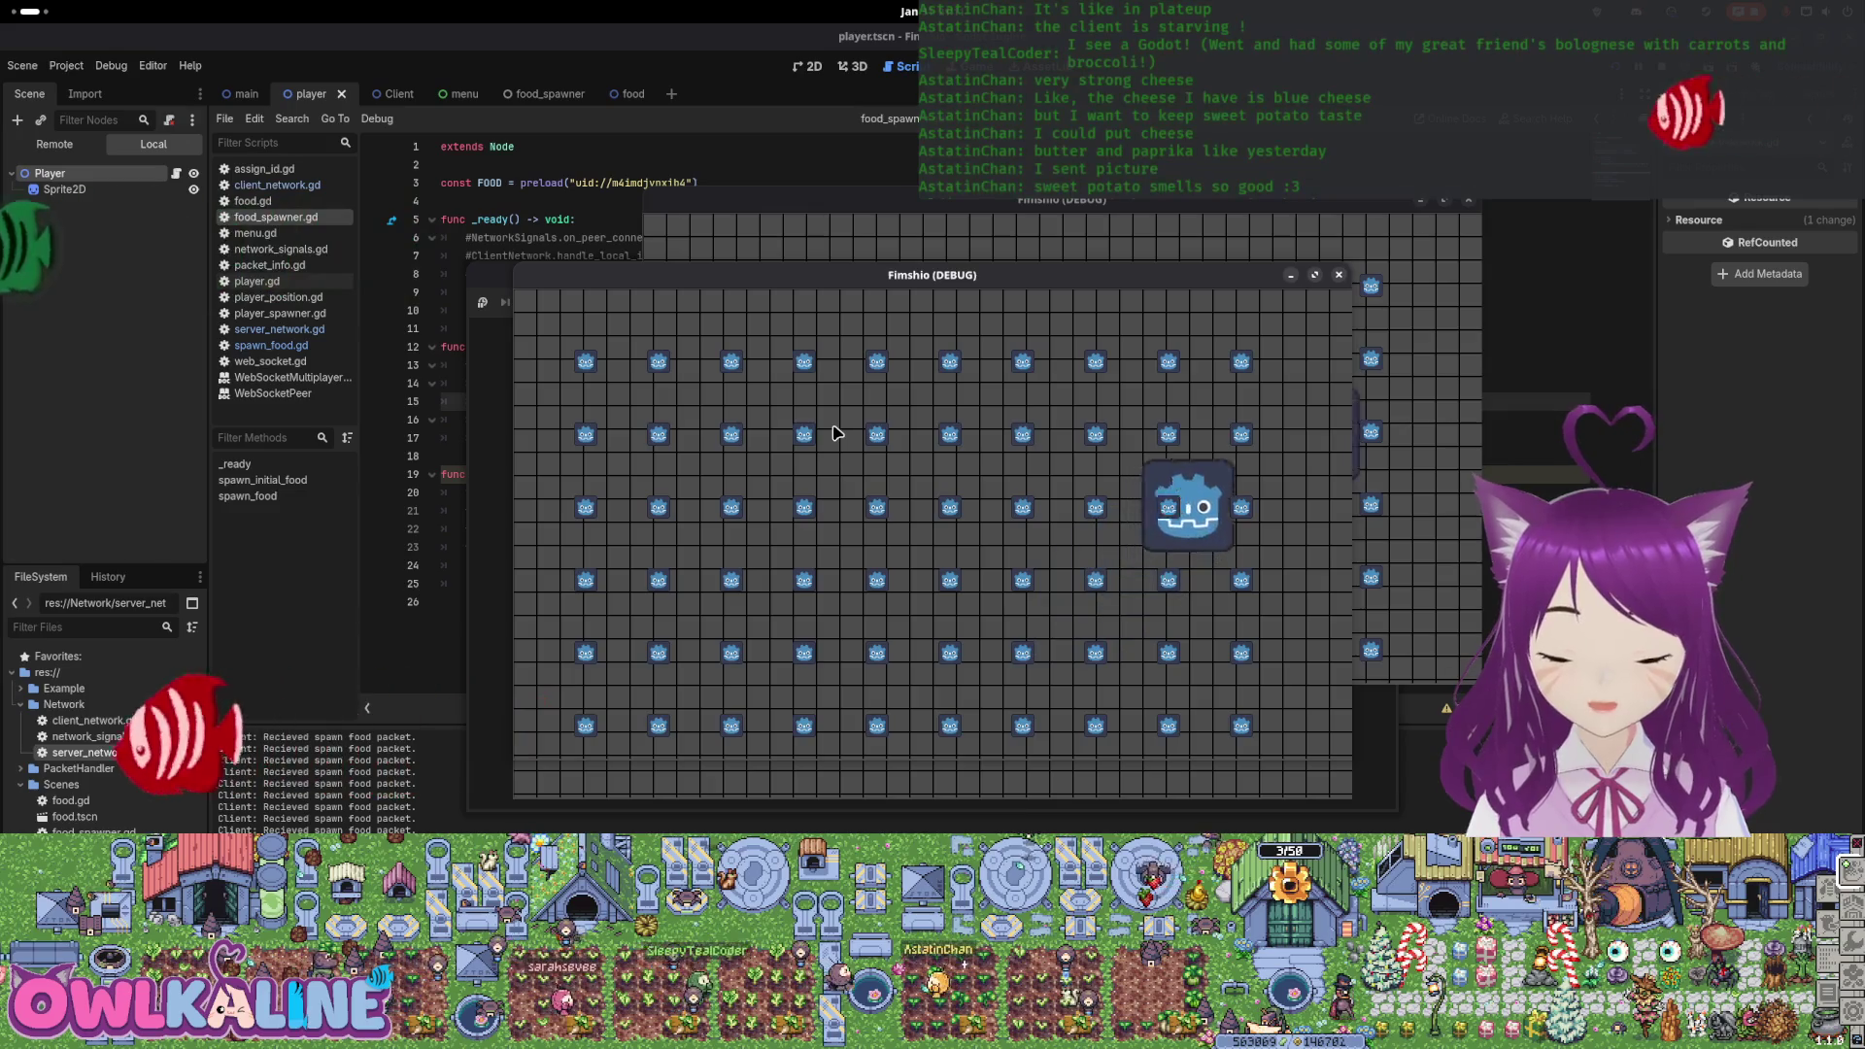
pyautogui.press('Up')
pyautogui.press('Left')
pyautogui.press('Left')
pyautogui.press('Down')
pyautogui.press('Up')
pyautogui.press('Right')
pyautogui.press('Up')
pyautogui.press('Left')
pyautogui.press('Down')
pyautogui.press('Left')
pyautogui.press('Left')
pyautogui.press('Up')
pyautogui.press('Right')
pyautogui.press('Down')
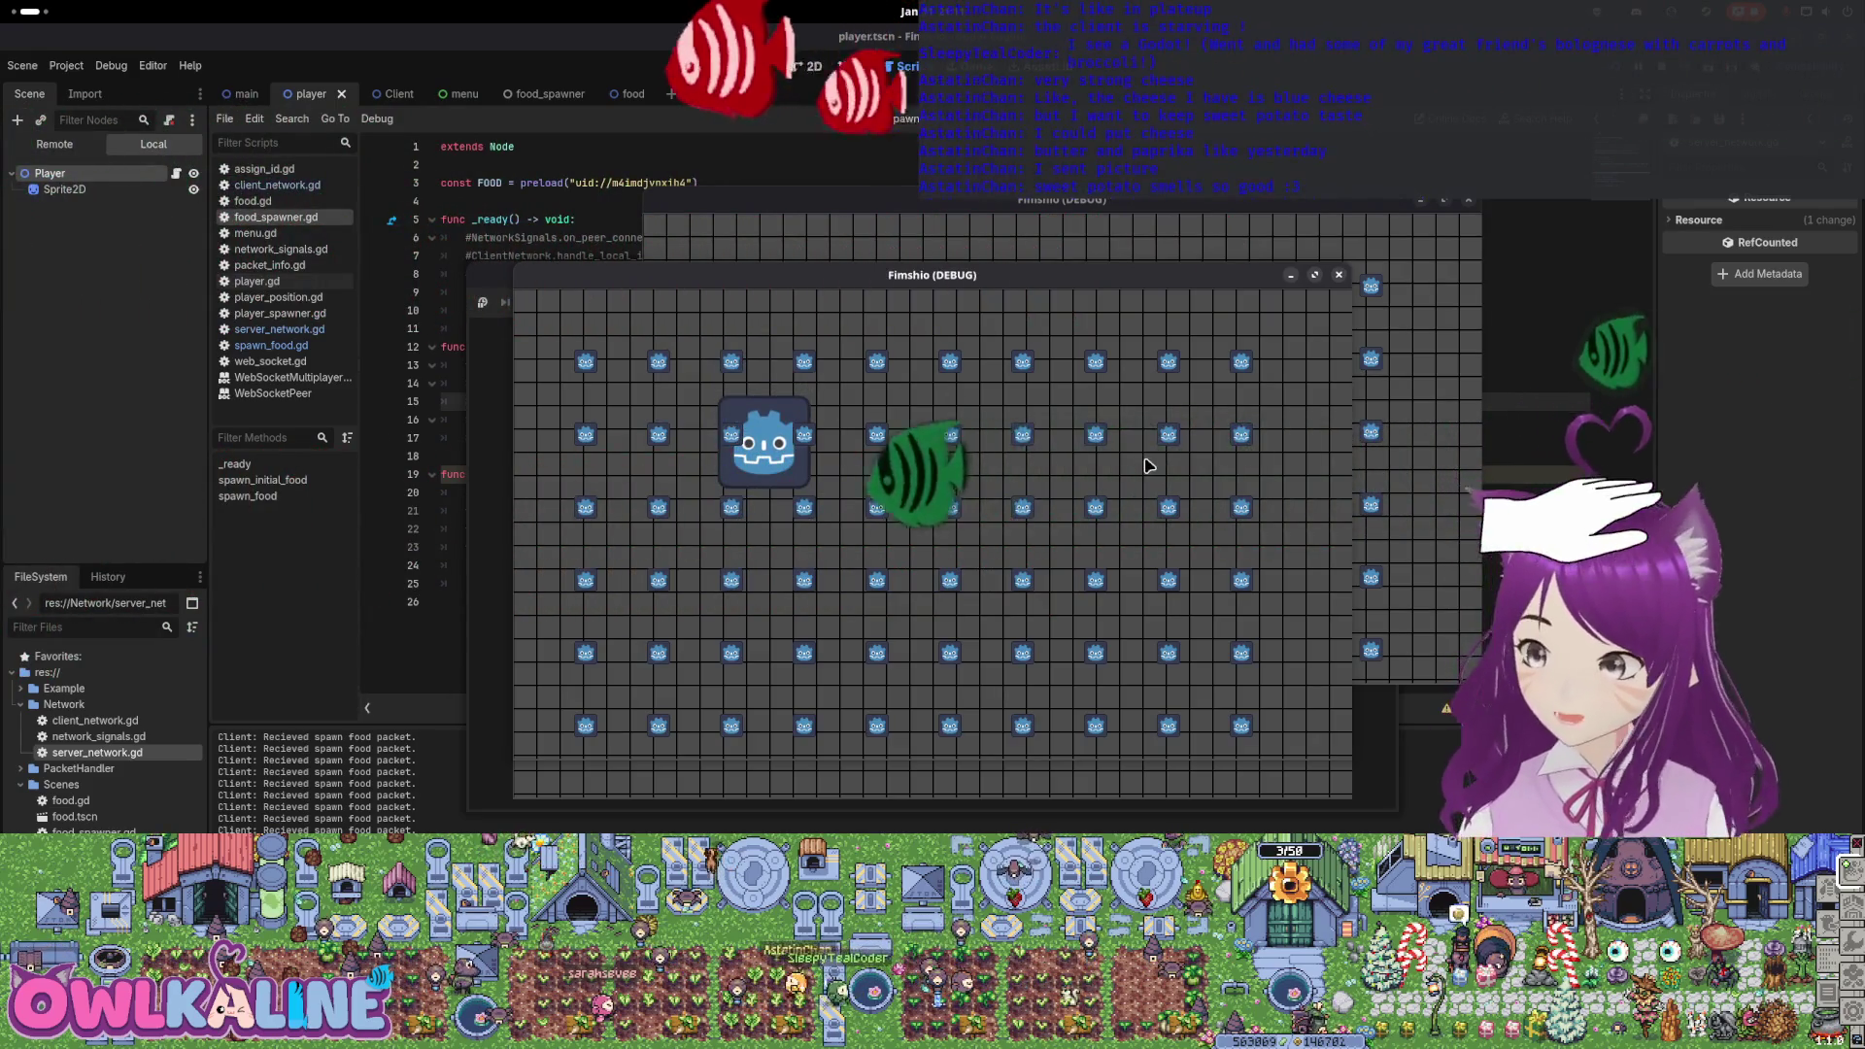
pyautogui.press('F8')
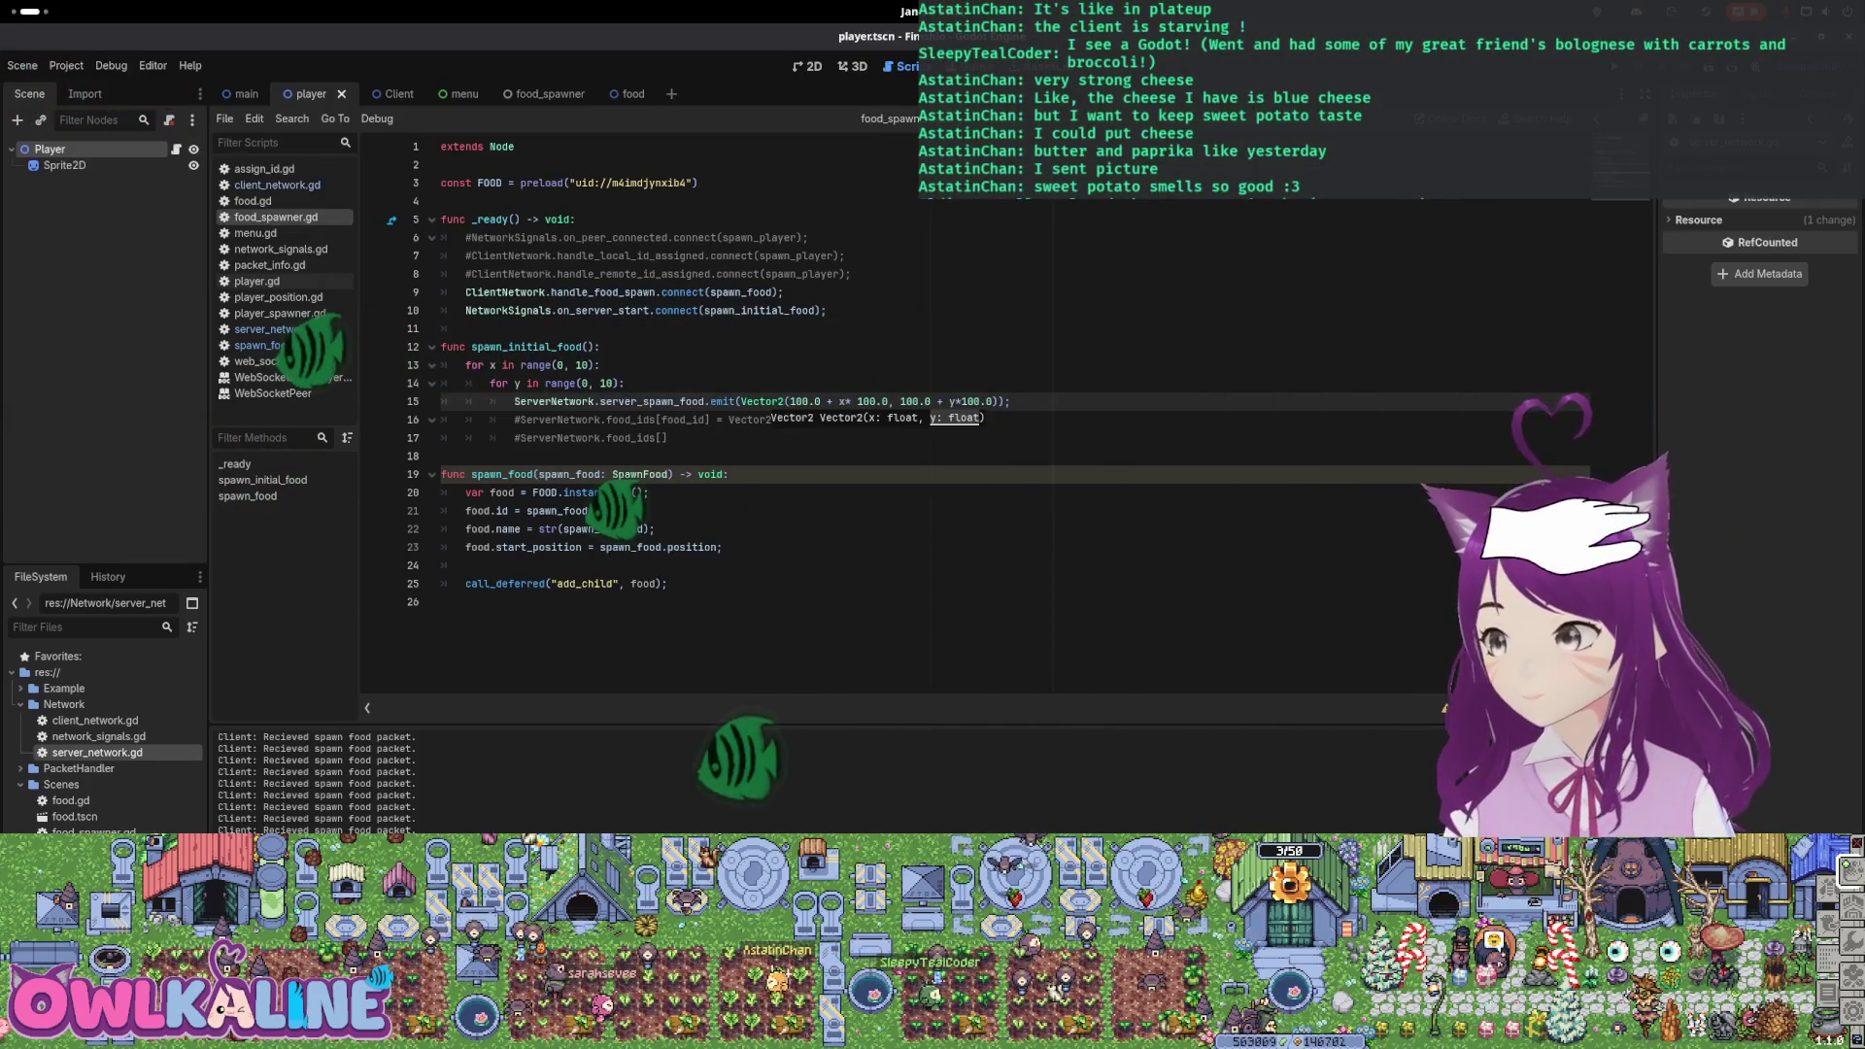
# Save main.tscn, run the project and start the first game instance as Server.
pyautogui.hotkey('alt', 'Tab')
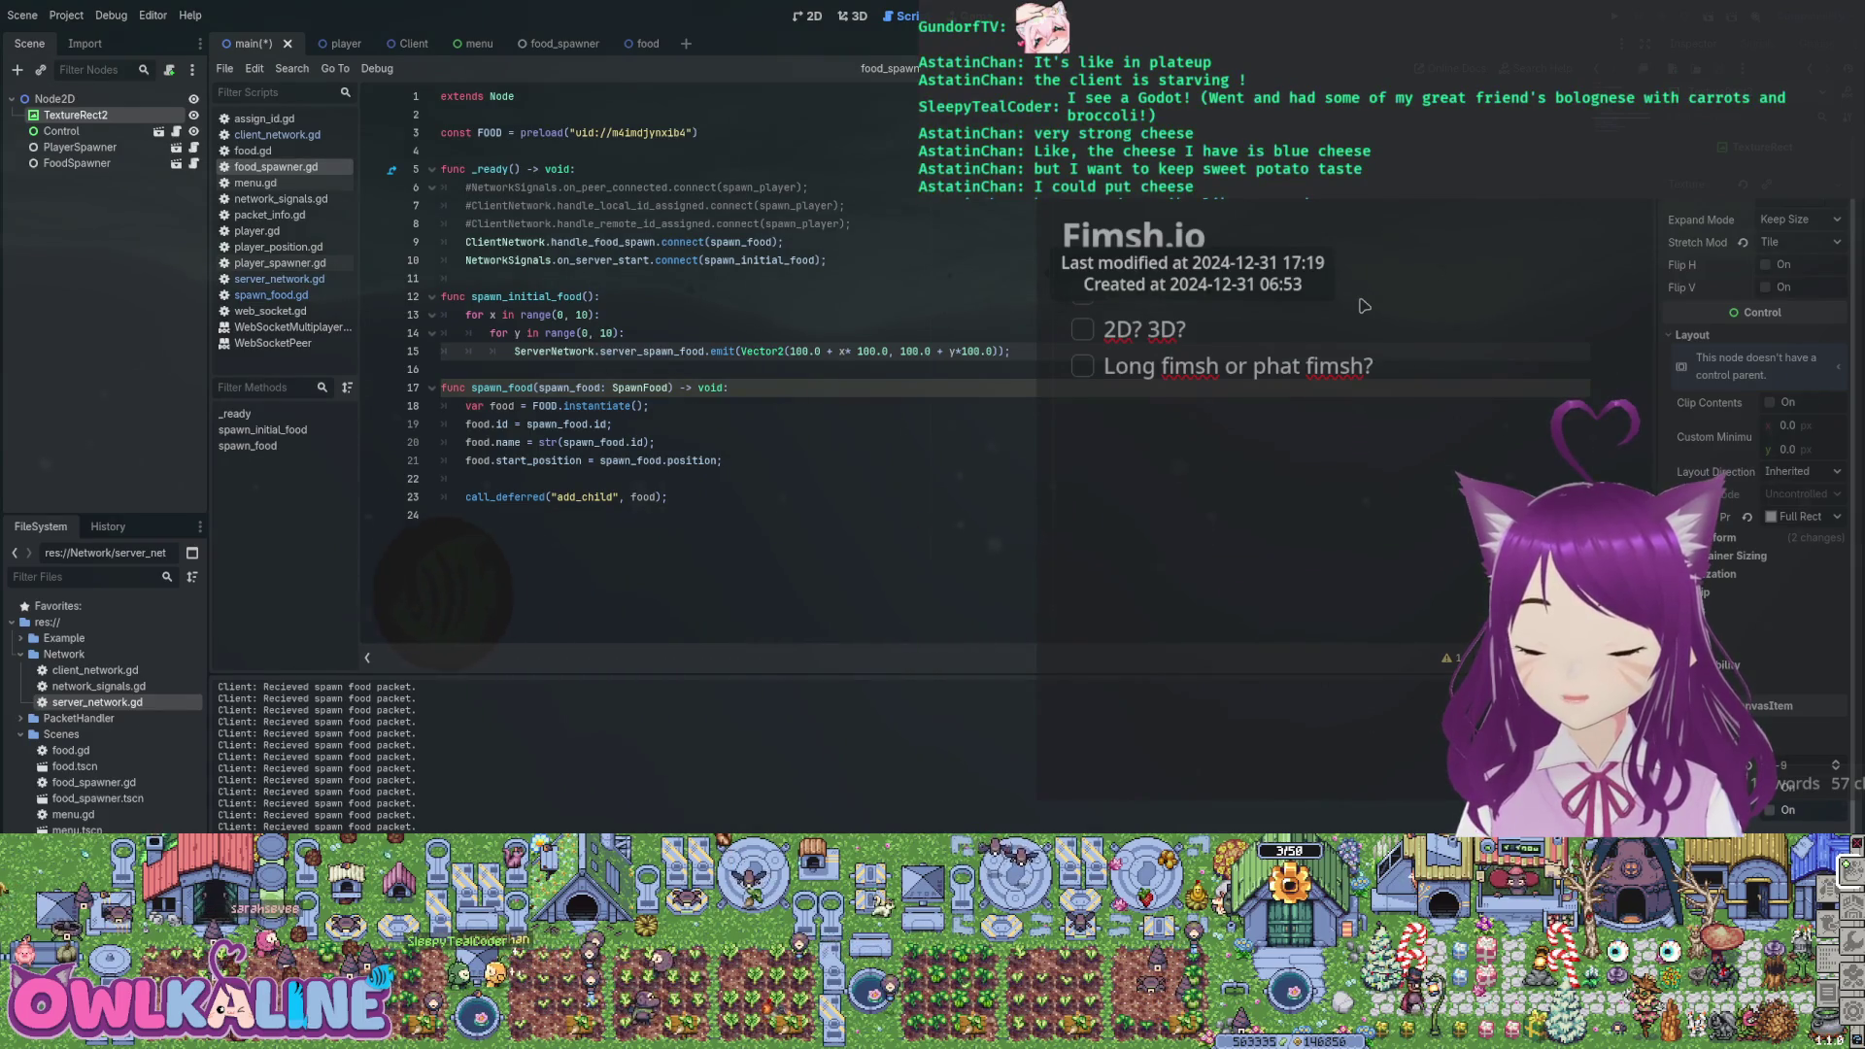
pyautogui.hotkey('ctrl', 's')
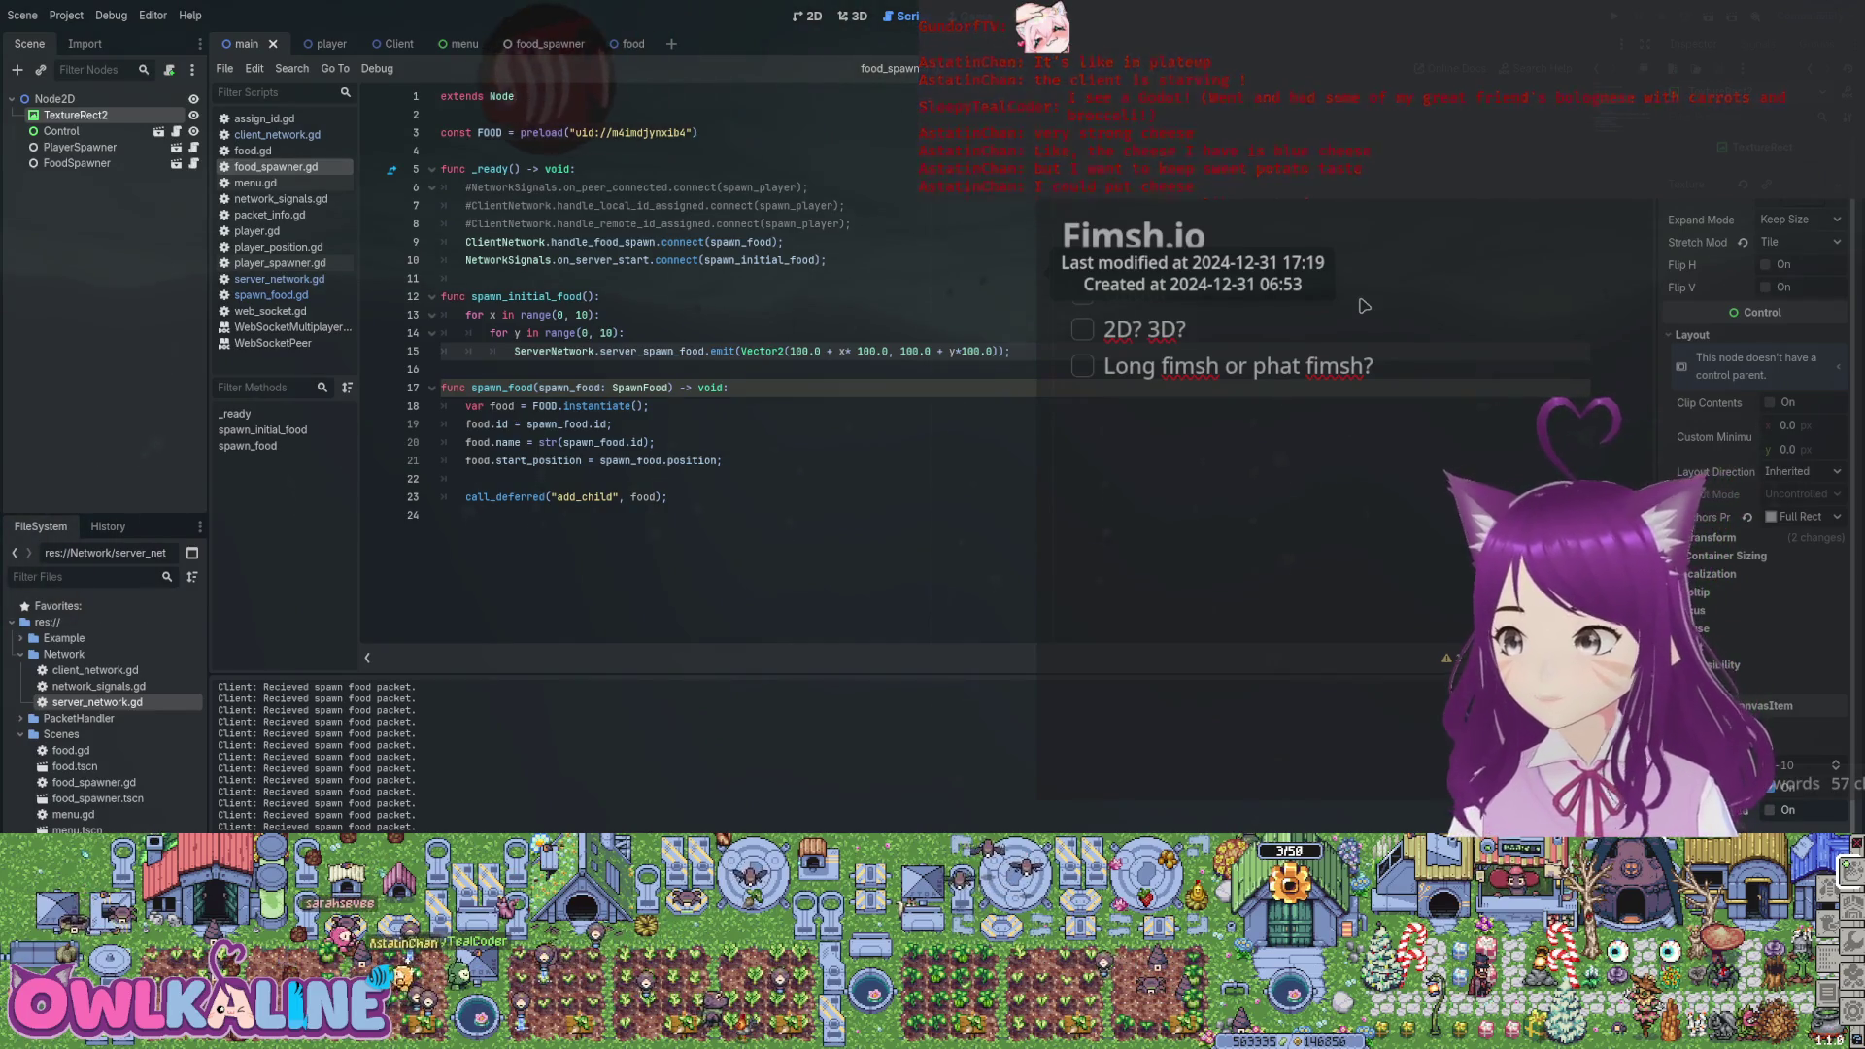
pyautogui.press('F5')
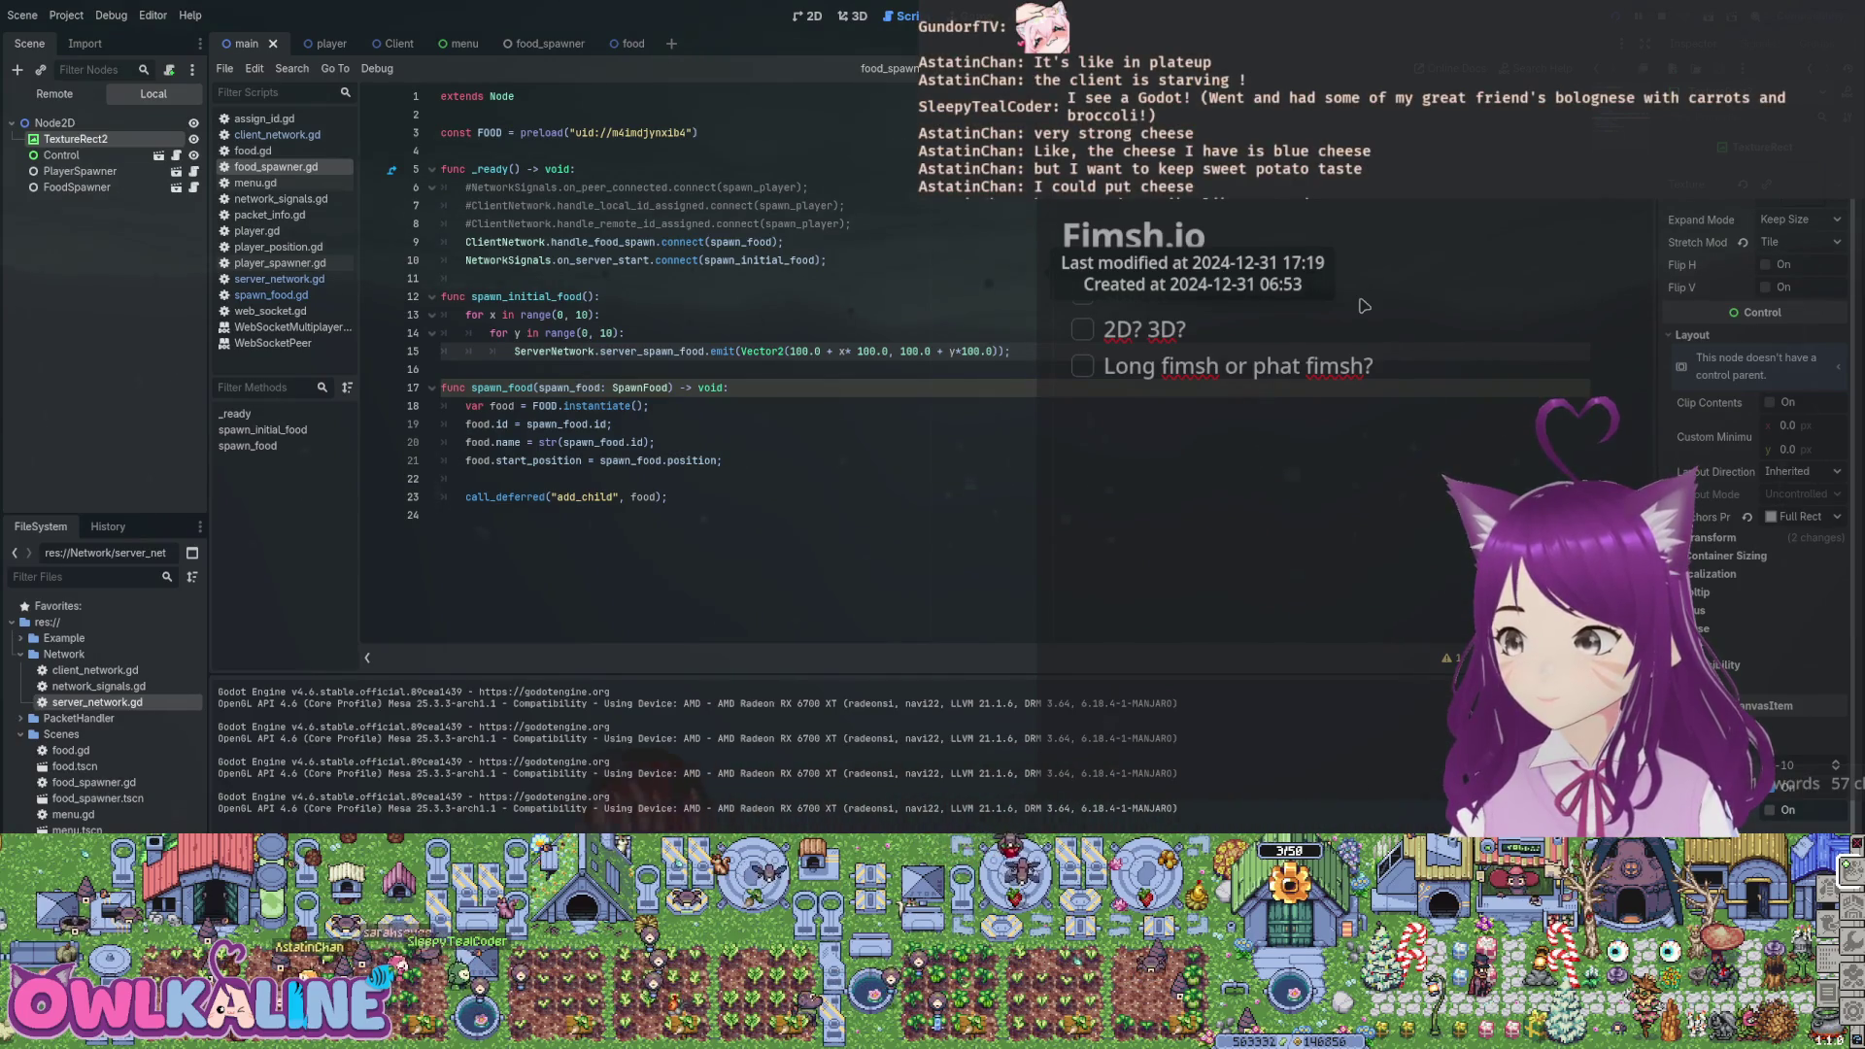
pyautogui.click(526, 361)
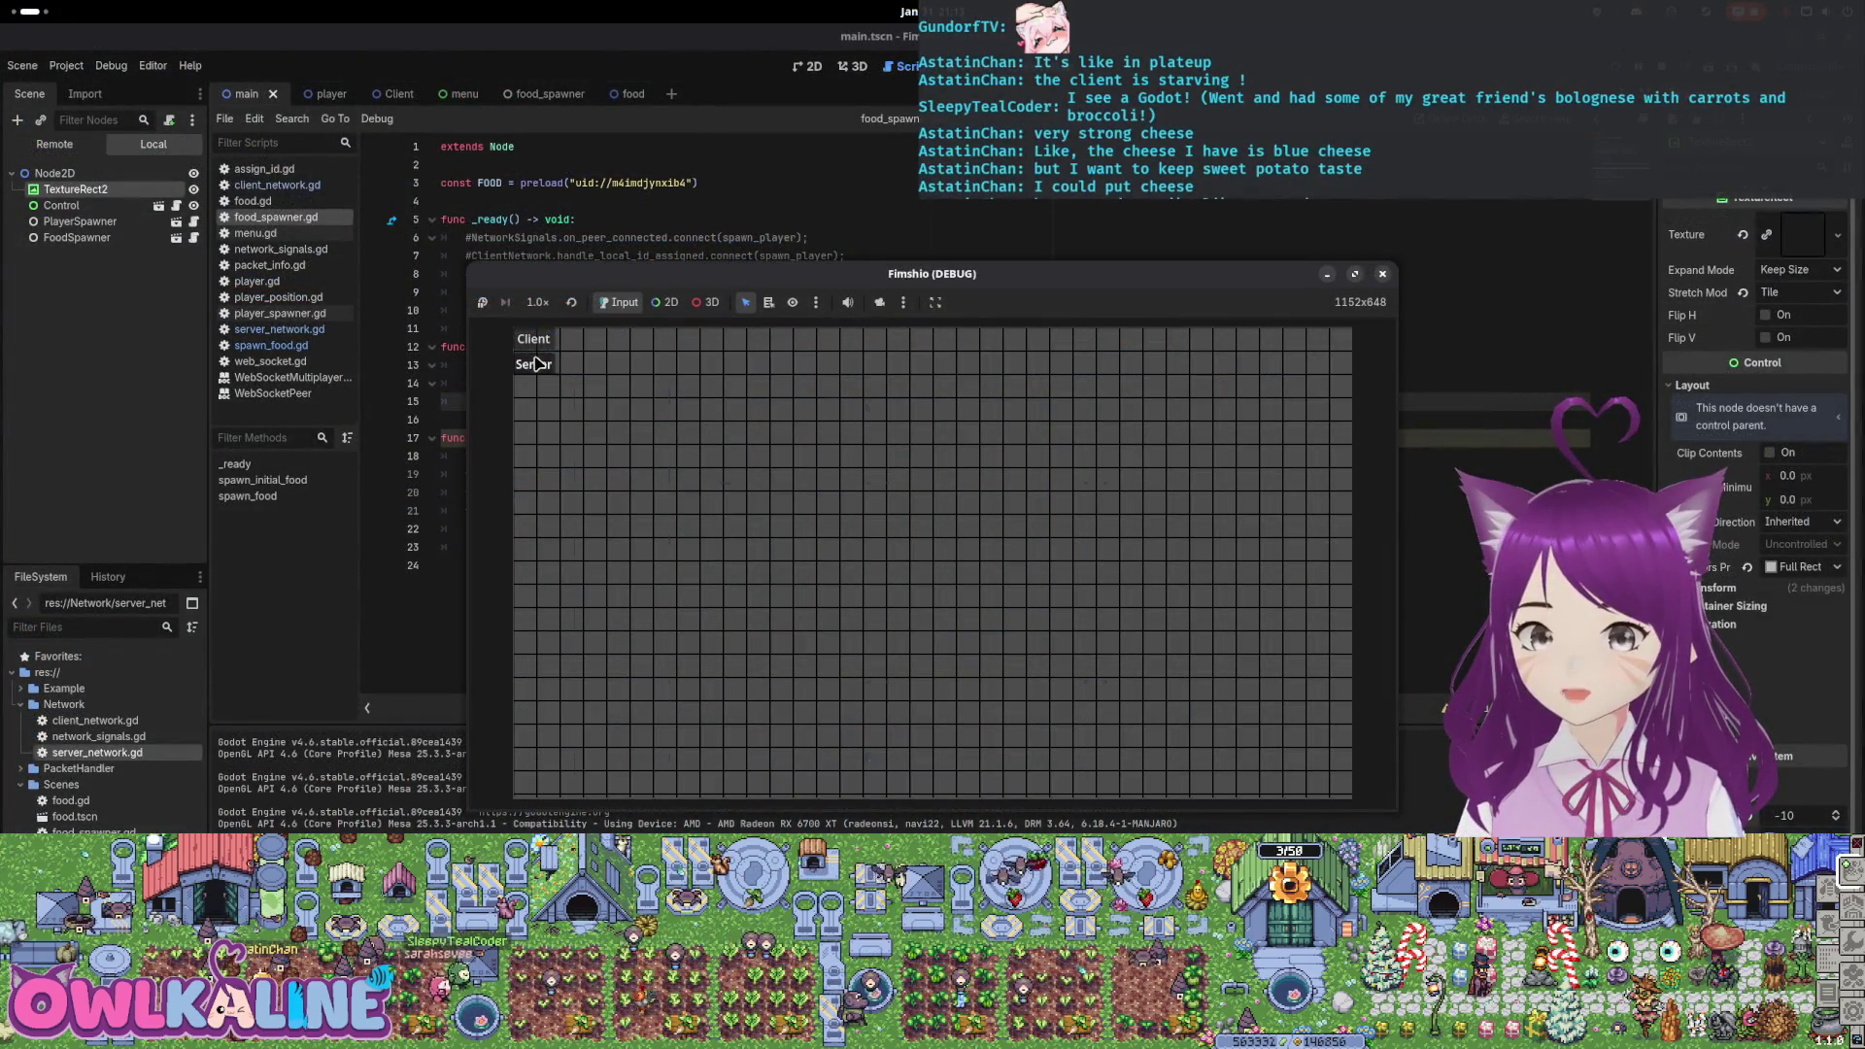
# Move the server window aside, start a second instance as Client, then stop both games.
pyautogui.moveTo(949, 273); pyautogui.dragTo(488, 195)
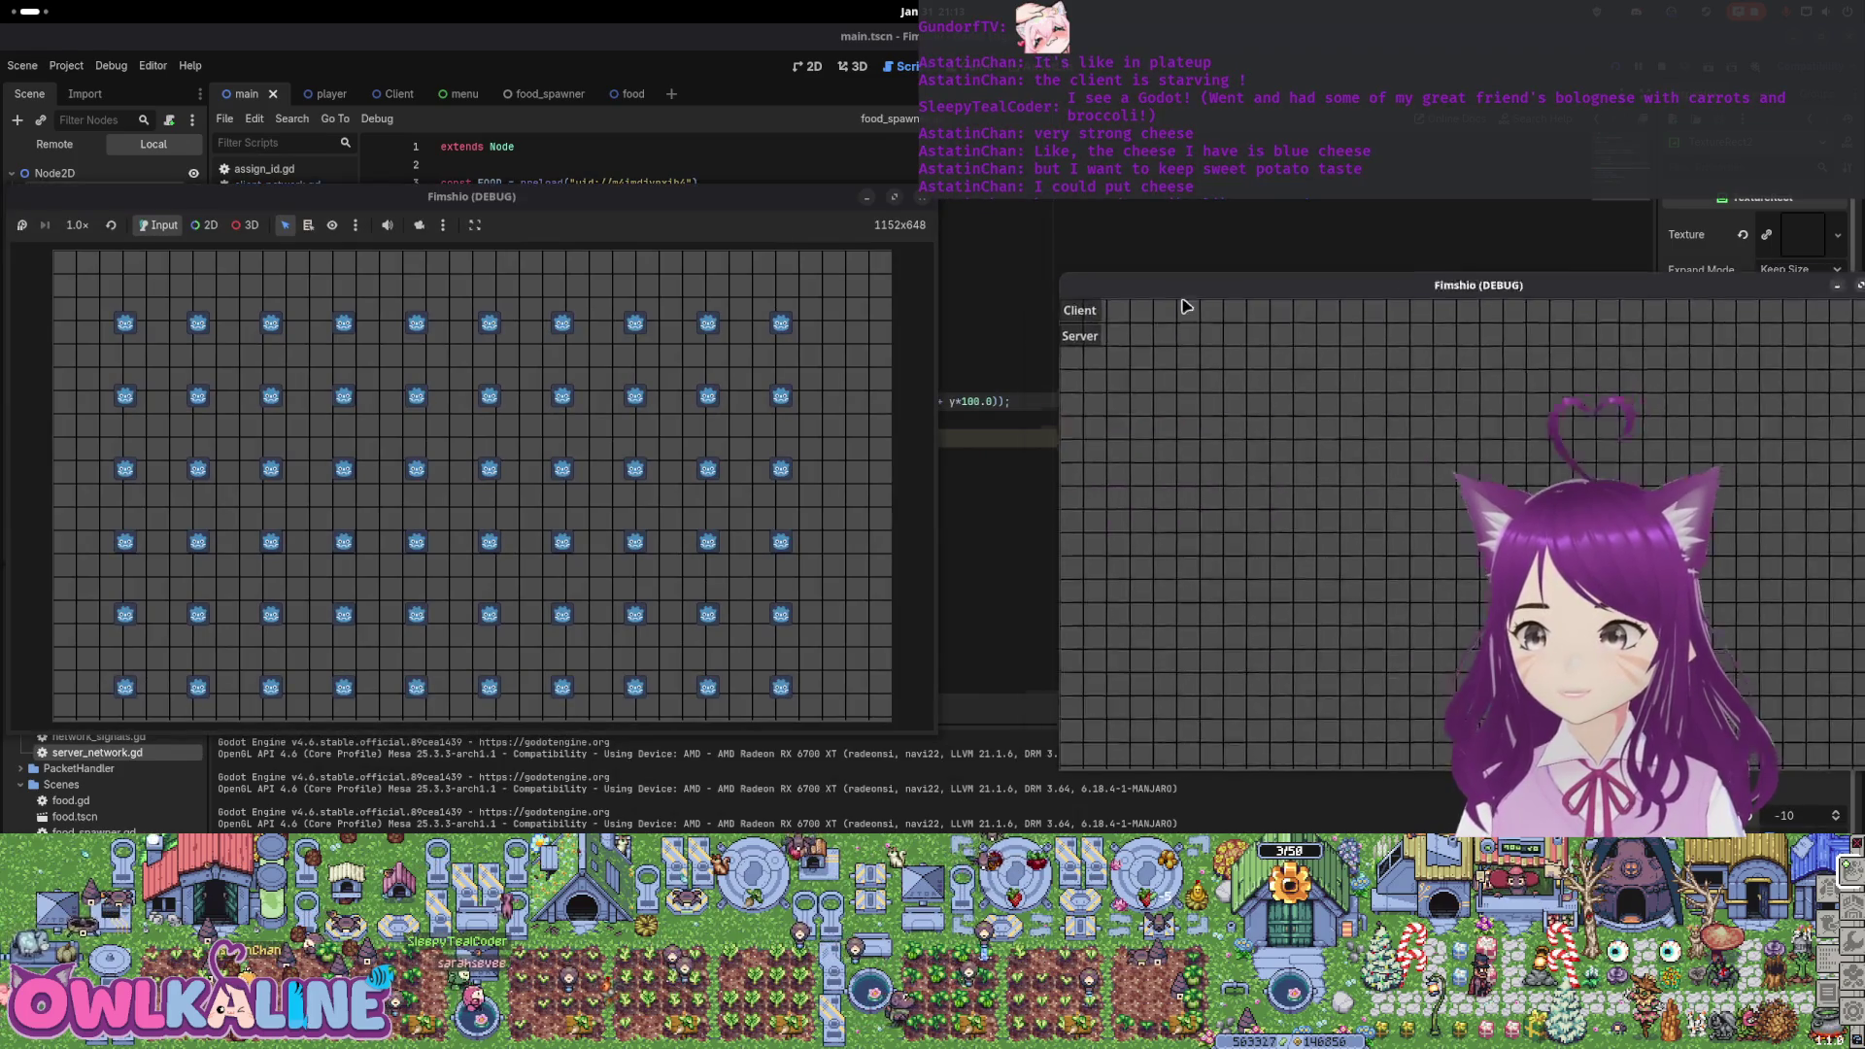
pyautogui.click(728, 267)
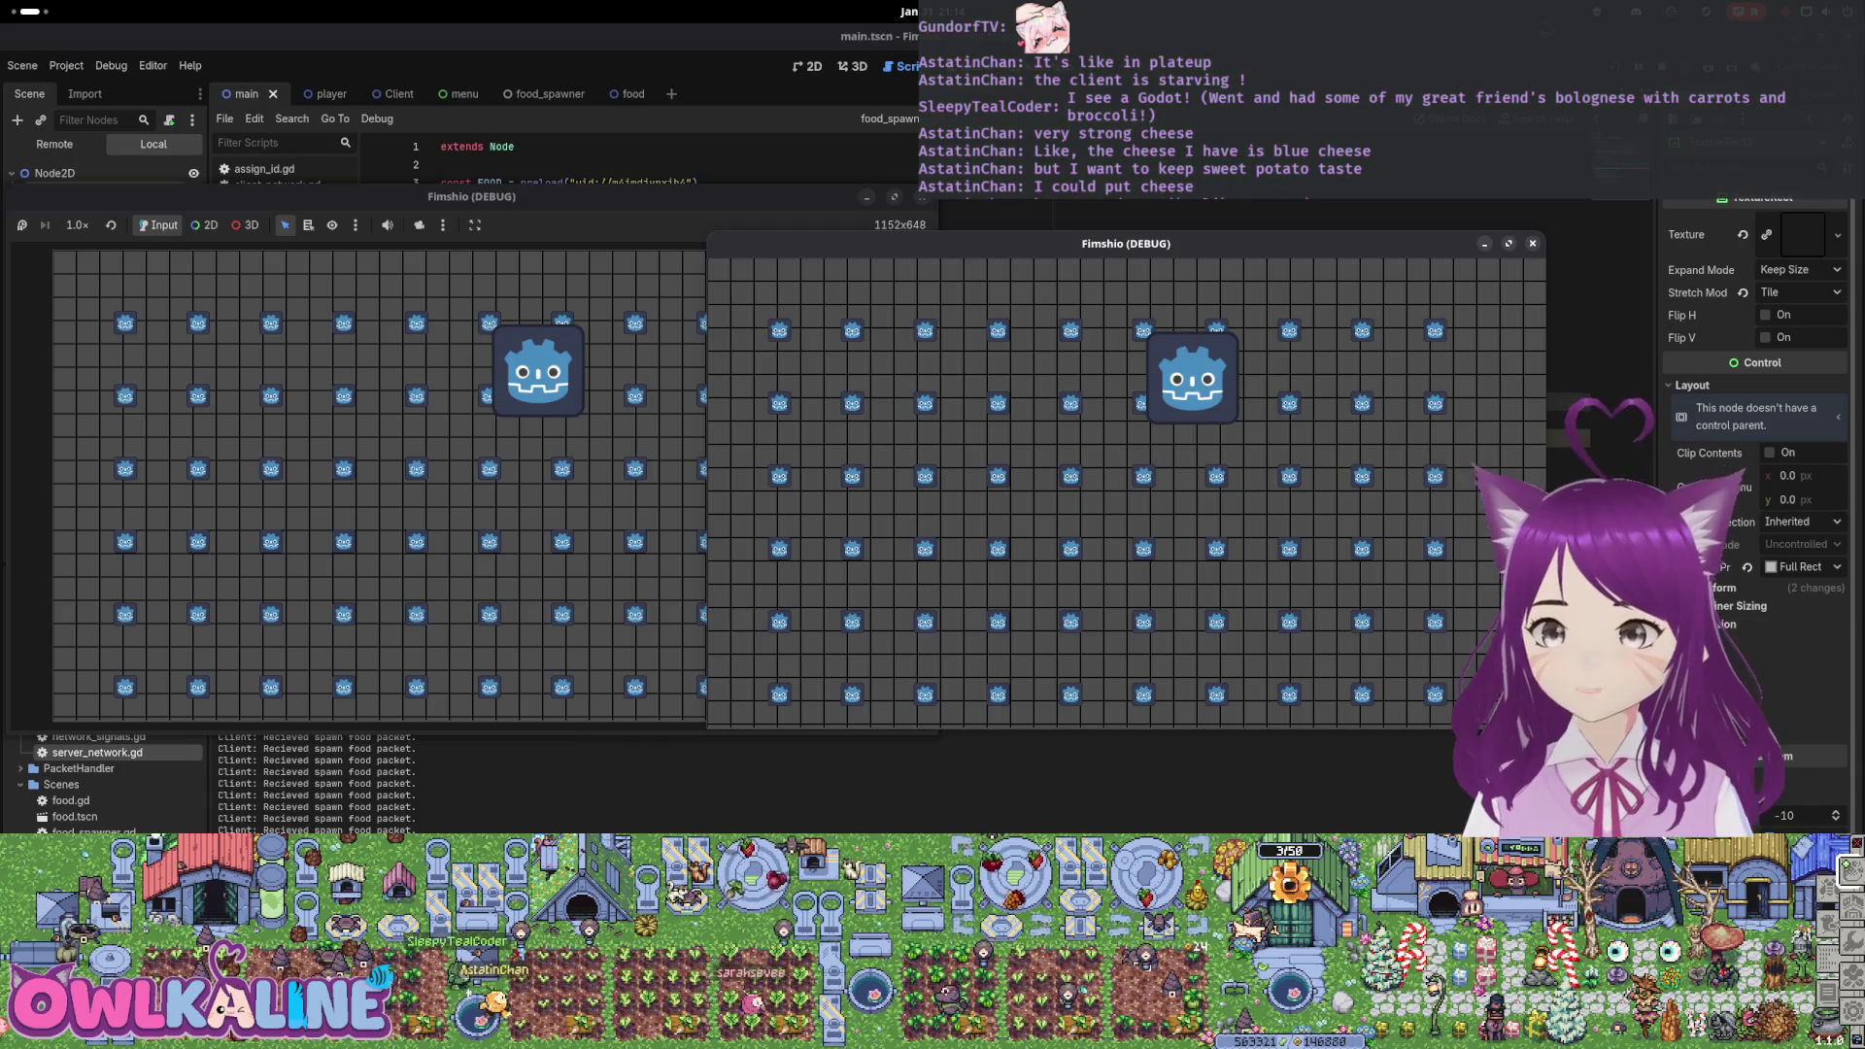
pyautogui.press('F8')
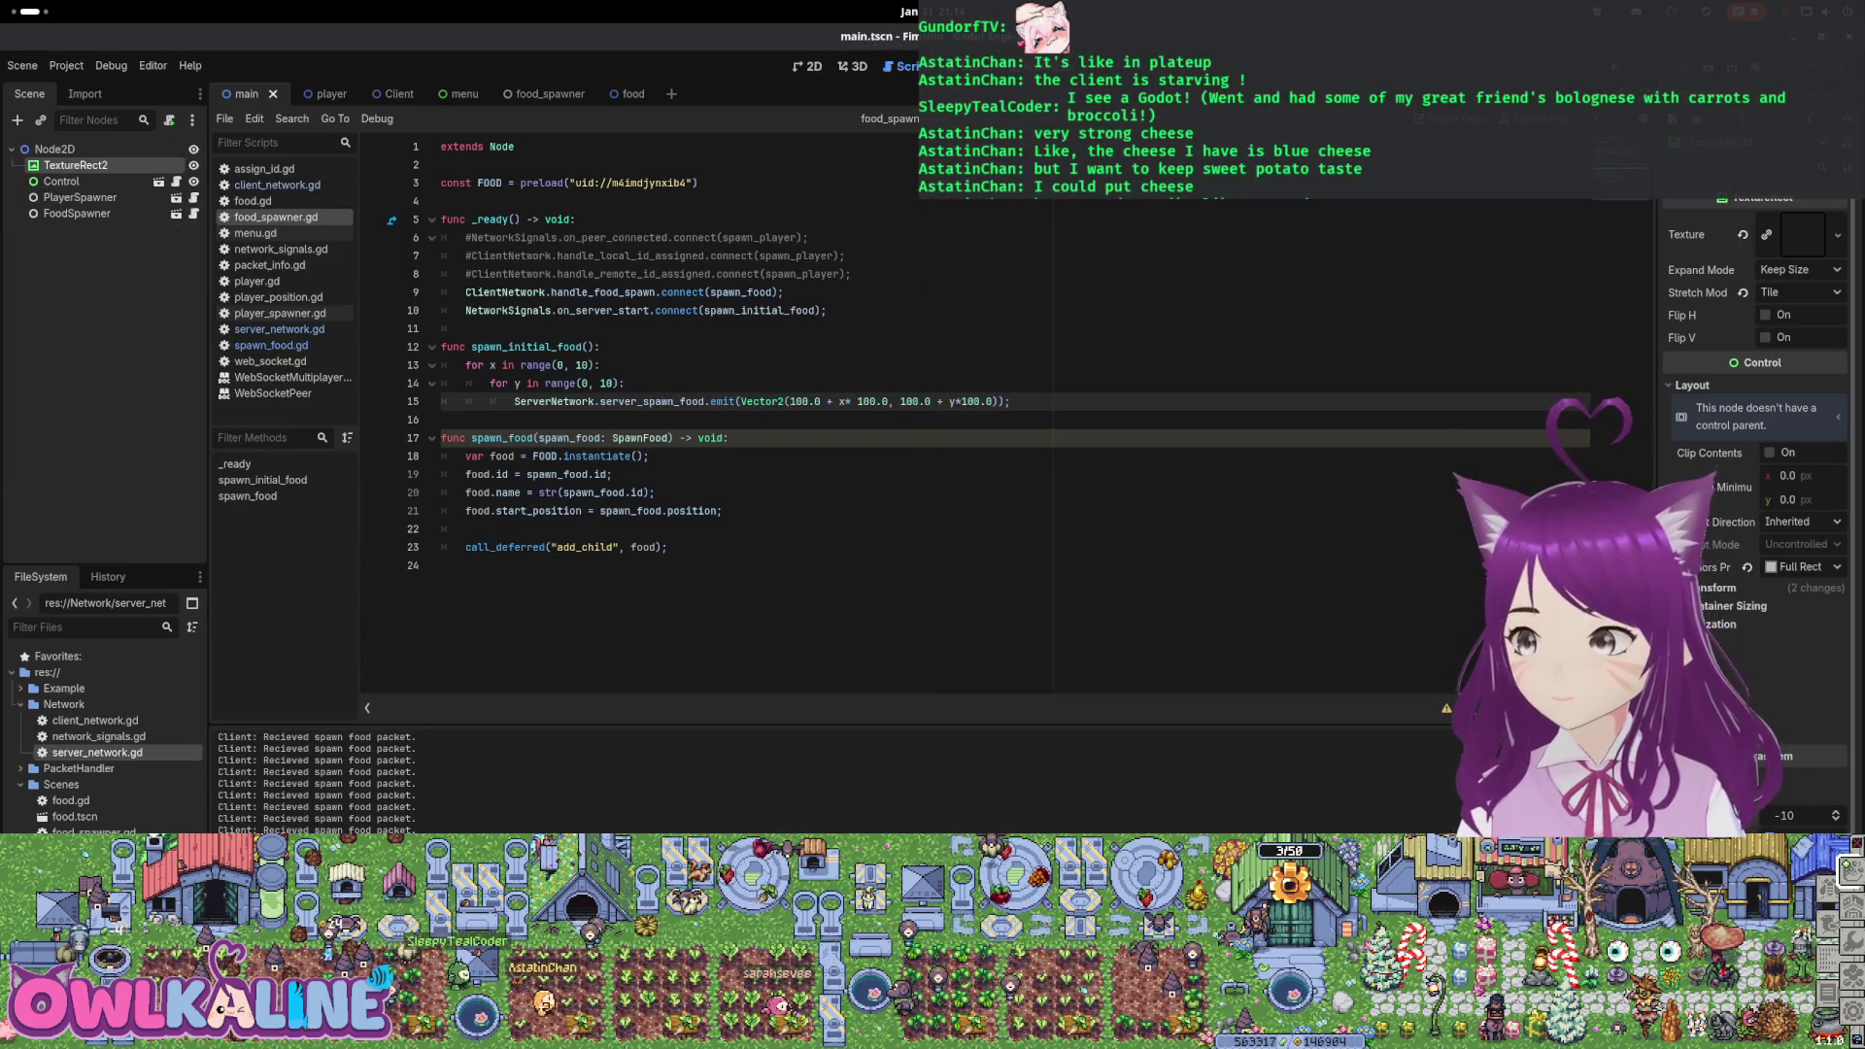
# Check the spawn loop on line 13 of food_spawner.gd, then switch to player.gd.
pyautogui.press('super+2')
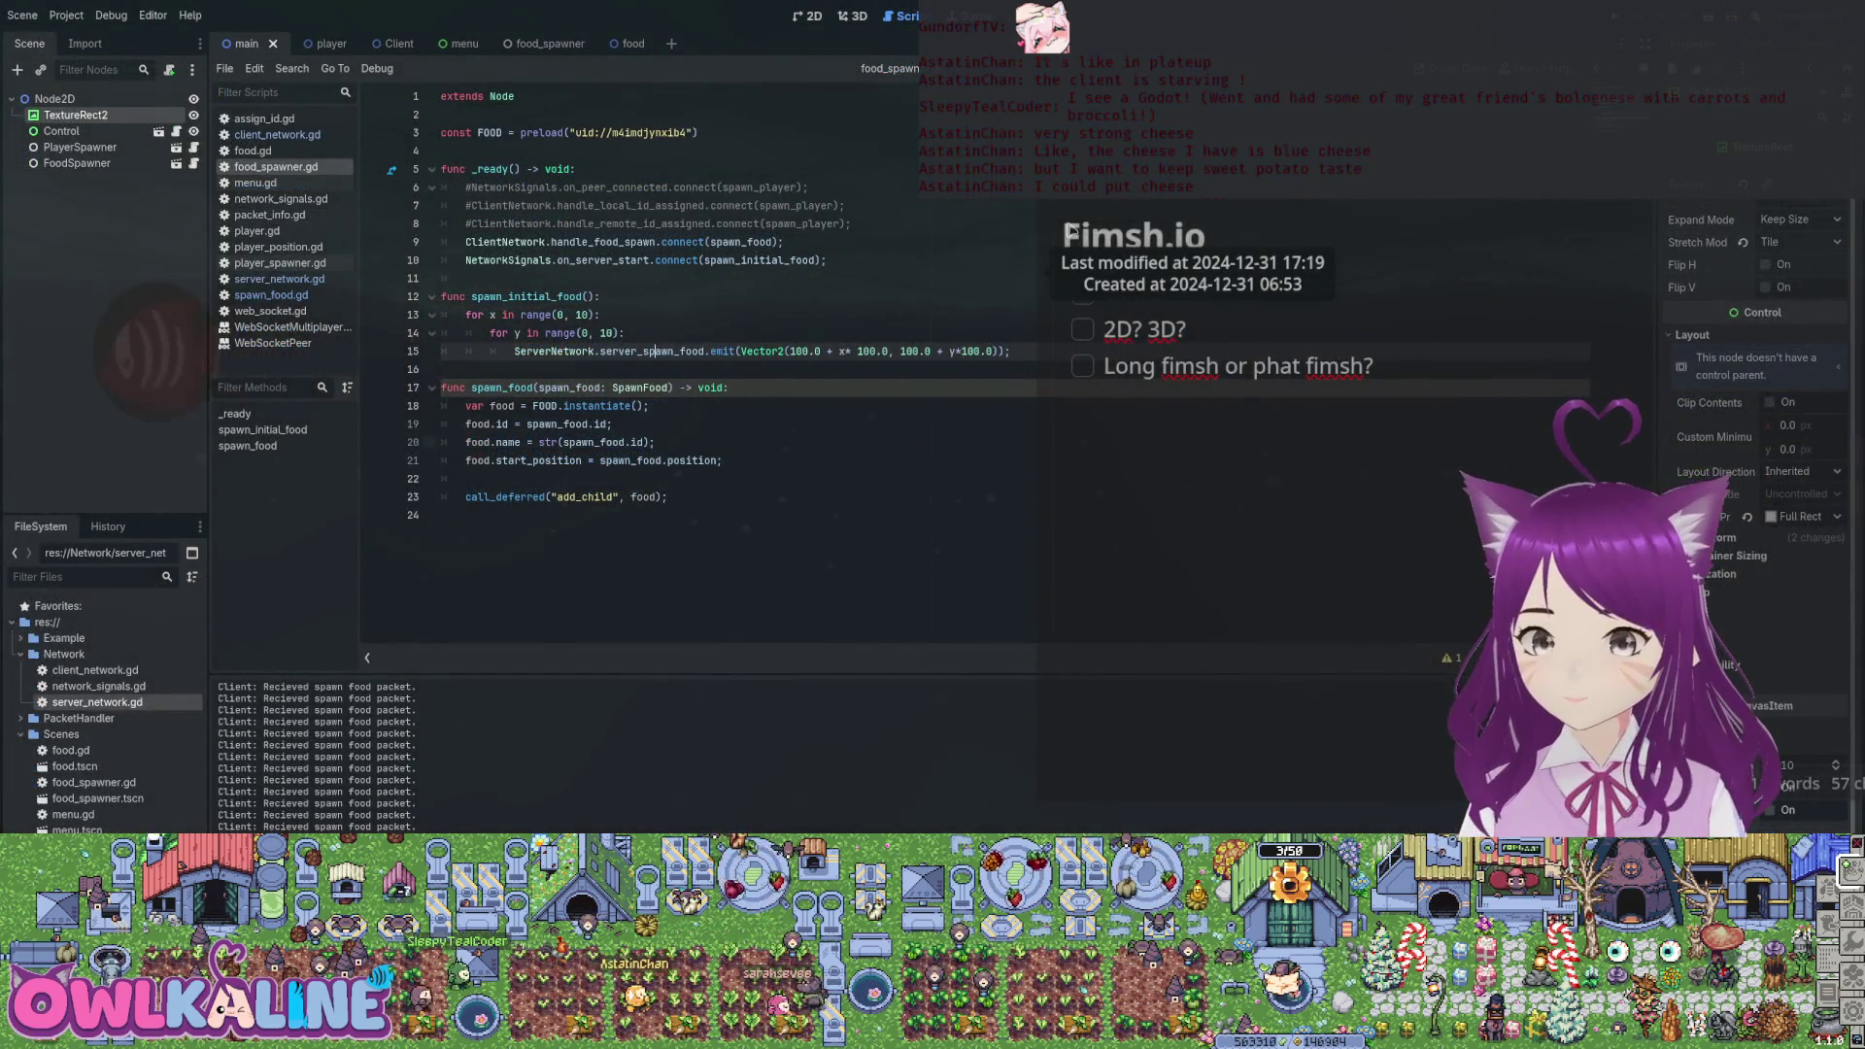
pyautogui.click(601, 315)
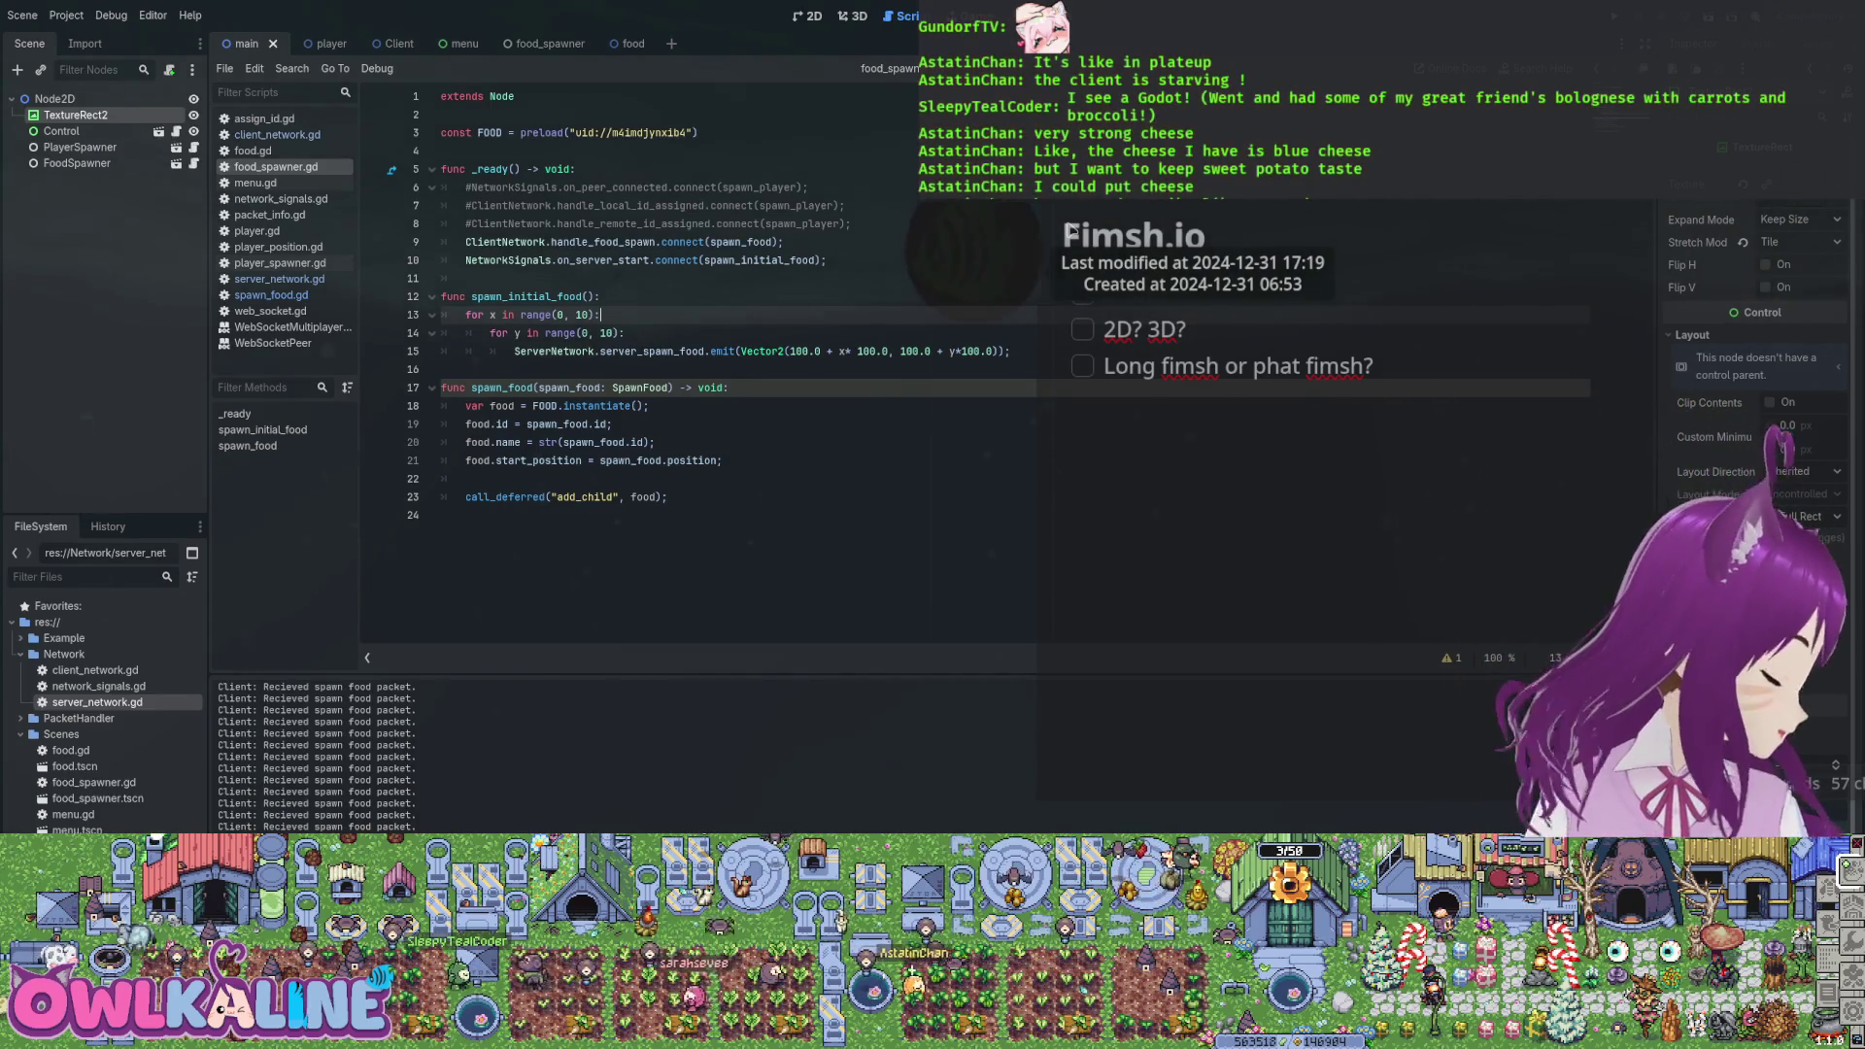
pyautogui.click(257, 230)
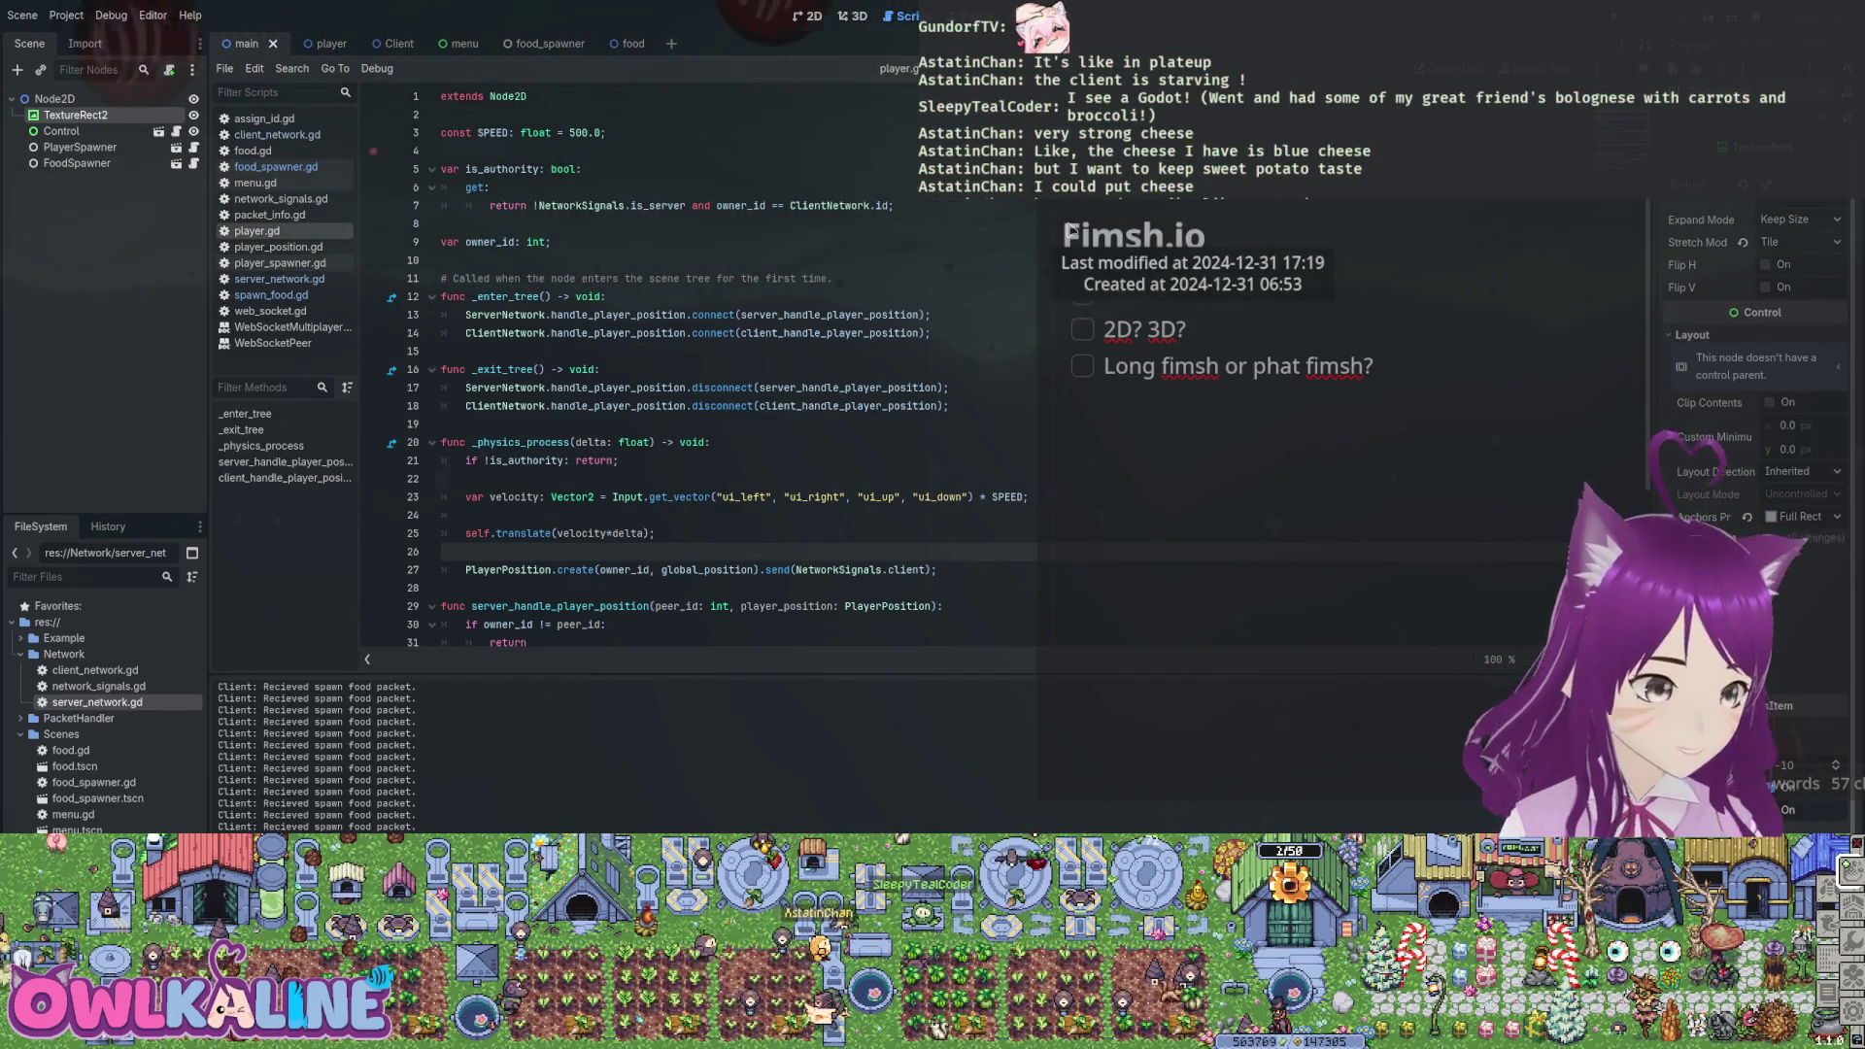
# Show the player scene in the 2D workspace and zoom in on its sprite.
pyautogui.hotkey('ctrl', 'Tab')
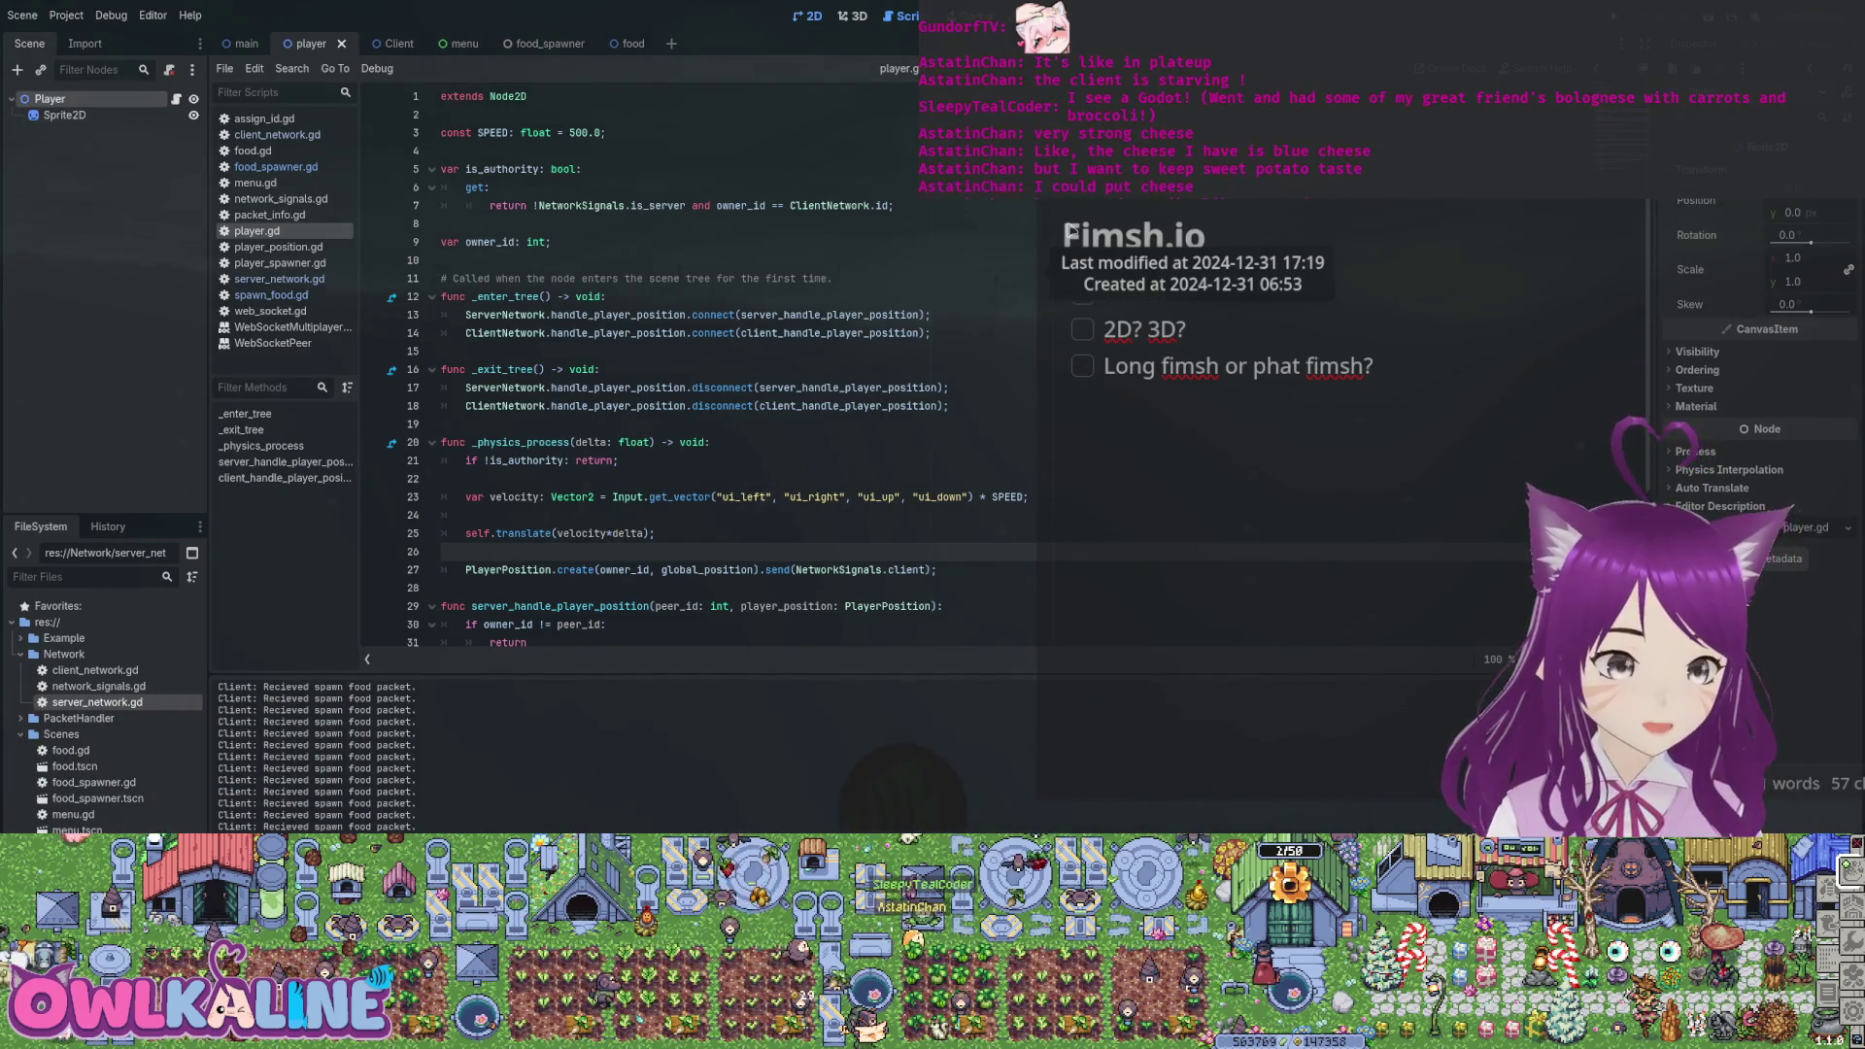
pyautogui.hotkey('ctrl', 'F1')
pyautogui.hscroll(-5, 564, 379)
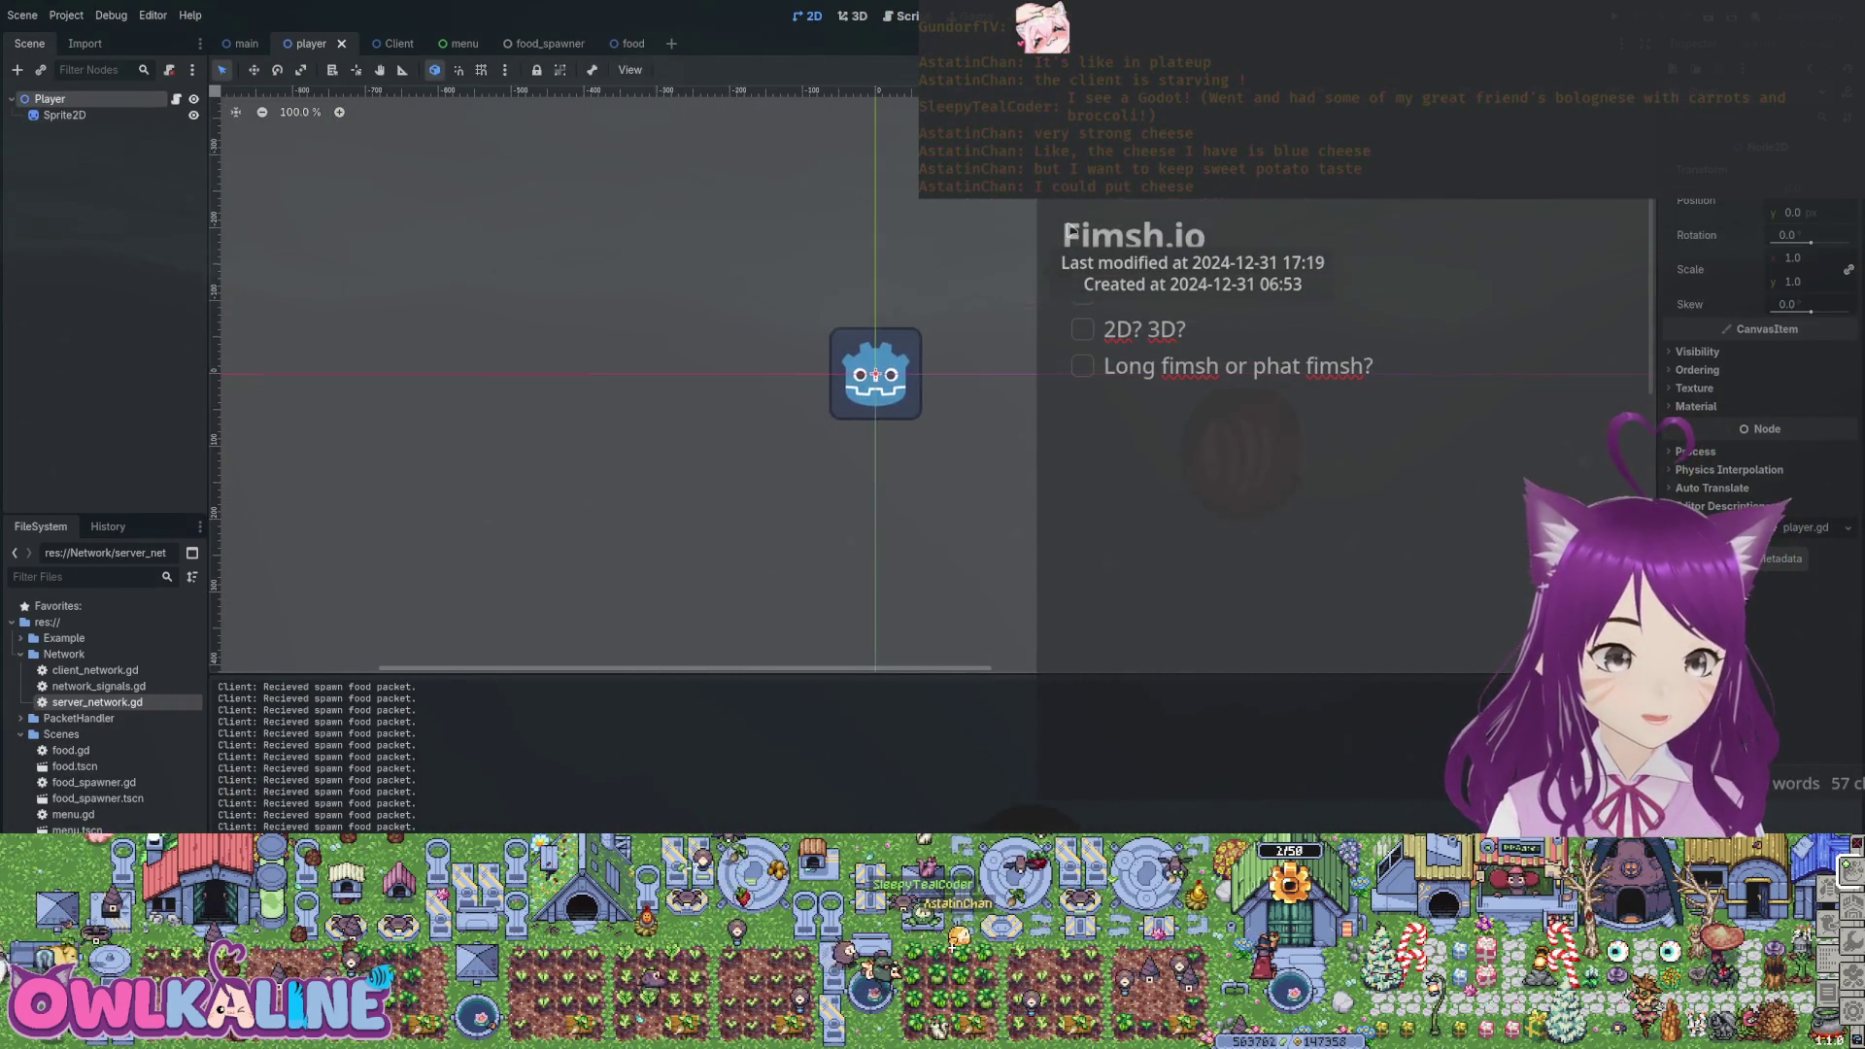
pyautogui.scroll(4, 797, 369)
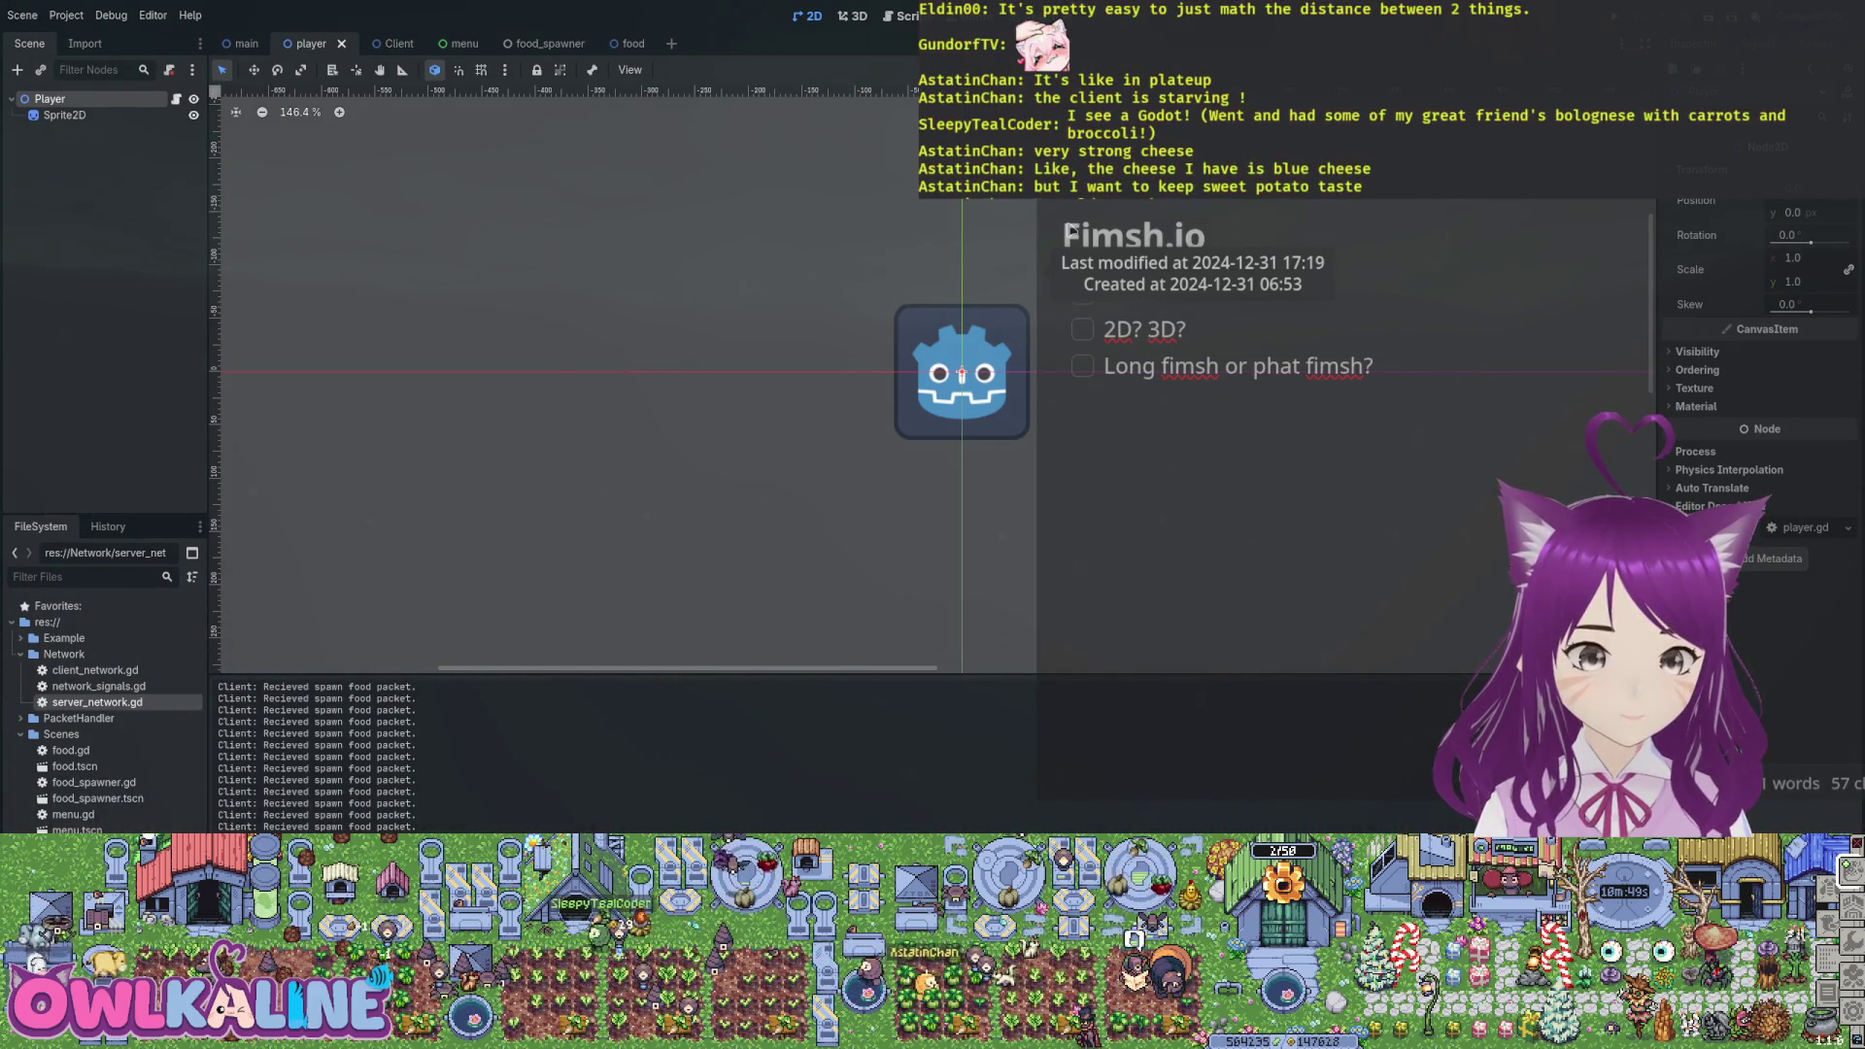
# Read through the CollisionObject2D class reference.
pyautogui.hotkey('ctrl', 'F3')
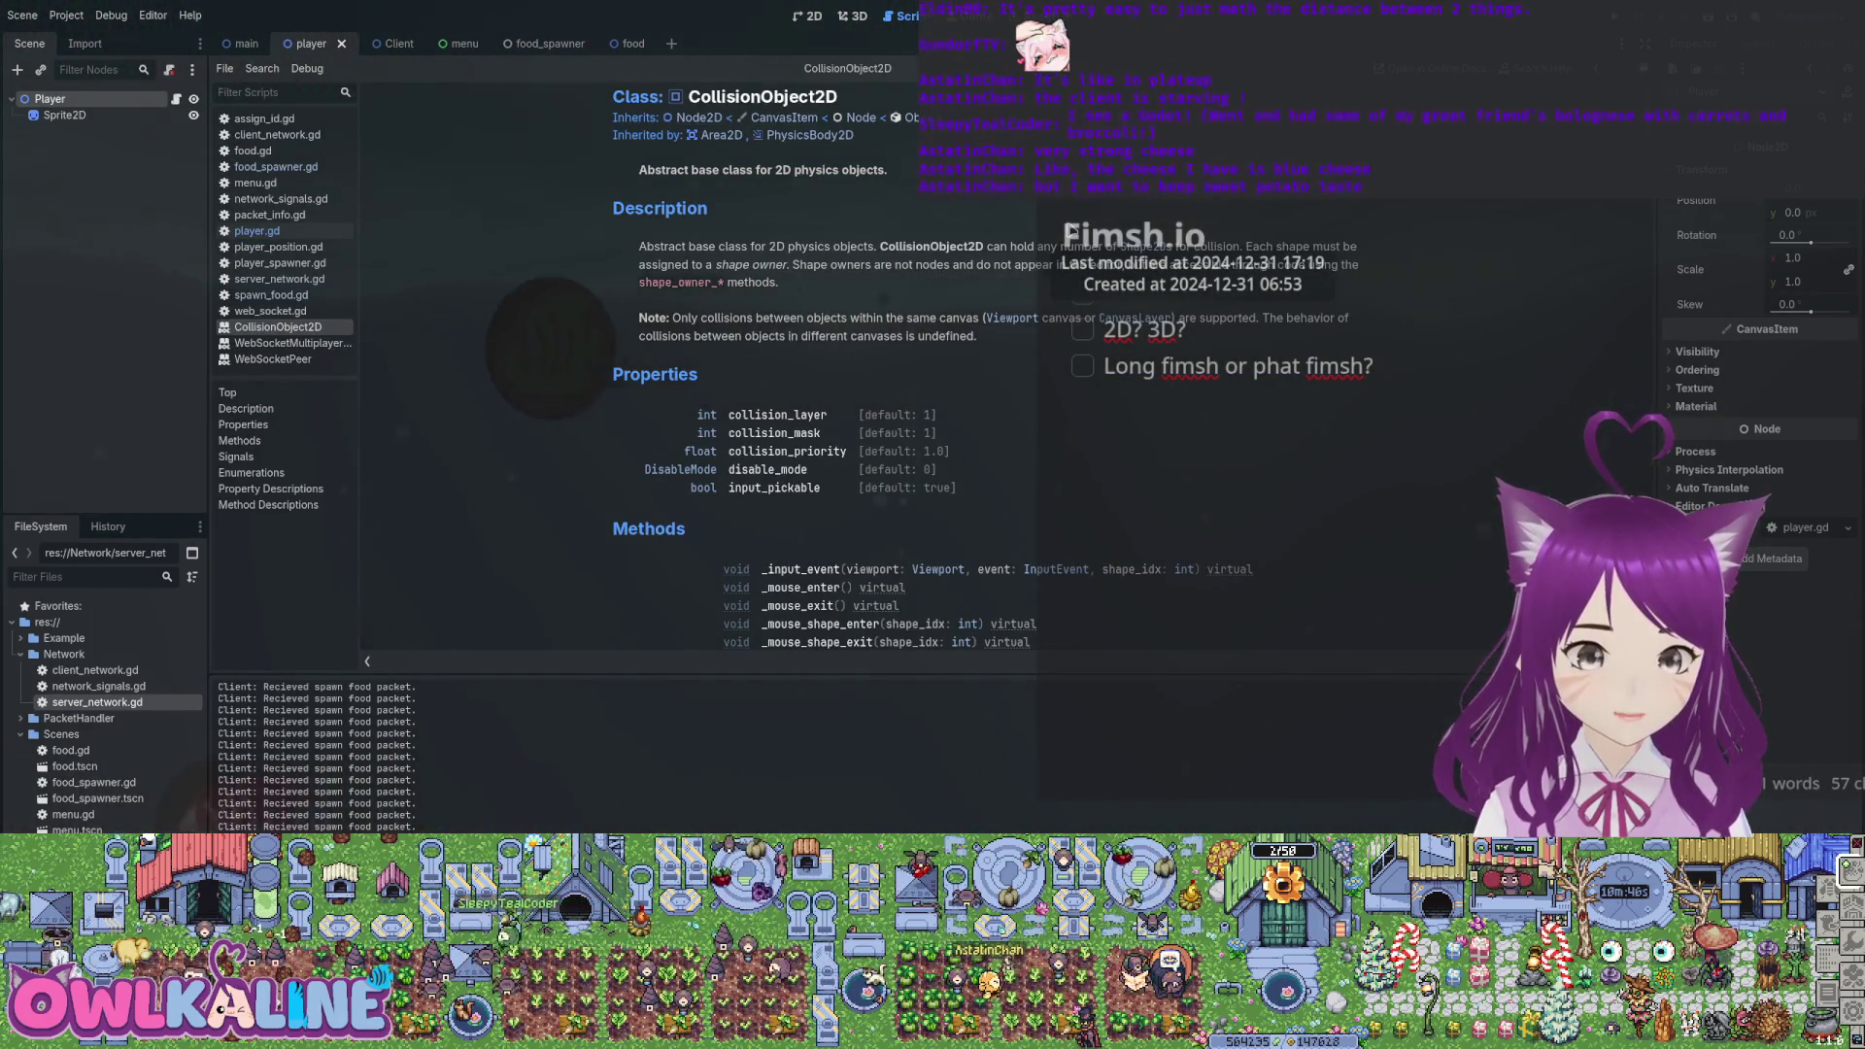
pyautogui.scroll(-3, 1067, 232)
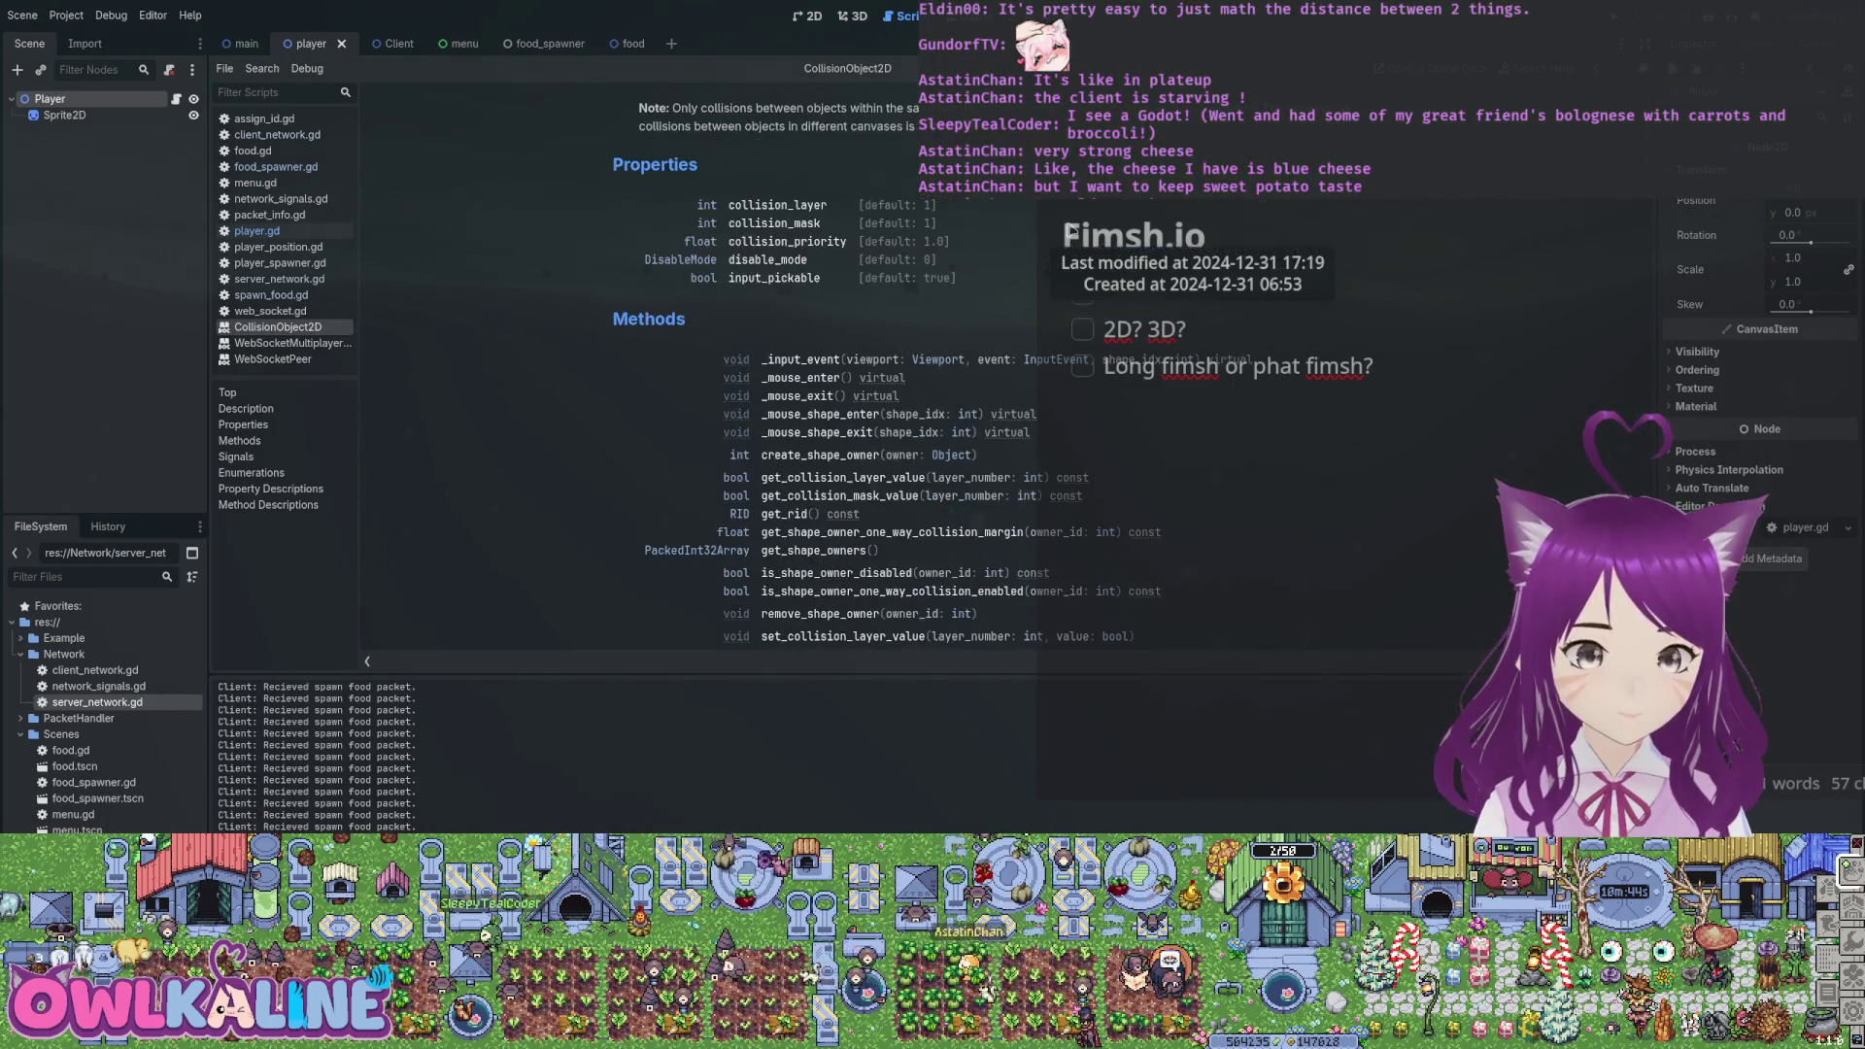
pyautogui.scroll(-3, 1068, 232)
pyautogui.scroll(-5, 1069, 232)
pyautogui.scroll(-8, 1068, 232)
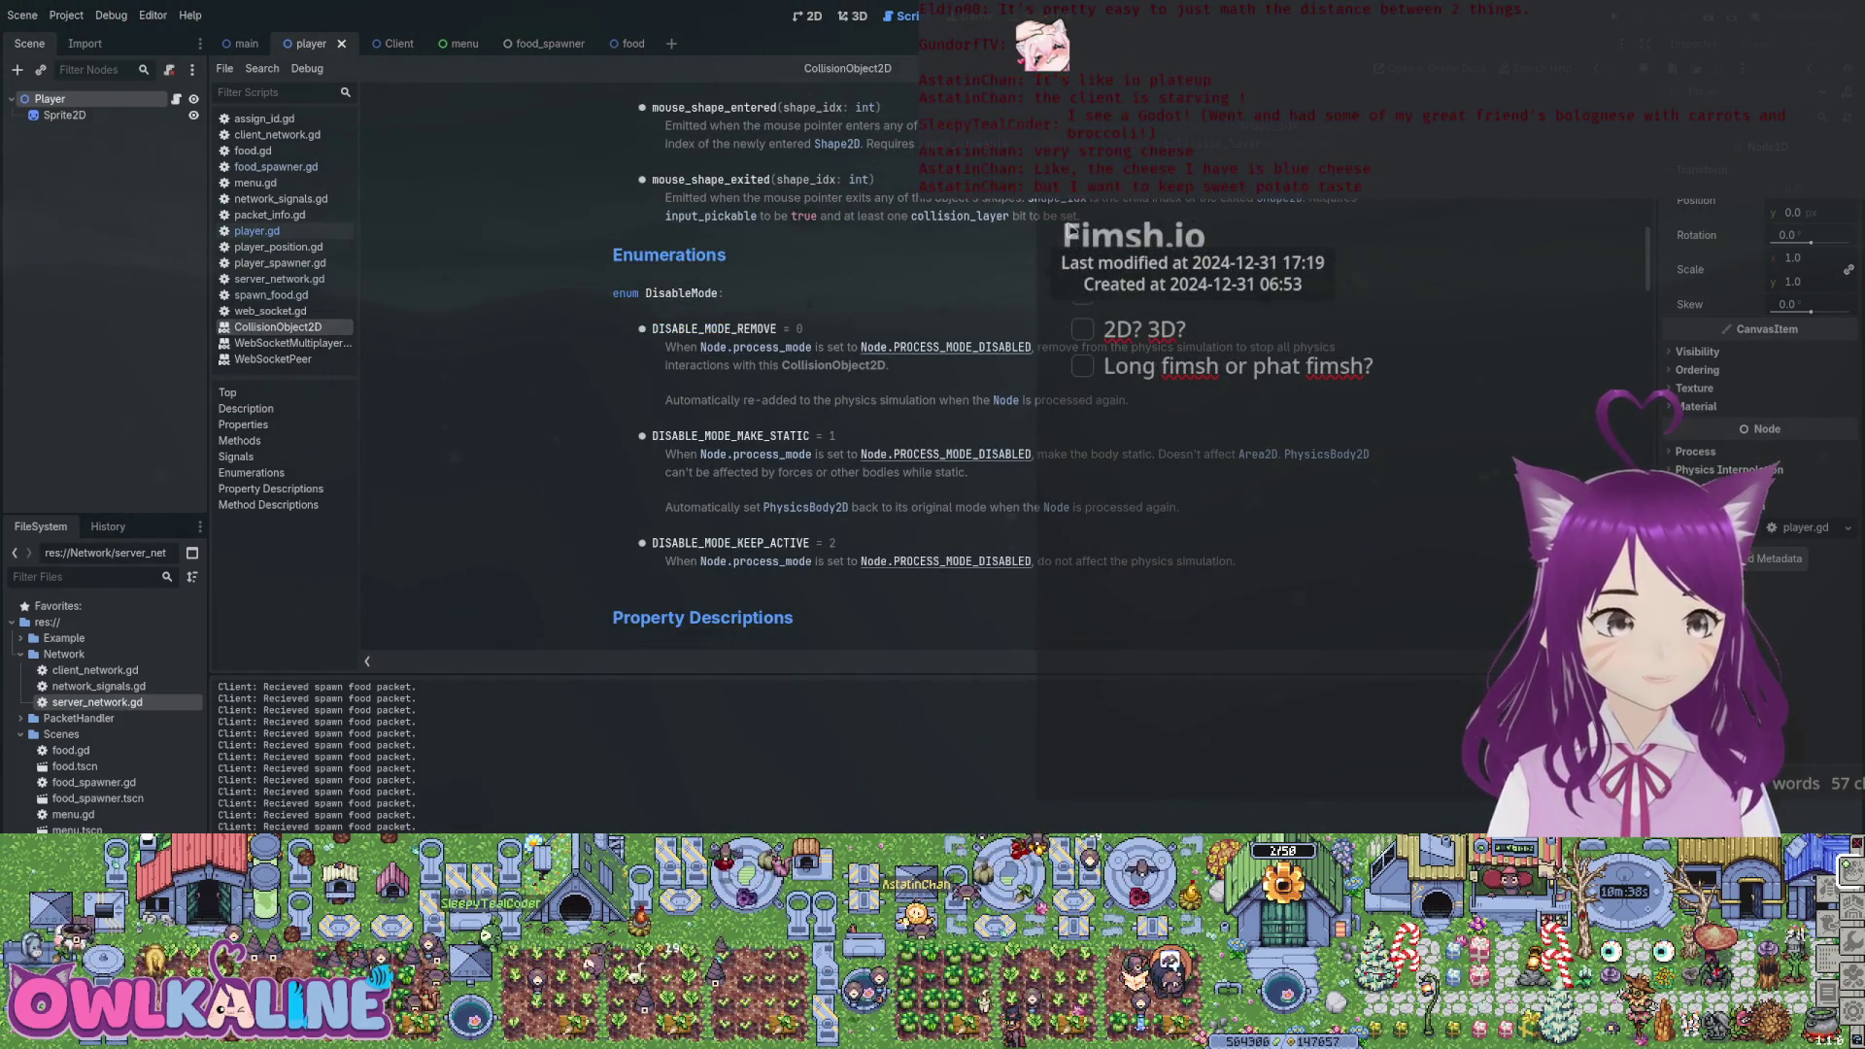
# Close the CollisionObject2D and WebSocketMultiplayerPeer help pages and return to the main scene.
pyautogui.hotkey('ctrl', 'w')
pyautogui.click(284, 326)
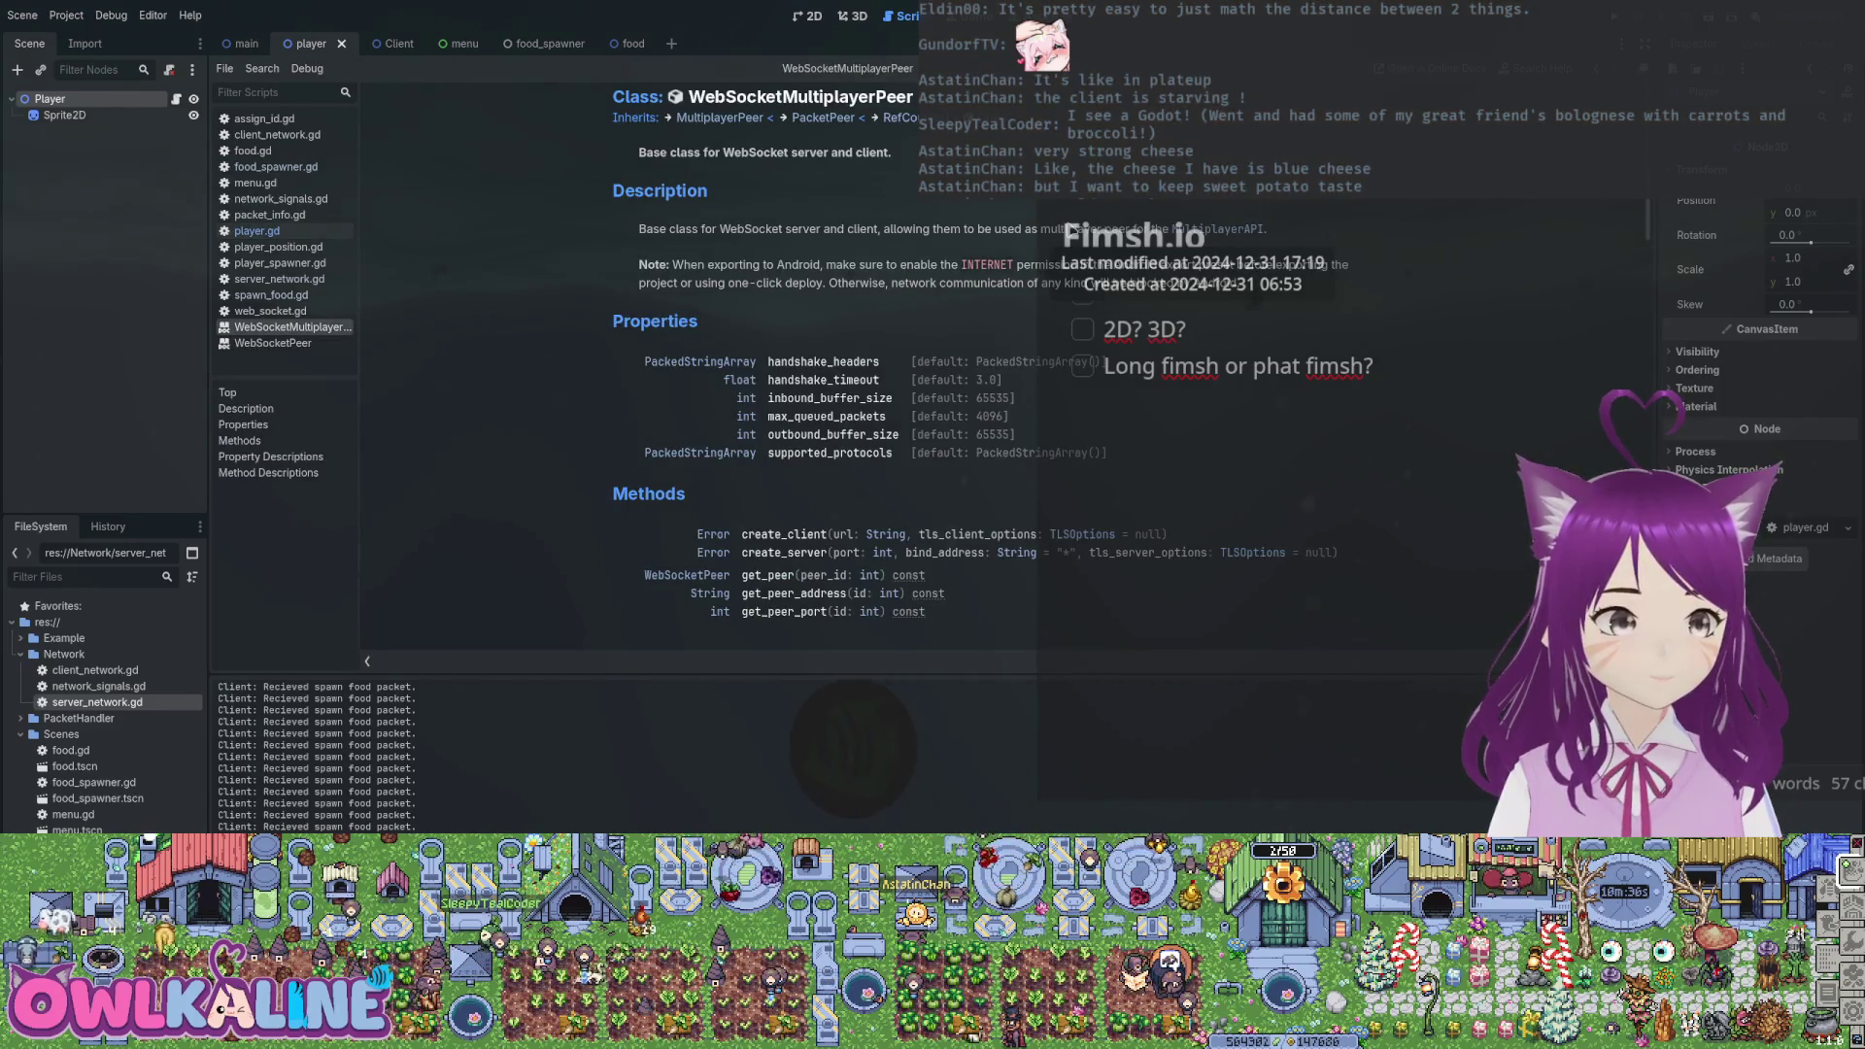
pyautogui.hotkey('ctrl', 'w')
pyautogui.hotkey('ctrl', 'w')
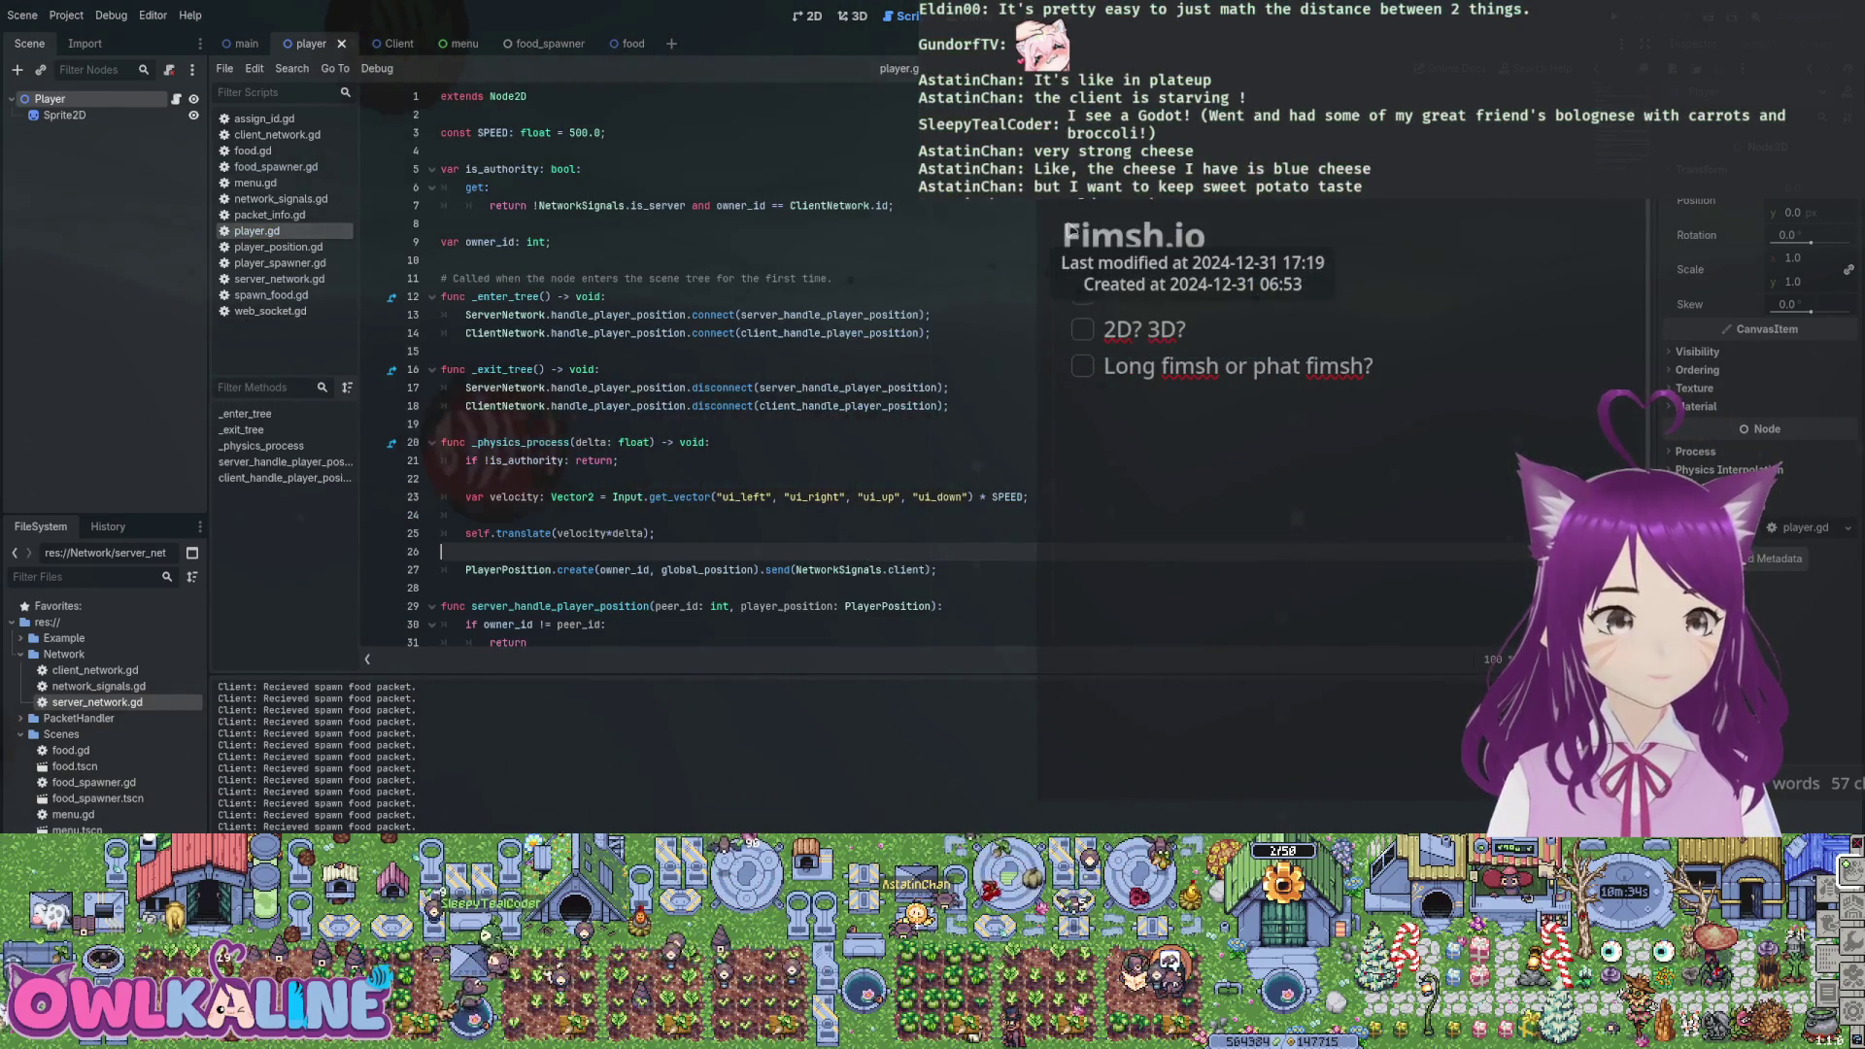
pyautogui.click(241, 44)
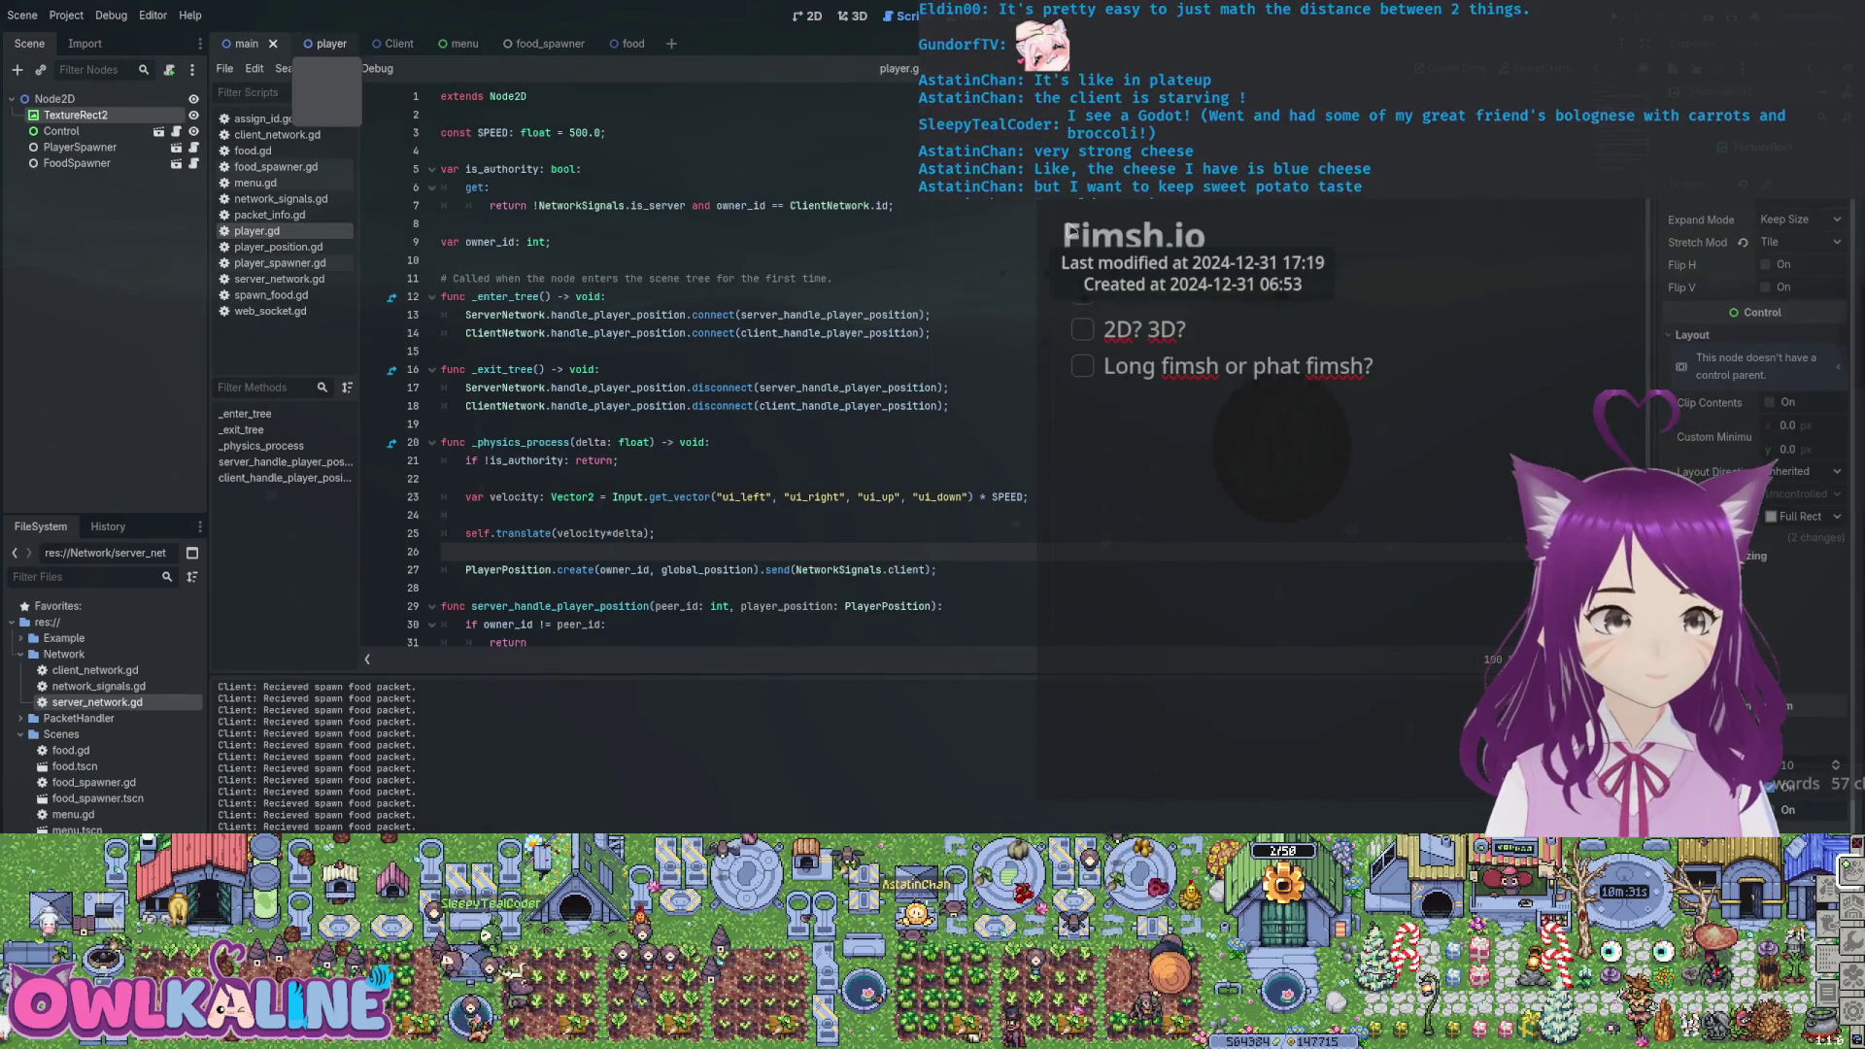
# In the player scene, add a CollisionShape2D child under Player.
pyautogui.click(311, 43)
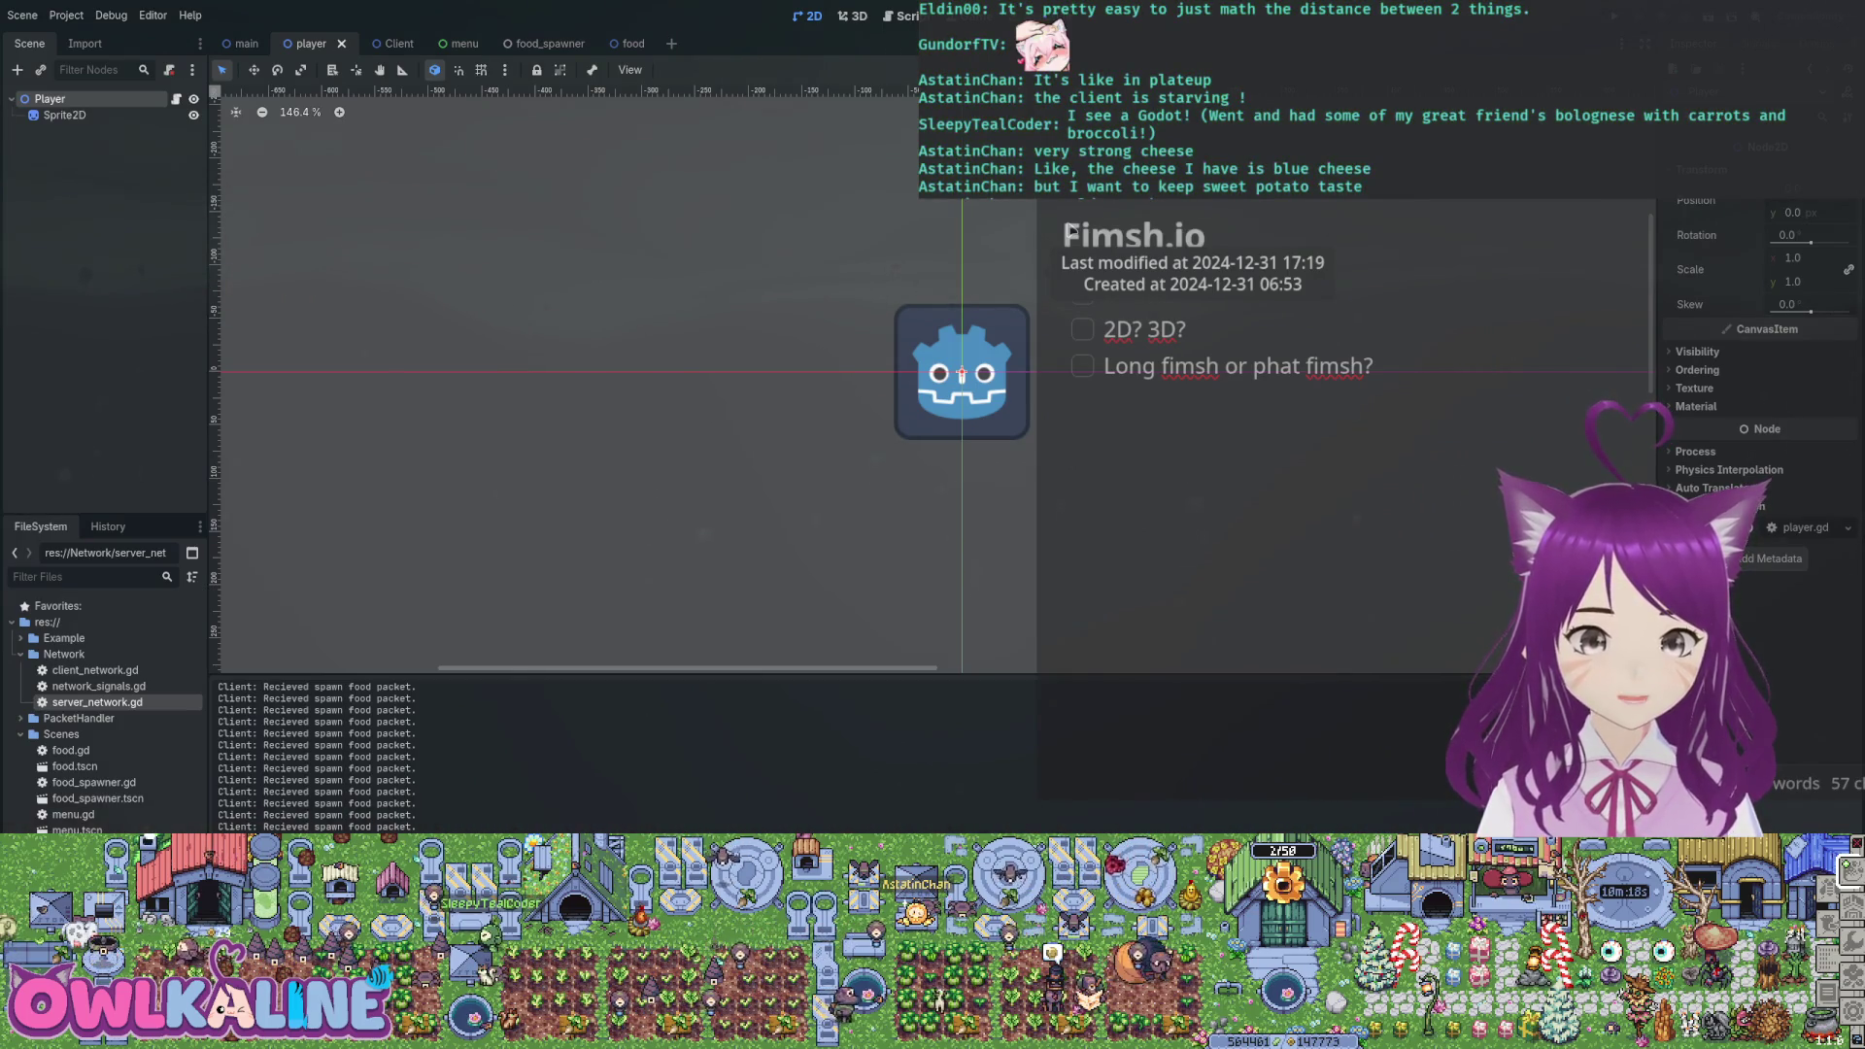
pyautogui.press('Return')
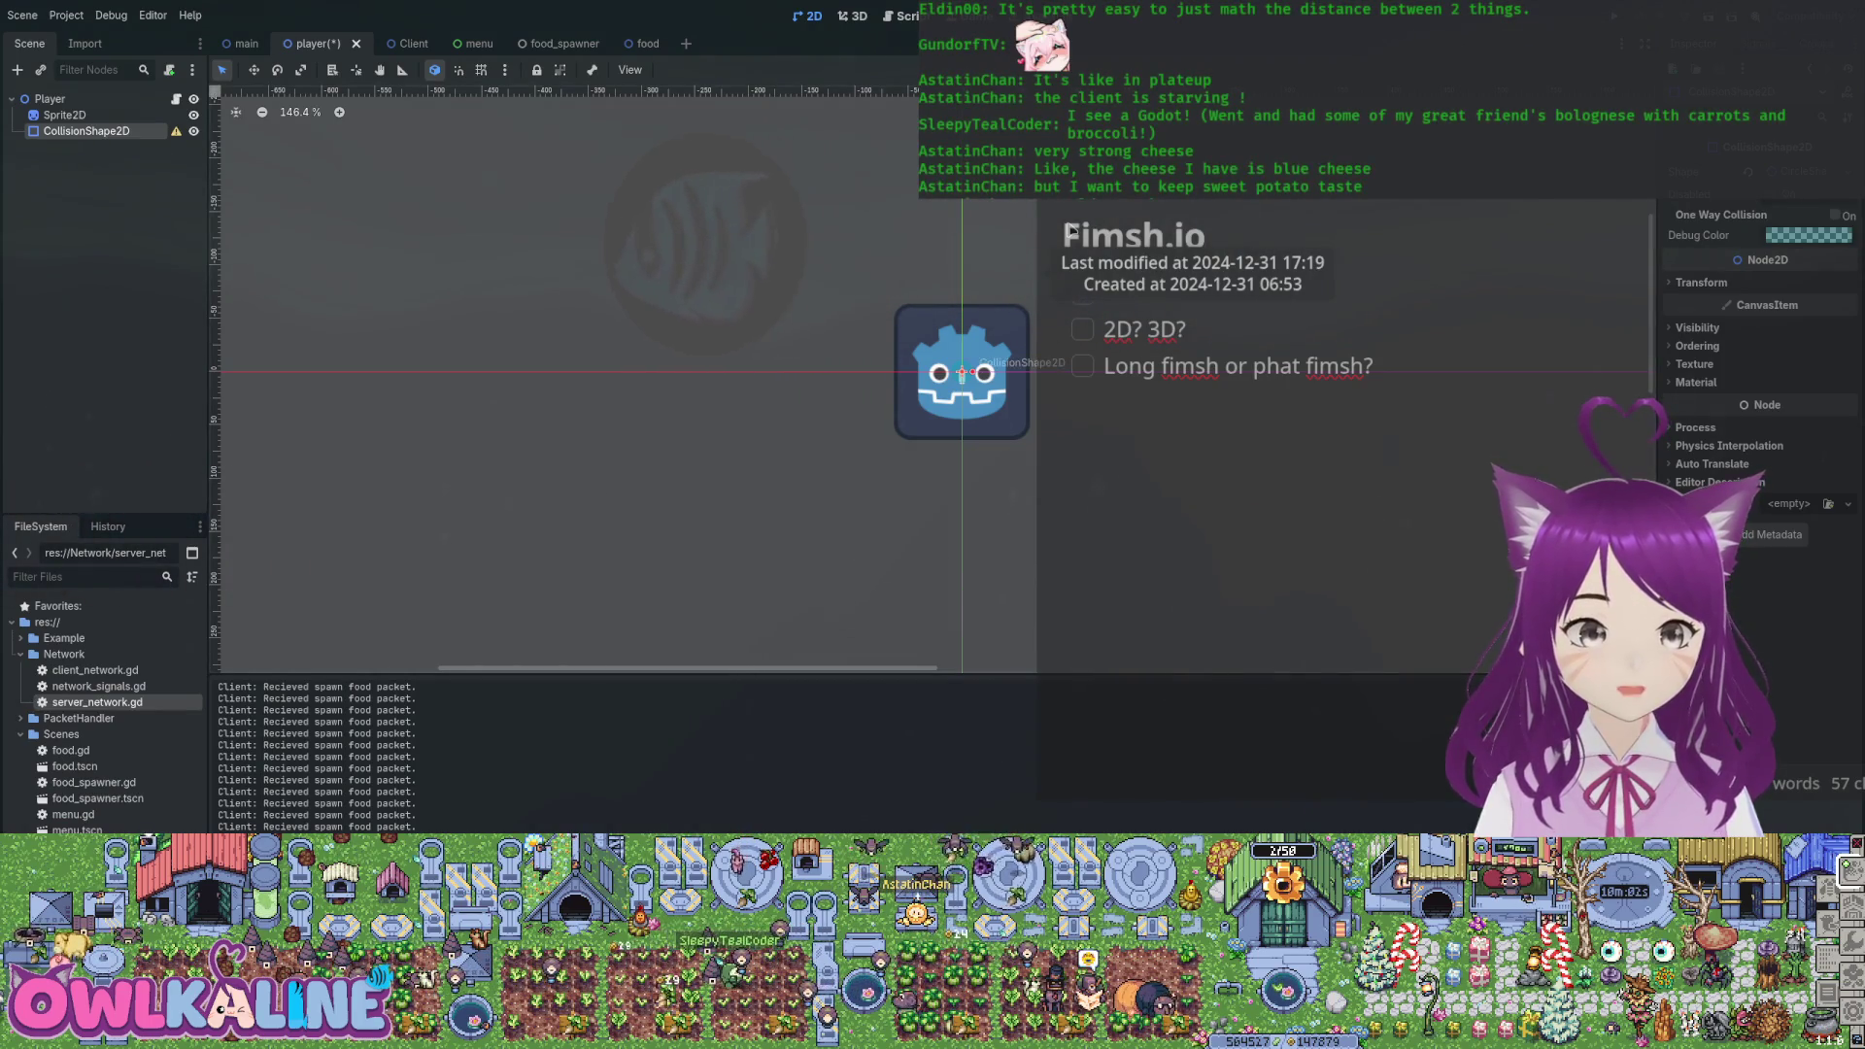
pyautogui.click(1701, 282)
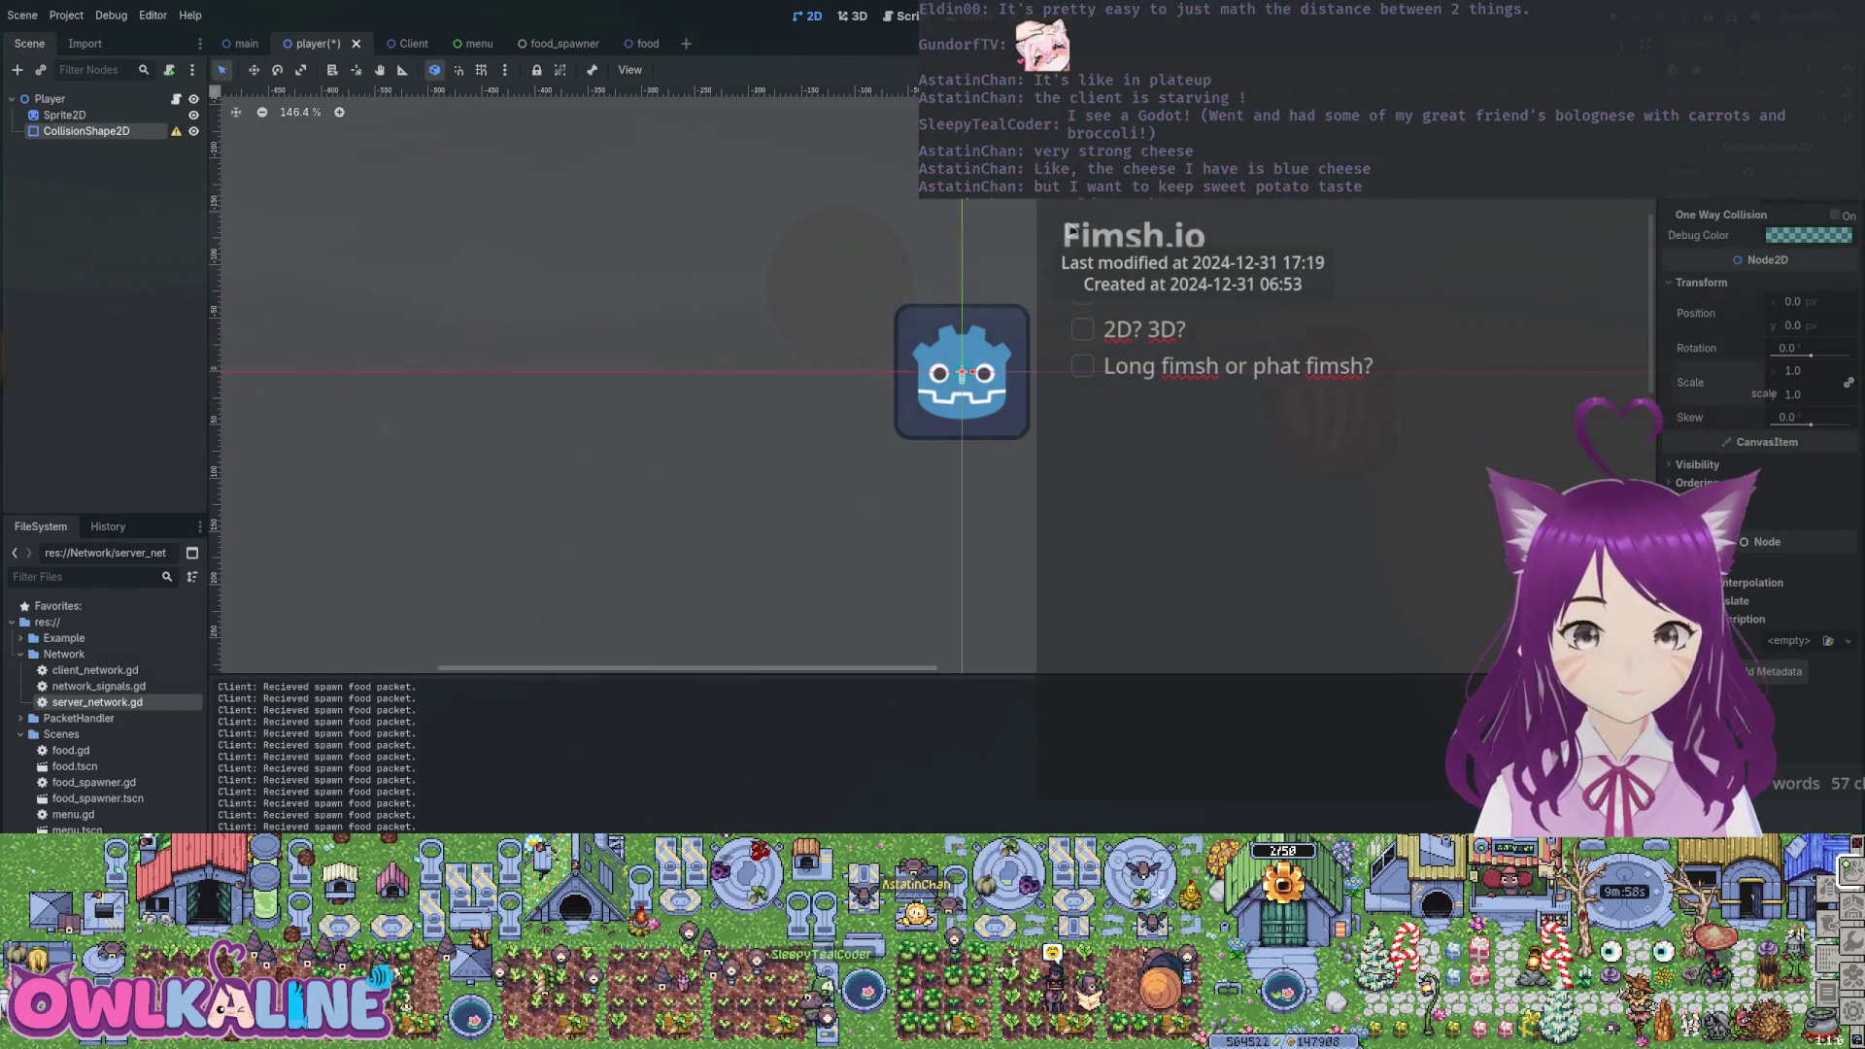
pyautogui.click(1793, 370)
pyautogui.write('1.285')
pyautogui.press('Return')
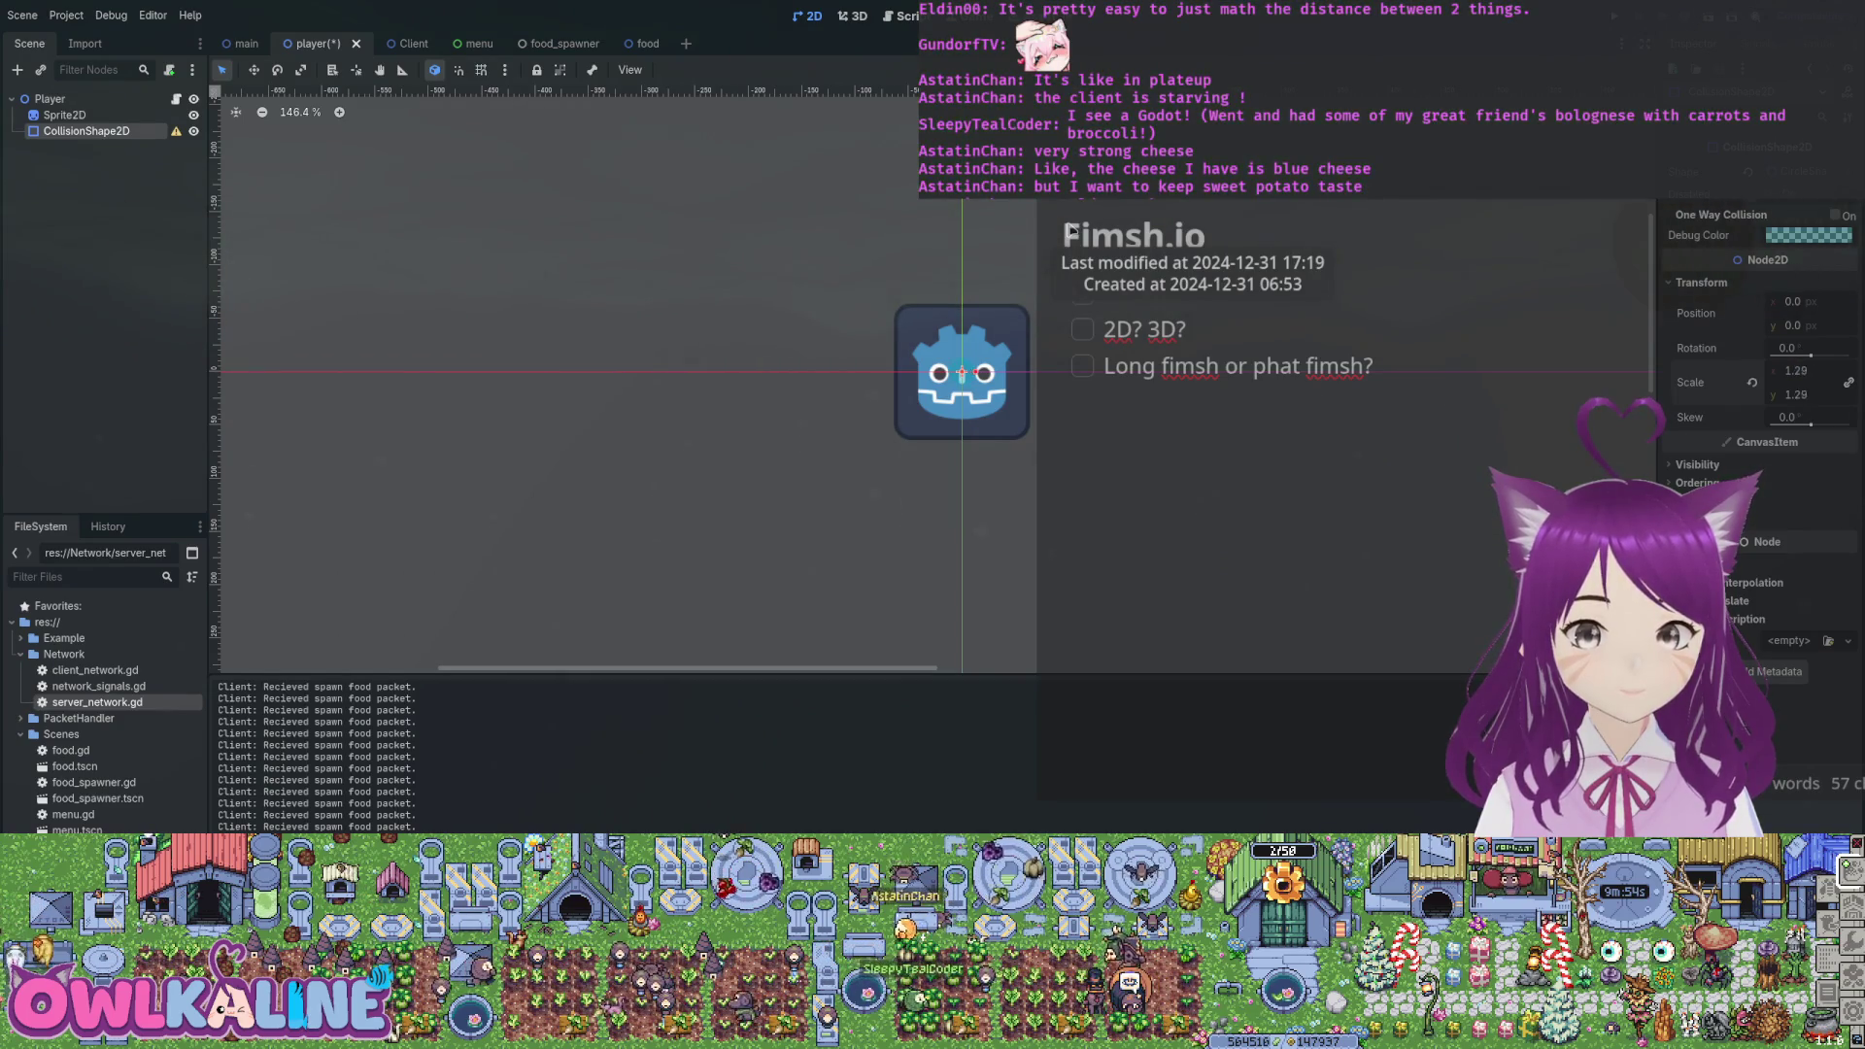
pyautogui.moveTo(1793, 371); pyautogui.dragTo(1824, 370)
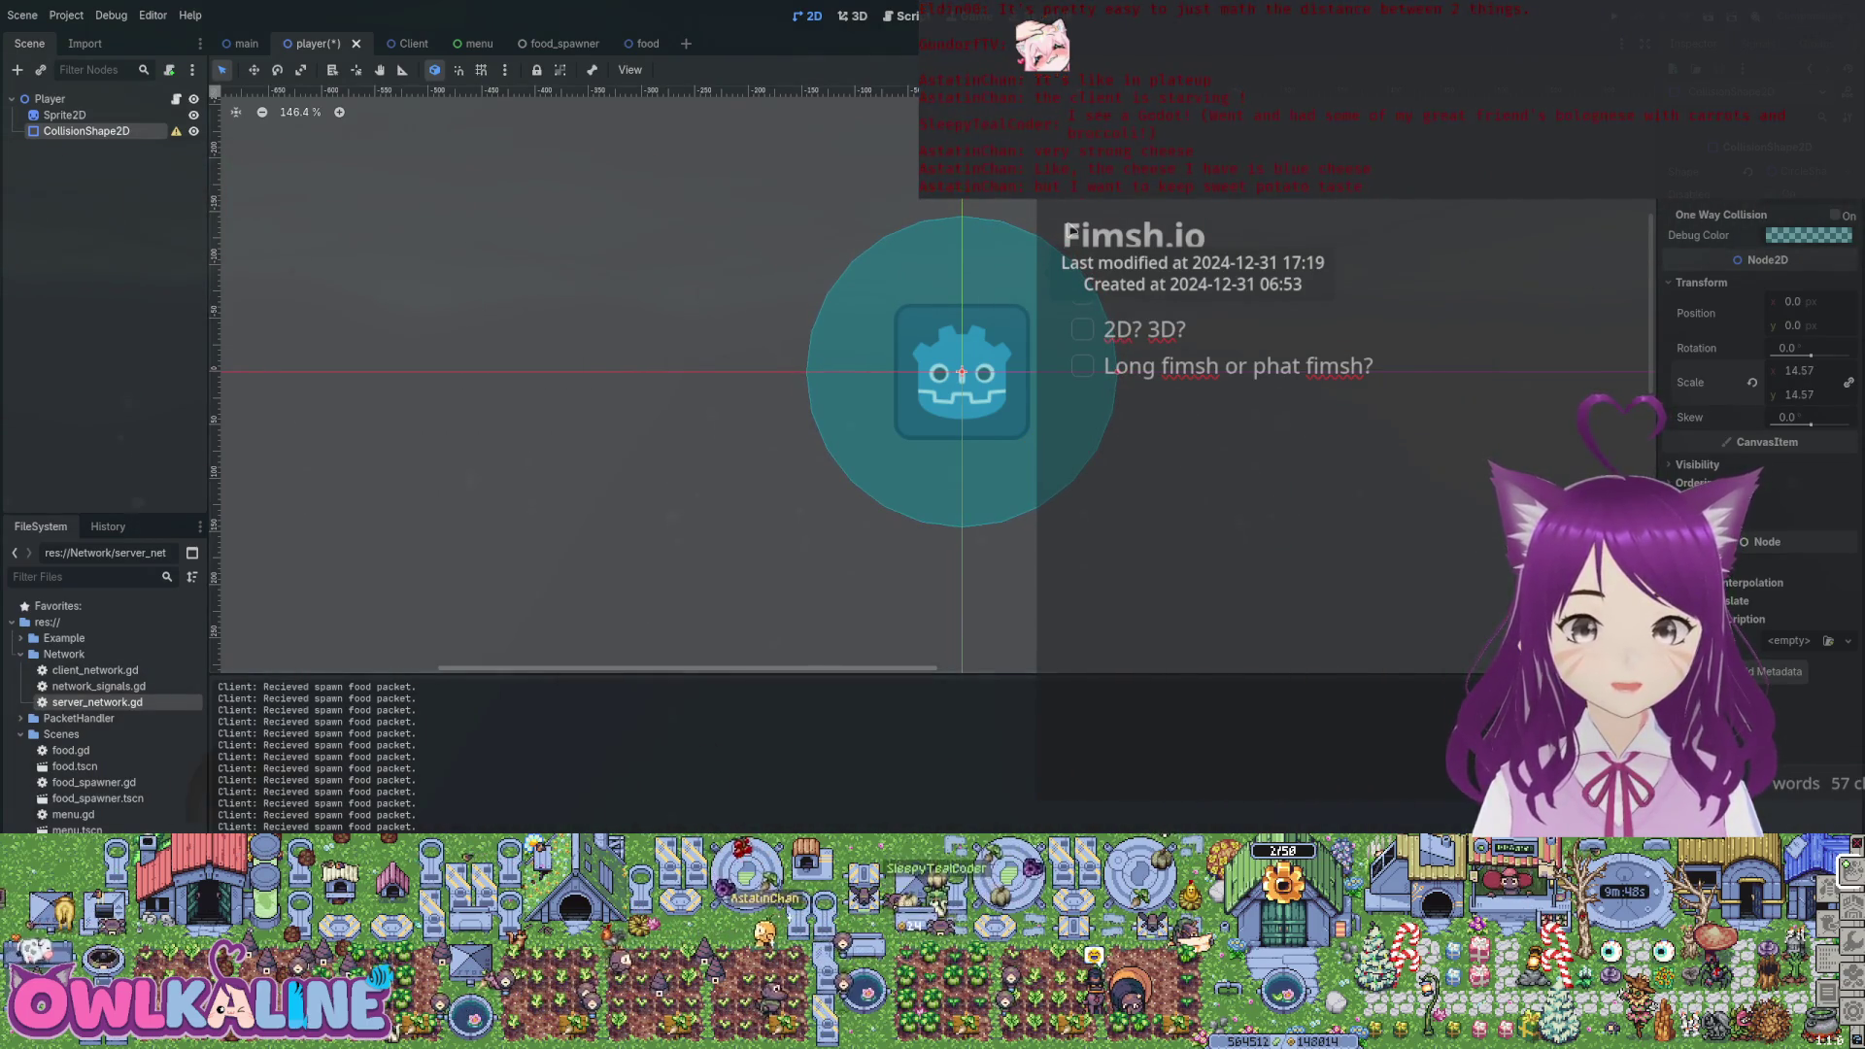
pyautogui.press('Escape')
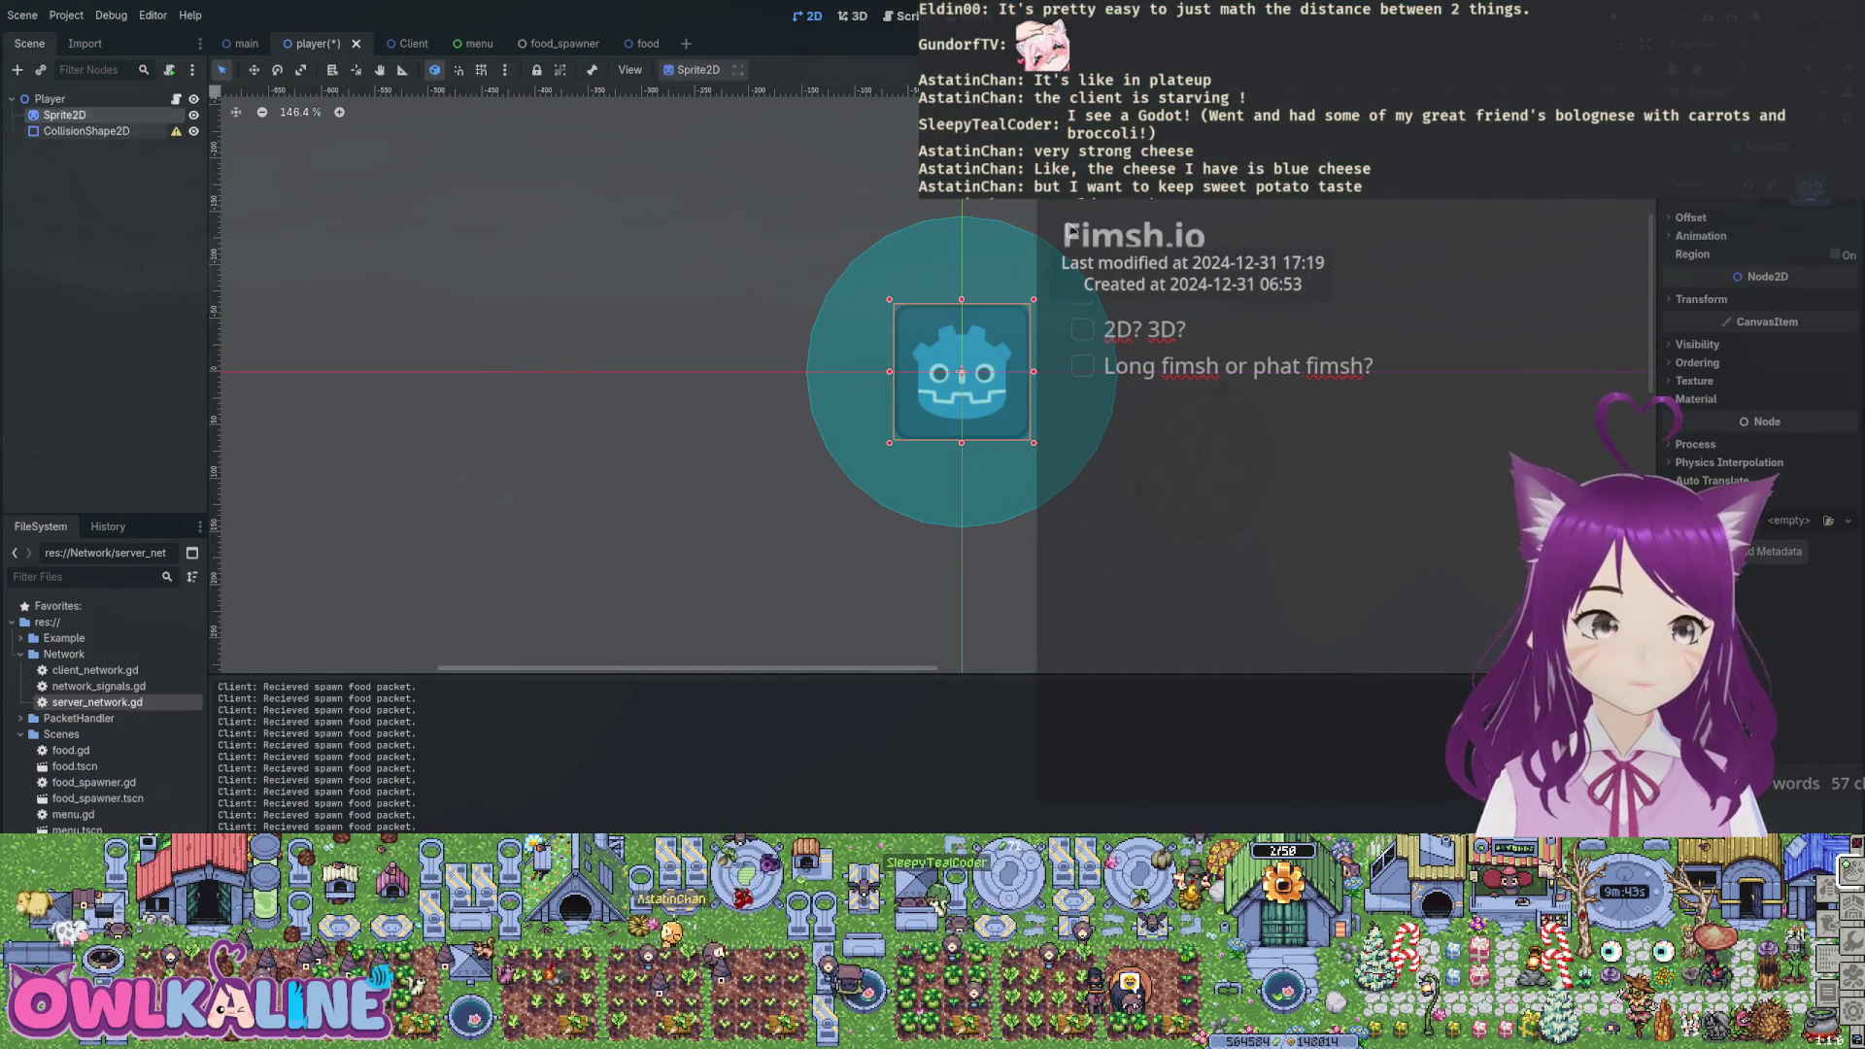
pyautogui.click(88, 132)
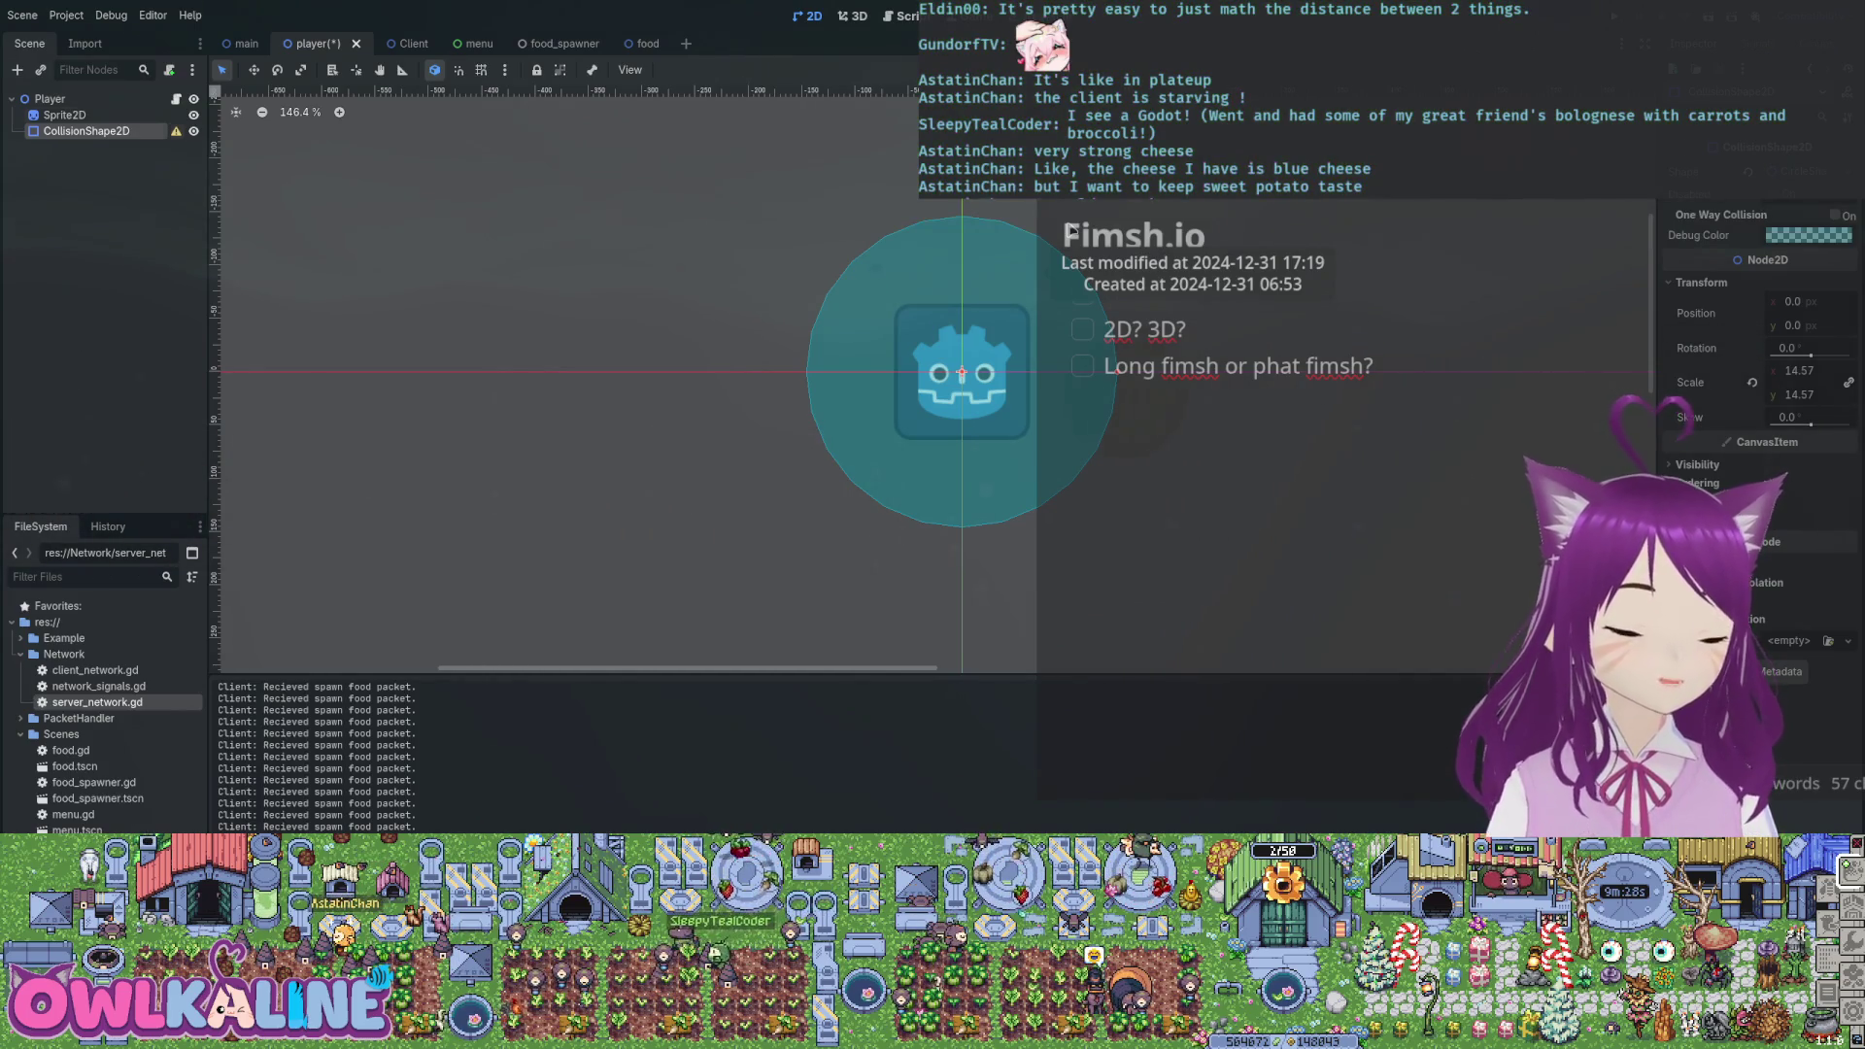
pyautogui.click(64, 114)
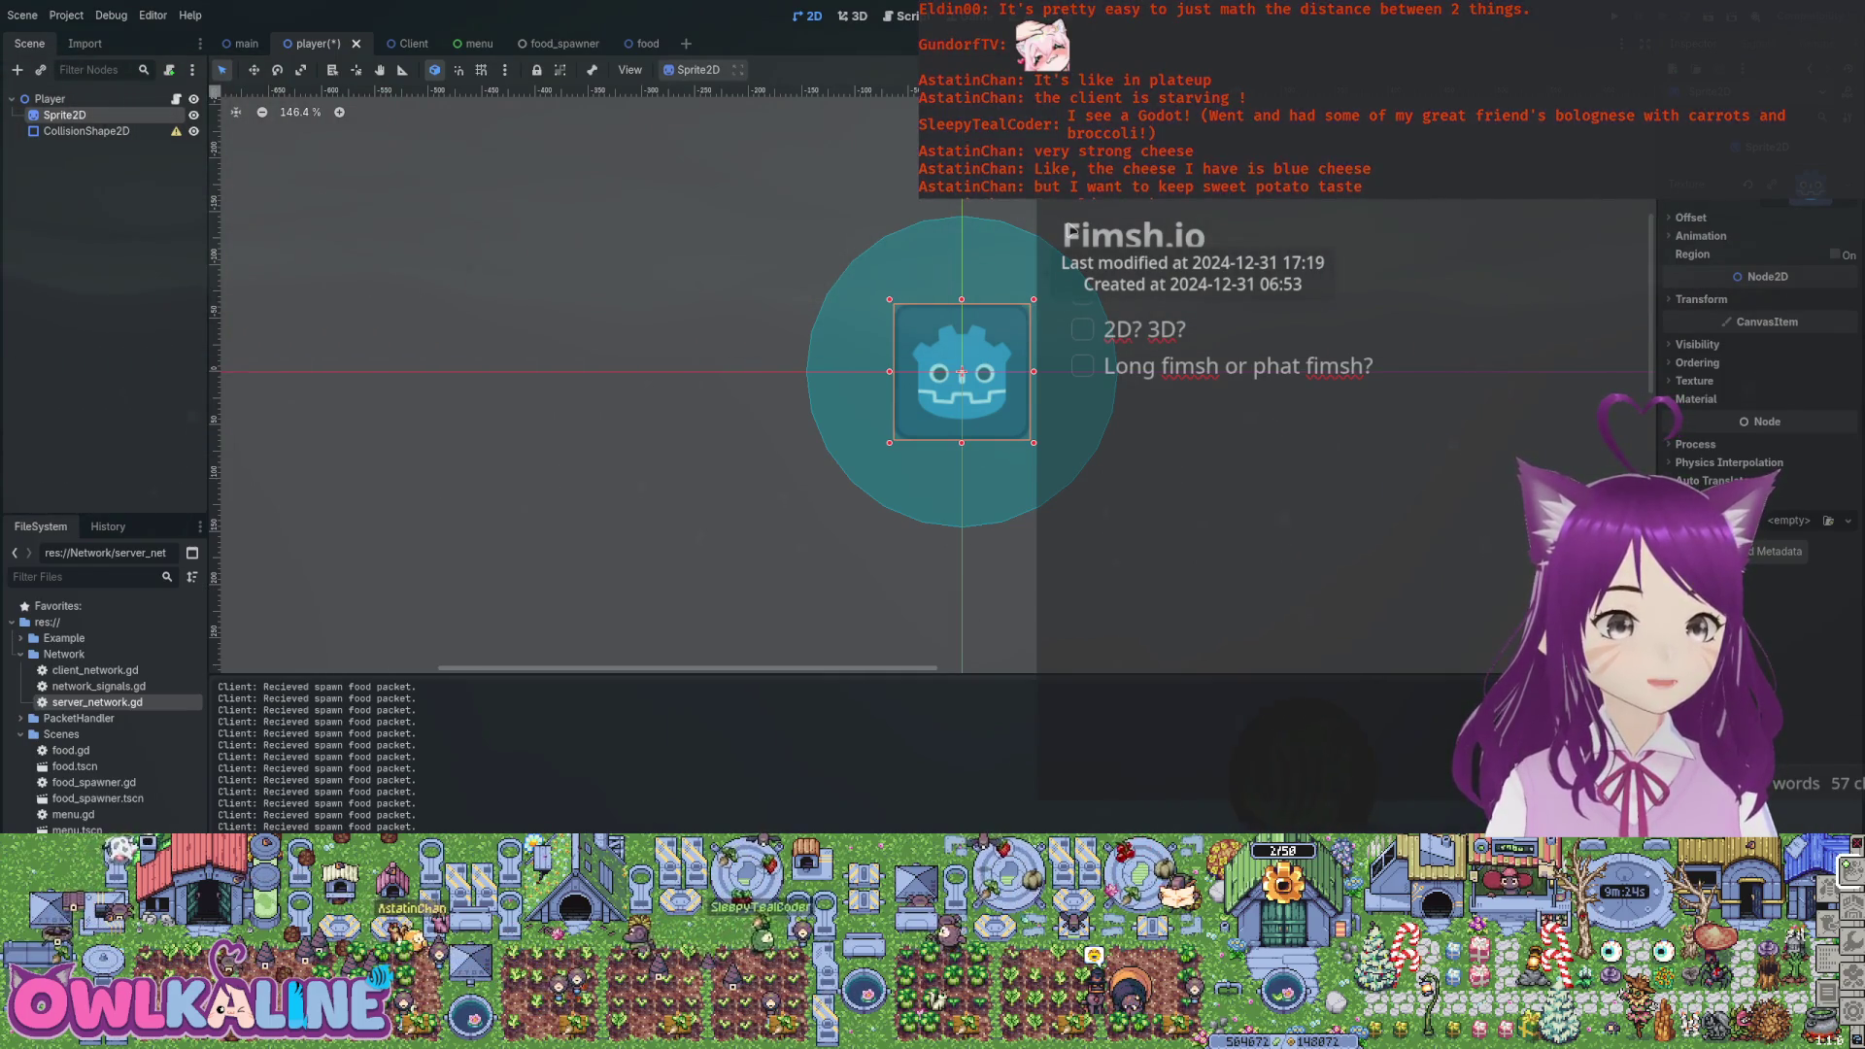
pyautogui.click(50, 98)
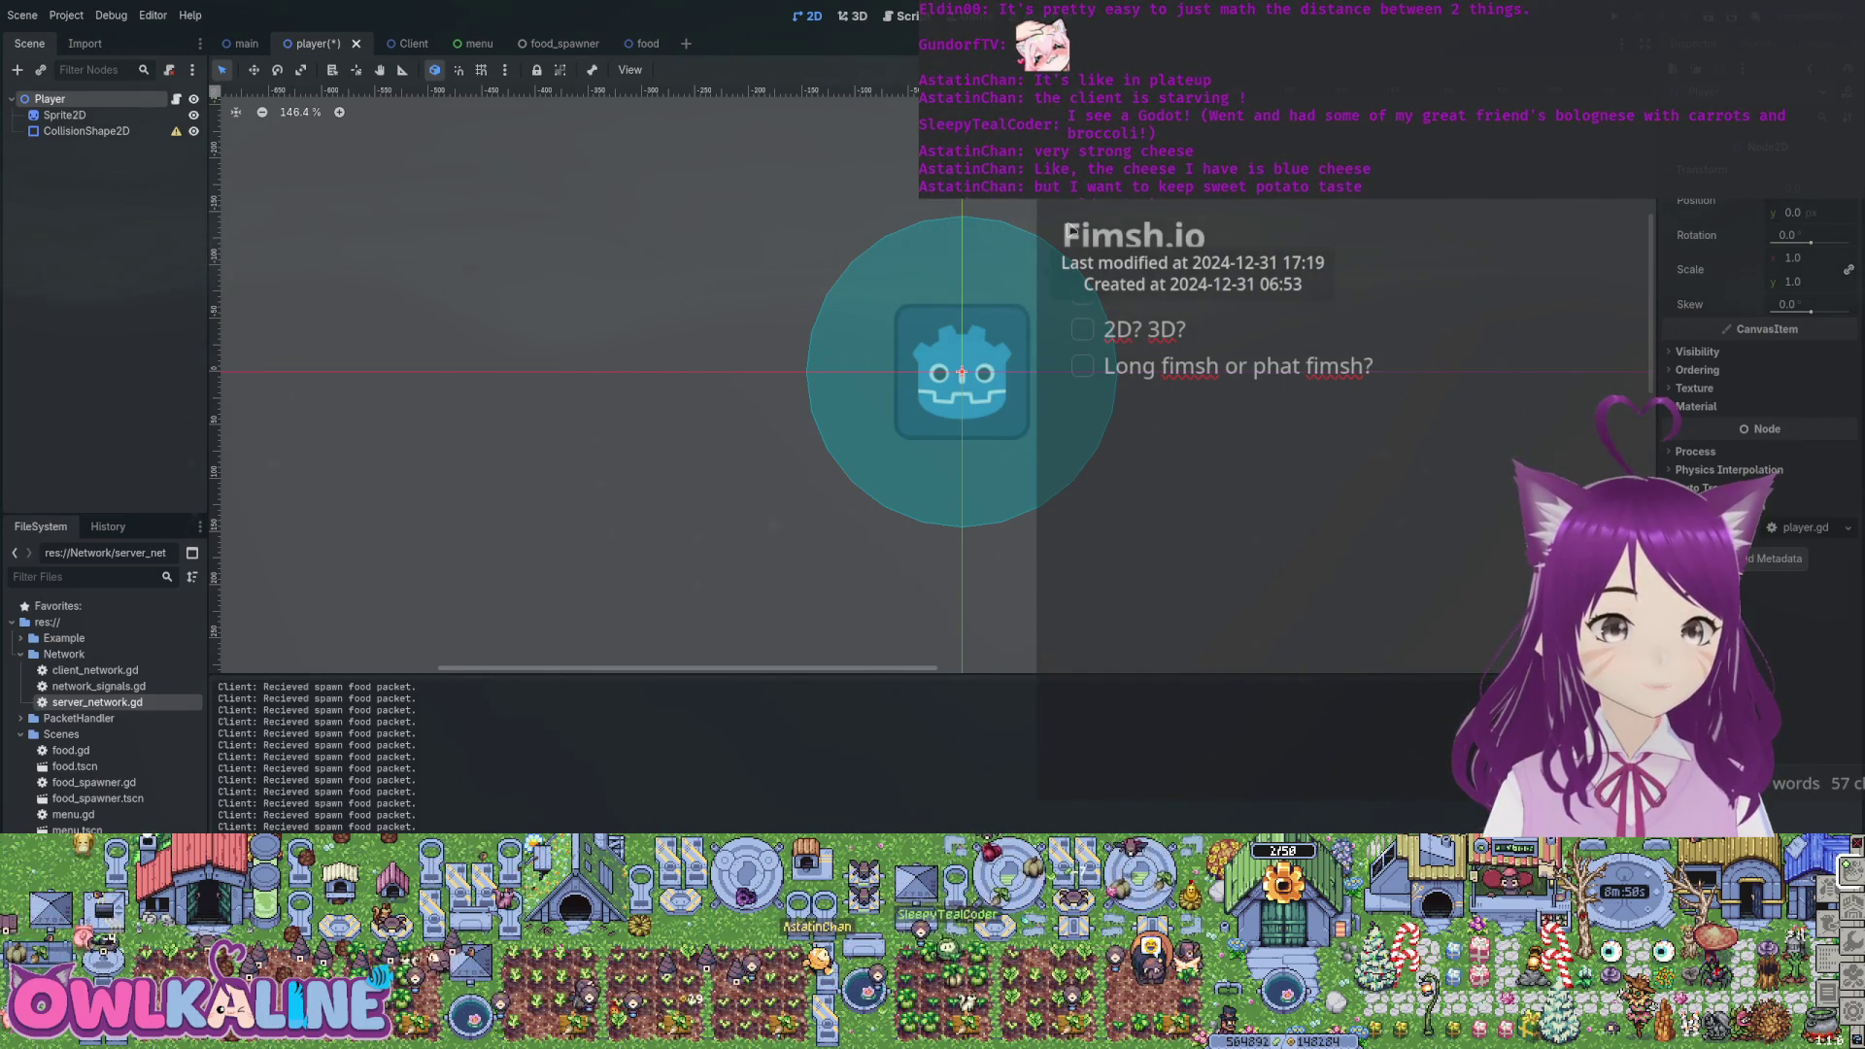
pyautogui.hotkey('ctrl', 'v')
# Rearrange the Player node tree so CollisionShape2D sits inside the Area2D.
pyautogui.moveTo(61, 147)
pyautogui.mouseDown()
pyautogui.moveTo(87, 132)
pyautogui.moveTo(61, 130)
pyautogui.mouseUp()
pyautogui.click(87, 146)
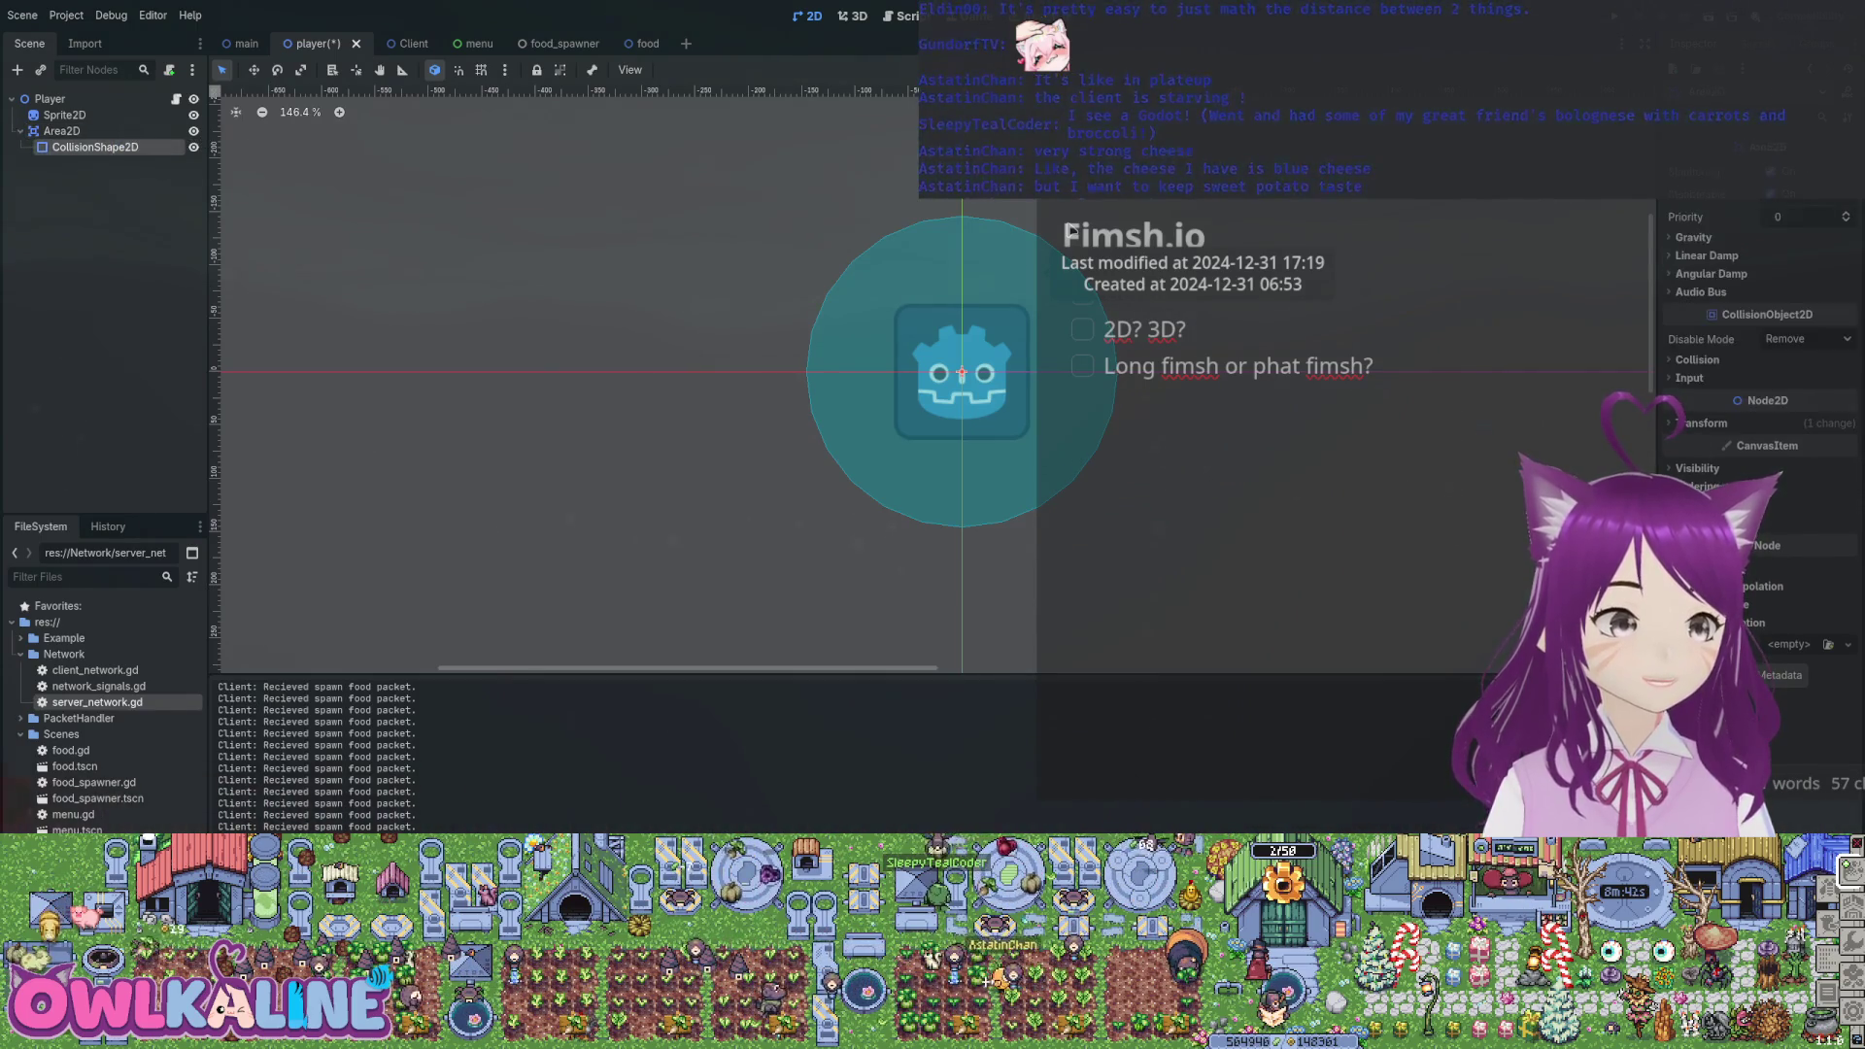
pyautogui.click(61, 130)
pyautogui.moveTo(97, 136); pyautogui.dragTo(97, 124)
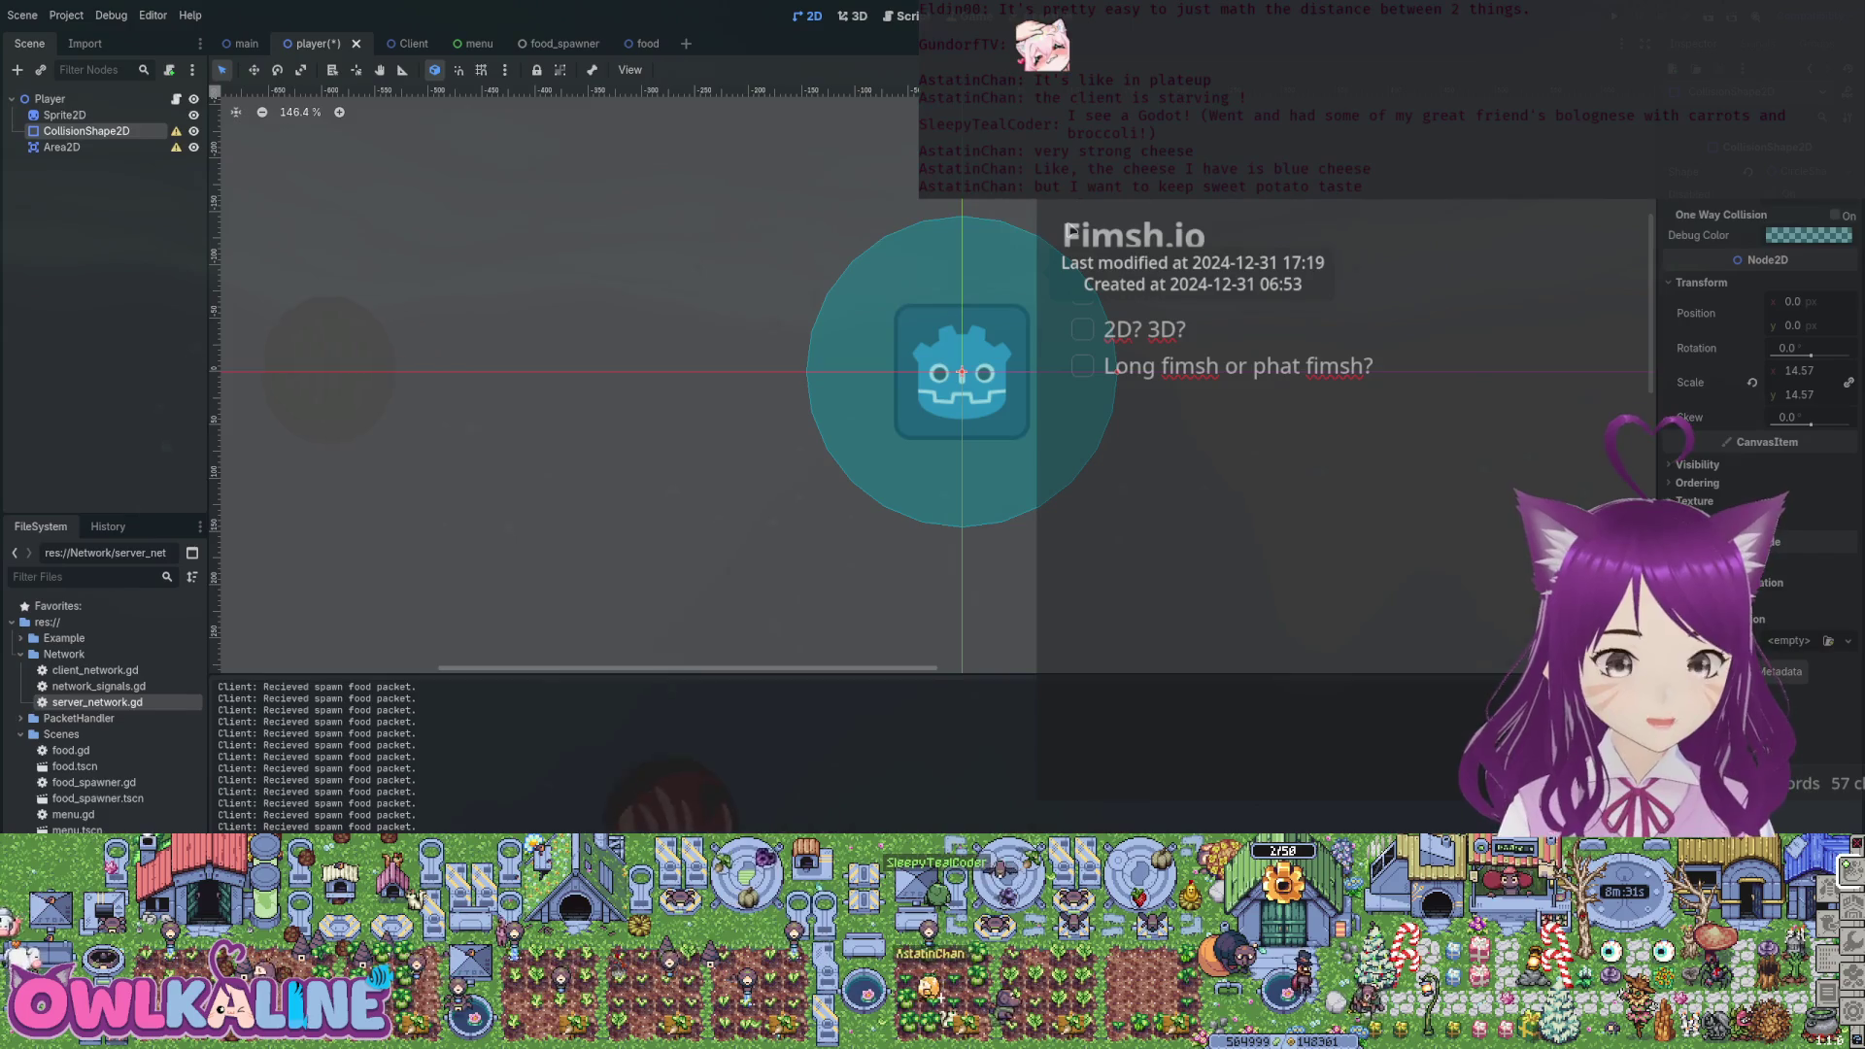
pyautogui.moveTo(87, 130); pyautogui.dragTo(125, 148)
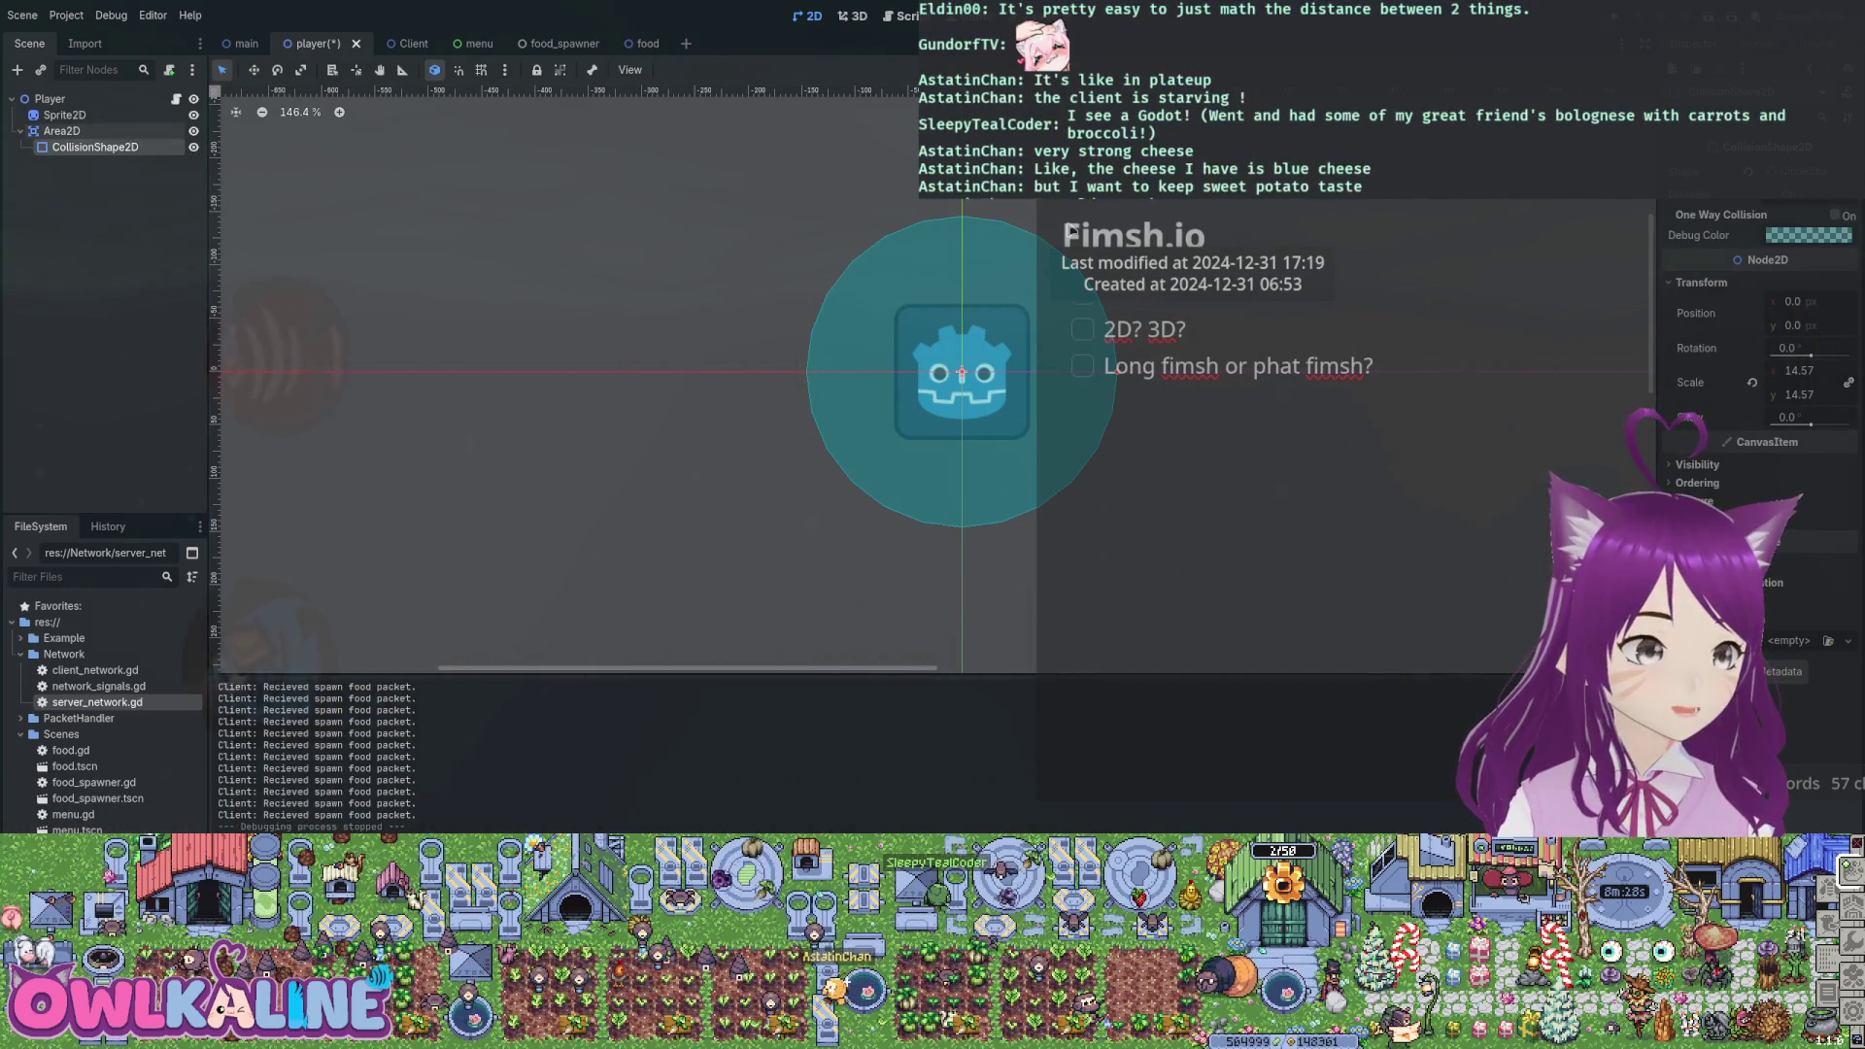
pyautogui.click(61, 130)
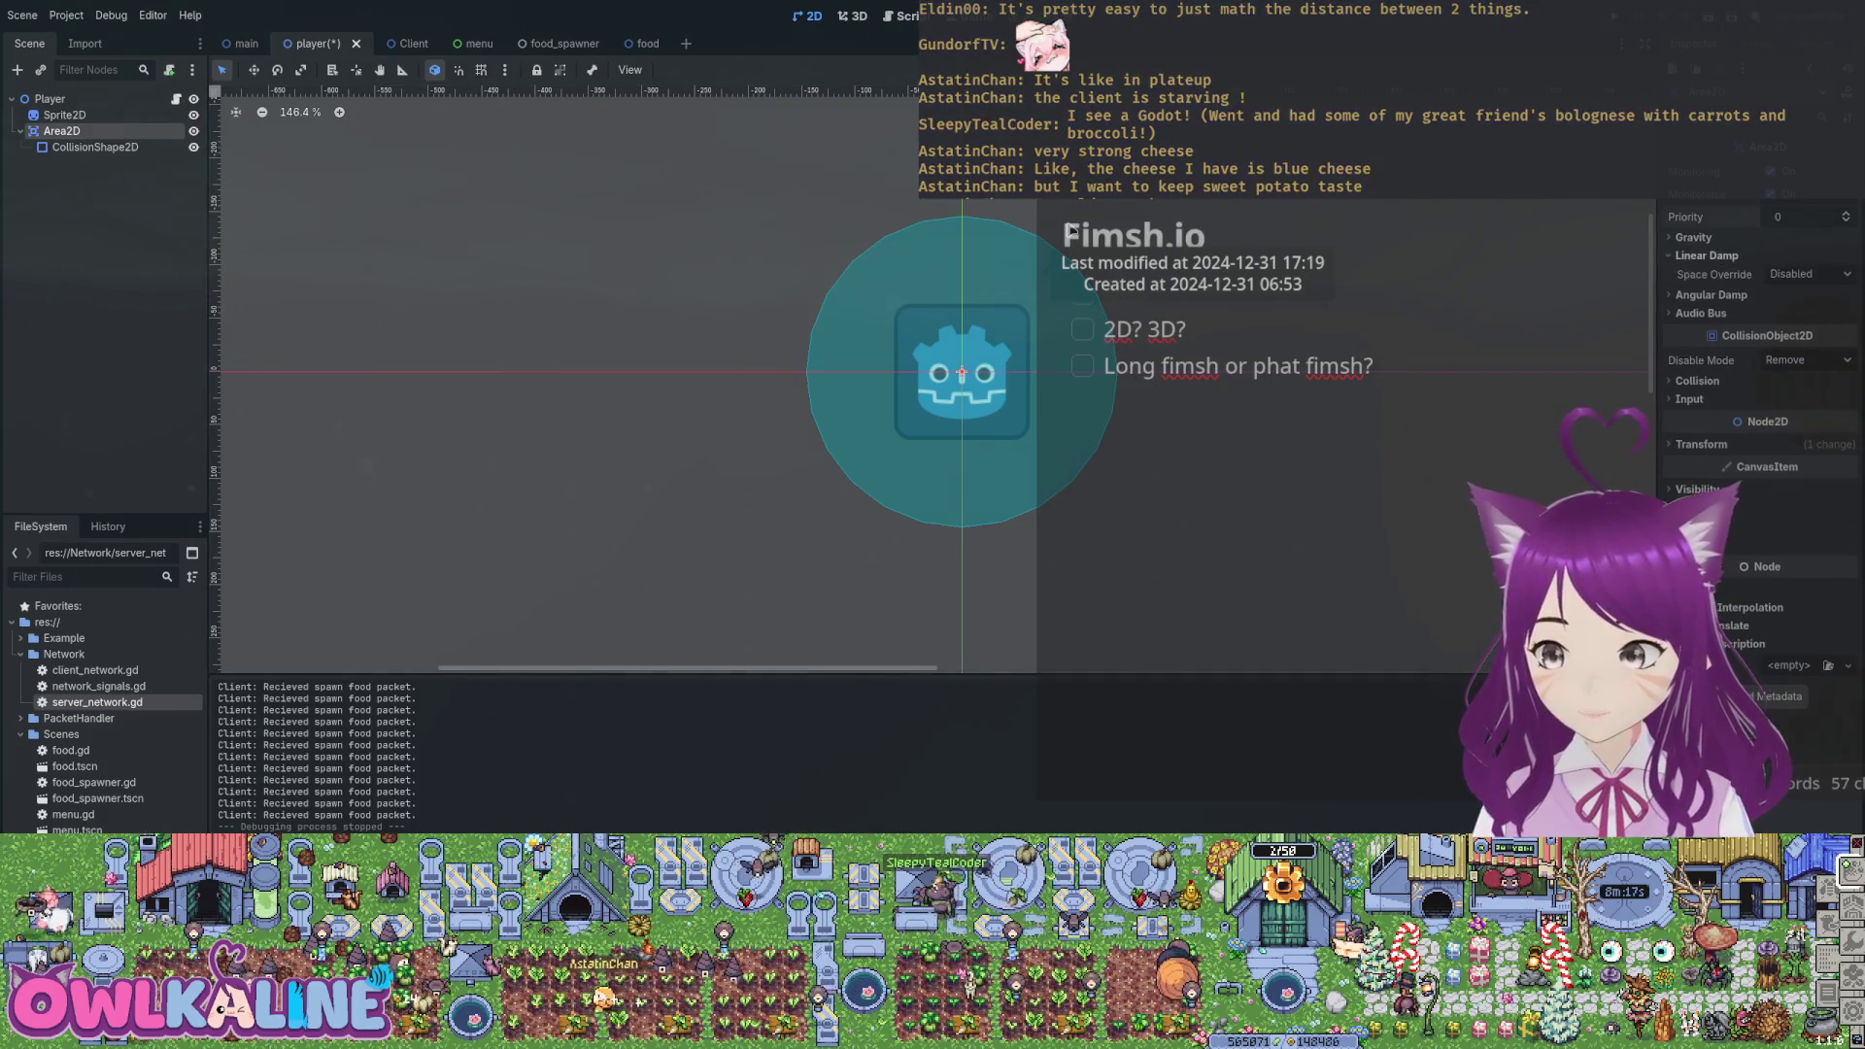
# Disable Pickable in the Input settings of the player's Area2D.
pyautogui.click(1709, 292)
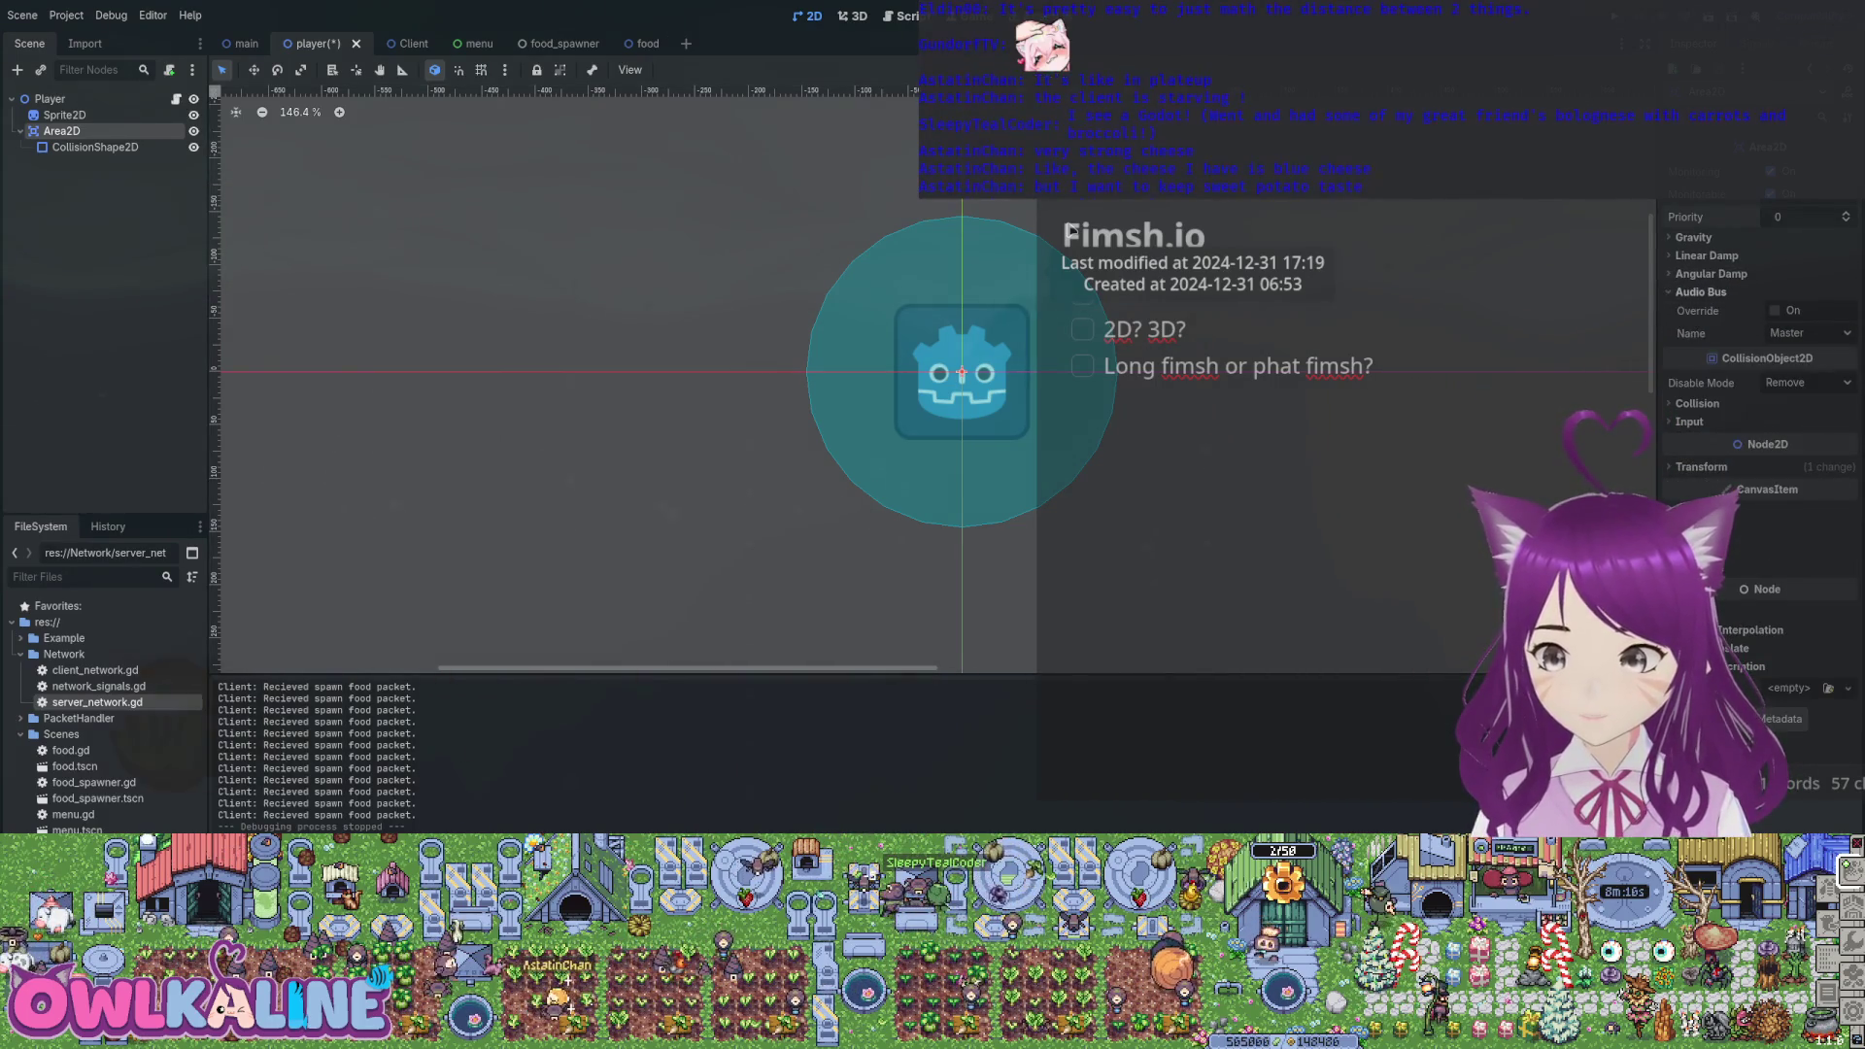
pyautogui.click(1701, 291)
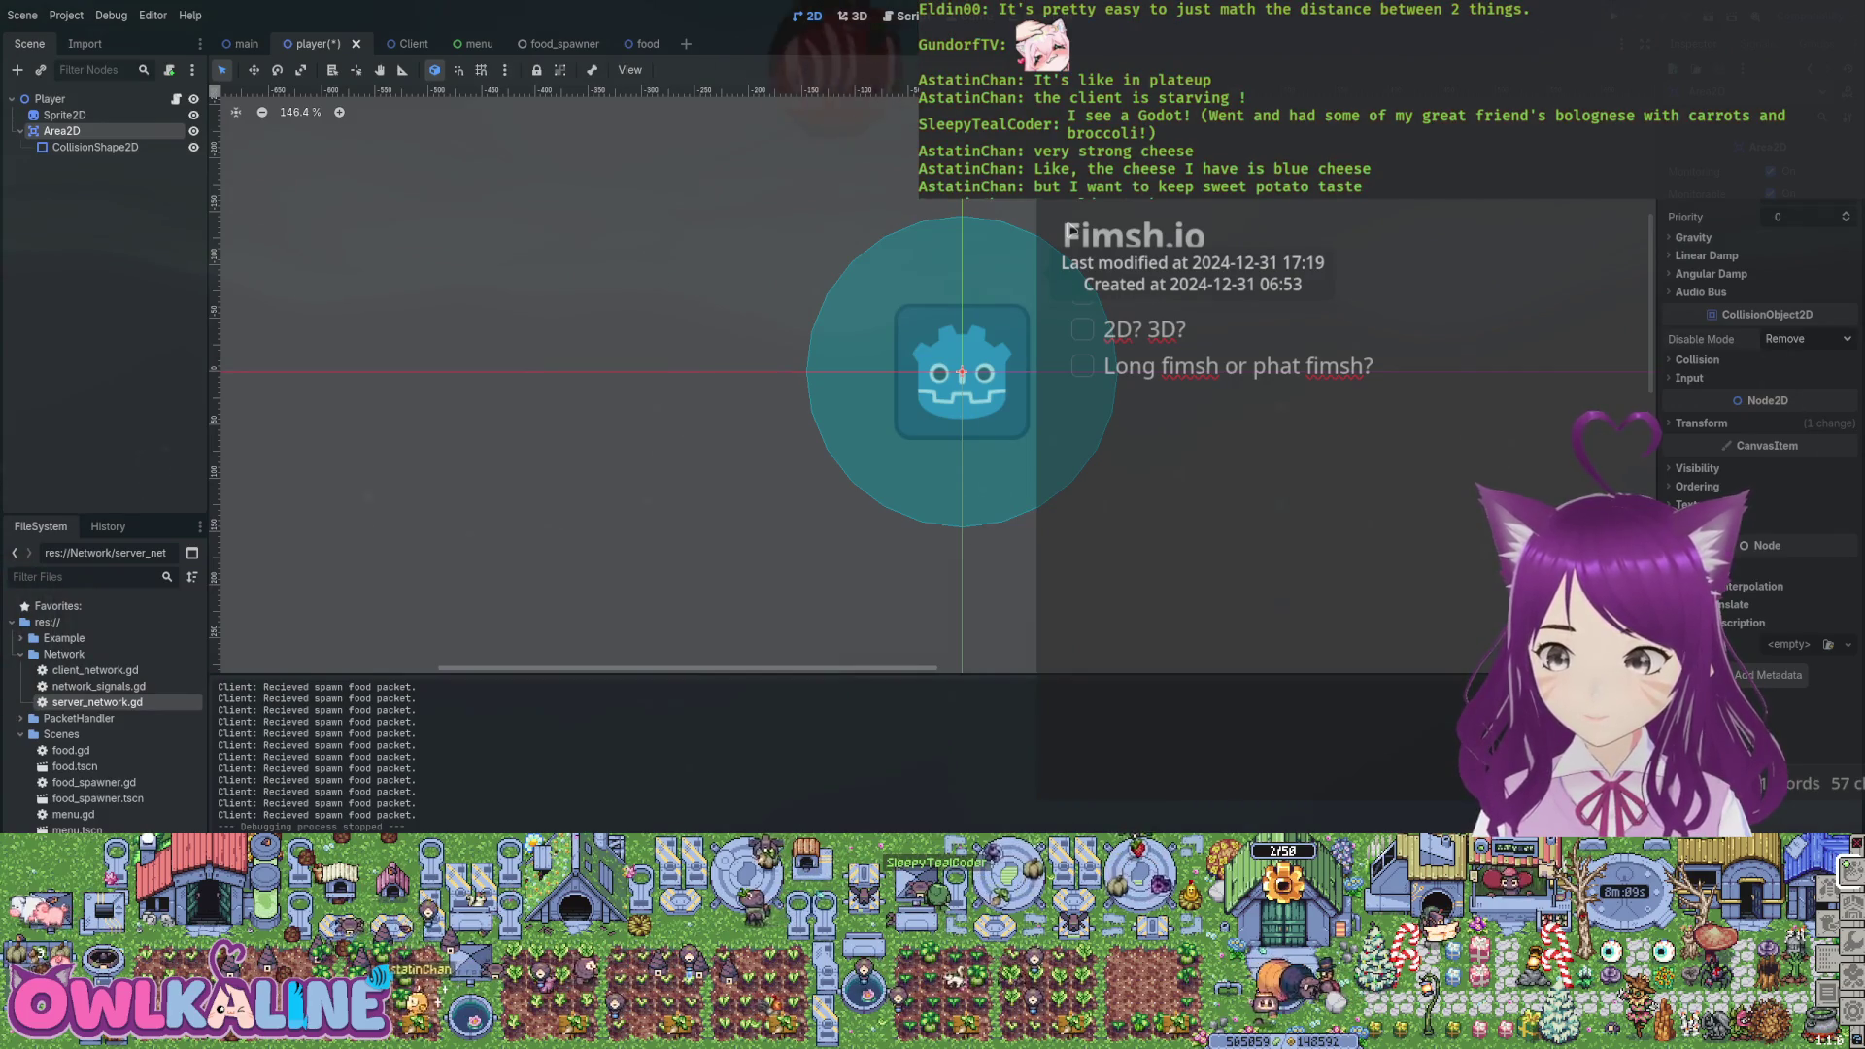
pyautogui.click(1697, 359)
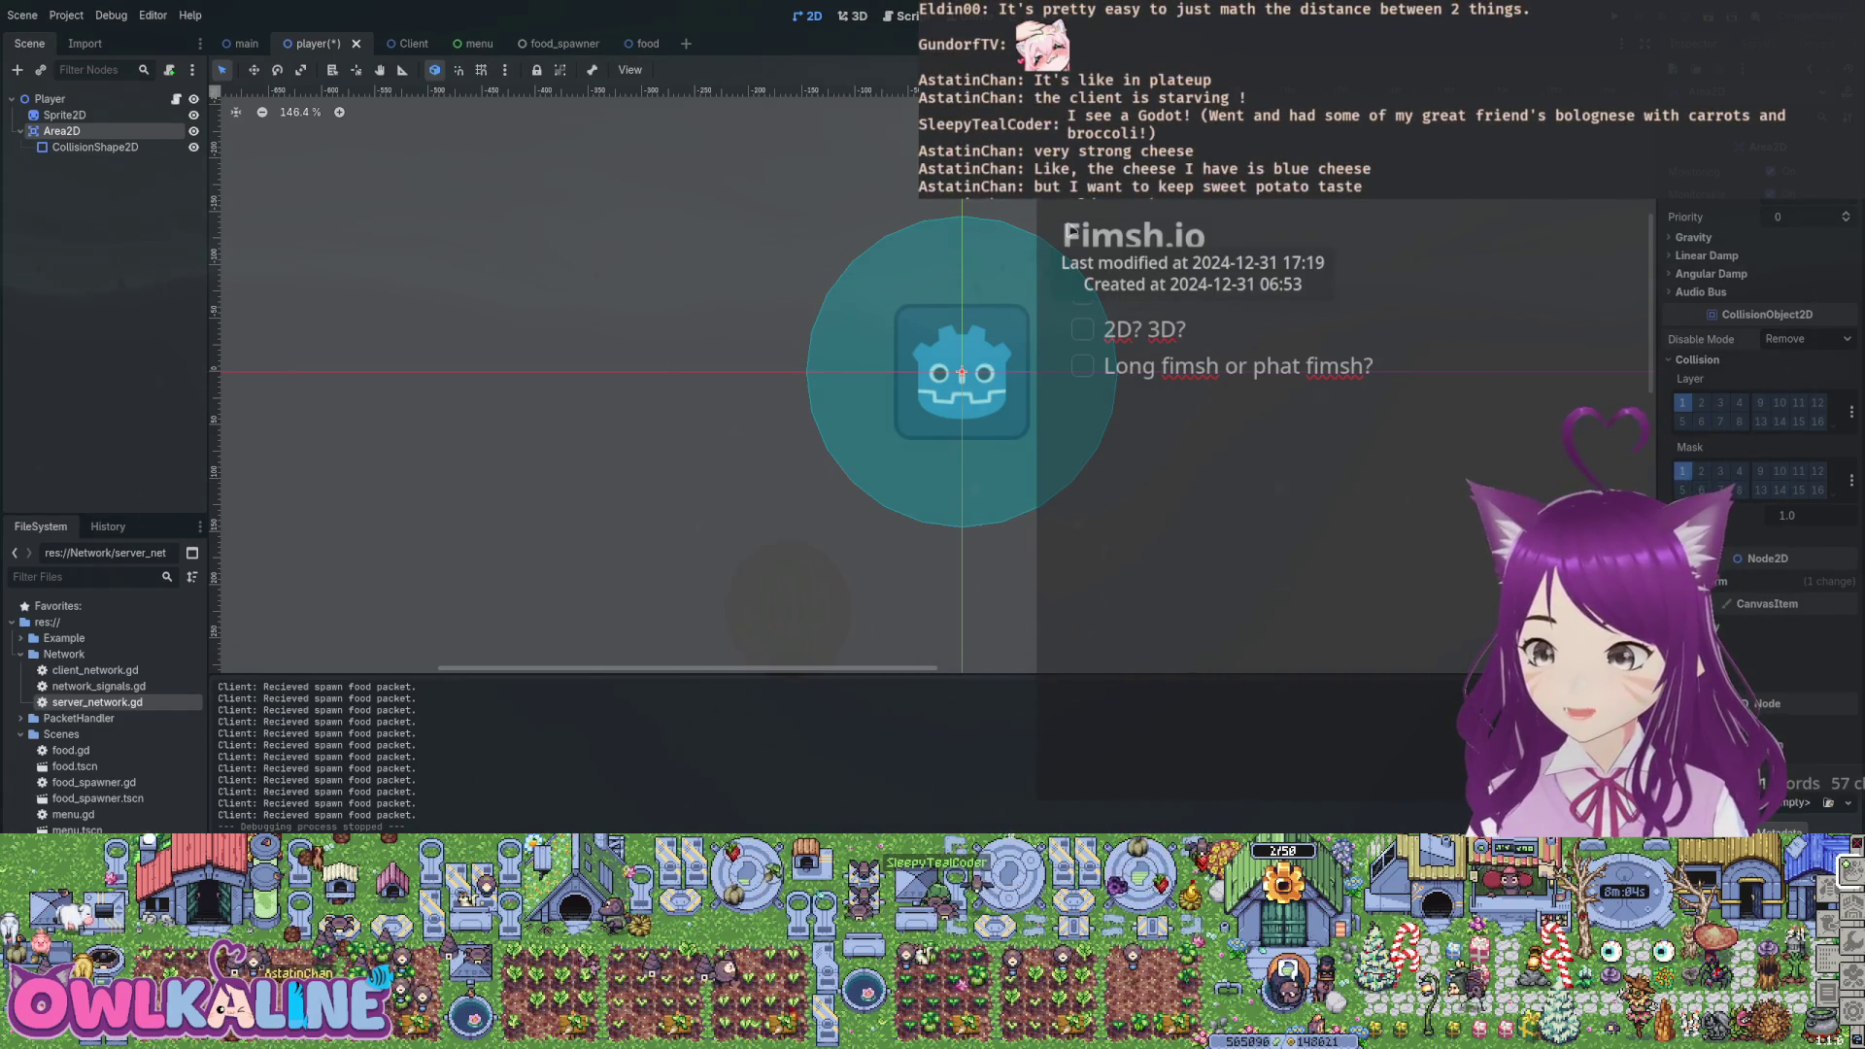
pyautogui.click(1697, 360)
pyautogui.click(1690, 378)
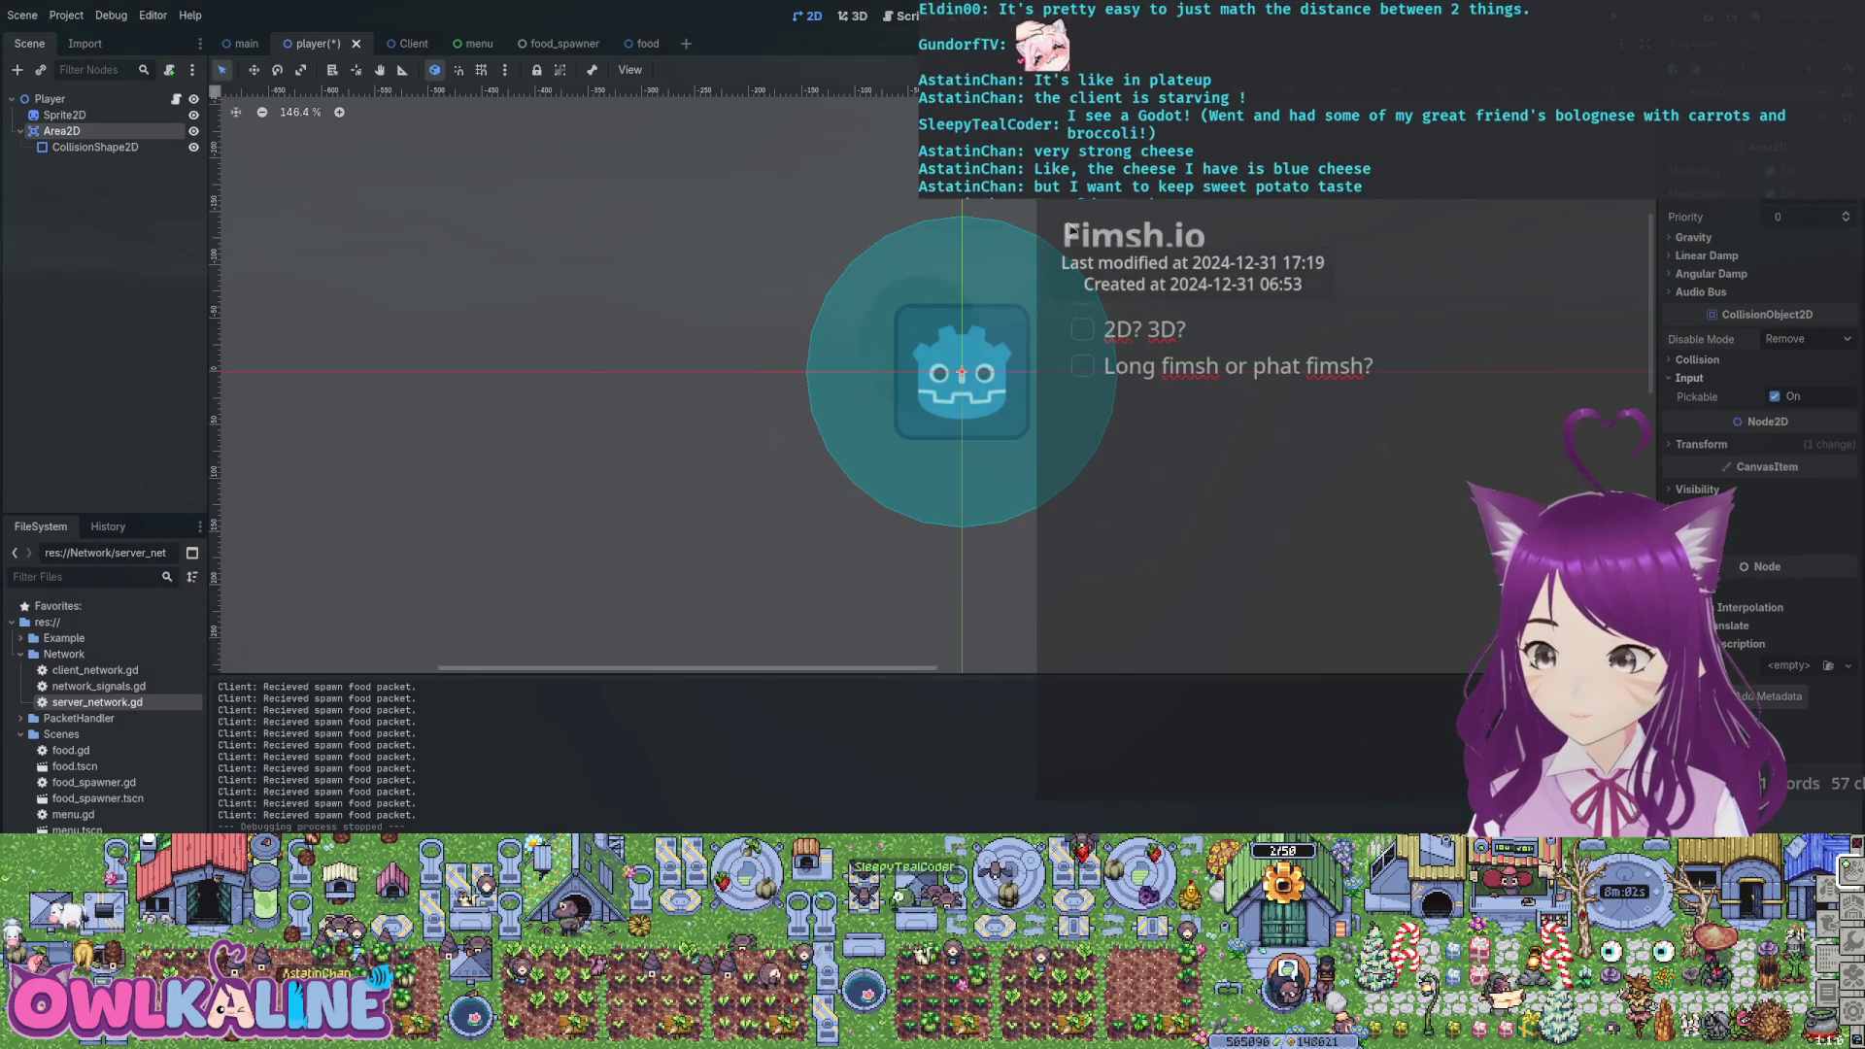
pyautogui.click(1776, 396)
pyautogui.click(1690, 378)
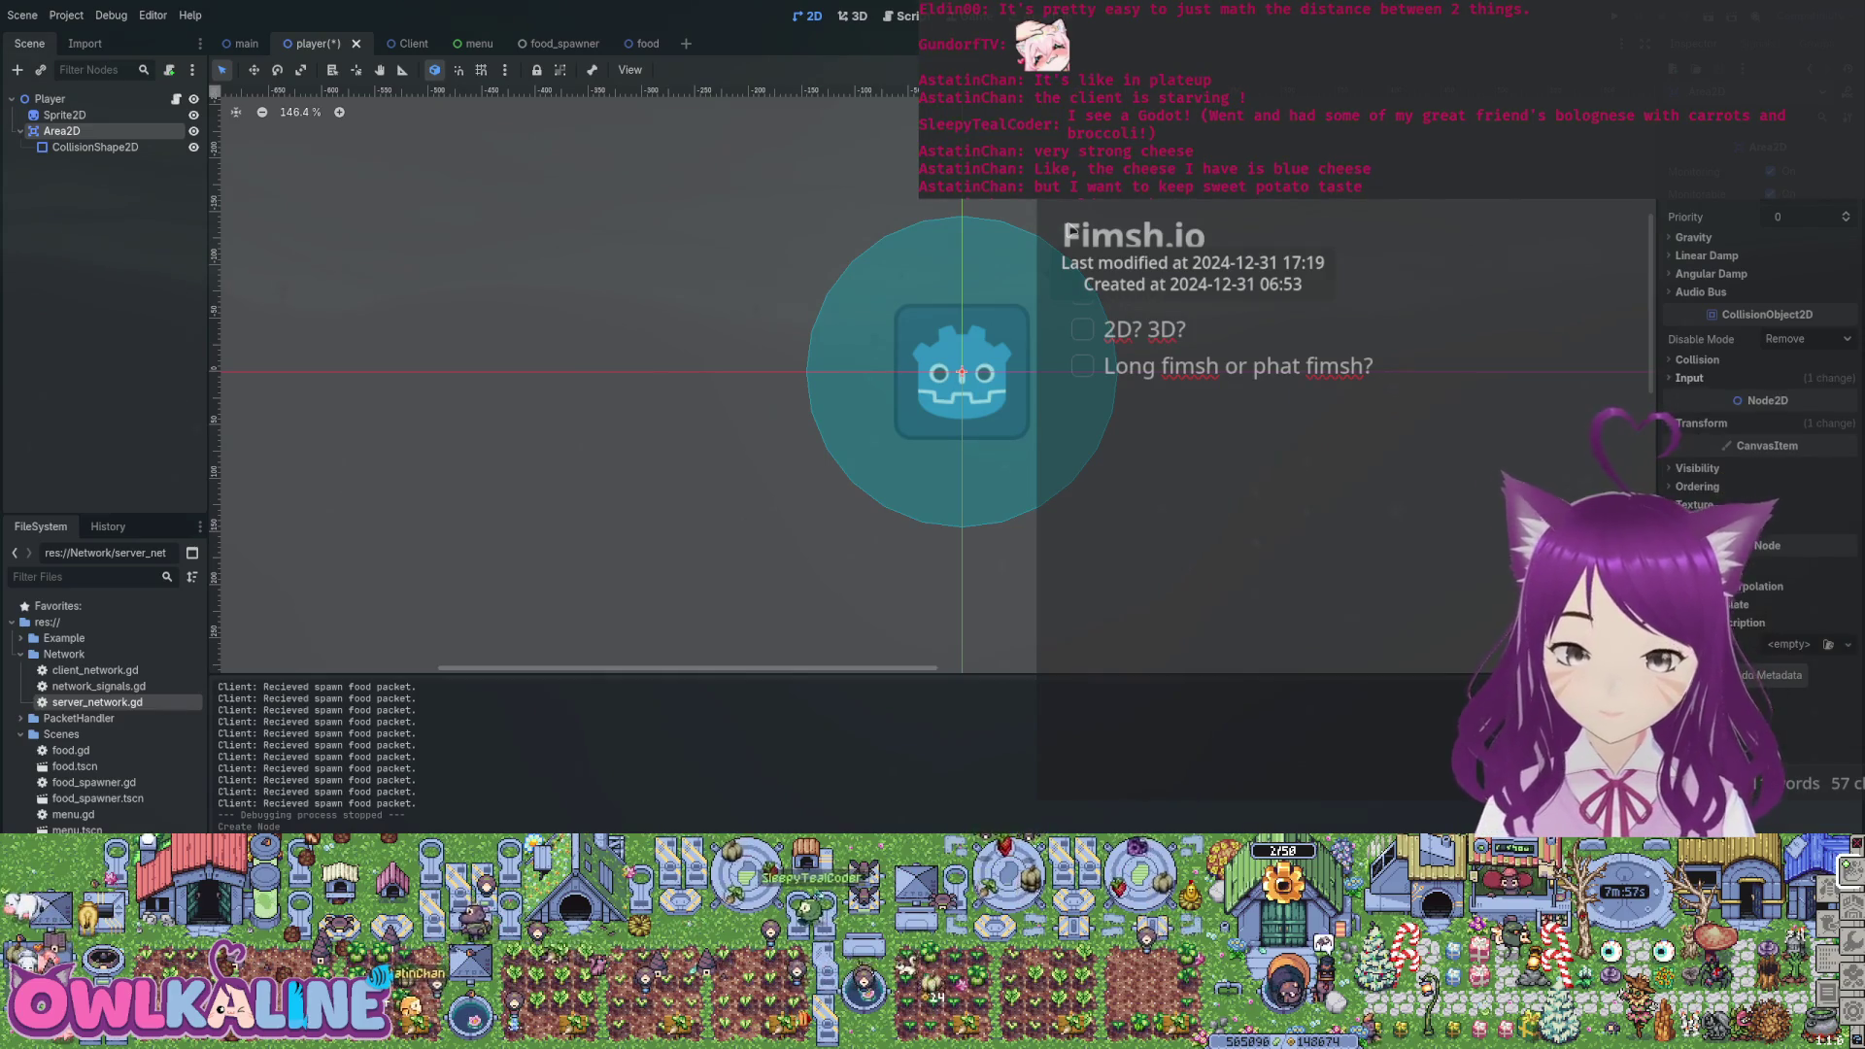
pyautogui.click(1697, 360)
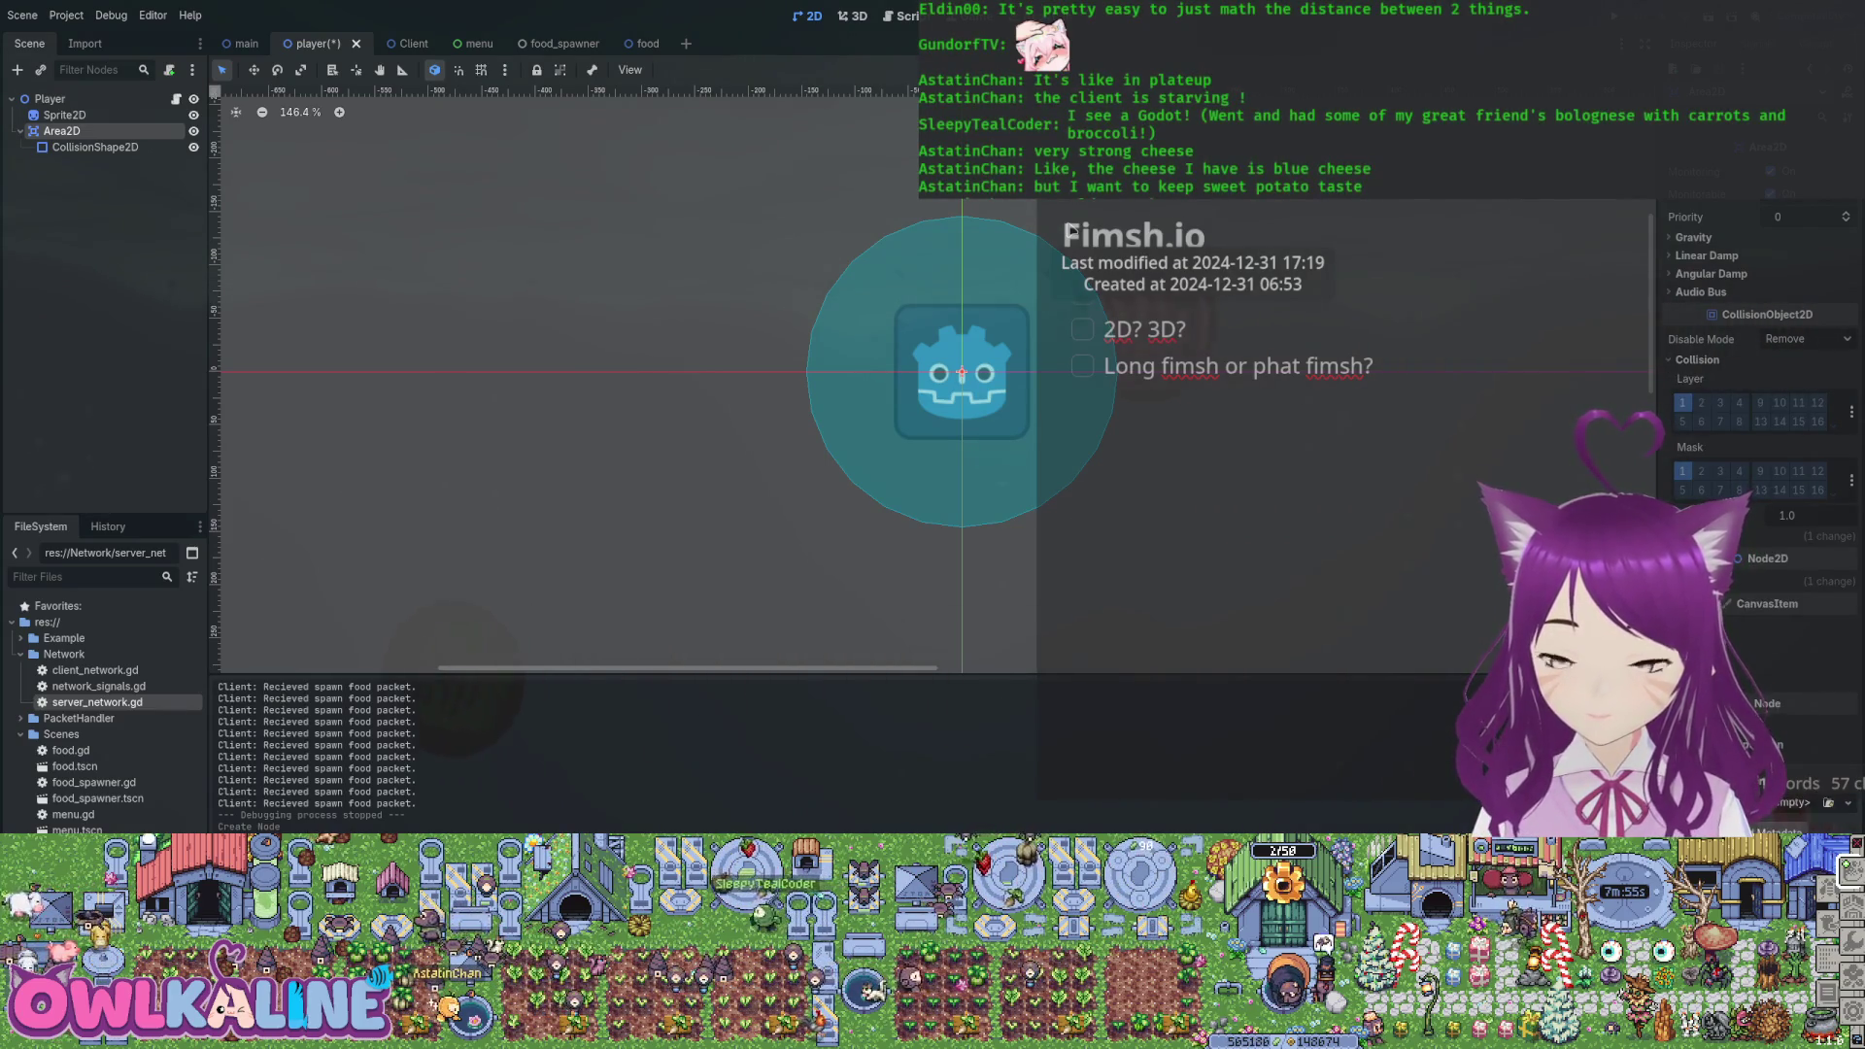
pyautogui.click(1697, 359)
pyautogui.click(1701, 423)
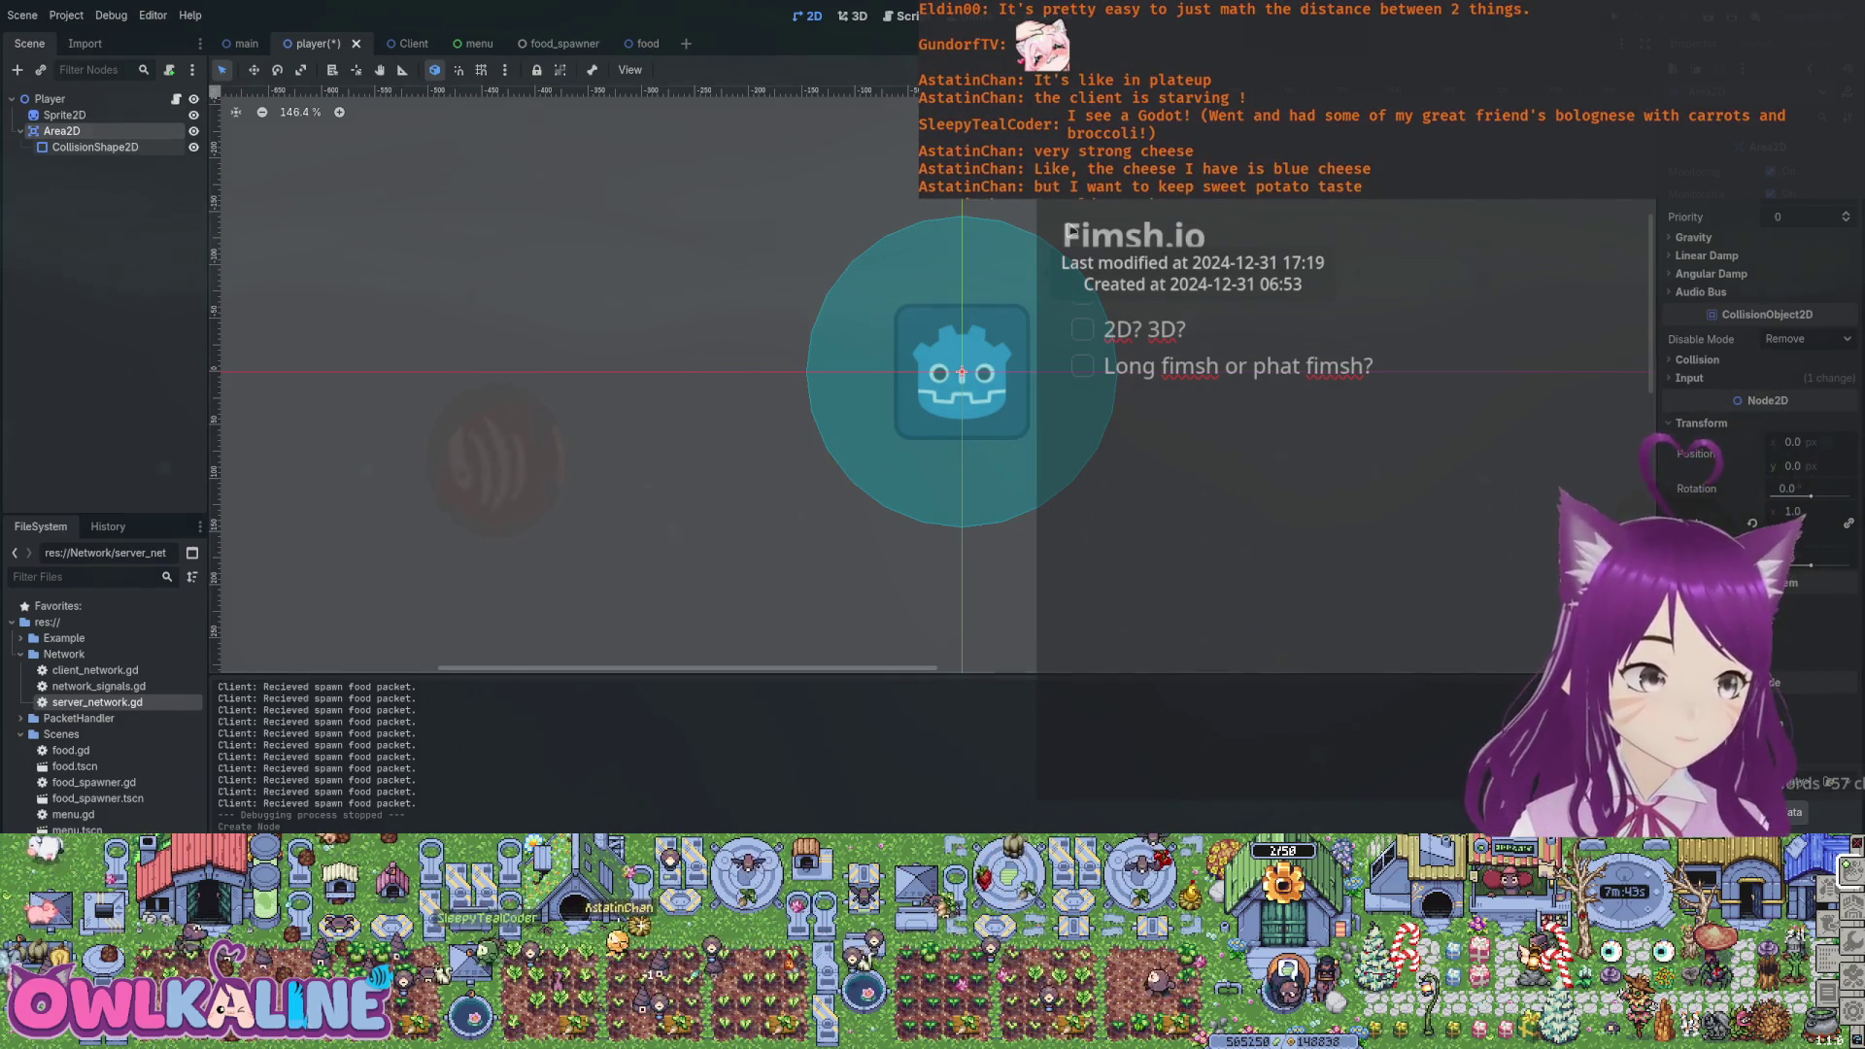
# Review the properties of CollisionShape2D, Area2D, the Player root script and Sprite2D.
pyautogui.click(95, 146)
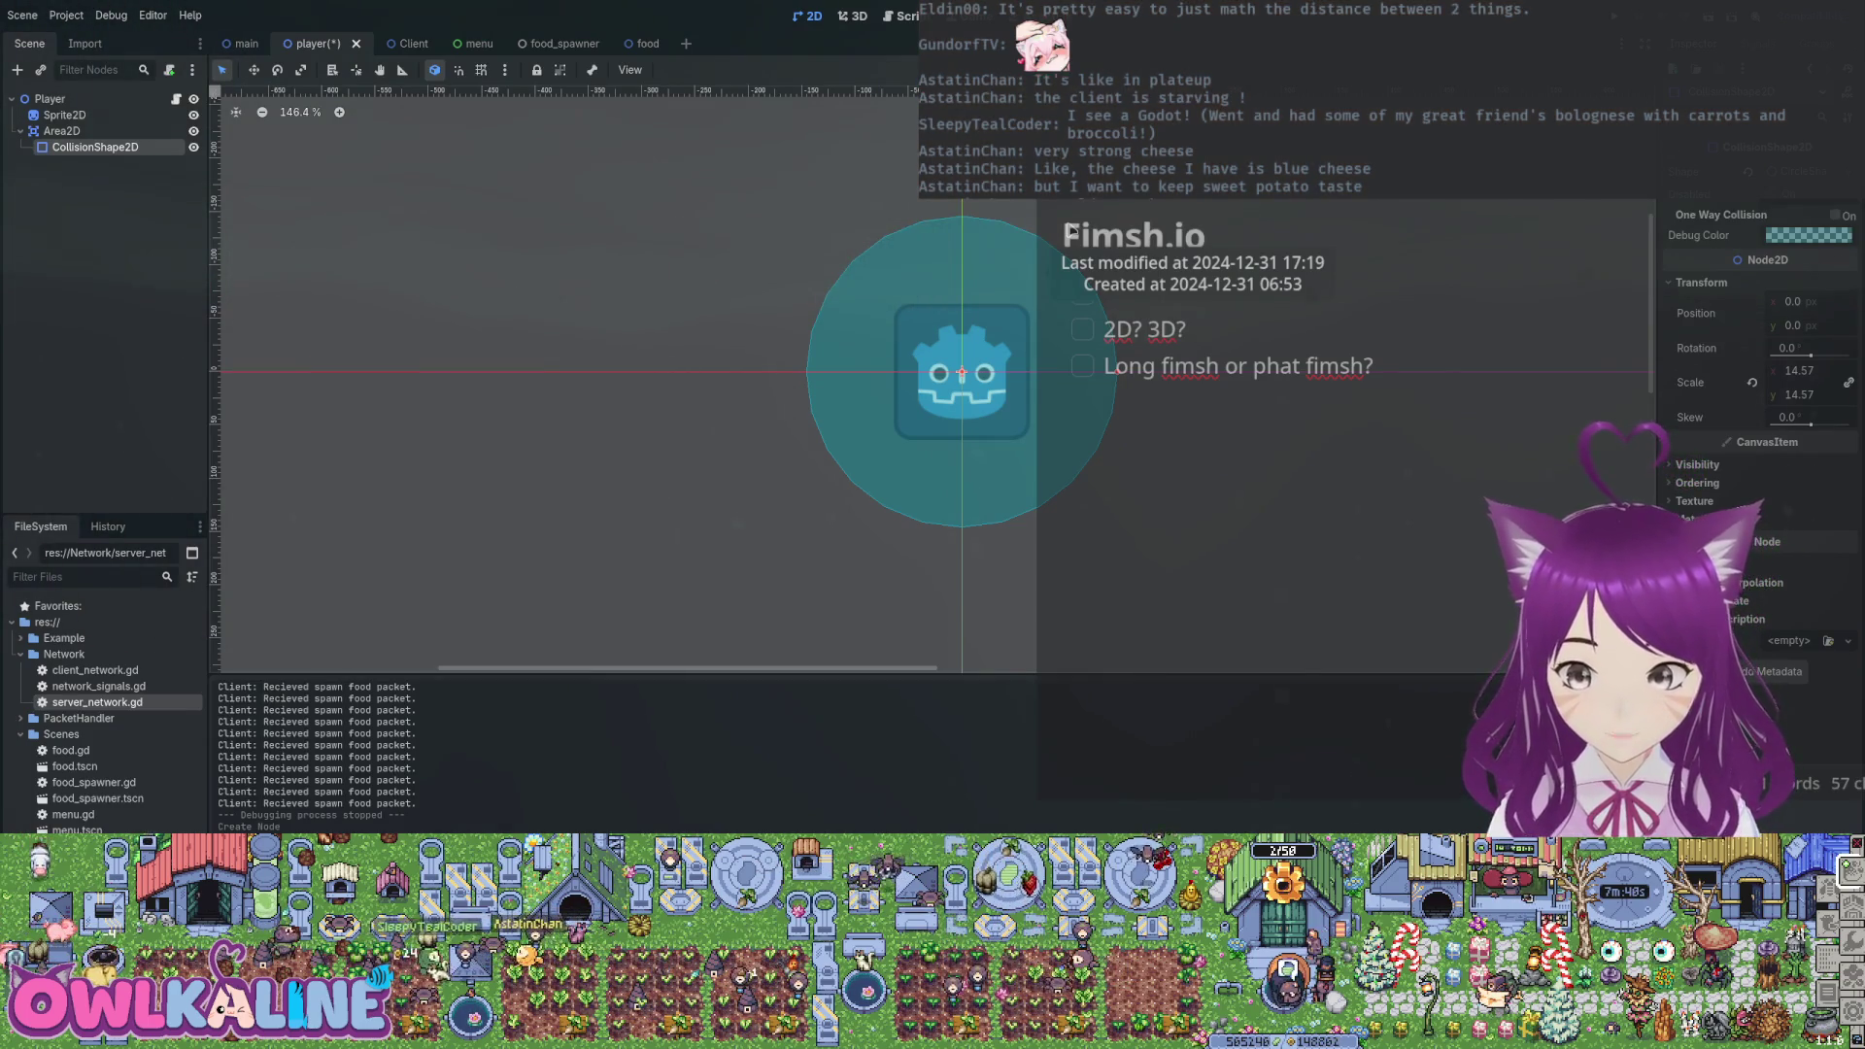
pyautogui.click(63, 131)
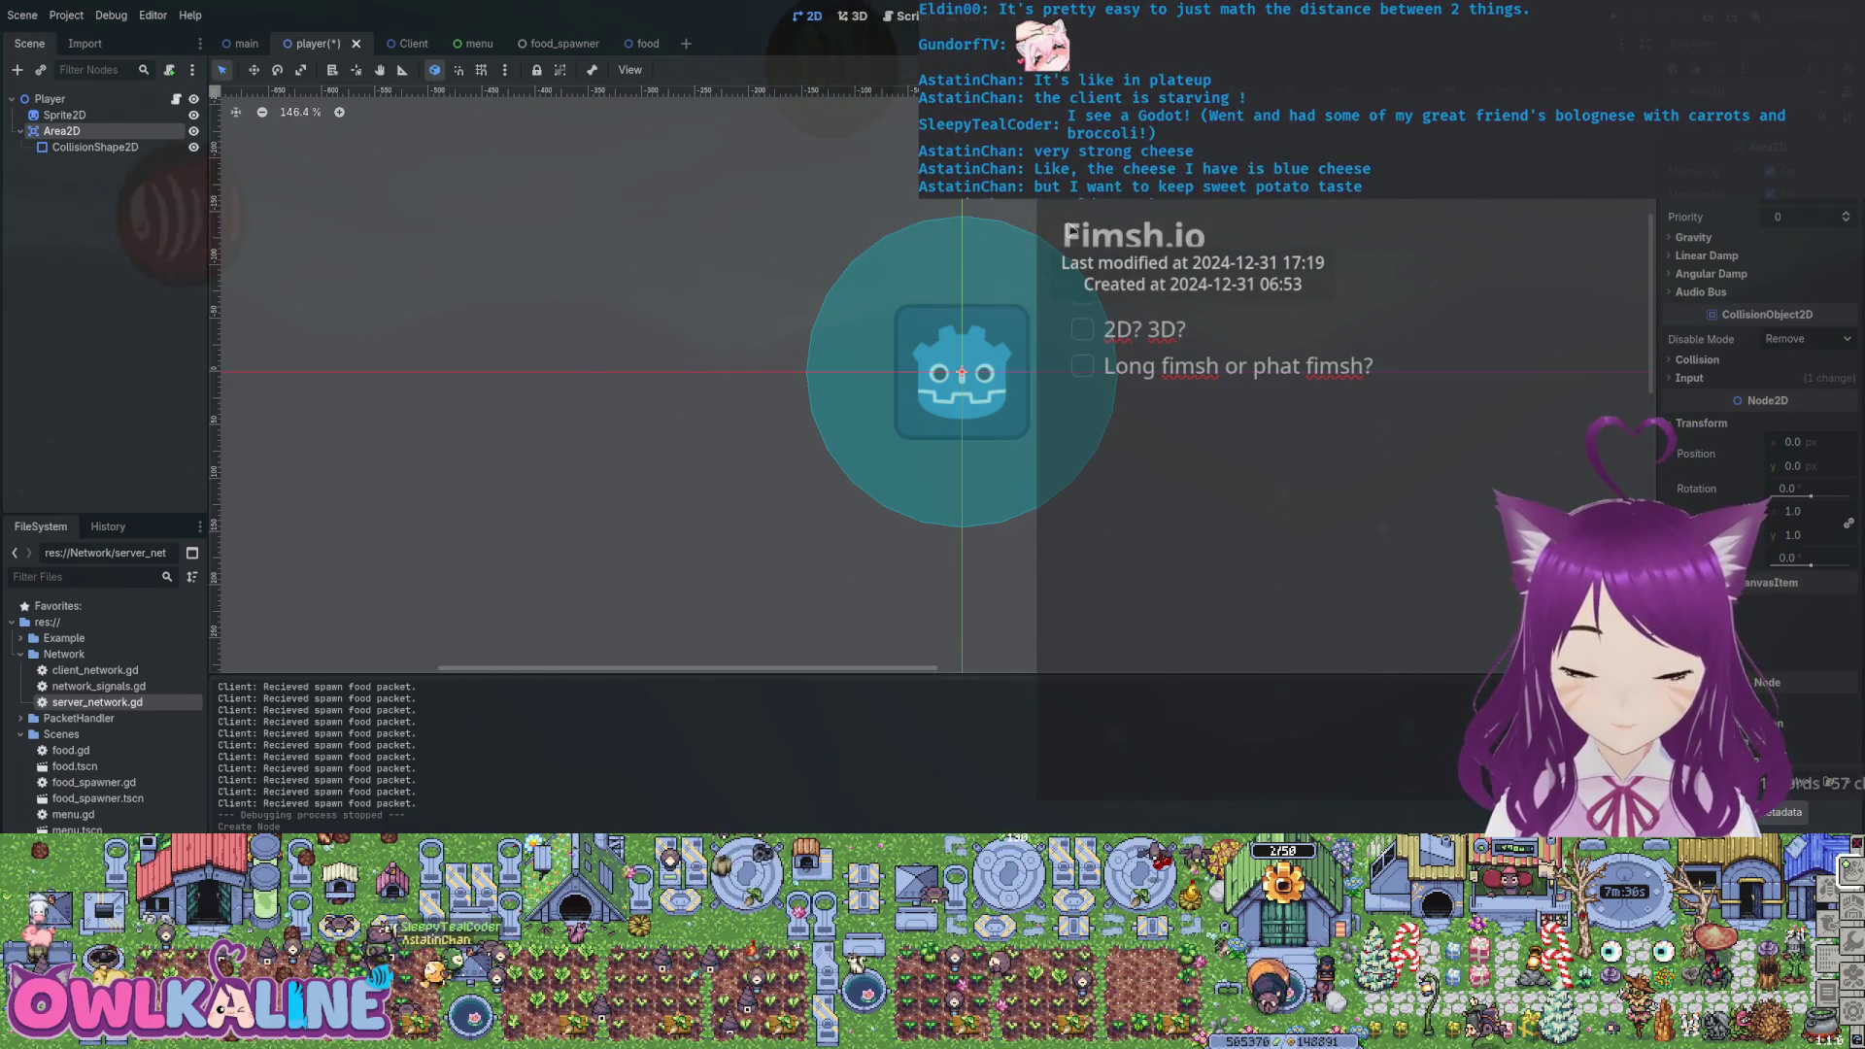
pyautogui.click(49, 98)
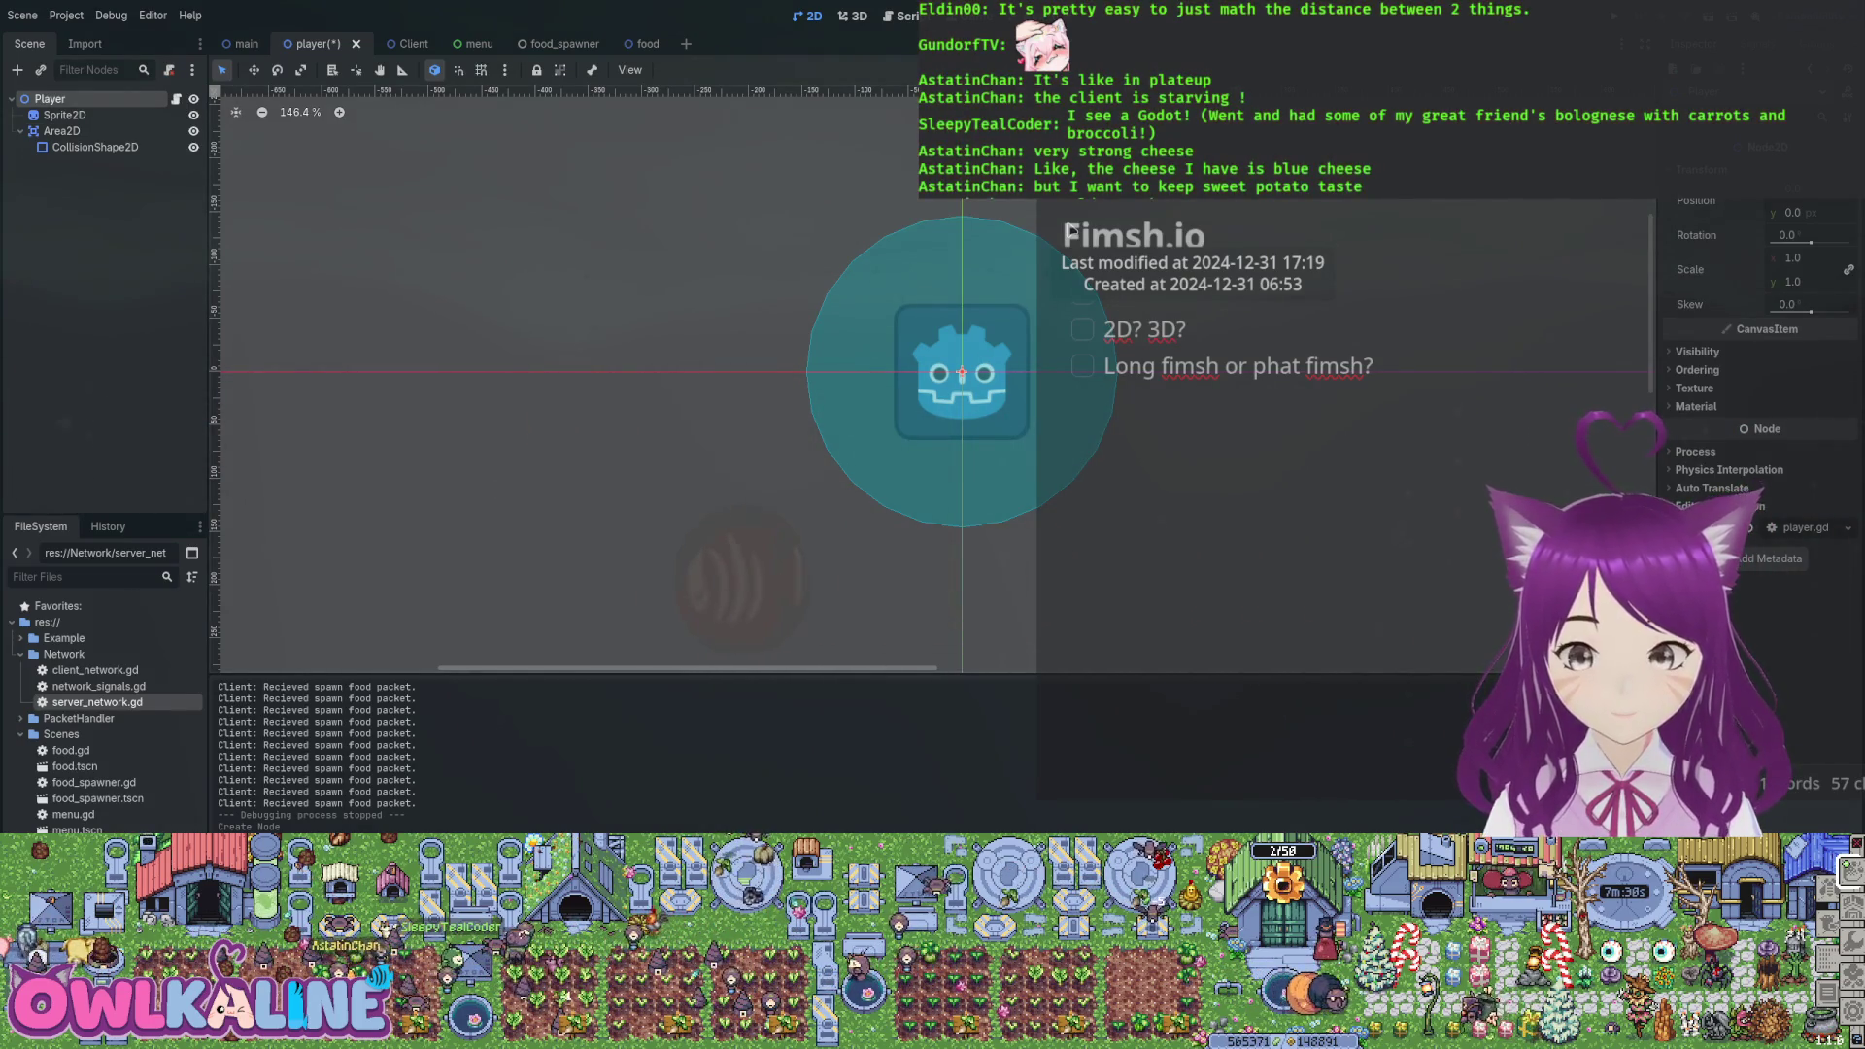
pyautogui.click(61, 131)
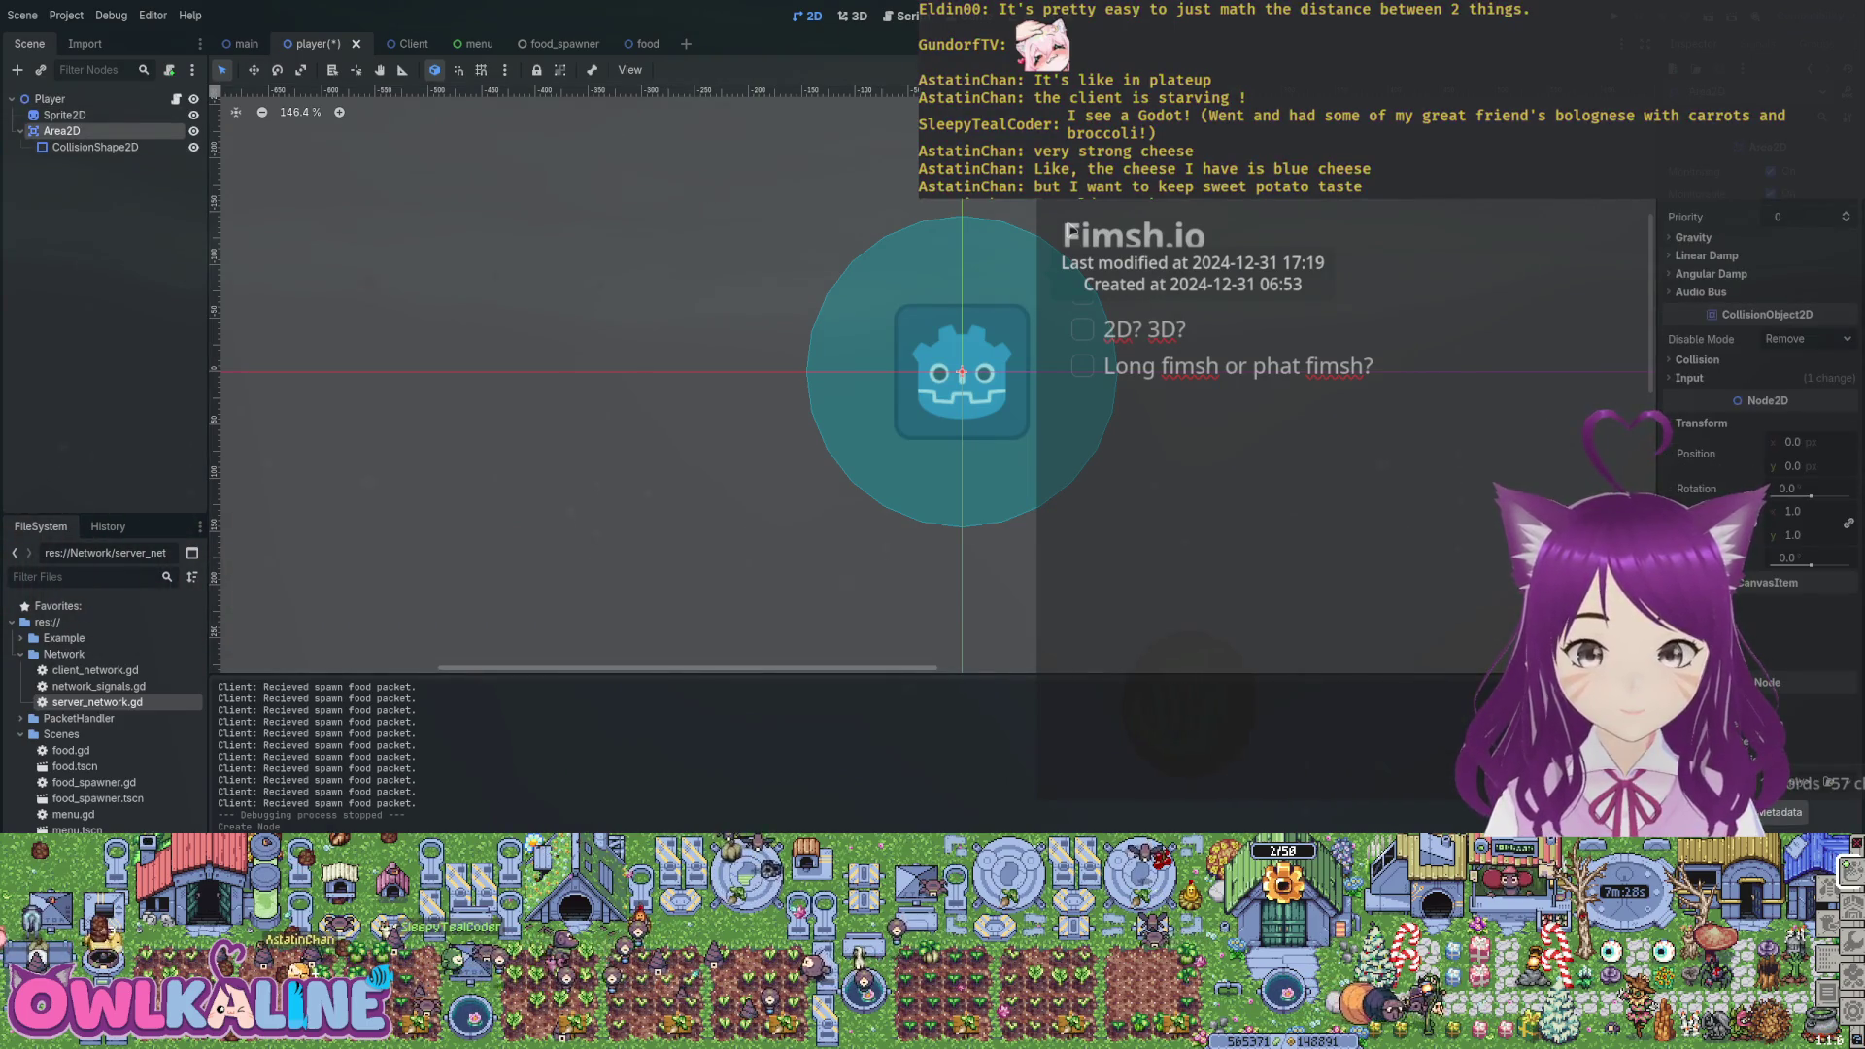
pyautogui.click(64, 115)
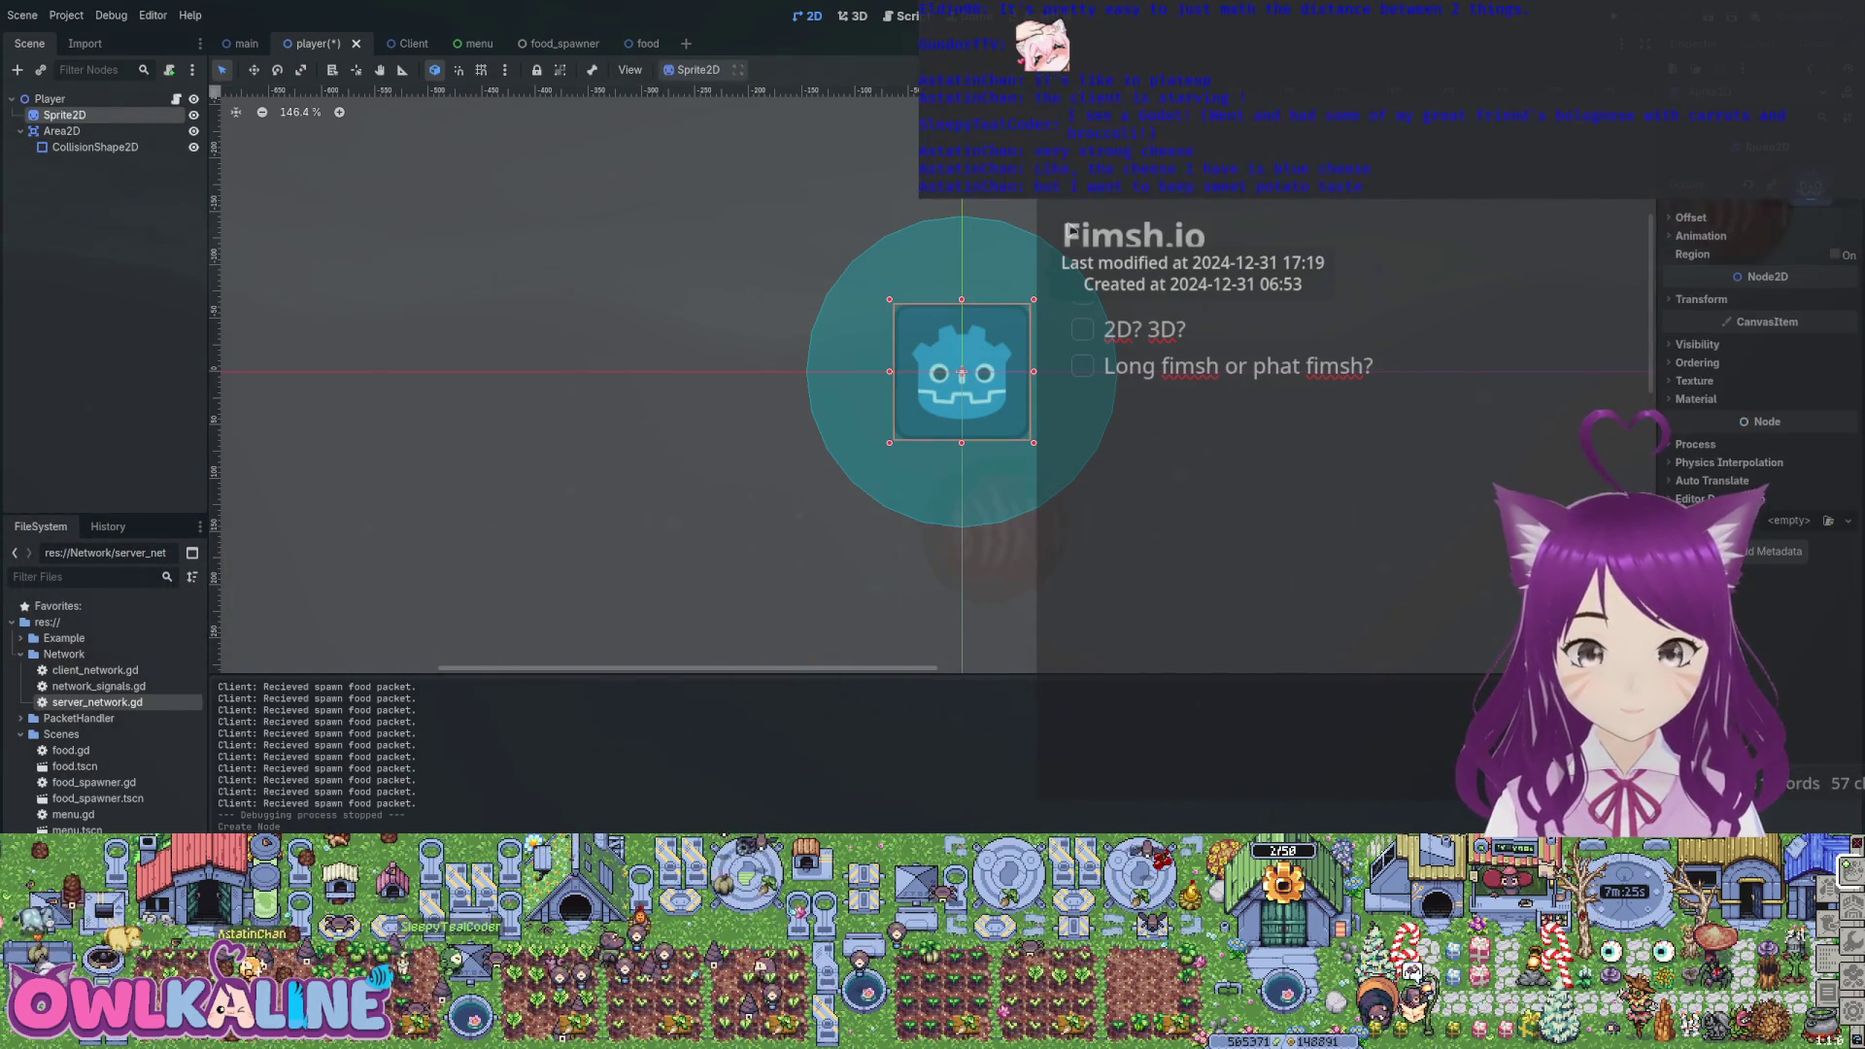
pyautogui.click(1701, 299)
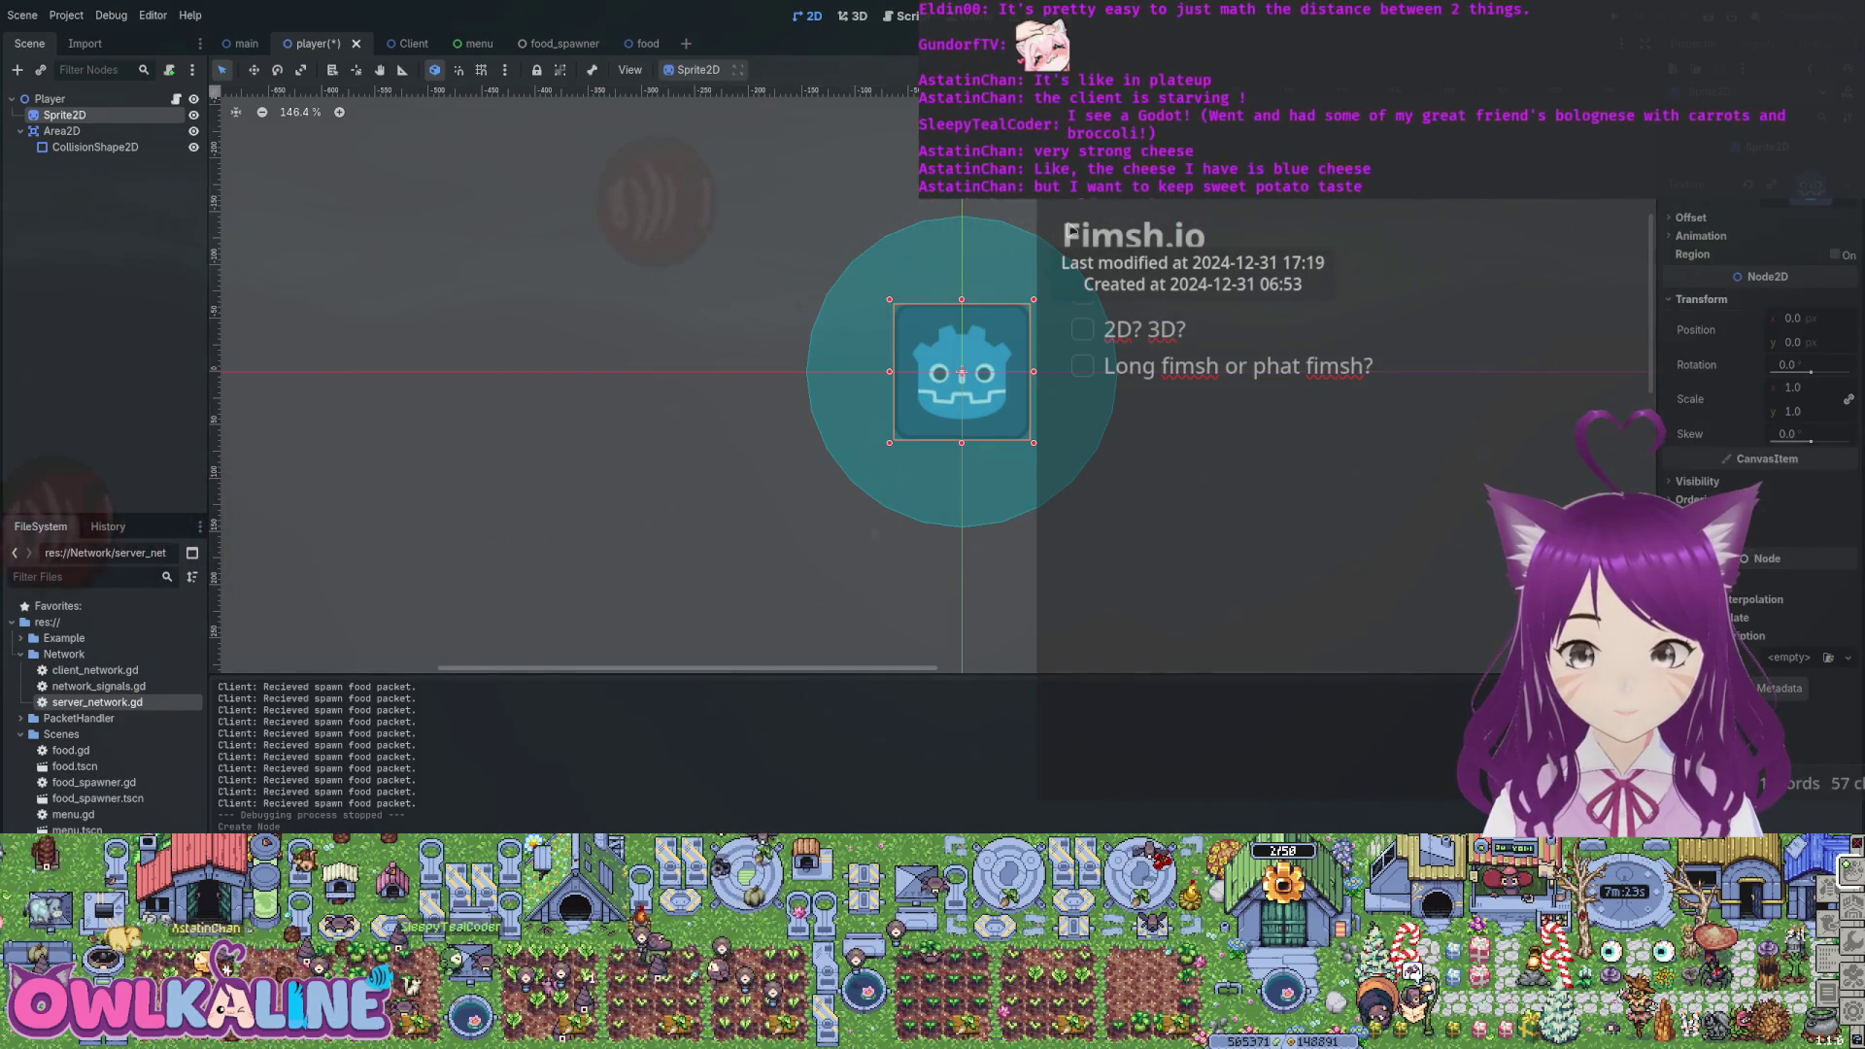
pyautogui.click(1701, 299)
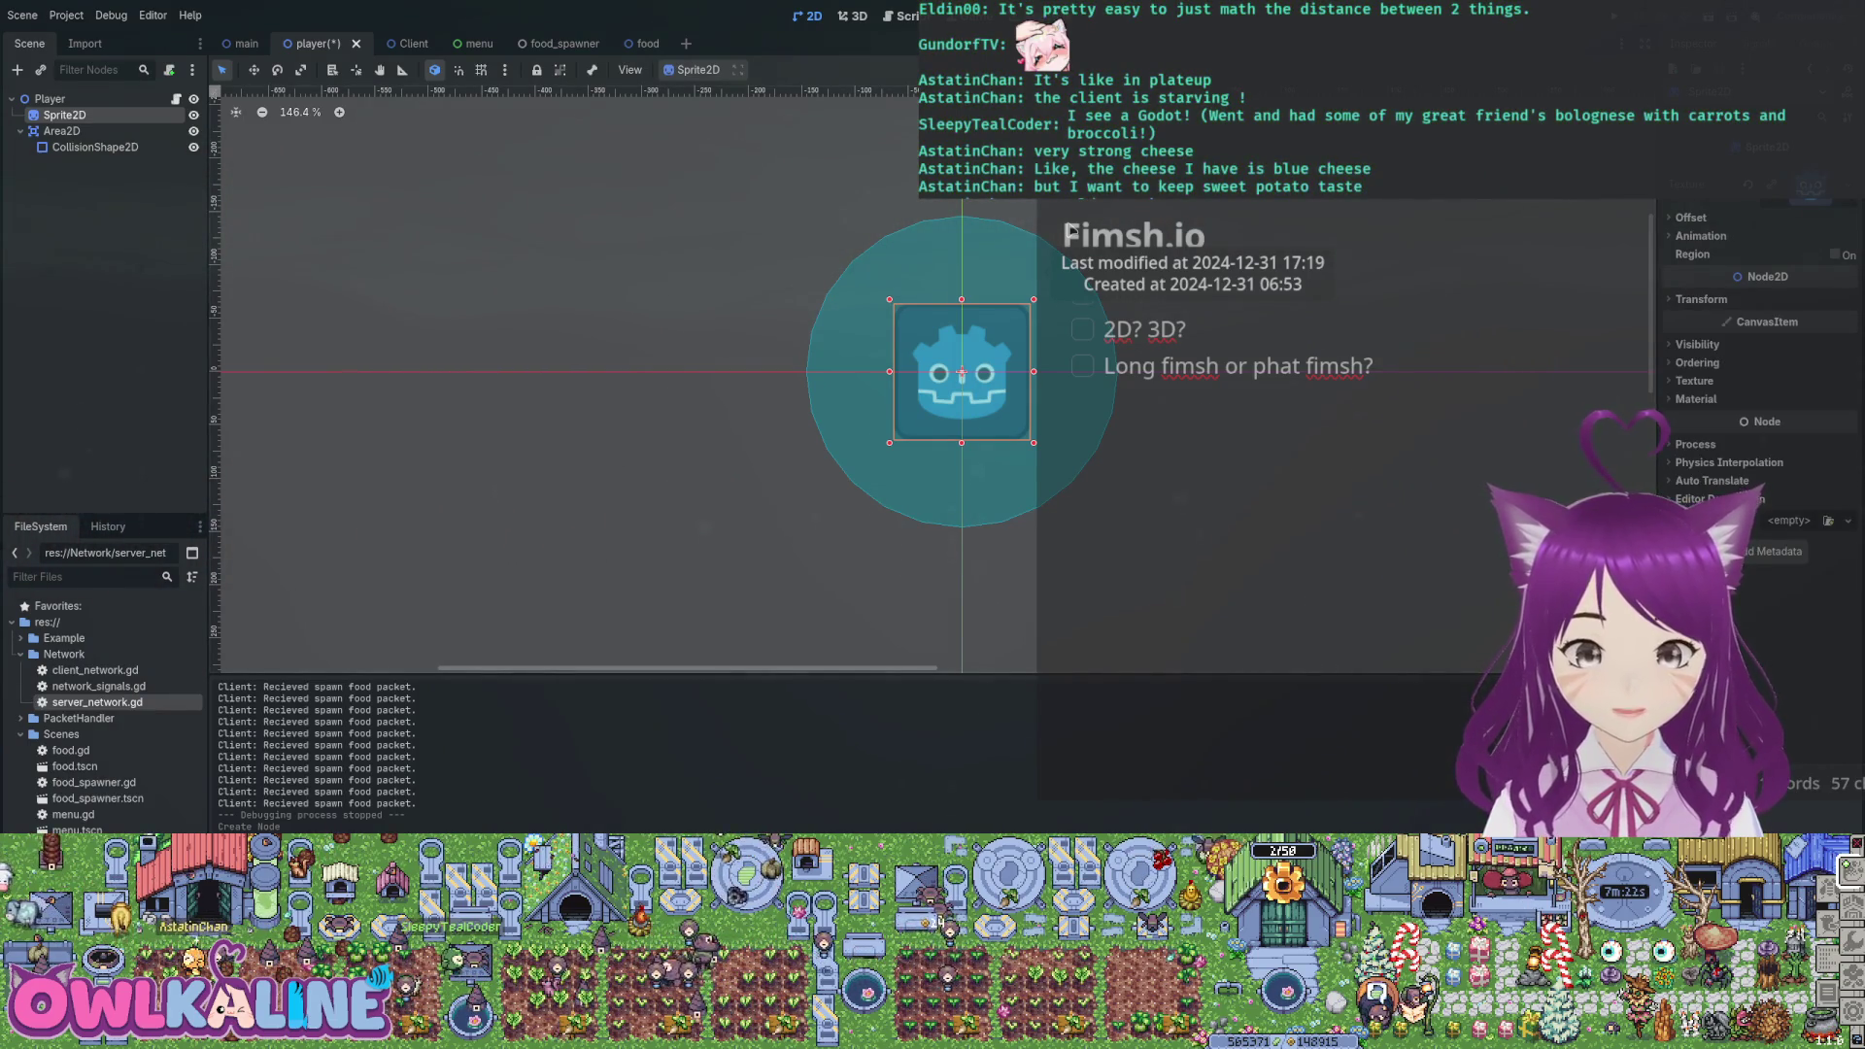
pyautogui.scroll(-3, 681, 369)
pyautogui.scroll(5, 1318, 449)
pyautogui.click(96, 147)
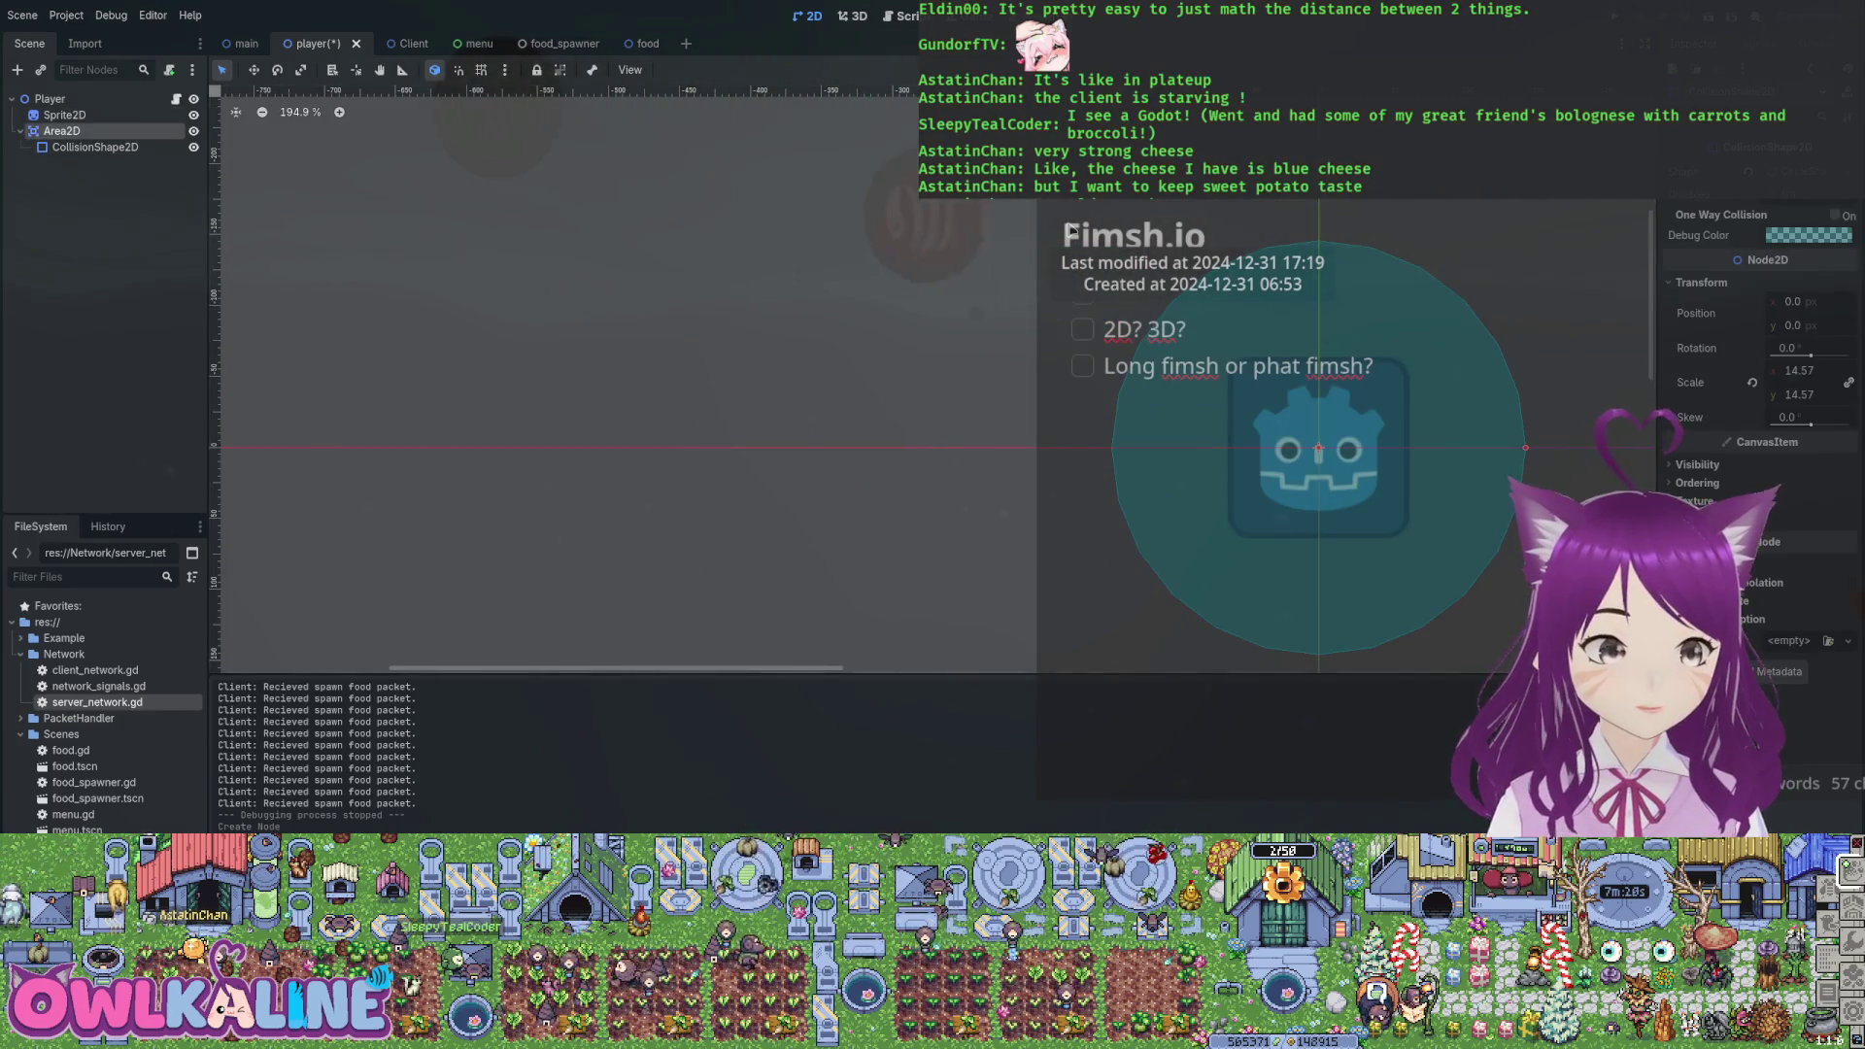
pyautogui.scroll(-6, 563, 382)
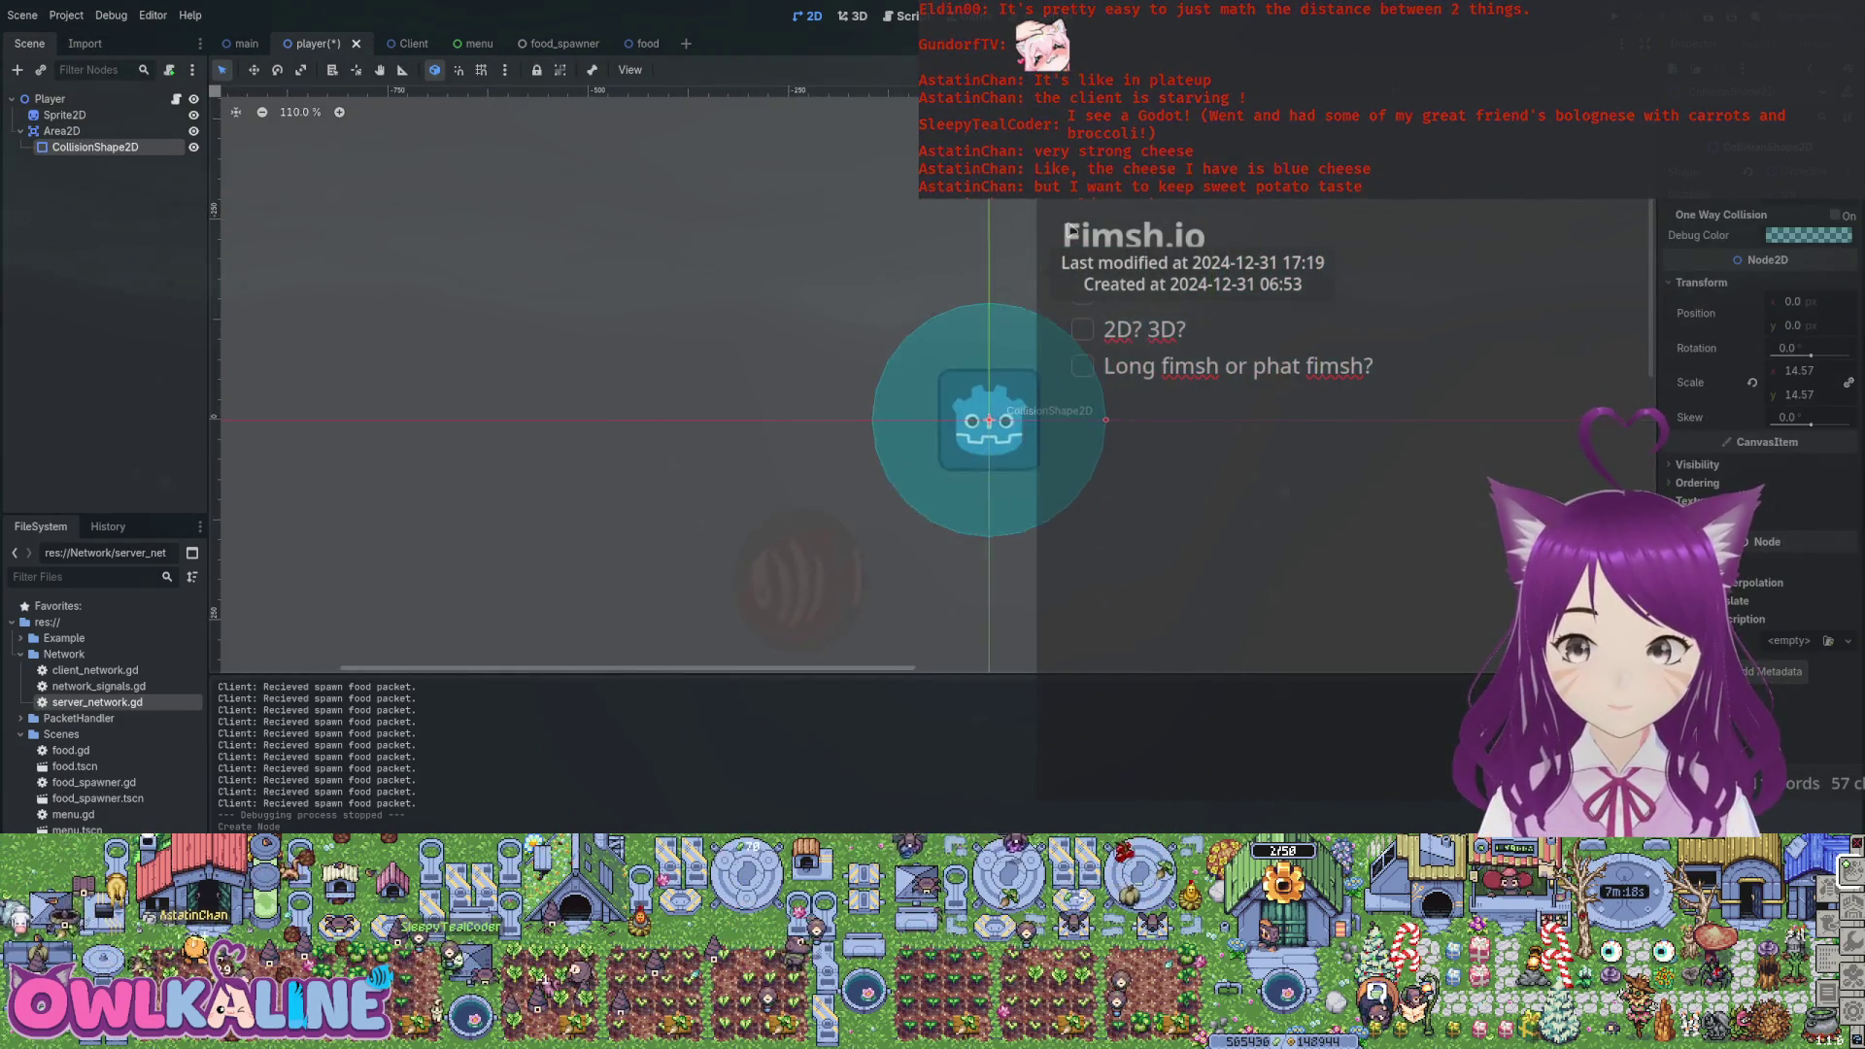
pyautogui.hscroll(-1, 1071, 229)
# Save the player scene, then open the food scene and frame its sprite.
pyautogui.hotkey('ctrl', 's')
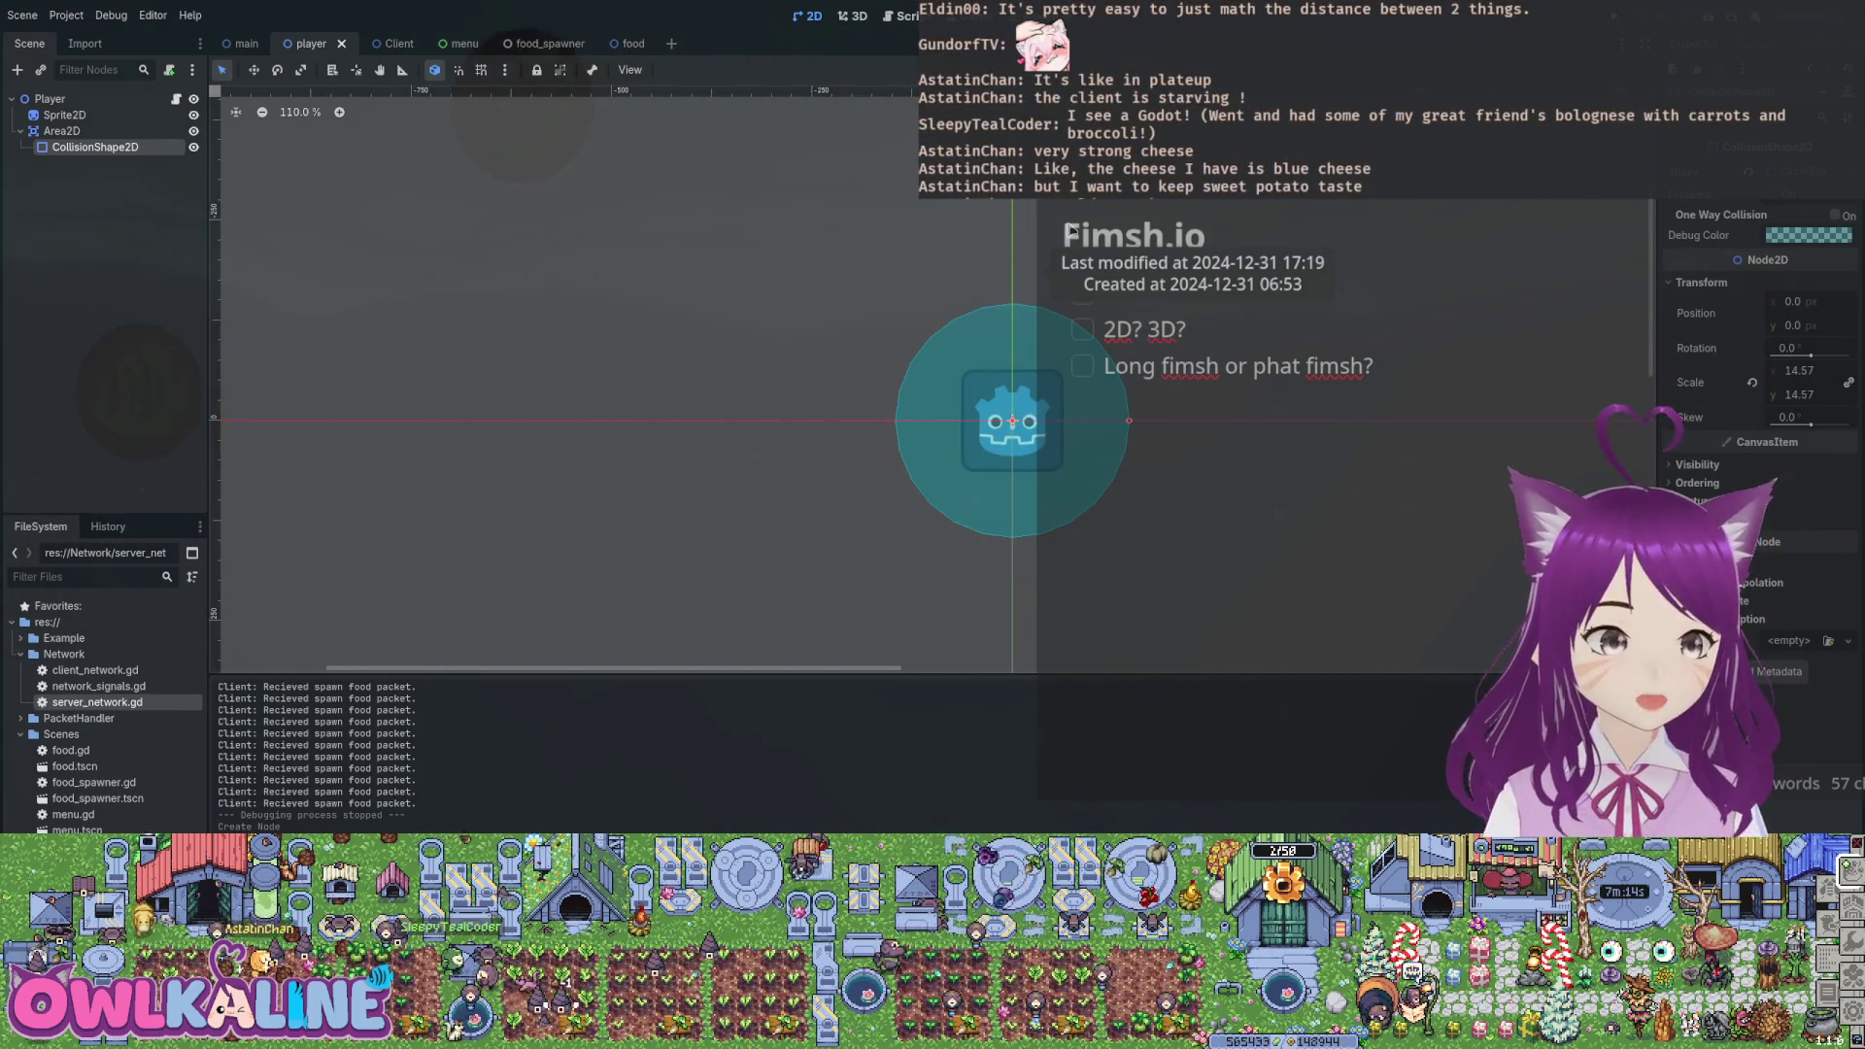
pyautogui.click(622, 44)
pyautogui.hotkey('shift', 'f')
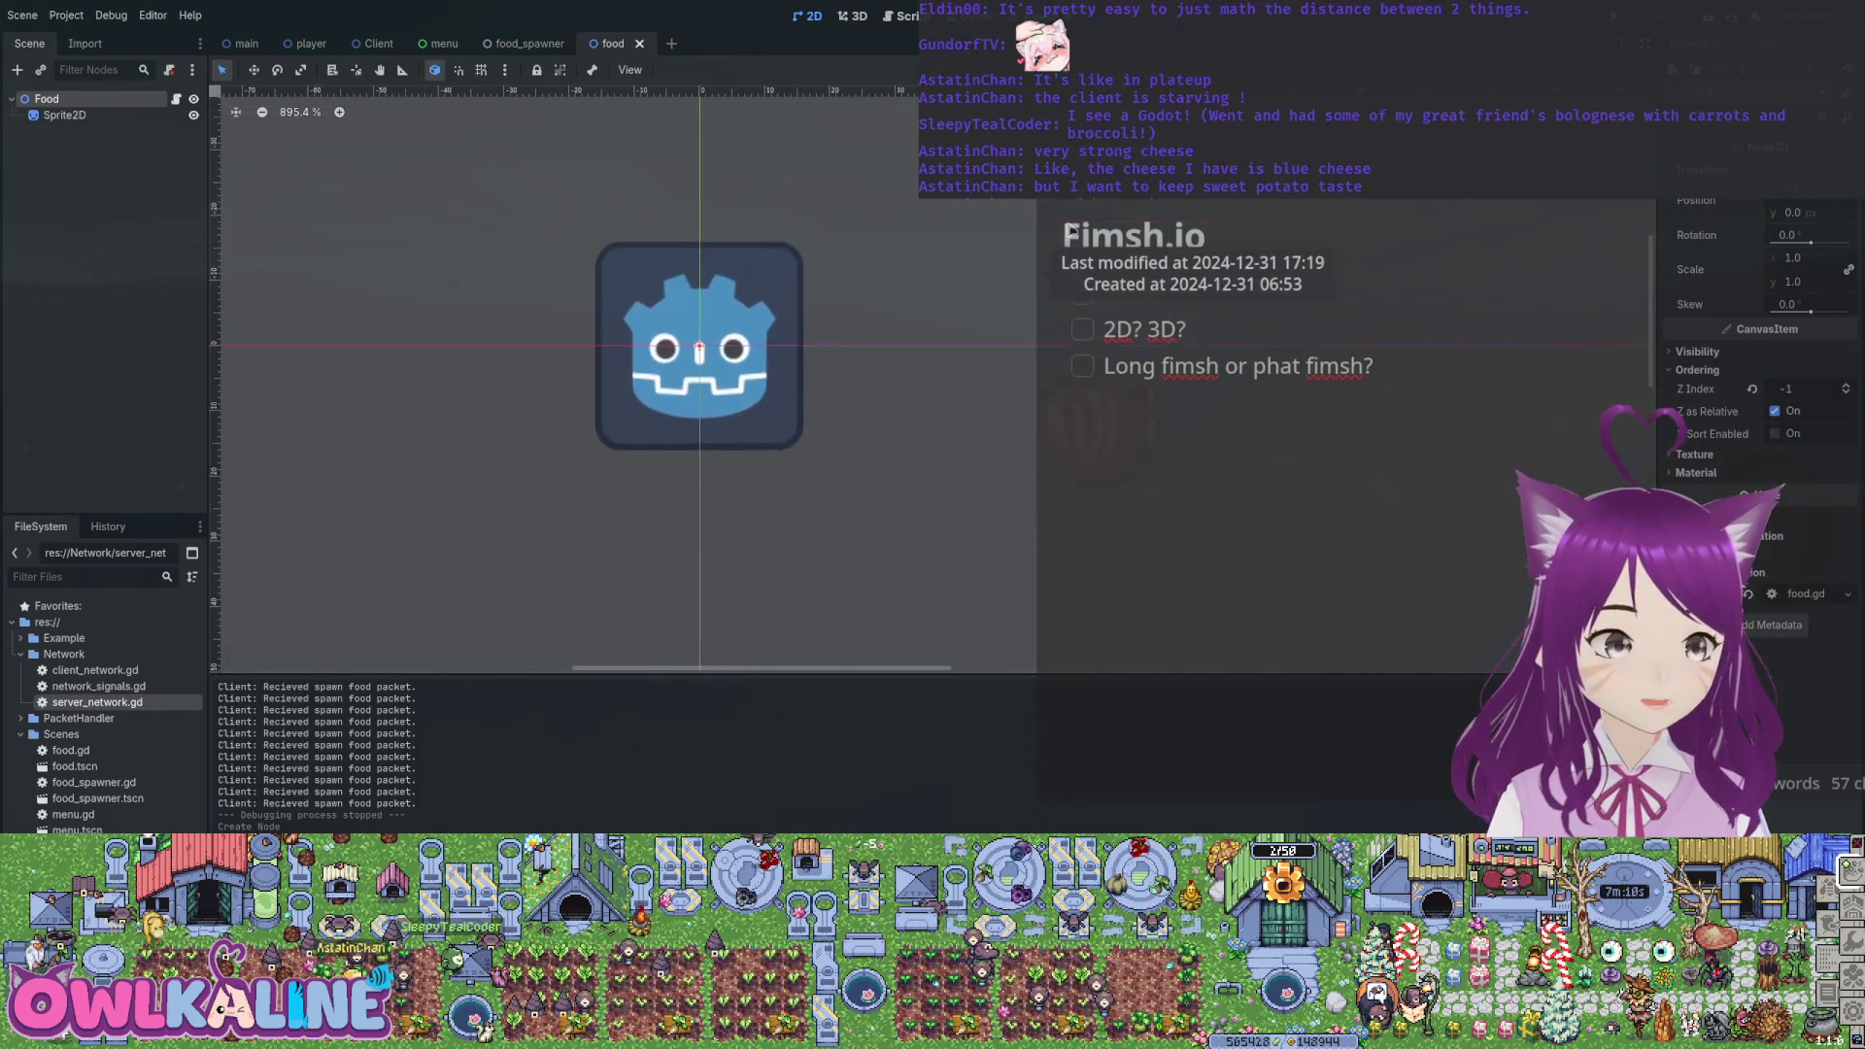
# Nest an enlarged CollisionShape2D in the food's Area2D and make Area2D a sibling of Sprite2D.
pyautogui.click(64, 115)
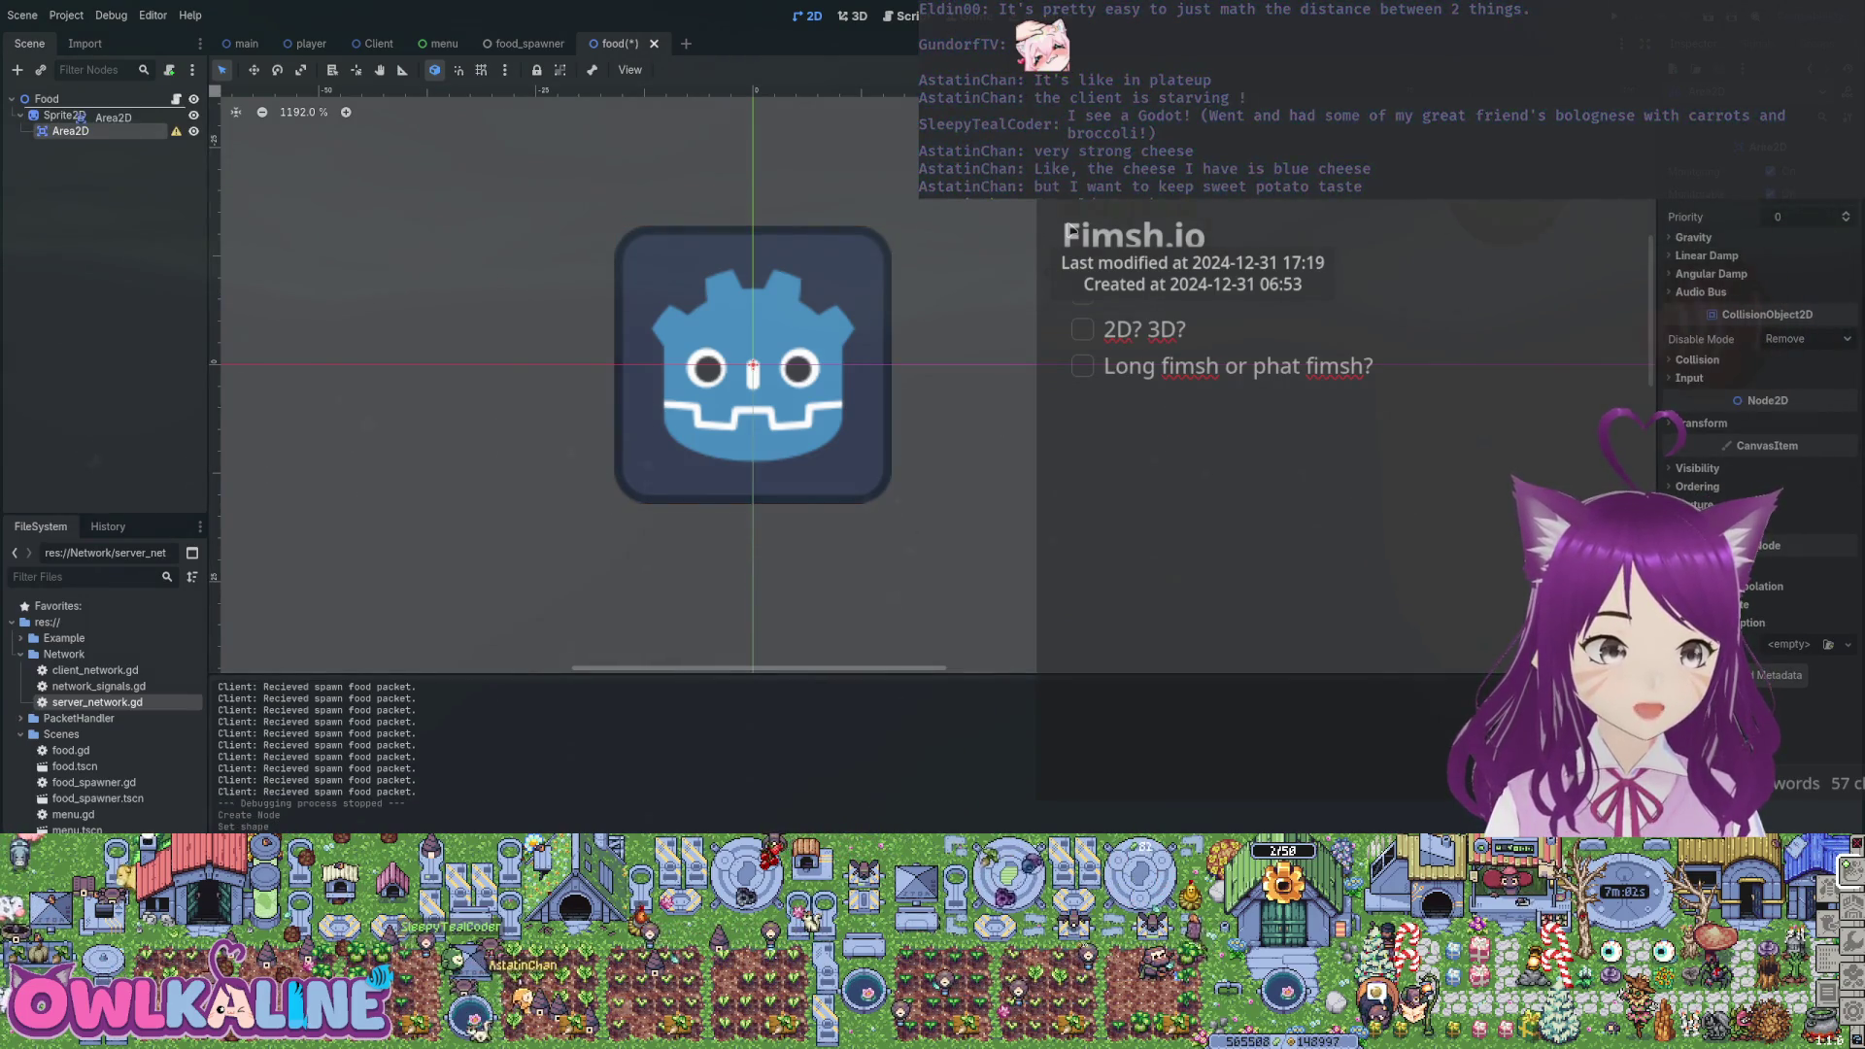
pyautogui.moveTo(81, 118); pyautogui.dragTo(81, 123)
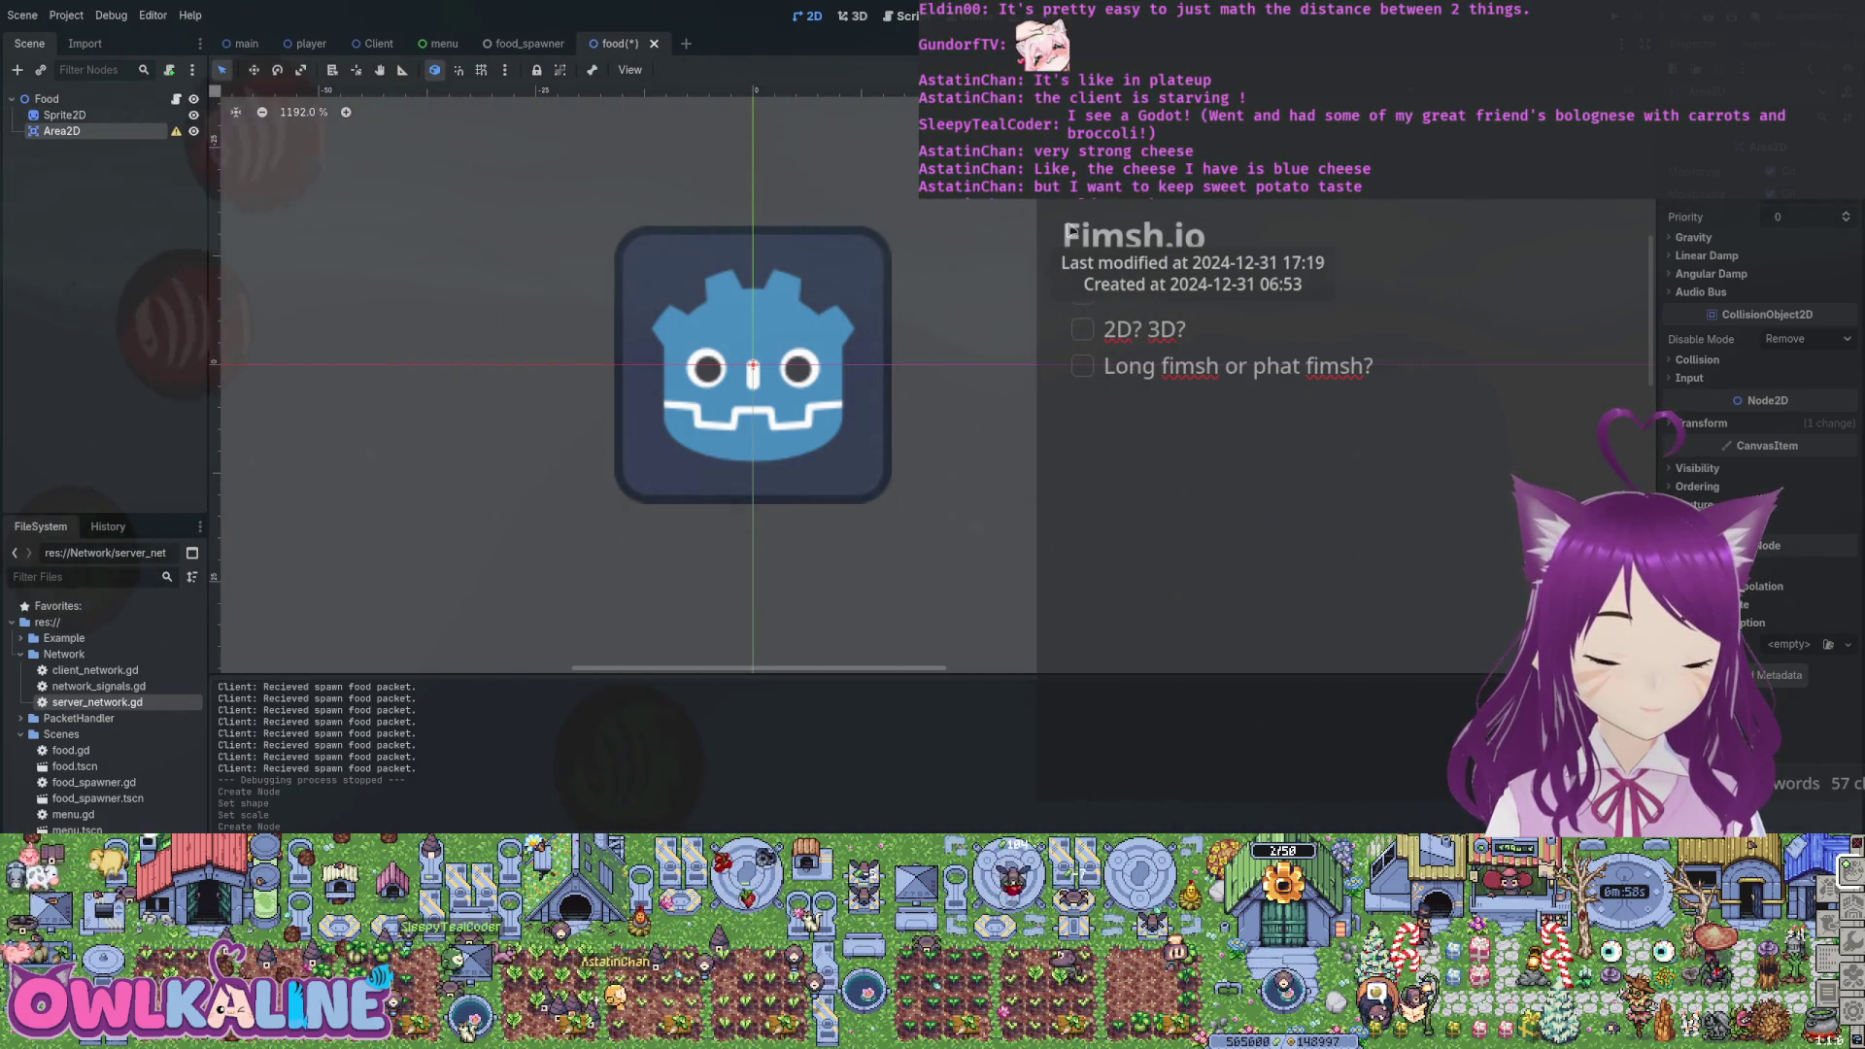
pyautogui.moveTo(61, 130); pyautogui.dragTo(64, 115)
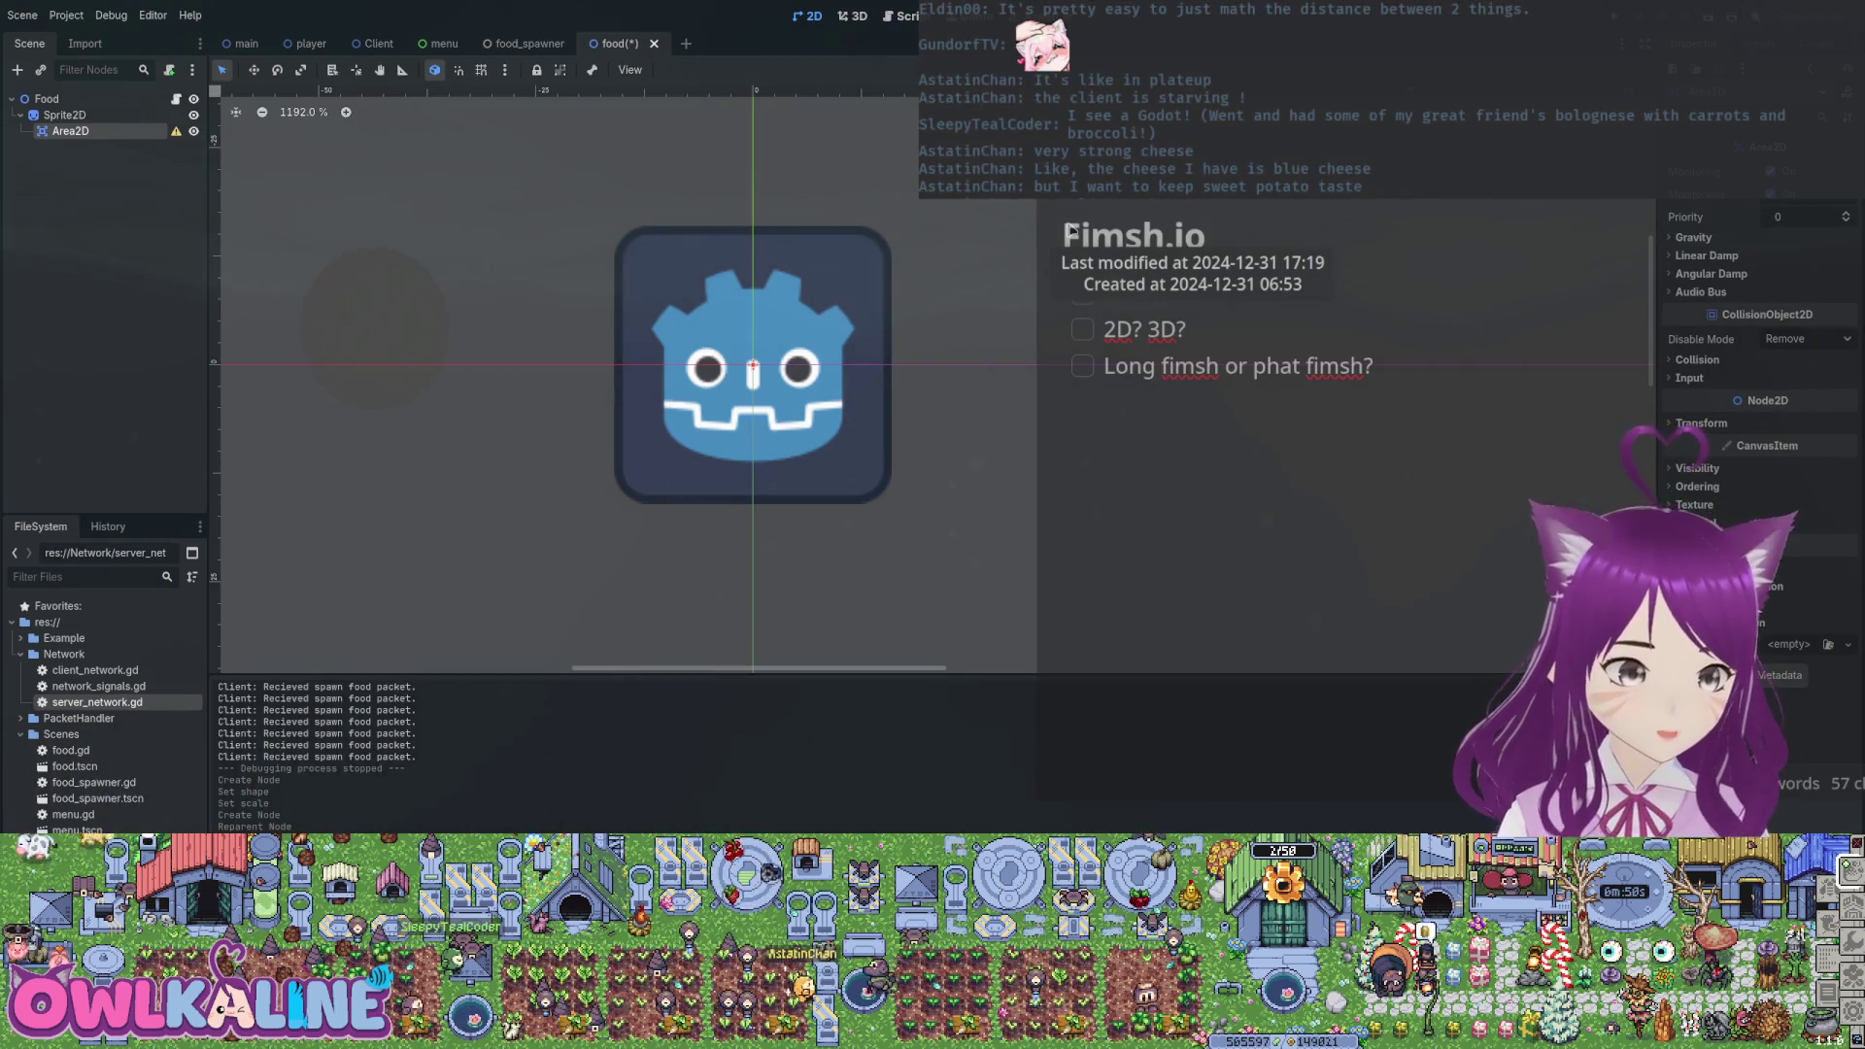
pyautogui.click(103, 147)
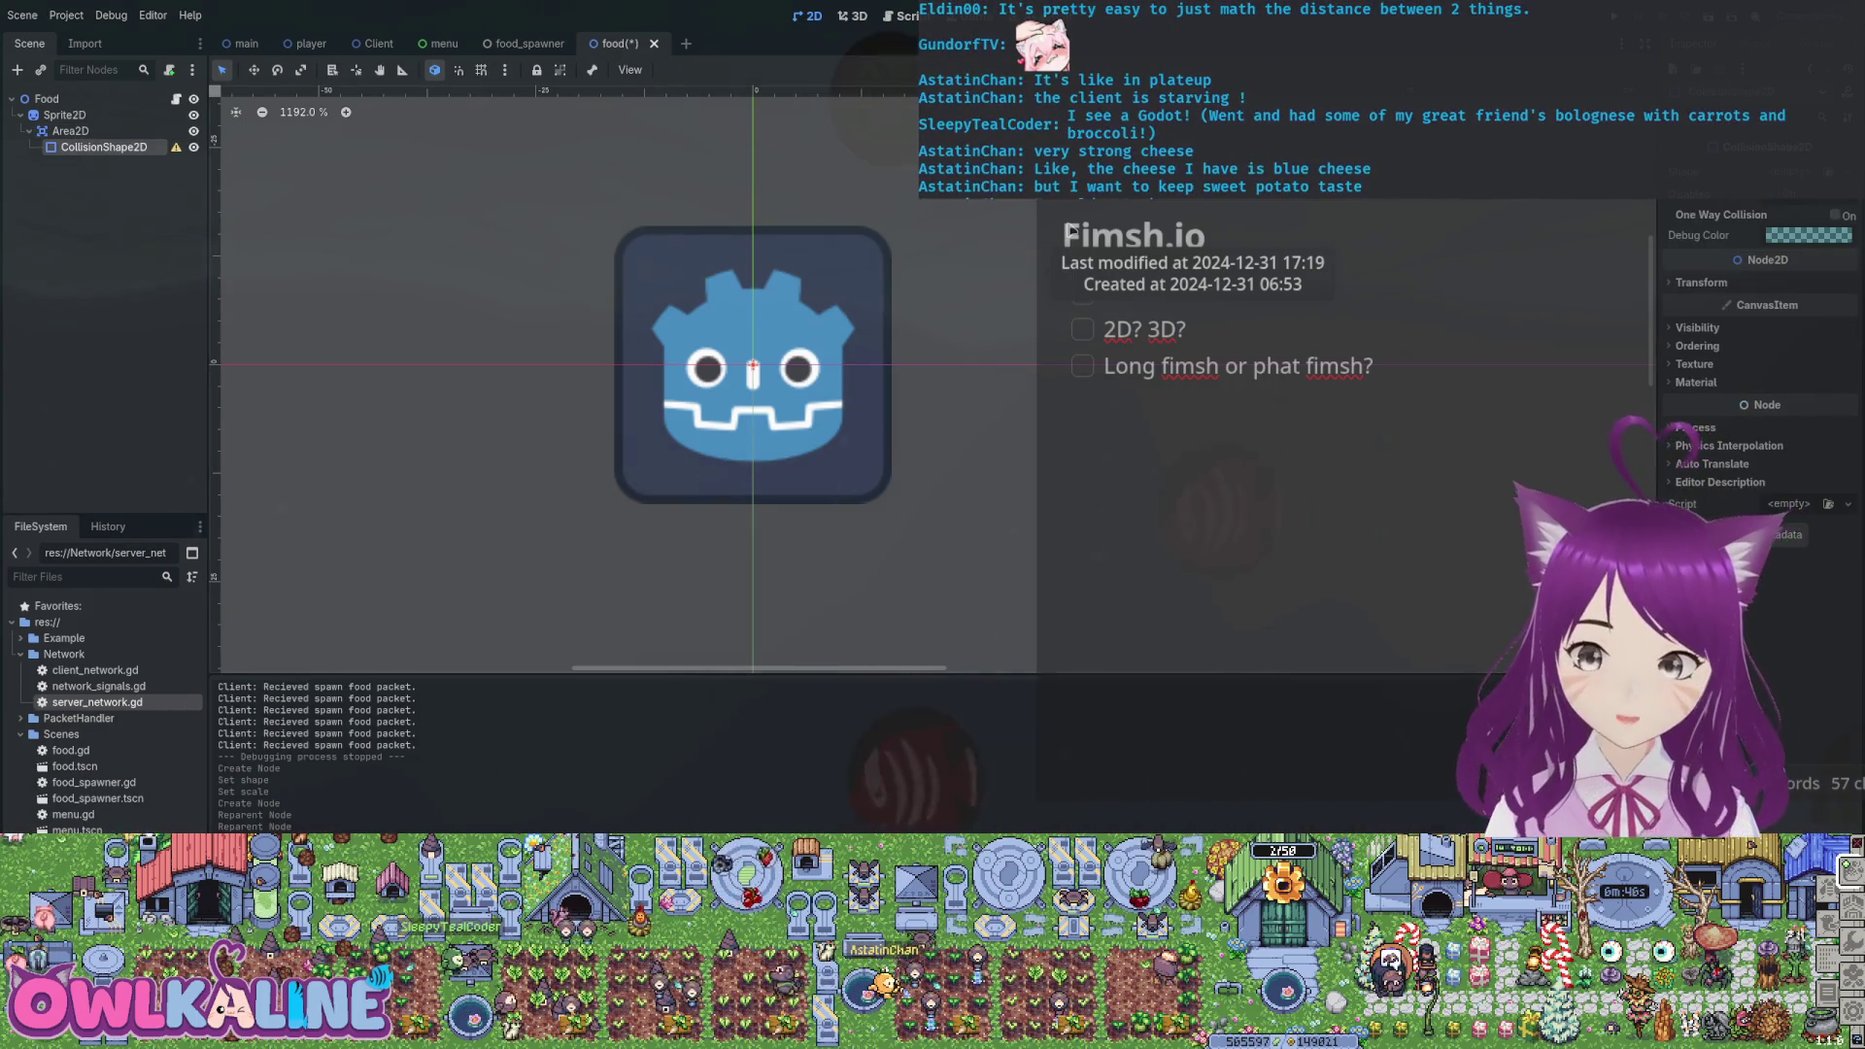
pyautogui.moveTo(754, 366); pyautogui.dragTo(775, 365)
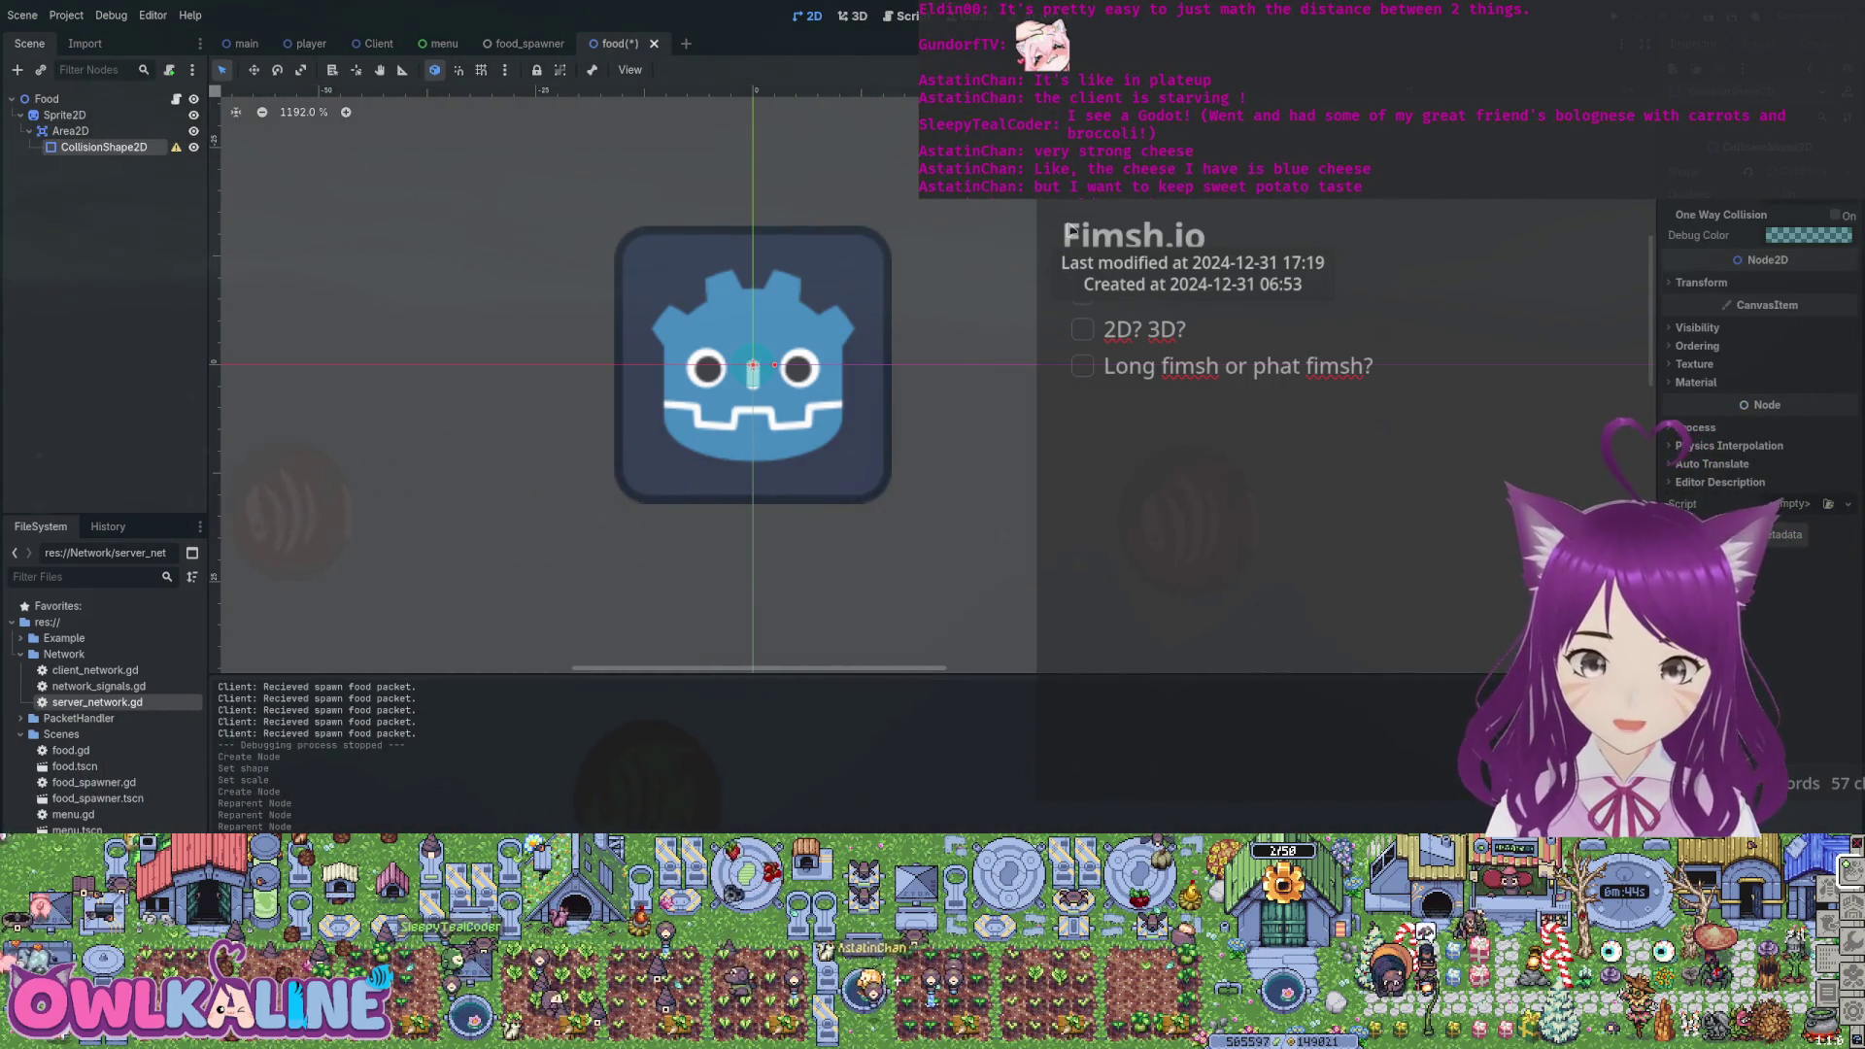
pyautogui.moveTo(70, 130); pyautogui.dragTo(64, 108)
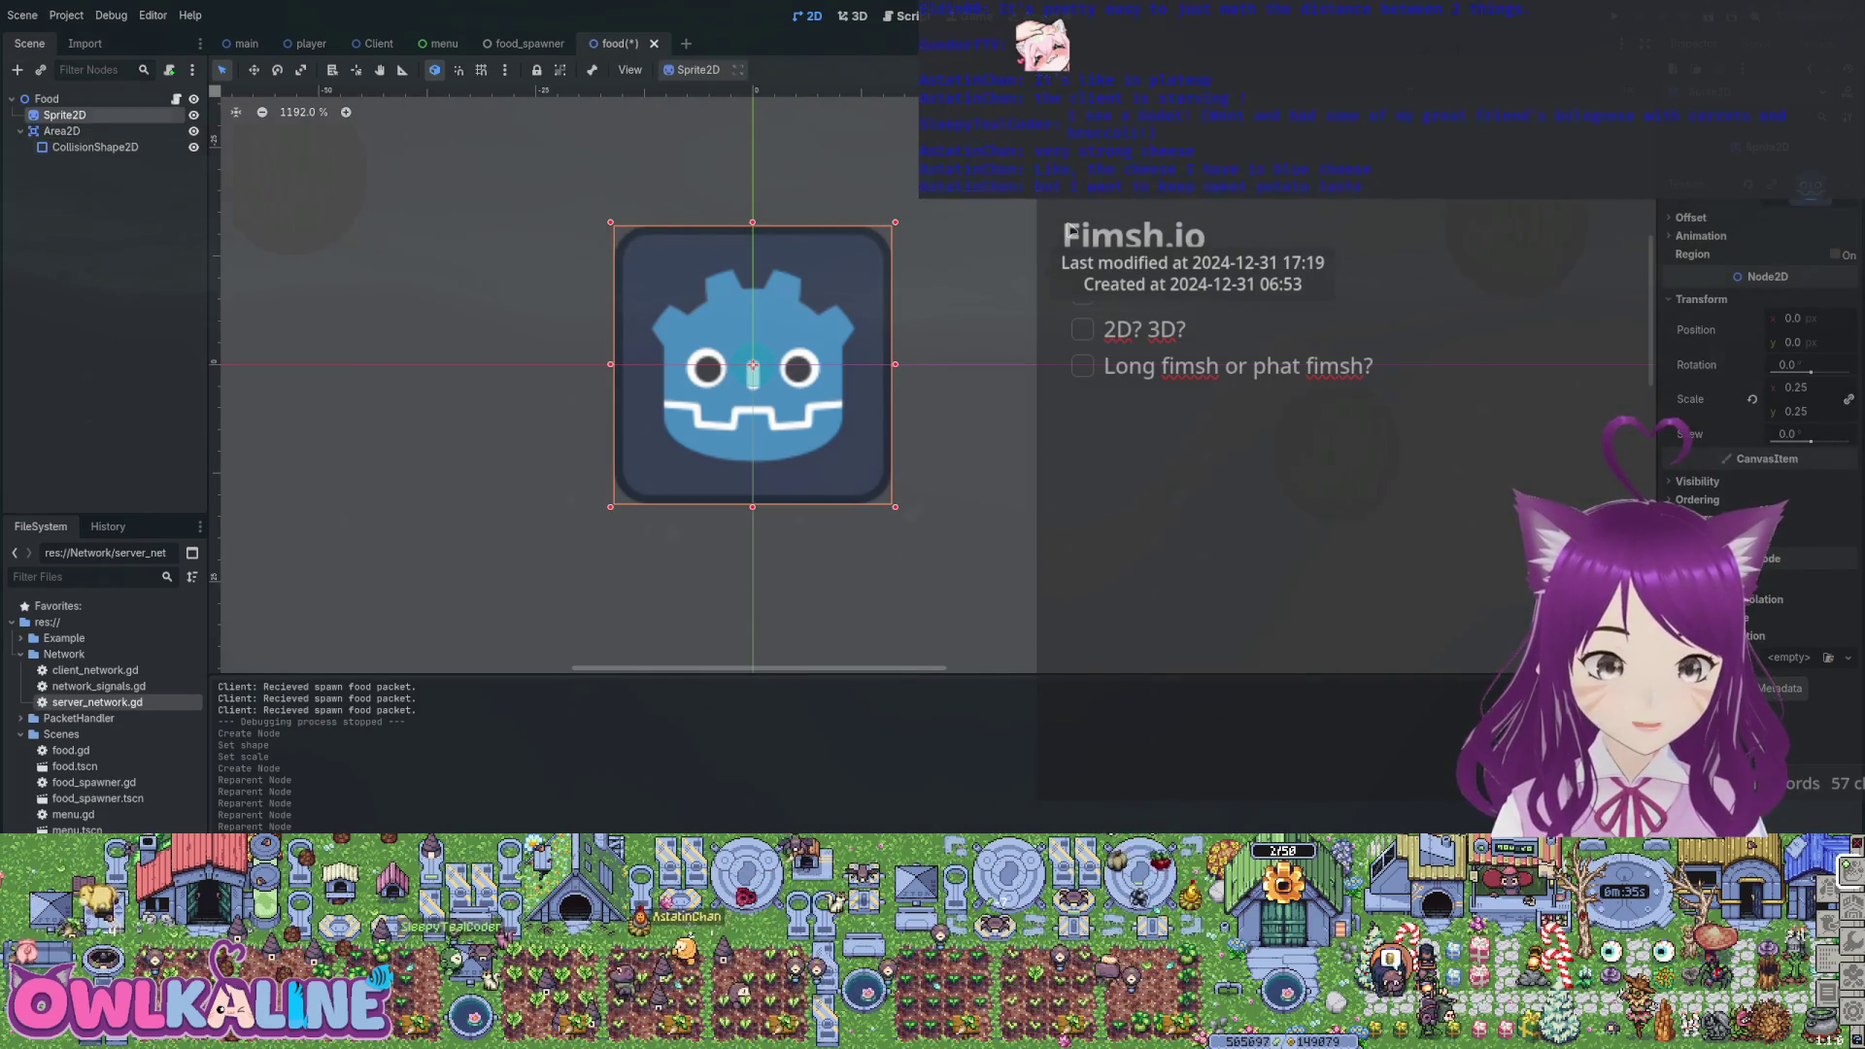
# Compare the Area2D and Sprite2D nodes' properties in the food scene.
pyautogui.click(62, 131)
pyautogui.click(62, 114)
pyautogui.click(62, 130)
pyautogui.click(62, 115)
pyautogui.click(63, 130)
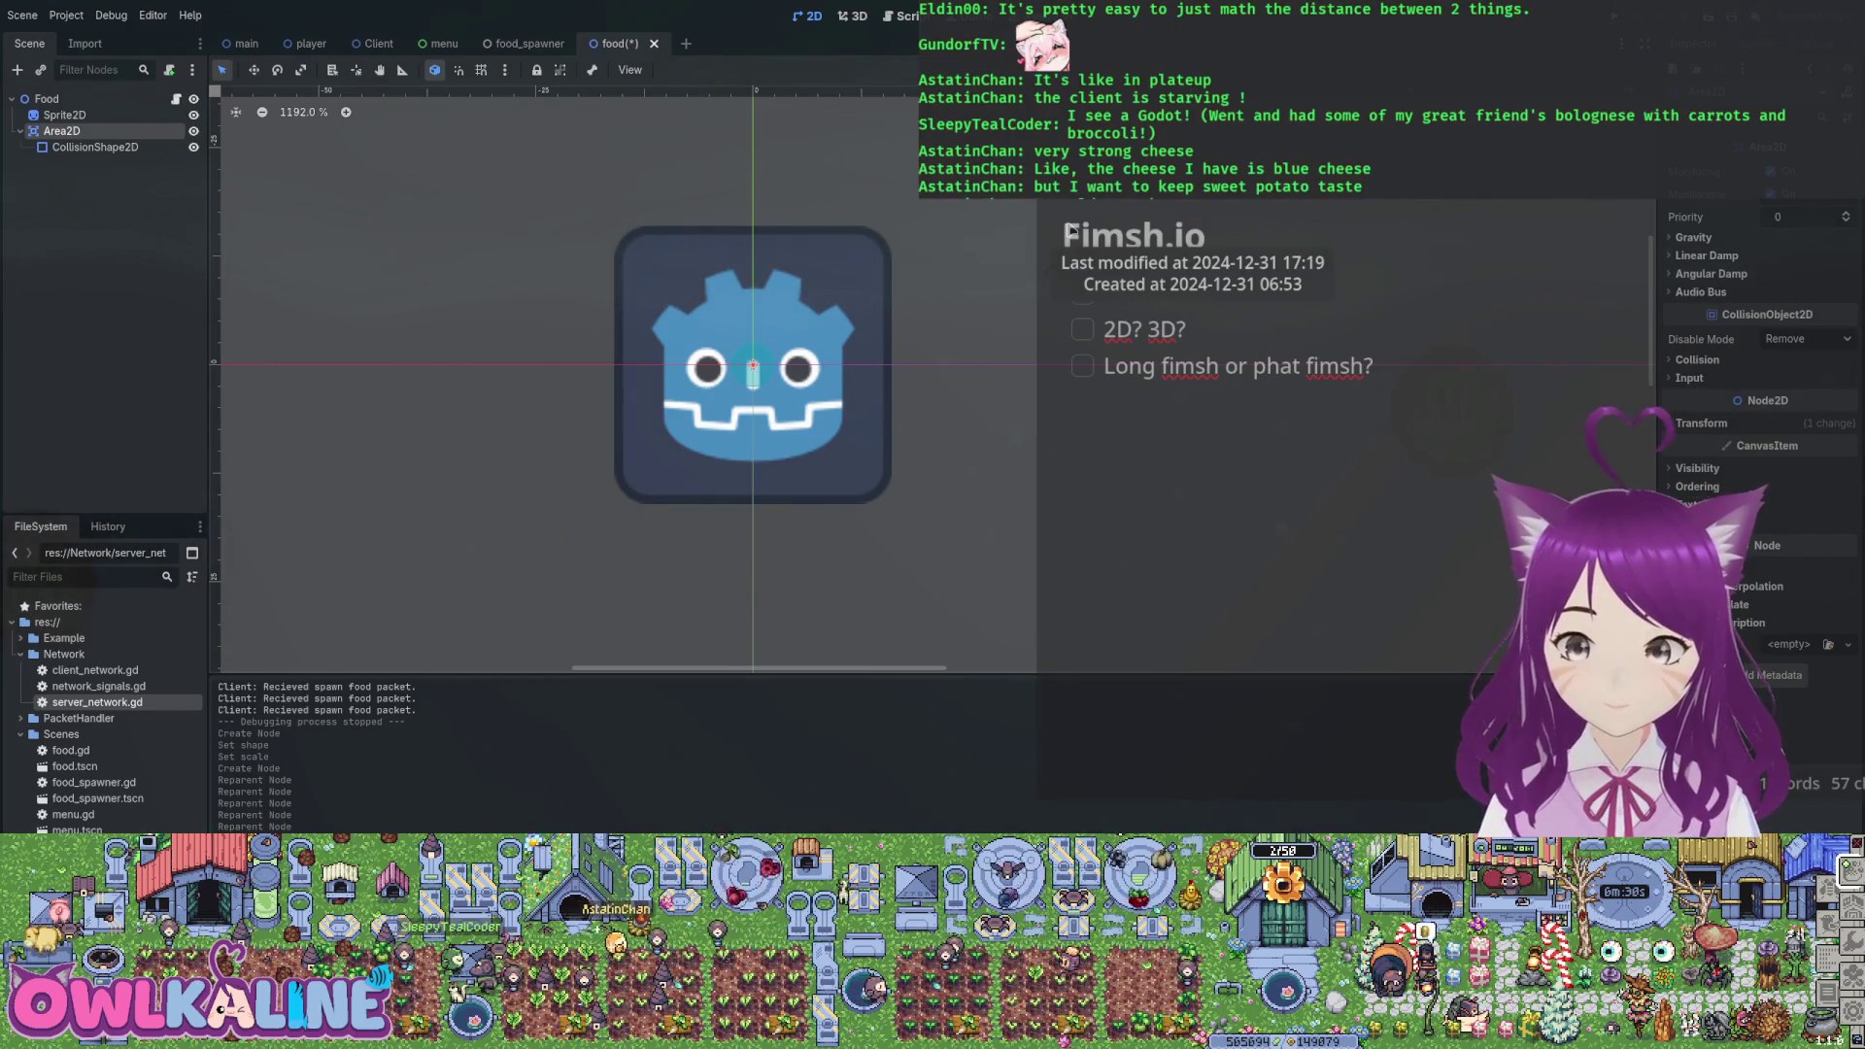
# Scale the food's CollisionShape2D circle to 6.43 so it covers the Godot icon.
pyautogui.click(95, 146)
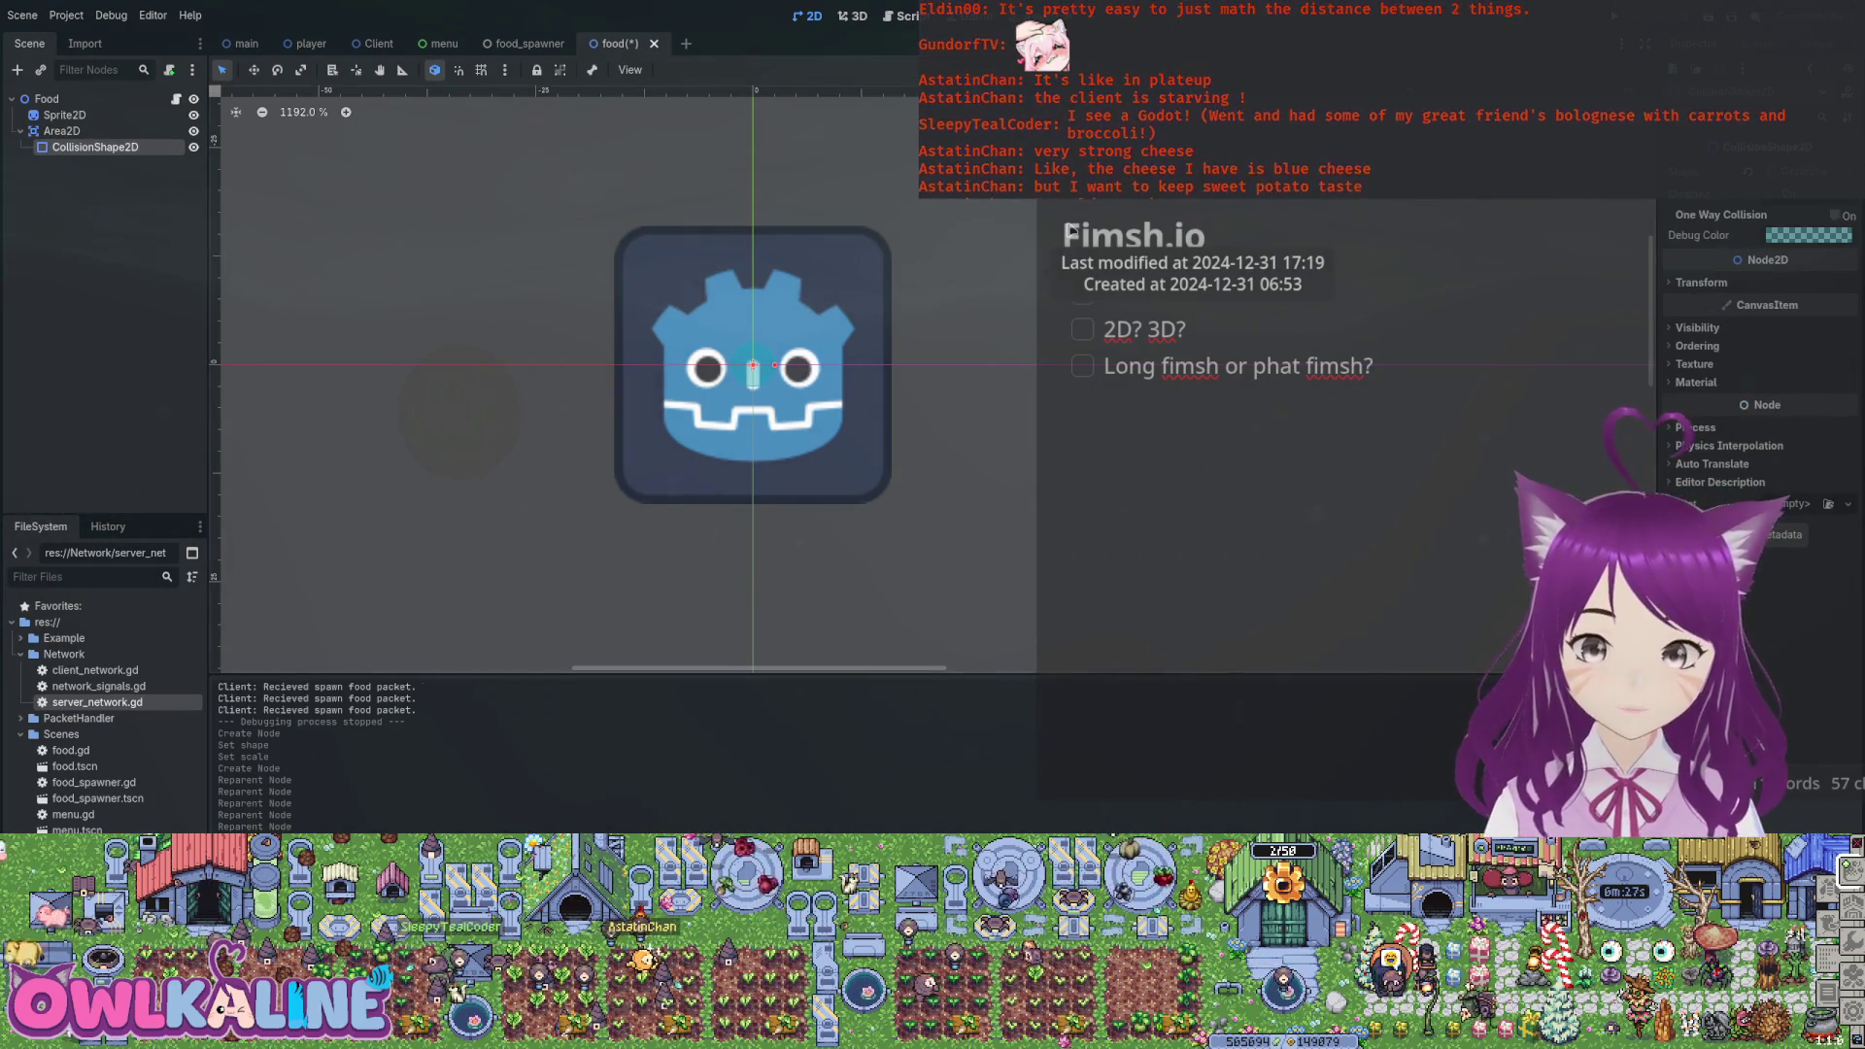
pyautogui.click(1701, 281)
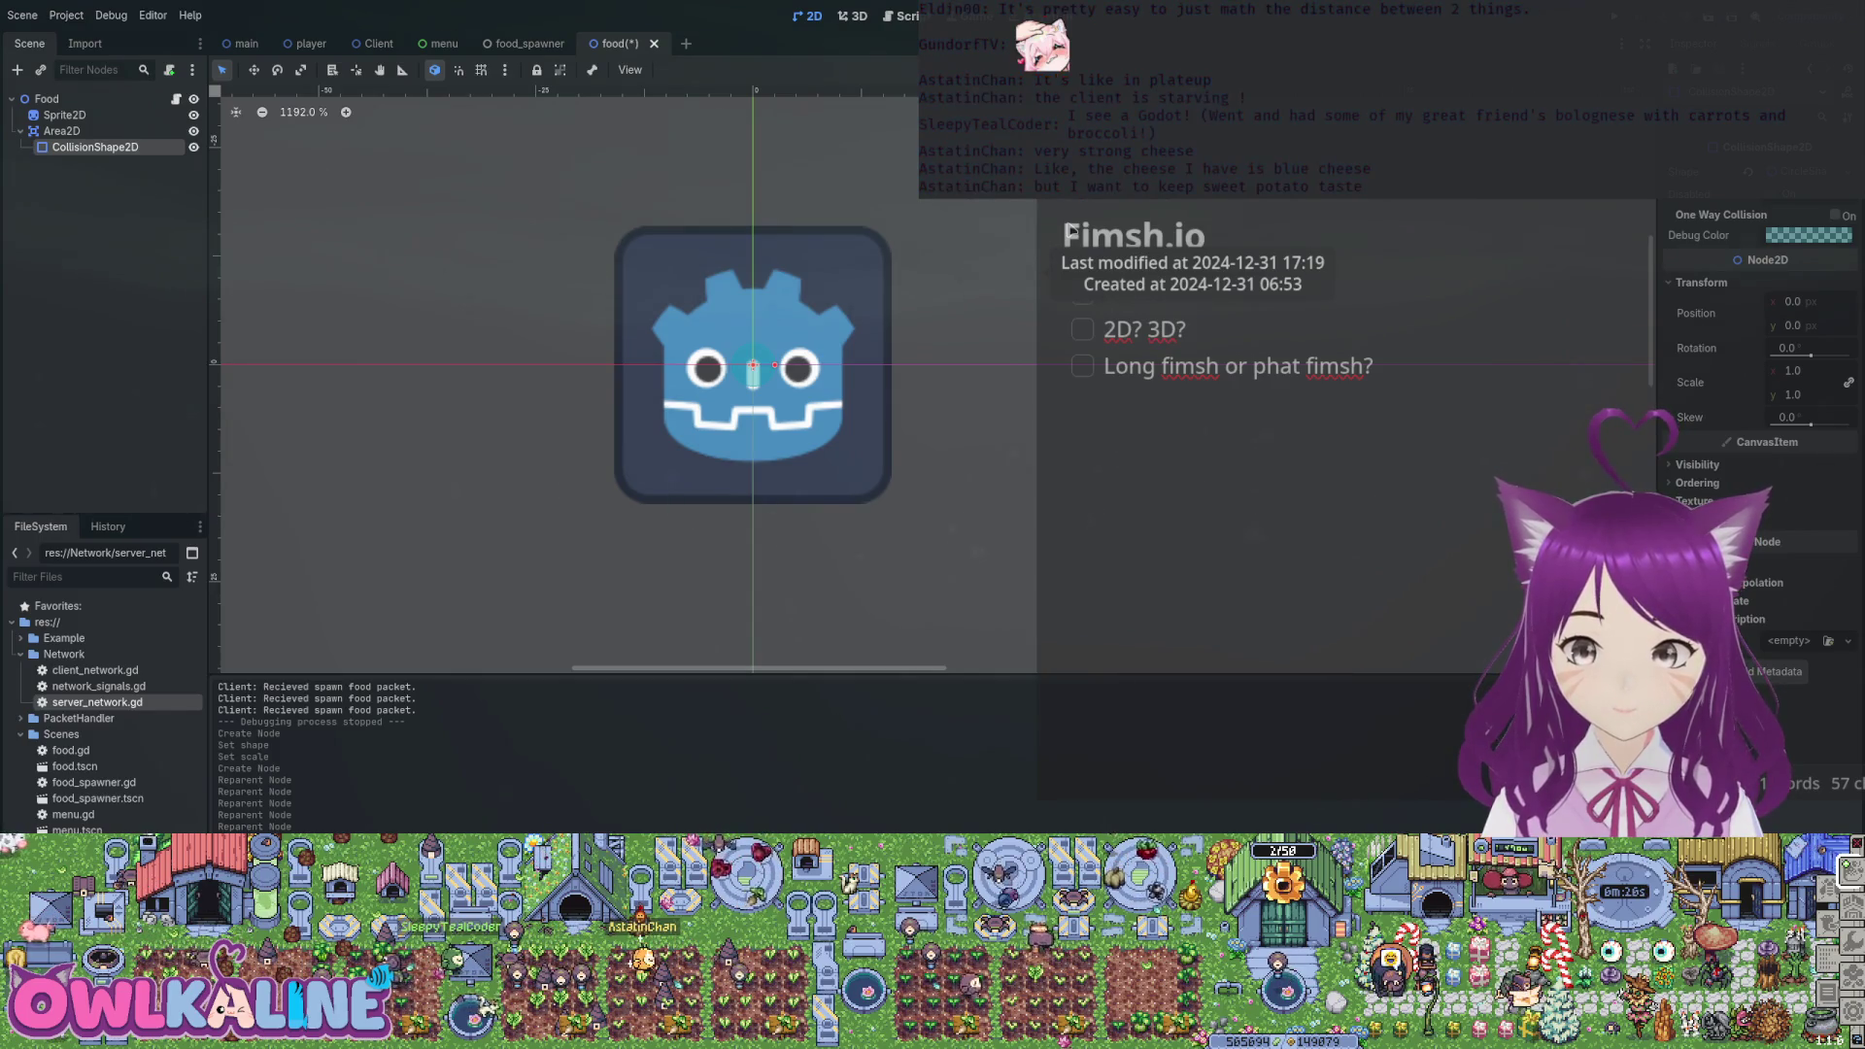
pyautogui.moveTo(1792, 370); pyautogui.dragTo(1856, 371)
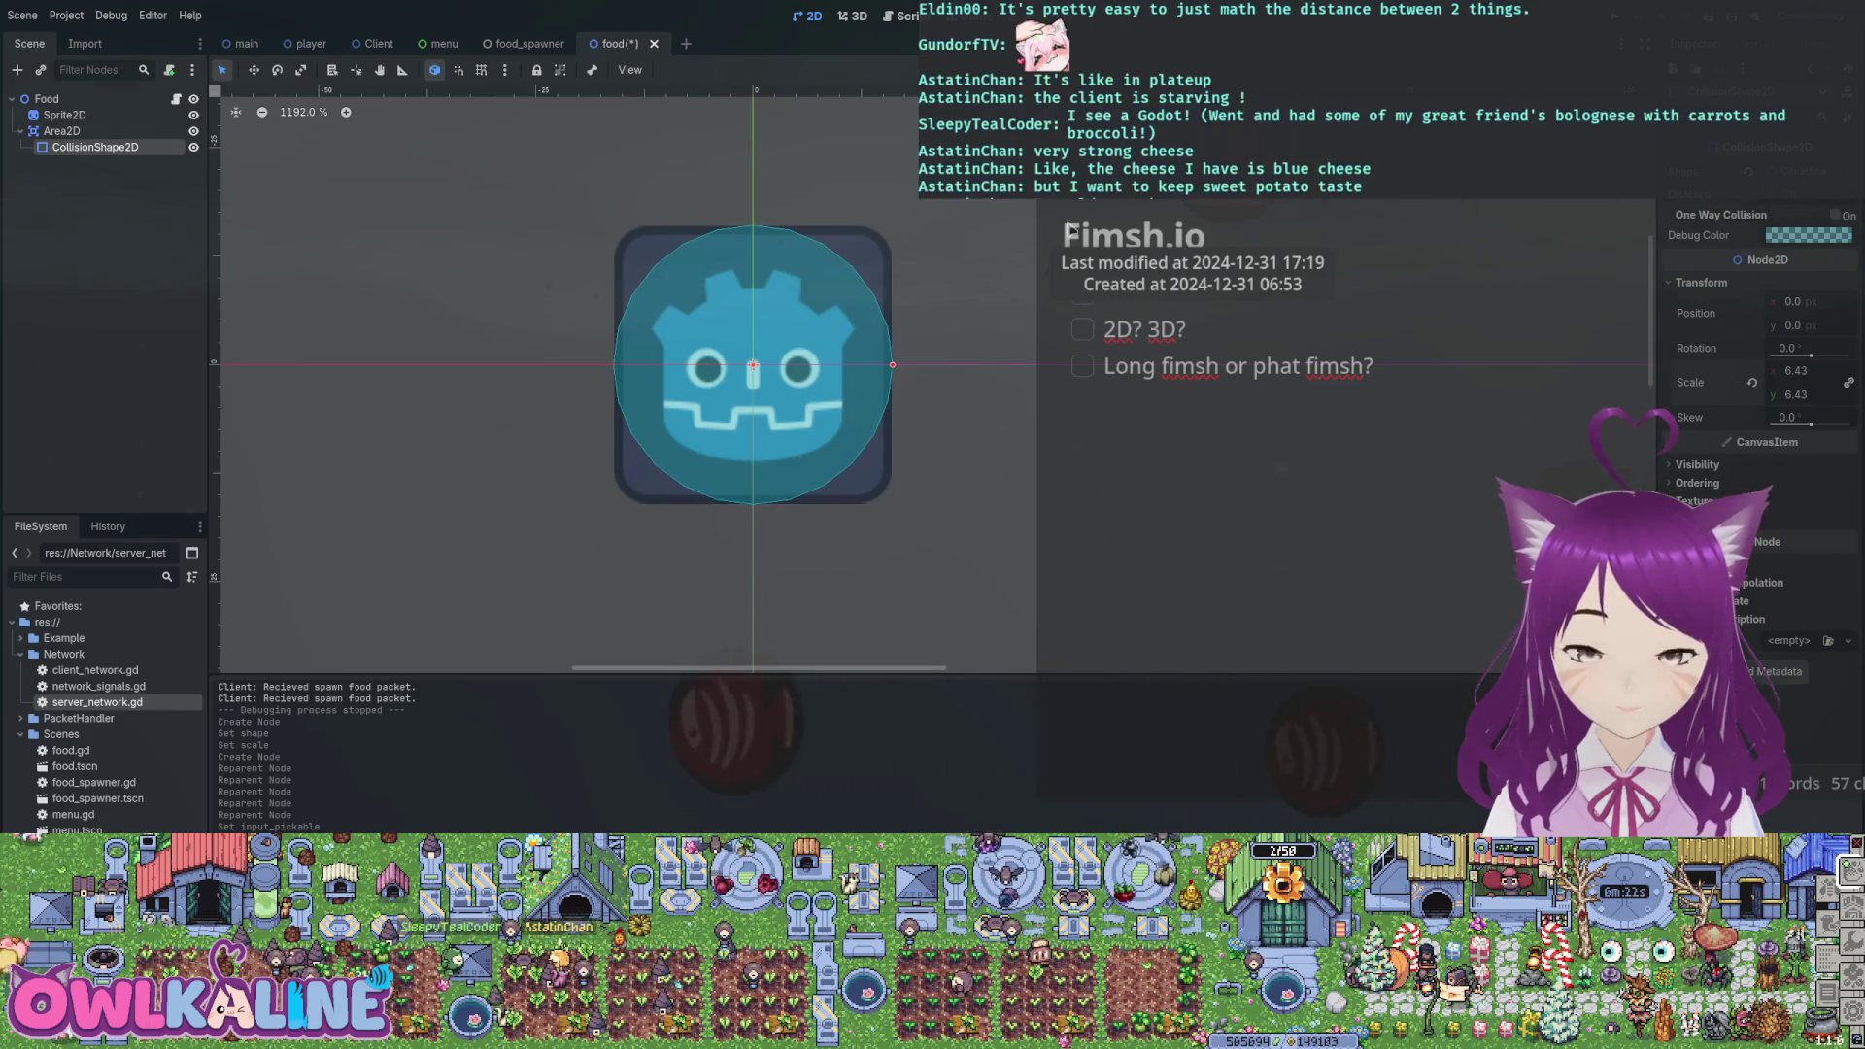
pyautogui.scroll(-3, 838, 308)
pyautogui.scroll(3, 878, 303)
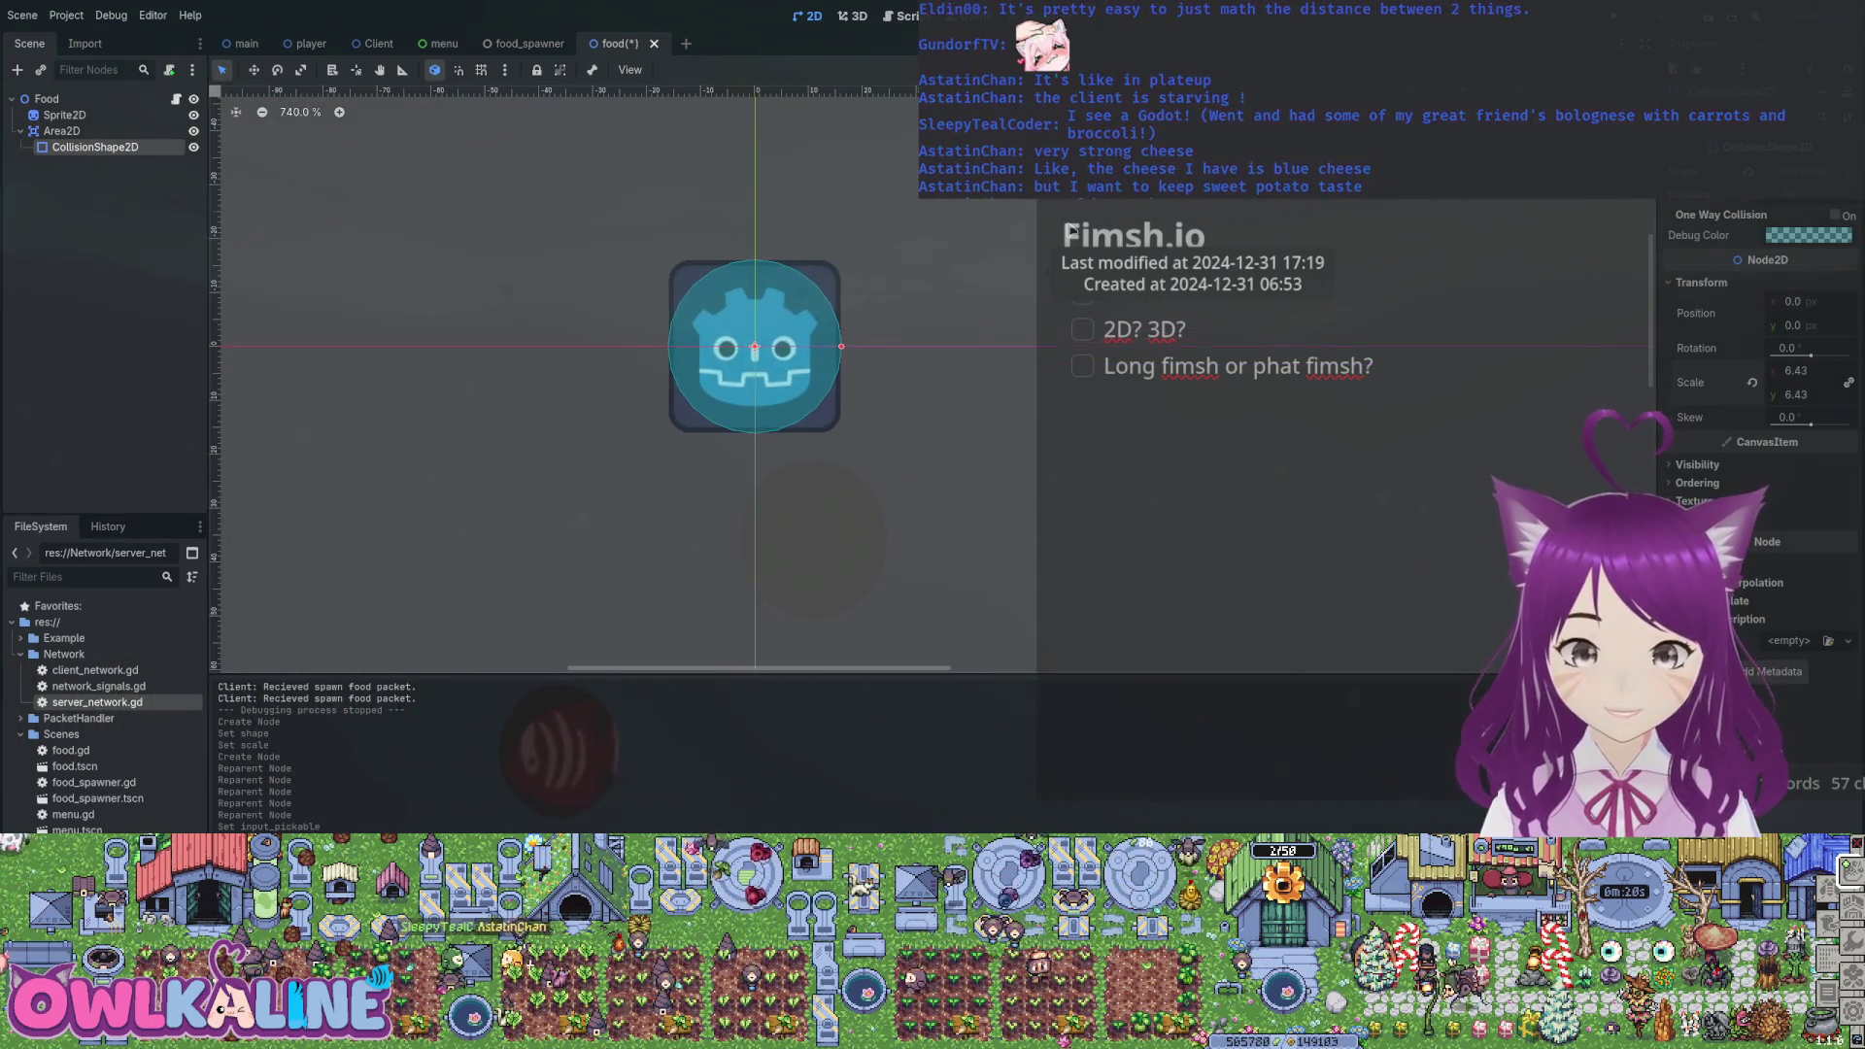
# Save the food scene, glance at the player scene, and return to food.
pyautogui.hotkey('ctrl', 's')
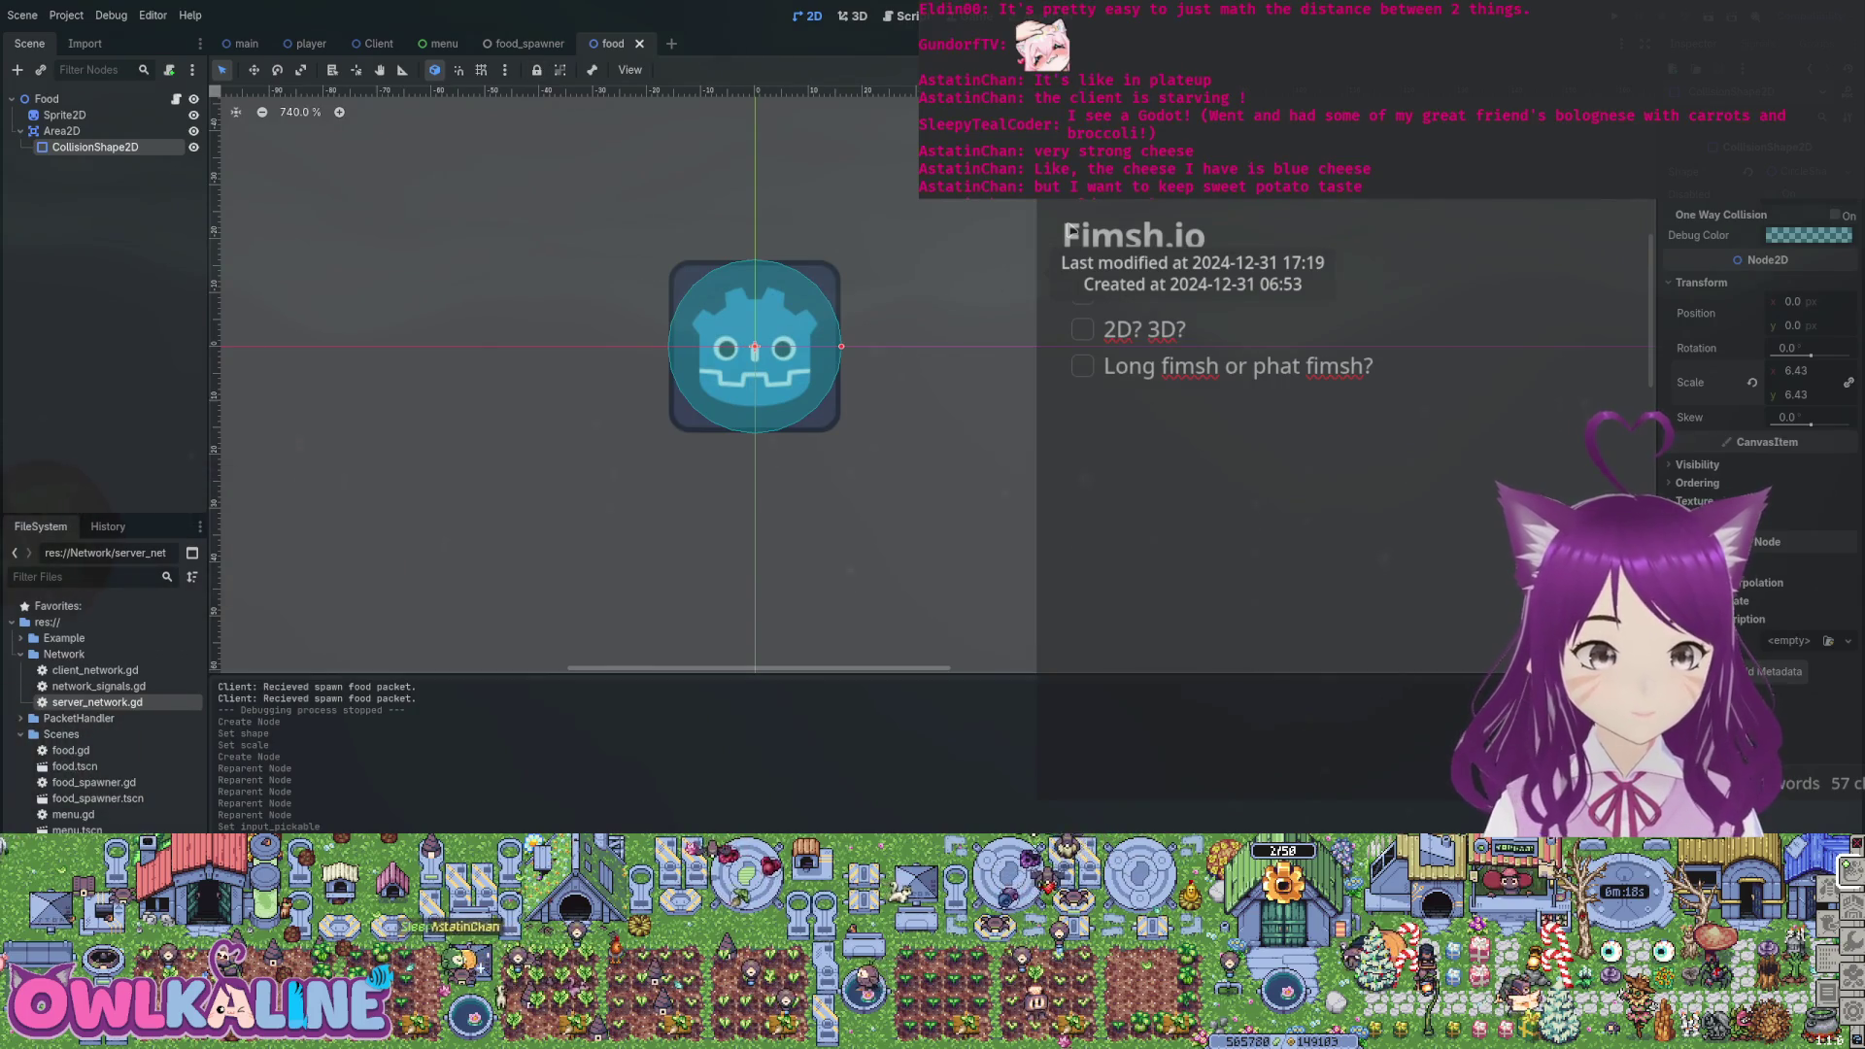
pyautogui.hotkey('ctrl', 'shift', 'Tab')
pyautogui.hotkey('ctrl', 'shift', 'Tab')
pyautogui.hotkey('ctrl', 'shift', 'Tab')
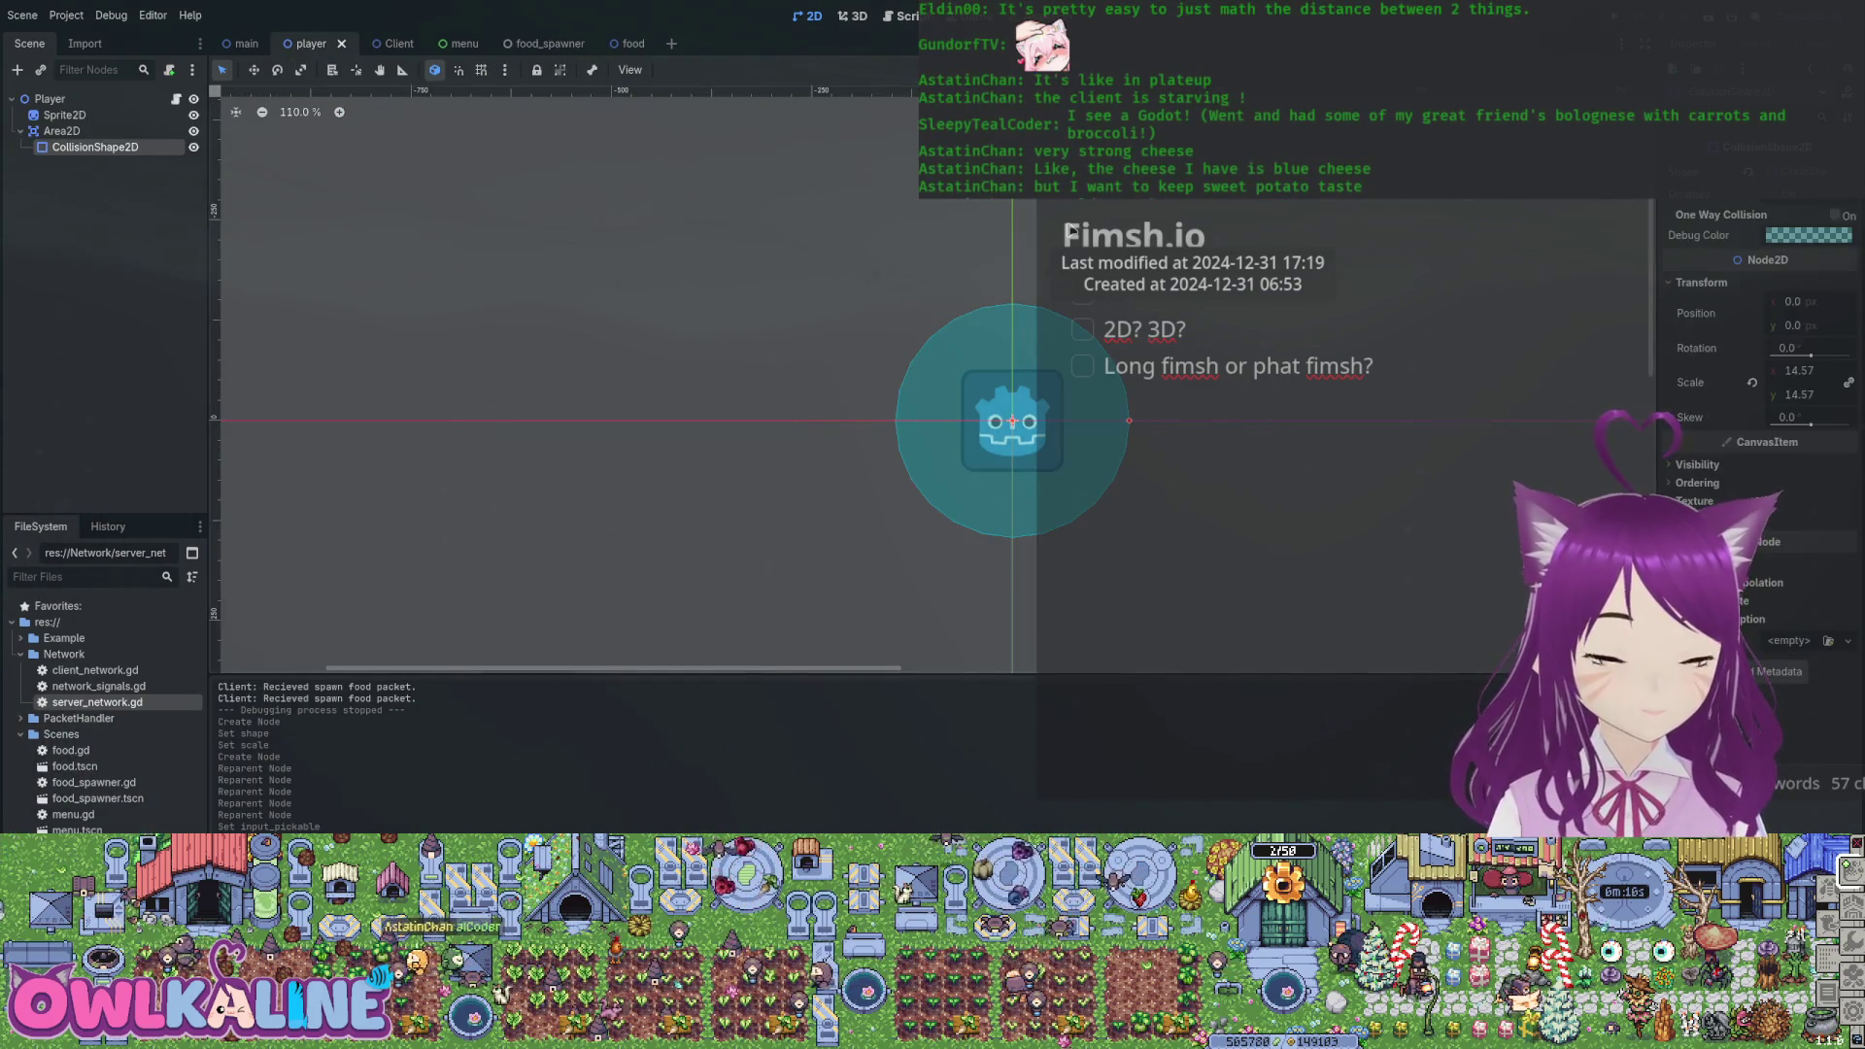
pyautogui.hotkey('ctrl', 'Tab')
pyautogui.hotkey('ctrl', 'Tab')
pyautogui.hotkey('ctrl', 'Tab')
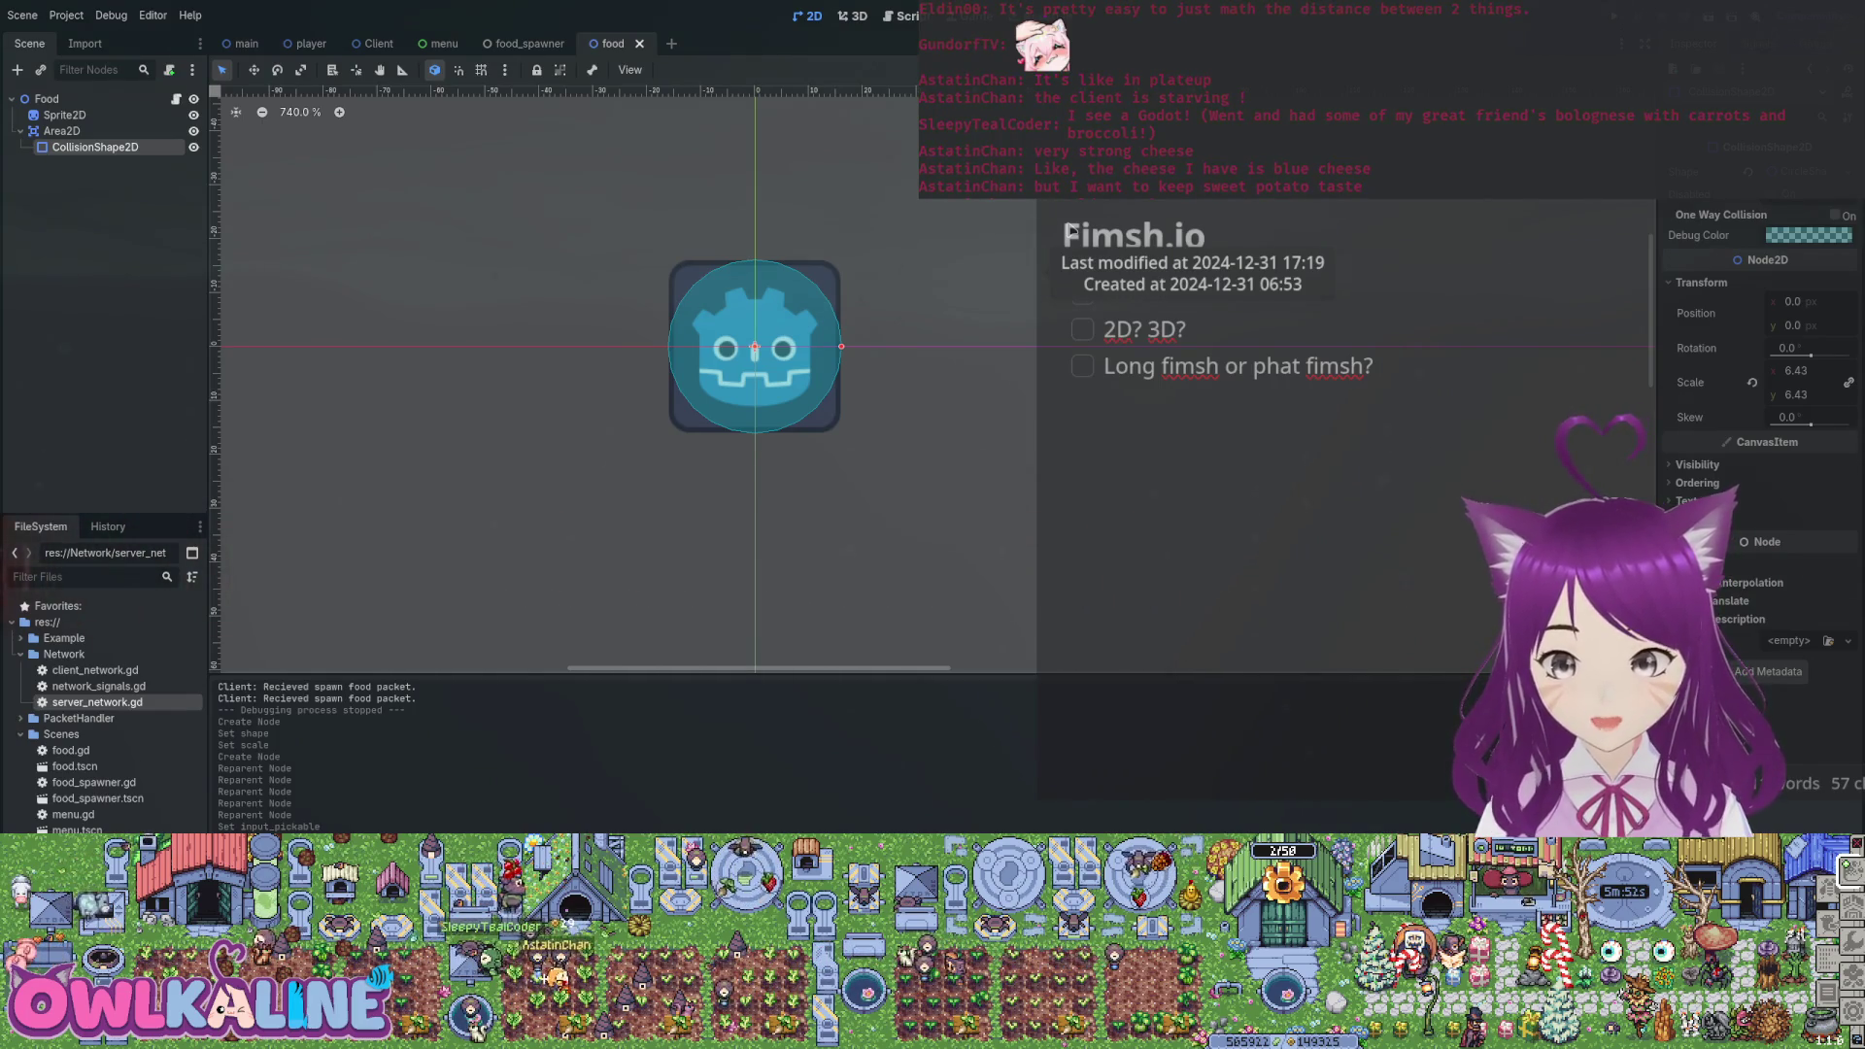
# Review the collision shape's signals and Inspector groups, then run the project with F5.
pyautogui.click(1759, 43)
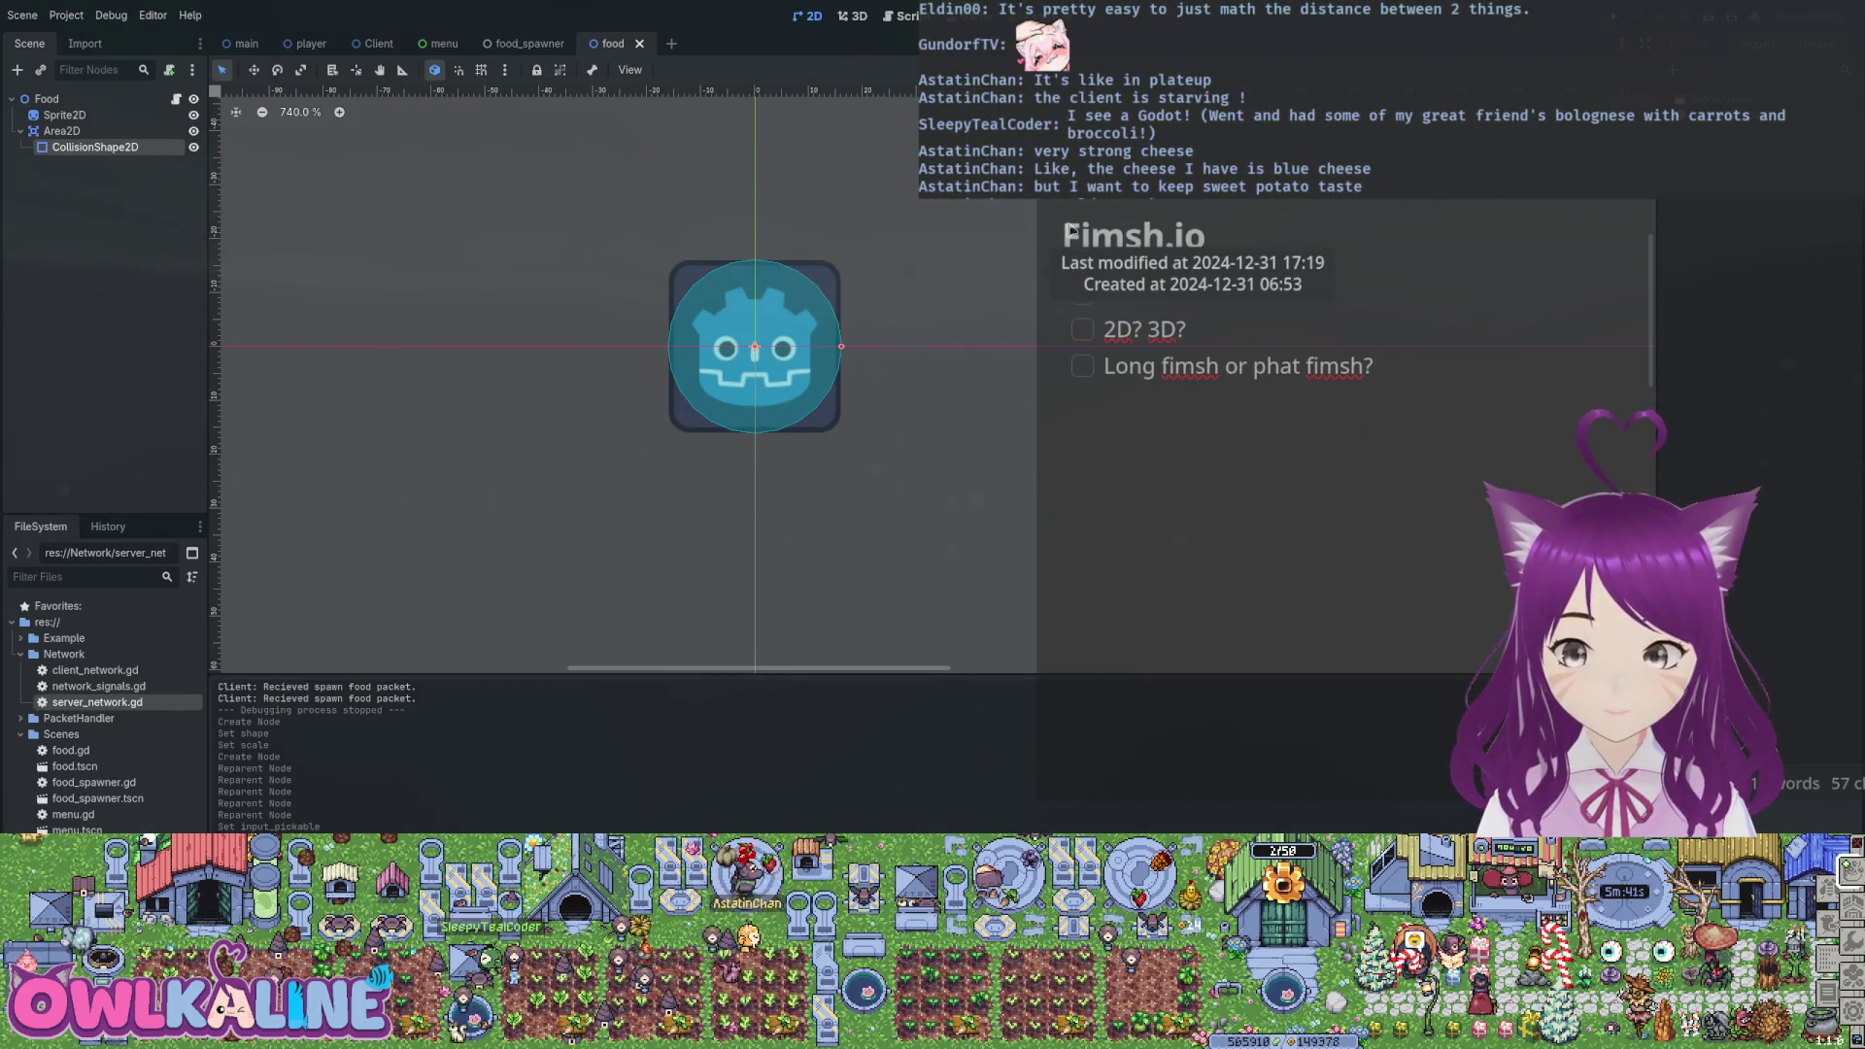
pyautogui.click(1691, 44)
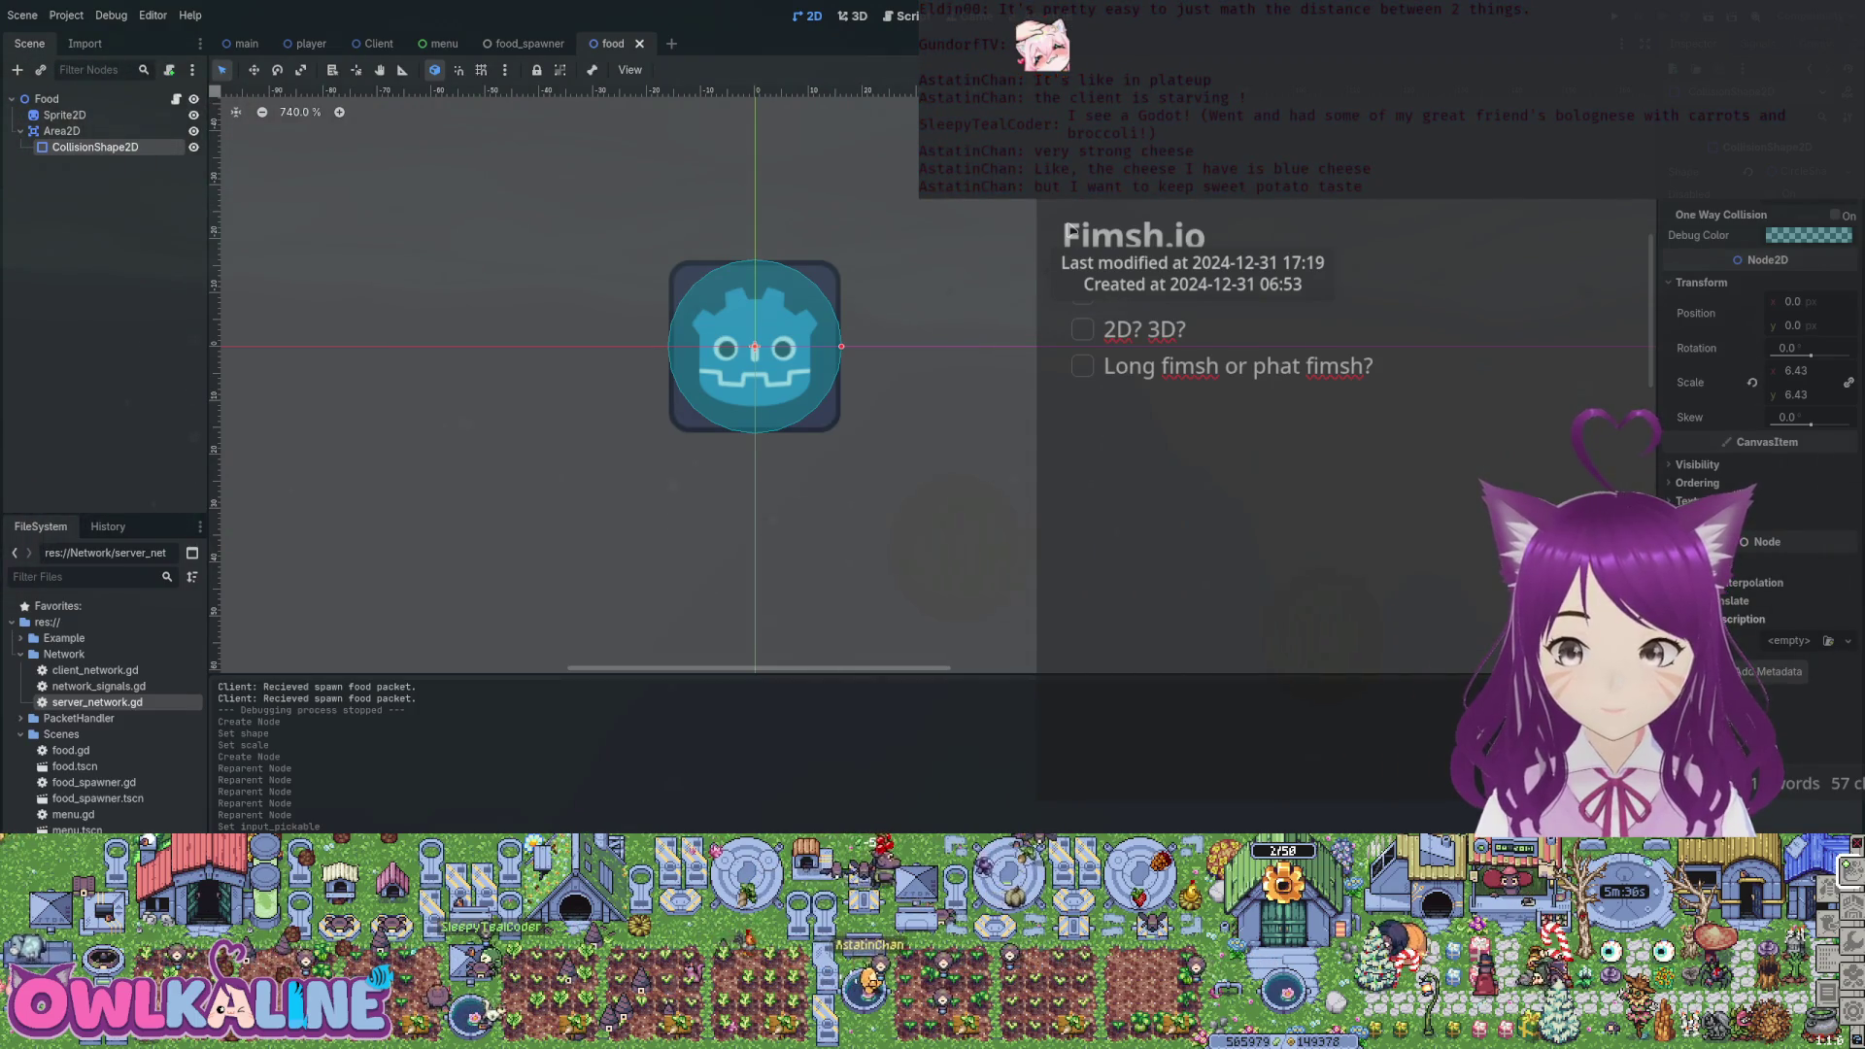
pyautogui.click(1710, 562)
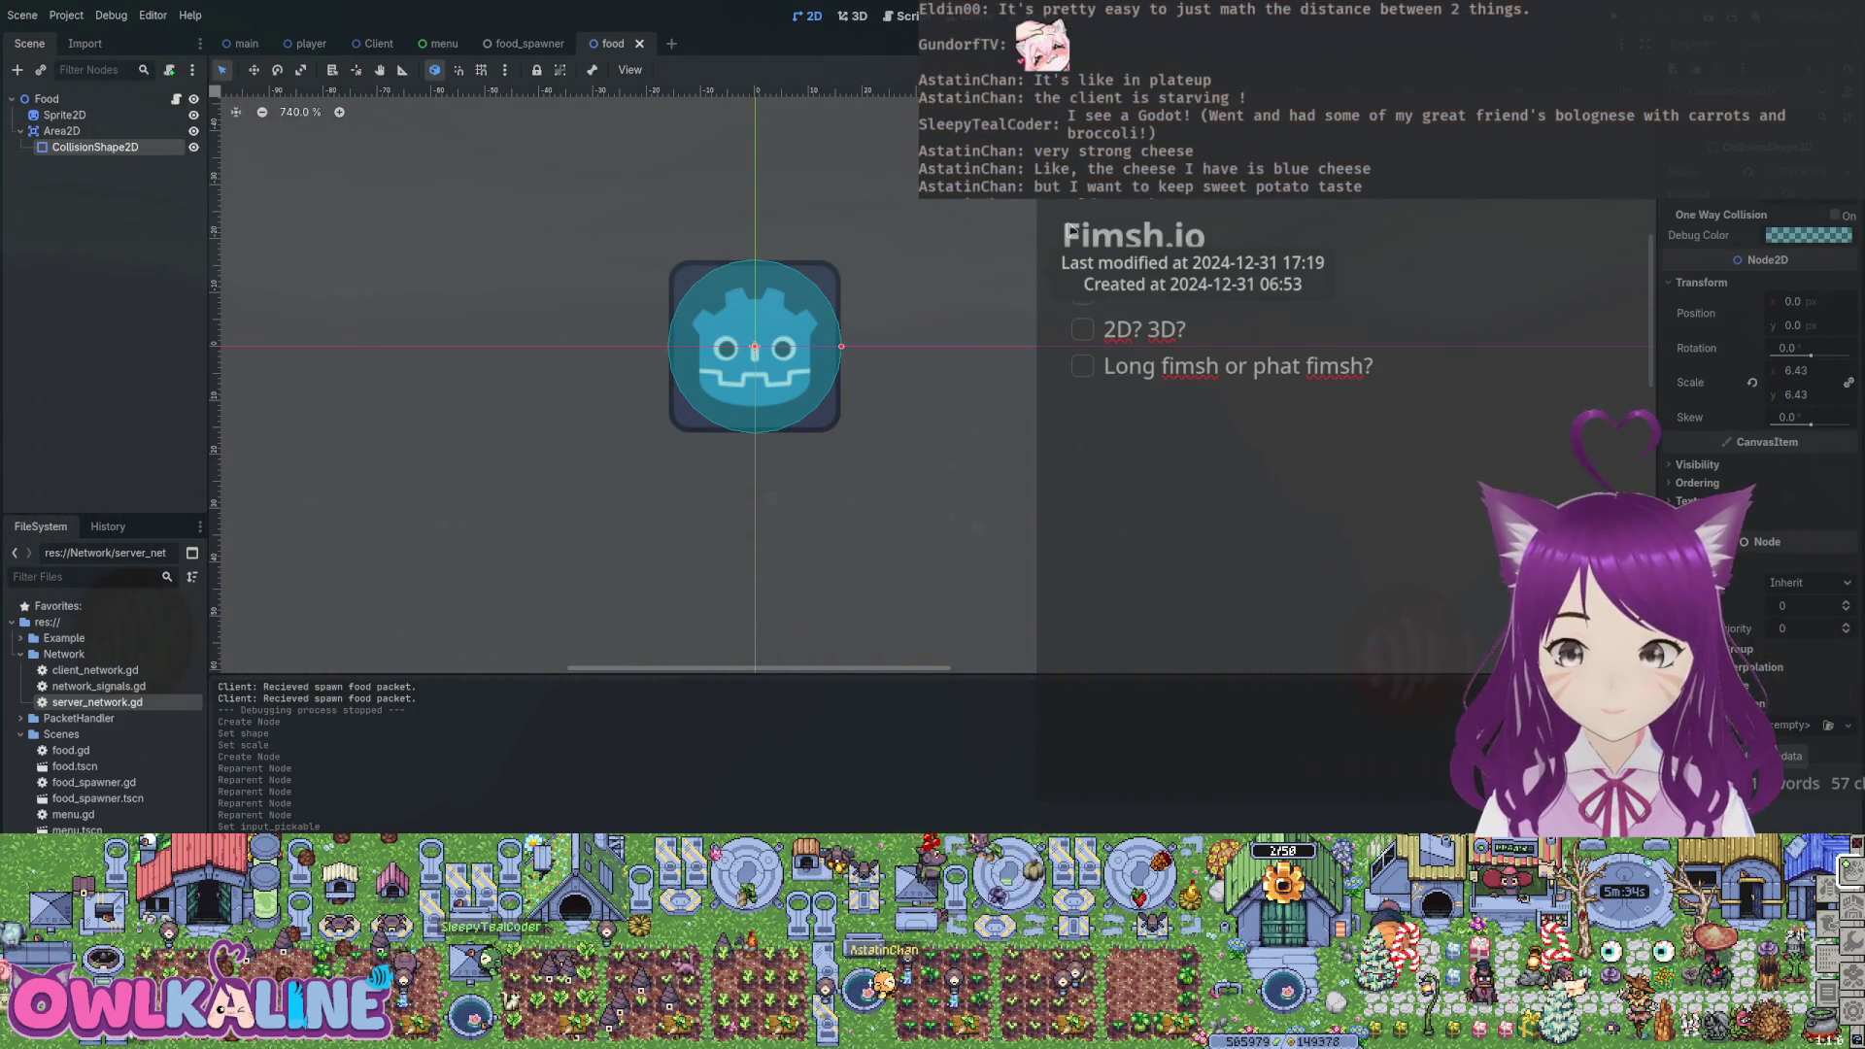
pyautogui.click(1710, 561)
pyautogui.click(1749, 583)
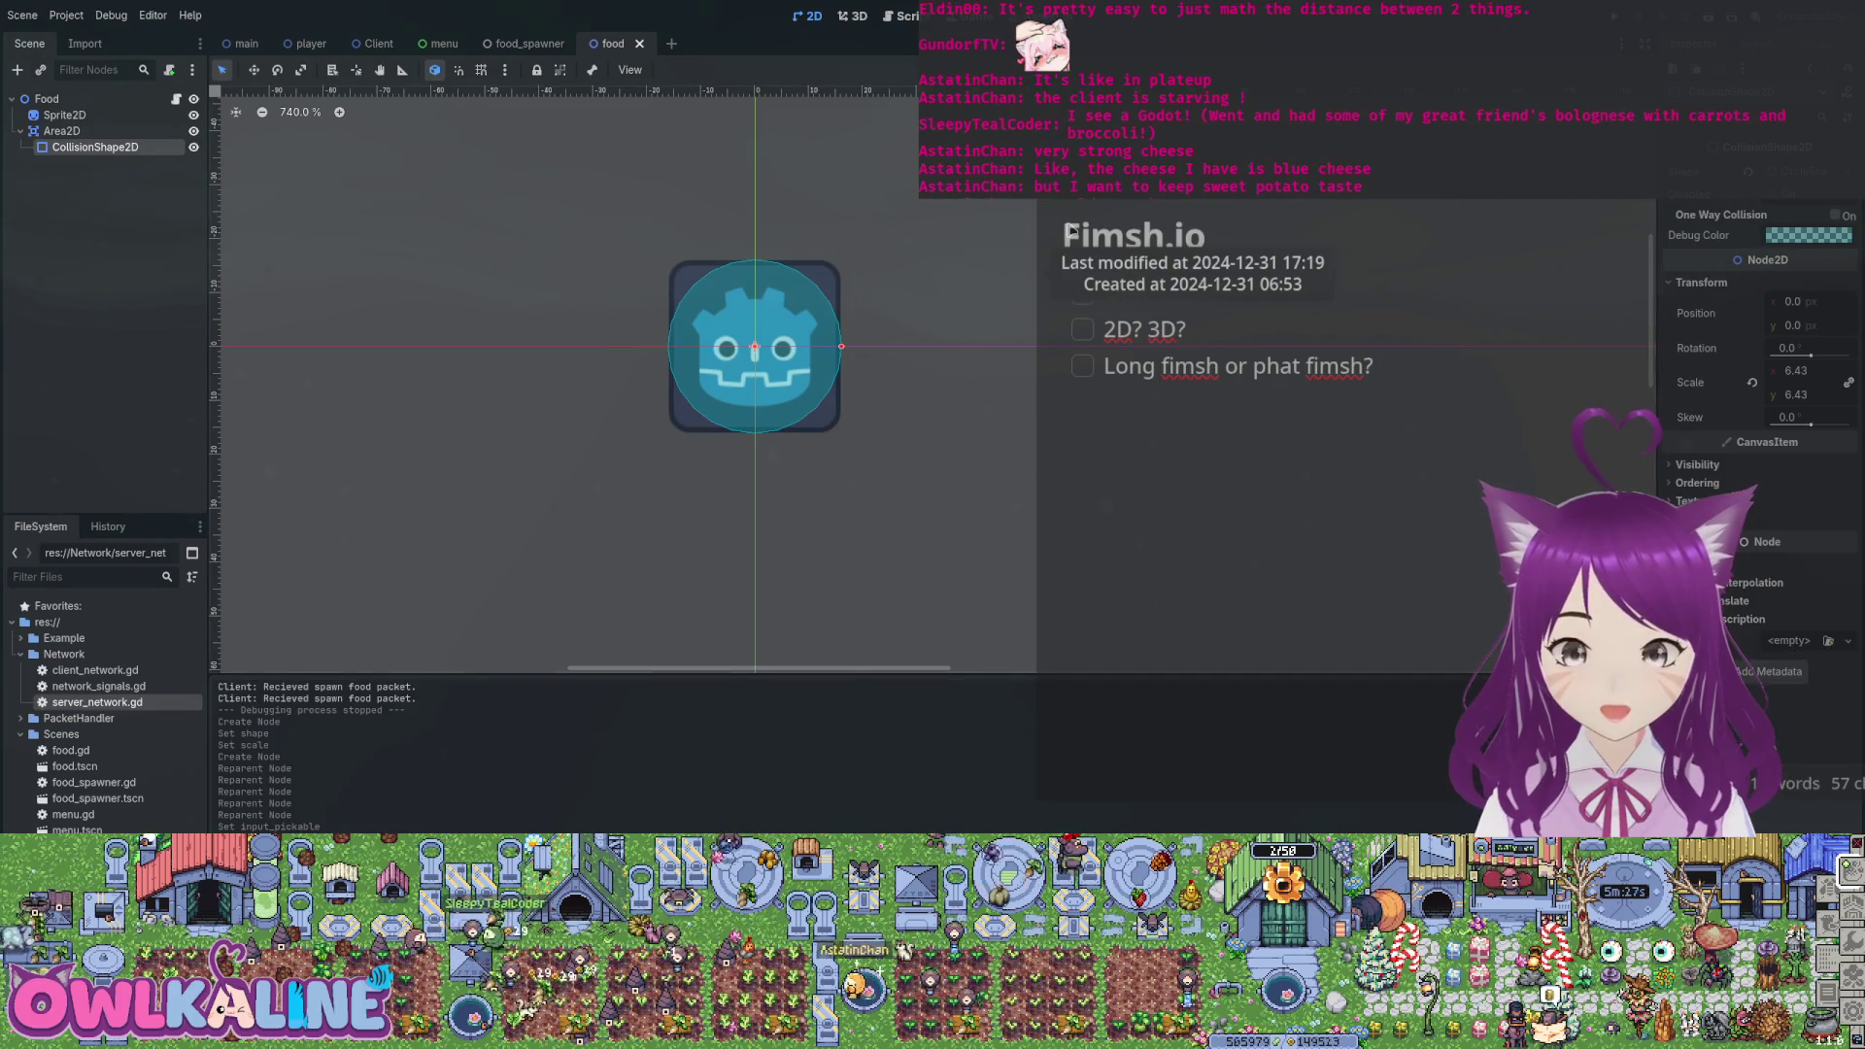
pyautogui.press('F5')
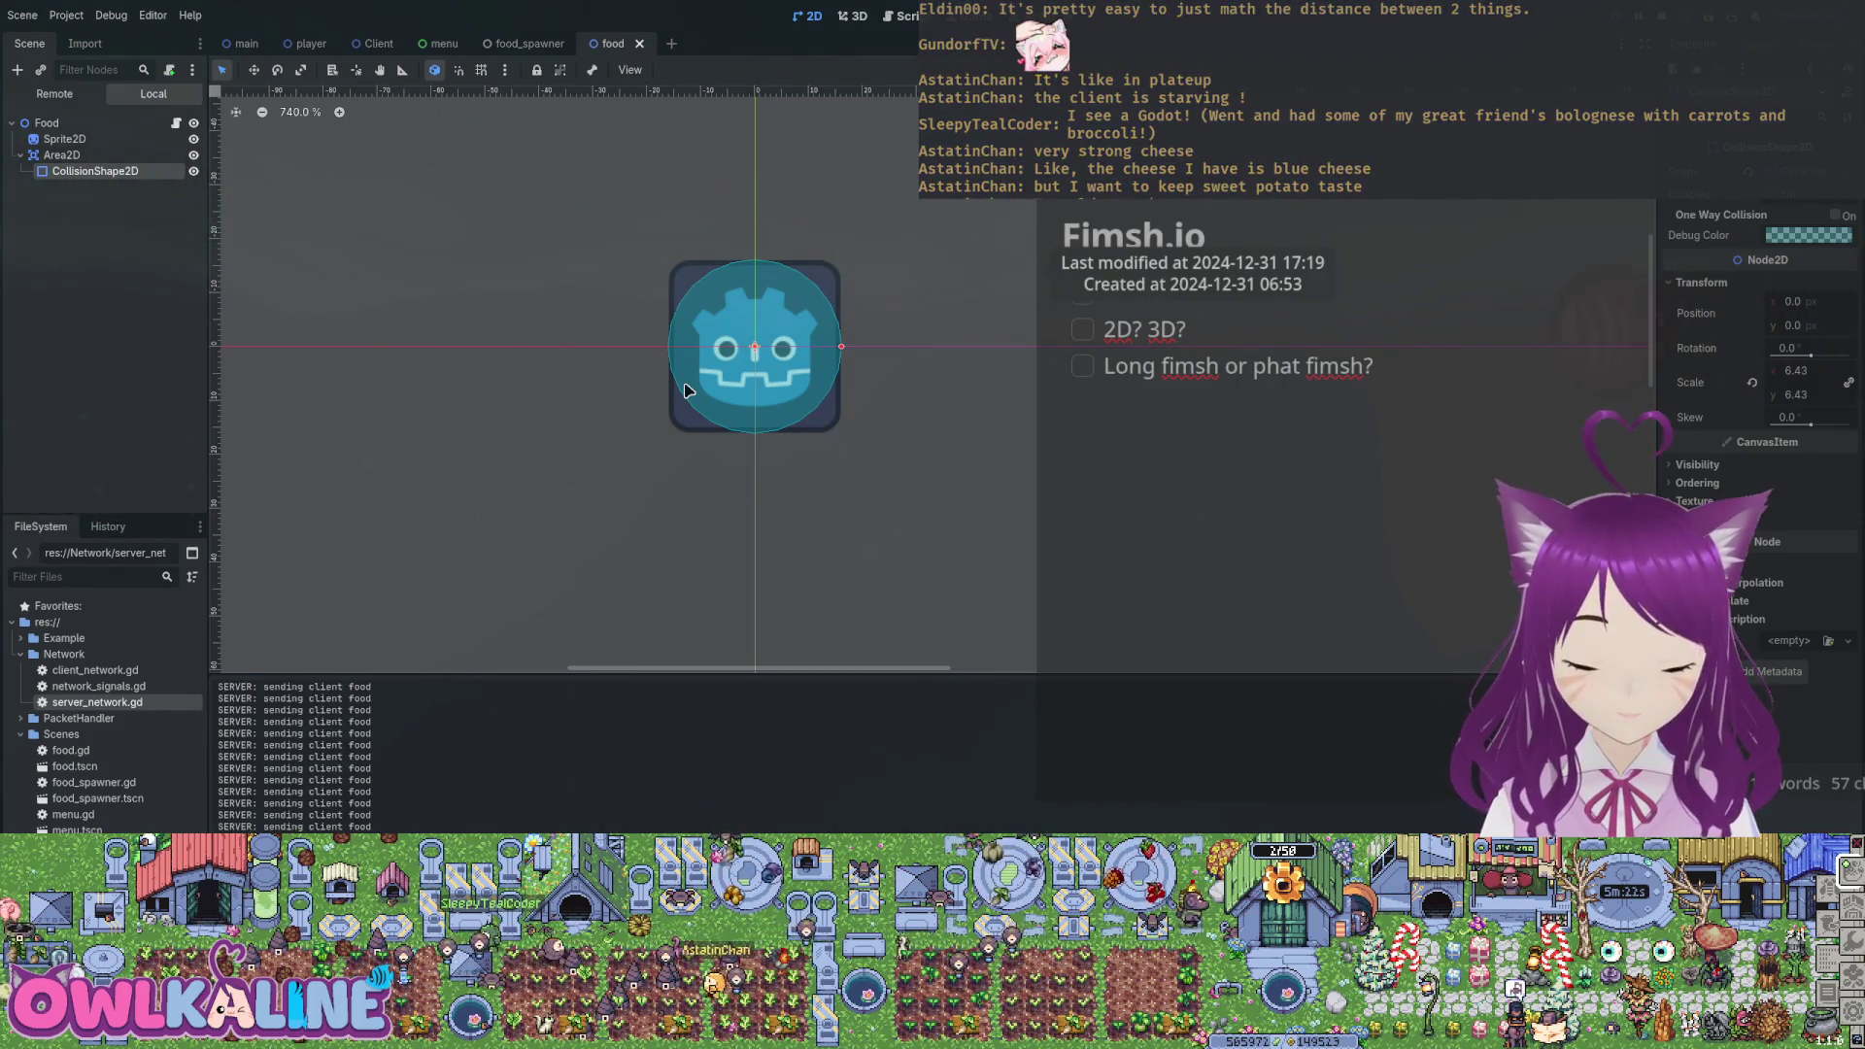
# Stop the running game with F8.
pyautogui.press('F8')
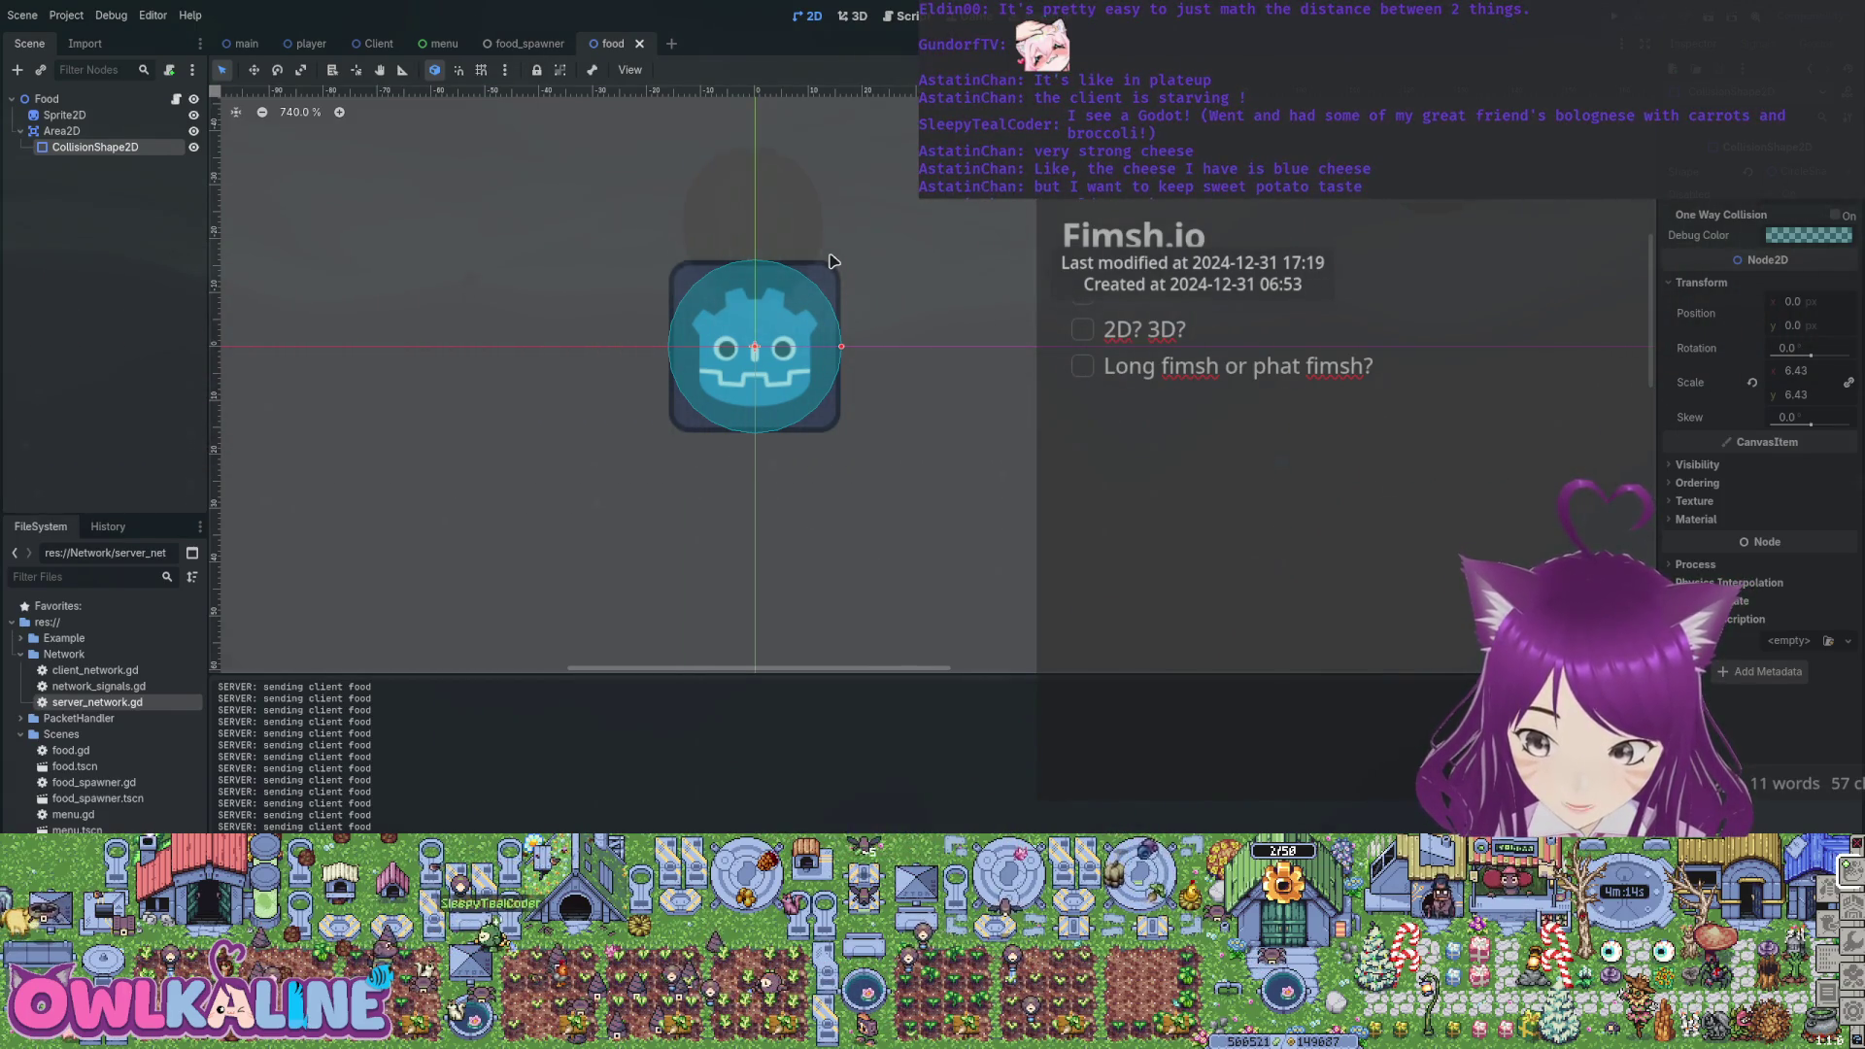
# Revert the food collision circle's scale to 1.0 and zoom the canvas to show the icon.
pyautogui.click(833, 260)
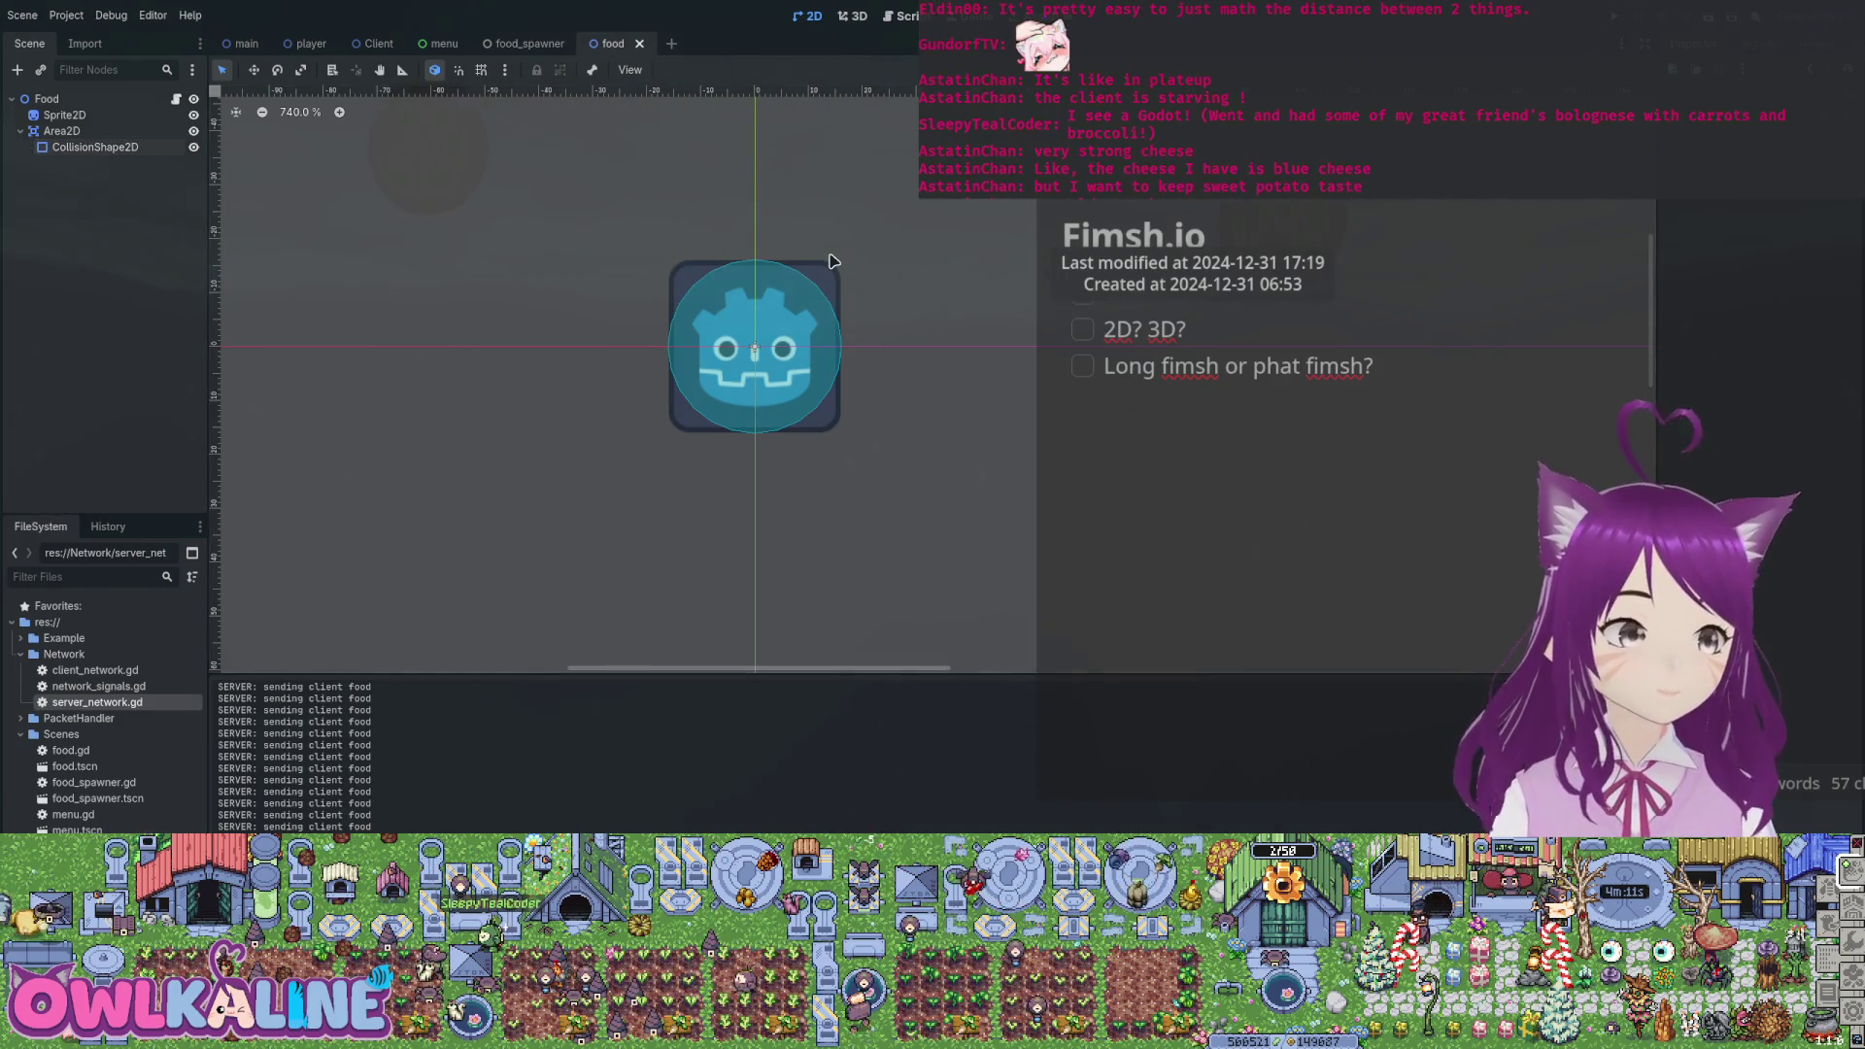
pyautogui.click(833, 261)
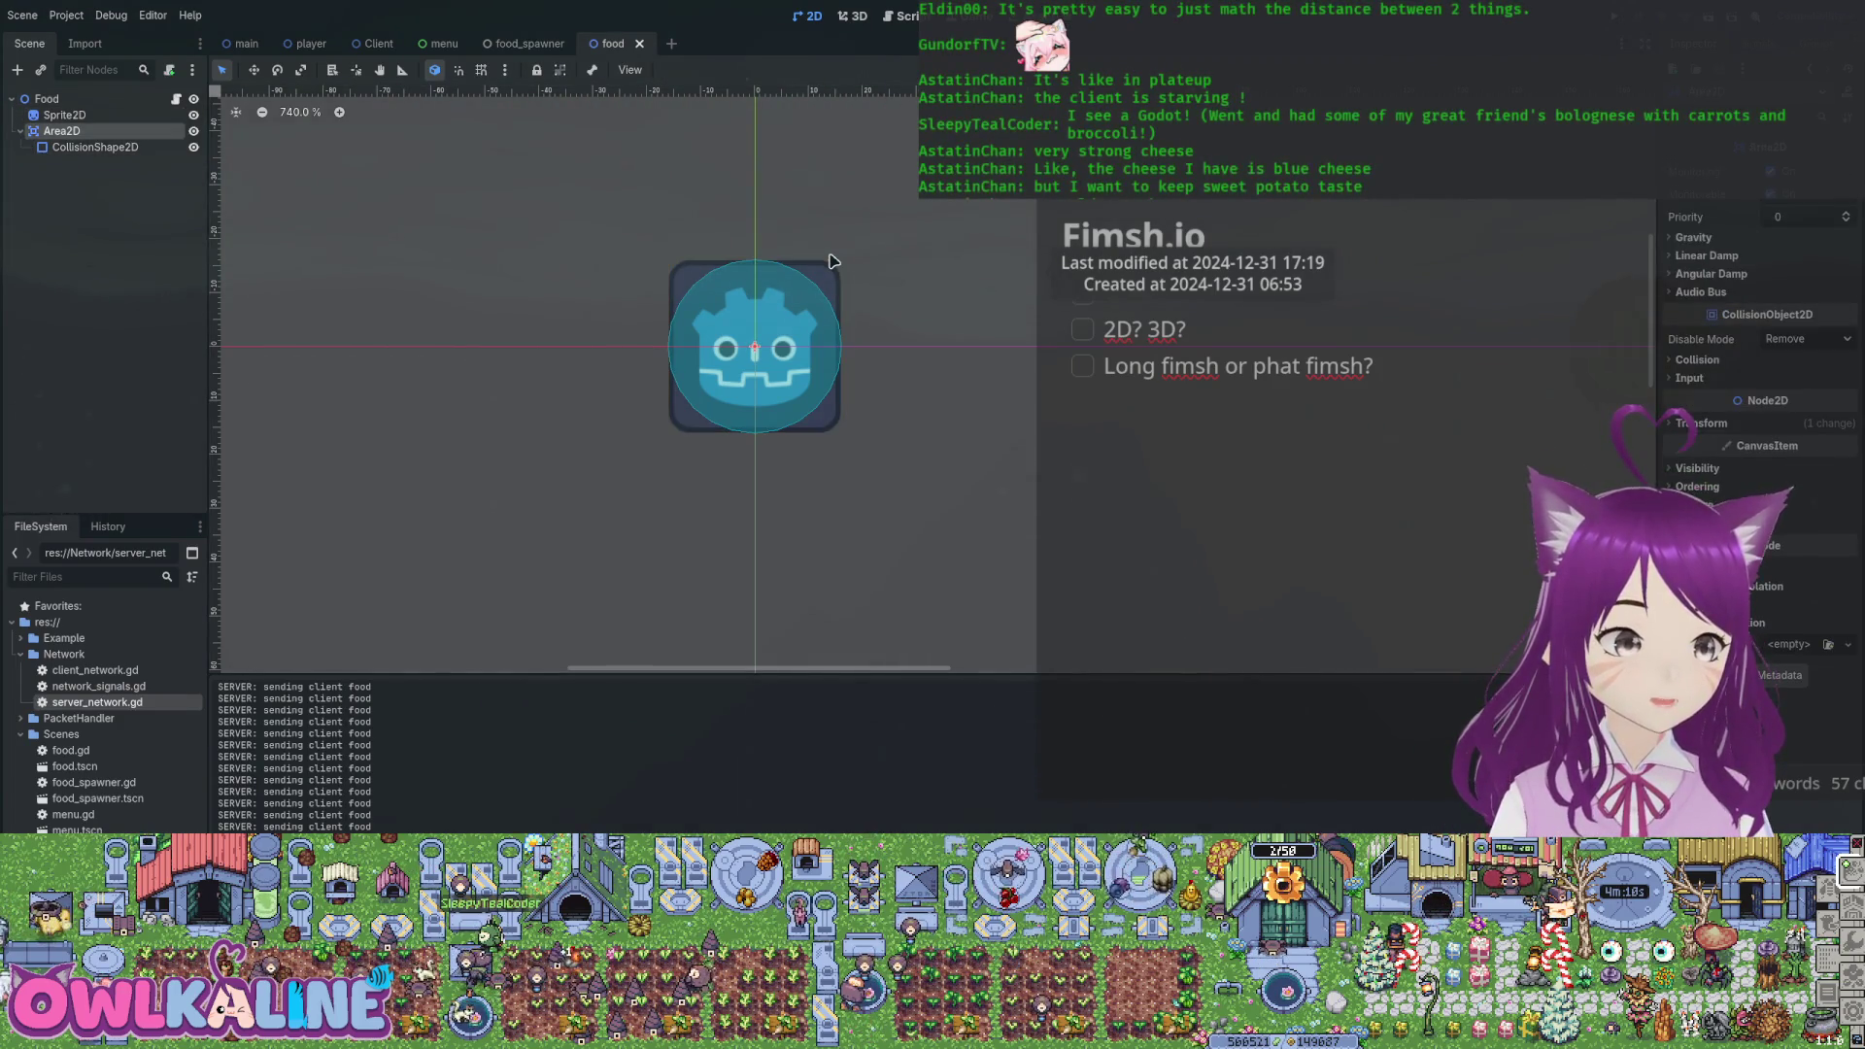
pyautogui.click(833, 260)
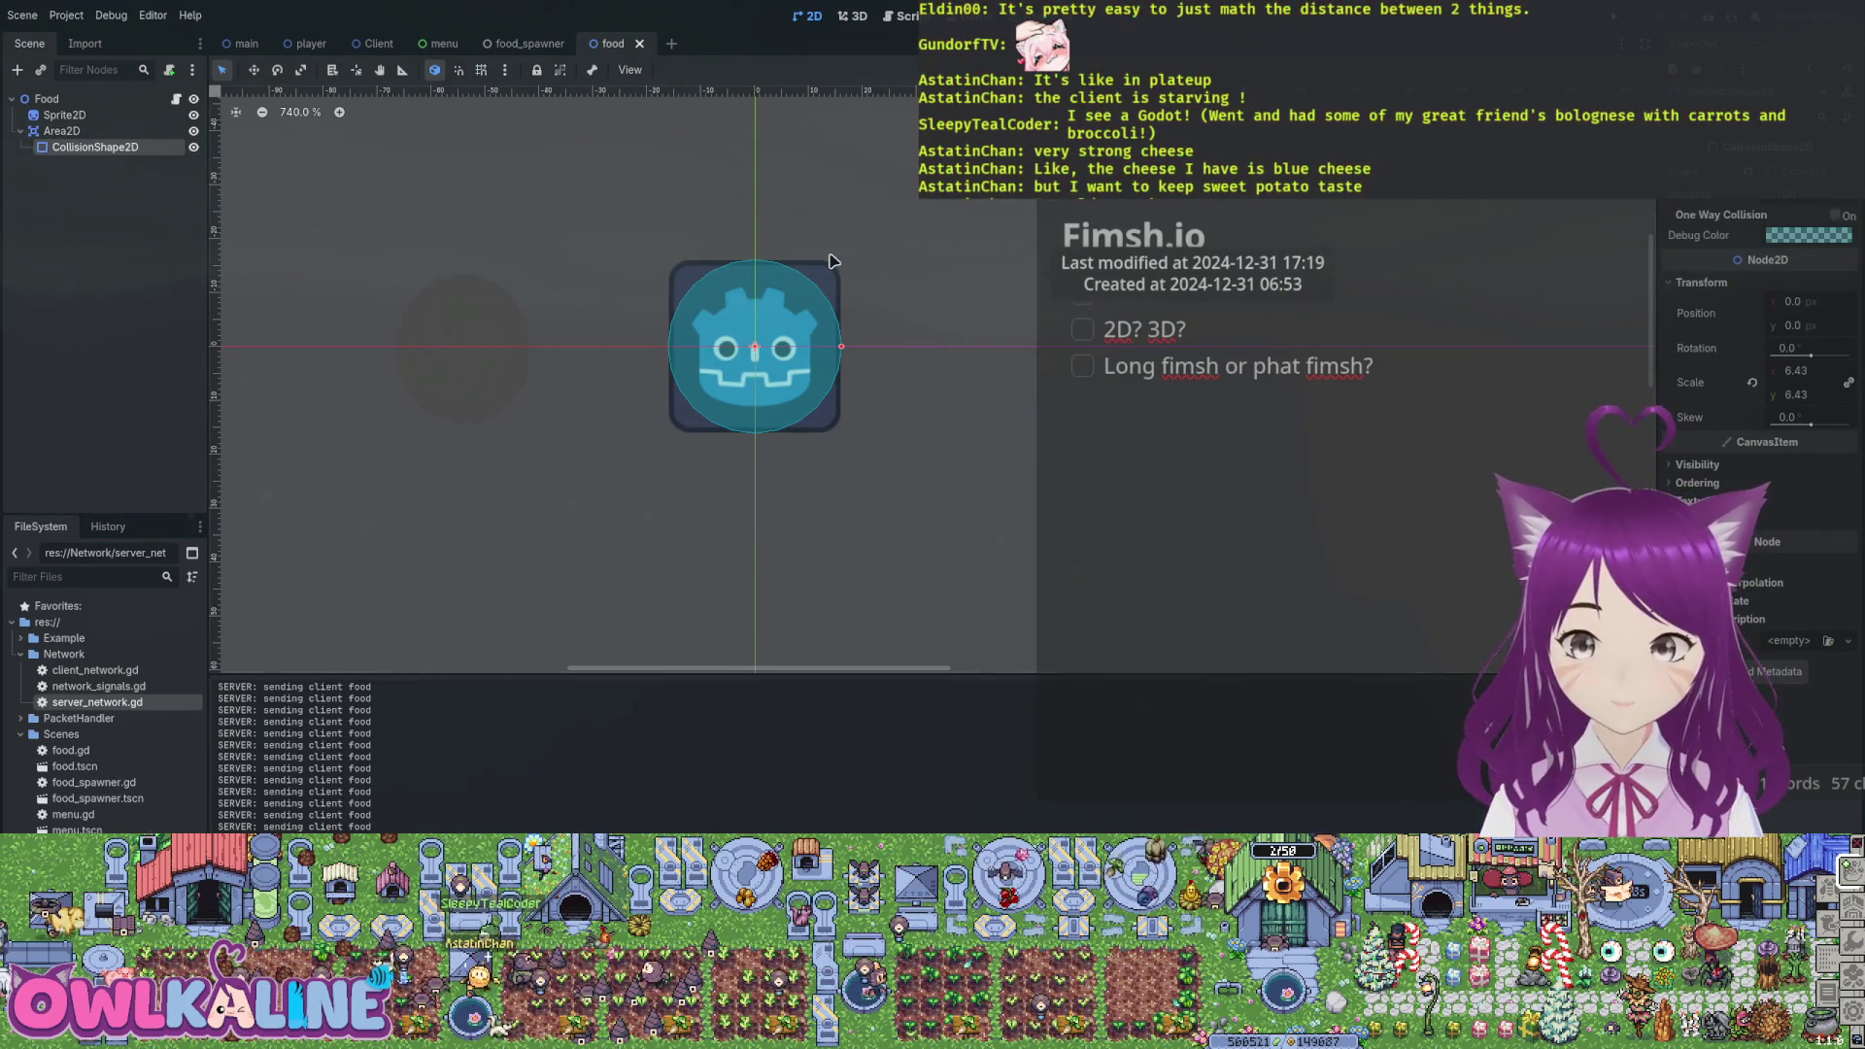
pyautogui.hotkey('ctrl', 'z')
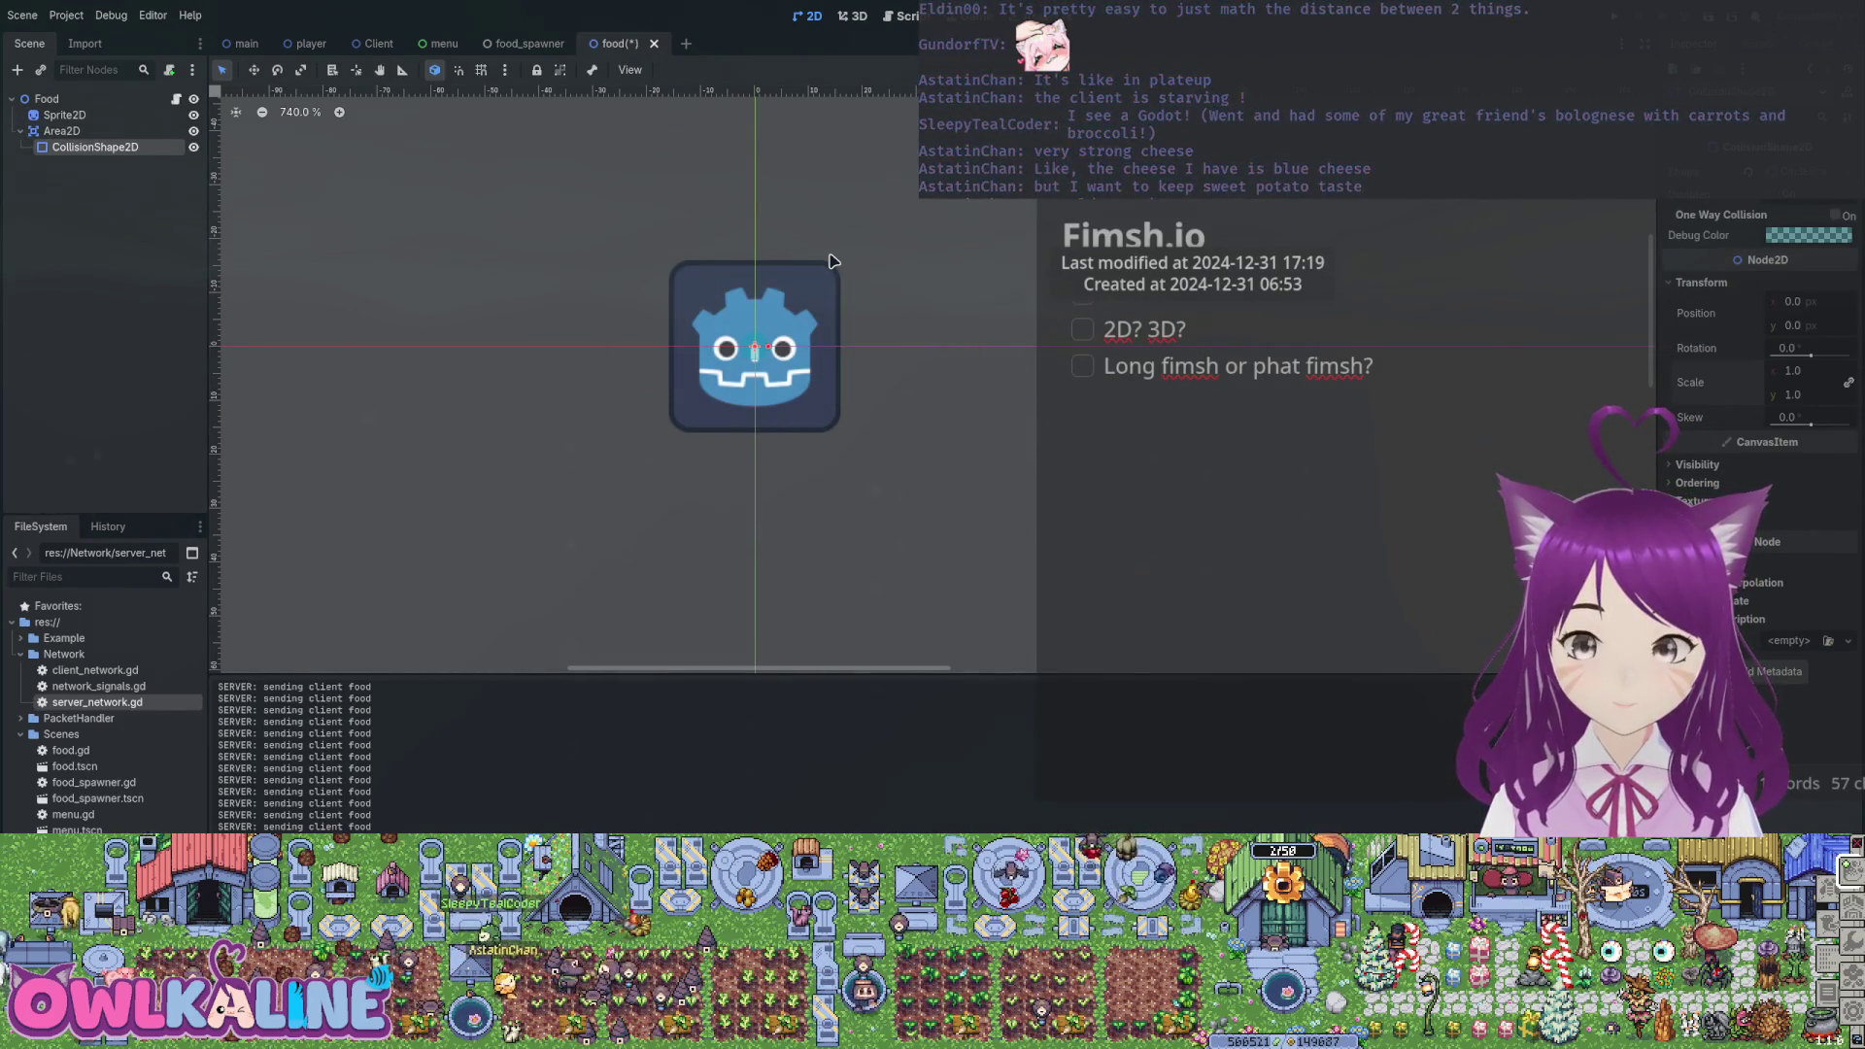
pyautogui.hotkey('shift', 'f')
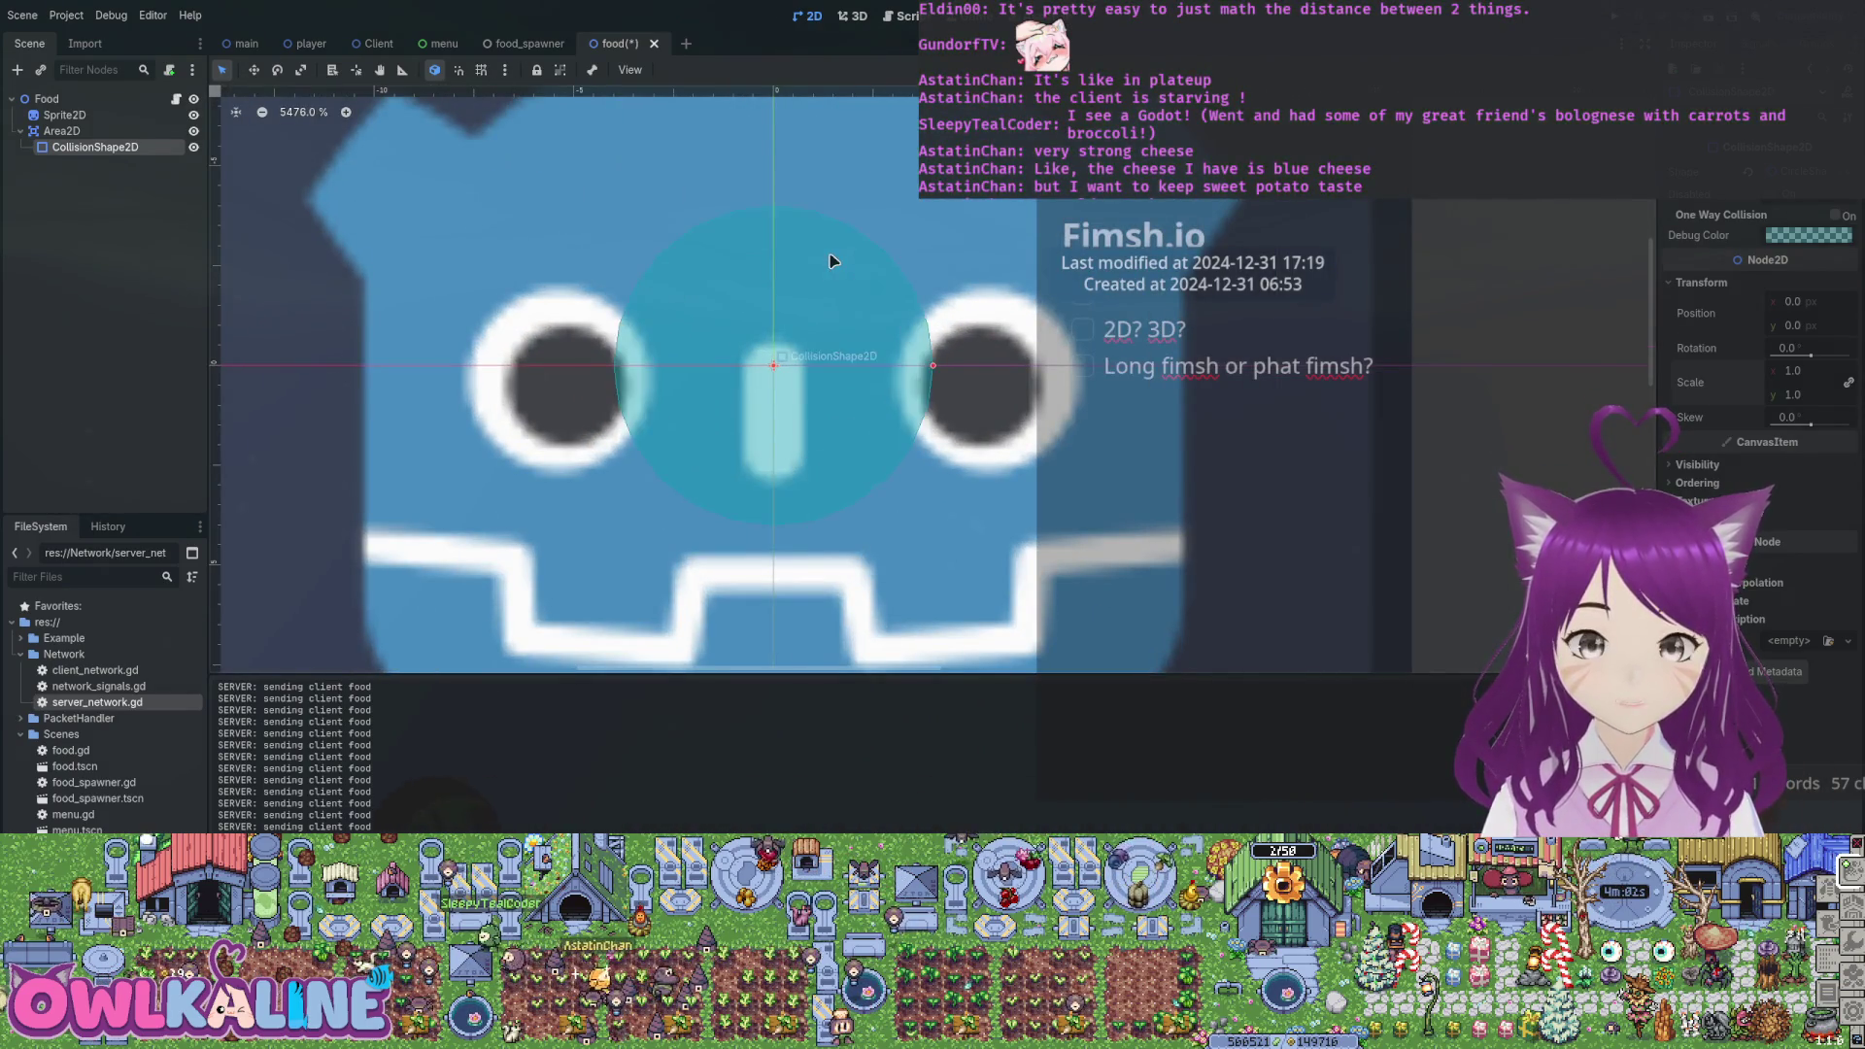
pyautogui.hotkey('ctrl', '-')
pyautogui.hotkey('ctrl', '-')
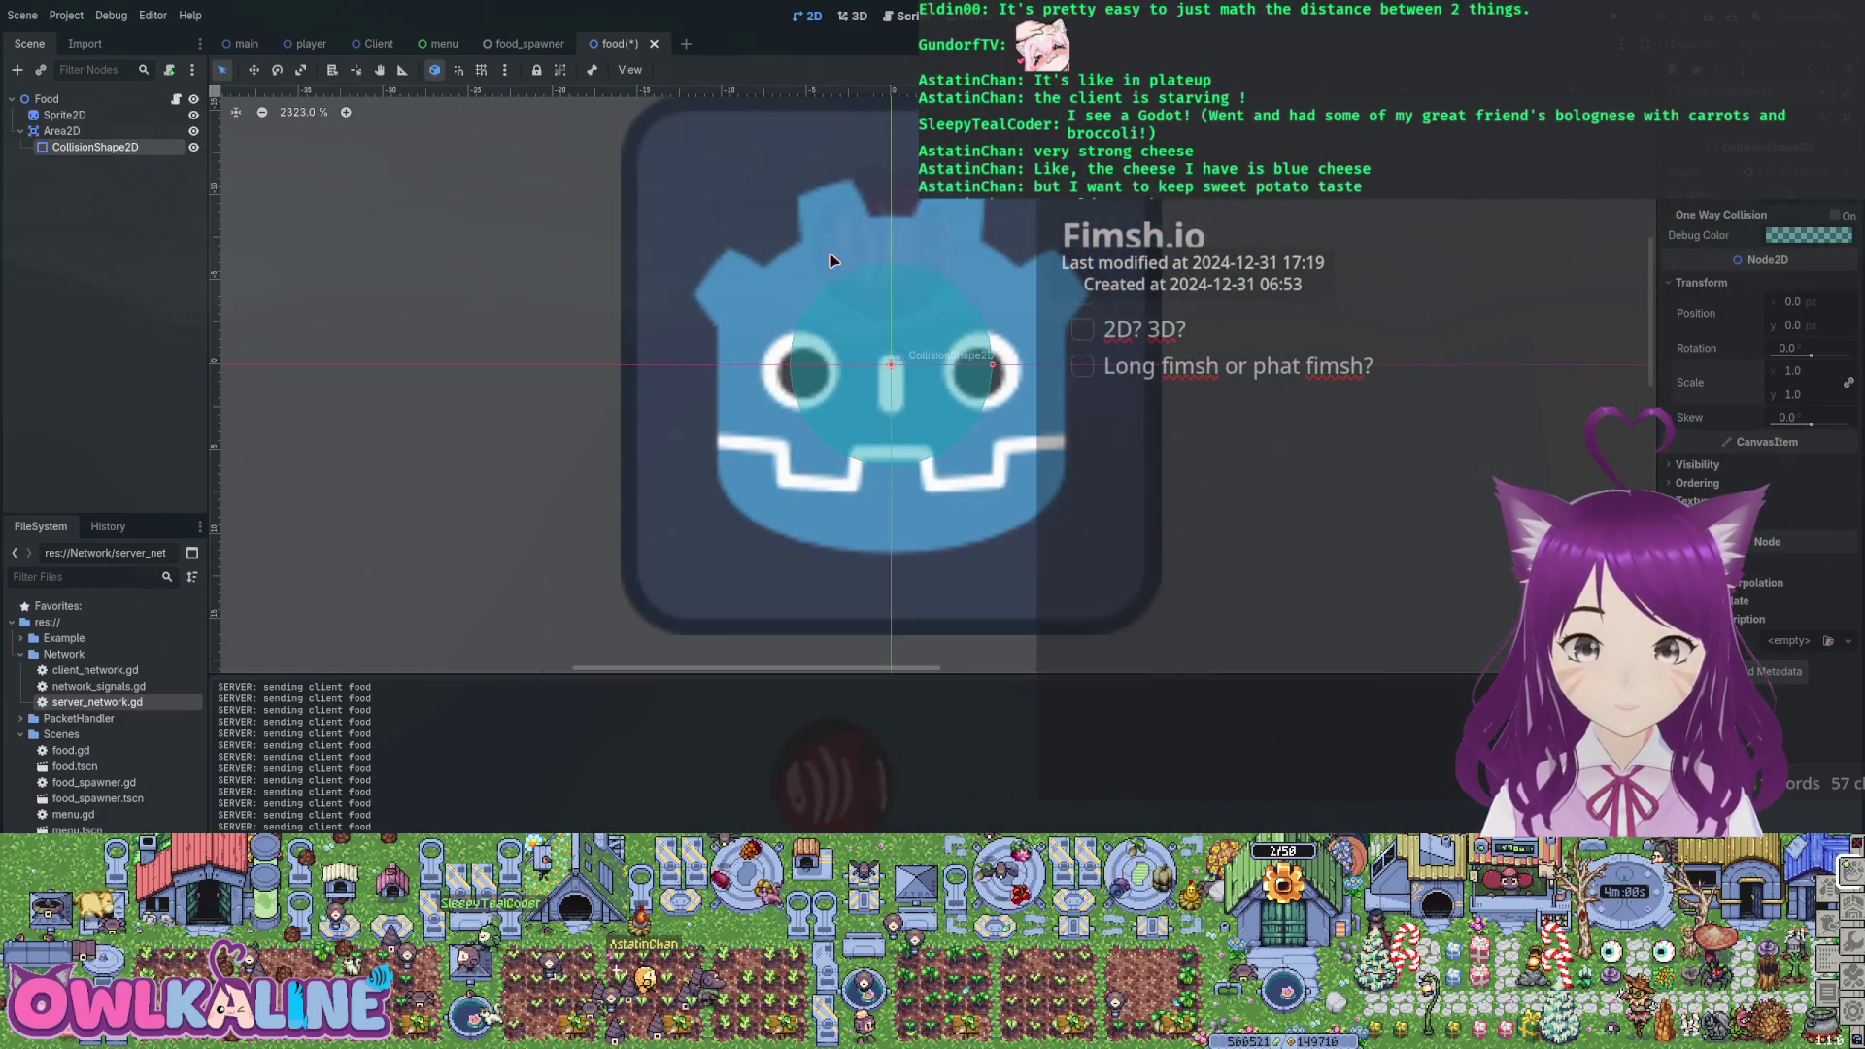
pyautogui.hotkey('ctrl', 'shift', 'z')
pyautogui.hotkey('ctrl', 'shift', 'z')
pyautogui.hotkey('ctrl', 'shift', 'z')
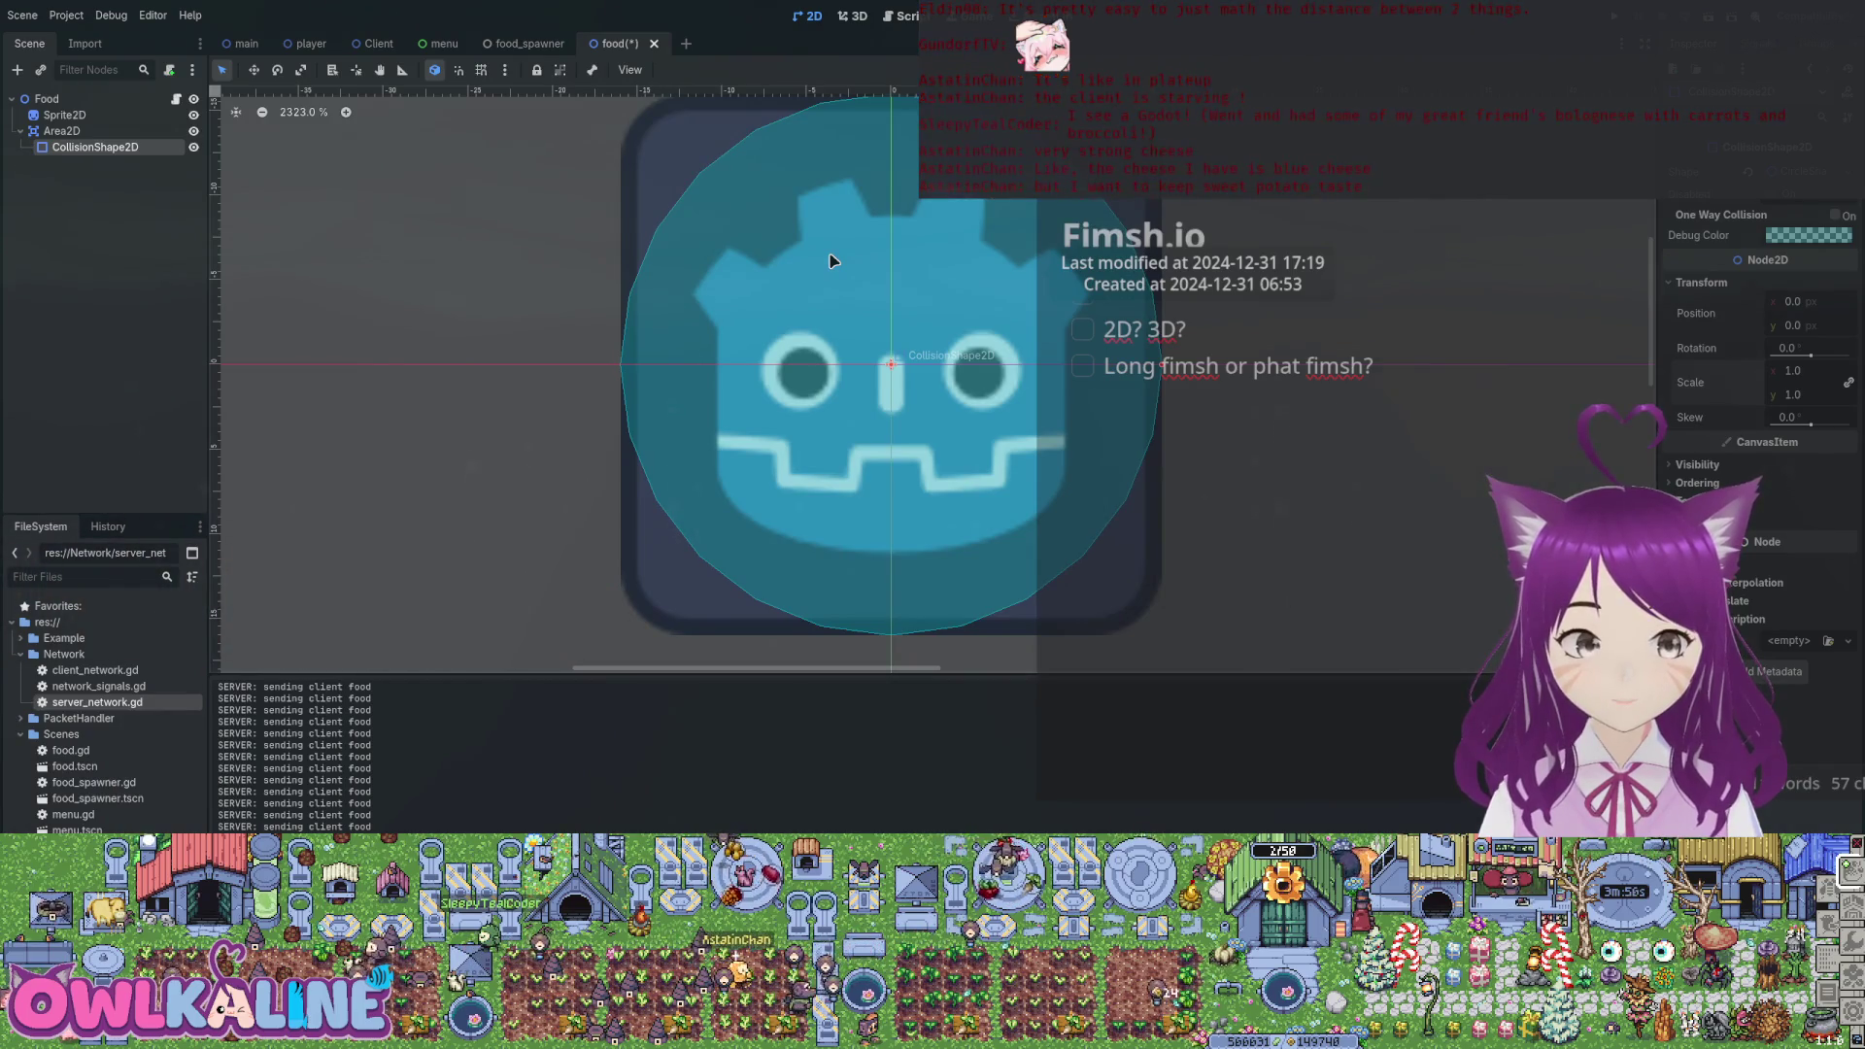
pyautogui.hotkey('ctrl', '-')
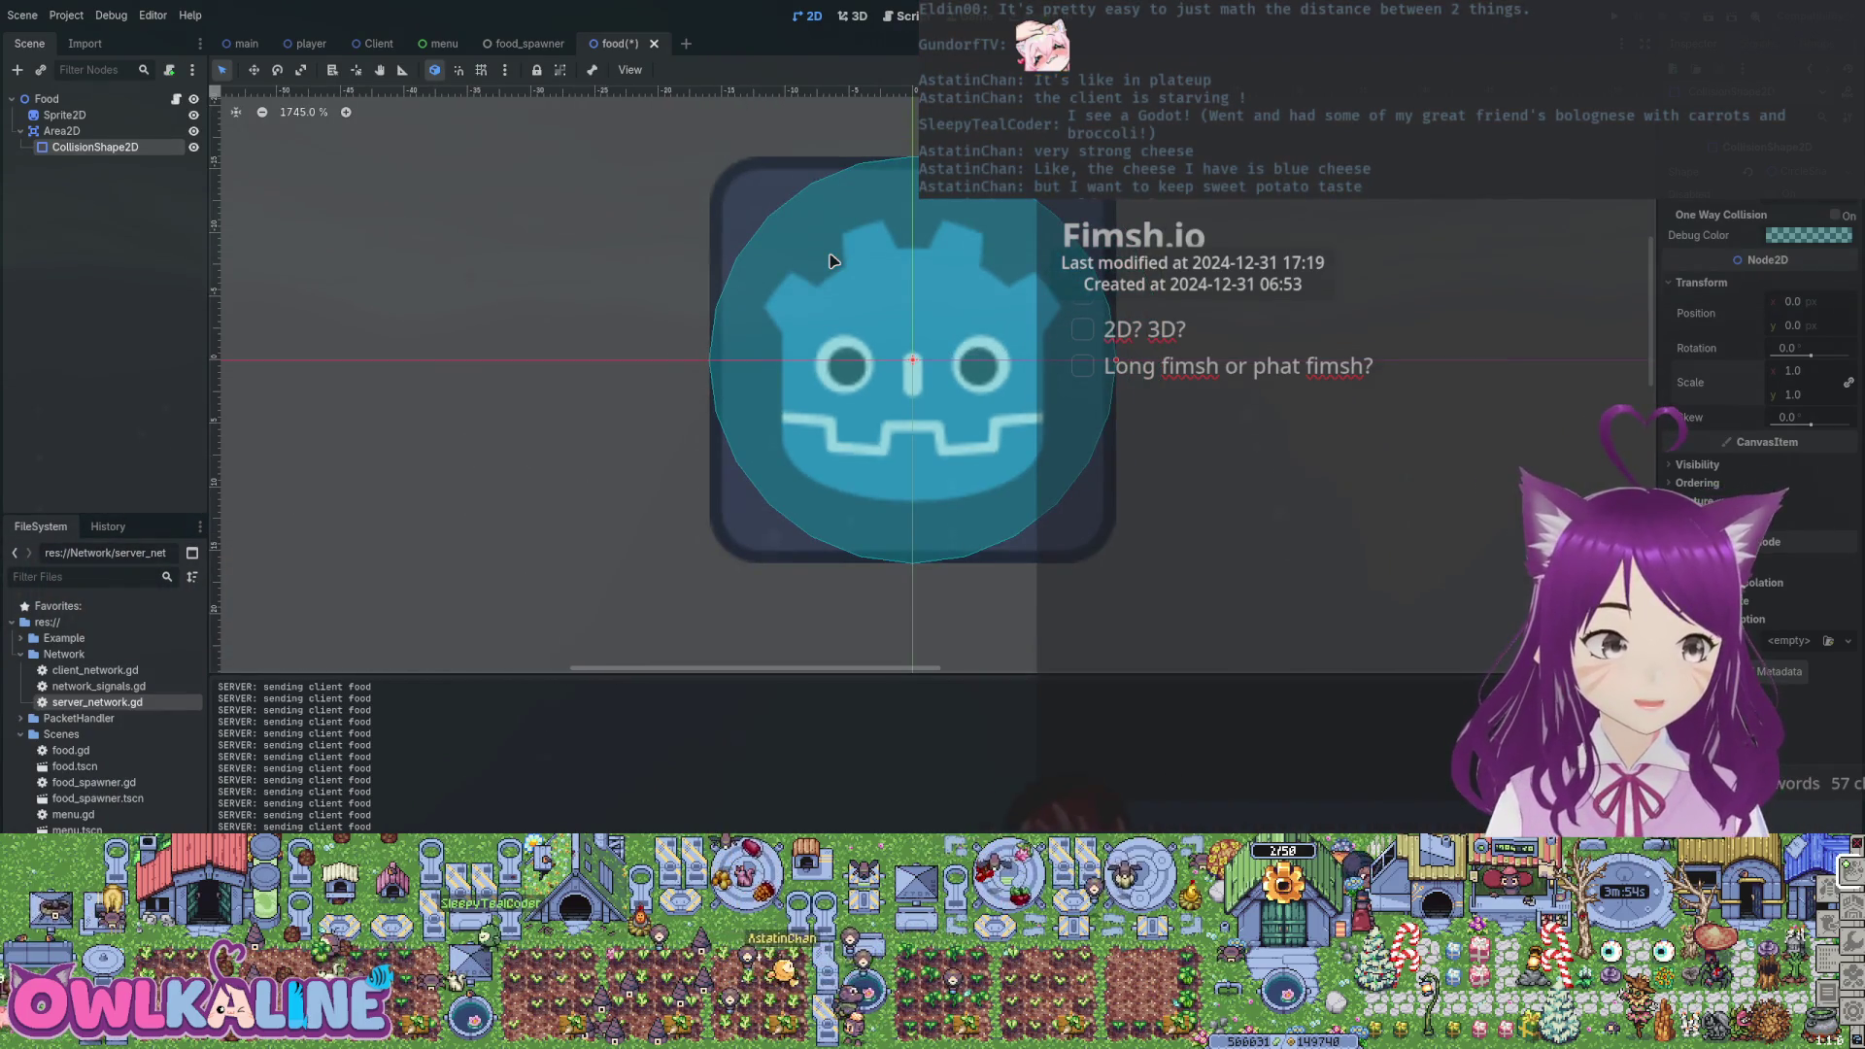
pyautogui.hotkey('ctrl', 'shift', 'z')
pyautogui.hotkey('ctrl', 'shift', 'z')
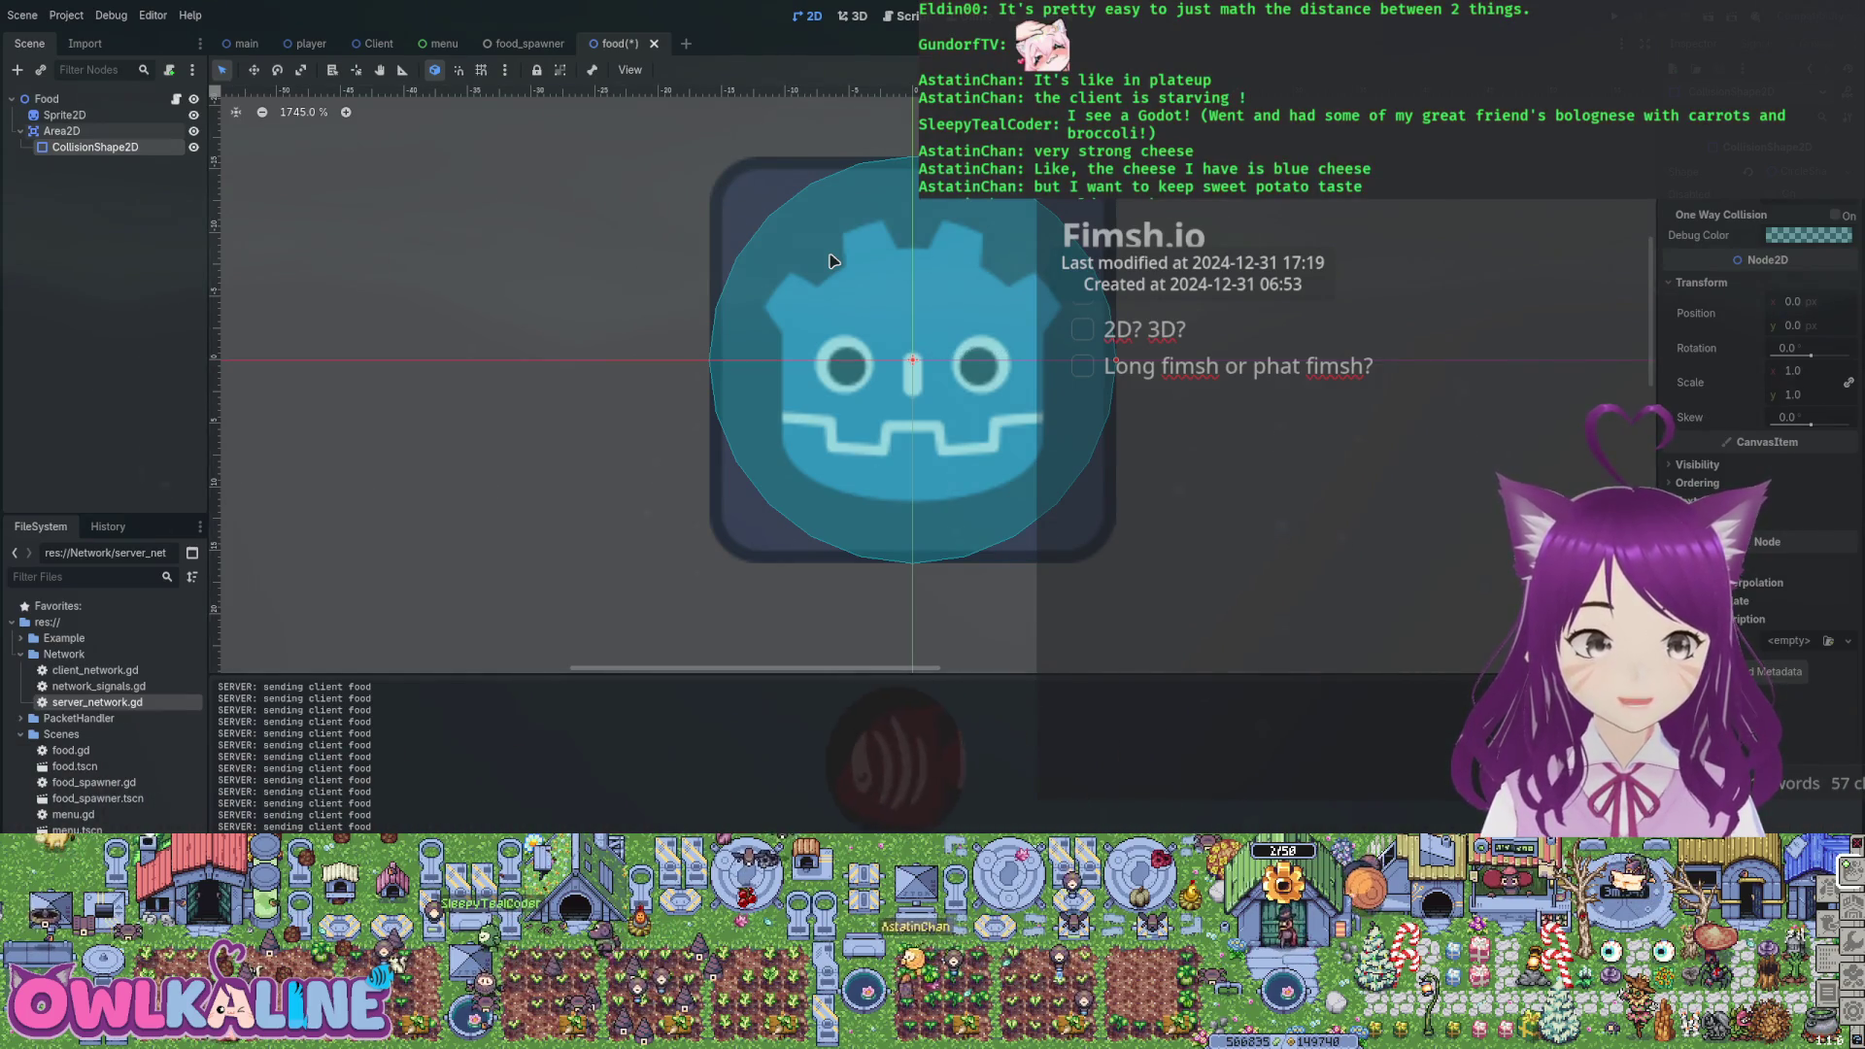
# Check the food's Area2D, Sprite2D, collision shape and Food root script, then open the player scene.
pyautogui.press('Up')
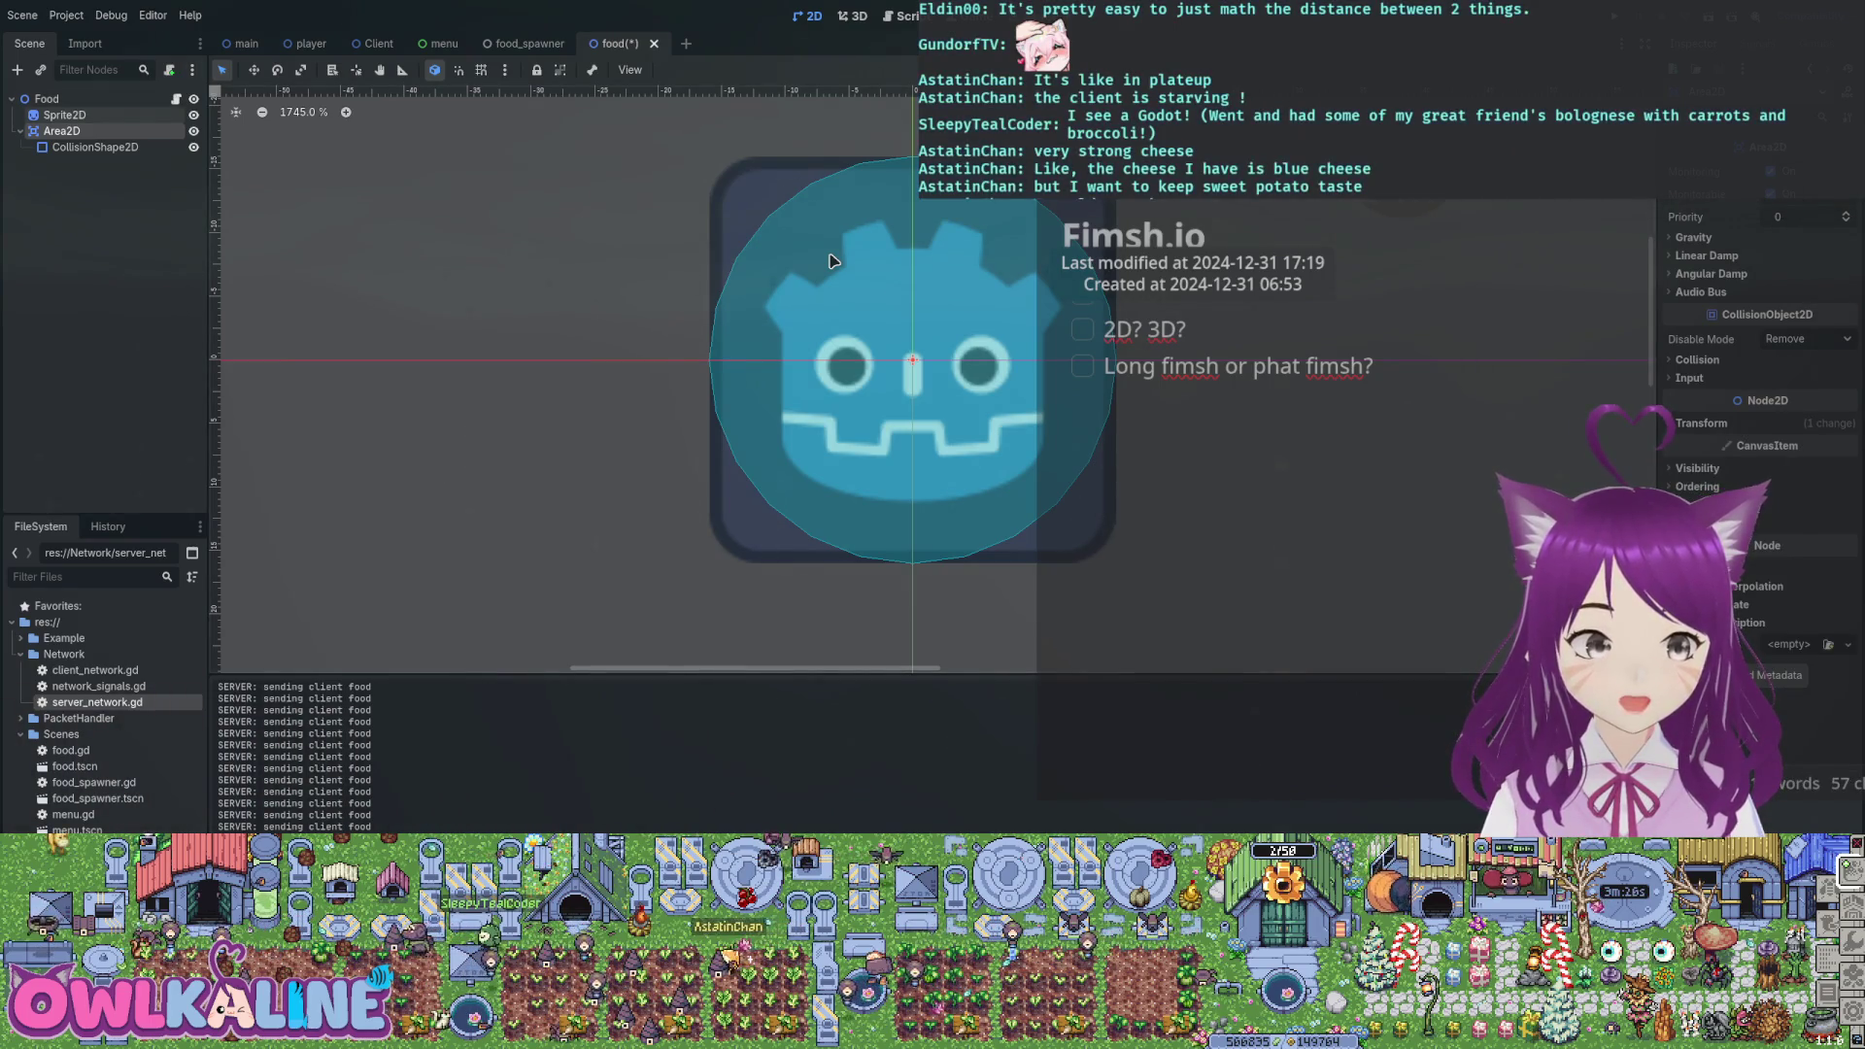
pyautogui.click(831, 261)
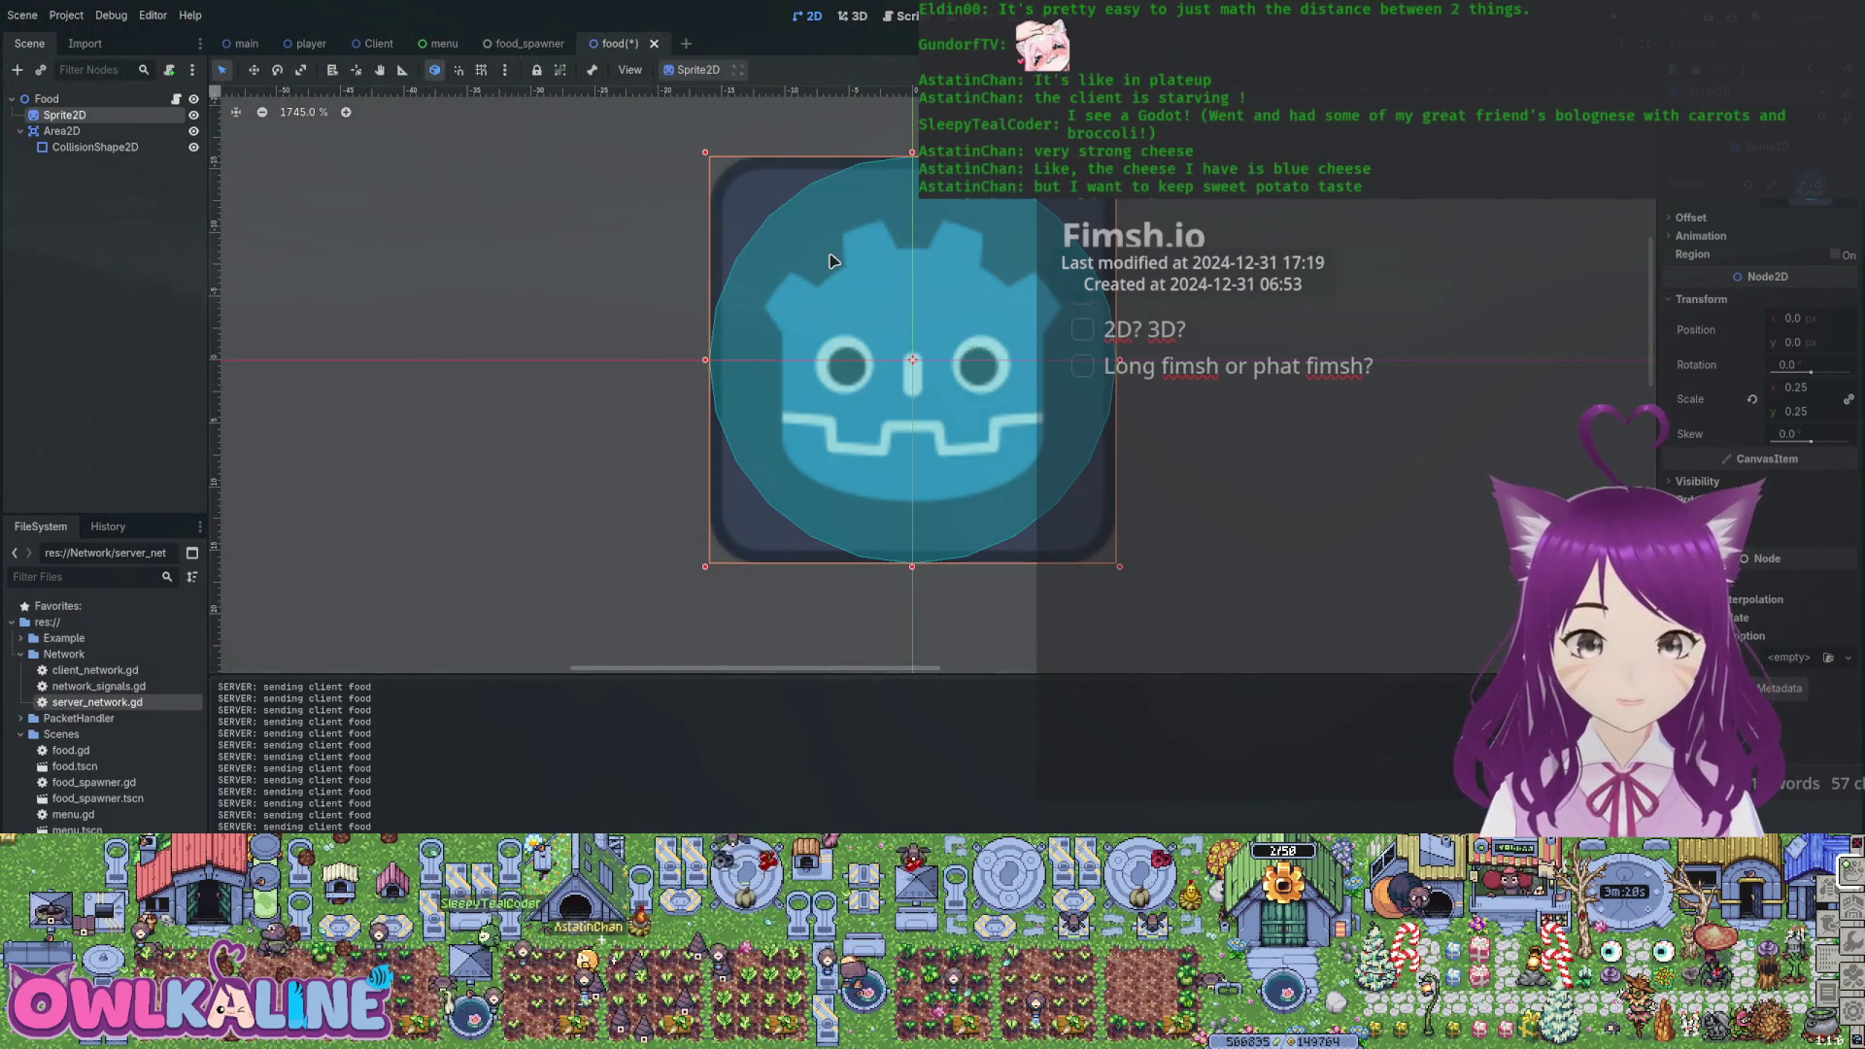
pyautogui.click(830, 261)
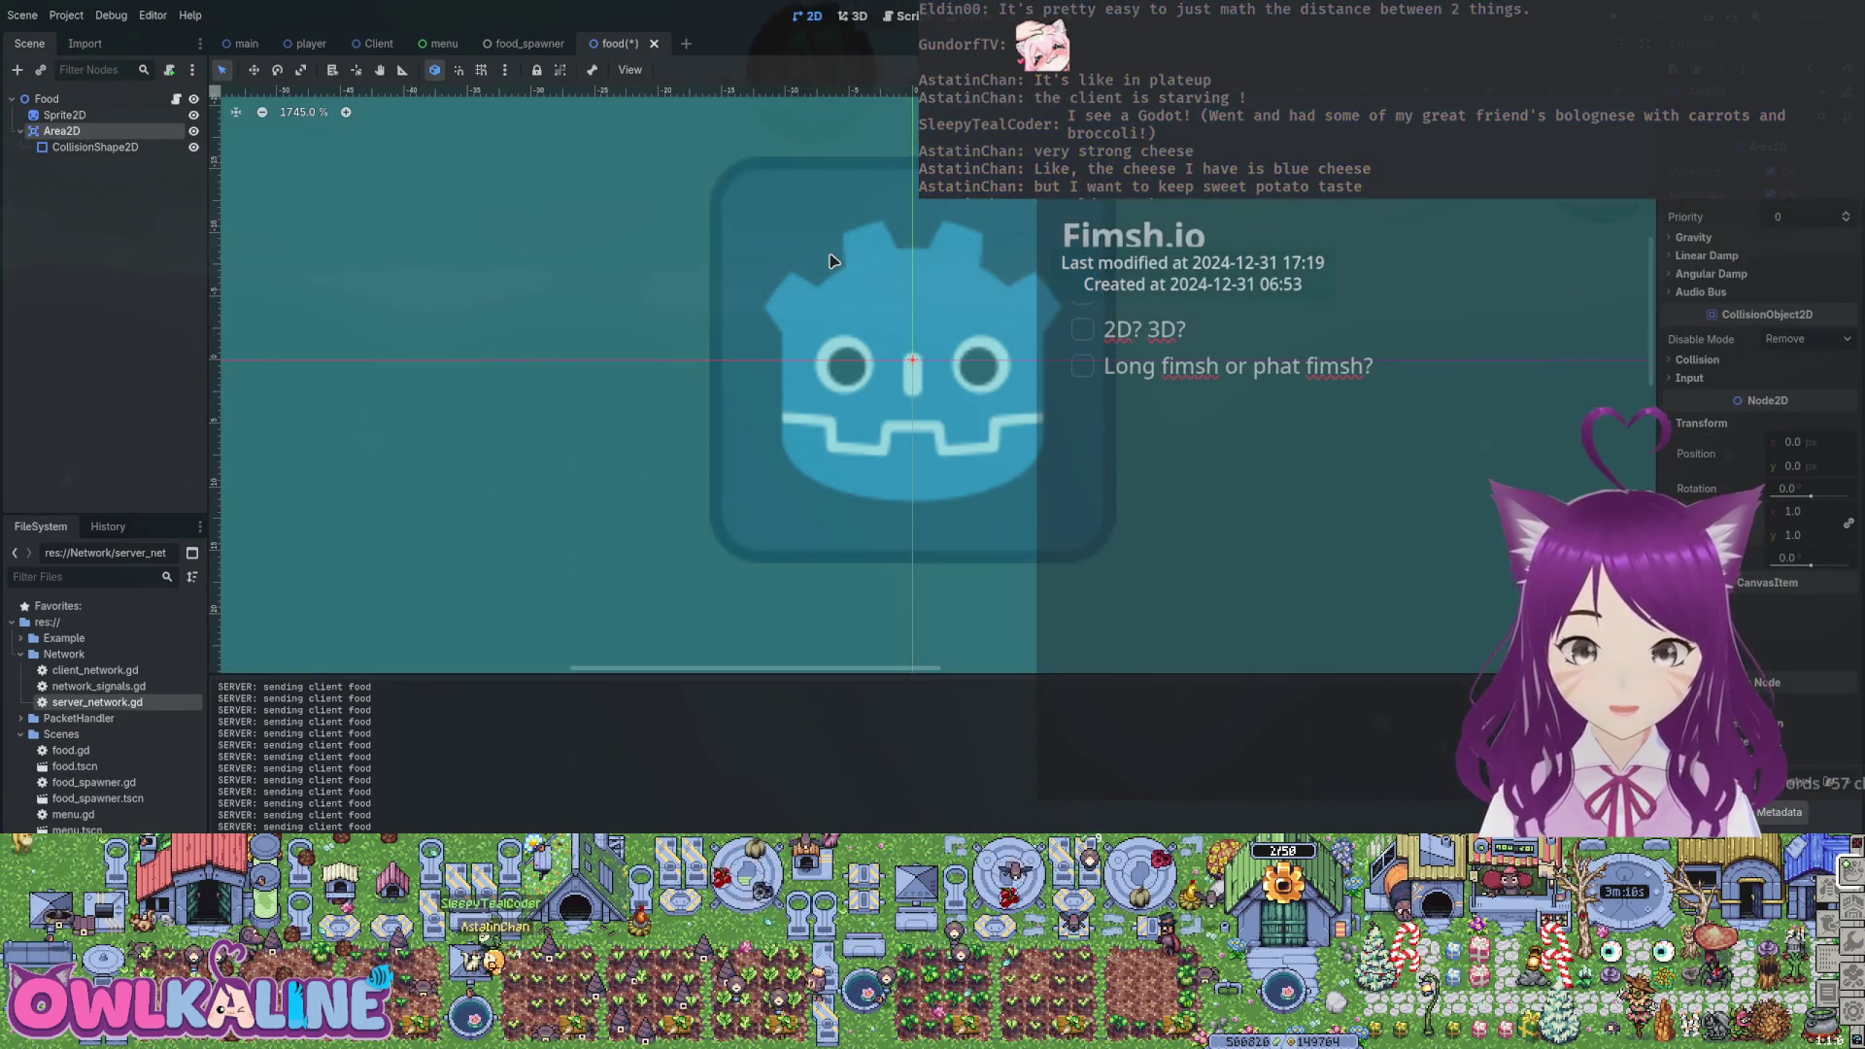
pyautogui.scroll(-6, 831, 260)
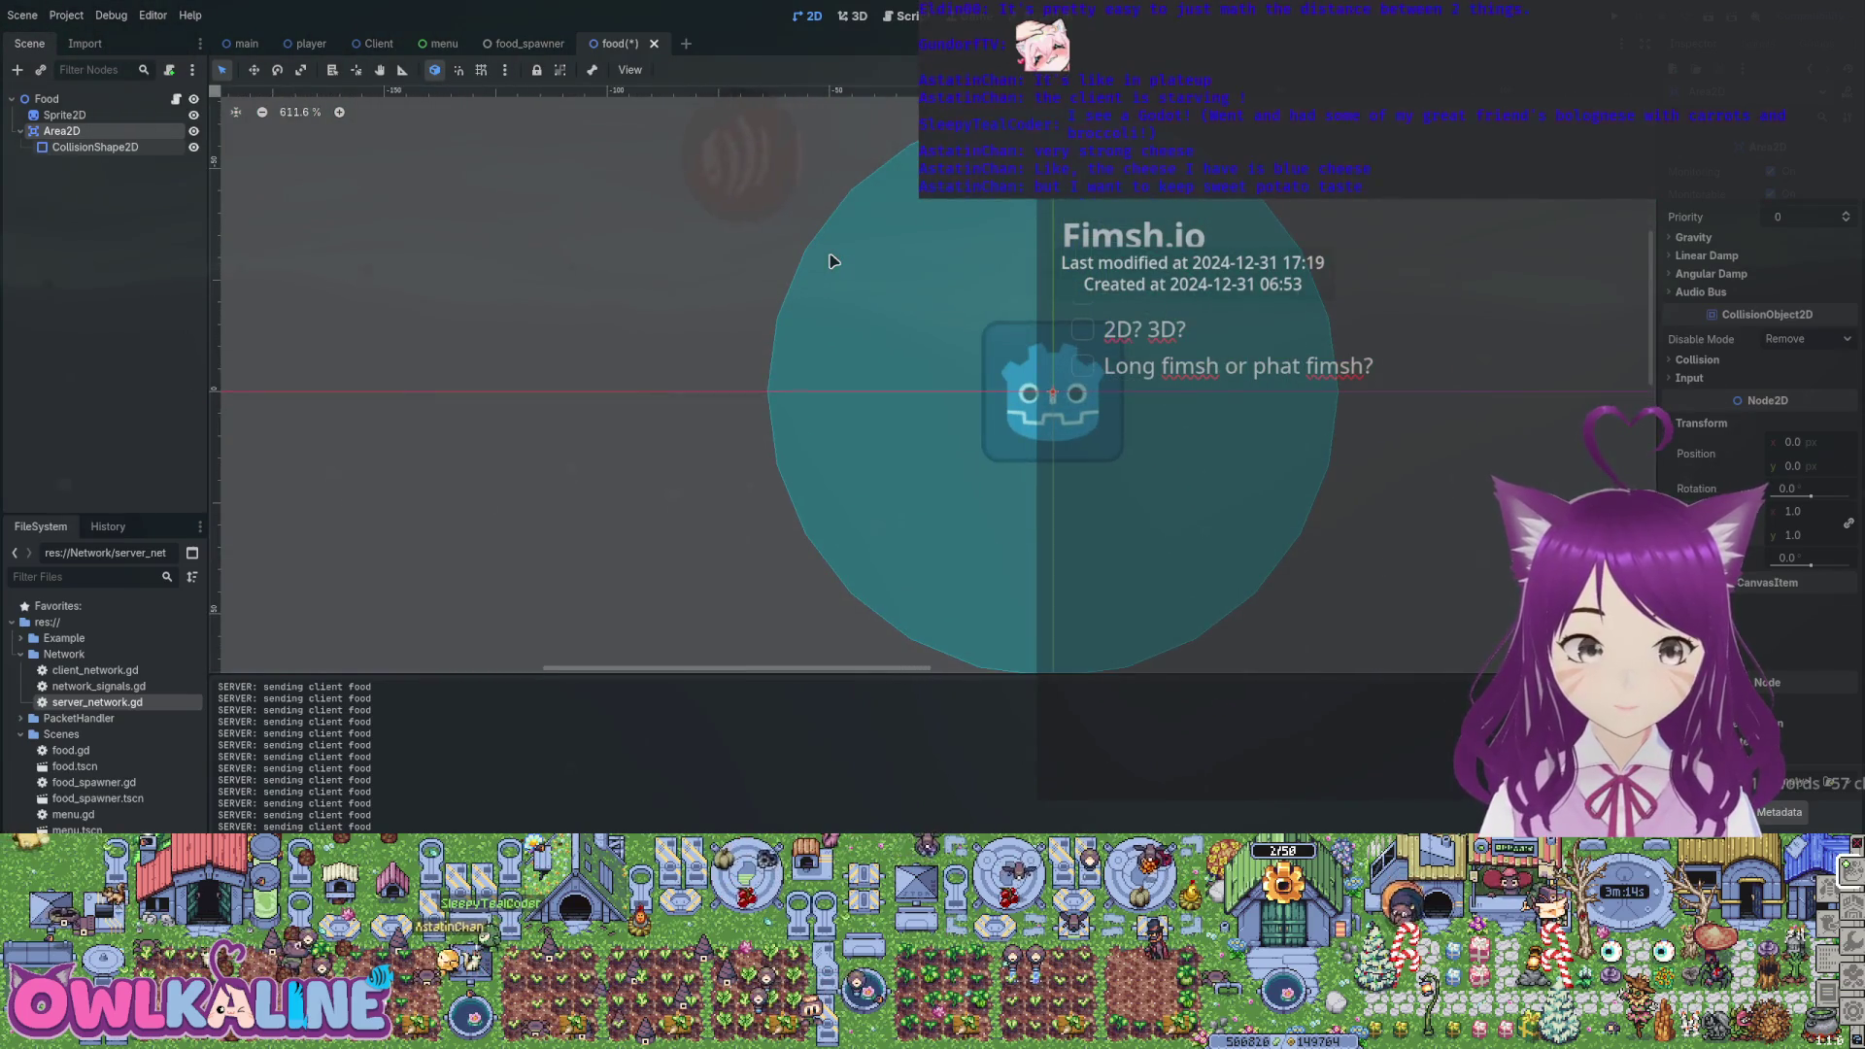
pyautogui.click(831, 261)
pyautogui.scroll(1, 830, 260)
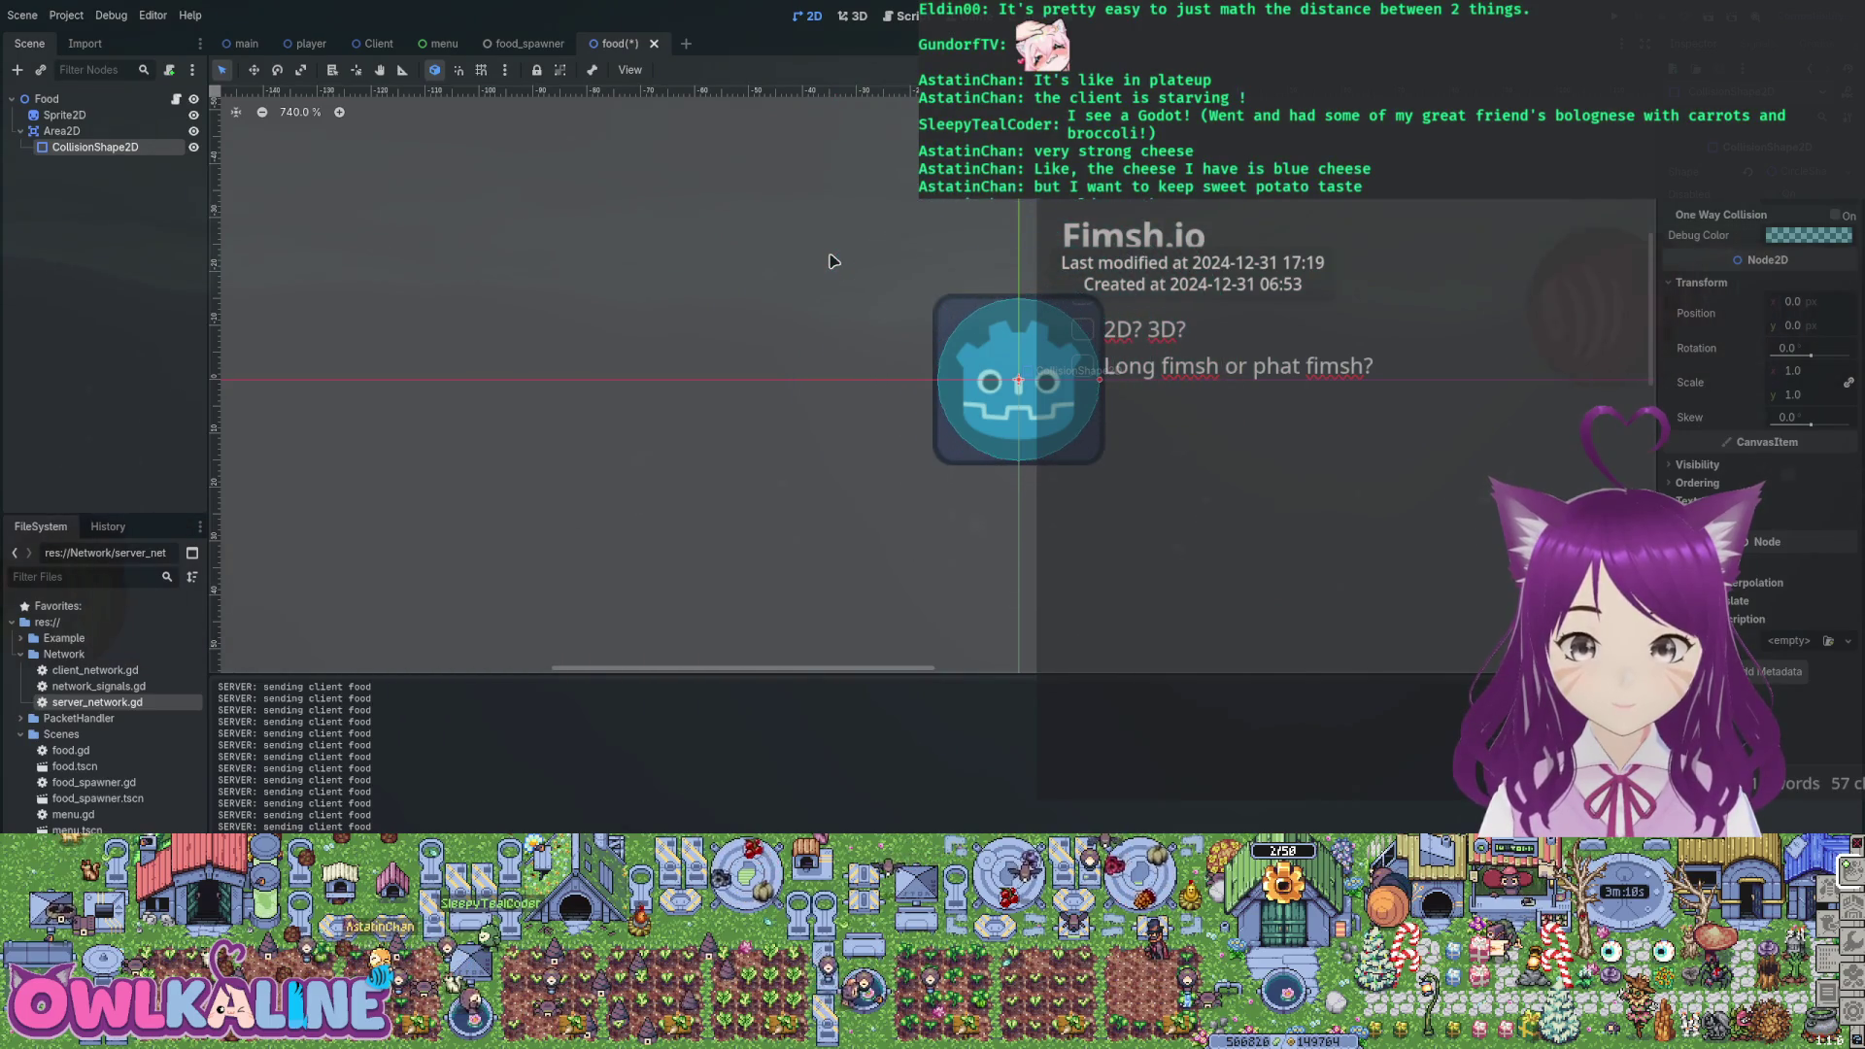
pyautogui.scroll(3, 830, 261)
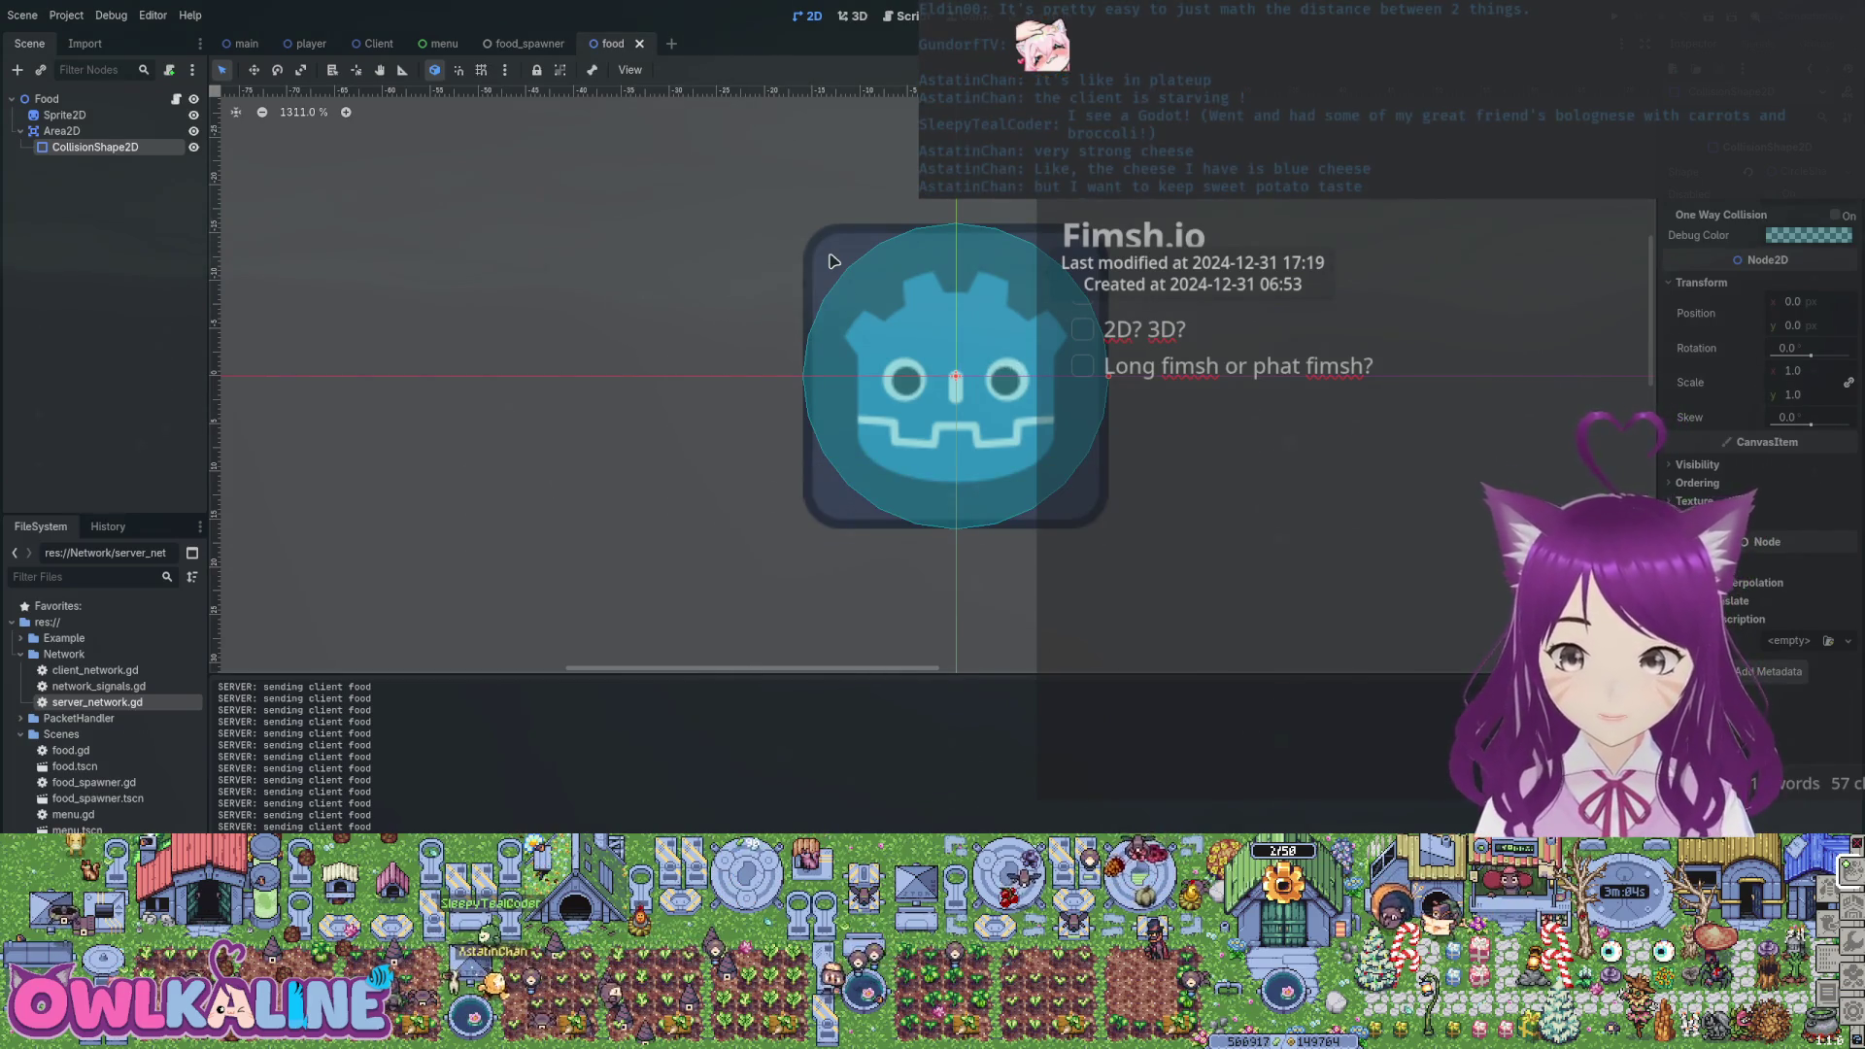
pyautogui.click(831, 260)
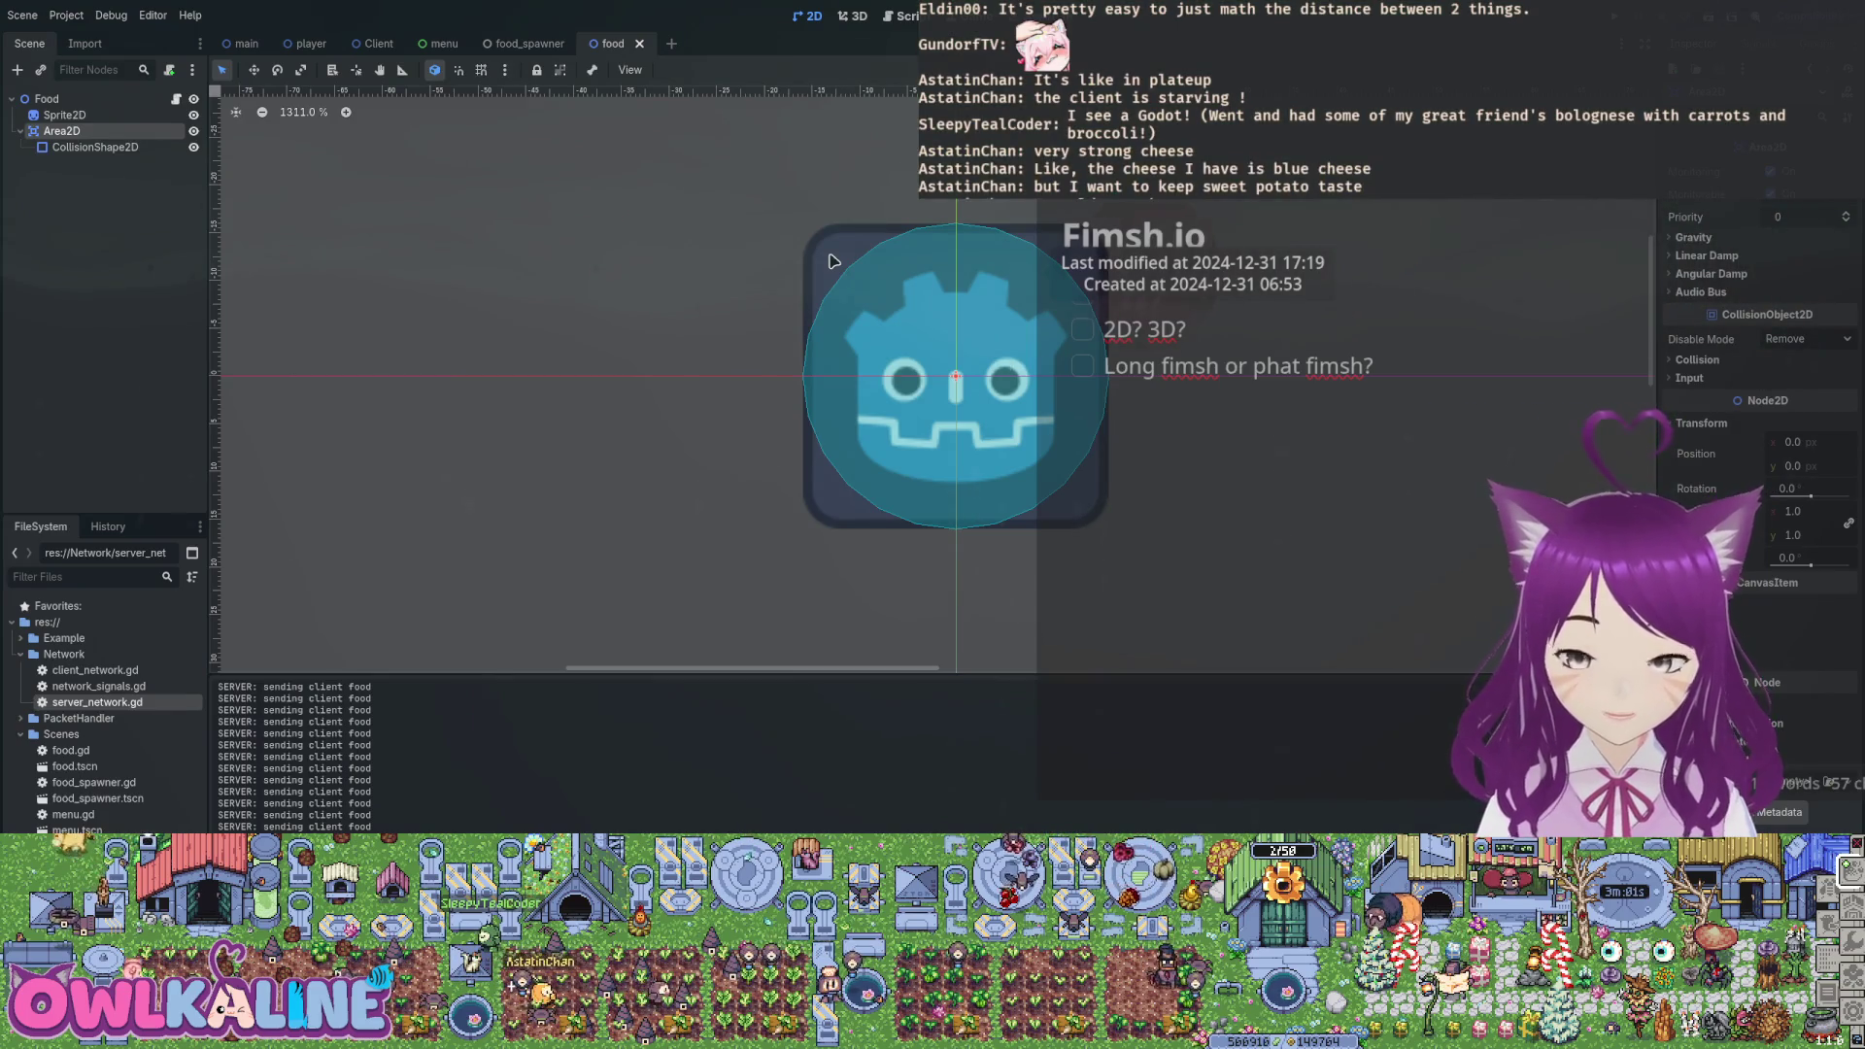
pyautogui.click(831, 261)
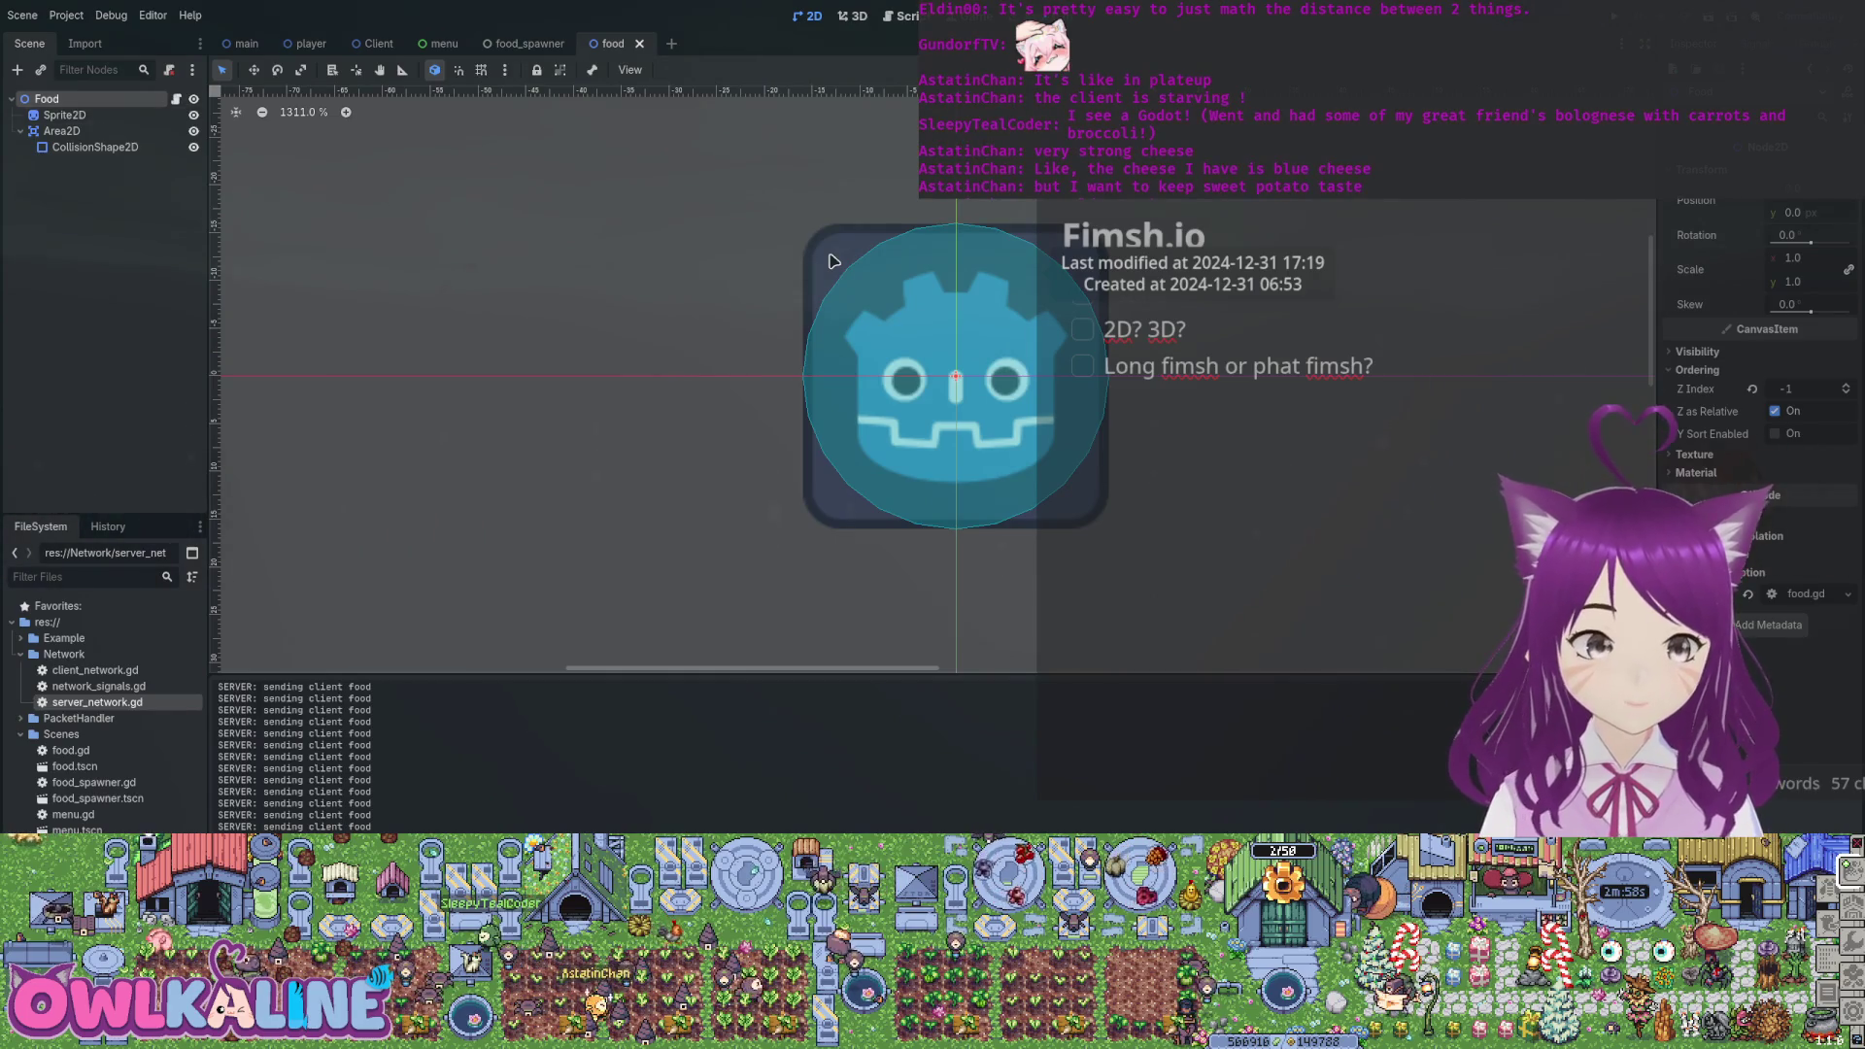
pyautogui.click(309, 44)
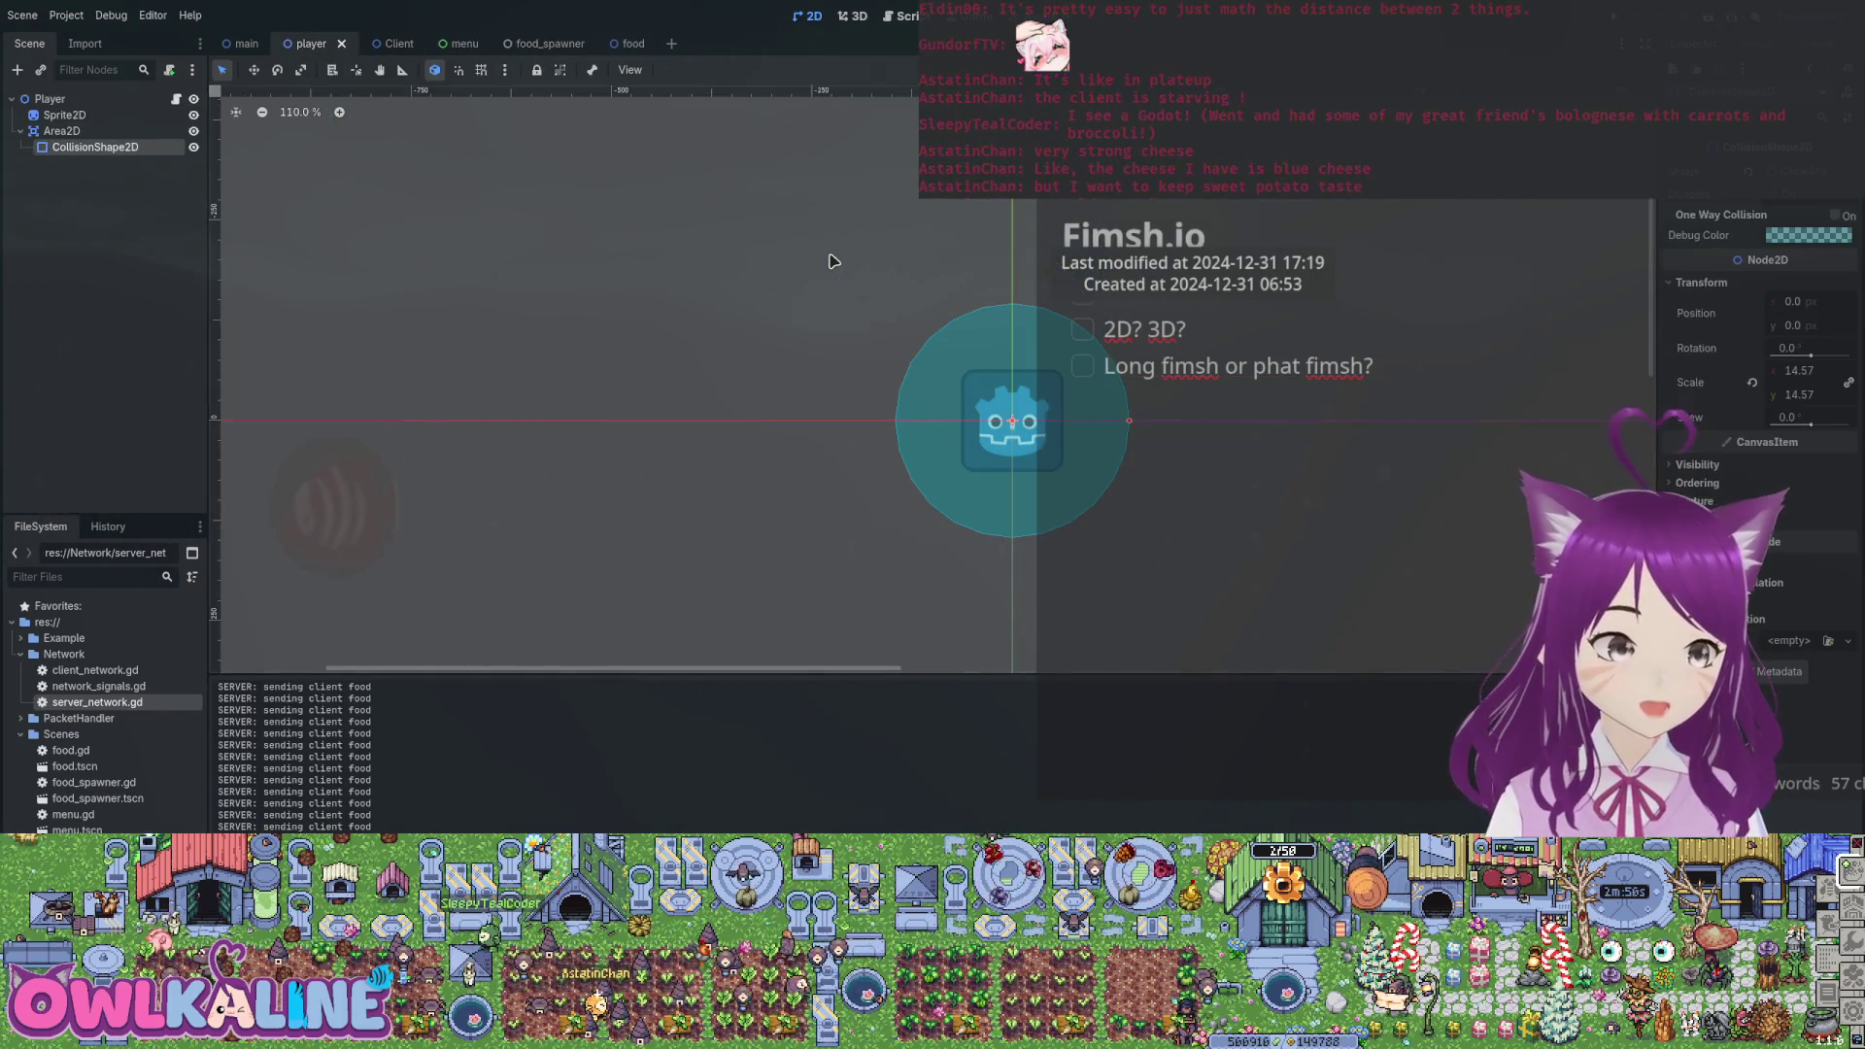
# Reset the player's collision shape scale from 14.57 to 1, frame it, and save the scene.
pyautogui.hotkey('ctrl', 'z')
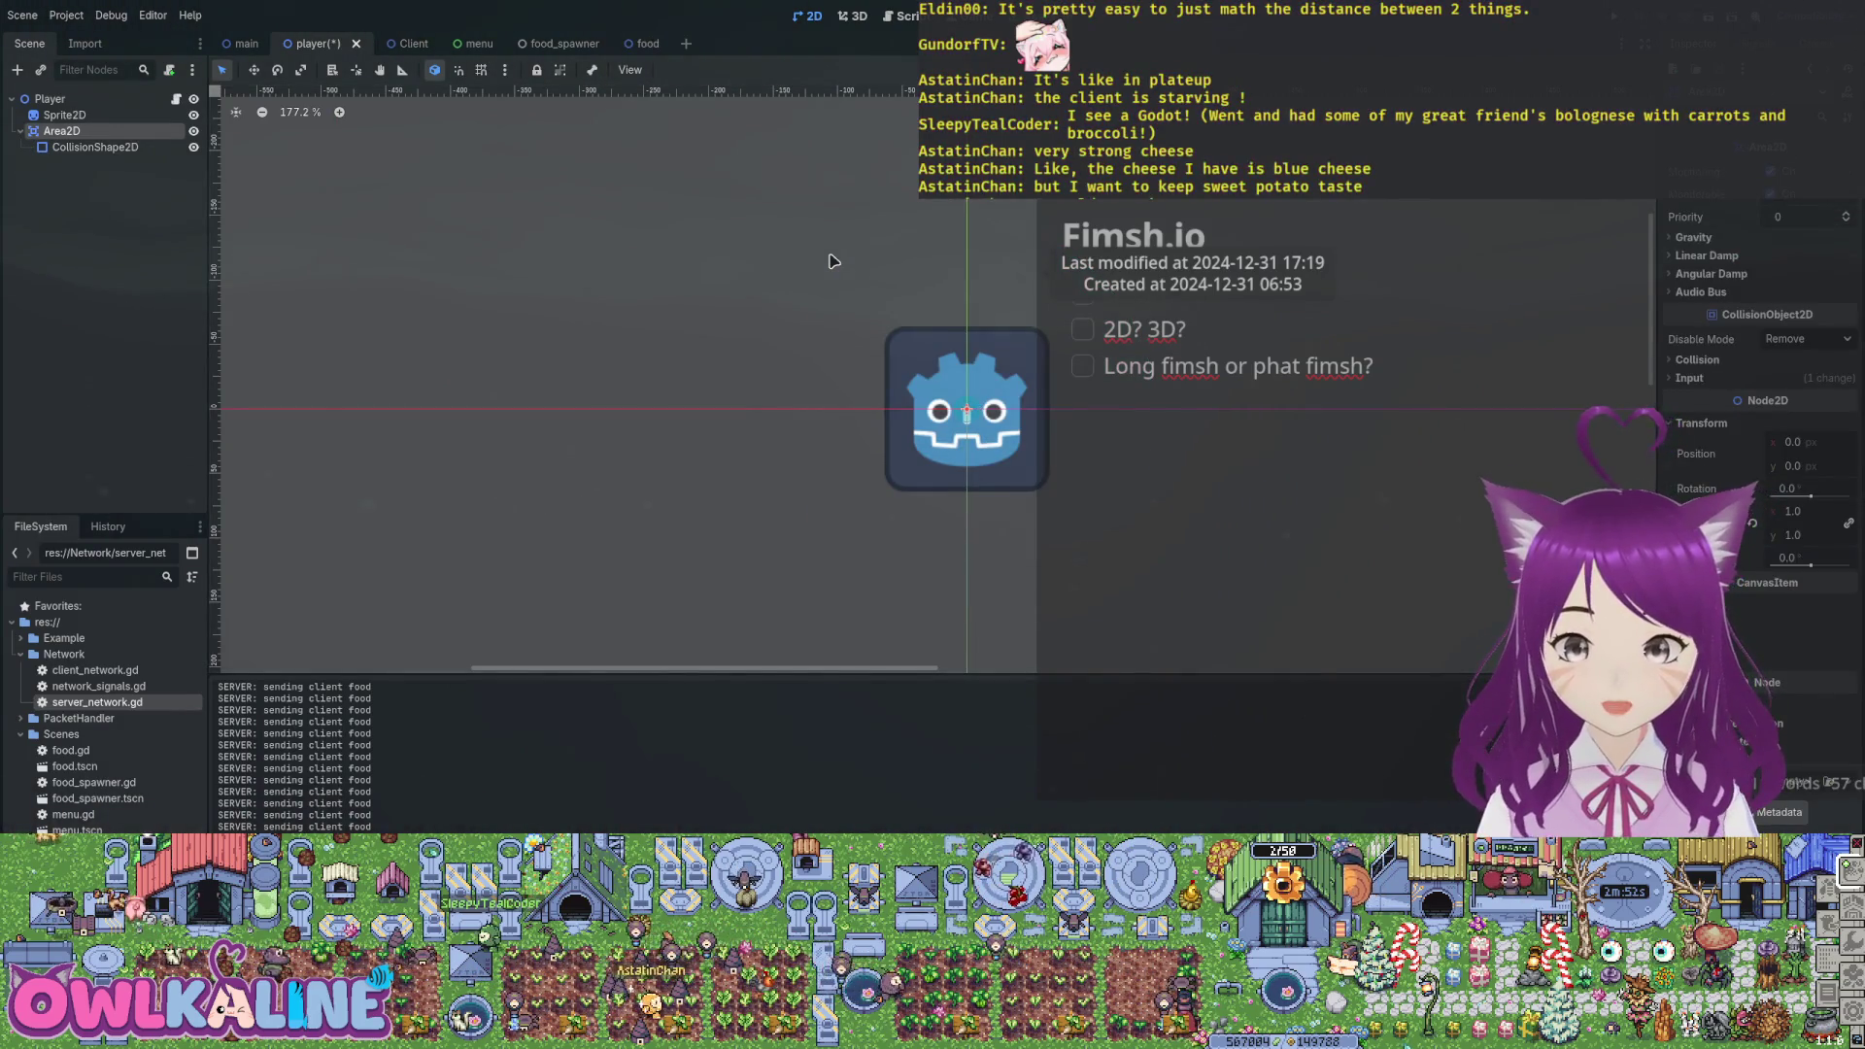
pyautogui.press('Down')
pyautogui.press('f')
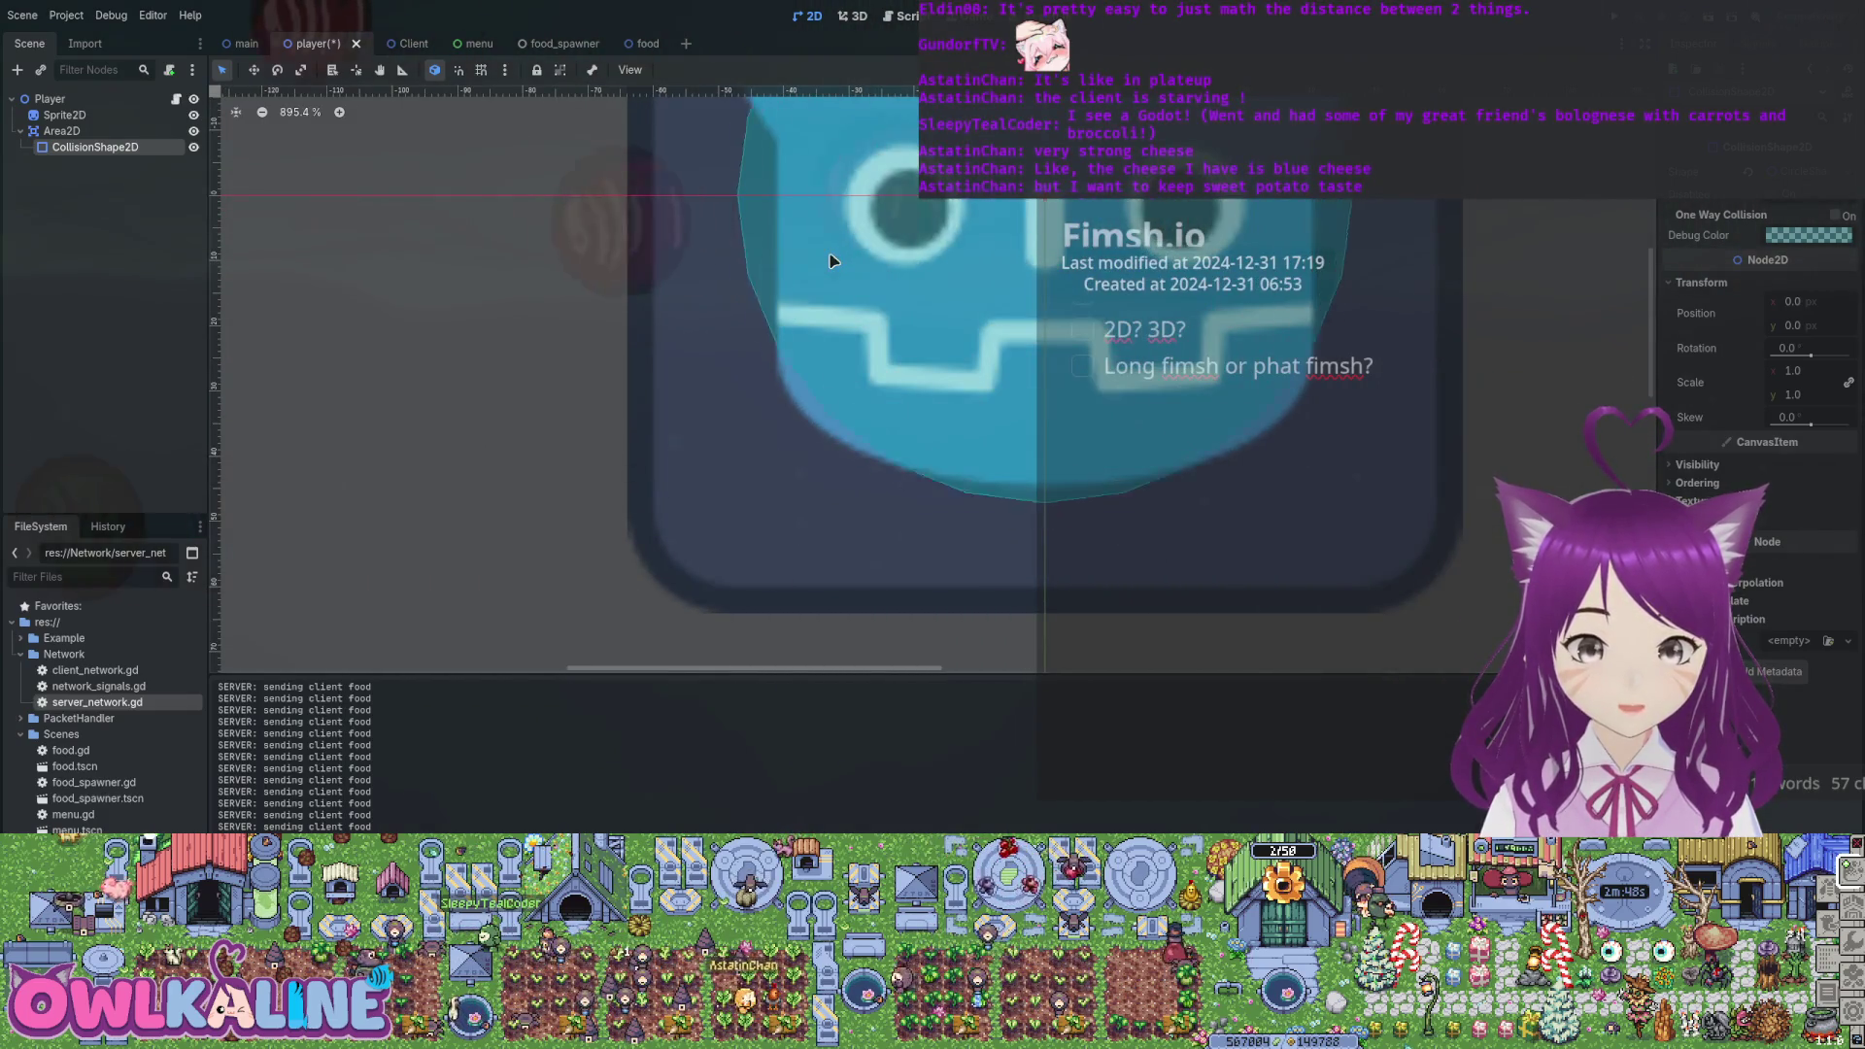
pyautogui.hotkey('ctrl', '0')
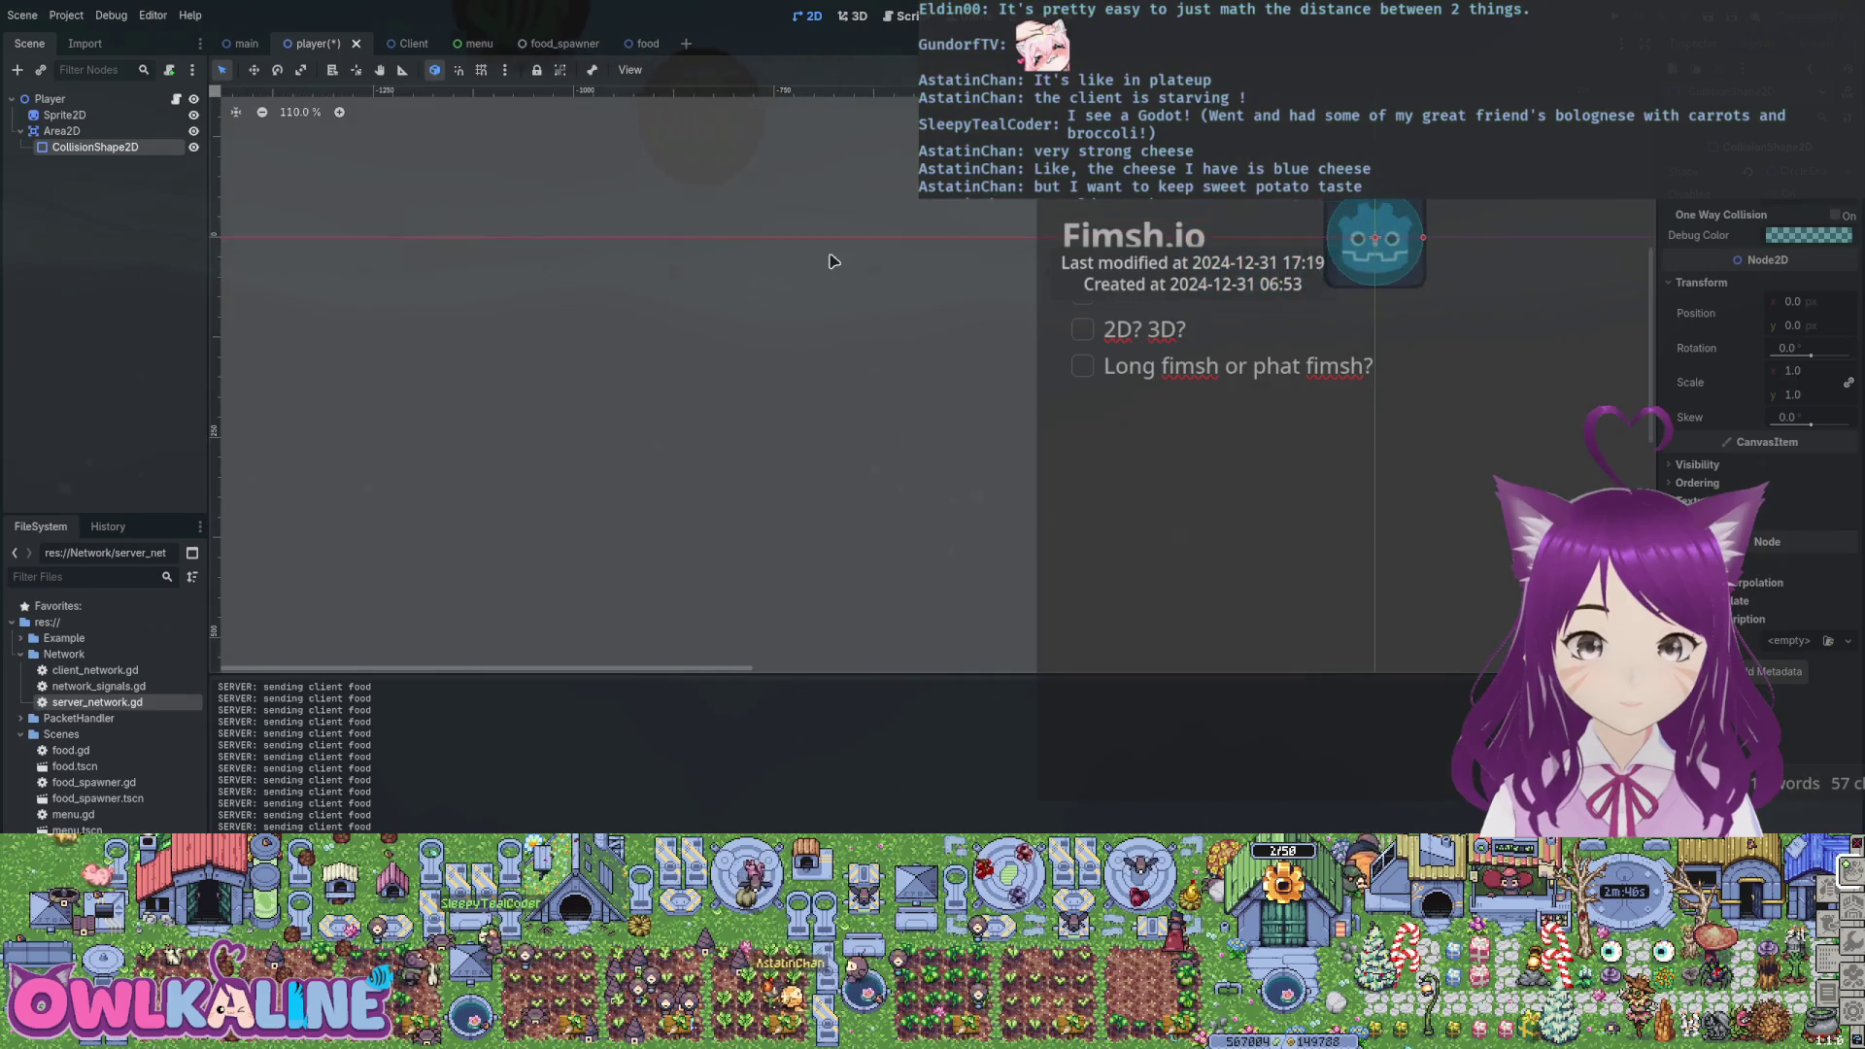
pyautogui.press('f')
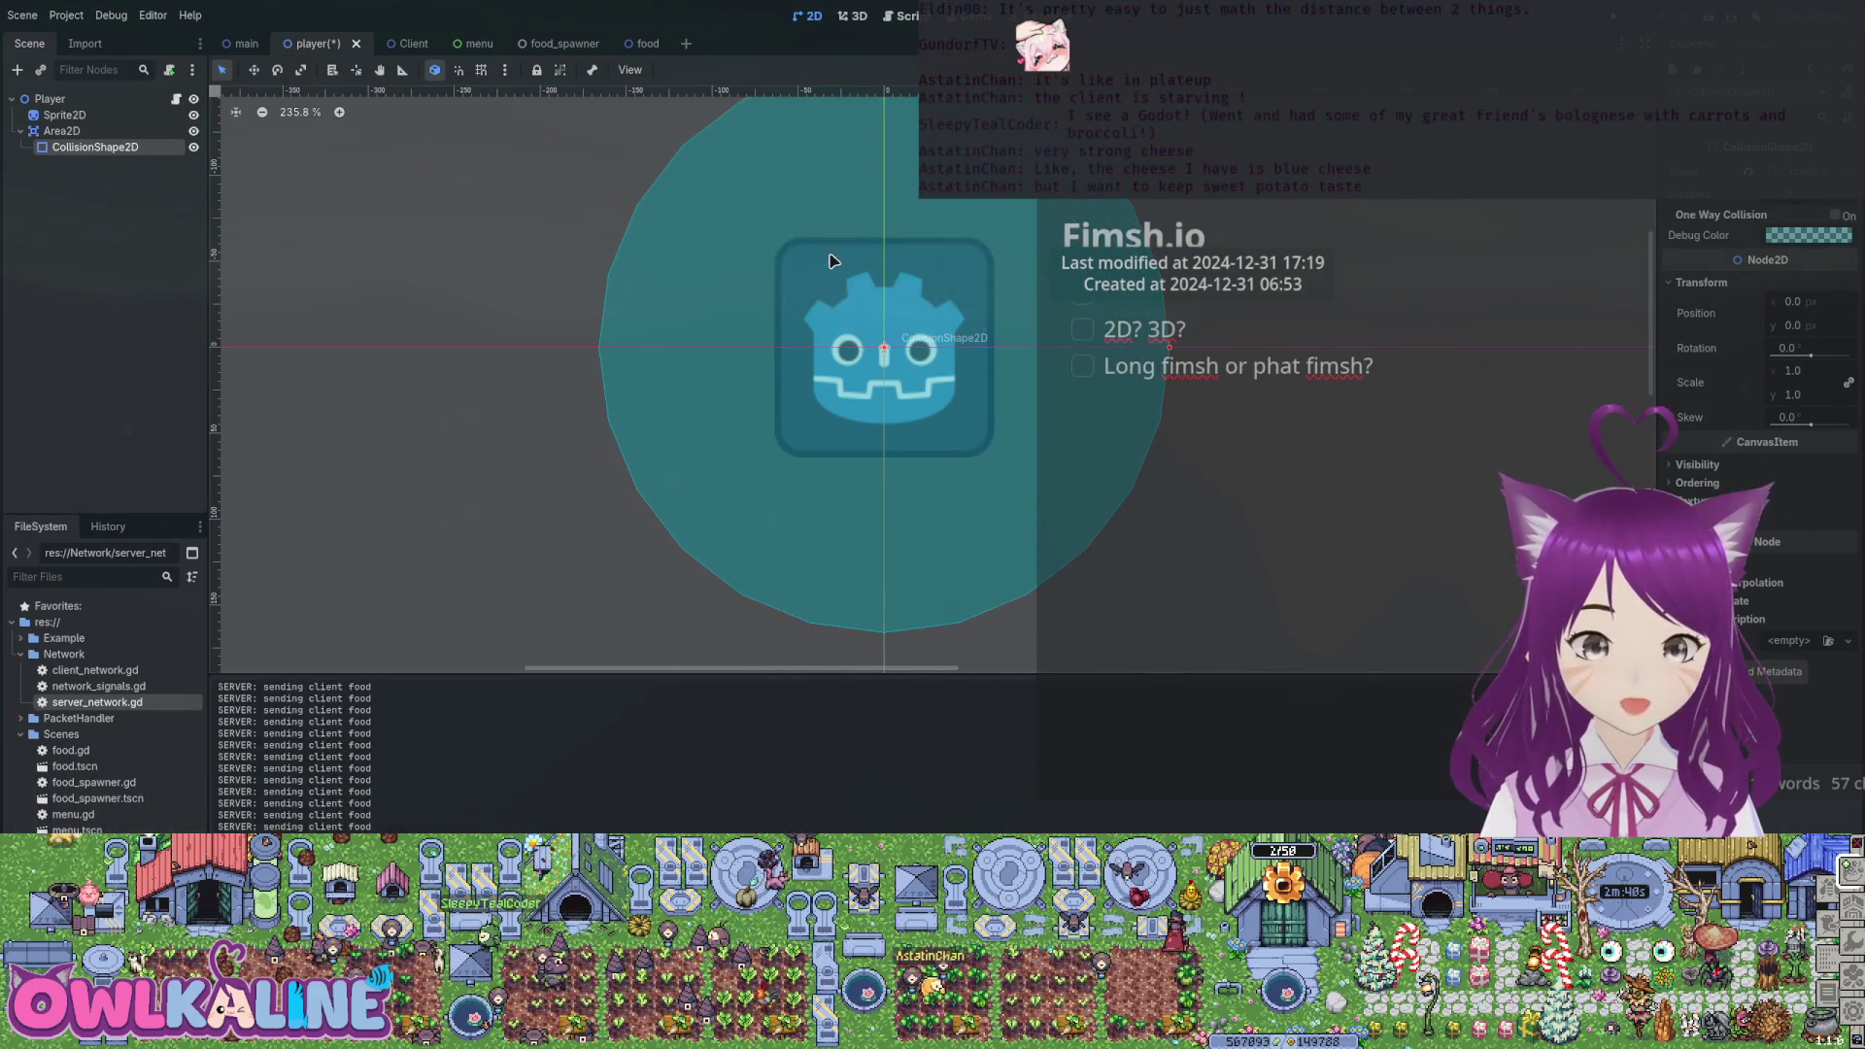
pyautogui.hotkey('ctrl', 's')
pyautogui.hotkey('ctrl', '-')
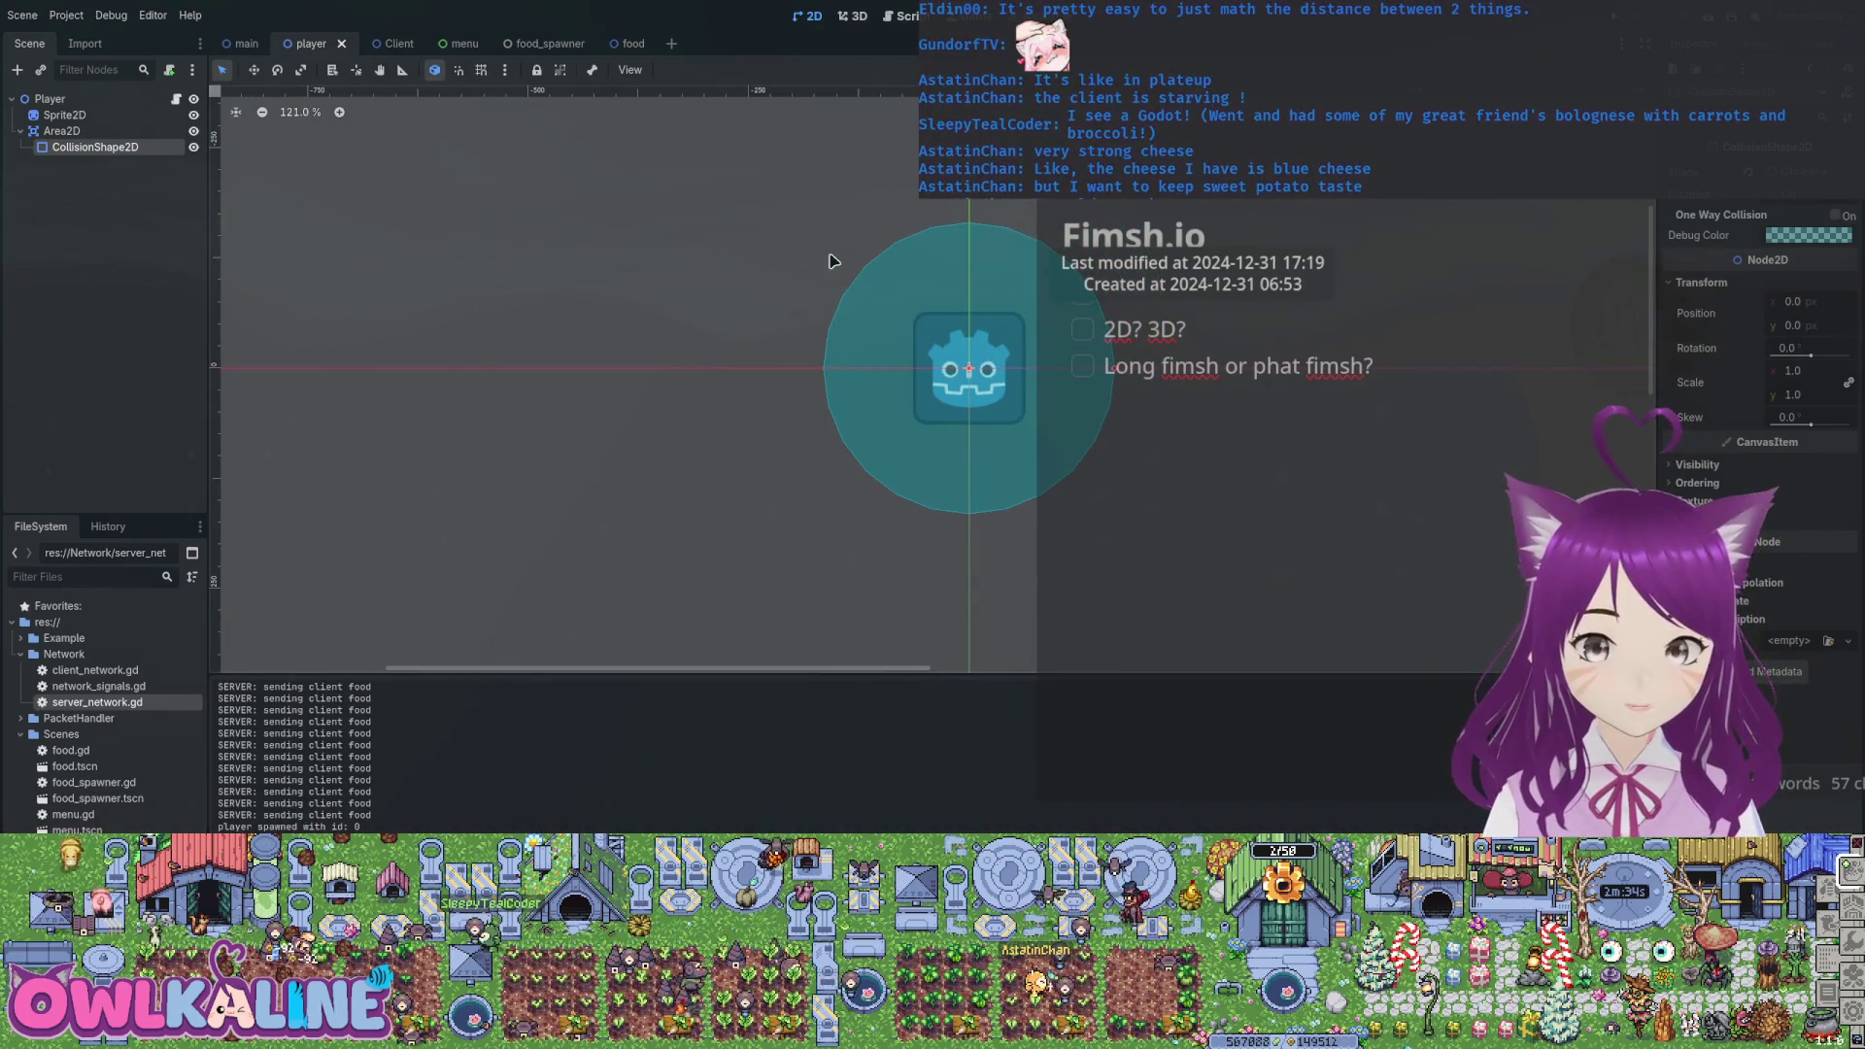
pyautogui.press('Up')
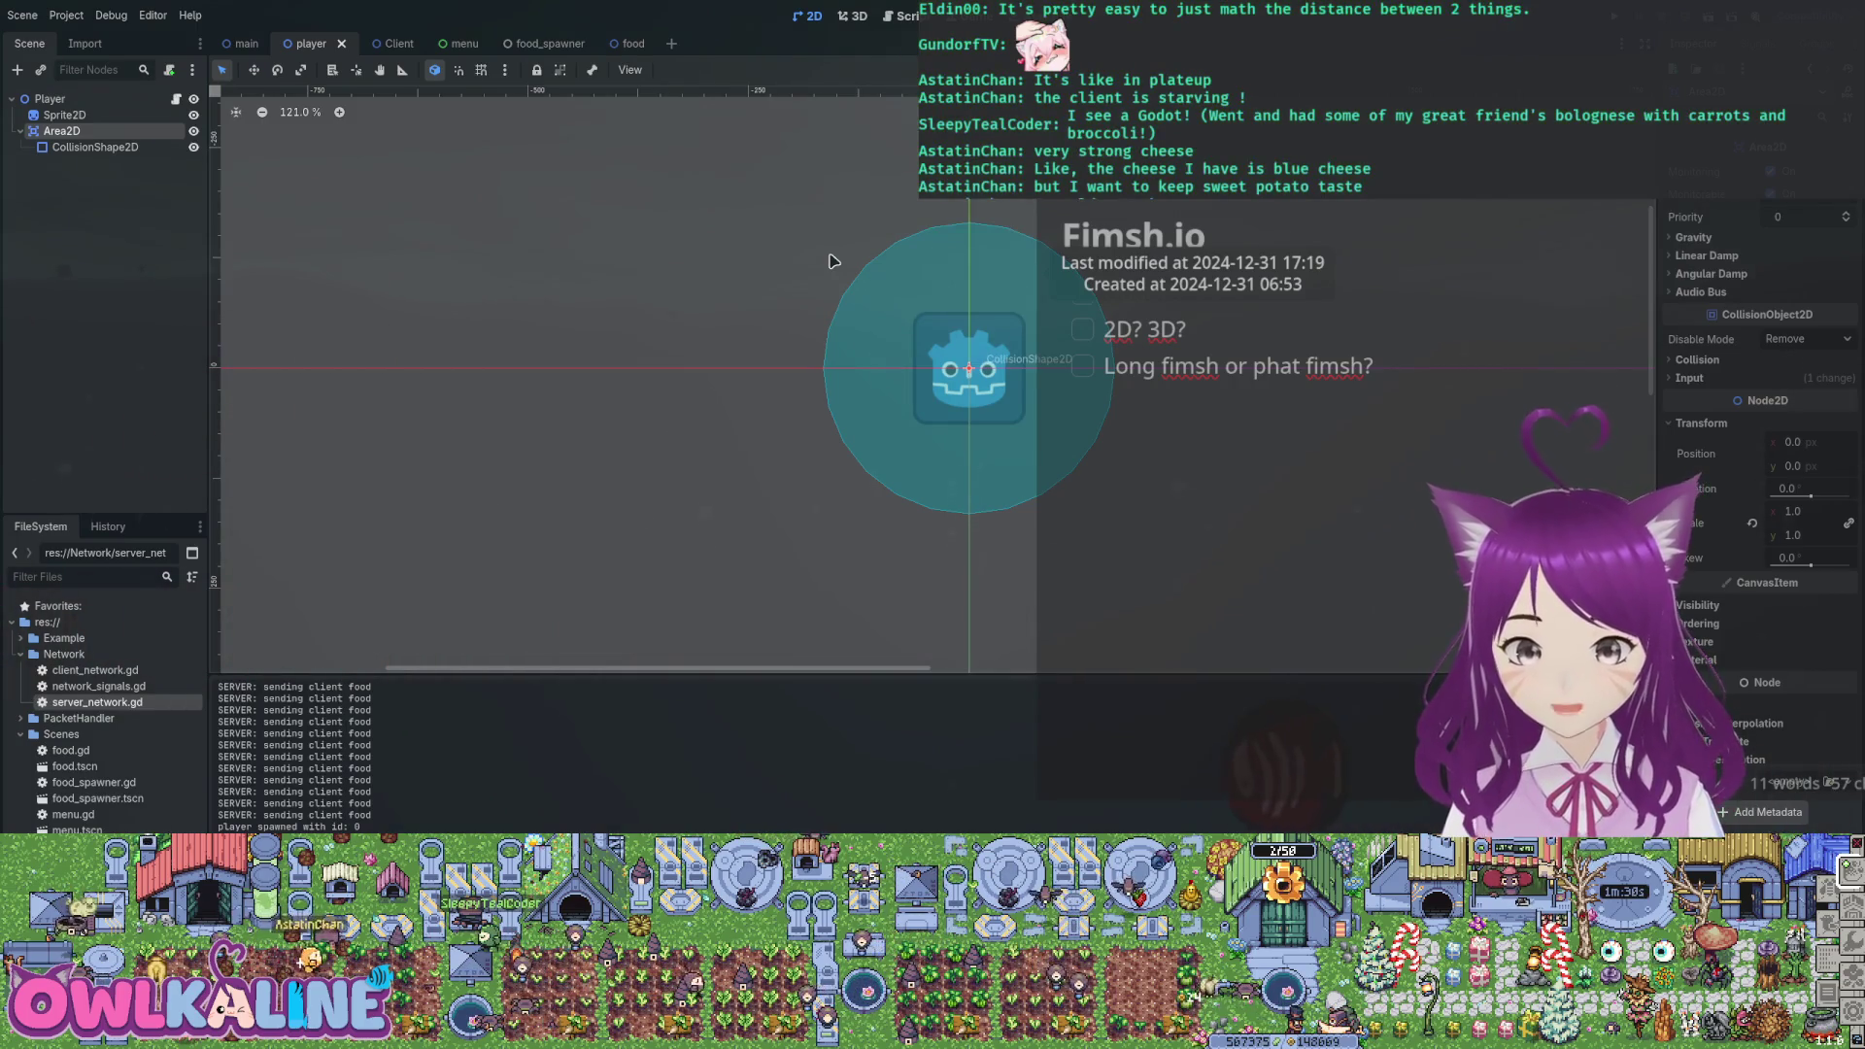
# Move the food's Area2D from collision layer 1 to layer 2 and save the food scene.
pyautogui.click(621, 43)
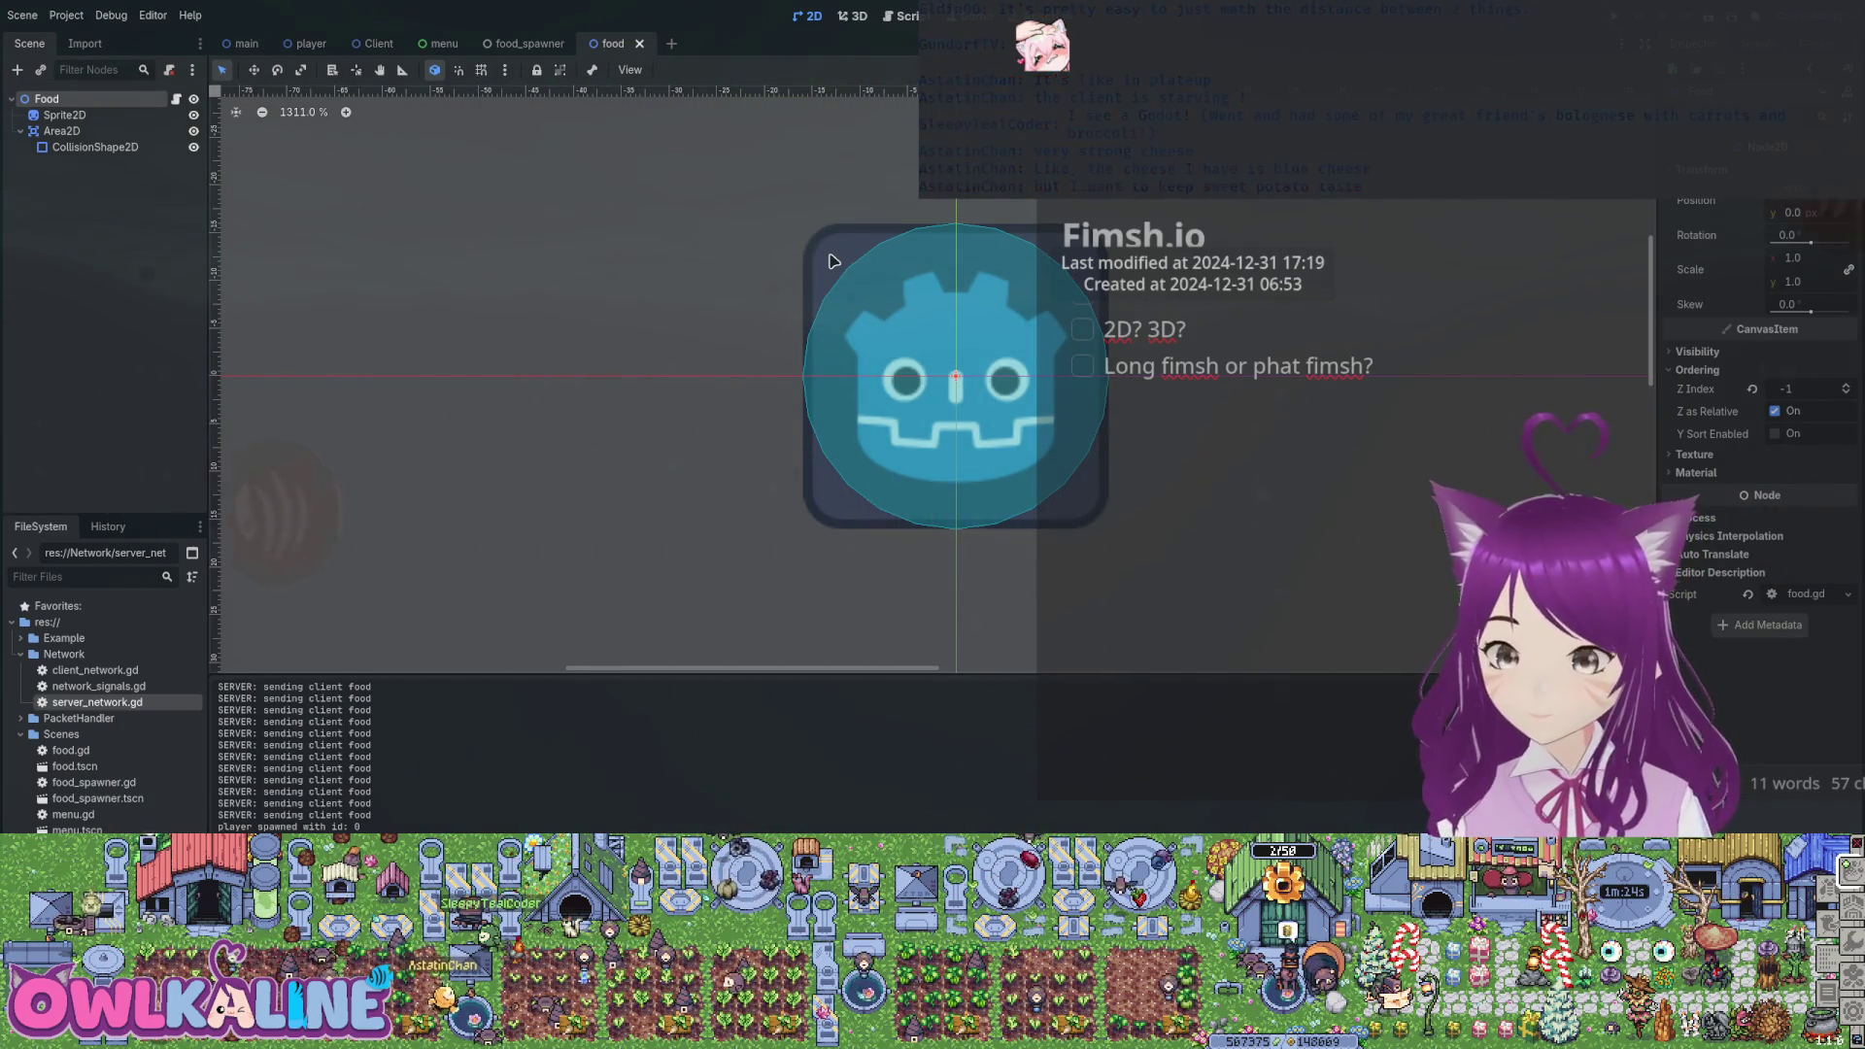
pyautogui.click(61, 130)
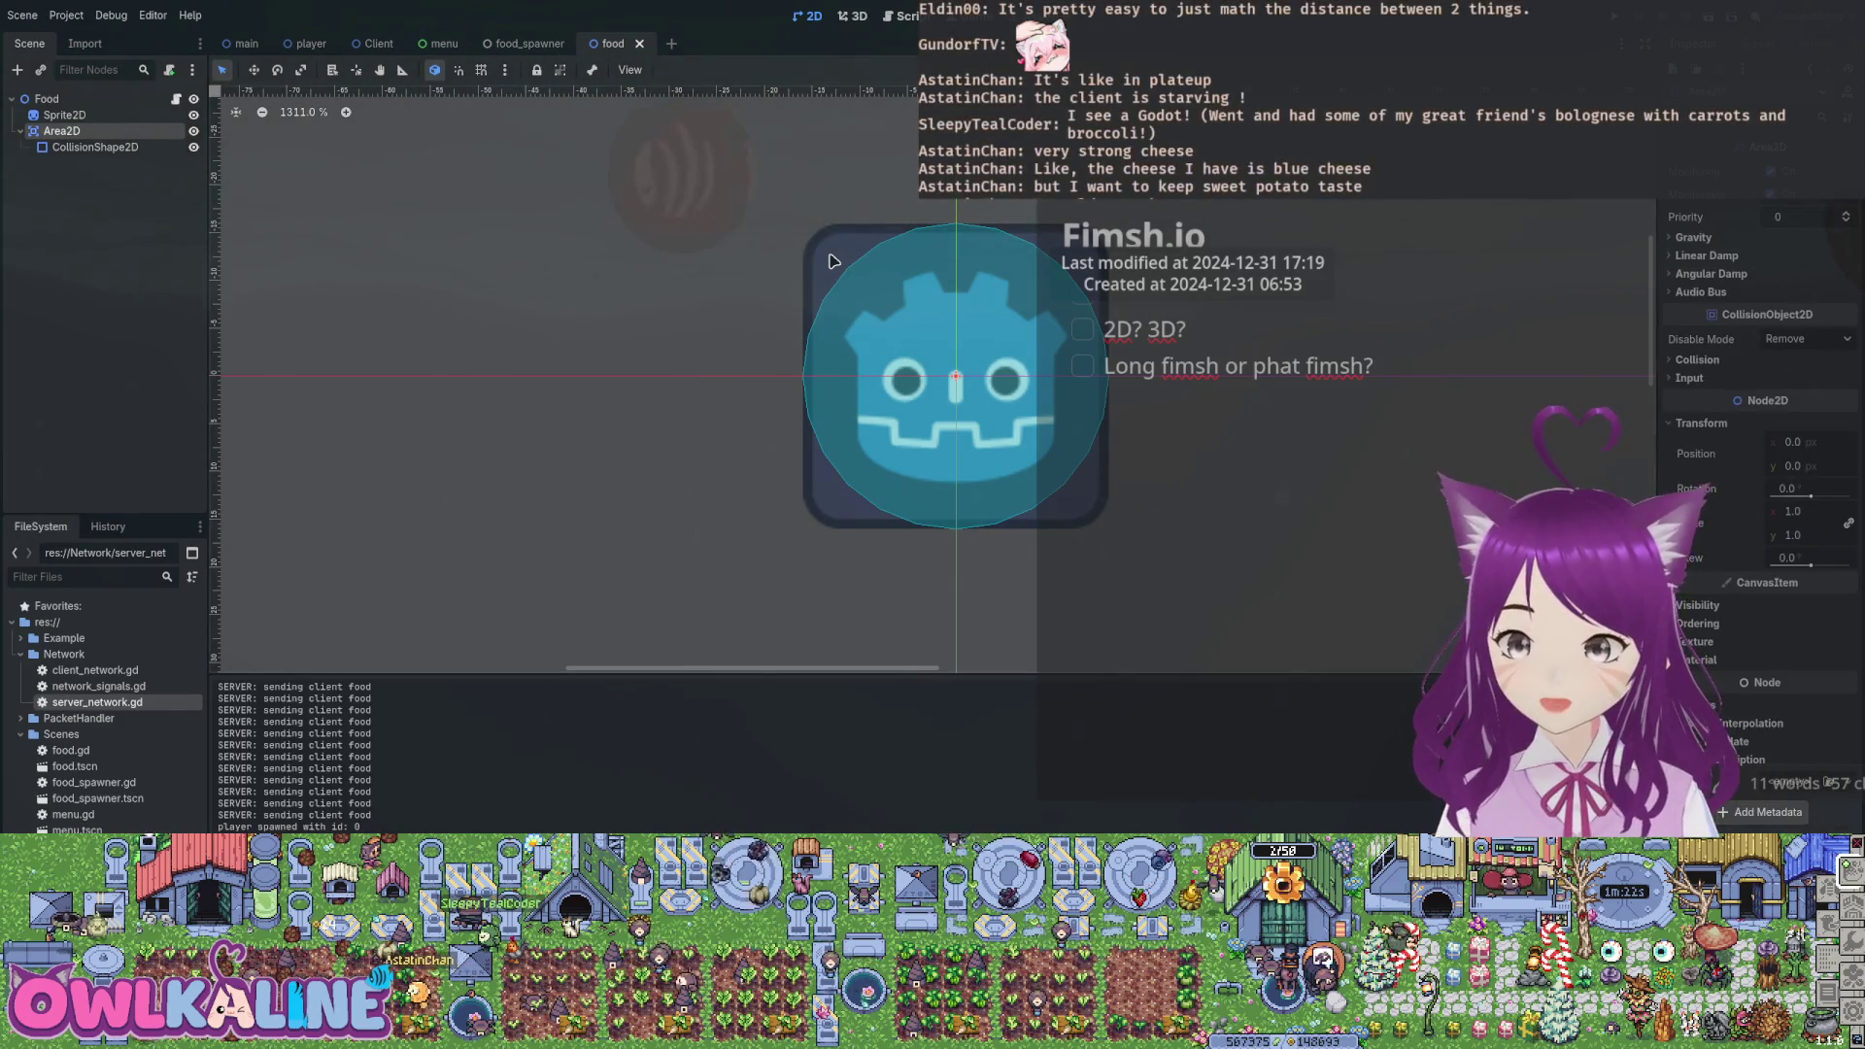
pyautogui.click(1698, 360)
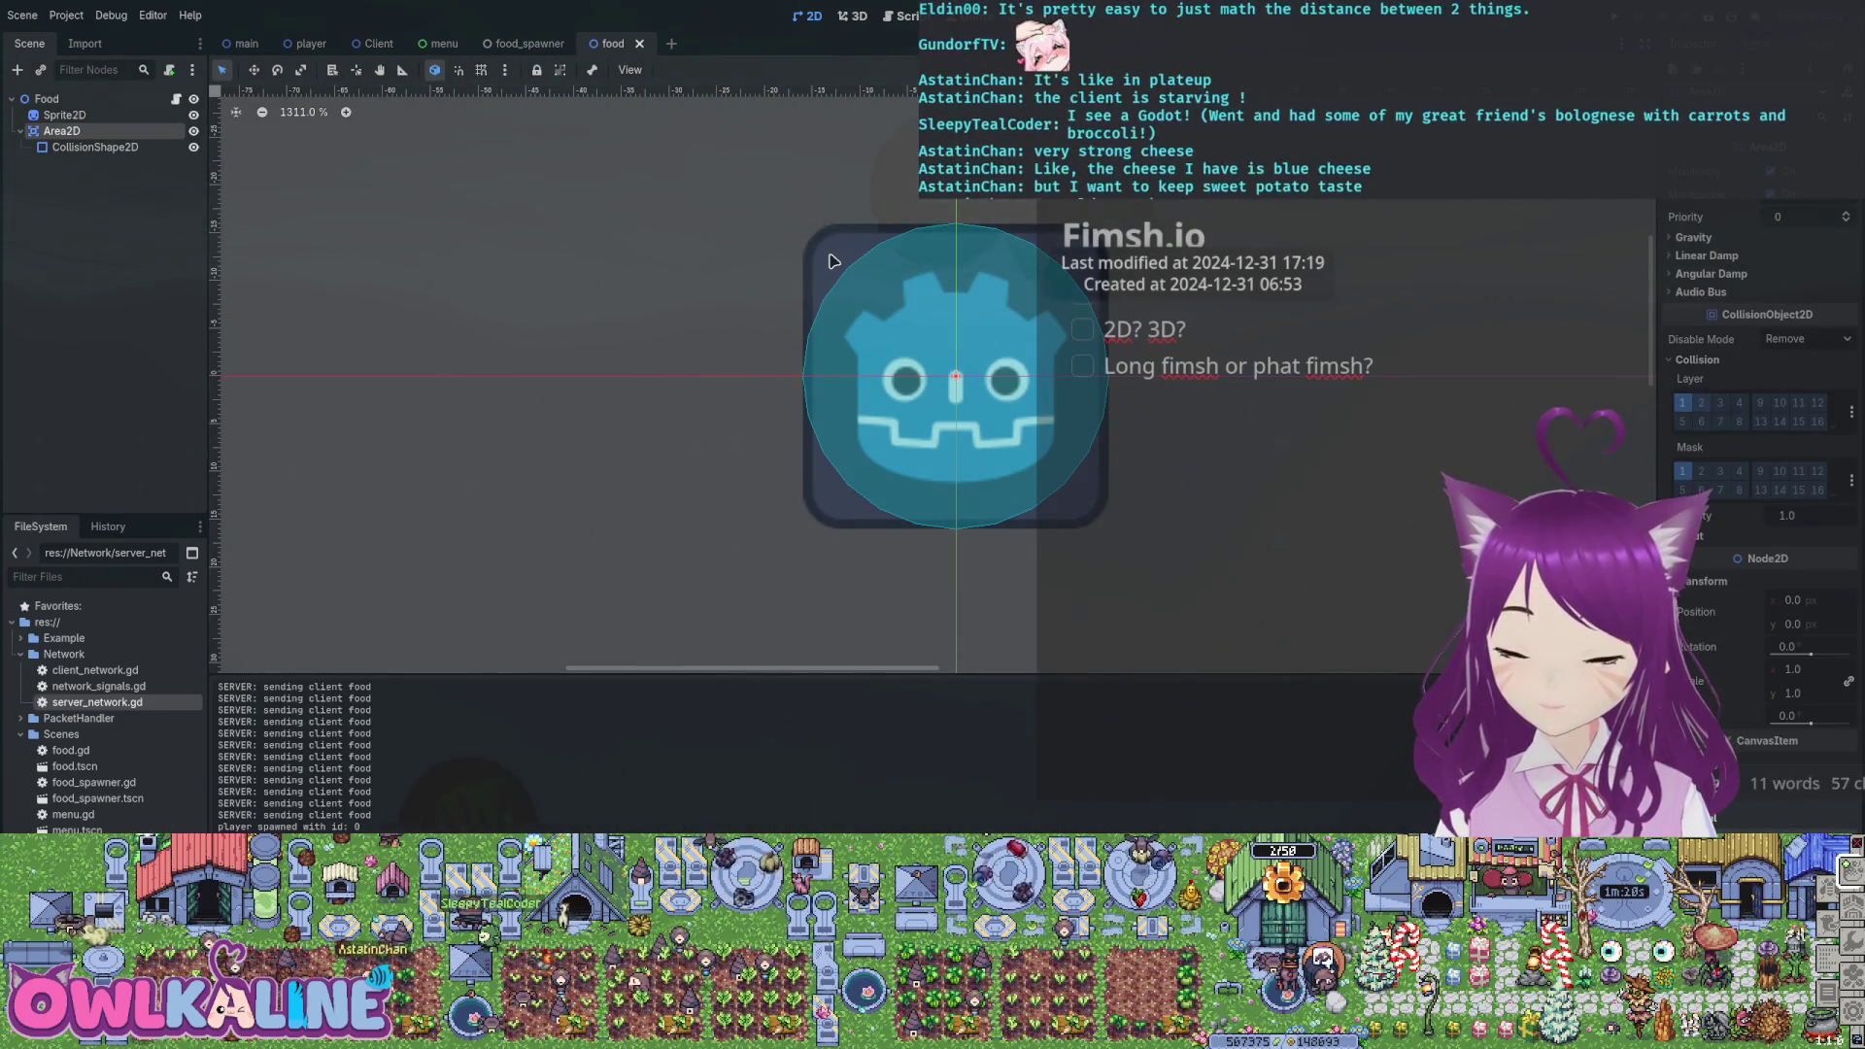
pyautogui.click(1701, 402)
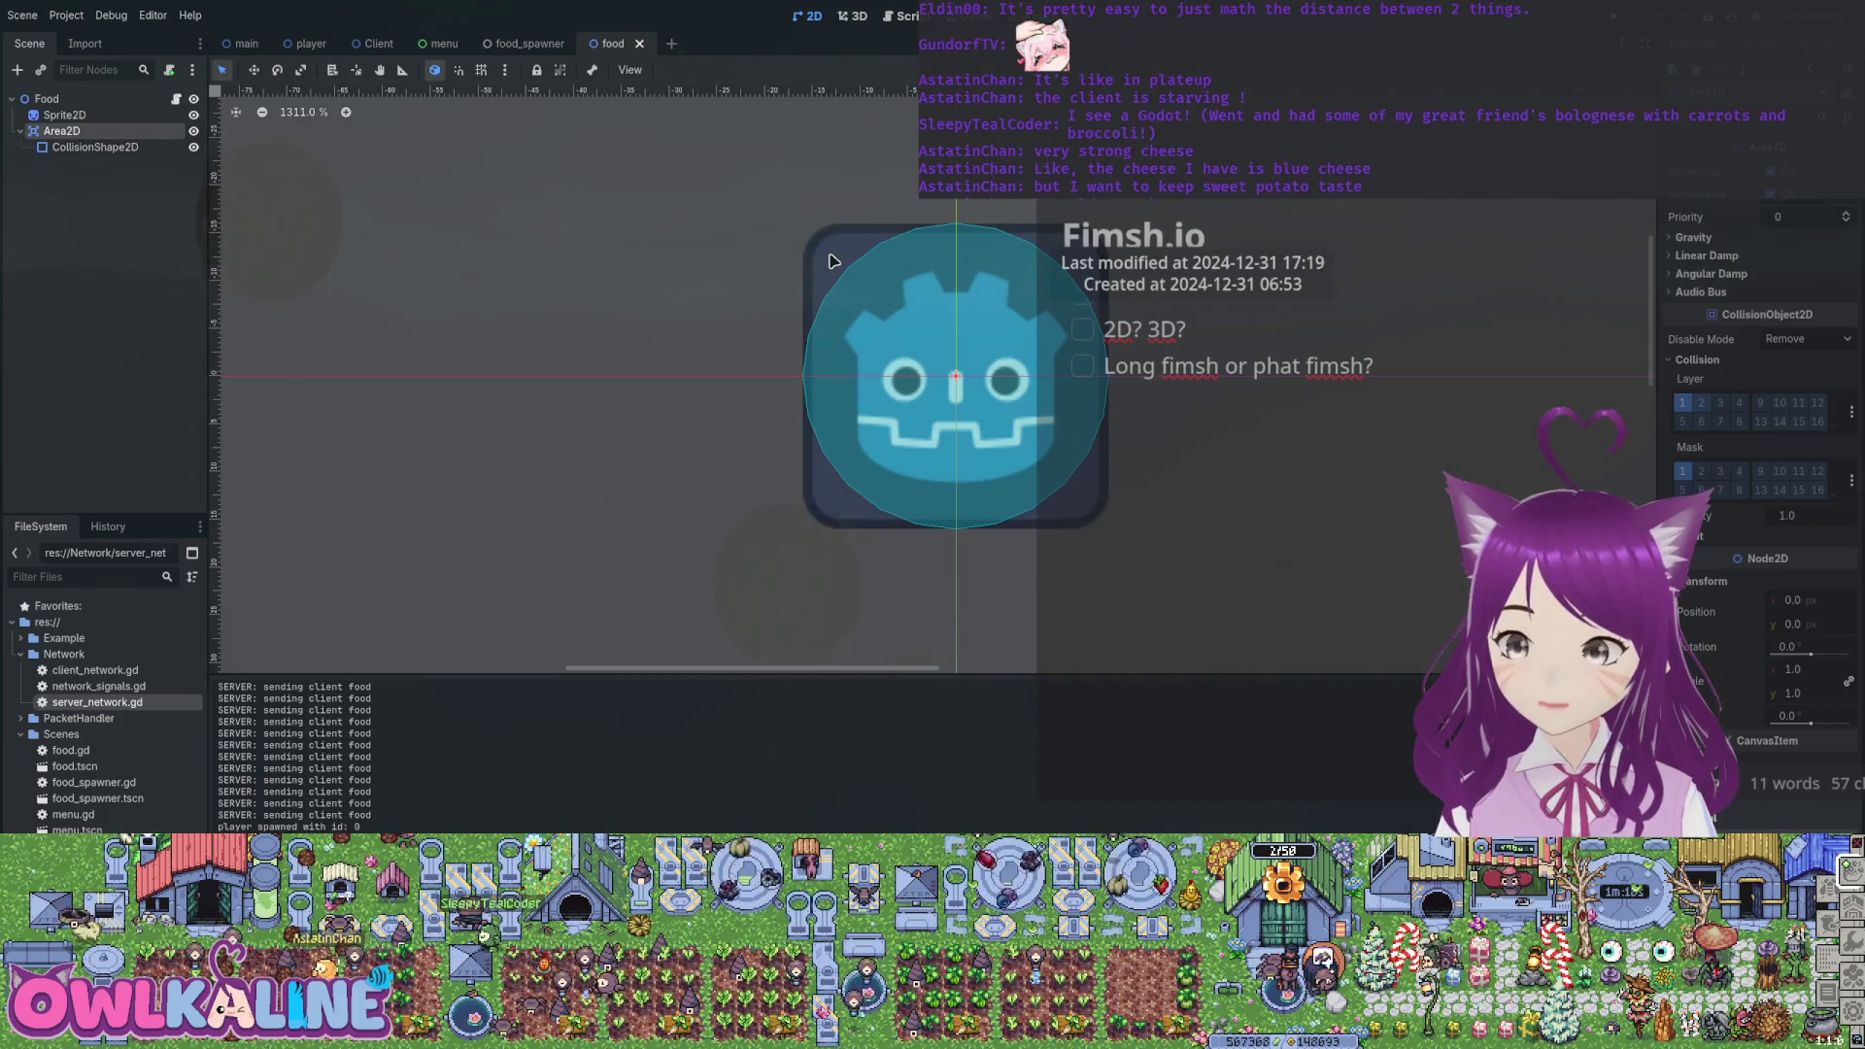
pyautogui.click(1683, 402)
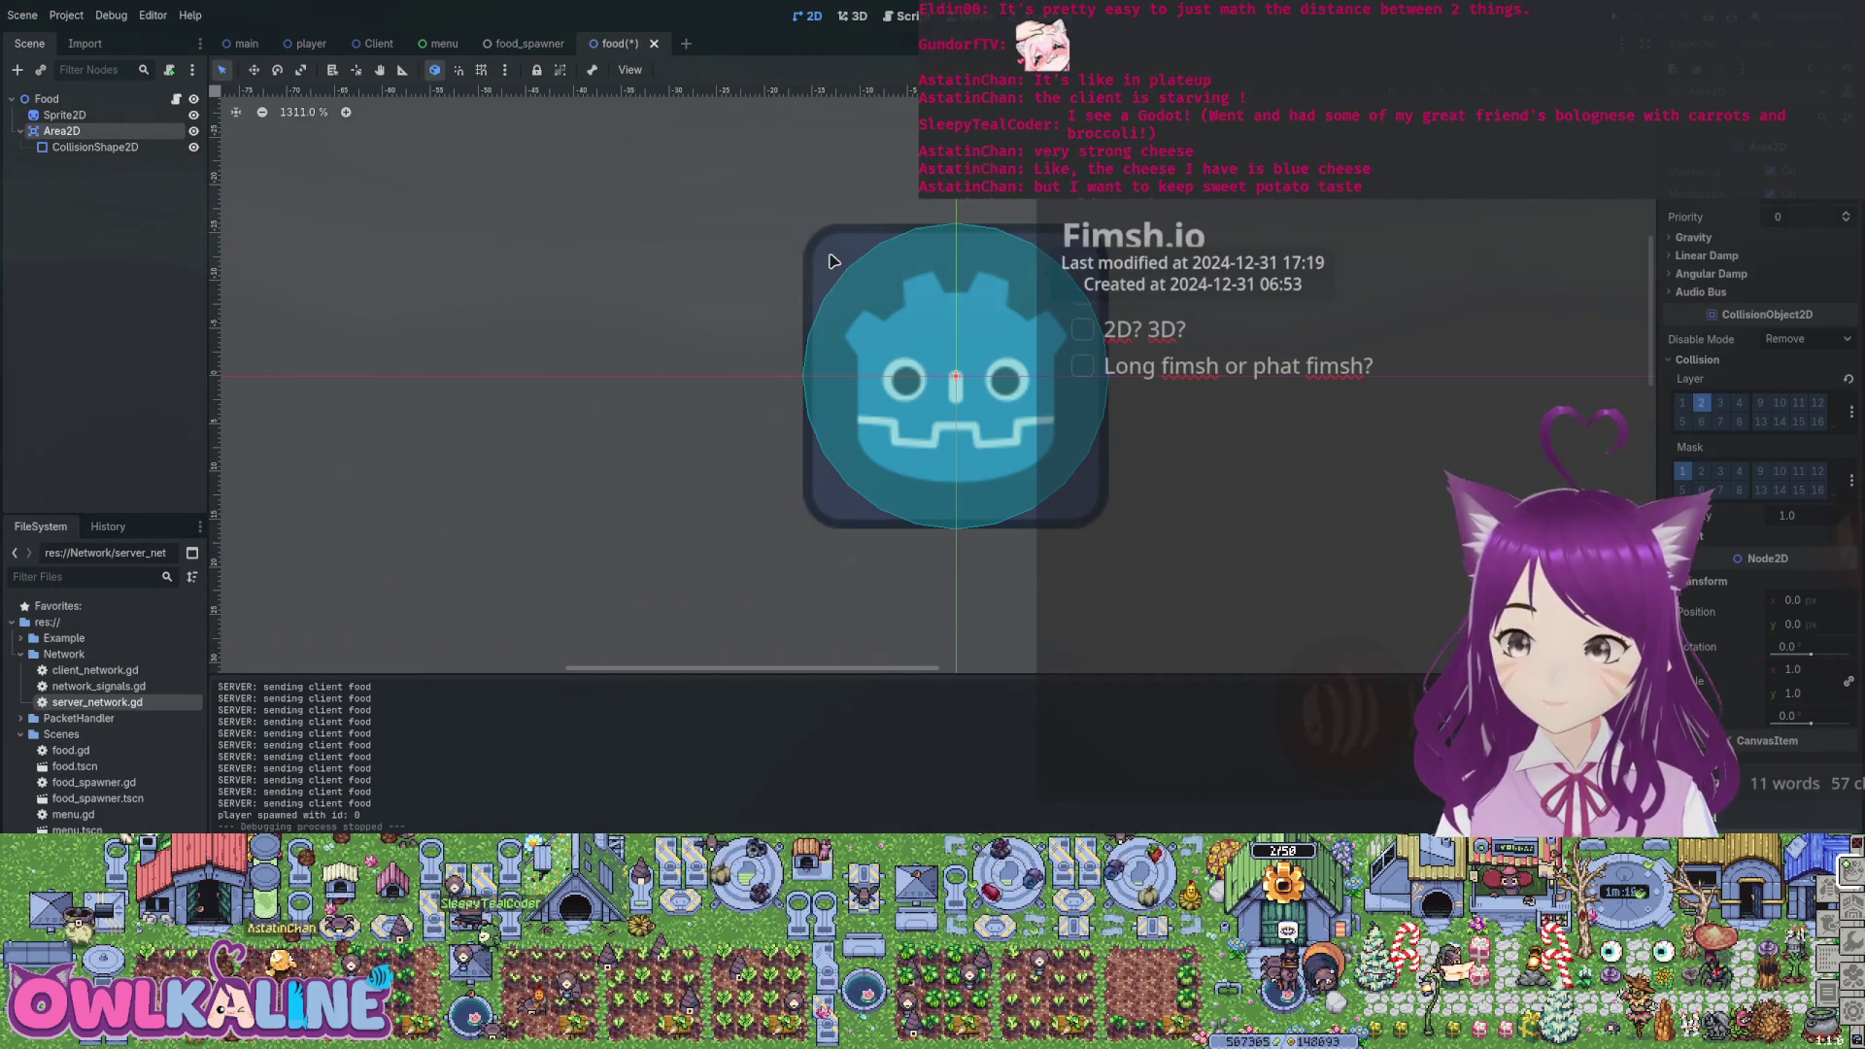
pyautogui.hotkey('ctrl', 's')
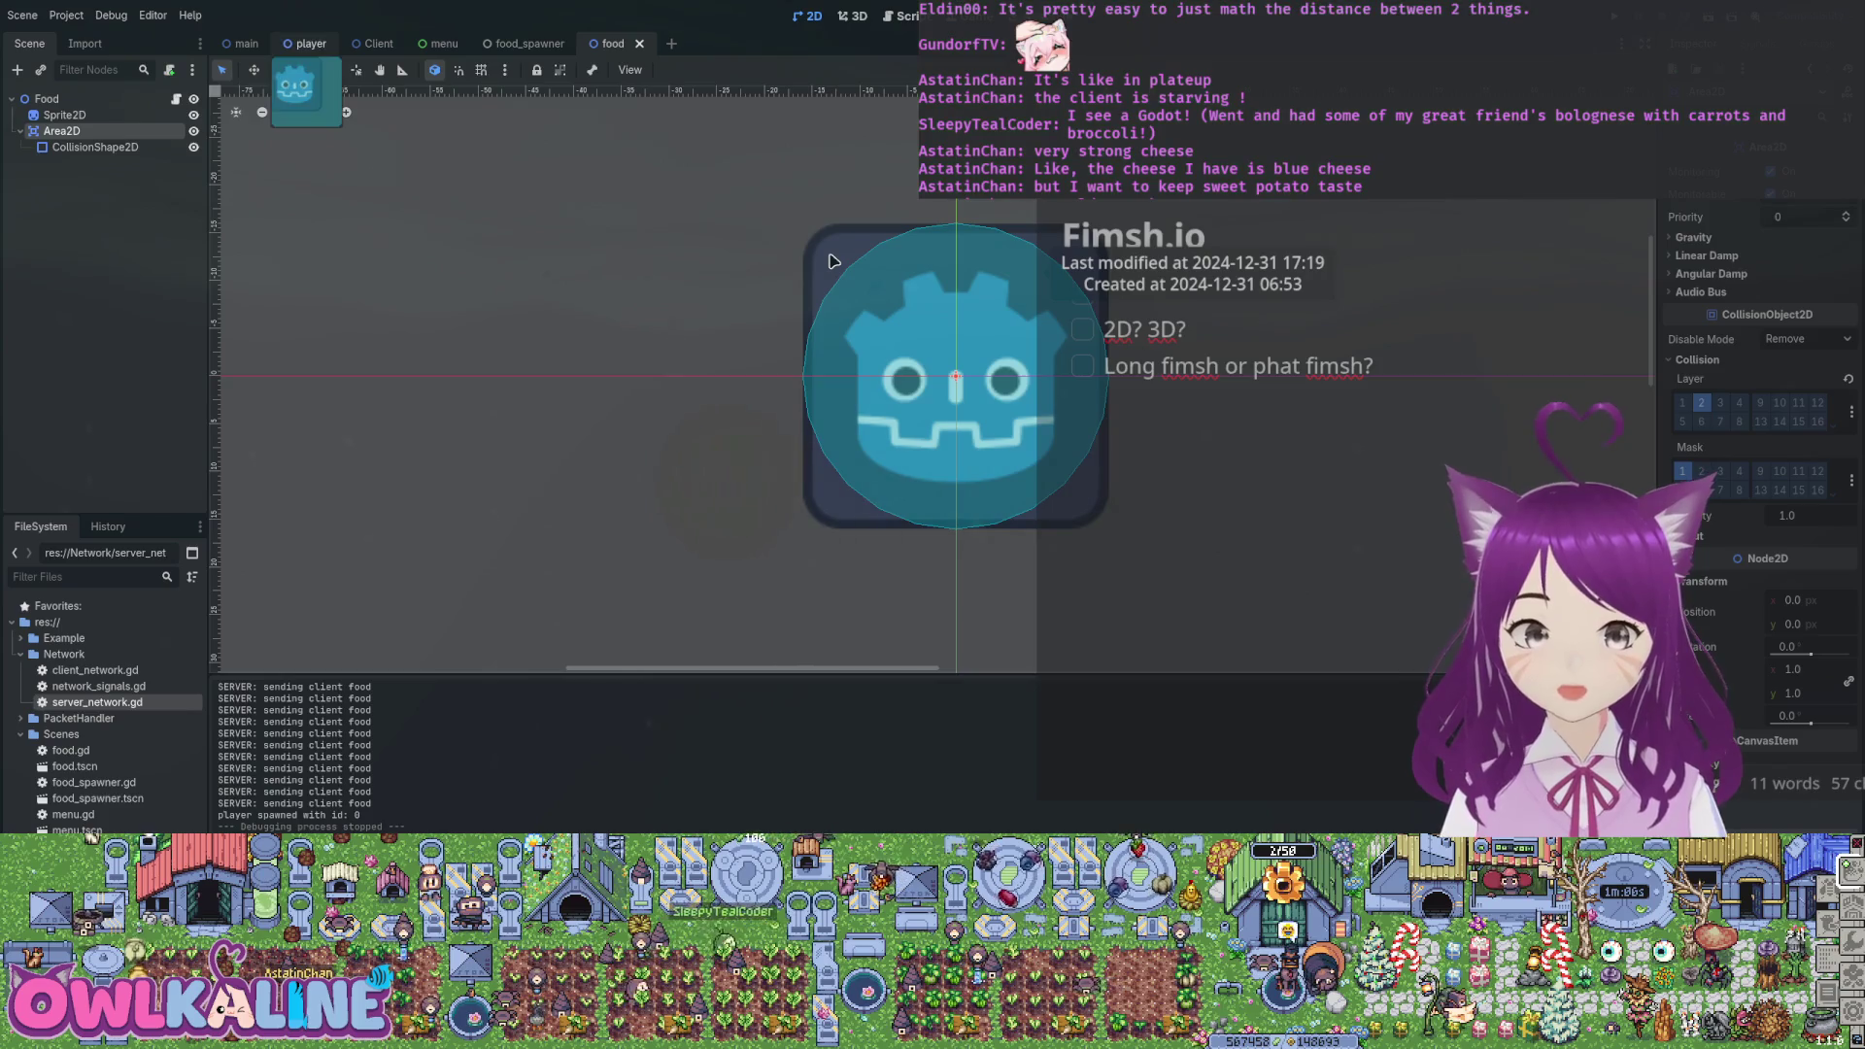
pyautogui.click(309, 43)
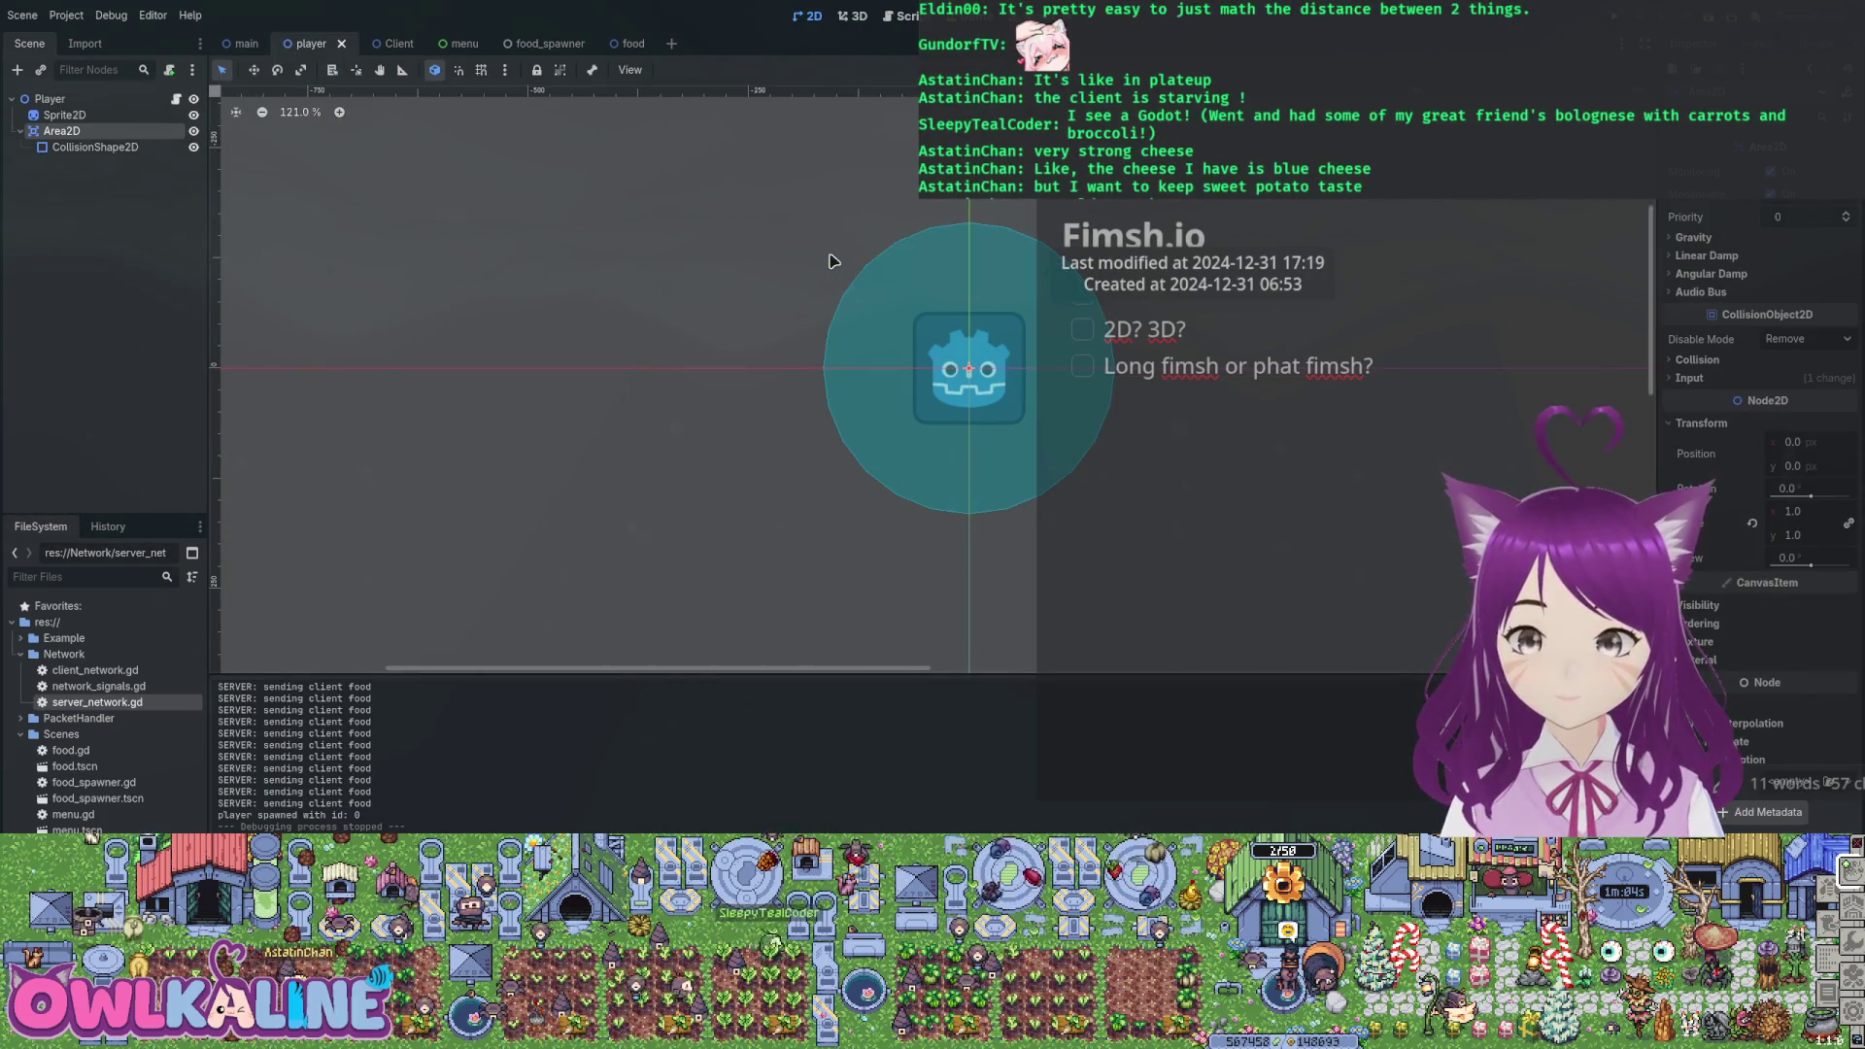
# Check the player Area2D's collision layer 1 and mask 1, then recentre on its circle.
pyautogui.click(1697, 360)
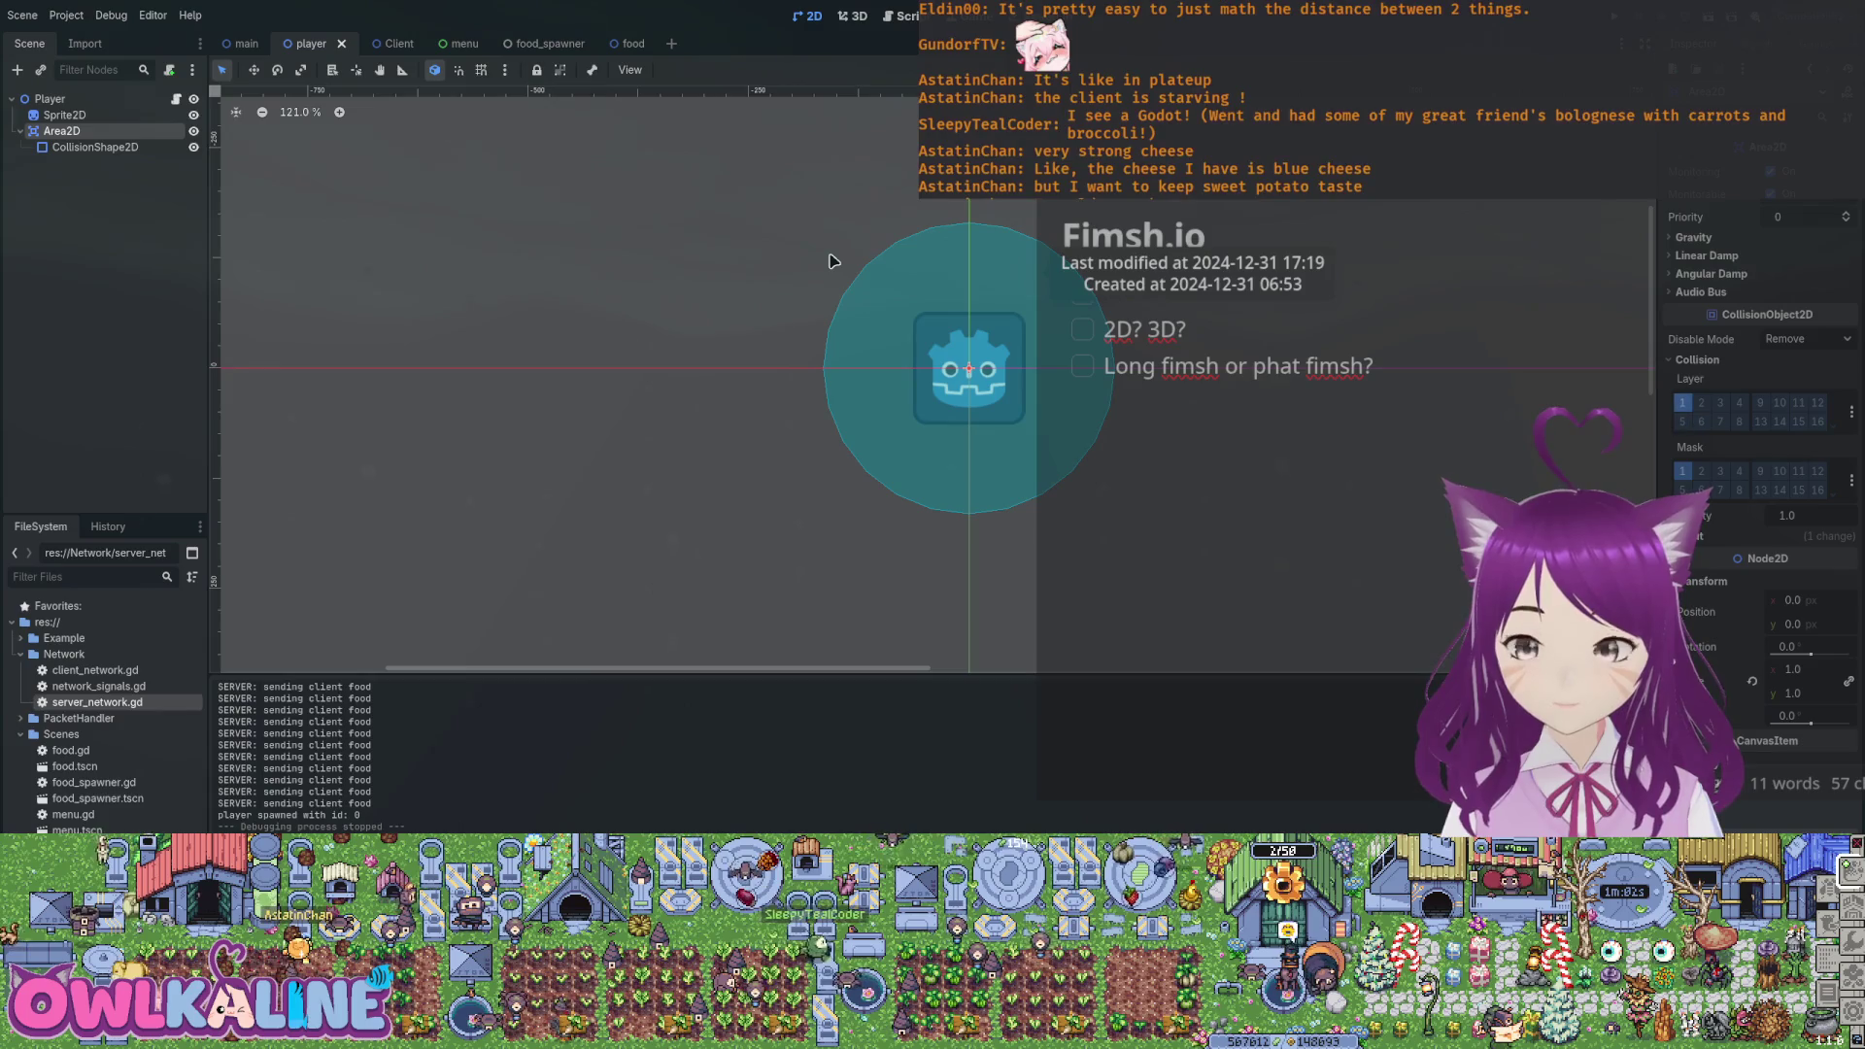
pyautogui.hotkey('ctrl', 'z')
pyautogui.hotkey('ctrl', 'z')
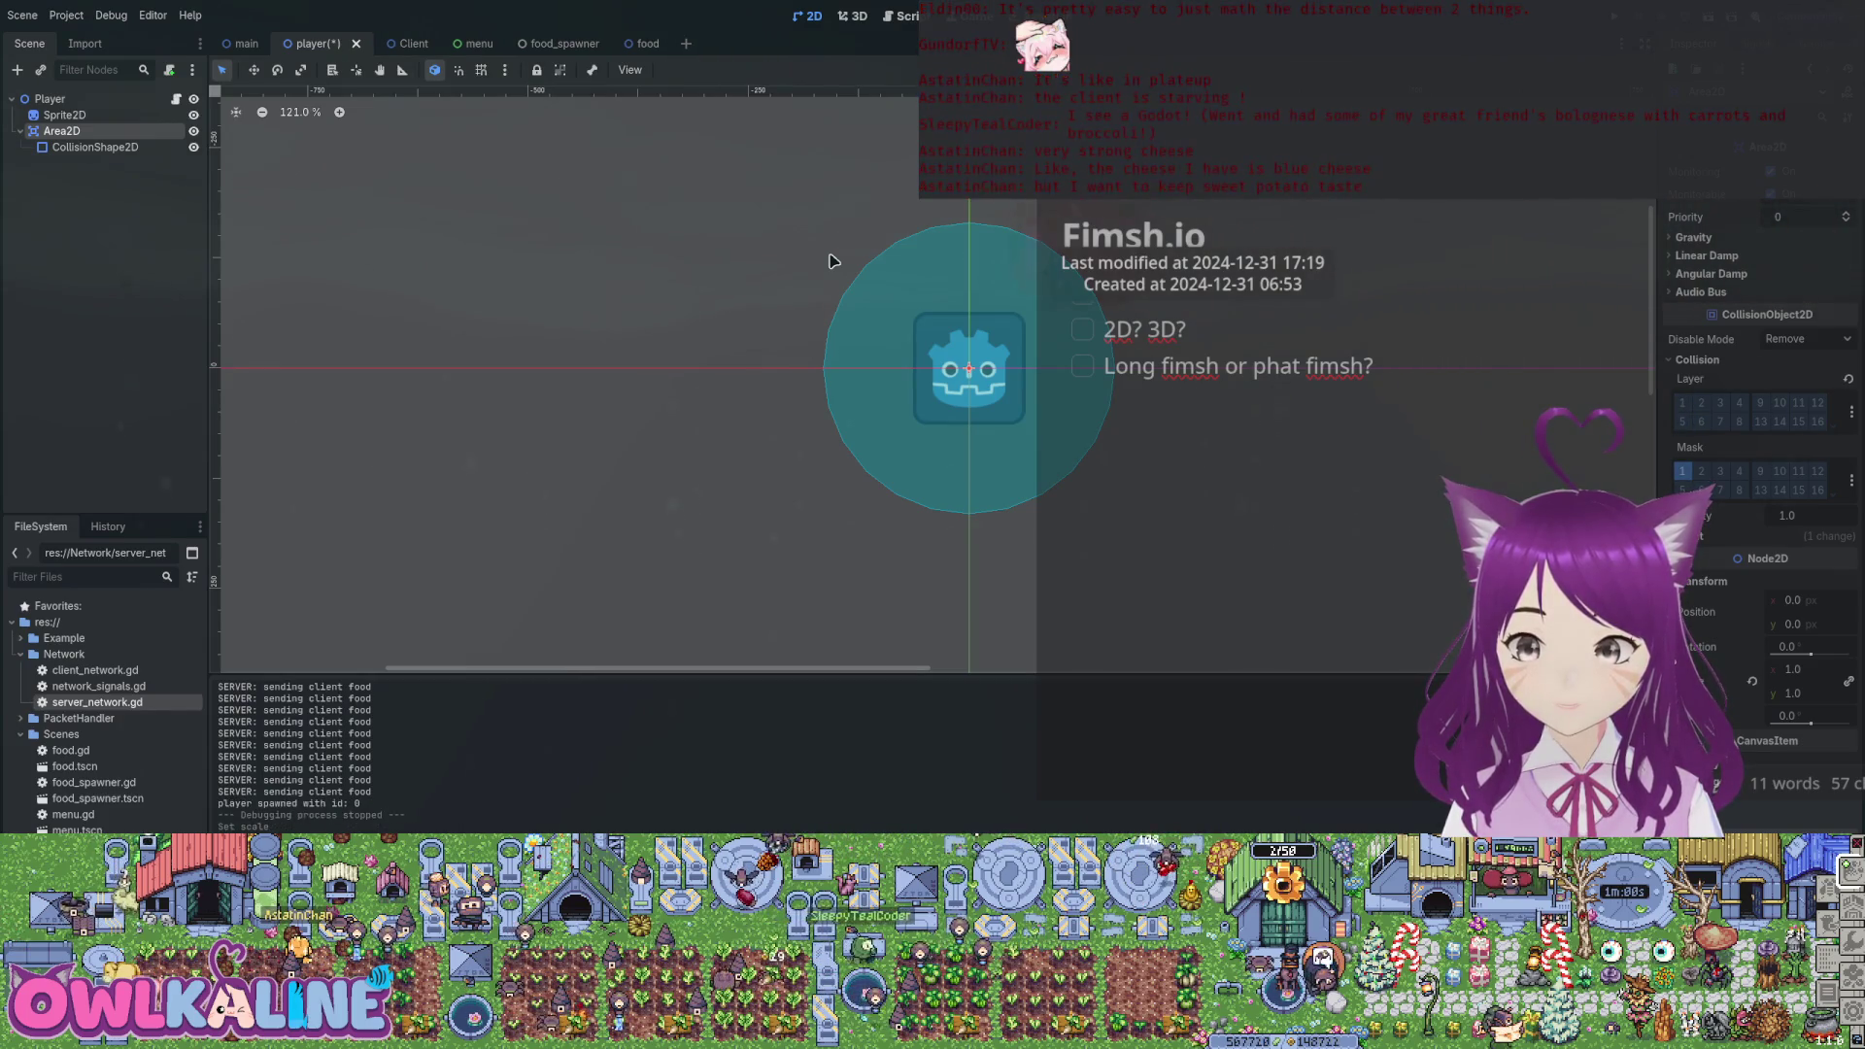
pyautogui.hotkey('ctrl', 'z')
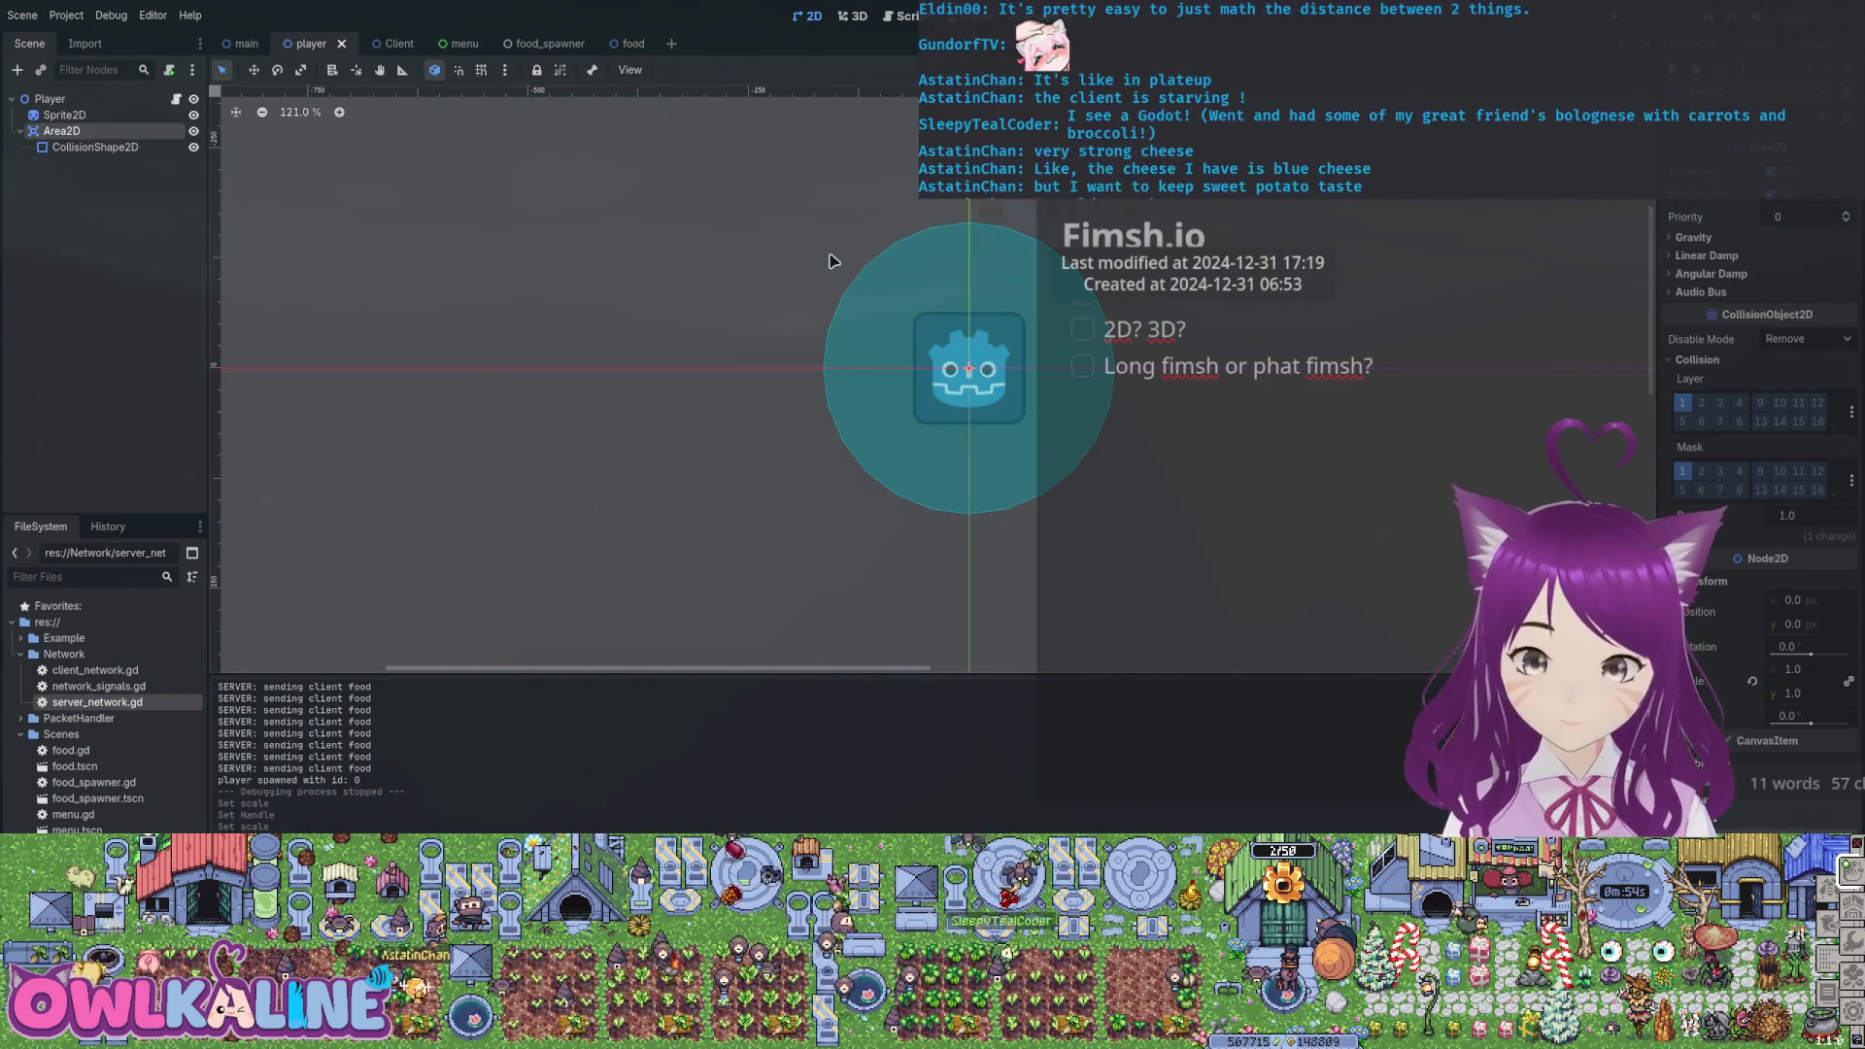
pyautogui.hotkey('ctrl', '0')
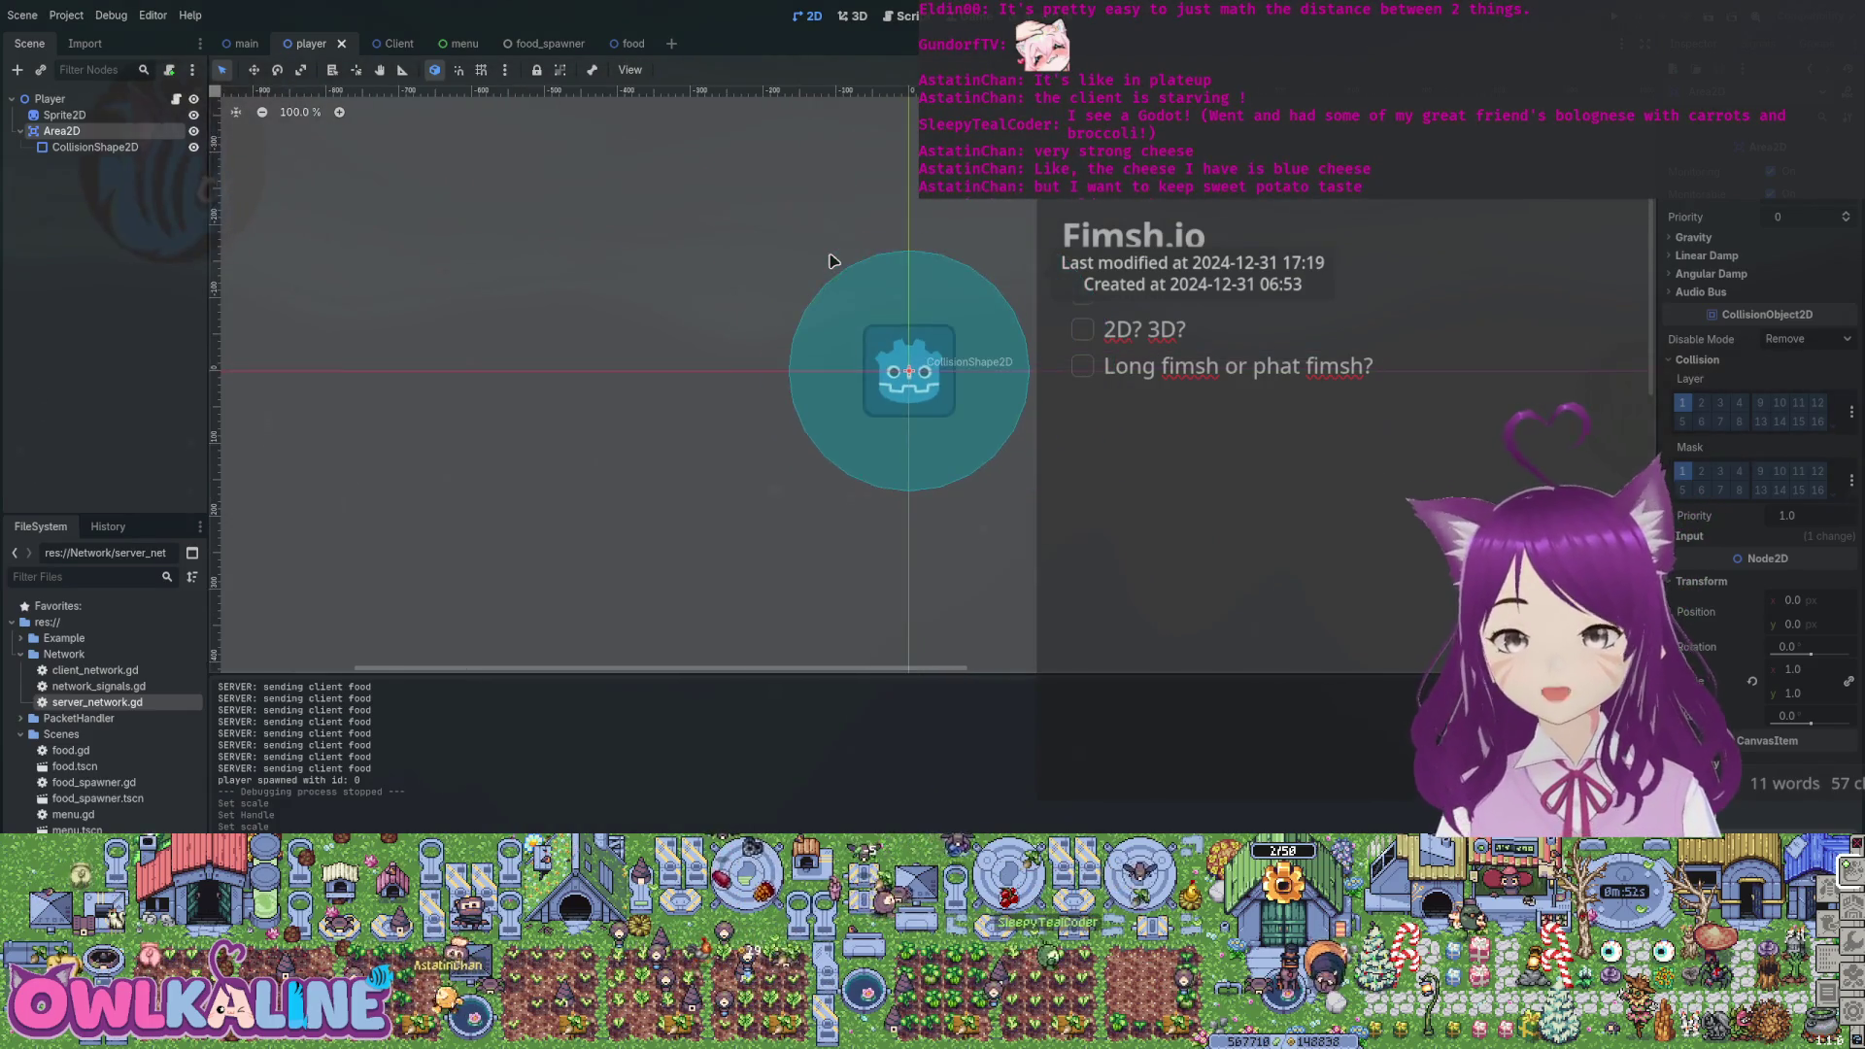
pyautogui.press('f')
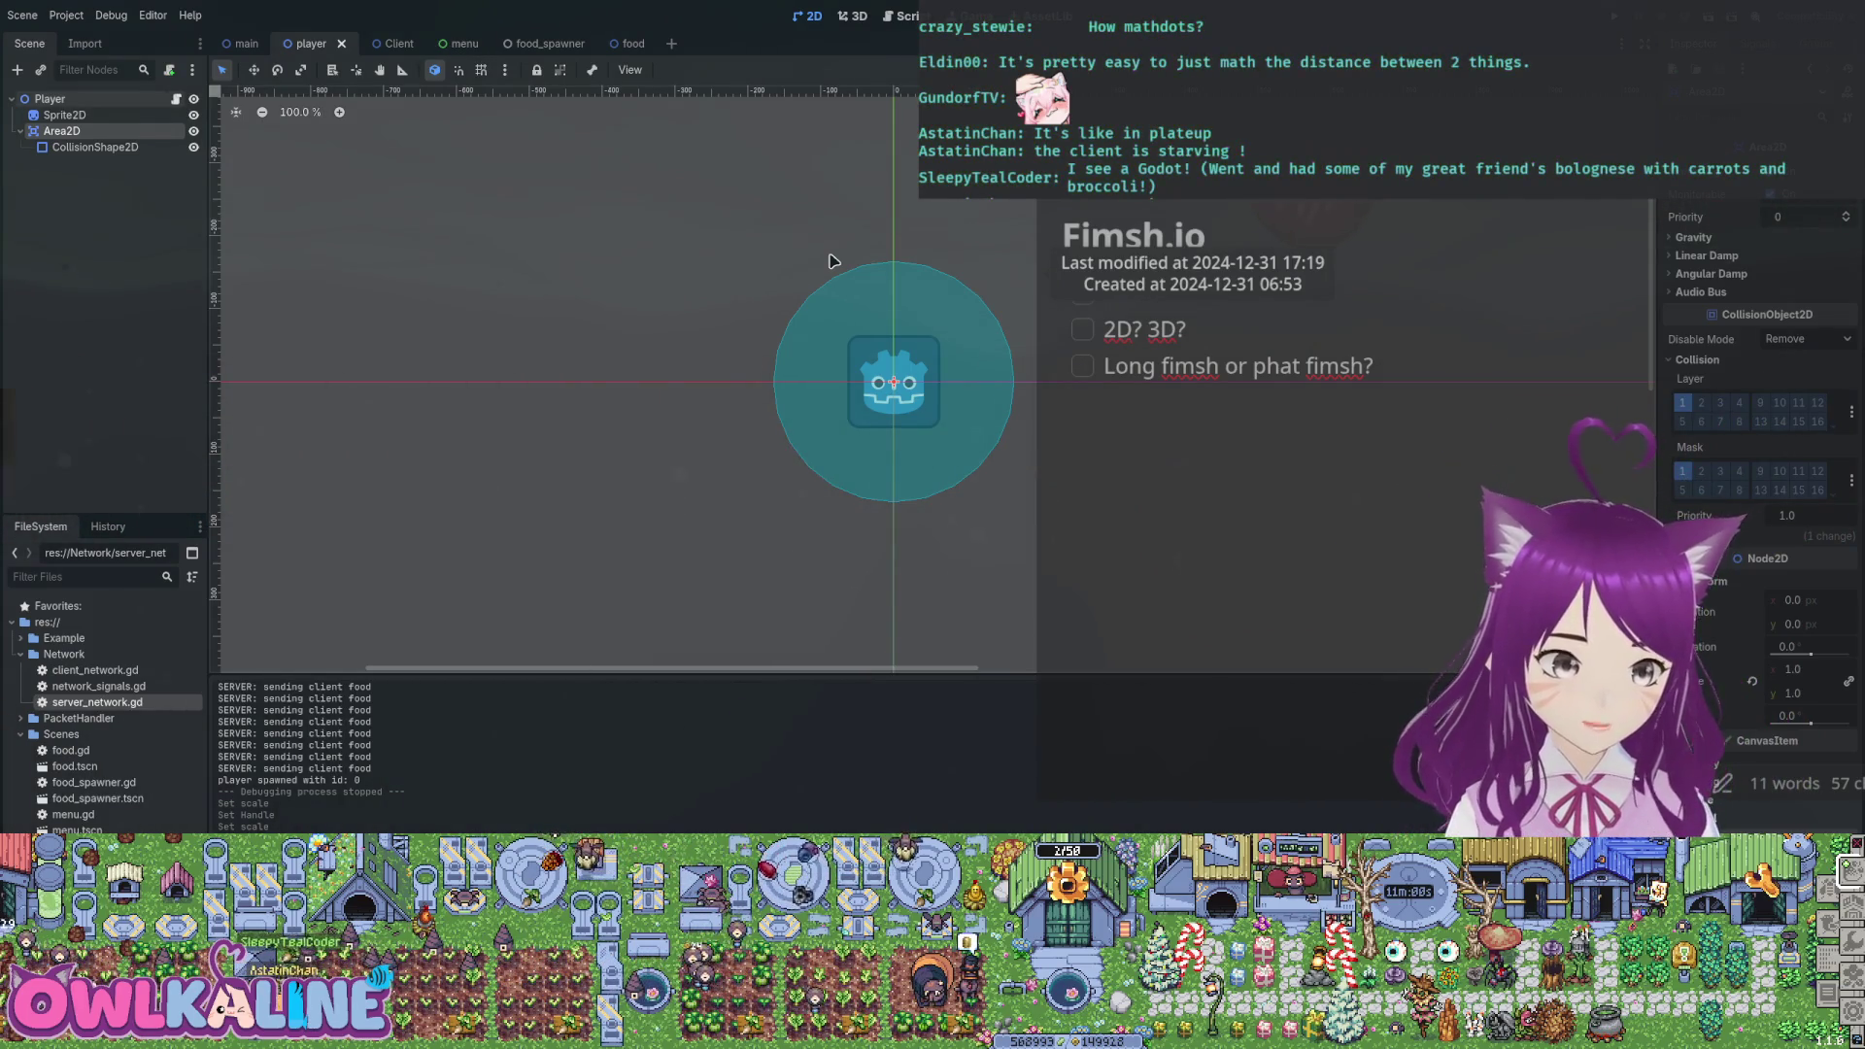
# Open the player.gd script with Ctrl+F3.
pyautogui.hotkey('ctrl', 'F3')
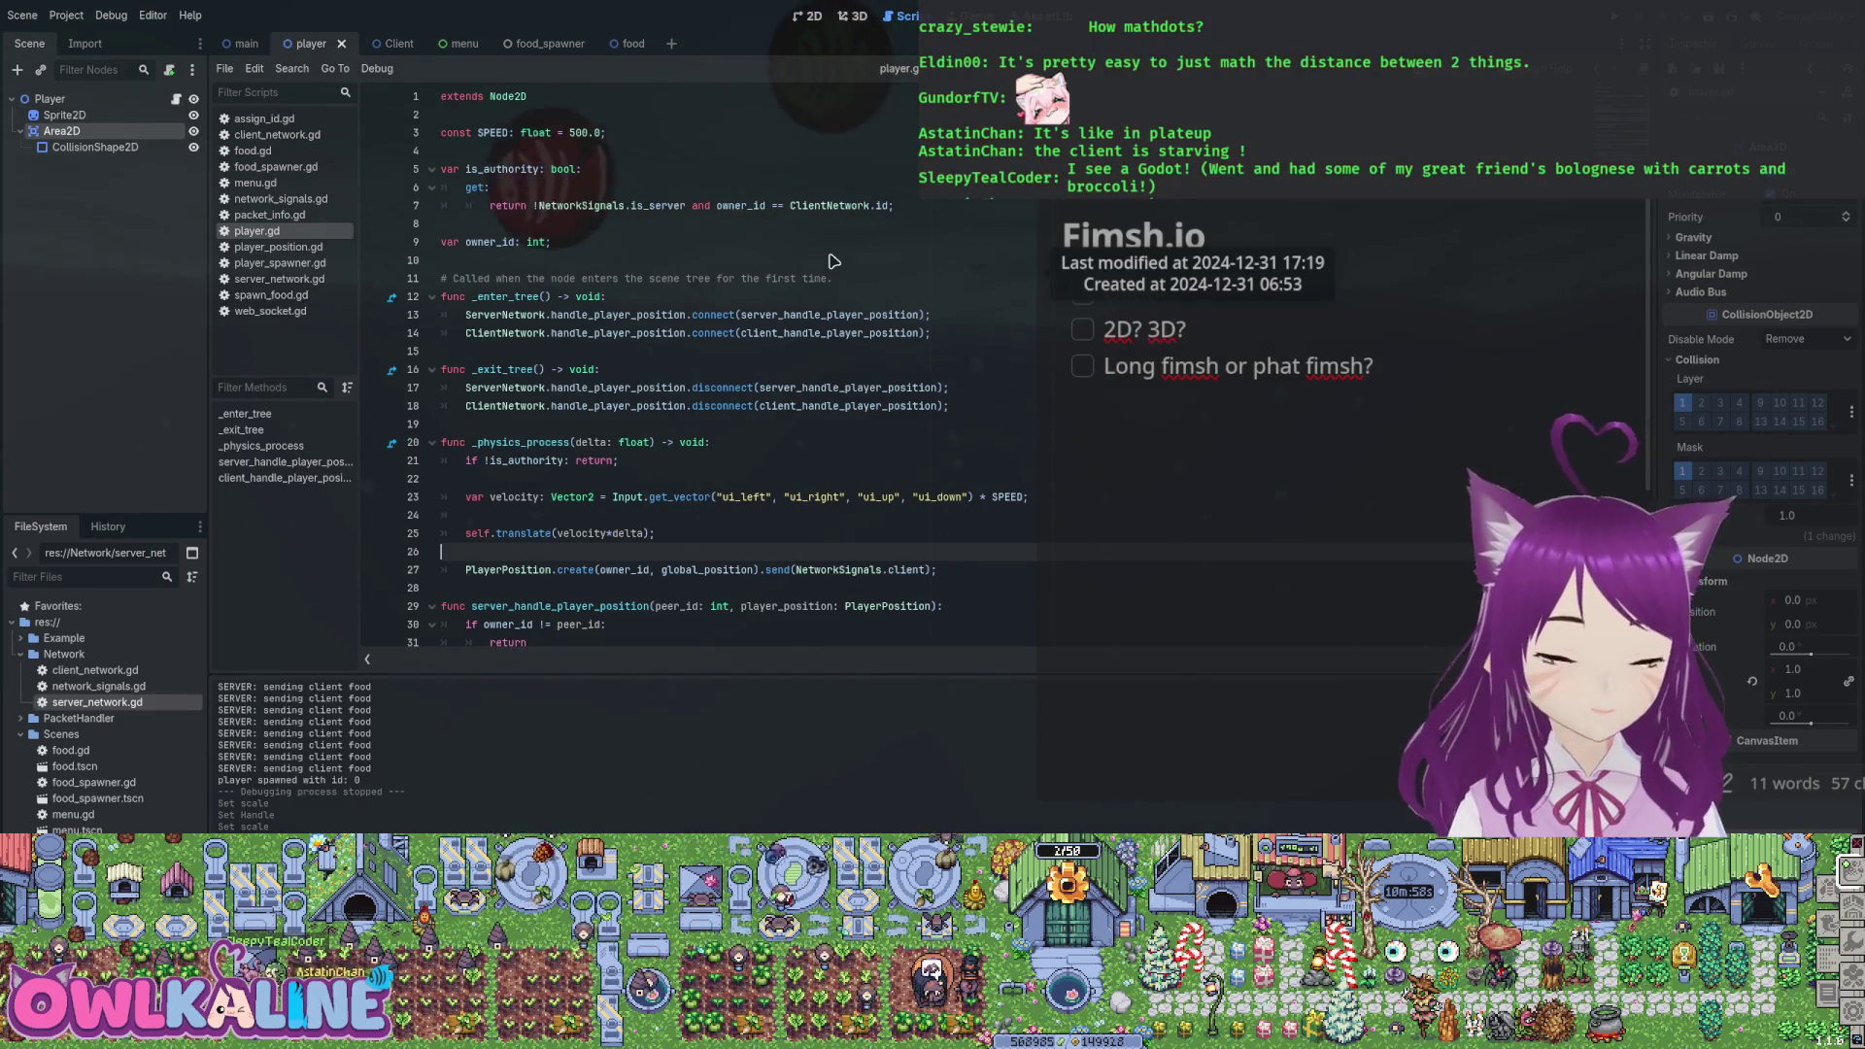
# Comment out the translate line and add 'var collision = move_and_collide(velocity*delta)' below it, then save.
pyautogui.scroll(-2, 832, 261)
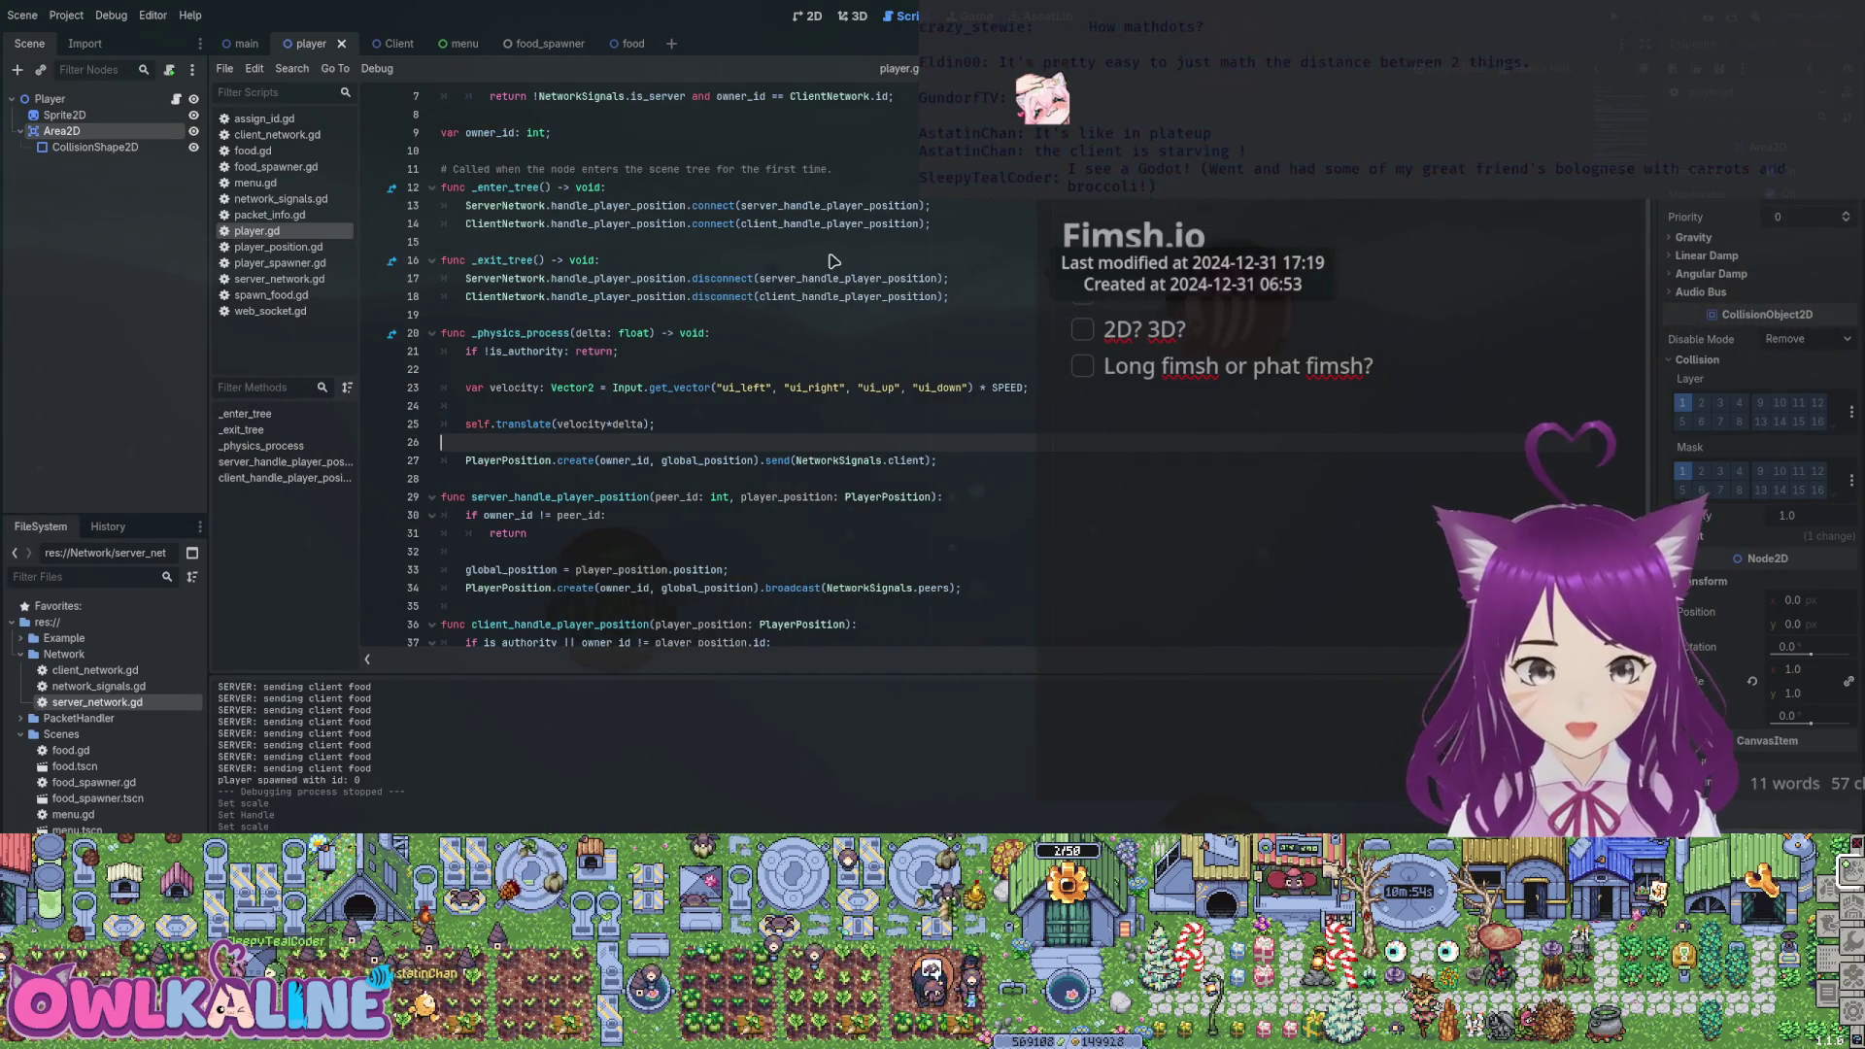
pyautogui.press('Up')
pyautogui.write('#')
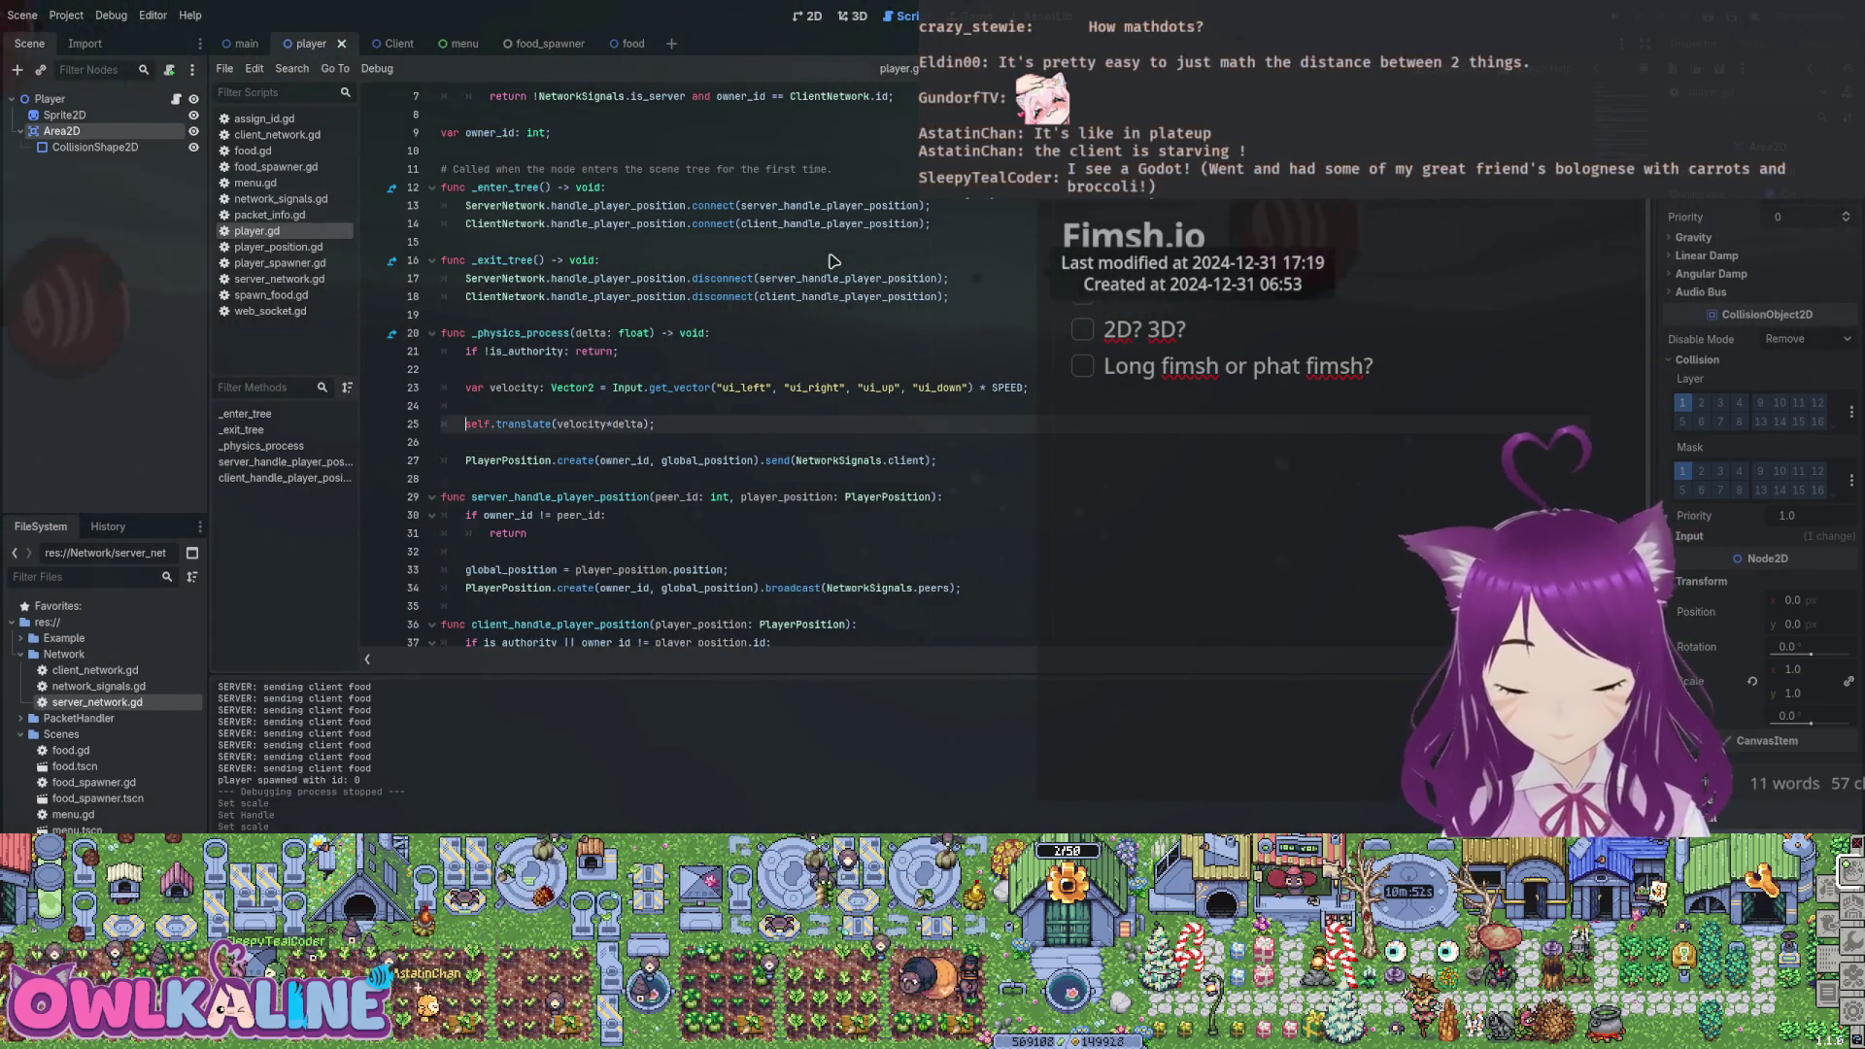
pyautogui.press('End')
pyautogui.press('Return')
pyautogui.write('let')
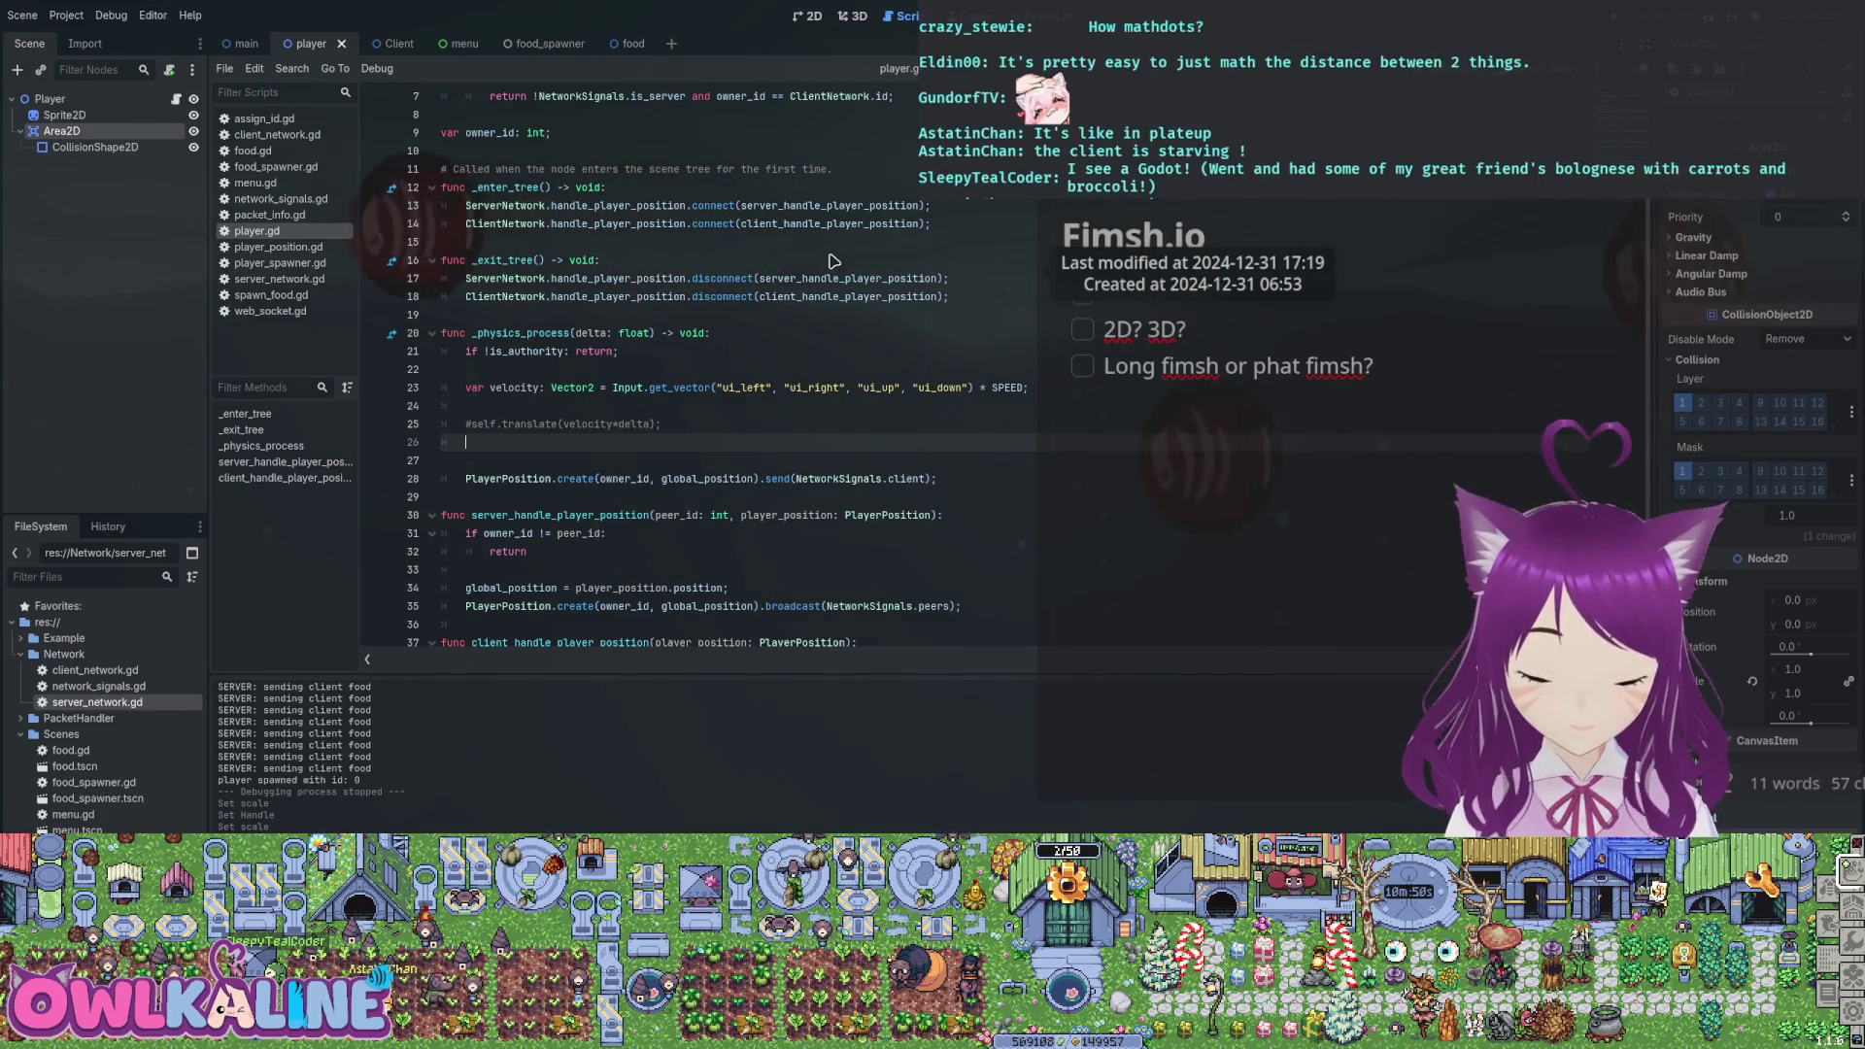
pyautogui.press('BackSpace')
pyautogui.press('BackSpace')
pyautogui.press('BackSpace')
pyautogui.write('avr co')
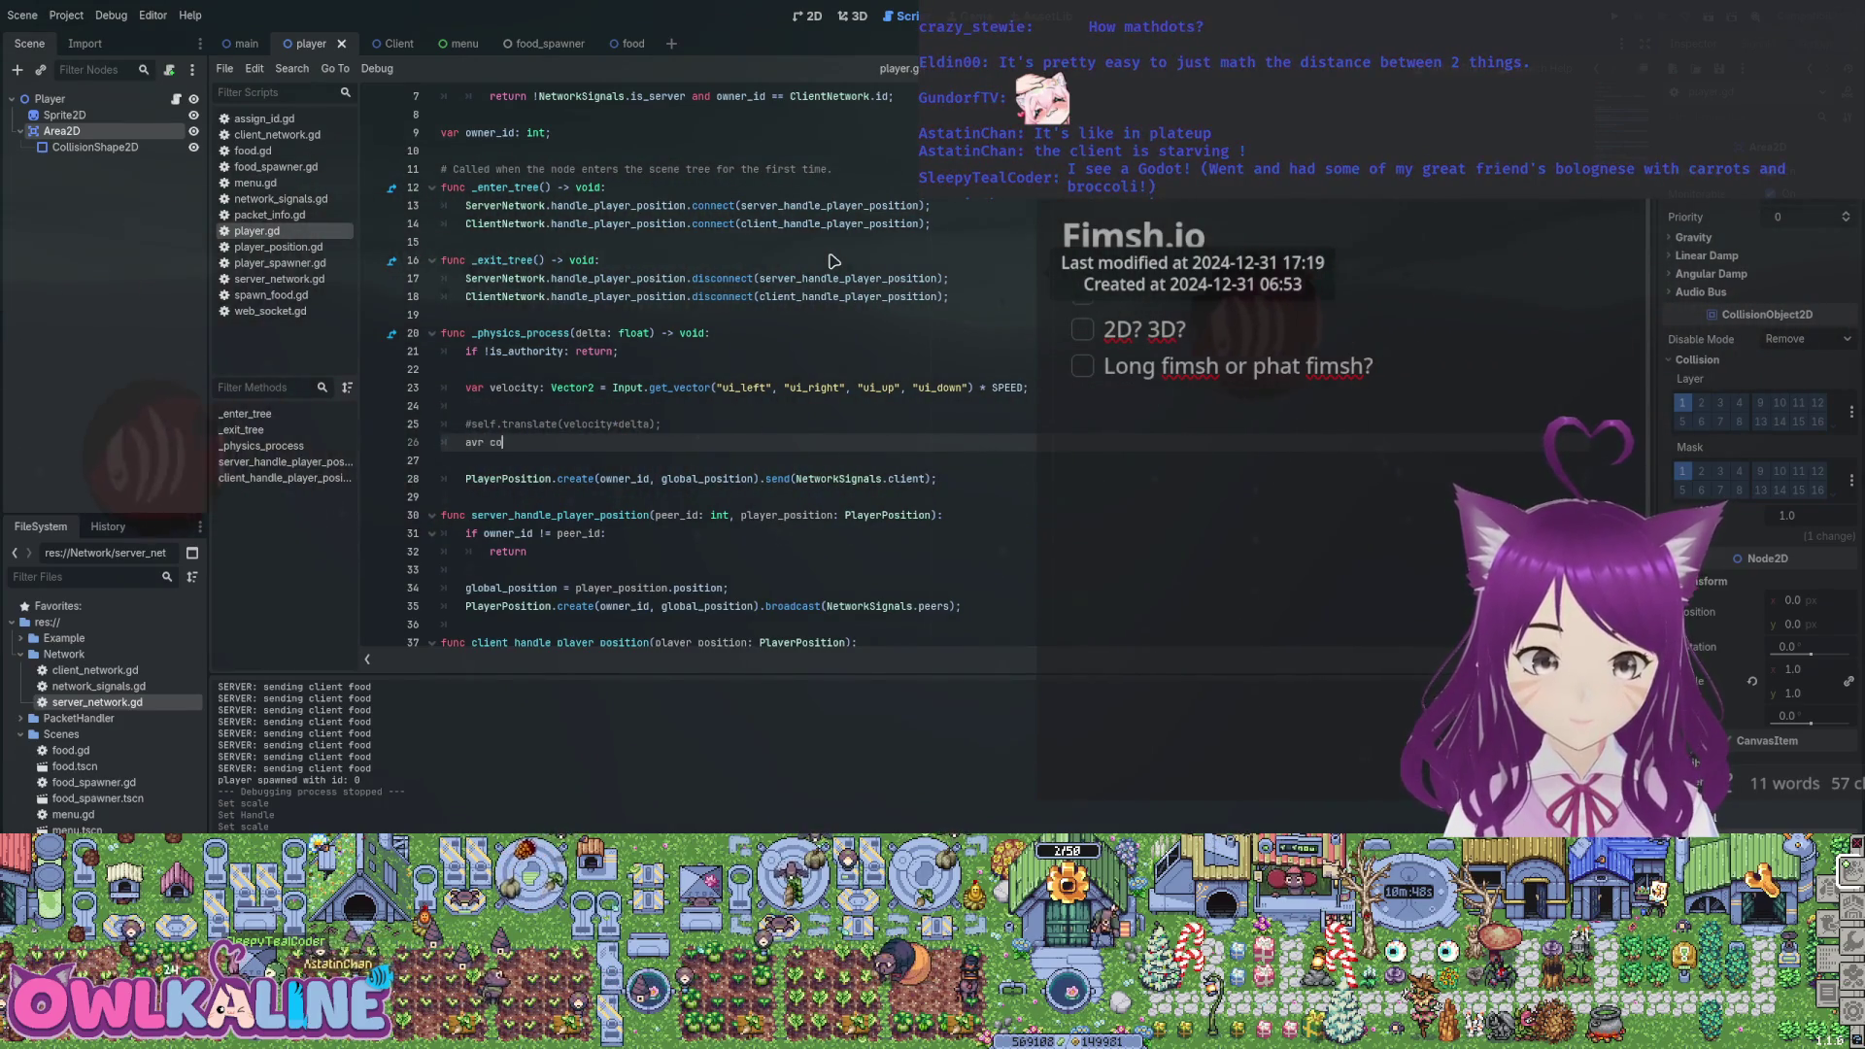
pyautogui.press('BackSpace')
pyautogui.press('BackSpace')
pyautogui.press('BackSpace')
pyautogui.write('var co')
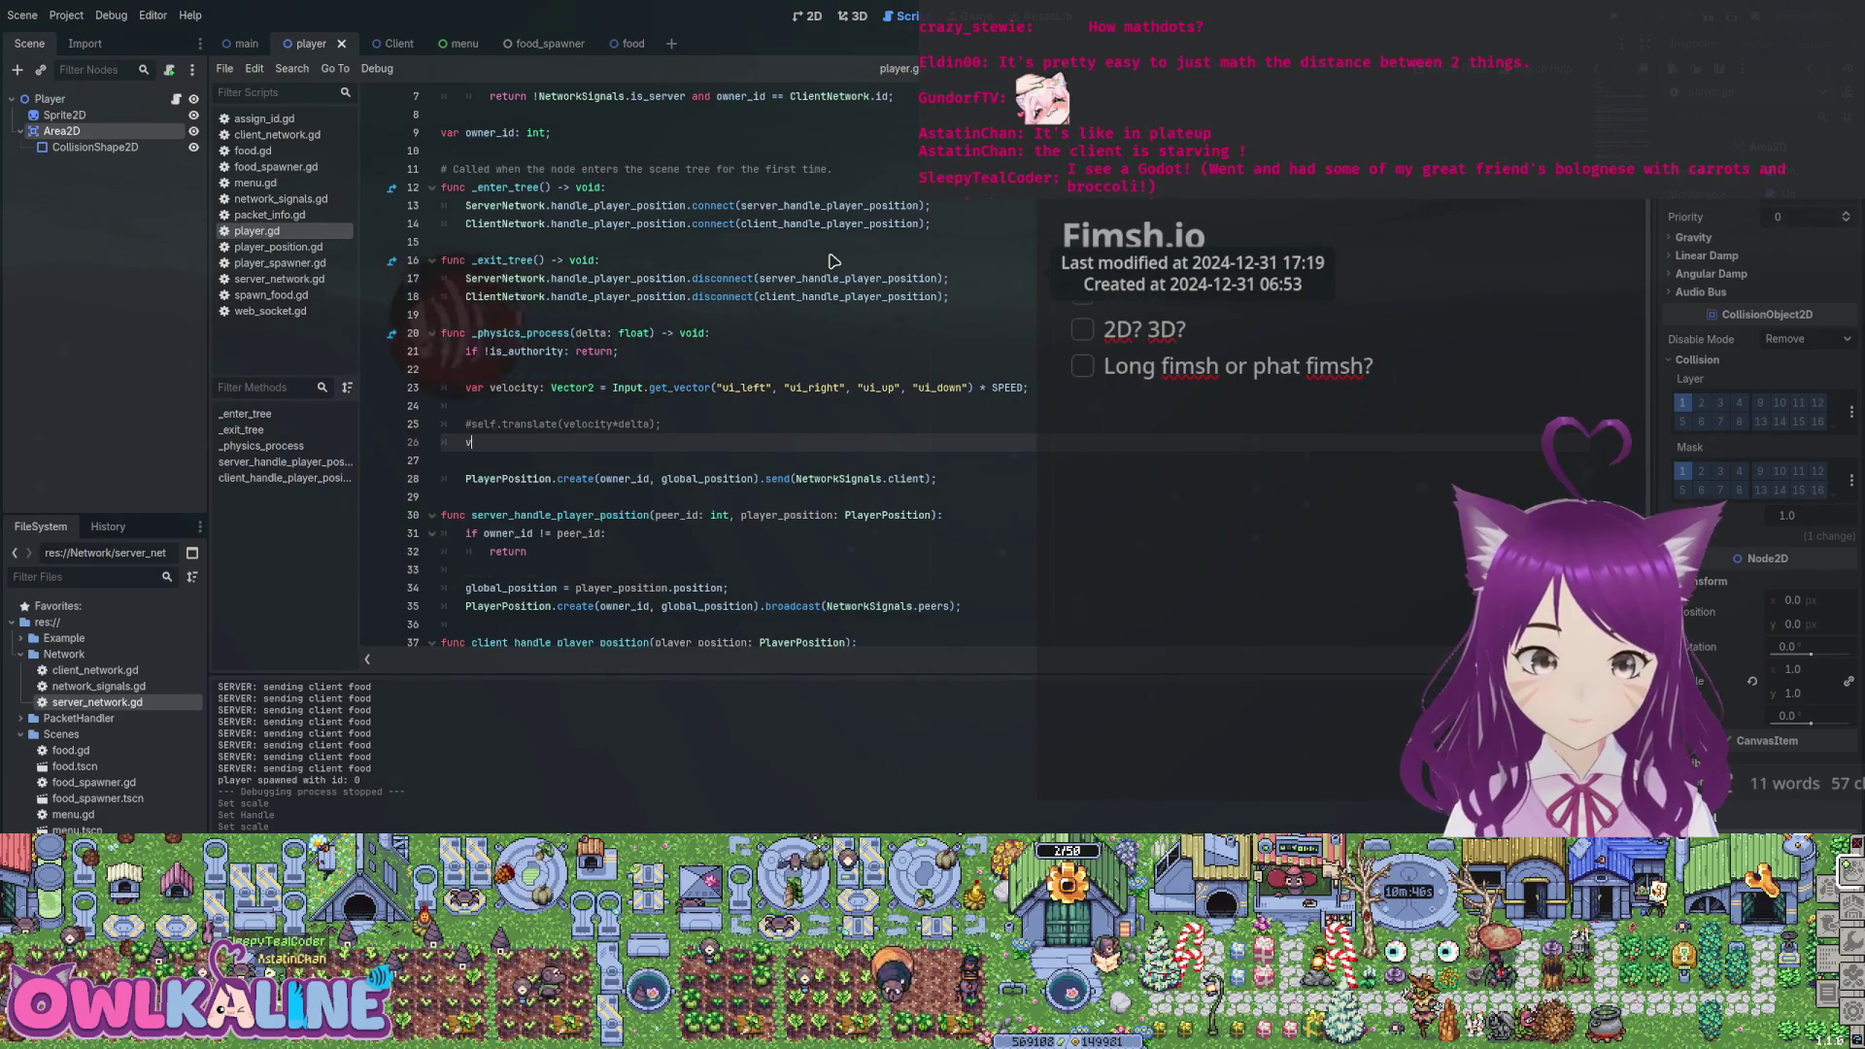
pyautogui.write('llision = move')
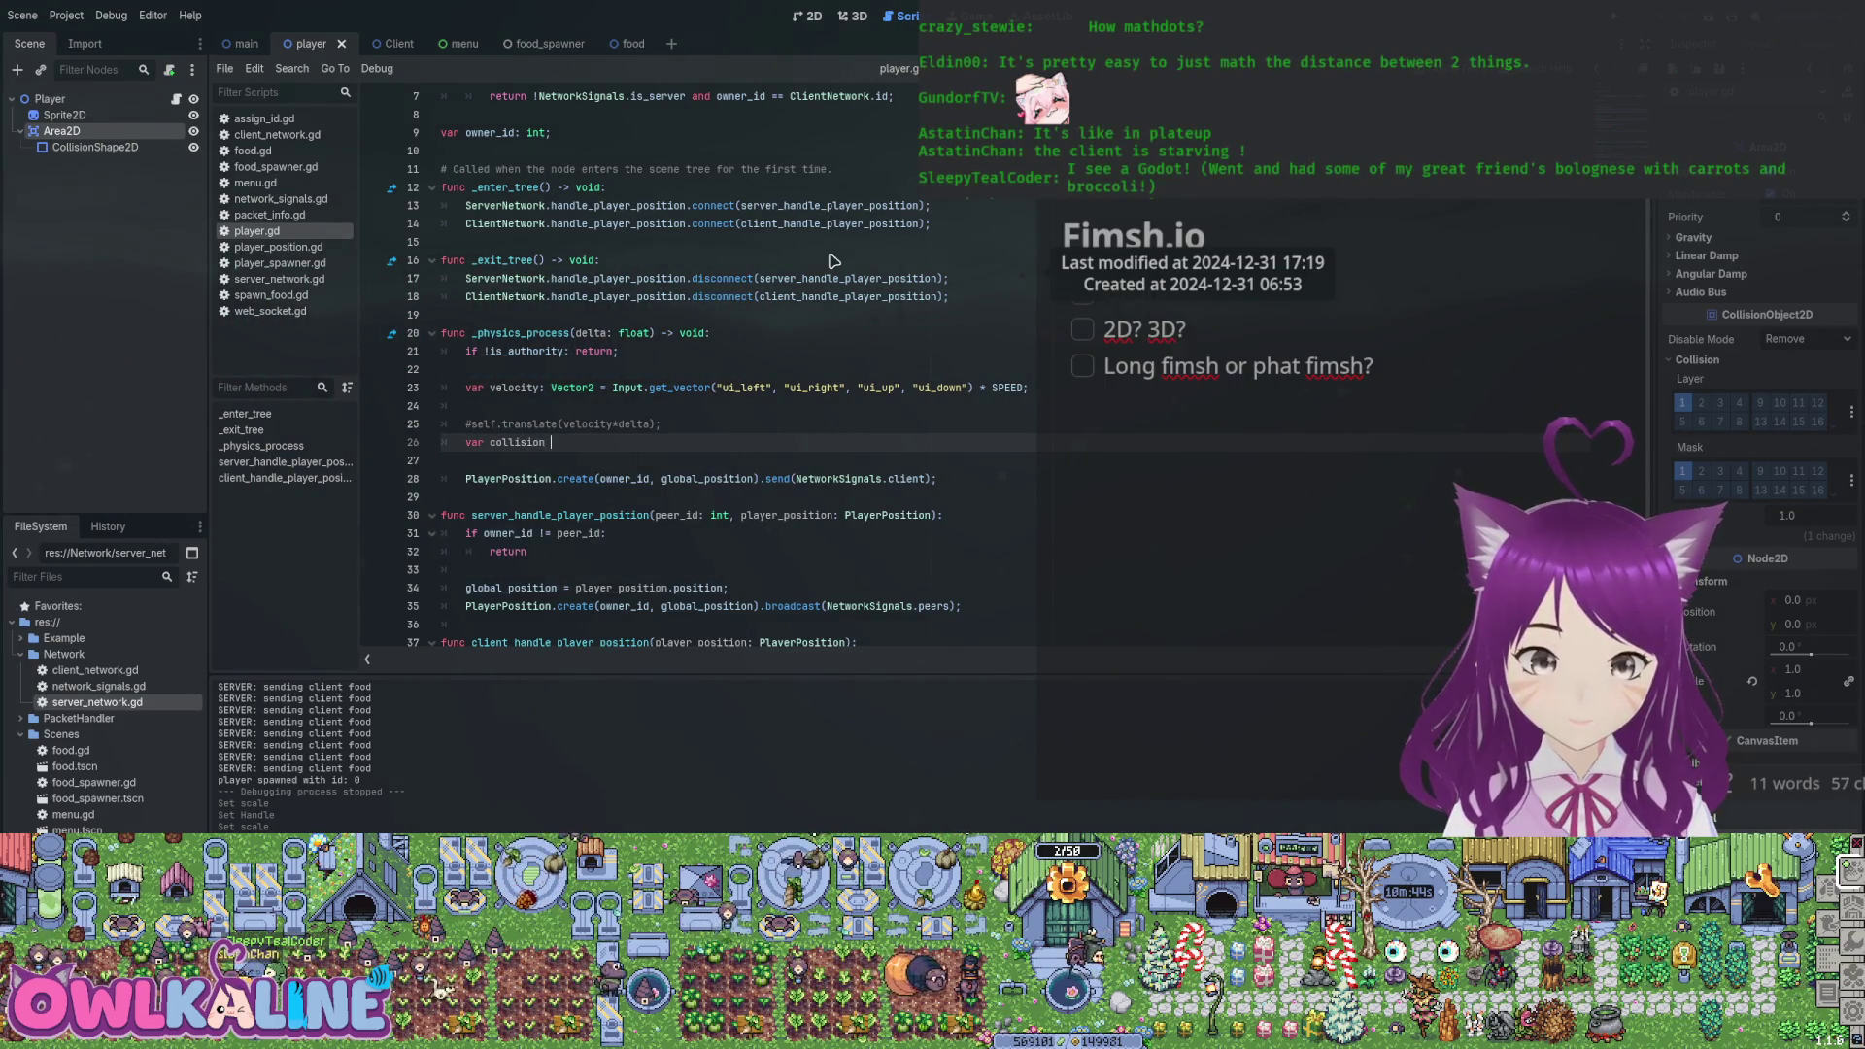
pyautogui.write('_and_collide(')
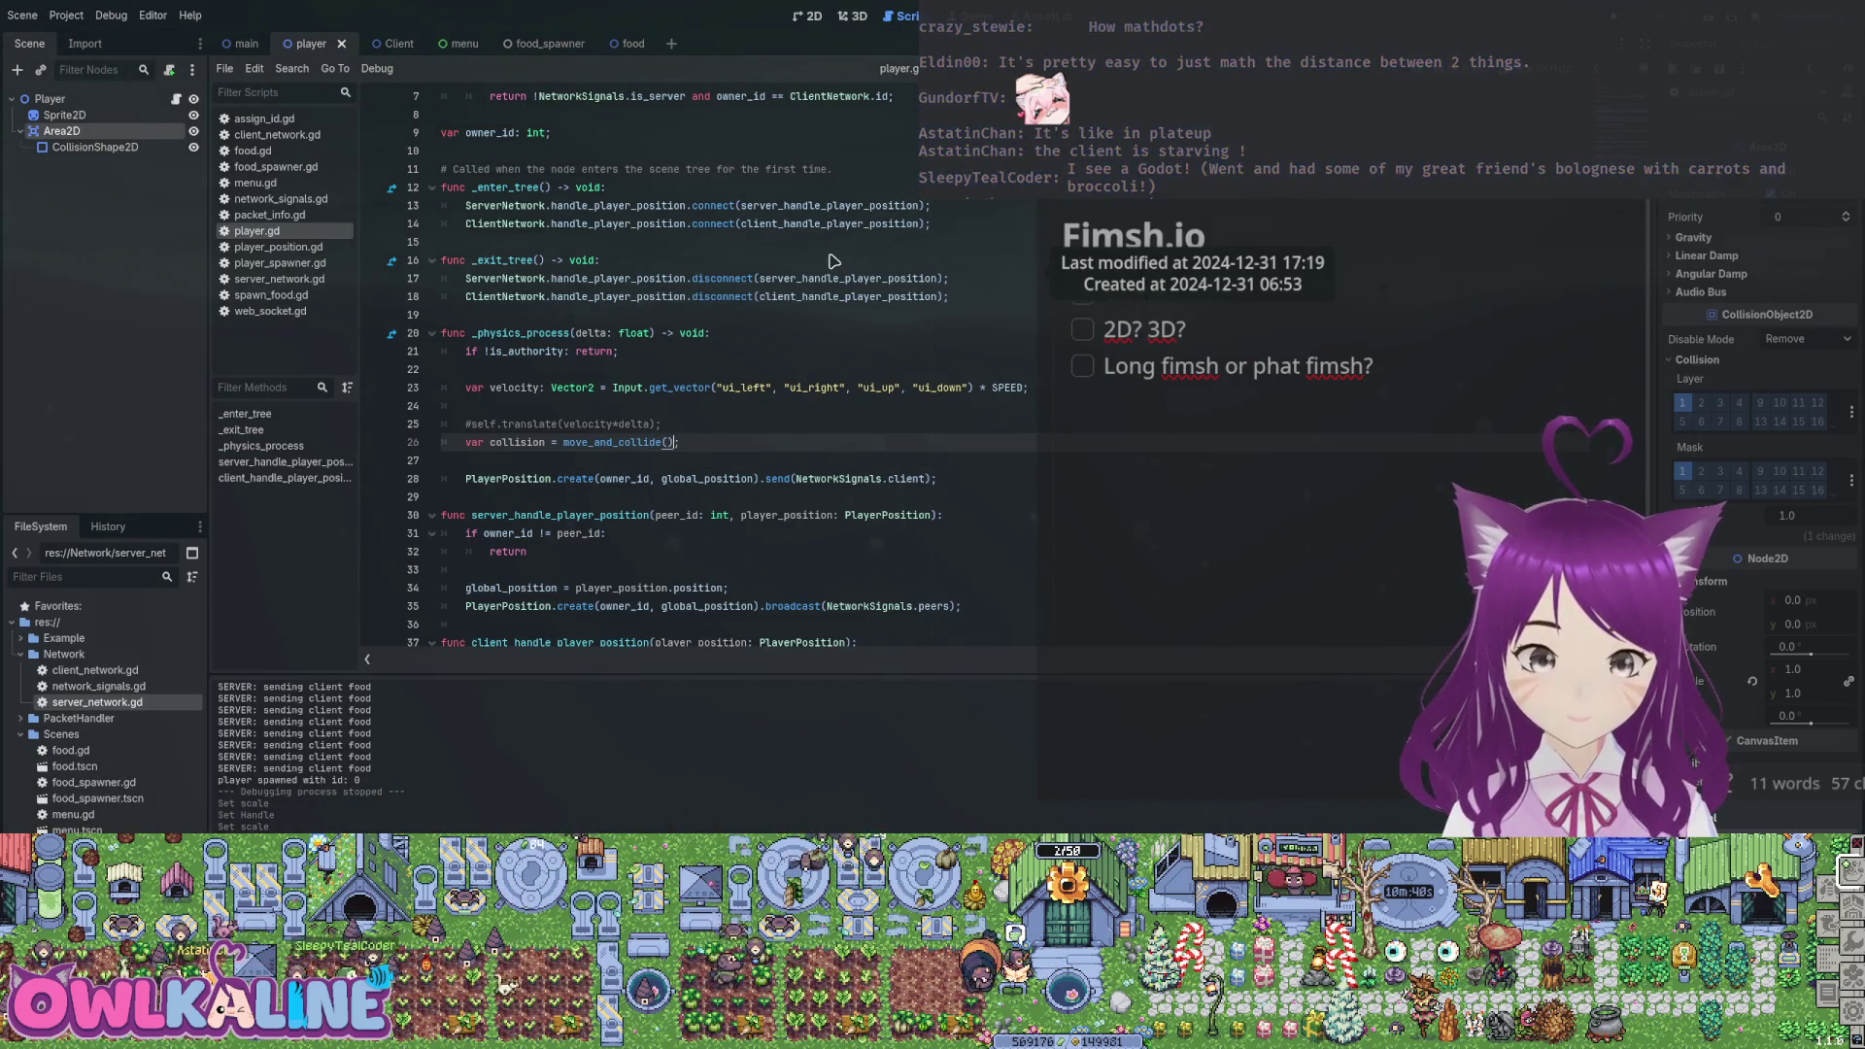
pyautogui.write('veloc')
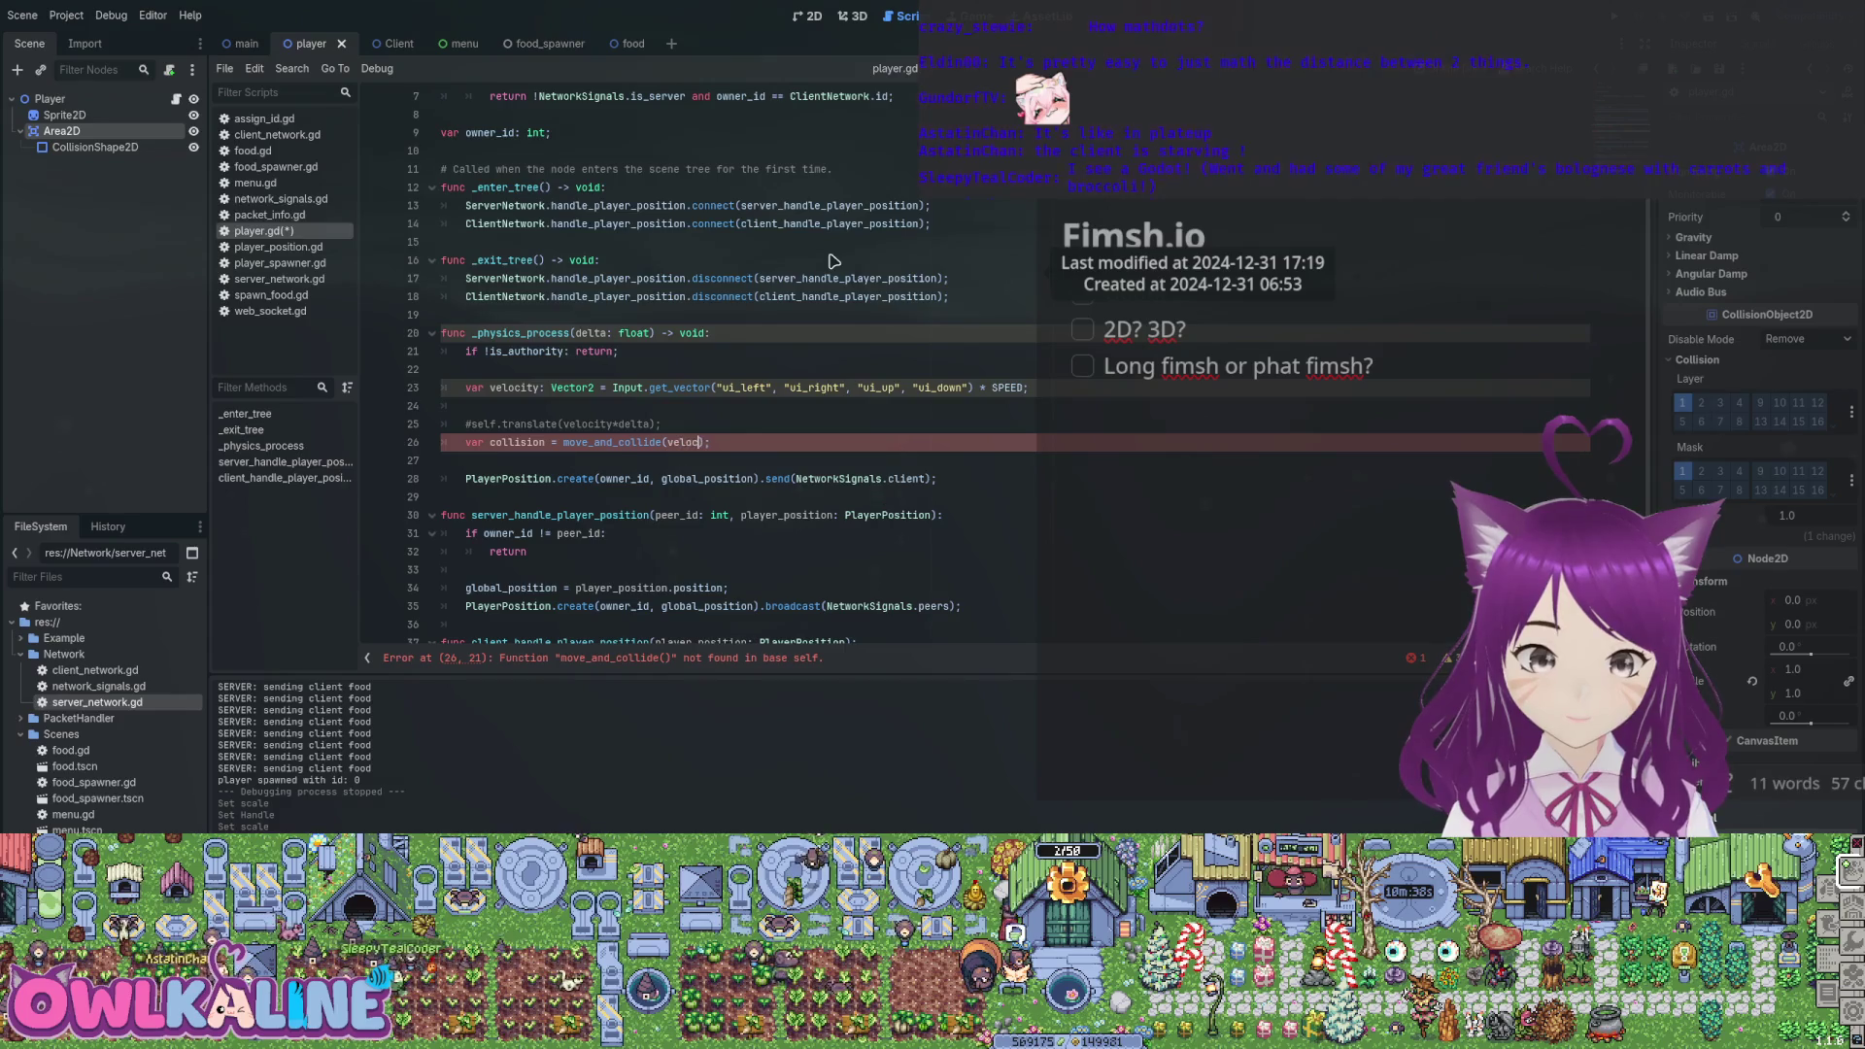
pyautogui.write('ity*delta')
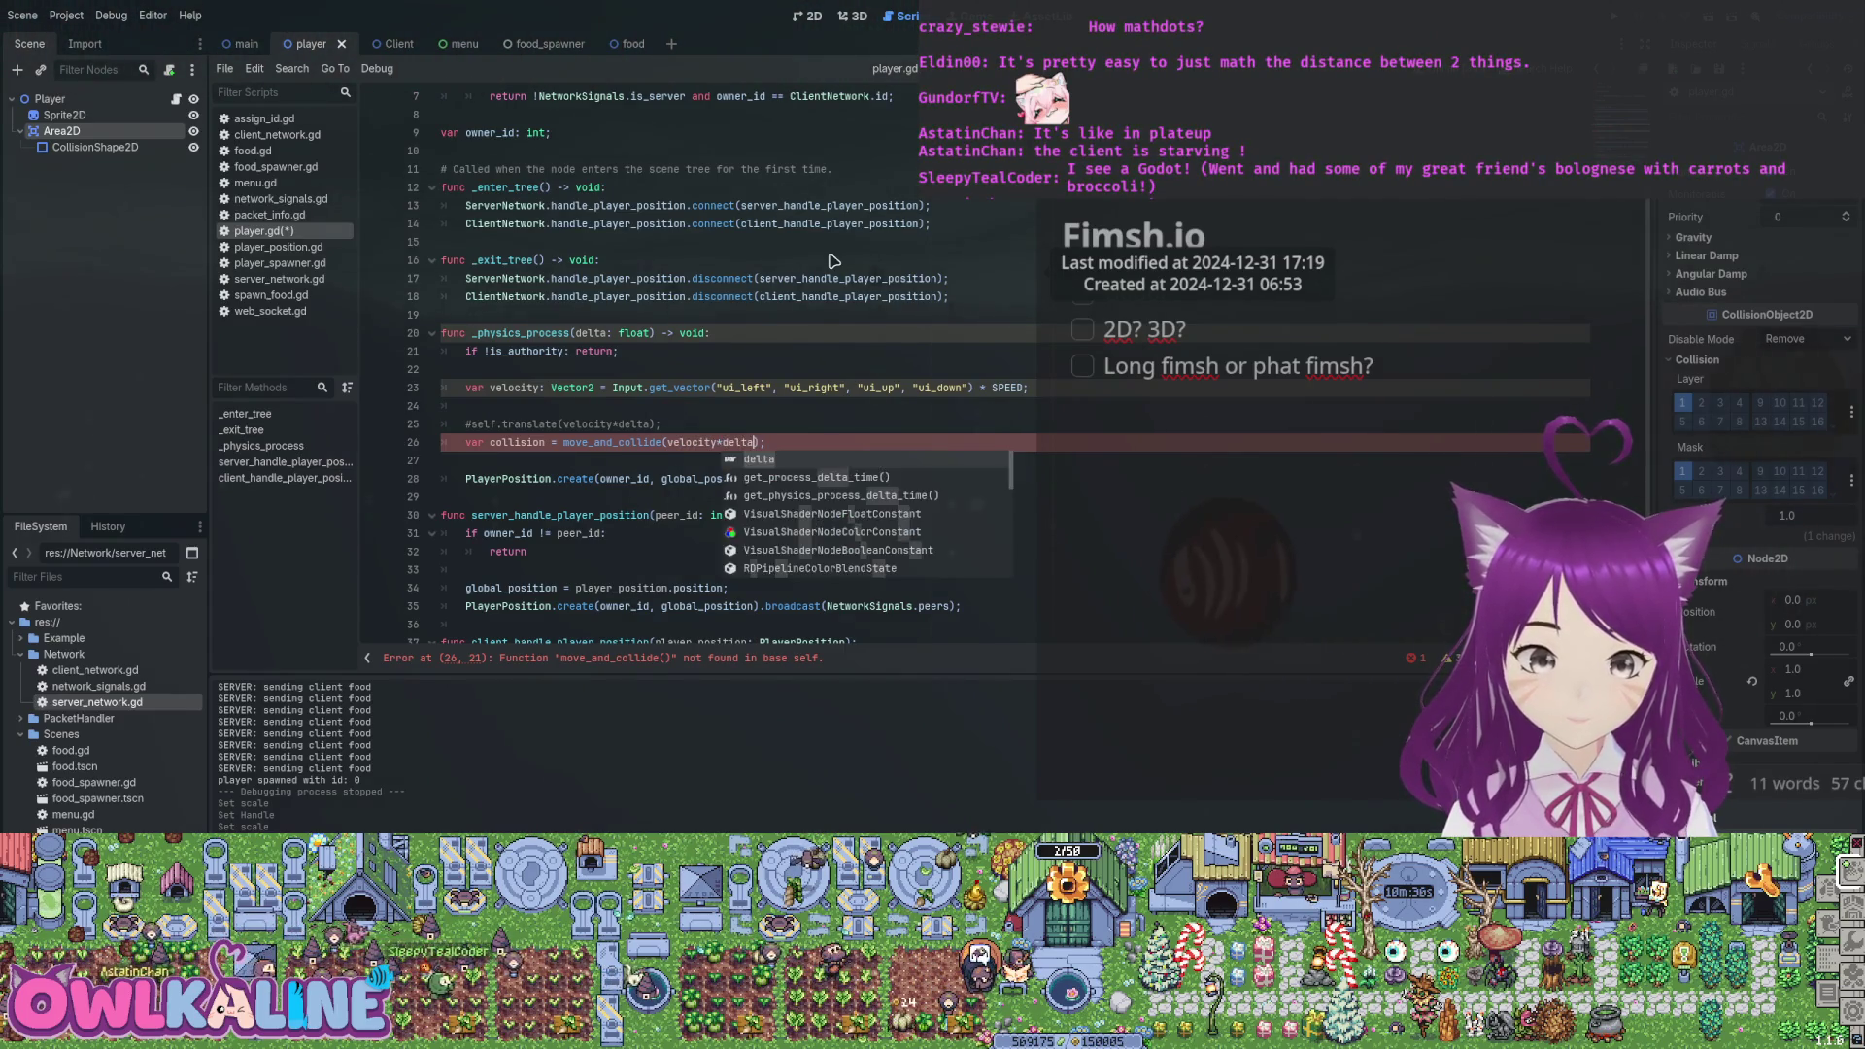
pyautogui.hotkey('ctrl', 's')
# Retype the move_and_collide name and comment out that failing line.
pyautogui.hotkey('ctrl', 'a')
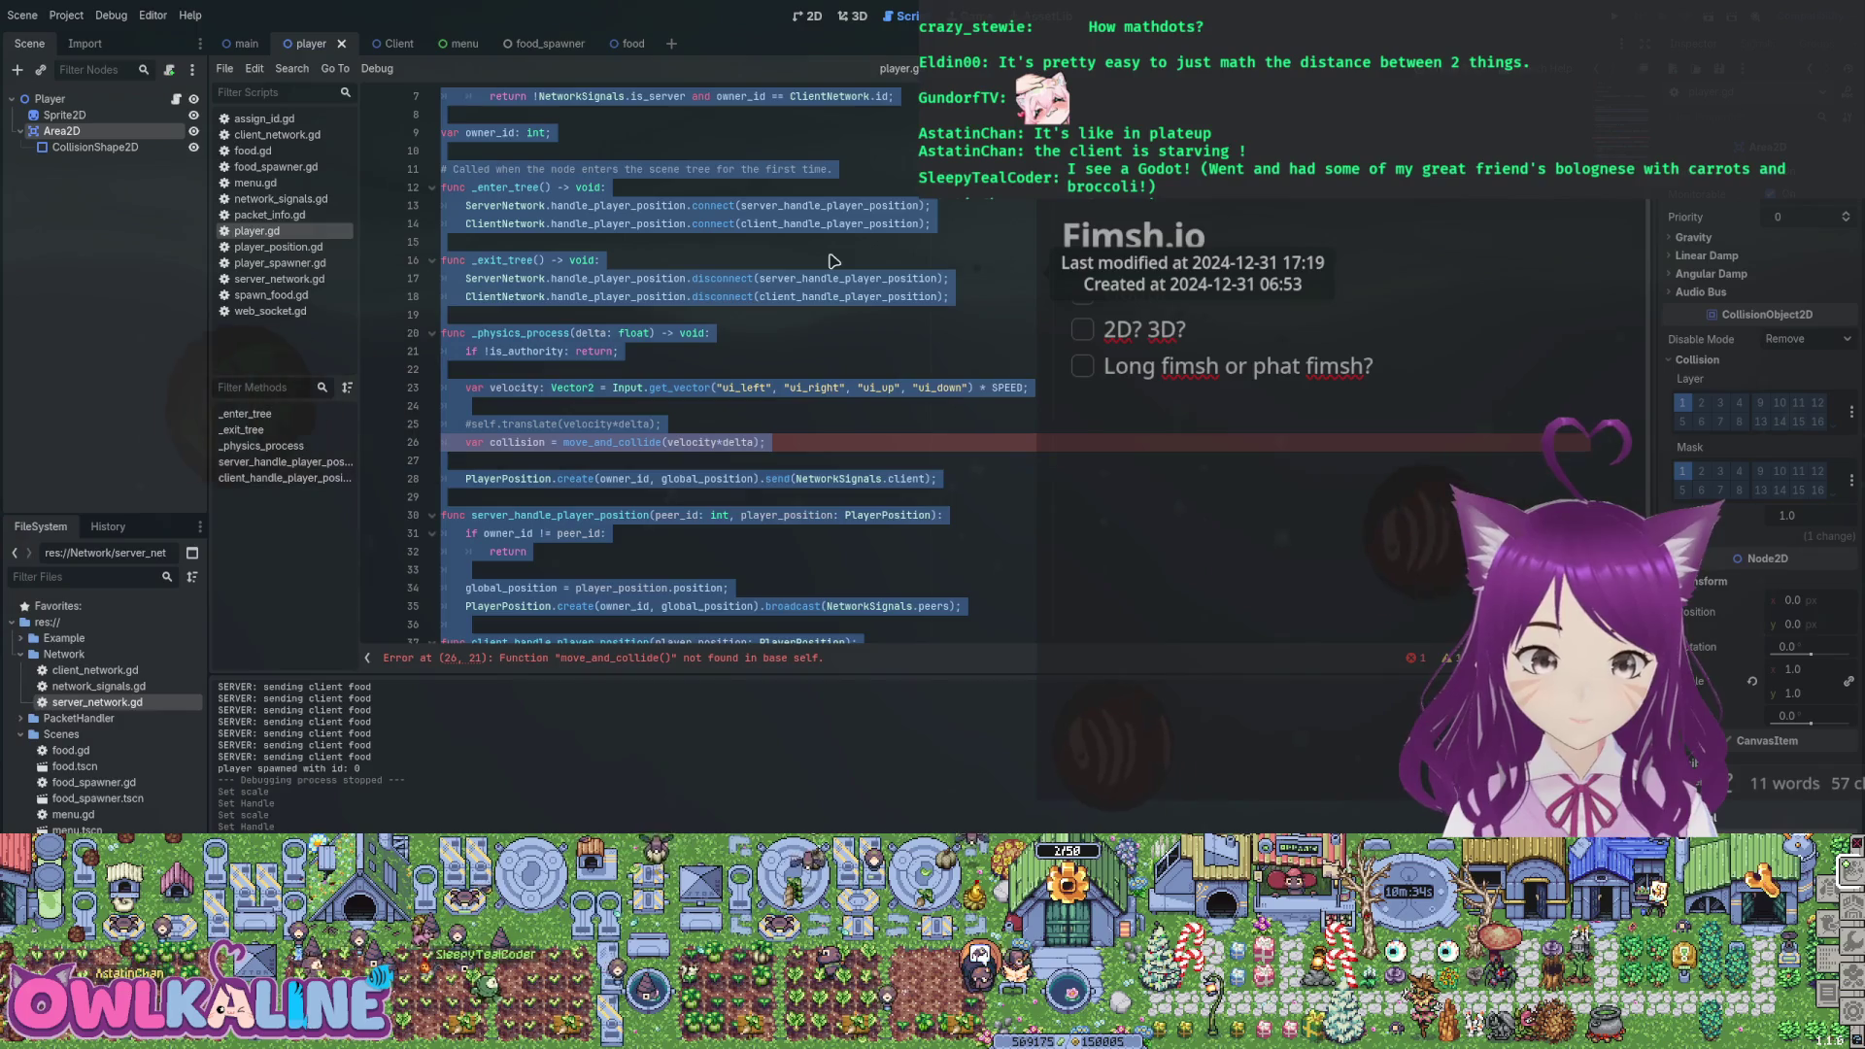
pyautogui.click(834, 260)
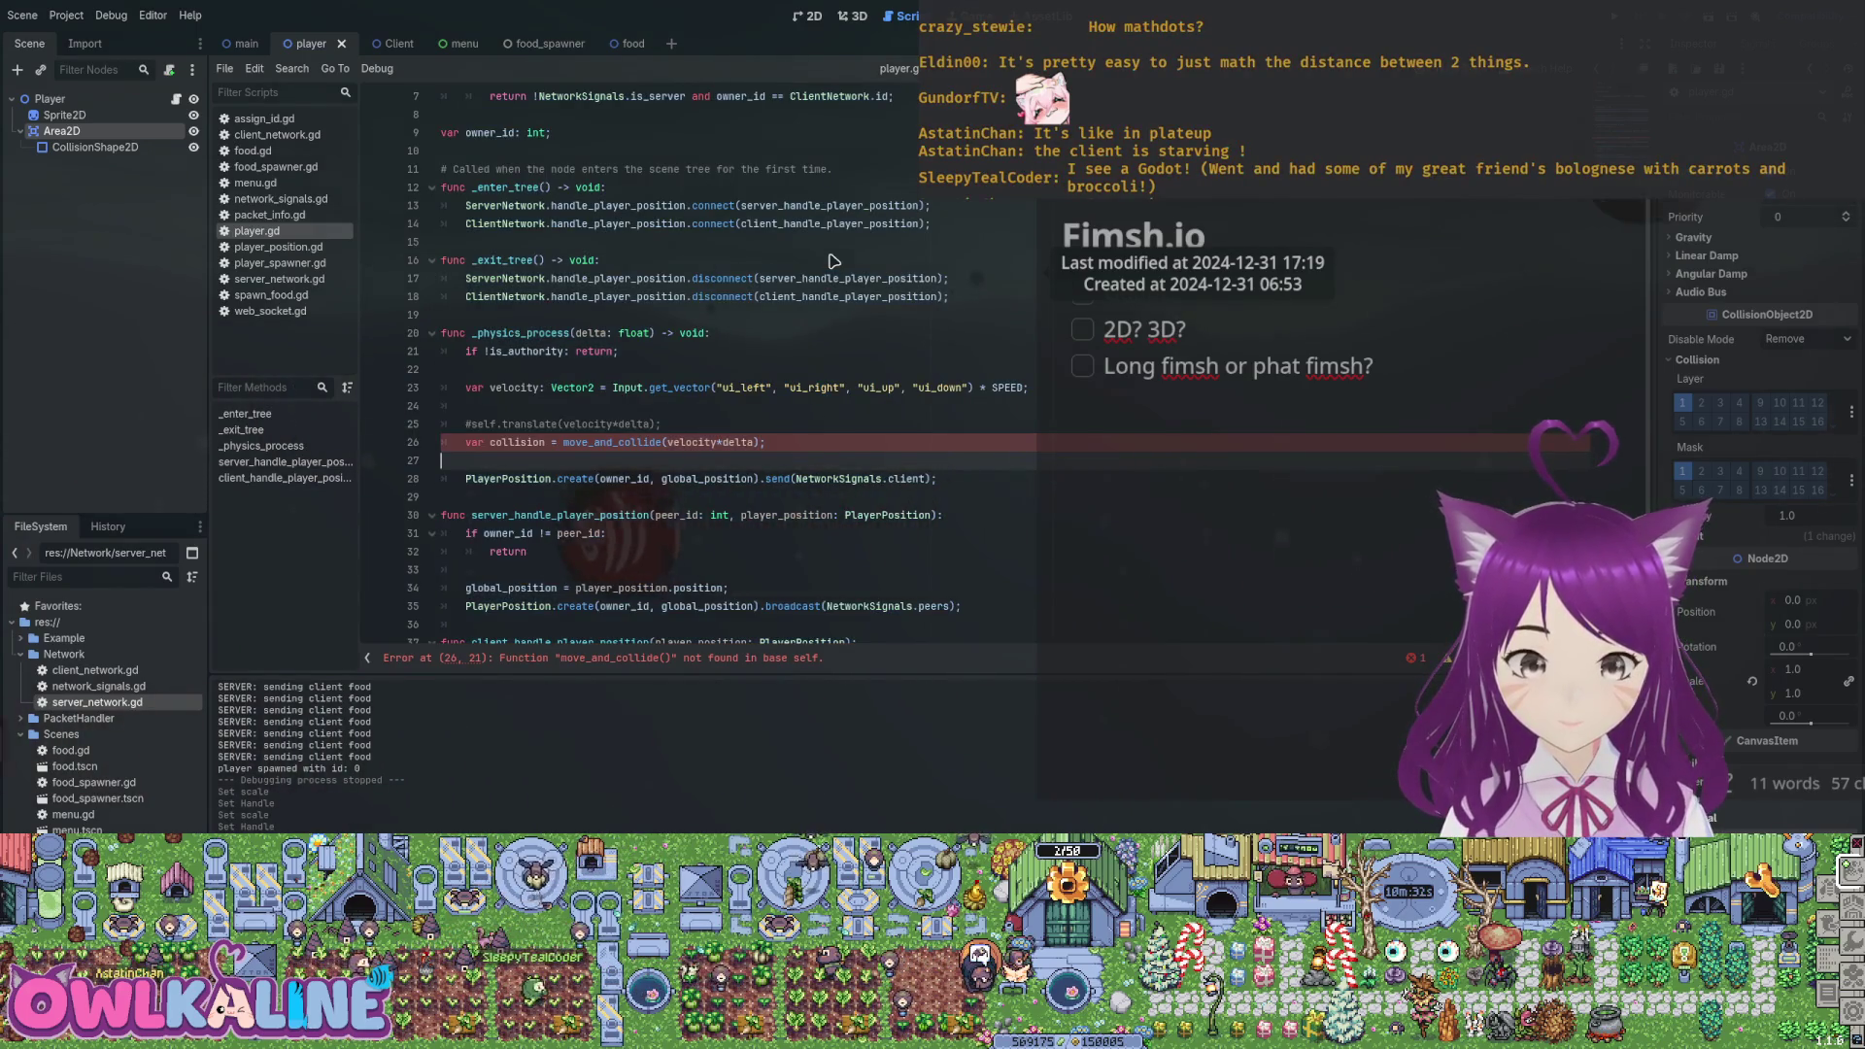
pyautogui.hotkey('ctrl', 'd')
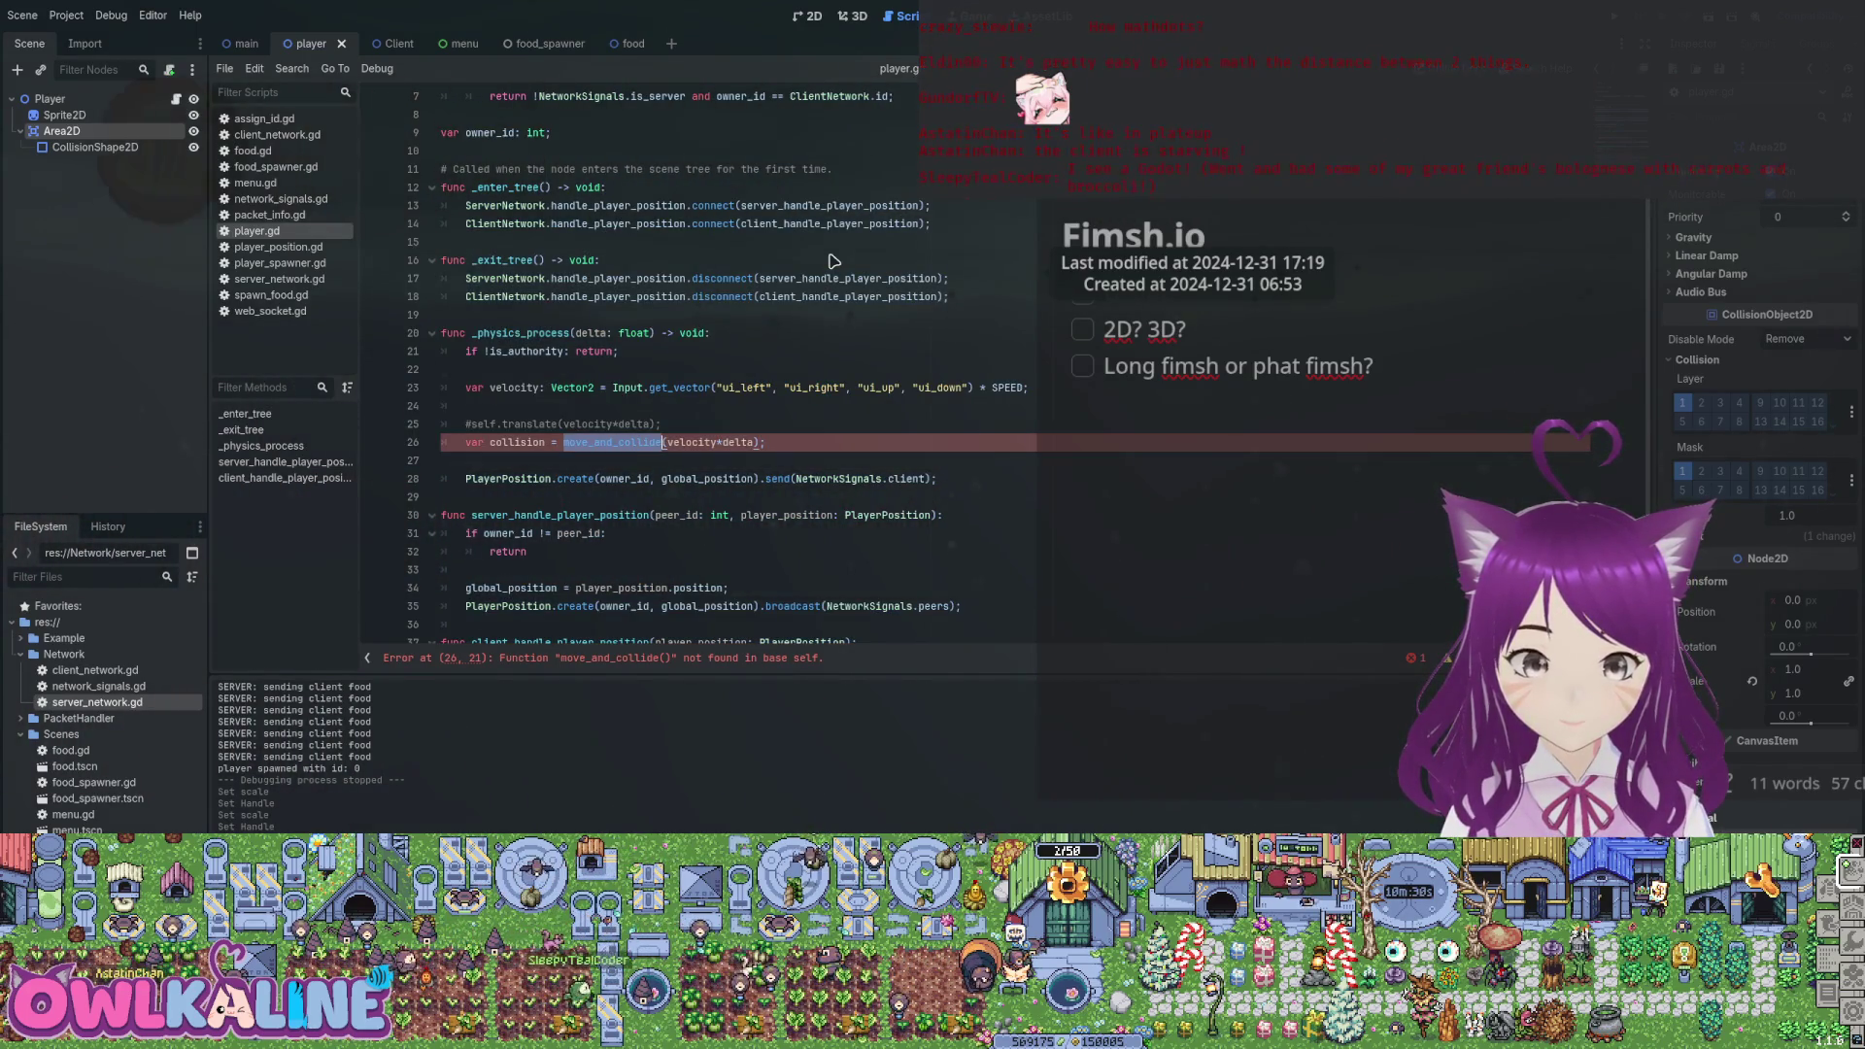
pyautogui.write('_and_c')
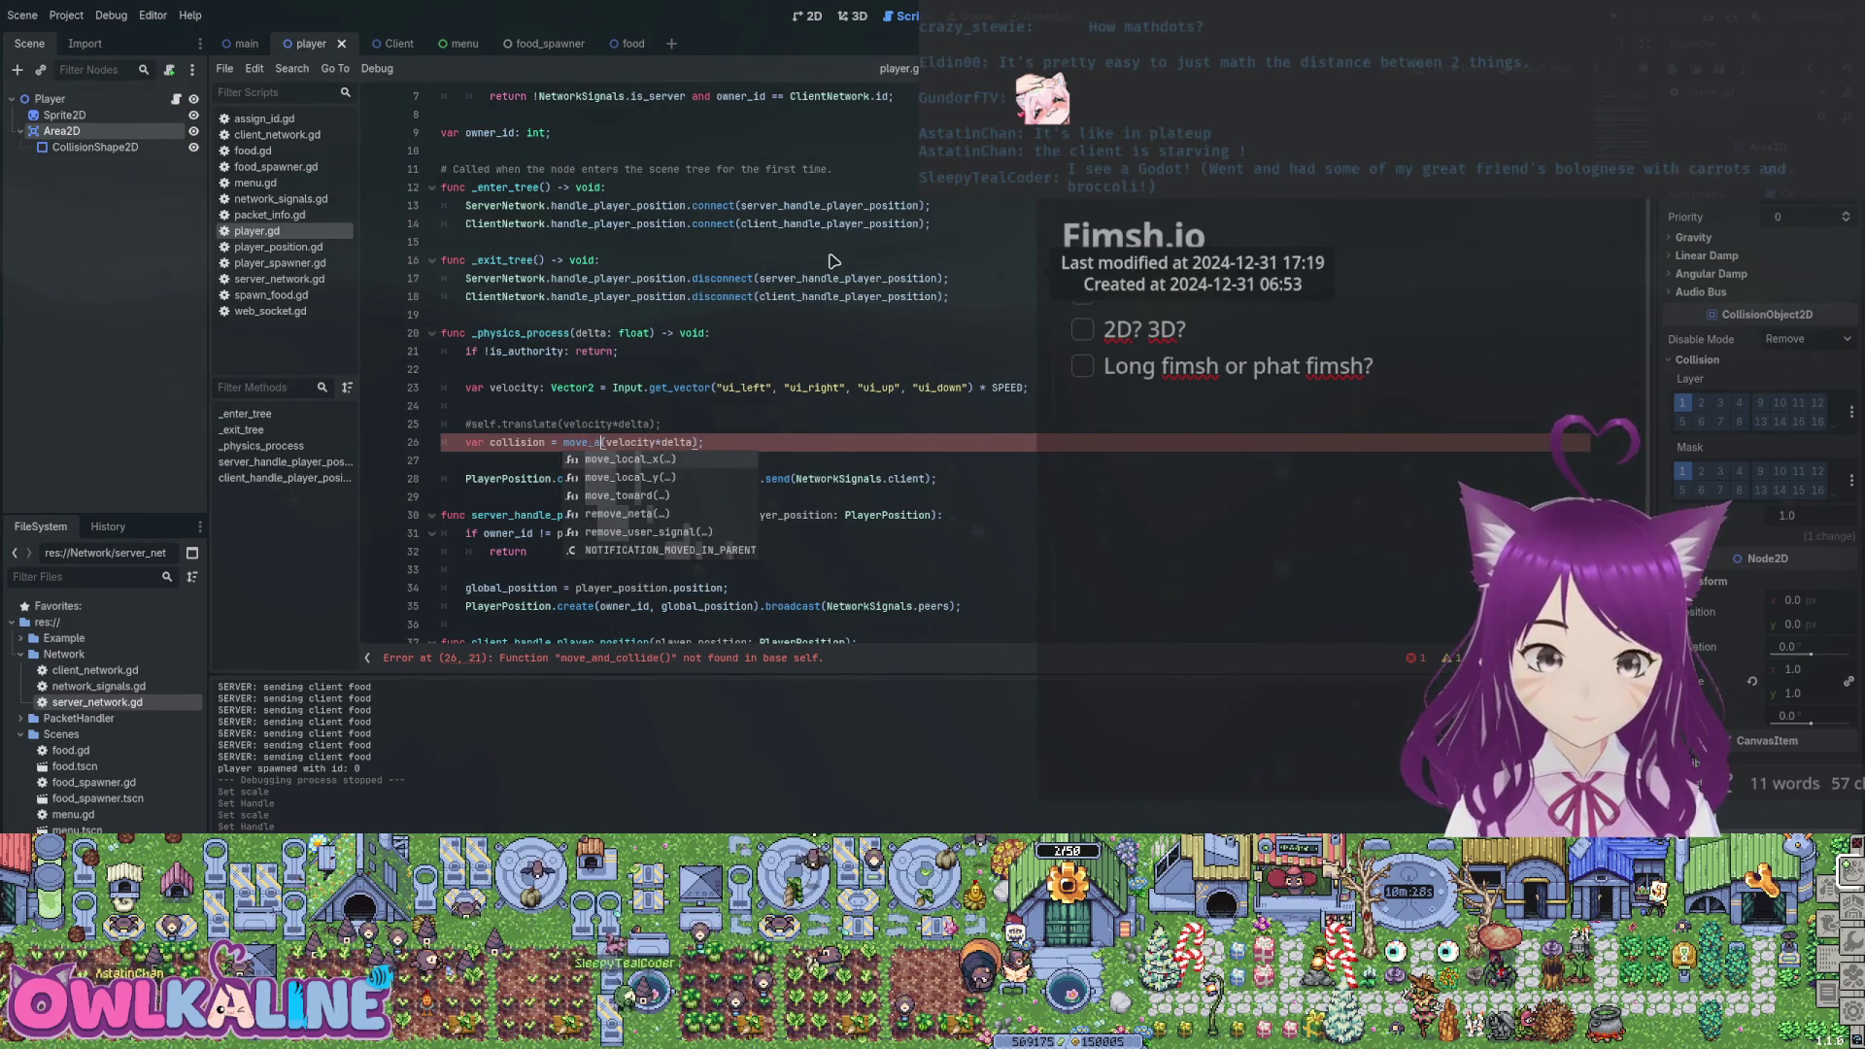
pyautogui.write('ollide')
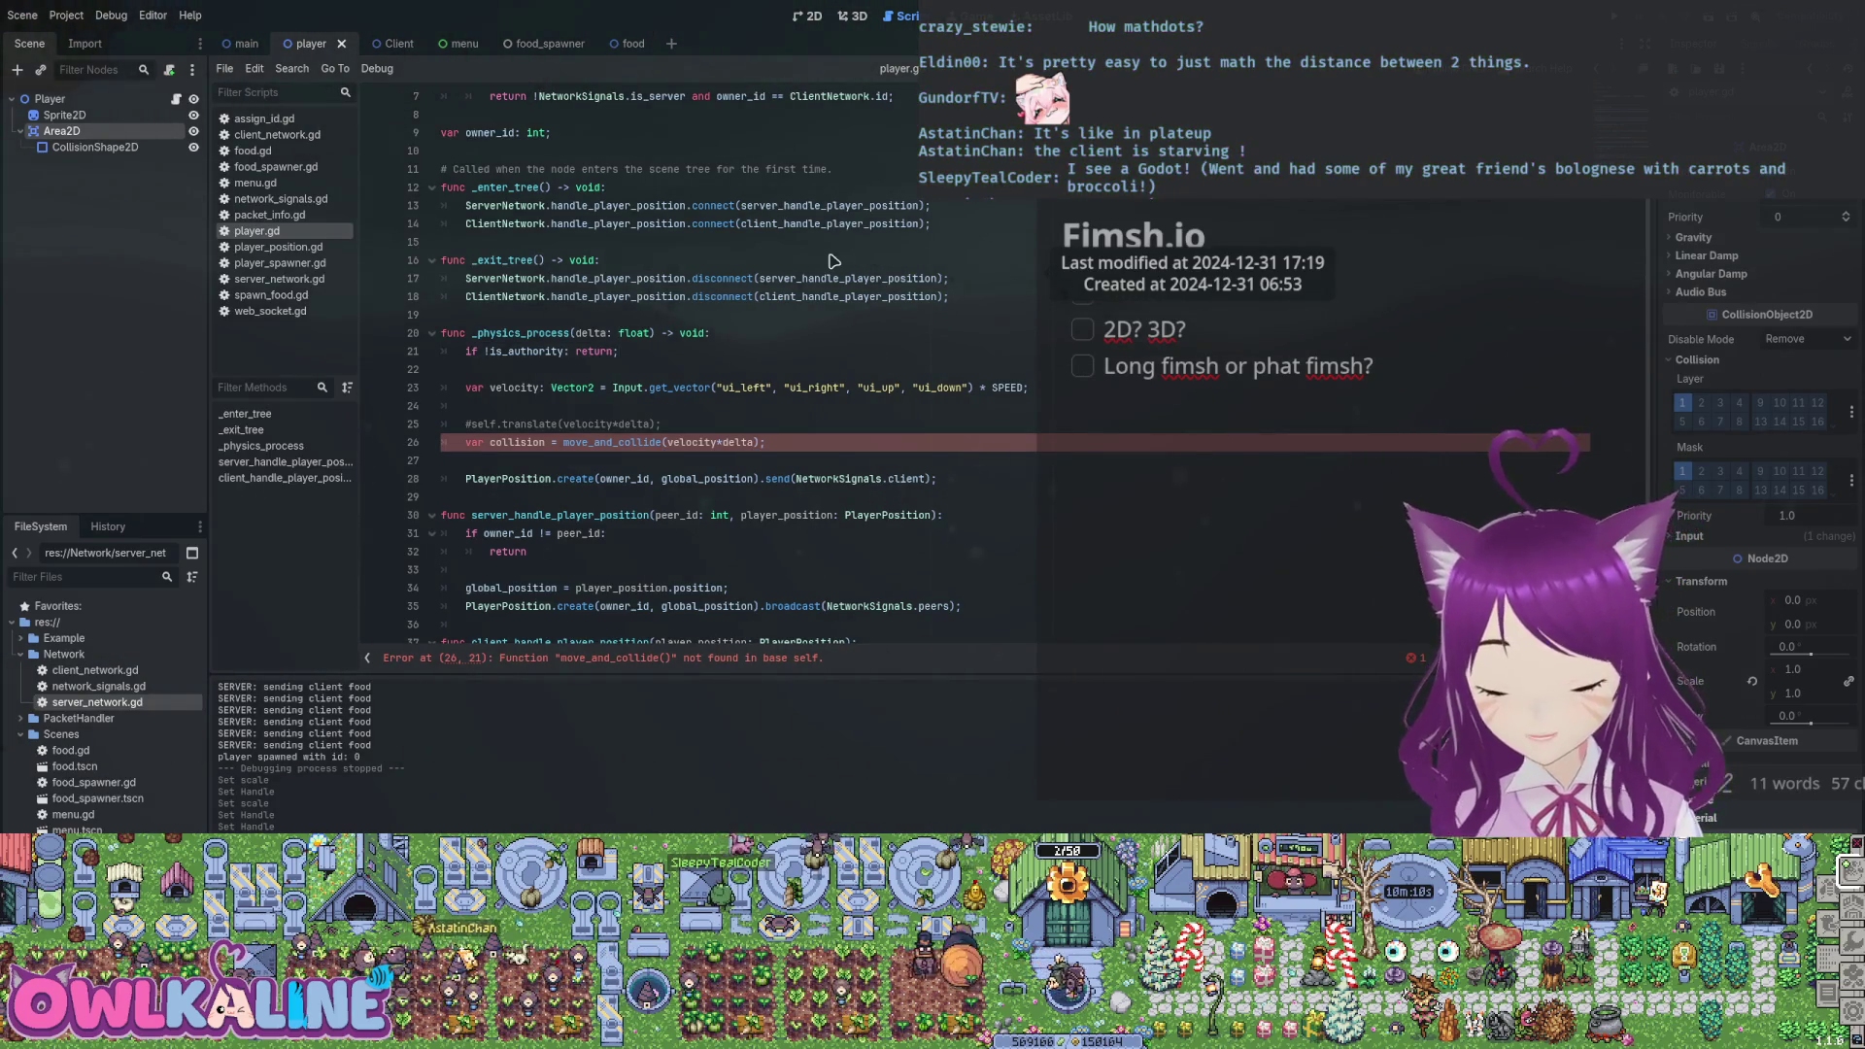
pyautogui.press('Up')
pyautogui.press('Up')
pyautogui.press('Up')
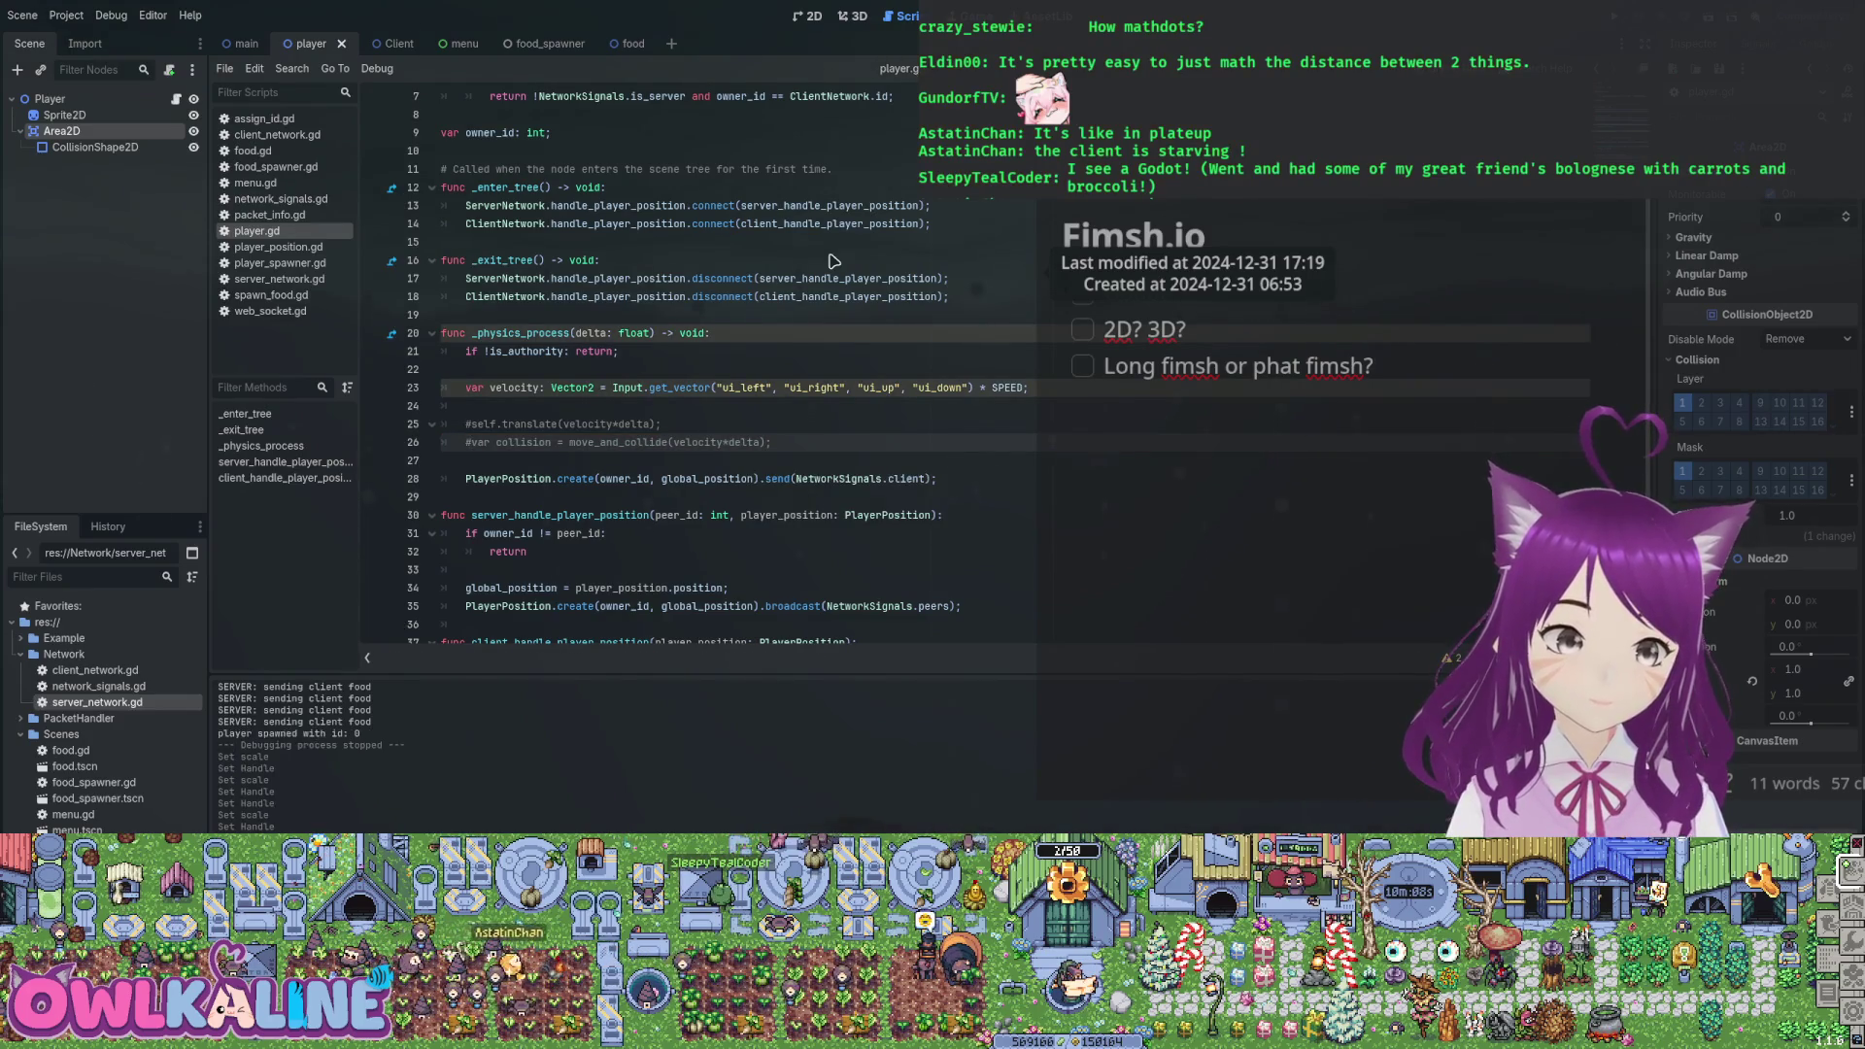
# Start a new line 27 in _physics_process and type '$Area2D.'.
pyautogui.press('End')
pyautogui.press('Return')
pyautogui.write('GET')
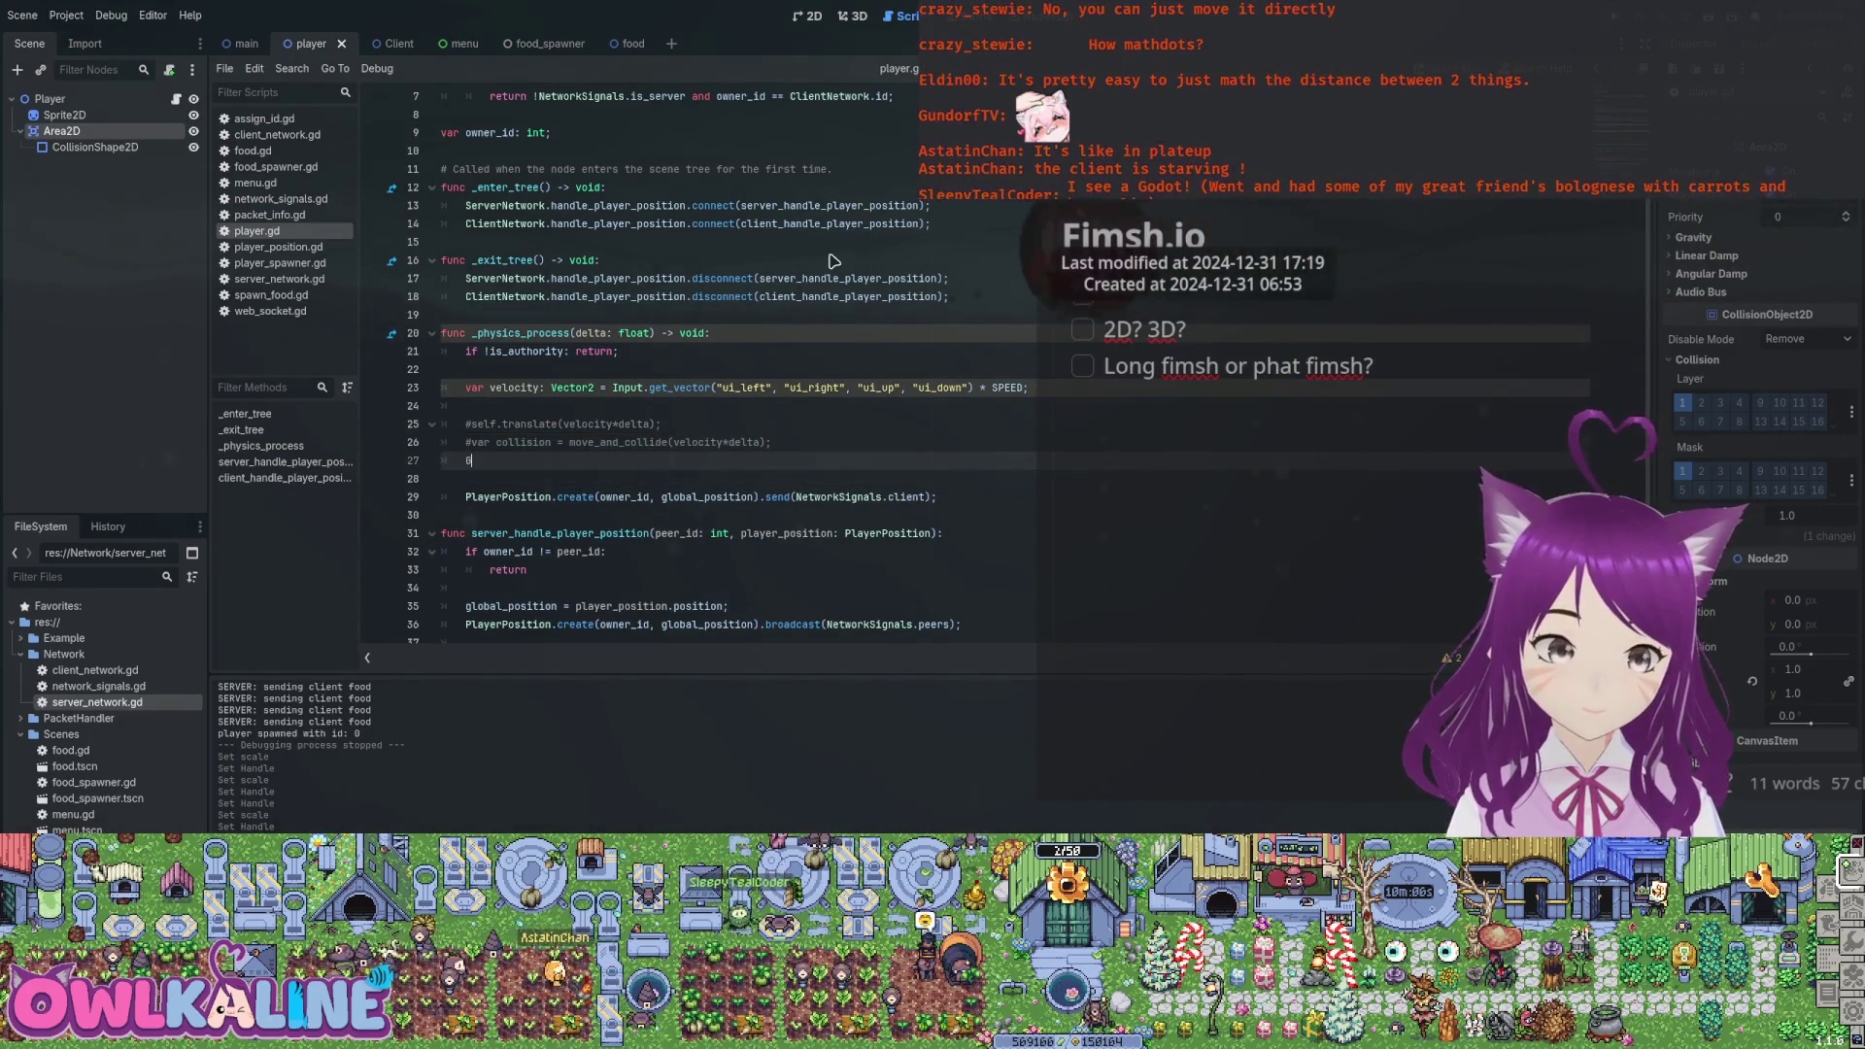
pyautogui.press('BackSpace')
pyautogui.press('BackSpace')
pyautogui.press('BackSpace')
pyautogui.write('get_c')
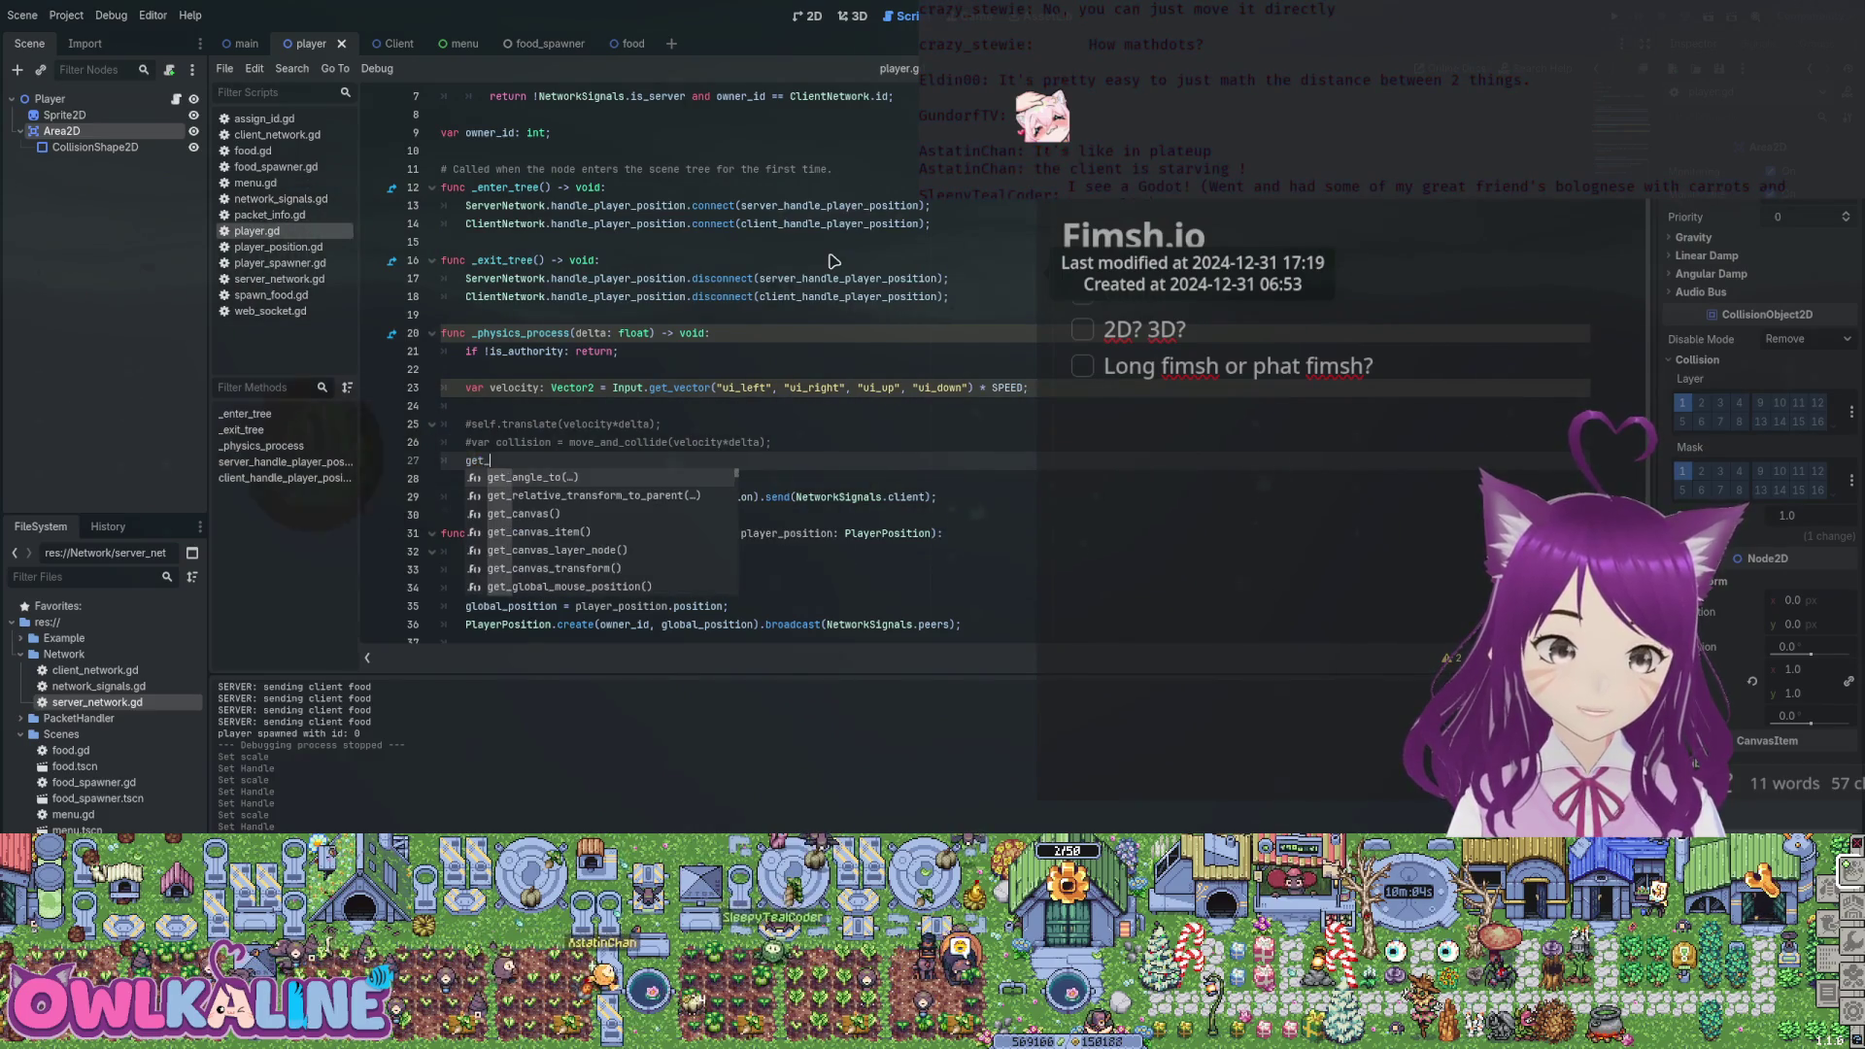
pyautogui.write('ol')
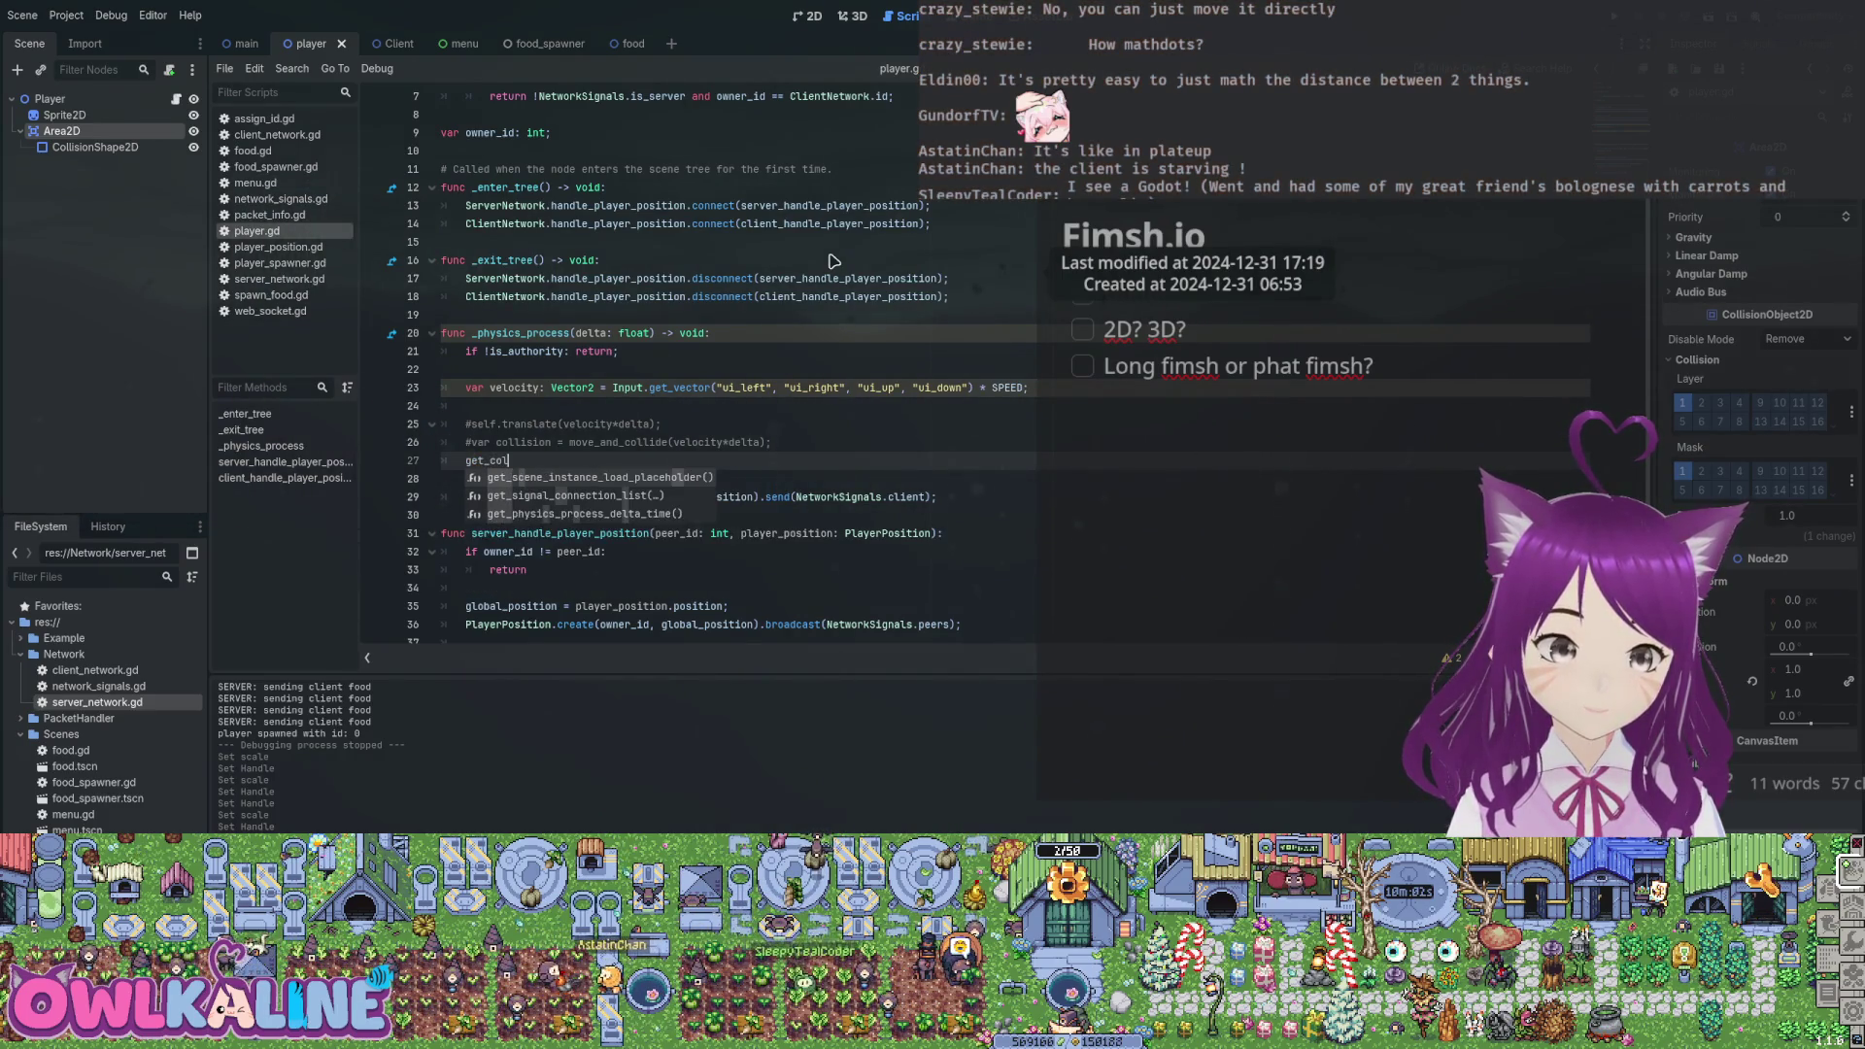
pyautogui.press('BackSpace')
pyautogui.press('BackSpace')
pyautogui.press('BackSpace')
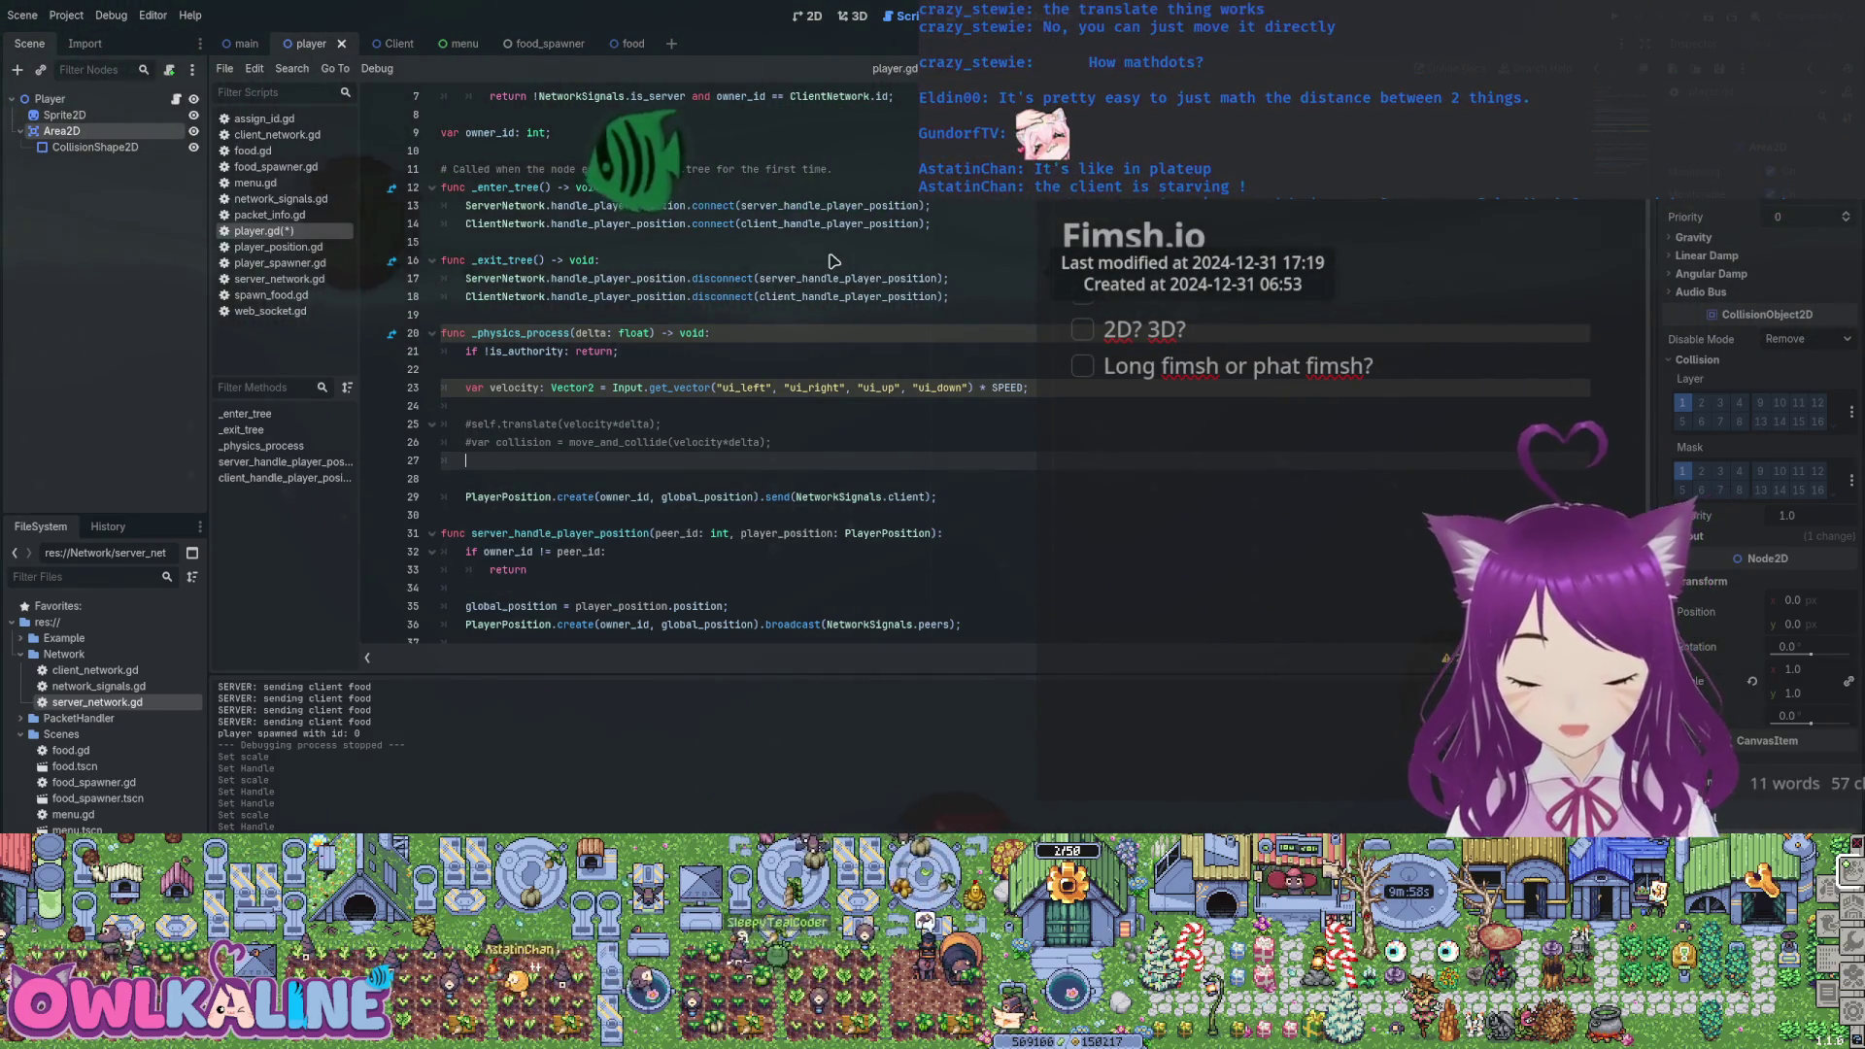
pyautogui.write('$Area2D.')
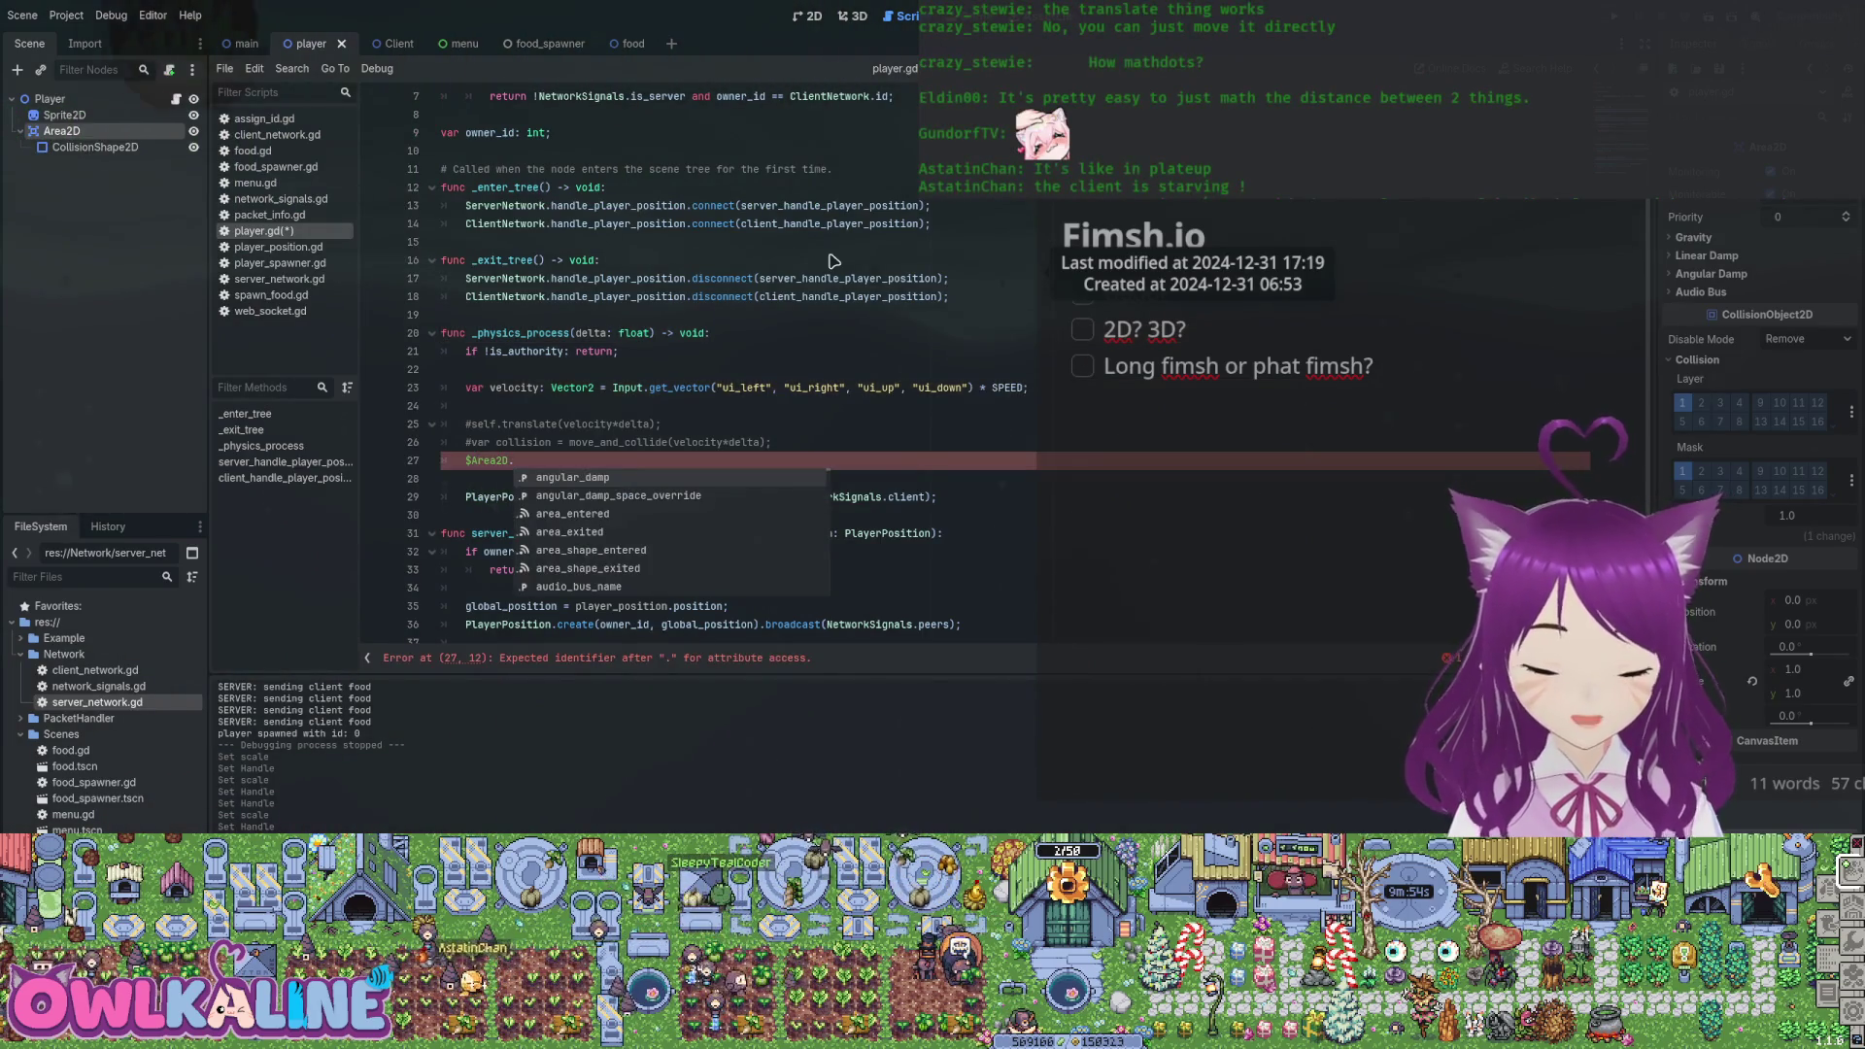
# Browse Area2D's autocomplete members, then delete the unfinished $Area2D reference line.
pyautogui.press('Down')
pyautogui.press('Down')
pyautogui.press('Down')
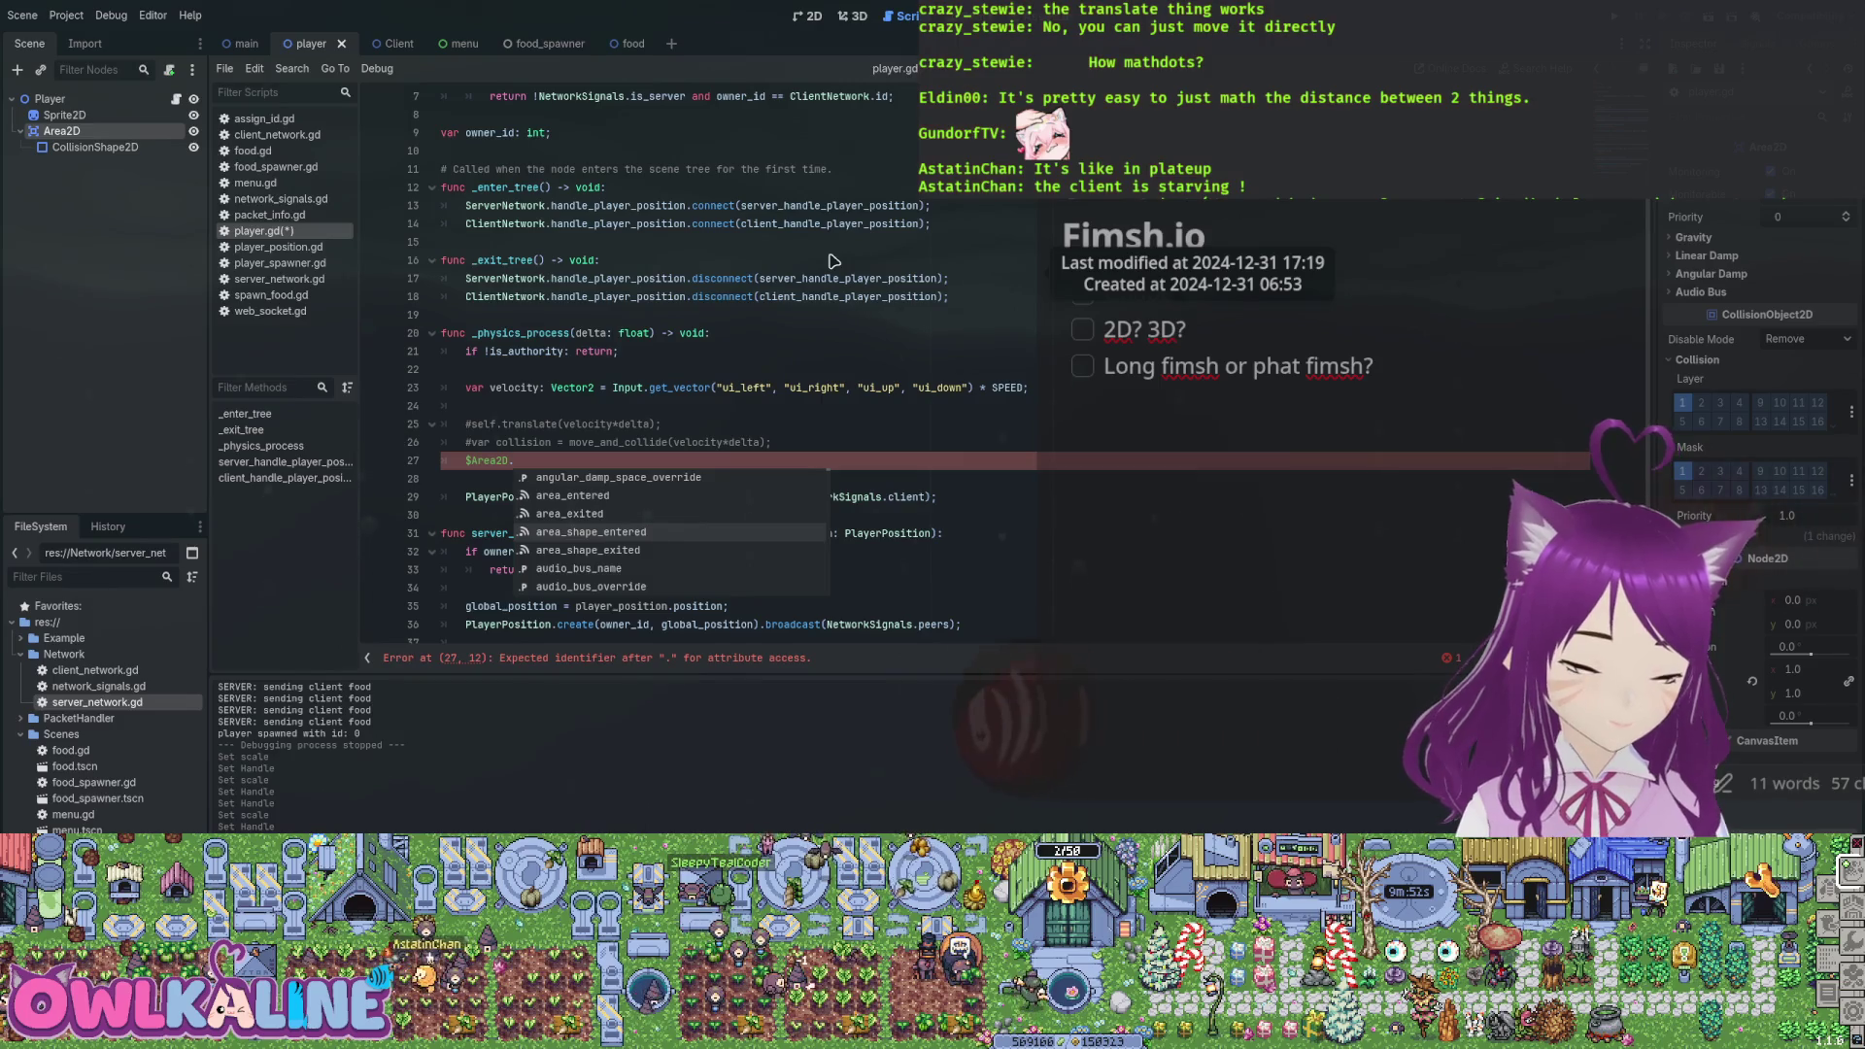
pyautogui.press('Up')
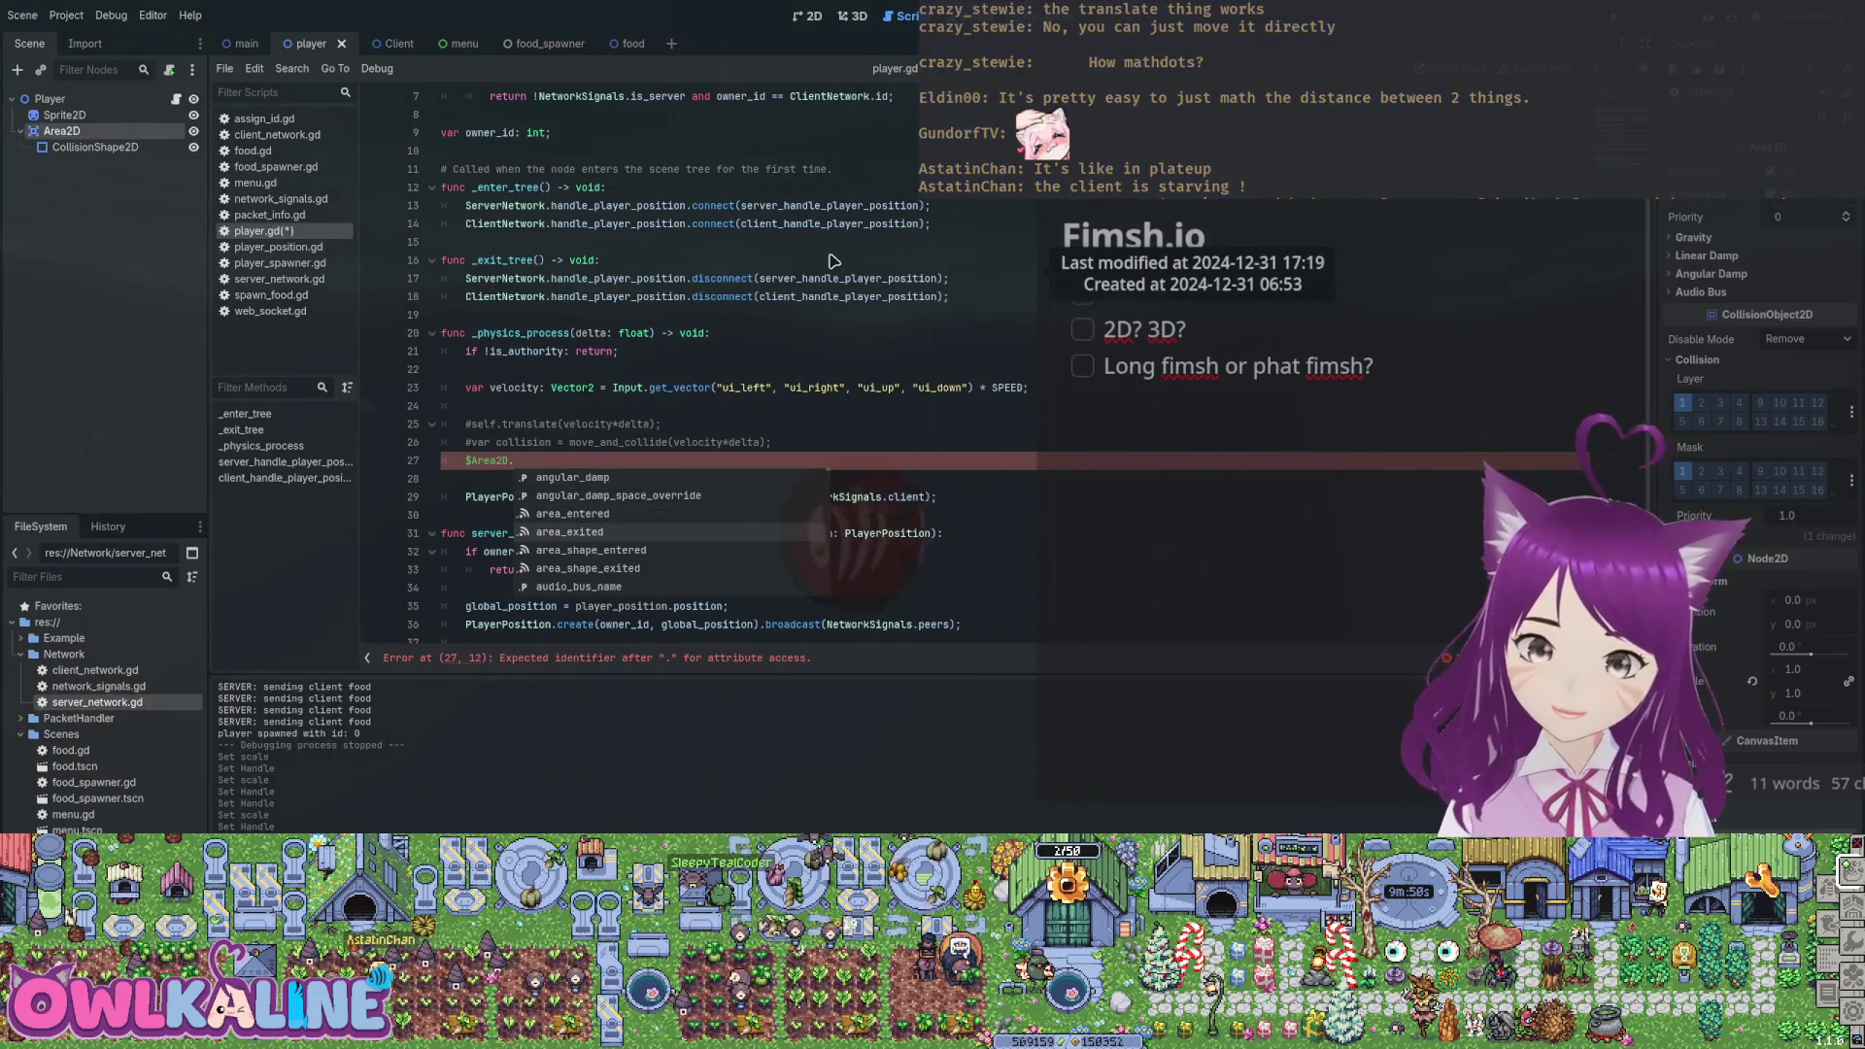
pyautogui.press('Down')
pyautogui.press('Down')
pyautogui.press('Down')
pyautogui.press('Down')
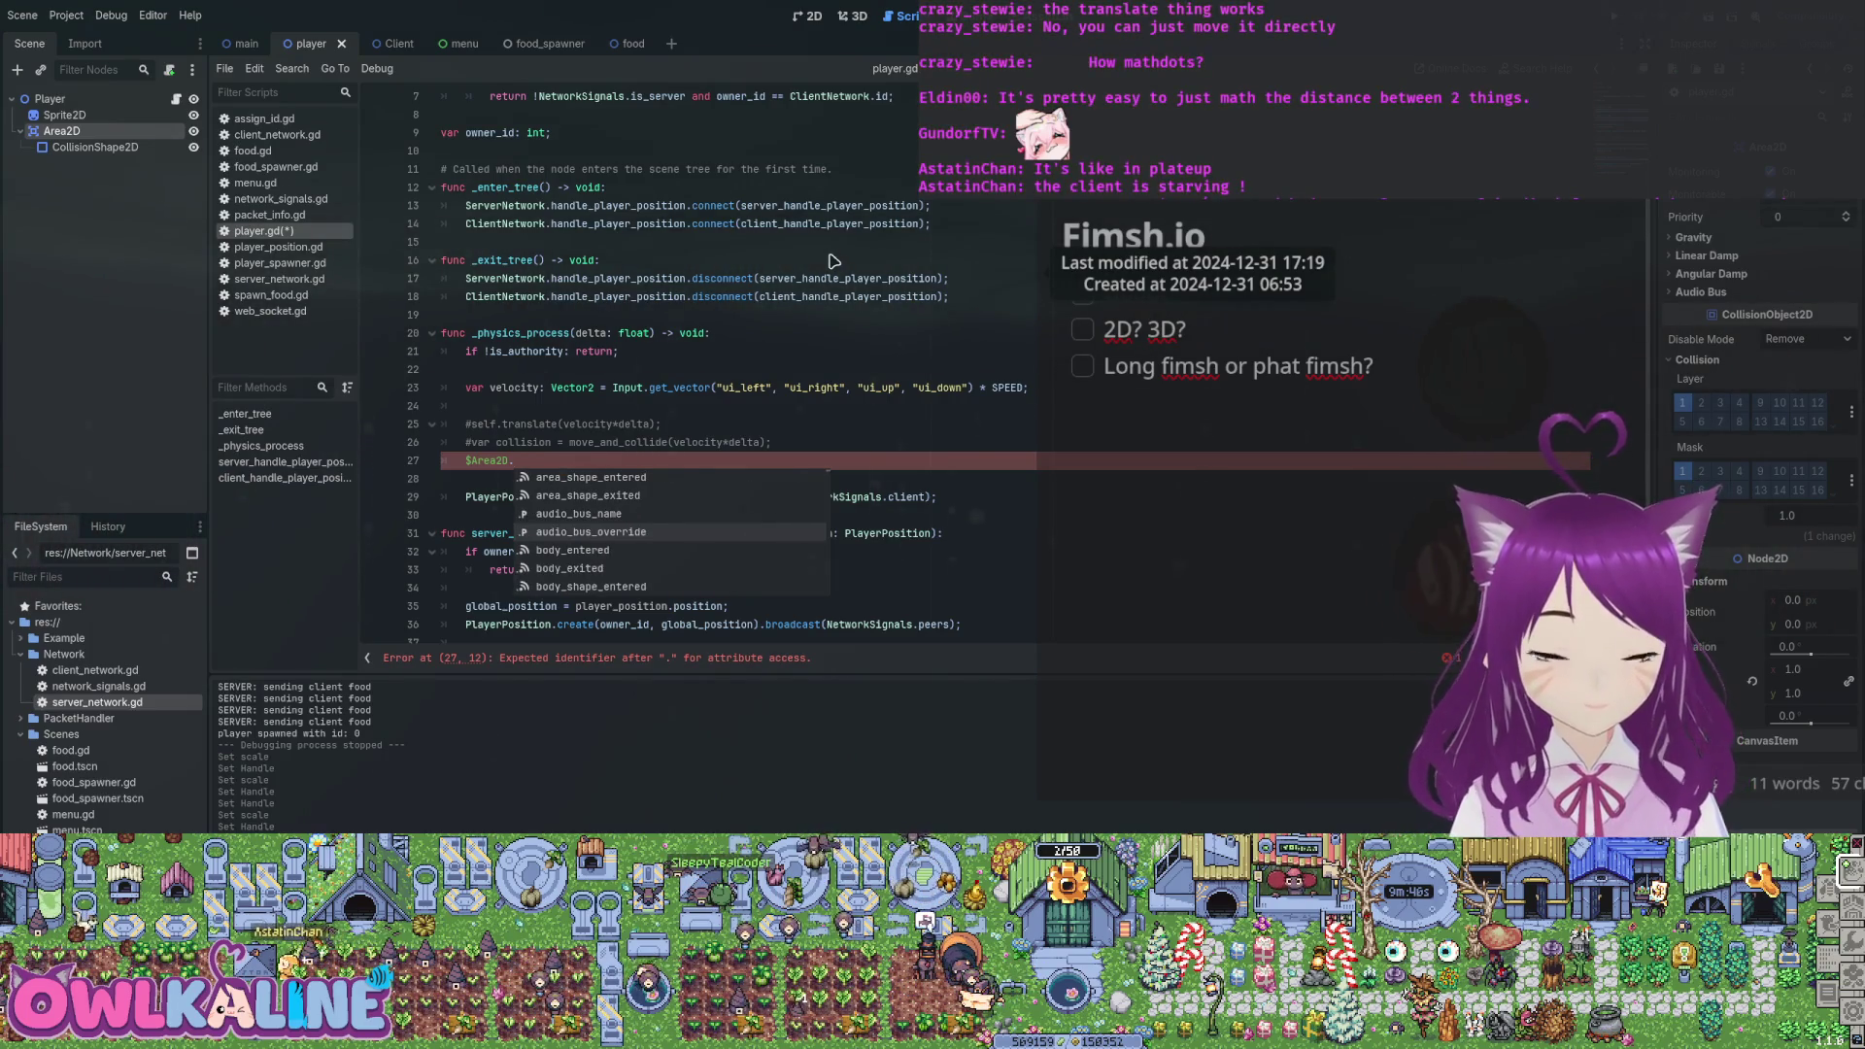
pyautogui.press('Down')
pyautogui.press('Down')
pyautogui.press('Down')
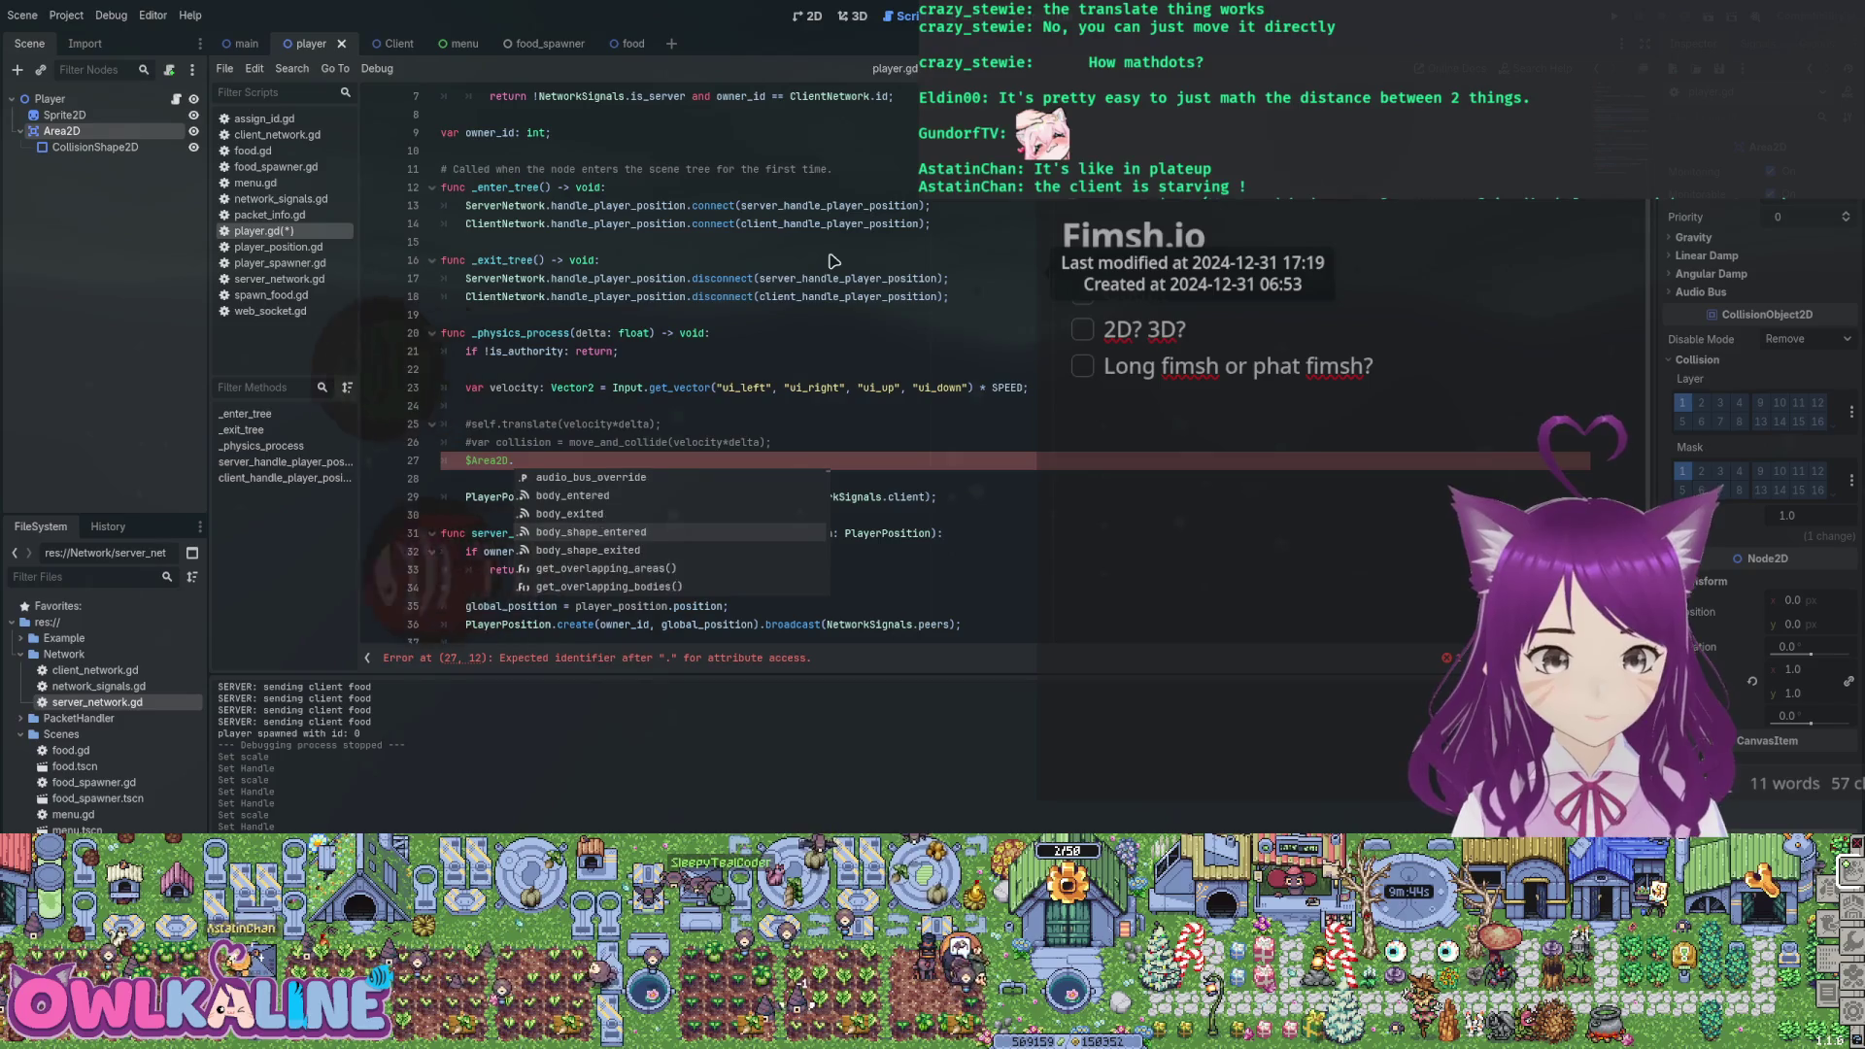
pyautogui.press('Down')
pyautogui.press('Down')
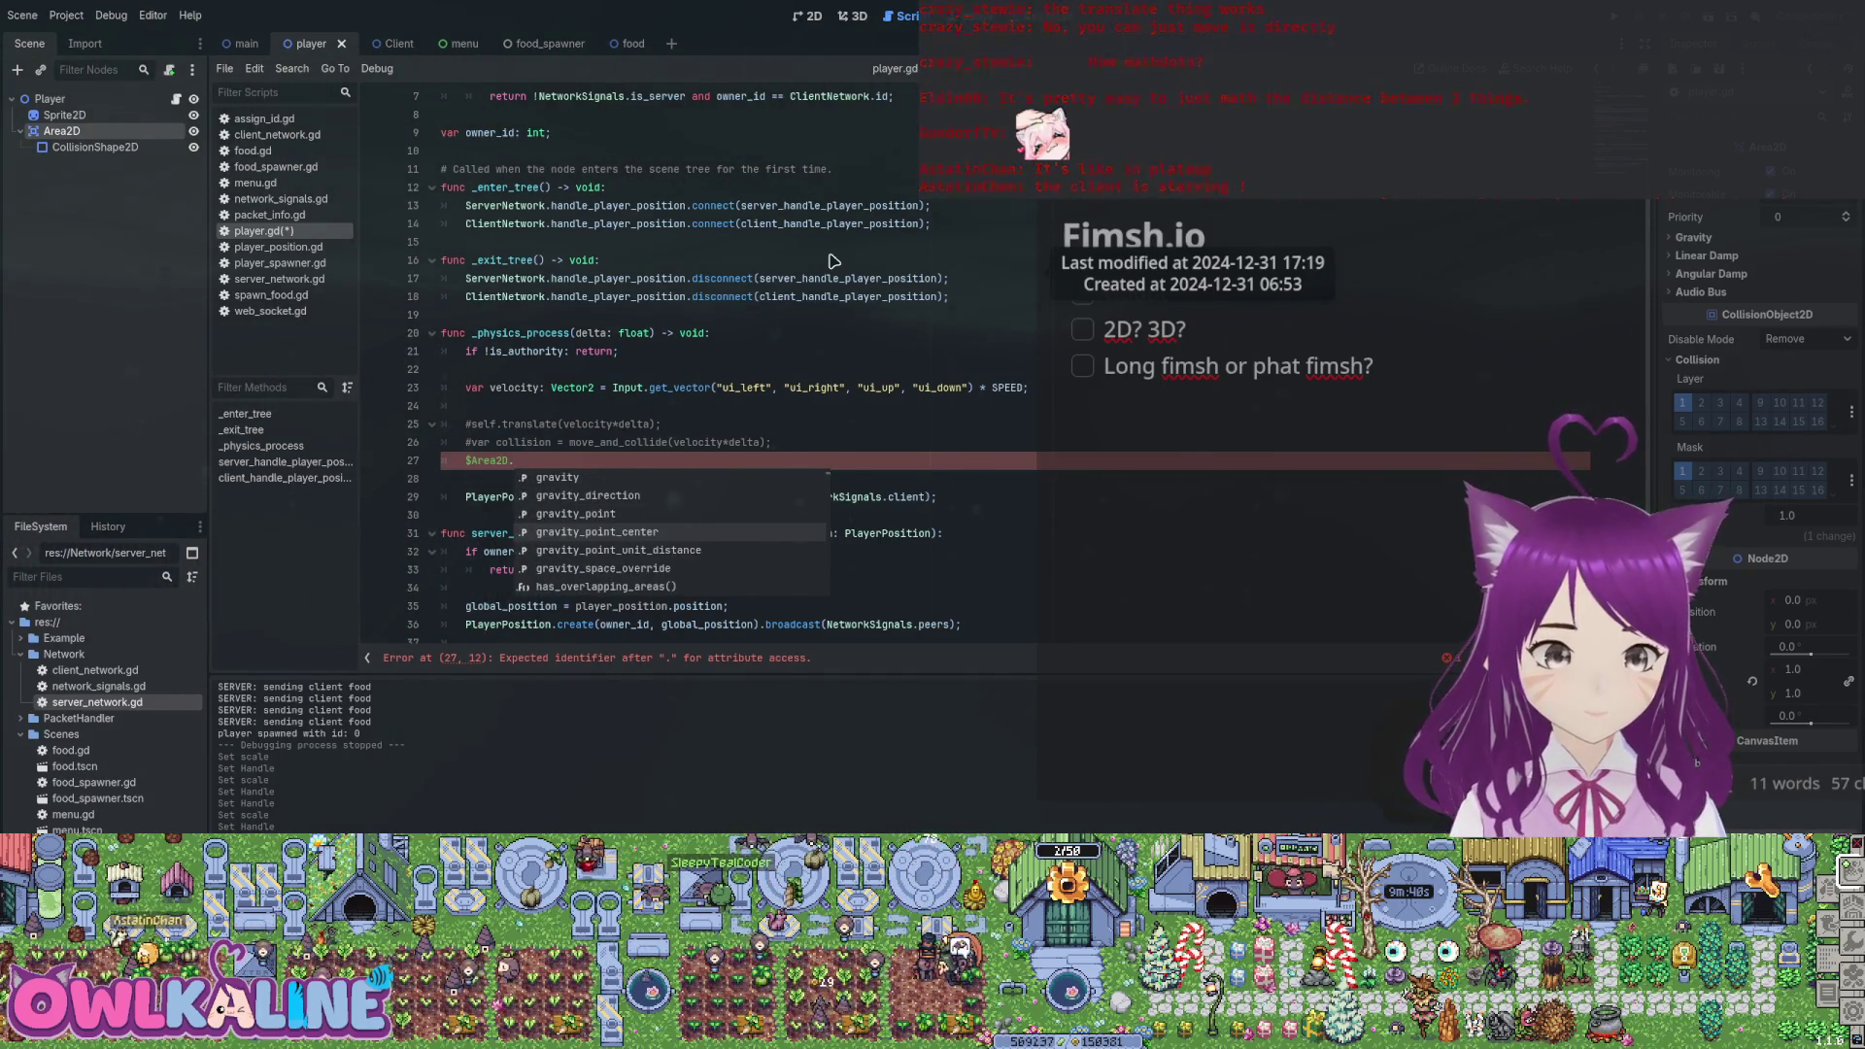
pyautogui.press('Down')
pyautogui.press('Down')
pyautogui.press('Down')
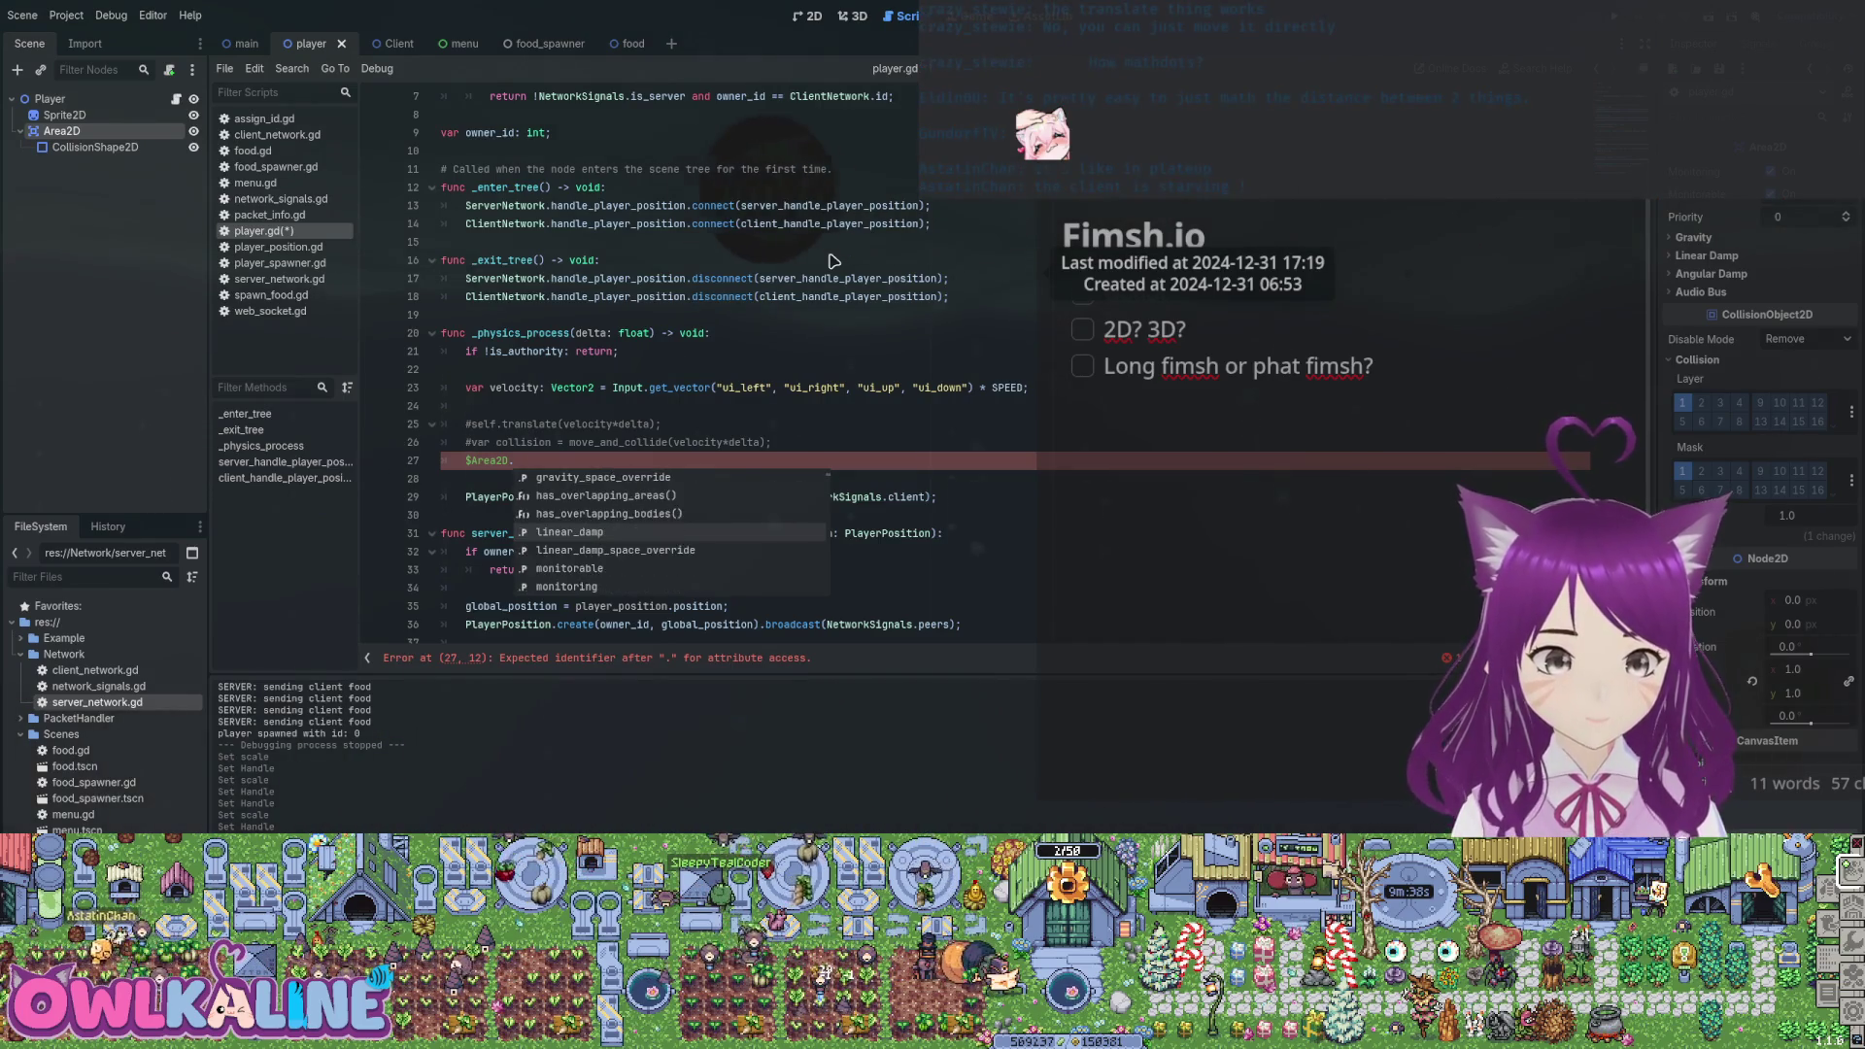
pyautogui.press('Down')
pyautogui.press('Down')
pyautogui.press('Down')
pyautogui.press('Down')
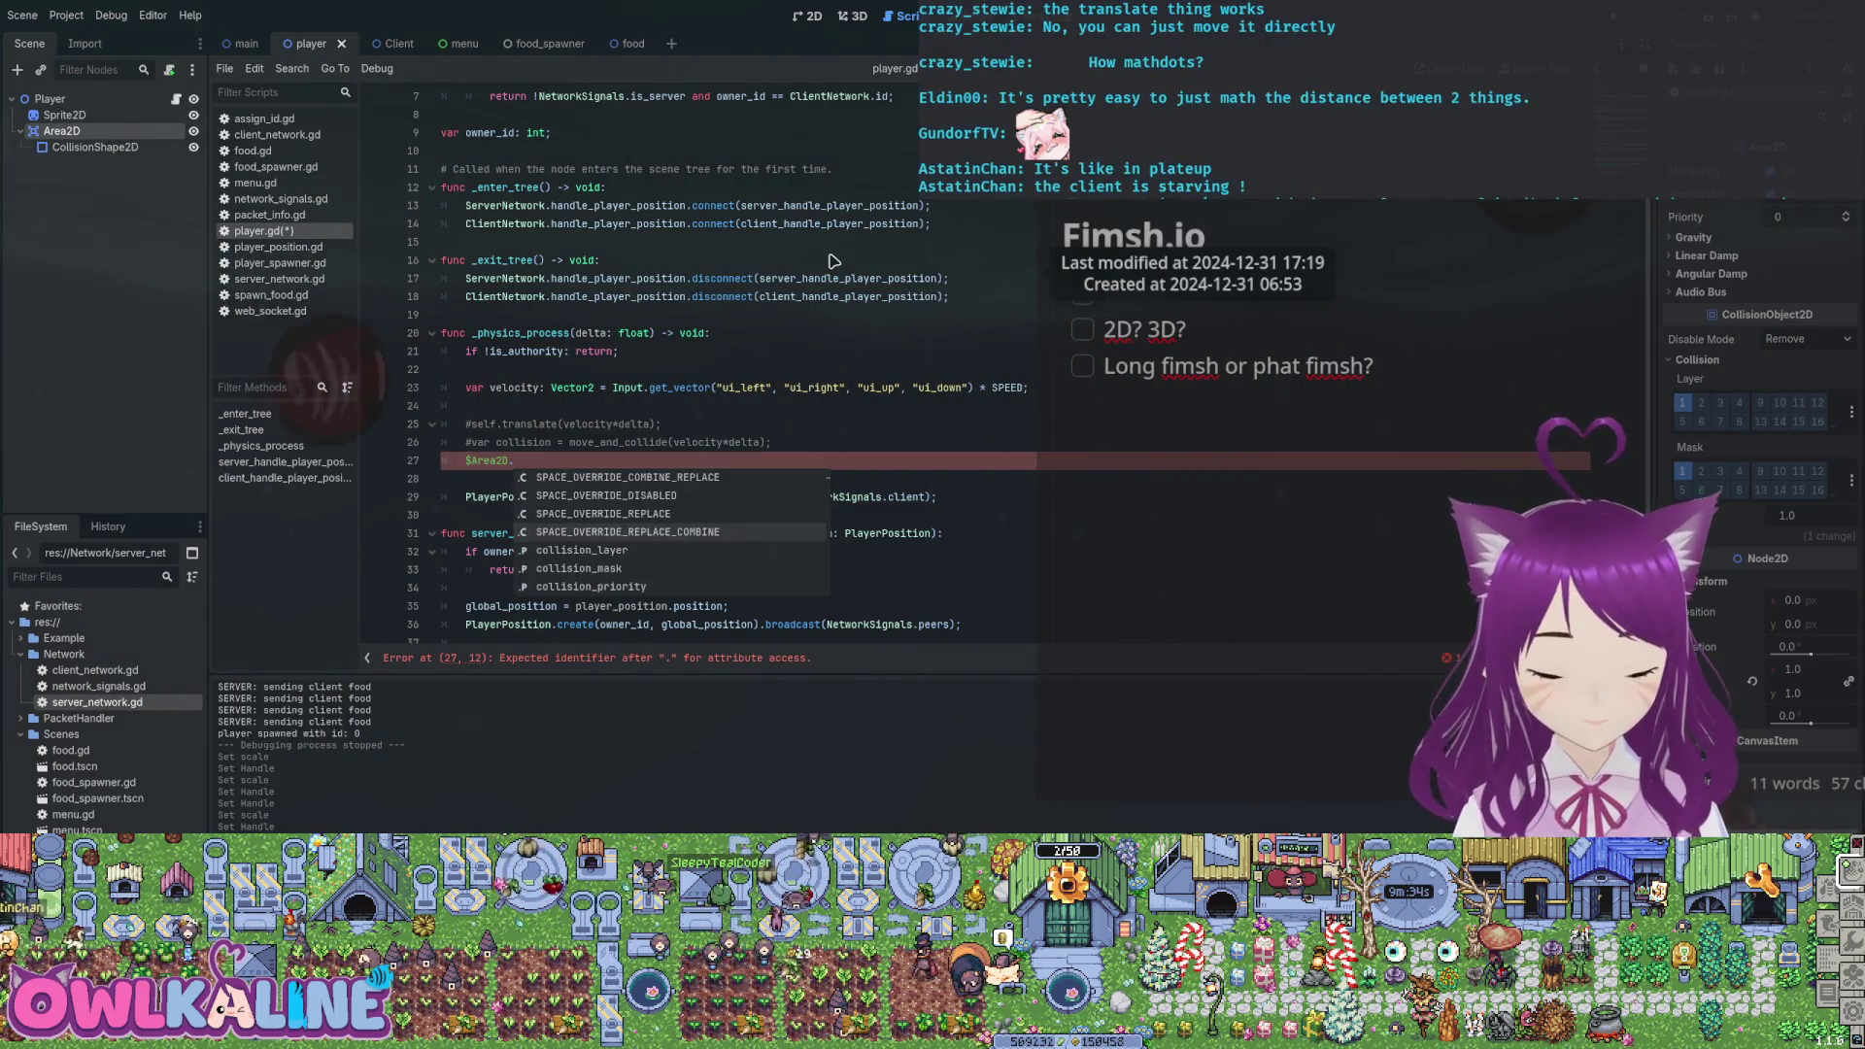
pyautogui.press('Down')
pyautogui.press('Down')
pyautogui.press('Down')
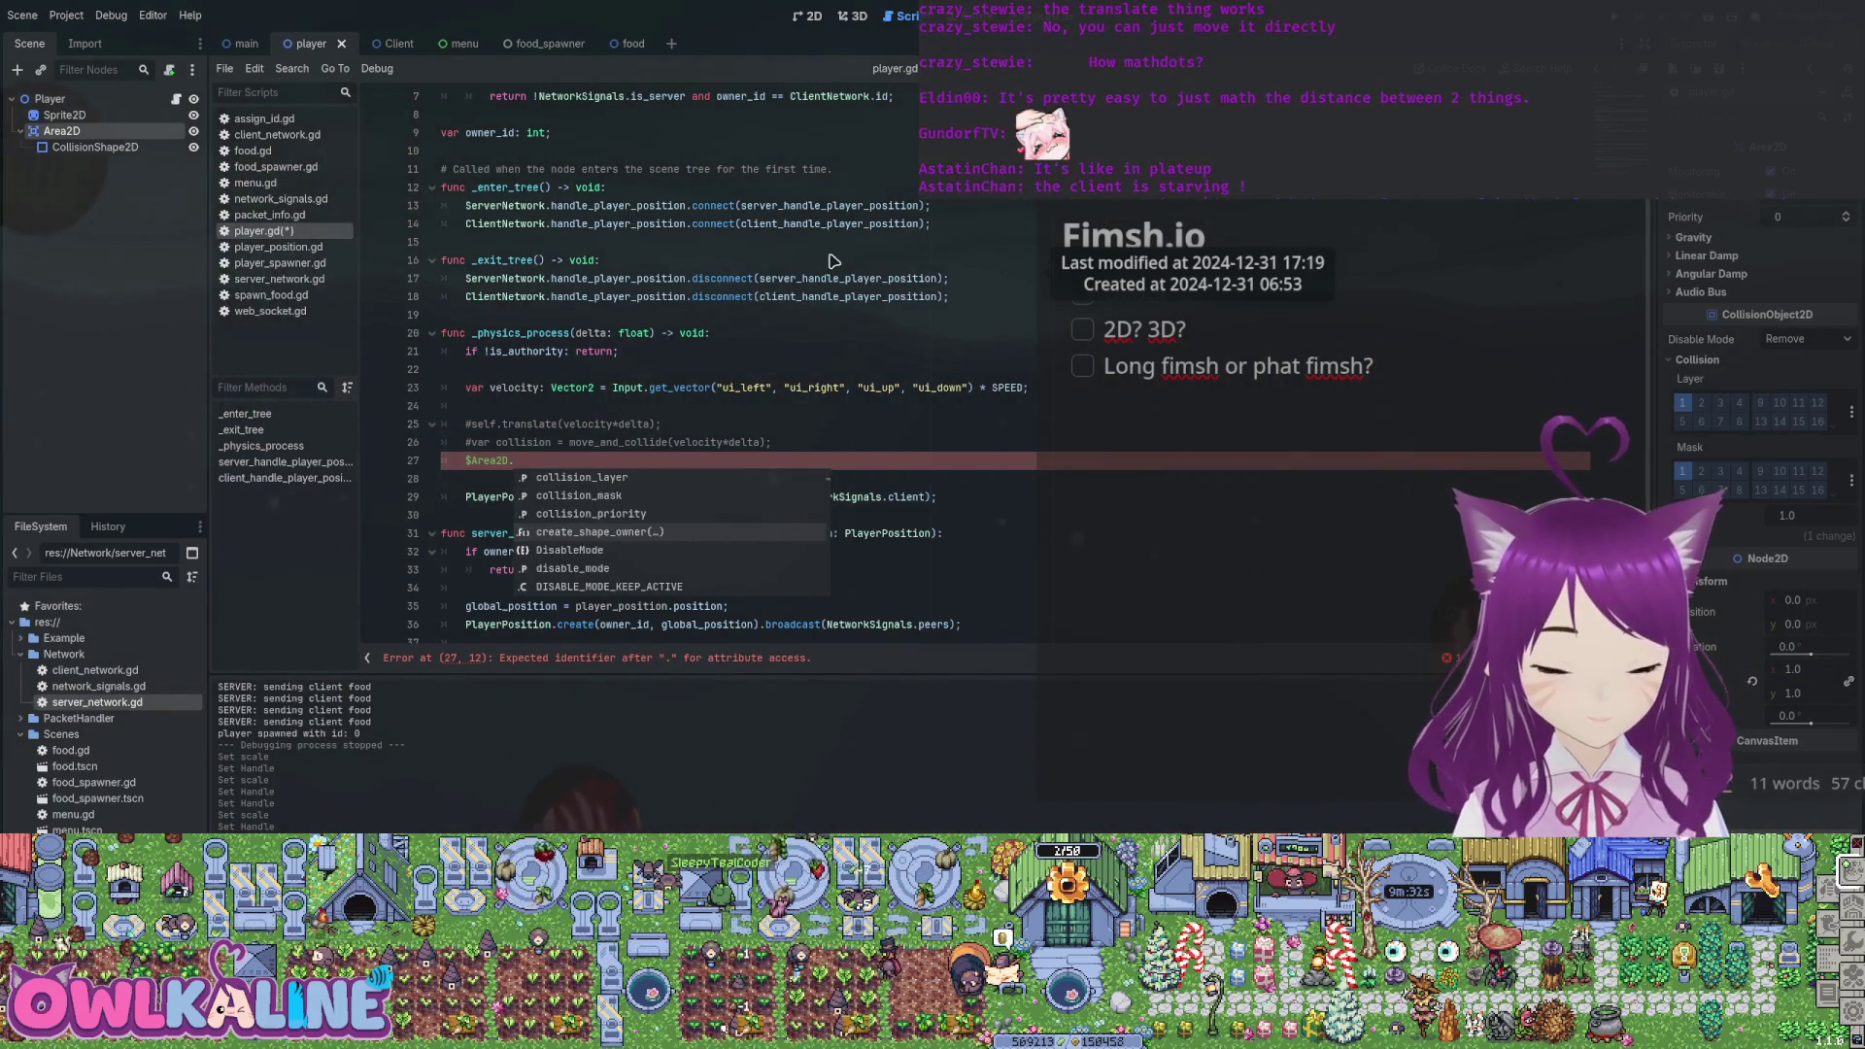
pyautogui.press('Down')
pyautogui.press('Down')
pyautogui.press('pagedown')
pyautogui.press('pagedown')
pyautogui.press('Up')
pyautogui.press('Up')
pyautogui.press('Up')
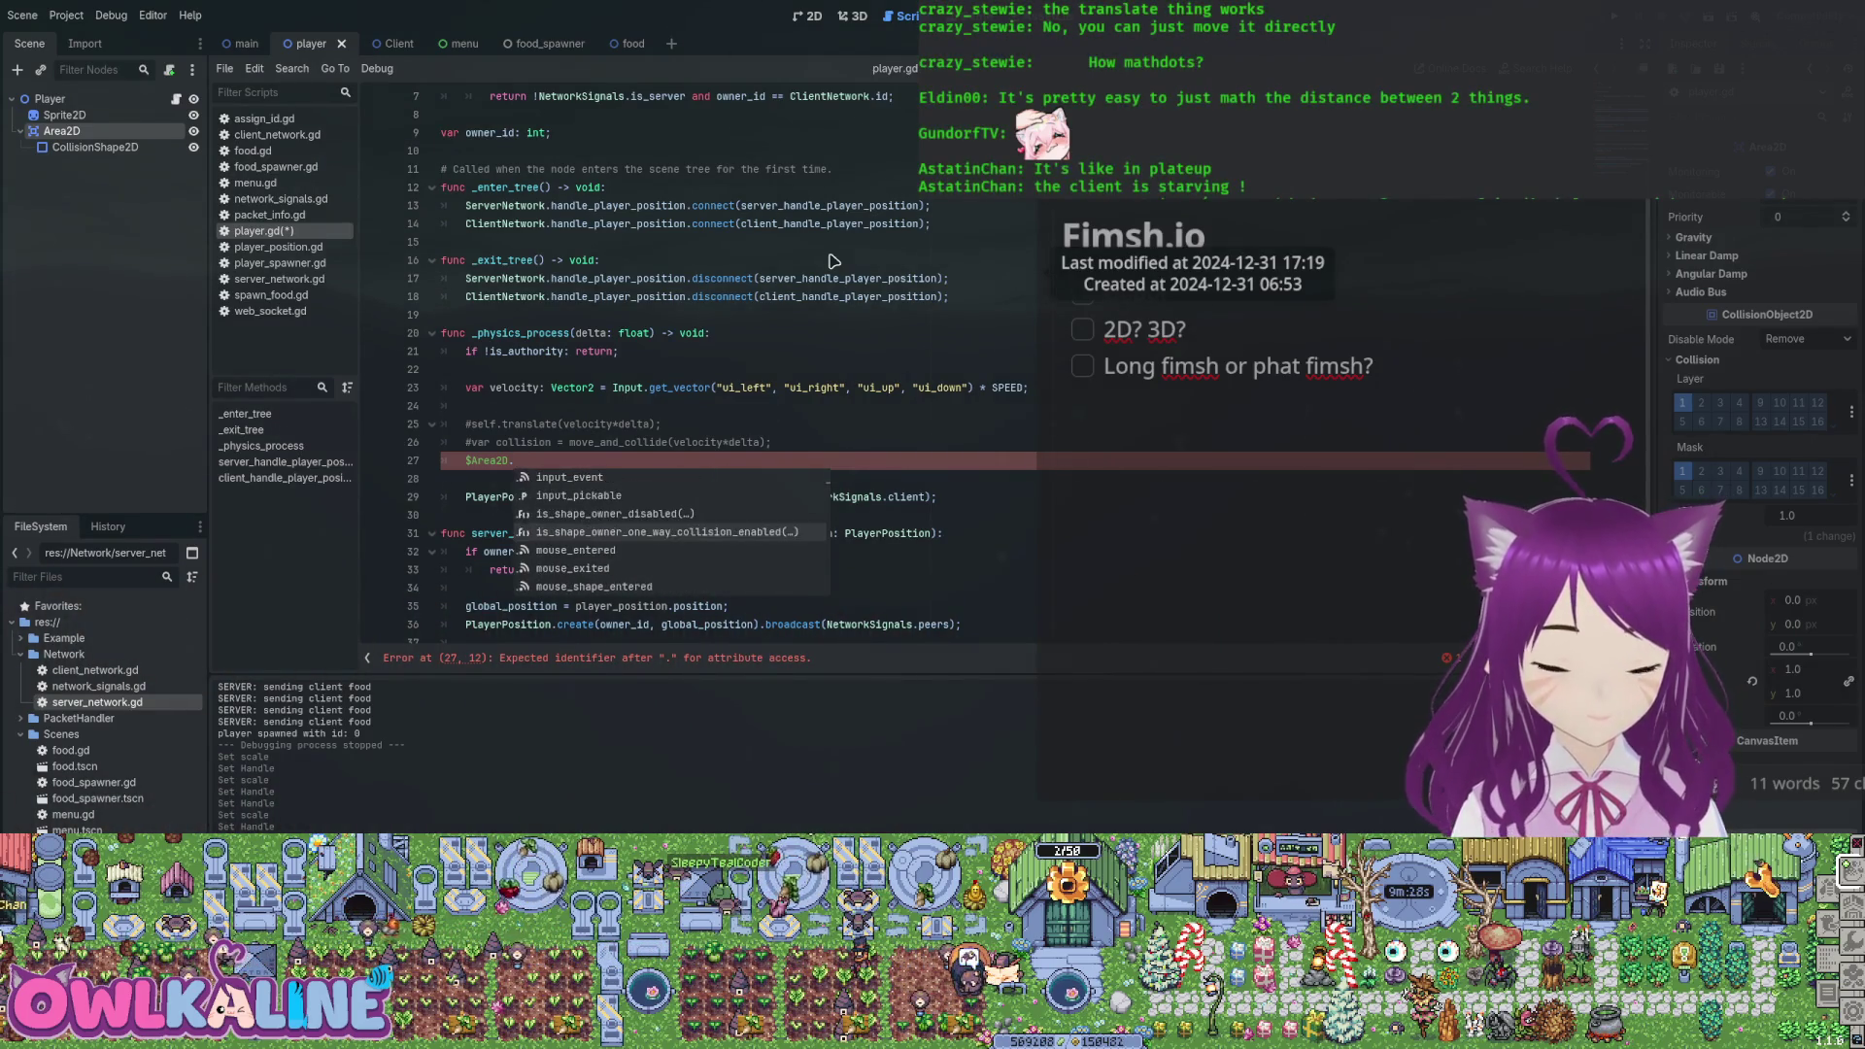
pyautogui.press('Up')
pyautogui.press('Up')
pyautogui.press('Up')
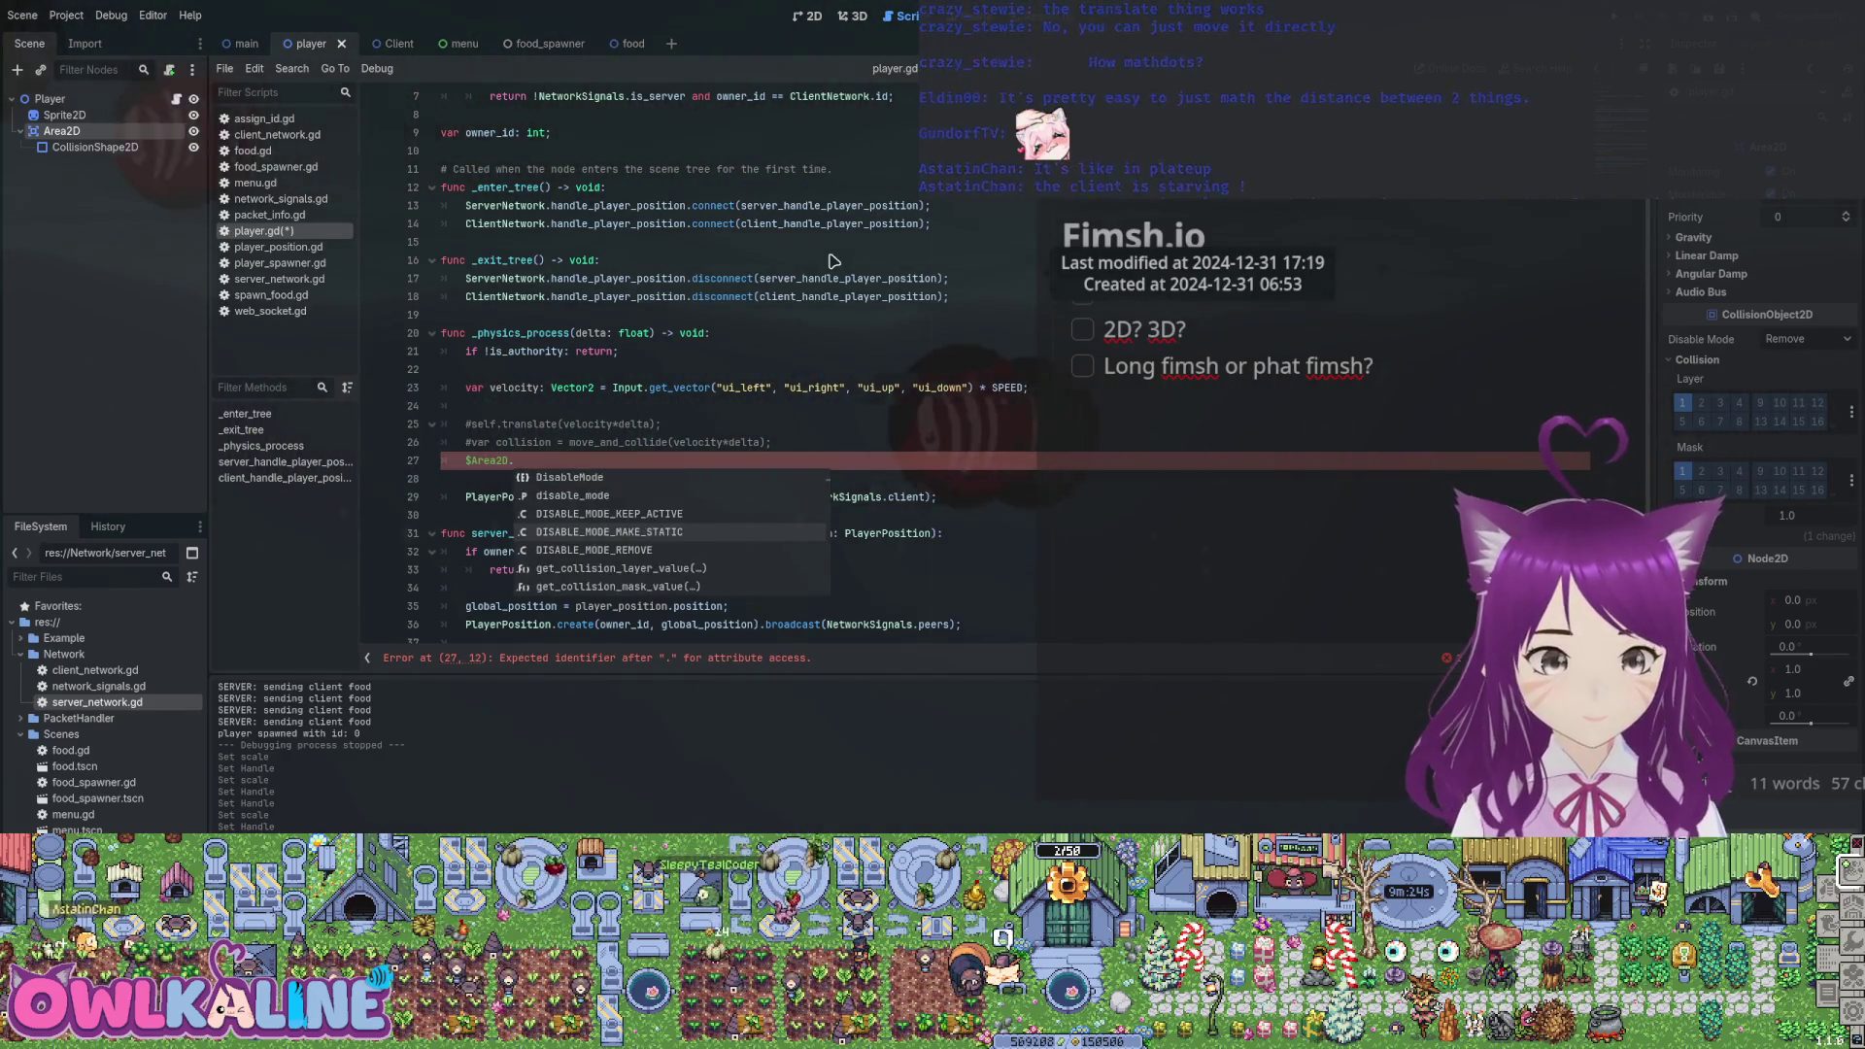
pyautogui.press('BackSpace')
pyautogui.press('BackSpace')
pyautogui.press('BackSpace')
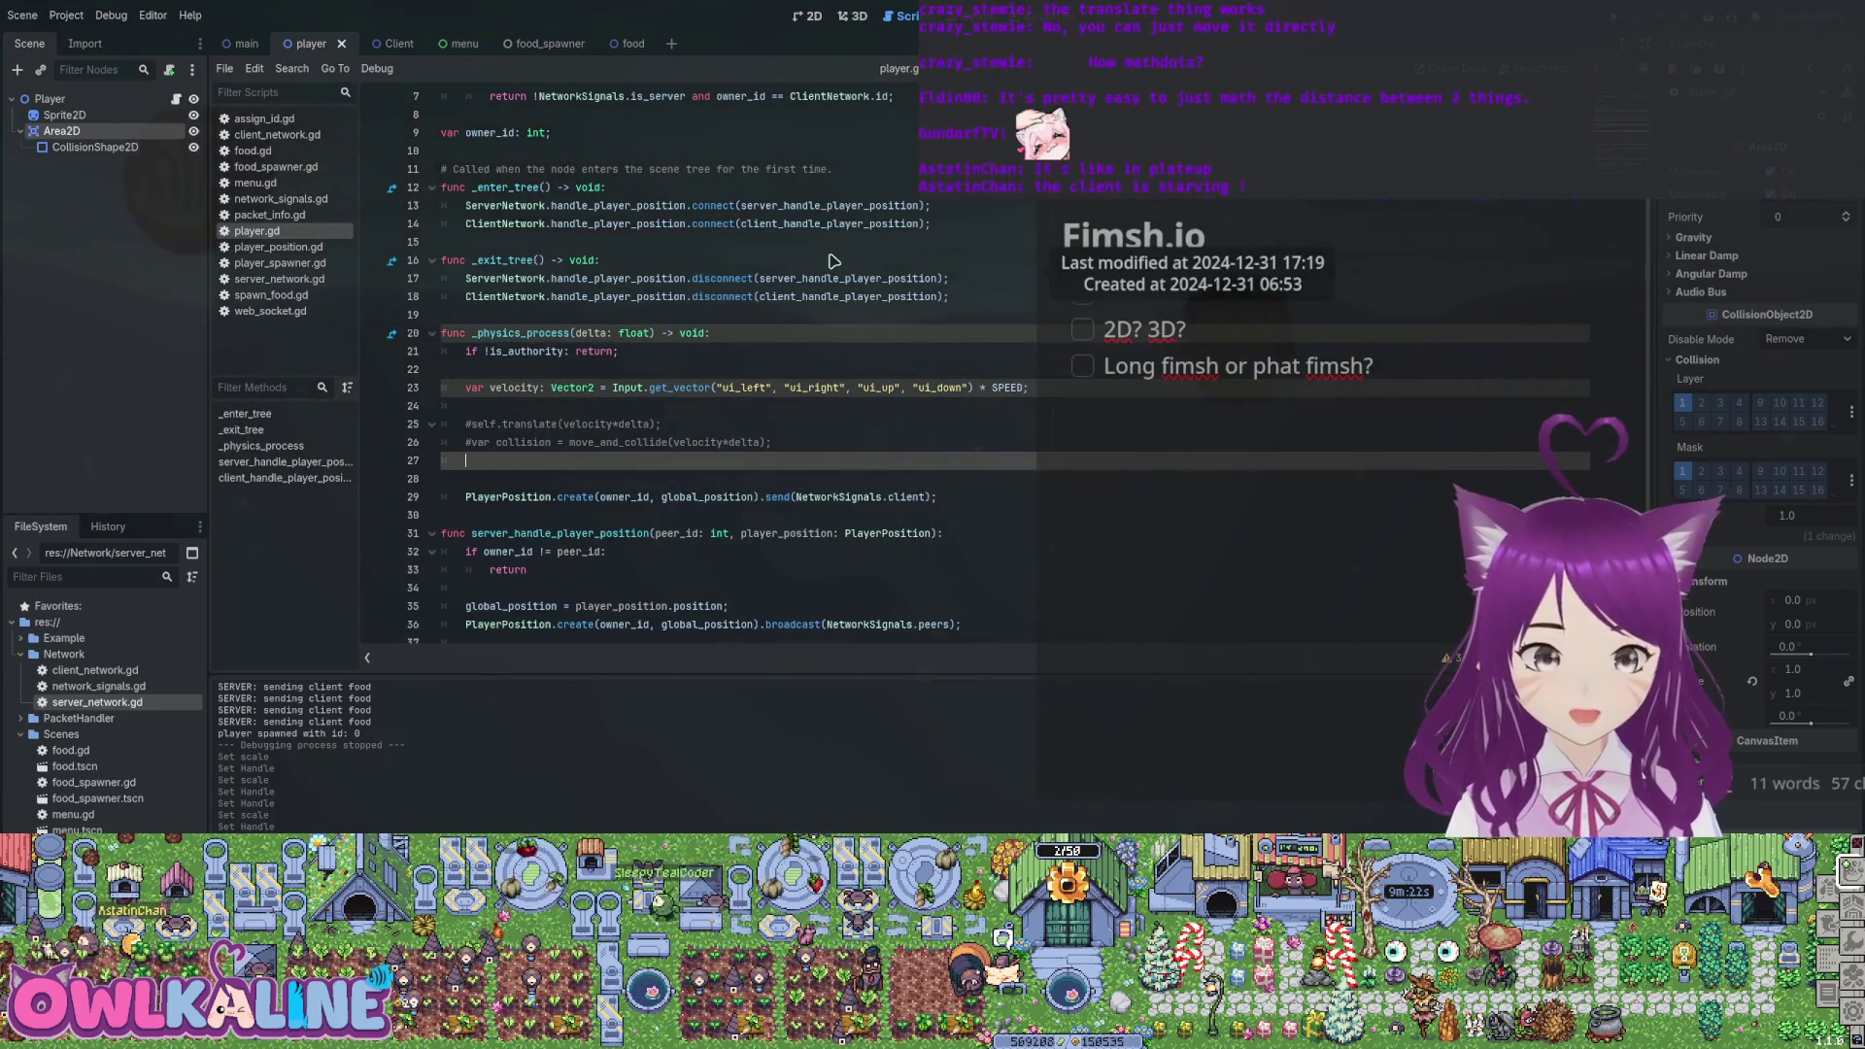
pyautogui.scroll(2, 833, 260)
pyautogui.press('Up')
pyautogui.press('Up')
pyautogui.press('Up')
pyautogui.press('End')
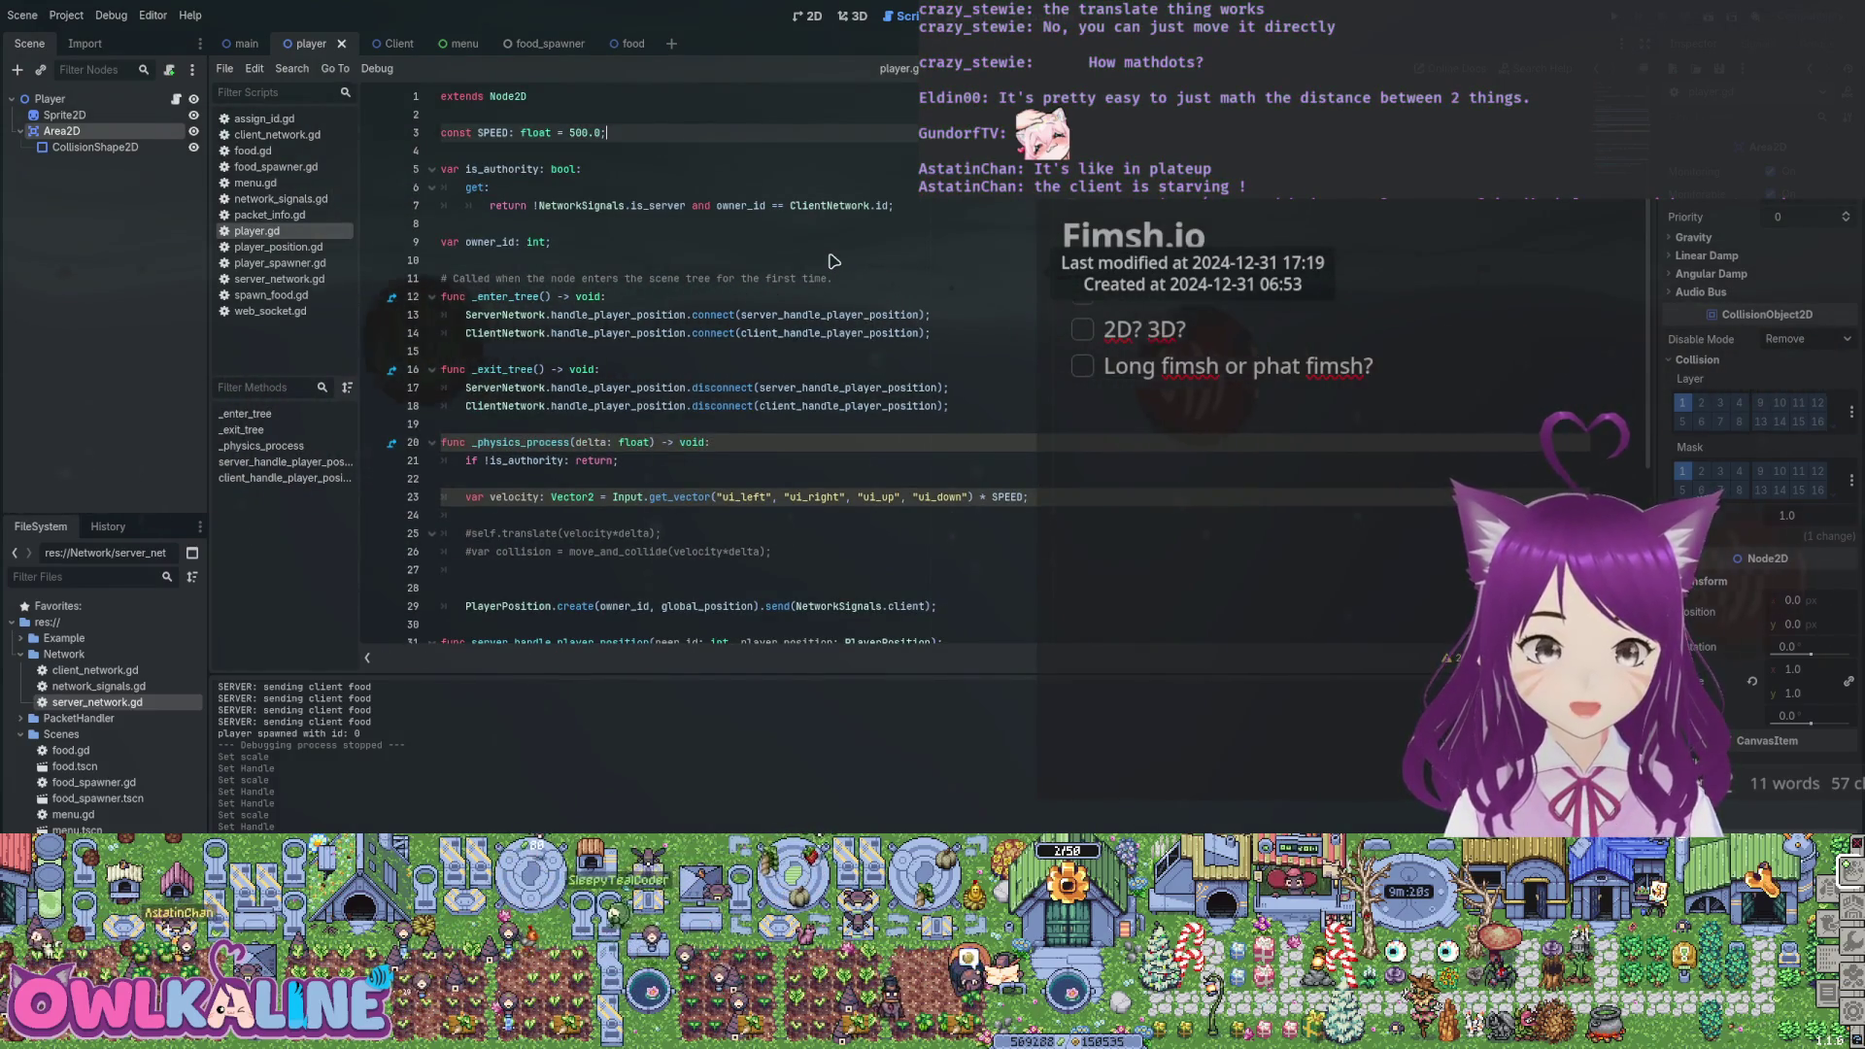
pyautogui.press('Return')
pyautogui.press('Return')
pyautogui.write('e')
pyautogui.press('BackSpace')
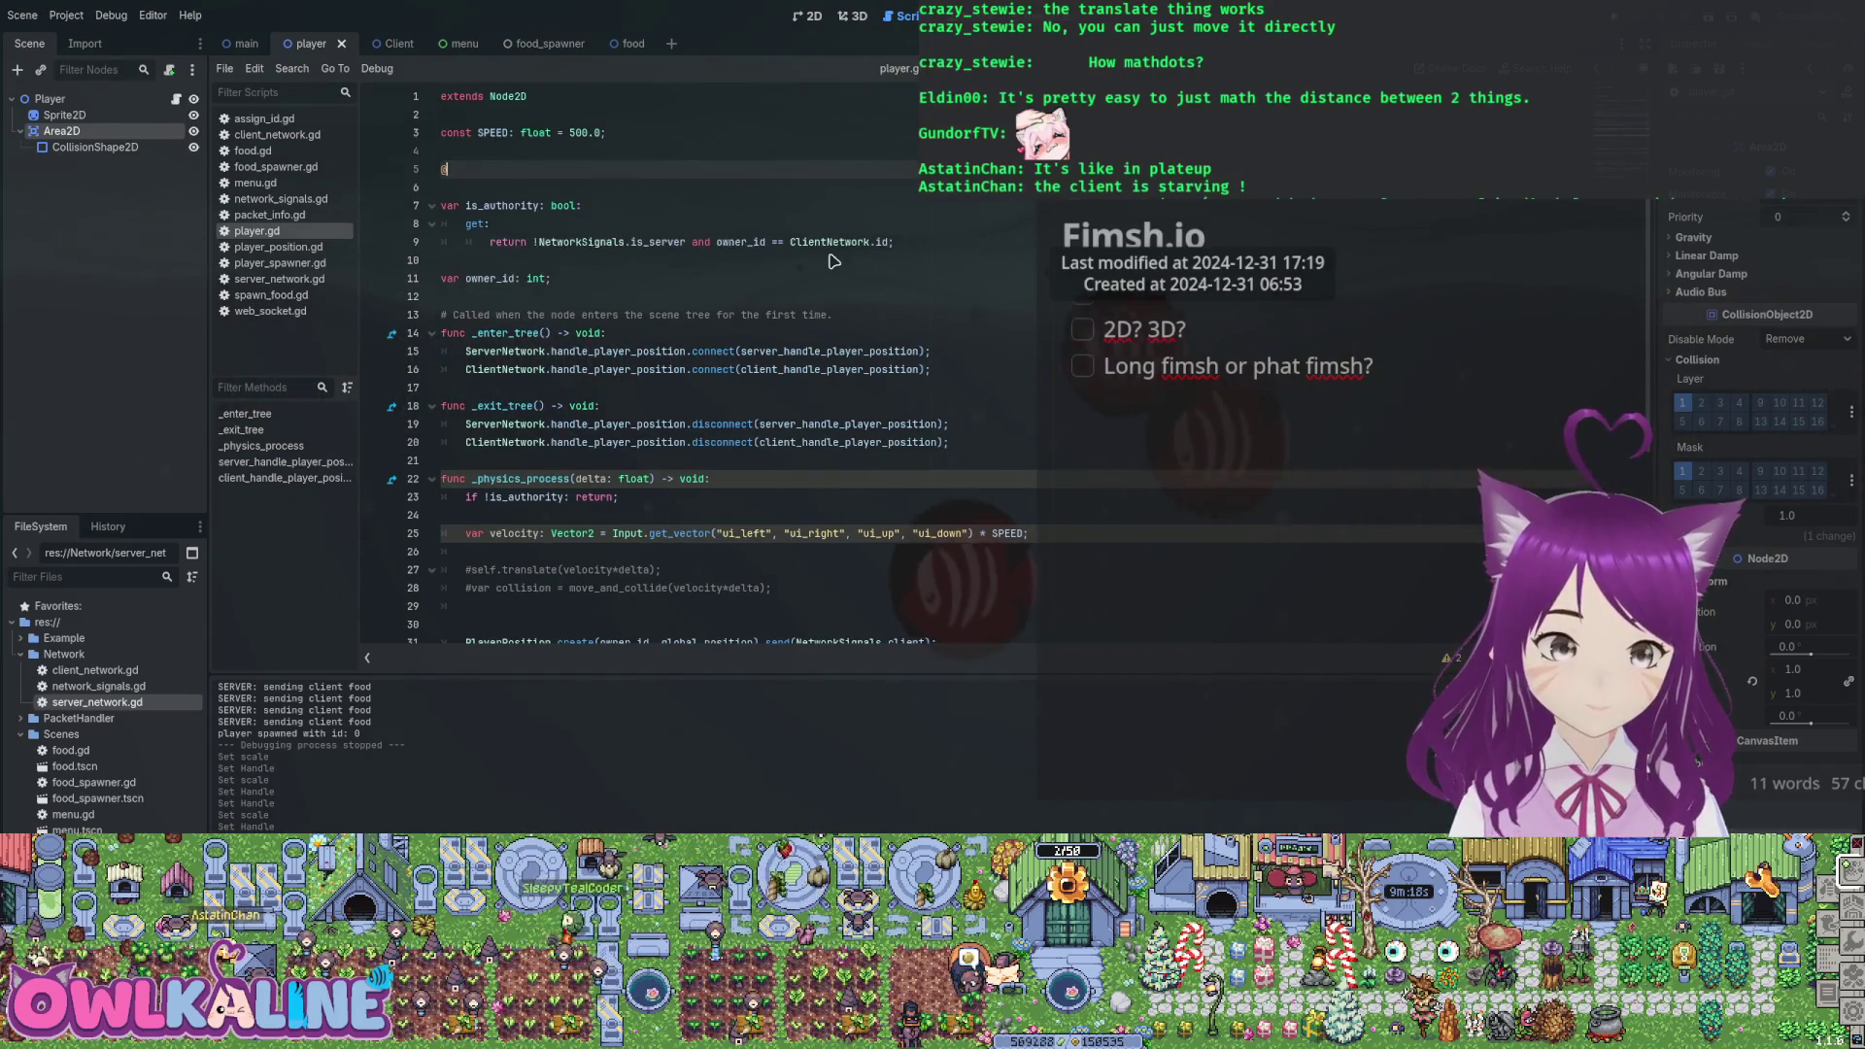
pyautogui.write('@export')
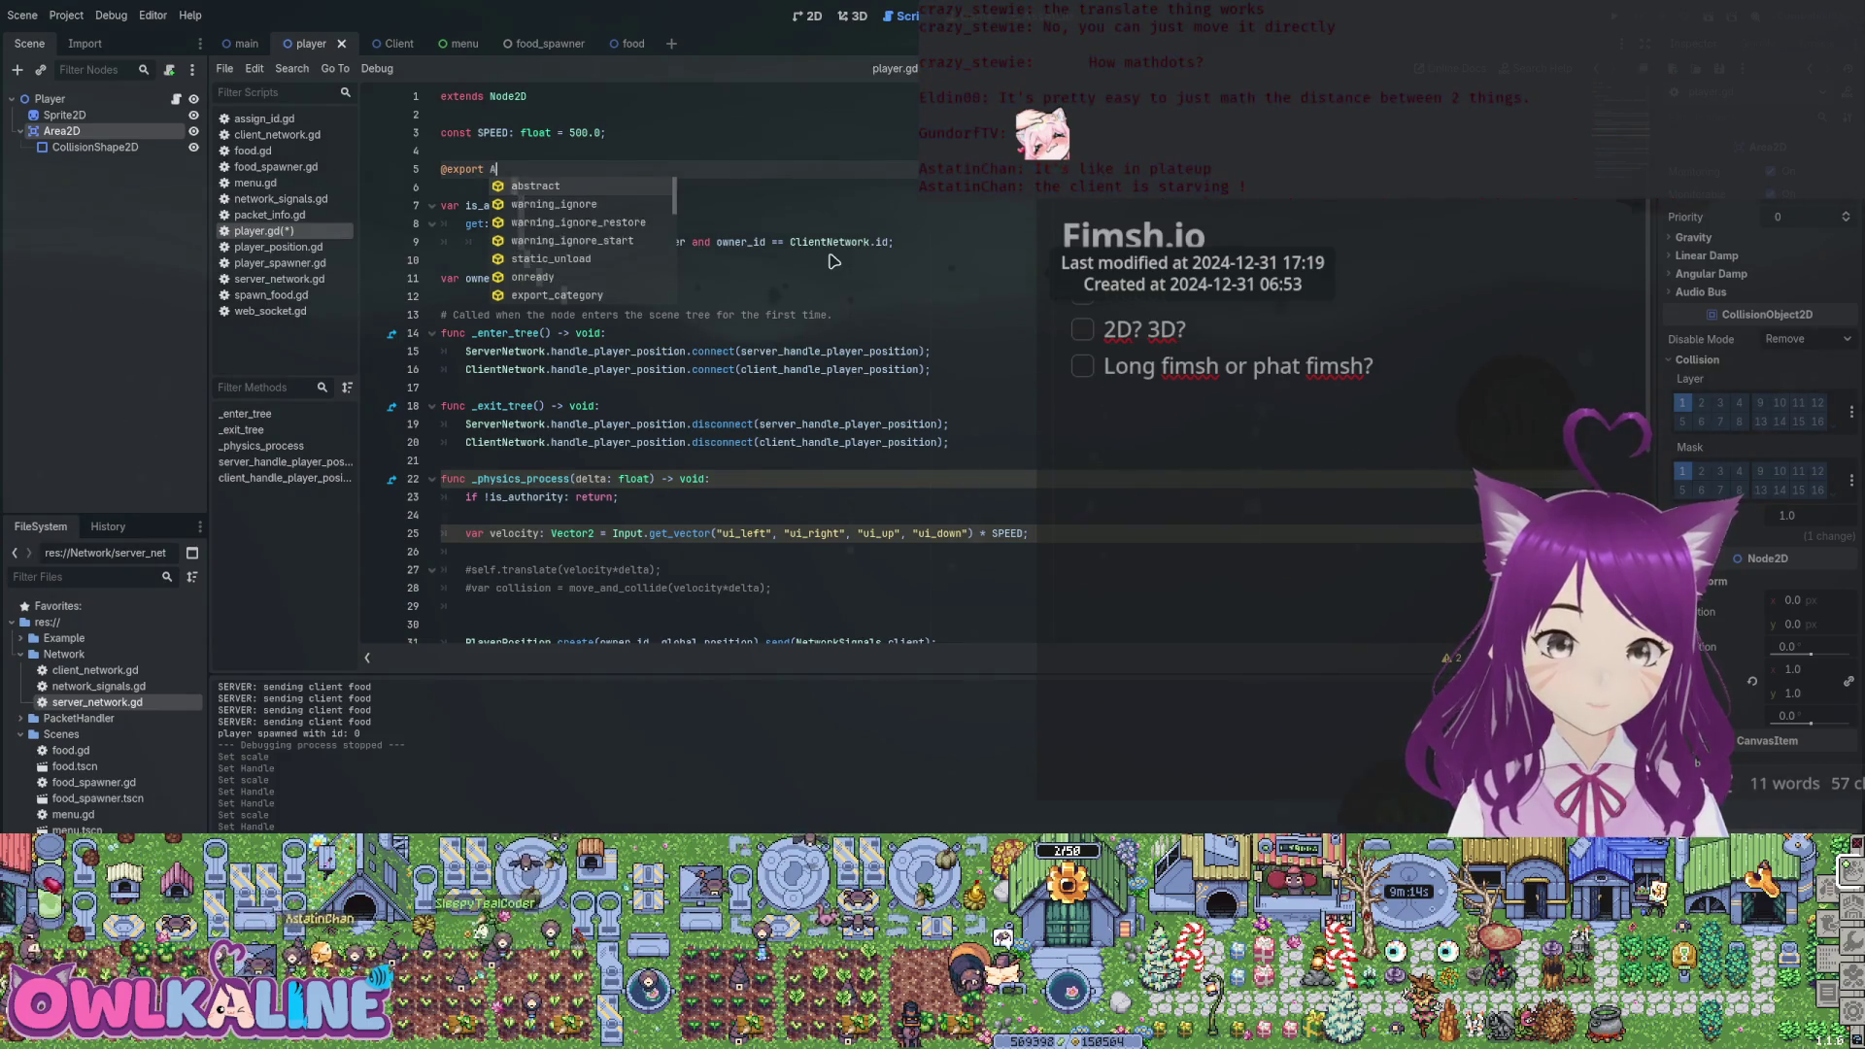
pyautogui.write(' A')
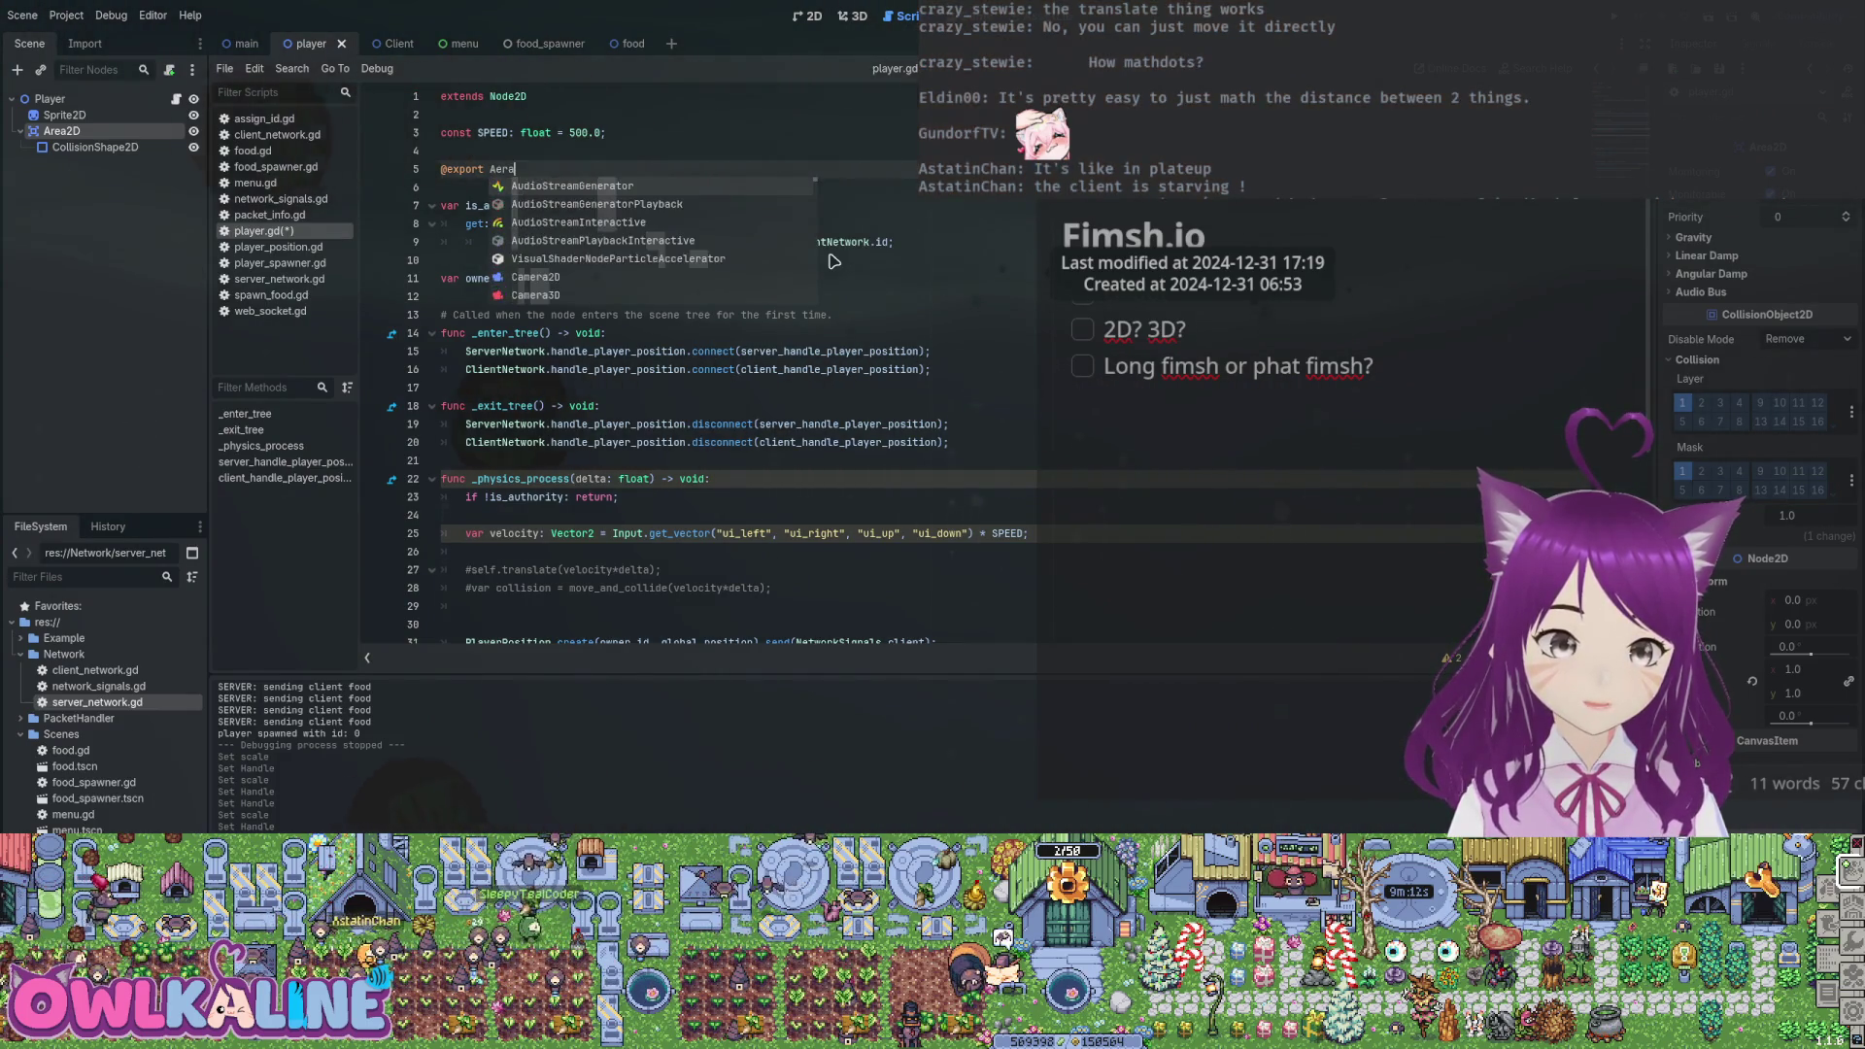
pyautogui.write('era')
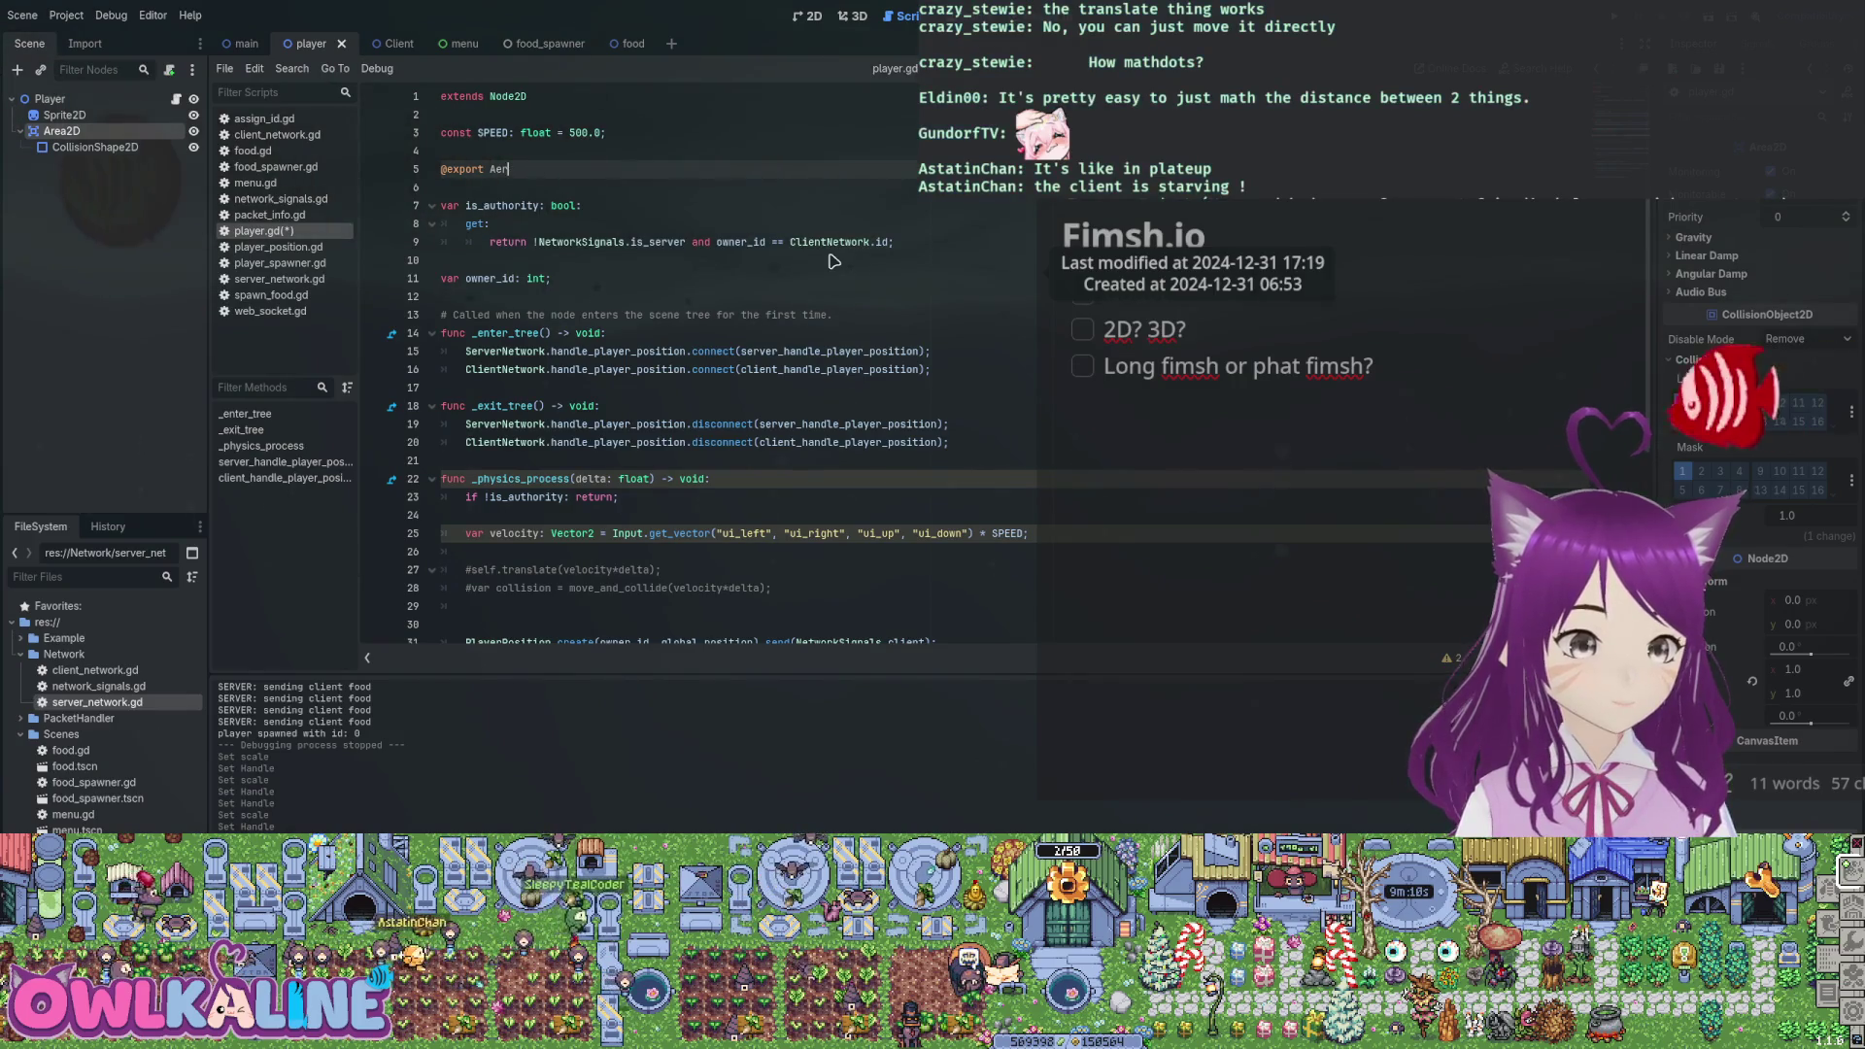
pyautogui.write(': Aera2D')
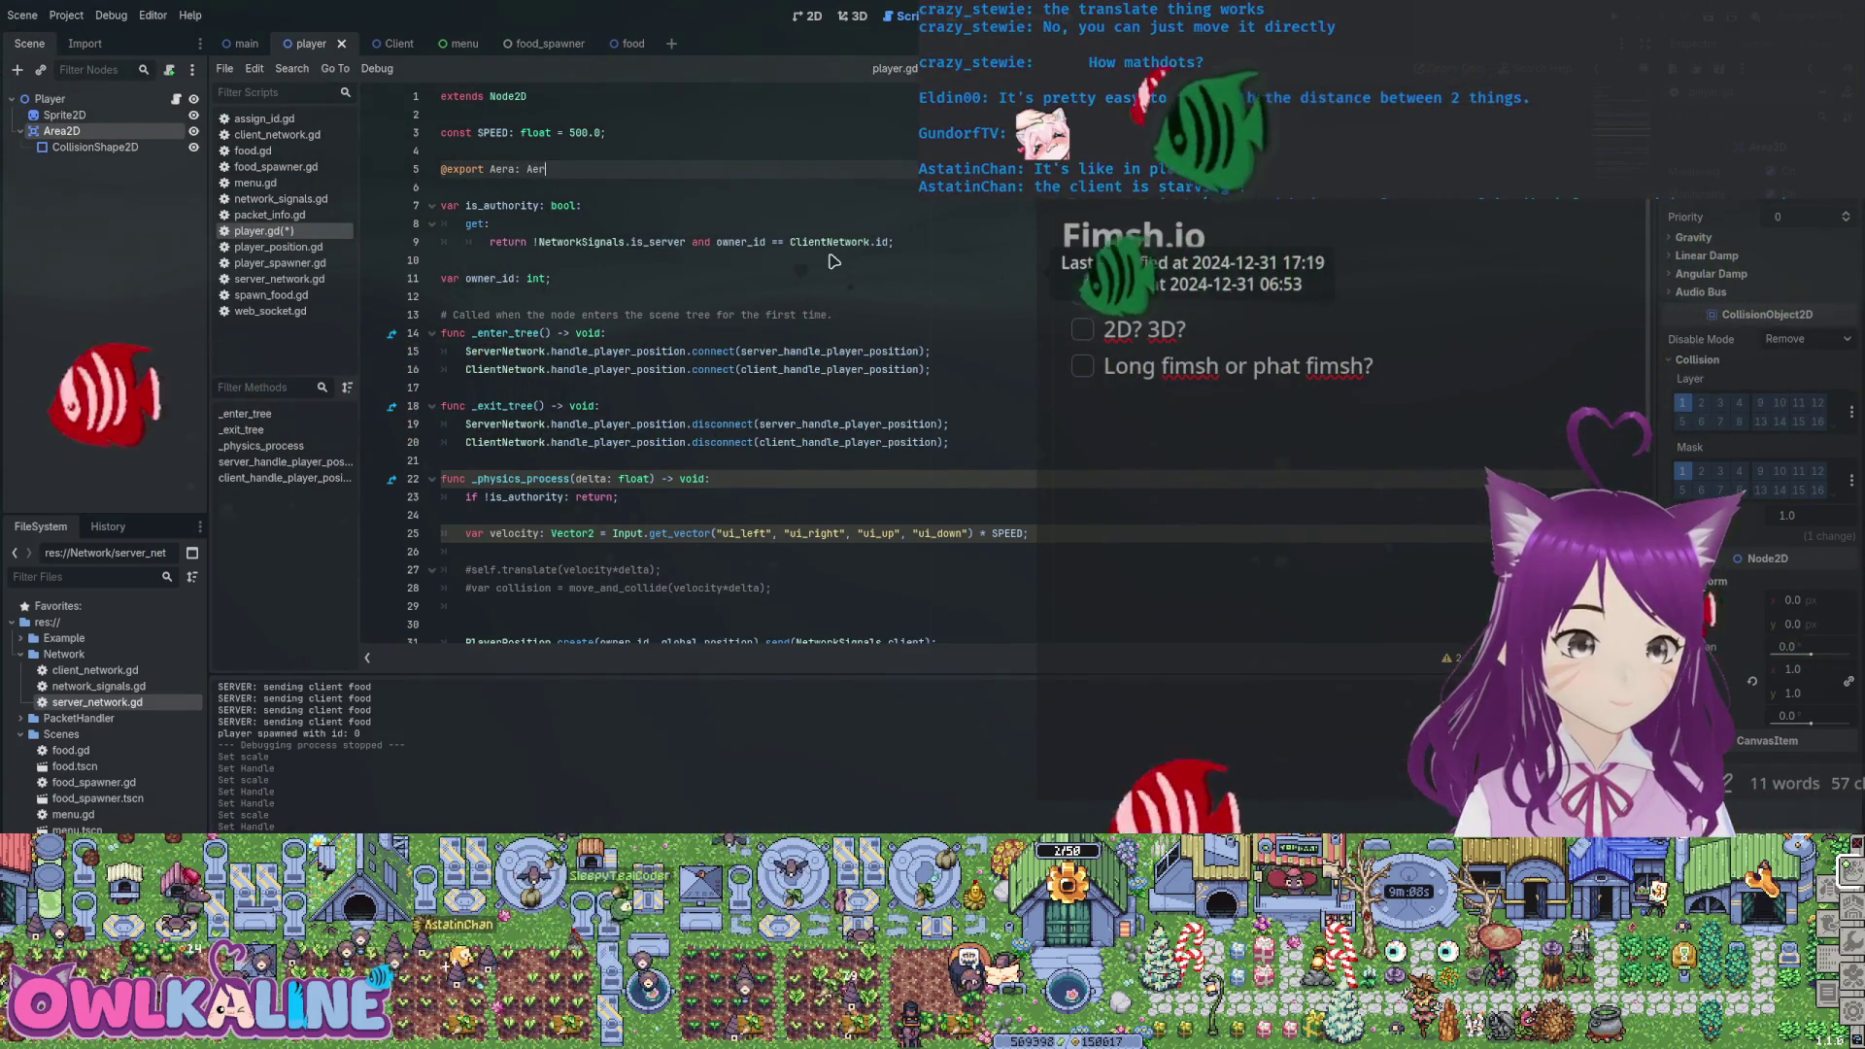
pyautogui.write(';')
pyautogui.hotkey('ctrl', 's')
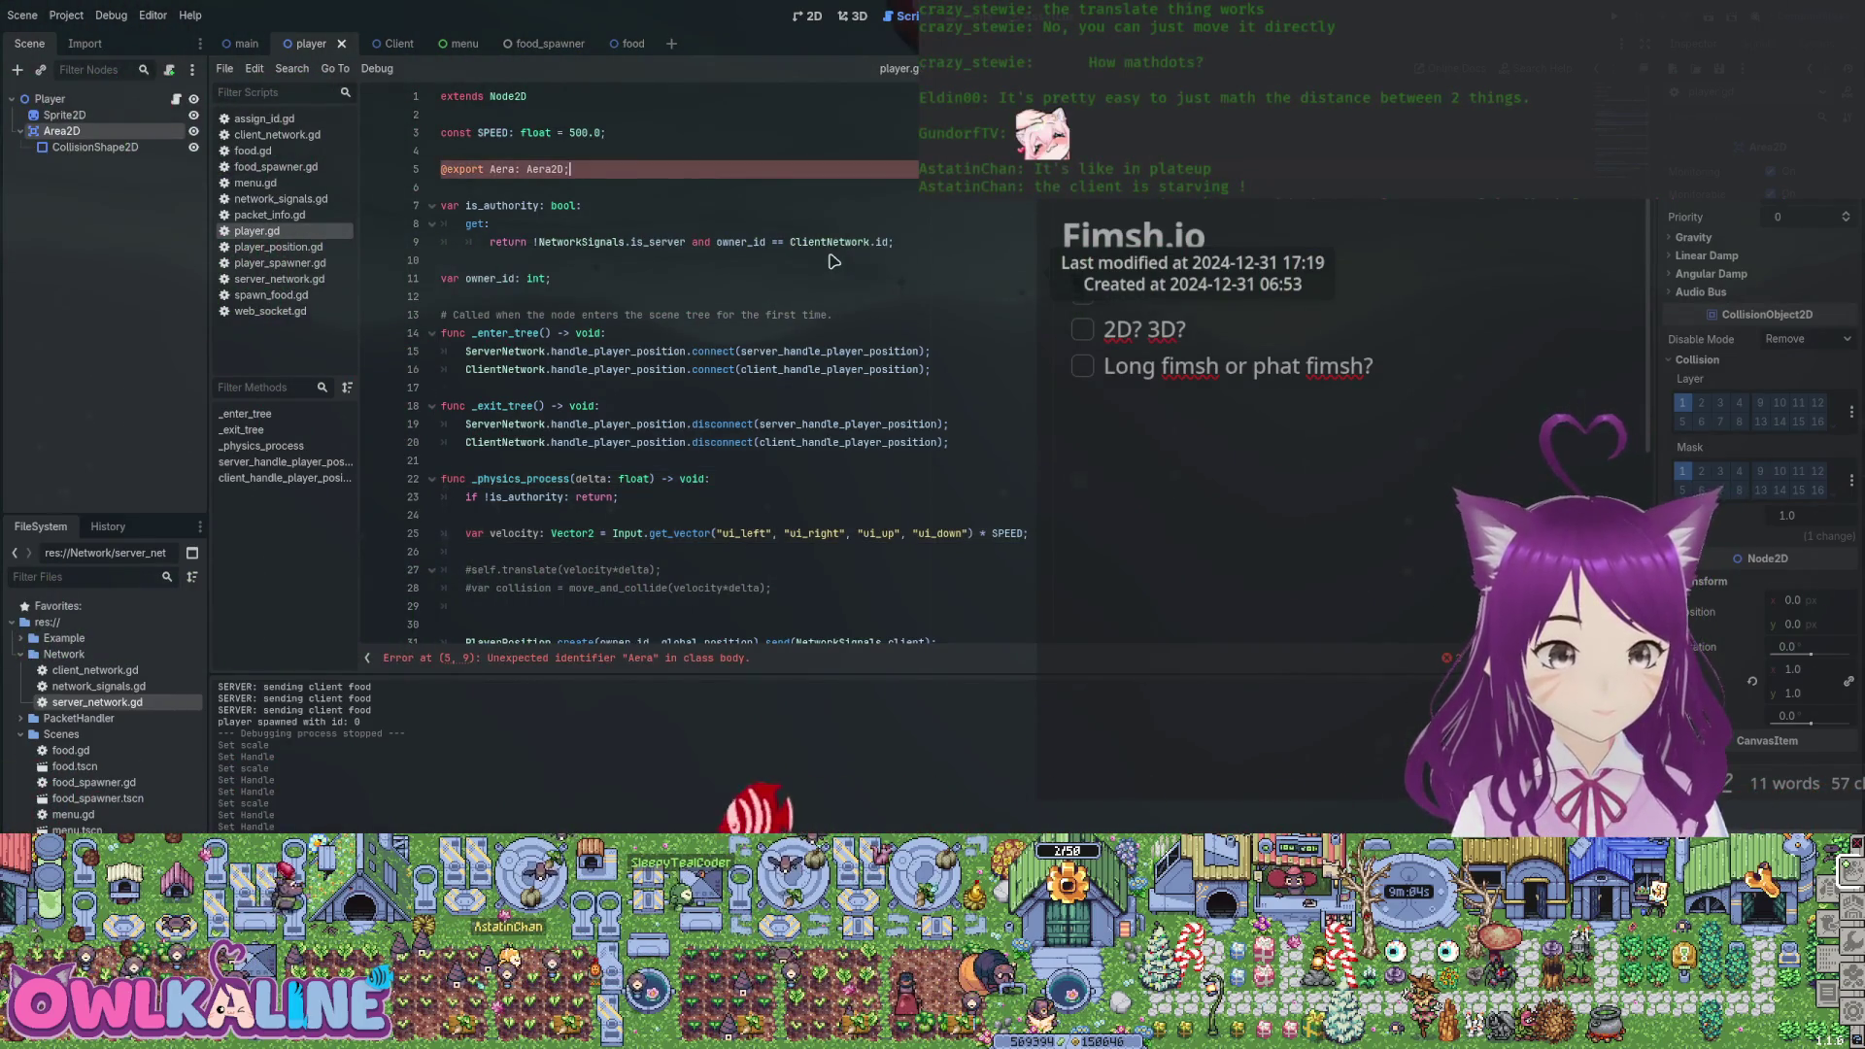
pyautogui.write('Area')
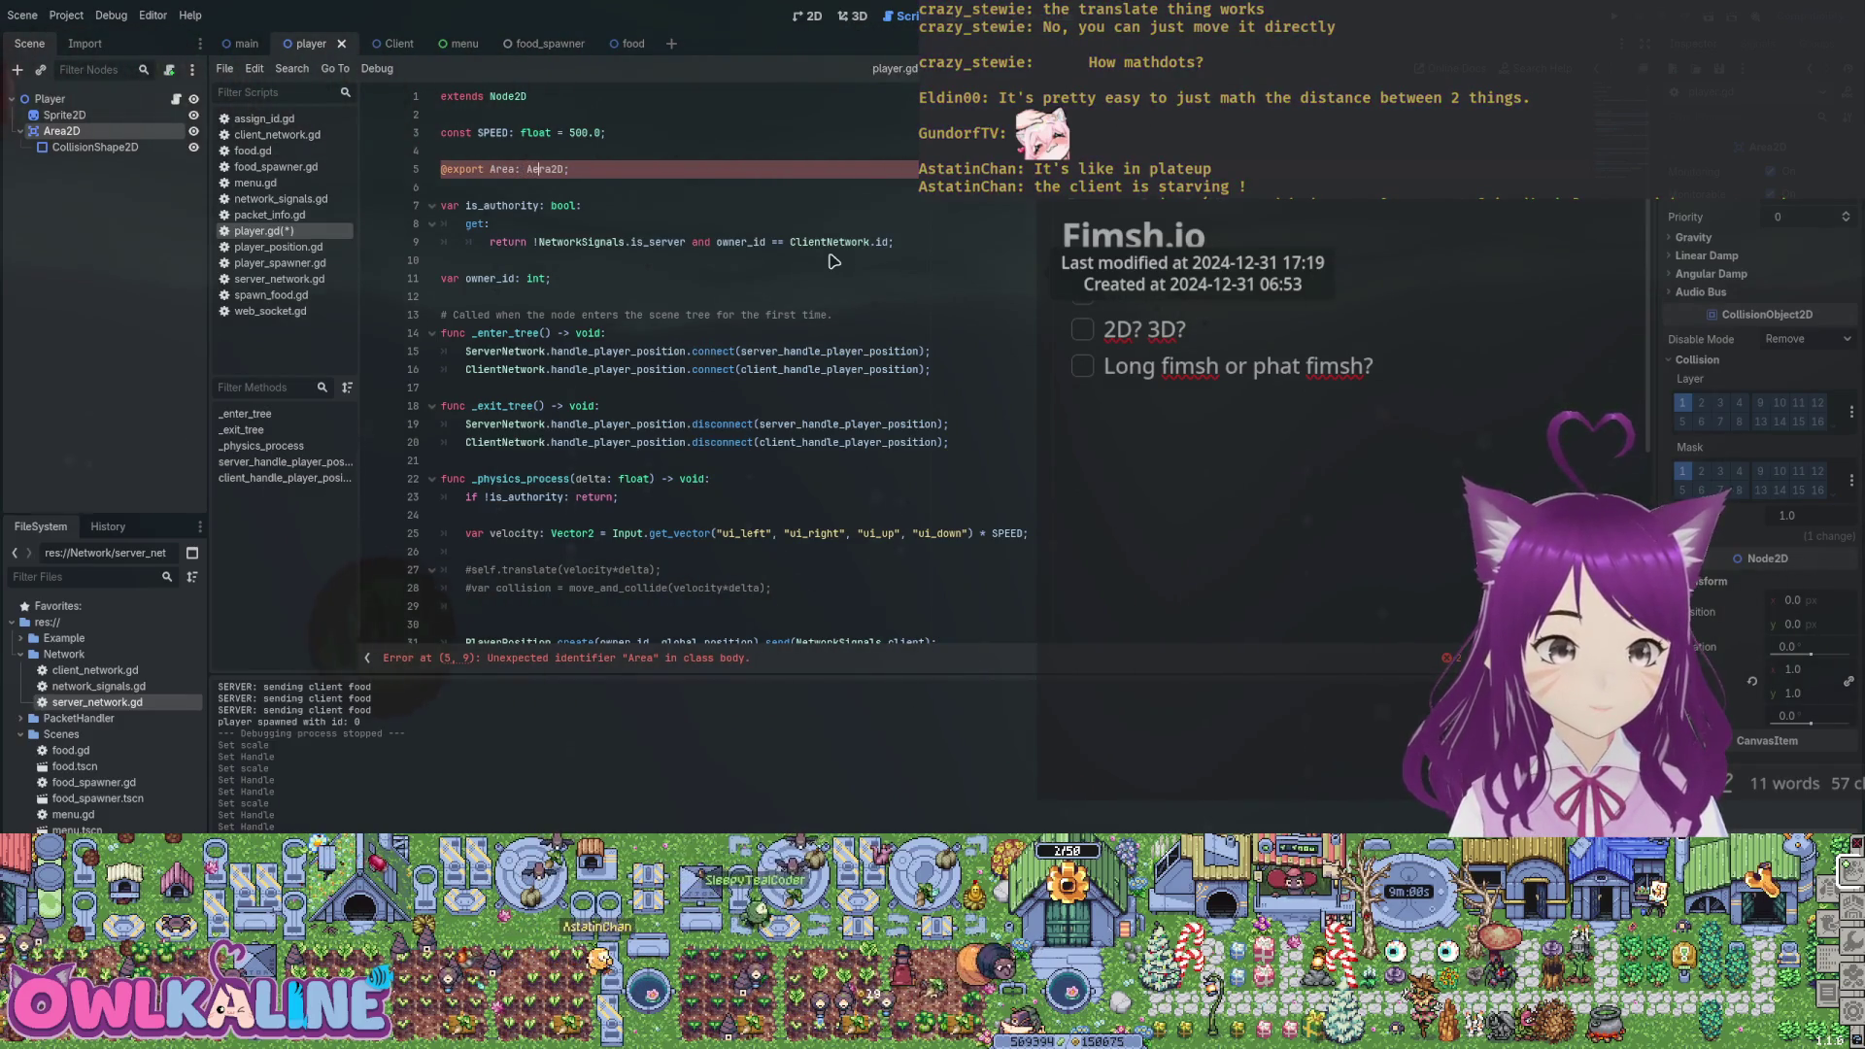
pyautogui.hotkey('ctrl', 's')
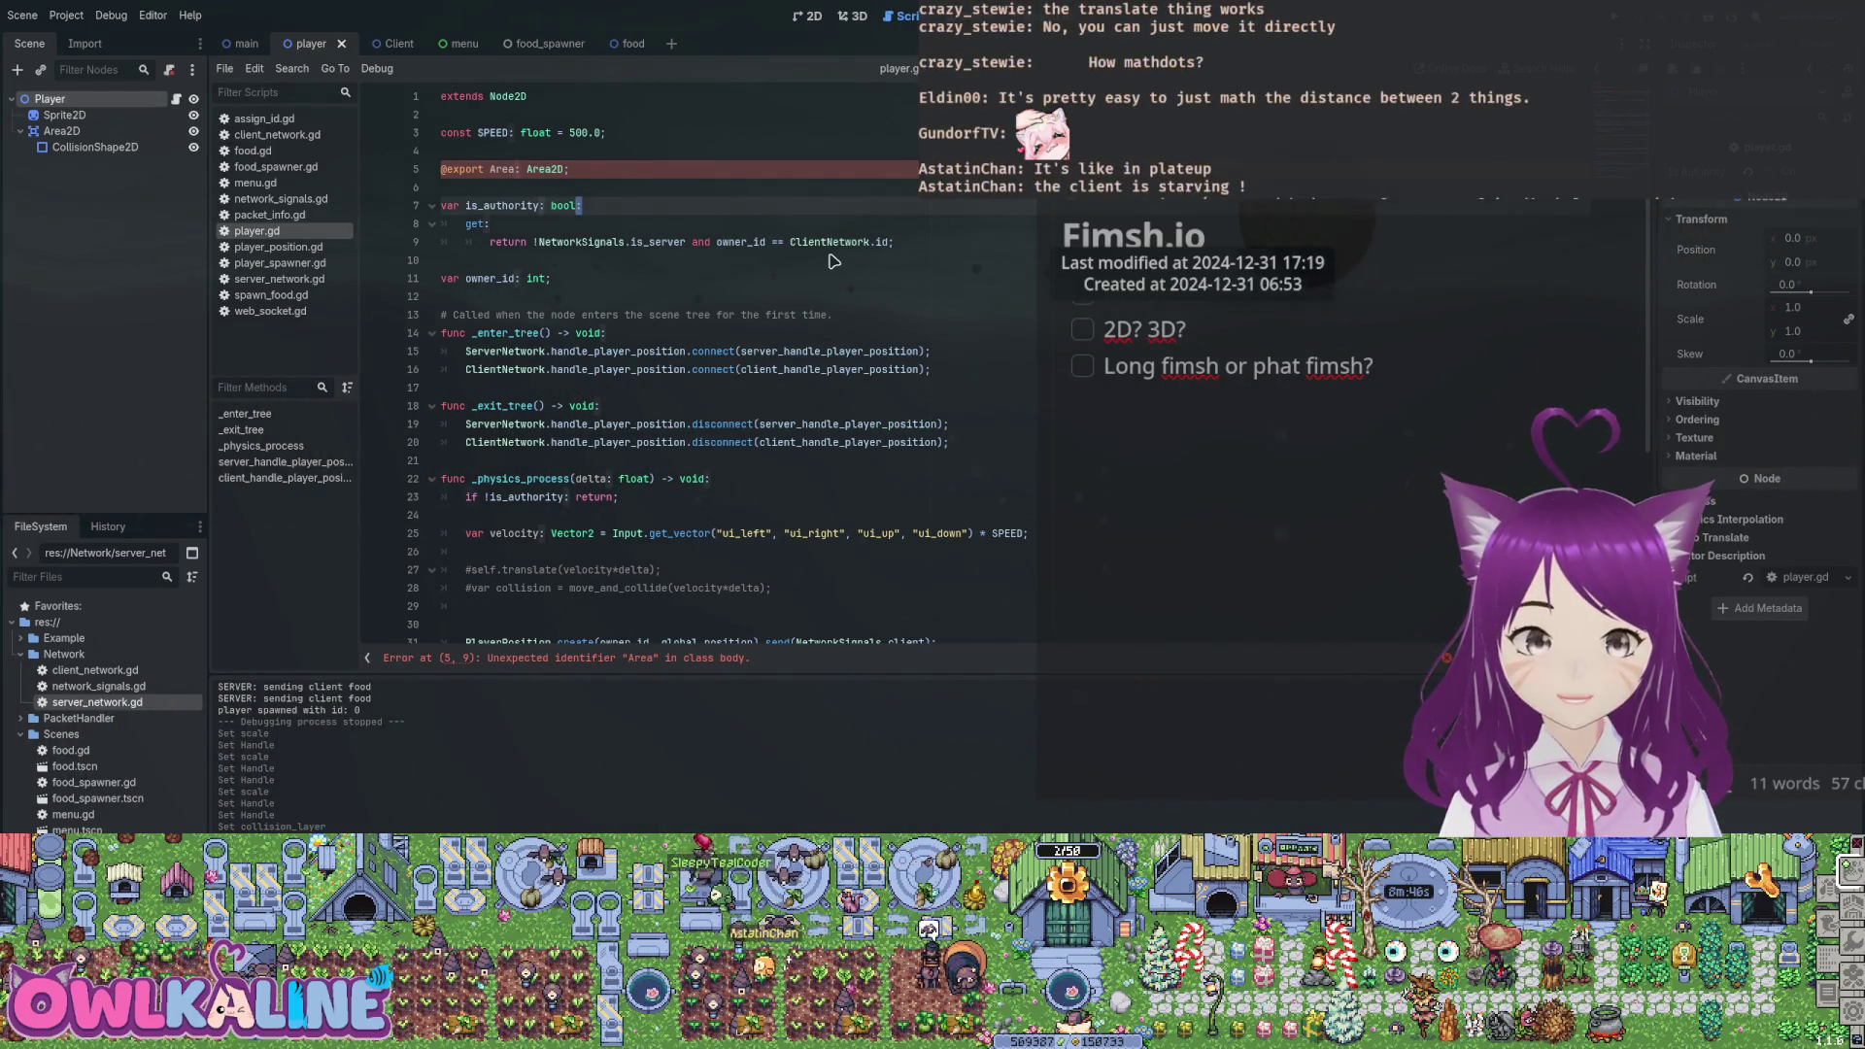
pyautogui.press('Up')
pyautogui.press('Up')
pyautogui.press('Home')
pyautogui.hotkey('ctrl', 'Right')
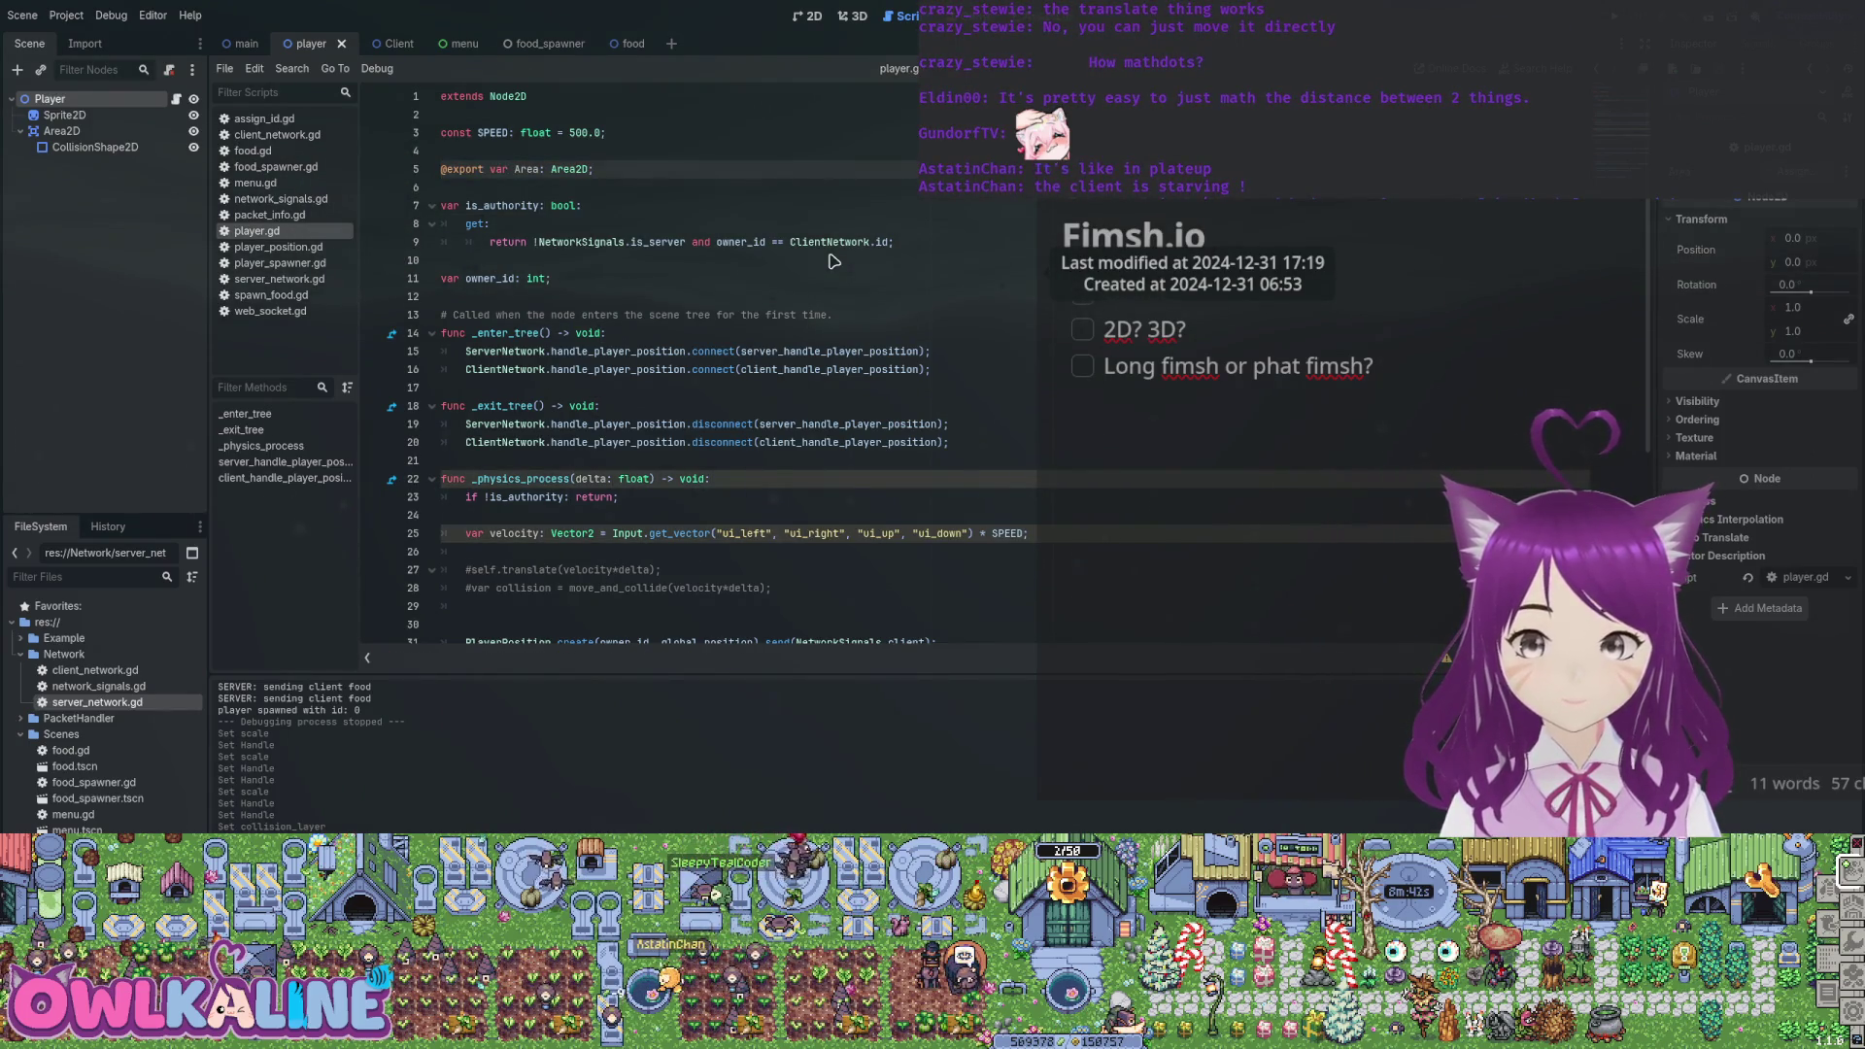
pyautogui.moveTo(62, 130)
pyautogui.mouseDown()
pyautogui.moveTo(680, 136)
pyautogui.moveTo(680, 206)
pyautogui.moveTo(1768, 170)
pyautogui.mouseUp()
pyautogui.hotkey('ctrl', 's')
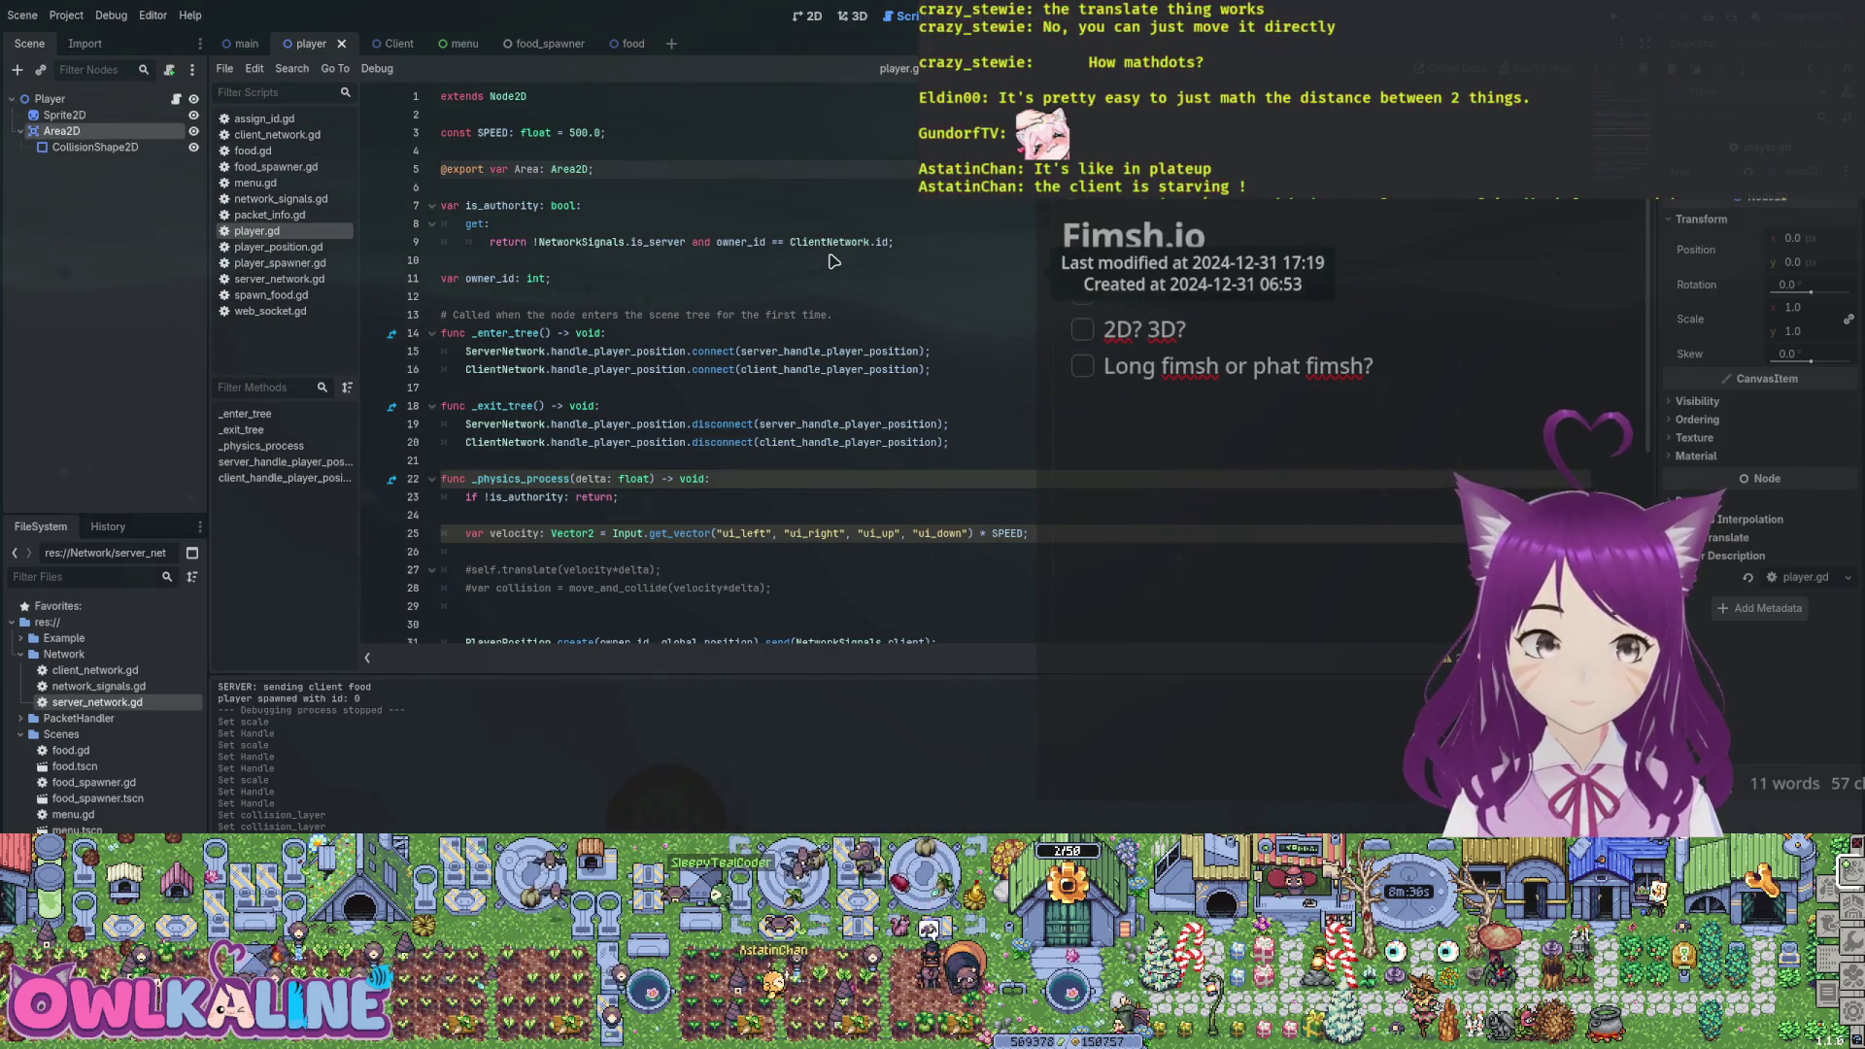
# Start a new line at the end of _enter_tree for the area reference.
pyautogui.scroll(-4, 833, 260)
pyautogui.scroll(4, 834, 260)
pyautogui.hotkey('ctrl', 'Left')
pyautogui.hotkey('ctrl', 'Left')
pyautogui.hotkey('ctrl', 'Left')
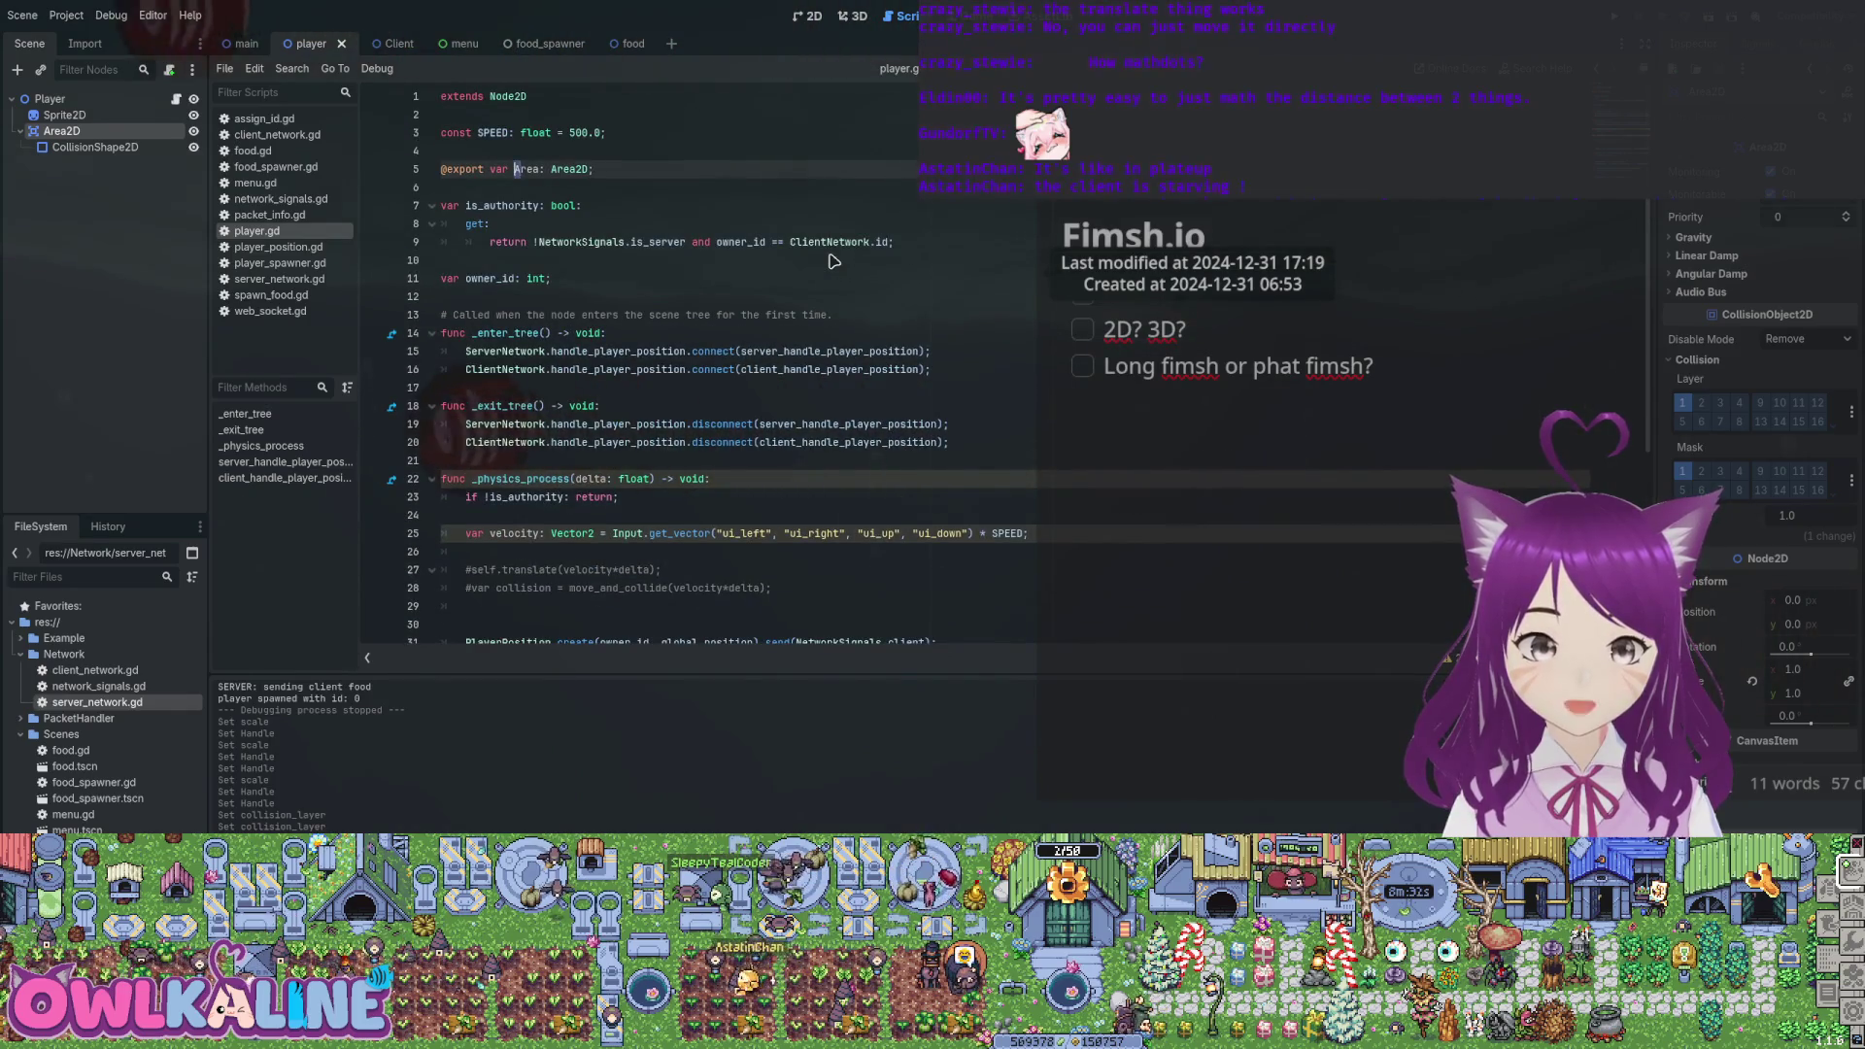
pyautogui.scroll(-5, 833, 261)
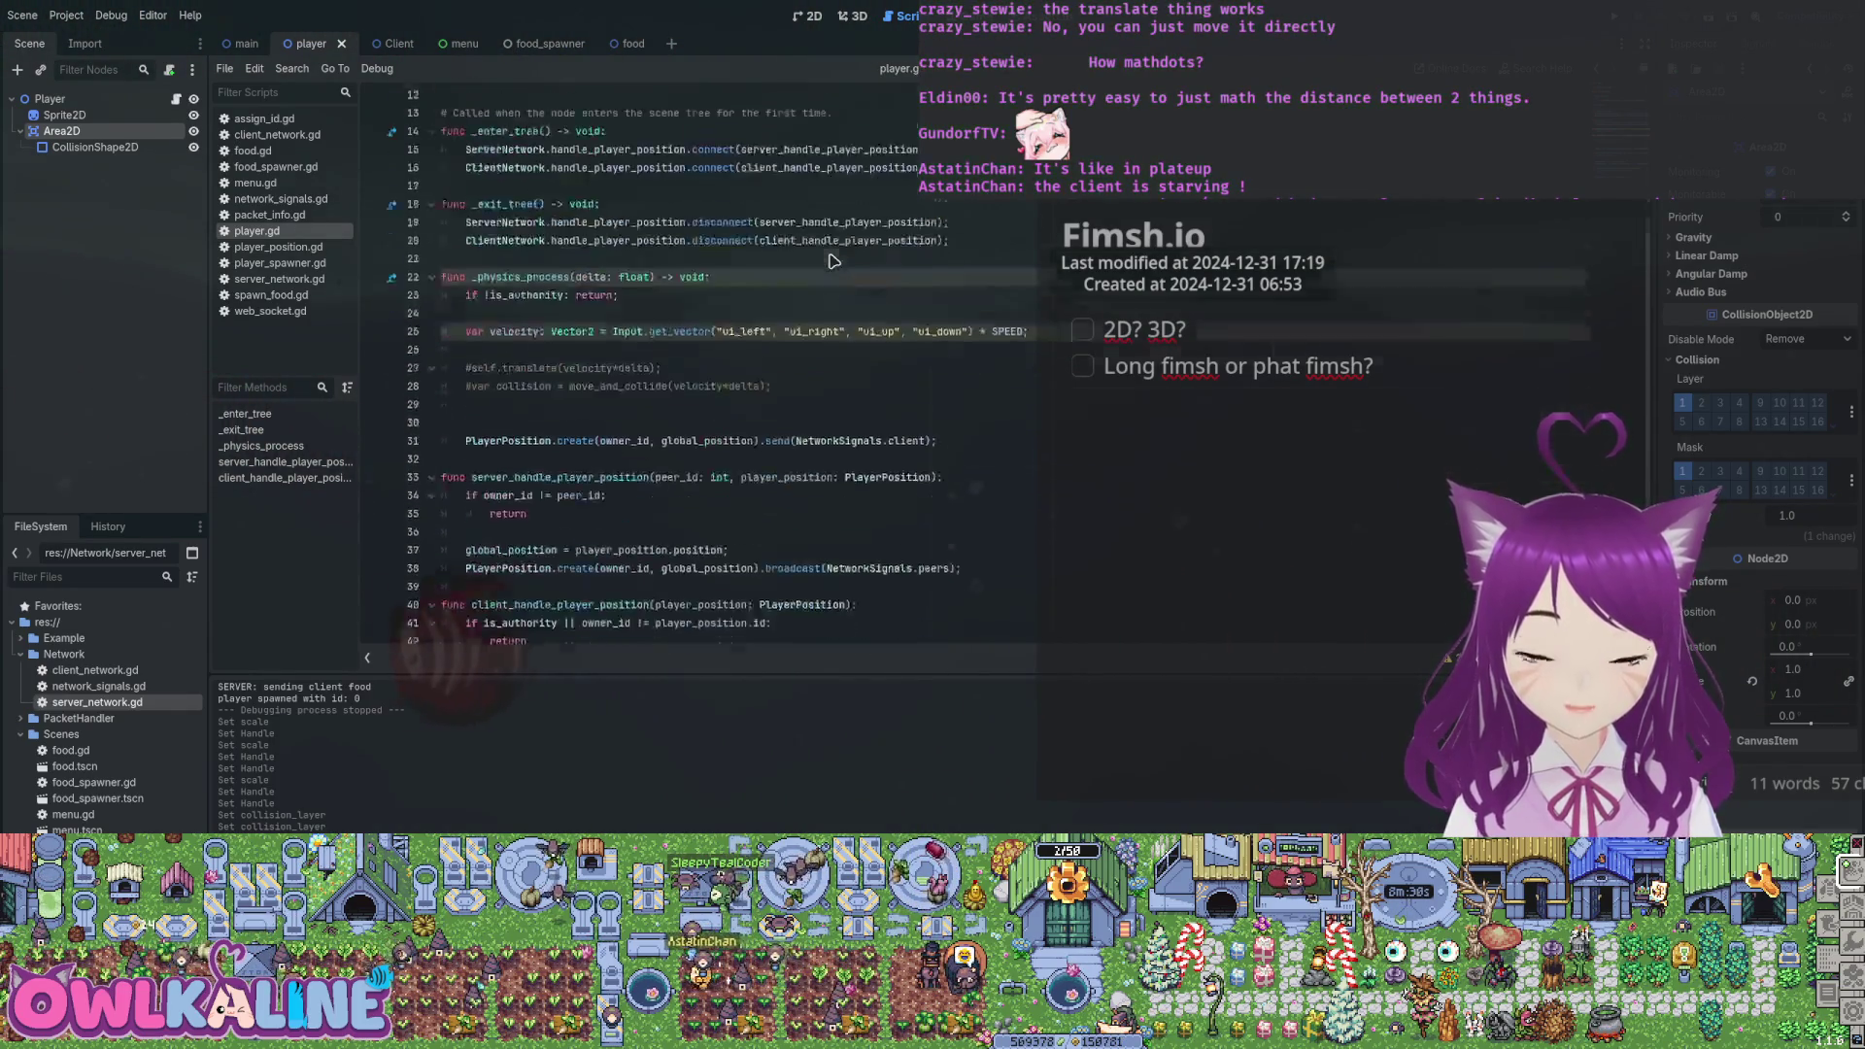
pyautogui.scroll(1, 831, 260)
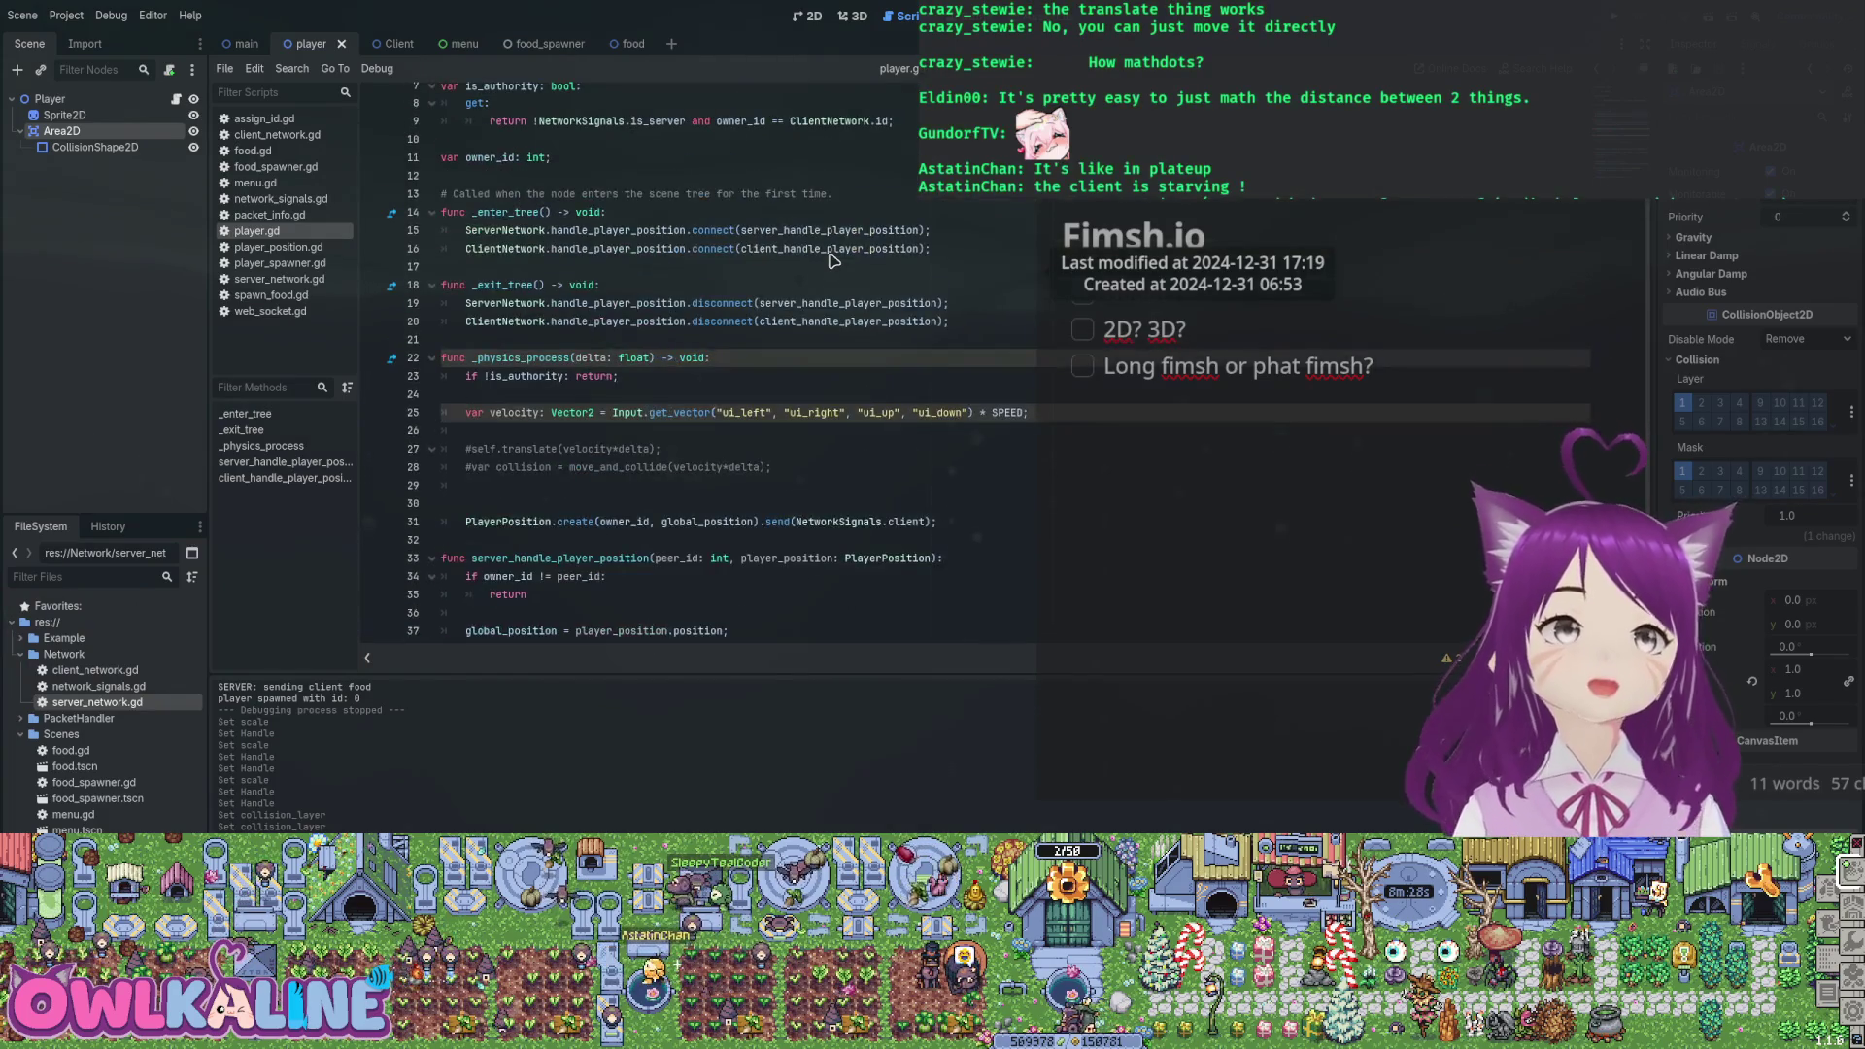
pyautogui.press('Down')
pyautogui.press('Down')
pyautogui.press('Down')
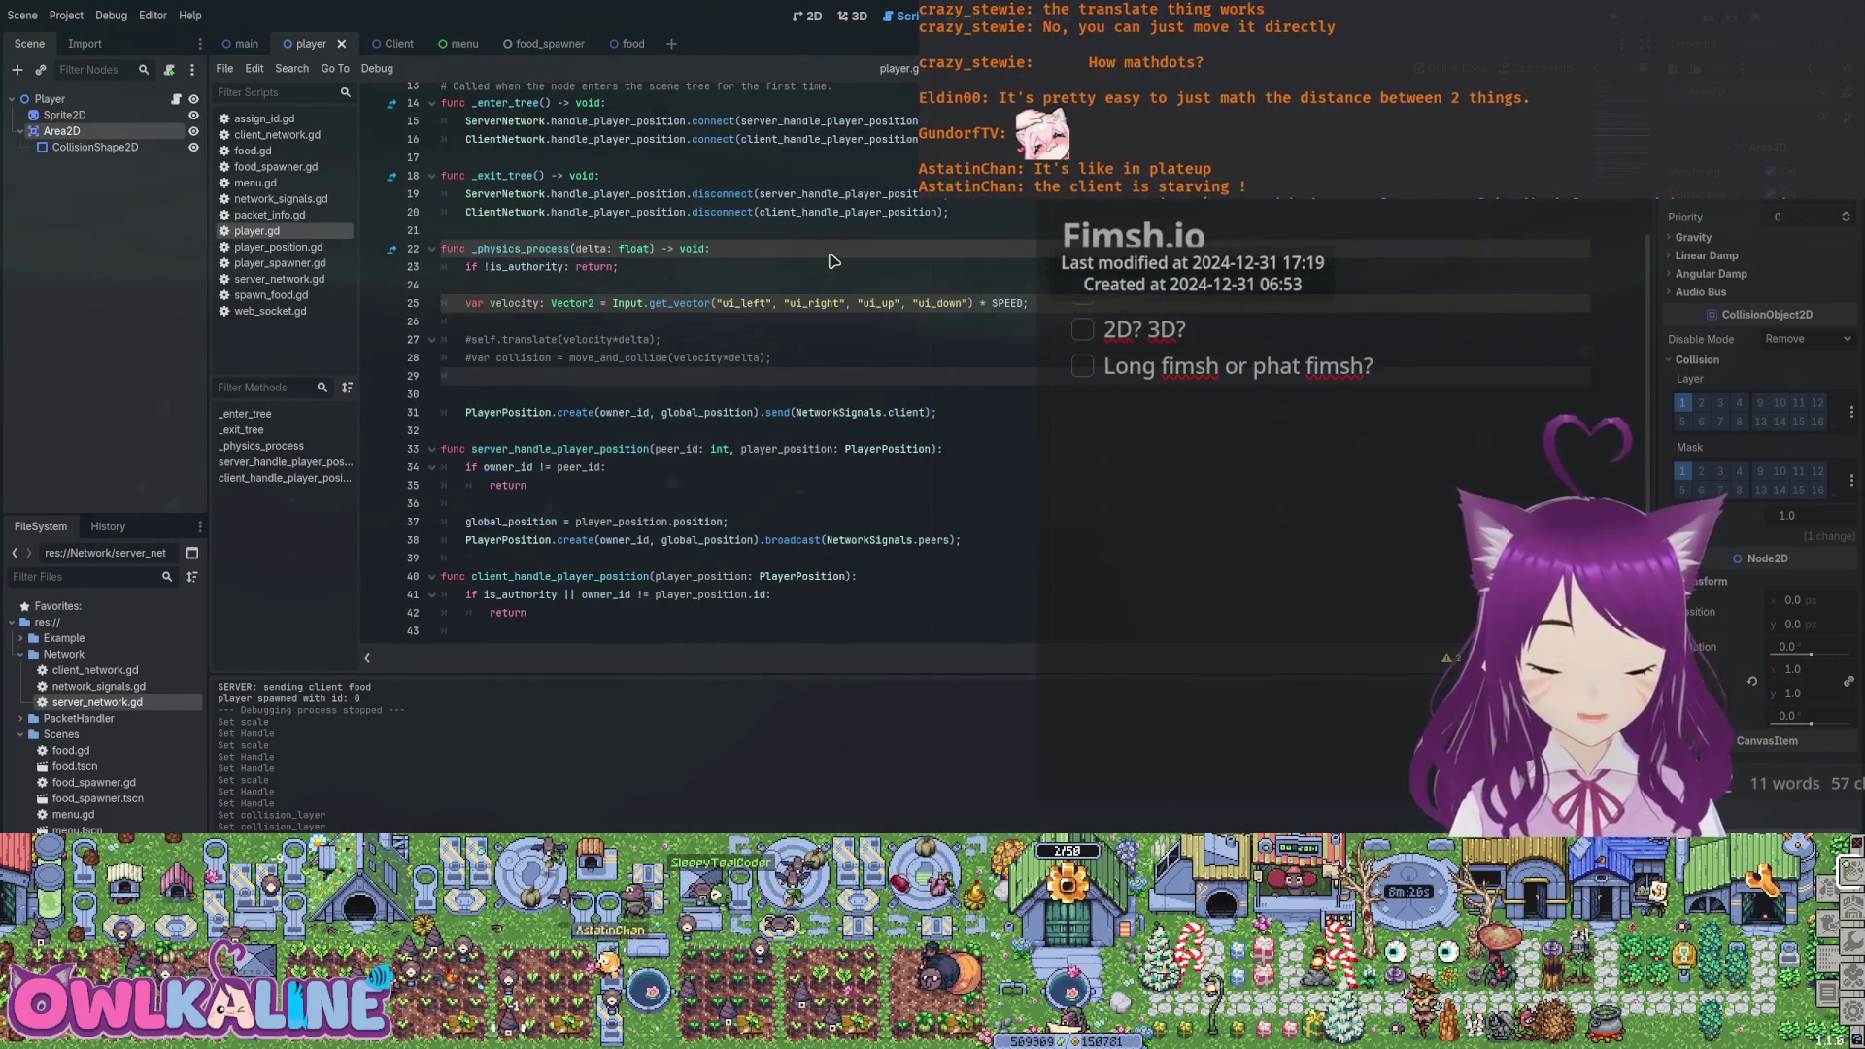
pyautogui.scroll(4, 833, 260)
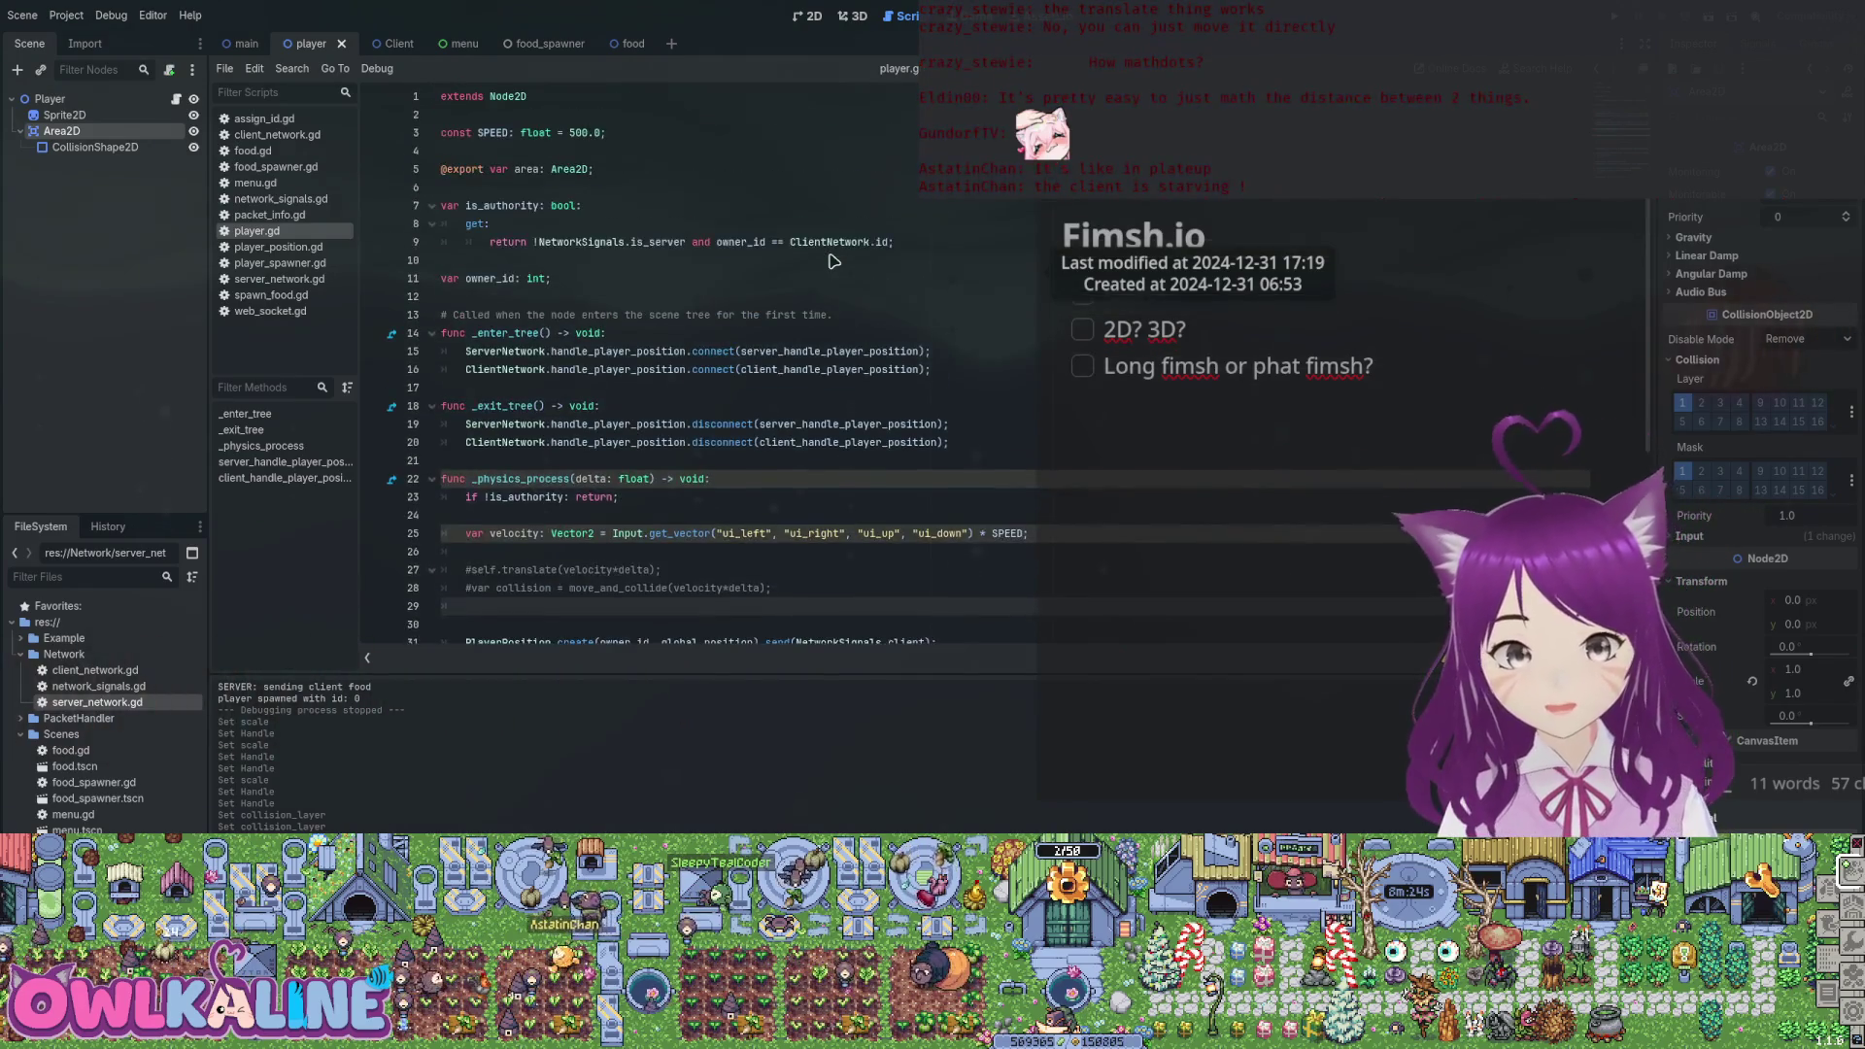
pyautogui.scroll(-1, 833, 261)
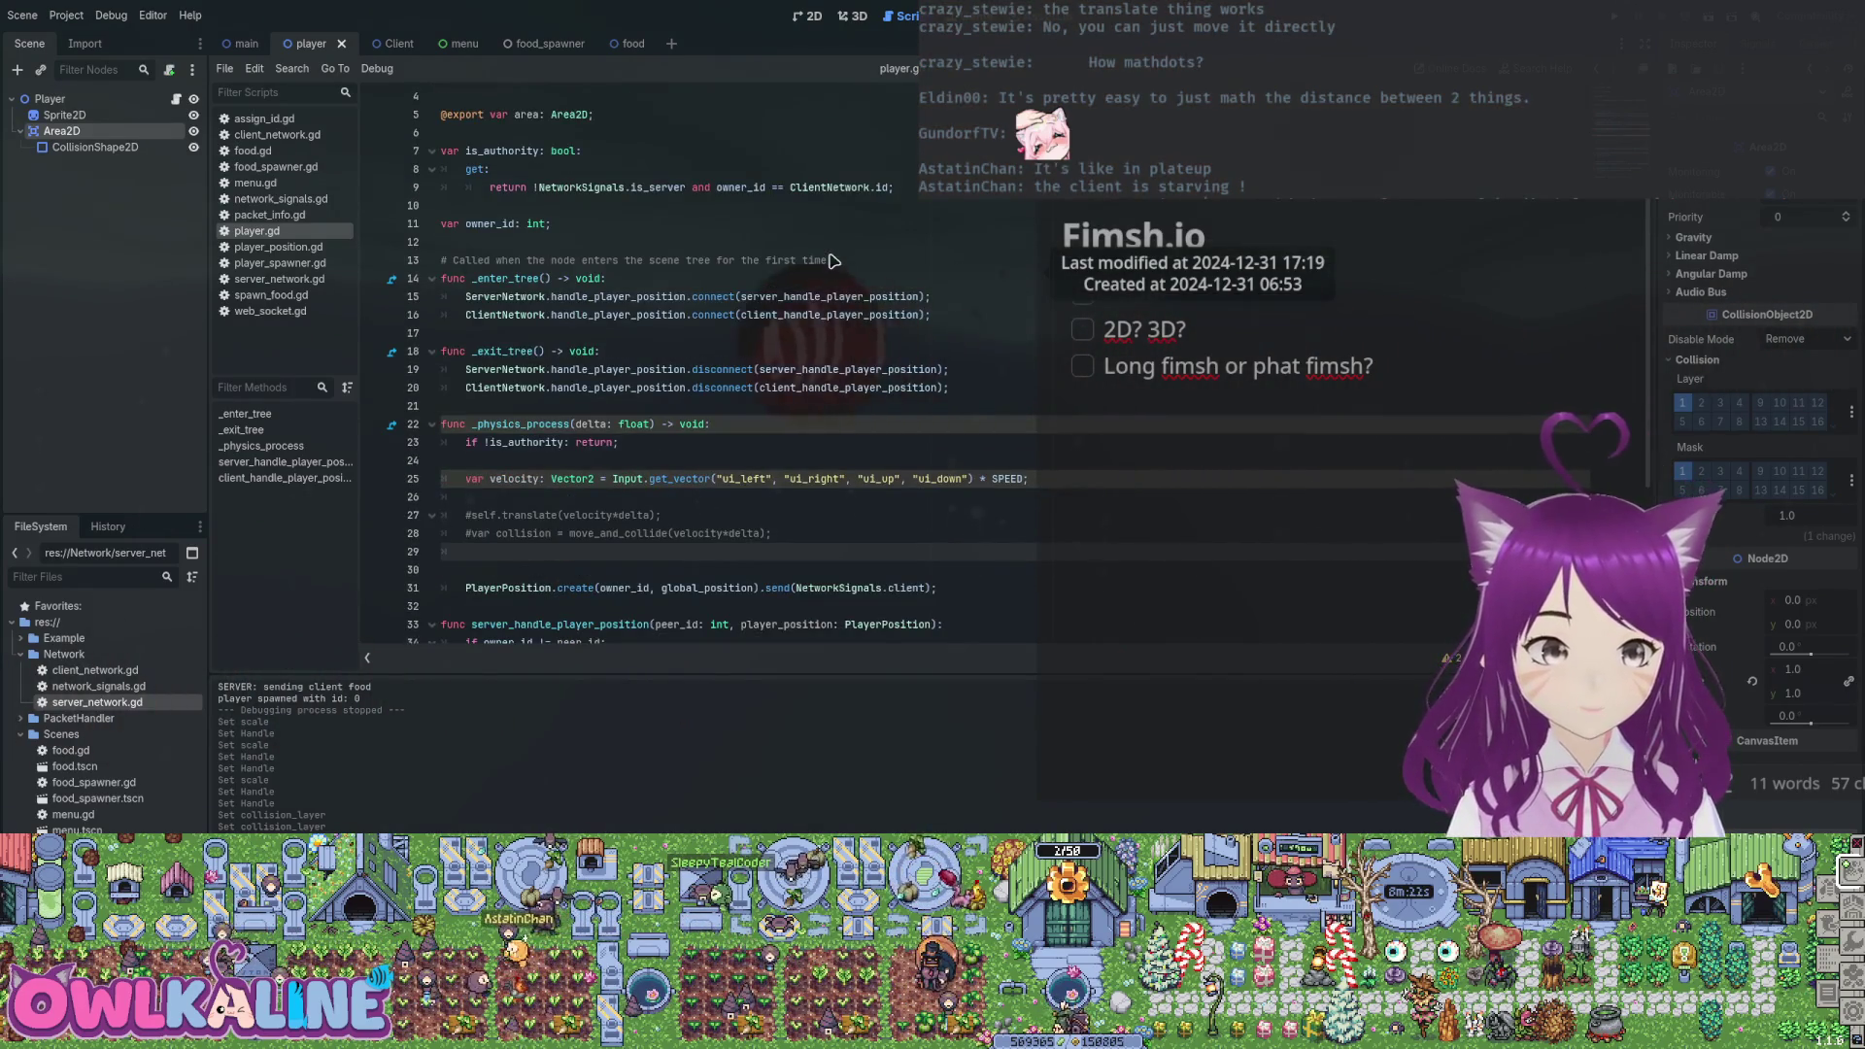
pyautogui.press('Return')
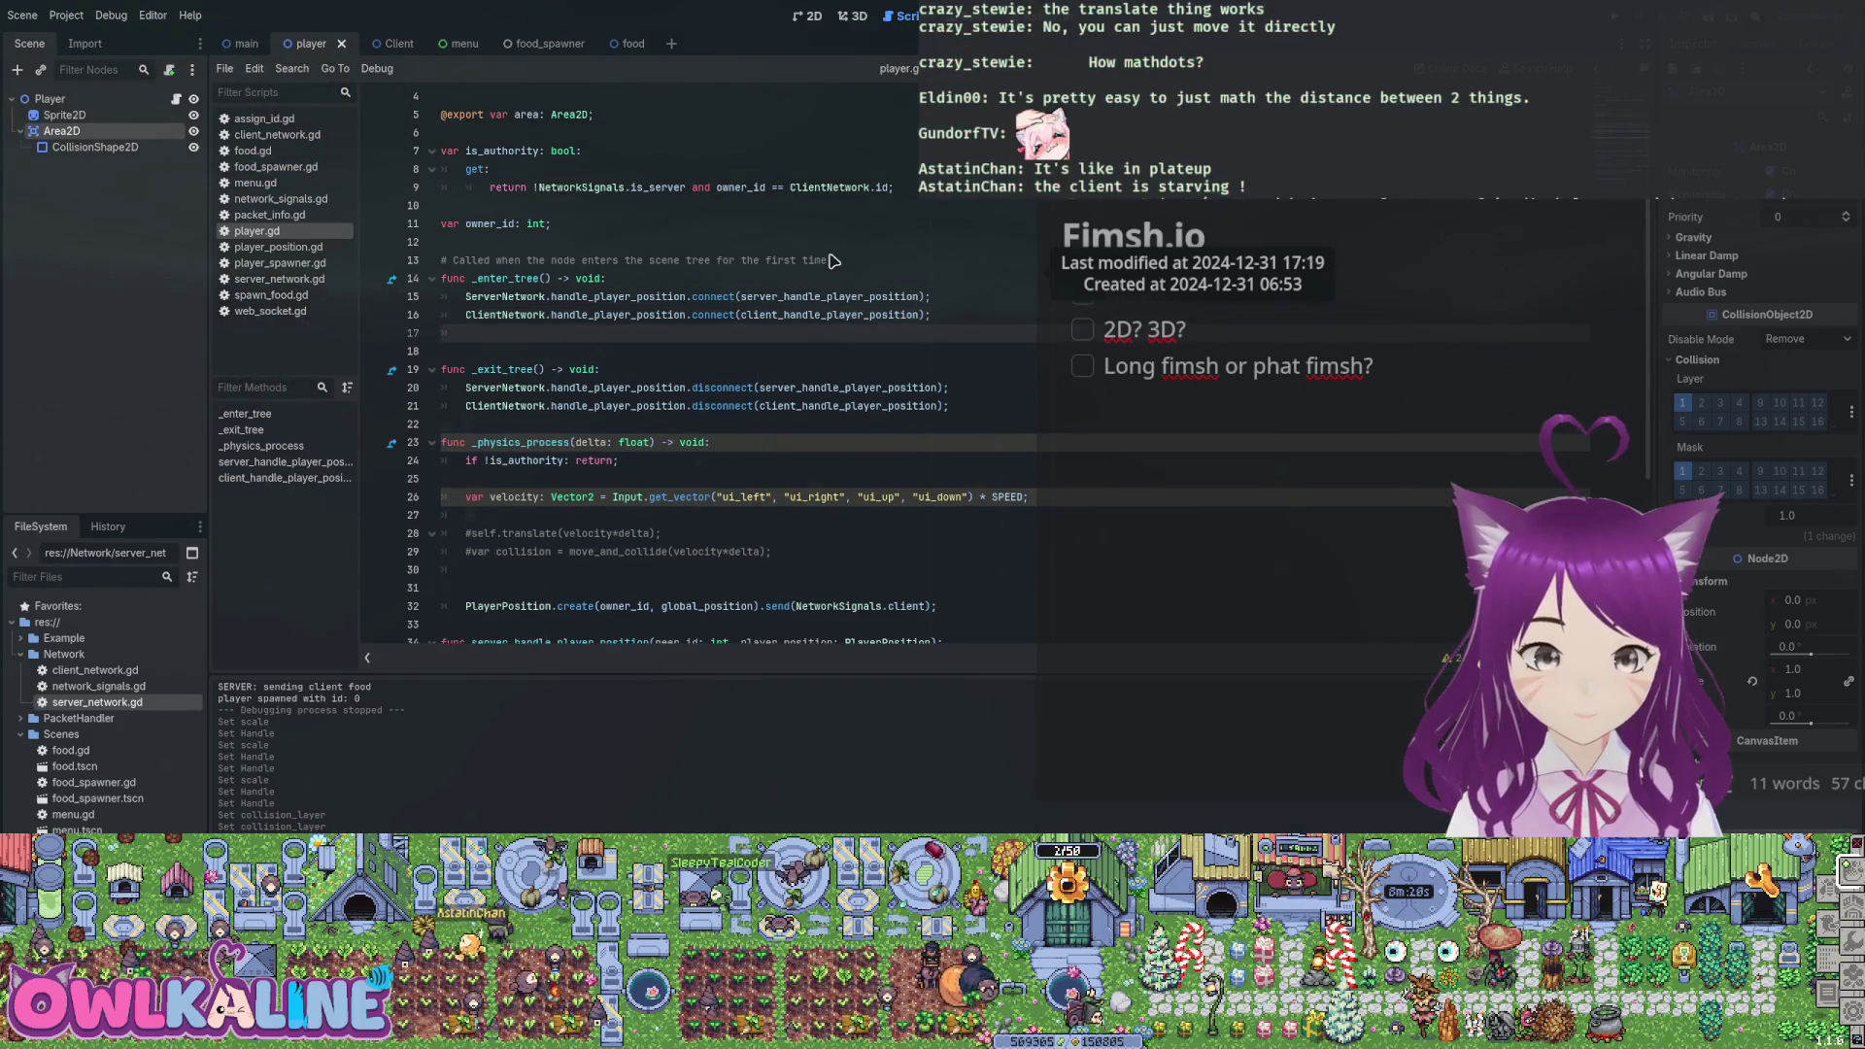
pyautogui.press('BackSpace')
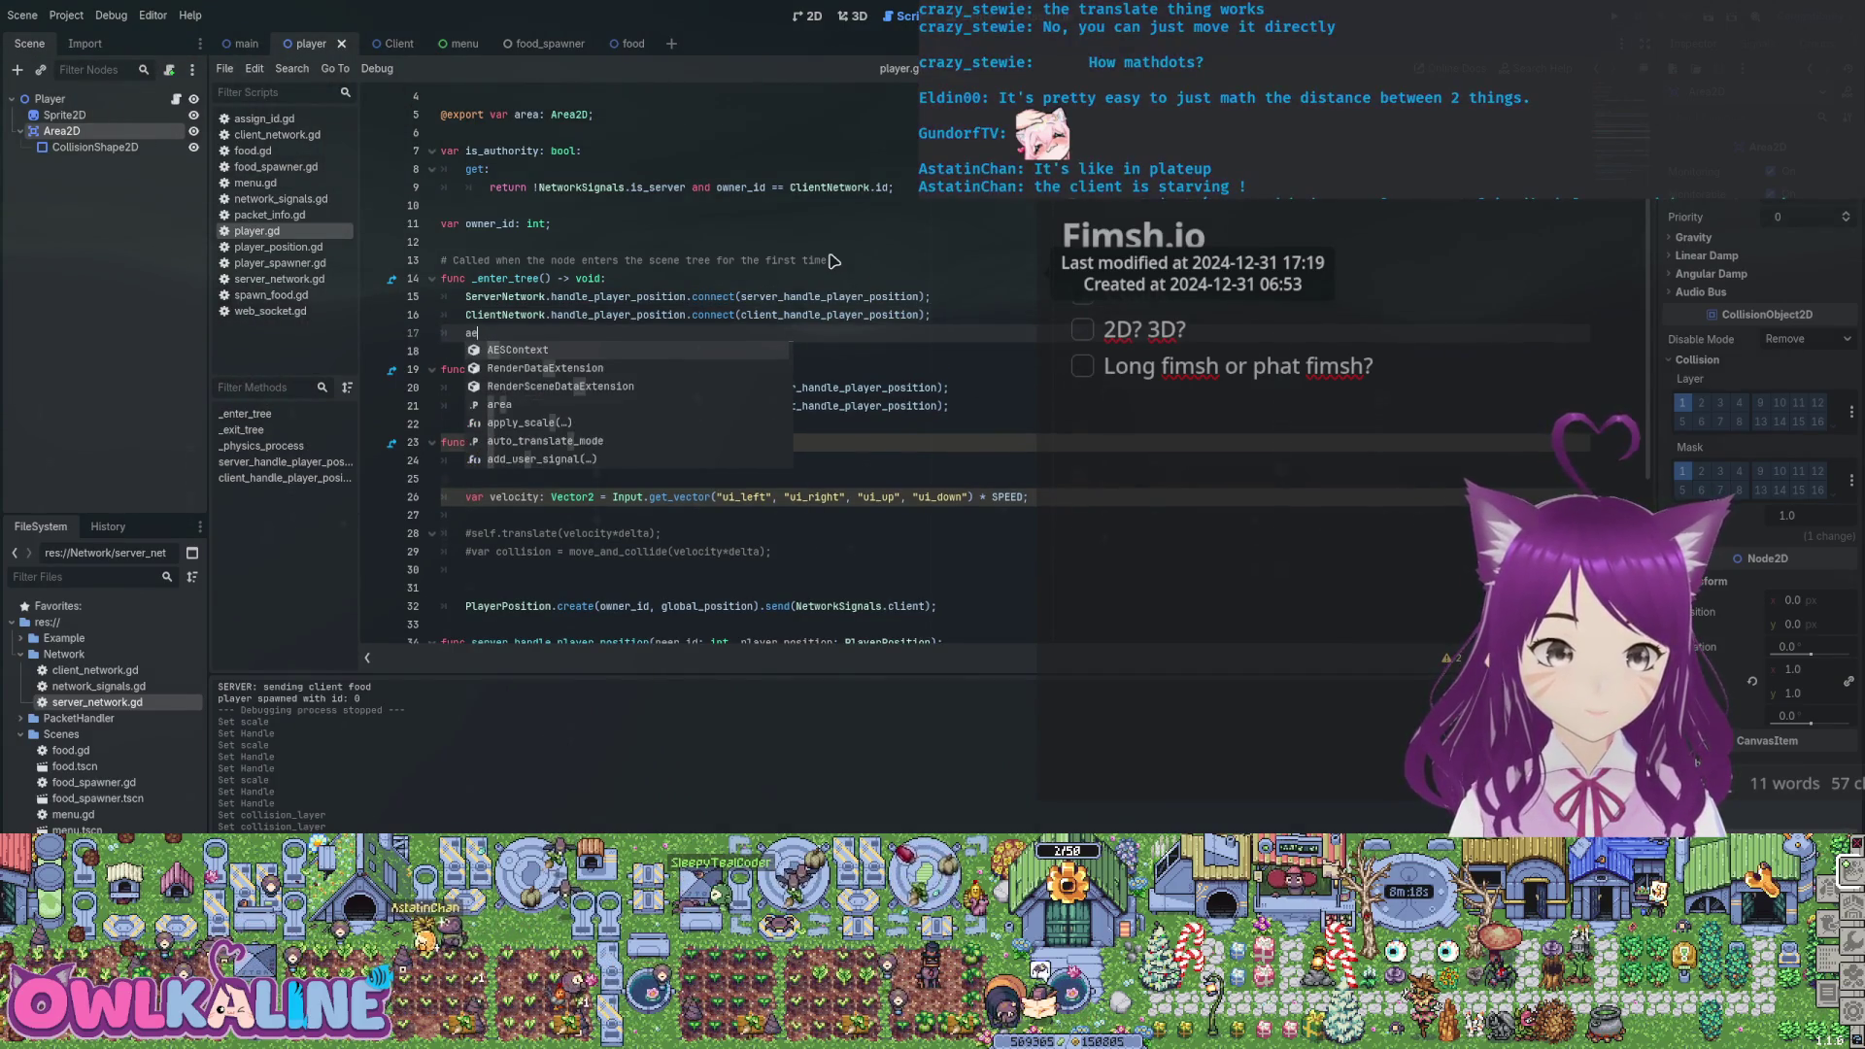
# Write 'area.' on the new _enter_tree line, then run the project in several debug windows.
pyautogui.press('BackSpace')
pyautogui.write('rea.')
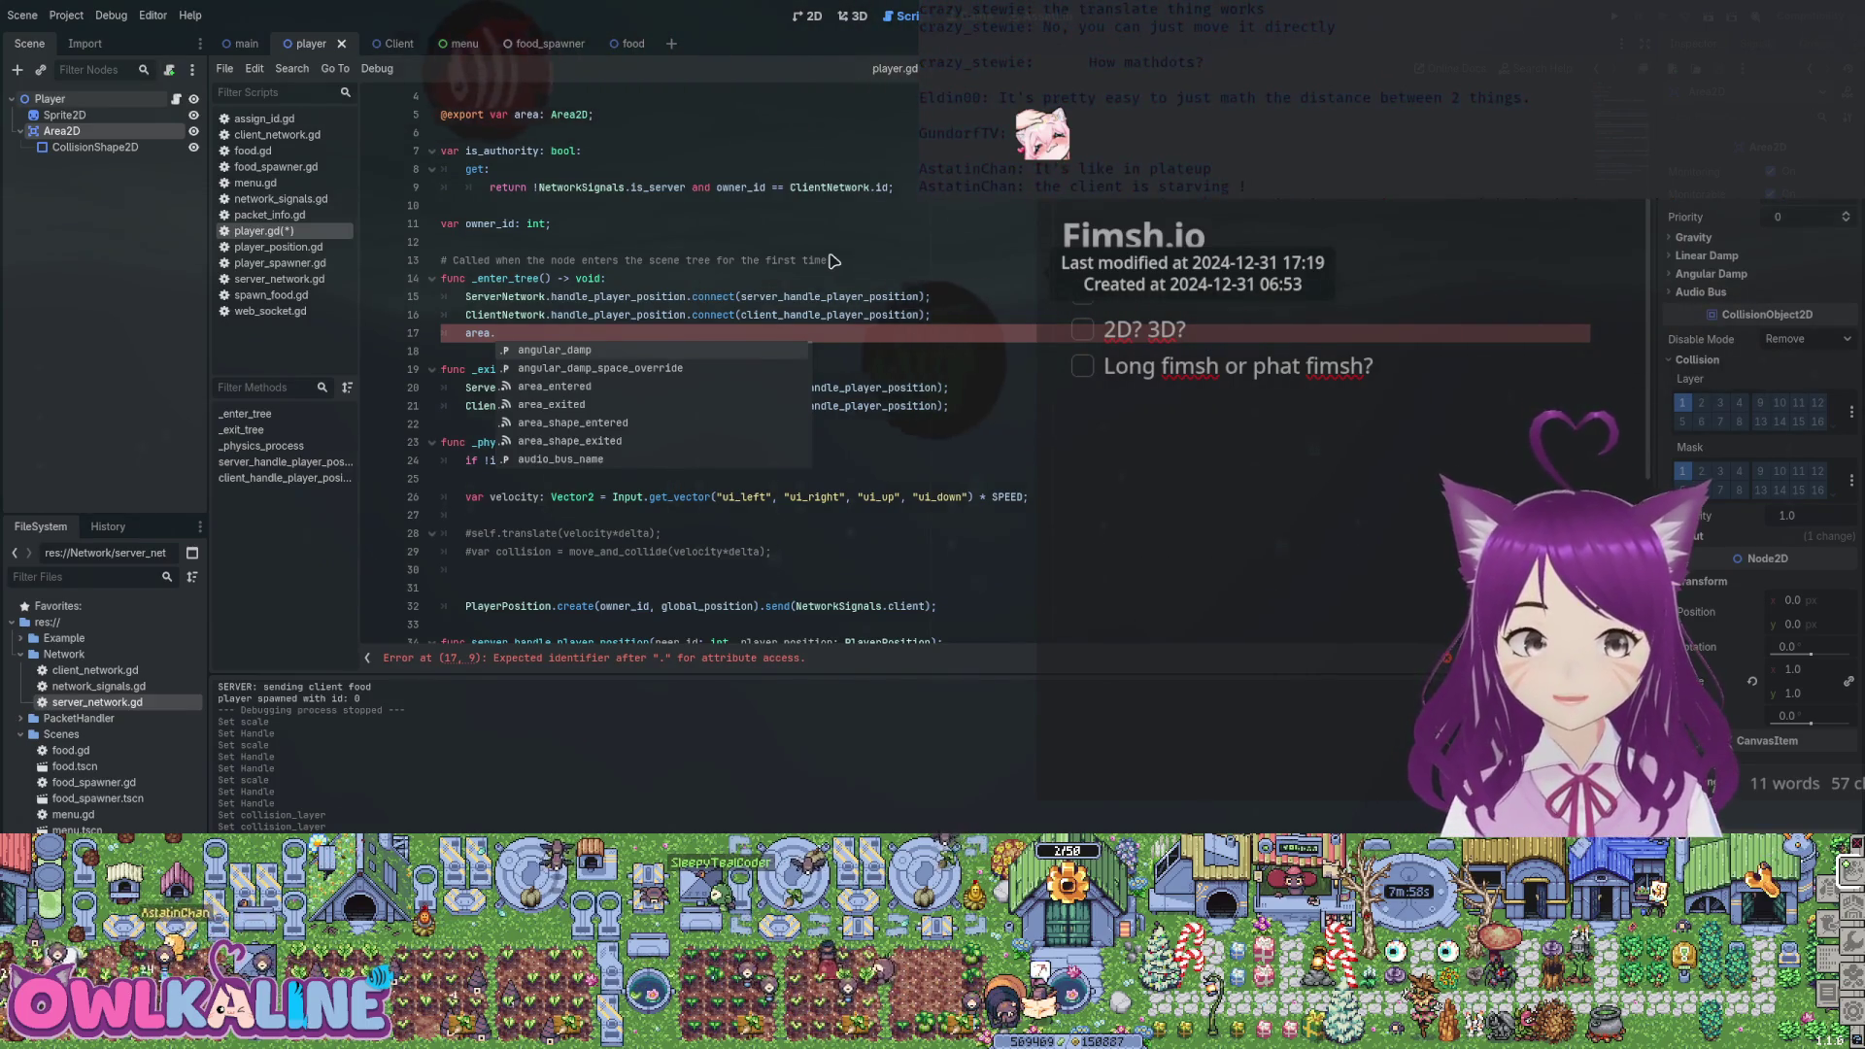
pyautogui.hotkey('ctrl', 'F1')
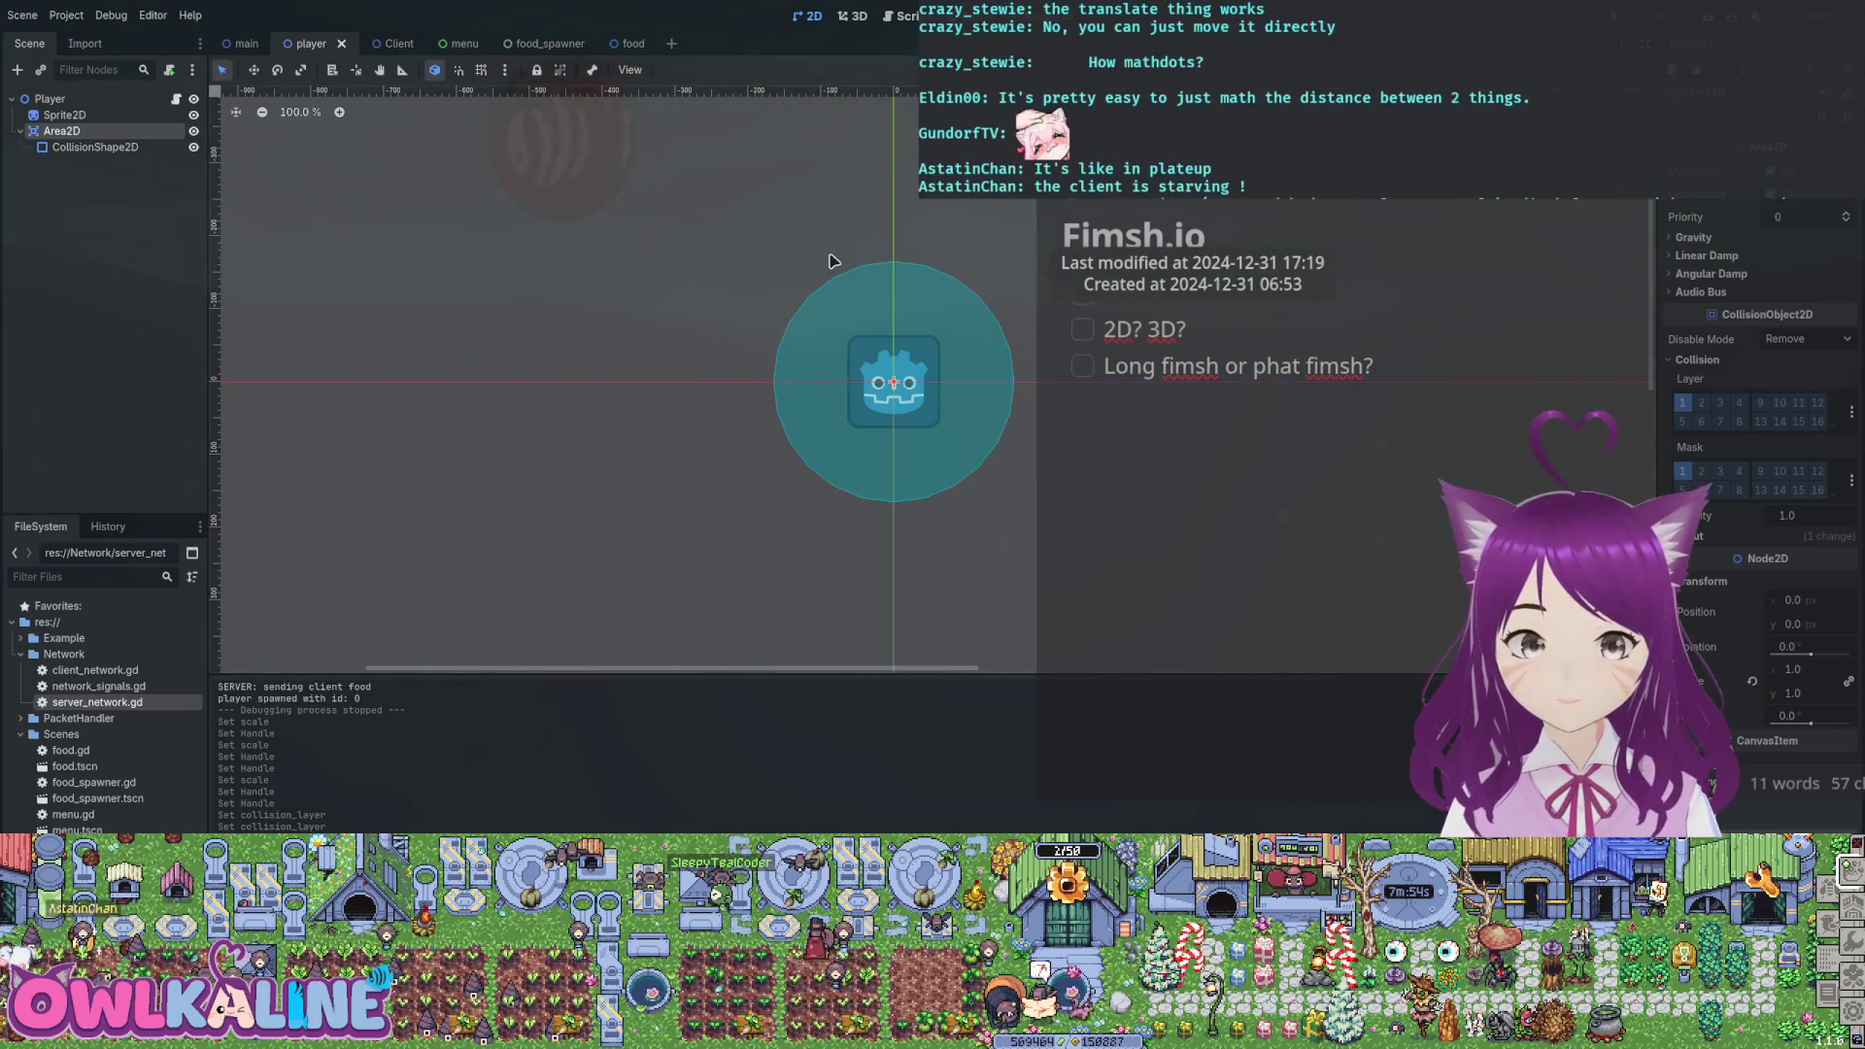
pyautogui.hotkey('ctrl', 'F3')
pyautogui.press('Escape')
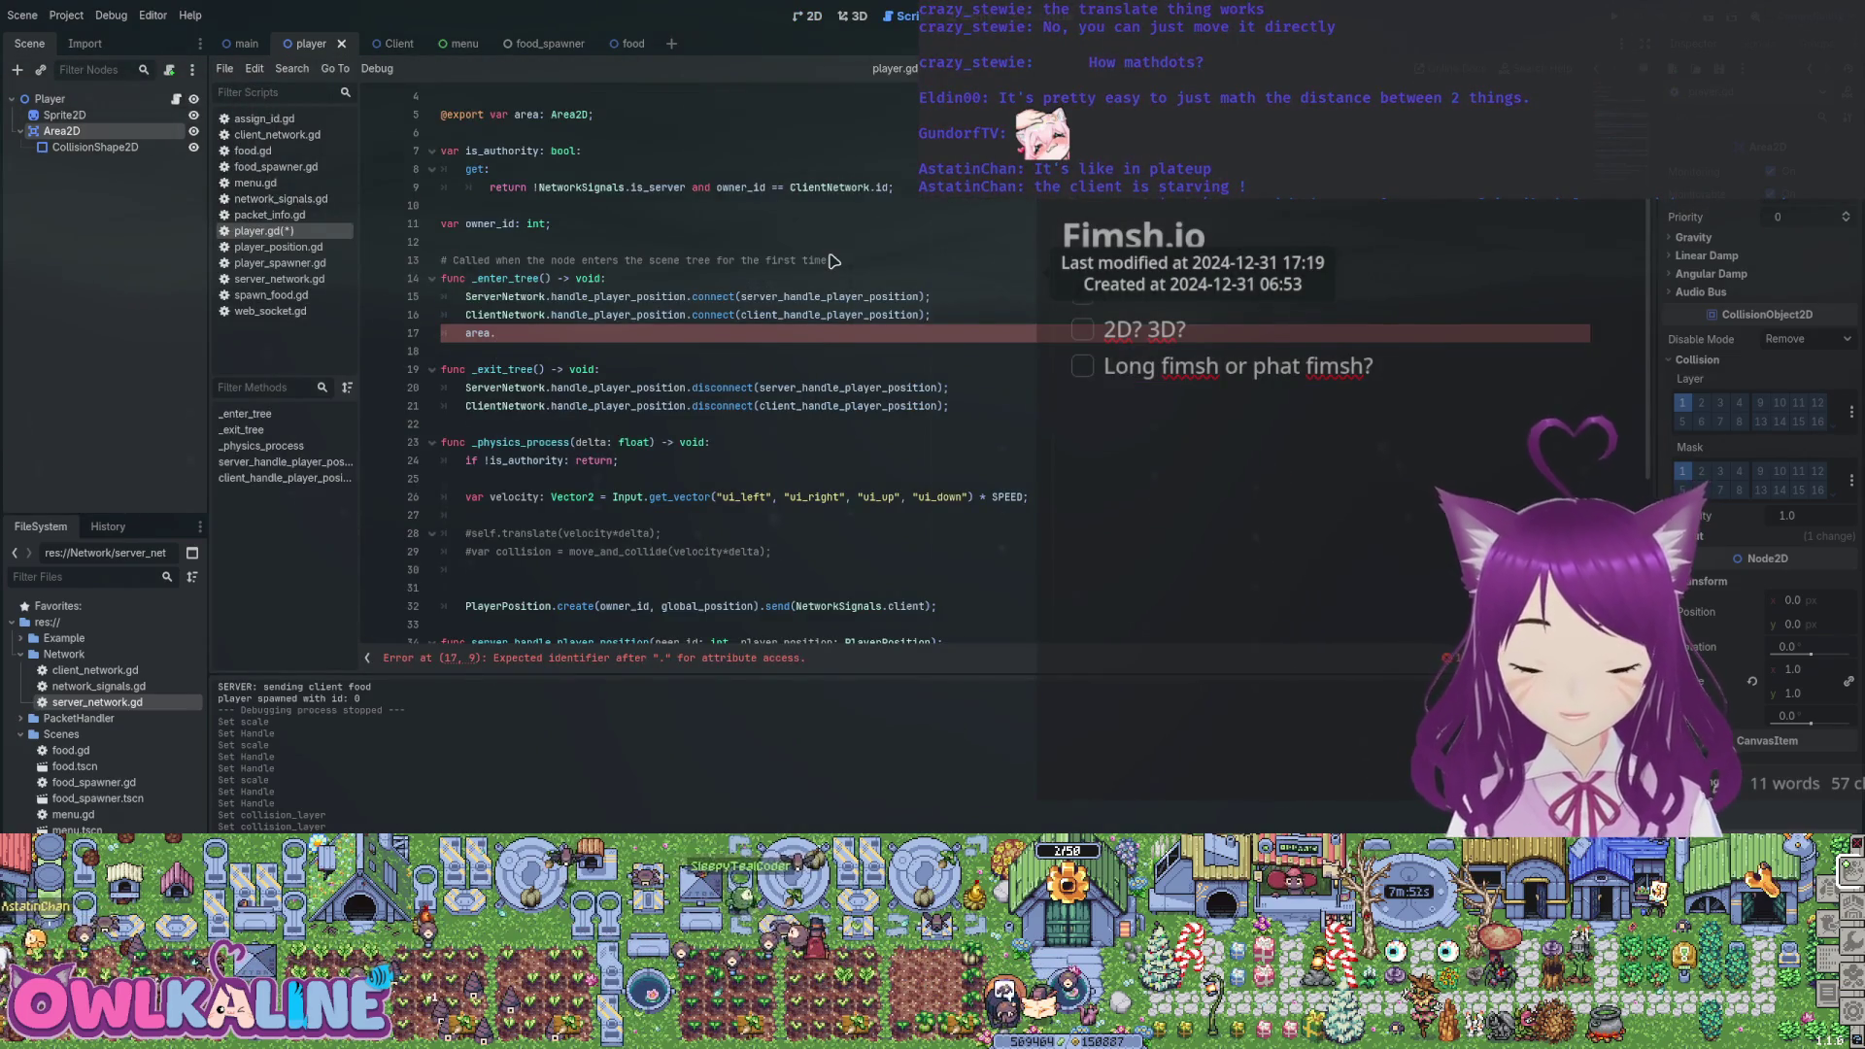
pyautogui.press('F5')
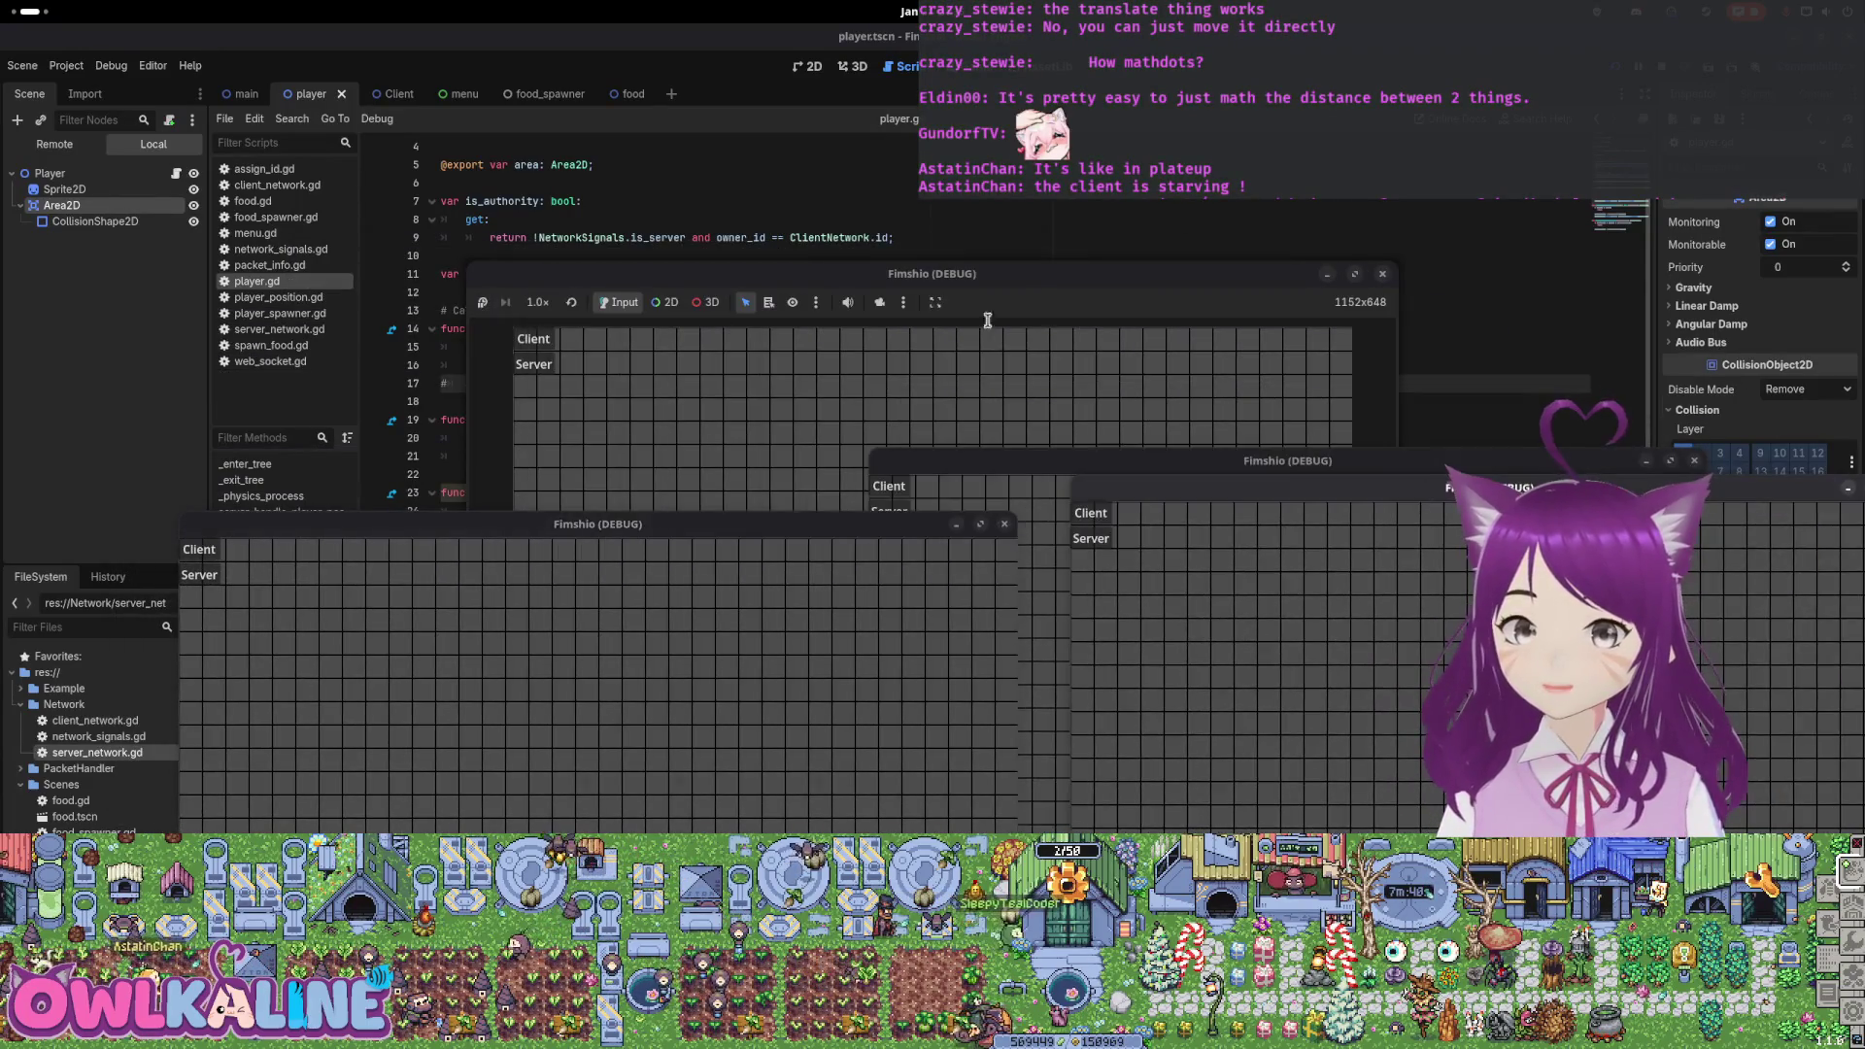
# Rearrange the Fimshio debug windows, start a session, then return to player.gd in the editor.
pyautogui.click(868, 225)
pyautogui.moveTo(868, 225); pyautogui.dragTo(619, 94)
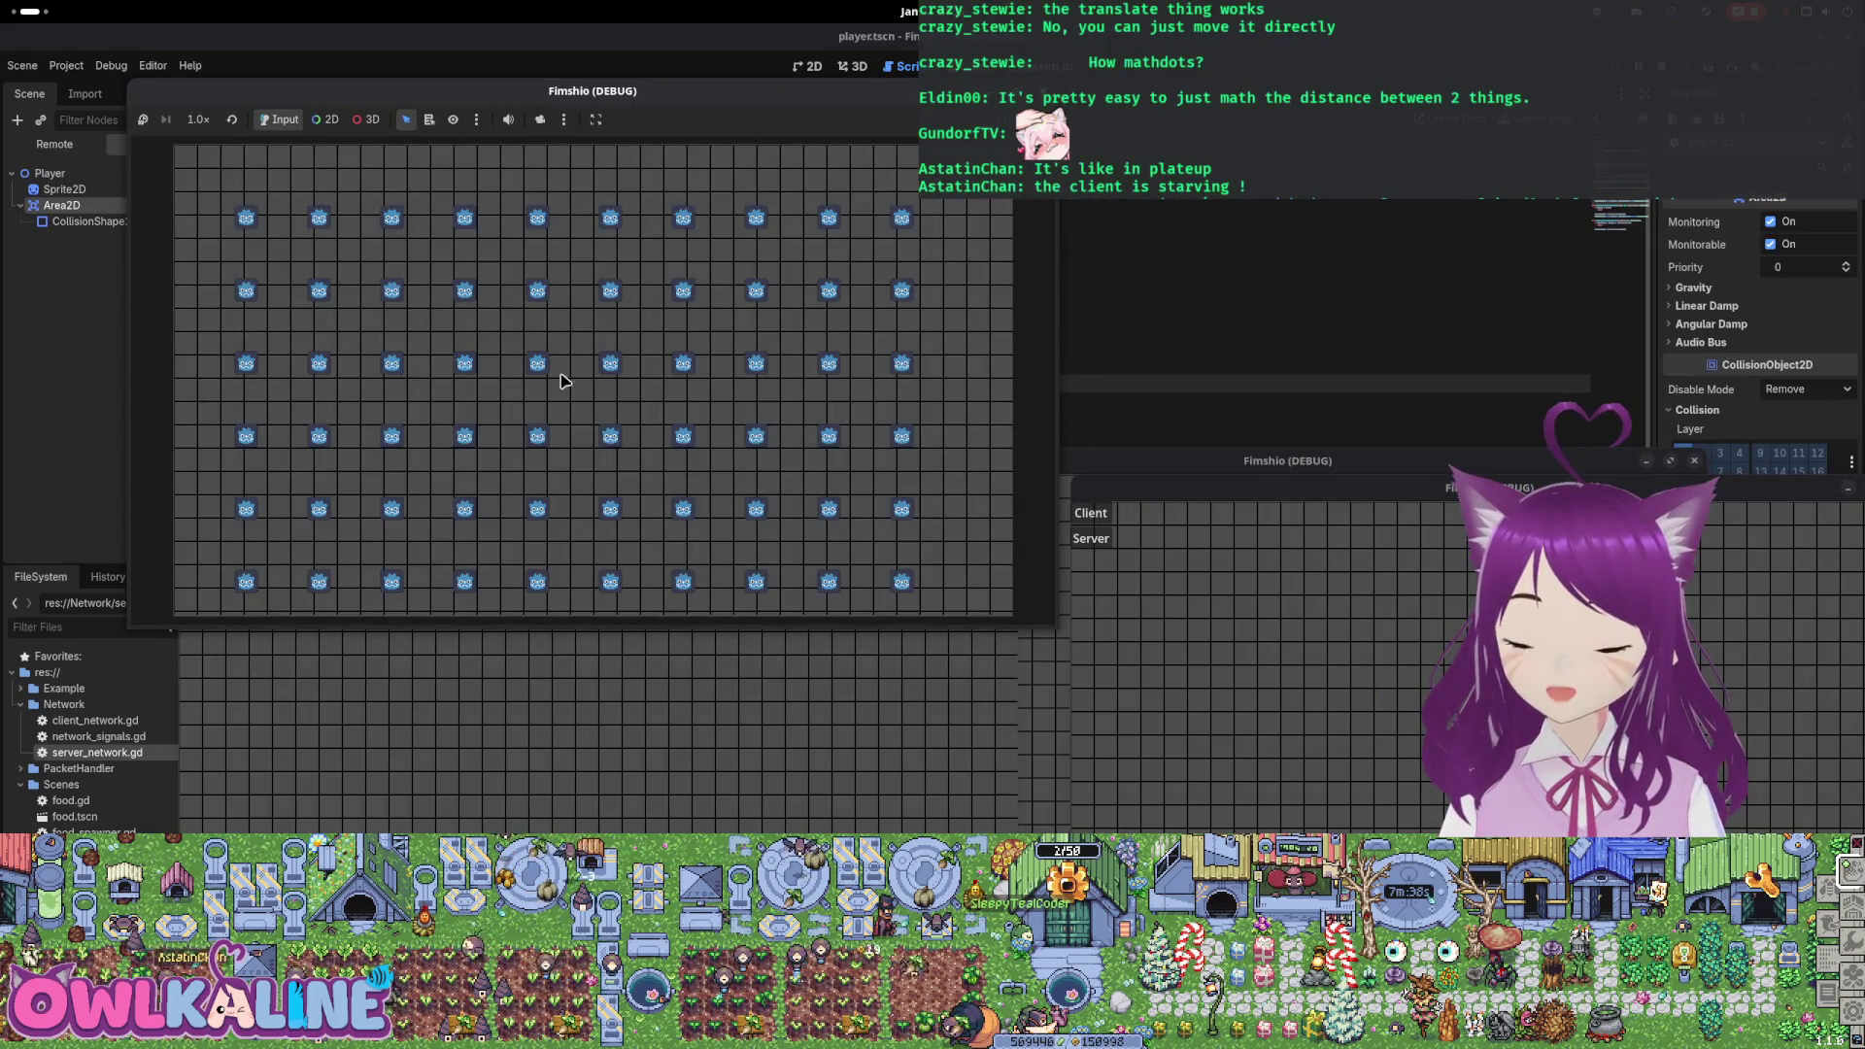
pyautogui.click(1343, 641)
pyautogui.click(1096, 514)
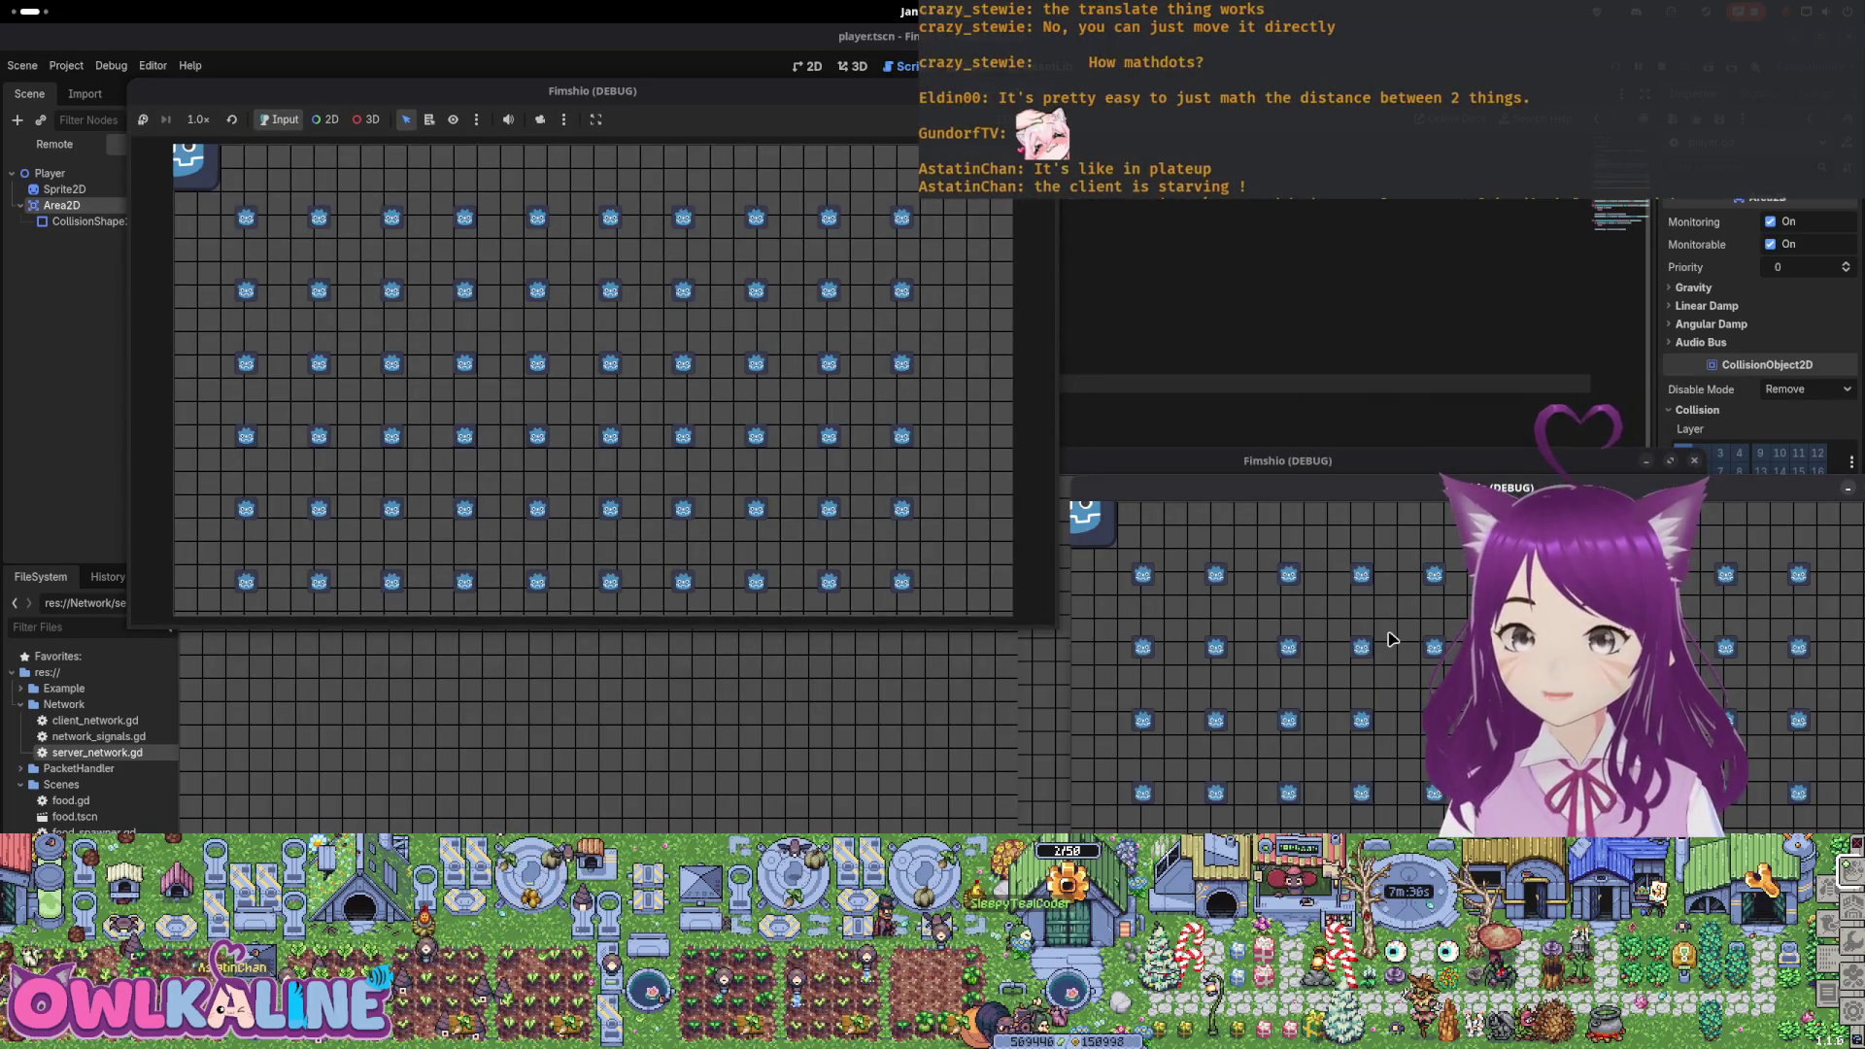
pyautogui.moveTo(1357, 496)
pyautogui.mouseDown()
pyautogui.moveTo(1017, 283)
pyautogui.moveTo(1137, 283)
pyautogui.mouseUp()
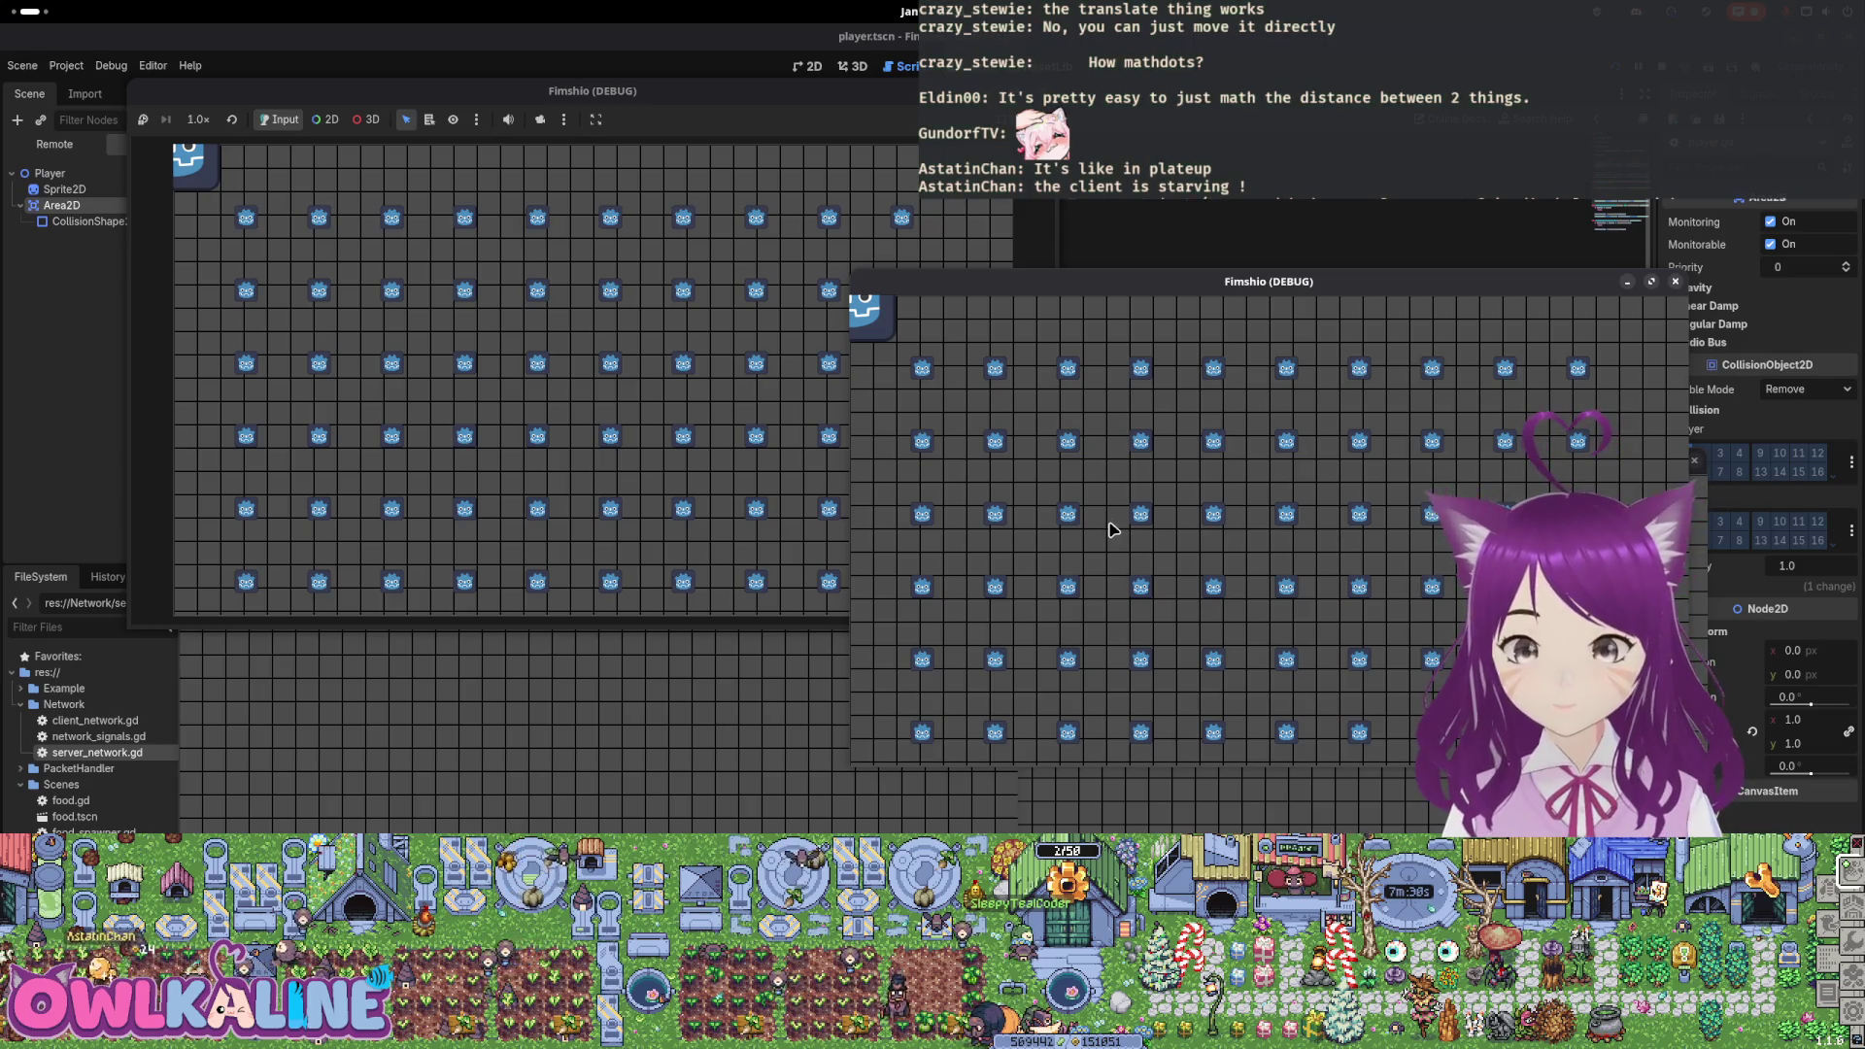
pyautogui.click(706, 395)
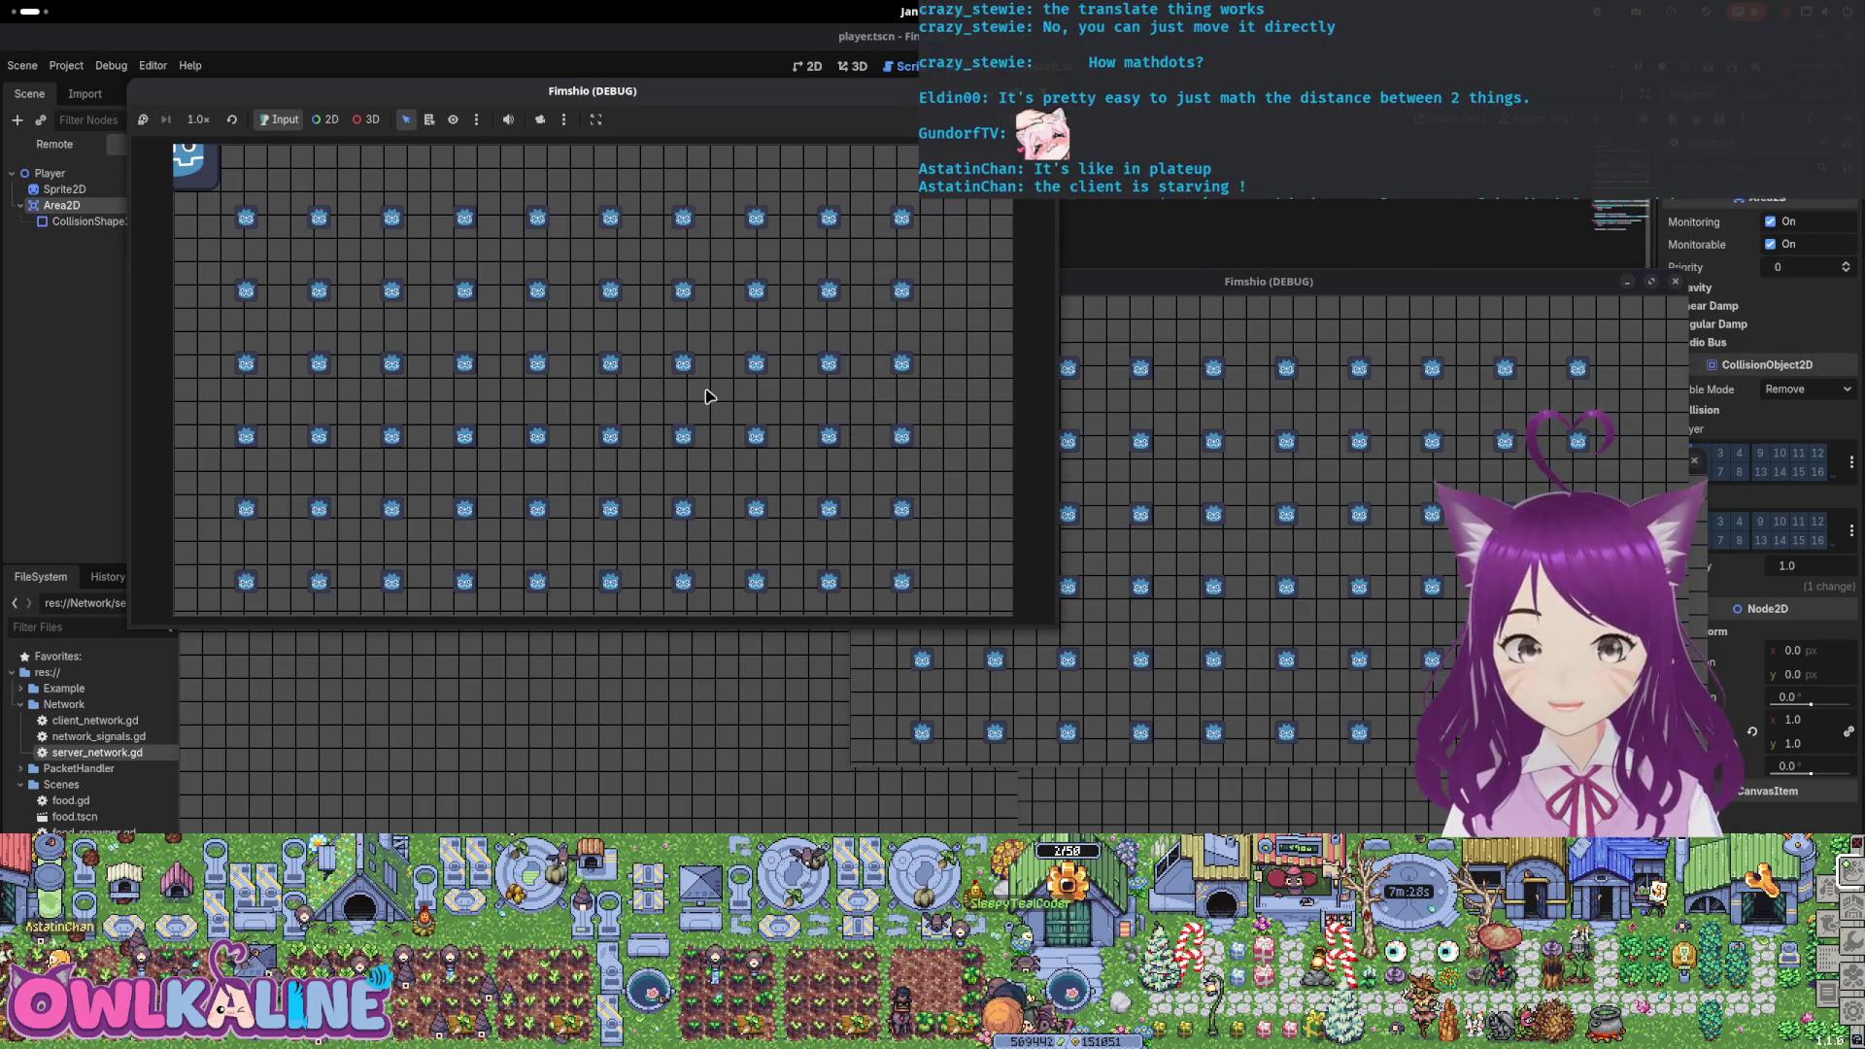
pyautogui.click(1311, 481)
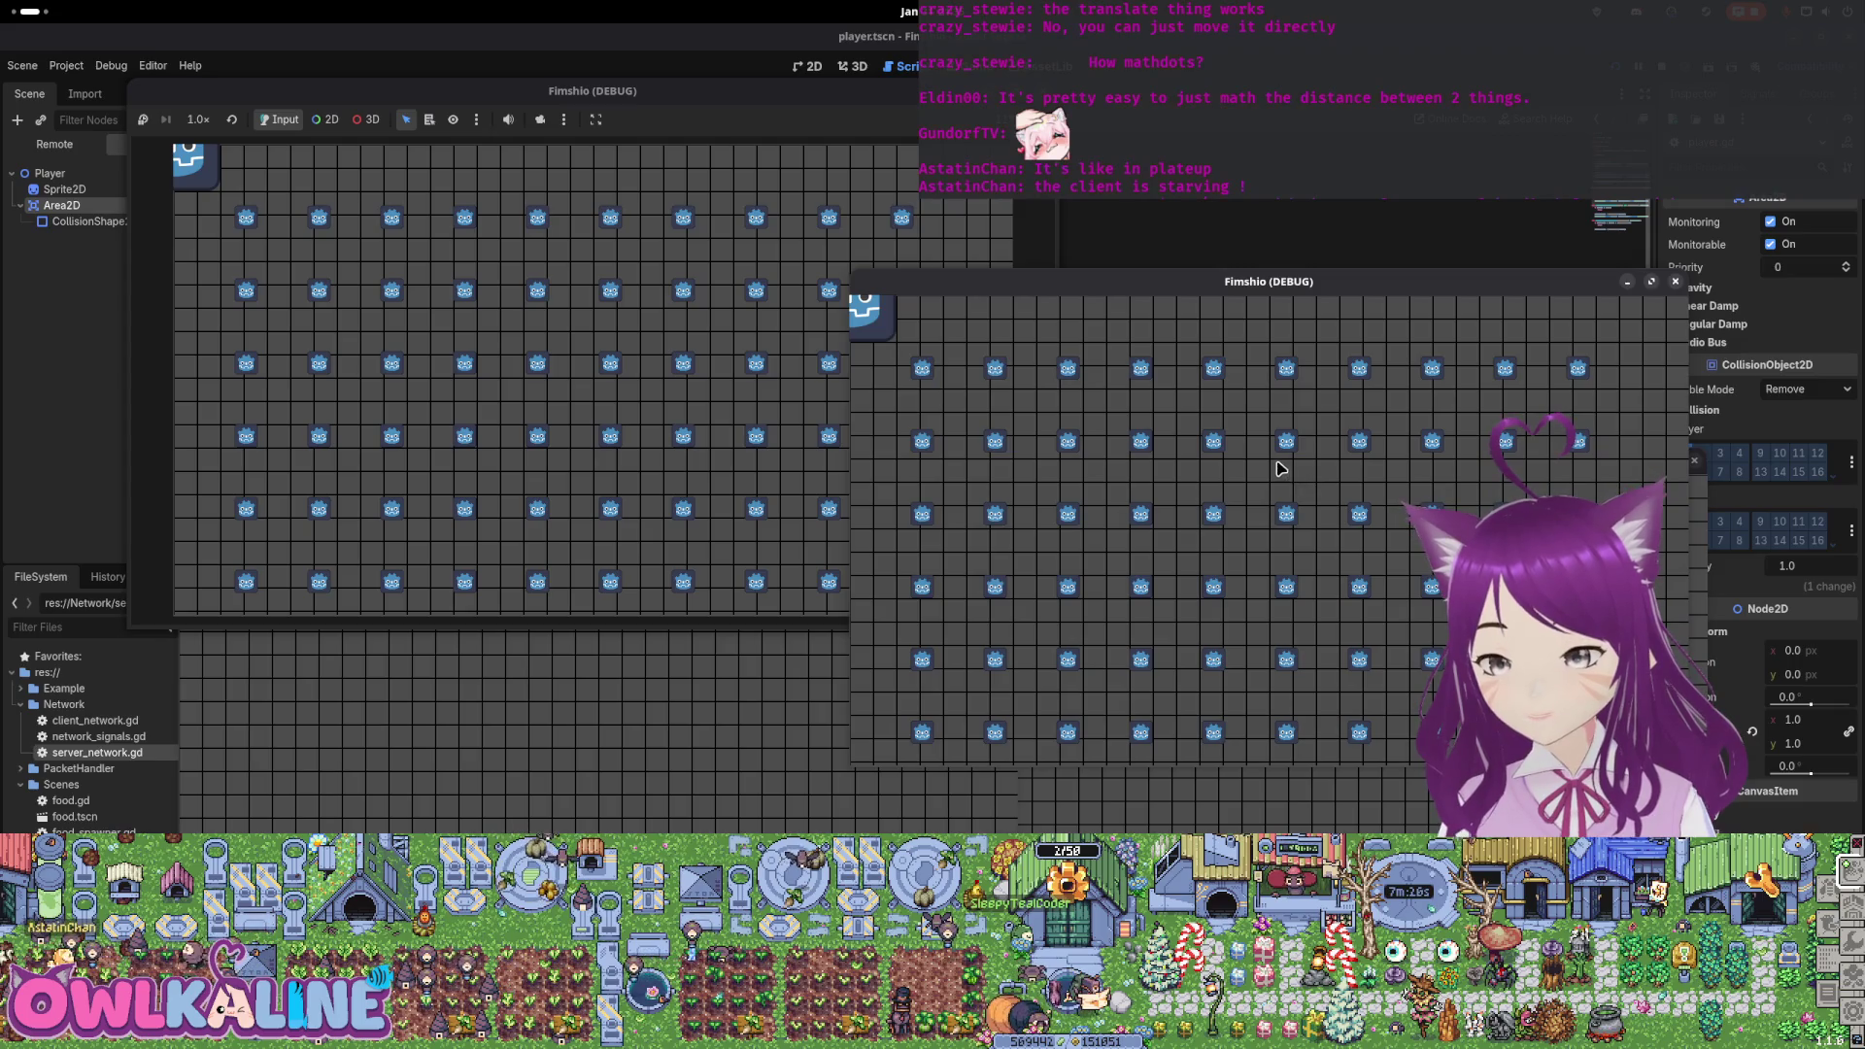
pyautogui.click(899, 519)
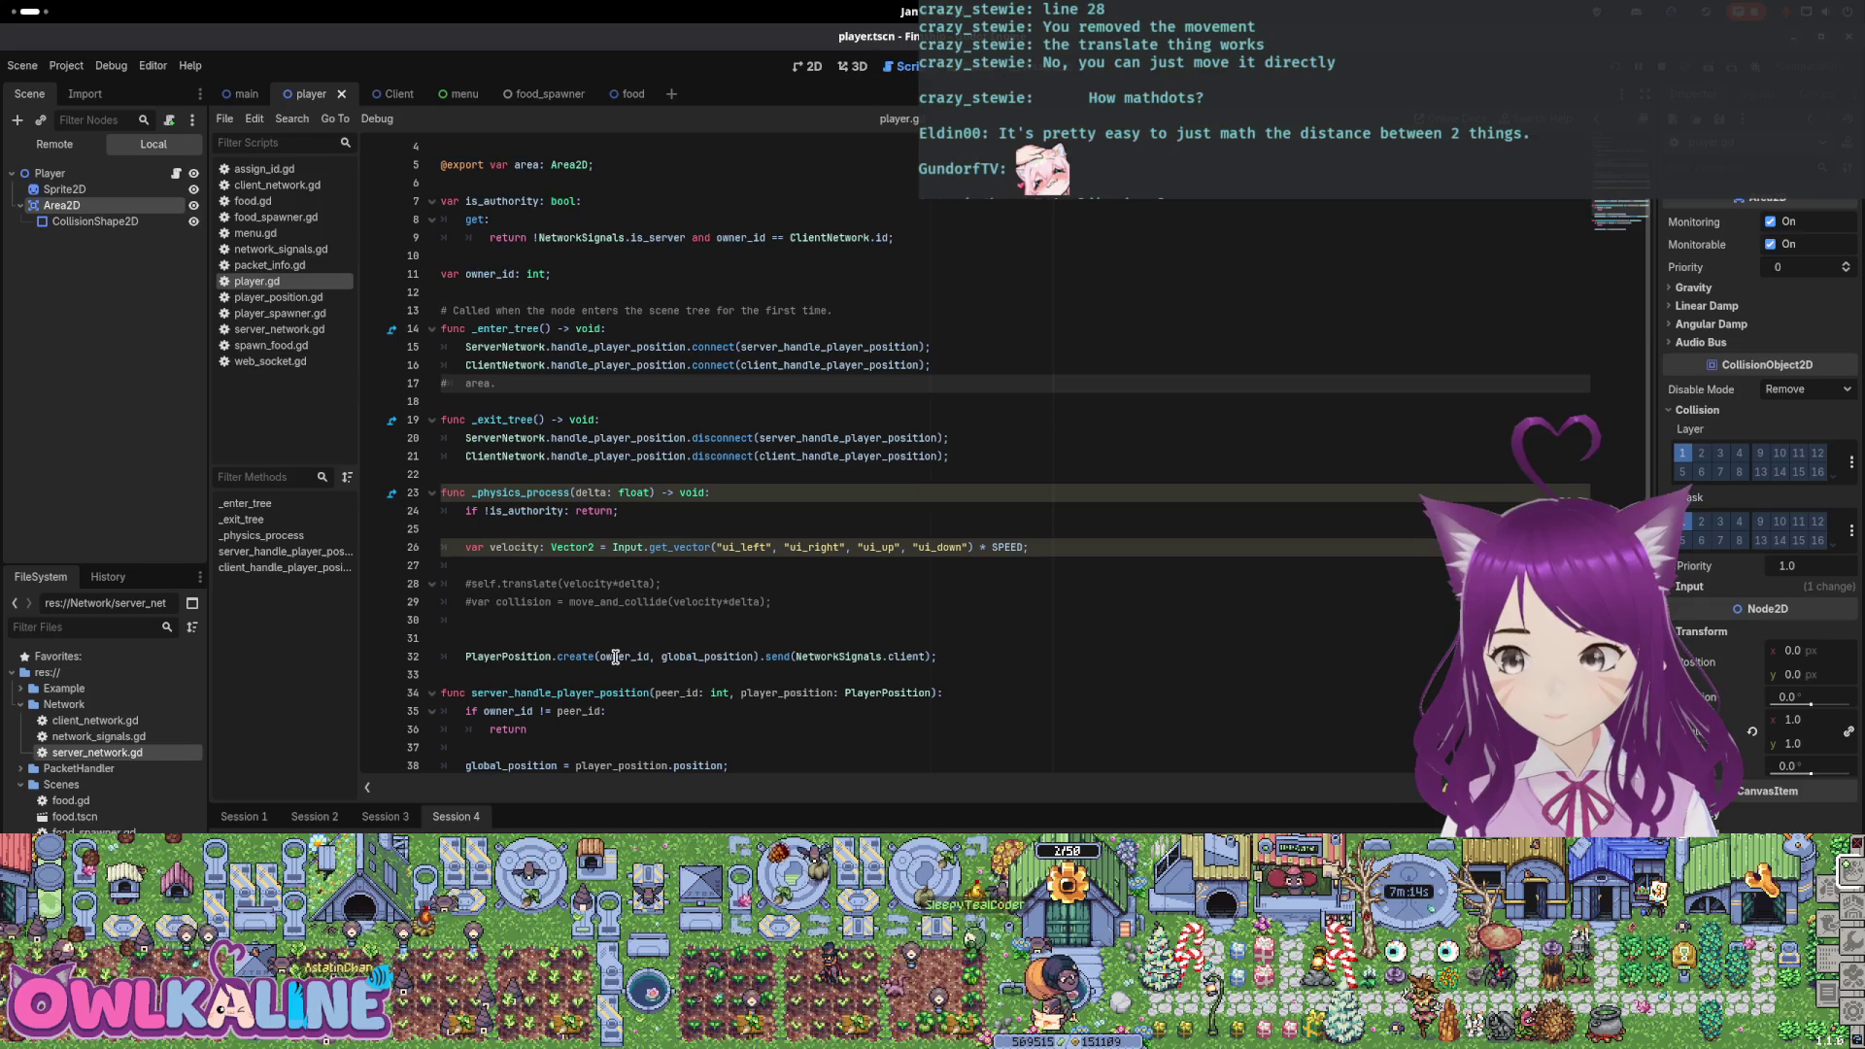
# Uncomment the self.translate(velocity*delta) line 28, stop the game, and relaunch with F5.
pyautogui.scroll(-3, 561, 463)
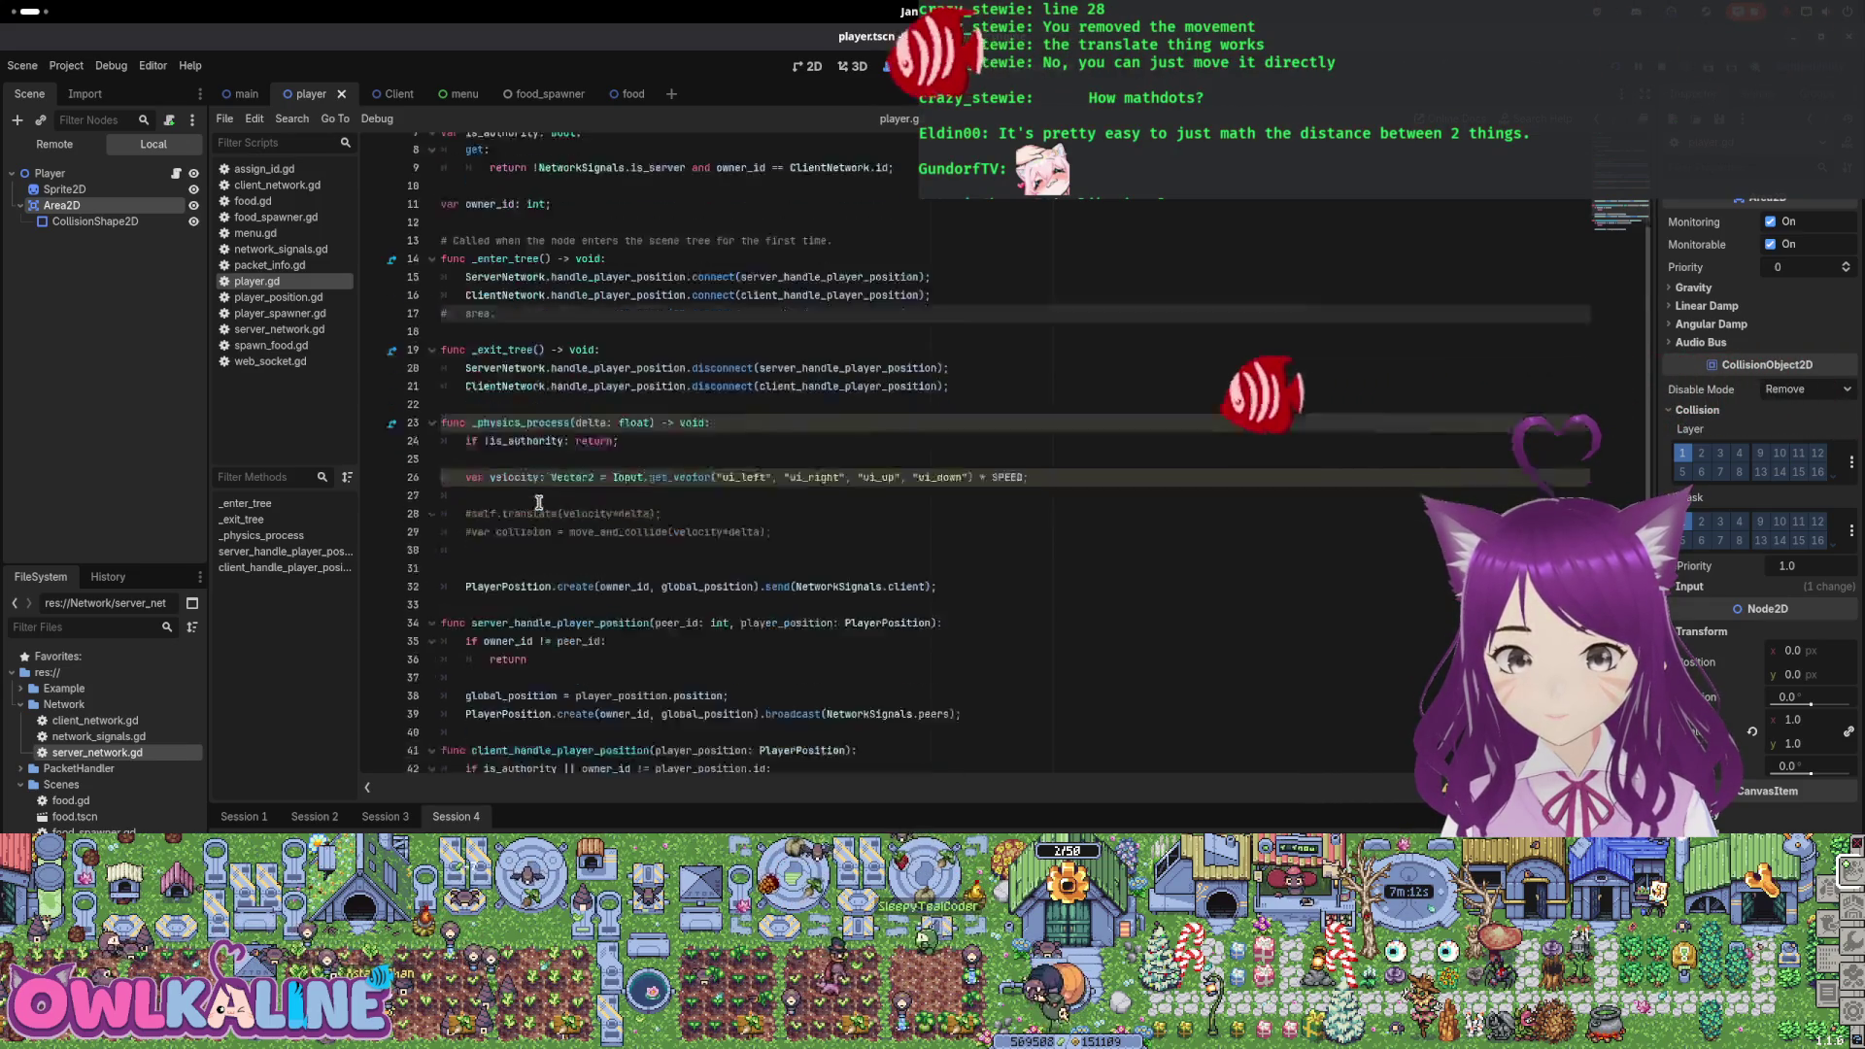
pyautogui.click(469, 420)
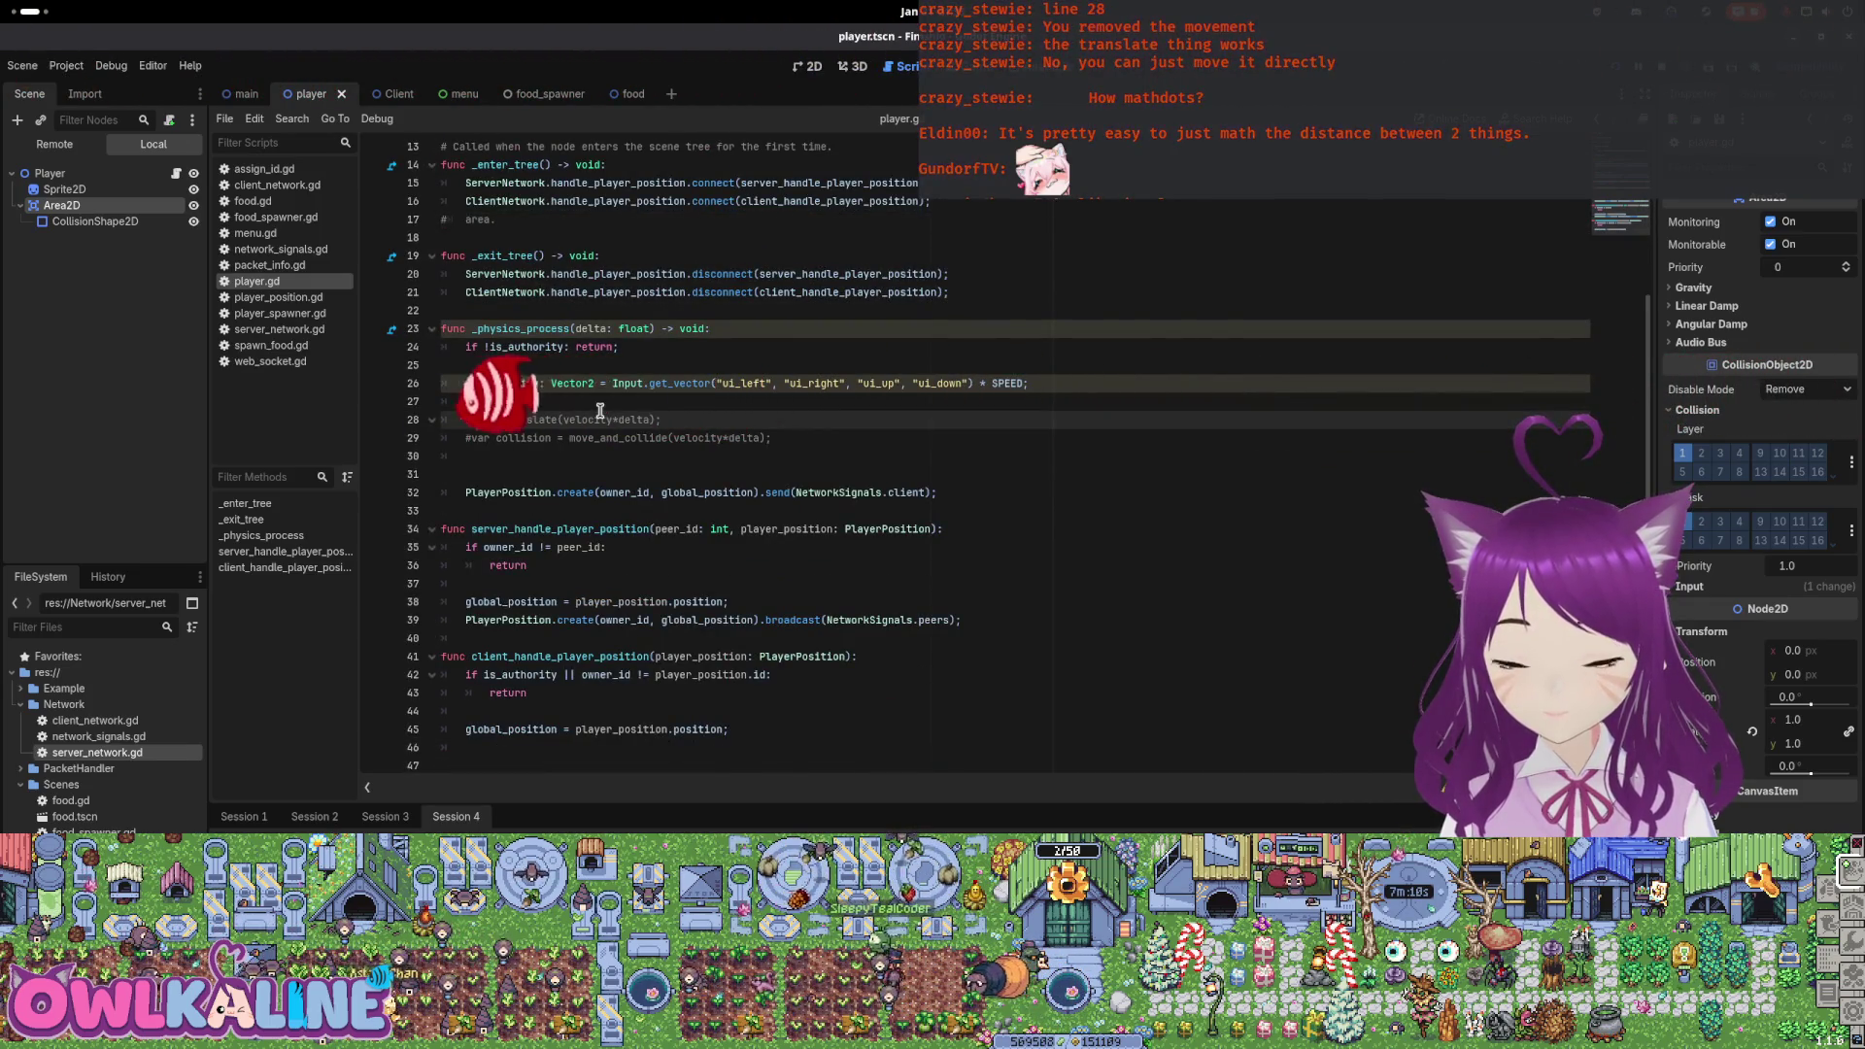
pyautogui.press('BackSpace')
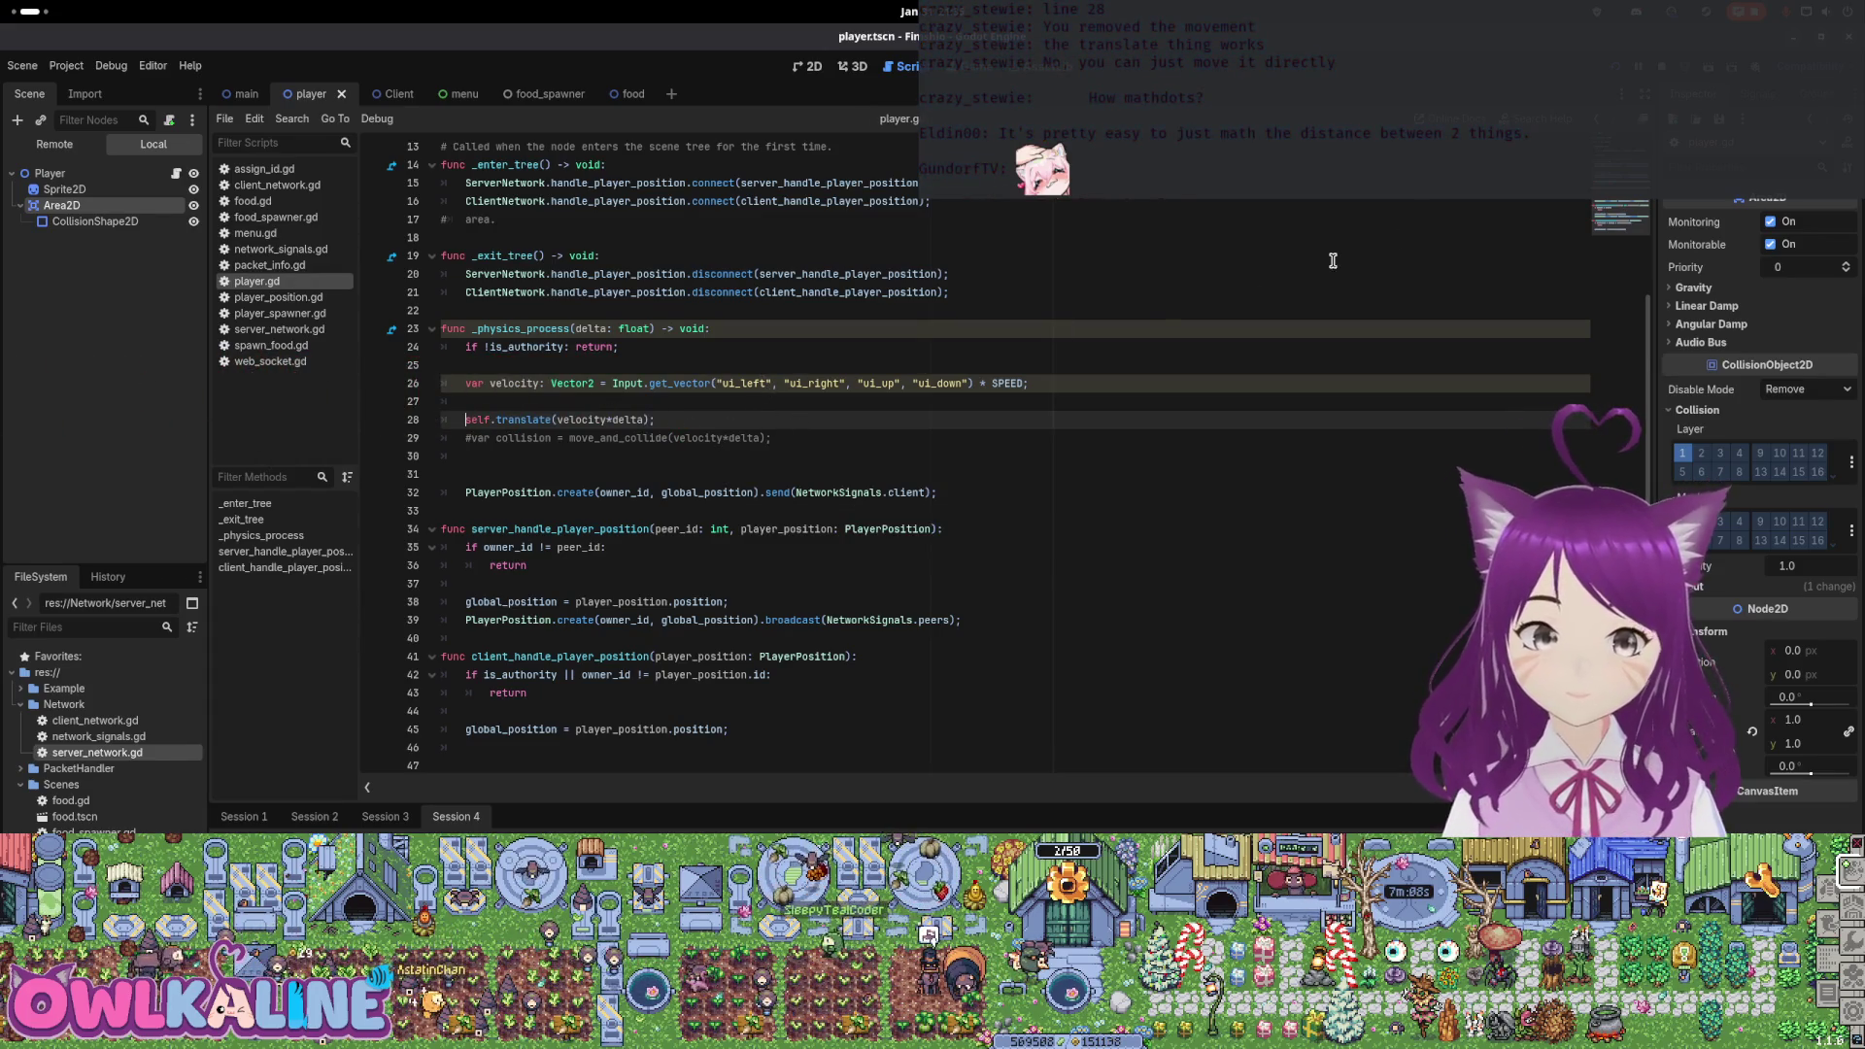
pyautogui.press('F8')
pyautogui.press('F5')
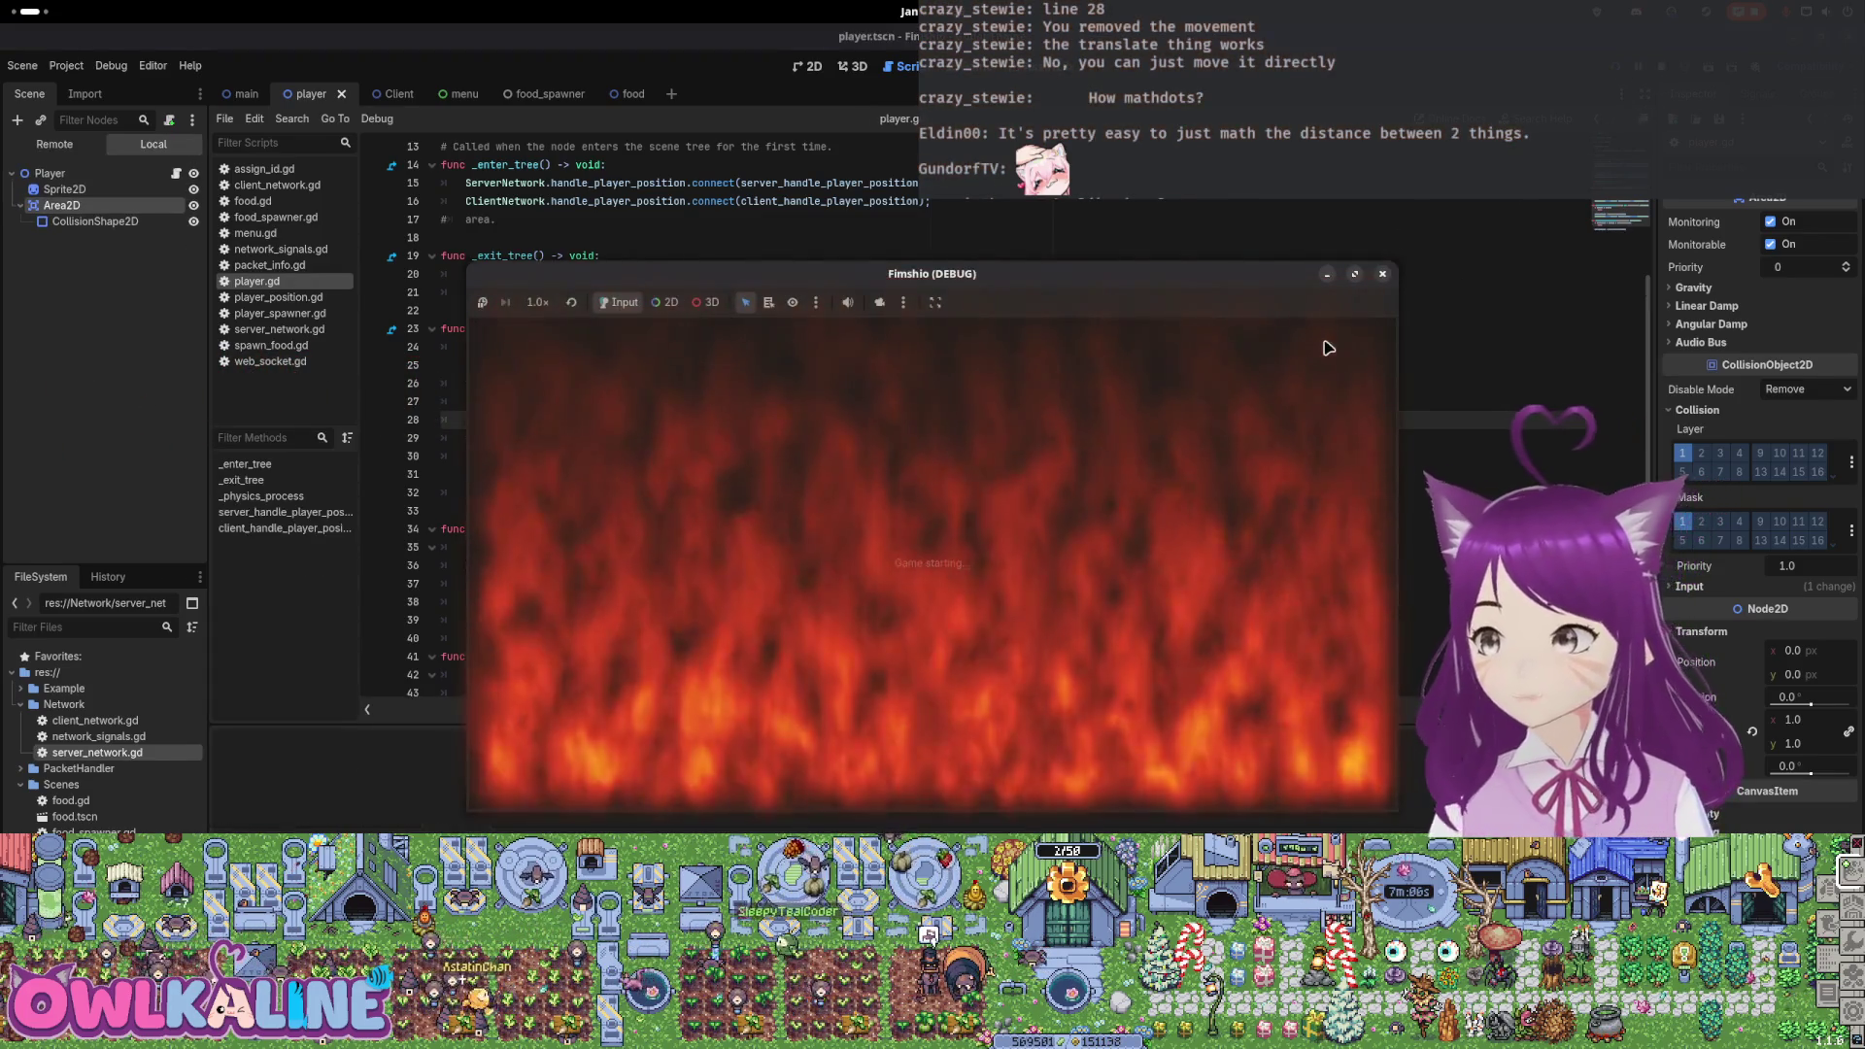
# Start one instance as Server and others as Clients, check players move, then close the test.
pyautogui.moveTo(1365, 517); pyautogui.dragTo(1387, 231)
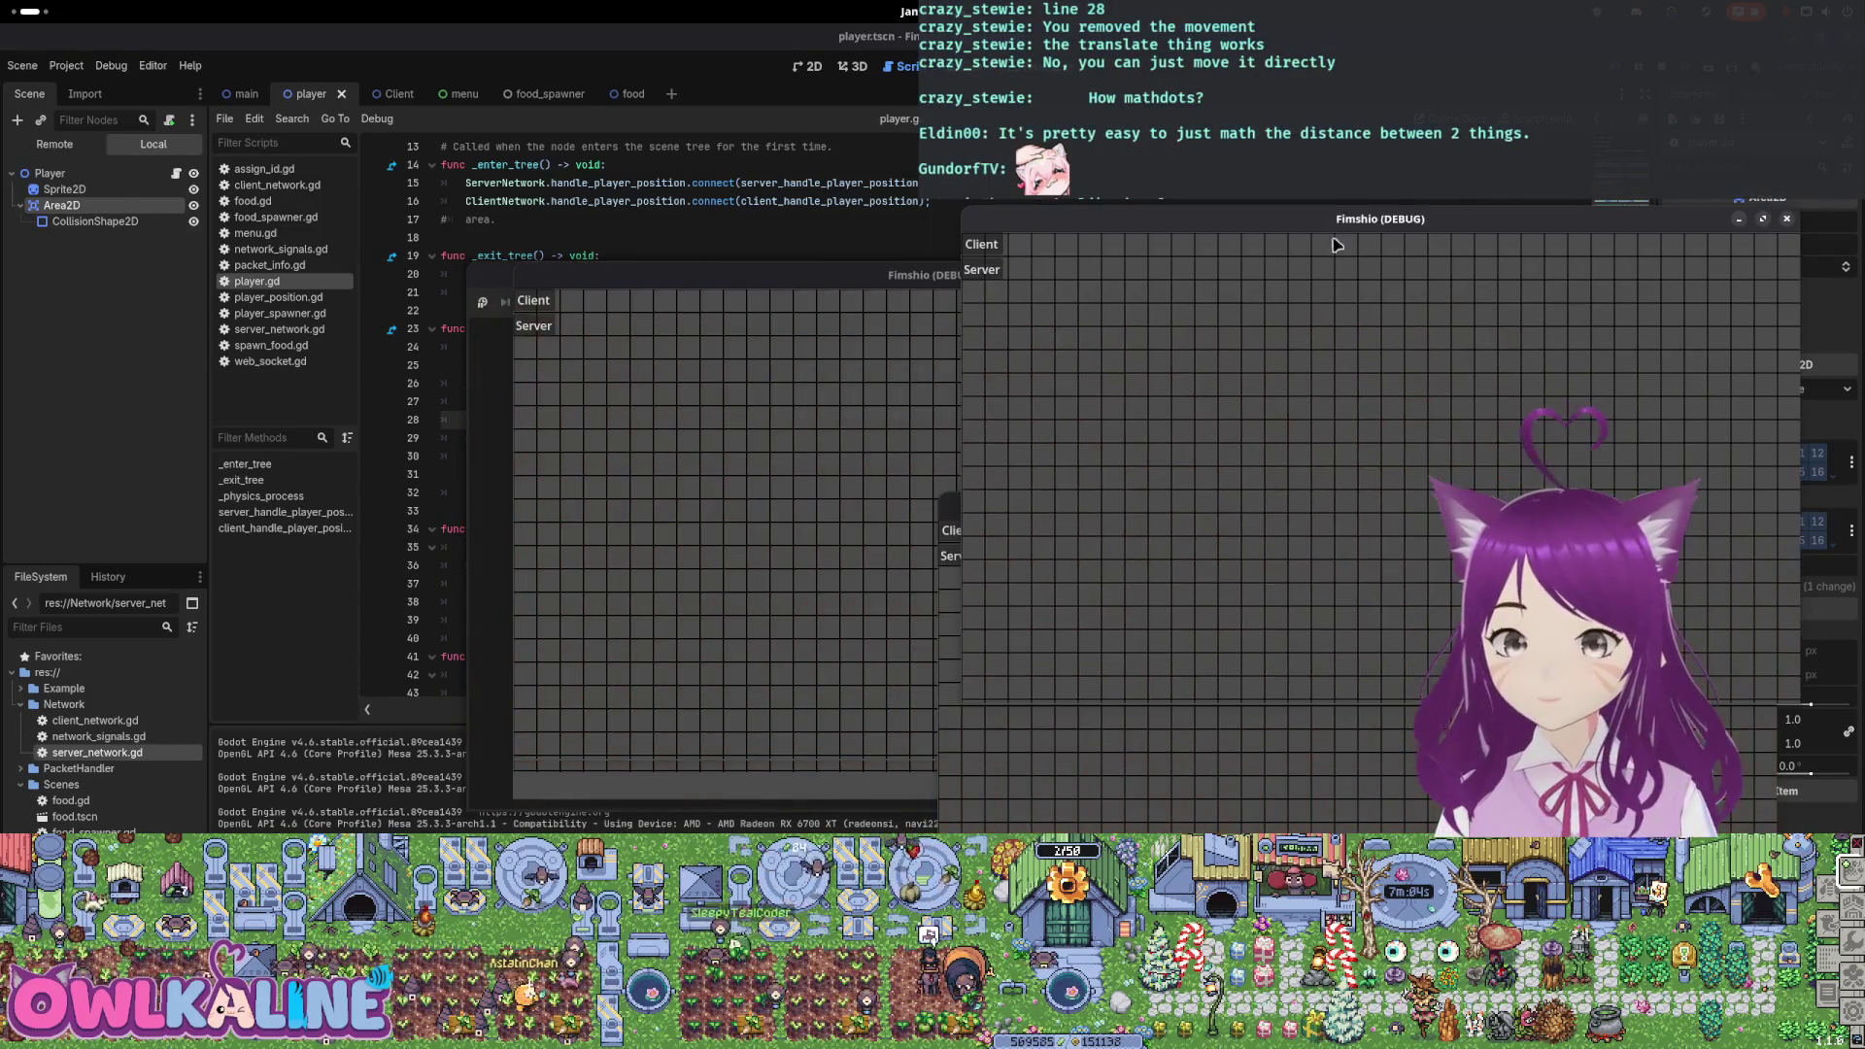
pyautogui.moveTo(846, 279); pyautogui.dragTo(451, 471)
pyautogui.moveTo(653, 280); pyautogui.dragTo(244, 102)
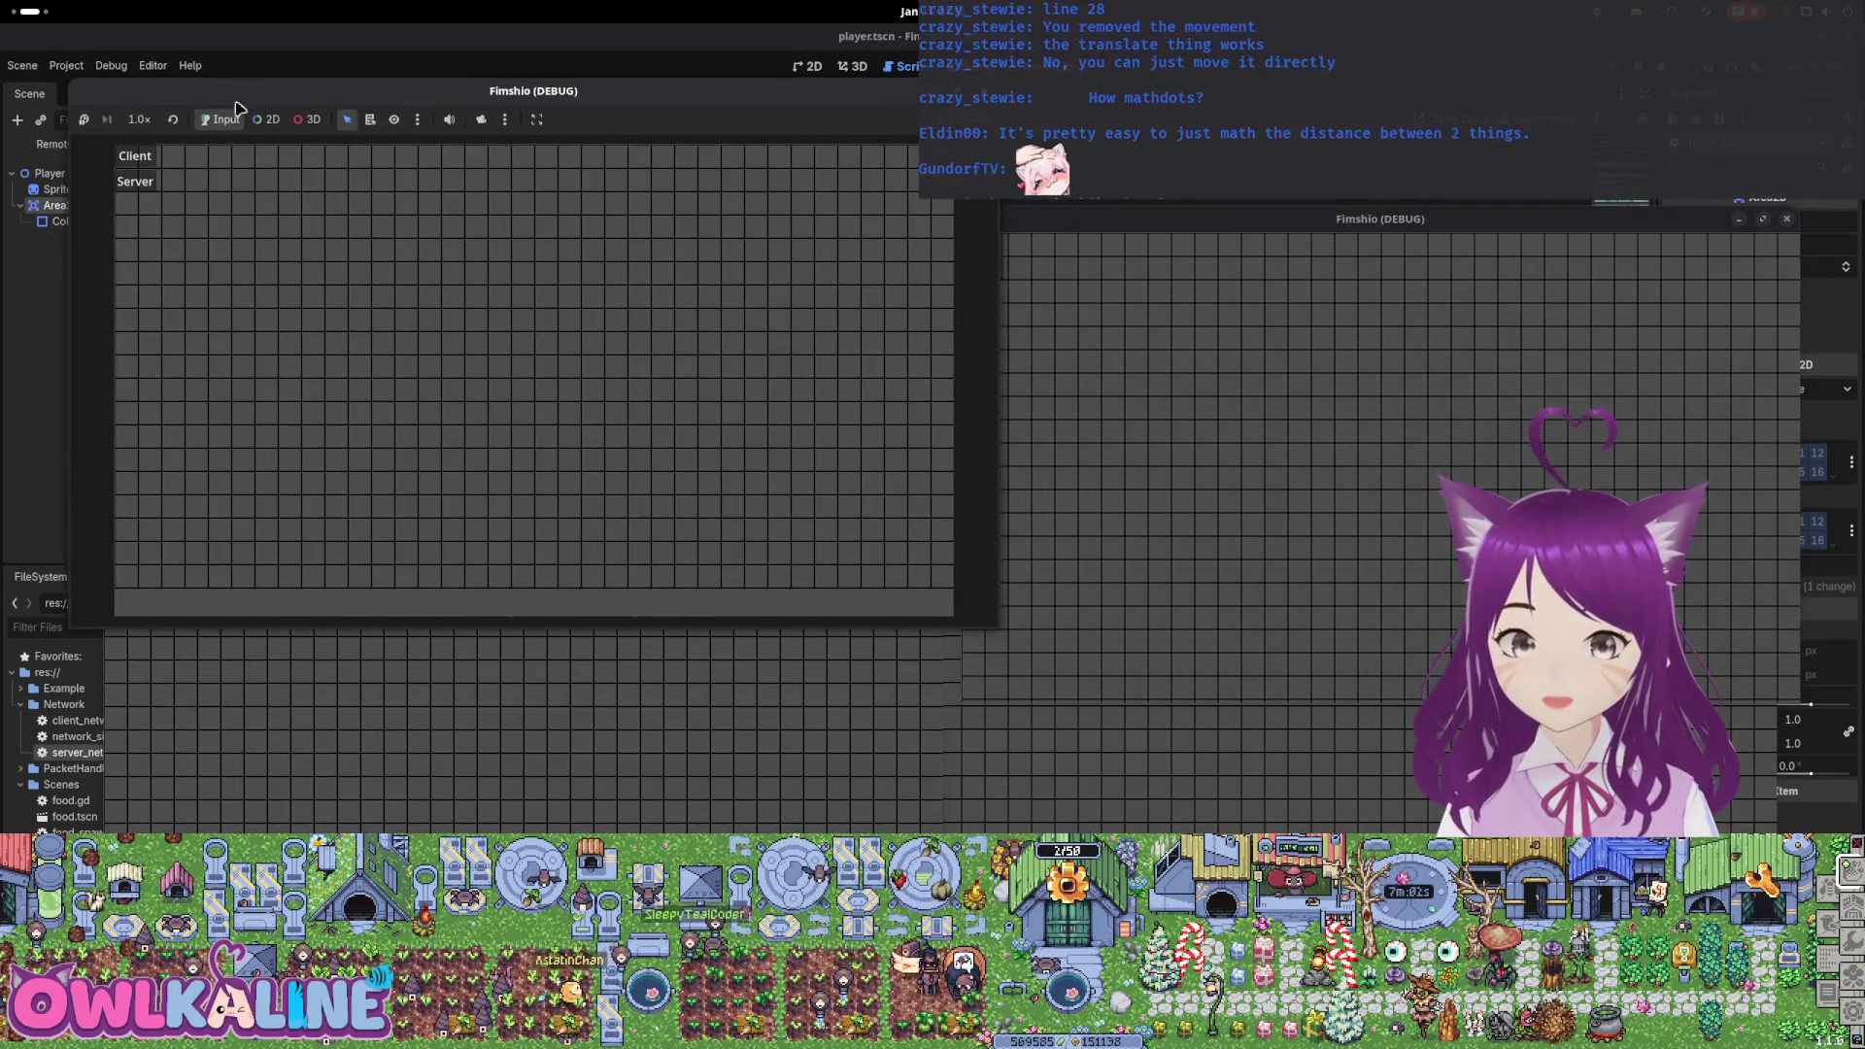
pyautogui.click(135, 194)
pyautogui.click(980, 249)
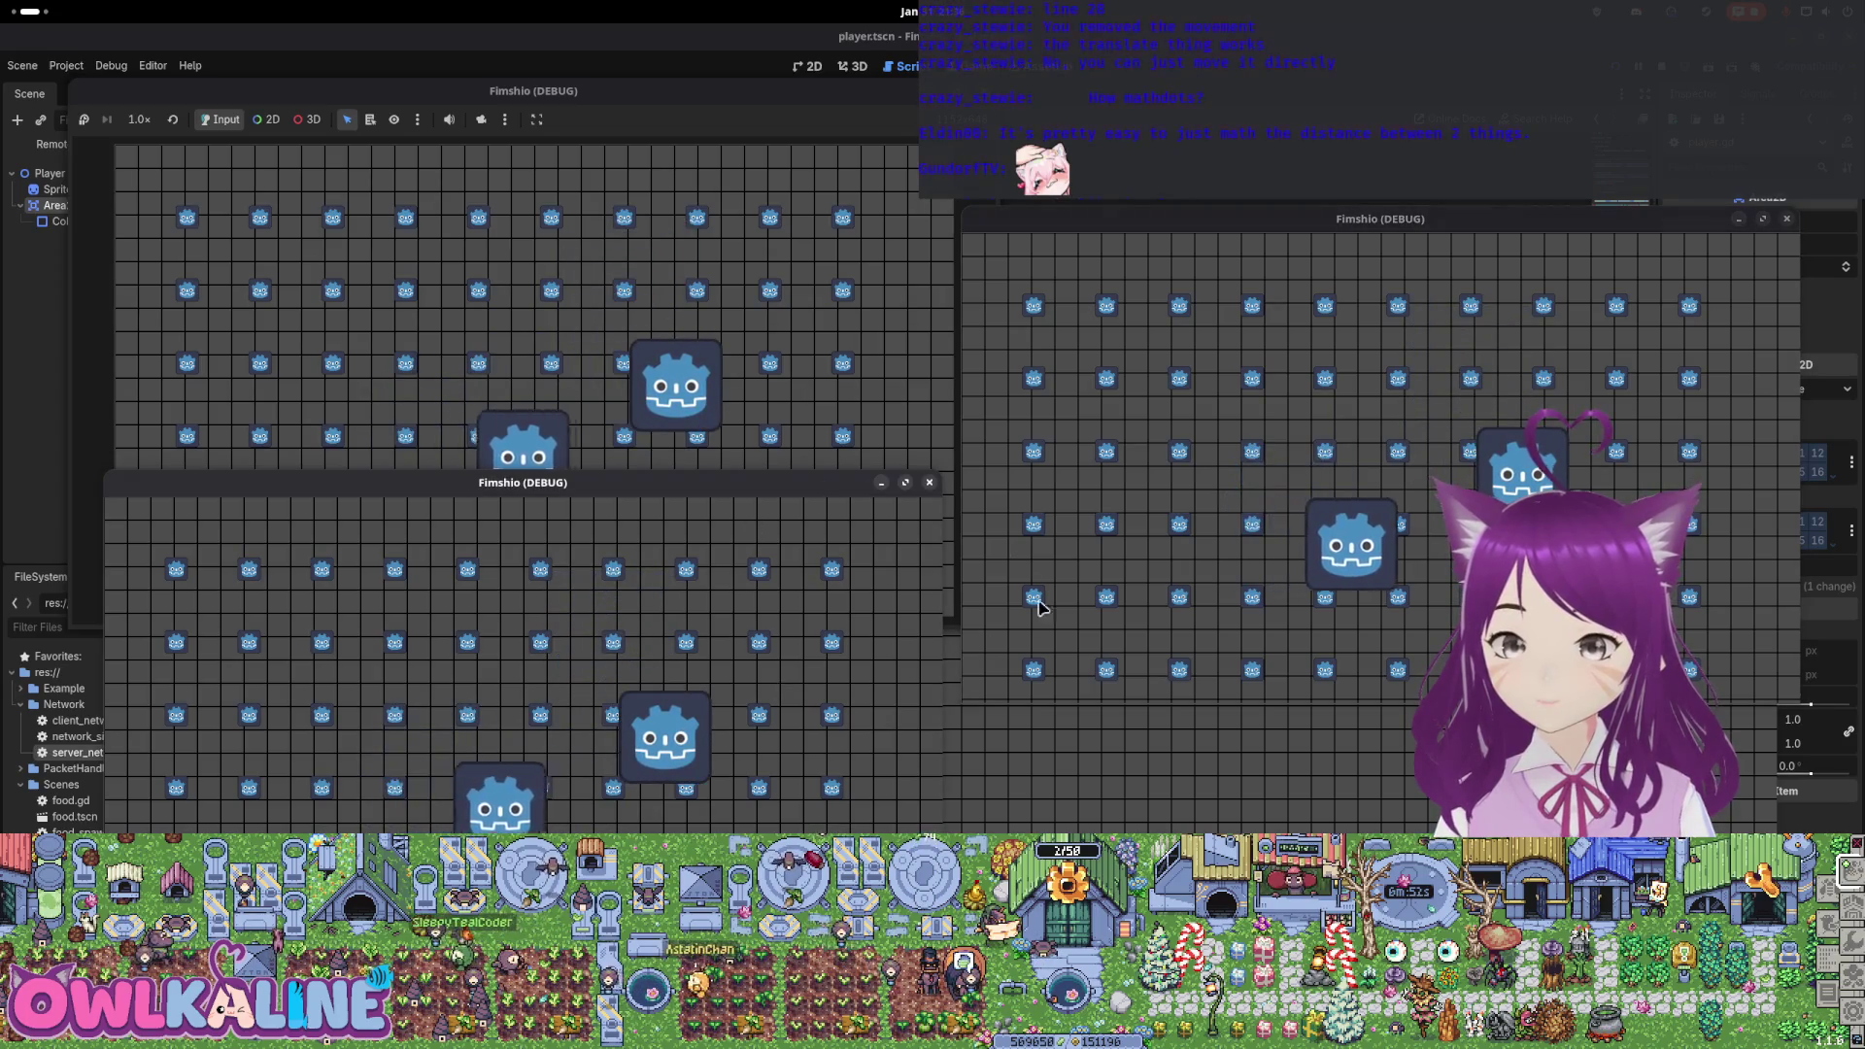
pyautogui.click(960, 539)
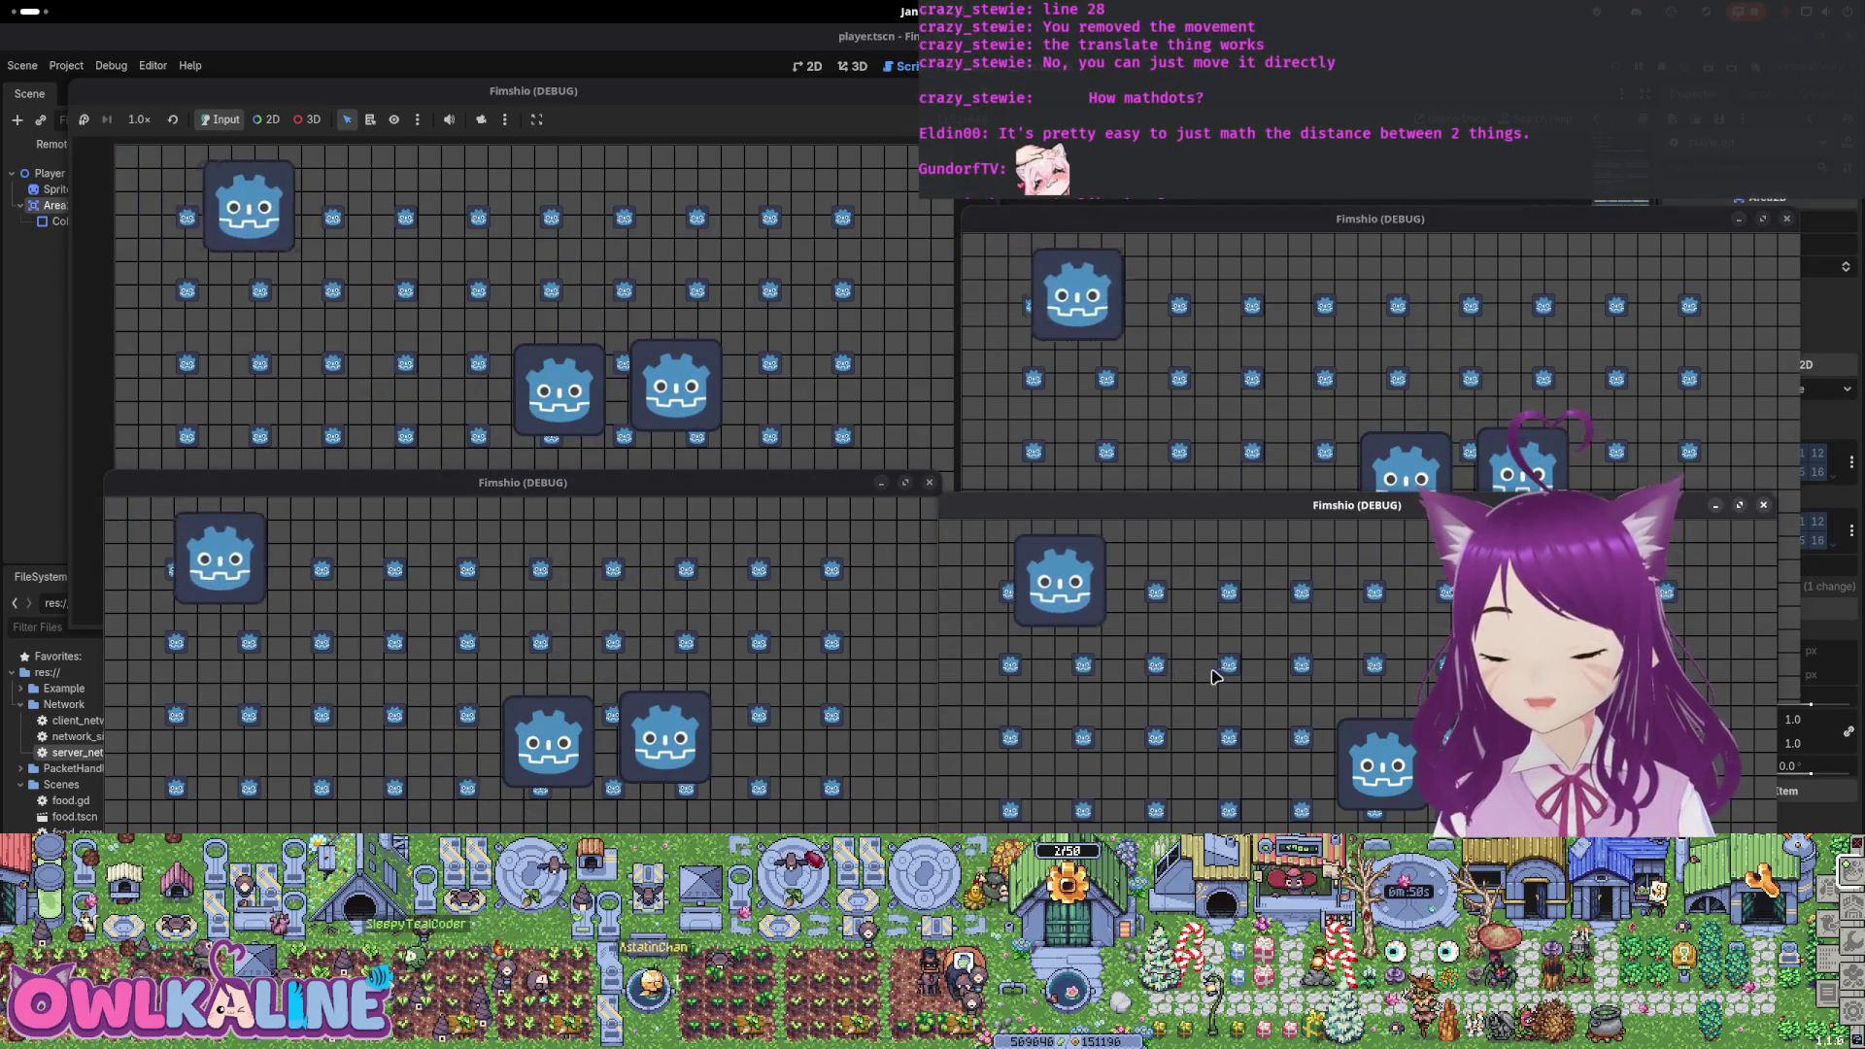
pyautogui.click(1359, 457)
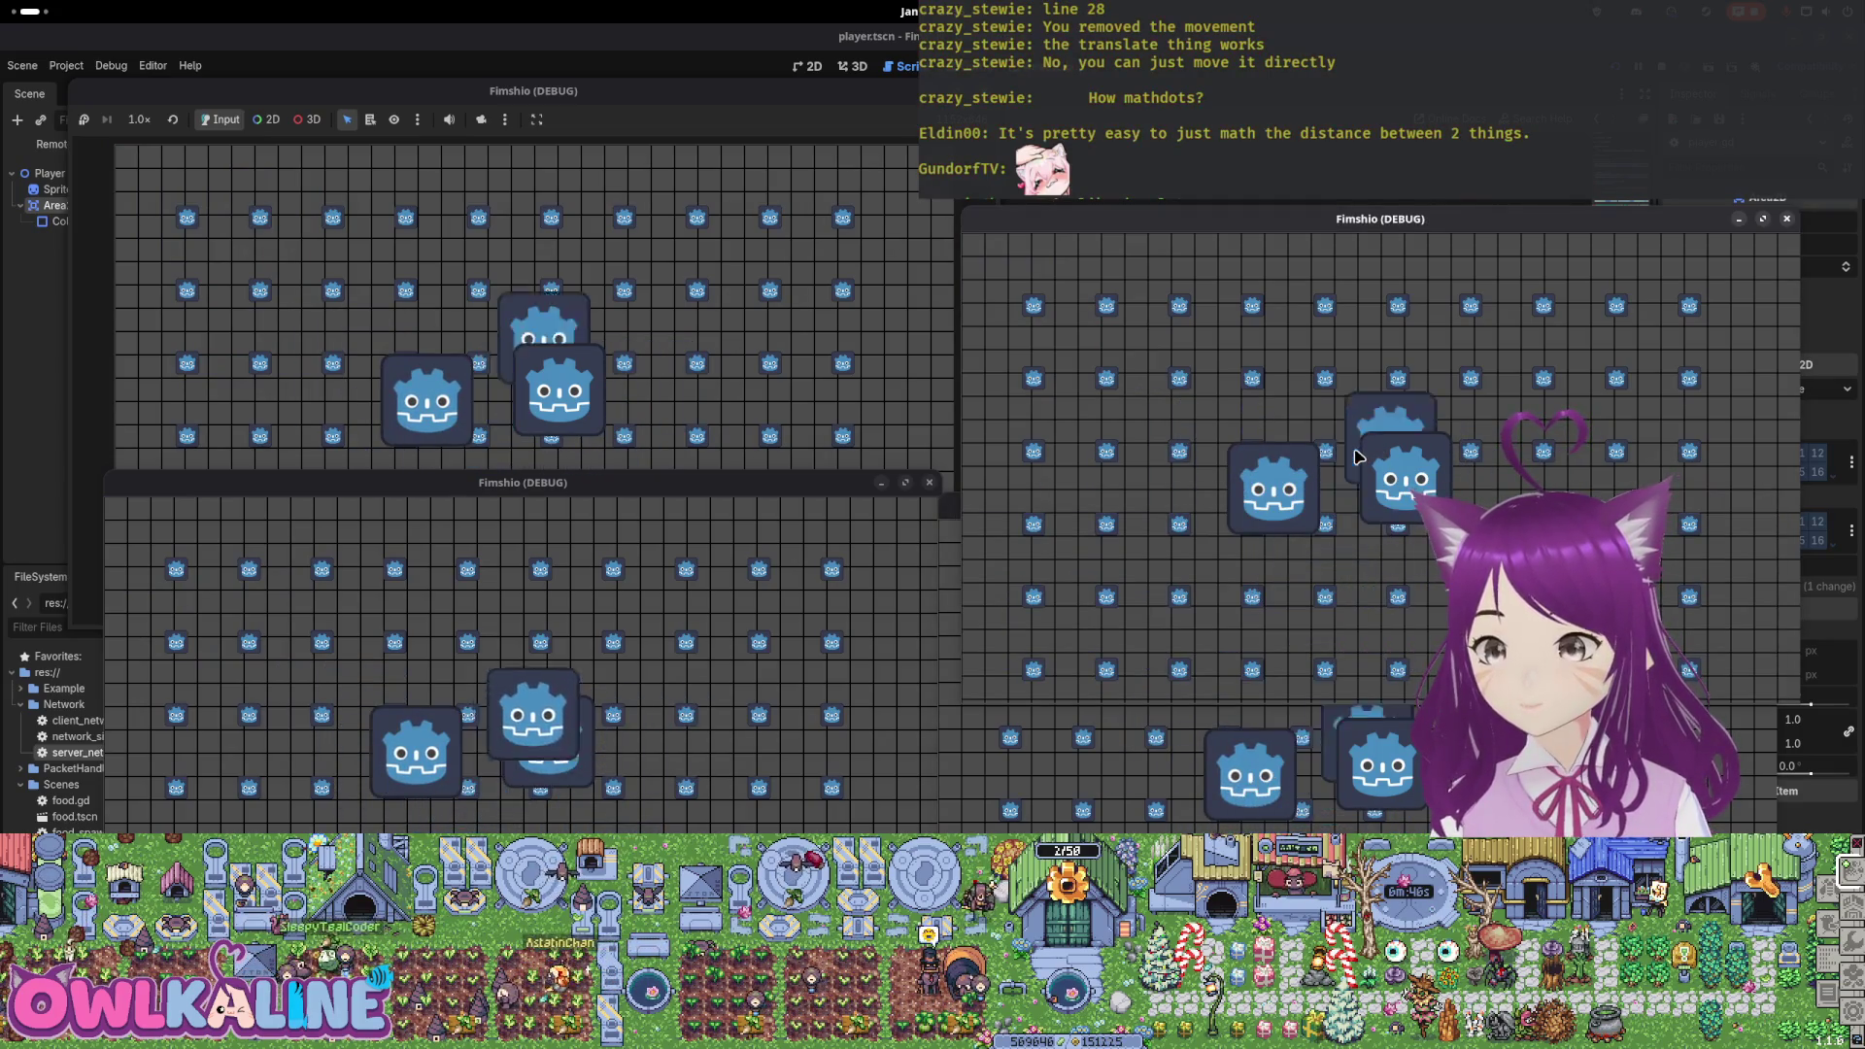
pyautogui.click(1787, 219)
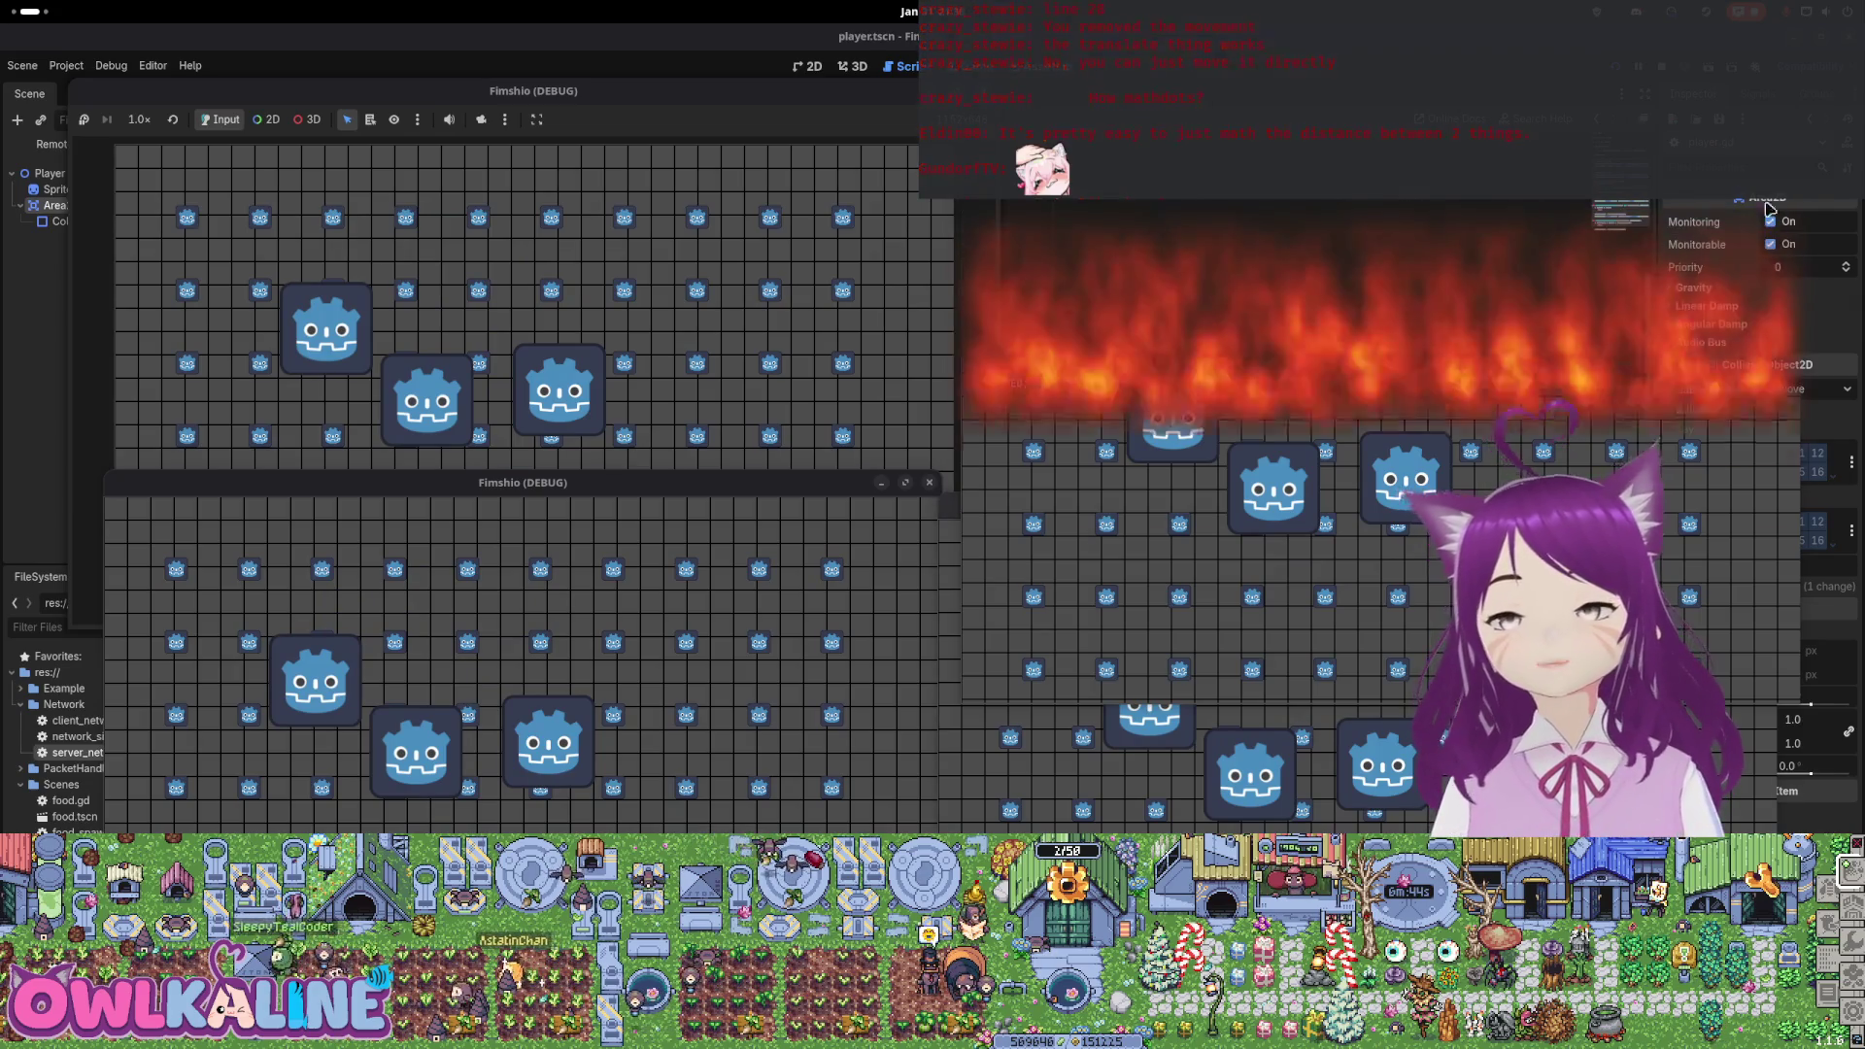
pyautogui.press('super')
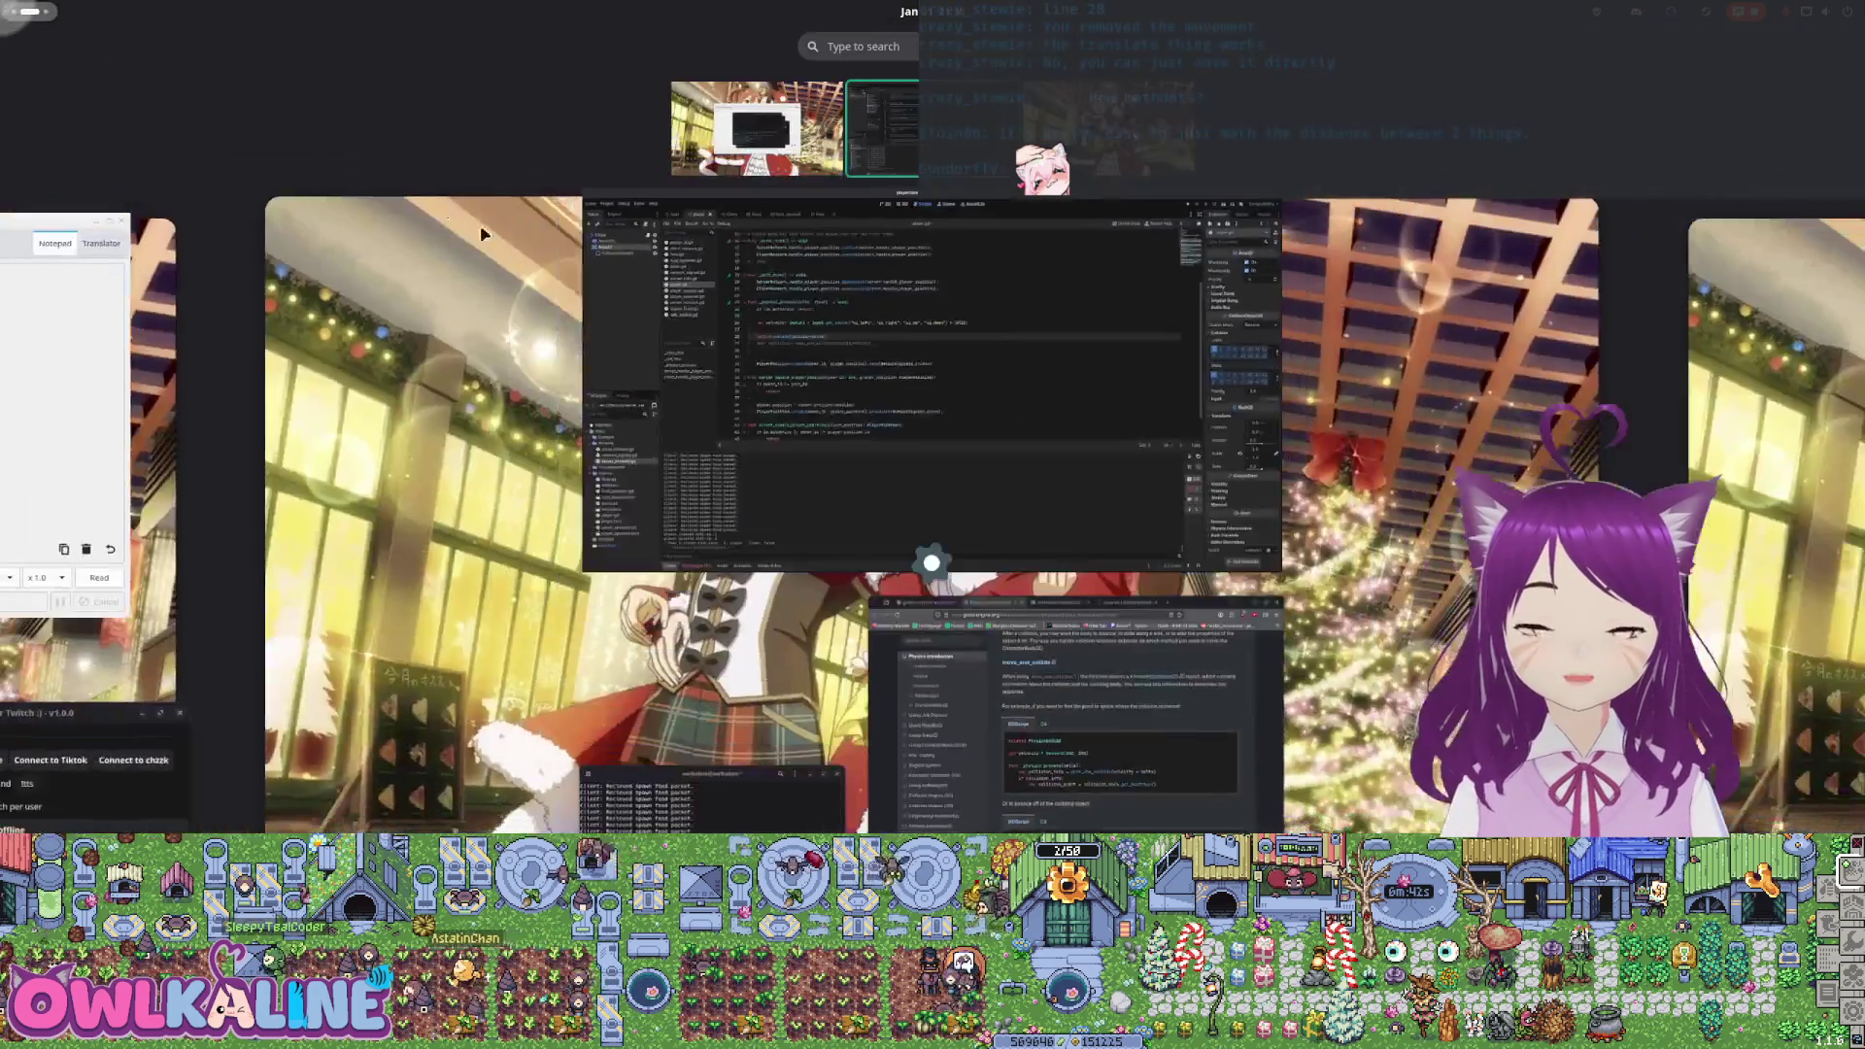
pyautogui.click(846, 330)
pyautogui.click(812, 66)
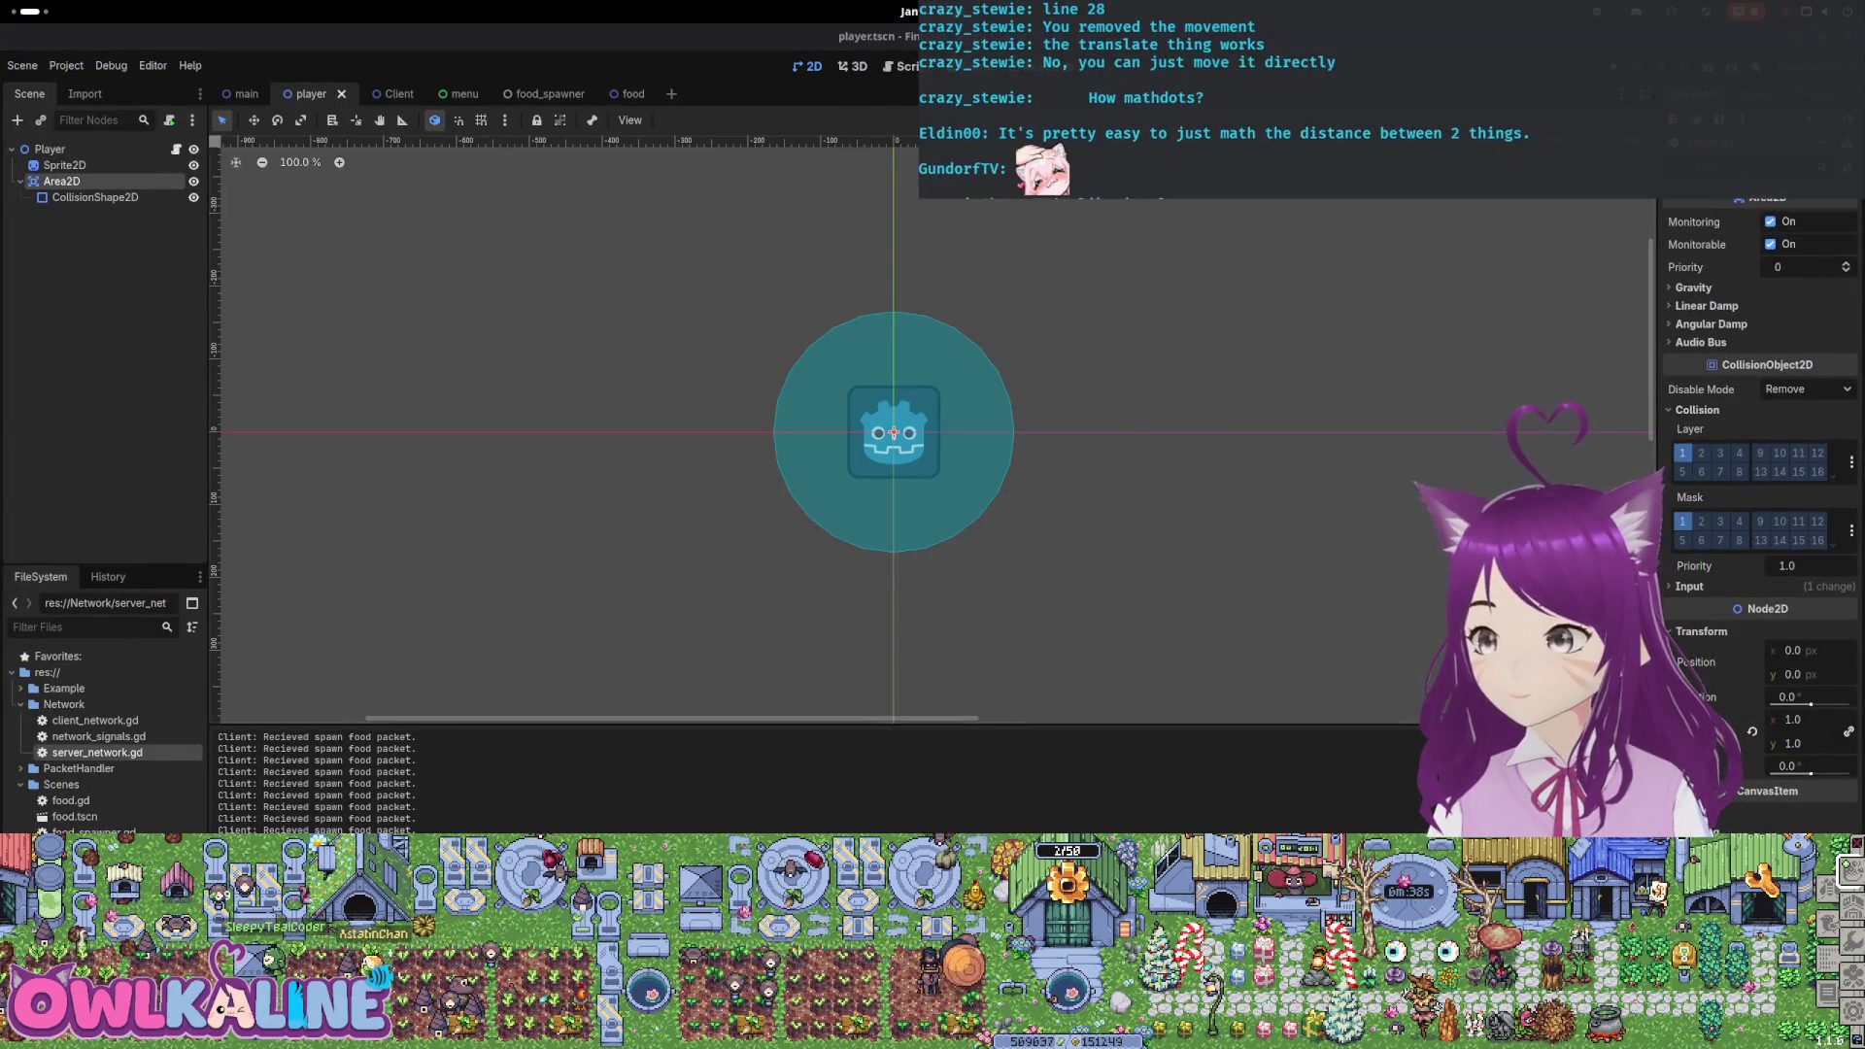
# Open the food scene, then inspect the player scene's CollisionShape2D node.
pyautogui.hotkey('alt', 'Tab')
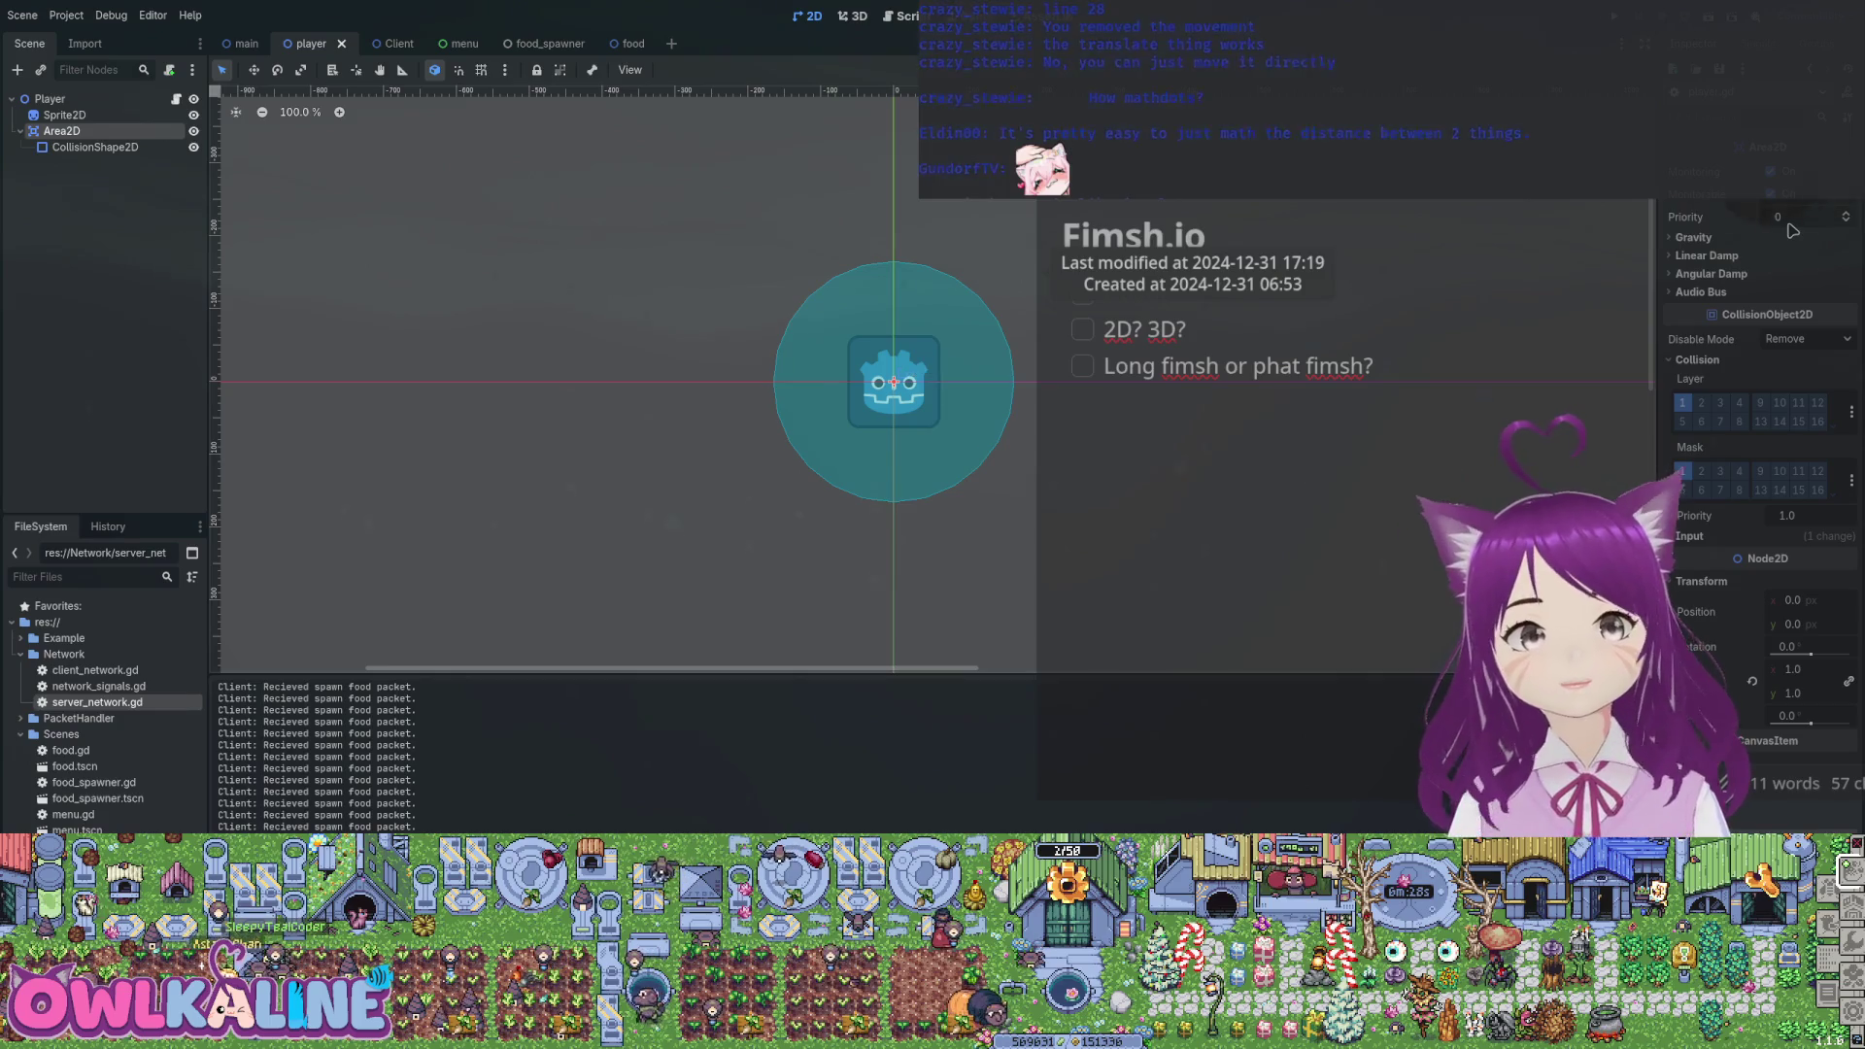
pyautogui.moveTo(626, 44)
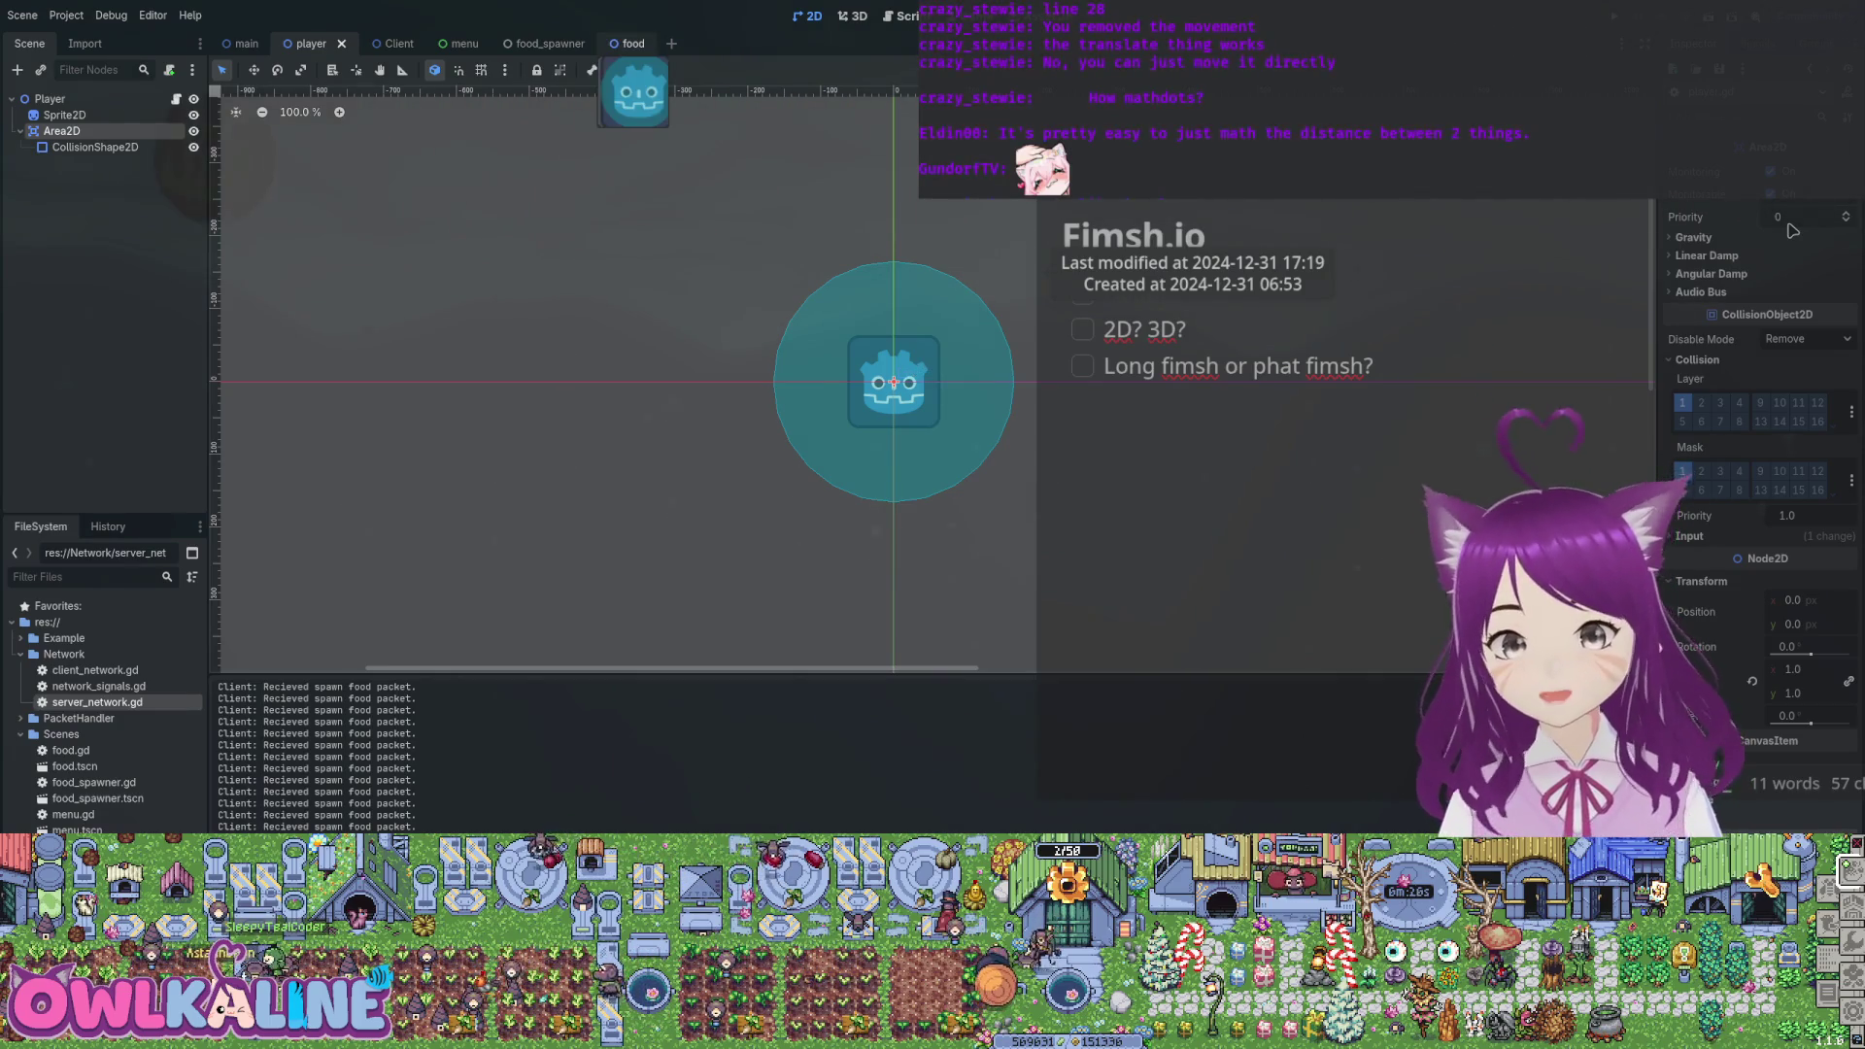
pyautogui.click(626, 44)
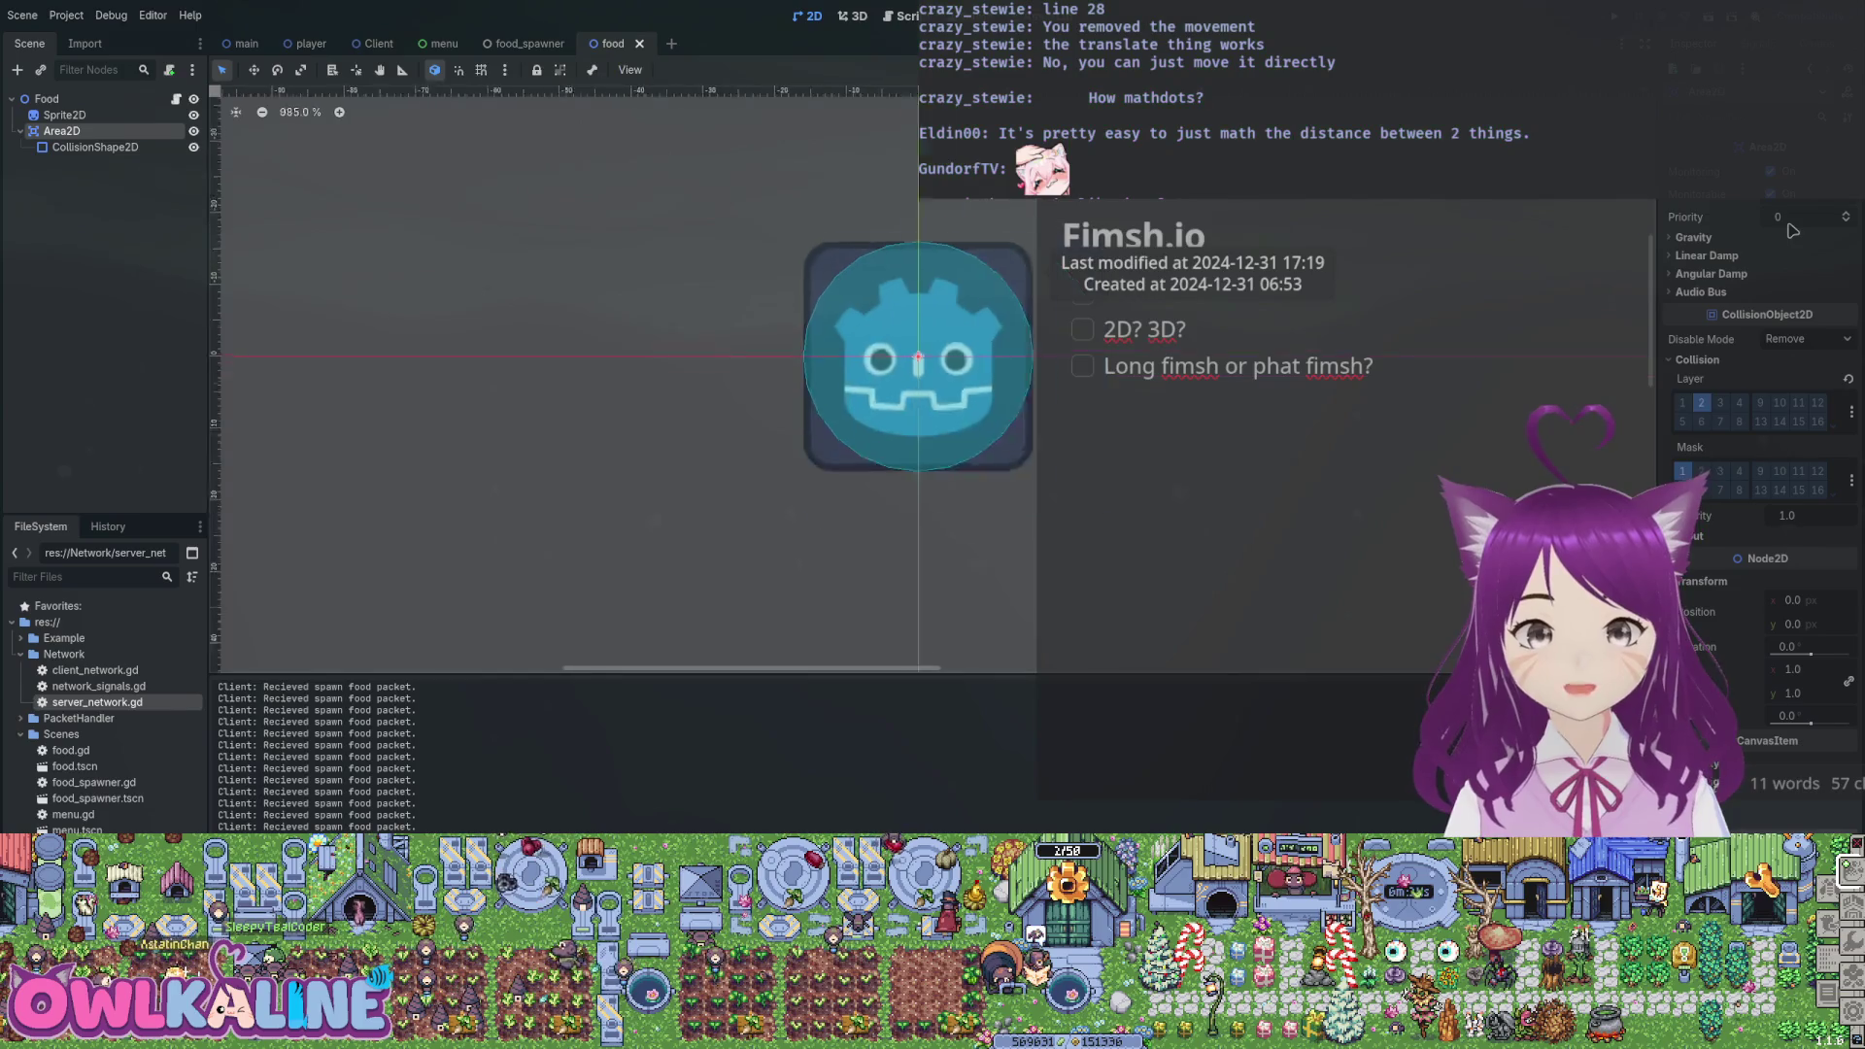
pyautogui.scroll(7, 845, 291)
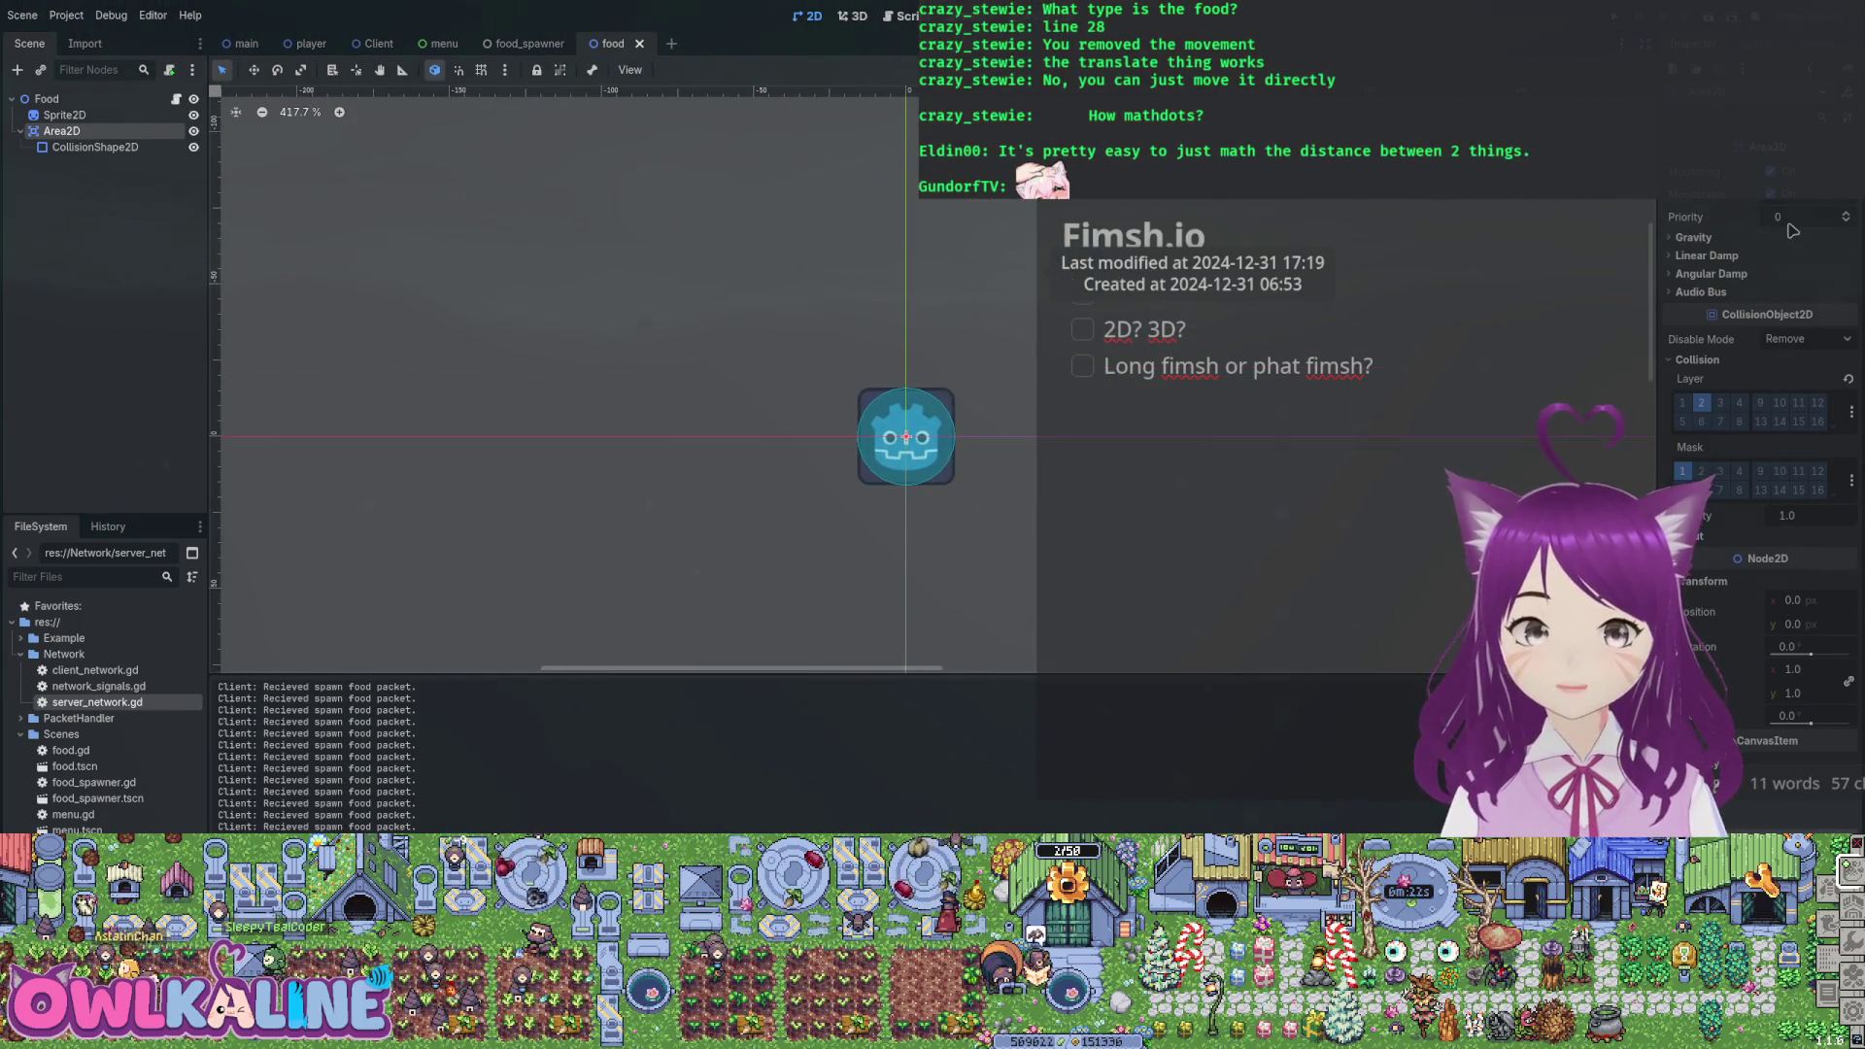
pyautogui.scroll(-4, 775, 406)
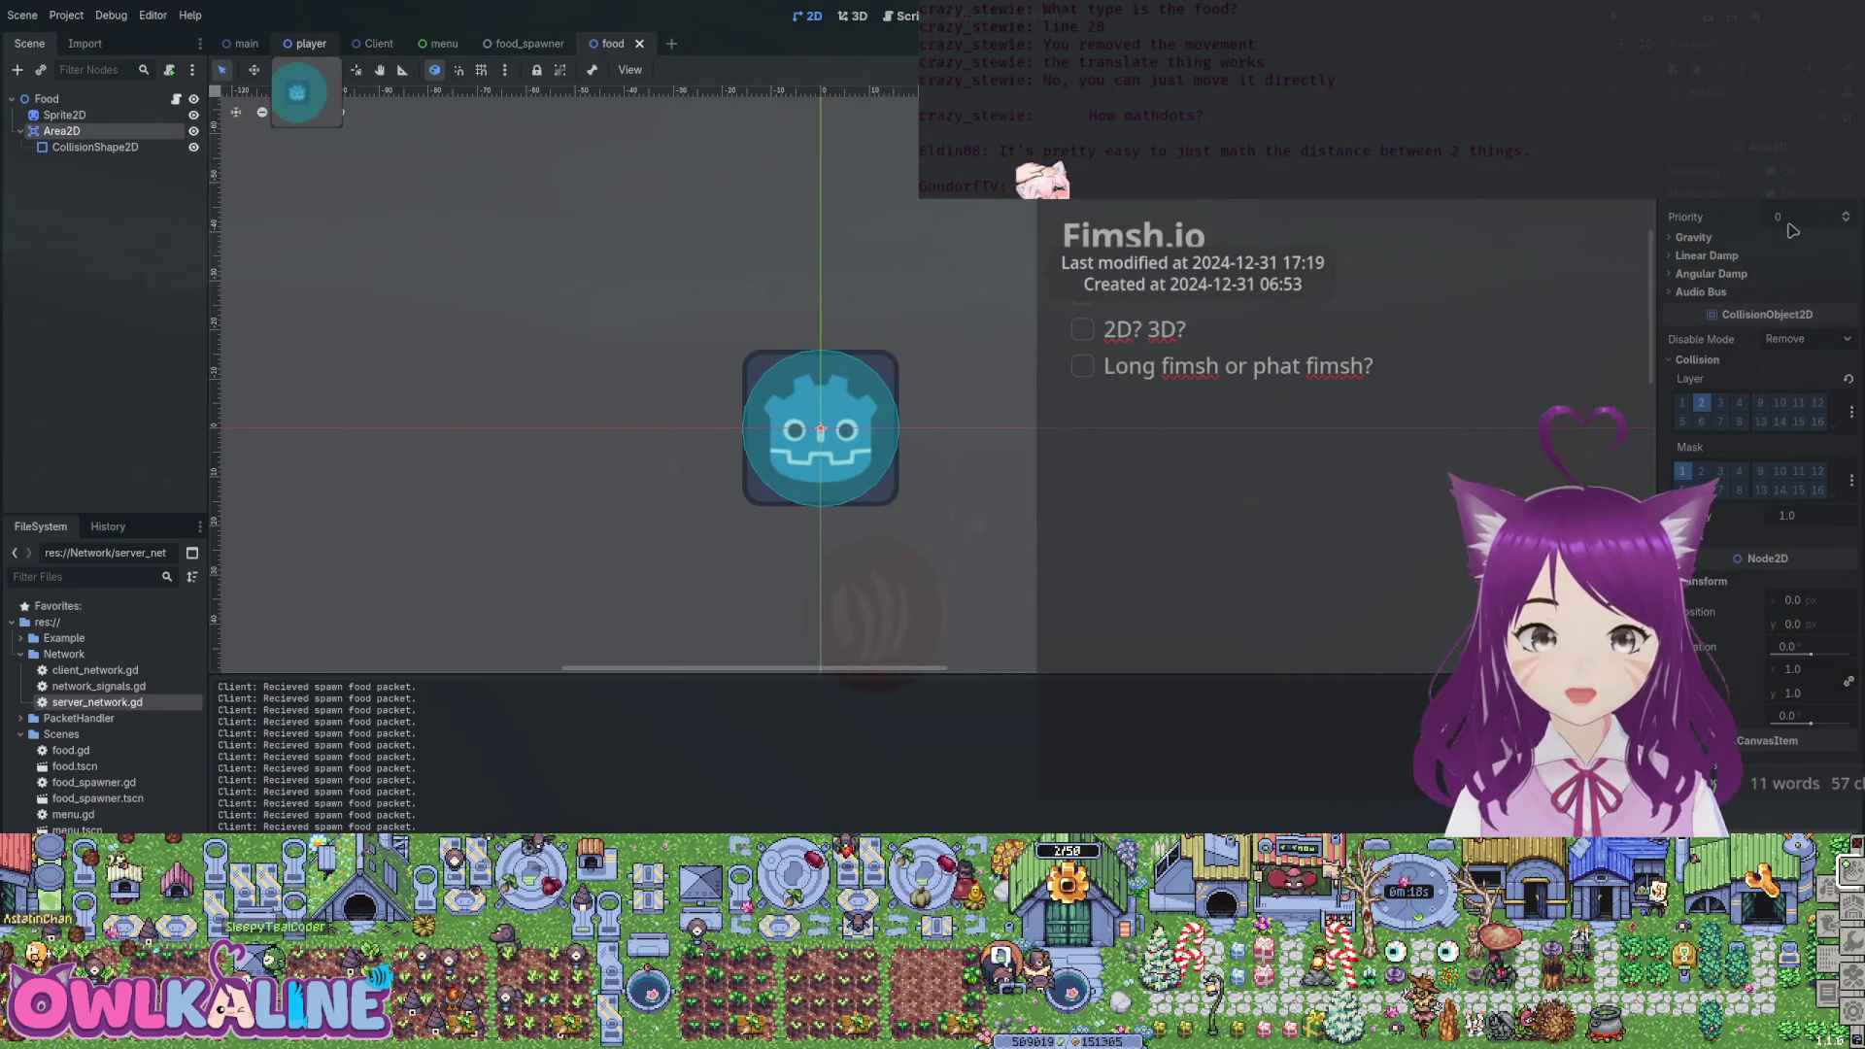
pyautogui.click(310, 44)
pyautogui.press('Down')
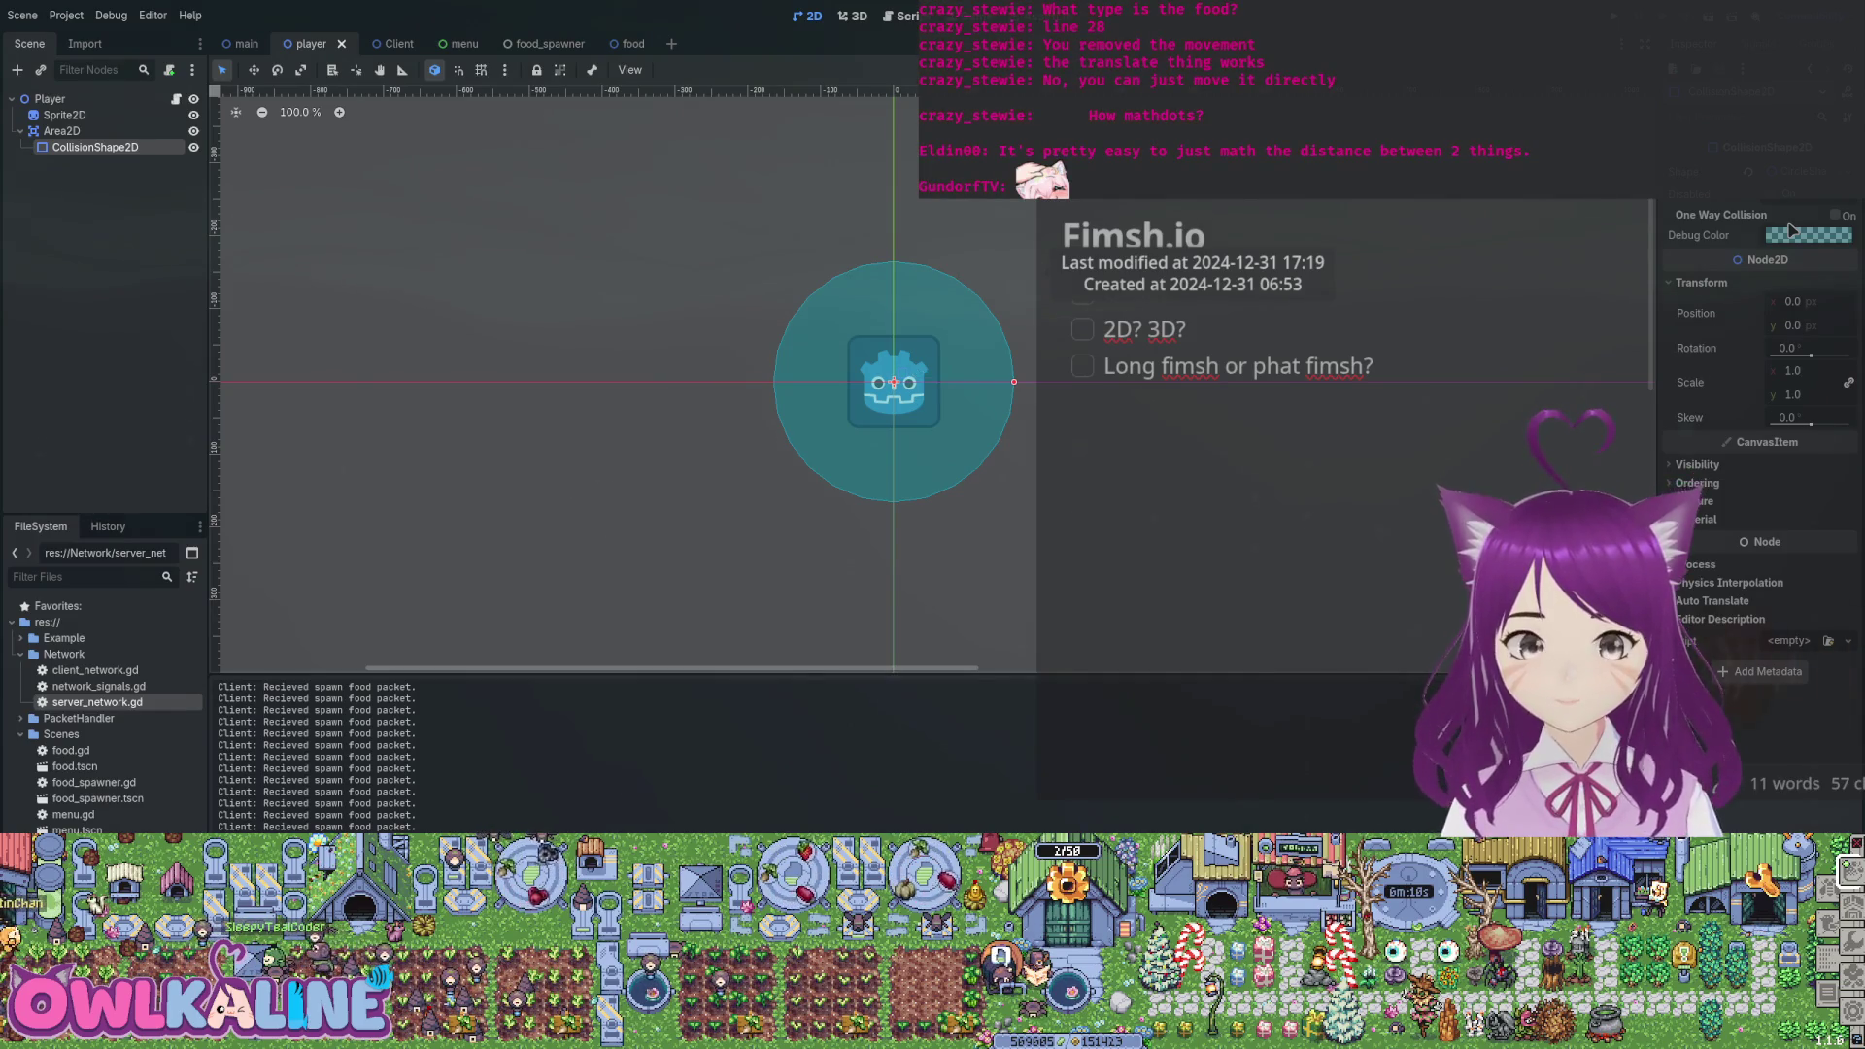
# Compare the Area2D and CollisionShape2D collision settings of the food and player scenes.
pyautogui.click(613, 44)
pyautogui.press('Up')
pyautogui.press('Up')
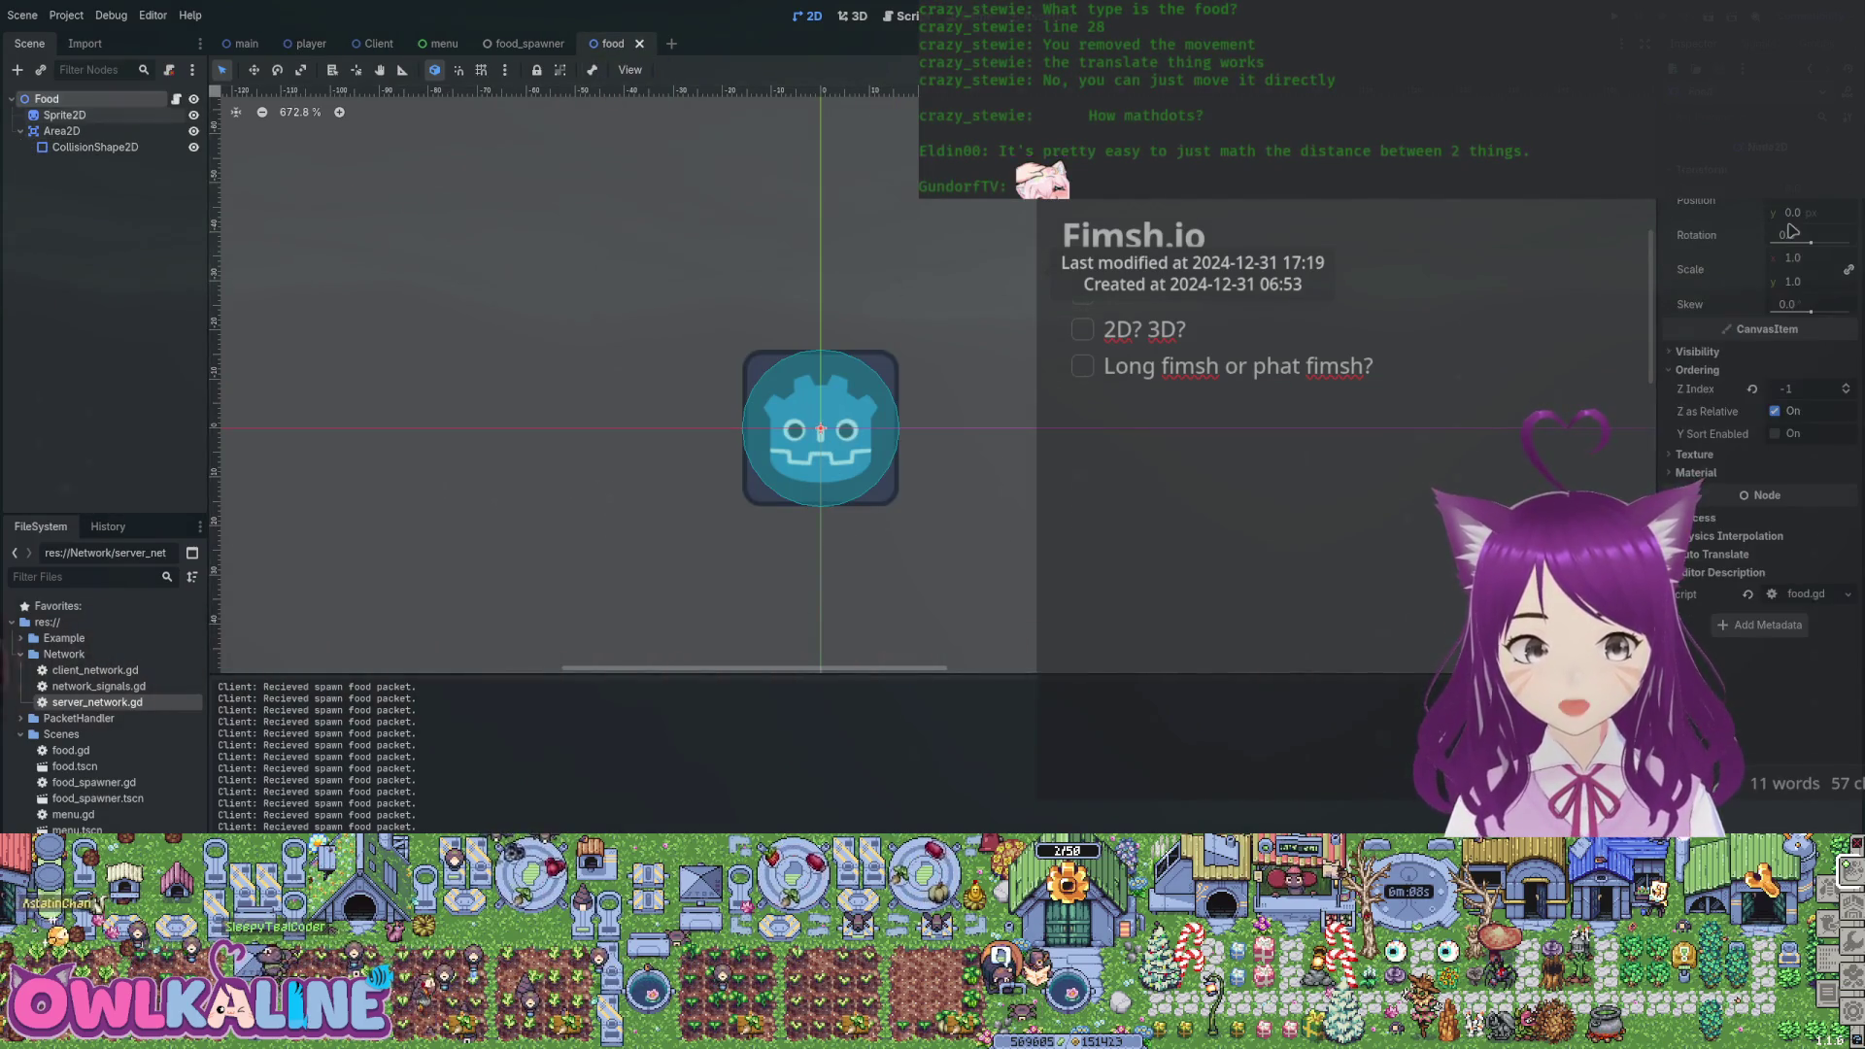
pyautogui.press('Down')
pyautogui.press('Down')
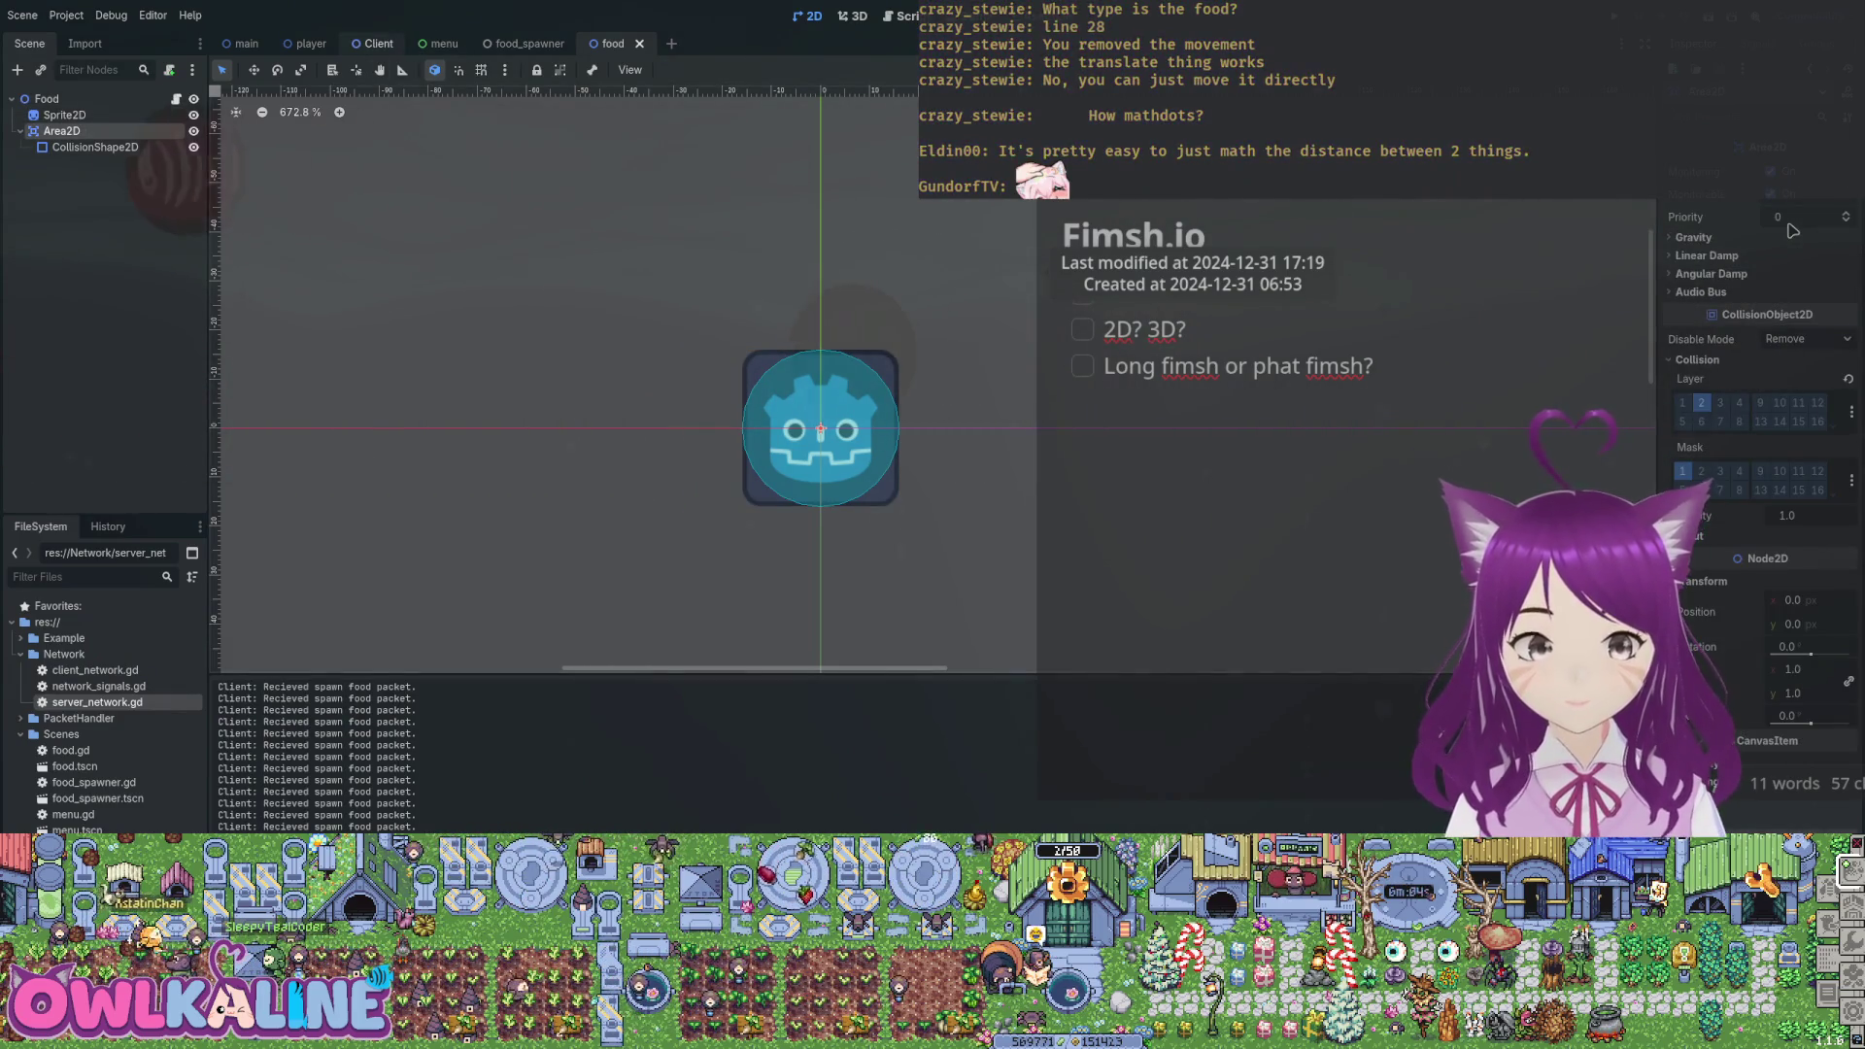
pyautogui.click(311, 44)
pyautogui.press('Up')
pyautogui.press('Up')
pyautogui.press('Up')
pyautogui.press('Down')
pyautogui.press('Down')
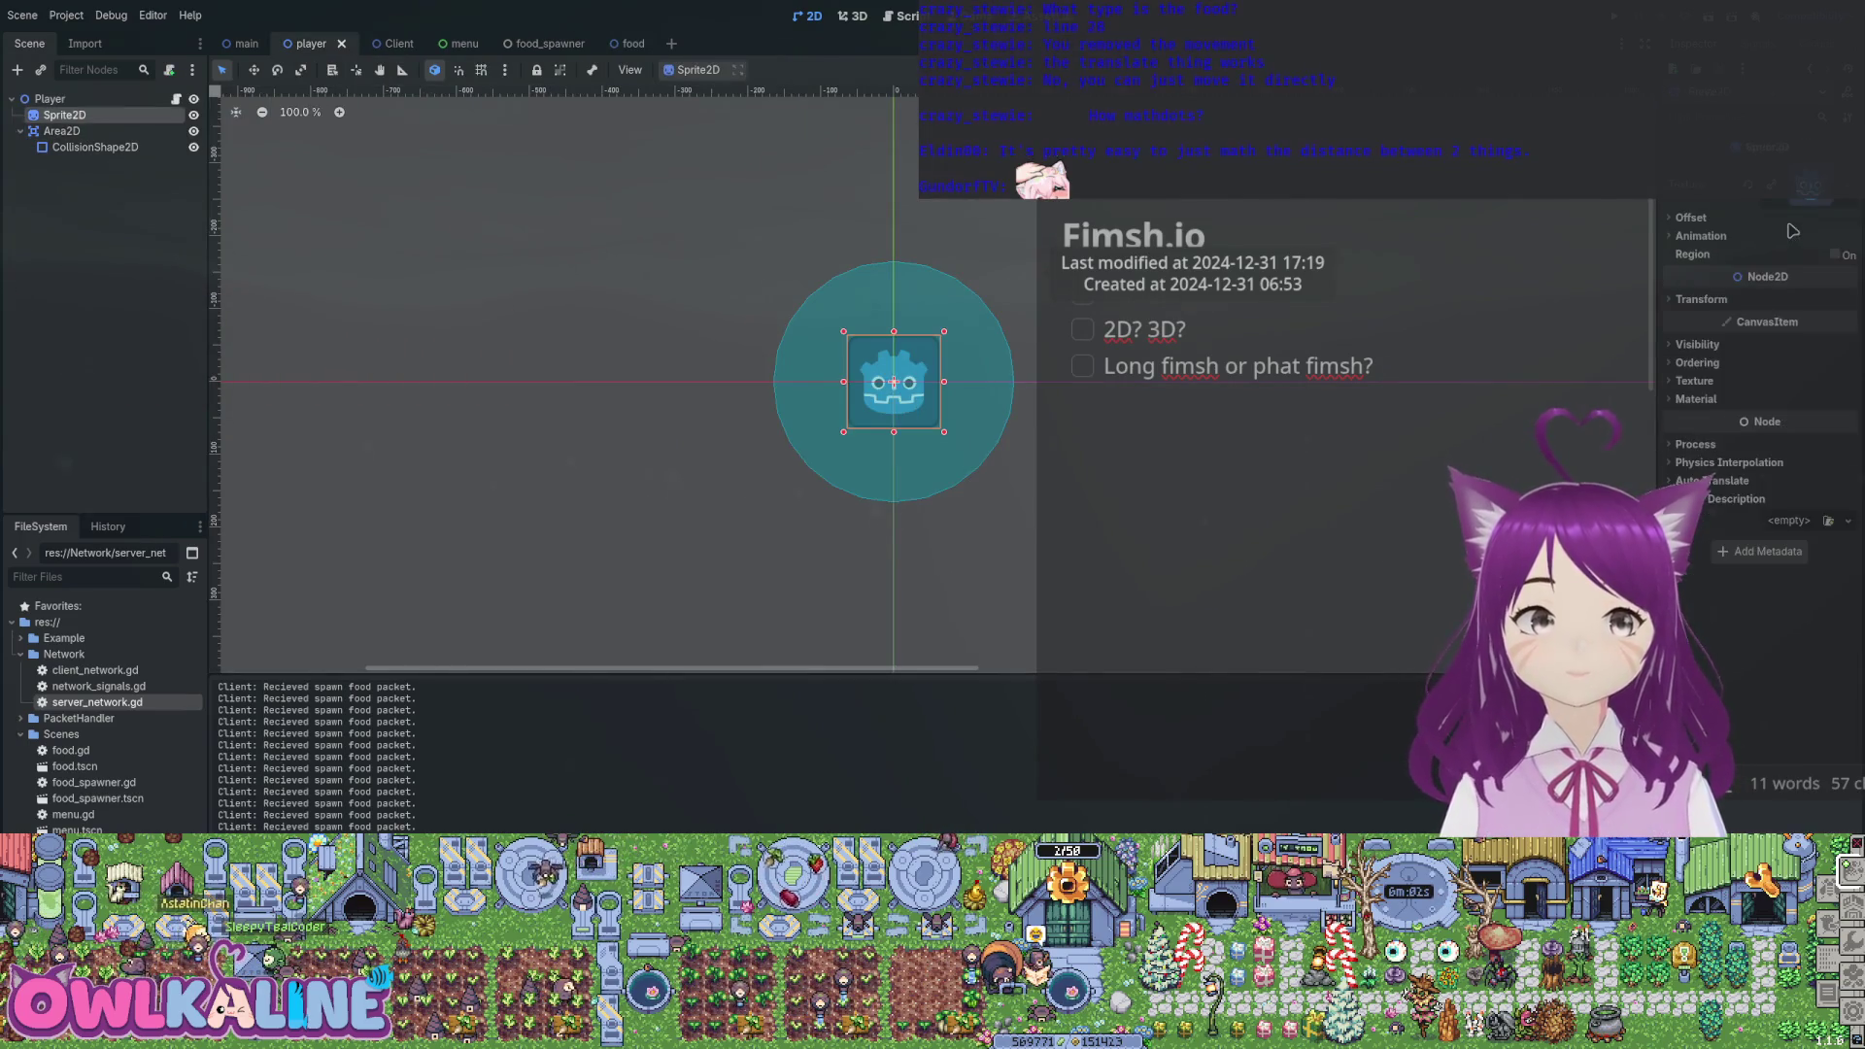
pyautogui.hotkey('ctrl', 'Tab')
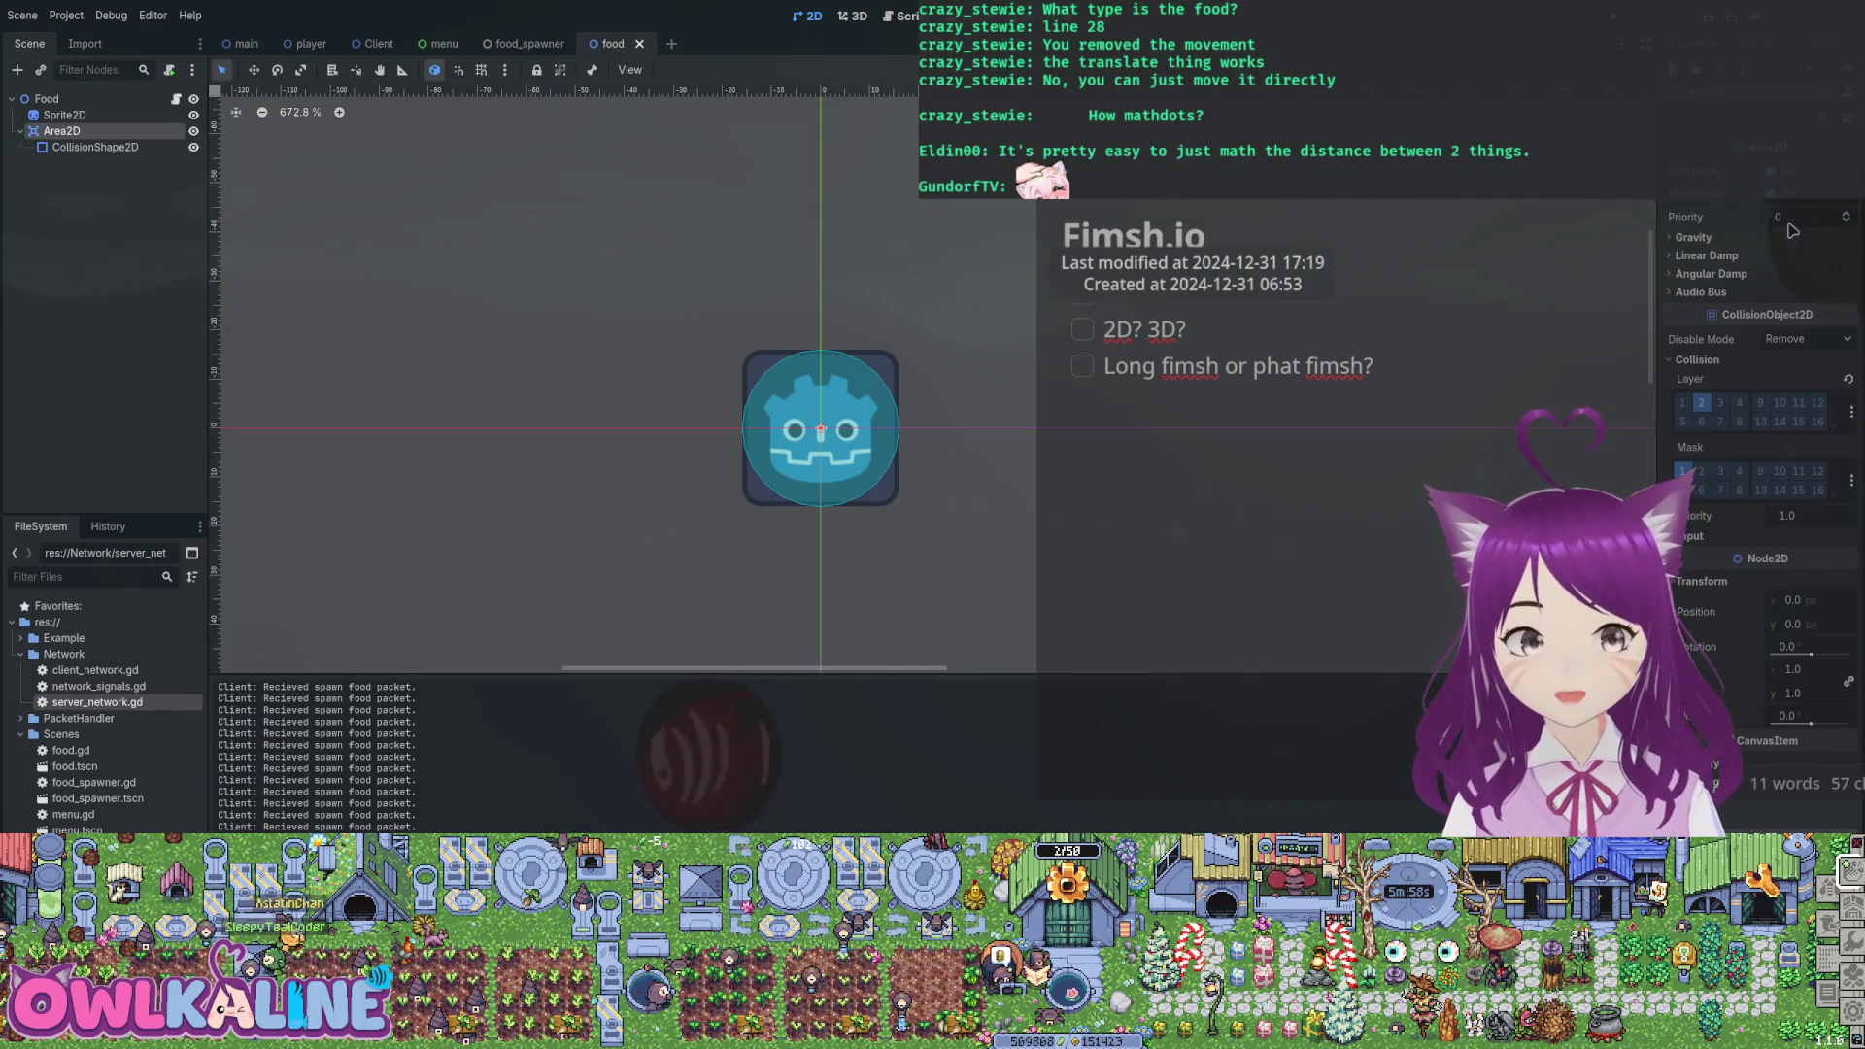
pyautogui.press('Down')
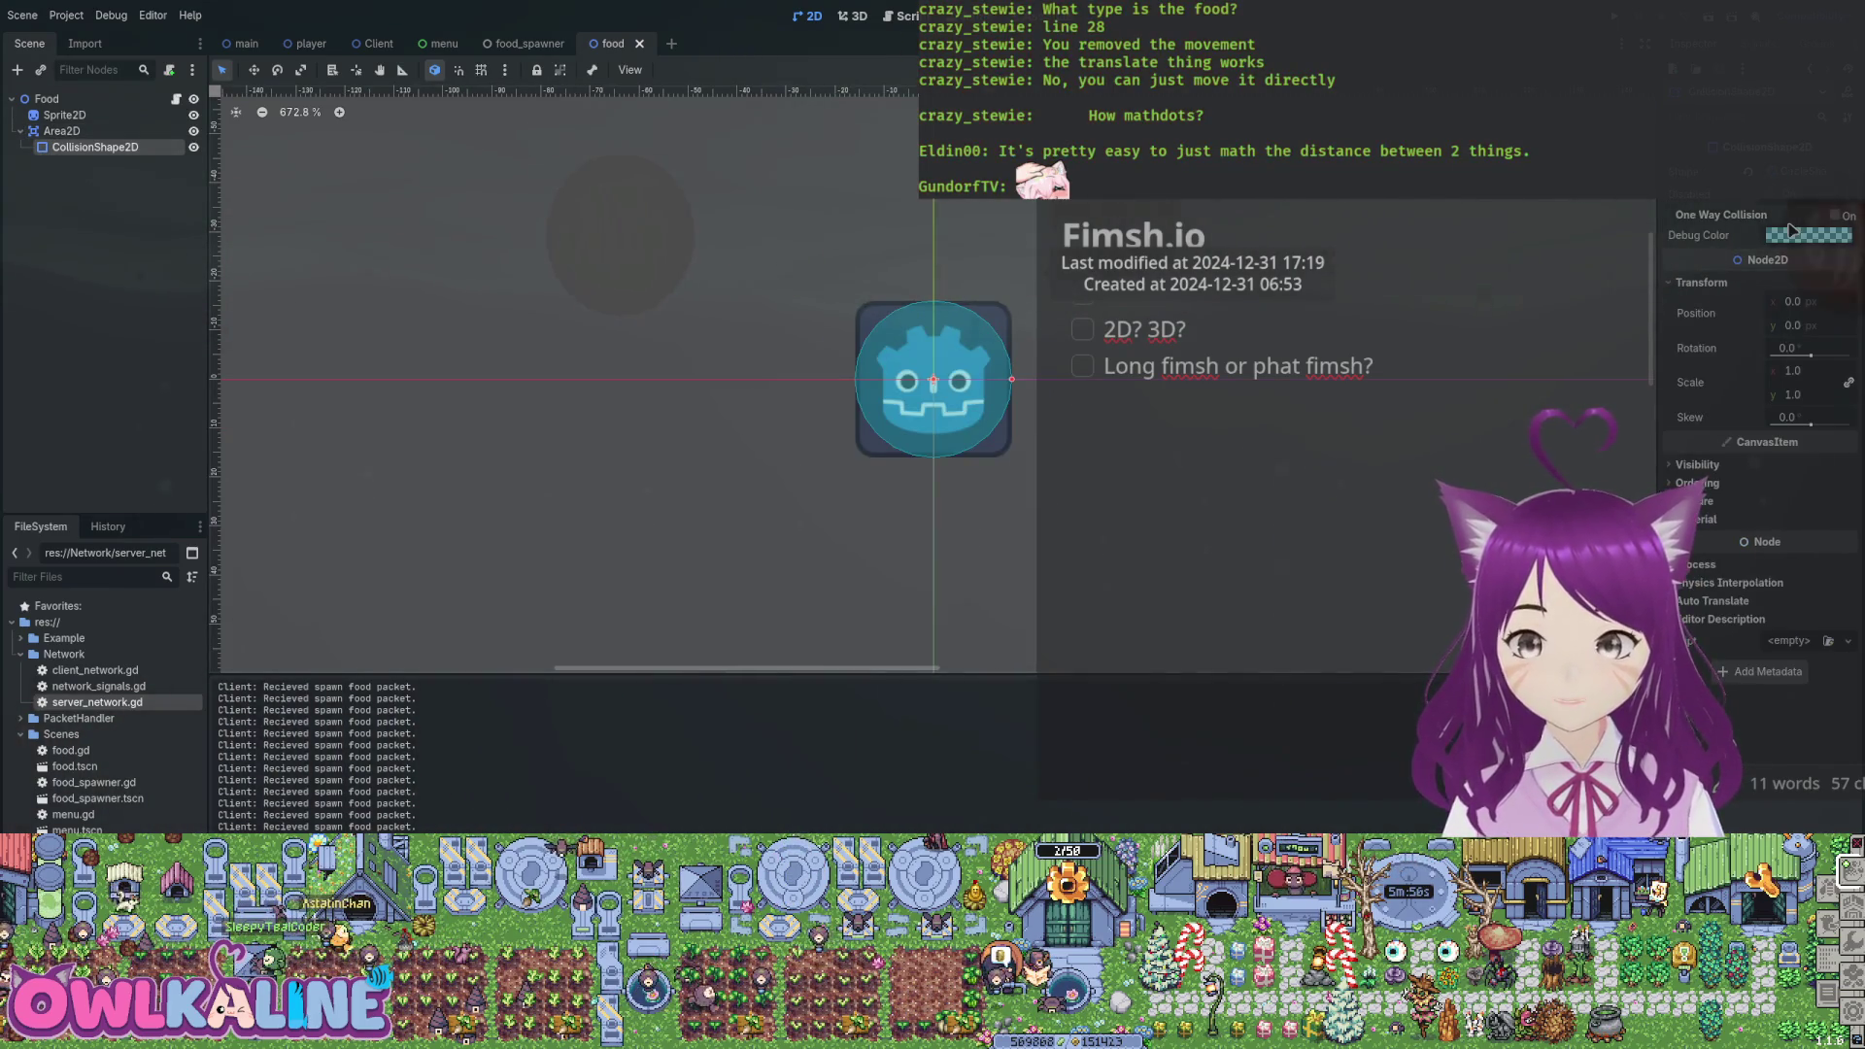
pyautogui.scroll(2, 933, 379)
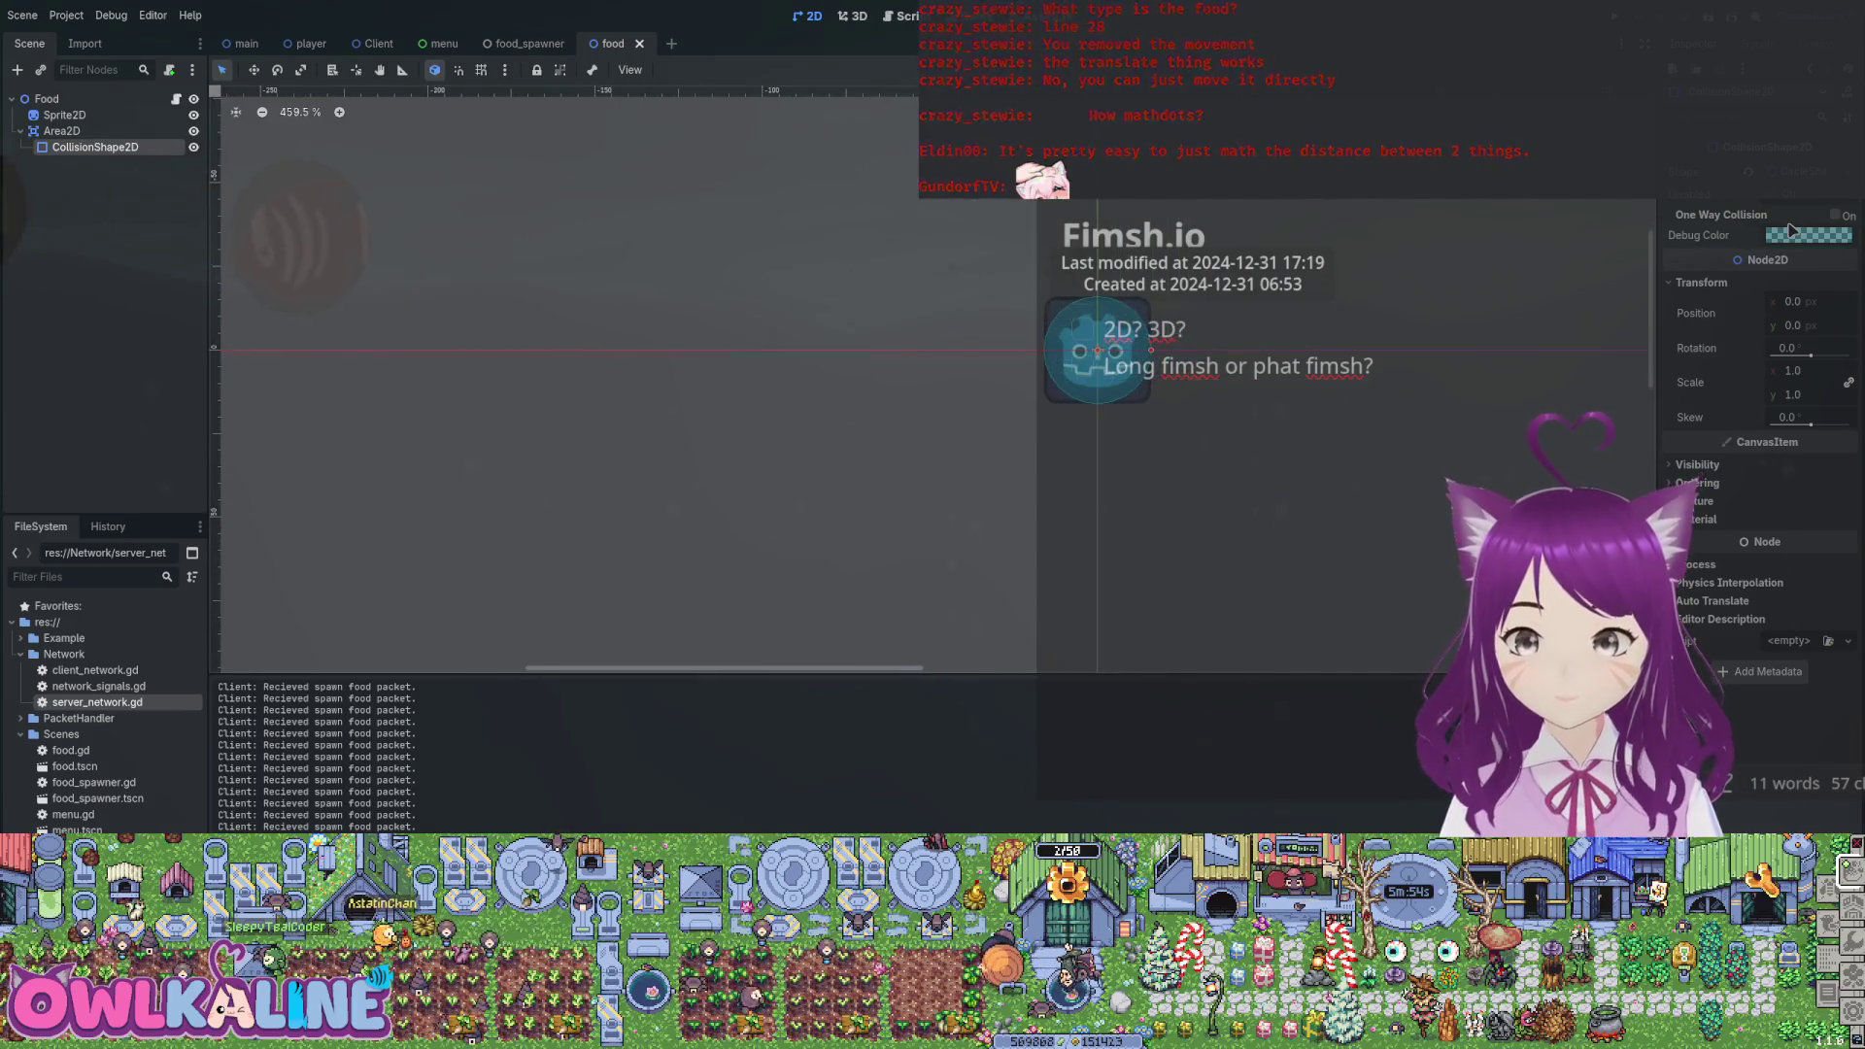
pyautogui.scroll(-1, 866, 373)
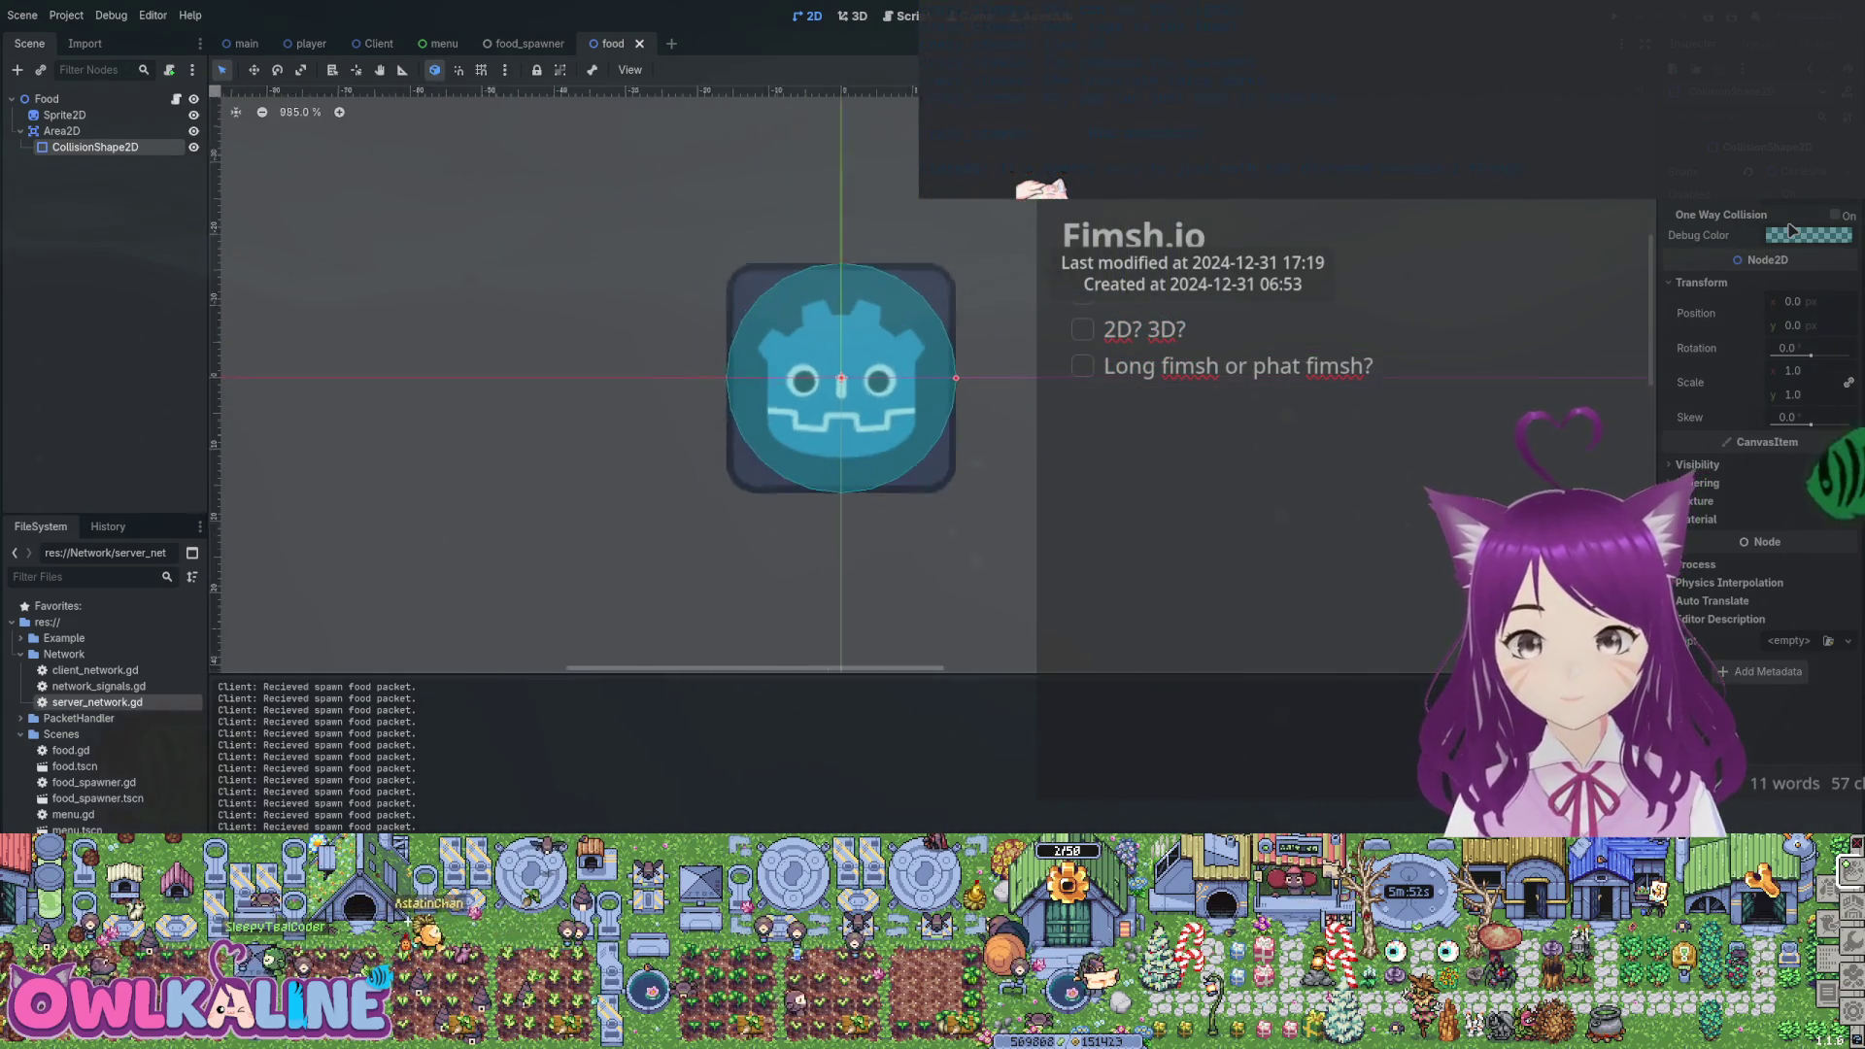
pyautogui.scroll(-1, 1155, 598)
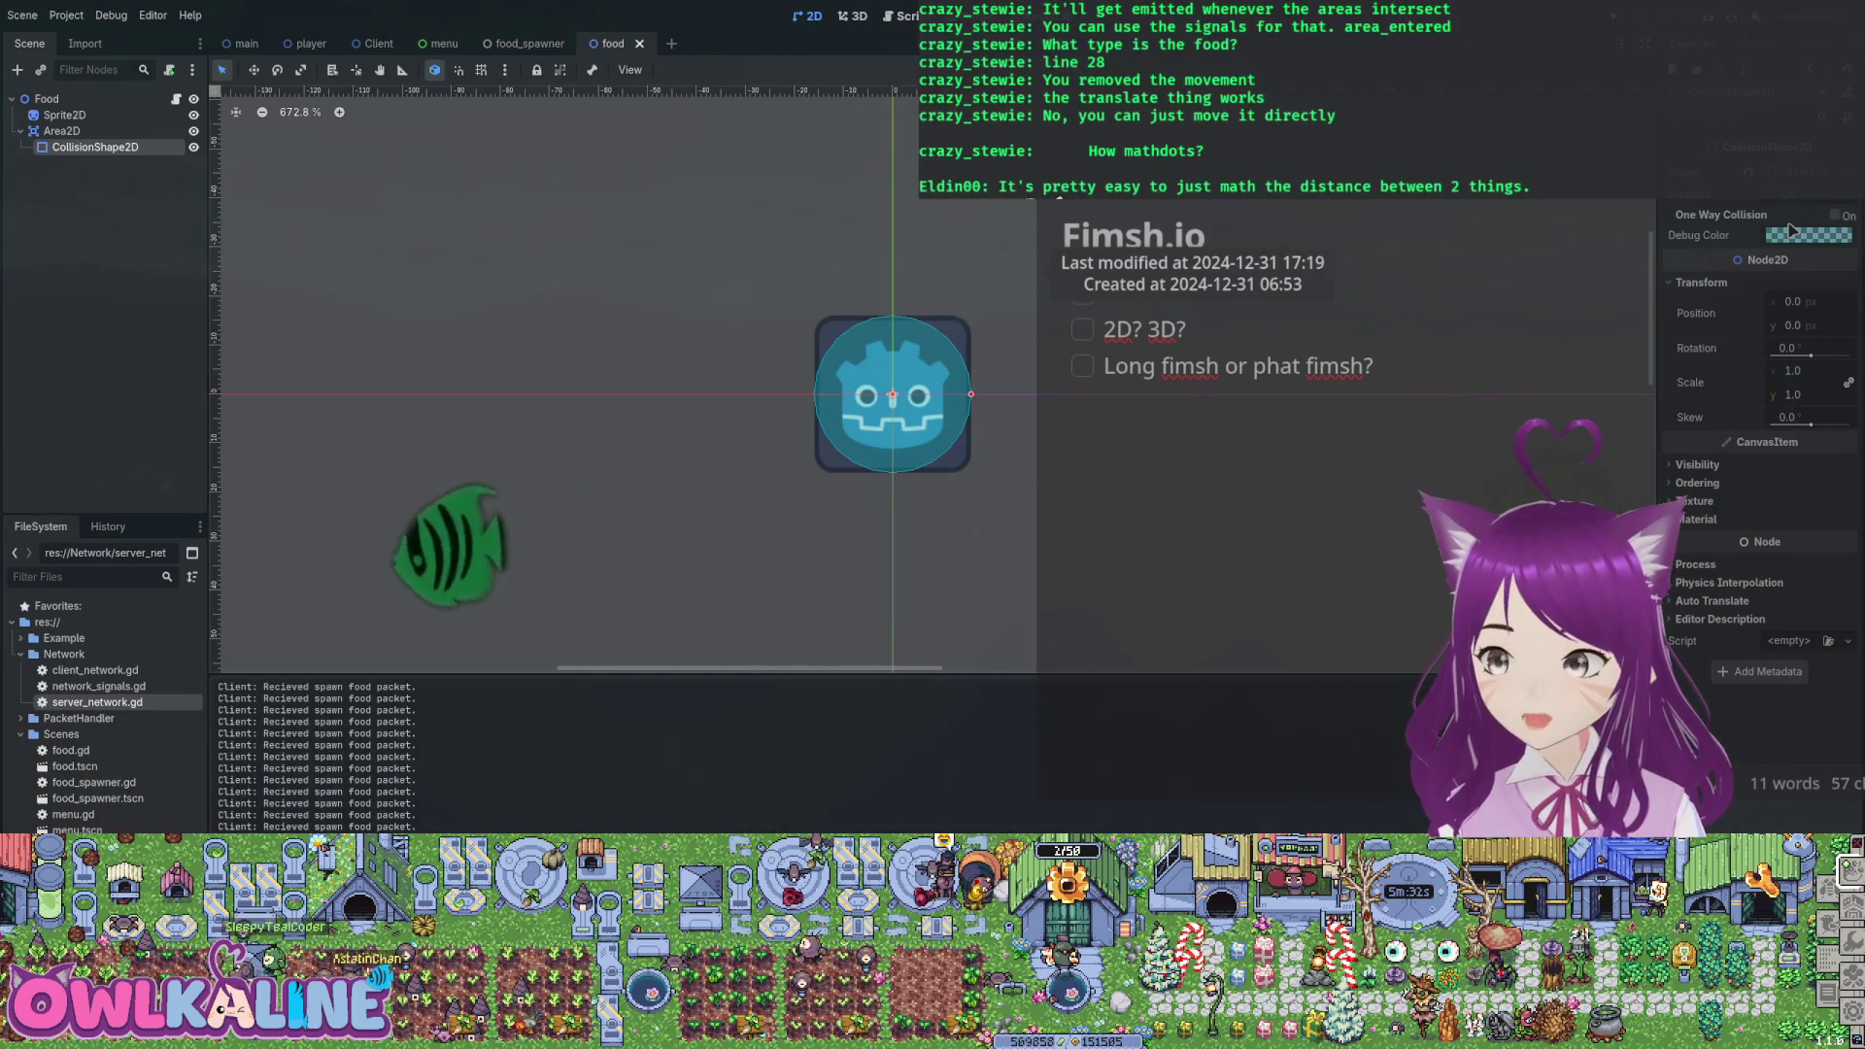
# Reopen player.gd in the Script editor and move to the line below the unfinished area line.
pyautogui.hotkey('ctrl', 'Tab')
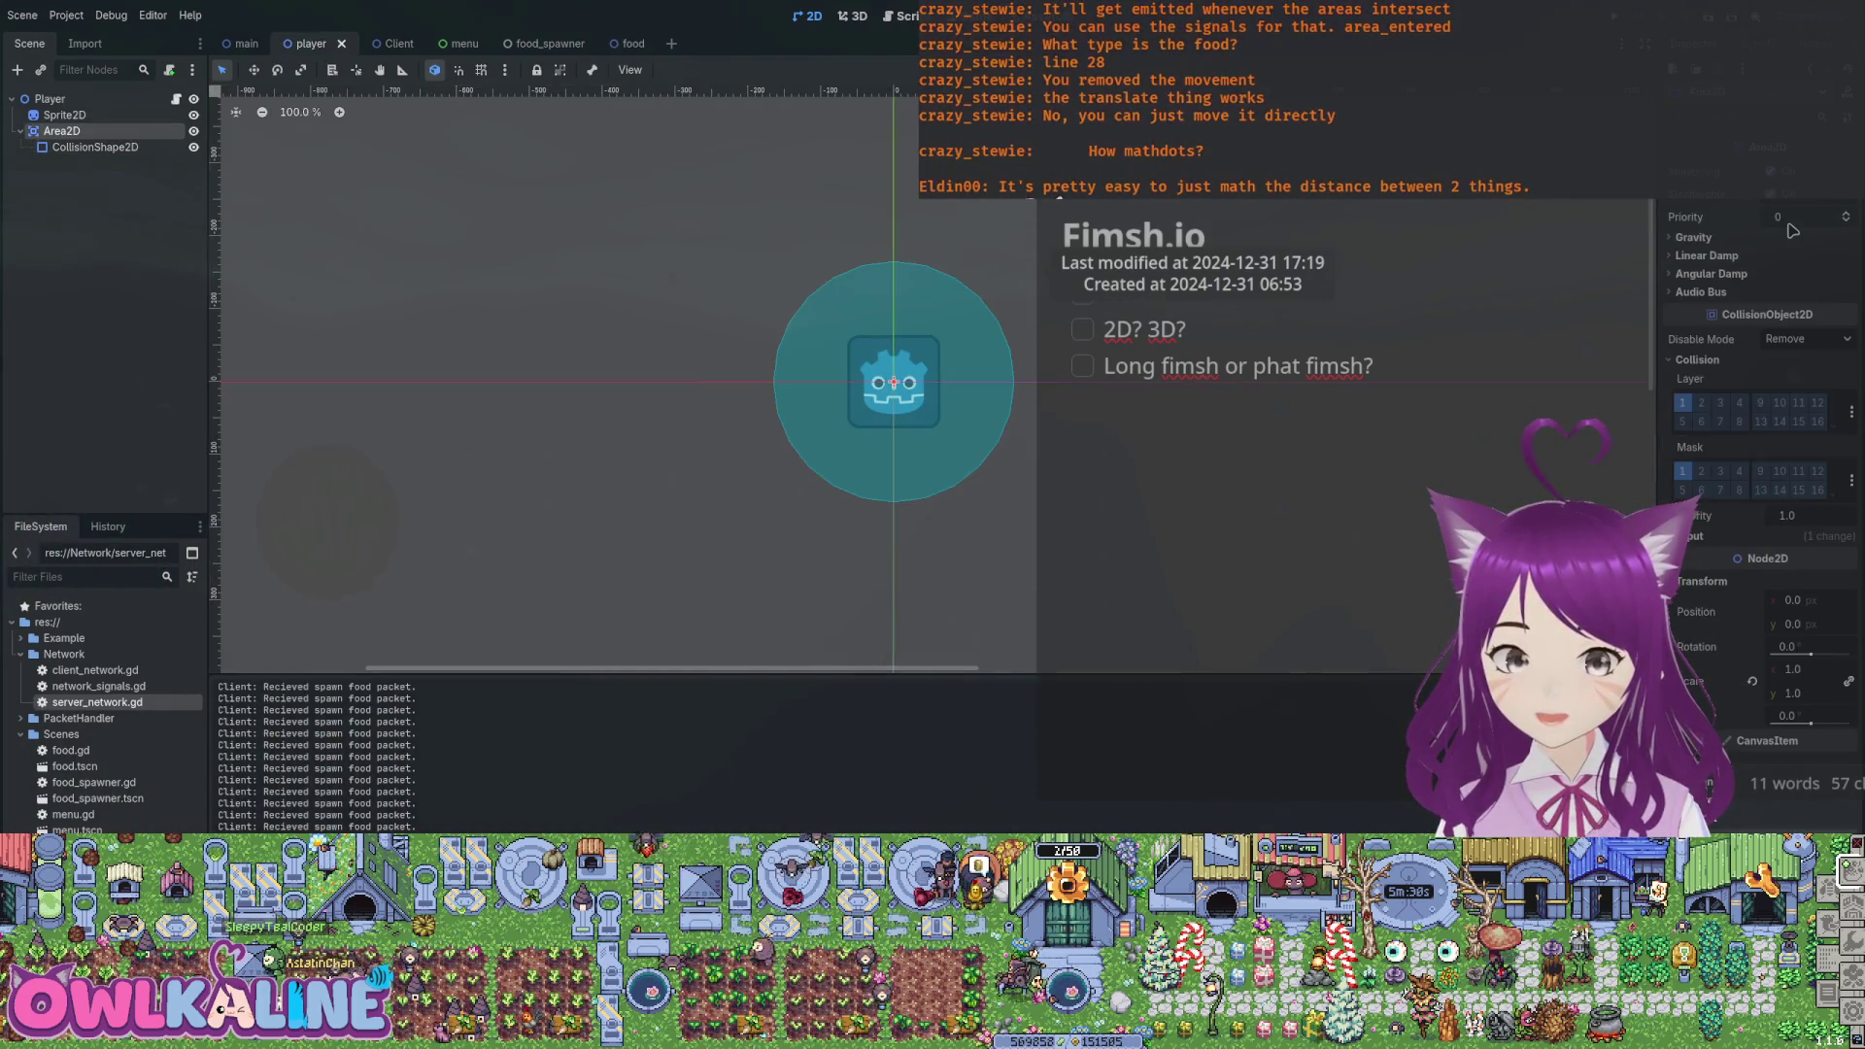
pyautogui.hotkey('ctrl', 'F3')
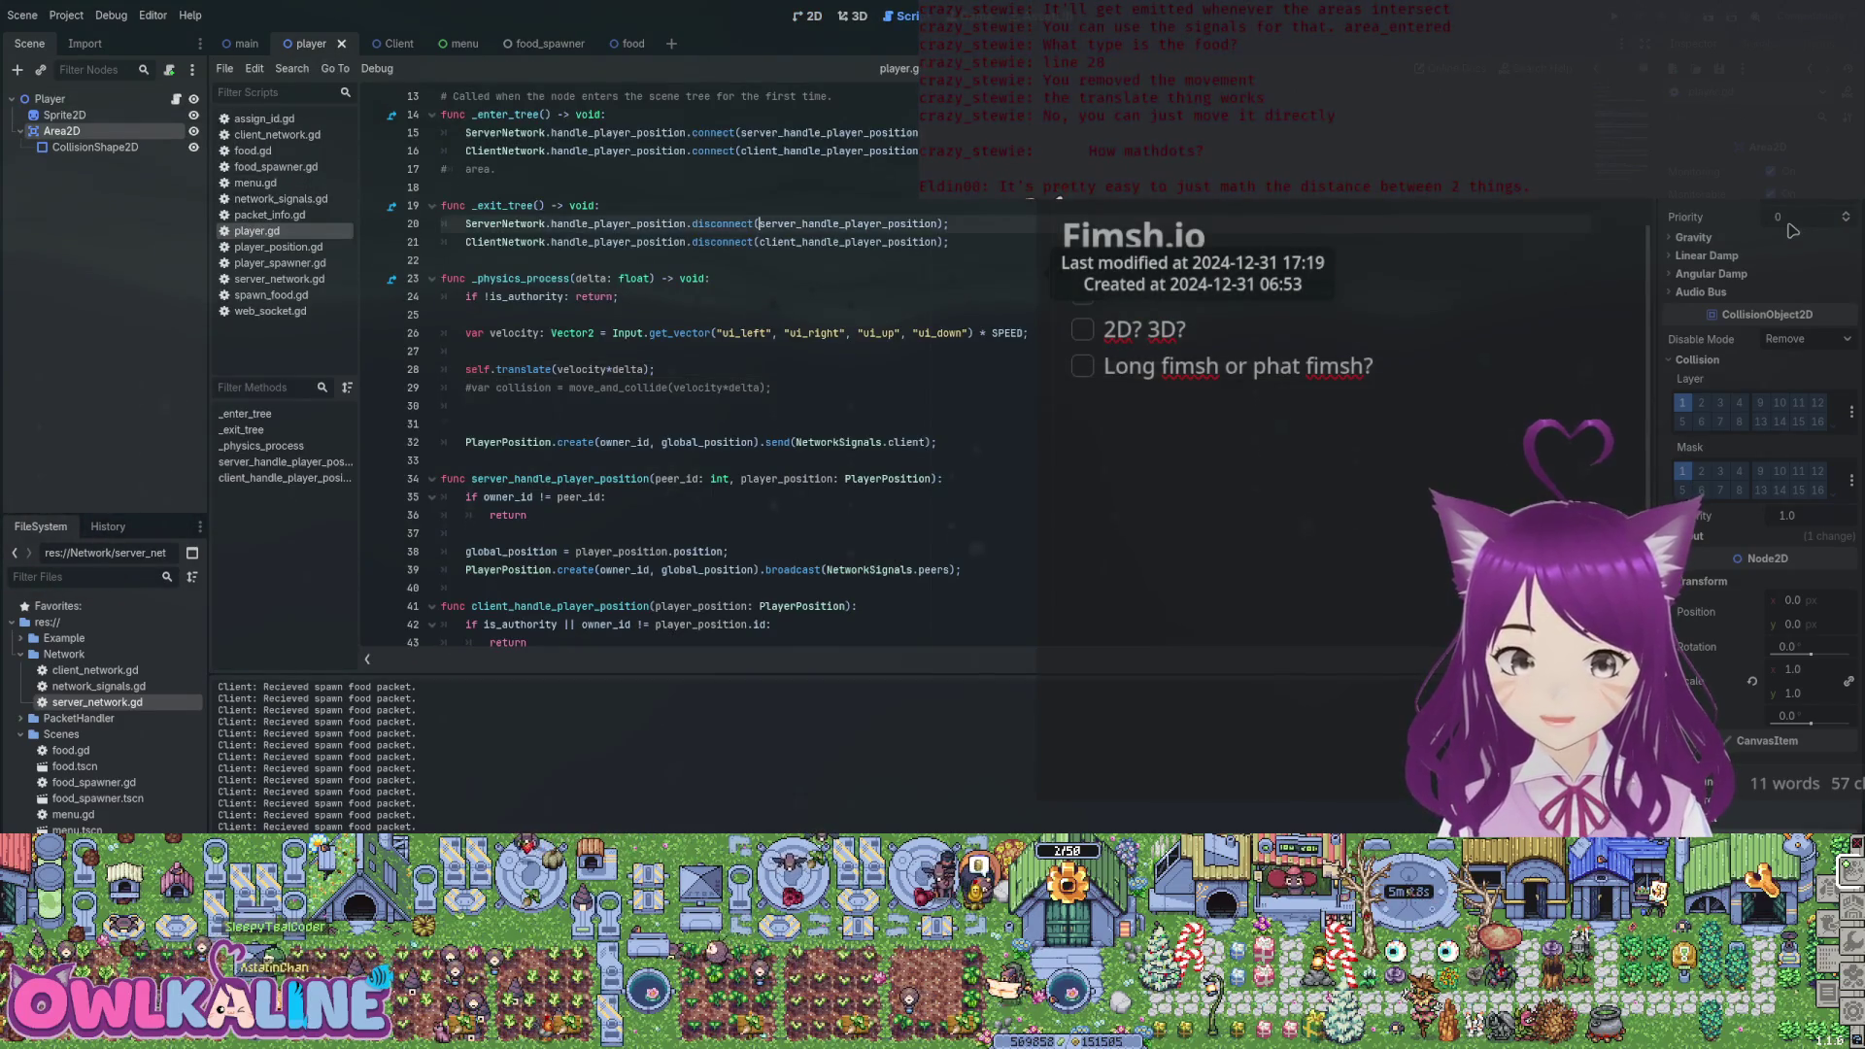
pyautogui.press('Up')
pyautogui.press('Up')
pyautogui.press('Up')
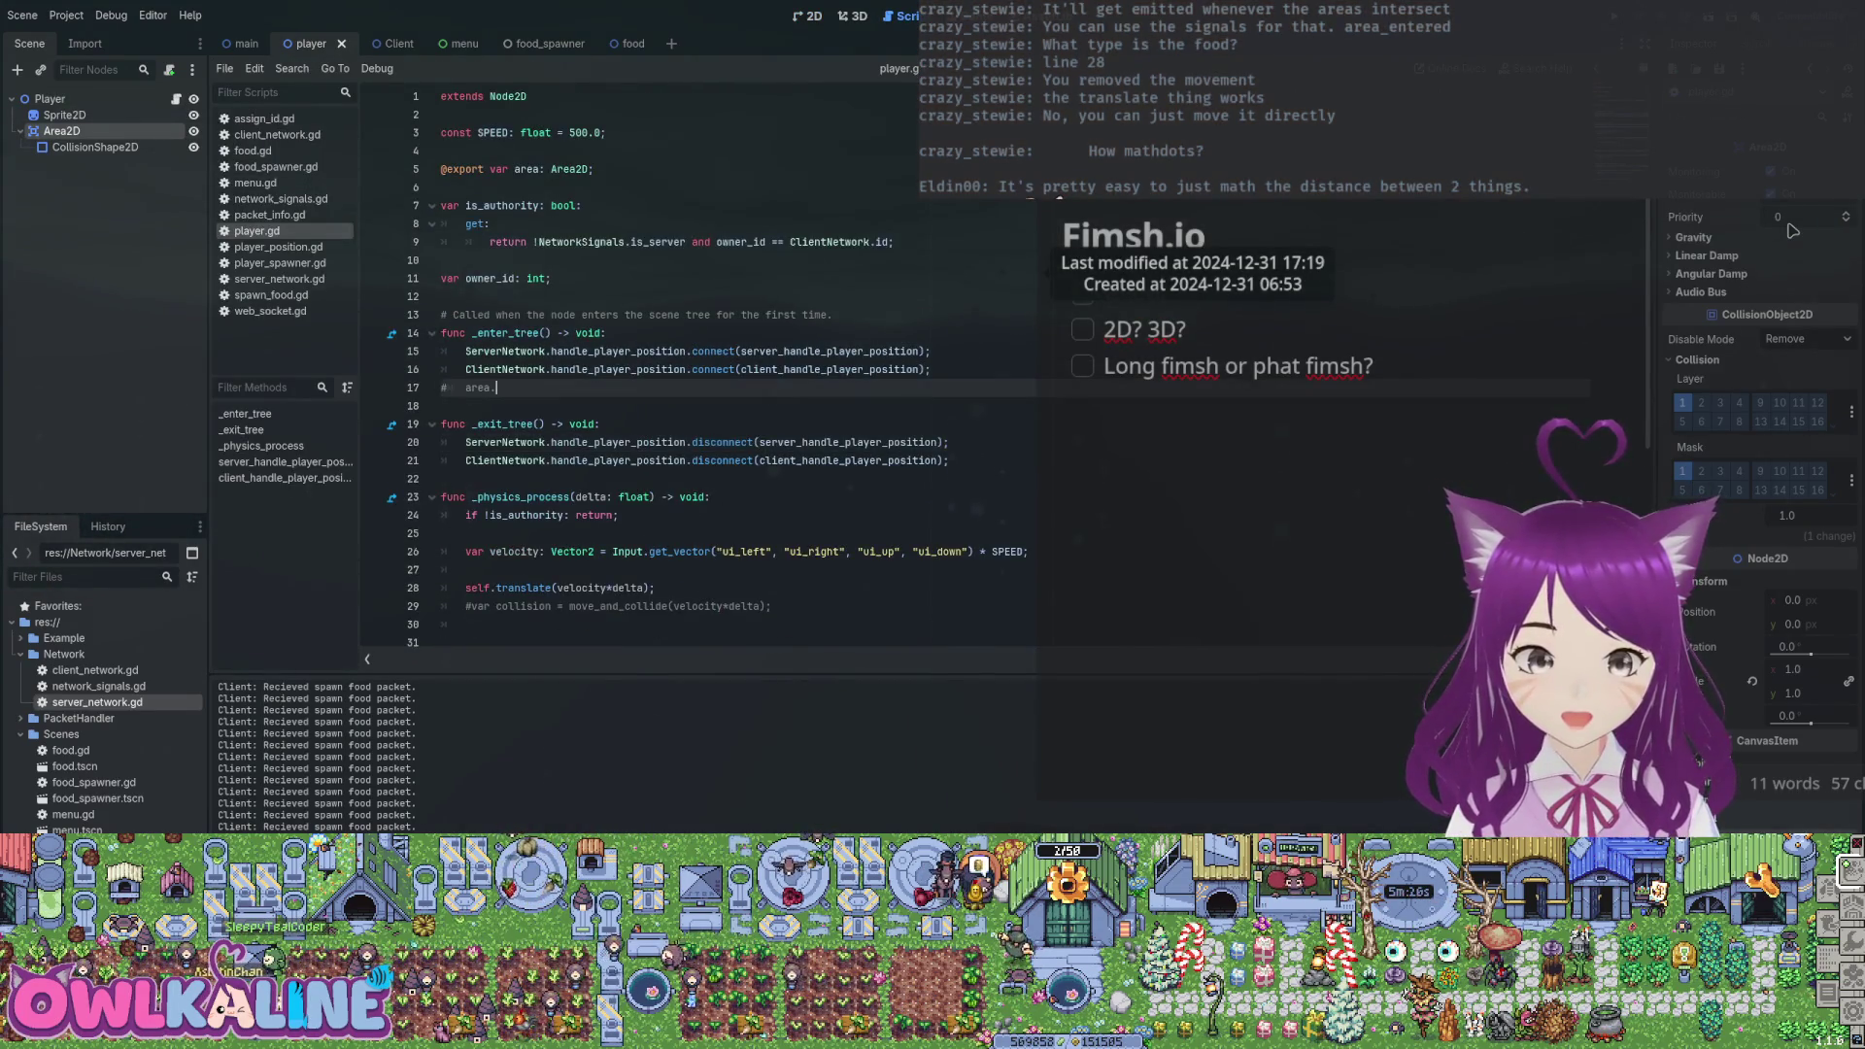
pyautogui.press('Up')
pyautogui.press('Up')
pyautogui.press('Up')
pyautogui.press('Down')
pyautogui.press('Down')
pyautogui.press('Down')
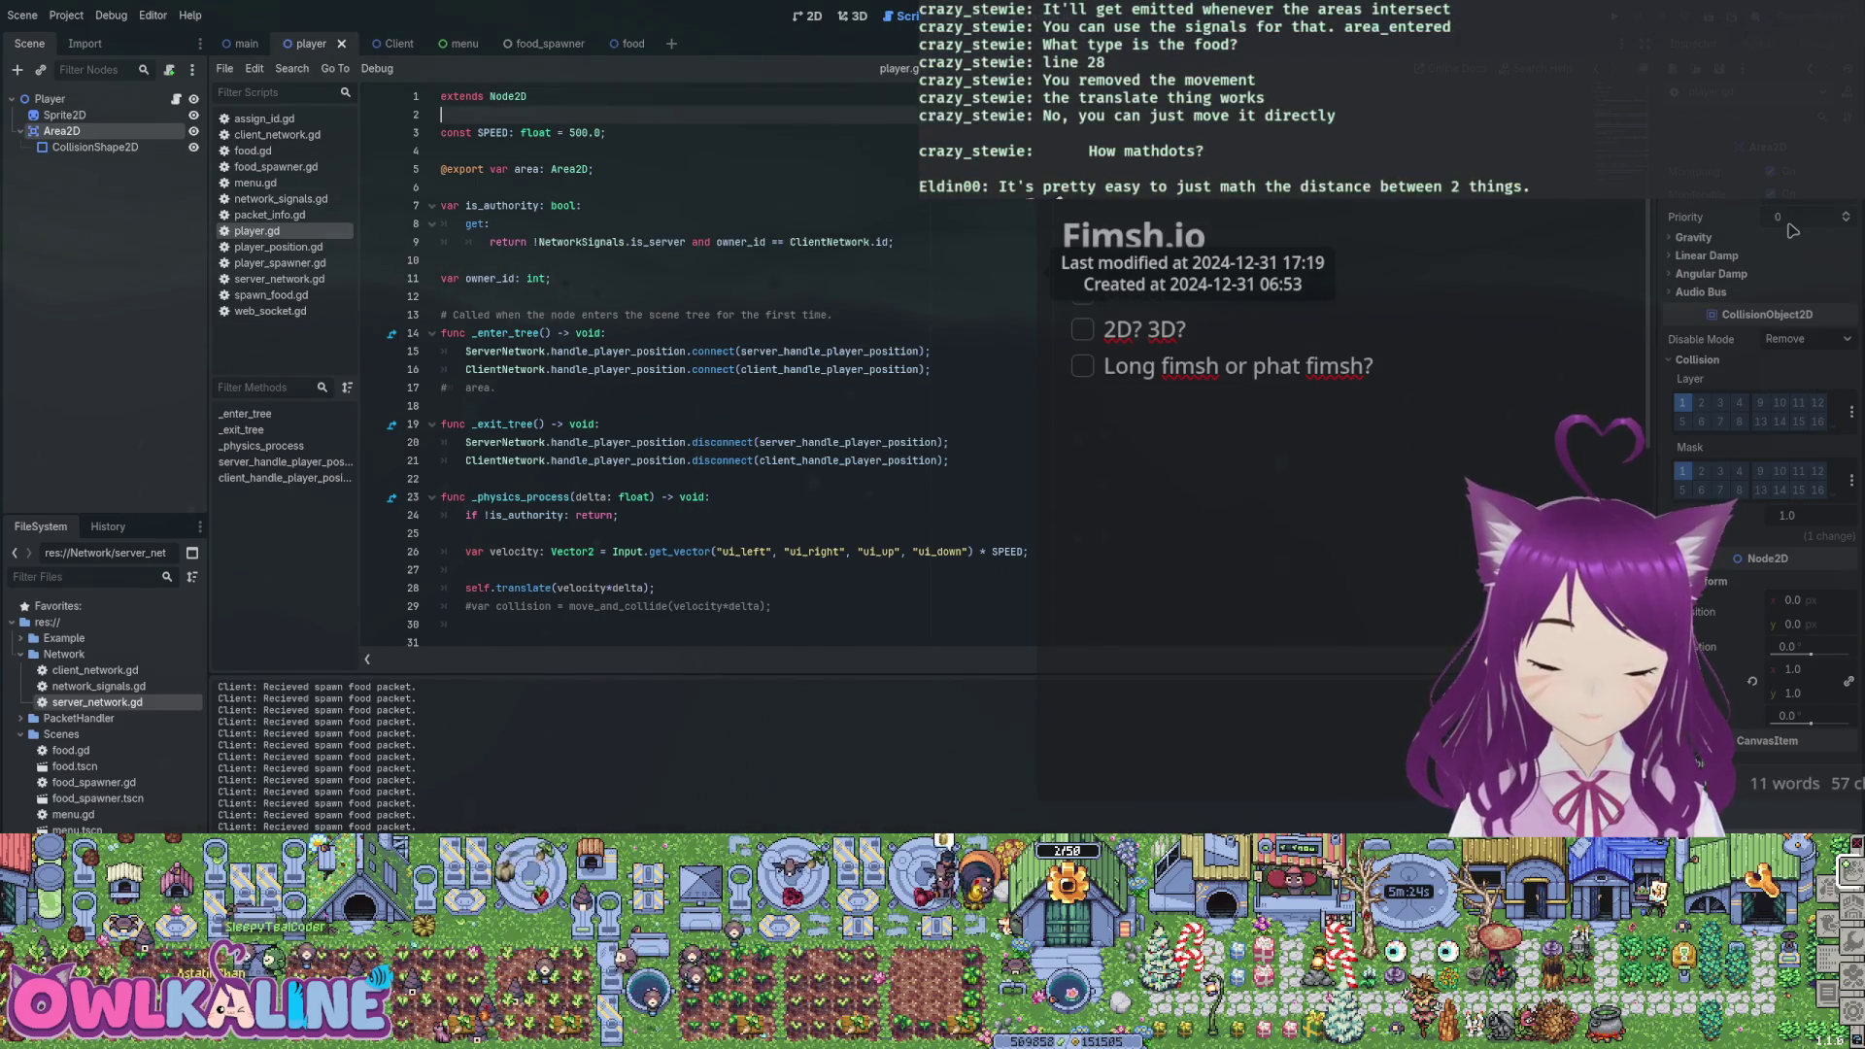
# Autocomplete 'area.area_entered' on line 17 and begin typing '.connec'.
pyautogui.press('Up')
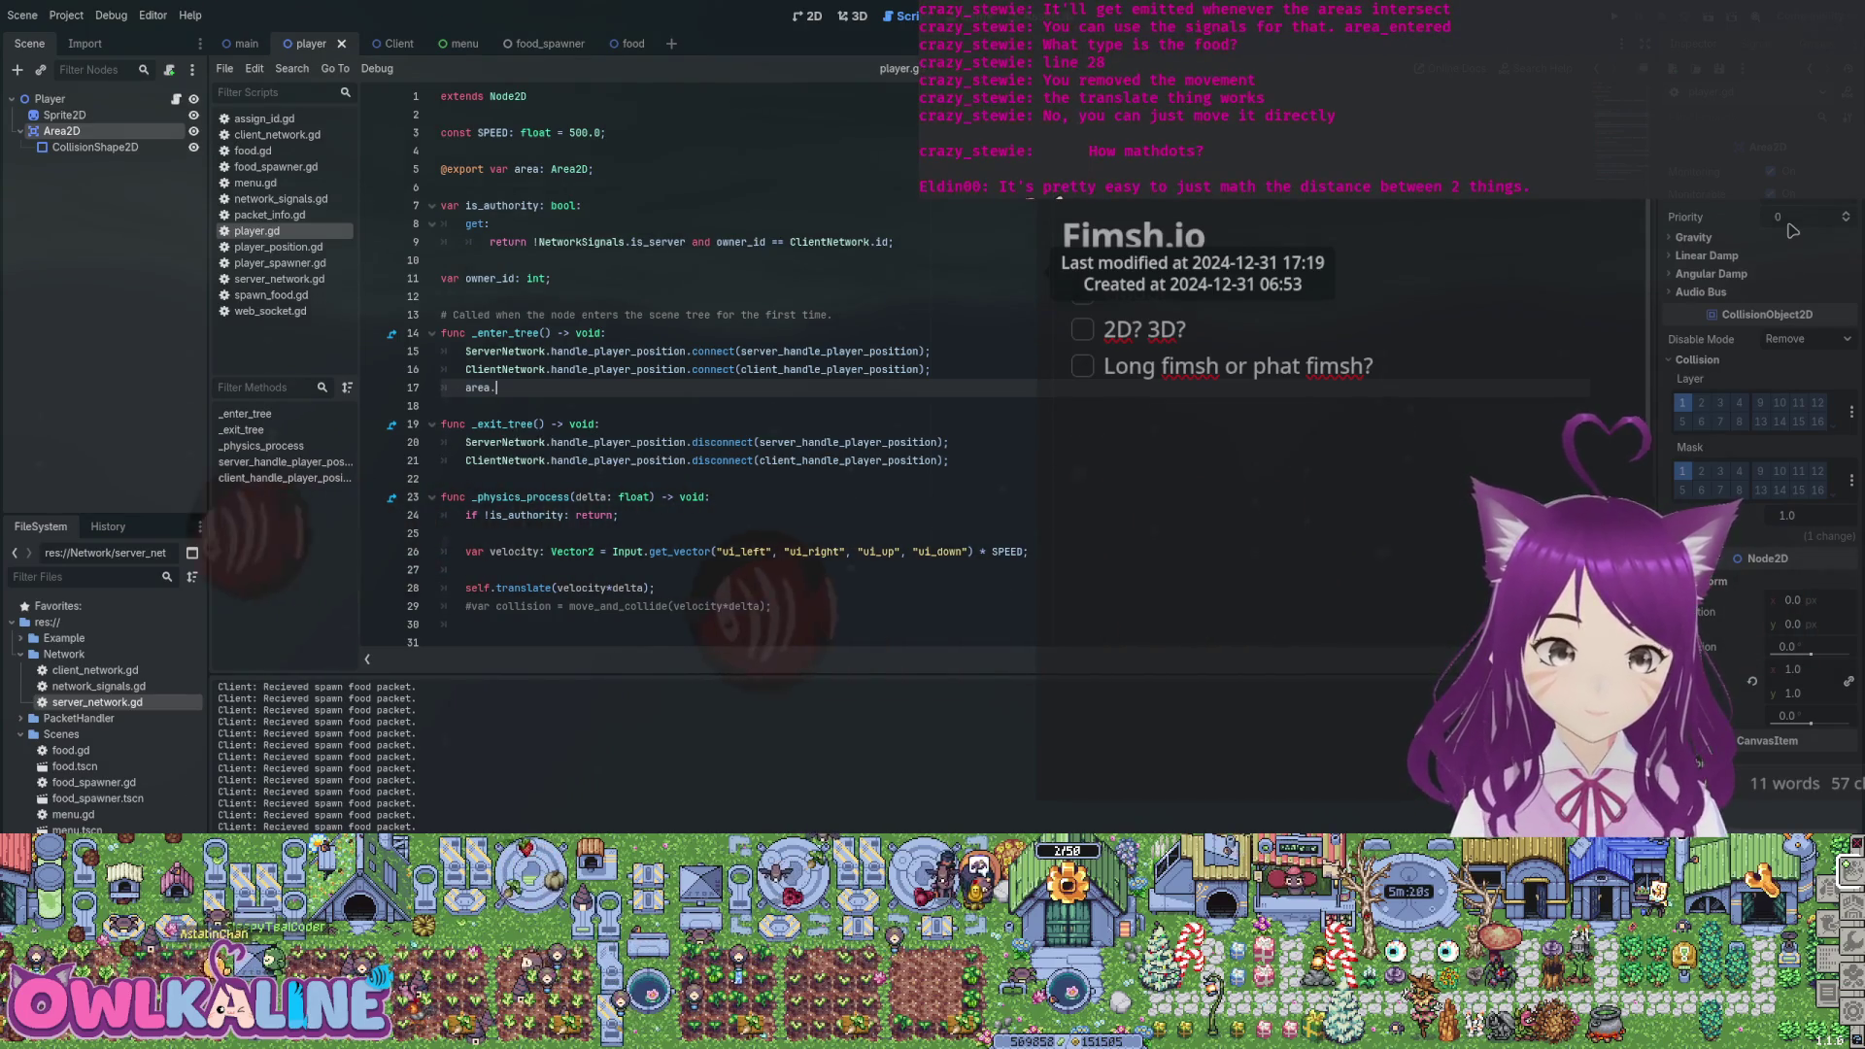
pyautogui.press('End')
pyautogui.hotkey('ctrl', 'space')
pyautogui.press('Down')
pyautogui.press('Down')
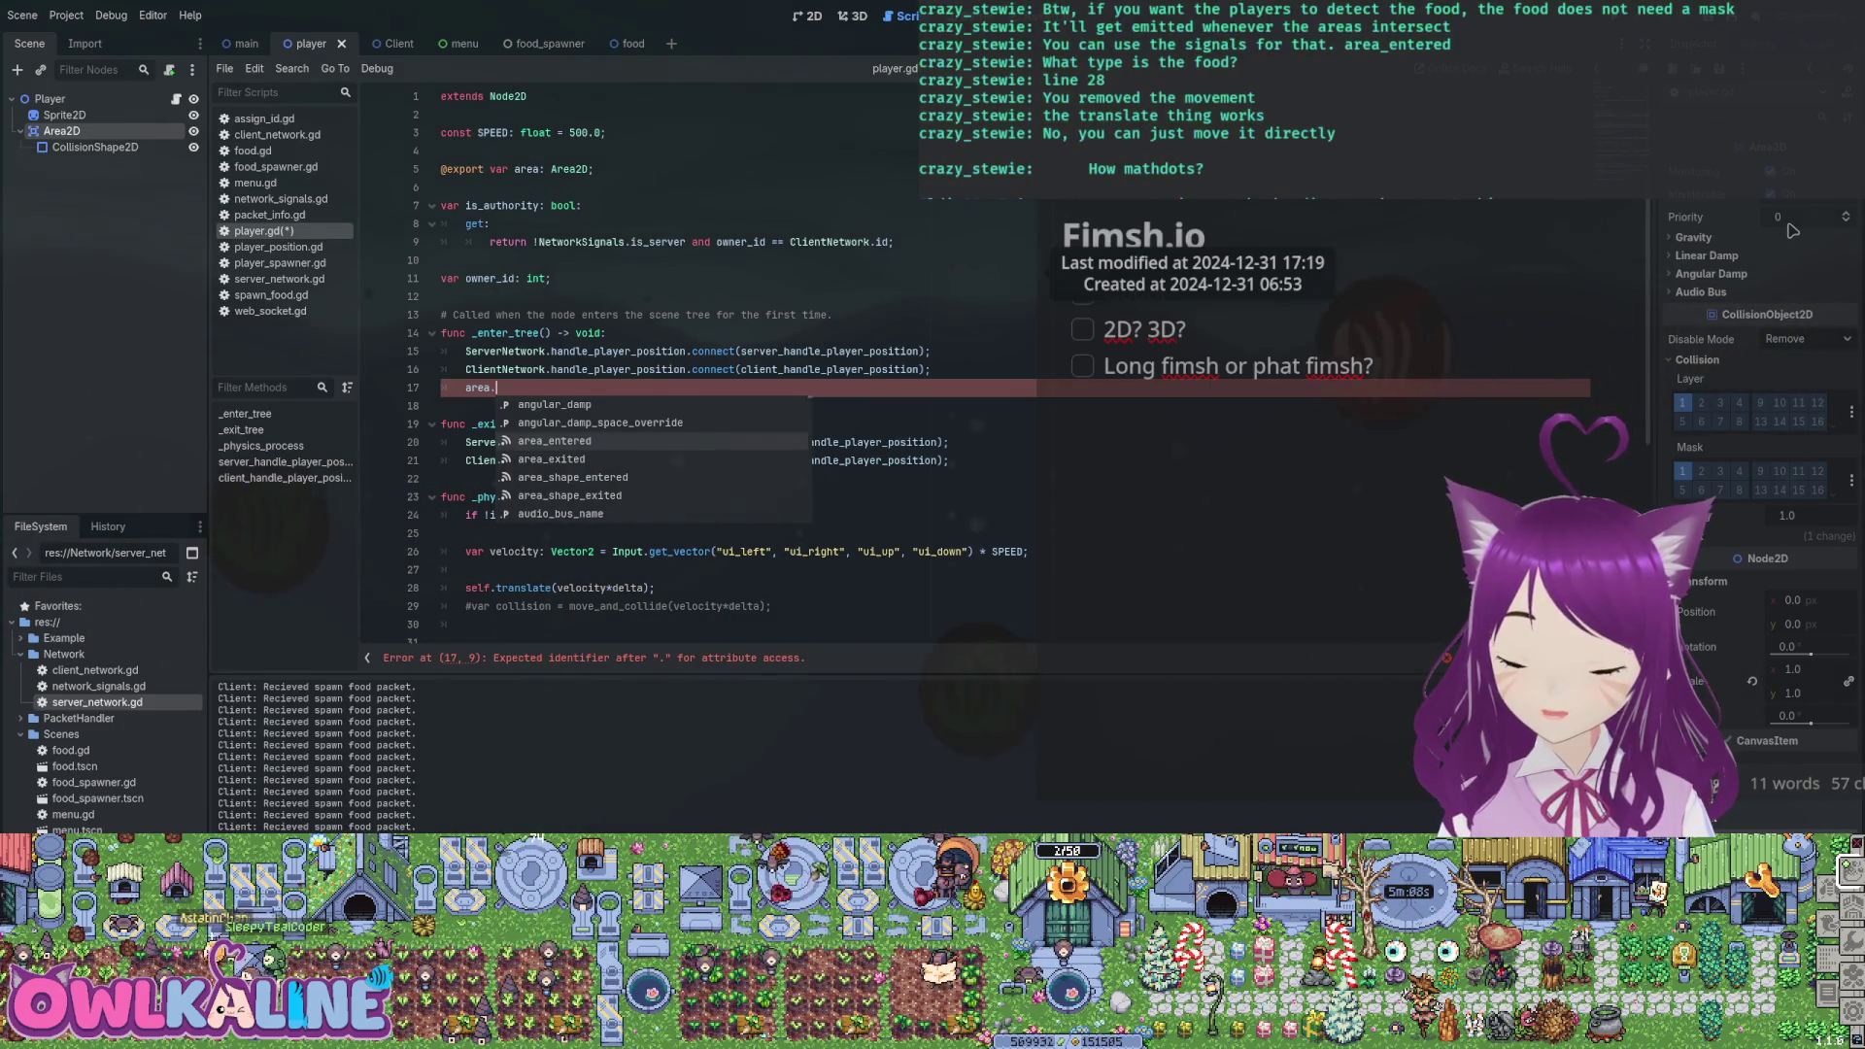
pyautogui.press('Return')
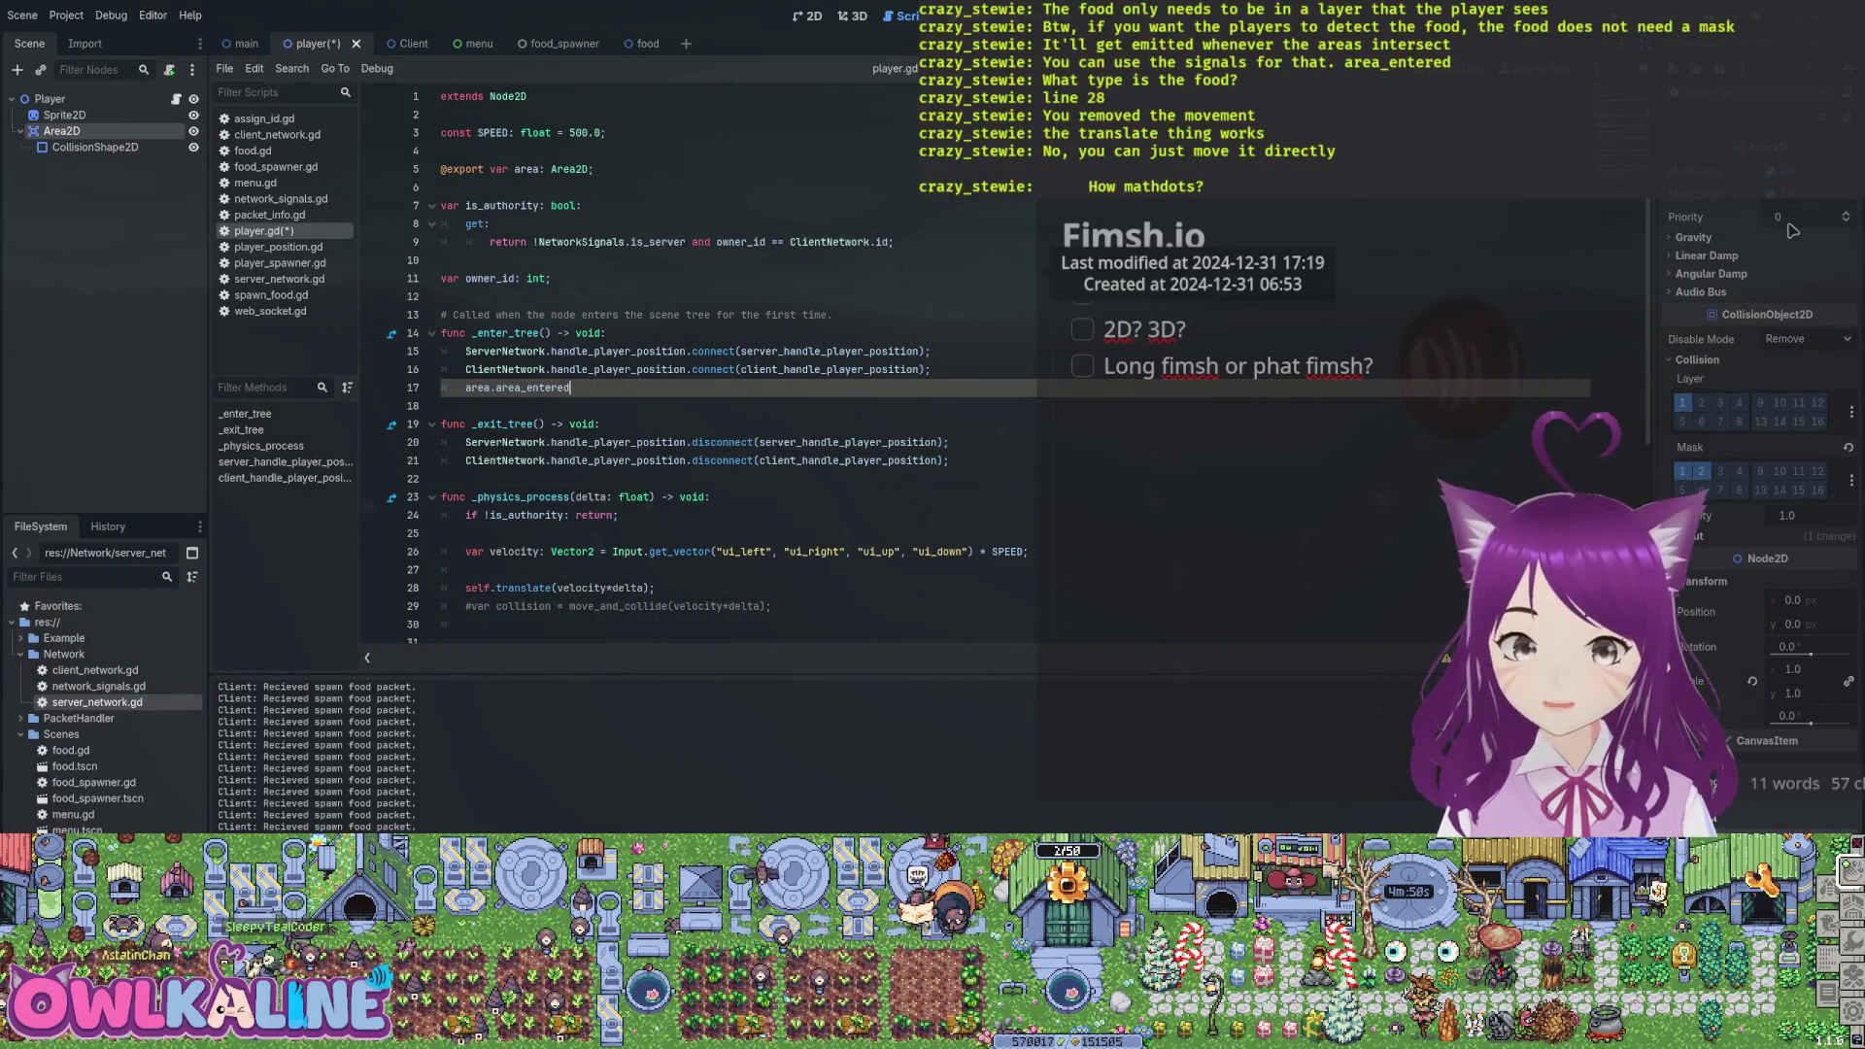
pyautogui.write('.connec')
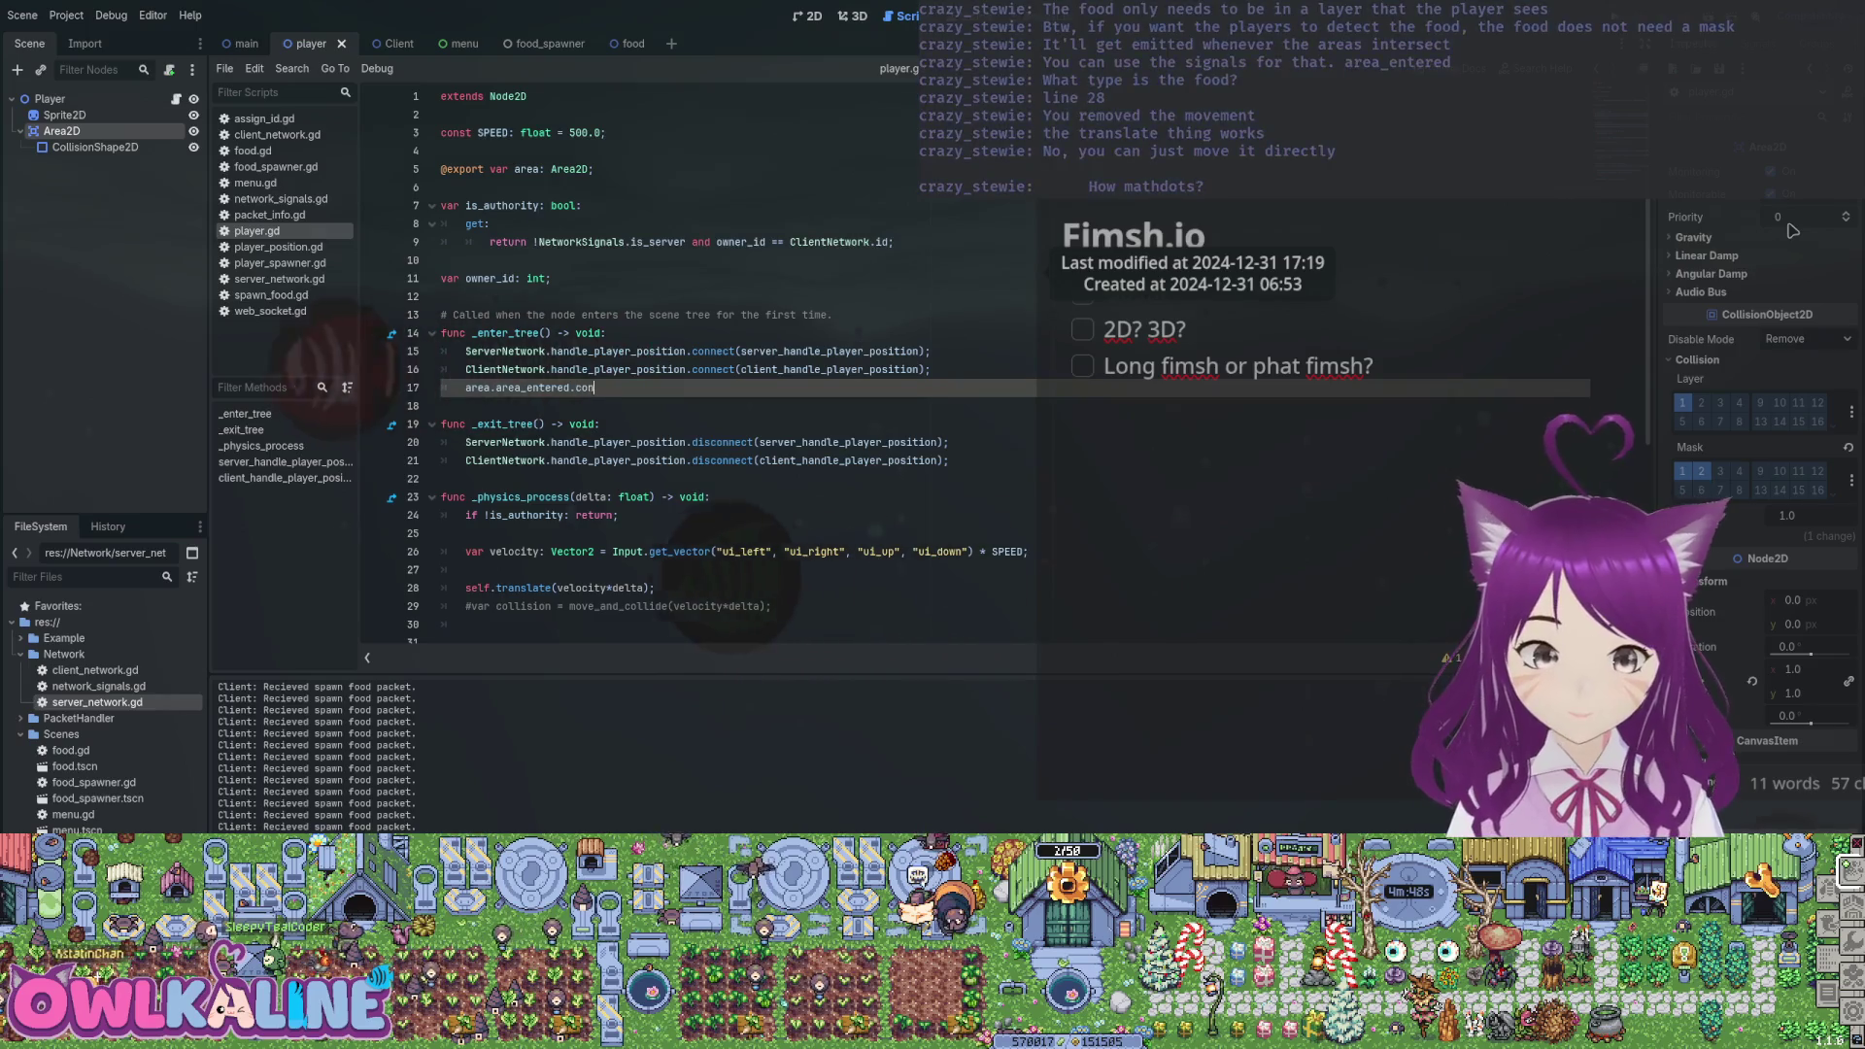
# Replace that text with area.has_overlapping_areas() chosen from the completion list.
pyautogui.press('Home')
pyautogui.hotkey('ctrl', 'Right')
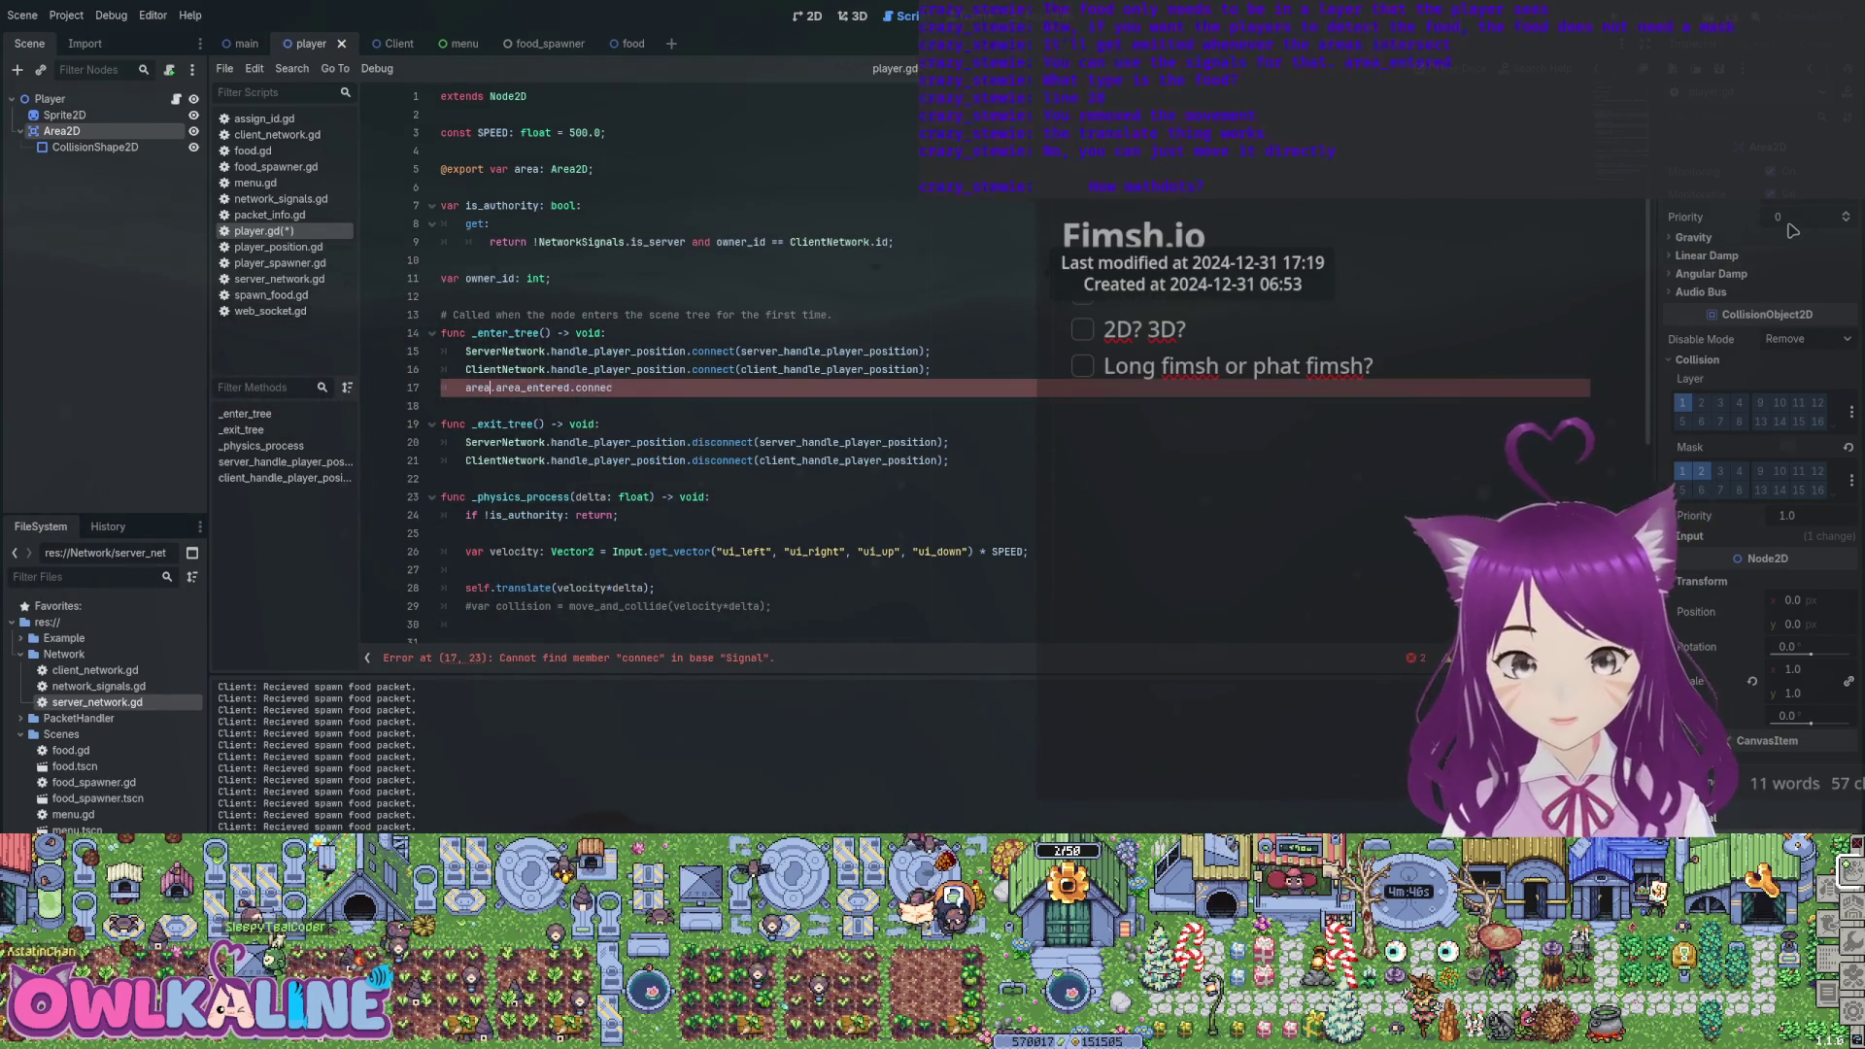
pyautogui.write('aera')
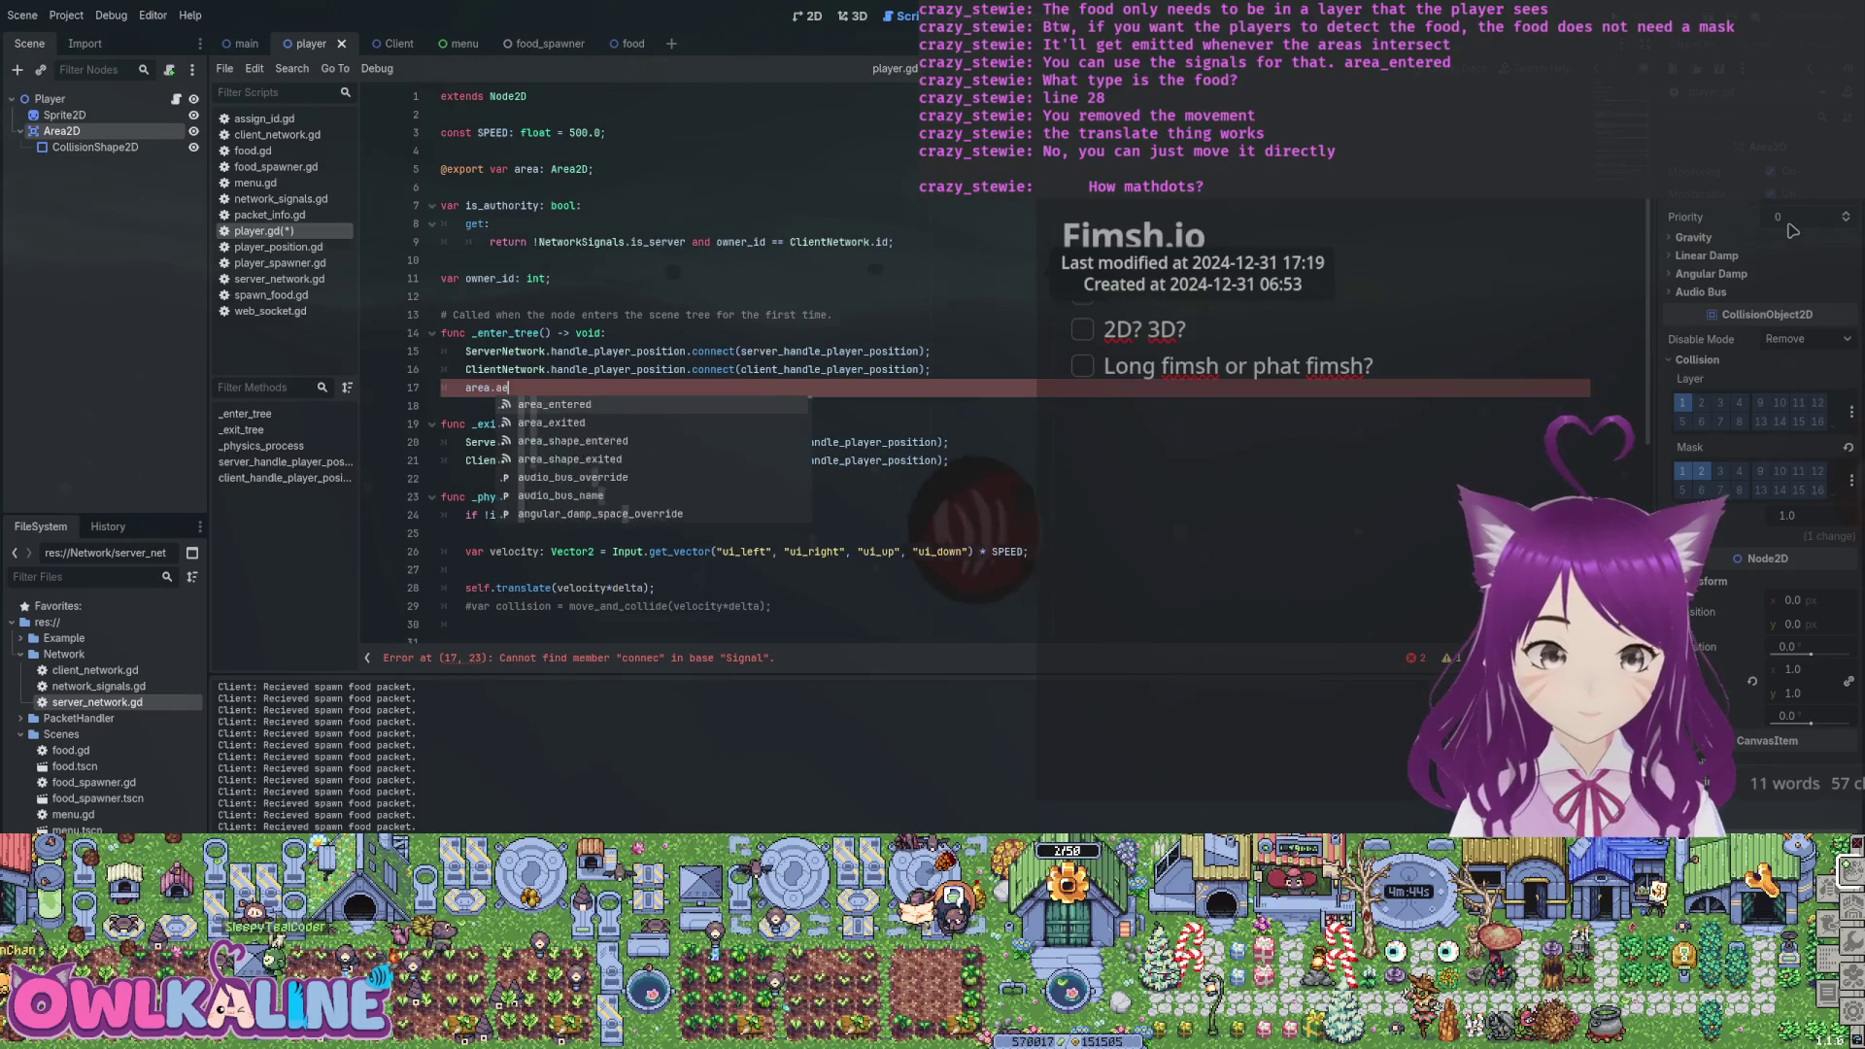
pyautogui.press('Down')
pyautogui.press('Down')
pyautogui.press('Down')
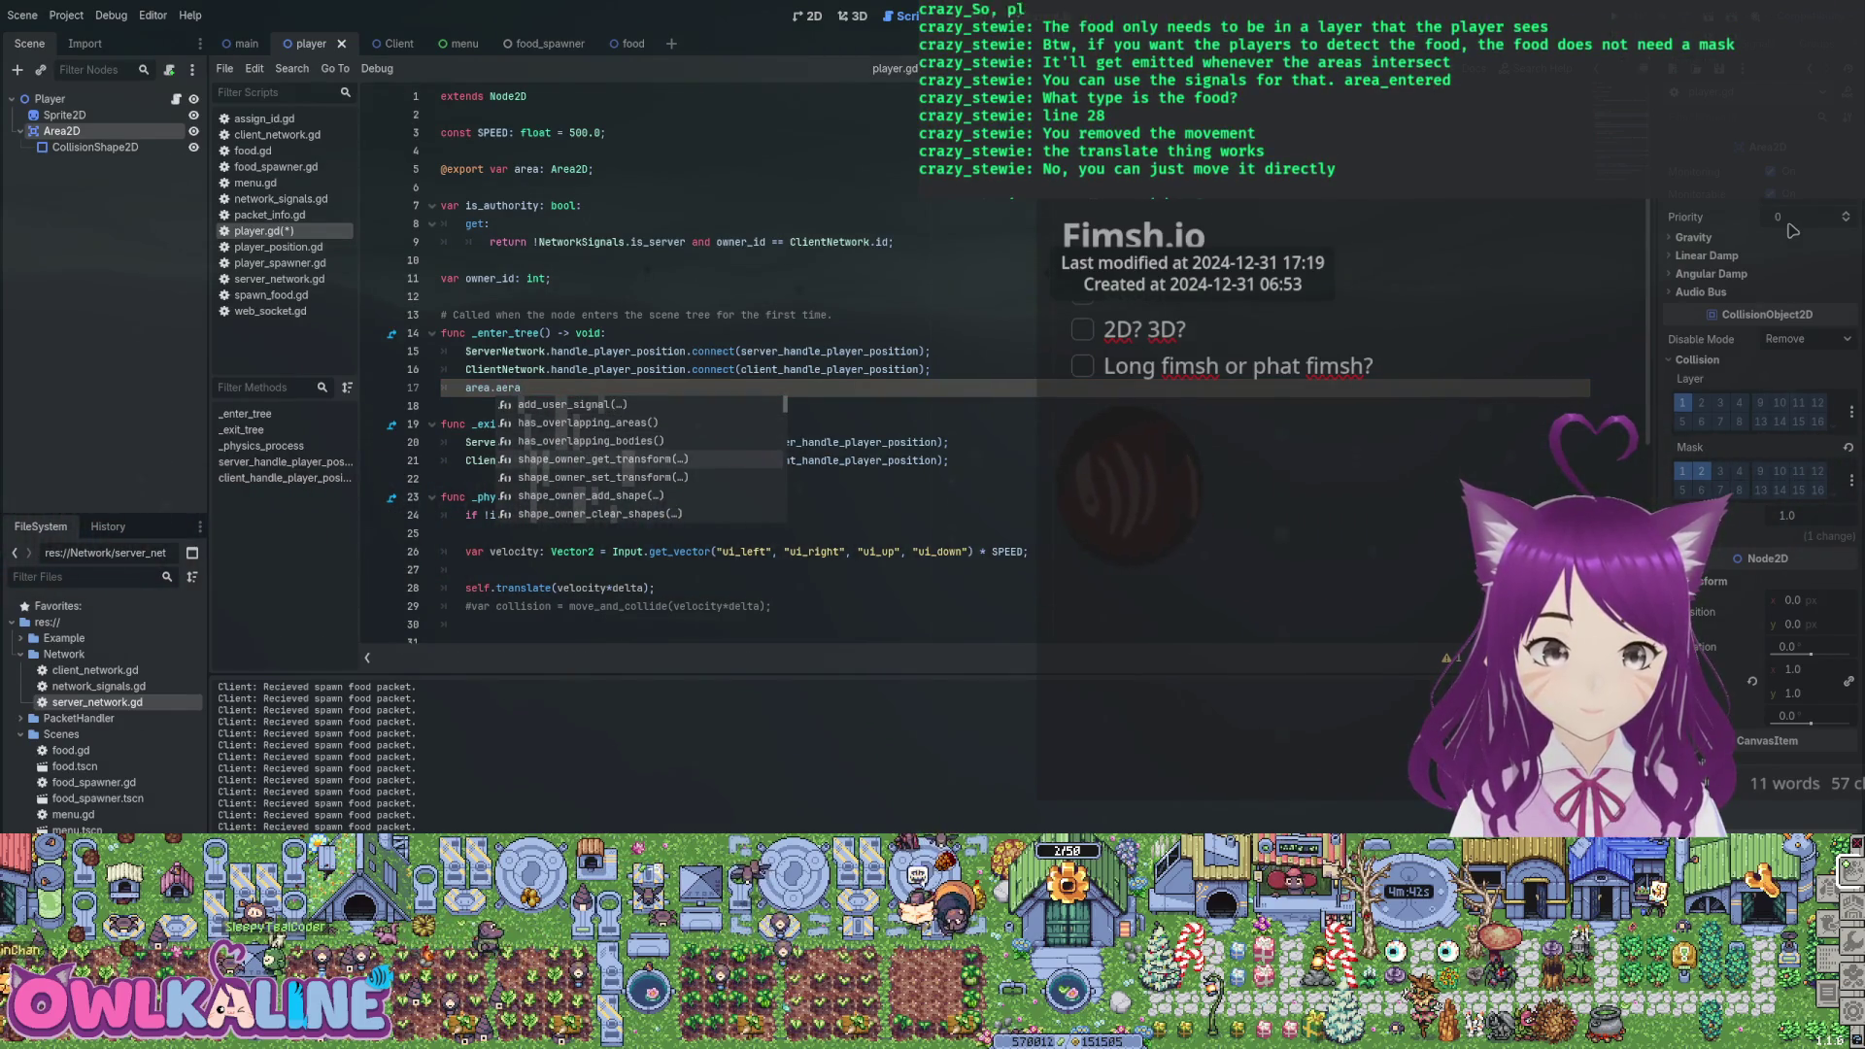
pyautogui.press('Up')
pyautogui.press('Up')
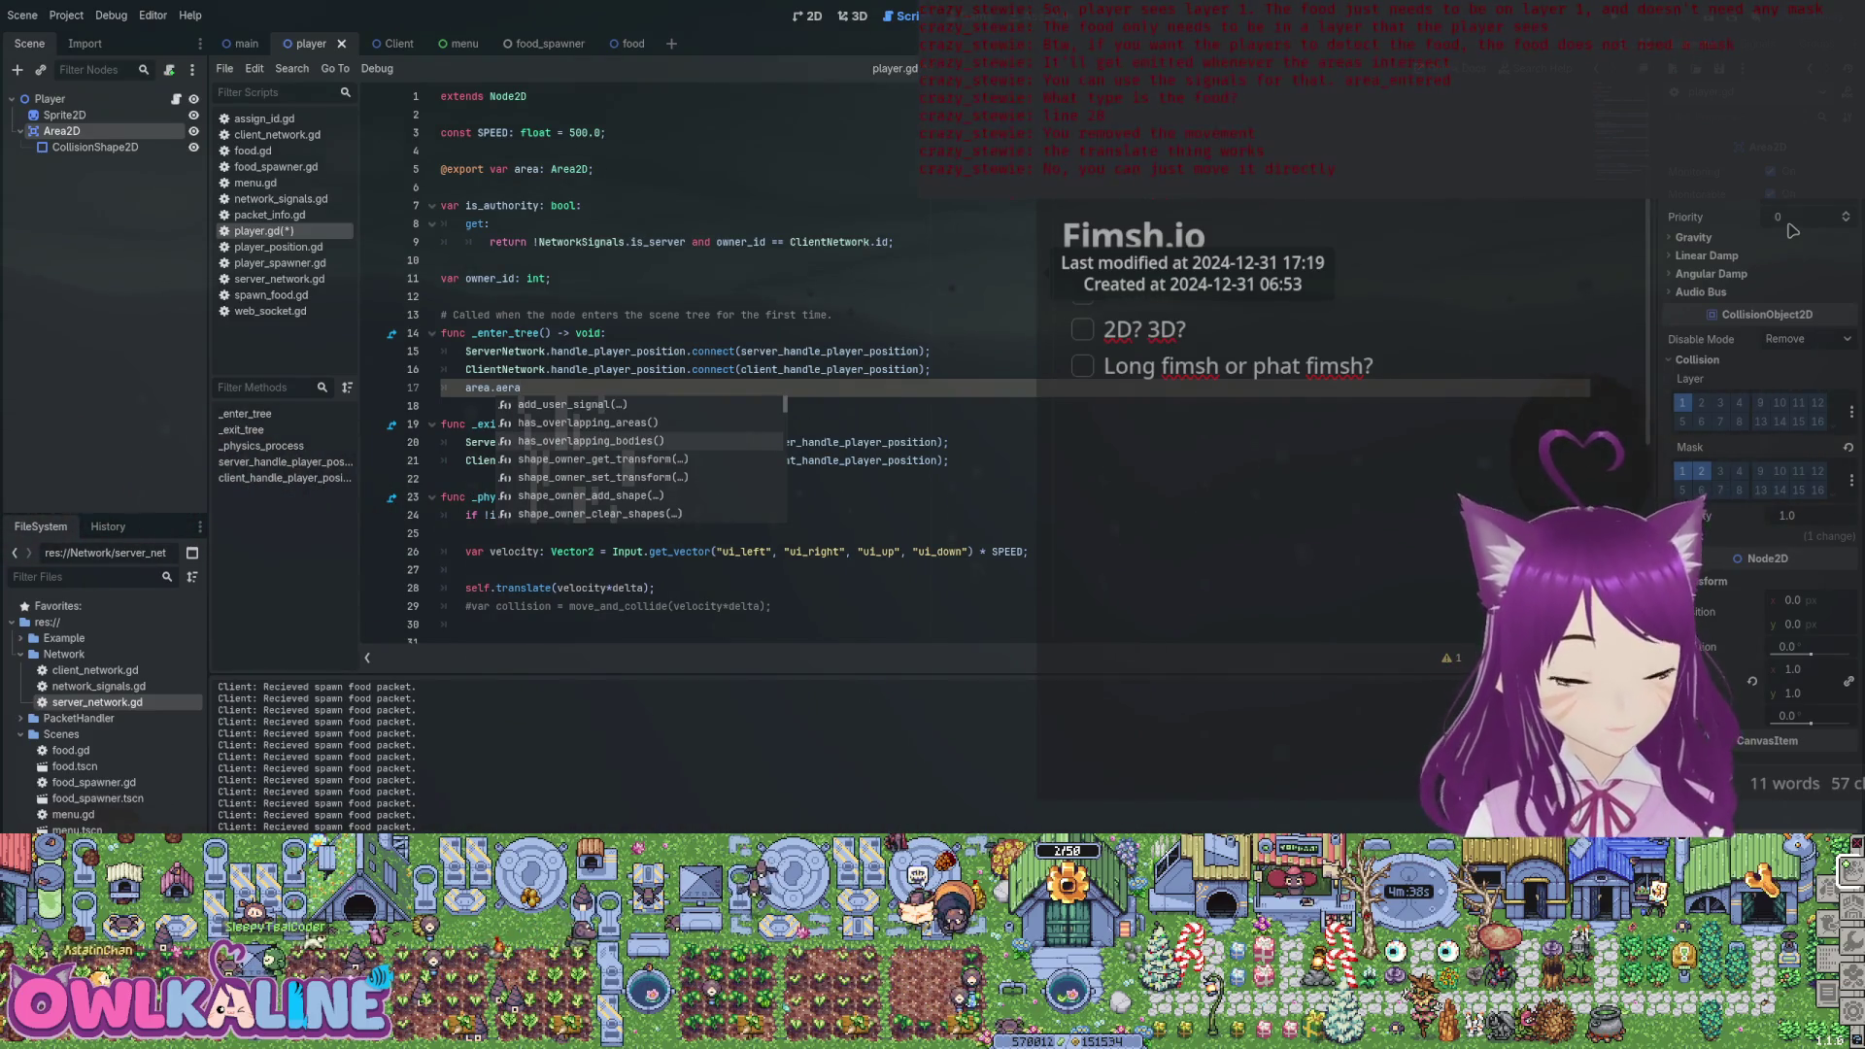
pyautogui.press('Up')
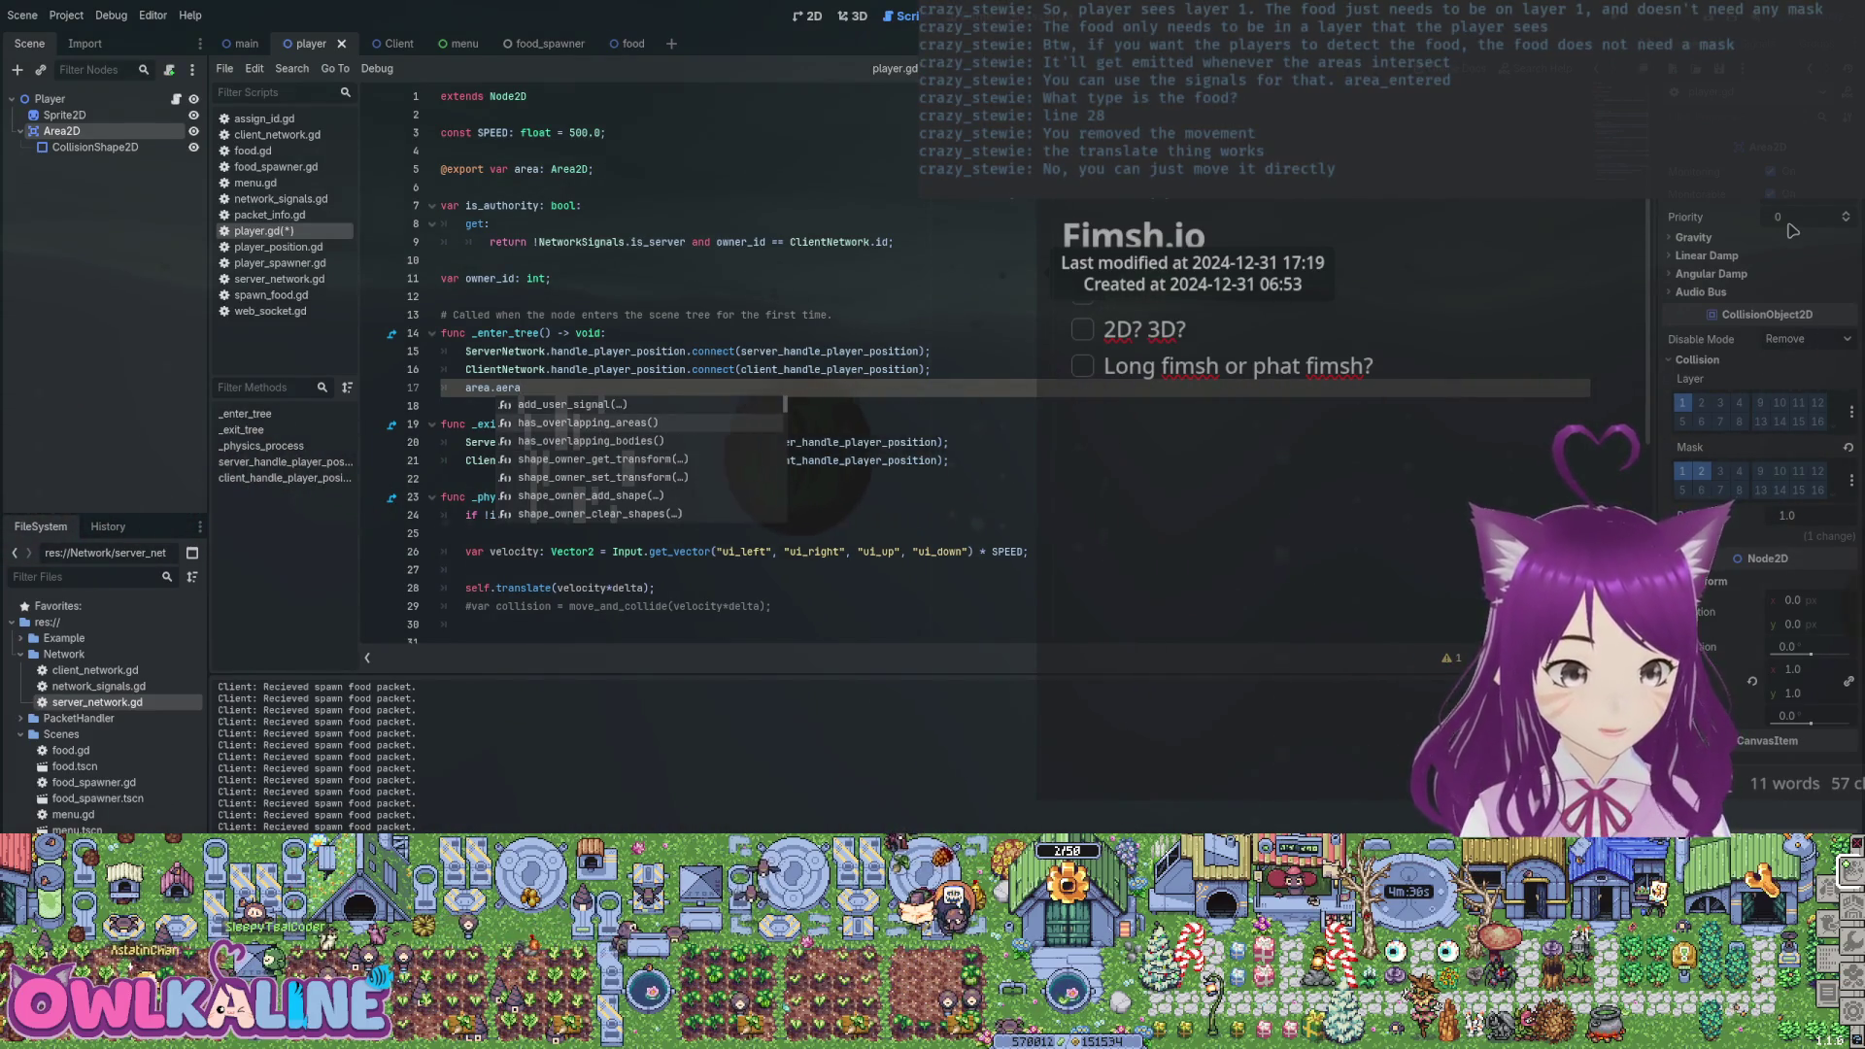
pyautogui.press('Return')
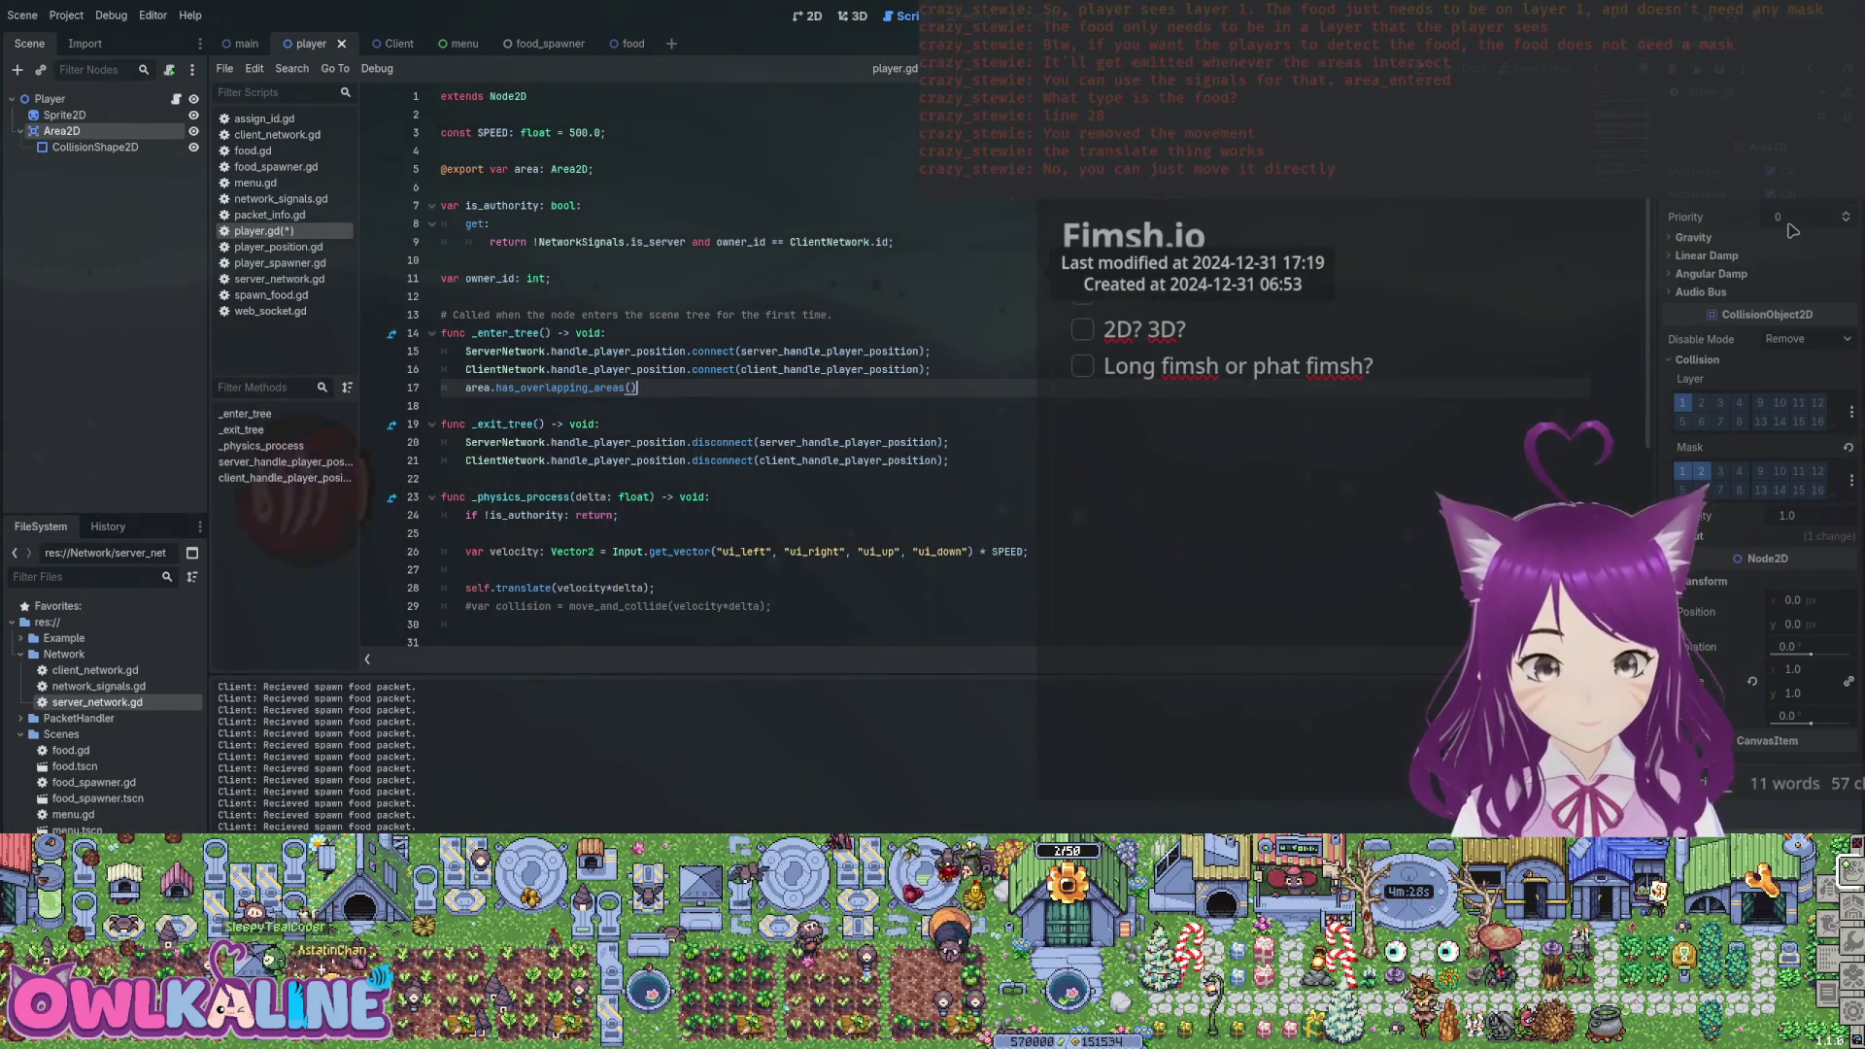
# In the food scene, clear Mask bit 1 on its Area2D, save, and go back to the player scene.
pyautogui.click(550, 333)
pyautogui.click(612, 43)
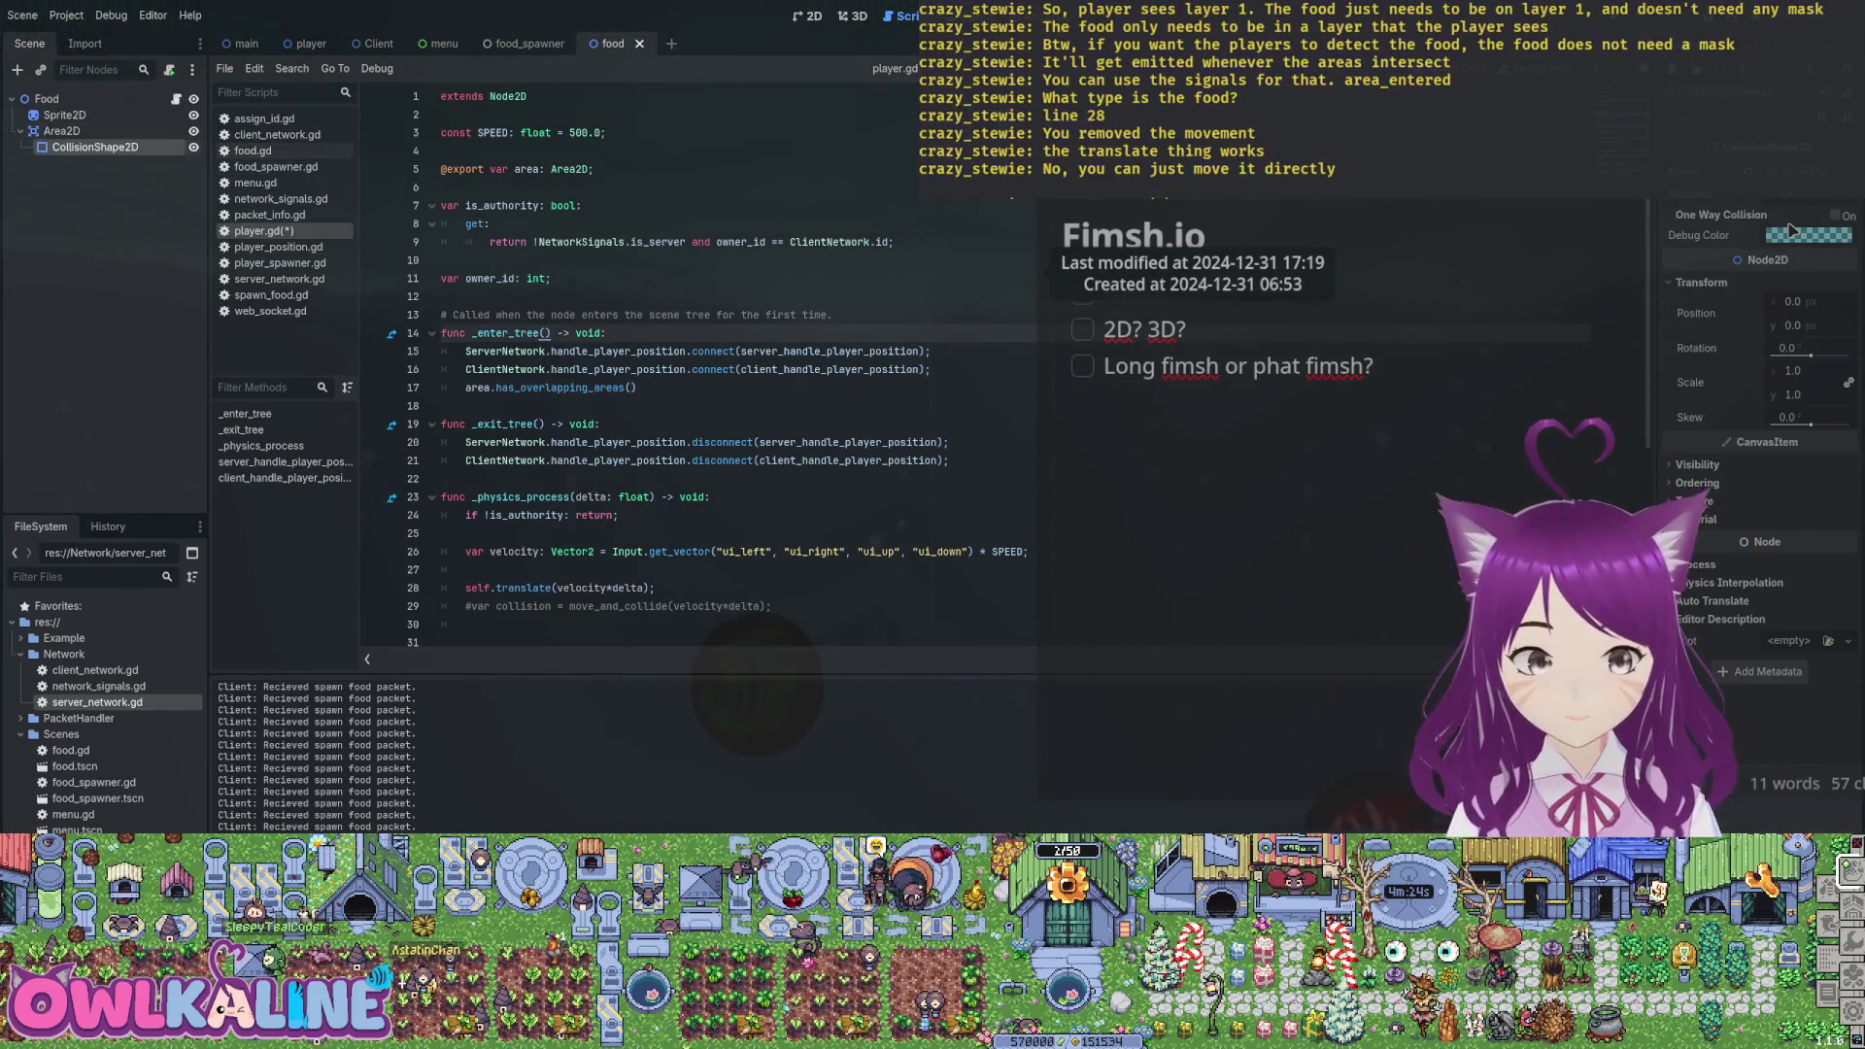
pyautogui.press('Up')
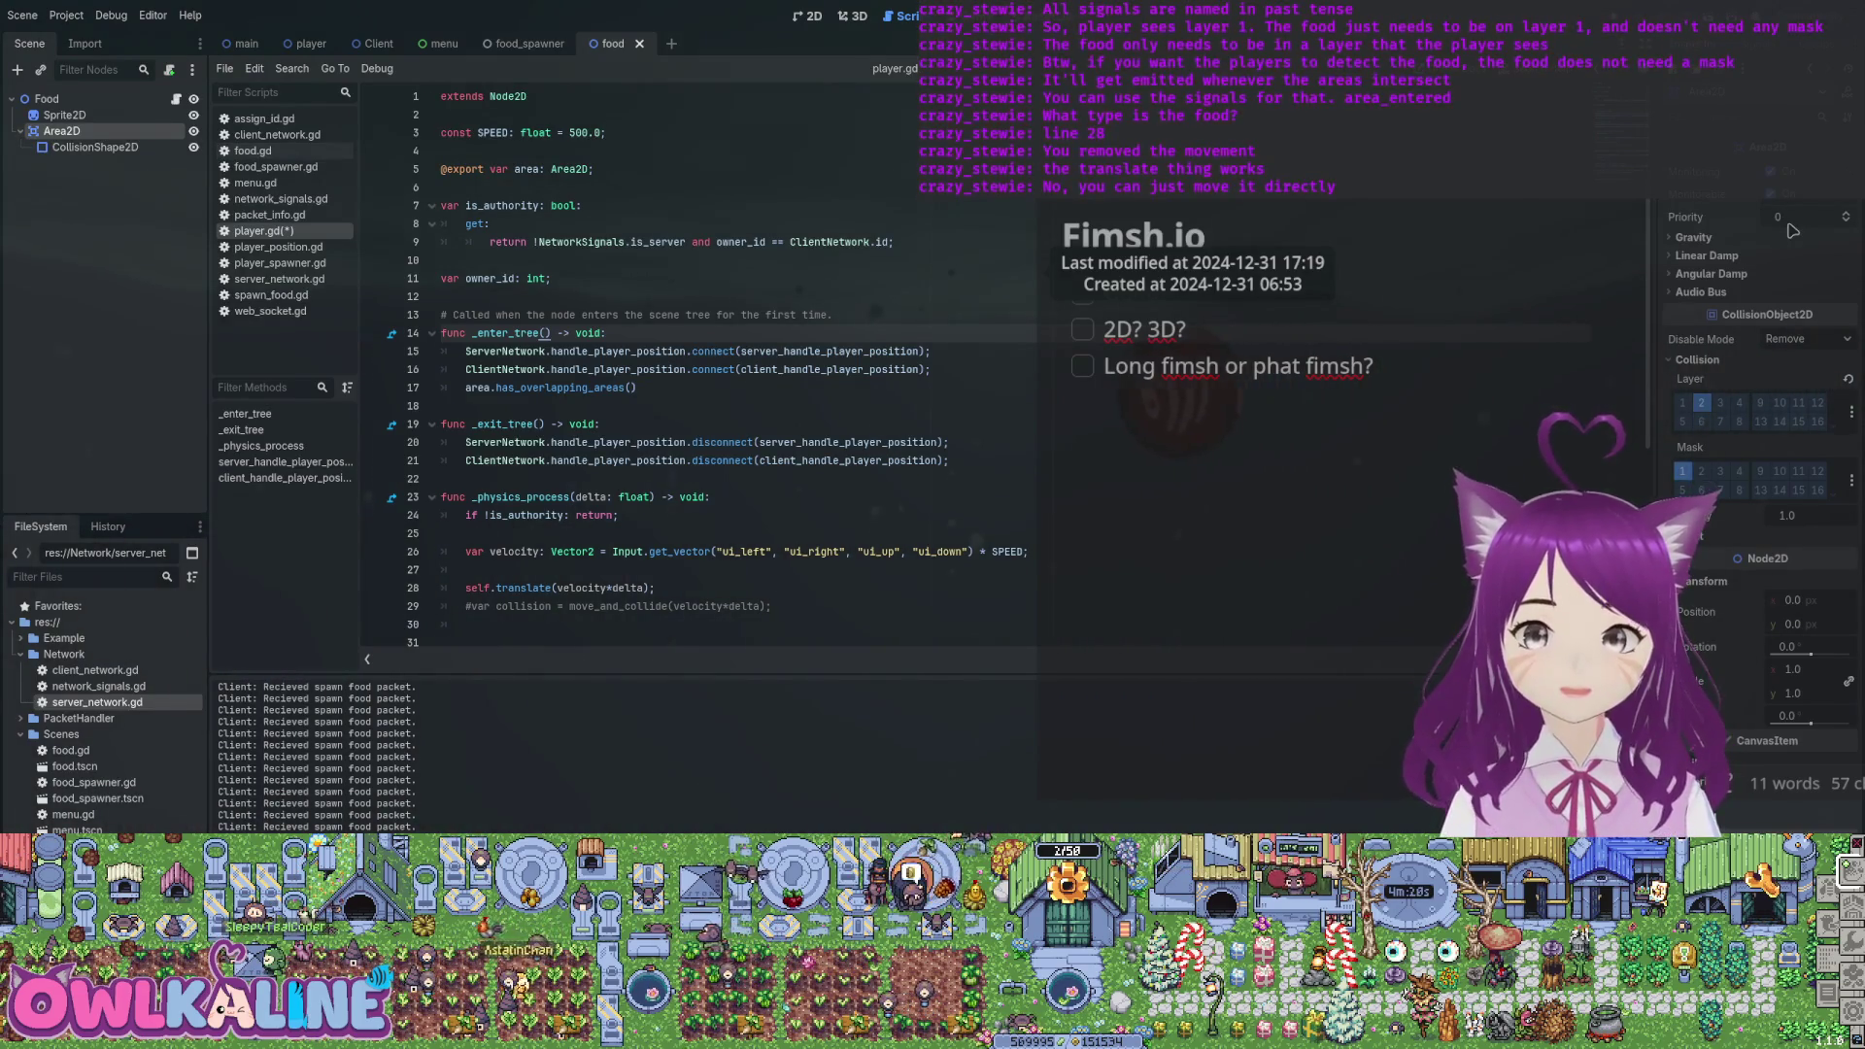
pyautogui.click(1683, 472)
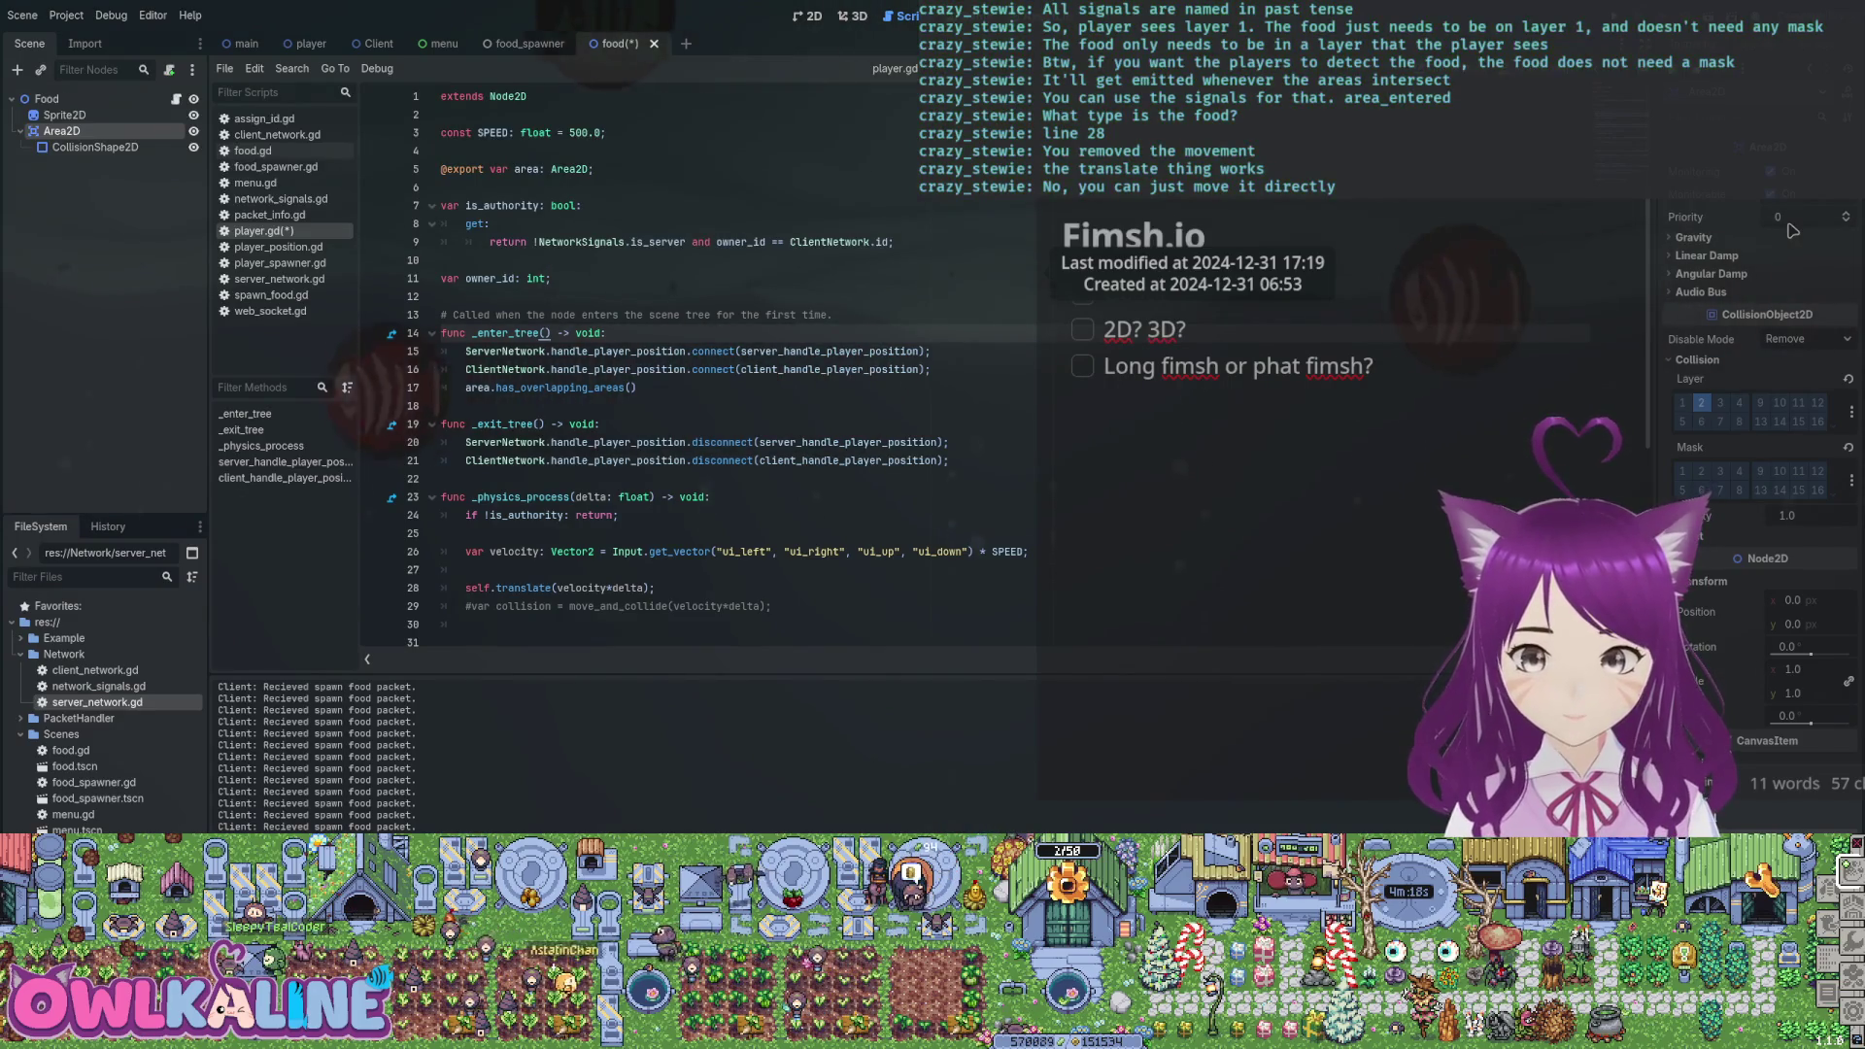
pyautogui.hotkey('ctrl', 's')
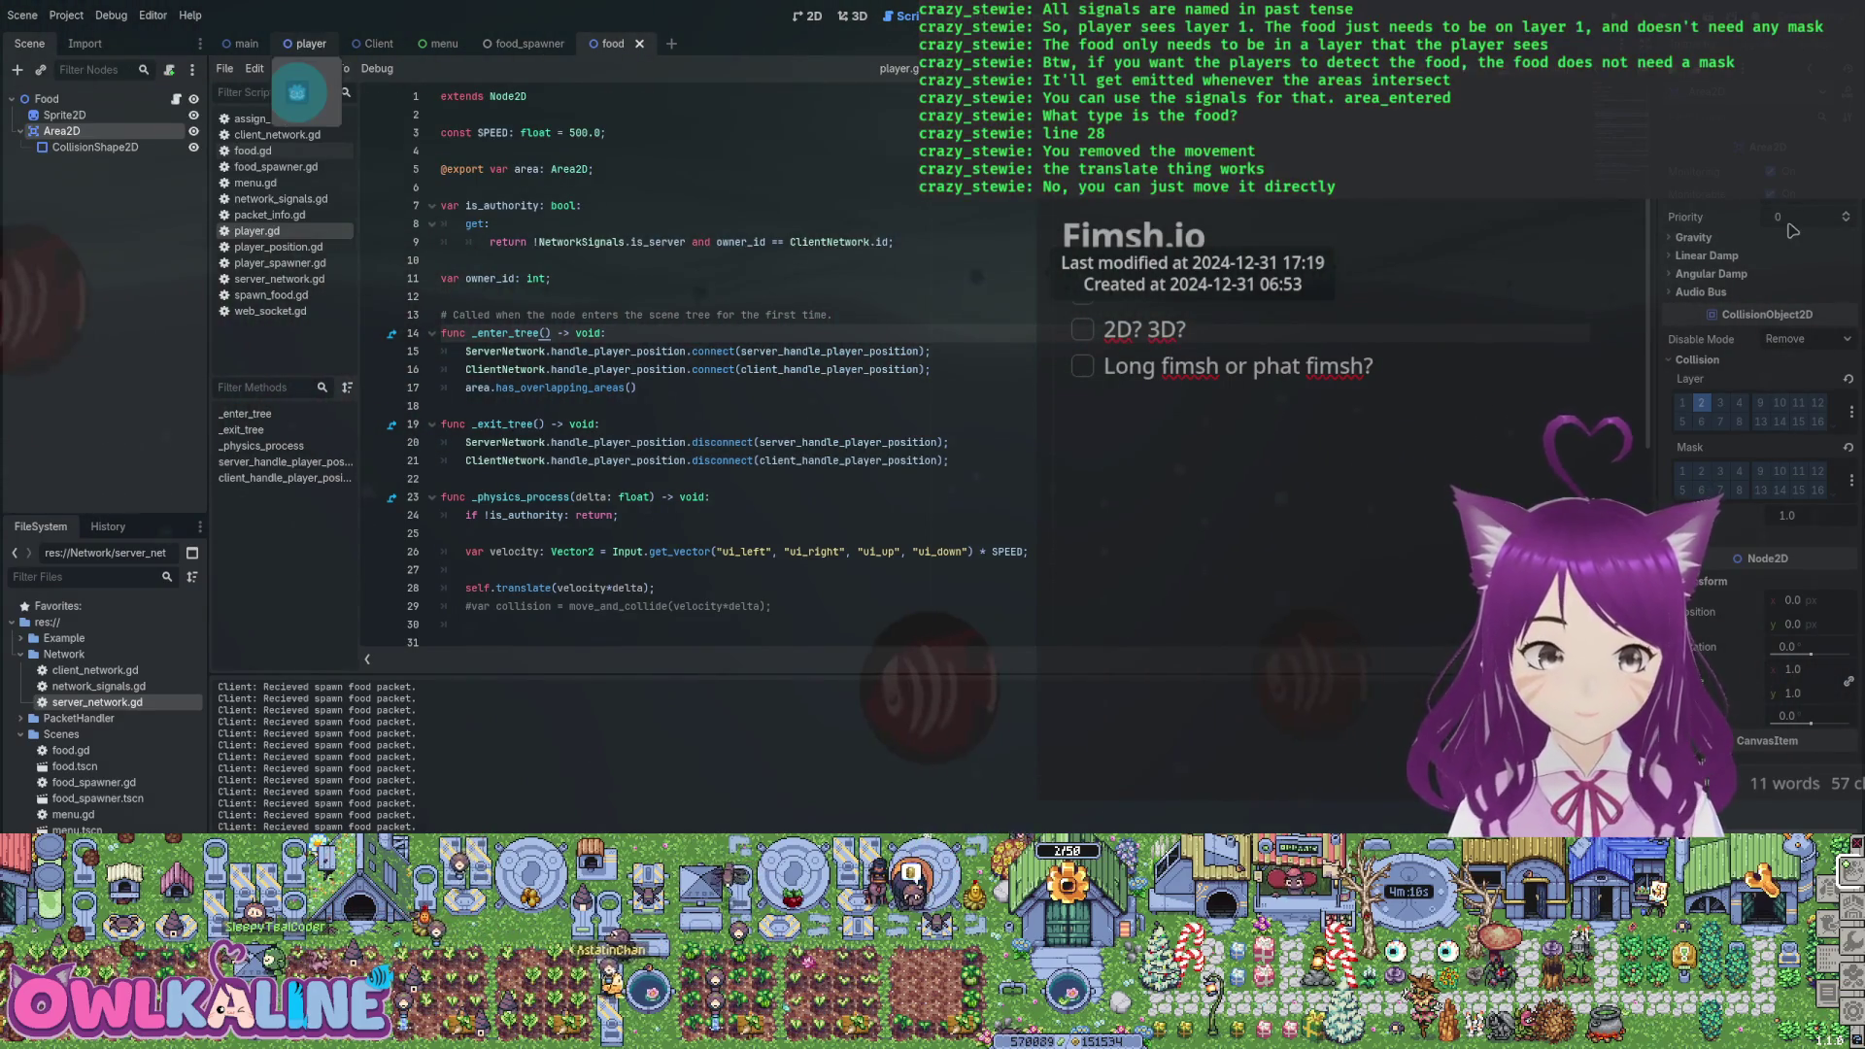
pyautogui.click(309, 44)
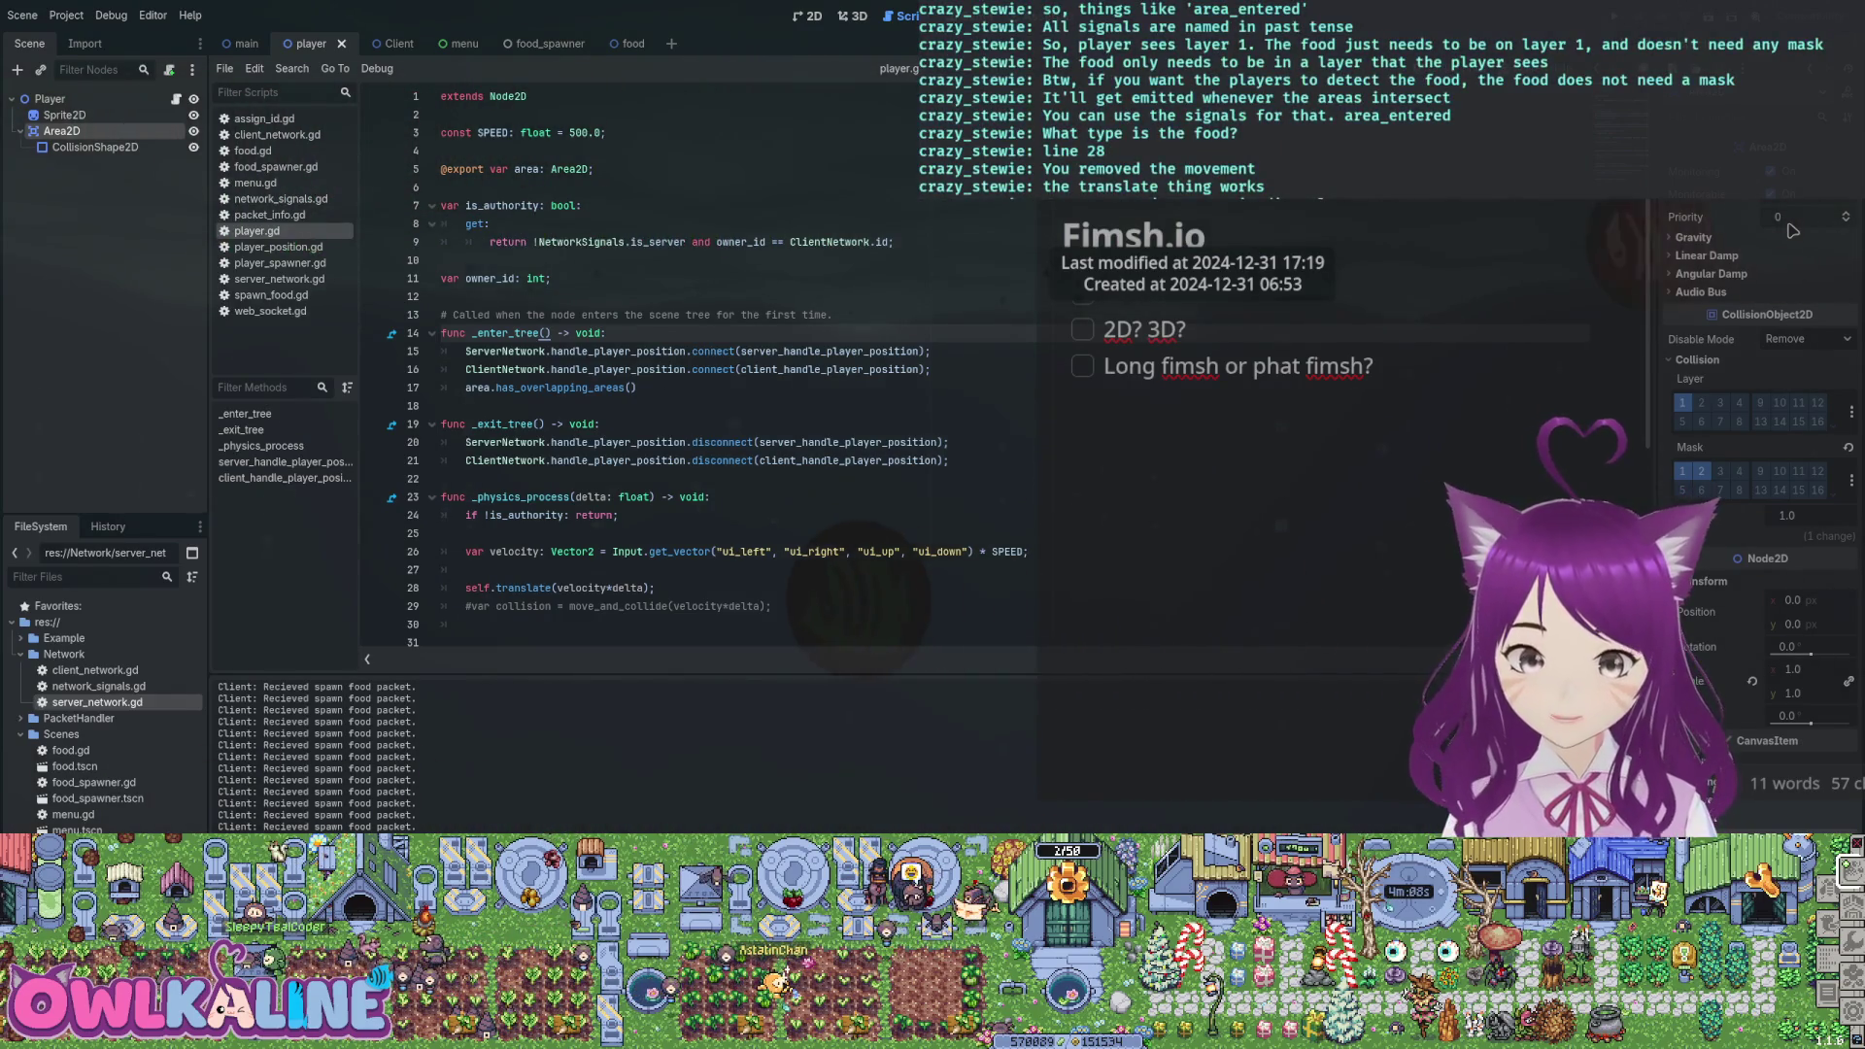
# Replace has_overlapping_areas() with 'area.' and browse the Area2D member suggestions for signals.
pyautogui.moveTo(636, 388); pyautogui.dragTo(507, 388)
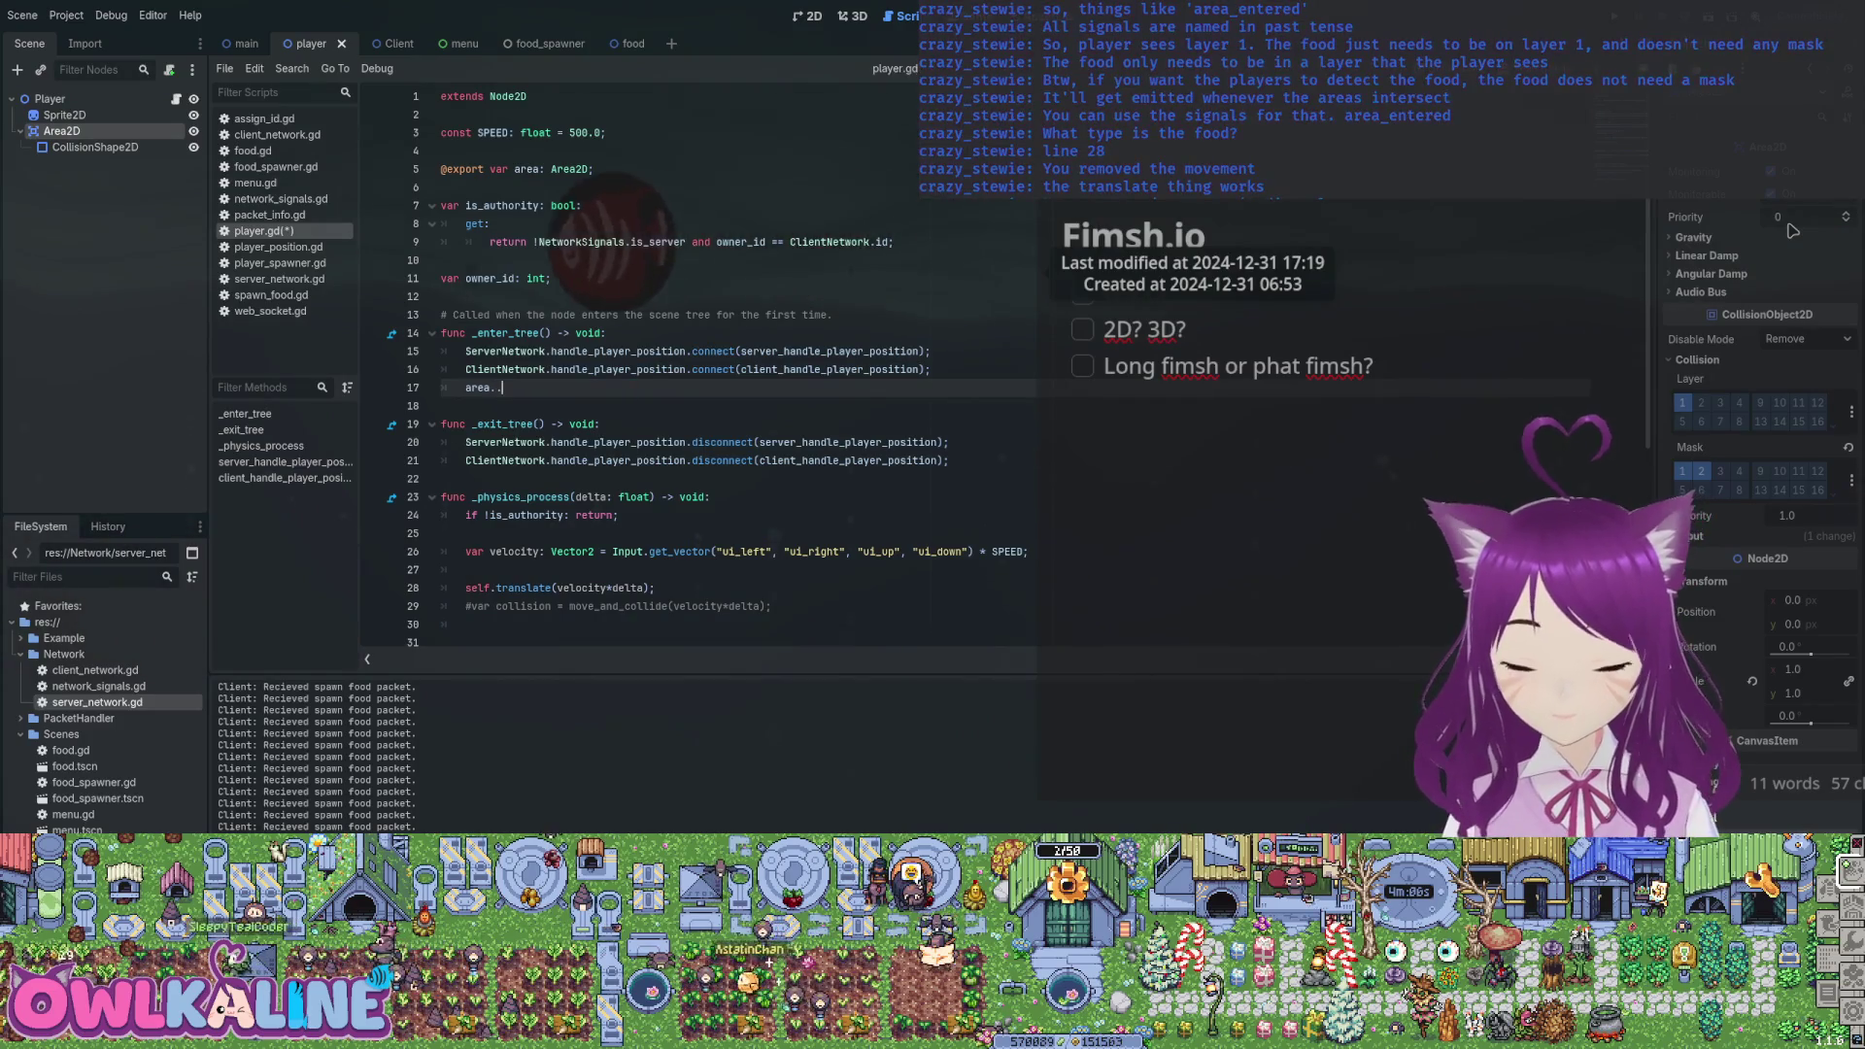
pyautogui.write('.')
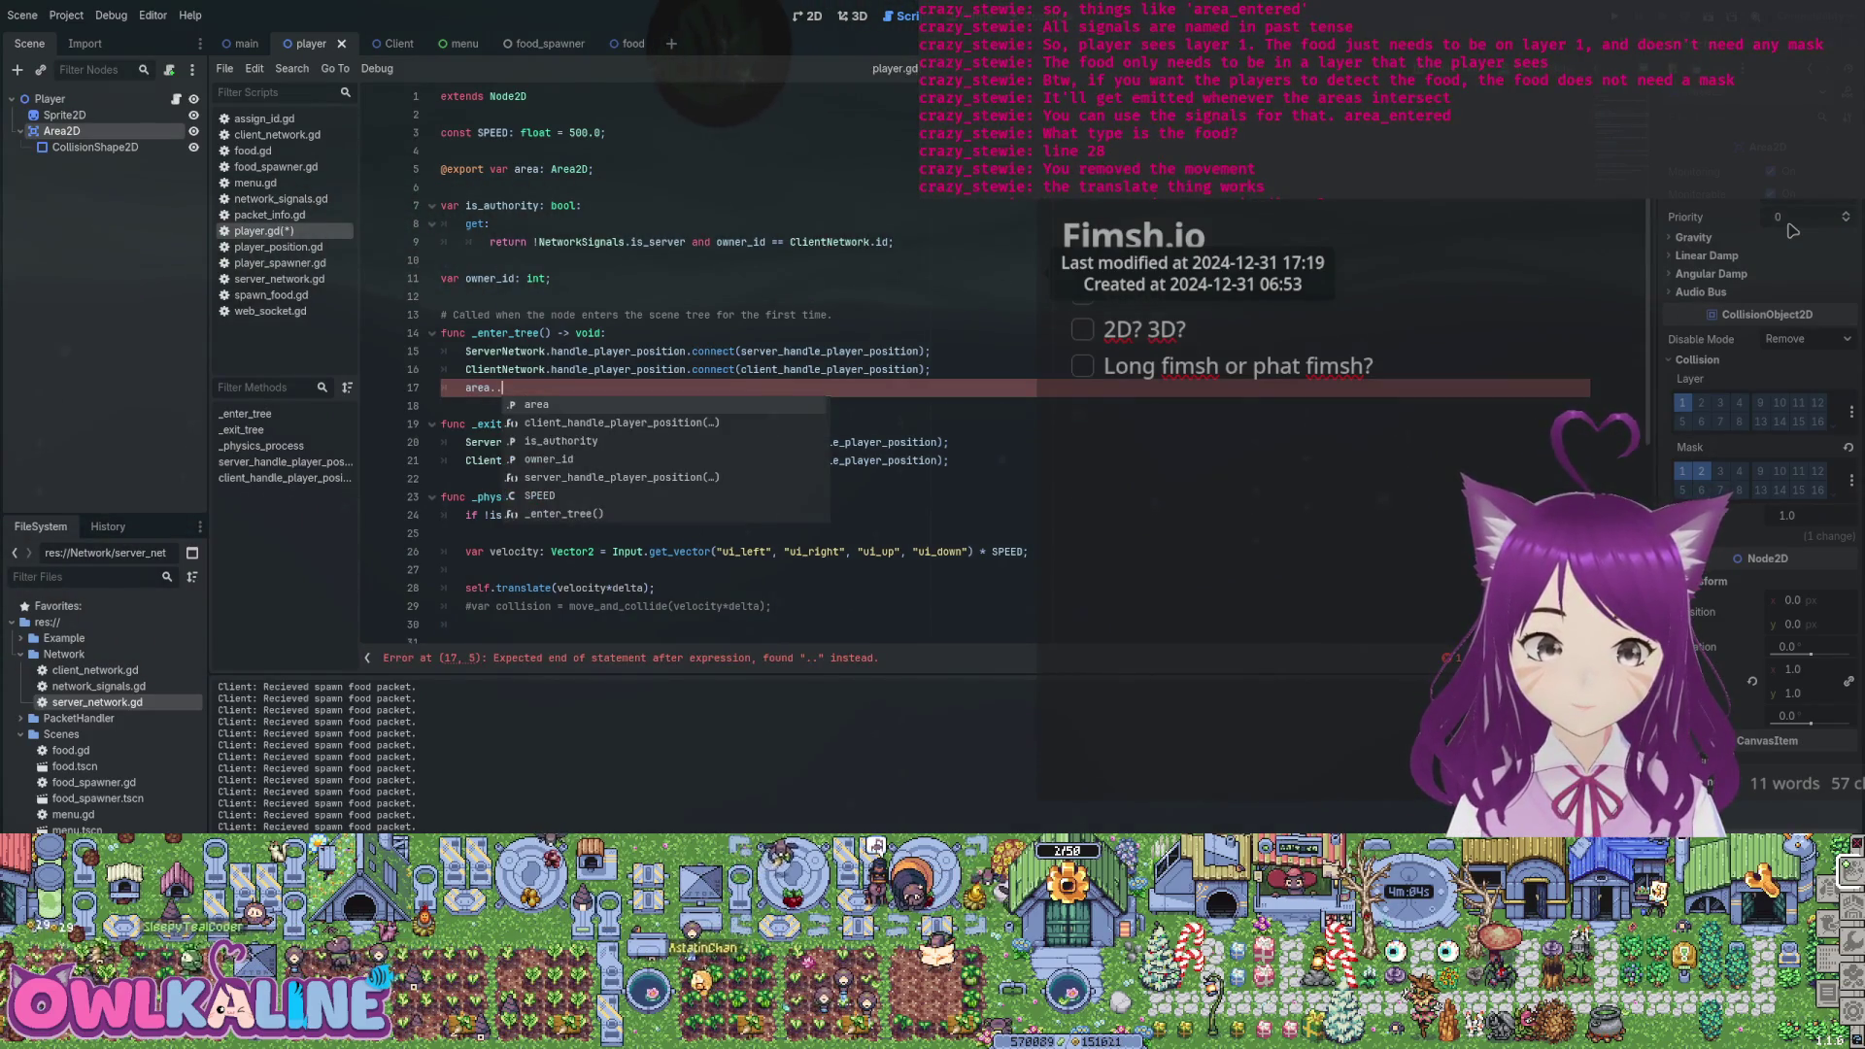
pyautogui.press('BackSpace')
pyautogui.press('Down')
pyautogui.press('Down')
pyautogui.press('Down')
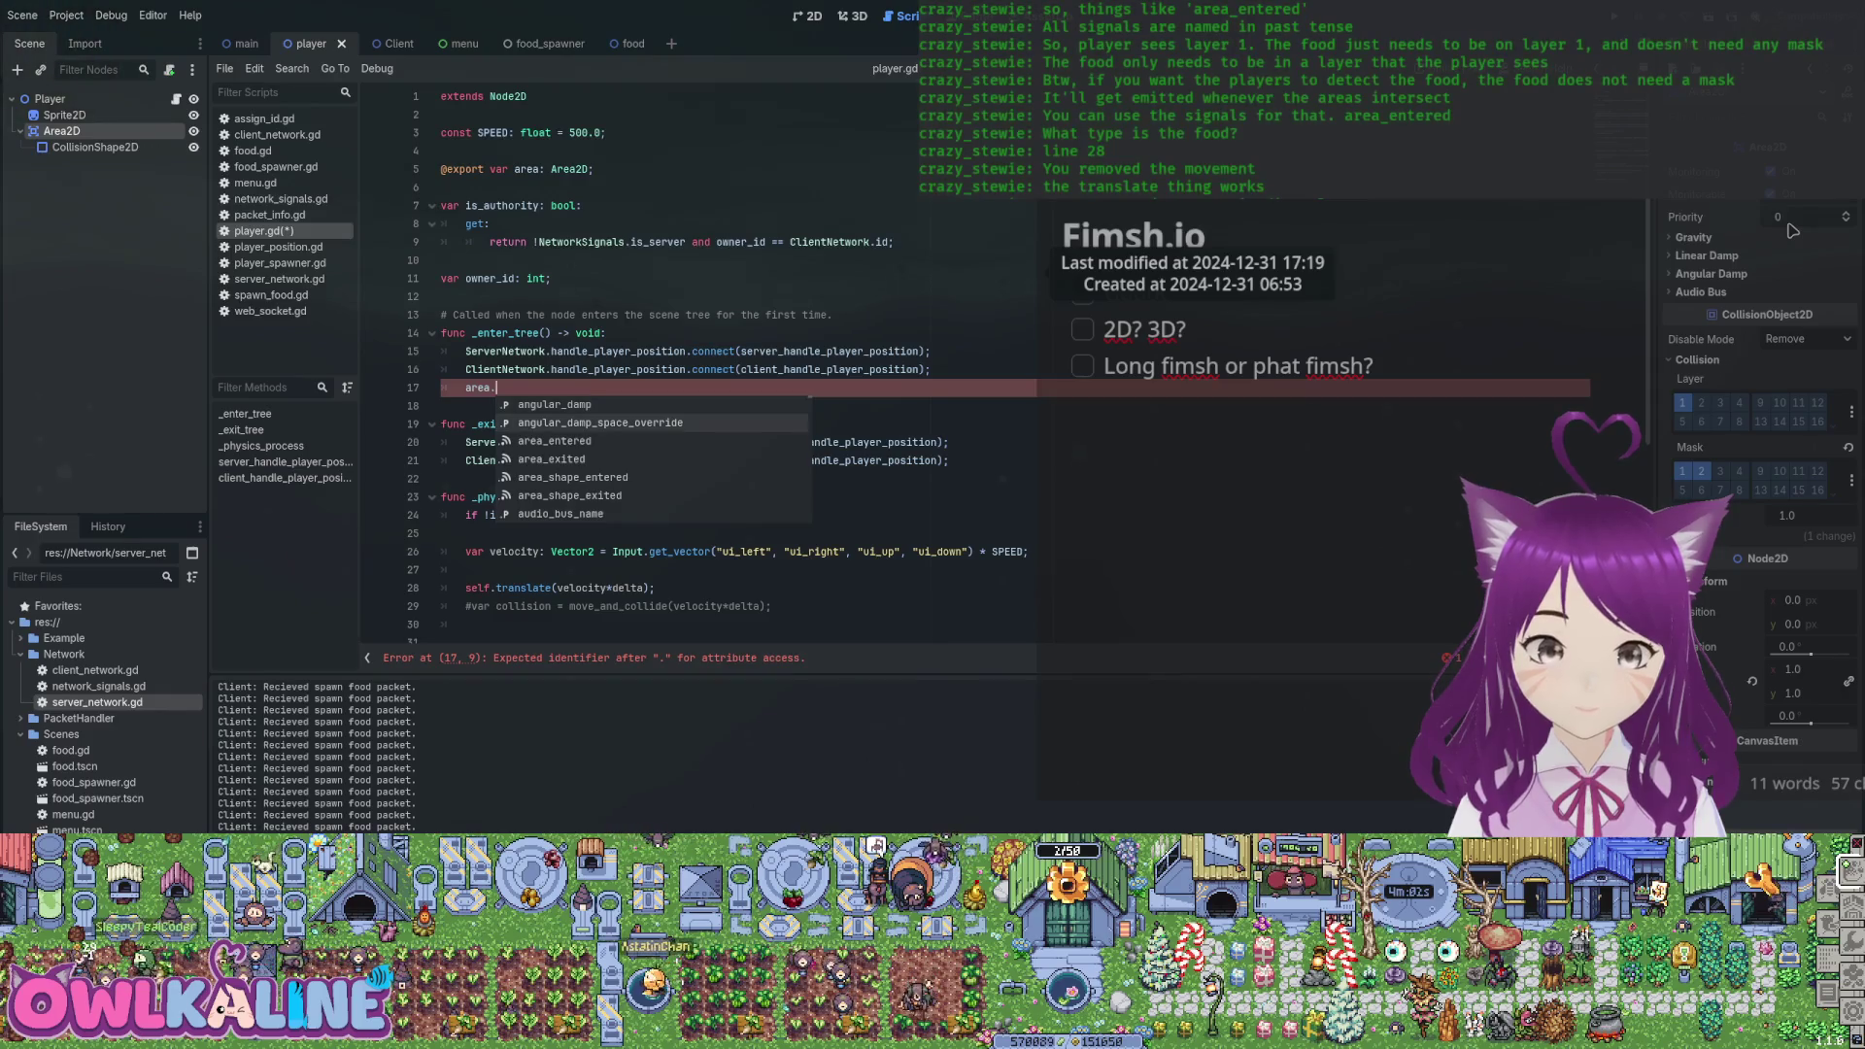
pyautogui.press('Down')
pyautogui.press('Down')
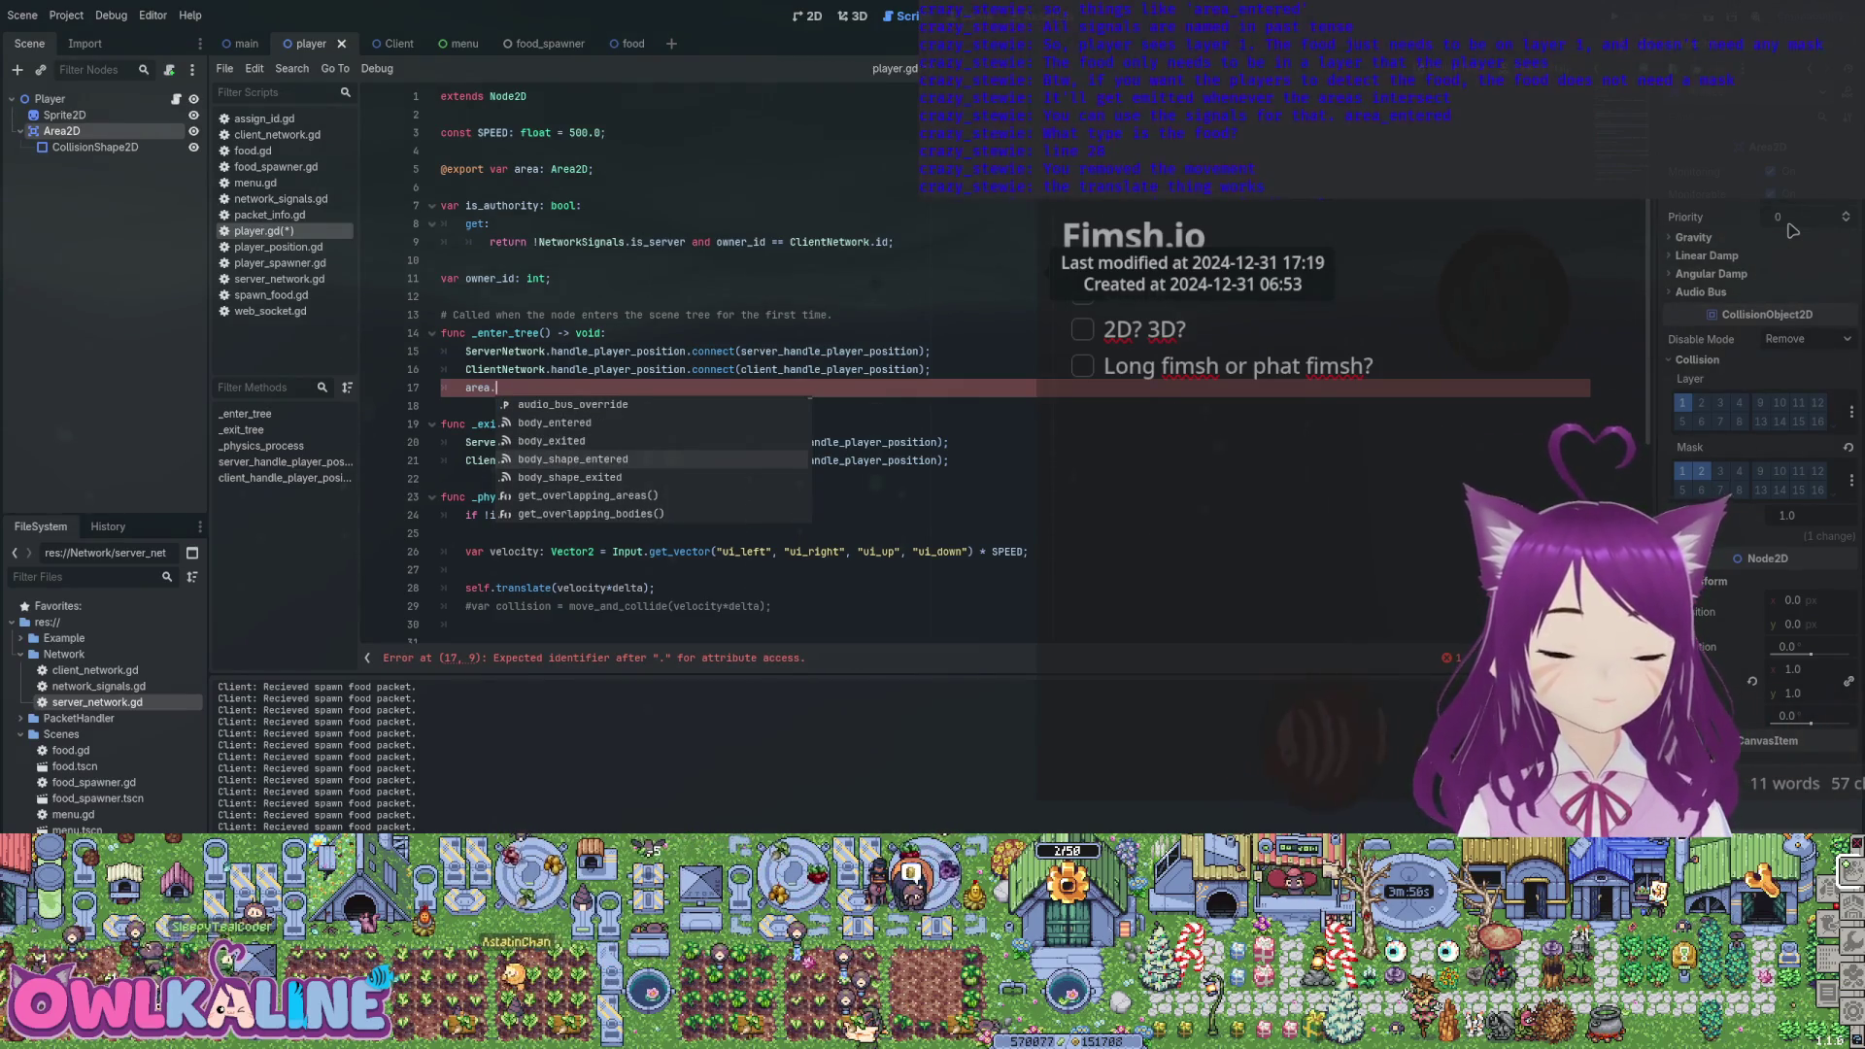
pyautogui.press('Down')
pyautogui.press('Down')
pyautogui.press('Down')
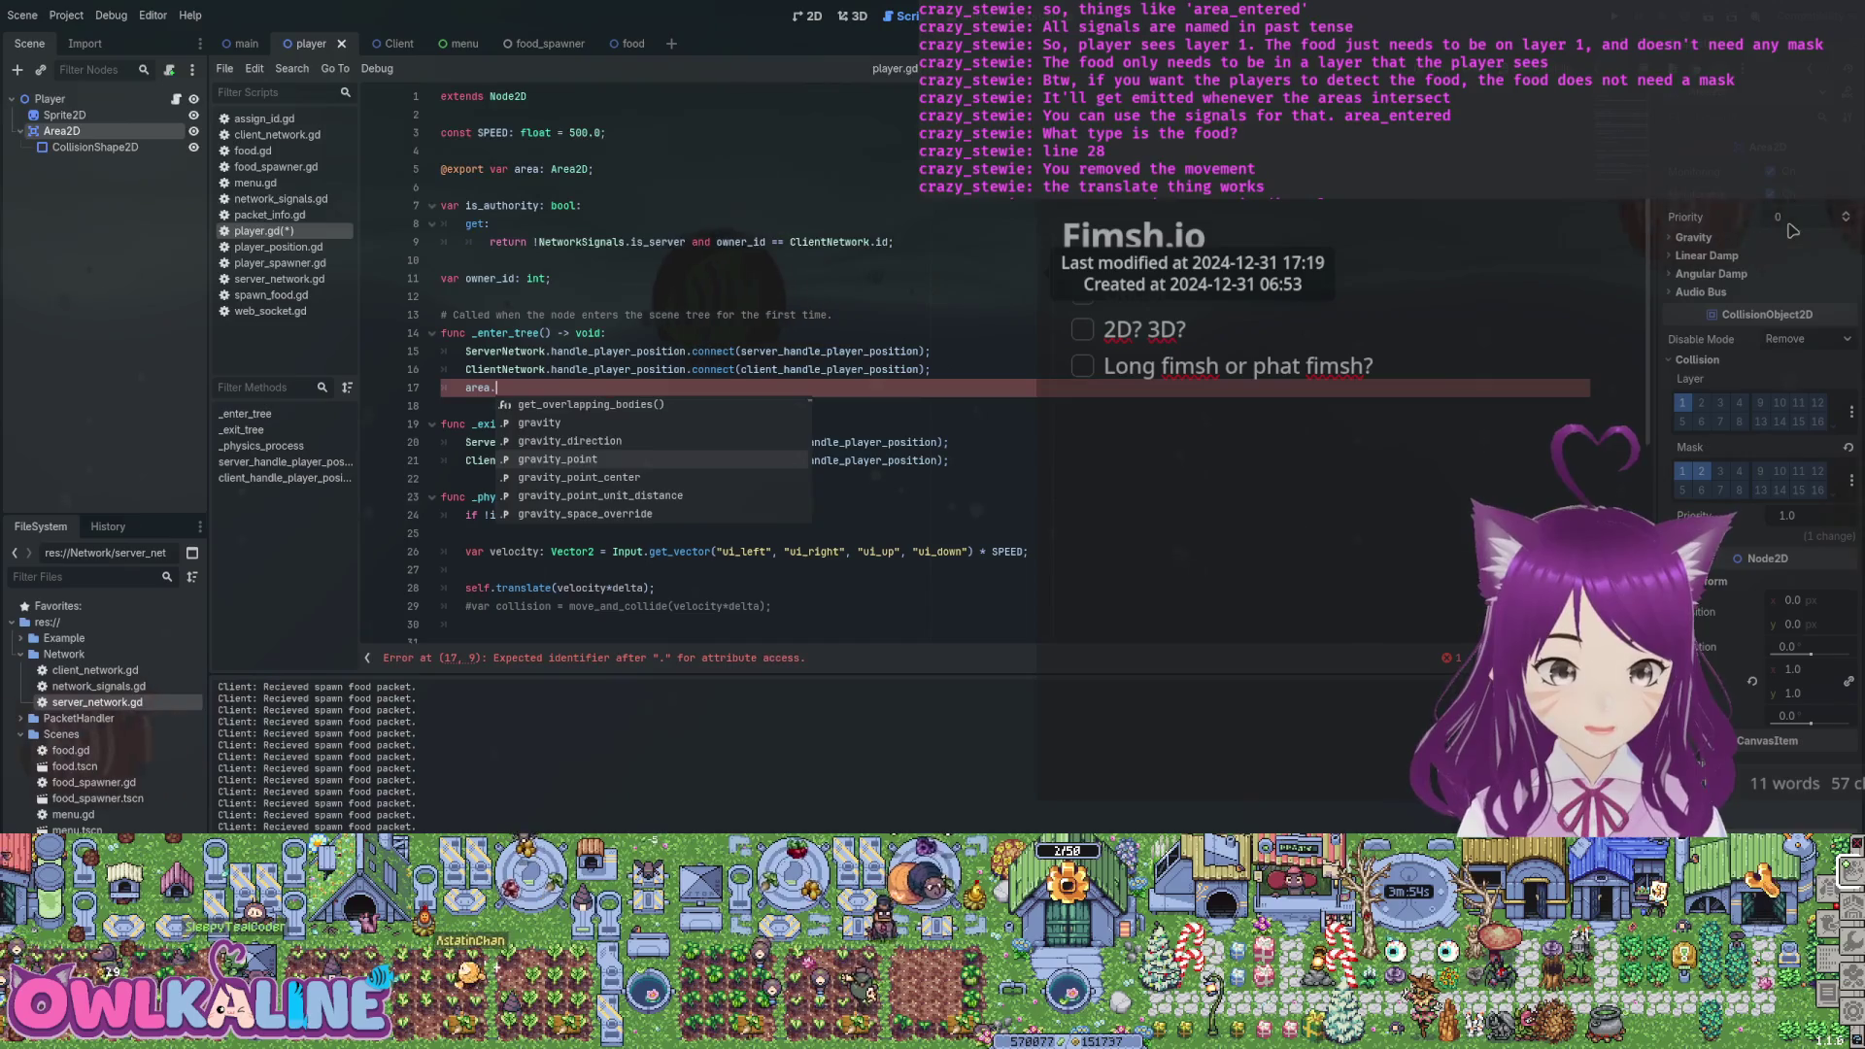
pyautogui.press('Up')
pyautogui.press('Up')
pyautogui.press('Up')
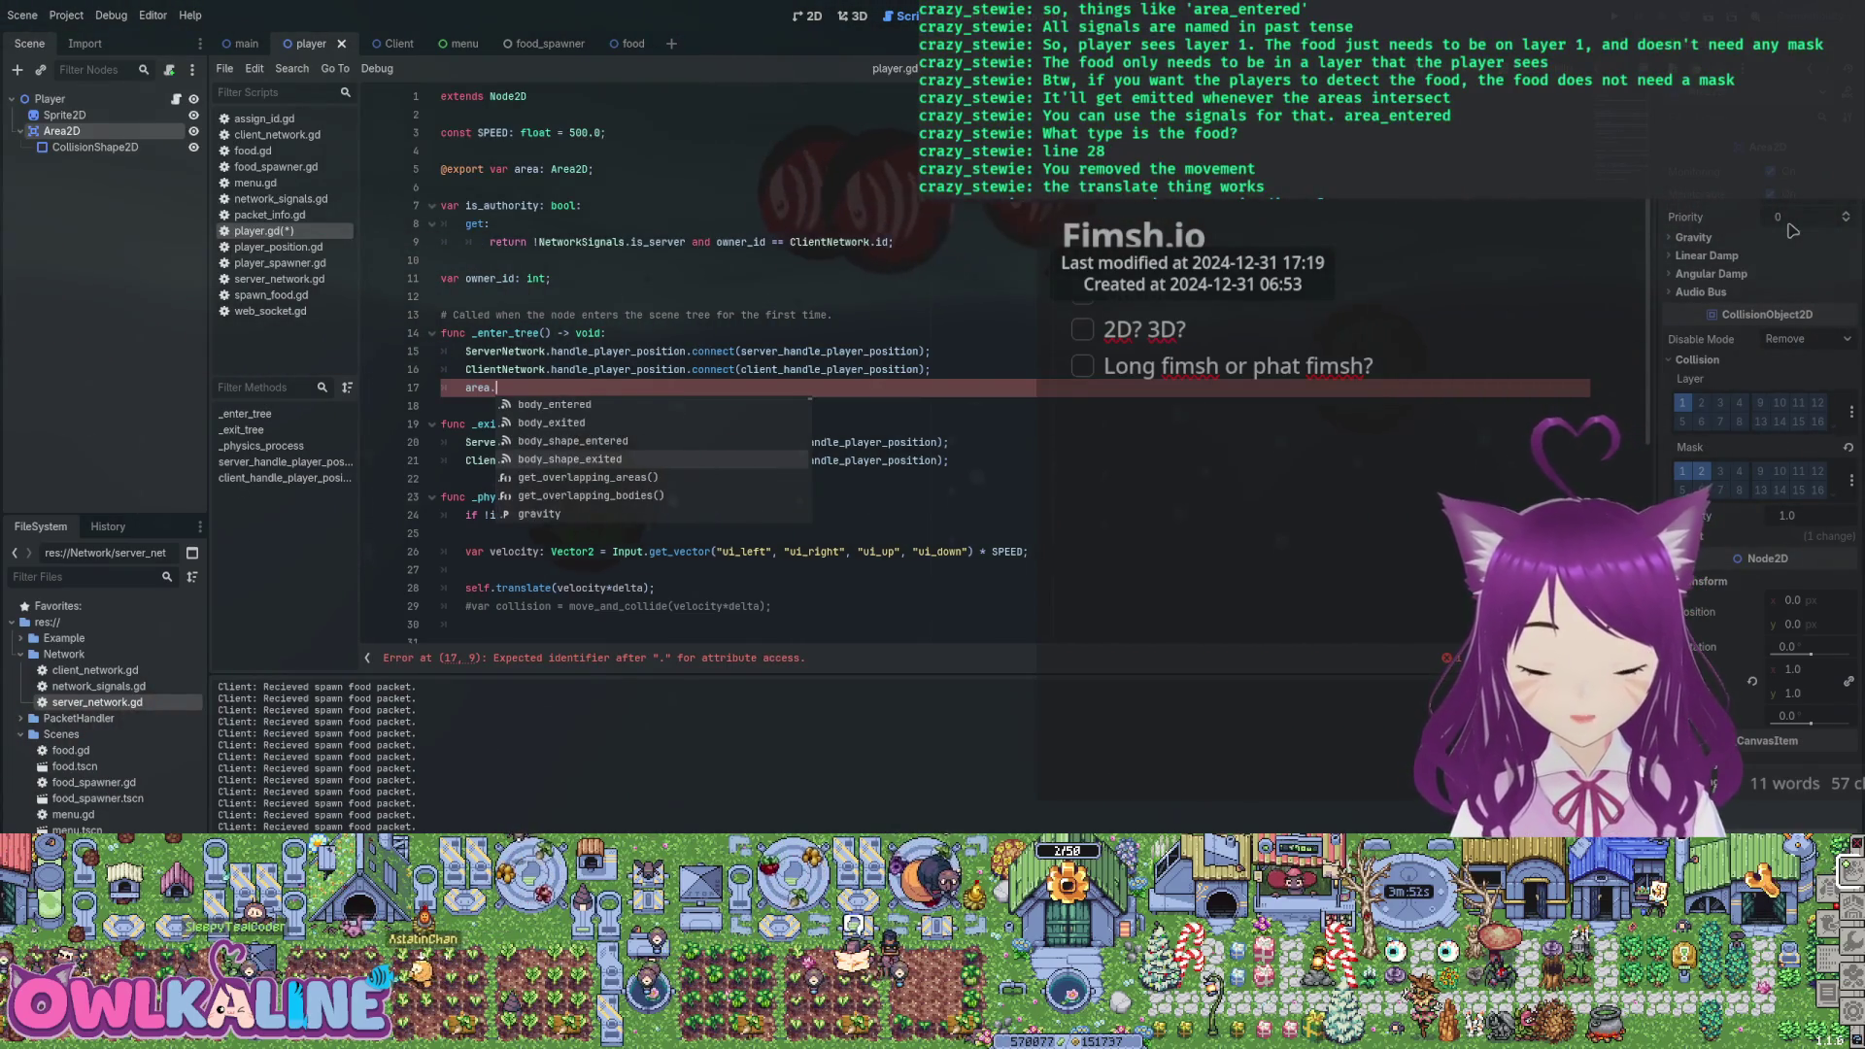
pyautogui.press('Up')
pyautogui.press('Up')
pyautogui.press('Up')
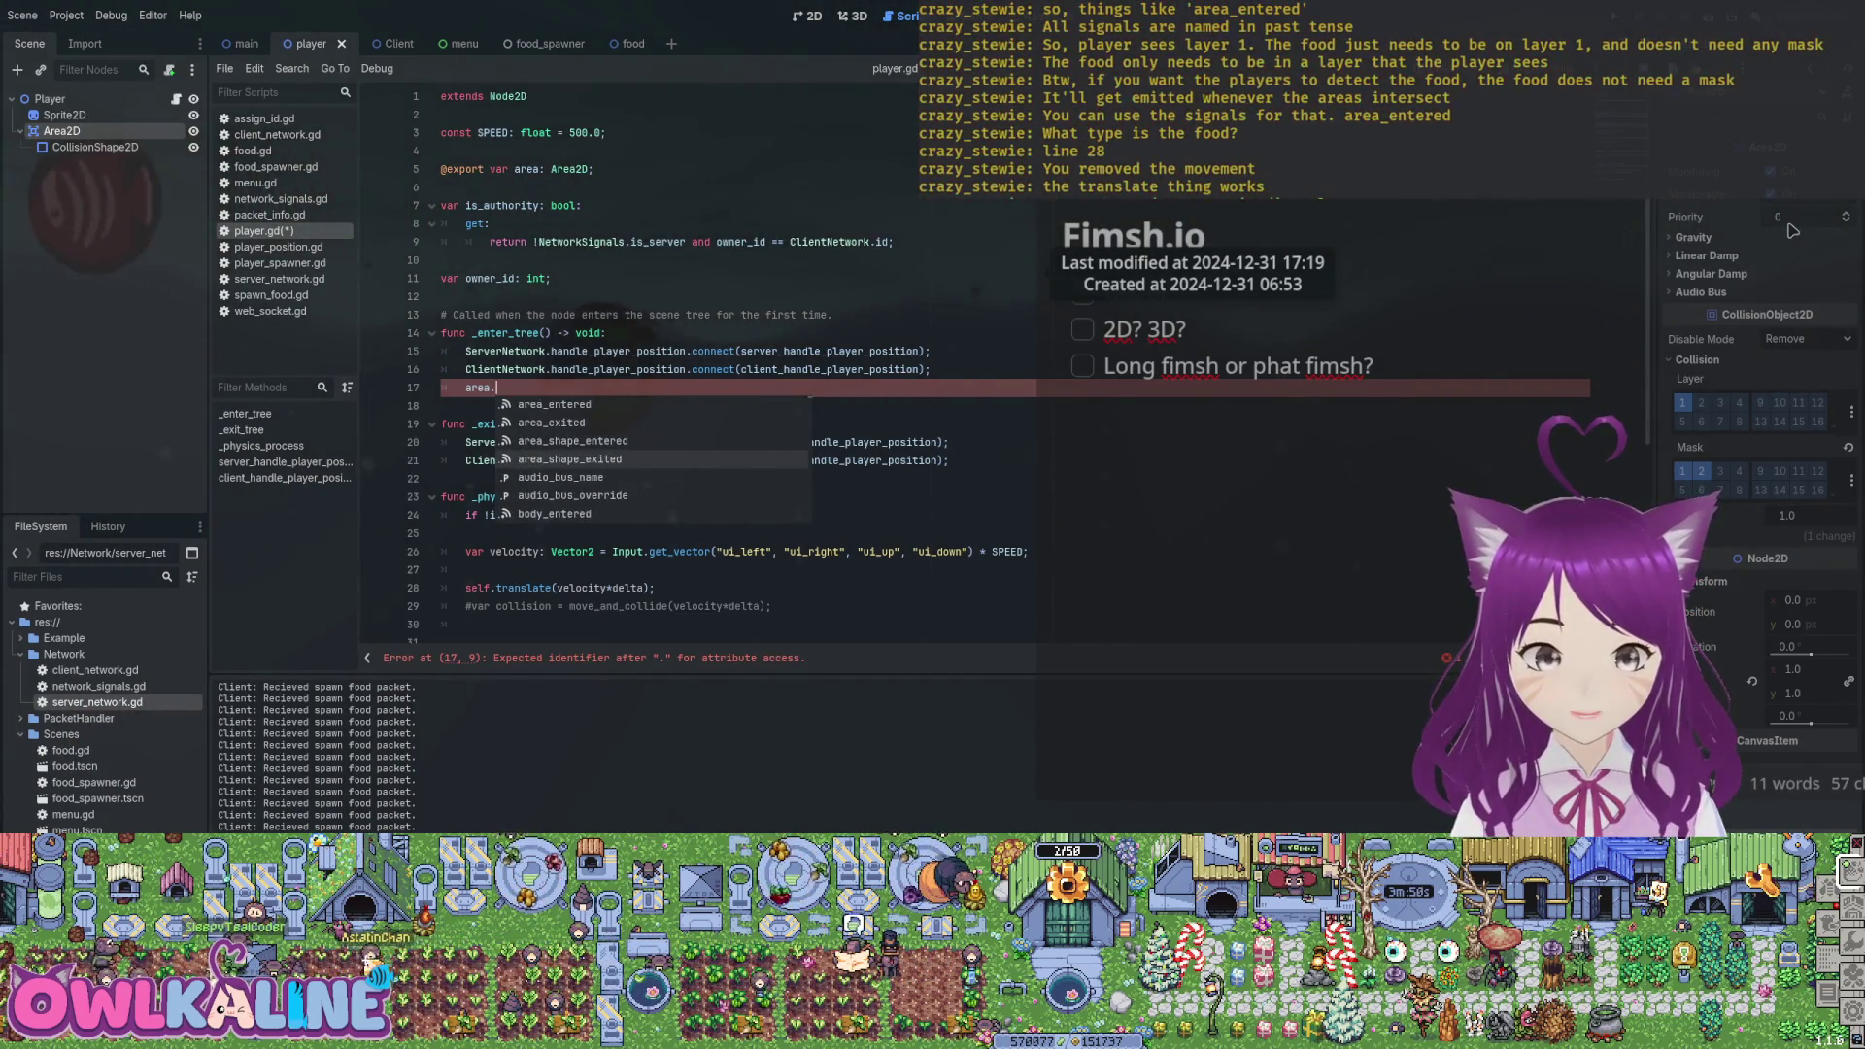
pyautogui.press('Up')
pyautogui.press('Up')
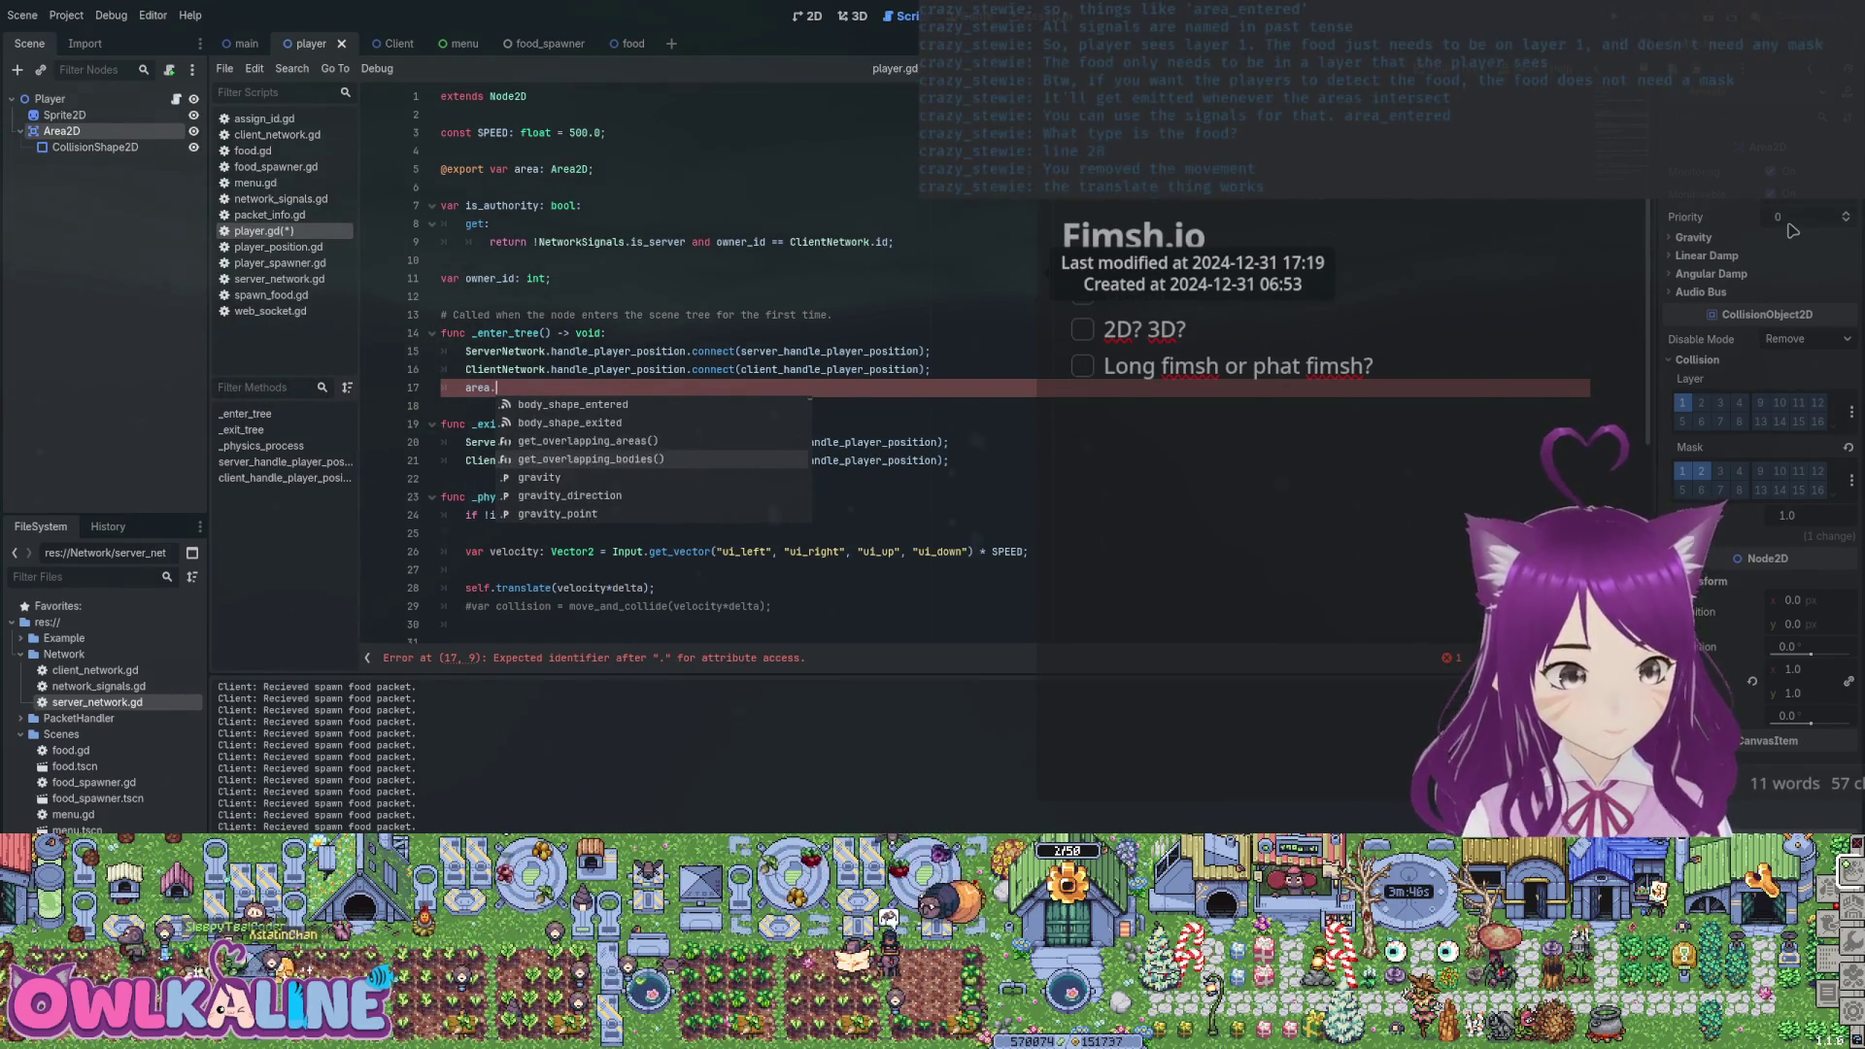
pyautogui.press('Down')
pyautogui.press('Down')
pyautogui.press('Down')
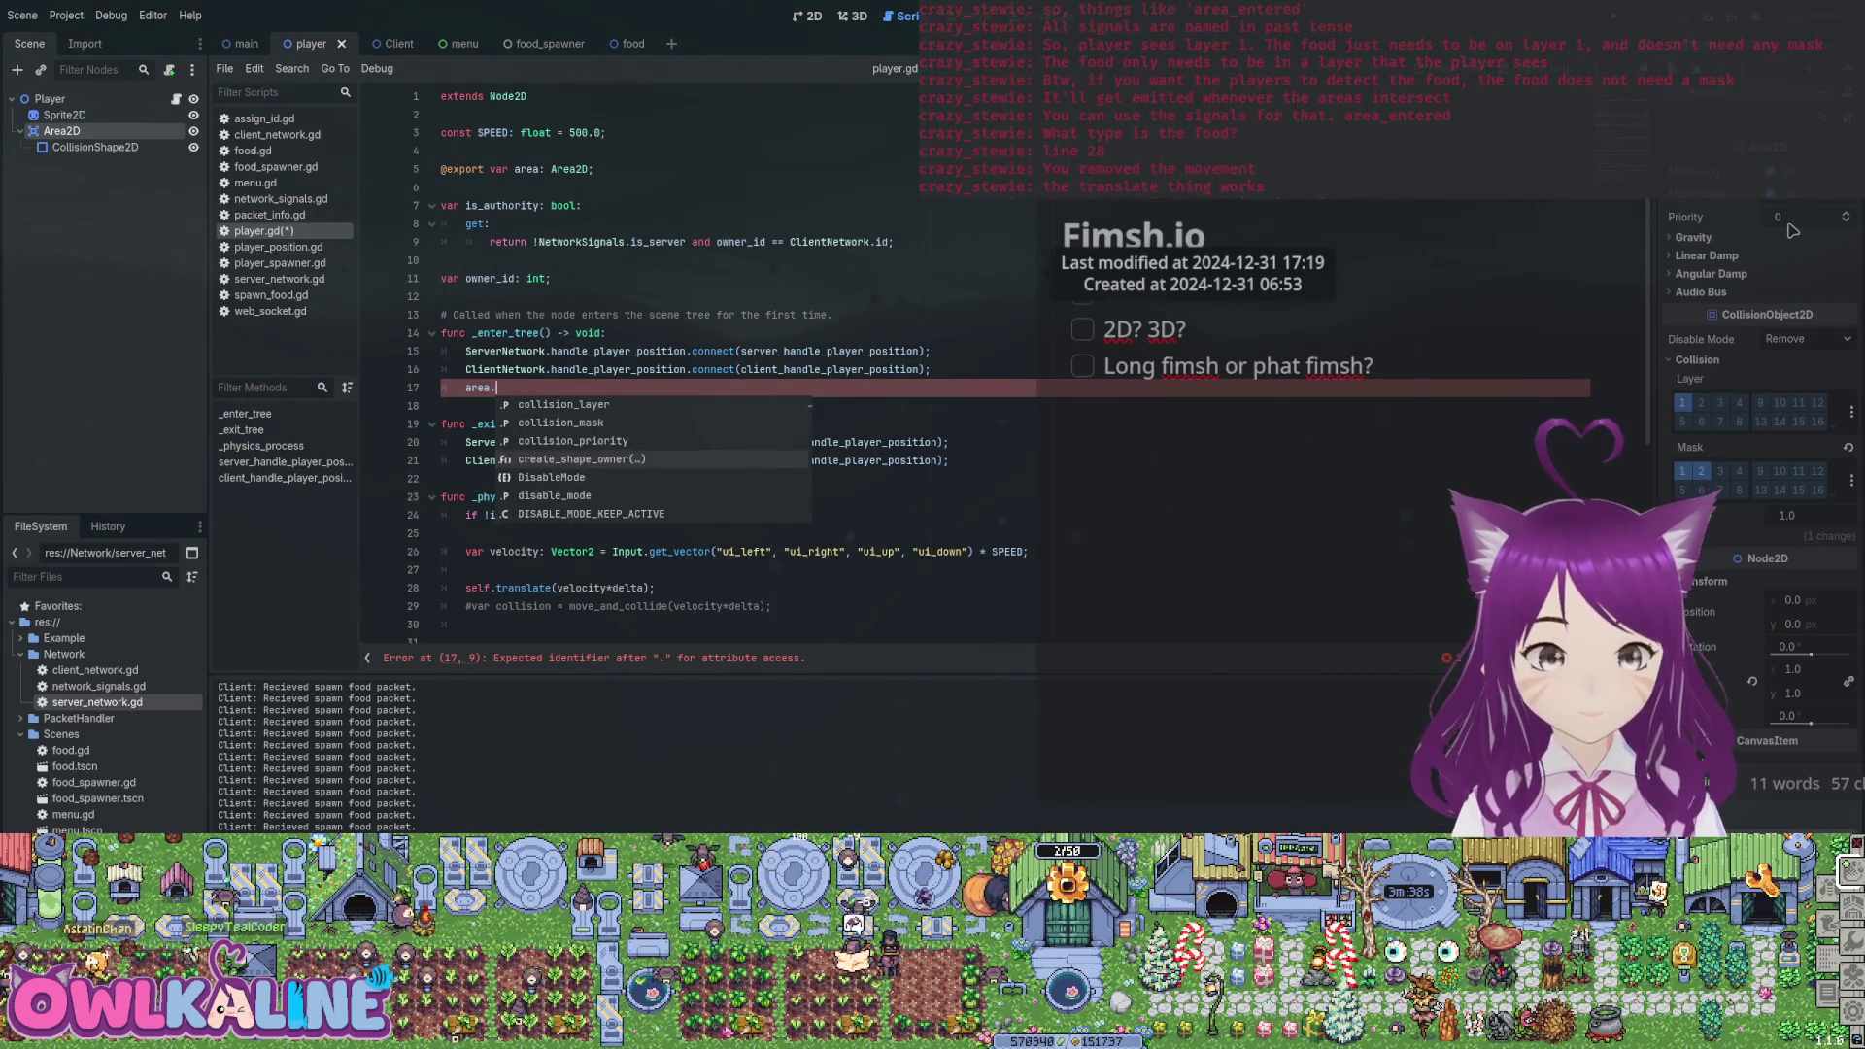
pyautogui.press('Down')
pyautogui.press('Down')
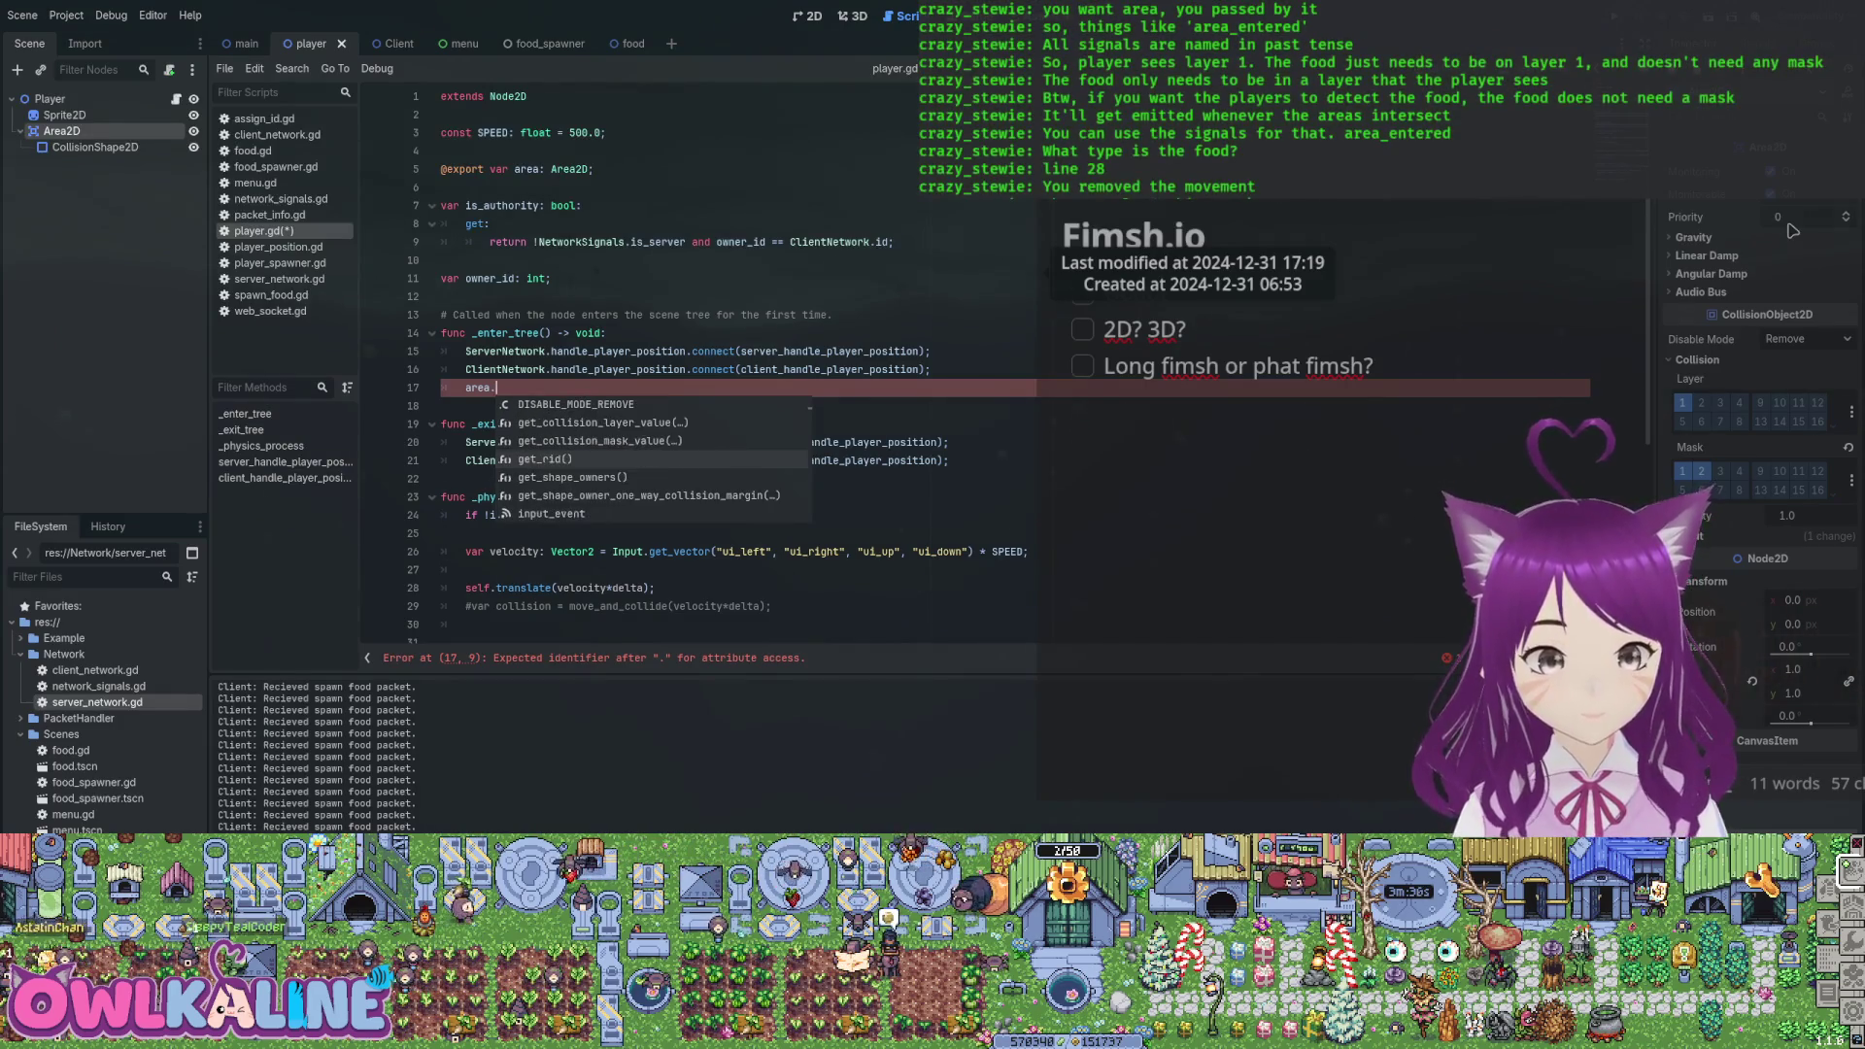
pyautogui.press('Down')
pyautogui.press('Down')
pyautogui.press('Down')
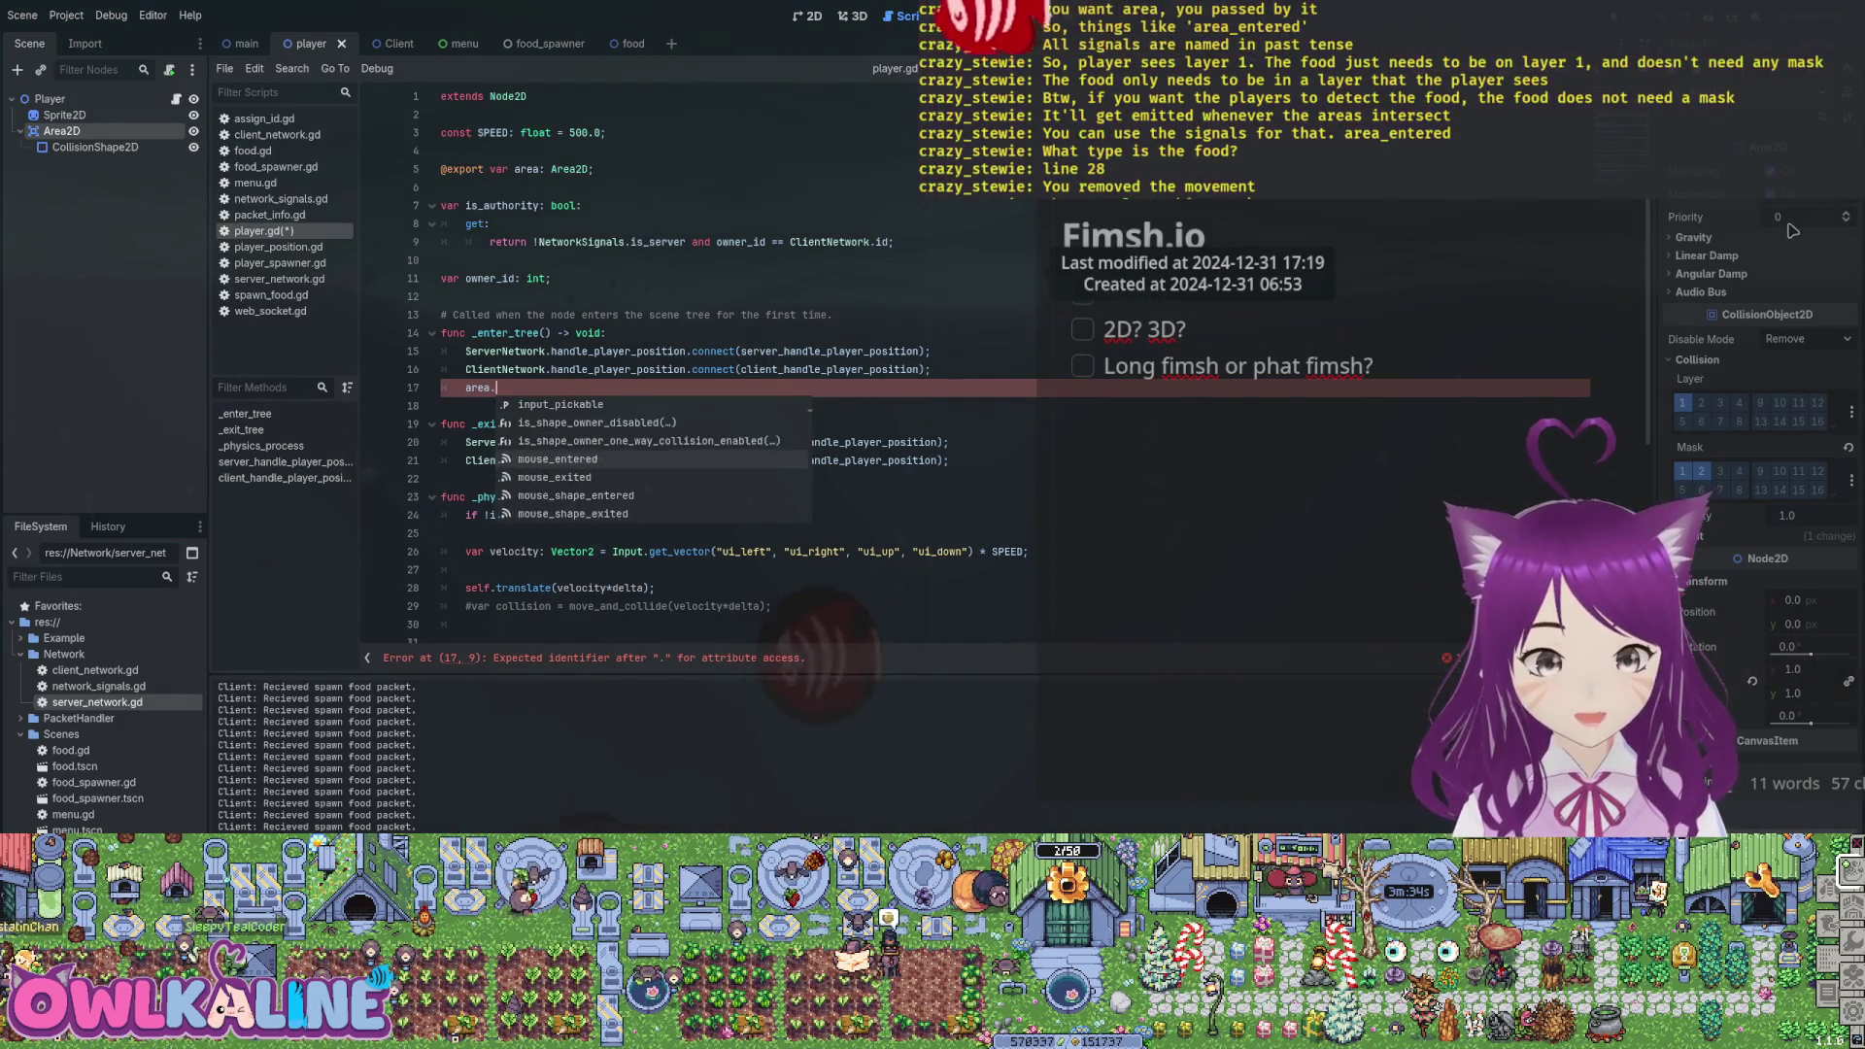
pyautogui.press('Down')
pyautogui.press('Down')
pyautogui.press('Down')
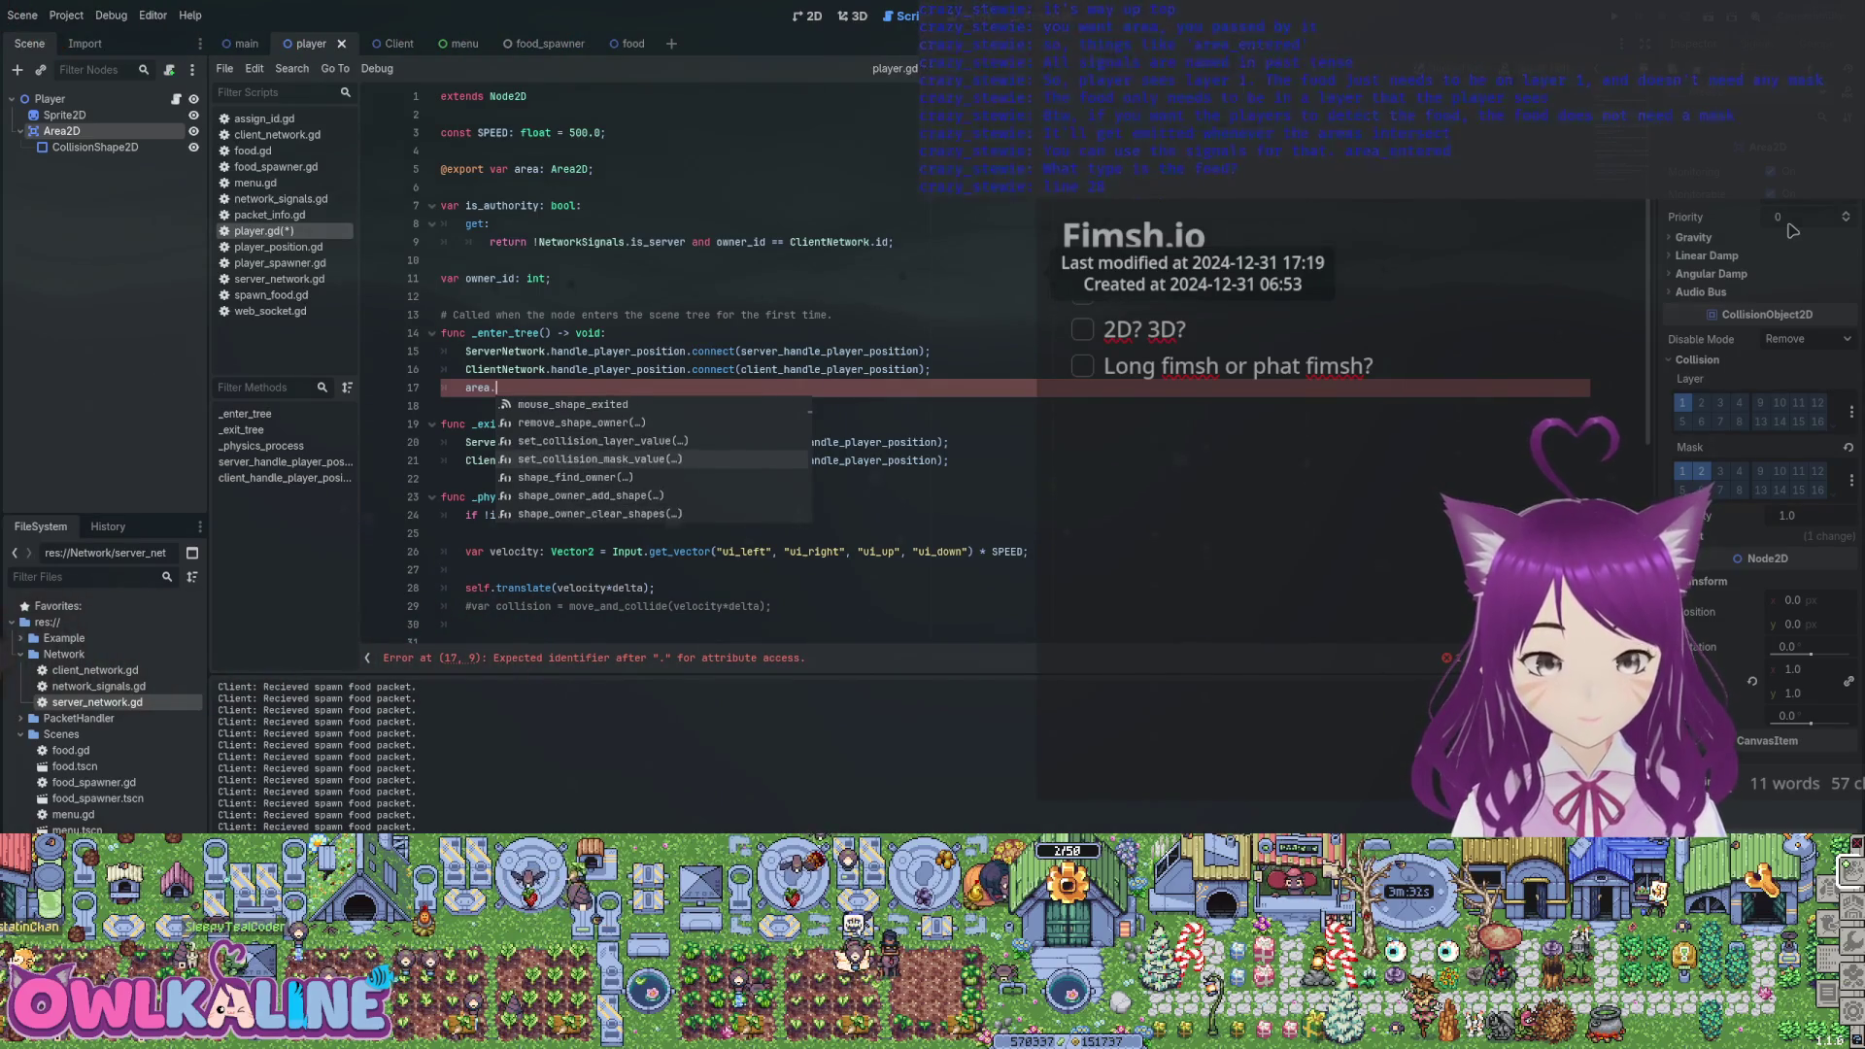
pyautogui.press('Down')
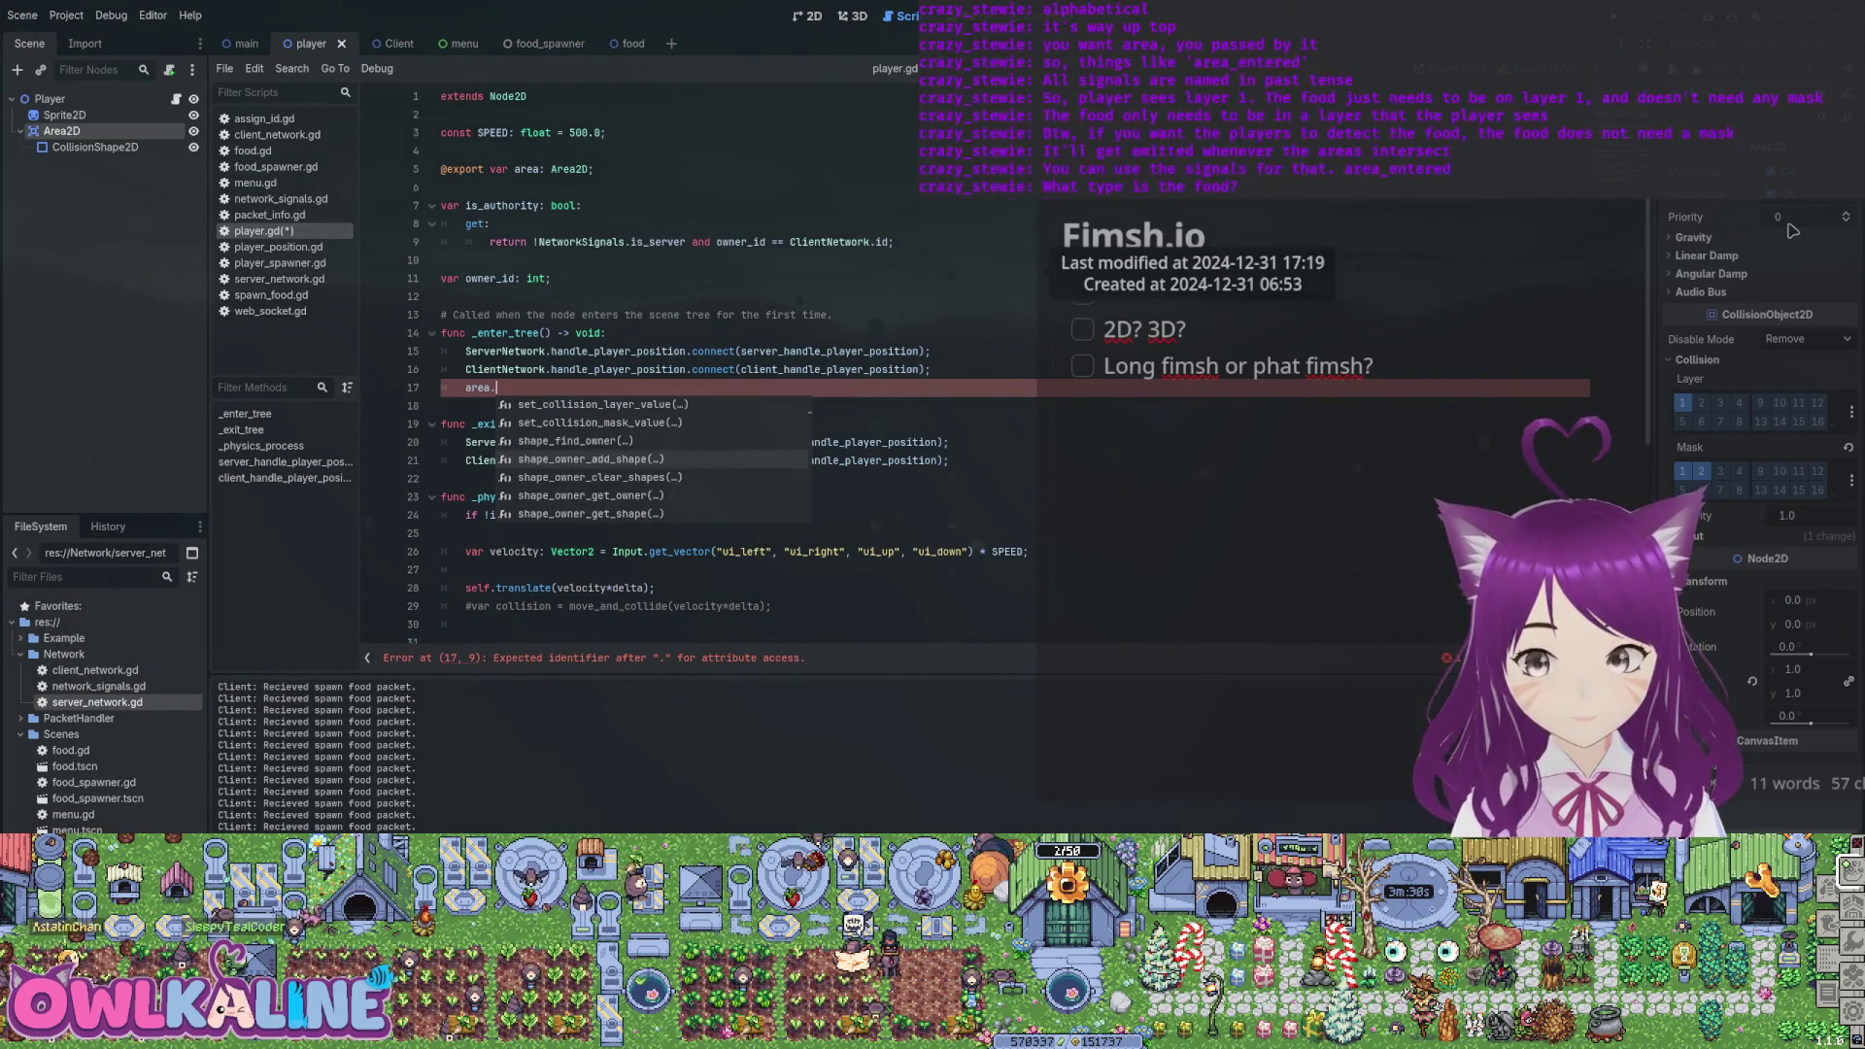
pyautogui.press('Down')
pyautogui.press('Down')
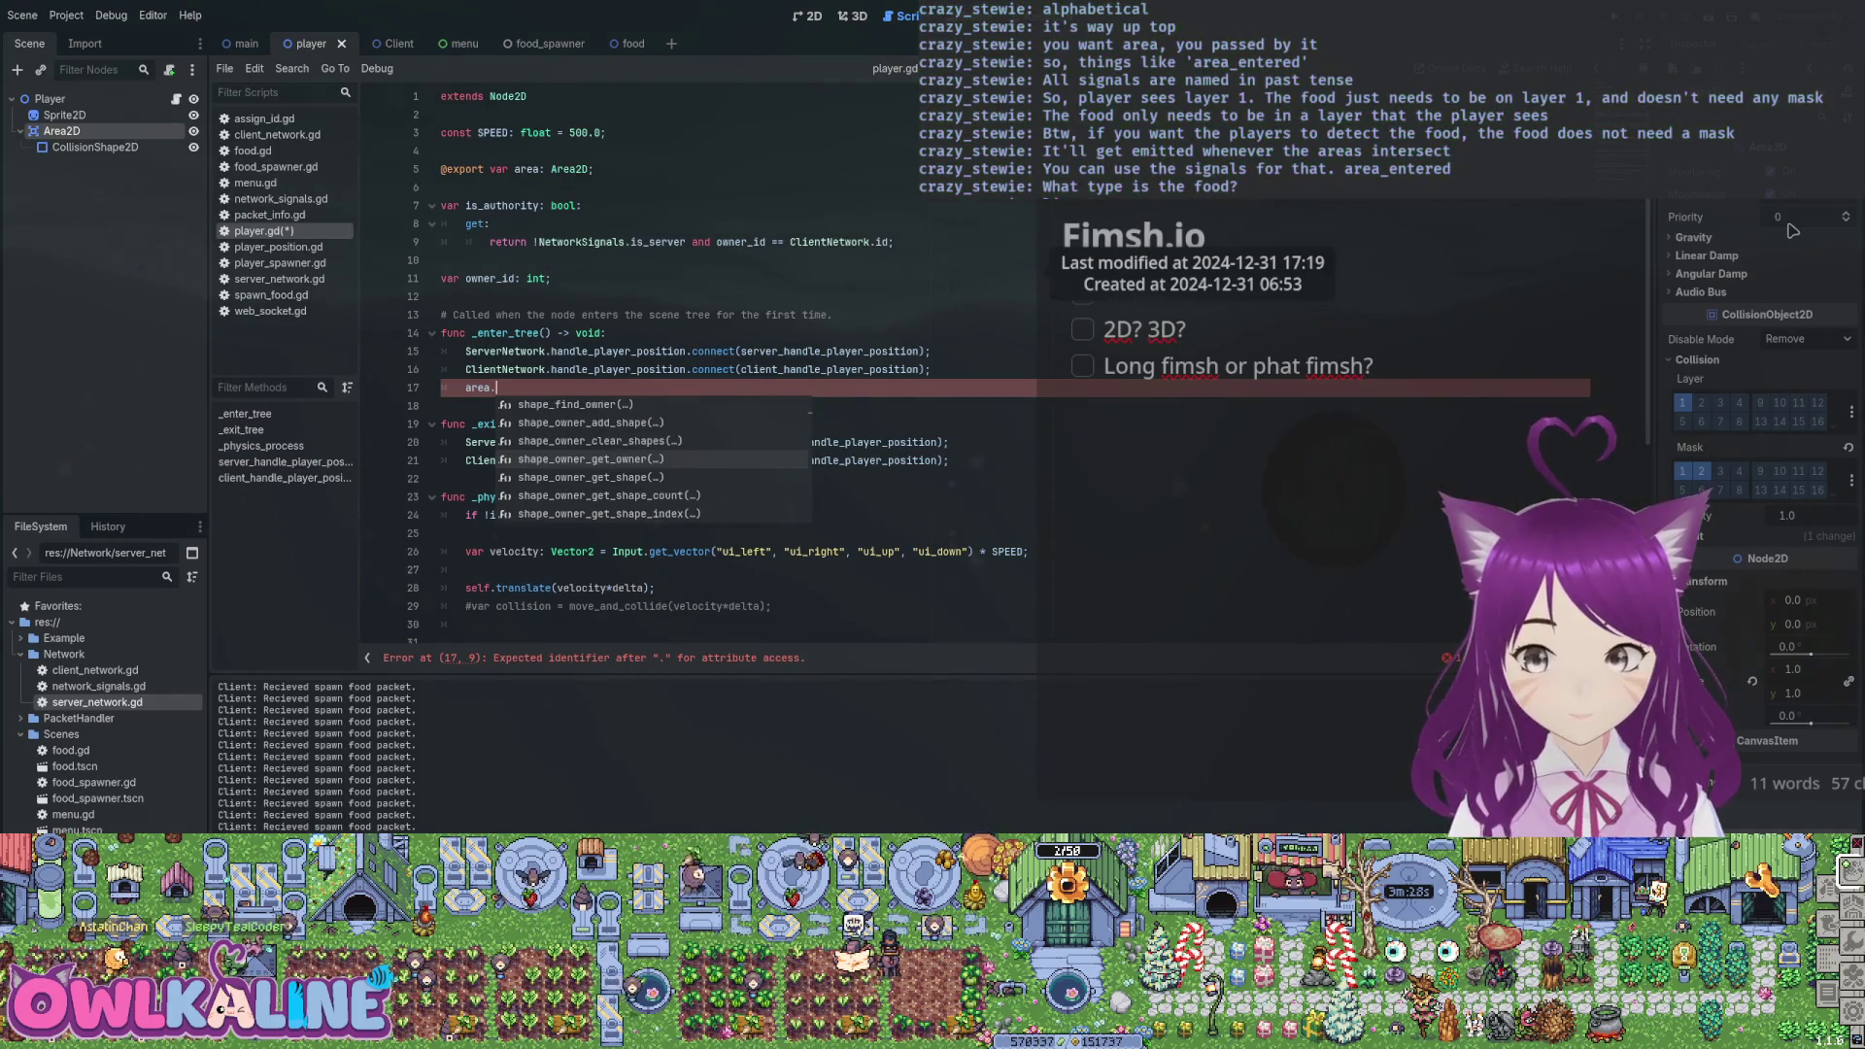
# Complete line 17 as 'area.area_entered.connect(handle_sucking_food);' and save player.gd.
pyautogui.write('area')
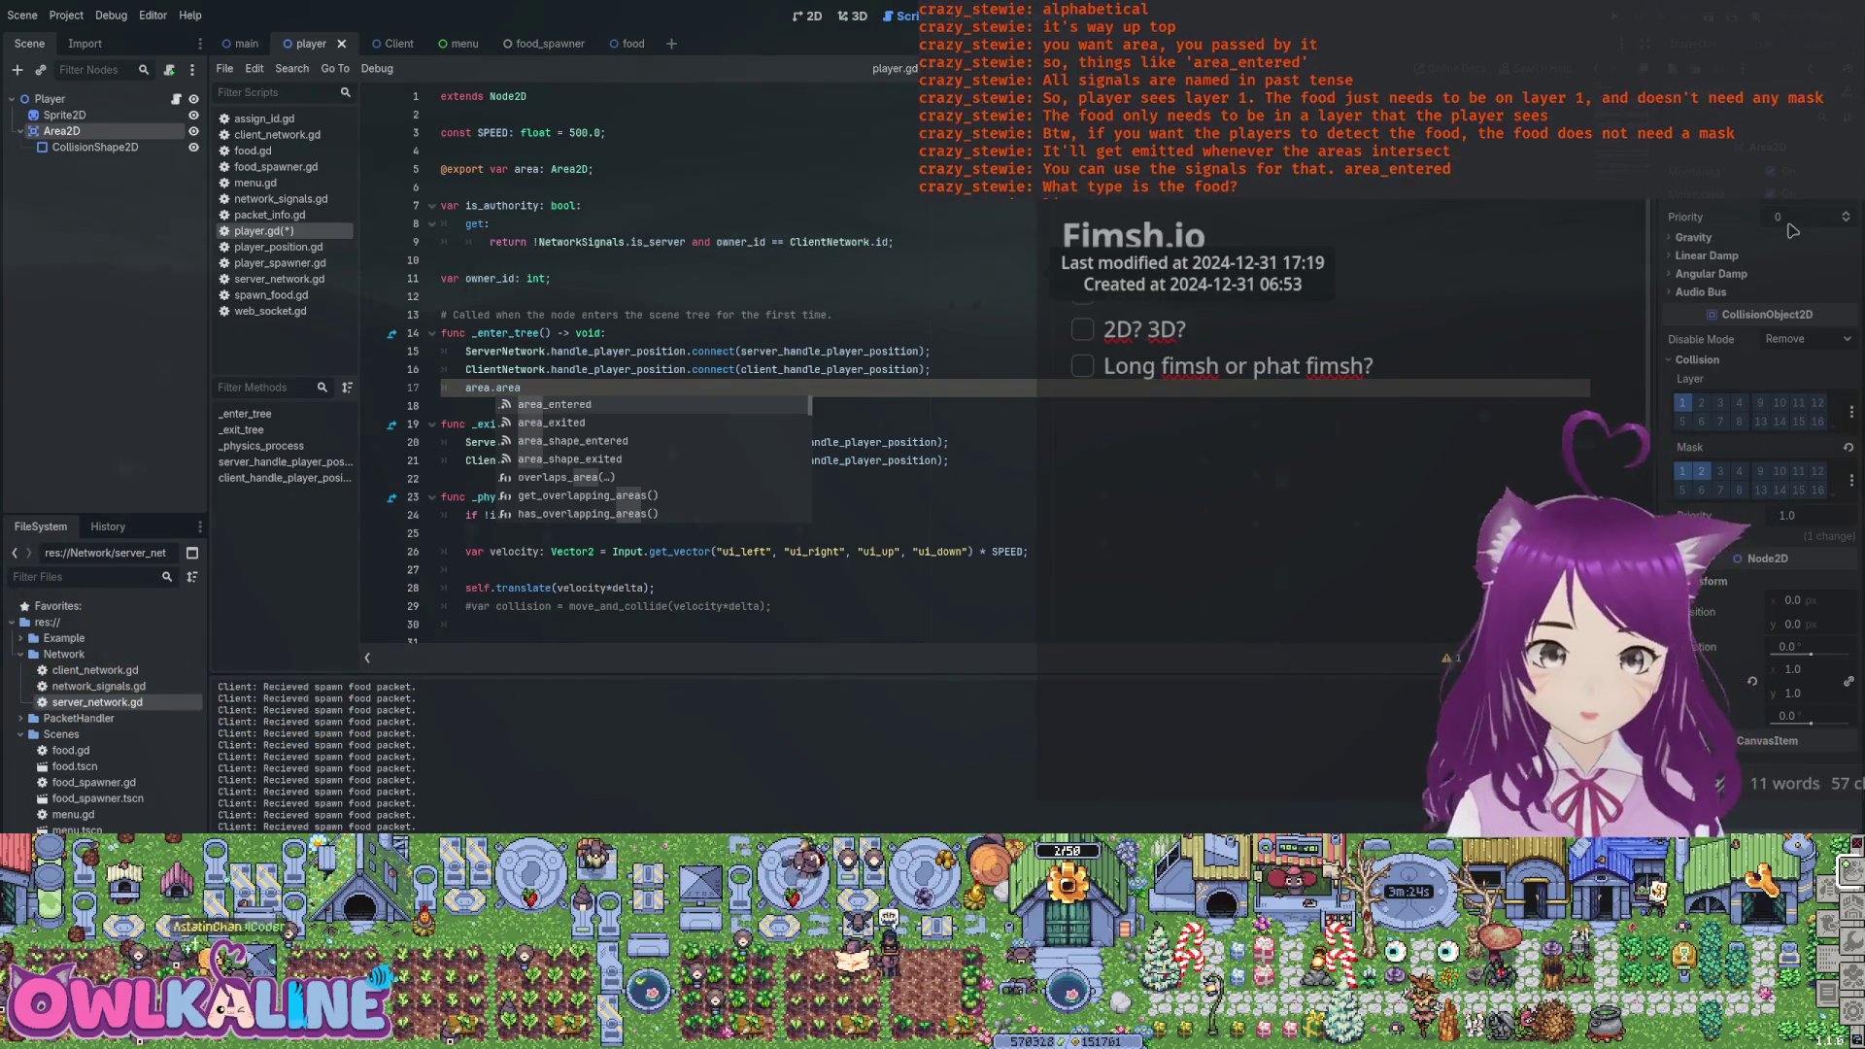
pyautogui.press('Return')
pyautogui.write('.conne')
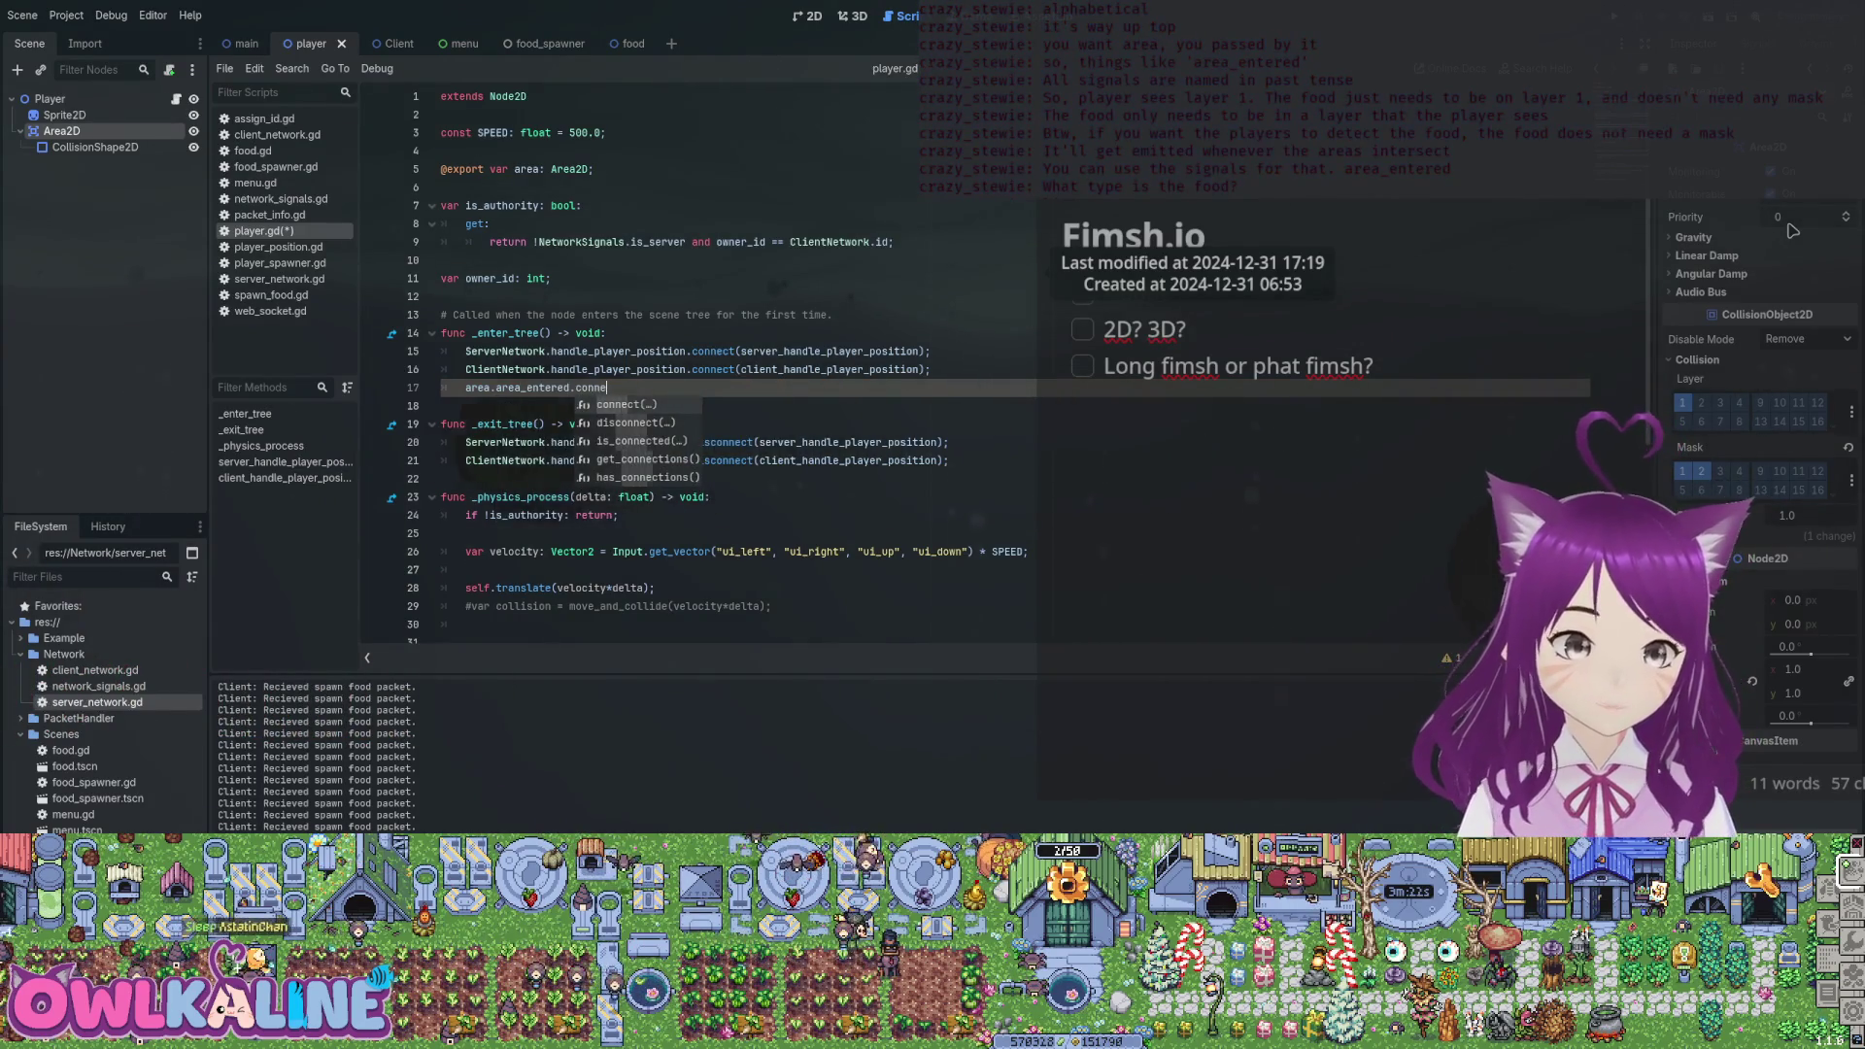
pyautogui.write('();')
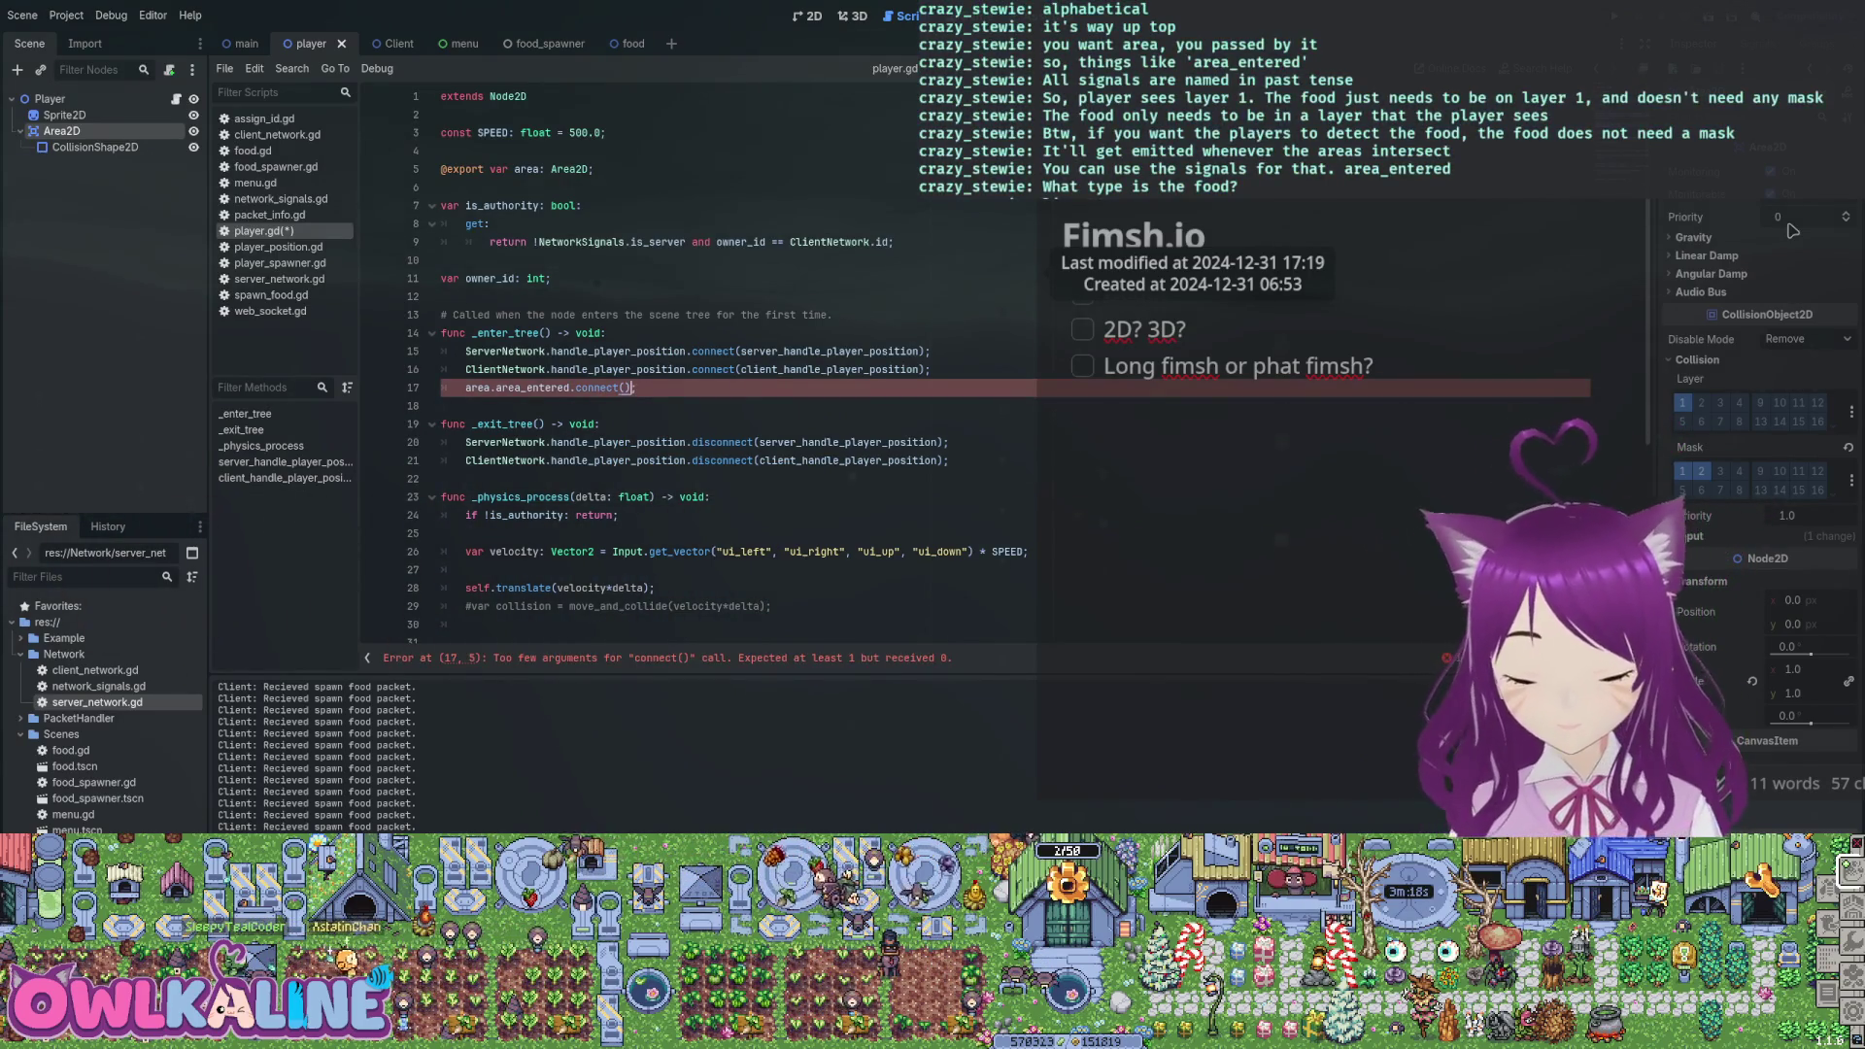
pyautogui.write('andle_suck')
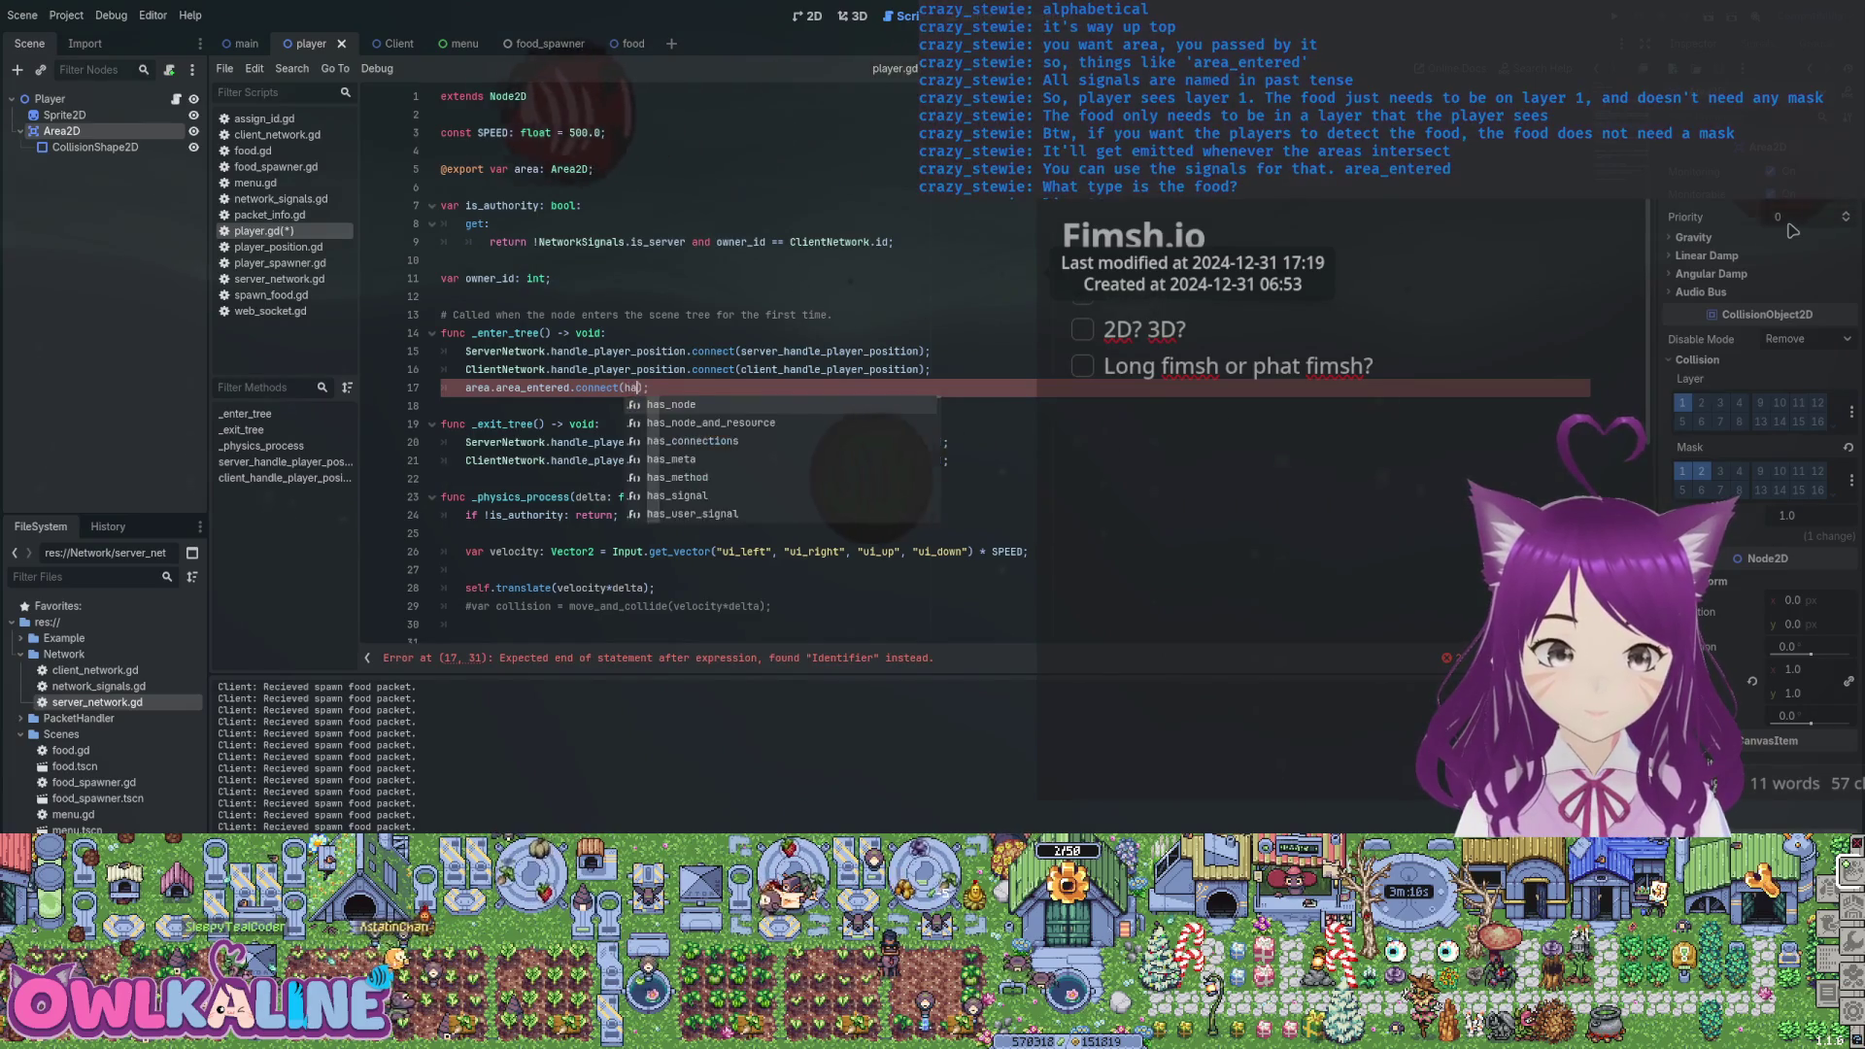
pyautogui.write('ing_food')
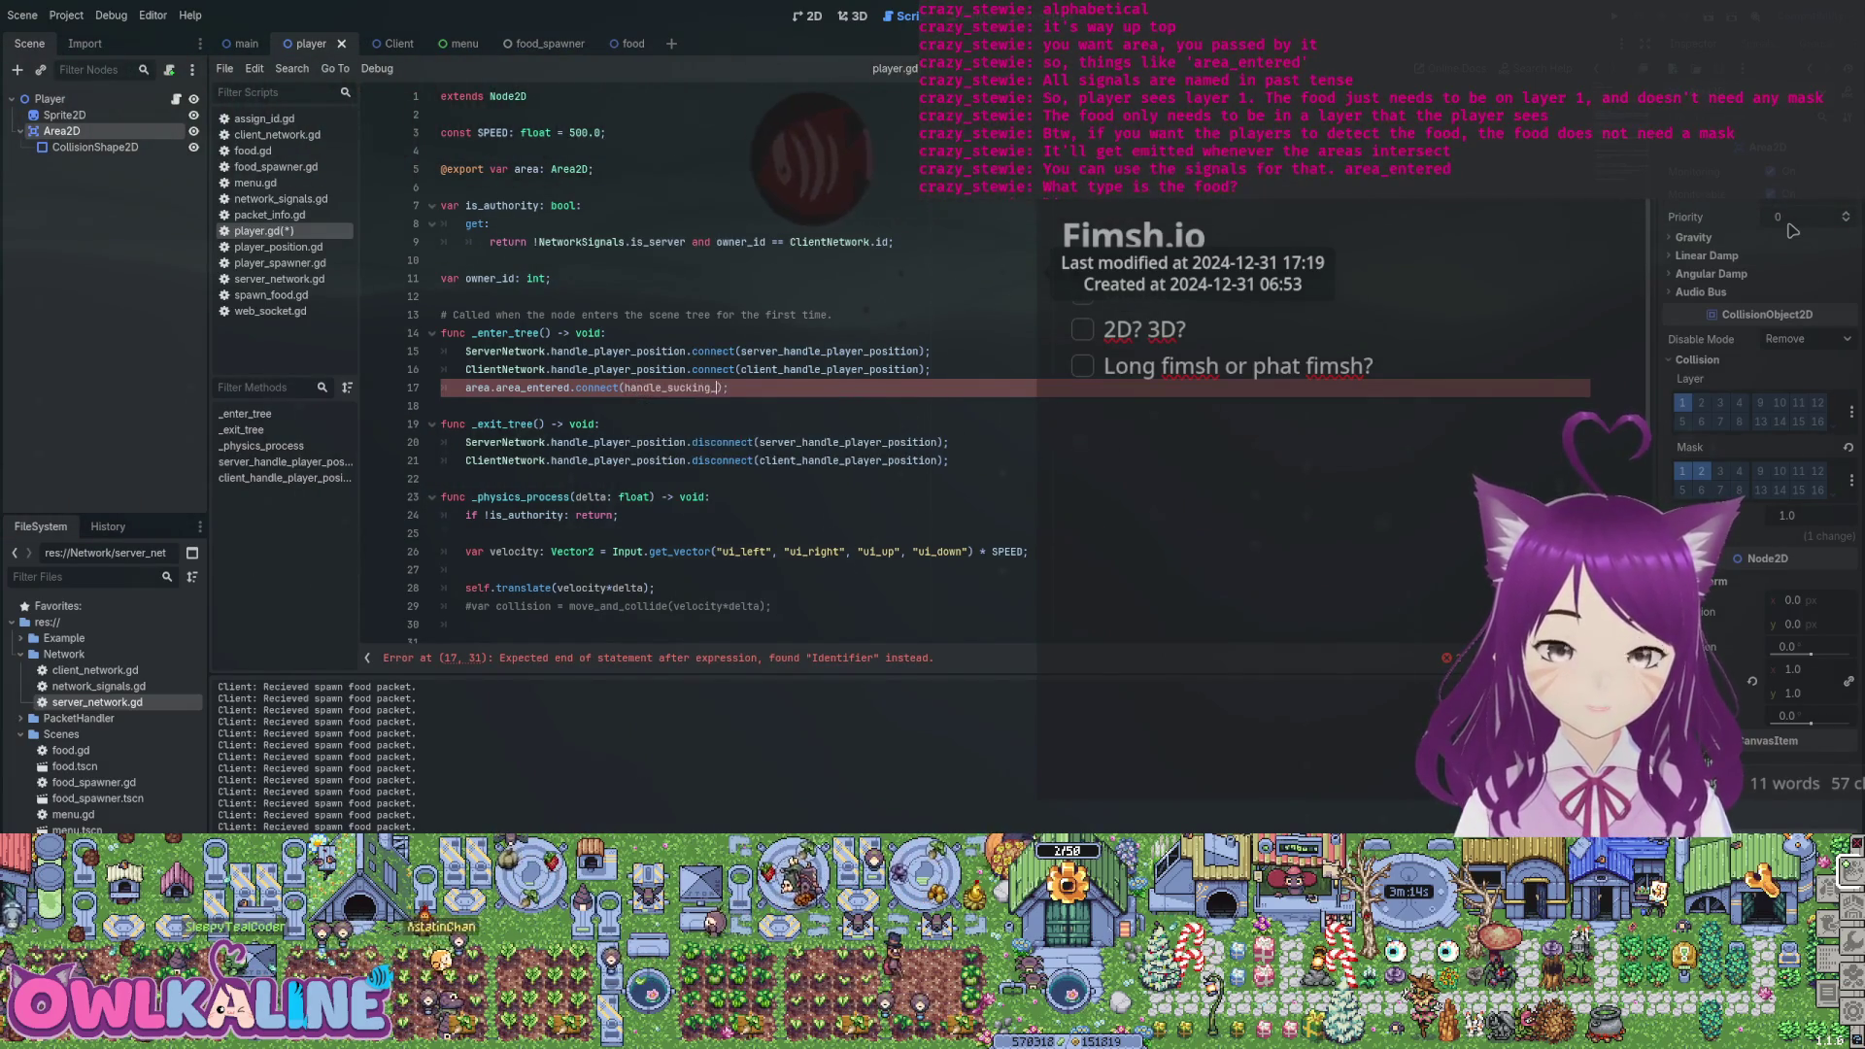
pyautogui.hotkey('ctrl', 's')
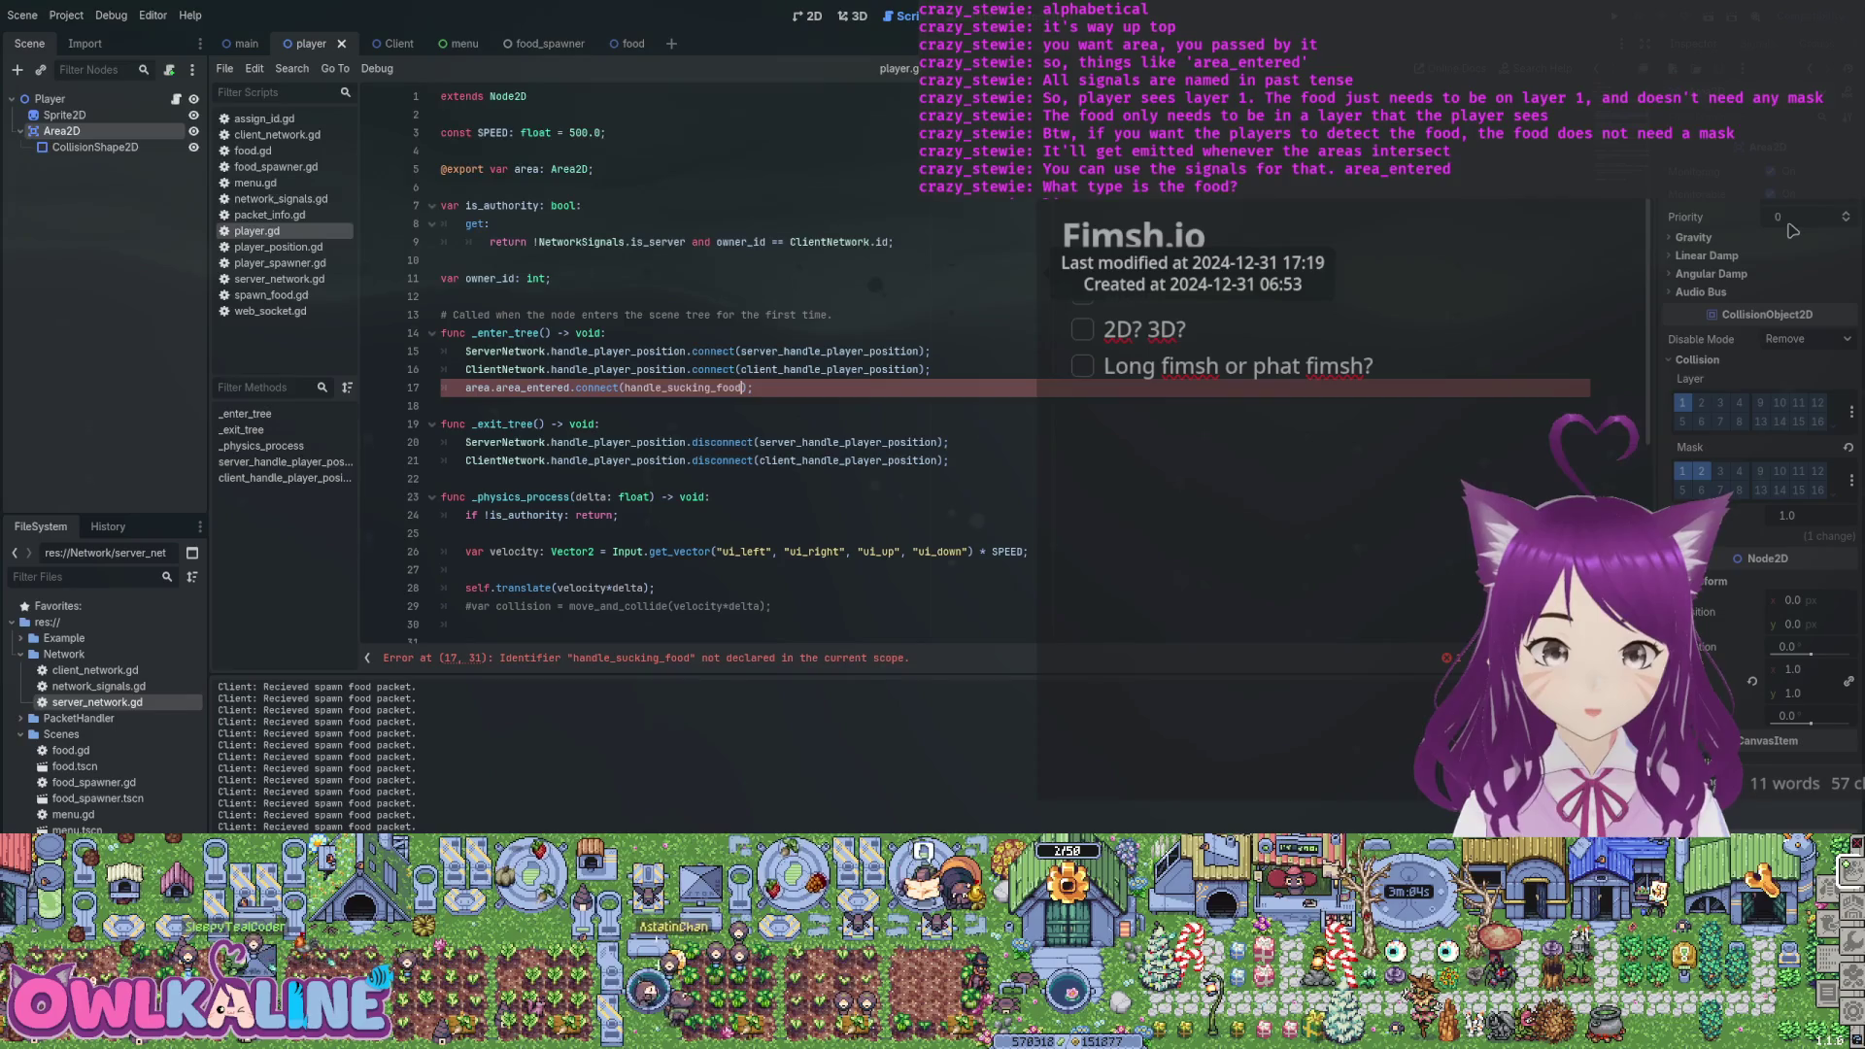
pyautogui.scroll(-5, 739, 369)
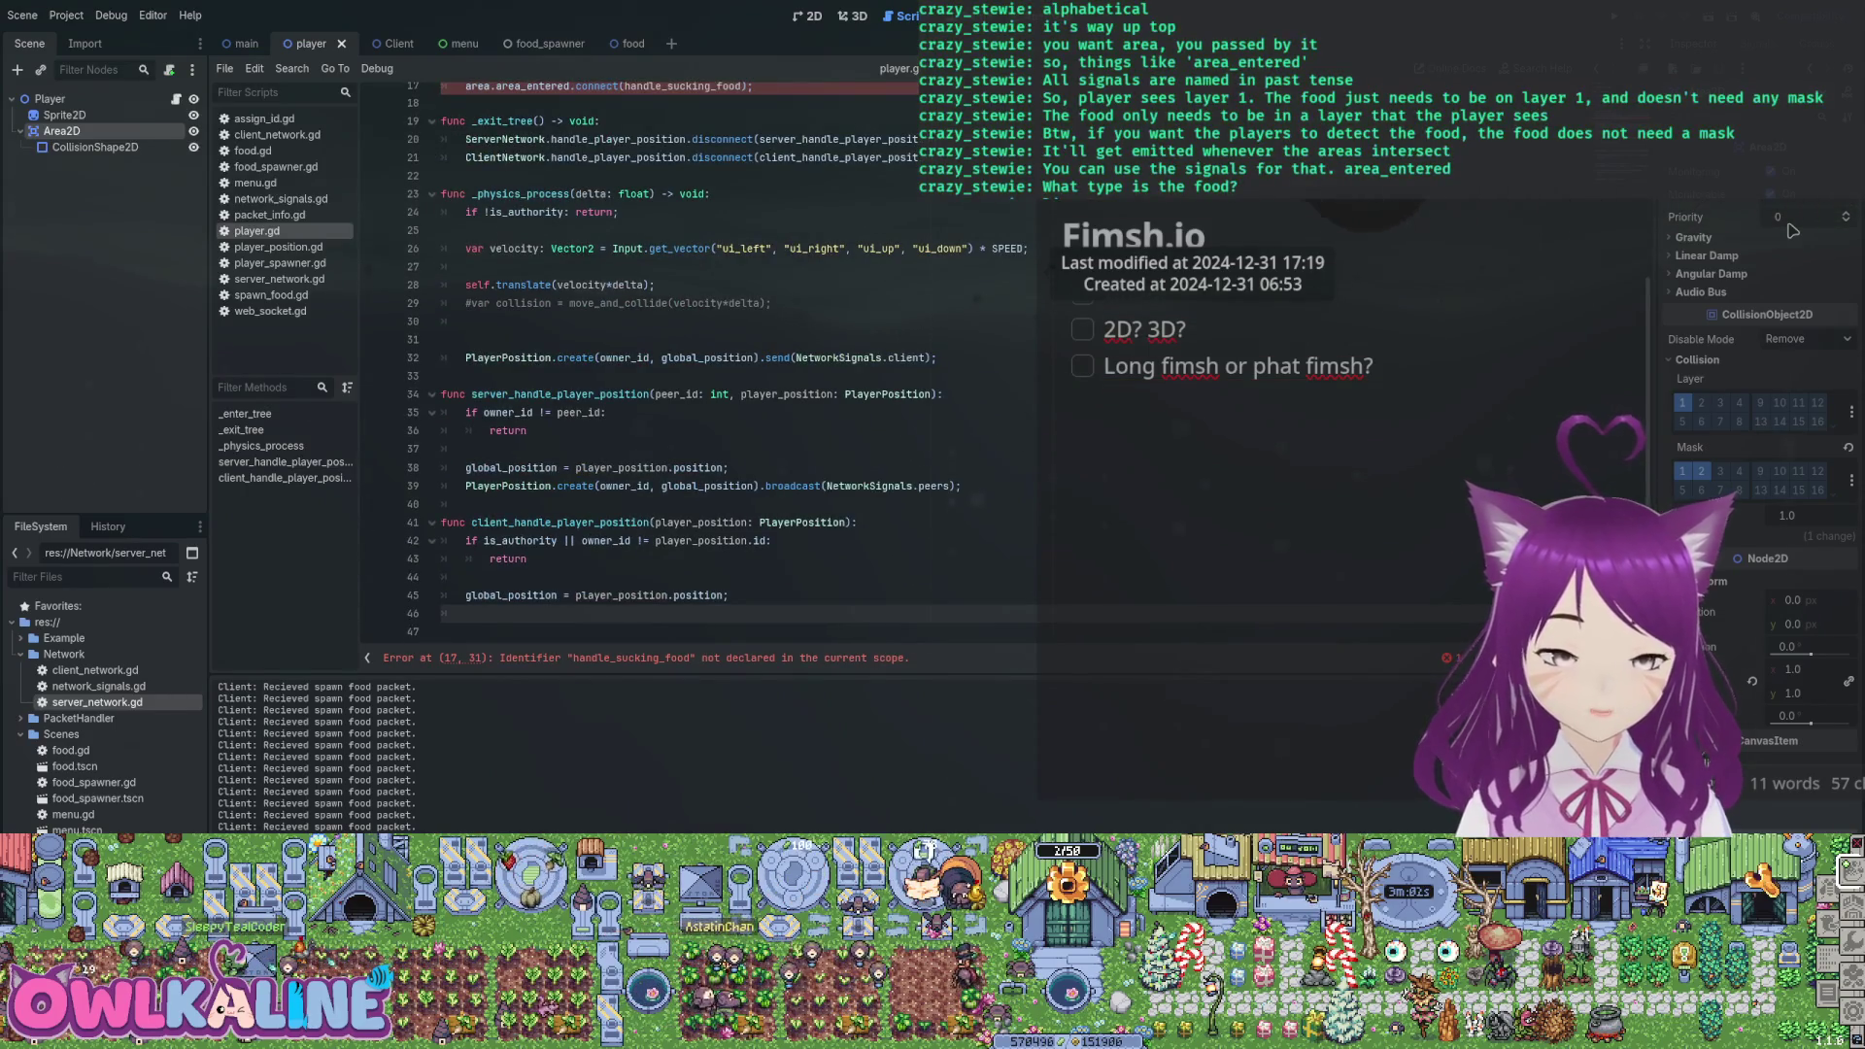
# Write 'func handle_sucking_food() -> void:' with a 'pass;' body on line 47.
pyautogui.click(447, 632)
pyautogui.write('unc handle_')
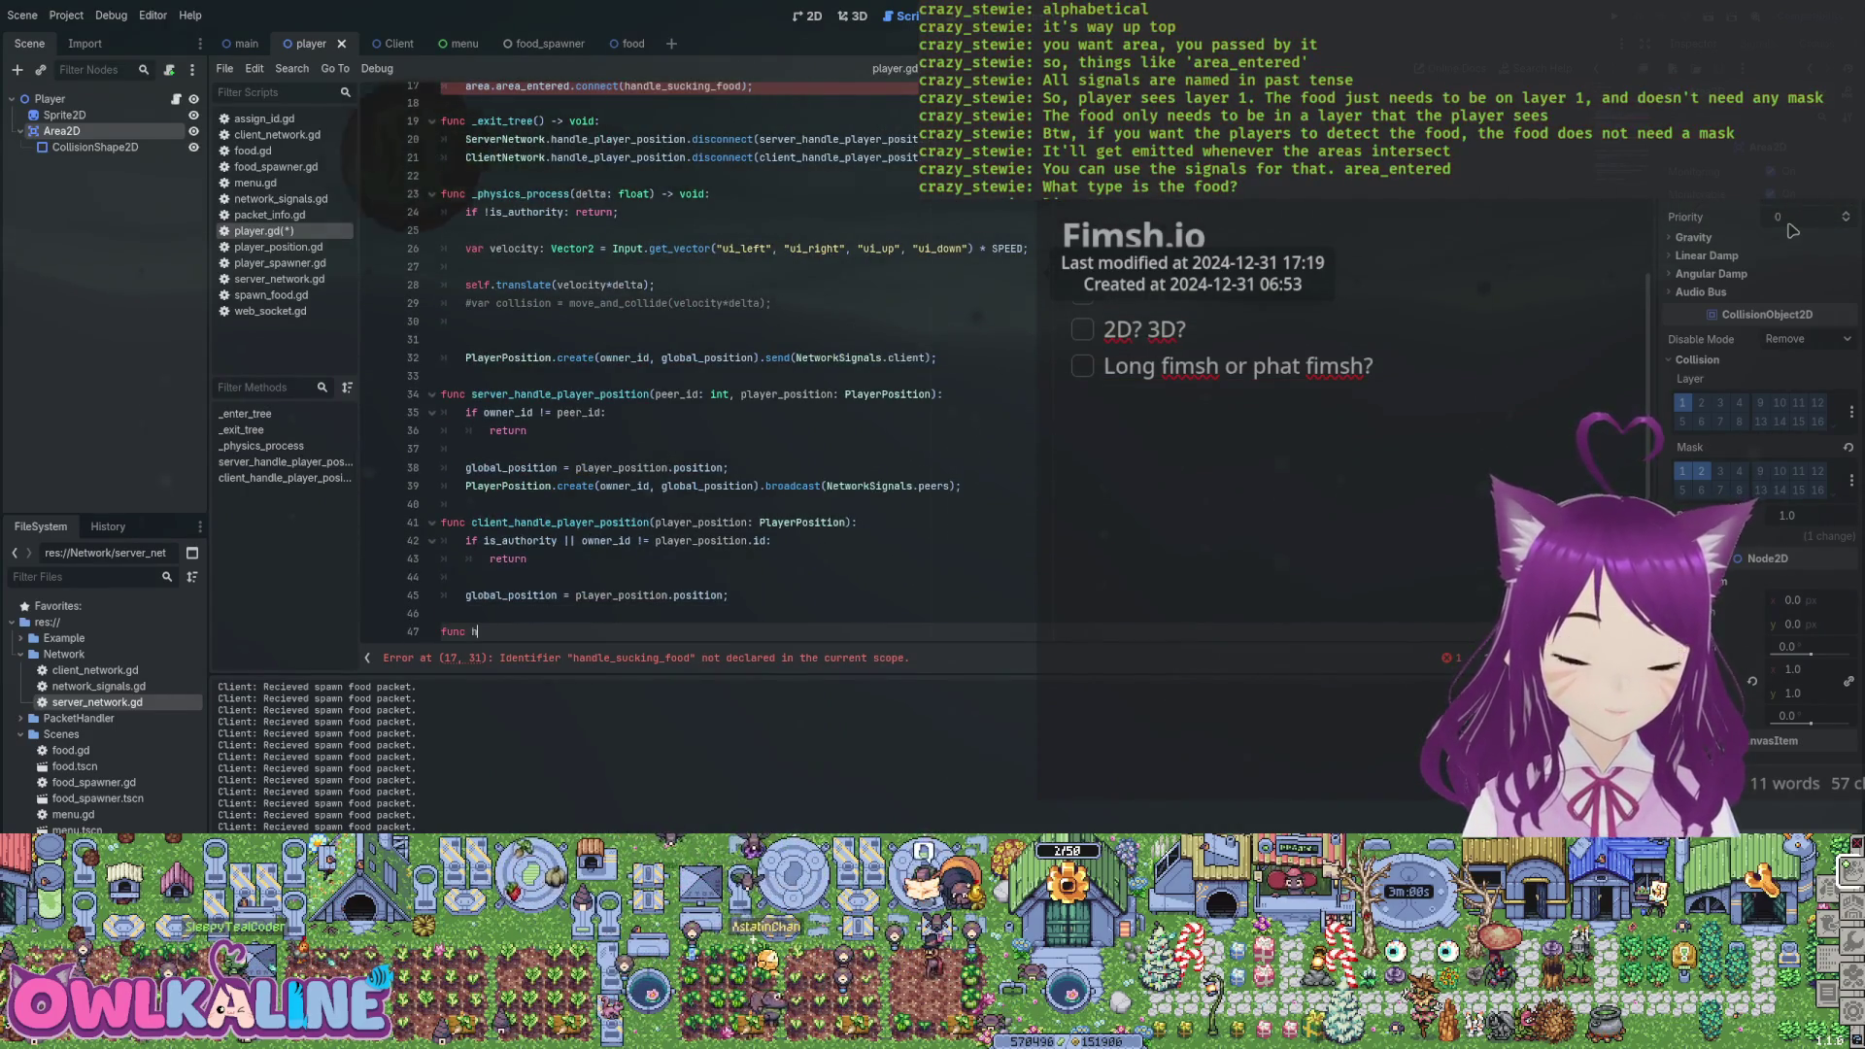
pyautogui.write('s')
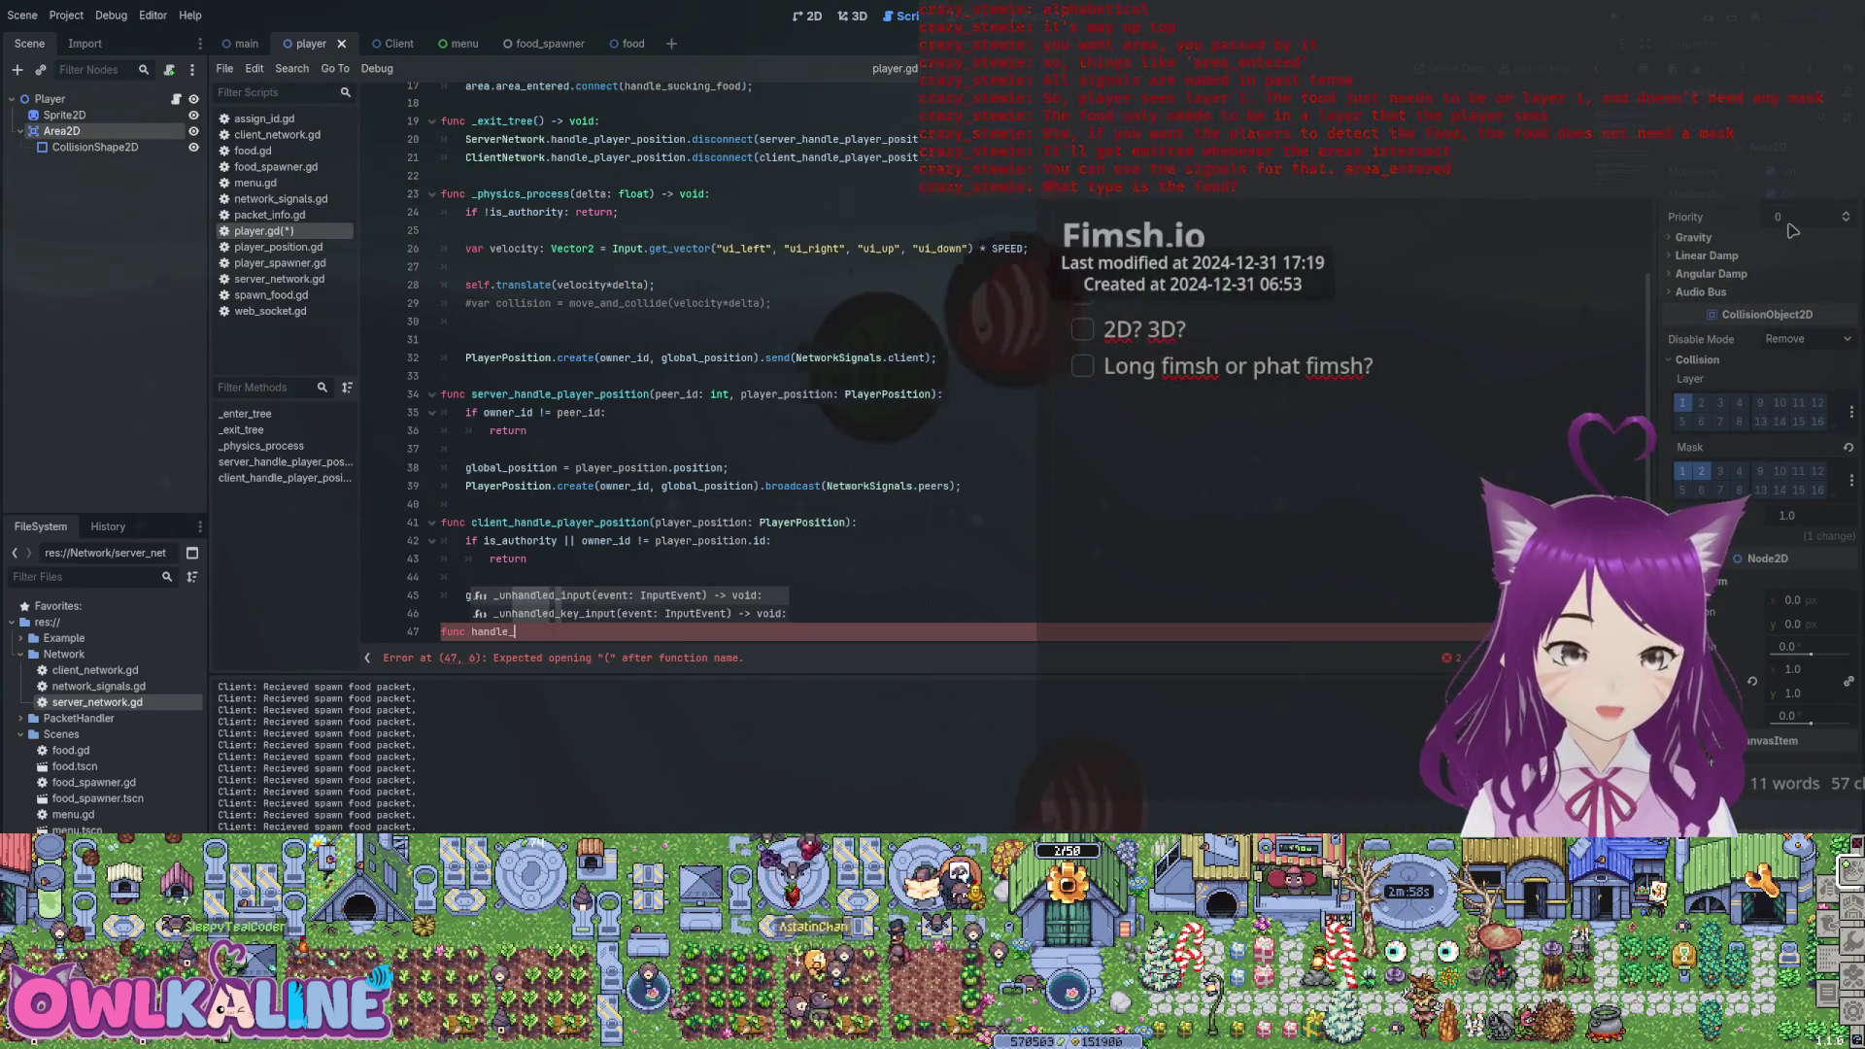
pyautogui.write('ucking_food()')
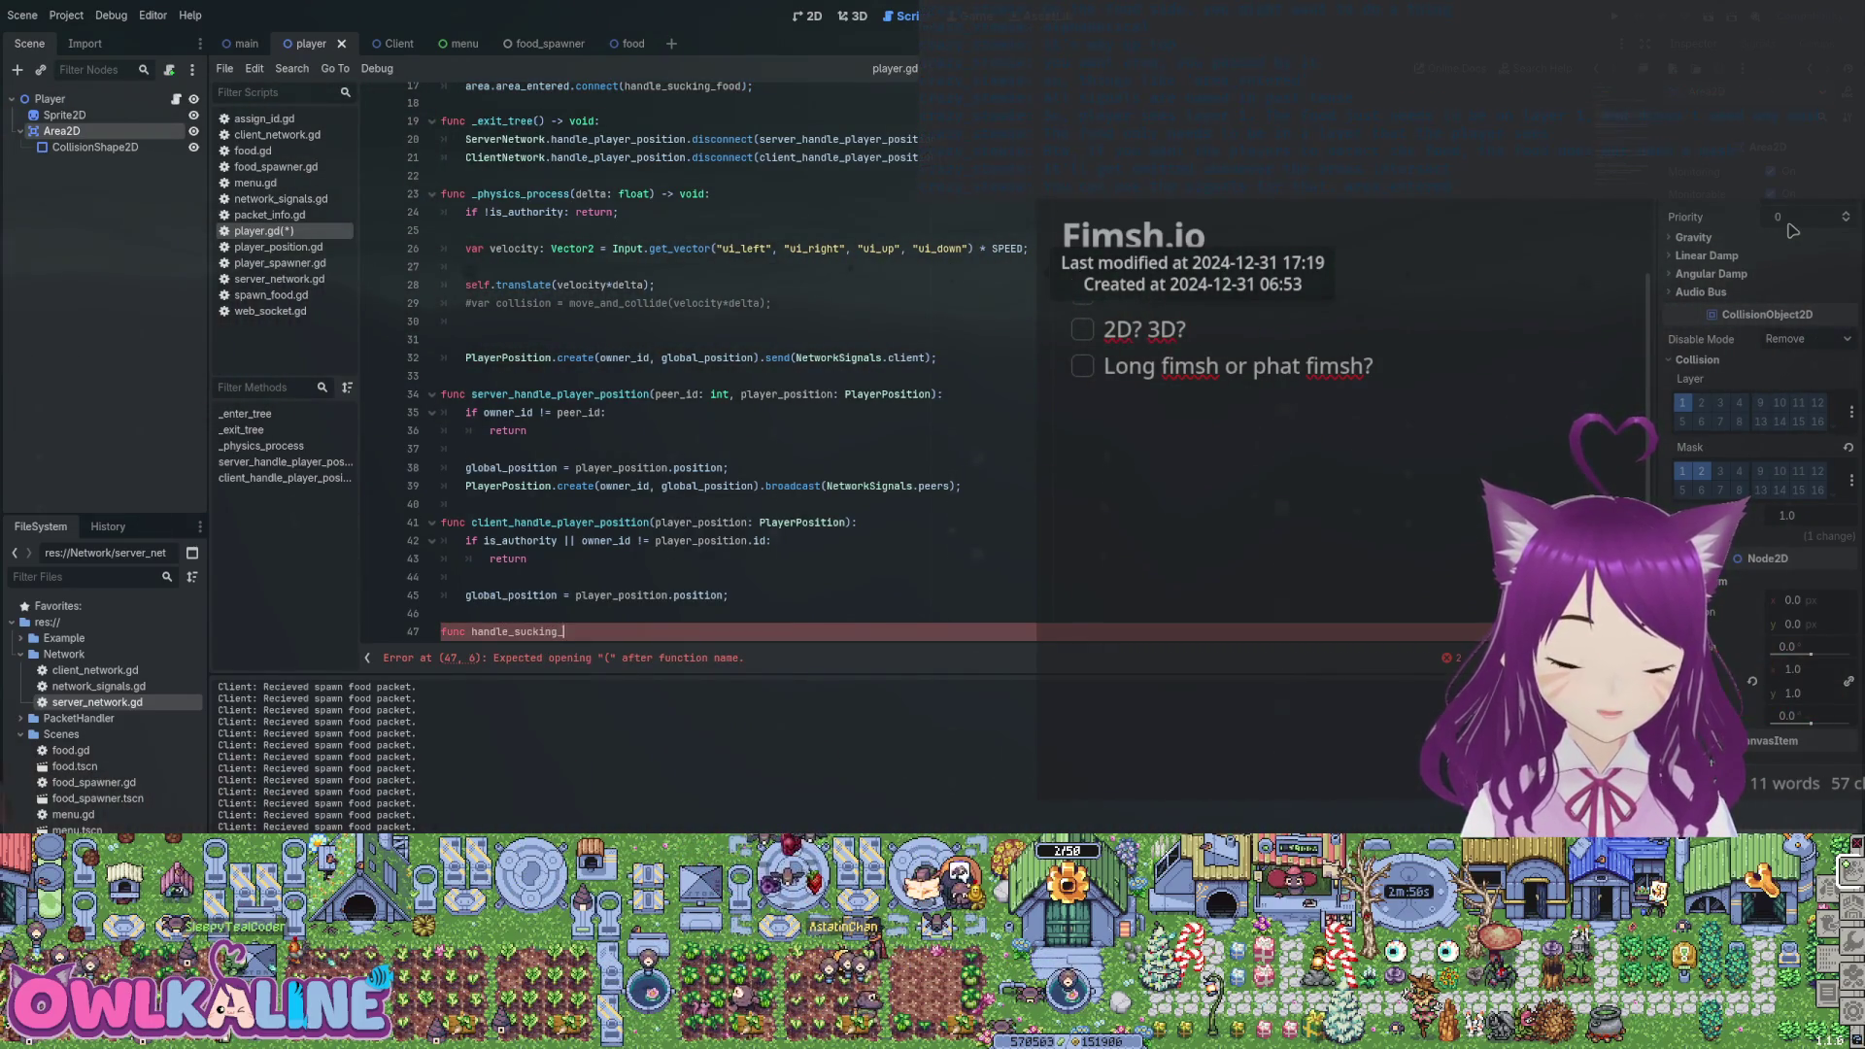
pyautogui.write(' -')
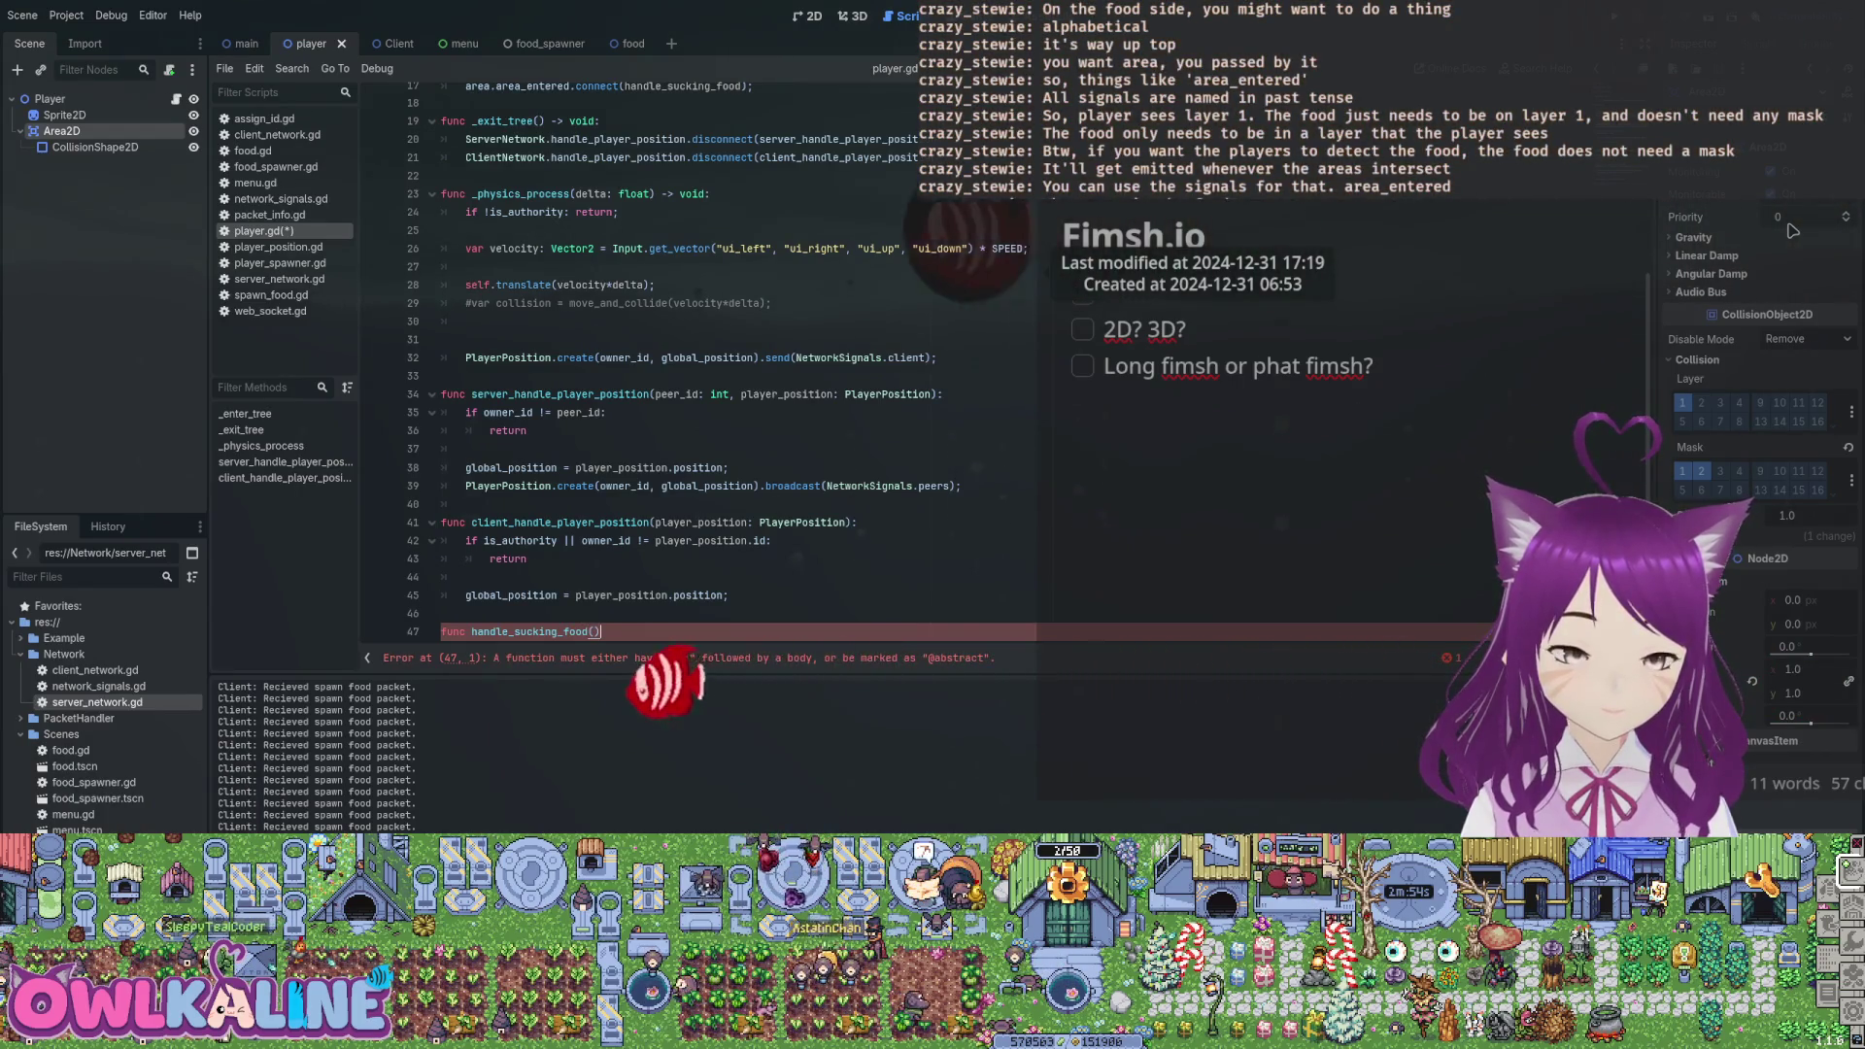
pyautogui.write('> vi')
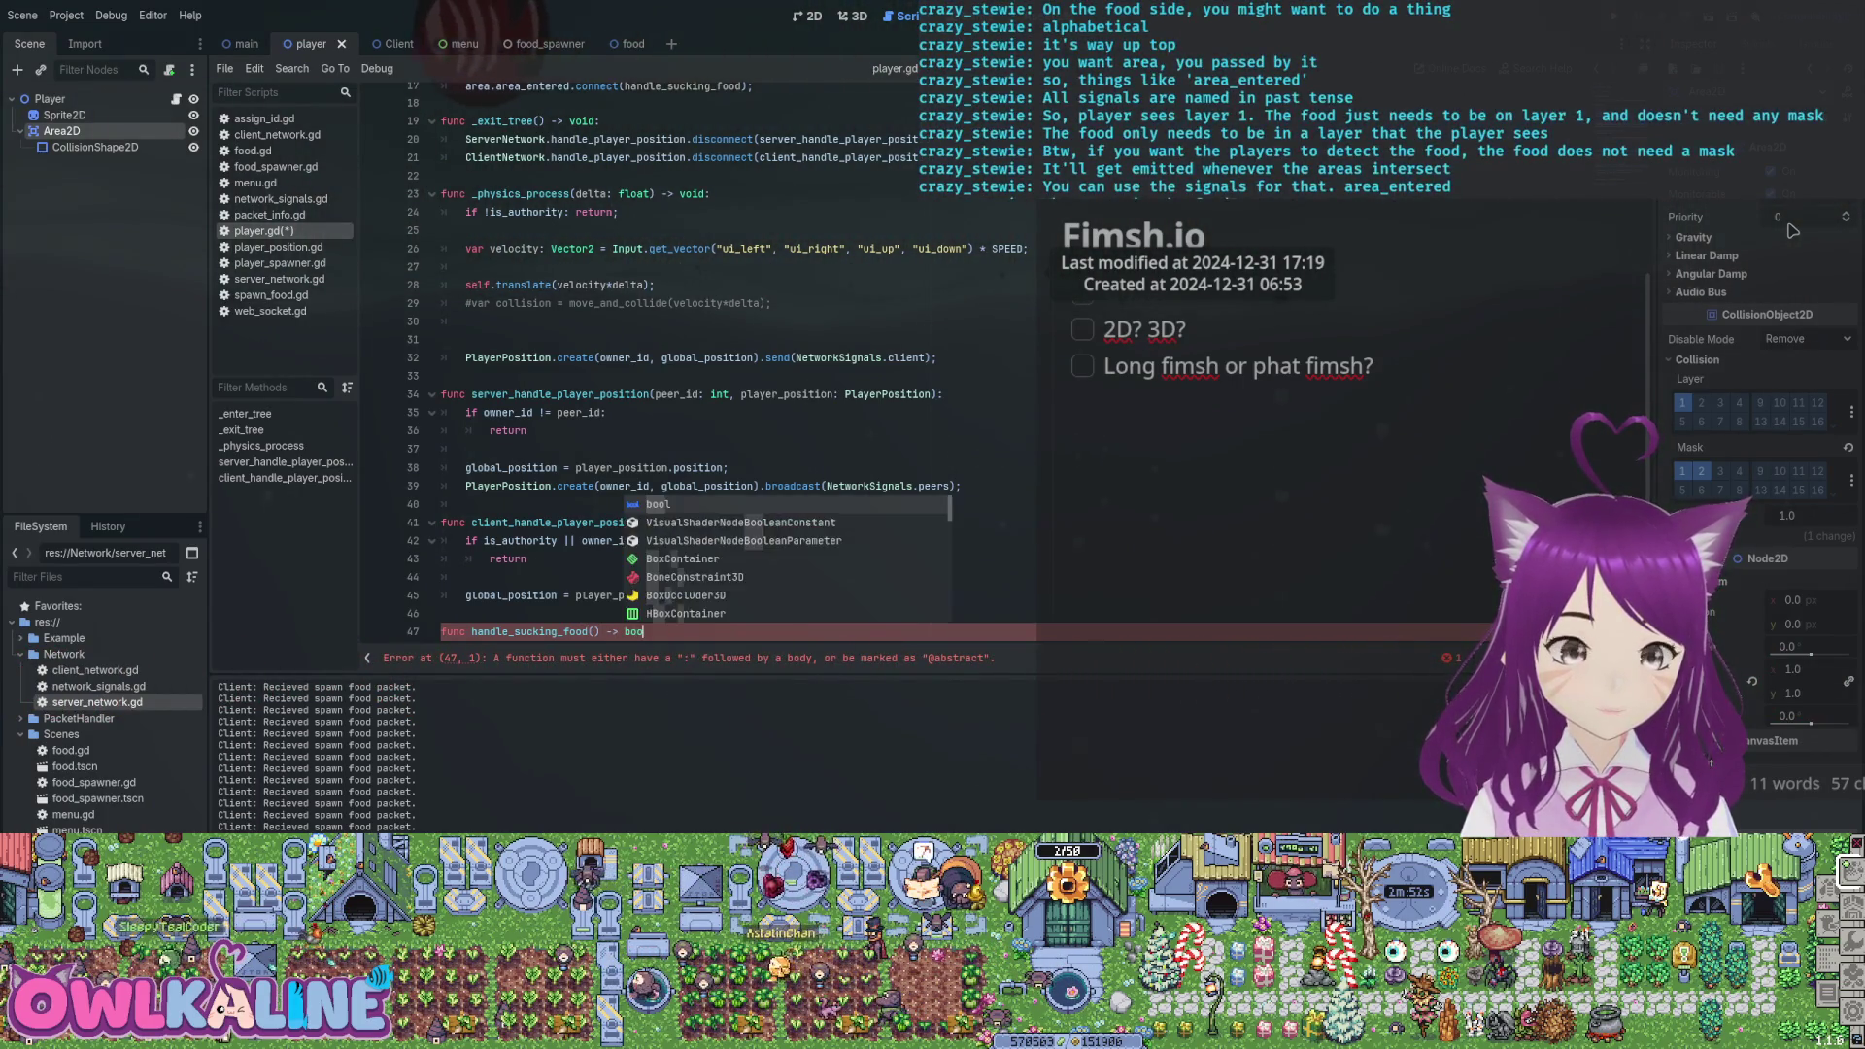
pyautogui.press('BackSpace')
pyautogui.write('oiud')
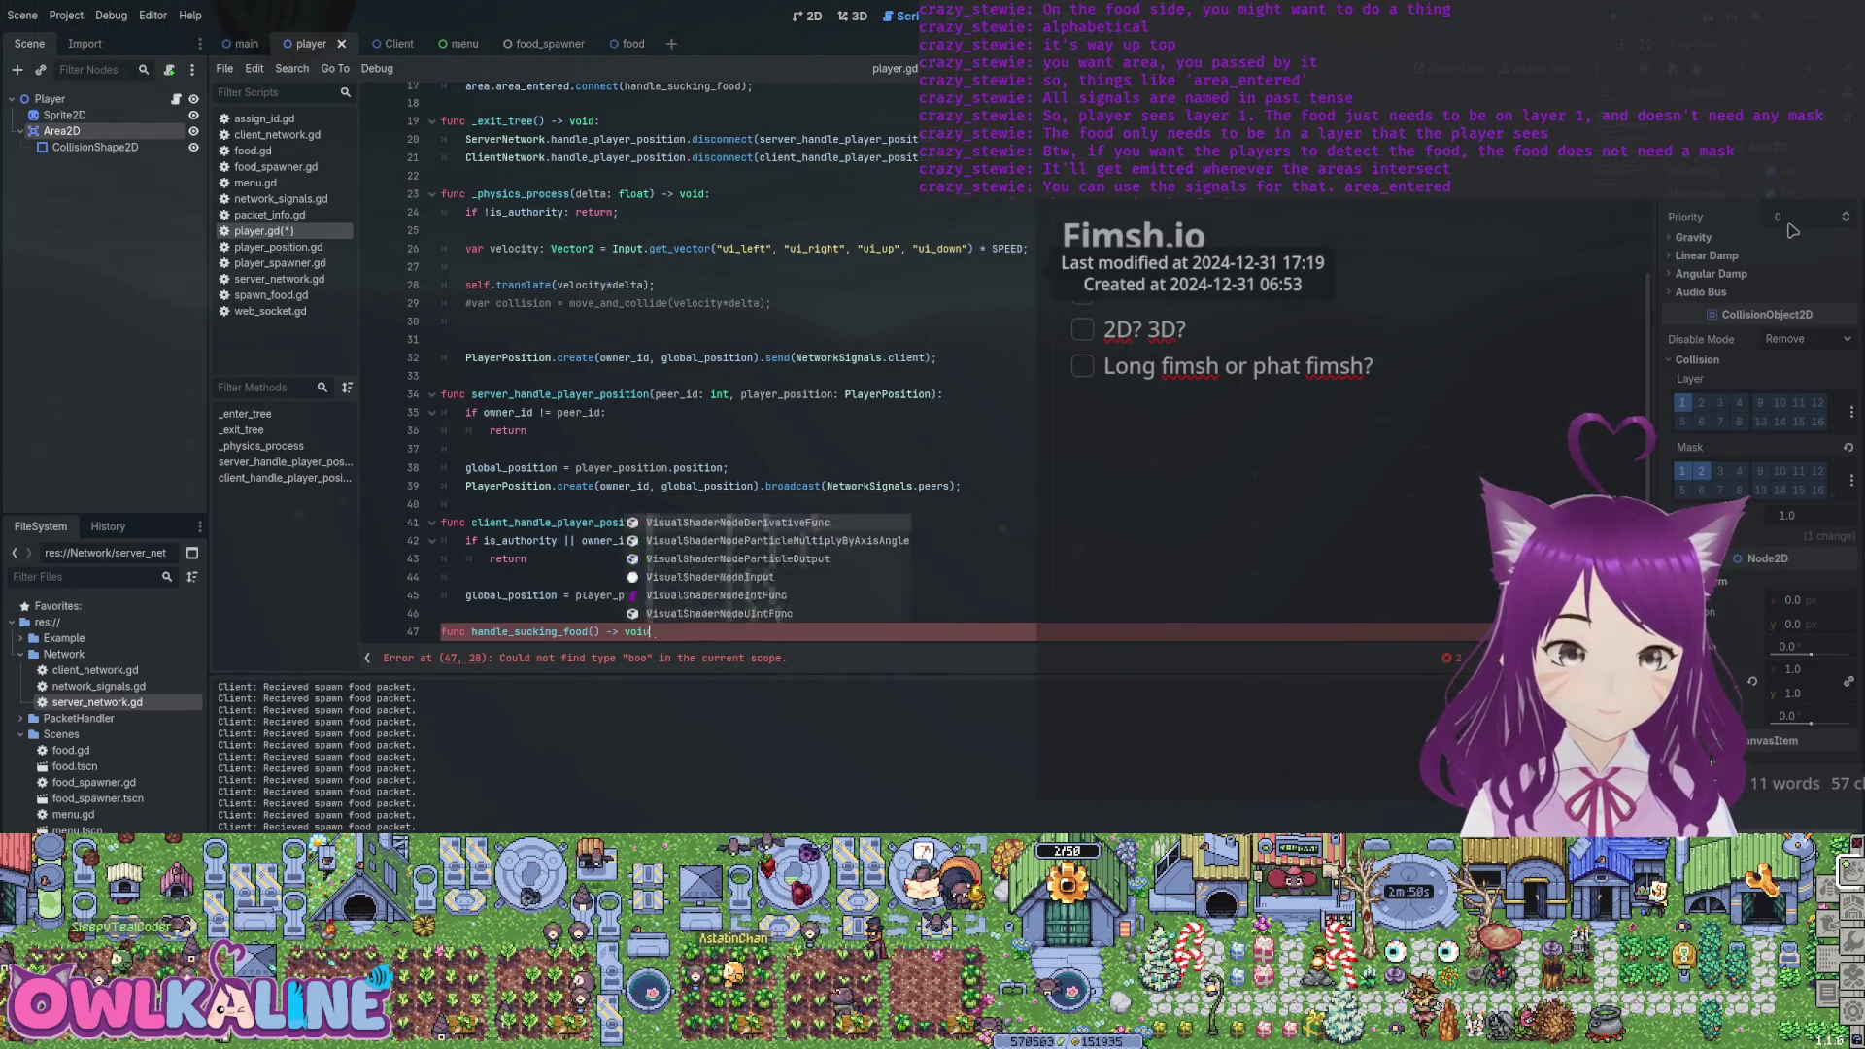
pyautogui.write(':')
pyautogui.press('Return')
pyautogui.write('pass;')
# Add an 'area' parameter with the autocompleted type to handle_sucking_food, then review the script.
pyautogui.click(594, 613)
pyautogui.write('Aera:')
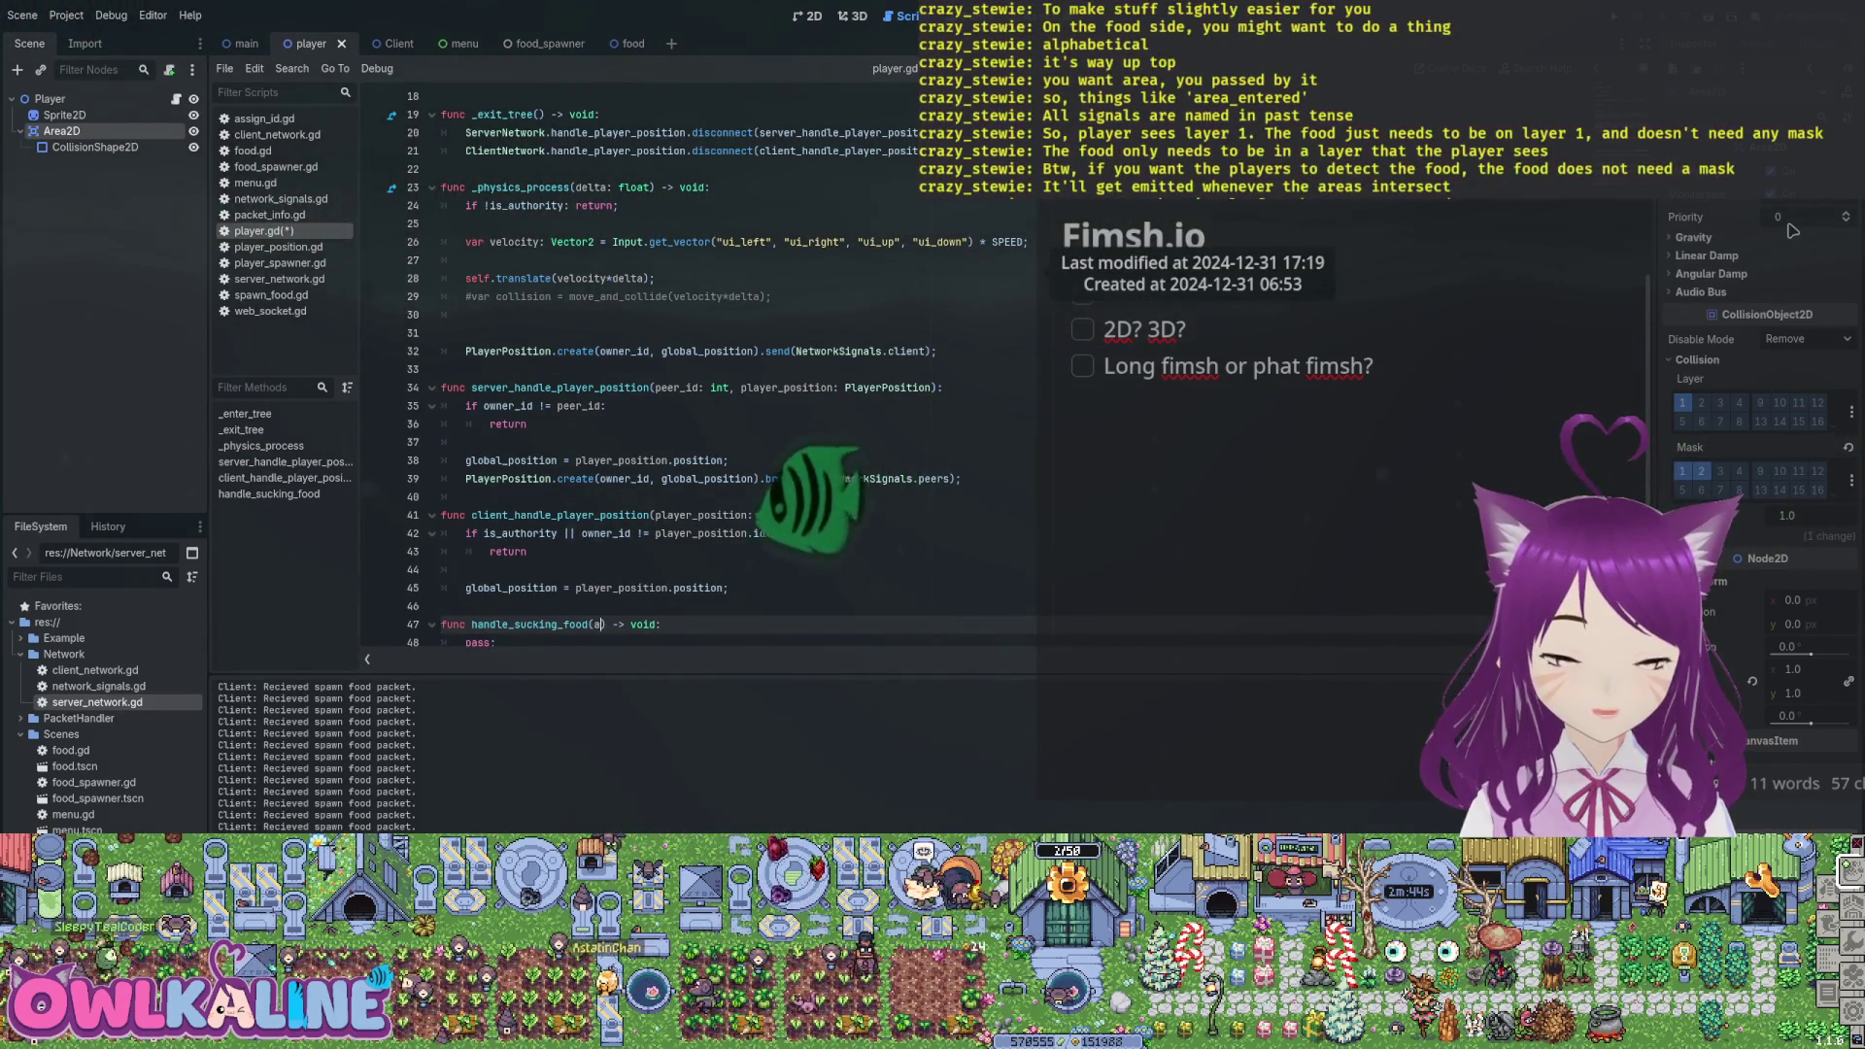
pyautogui.press('BackSpace')
pyautogui.press('BackSpace')
pyautogui.press('BackSpace')
pyautogui.write('rea: A')
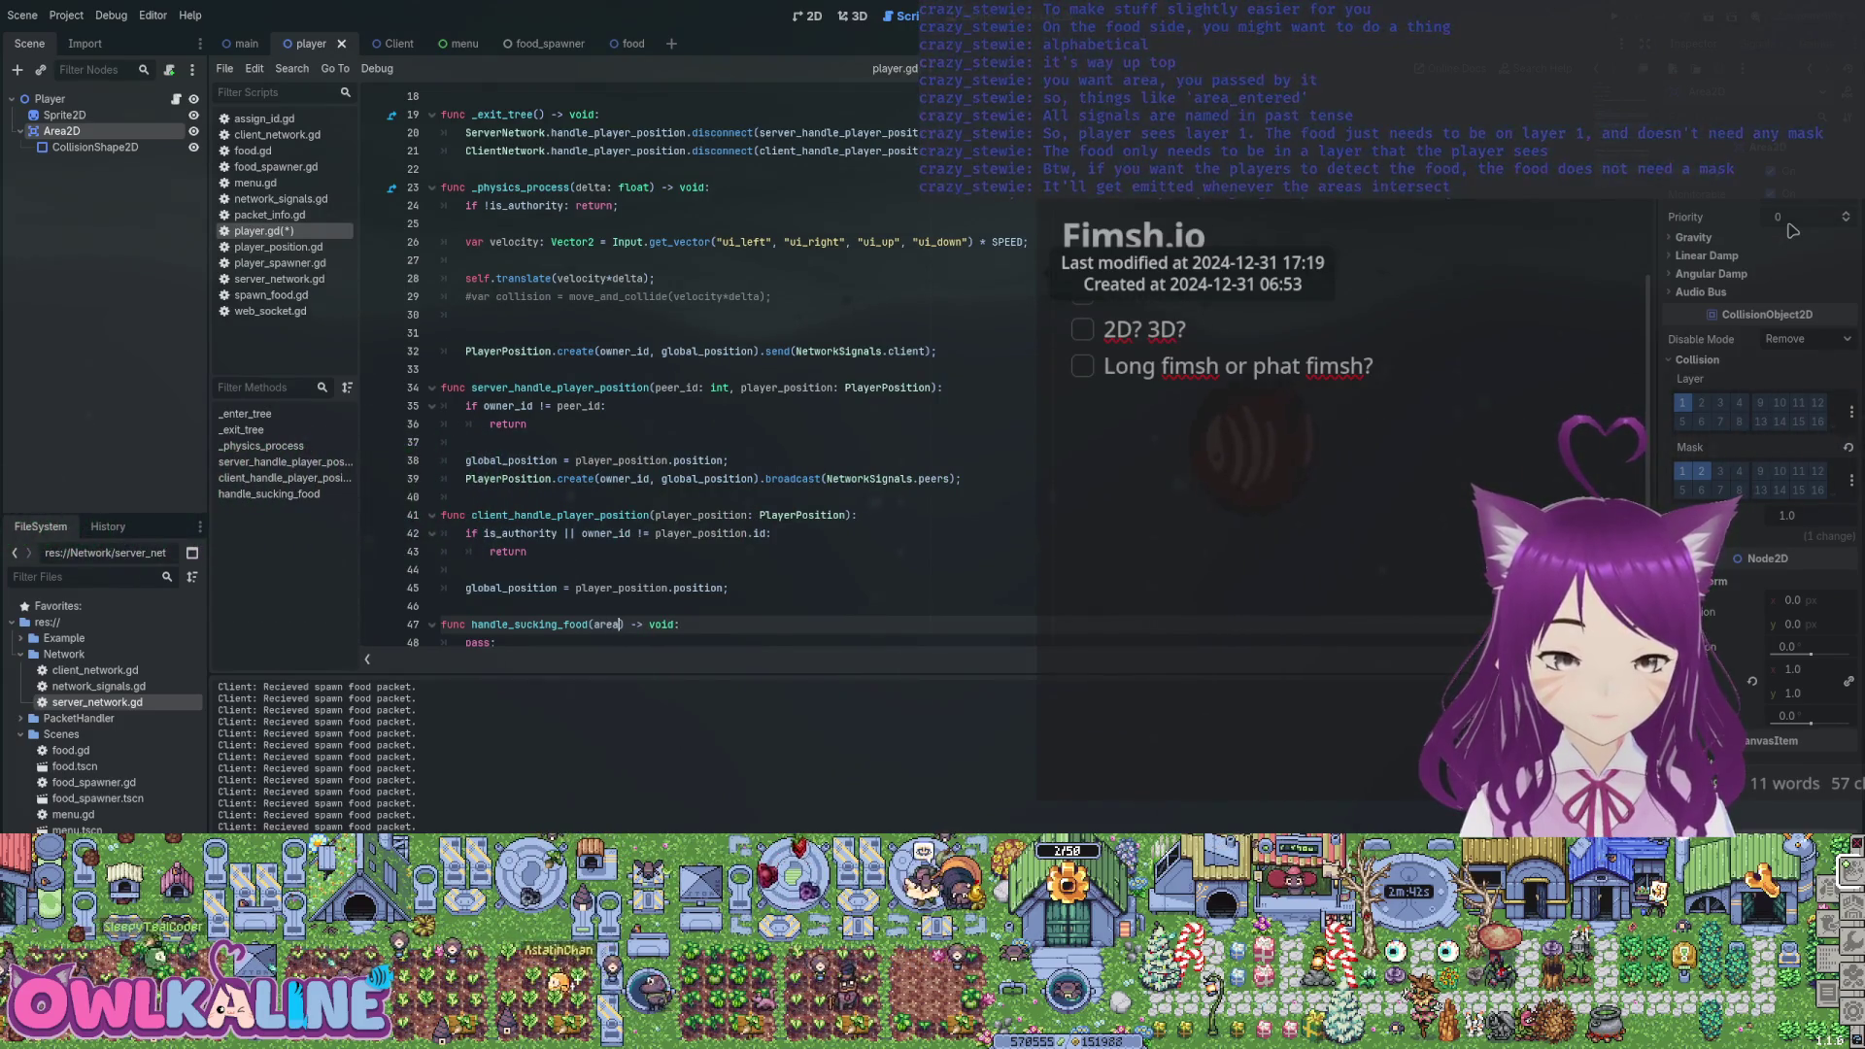
pyautogui.write('era2')
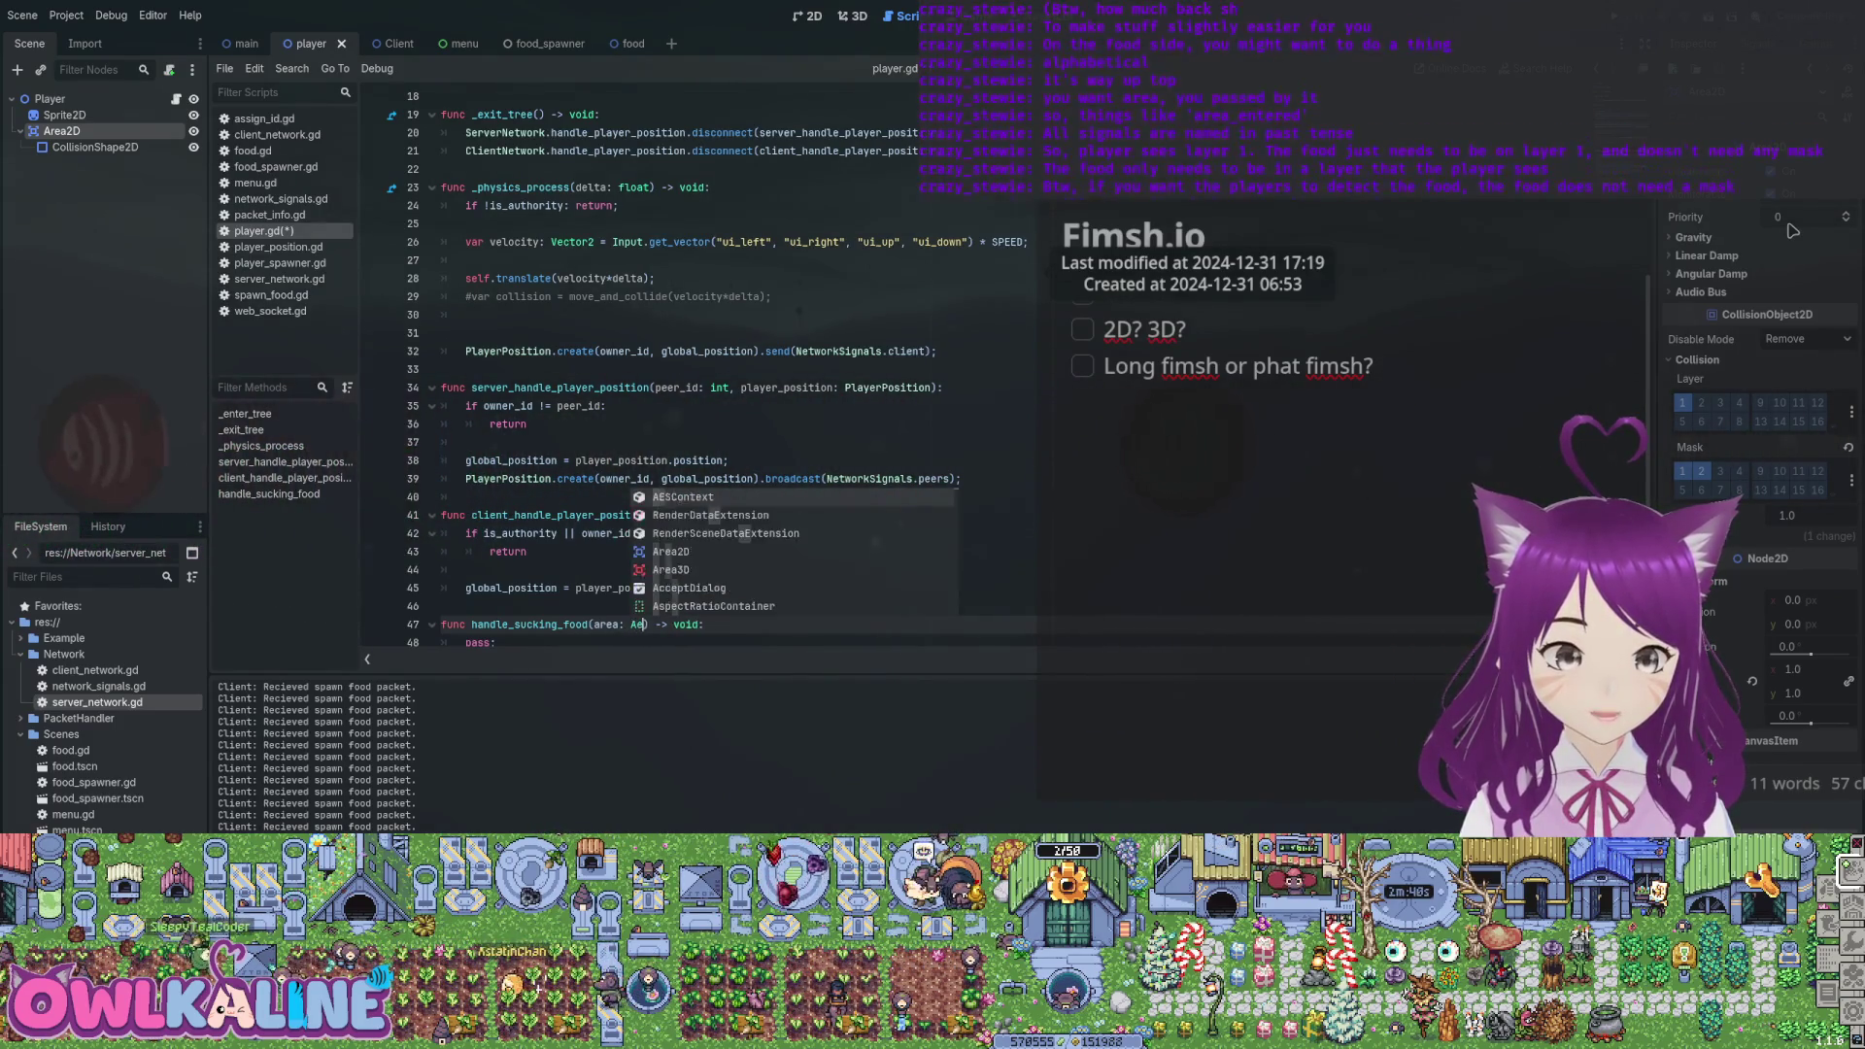
pyautogui.press('Return')
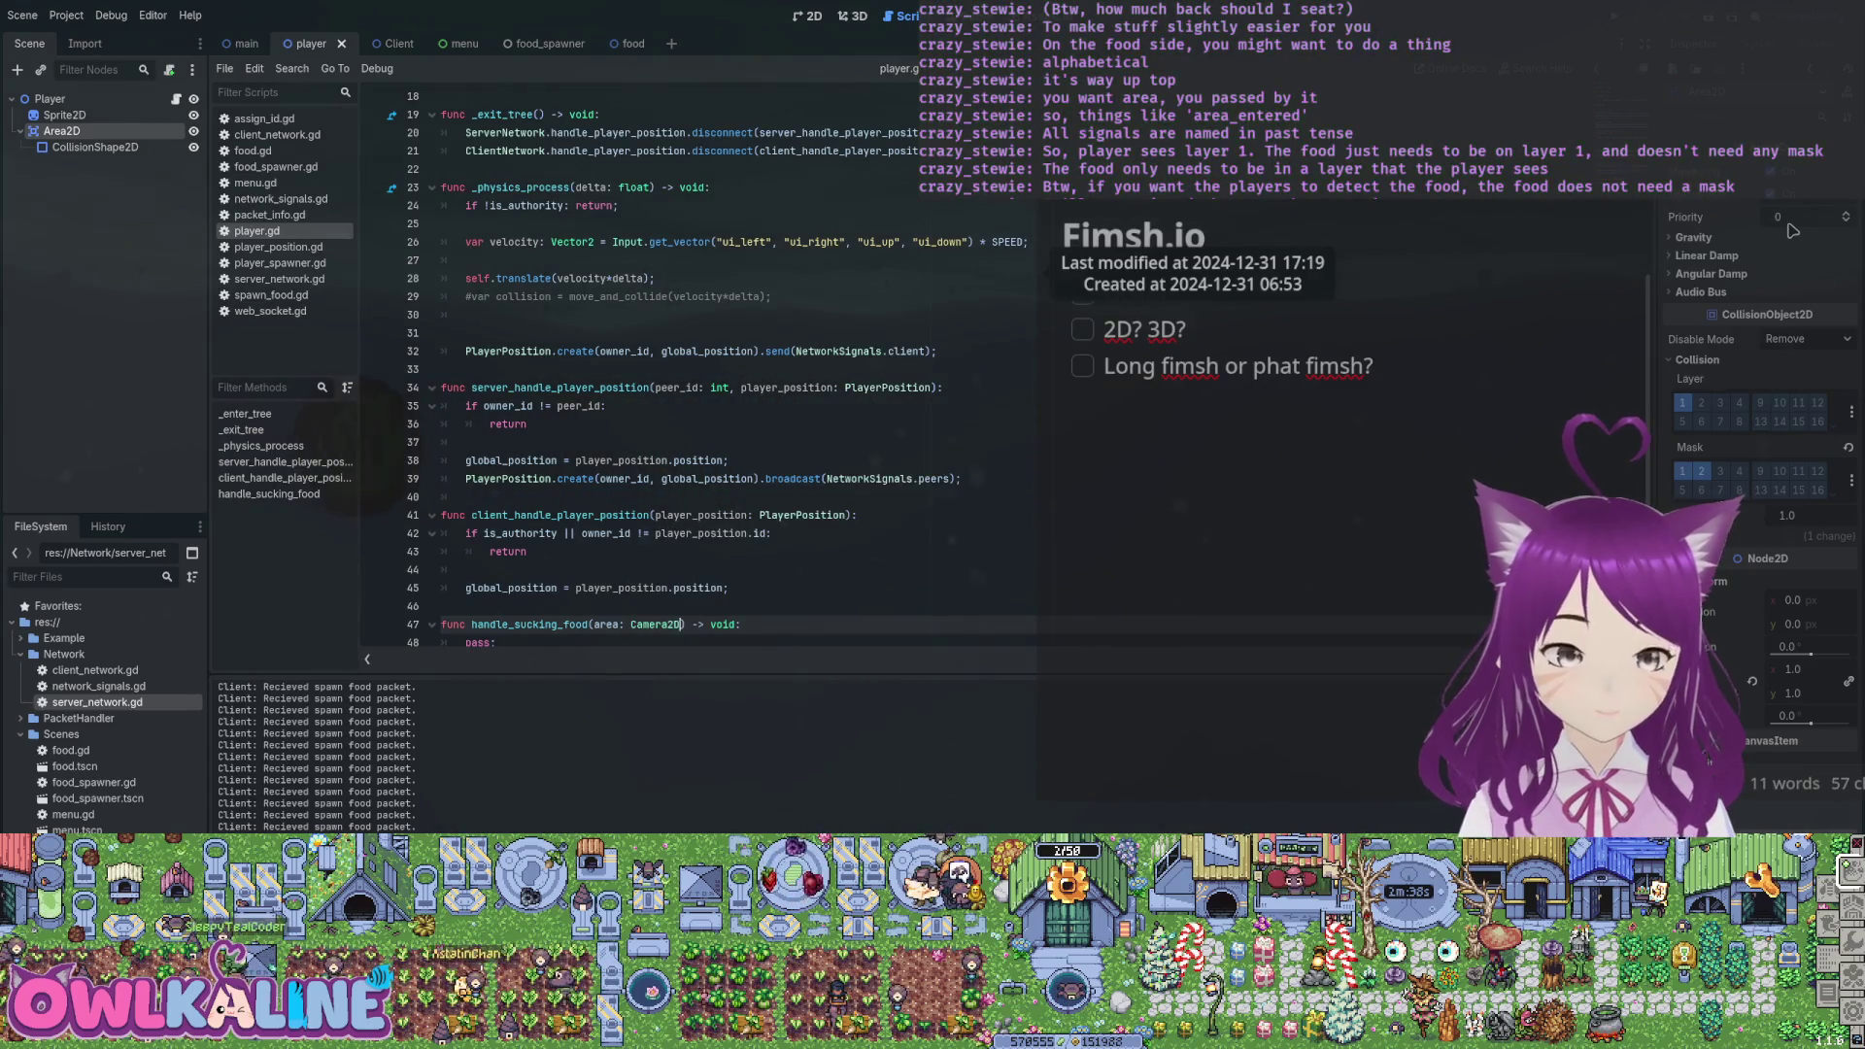
pyautogui.hotkey('ctrl', 'Home')
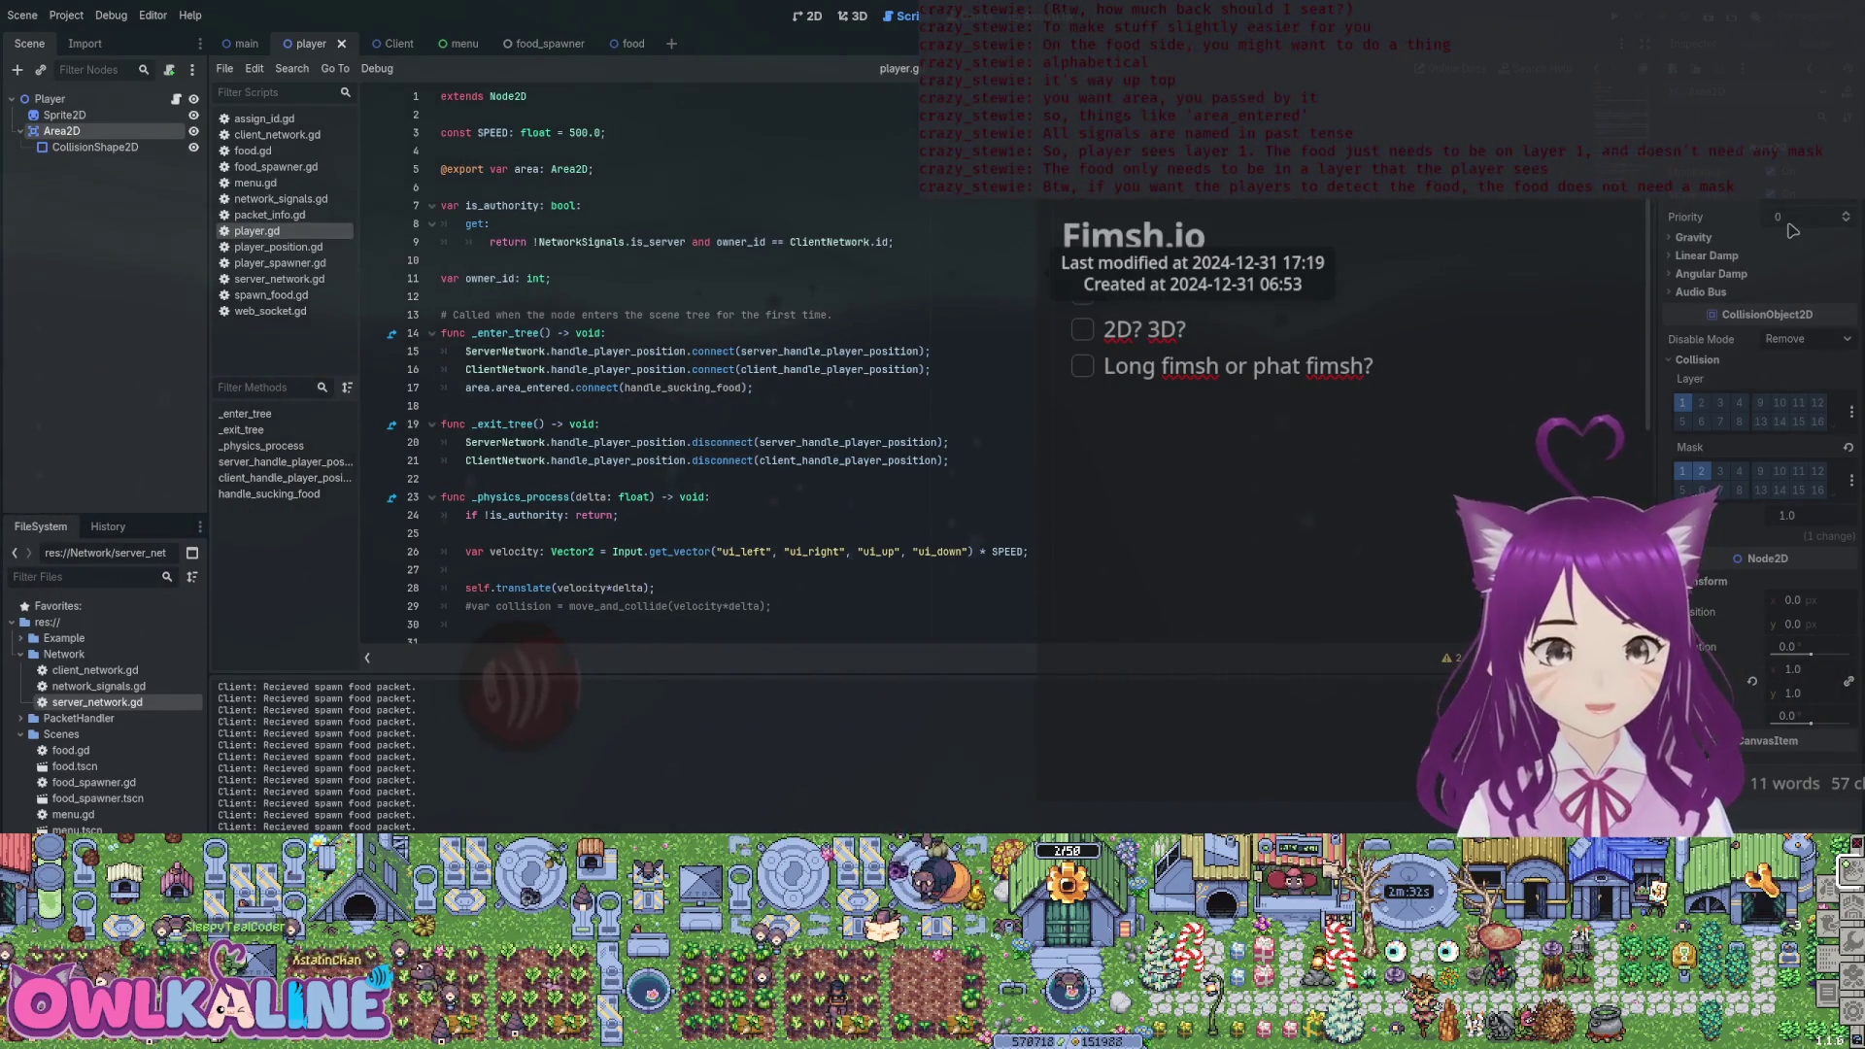
pyautogui.scroll(-6, 680, 389)
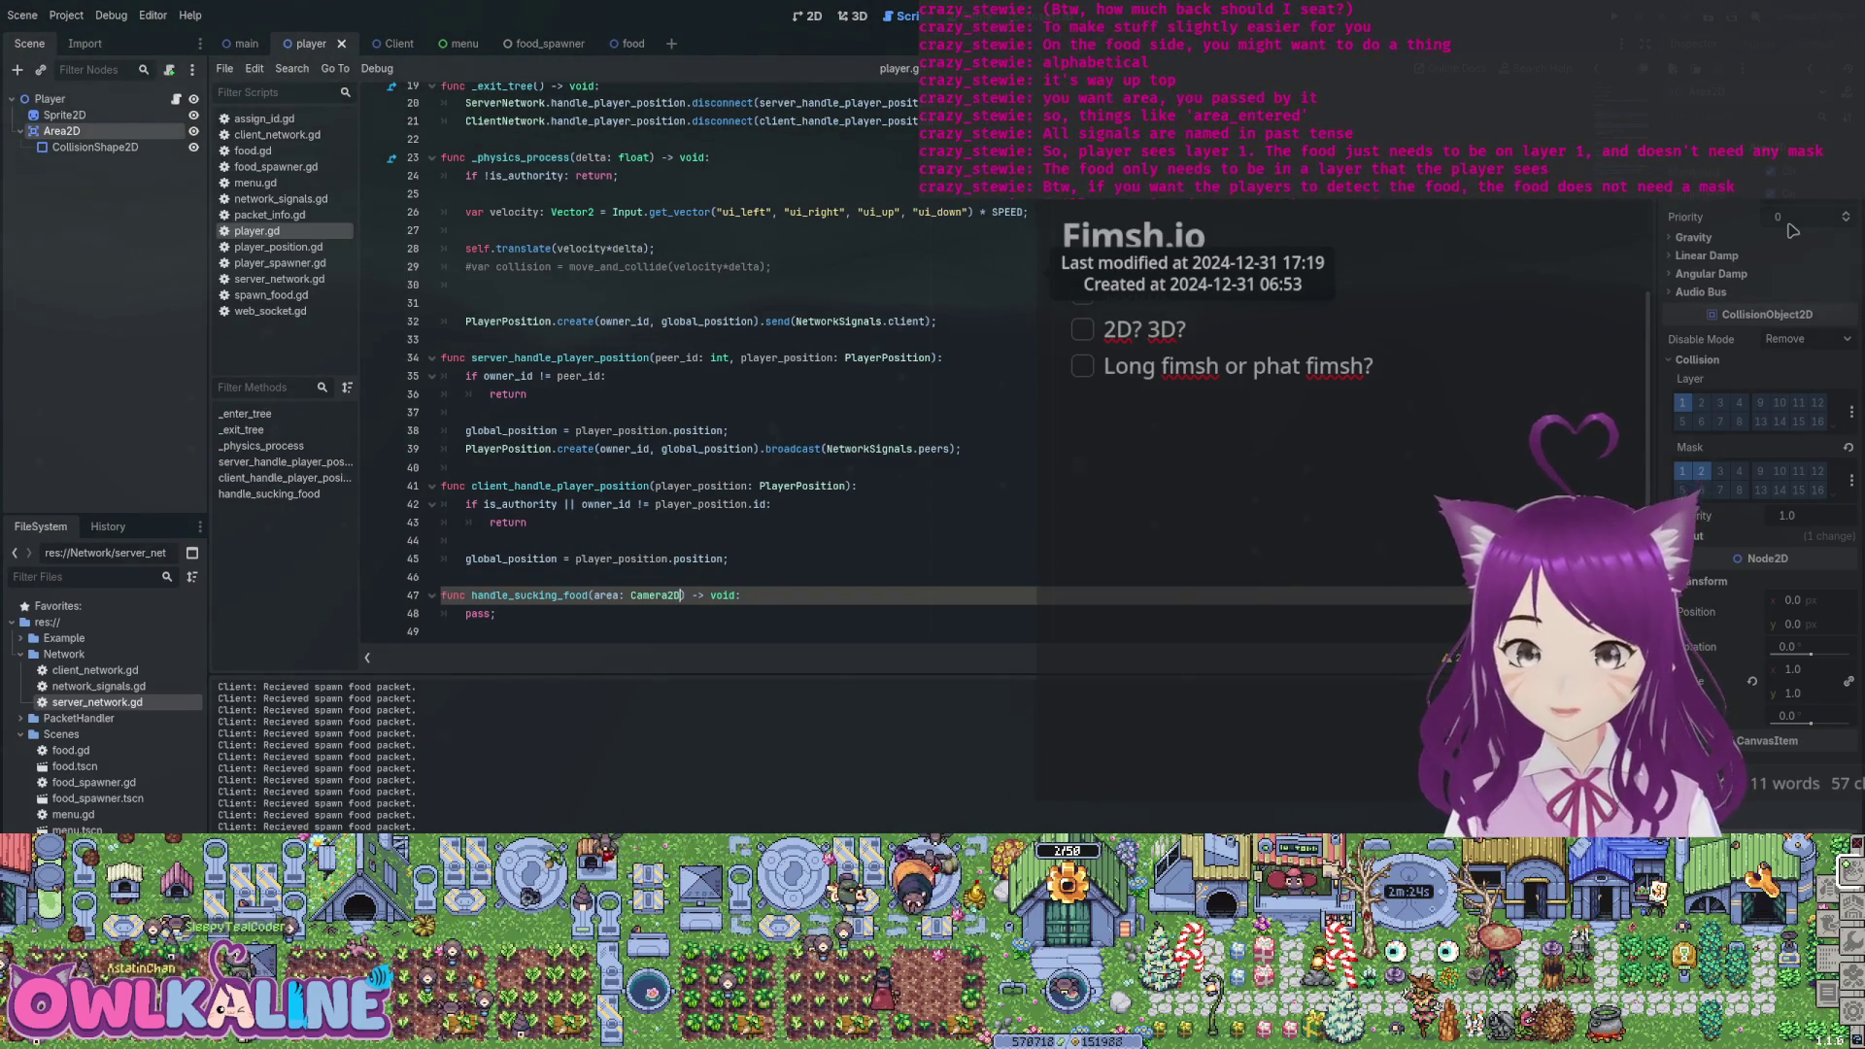
pyautogui.click(622, 42)
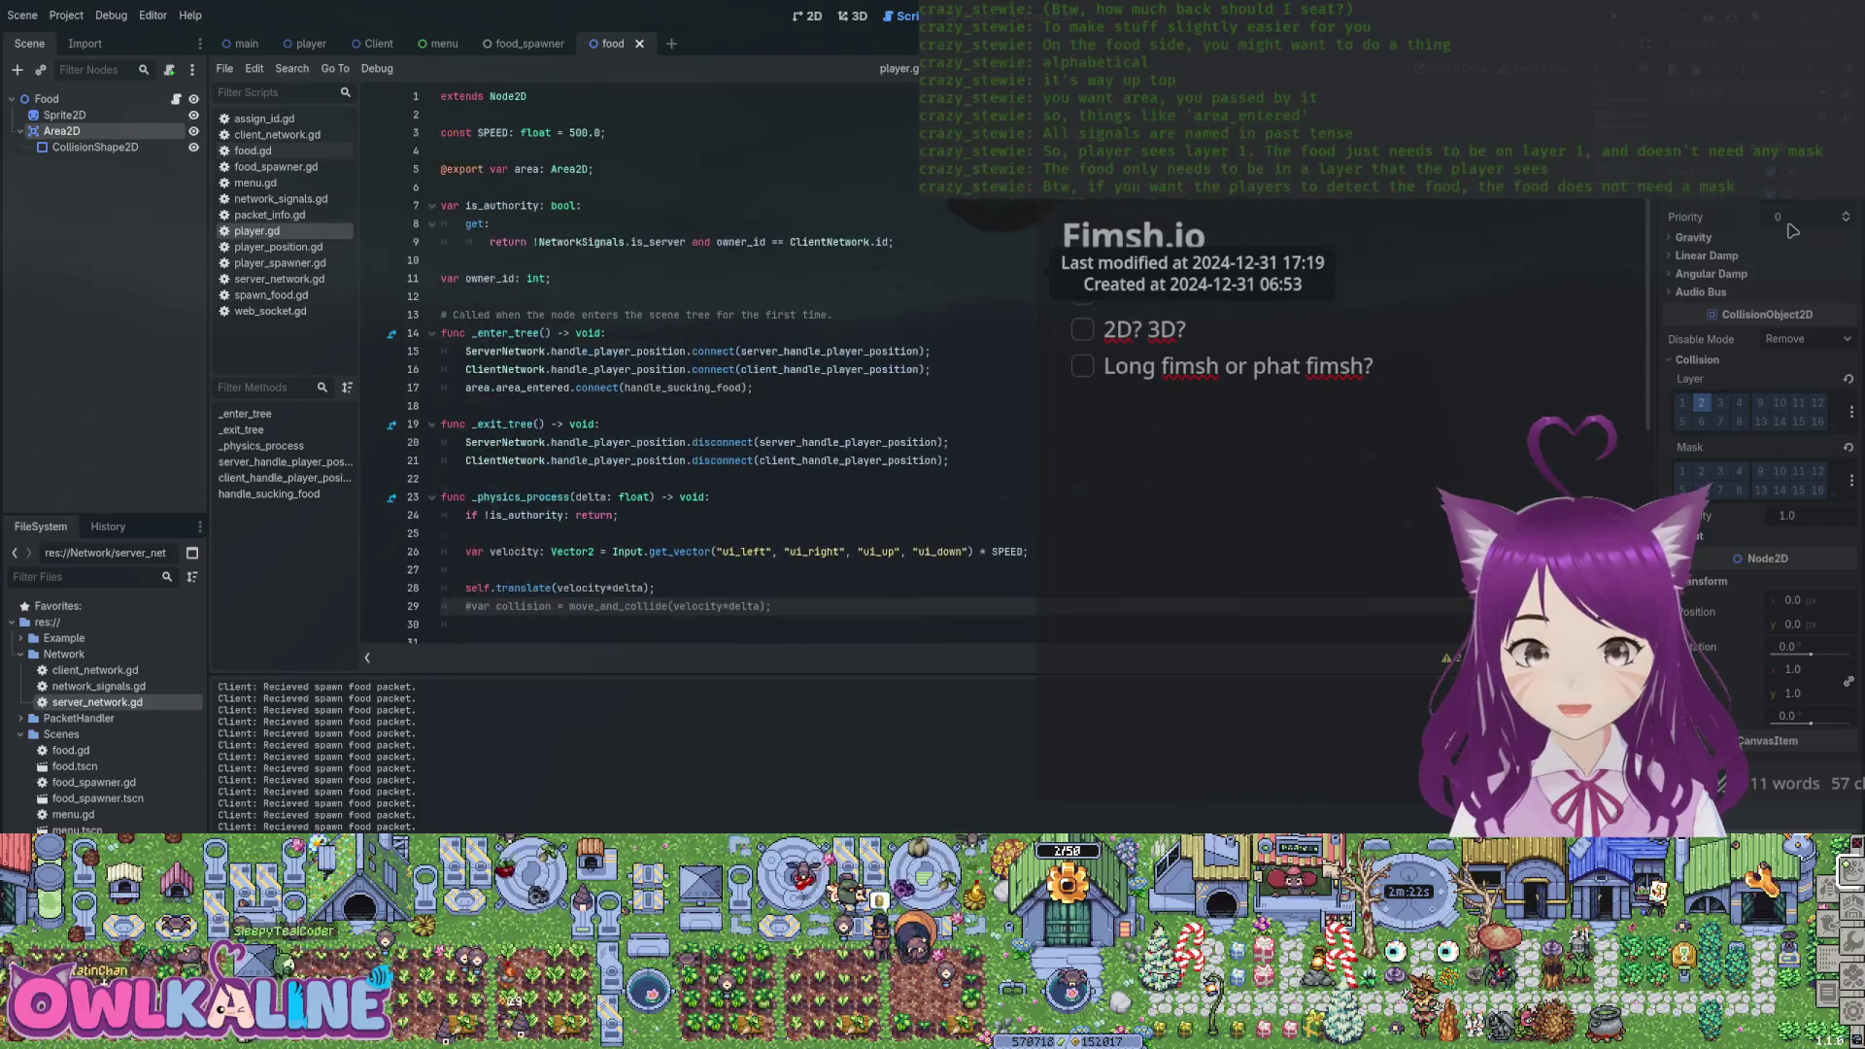
# Check the food scene's Sprite2D and Area2D nodes, then open the Food root's food.gd script.
pyautogui.hotkey('ctrl', 'F1')
pyautogui.scroll(-2, 622, 379)
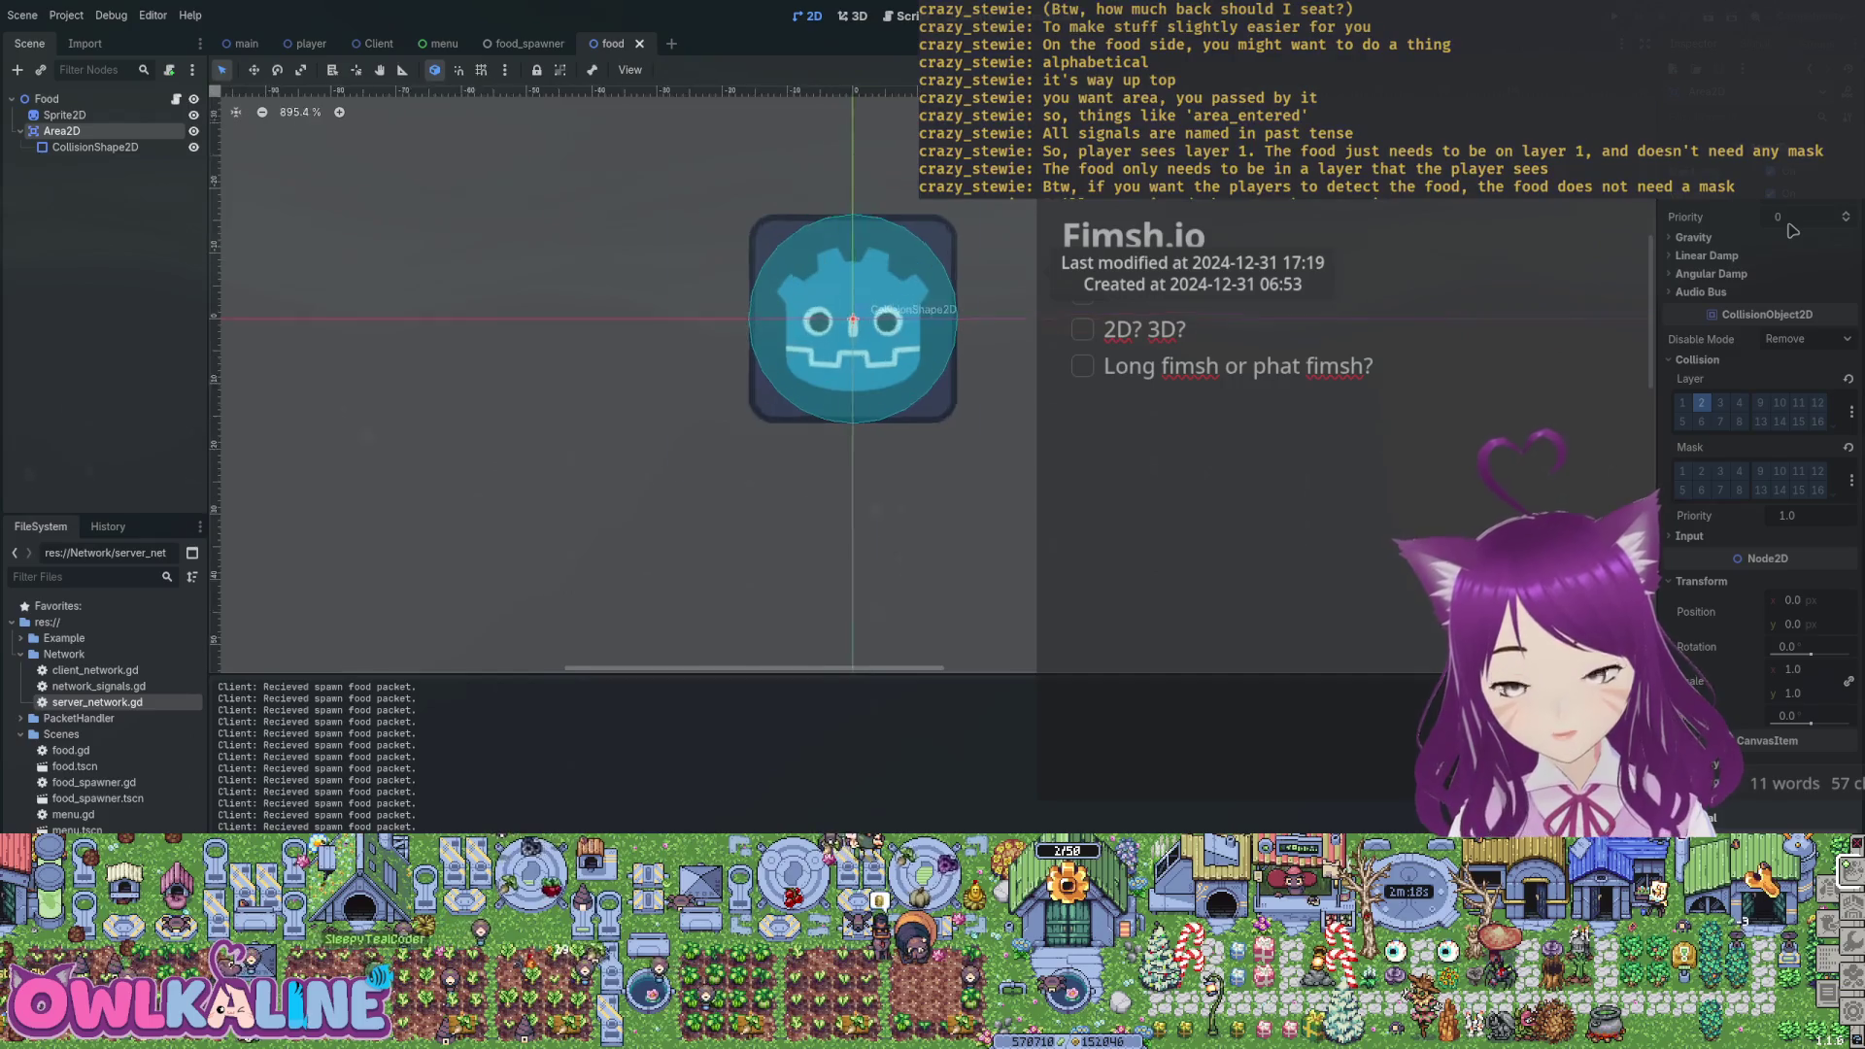
pyautogui.scroll(3, 1026, 271)
pyautogui.press('Up')
pyautogui.press('Up')
pyautogui.press('Down')
pyautogui.press('Down')
pyautogui.press('Up')
pyautogui.press('Up')
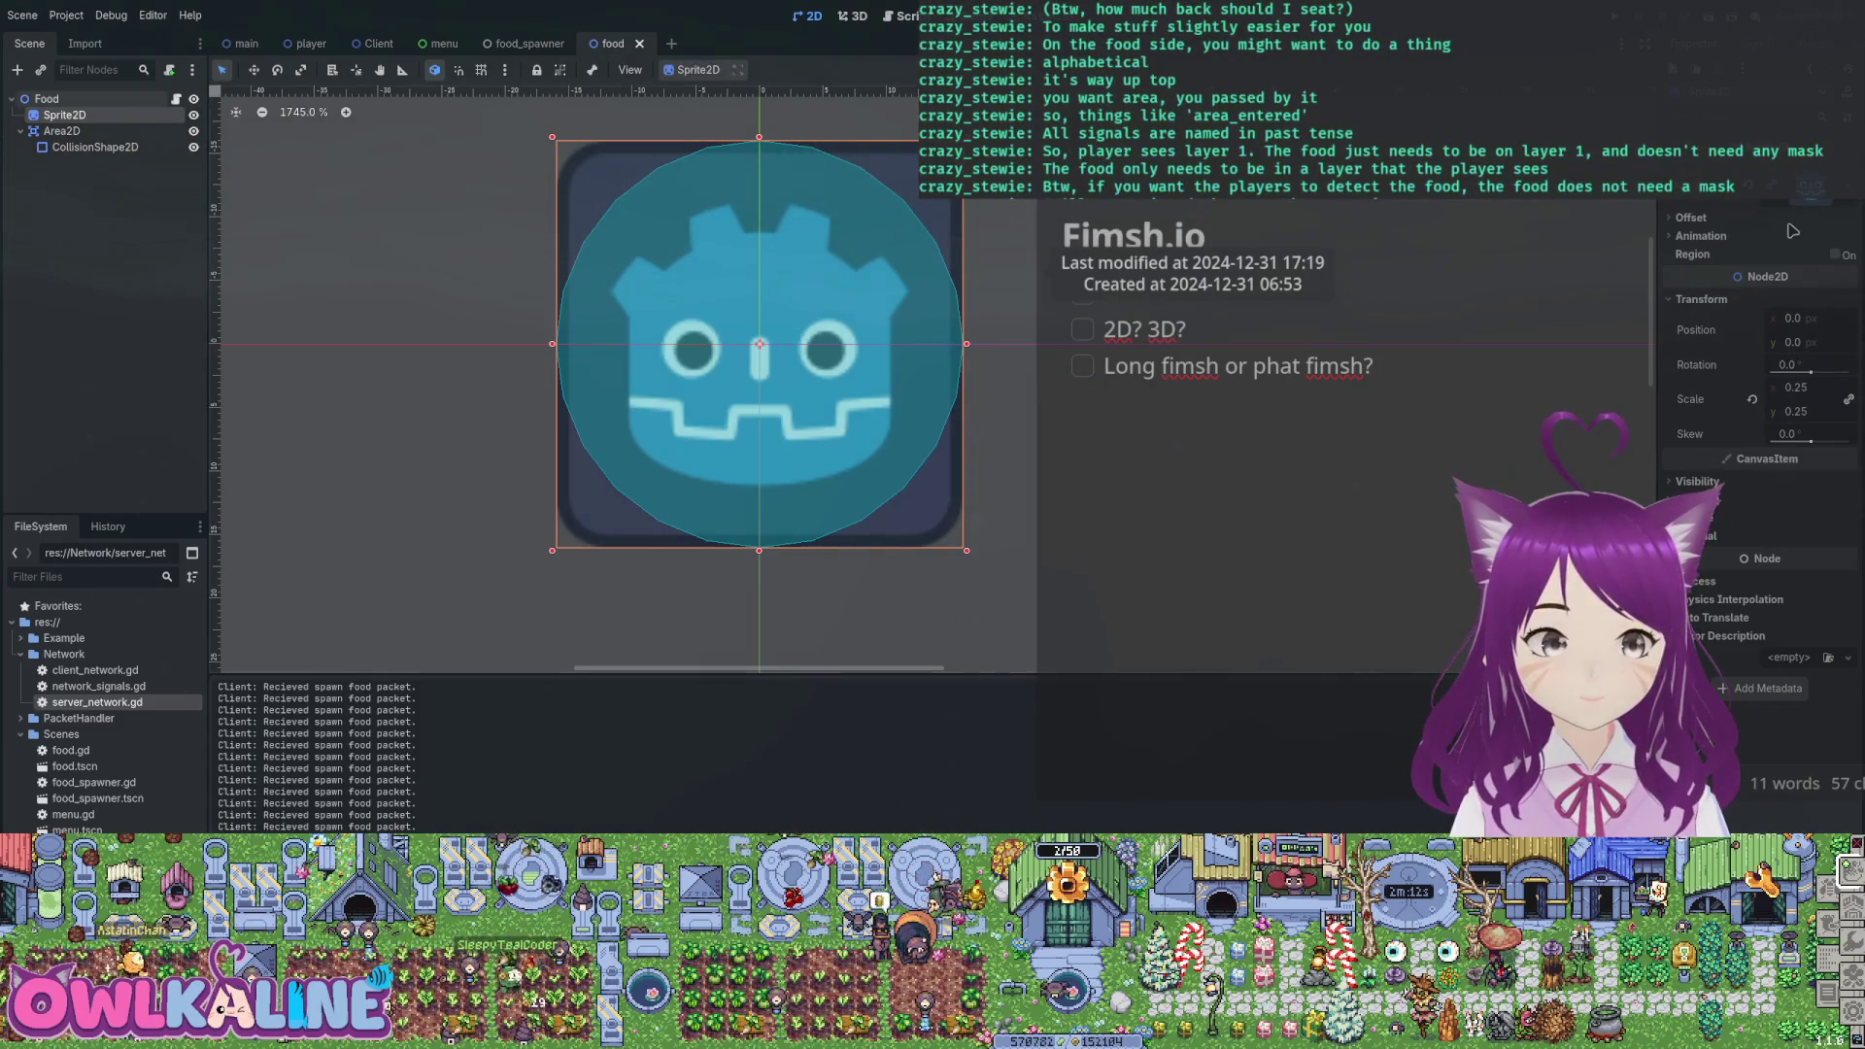
pyautogui.press('Up')
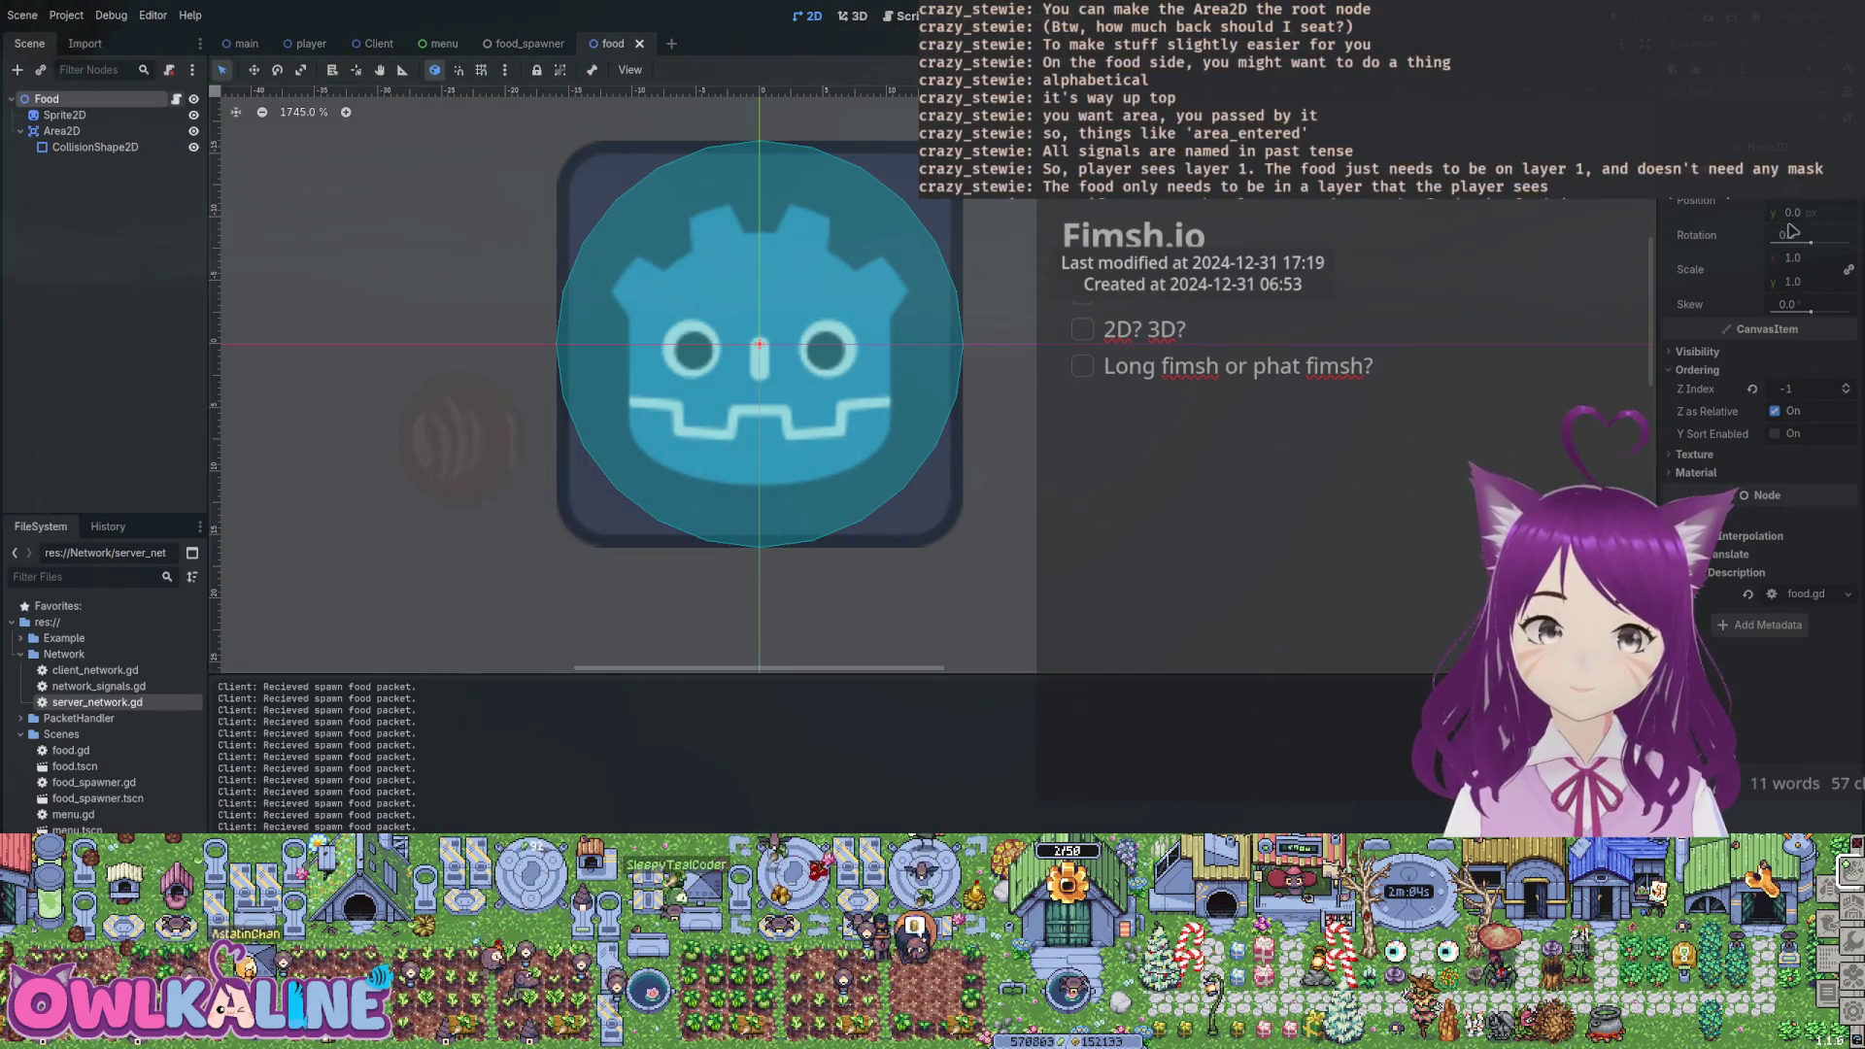
pyautogui.press('Down')
pyautogui.press('Down')
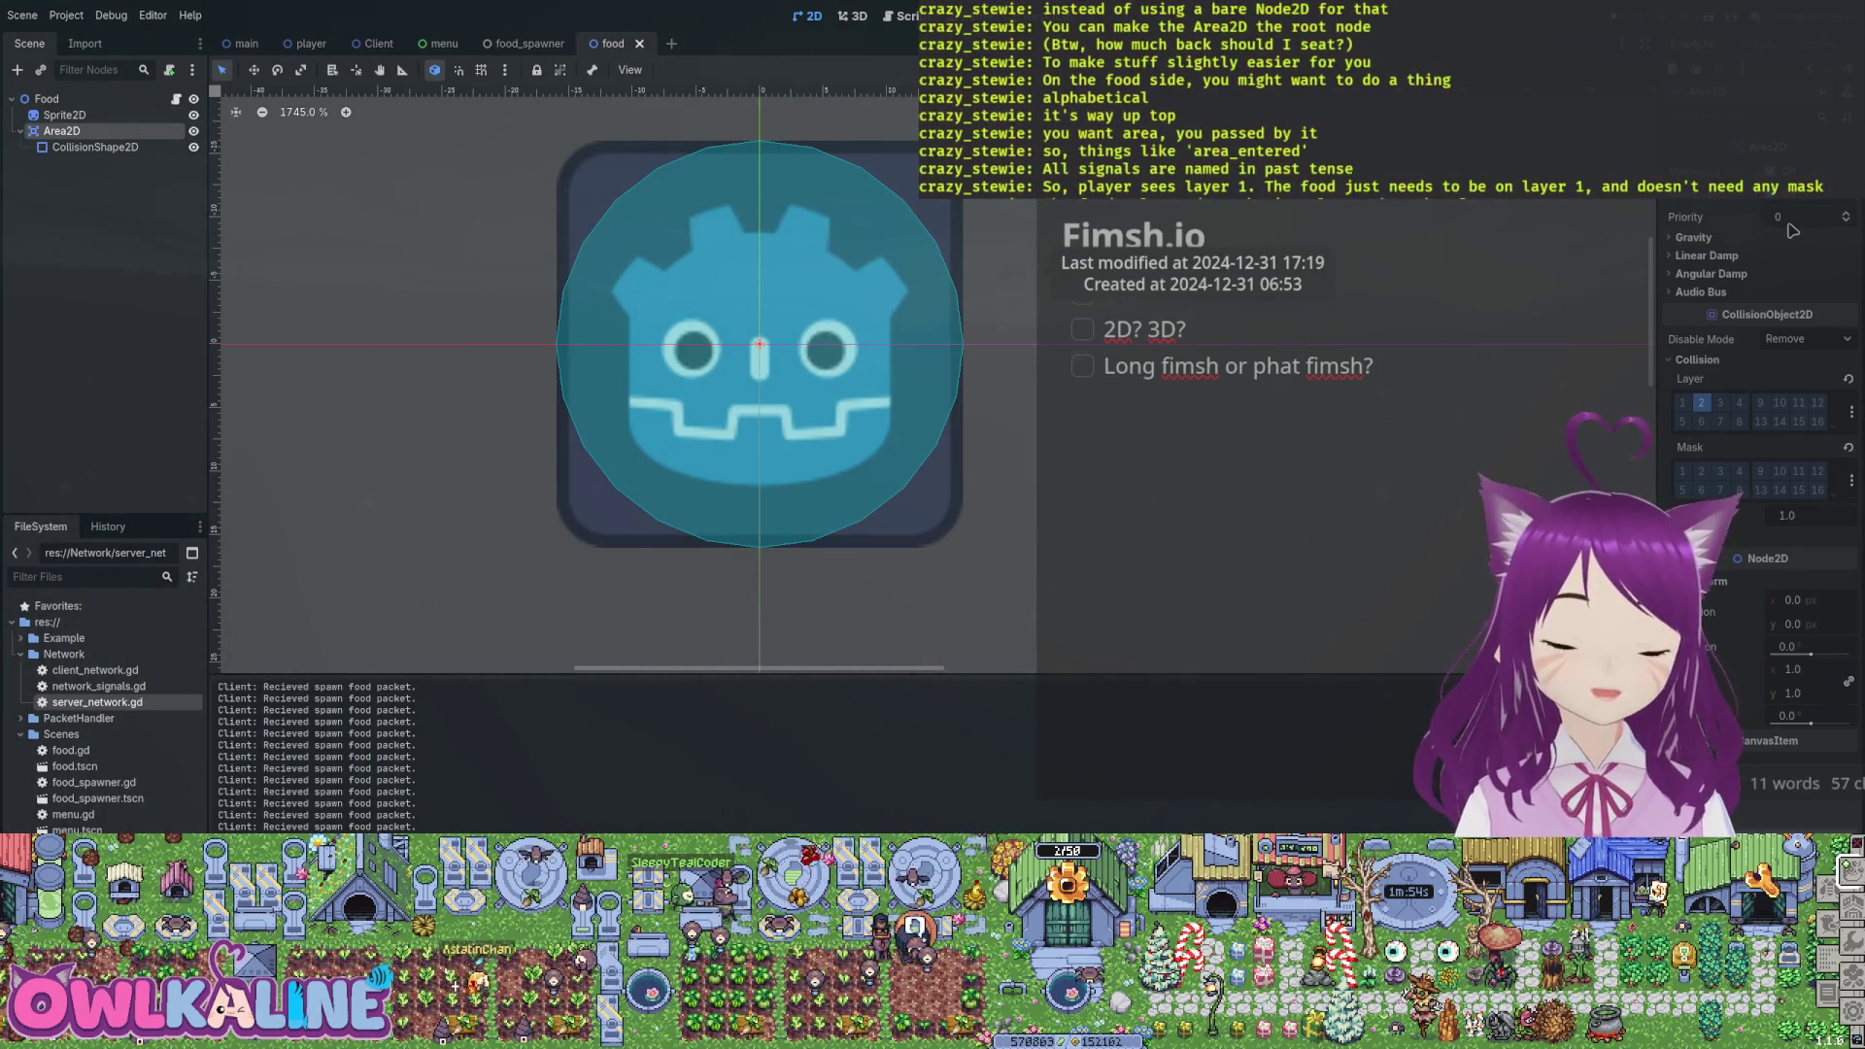
pyautogui.press('Up')
pyautogui.press('Up')
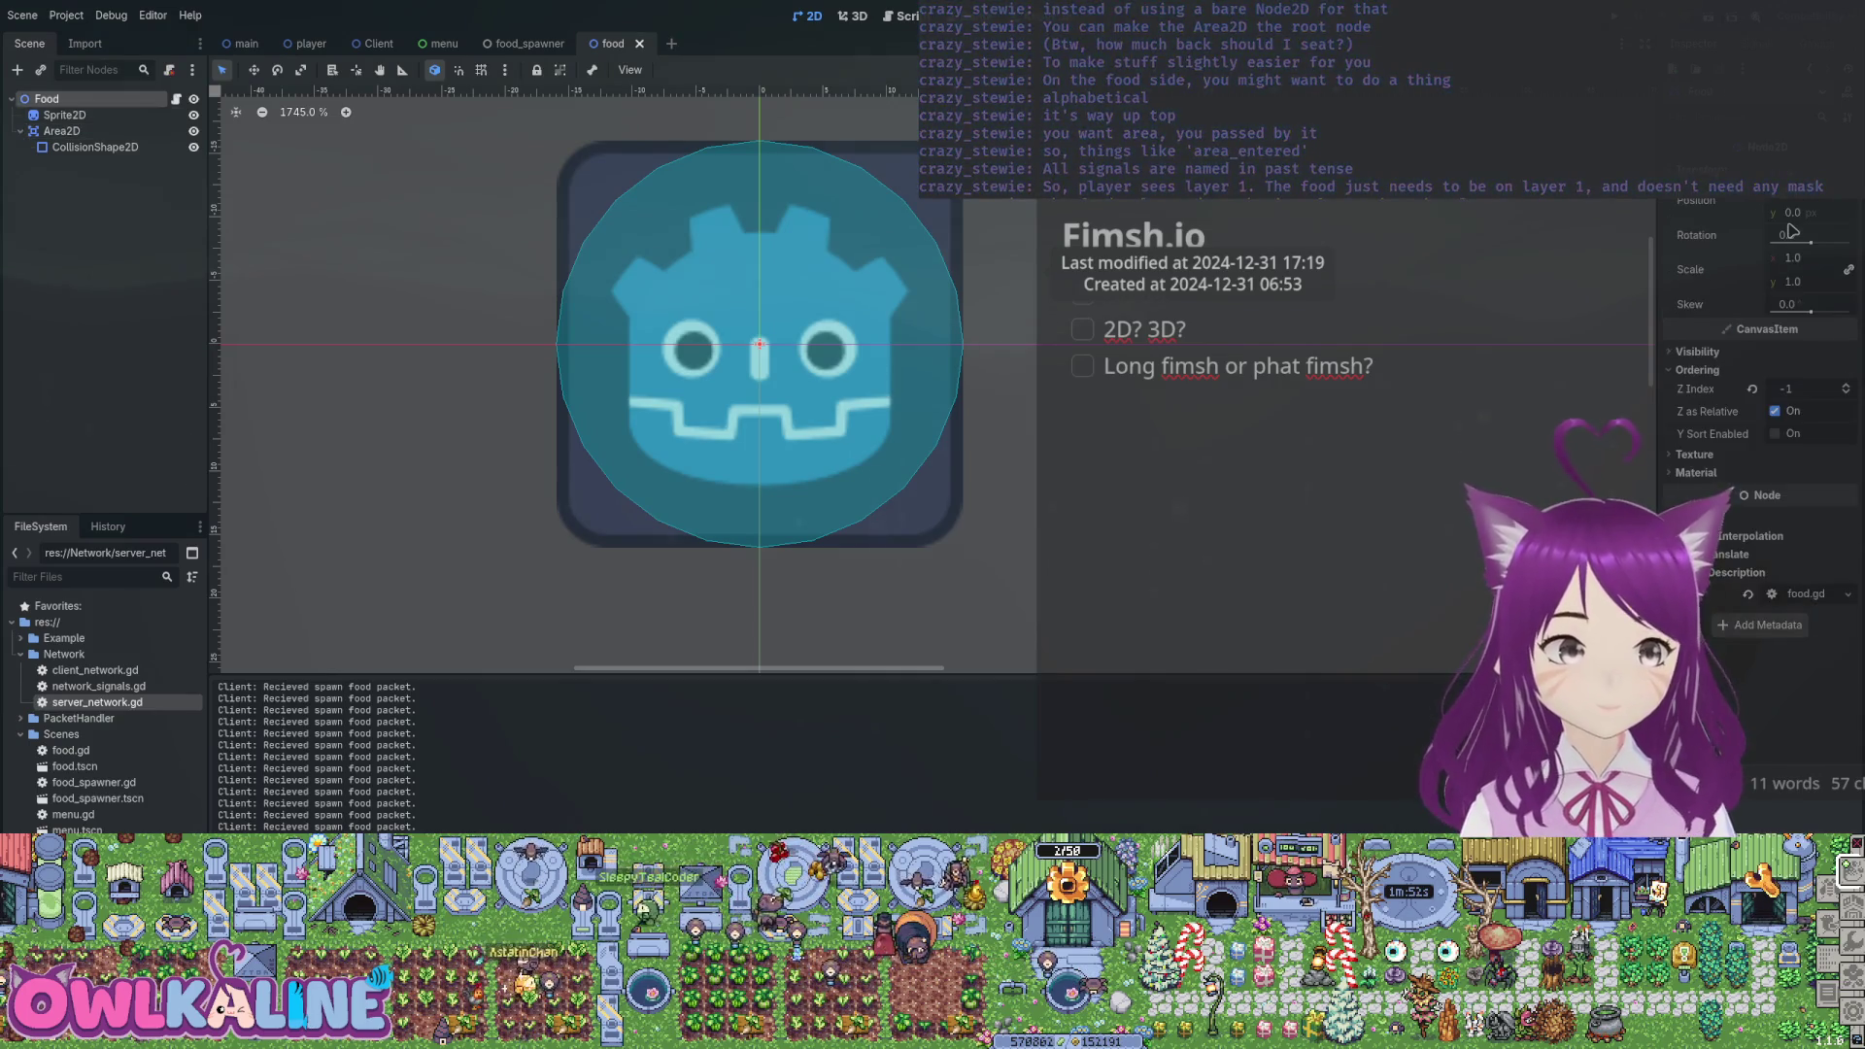
pyautogui.hotkey('ctrl', 'F3')
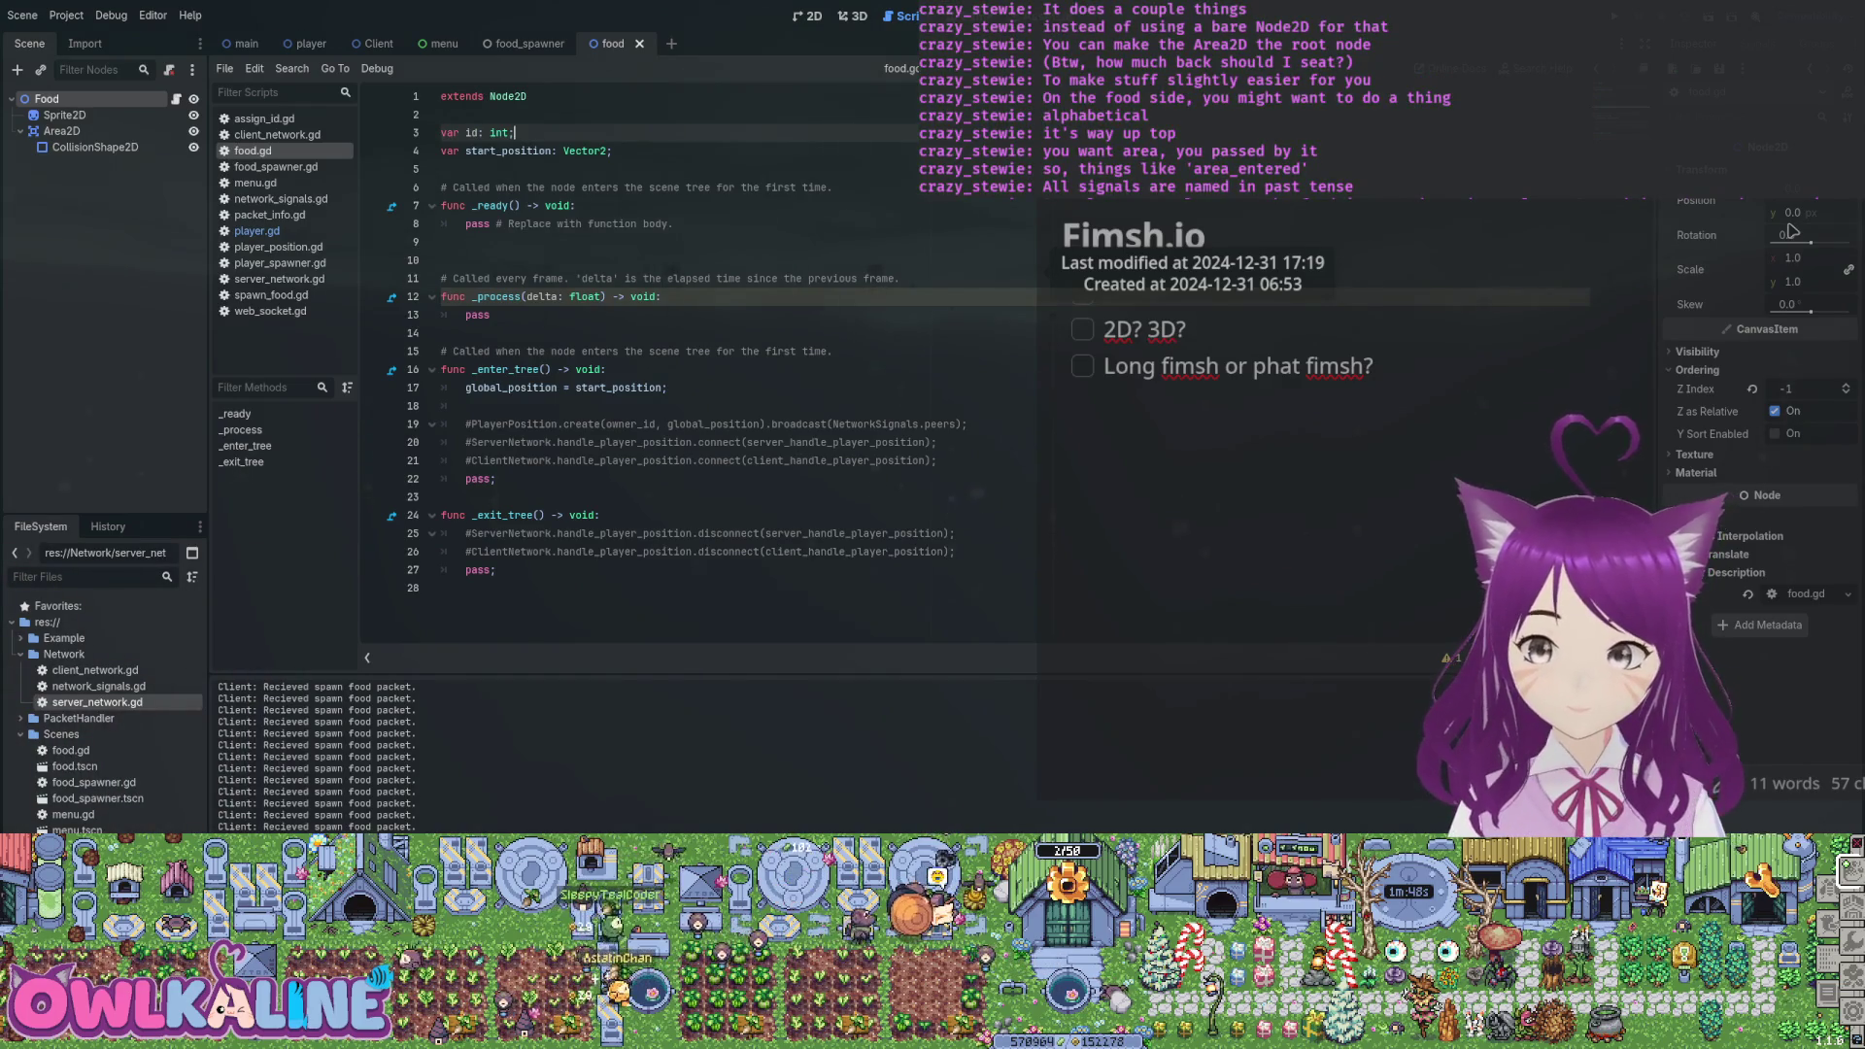
# Make the Area2D node the root of the food scene.
pyautogui.press('Down')
pyautogui.press('Down')
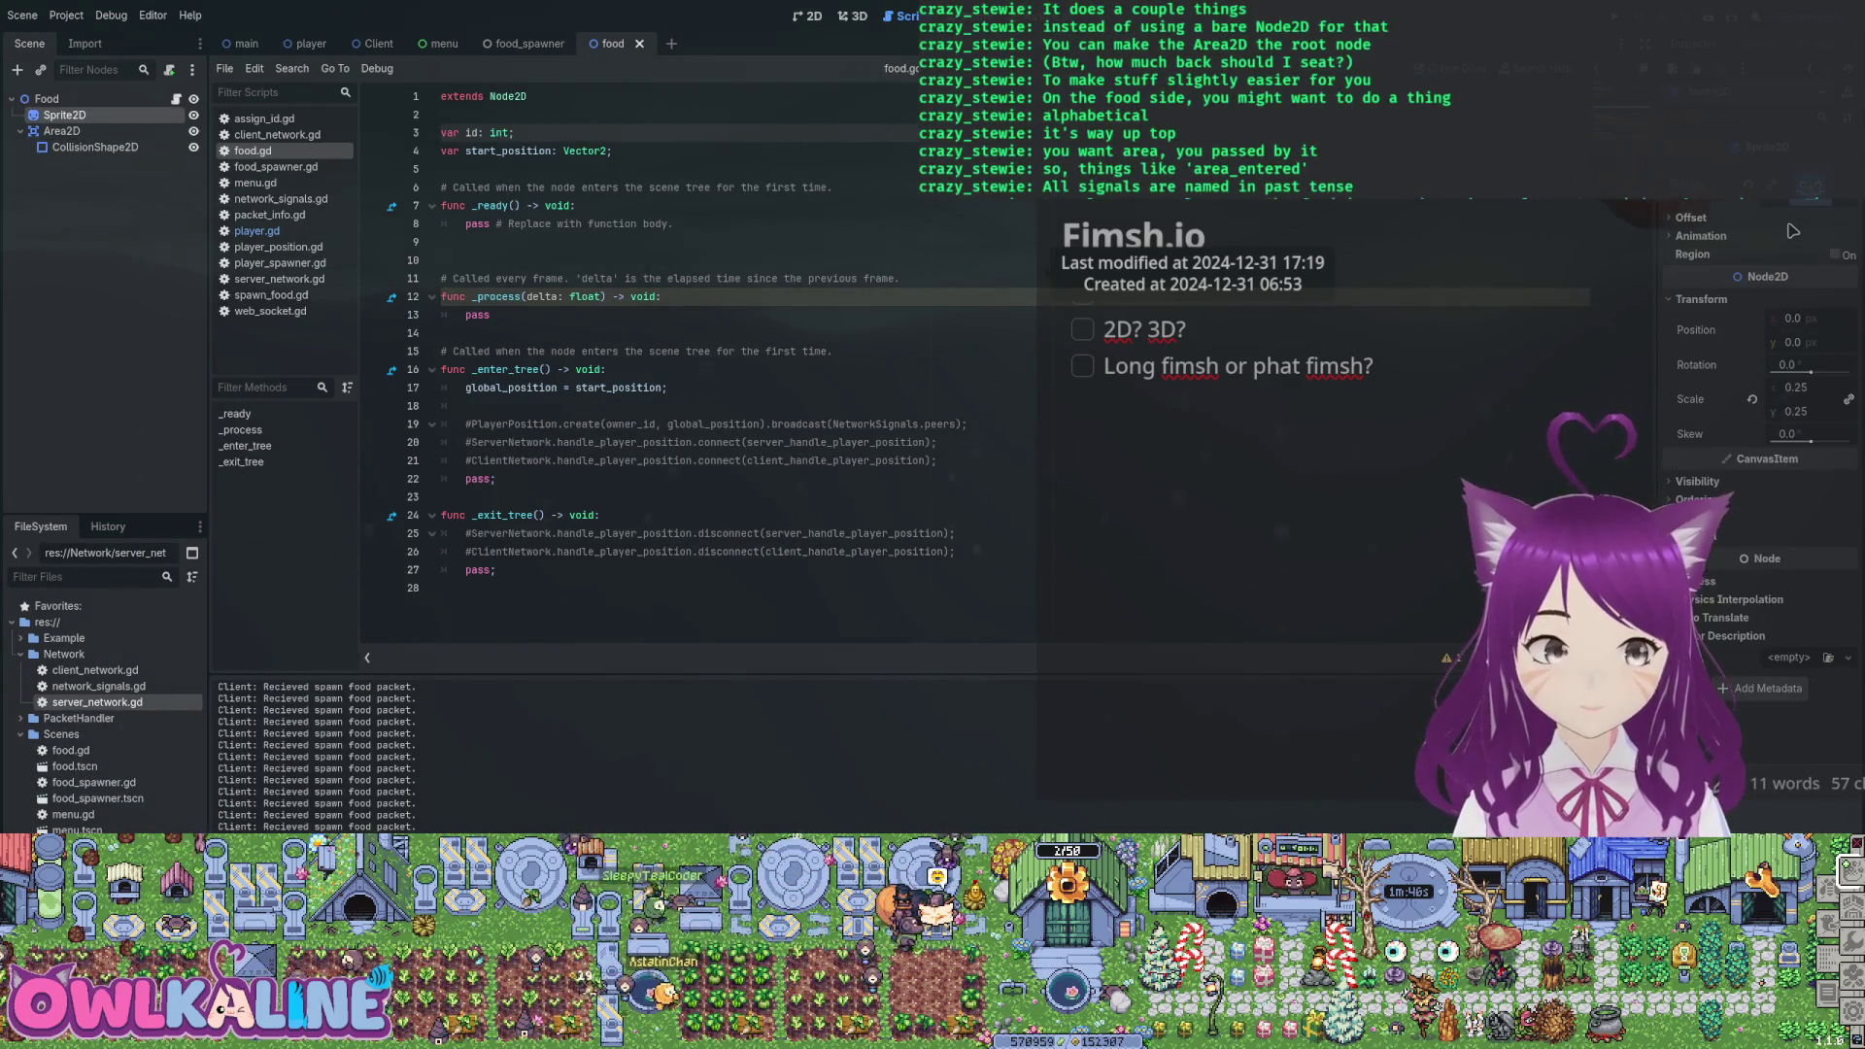
pyautogui.press('Up')
pyautogui.press('Up')
pyautogui.press('Down')
pyautogui.press('Down')
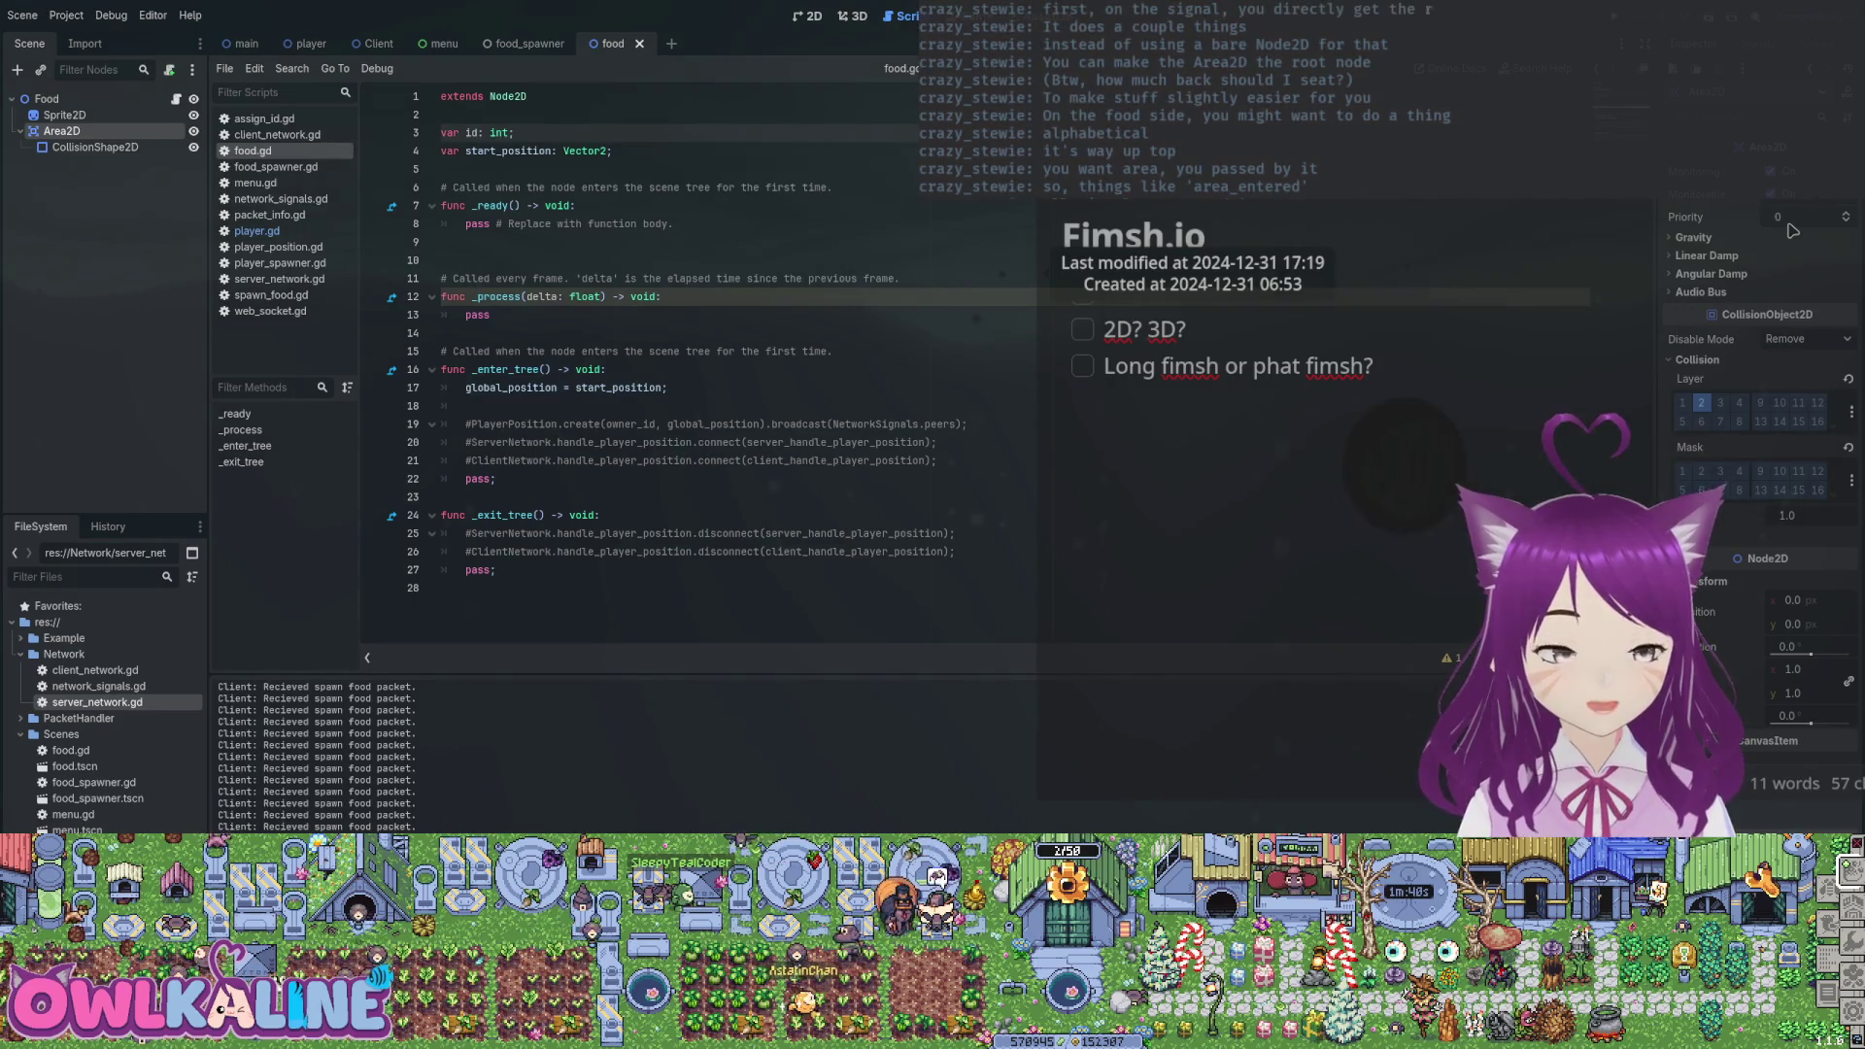
pyautogui.hotkey('ctrl', 'shift', 'r')
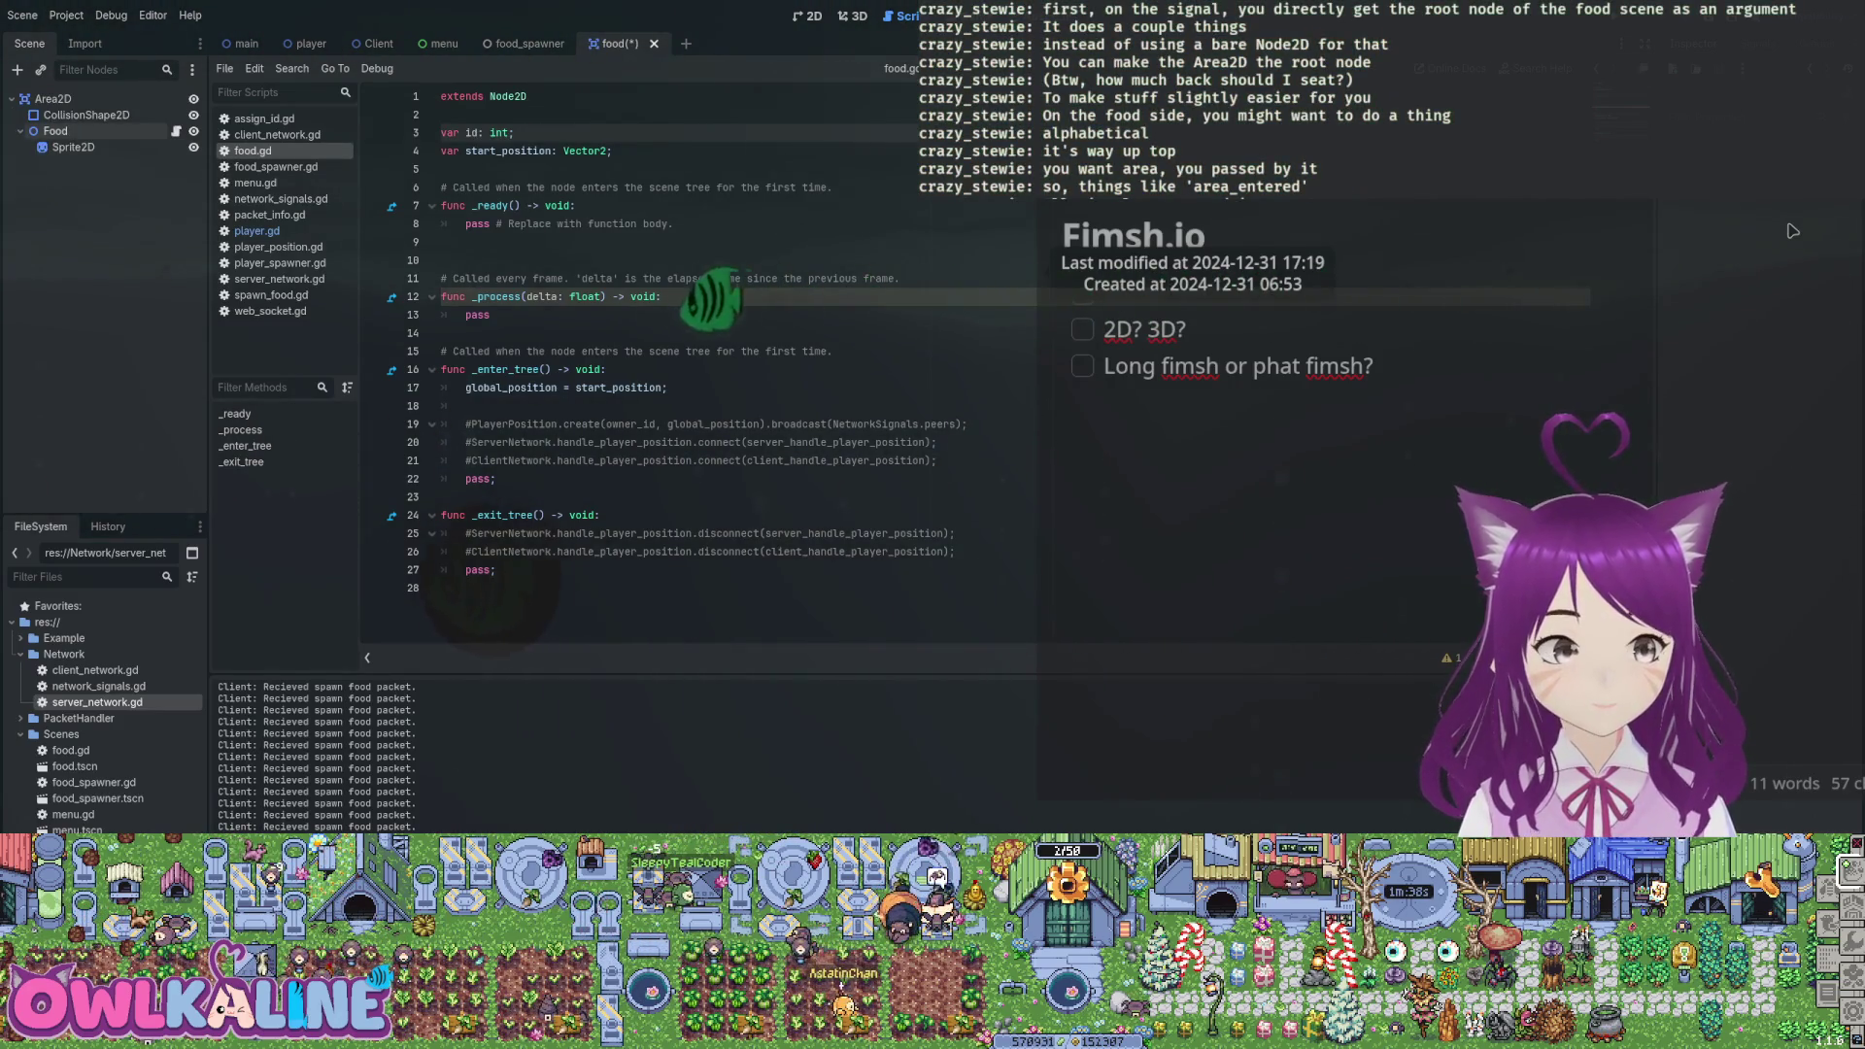
# Move the sprite under Area2D, delete the old Food node, and attach food.gd to Area2D.
pyautogui.press('Up')
pyautogui.press('Down')
pyautogui.press('Down')
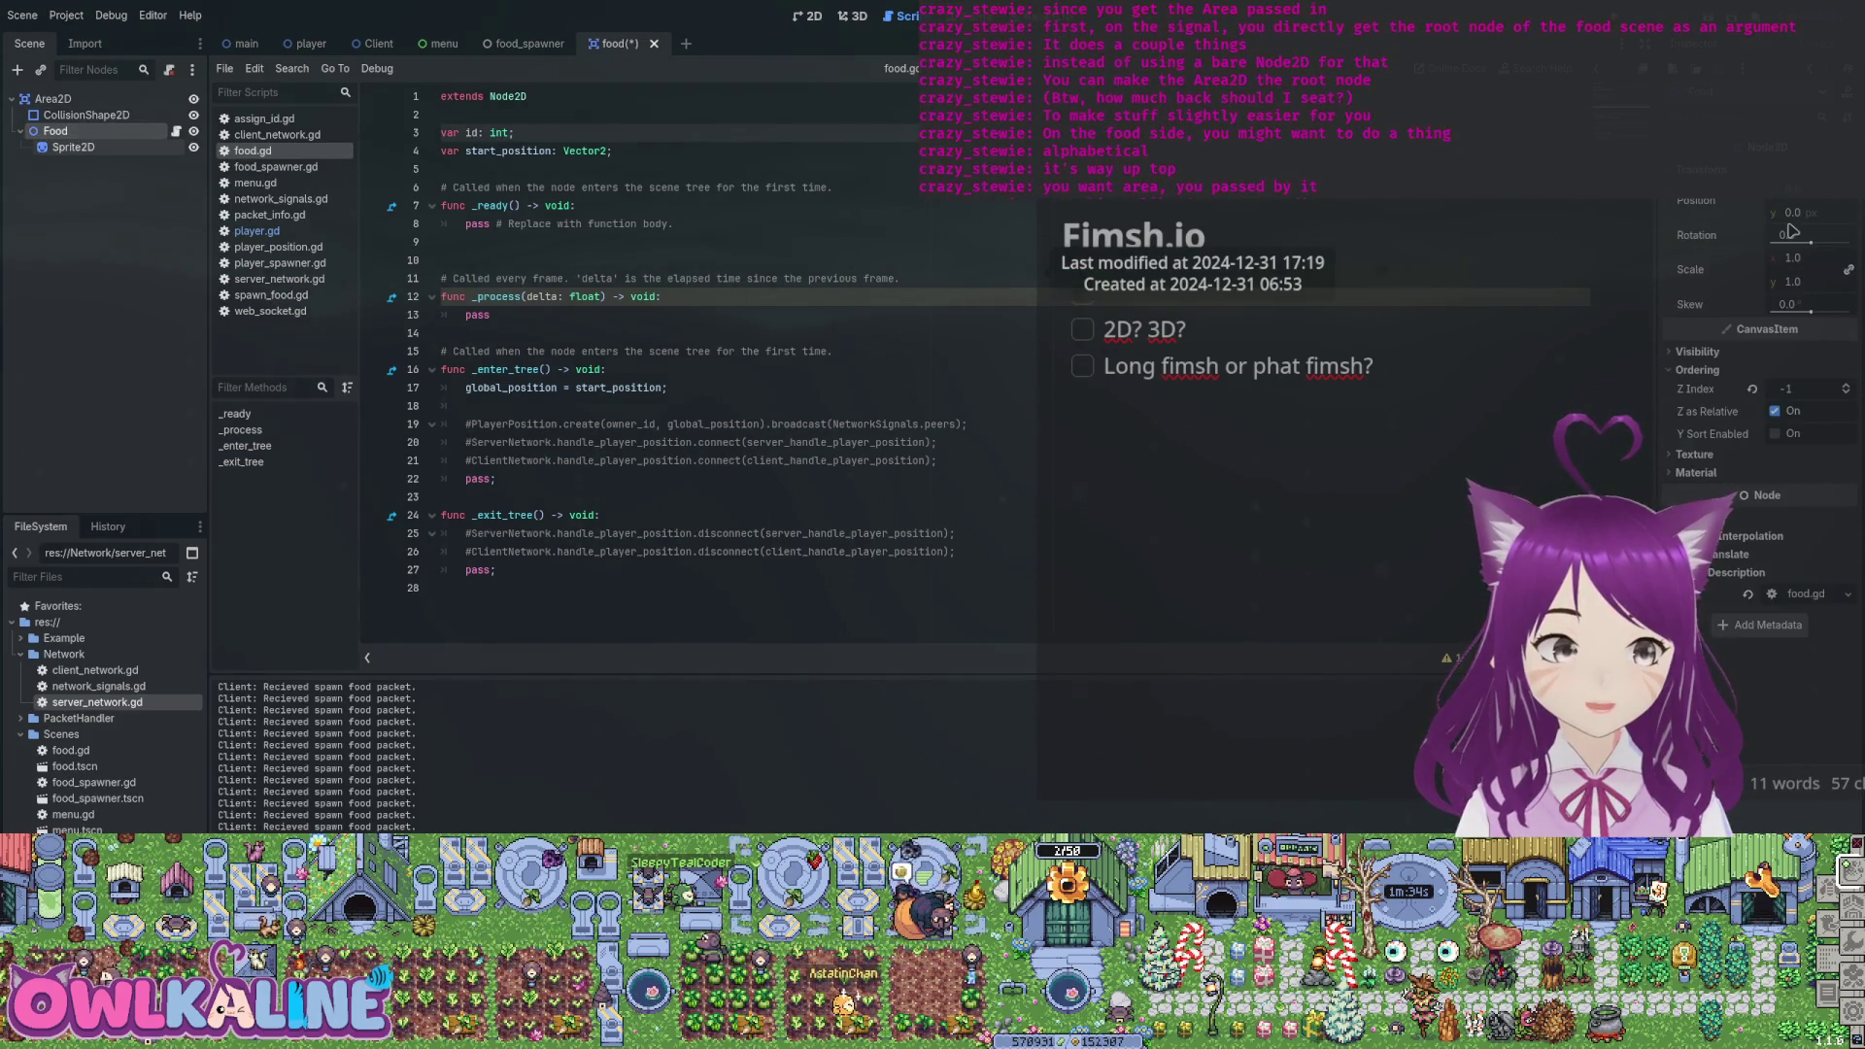
pyautogui.hotkey('ctrl', 'z')
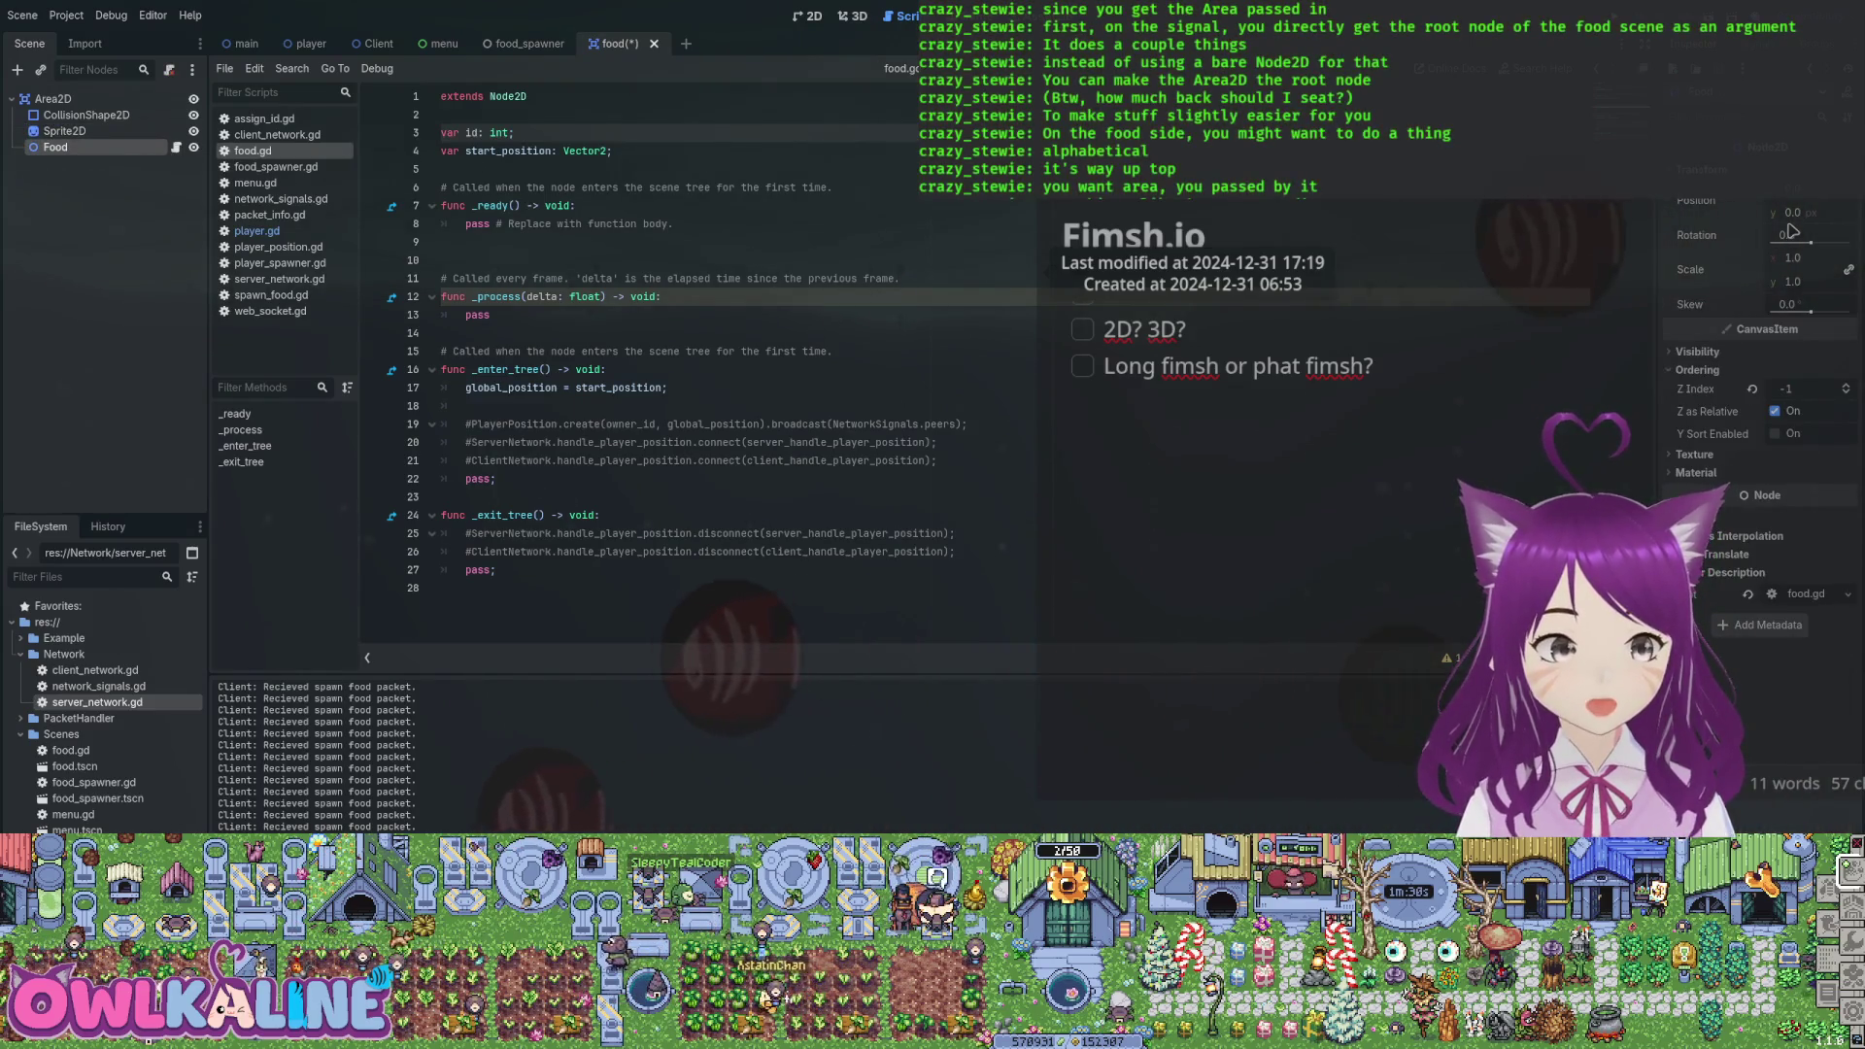
pyautogui.click(613, 151)
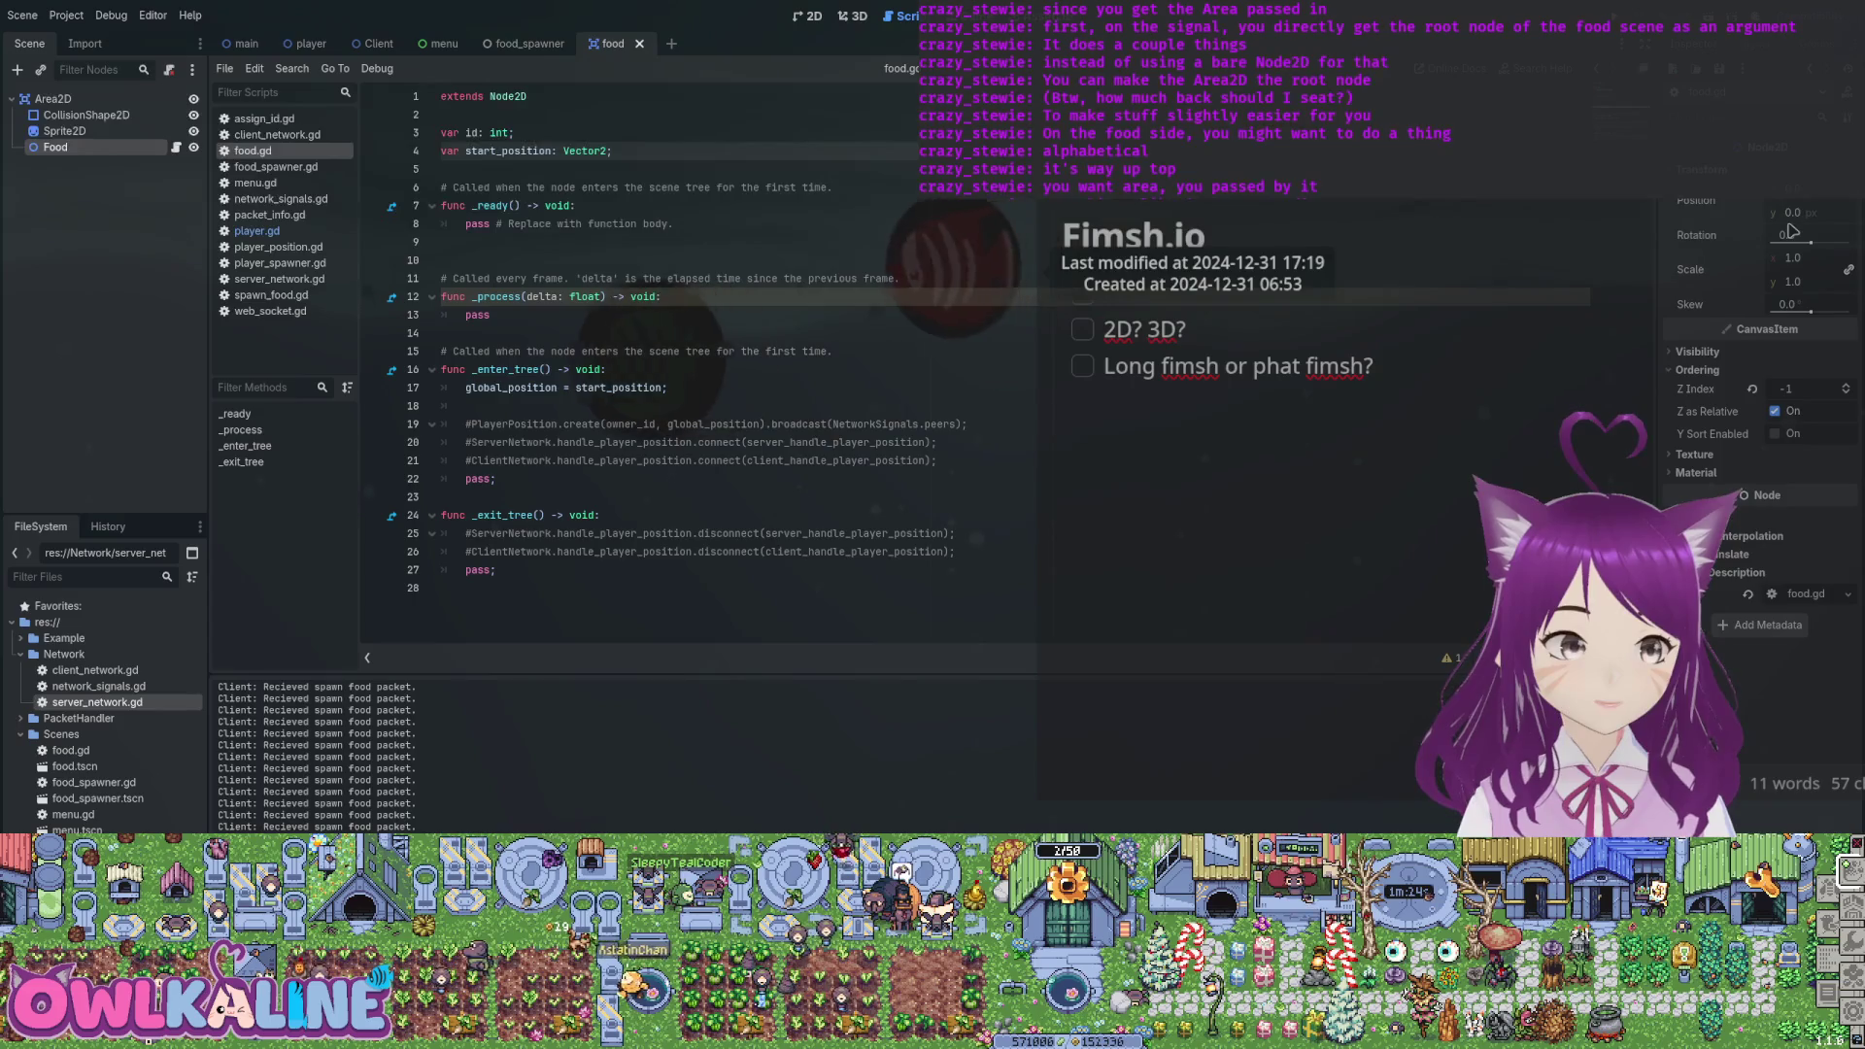
pyautogui.press('Delete')
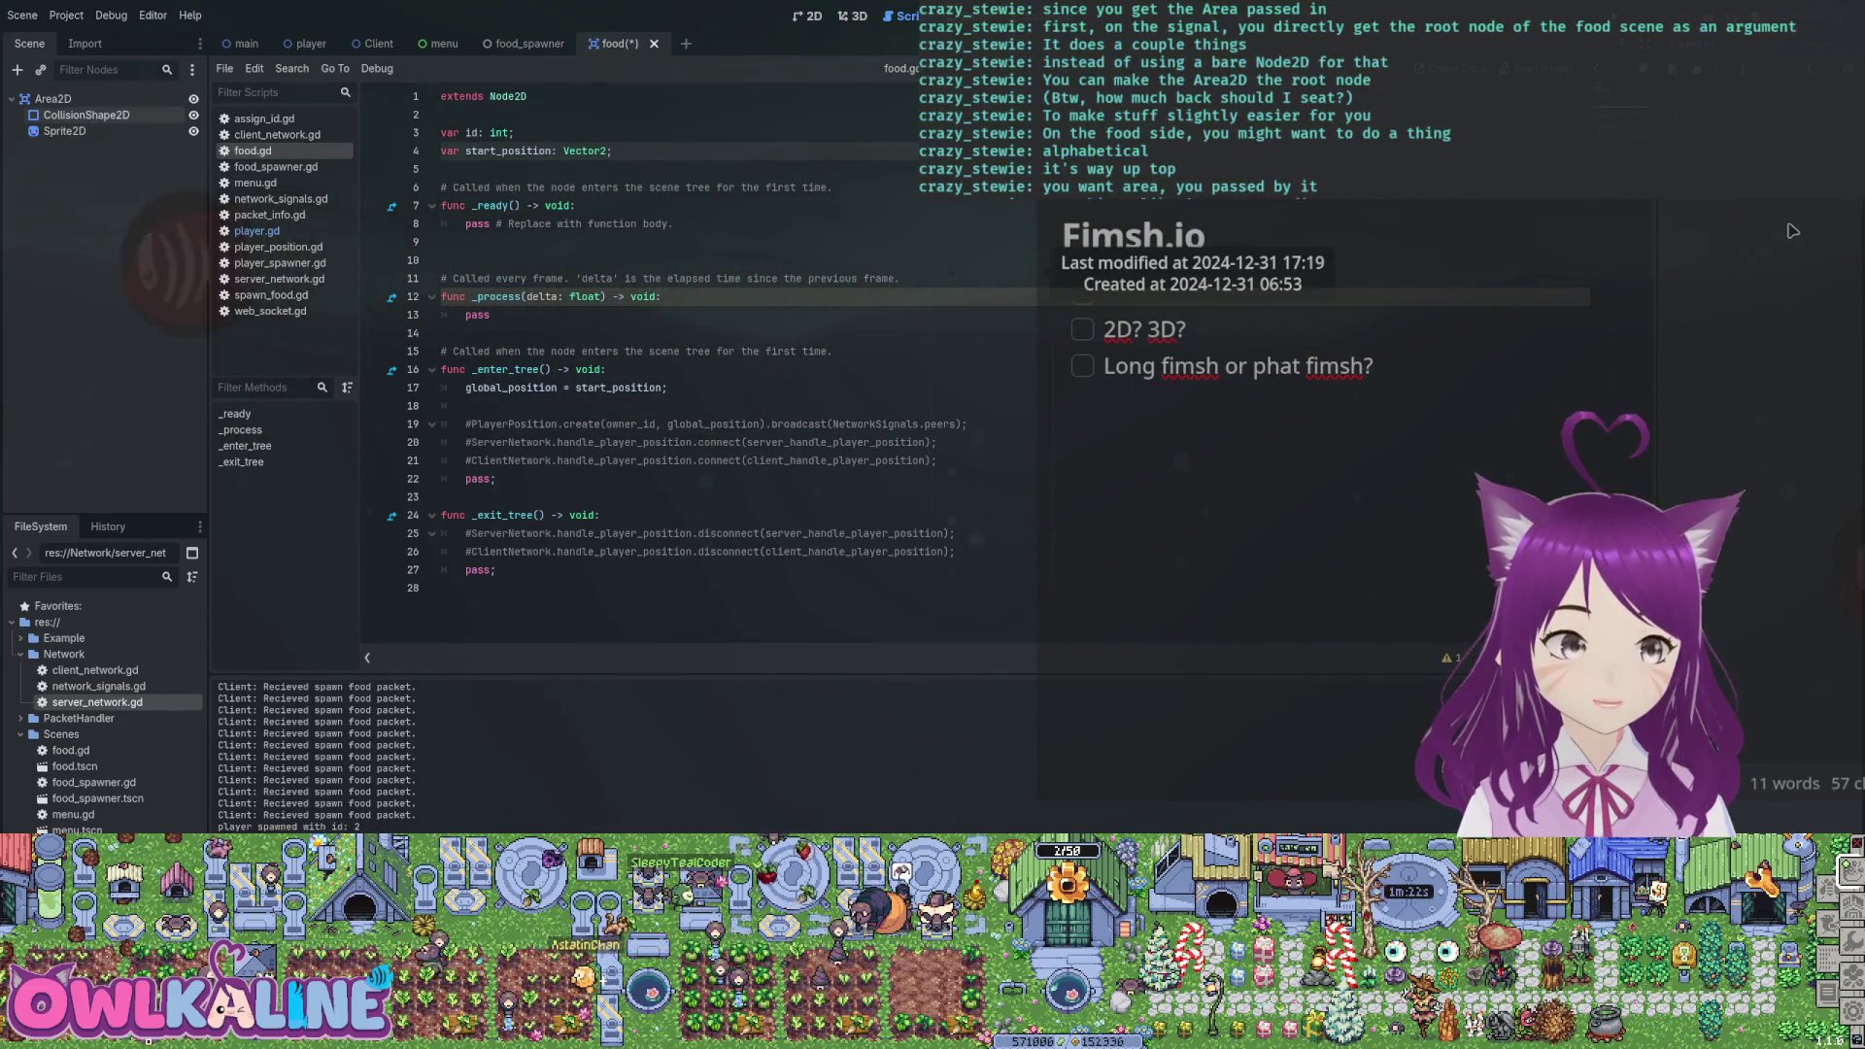
pyautogui.press('Up')
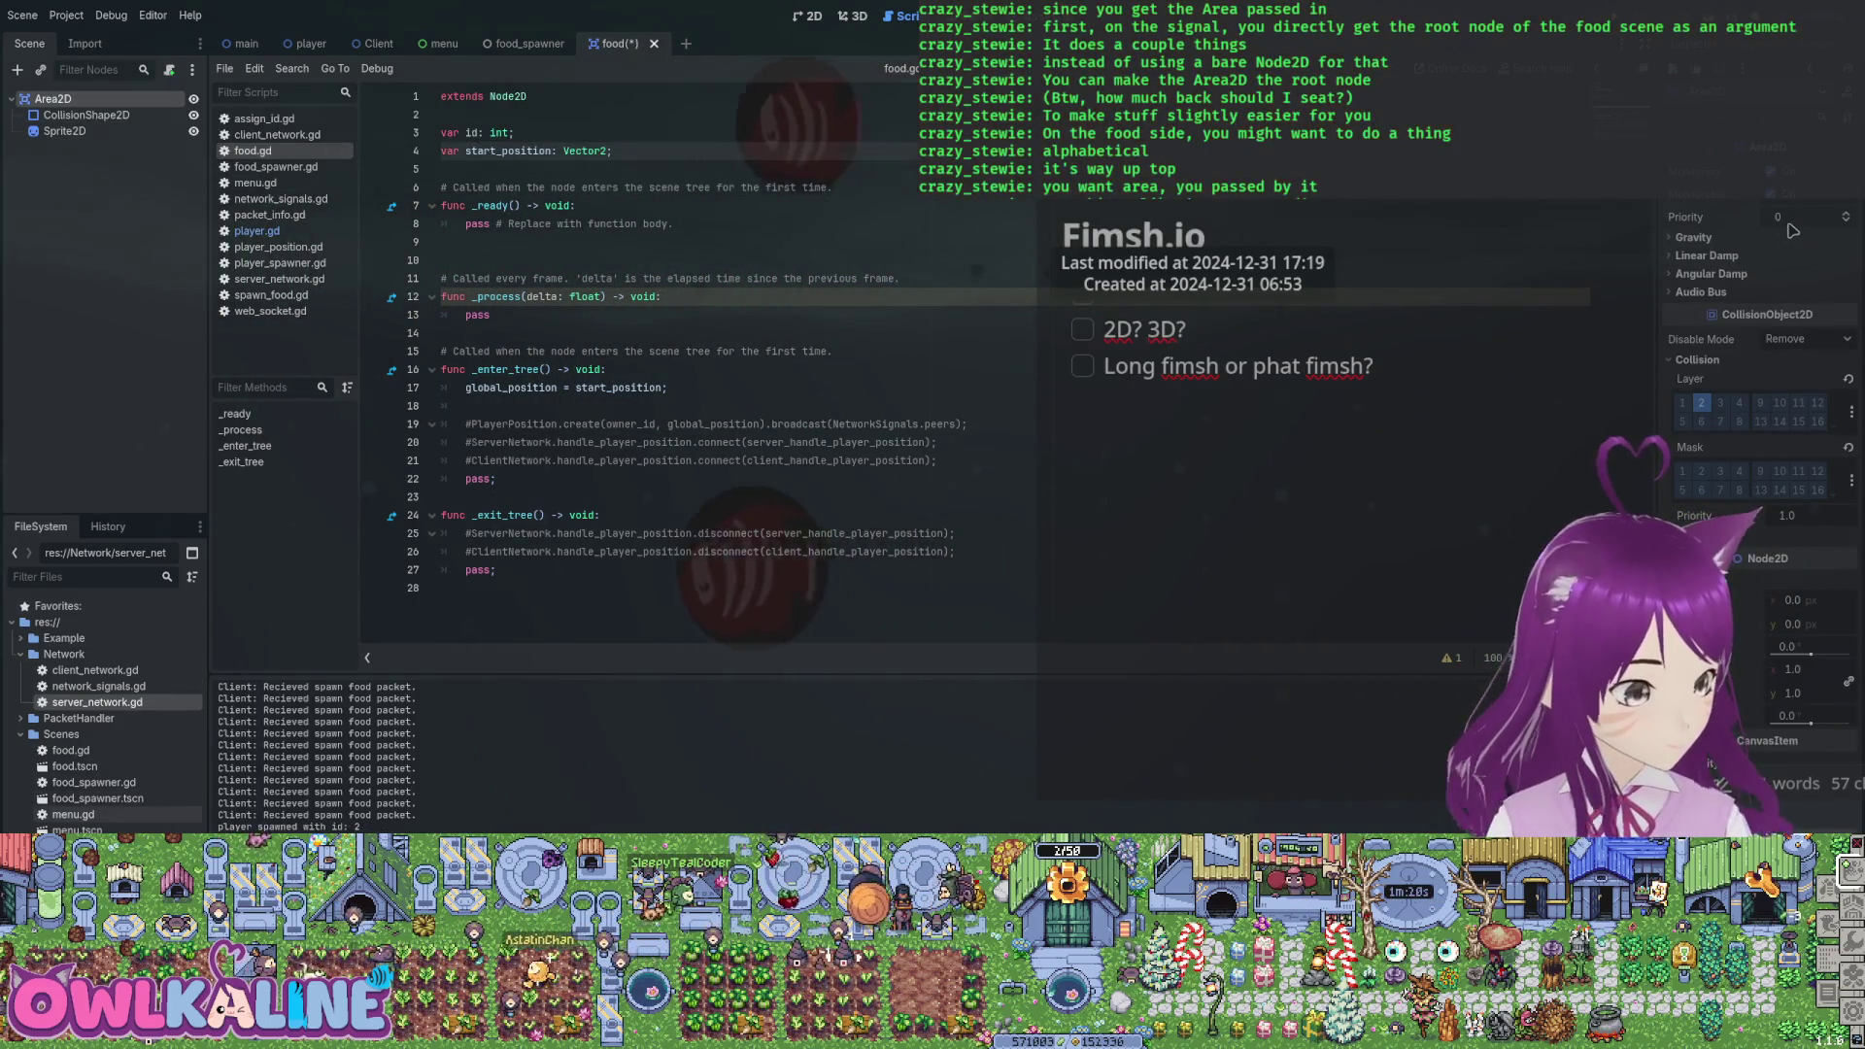
pyautogui.moveTo(71, 750); pyautogui.dragTo(186, 506)
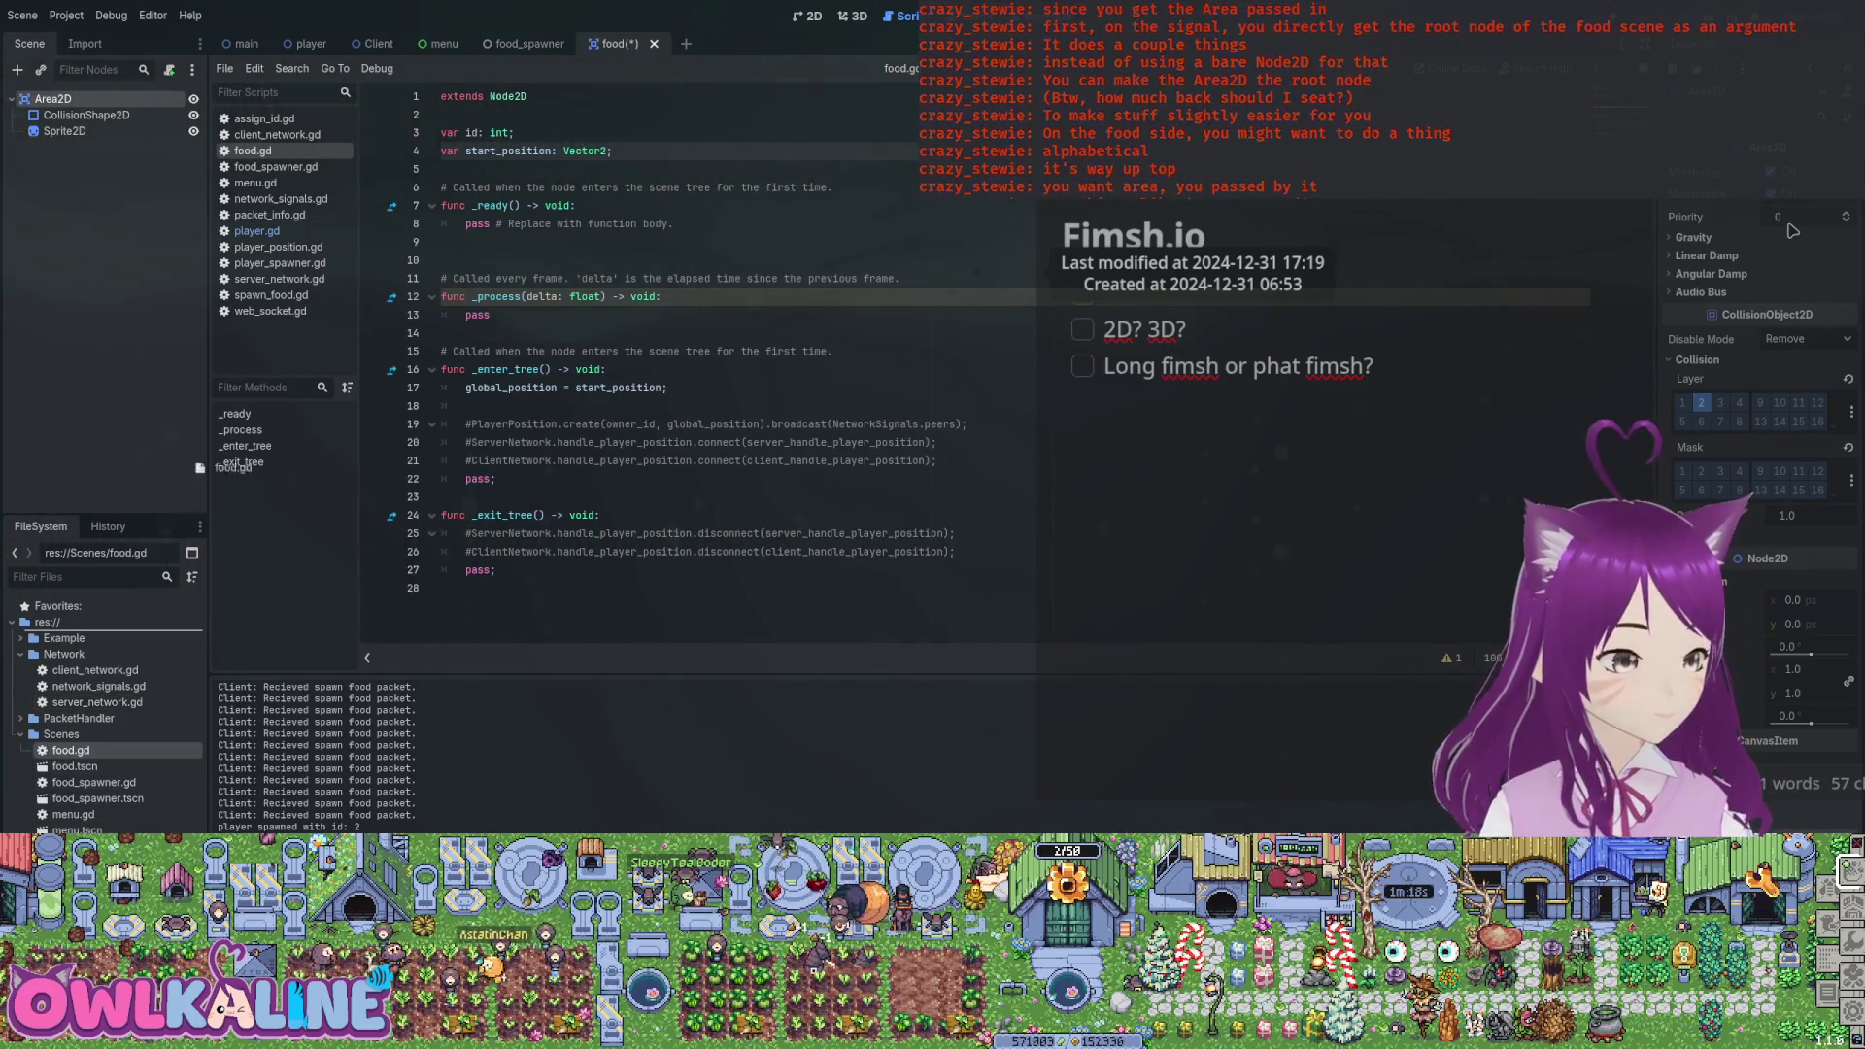
pyautogui.moveTo(136, 147); pyautogui.dragTo(87, 99)
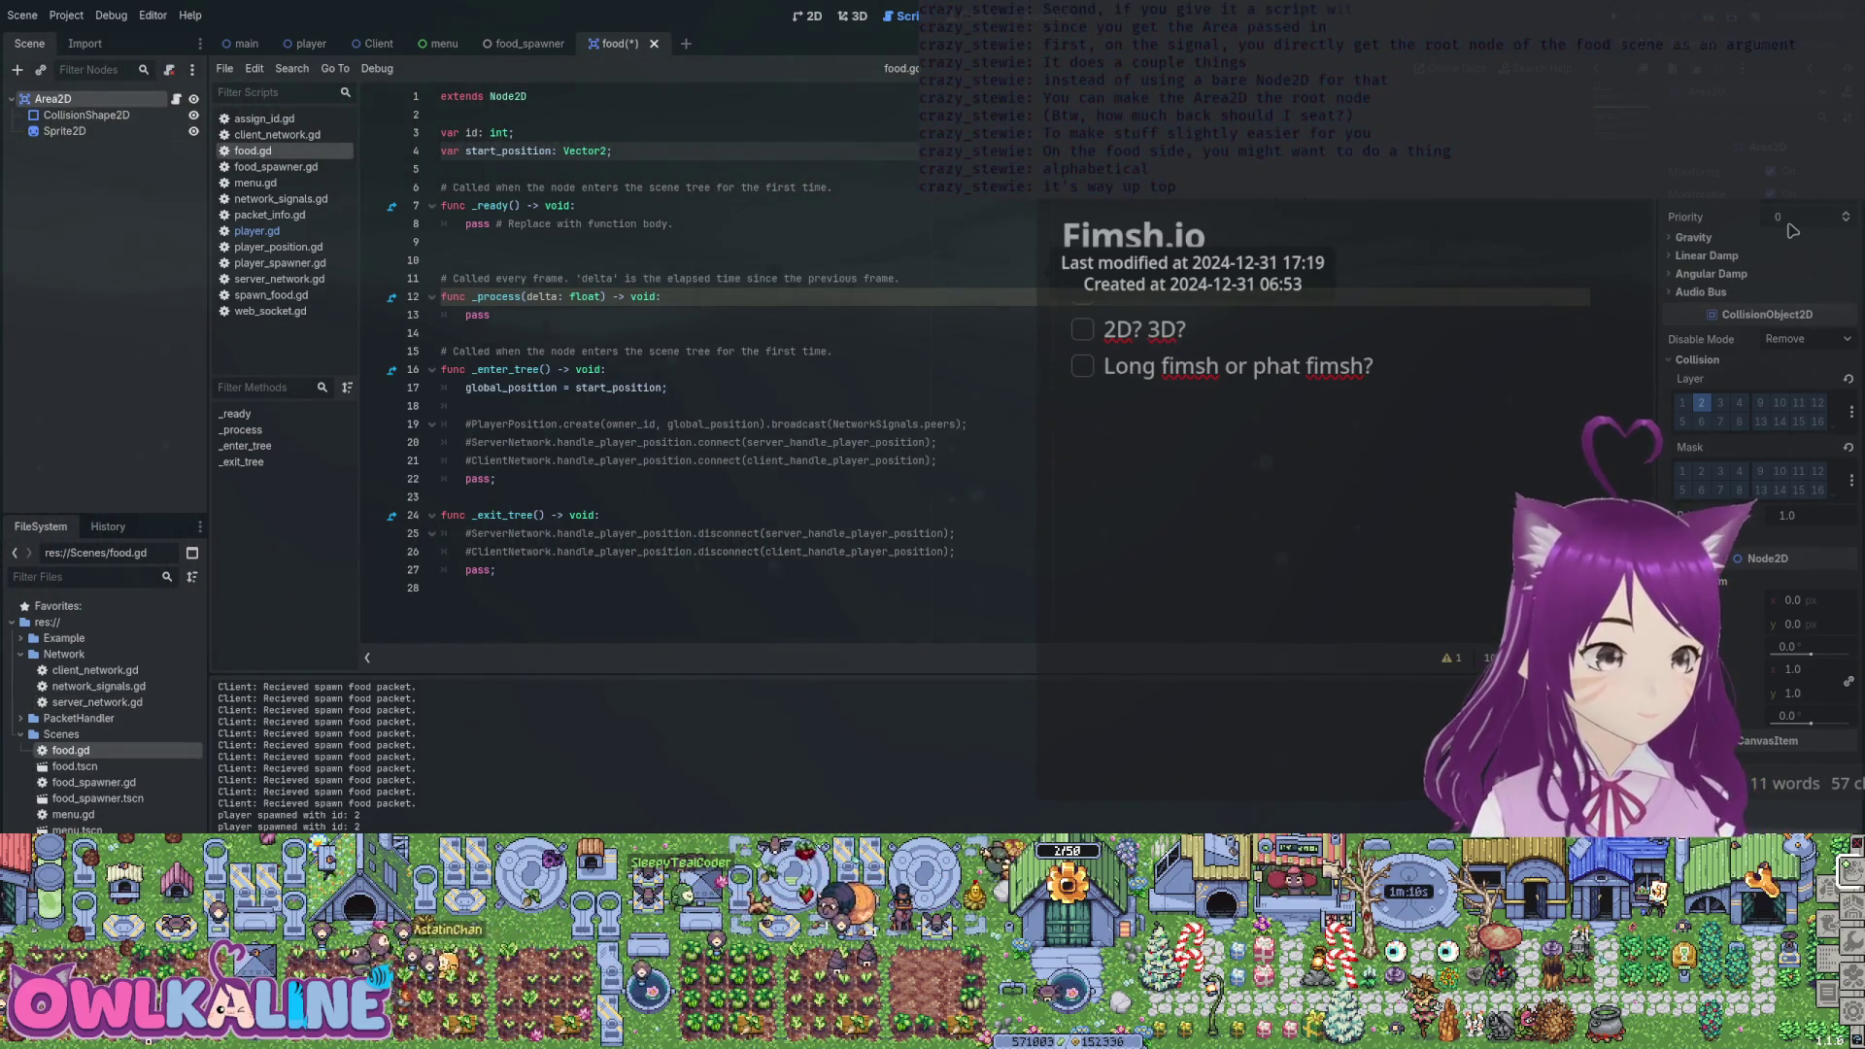
# Change line 1 of food.gd to extend Area2D instead of Node2D and save it.
pyautogui.doubleClick(507, 96)
pyautogui.write('ra2D')
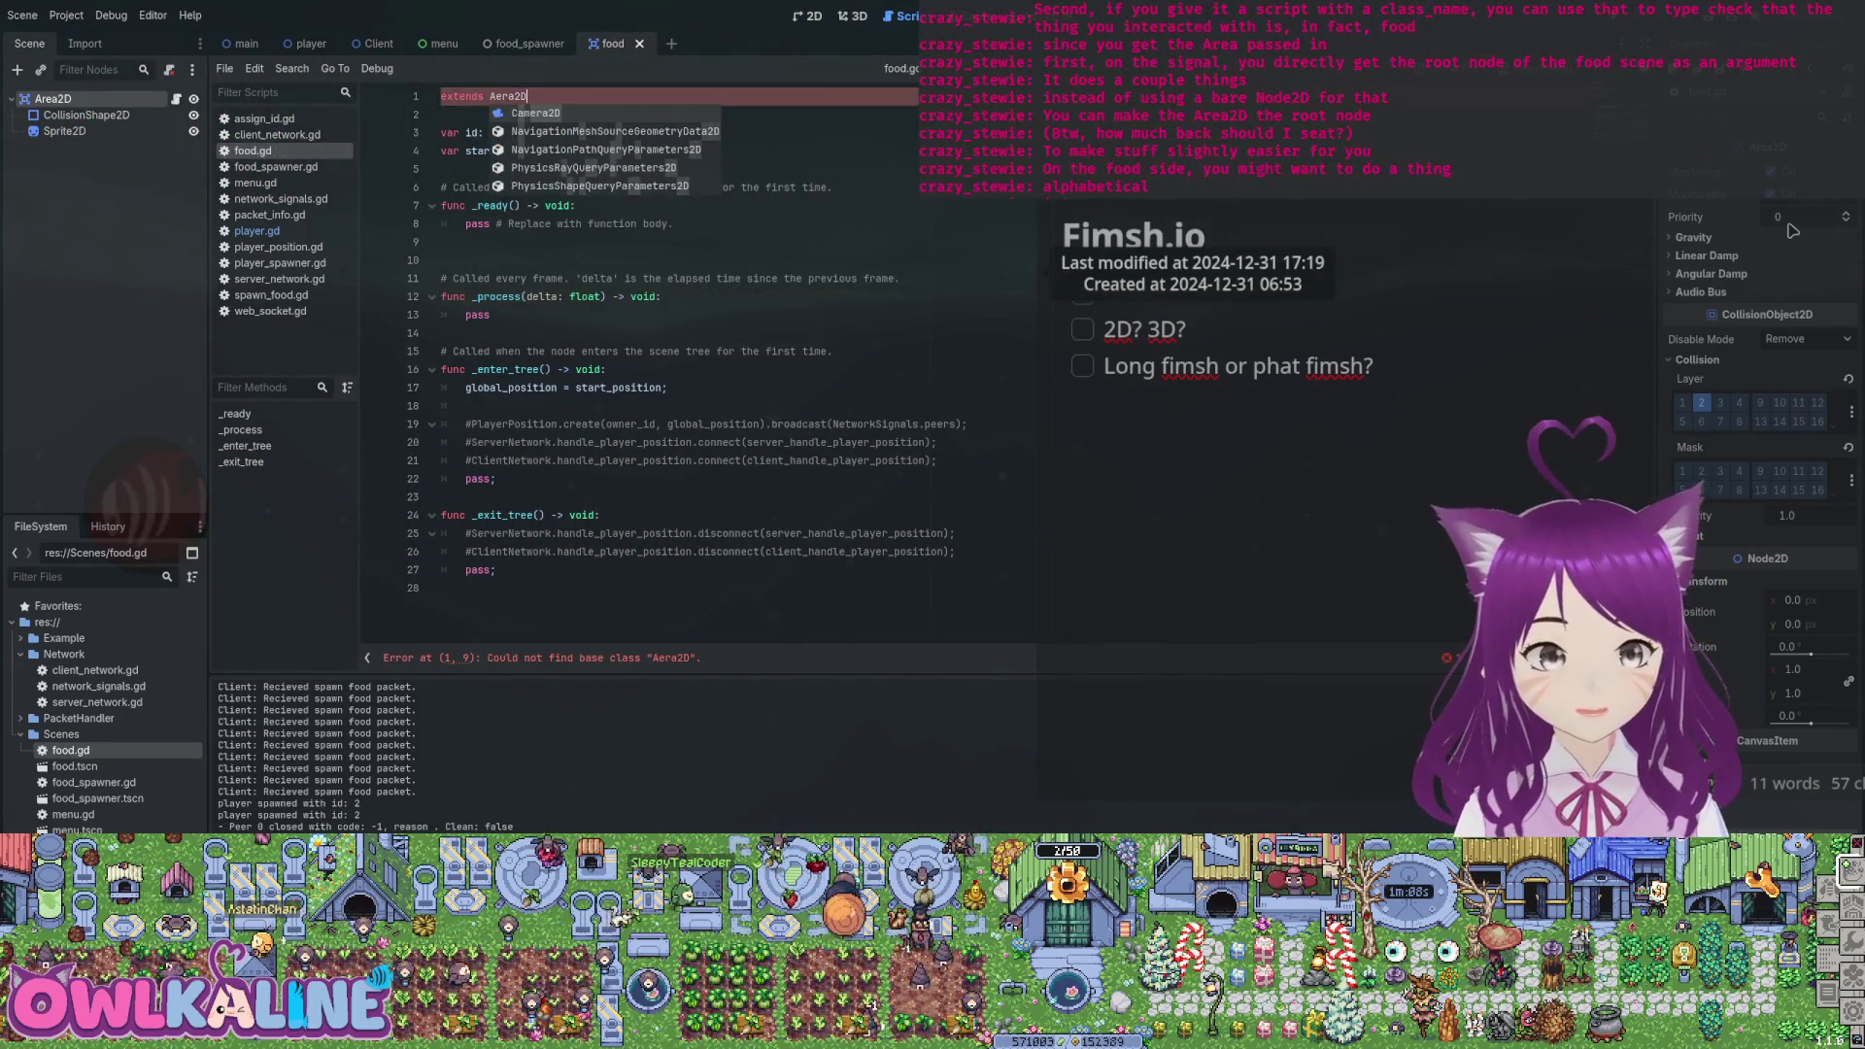
pyautogui.press('Left')
pyautogui.press('Left')
pyautogui.press('Left')
pyautogui.write('2')
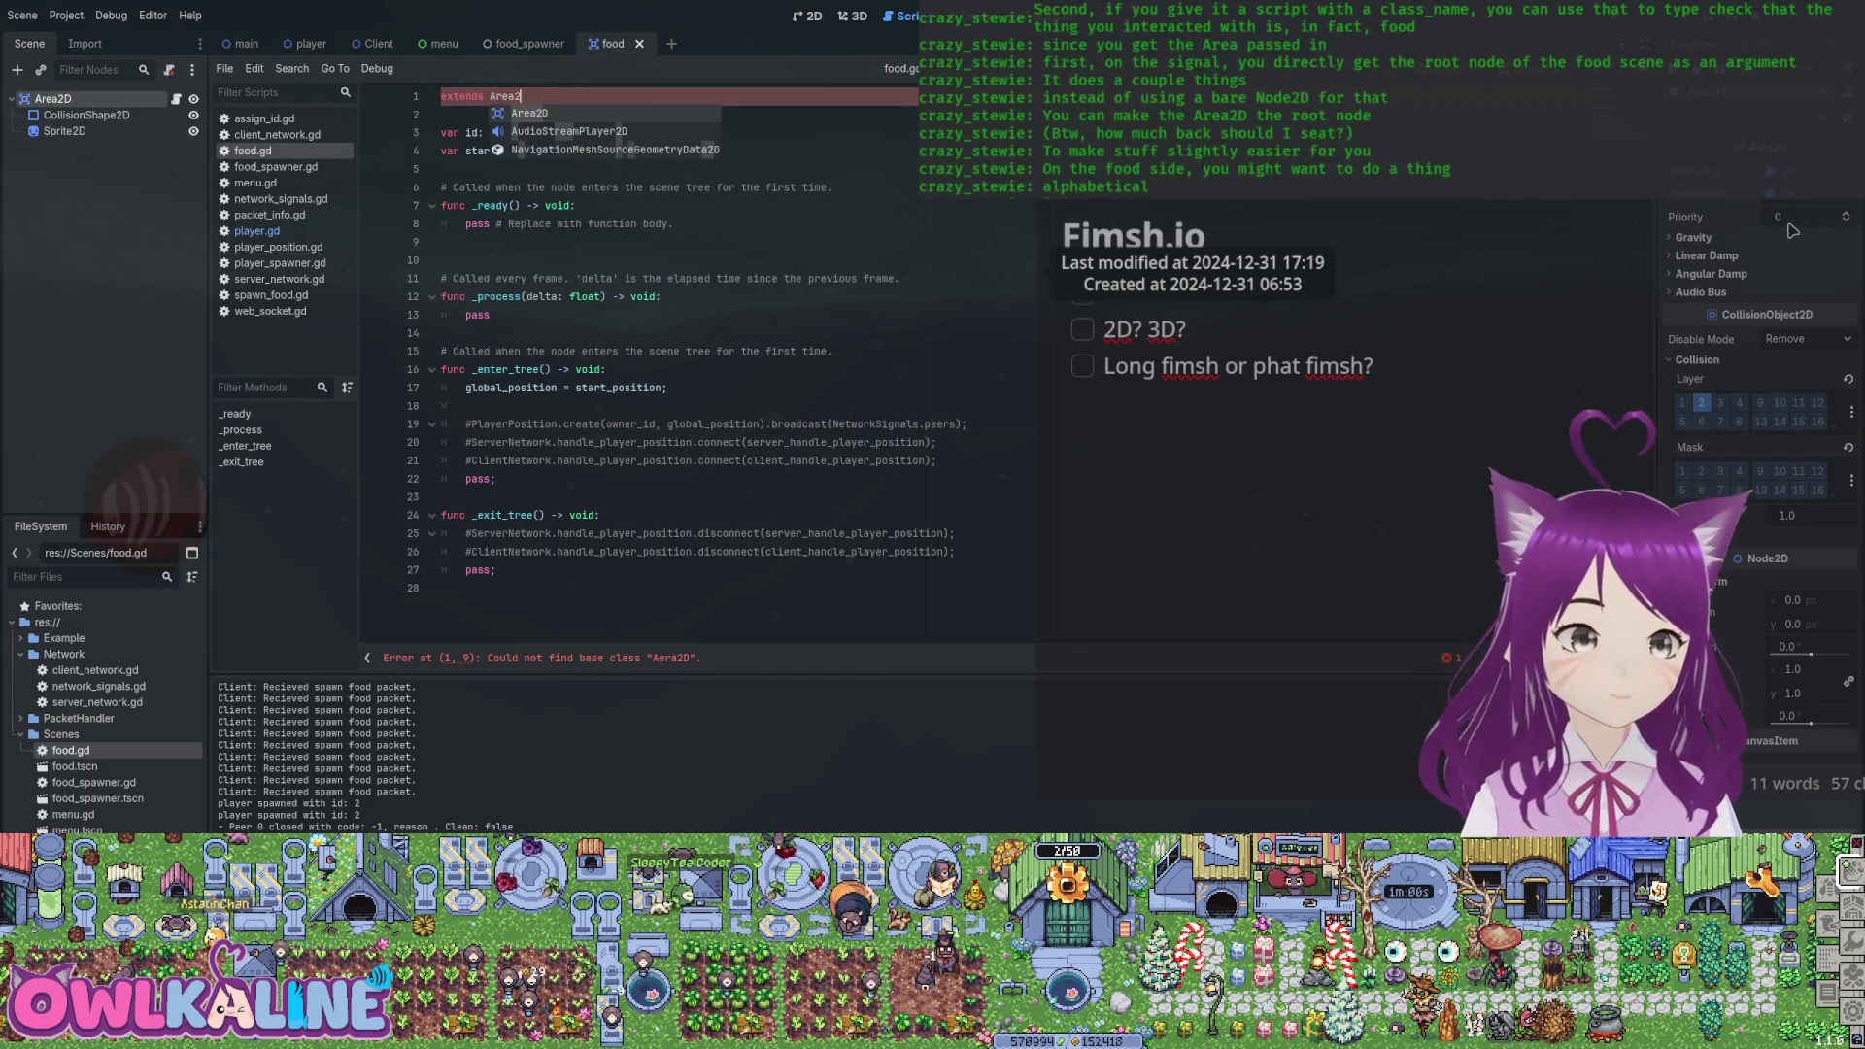
pyautogui.hotkey('ctrl', 's')
pyautogui.press('Escape')
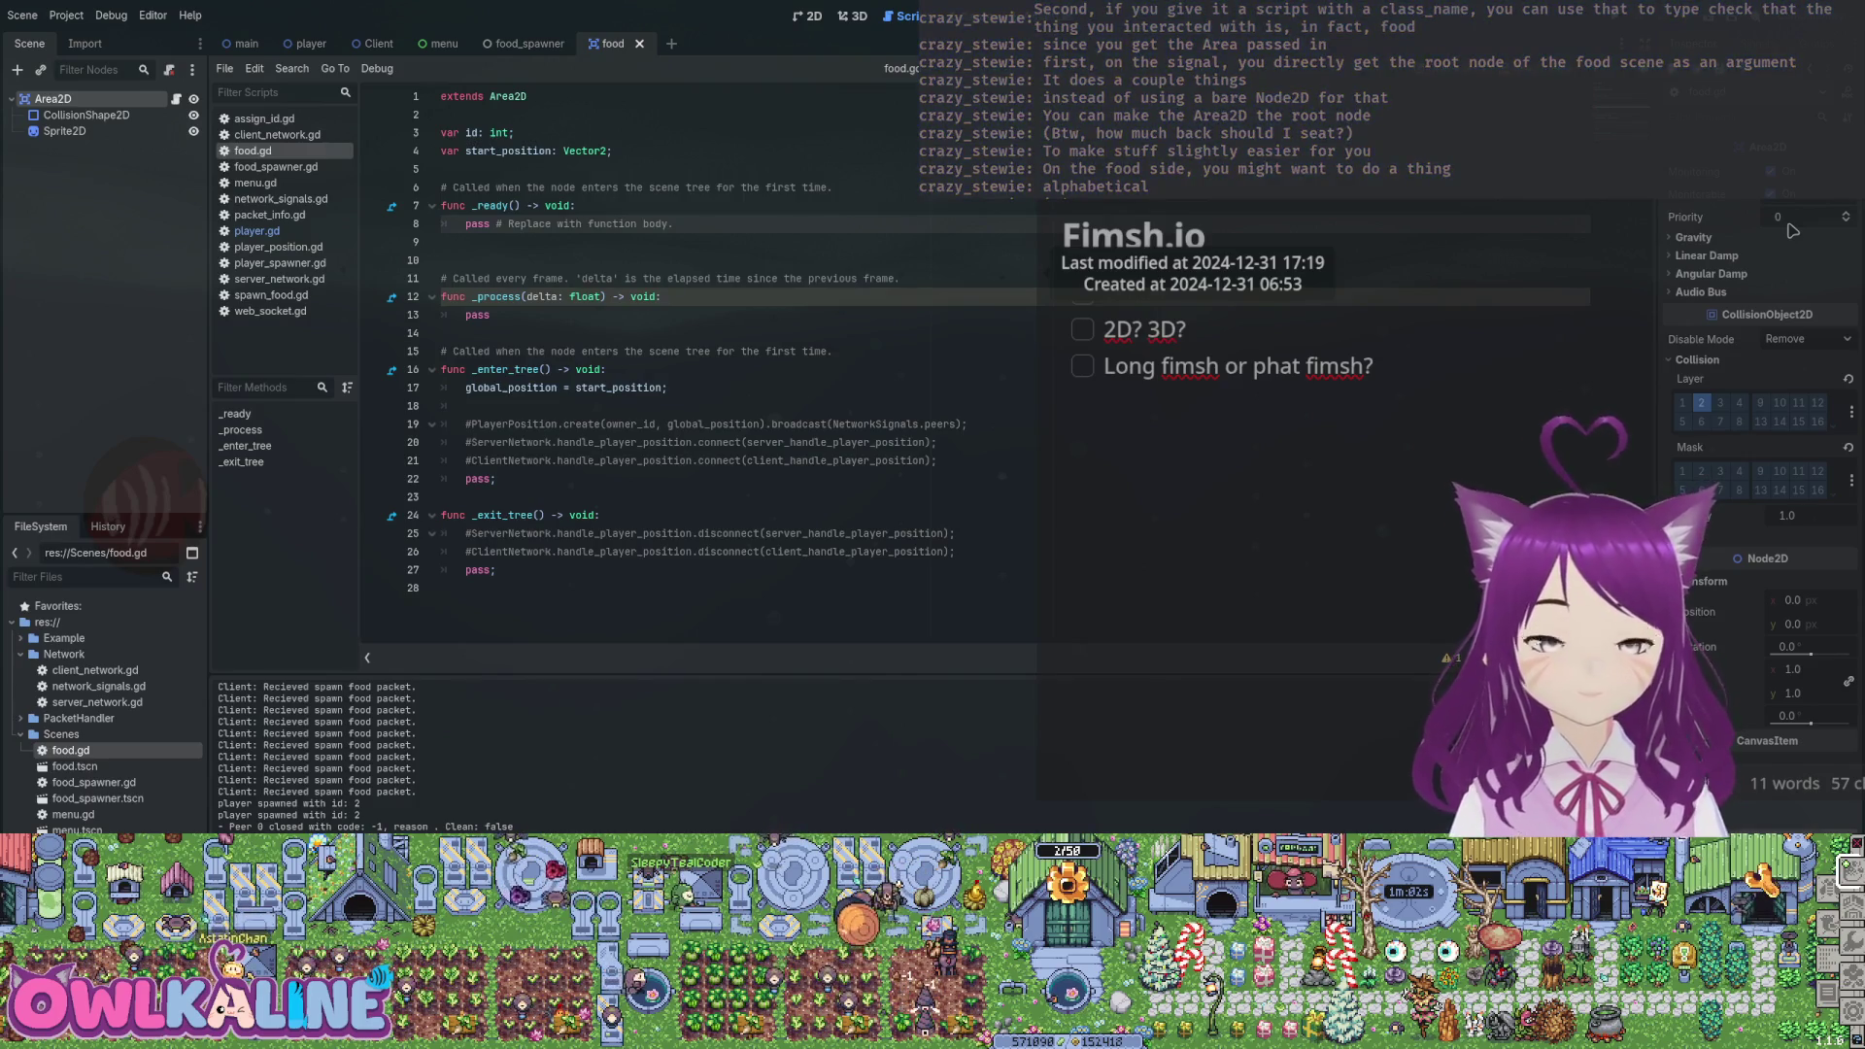
# Flip through the main and food_spawner scene tabs, then return to the food scene.
pyautogui.hotkey('ctrl', 'Tab')
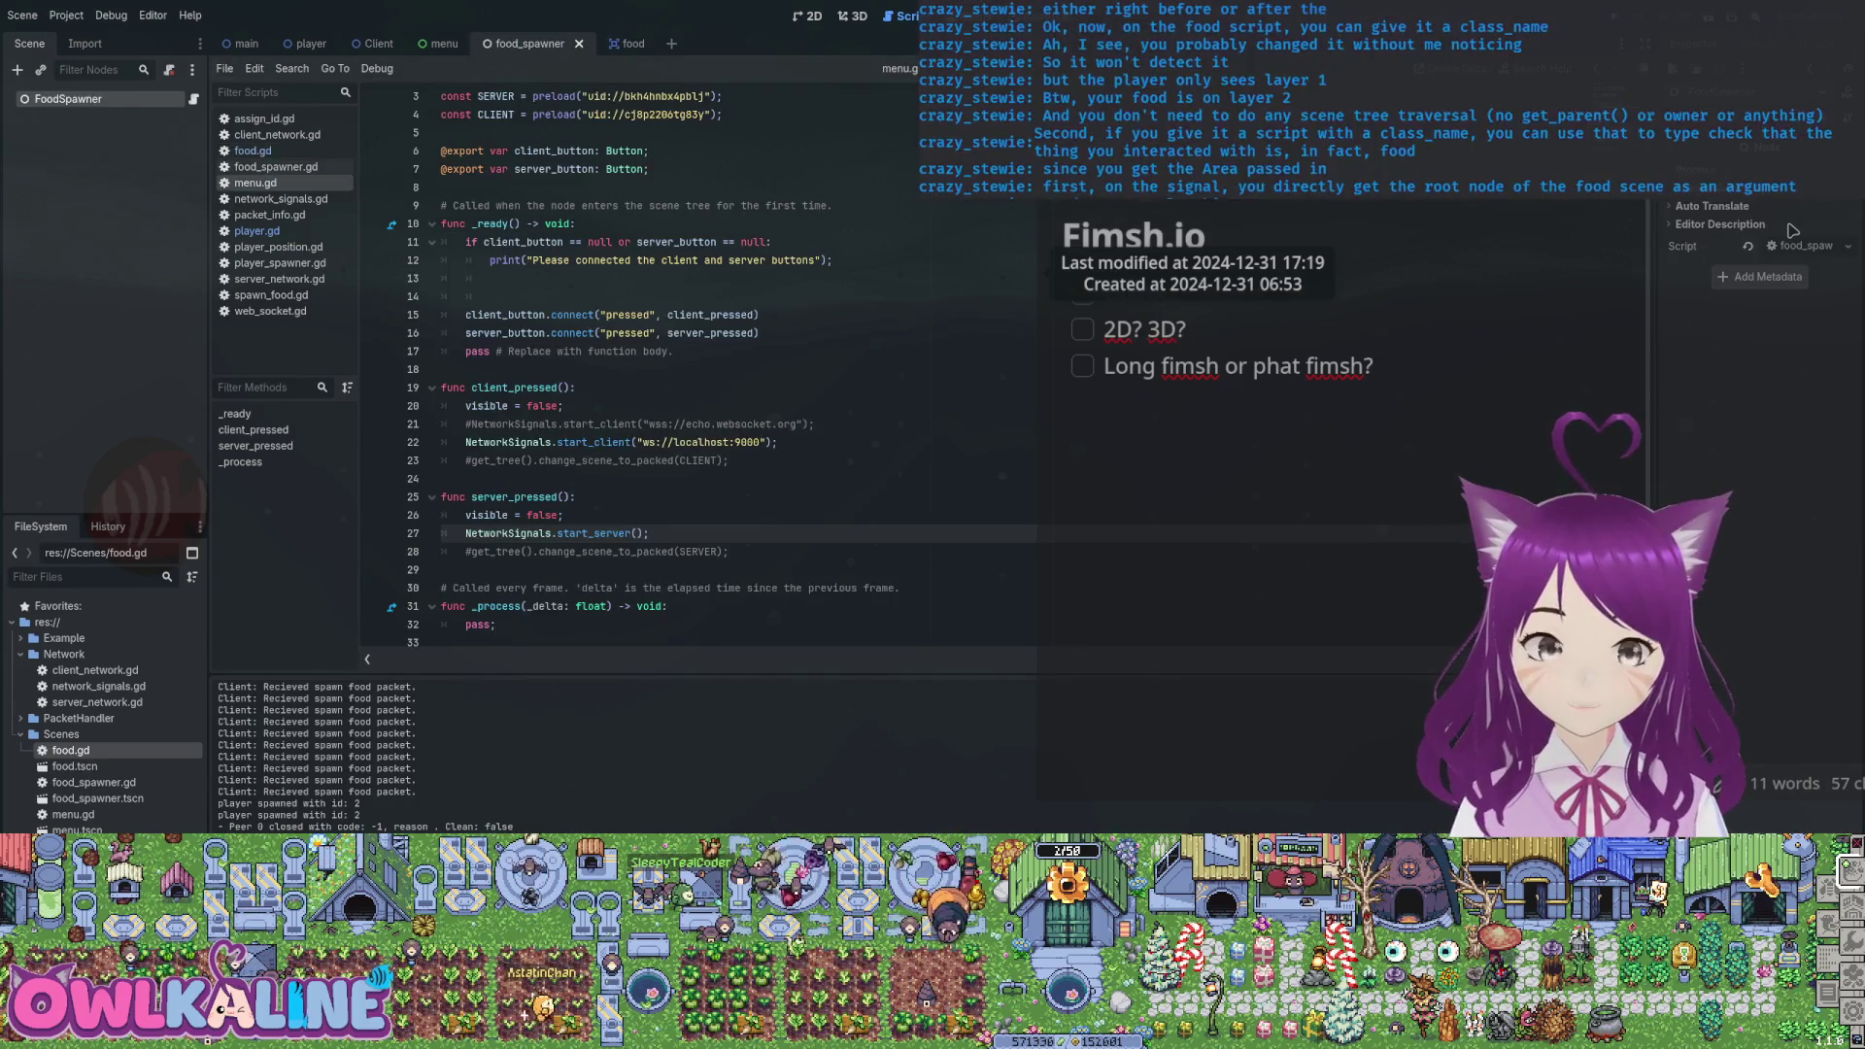
pyautogui.hotkey('ctrl', 'shift', 'Tab')
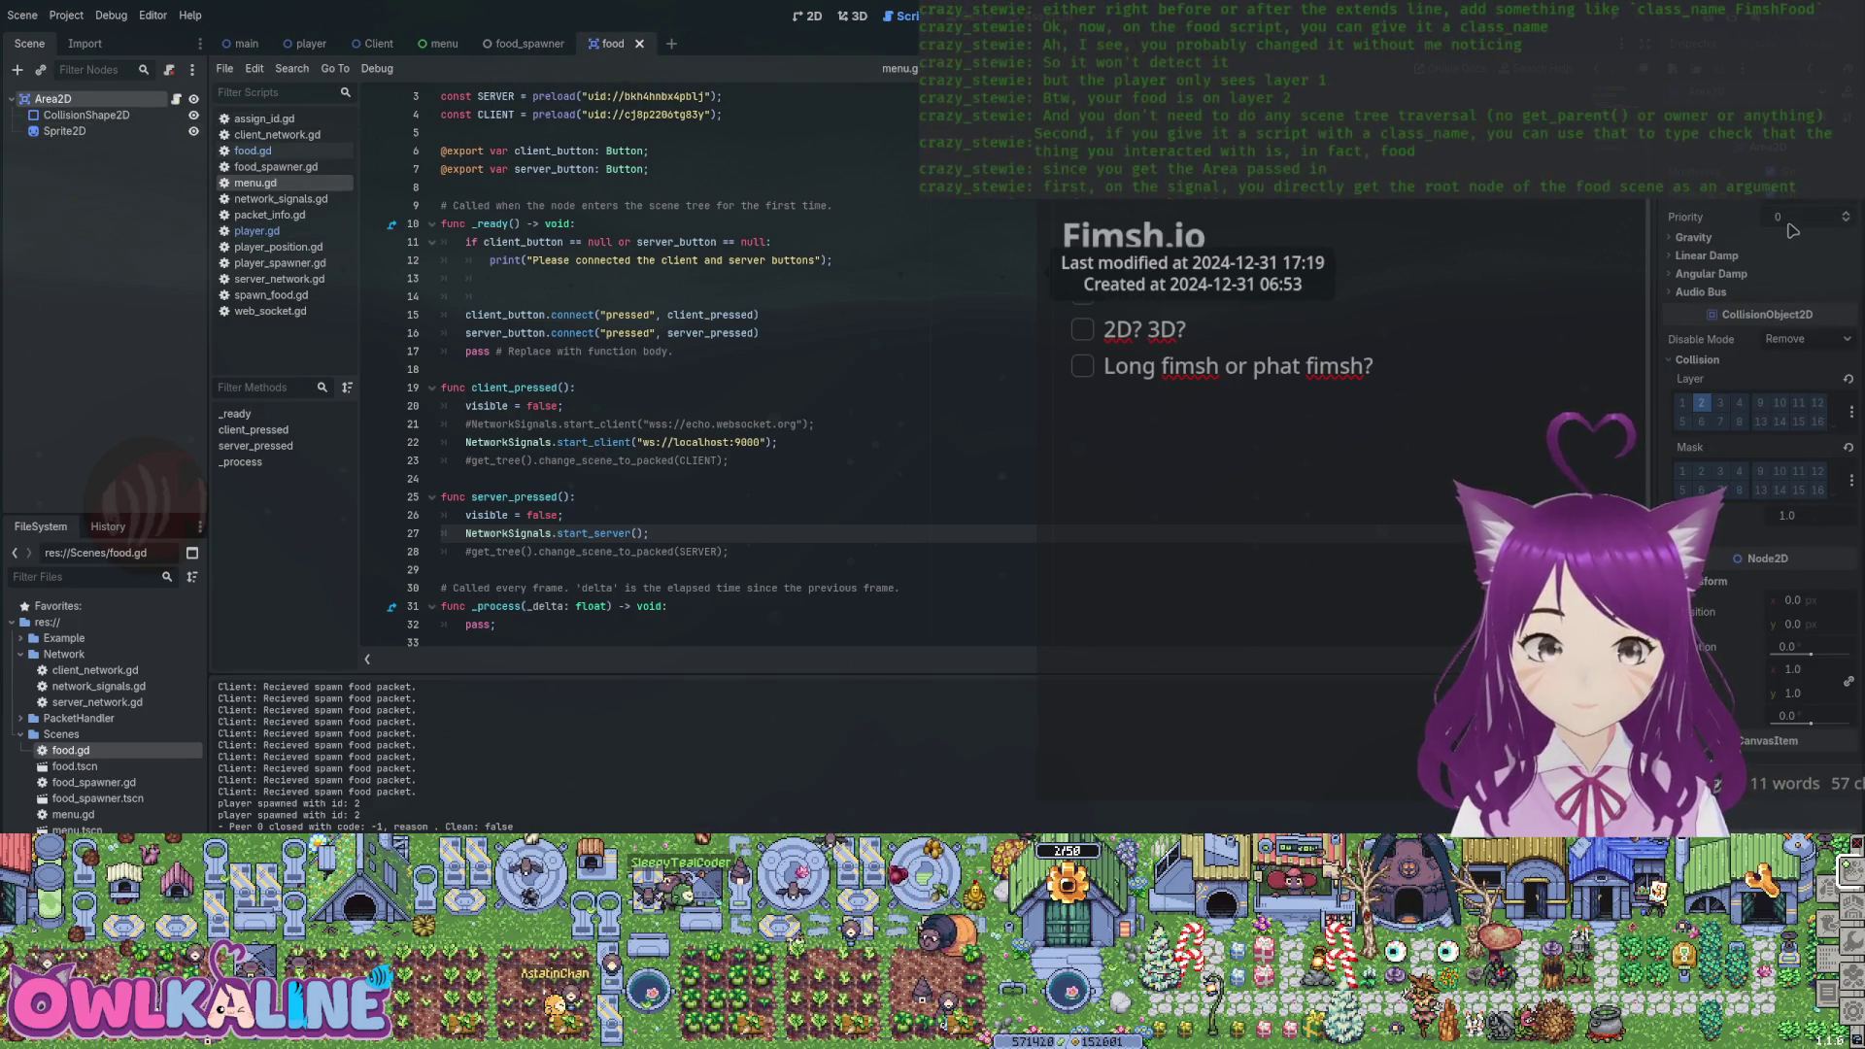
pyautogui.hotkey('ctrl', 'shift', 'Tab')
pyautogui.hotkey('ctrl', 'shift', 'Tab')
pyautogui.hotkey('ctrl', 'shift', 'Tab')
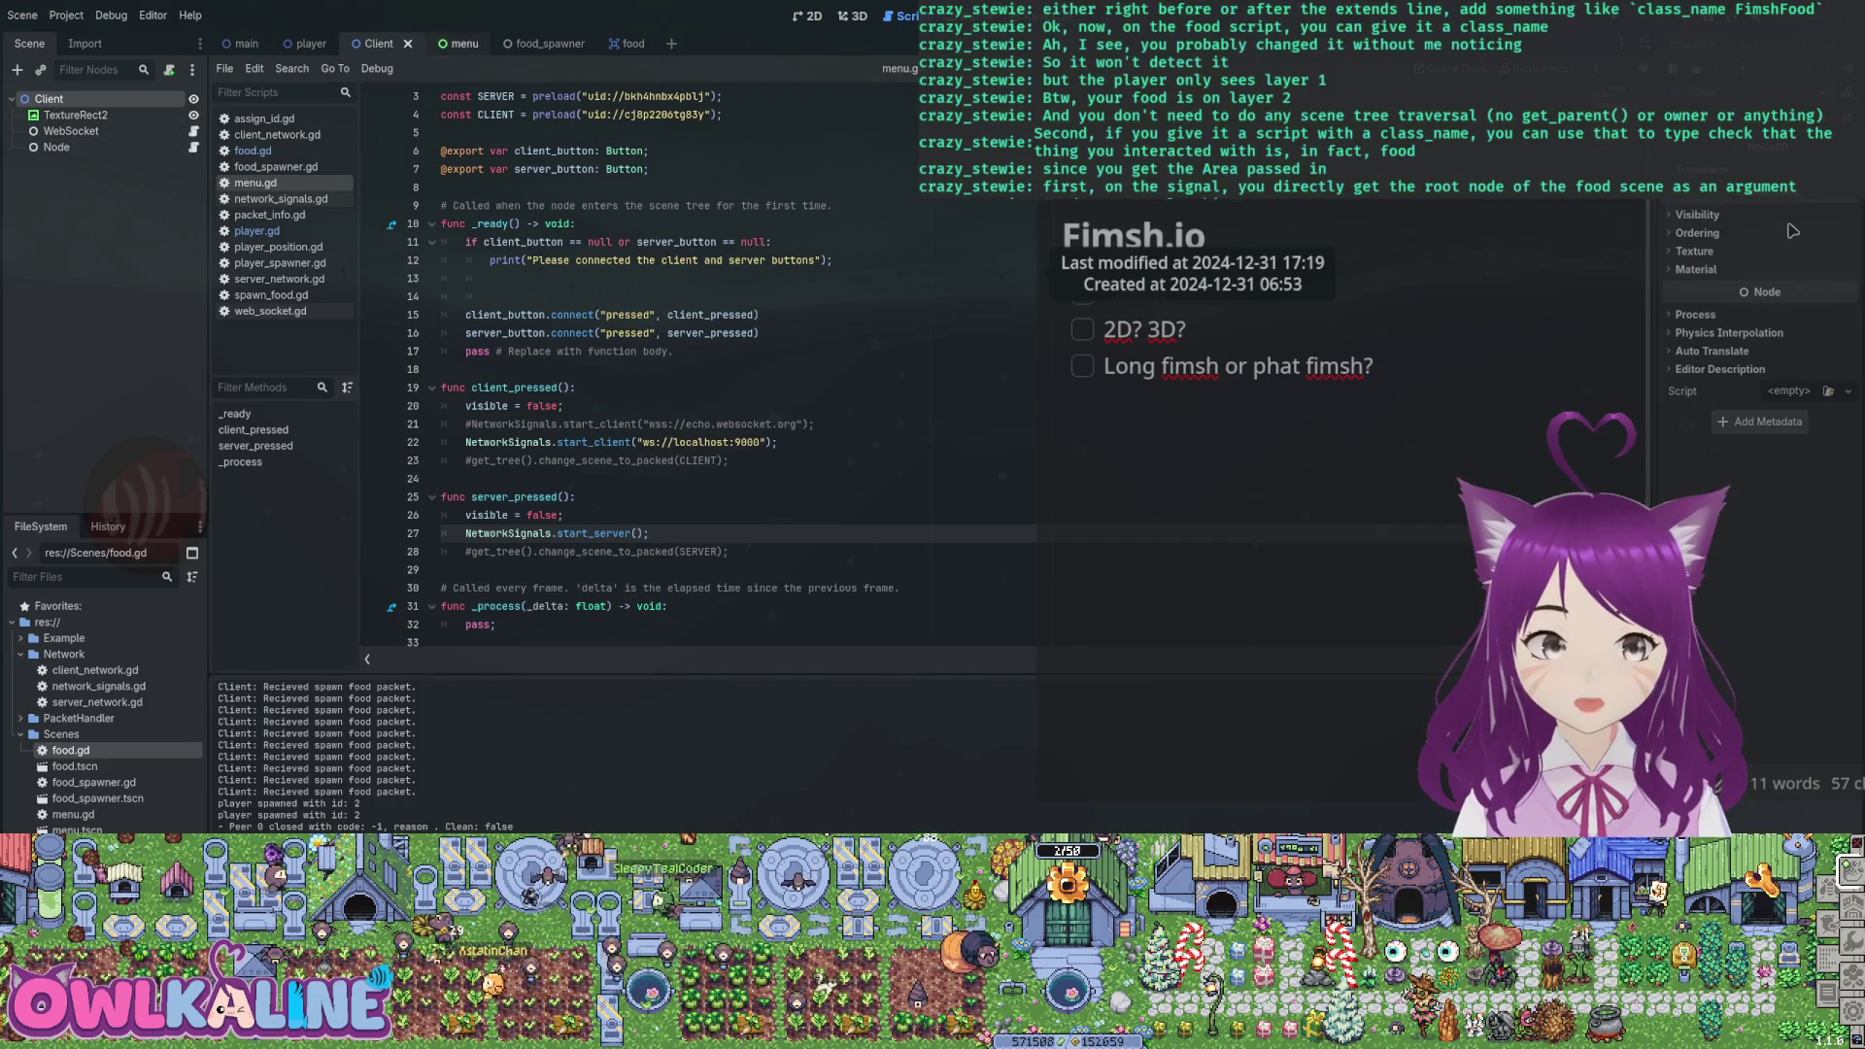
pyautogui.click(614, 44)
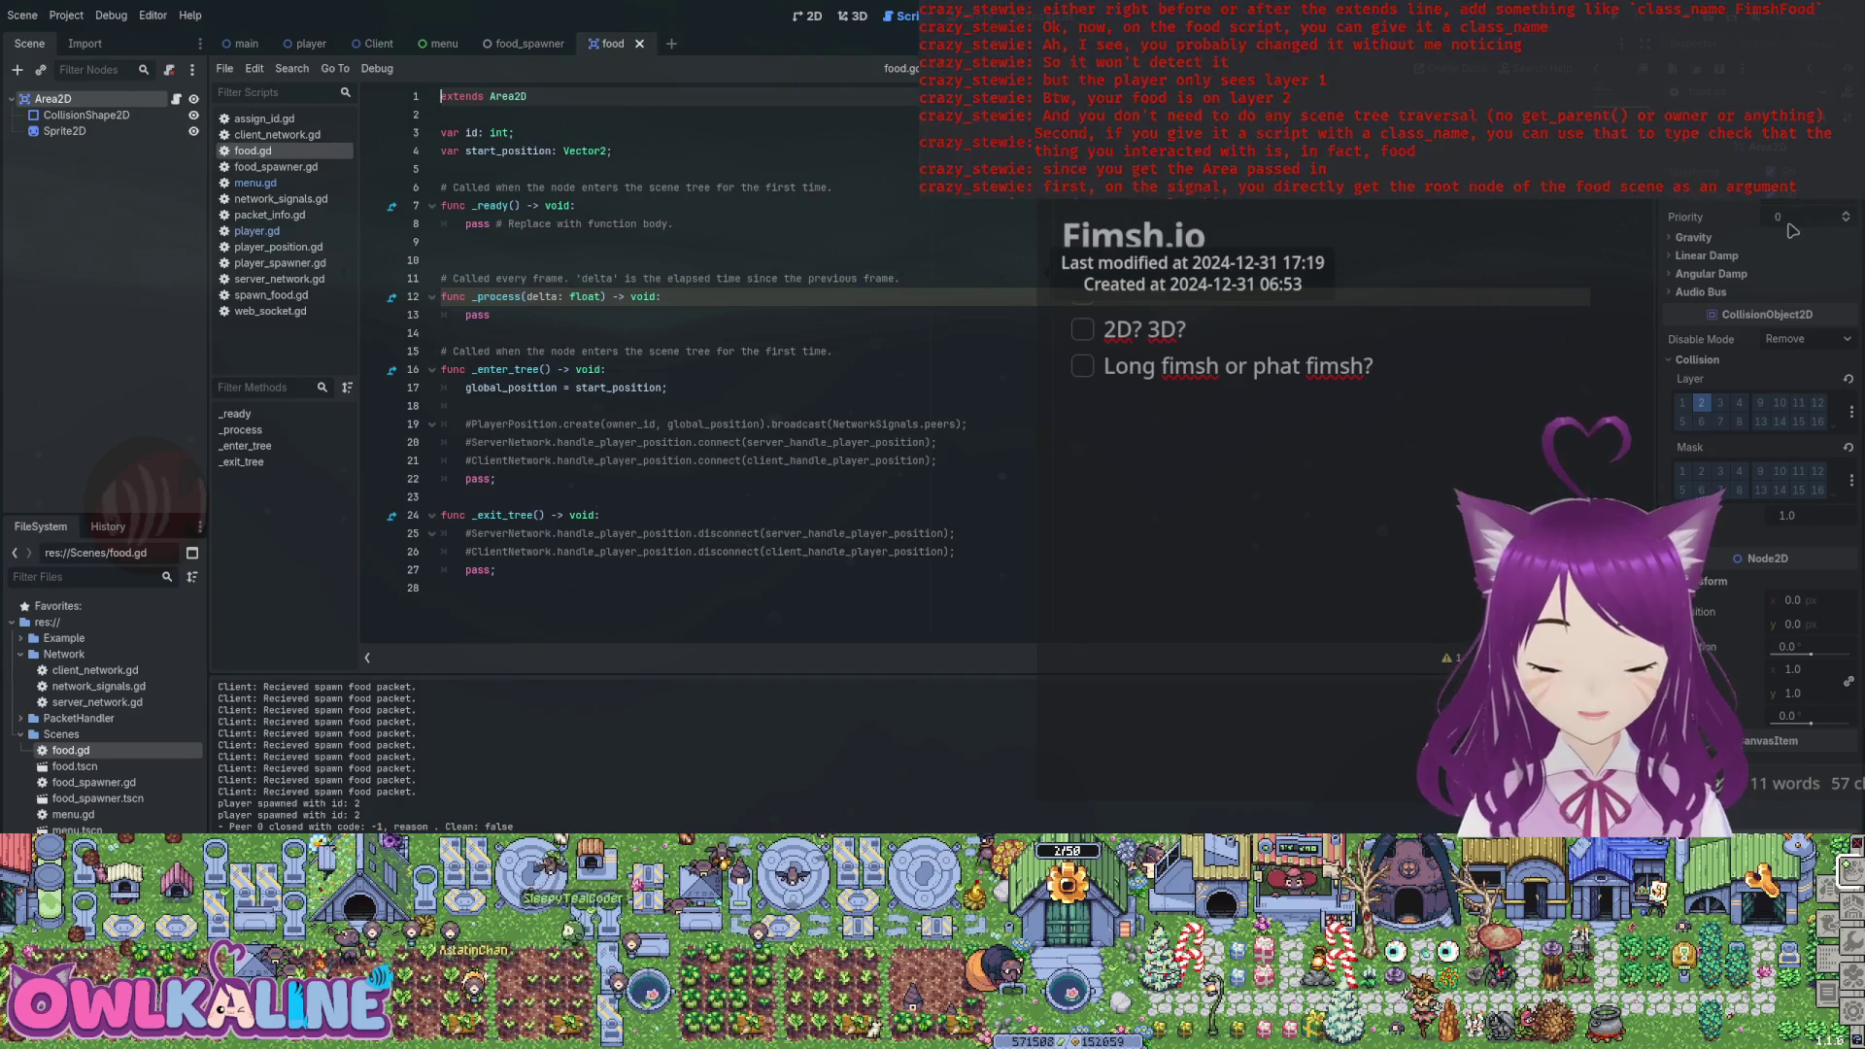
# Prefix line 1 of food.gd with 'class_name food' ahead of 'extends Area2D'.
pyautogui.press('BackSpace')
pyautogui.press('BackSpace')
pyautogui.write('ass')
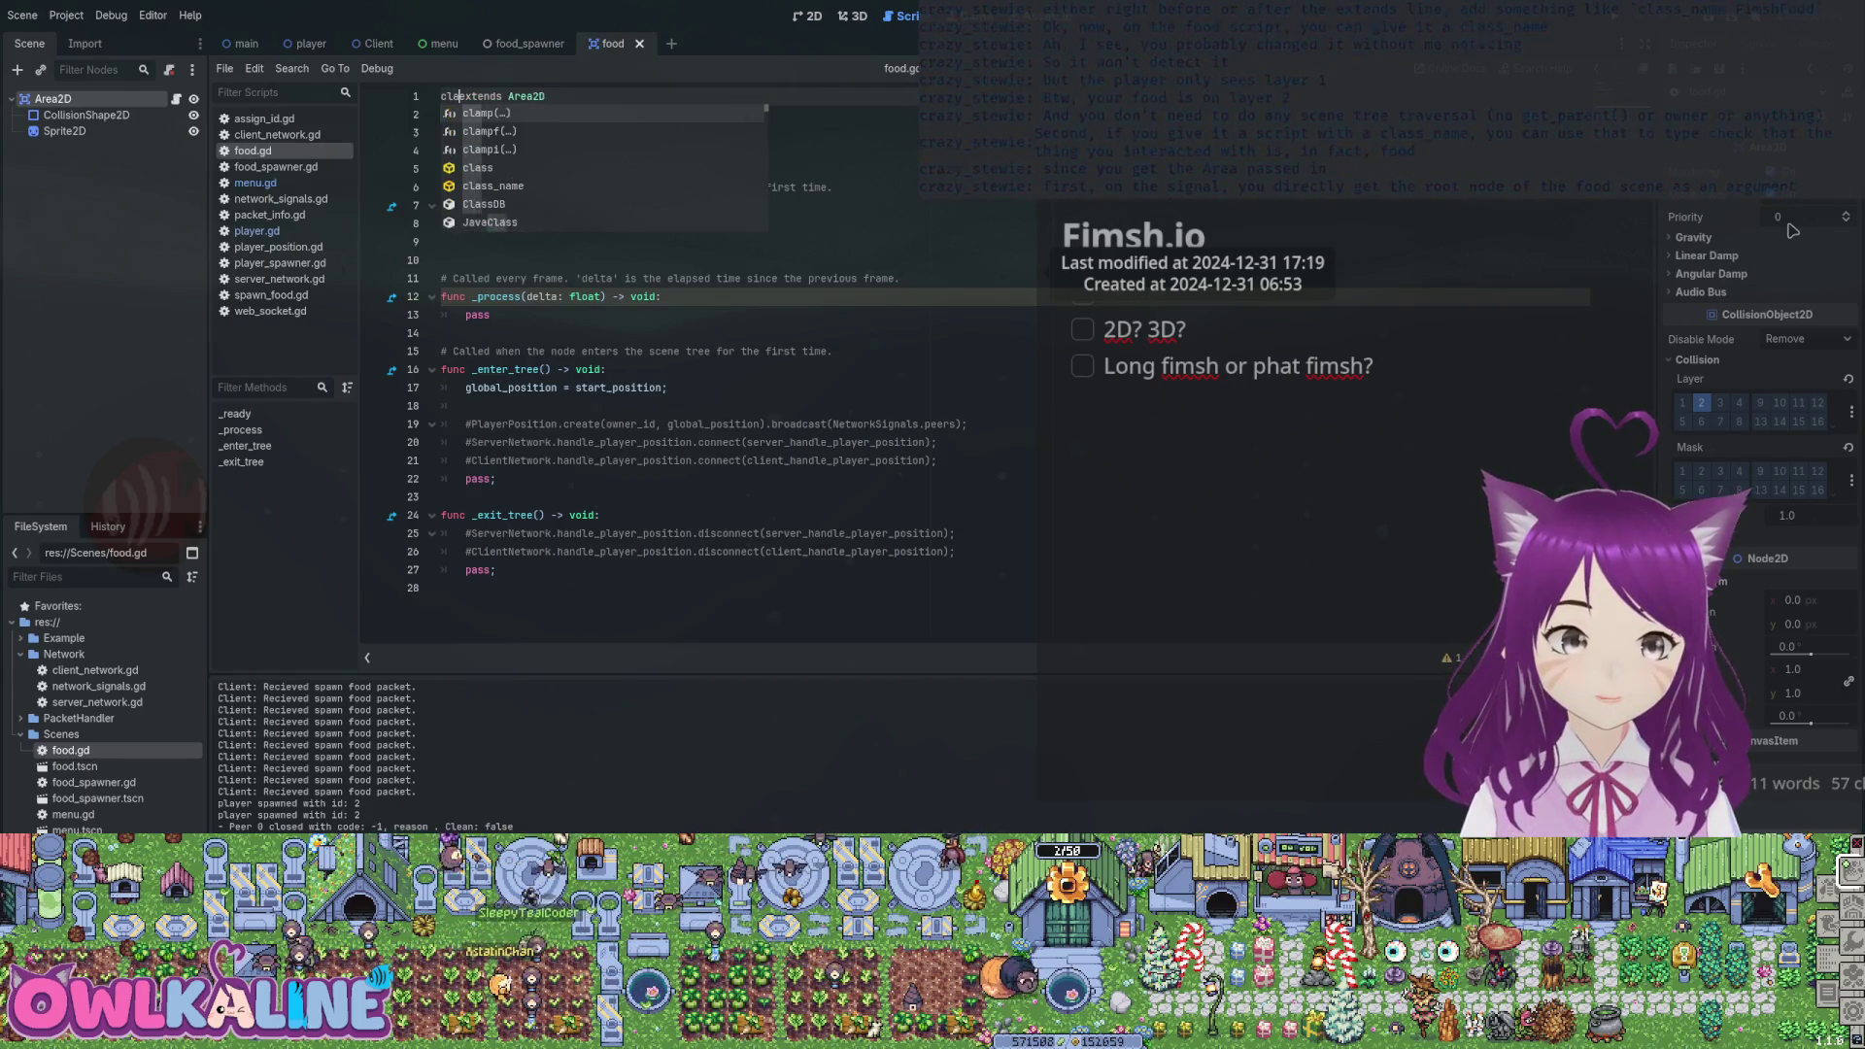
pyautogui.write('_name fo')
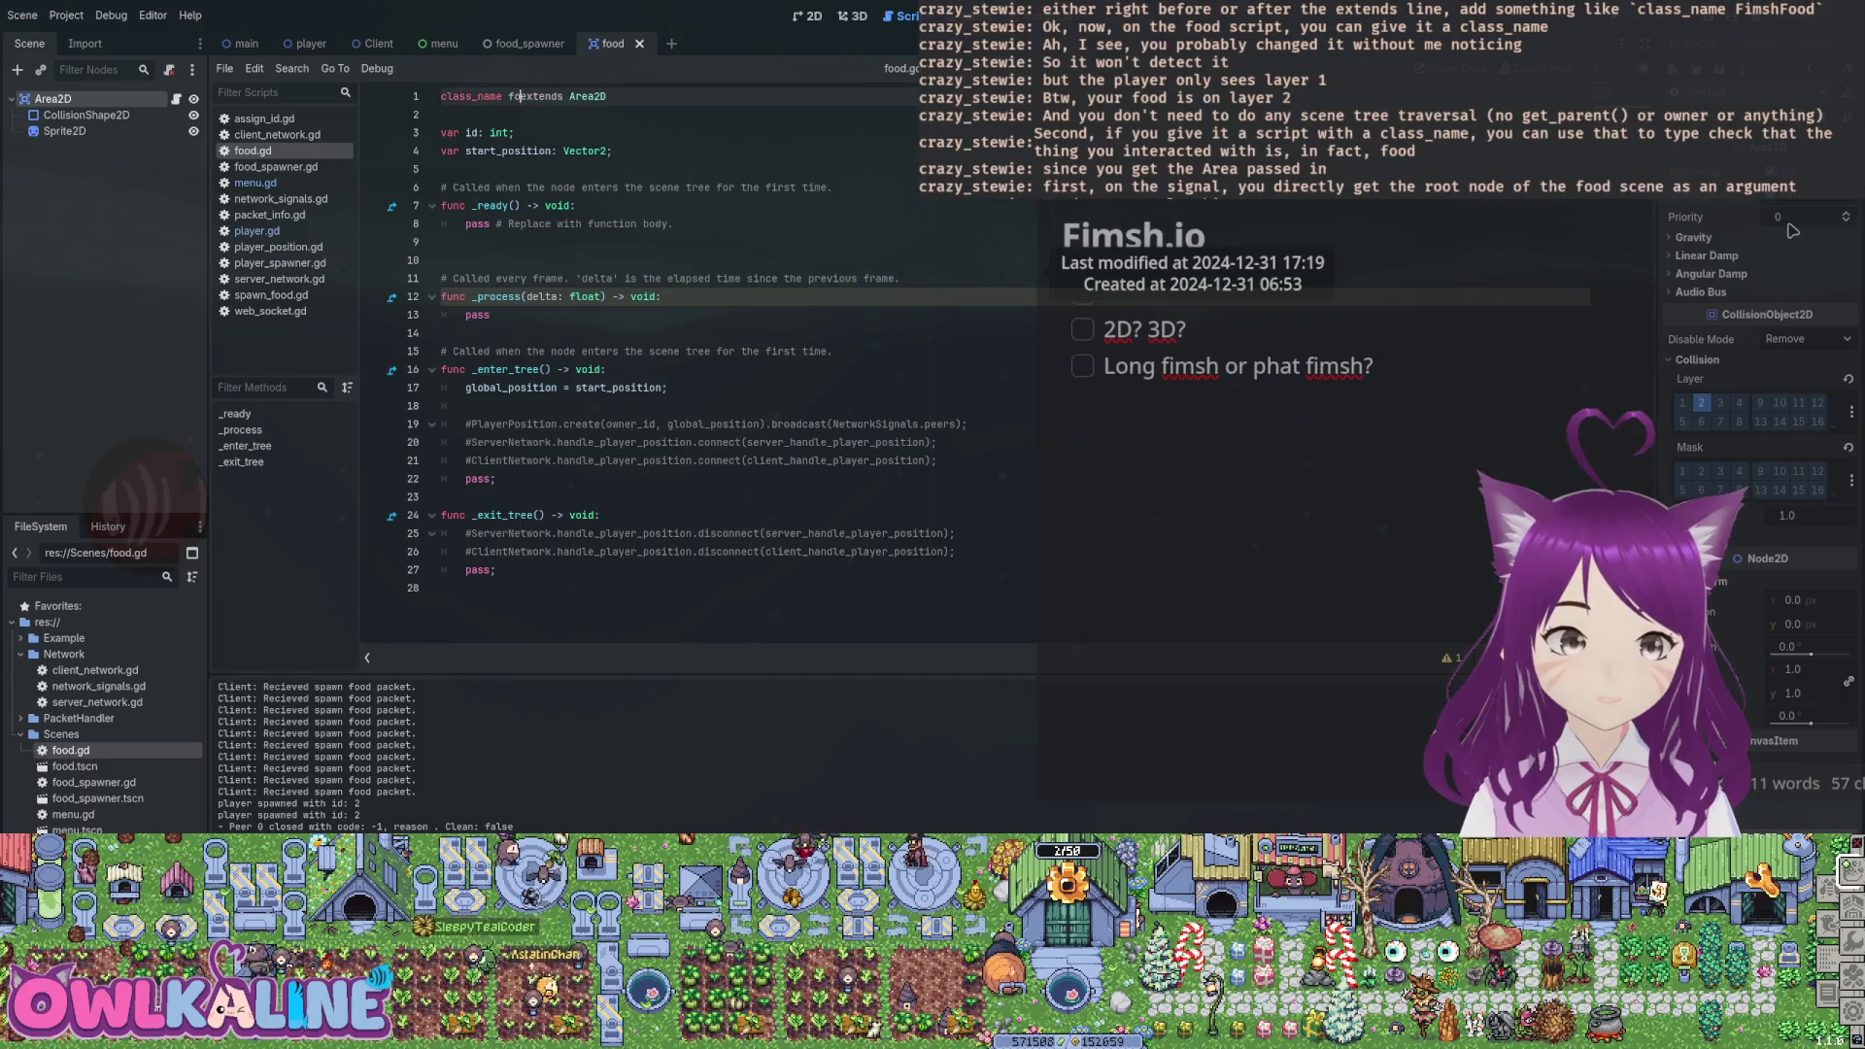
pyautogui.press('Down')
pyautogui.press('Down')
pyautogui.press('Down')
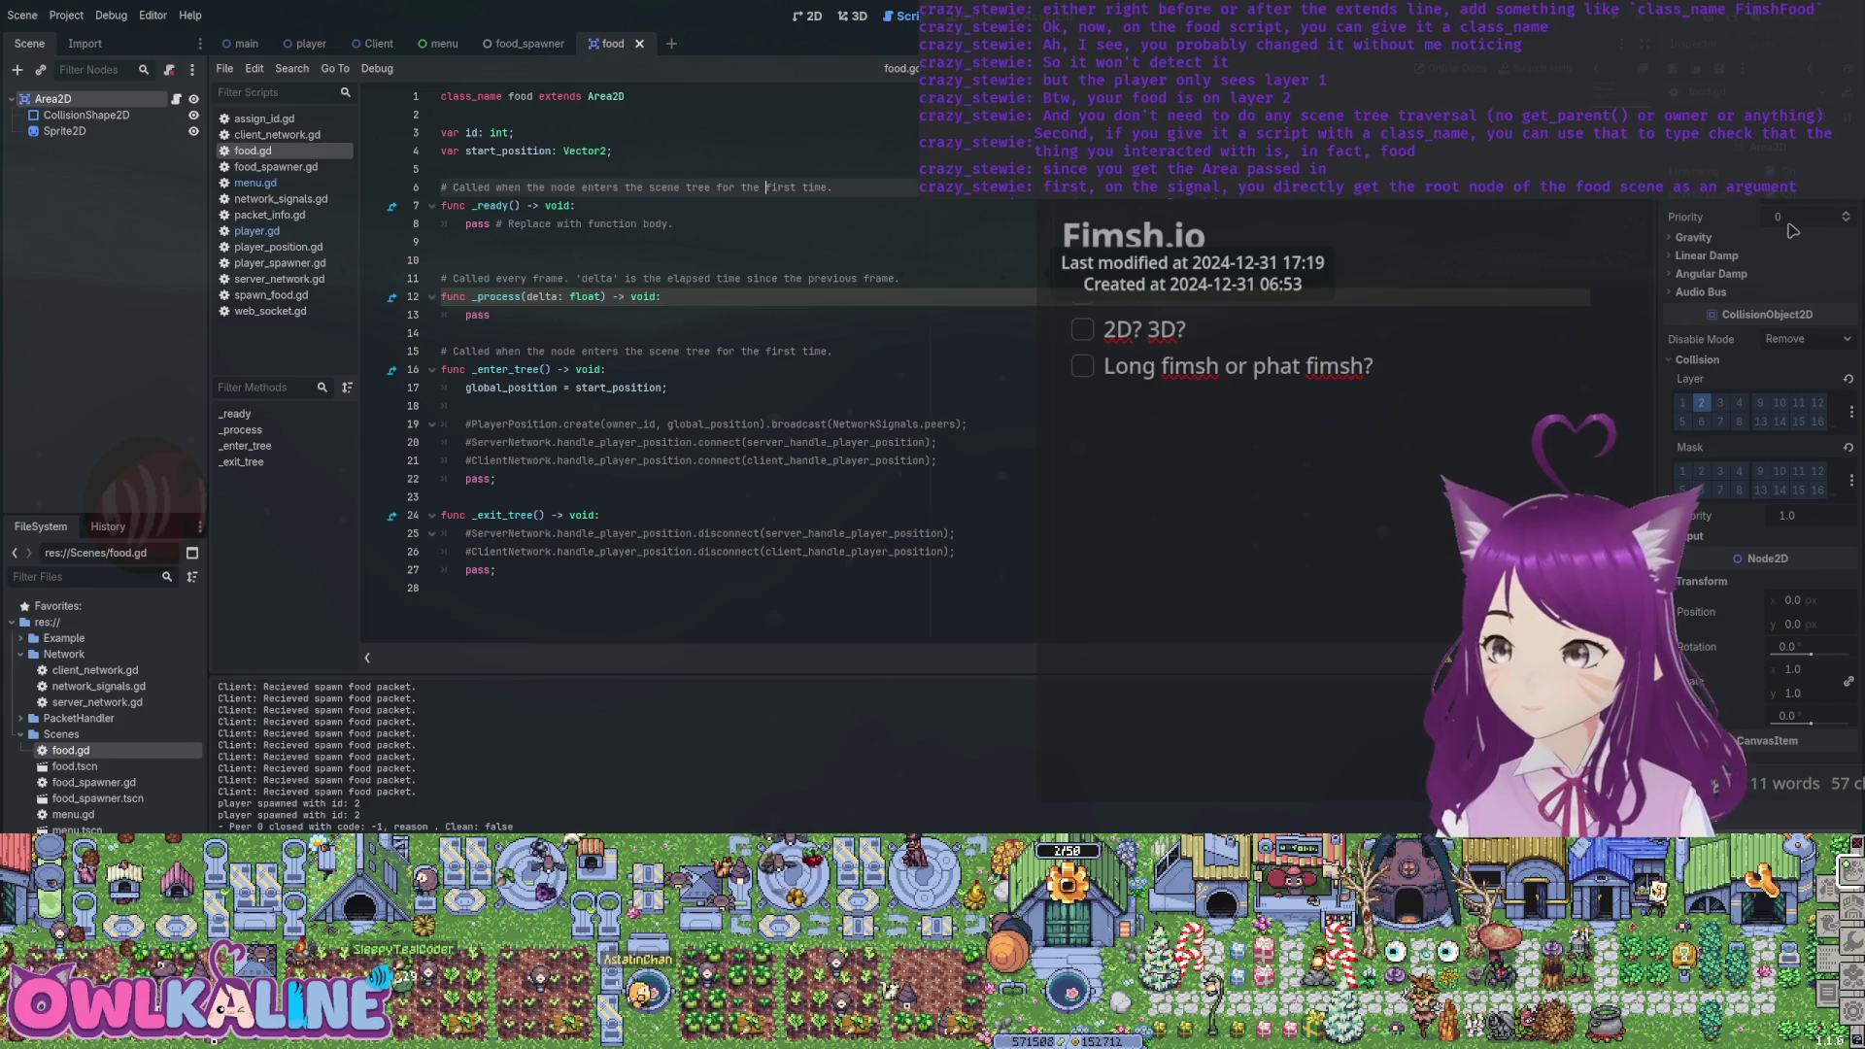
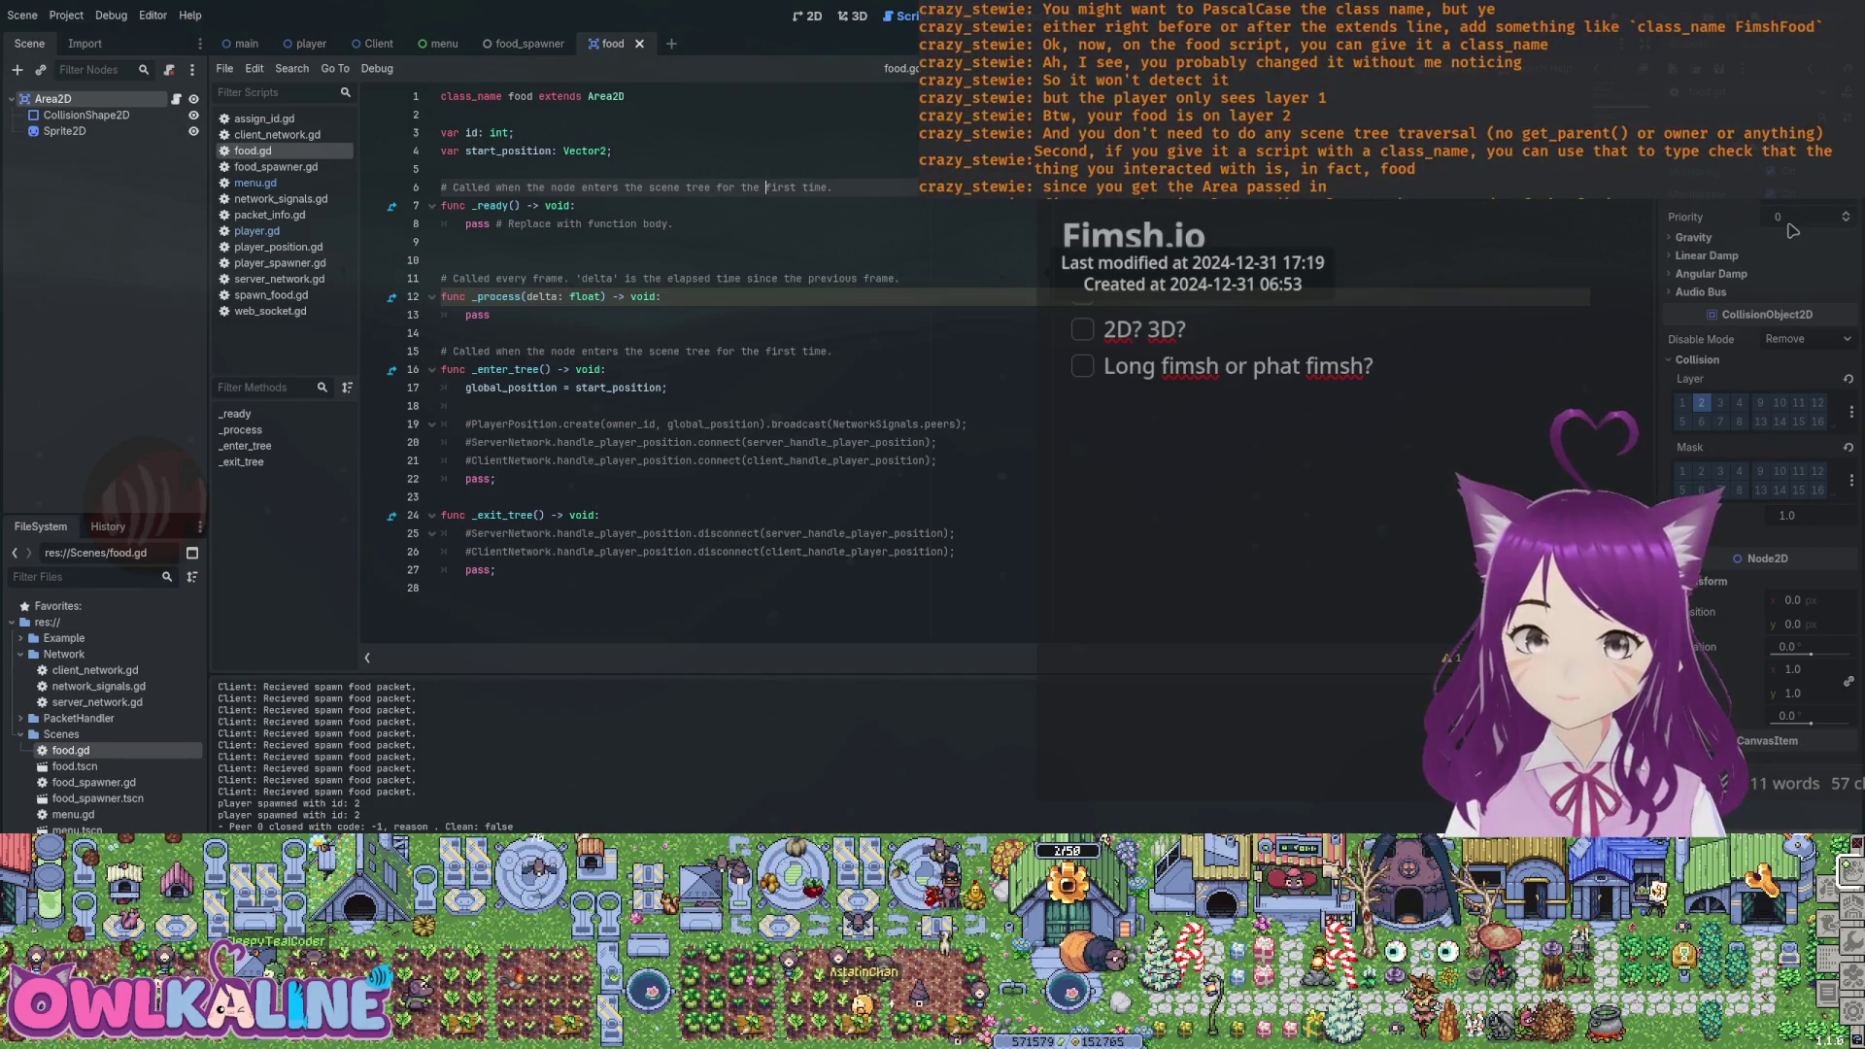
# Change food.gd's first line to 'class_name Food', then switch to the player scene.
pyautogui.click(508, 96)
pyautogui.press('Delete')
pyautogui.write('F')
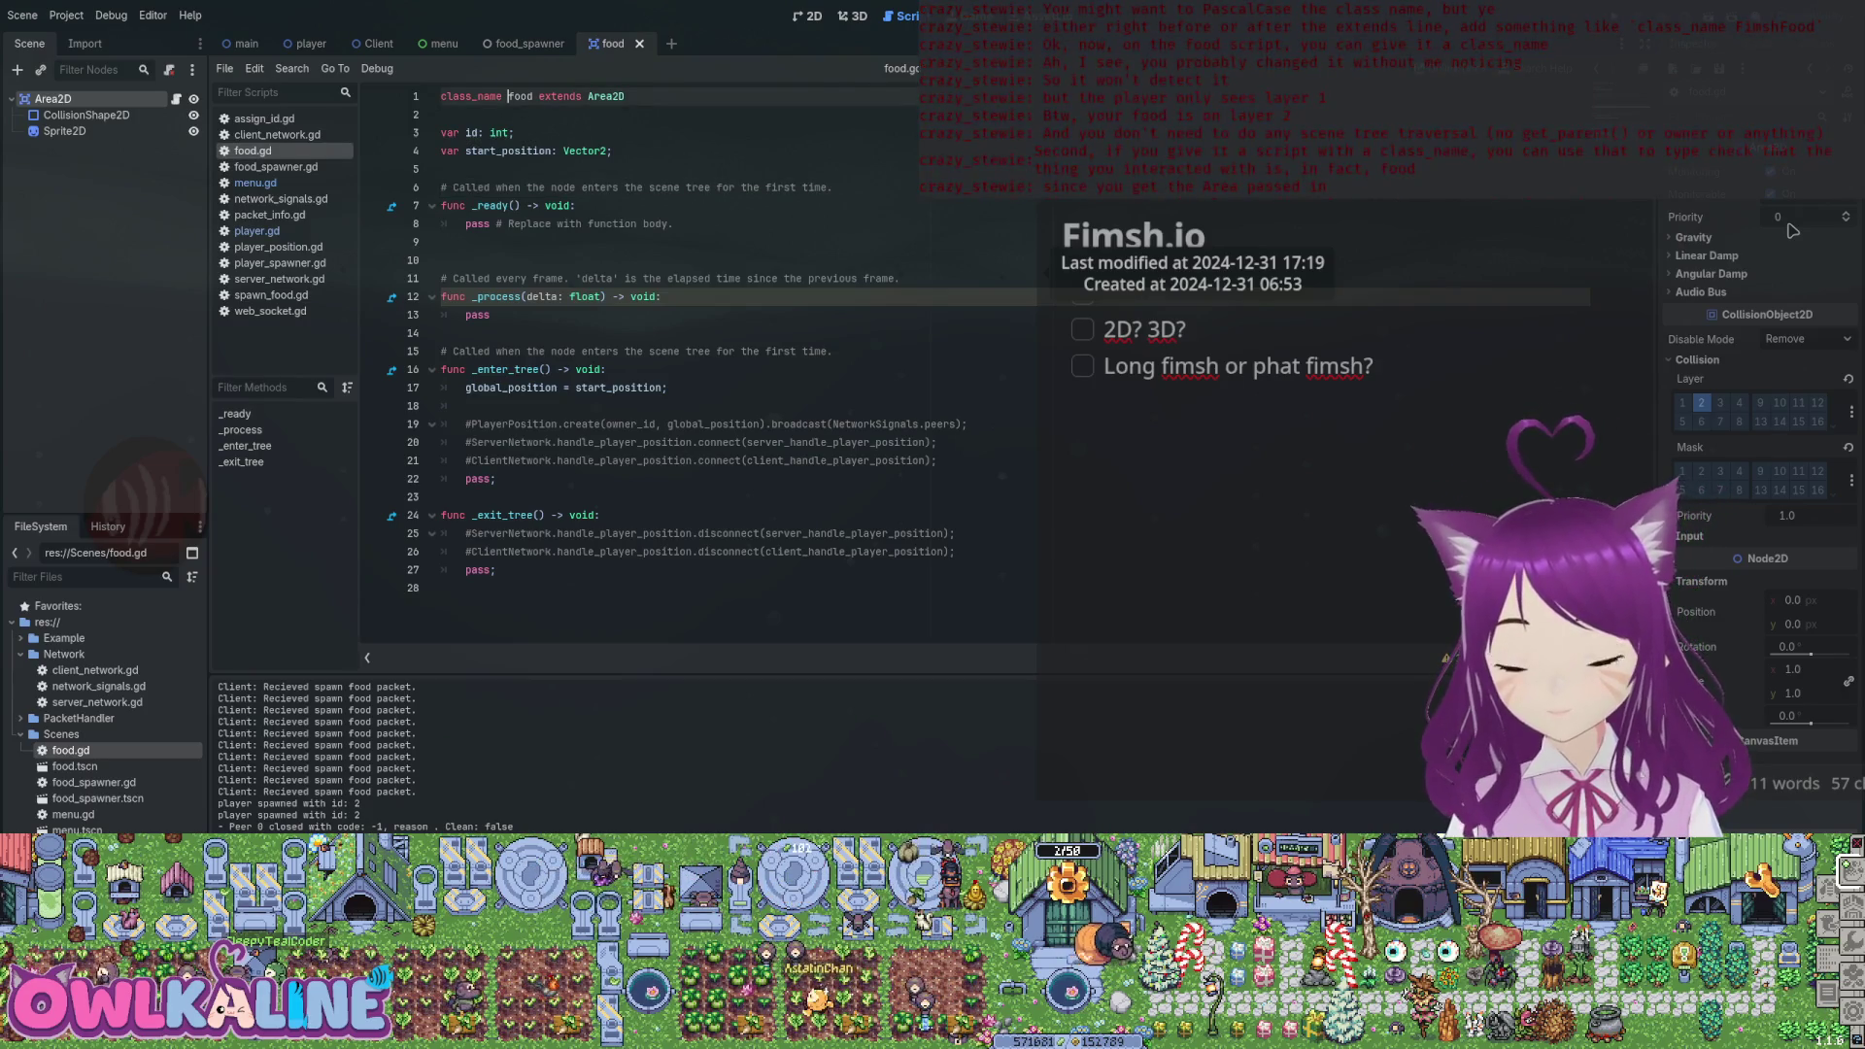
pyautogui.write('i')
pyautogui.press('BackSpace')
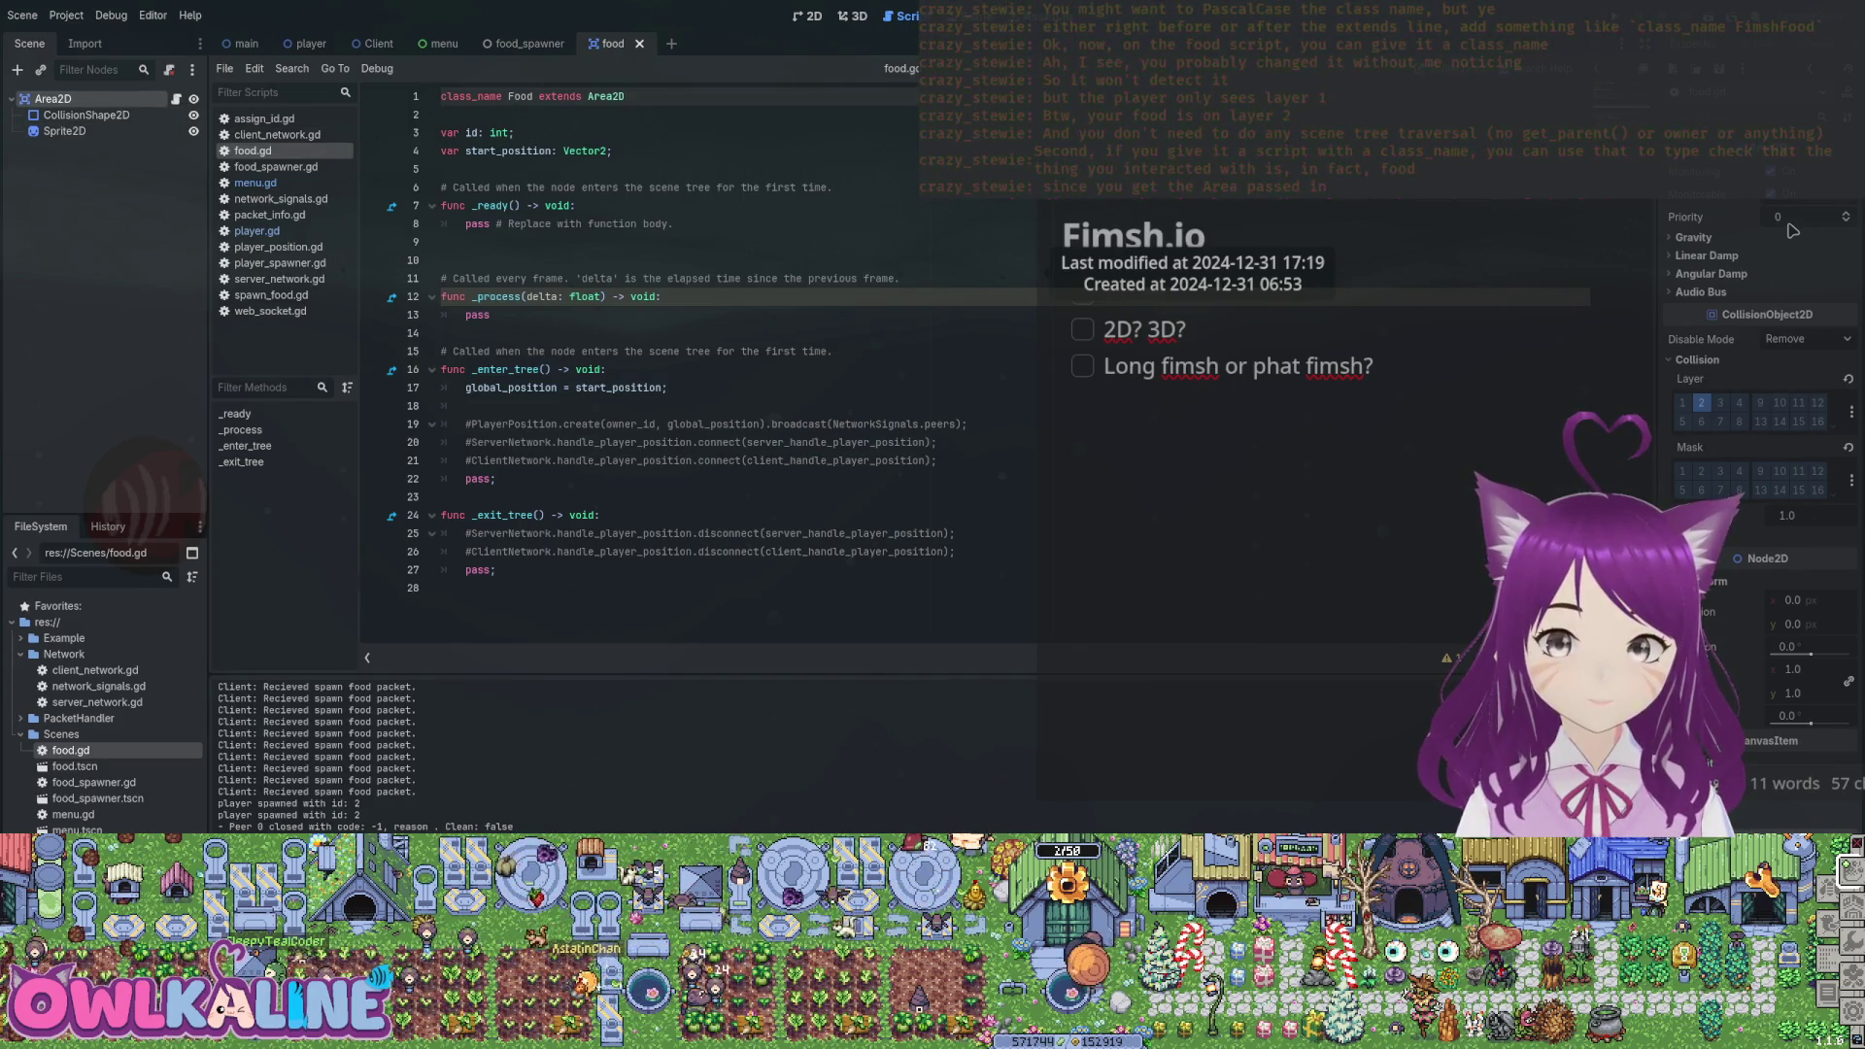
pyautogui.click(311, 44)
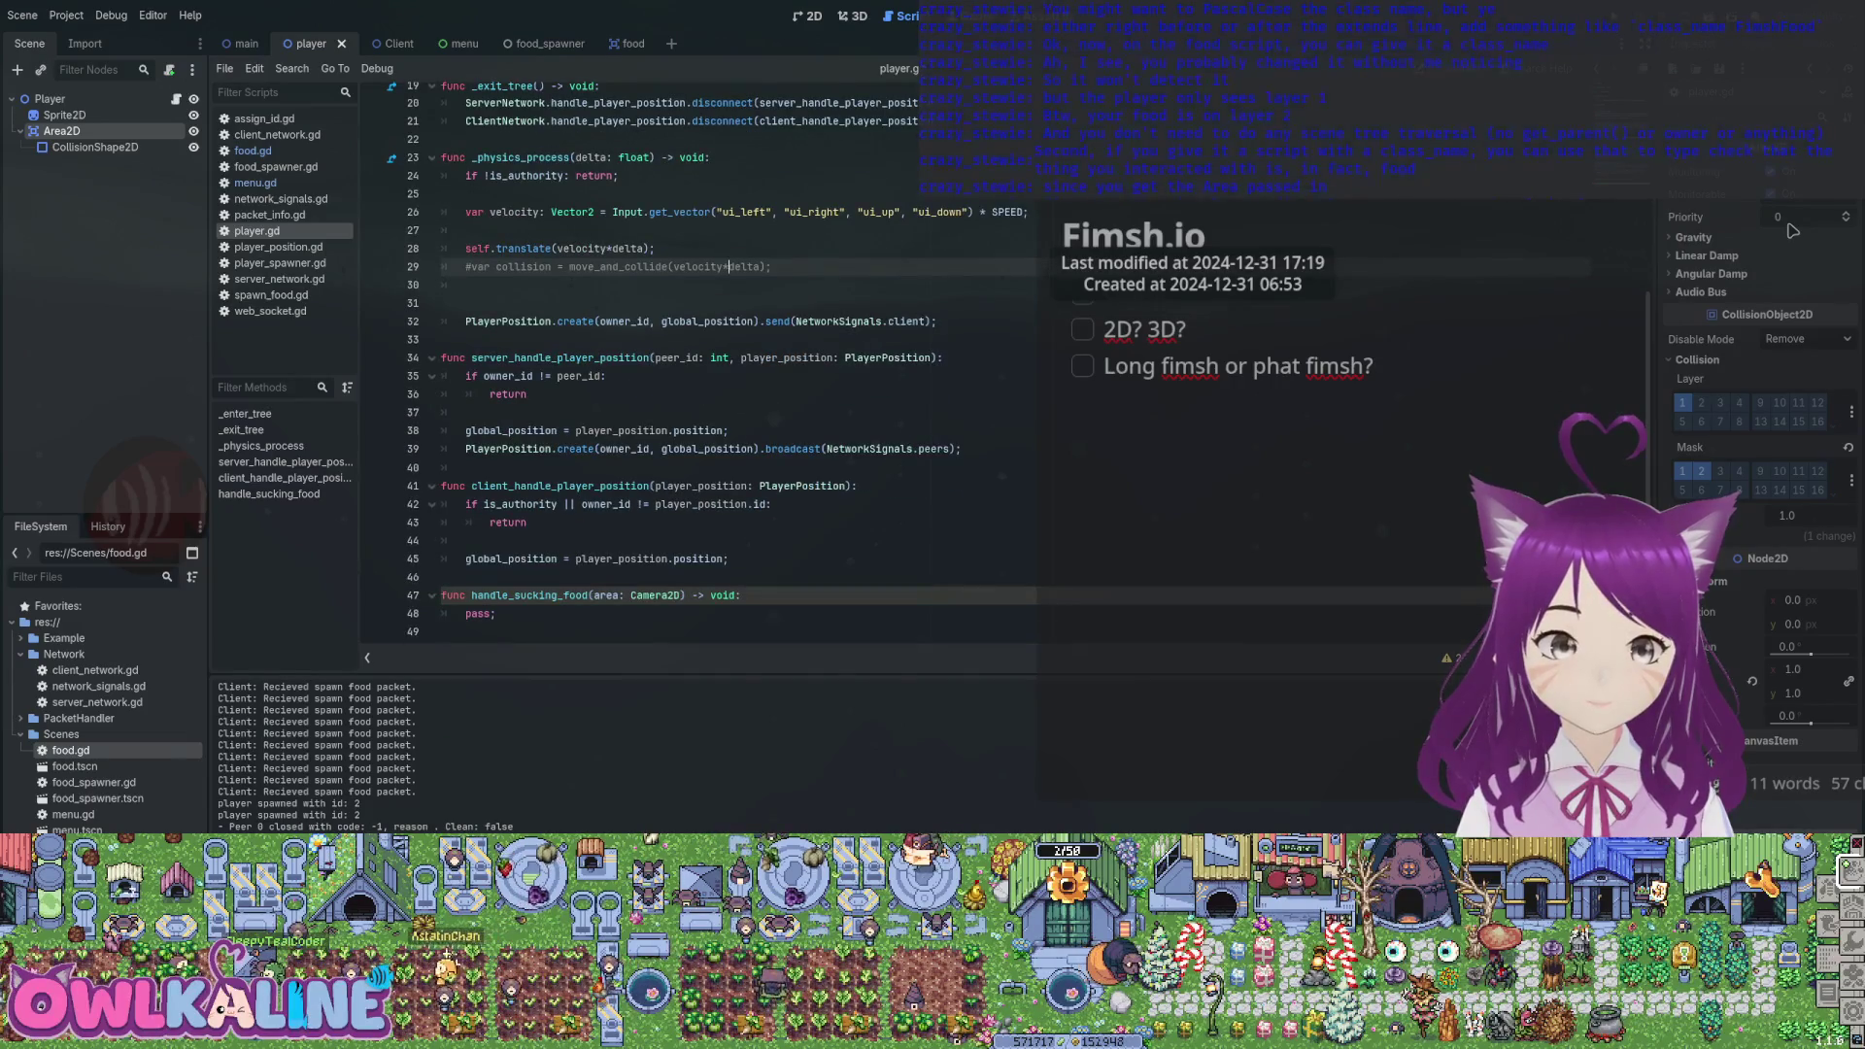
# Change handle_sucking_food's parameter type from Camera2D to Area2D.
pyautogui.click(680, 594)
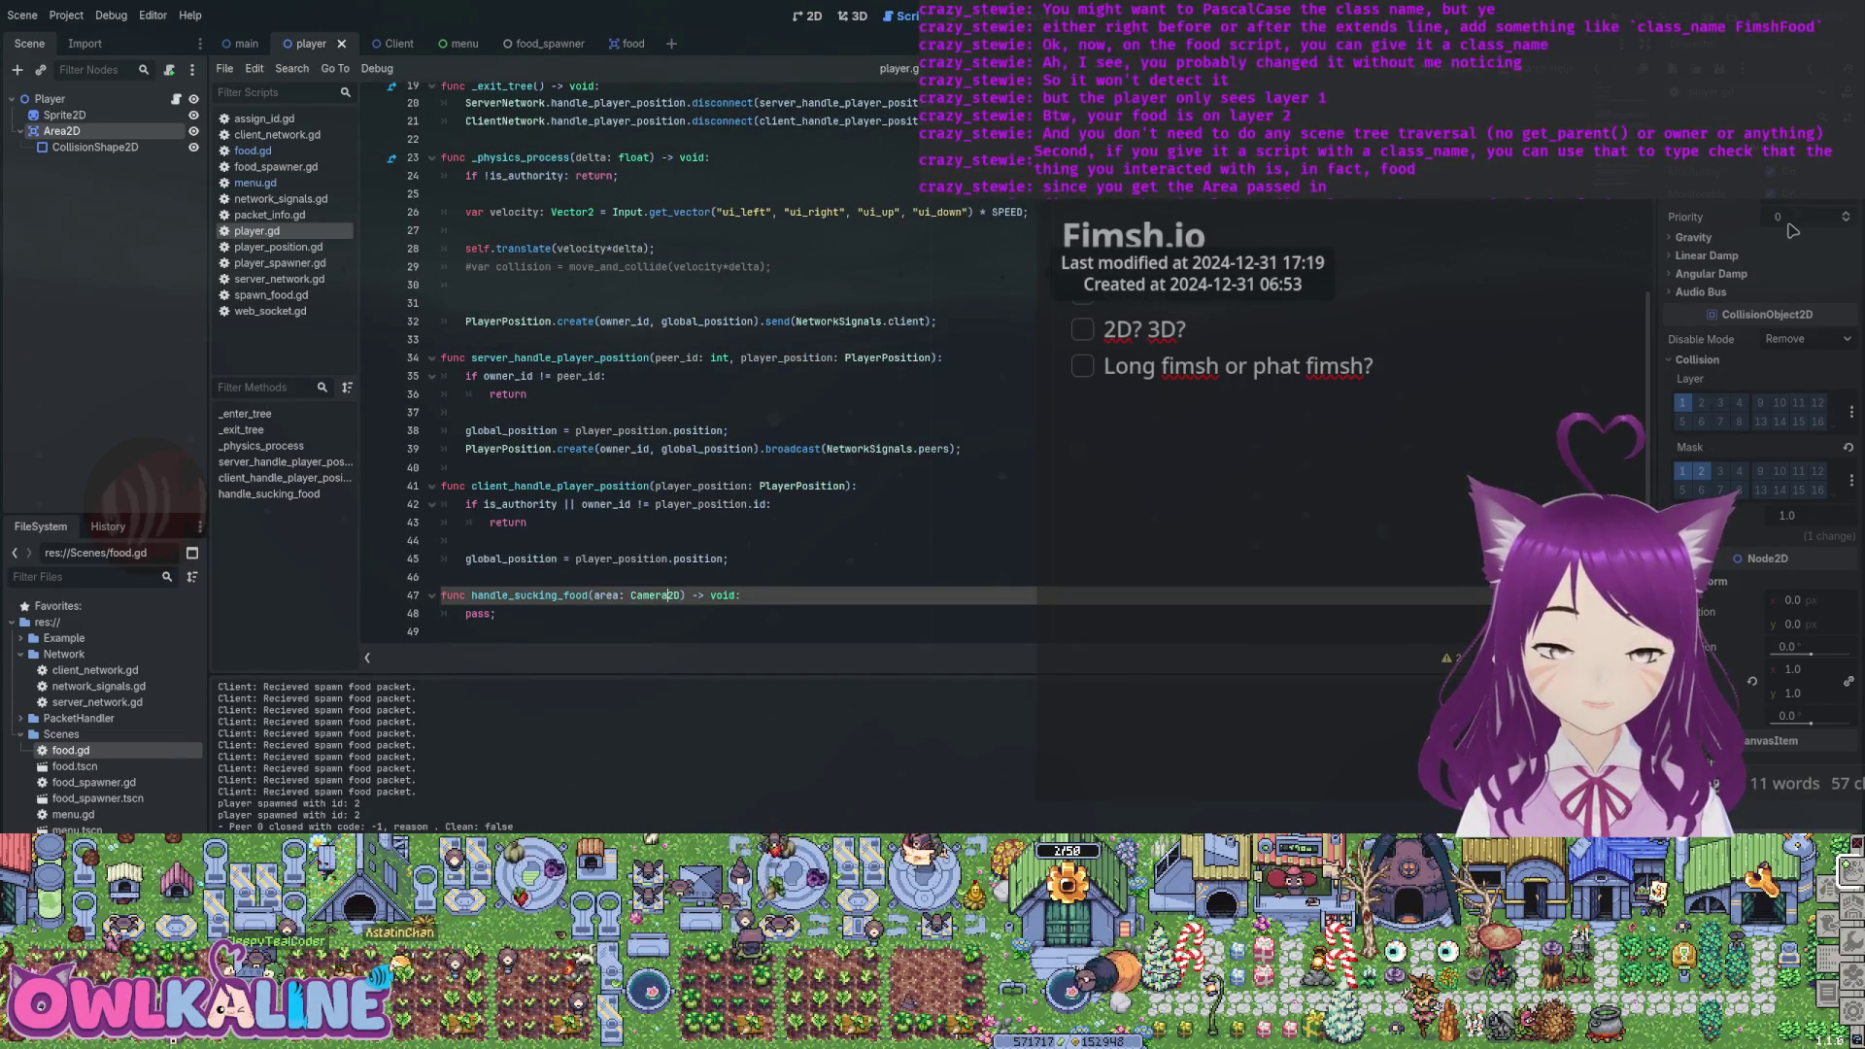
pyautogui.write('Aer')
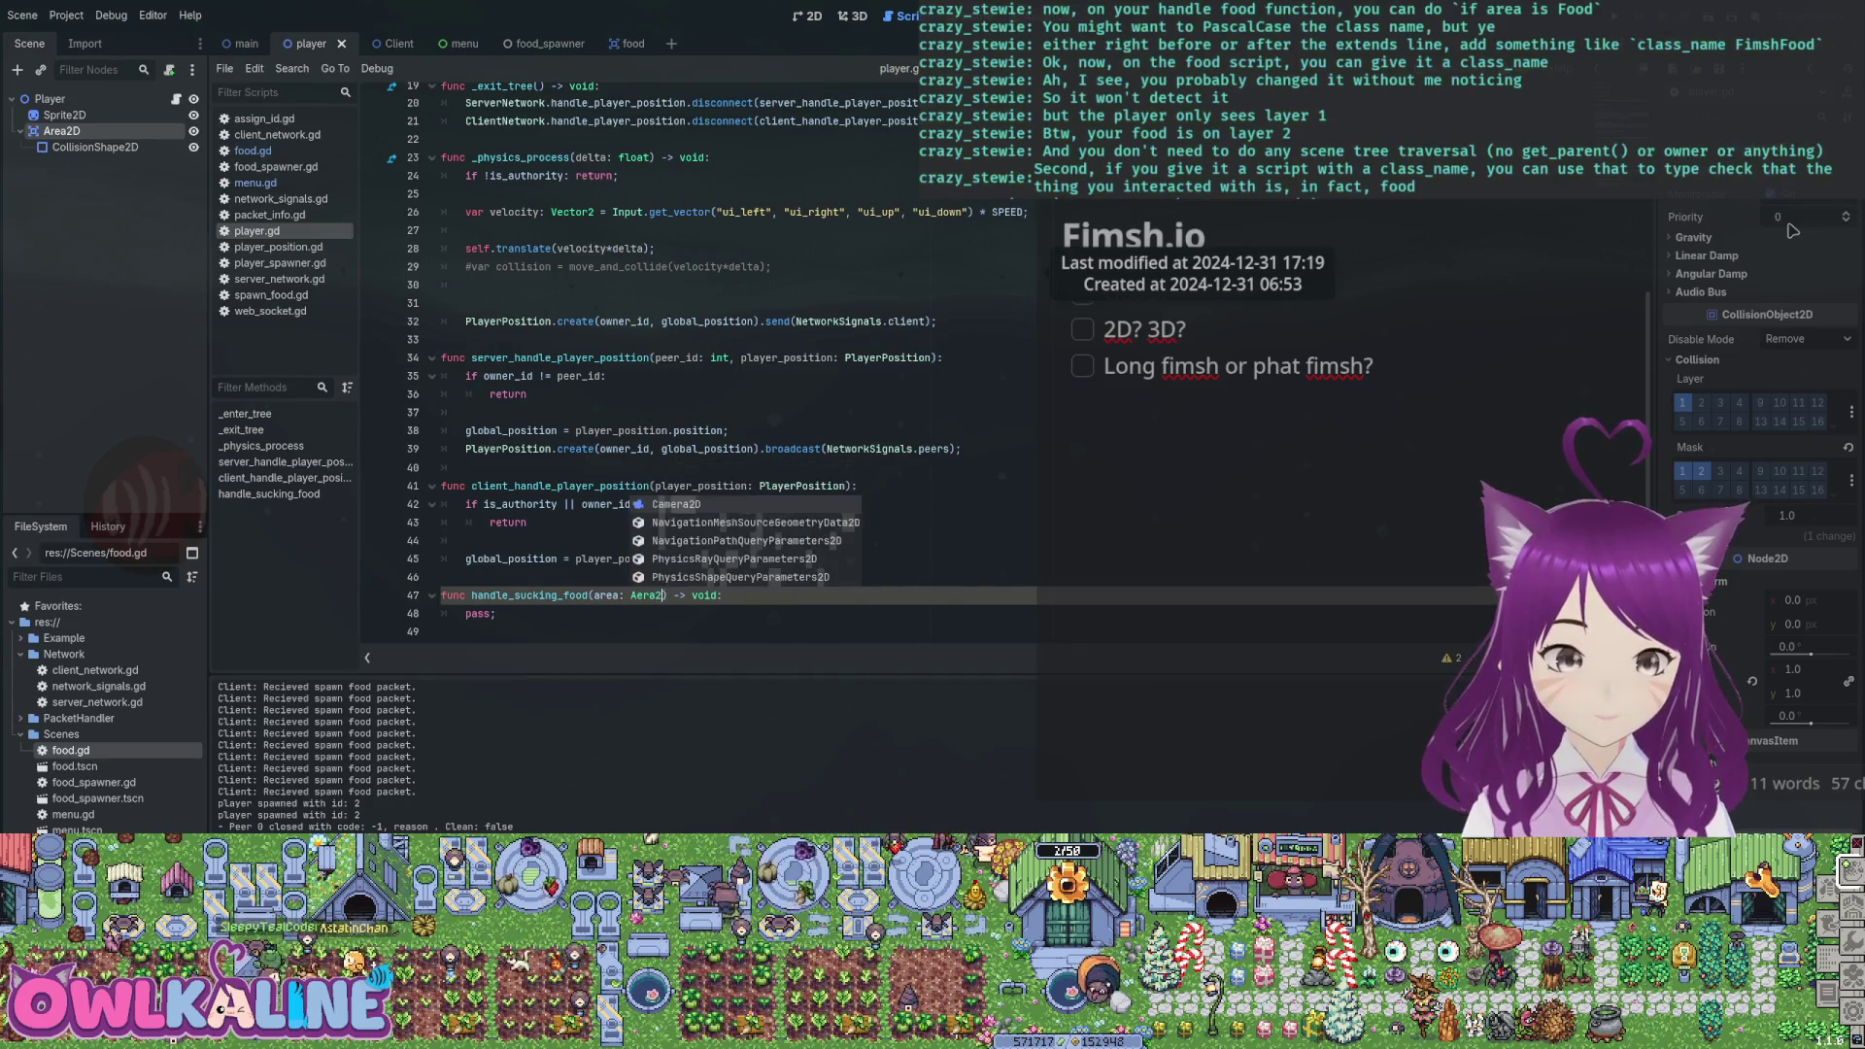
pyautogui.press('BackSpace')
pyautogui.press('BackSpace')
pyautogui.write('rea2S')
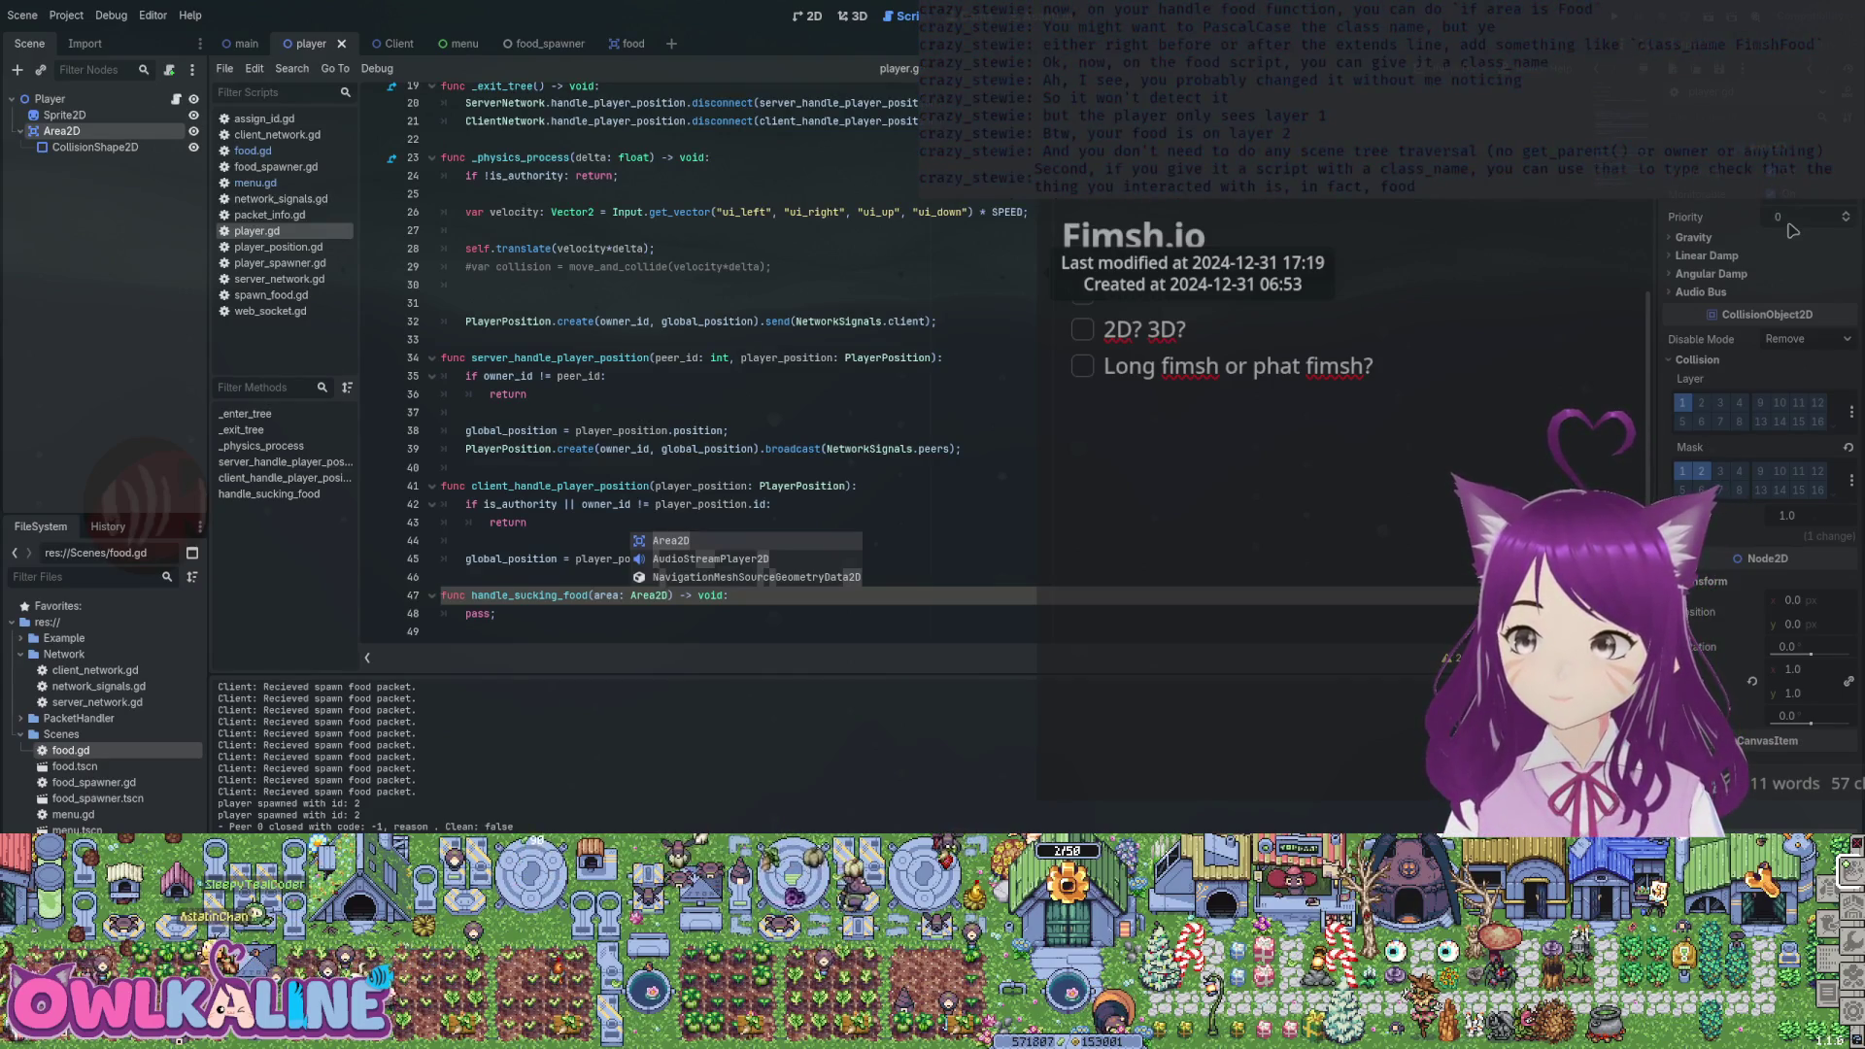
pyautogui.press('Escape')
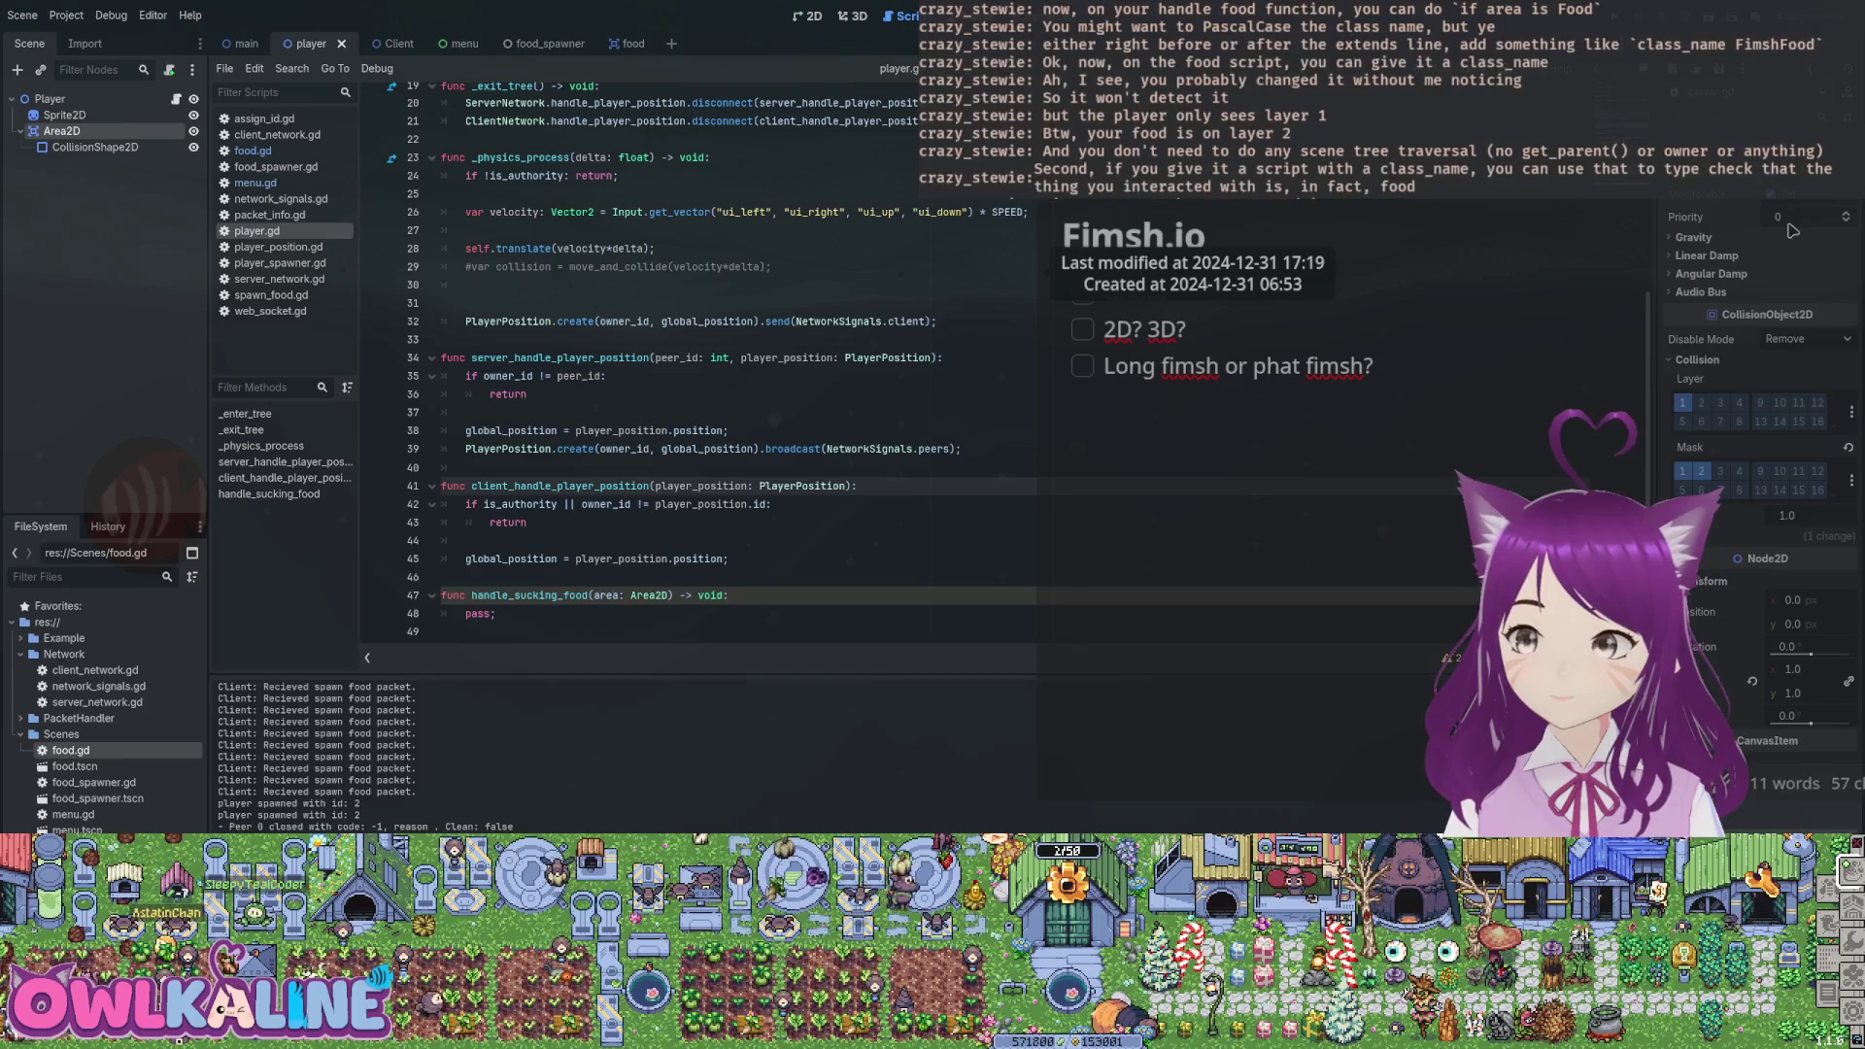
# Replace the handler's placeholder pass with an 'if area is Food:' check.
pyautogui.hotkey('ctrl', 'End')
pyautogui.press('Up')
pyautogui.hotkey('ctrl', 'shift', 'Right')
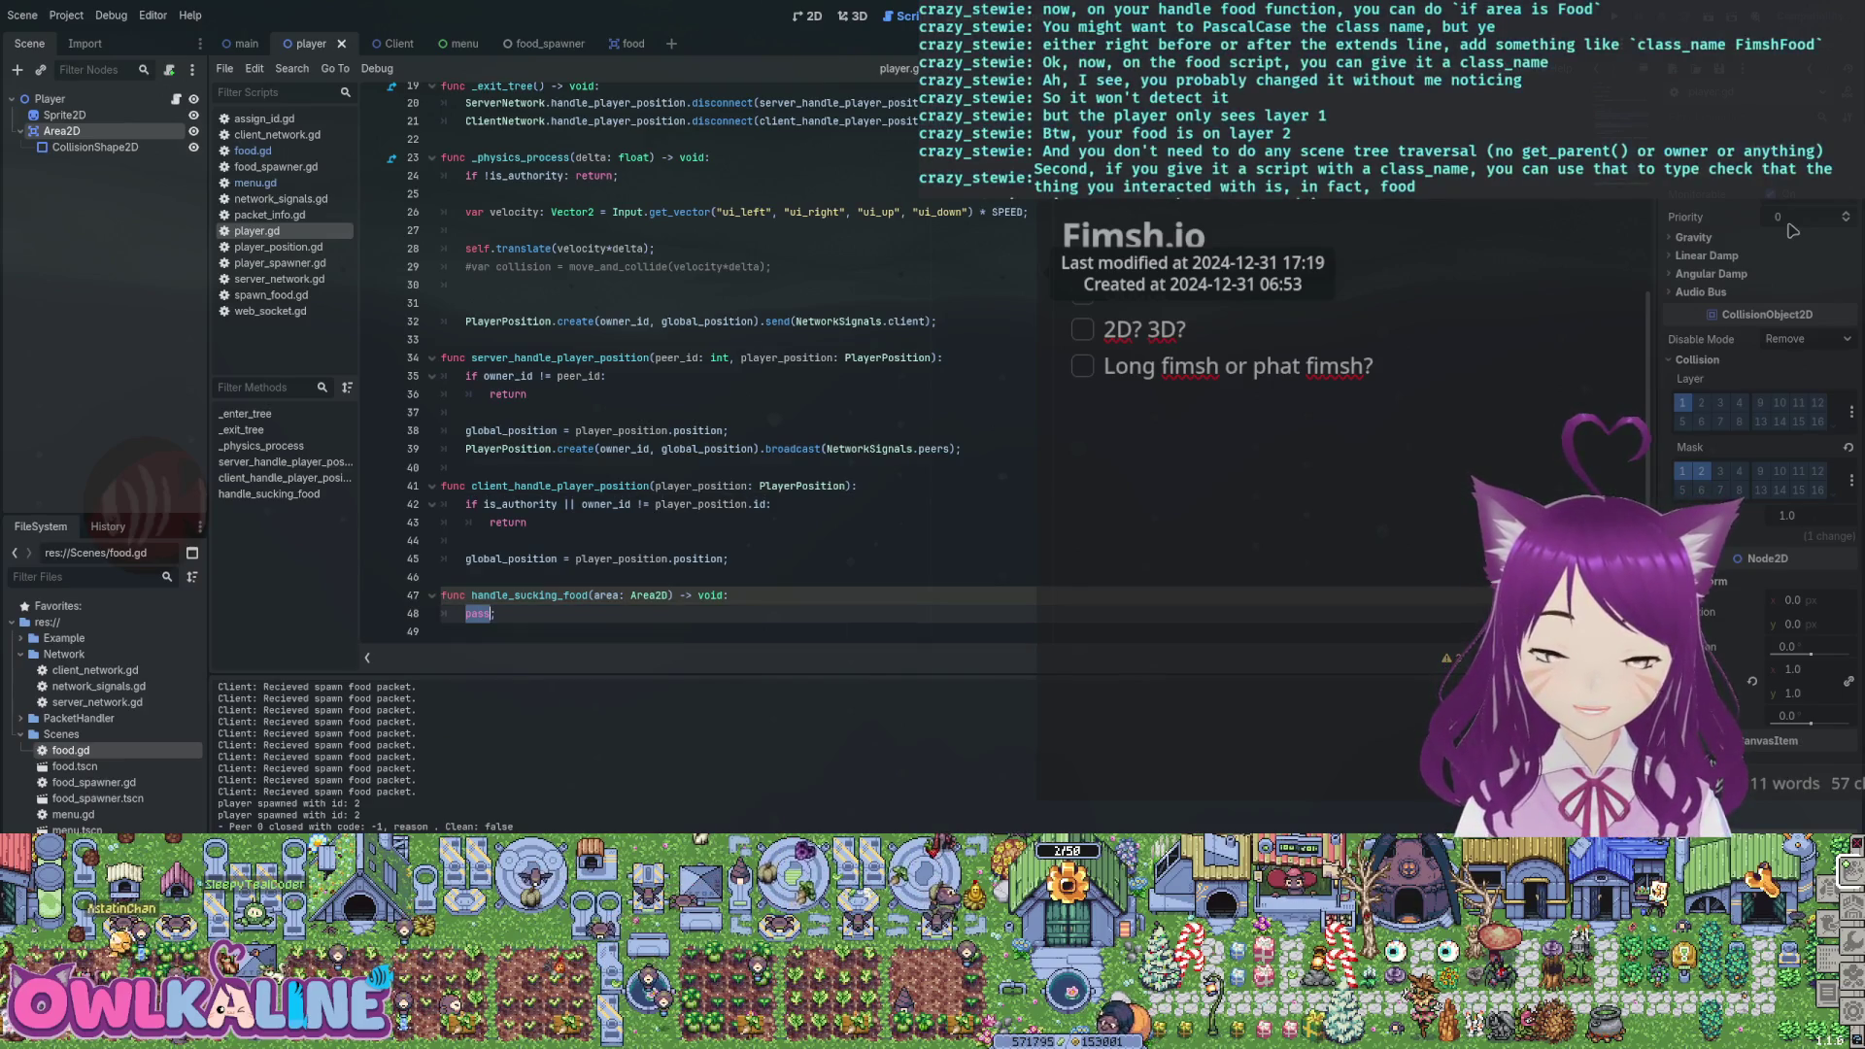
pyautogui.press('BackSpace')
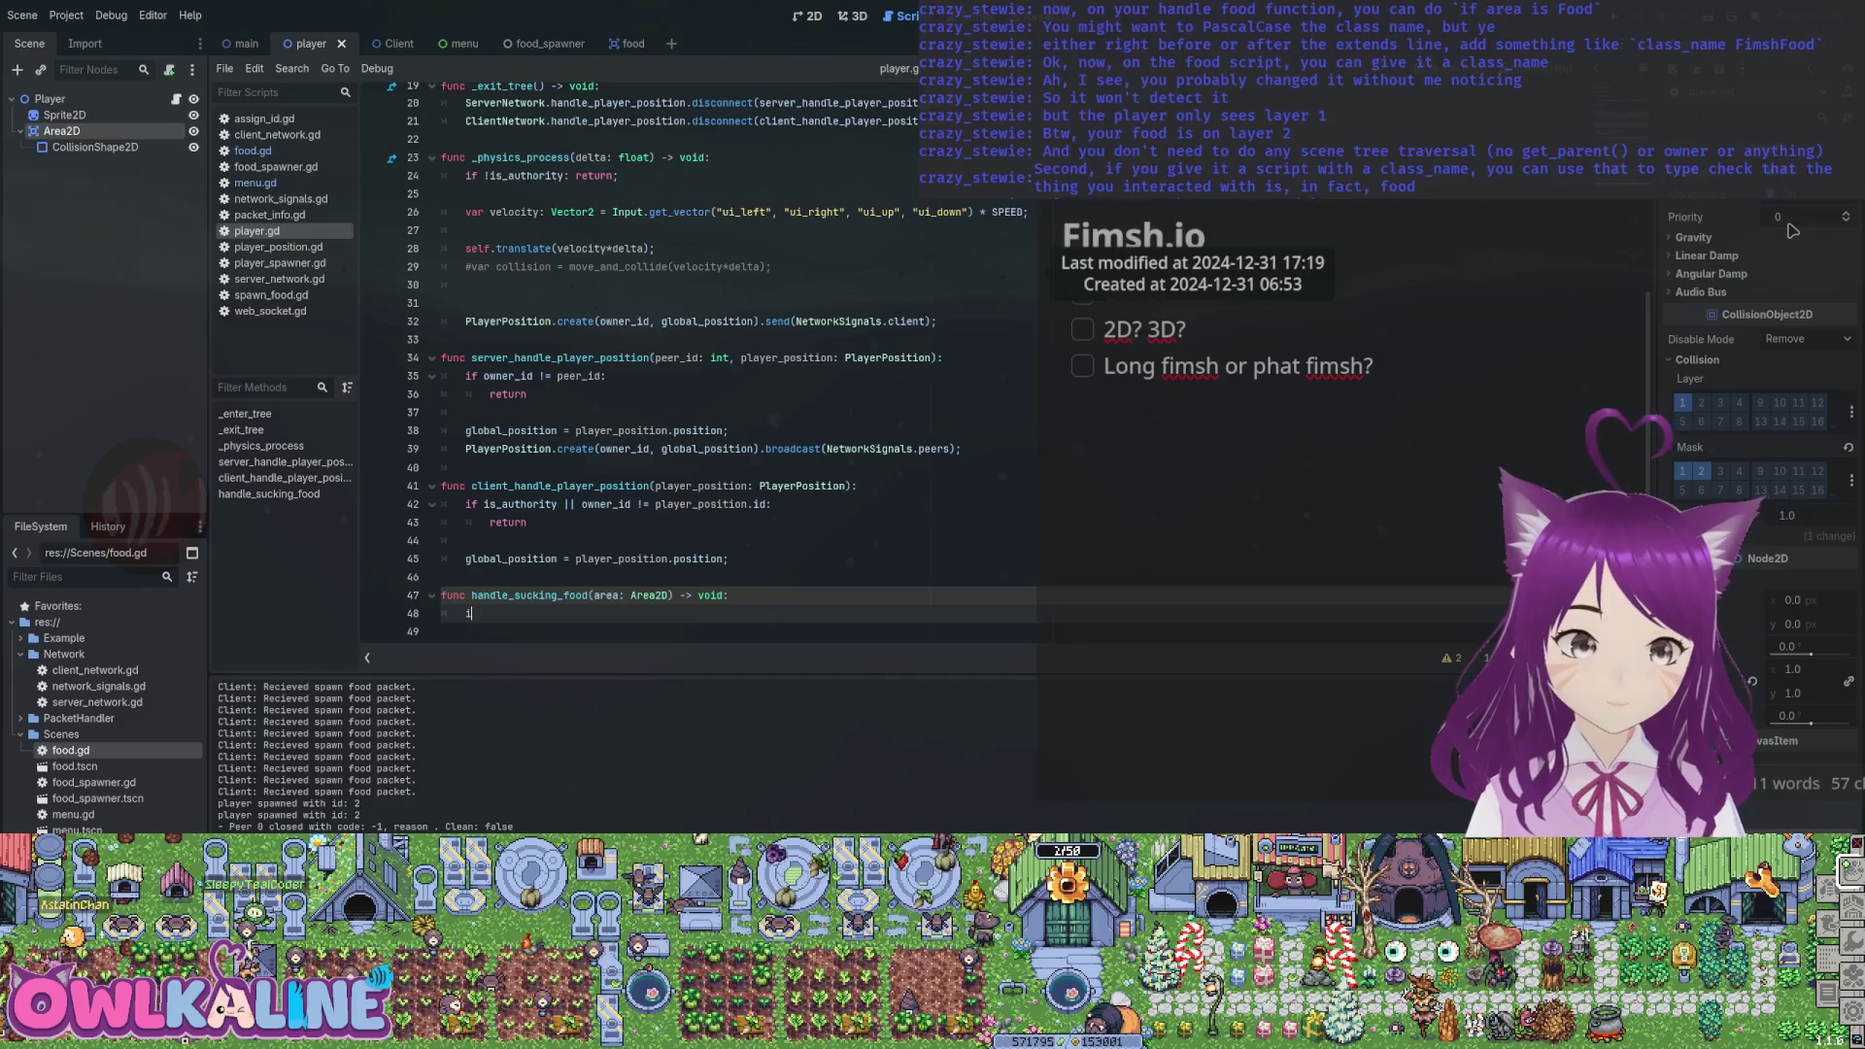
pyautogui.write('f ae')
pyautogui.press('BackSpace')
pyautogui.write('rea ')
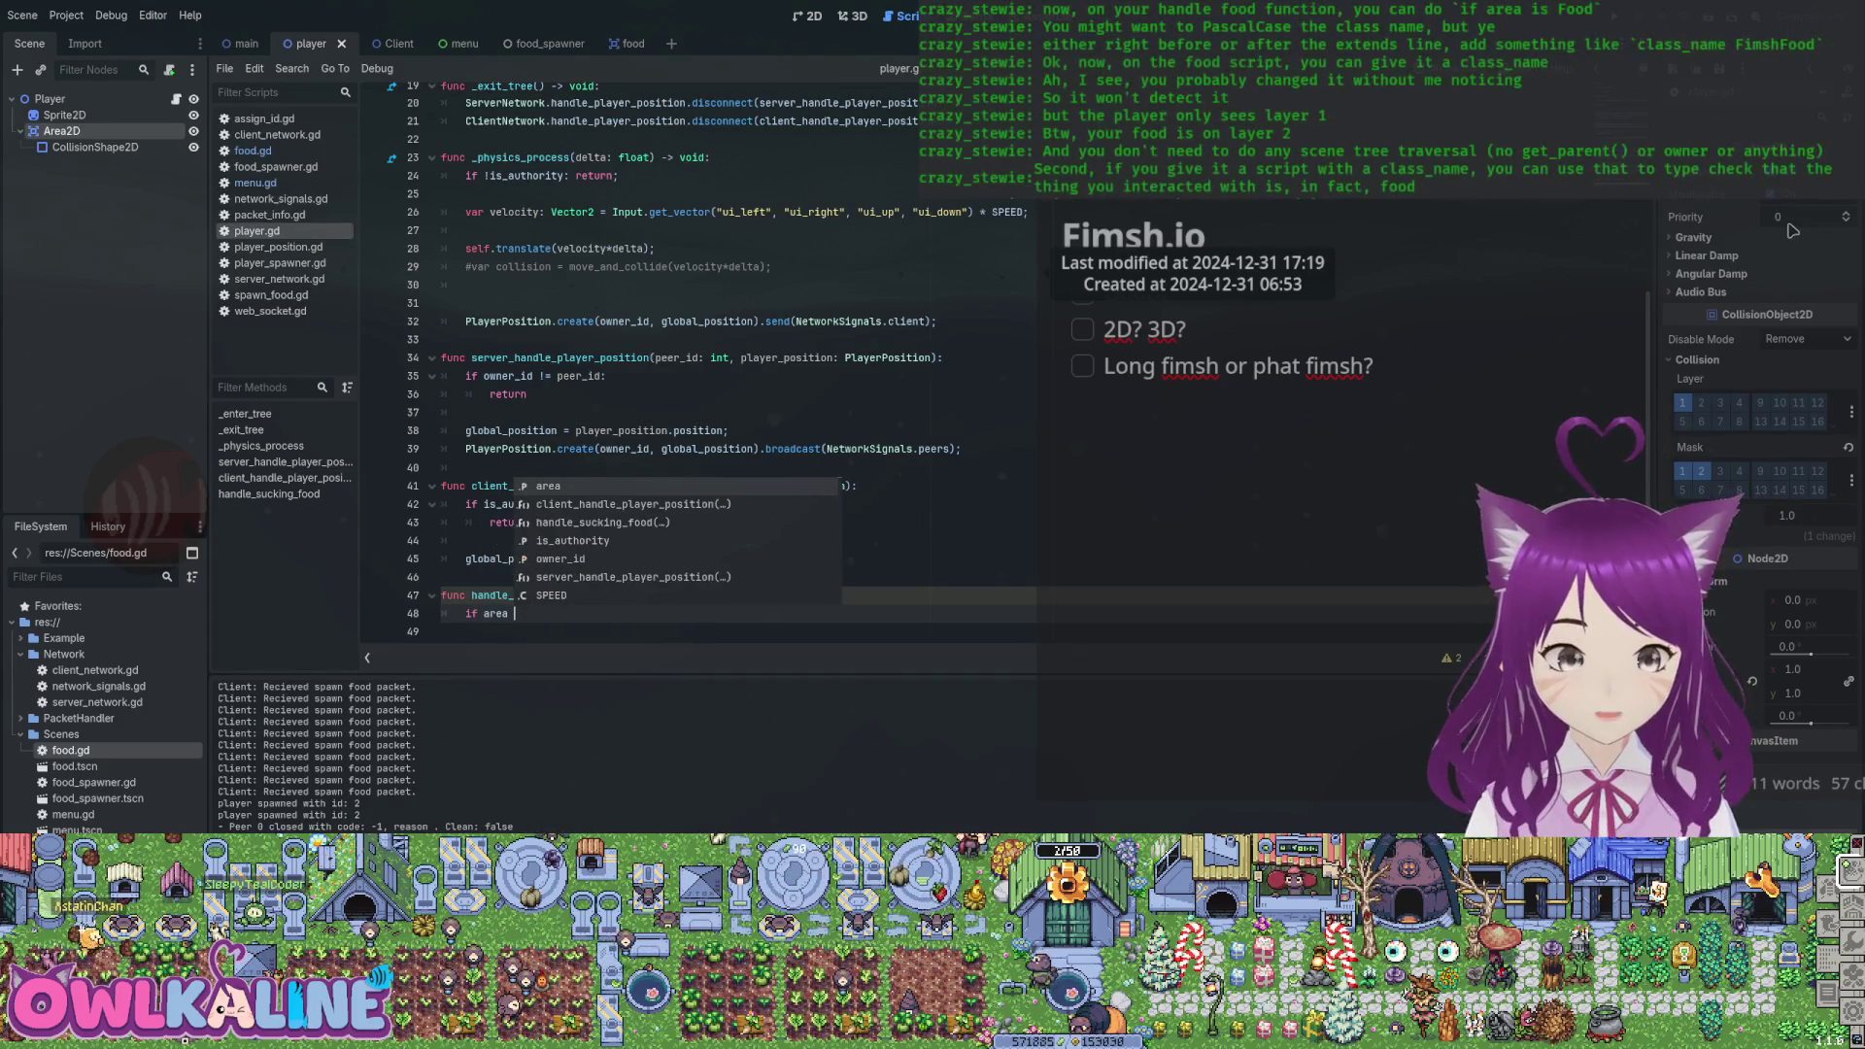
pyautogui.write('is Foo')
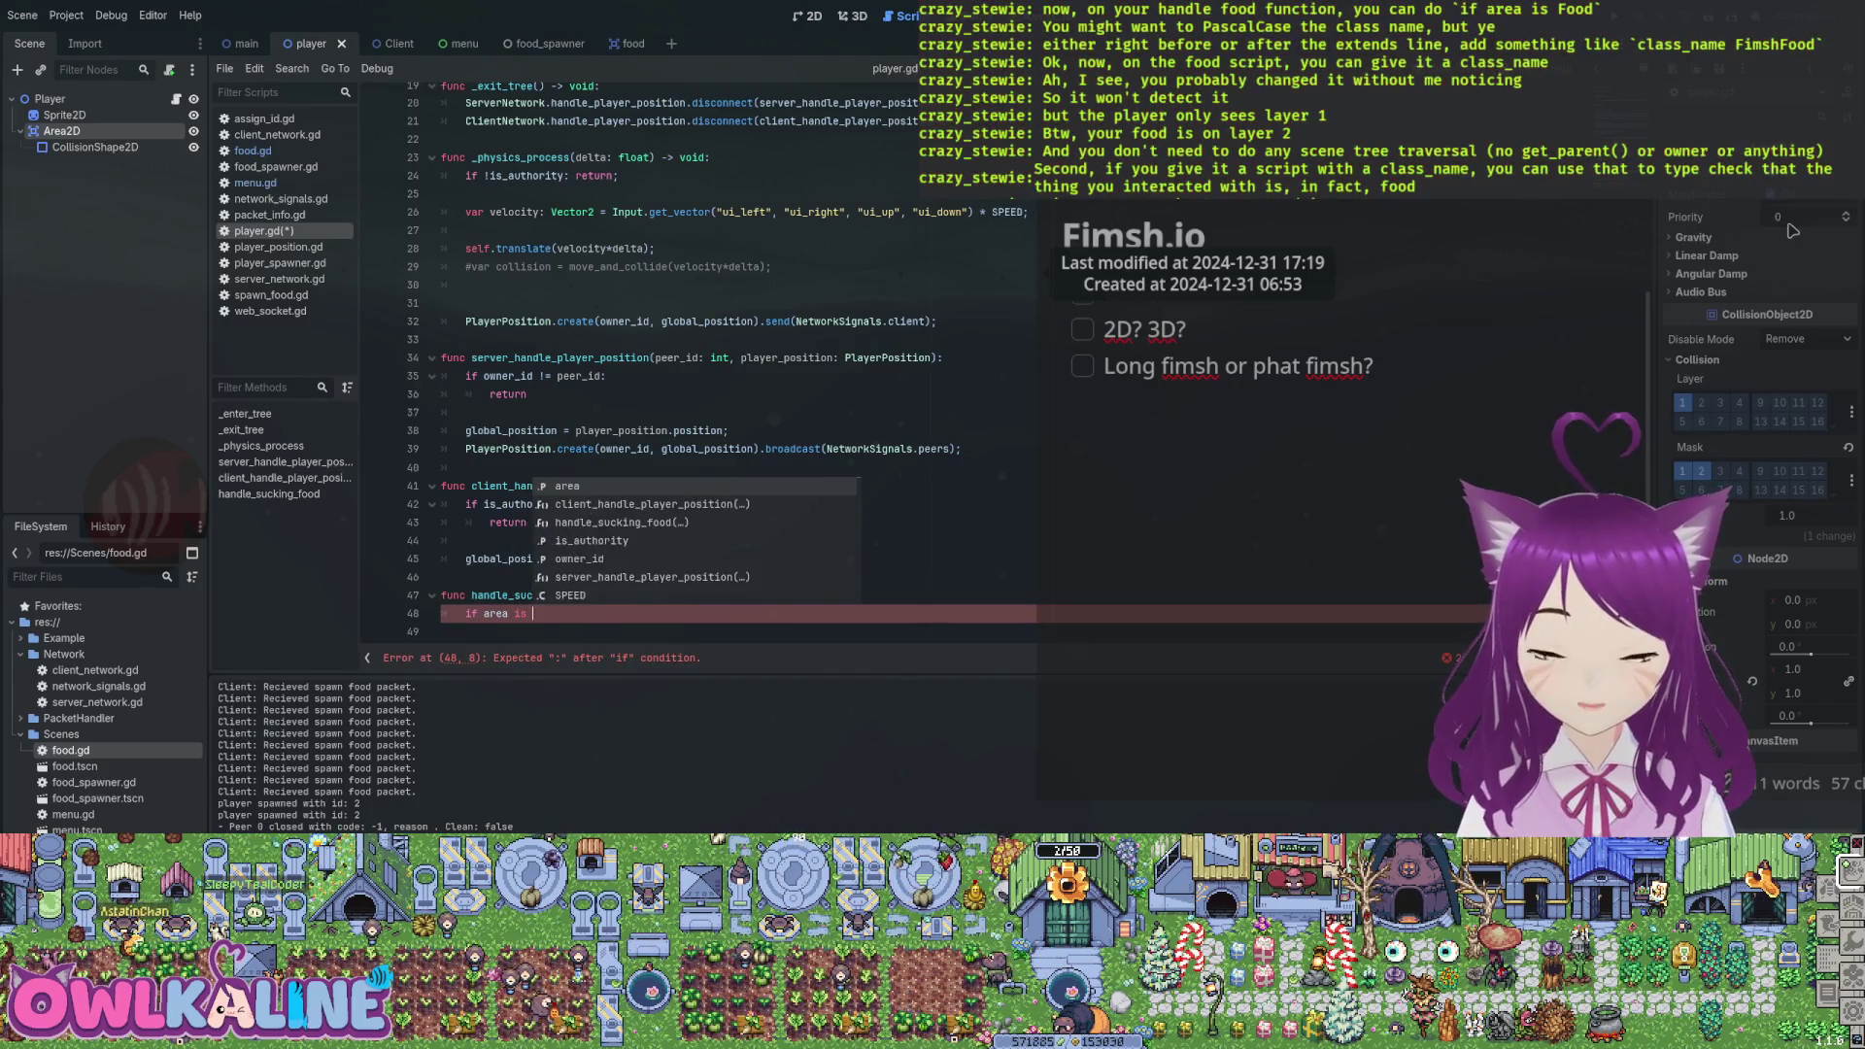
pyautogui.press('Return')
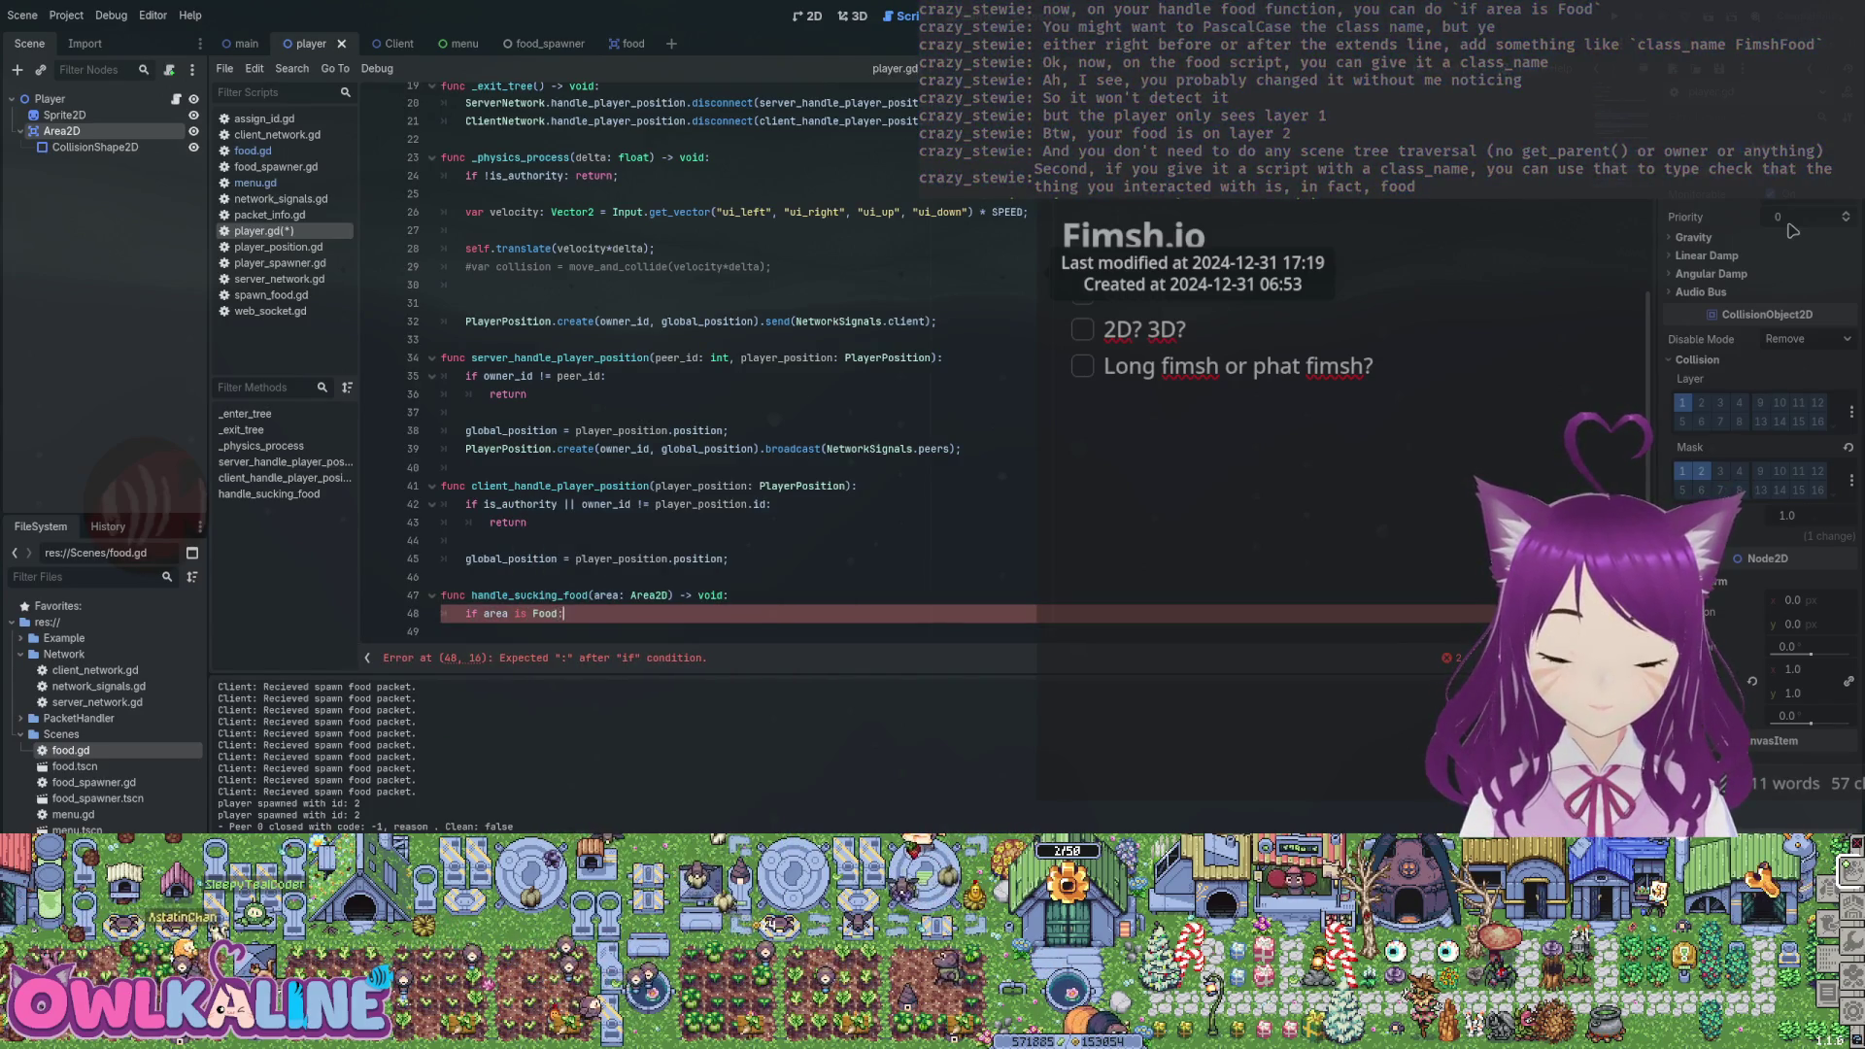
pyautogui.write(':')
pyautogui.press('Return')
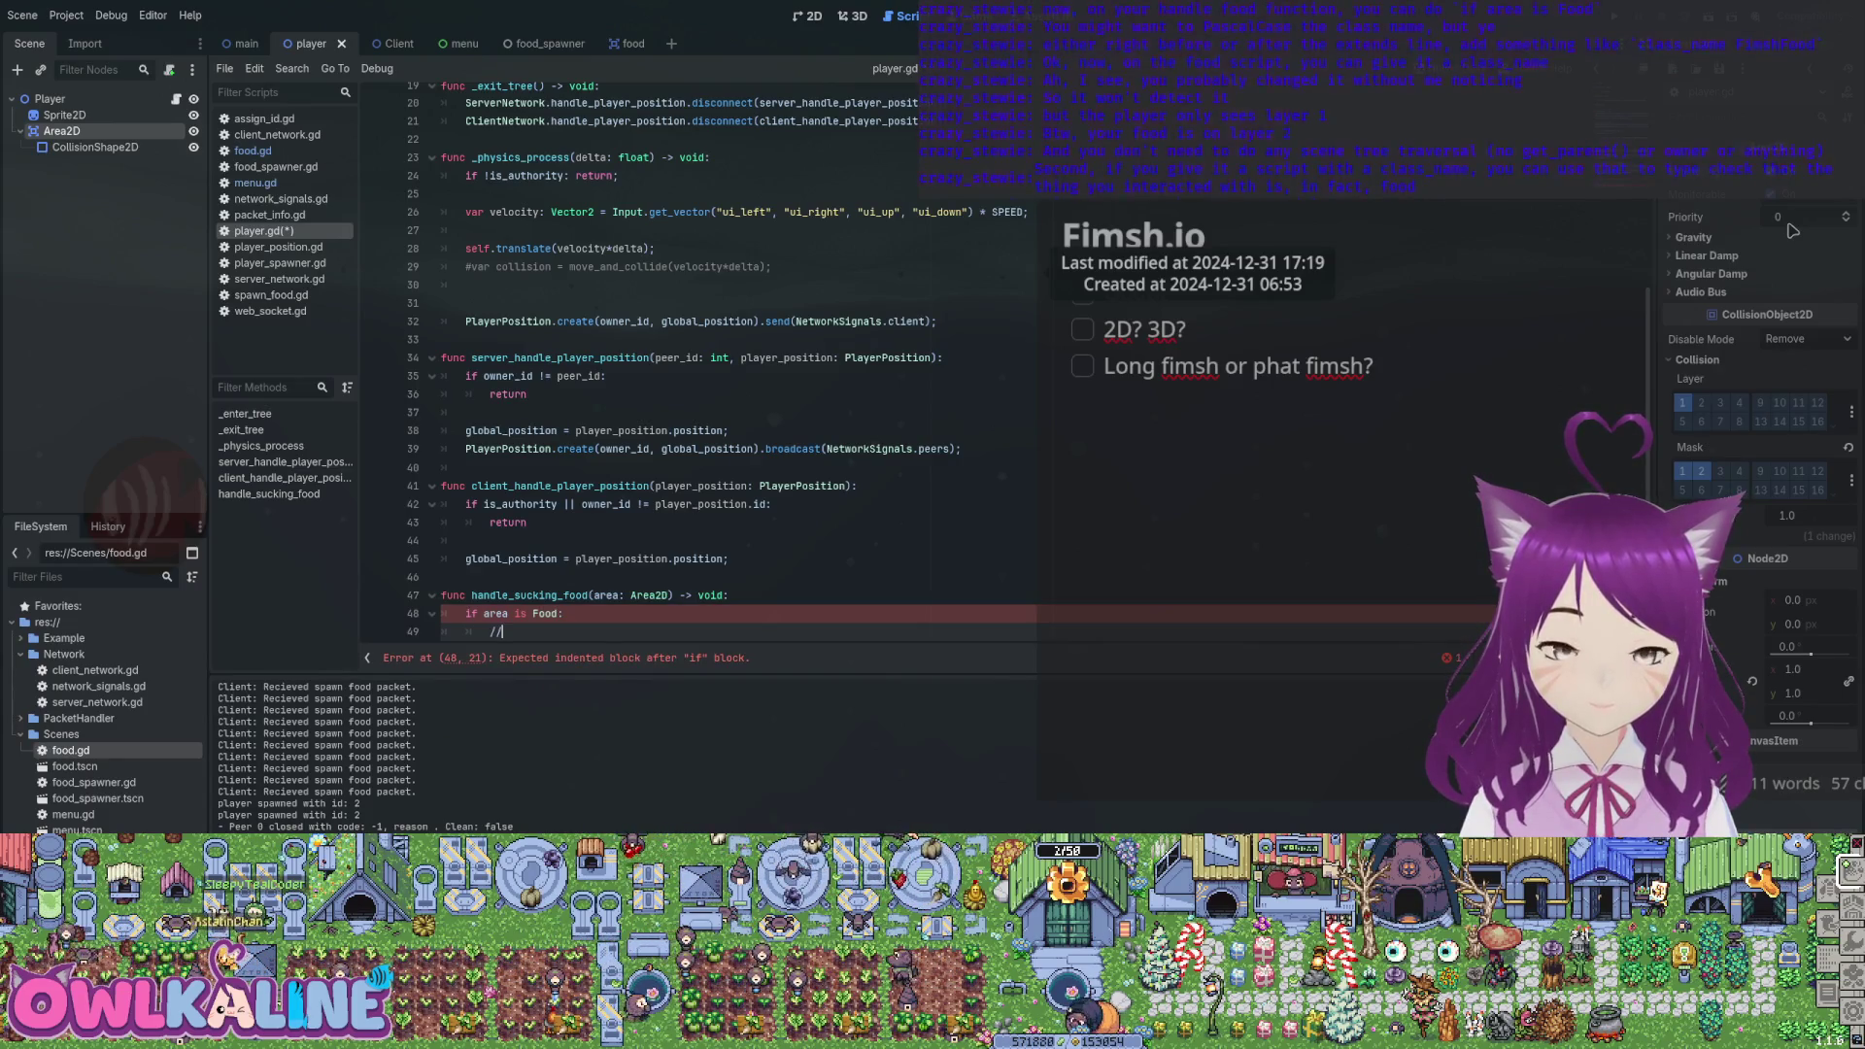
# Add a collided-with-food comment and a pass line inside the if block, then save.
pyautogui.write('/')
pyautogui.write('ded with food')
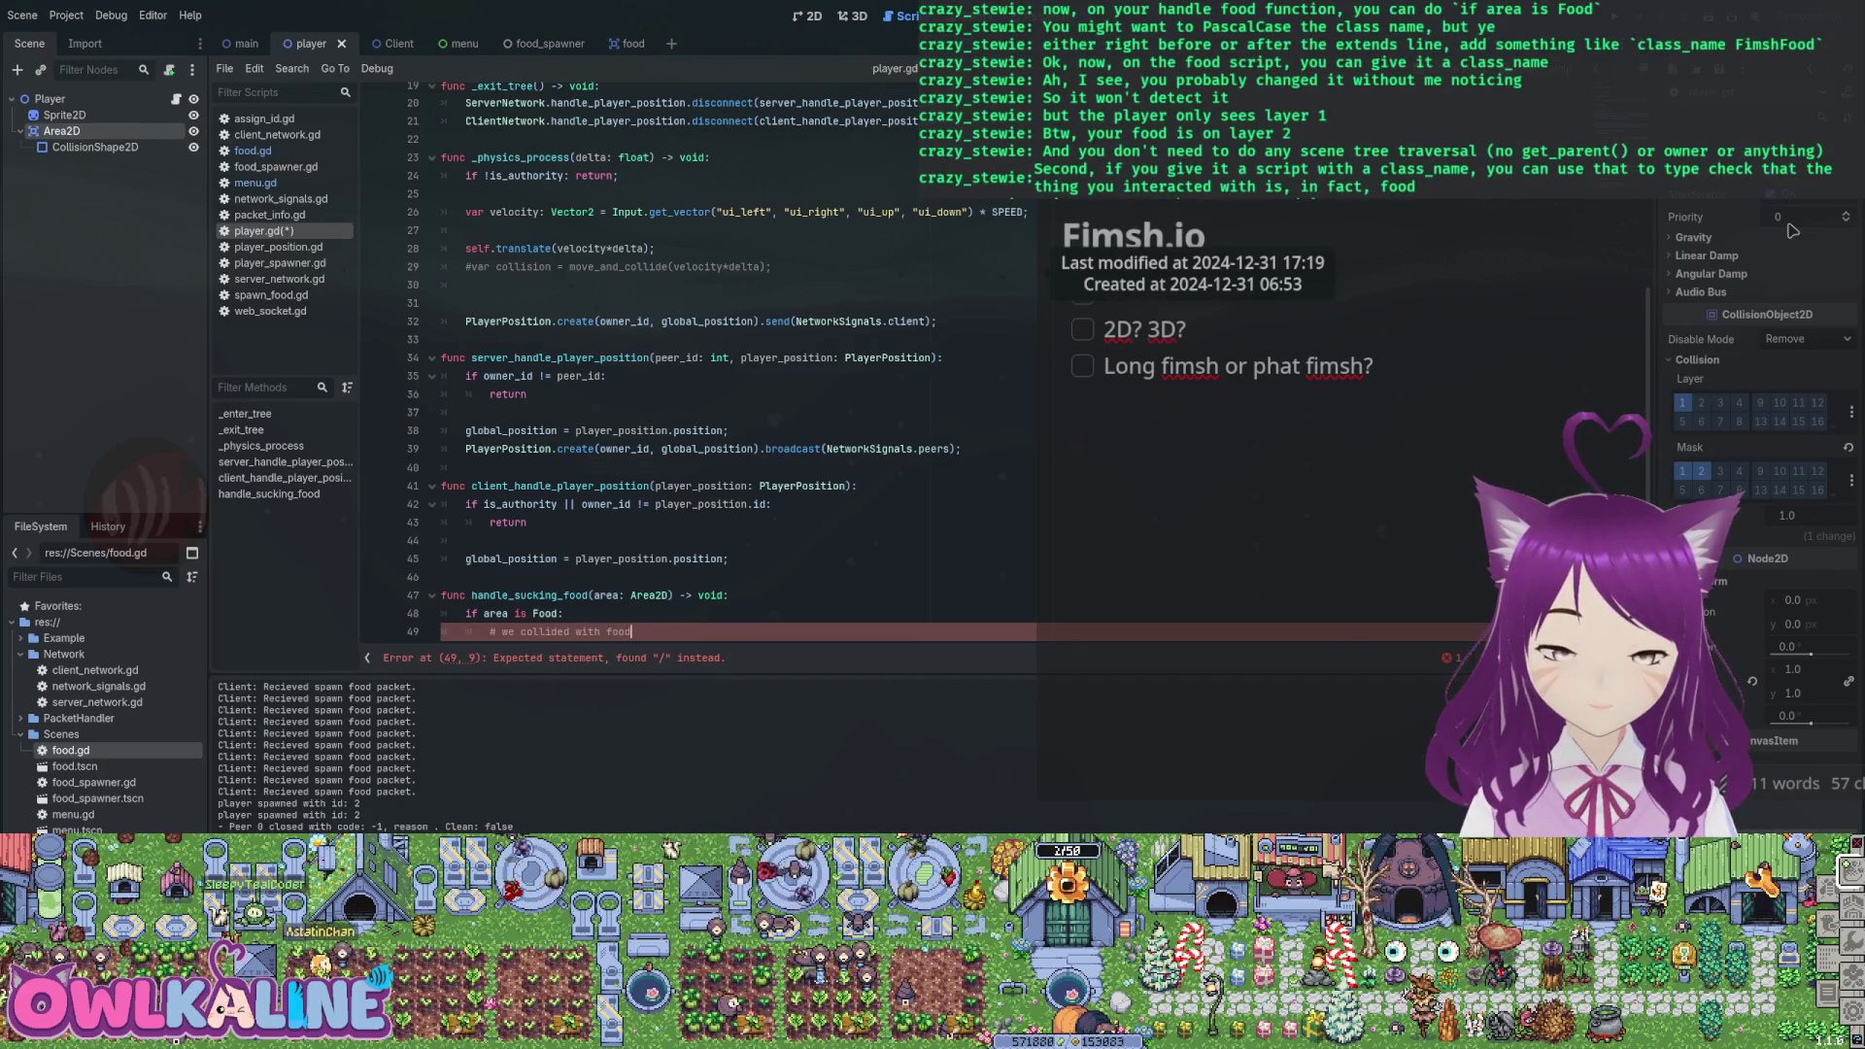
pyautogui.press('Return')
pyautogui.write('pass;')
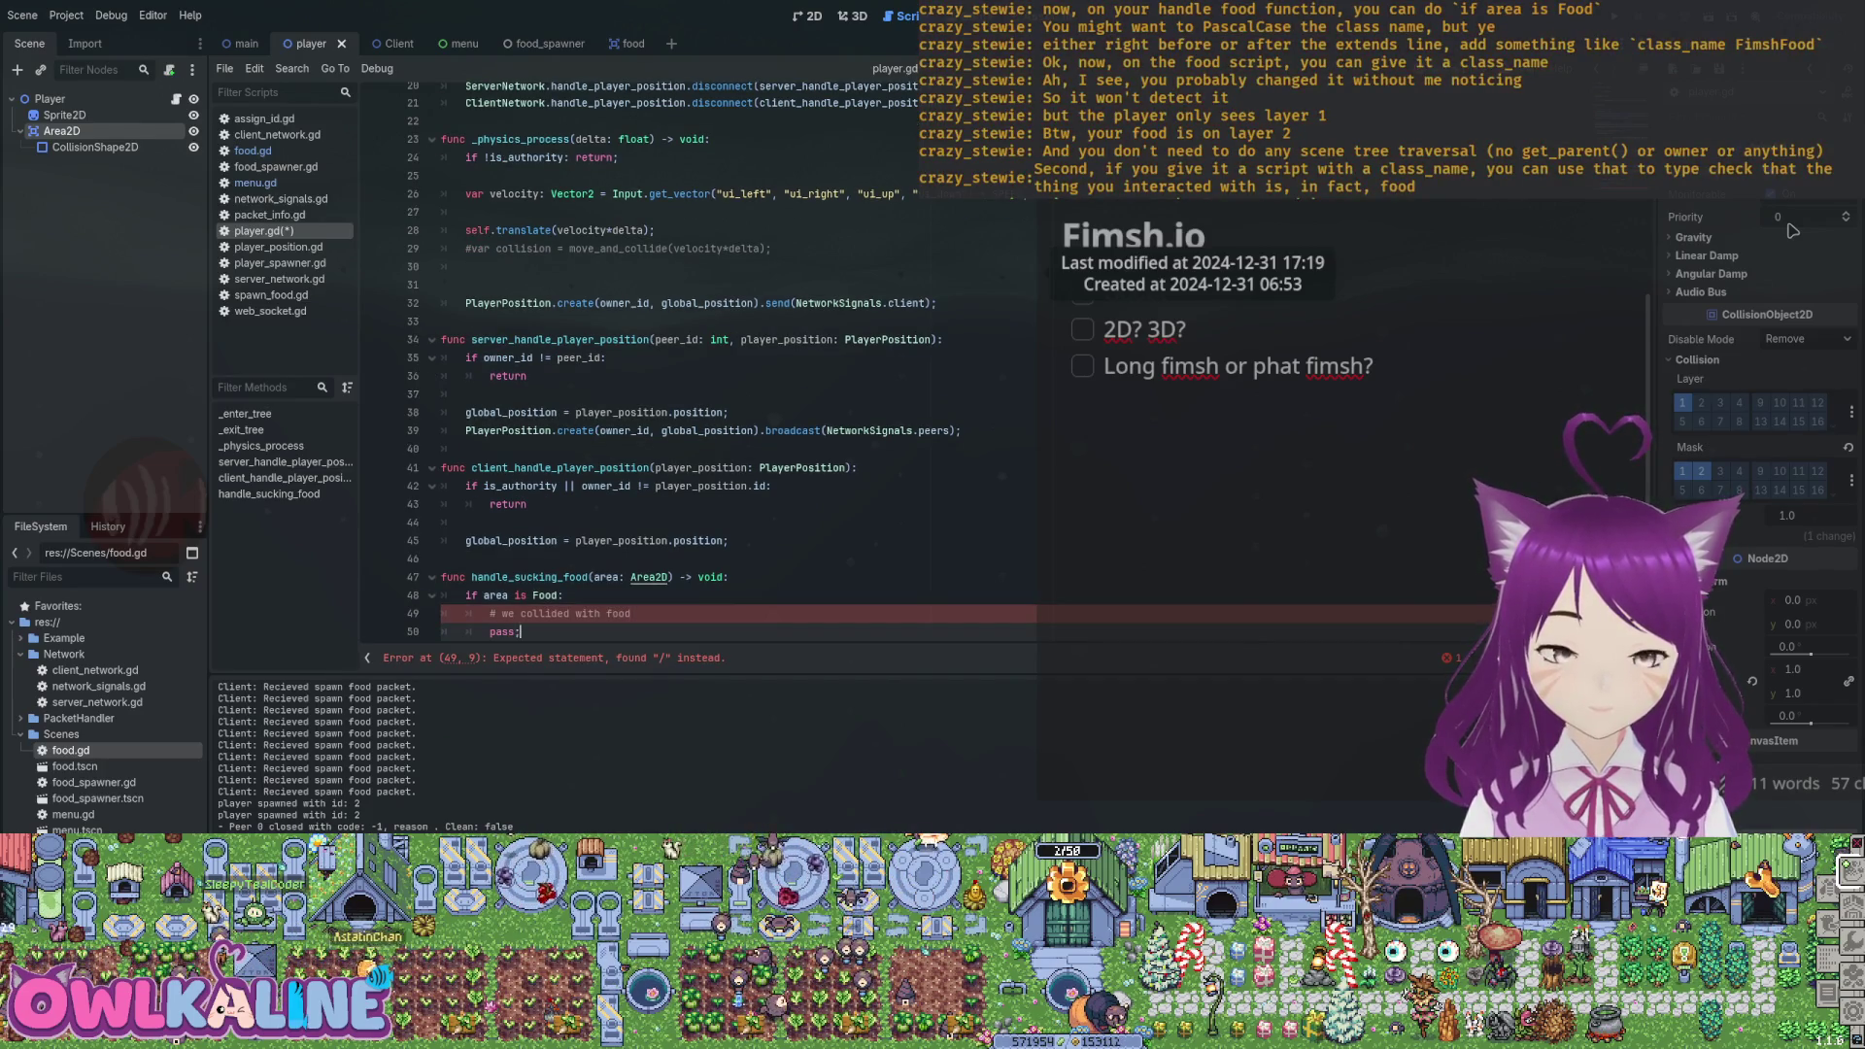
pyautogui.hotkey('ctrl', 's')
pyautogui.press('Return')
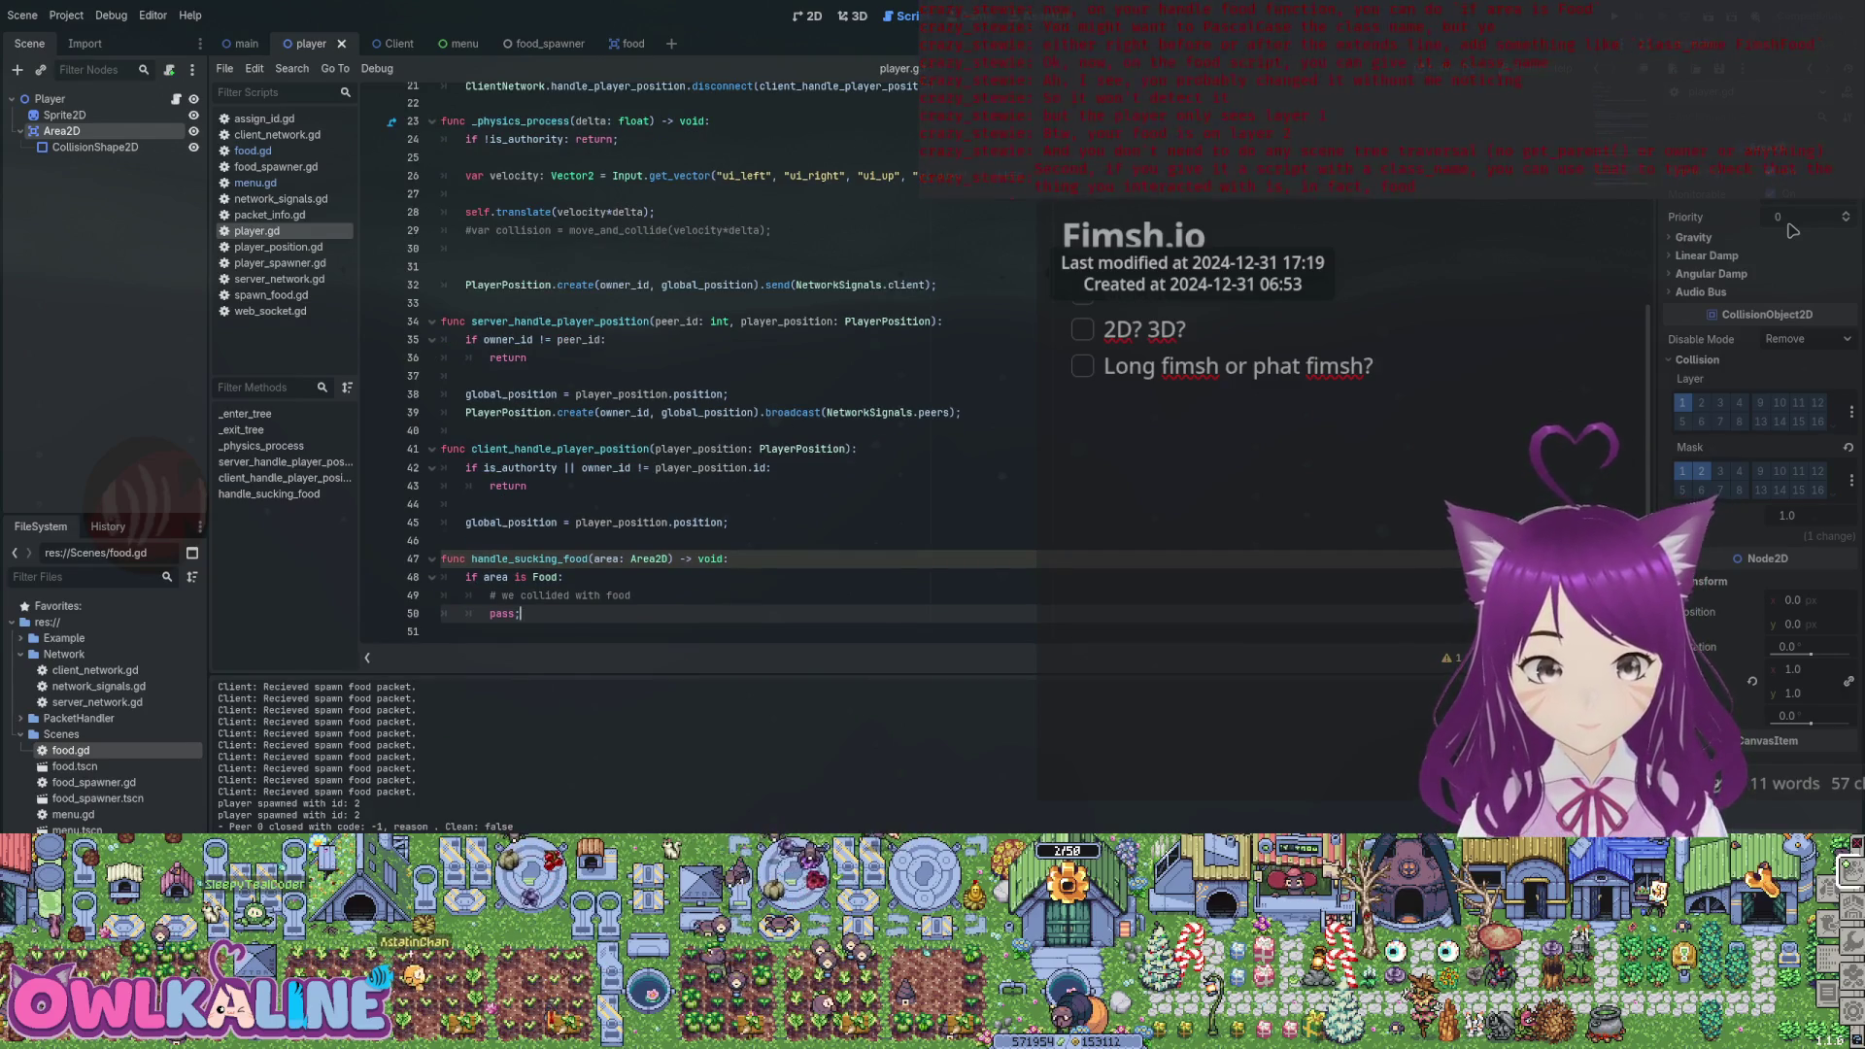
# Print "collided with food", call area.queue_free(), save, and run the game with F5.
pyautogui.press('Up')
pyautogui.press('End')
pyautogui.press('Return')
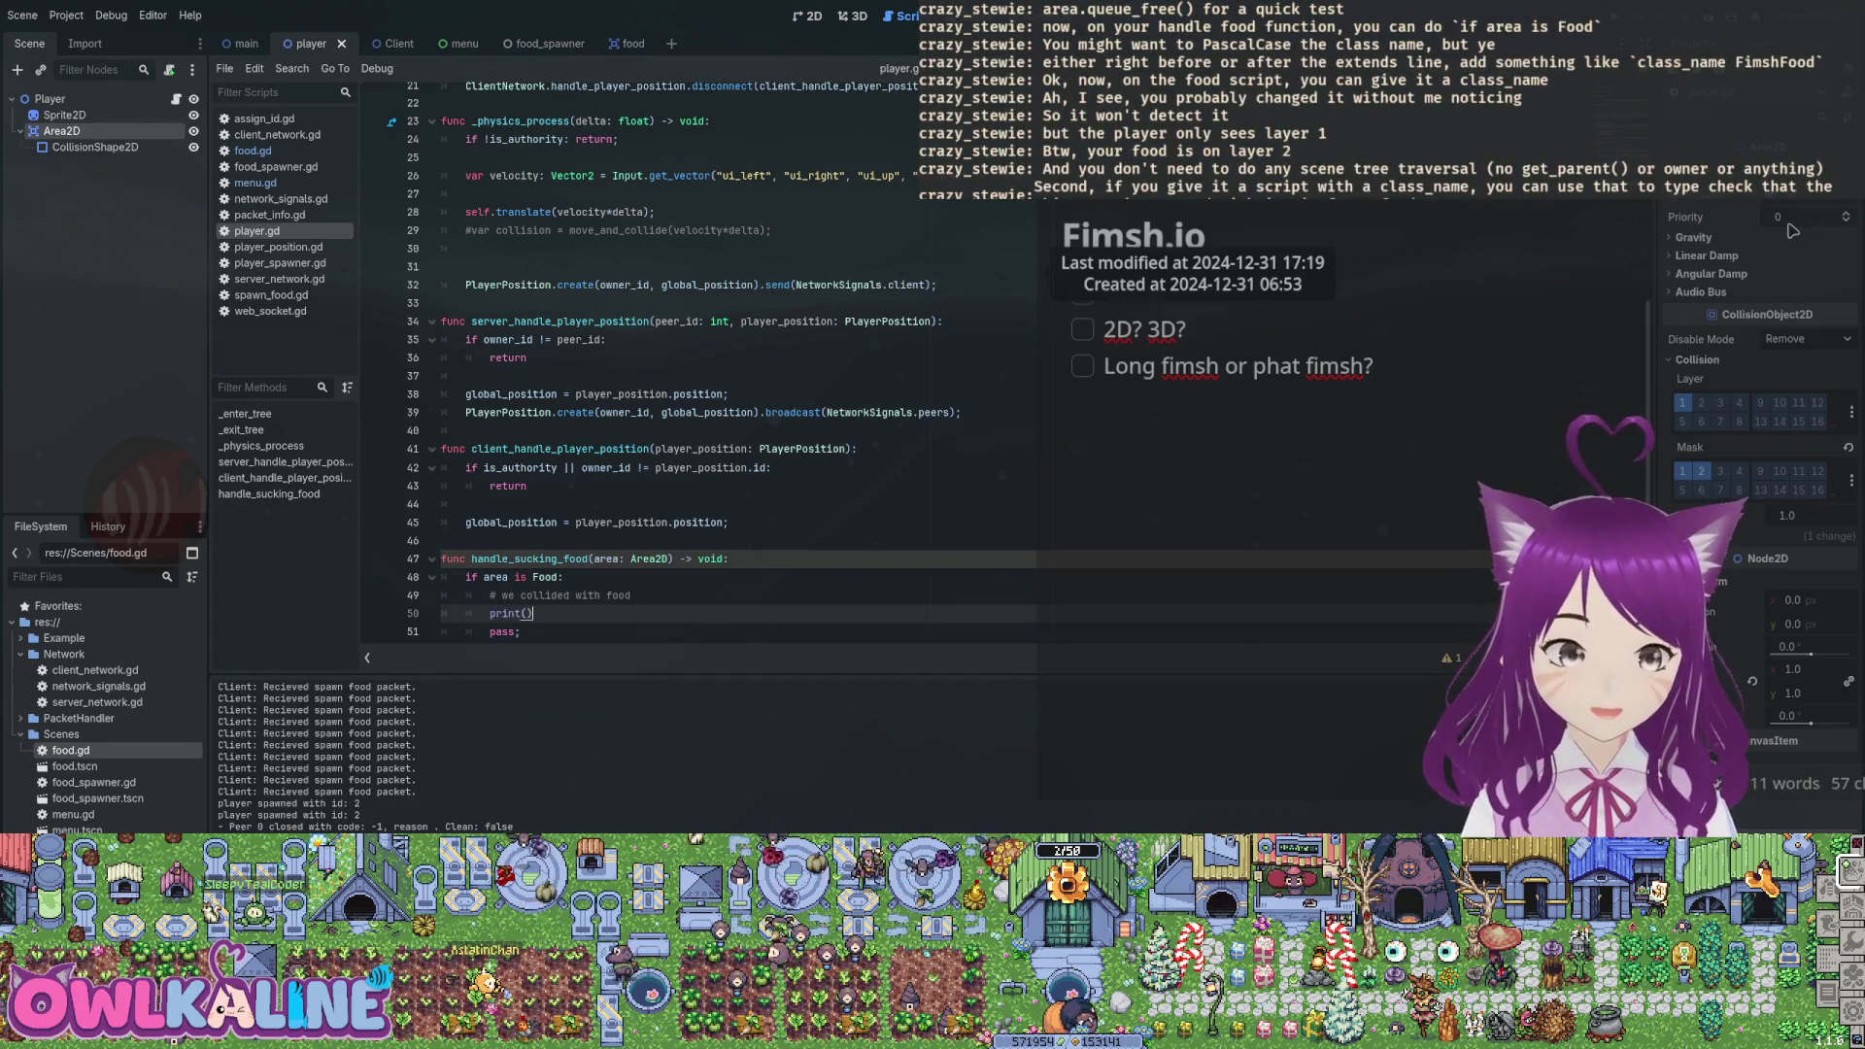
pyautogui.write('"collided with food')
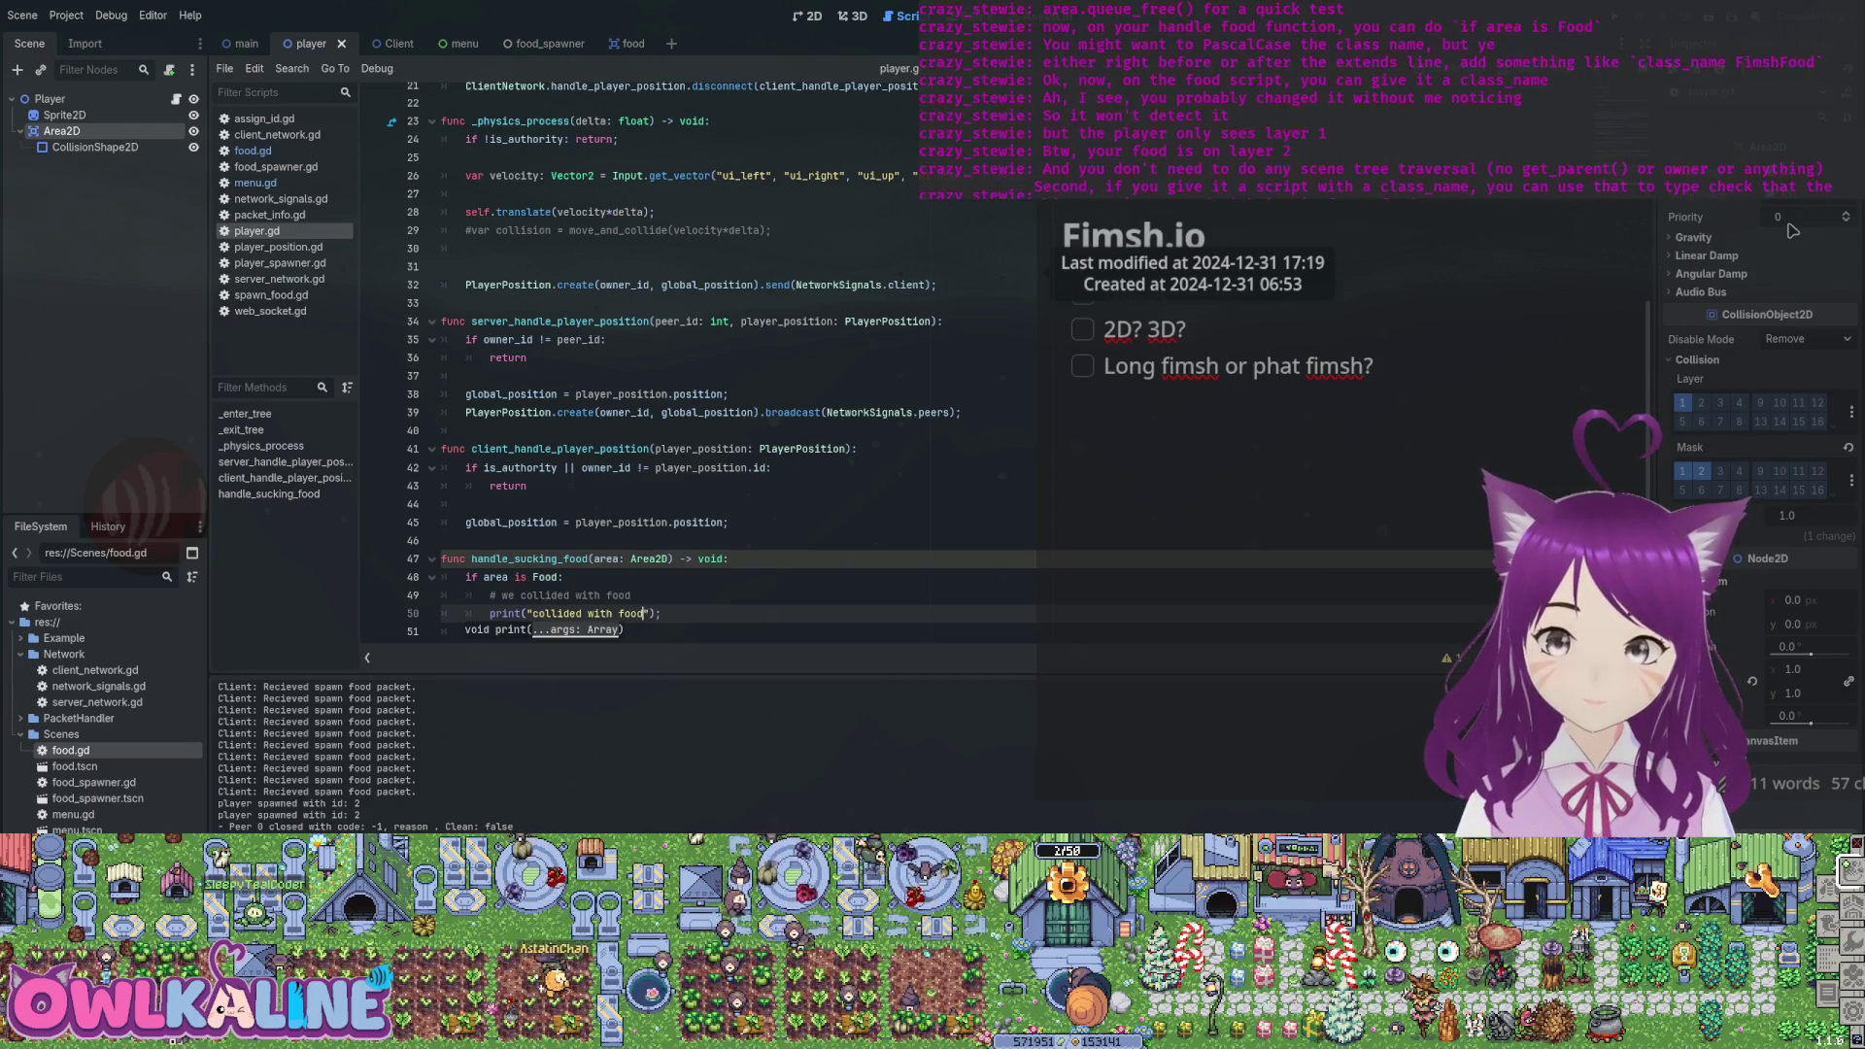
pyautogui.press('End')
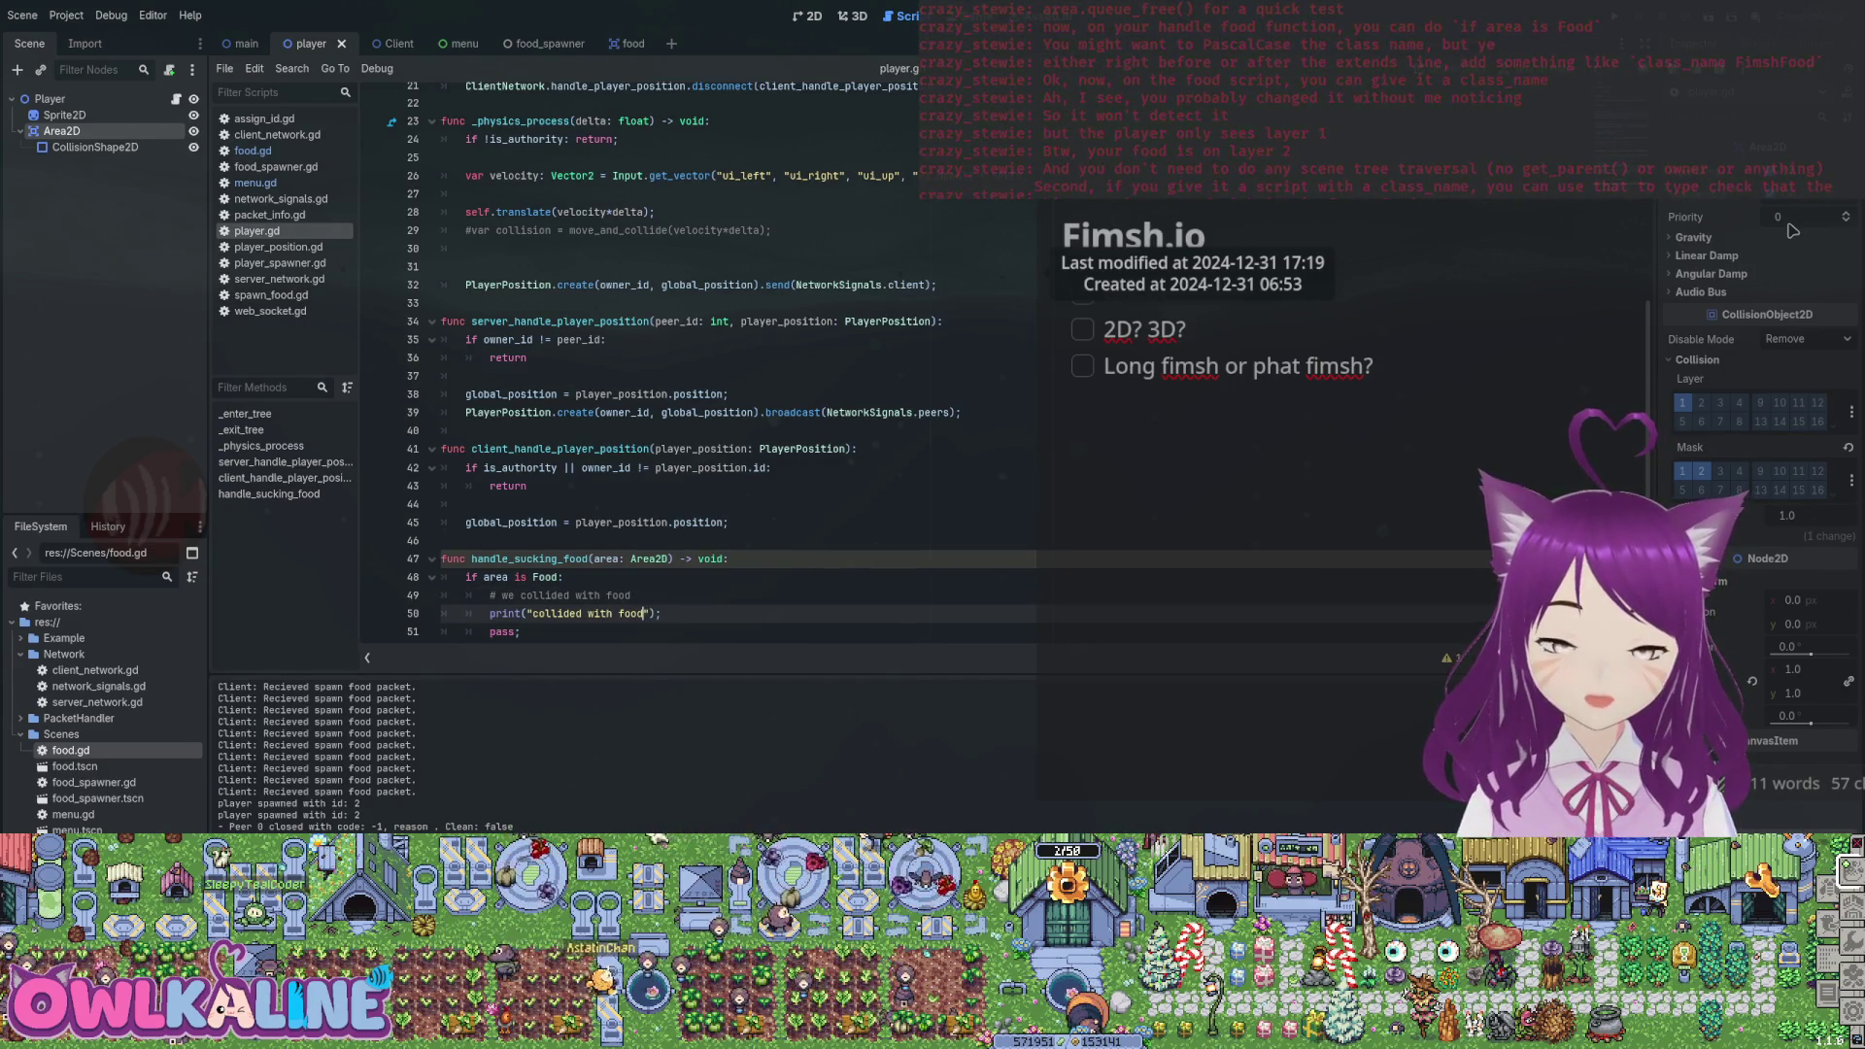
pyautogui.press('Return')
pyautogui.press('BackSpace')
pyautogui.press('BackSpace')
pyautogui.write('rea.')
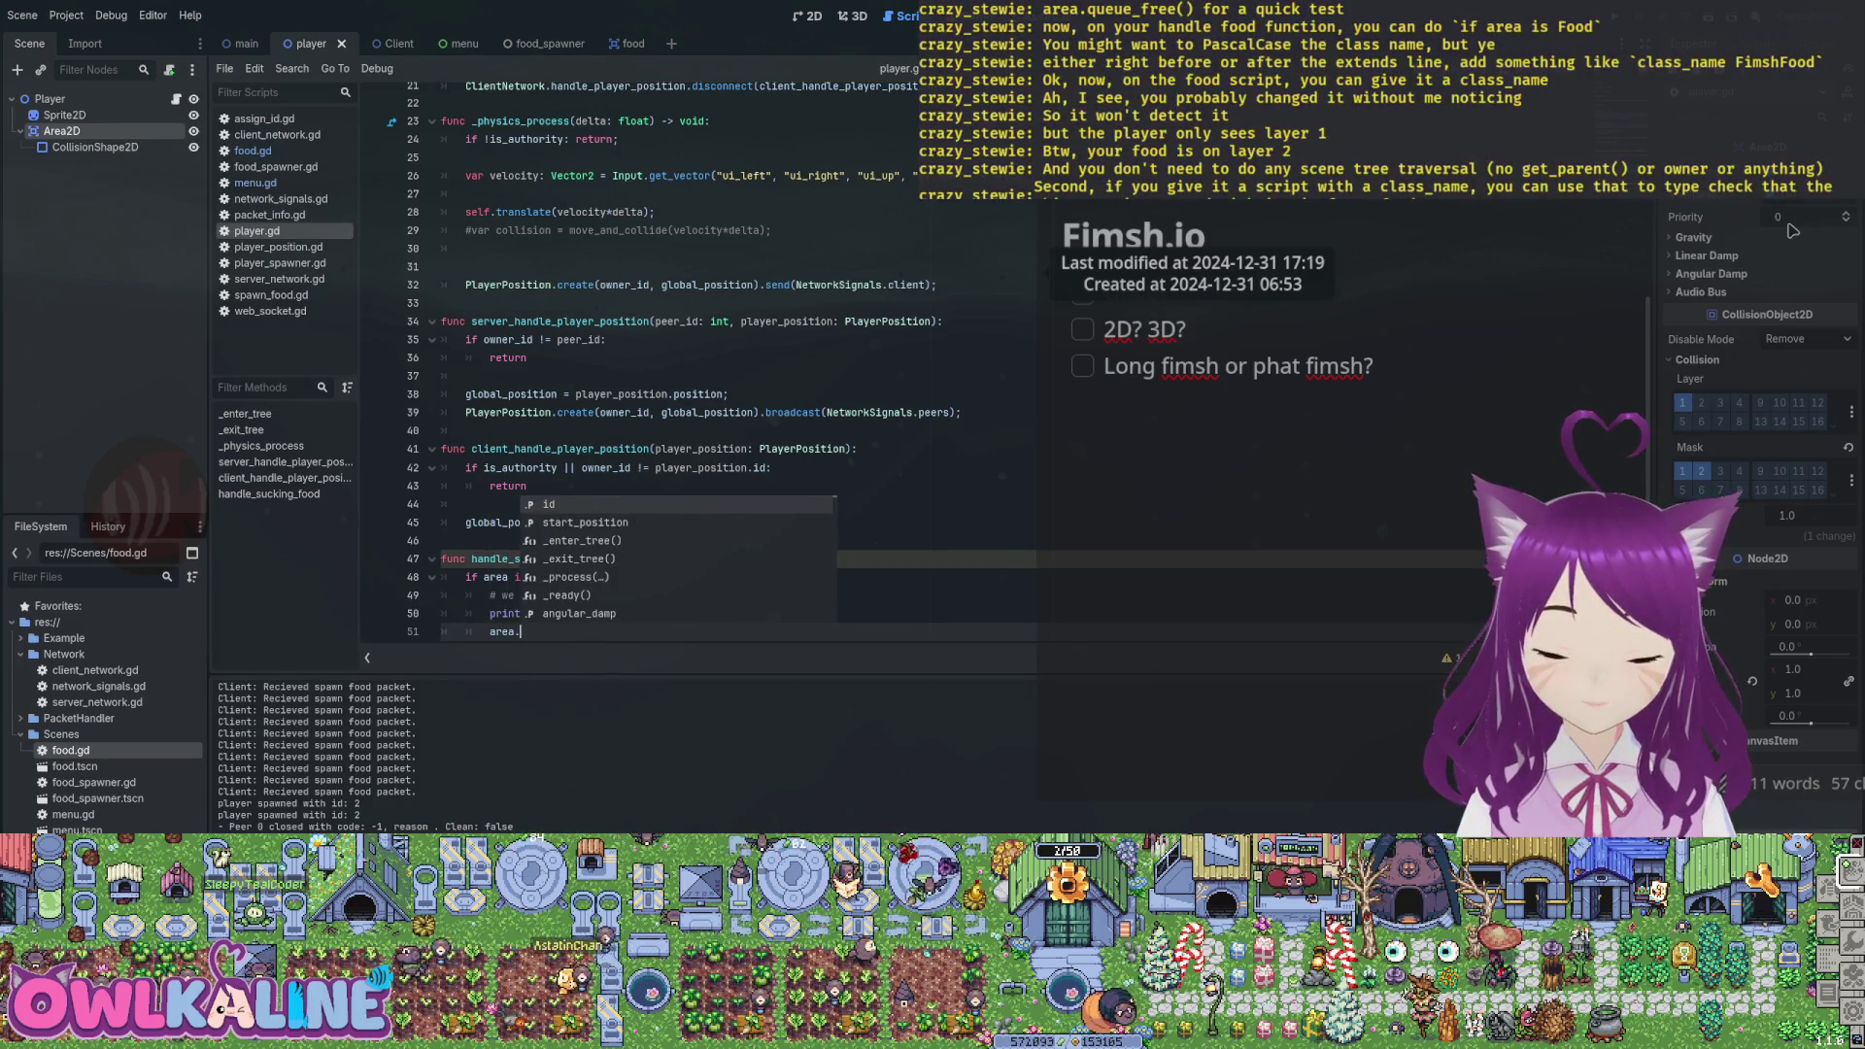
pyautogui.write('q')
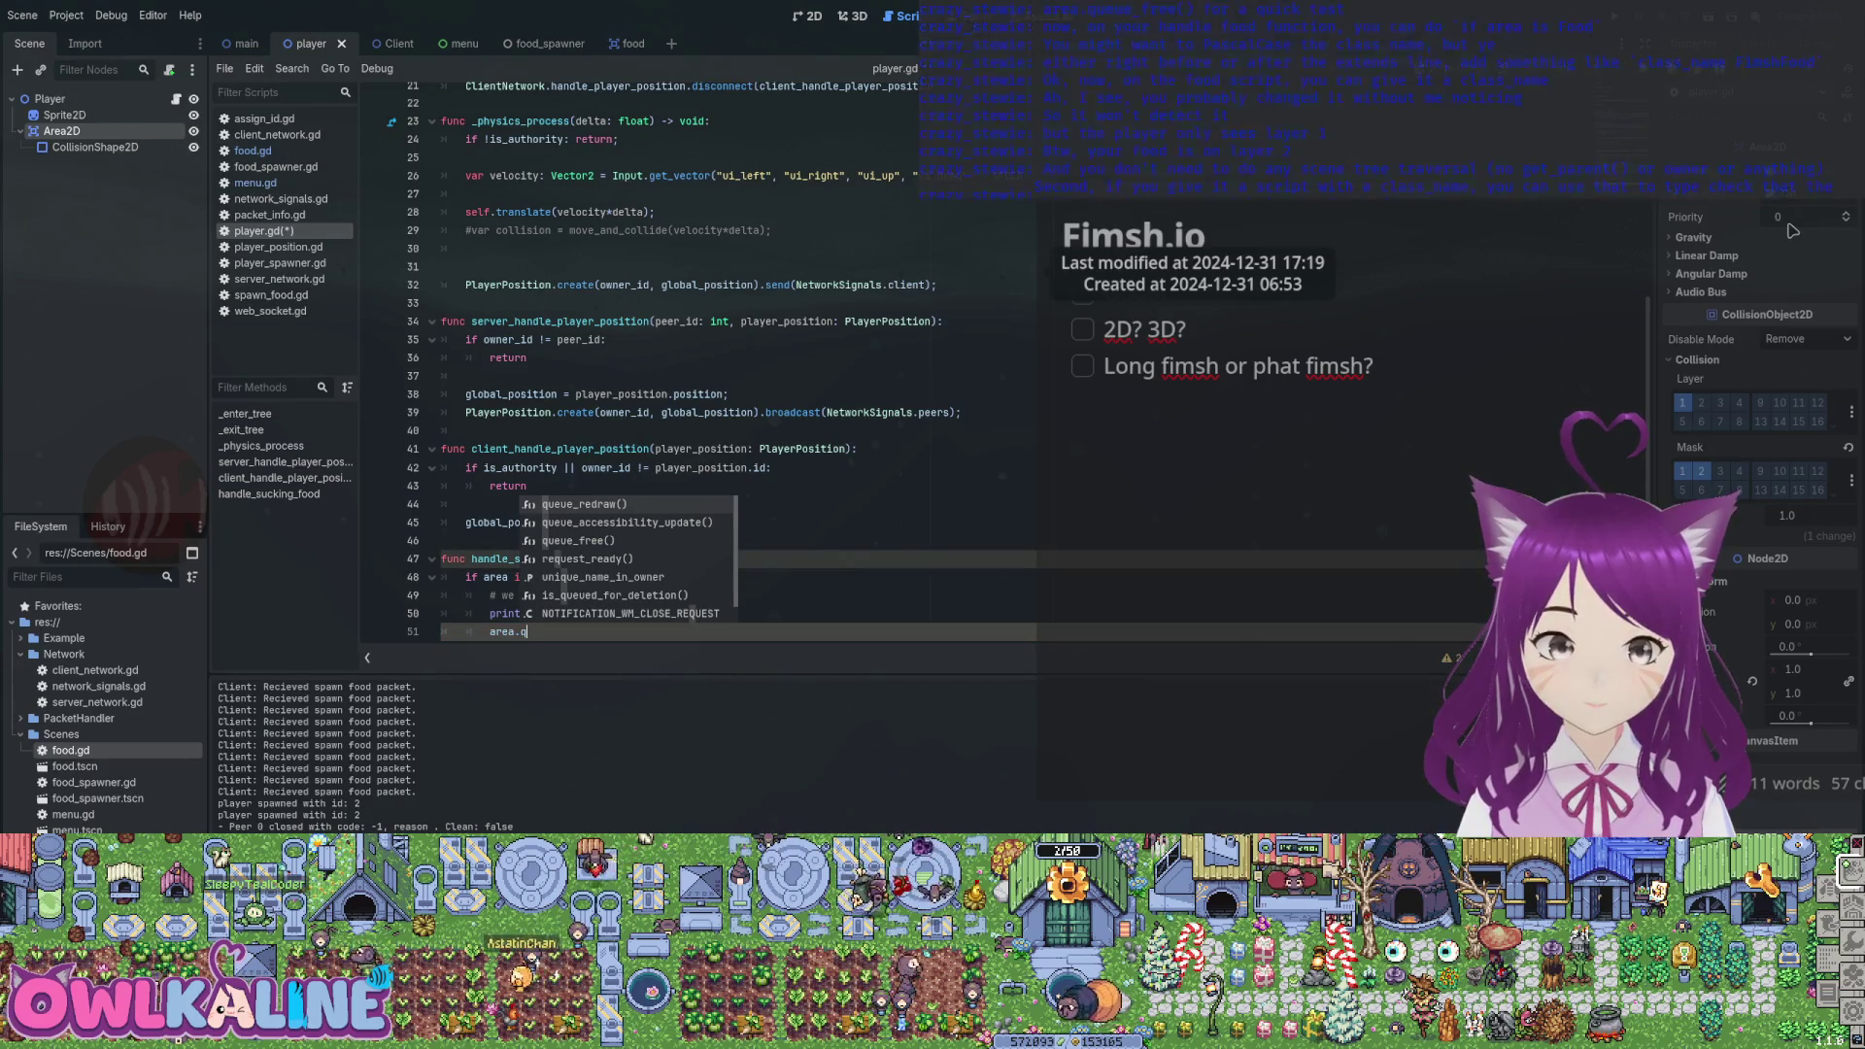
pyautogui.write('ueue_f')
pyautogui.press('Return')
pyautogui.write(';')
pyautogui.hotkey('ctrl', 's')
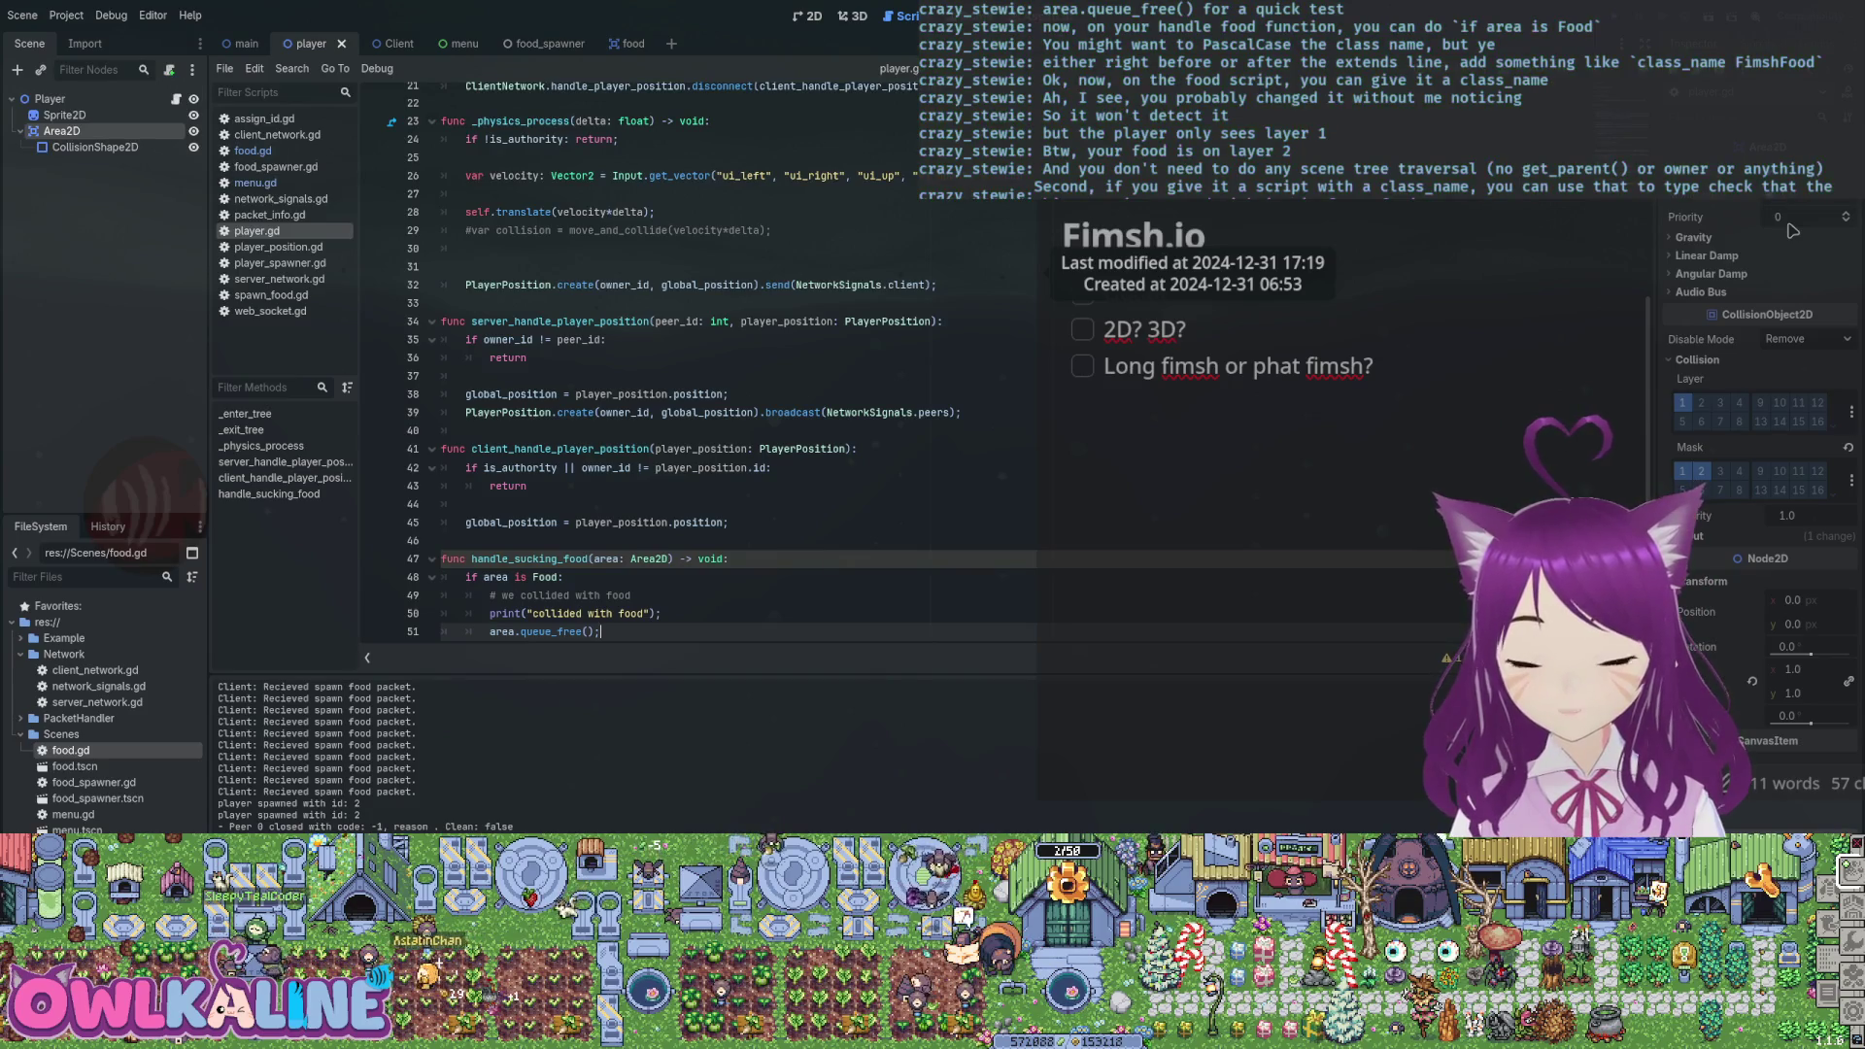
pyautogui.press('F5')
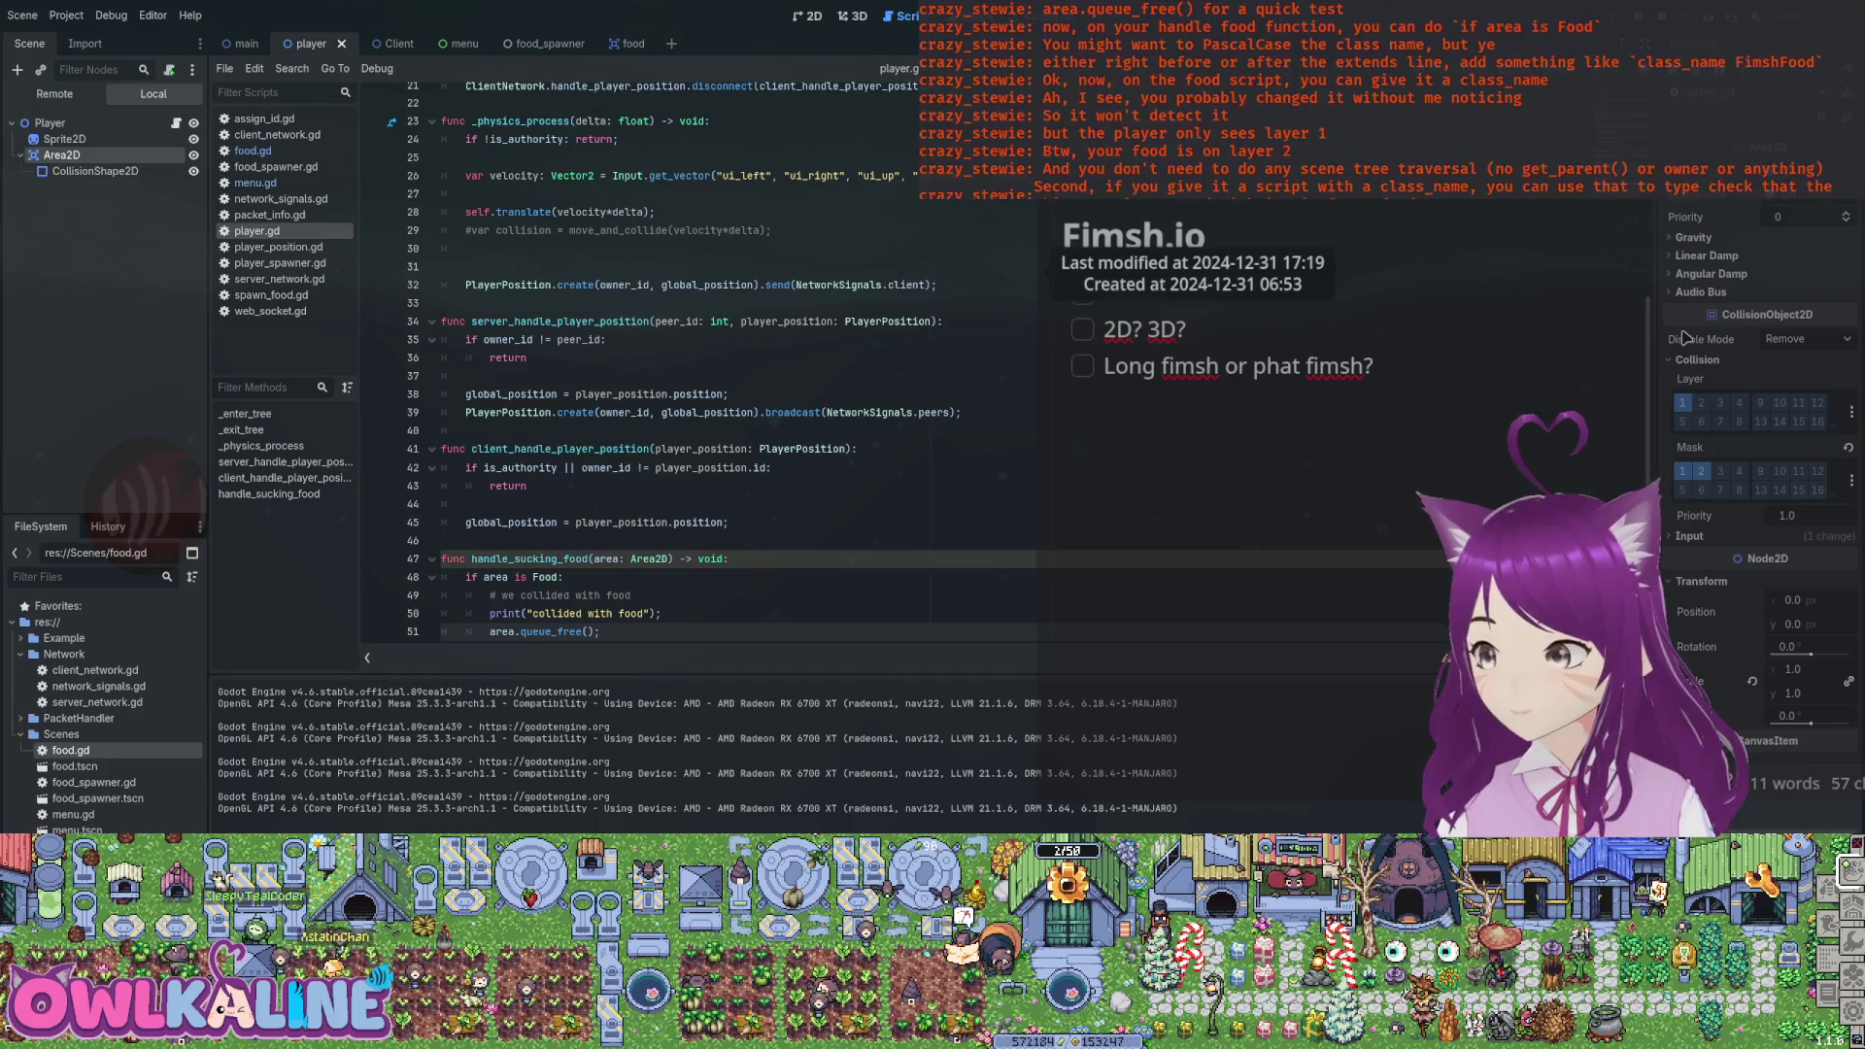
# Launch the debug game windows, start the server, then stop the game.
pyautogui.press('F5')
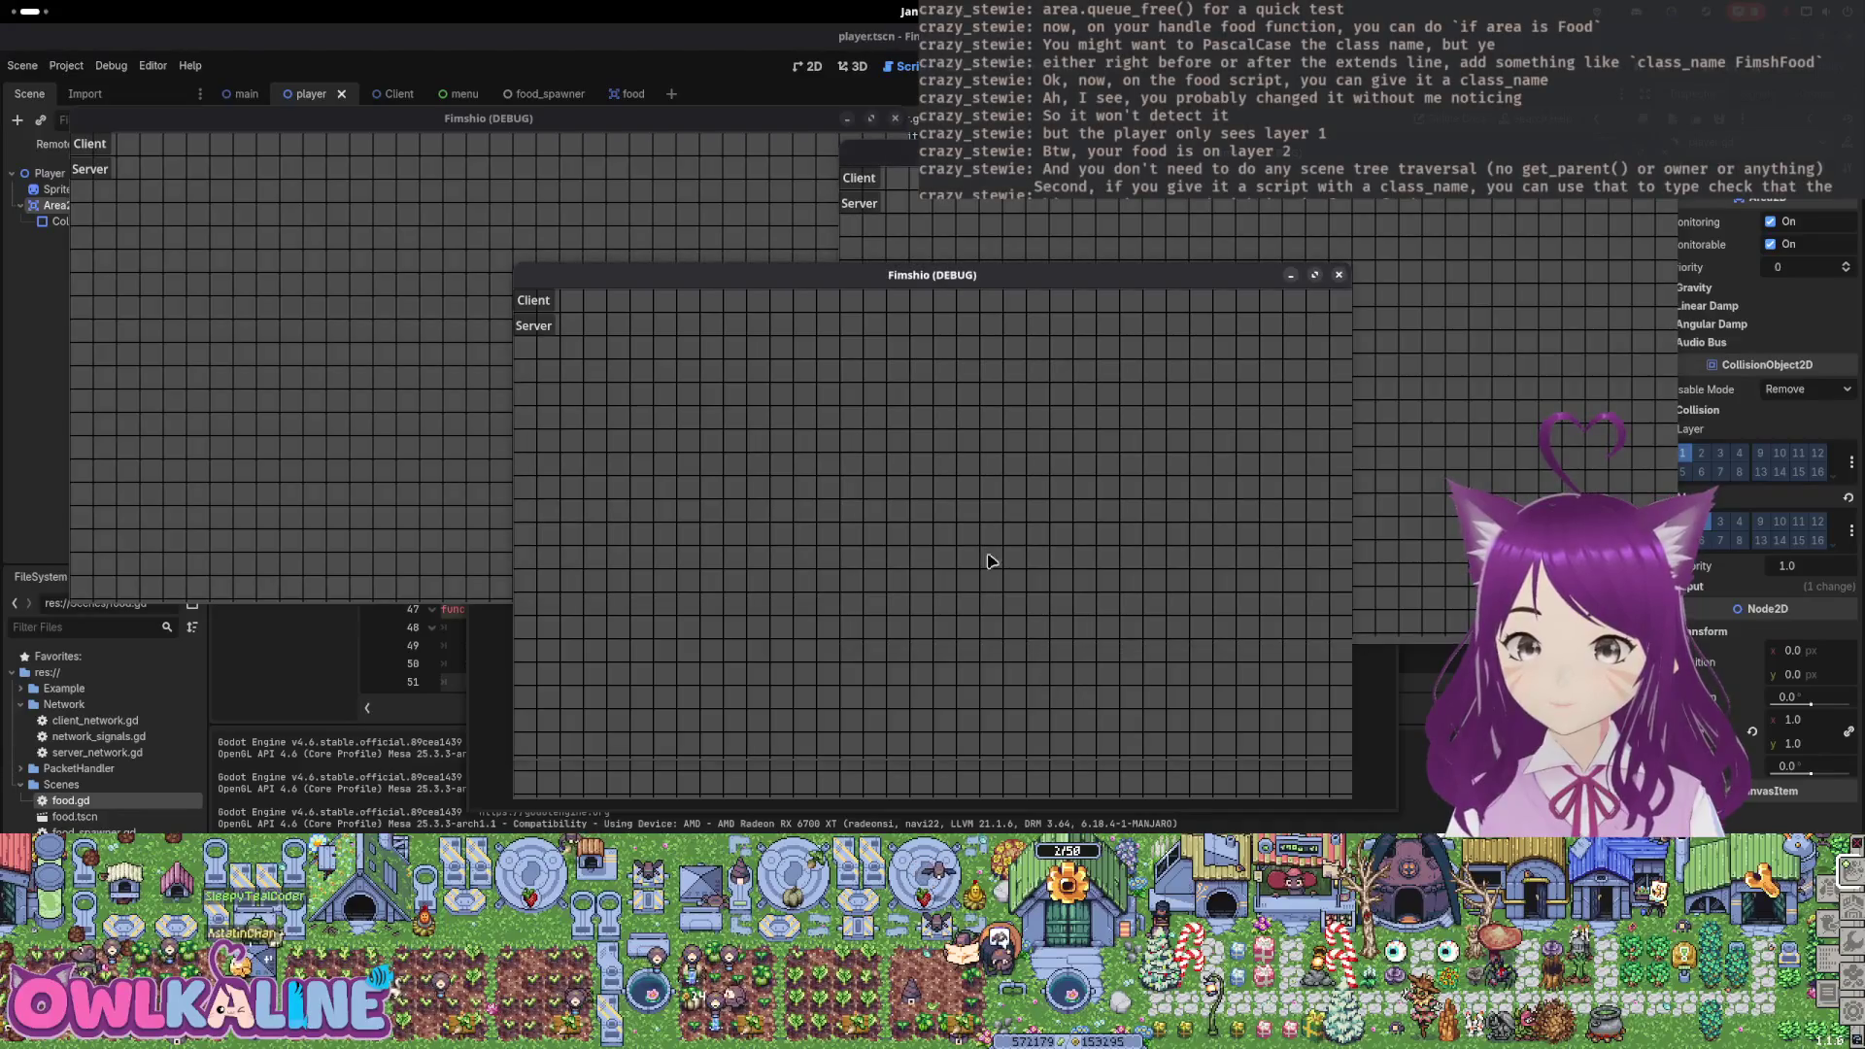
pyautogui.moveTo(1040, 285)
pyautogui.mouseDown()
pyautogui.moveTo(637, 327)
pyautogui.moveTo(342, 463)
pyautogui.moveTo(508, 385)
pyautogui.mouseUp()
pyautogui.click(187, 471)
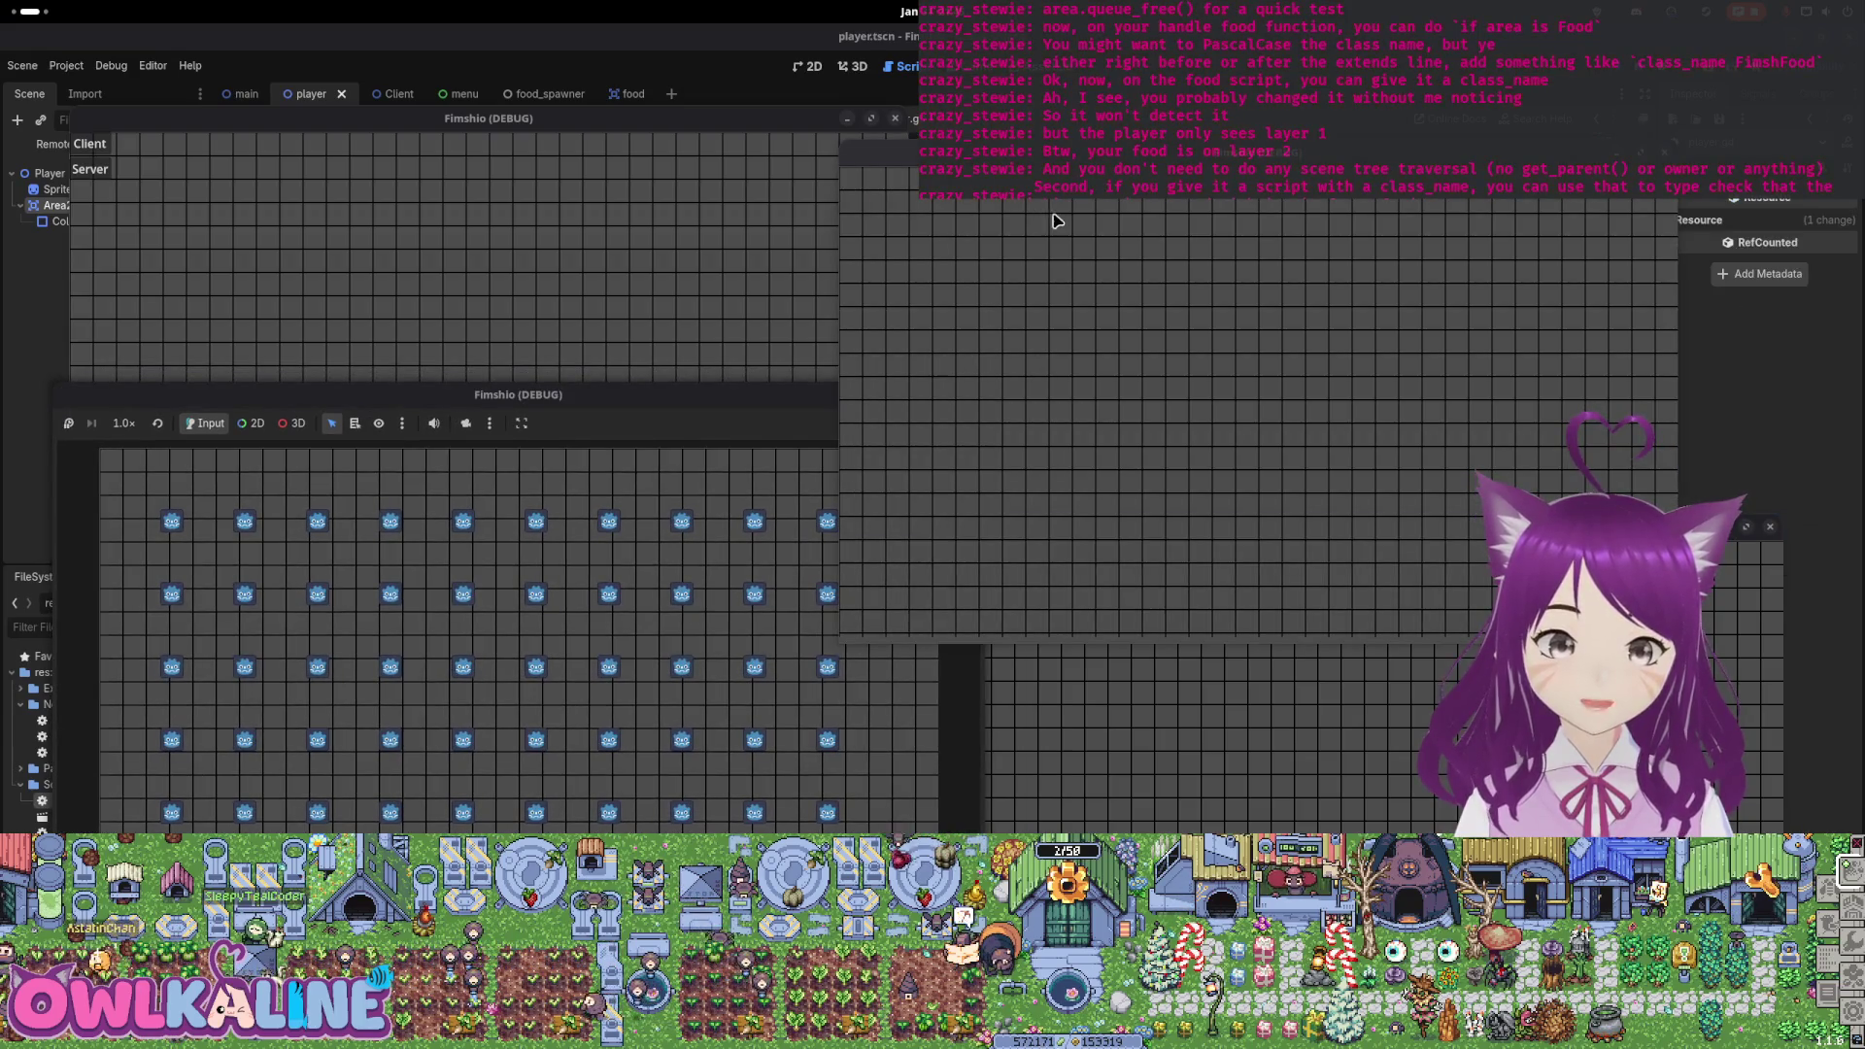
pyautogui.press('F8')
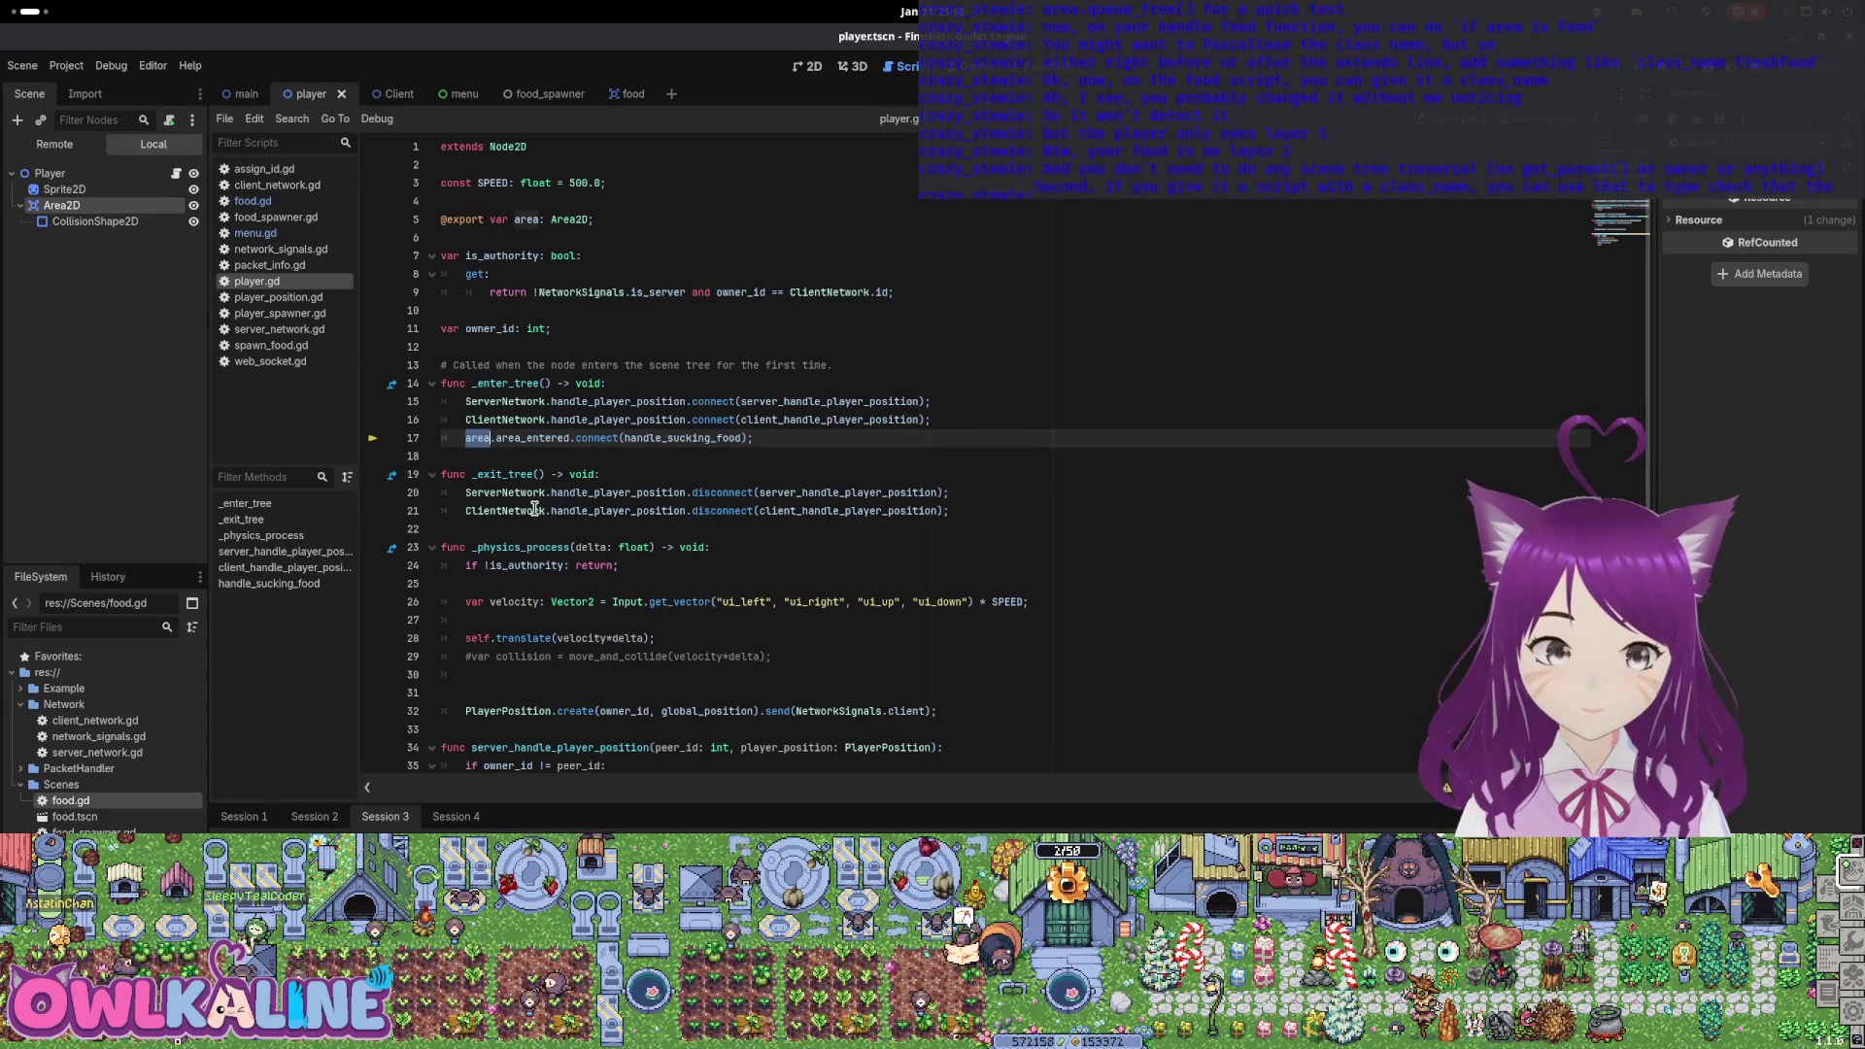
# Assign the Area2D node to the Player's exported Area property and save the player scene.
pyautogui.click(522, 217)
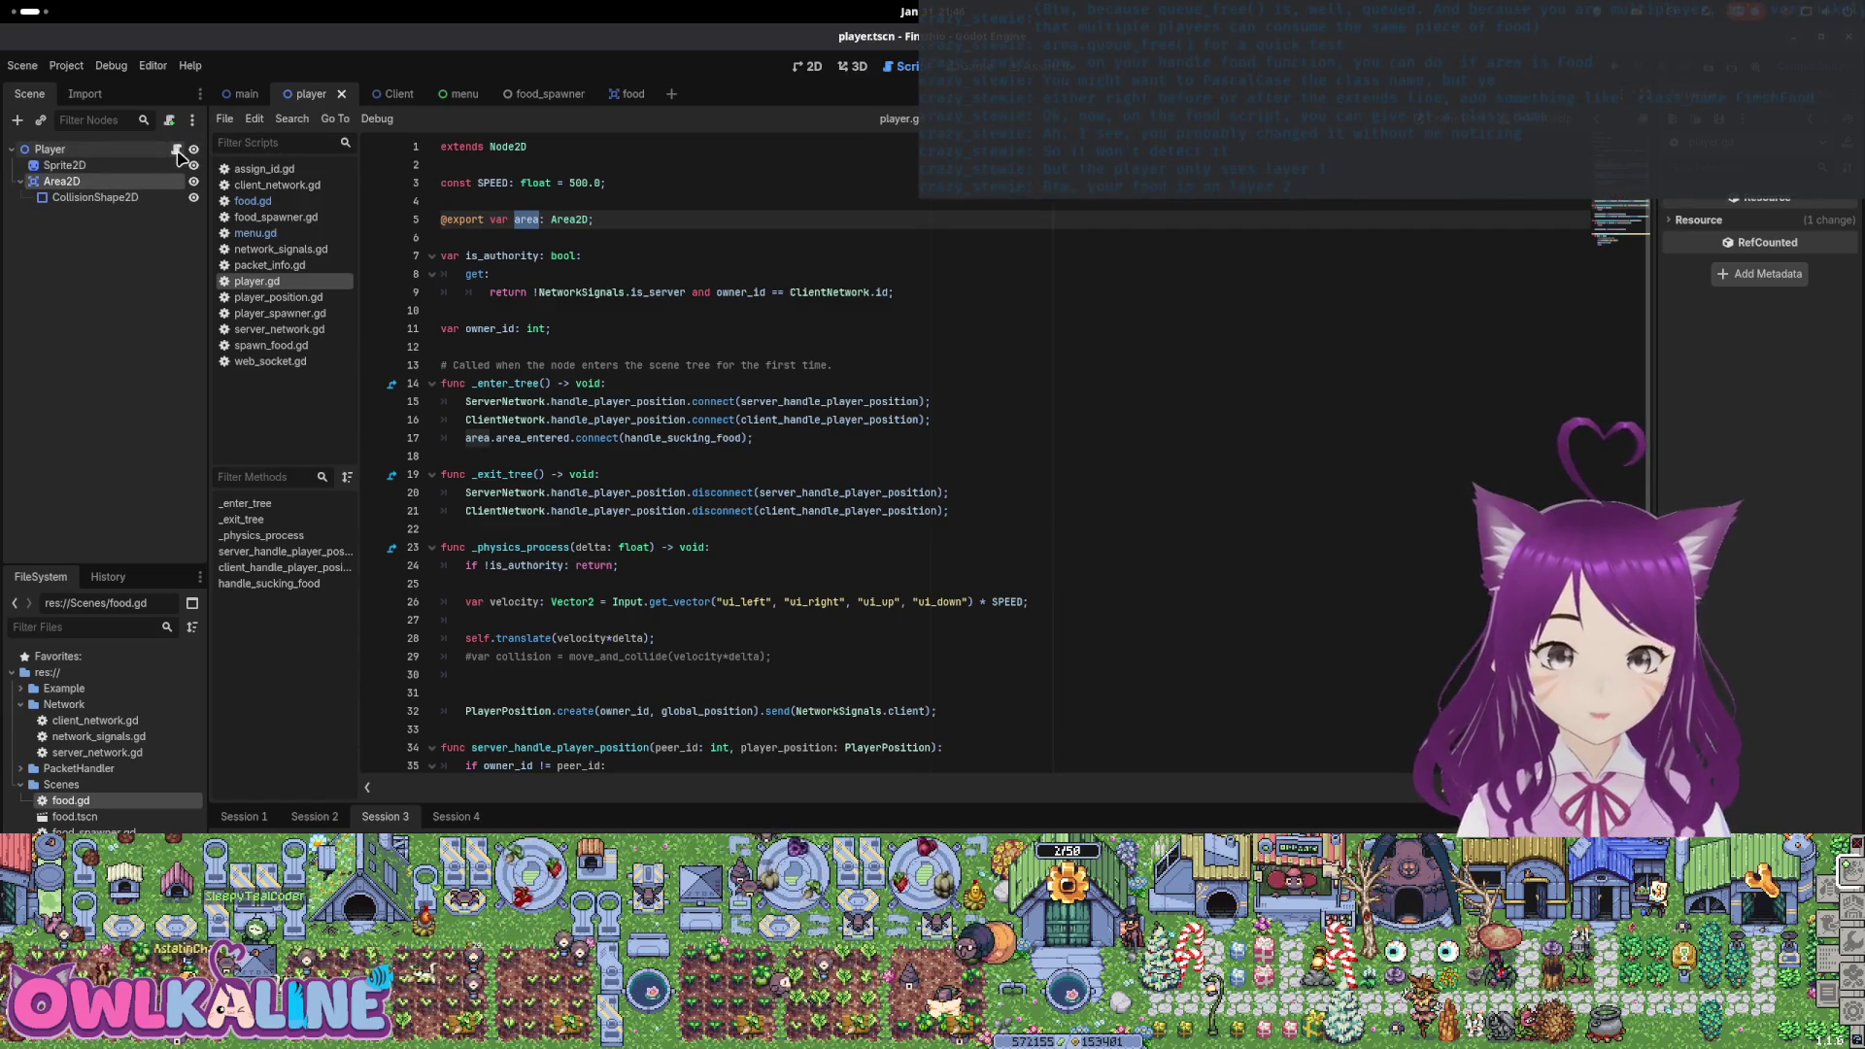
pyautogui.click(97, 151)
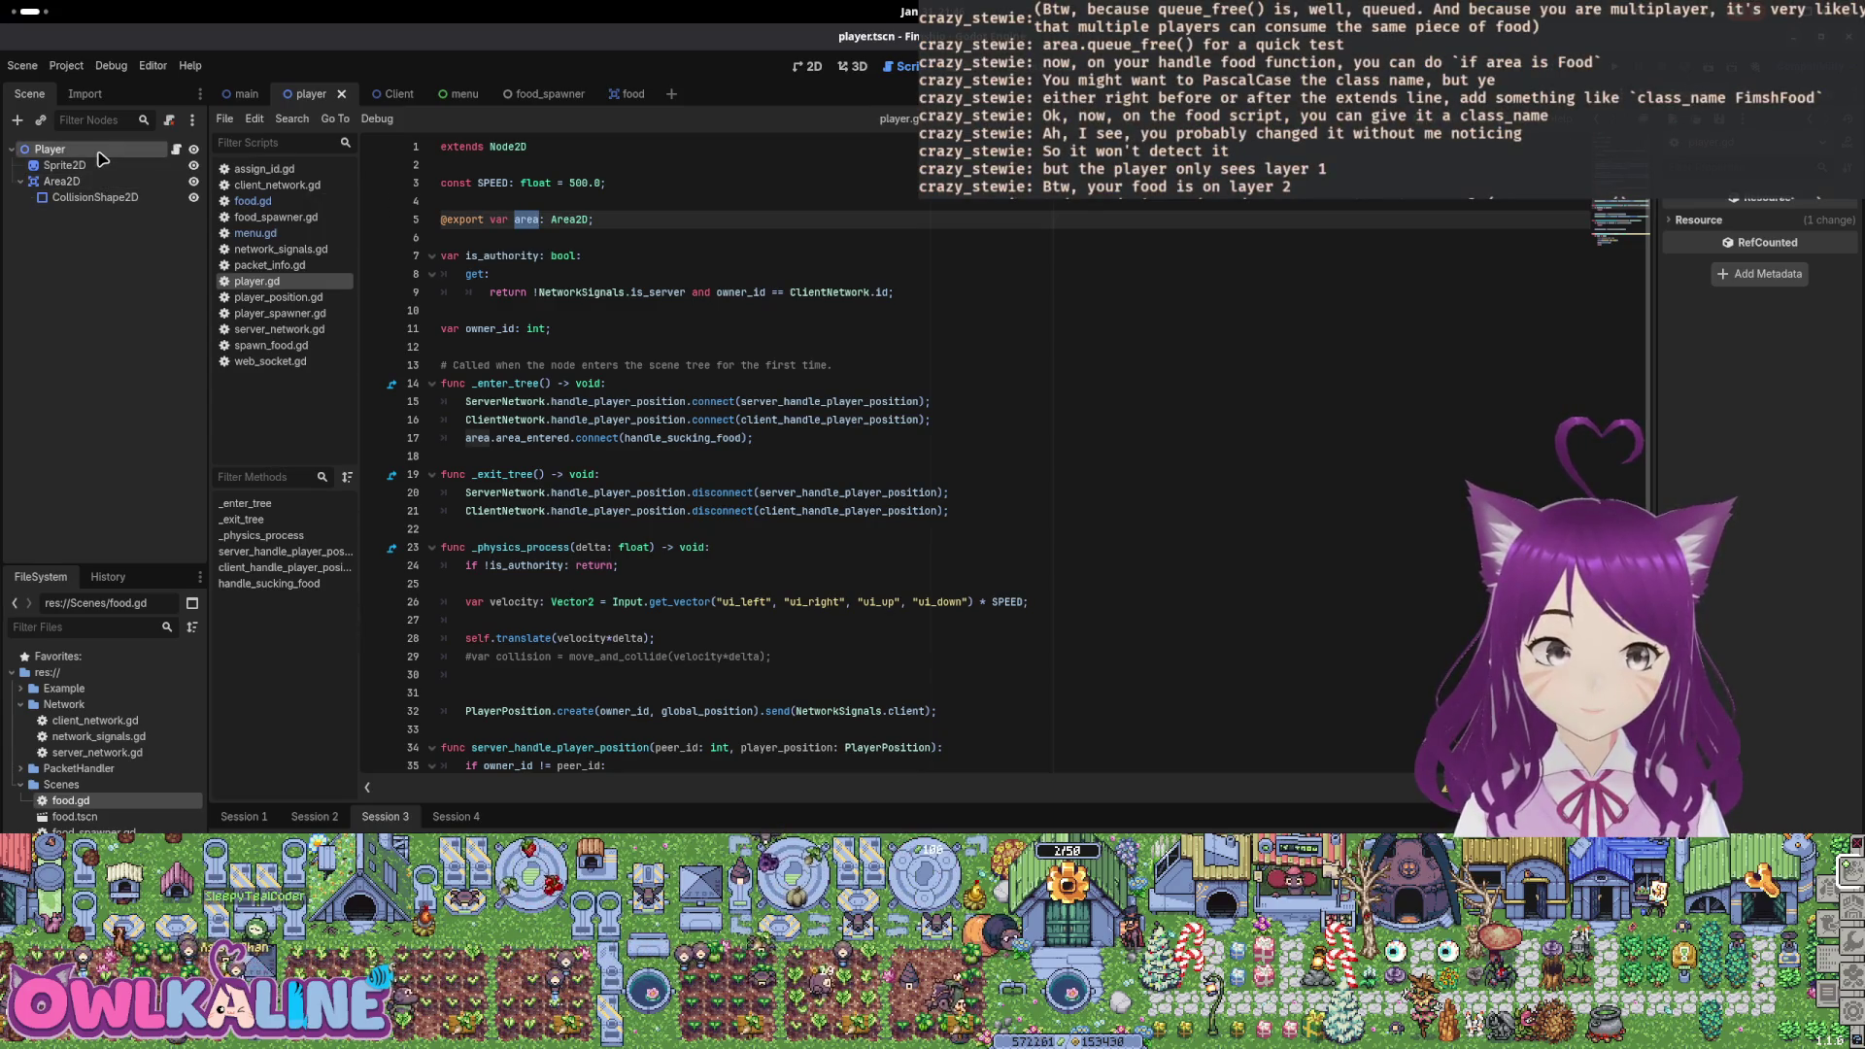
pyautogui.moveTo(64, 181); pyautogui.dragTo(1798, 223)
pyautogui.click(754, 194)
pyautogui.hotkey('ctrl', 's')
pyautogui.scroll(-2, 835, 290)
pyautogui.scroll(2, 835, 291)
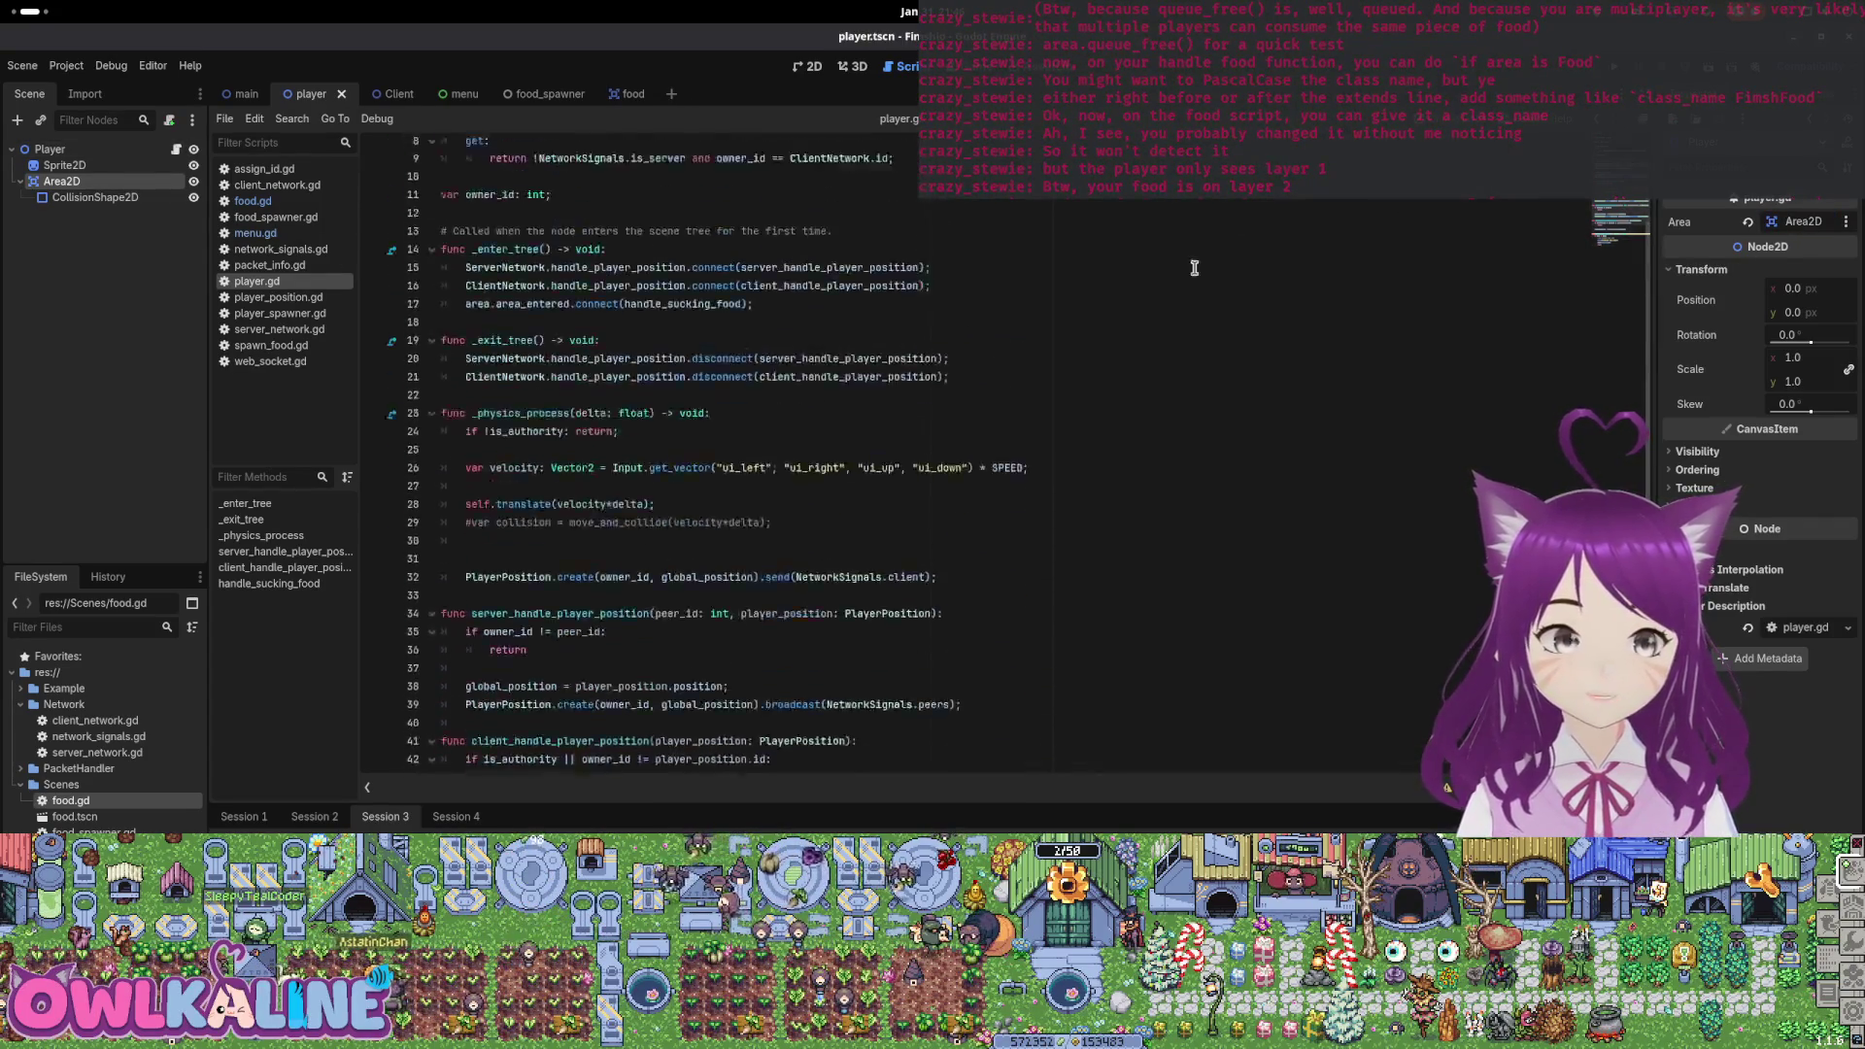
# Rerun the game, steer the player into the food with arrow keys, then stop it.
pyautogui.press('F5')
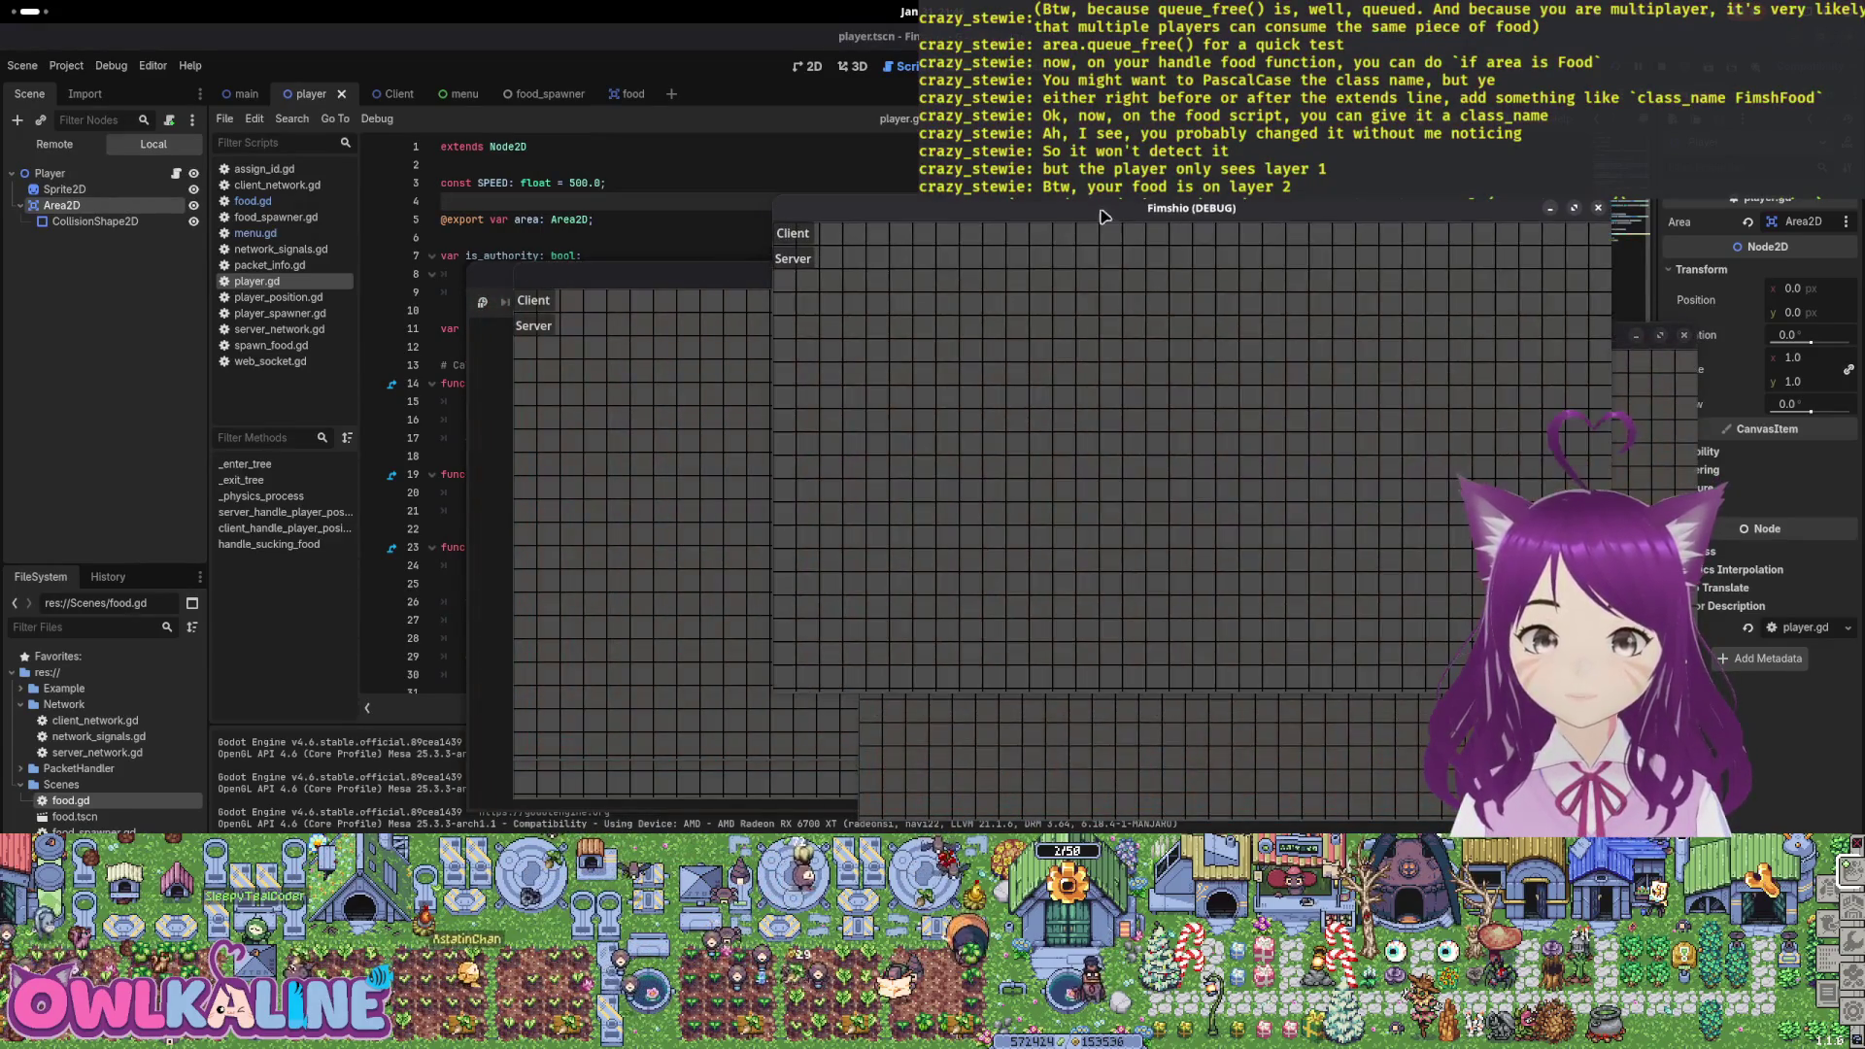
pyautogui.click(1020, 292)
pyautogui.press('Up')
pyautogui.press('Right')
pyautogui.press('Down')
pyautogui.press('Left')
pyautogui.press('Left')
pyautogui.press('Up')
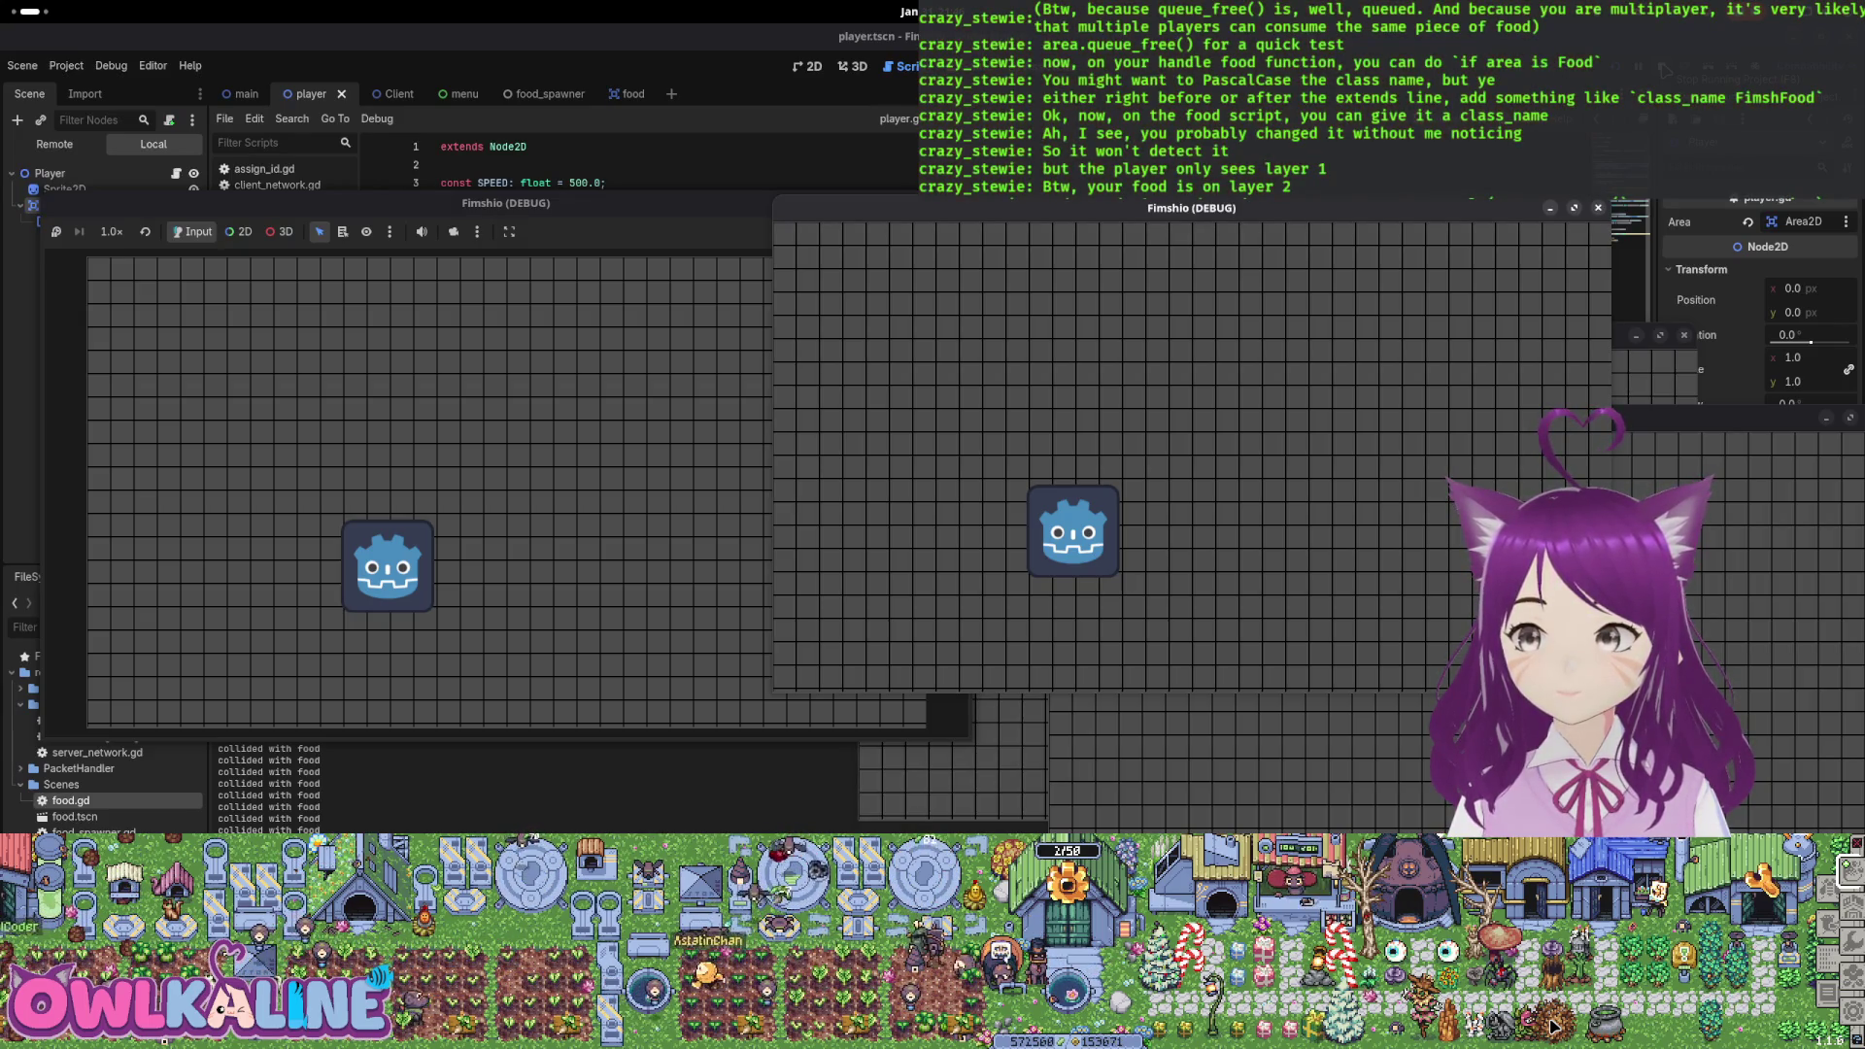
pyautogui.press('F8')
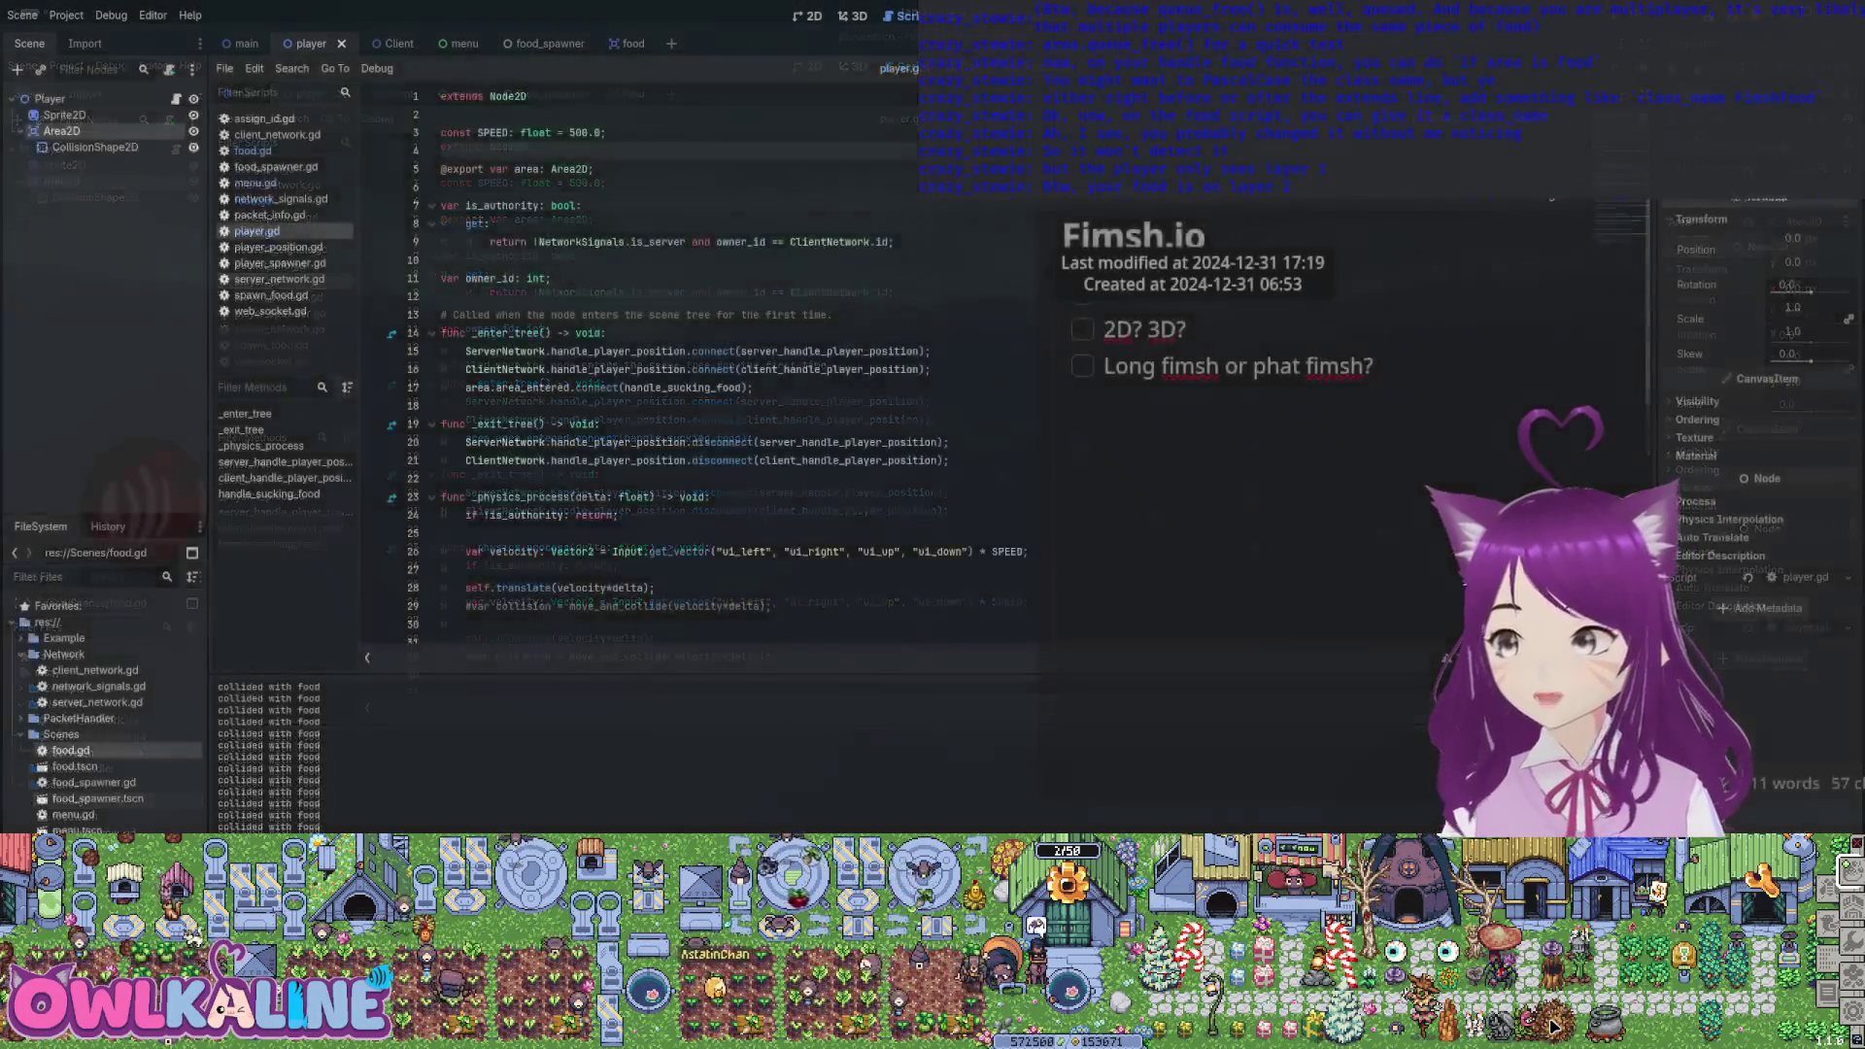
# Jump to handle_sucking_food on line 47 of player.gd and place the caret inside it.
pyautogui.click(754, 388)
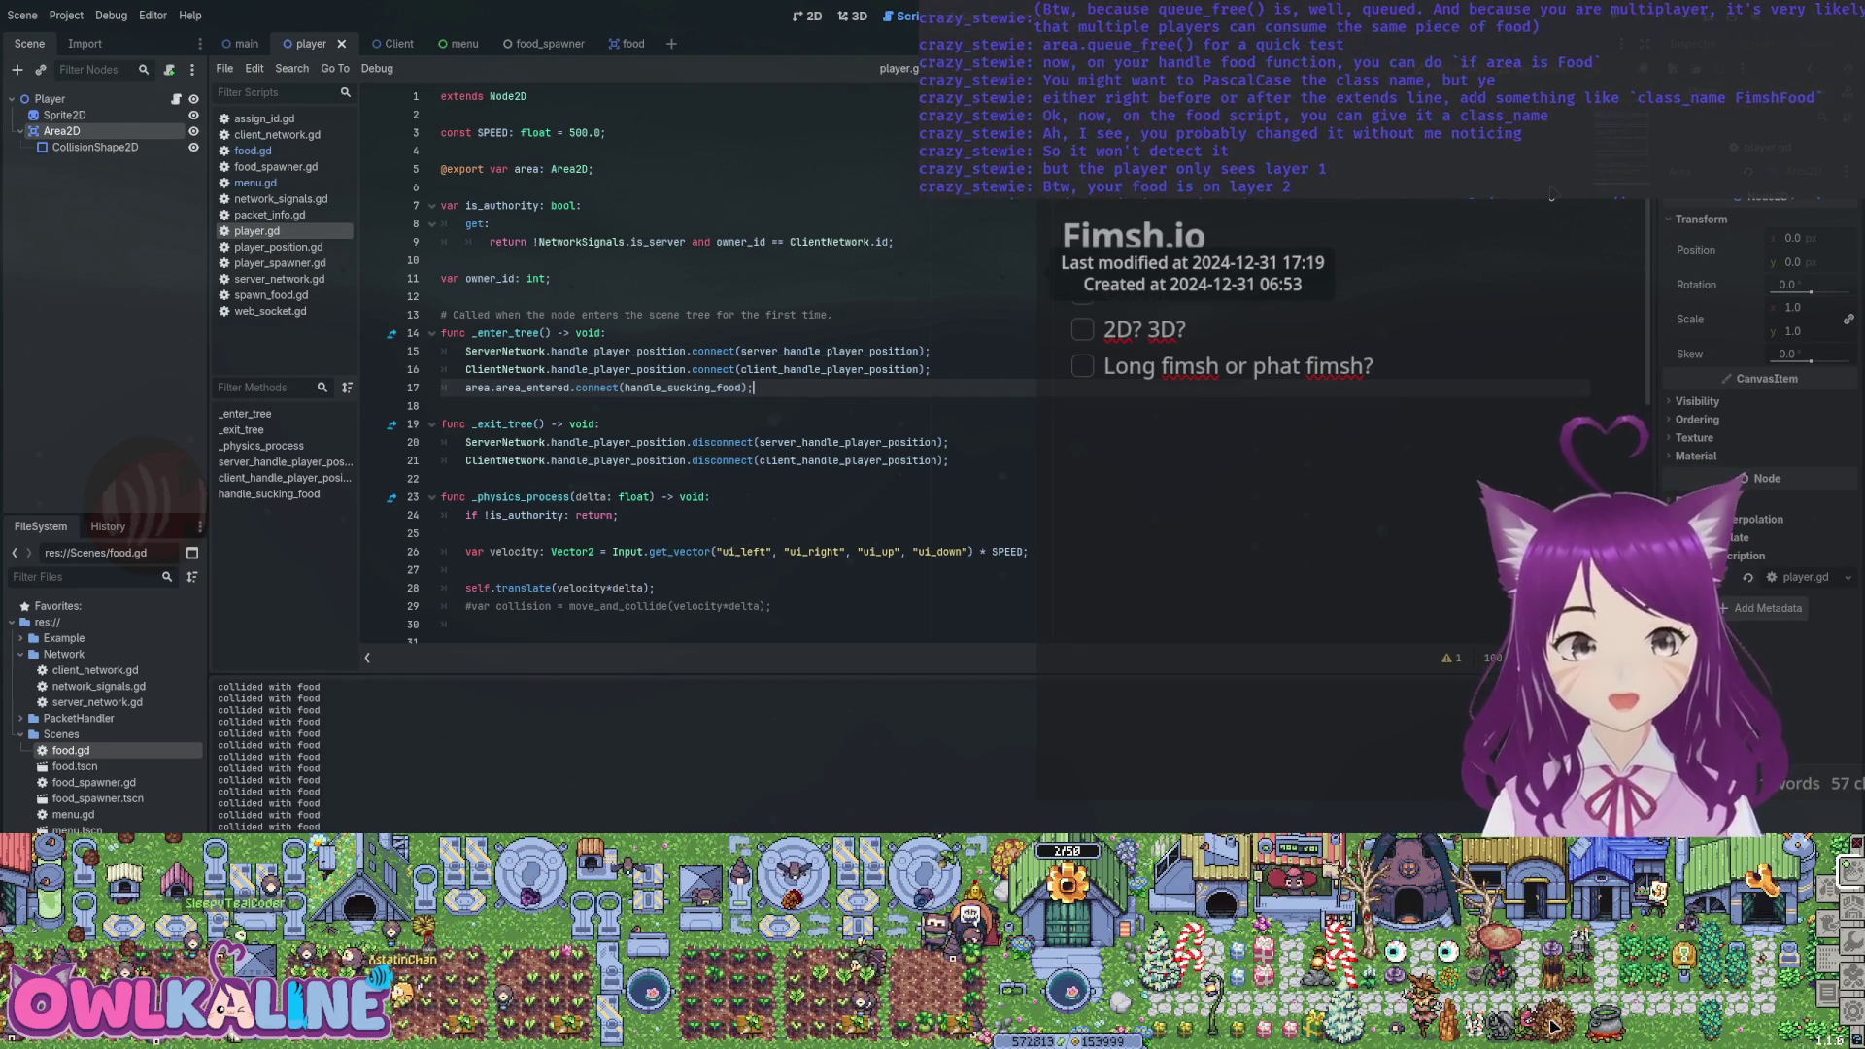
pyautogui.click(268, 493)
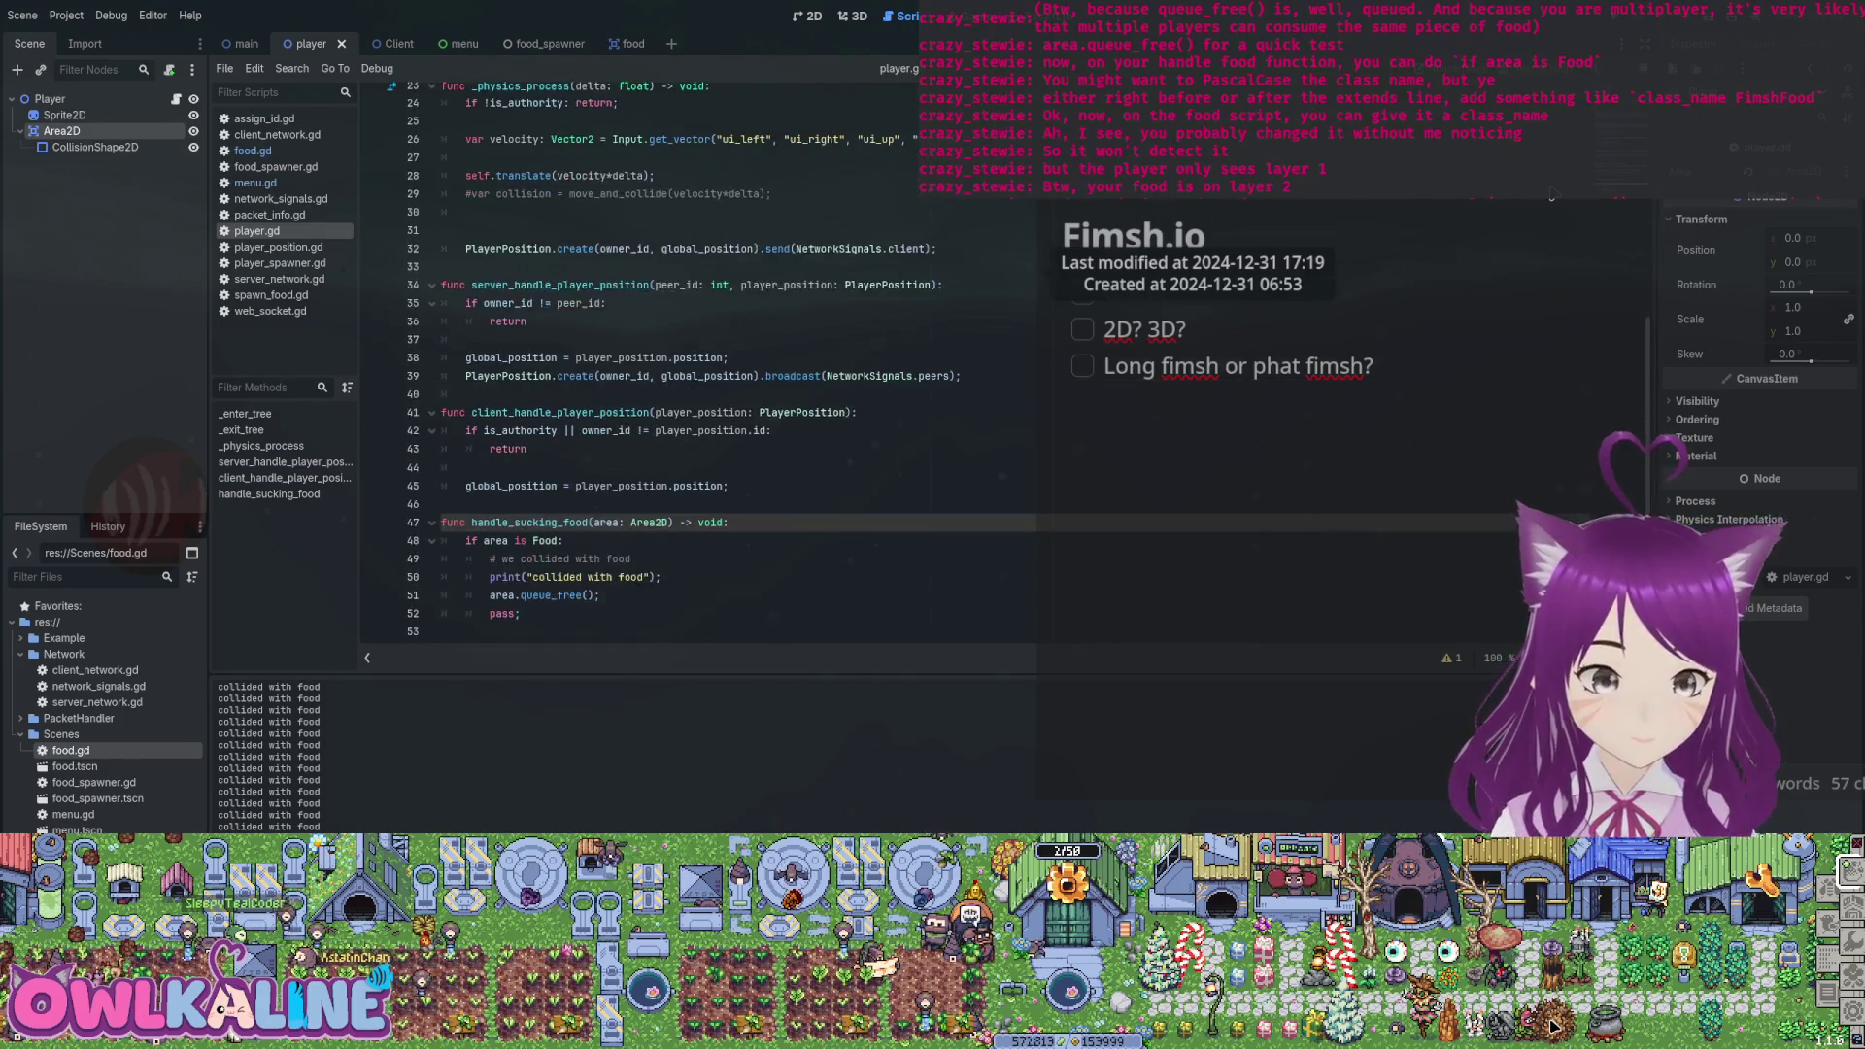
pyautogui.click(583, 559)
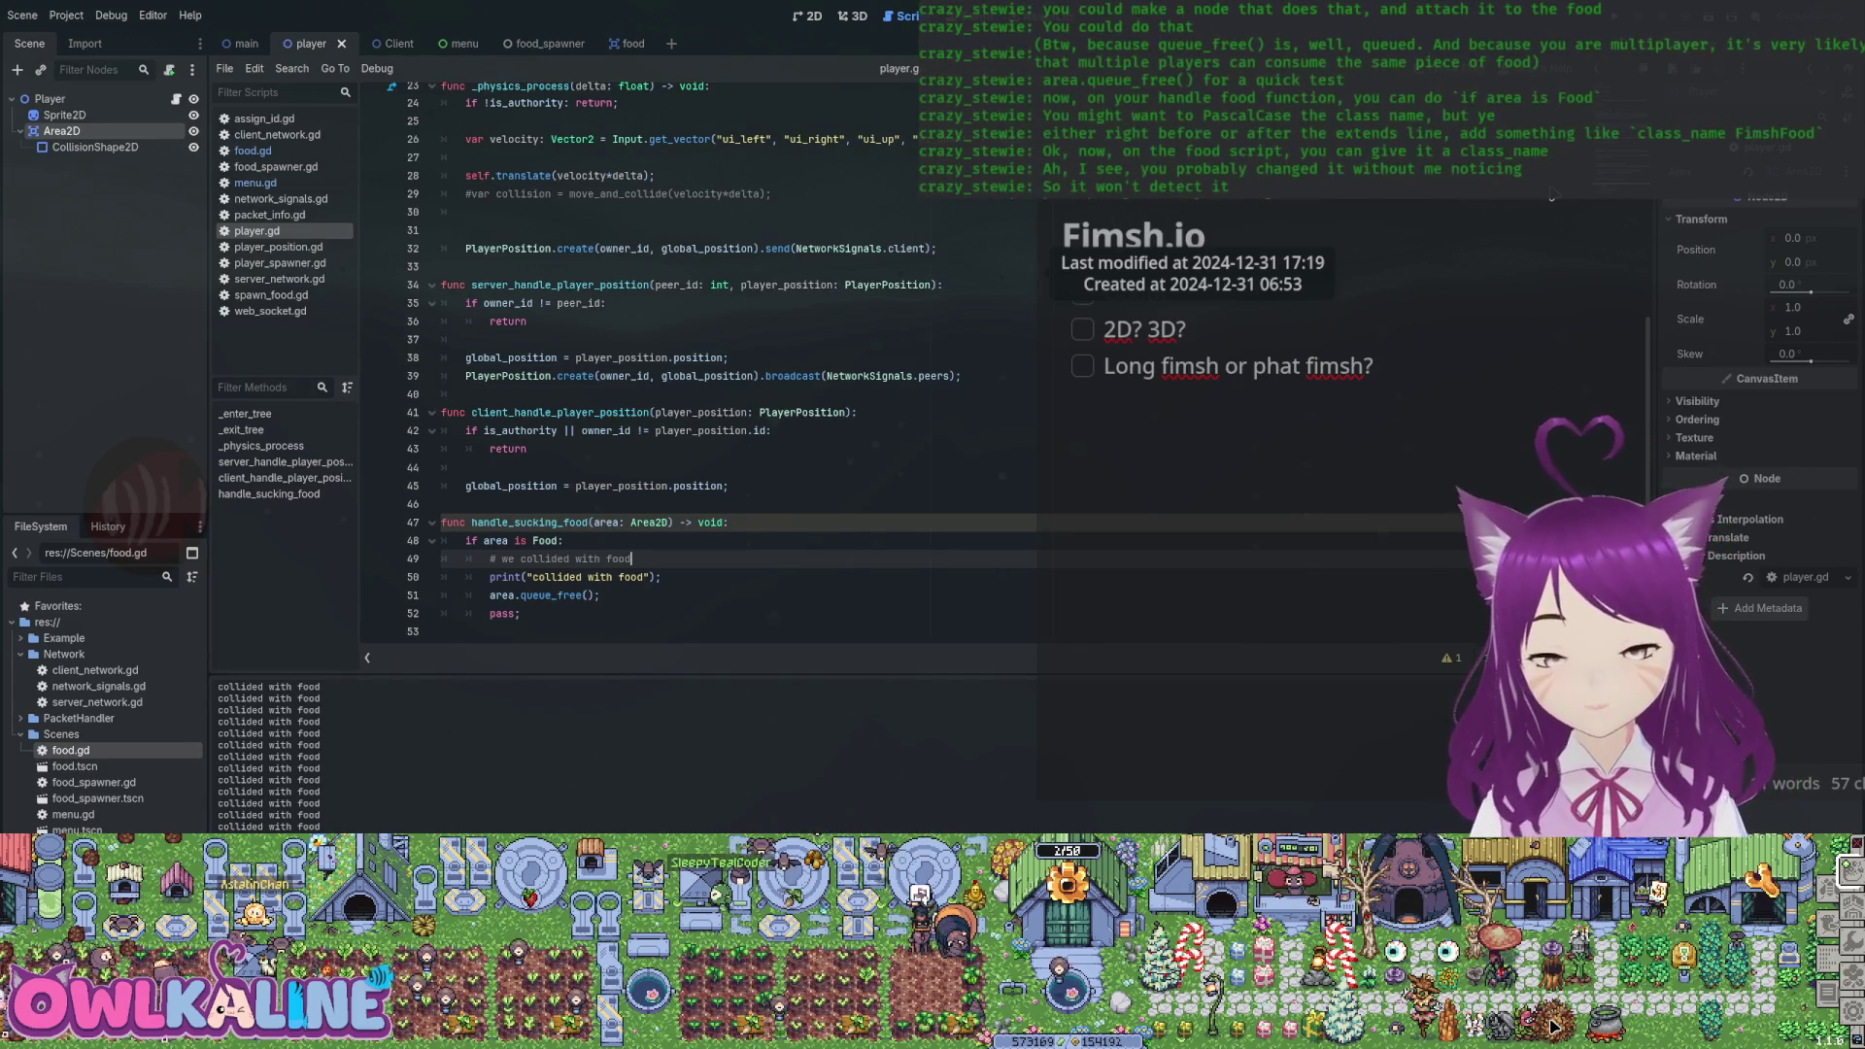
# Delete the area.queue_free() line from the player's food handler.
pyautogui.press('Down')
pyautogui.press('Down')
pyautogui.hotkey('shift', 'Home')
pyautogui.press('BackSpace')
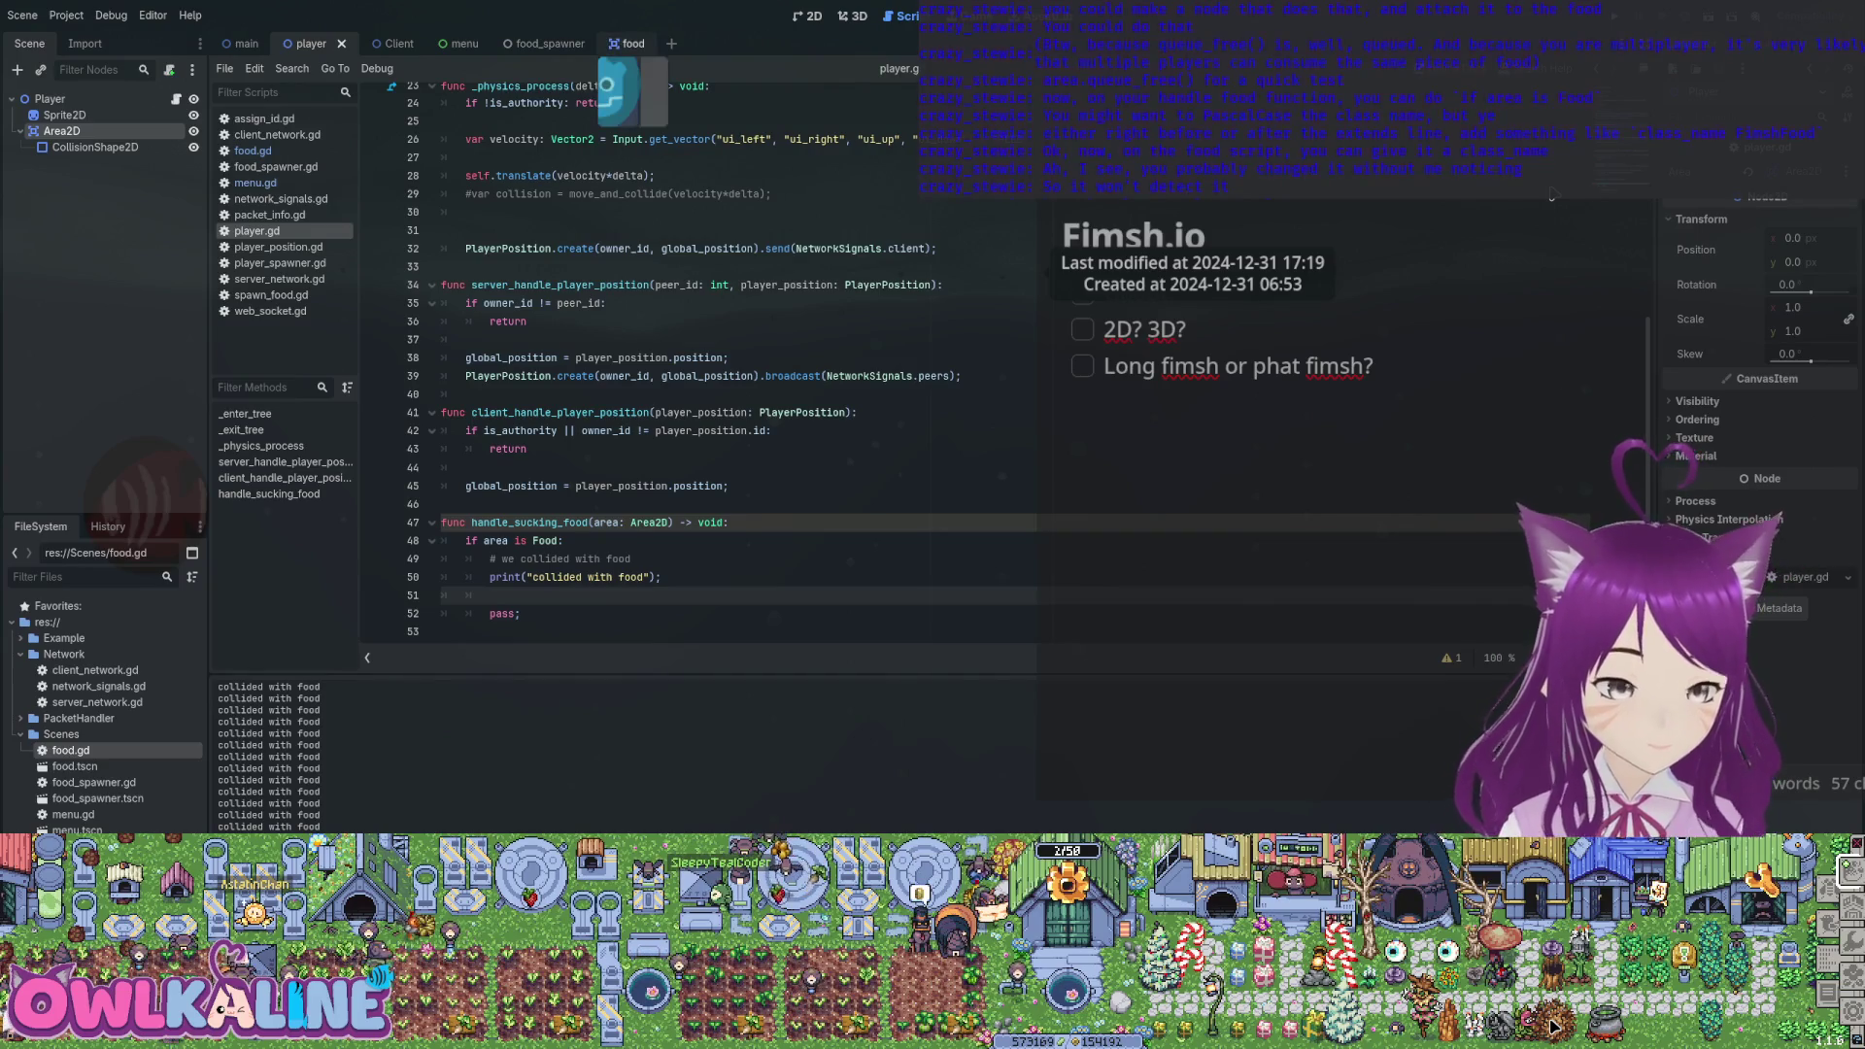
# Open food.gd in the food scene, look over lines 9–21, and place the caret after start_position.
pyautogui.click(622, 44)
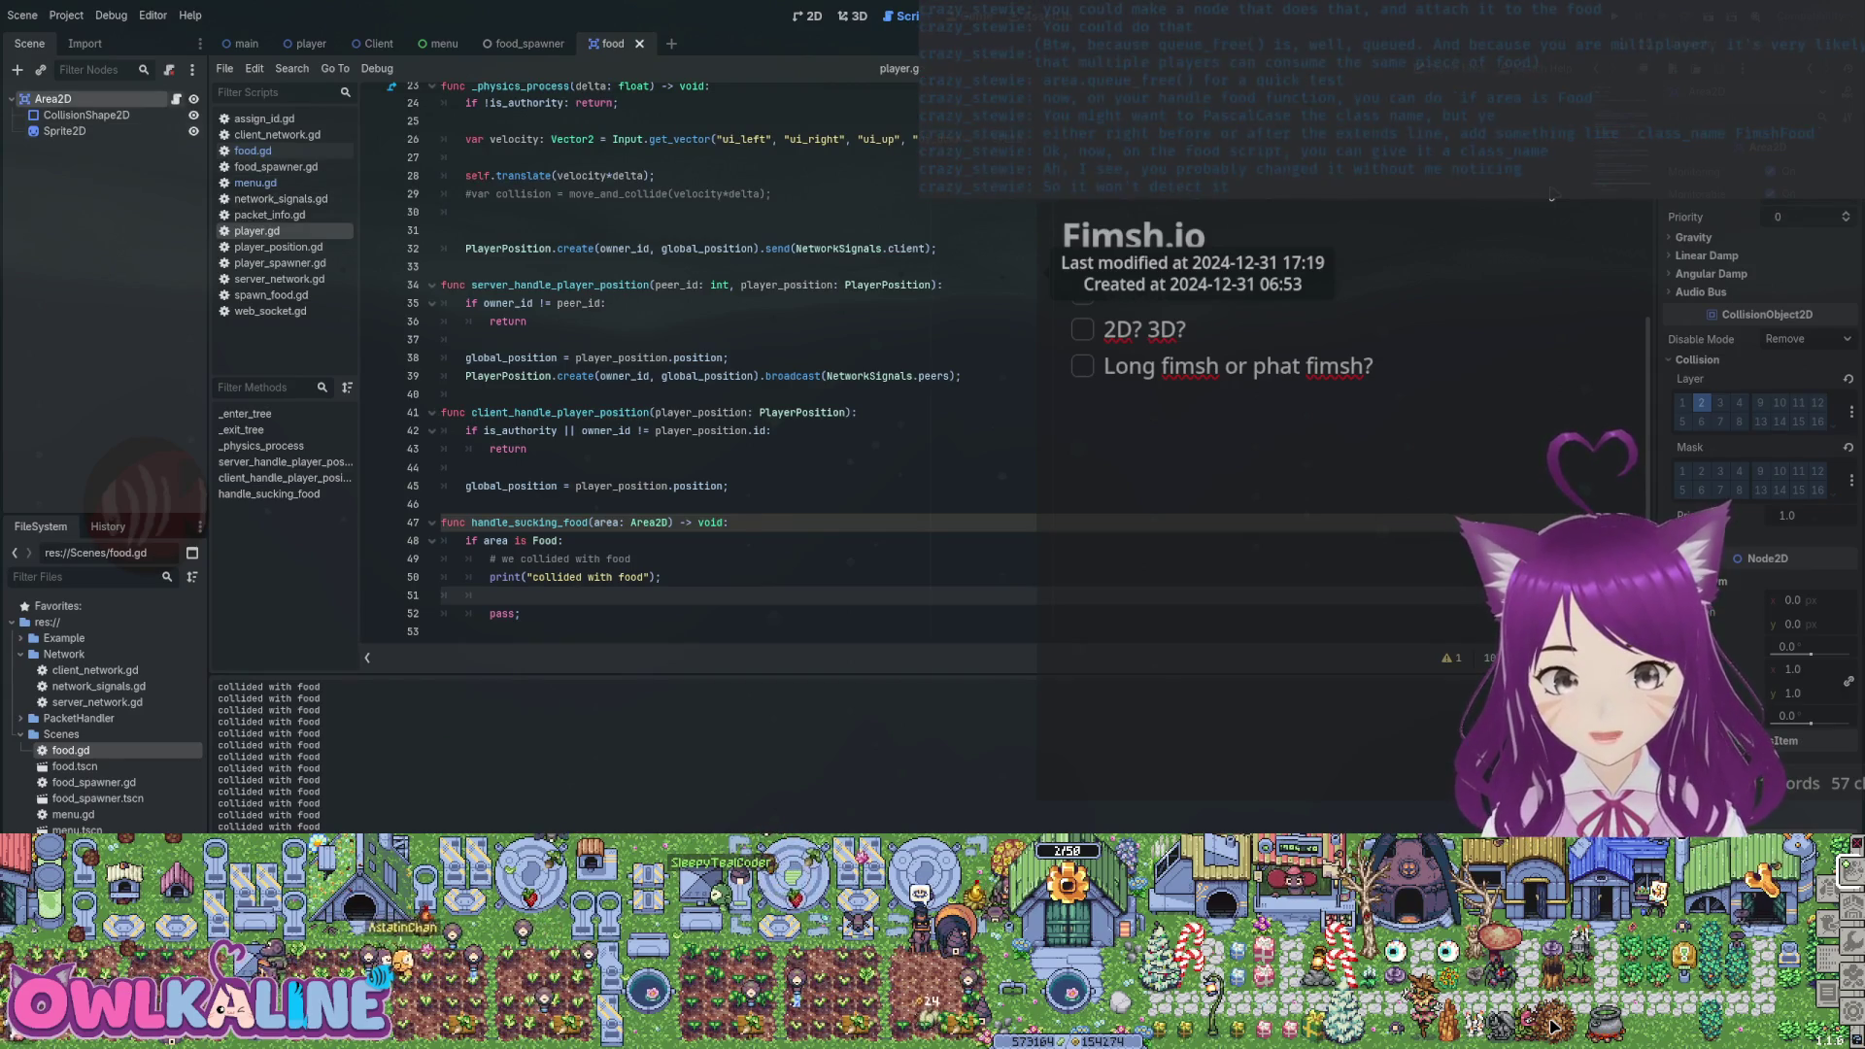
pyautogui.click(253, 150)
pyautogui.moveTo(589, 460)
pyautogui.mouseDown()
pyautogui.moveTo(442, 351)
pyautogui.moveTo(442, 242)
pyautogui.mouseUp()
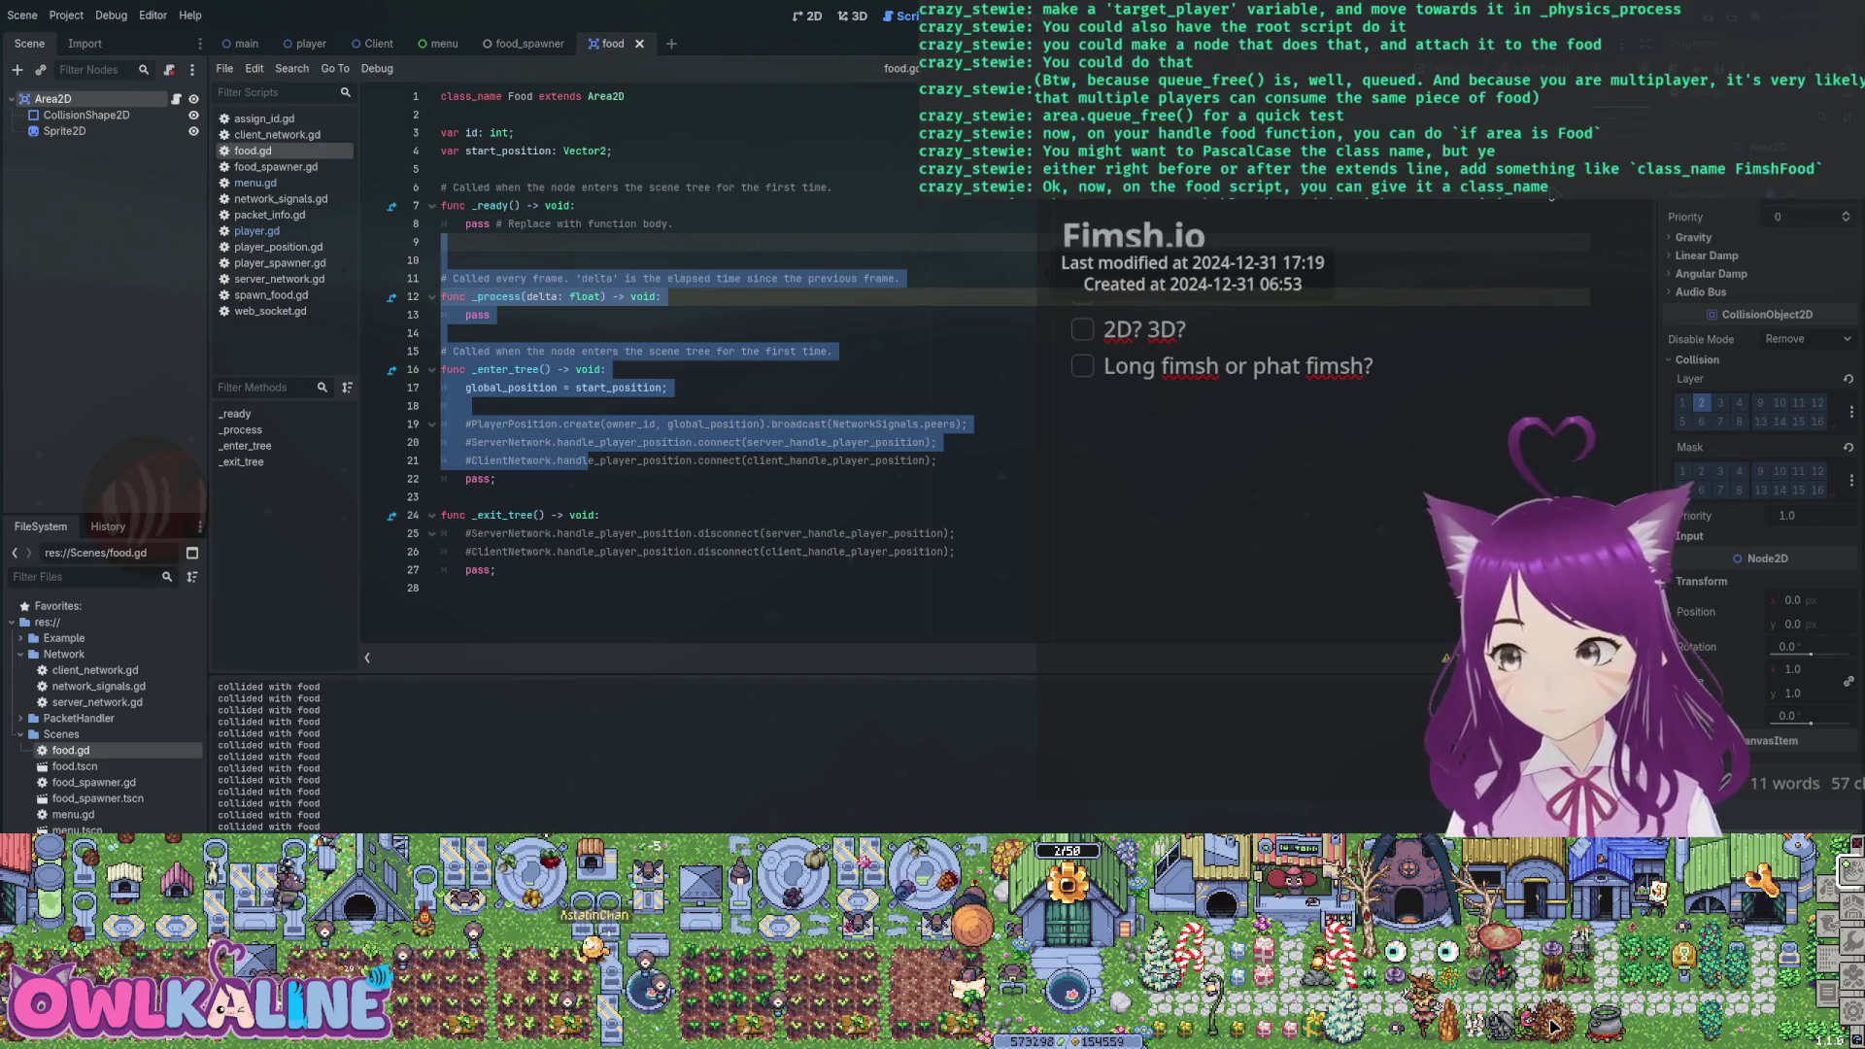
pyautogui.click(613, 150)
# Declare 'var target_player: Node2D;' in food.gd, save it, and return to the player scene.
pyautogui.press('Return')
pyautogui.press('Return')
pyautogui.write('var targe')
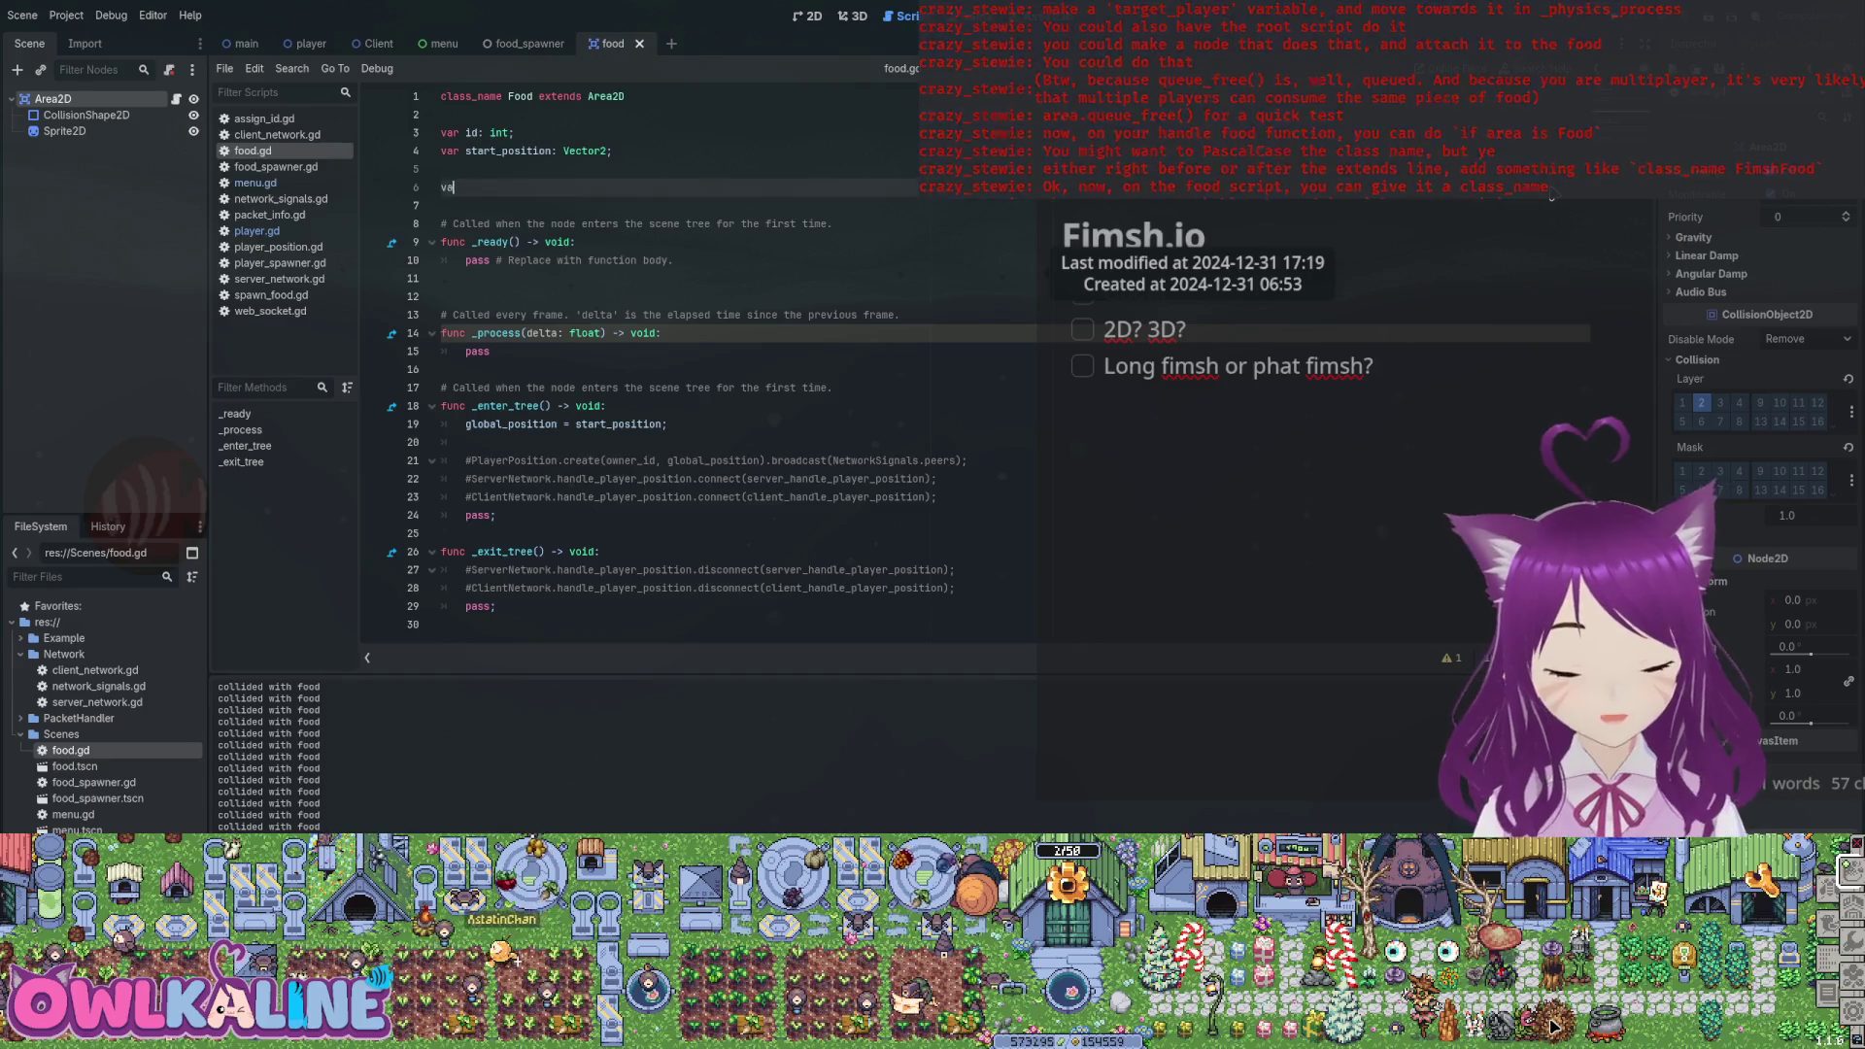
pyautogui.write('t_player')
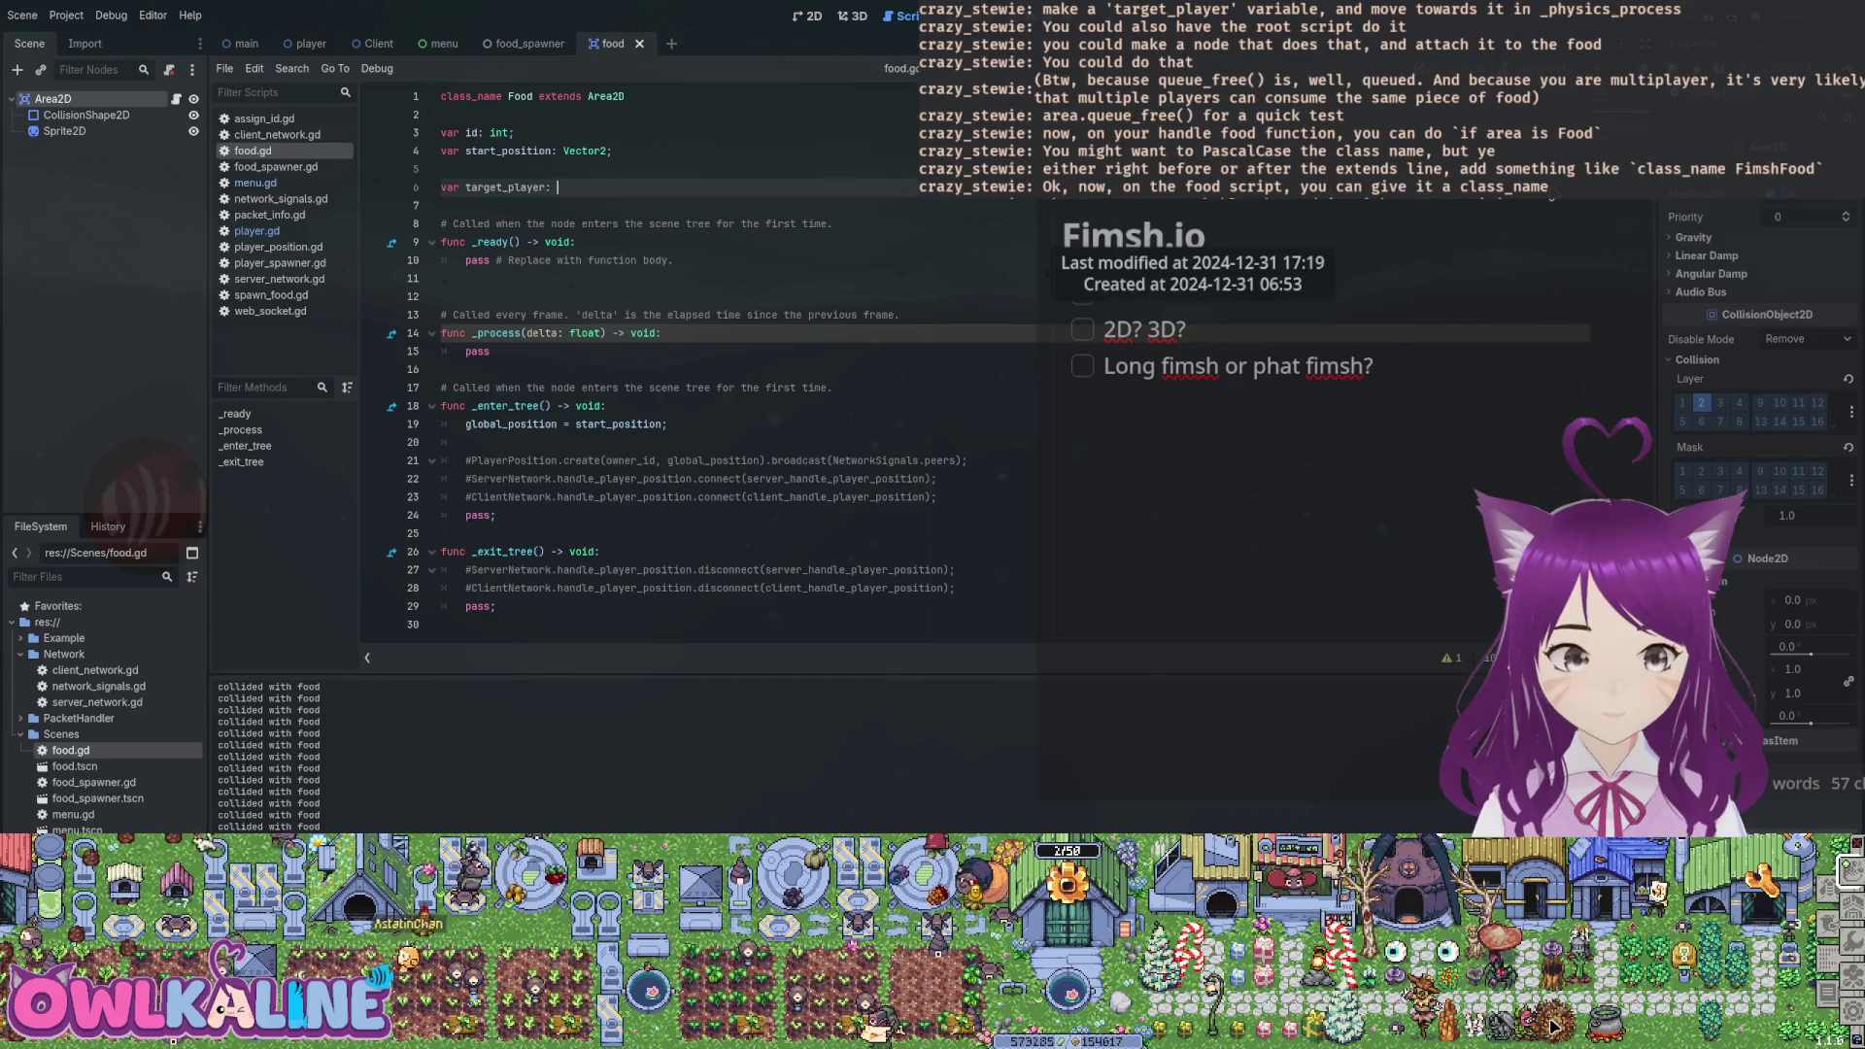
pyautogui.write(':')
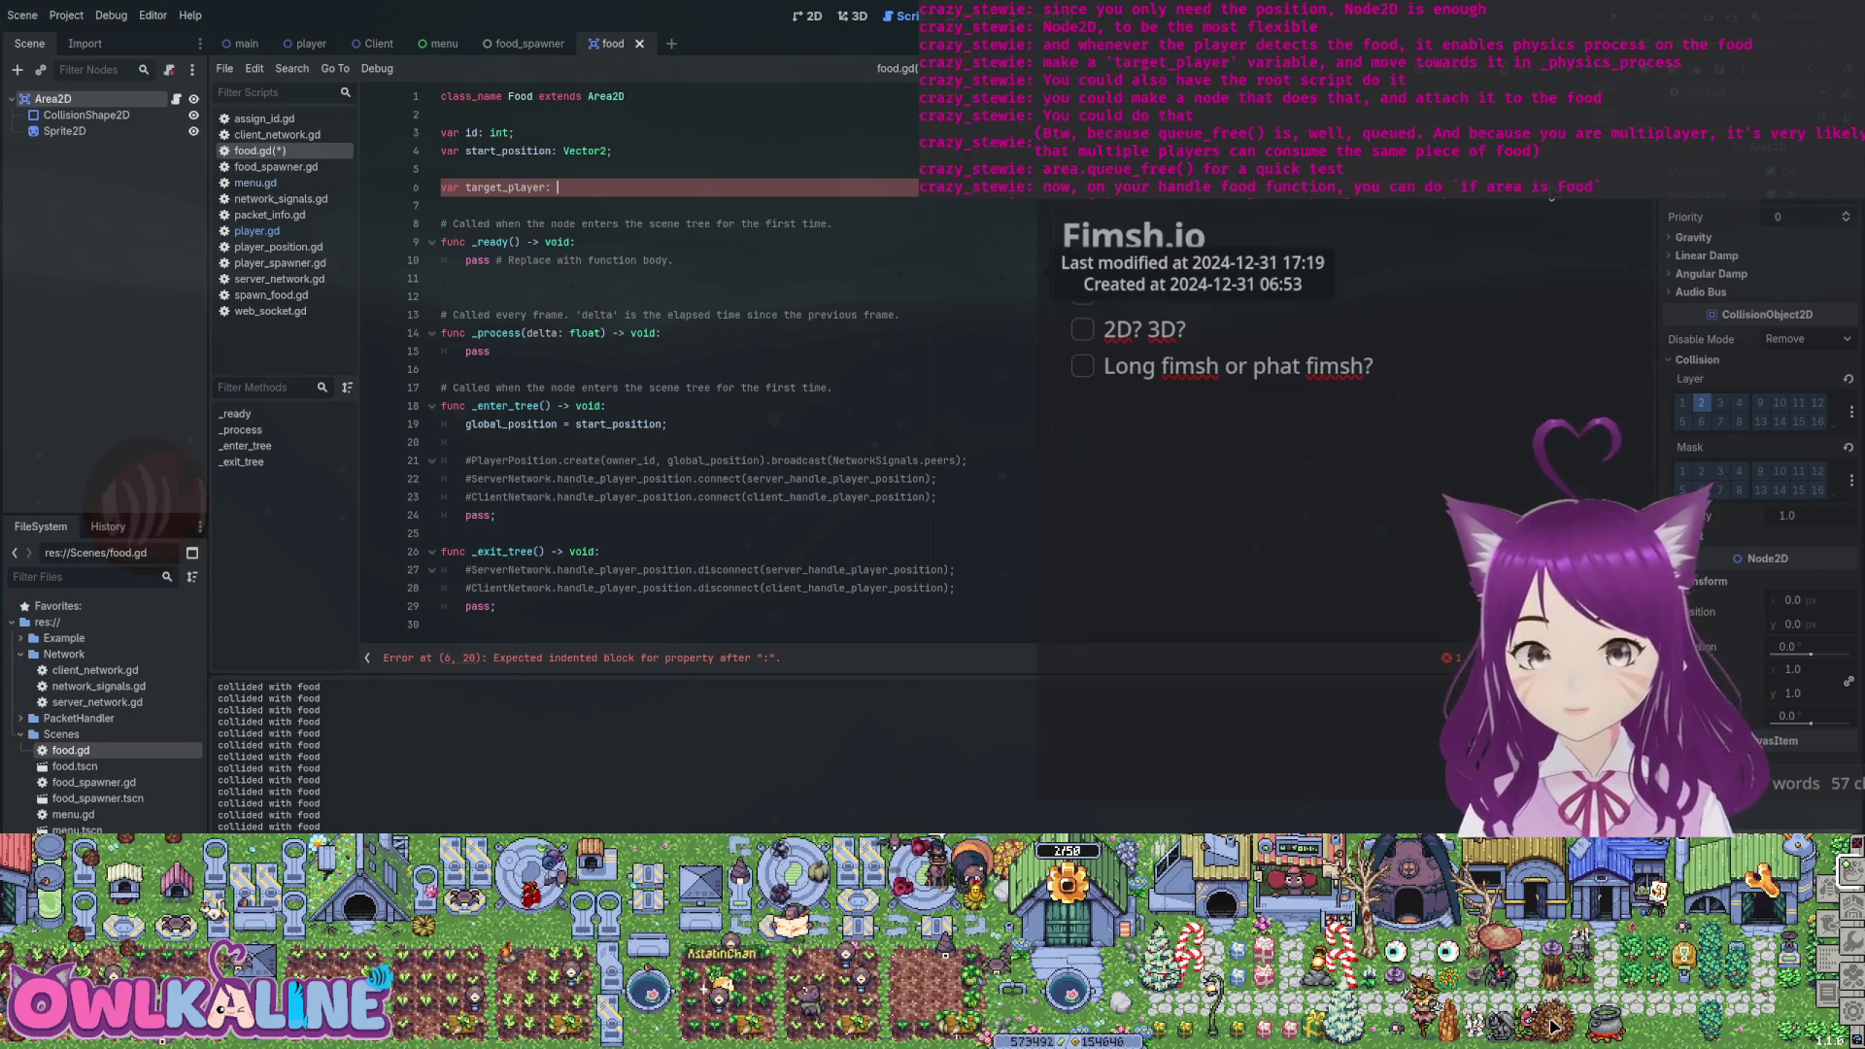
pyautogui.write('ode2D')
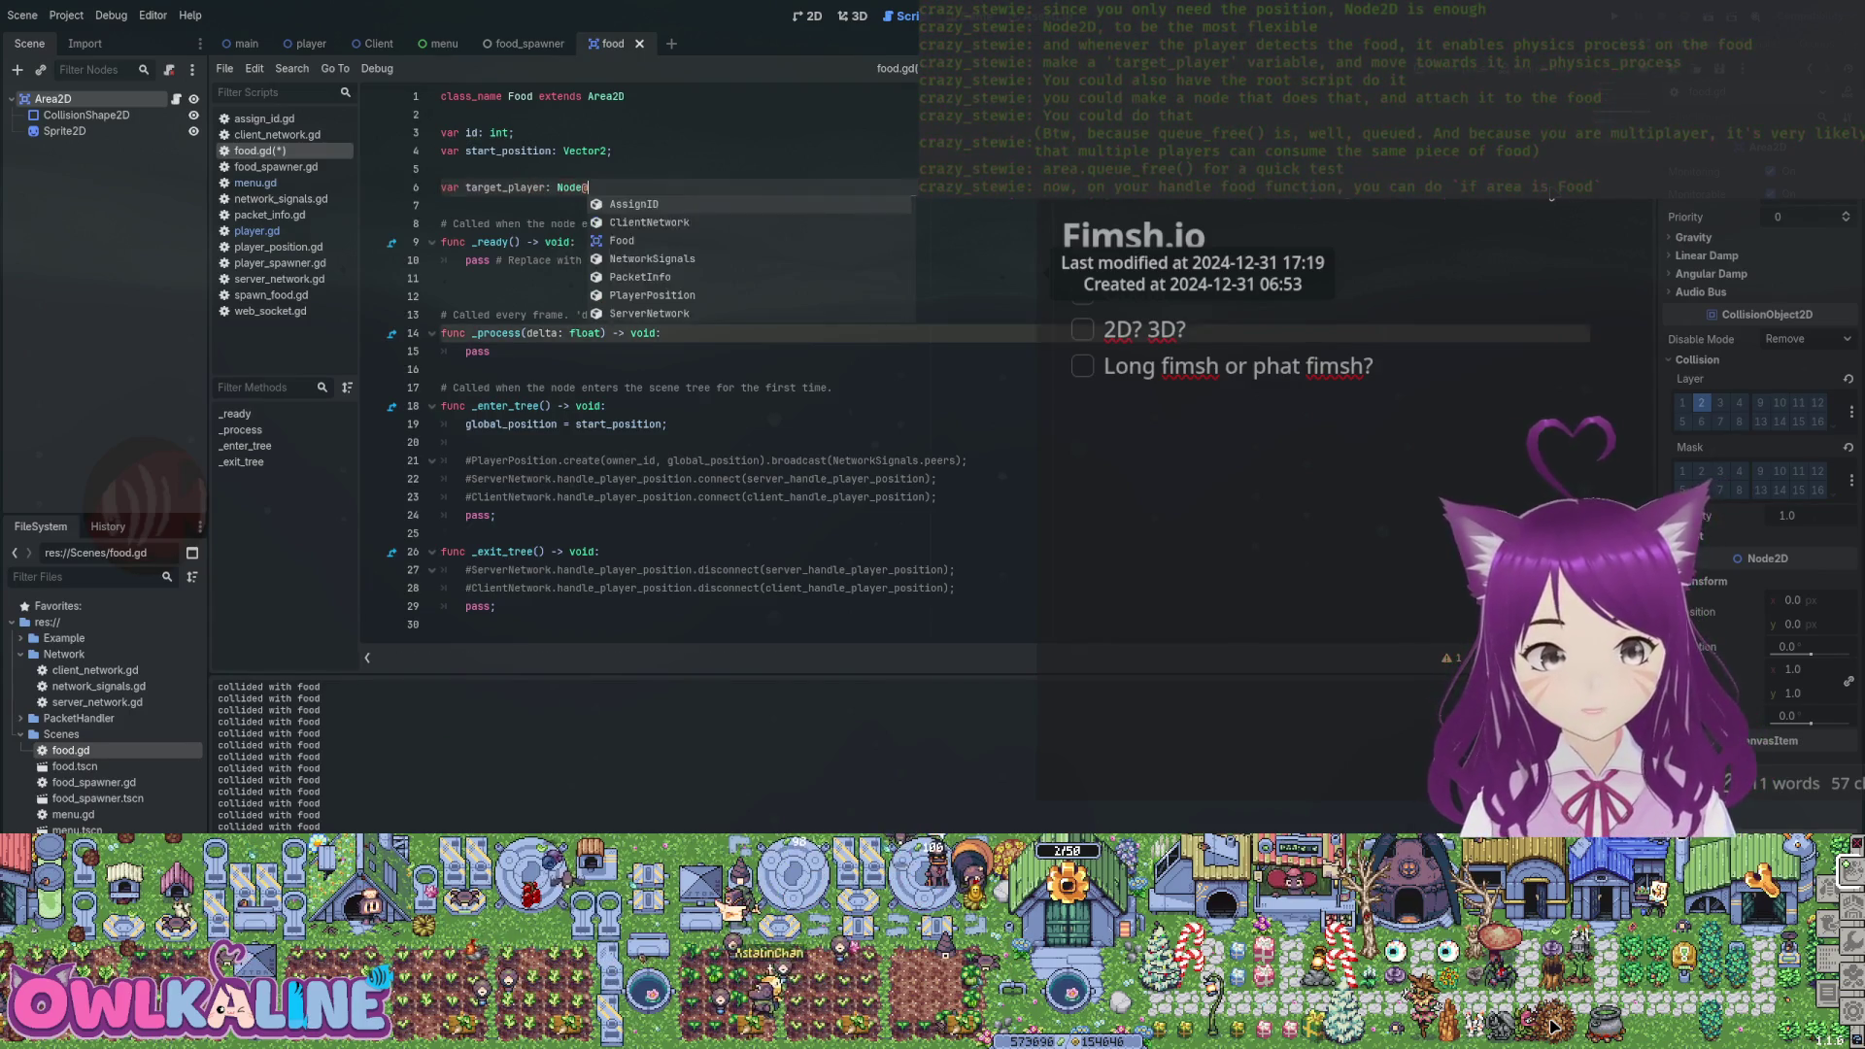
pyautogui.press('BackSpace')
pyautogui.press('BackSpace')
pyautogui.write('2D')
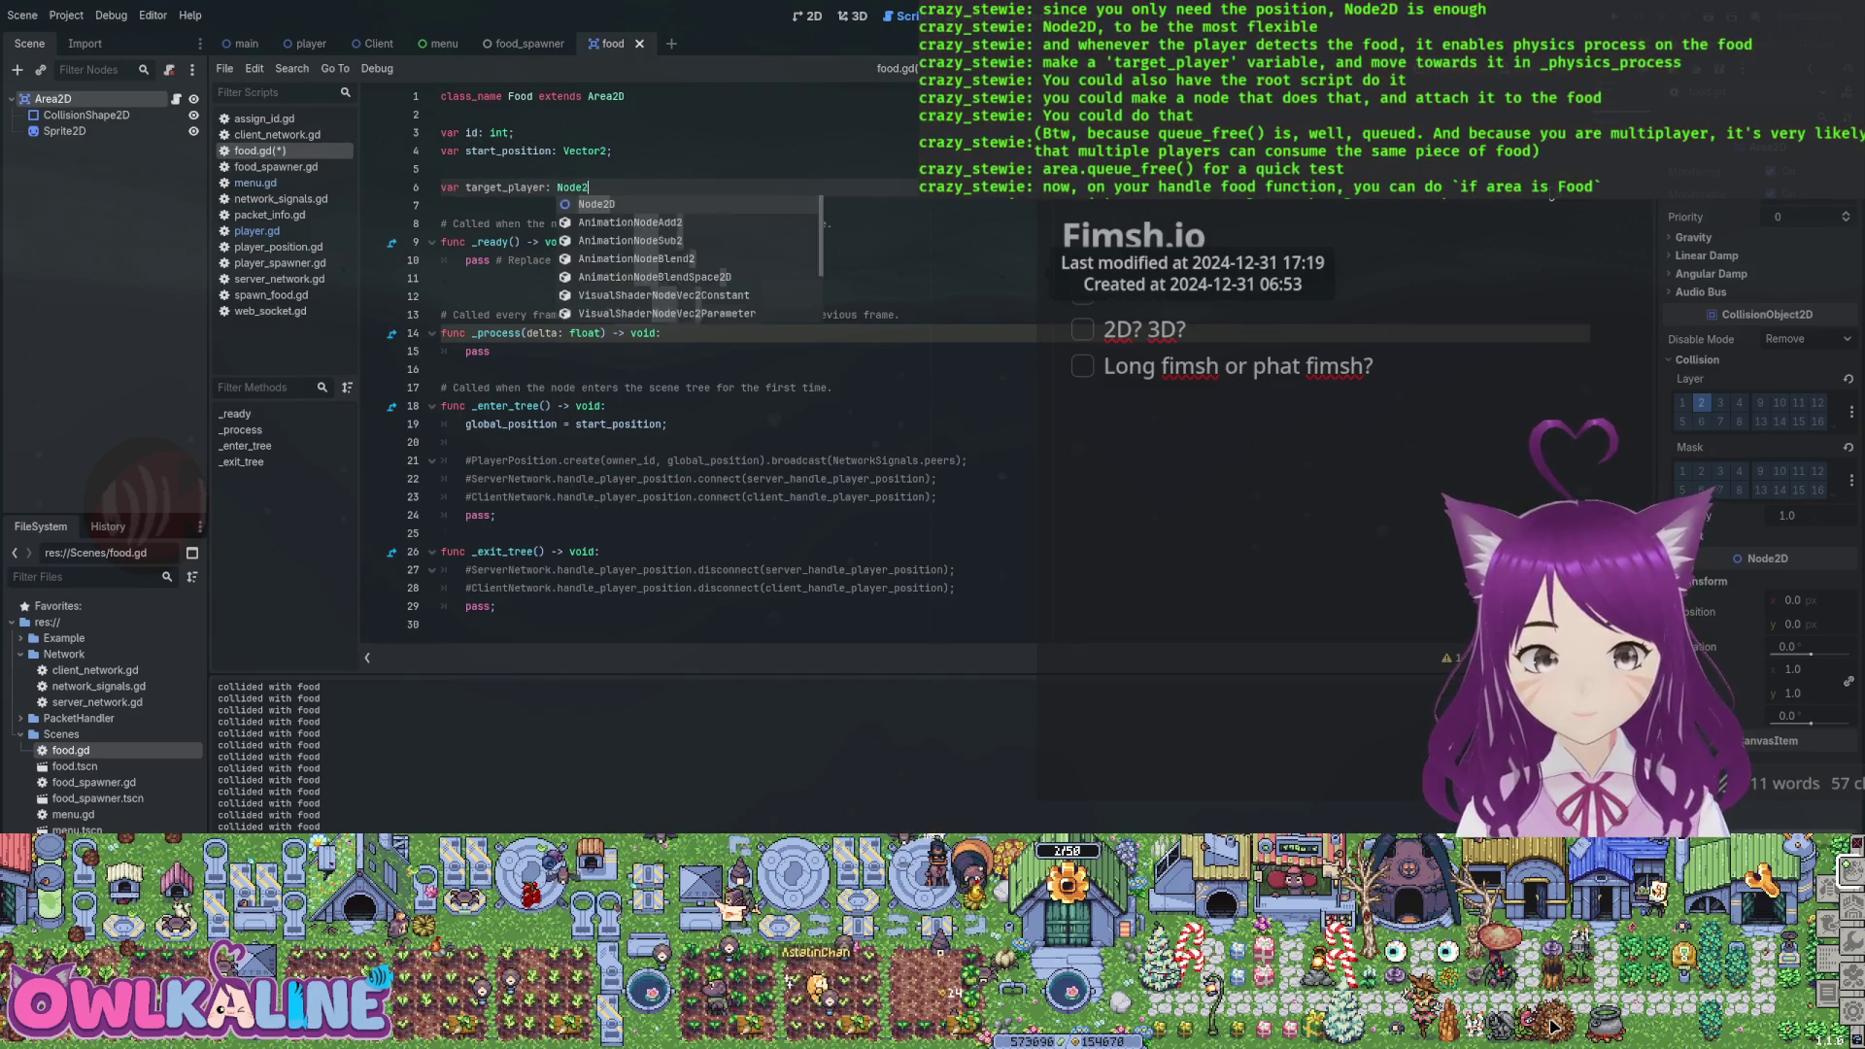
pyautogui.write(';')
pyautogui.hotkey('ctrl', 's')
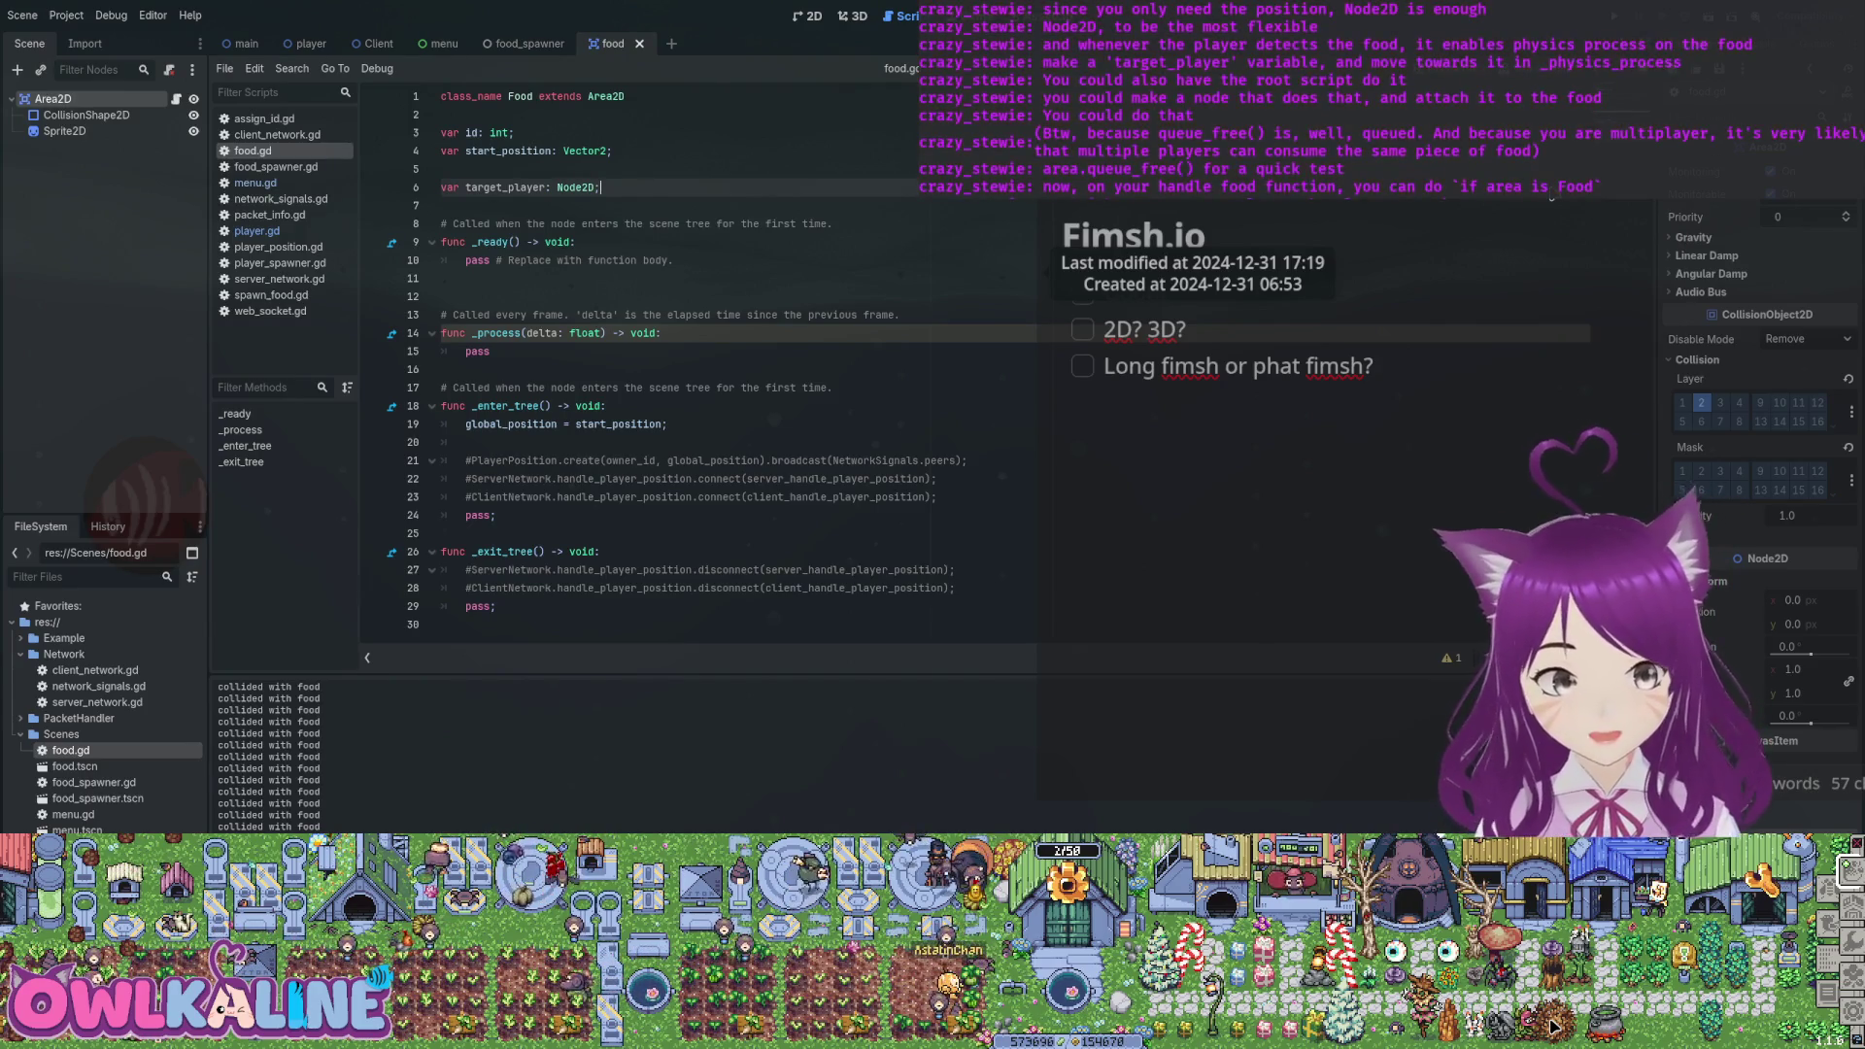
pyautogui.click(309, 43)
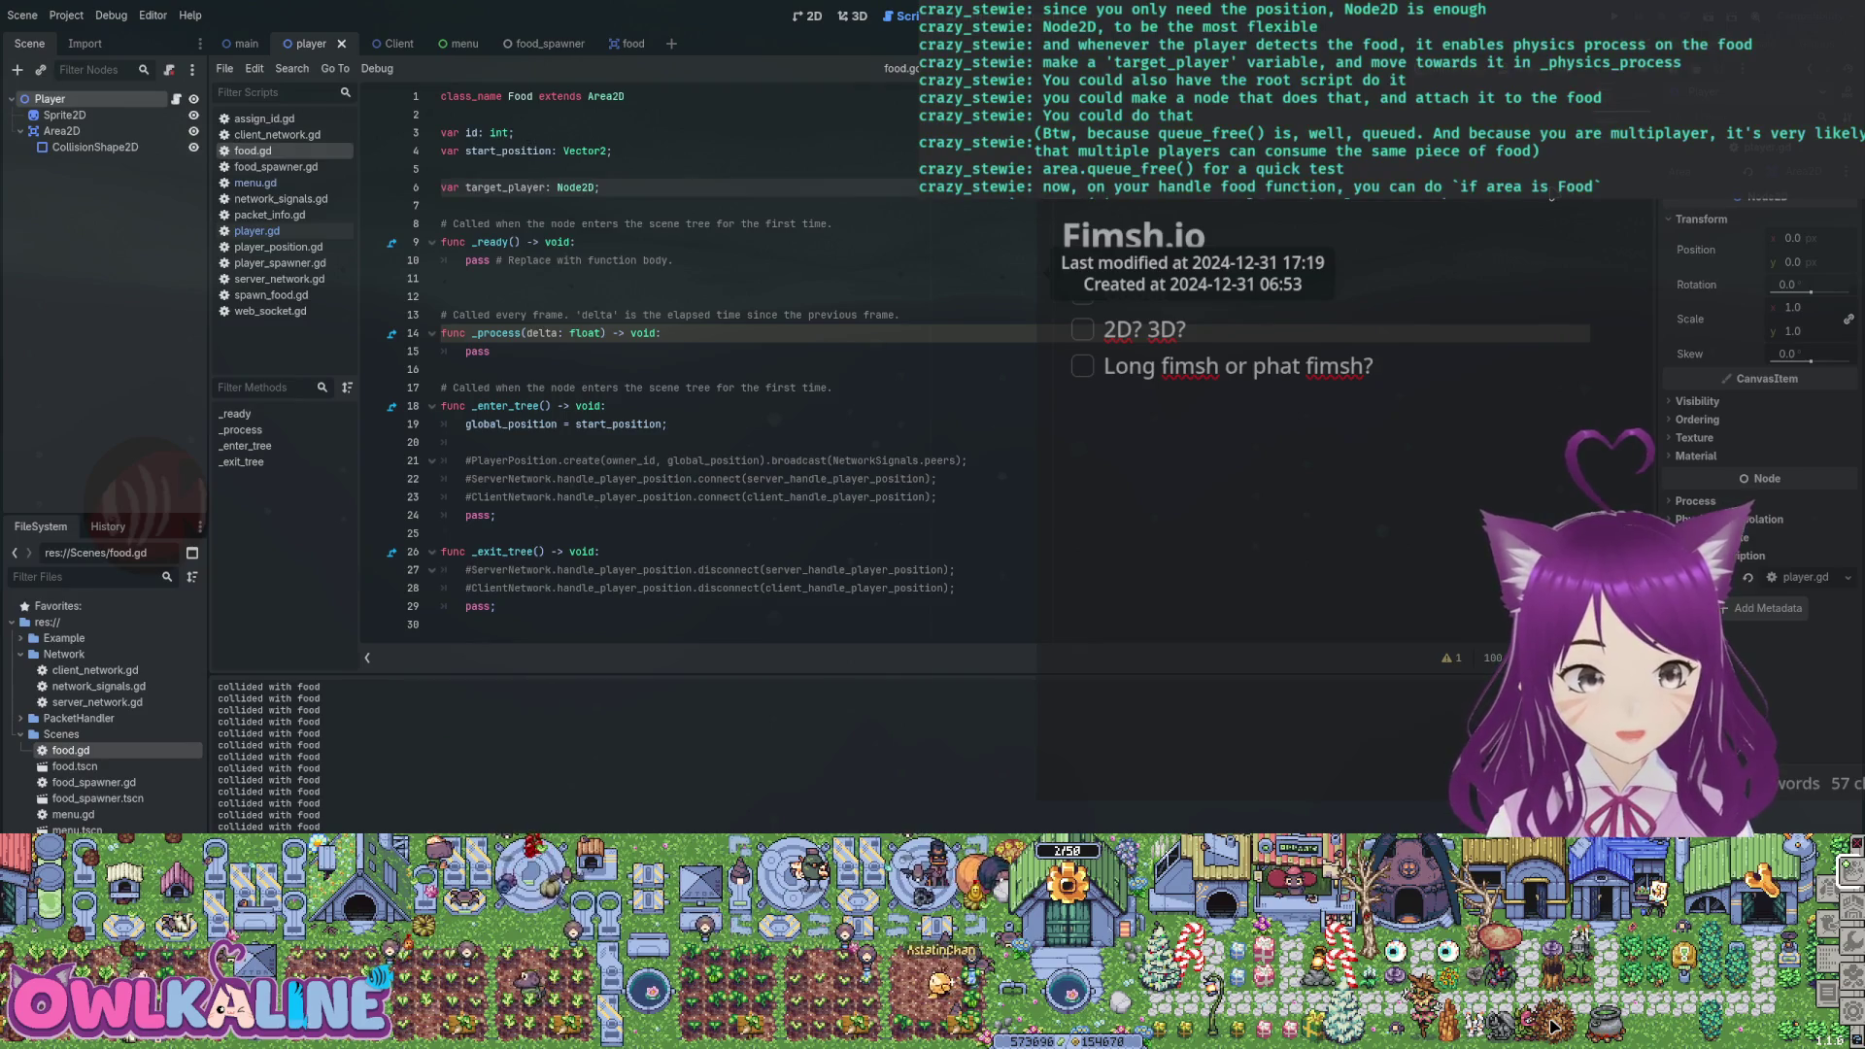
# Add 'area.target_player = self;' to the Food branch of player.gd's handler.
pyautogui.click(175, 98)
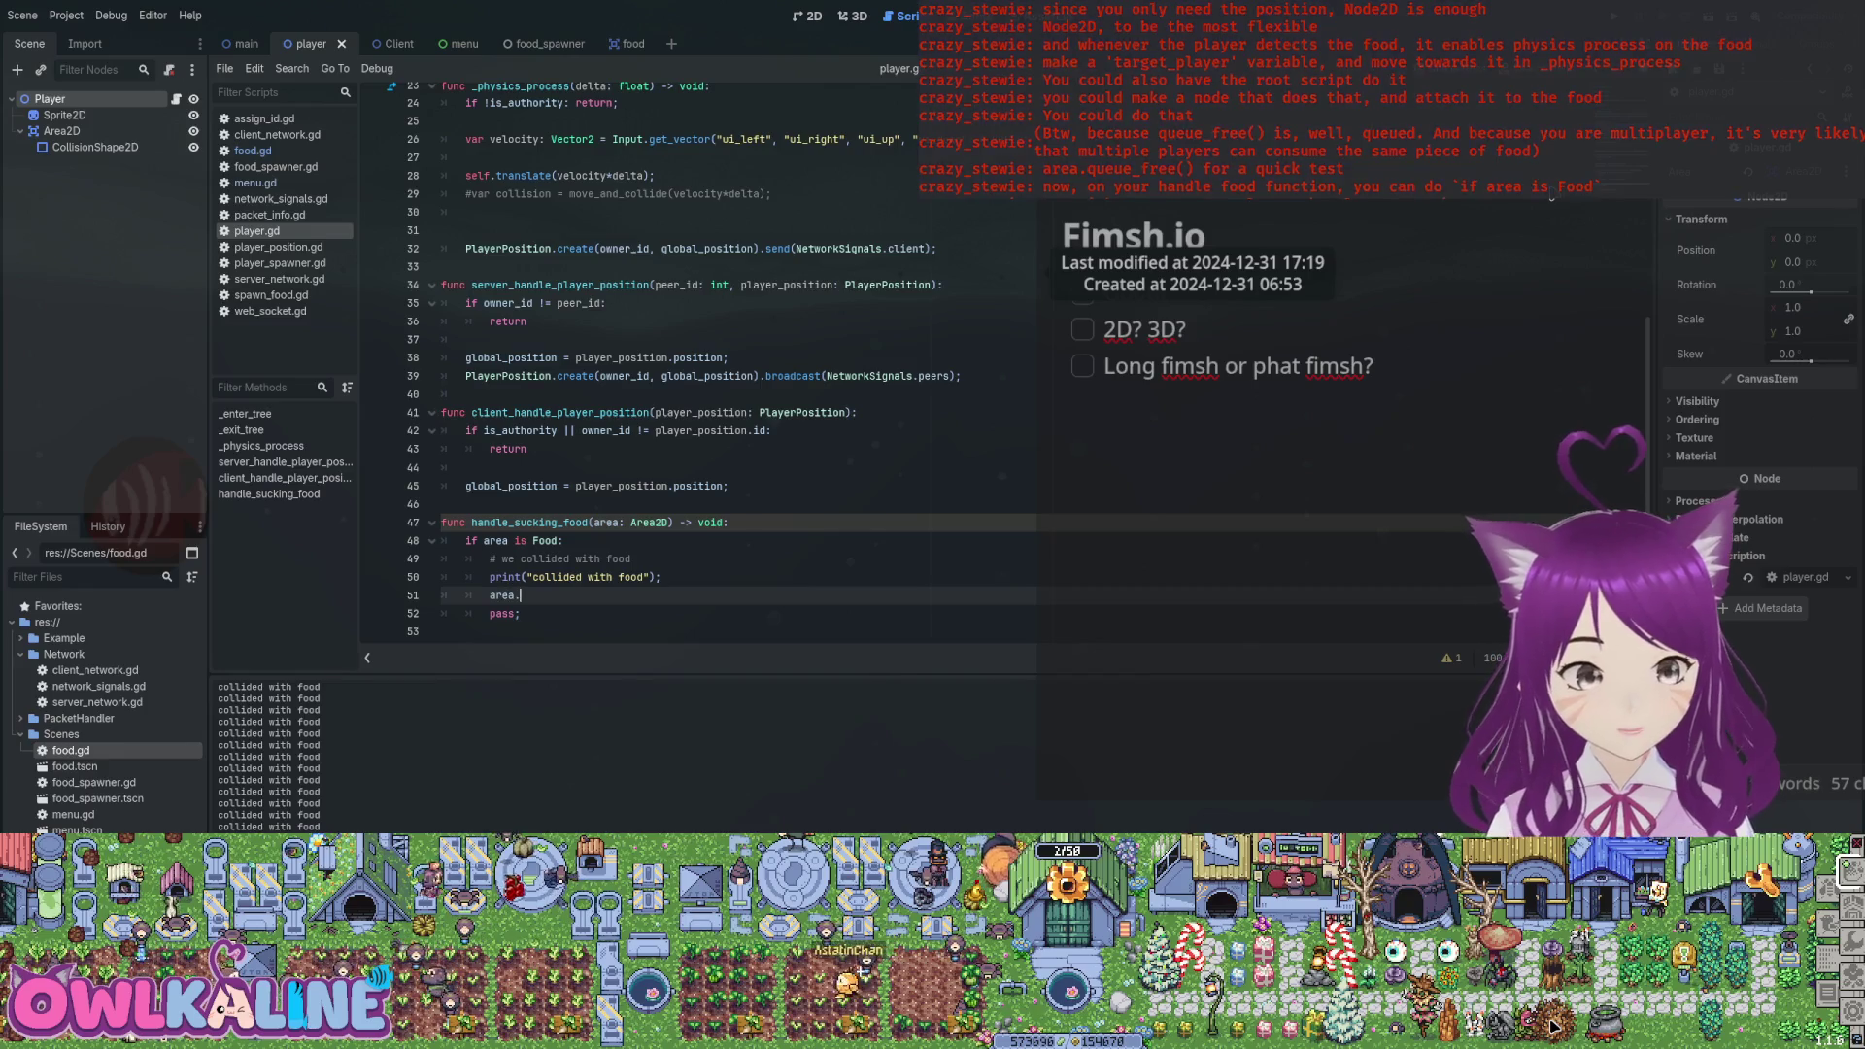
pyautogui.write('area.t')
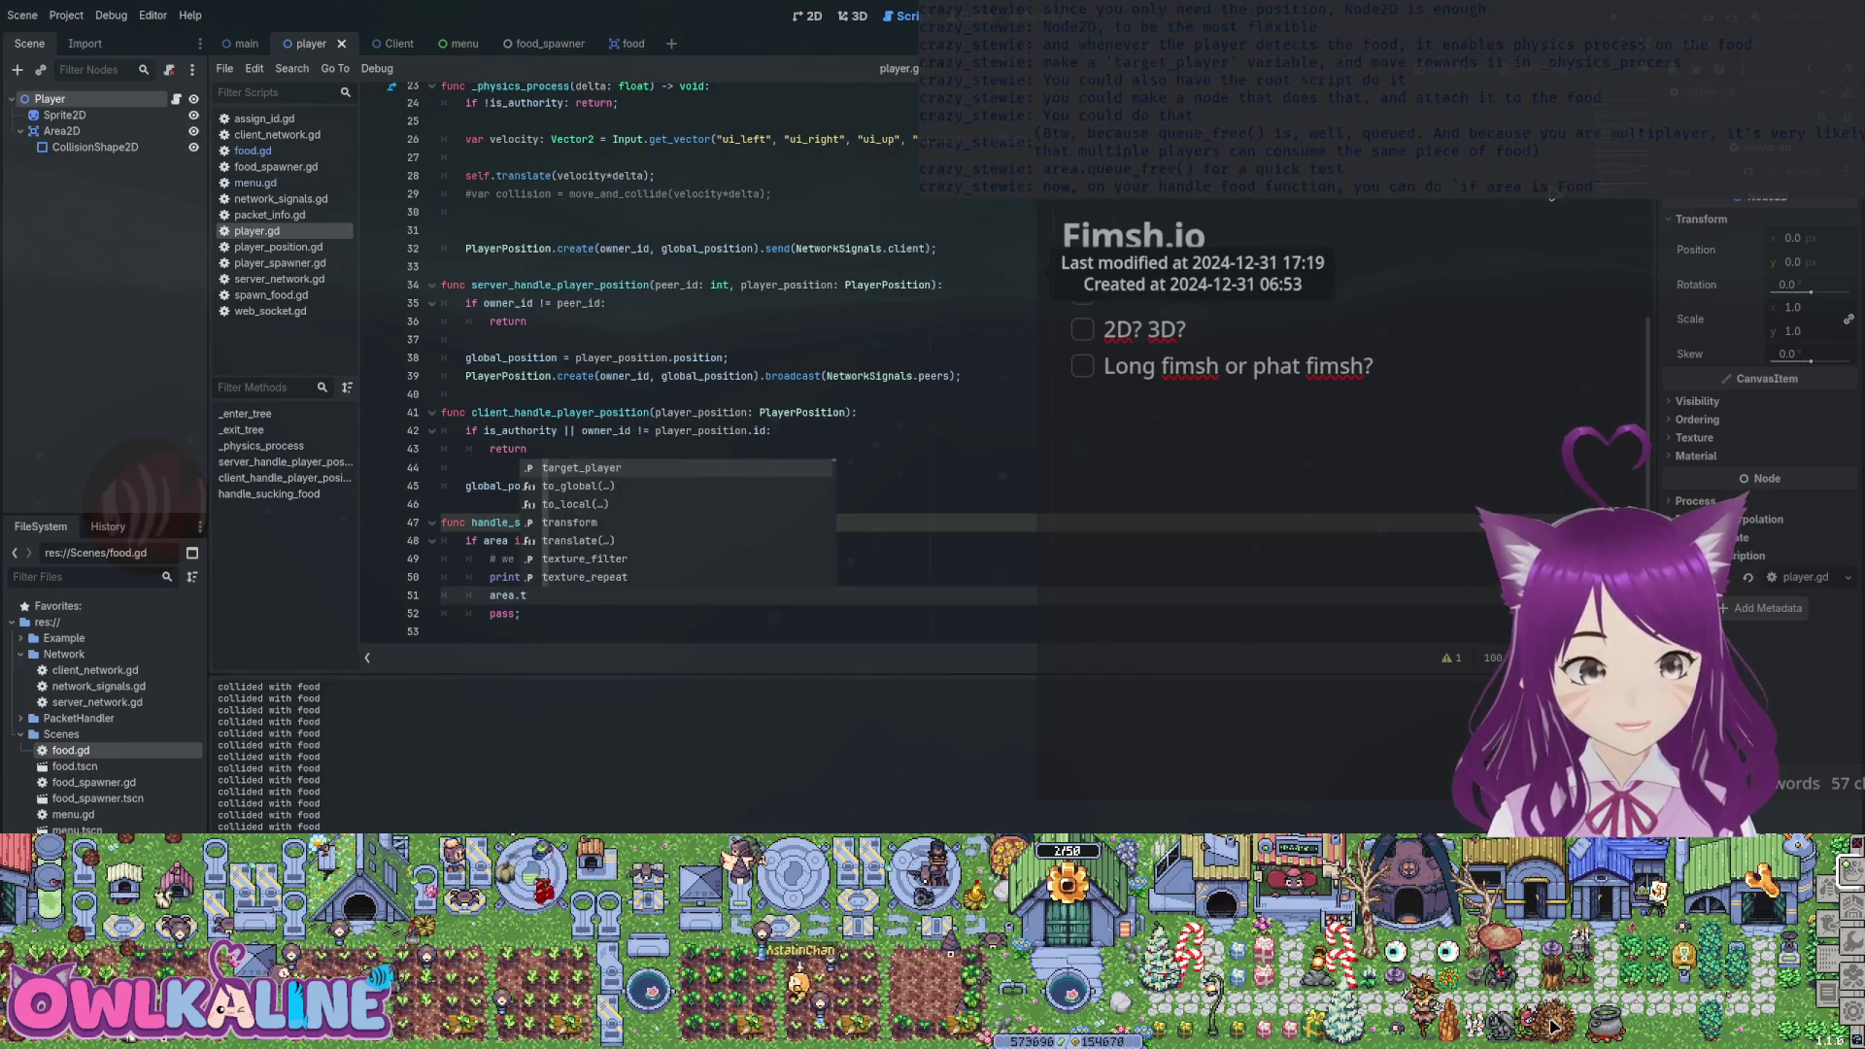
pyautogui.press('Return')
pyautogui.write('= self')
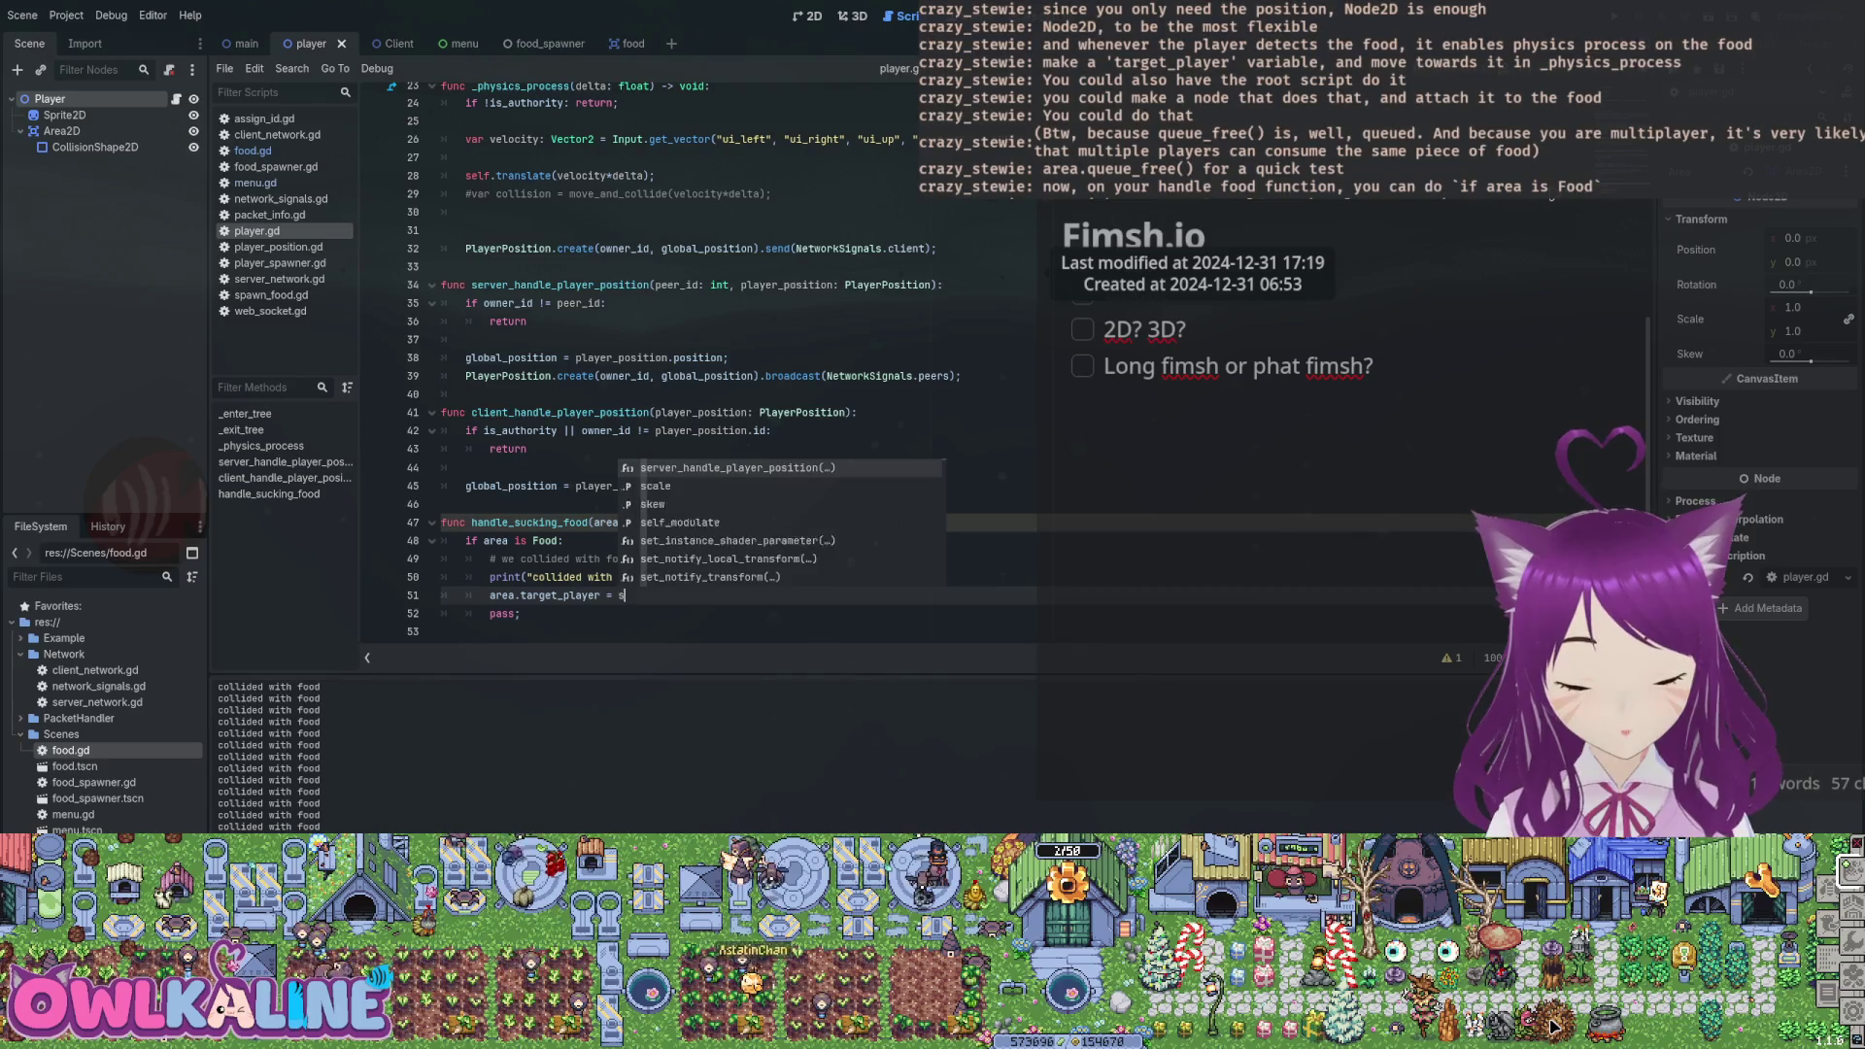
pyautogui.write(';')
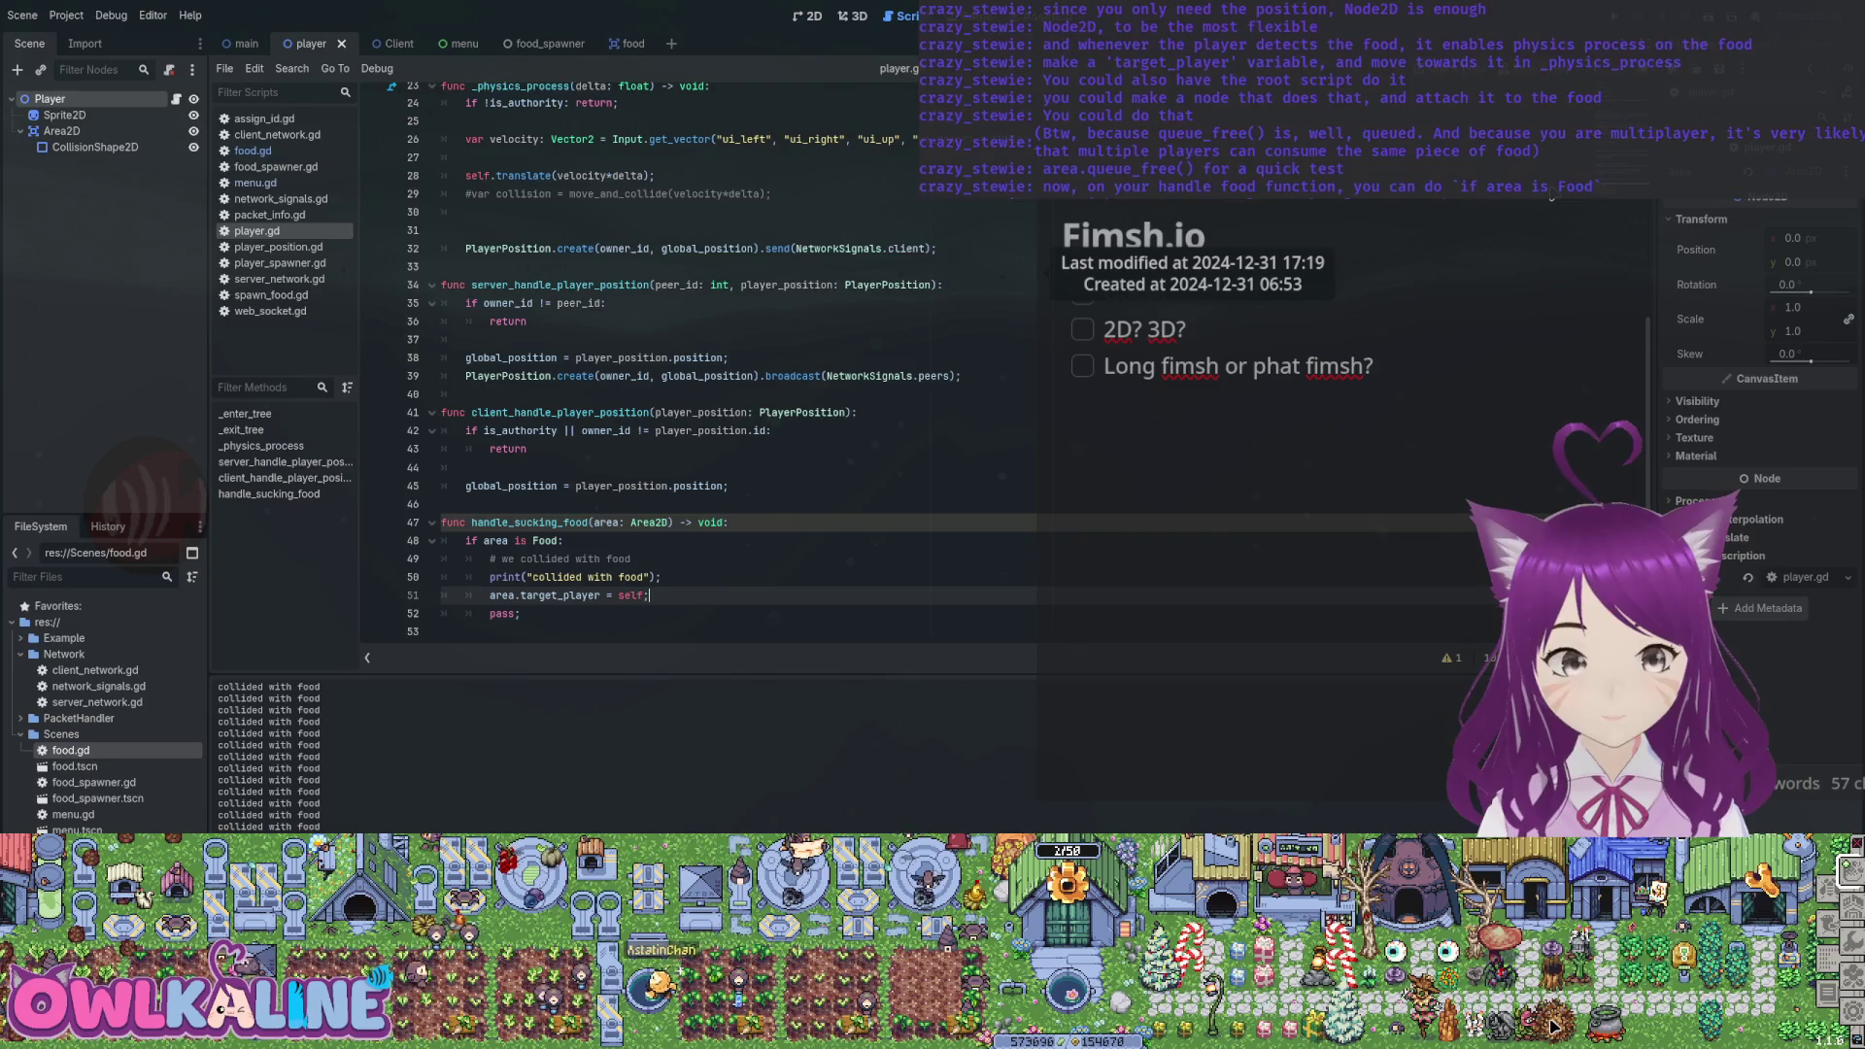
# Flip between the food and player scenes, ending on the food scene.
pyautogui.click(612, 42)
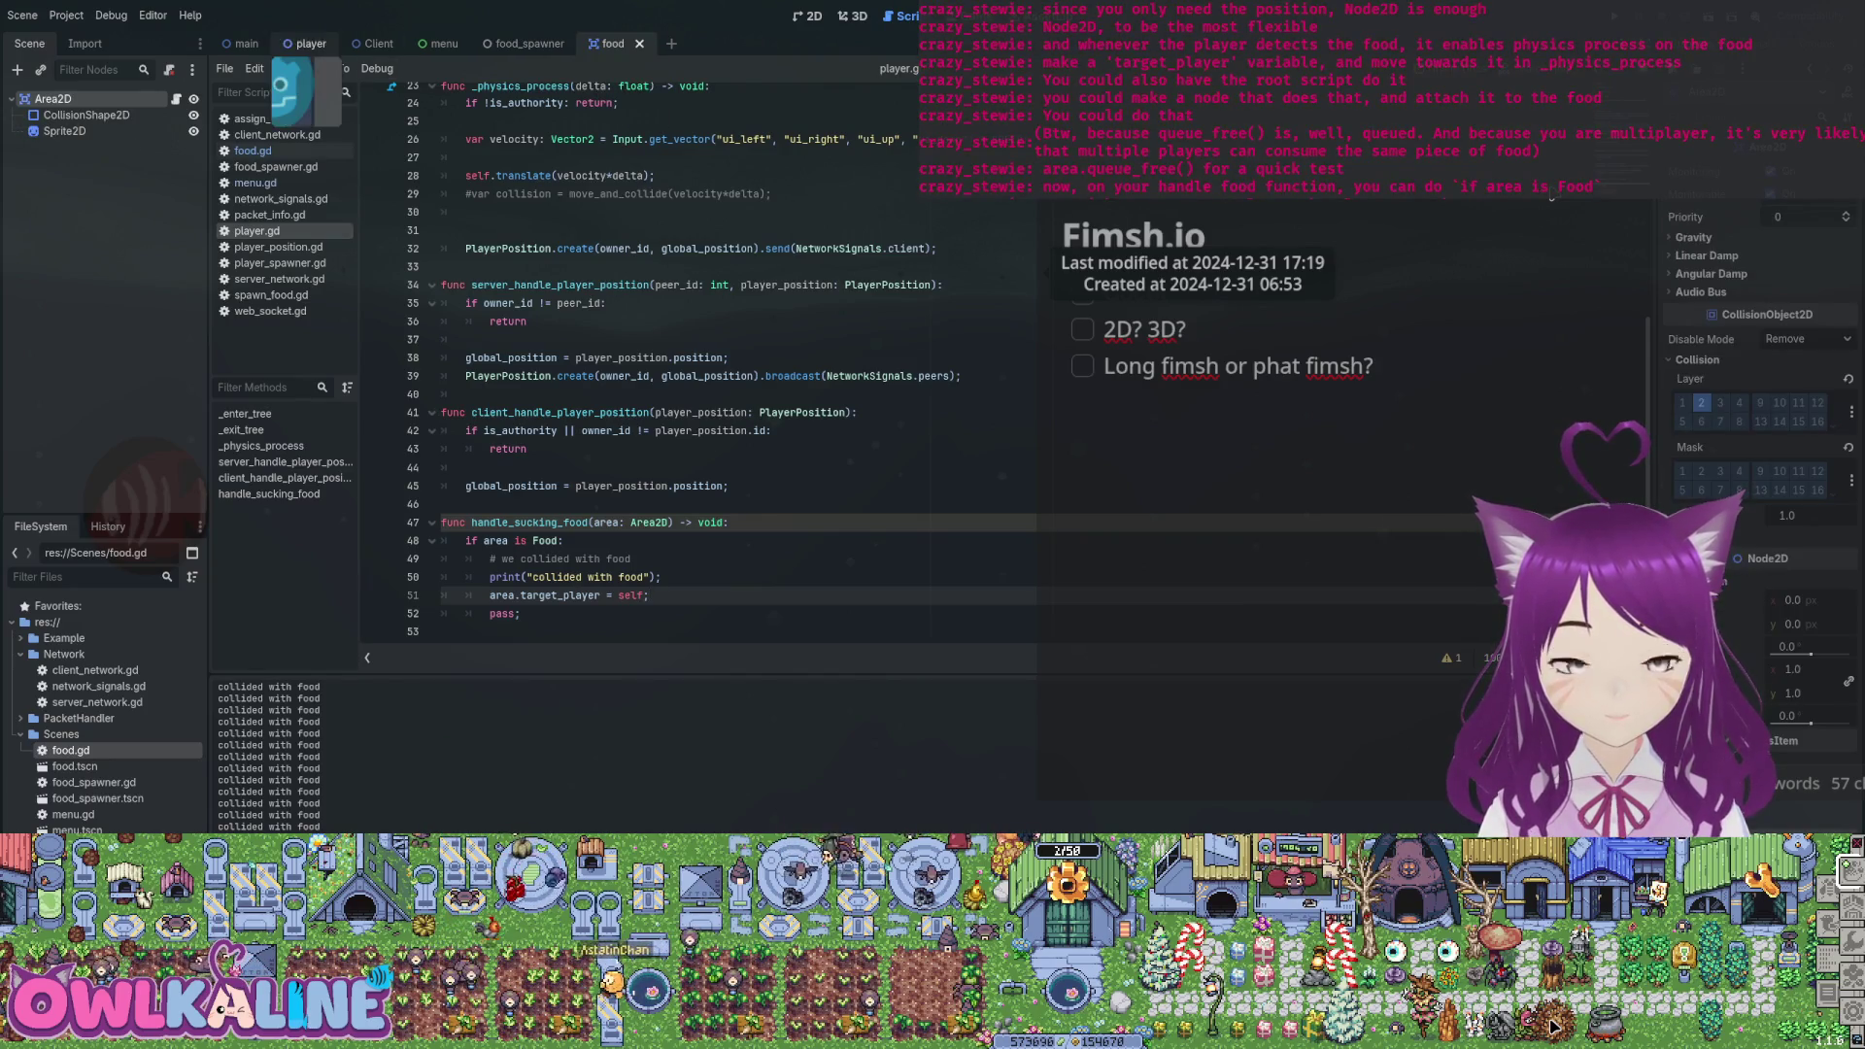
pyautogui.click(311, 43)
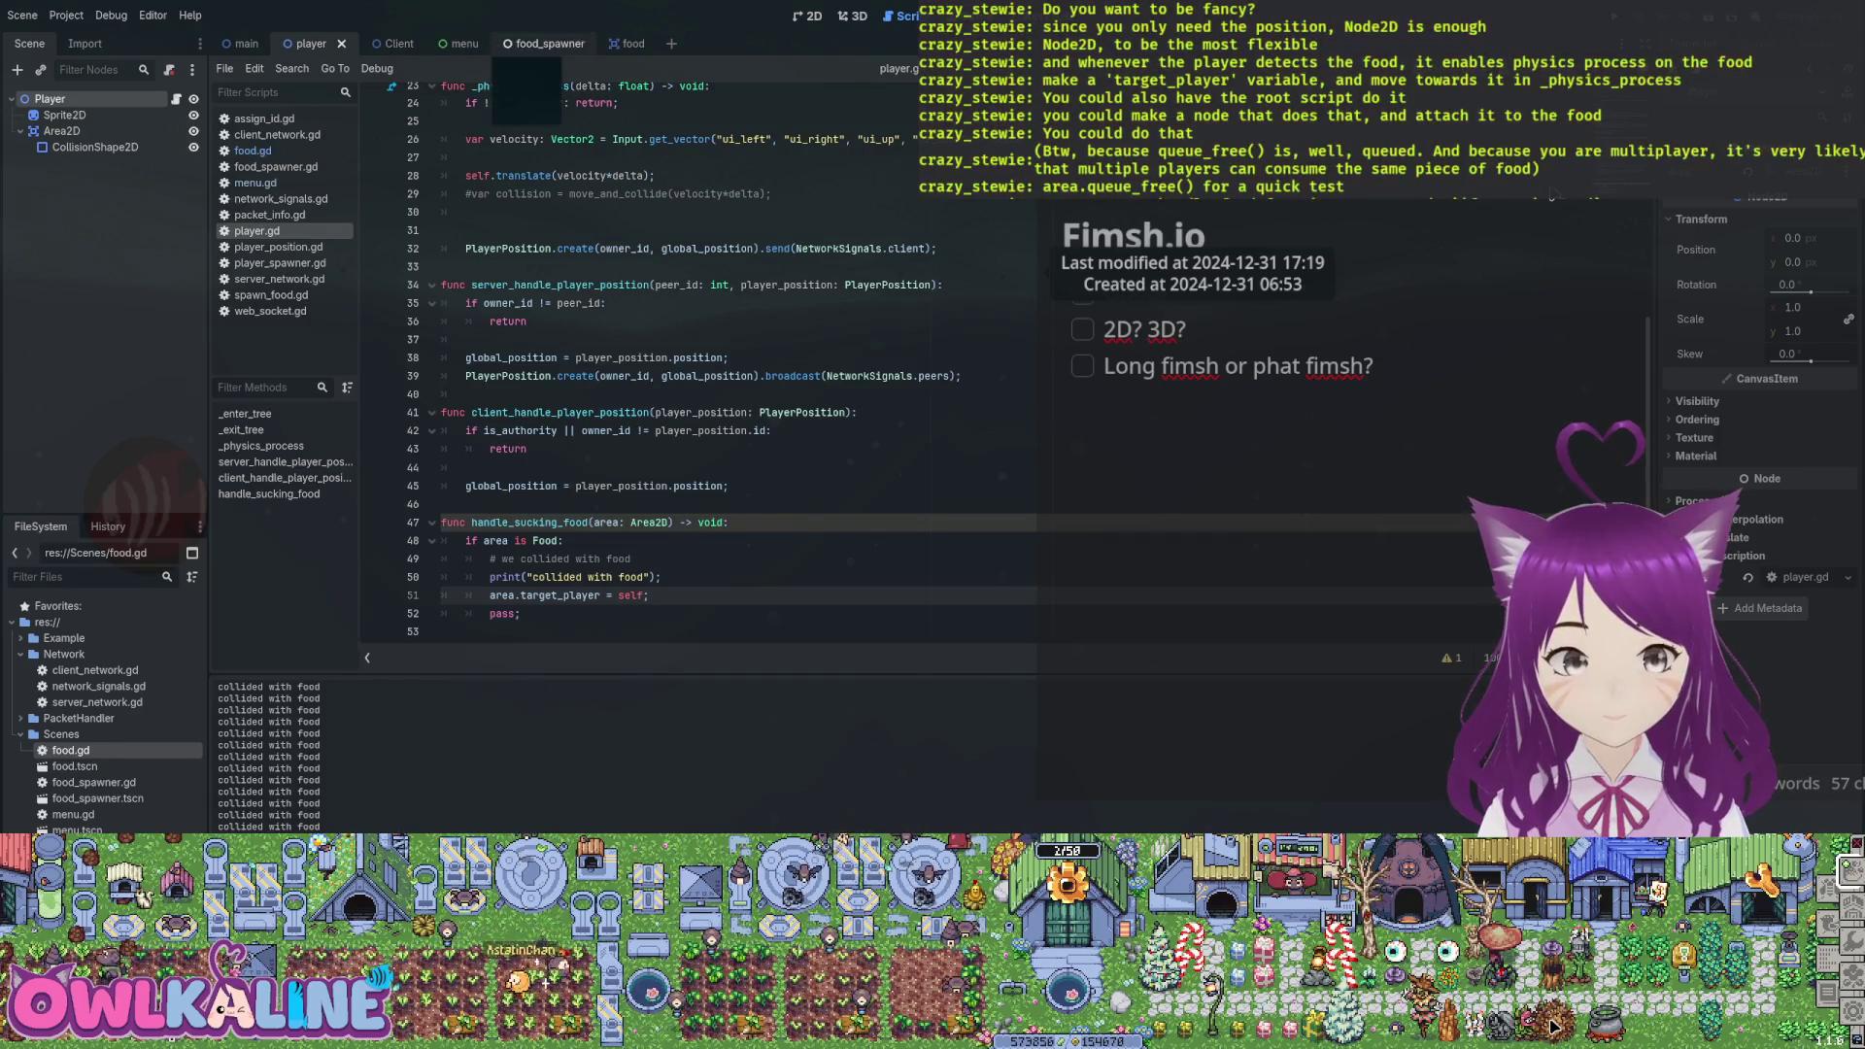
pyautogui.click(613, 43)
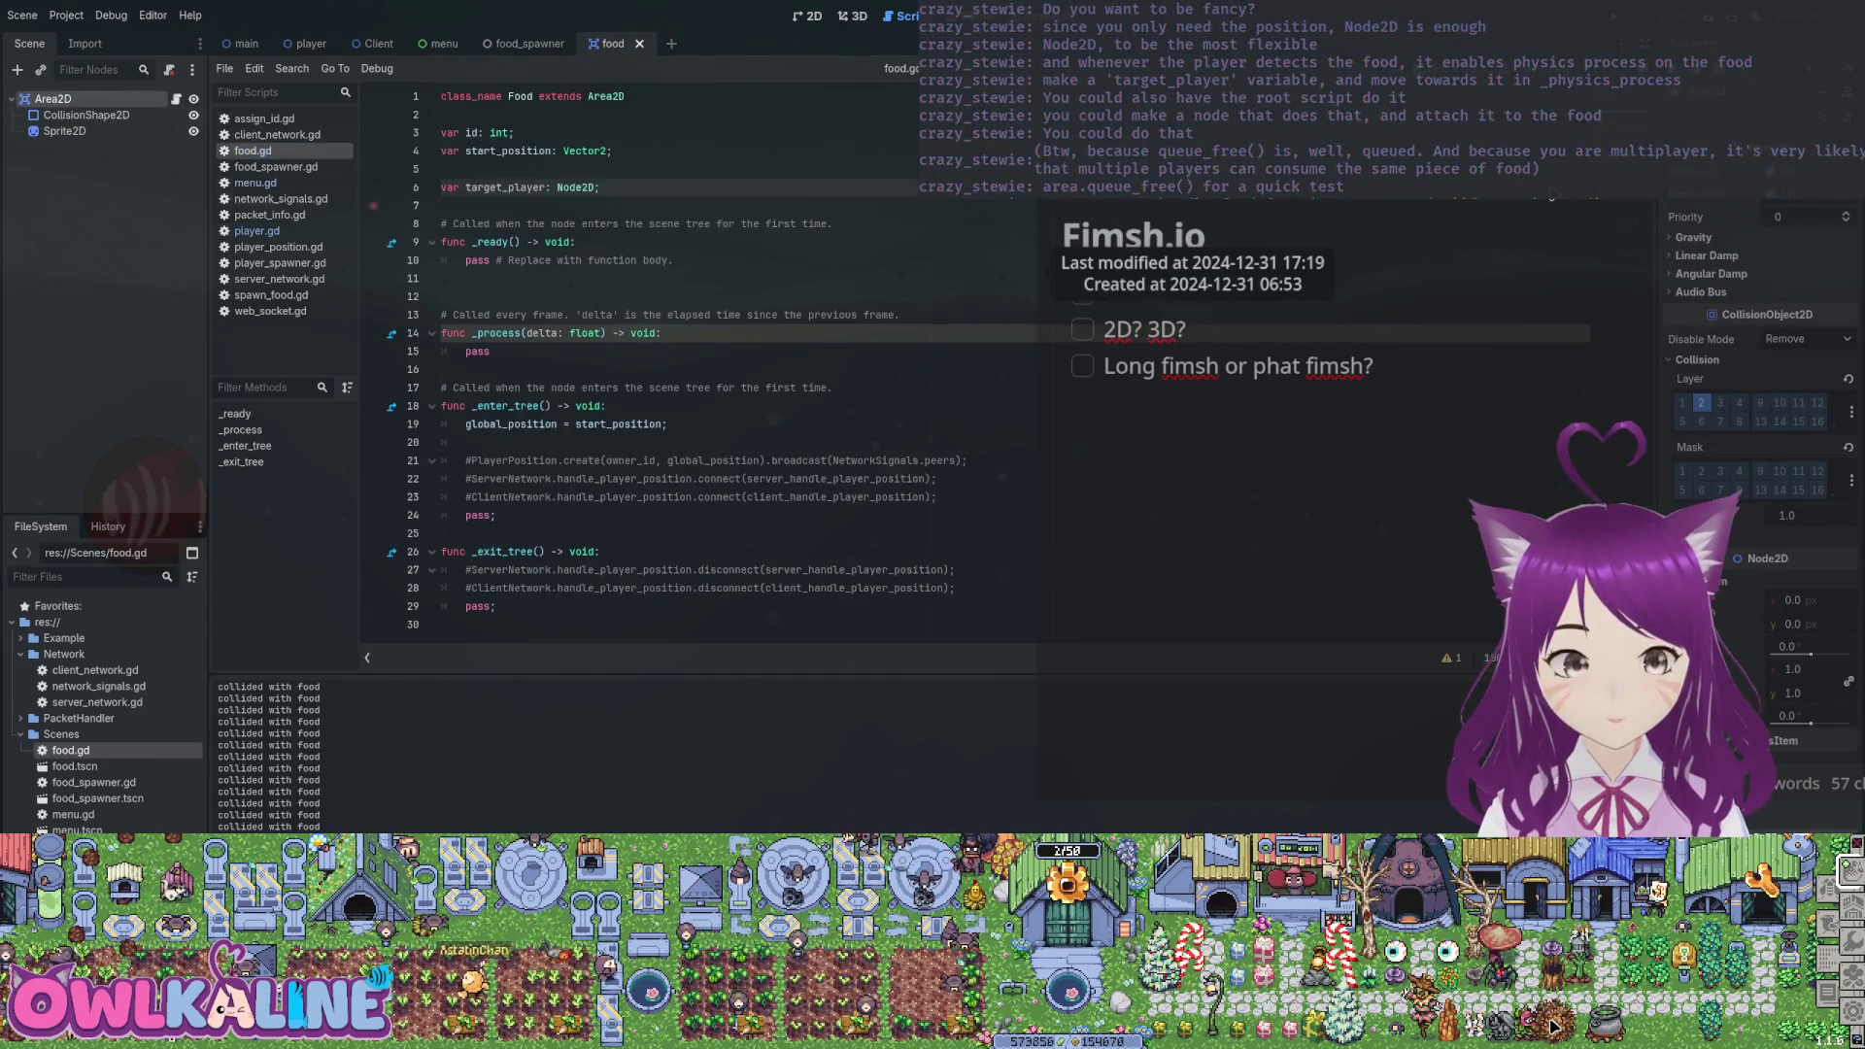
# Start an if-check comparing target_player with null inside _process.
pyautogui.press('Return')
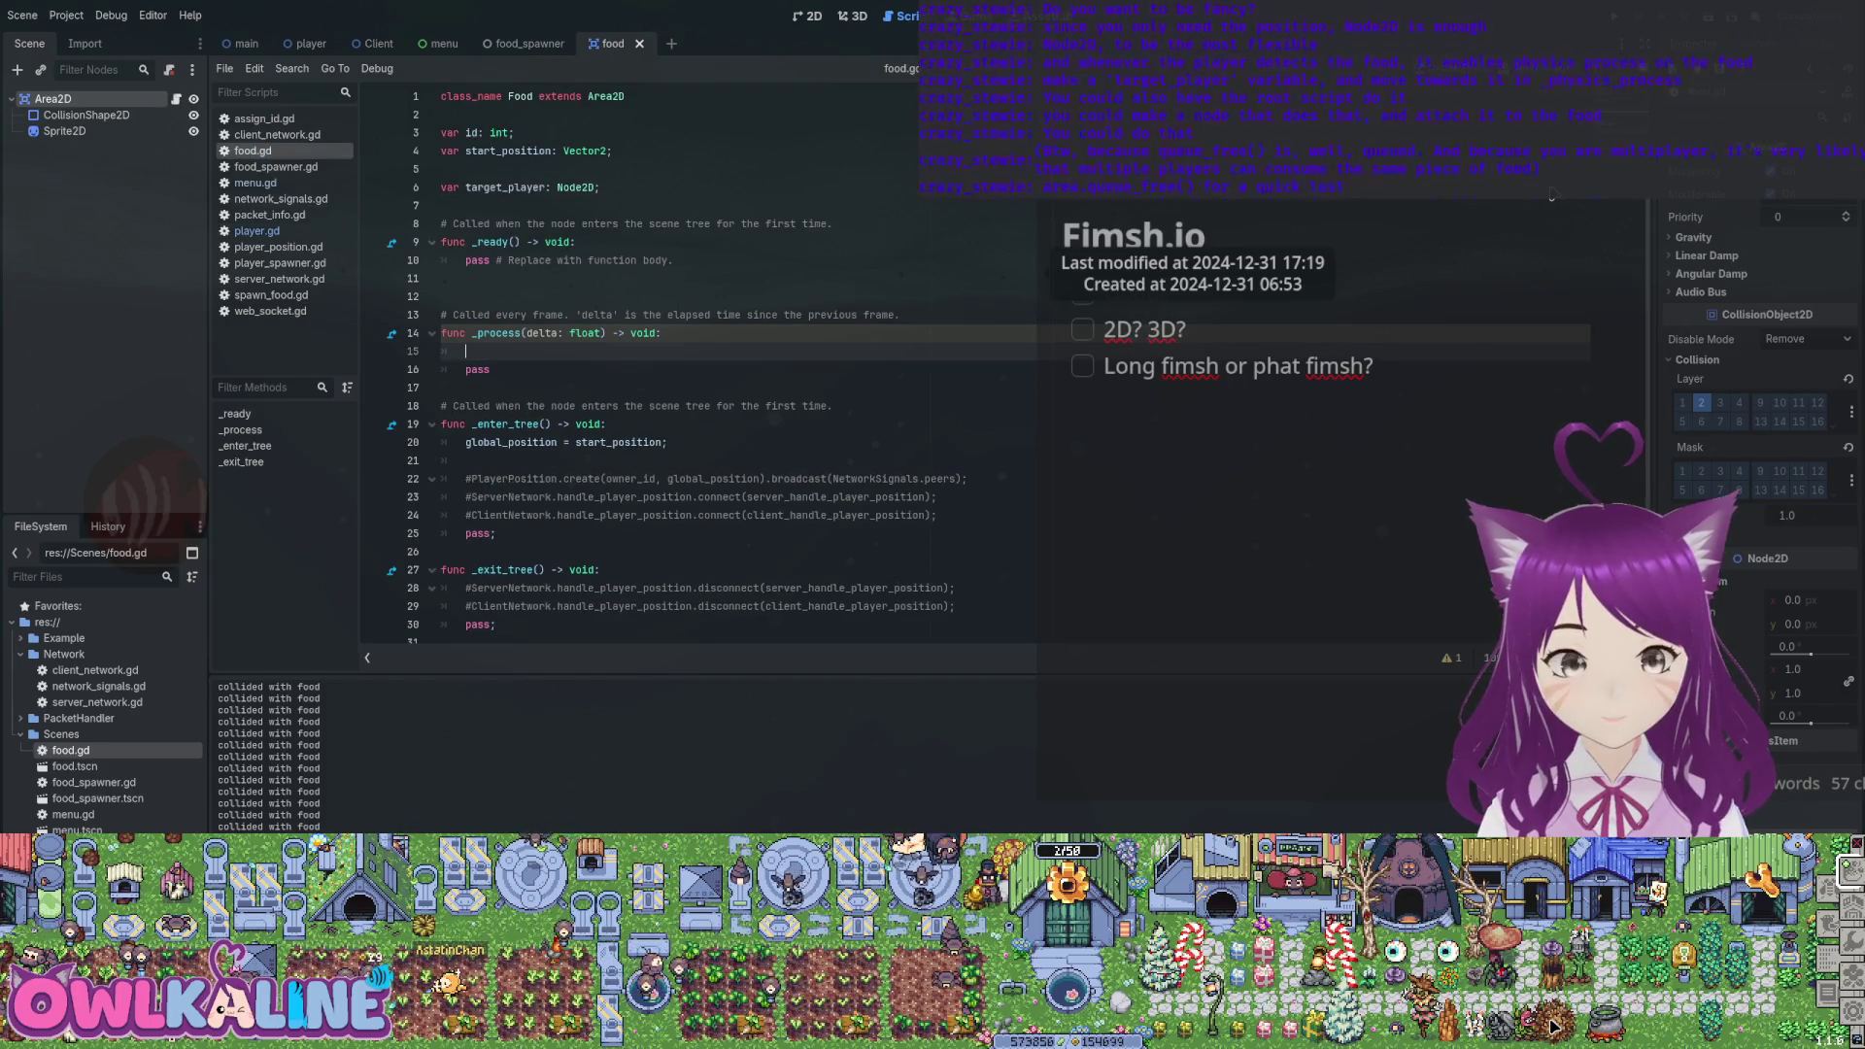
pyautogui.write('f target_player != ni')
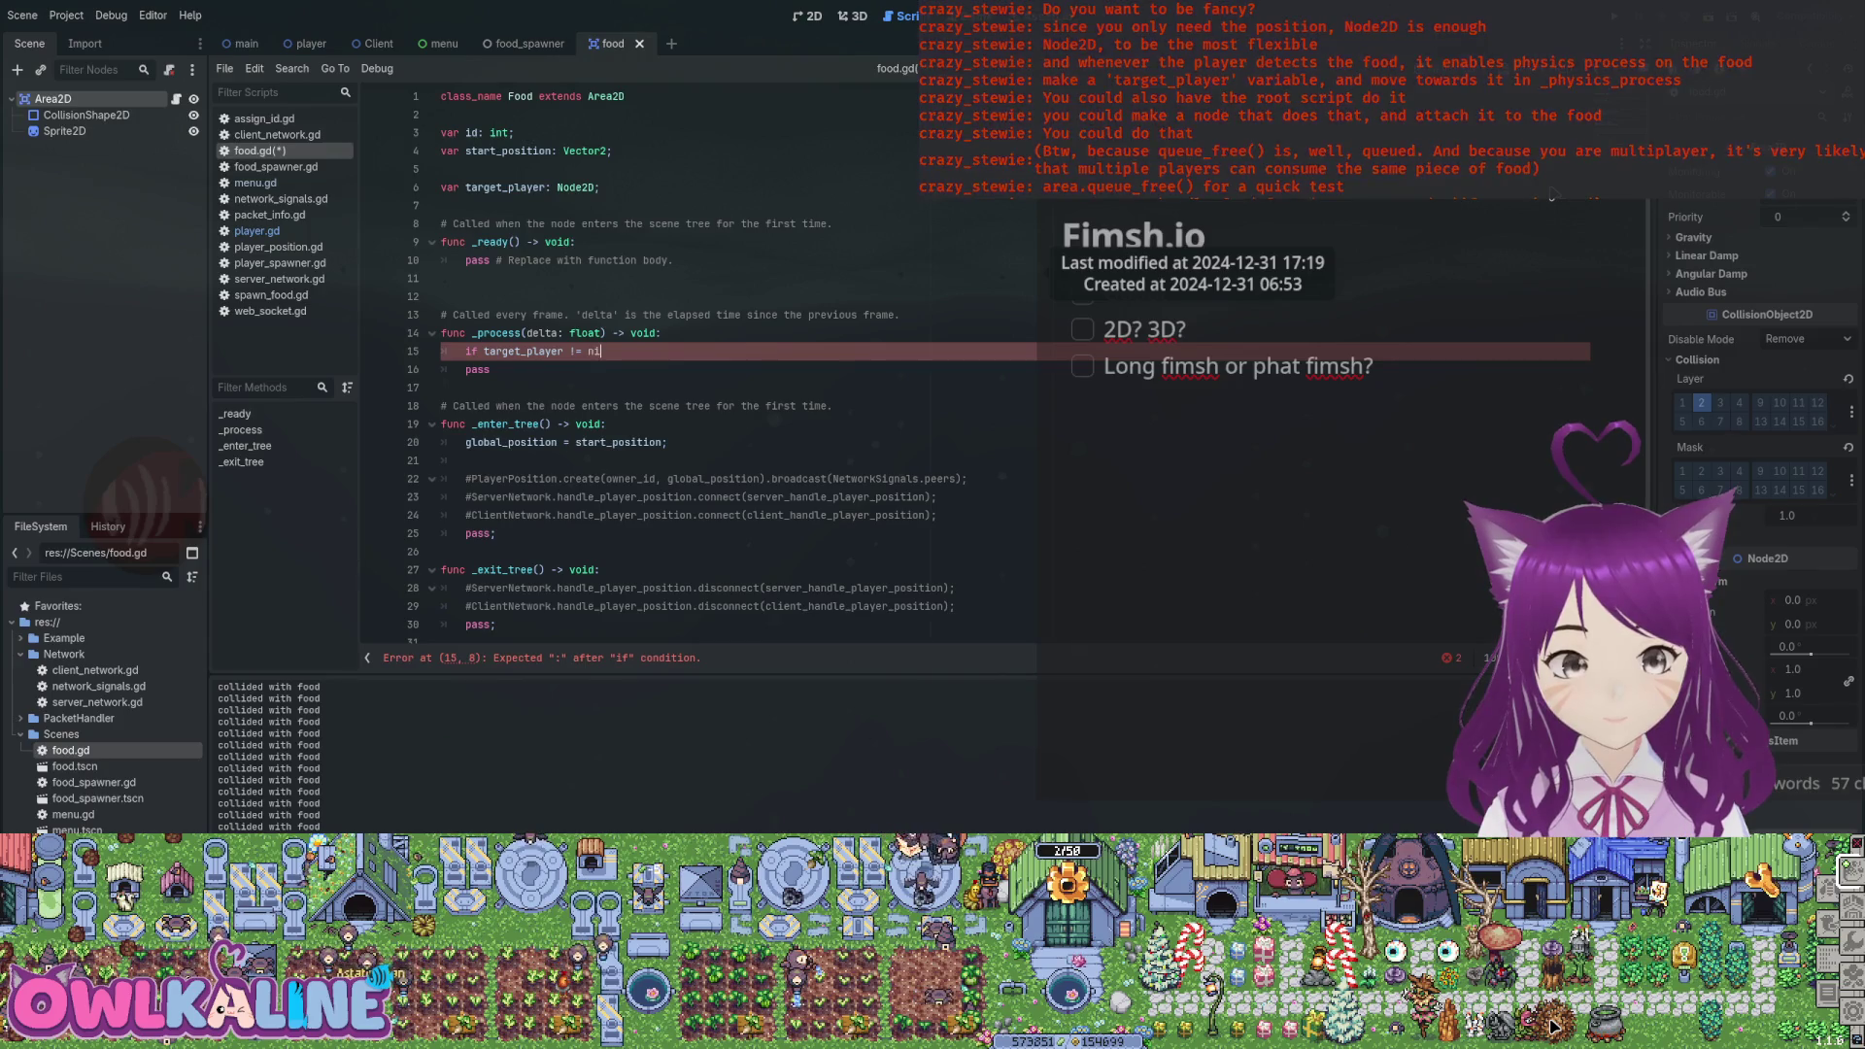
pyautogui.press('BackSpace')
pyautogui.write('ull:')
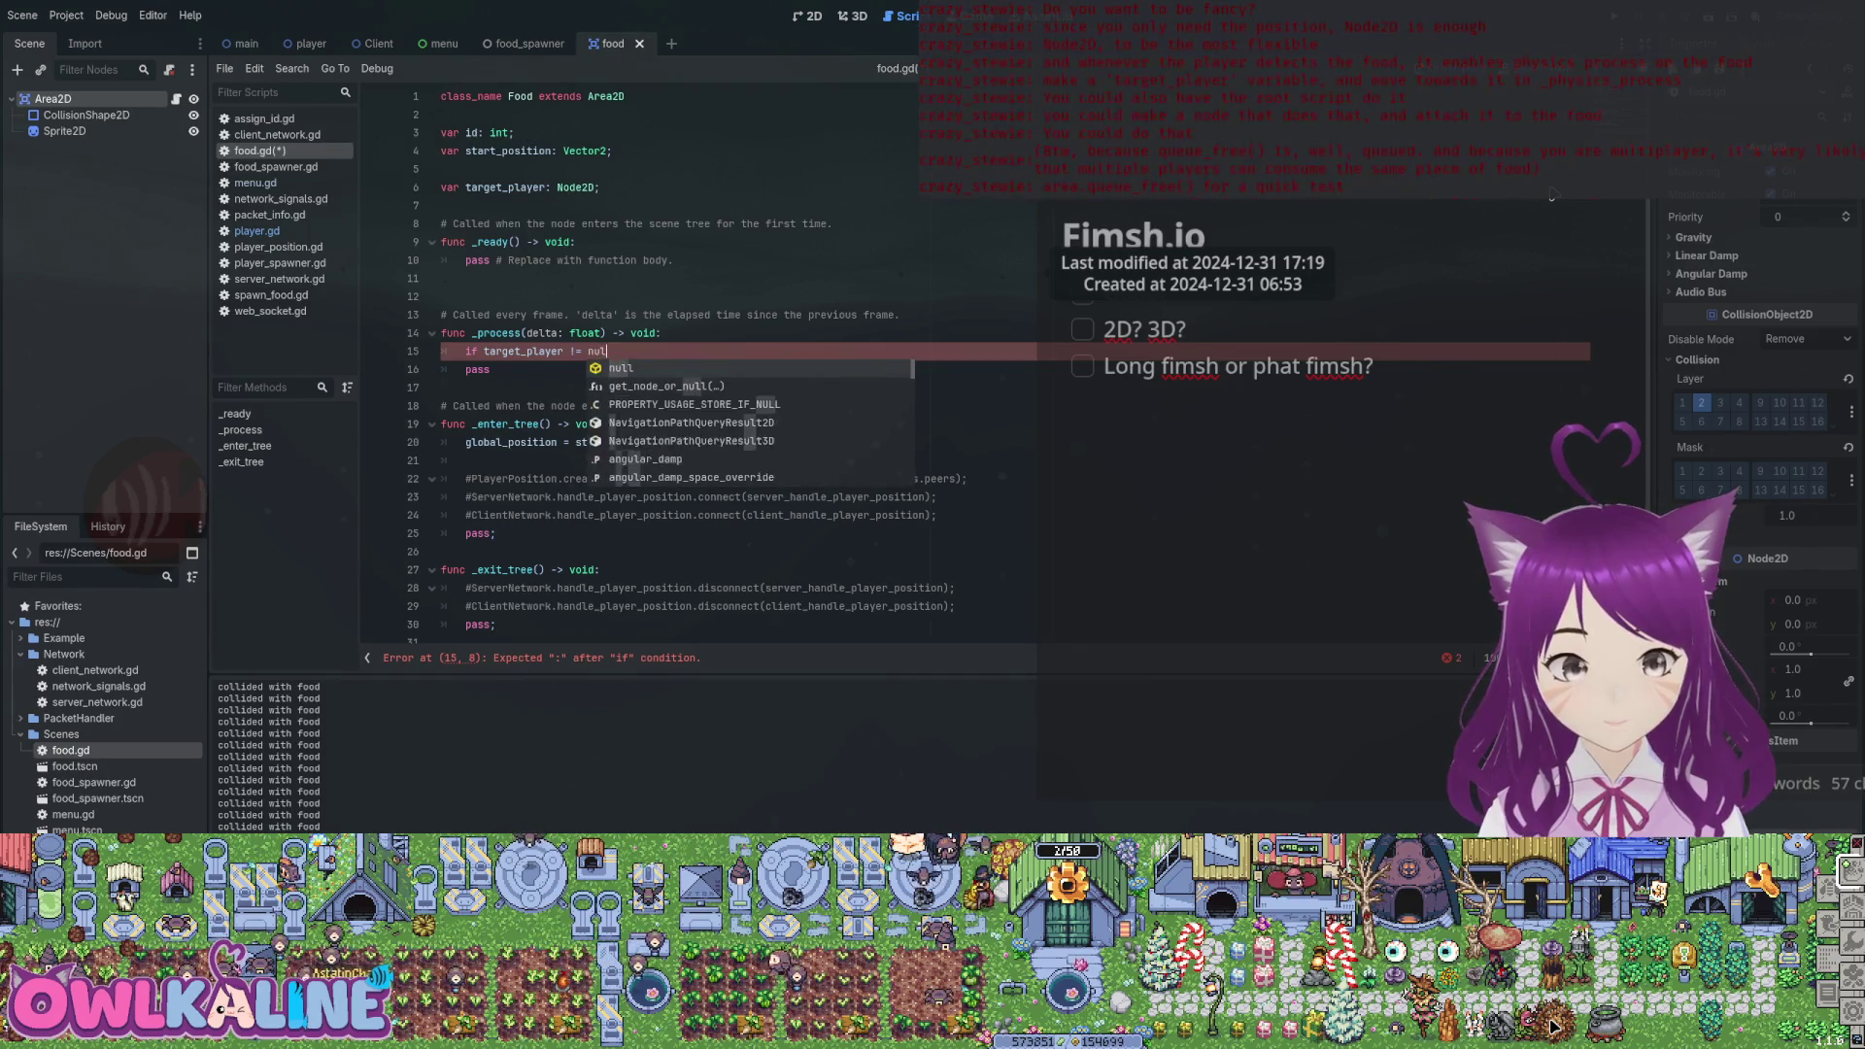
pyautogui.press('Return')
pyautogui.press('Up')
pyautogui.hotkey('ctrl', 'Right')
pyautogui.write('not')
pyautogui.press('End')
pyautogui.press('Left')
pyautogui.press('Left')
pyautogui.press('Left')
pyautogui.press('Left')
pyautogui.press('Left')
pyautogui.press('BackSpace')
pyautogui.write('=')
pyautogui.press('Right')
pyautogui.press('Right')
pyautogui.press('Right')
pyautogui.hotkey('ctrl', 'space')
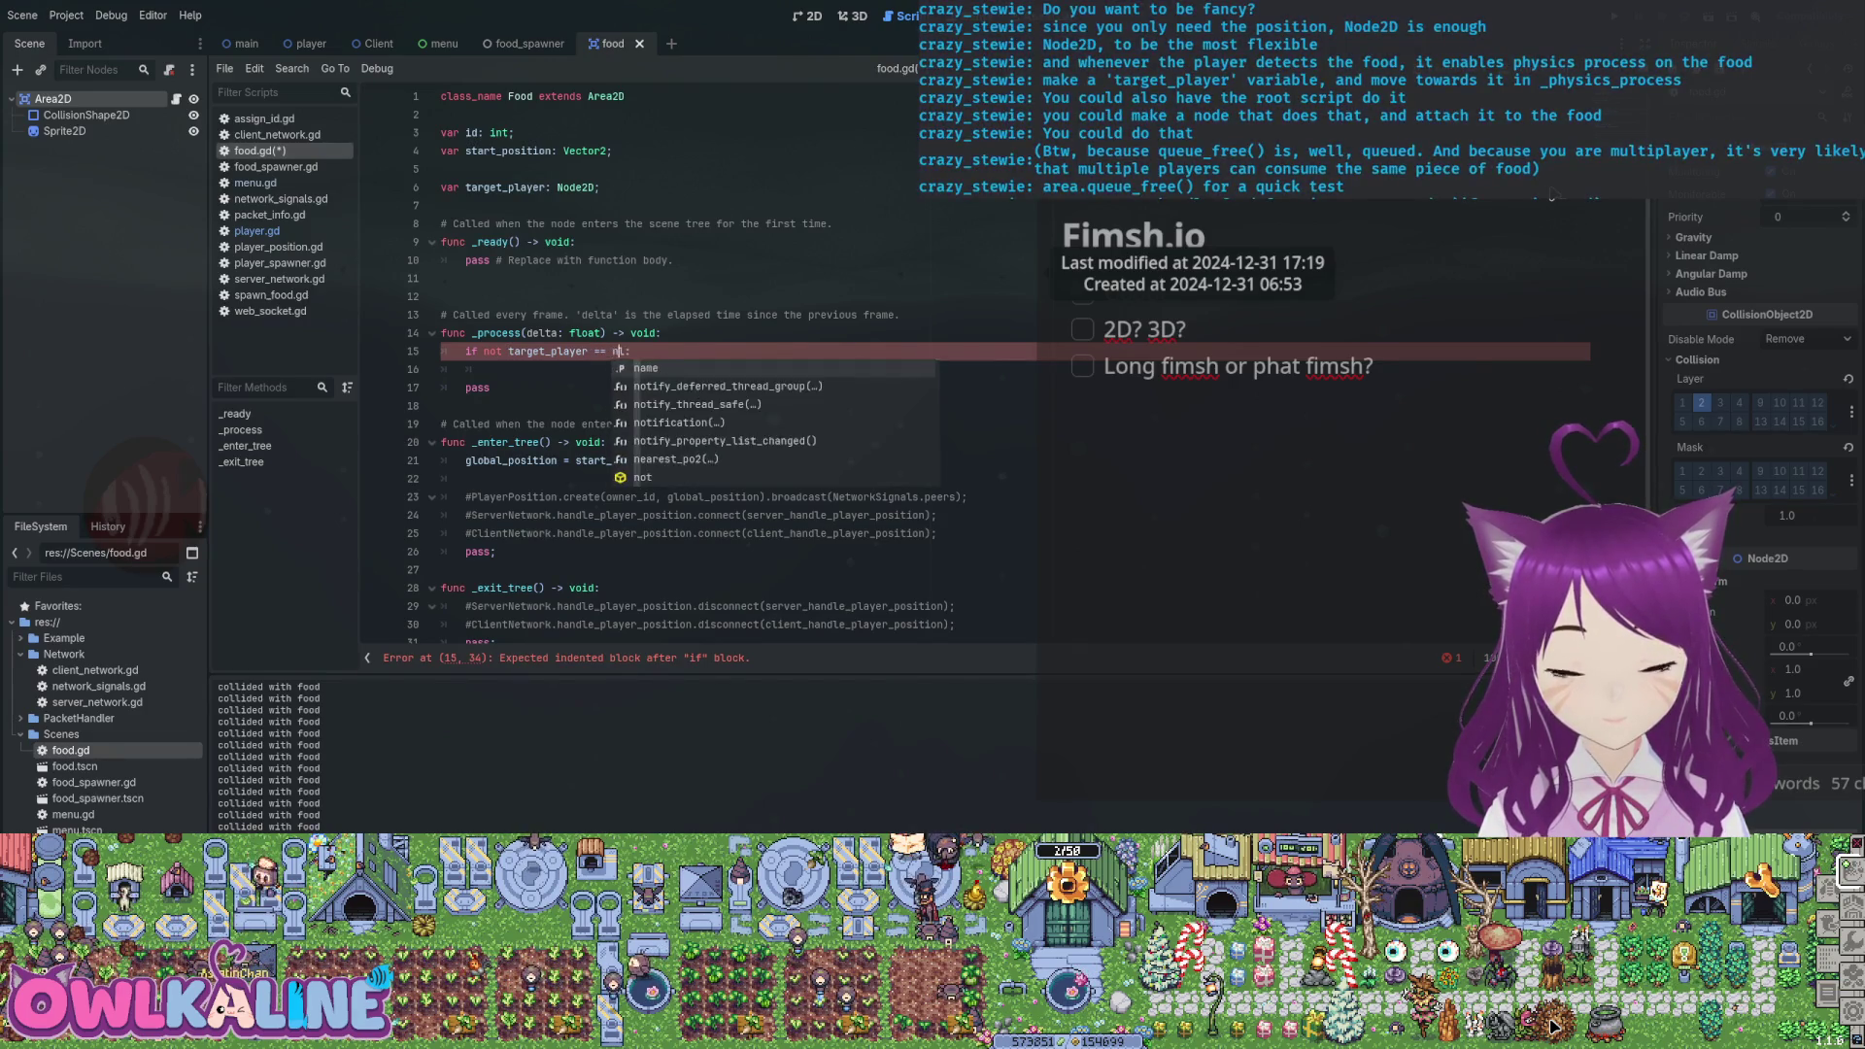
pyautogui.press('Escape')
# Rework the condition into 'if not target_player == null' with a pass body.
pyautogui.press('Home')
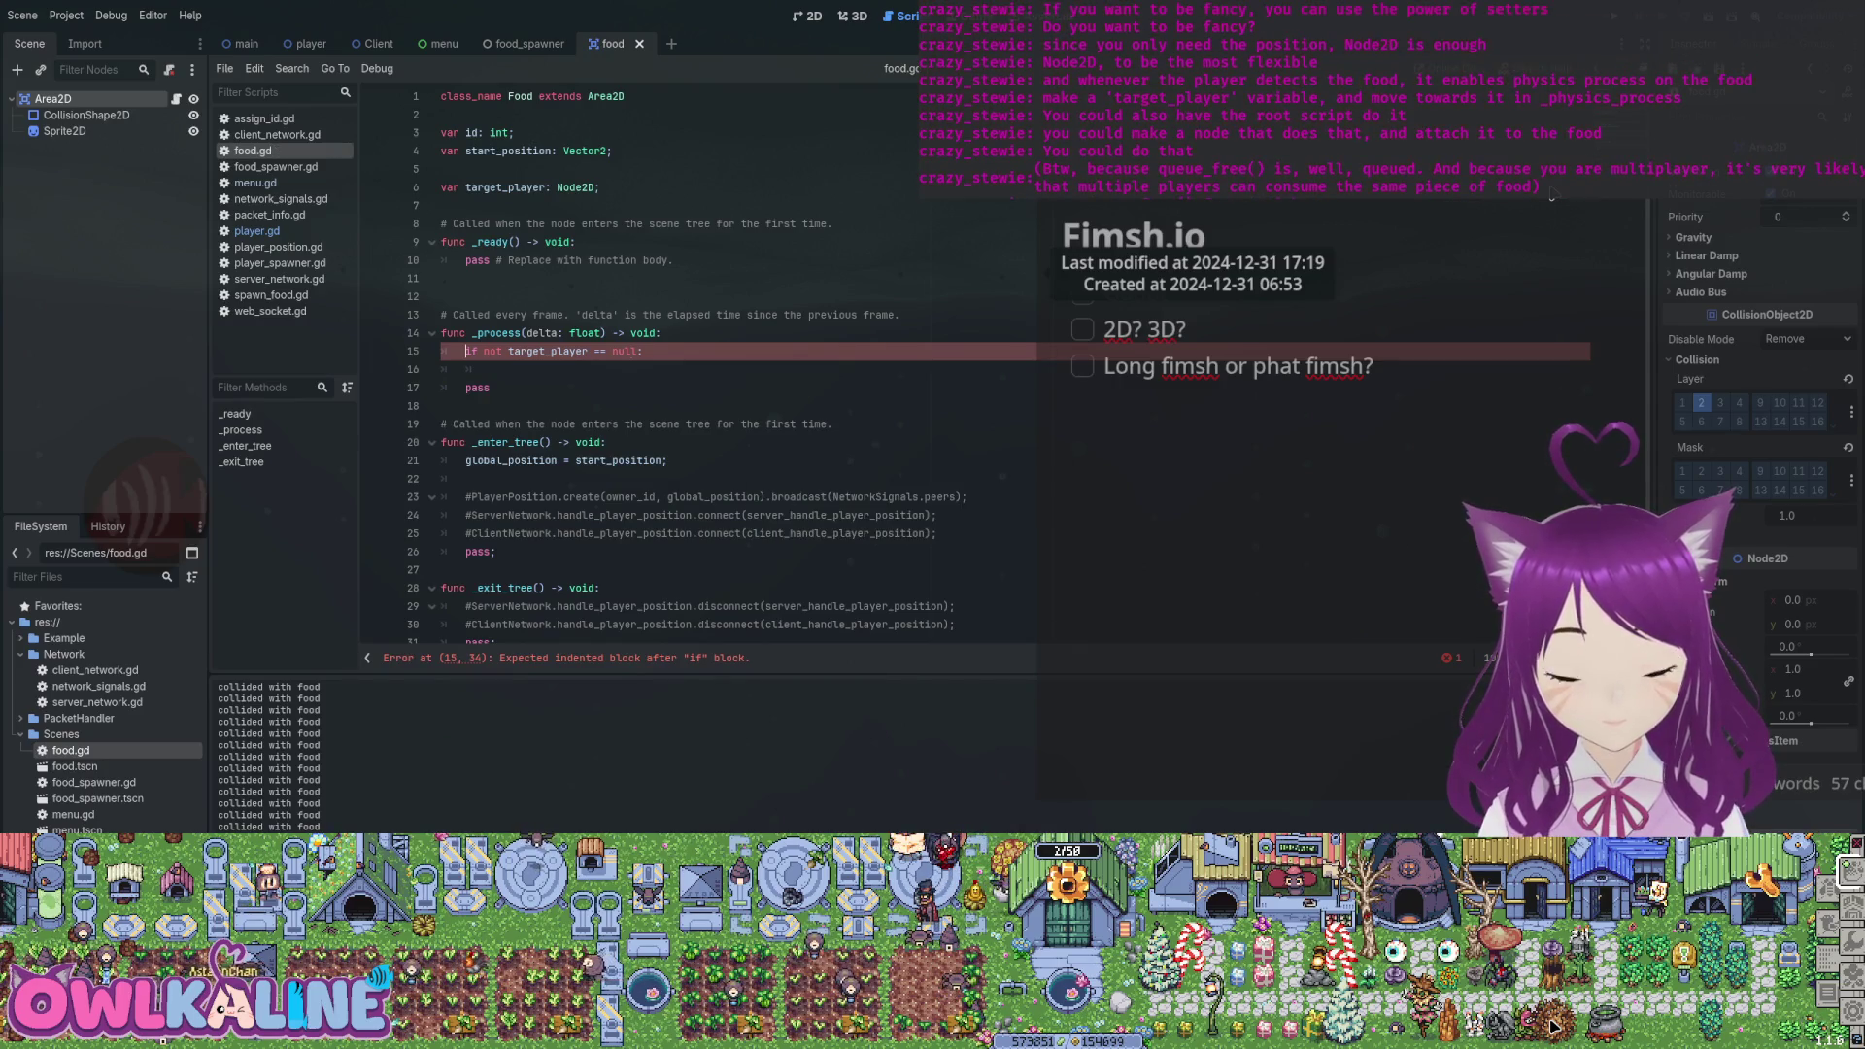
pyautogui.press('Delete')
pyautogui.press('Delete')
pyautogui.press('Delete')
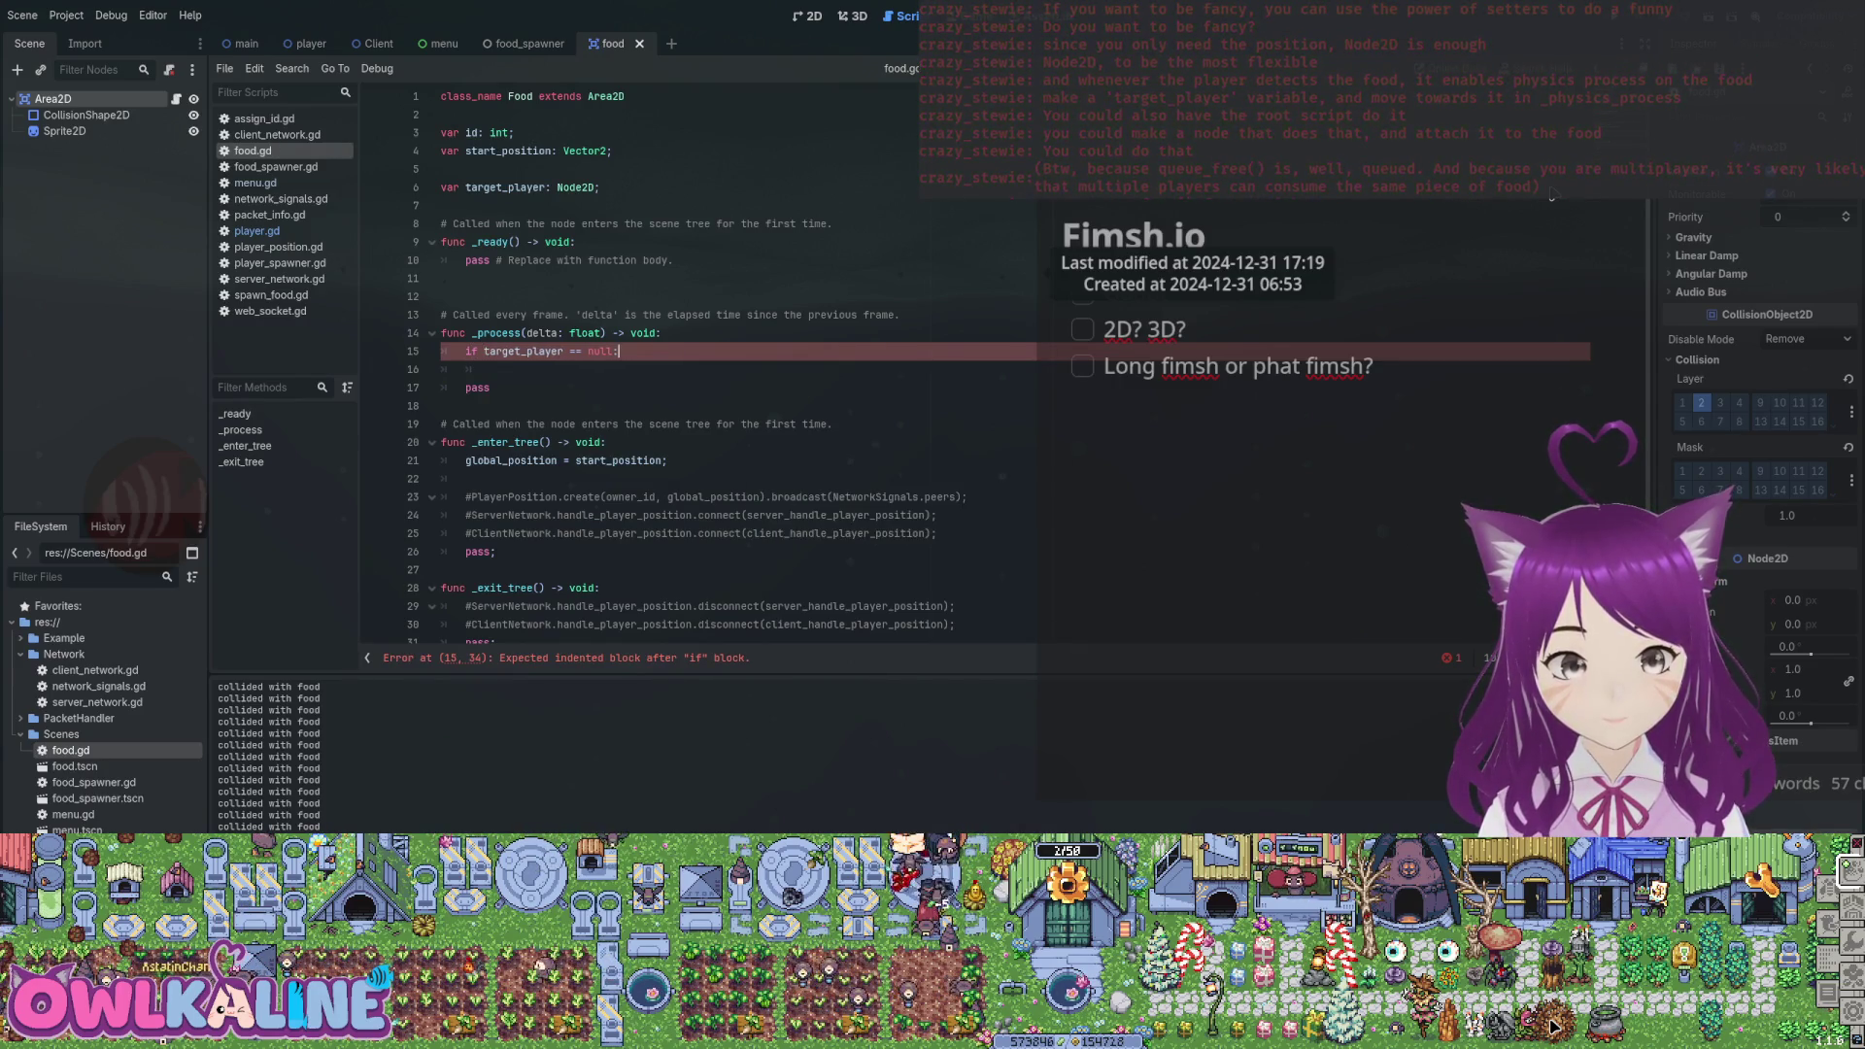
pyautogui.press('BackSpace')
pyautogui.press('BackSpace')
pyautogui.press('BackSpace')
pyautogui.write('no')
pyautogui.press('Left')
pyautogui.press('Left')
pyautogui.press('Left')
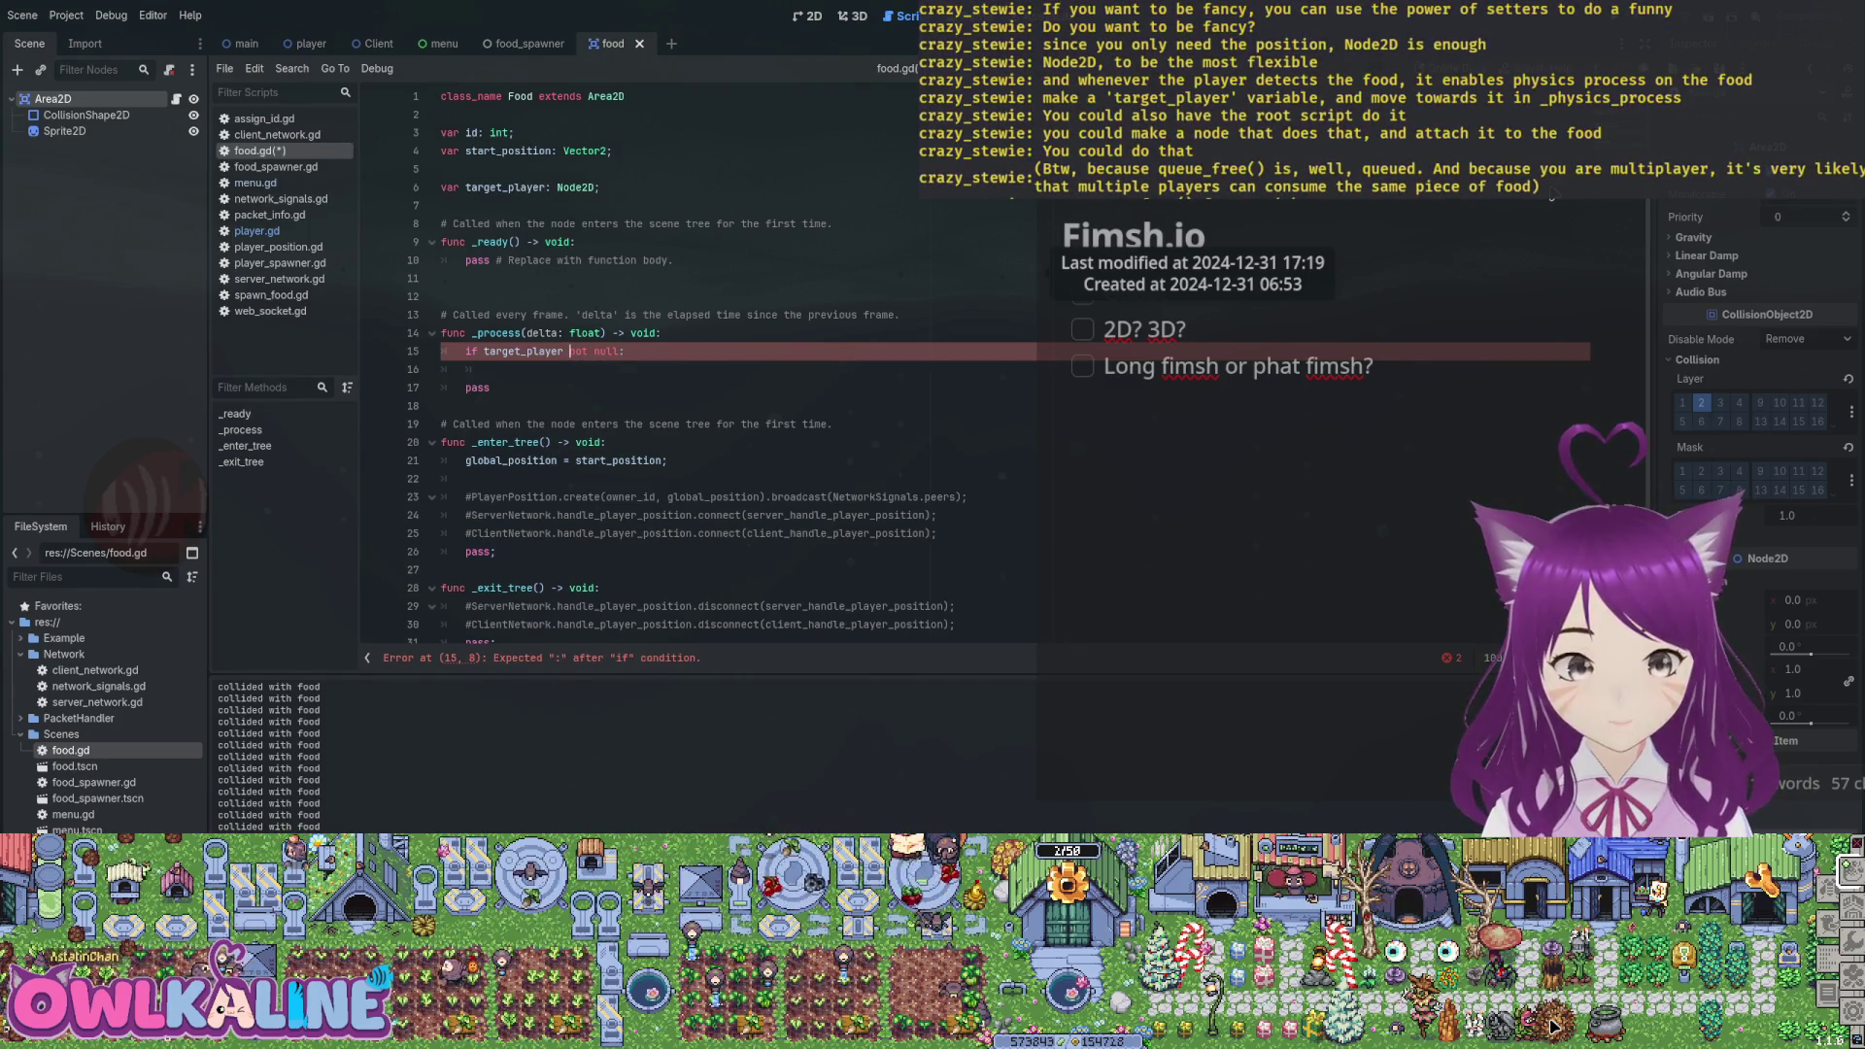
pyautogui.press('End')
pyautogui.press('Return')
pyautogui.write('pass;')
pyautogui.press('Up')
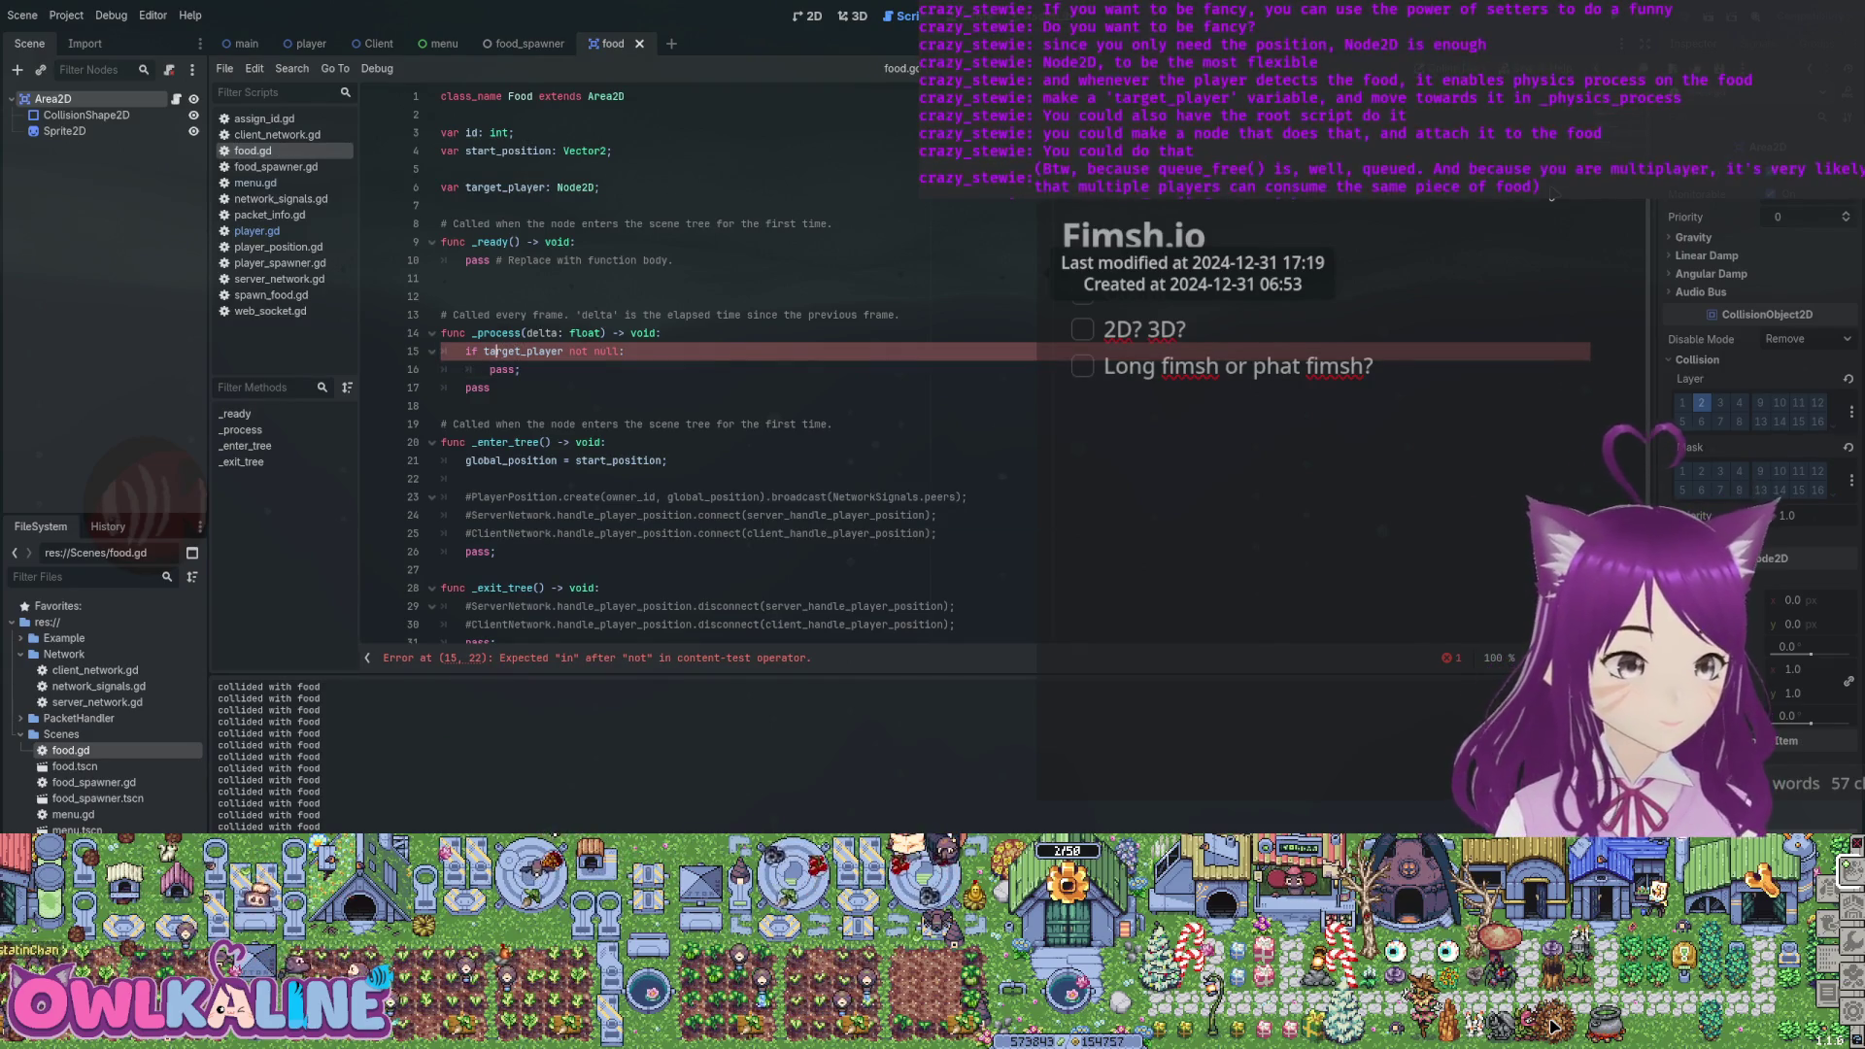
pyautogui.write('not')
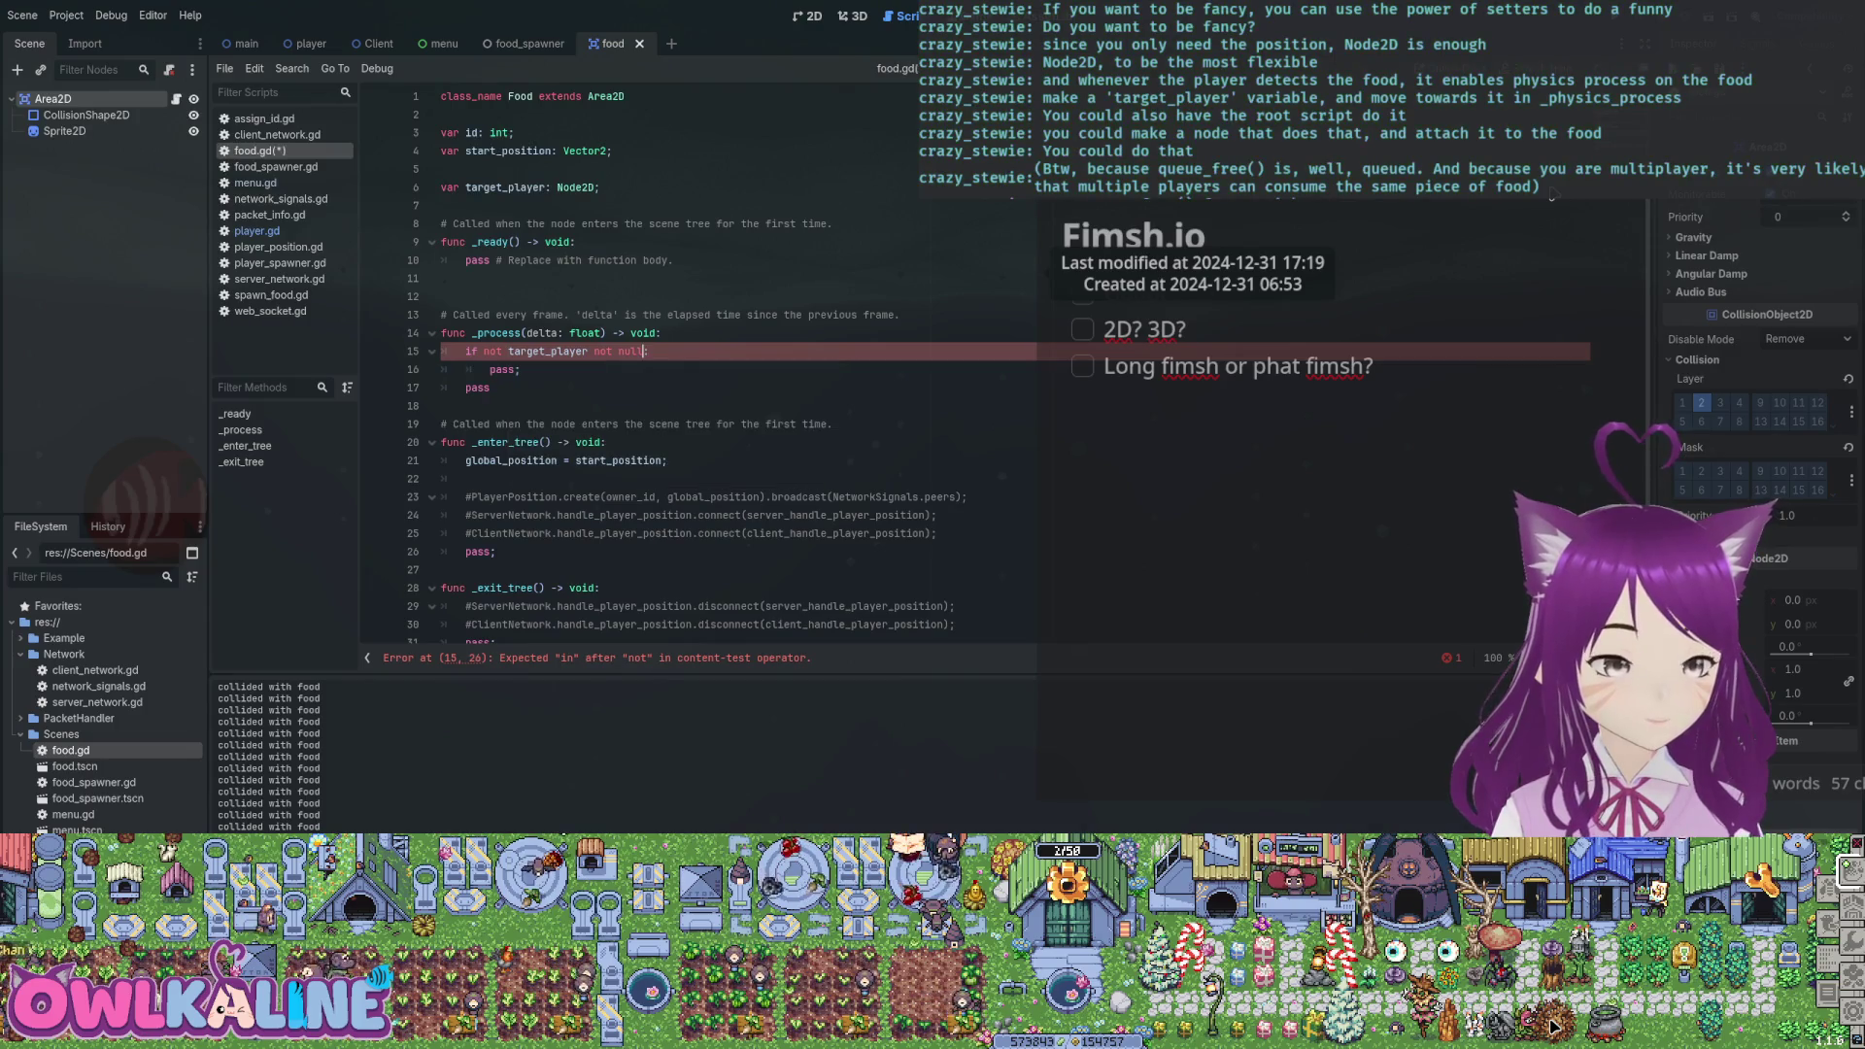
pyautogui.hotkey('ctrl', 'Right')
pyautogui.hotkey('ctrl', 'Right')
pyautogui.hotkey('ctrl', 'BackSpace')
pyautogui.write('==')
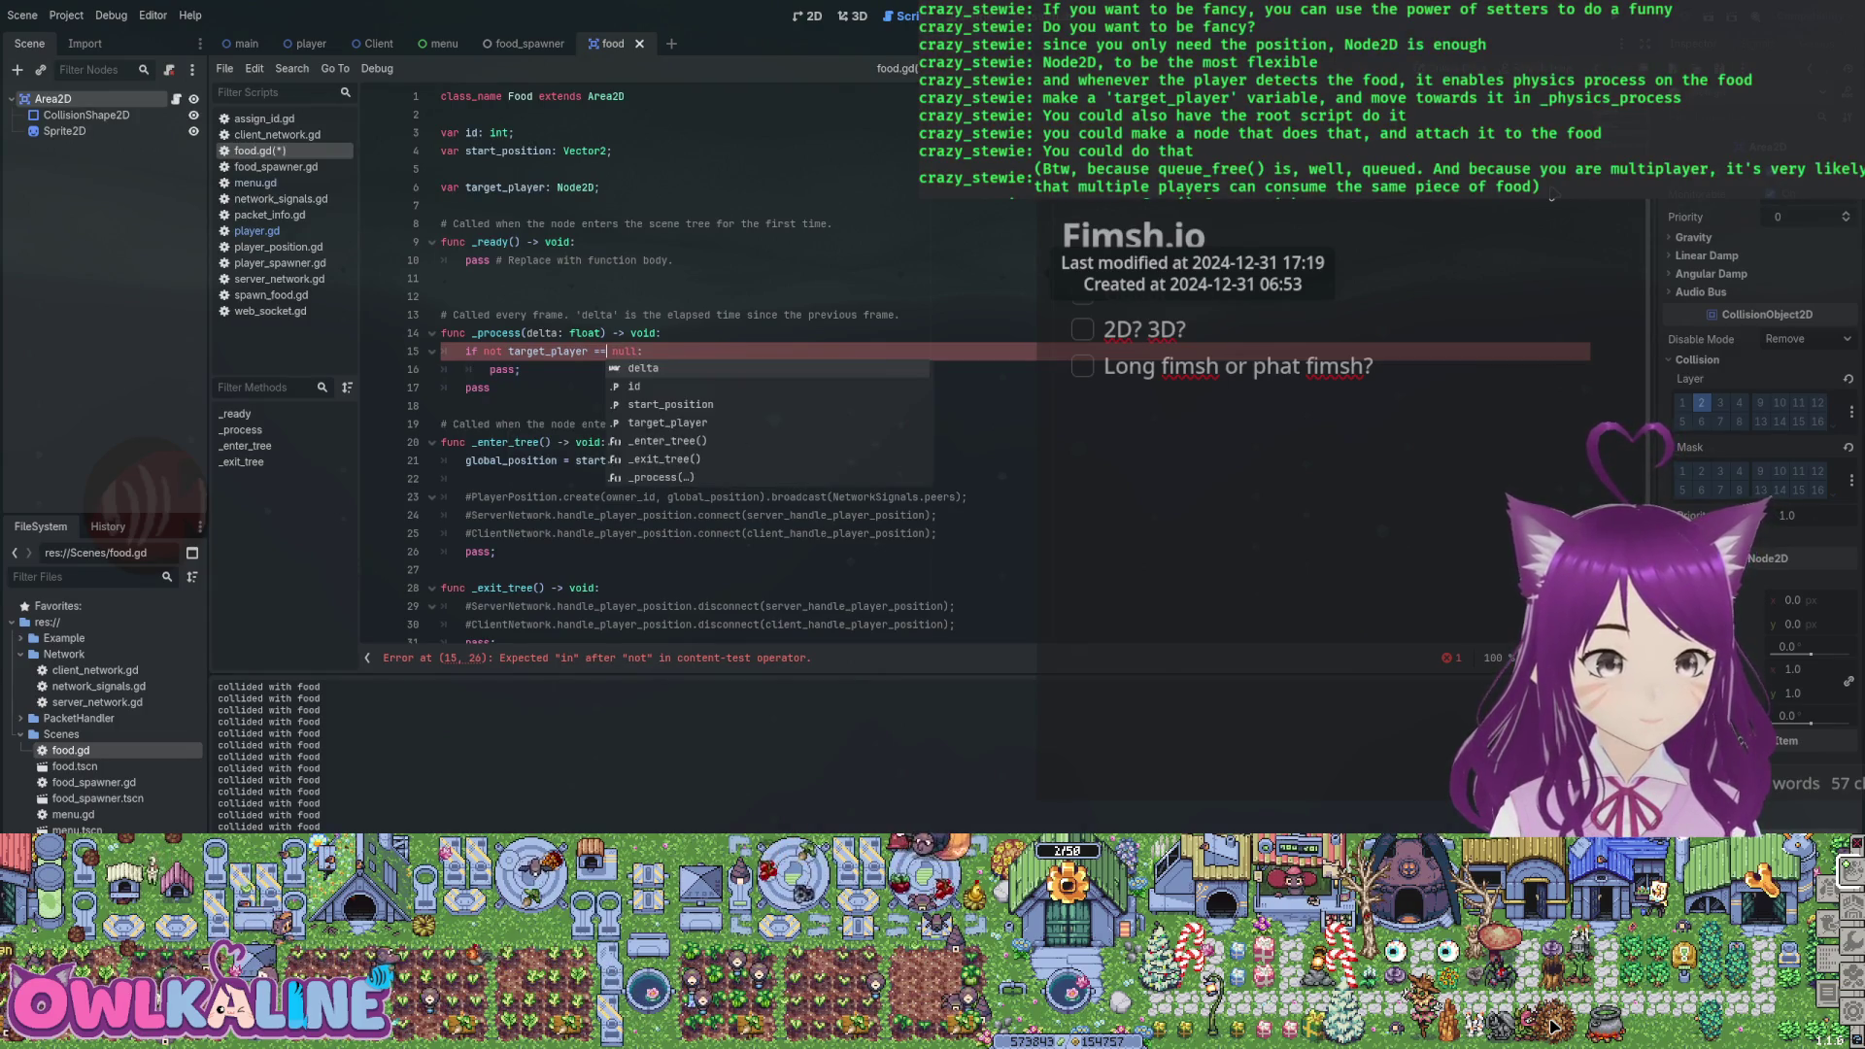
pyautogui.press('Right')
pyautogui.press('Right')
pyautogui.press('Right')
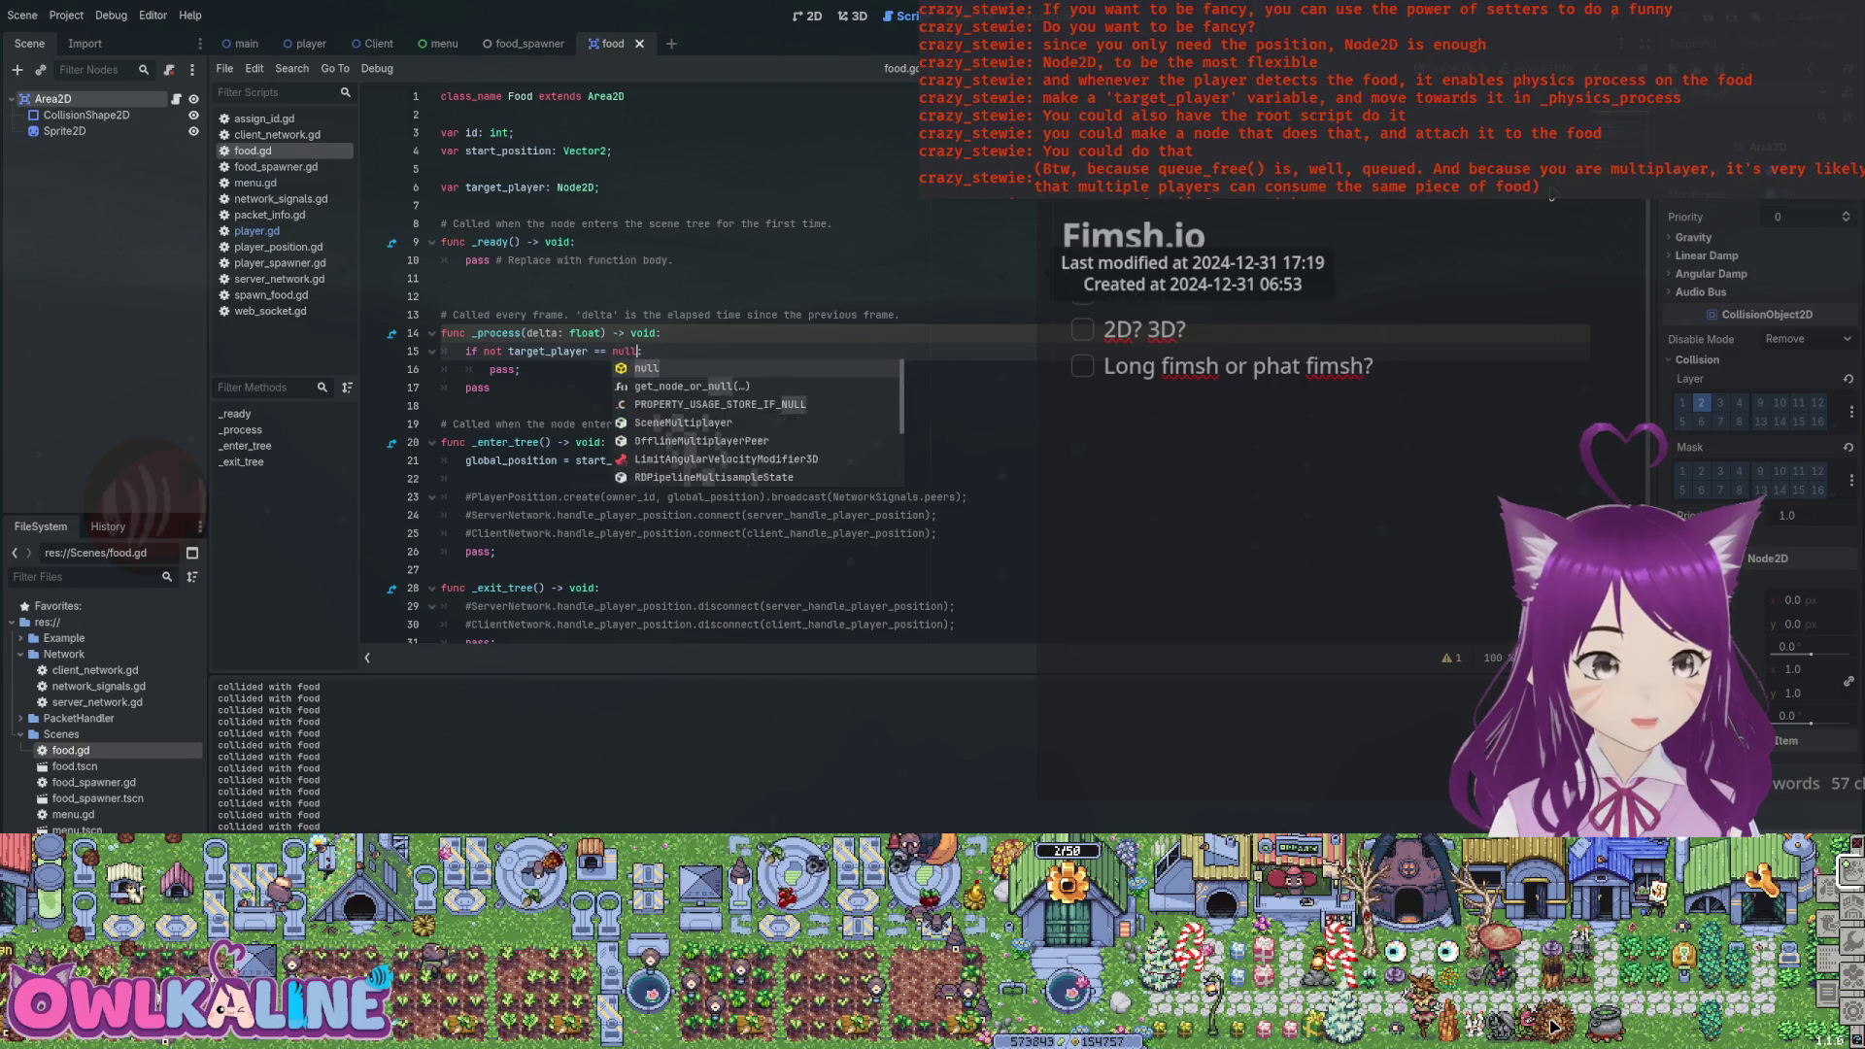
# Browse the phys, enable and process completions on a new line inside the if block.
pyautogui.press('Return')
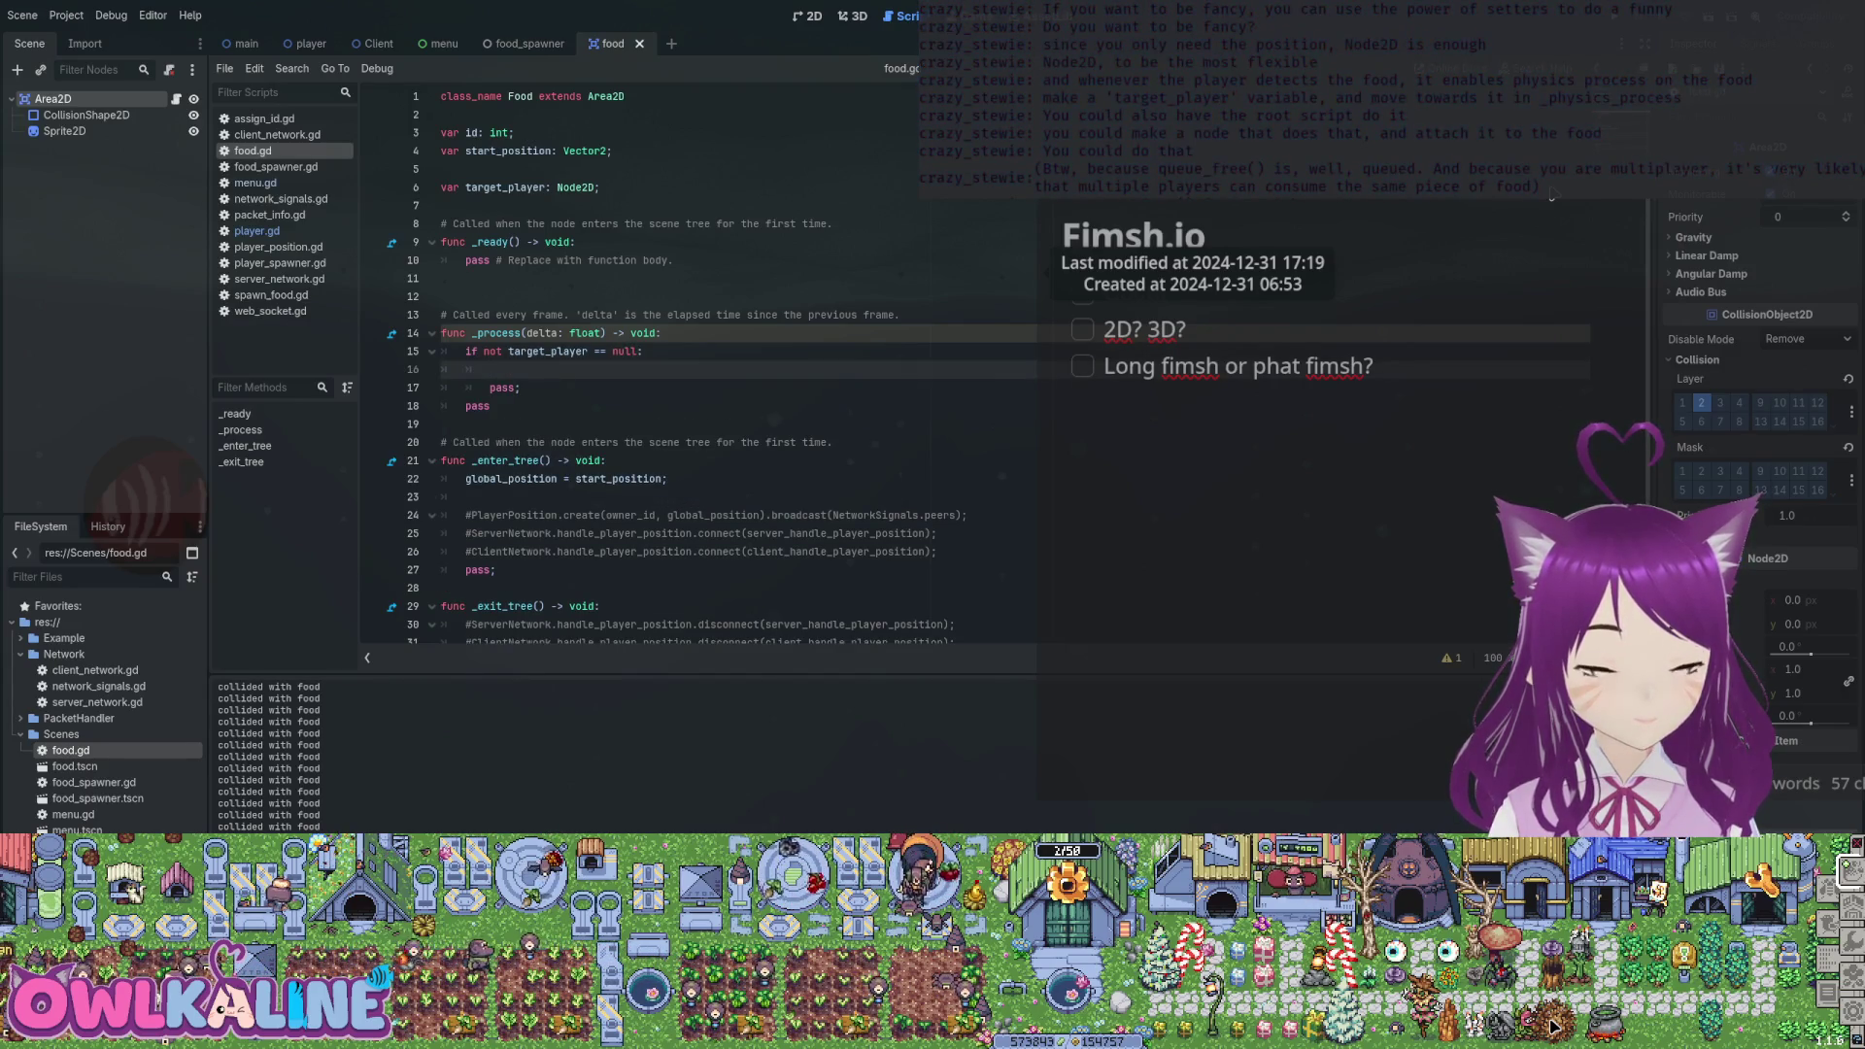
pyautogui.write('p')
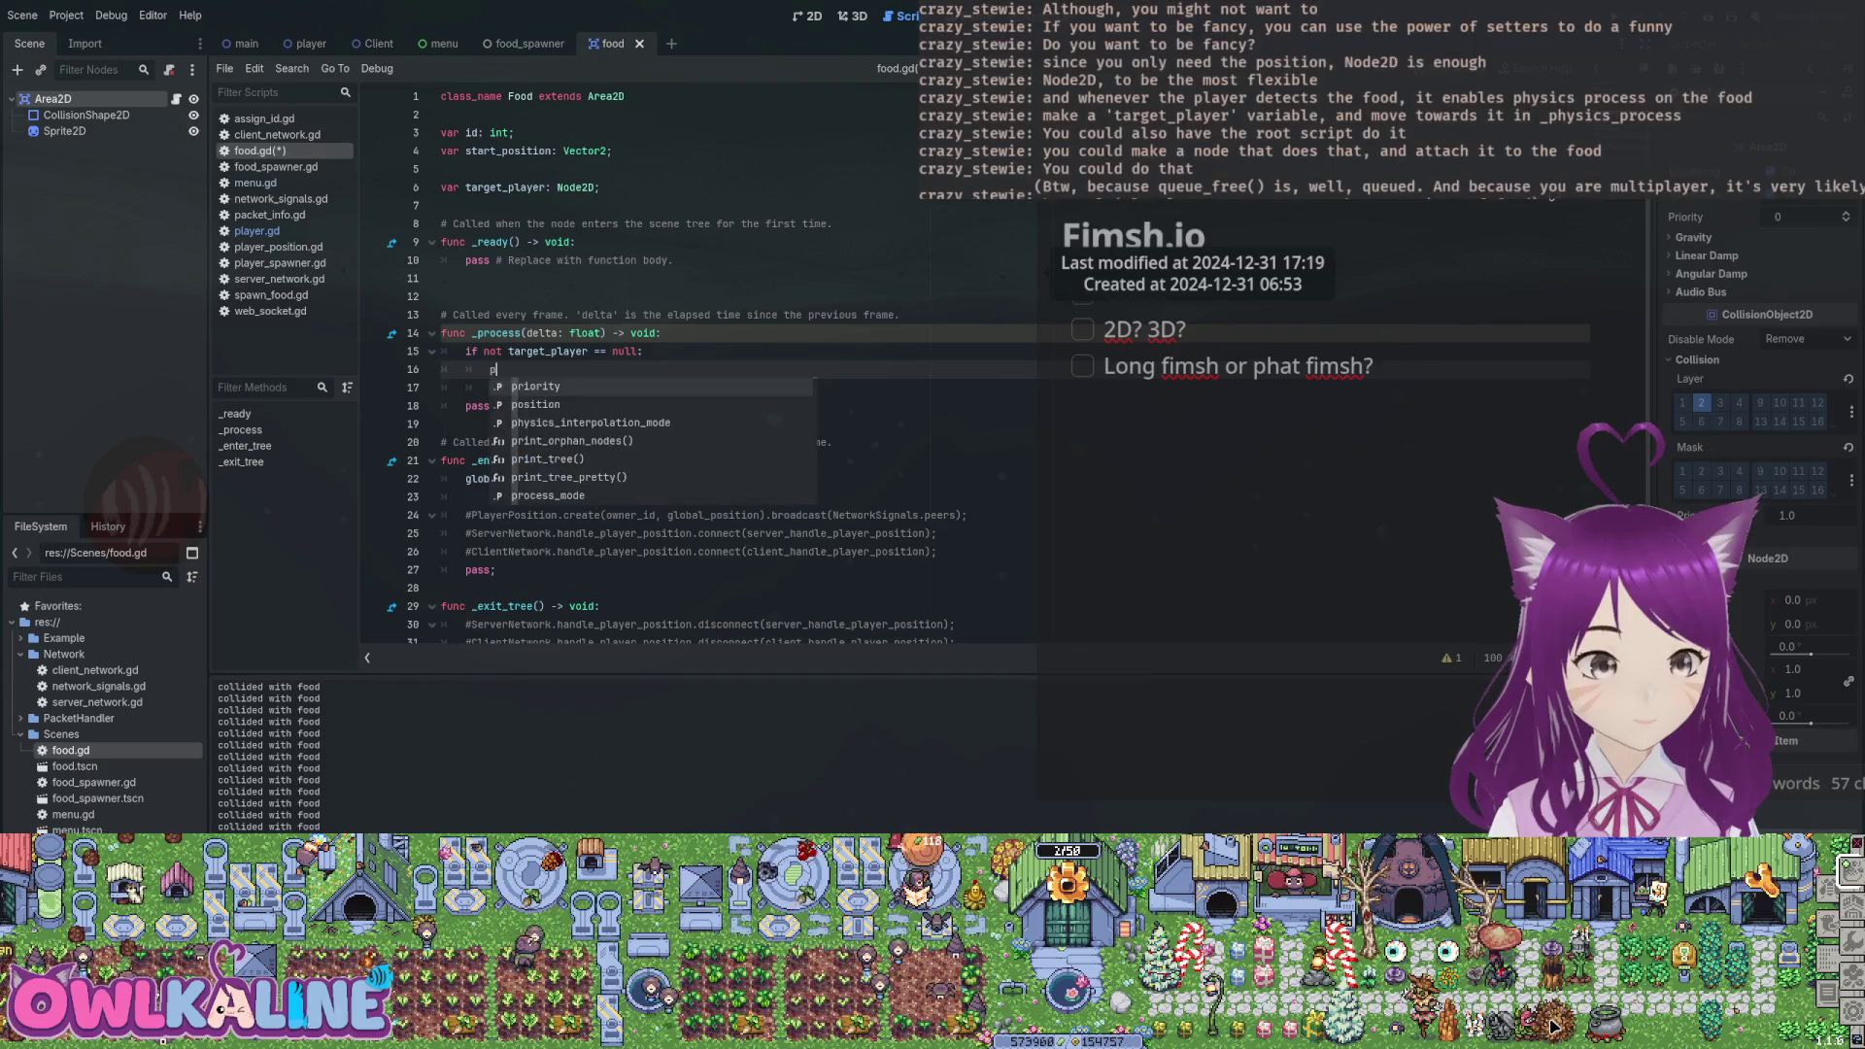
pyautogui.write('hys')
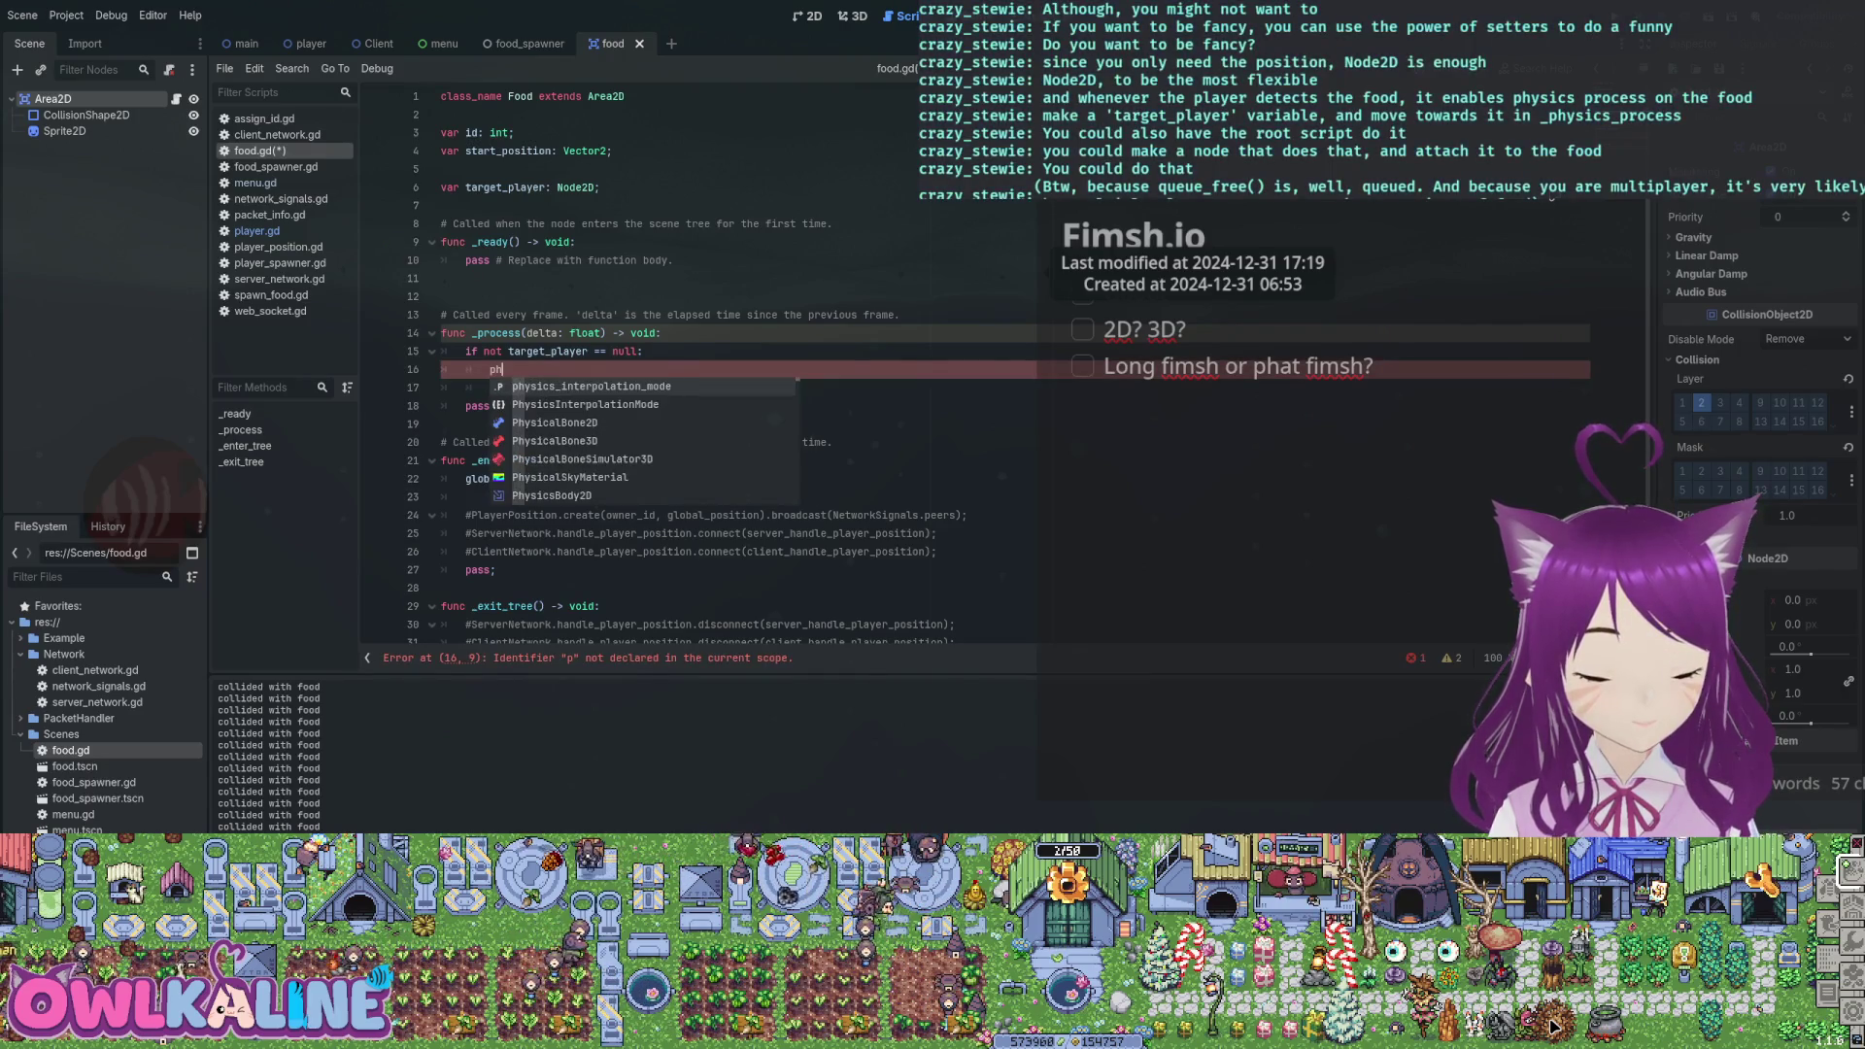
pyautogui.press('BackSpace')
pyautogui.press('BackSpace')
pyautogui.press('BackSpace')
pyautogui.write('enab')
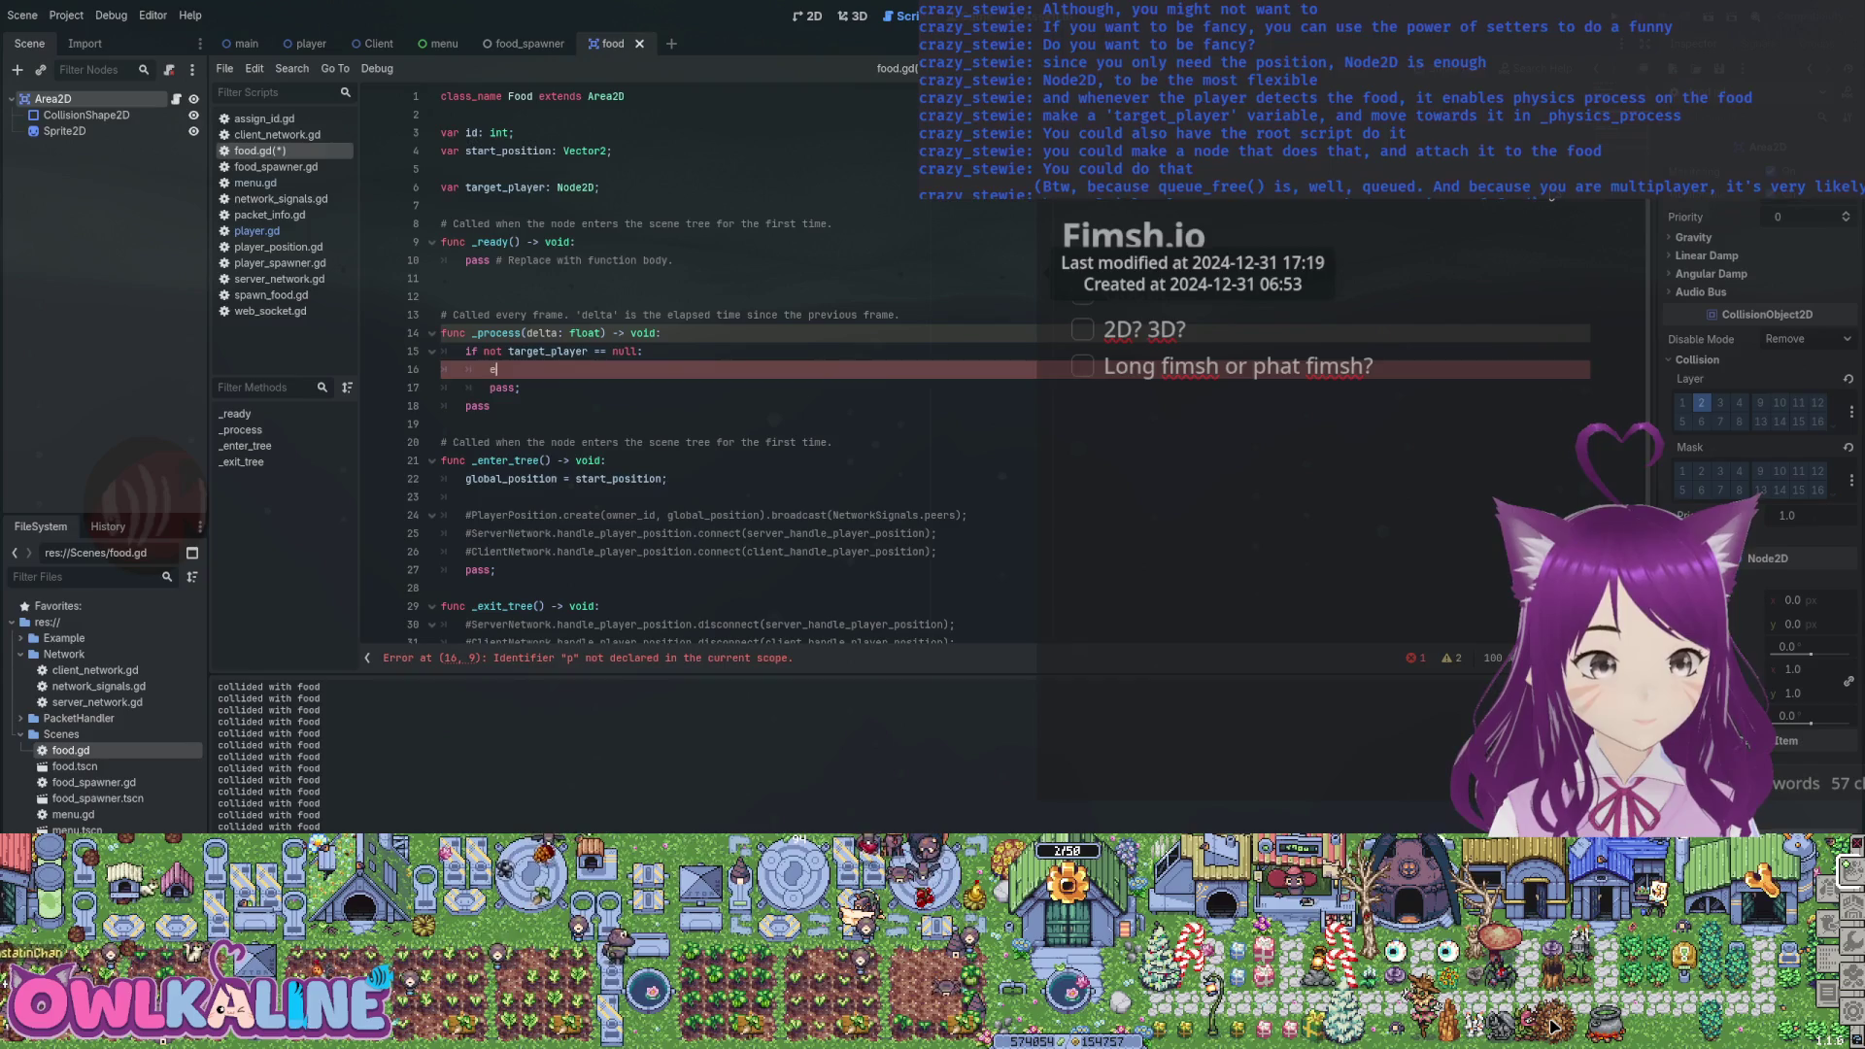
pyautogui.write('le')
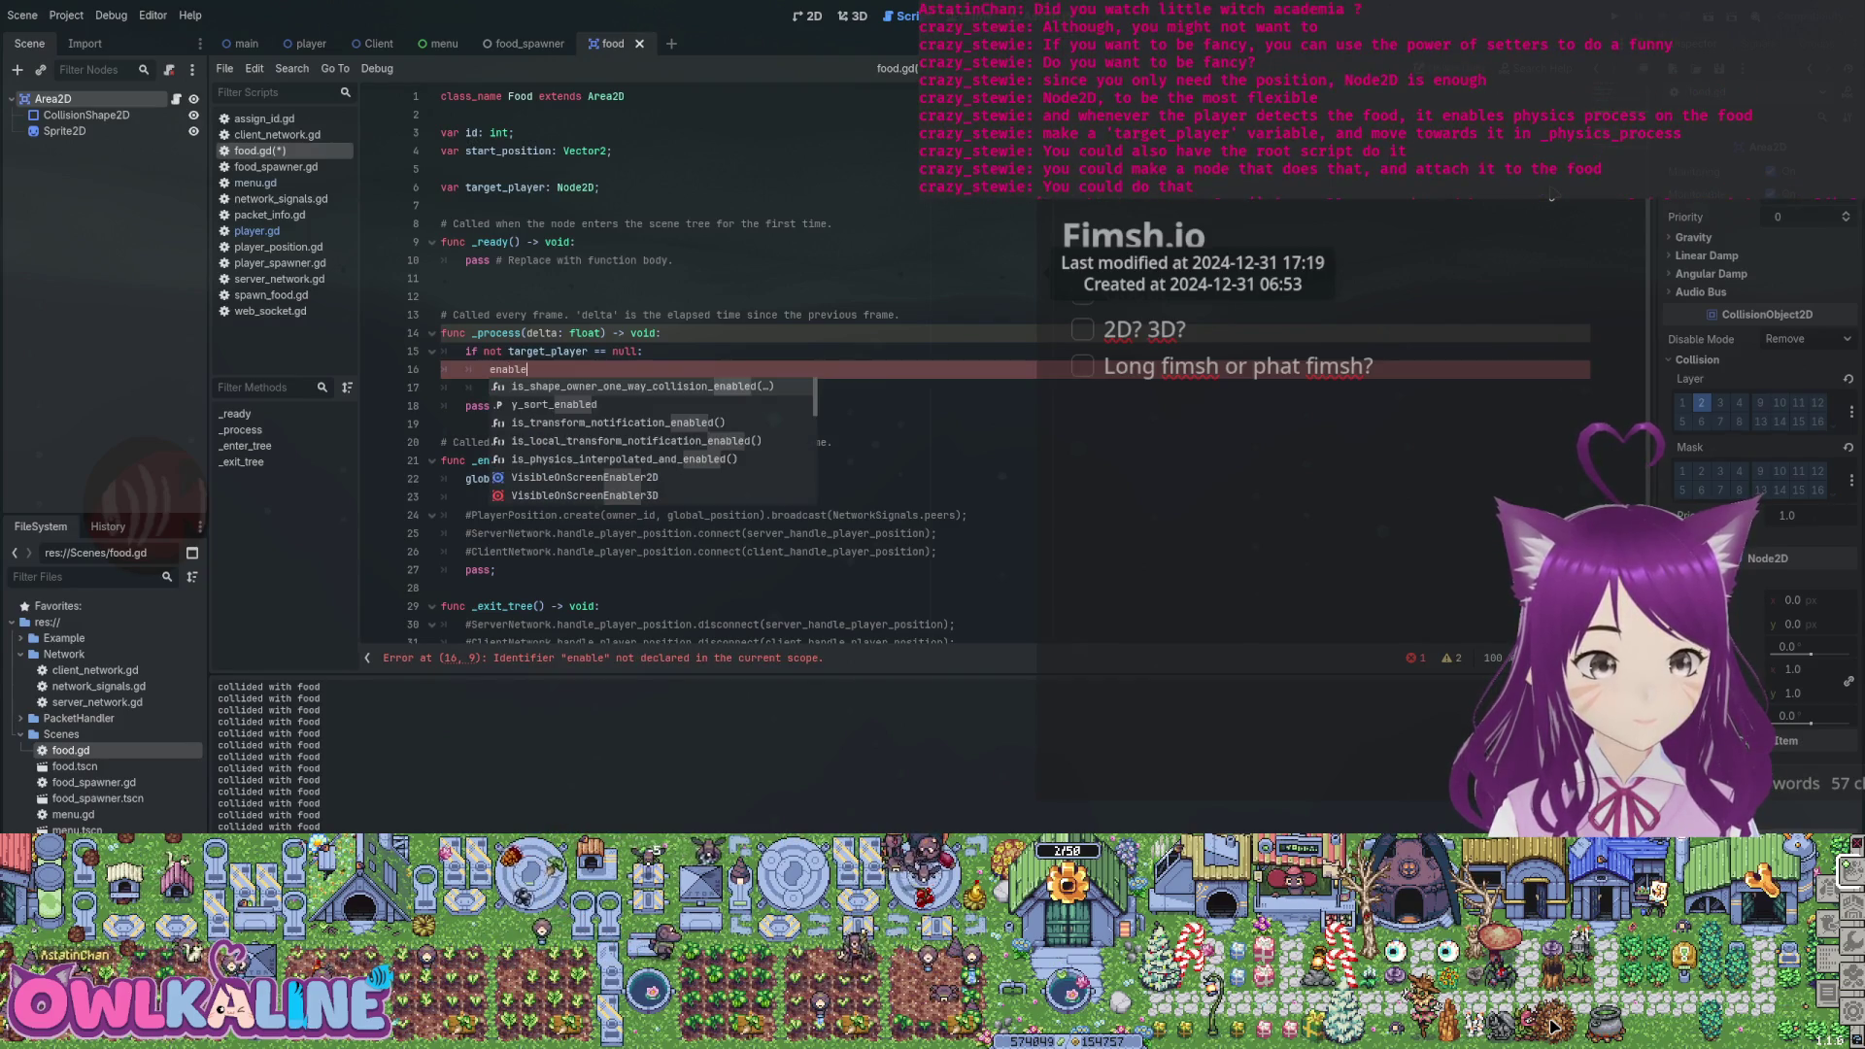
pyautogui.press('Down')
pyautogui.press('Down')
pyautogui.press('Down')
pyautogui.press('Down')
pyautogui.press('Down')
pyautogui.press('Down')
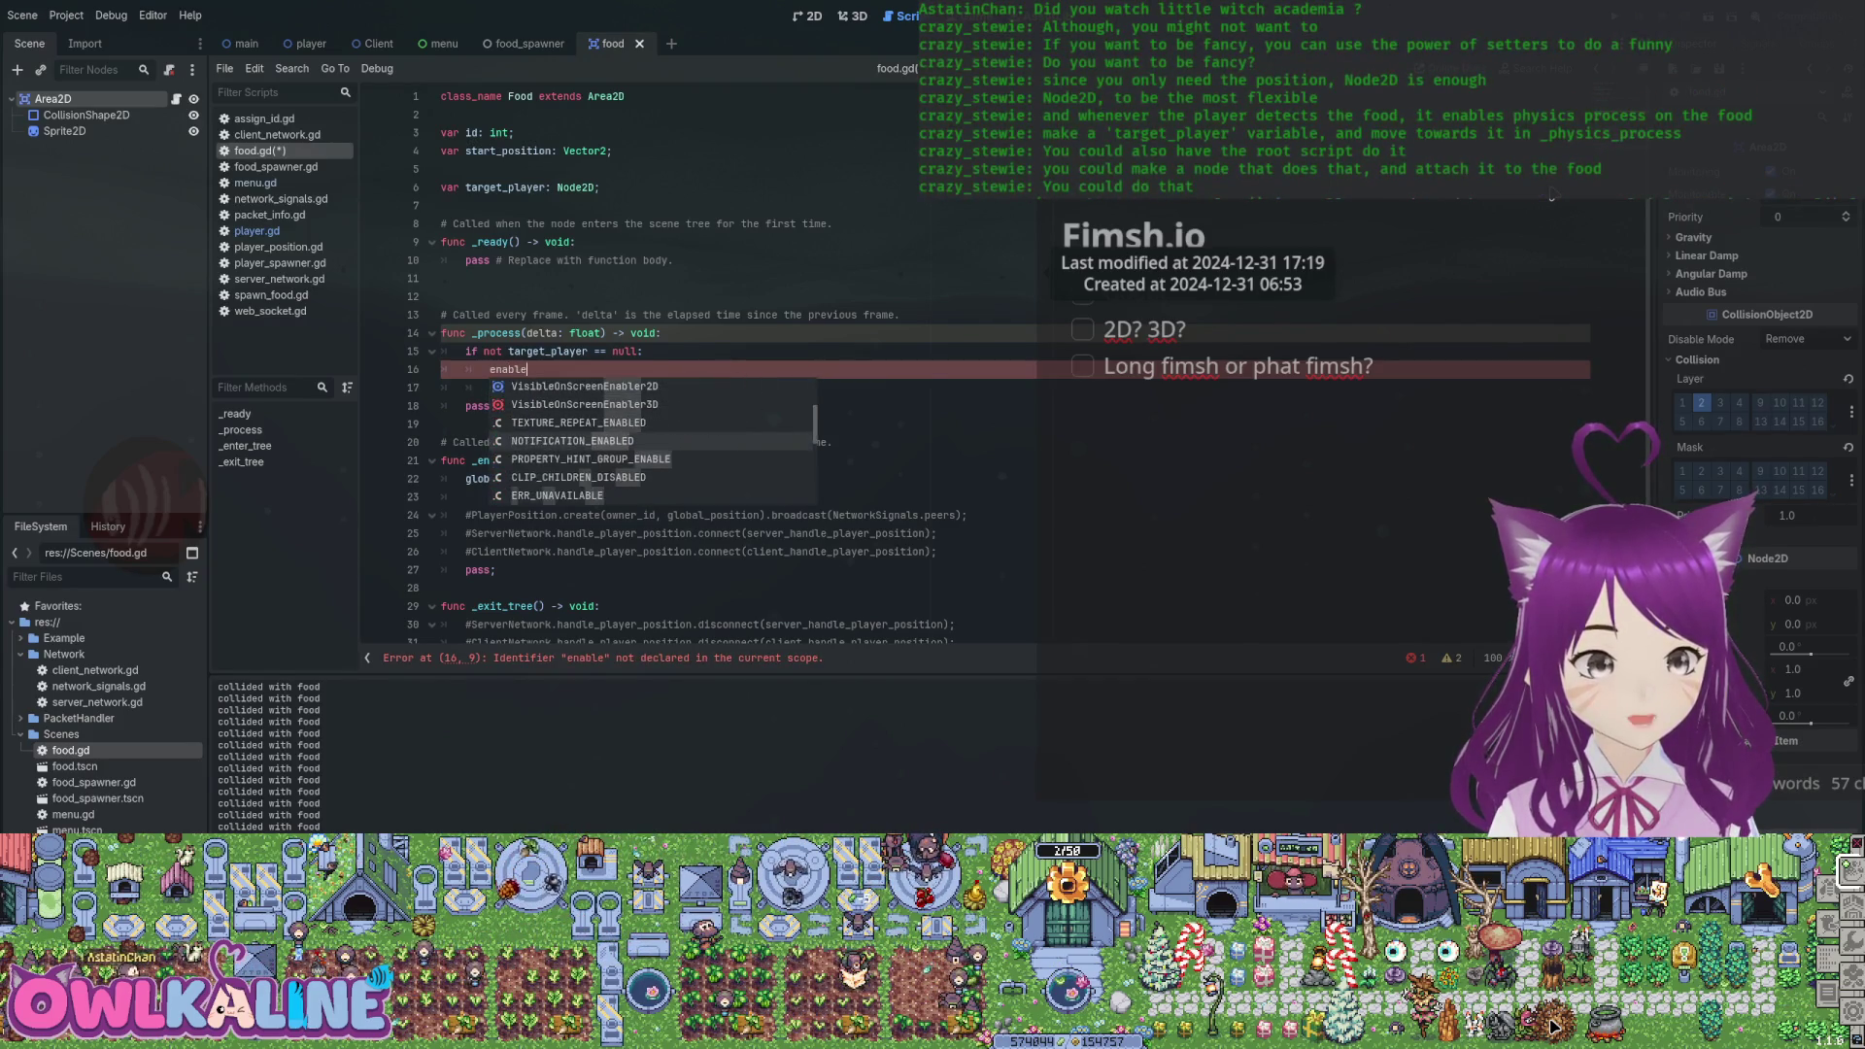
pyautogui.press('Down')
pyautogui.press('Down')
pyautogui.press('Down')
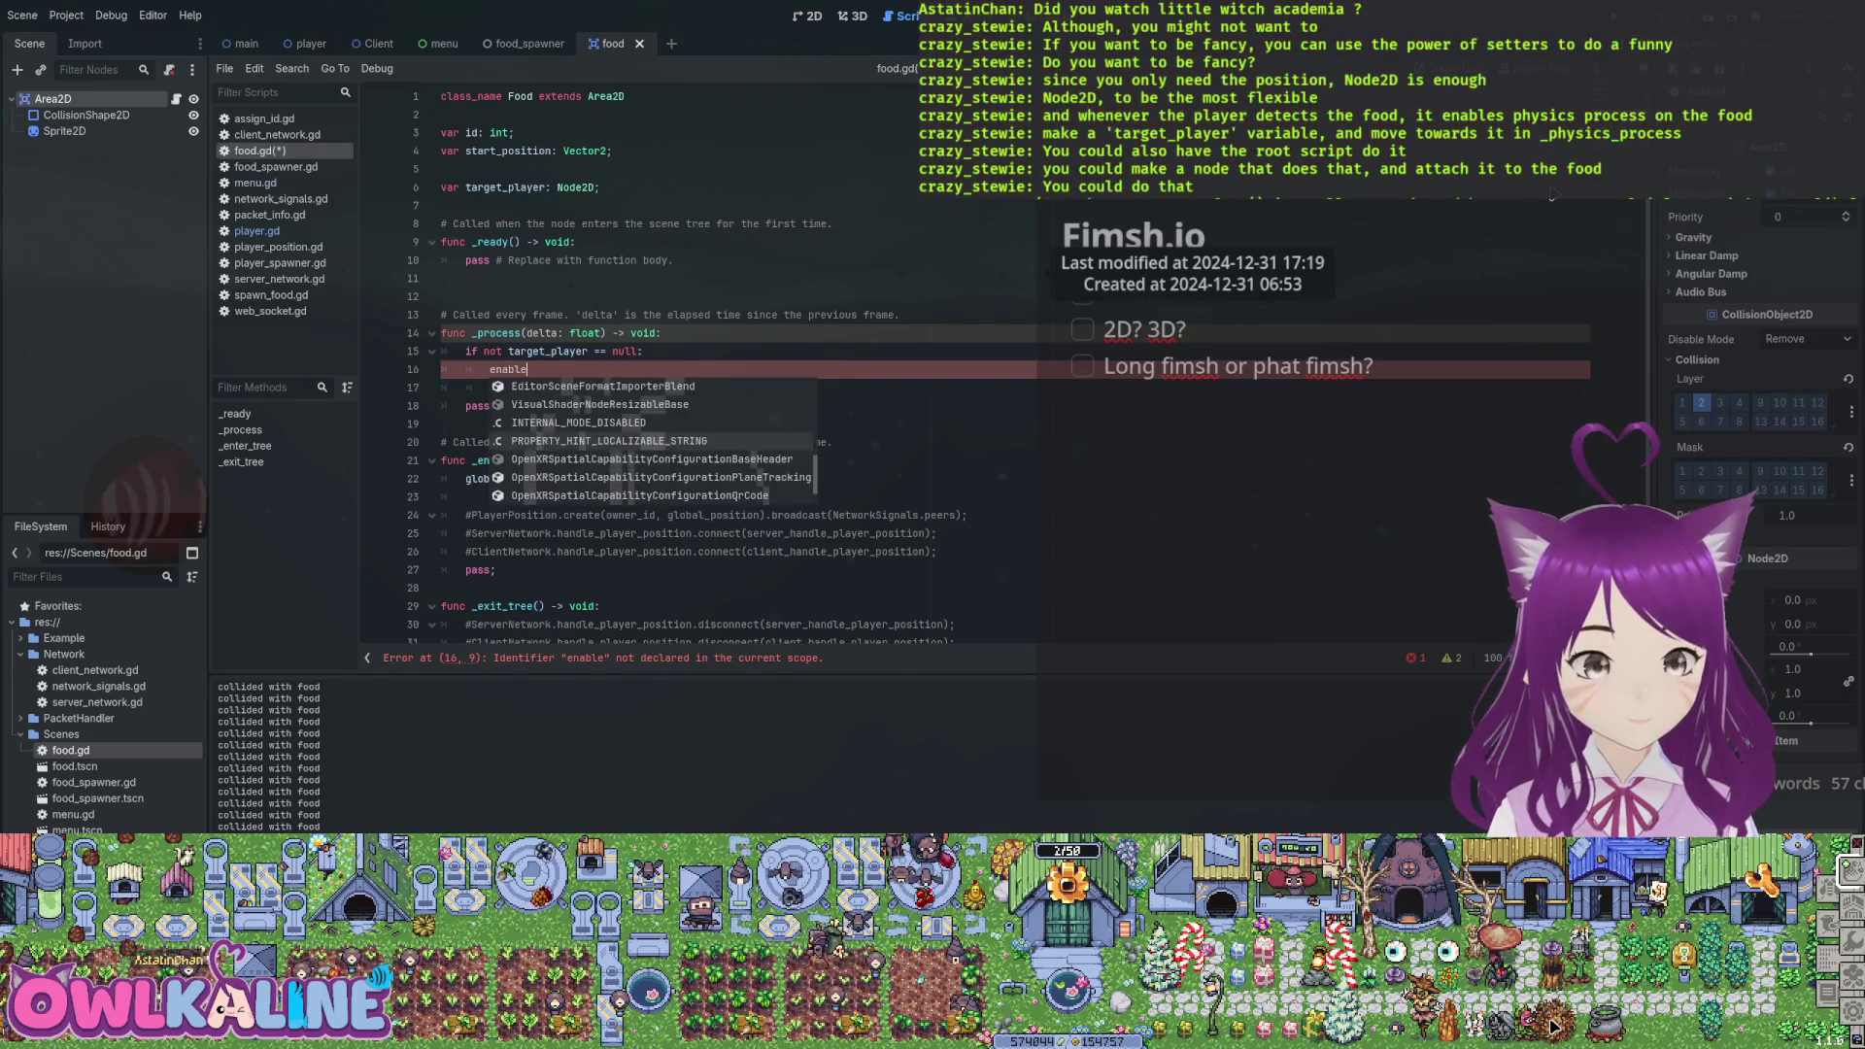
pyautogui.press('BackSpace')
pyautogui.press('BackSpace')
pyautogui.press('BackSpace')
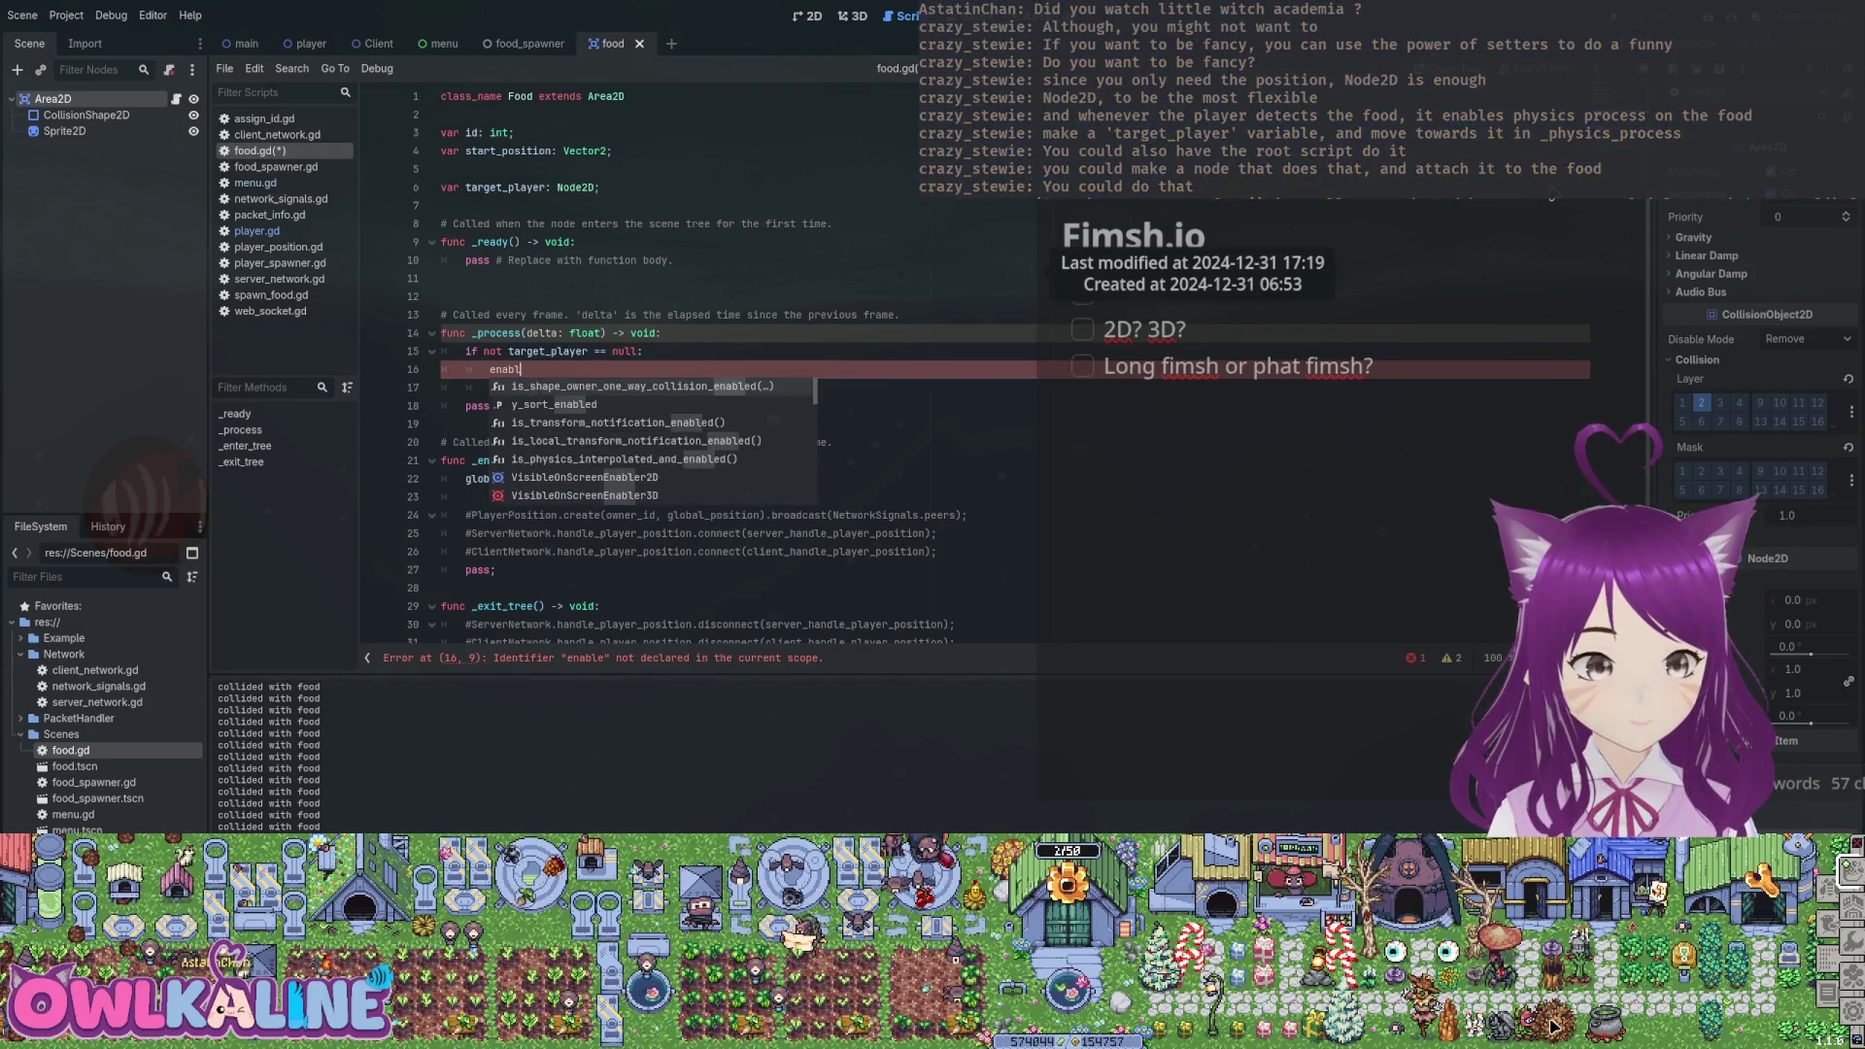
pyautogui.write('process')
pyautogui.press('Down')
pyautogui.press('Down')
pyautogui.press('Down')
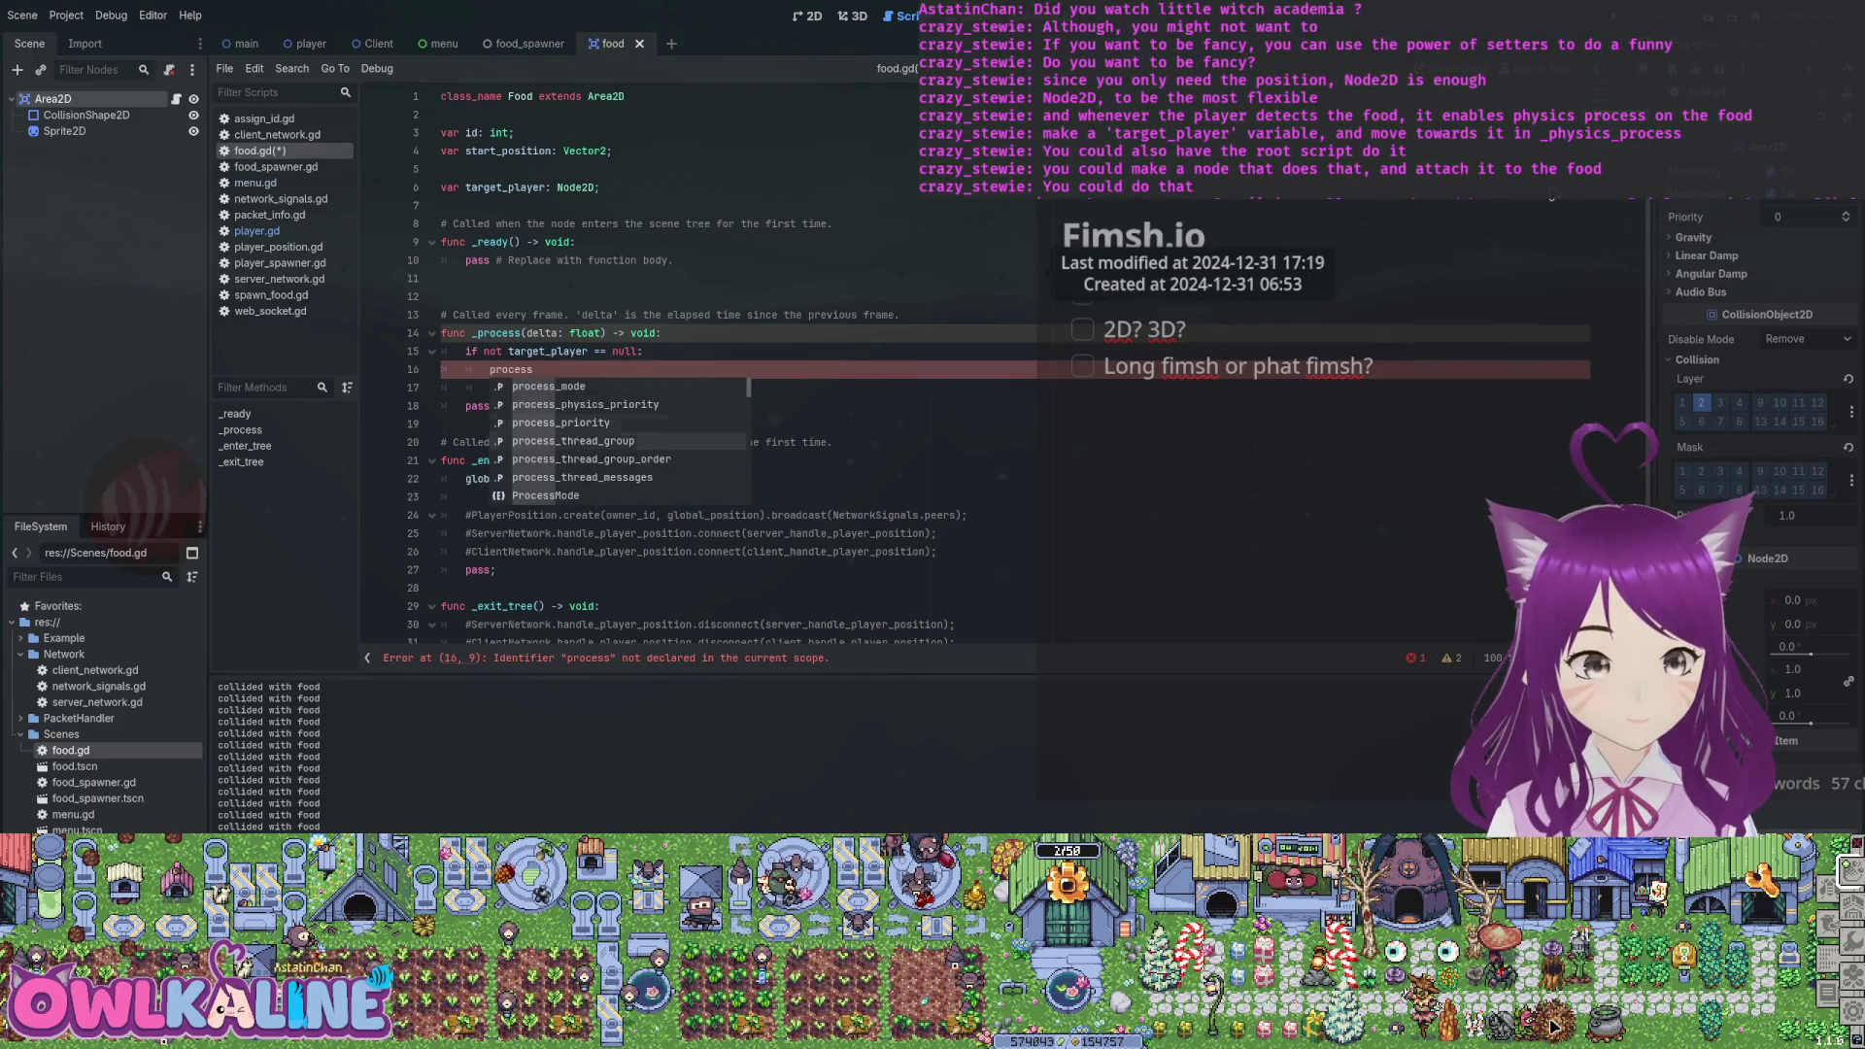
pyautogui.press('Down')
pyautogui.press('Down')
pyautogui.press('Down')
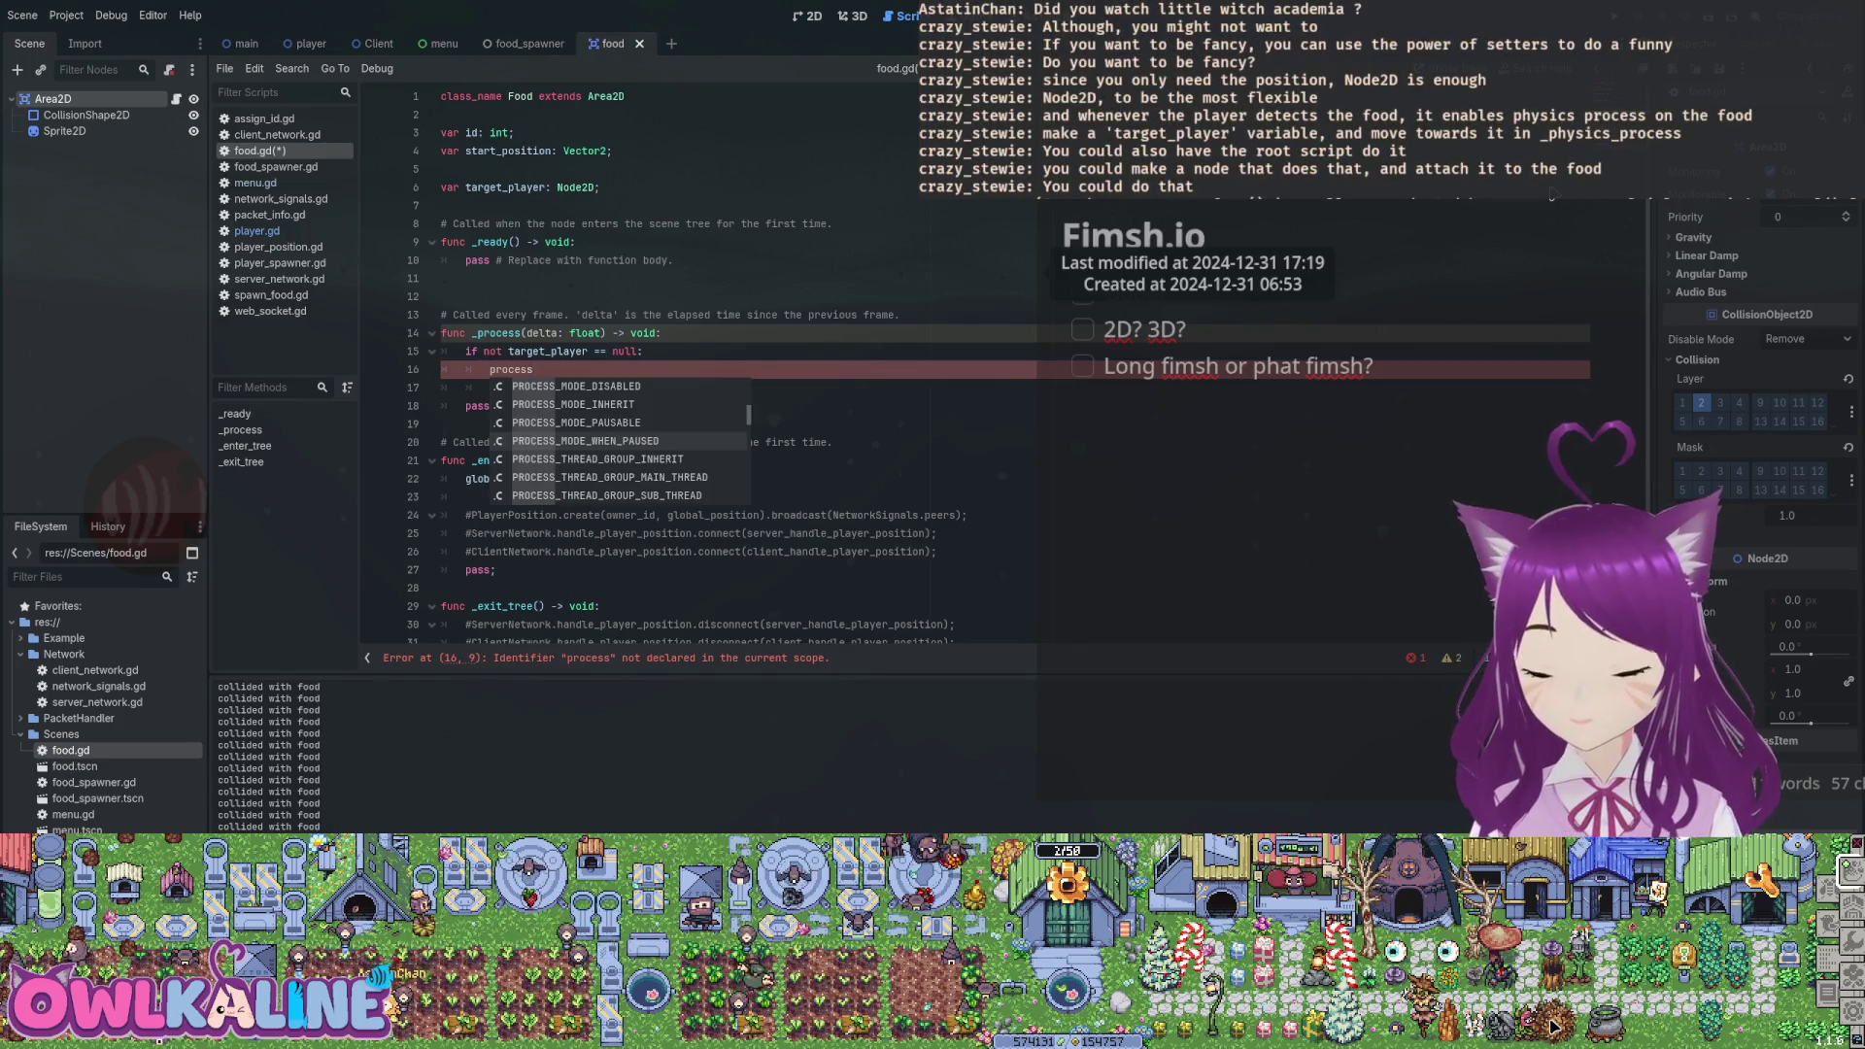
pyautogui.press('Escape')
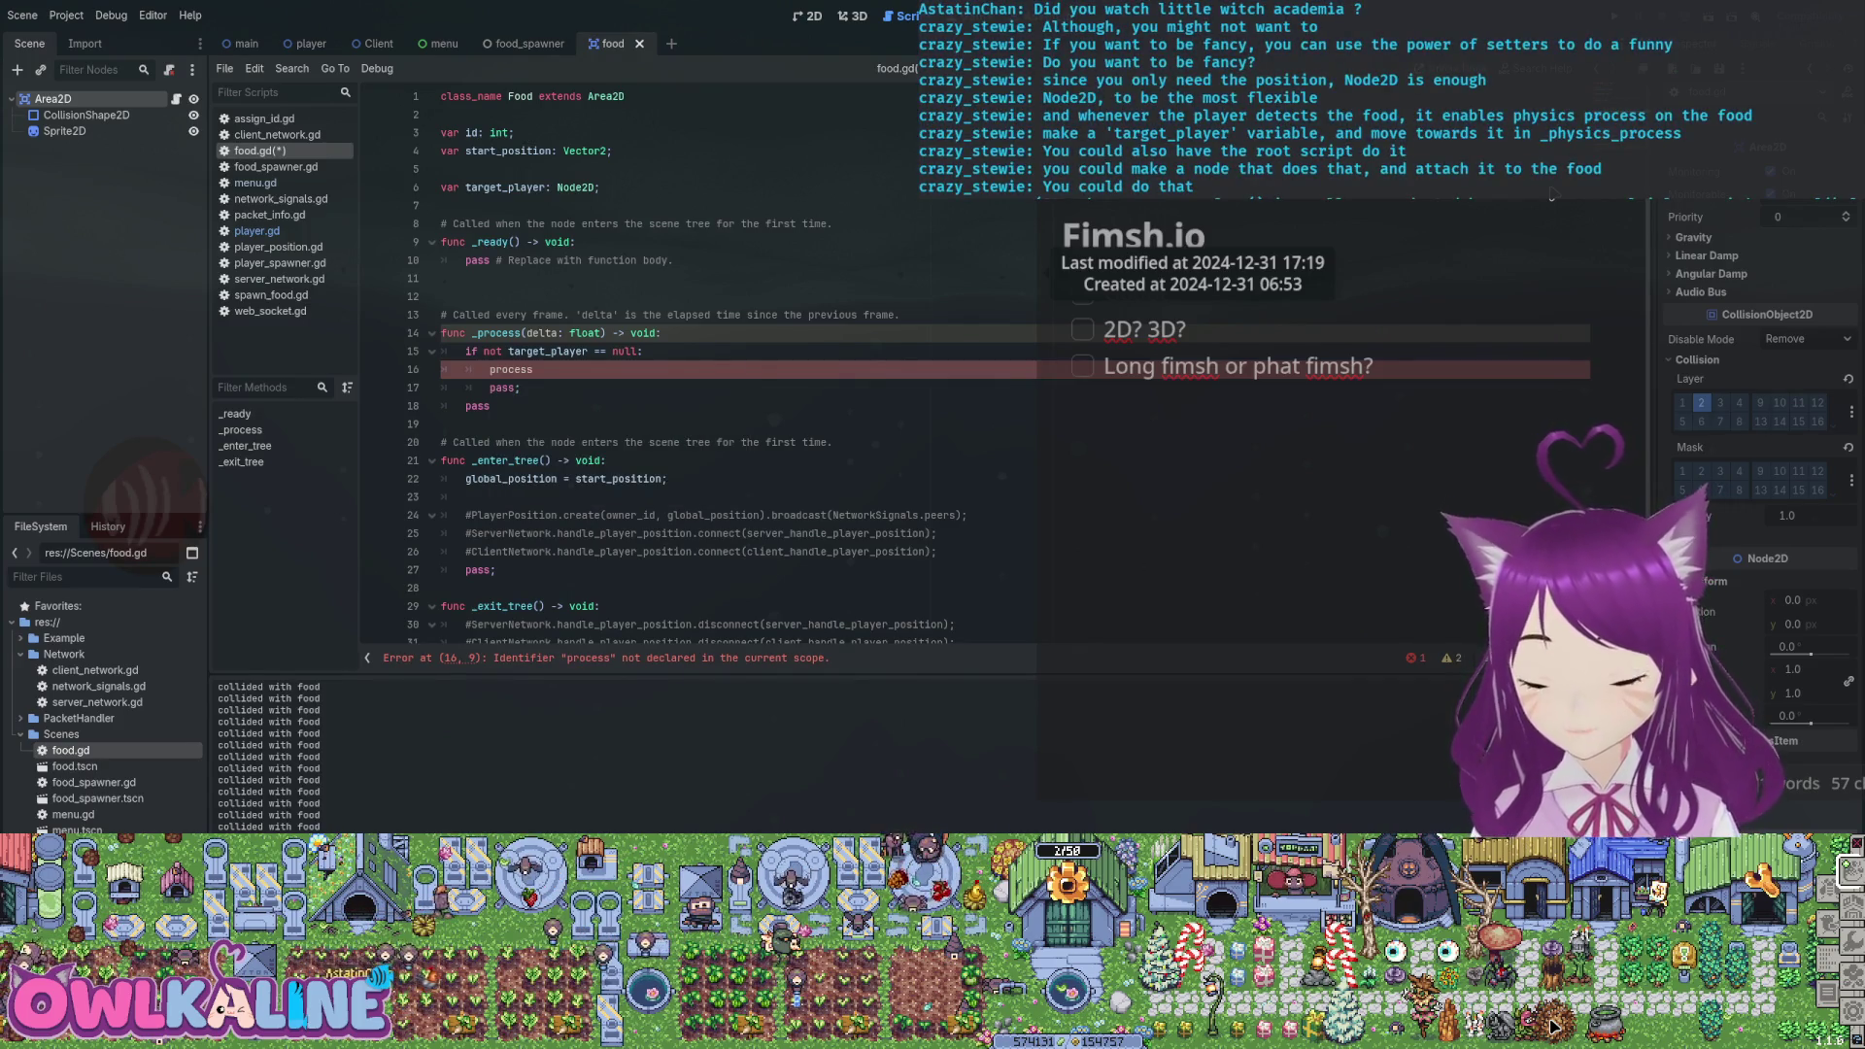
# Delete the unfinished target_player check, leaving _process with just pass, and save food.gd.
pyautogui.press('Down')
pyautogui.press('Down')
pyautogui.press('Up')
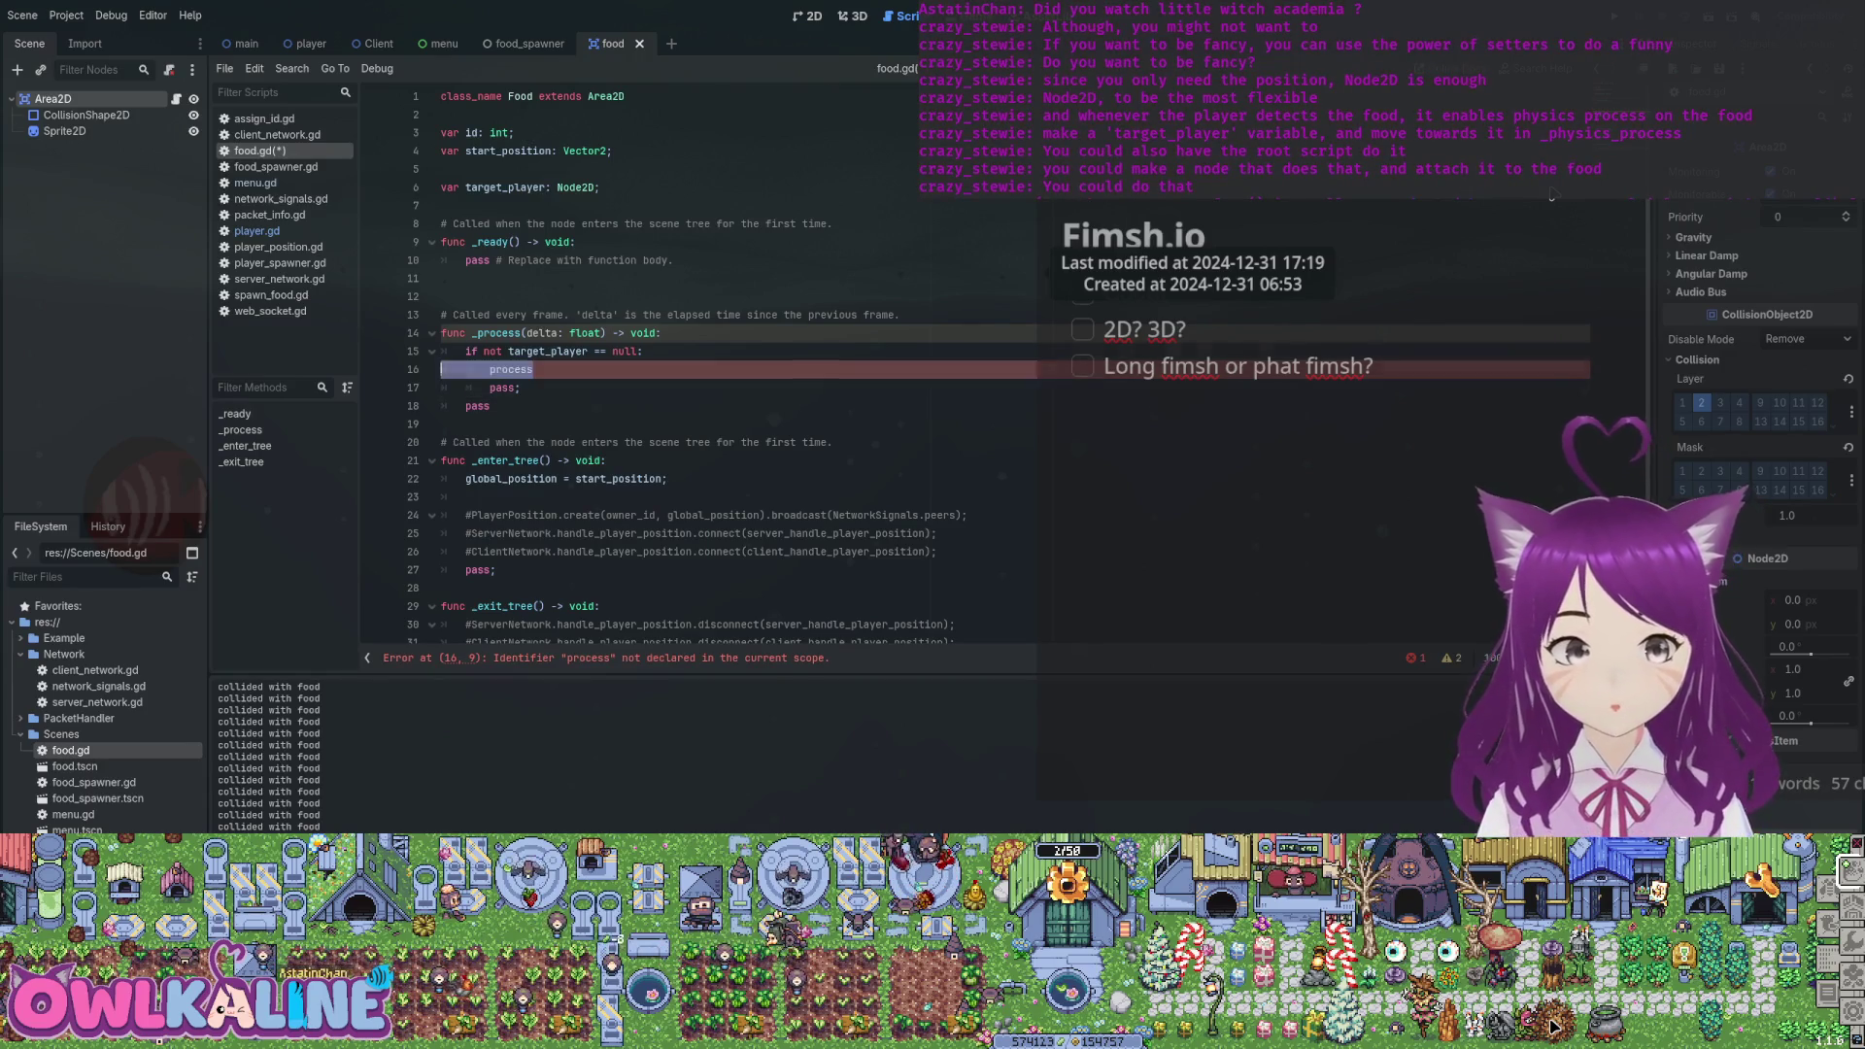
pyautogui.press('End')
pyautogui.hotkey('shift', 'Up')
pyautogui.hotkey('shift', 'Up')
pyautogui.hotkey('shift', 'Up')
pyautogui.hotkey('shift', 'End')
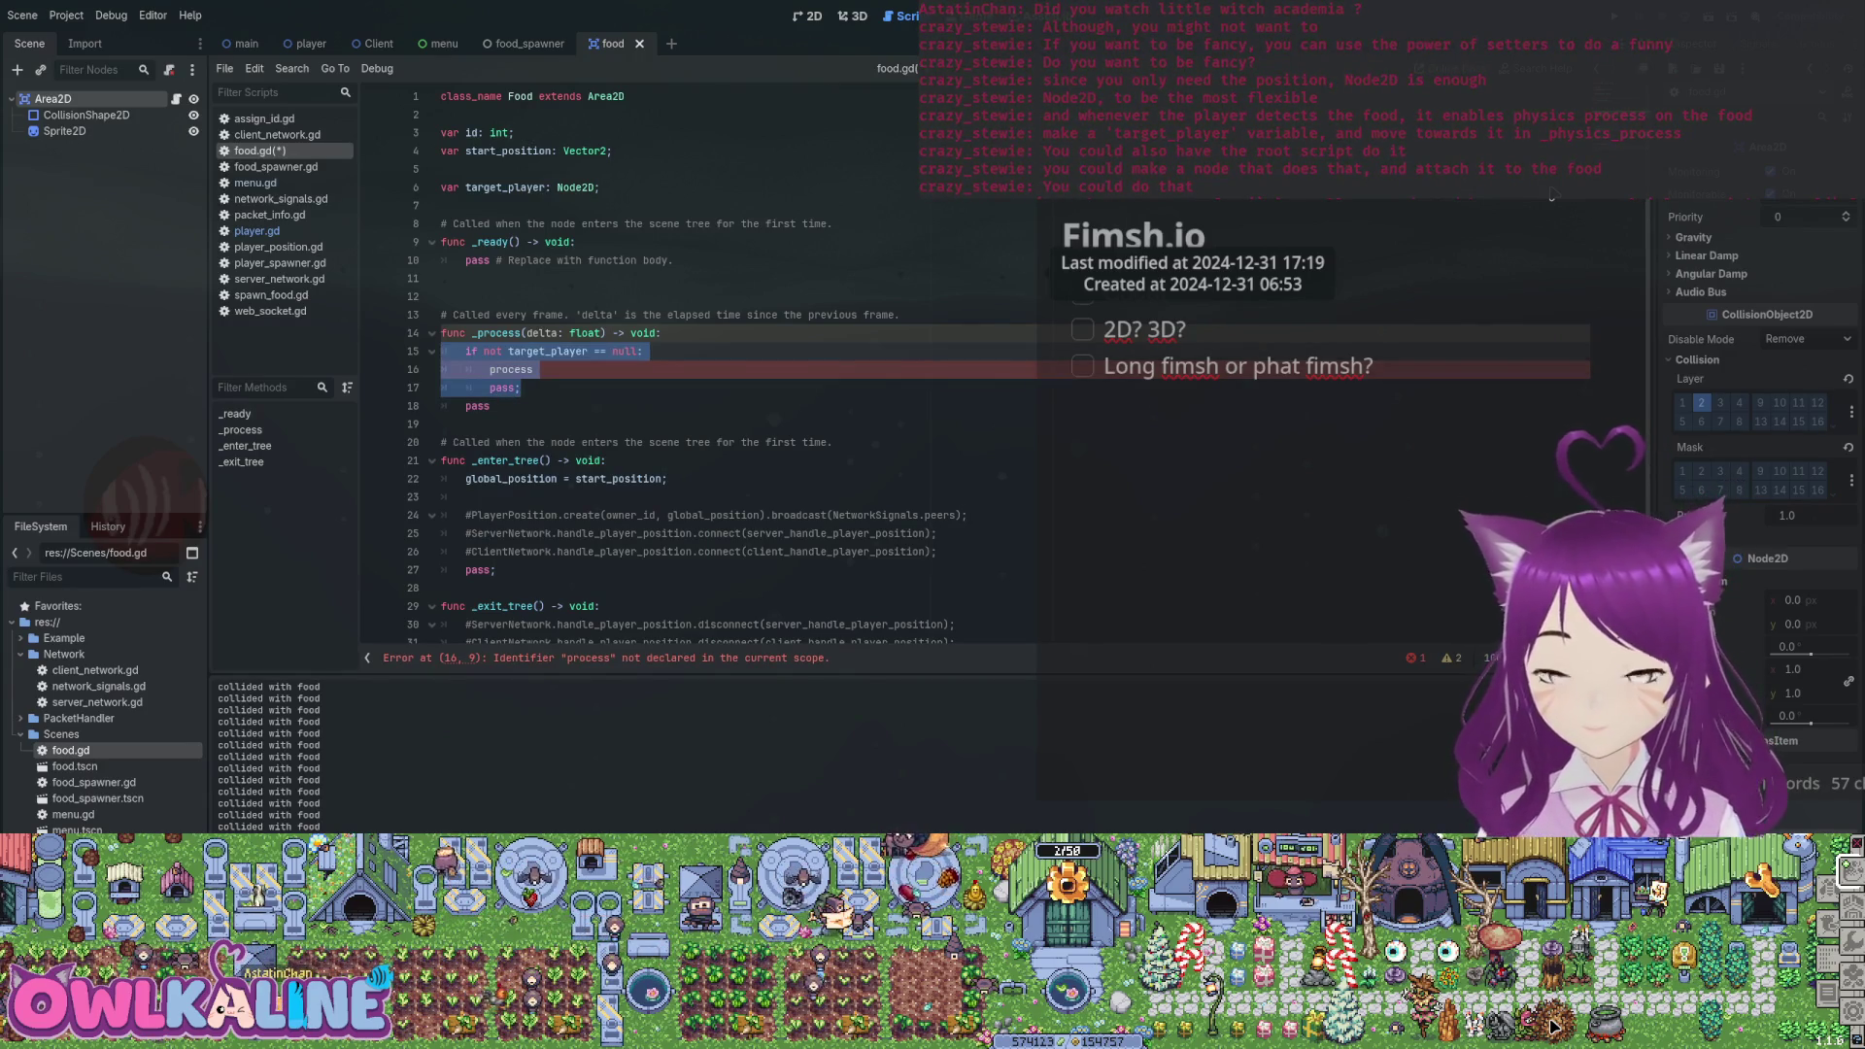
pyautogui.press('BackSpace')
pyautogui.hotkey('ctrl', 's')
pyautogui.press('Up')
pyautogui.press('Up')
pyautogui.press('Up')
pyautogui.press('Down')
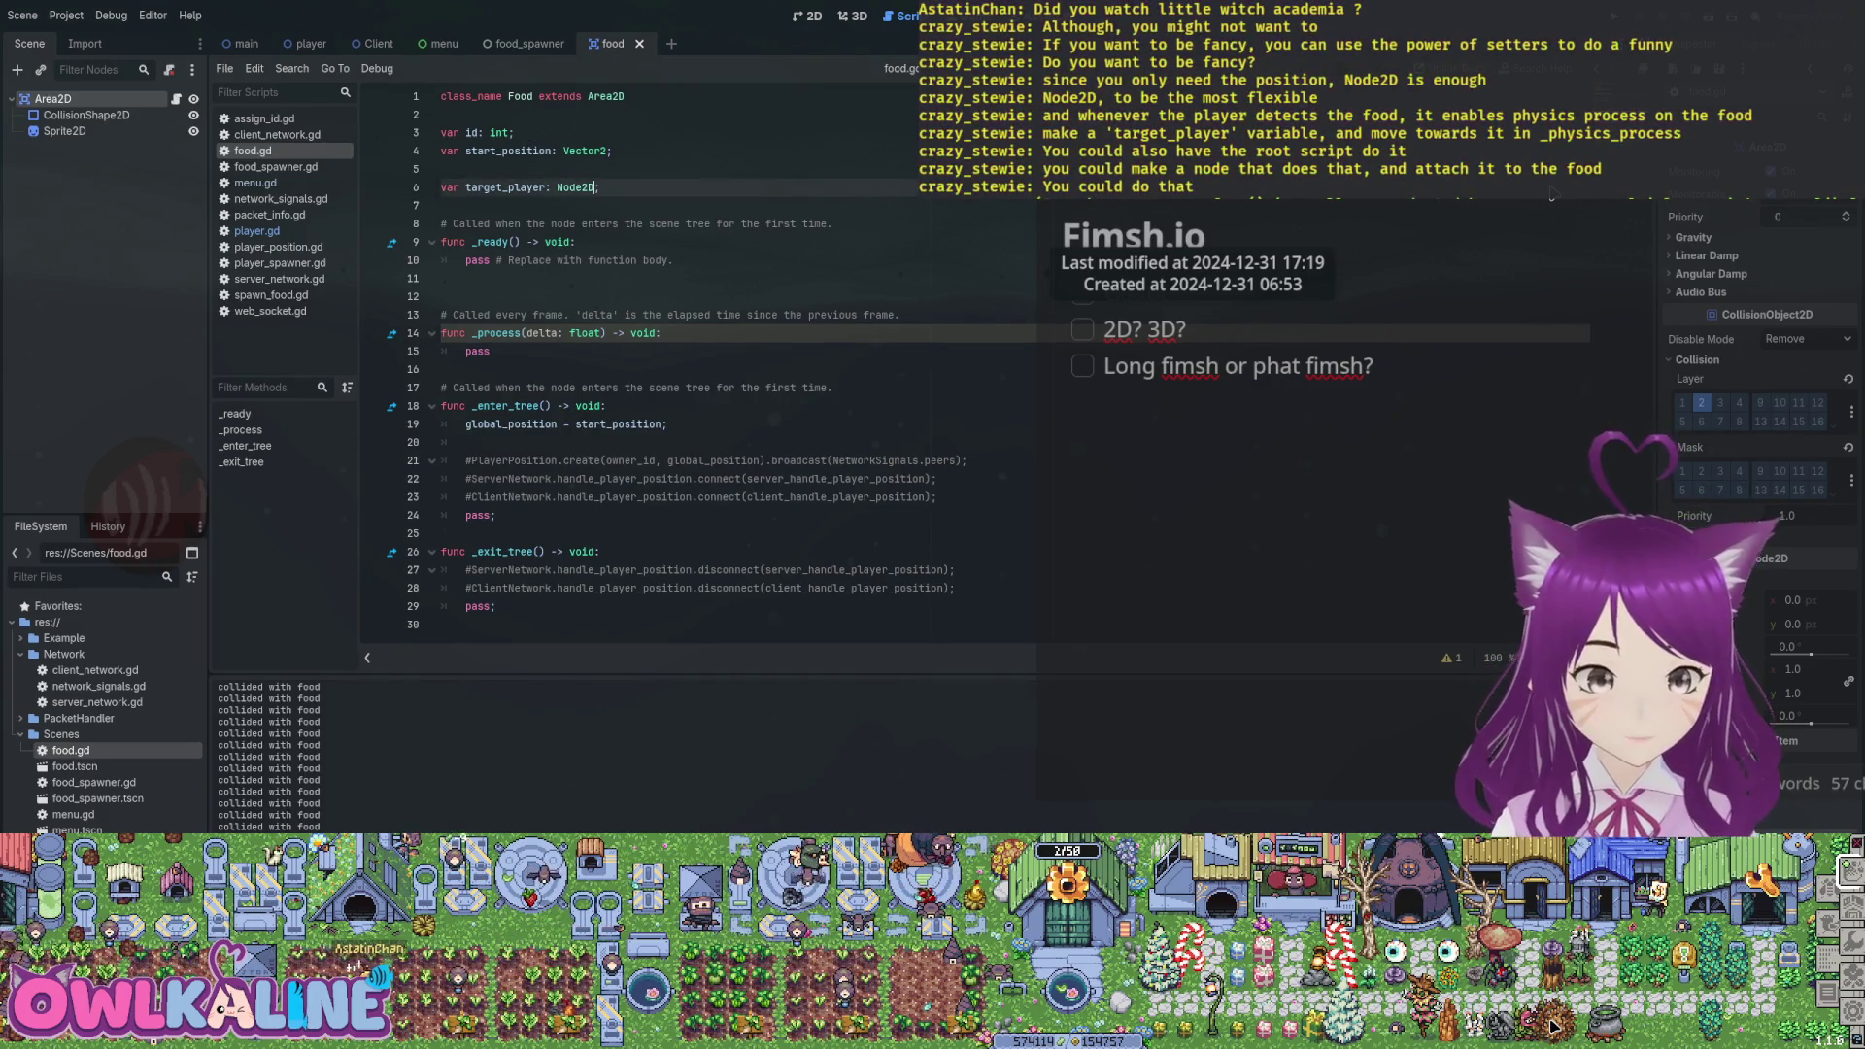
# Start a property block under target_player, checking player.gd's is_authority getter for syntax.
pyautogui.press('Return')
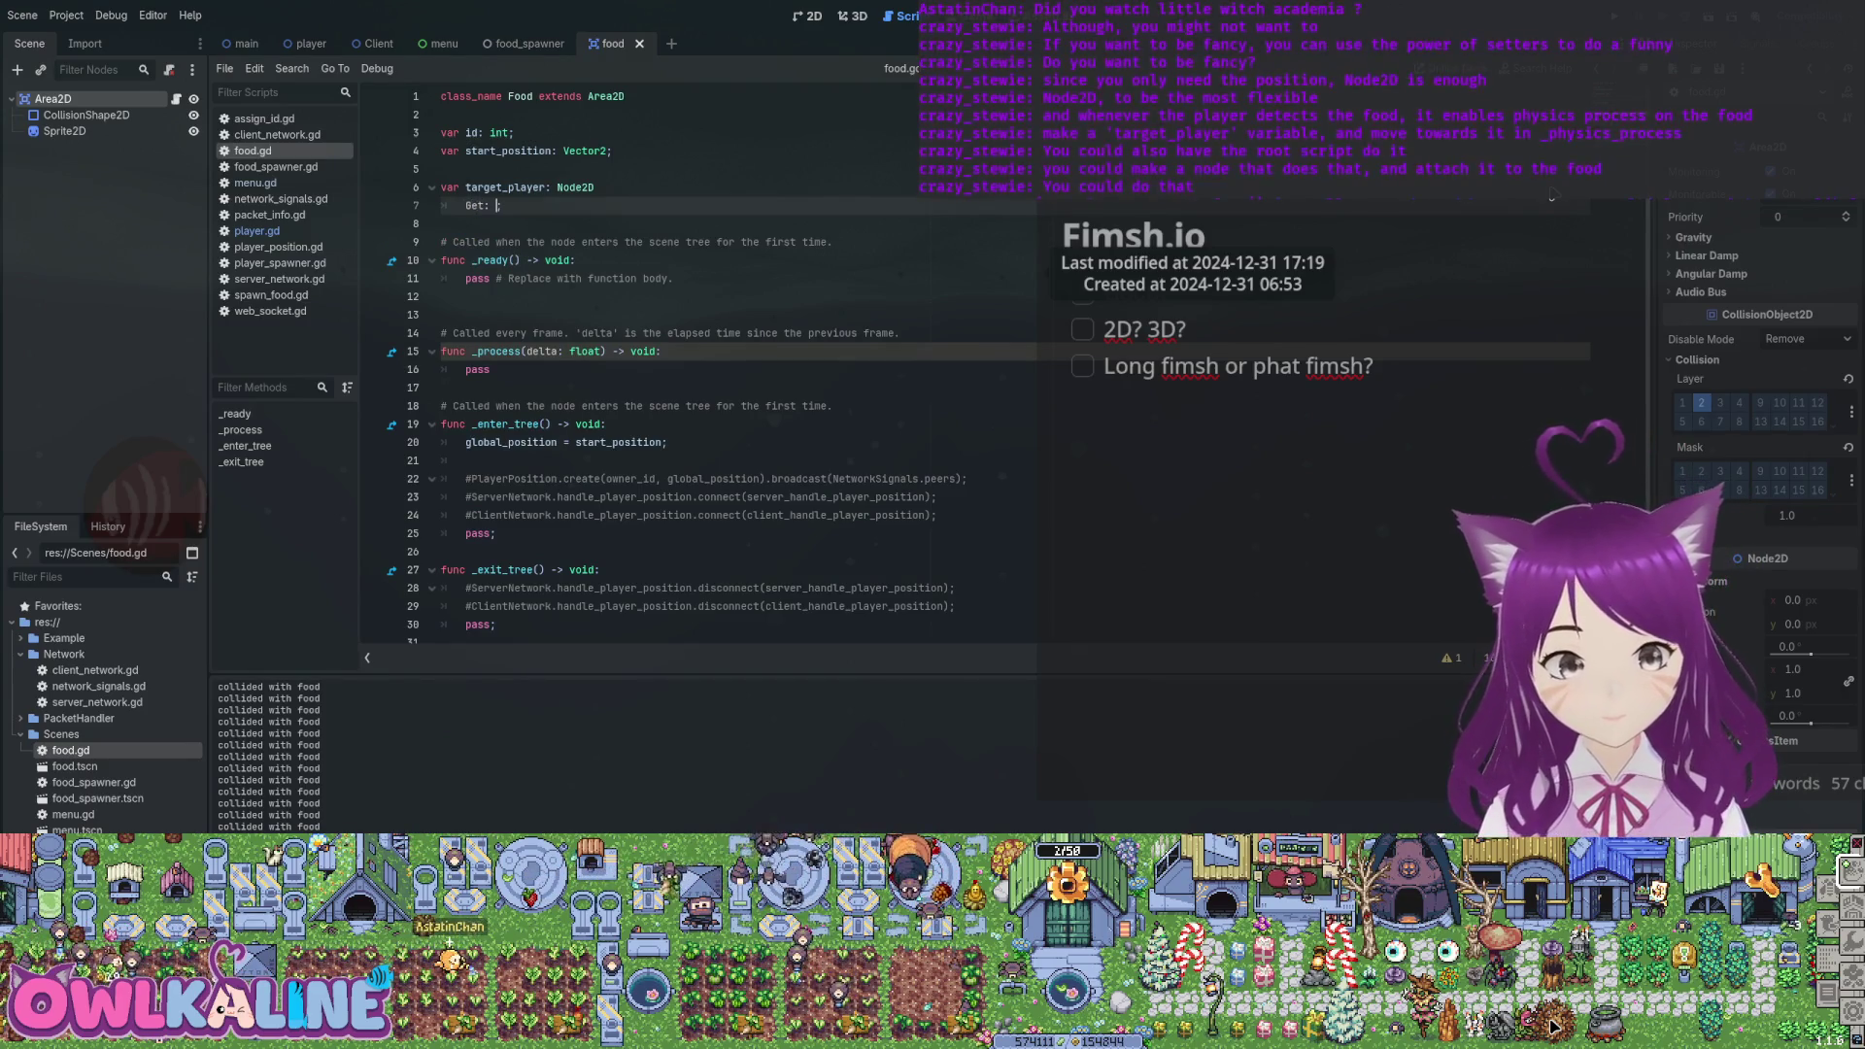
pyautogui.press('Return')
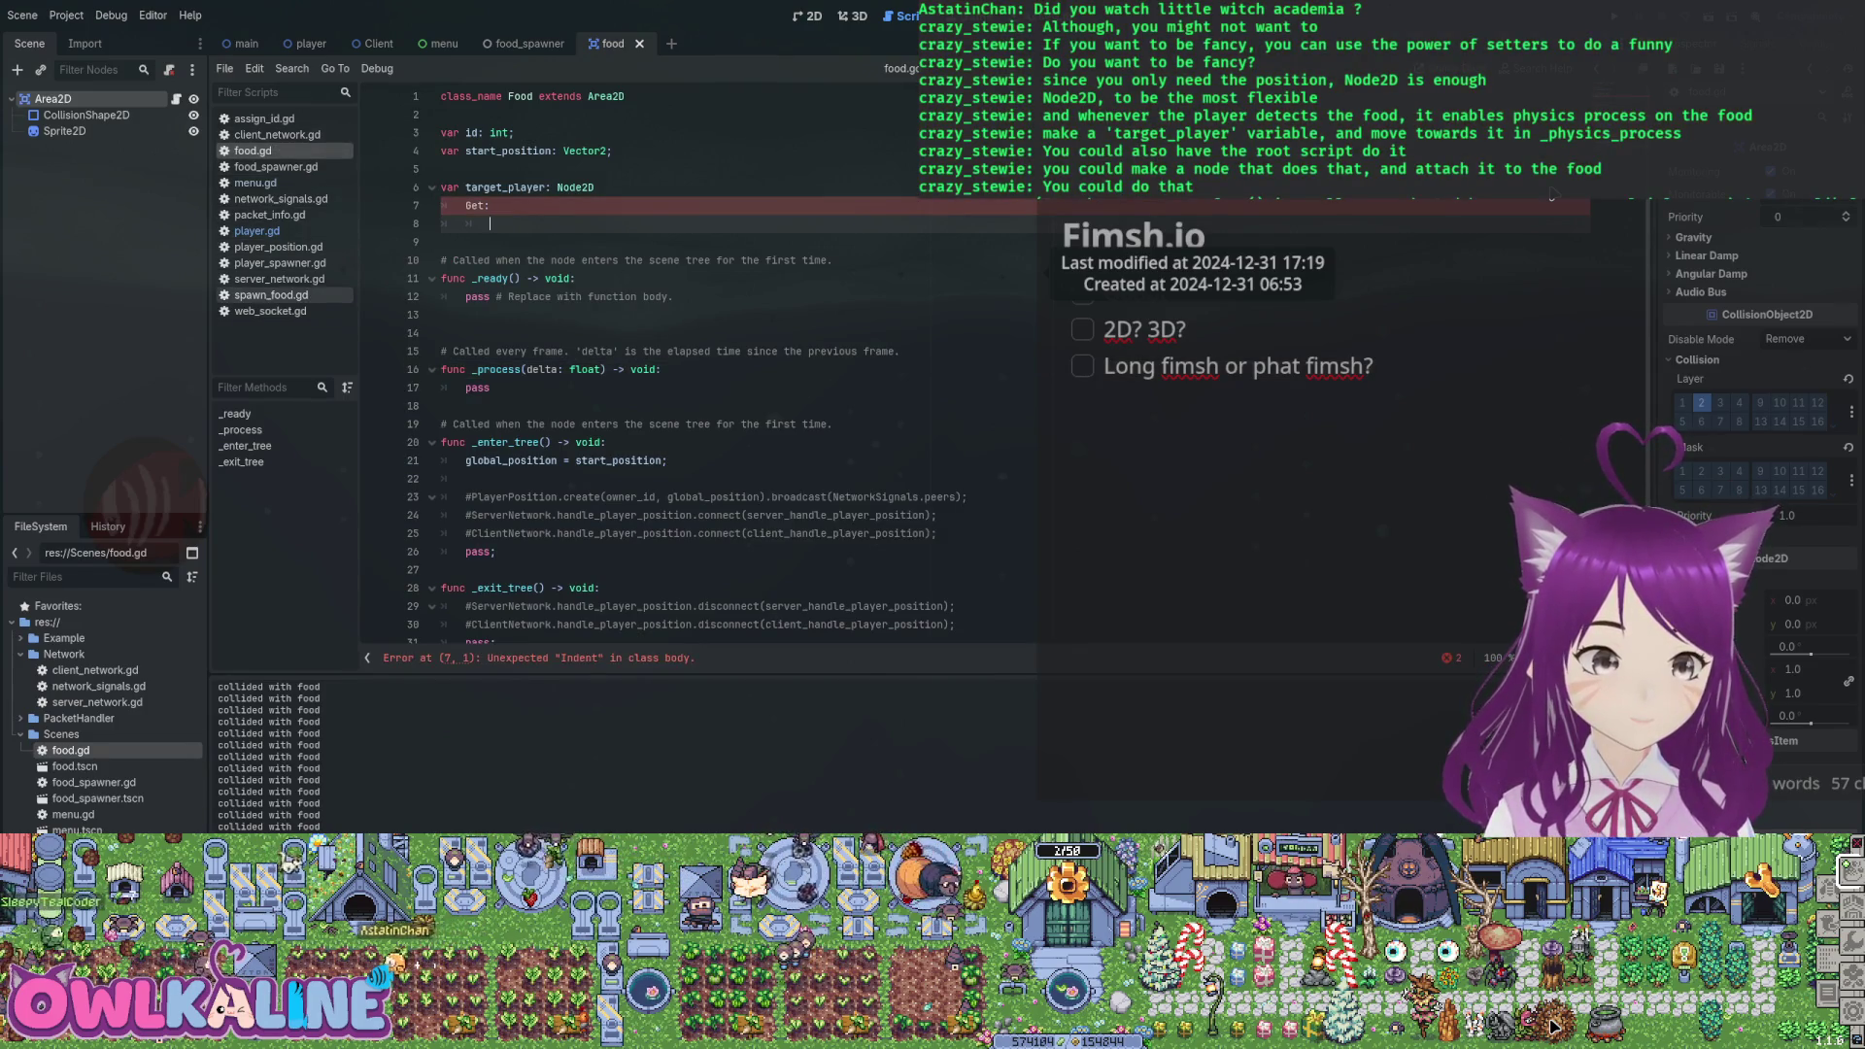
pyautogui.click(279, 279)
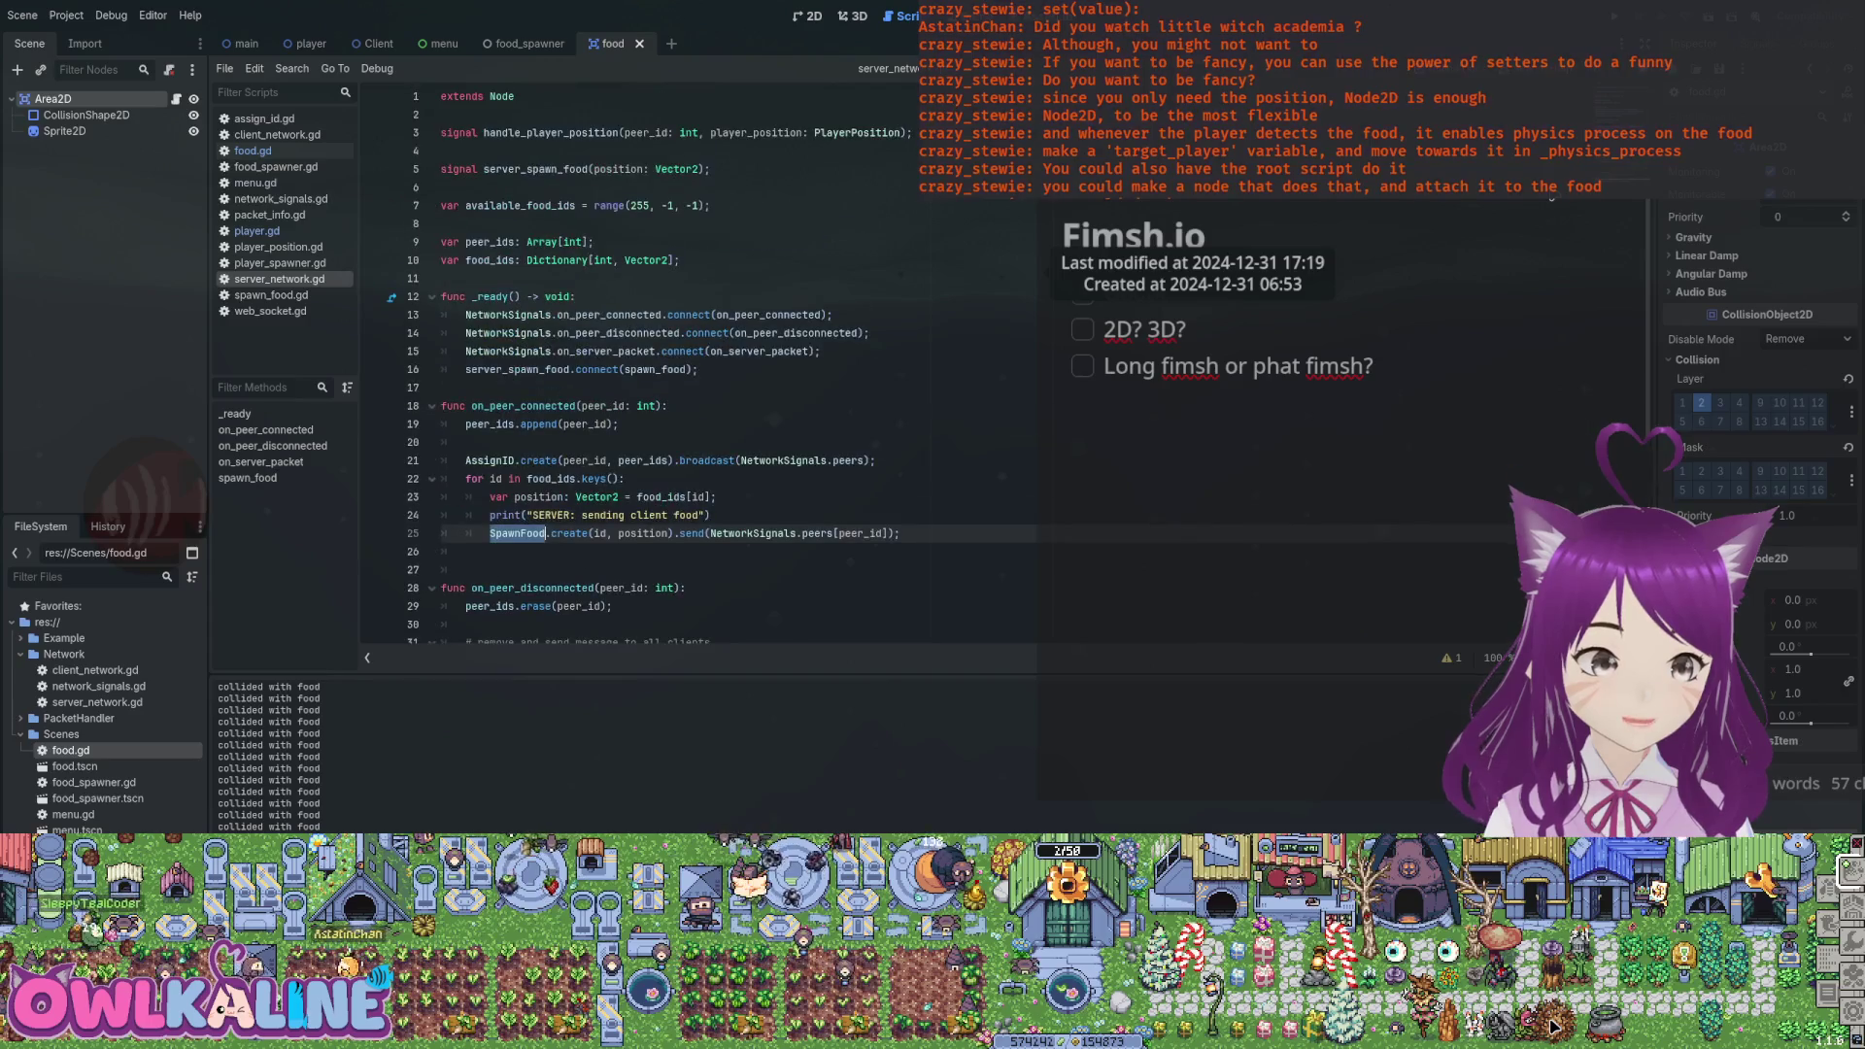
pyautogui.click(271, 295)
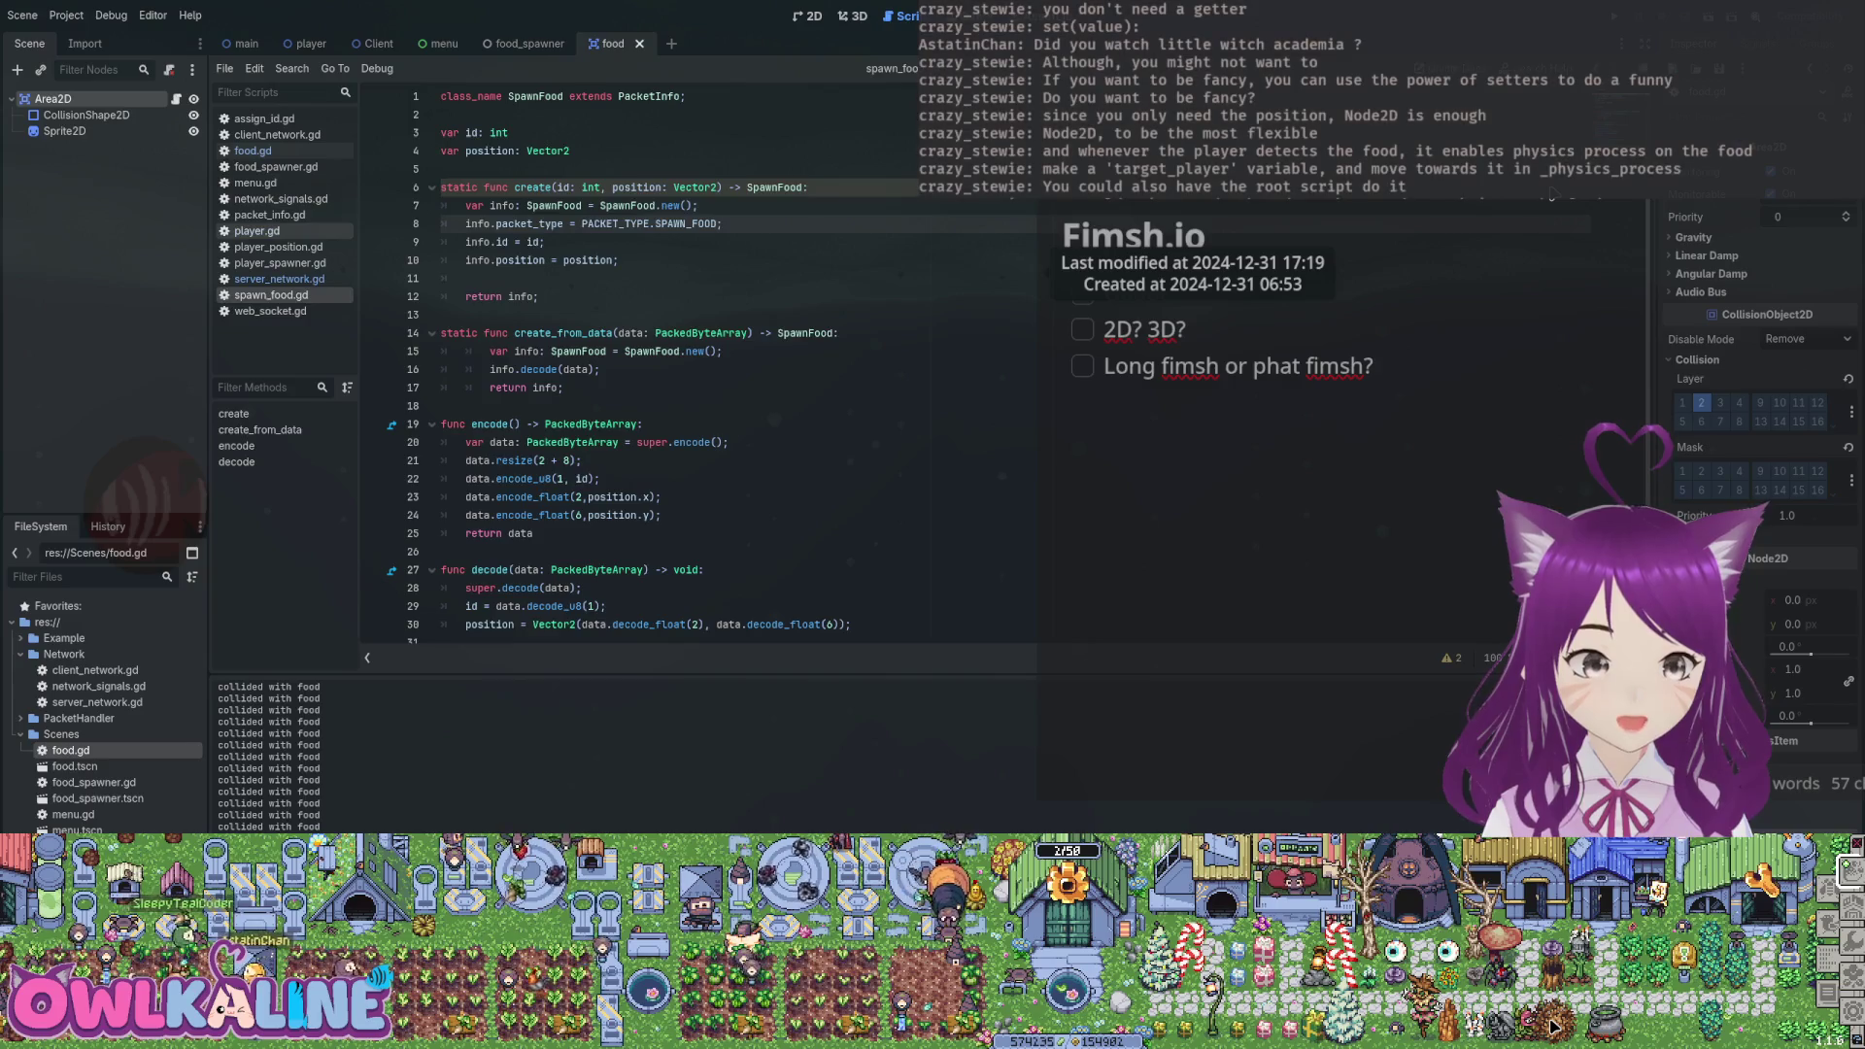
pyautogui.click(256, 231)
pyautogui.scroll(6, 700, 370)
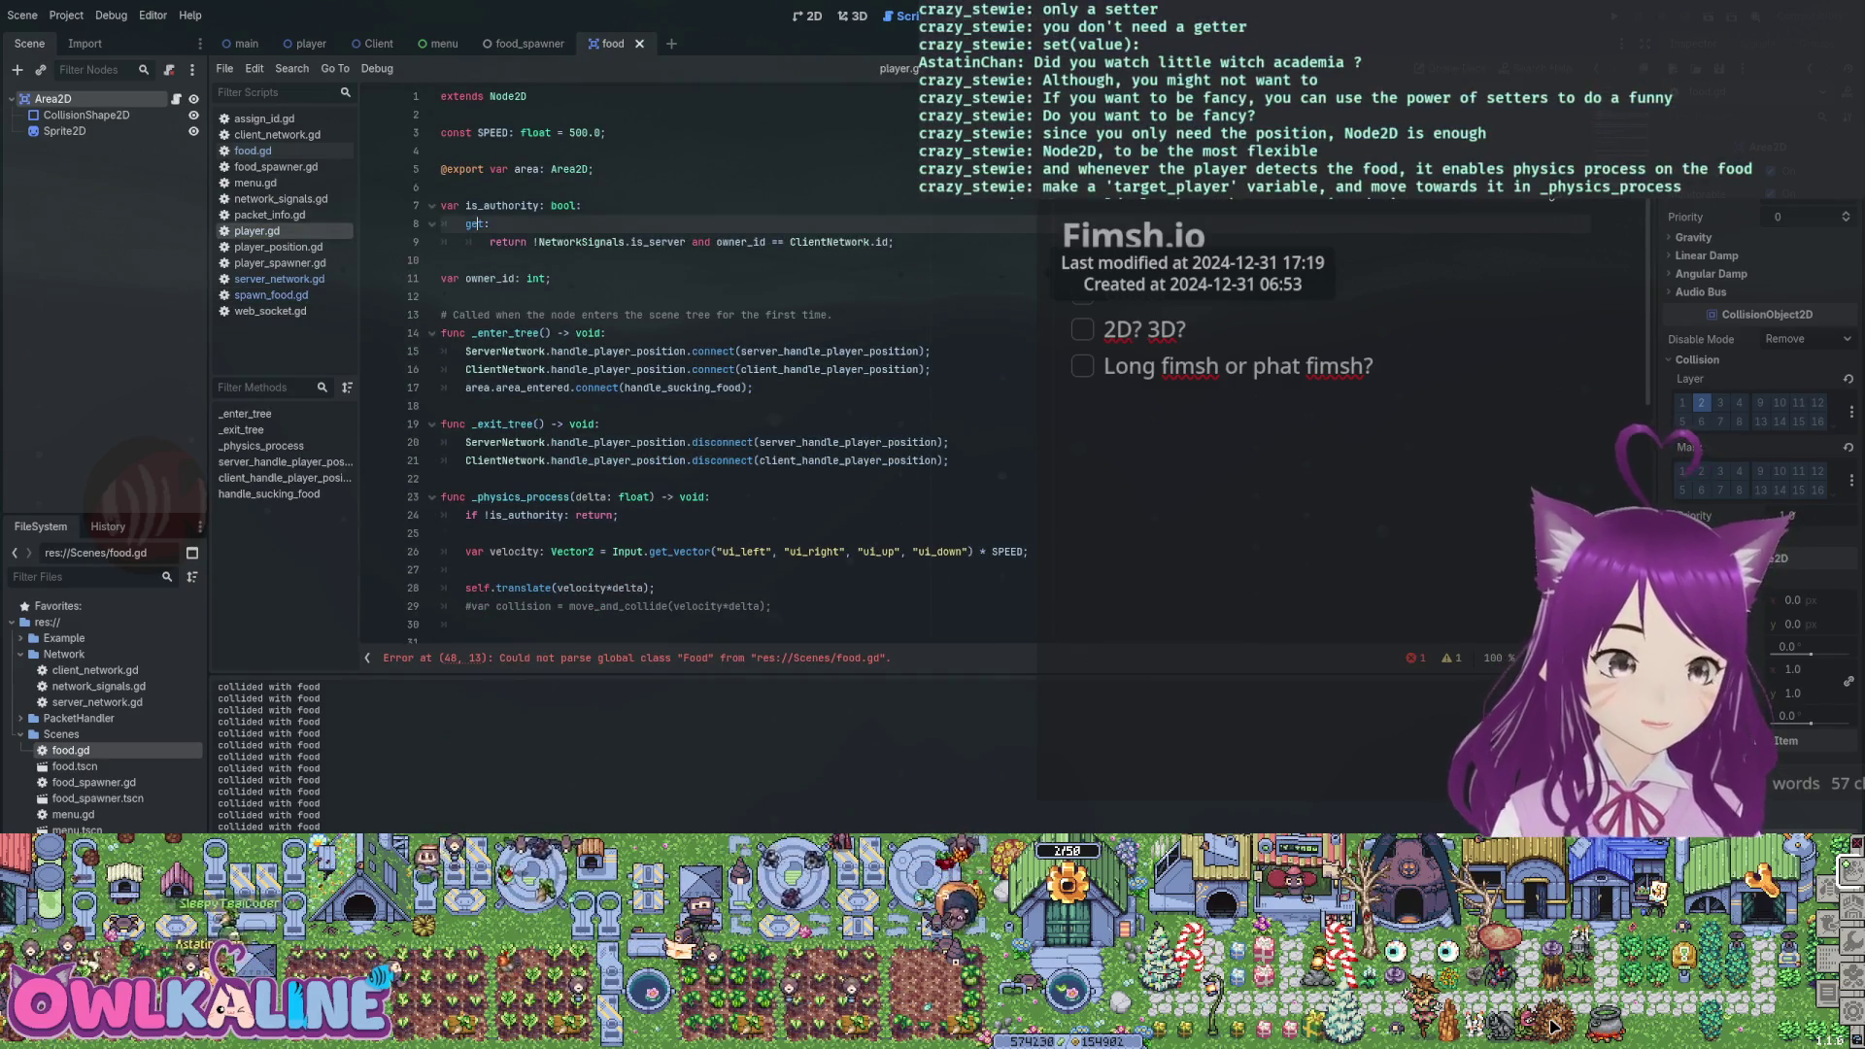
pyautogui.click(578, 205)
pyautogui.click(502, 242)
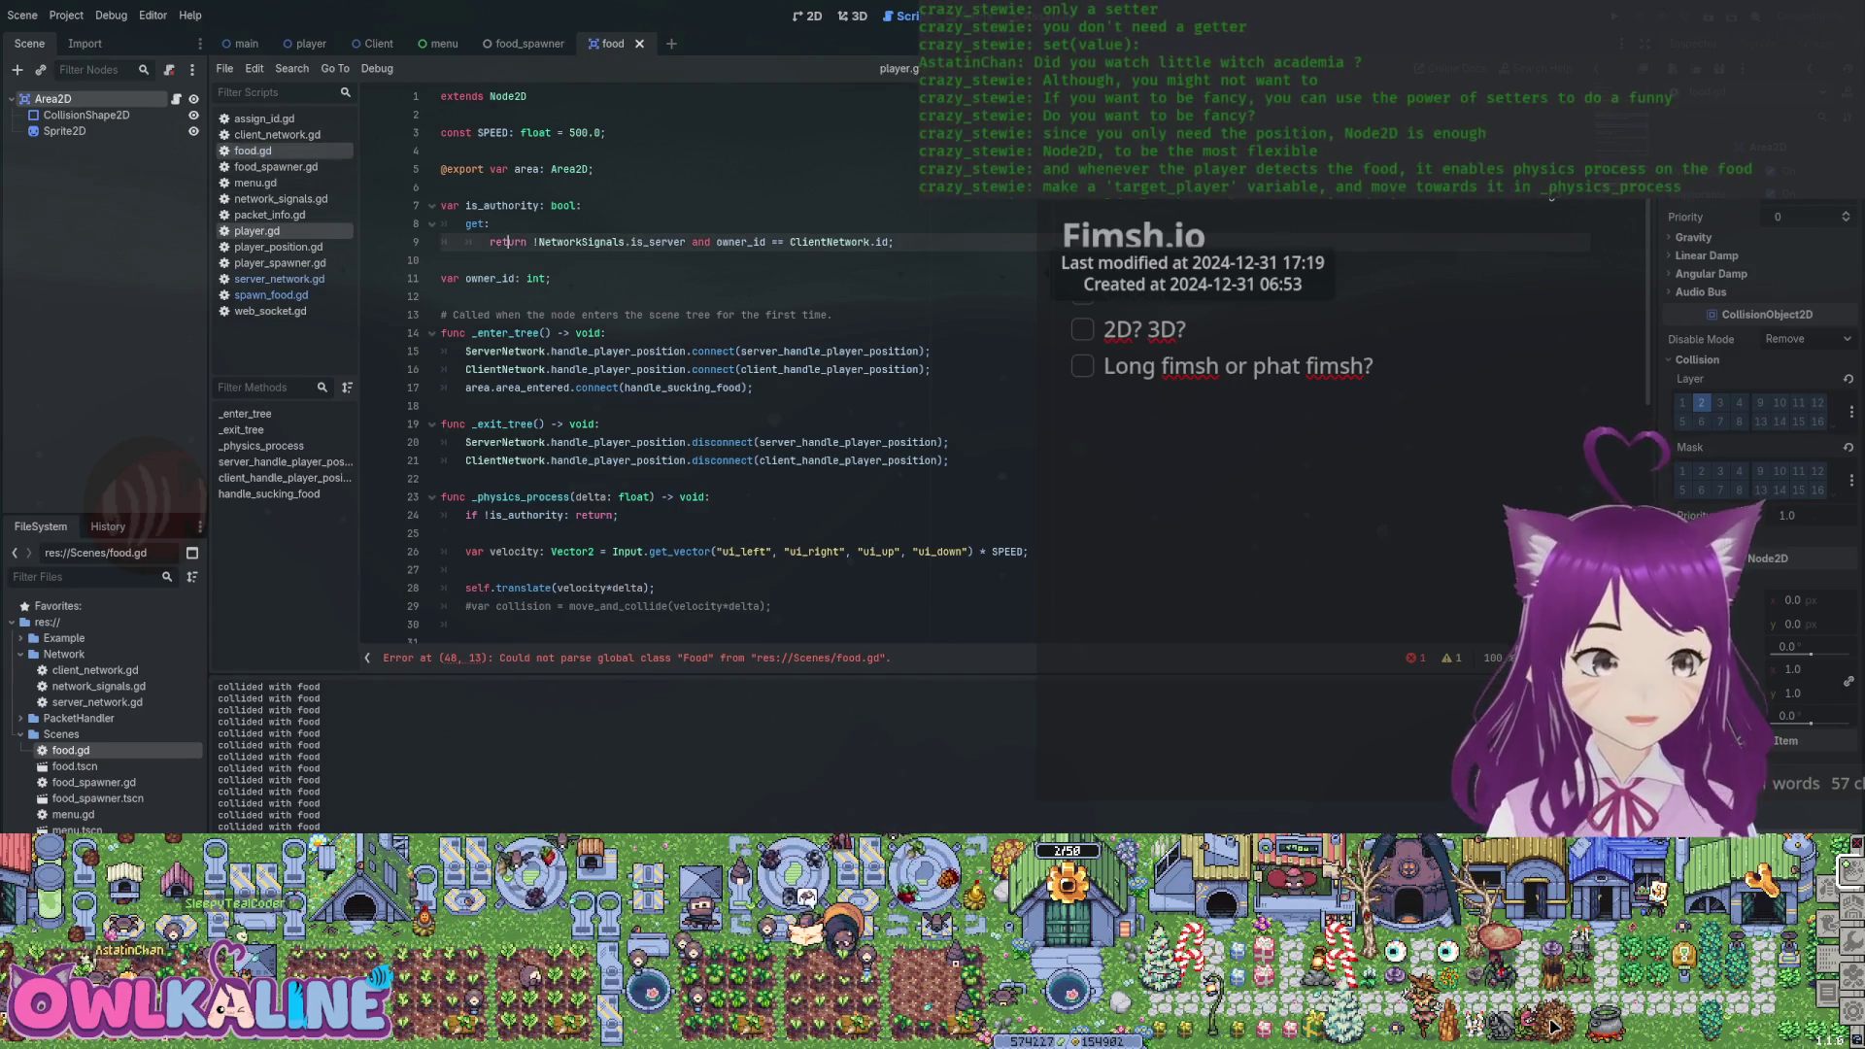
pyautogui.click(253, 151)
# Turn the accessor into a set block whose body calls physics_process(true).
pyautogui.press('Down')
pyautogui.press('End')
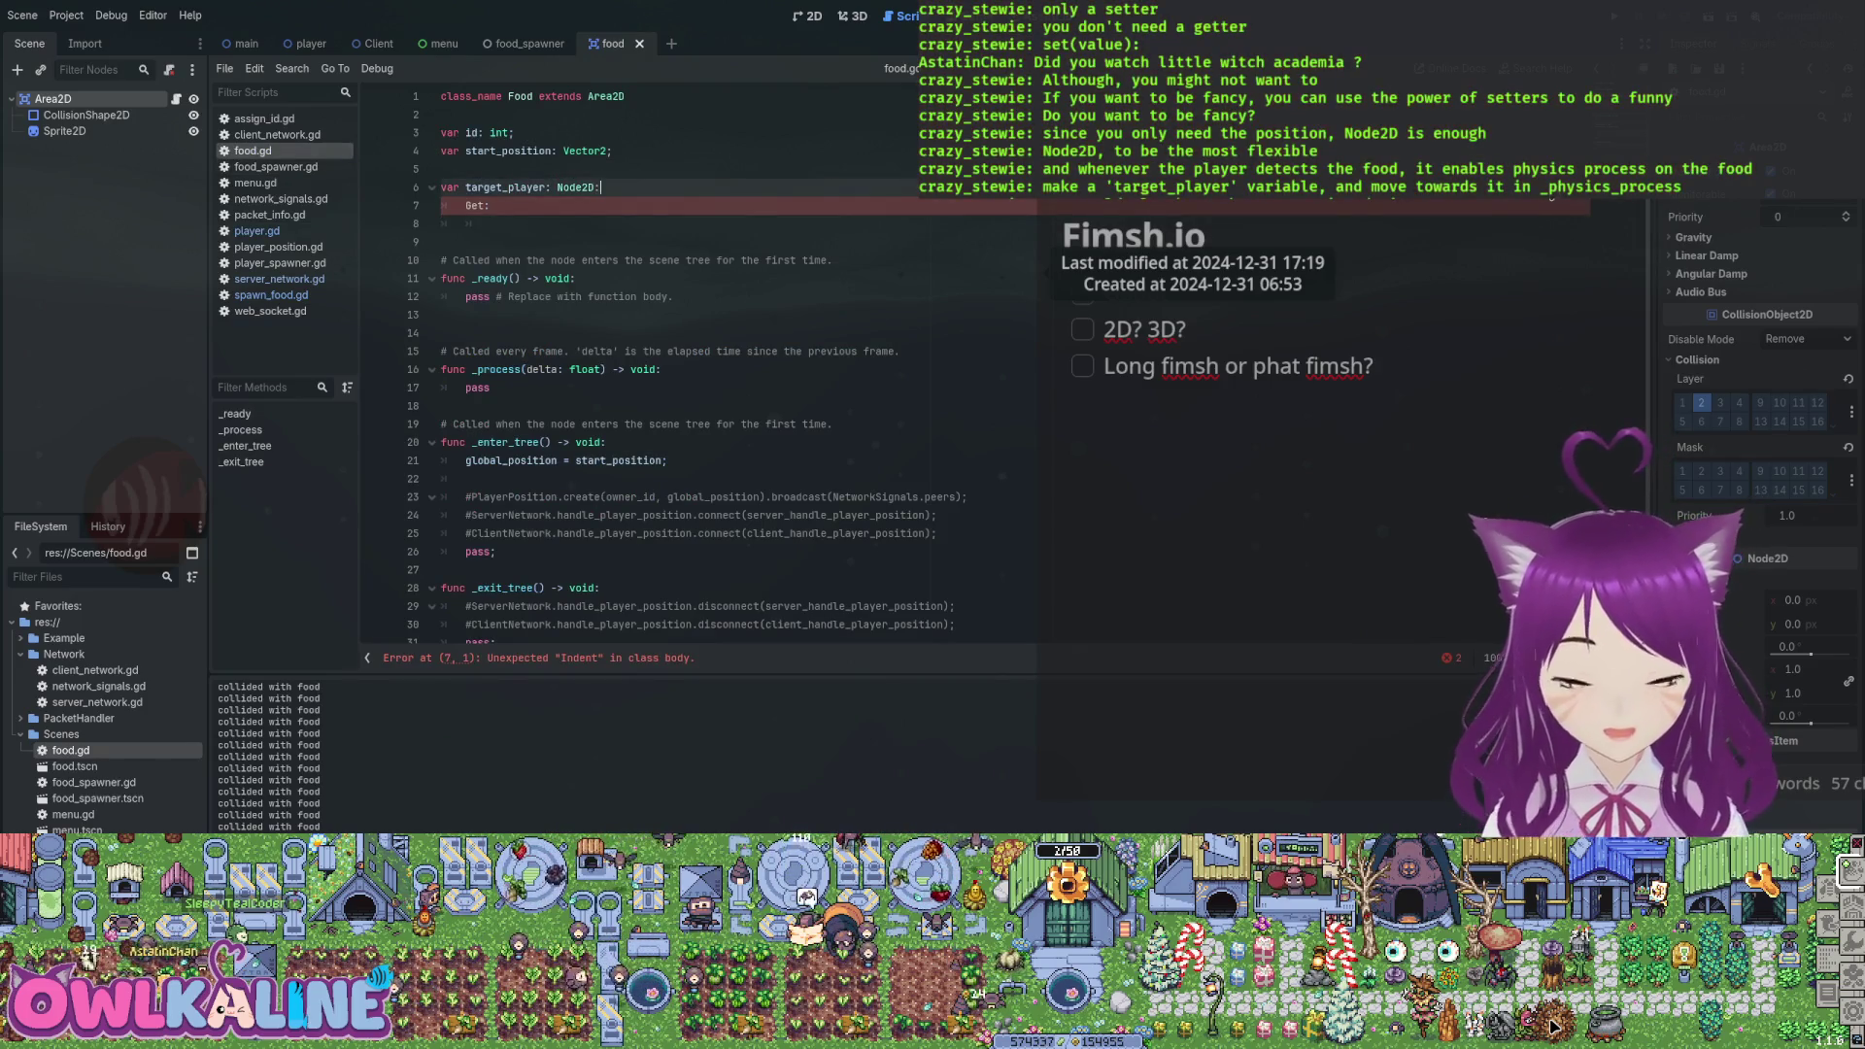
pyautogui.press('Down')
pyautogui.write('g')
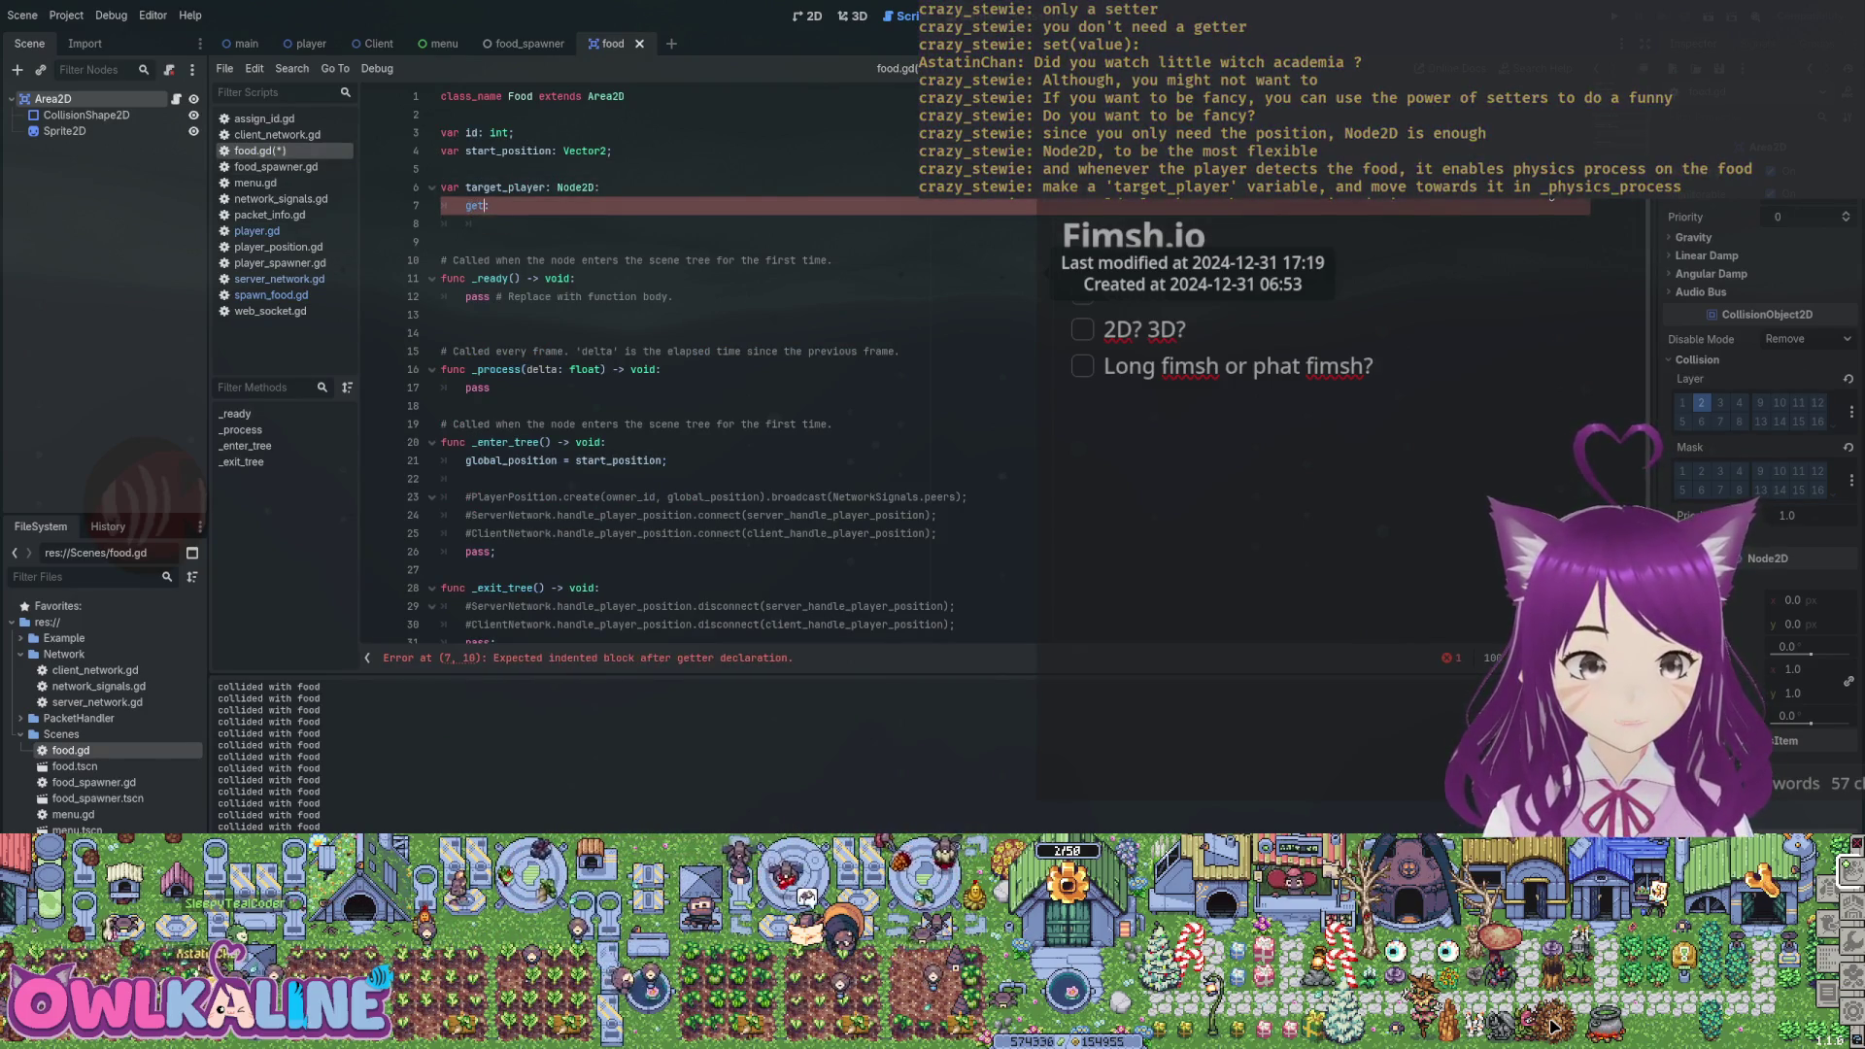
pyautogui.press('Return')
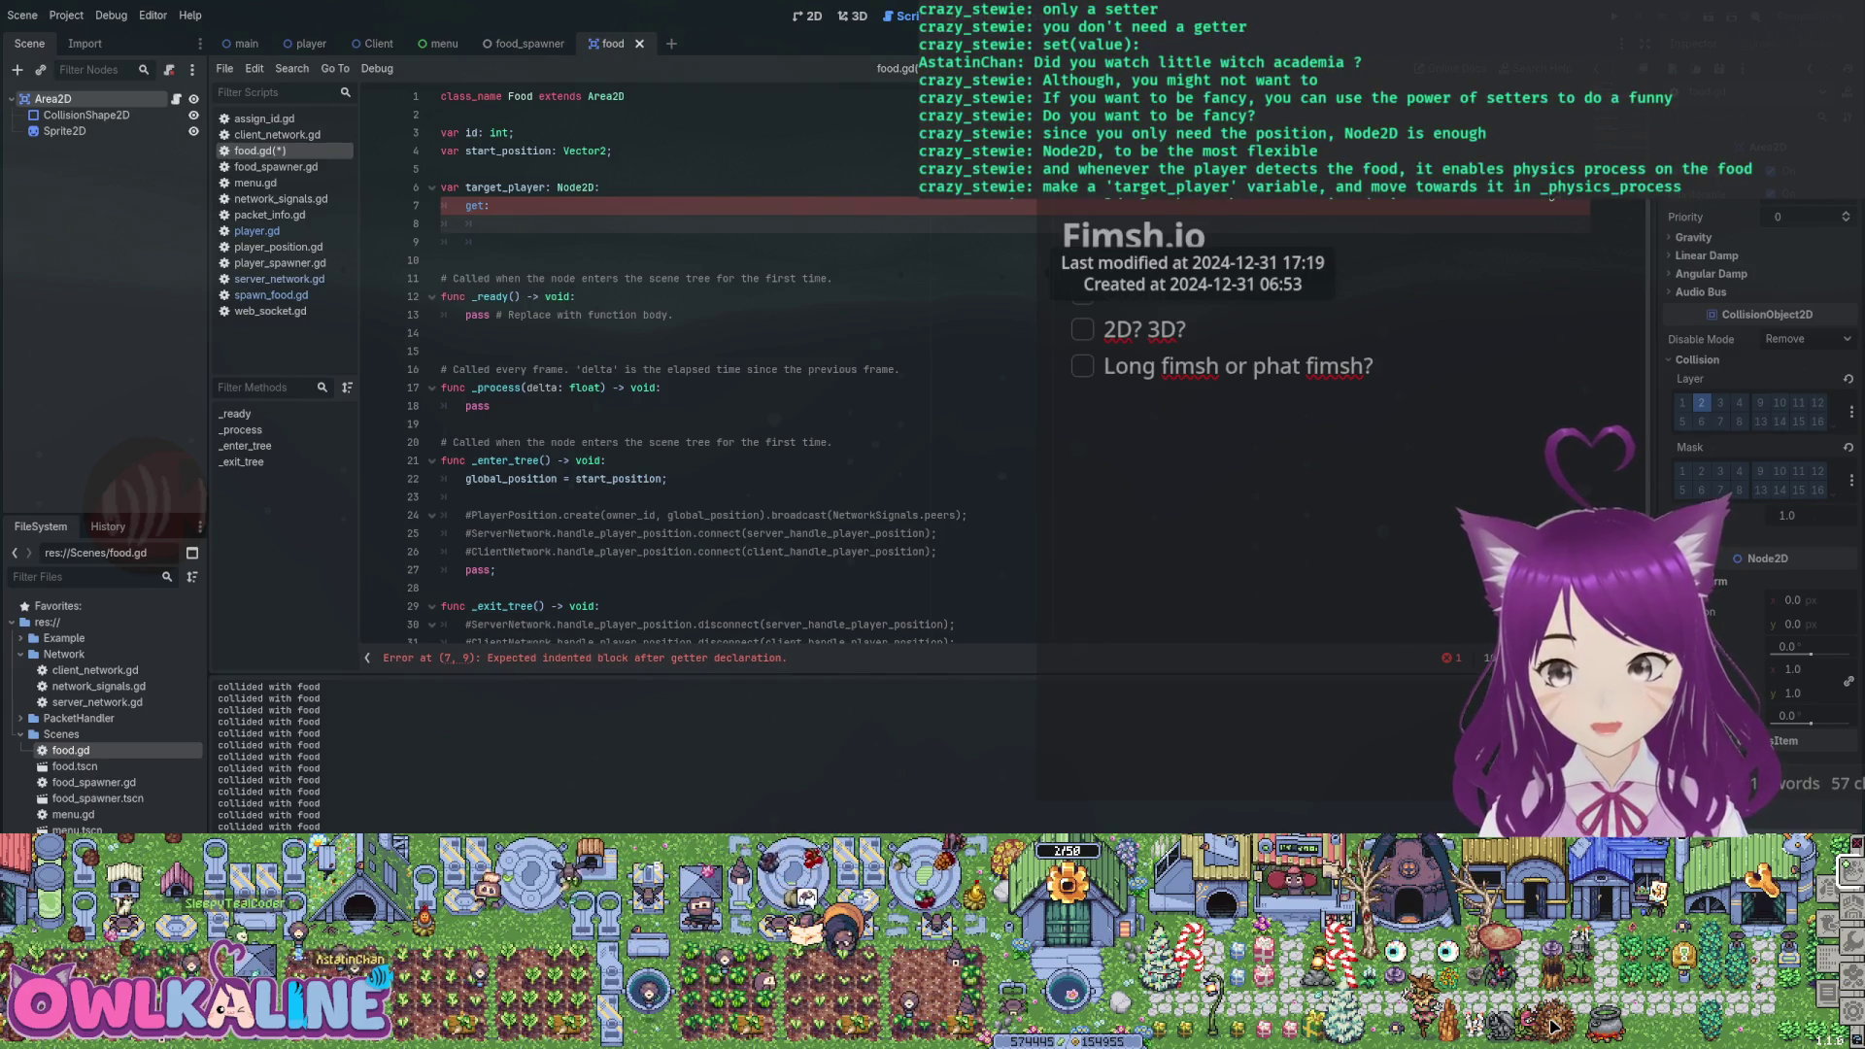
pyautogui.press('Up')
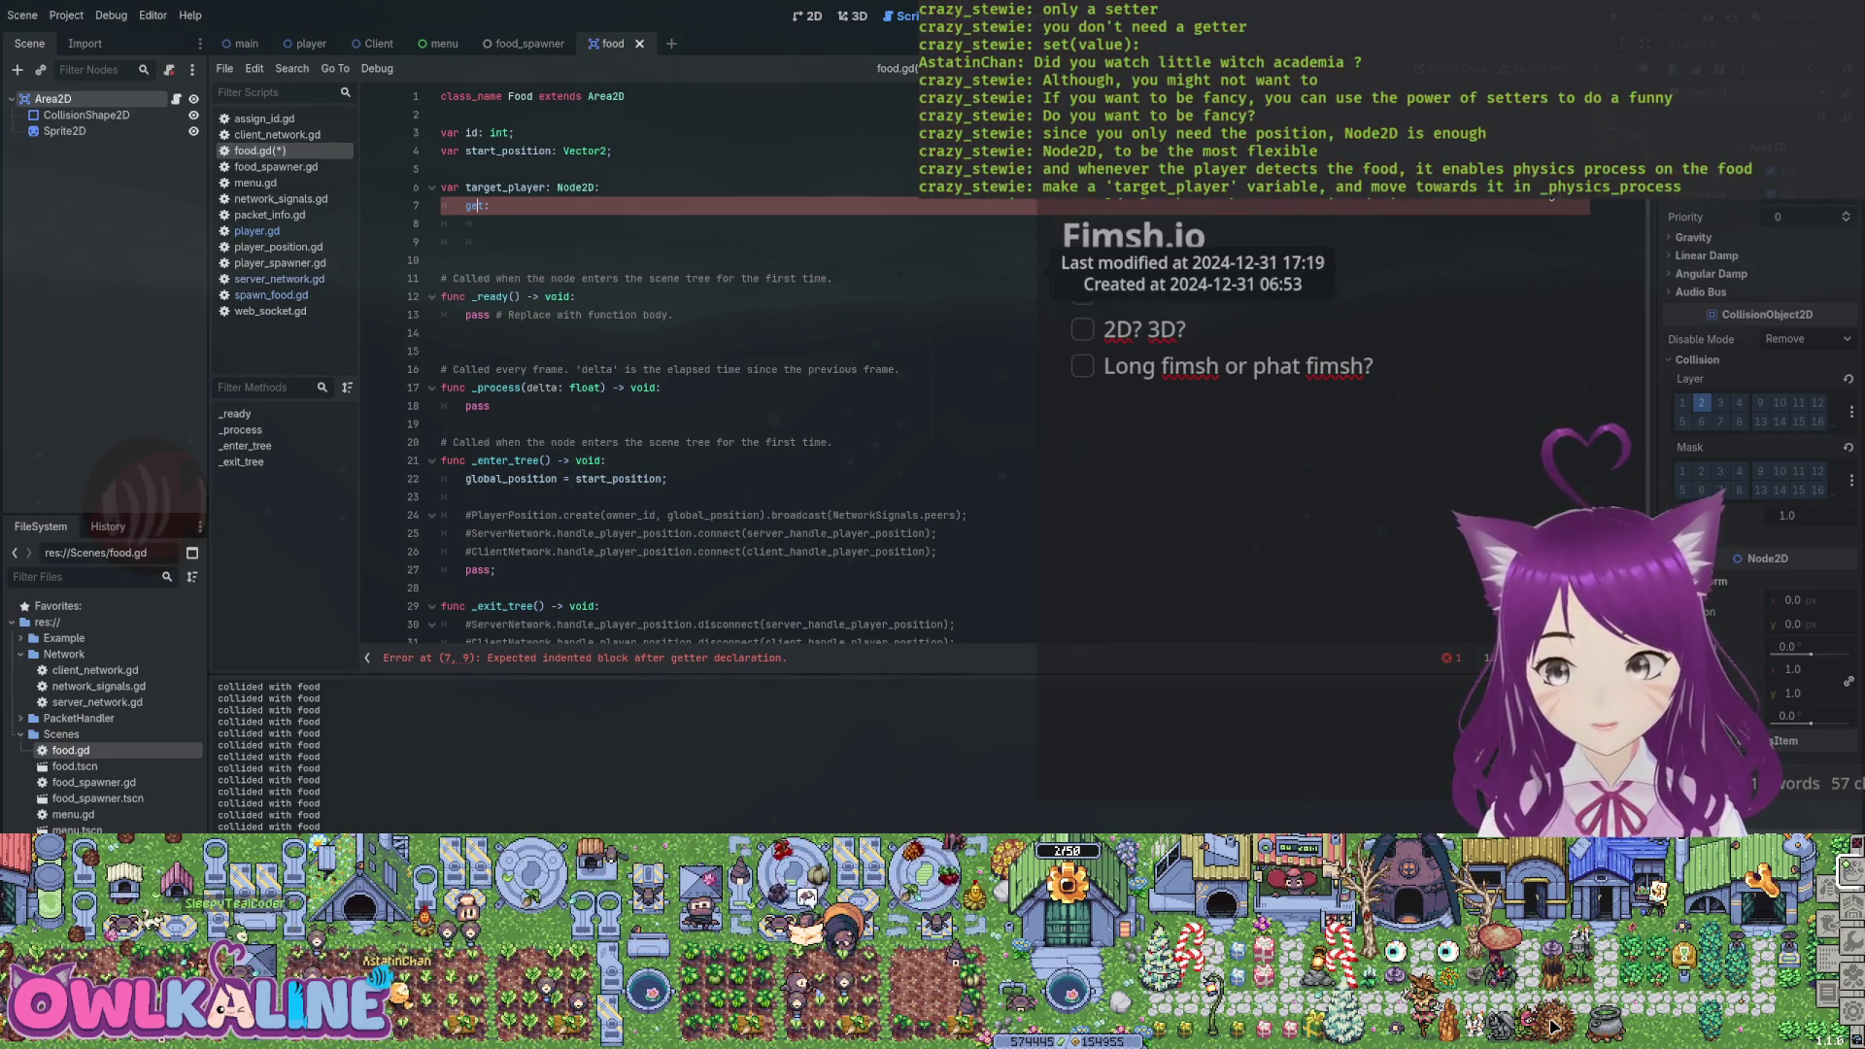
pyautogui.press('Left')
pyautogui.press('Left')
pyautogui.press('BackSpace')
pyautogui.press('BackSpace')
pyautogui.press('Down')
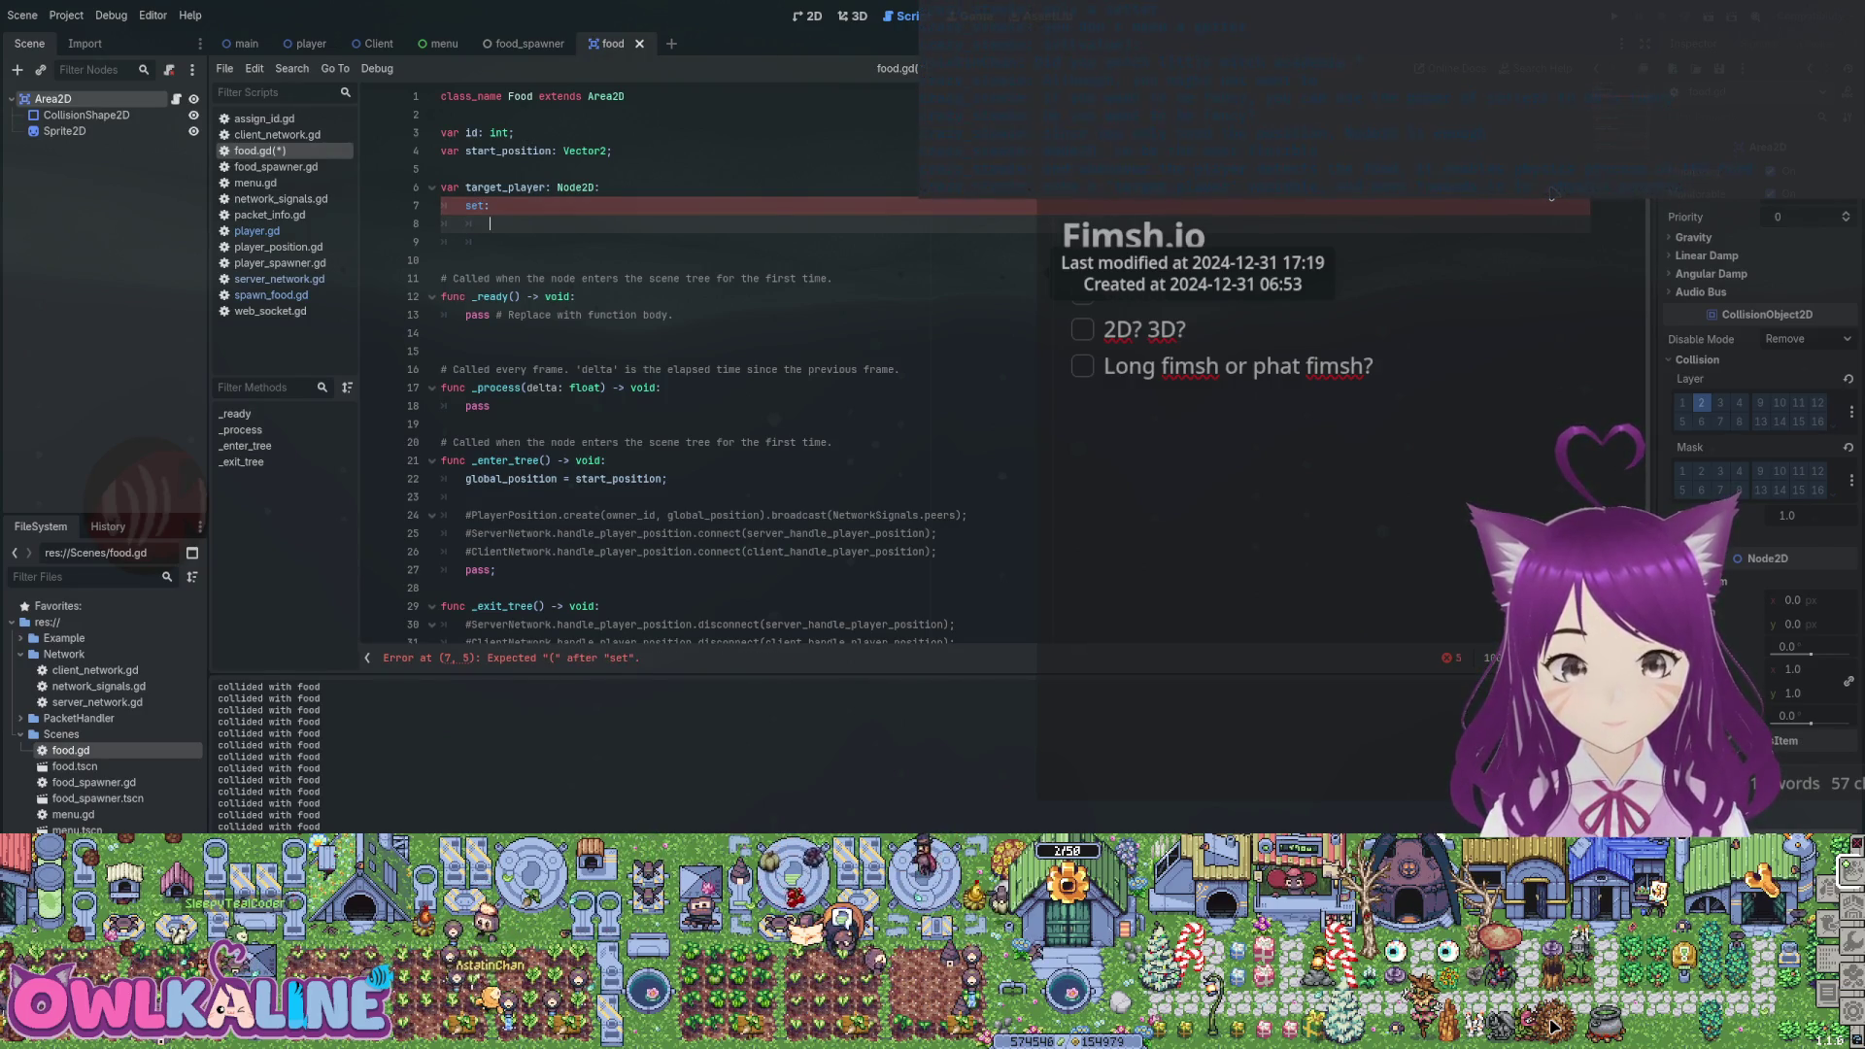
pyautogui.write('physics_')
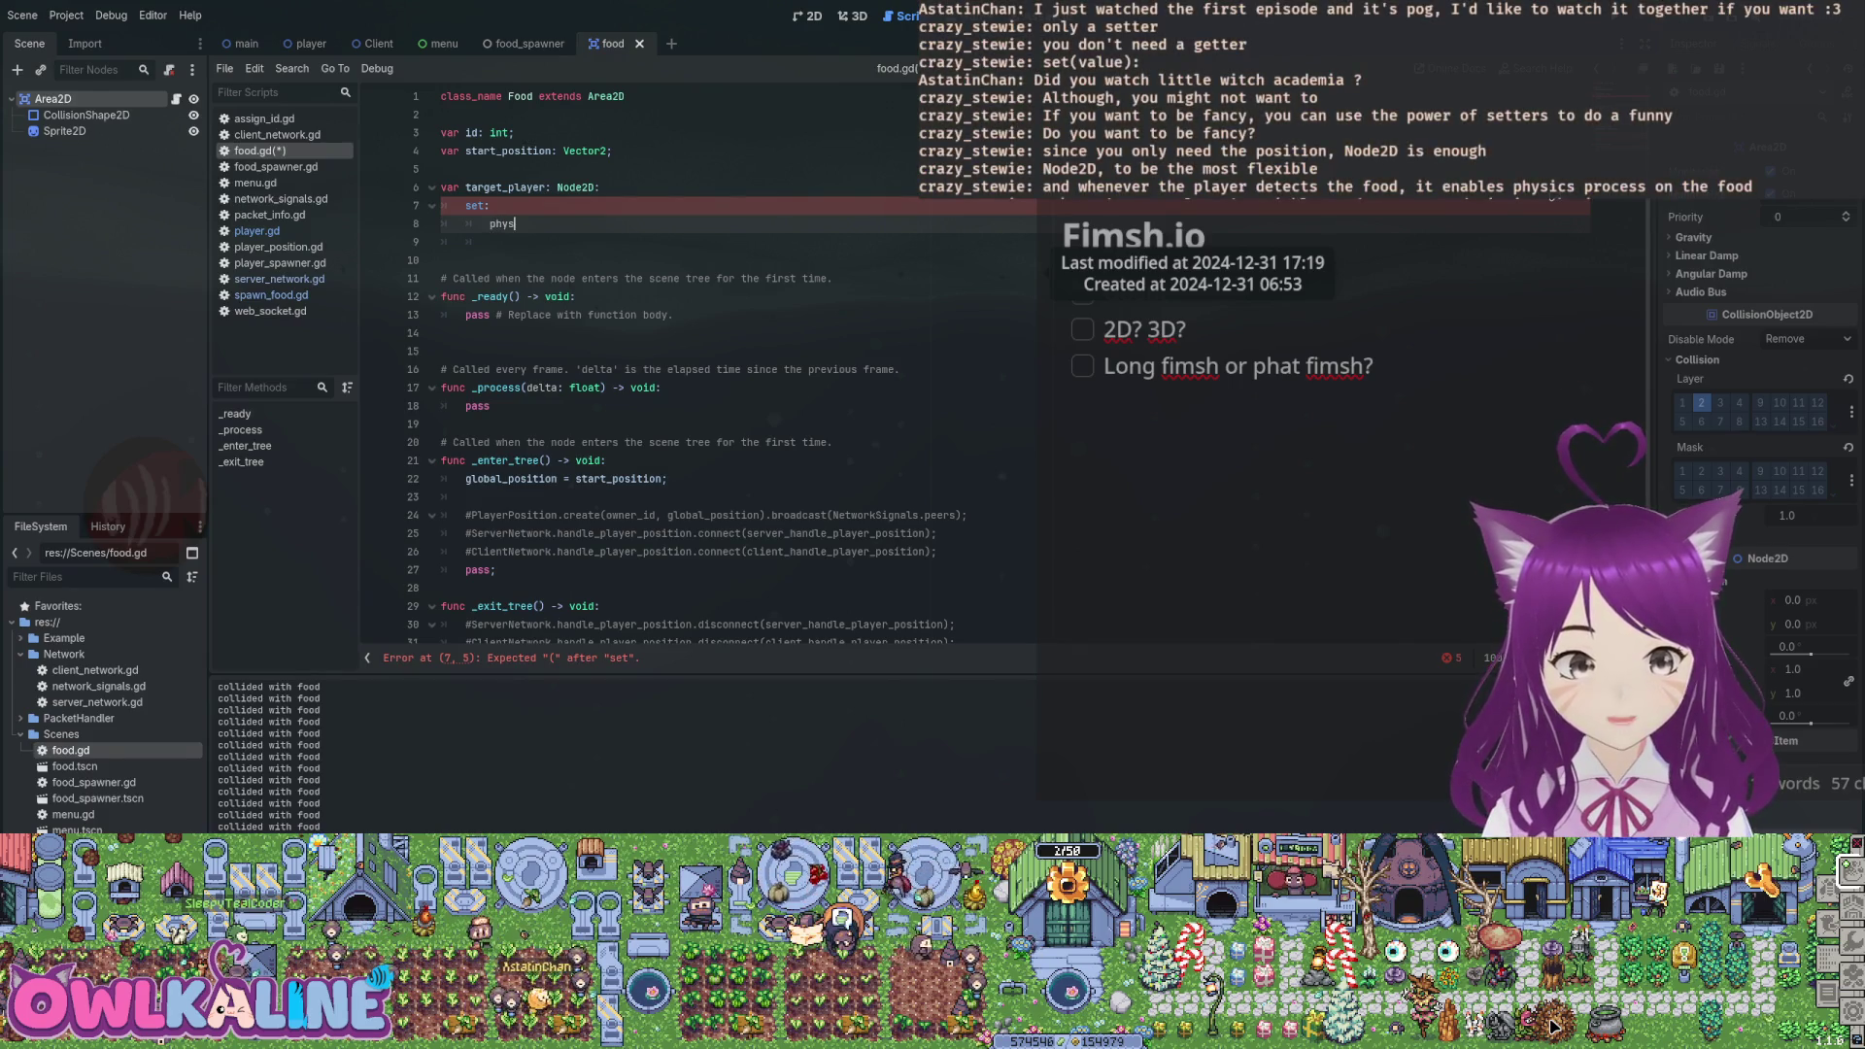
pyautogui.write('process')
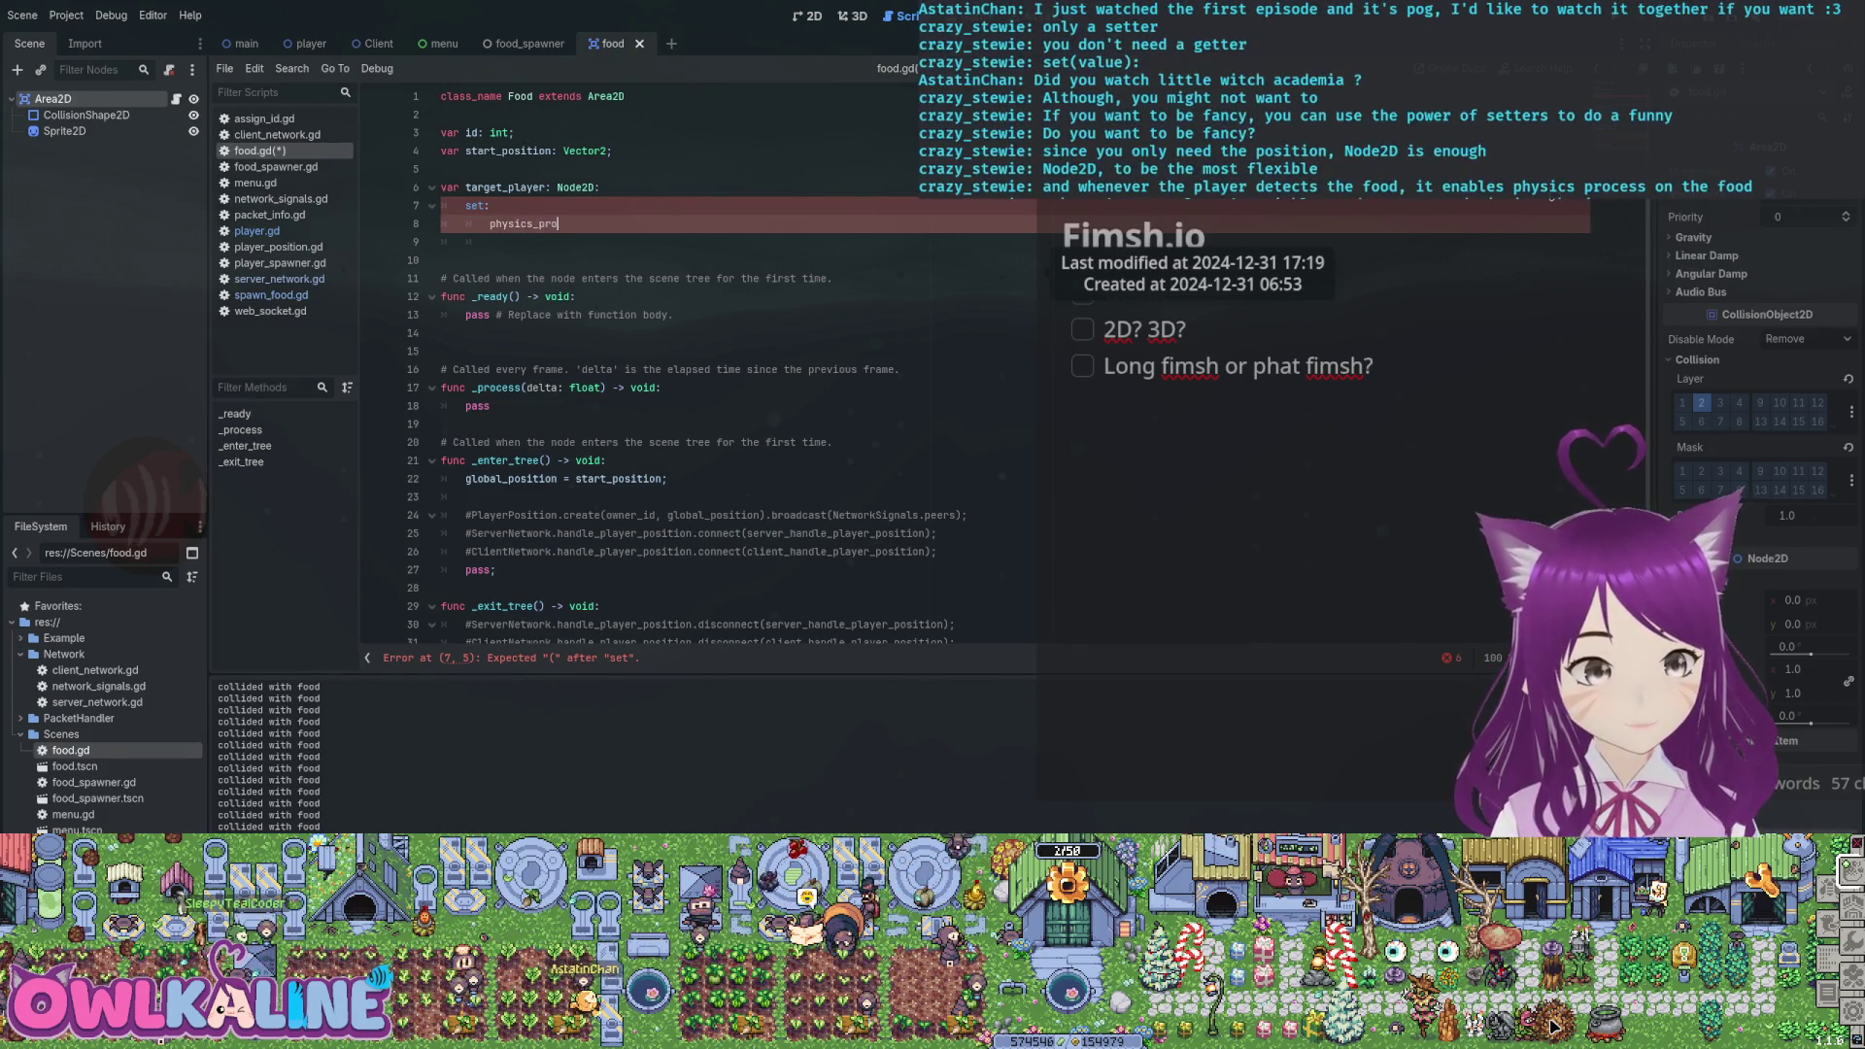
pyautogui.write('(true);')
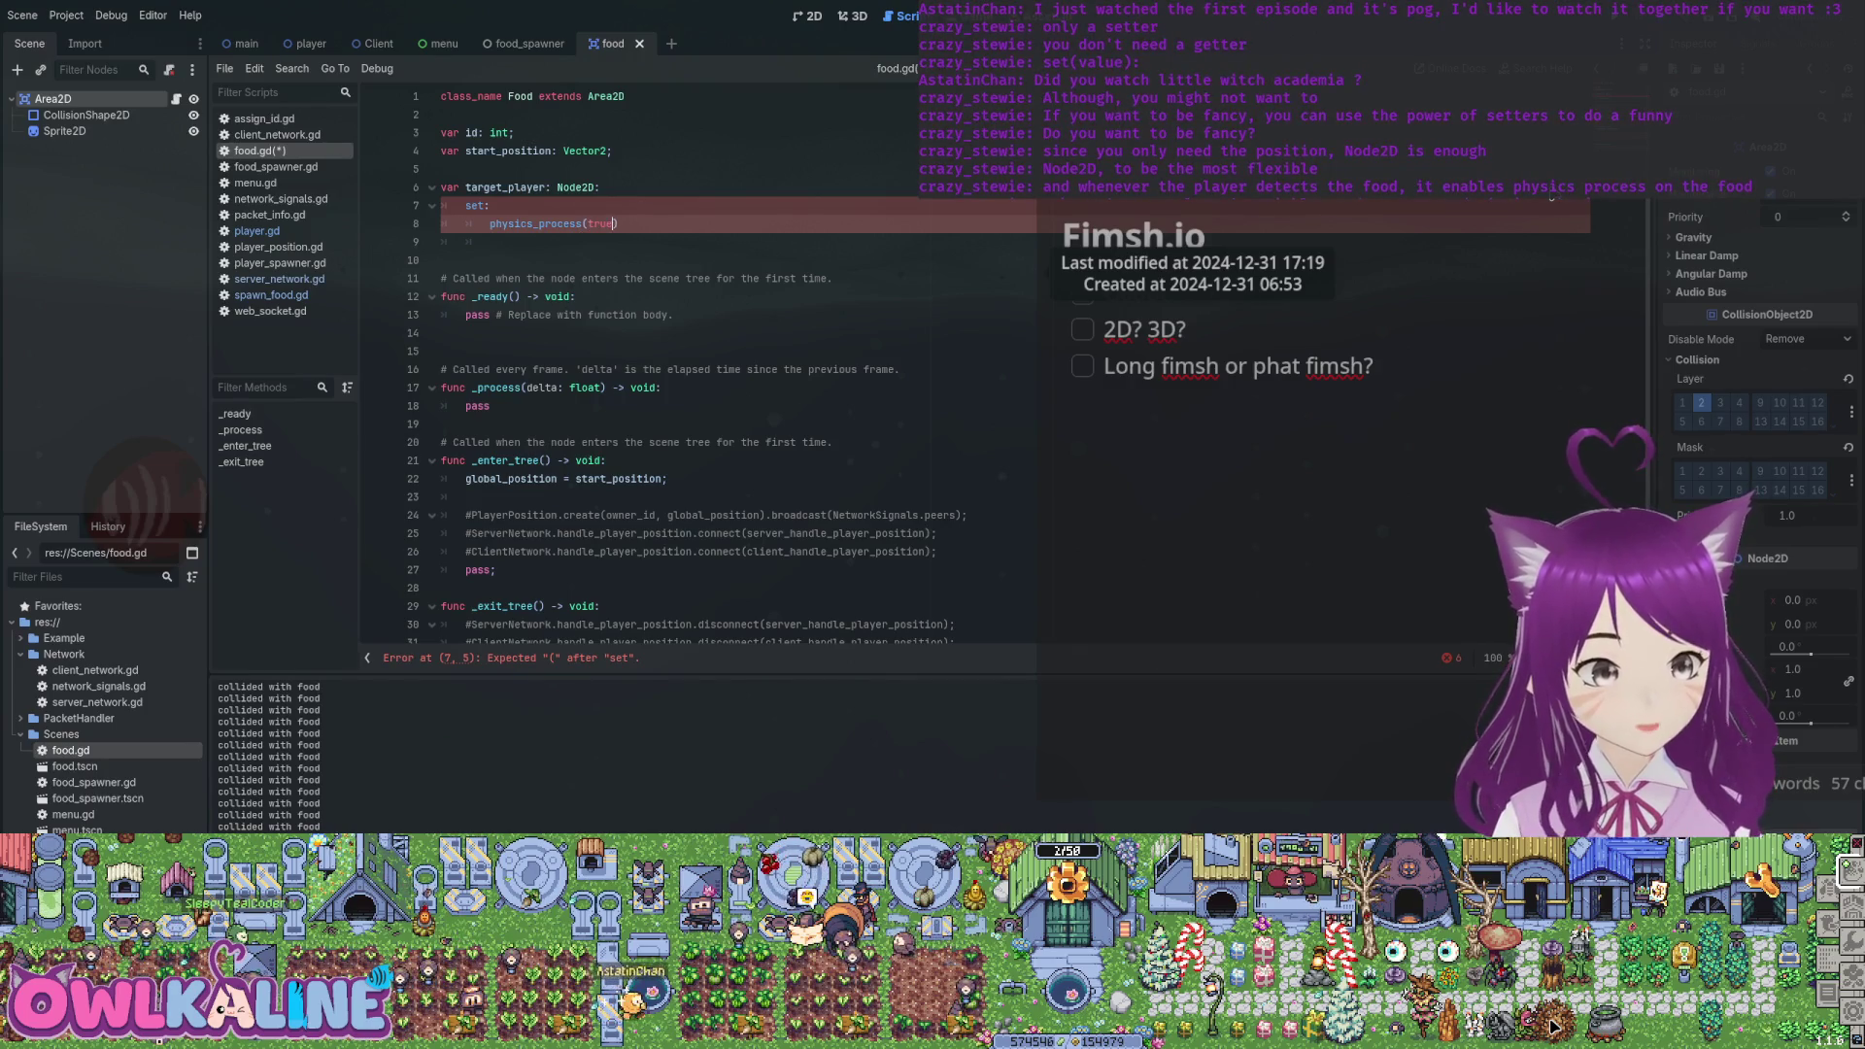
pyautogui.press('Return')
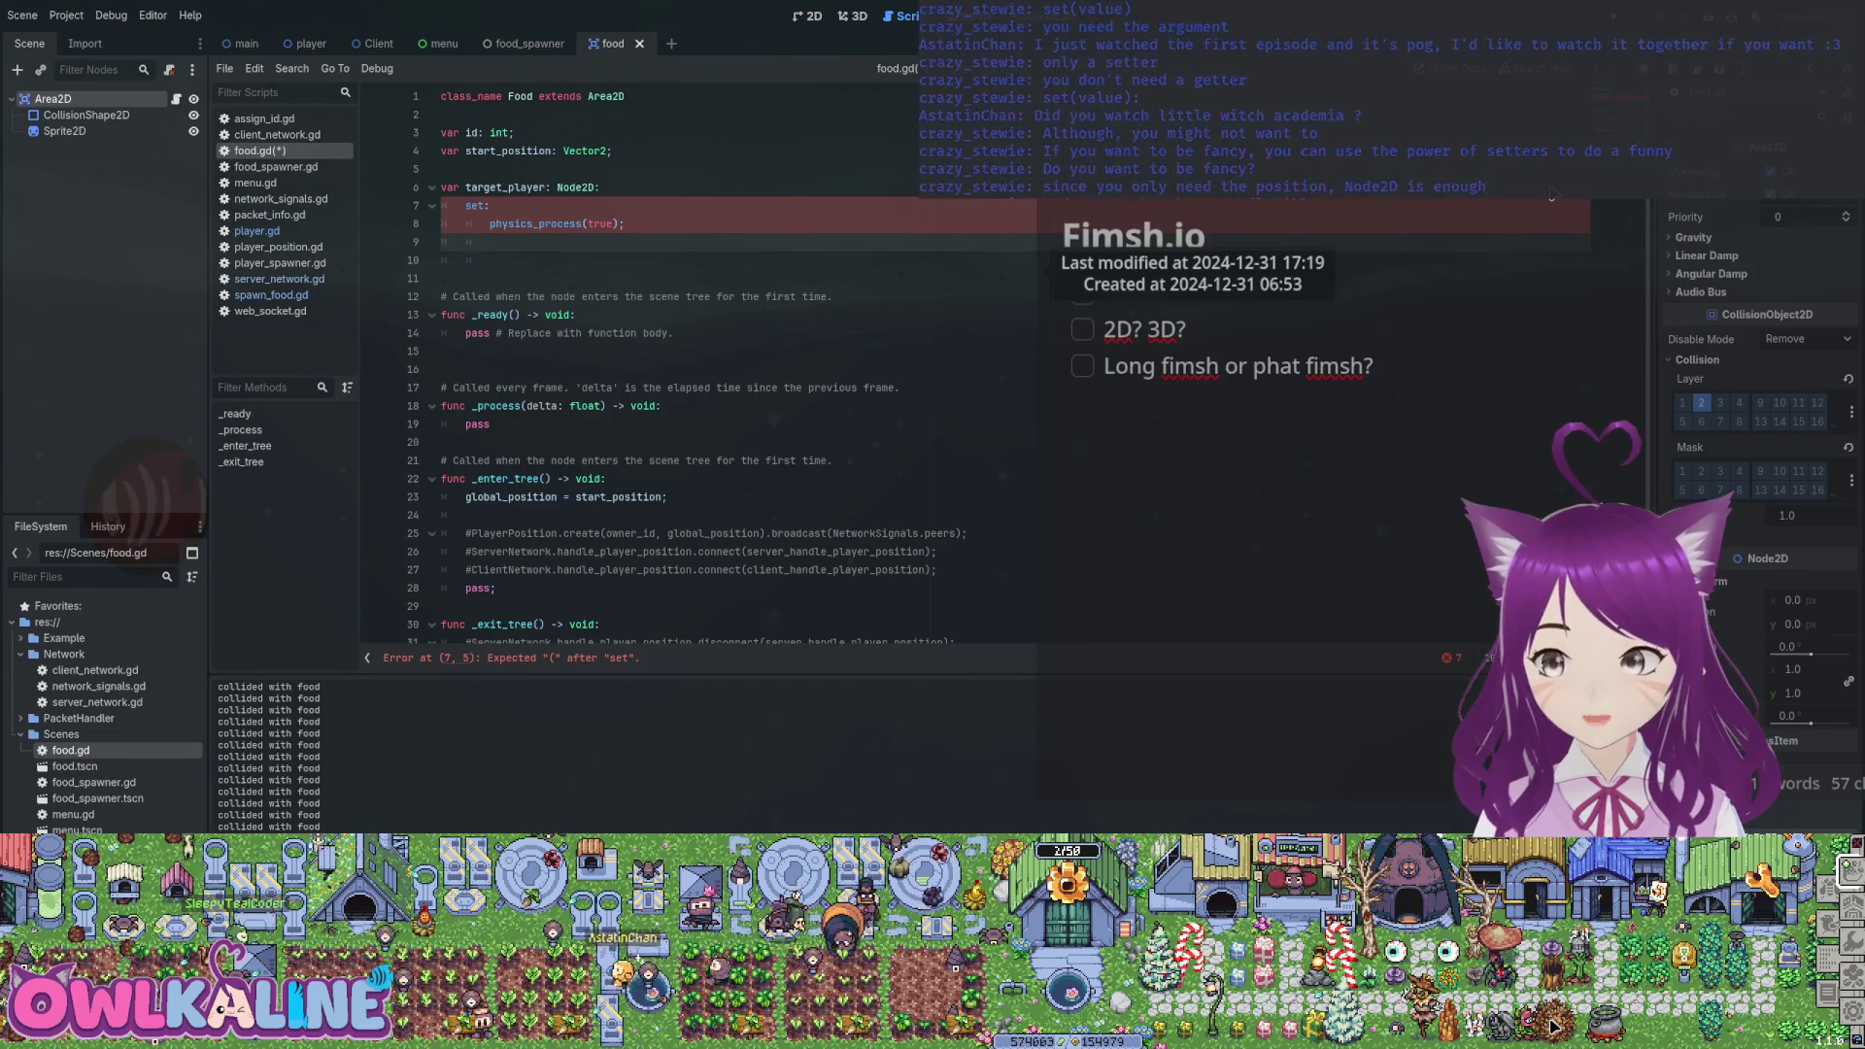
# Give the setter a value parameter and save food.gd.
pyautogui.press('Up')
pyautogui.press('Up')
pyautogui.press('Up')
pyautogui.press('Down')
pyautogui.write('value')
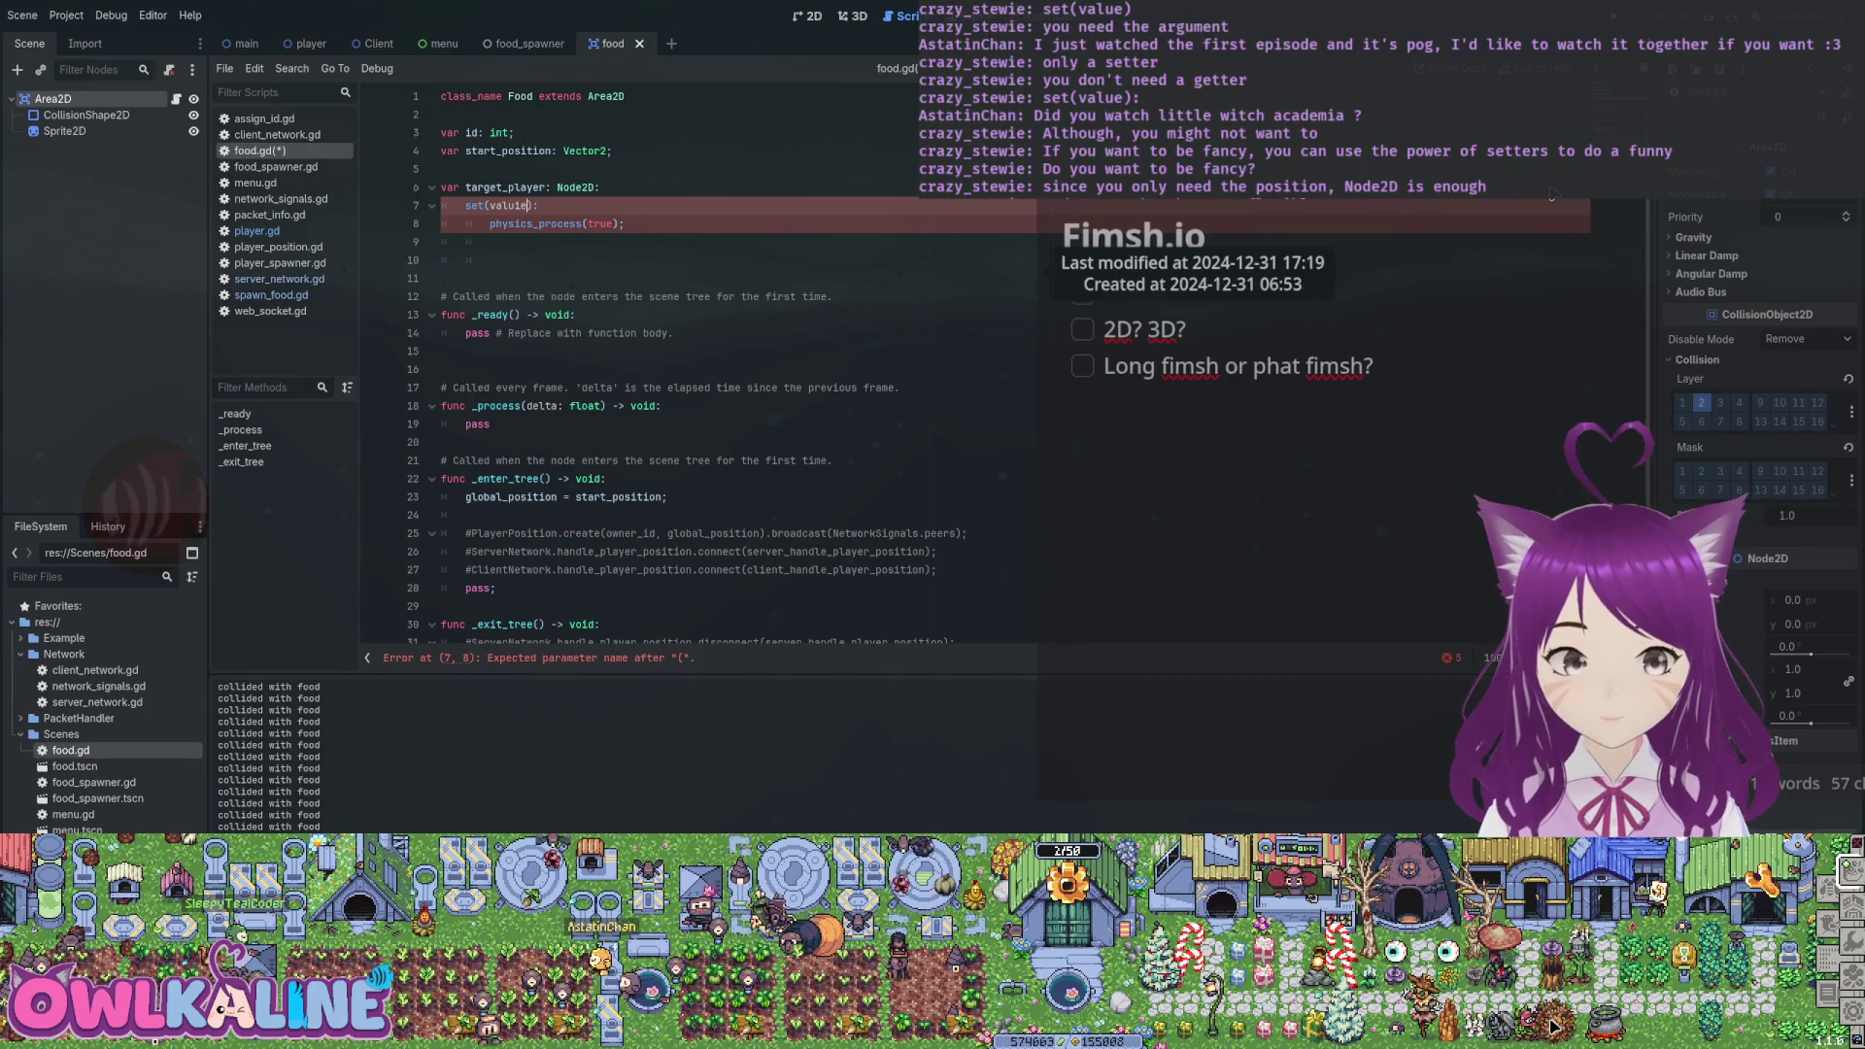
pyautogui.hotkey('ctrl', 's')
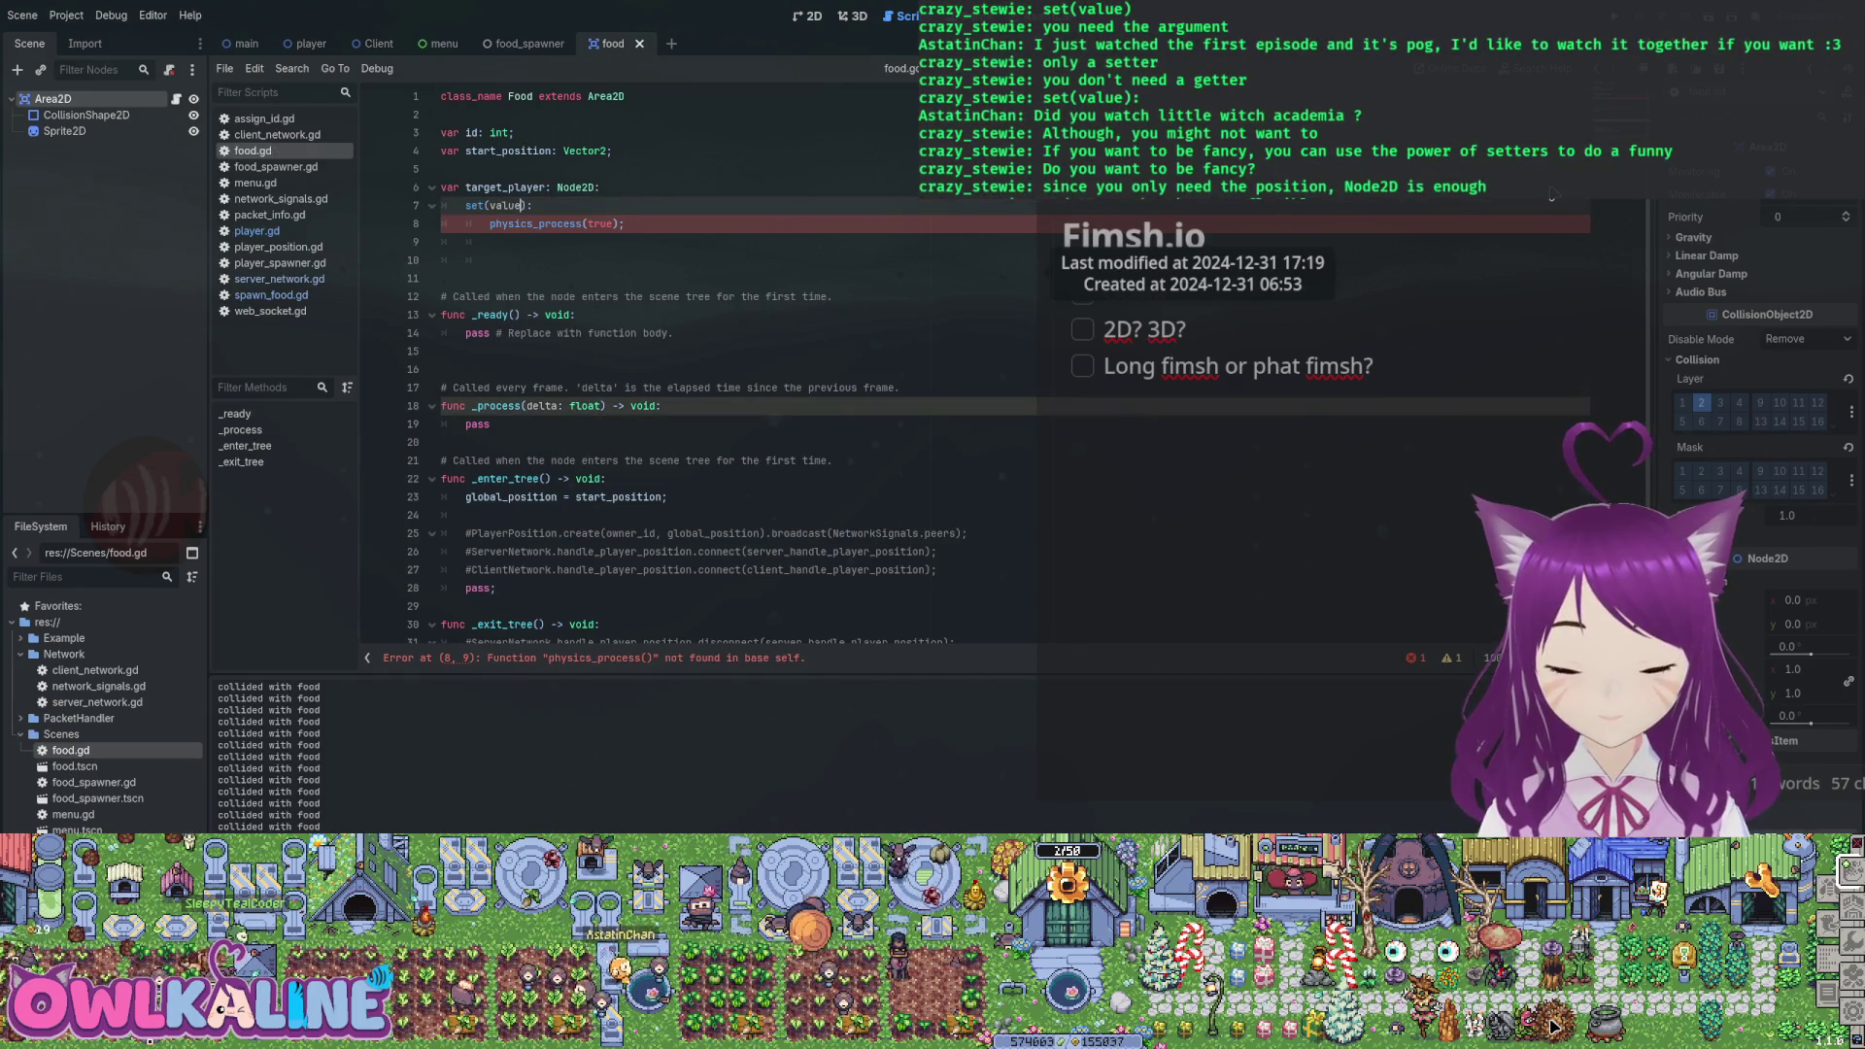
# Add the assignment target_player = value; inside the setter.
pyautogui.press('Down')
pyautogui.press('End')
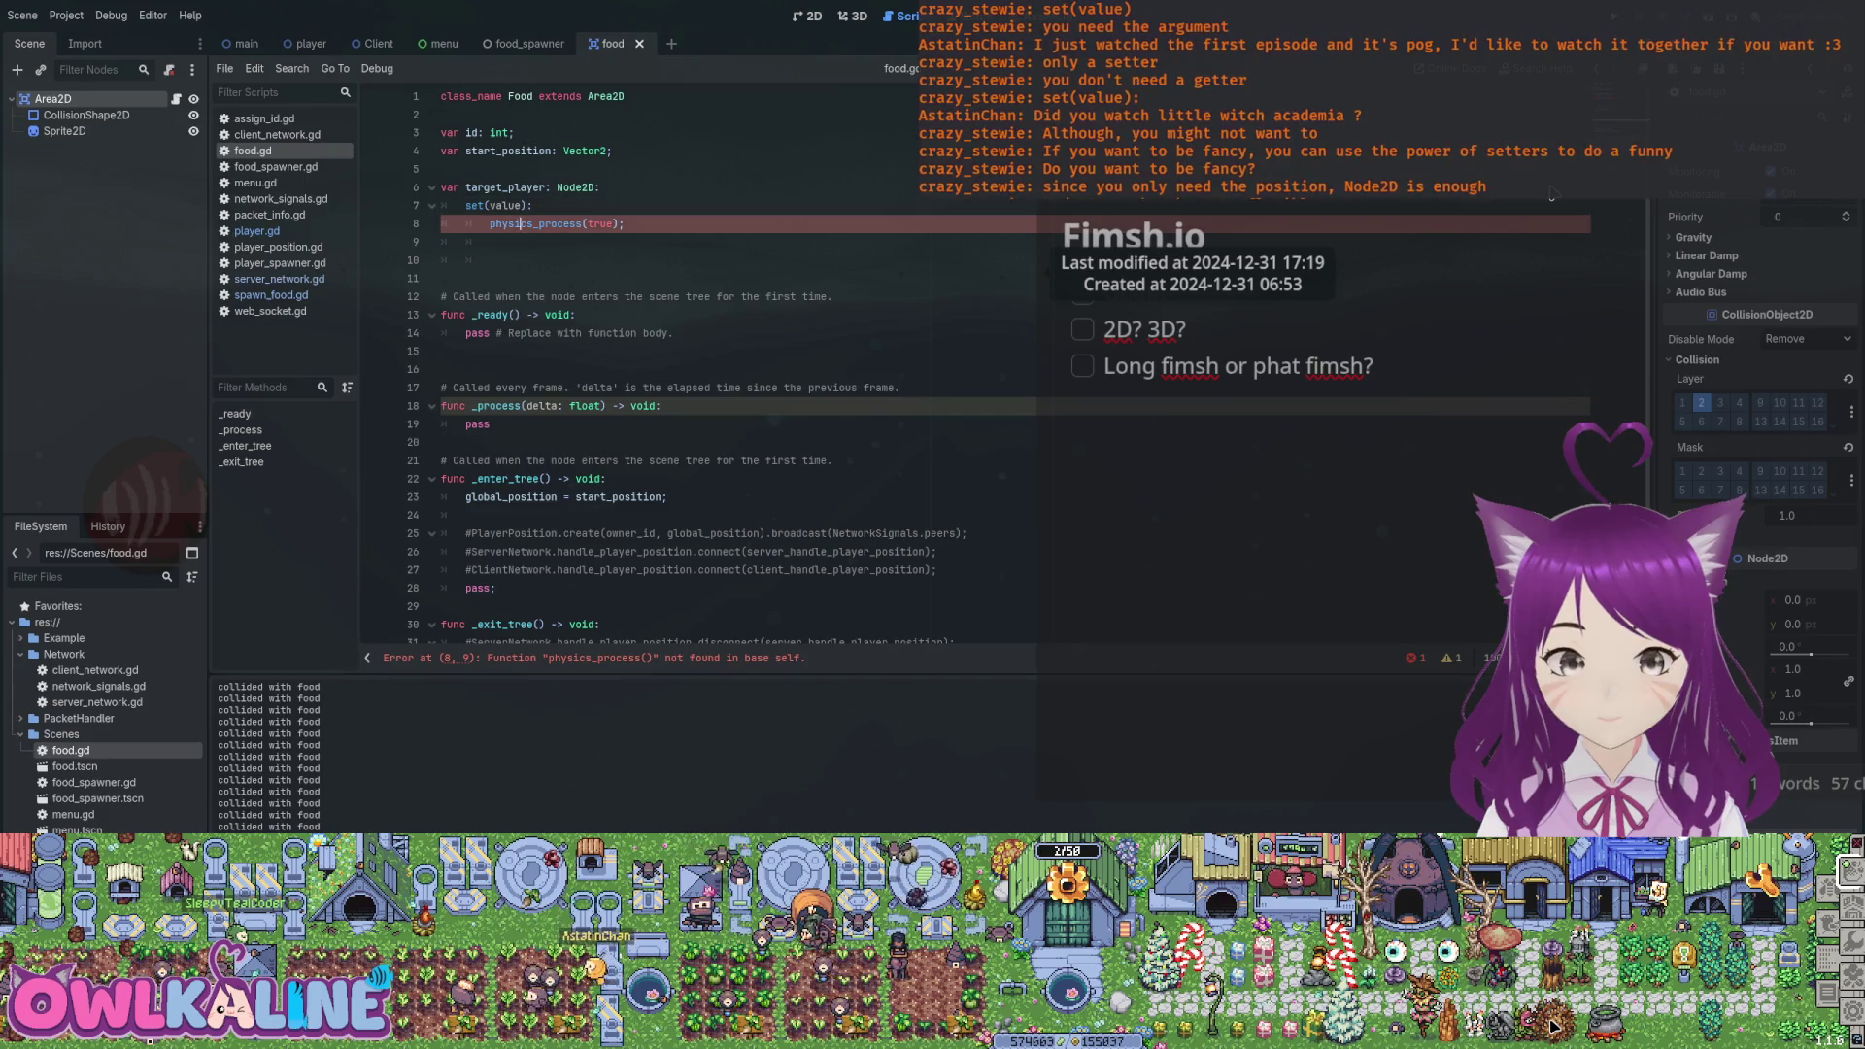
pyautogui.press('Return')
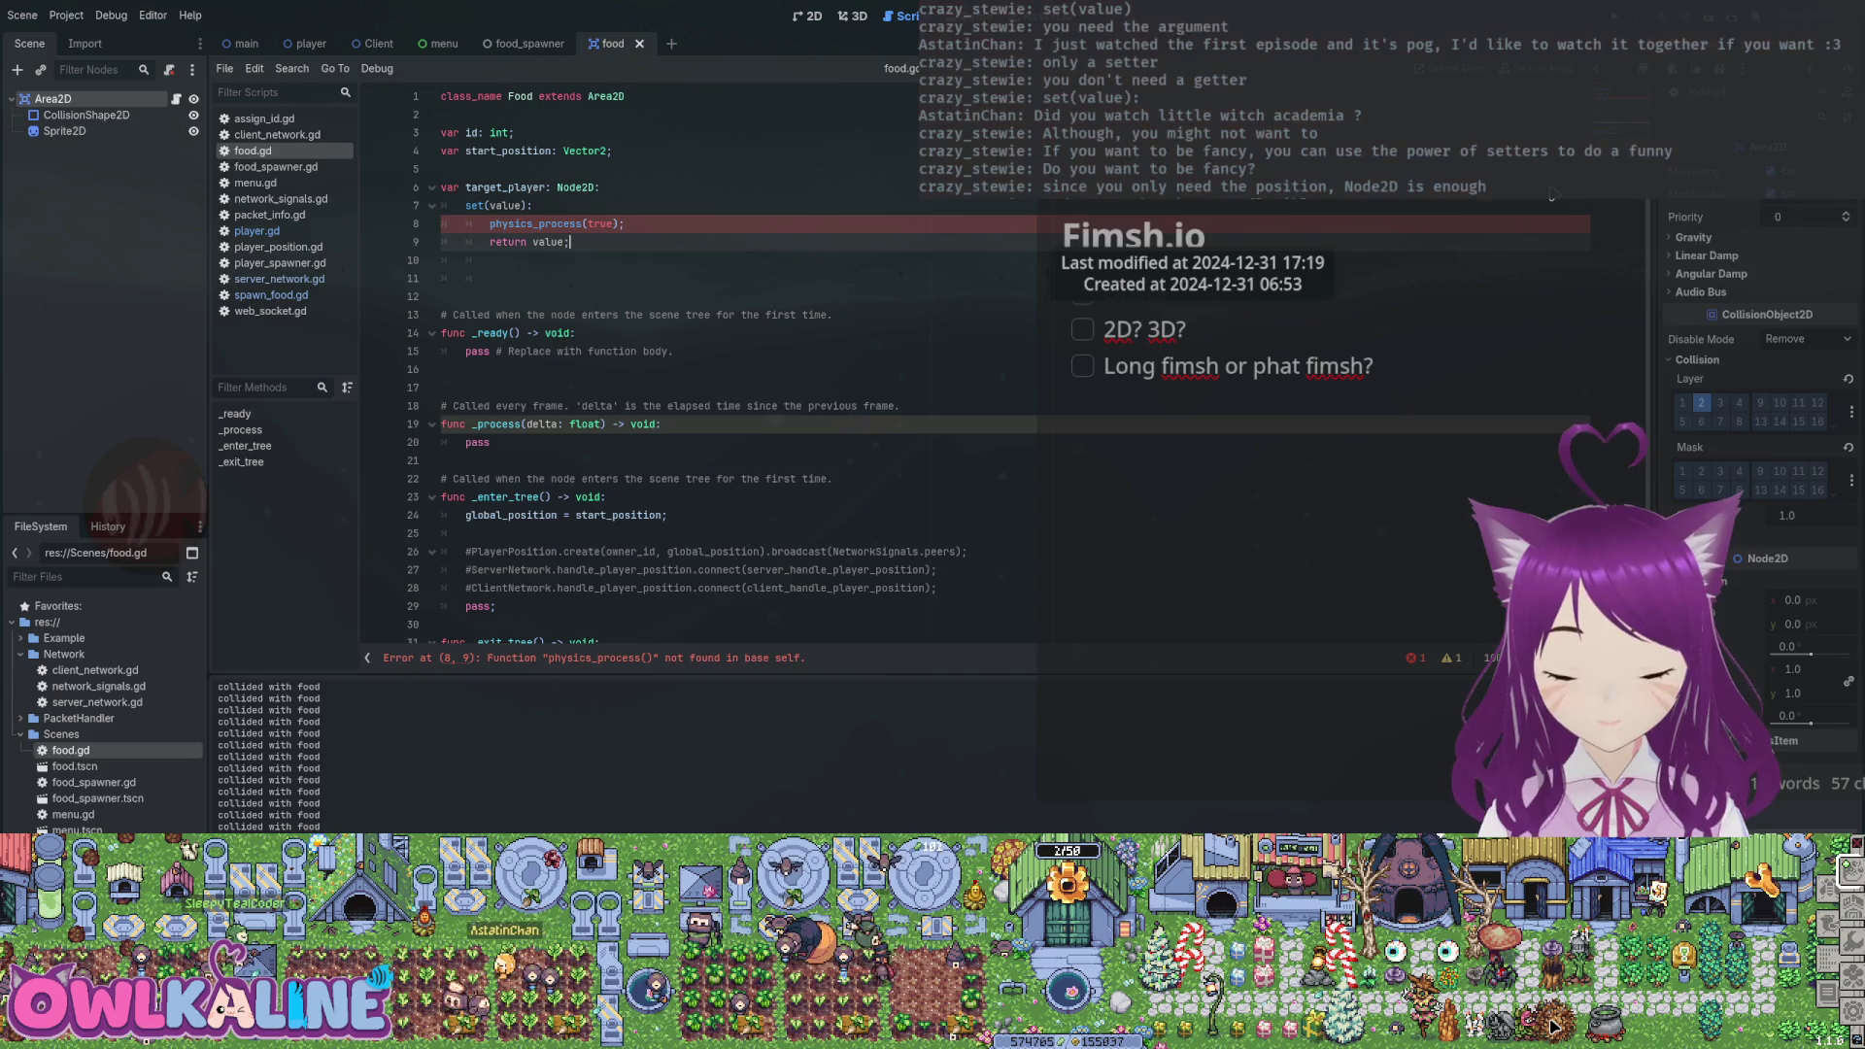
pyautogui.press('Up')
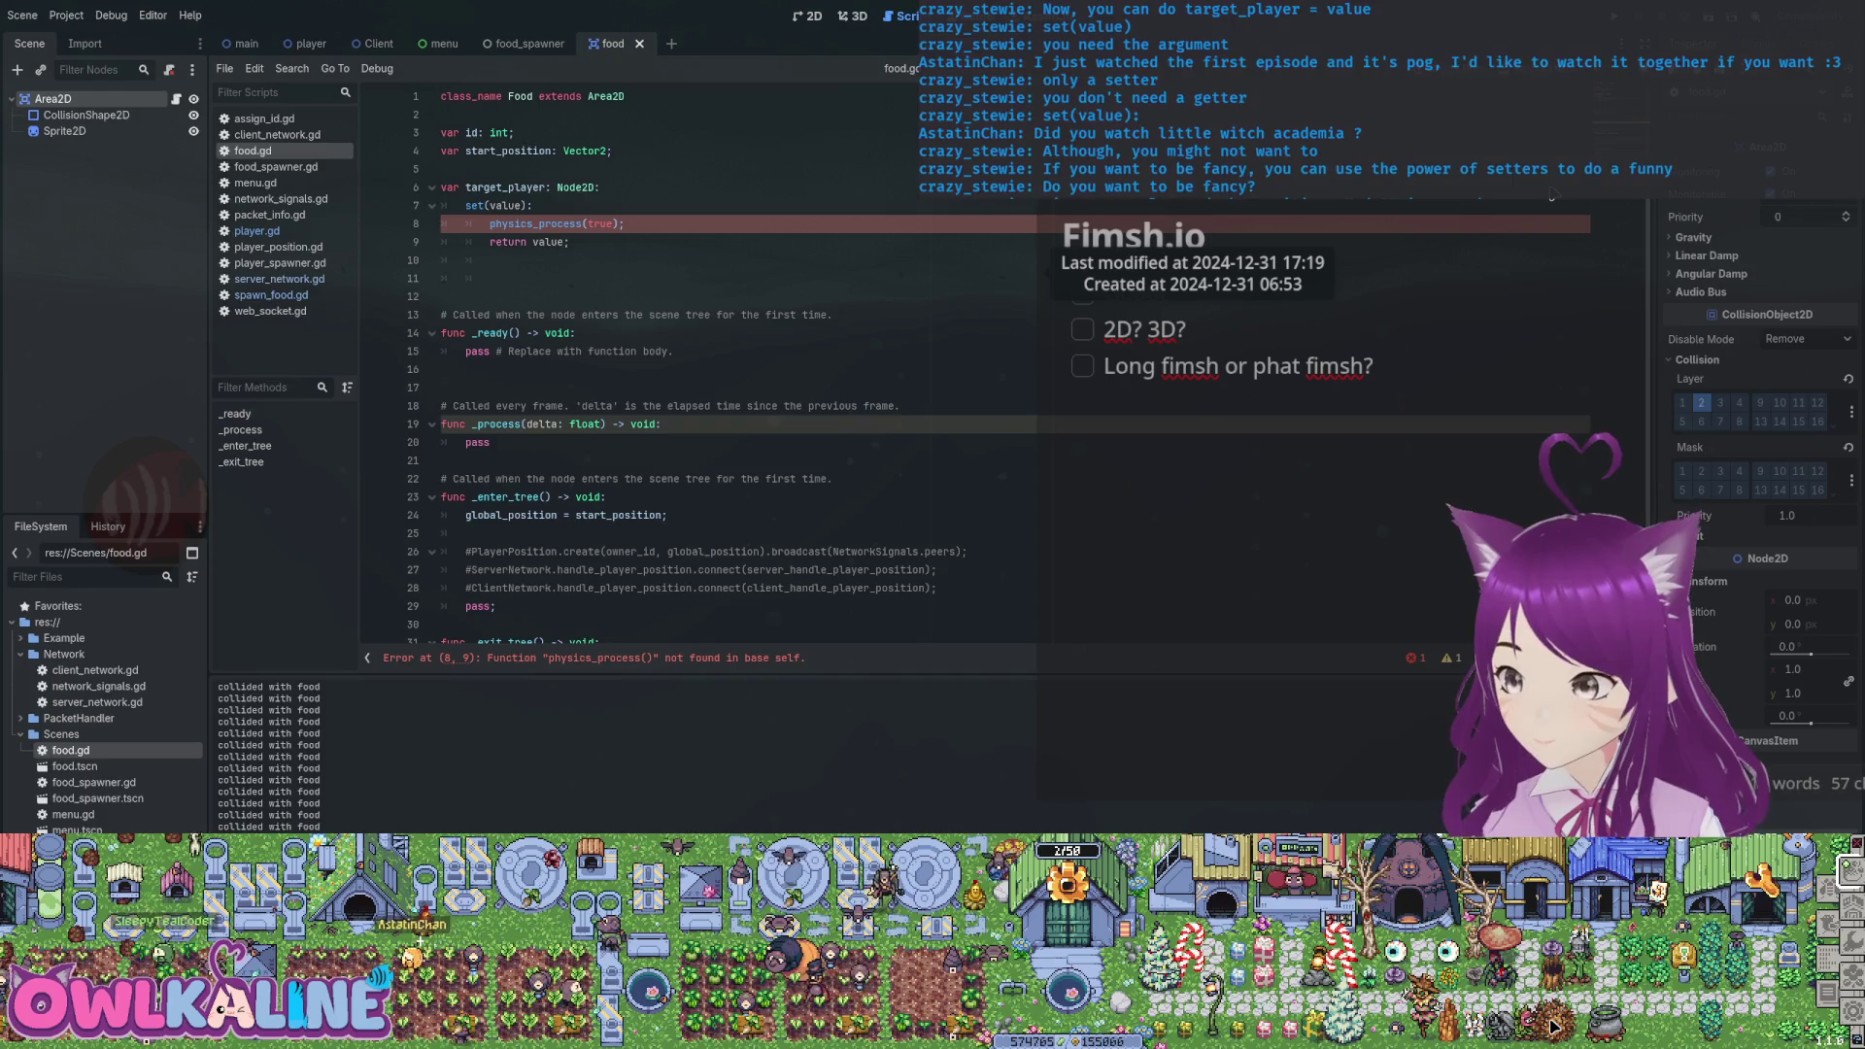
pyautogui.press('Down')
pyautogui.hotkey('shift', 'Home')
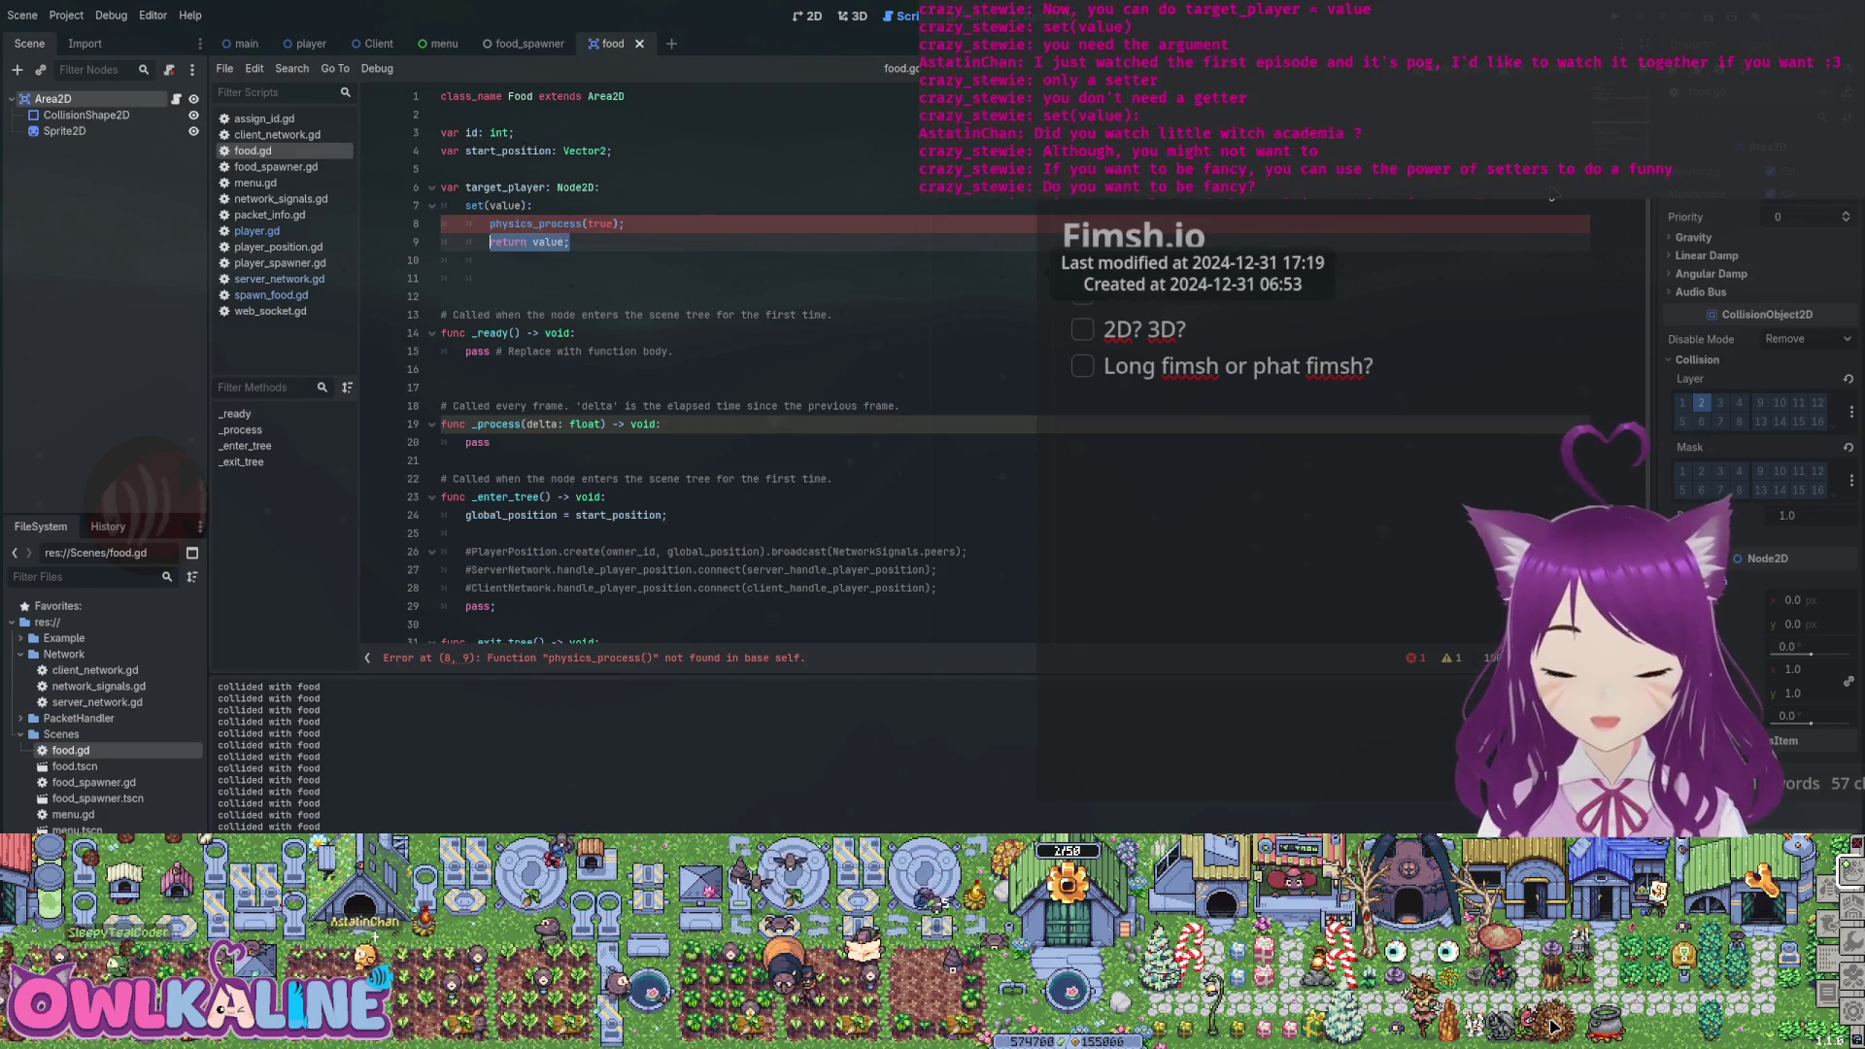
pyautogui.write('target_p')
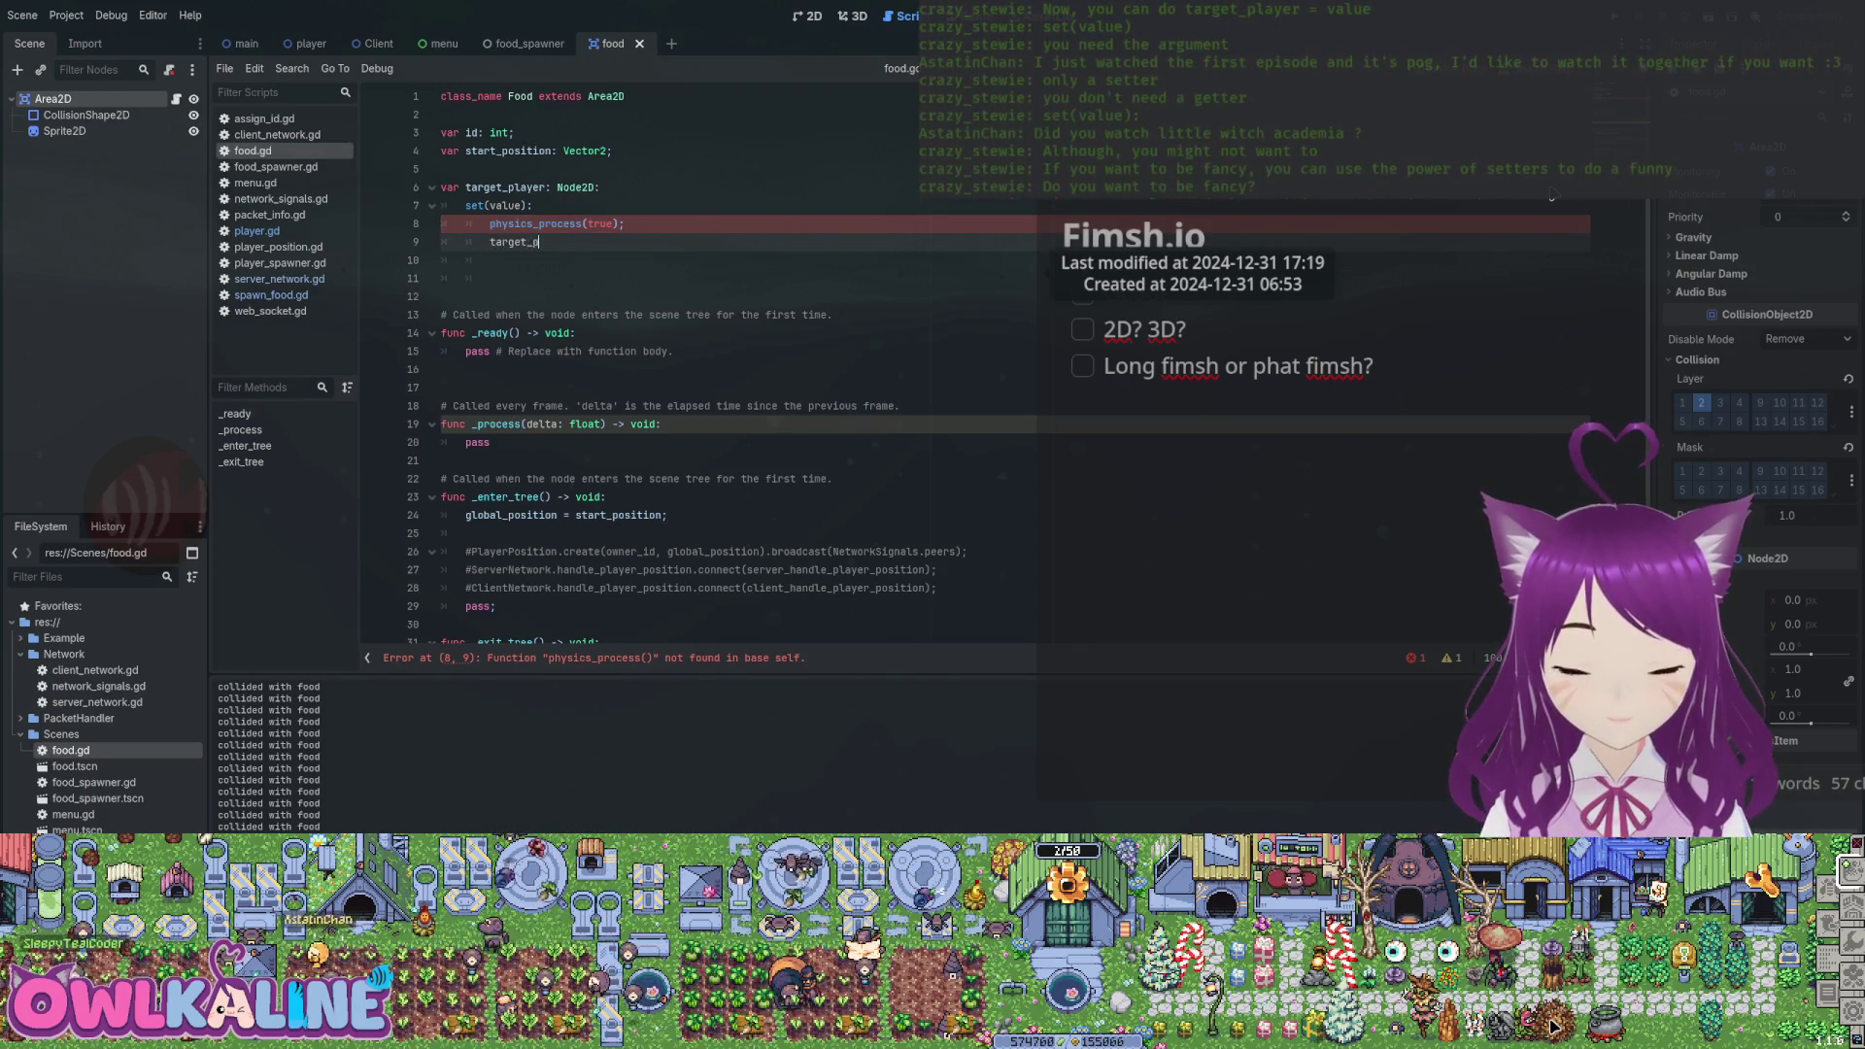
pyautogui.press('BackSpace')
pyautogui.press('BackSpace')
pyautogui.press('BackSpace')
pyautogui.write('value;')
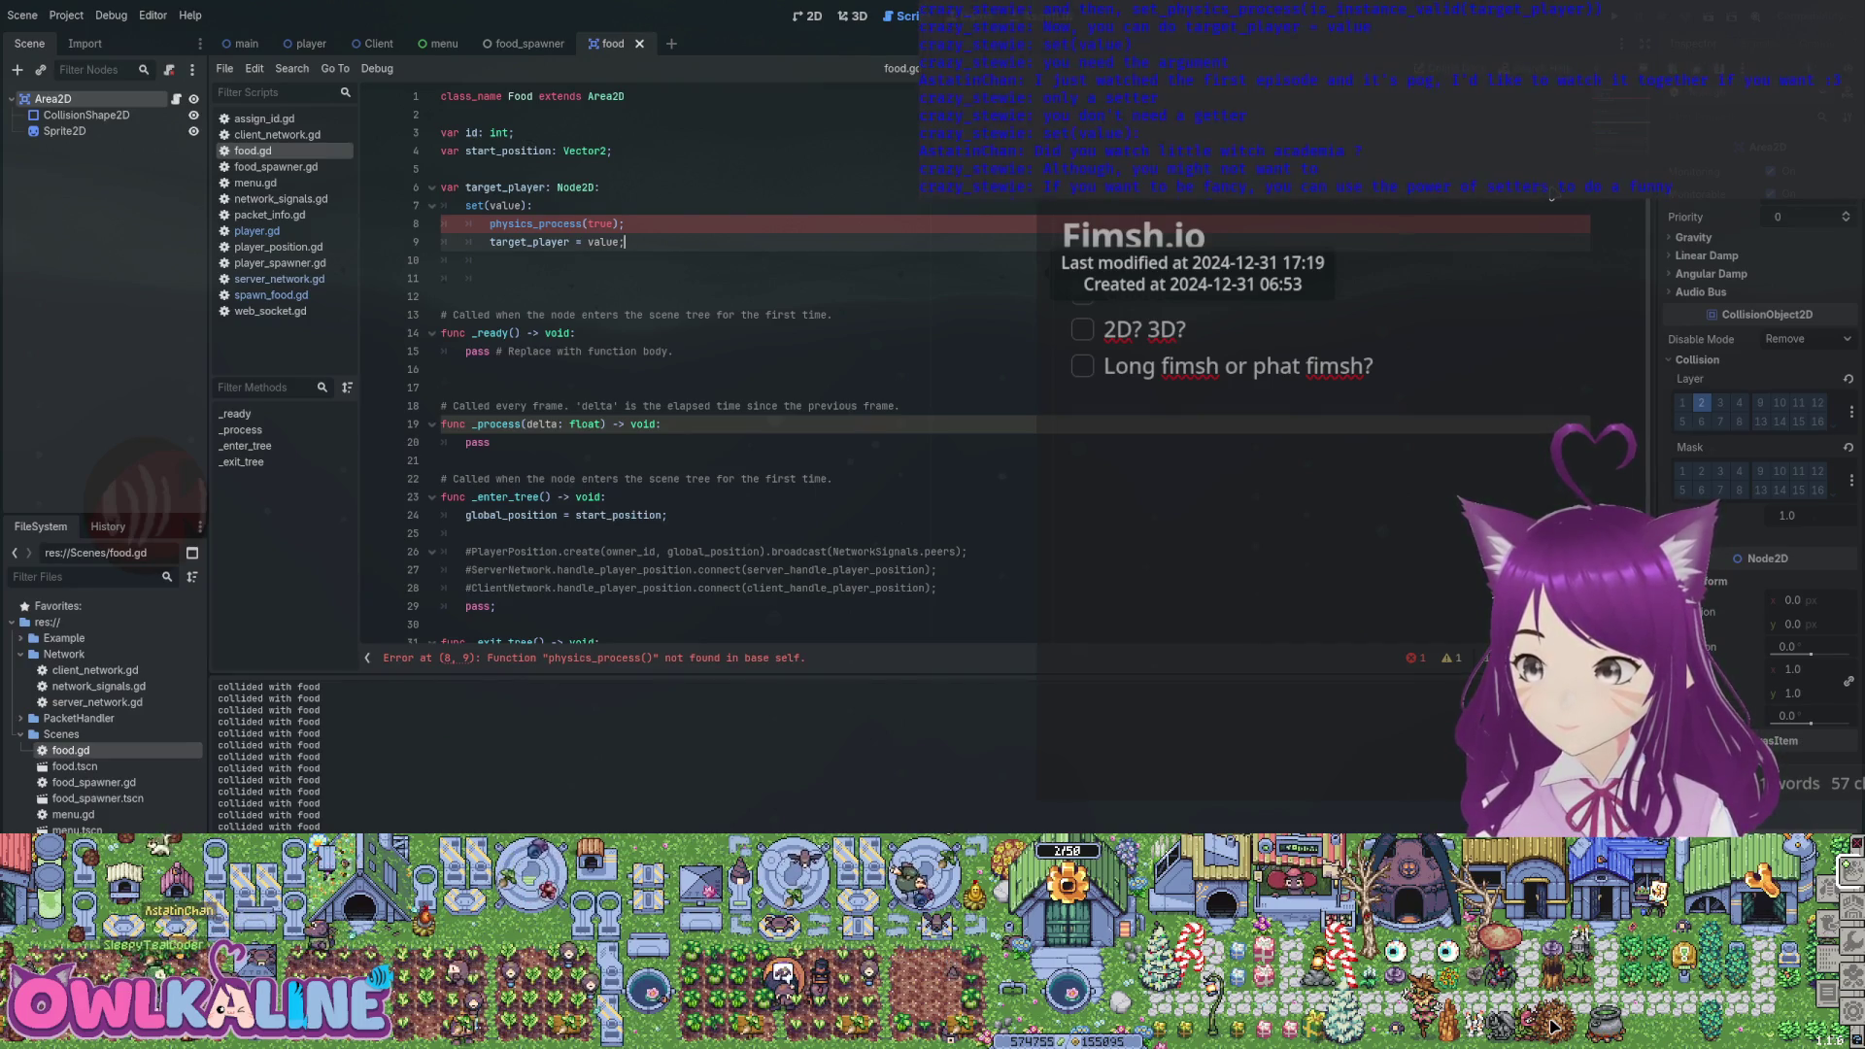
# Change the call to set_physics_process(is_instance_valid(target_player)).
pyautogui.click(490, 223)
pyautogui.write('set_')
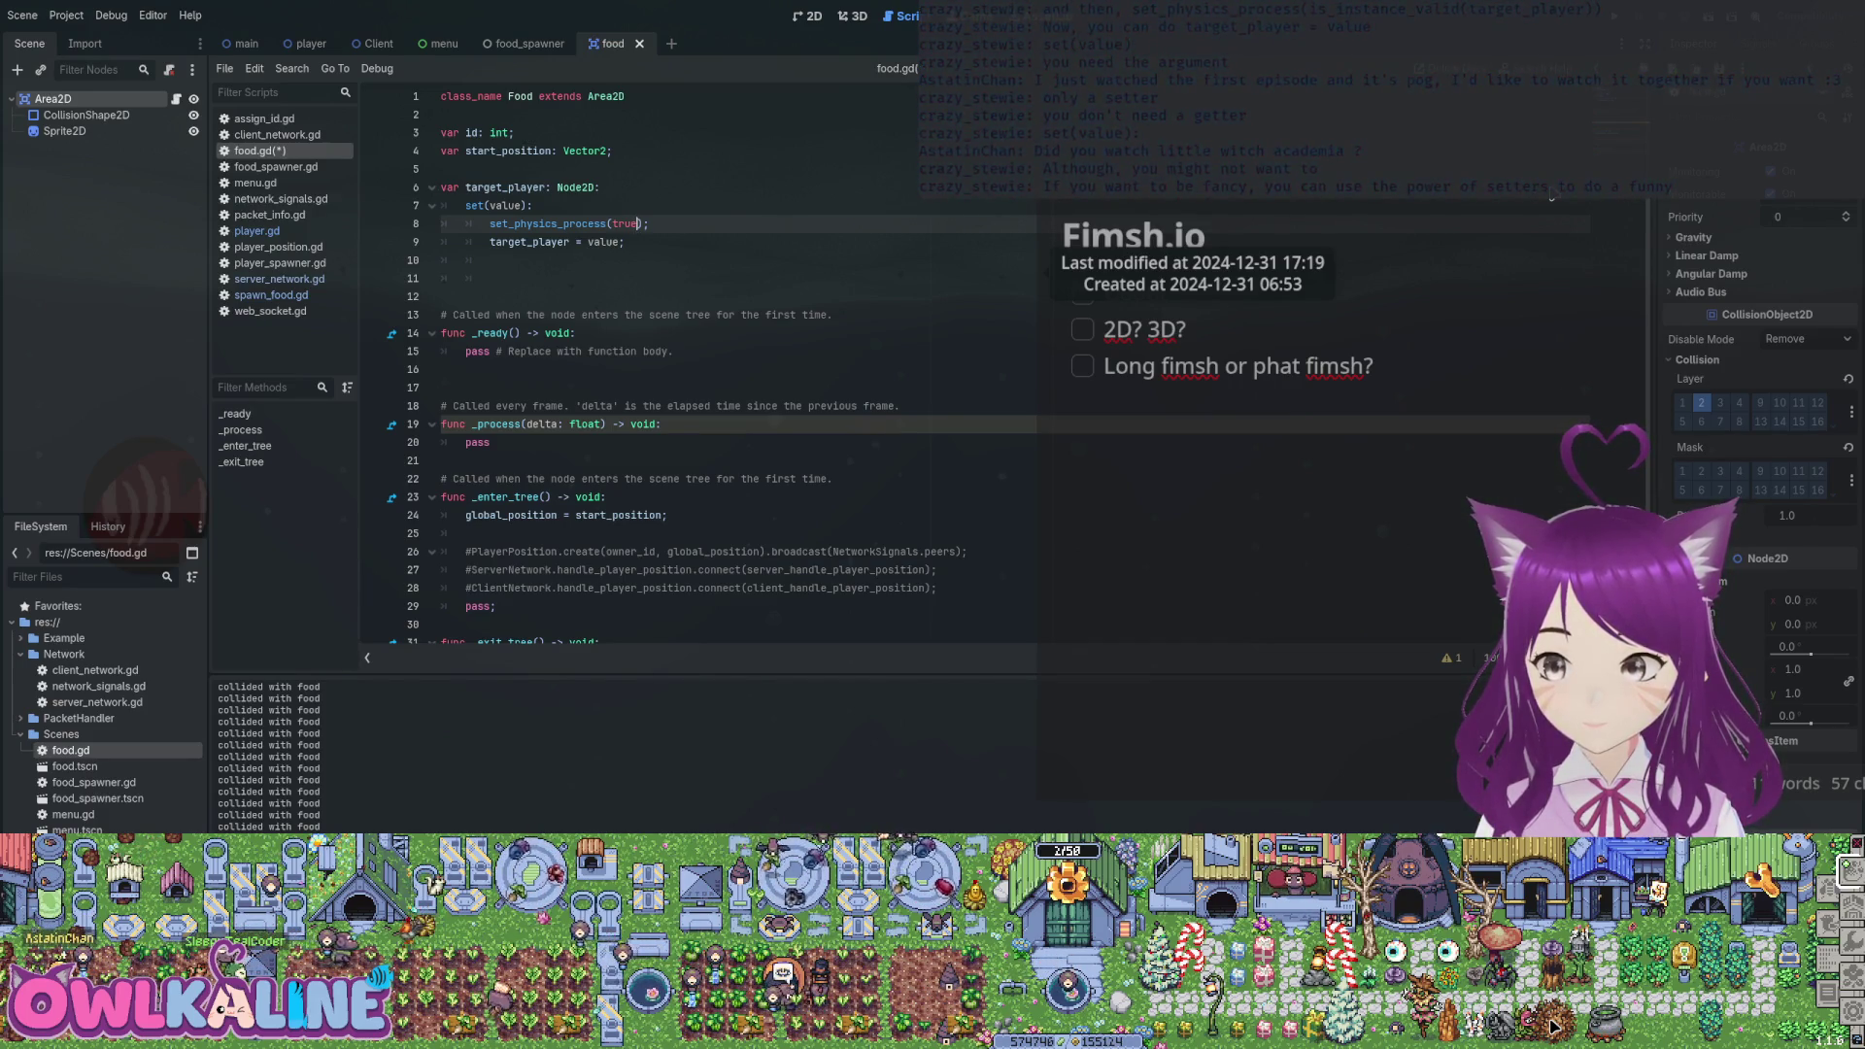
pyautogui.press('BackSpace')
pyautogui.press('BackSpace')
pyautogui.write('is_instace')
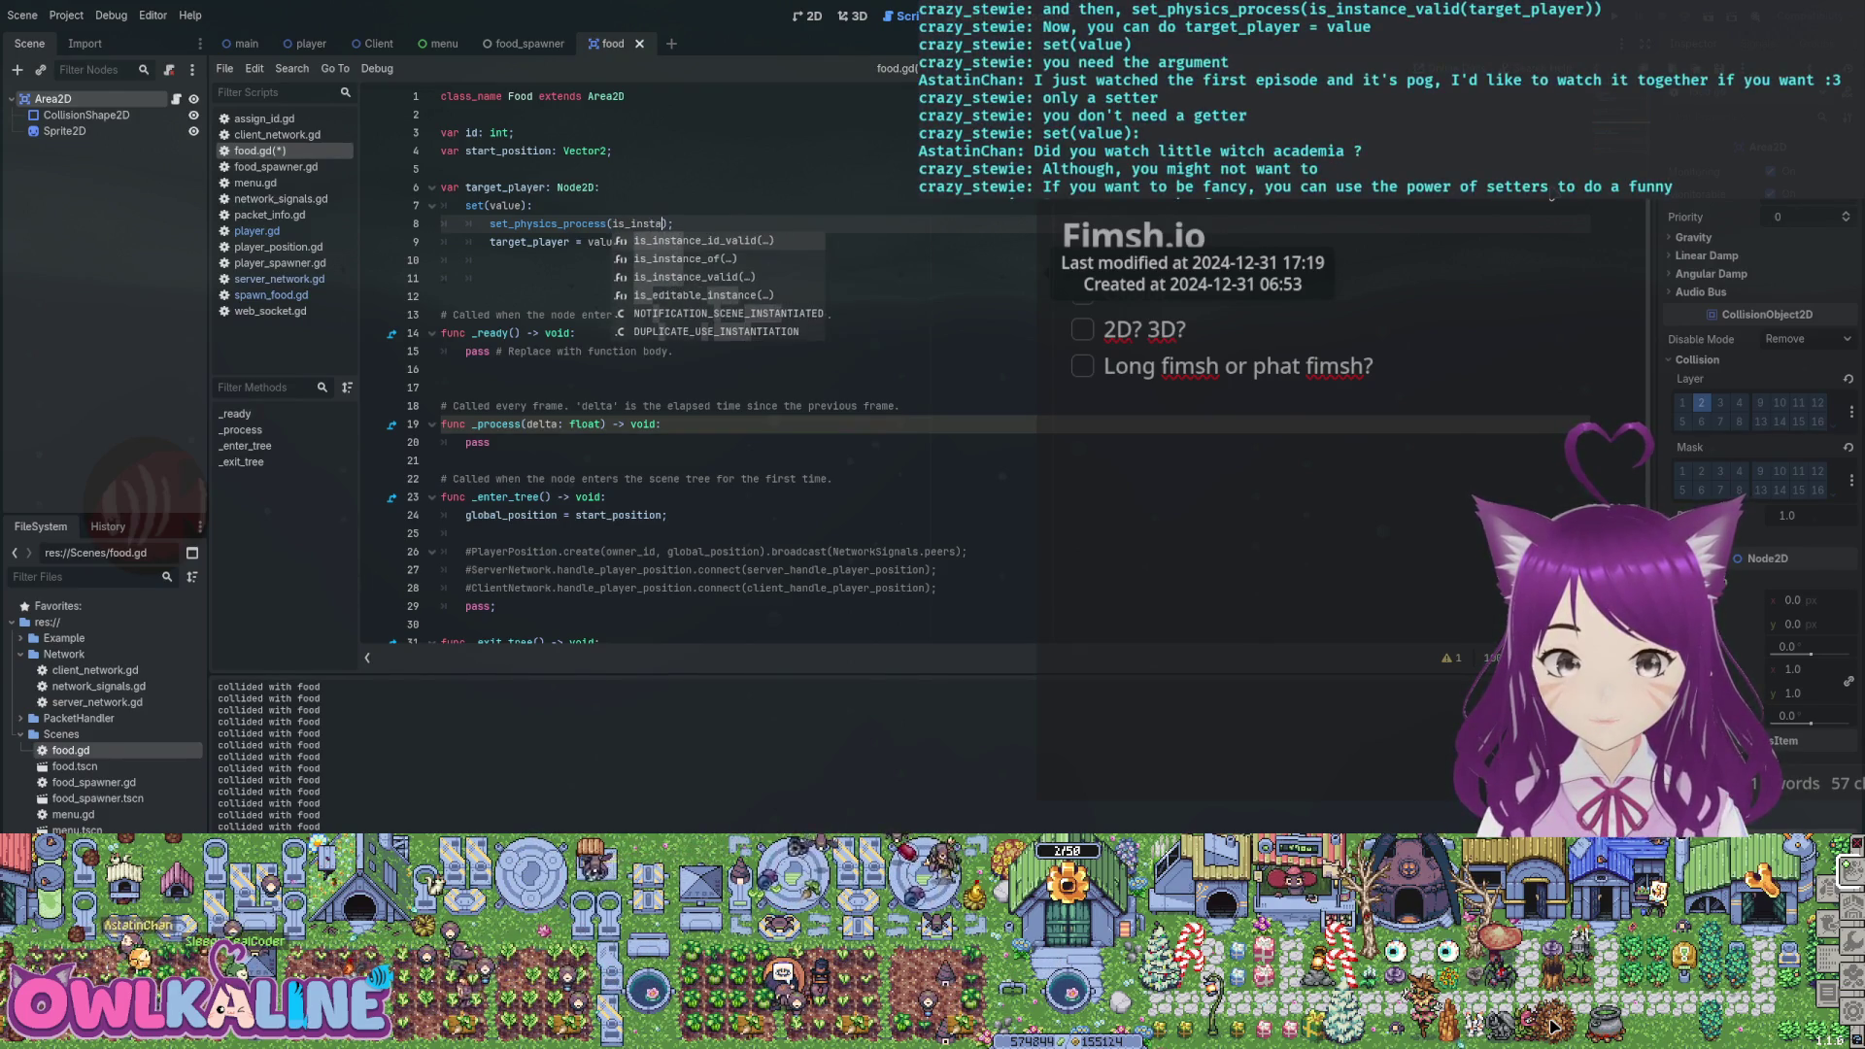
pyautogui.press('BackSpace')
pyautogui.press('BackSpace')
pyautogui.write('nce')
pyautogui.press('Down')
pyautogui.press('Down')
pyautogui.press('Return')
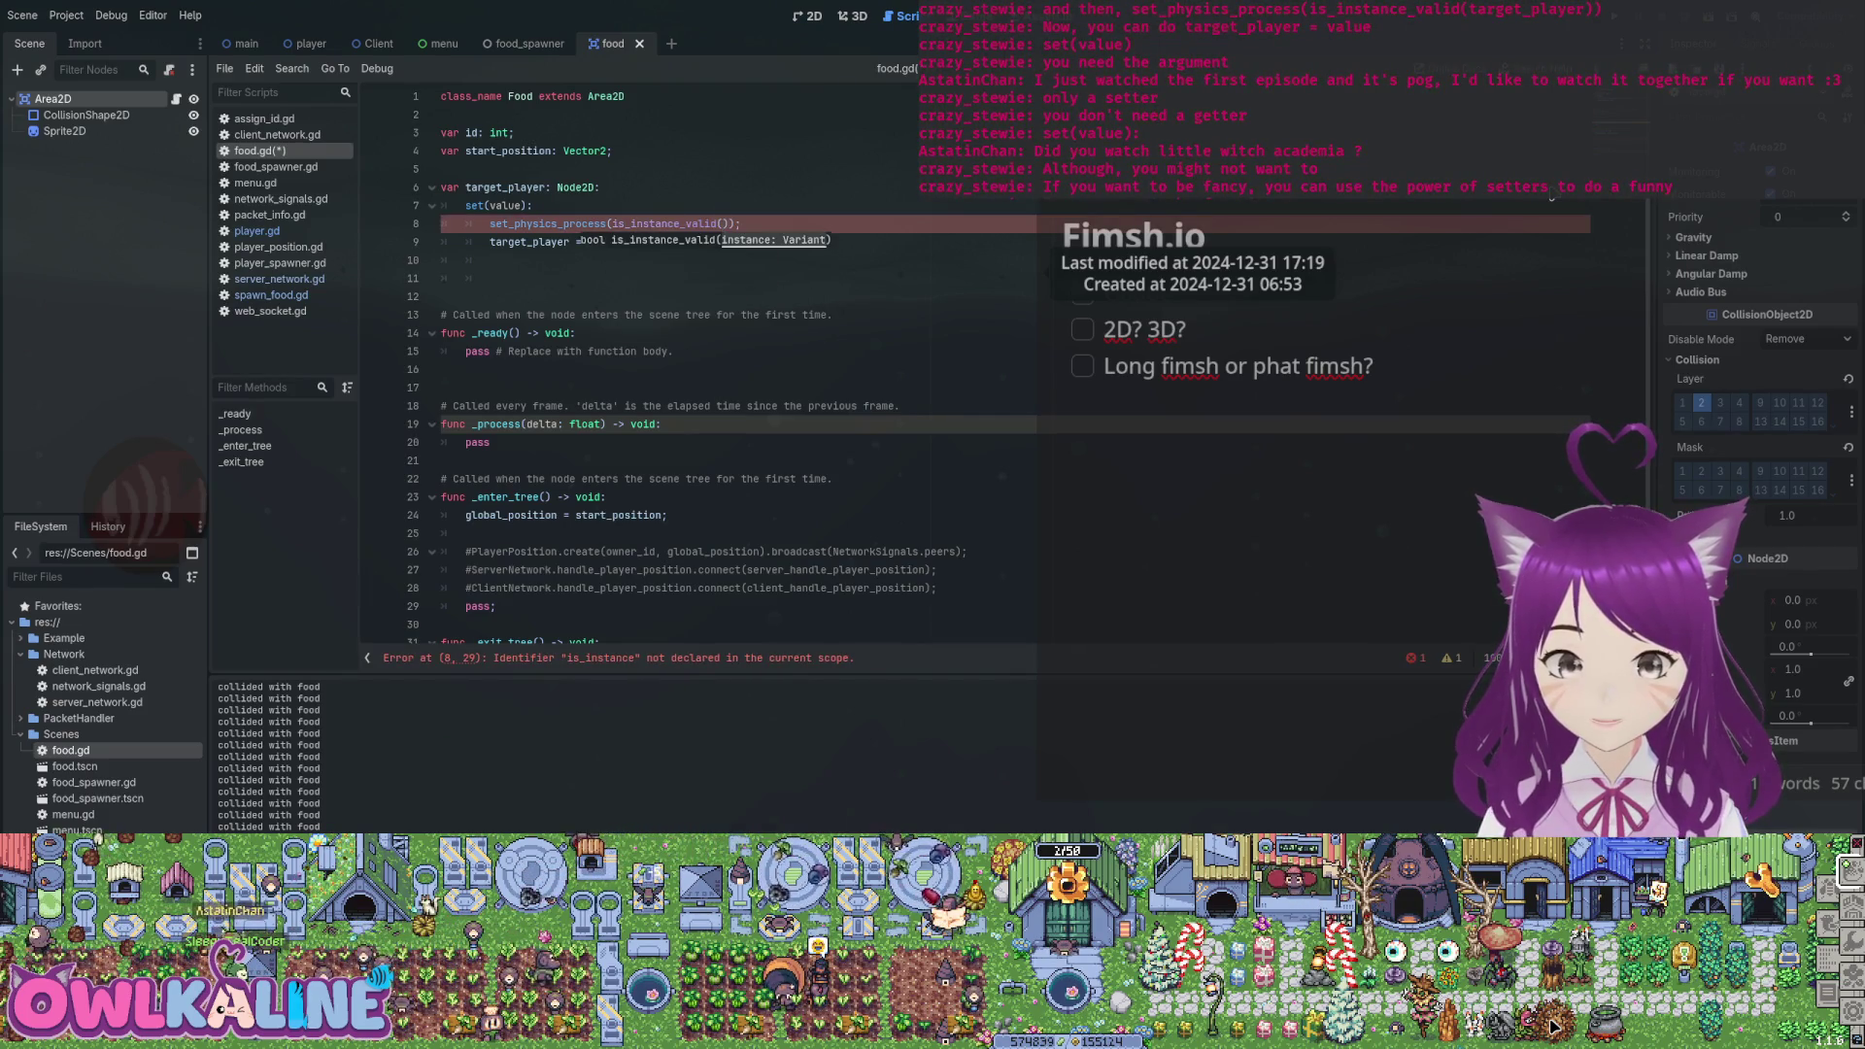
pyautogui.write('targe')
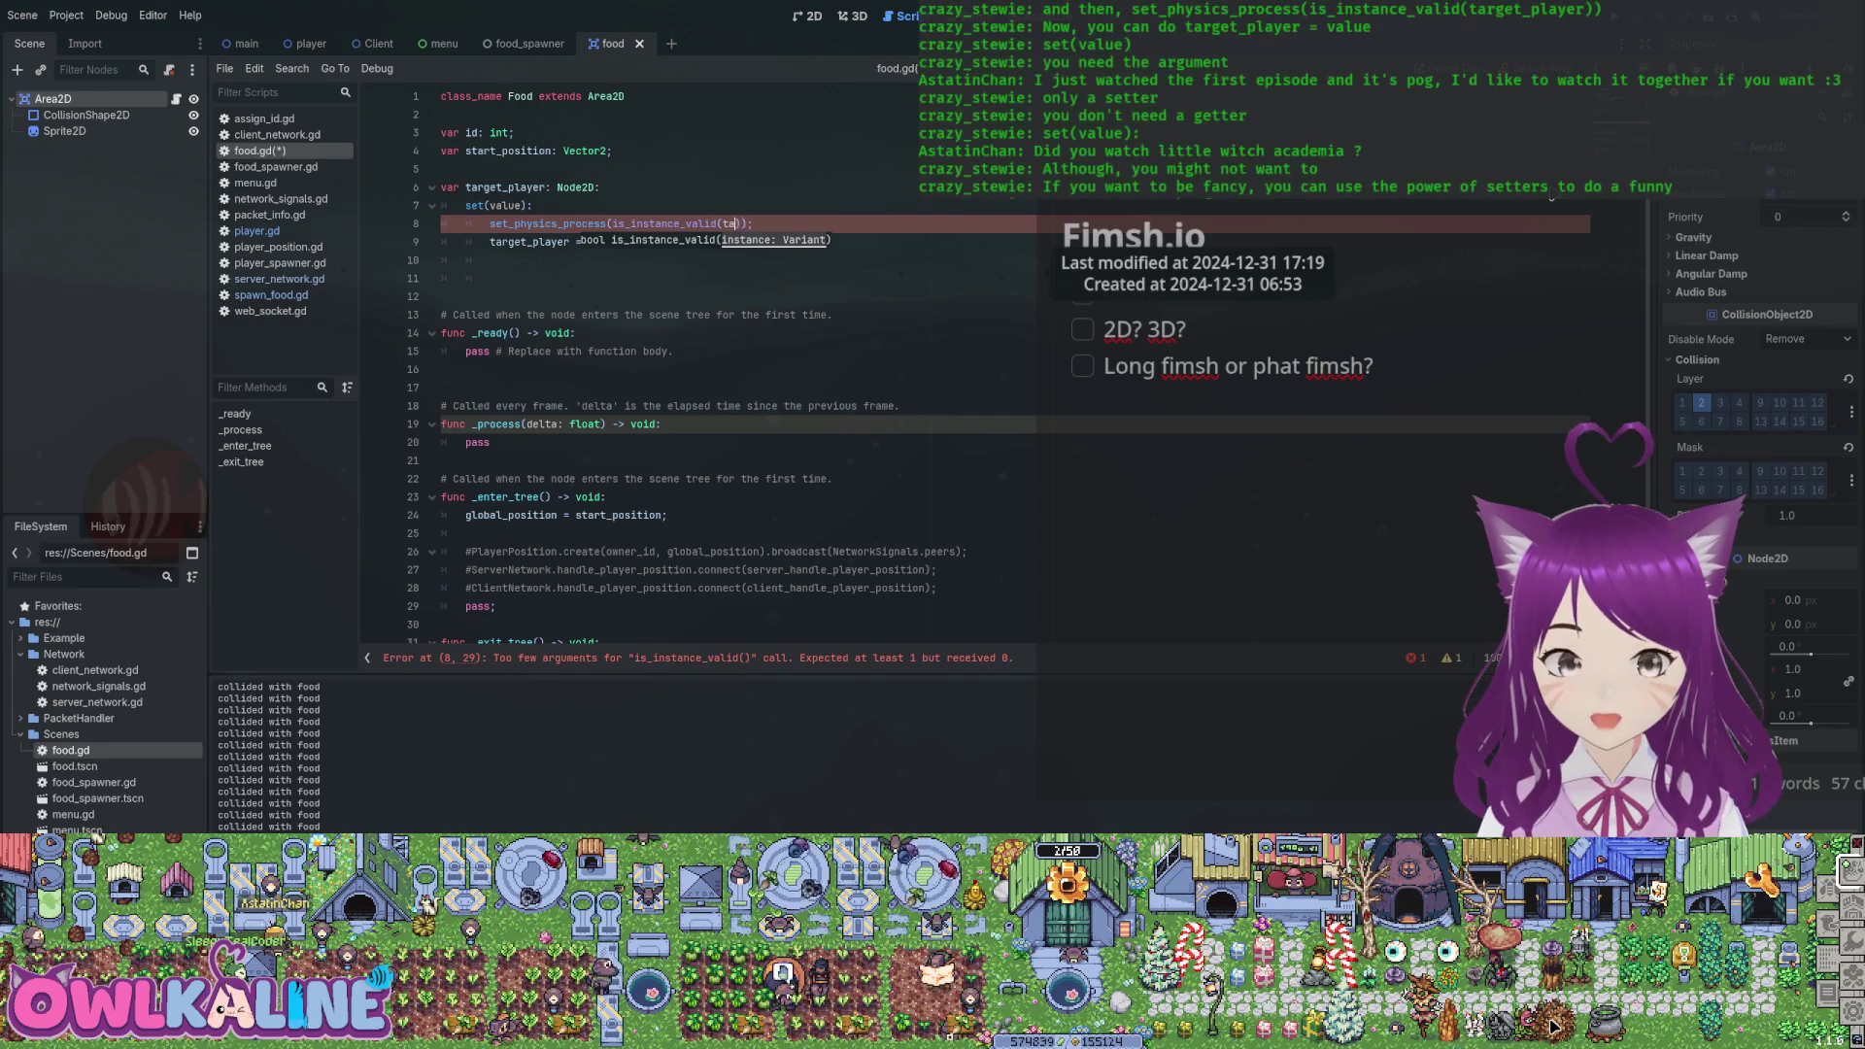
pyautogui.write('t')
pyautogui.press('Return')
pyautogui.press('End')
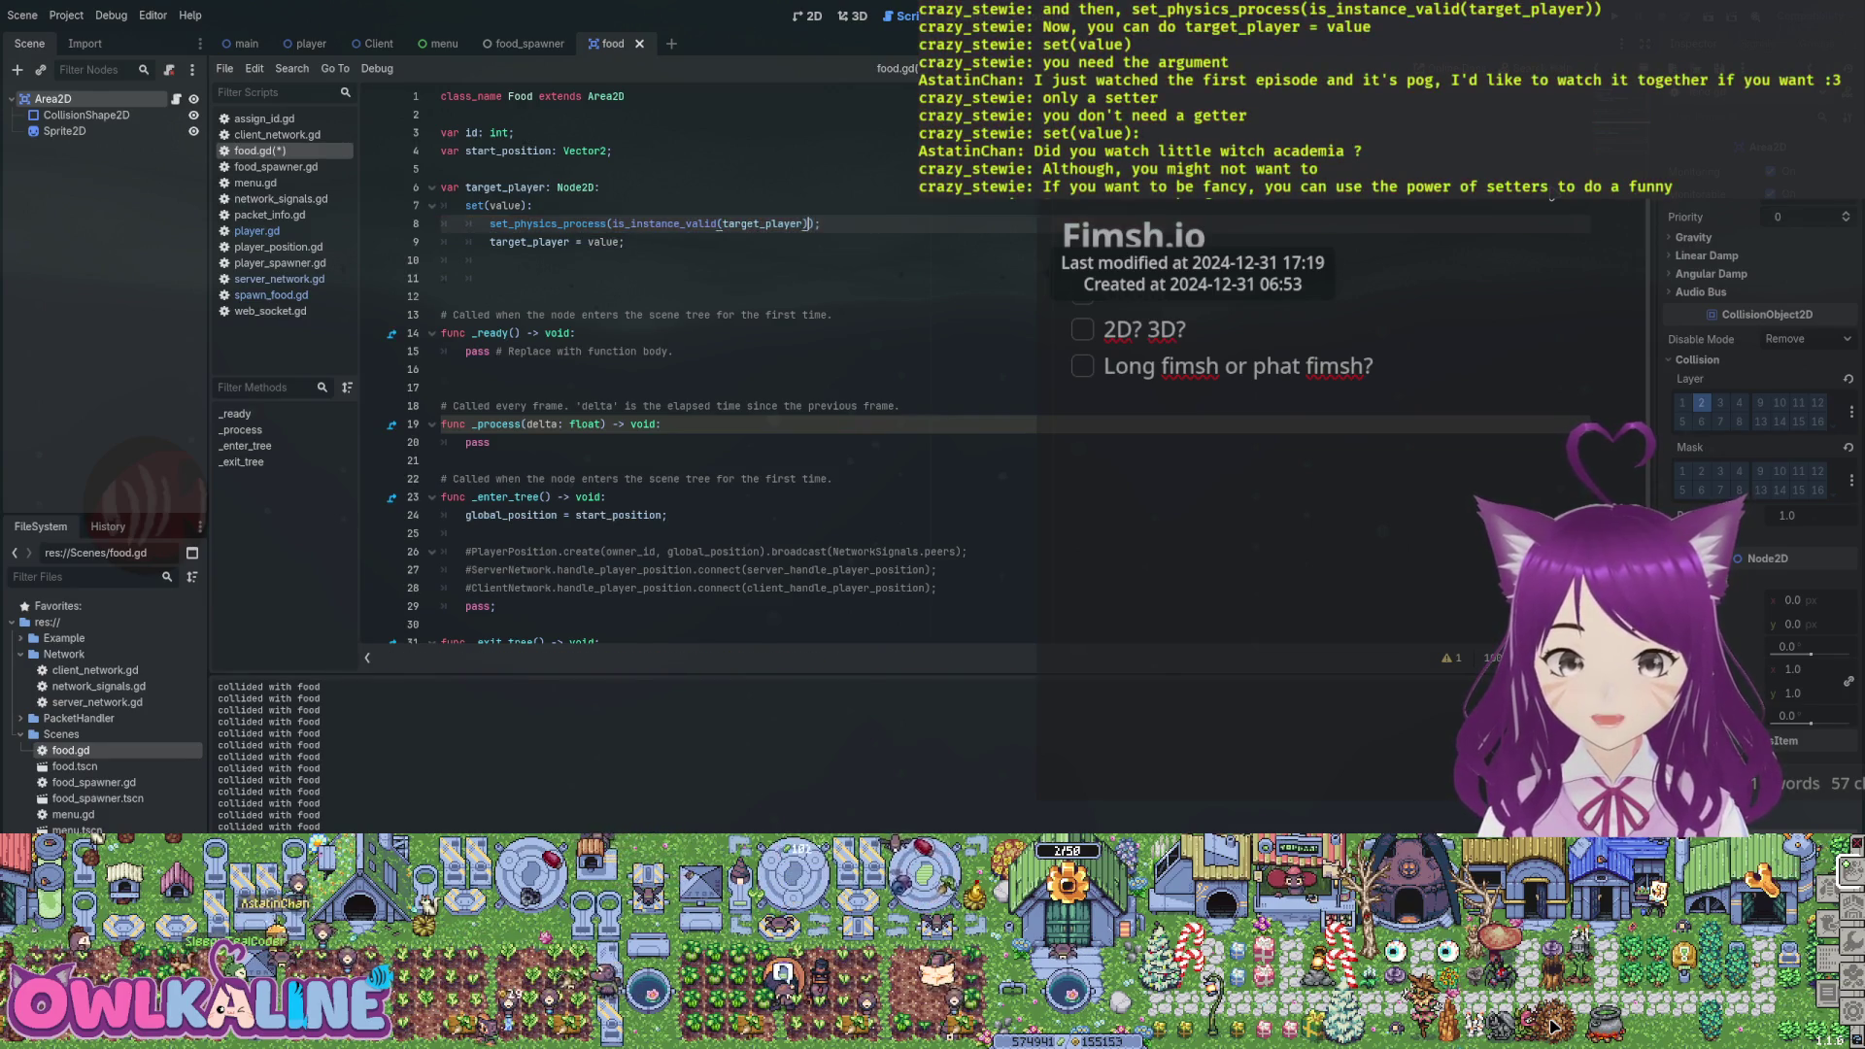
# Move set_physics_process below the assignment and remove the leftover empty line.
pyautogui.hotkey('alt', 'Down')
pyautogui.press('Up')
pyautogui.hotkey('ctrl', 'shift', 'Return')
pyautogui.press('BackSpace')
pyautogui.press('BackSpace')
pyautogui.press('Down')
pyautogui.press('Down')
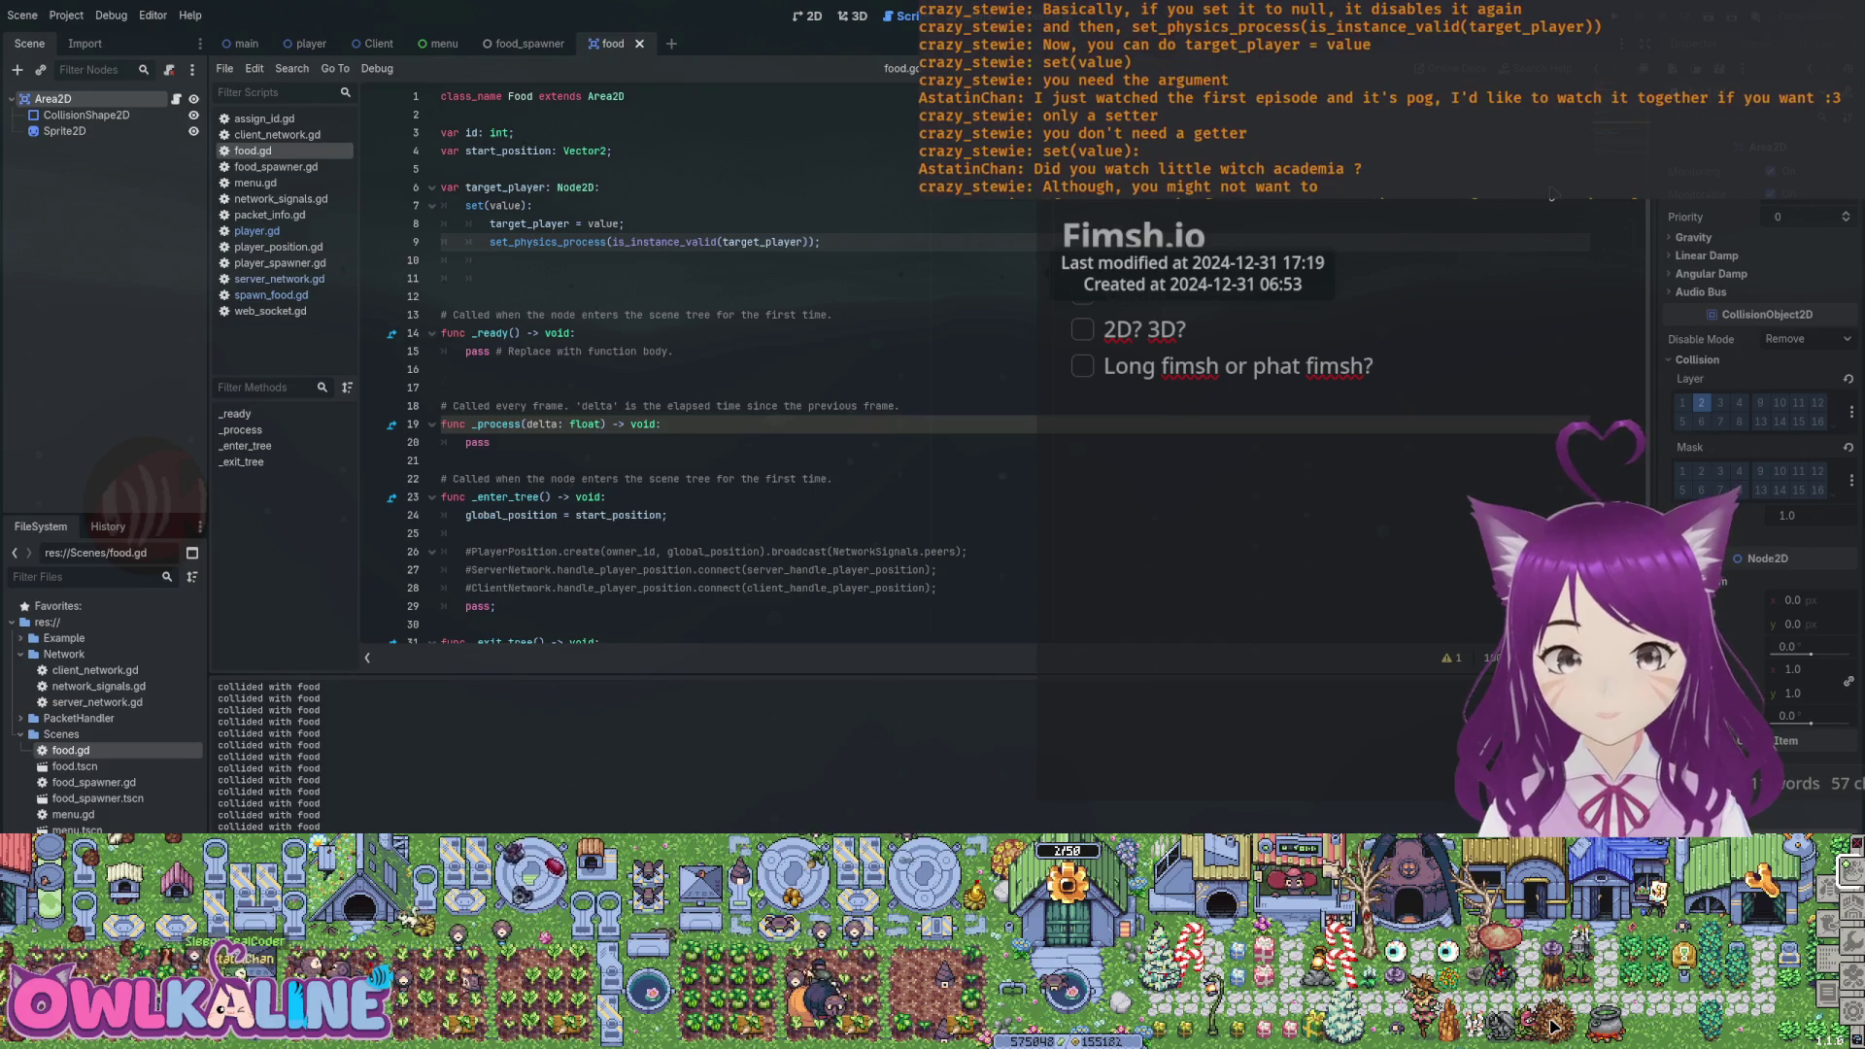
pyautogui.scroll(-2, 1552, 193)
pyautogui.press('Down')
pyautogui.press('Down')
pyautogui.press('Down')
# Add a _physics_process function after _ready with a draft diff calculation.
pyautogui.press('Return')
pyautogui.write('func _ph')
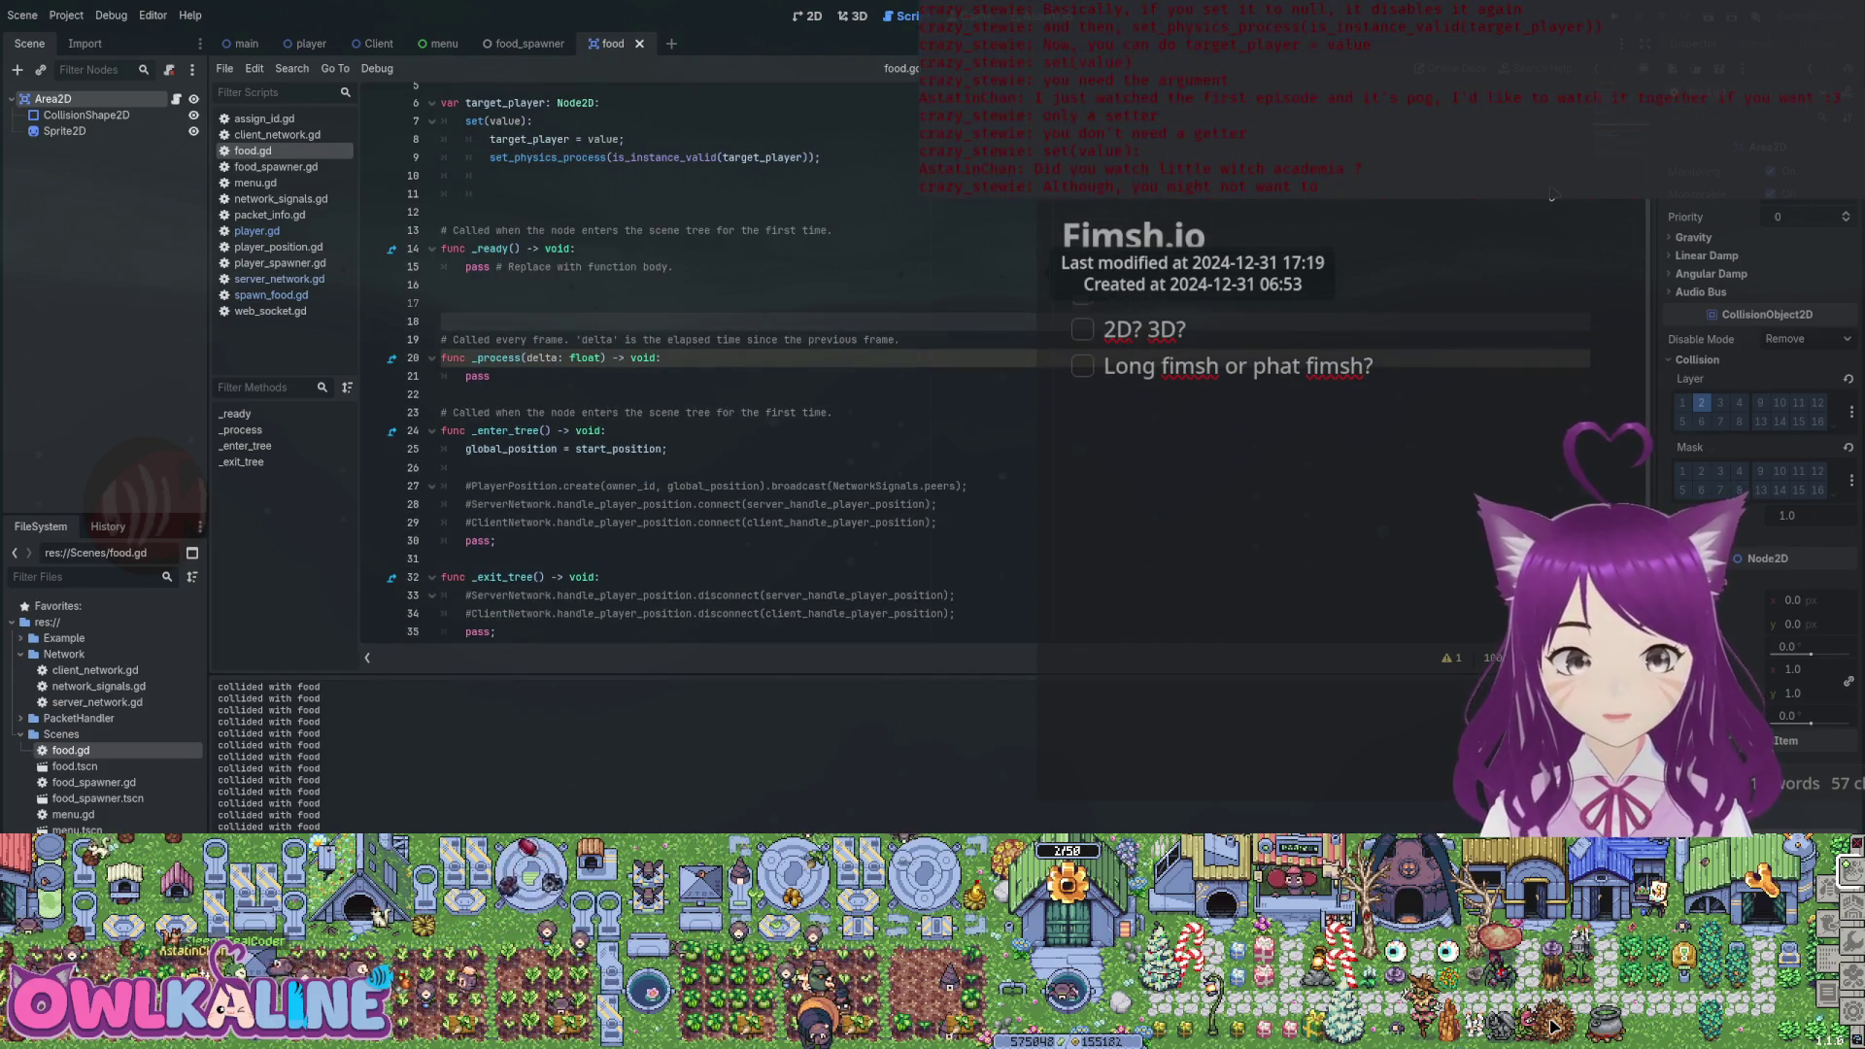
pyautogui.press('Return')
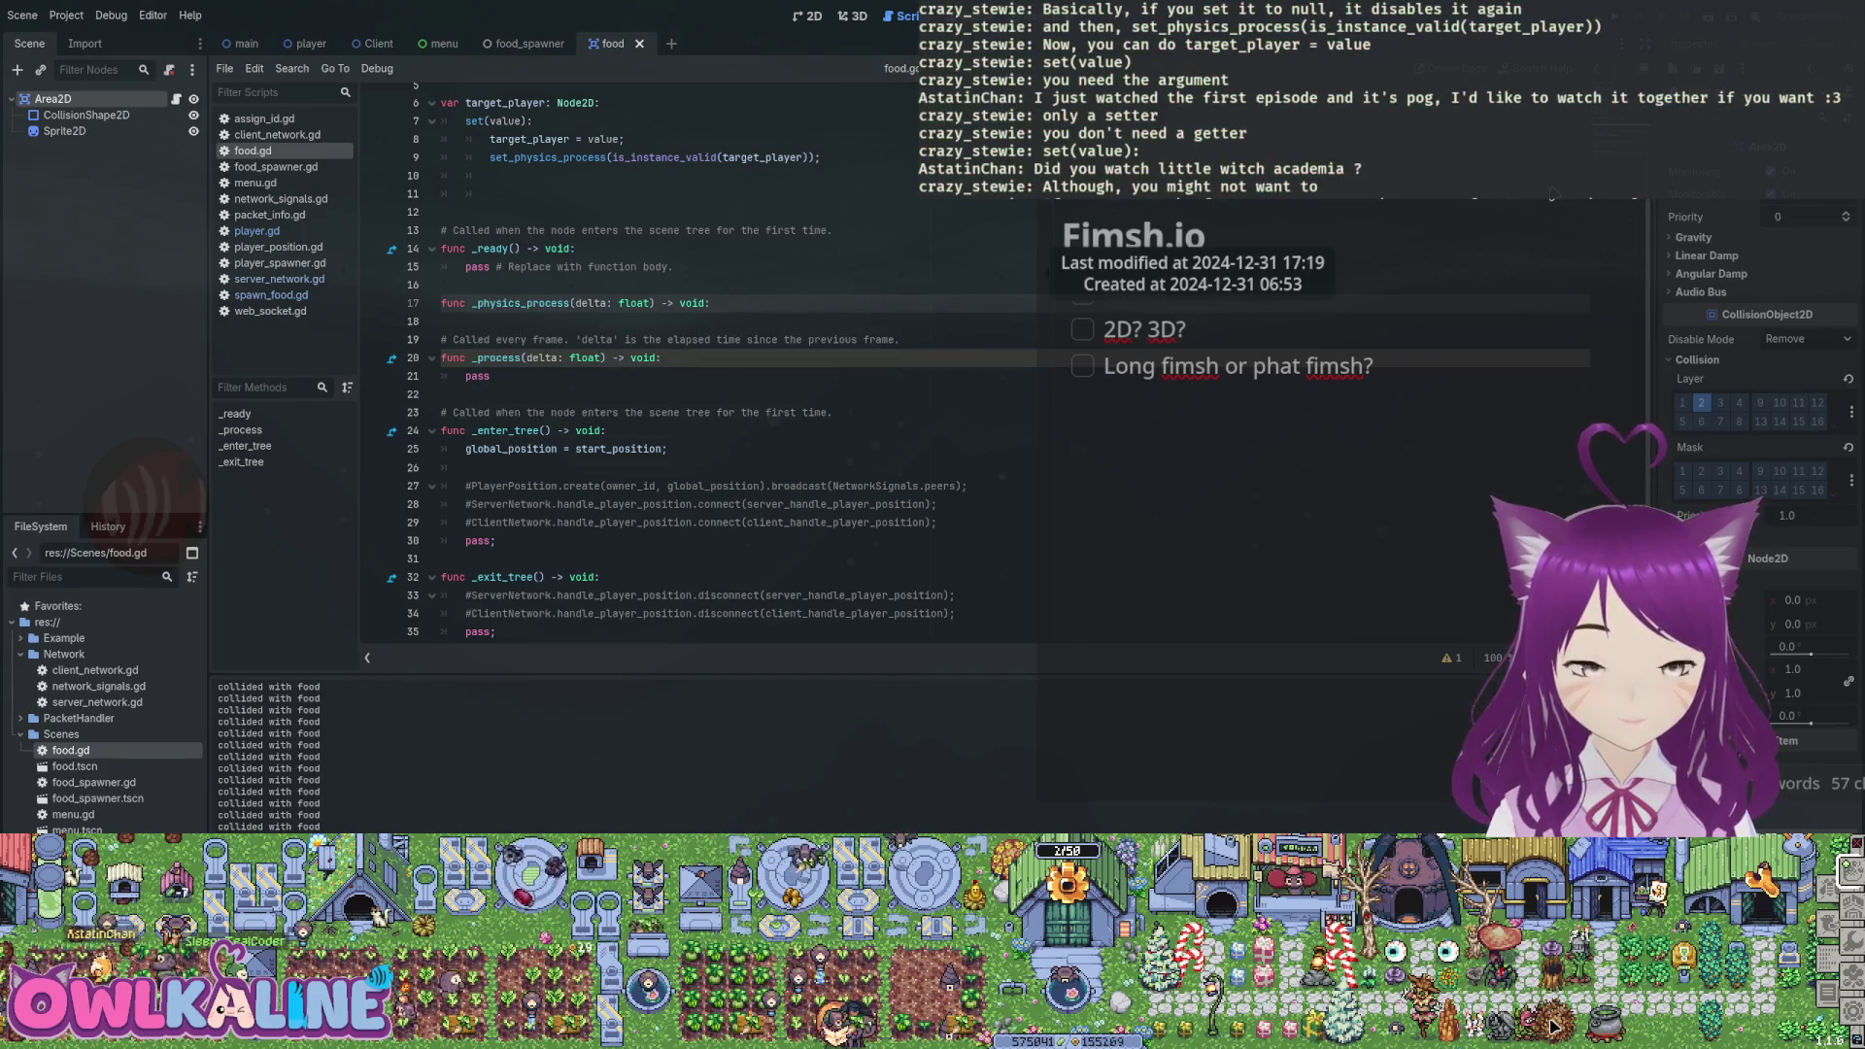
pyautogui.press('Up')
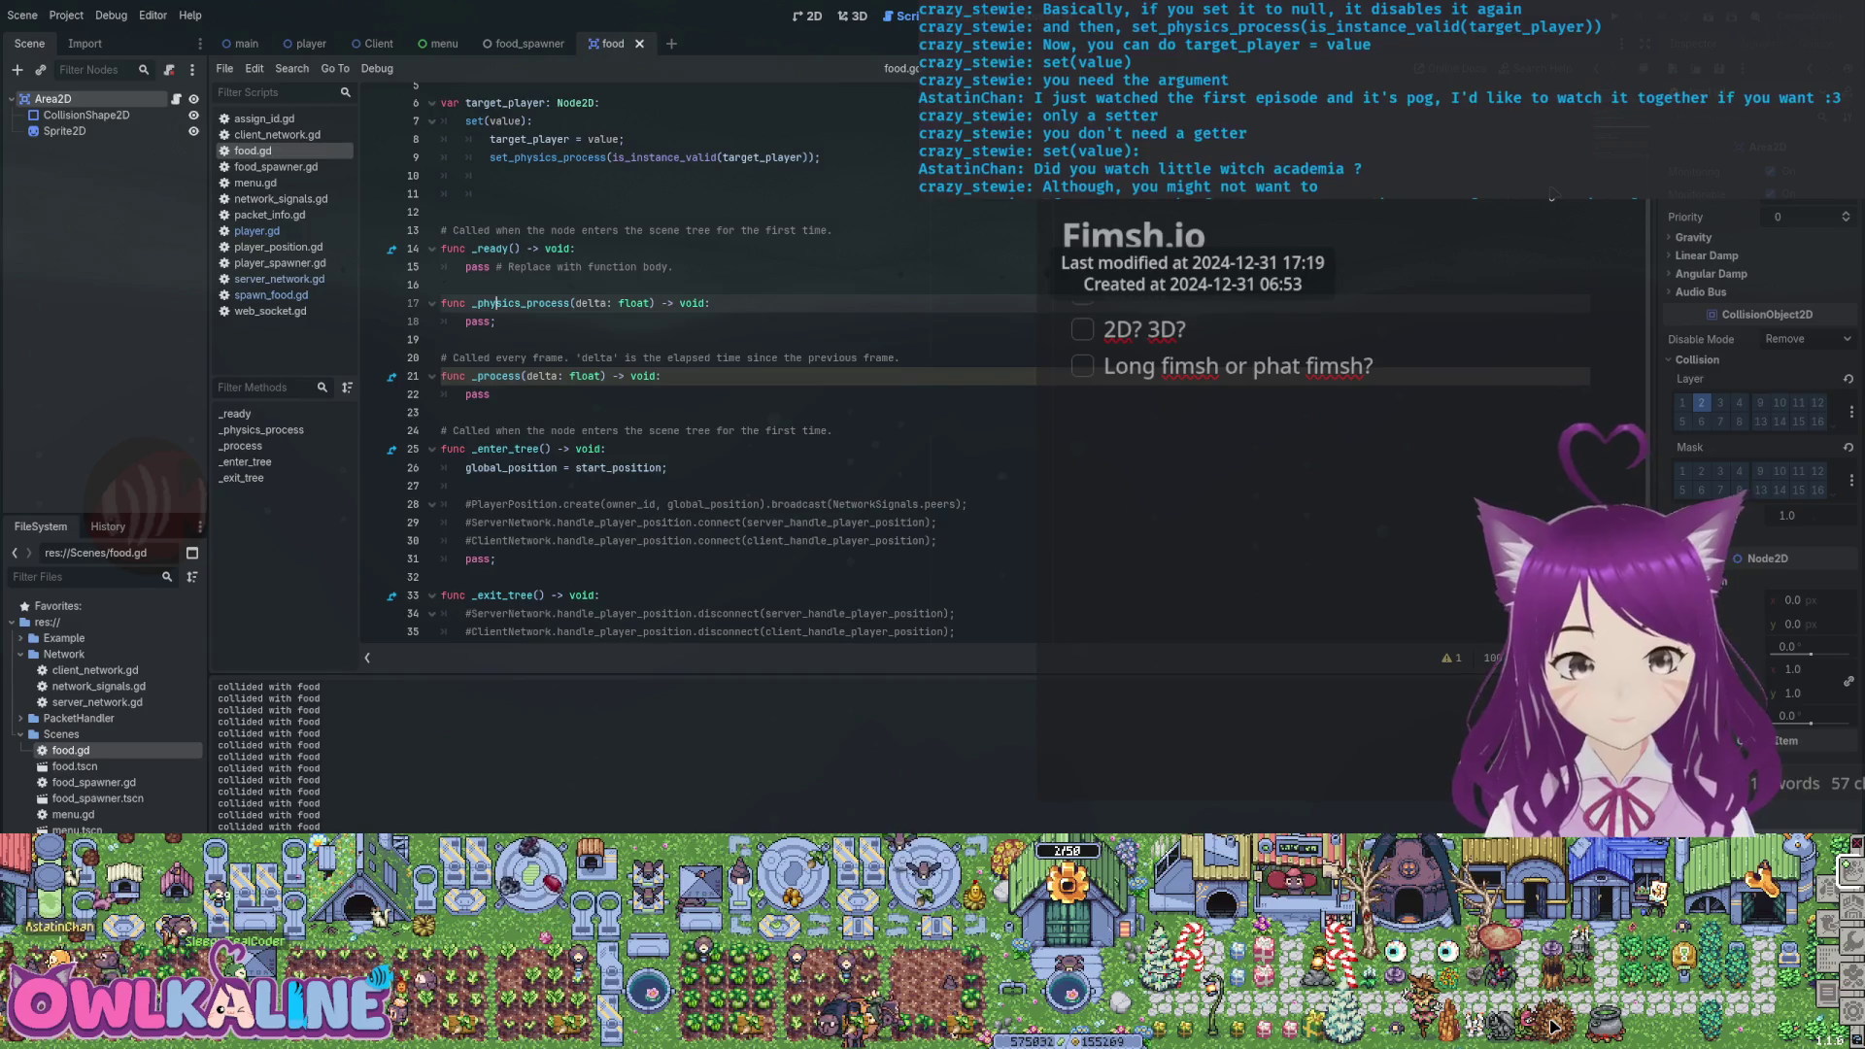
pyautogui.press('End')
pyautogui.press('Return')
pyautogui.press('Up')
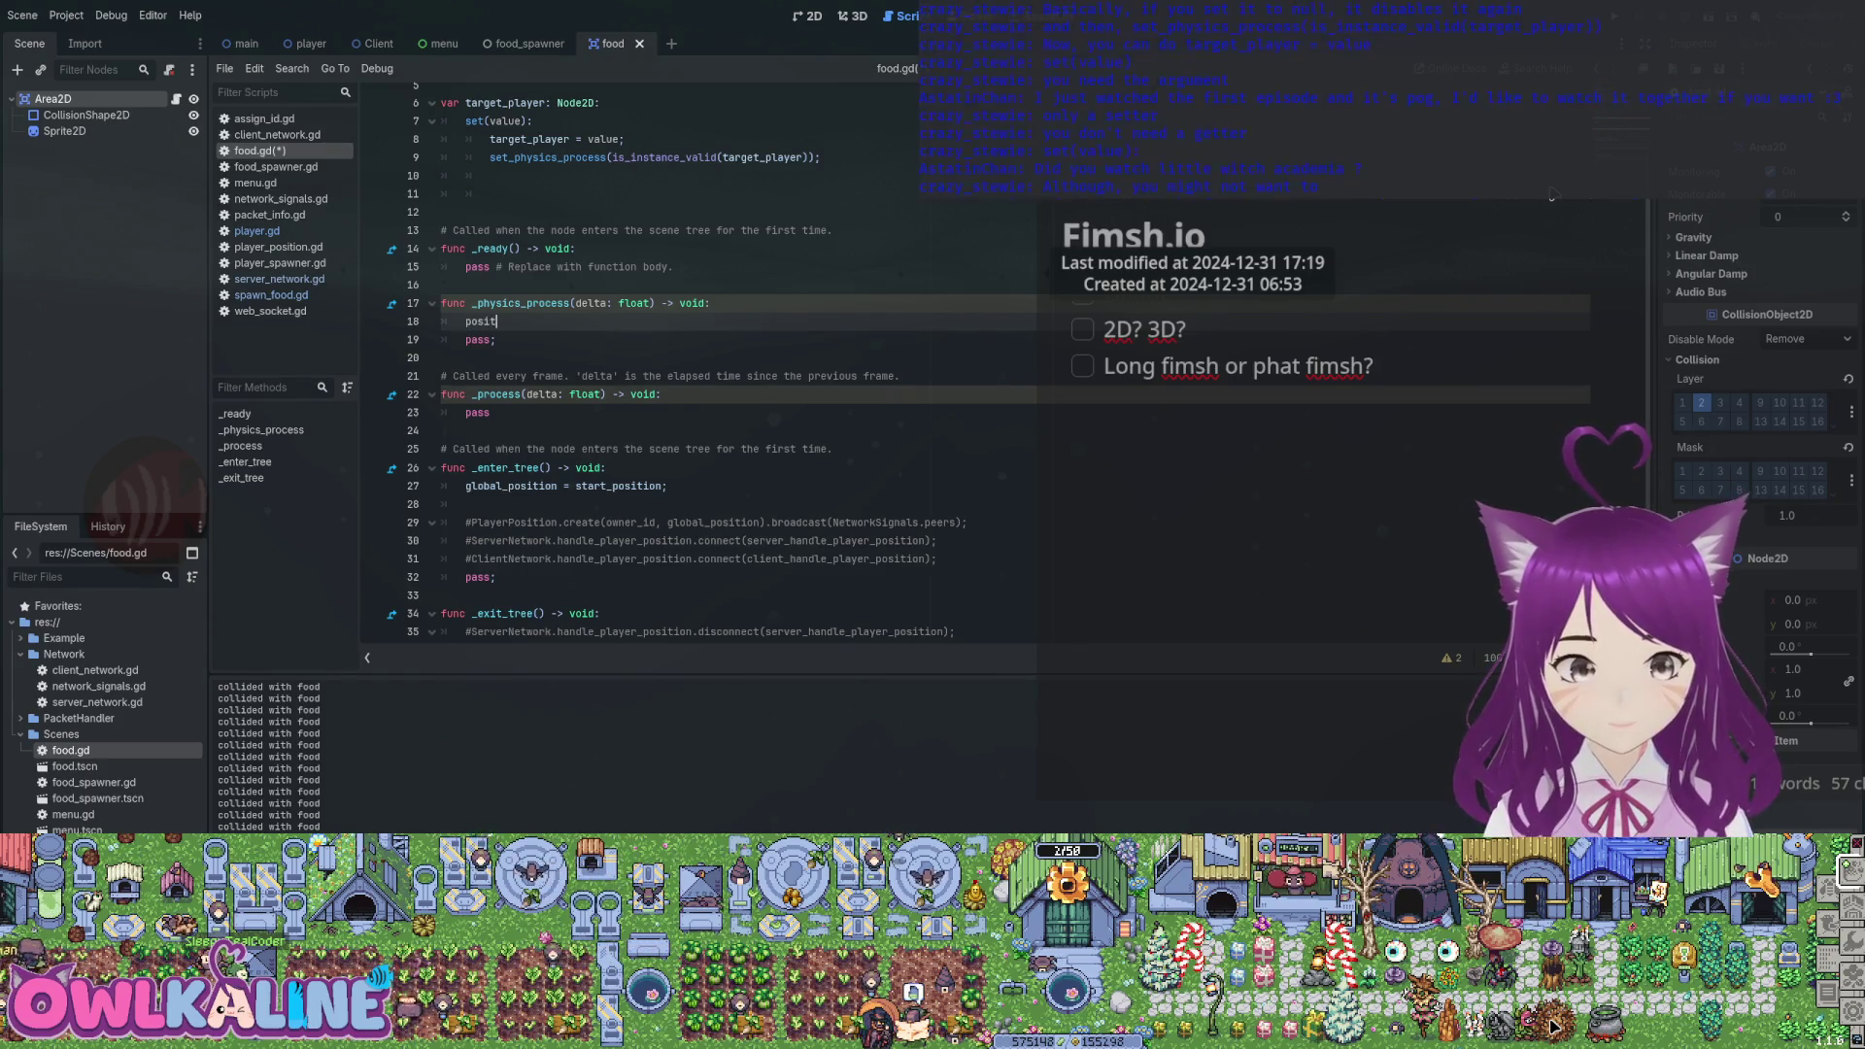
pyautogui.write('position')
pyautogui.write(' tar')
pyautogui.write('_player.position')
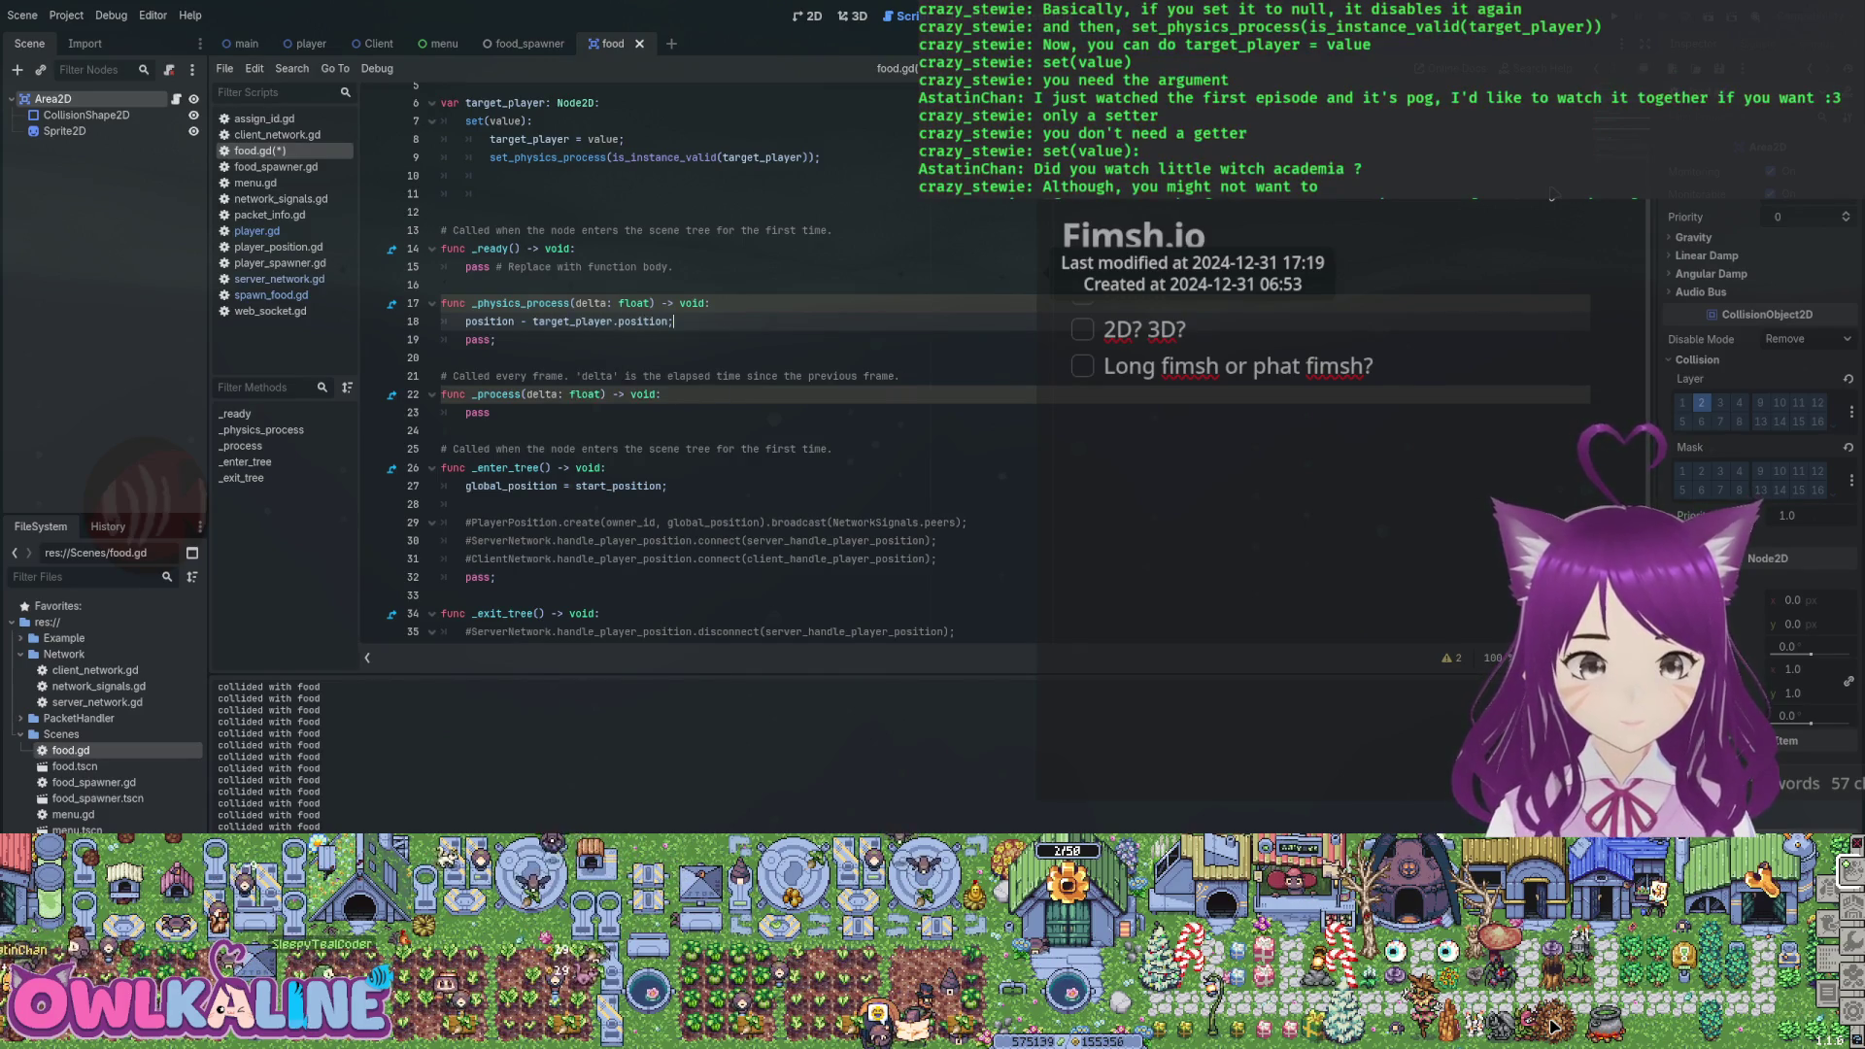
pyautogui.write('Vec')
pyautogui.write('tor2 diff')
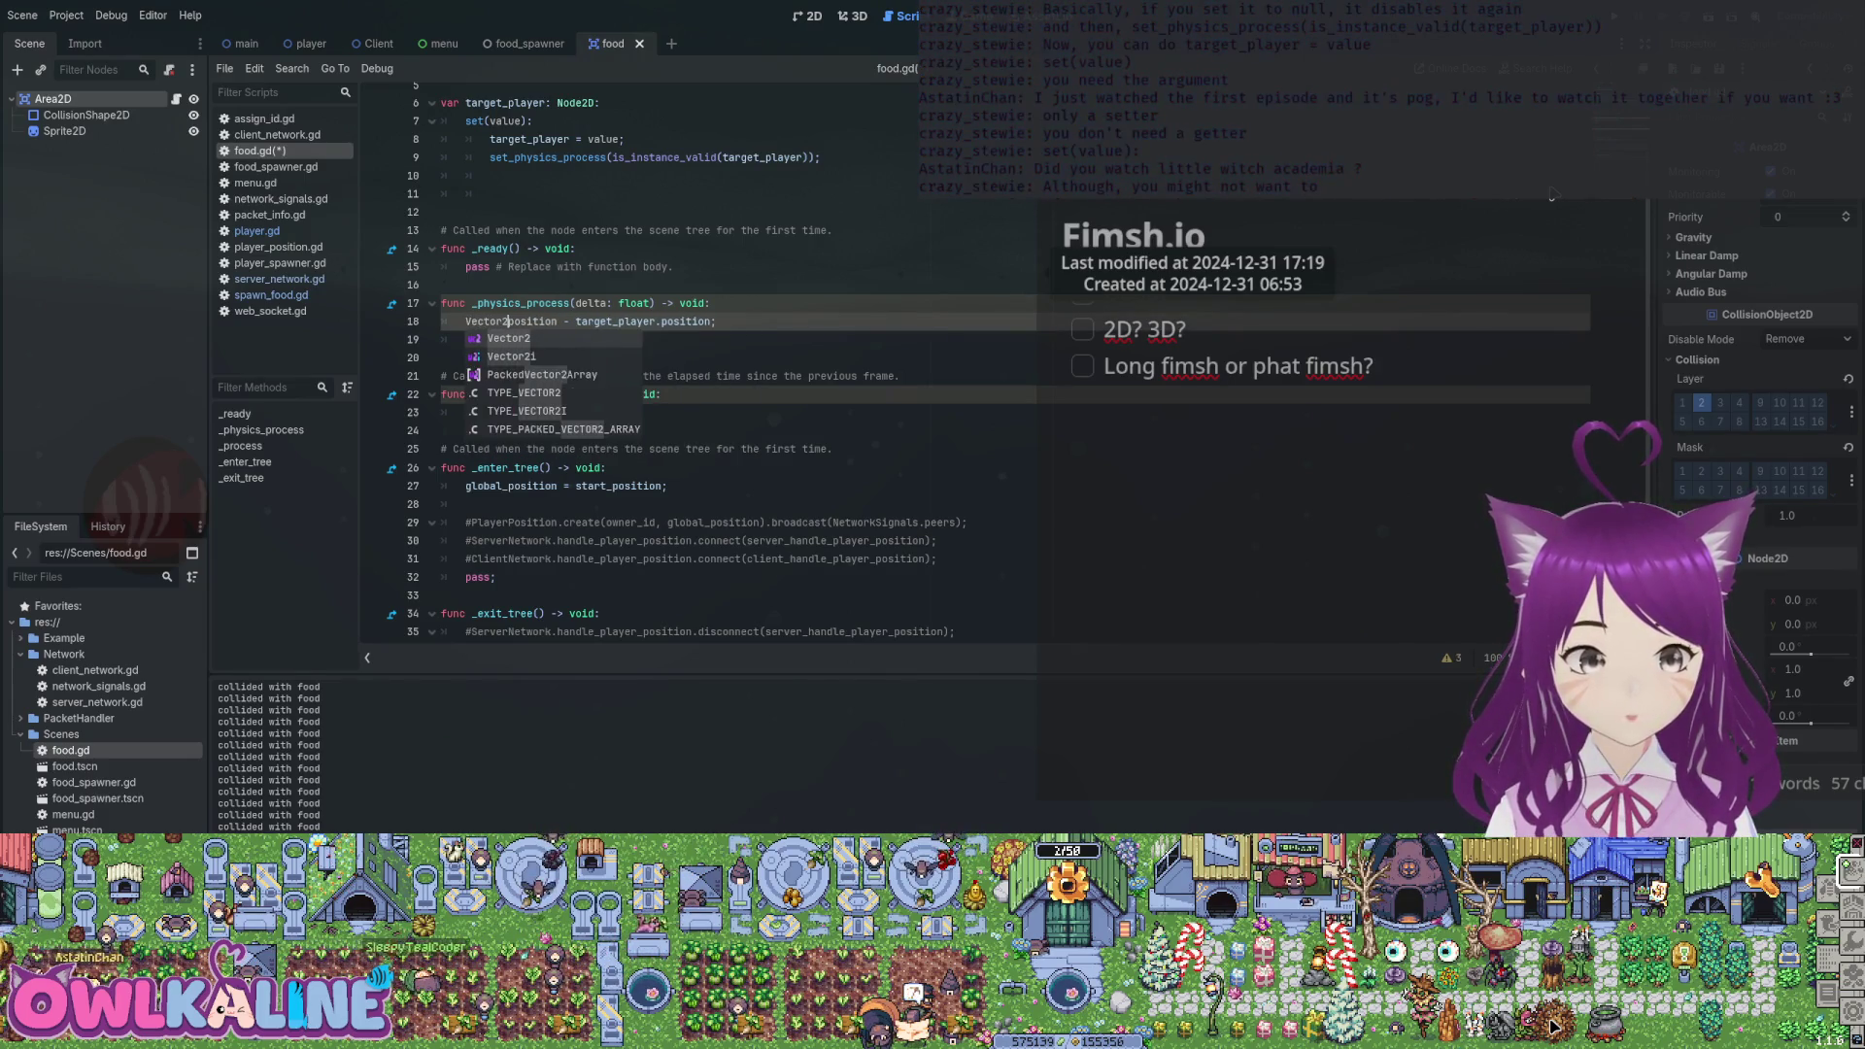
pyautogui.write(' =')
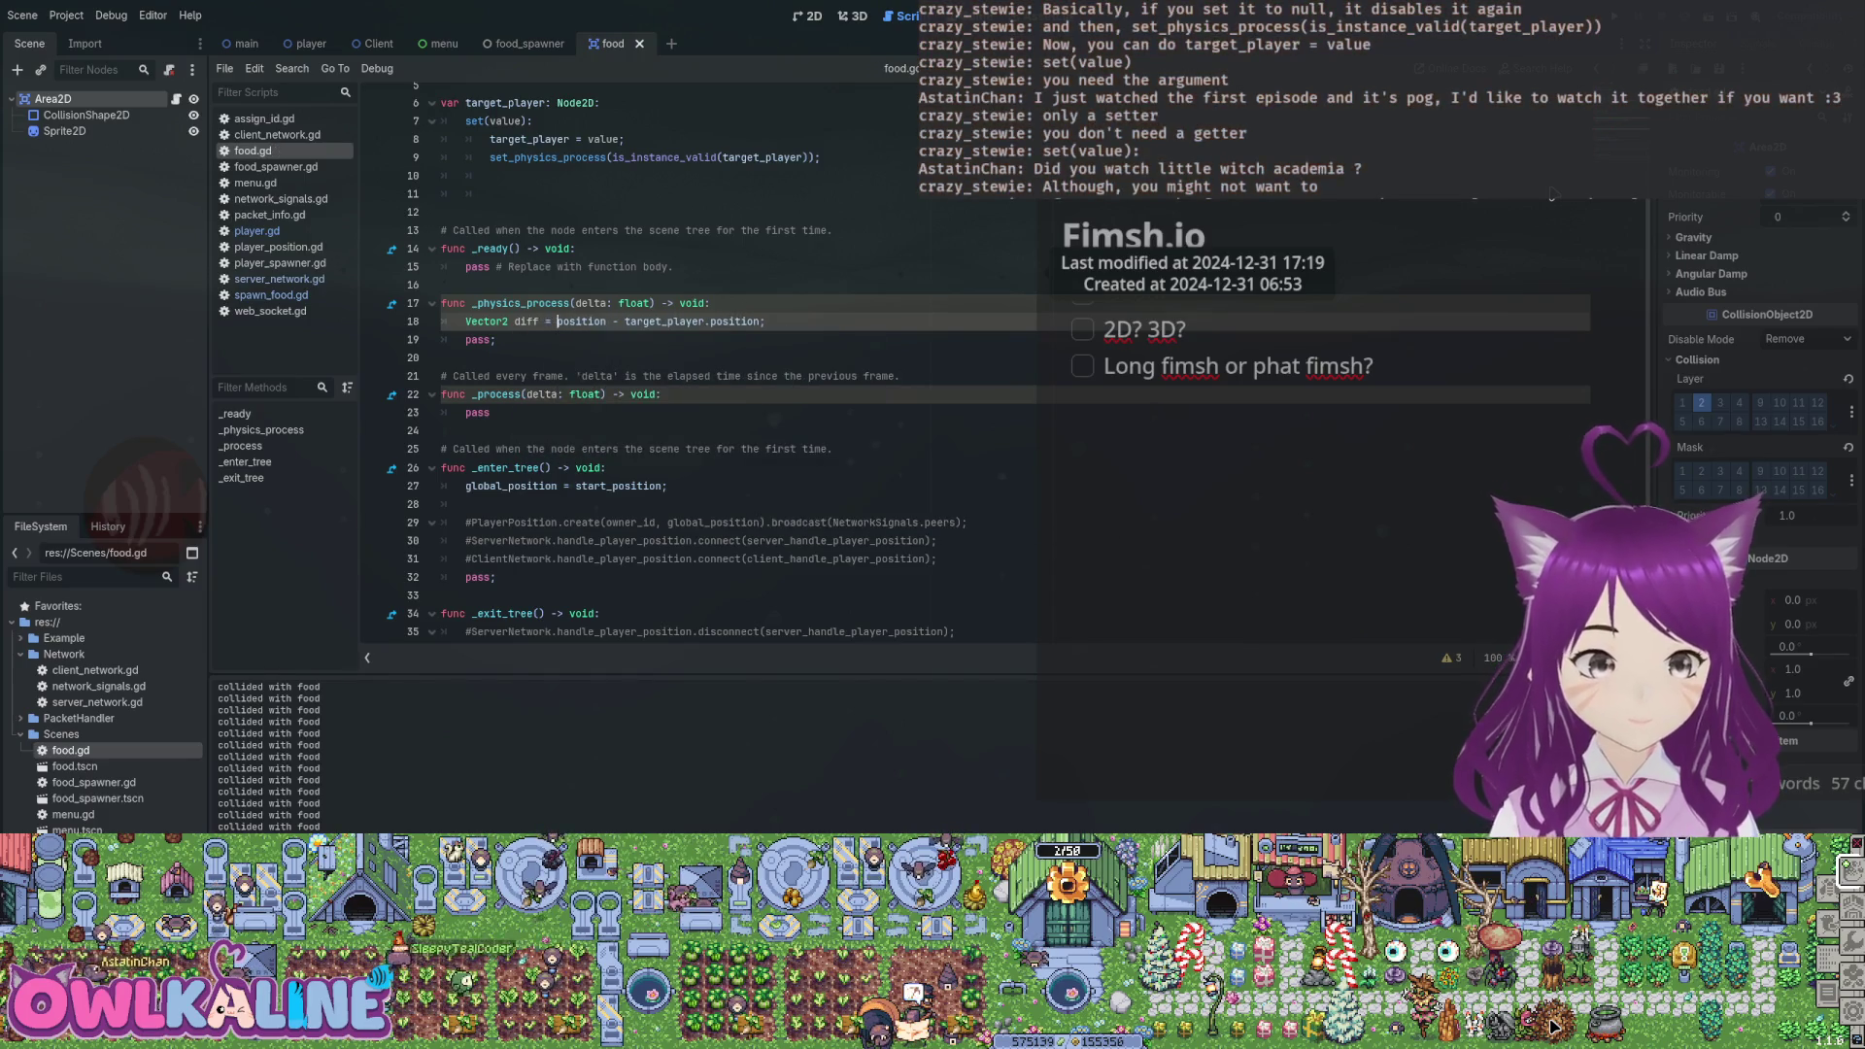
# Remove the extra blank line after the target_player setter.
pyautogui.scroll(2, 778, 389)
pyautogui.click(496, 278)
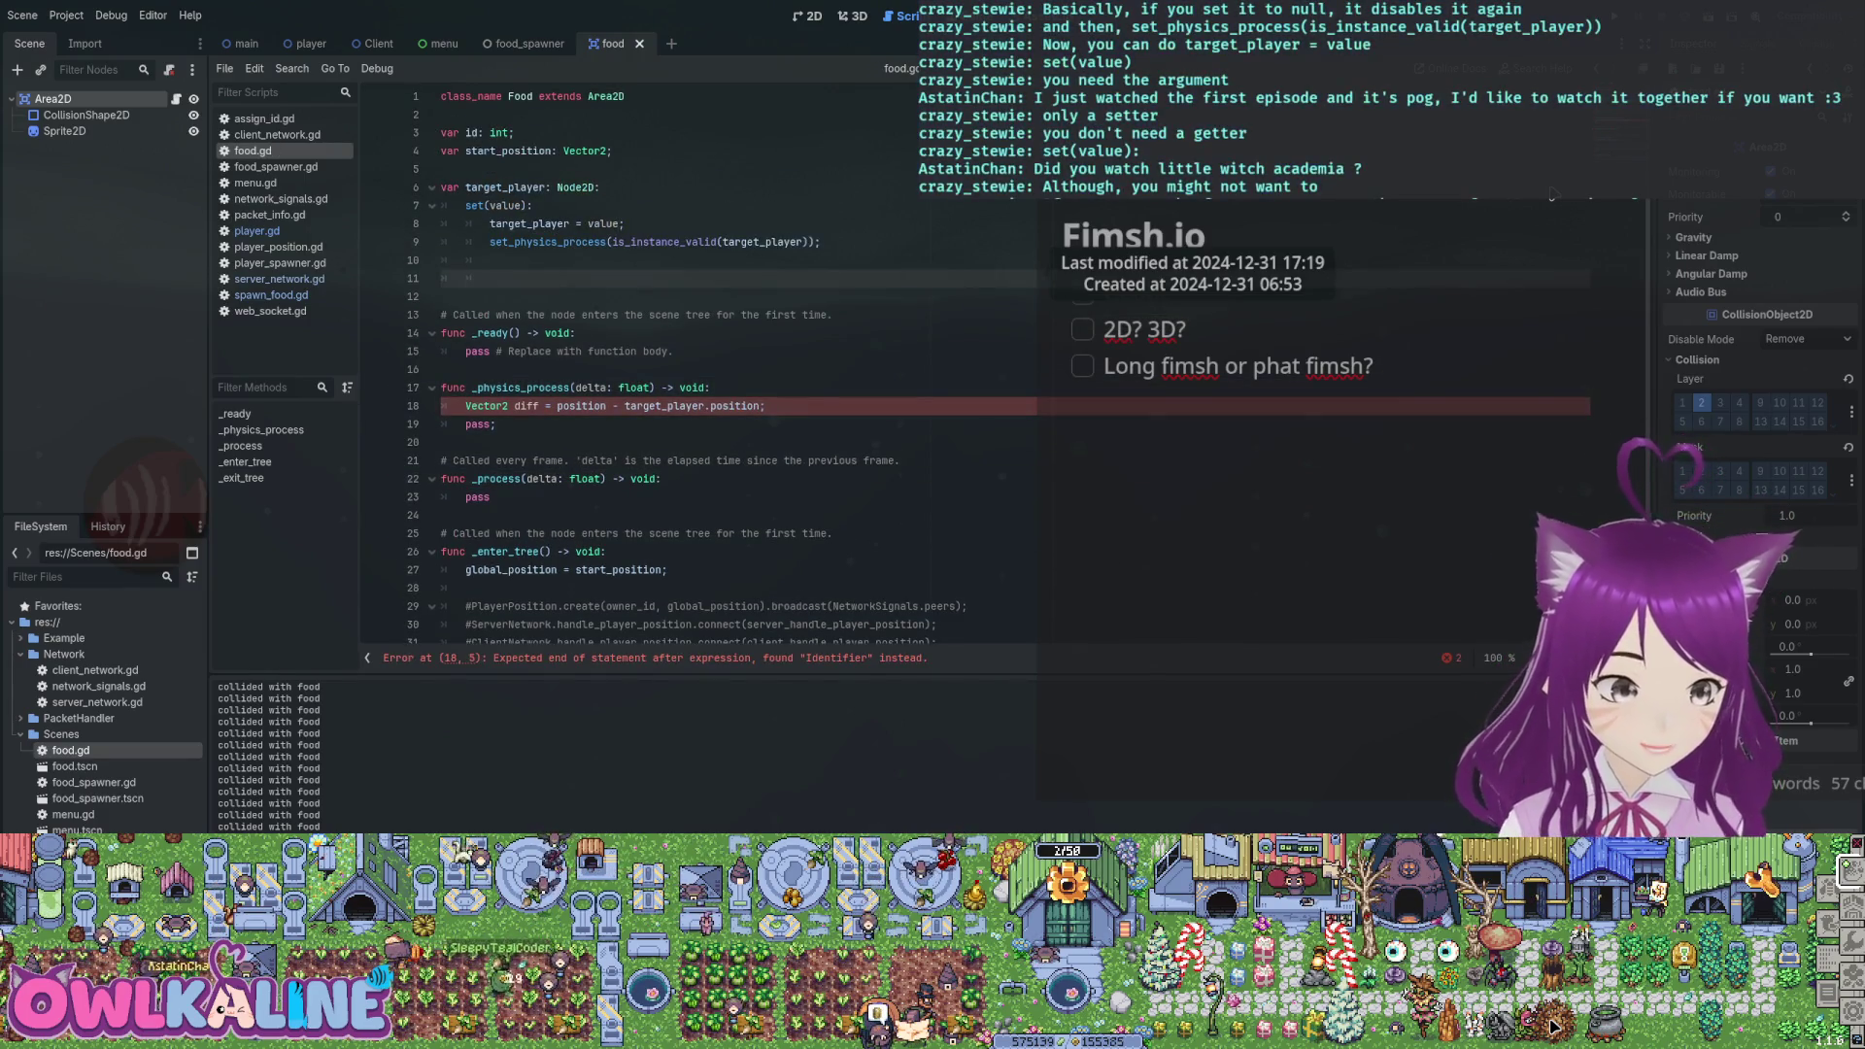
pyautogui.press('BackSpace')
pyautogui.press('BackSpace')
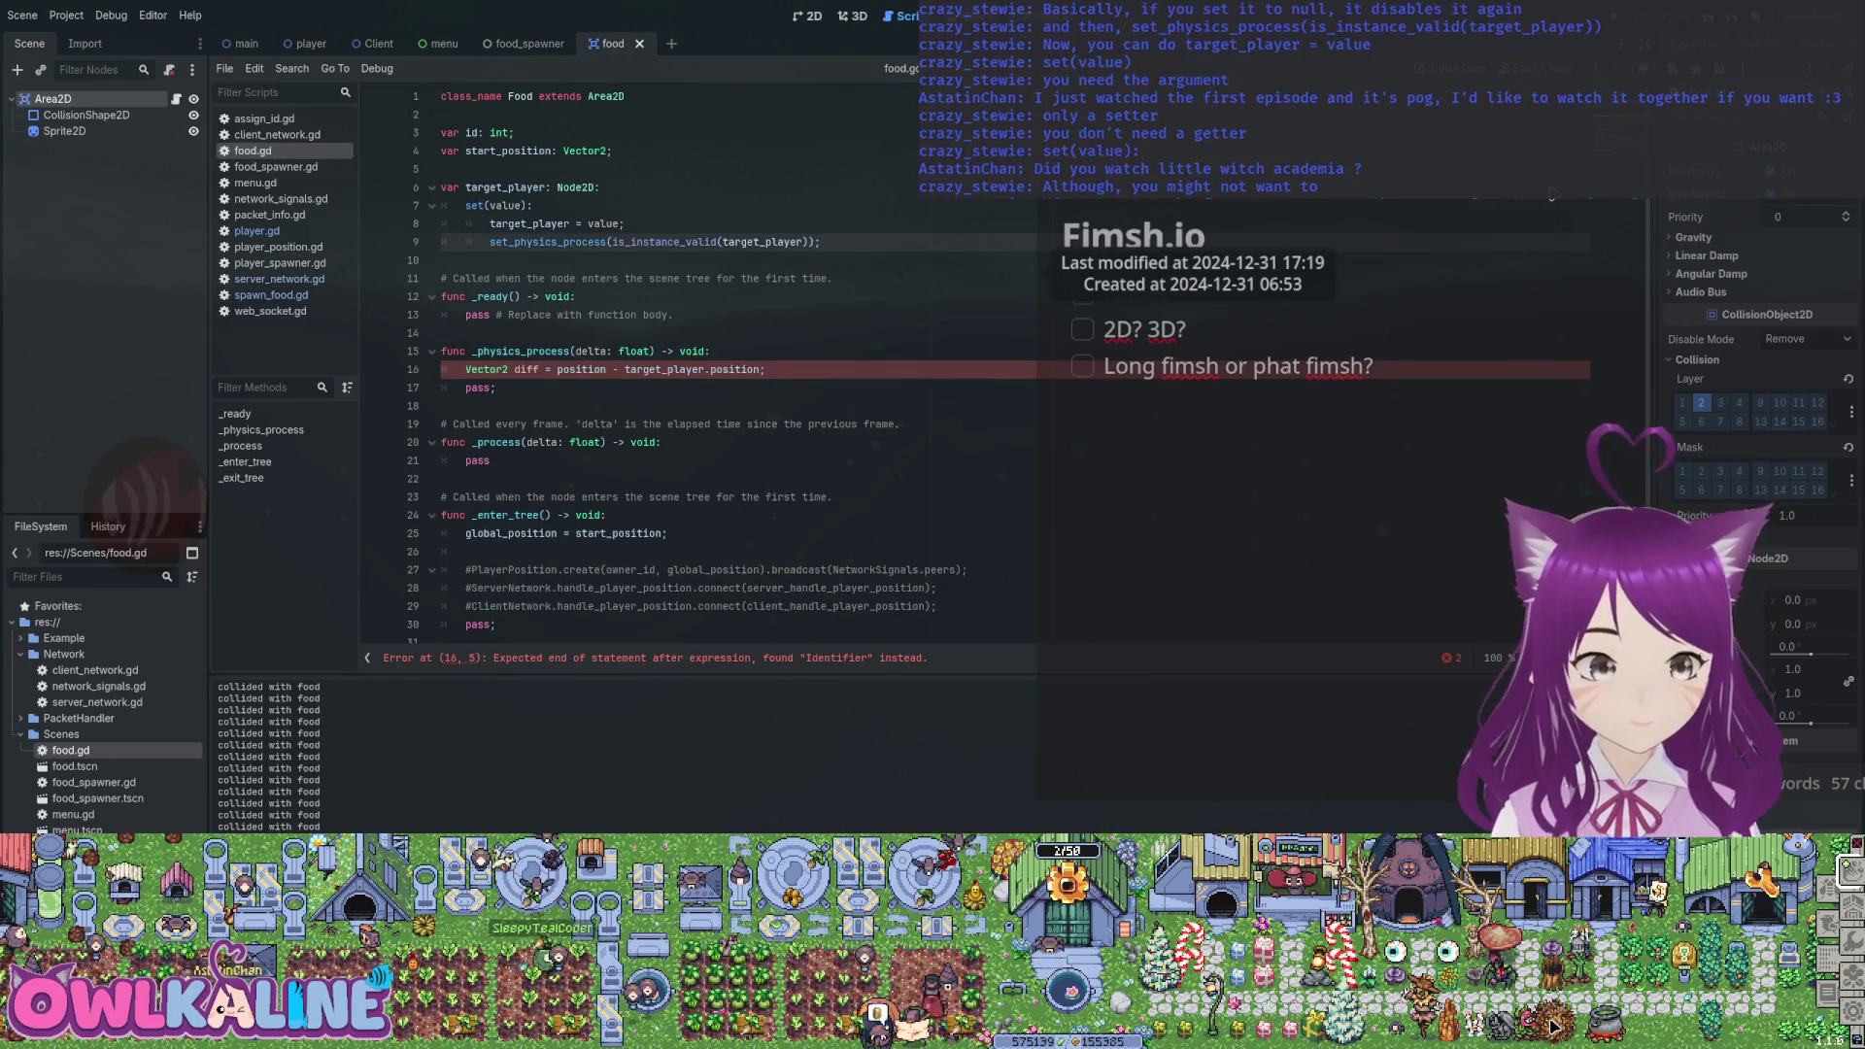
pyautogui.scroll(-1, 1553, 193)
# Rewrite the line as var diff: Vector2 = position - target_player.position and save.
pyautogui.moveTo(496, 333); pyautogui.dragTo(441, 333)
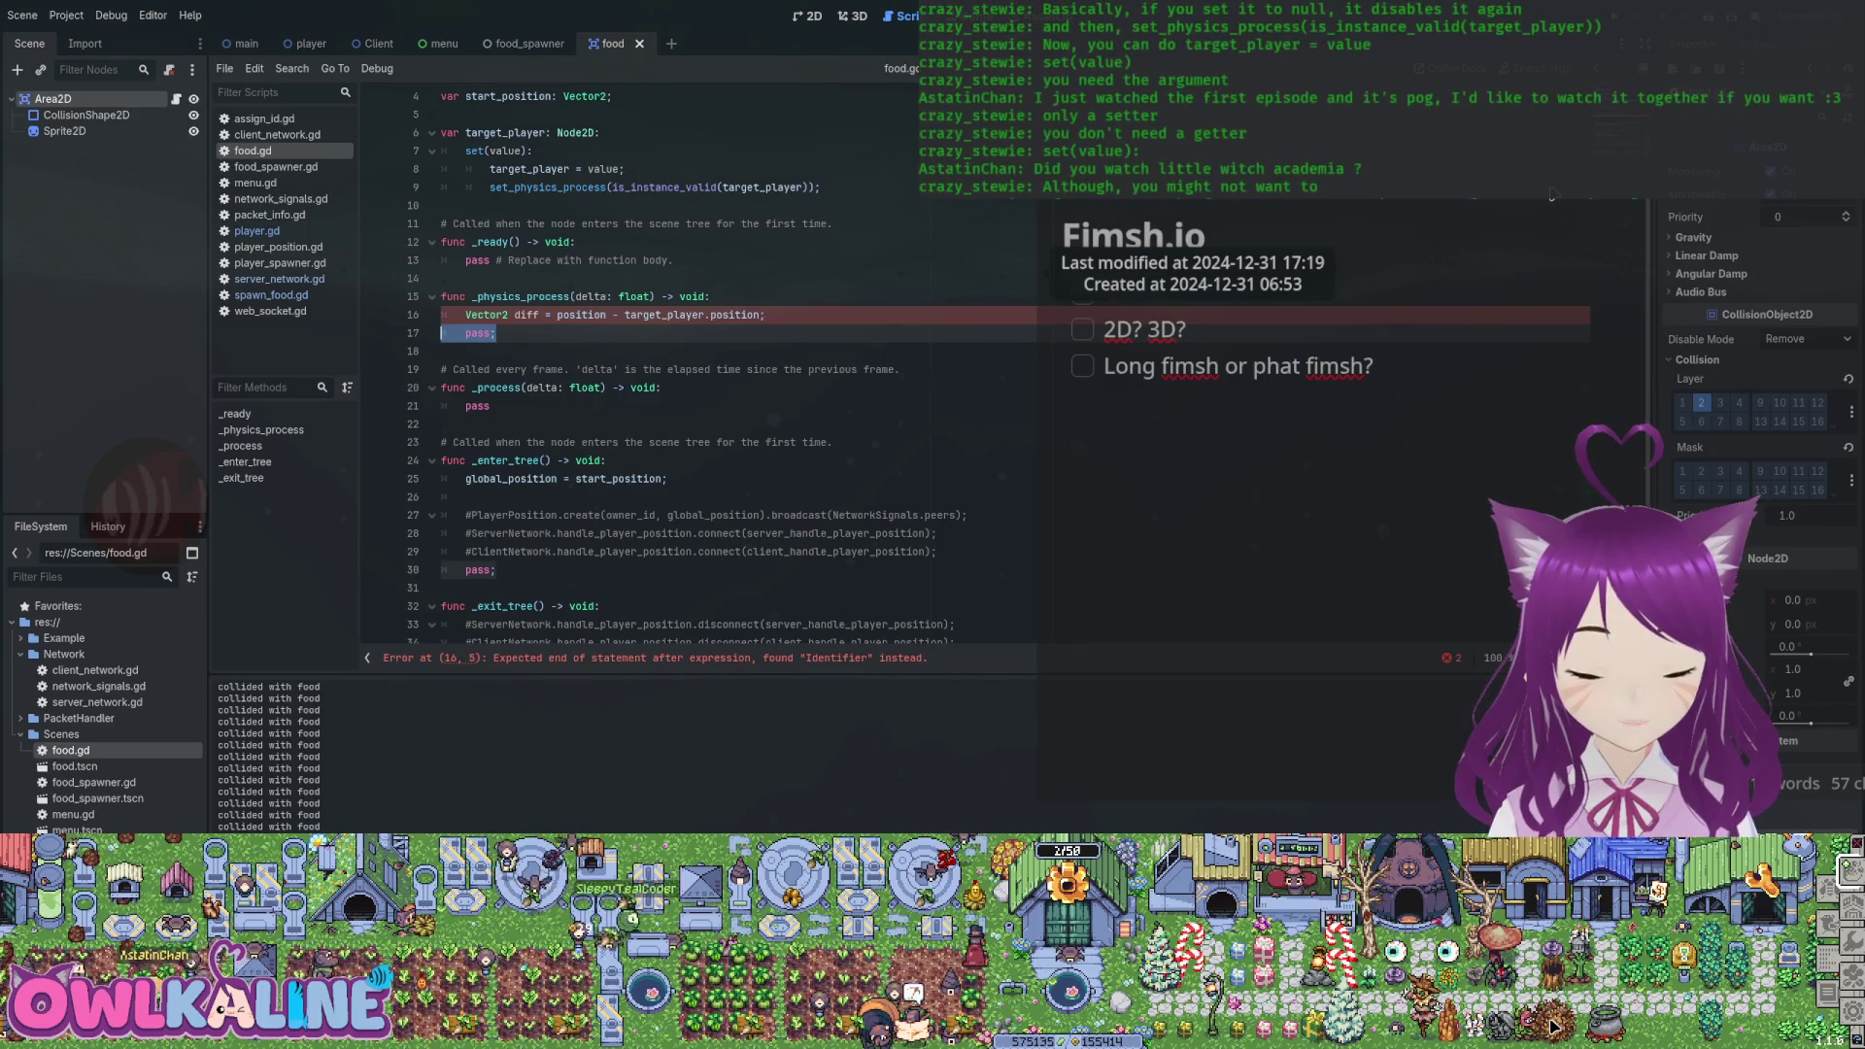
pyautogui.press('Up')
pyautogui.hotkey('ctrl', 'shift', 'Right')
pyautogui.write('var diff')
pyautogui.write(': Vector2')
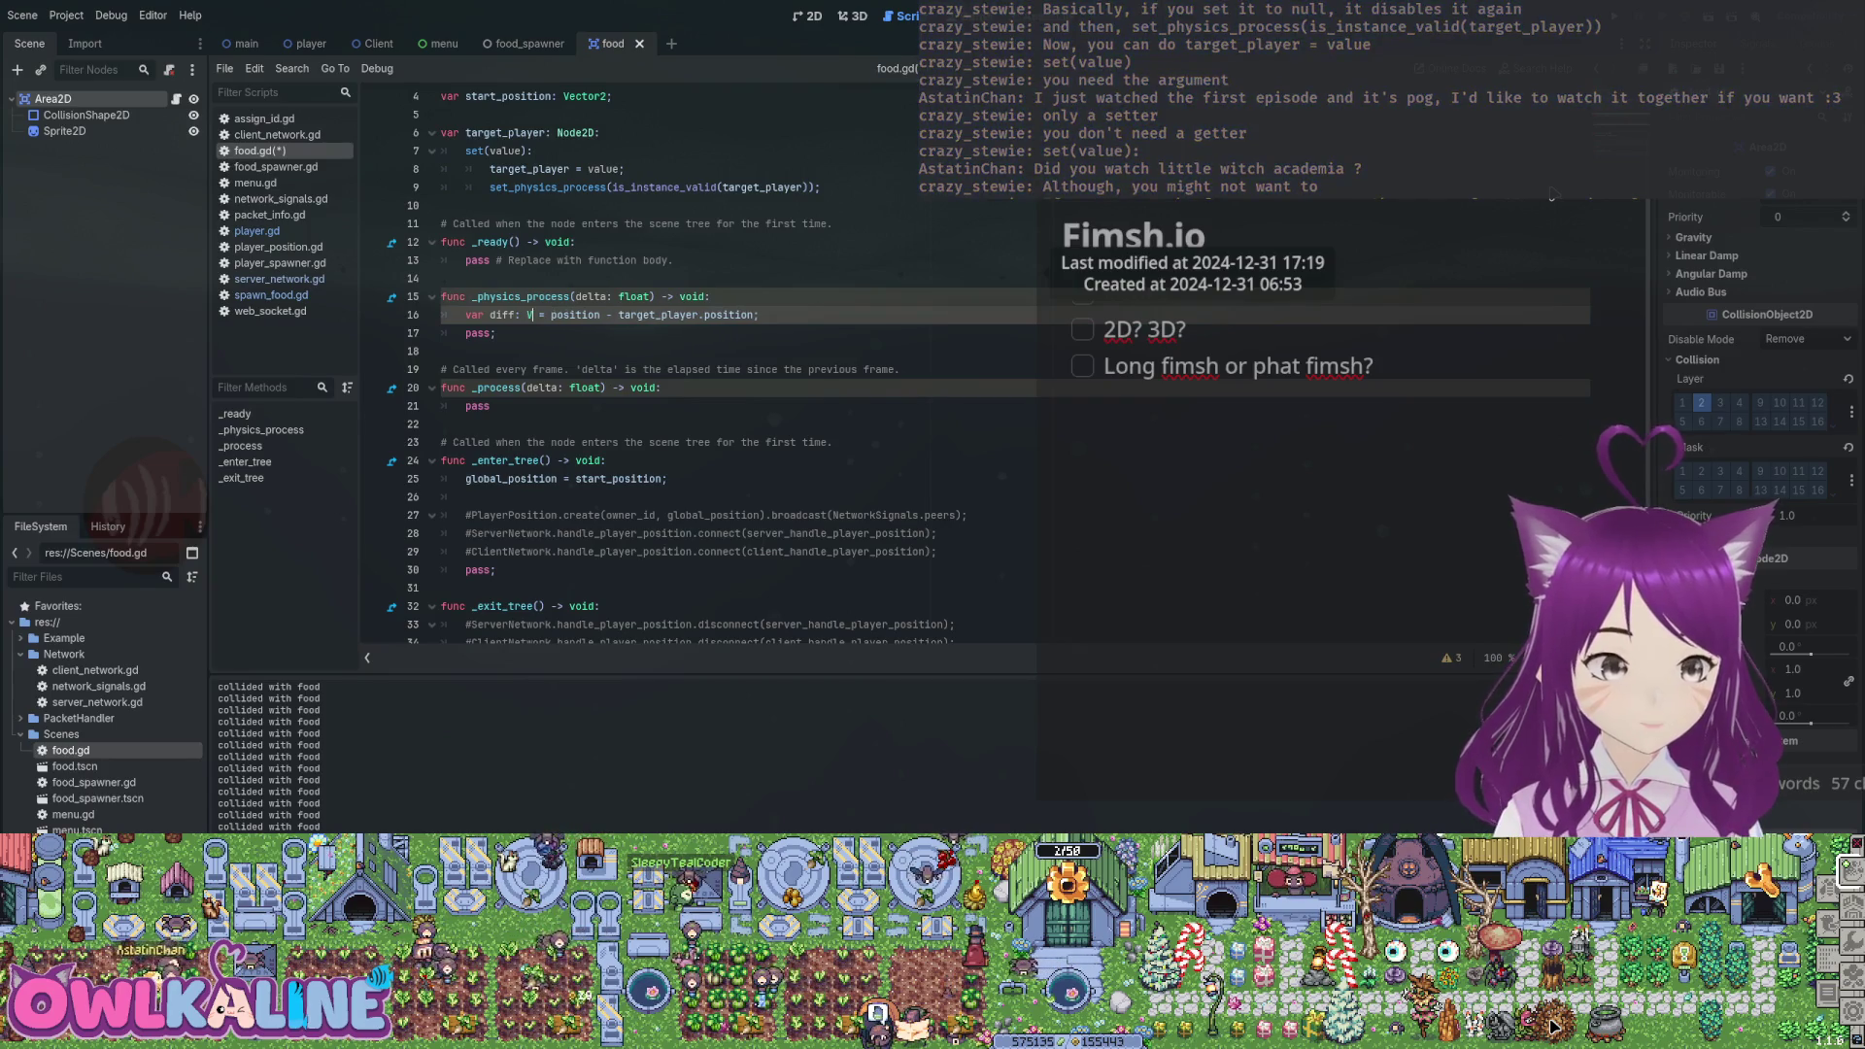
pyautogui.hotkey('ctrl', 's')
pyautogui.press('End')
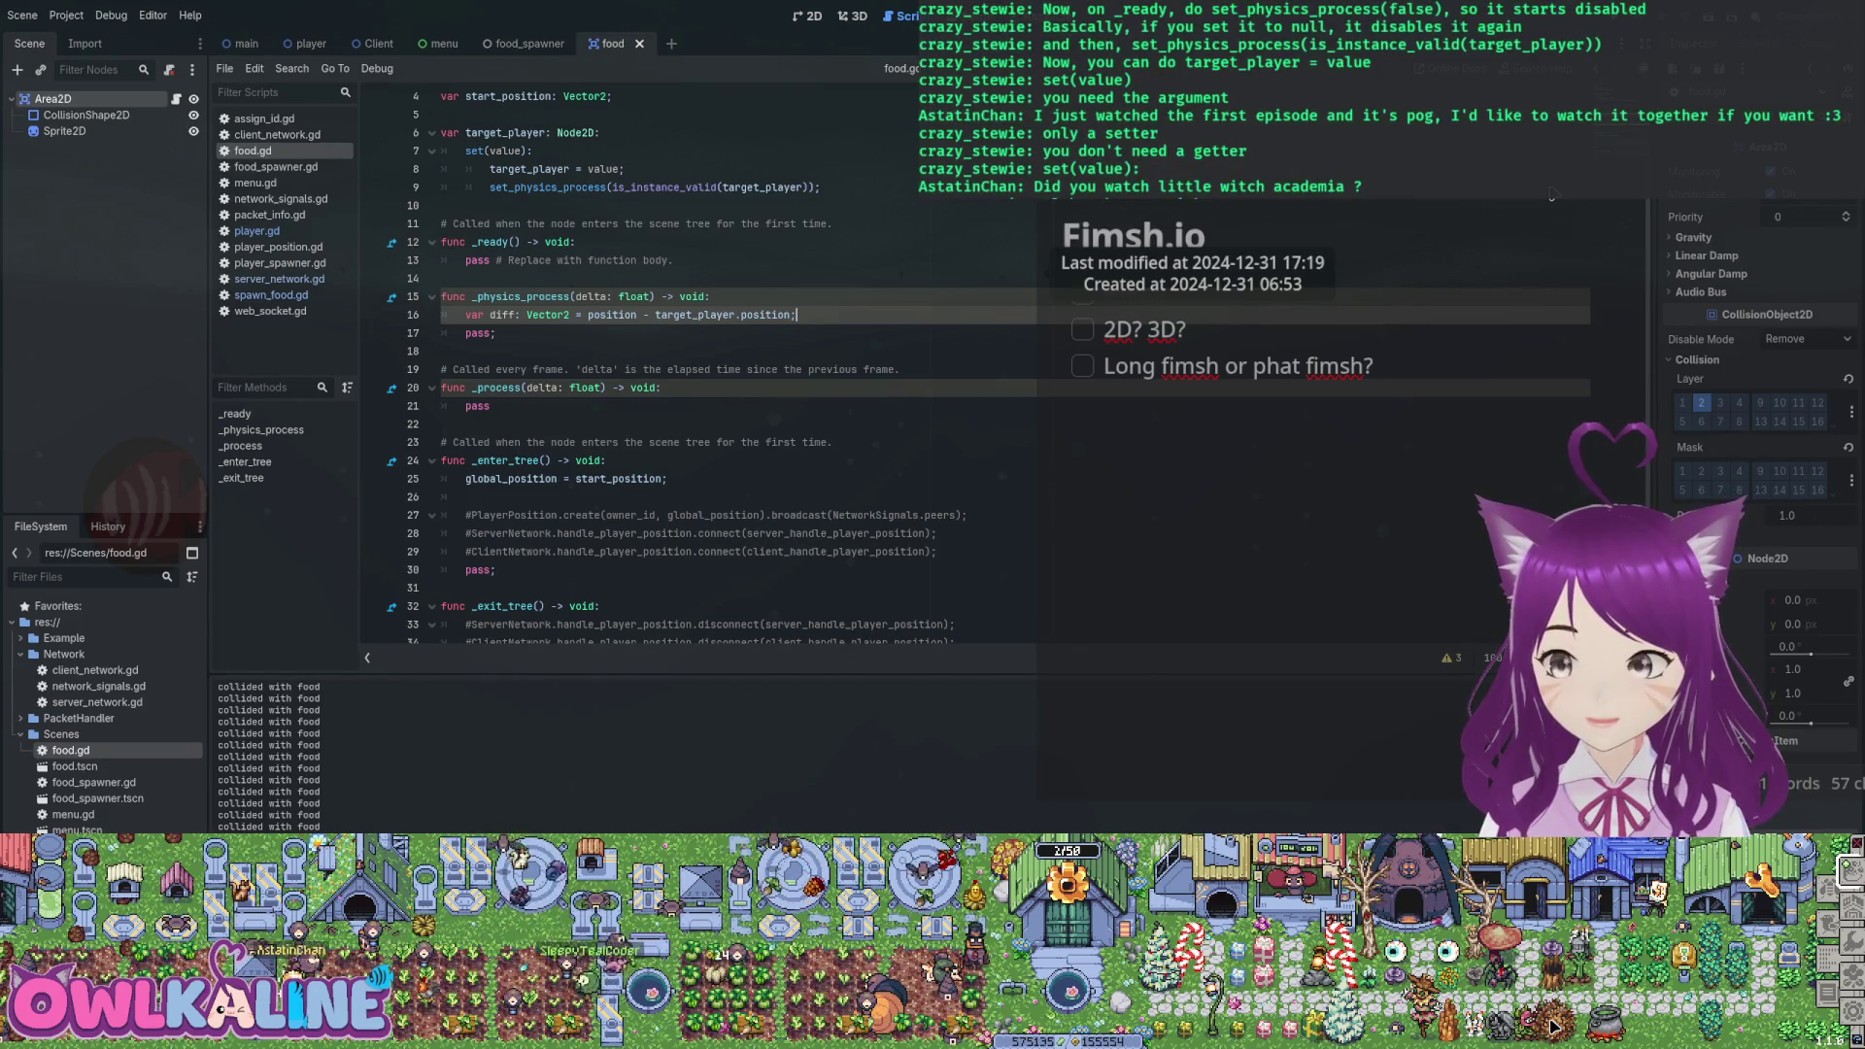
pyautogui.scroll(1, 1552, 194)
pyautogui.press('Up')
pyautogui.press('Up')
pyautogui.press('Up')
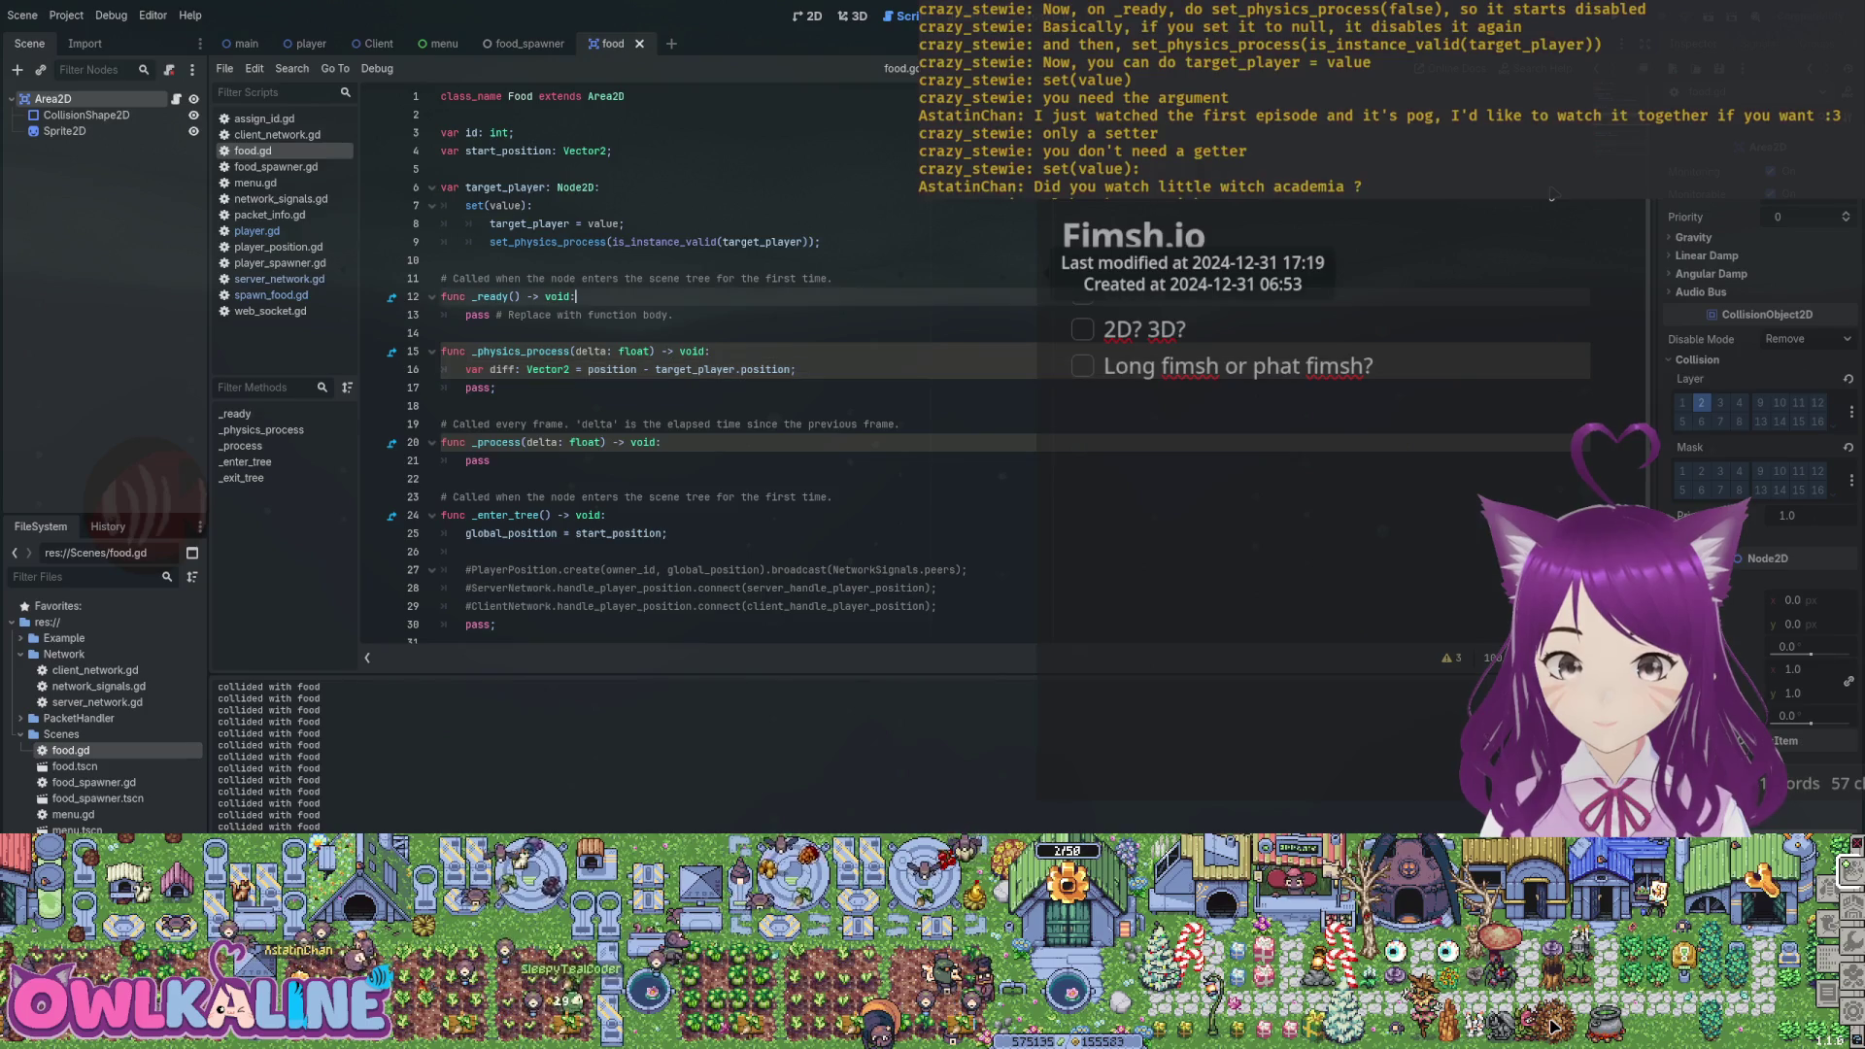
# Call set_physics_process(false) in _ready and delete its placeholder pass line.
pyautogui.press('Return')
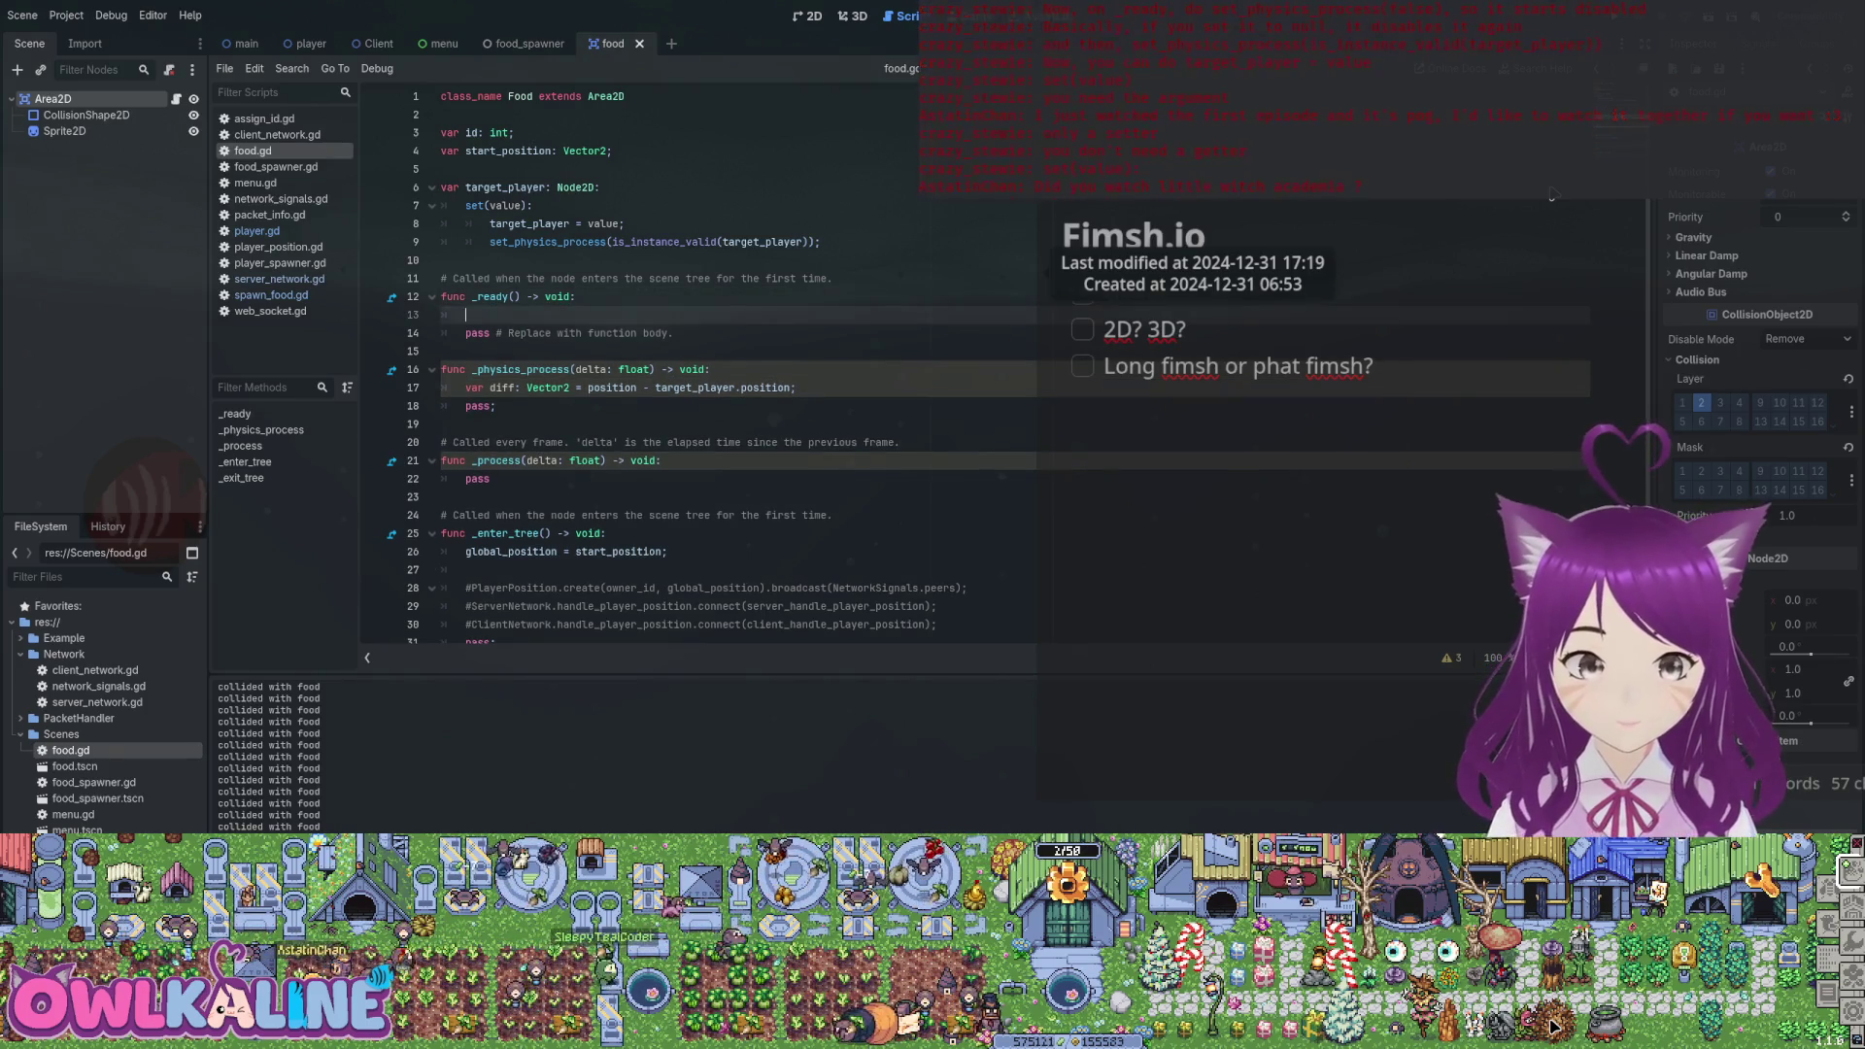
pyautogui.write('_ph')
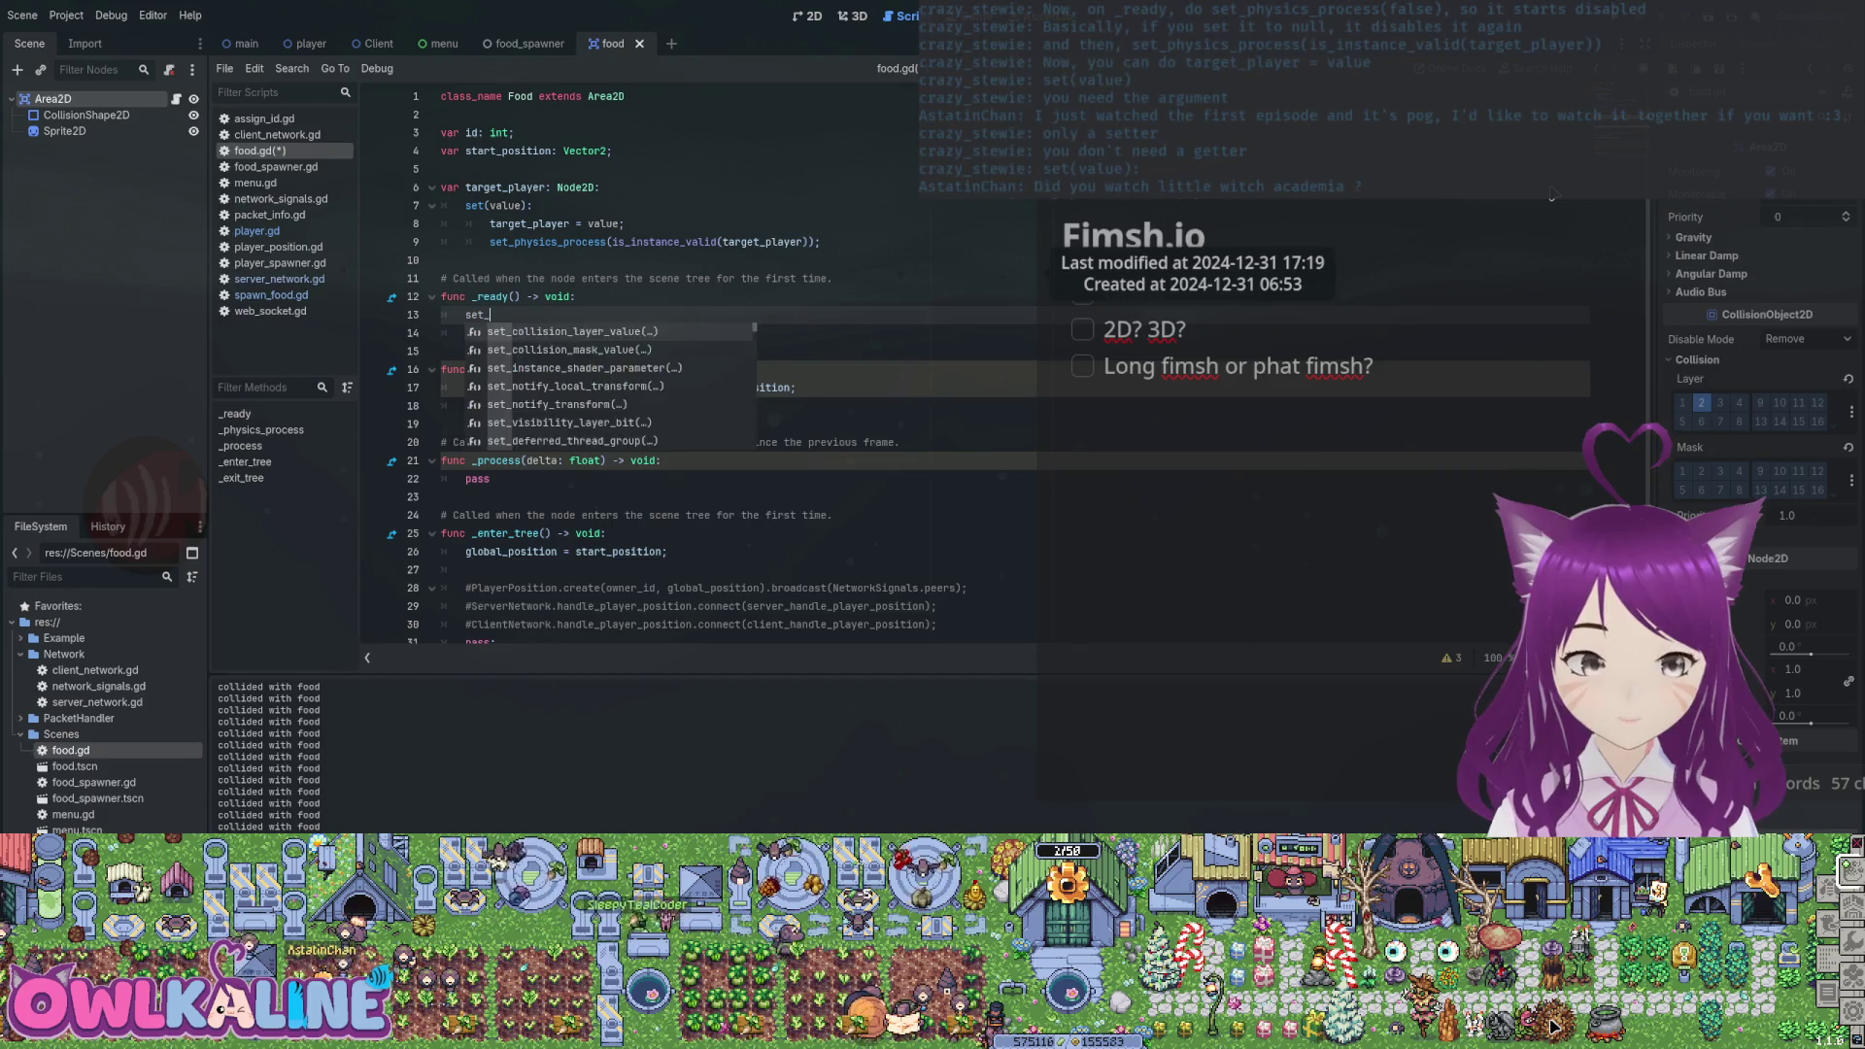
pyautogui.press('Return')
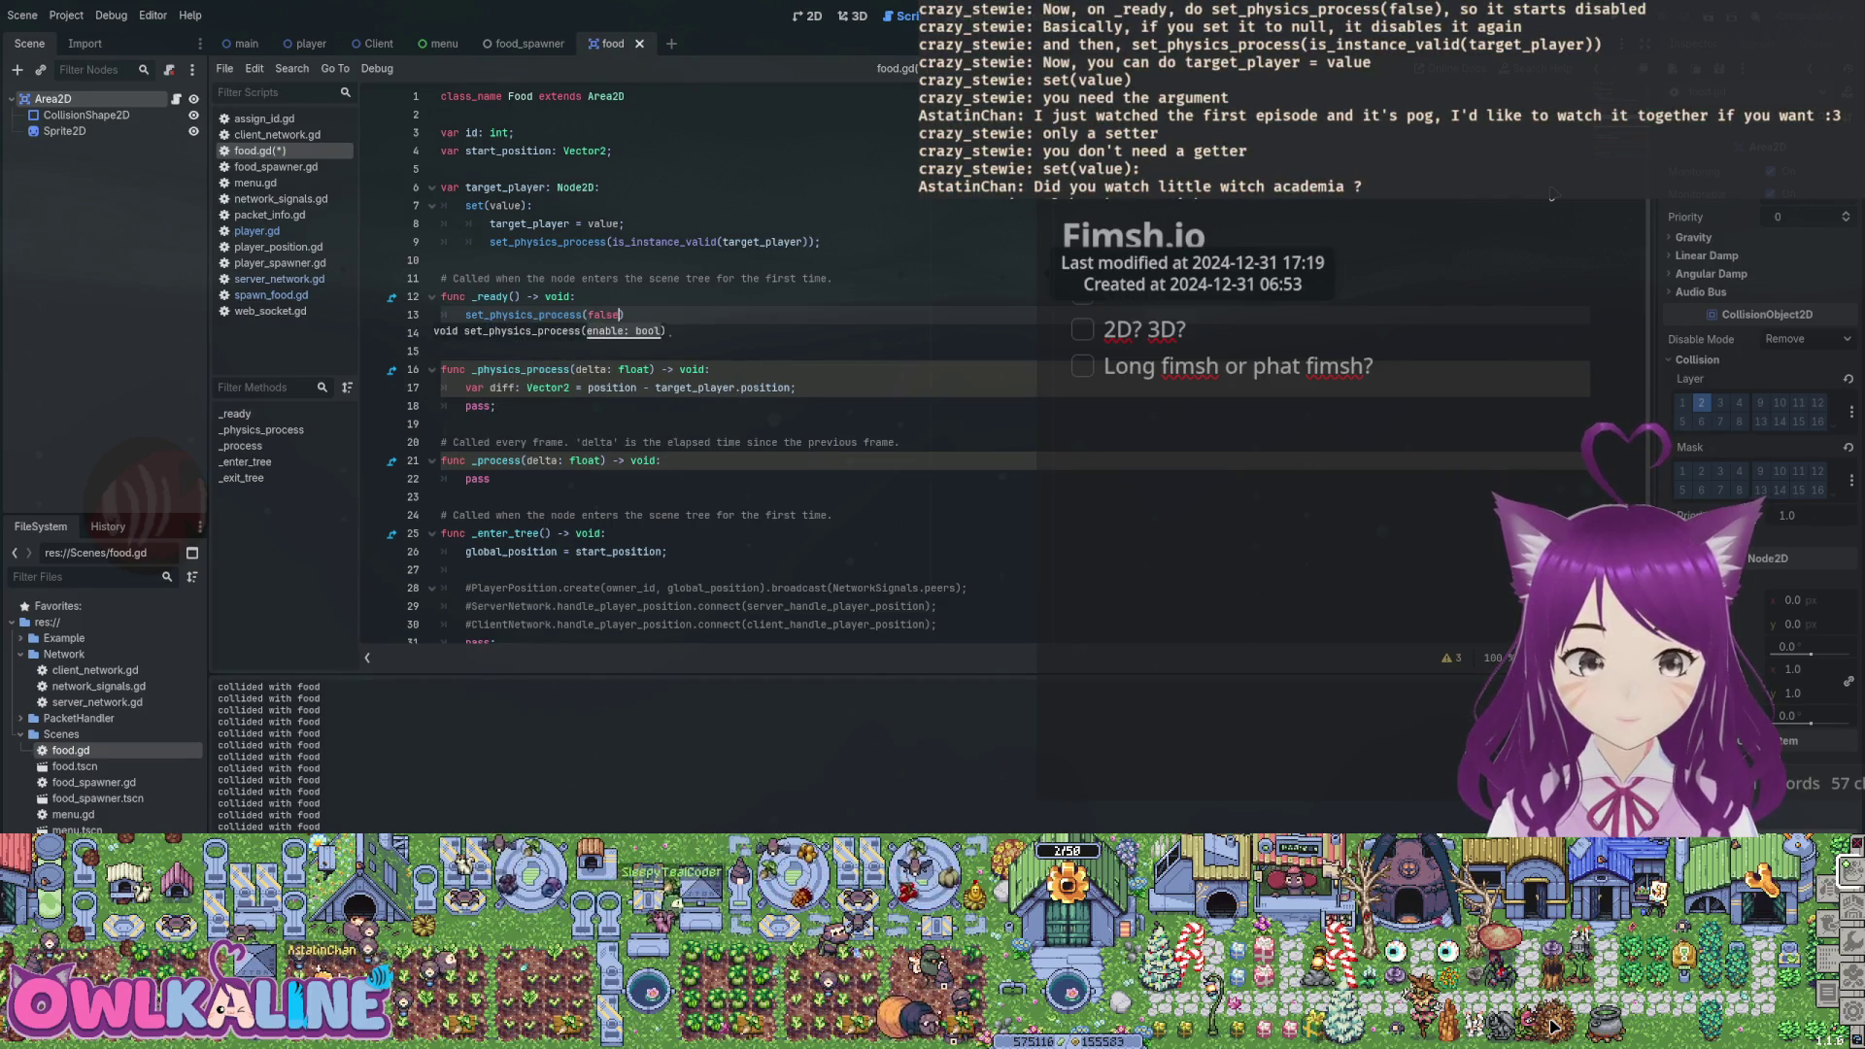
pyautogui.write(';')
pyautogui.hotkey('ctrl', 's')
pyautogui.press('Down')
pyautogui.press('Down')
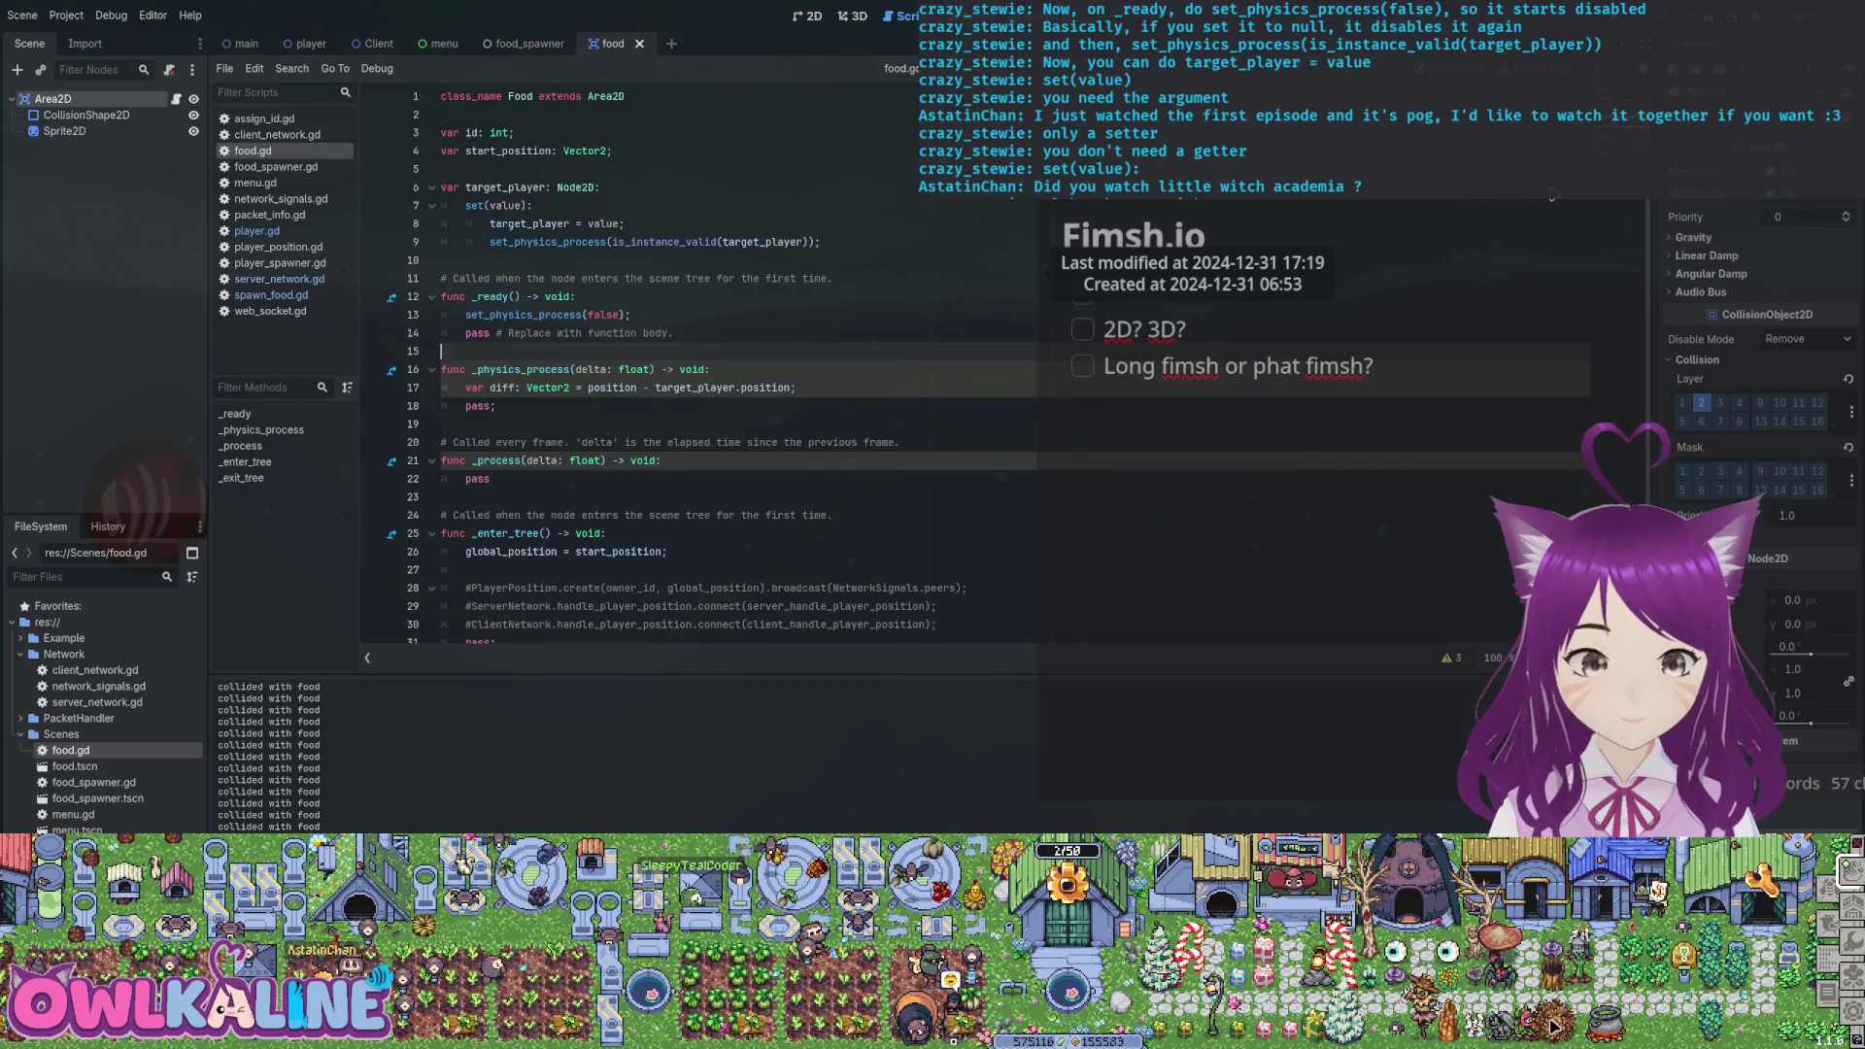
pyautogui.scroll(-2, 1551, 195)
pyautogui.press('Up')
pyautogui.hotkey('shift', 'End')
pyautogui.press('BackSpace')
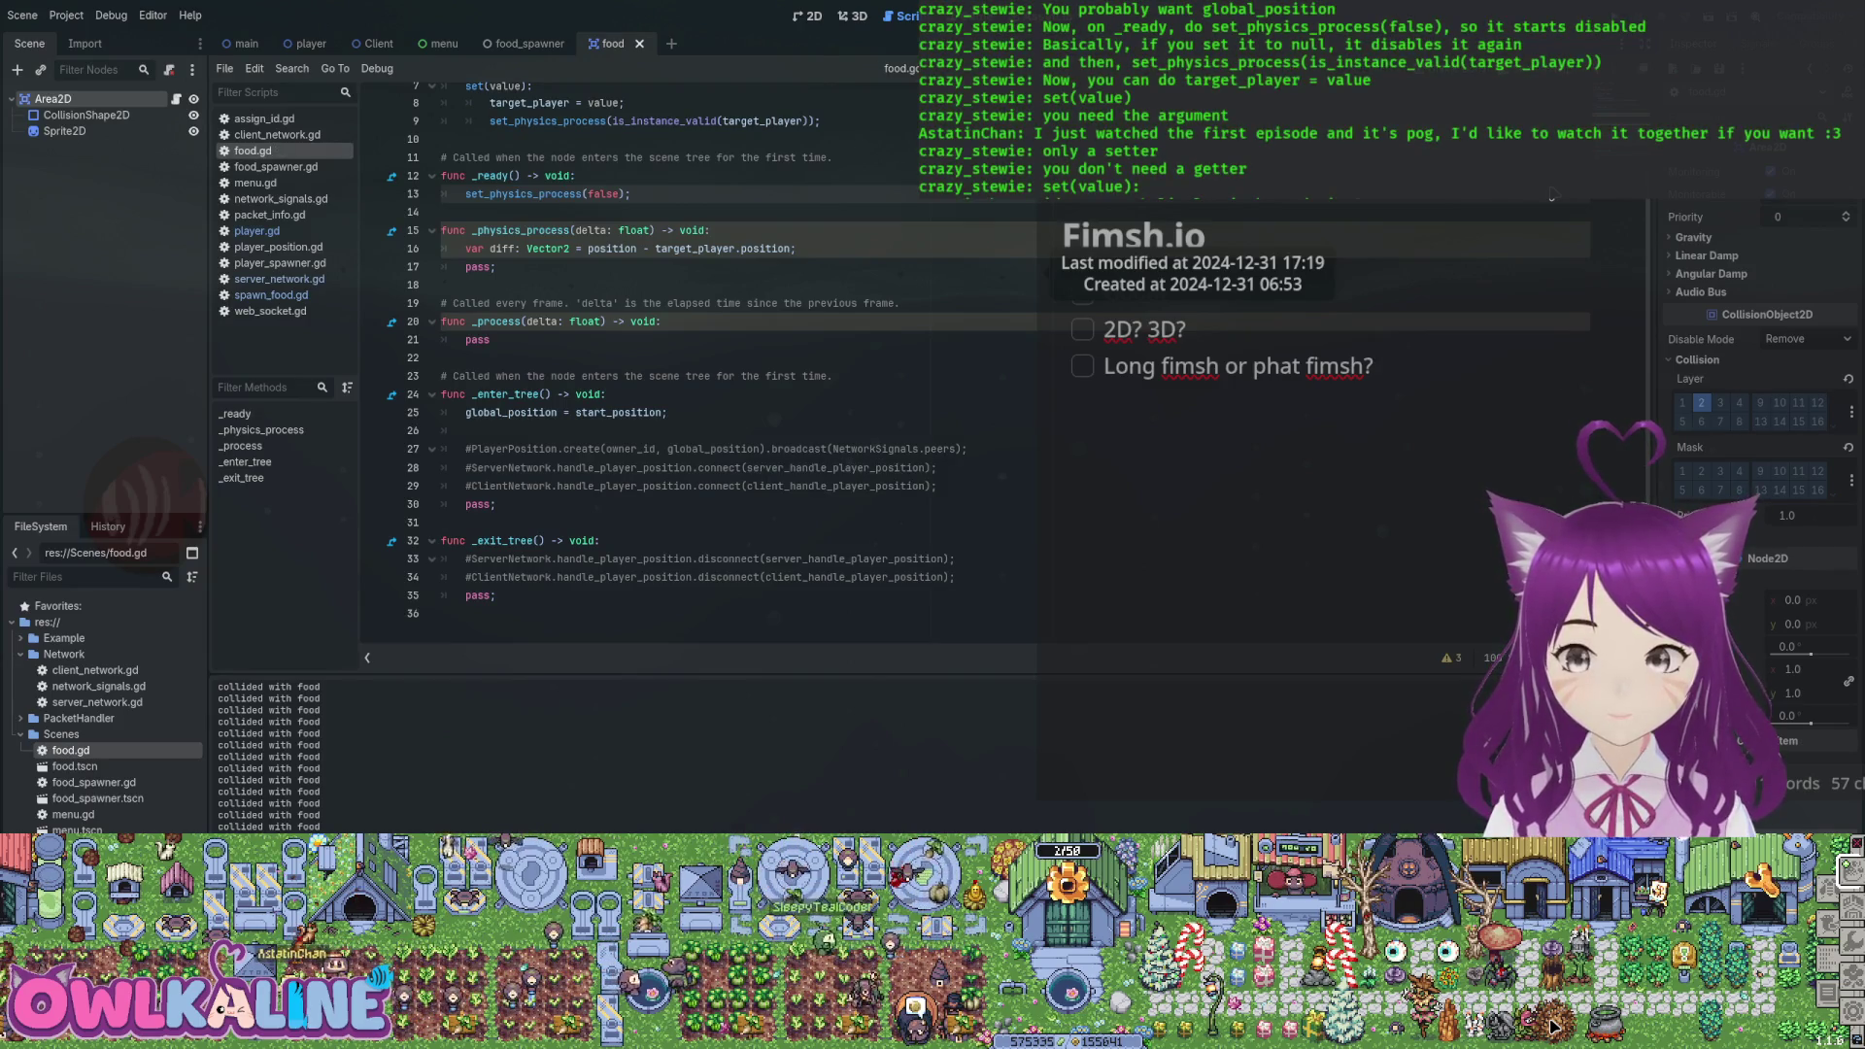
# Use global_position for both positions in the diff calculation.
pyautogui.click(588, 249)
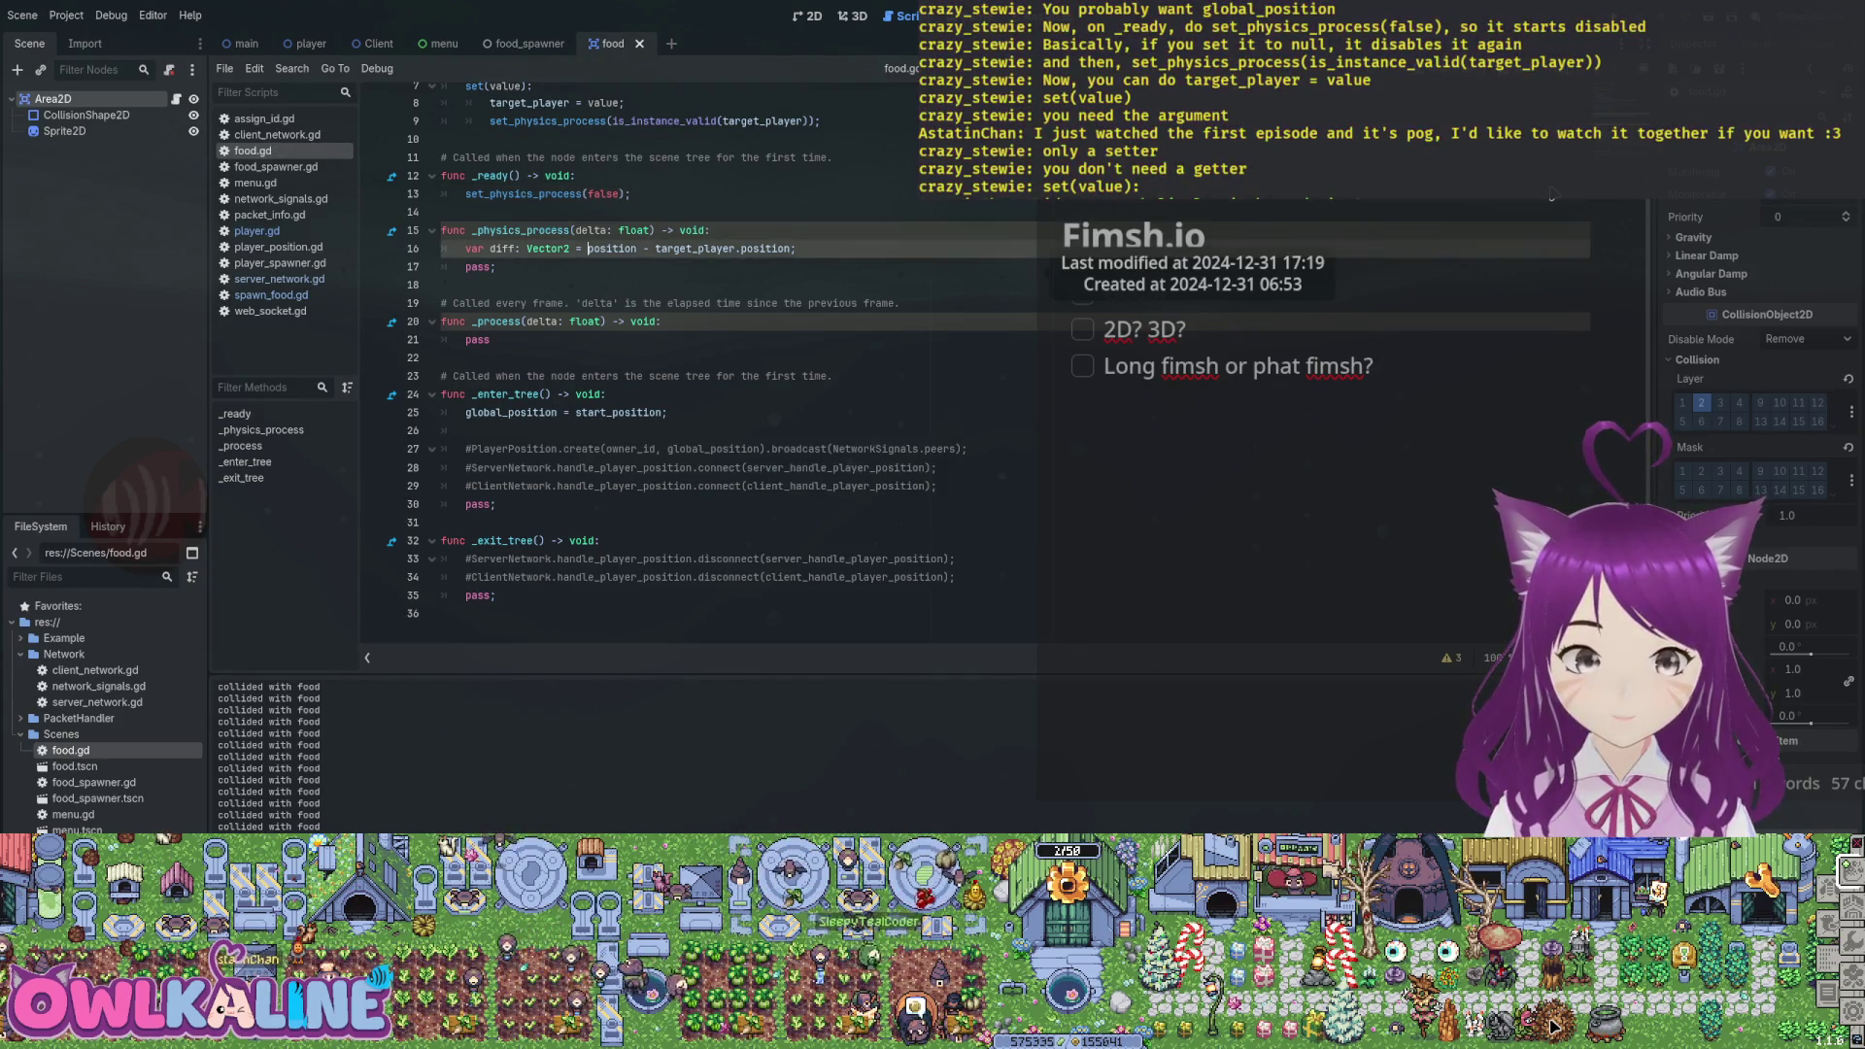
pyautogui.write('global_')
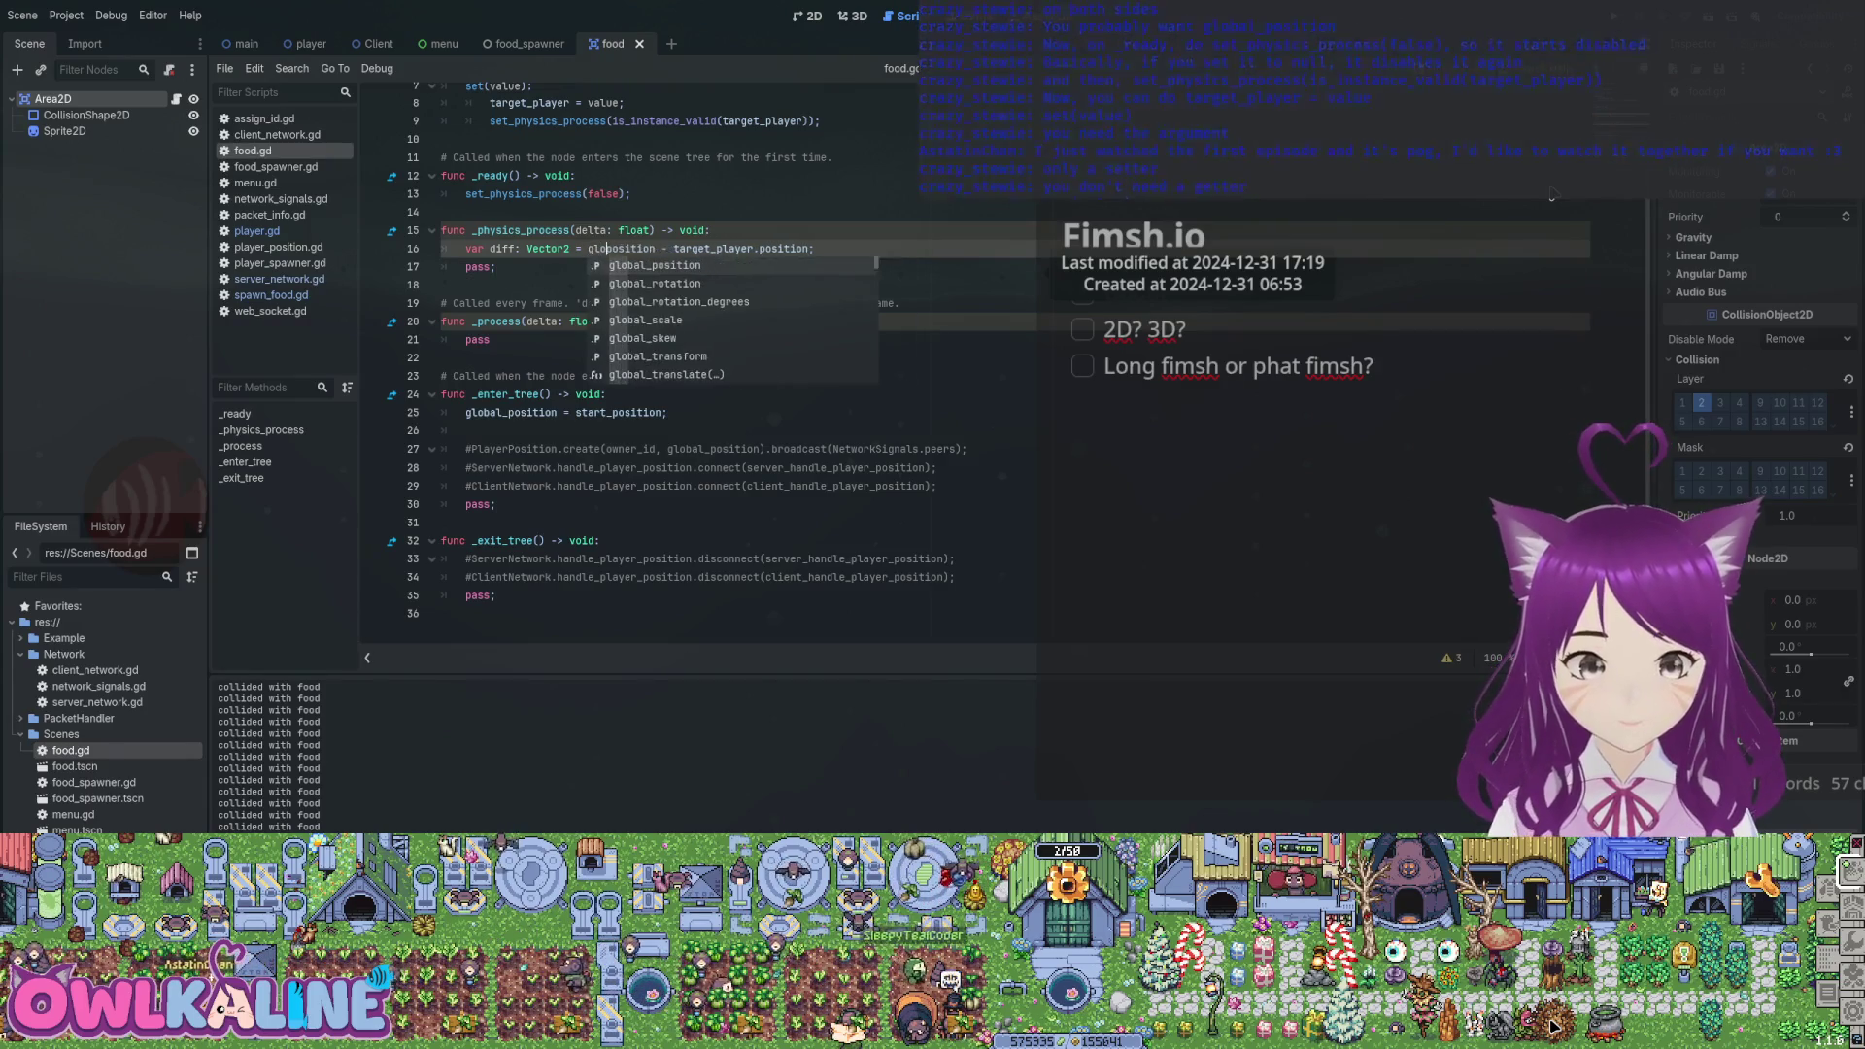
pyautogui.press('End')
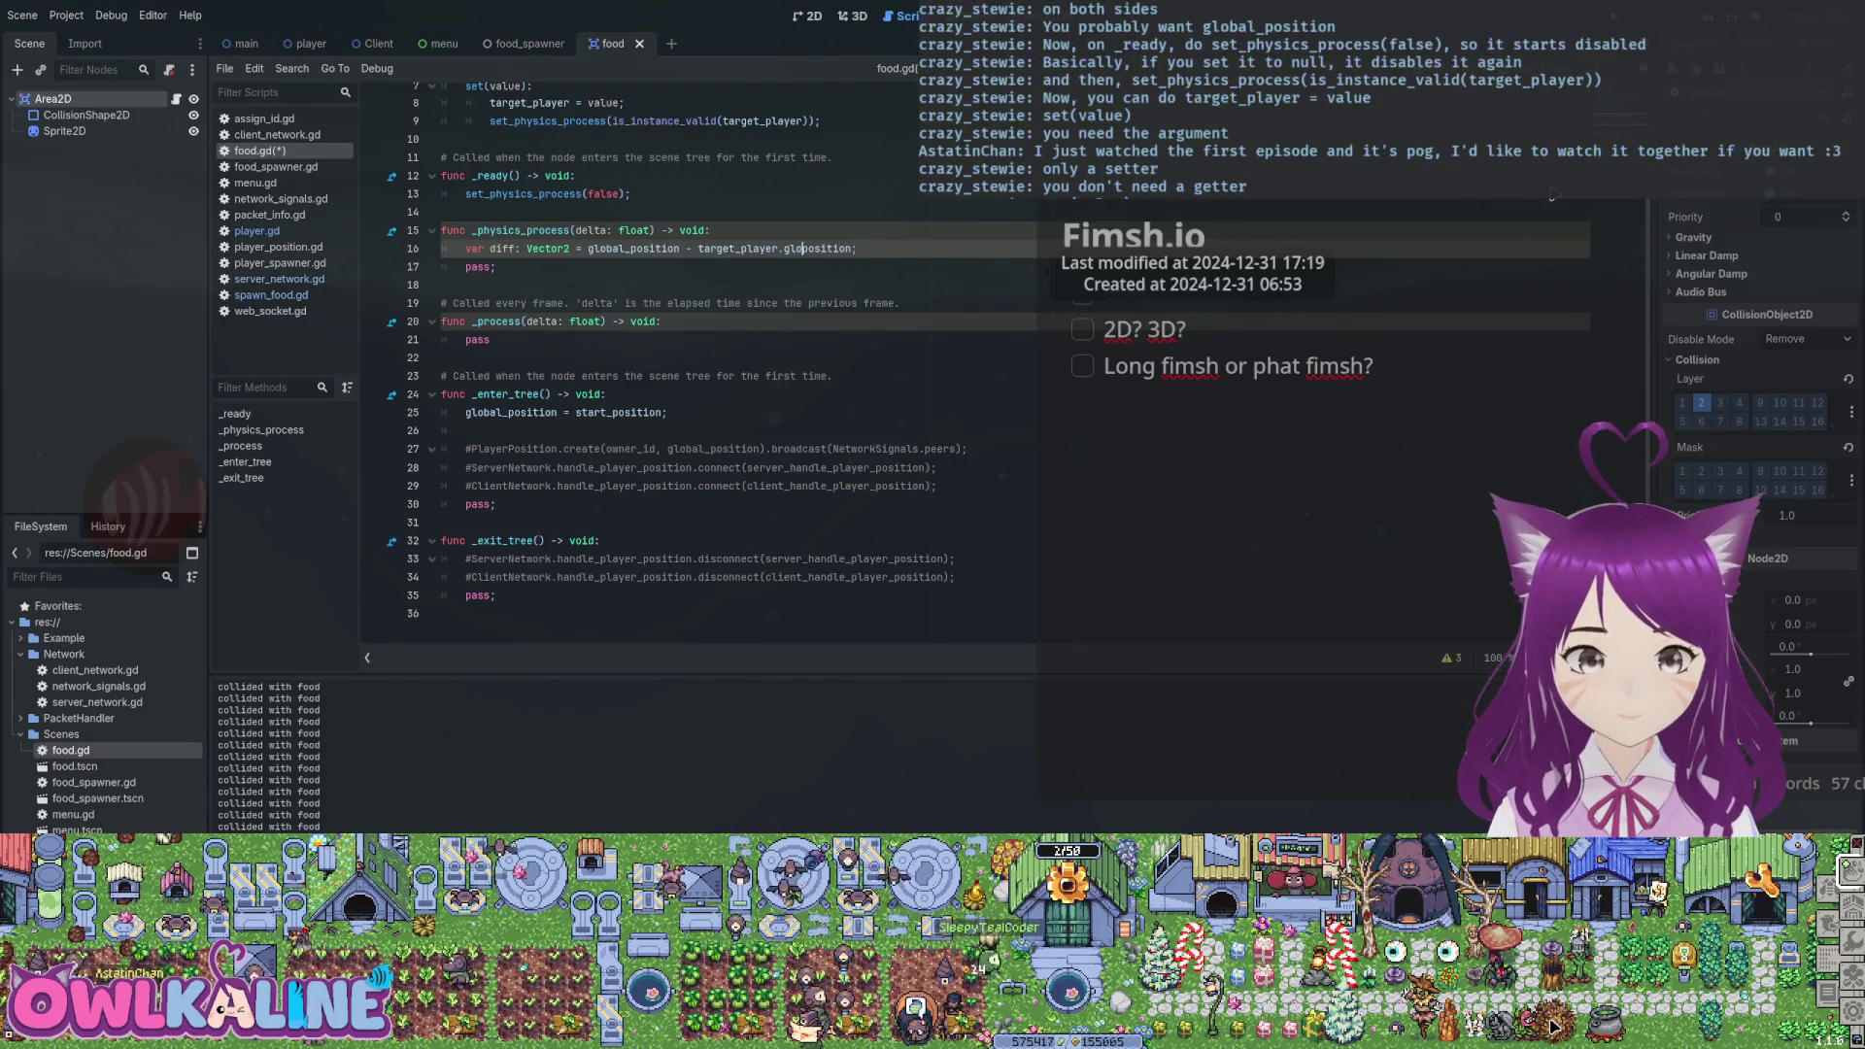
pyautogui.write('lobal_')
pyautogui.press('End')
pyautogui.hotkey('ctrl', 's')
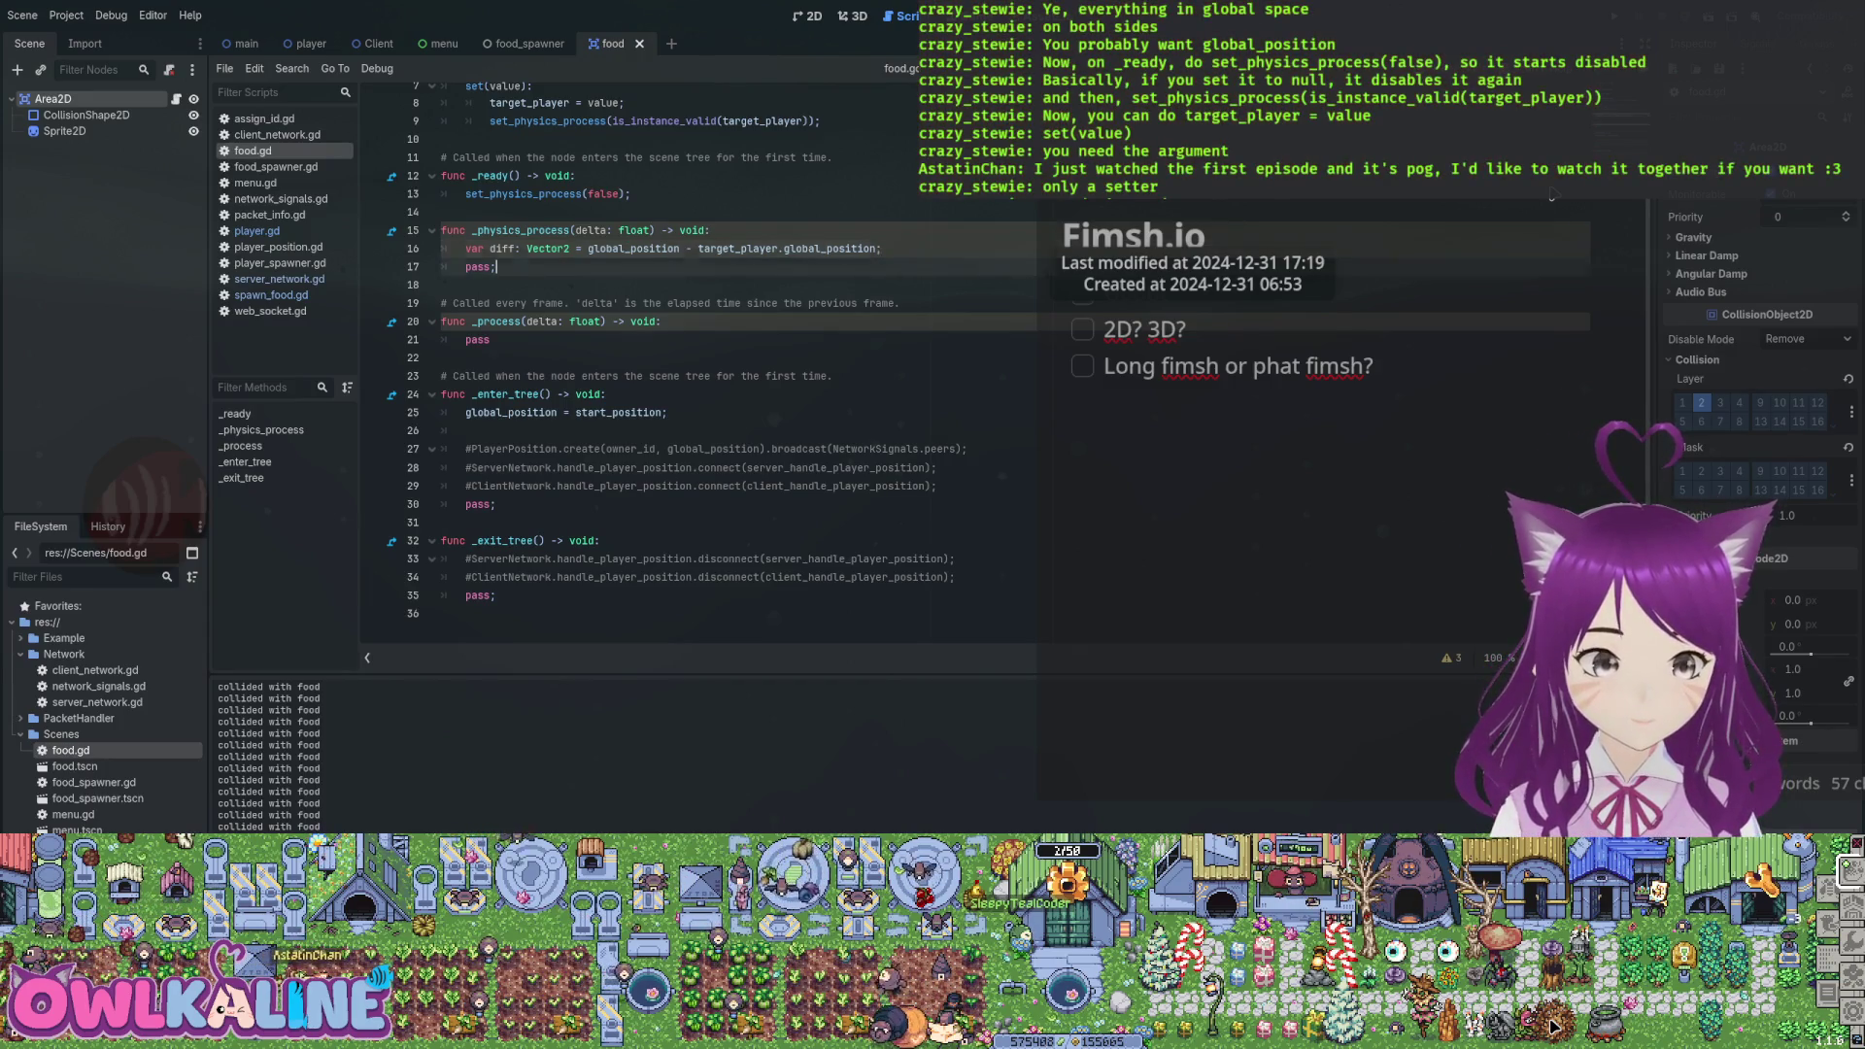
# Add var velocity: Vector2 = diff.normalized() * speed below the diff line.
pyautogui.press('Return')
pyautogui.write('diff/')
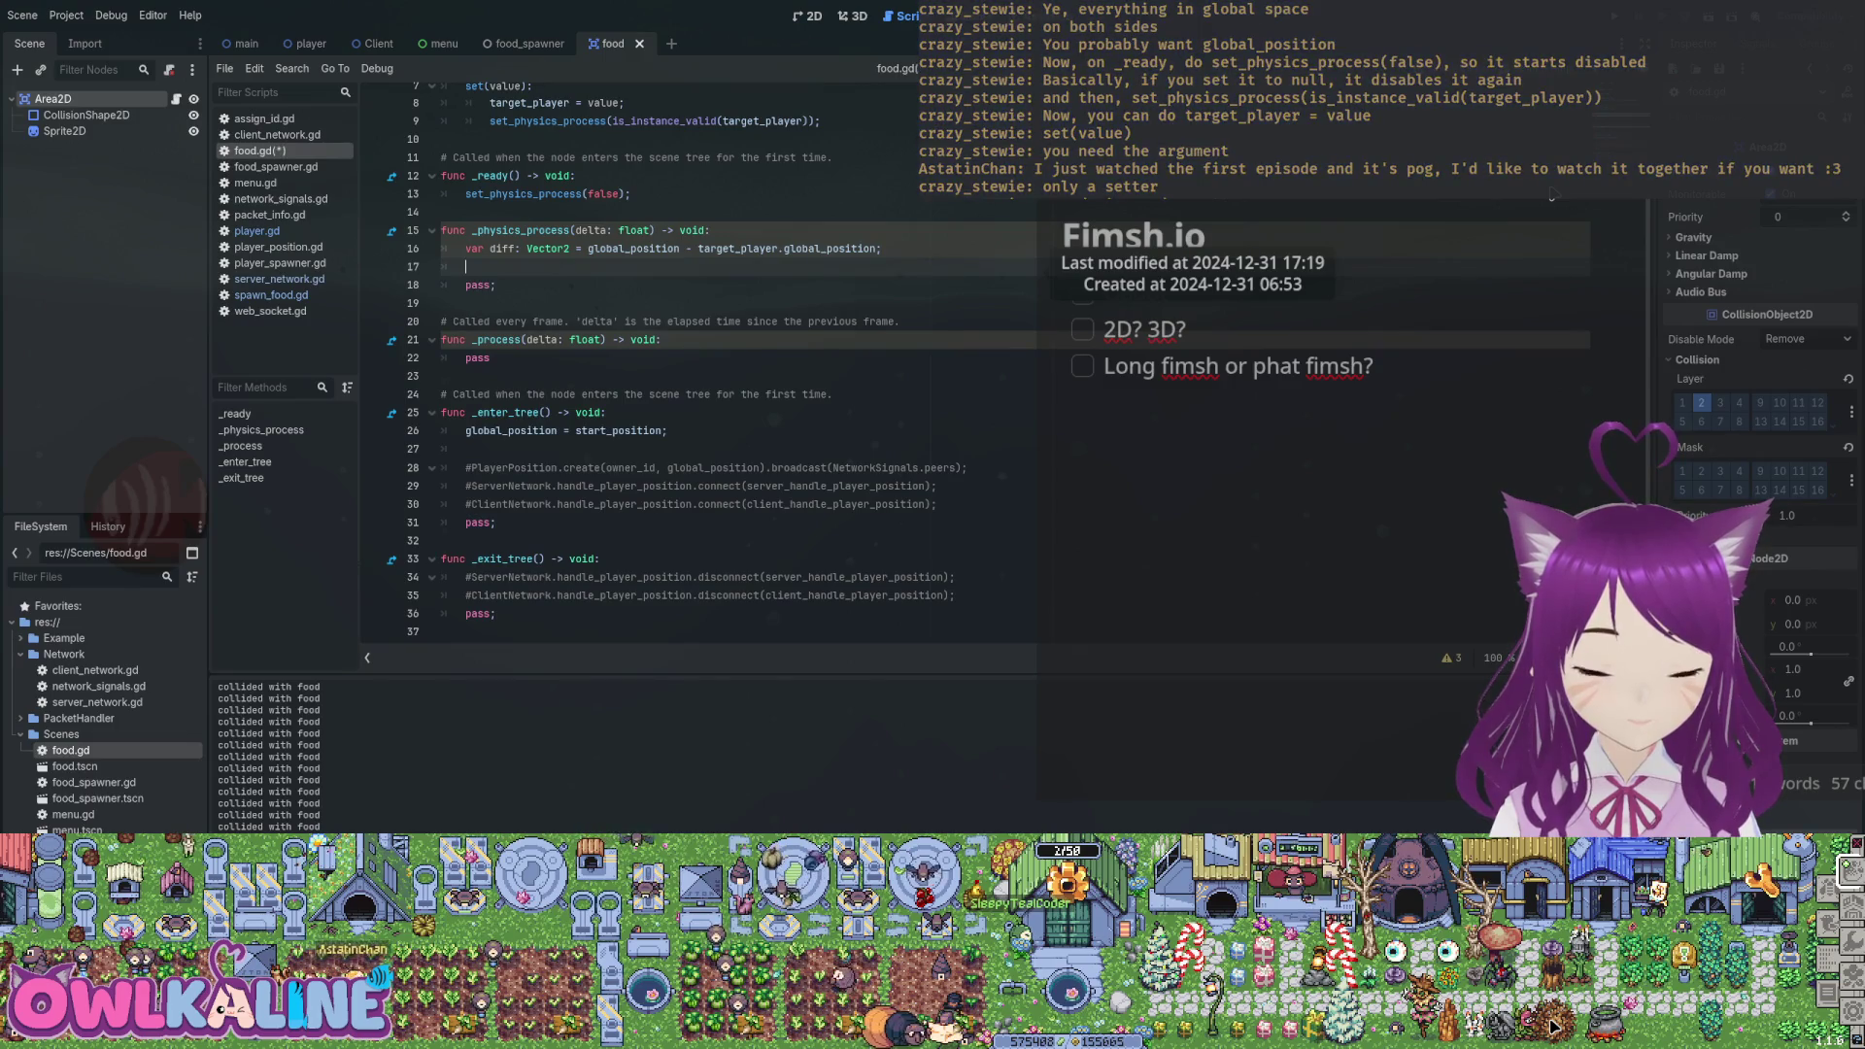
pyautogui.press('BackSpace')
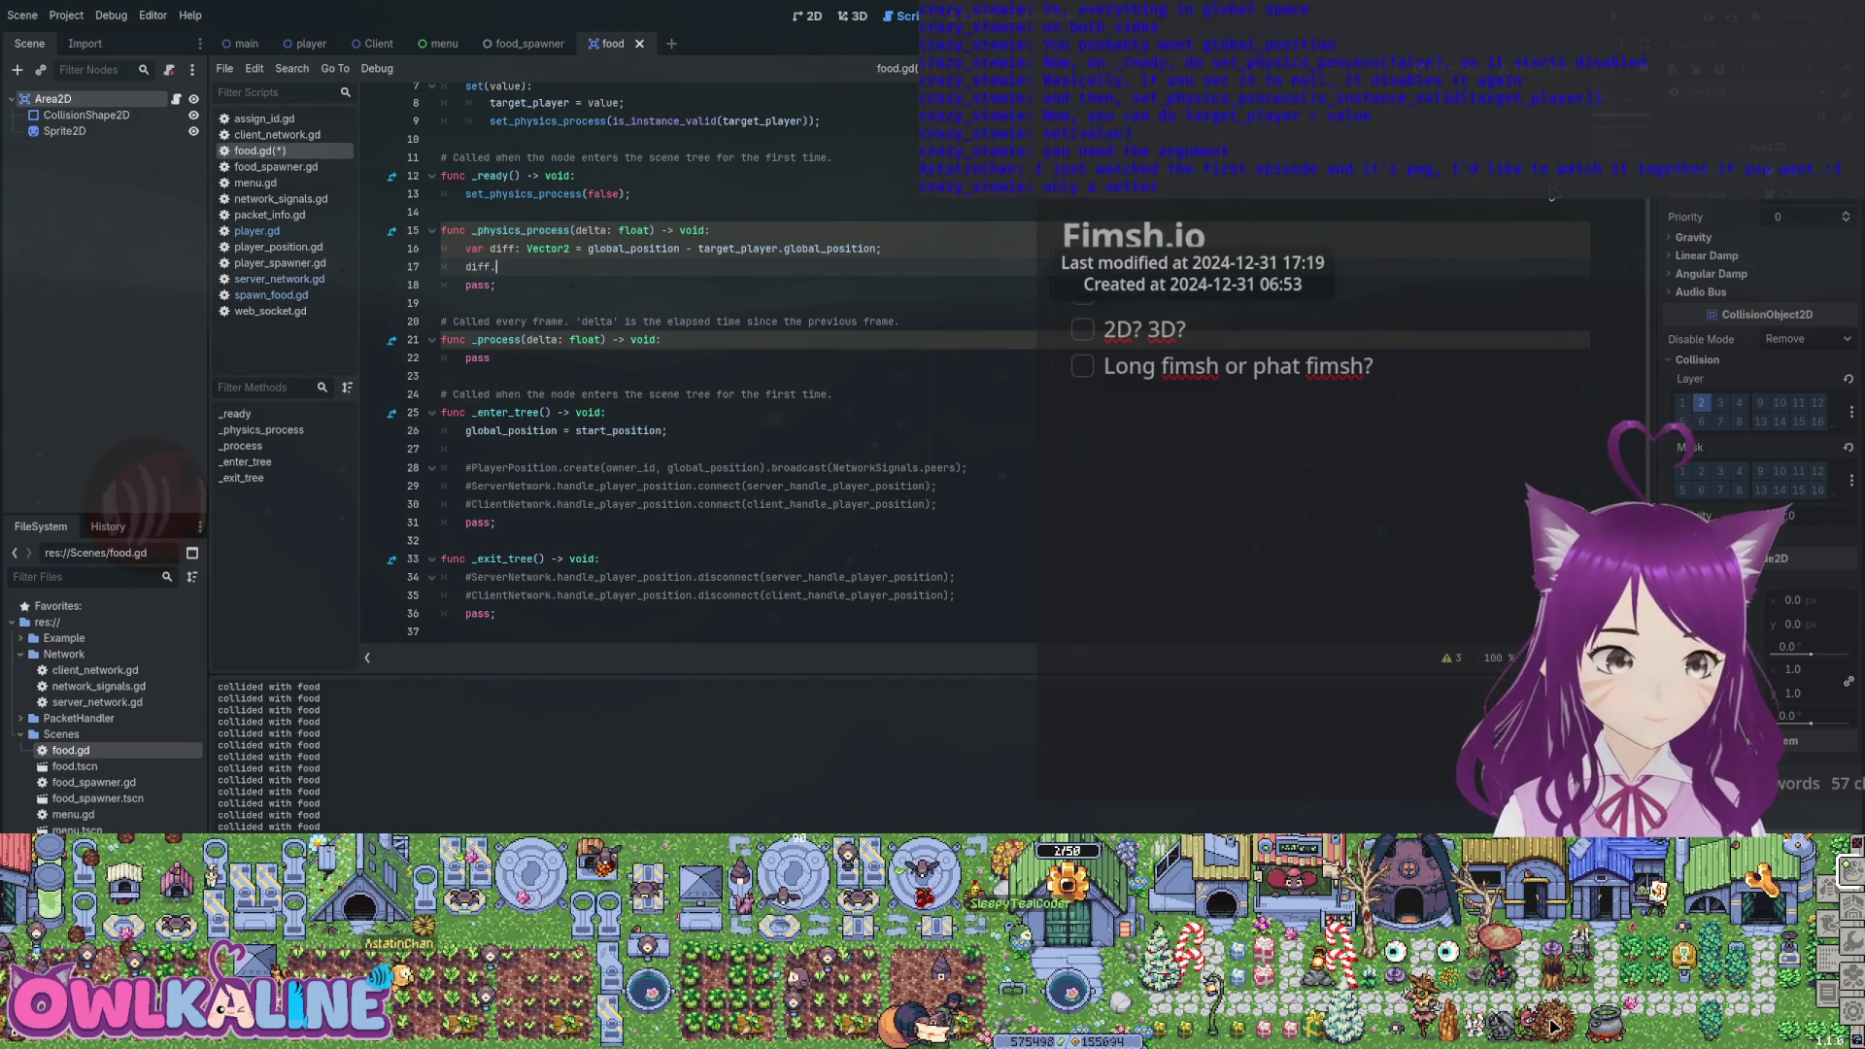
pyautogui.write('.norm')
pyautogui.press('Return')
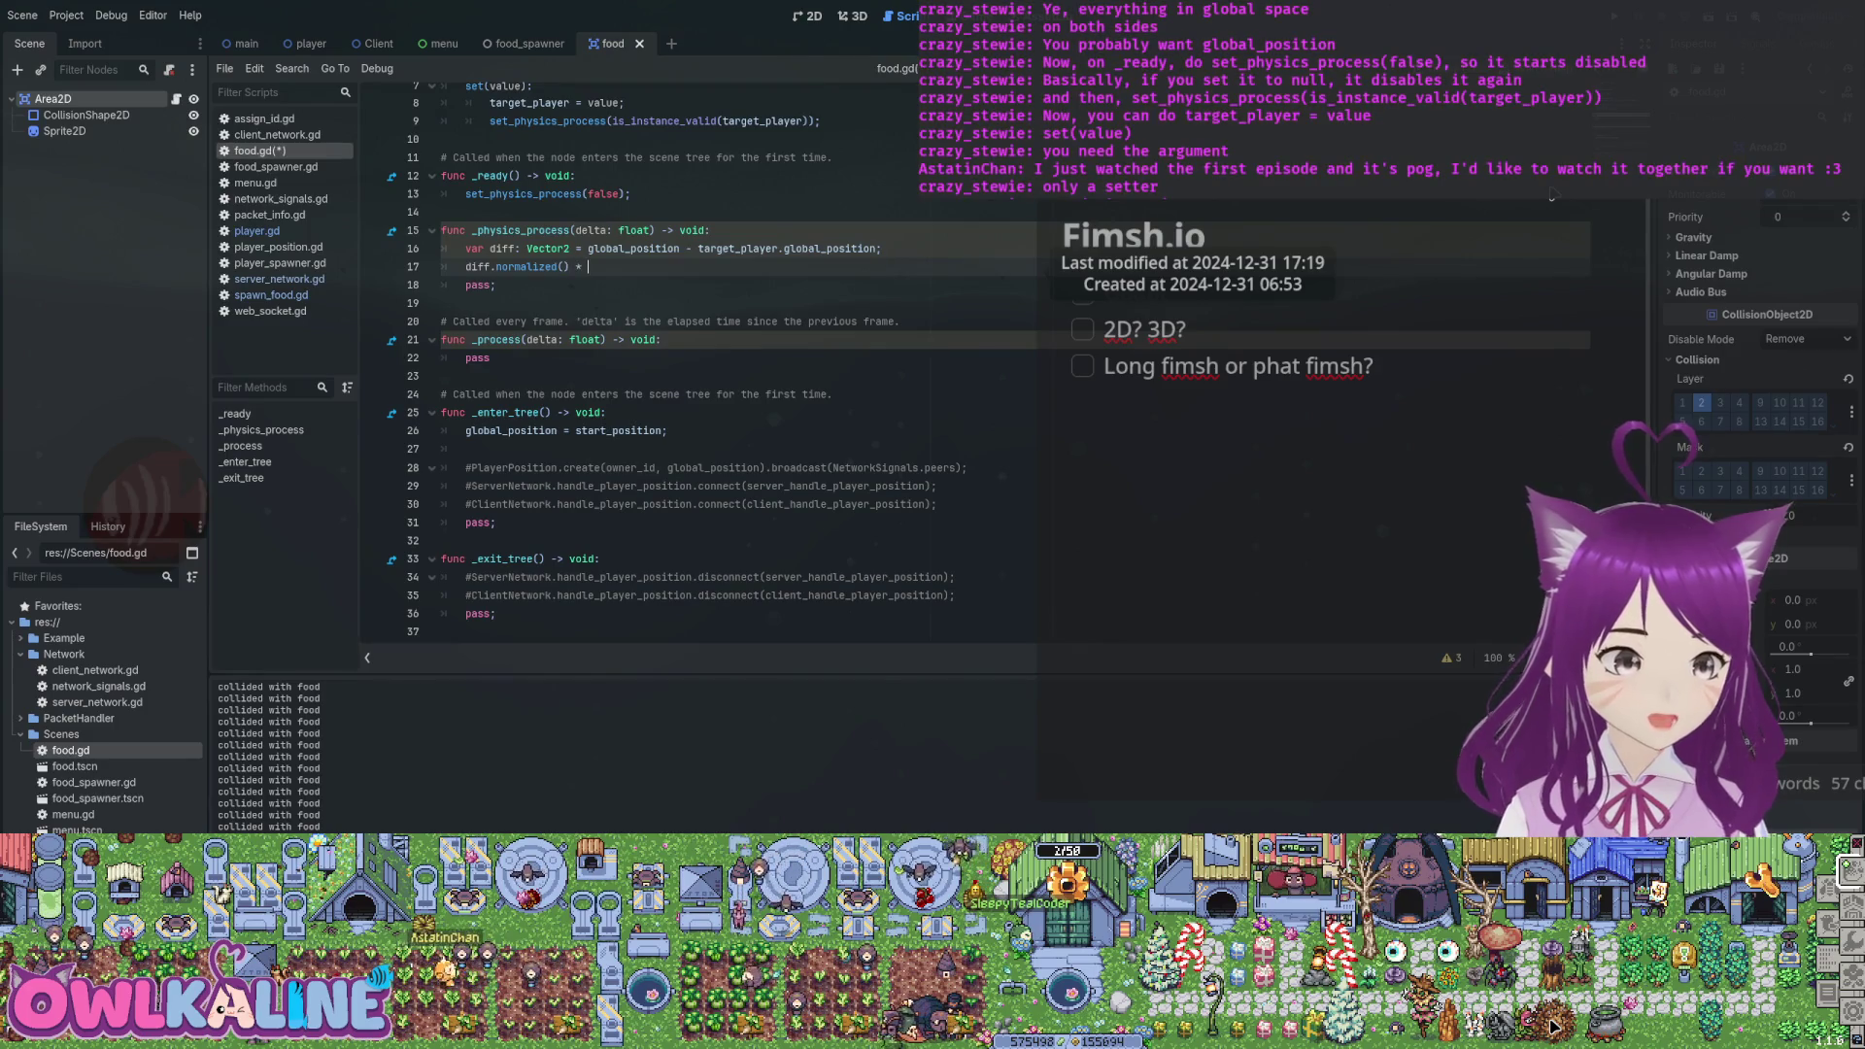
pyautogui.press('Home')
pyautogui.write('var ')
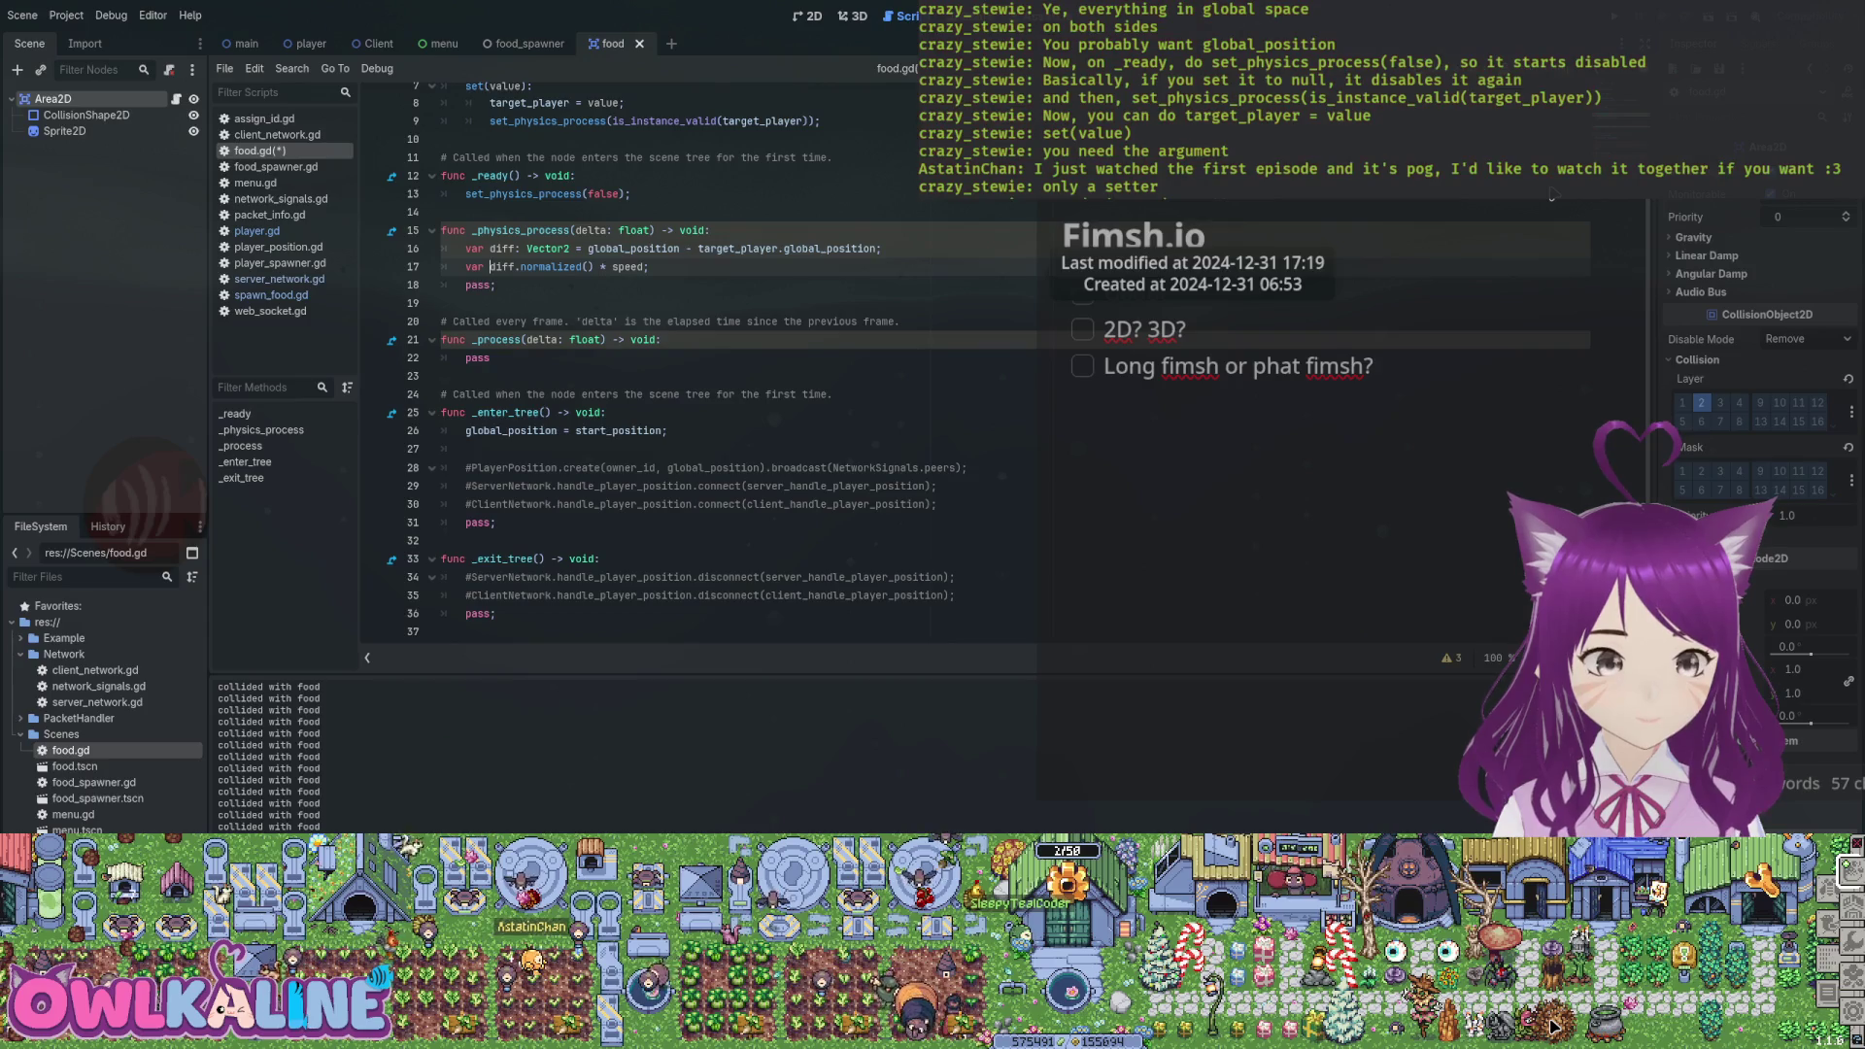
pyautogui.write('velocity =')
pyautogui.press('End')
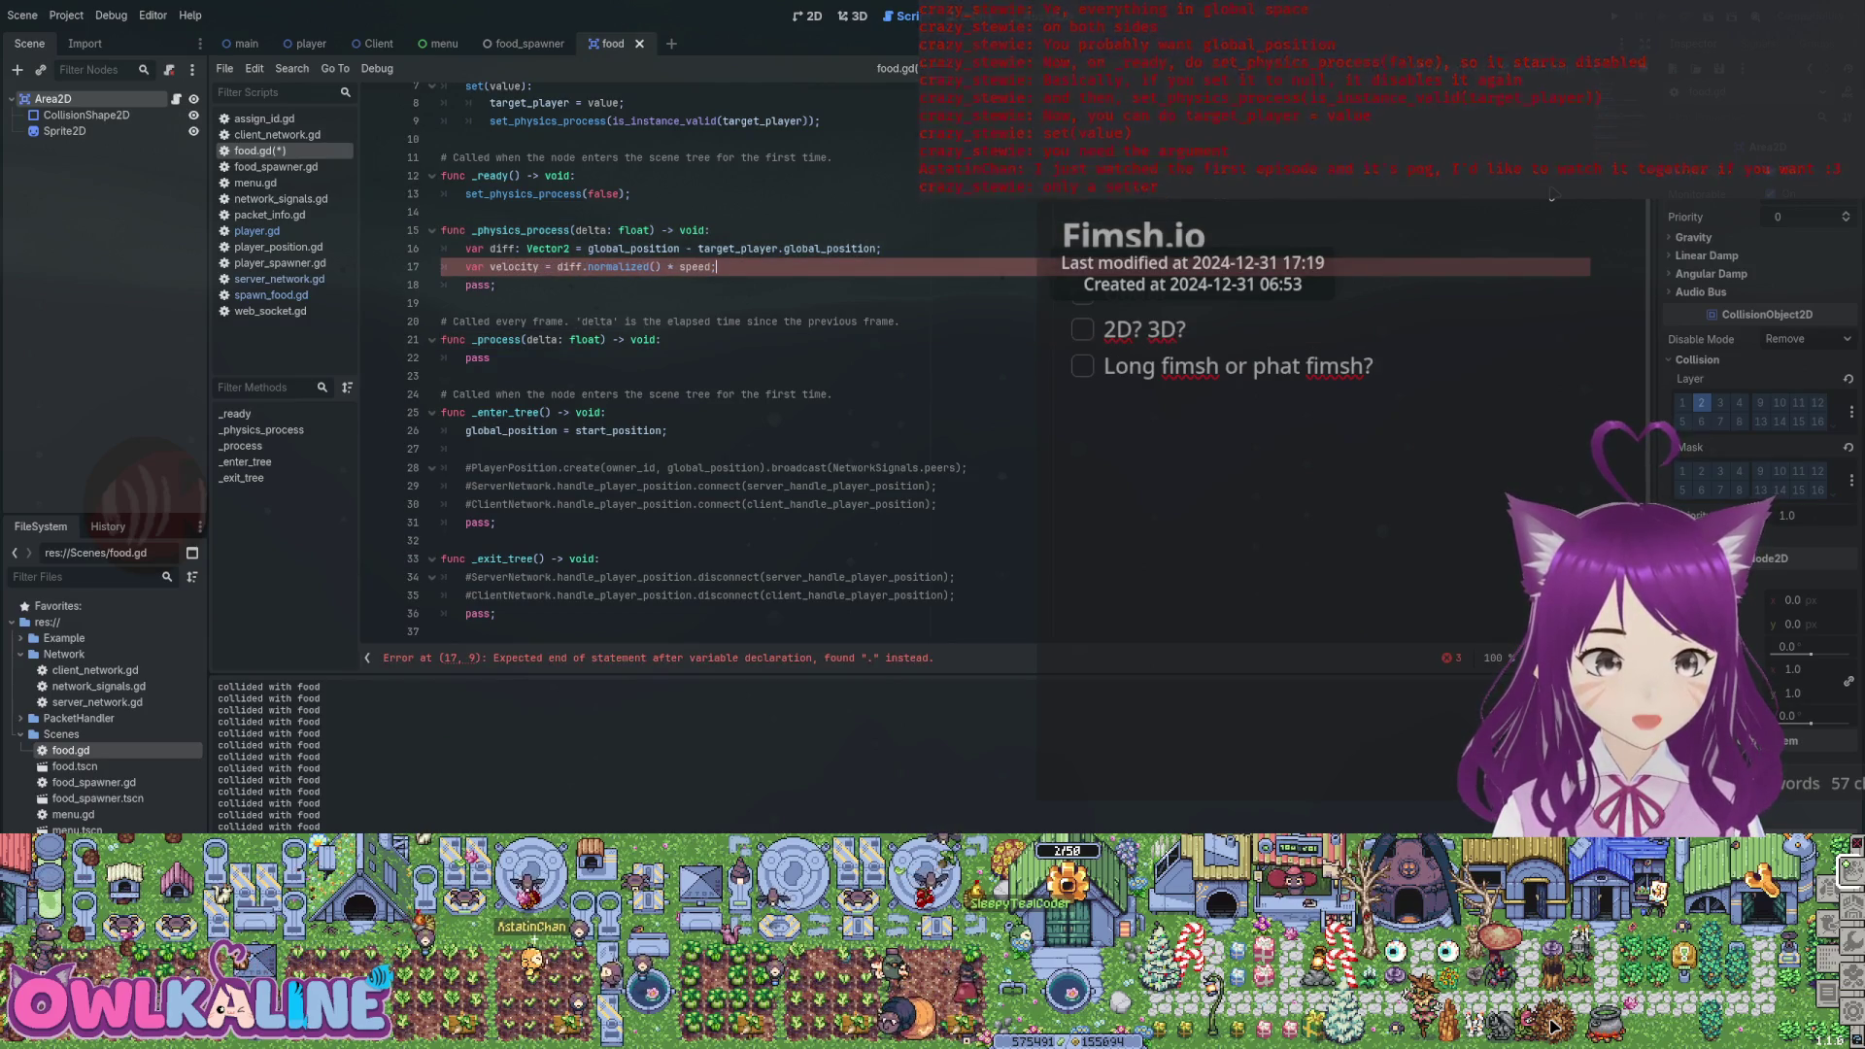
pyautogui.press('Return')
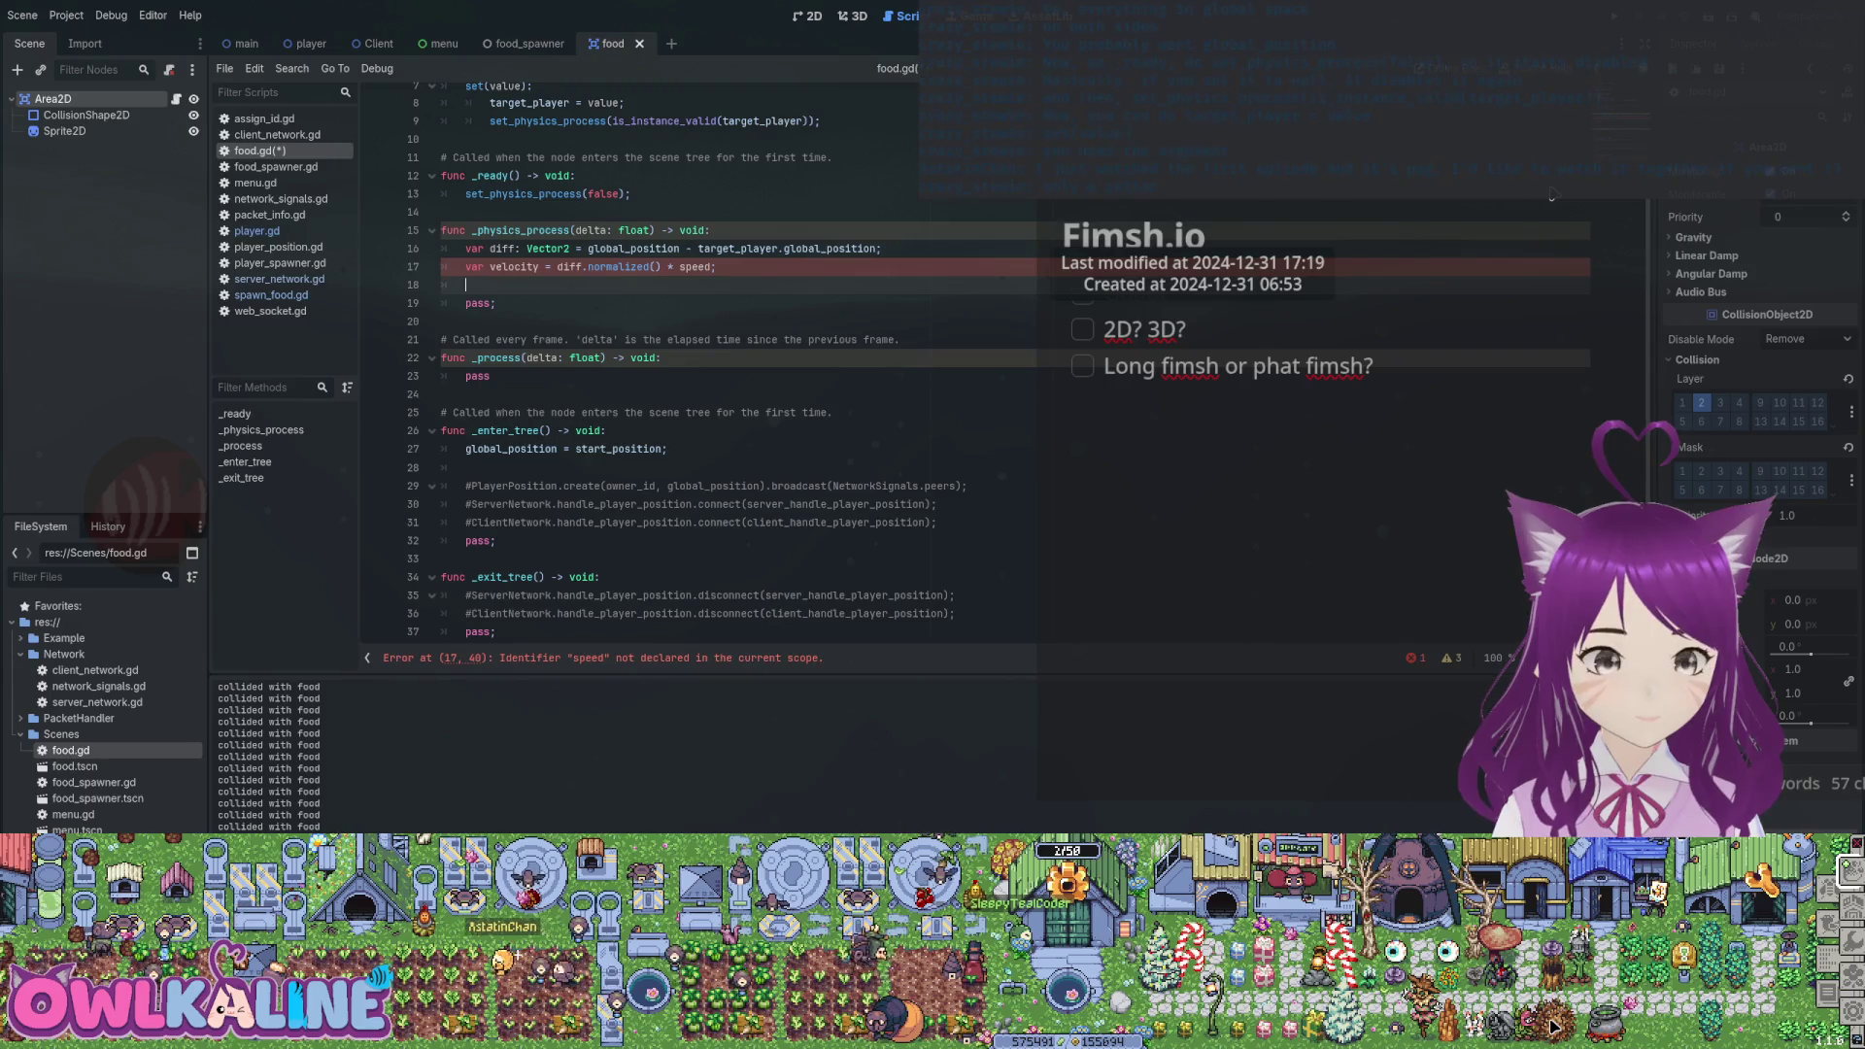
pyautogui.press('Up')
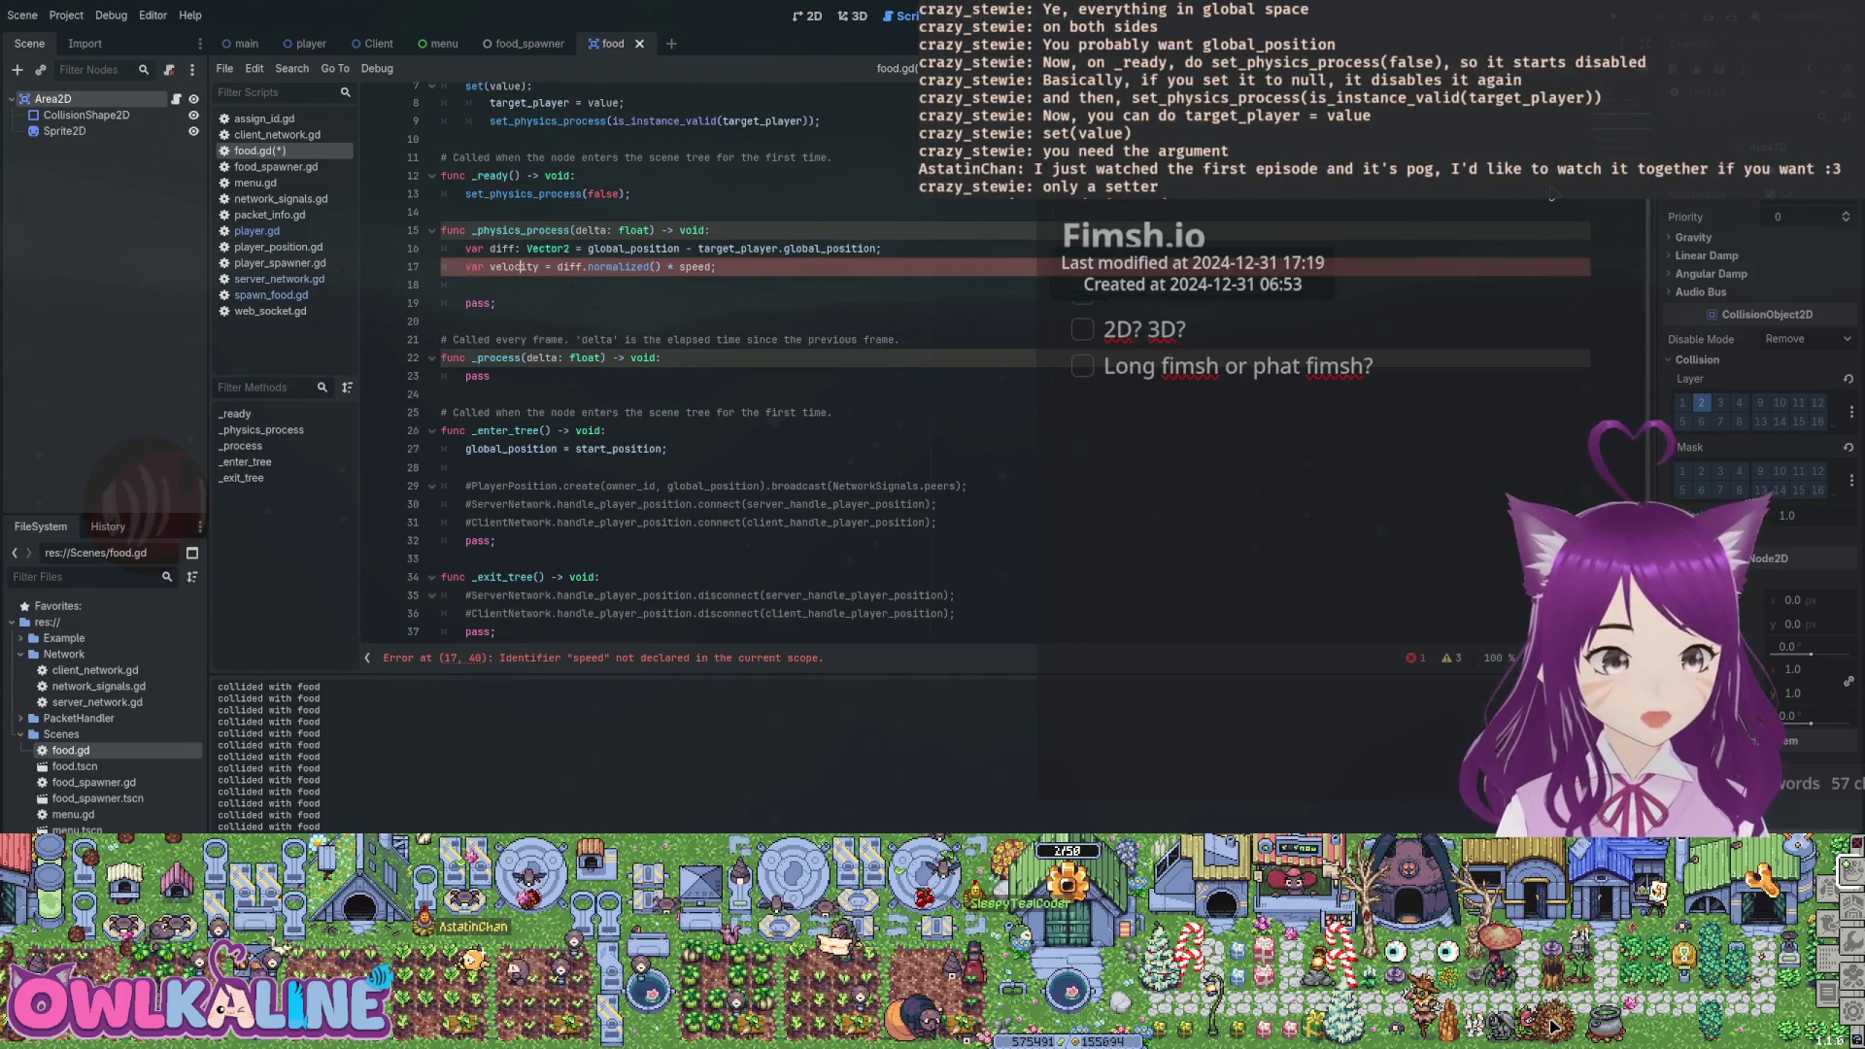
pyautogui.write(': Vector2')
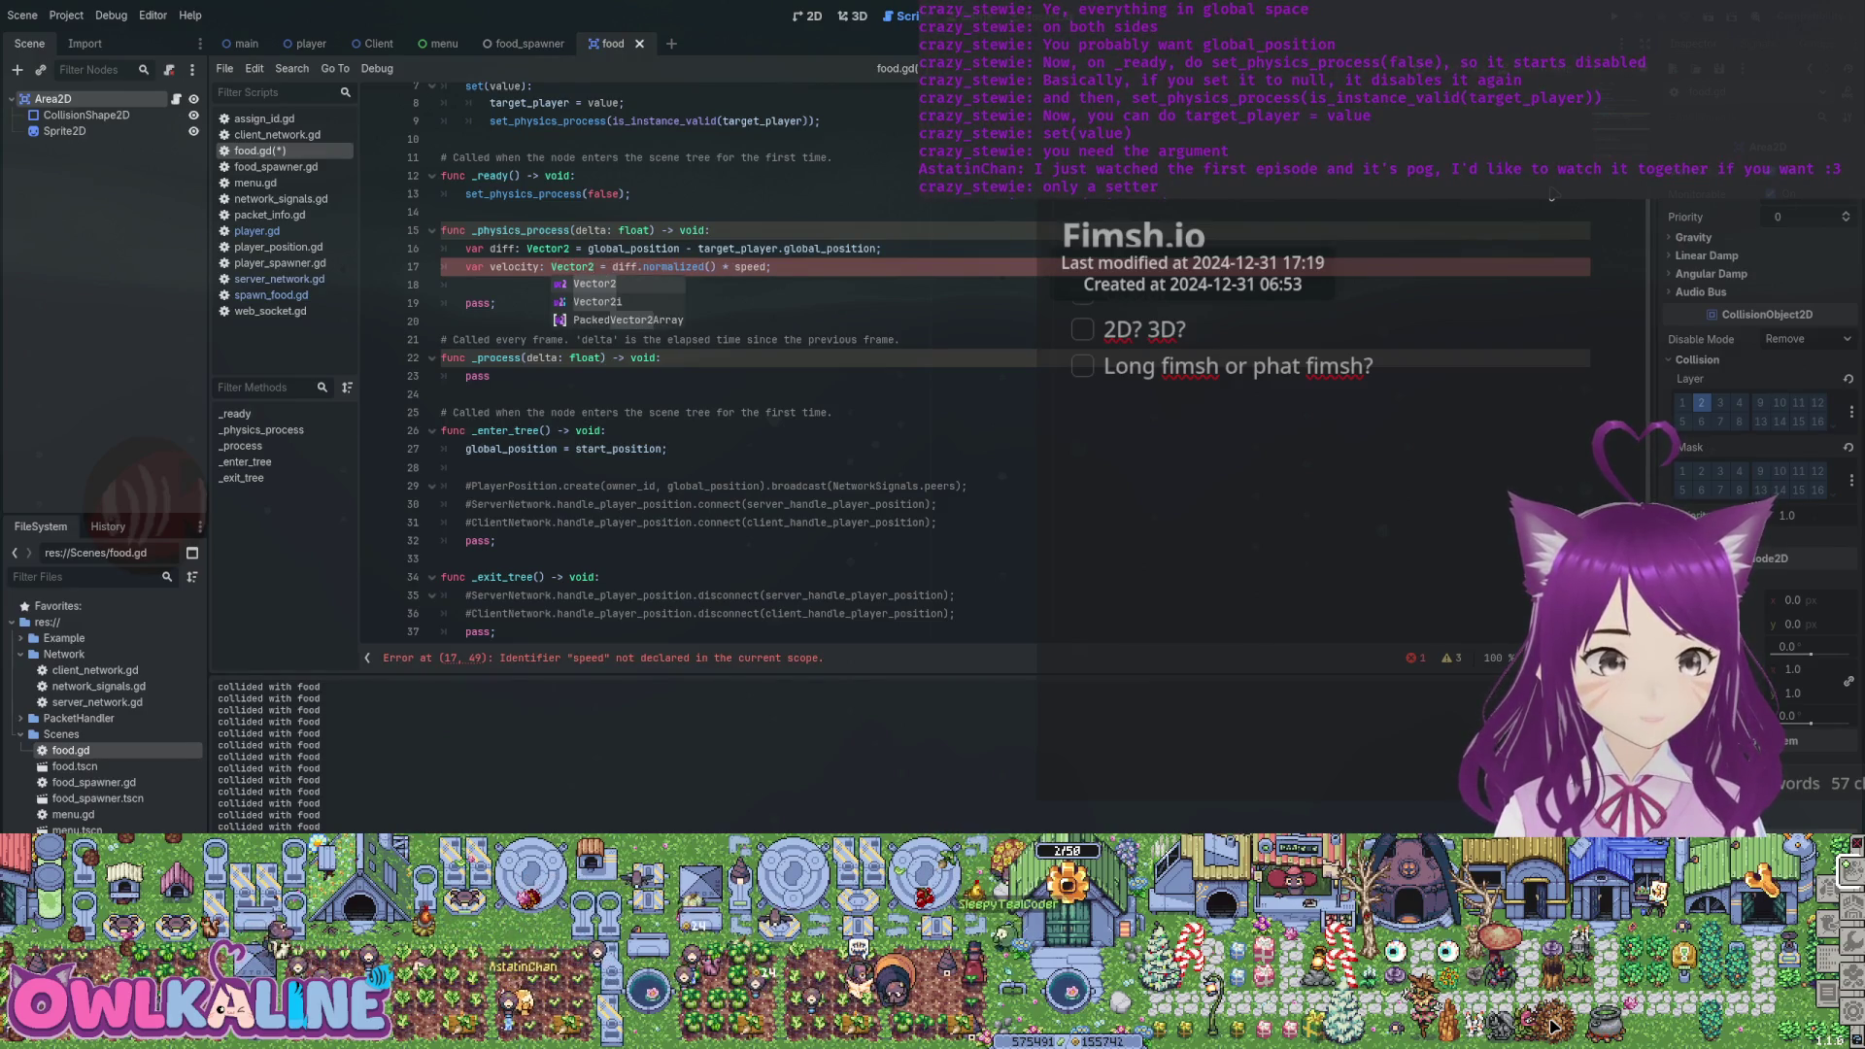
pyautogui.press('Escape')
pyautogui.hotkey('ctrl', 's')
pyautogui.press('Up')
pyautogui.press('Up')
pyautogui.press('Up')
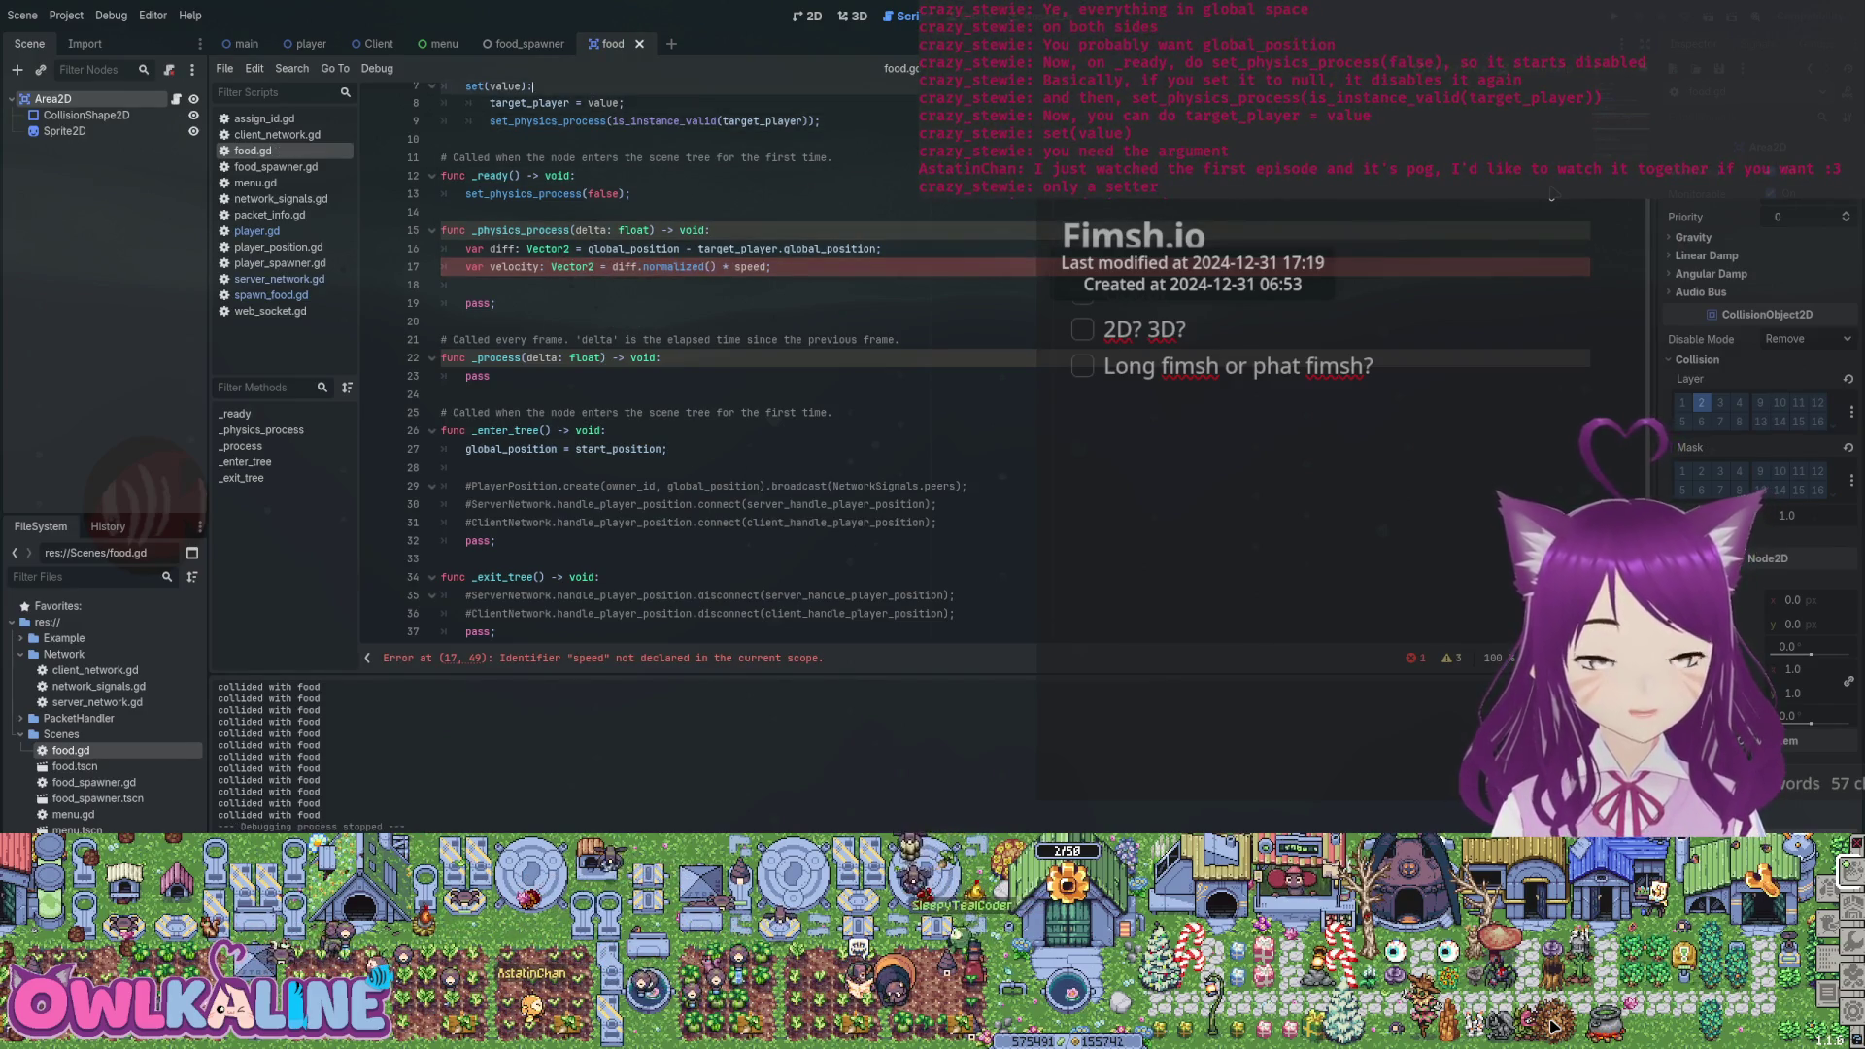
pyautogui.press('Up')
pyautogui.press('Up')
pyautogui.press('Up')
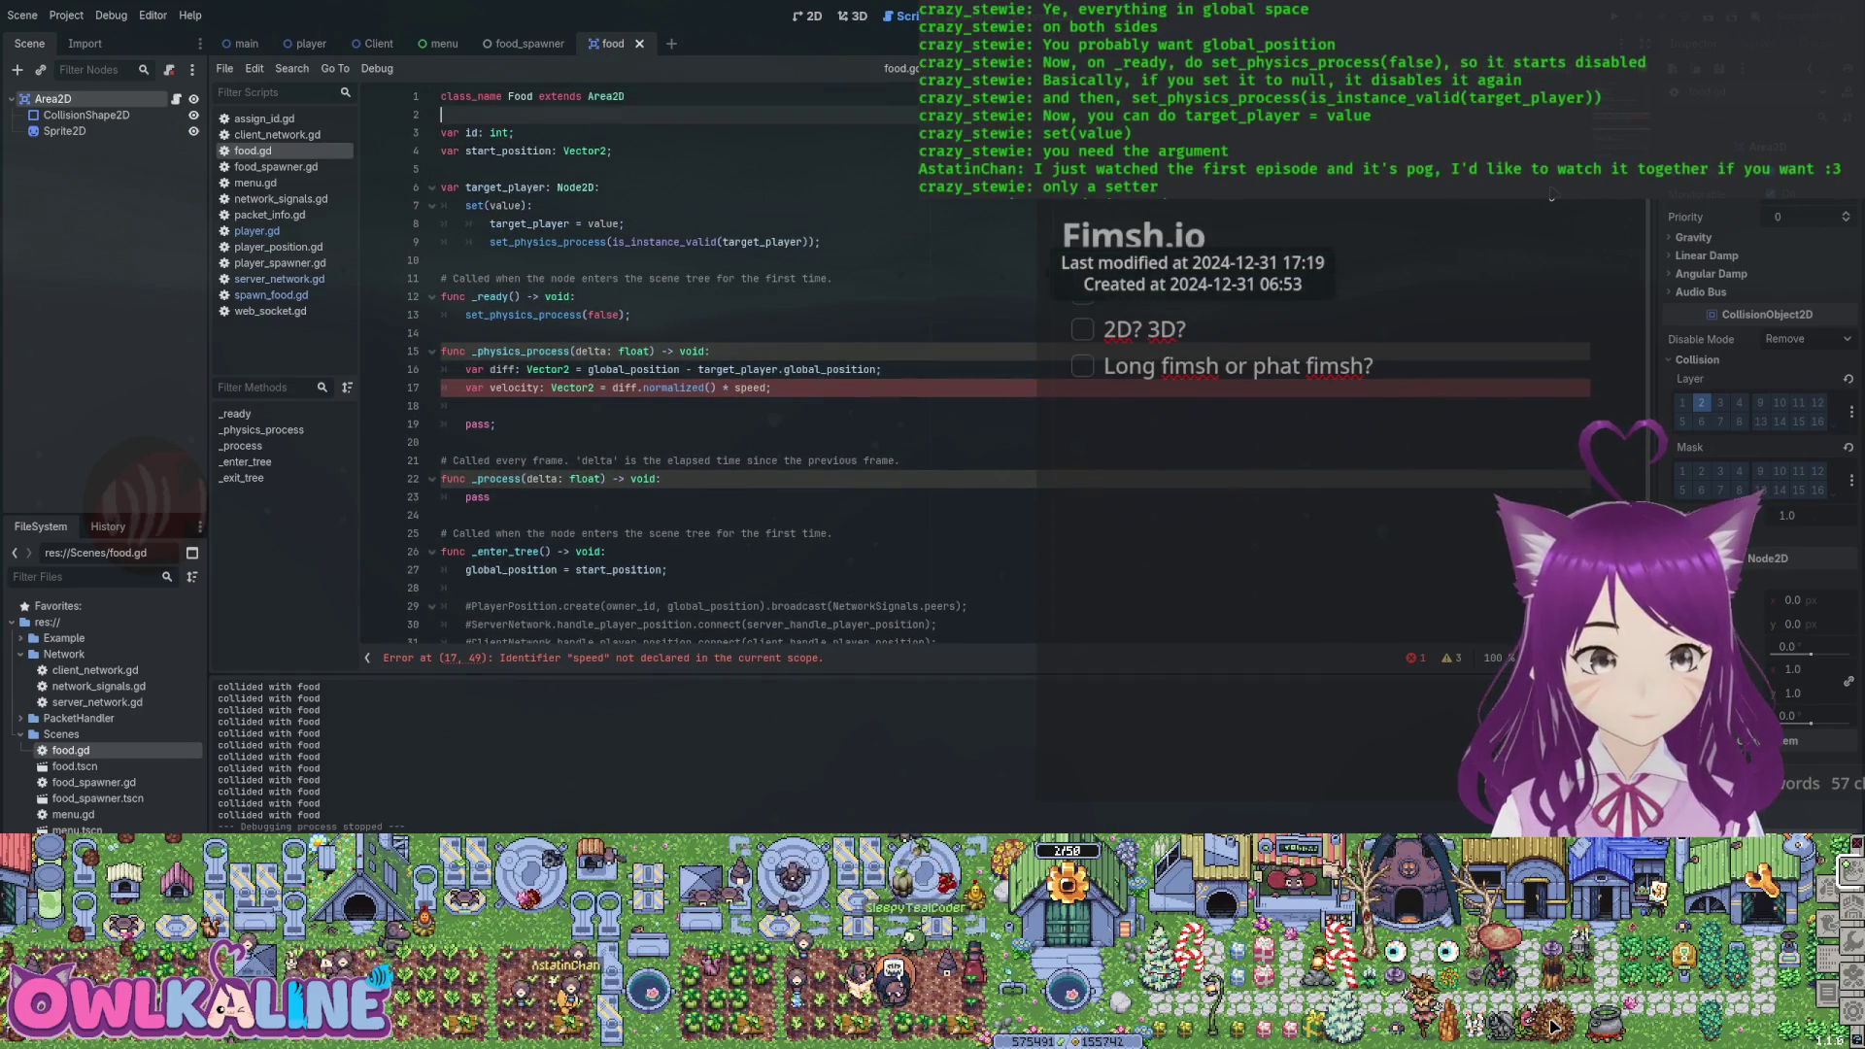
pyautogui.press('Return')
pyautogui.press('Return')
pyautogui.press('Up')
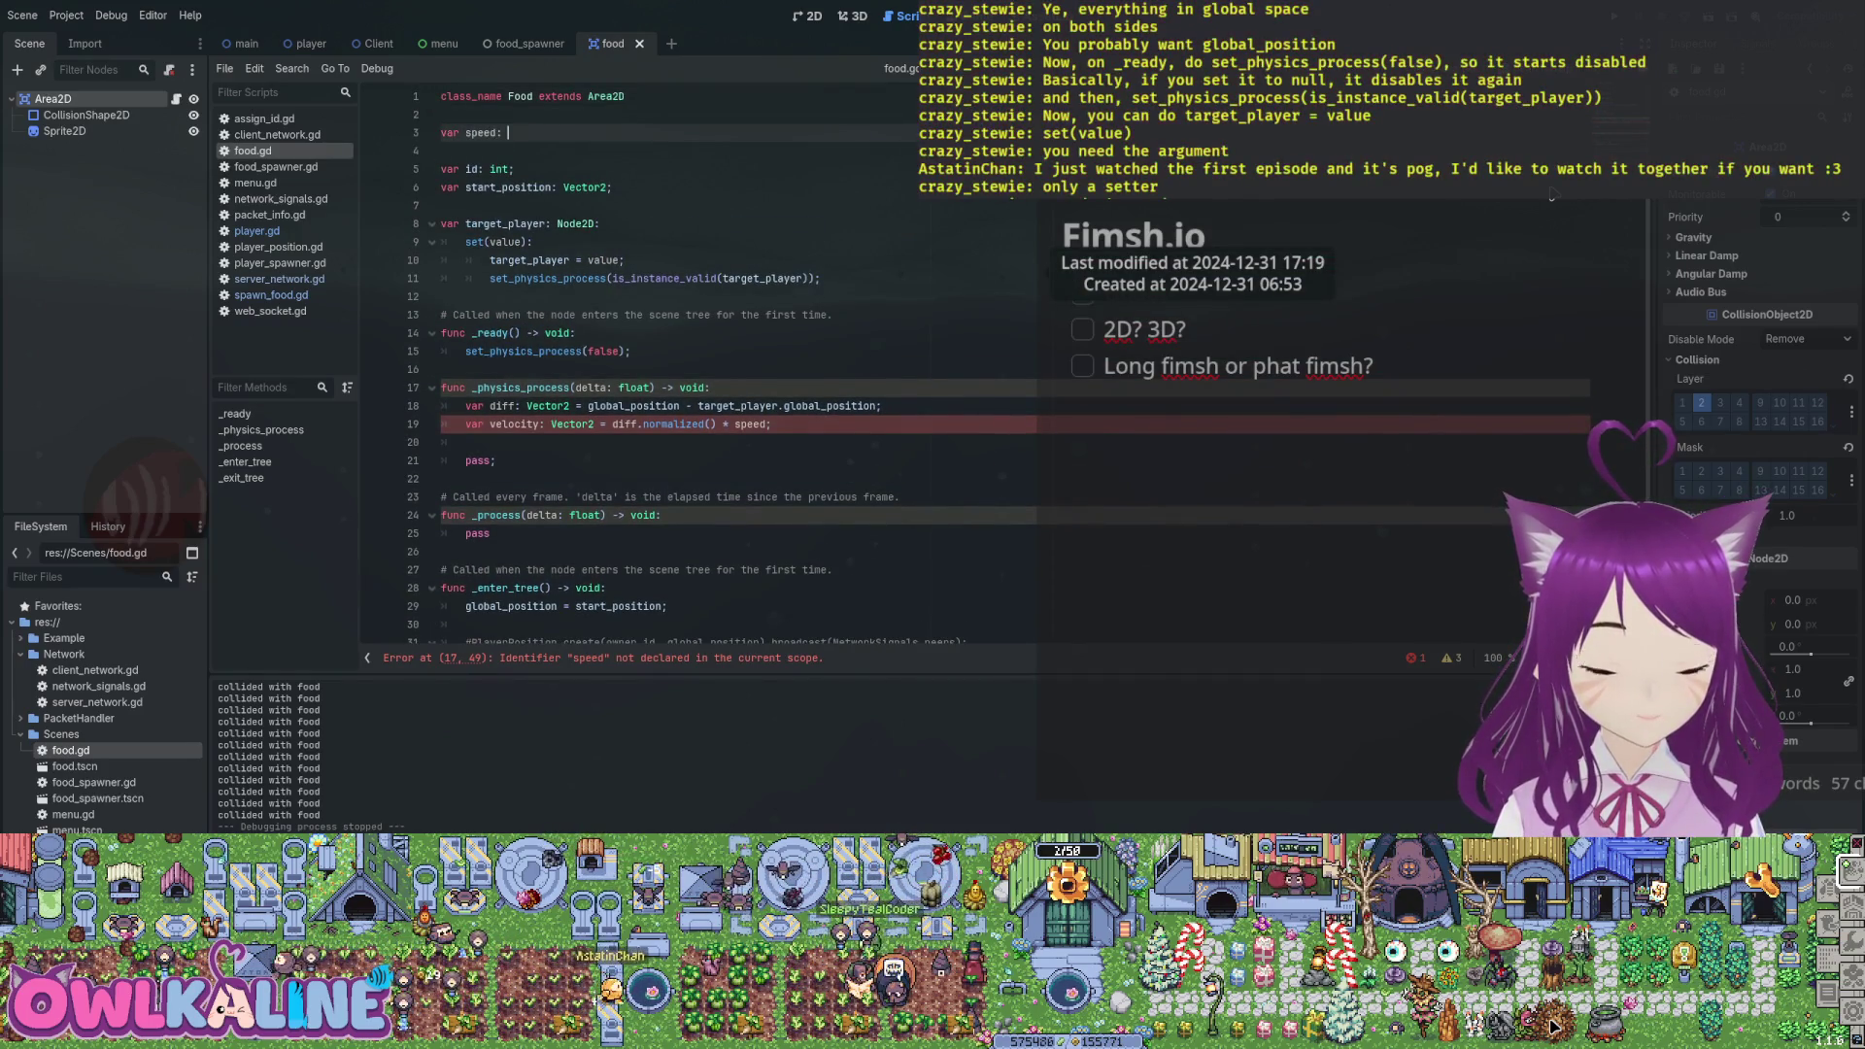
pyautogui.write('= 300;')
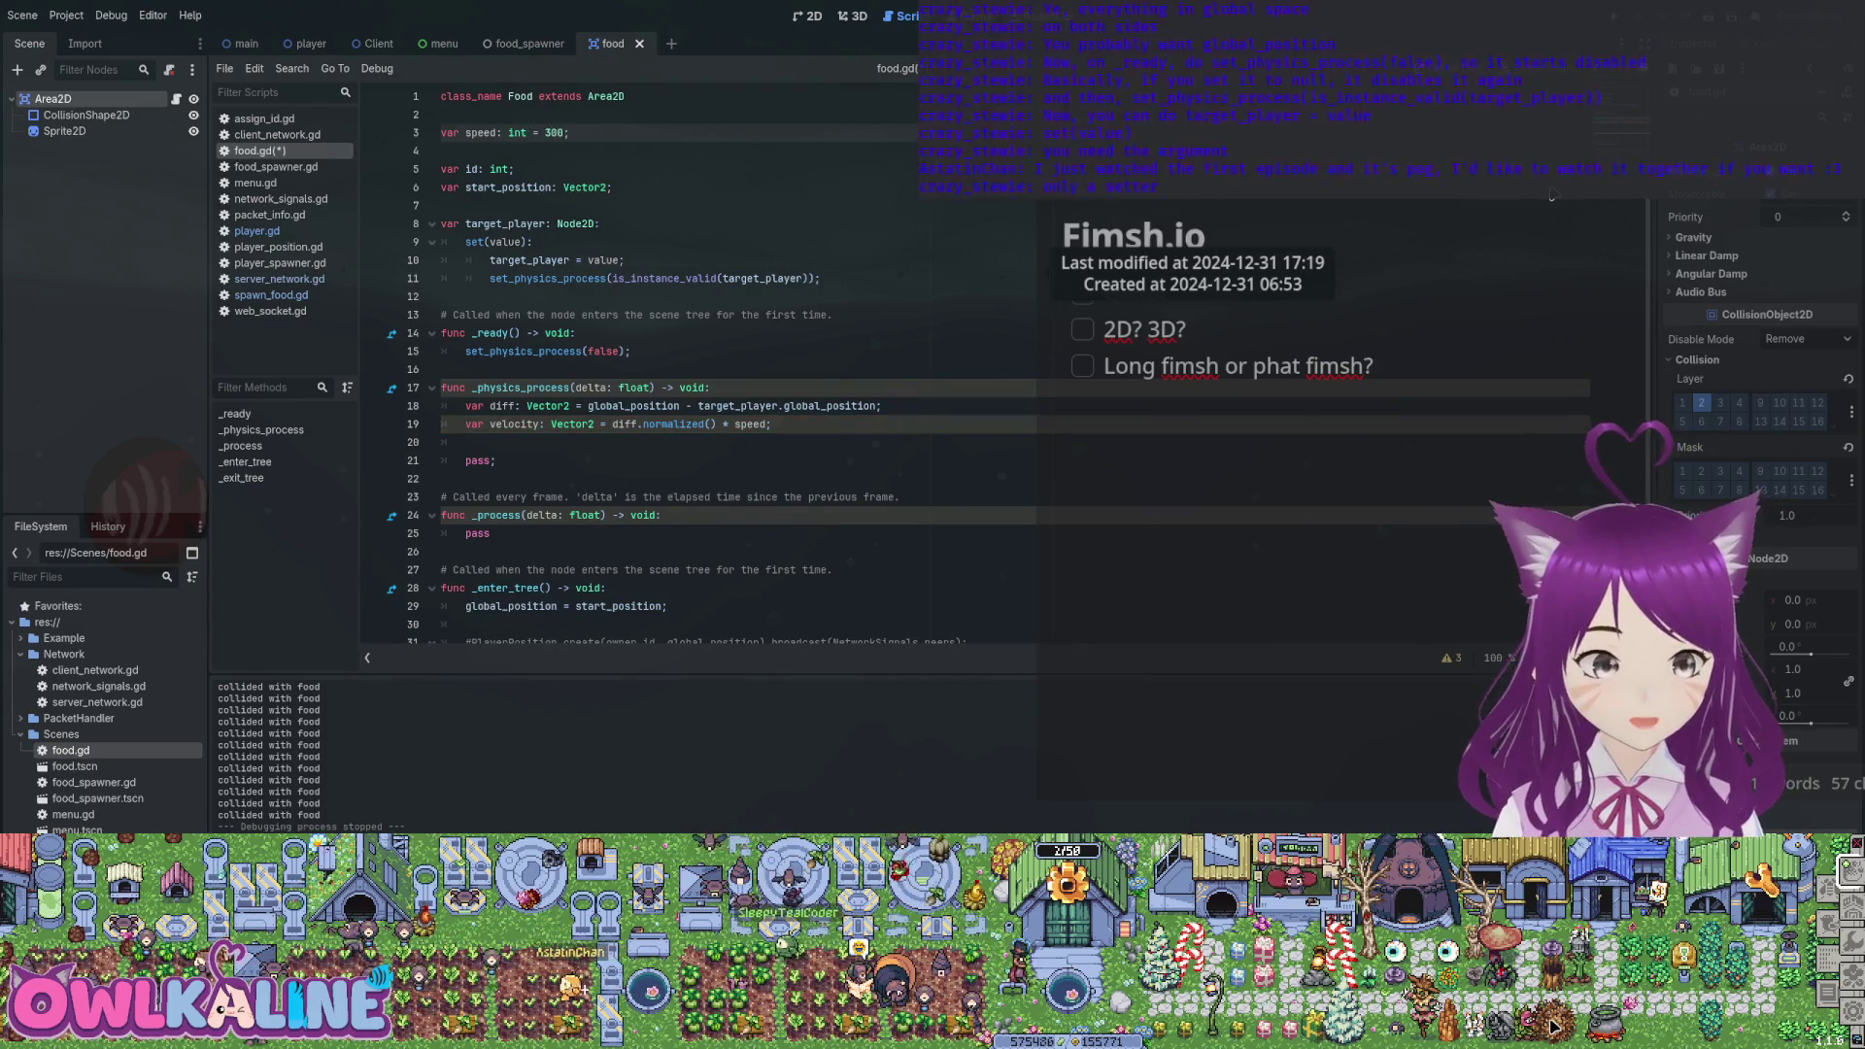
pyautogui.hotkey('ctrl', 's')
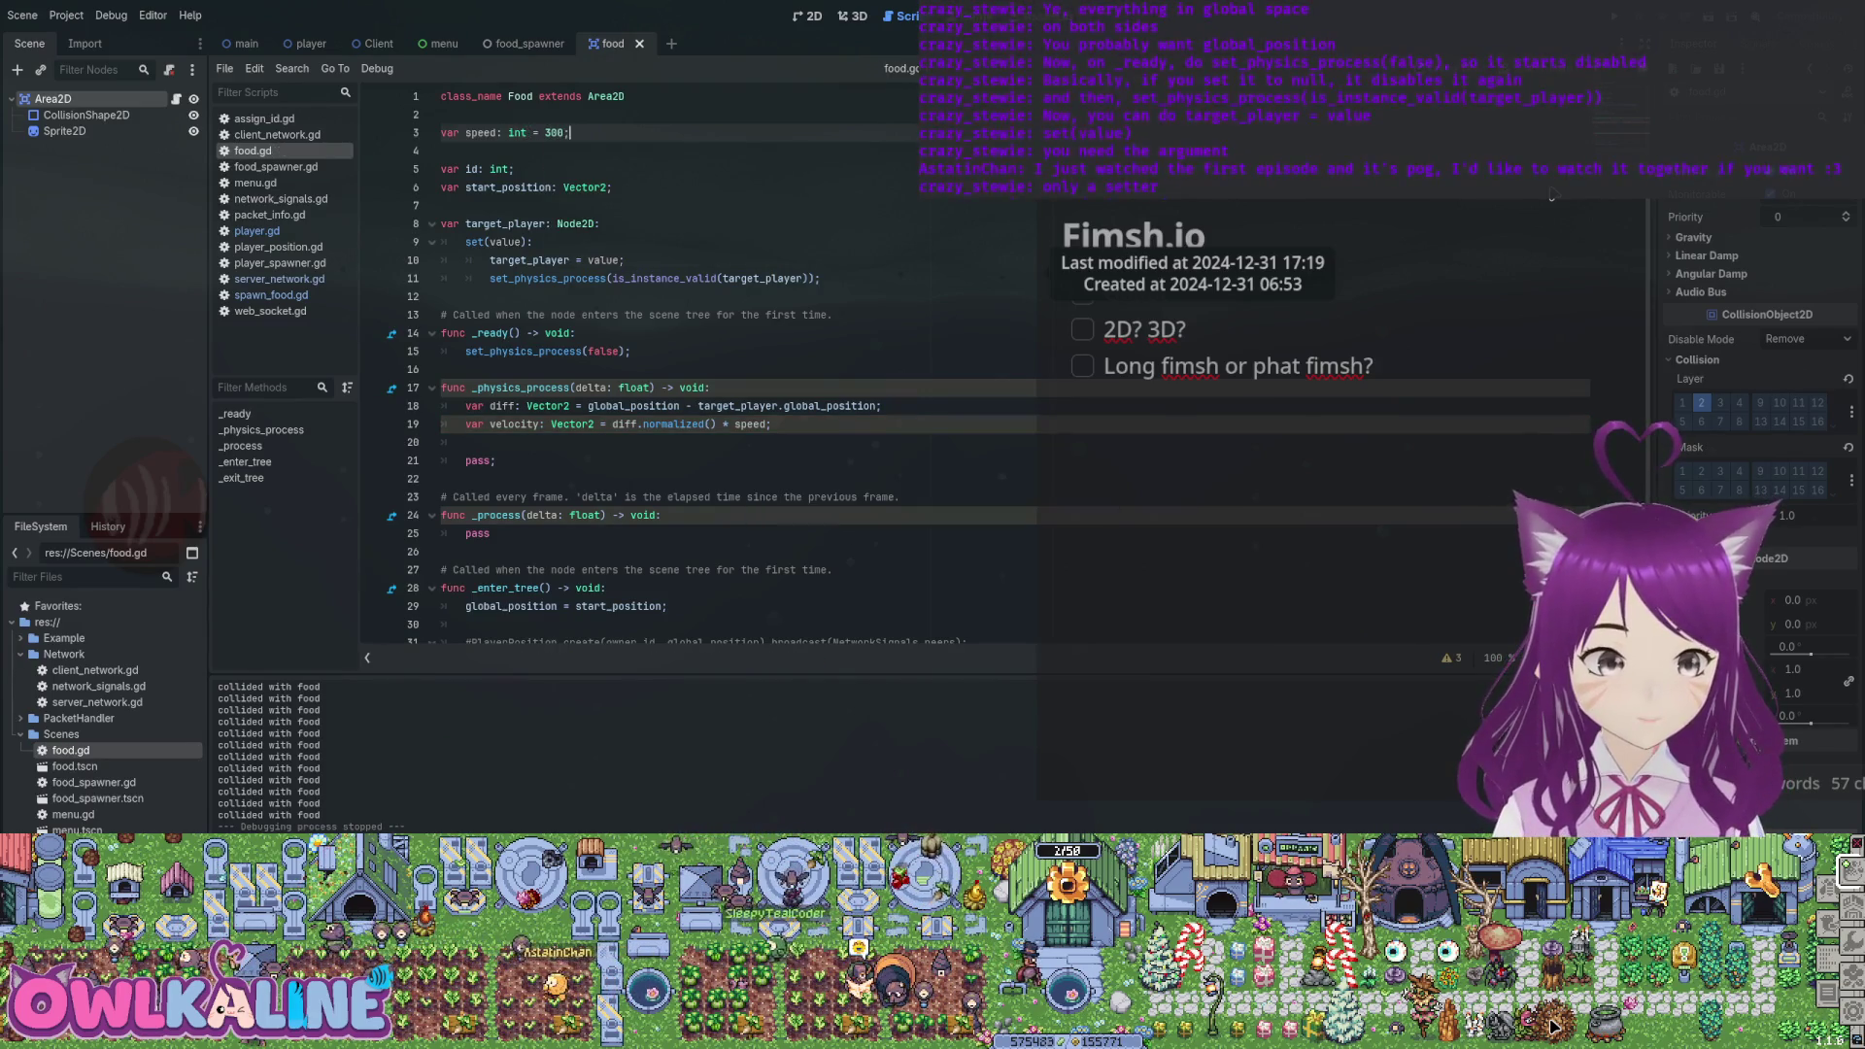
pyautogui.press('Home')
pyautogui.write('@export')
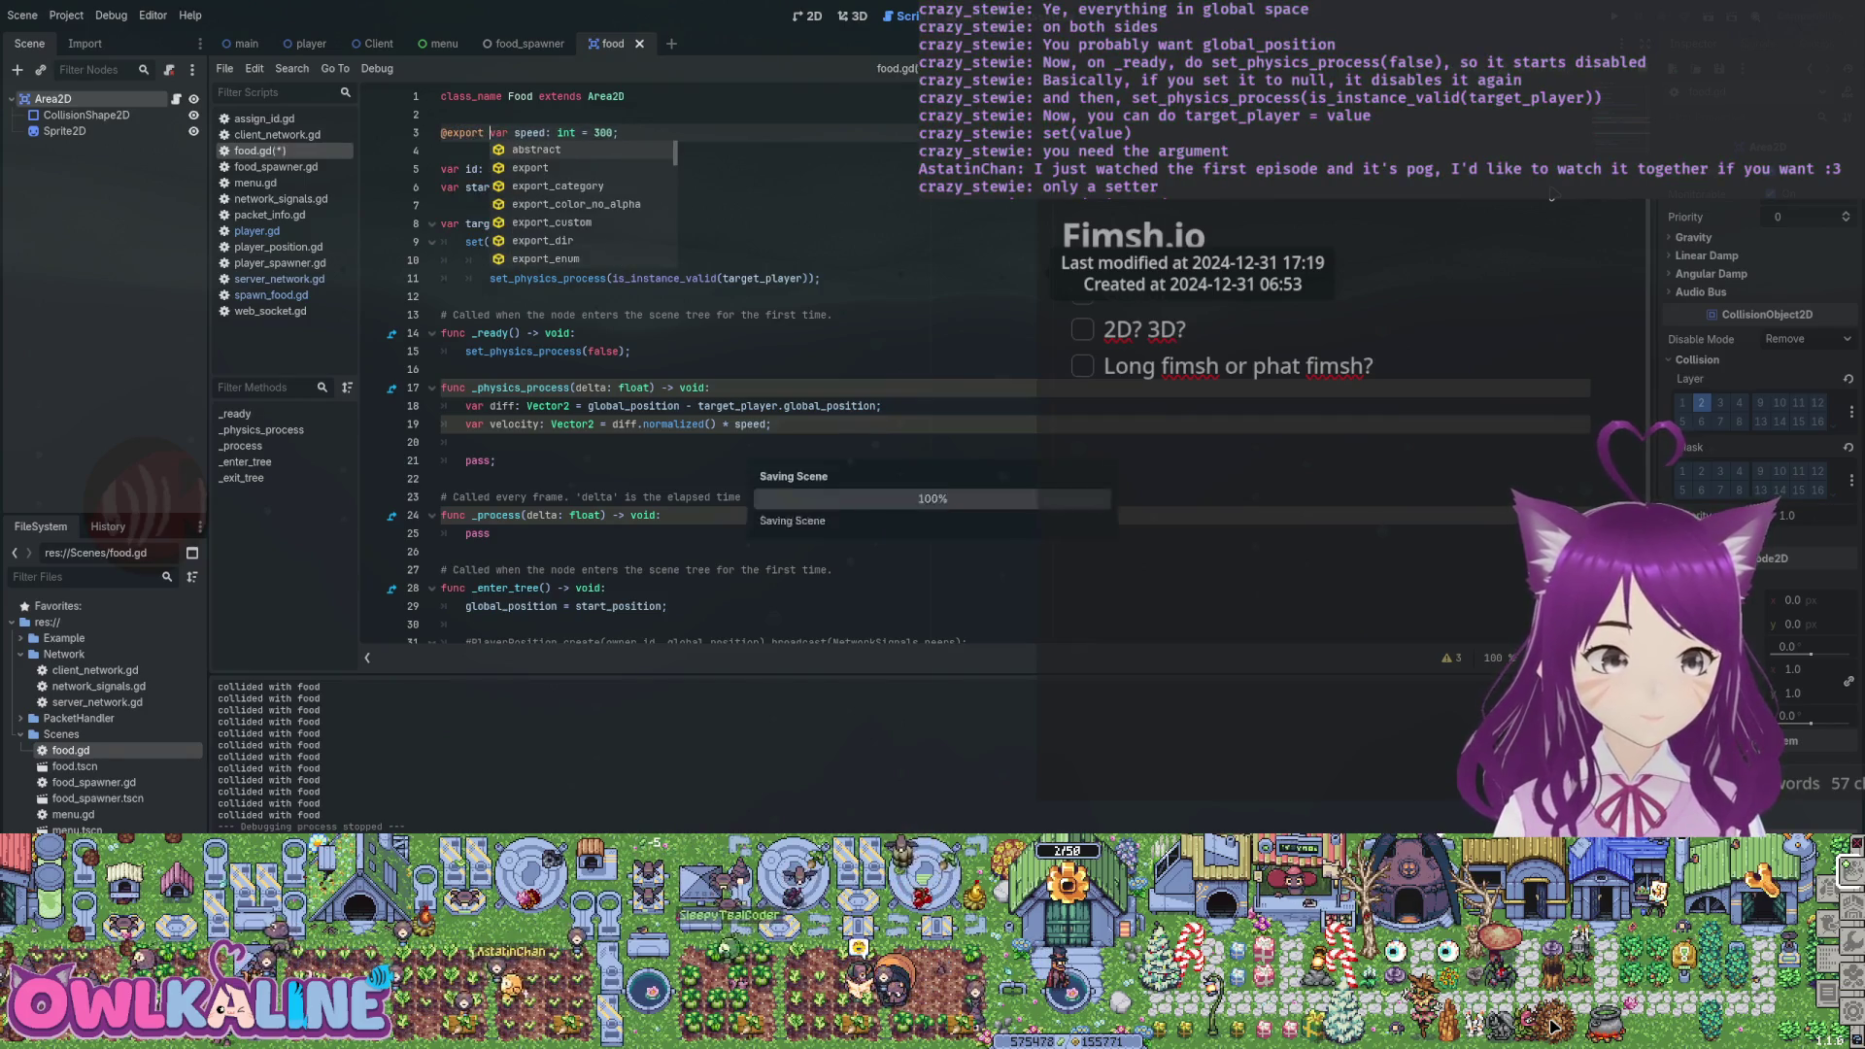
pyautogui.scroll(-3, 680, 370)
pyautogui.press('Down')
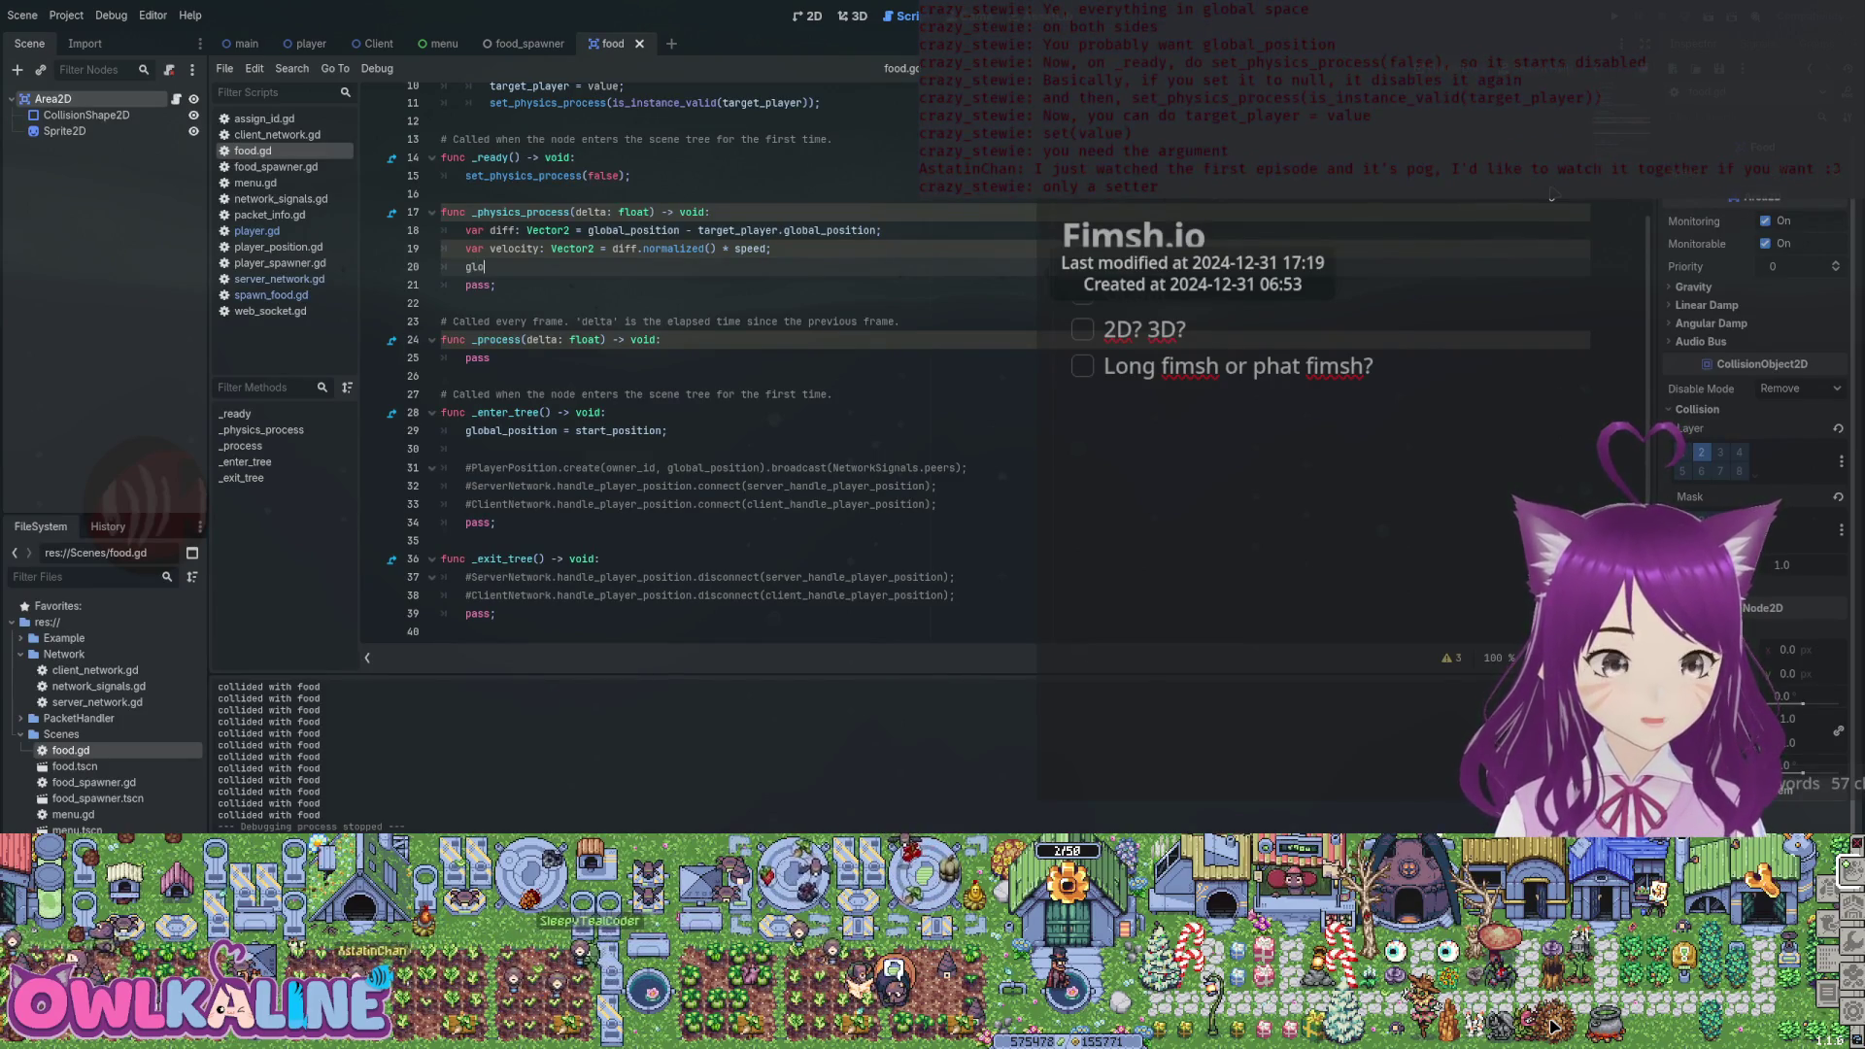
# Write global_position += velocity*delta; in _physics_process and delete the pass below it.
pyautogui.write('_position +=')
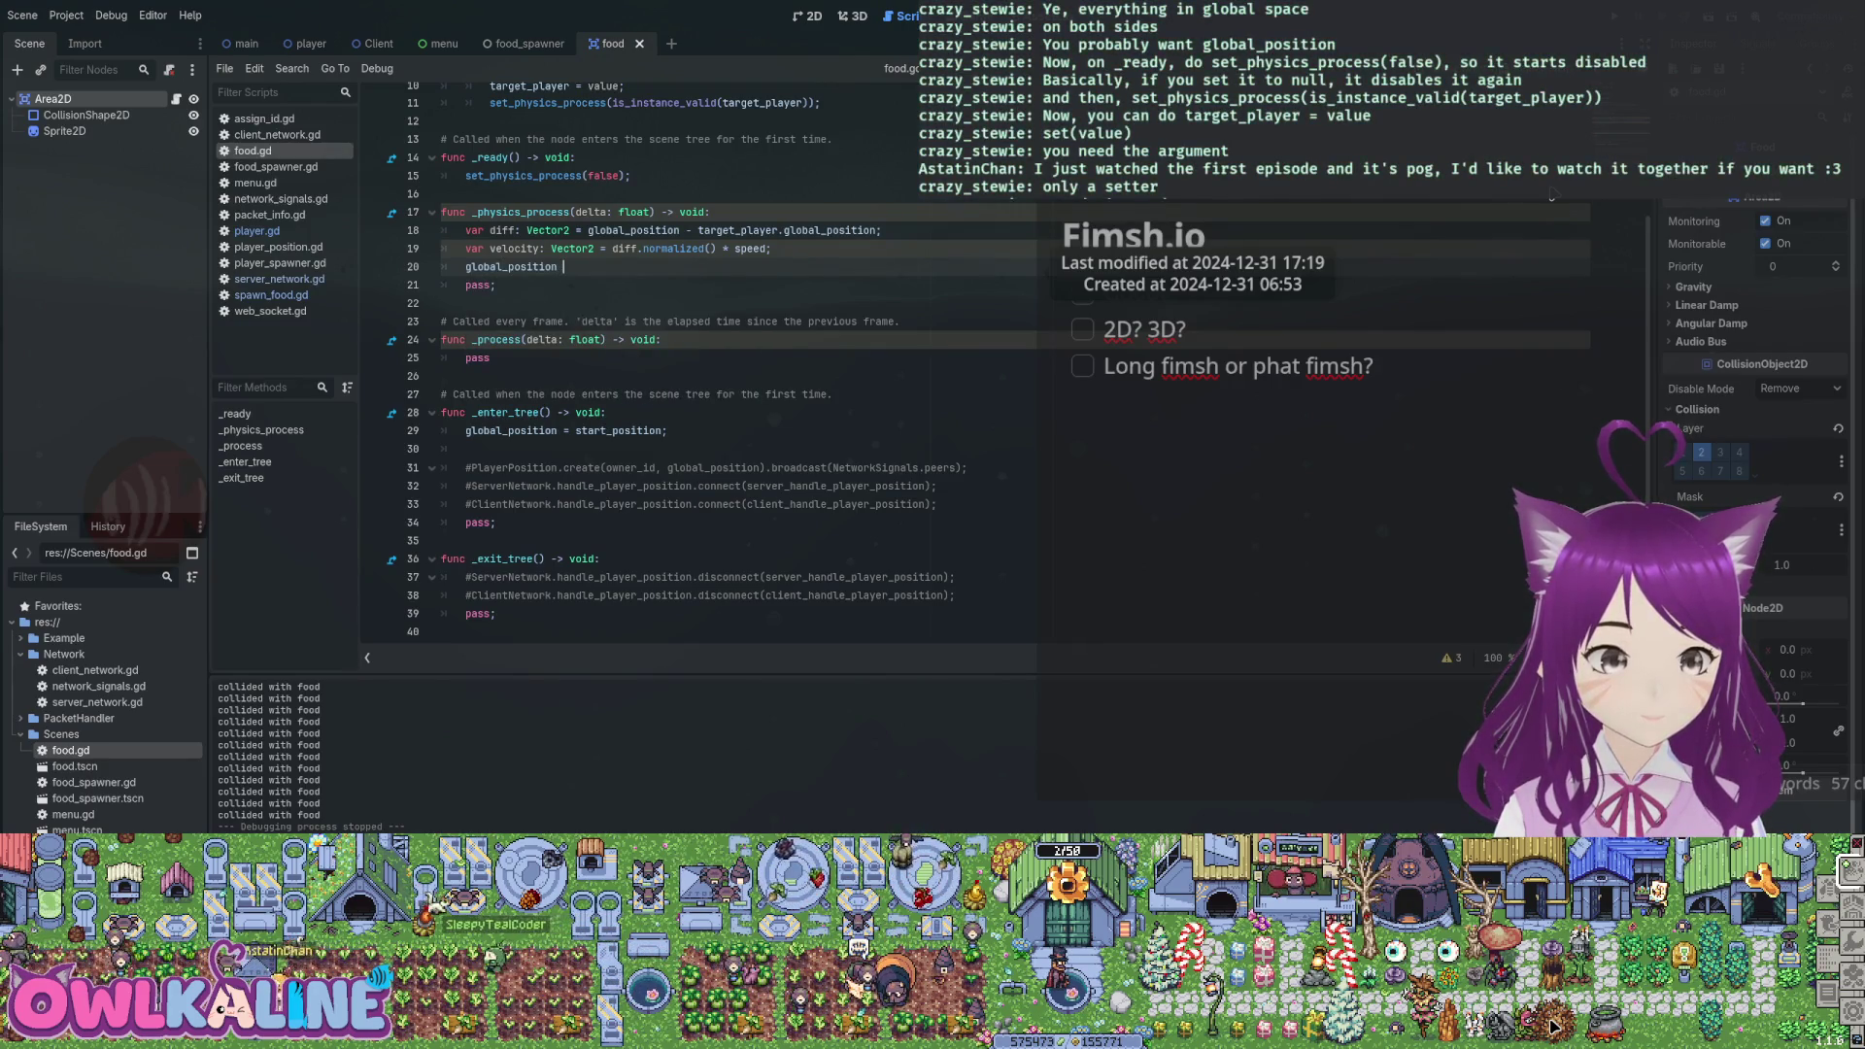
pyautogui.write(' velocity*de')
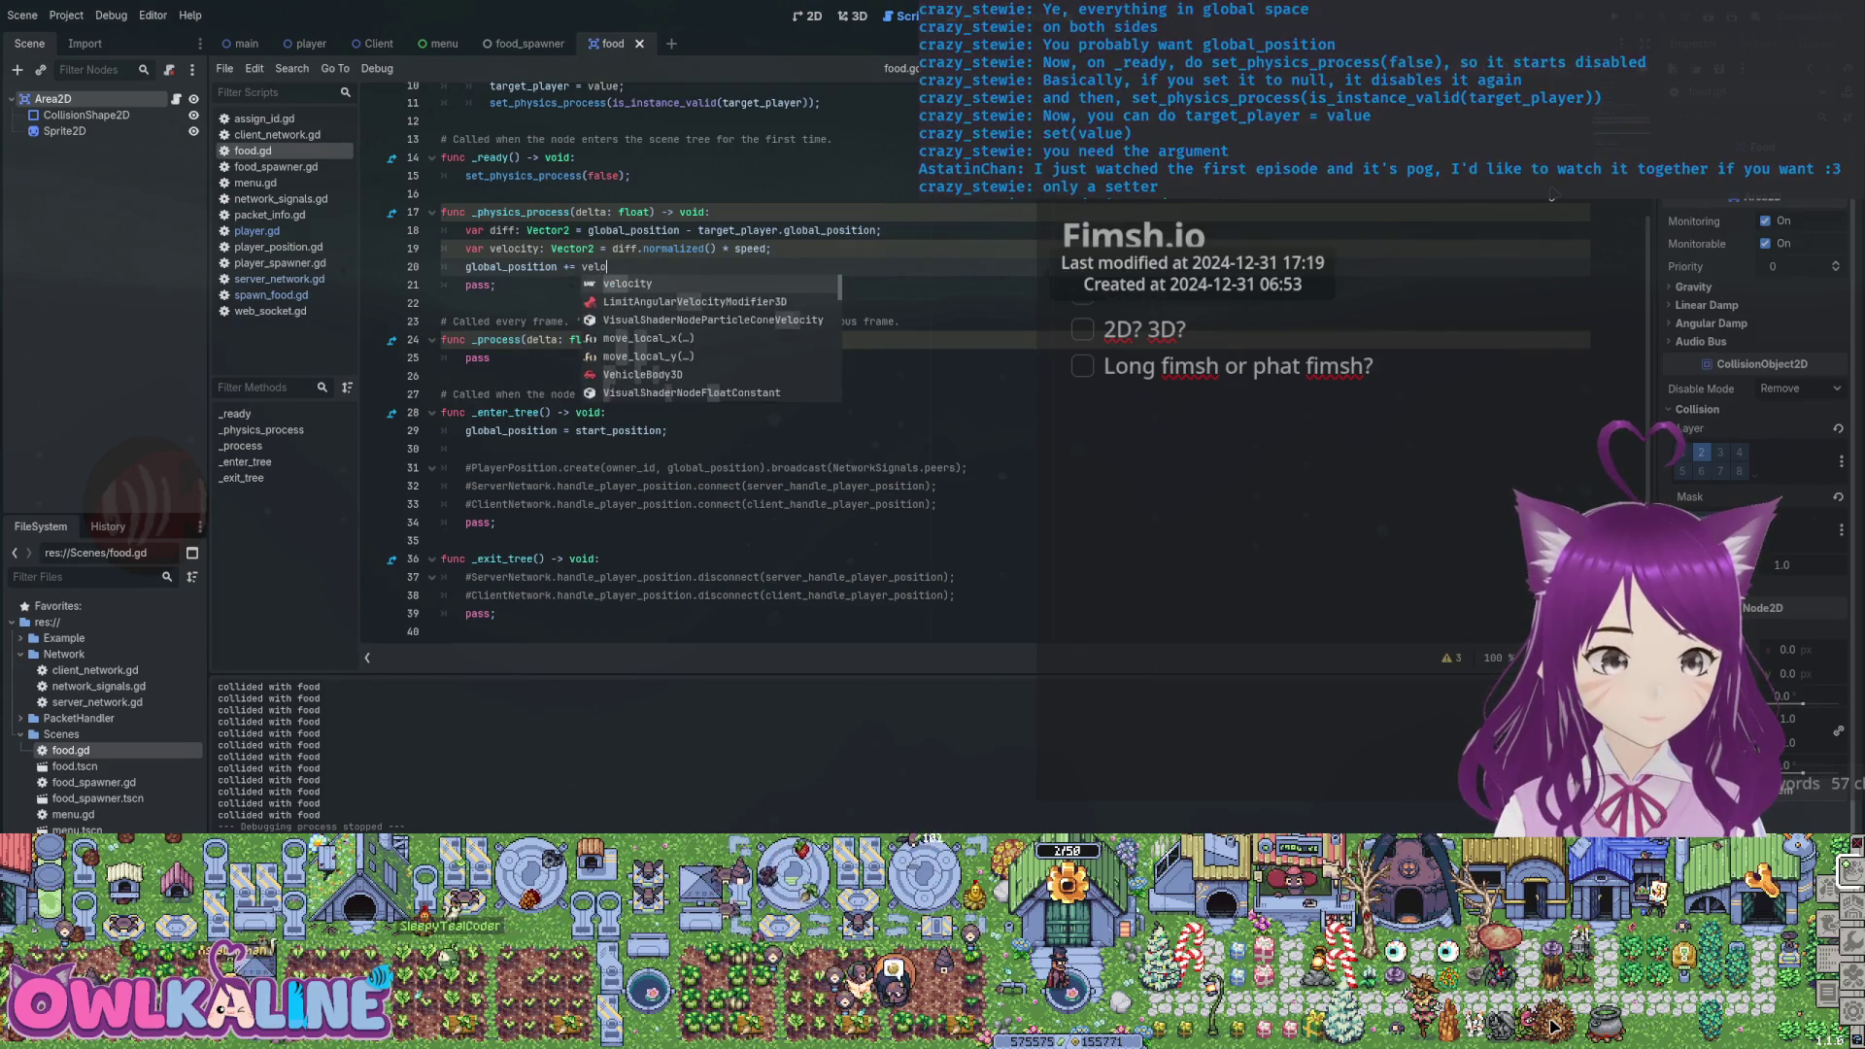
pyautogui.write('lta;')
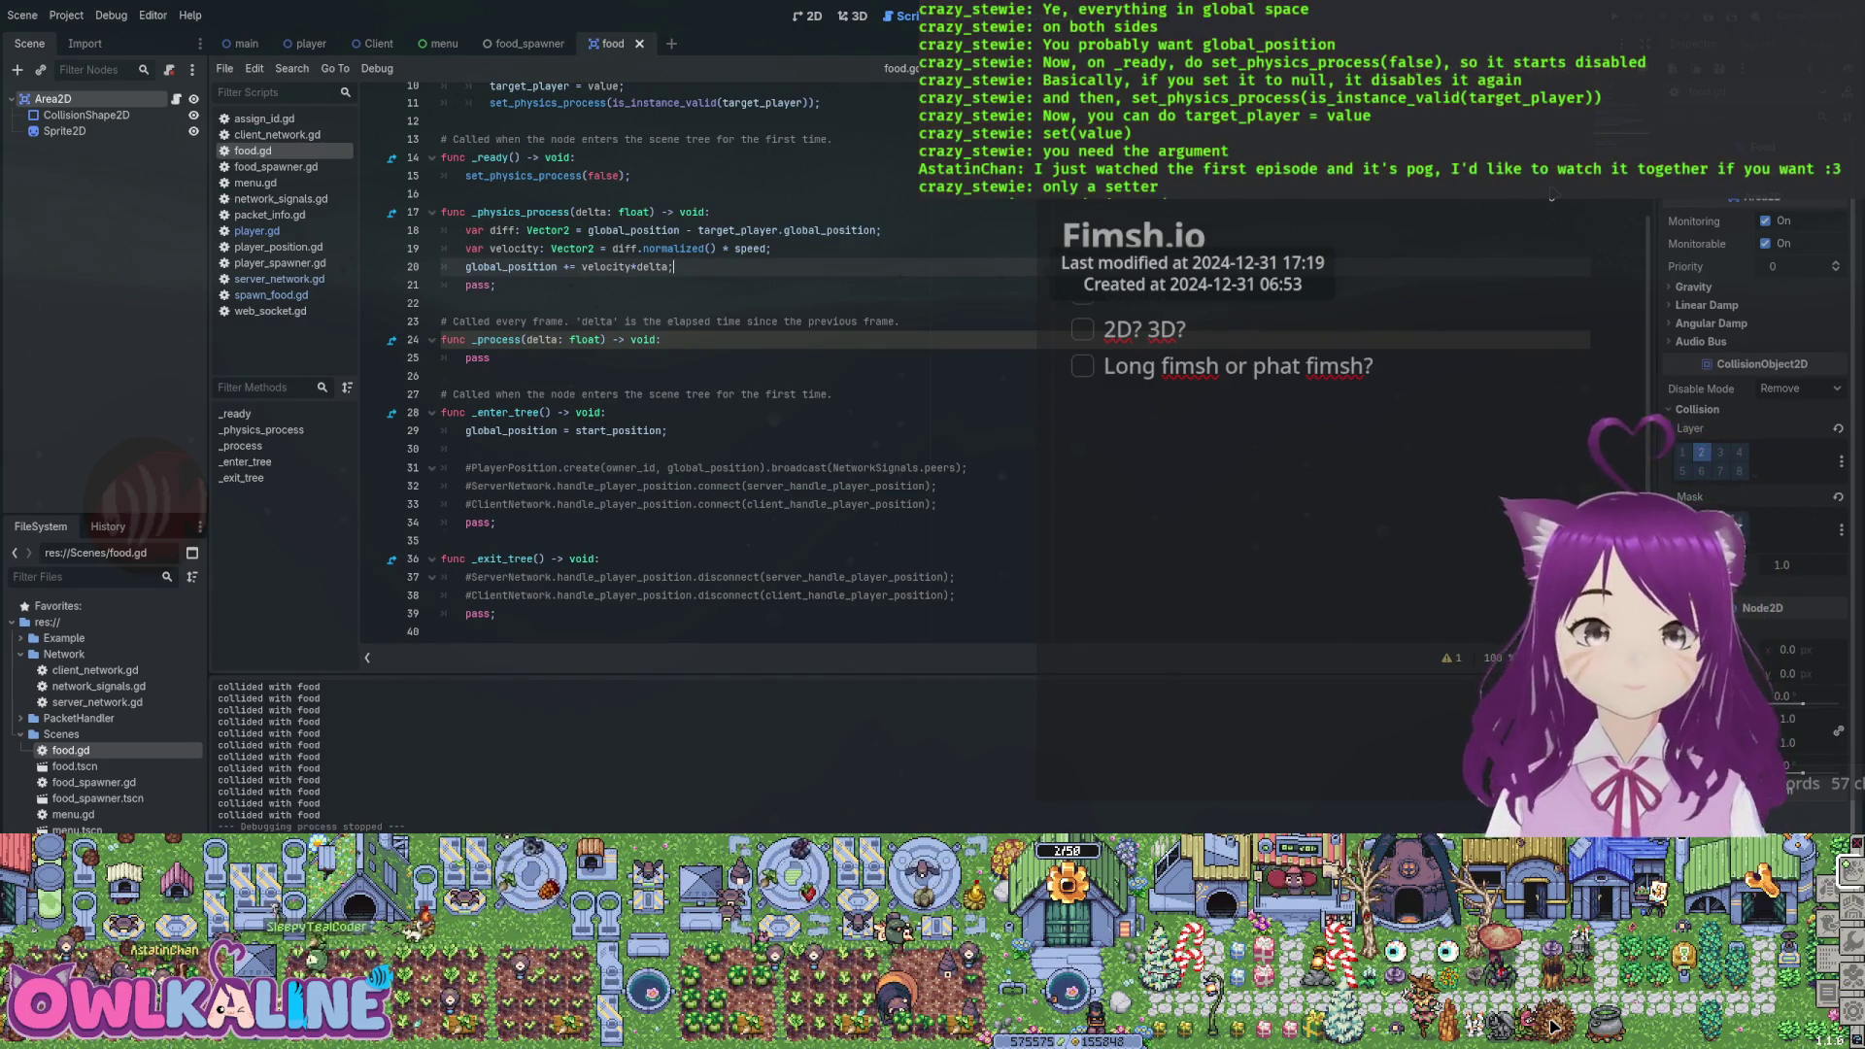
pyautogui.hotkey('shift', 'Down')
pyautogui.press('BackSpace')
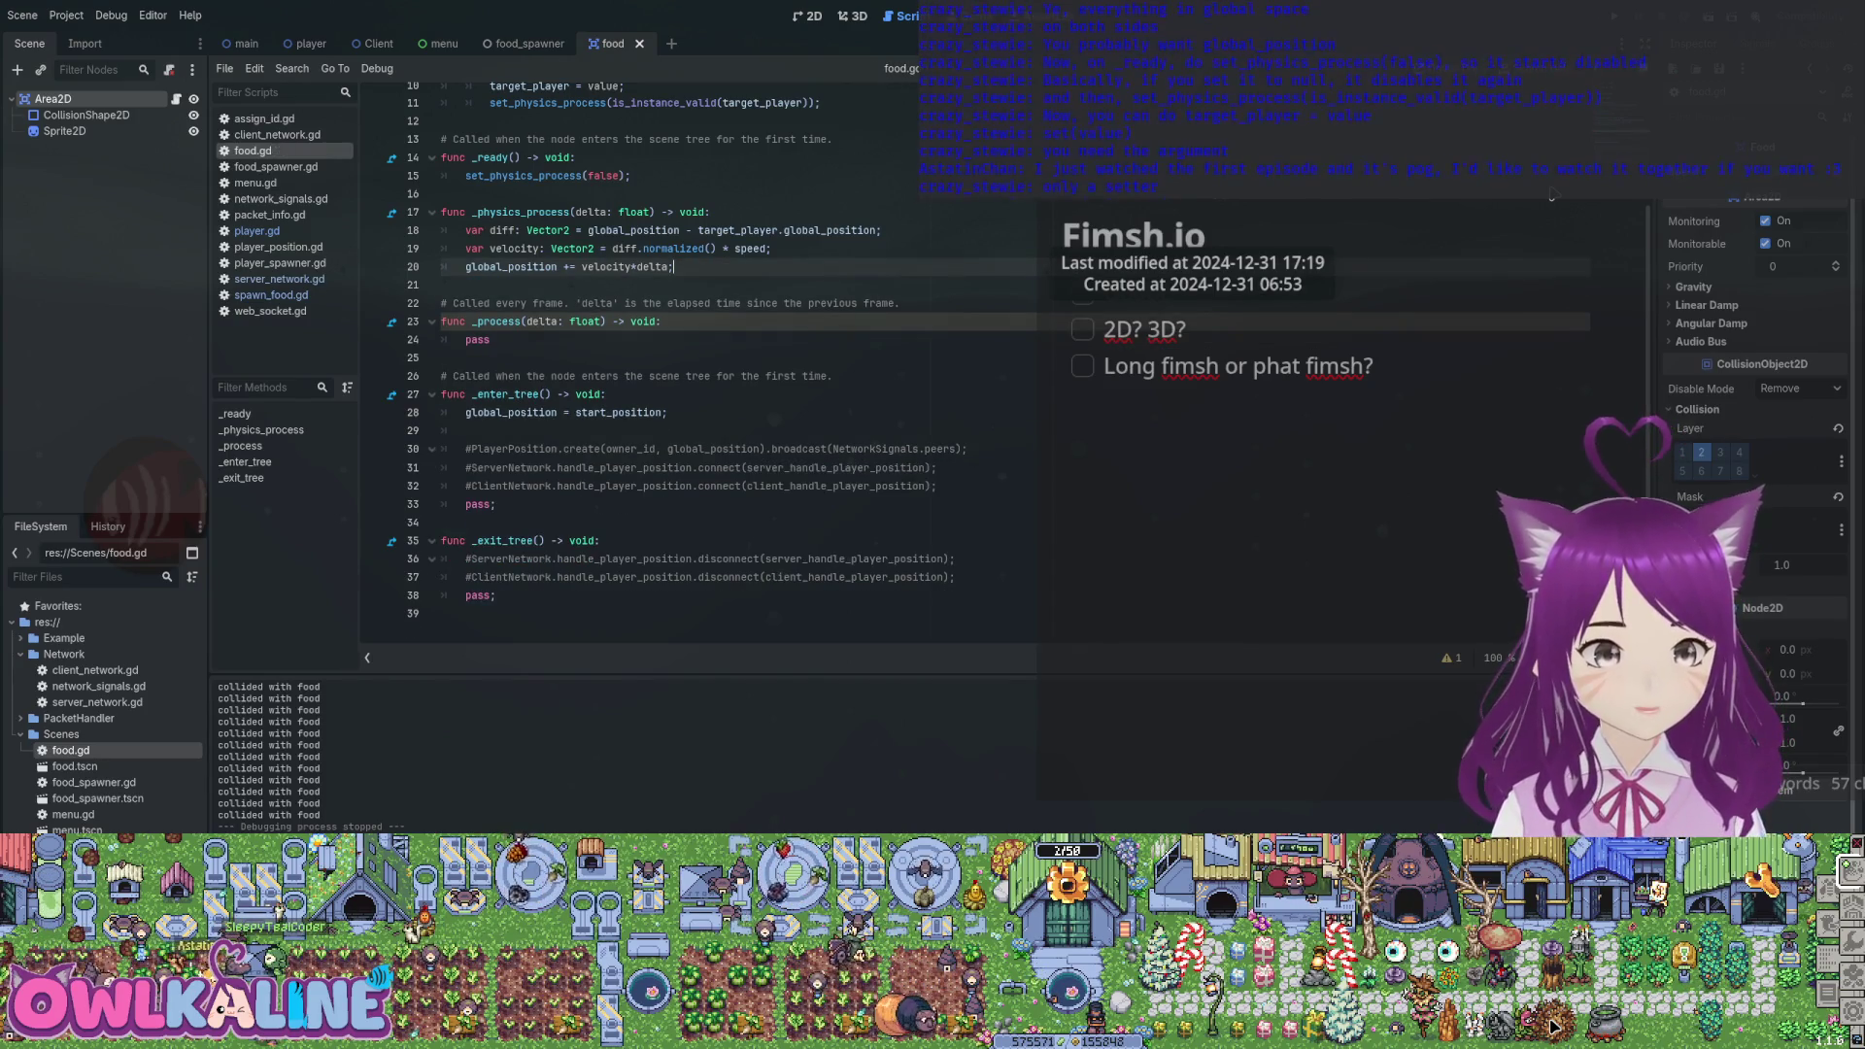
pyautogui.scroll(3, 681, 359)
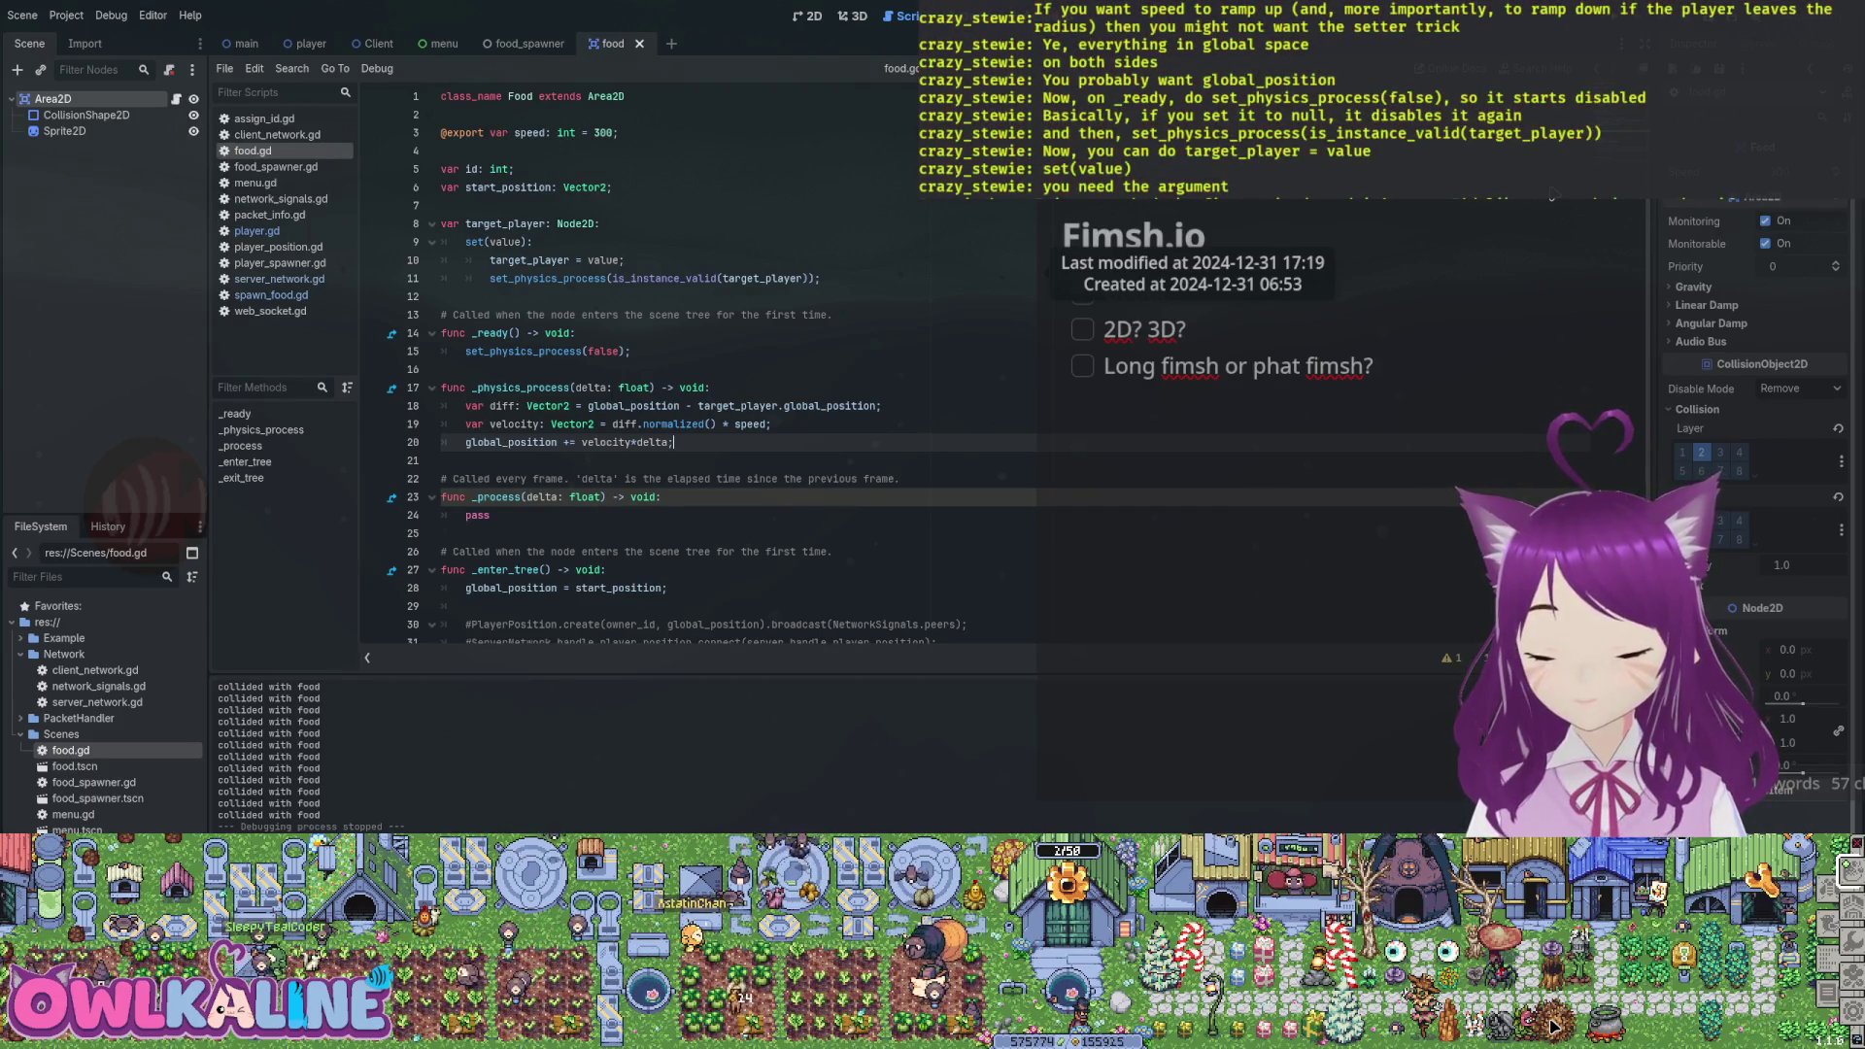
# Add a return; line under the if check in the target_player setter.
pyautogui.click(534, 242)
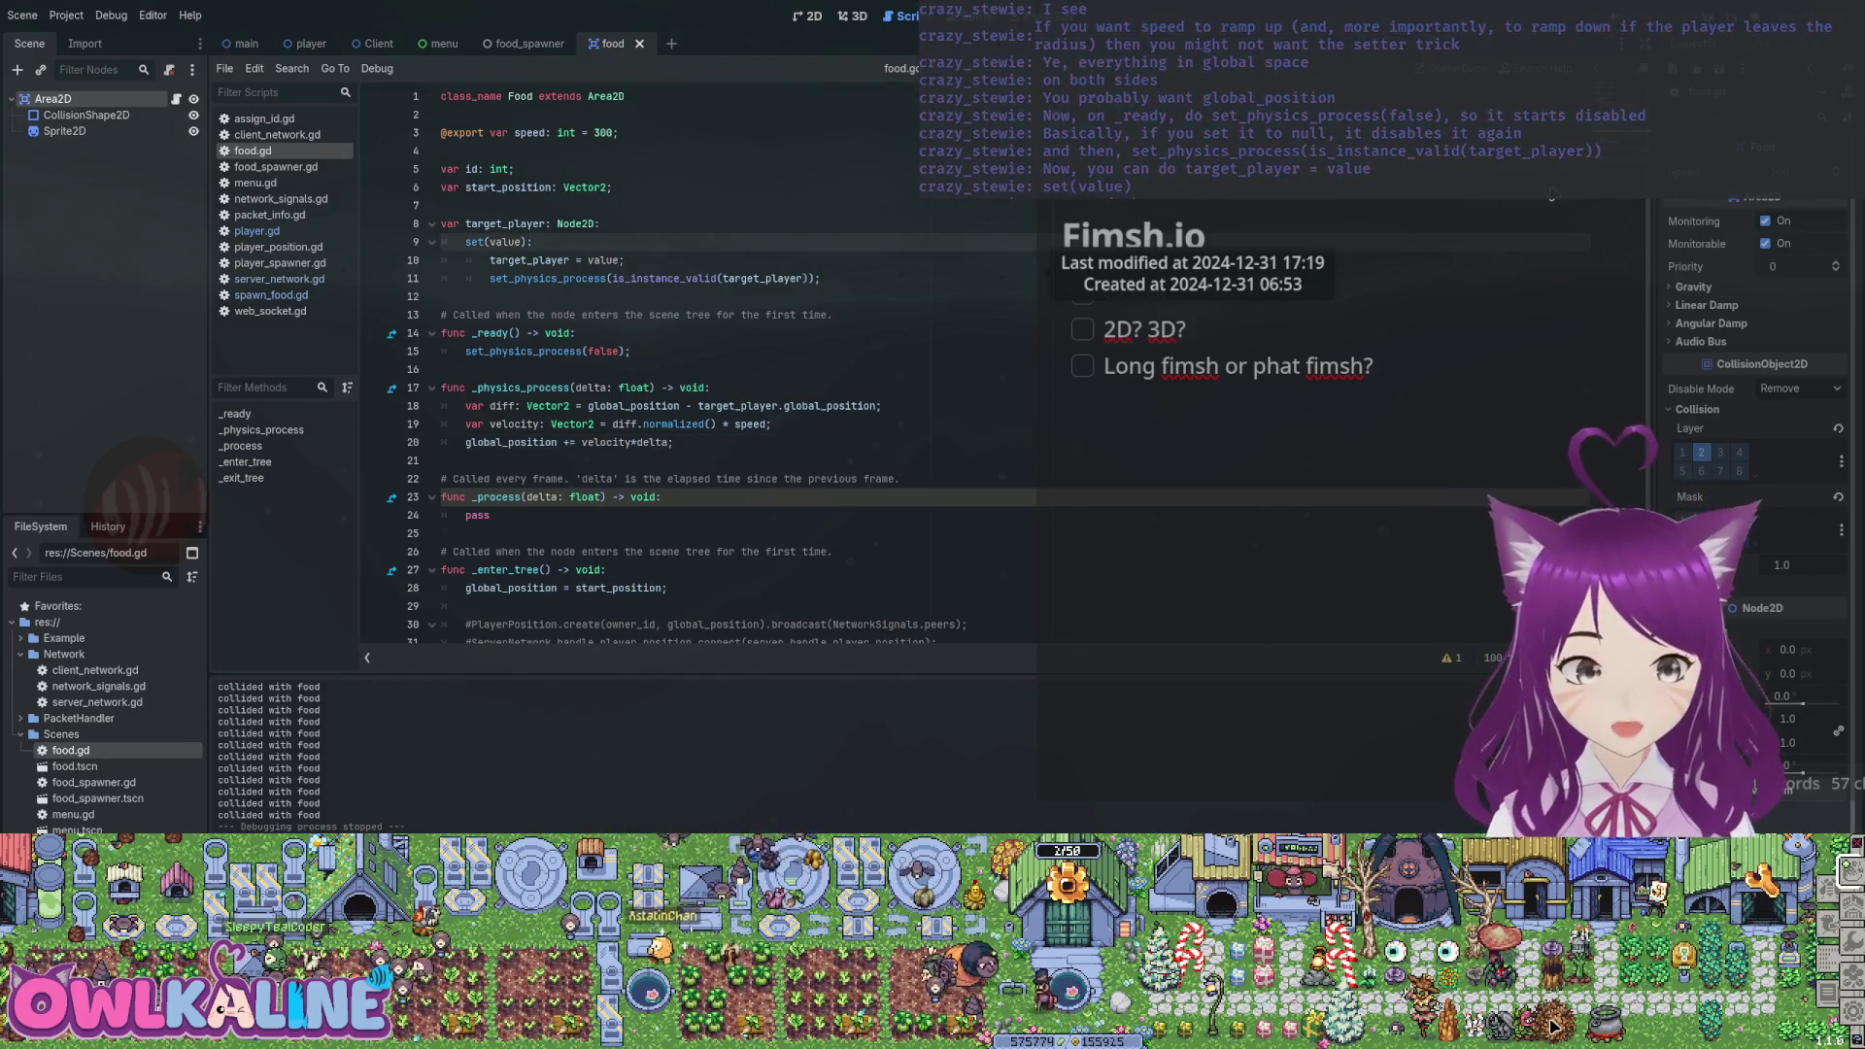
pyautogui.press('Return')
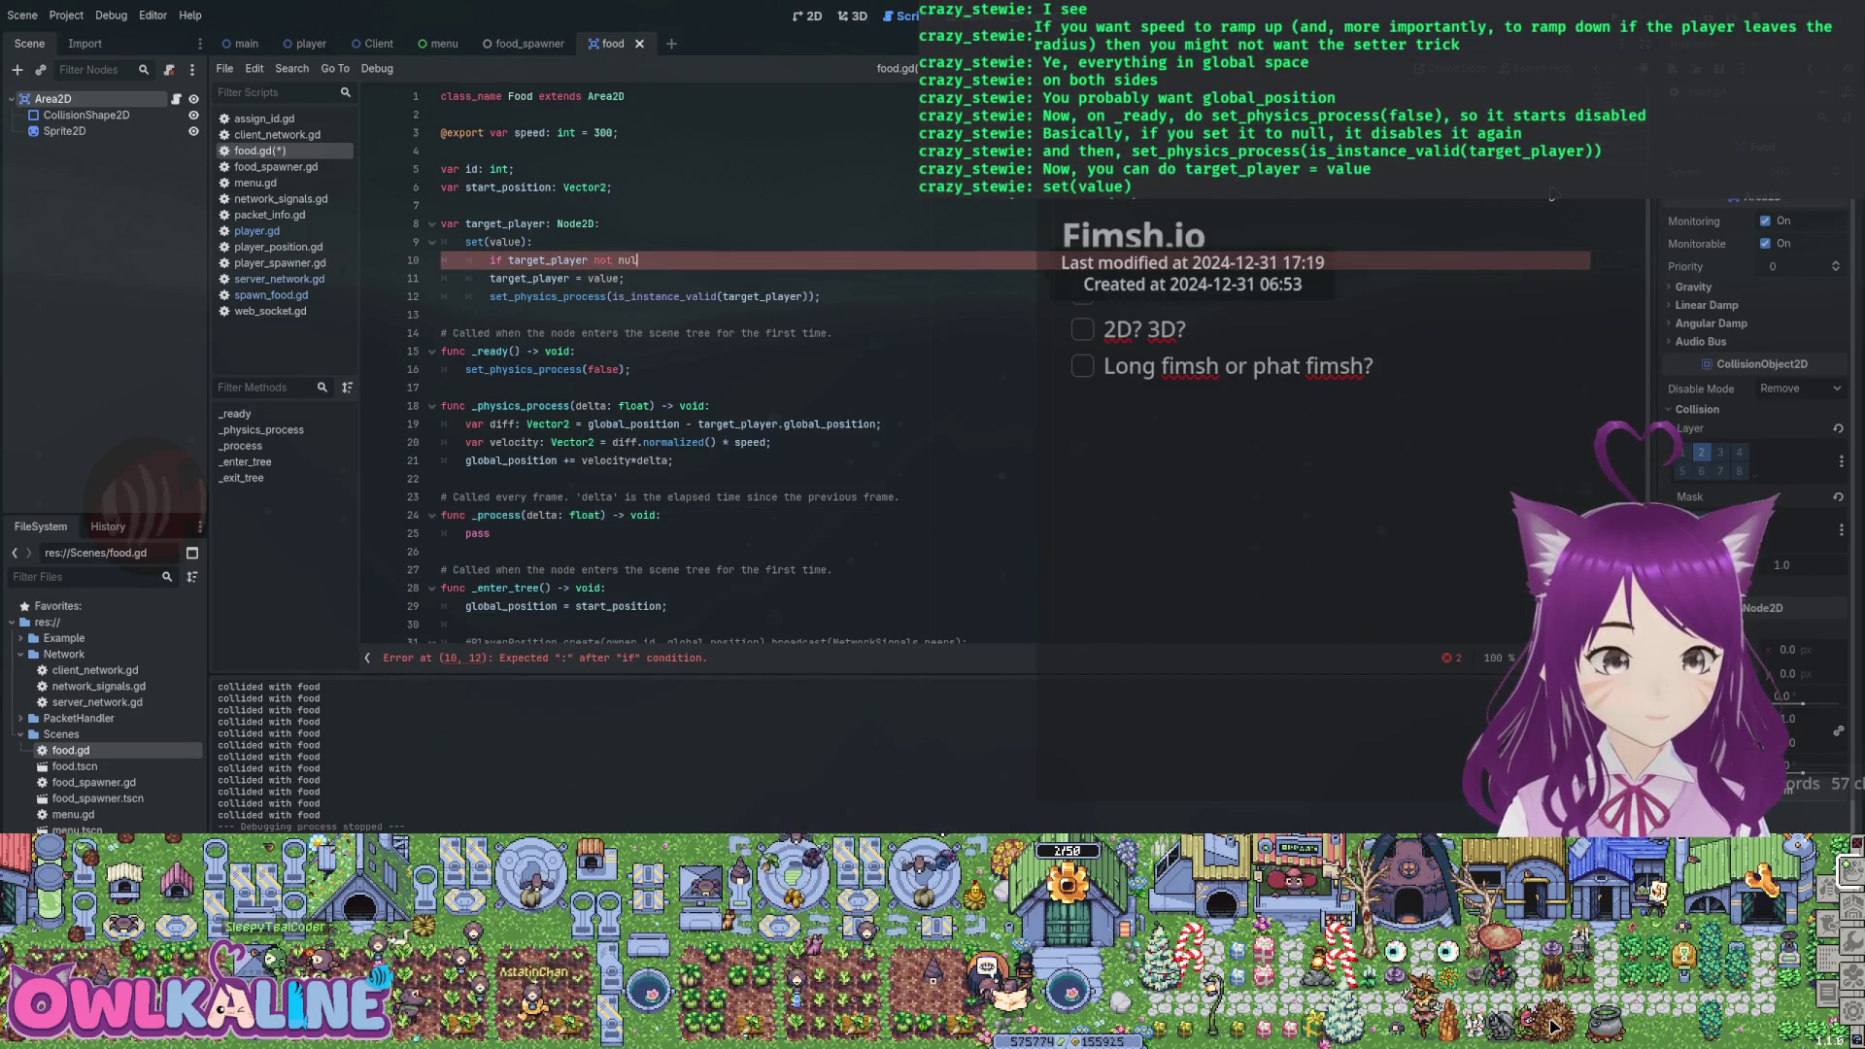
pyautogui.press('Return')
pyautogui.write('retu')
pyautogui.hotkey('ctrl', 's')
# Change the condition from 'not null' to '!= null' and save.
pyautogui.click(637, 260)
pyautogui.press('Left')
pyautogui.press('BackSpace')
pyautogui.press('BackSpace')
pyautogui.press('BackSpace')
pyautogui.write('!=')
pyautogui.hotkey('ctrl', 's')
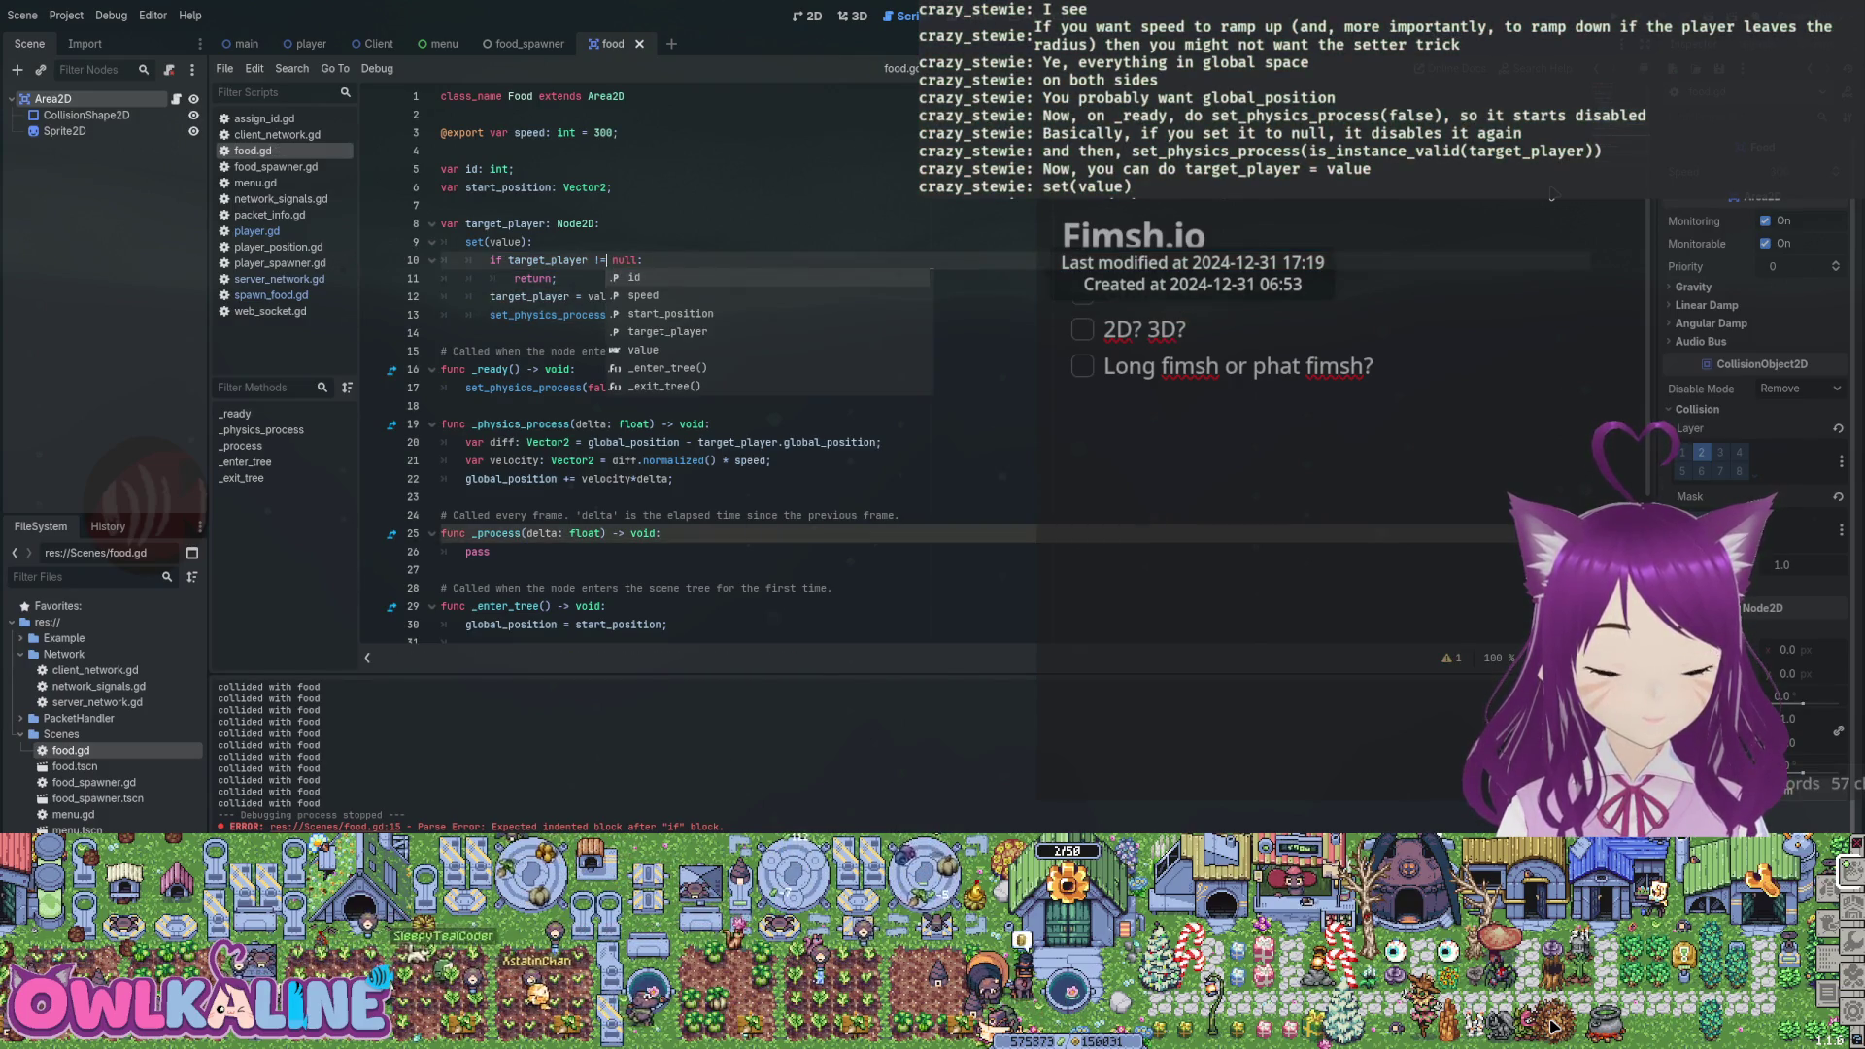
# Review the setter and rename the exported speed variable to start_speed.
pyautogui.press('Escape')
pyautogui.press('Up')
pyautogui.press('Up')
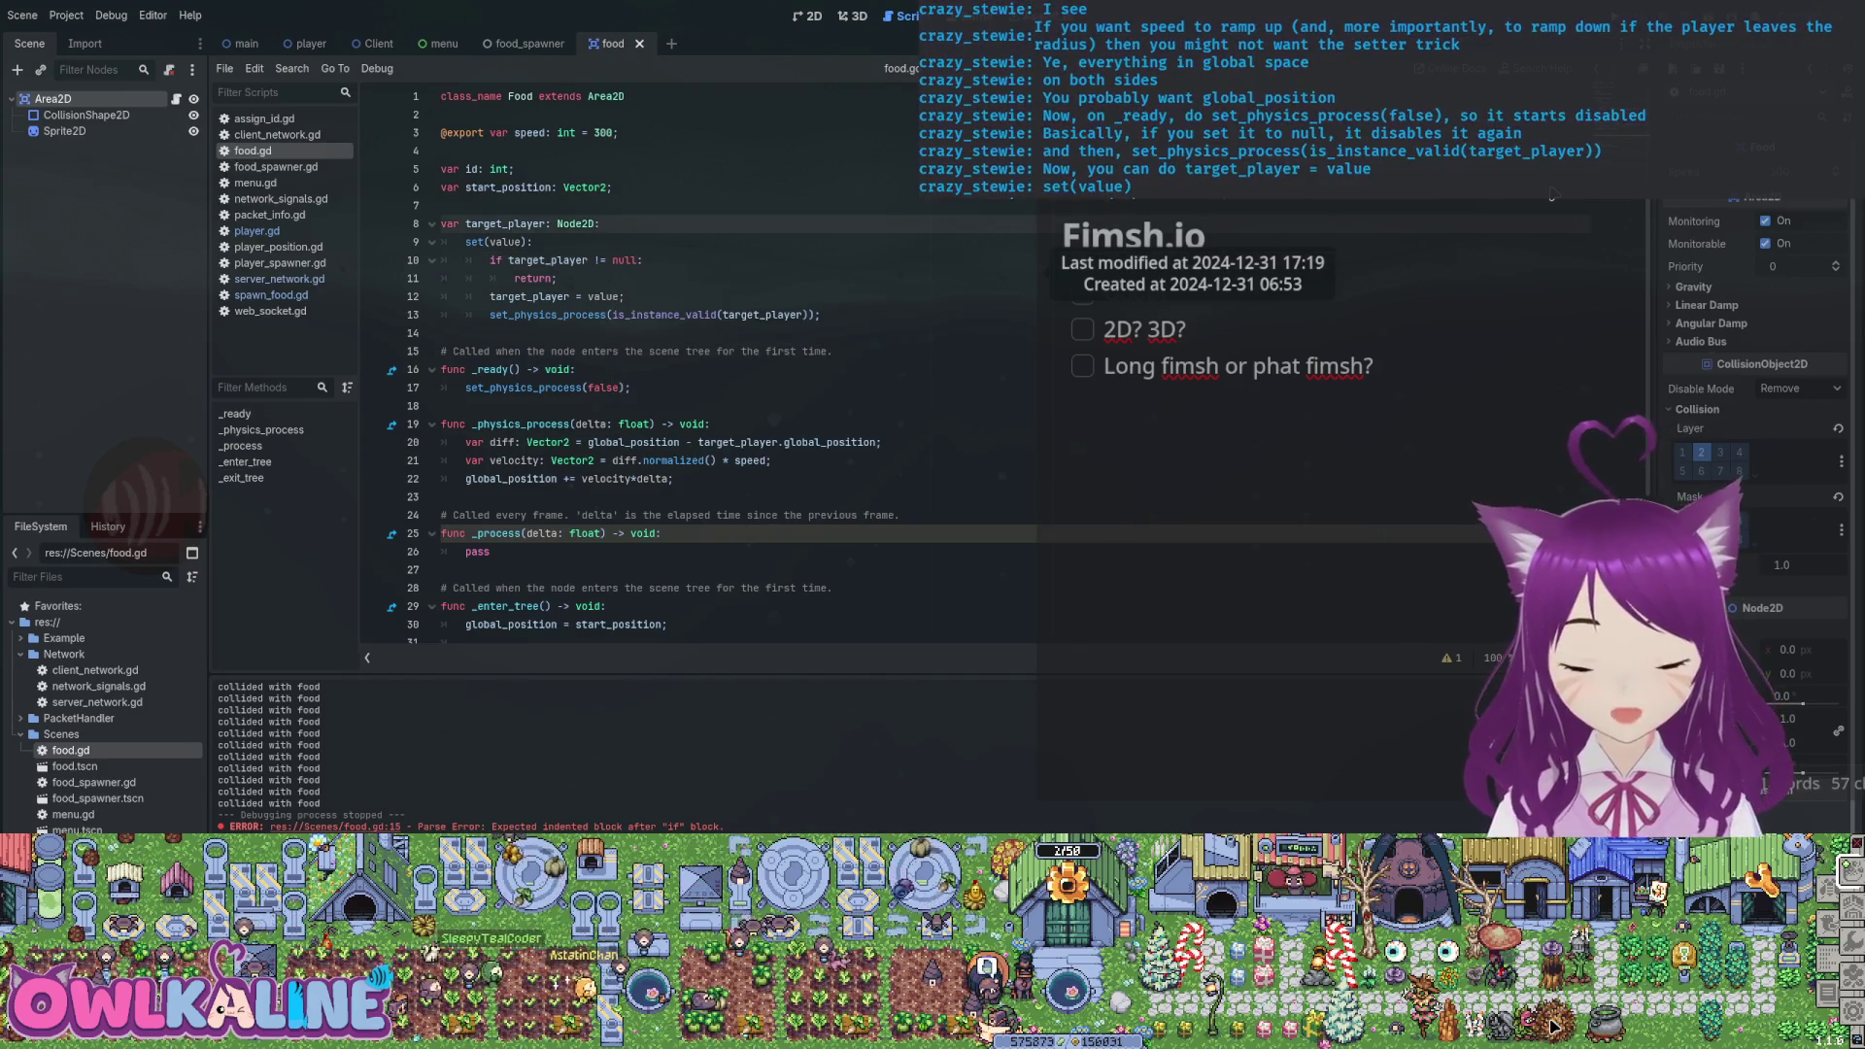
pyautogui.press('Down')
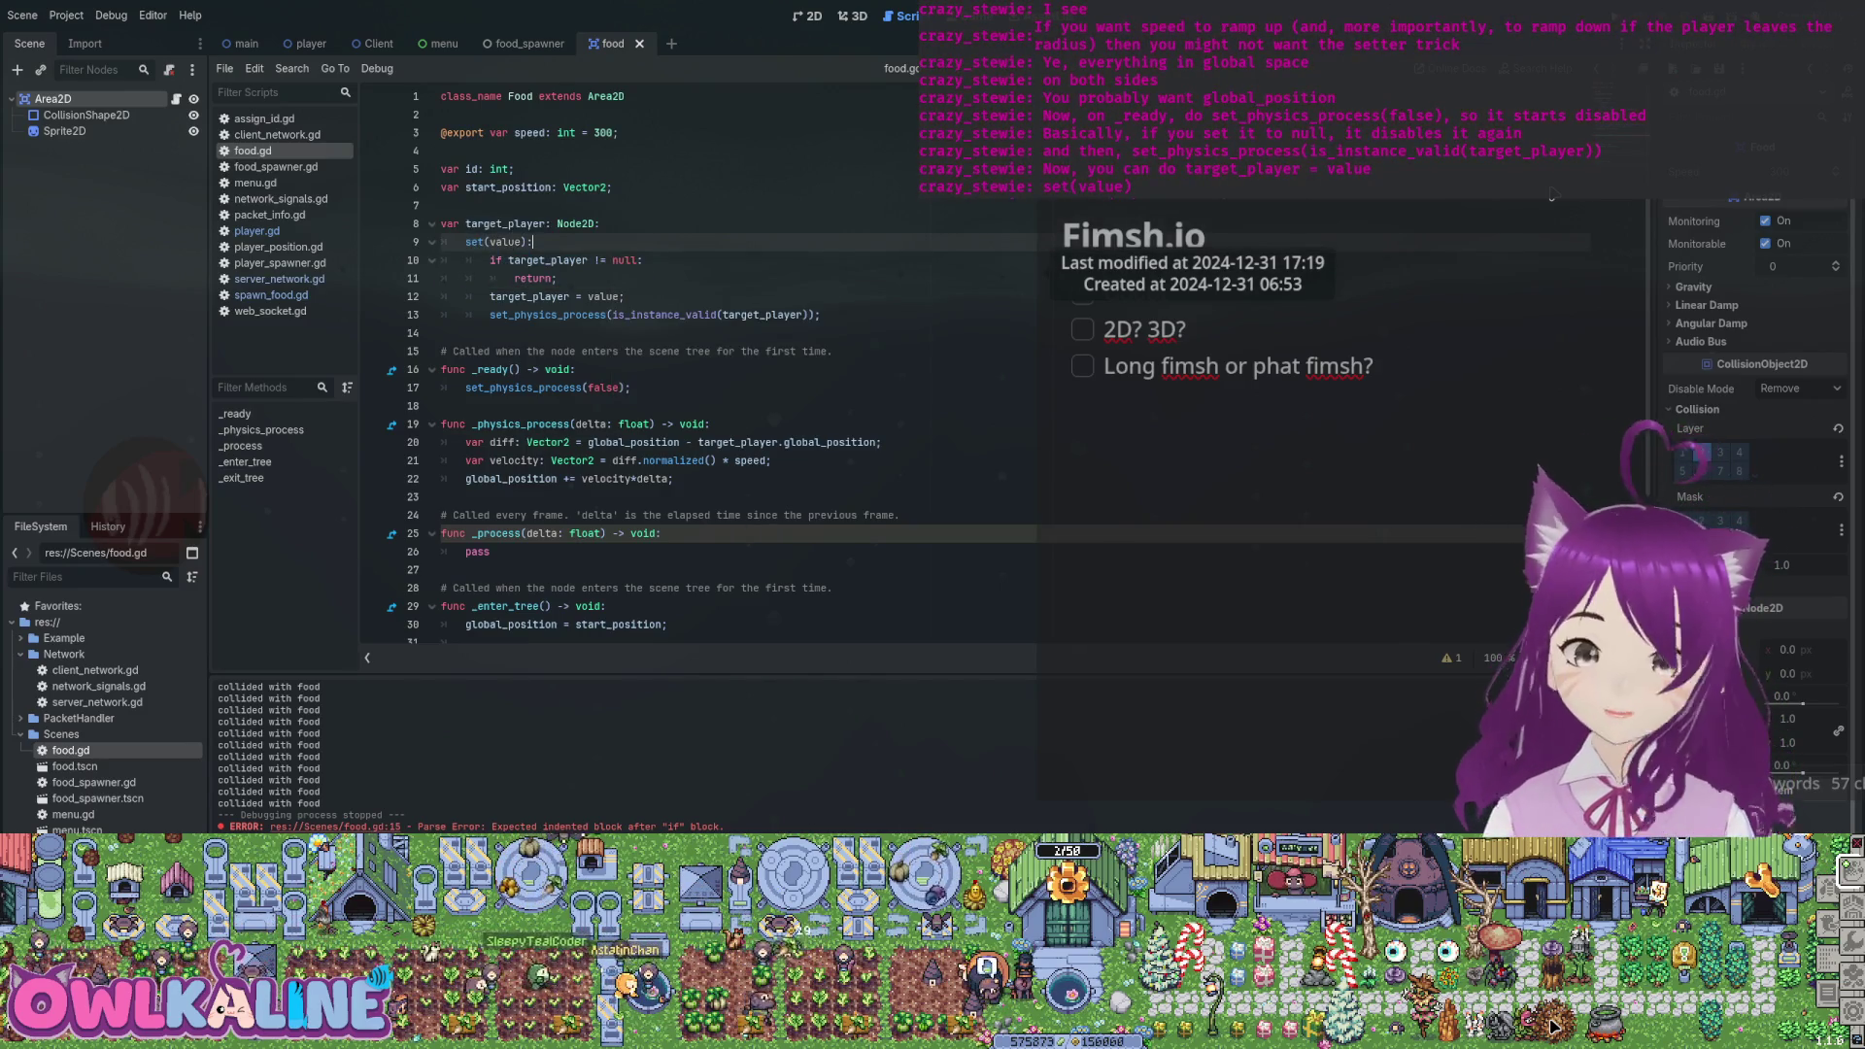
pyautogui.press('Down')
pyautogui.press('Down')
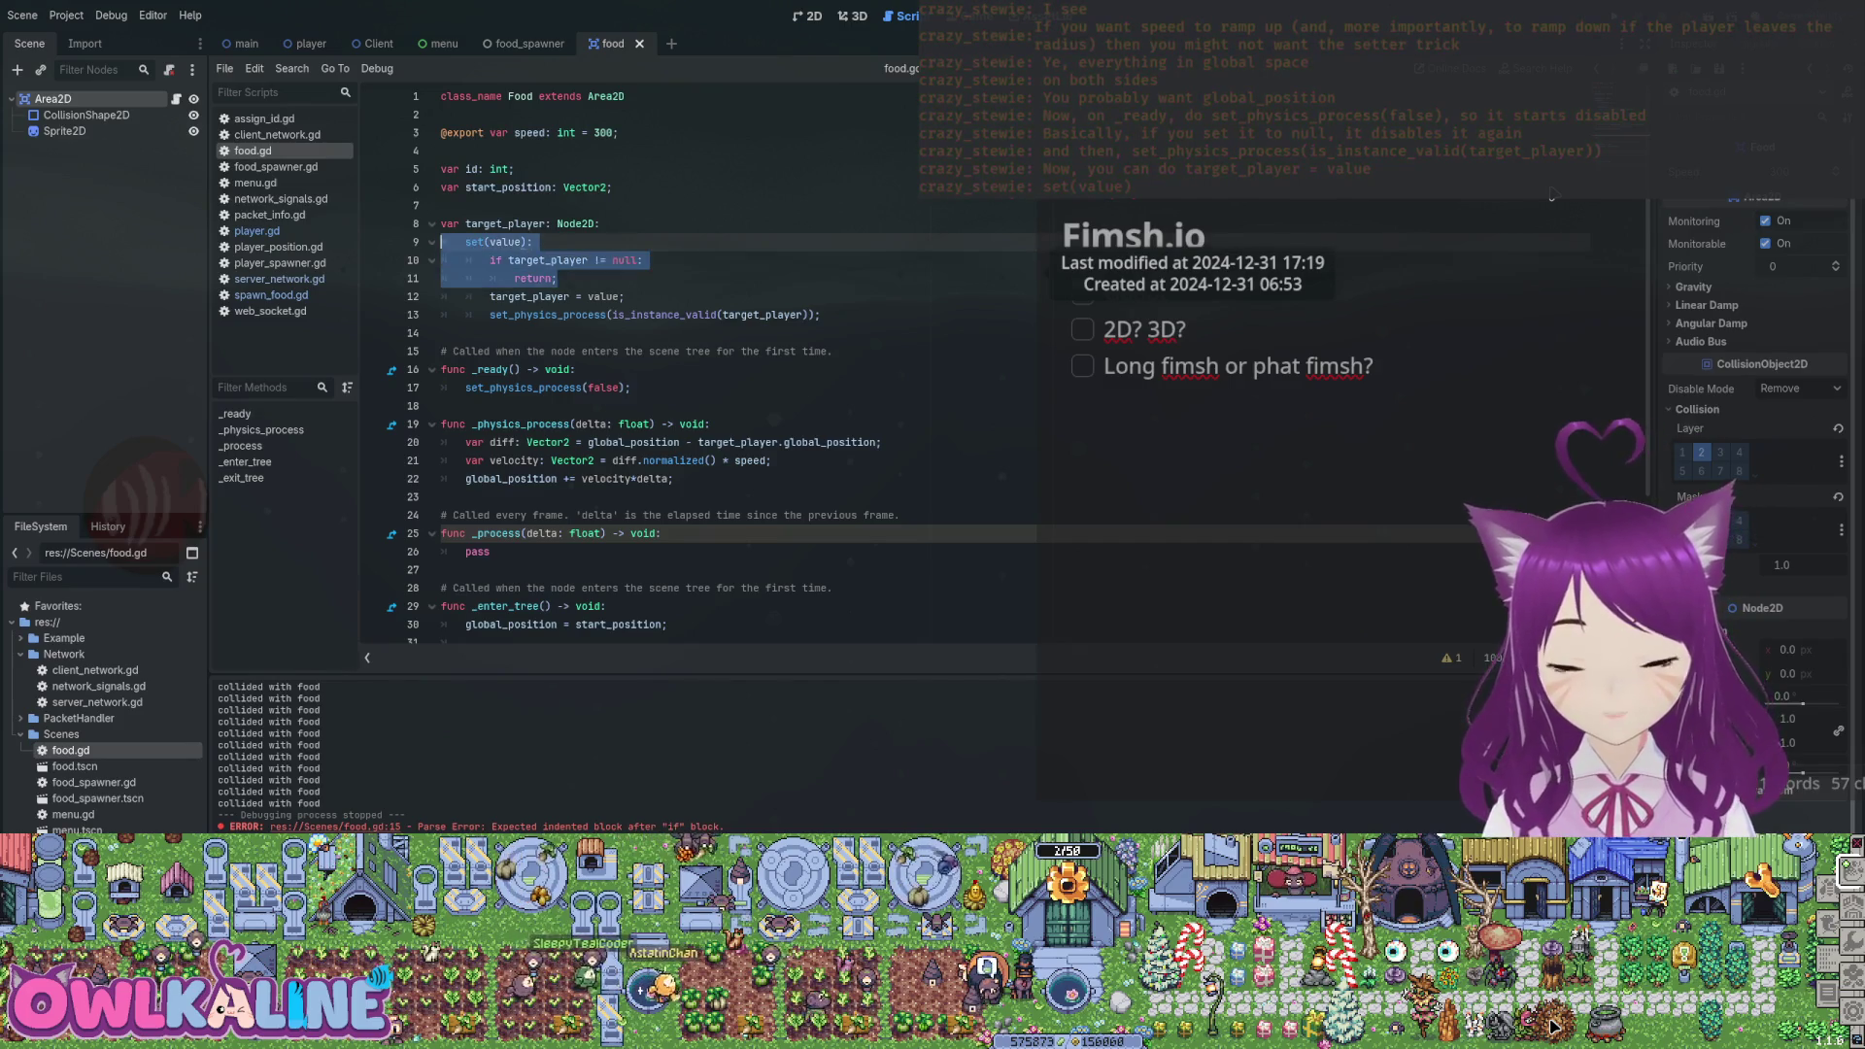
pyautogui.click(588, 296)
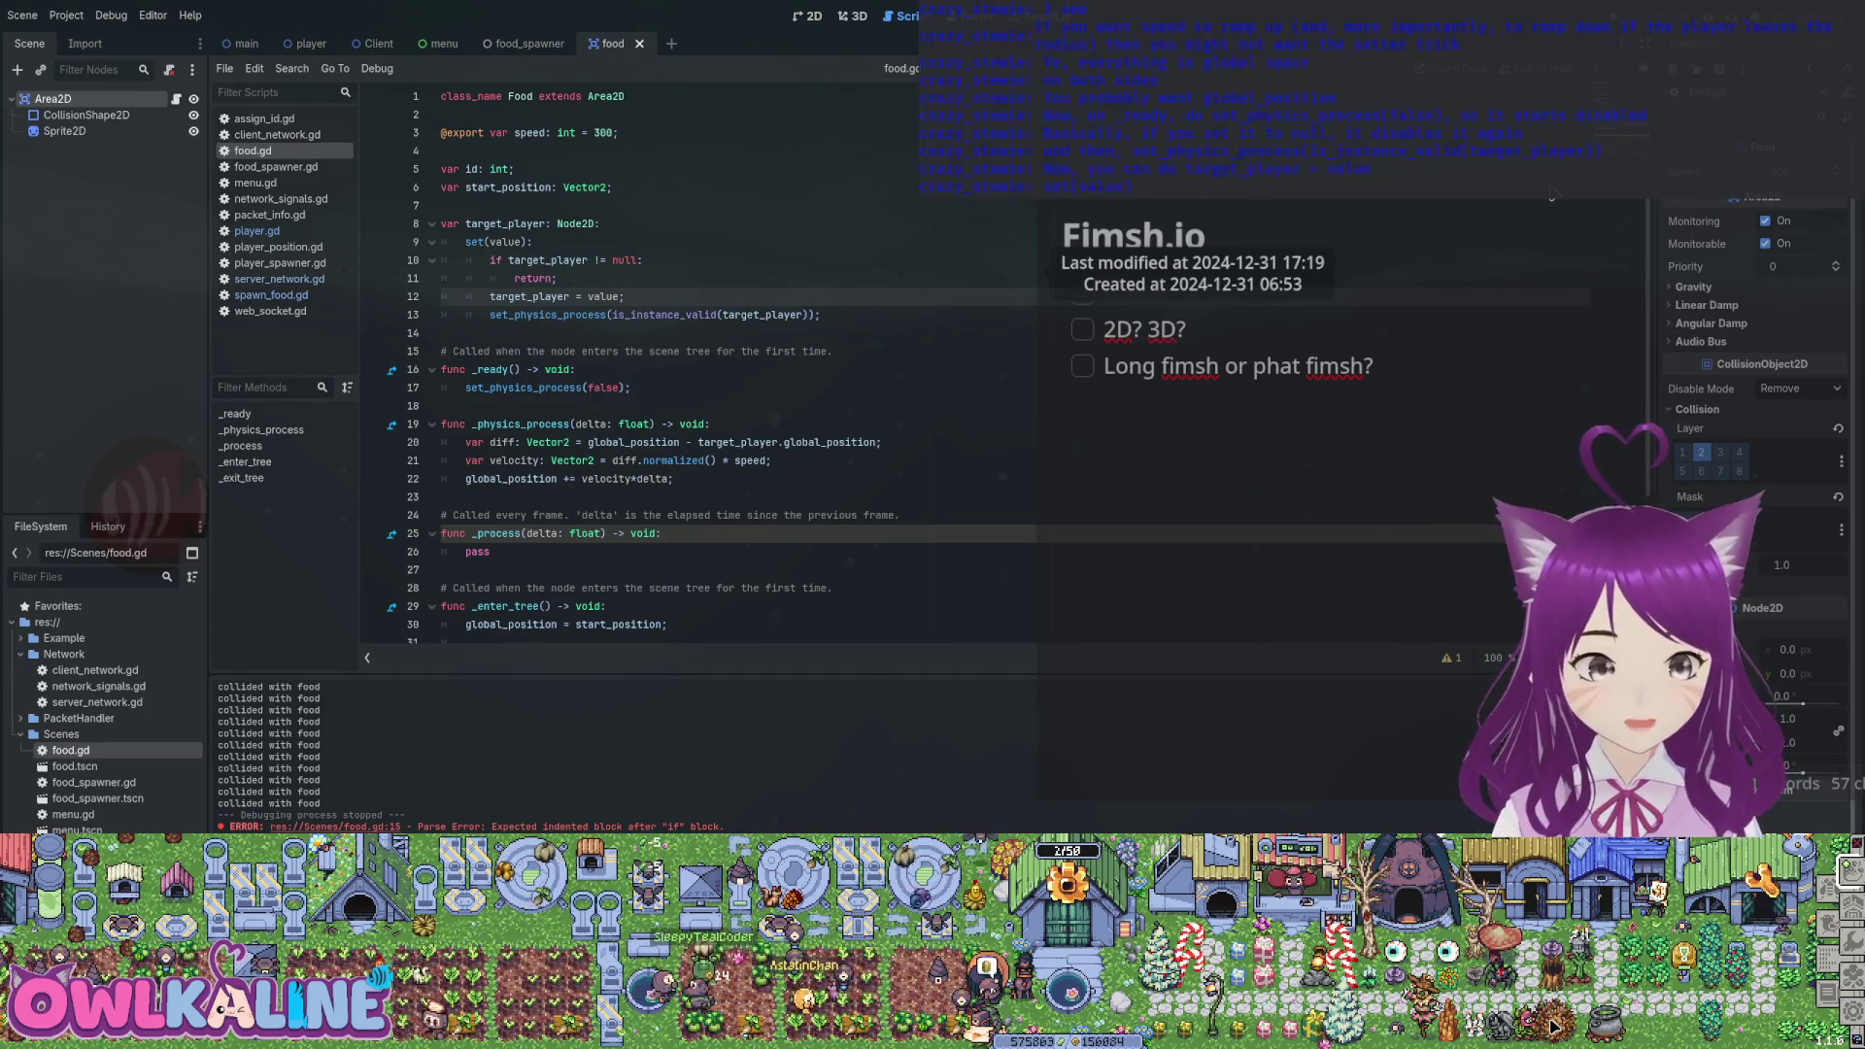
pyautogui.scroll(-3, 1552, 194)
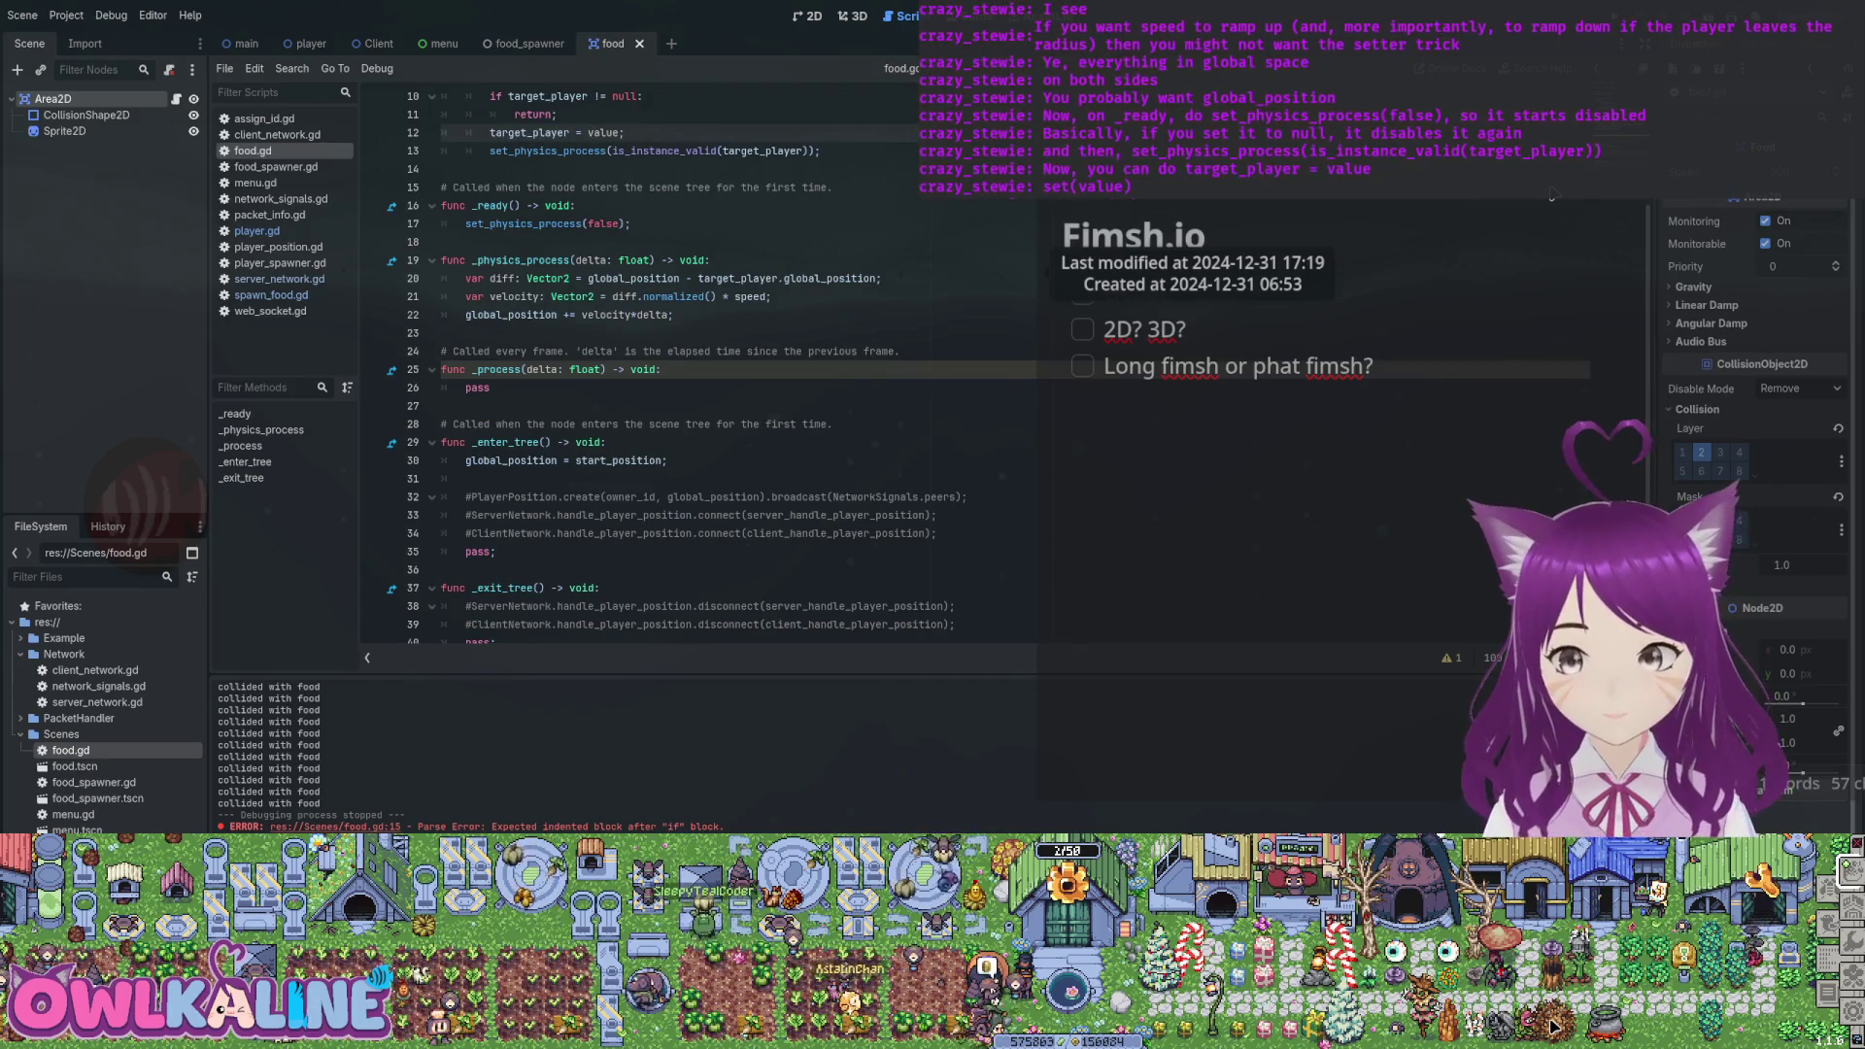
pyautogui.scroll(-1, 1552, 195)
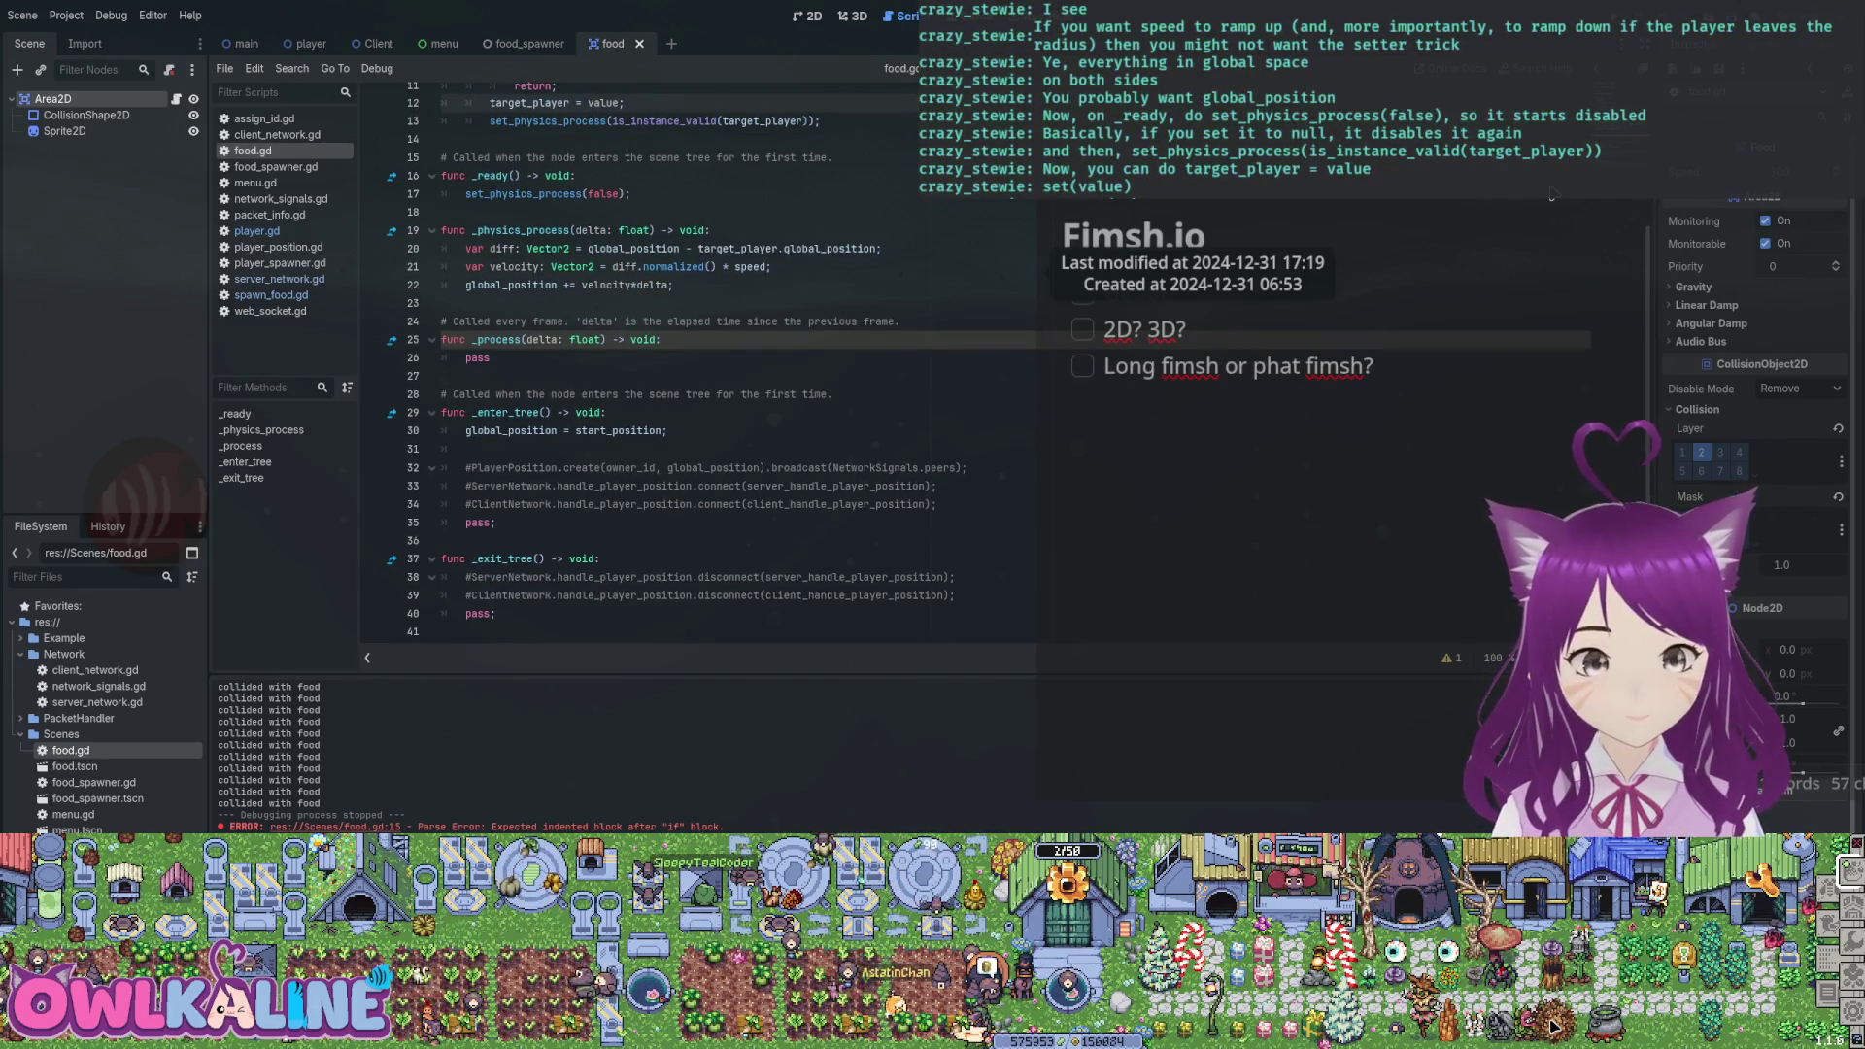
pyautogui.scroll(4, 515, 132)
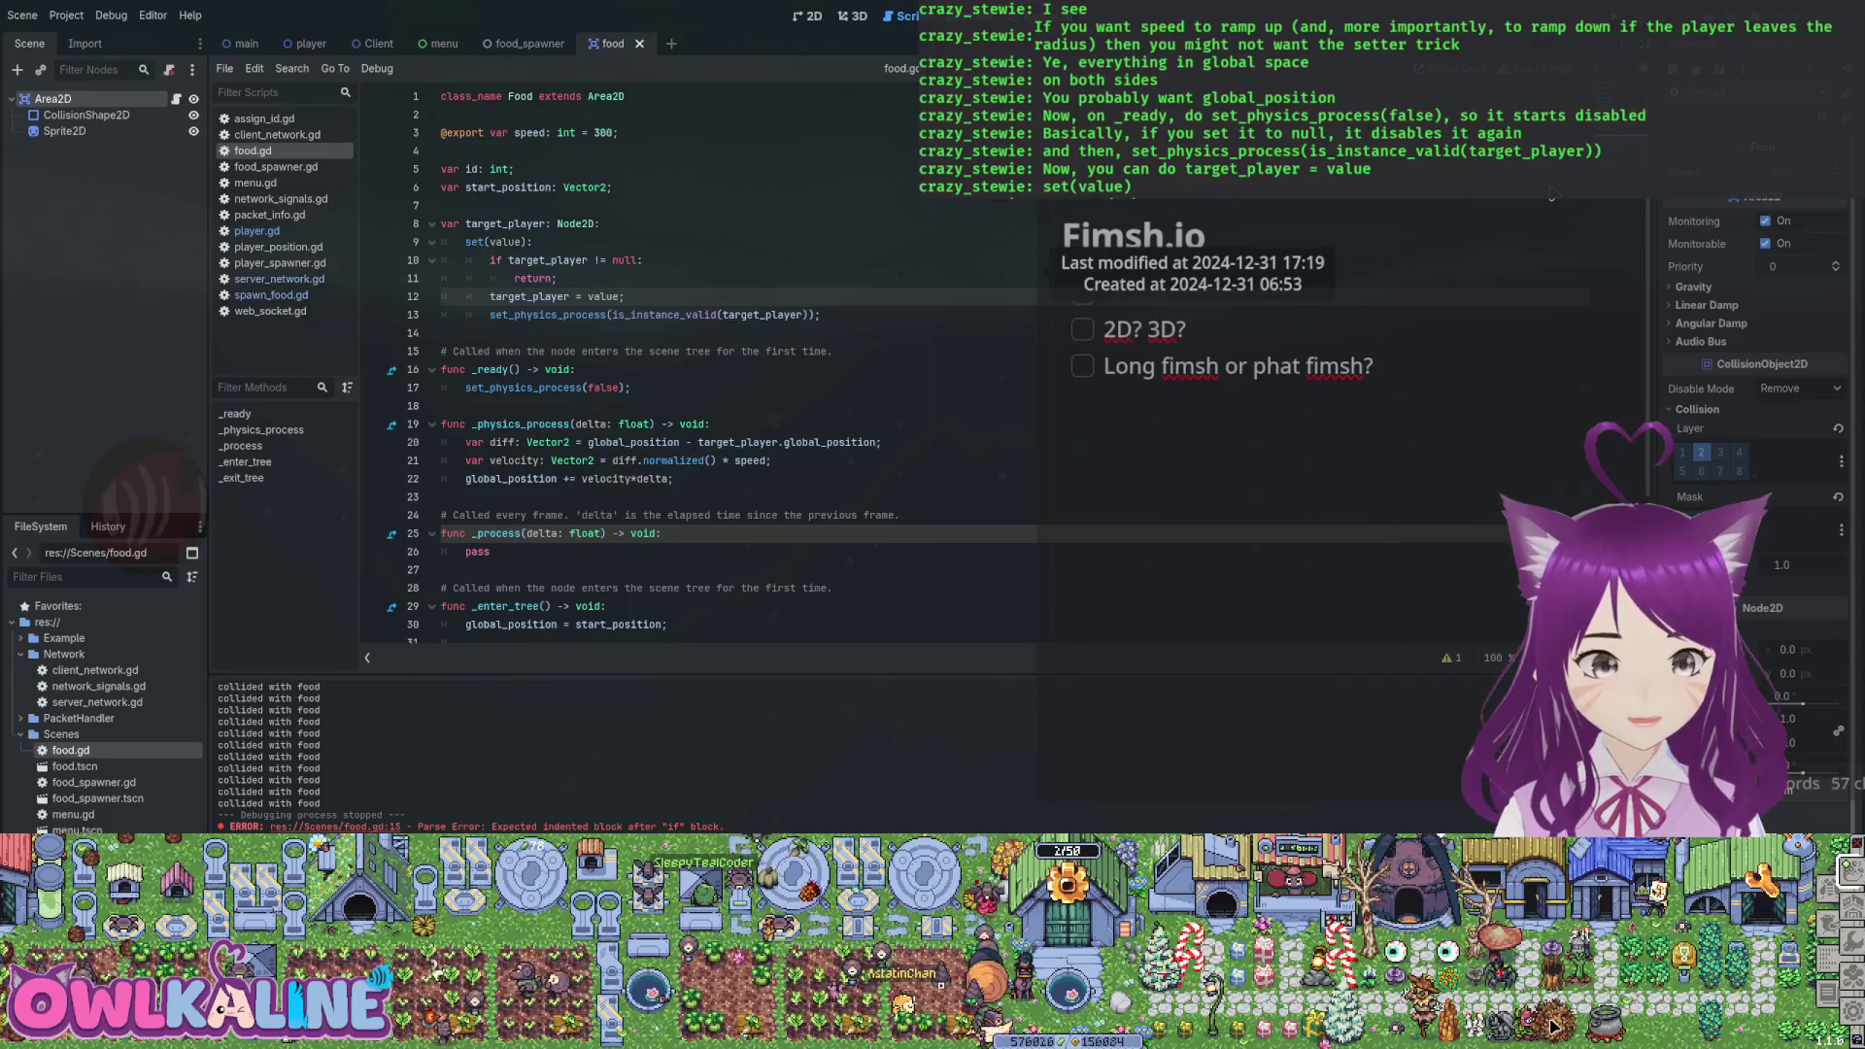
pyautogui.write('start_')
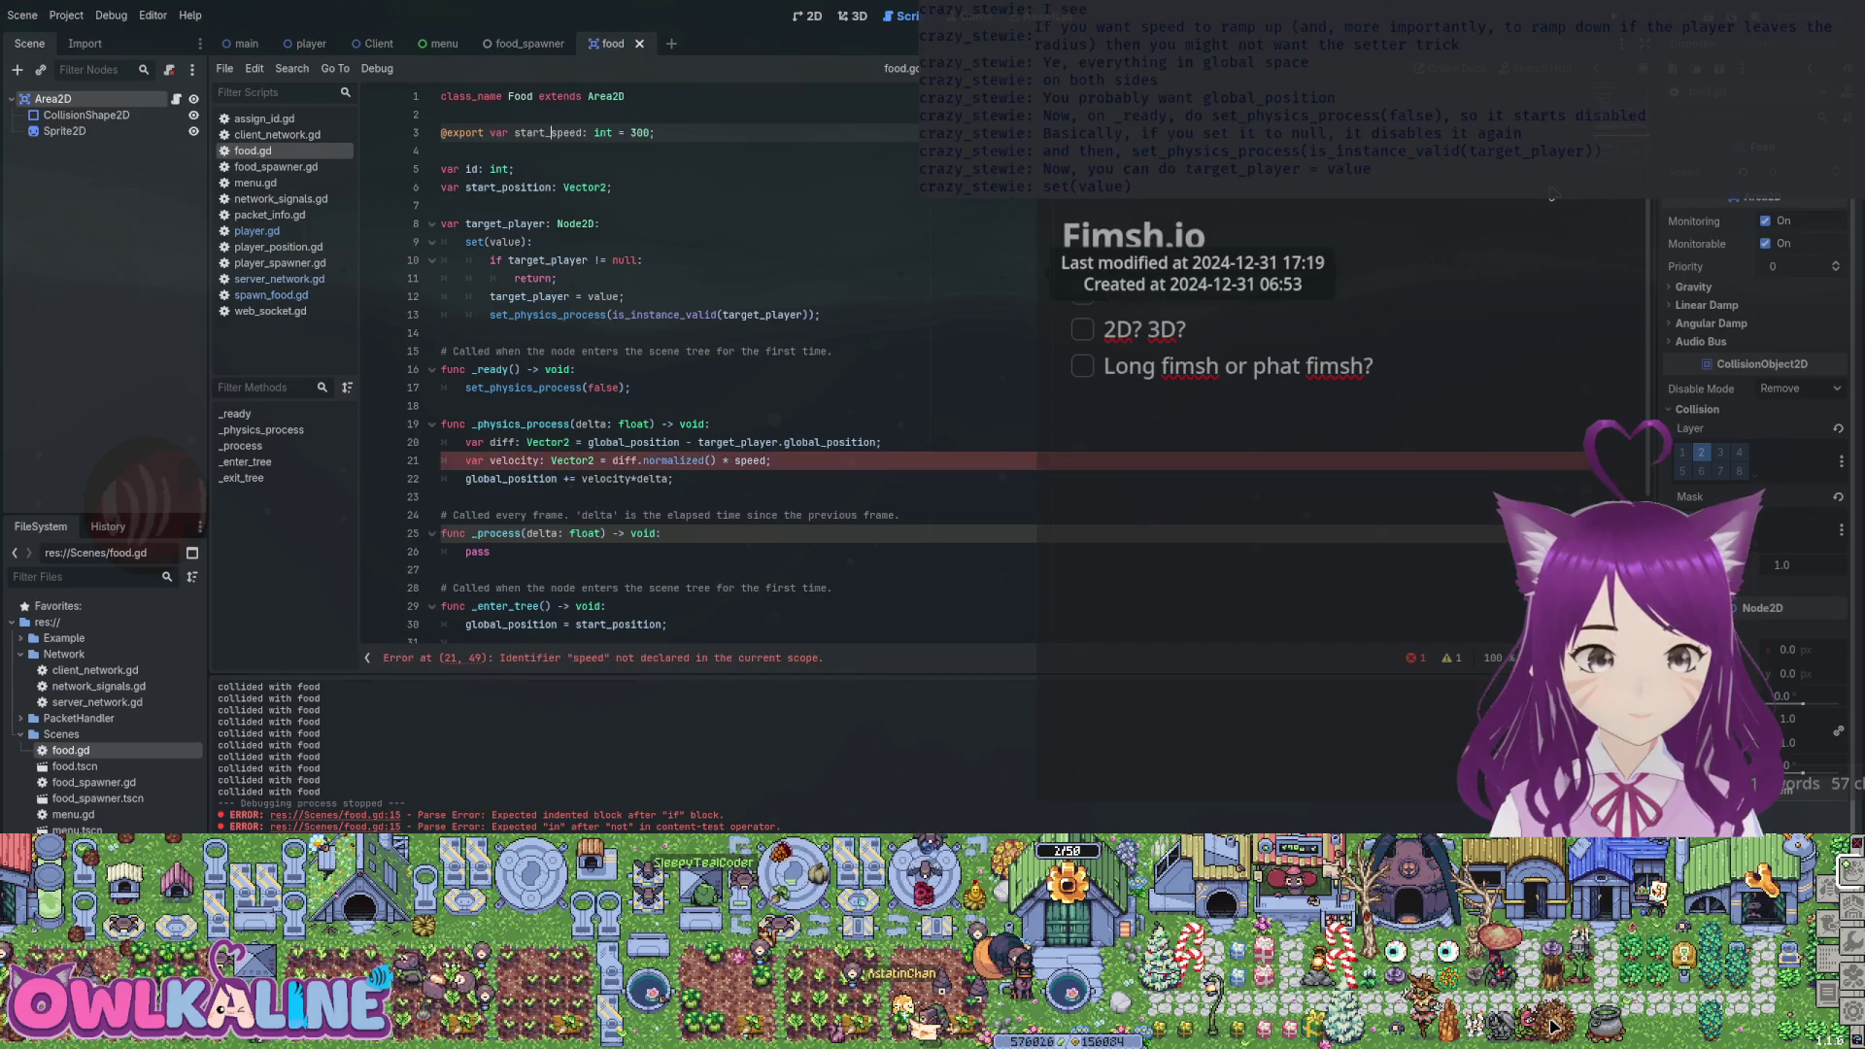
# Declare var speed: int = start_speed; beneath the start_speed export in food.gd.
pyautogui.scroll(-2, 680, 369)
pyautogui.click(734, 352)
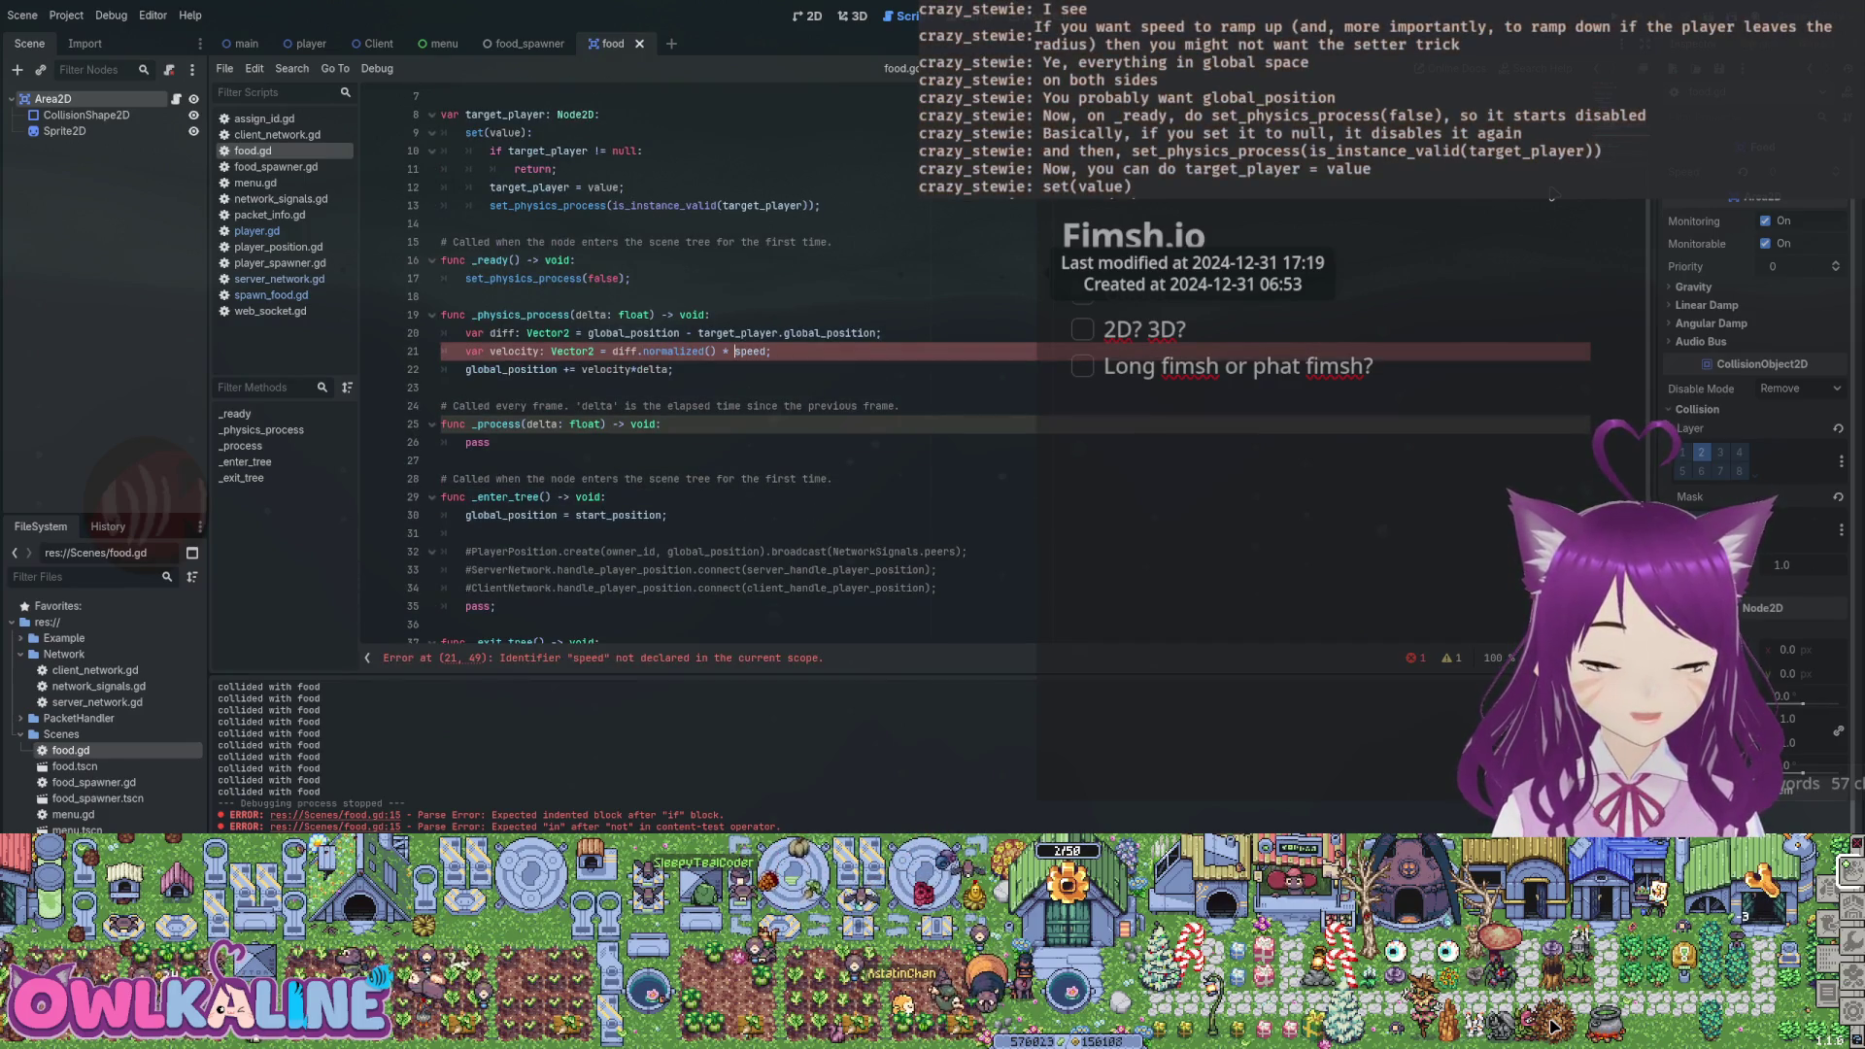
pyautogui.scroll(2, 680, 369)
pyautogui.click(653, 133)
pyautogui.press('Return')
pyautogui.write('var speed: int;')
pyautogui.hotkey('ctrl', 's')
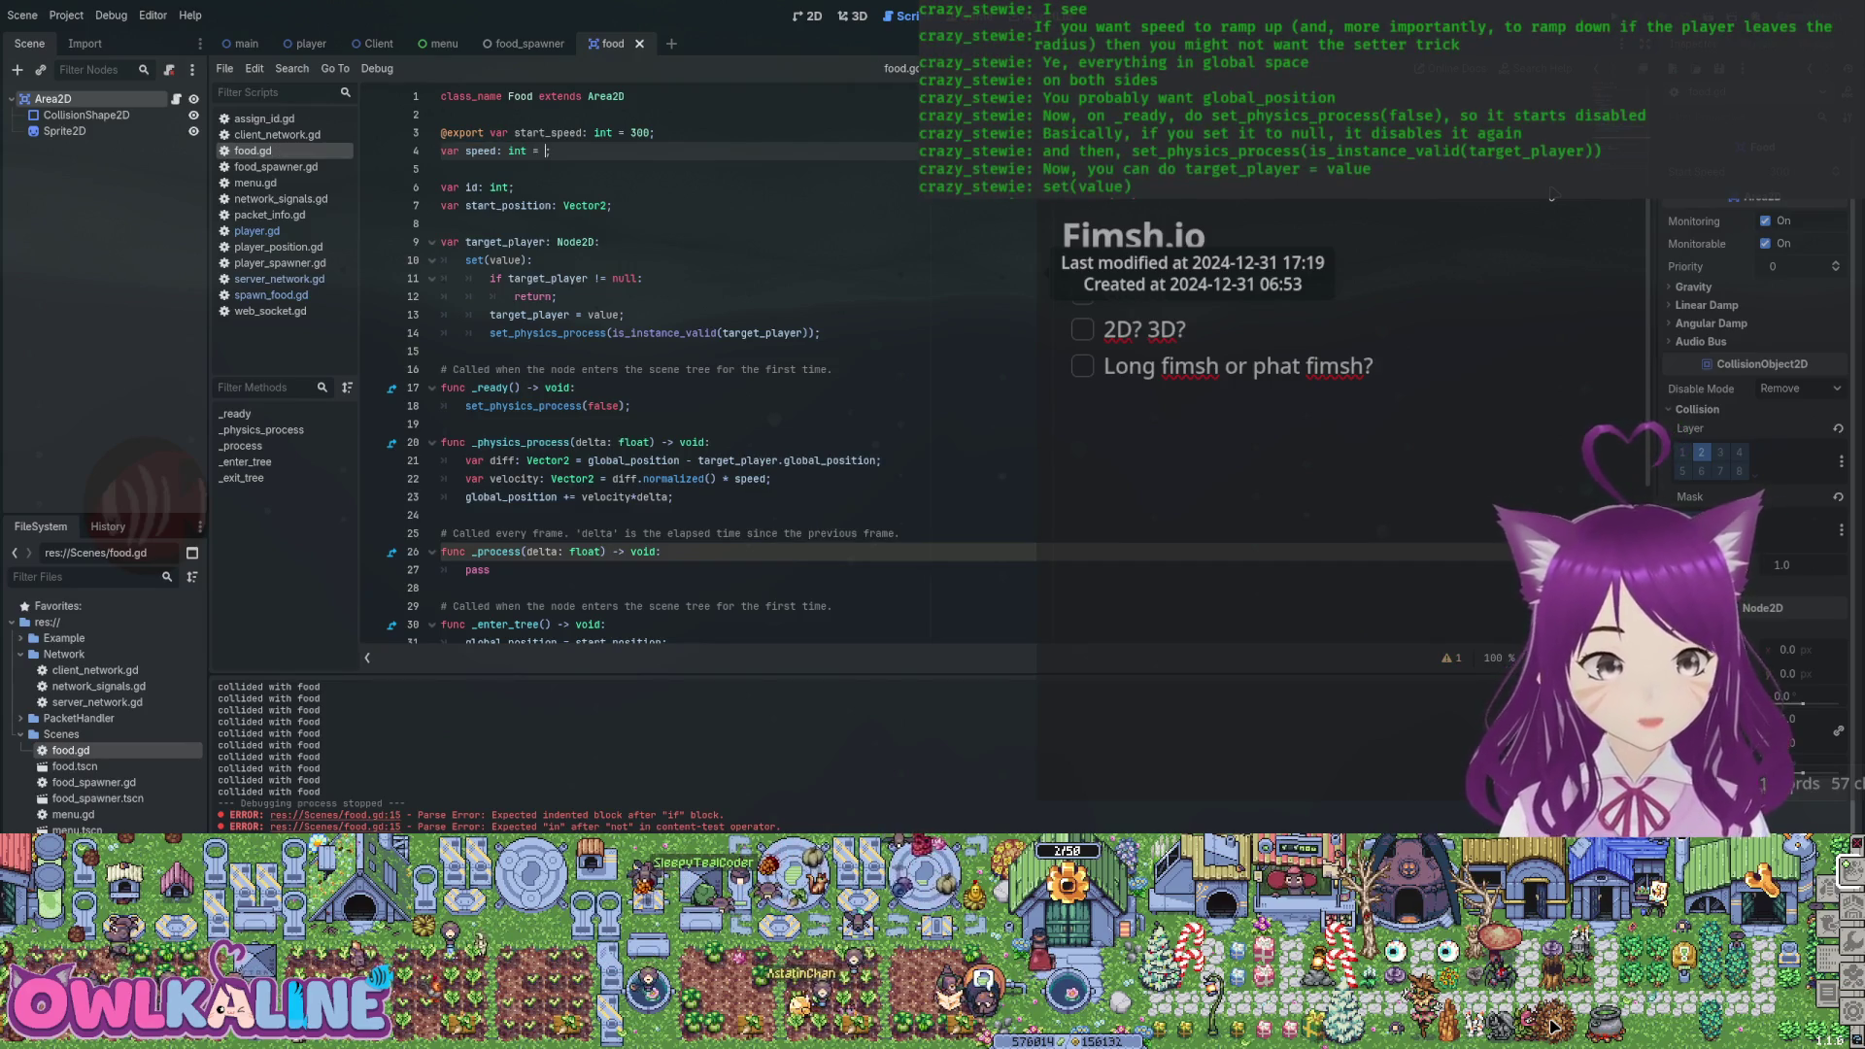
pyautogui.write('start_speed')
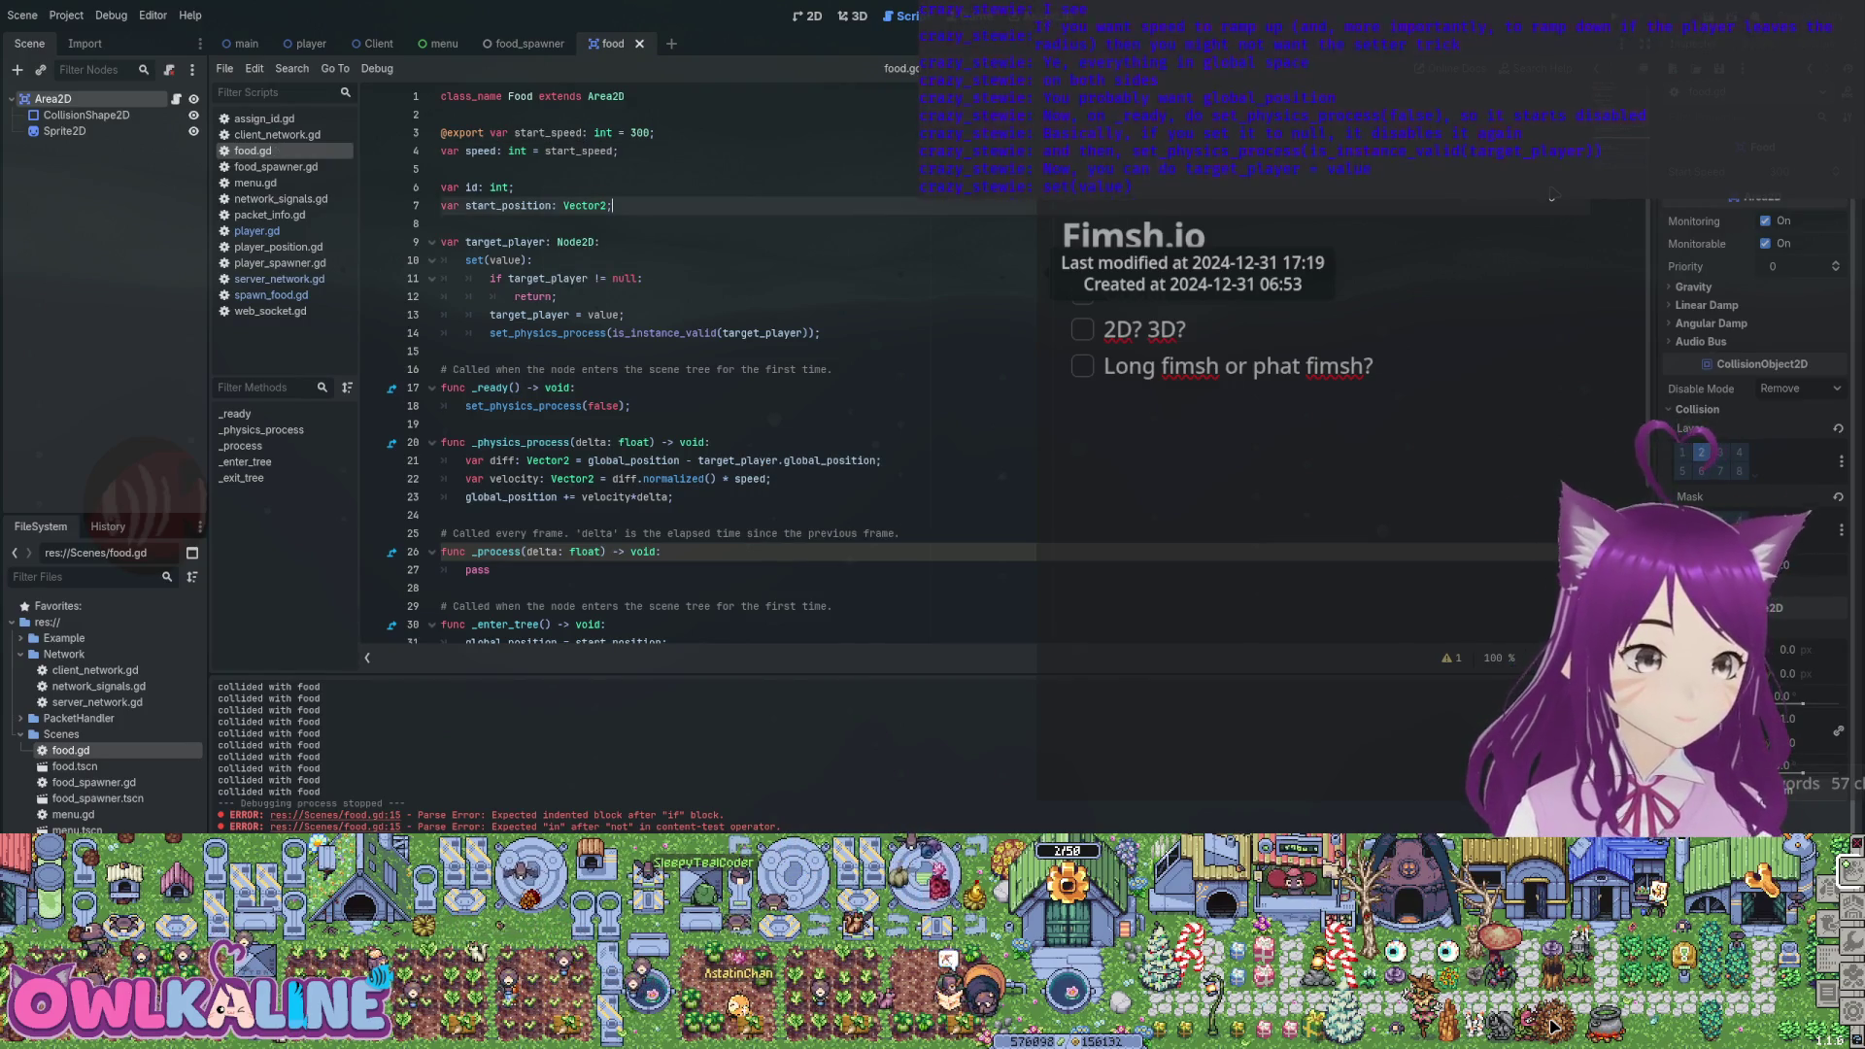
pyautogui.scroll(-3, 778, 389)
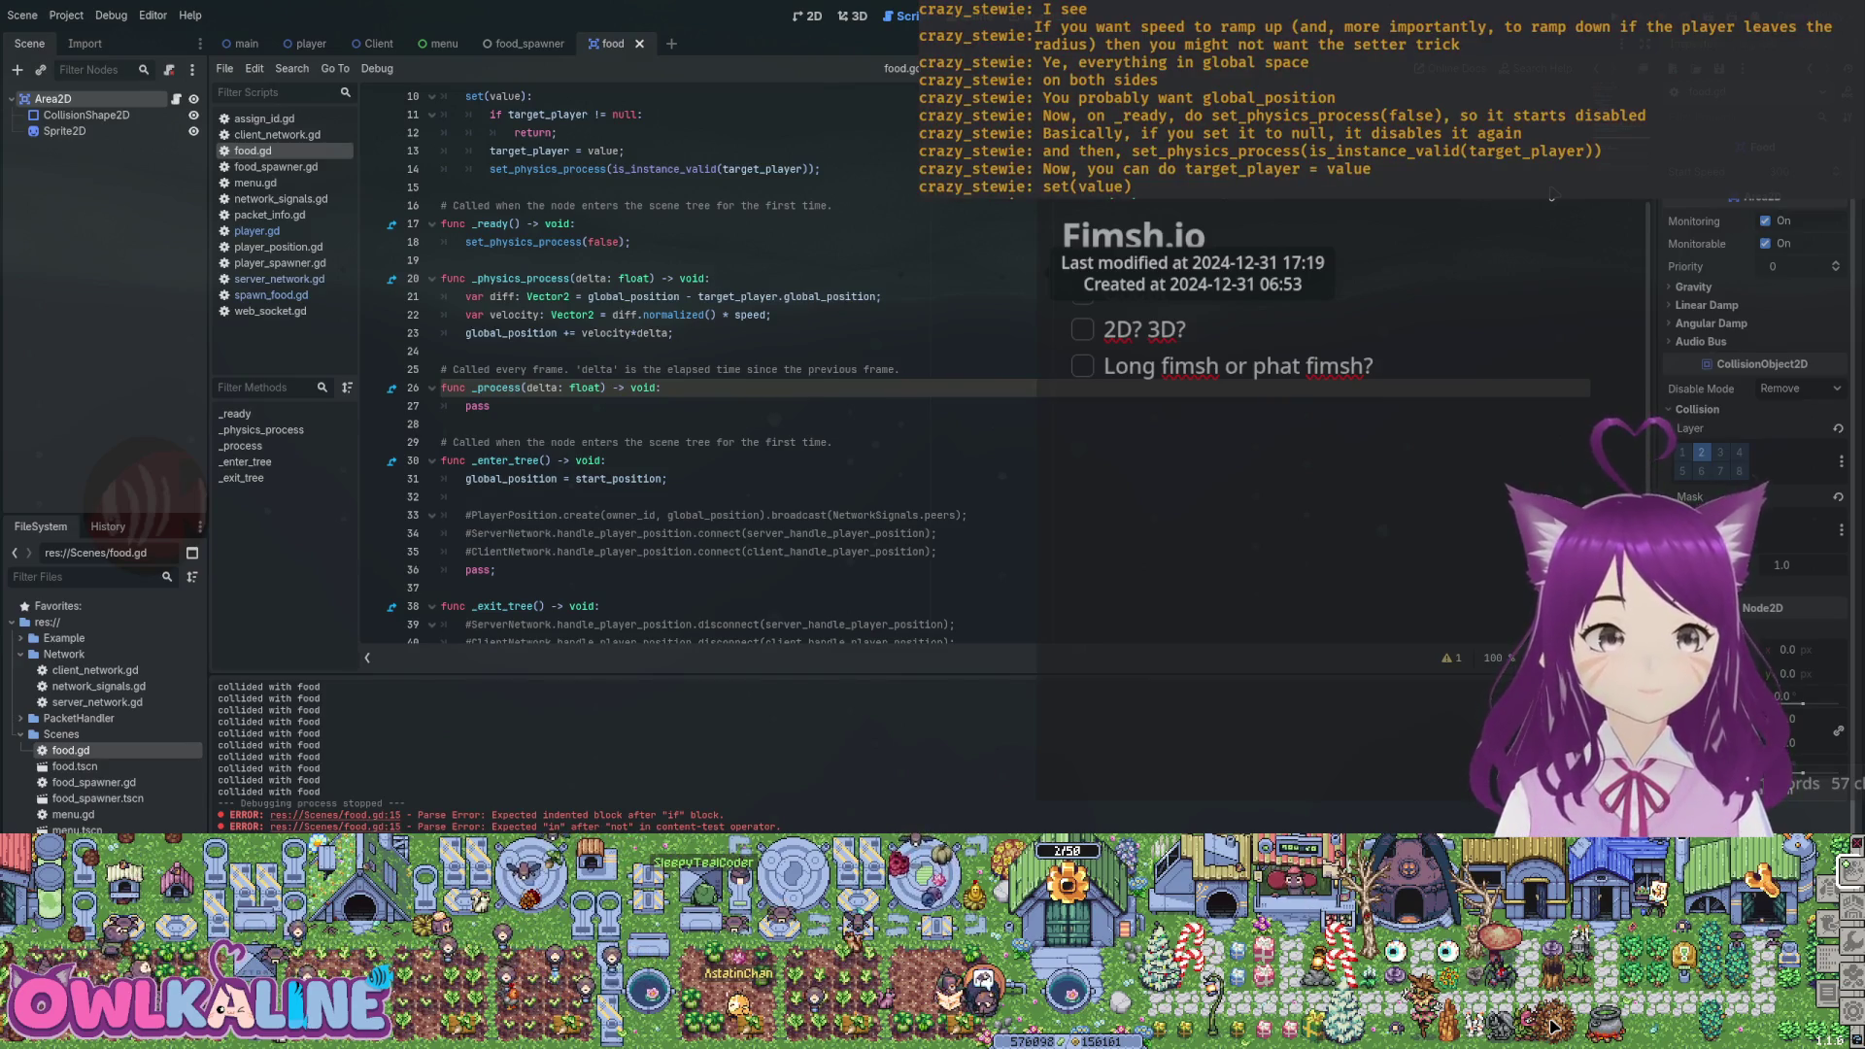
# Start a Tween.new() call on a new line at the end of _physics_process.
pyautogui.press('Up')
pyautogui.press('Up')
pyautogui.press('Up')
pyautogui.press('End')
pyautogui.press('Return')
pyautogui.press('Return')
pyautogui.write('ler')
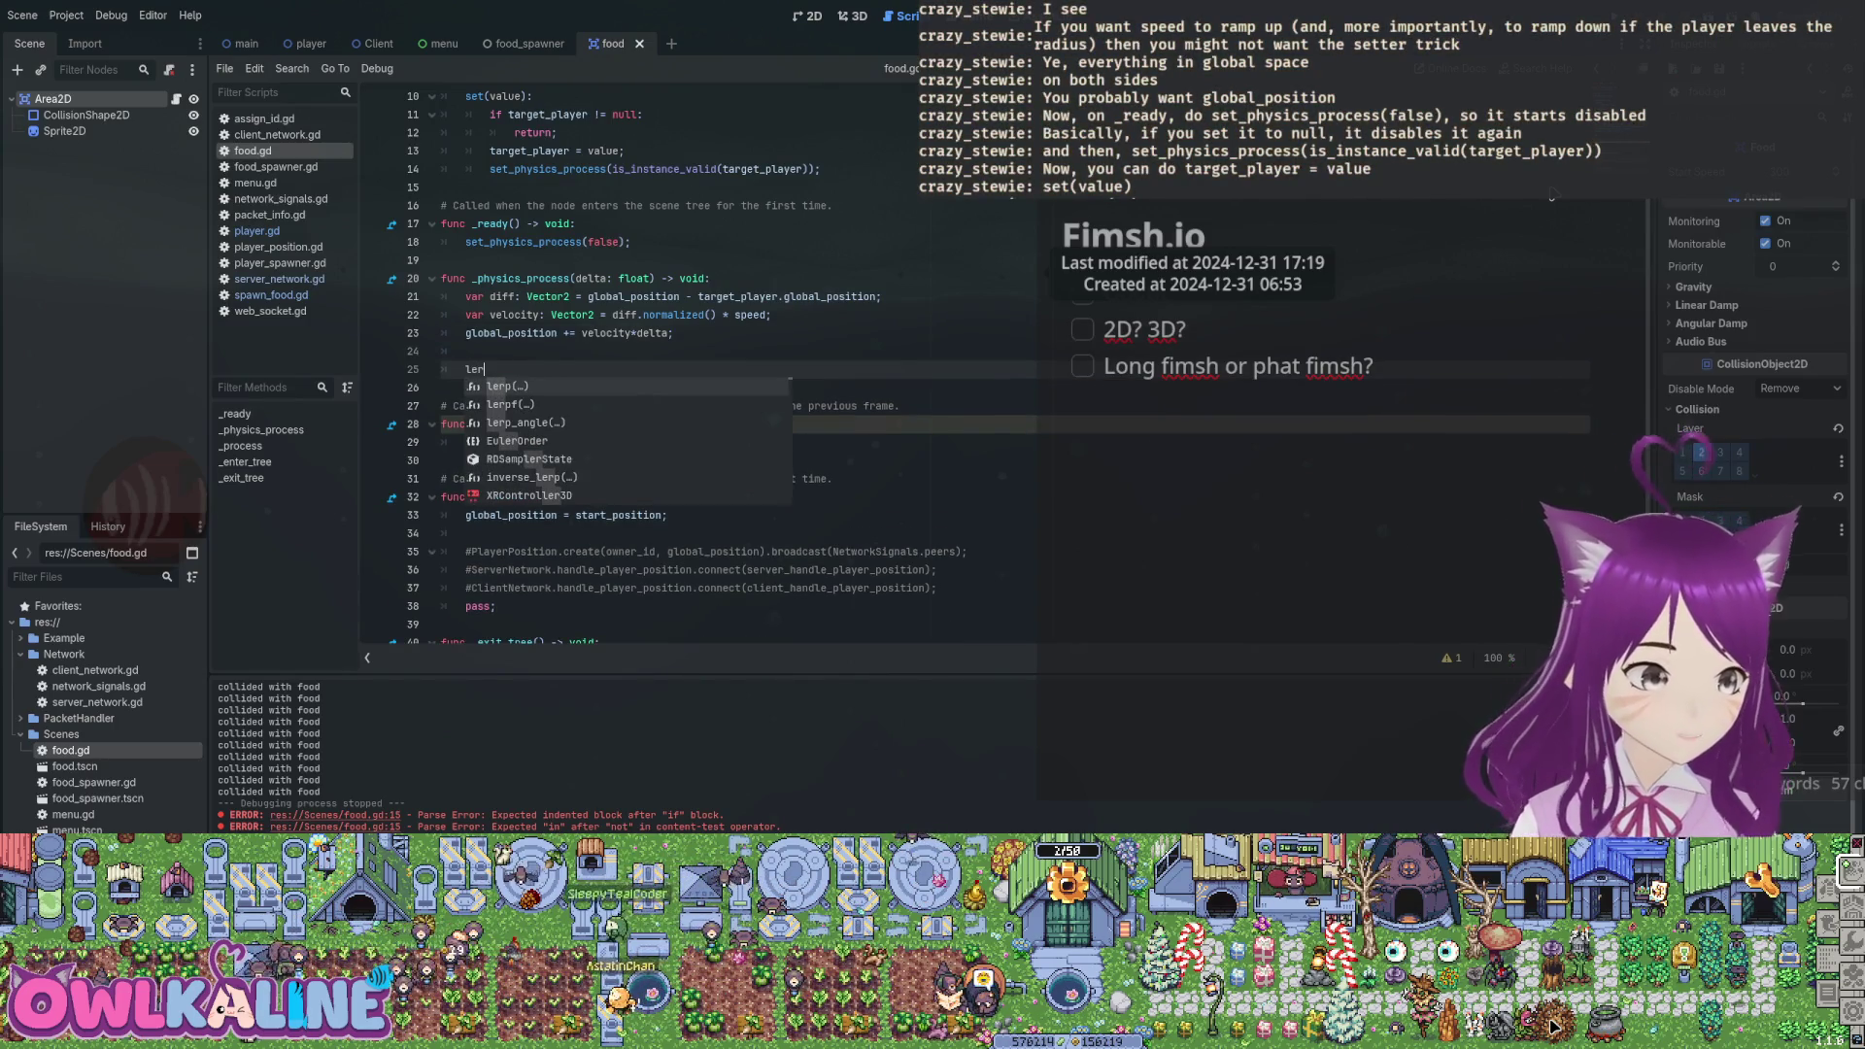
pyautogui.press('BackSpace')
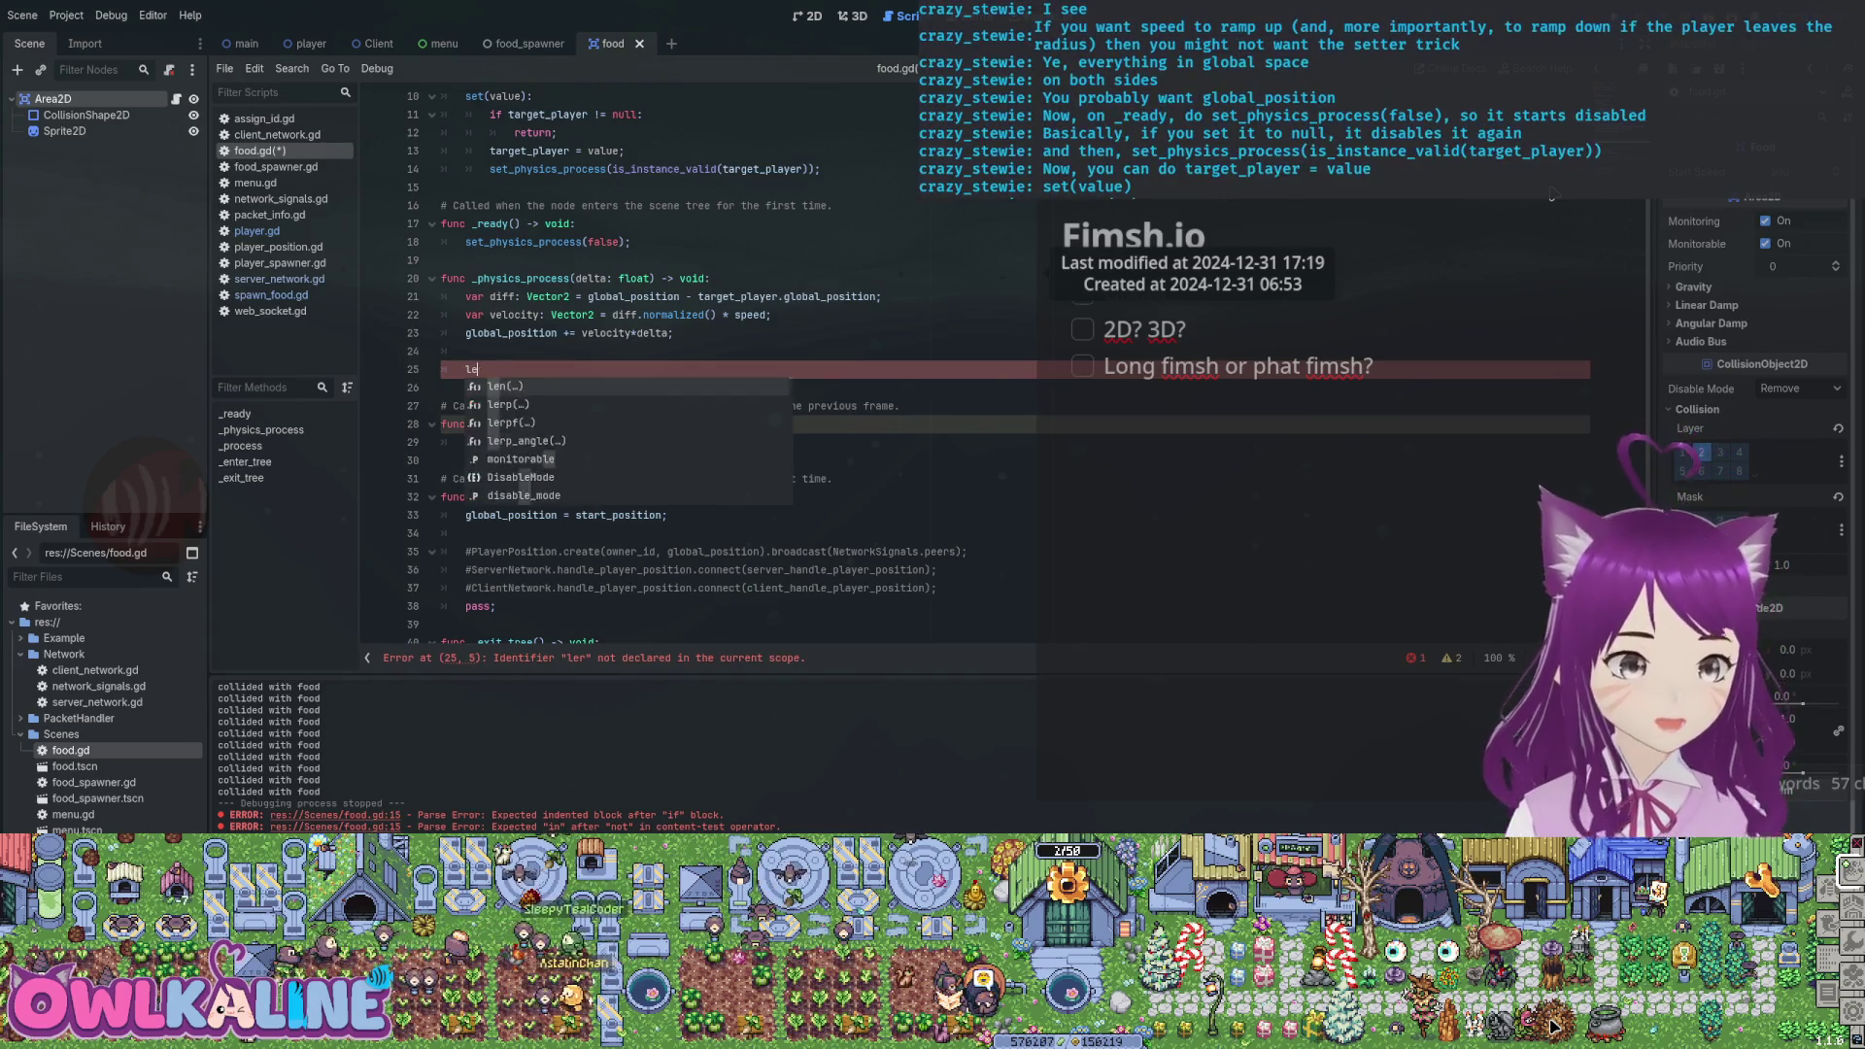
pyautogui.press('BackSpace')
pyautogui.press('BackSpace')
pyautogui.write('tween')
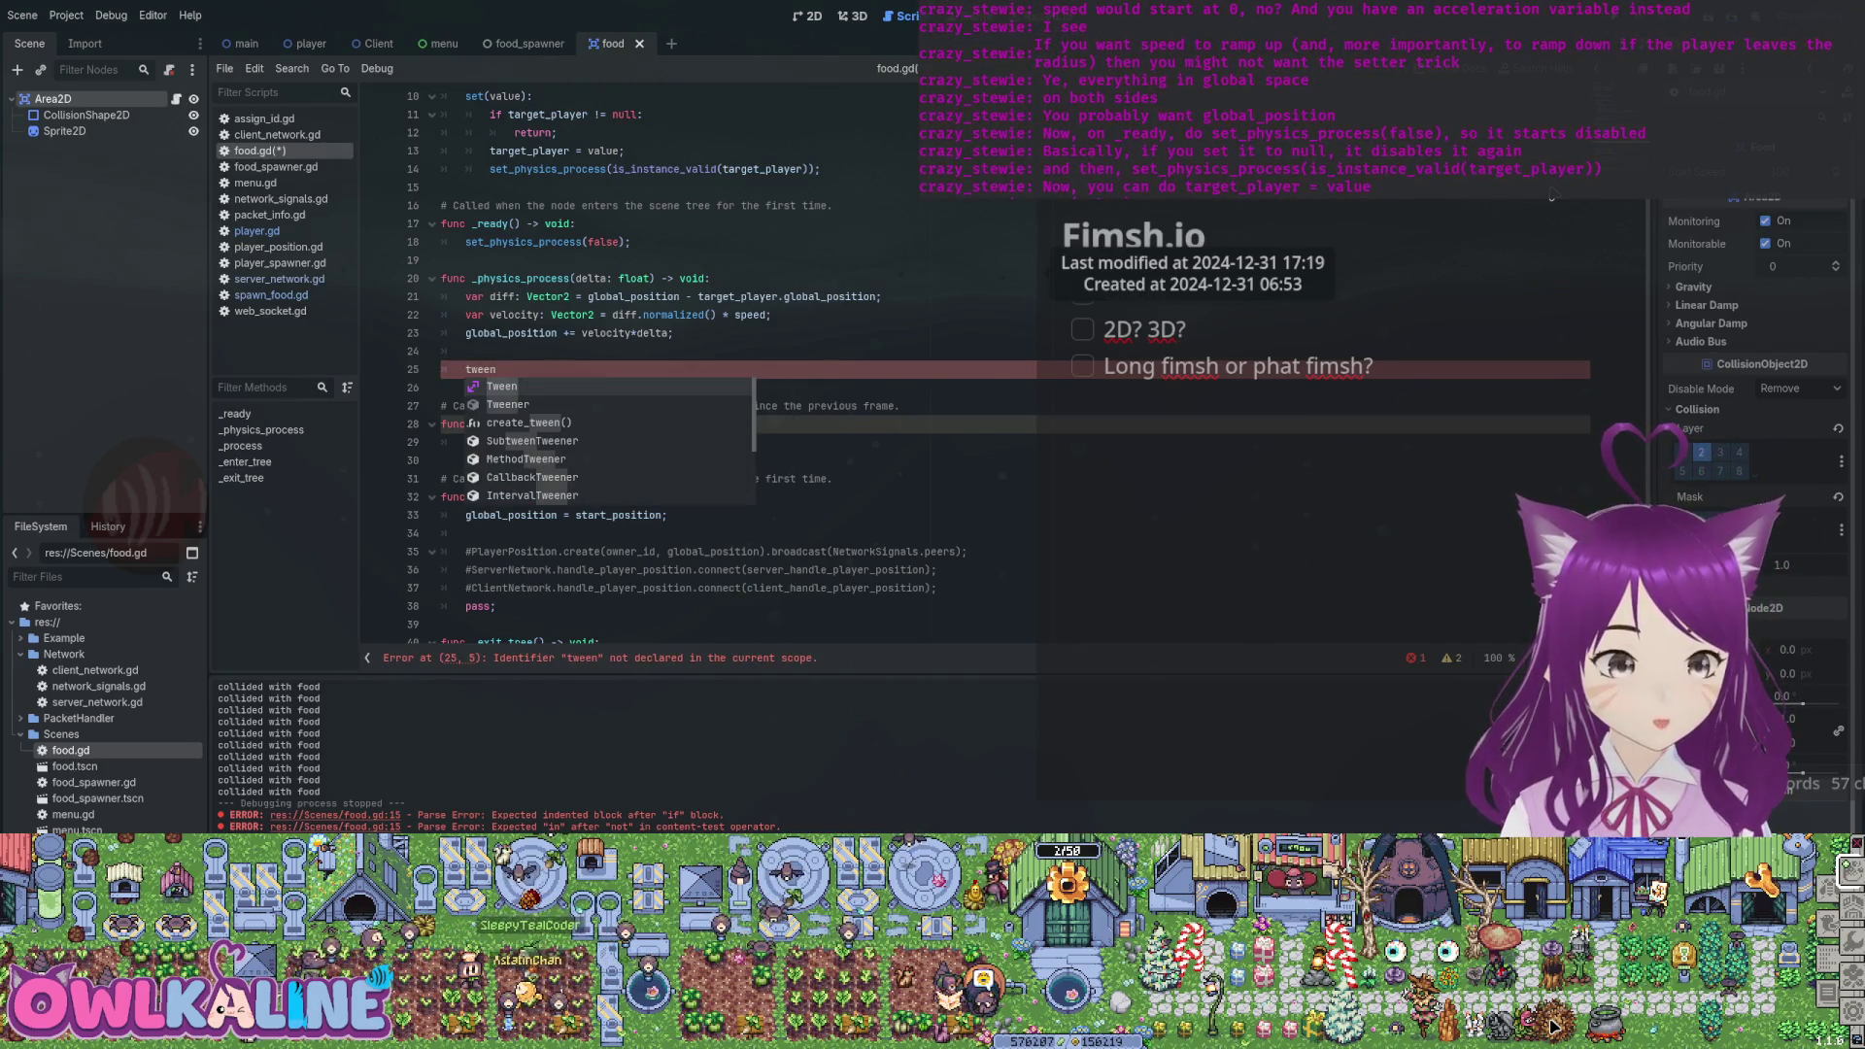
pyautogui.press('Return')
pyautogui.write('.new(')
pyautogui.press('Return')
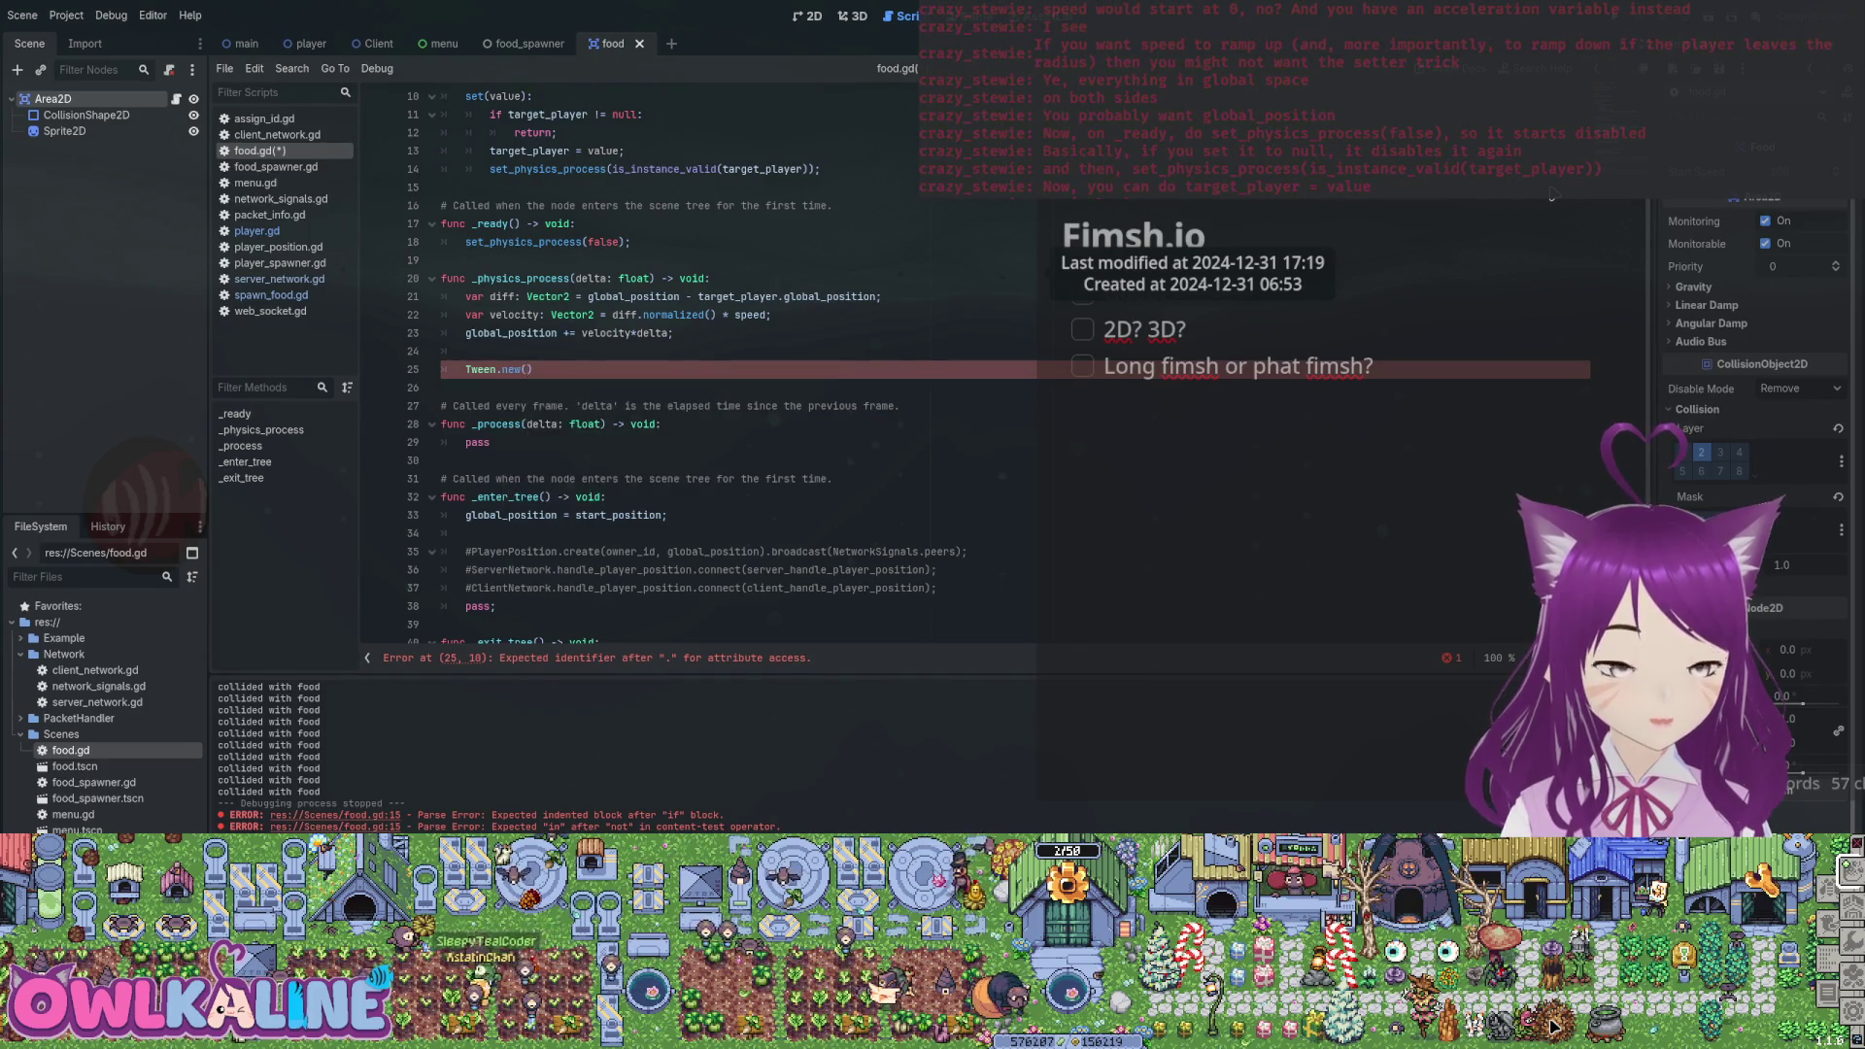
pyautogui.press('Down')
pyautogui.press('Down')
pyautogui.press('Down')
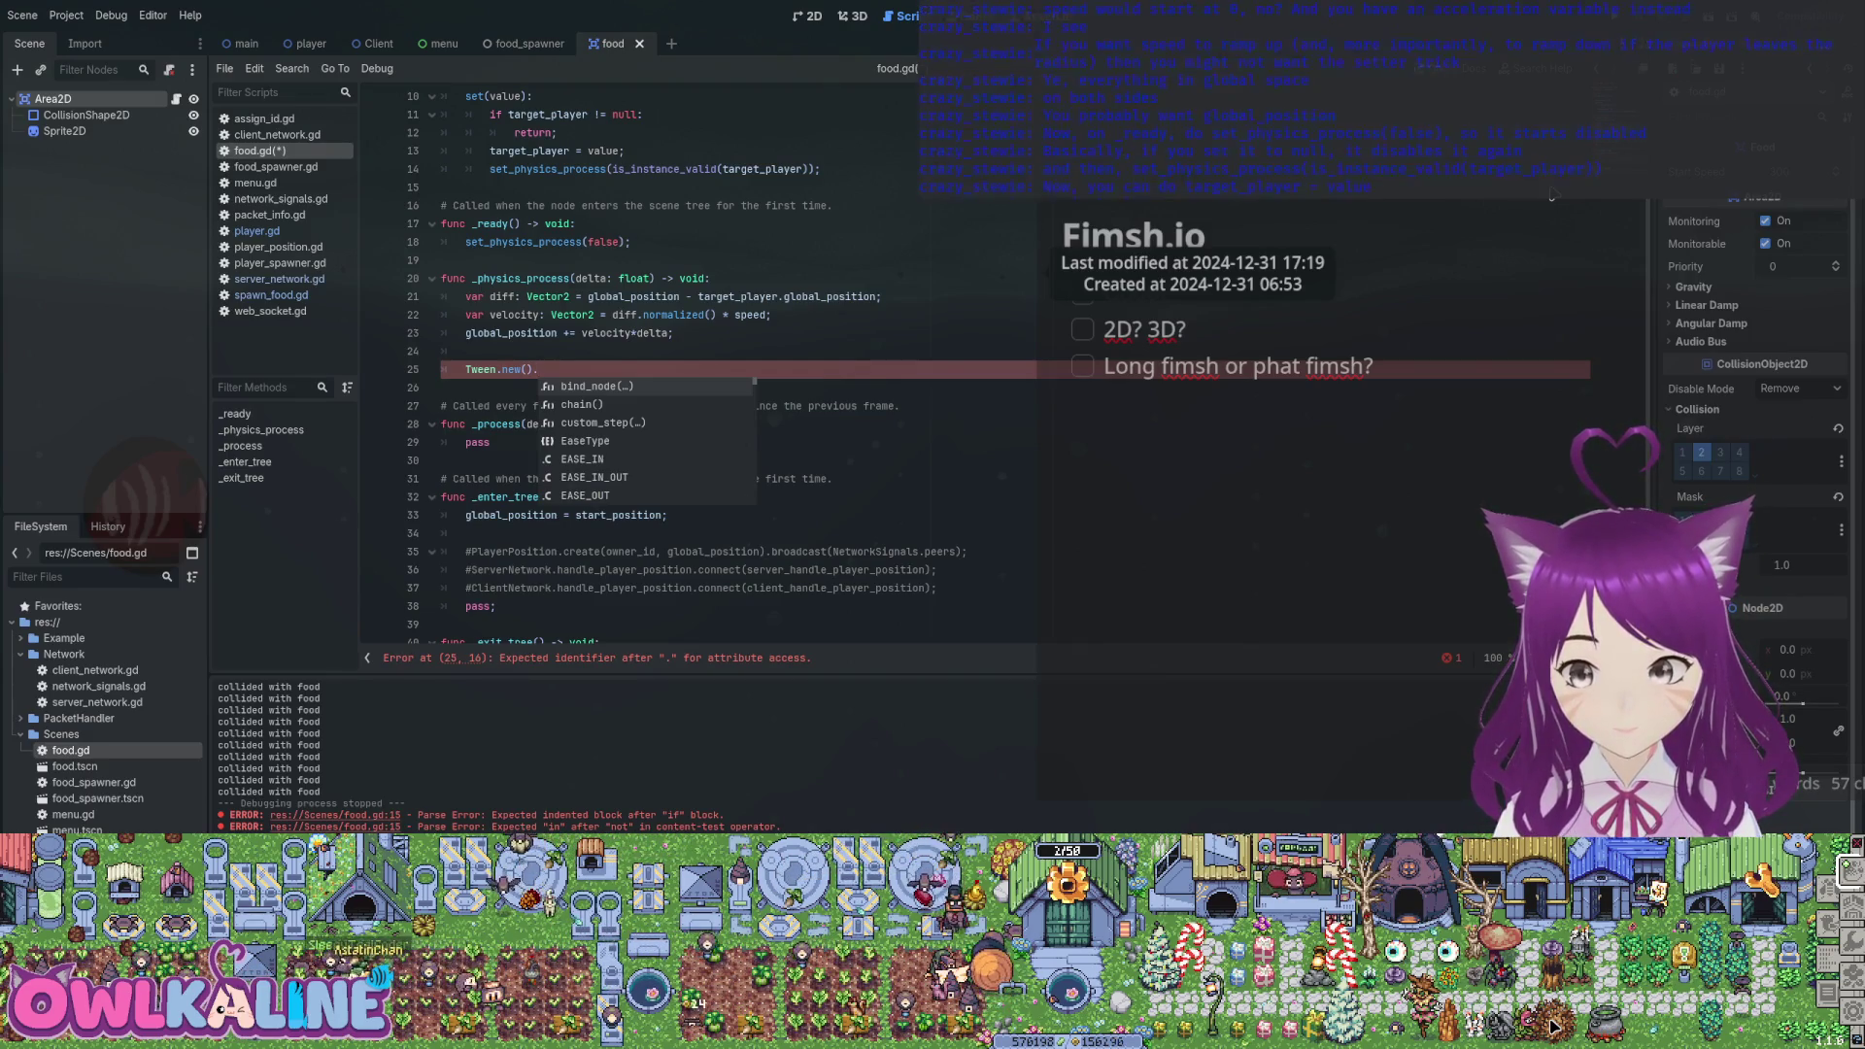
pyautogui.press('Escape')
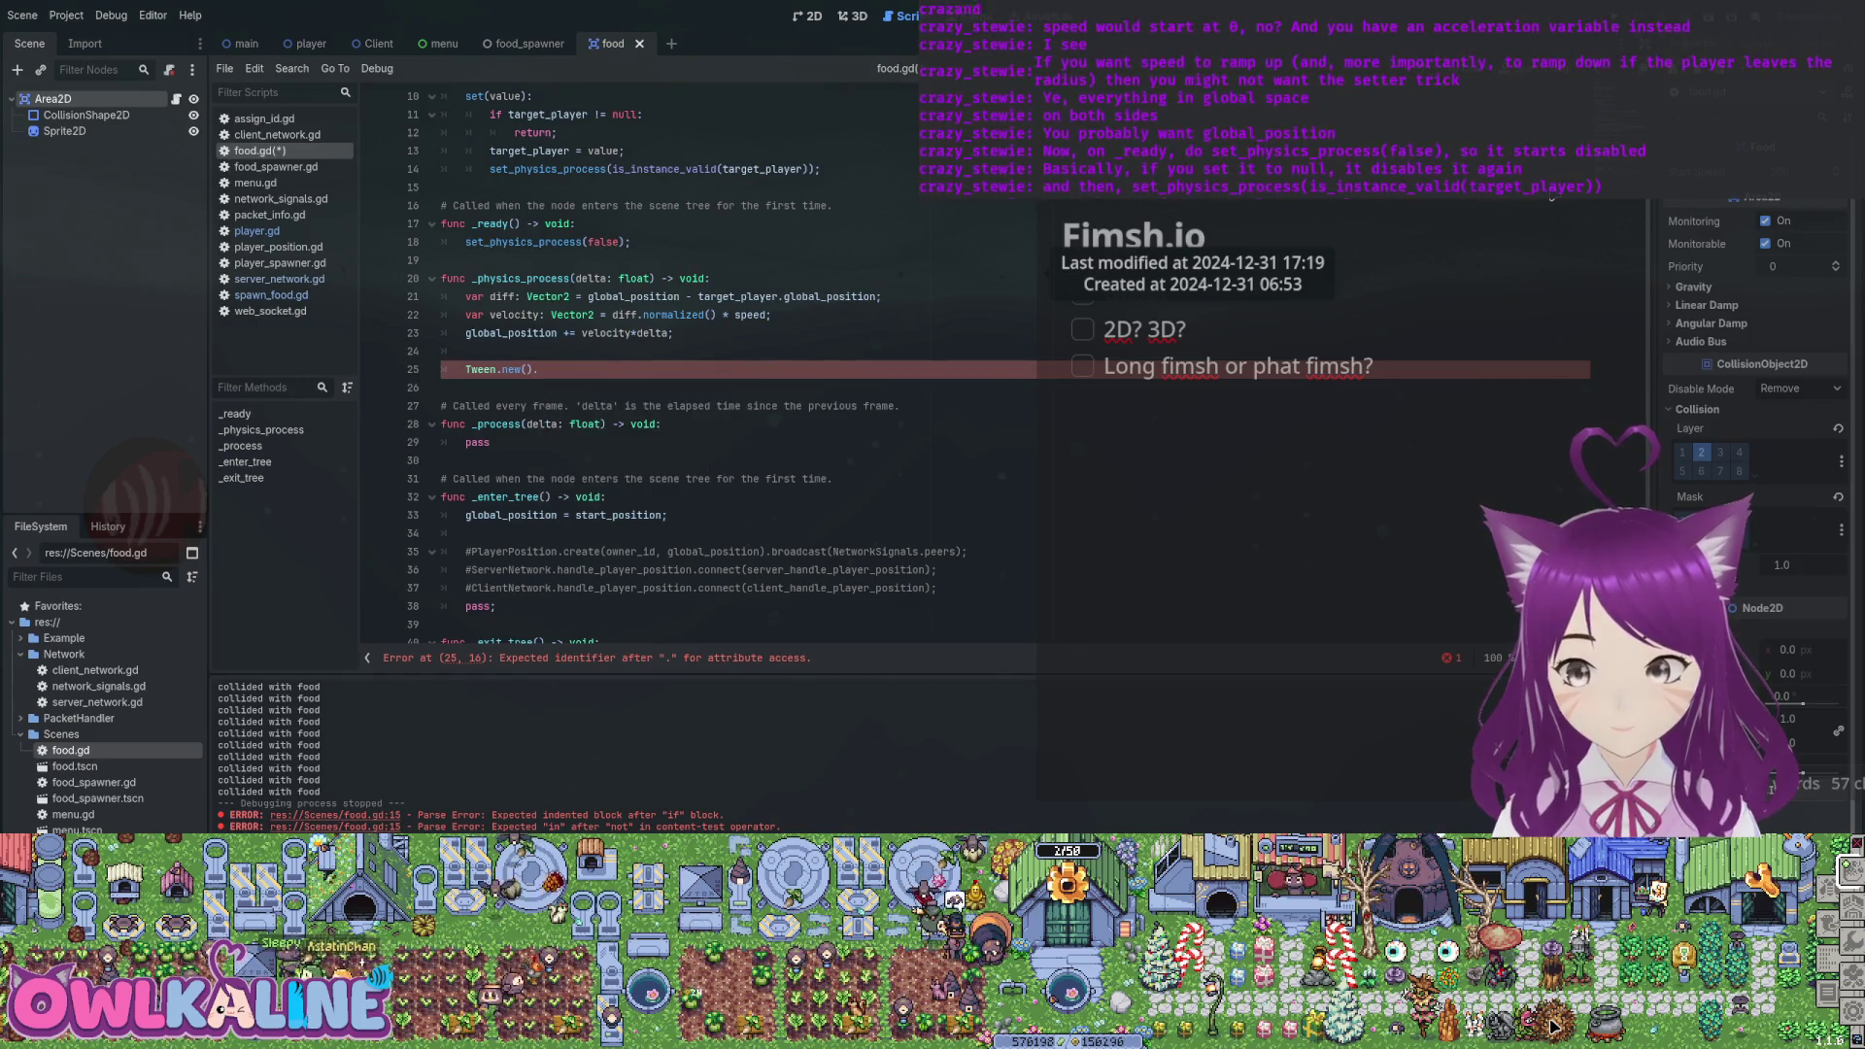
# Change start_speed's default value from 300 to 0 and save food.gd.
pyautogui.scroll(3, 661, 369)
pyautogui.click(631, 133)
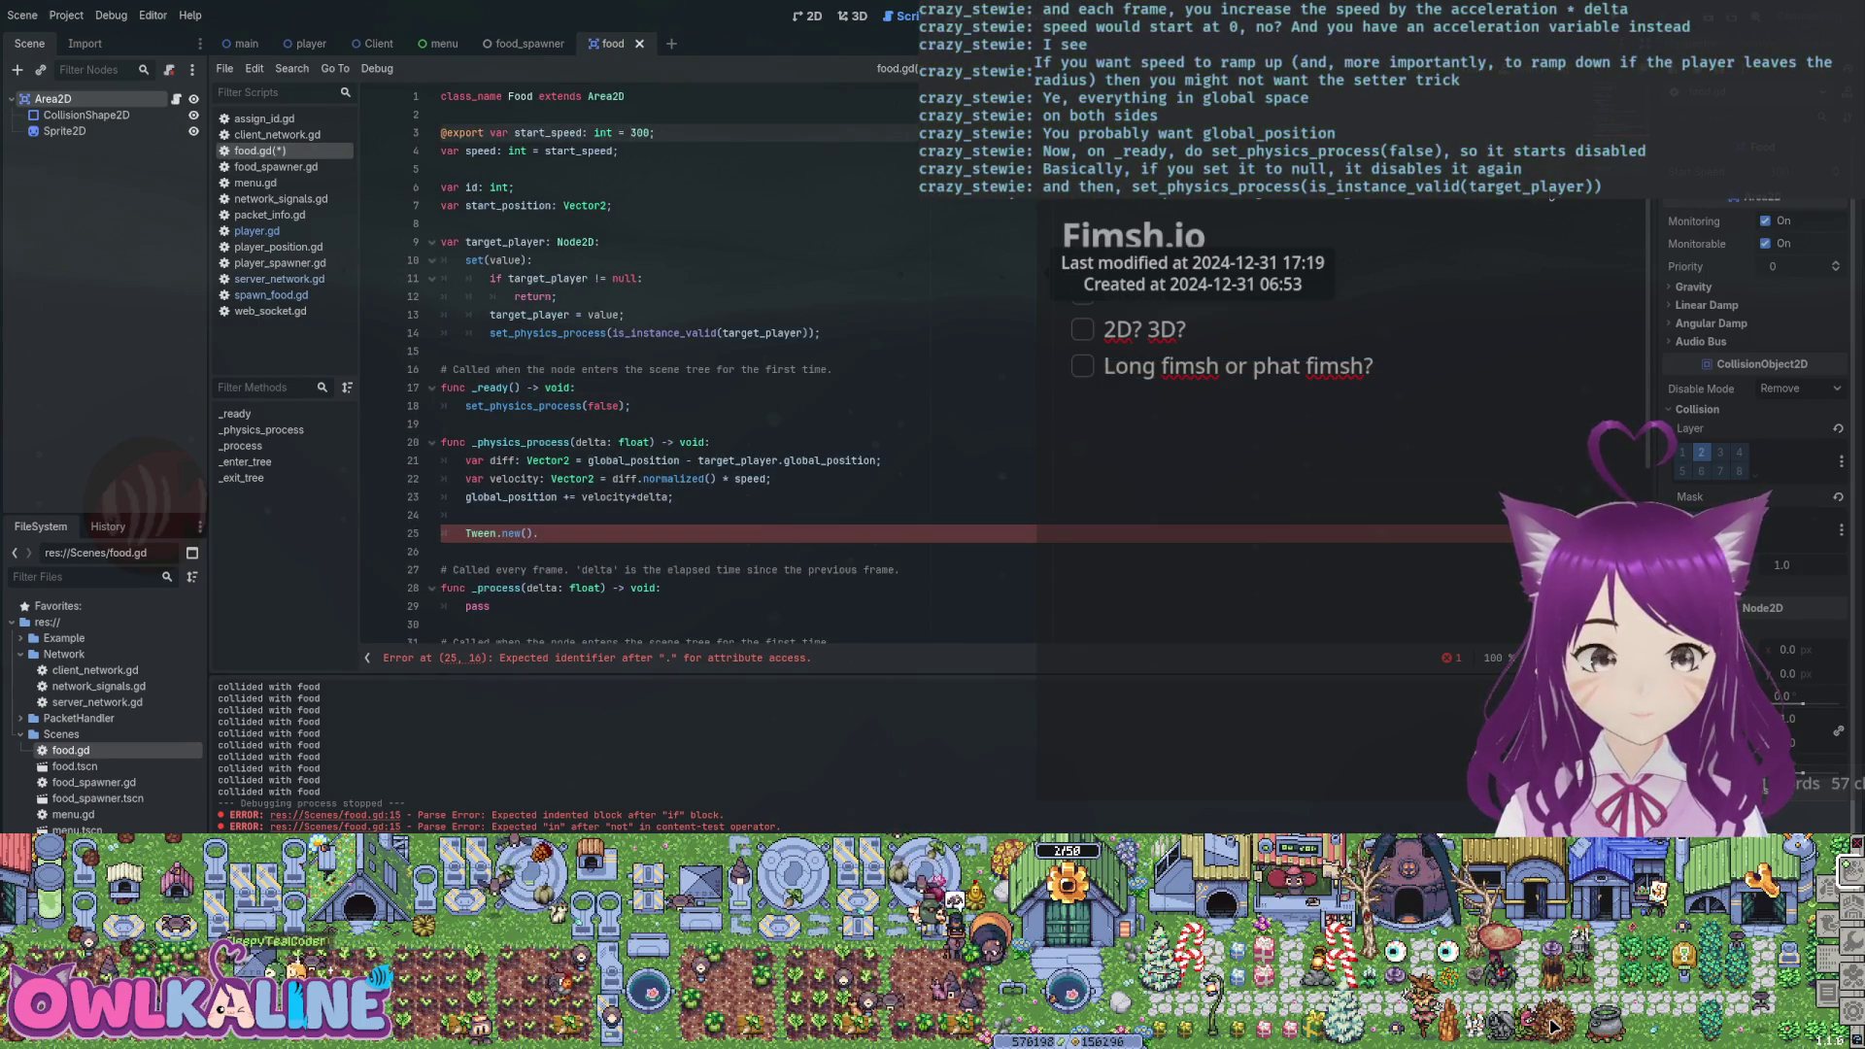
pyautogui.press('BackSpace')
pyautogui.press('Delete')
pyautogui.hotkey('ctrl', 's')
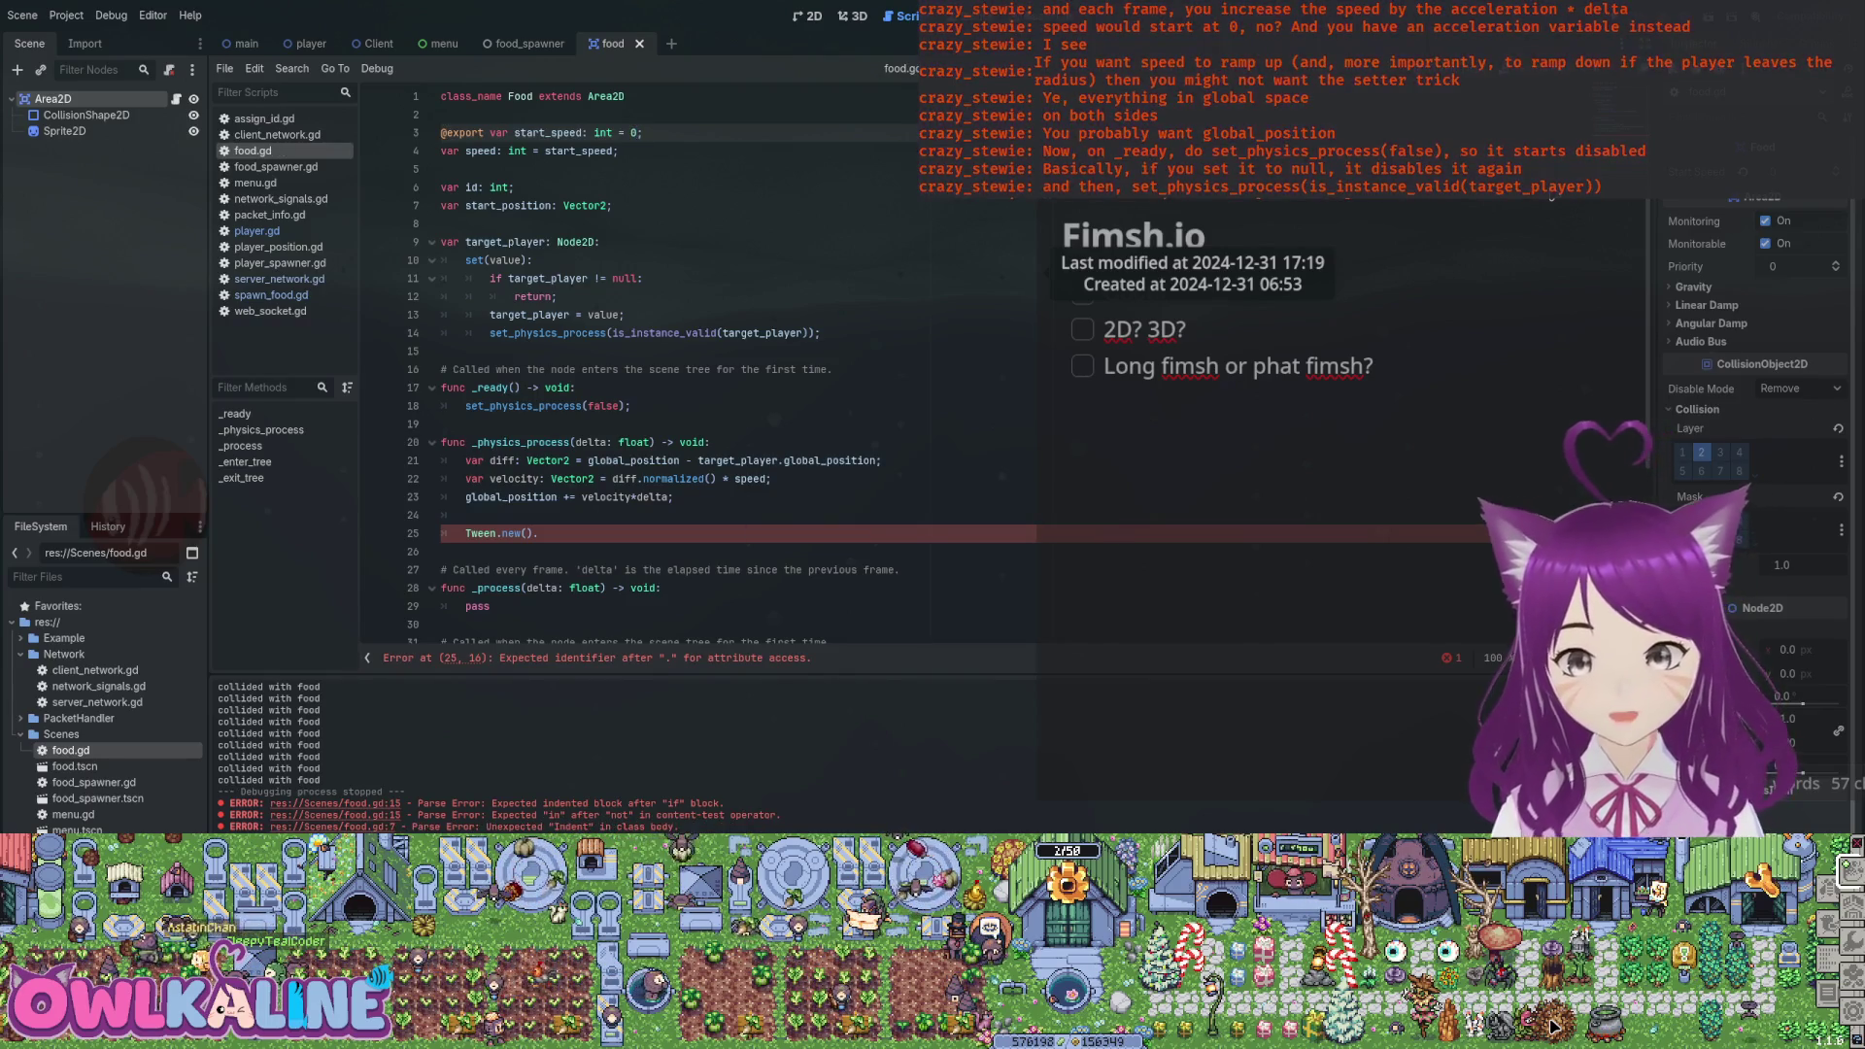
pyautogui.scroll(-4, 680, 389)
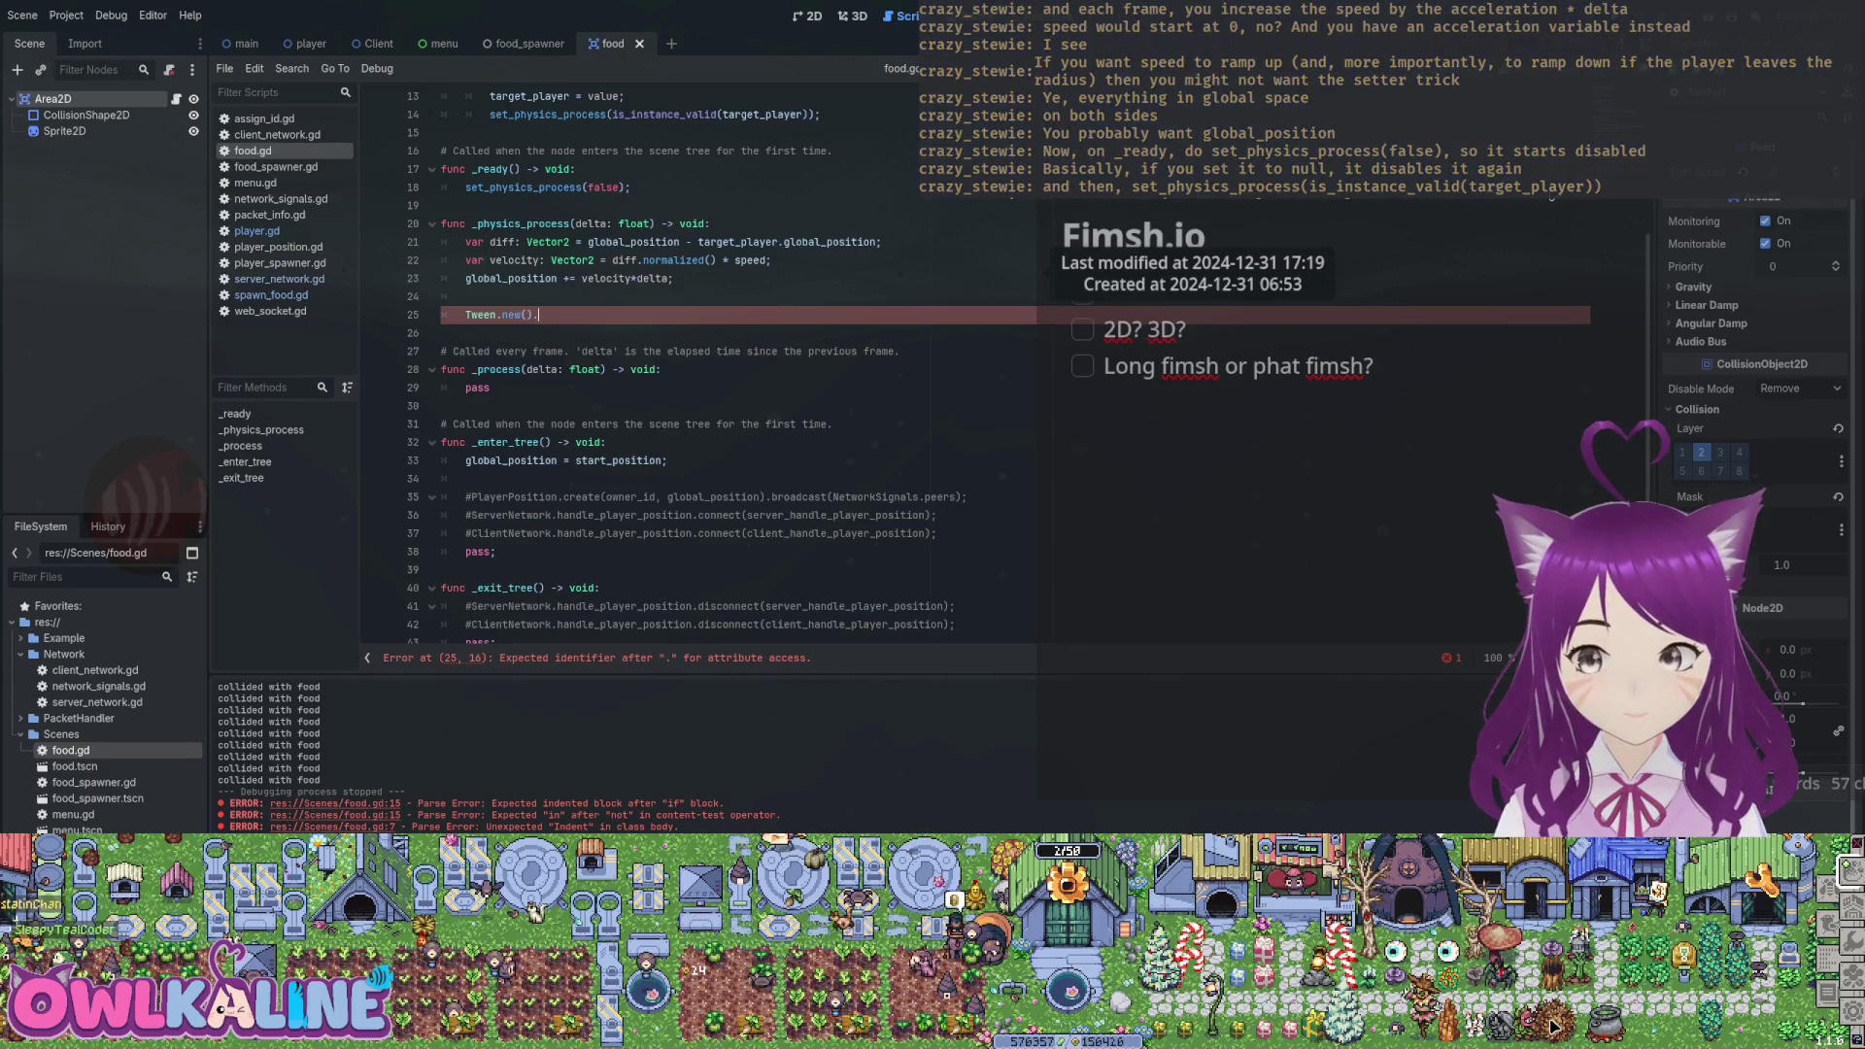
# Delete the unfinished Tween.new() line from _physics_process.
pyautogui.hotkey('shift', 'Up')
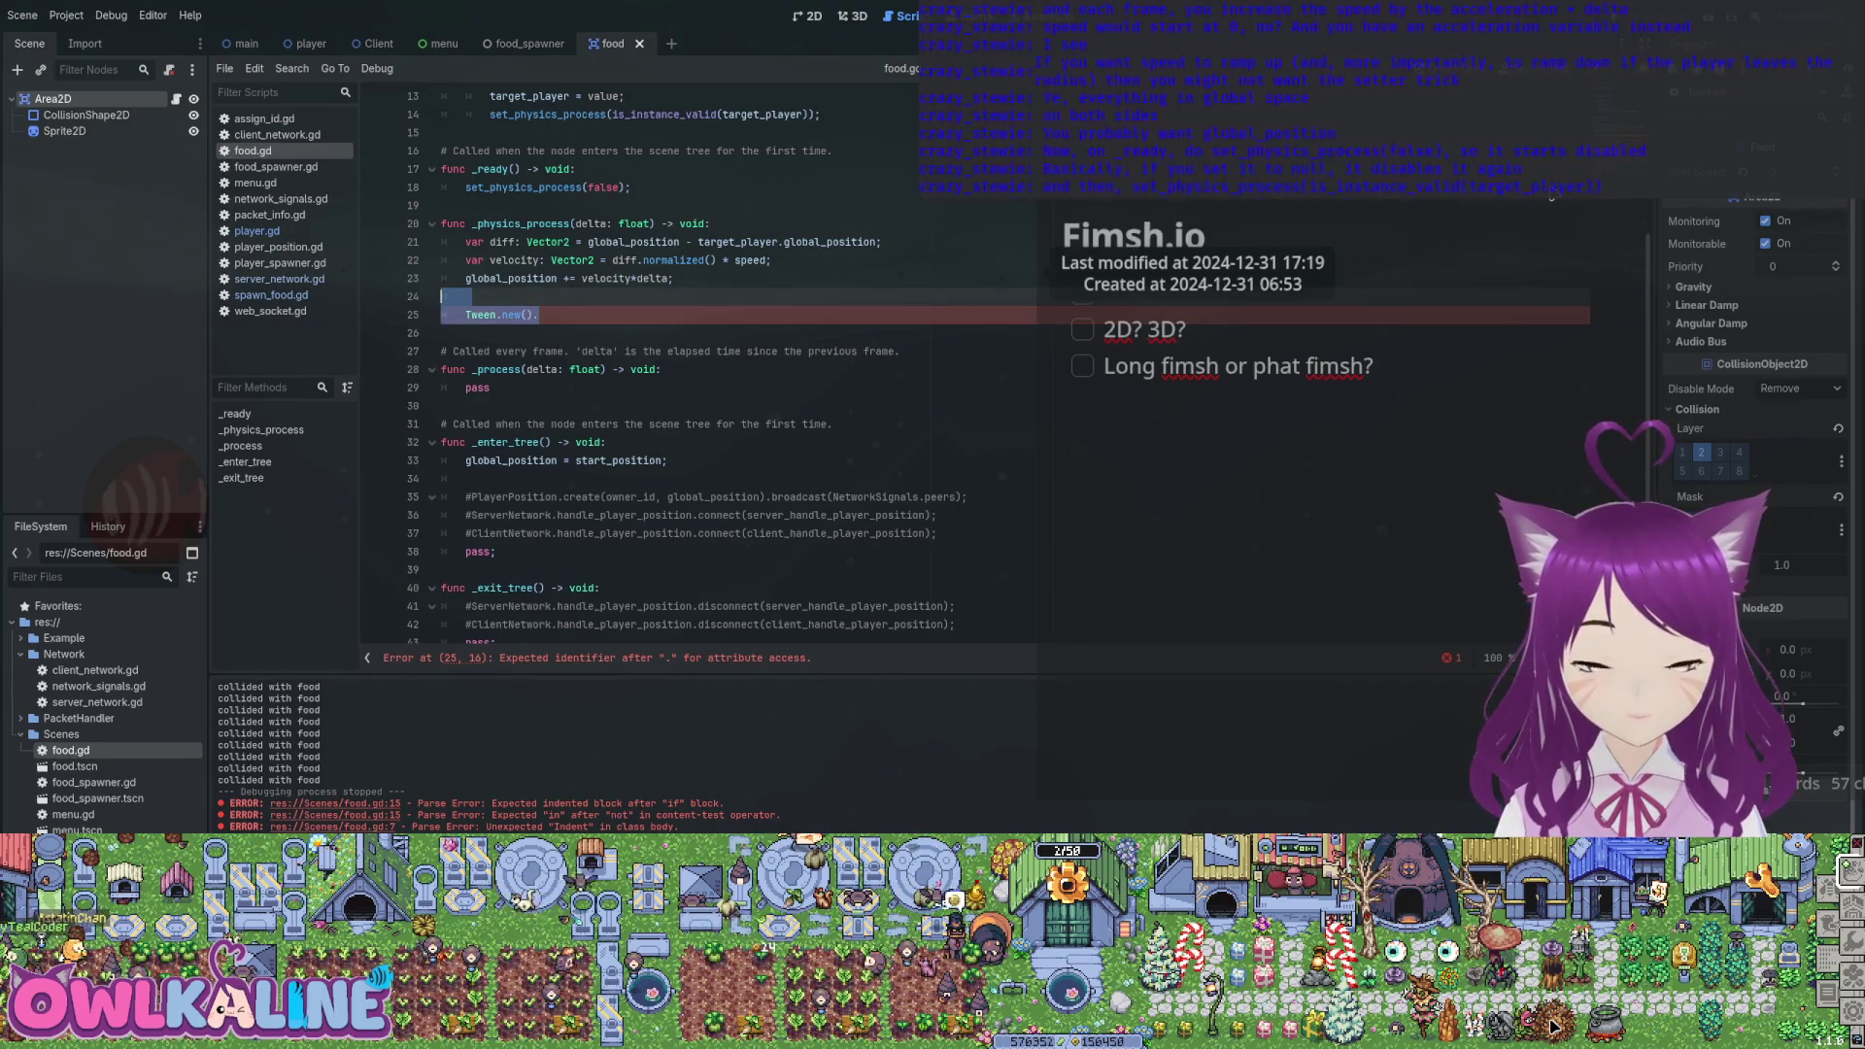
pyautogui.press('BackSpace')
pyautogui.click(642, 303)
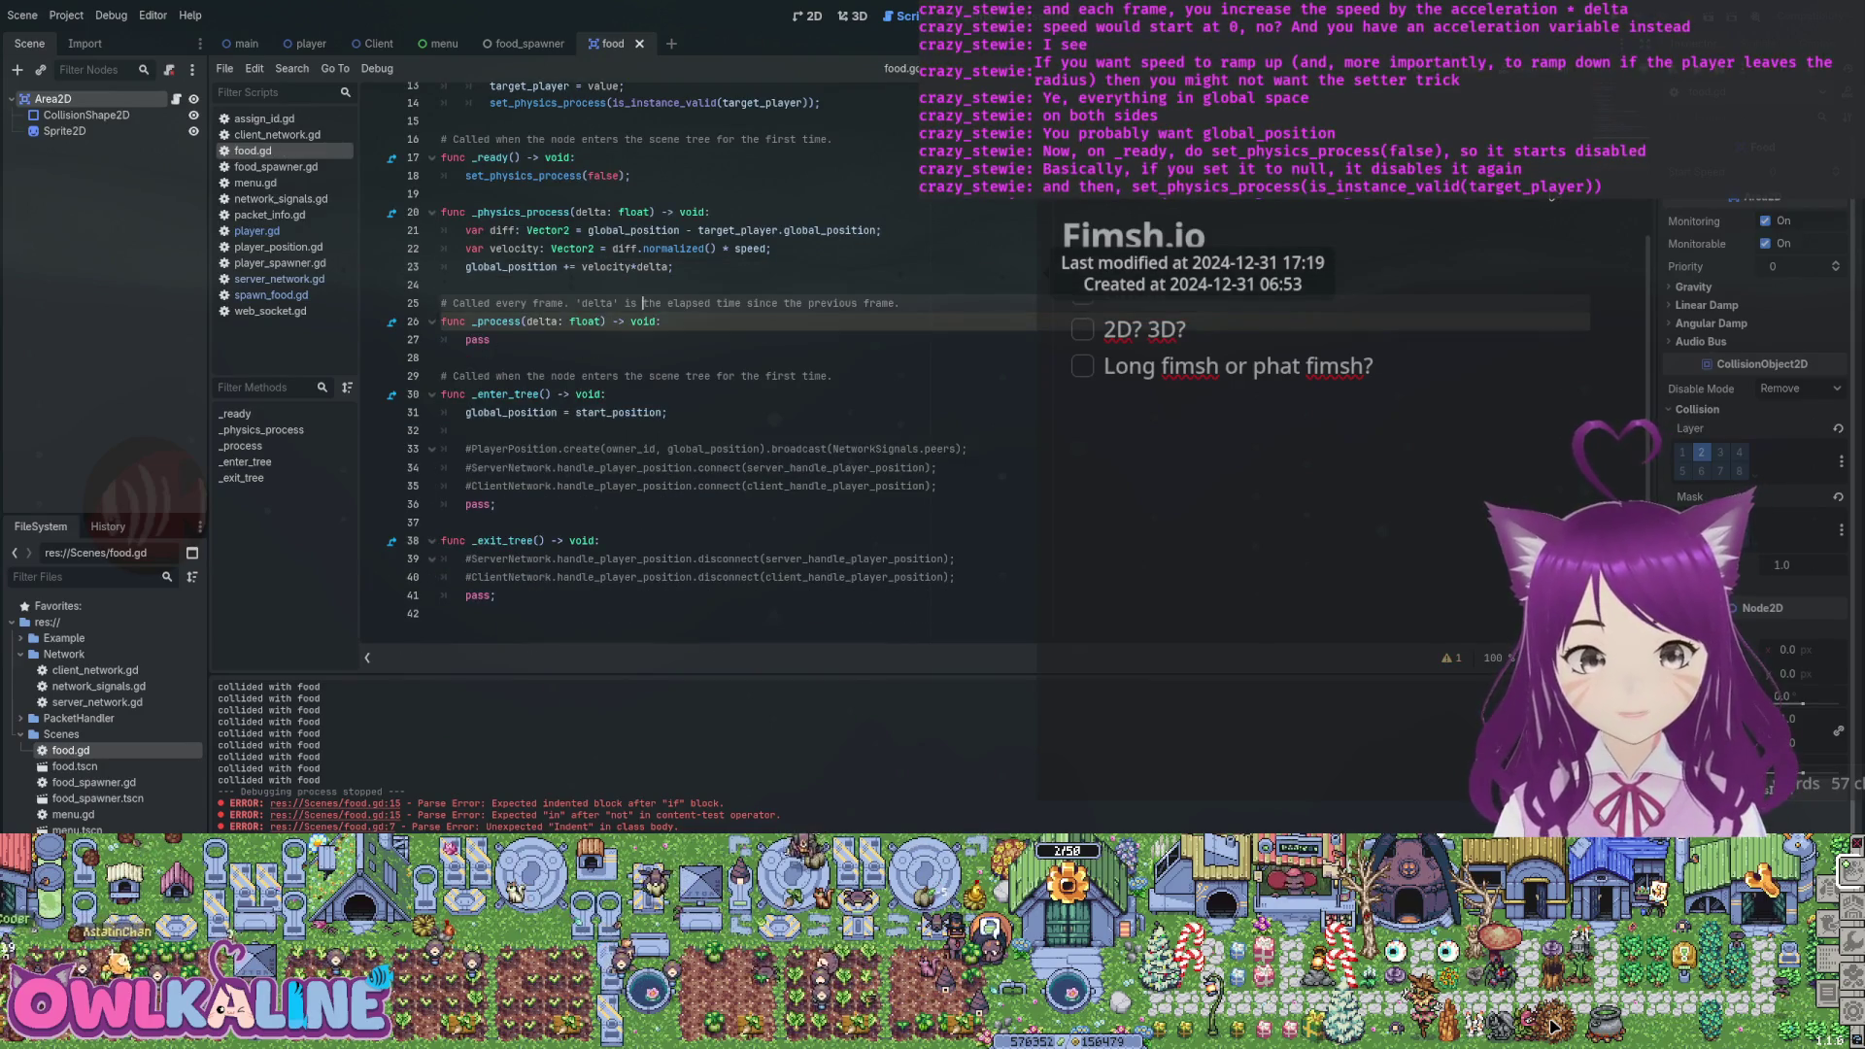
pyautogui.scroll(4, 642, 359)
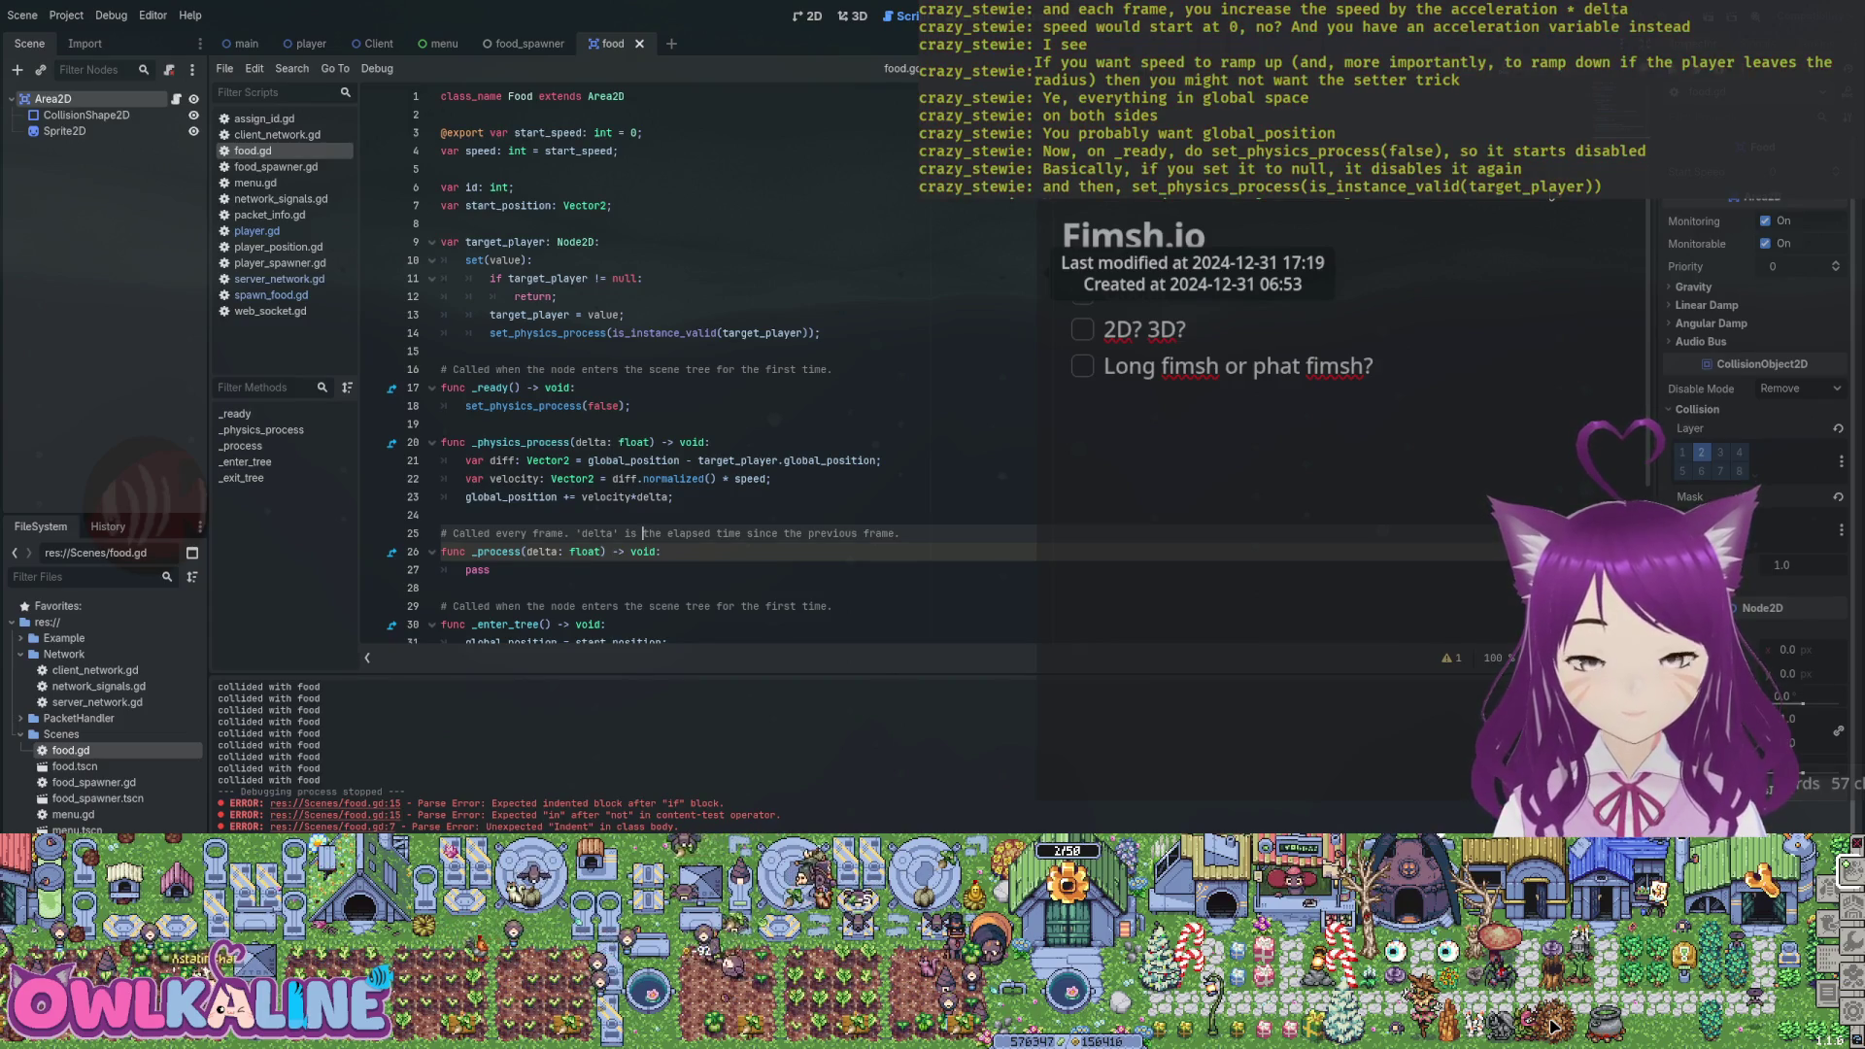
pyautogui.click(643, 133)
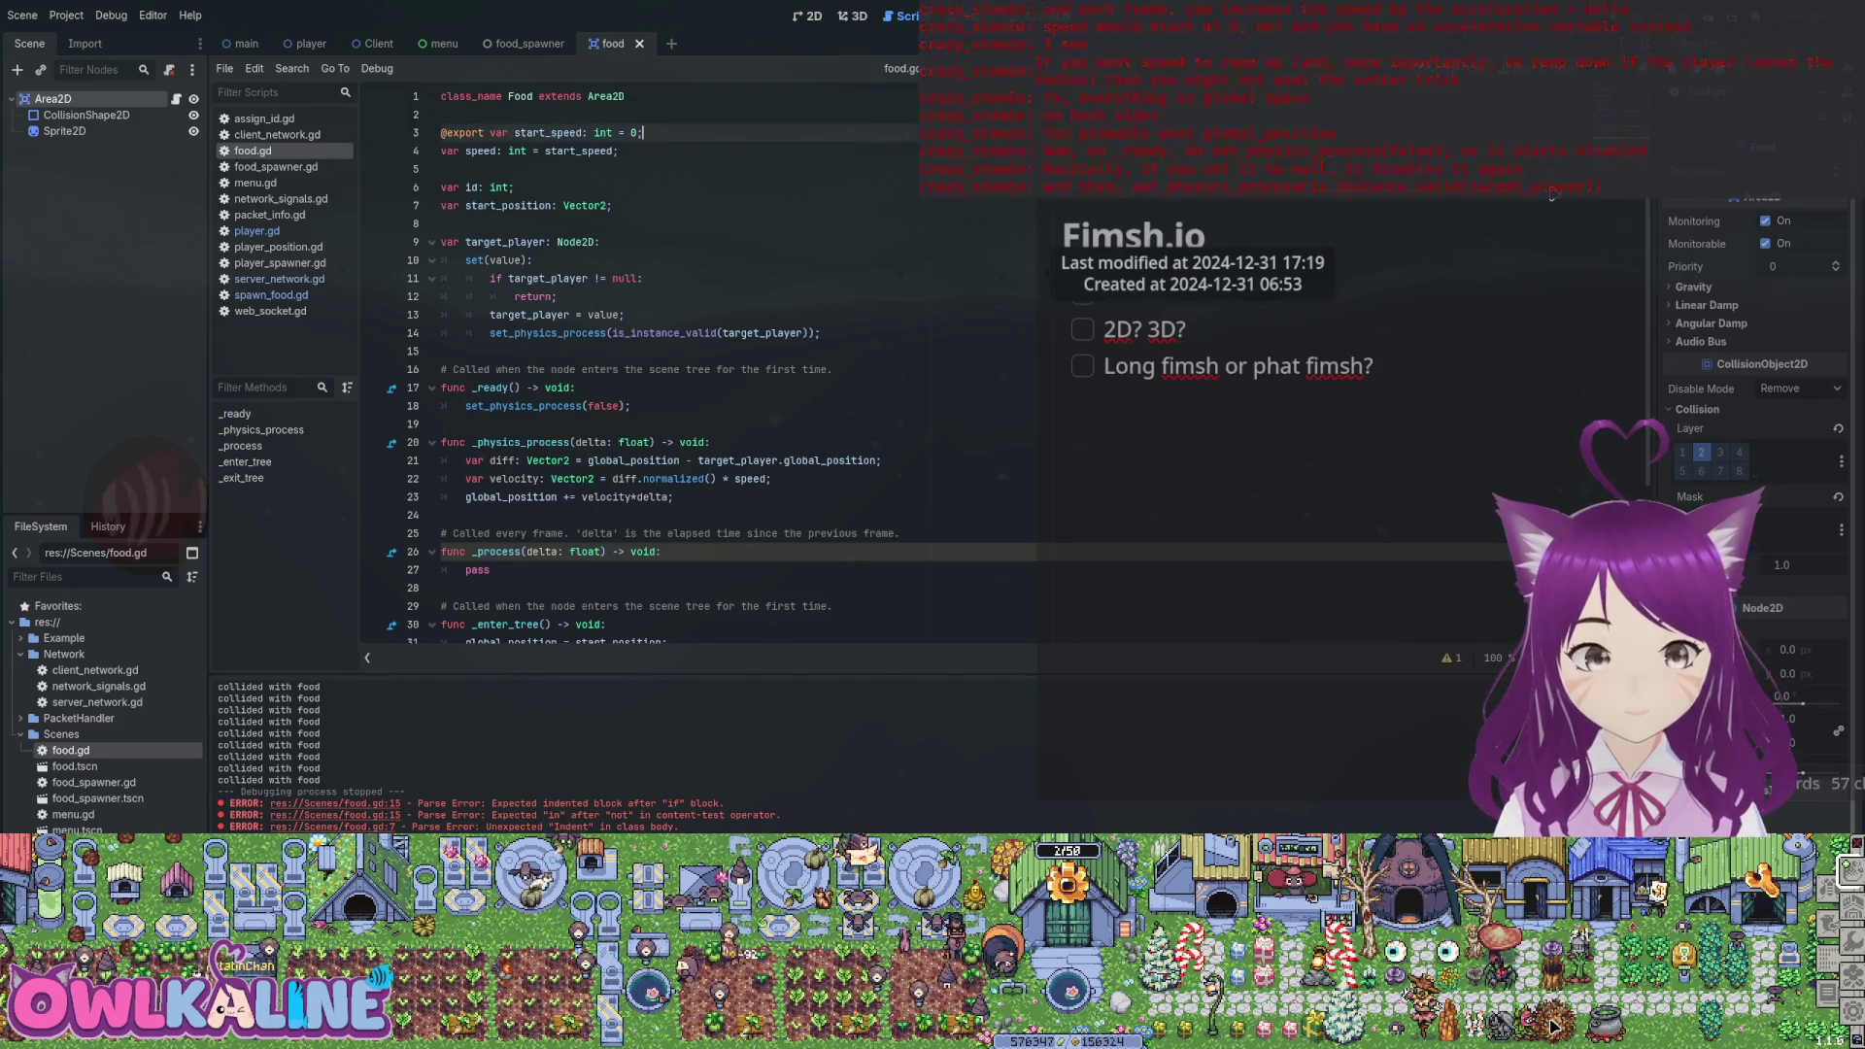
pyautogui.doubleClick(547, 133)
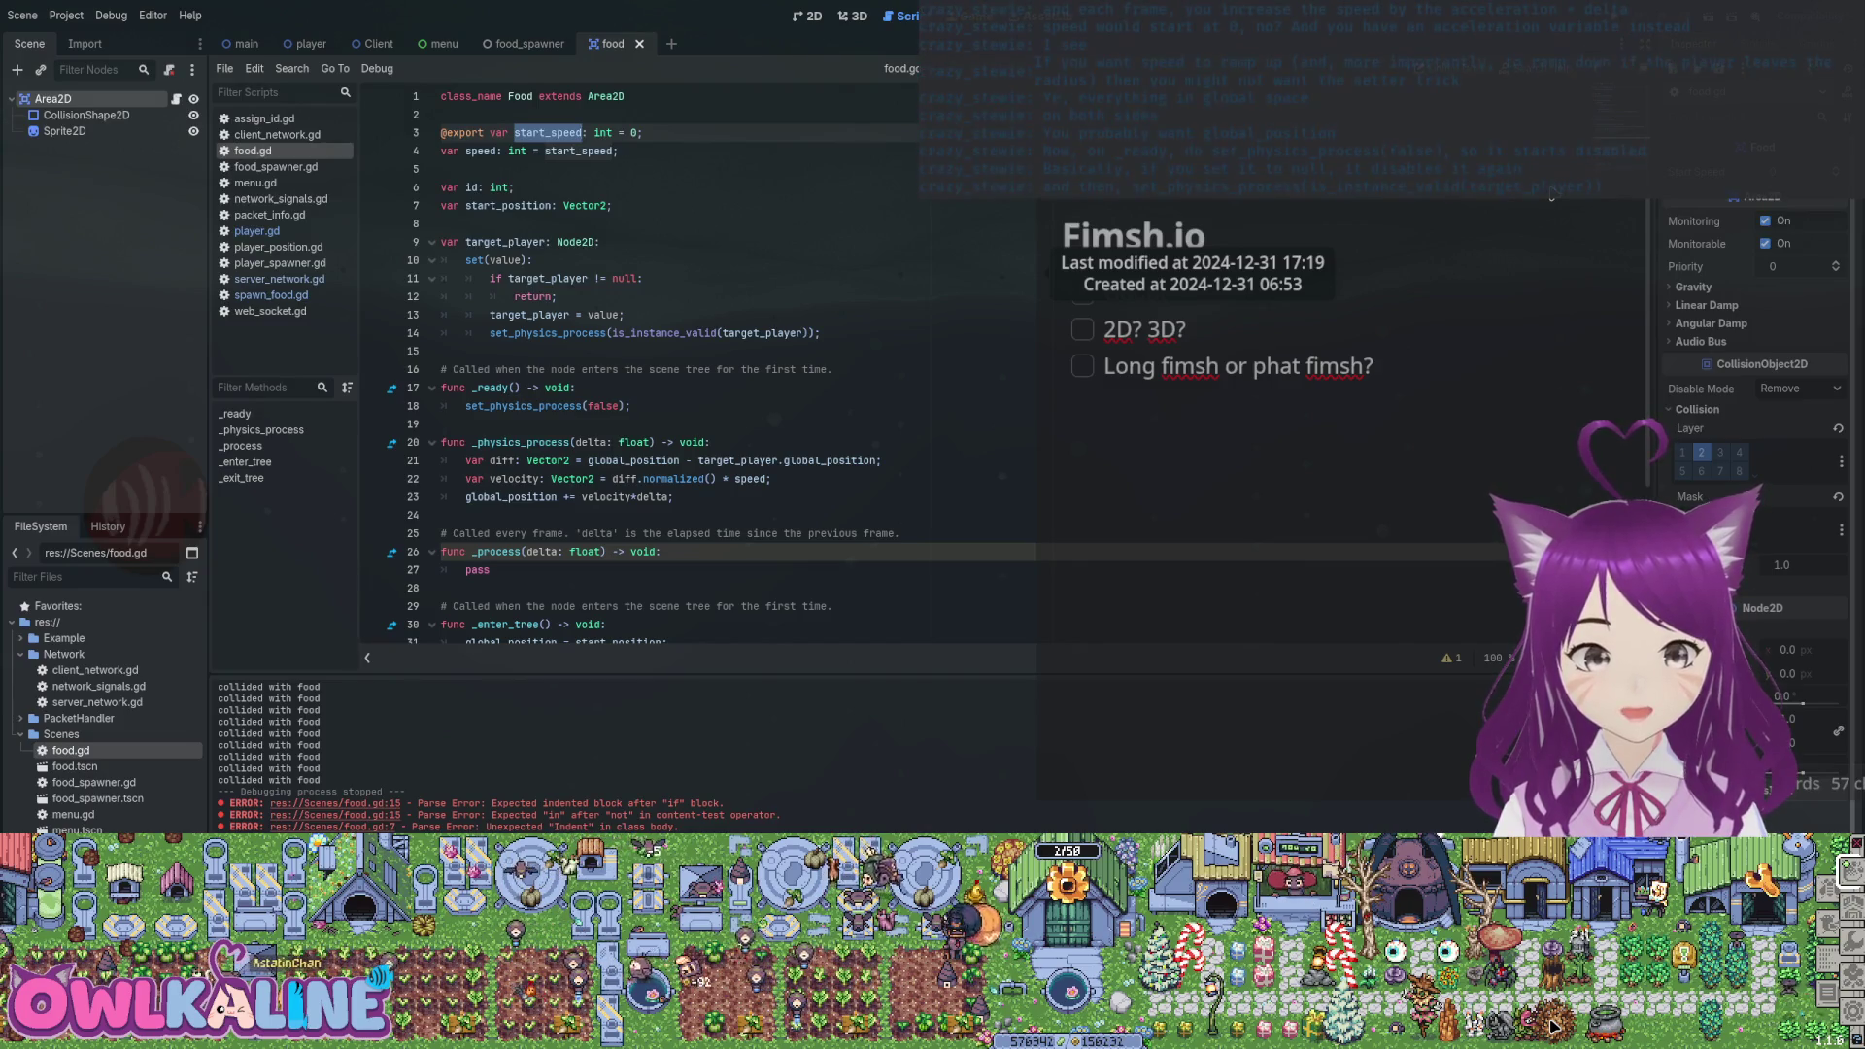
pyautogui.press('End')
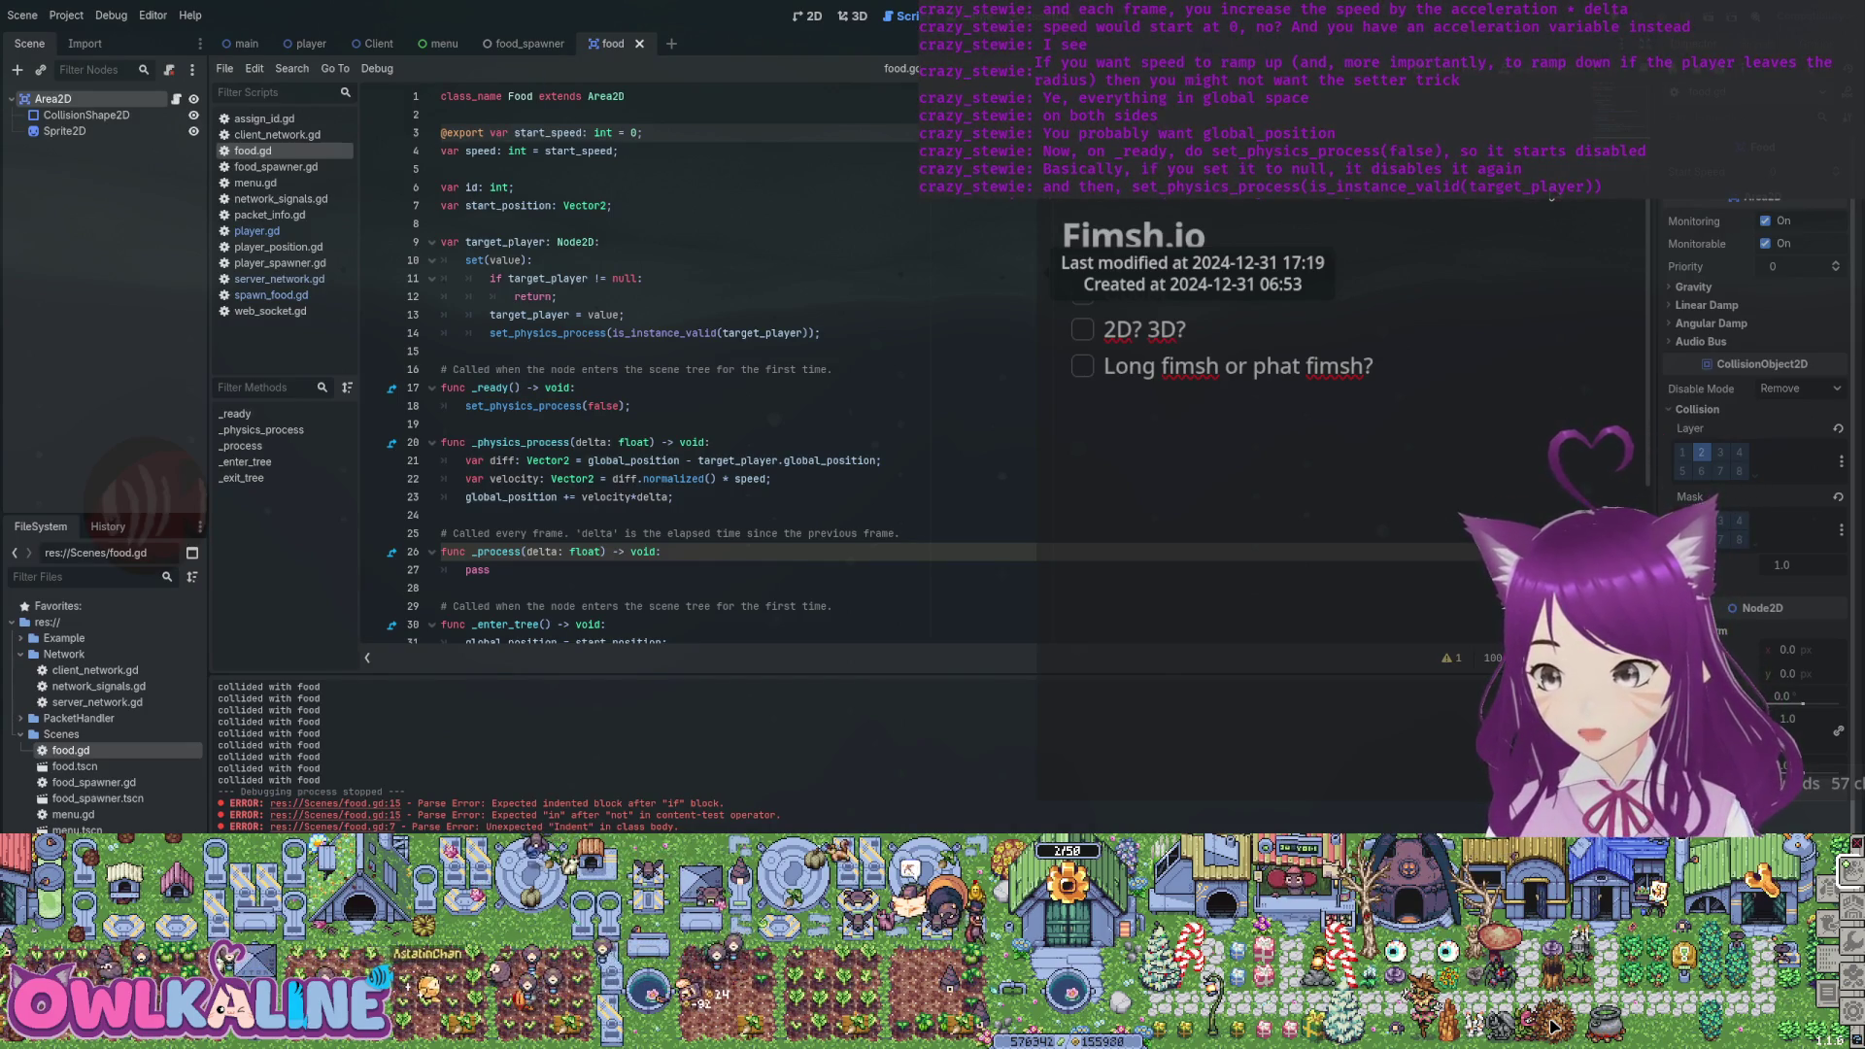
pyautogui.press('Return')
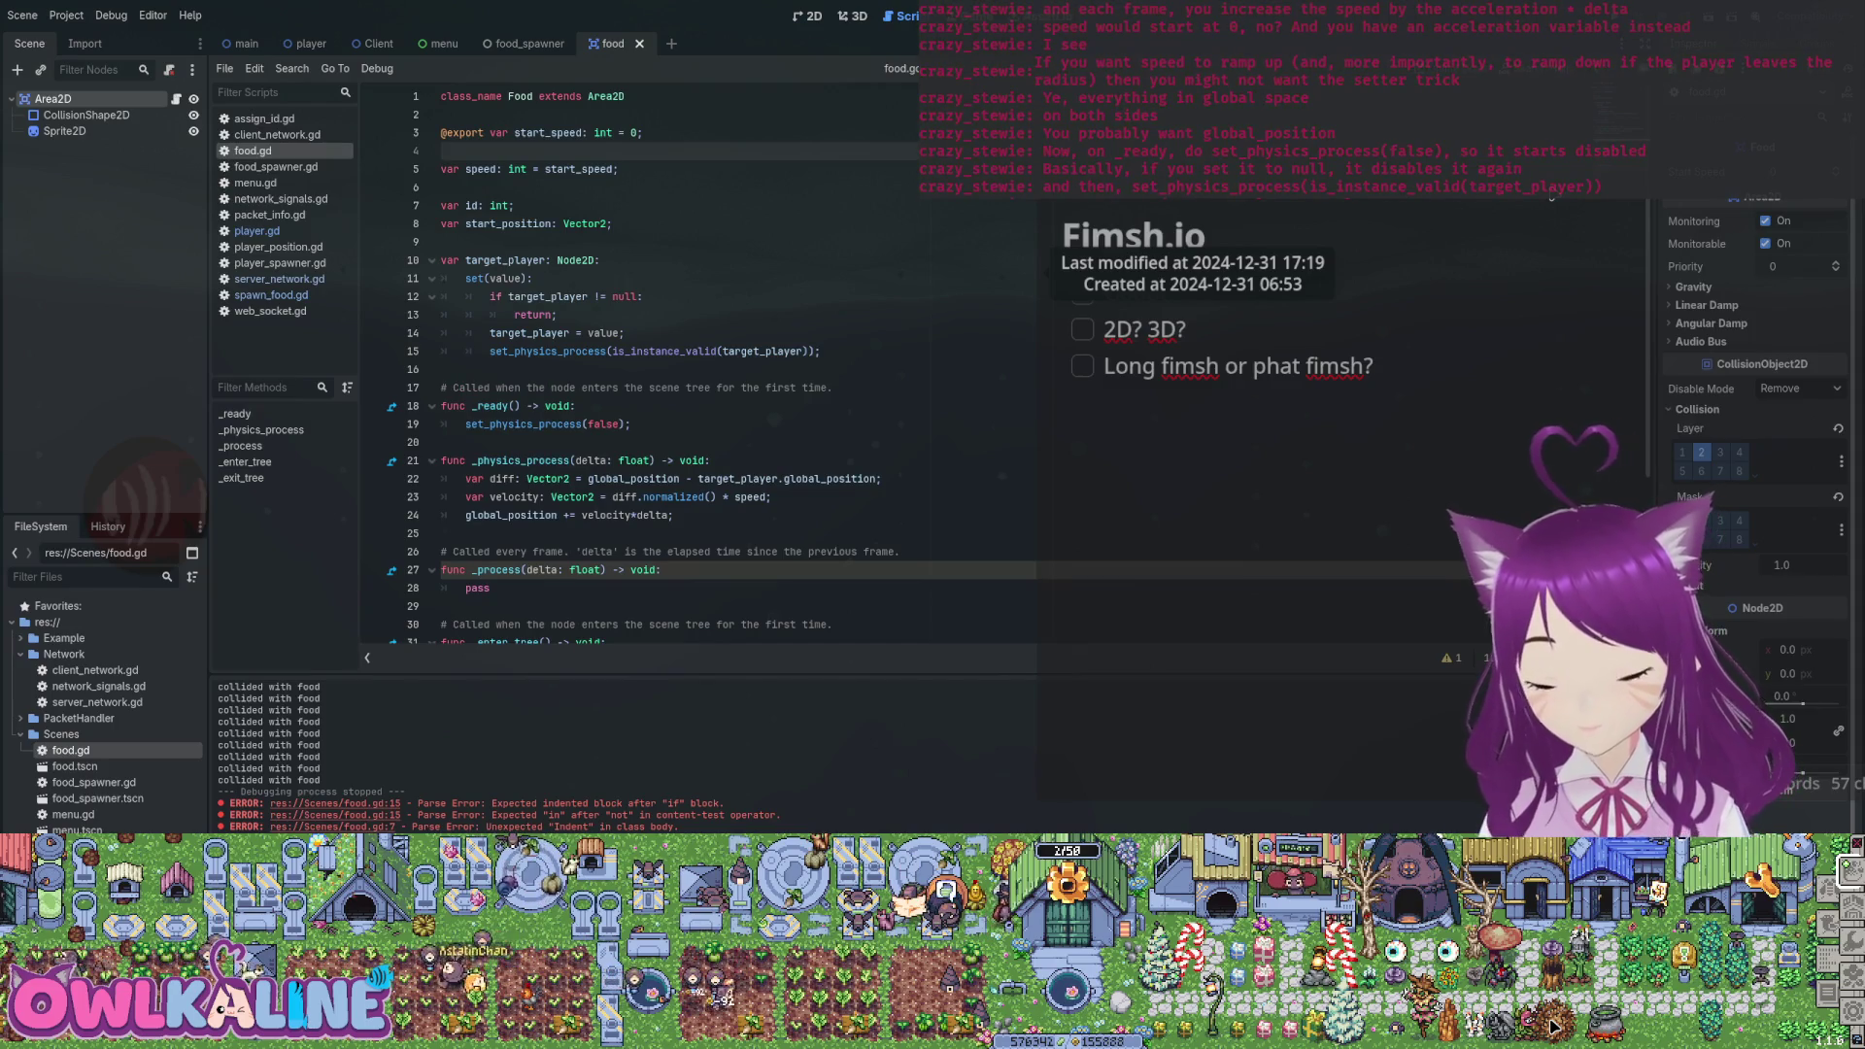
pyautogui.write('@export var acce')
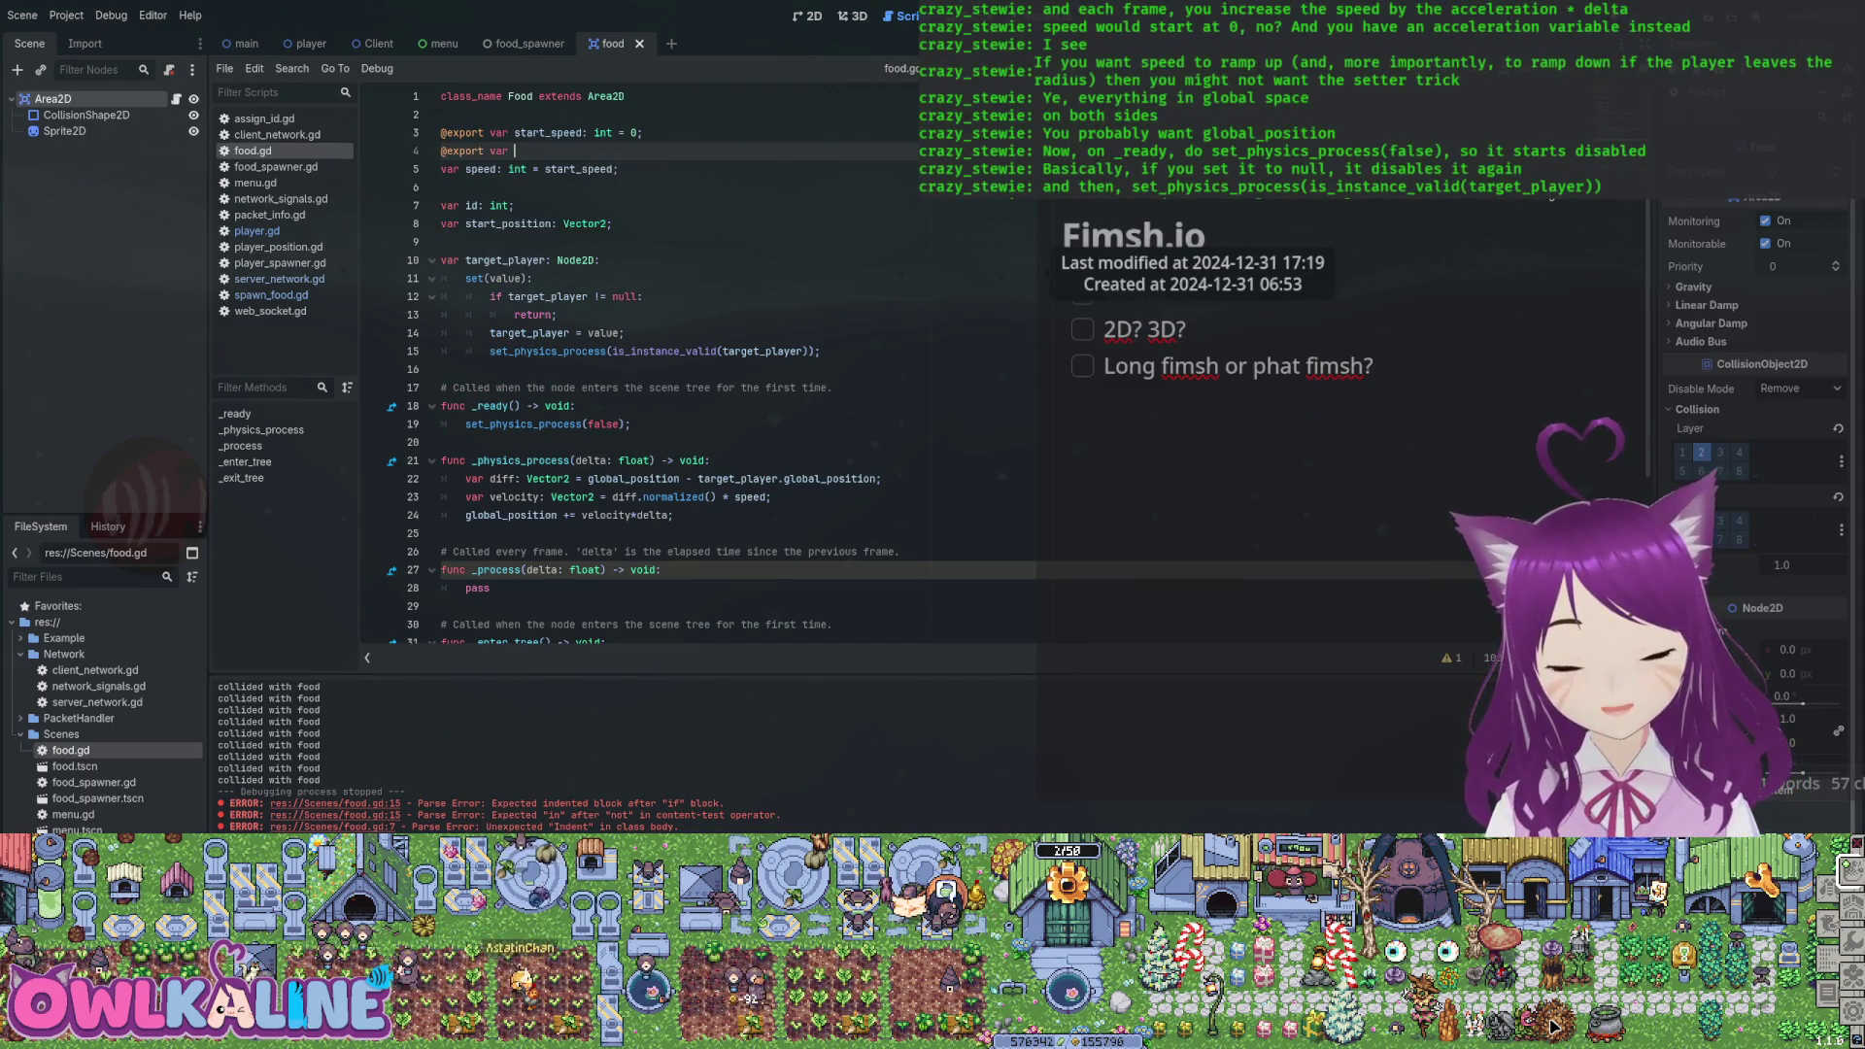
pyautogui.write('leration: Vector')
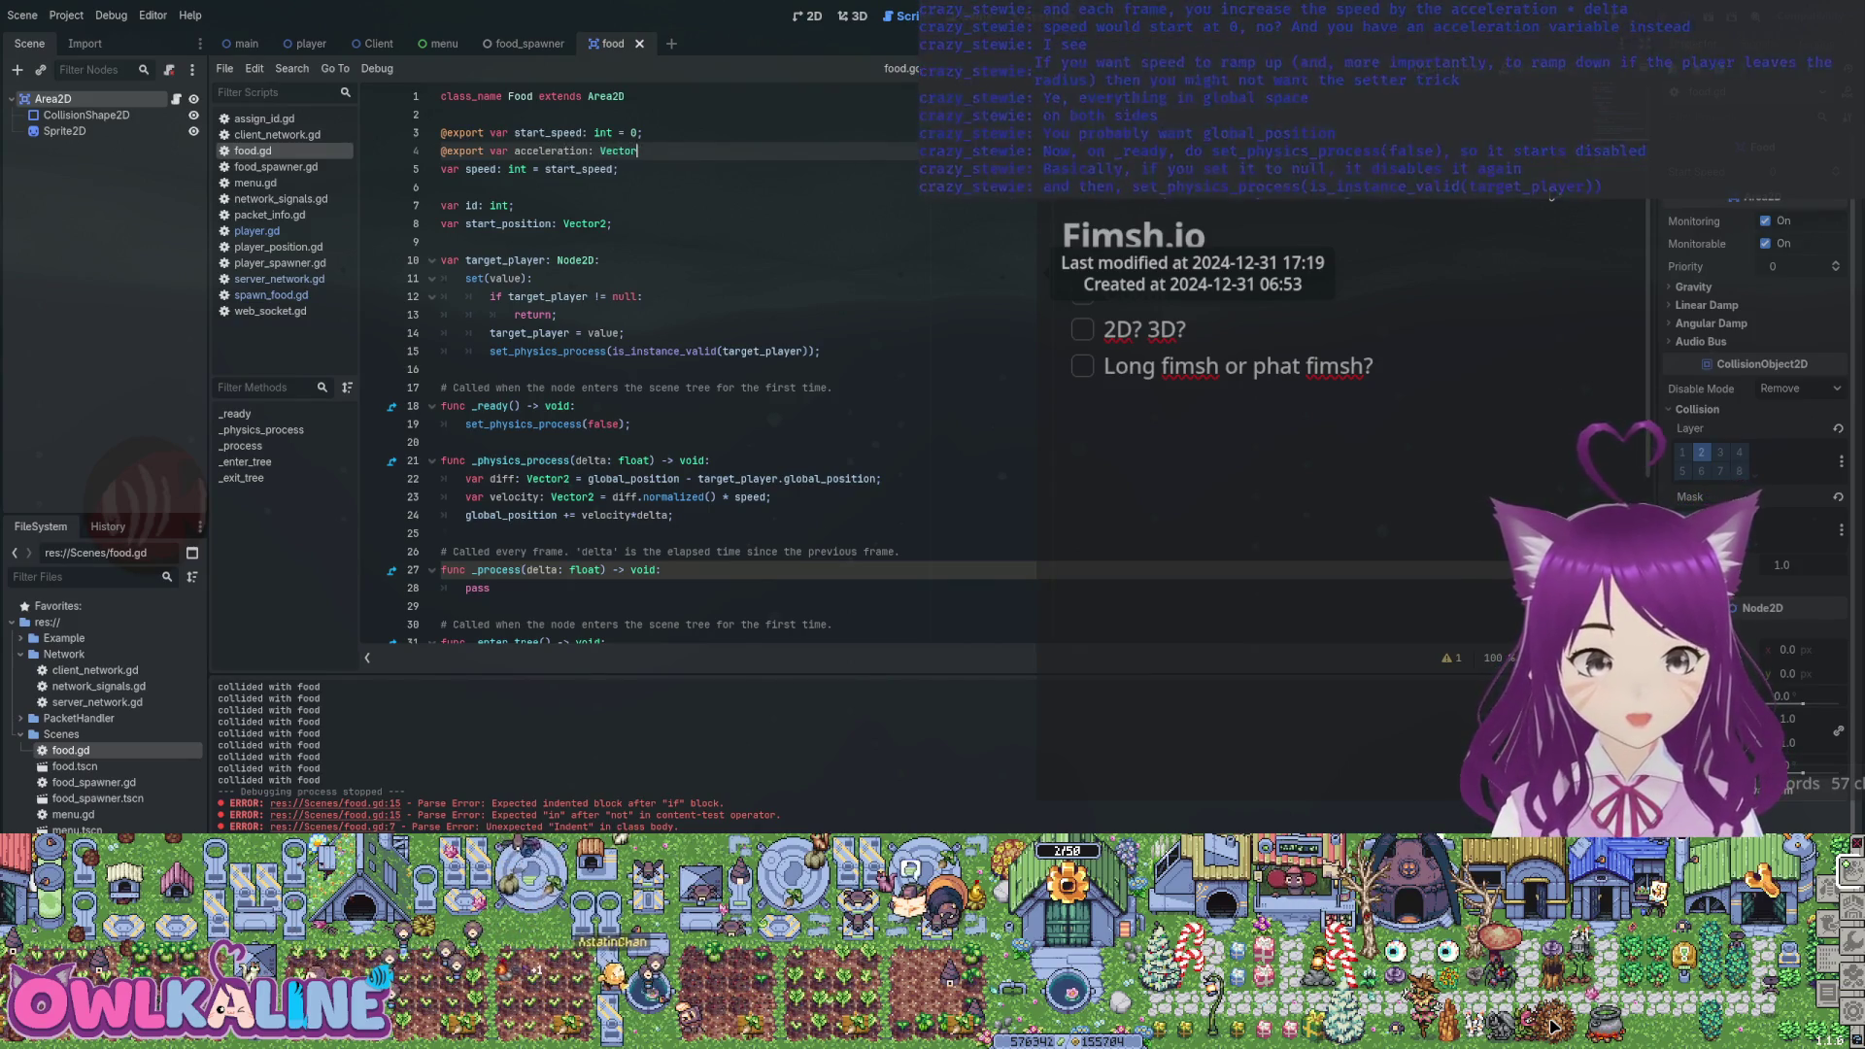
pyautogui.write('2')
# Make the acceleration export a float defaulting to 0.0.
pyautogui.press('BackSpace')
pyautogui.press('BackSpace')
pyautogui.press('BackSpace')
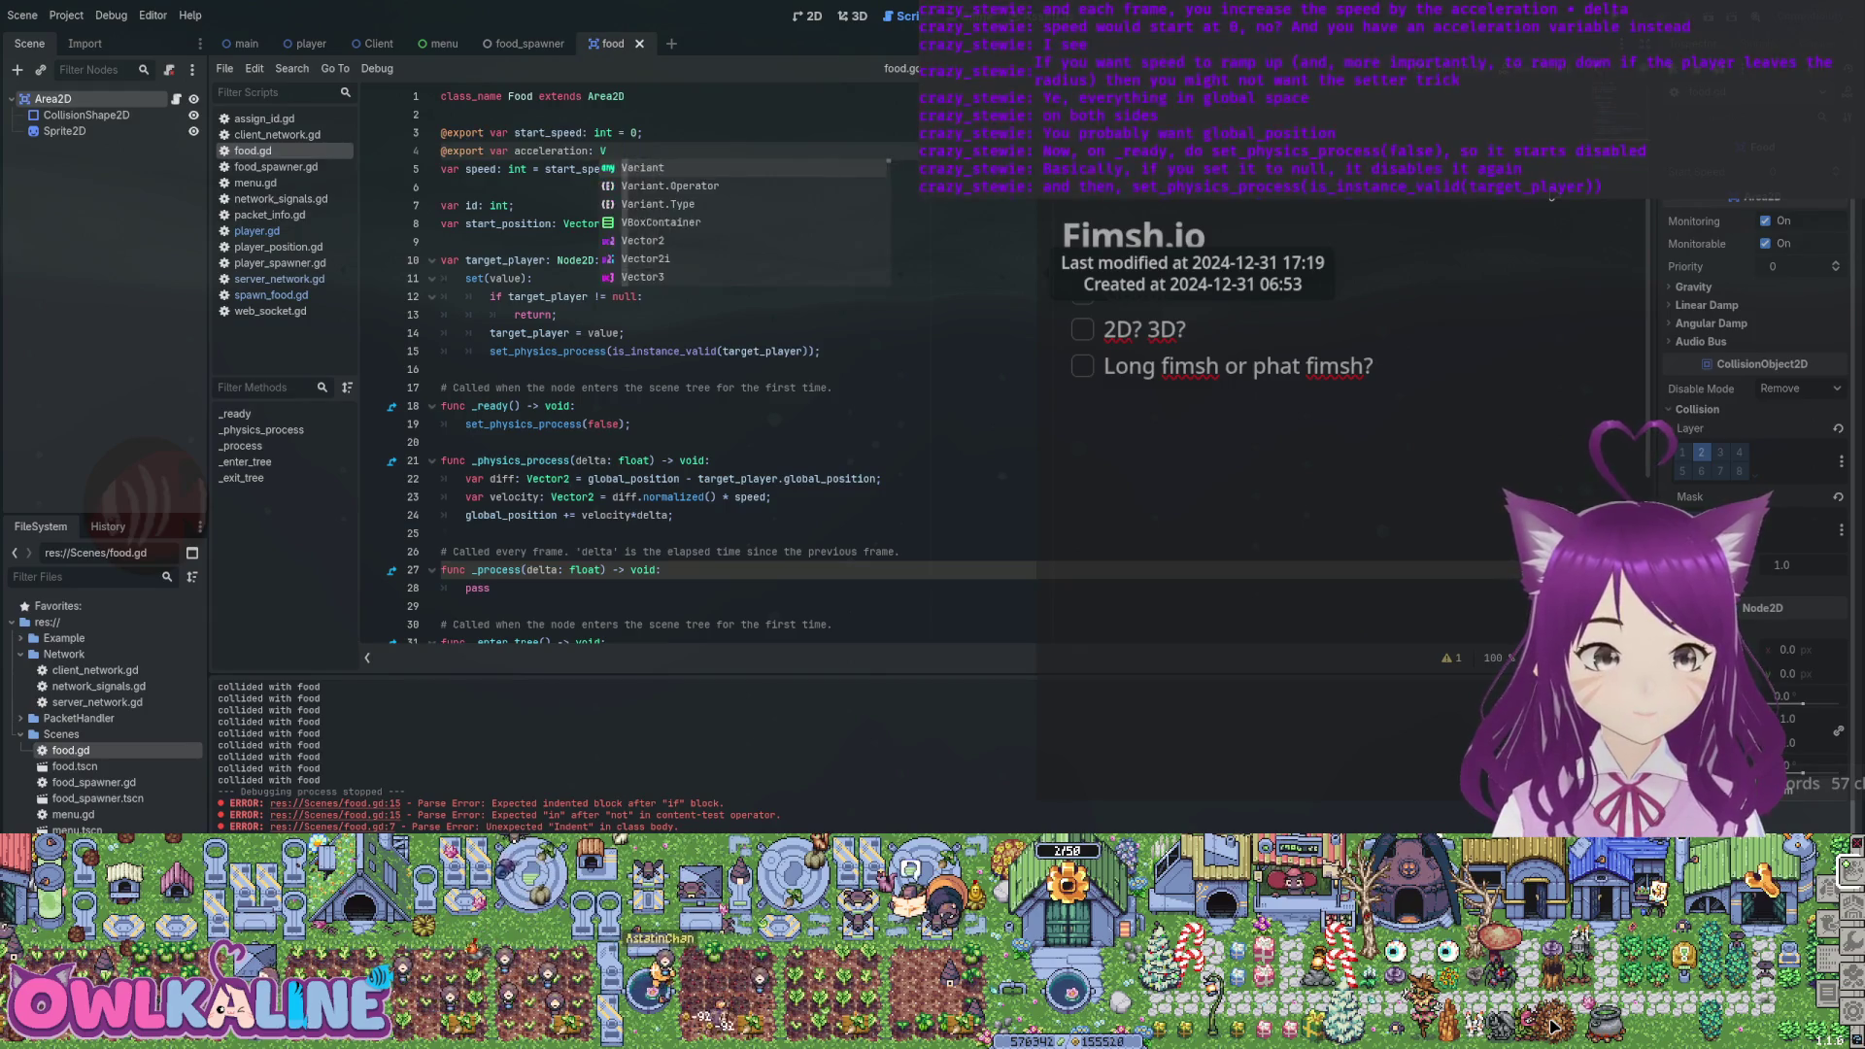
pyautogui.write('in')
pyautogui.press('BackSpace')
pyautogui.press('BackSpace')
pyautogui.write('float = 0.0')
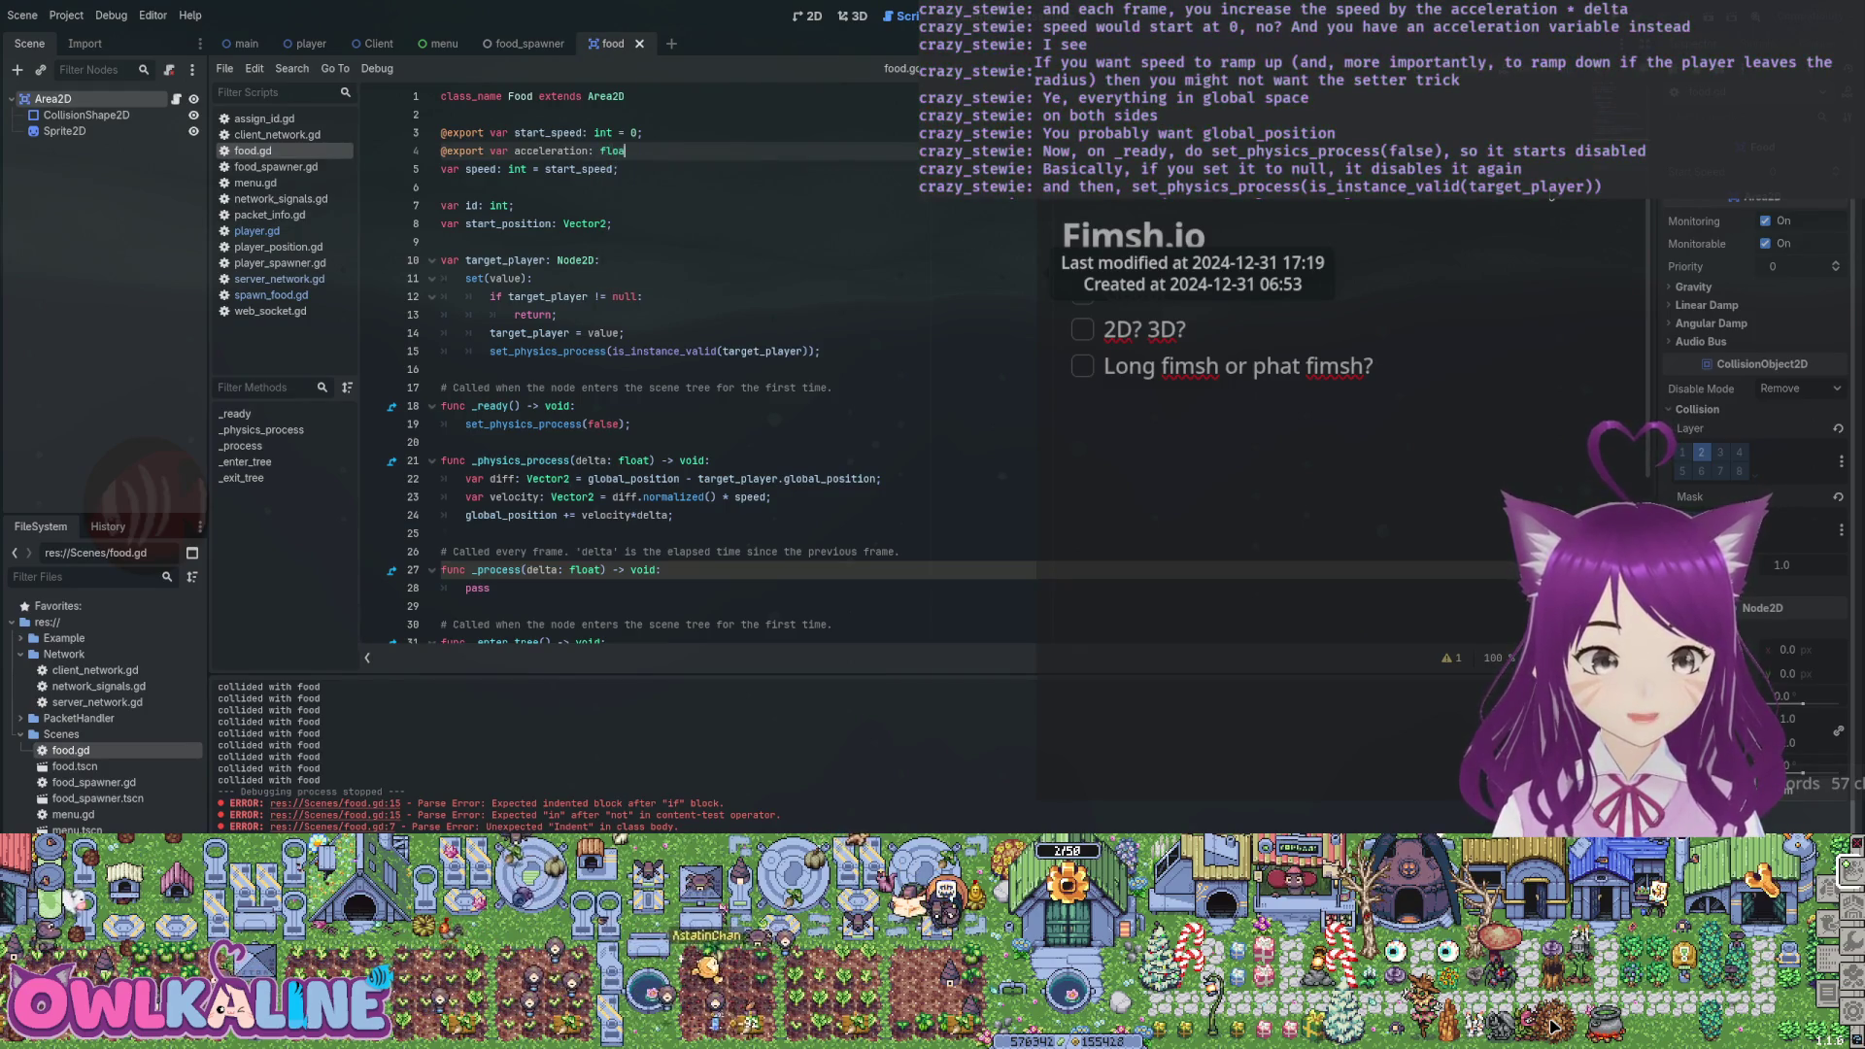
pyautogui.write(';')
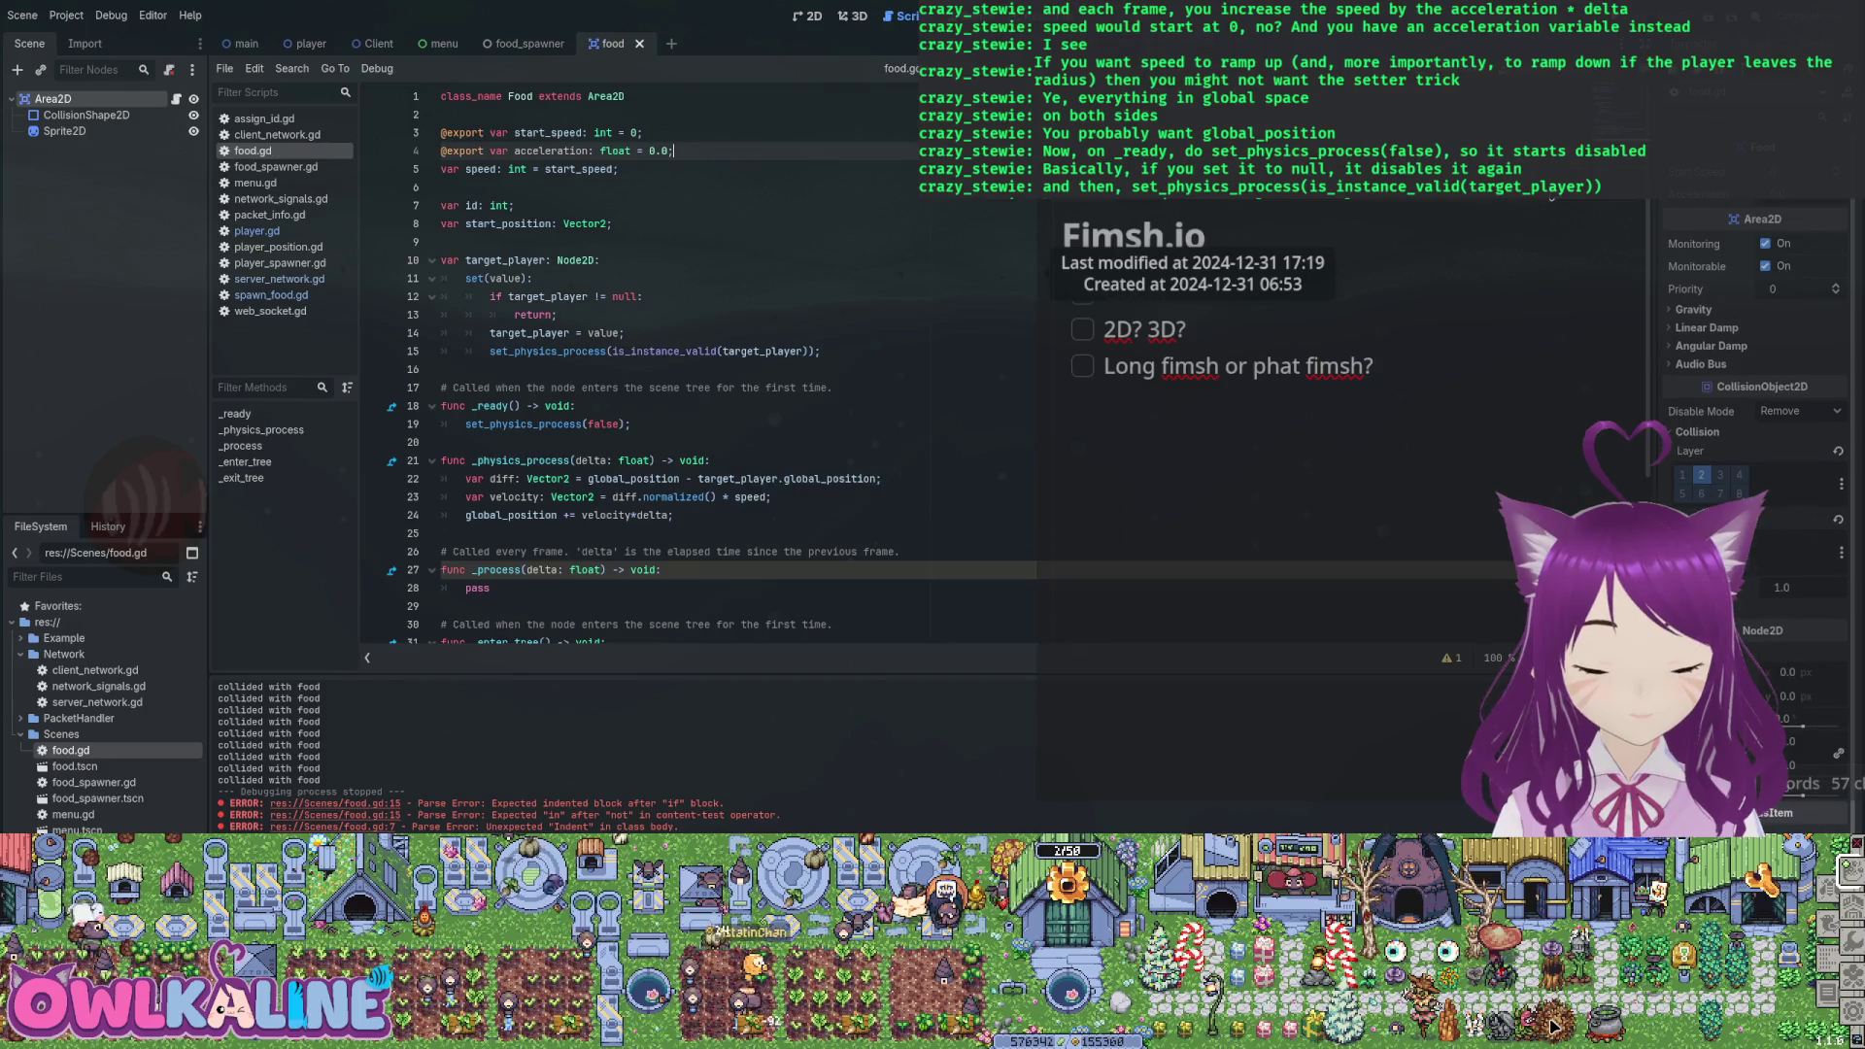
# Change the speed and start_speed types from int to float.
pyautogui.doubleClick(517, 169)
pyautogui.write('float')
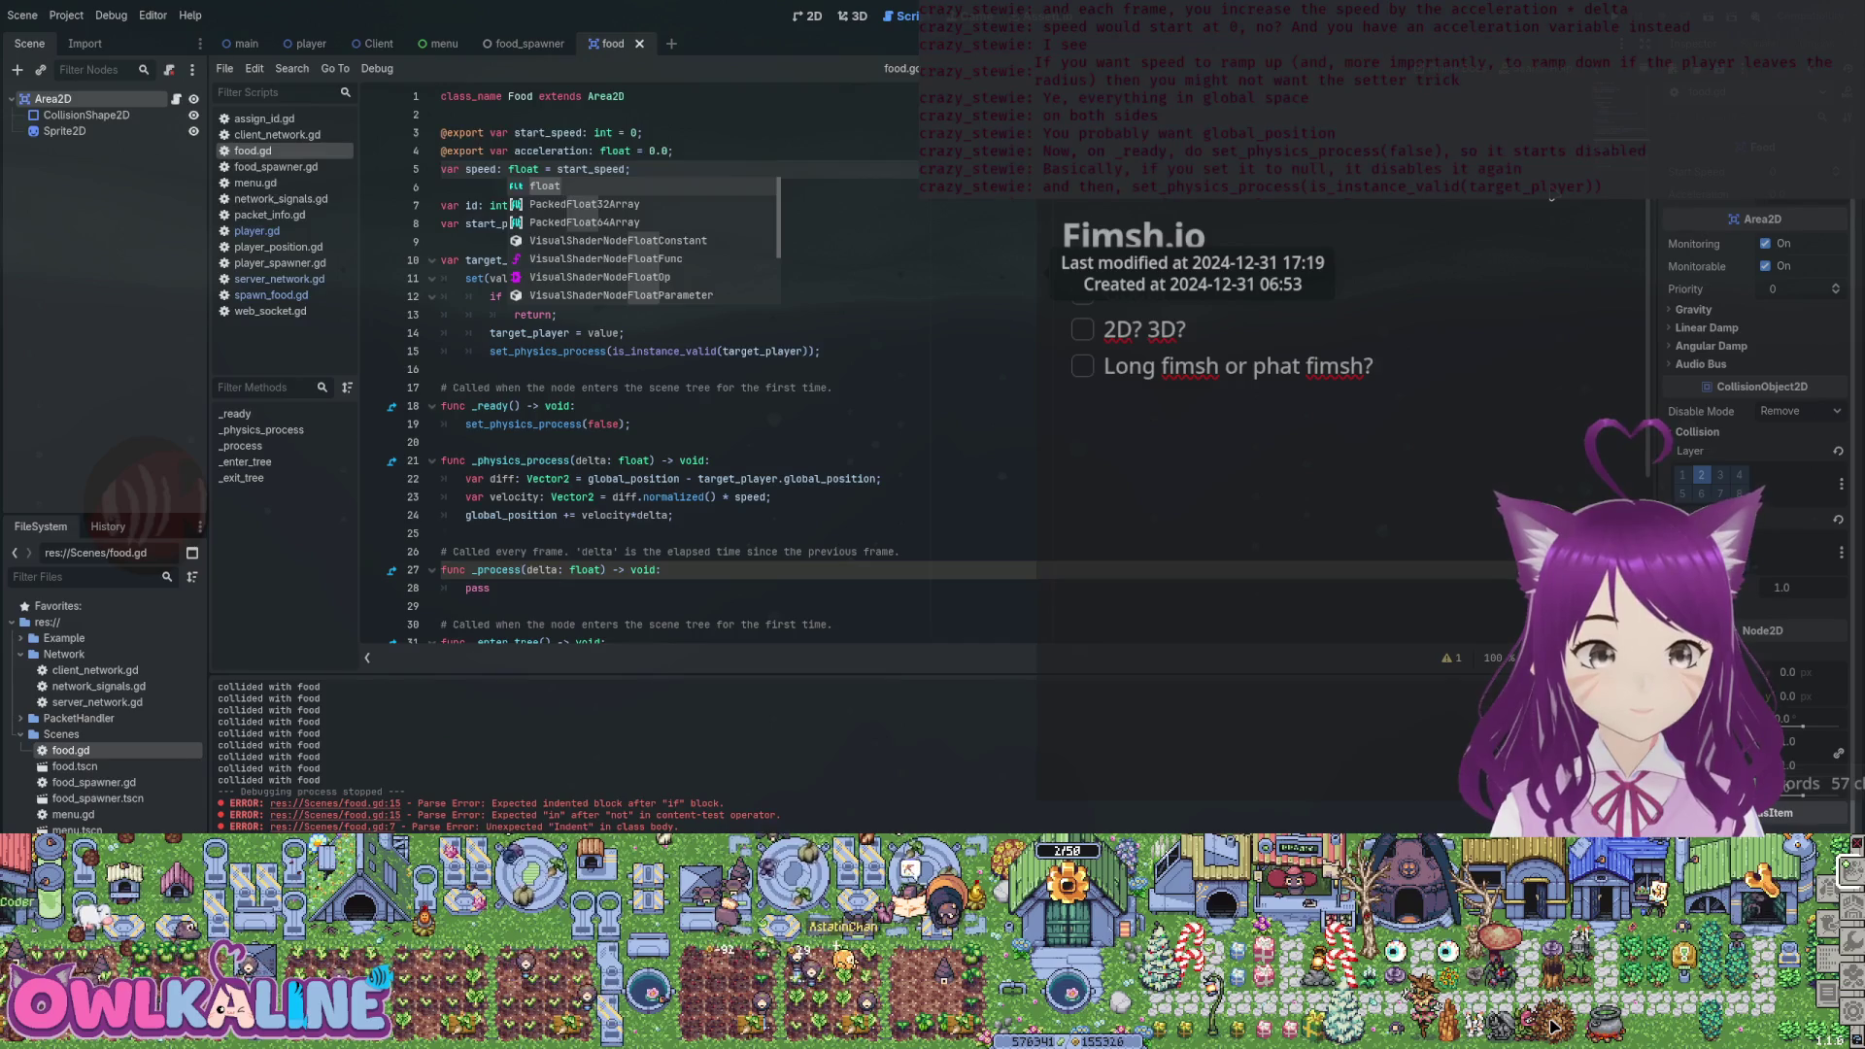
pyautogui.click(600, 132)
pyautogui.write('float')
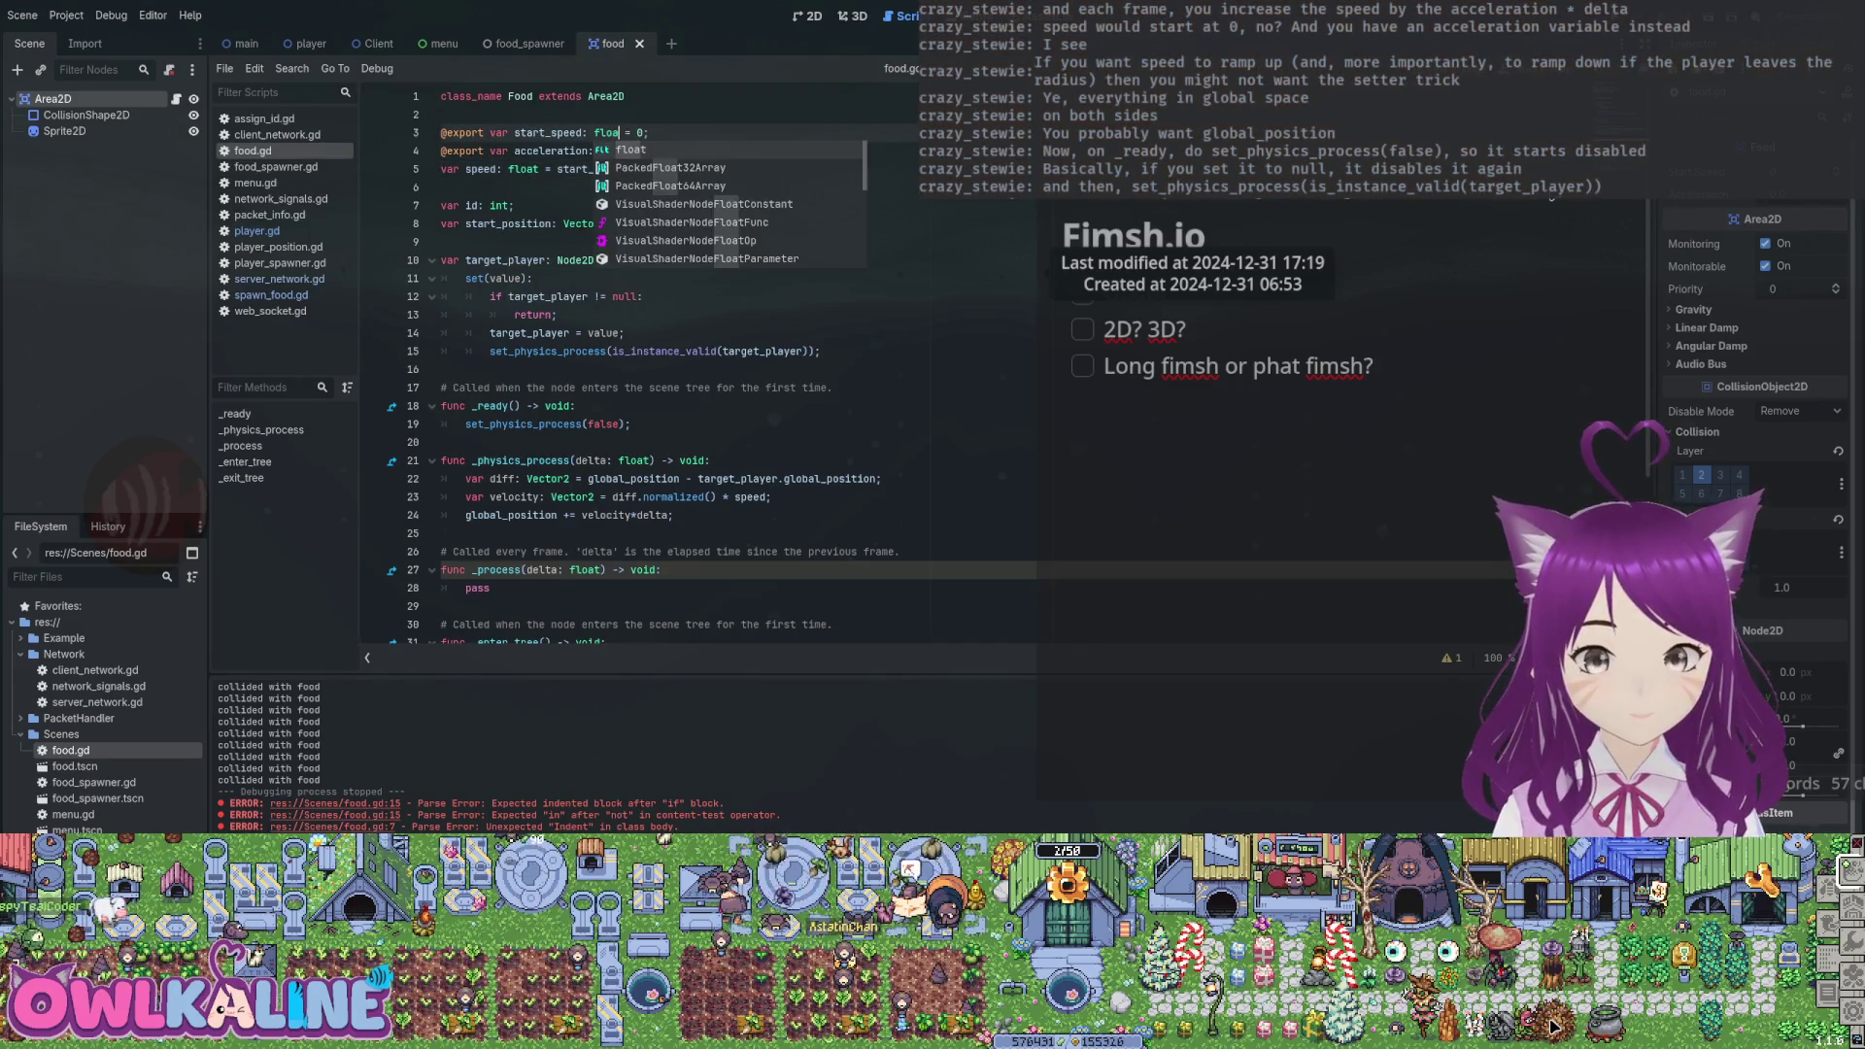
pyautogui.press('Escape')
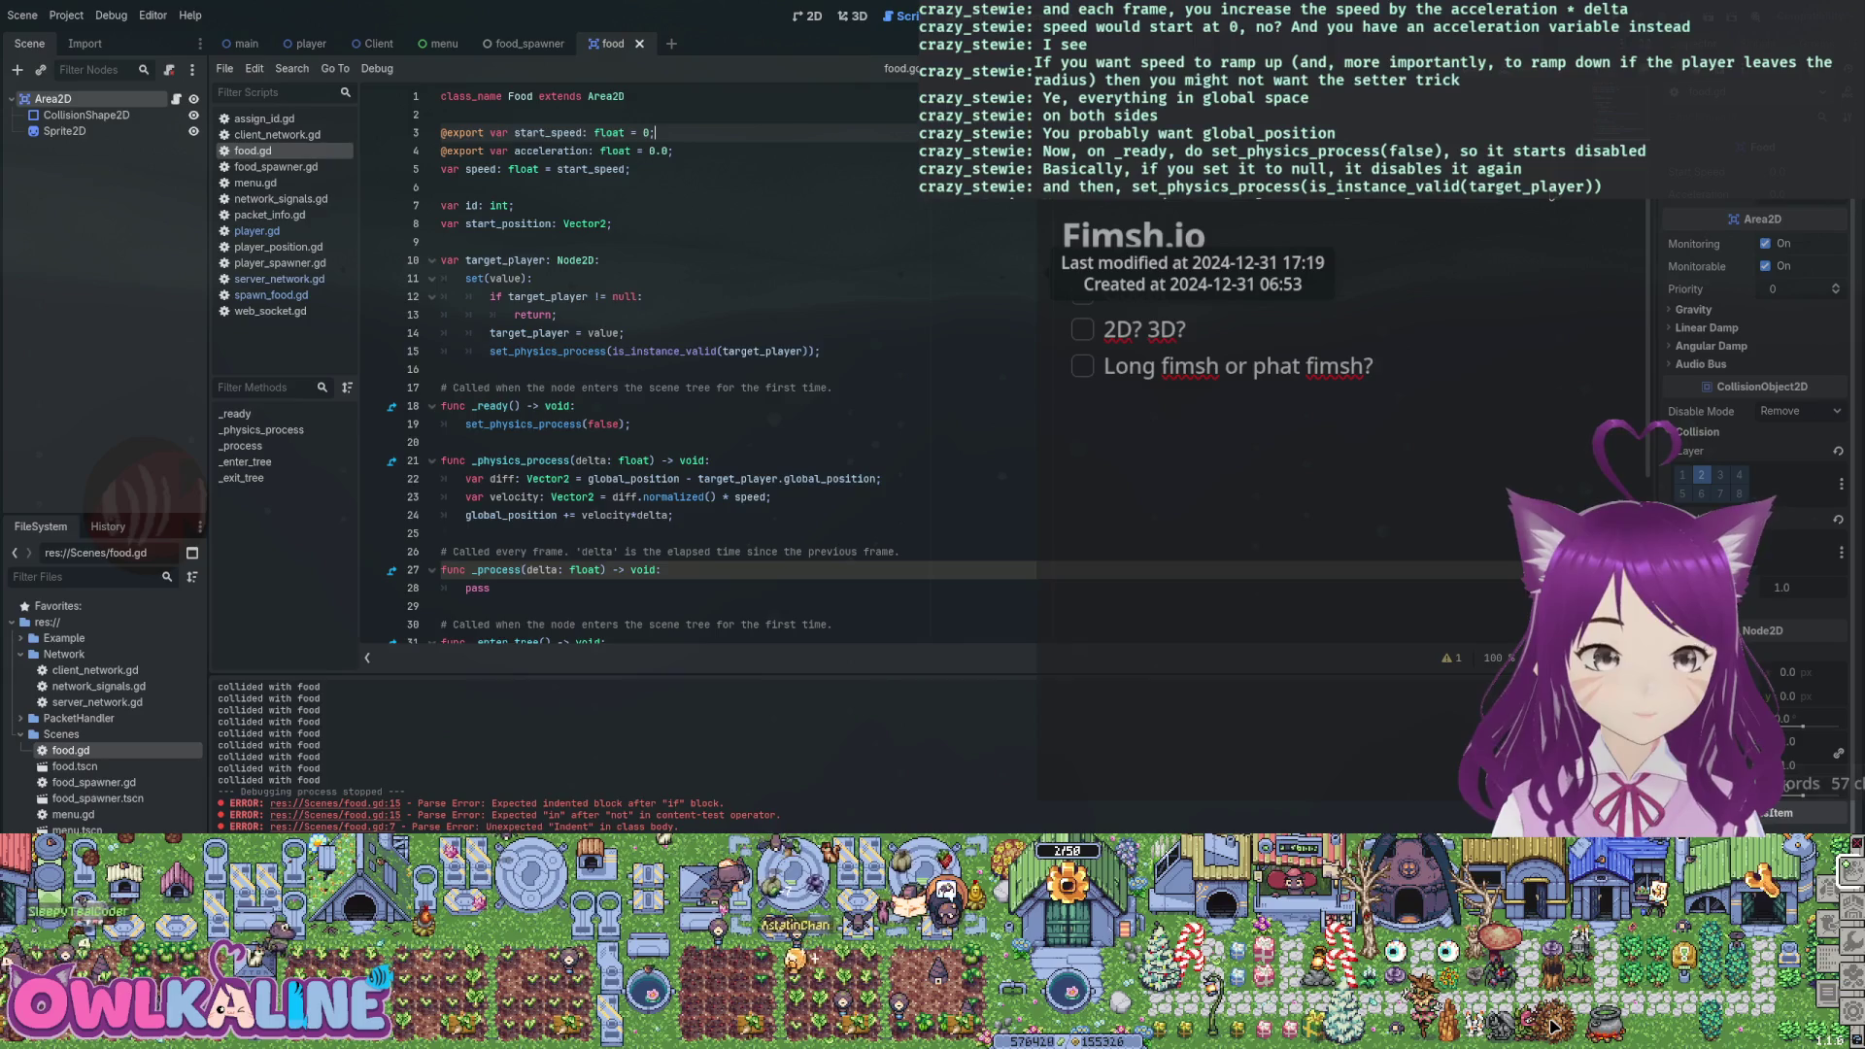
pyautogui.scroll(-1, 641, 369)
pyautogui.scroll(1, 641, 369)
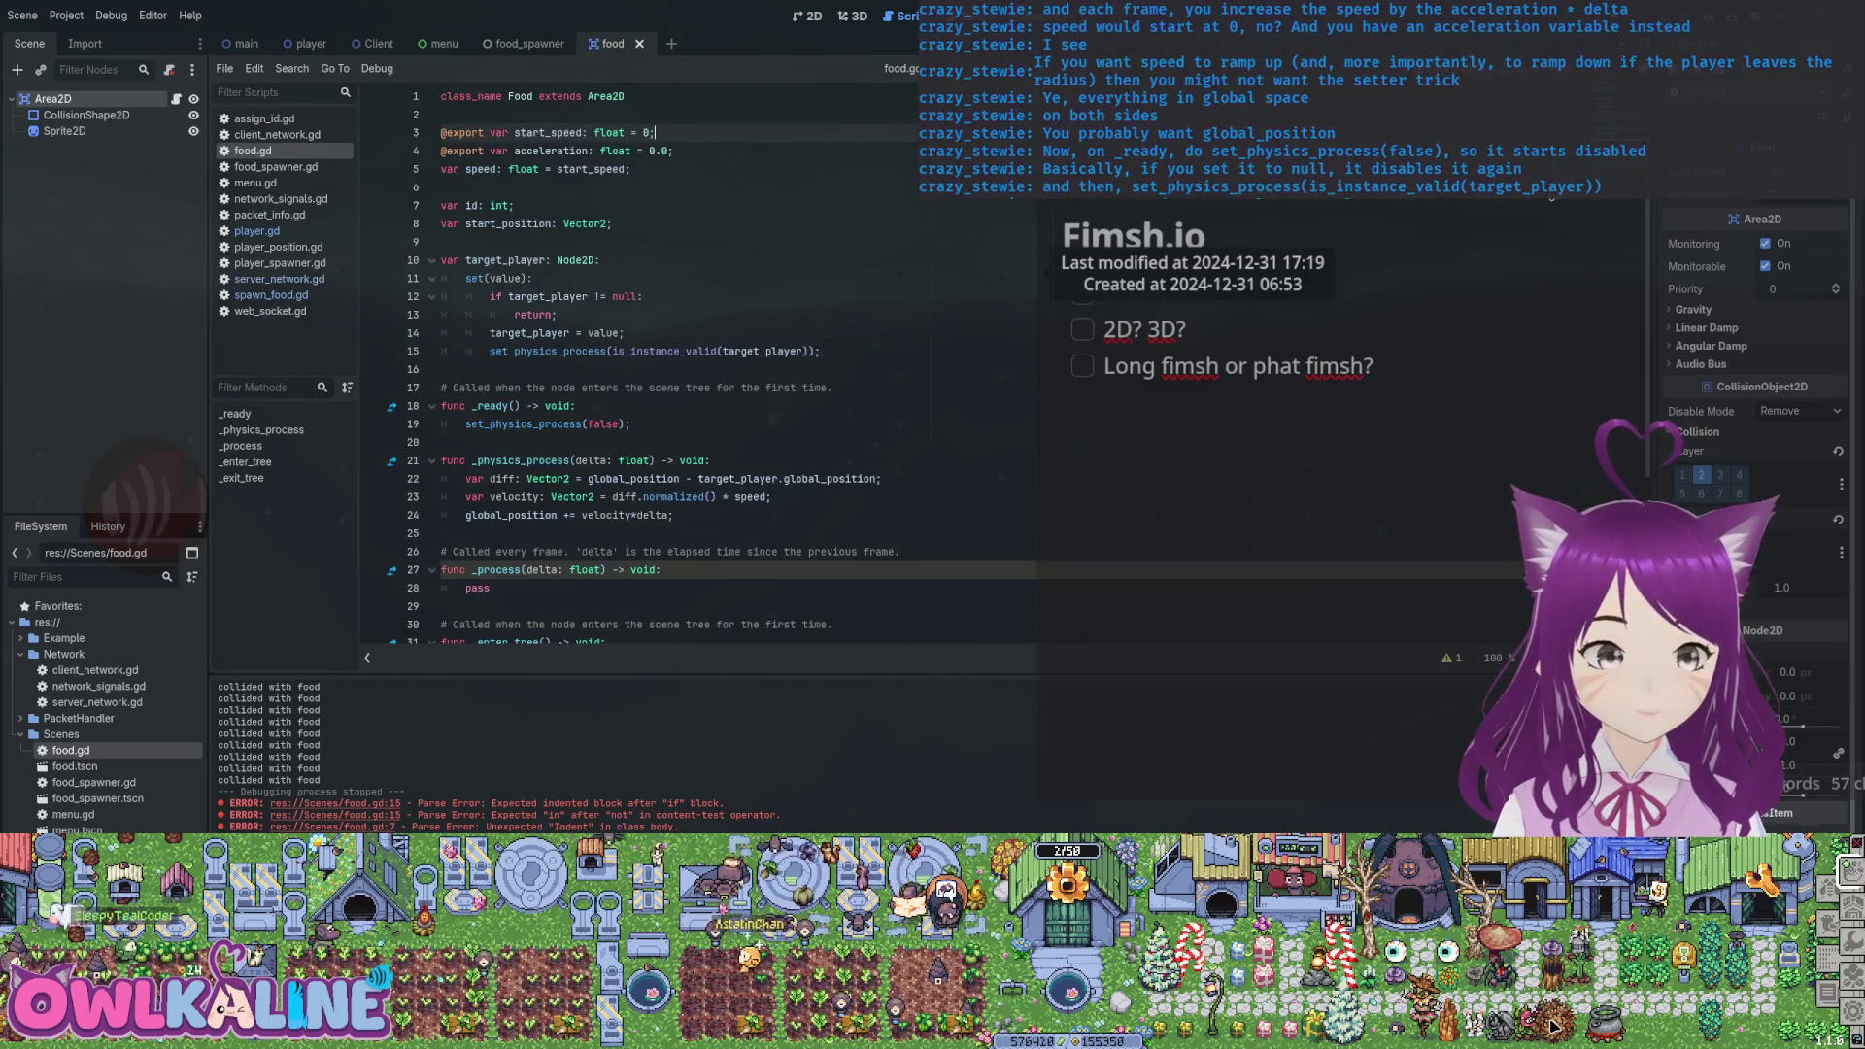
pyautogui.scroll(-4, 641, 369)
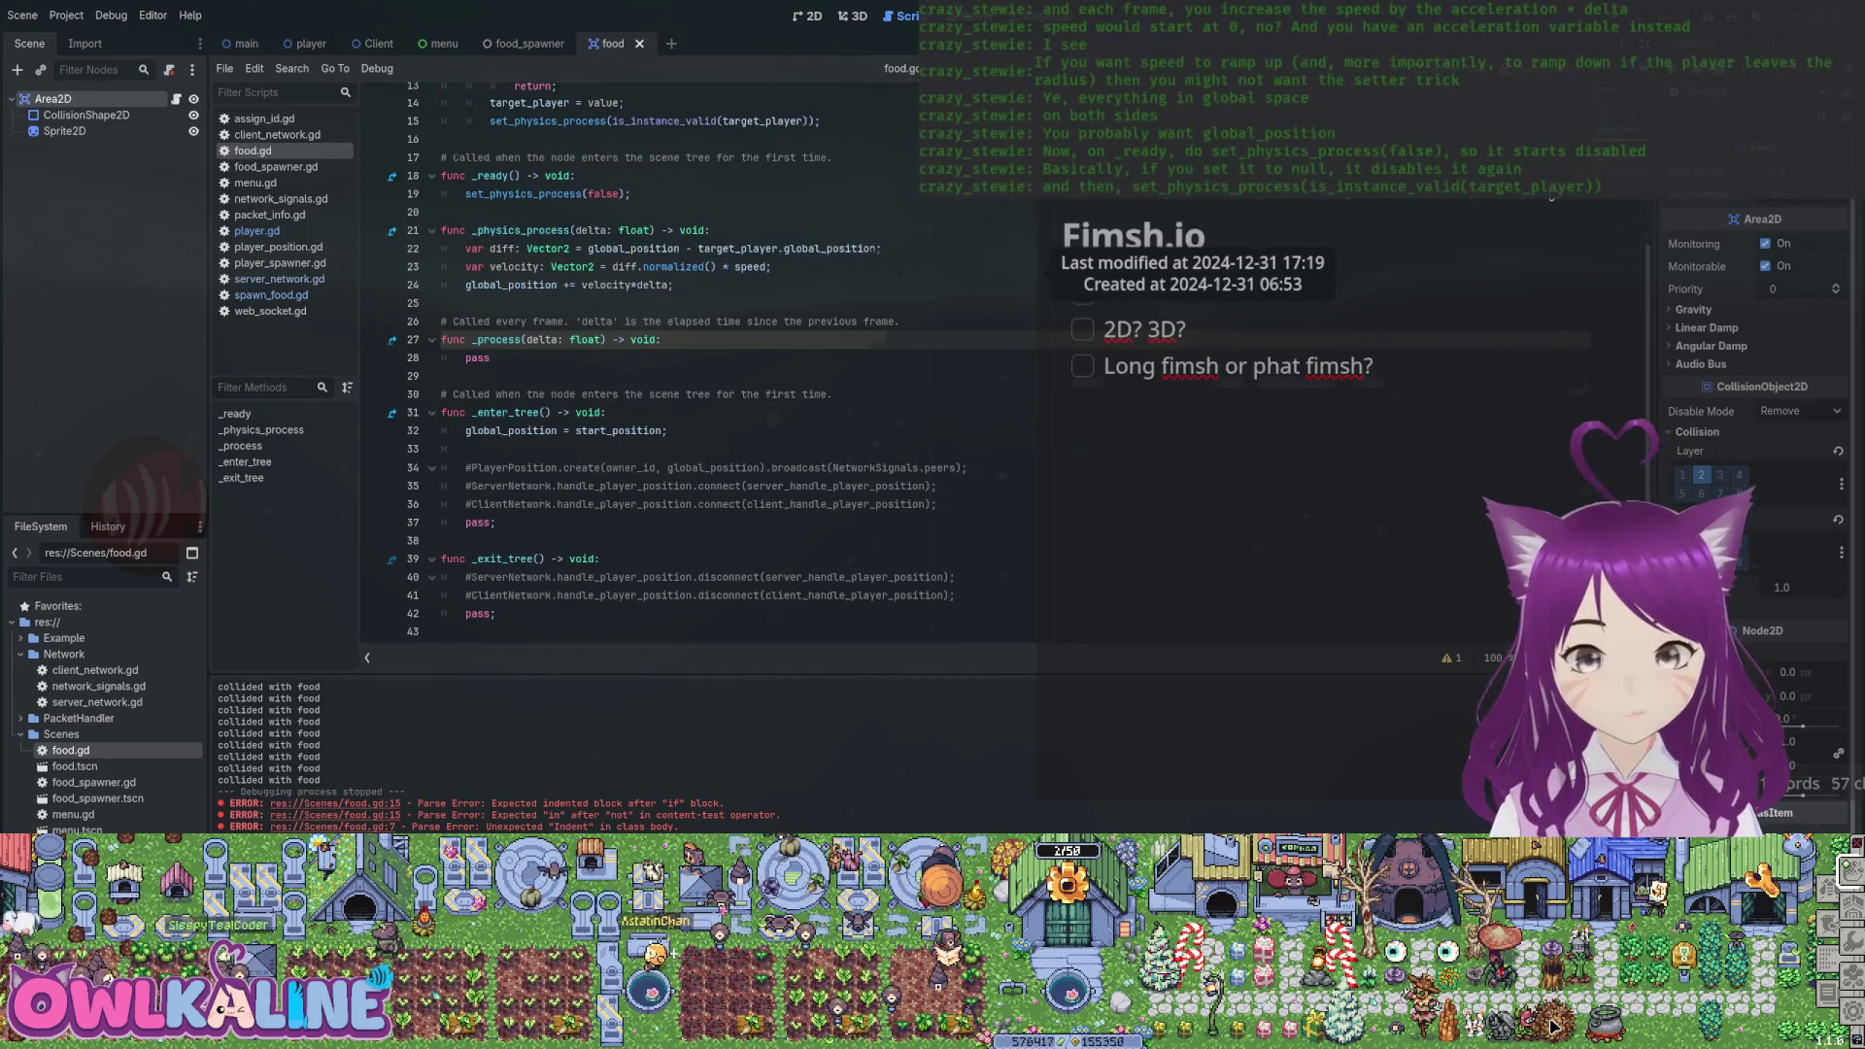
pyautogui.scroll(4, 641, 370)
pyautogui.scroll(-4, 641, 370)
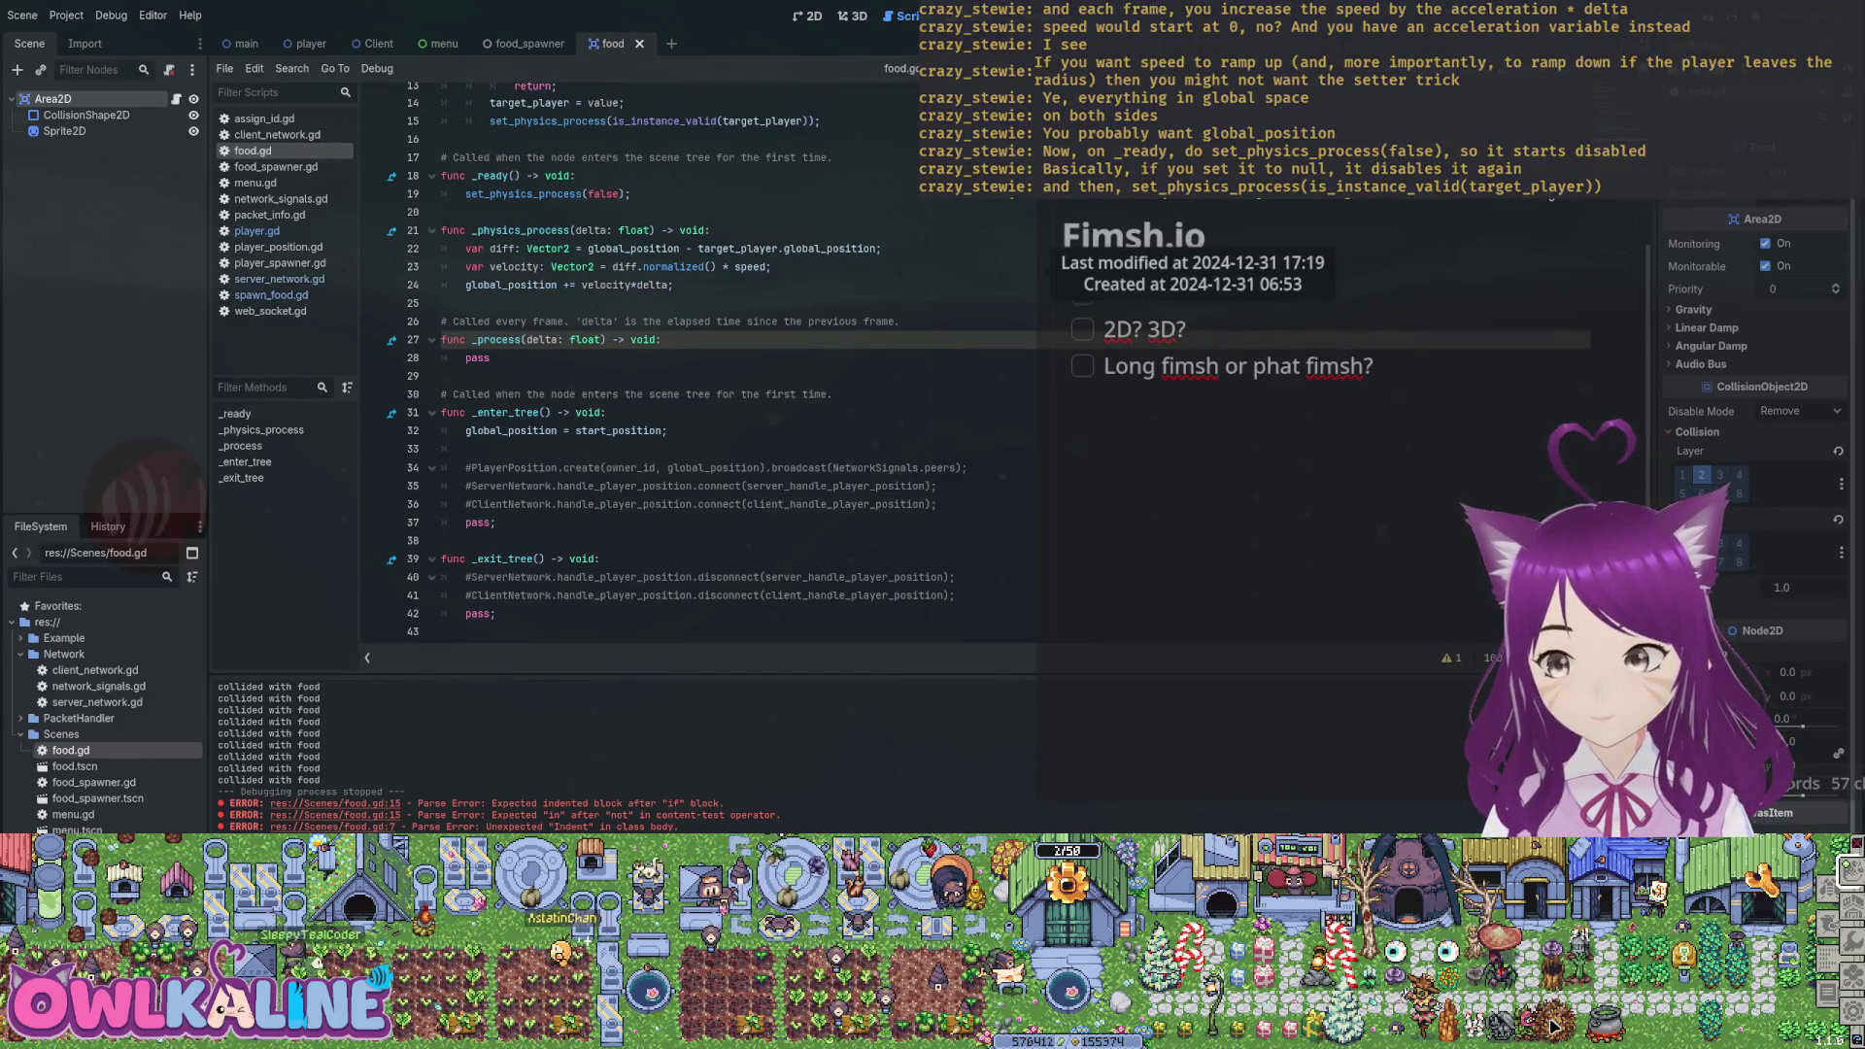
pyautogui.scroll(2, 642, 369)
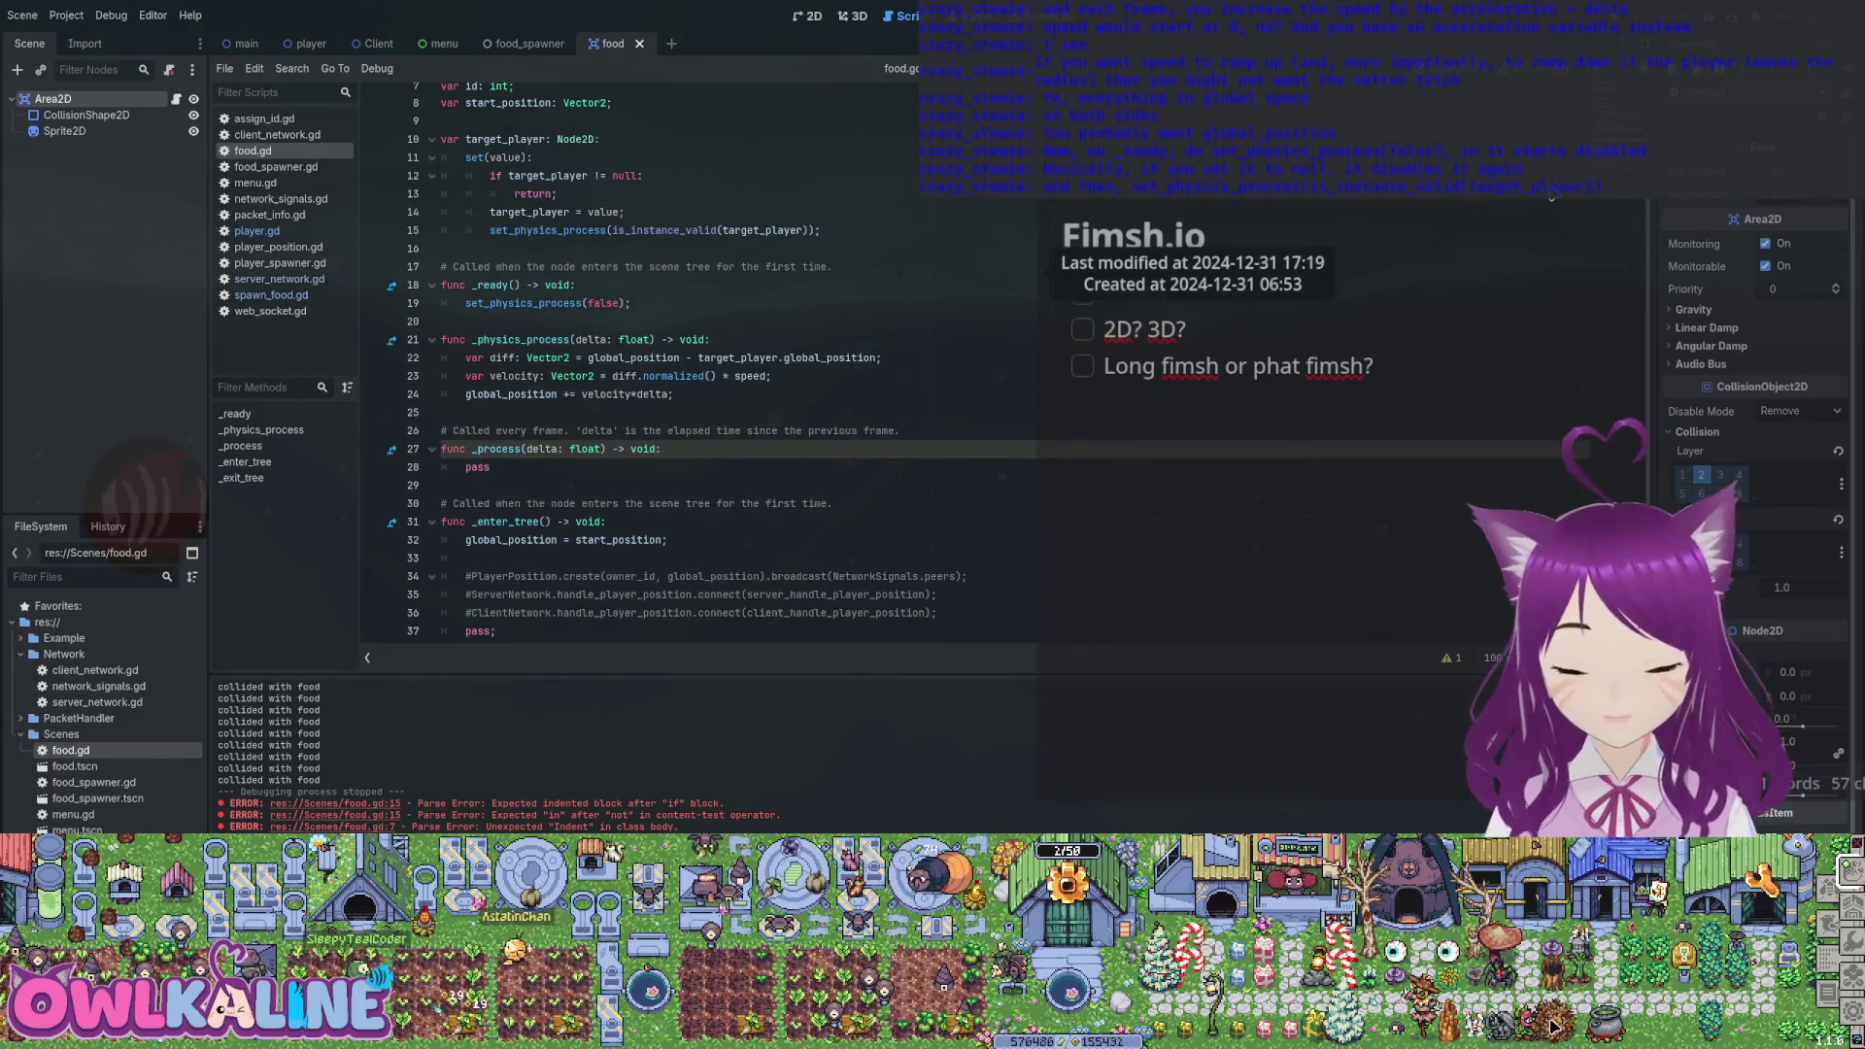
pyautogui.scroll(2, 641, 370)
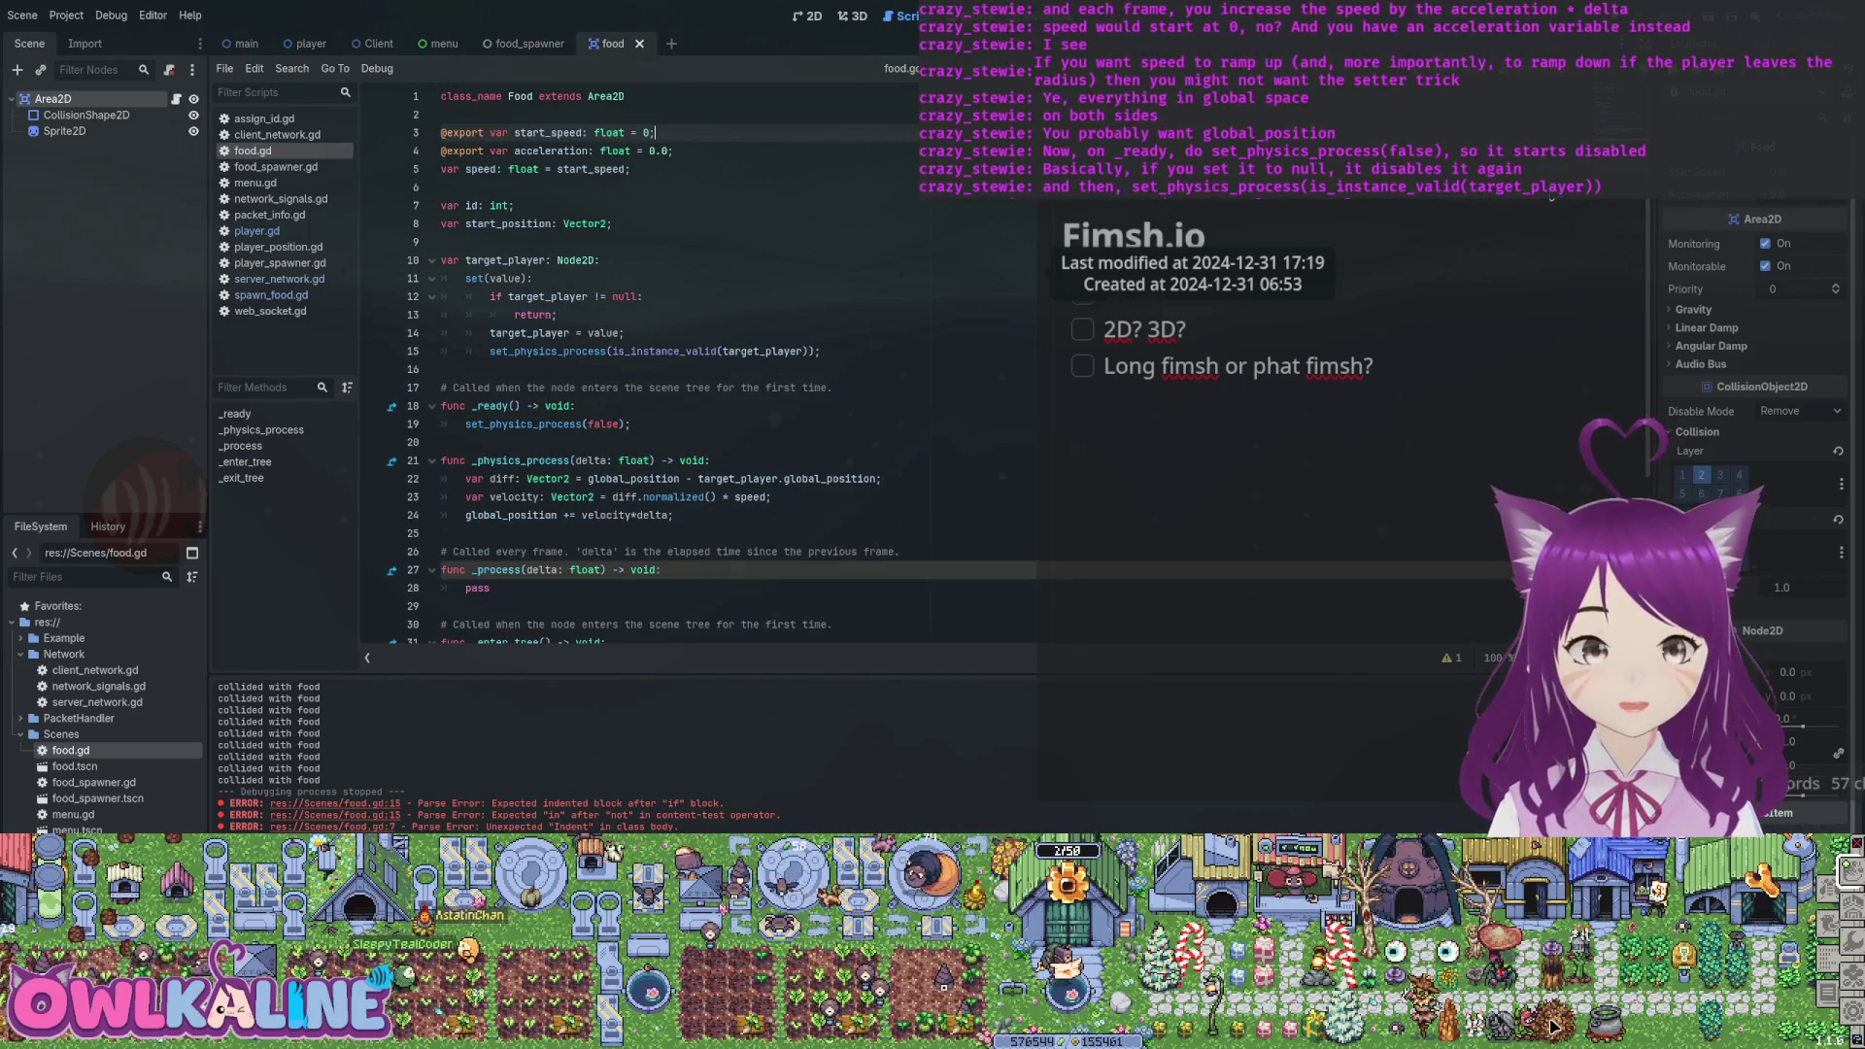
pyautogui.click(468, 169)
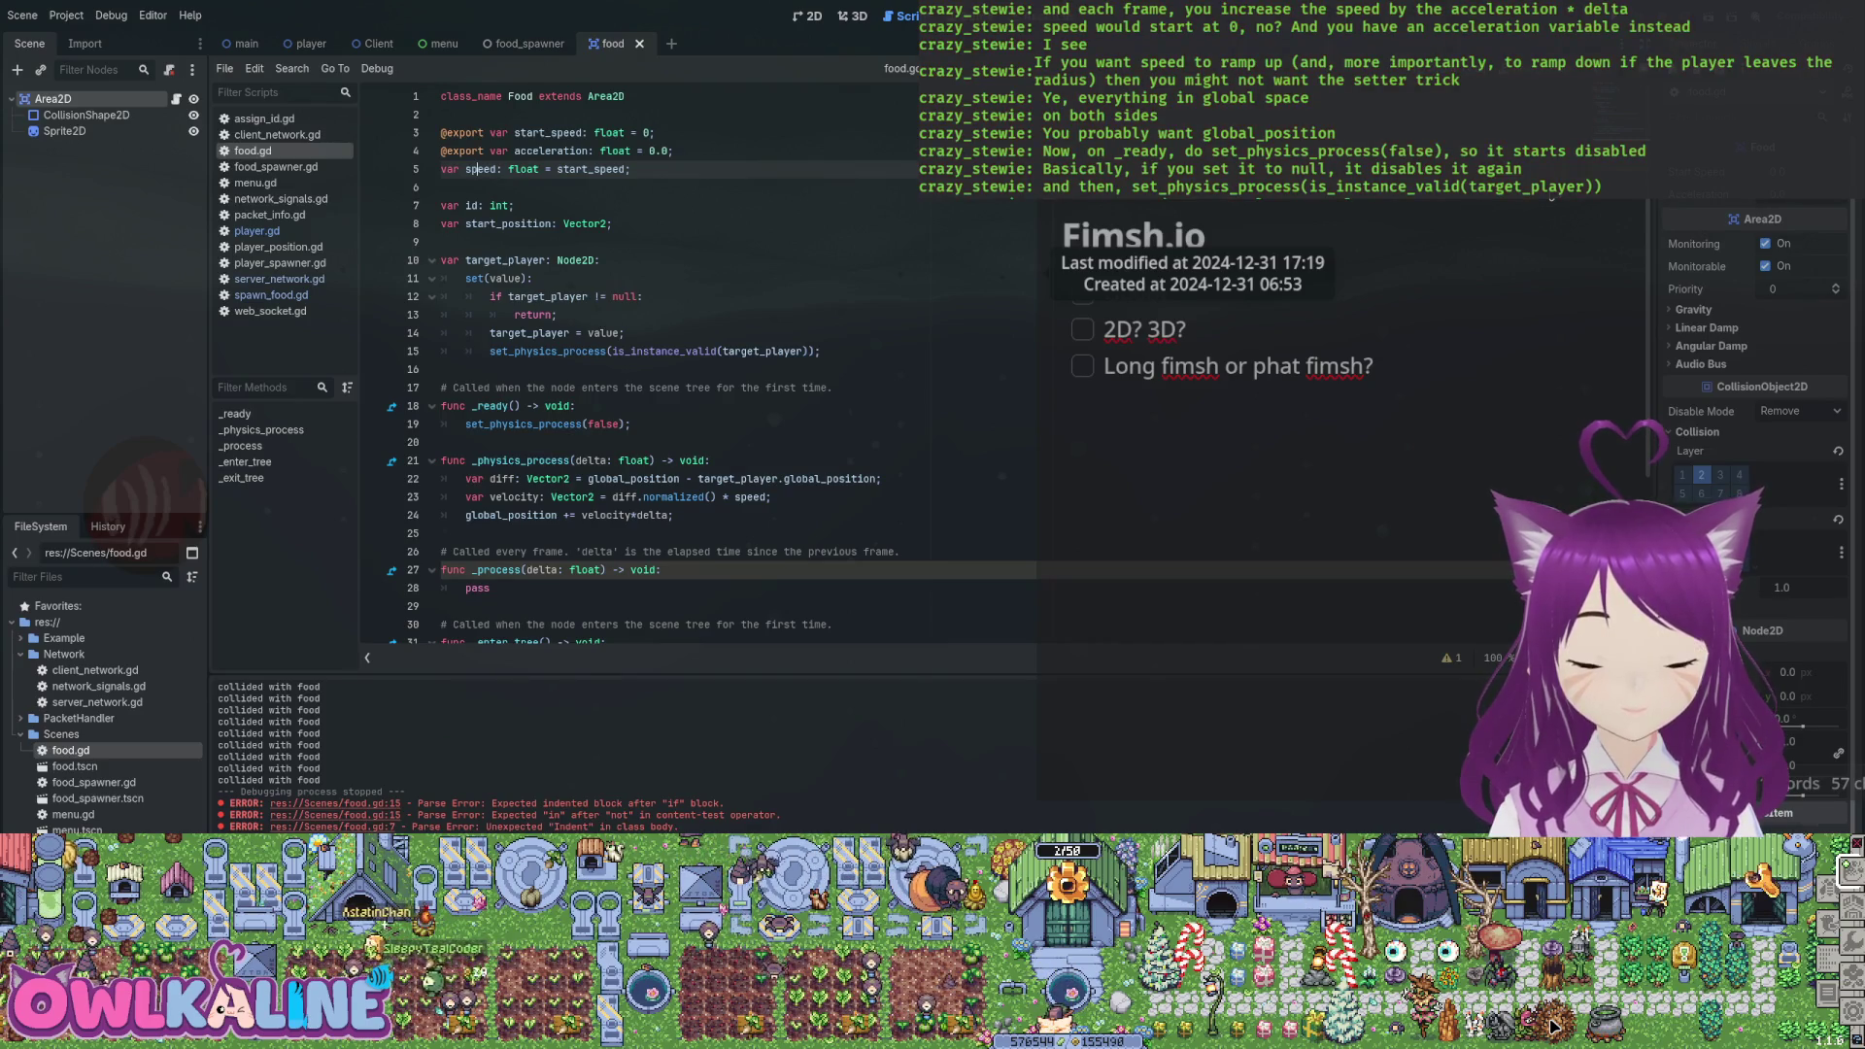
# Put speed += acceleration*delta; as the first line of _physics_process and save food.gd.
pyautogui.scroll(-1, 631, 369)
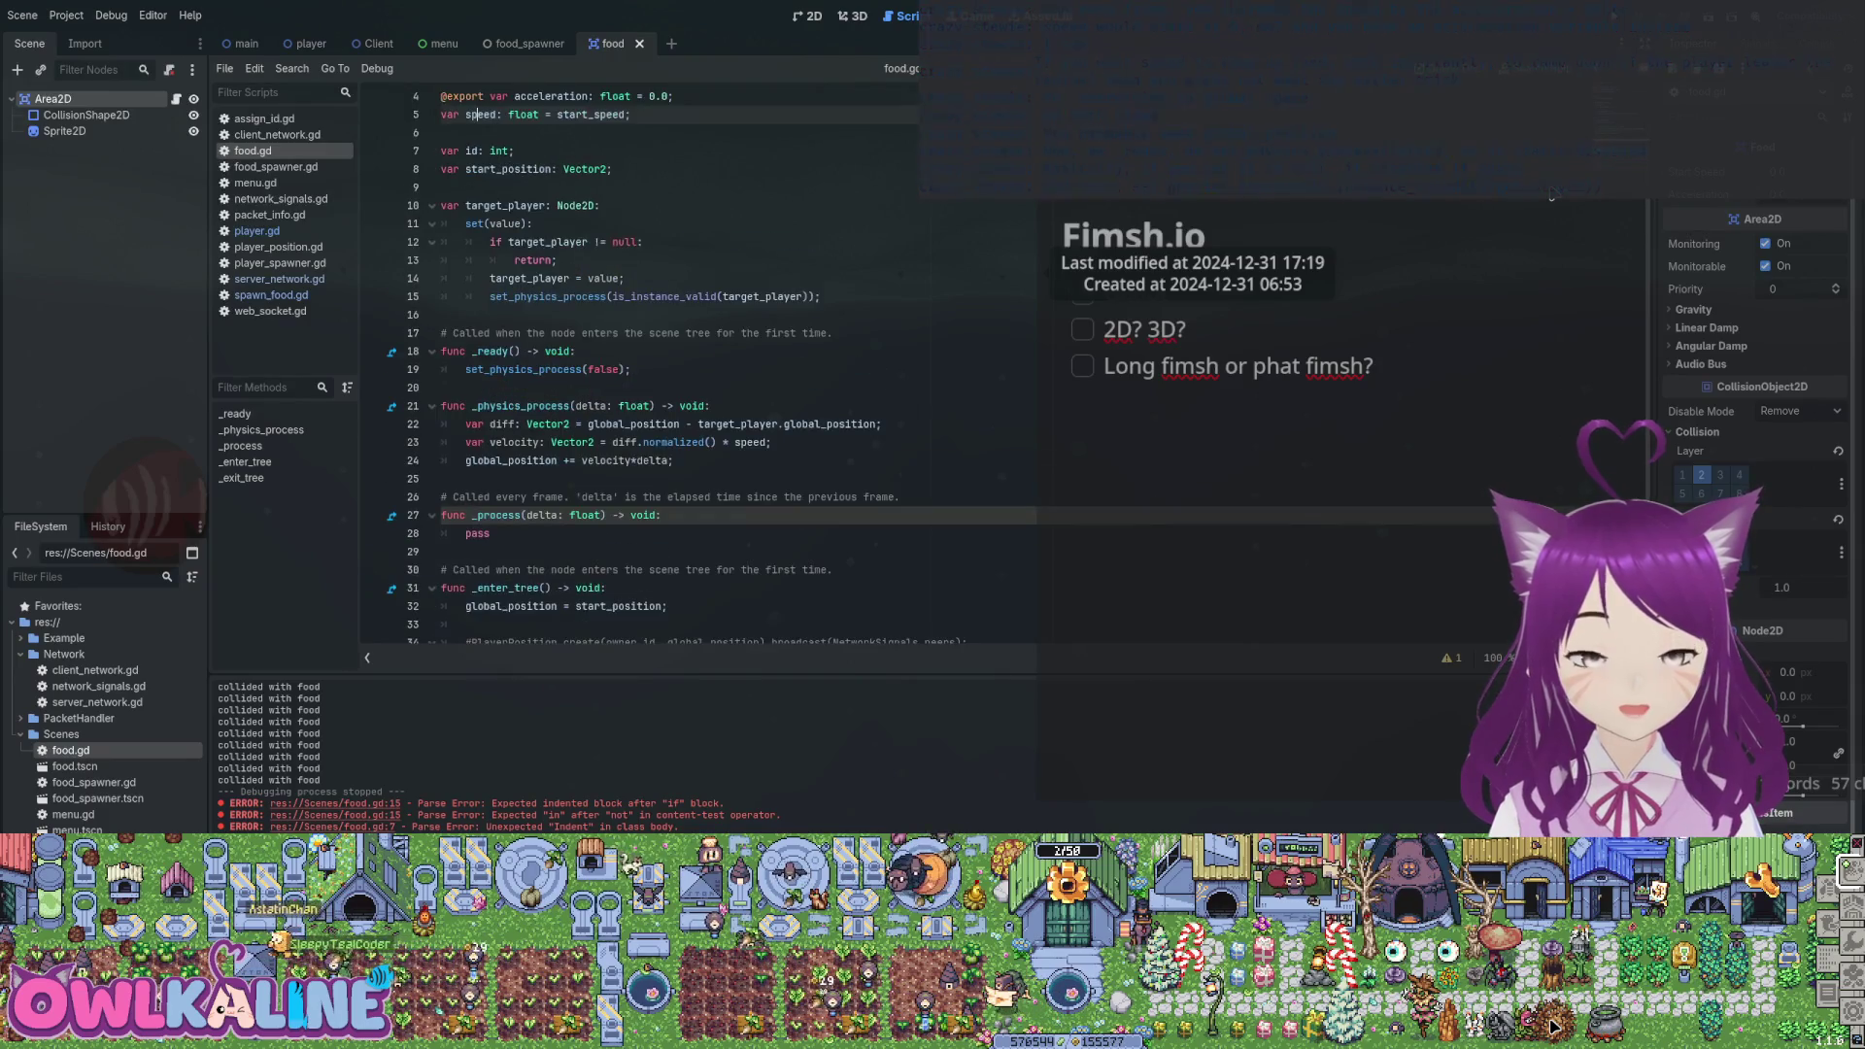
pyautogui.click(673, 460)
pyautogui.press('Return')
pyautogui.press('Return')
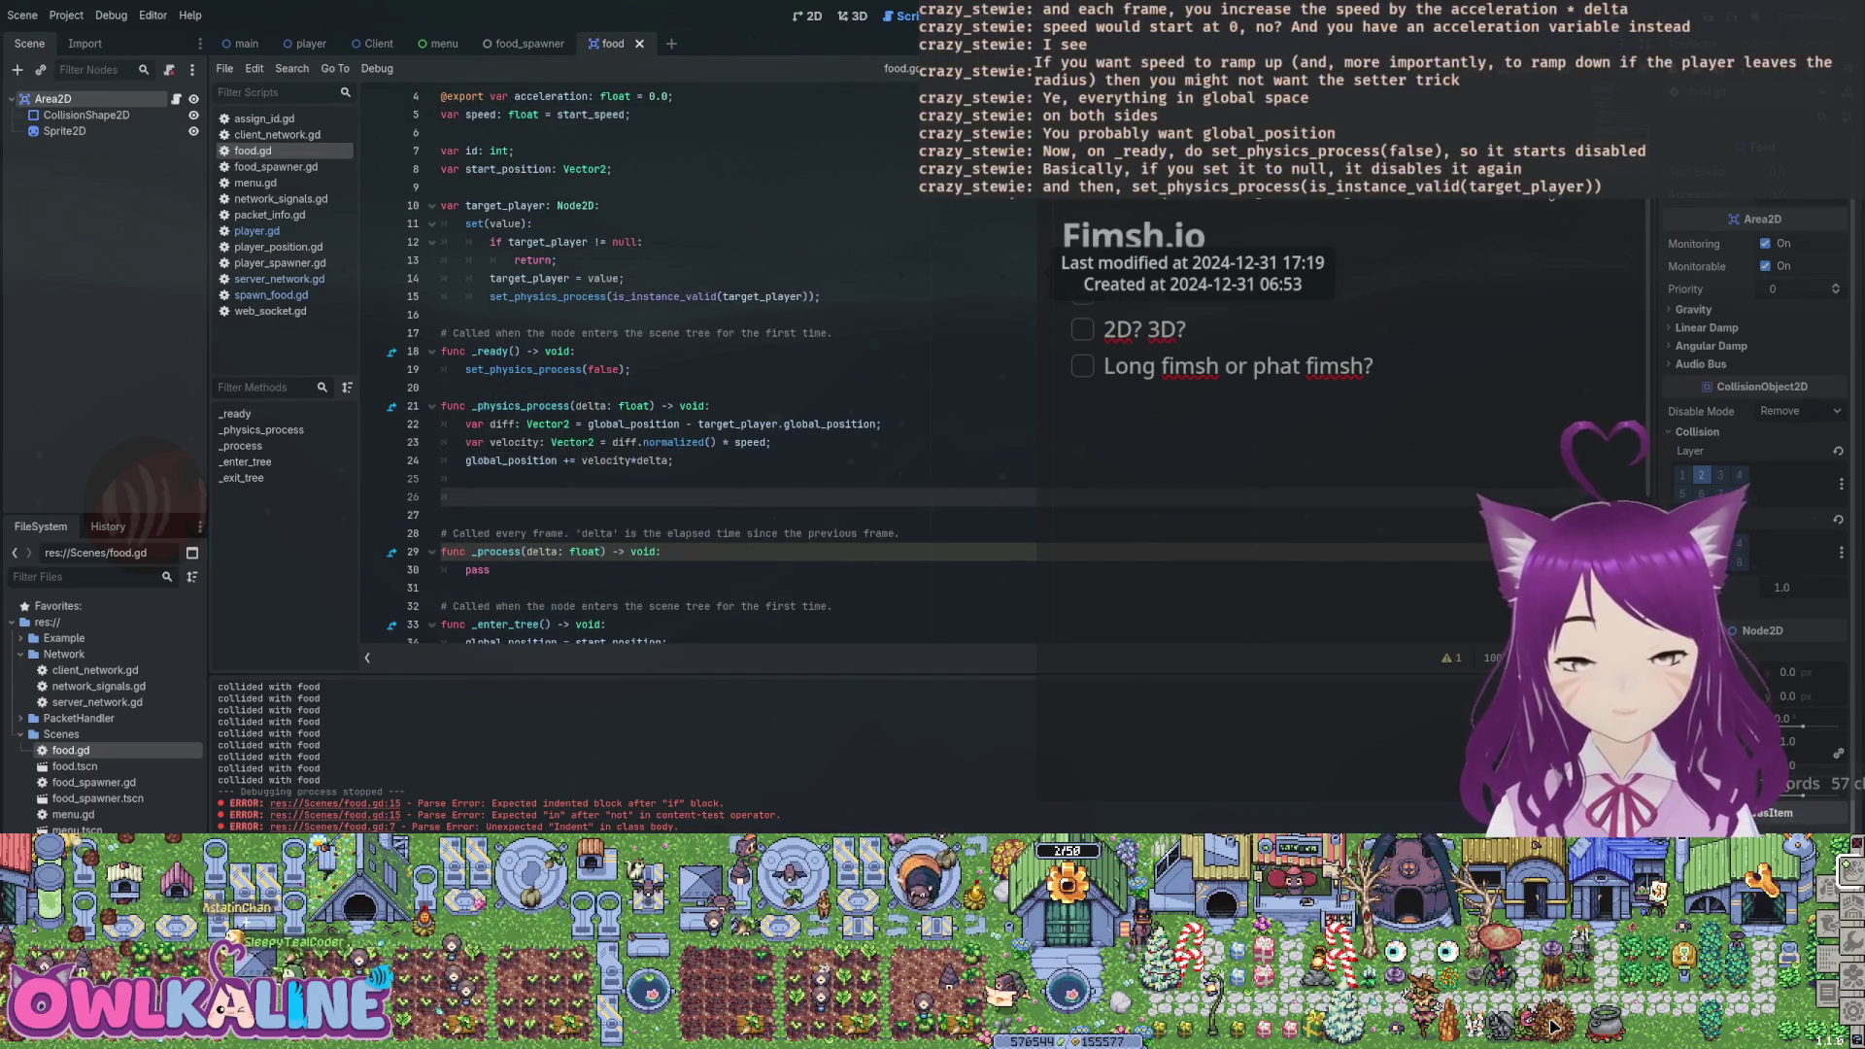
pyautogui.write('speed')
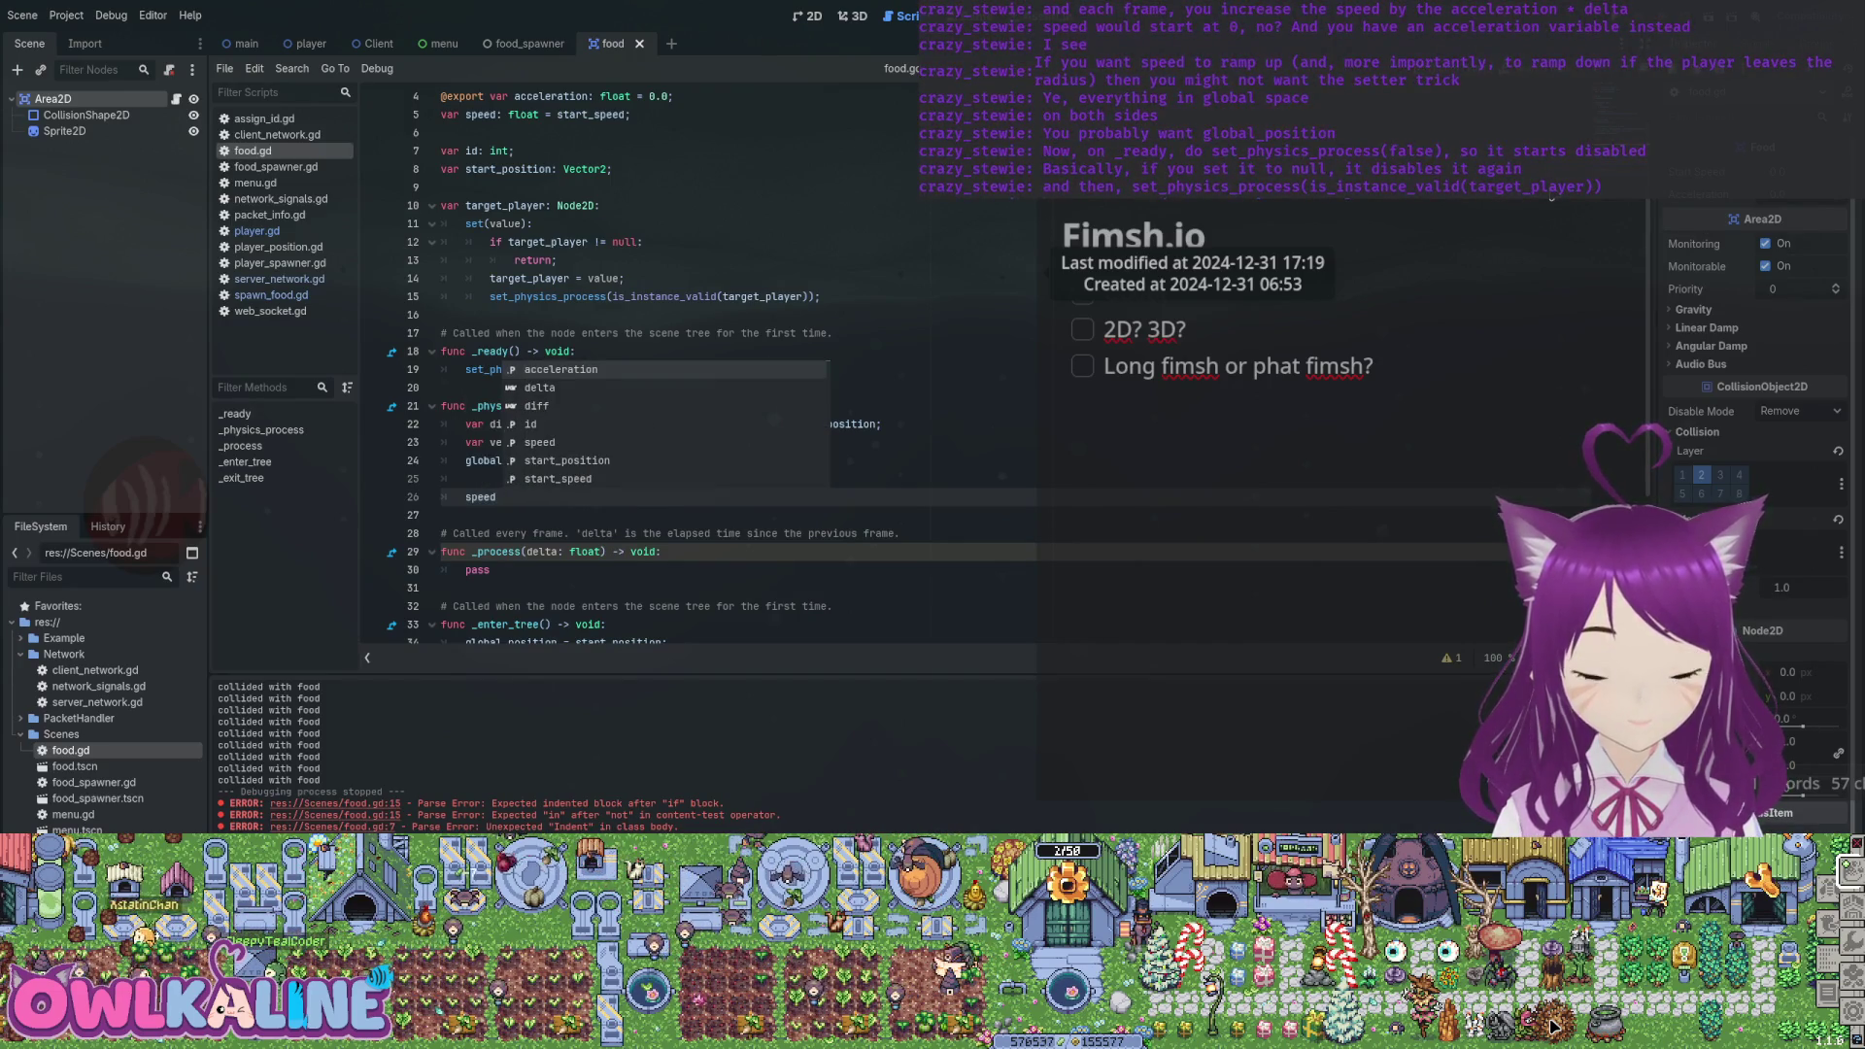
pyautogui.write(' += acc')
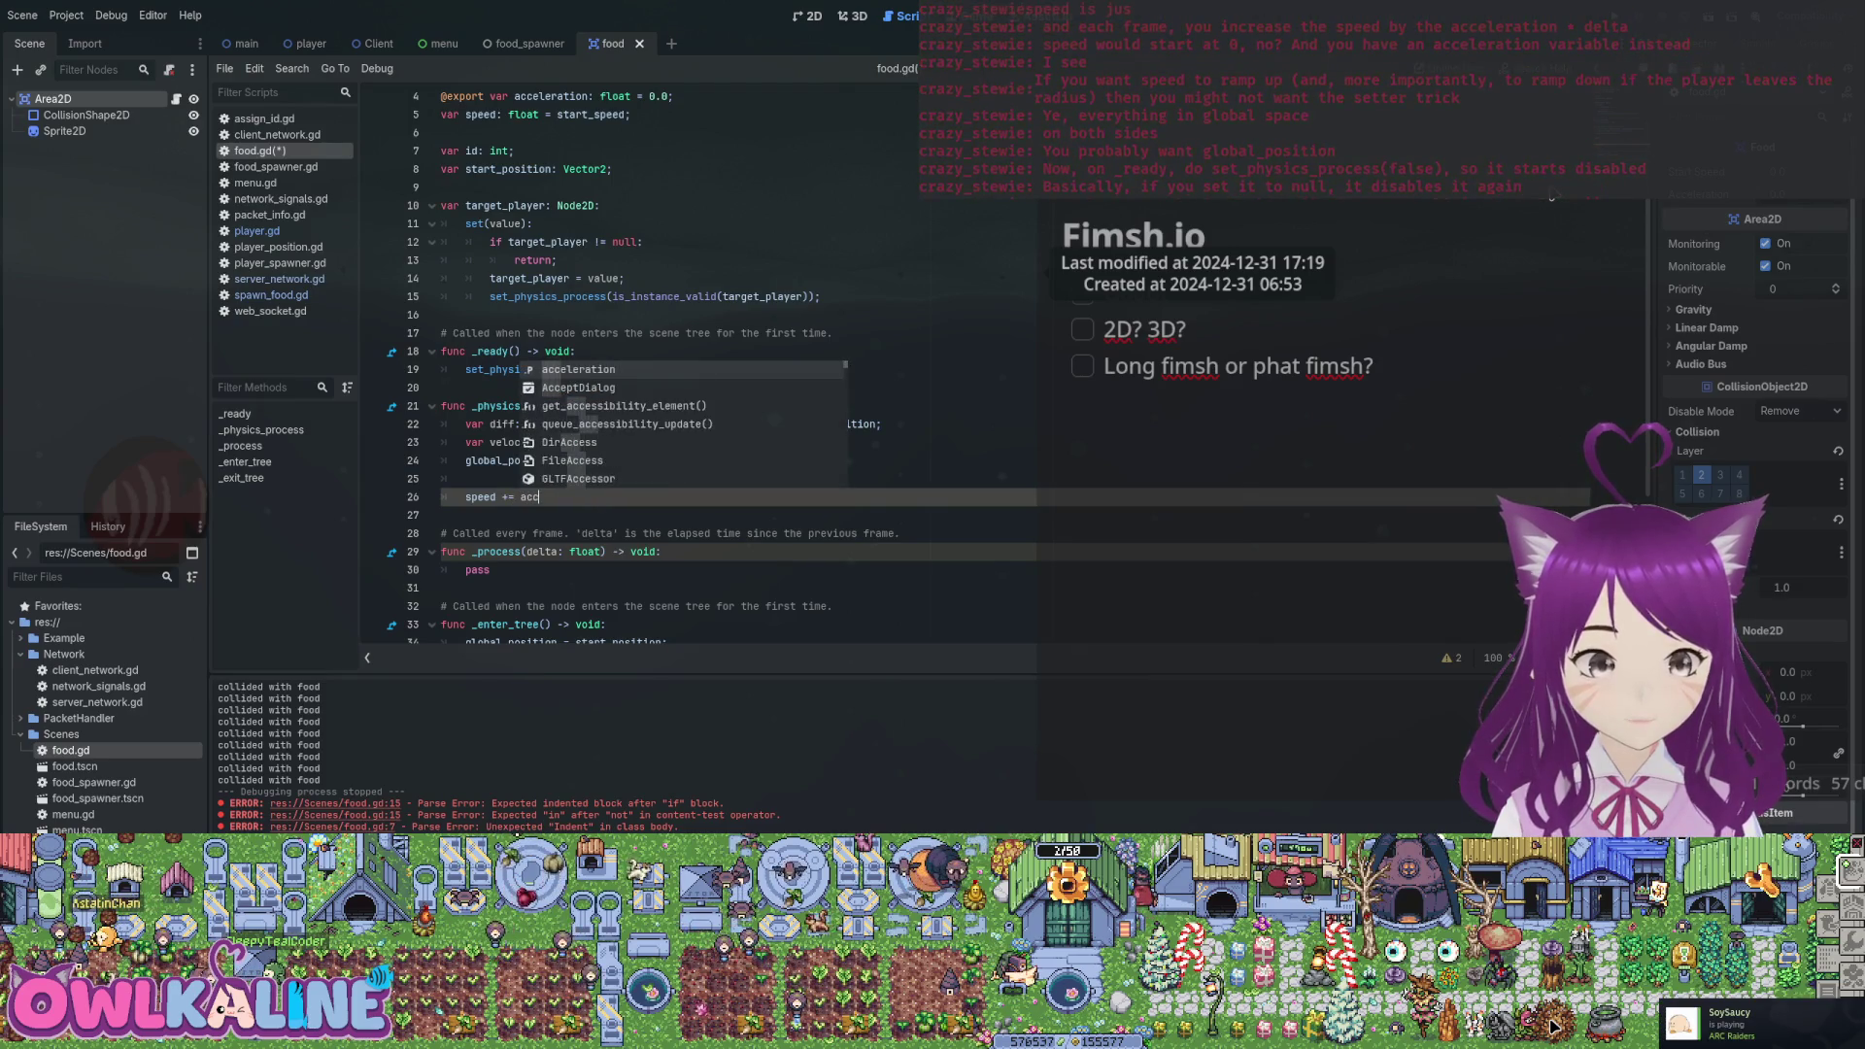
pyautogui.press('Return')
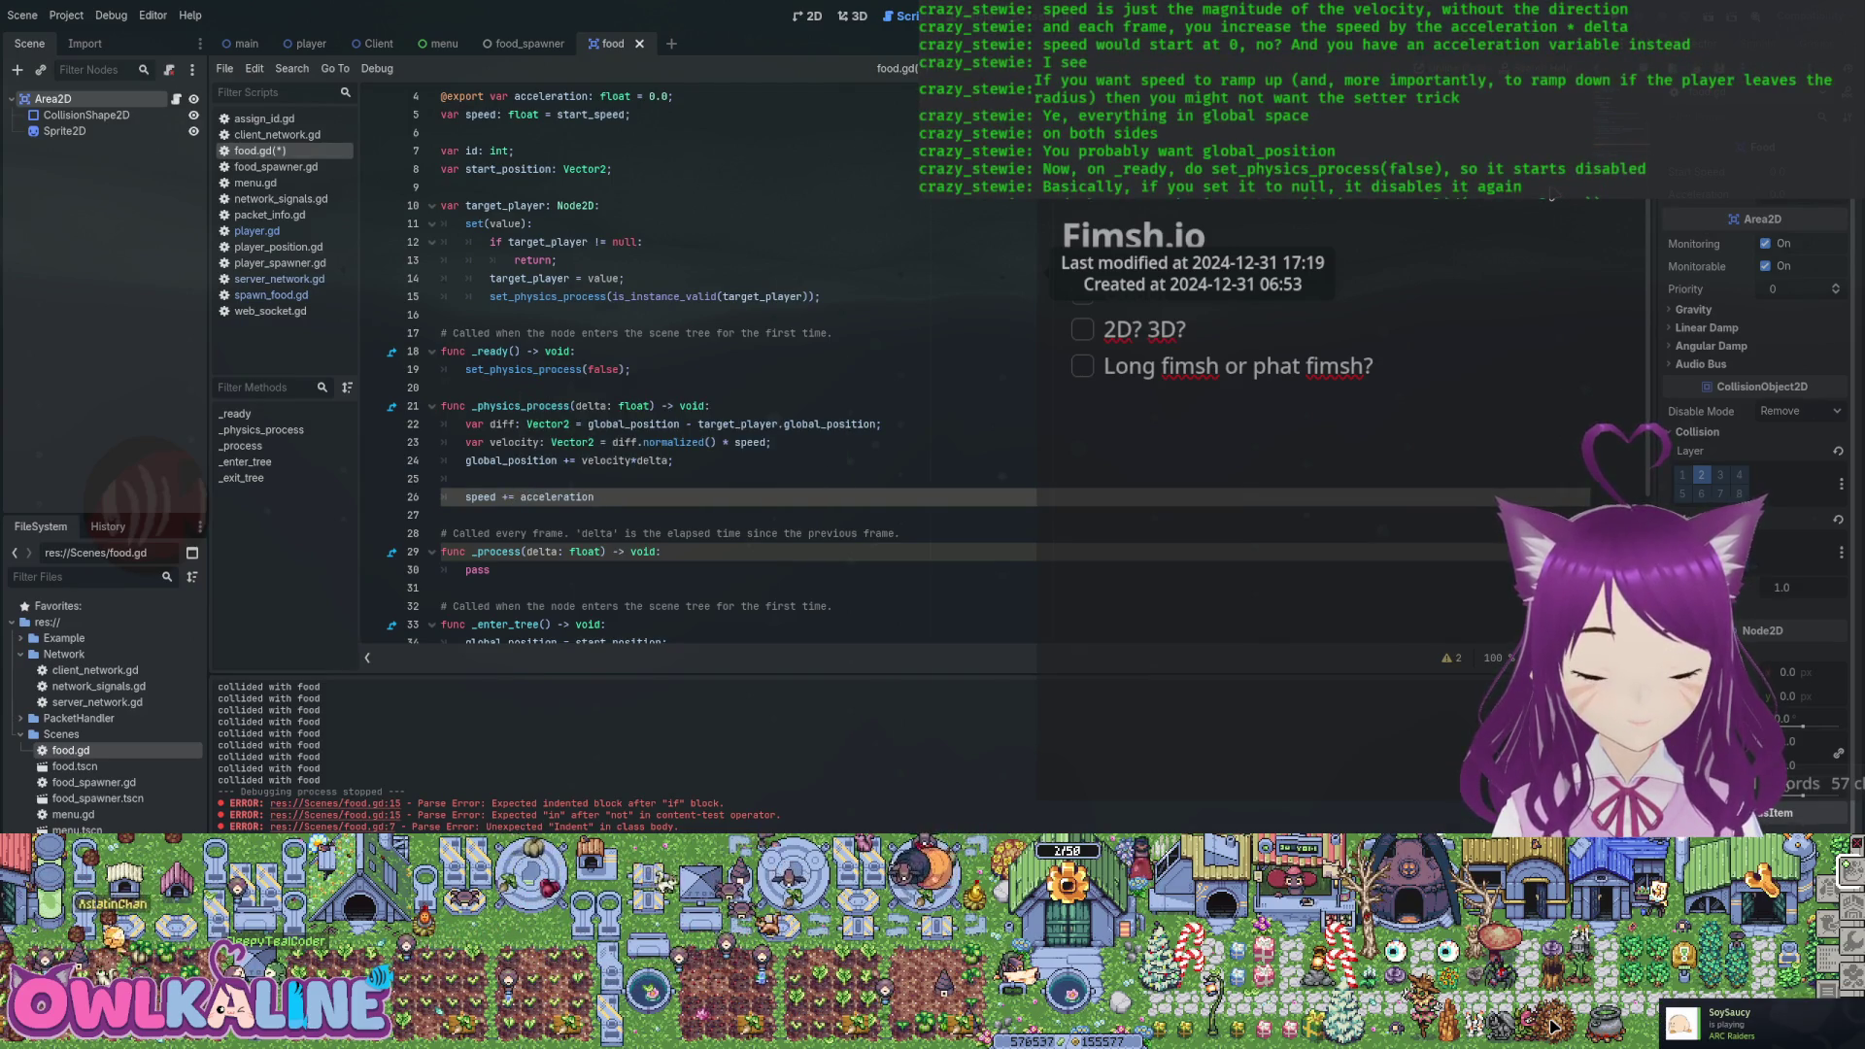
pyautogui.write('*')
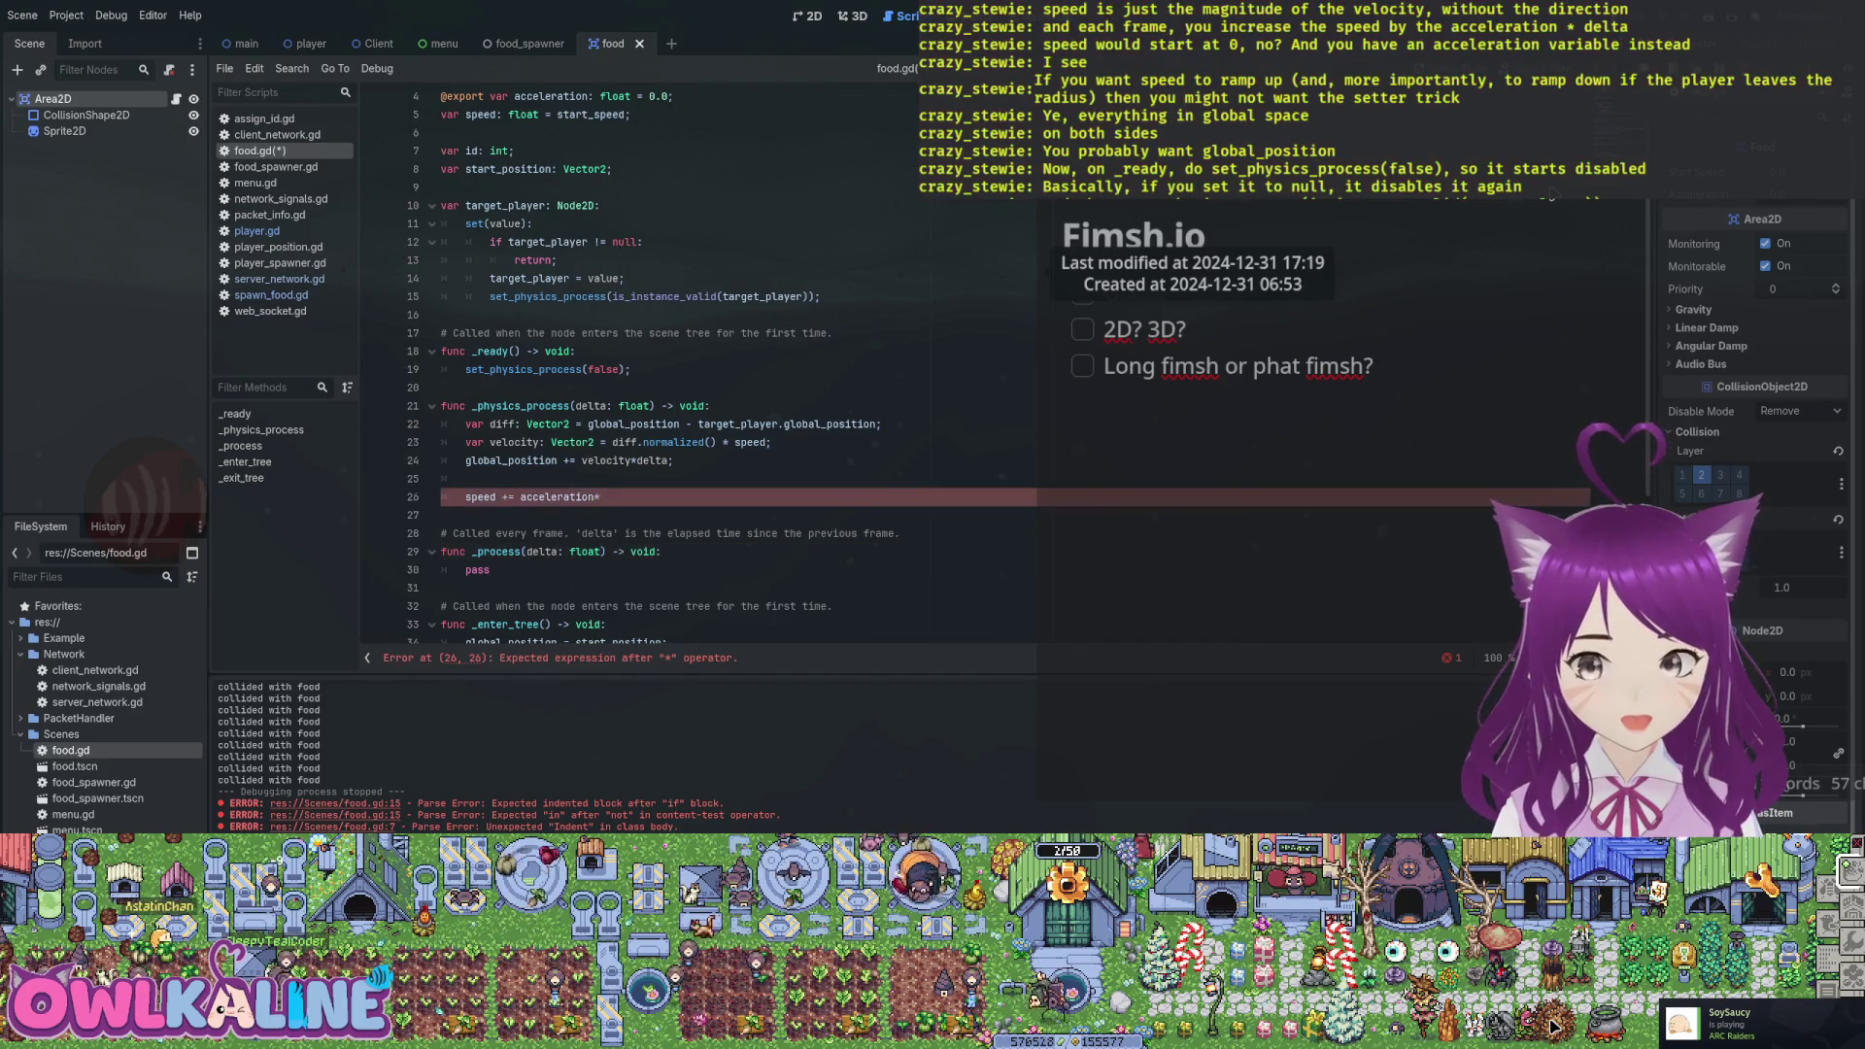
pyautogui.write('delta')
pyautogui.hotkey('alt', 'Up')
pyautogui.hotkey('alt', 'Up')
pyautogui.hotkey('alt', 'Up')
pyautogui.press('Return')
pyautogui.press('Up')
pyautogui.hotkey('ctrl', 's')
pyautogui.scroll(1, 632, 369)
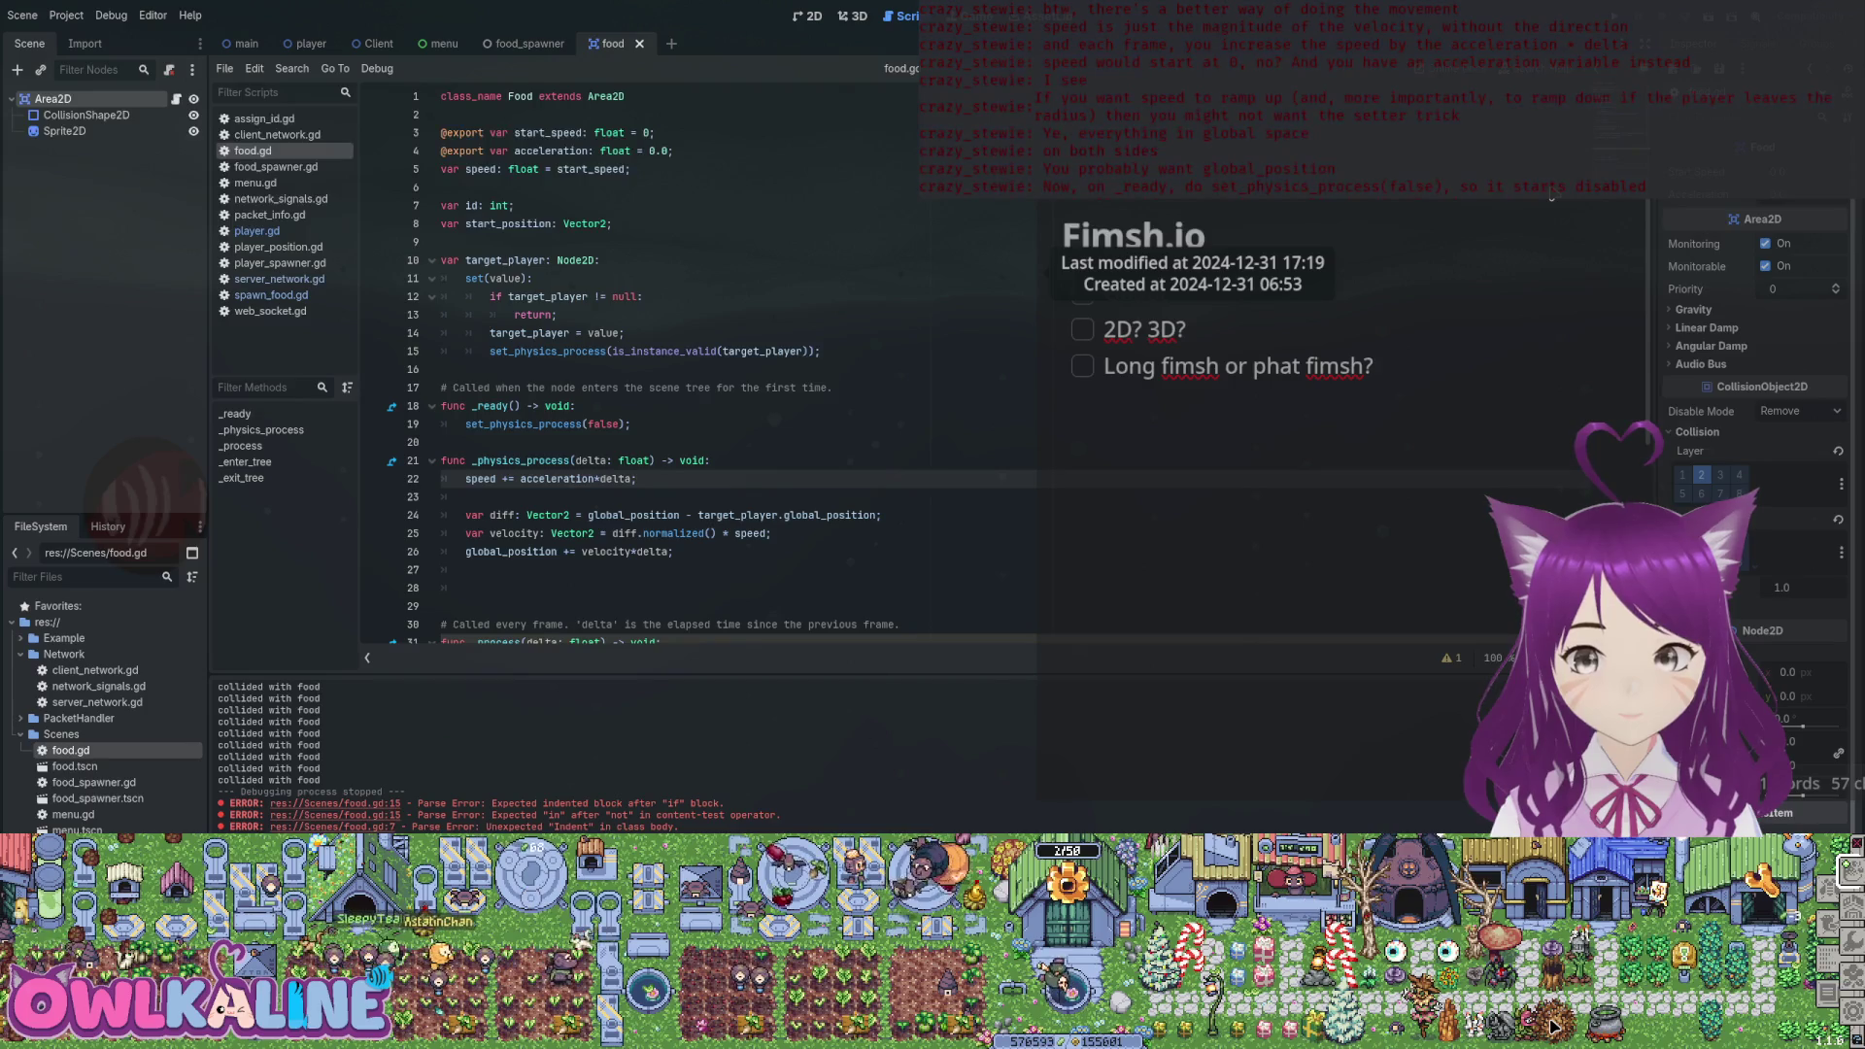
pyautogui.scroll(-1, 680, 369)
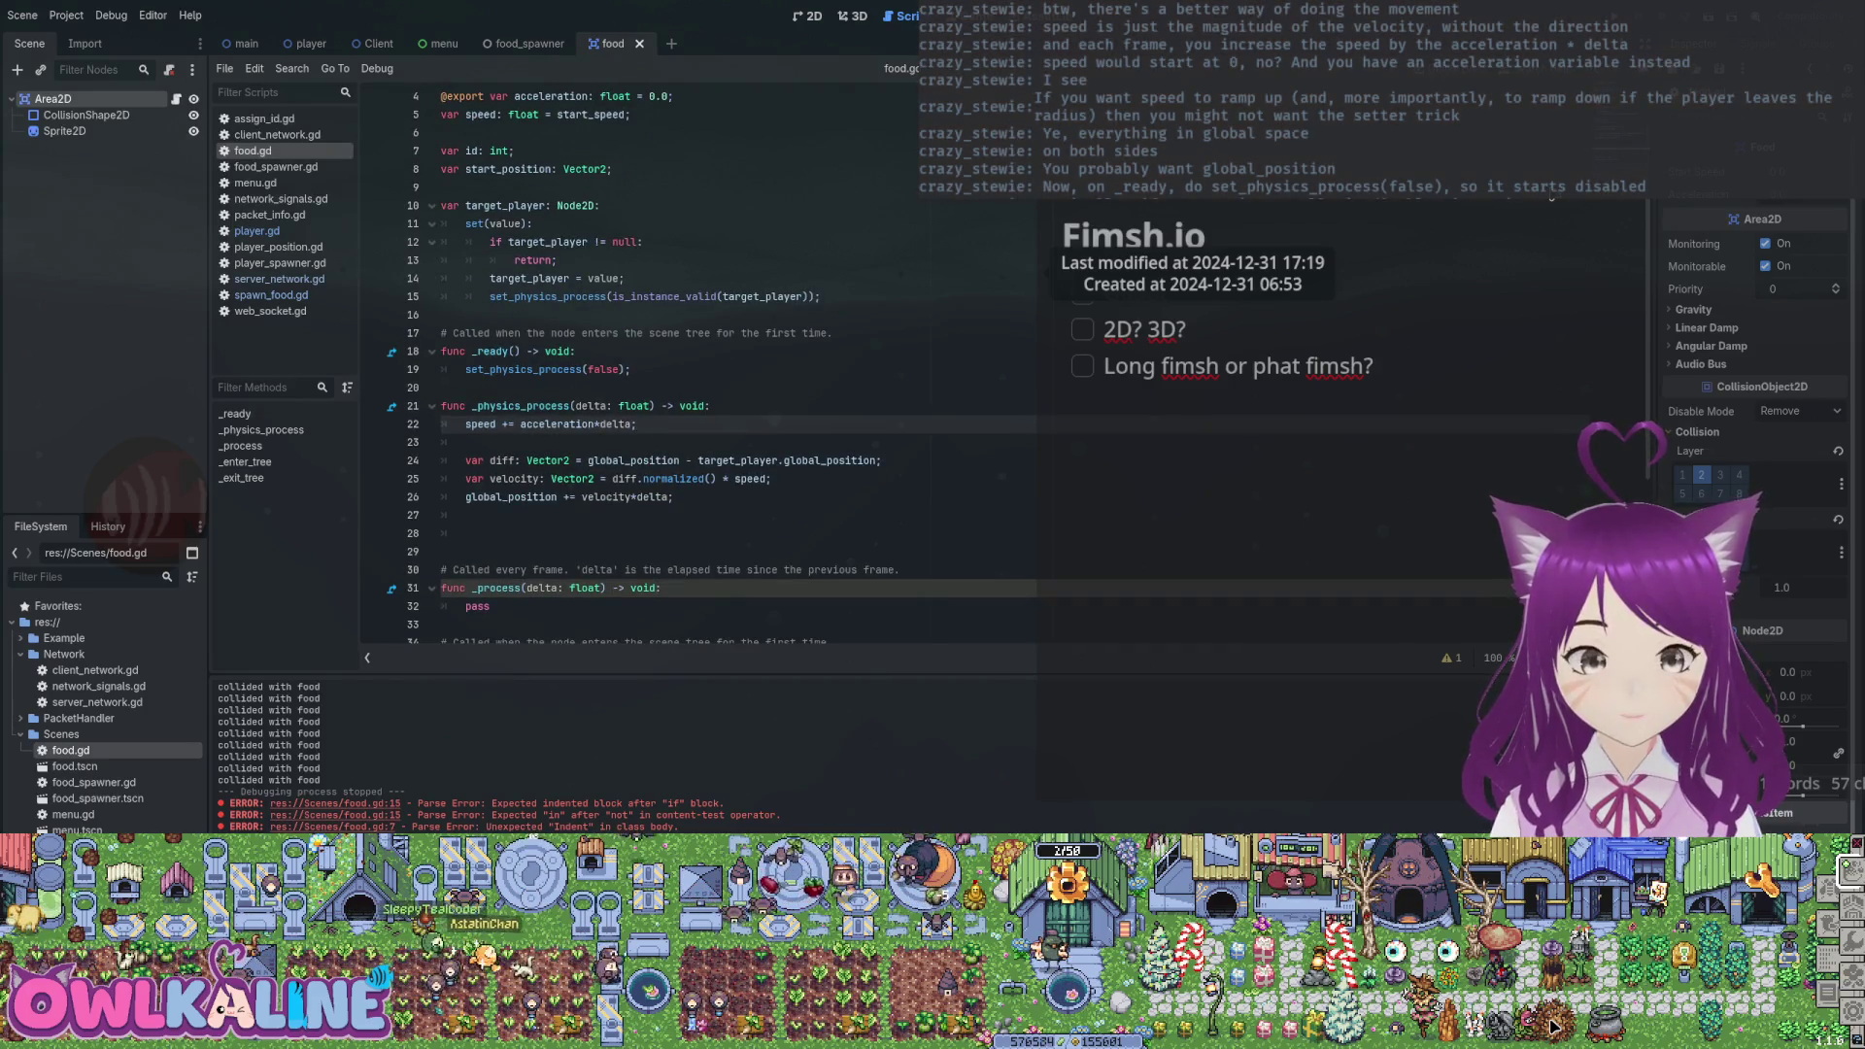
pyautogui.moveTo(470, 533); pyautogui.dragTo(515, 350)
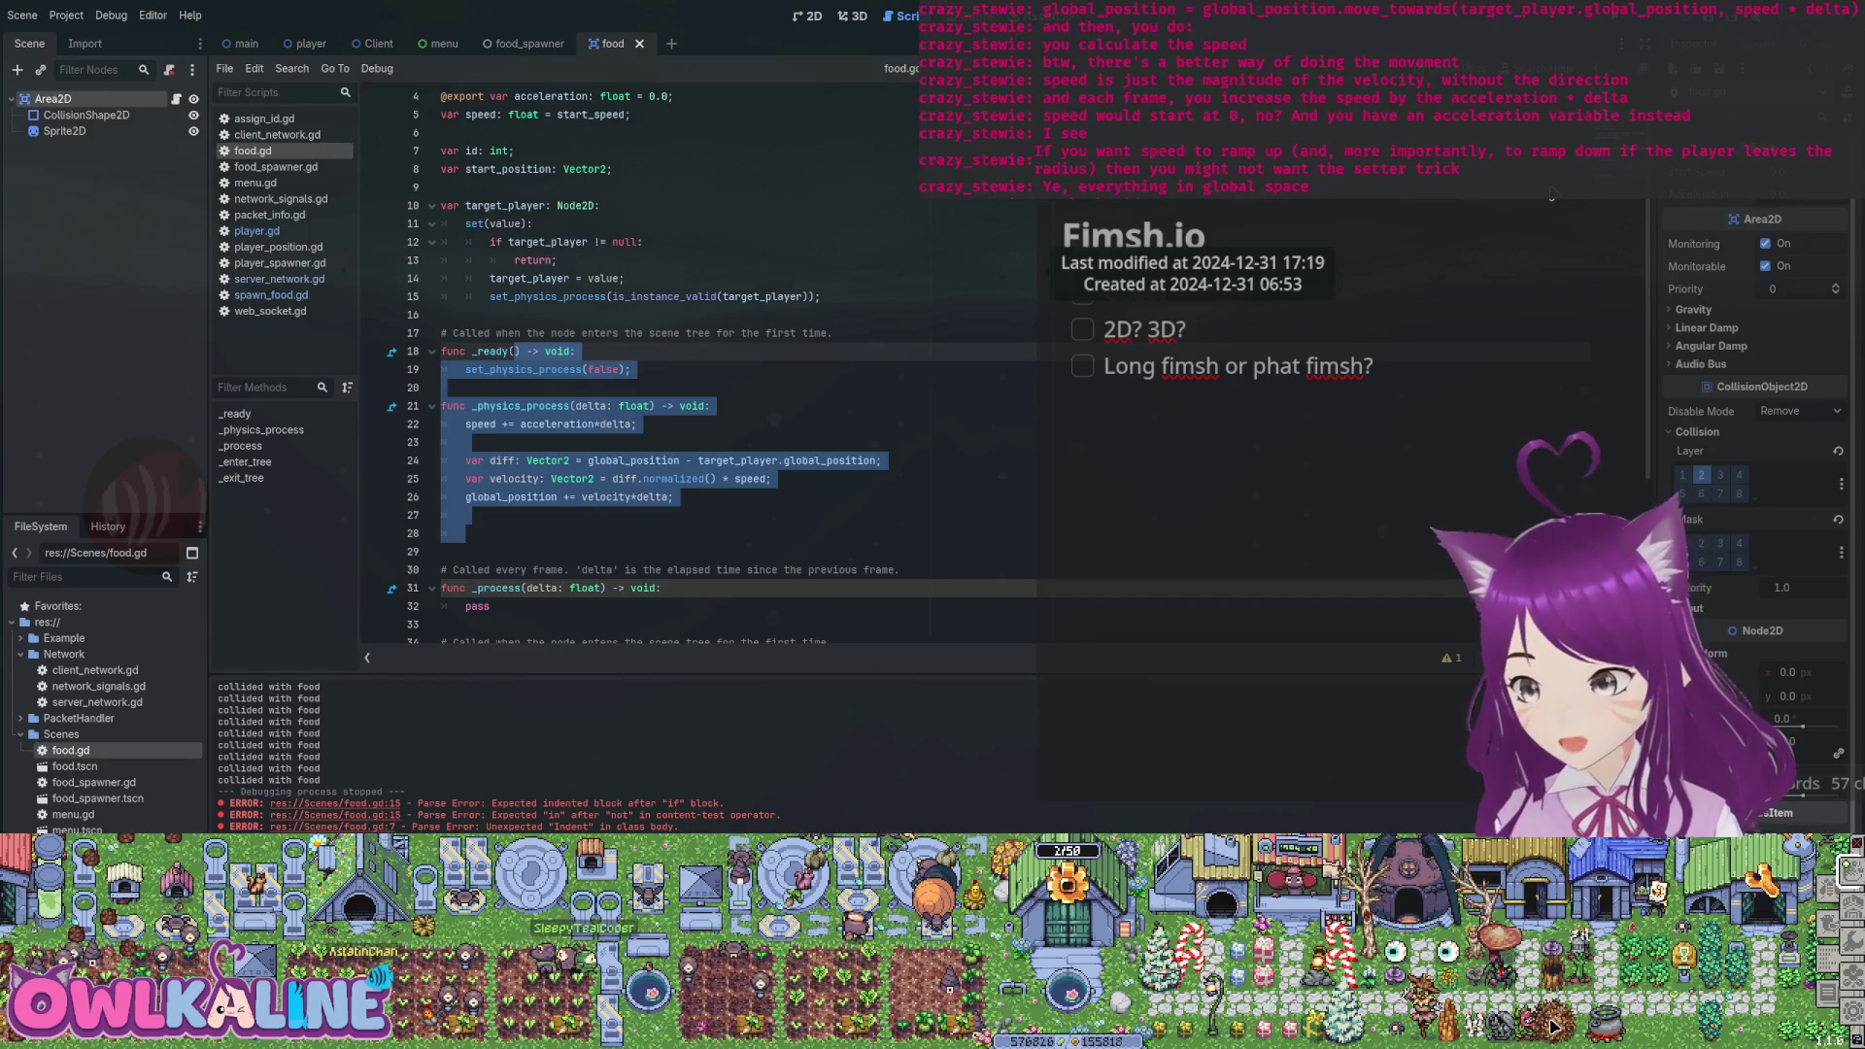
pyautogui.click(466, 479)
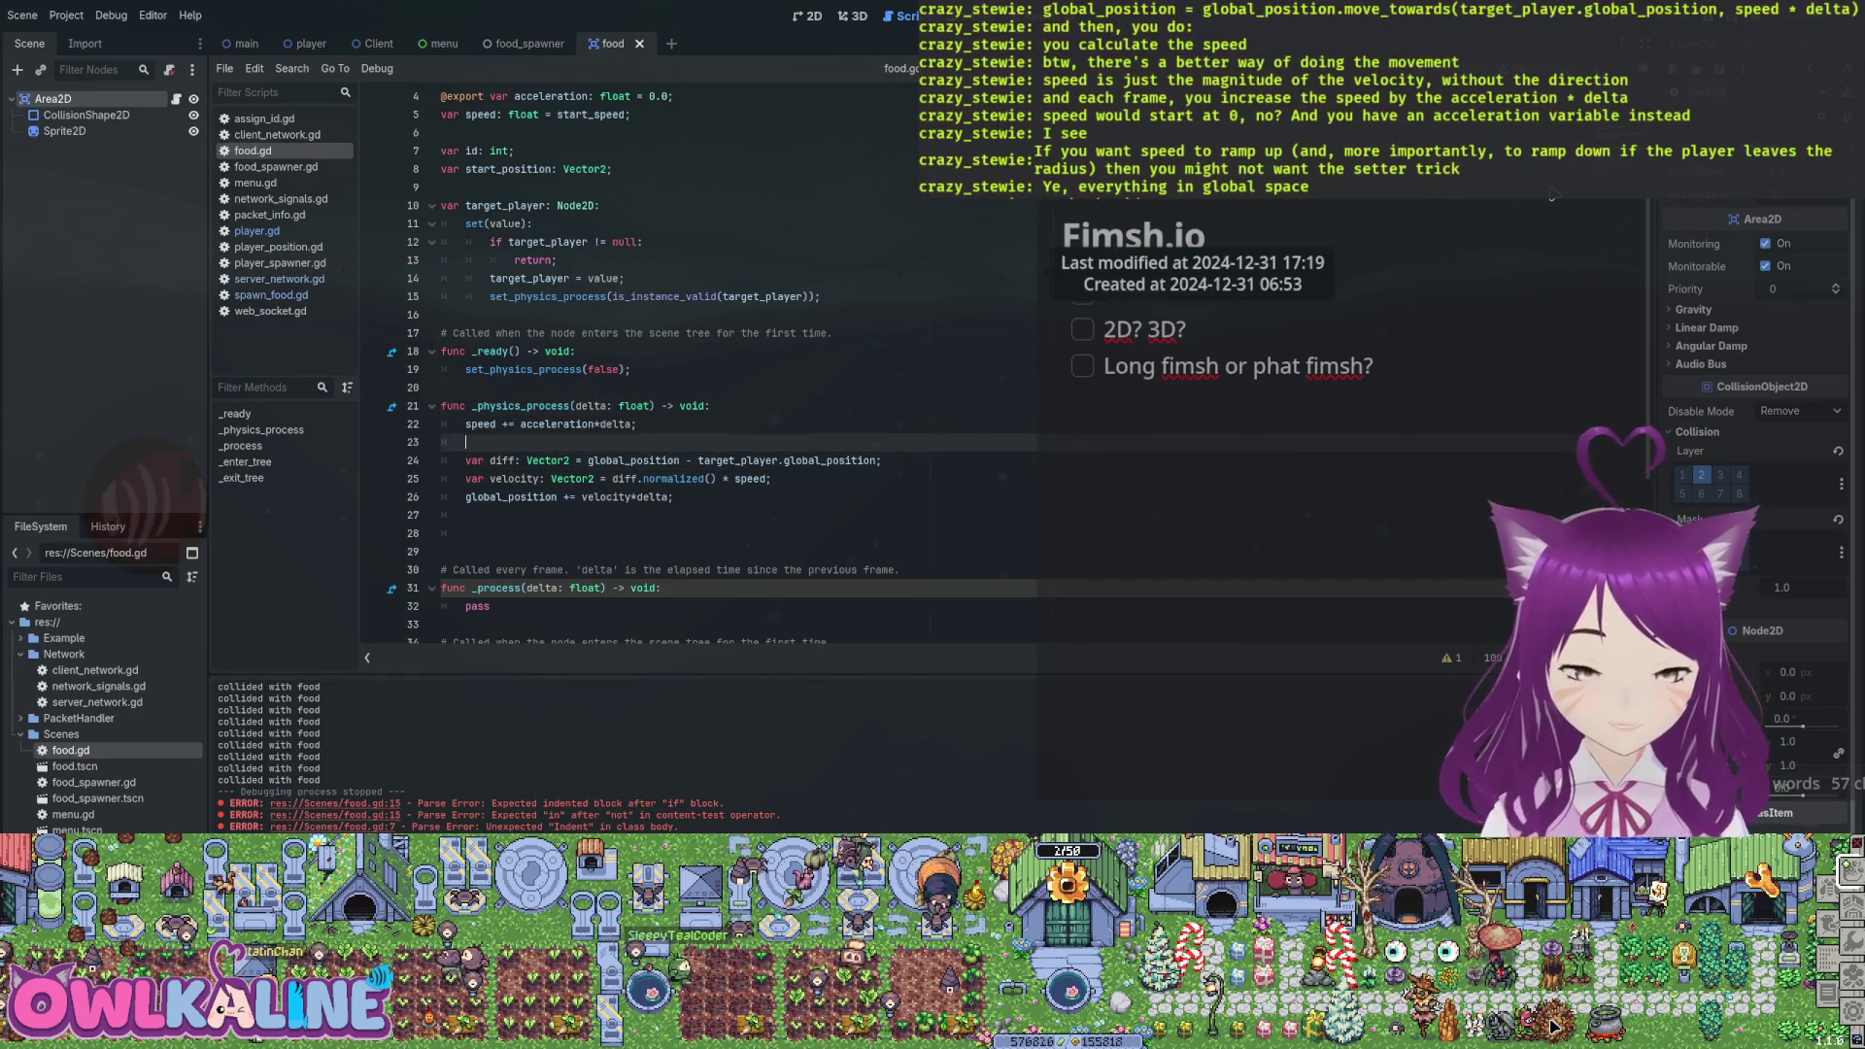
# Add global_position.move_toward(target_player.global_position, speed* delta); above the diff code.
pyautogui.click(466, 442)
pyautogui.press('Return')
pyautogui.write('global_position.mo')
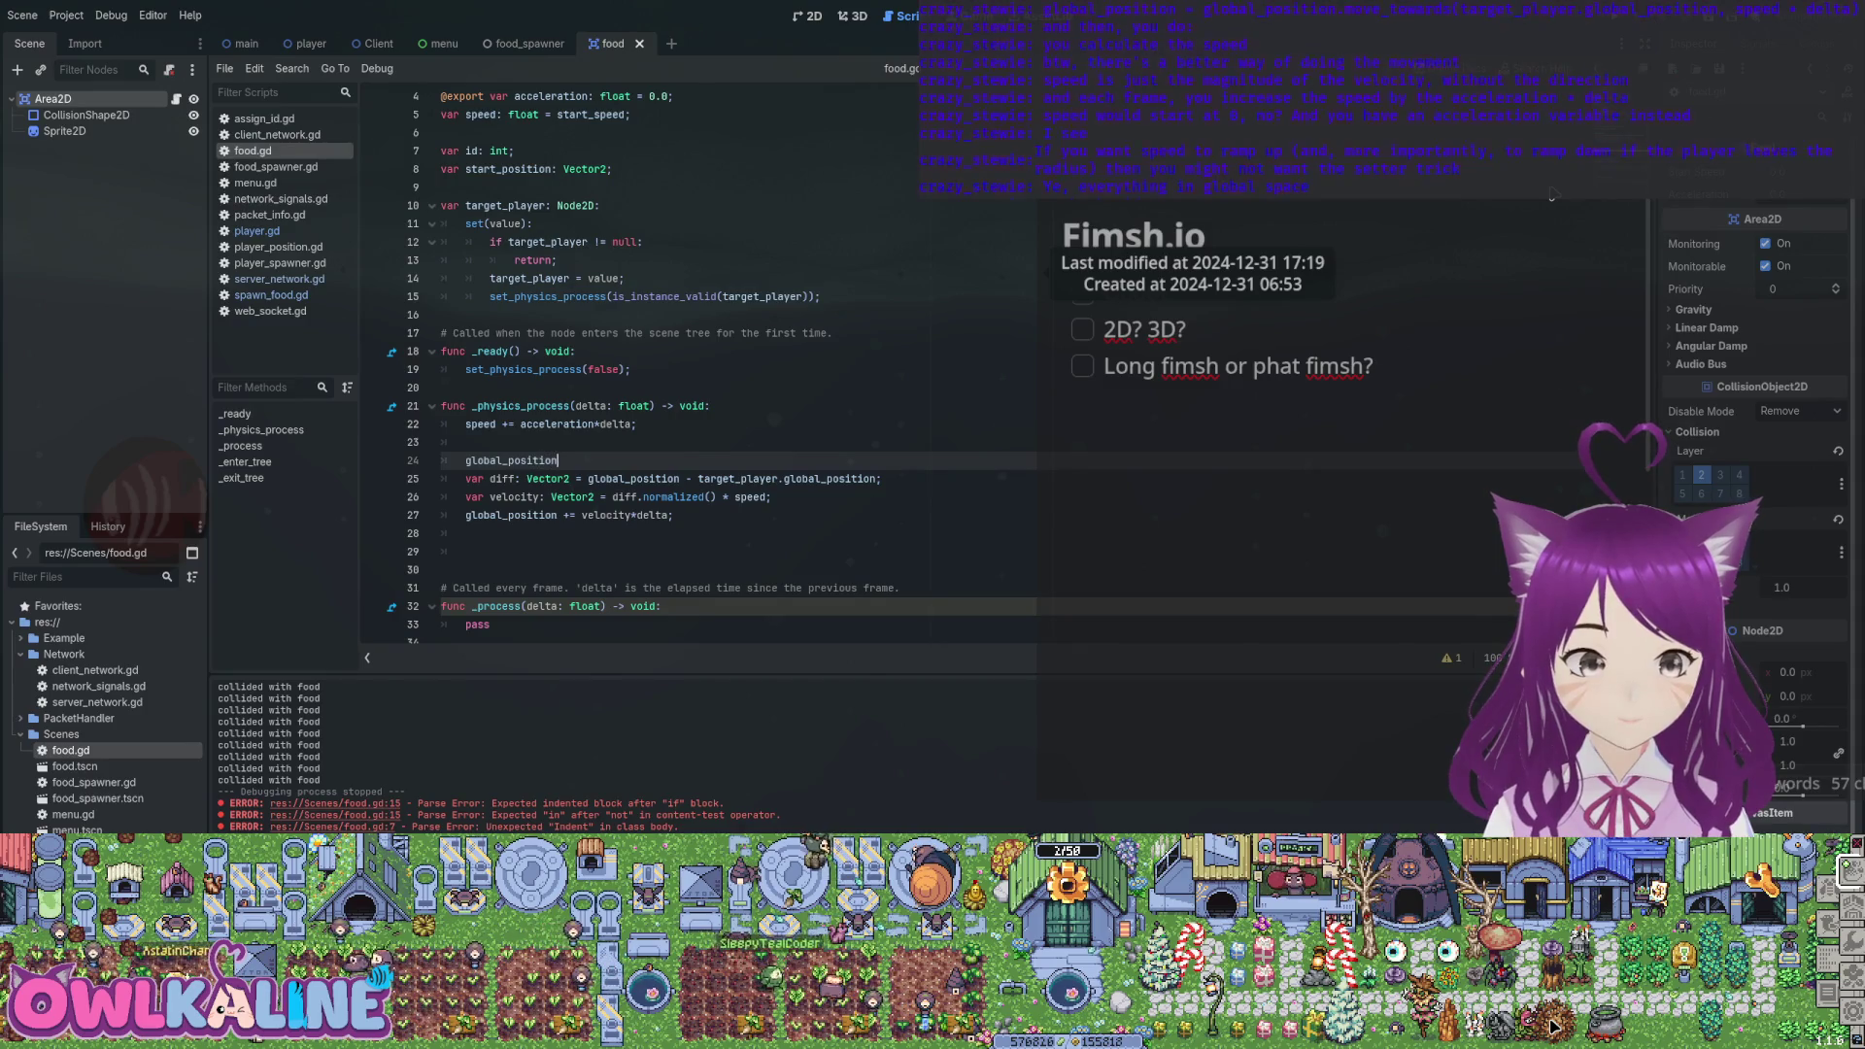
pyautogui.write('ve_tow')
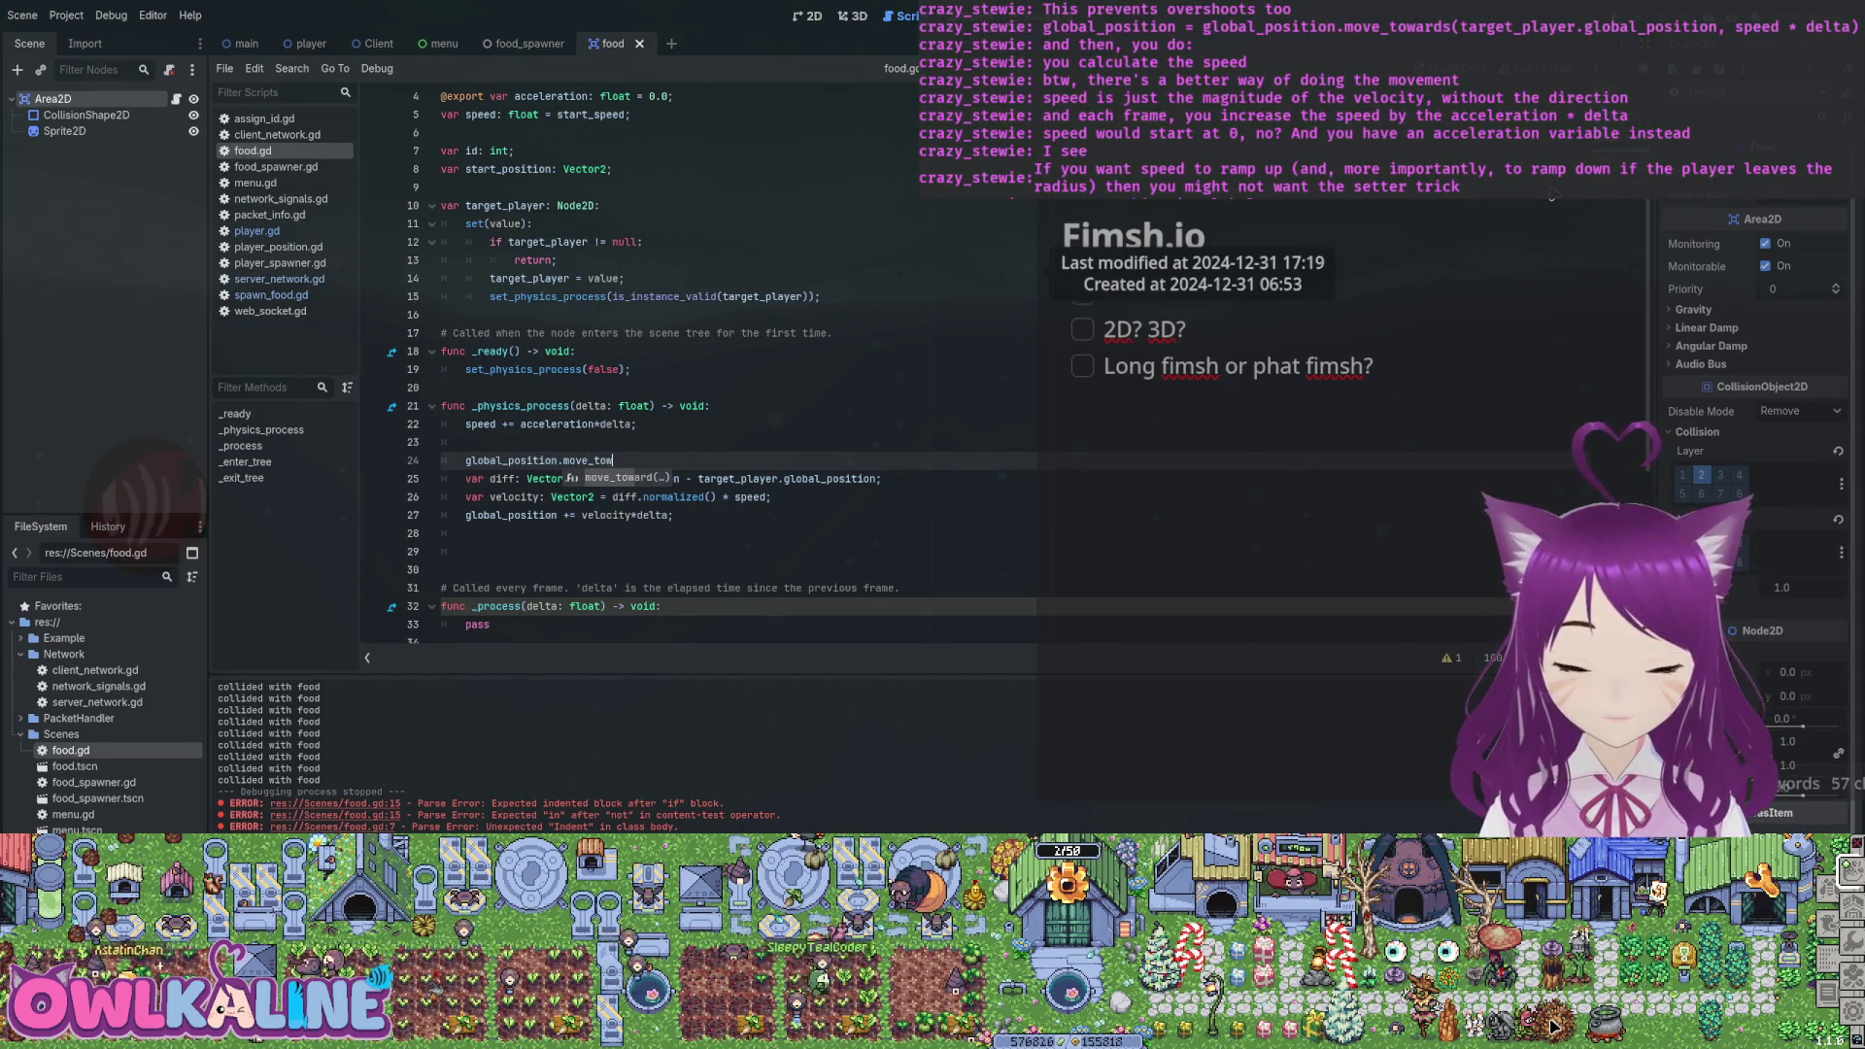
pyautogui.press('Return')
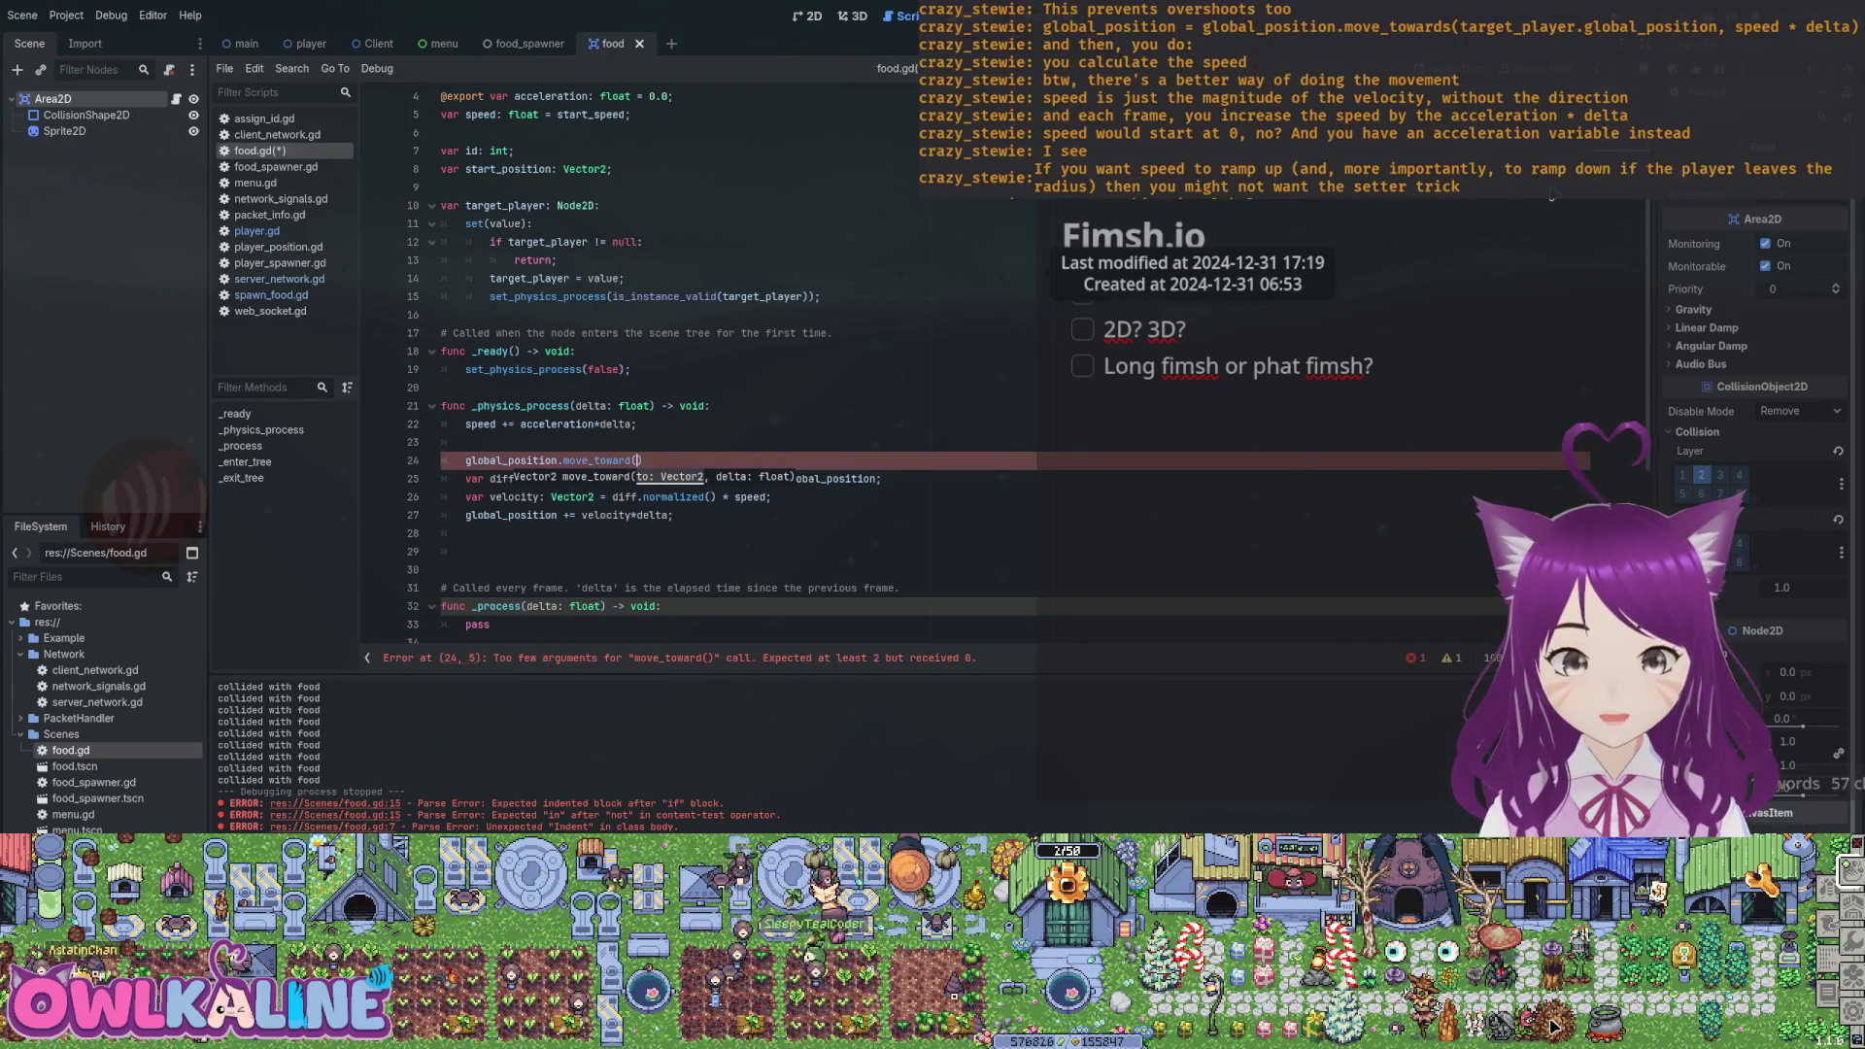
pyautogui.write('target_pl')
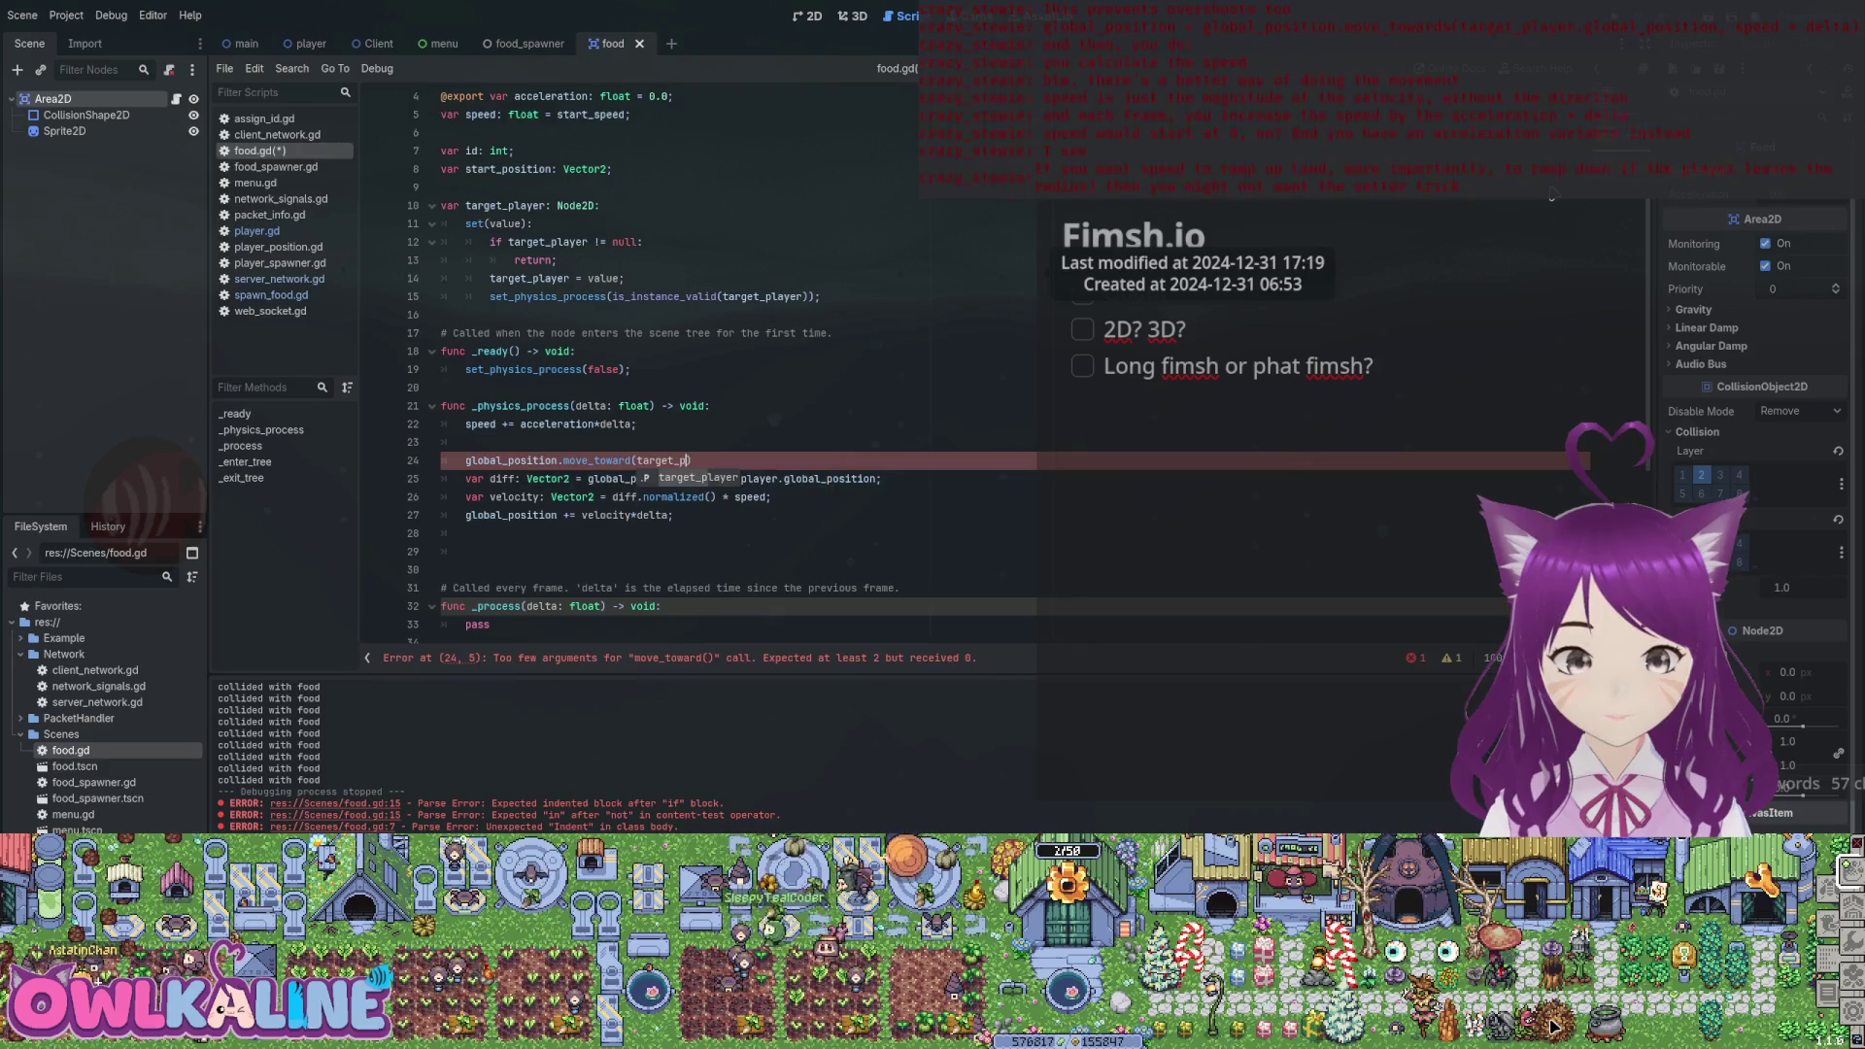
pyautogui.press('Return')
pyautogui.write('.global_position')
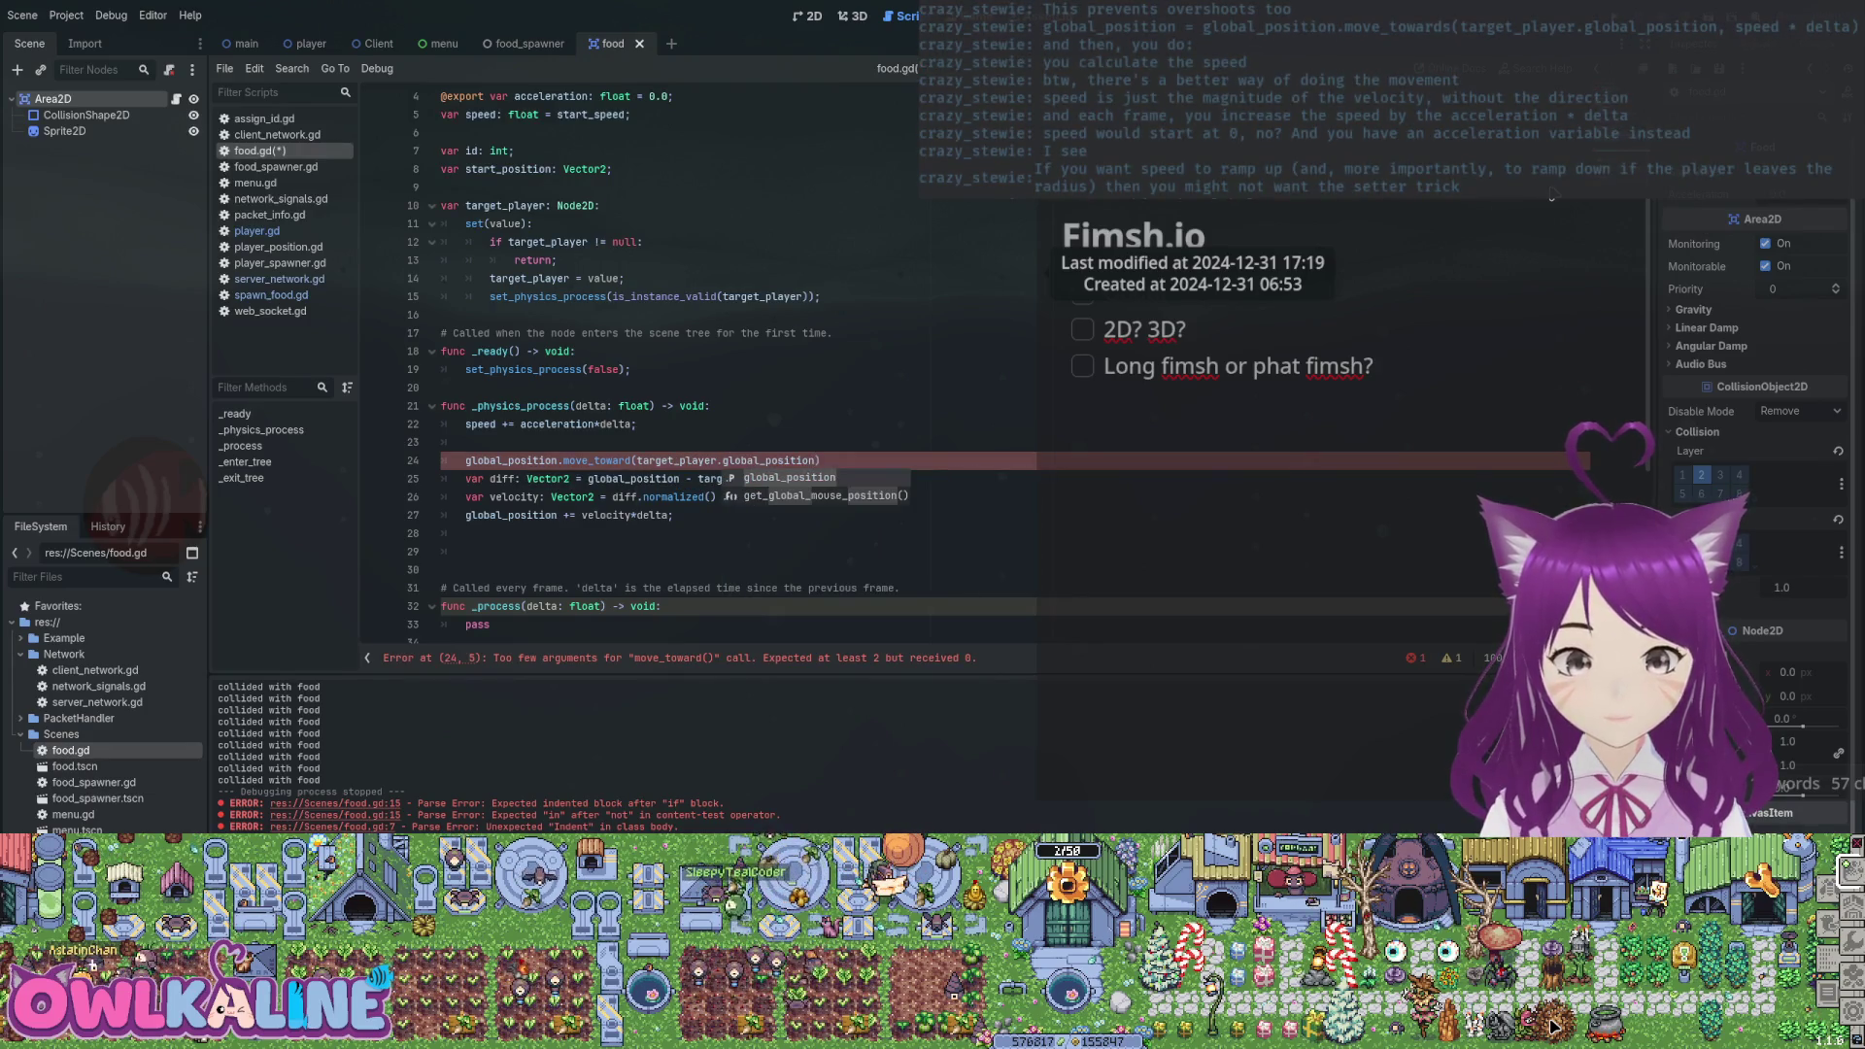
pyautogui.write(', speed* del')
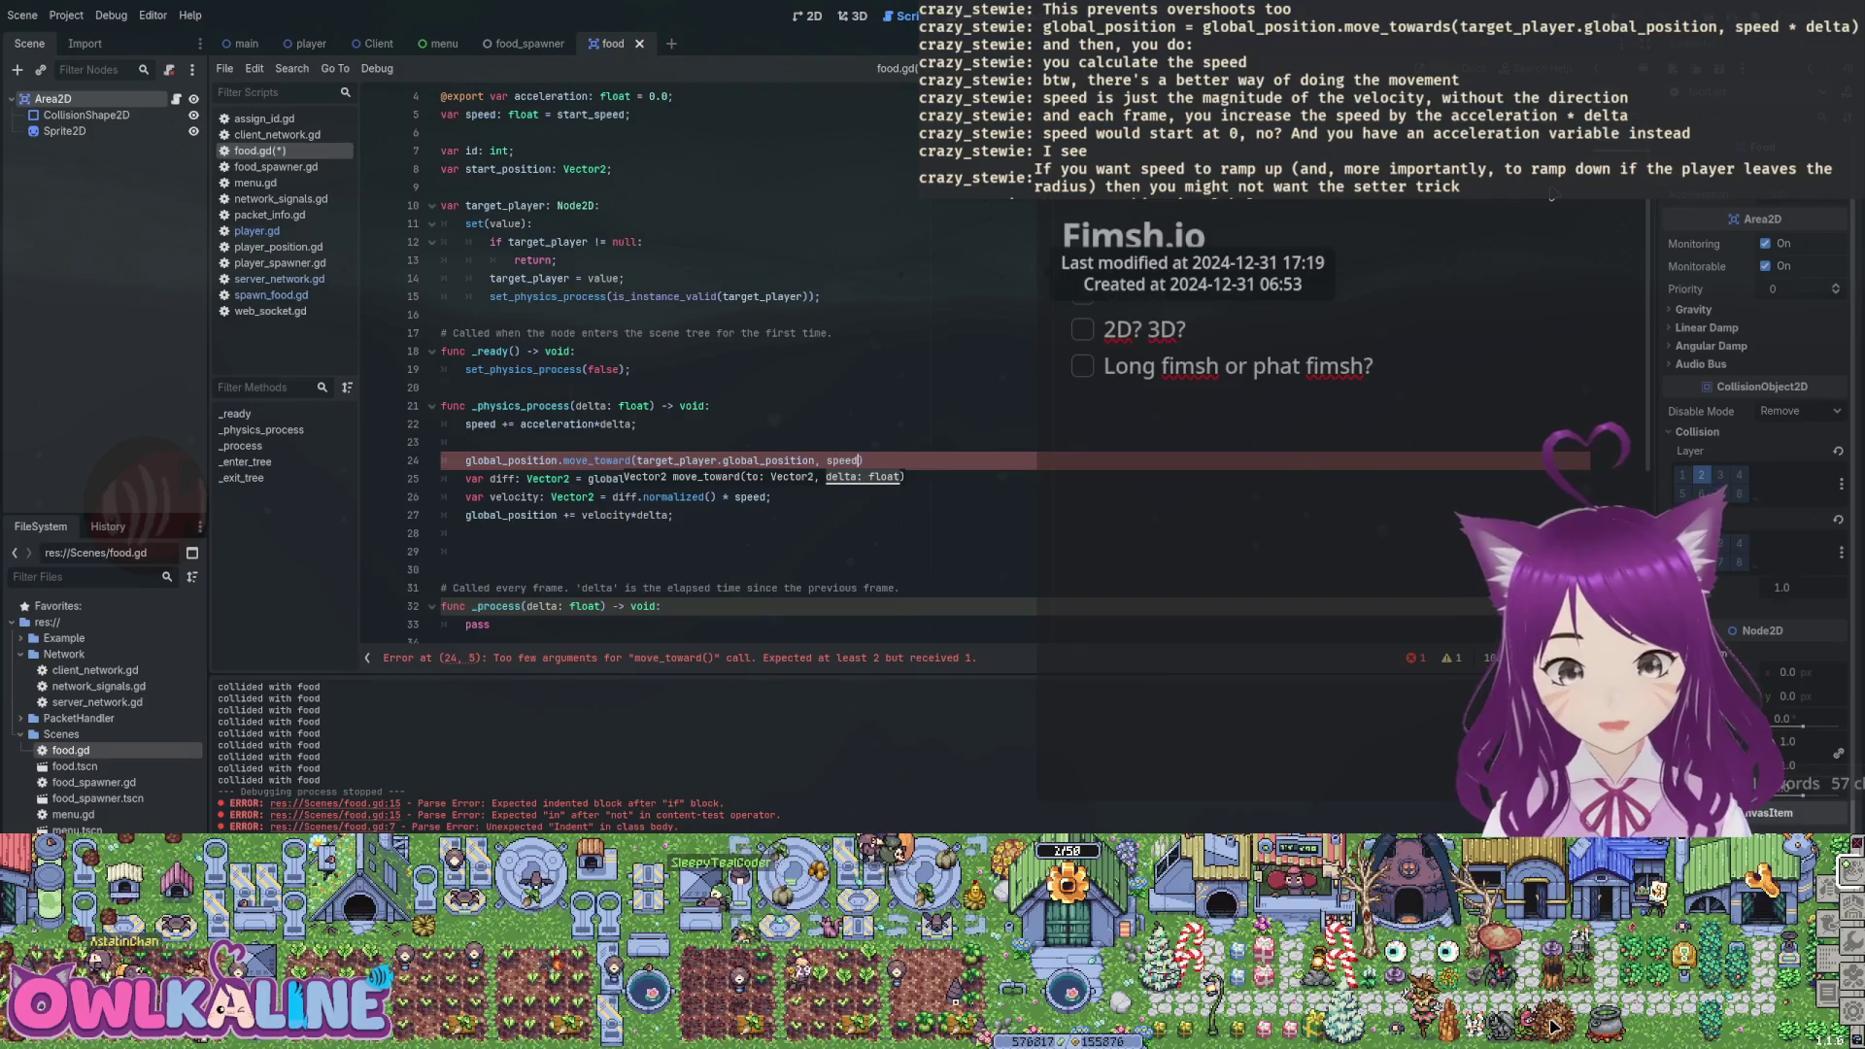
pyautogui.write('ta);')
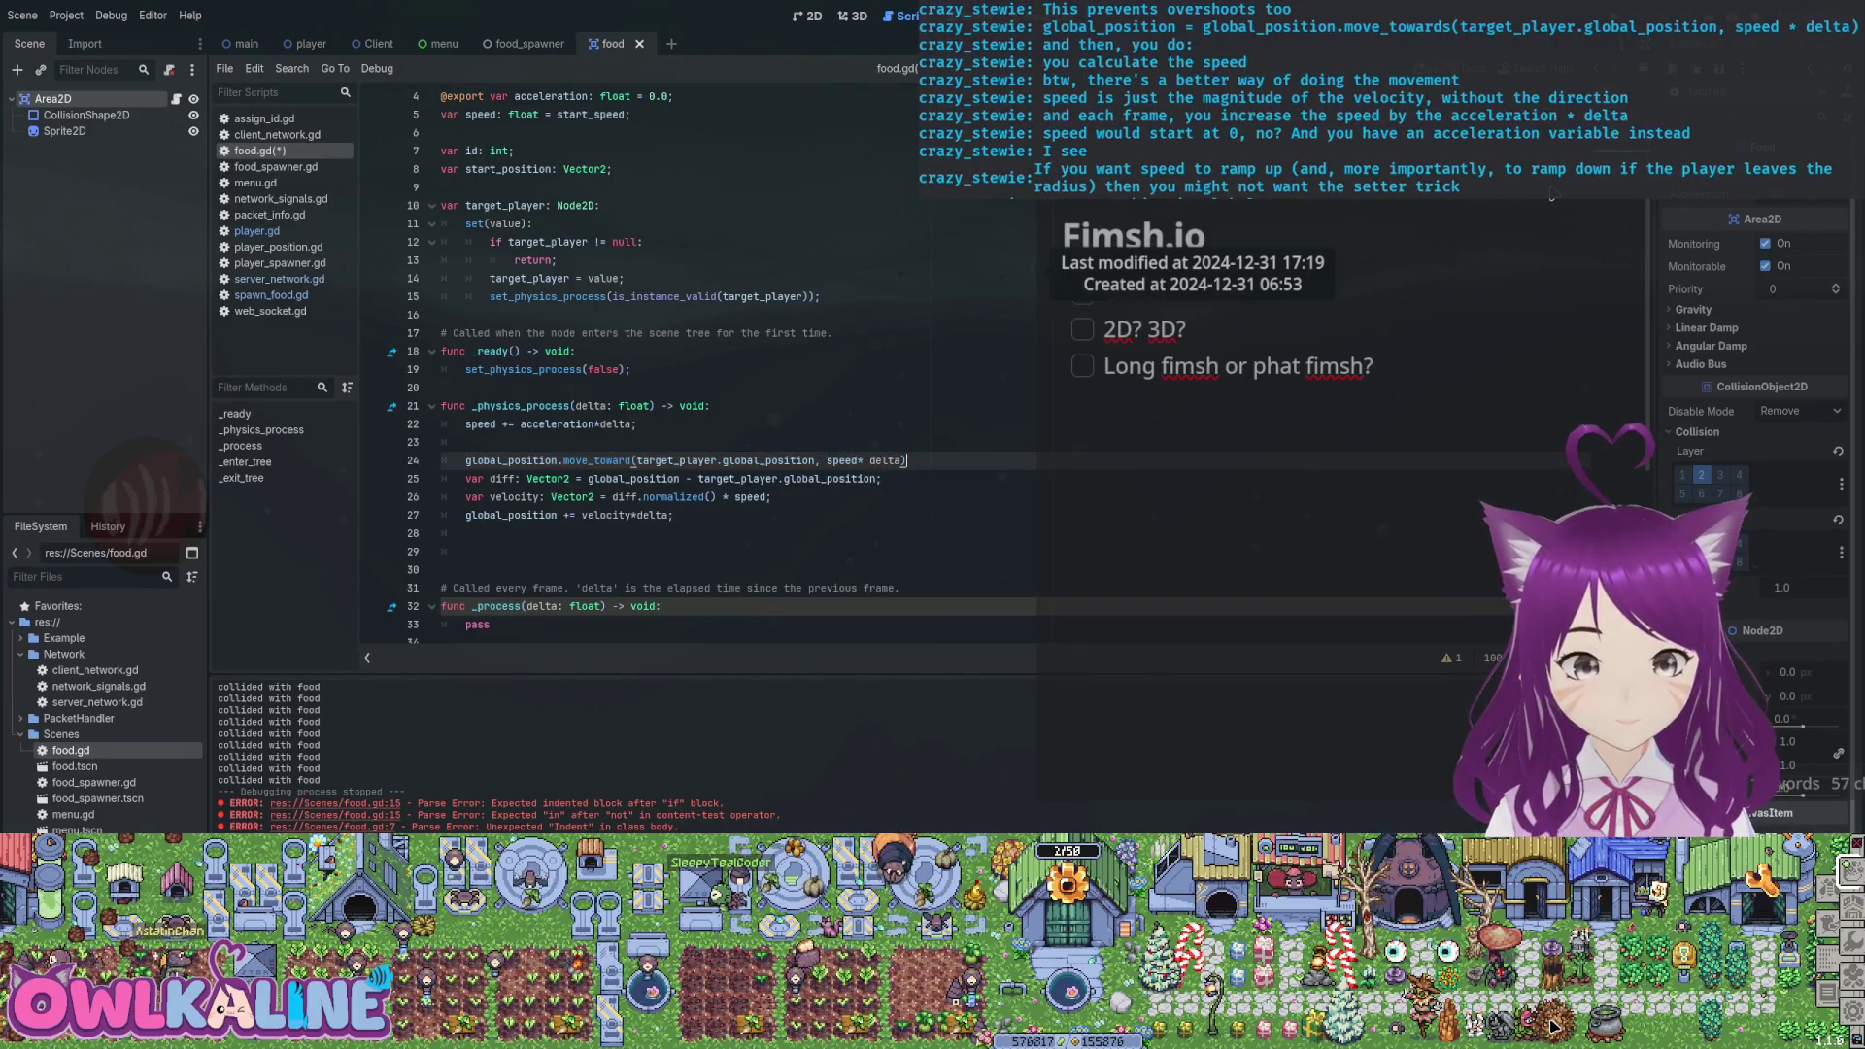
pyautogui.press('Down')
# Delete the old diff, velocity and position lines and save food.gd.
pyautogui.hotkey('shift', 'Down')
pyautogui.hotkey('shift', 'Down')
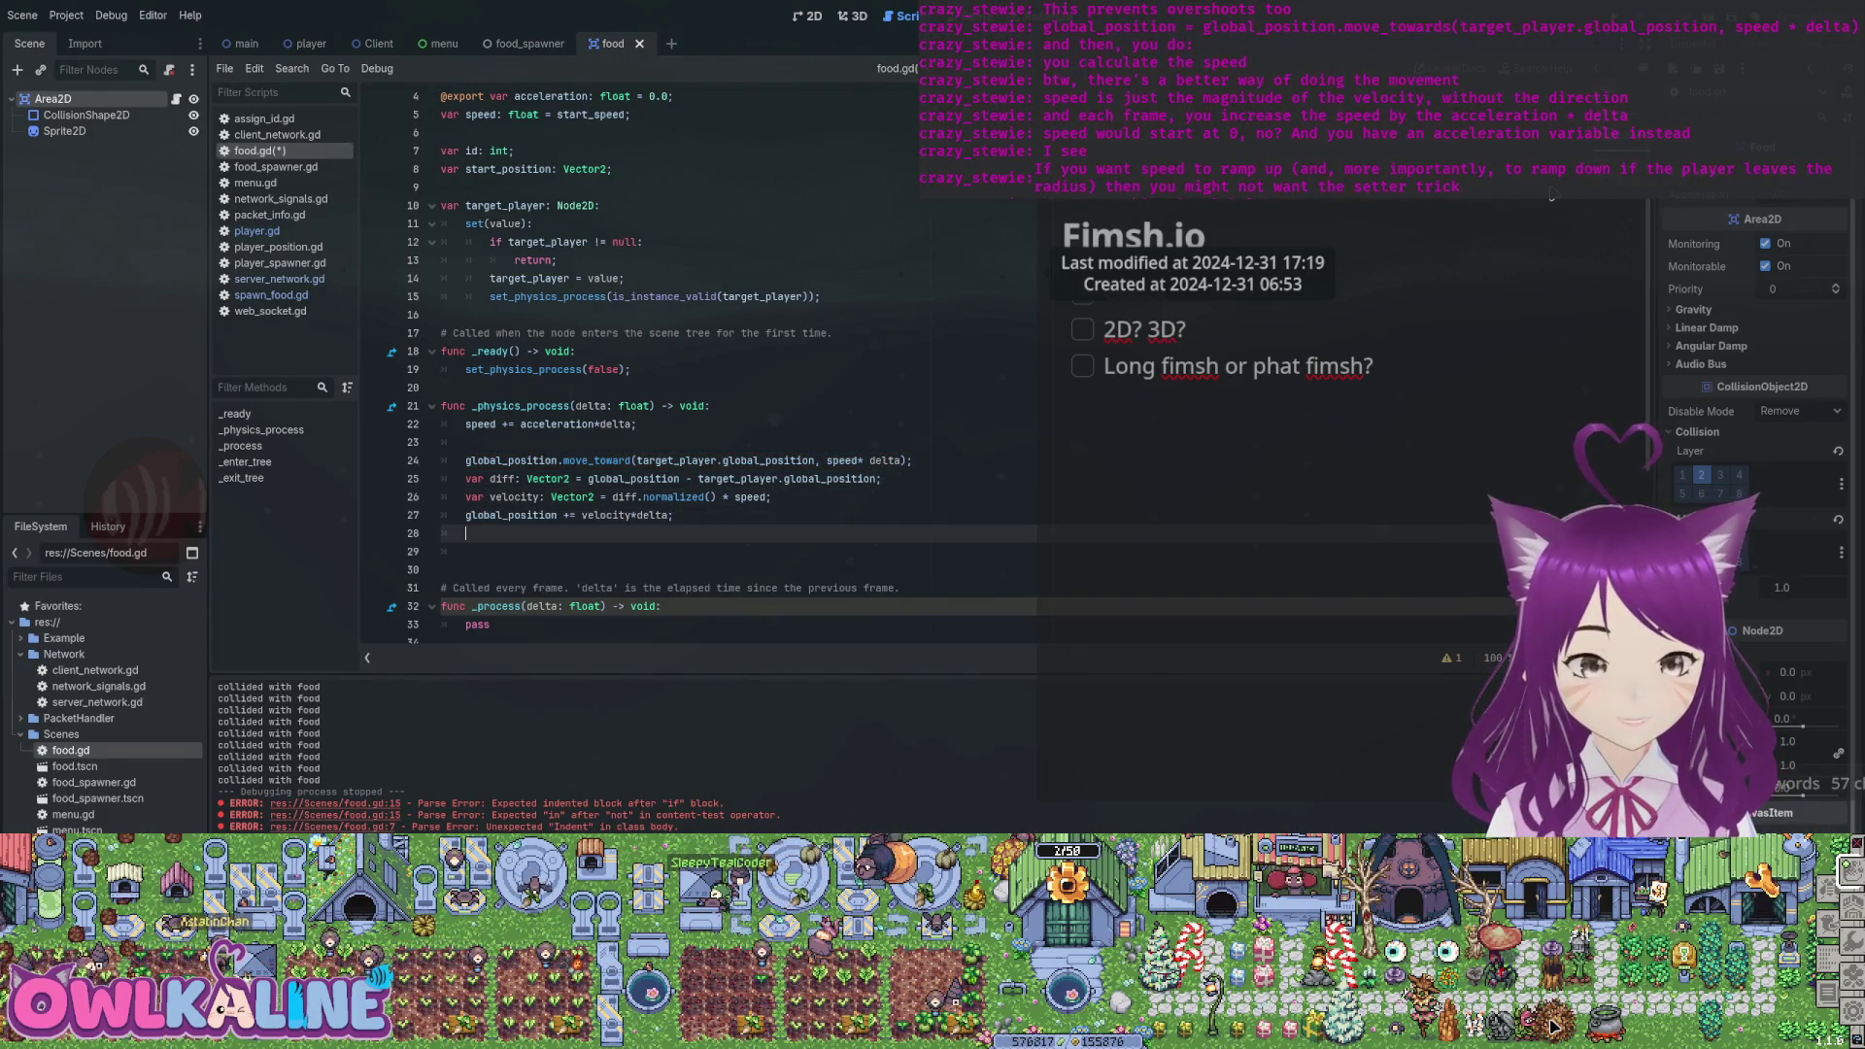
pyautogui.hotkey('shift', 'Home')
pyautogui.press('BackSpace')
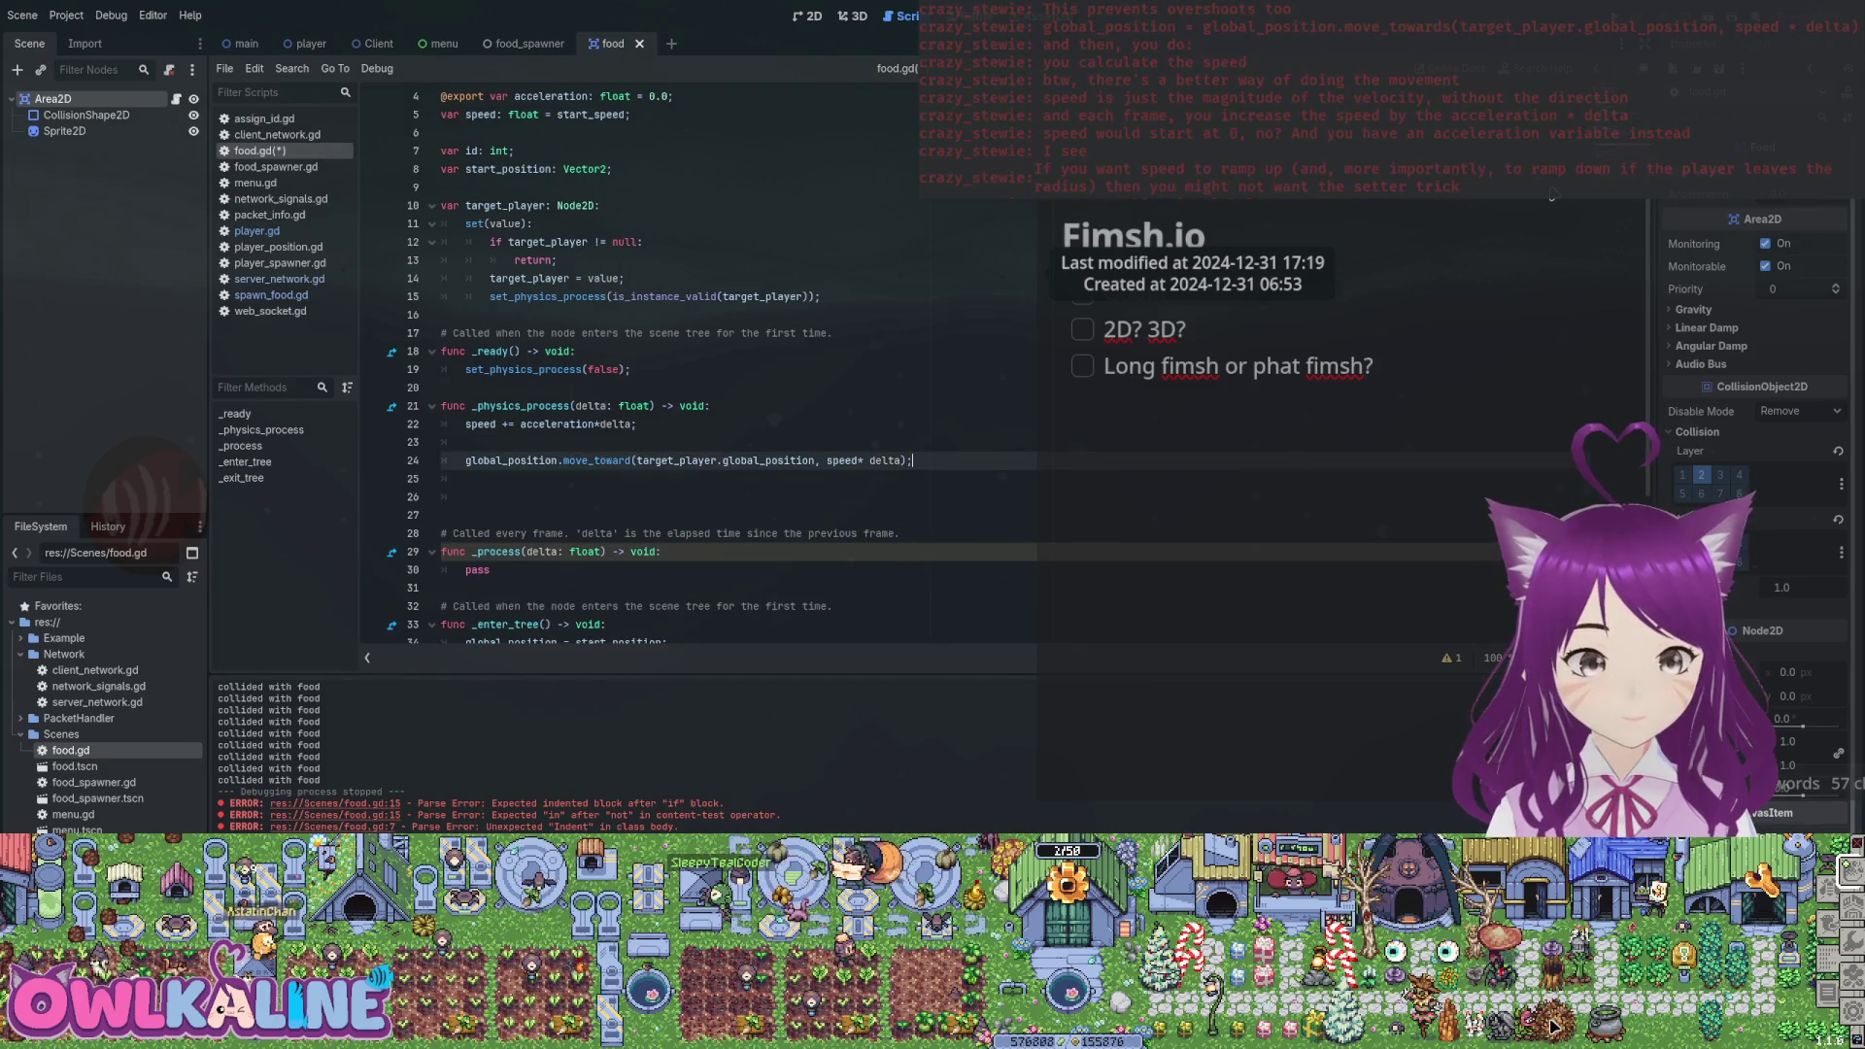
pyautogui.press('Delete')
pyautogui.press('Delete')
pyautogui.press('BackSpace')
pyautogui.press('BackSpace')
pyautogui.hotkey('ctrl', 's')
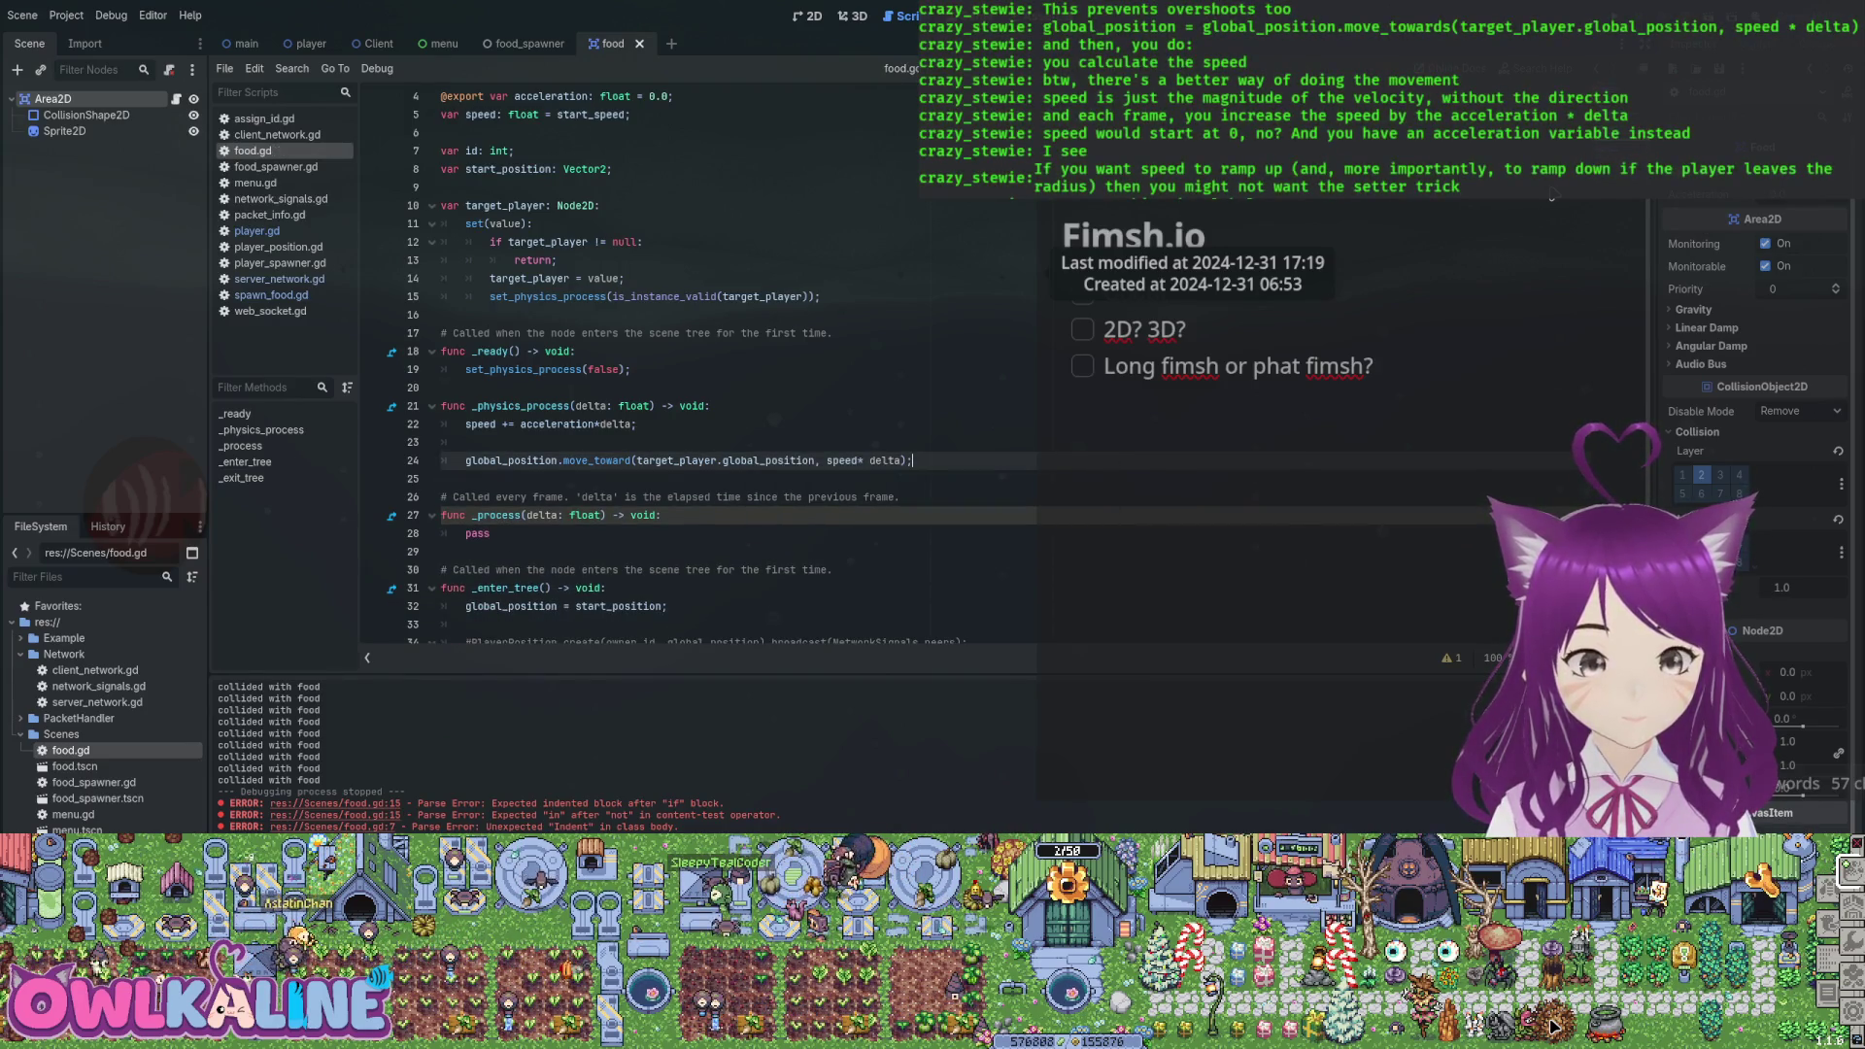
pyautogui.press('Up')
pyautogui.press('Up')
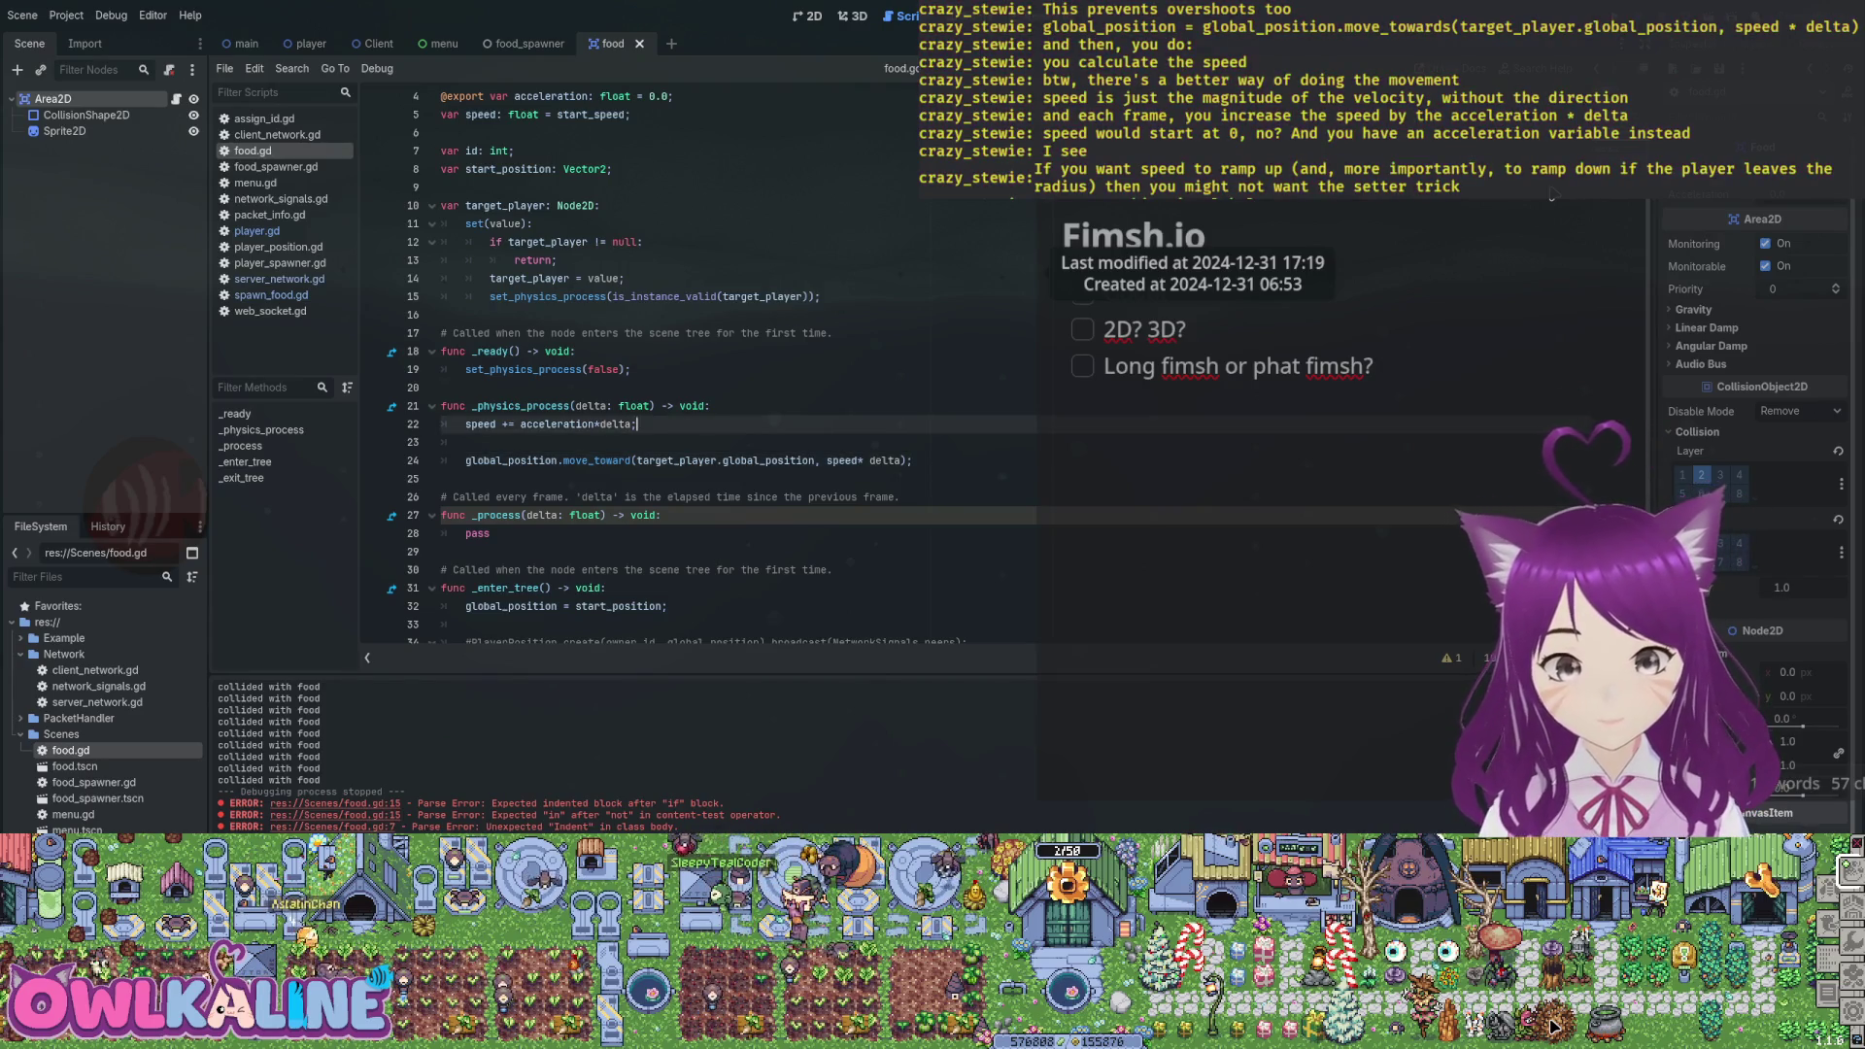
pyautogui.press('Down')
pyautogui.press('Down')
pyautogui.write('s')
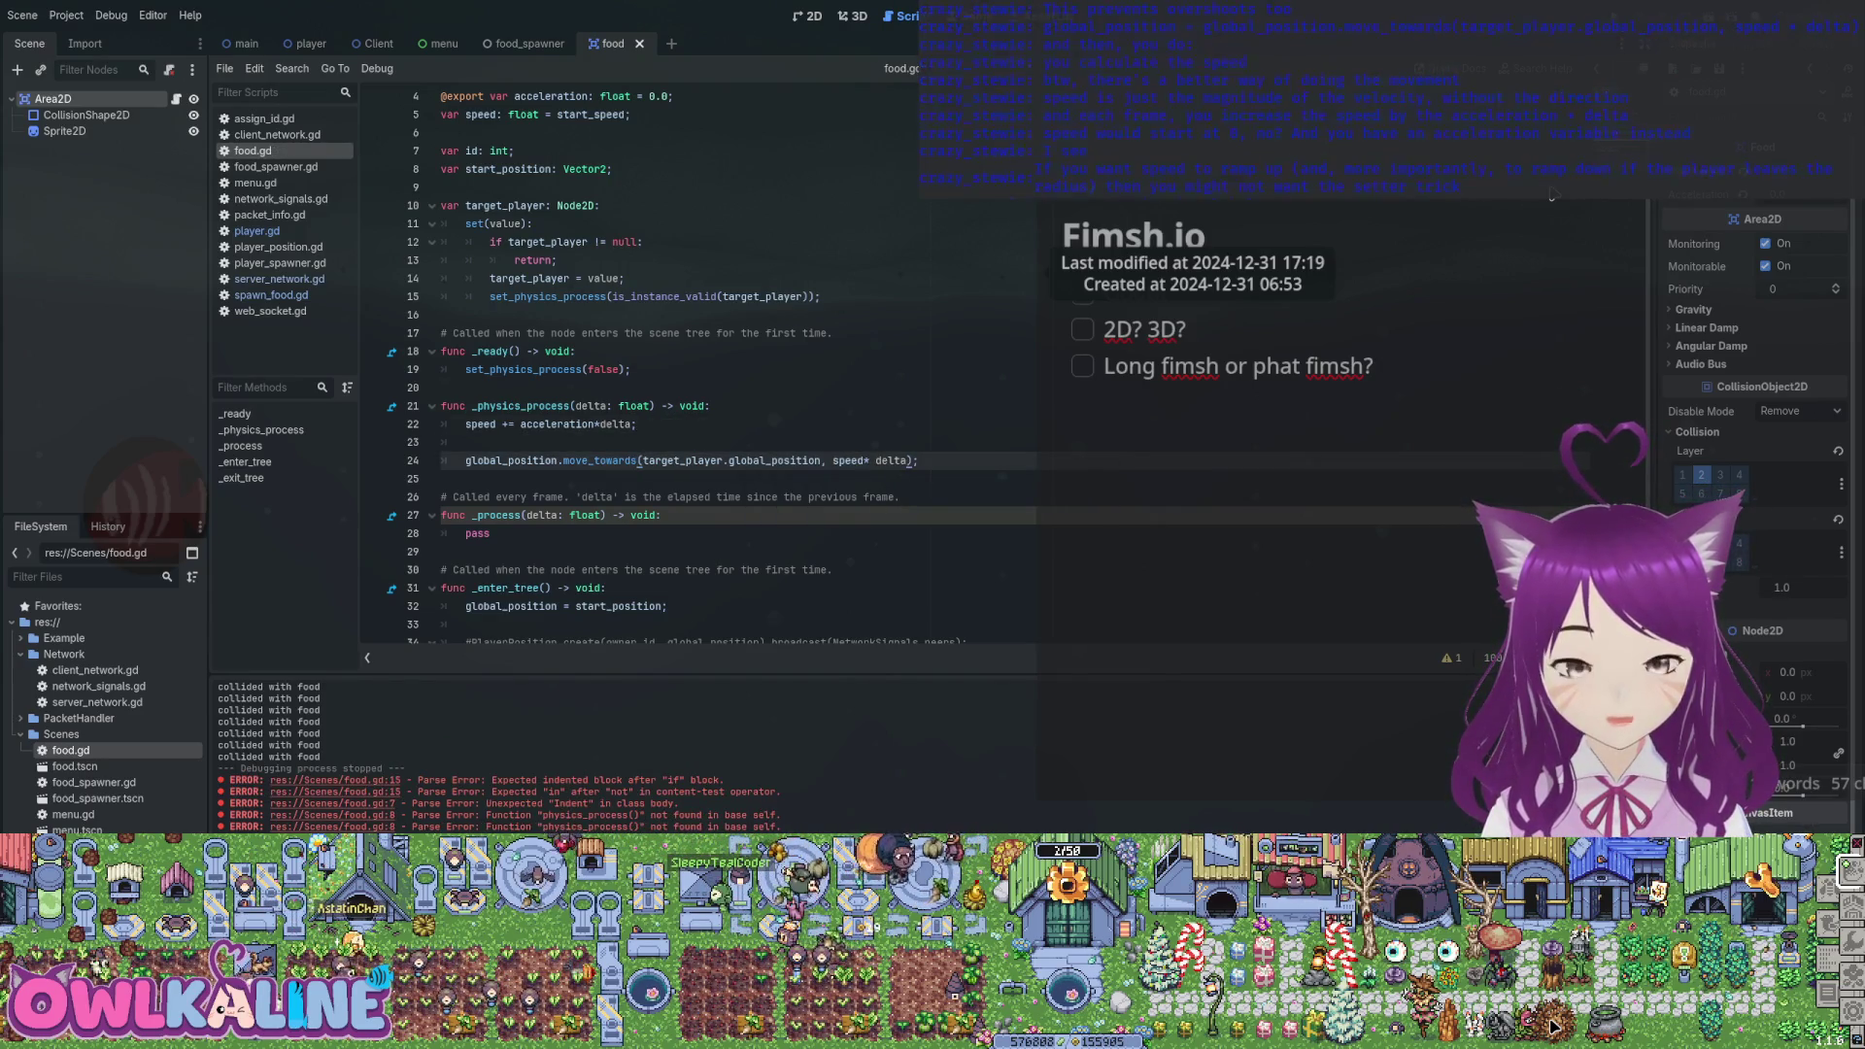
pyautogui.press('BackSpace')
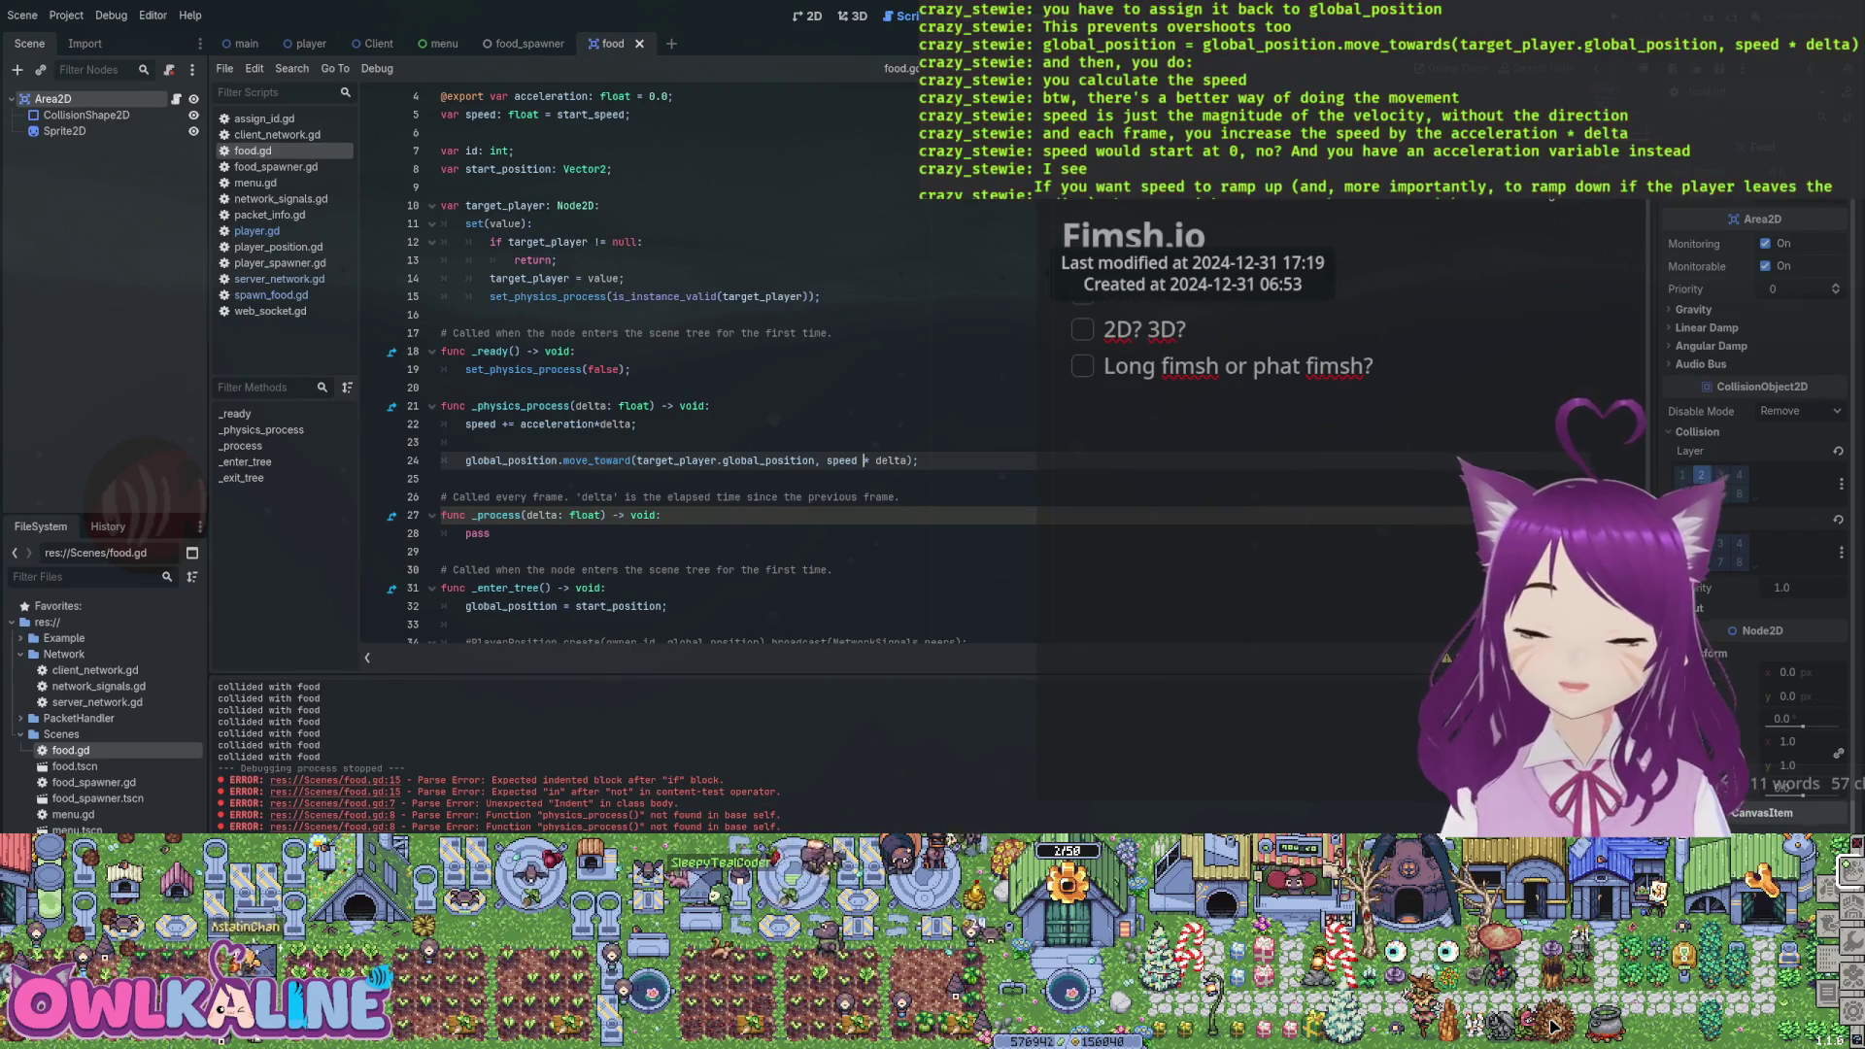
# Prefix line 24 with 'global_position =' so it assigns the move_toward result.
pyautogui.press('Home')
pyautogui.write('hl')
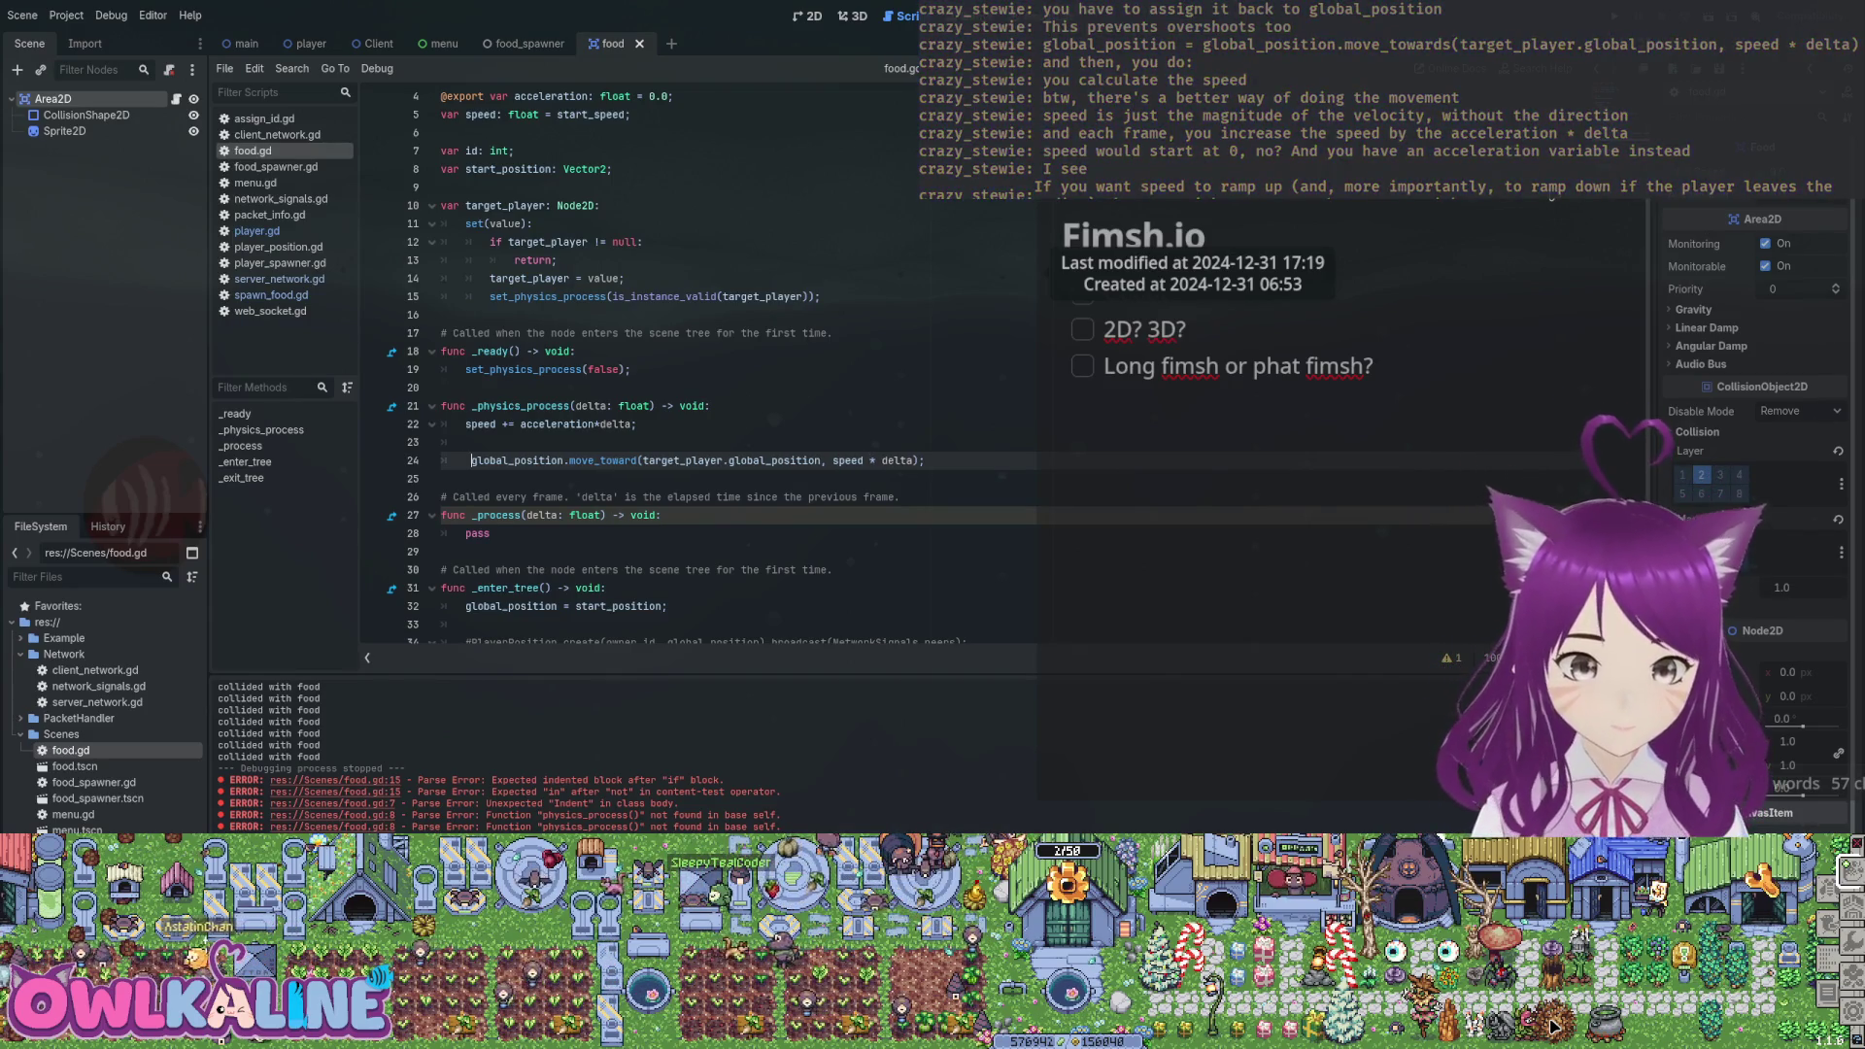
pyautogui.press('BackSpace')
pyautogui.press('BackSpace')
pyautogui.write('gl')
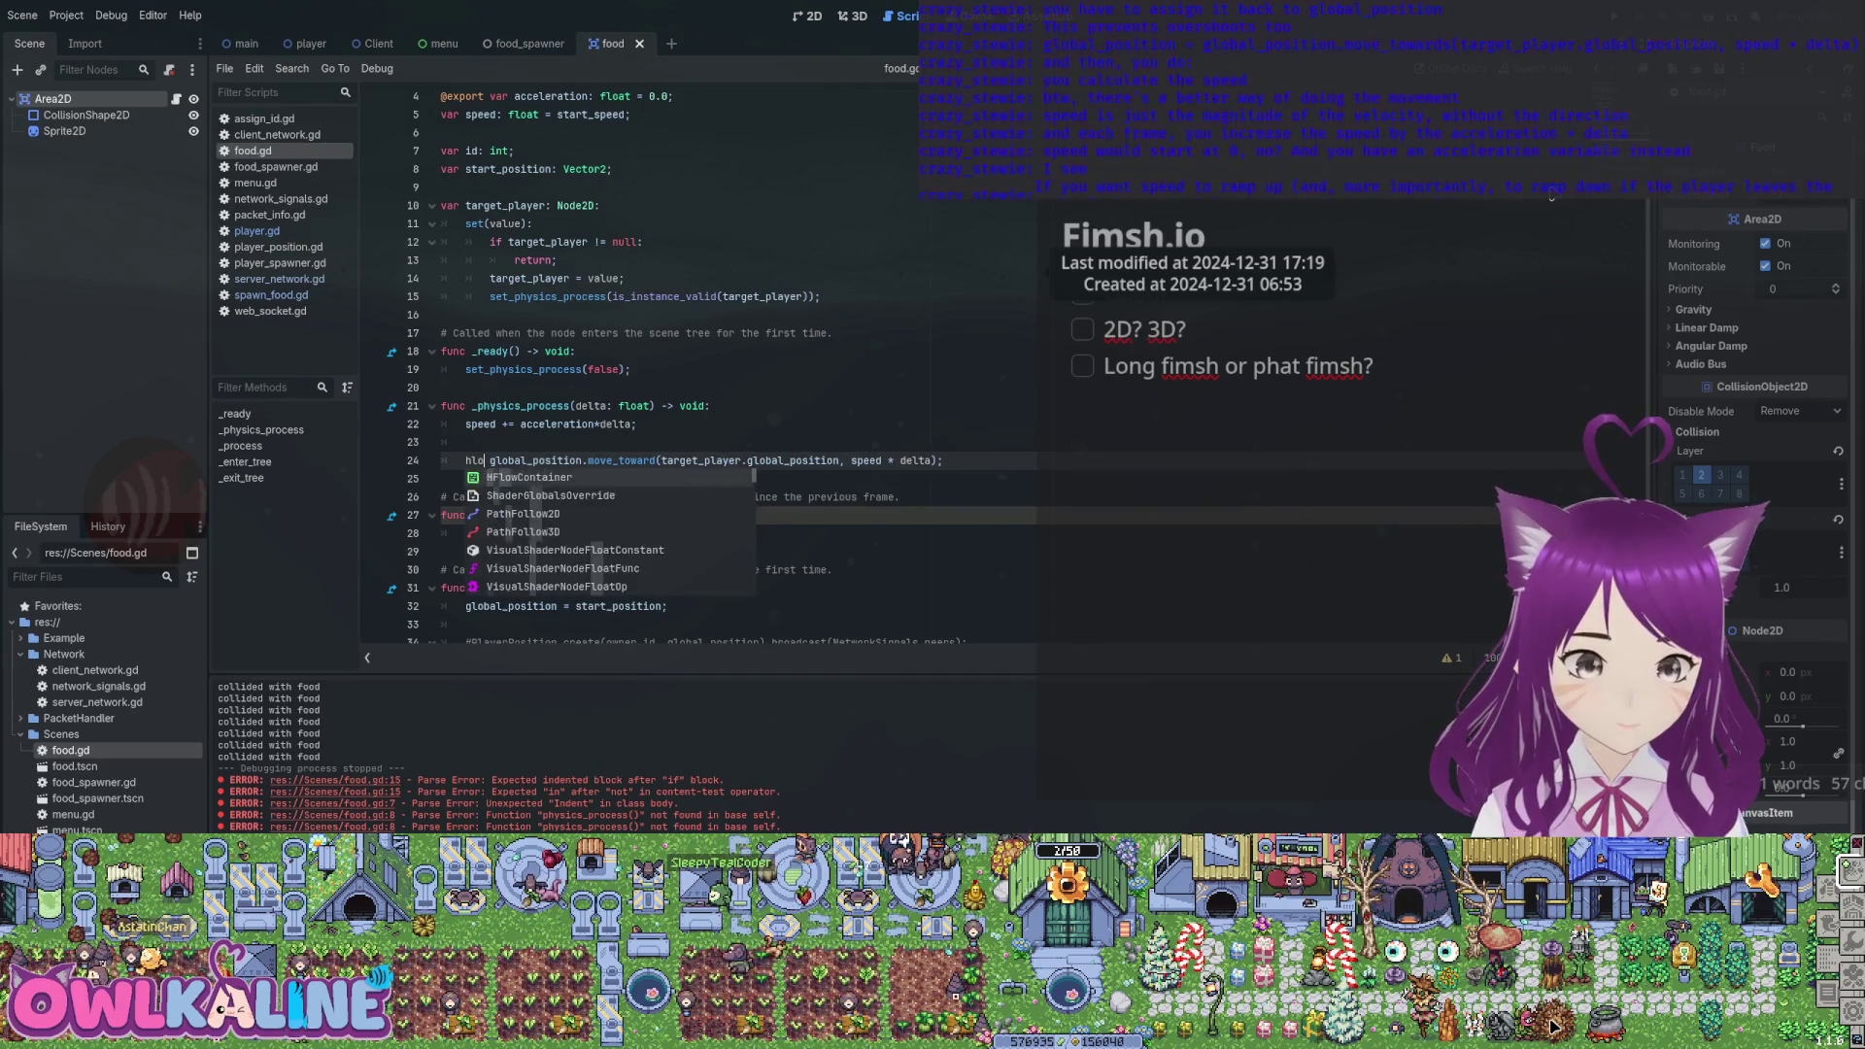
pyautogui.press('Escape')
pyautogui.write('obal_positio')
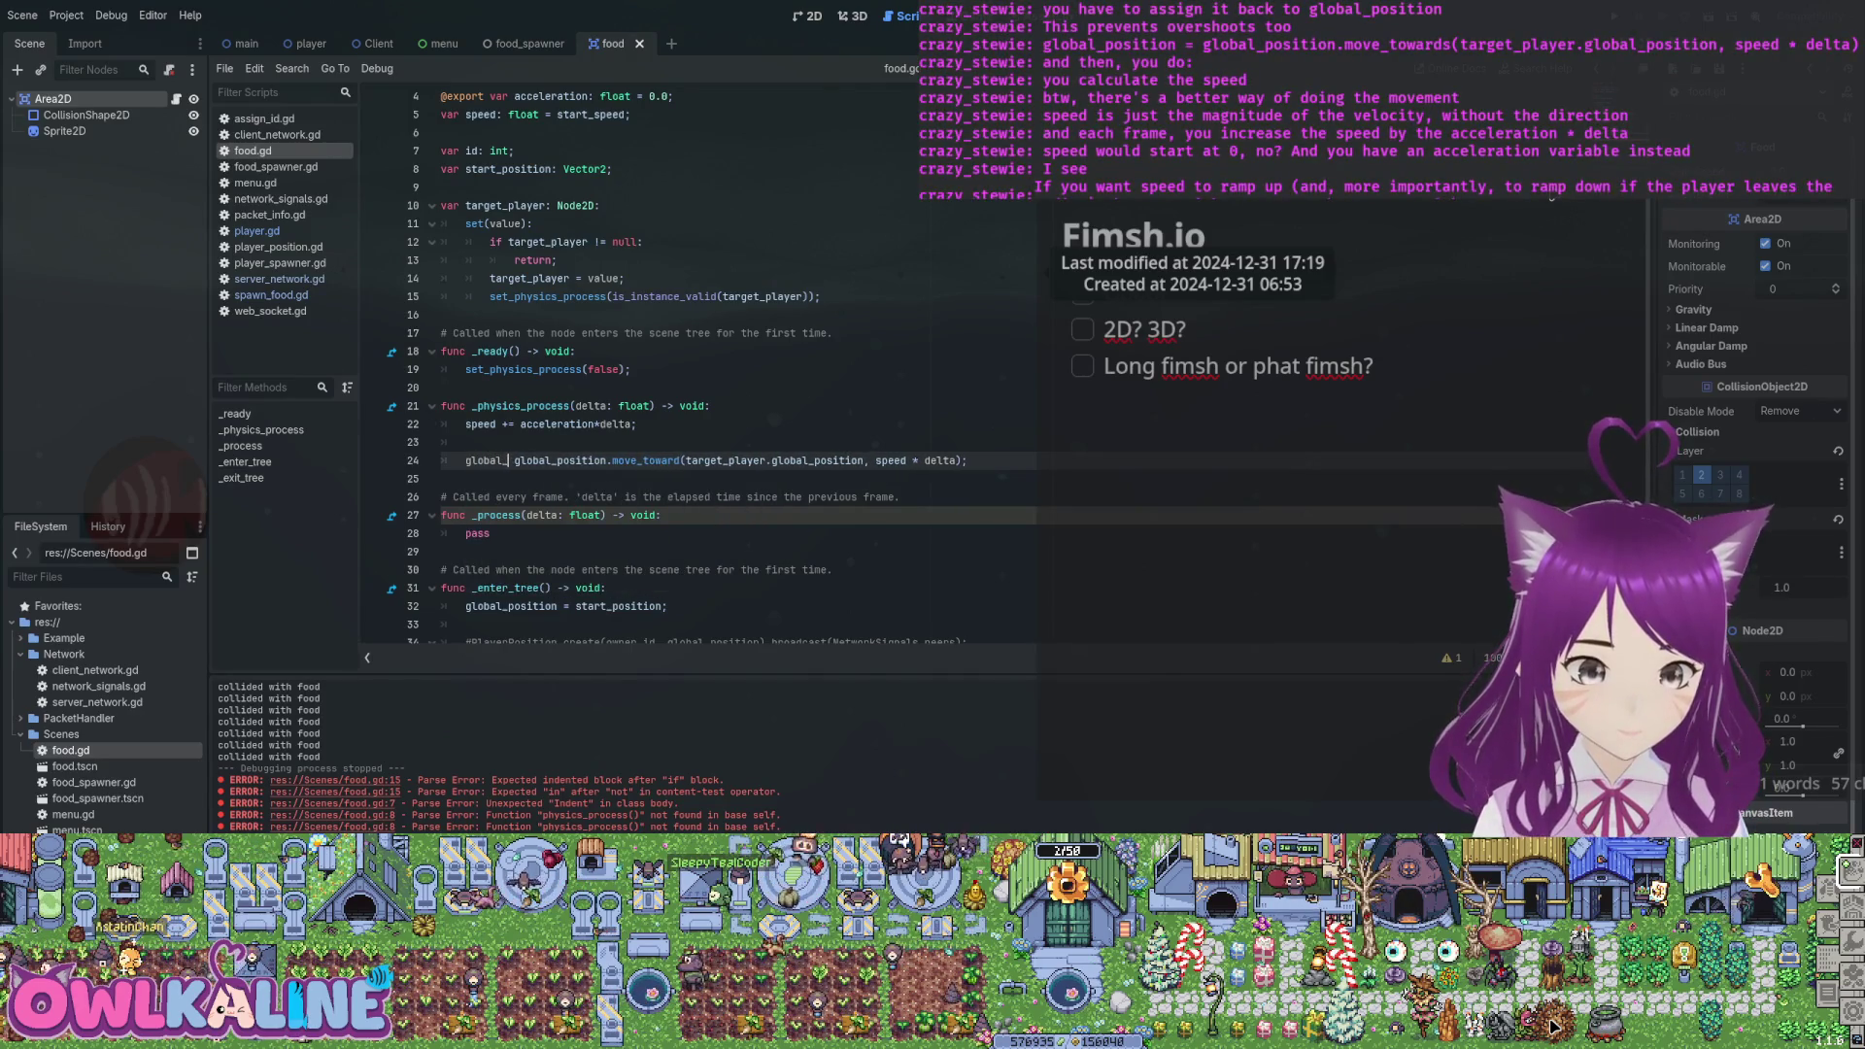
pyautogui.write('n =')
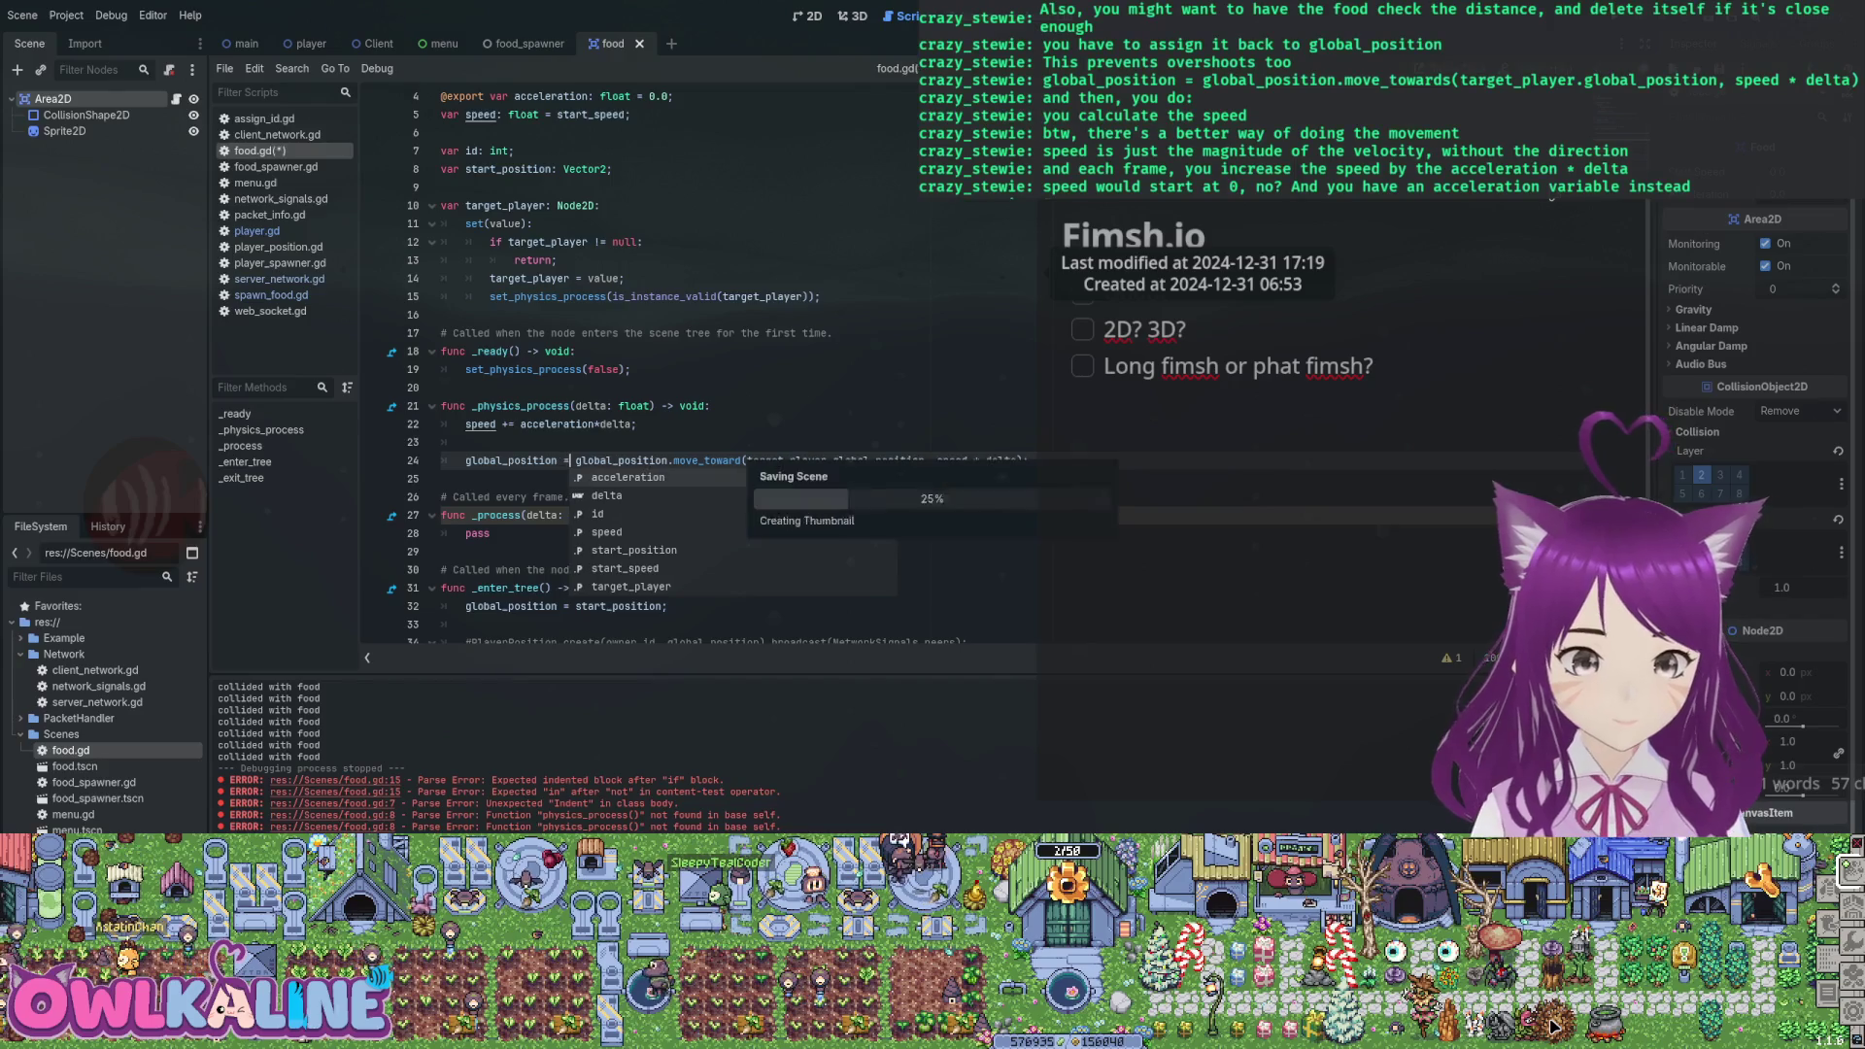
pyautogui.click(634, 369)
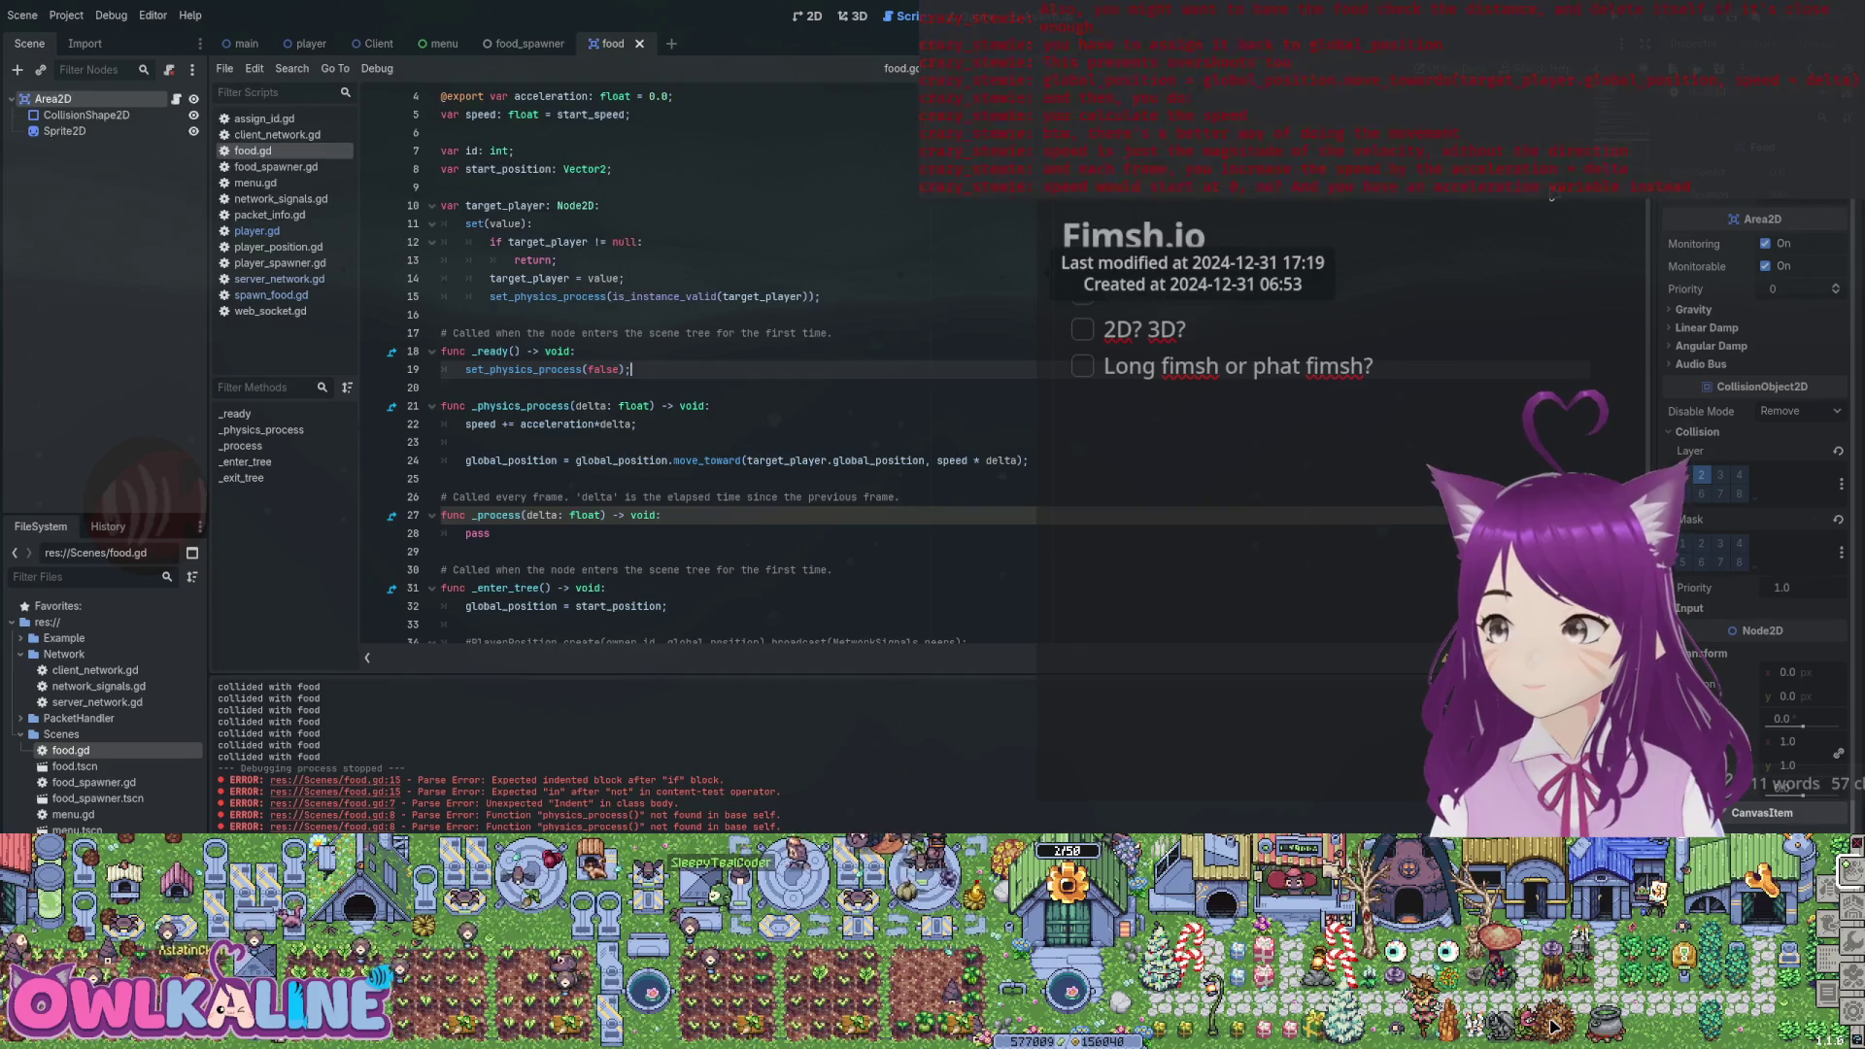
pyautogui.scroll(-1, 680, 369)
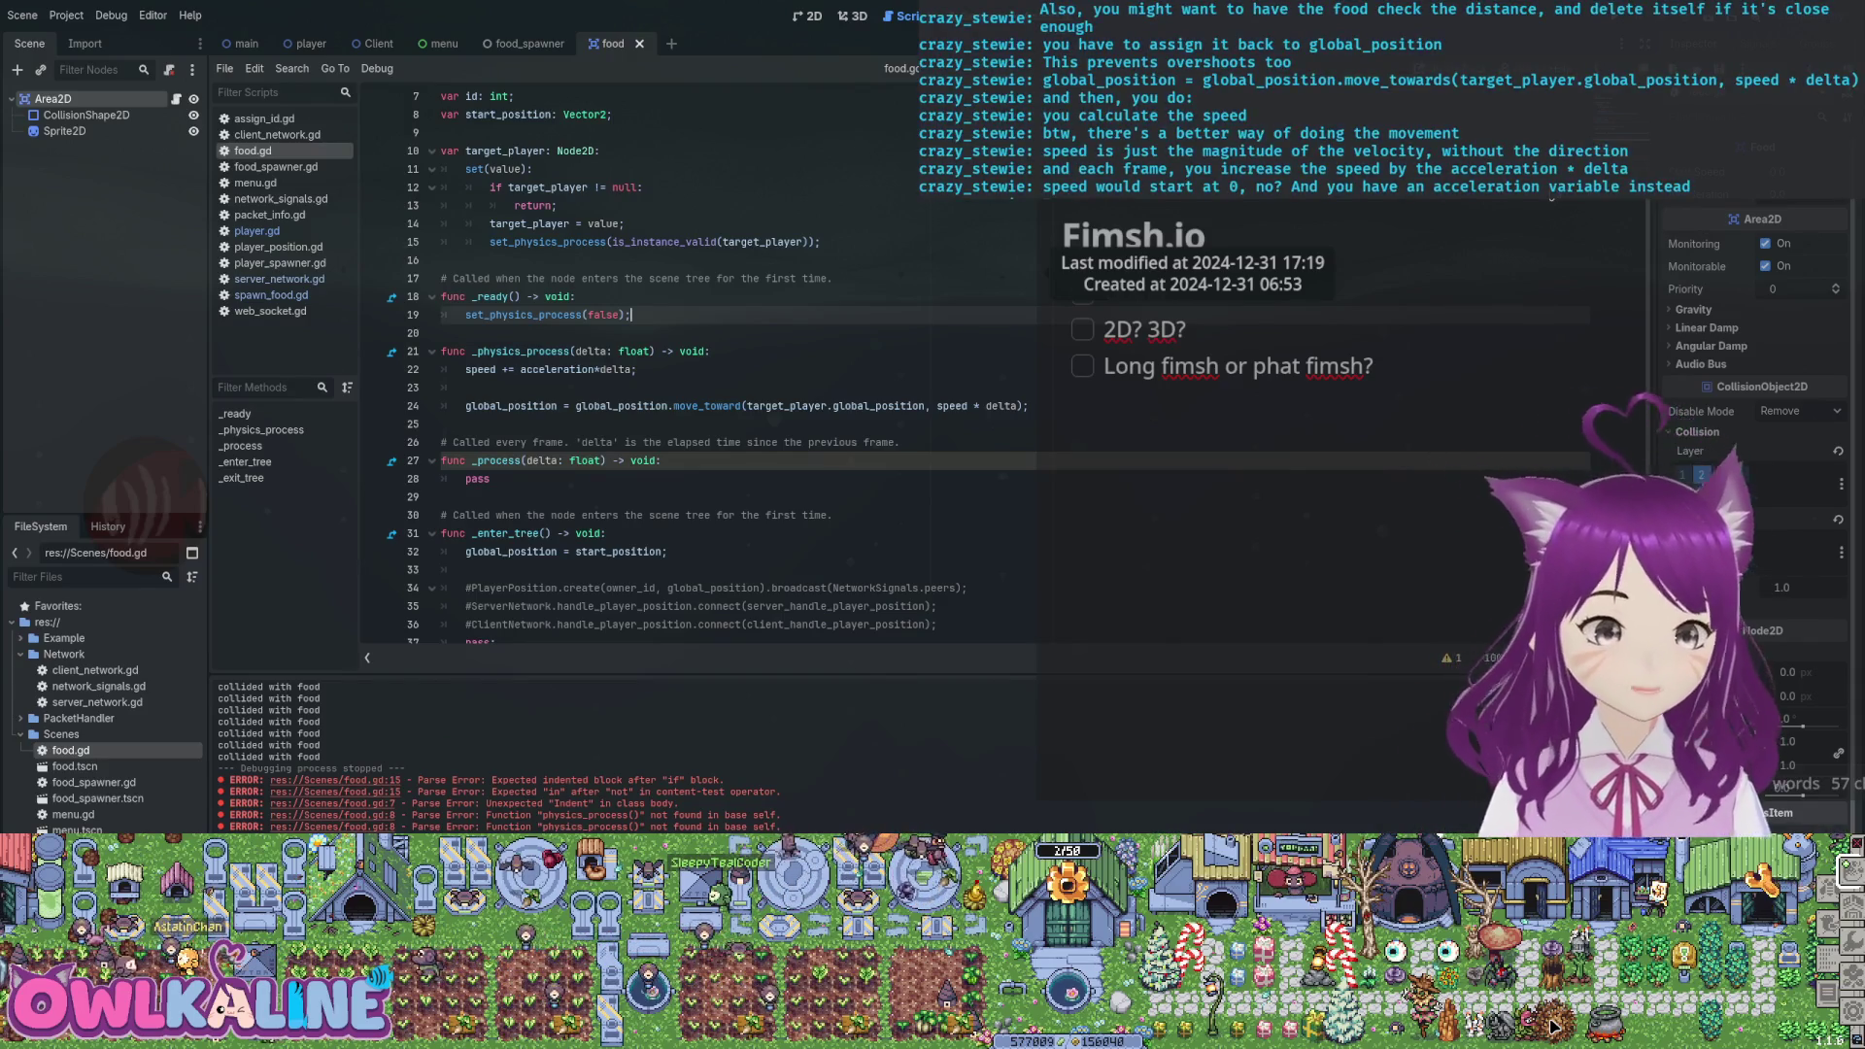
pyautogui.click(665, 406)
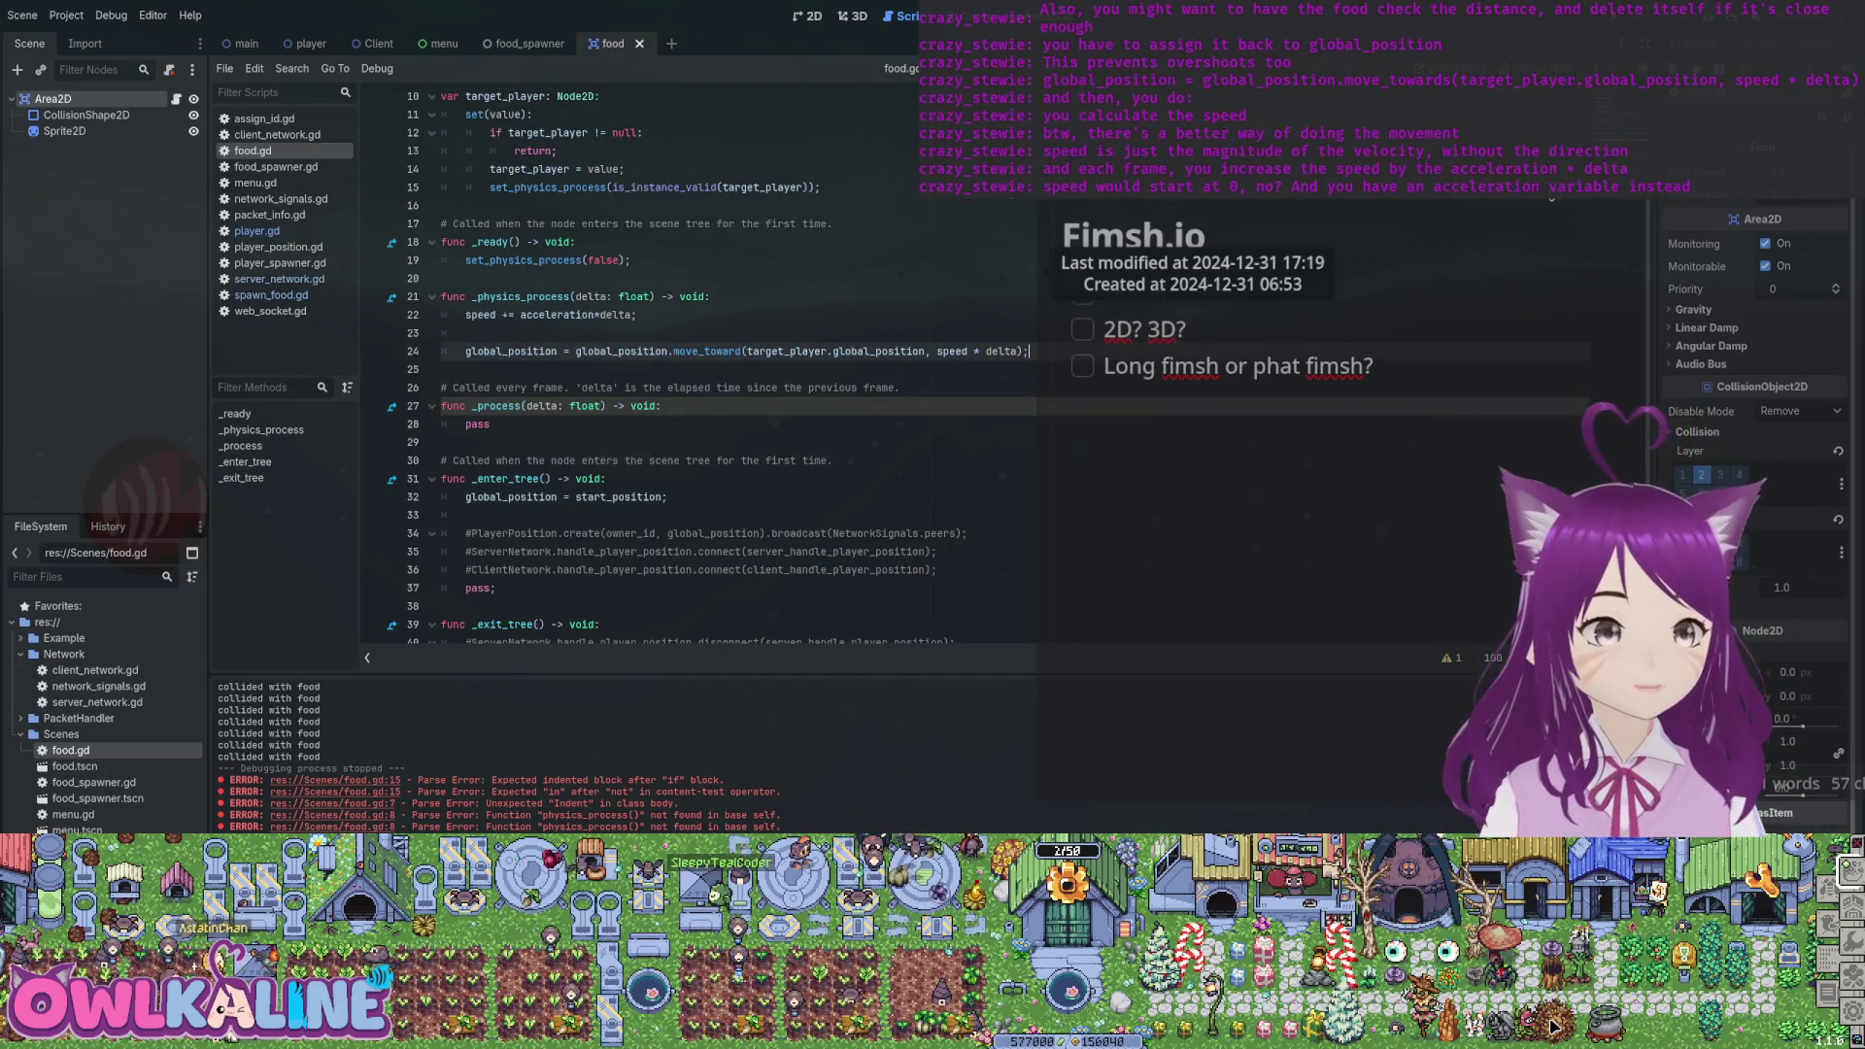
# Add the check if global_position.distance_squared_to(target_player.global_position) < 50.0:.
pyautogui.press('Return')
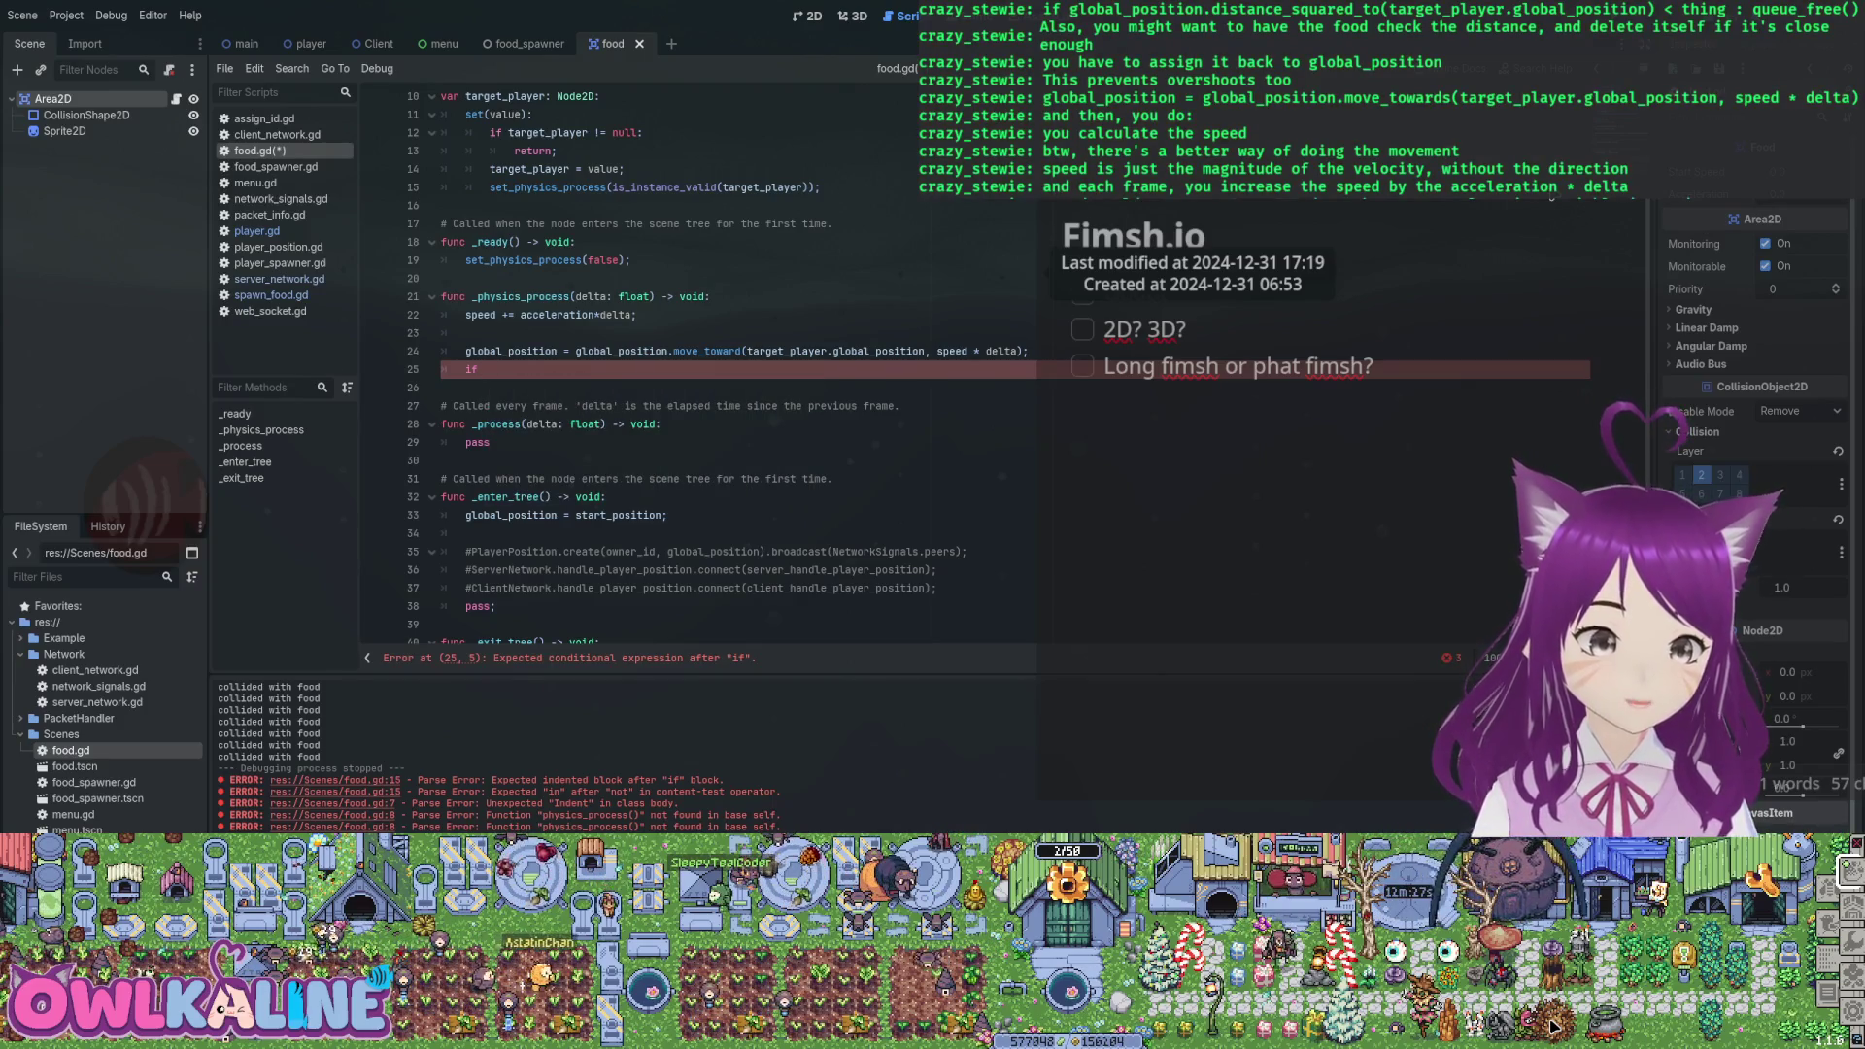
pyautogui.write('t')
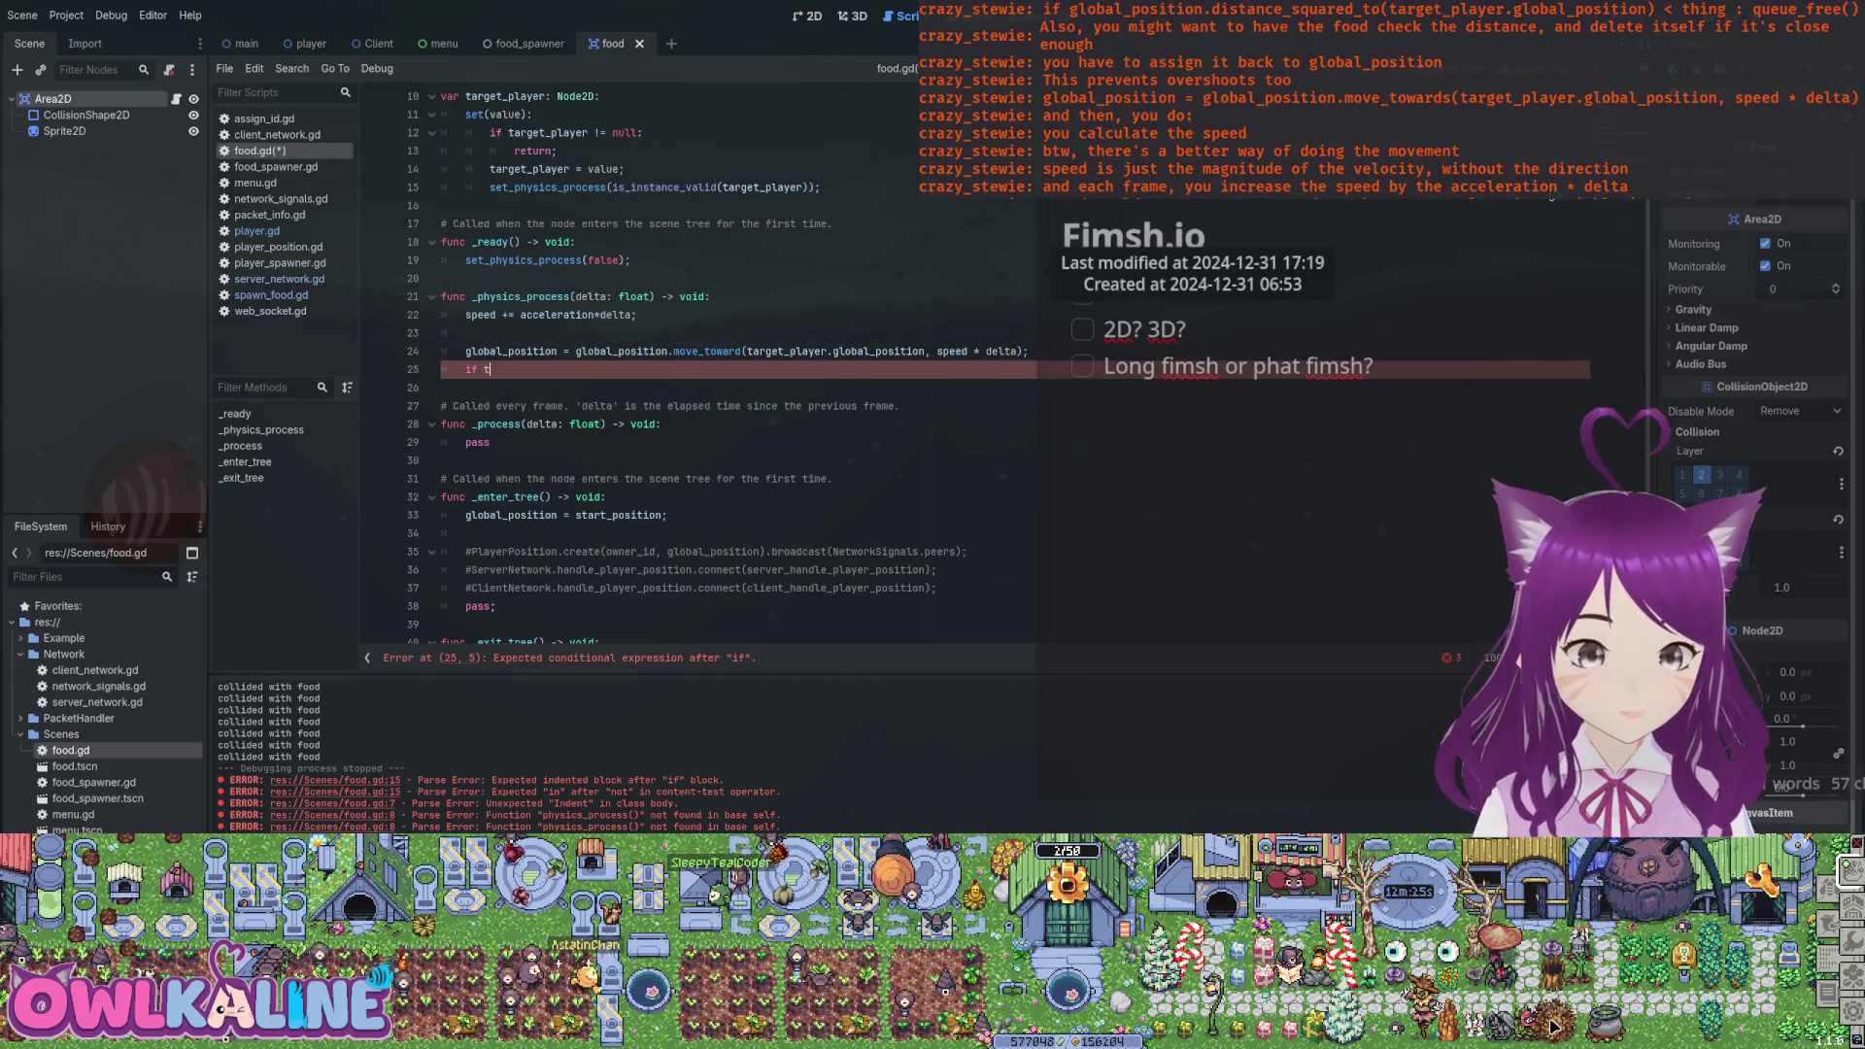
pyautogui.press('BackSpace')
pyautogui.write('global_position.di')
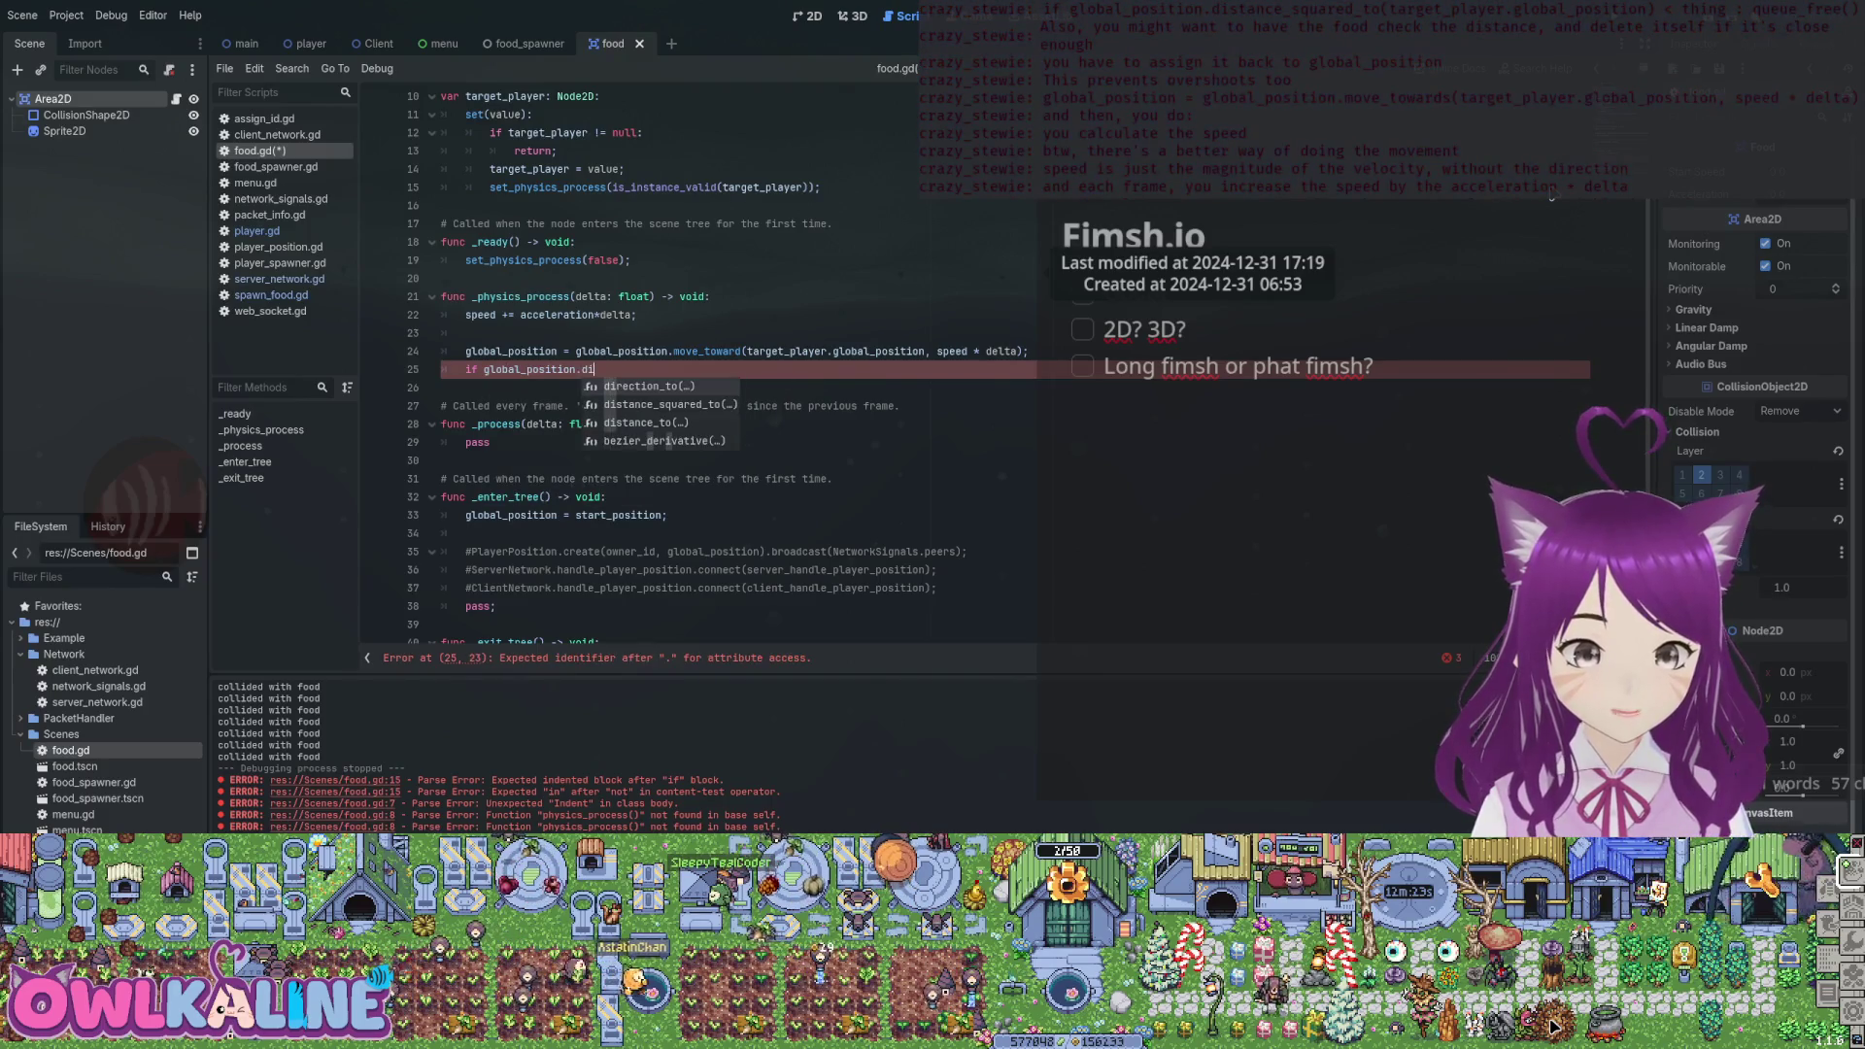
pyautogui.press('Down')
pyautogui.press('Return')
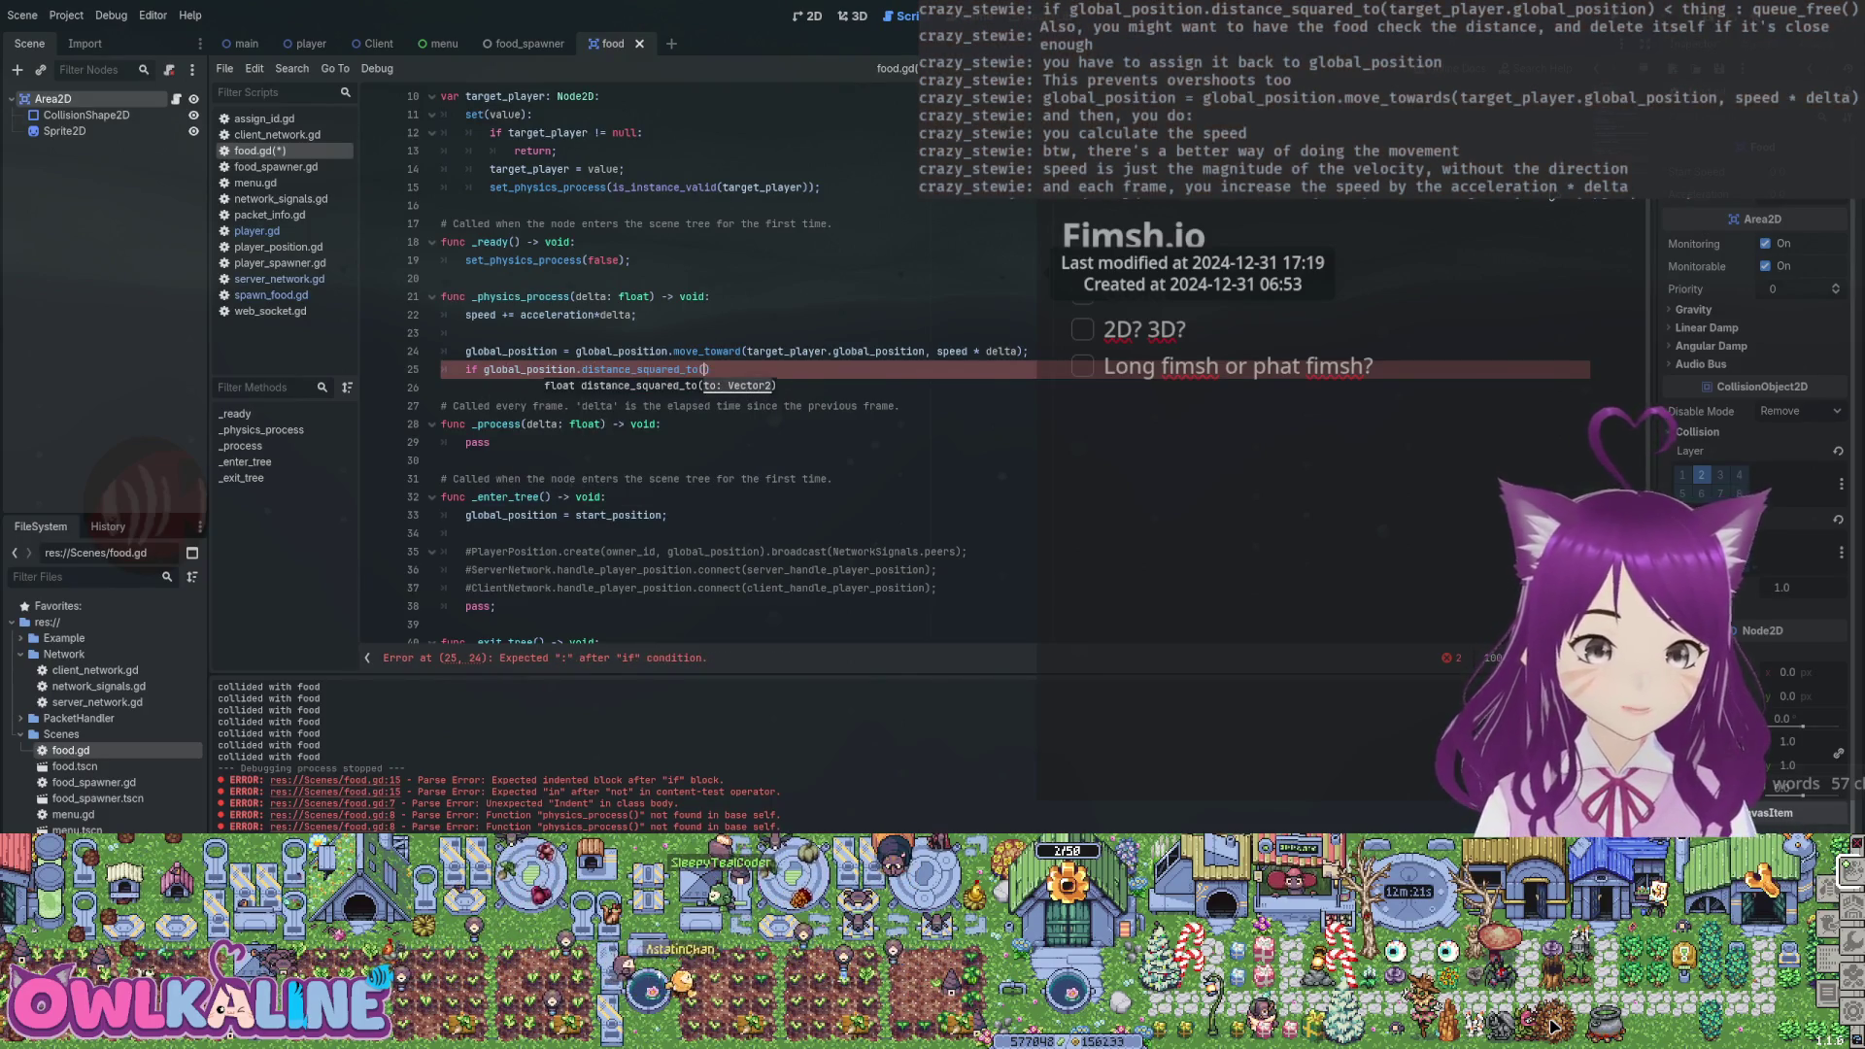
pyautogui.write('target')
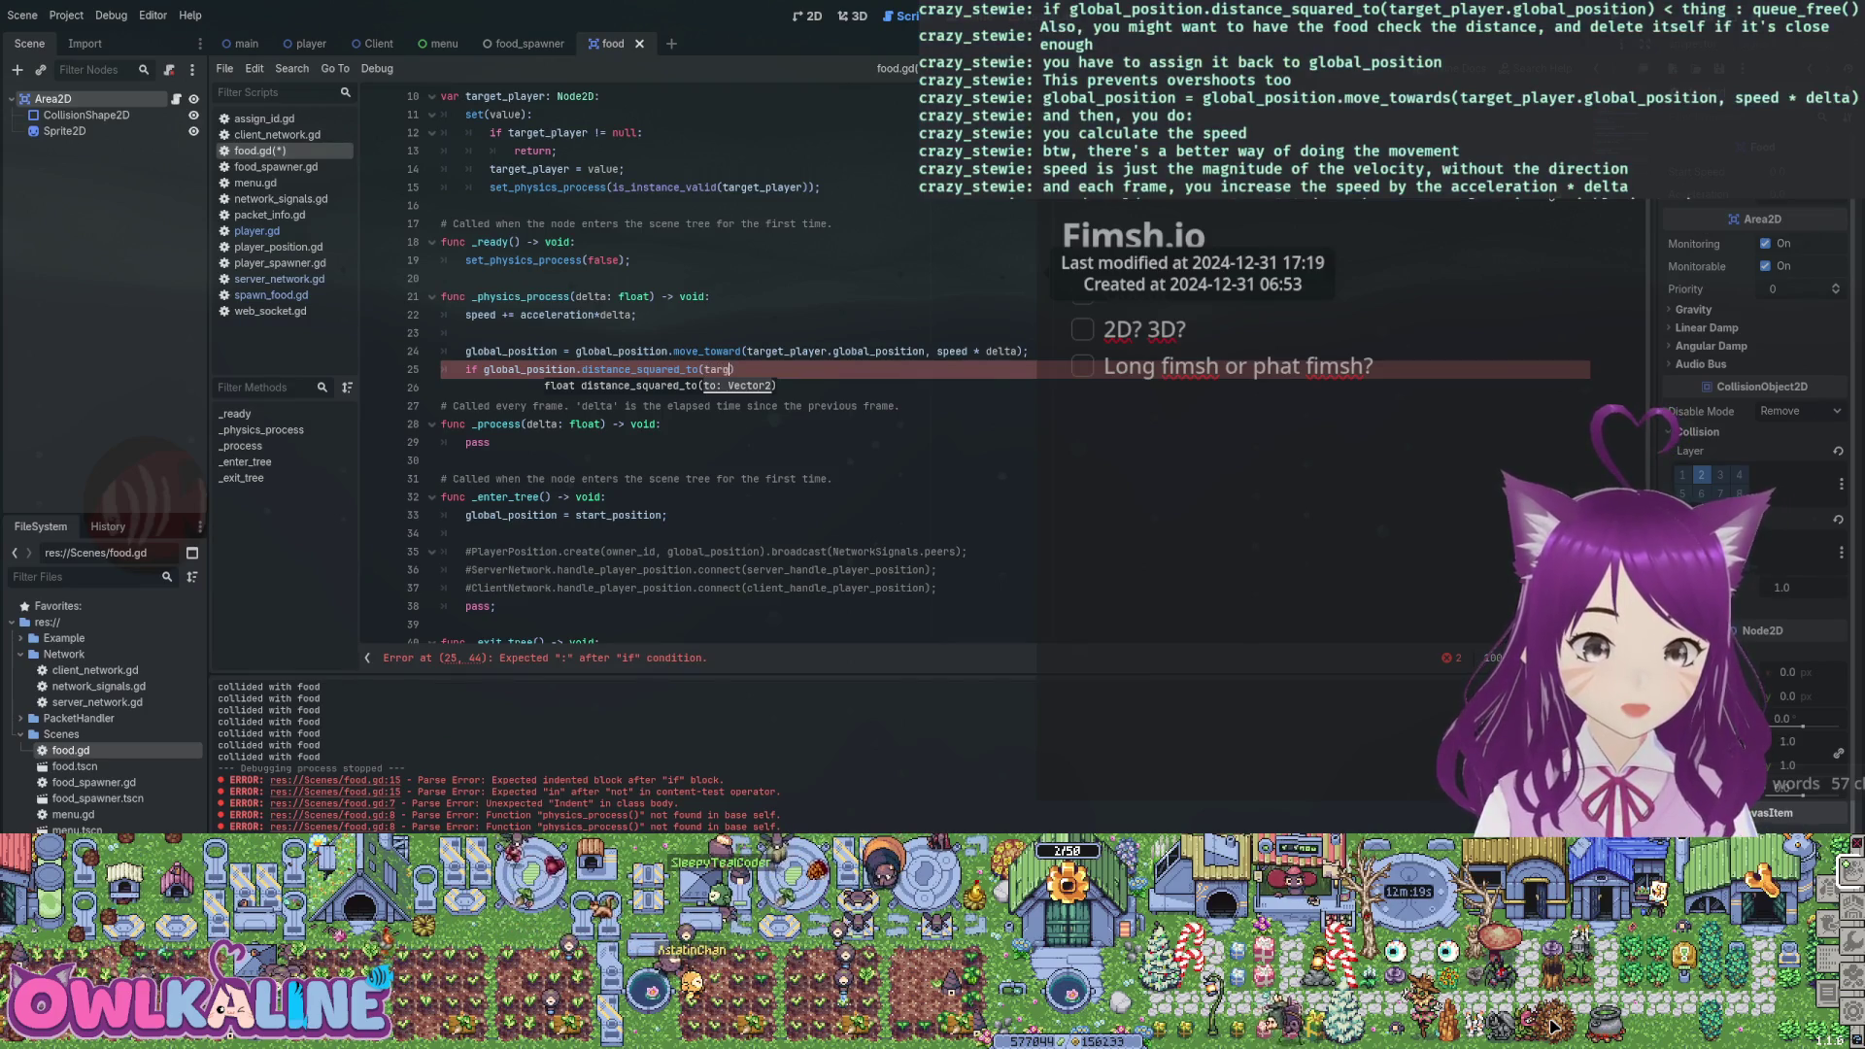
pyautogui.write('_player.glo')
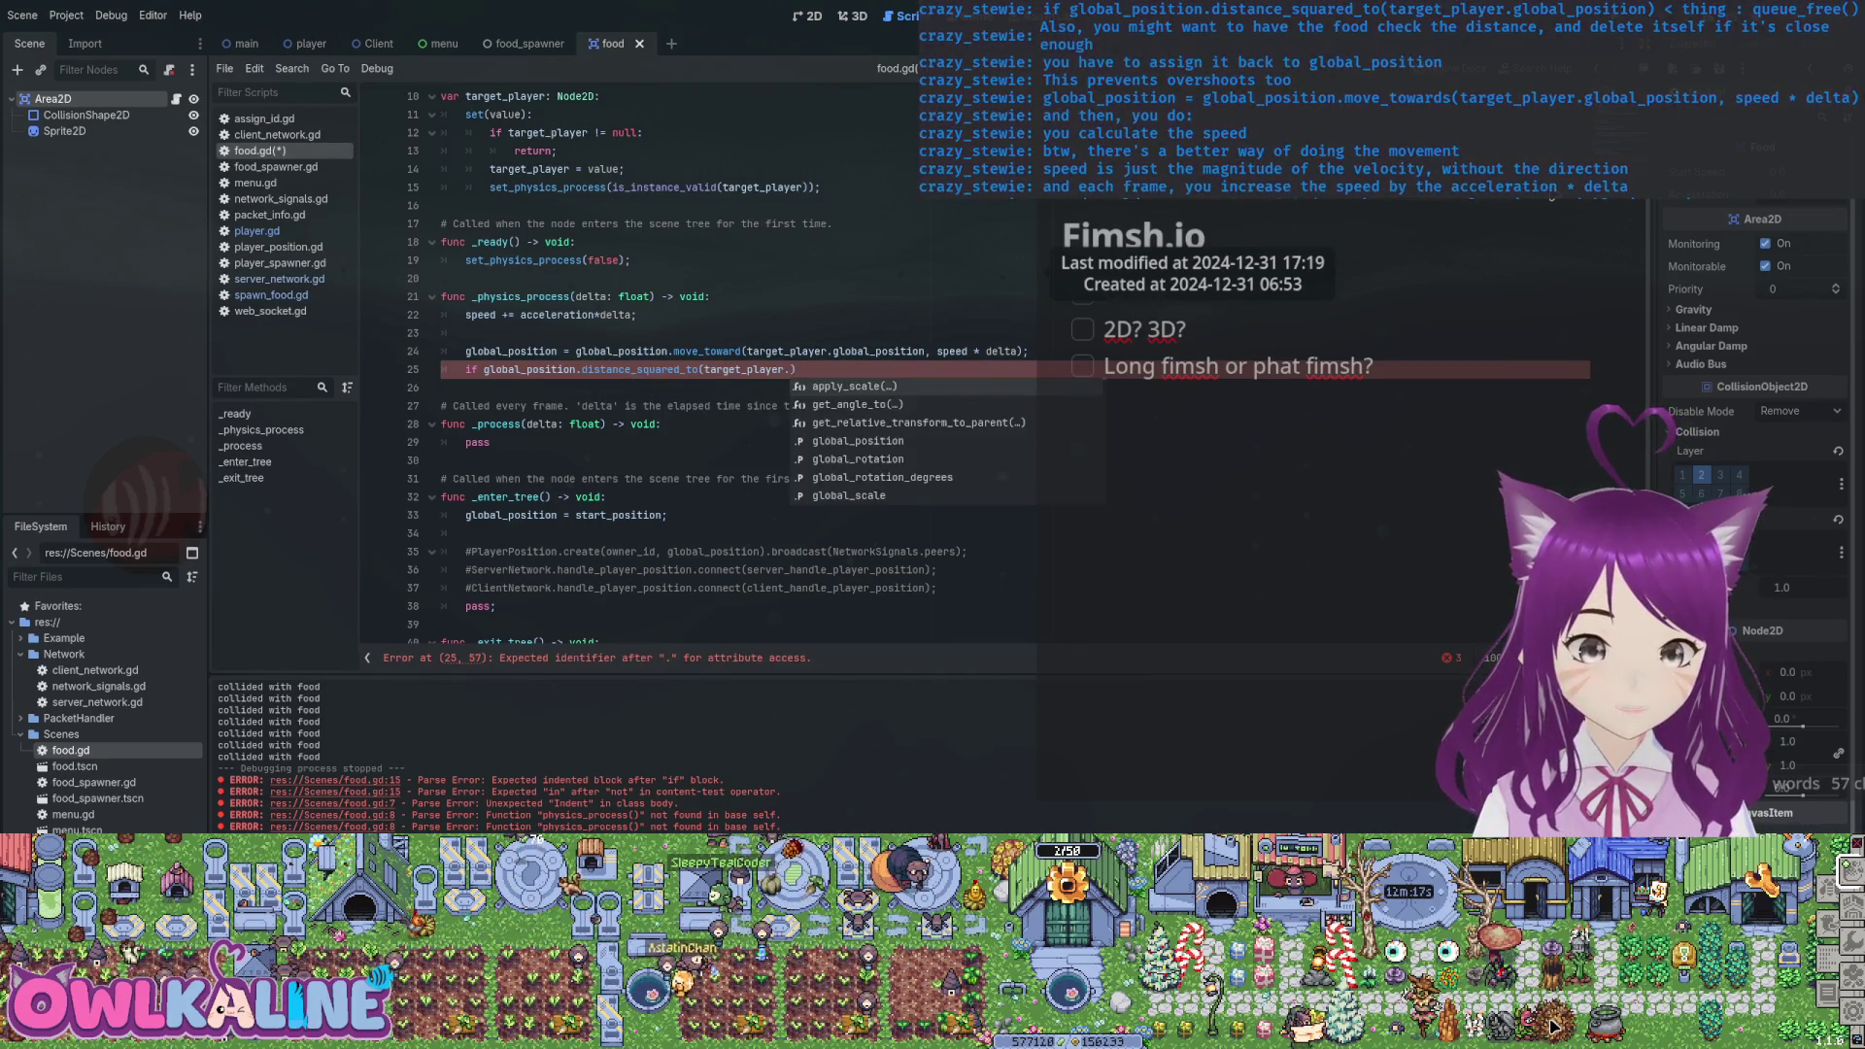
pyautogui.press('Return')
pyautogui.write(')')
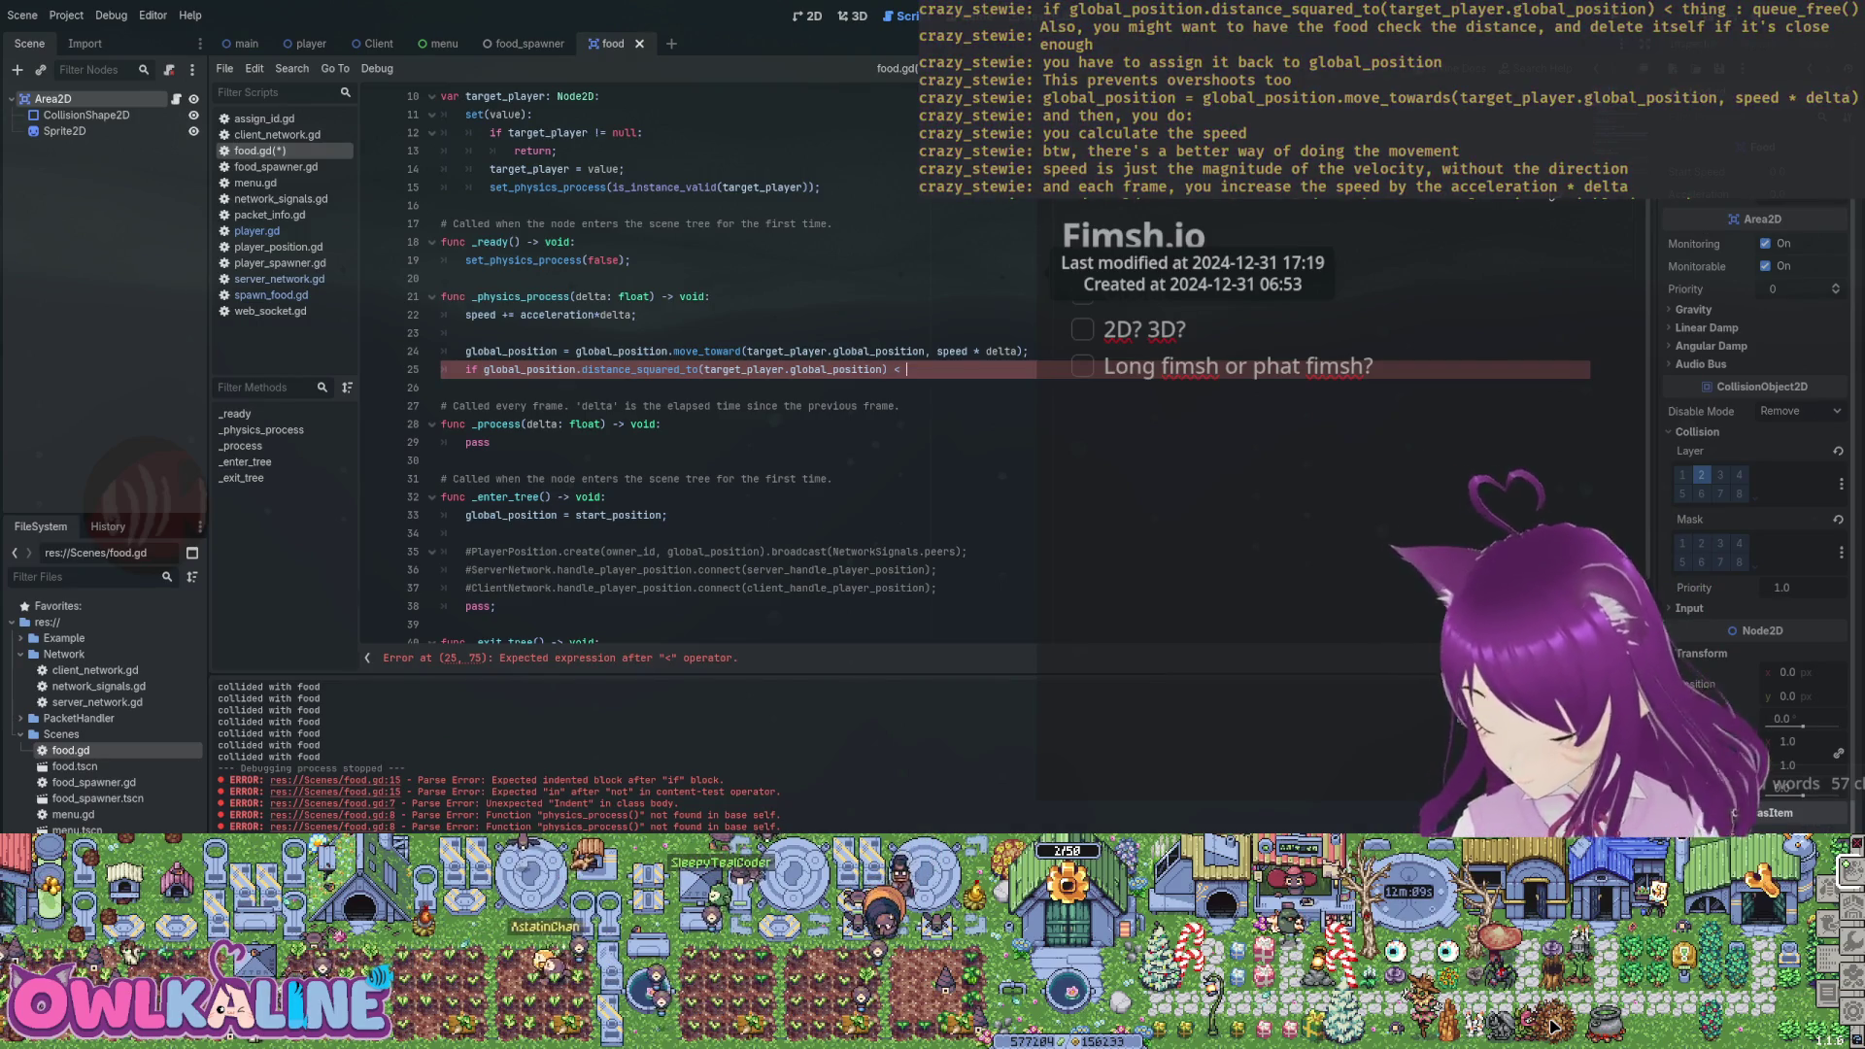
pyautogui.write(':')
pyautogui.press('Return')
# Call self.queue_free(); inside the distance check and save food.gd.
pyautogui.write('self.queue_free();')
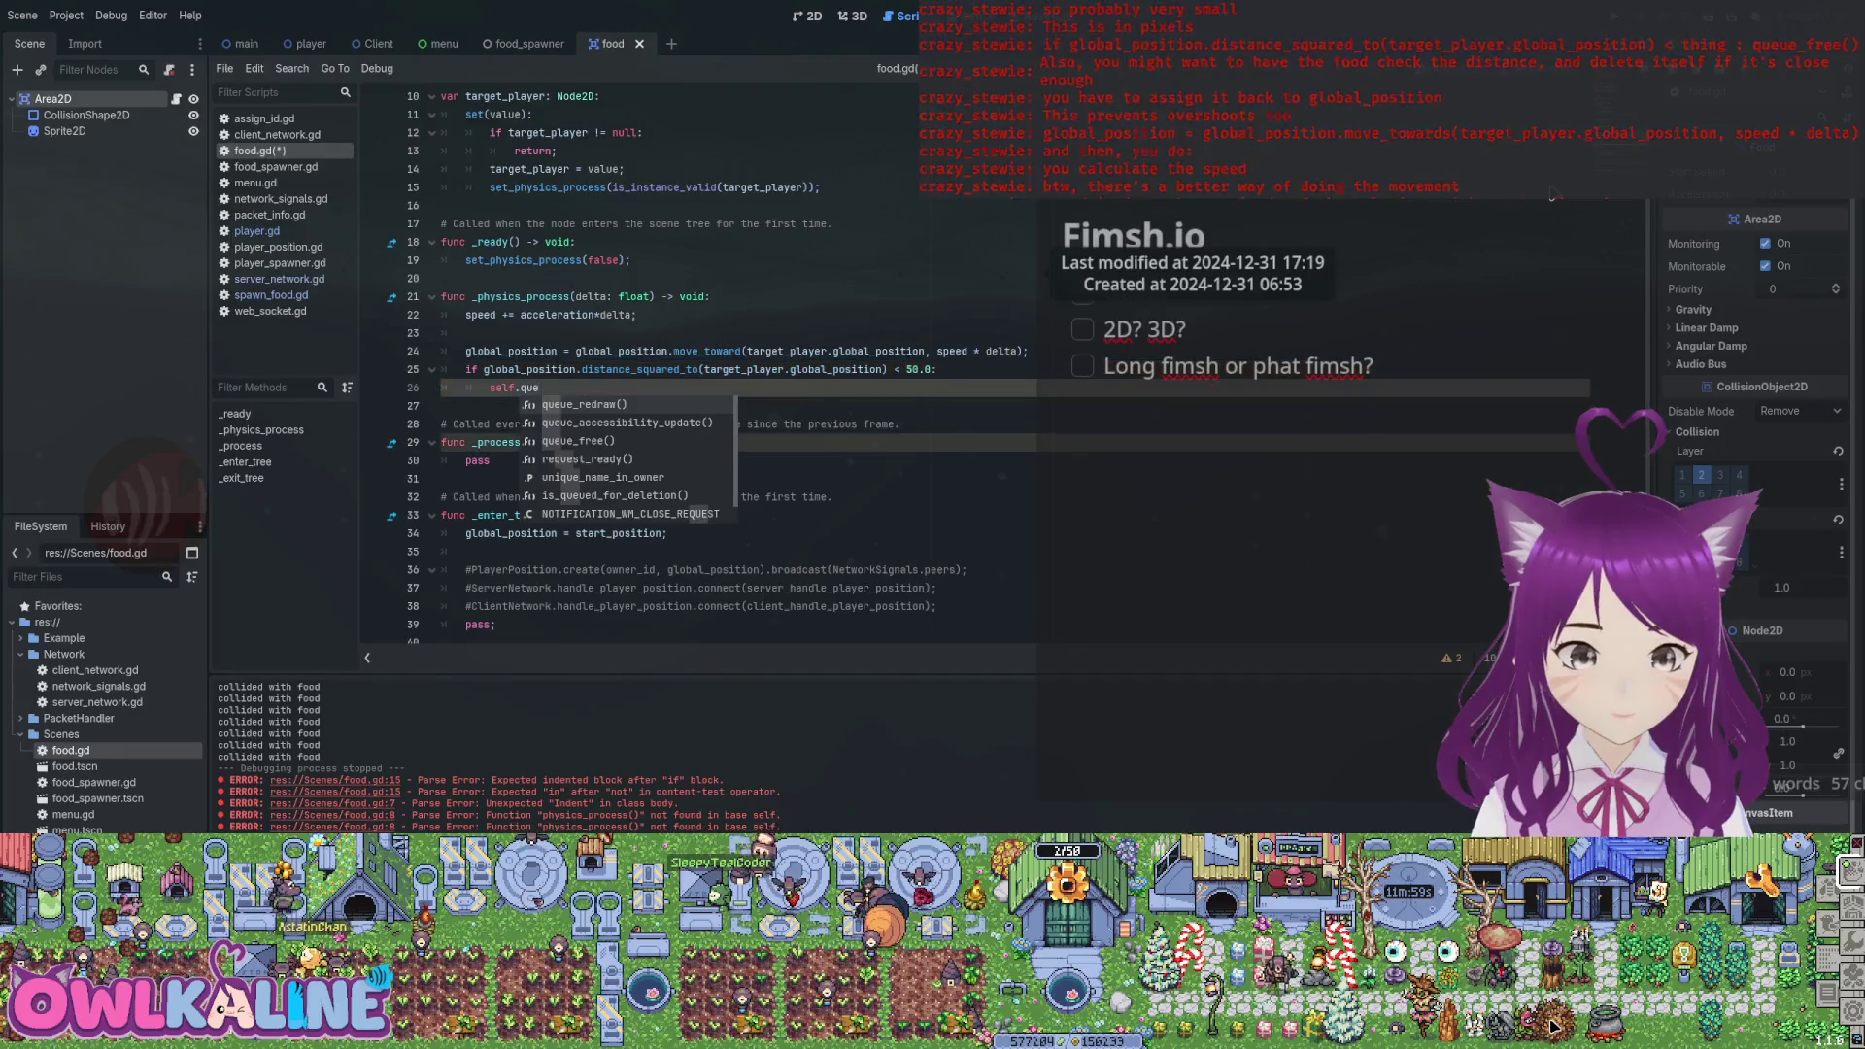
pyautogui.hotkey('ctrl', 's')
pyautogui.press('Up')
pyautogui.press('End')
pyautogui.press('Return')
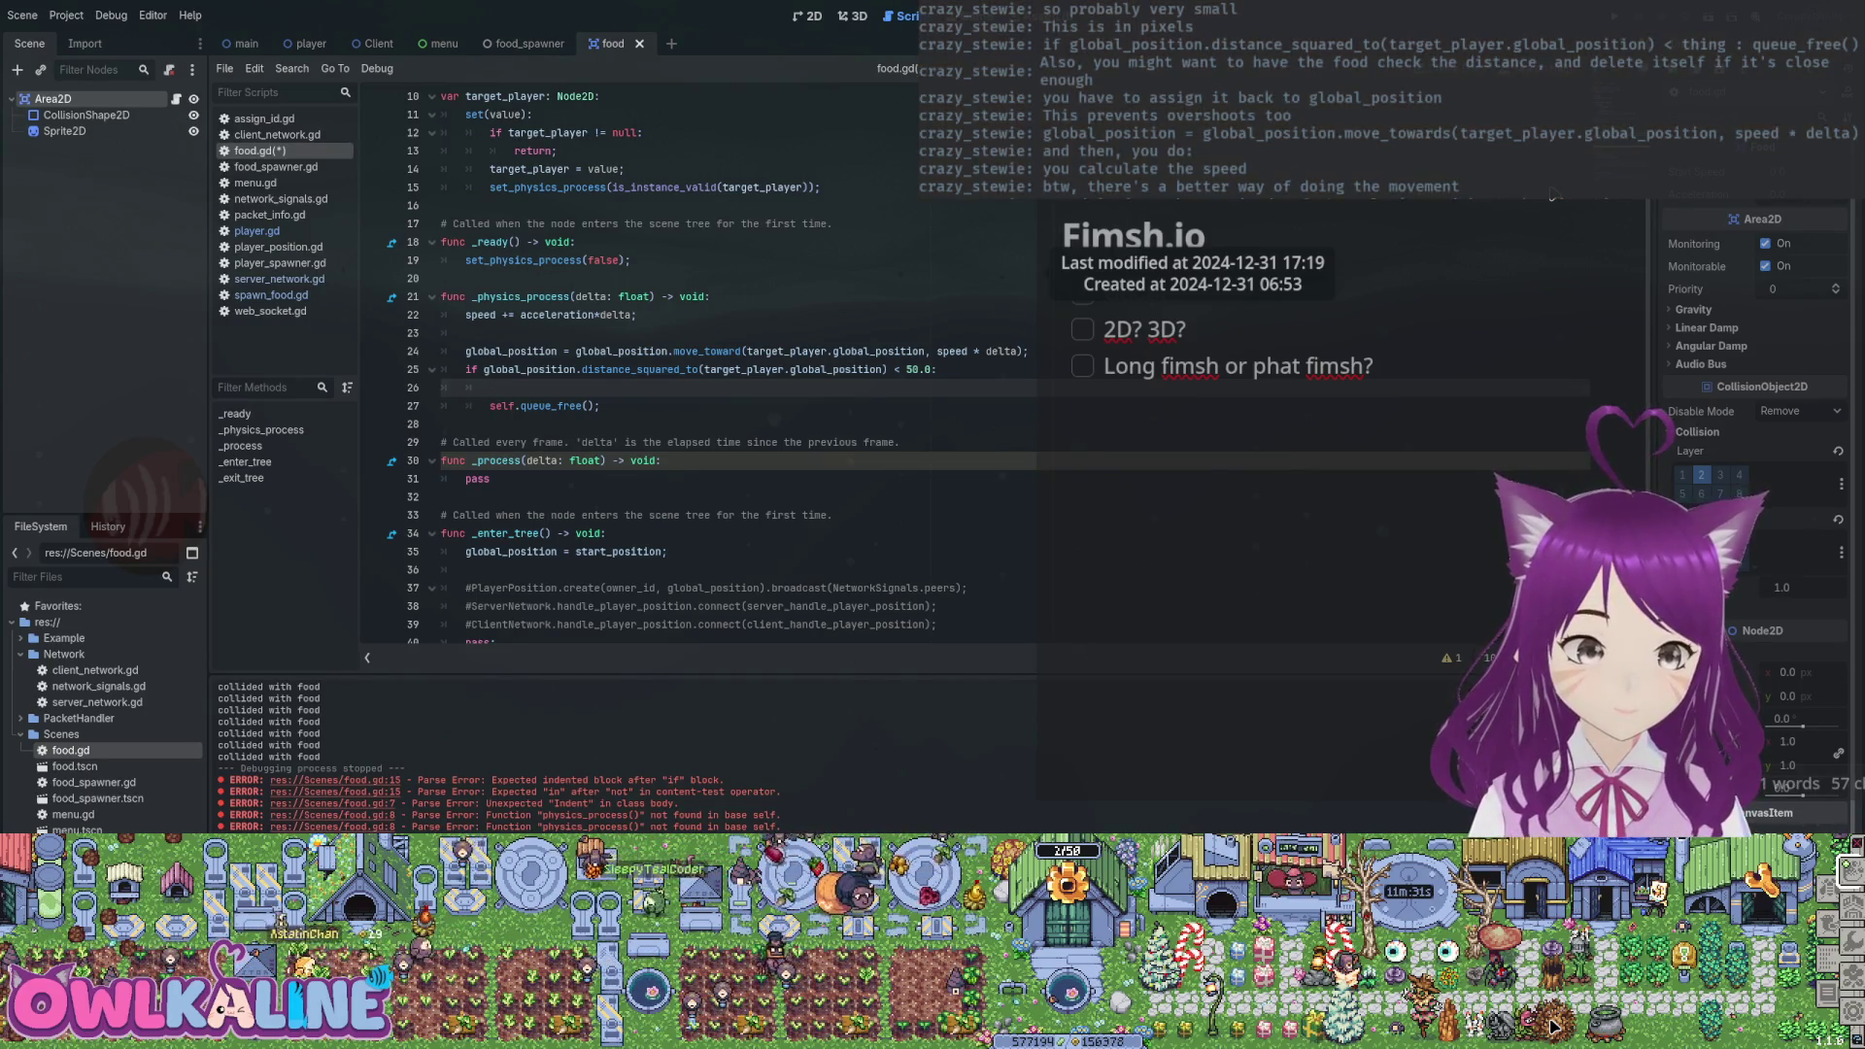
# Review the signal declarations in network_signals.gd, then return to server_network.gd.
pyautogui.click(280, 278)
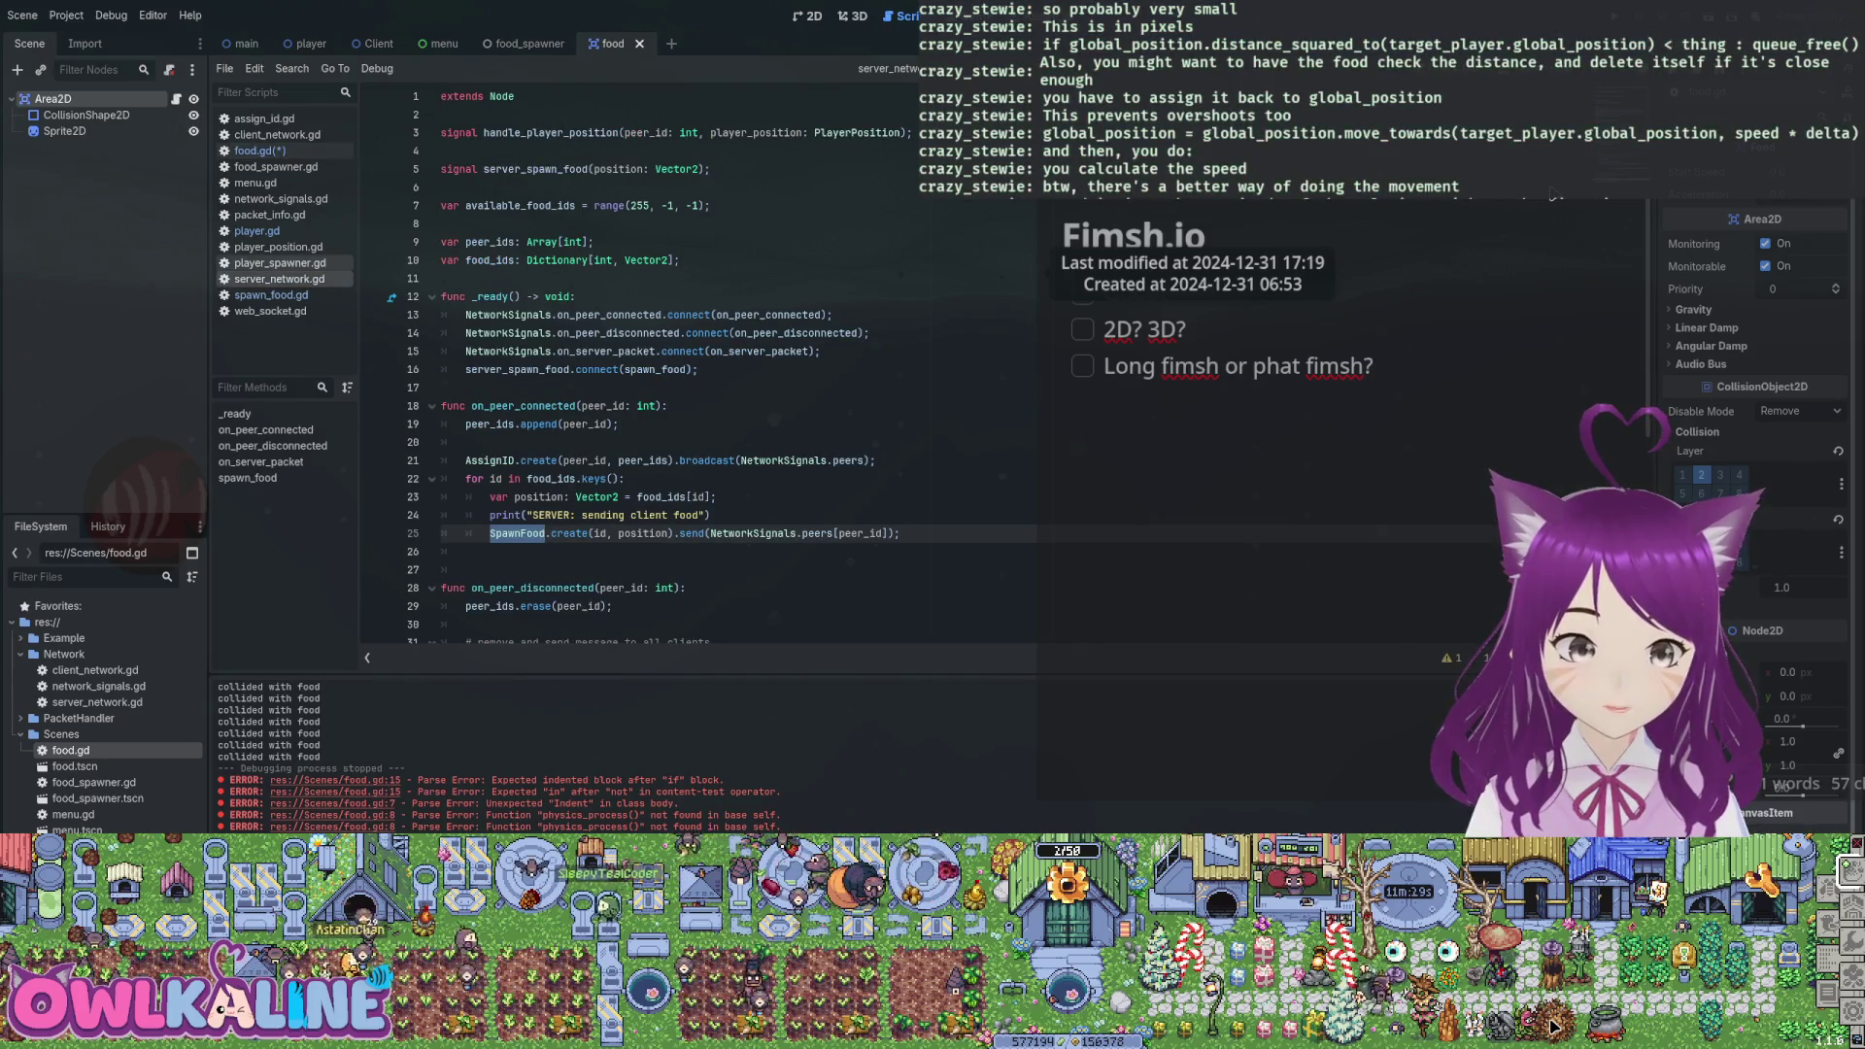
pyautogui.click(281, 199)
pyautogui.scroll(20, 681, 369)
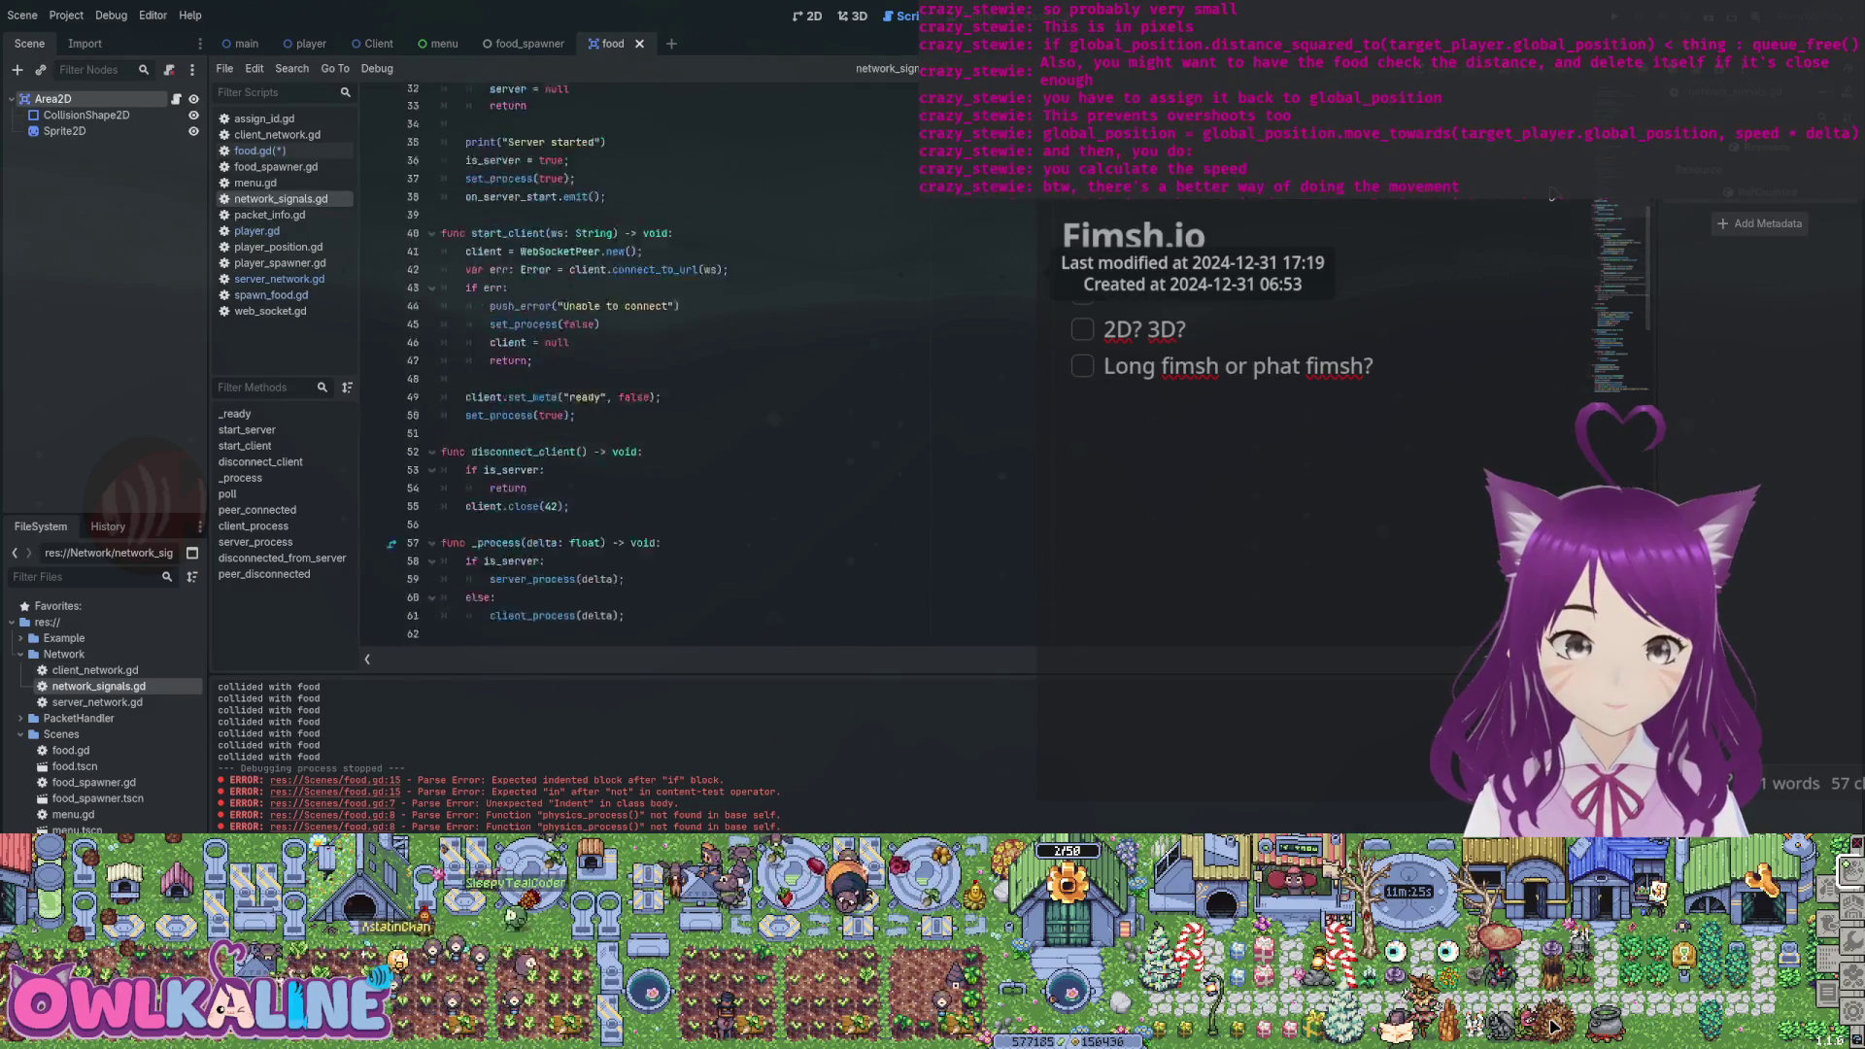
pyautogui.click(539, 205)
pyautogui.doubleClick(97, 702)
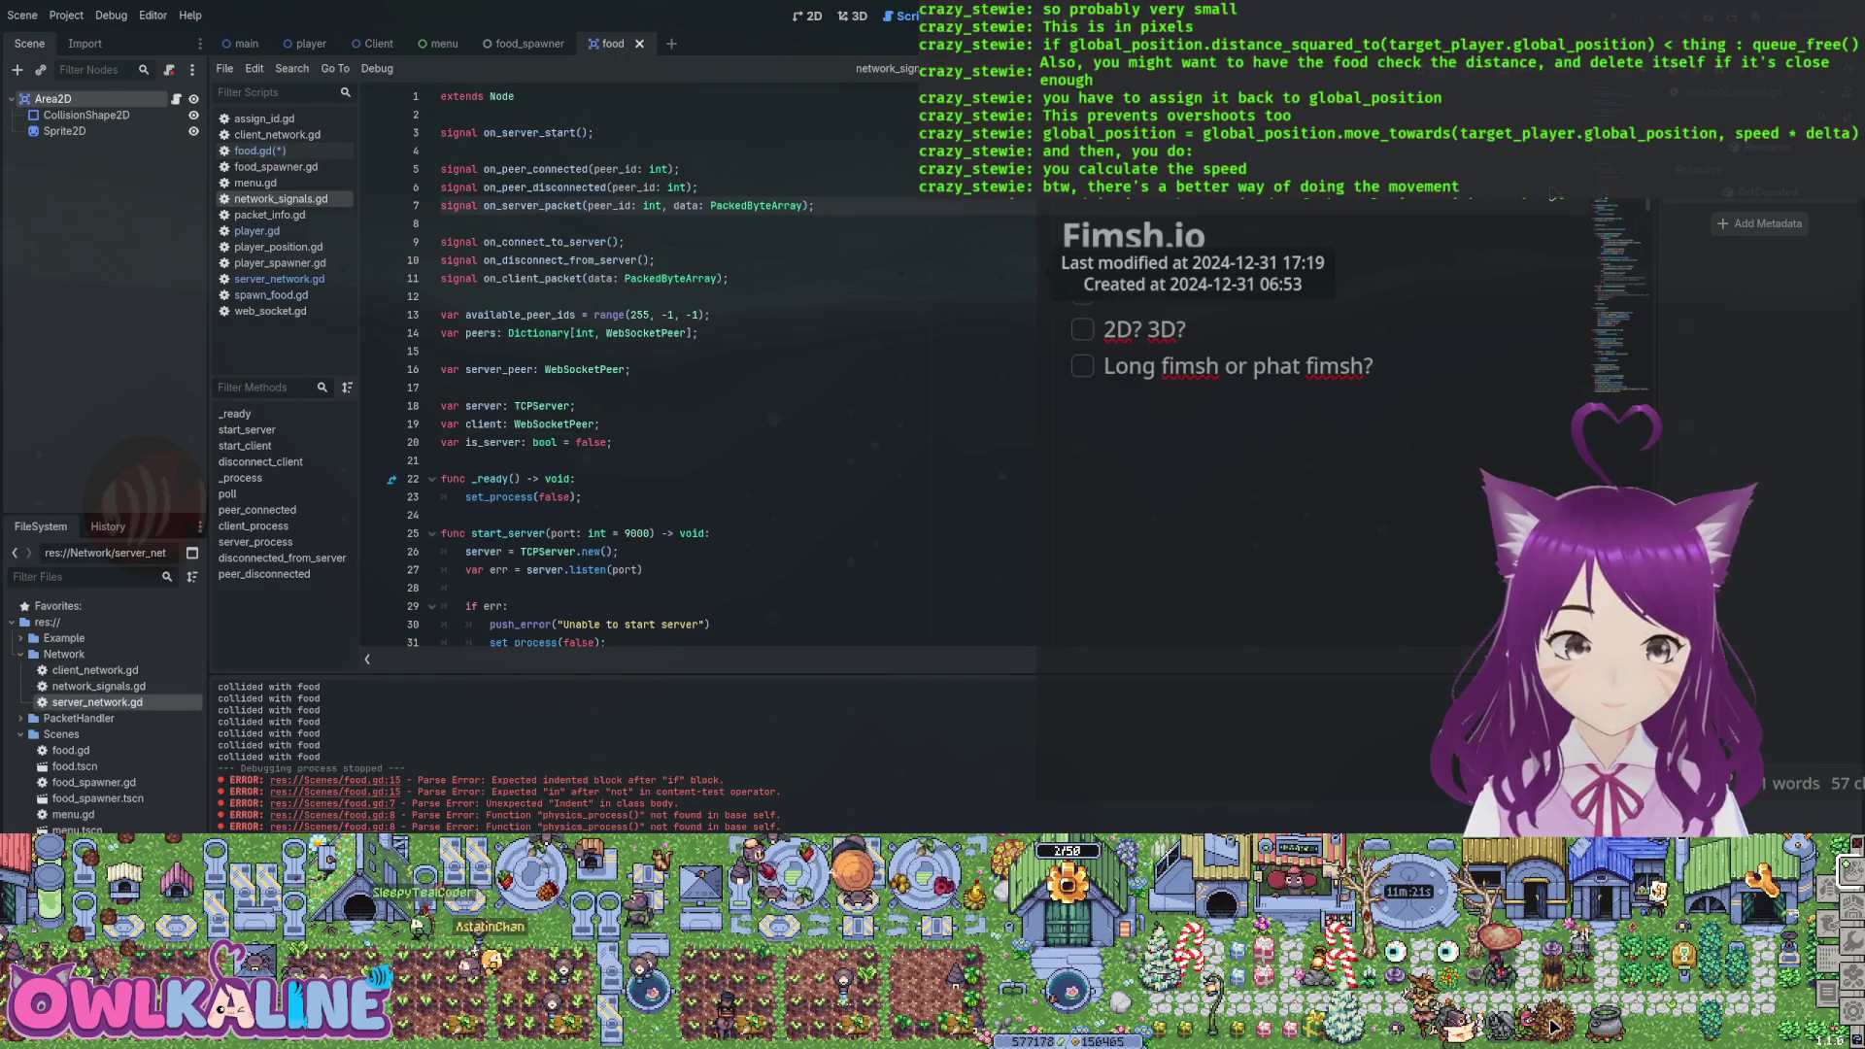
# Add signal food_eaten(id: int); below server_spawn_food and save server_network.gd.
pyautogui.click(714, 169)
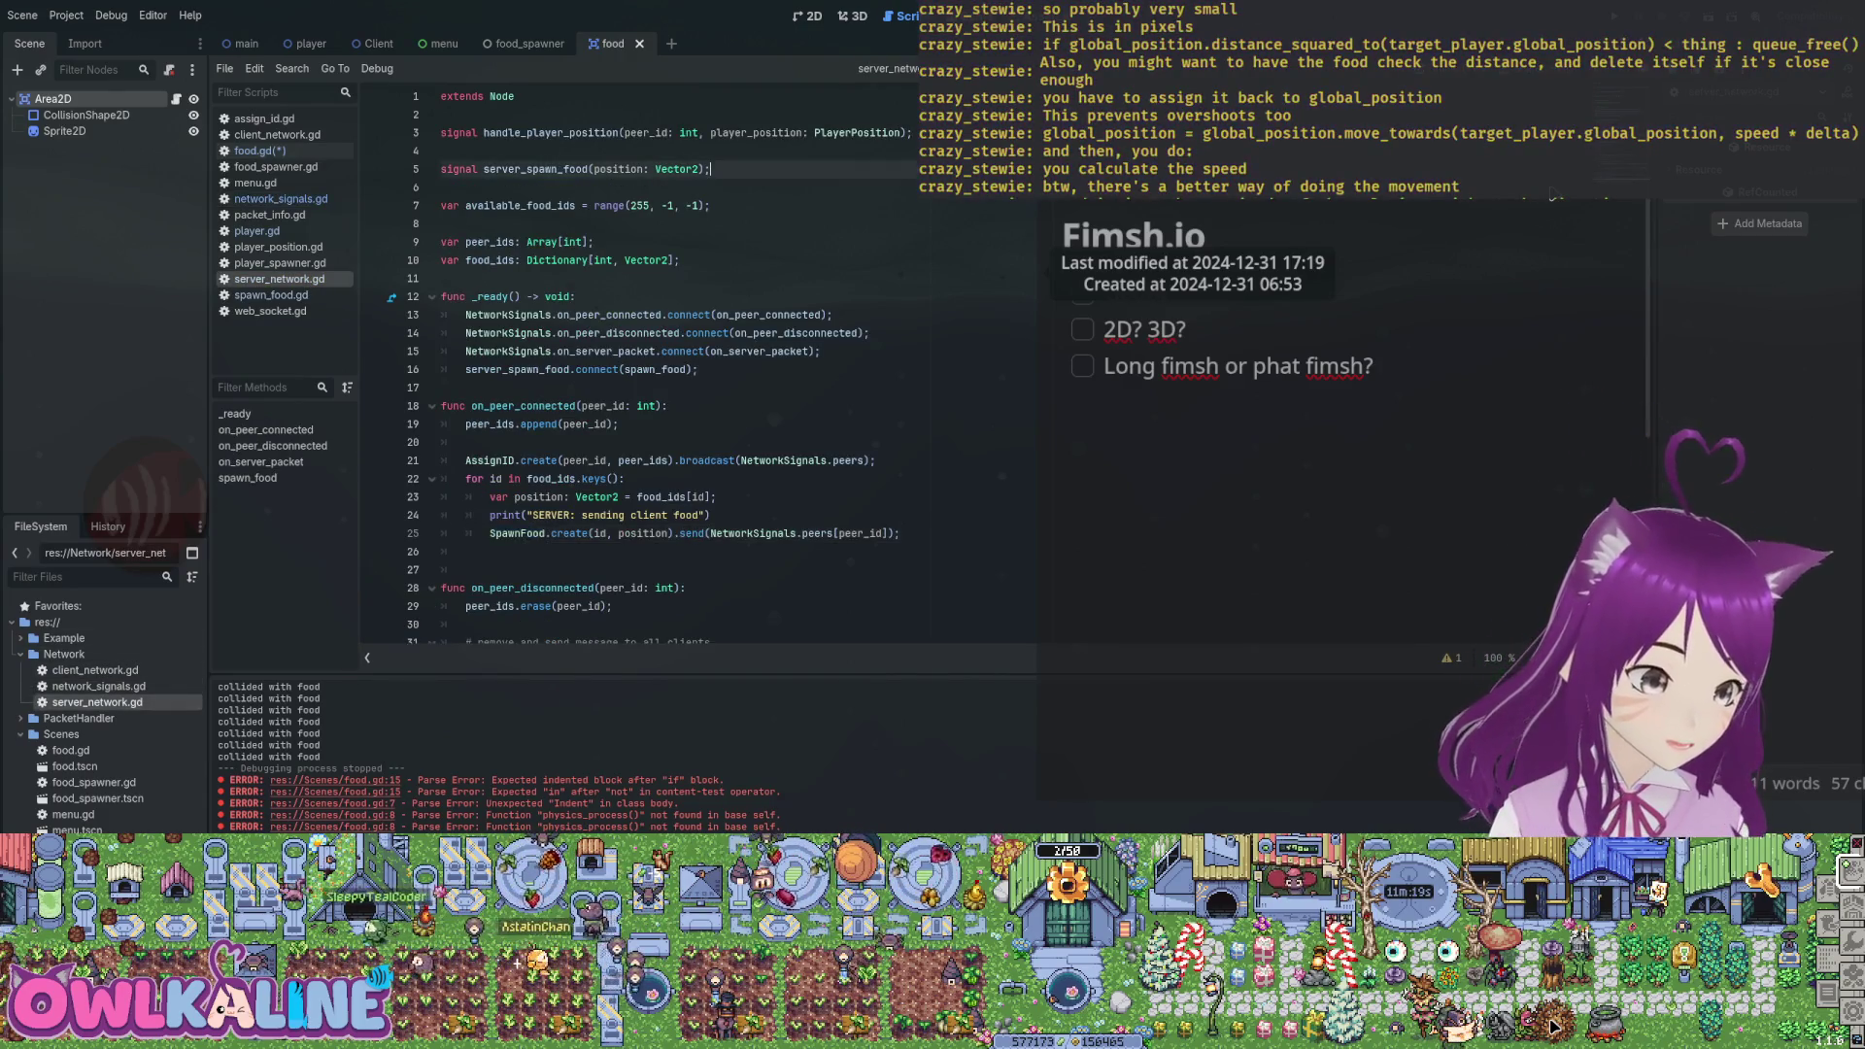
pyautogui.press('Return')
pyautogui.write('signal ')
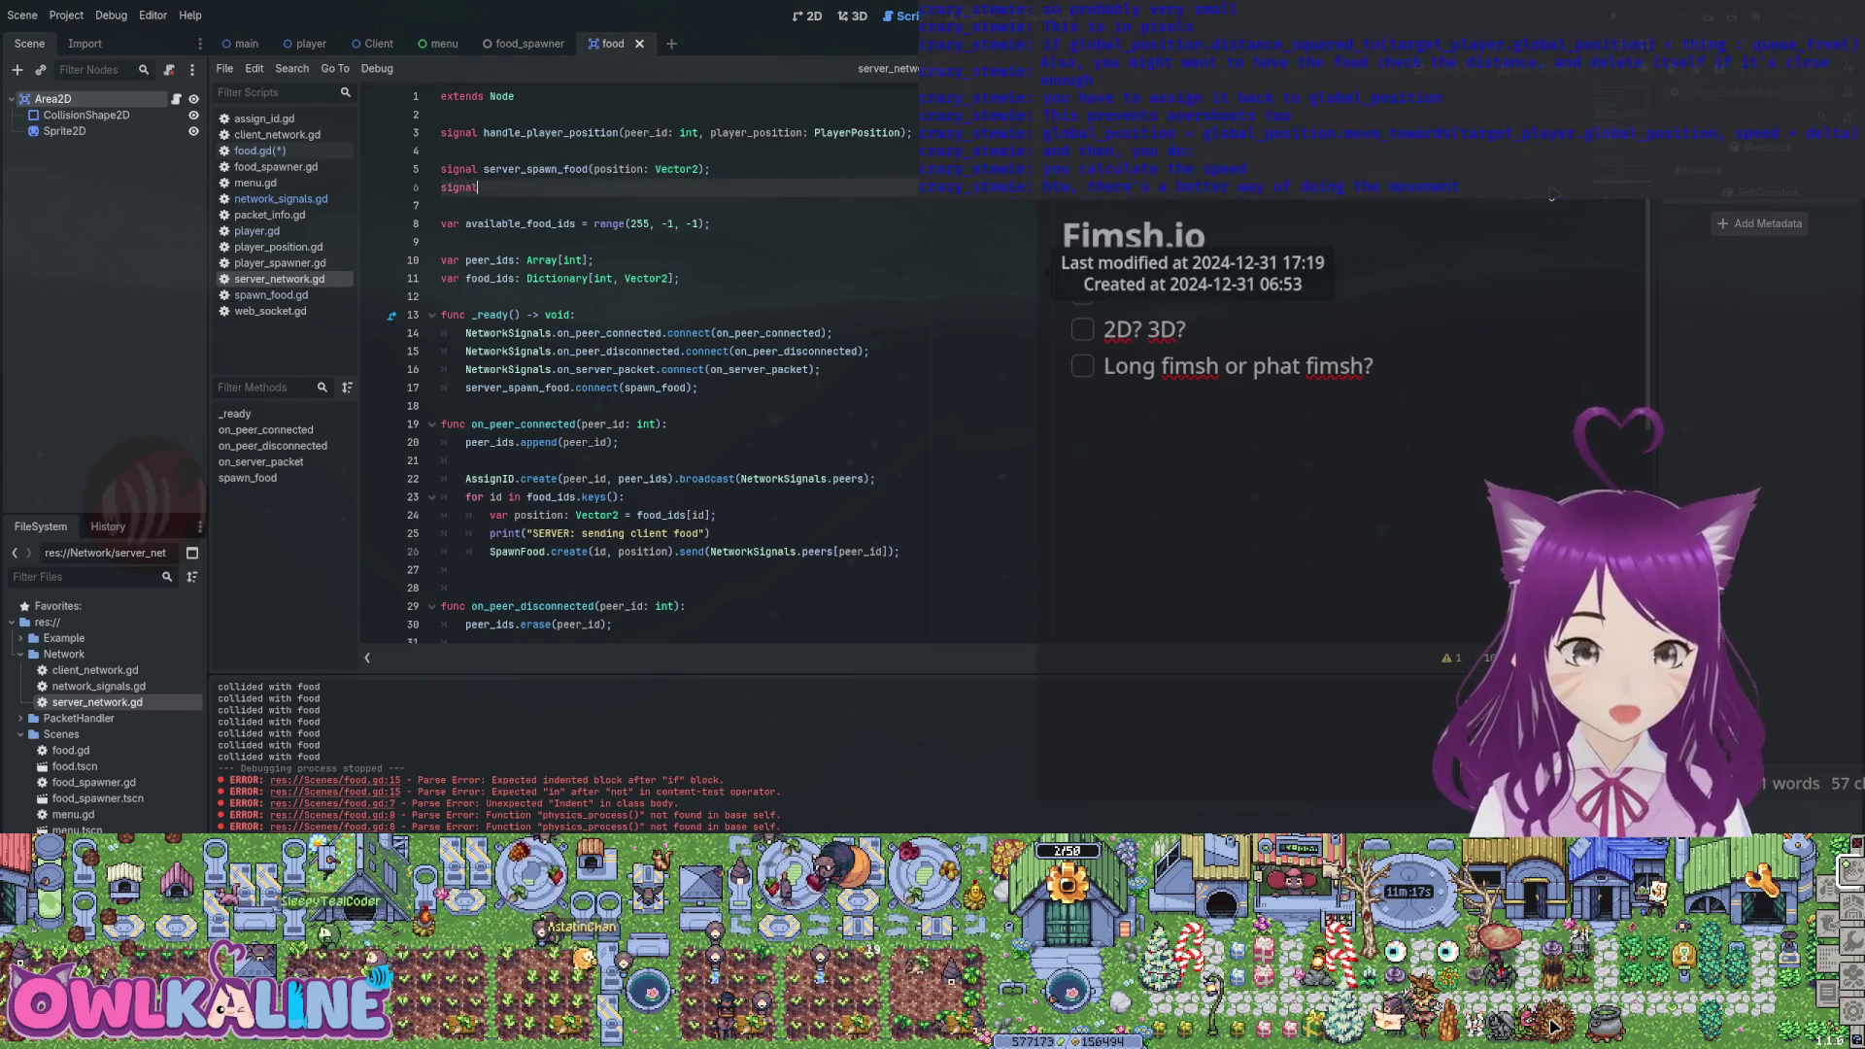
pyautogui.write('food_eaten()')
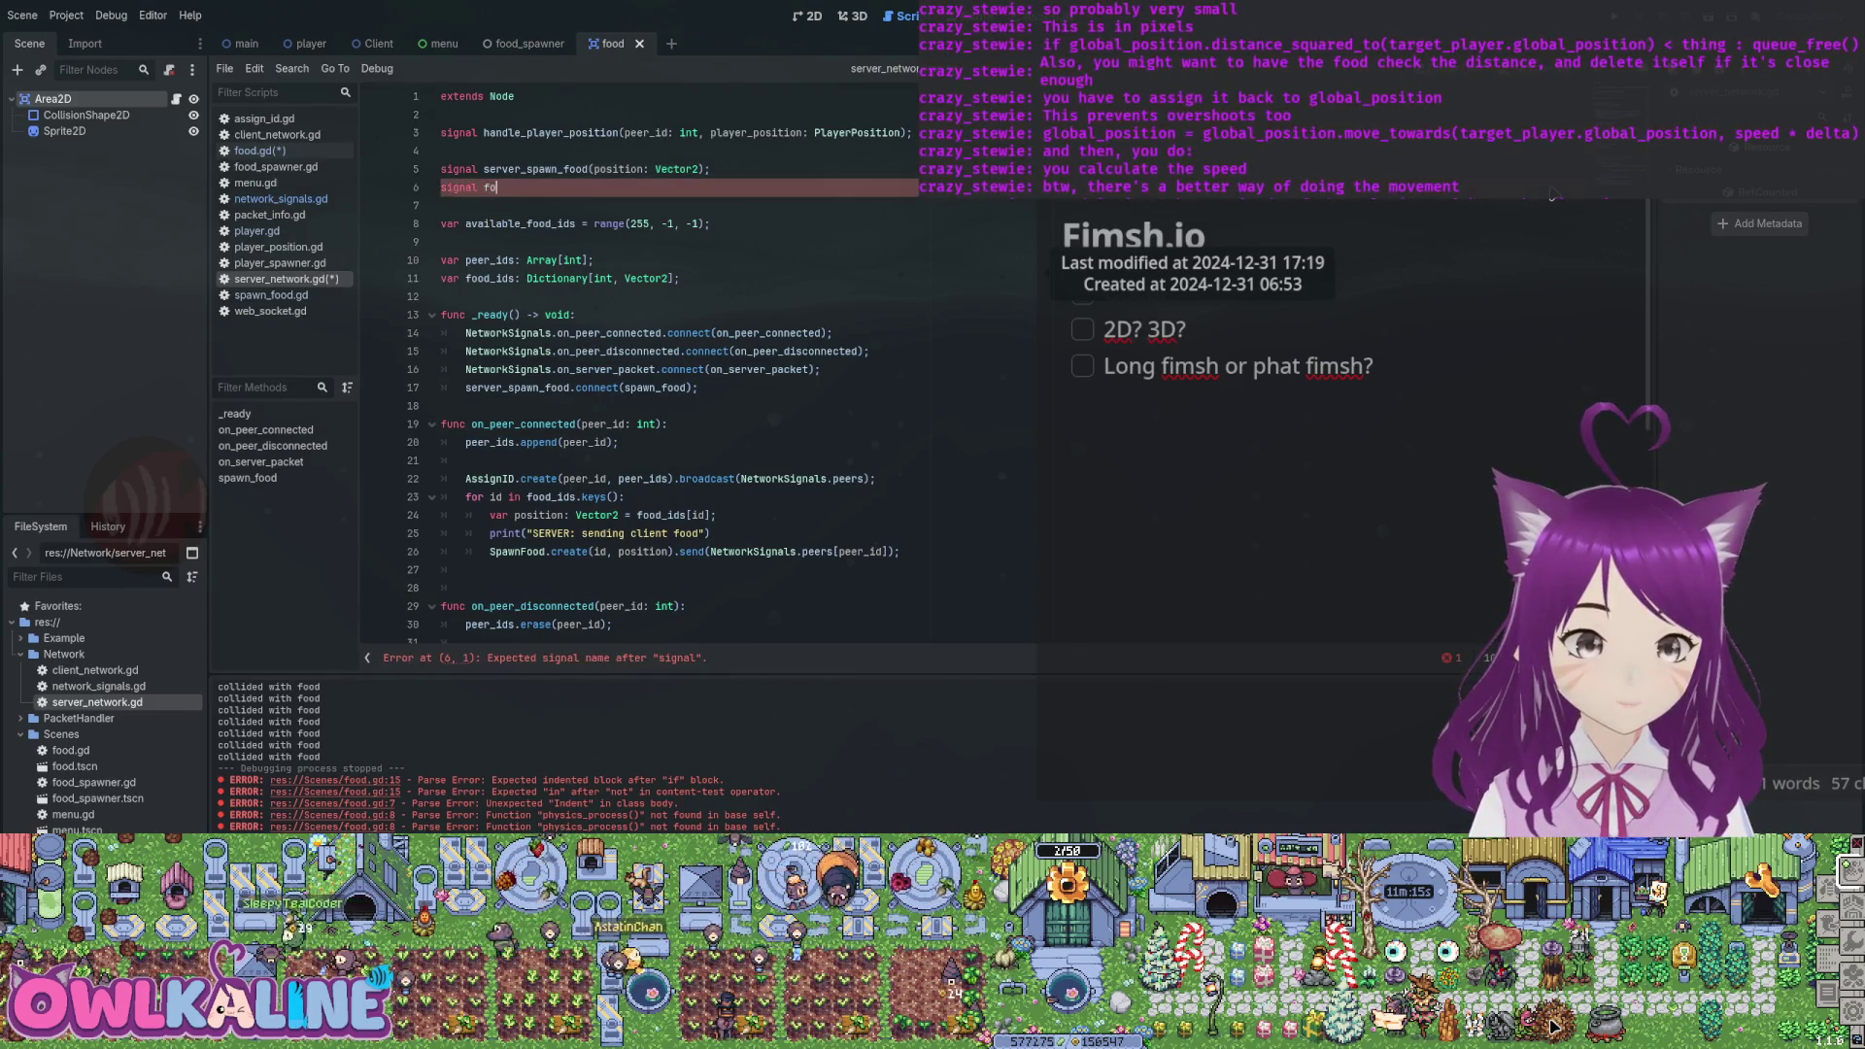
pyautogui.write(';')
pyautogui.hotkey('ctrl', 's')
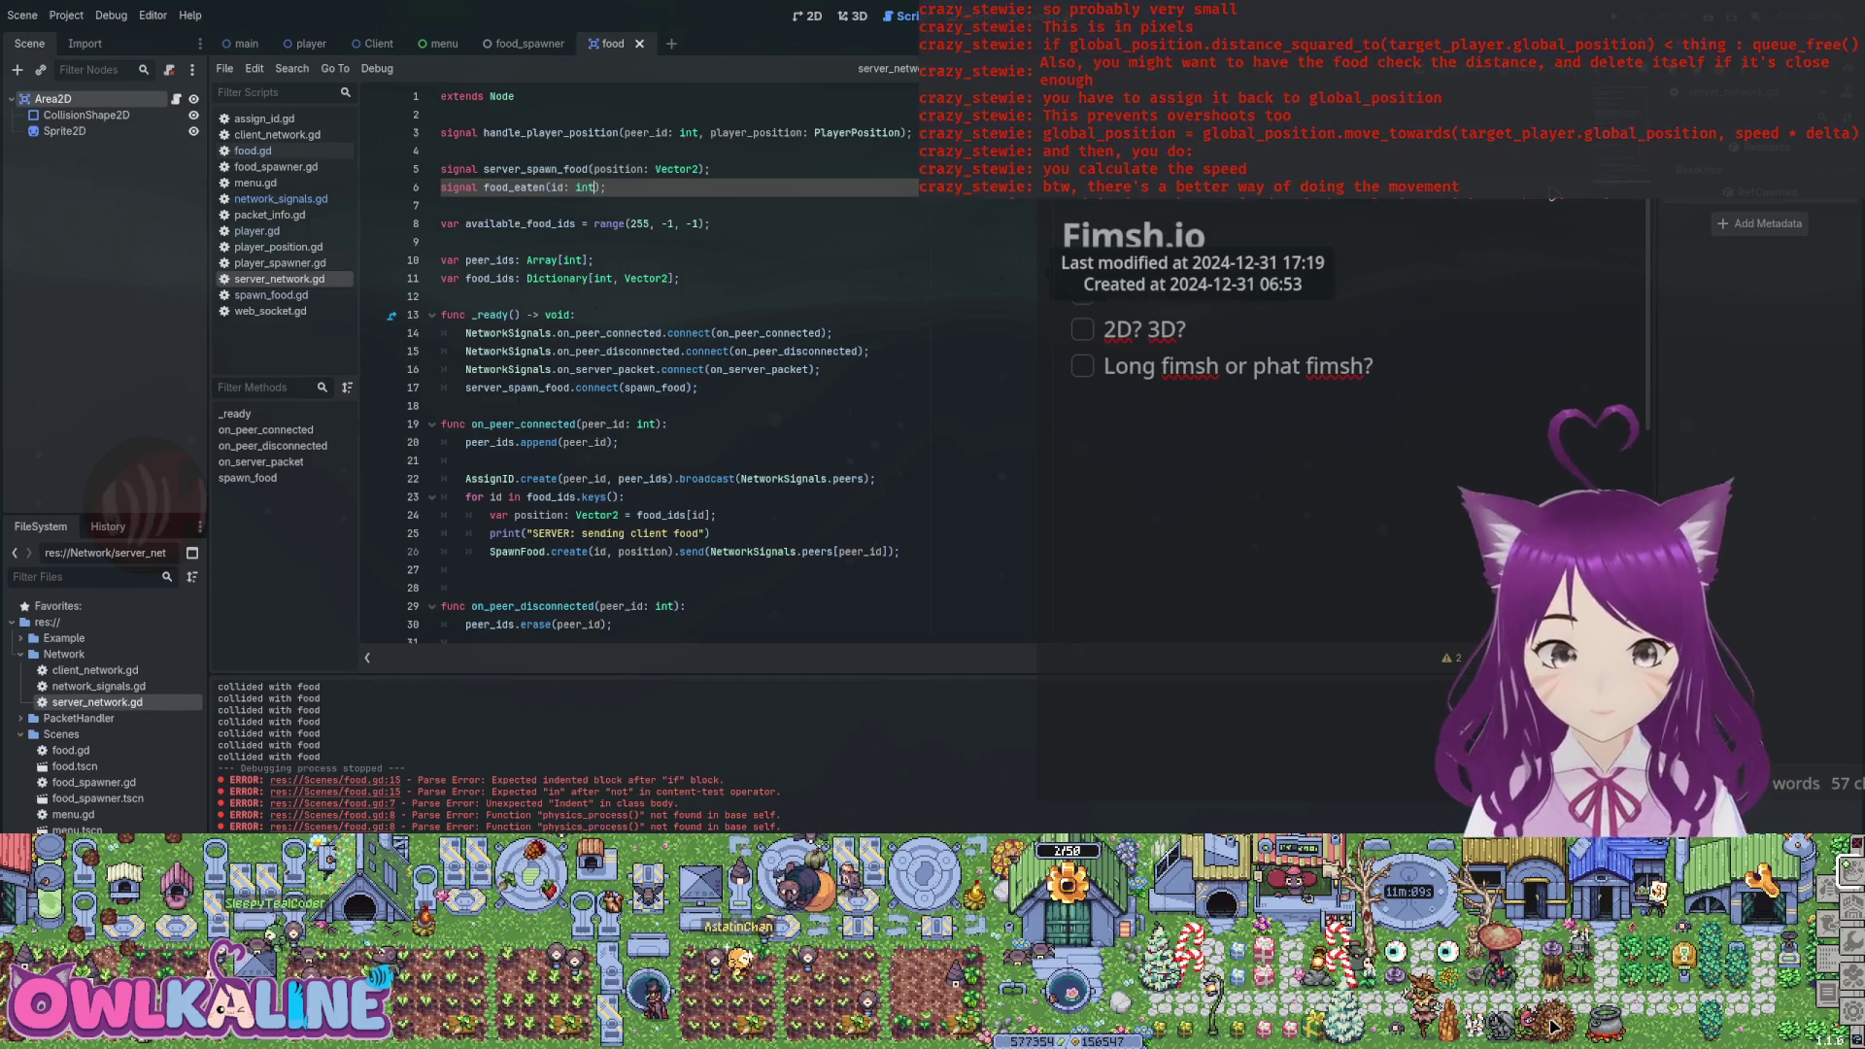
pyautogui.write('int')
pyautogui.click(253, 150)
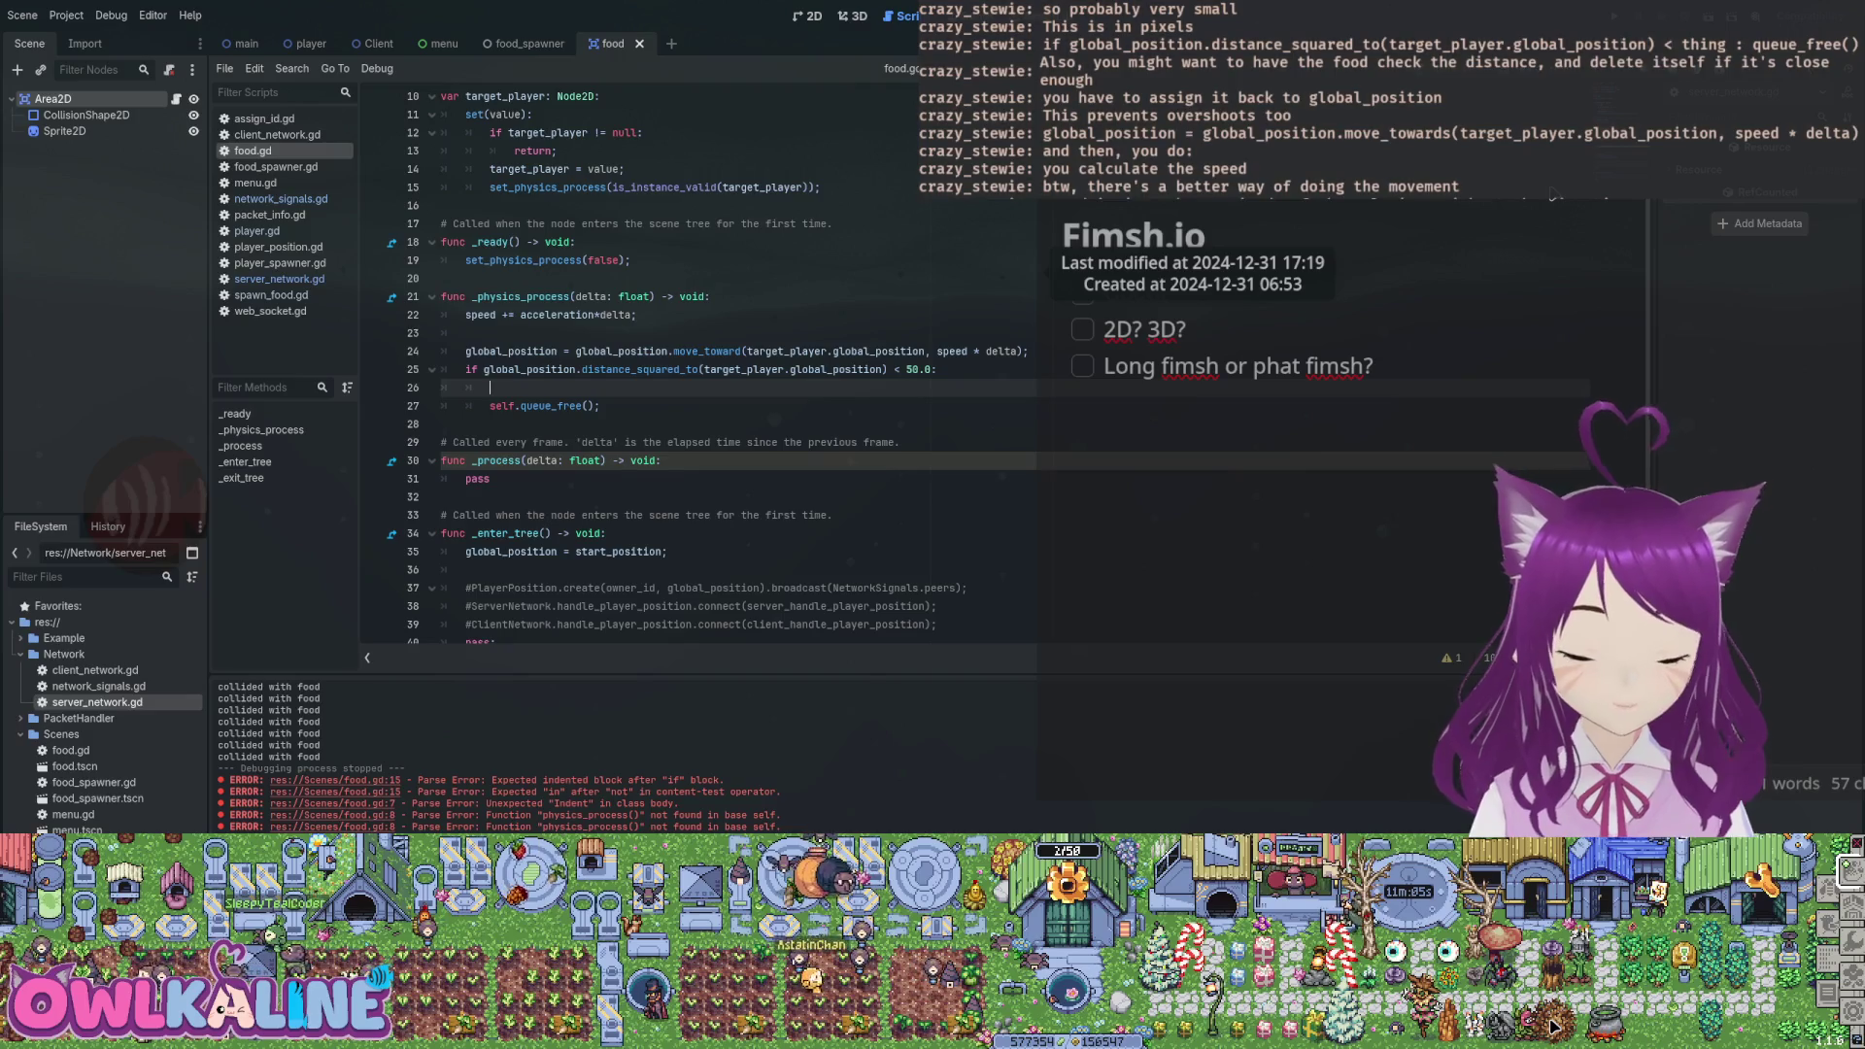
# Write ServerNetwork.food_eaten.emit(id); on line 26 before self.queue_free() and save.
pyautogui.press('BackSpace')
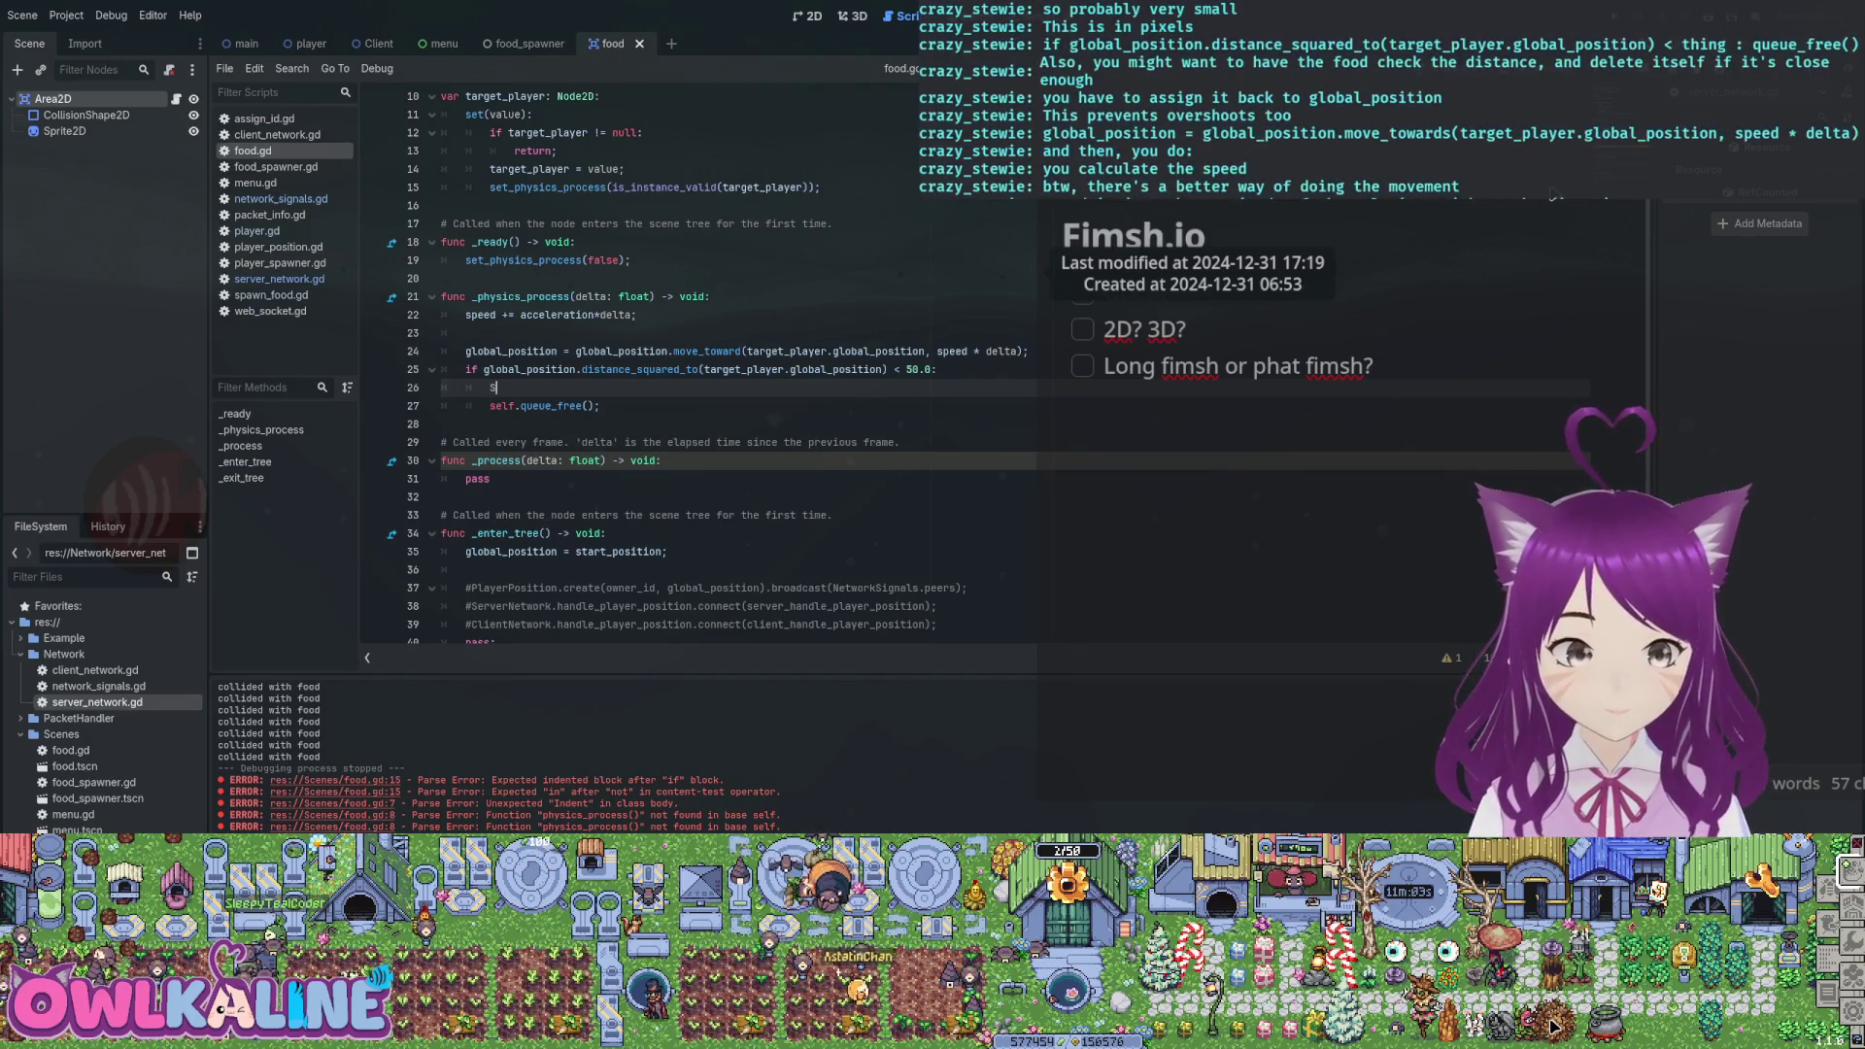
pyautogui.press('BackSpace')
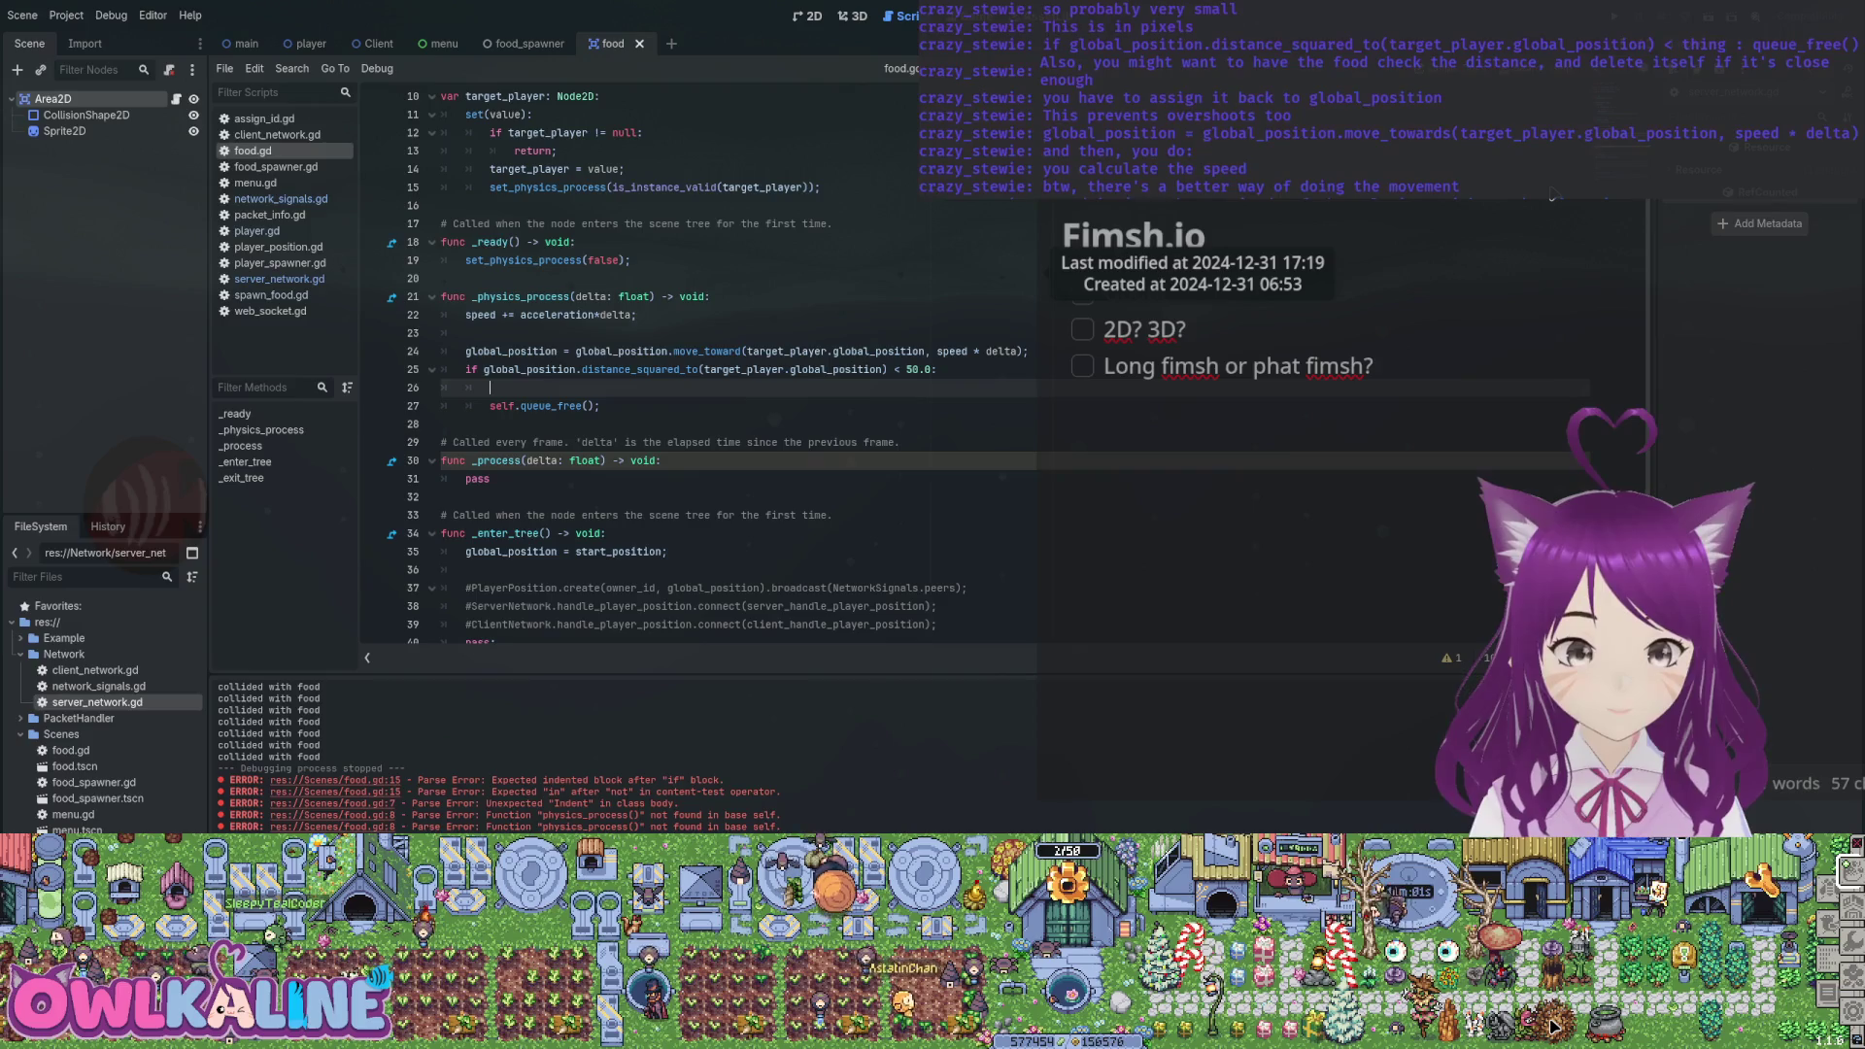
pyautogui.write('Serv')
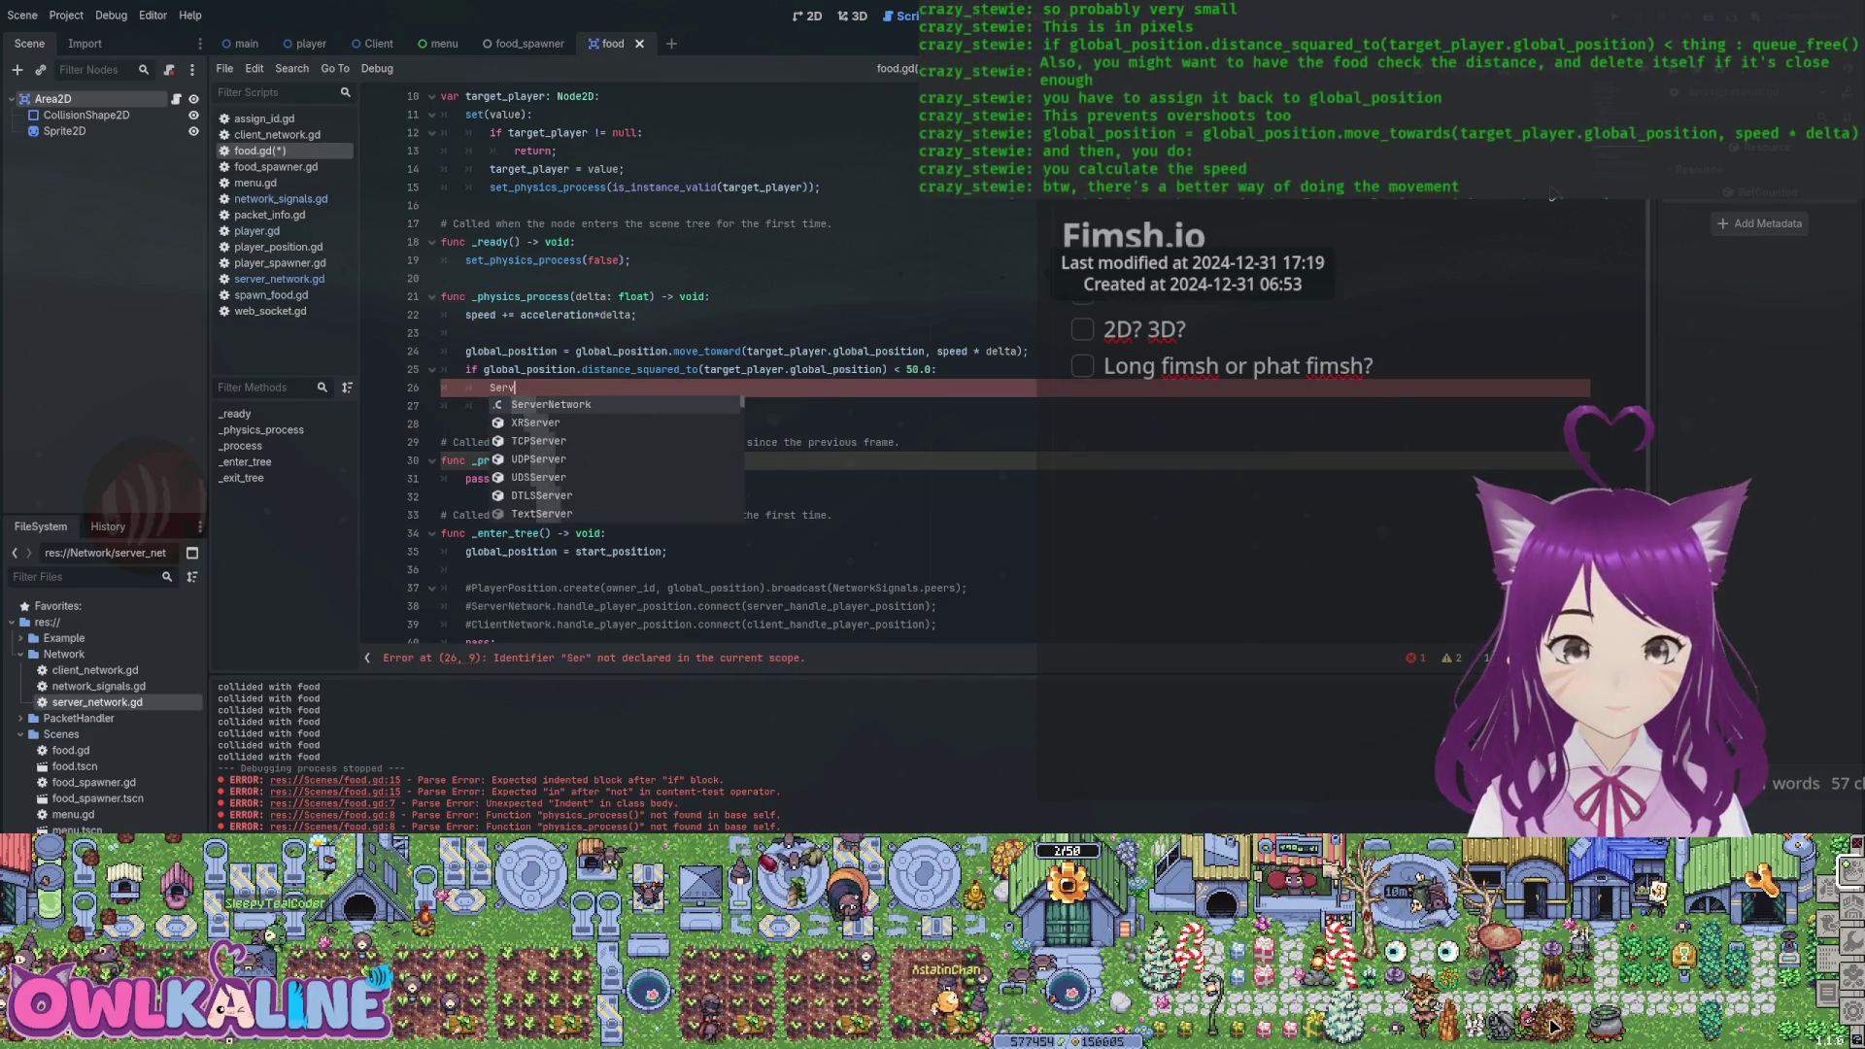
pyautogui.press('Return')
pyautogui.write('.')
pyautogui.press('Down')
pyautogui.press('Return')
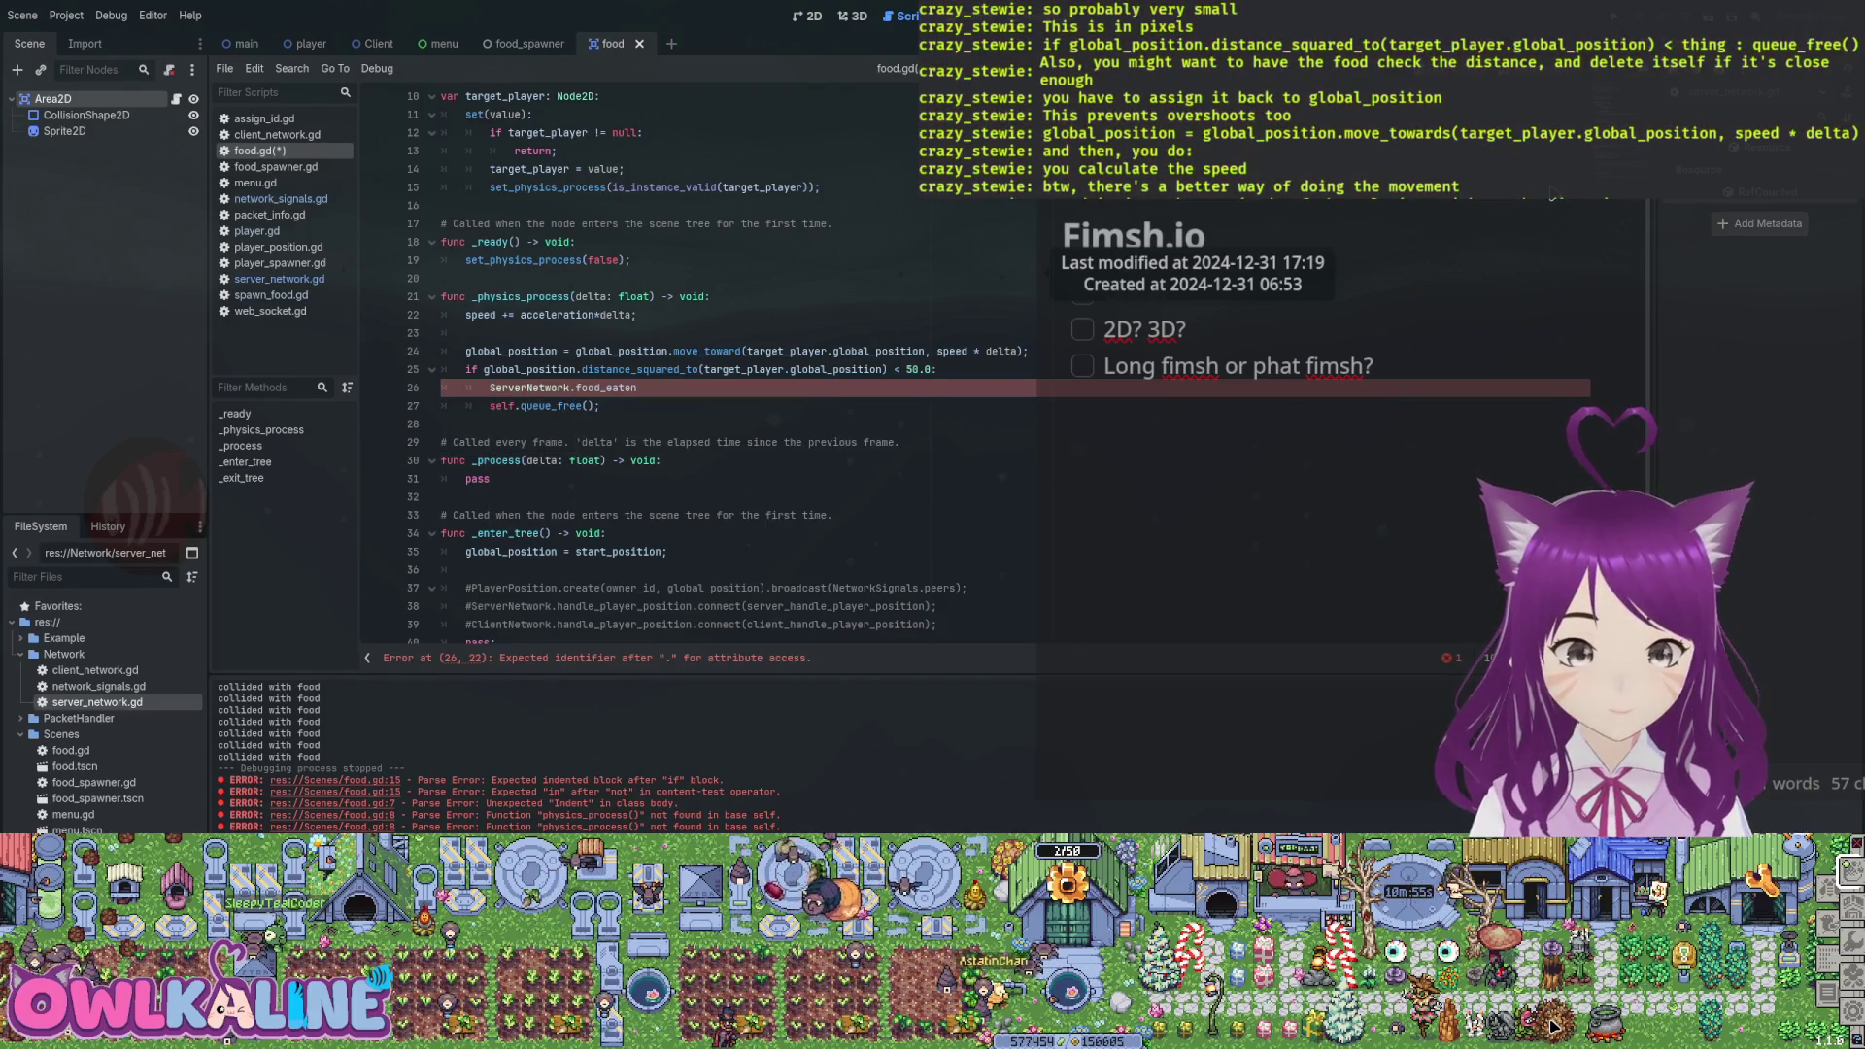
pyautogui.write('emit(')
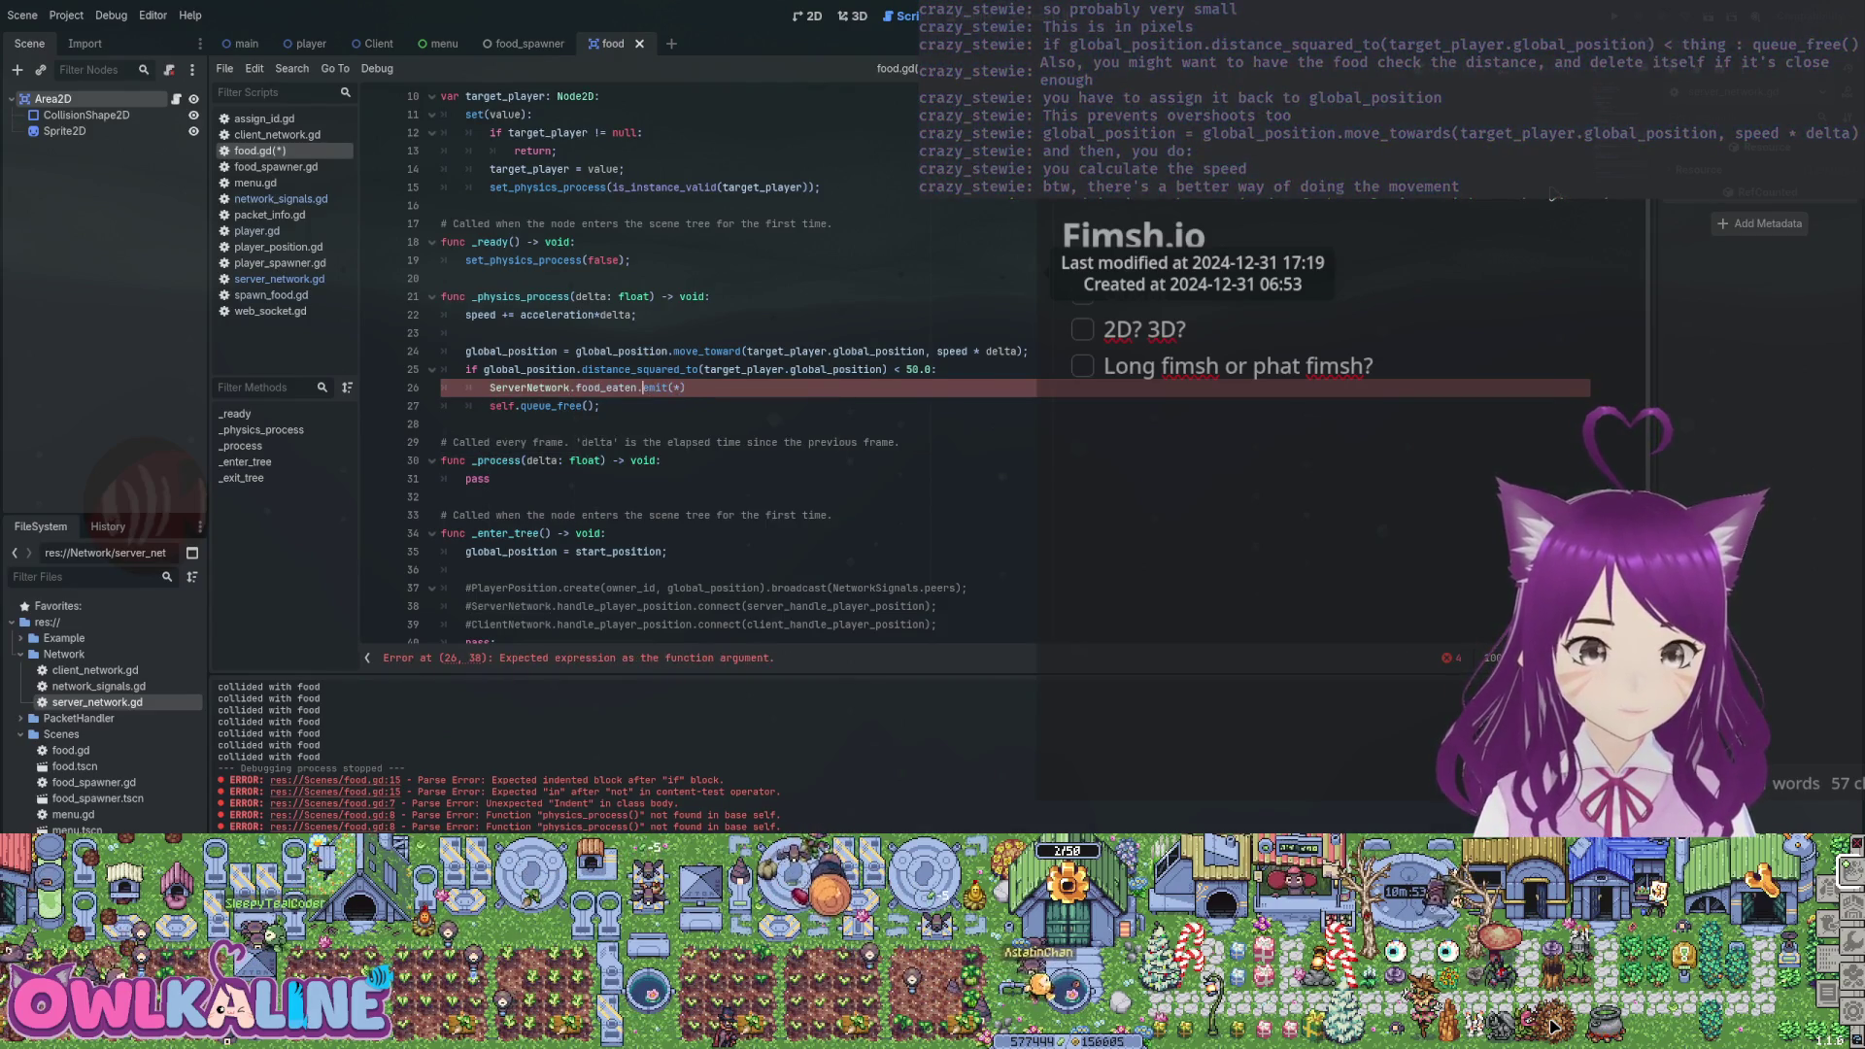
pyautogui.write(');')
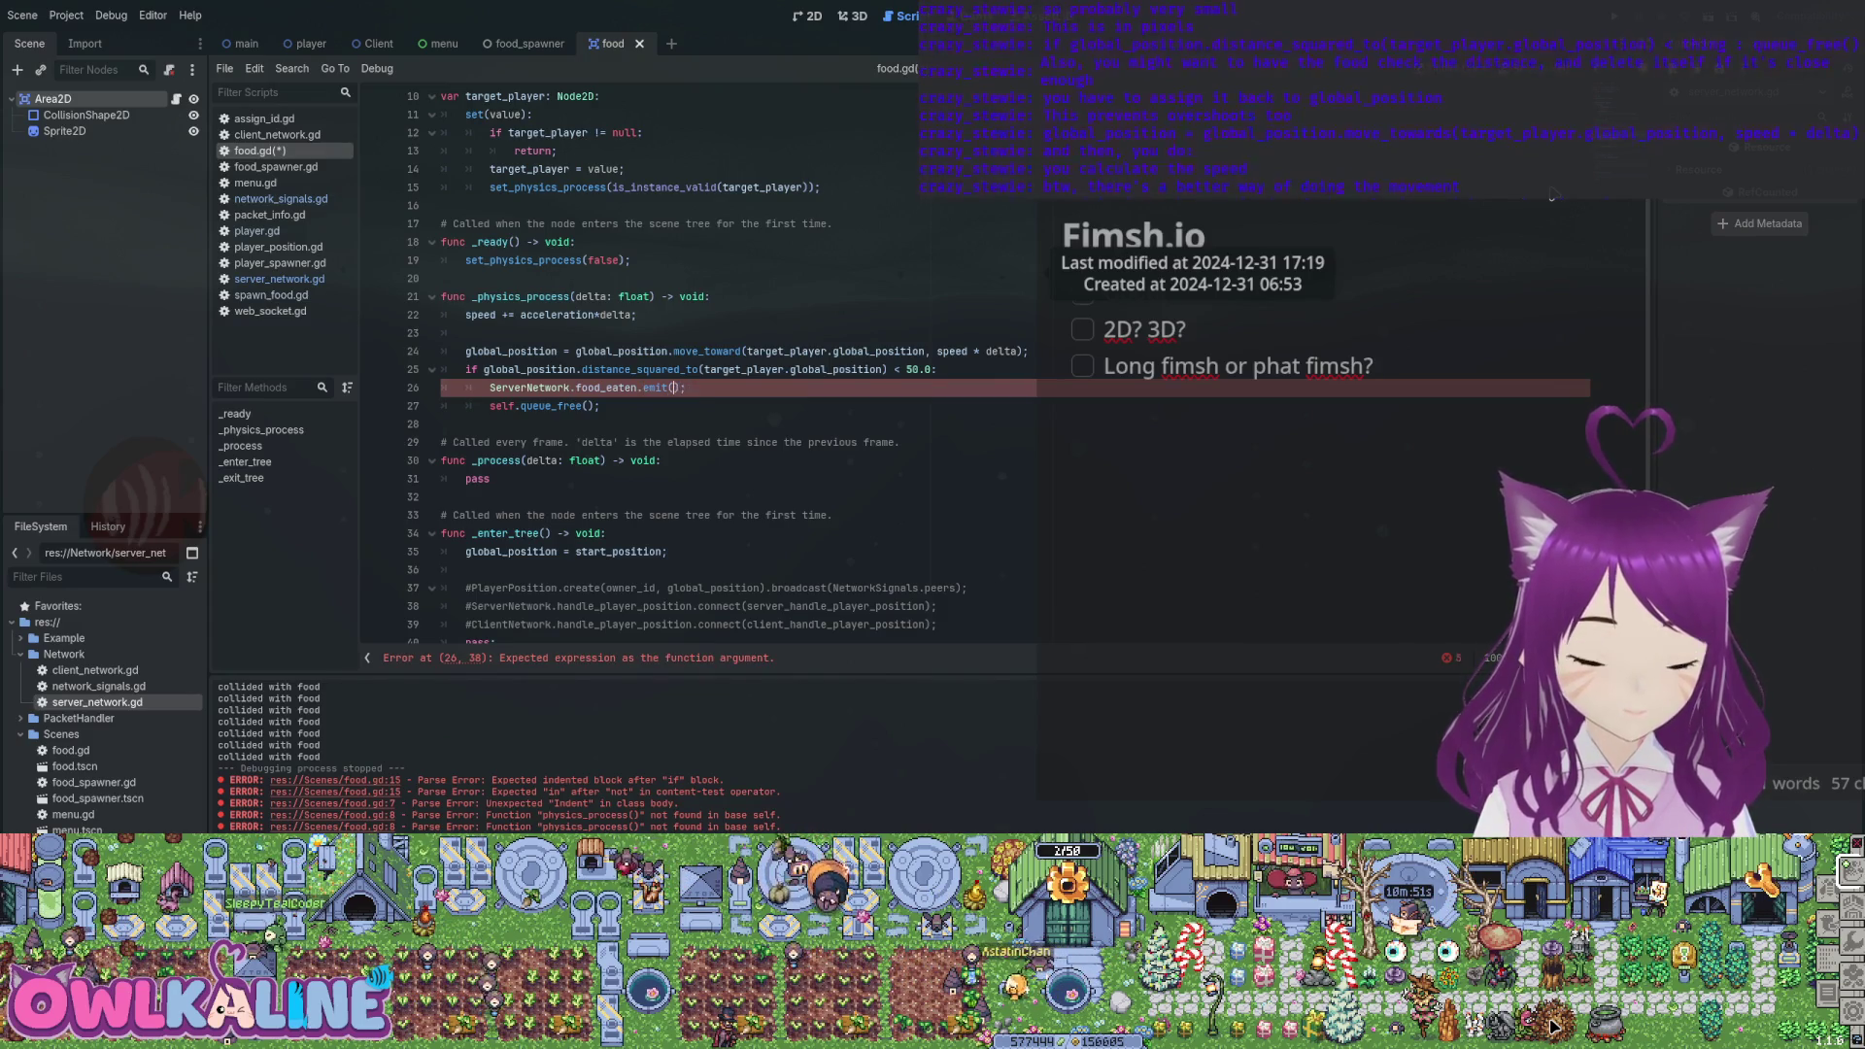
pyautogui.hotkey('ctrl', 's')
pyautogui.write('id')
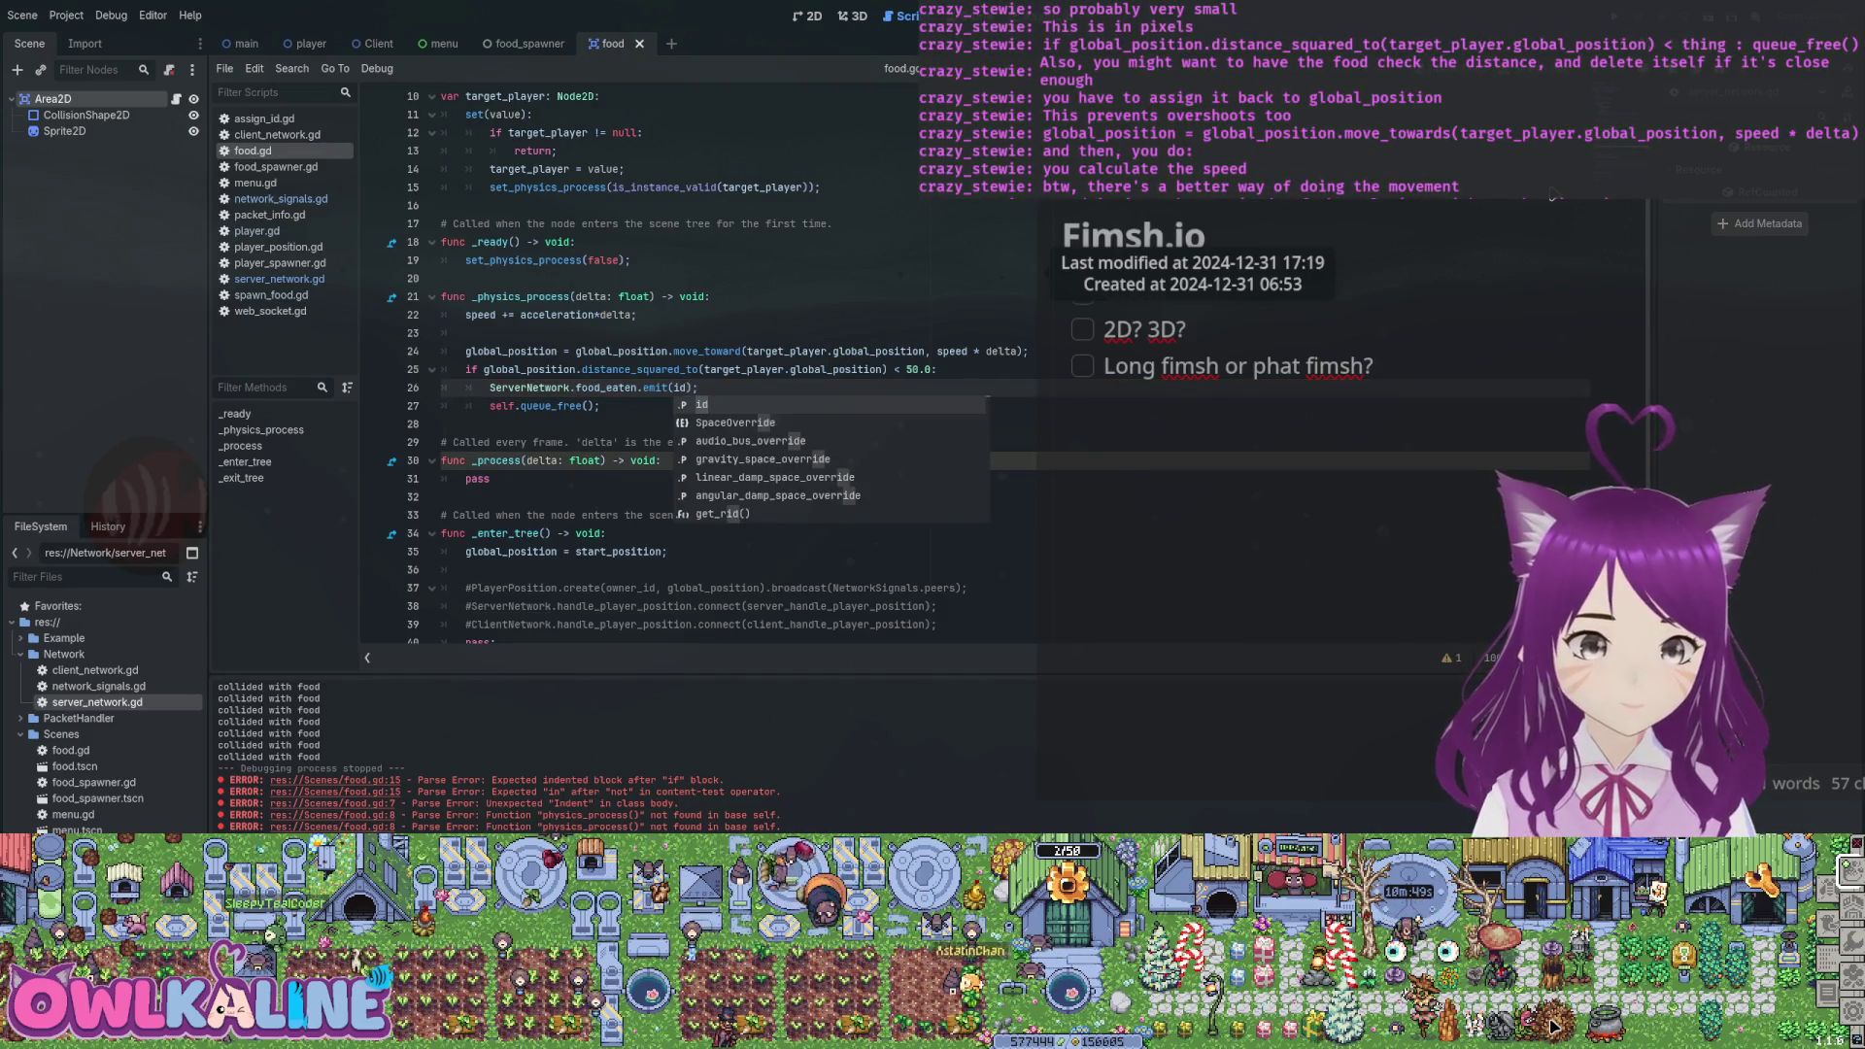
pyautogui.scroll(3, 719, 369)
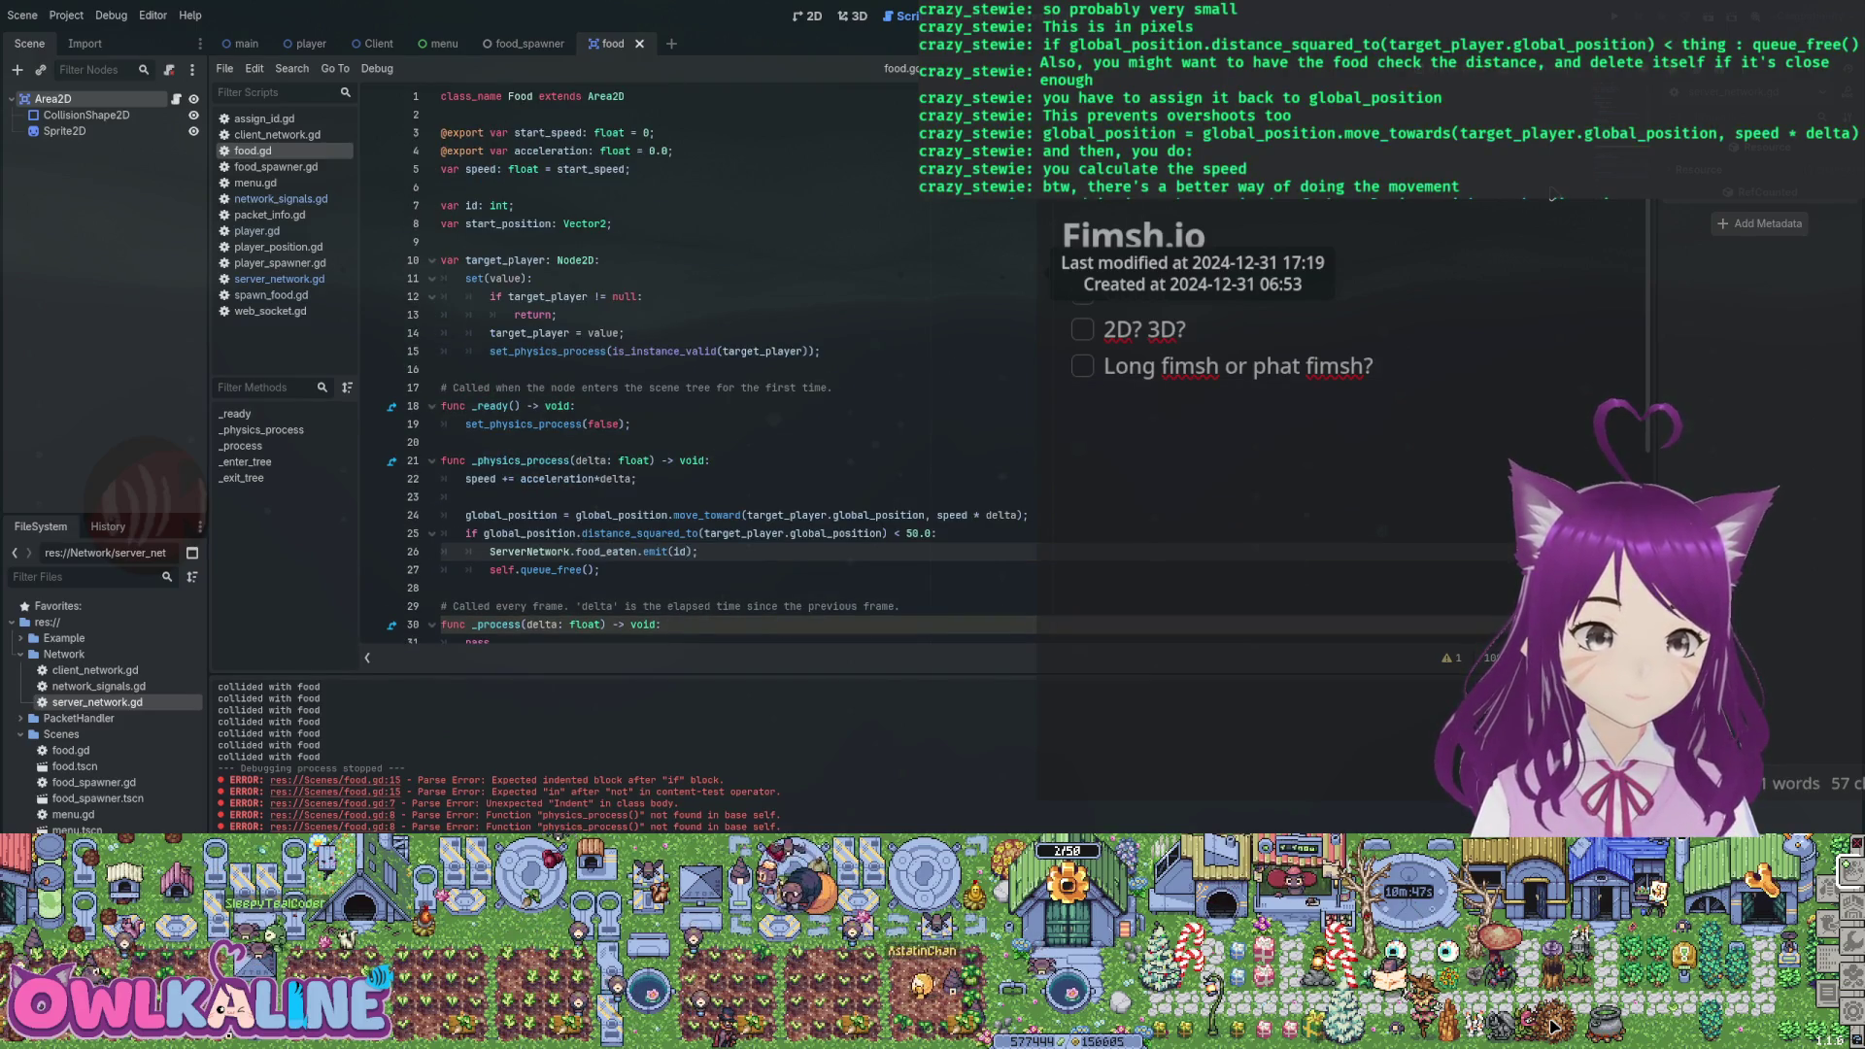
pyautogui.scroll(-3, 719, 369)
pyautogui.click(601, 405)
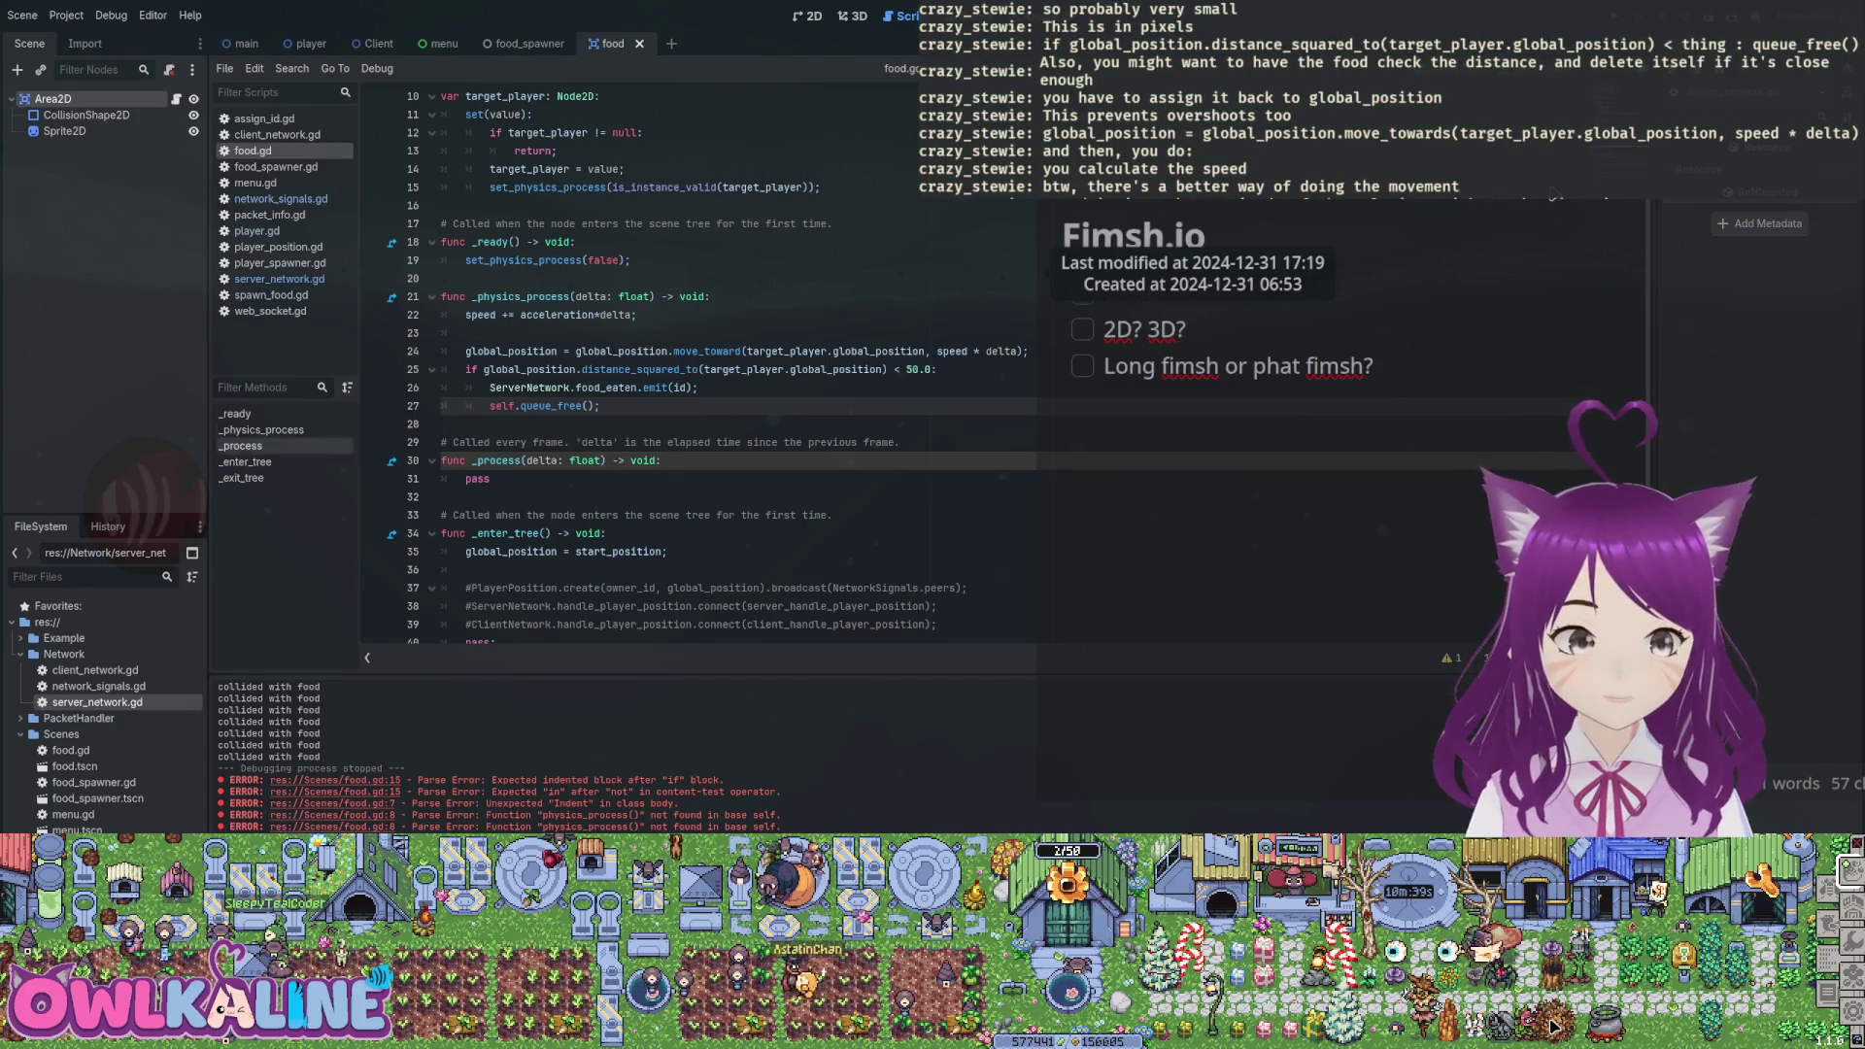
# Complete the food_eaten signal declaration in server_network.gd with an int id parameter.
pyautogui.click(279, 279)
pyautogui.write('int);')
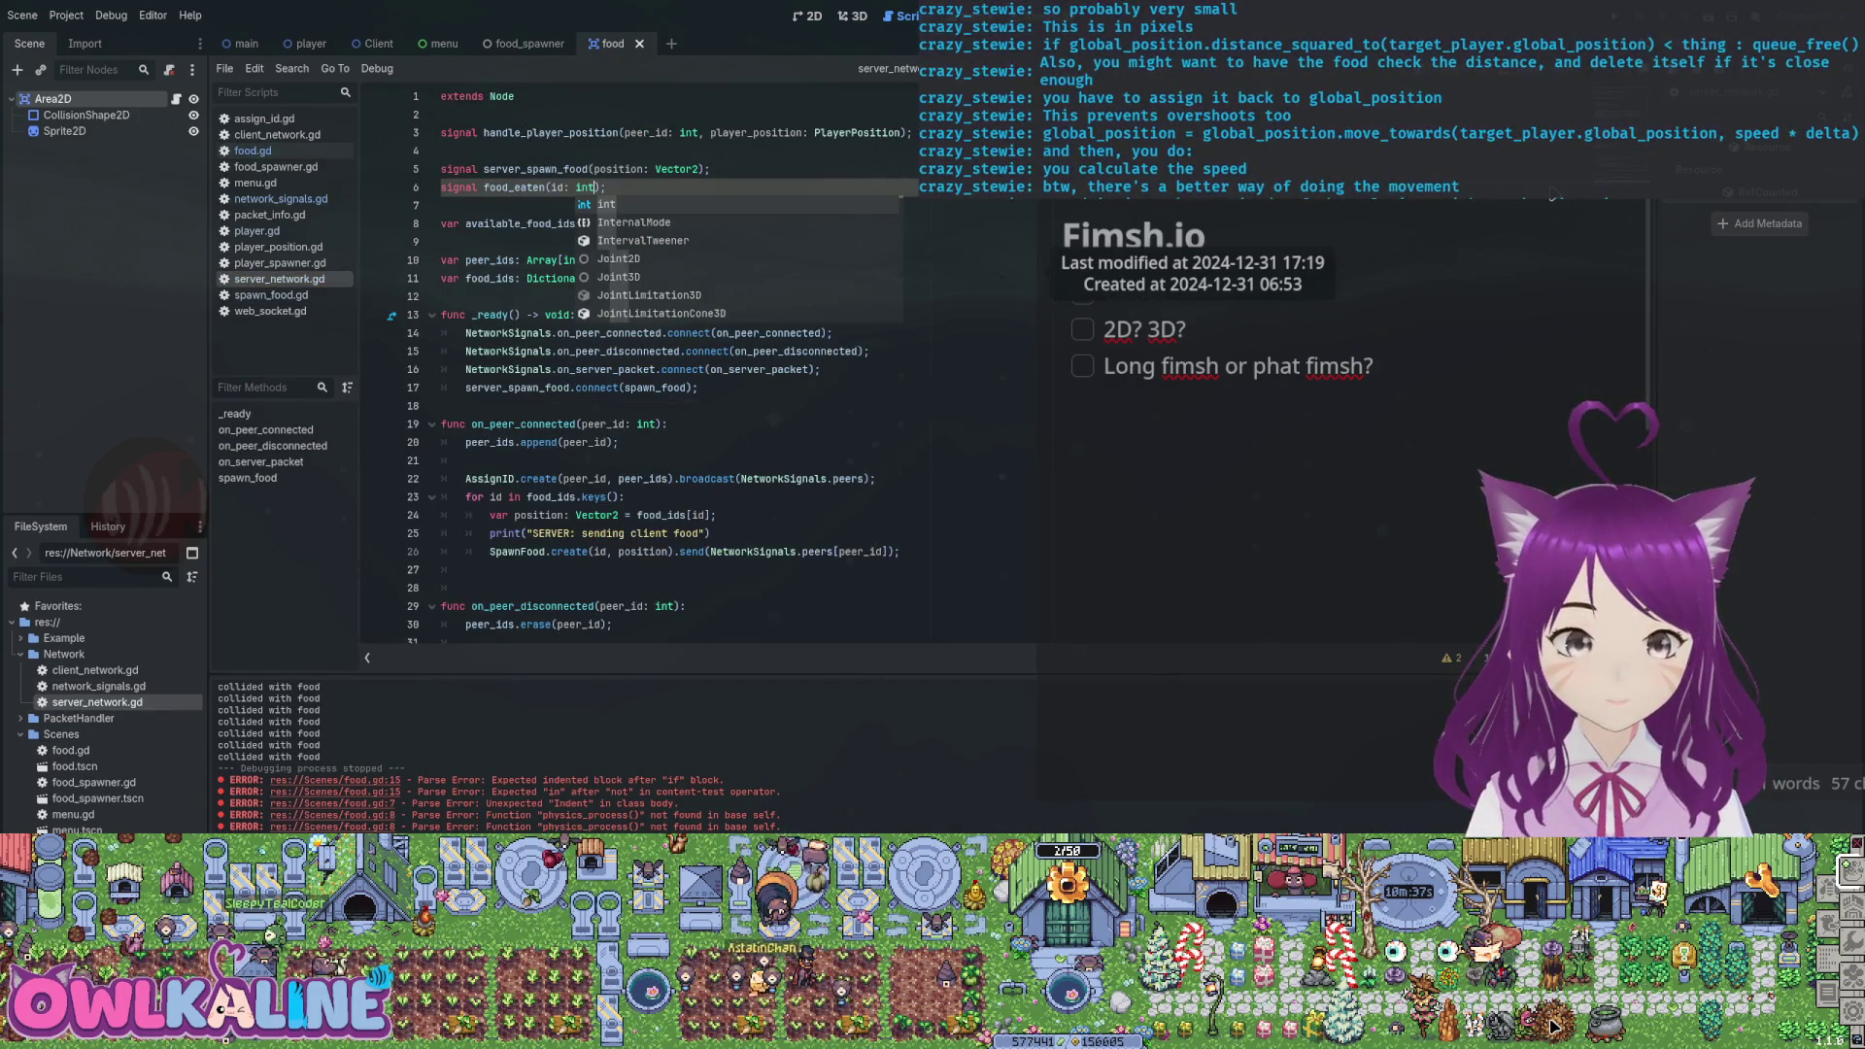
pyautogui.press('Escape')
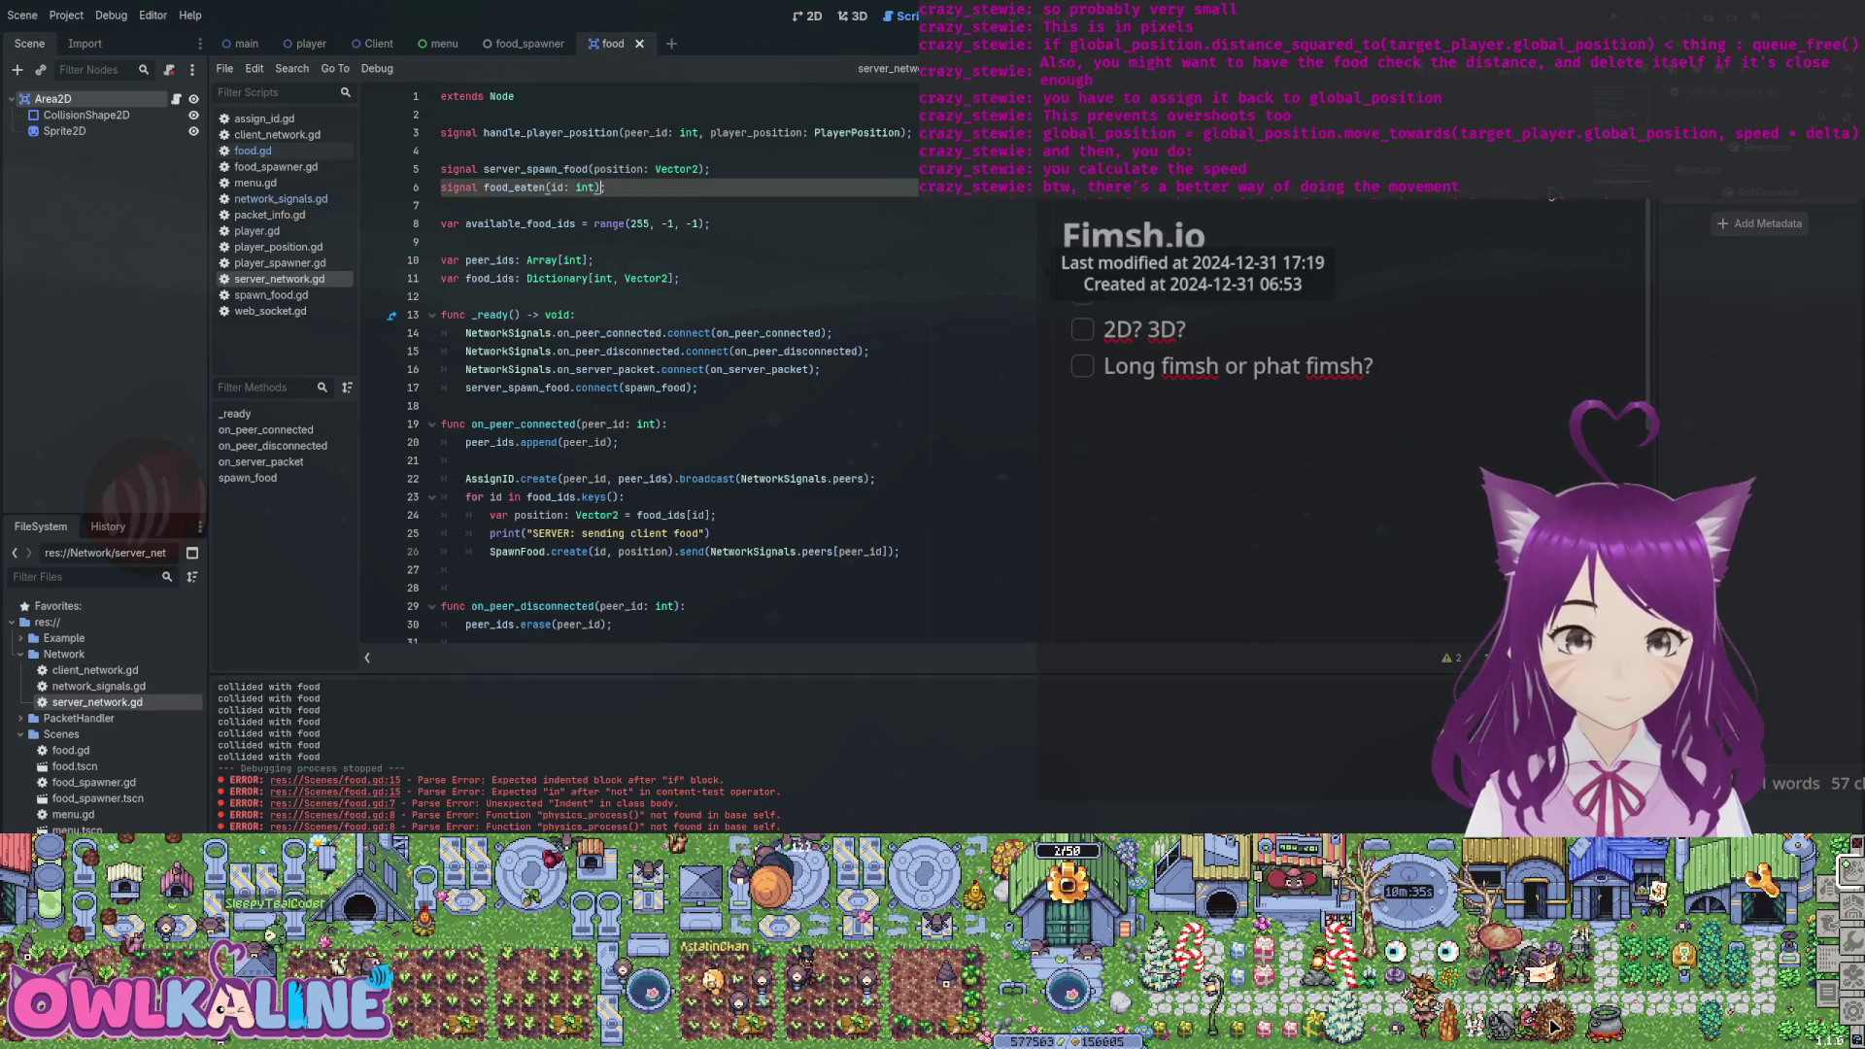
pyautogui.scroll(-3, 641, 369)
pyautogui.scroll(2, 641, 369)
# Add food_eaten.connect(food_was_eaten) at the end of _ready and save the script.
pyautogui.click(699, 333)
pyautogui.press('Return')
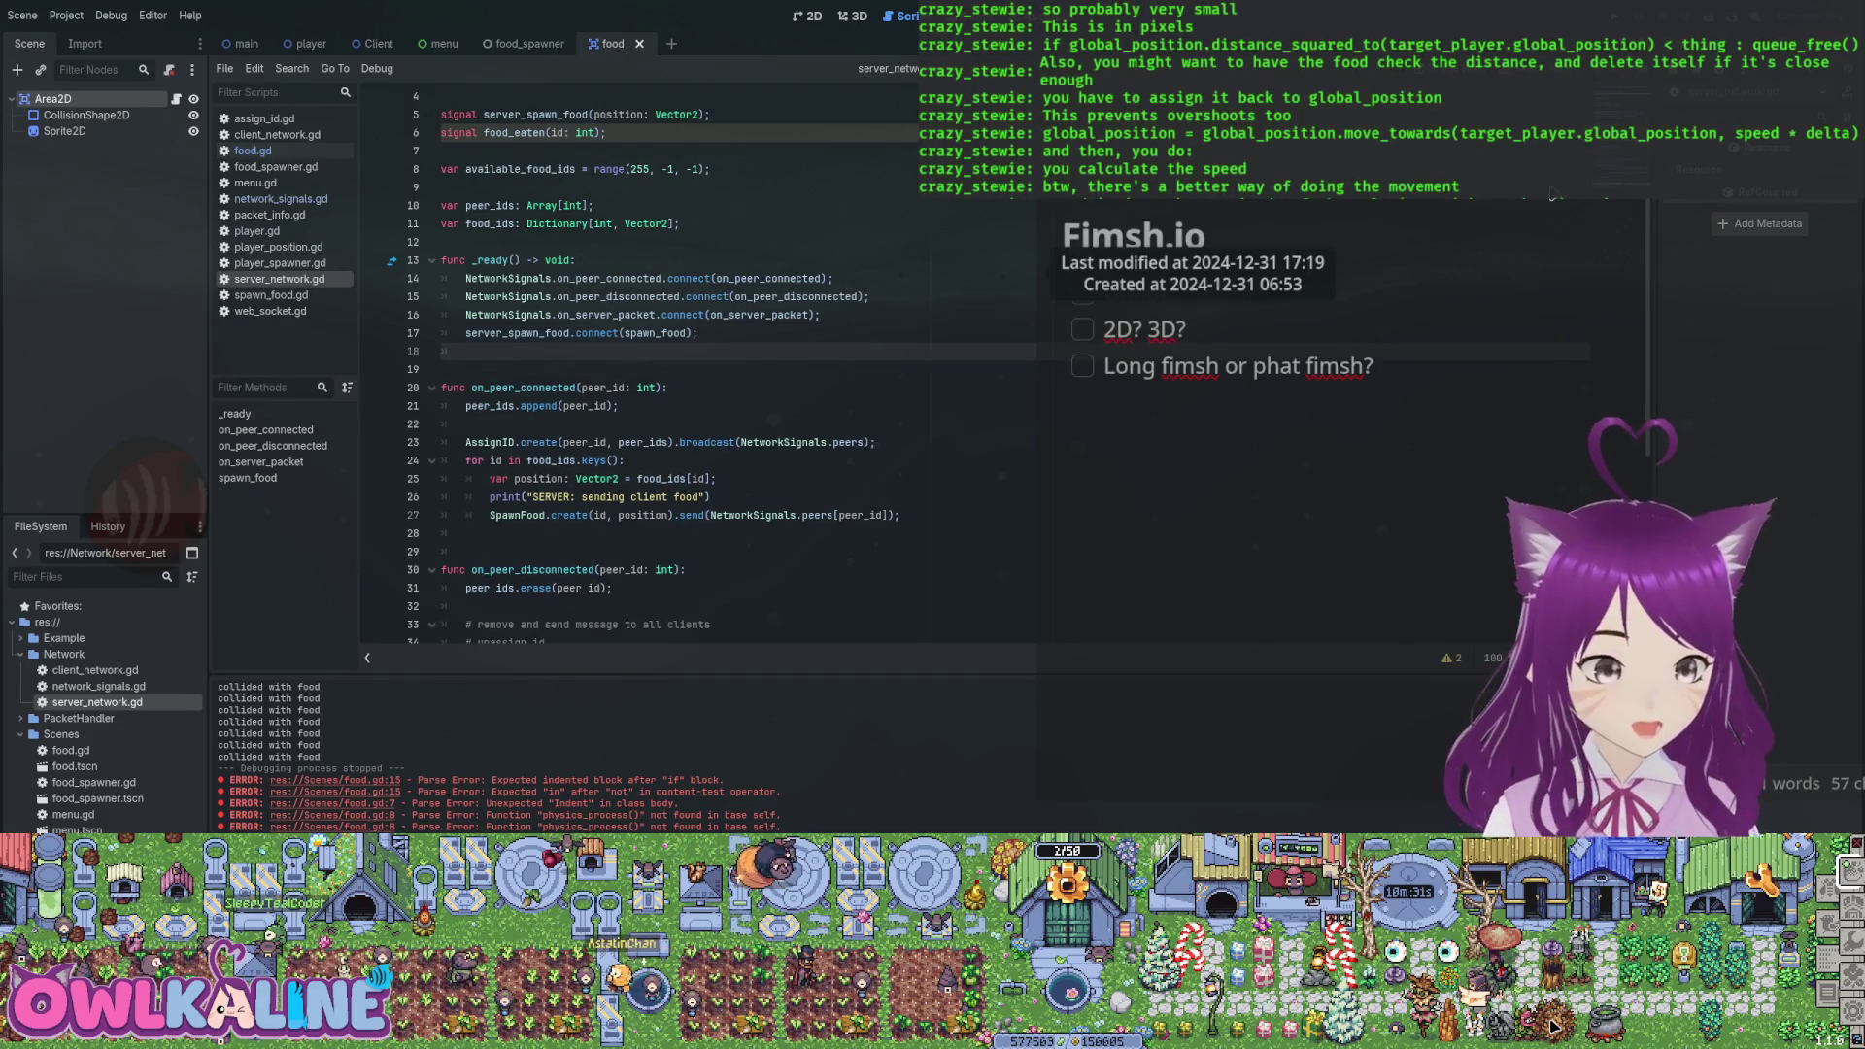
pyautogui.press('Return')
pyautogui.write('server_')
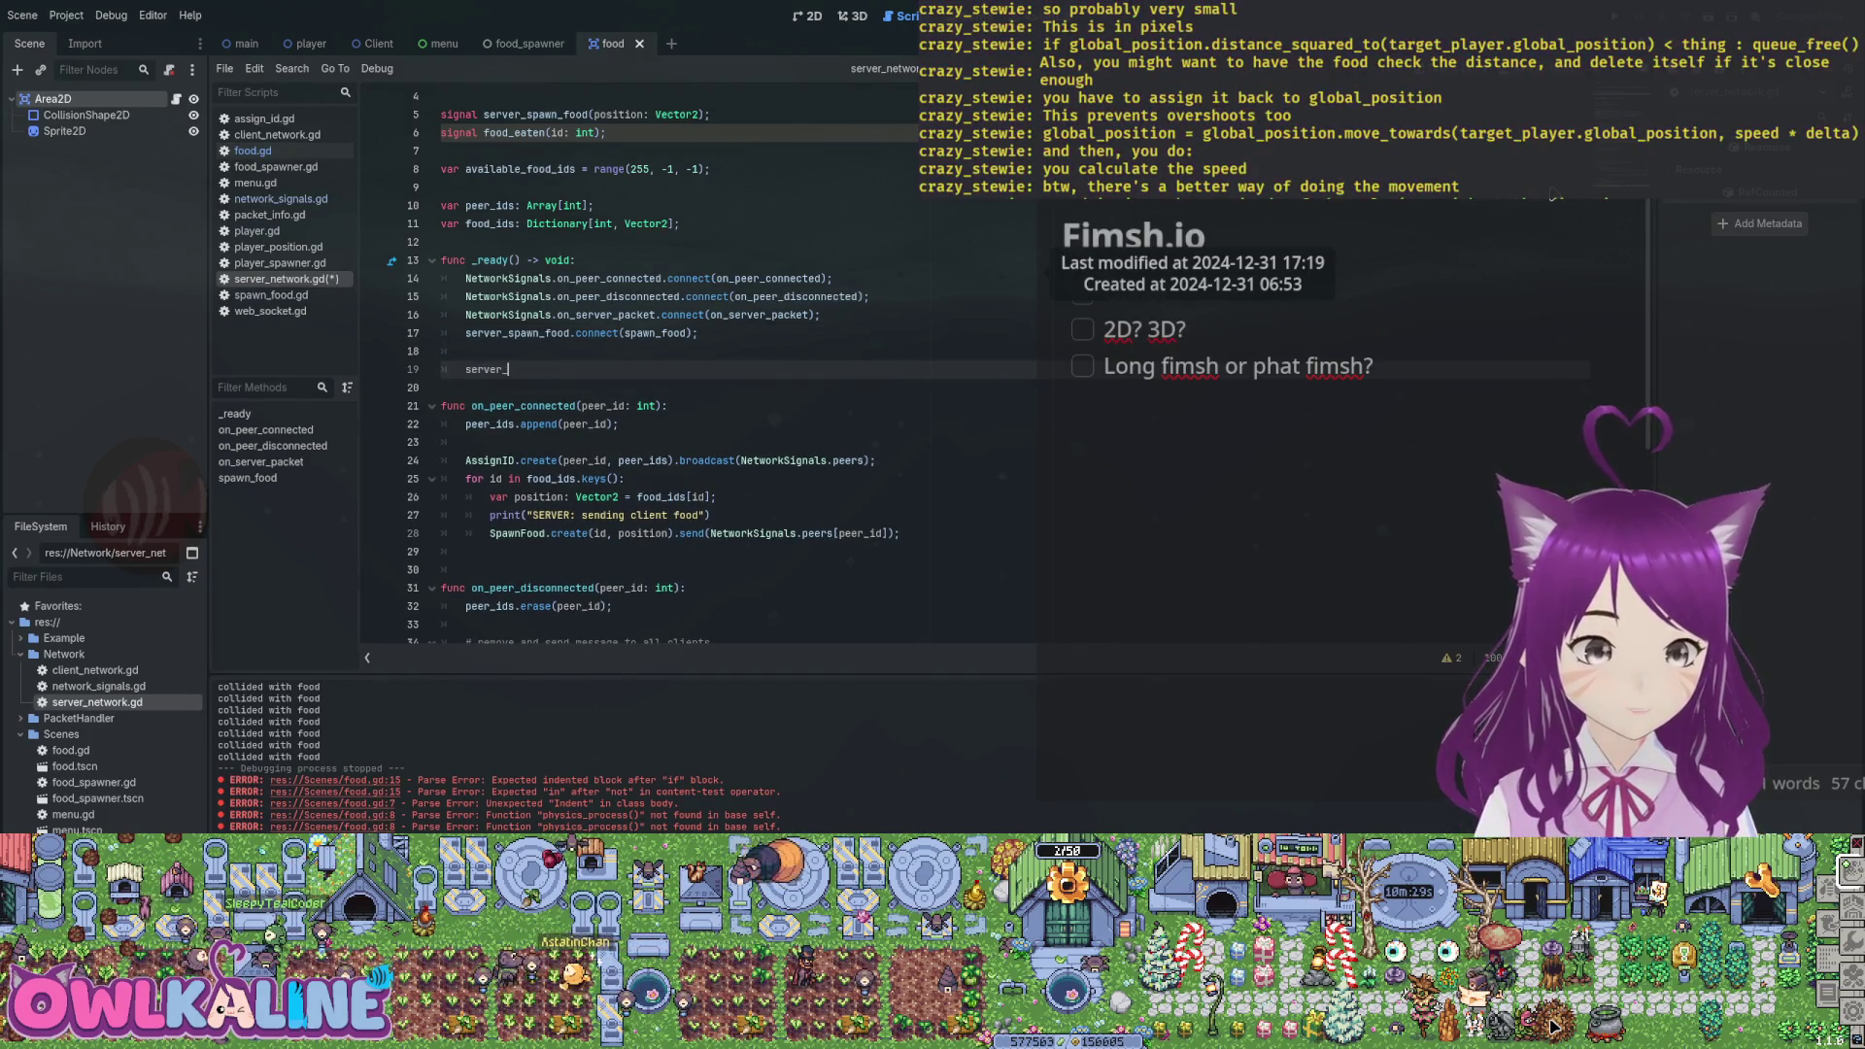
pyautogui.write('food-')
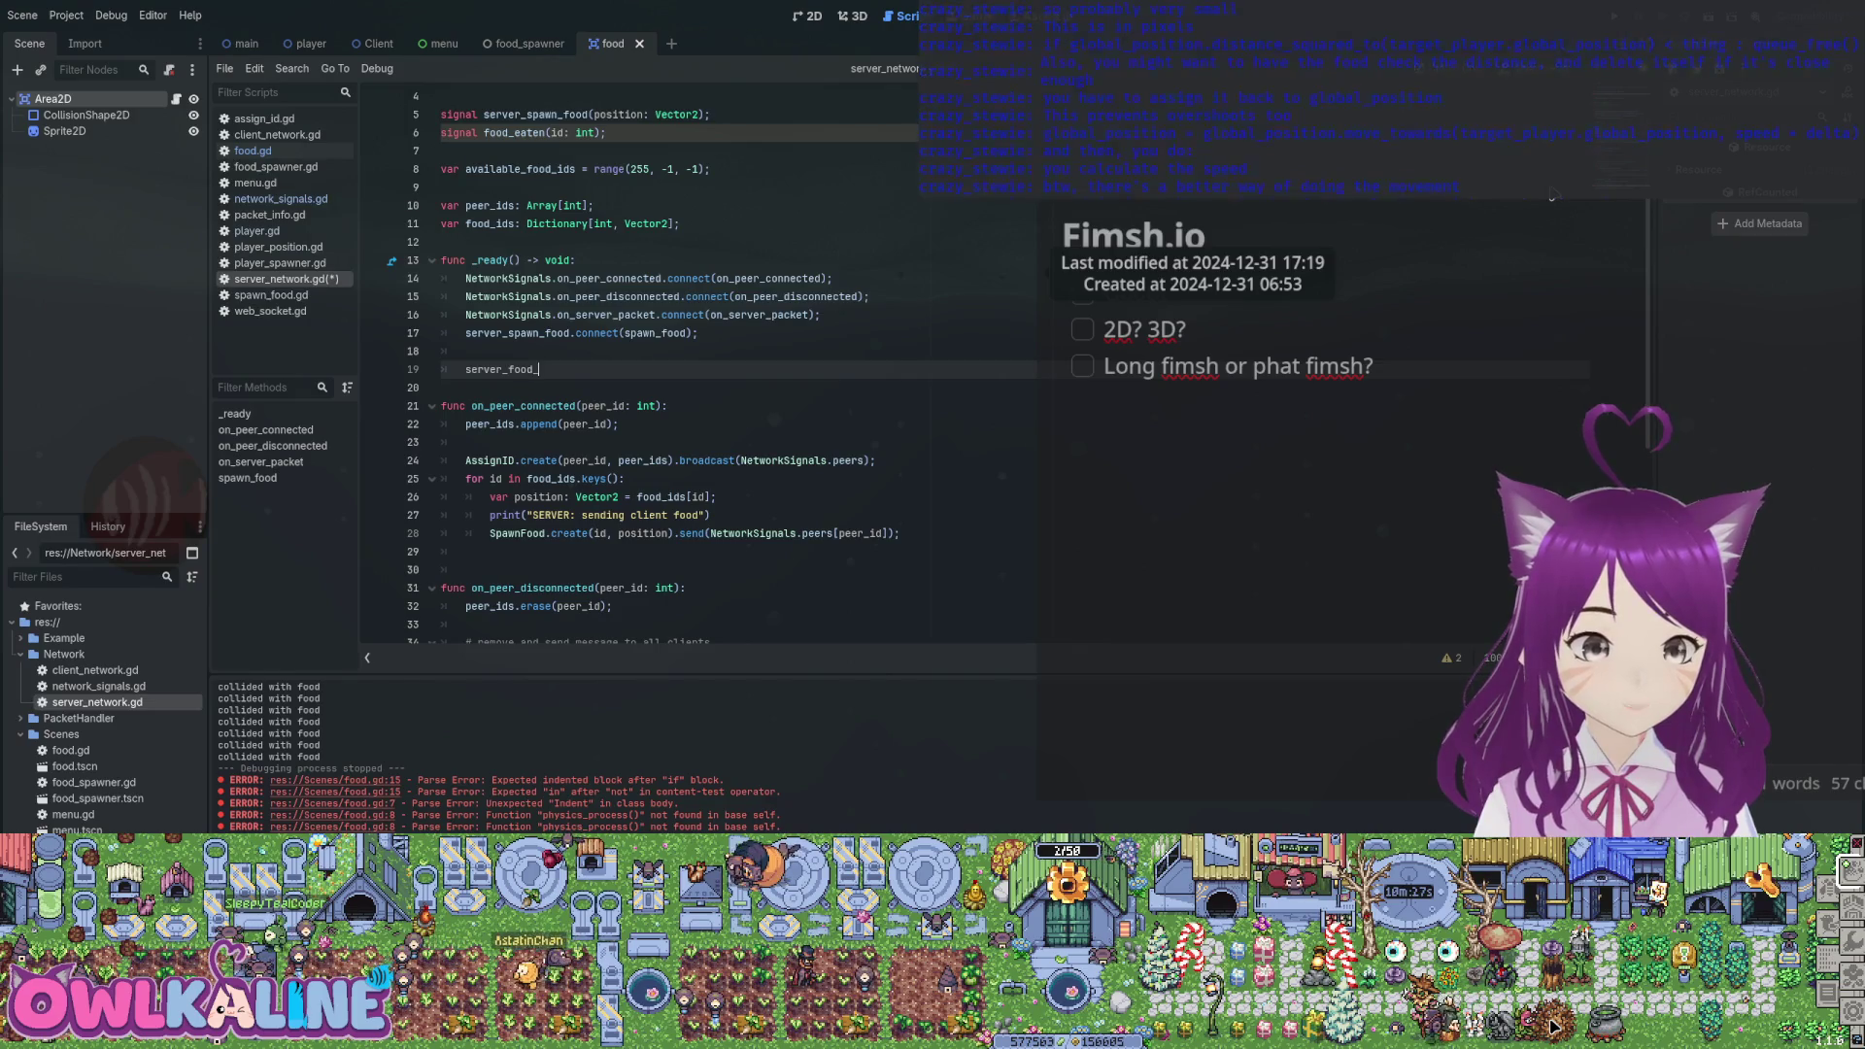
pyautogui.write('connect(')
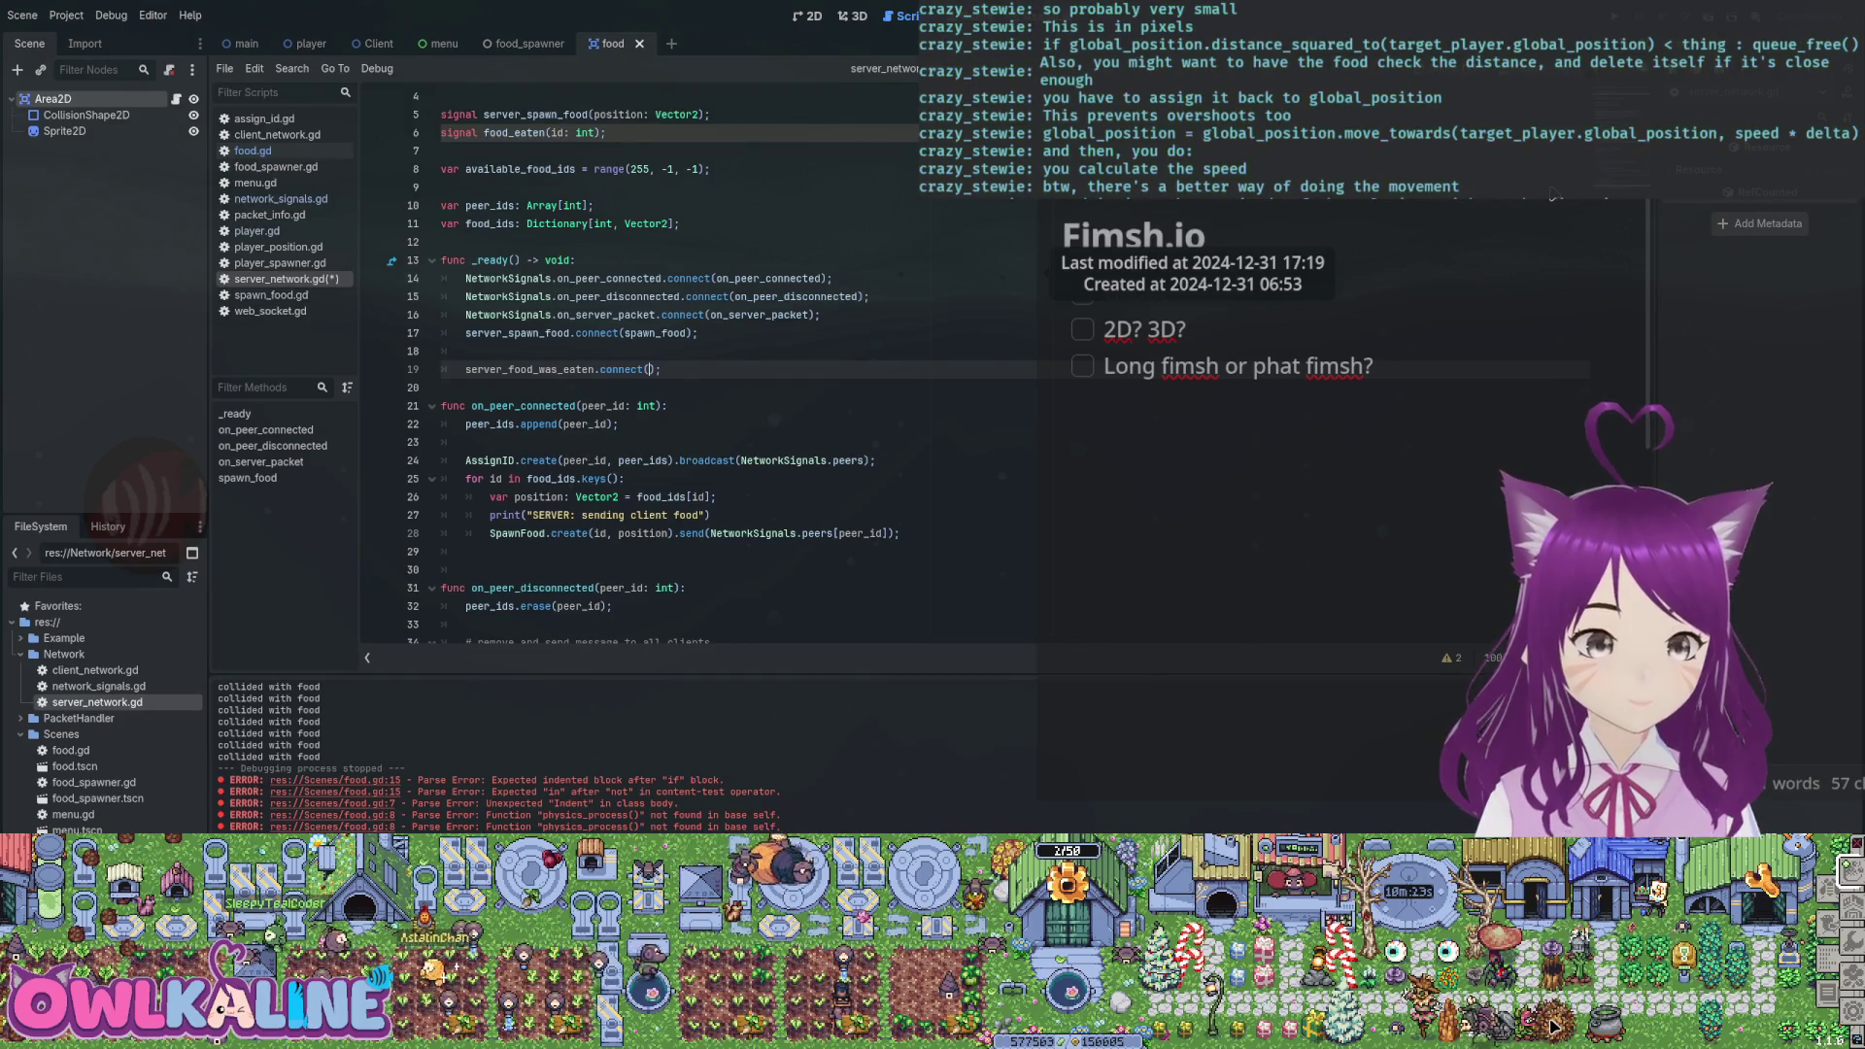
pyautogui.write('_')
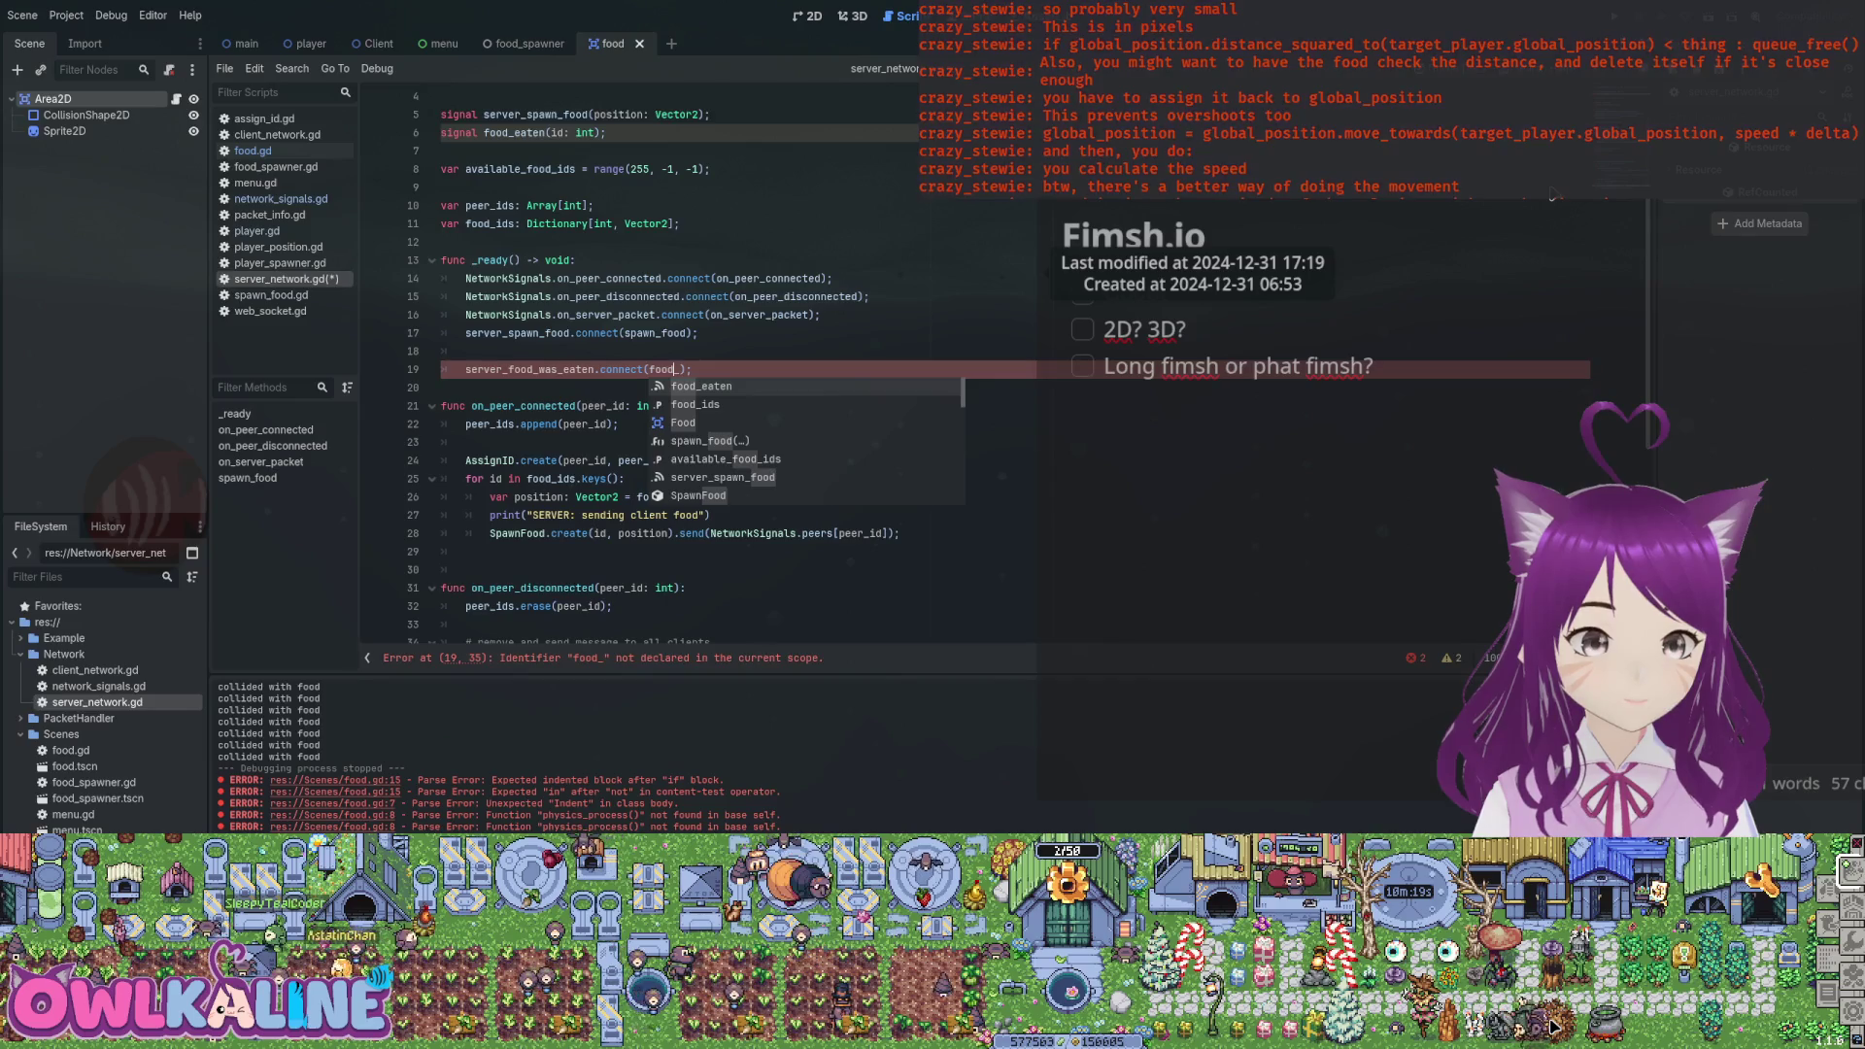
pyautogui.click(611, 369)
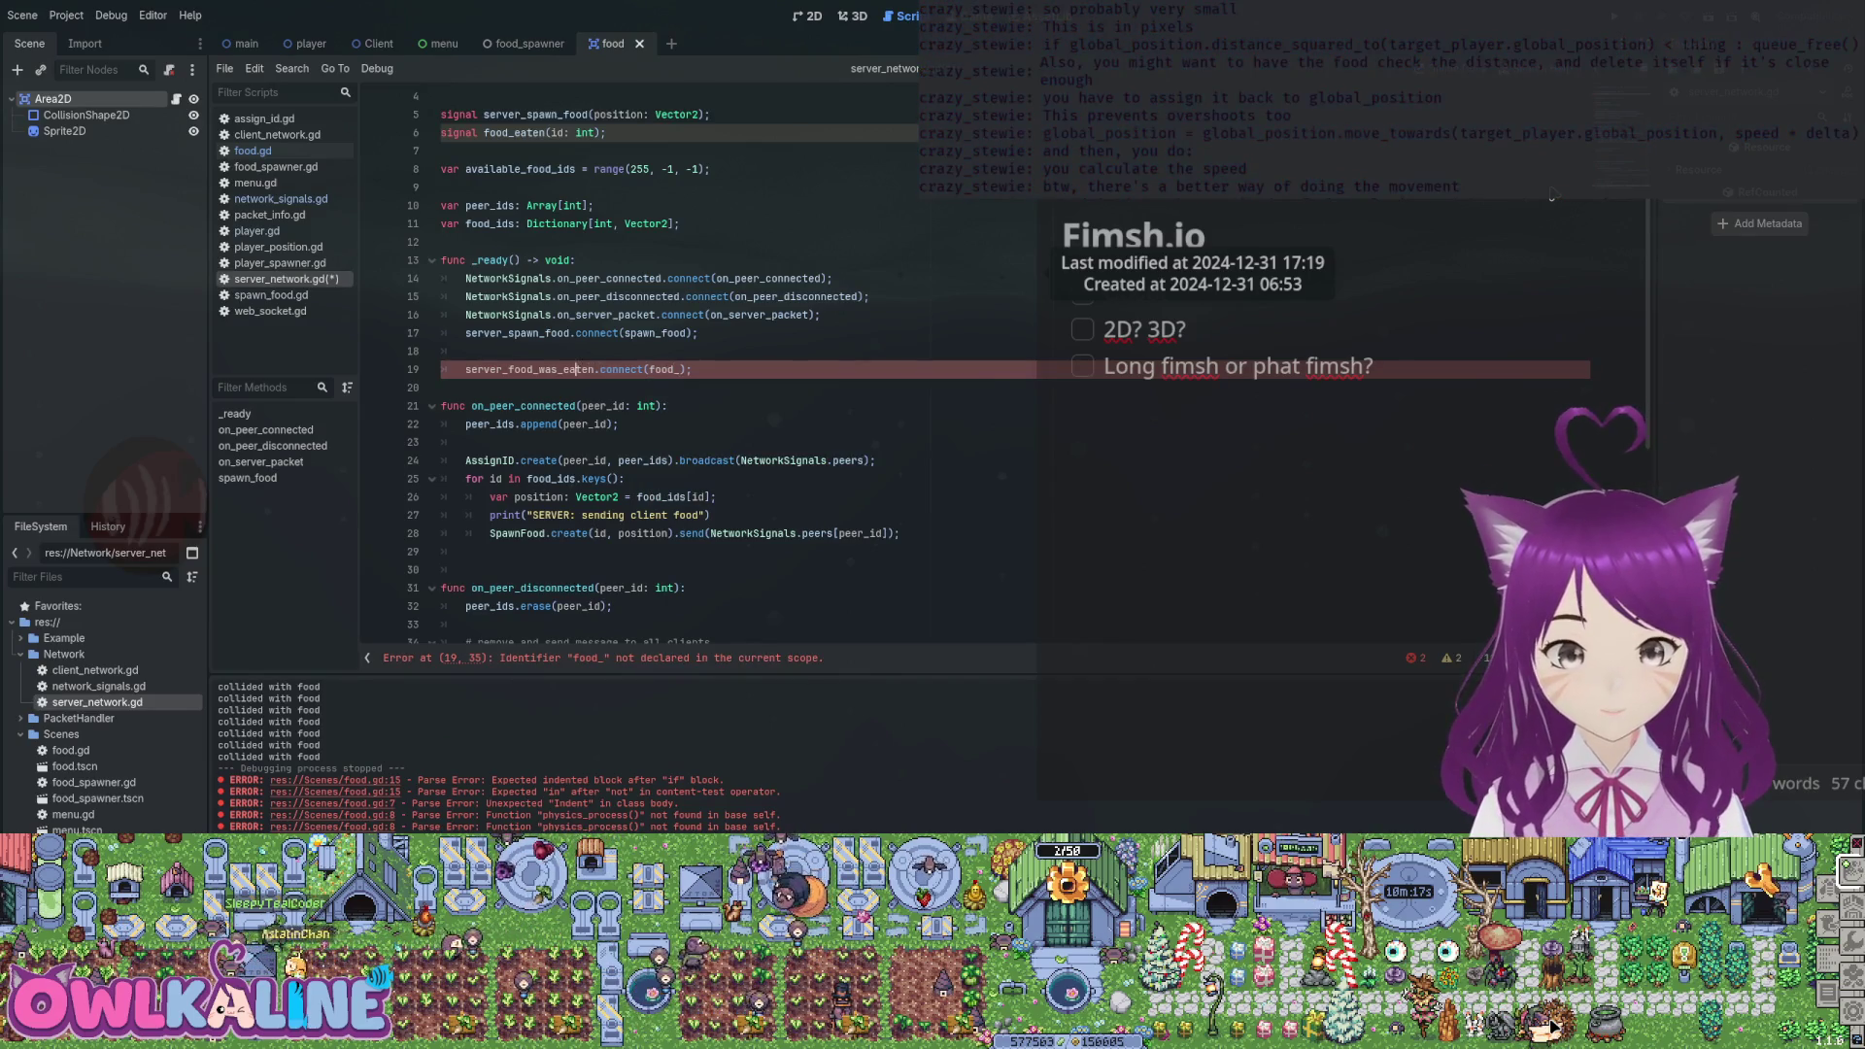
pyautogui.press('BackSpace')
pyautogui.press('BackSpace')
pyautogui.press('BackSpace')
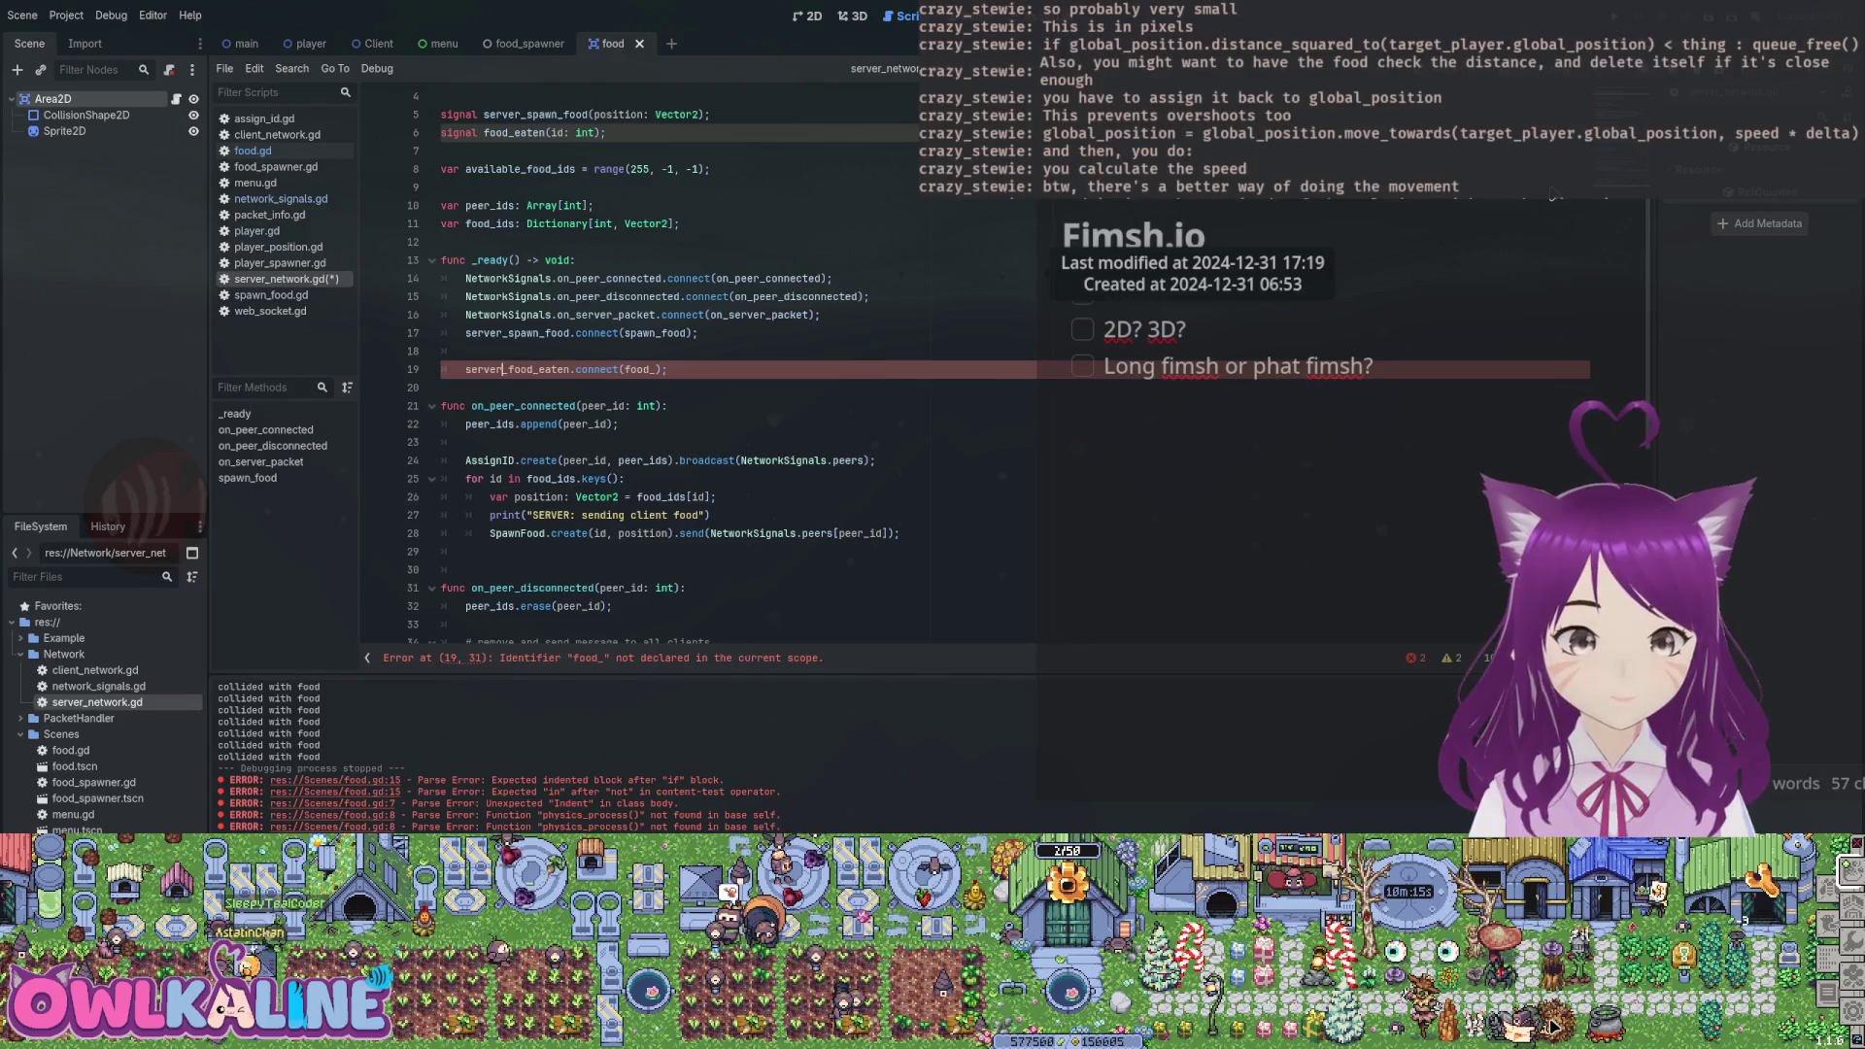
pyautogui.press('Delete')
pyautogui.press('BackSpace')
pyautogui.press('End')
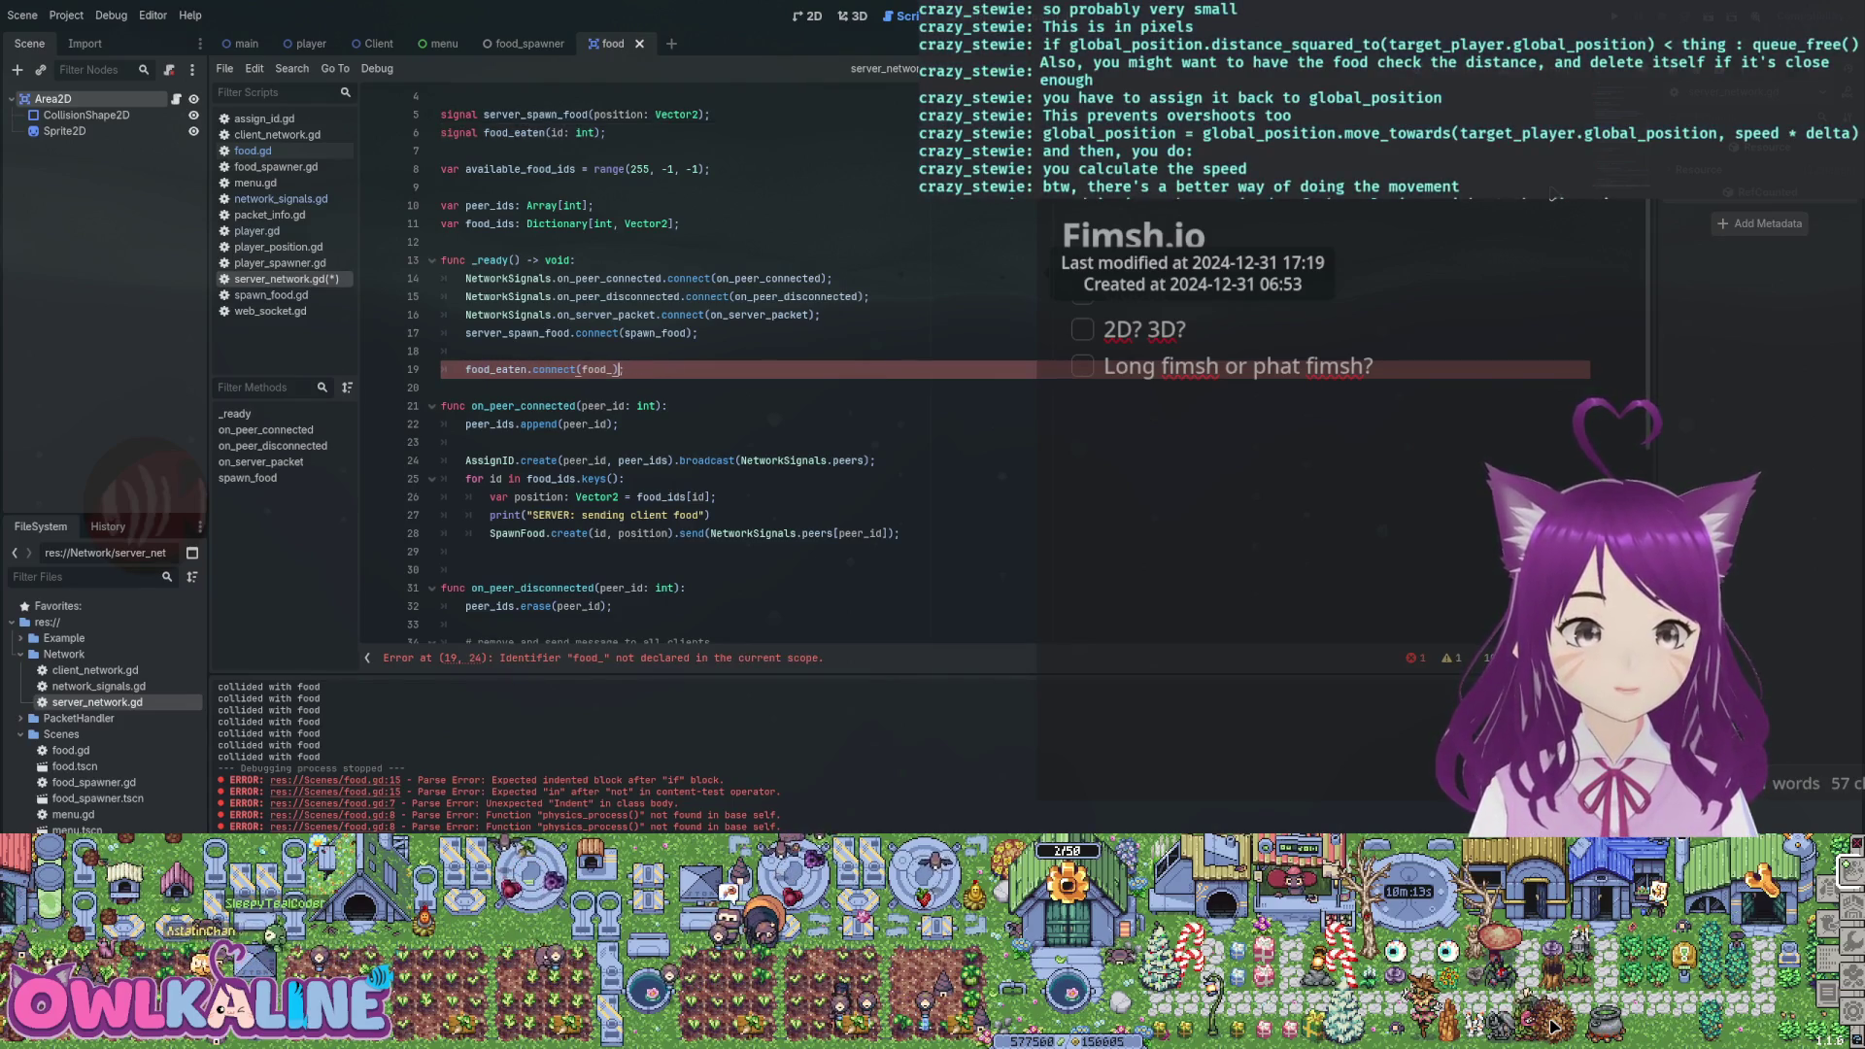
pyautogui.write('s_eaten')
pyautogui.hotkey('ctrl', 's')
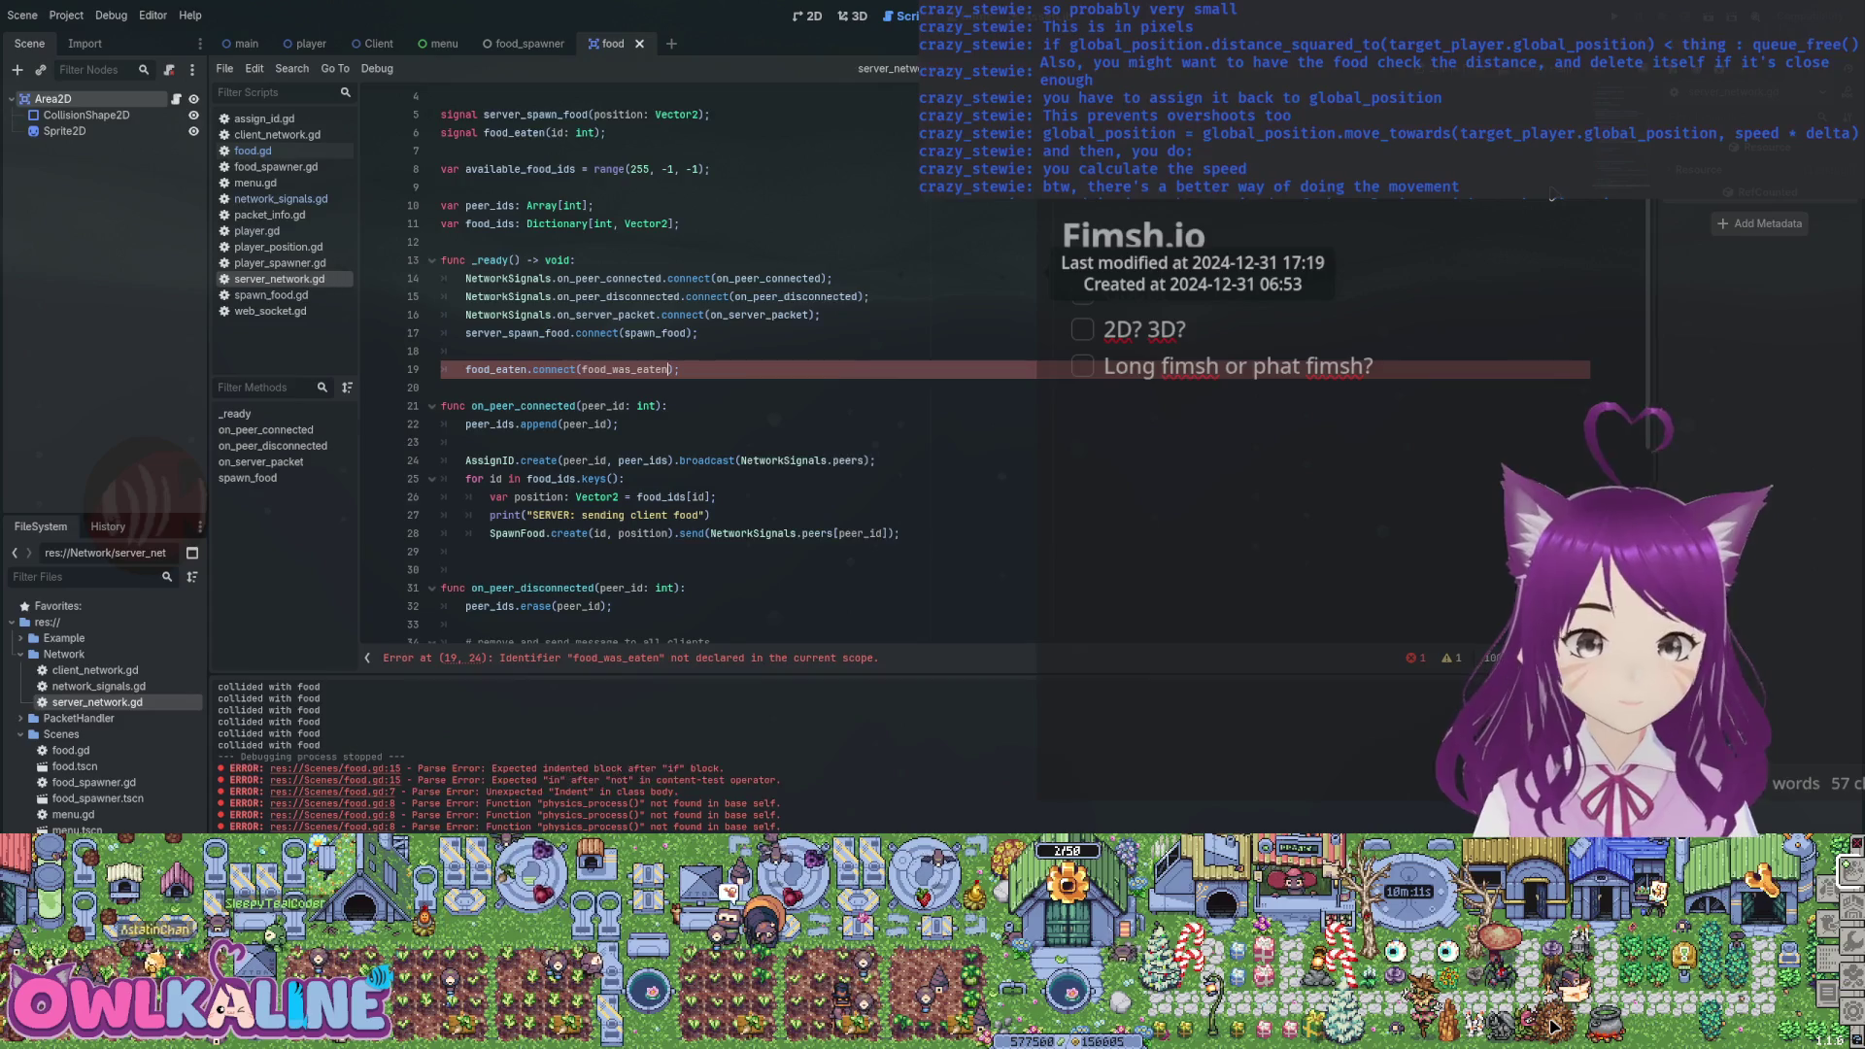
pyautogui.scroll(-6, 671, 369)
pyautogui.click(816, 577)
# Append a func food_was_eaten(id: int): stub with a pass body at the script's end.
pyautogui.press('Down')
pyautogui.press('Down')
pyautogui.press('Down')
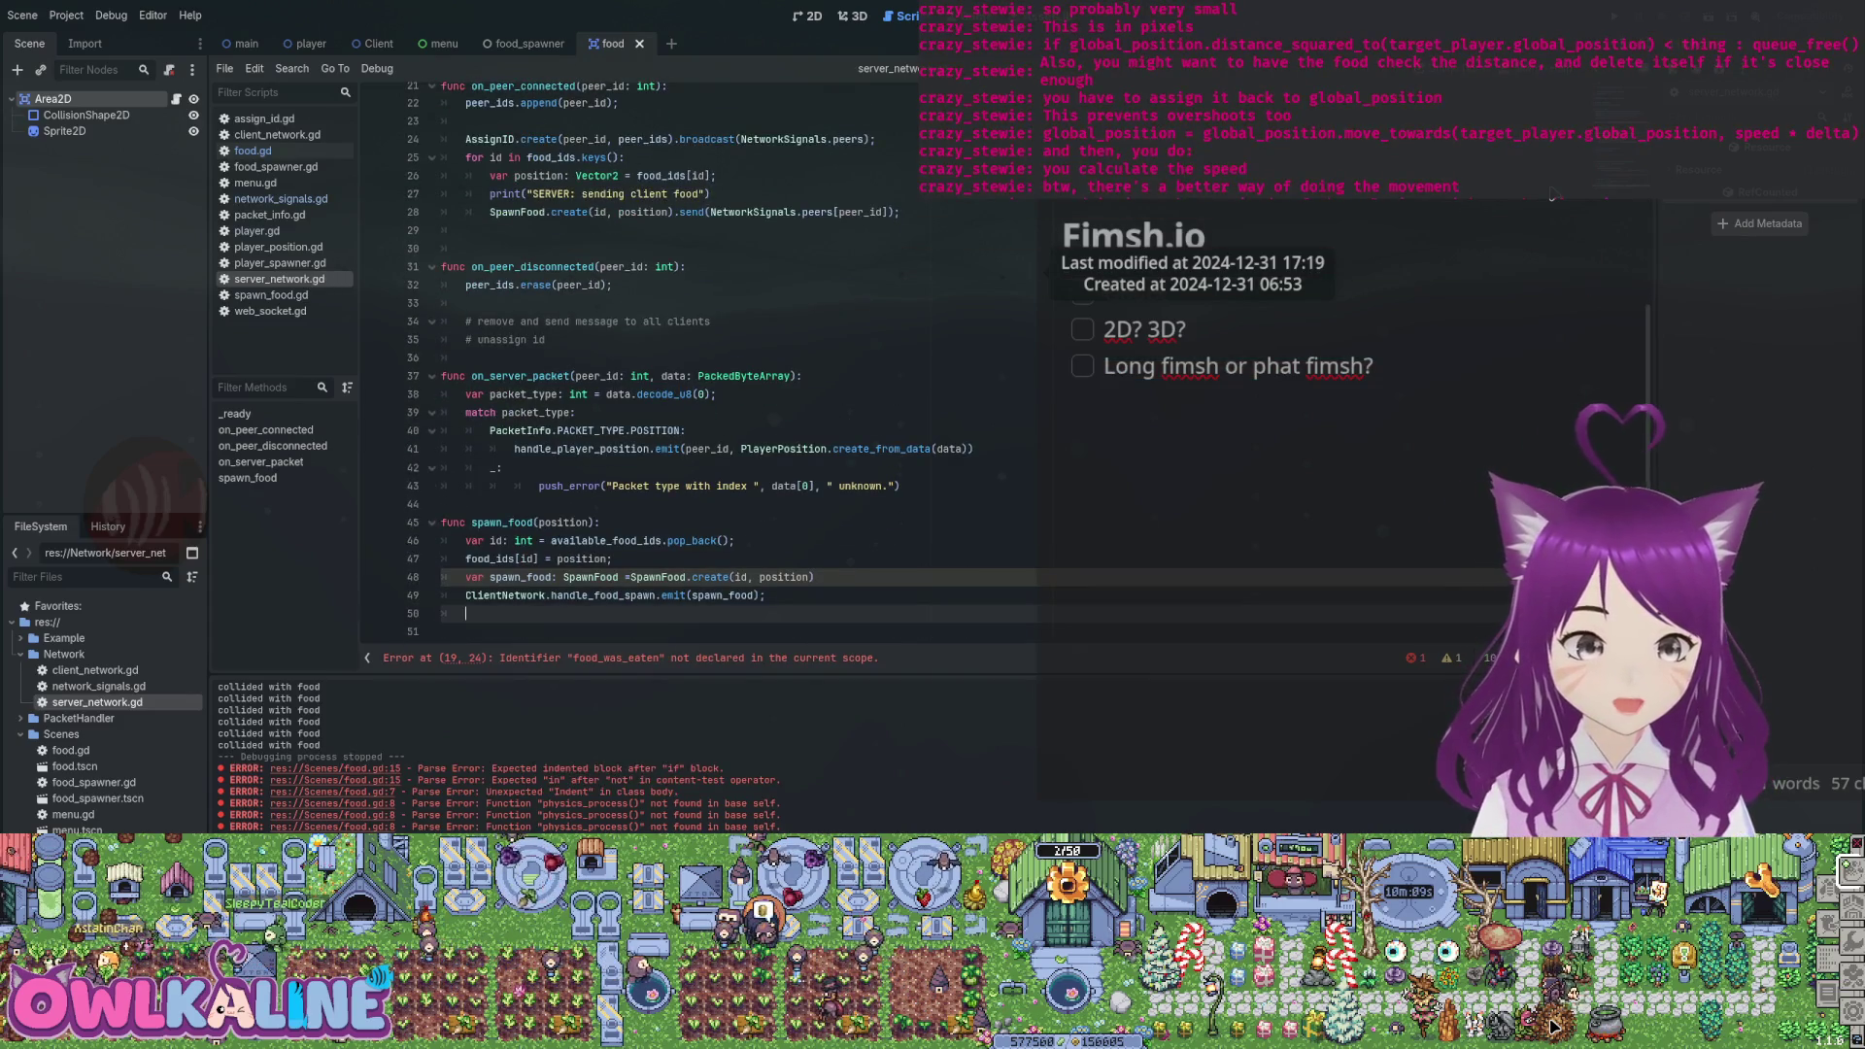
pyautogui.write('fn')
pyautogui.press('BackSpace')
pyautogui.press('BackSpace')
pyautogui.write('func food_')
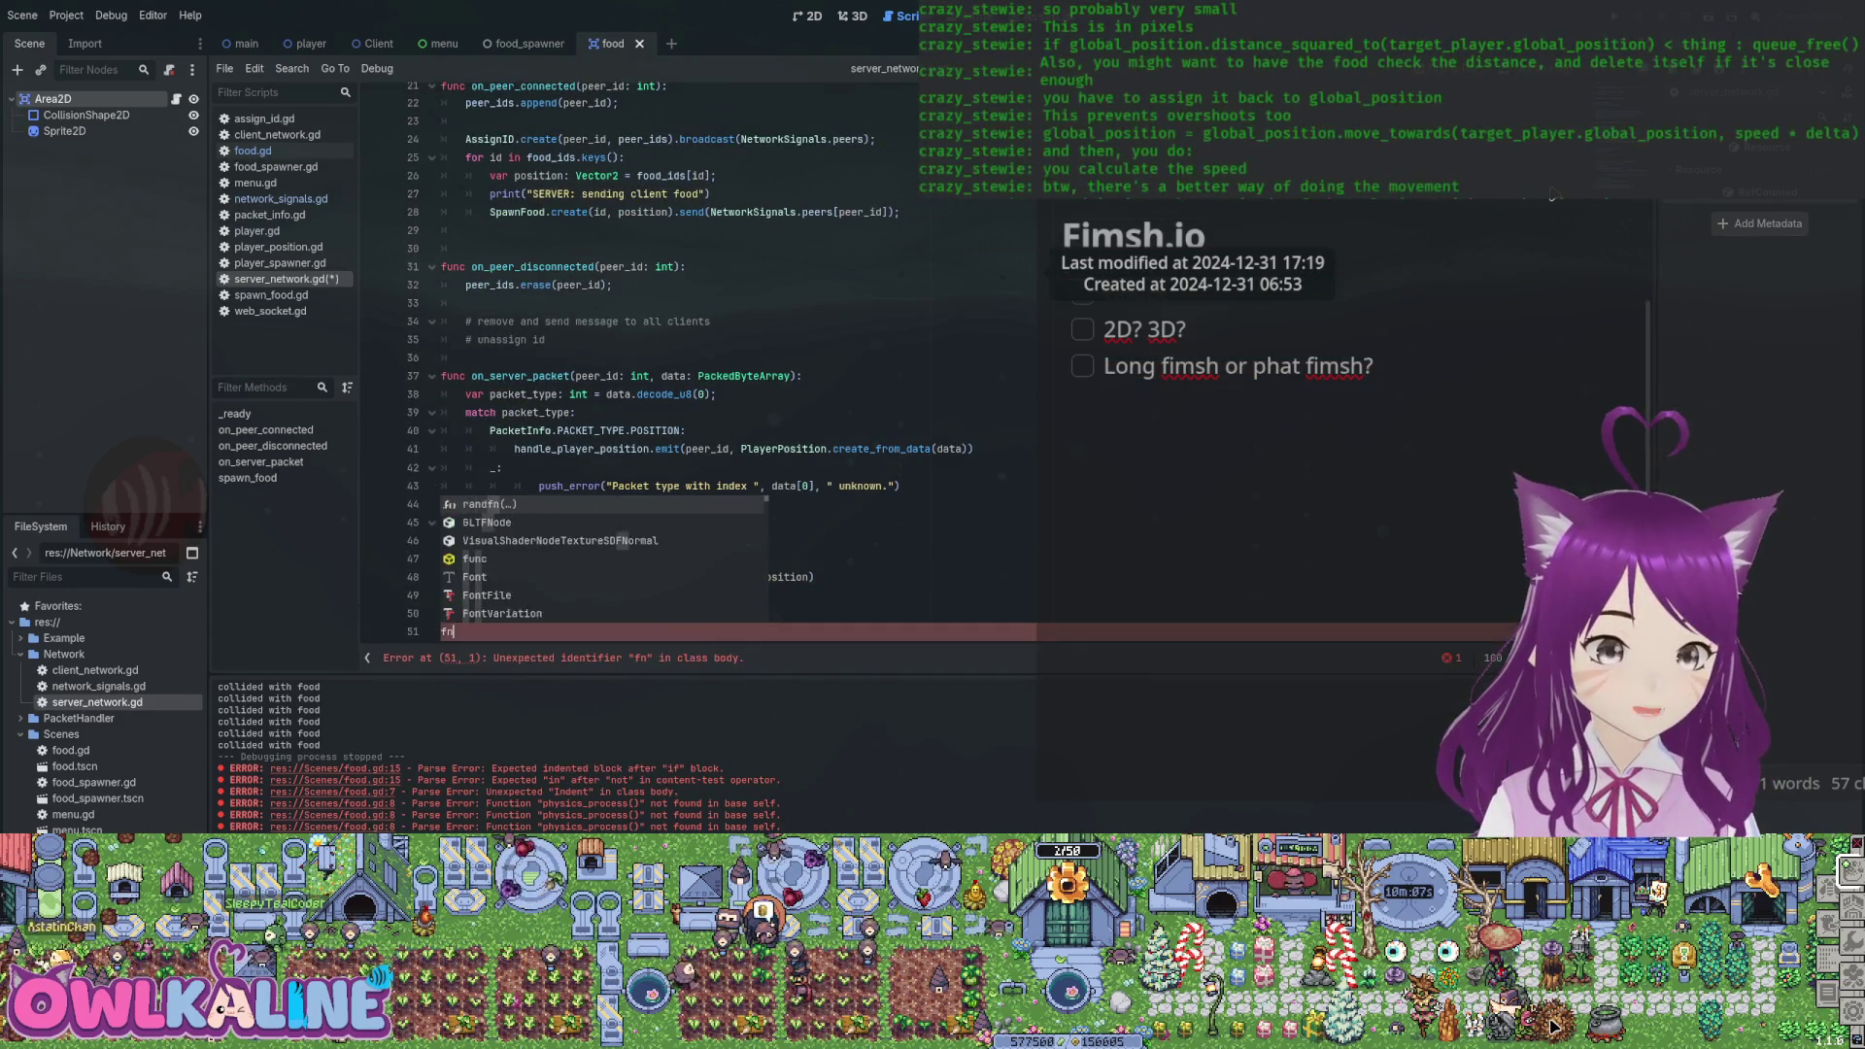
pyautogui.write('was_eaten')
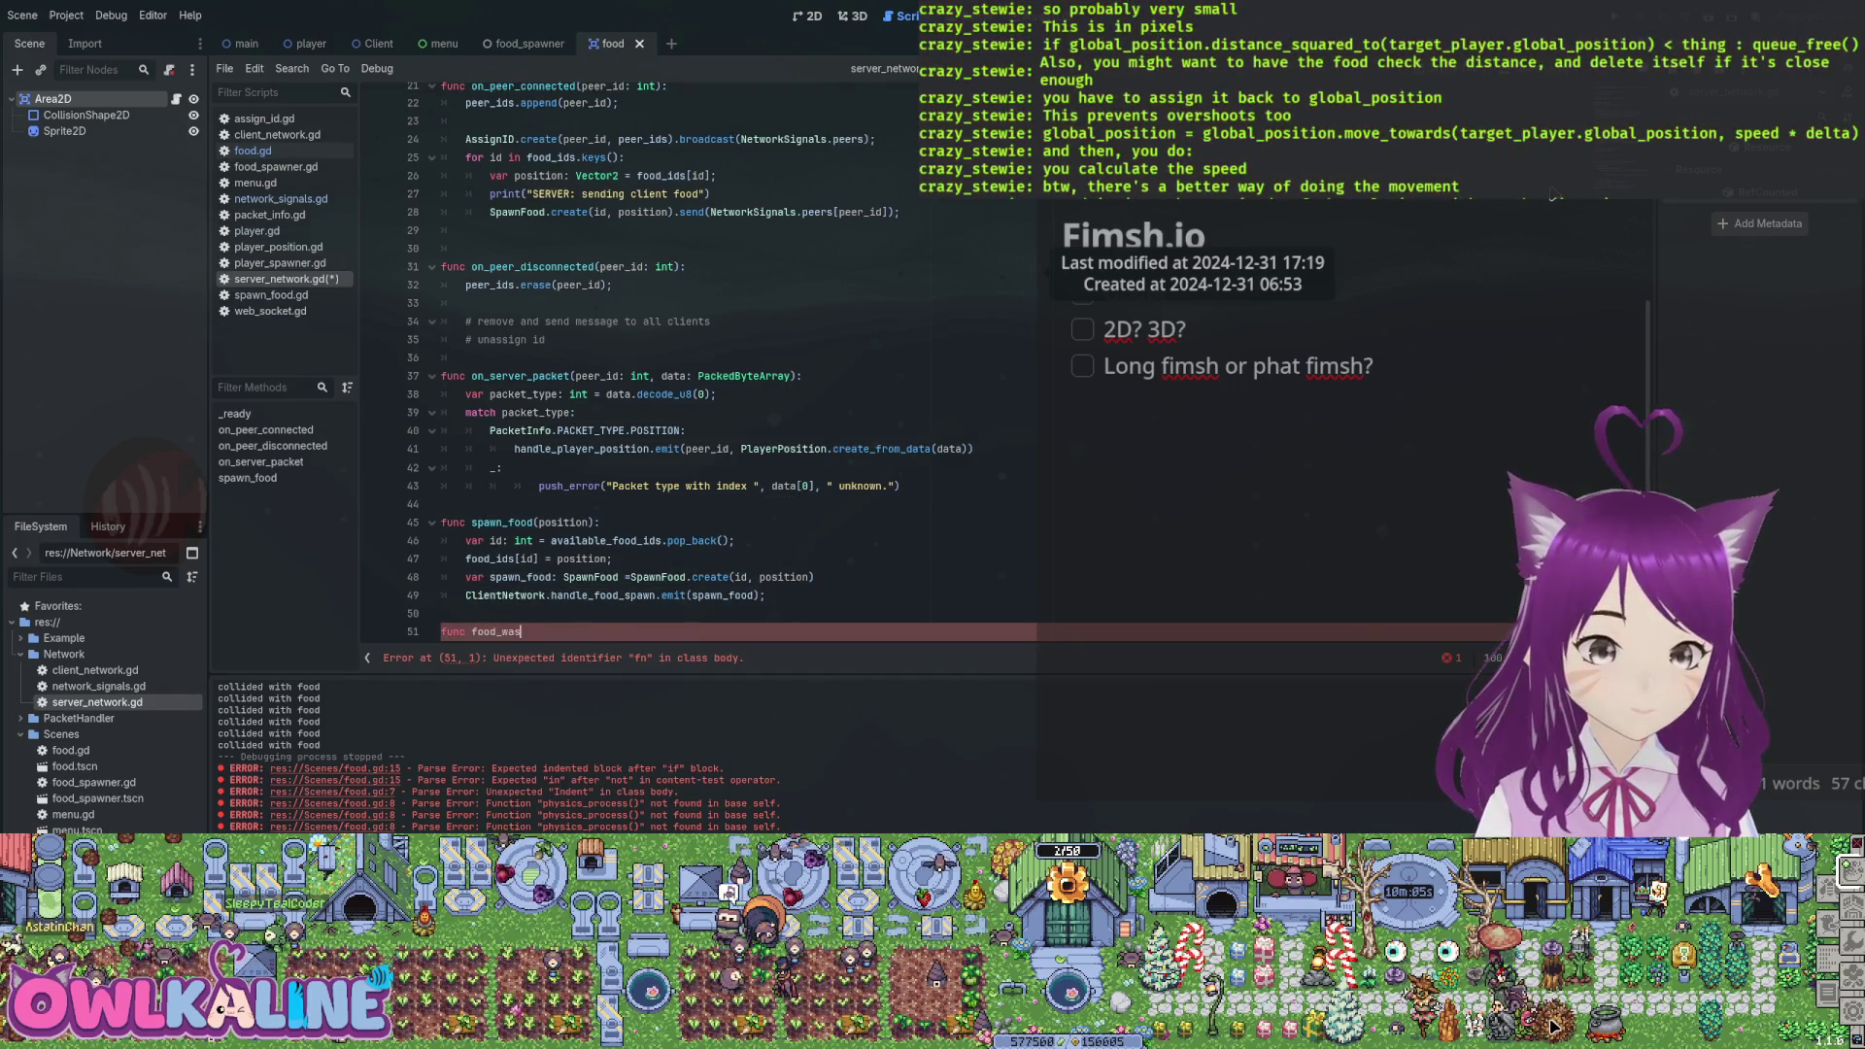
pyautogui.write('():')
pyautogui.press('Return')
pyautogui.click(556, 614)
pyautogui.write('id: int):')
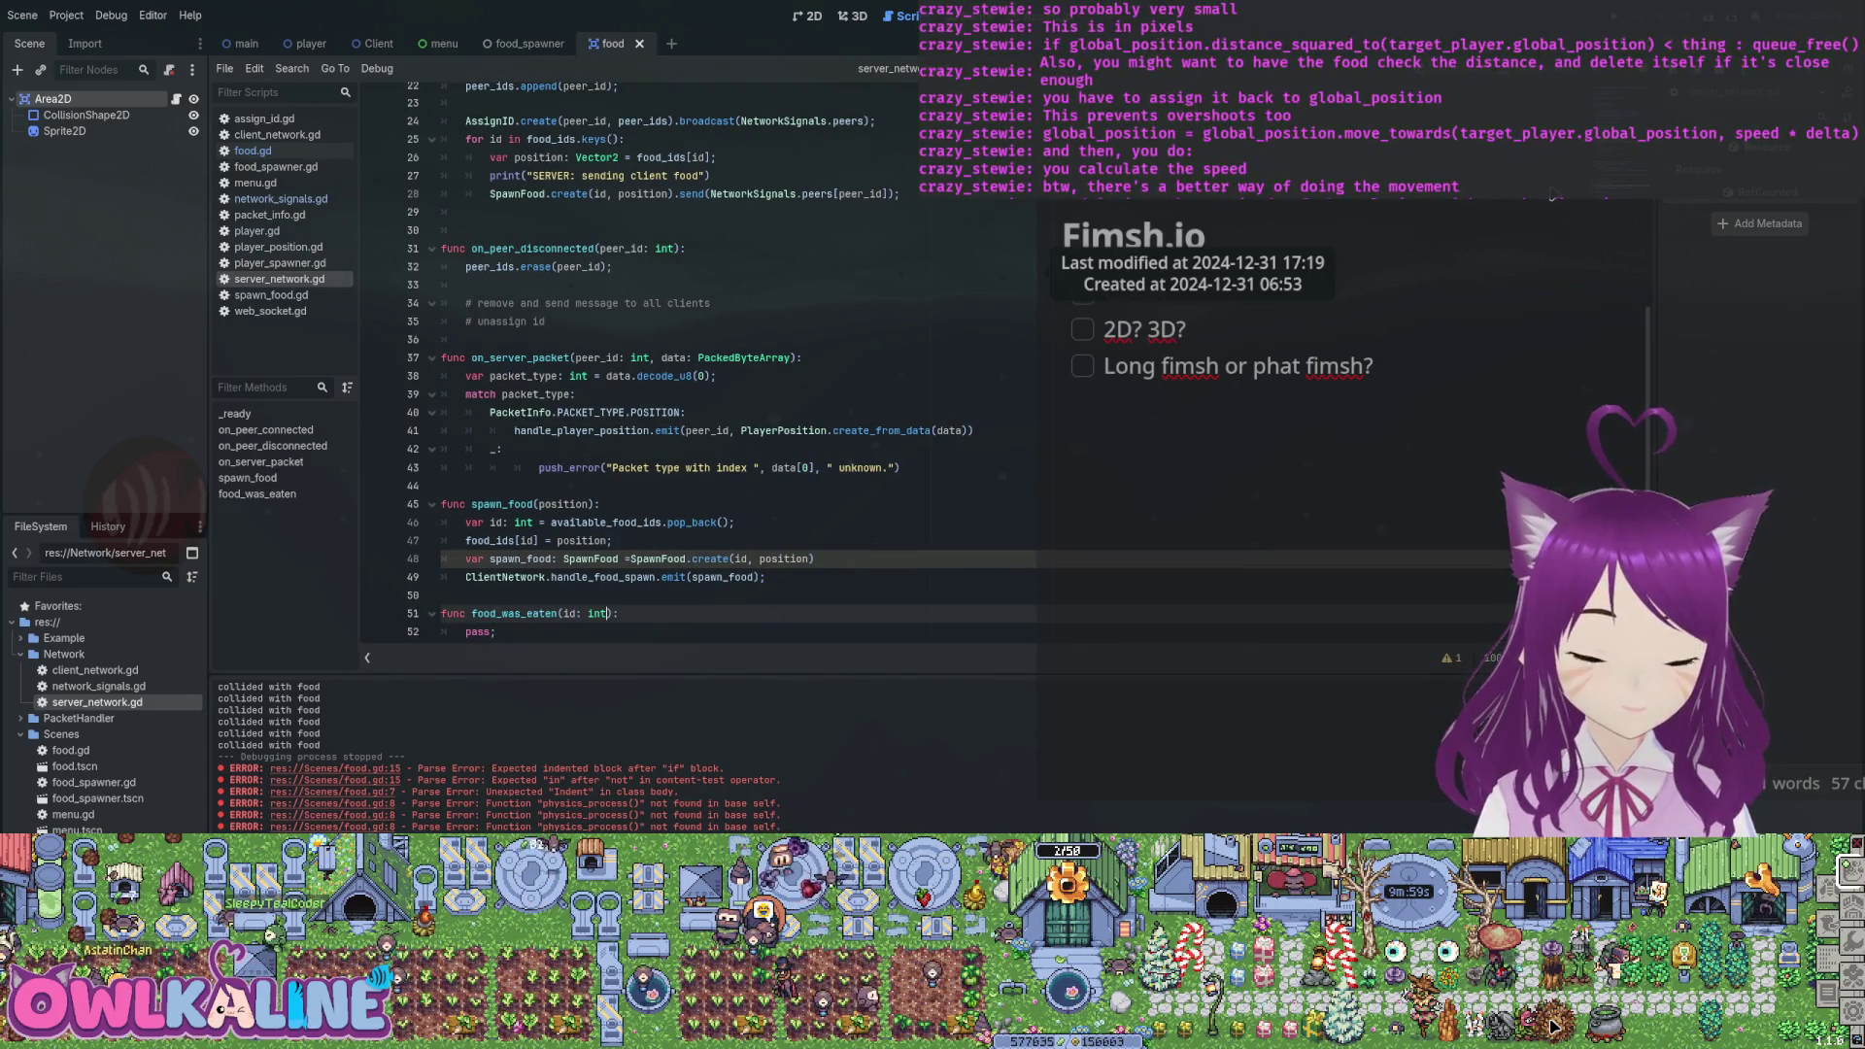
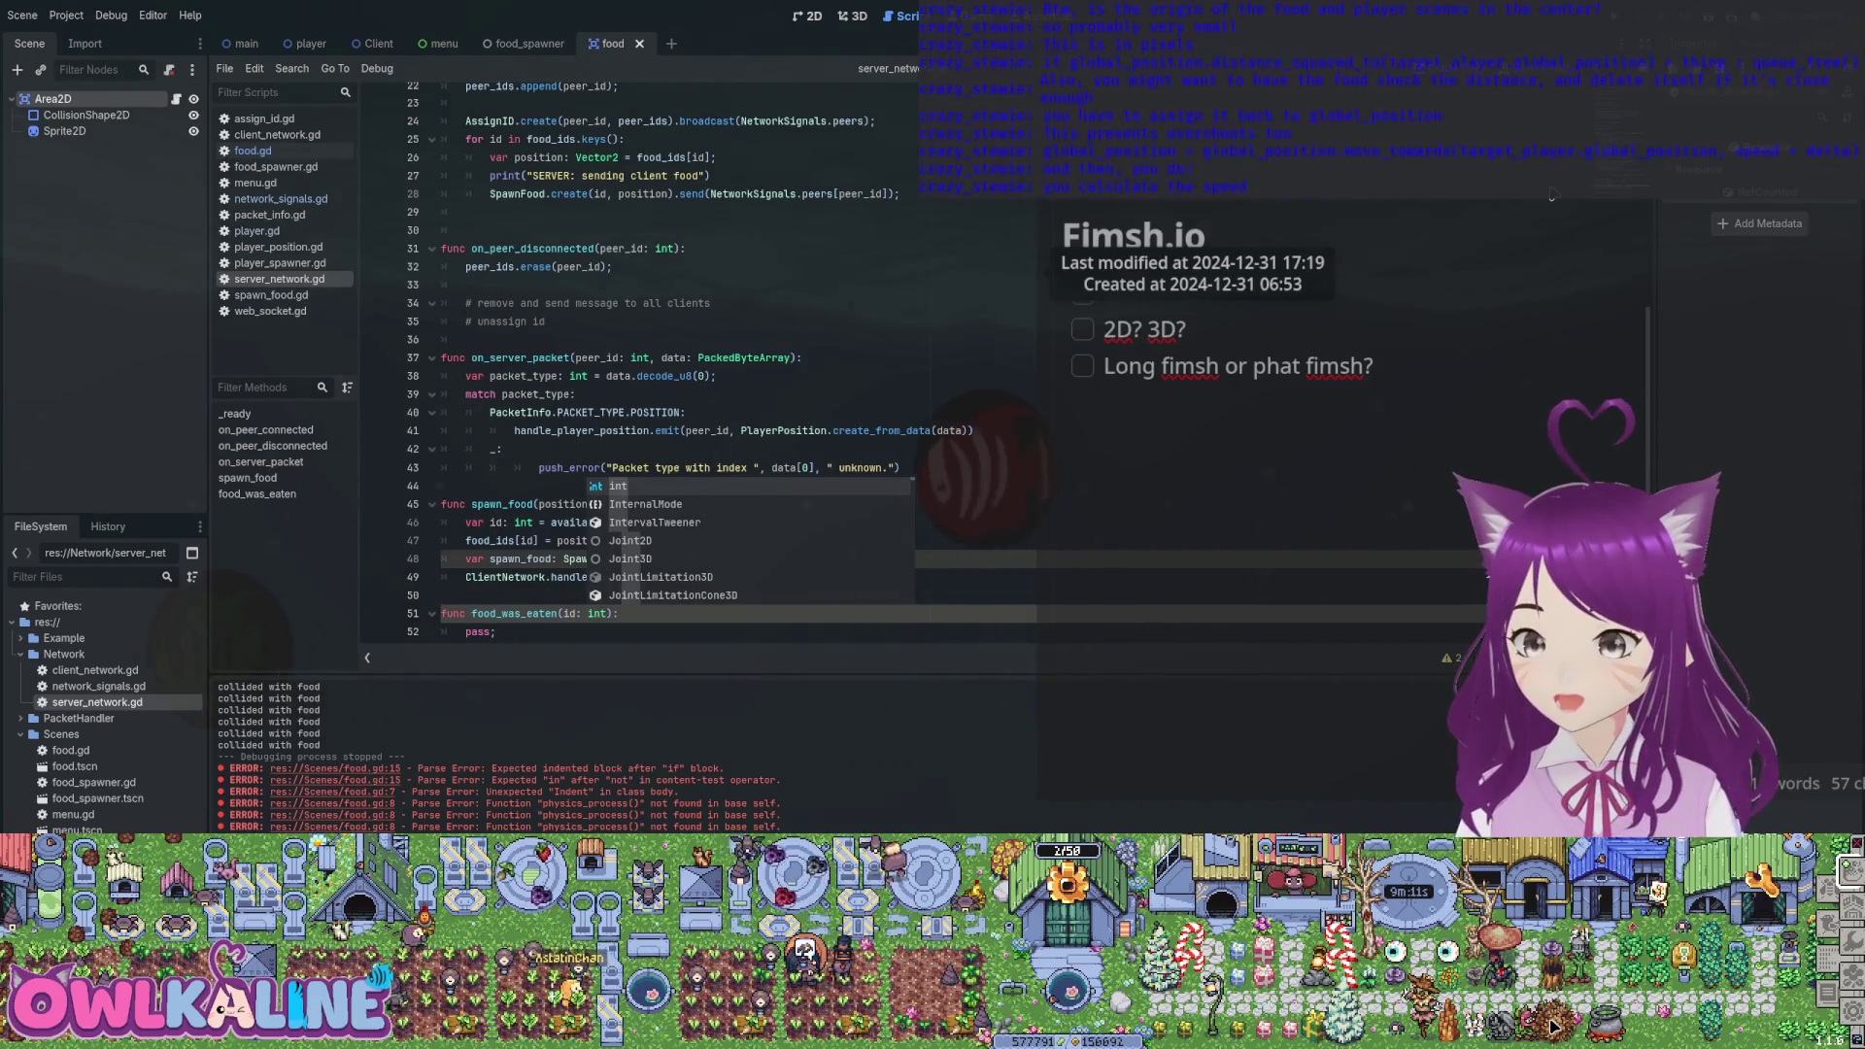
# Switch to the 2D view and cycle through the player, food, main and FoodSpawner scene tabs.
pyautogui.hotkey('ctrl', 'F1')
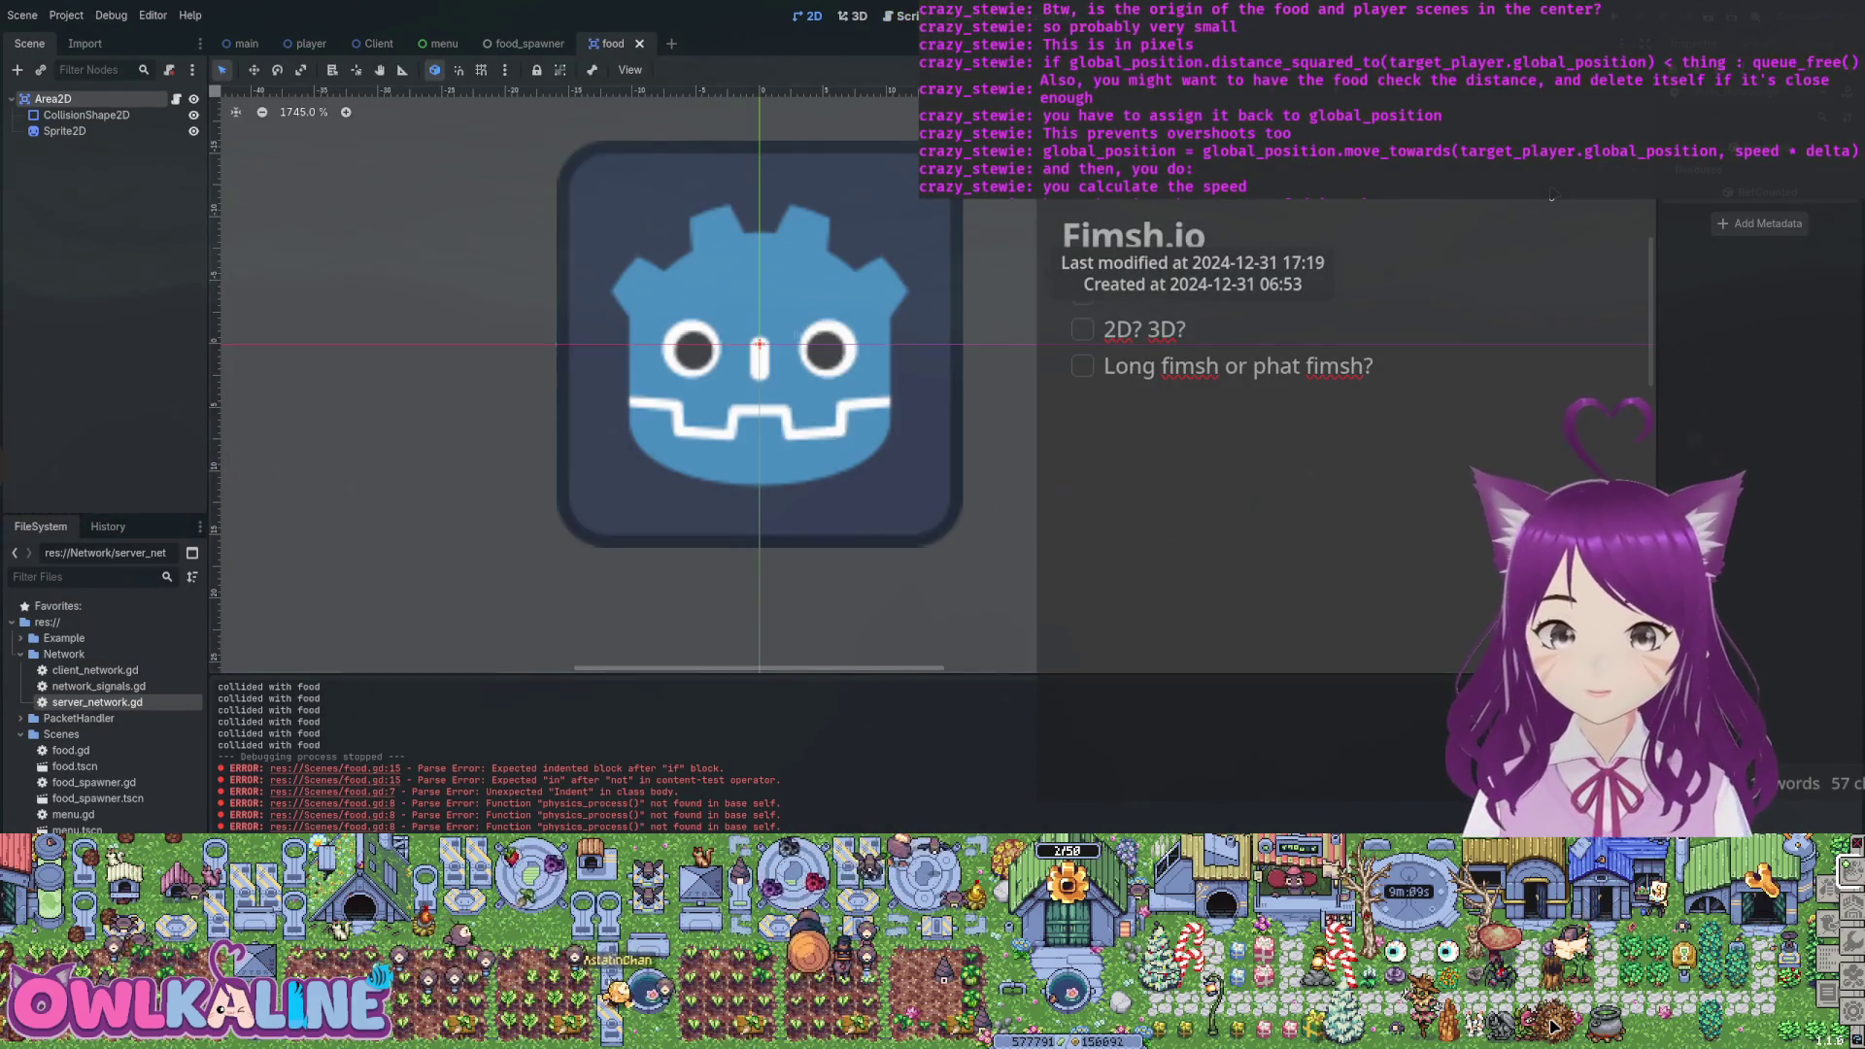
pyautogui.scroll(-3, 714, 254)
pyautogui.click(309, 44)
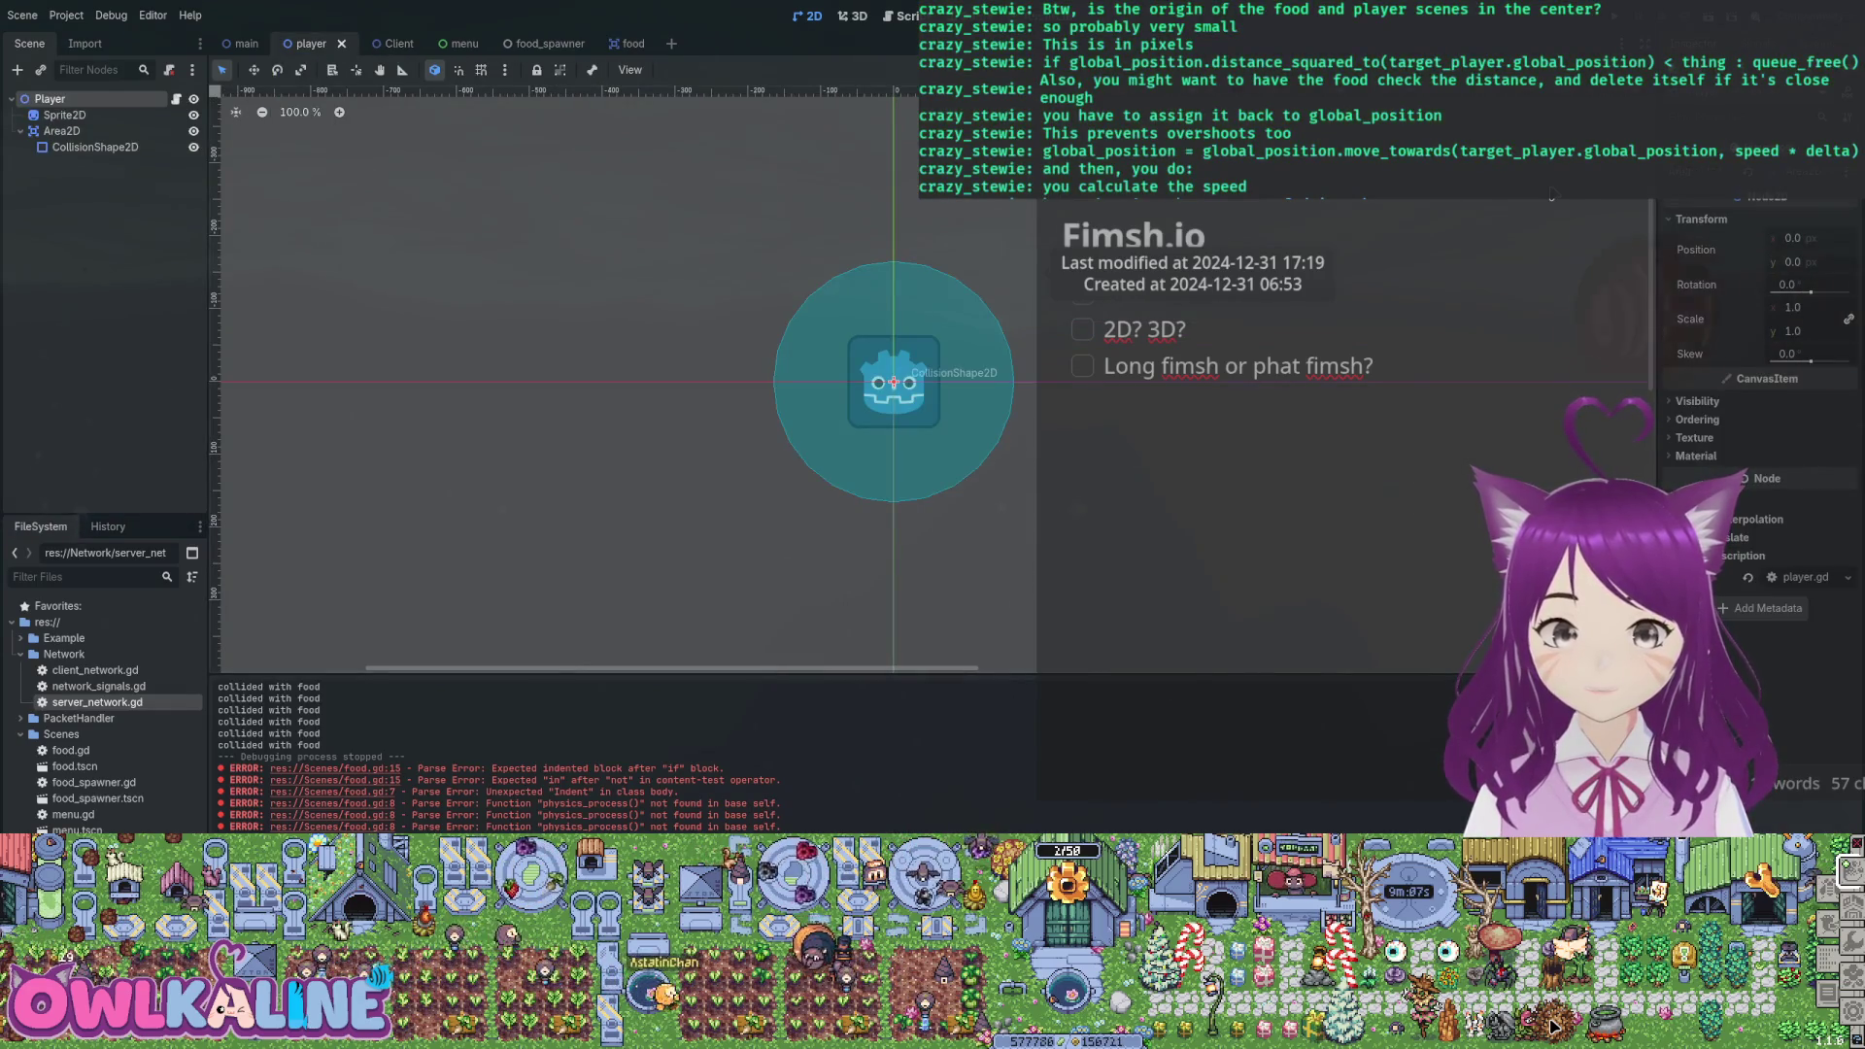
pyautogui.click(614, 43)
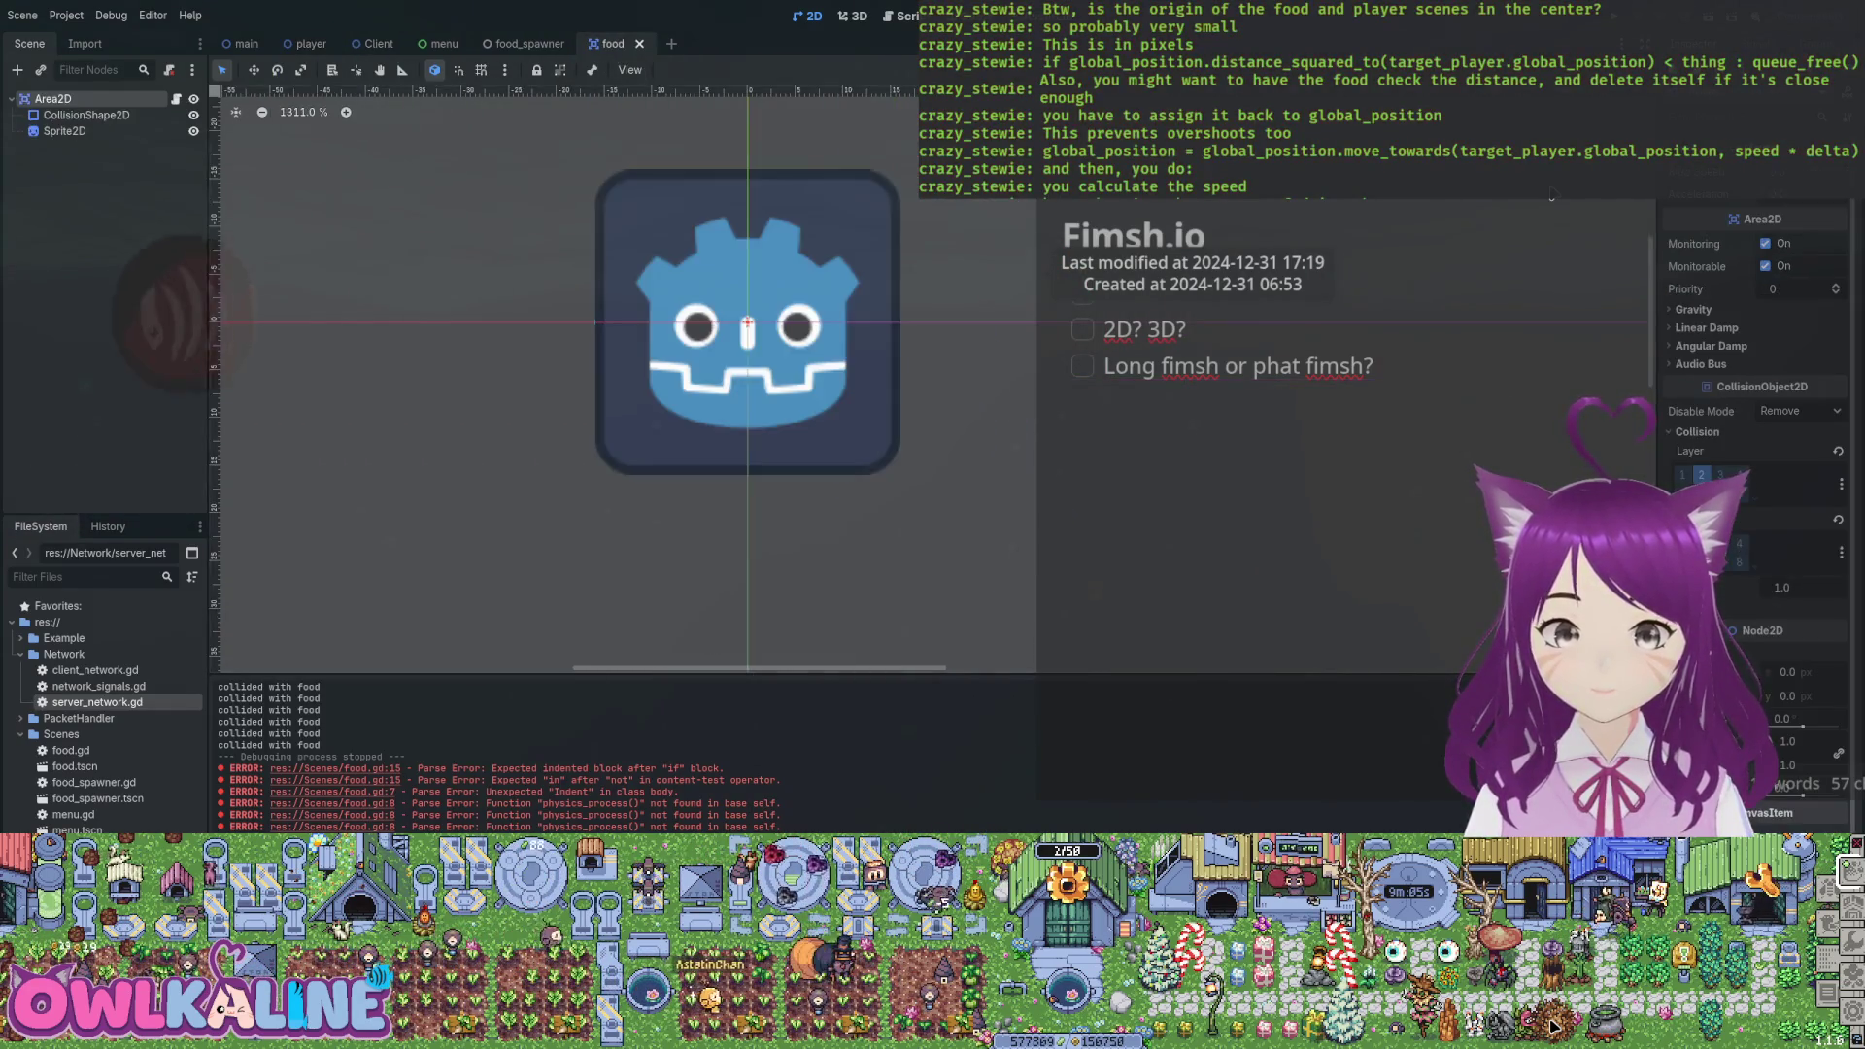
pyautogui.click(309, 44)
pyautogui.click(243, 44)
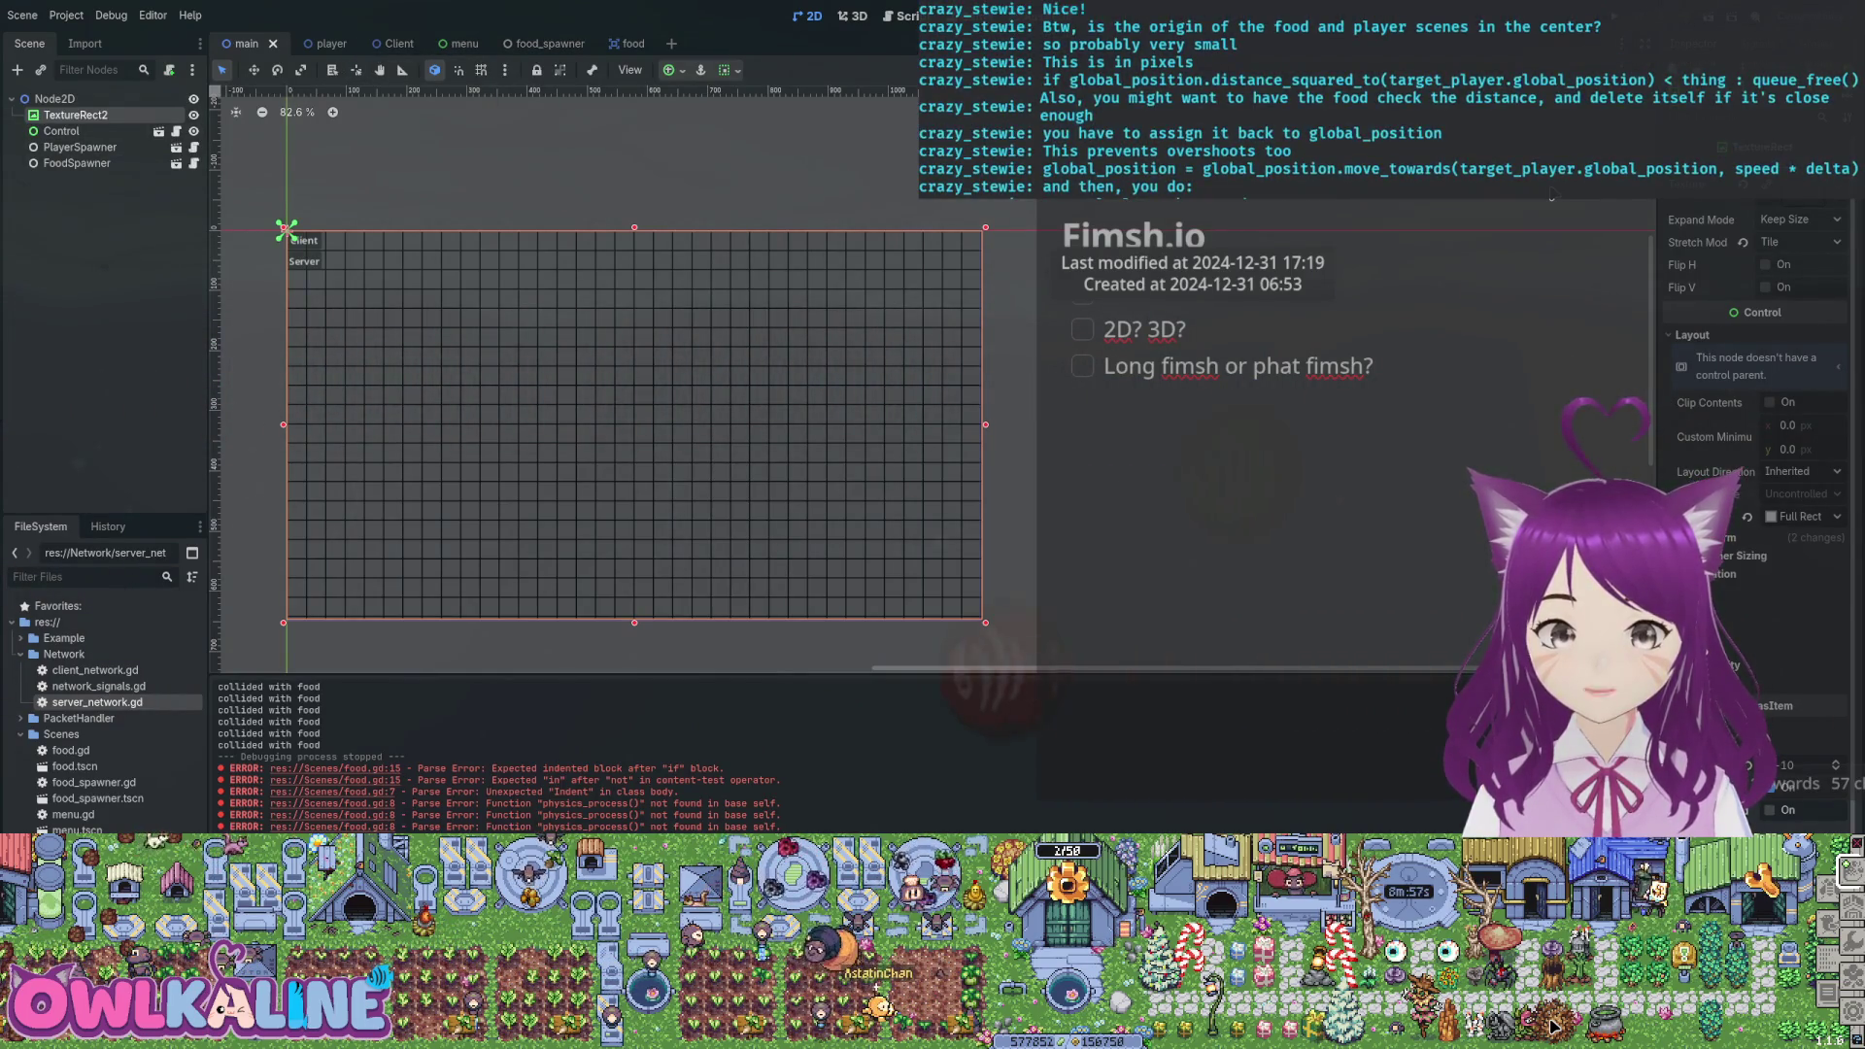
pyautogui.click(539, 43)
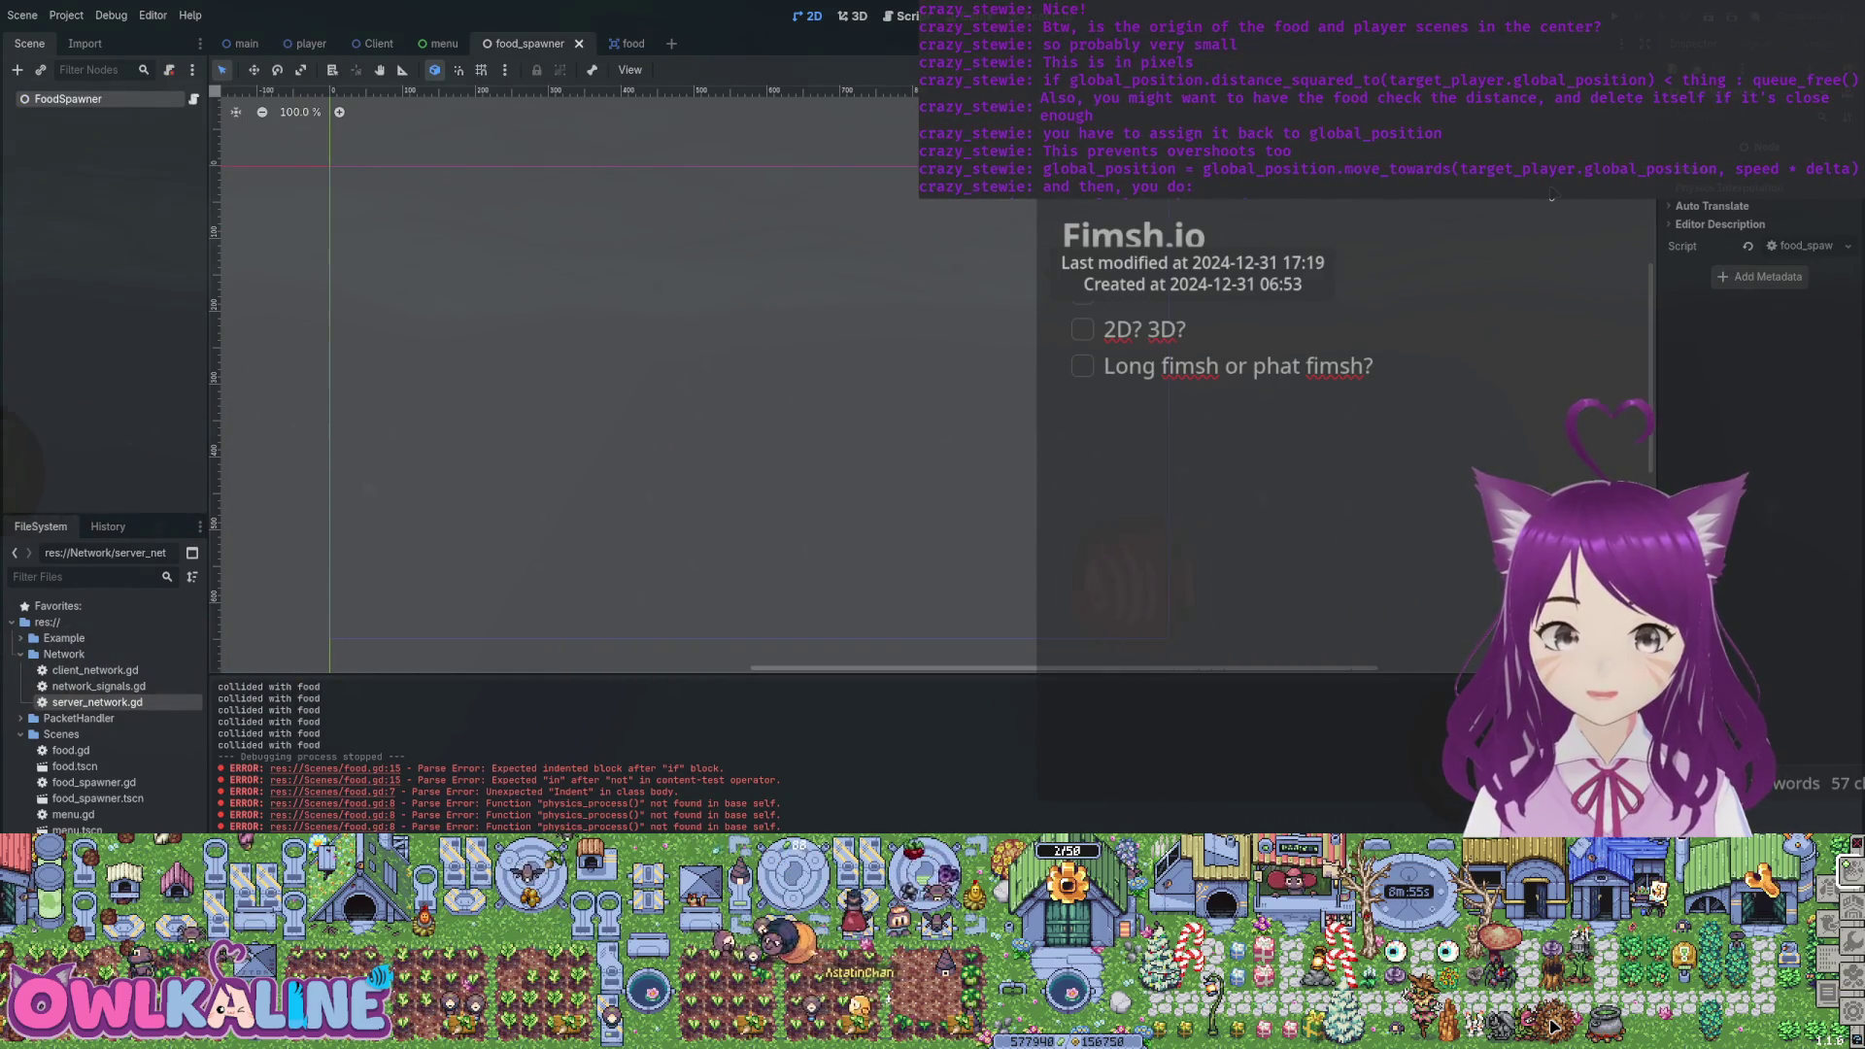
# In server_network.gd's food_was_eaten, add food_ids.erase(id); to drop the eaten food id.
pyautogui.hotkey('ctrl', 'F3')
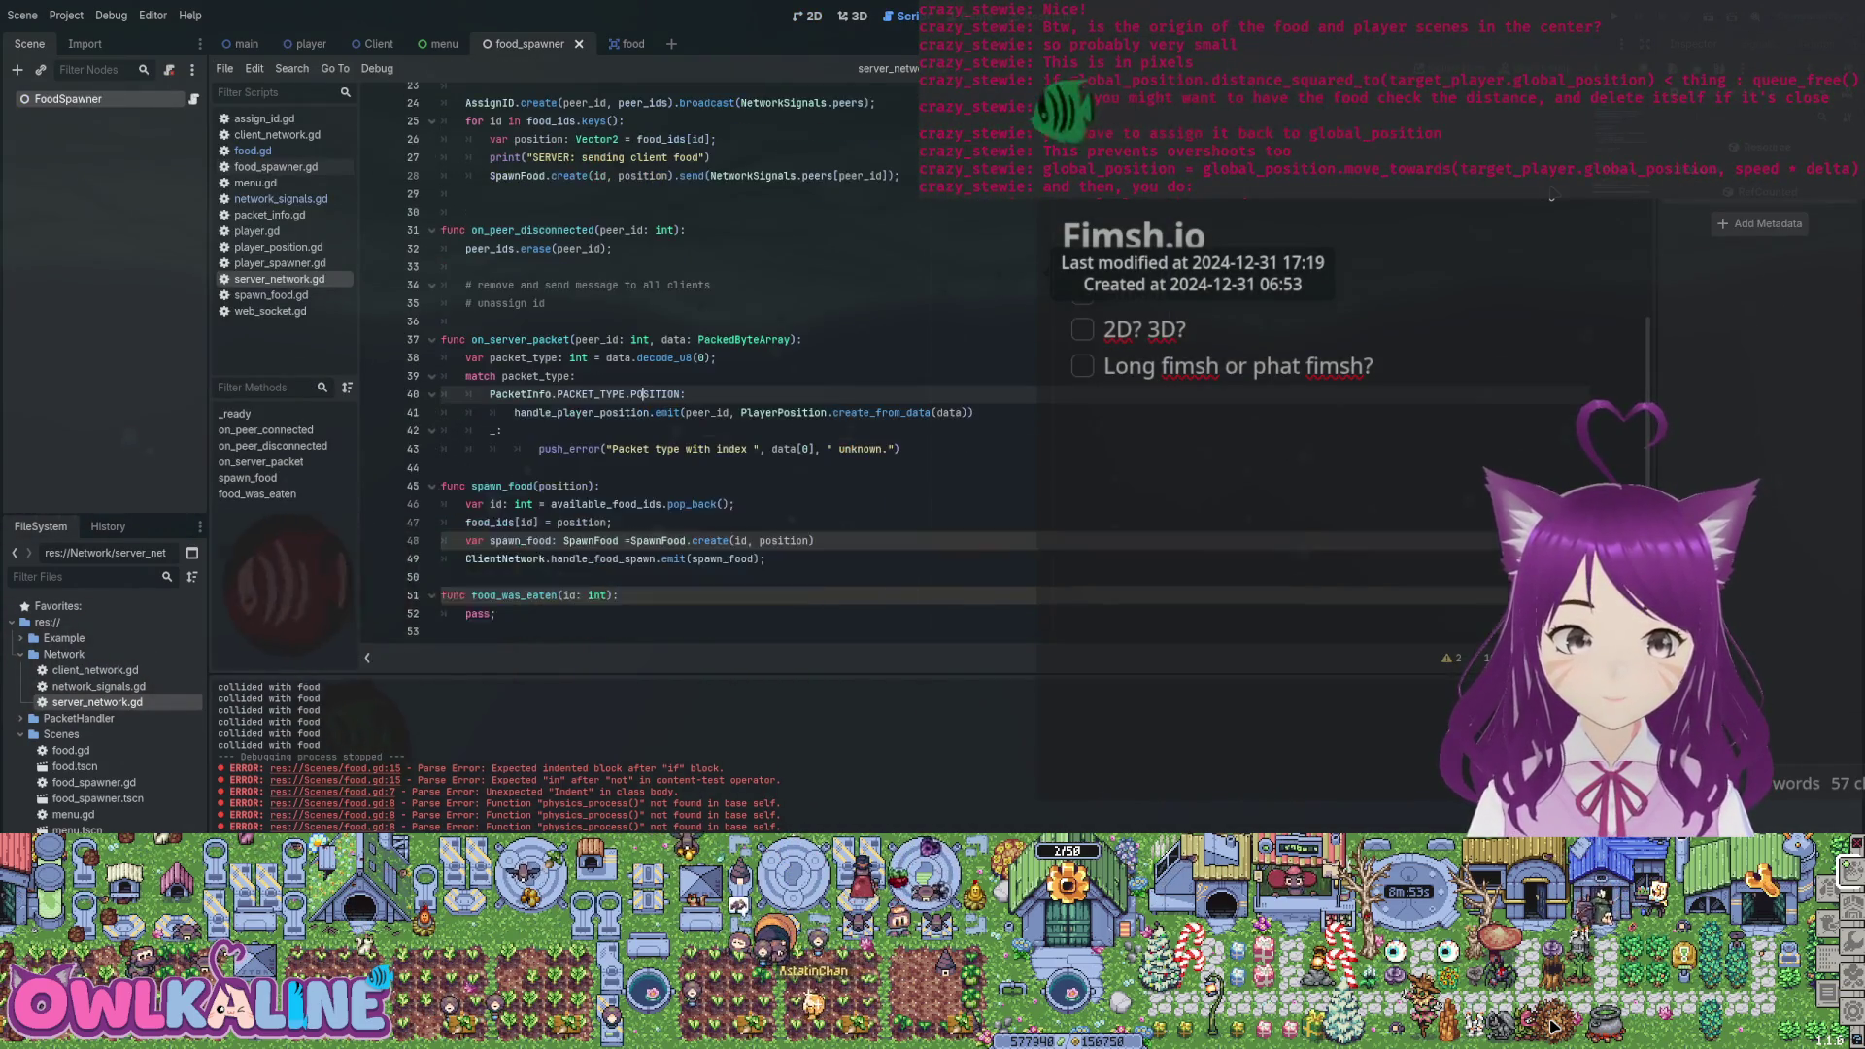
pyautogui.click(498, 614)
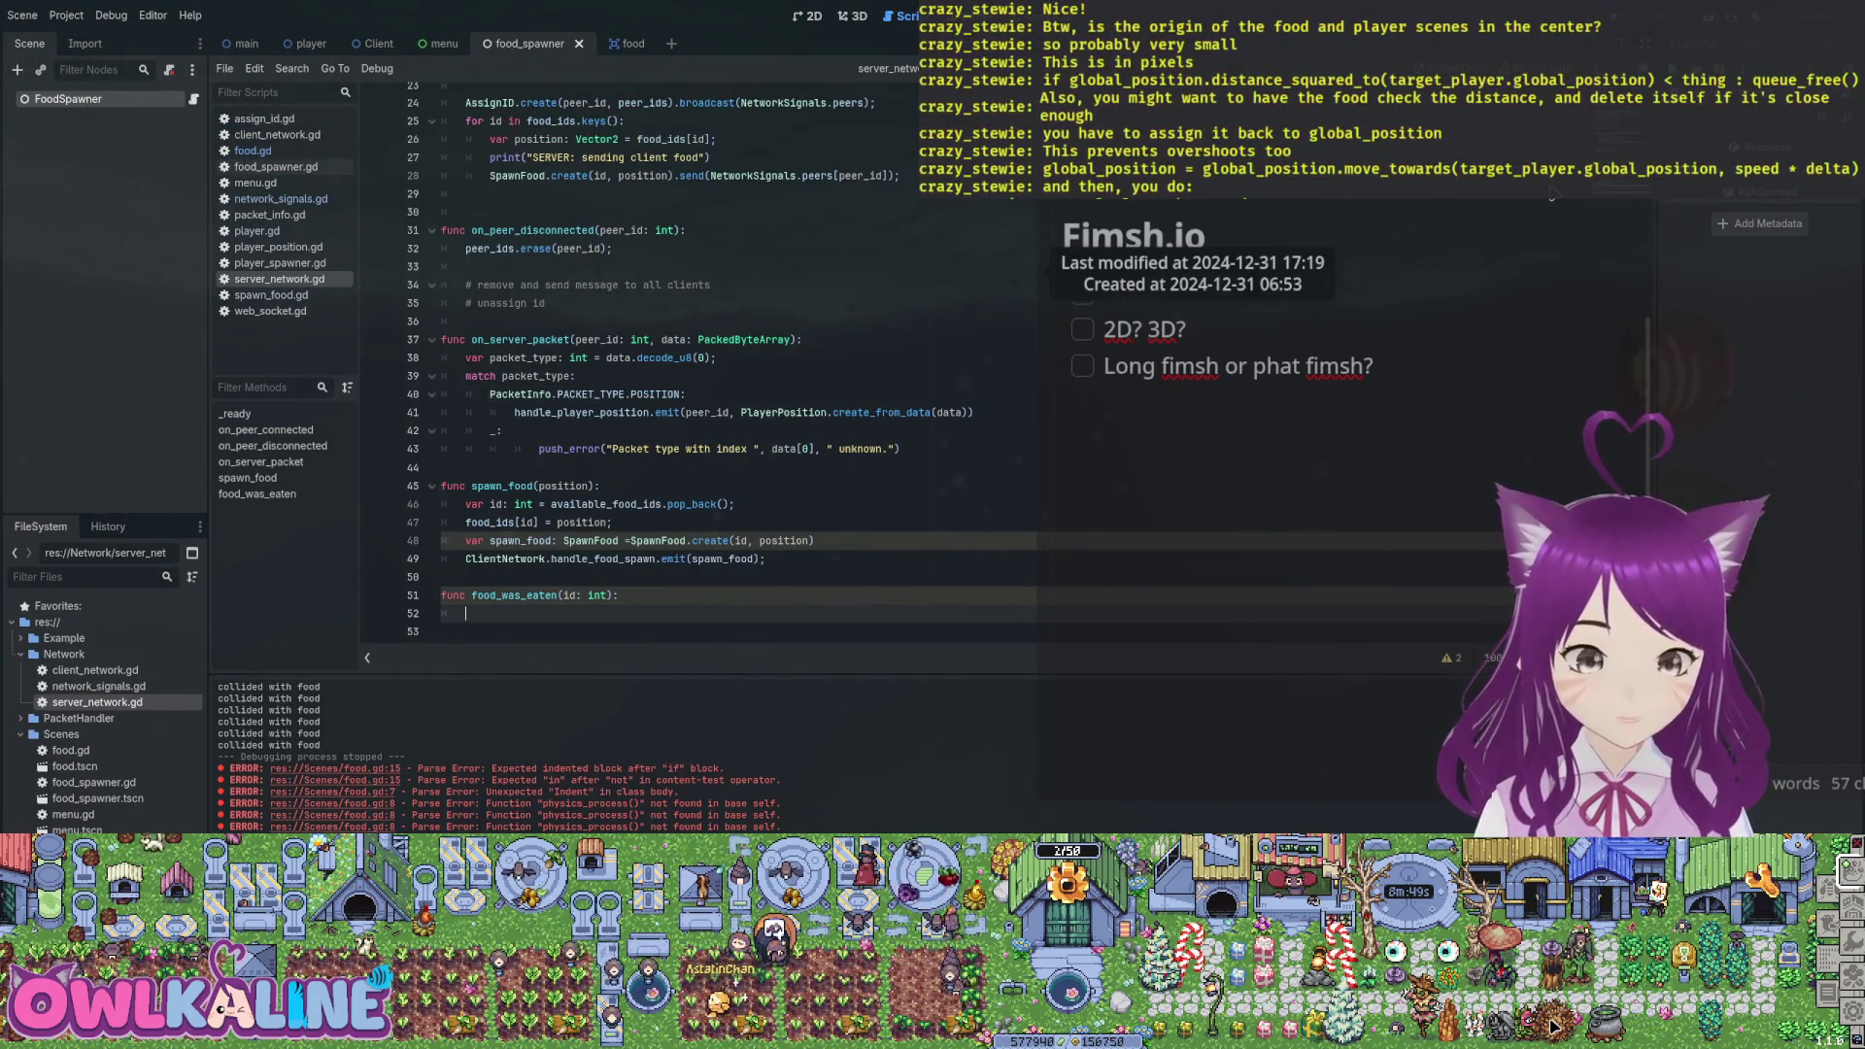
pyautogui.write('d_ids.')
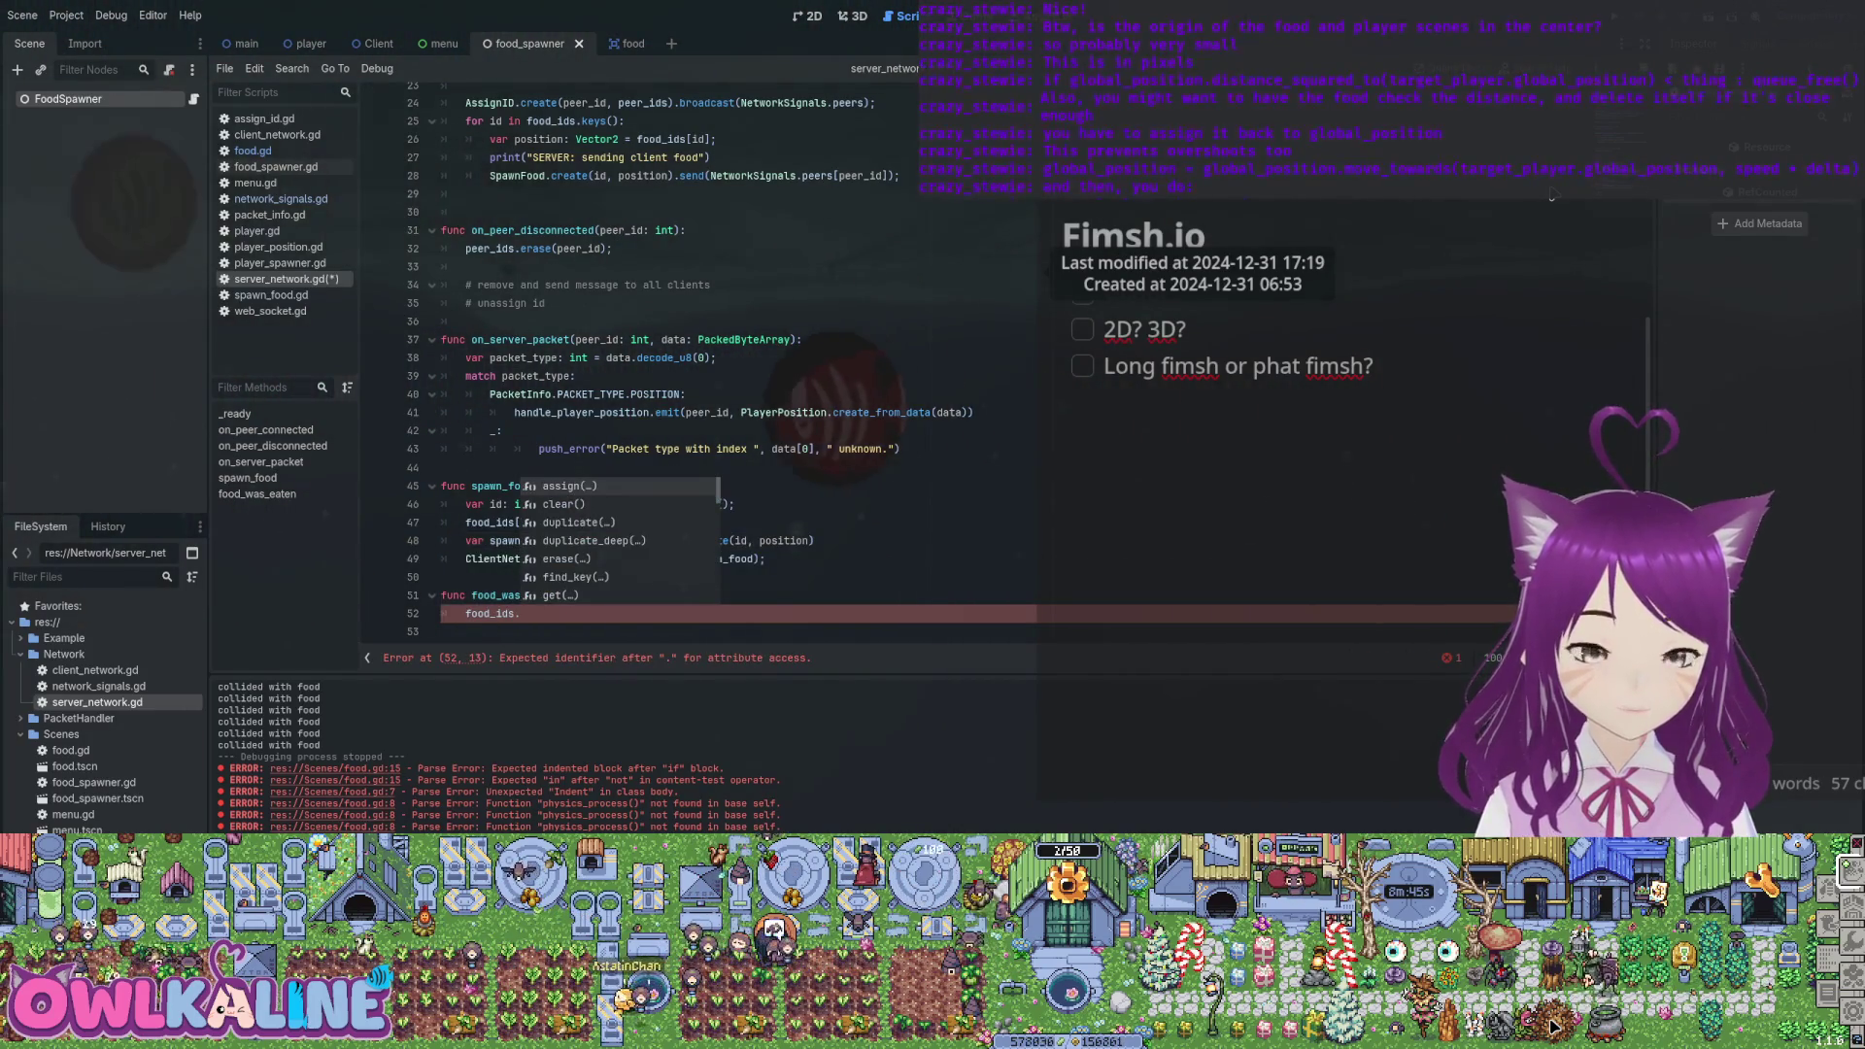
pyautogui.press('Down')
pyautogui.press('Down')
pyautogui.press('Down')
pyautogui.press('Return')
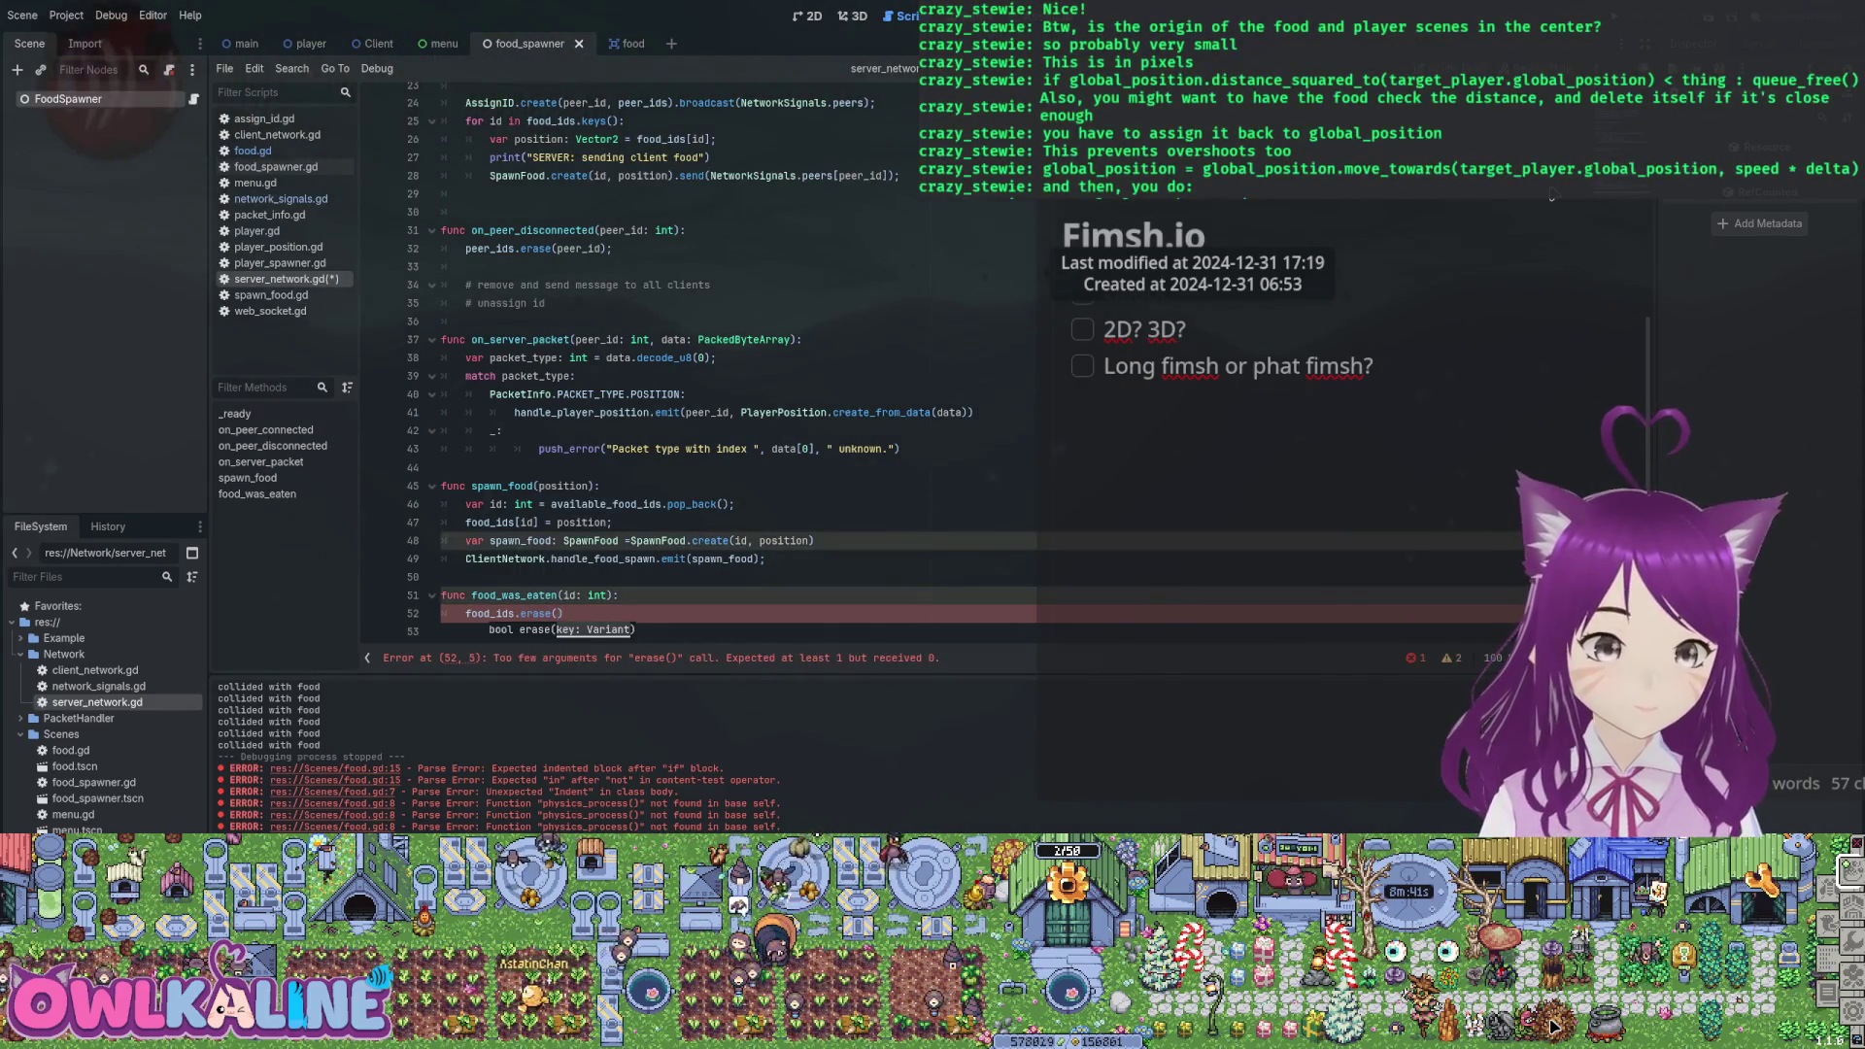
pyautogui.write(';')
pyautogui.press('Return')
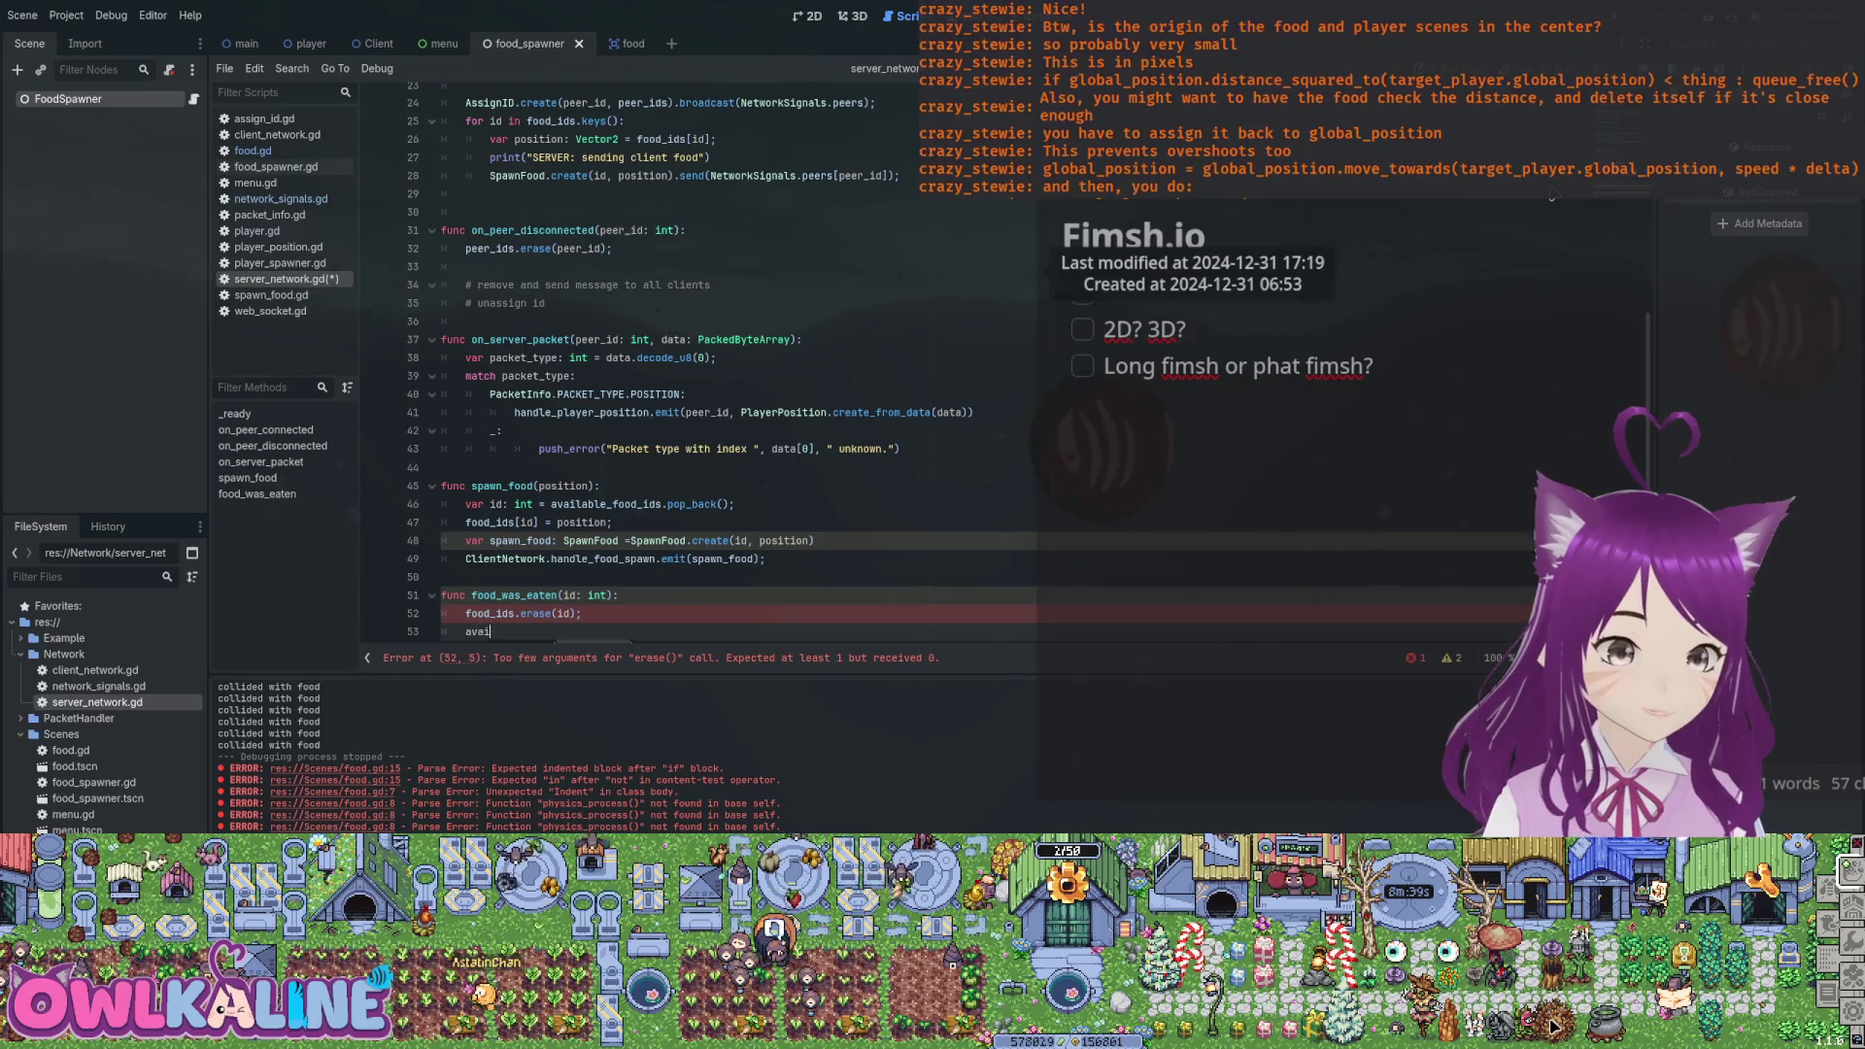
# Add available_food_ids.push_back(id); below it and save the script.
pyautogui.write('lable_food_ids.')
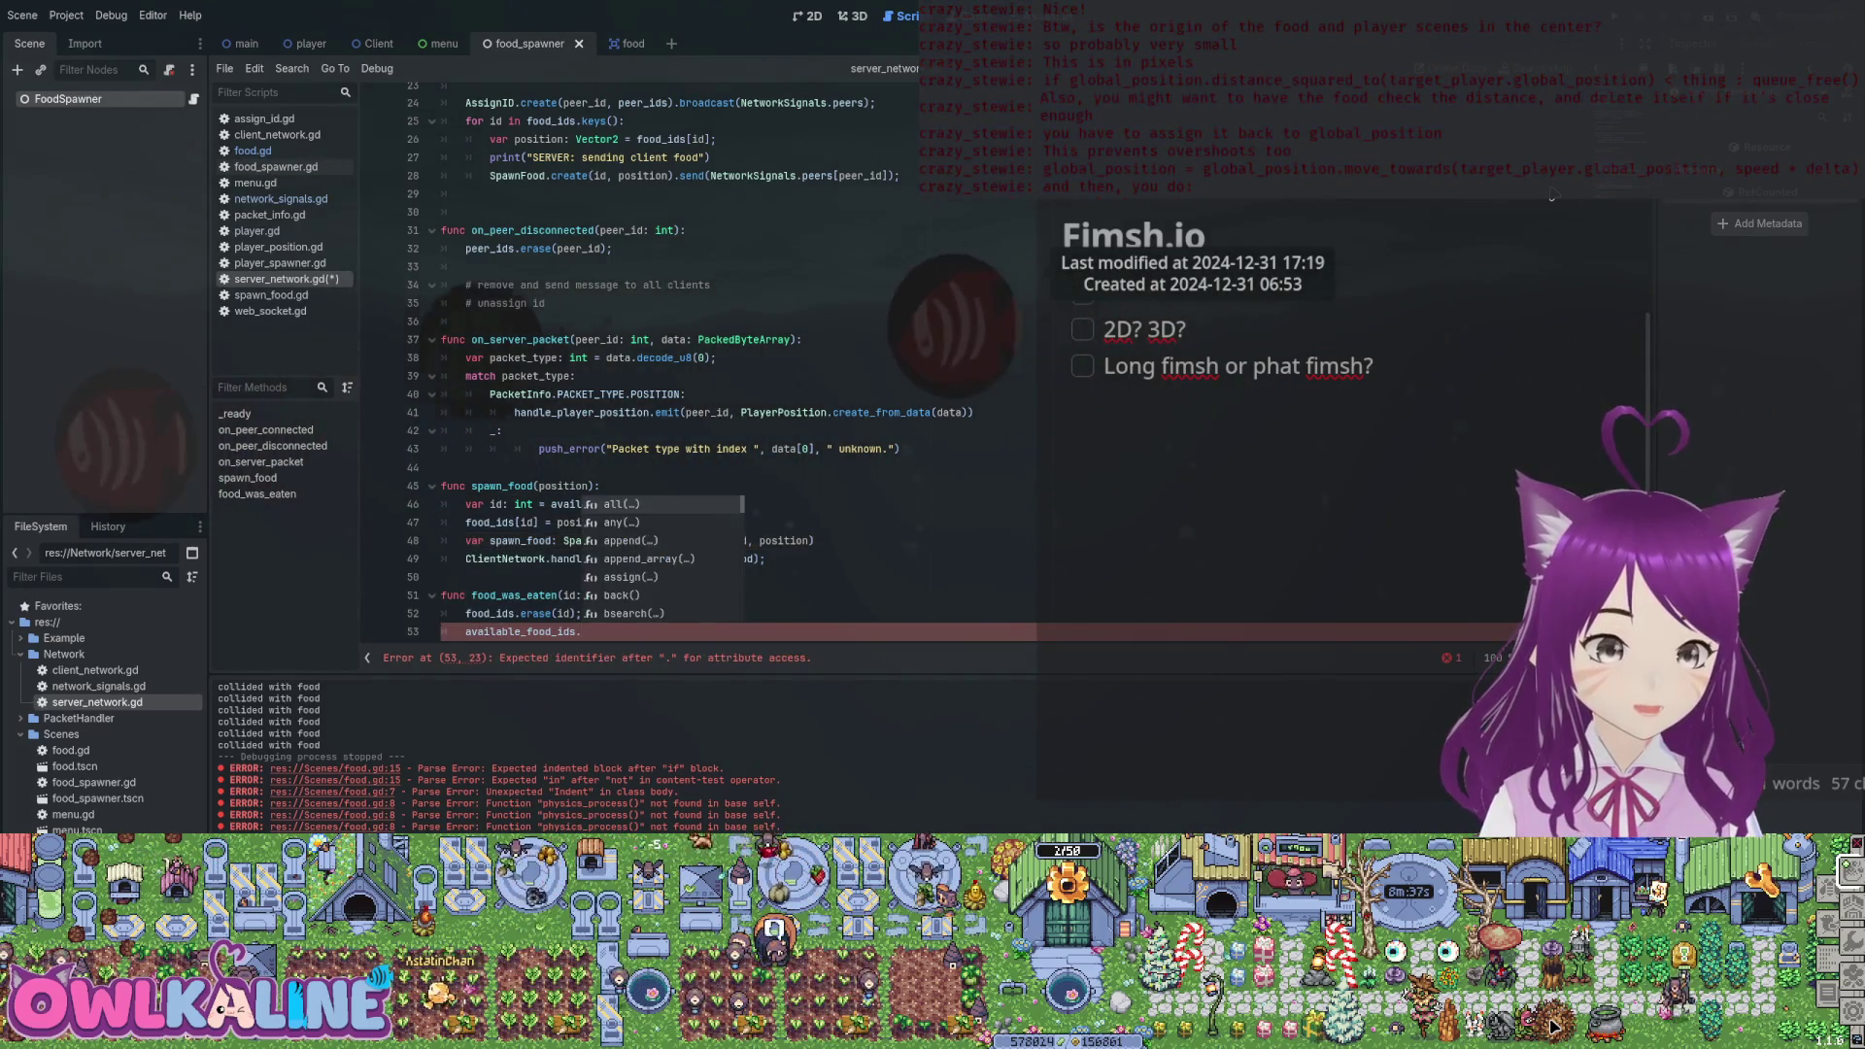
pyautogui.write('p')
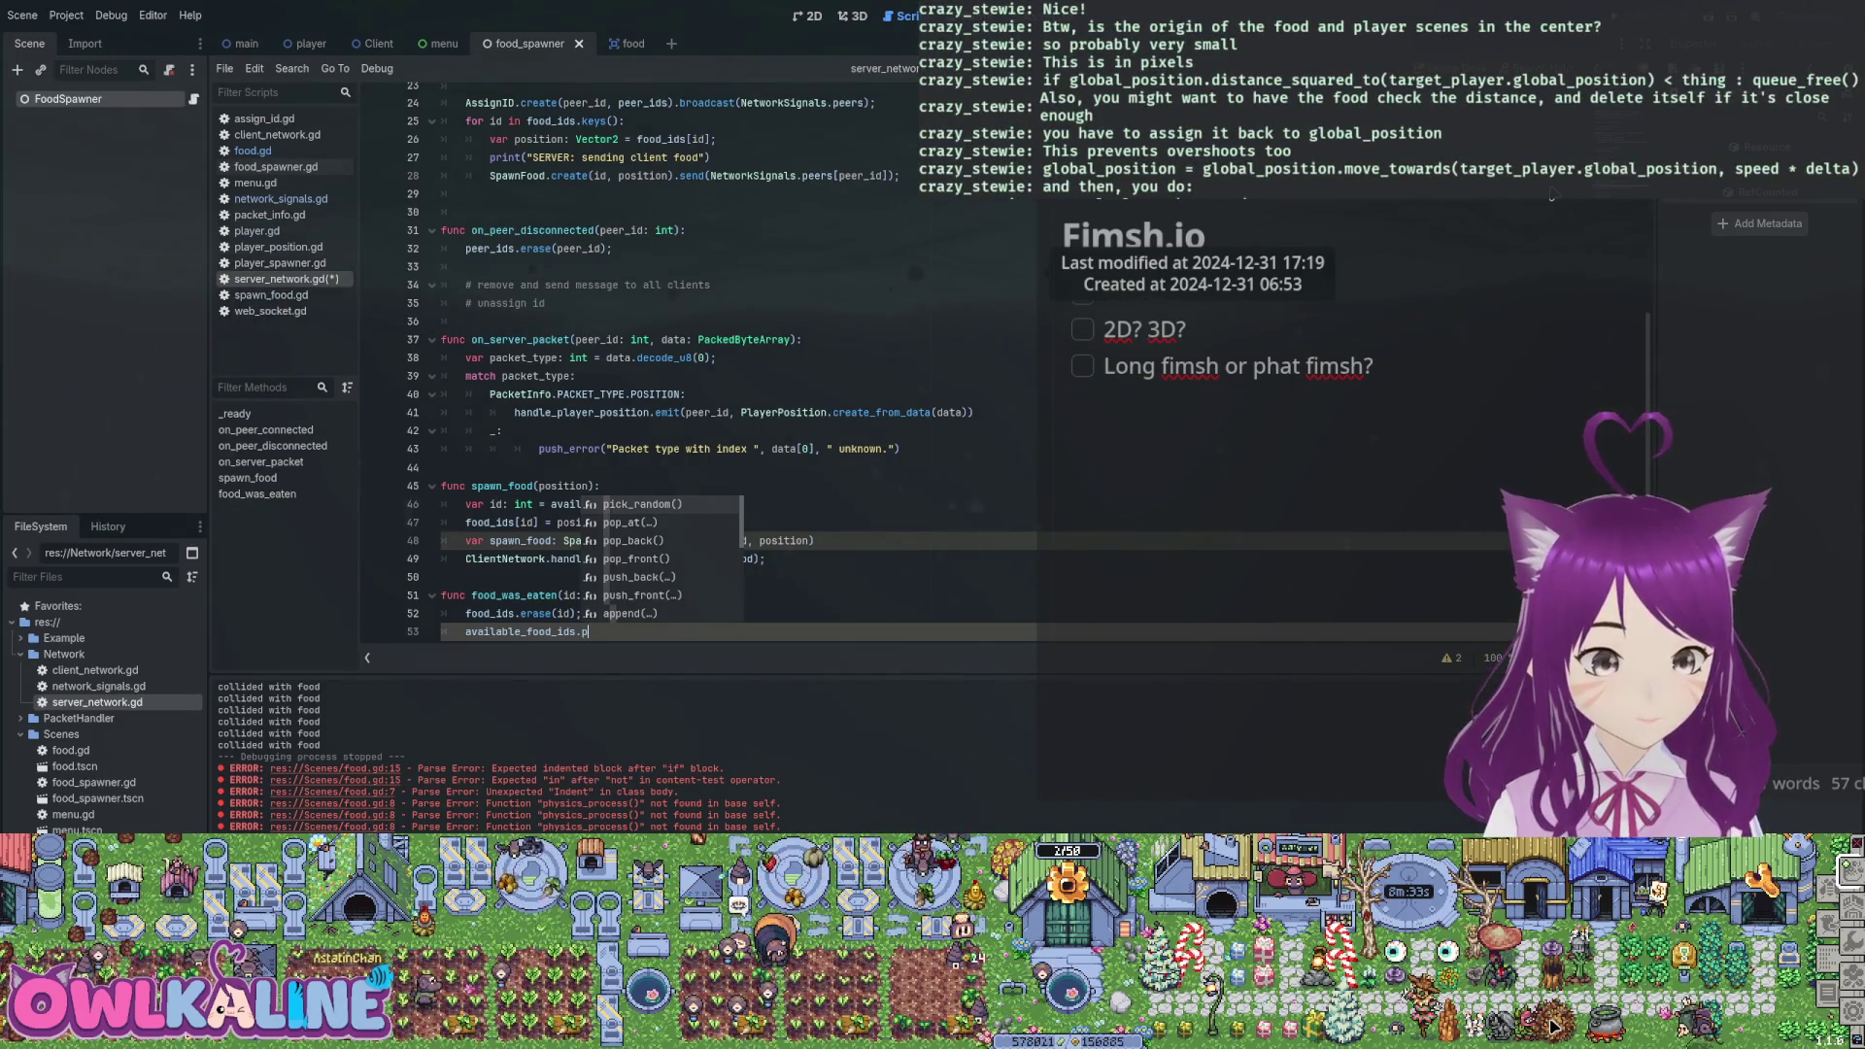
pyautogui.write('u')
pyautogui.press('Return')
pyautogui.write('id)')
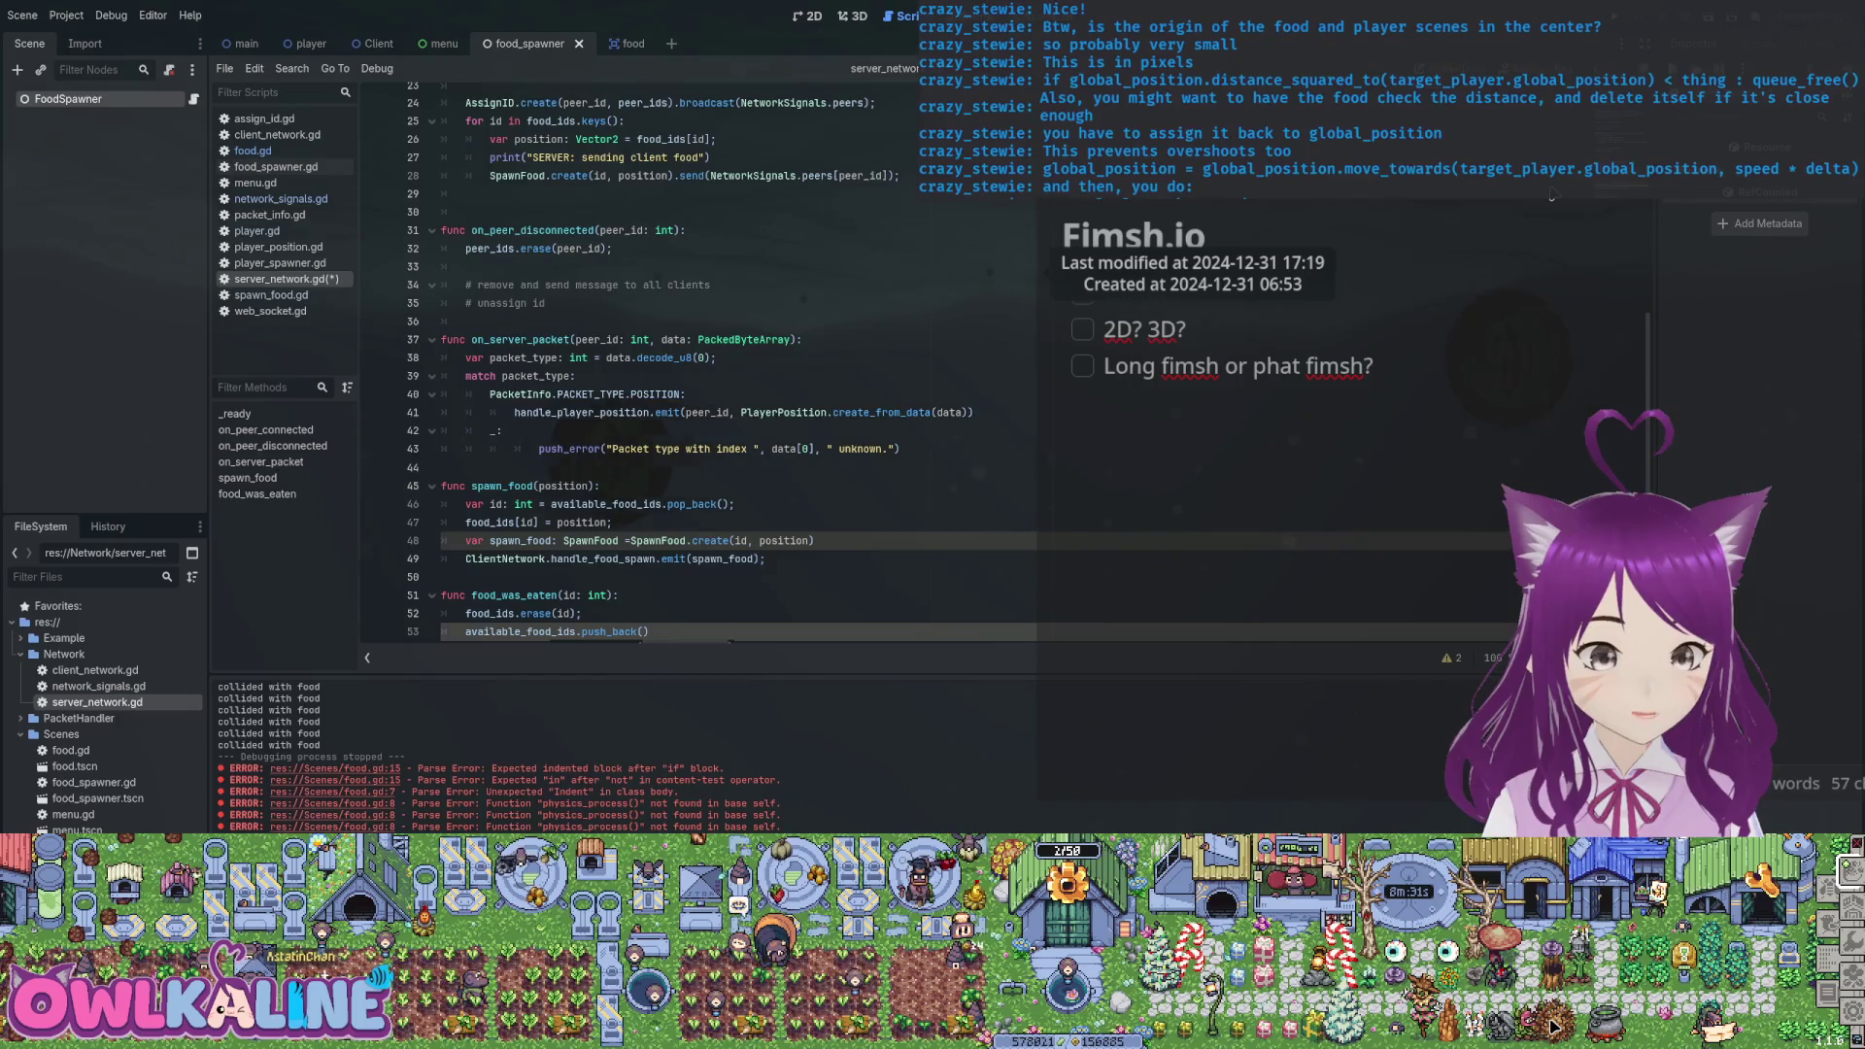
pyautogui.write(';')
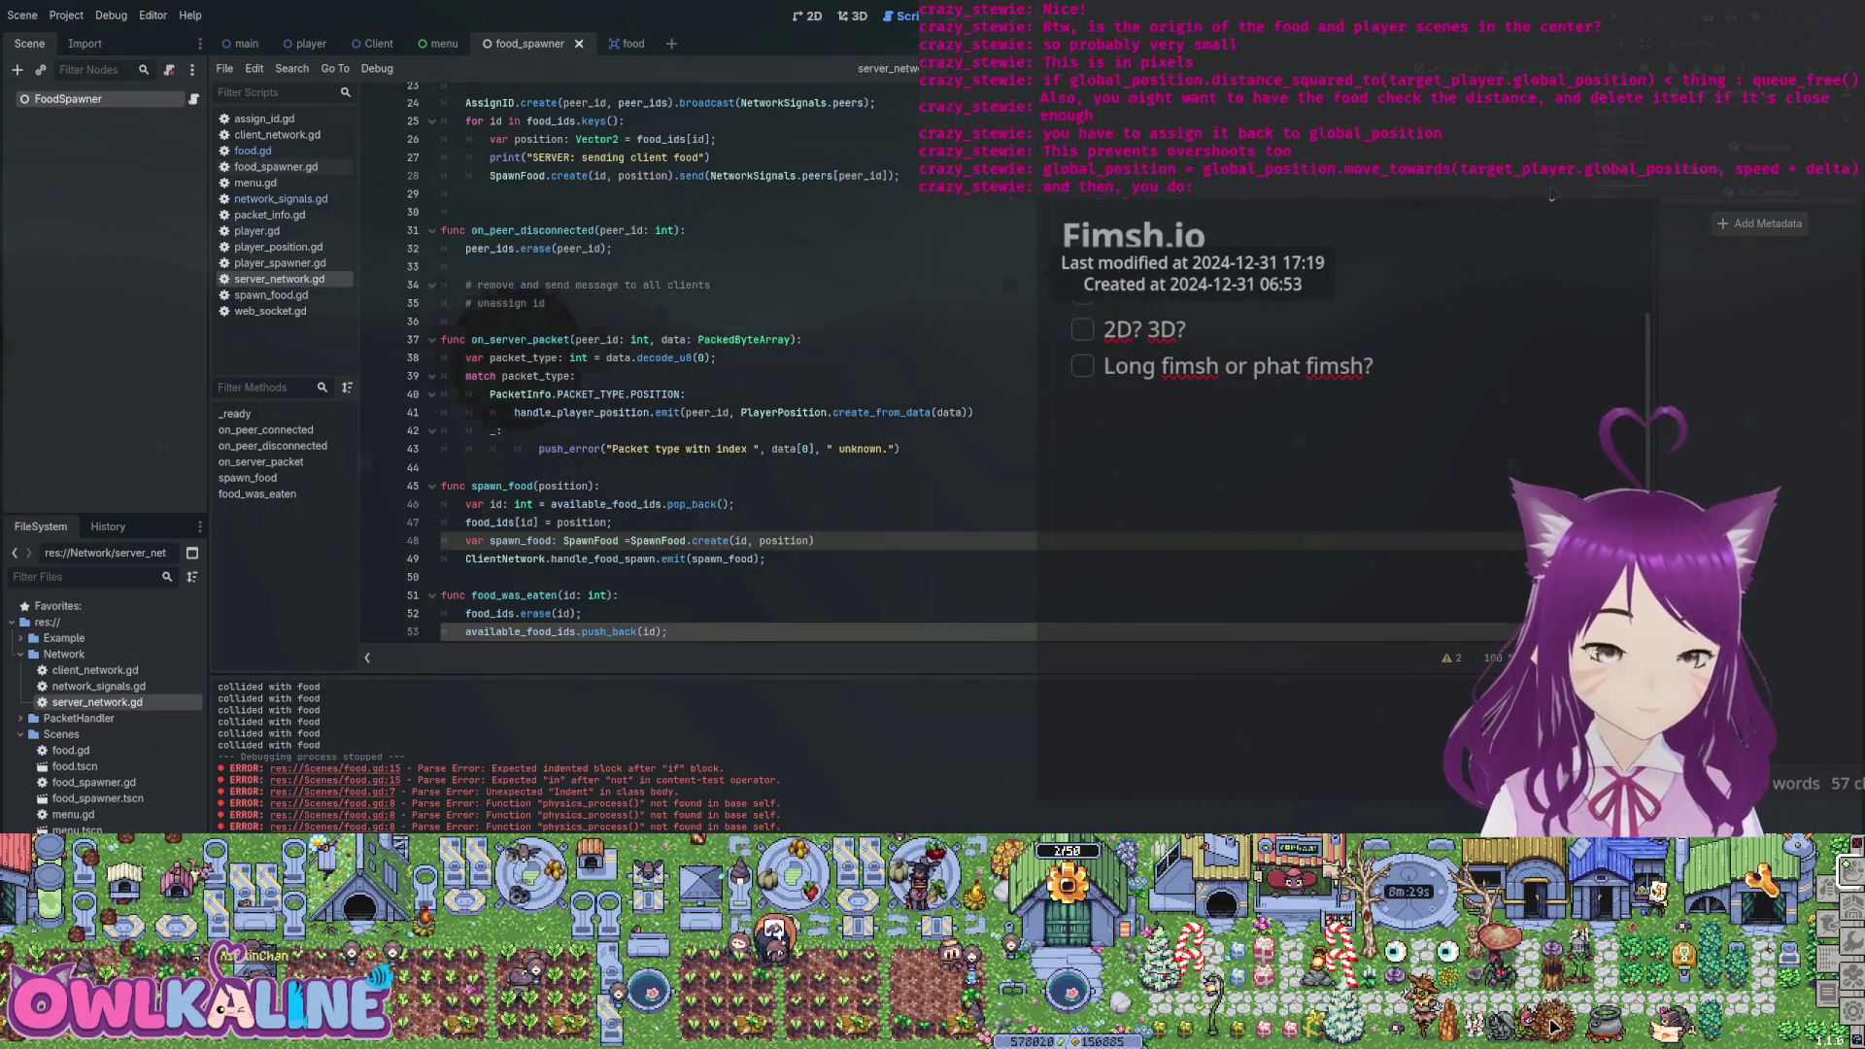
pyautogui.hotkey('ctrl', 's')
# Add the comments 'tell clients food was eaten' and 'increase snake size', then save.
pyautogui.press('Return')
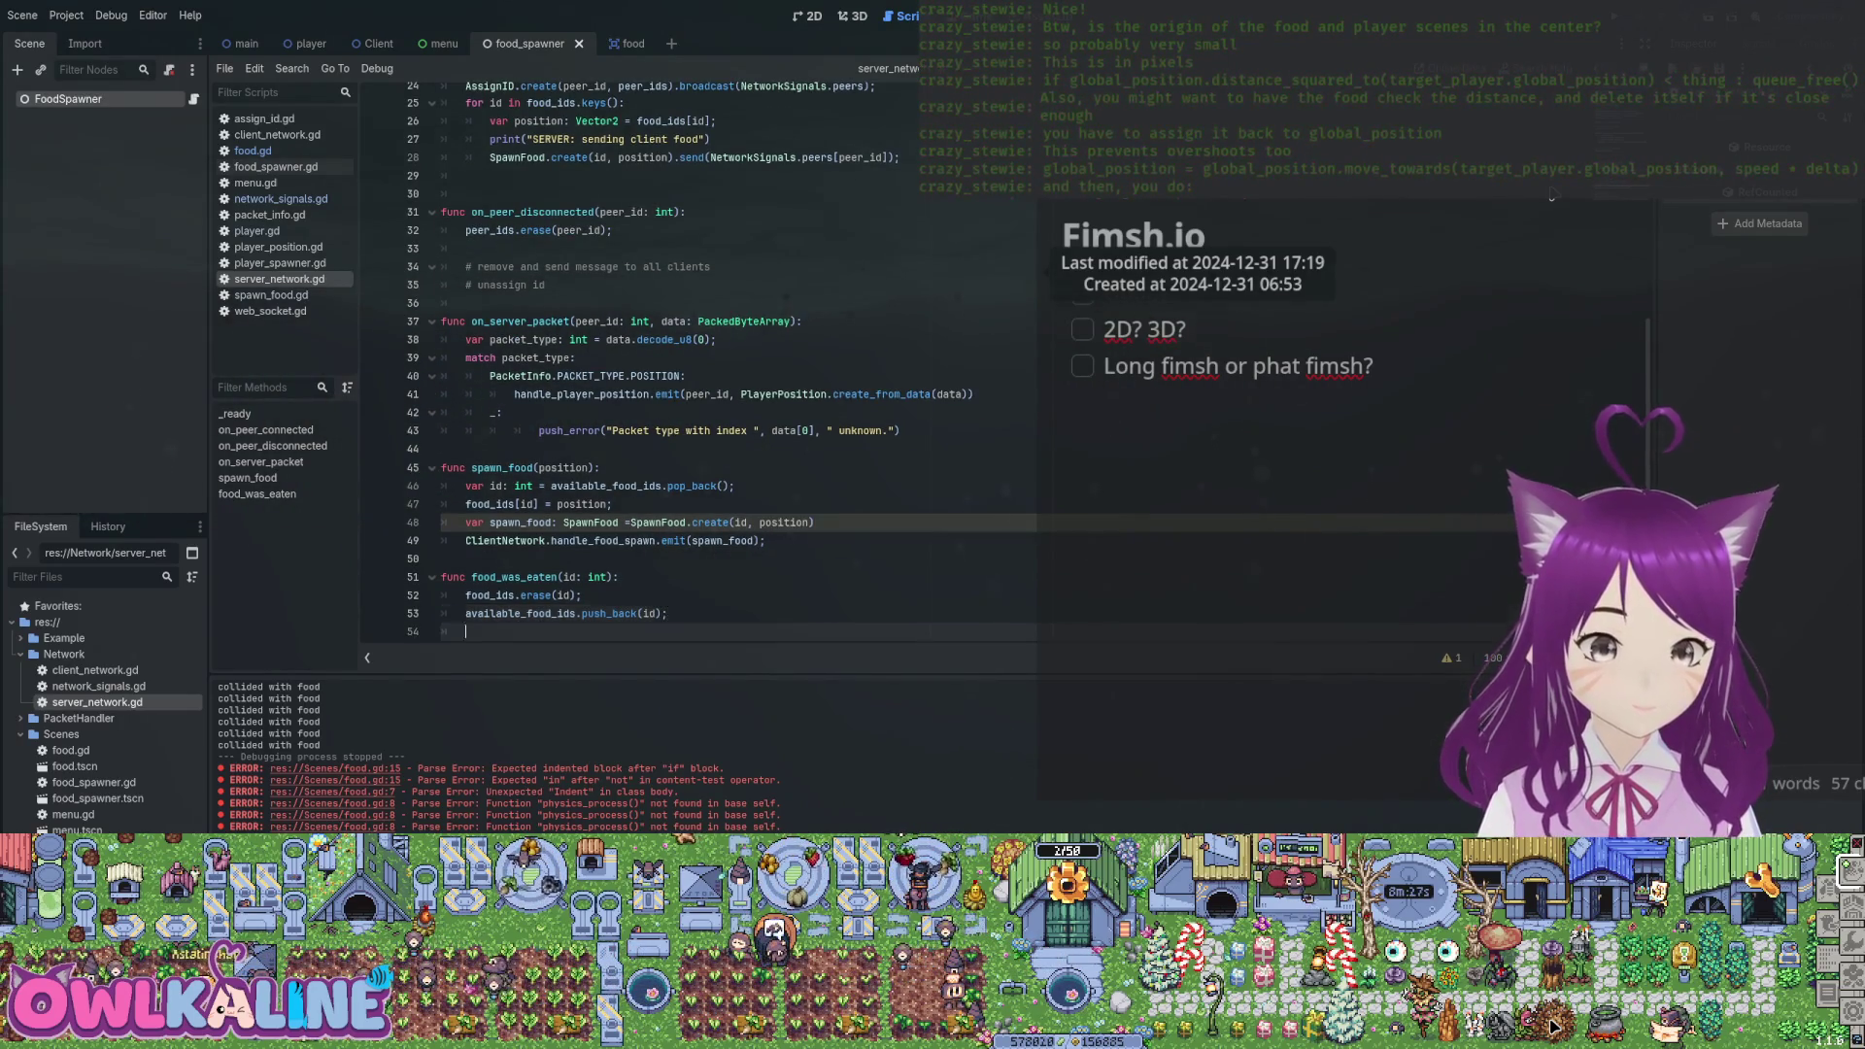
pyautogui.write('tell clients food was eaten')
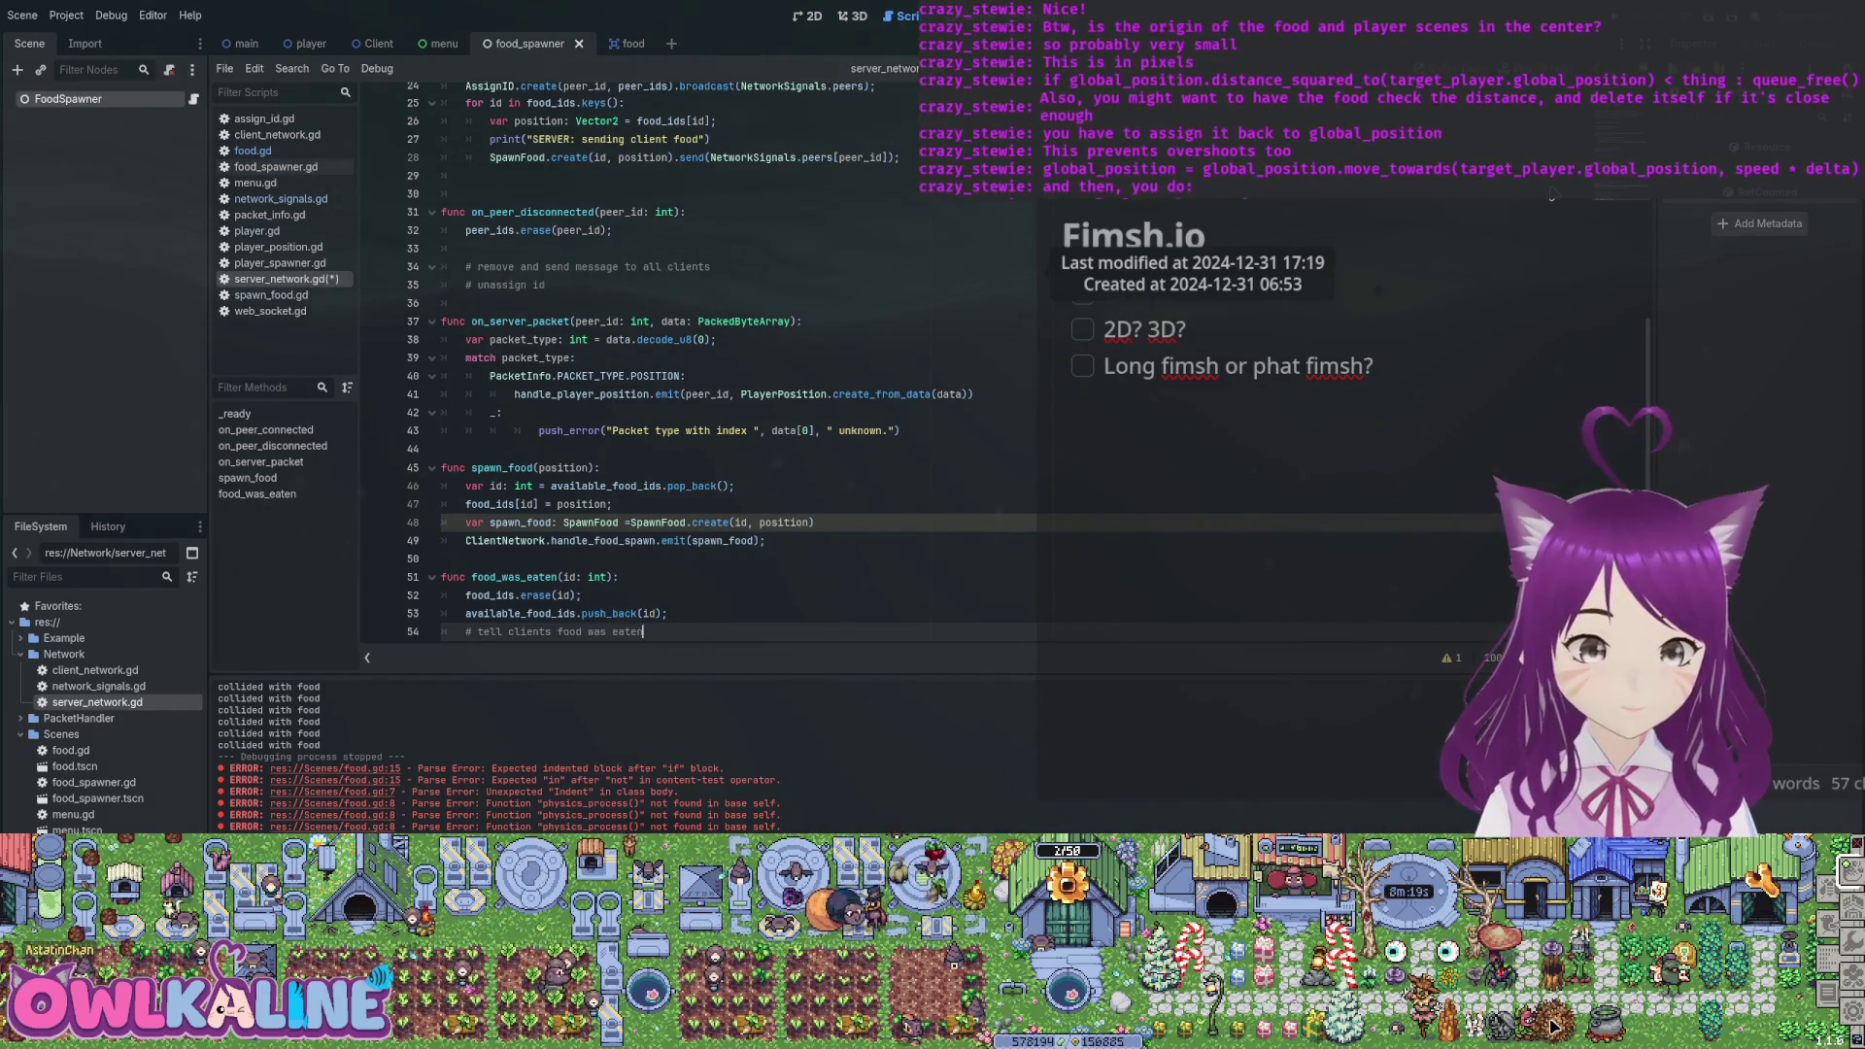
pyautogui.press('Return')
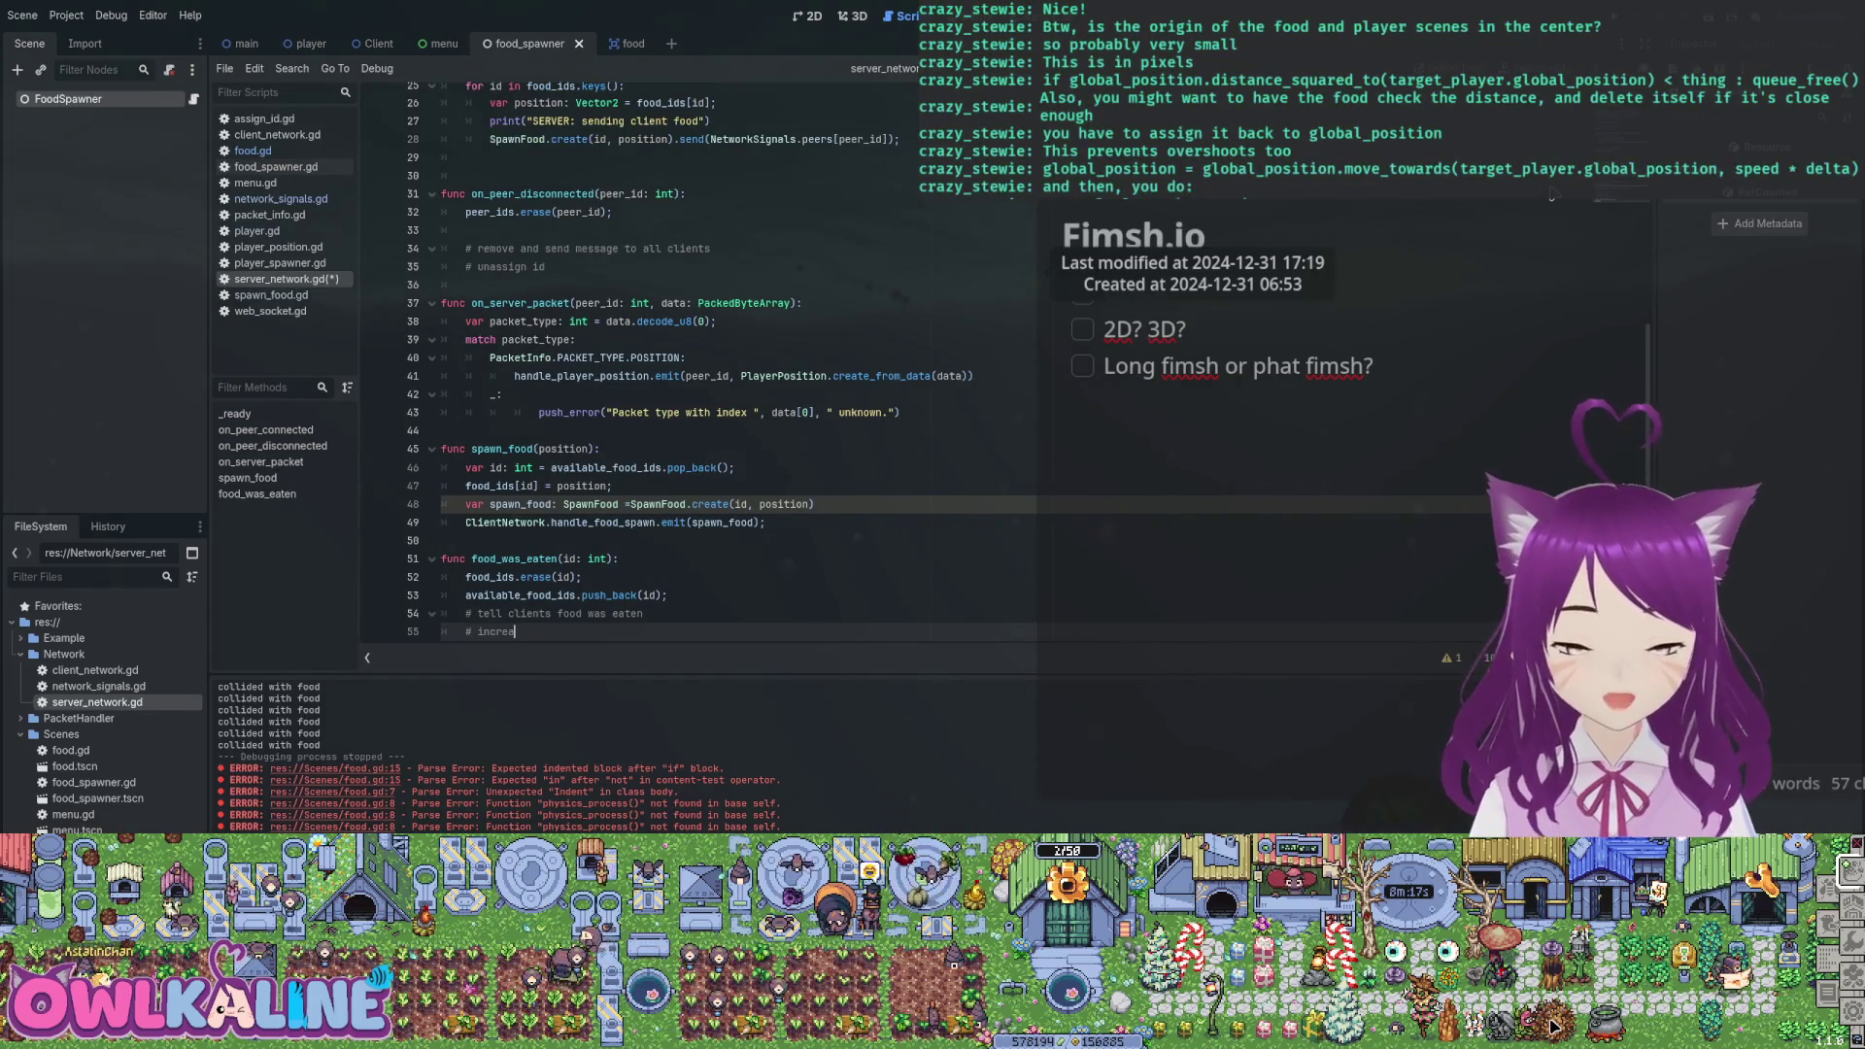
pyautogui.write('ke size')
pyautogui.hotkey('ctrl', 's')
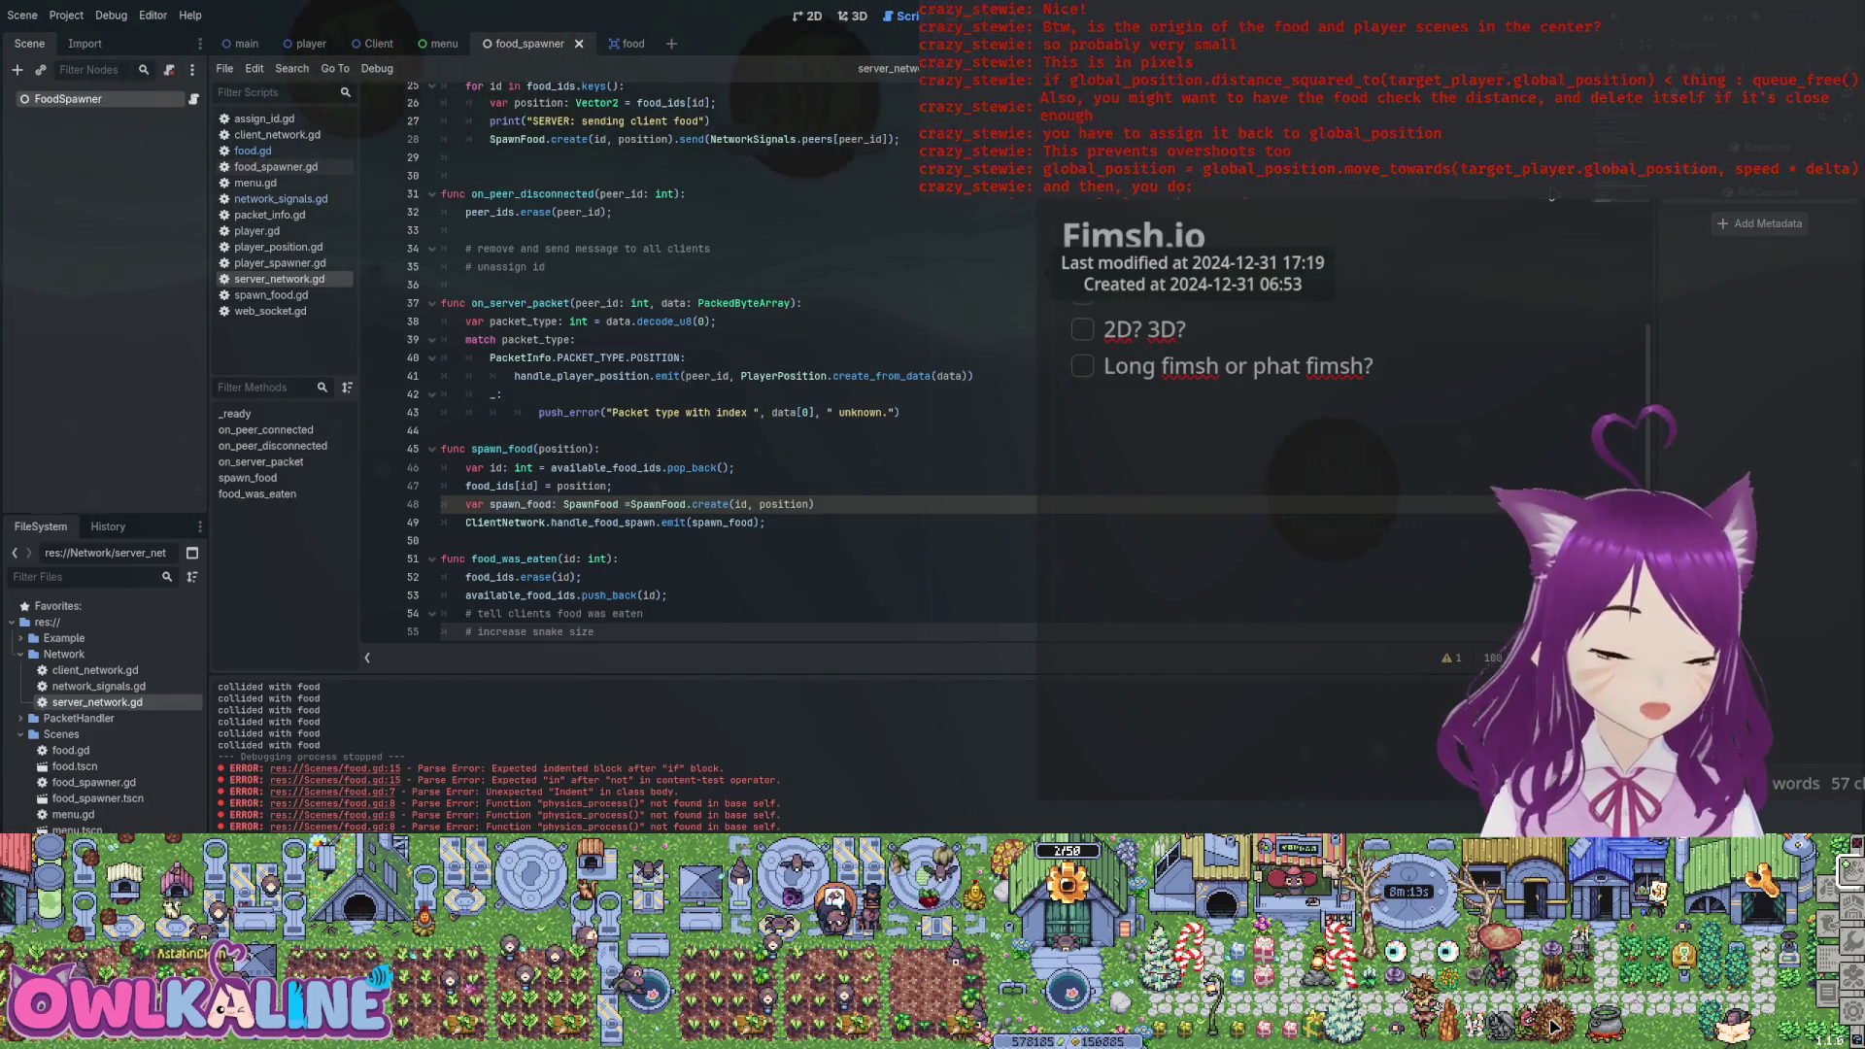
pyautogui.scroll(4, 641, 360)
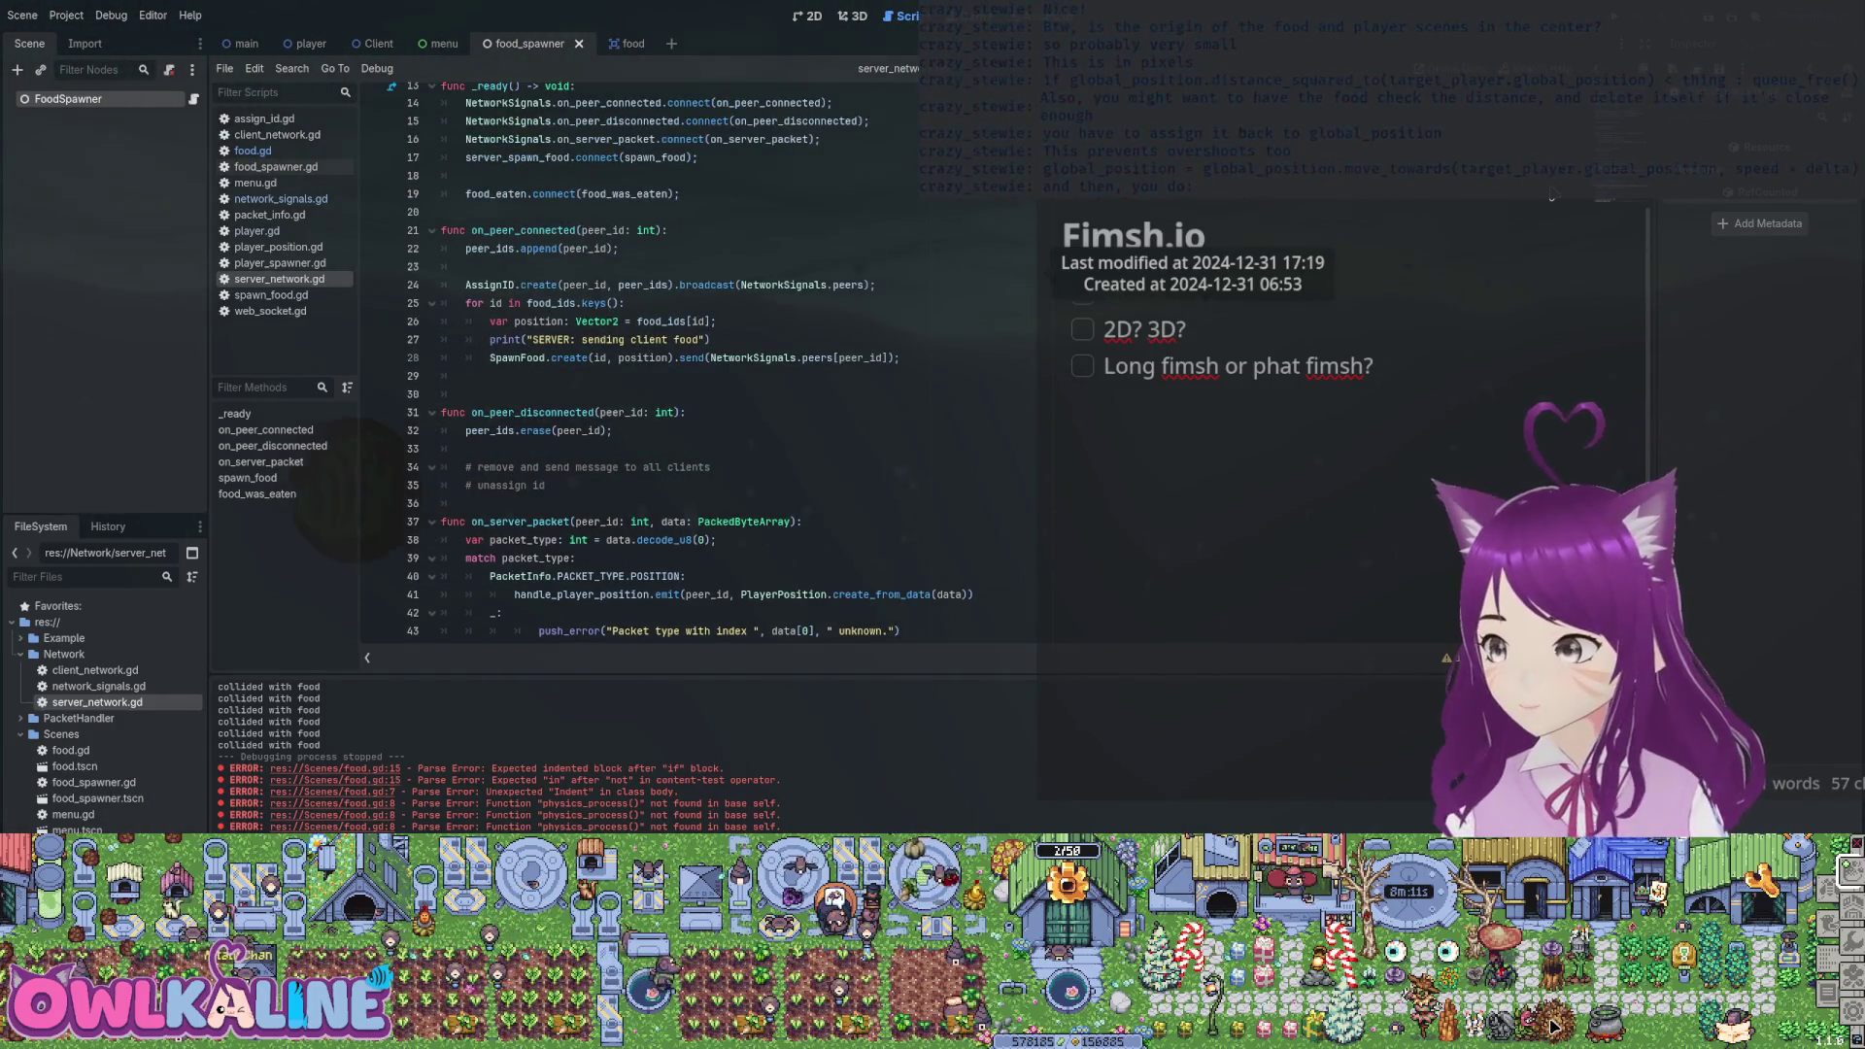
# Check the pop_back call in the food scene, then declare class_name Fimsh at the top of player.gd.
pyautogui.scroll(-4, 641, 360)
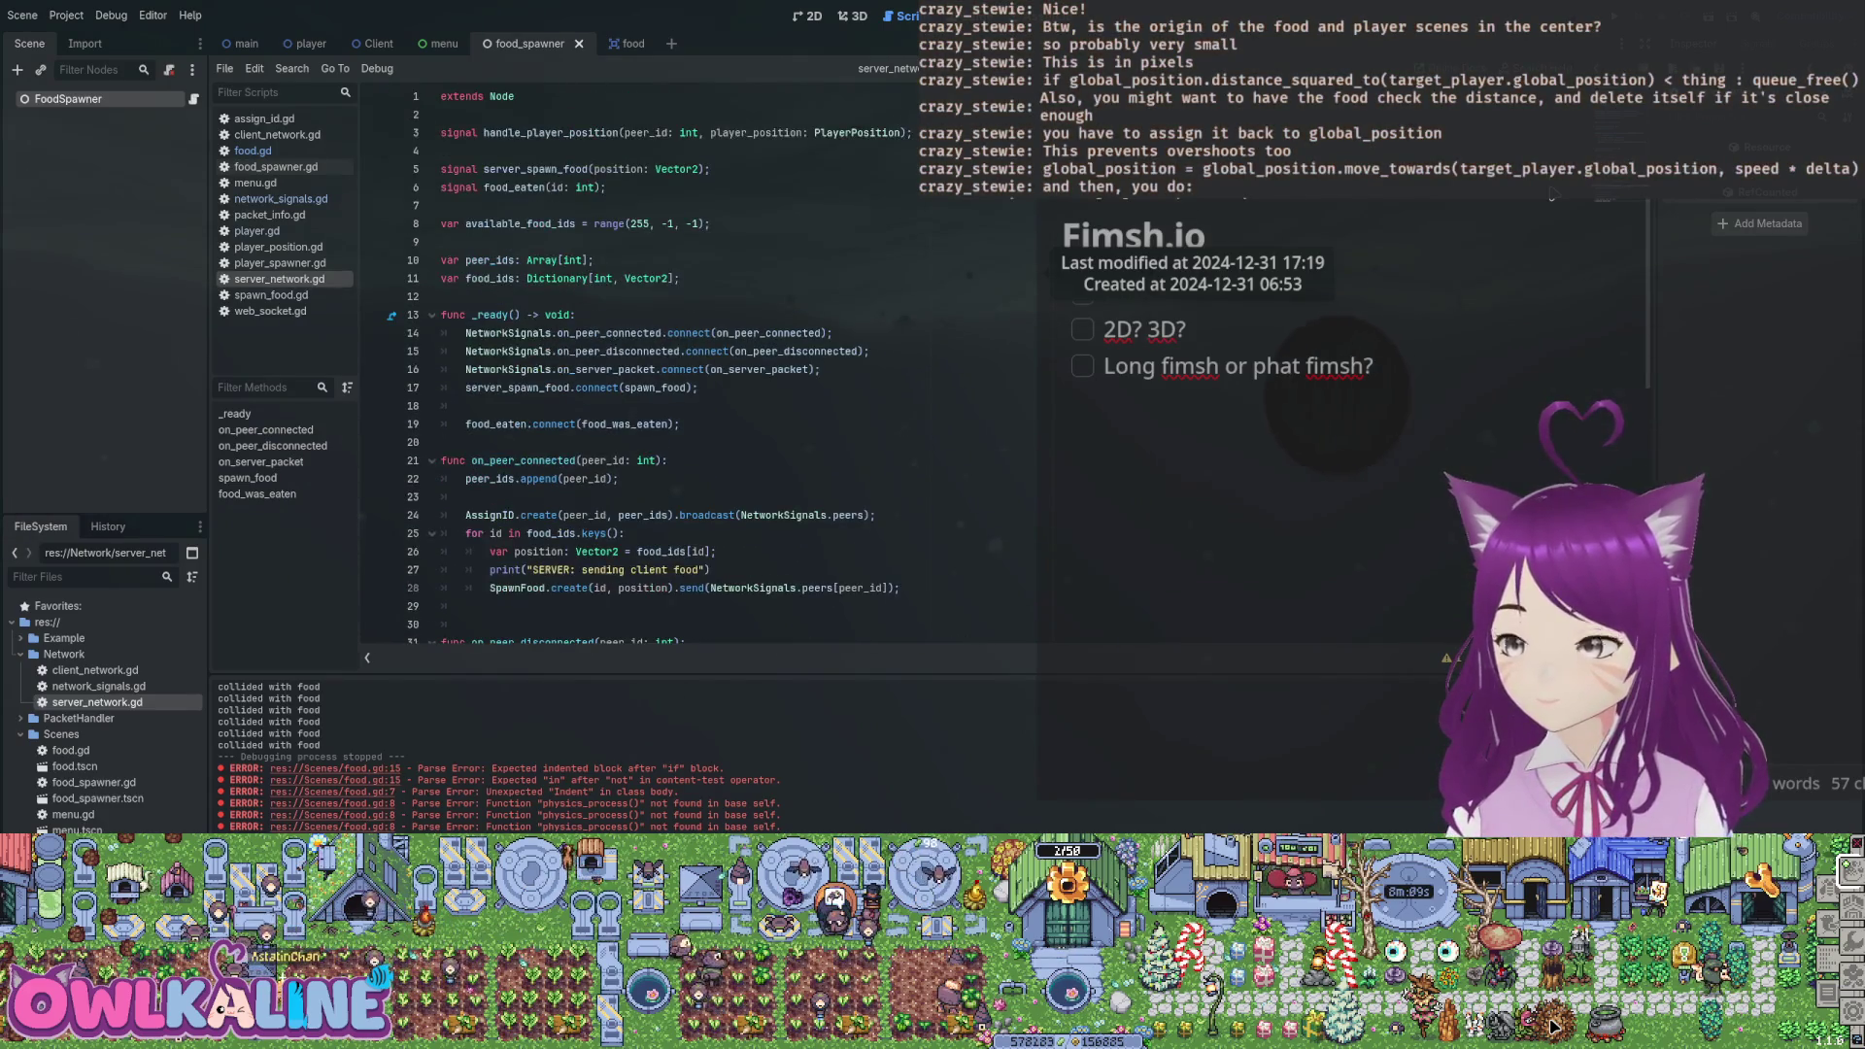
pyautogui.click(615, 44)
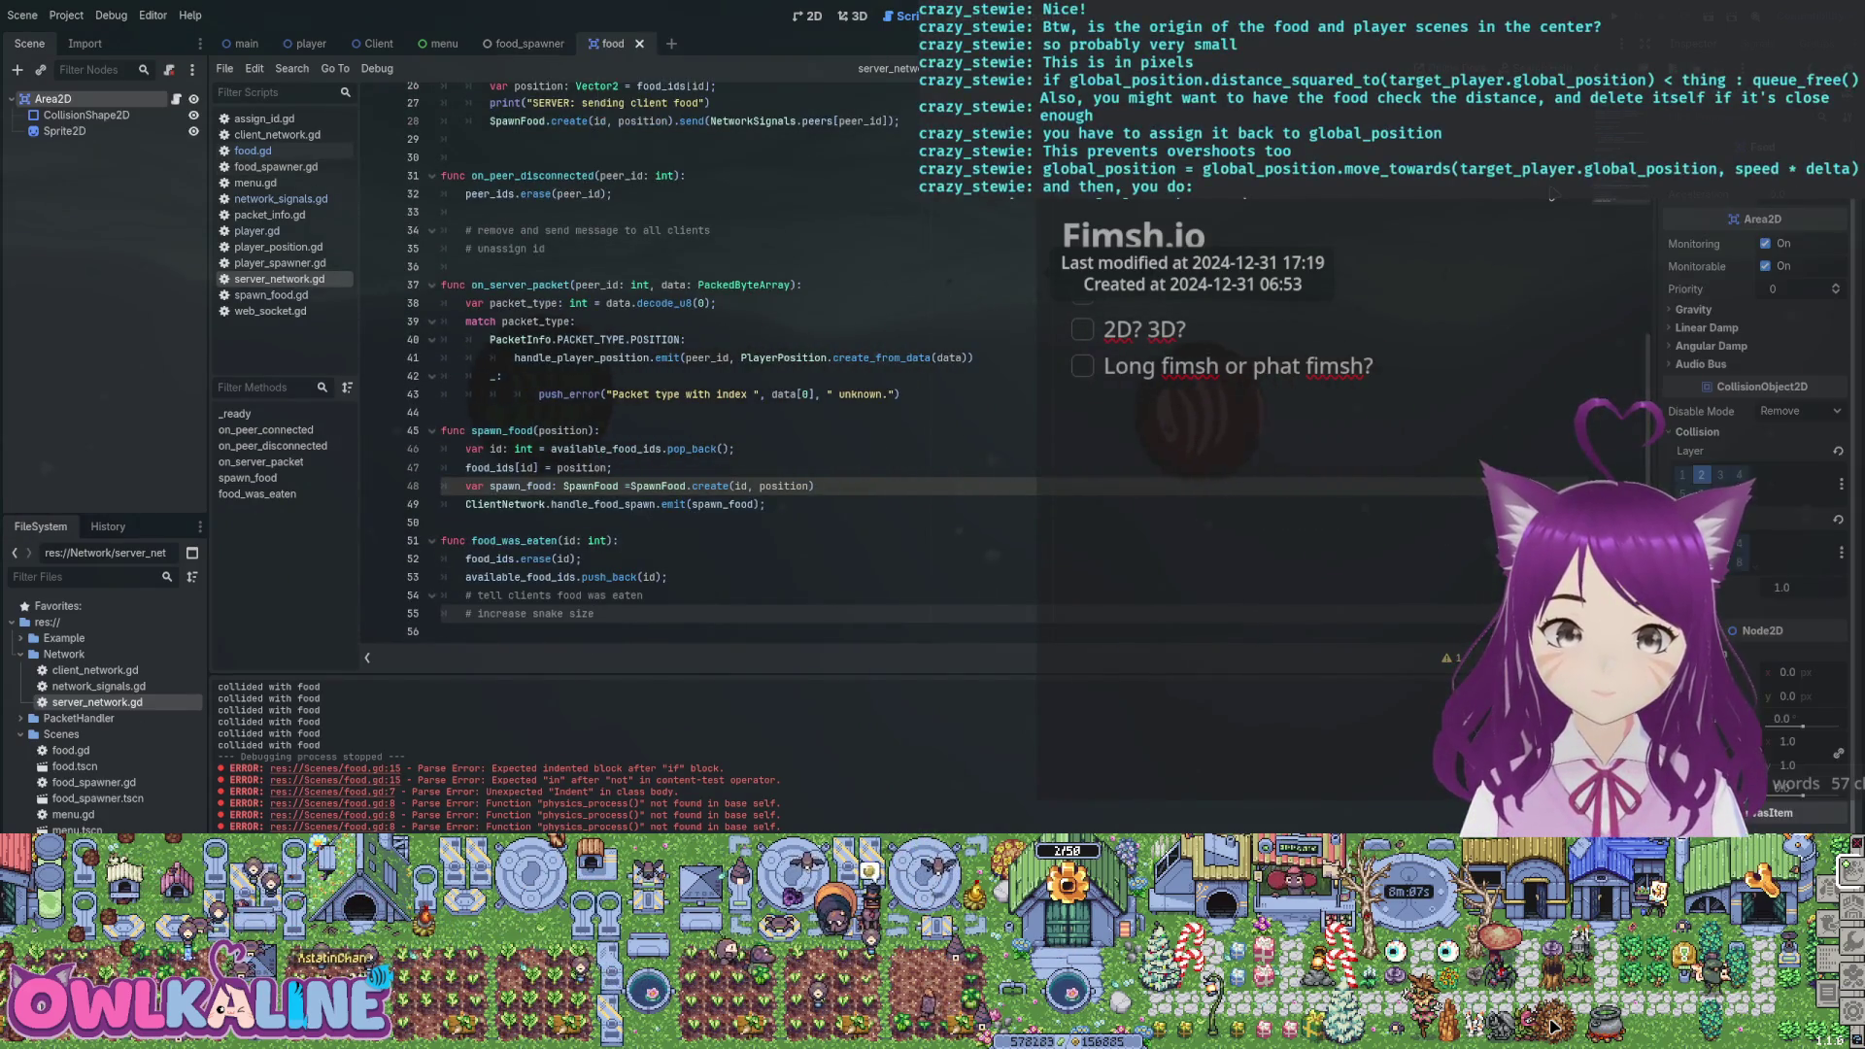
pyautogui.click(714, 449)
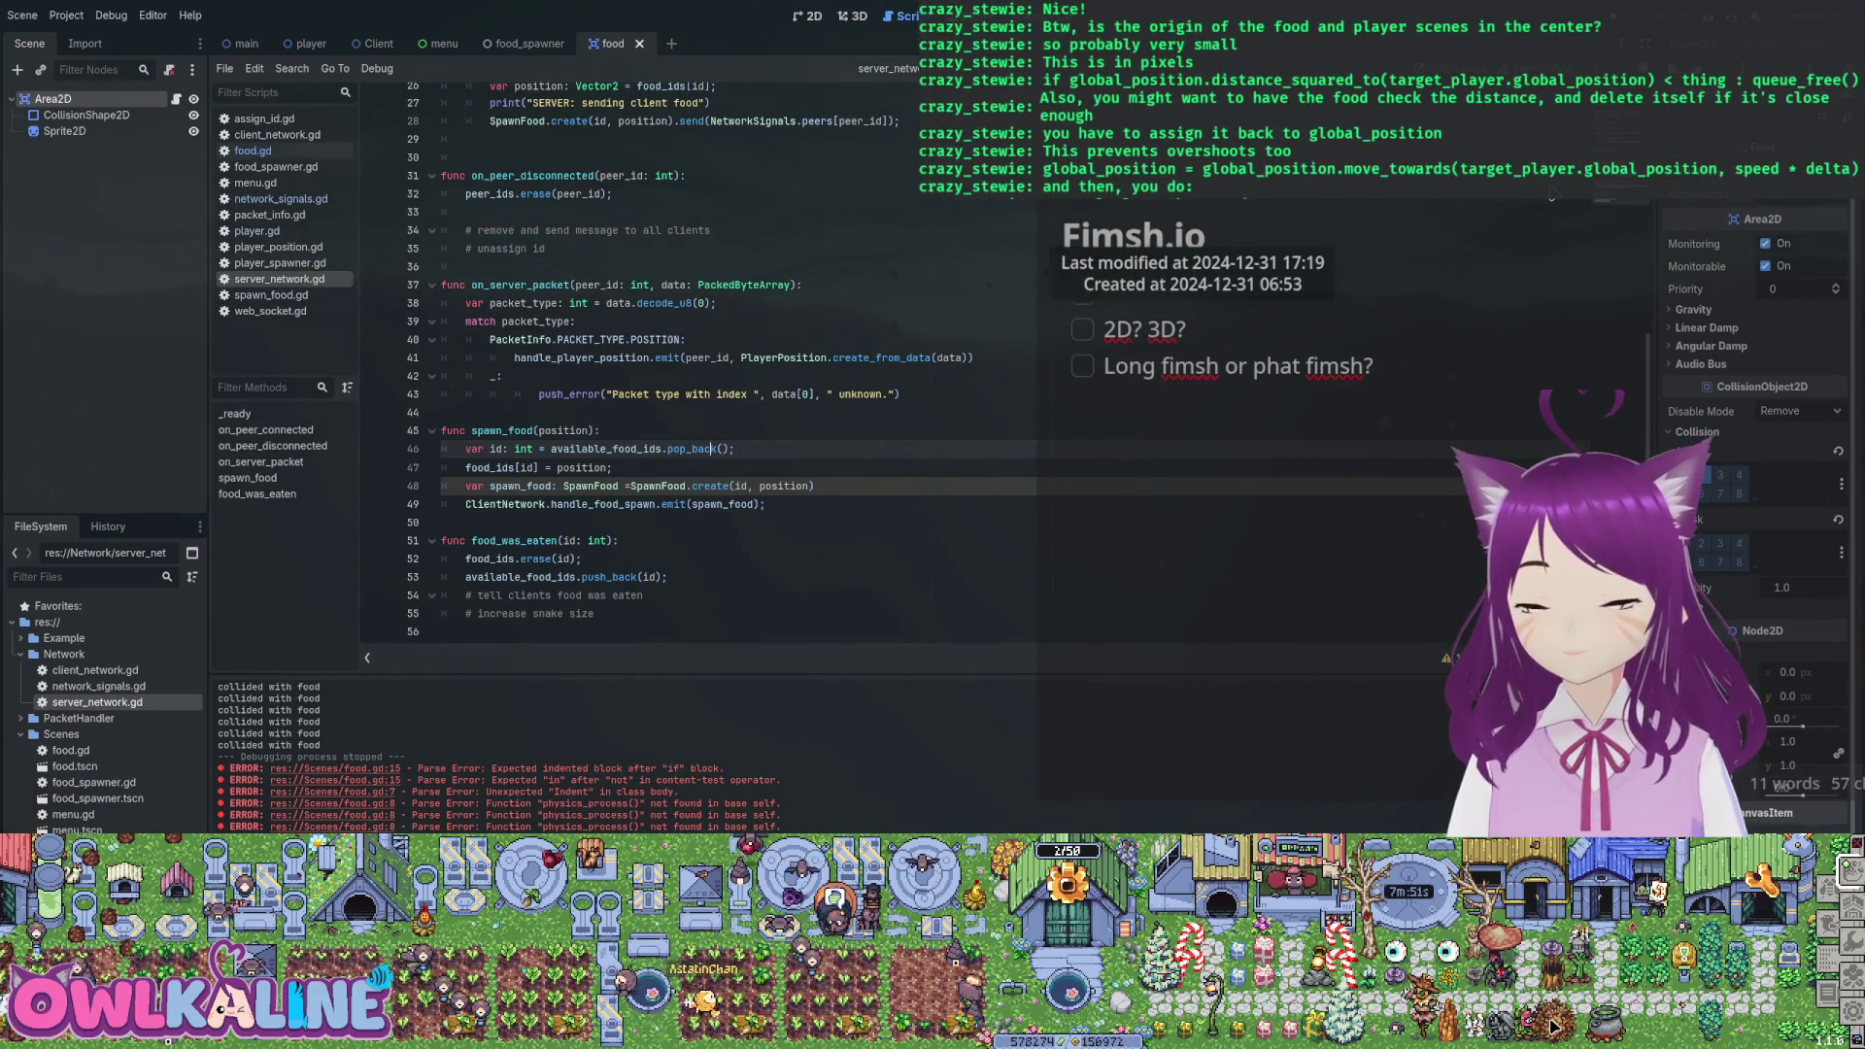
pyautogui.hotkey('ctrl', 'shift', 'Tab')
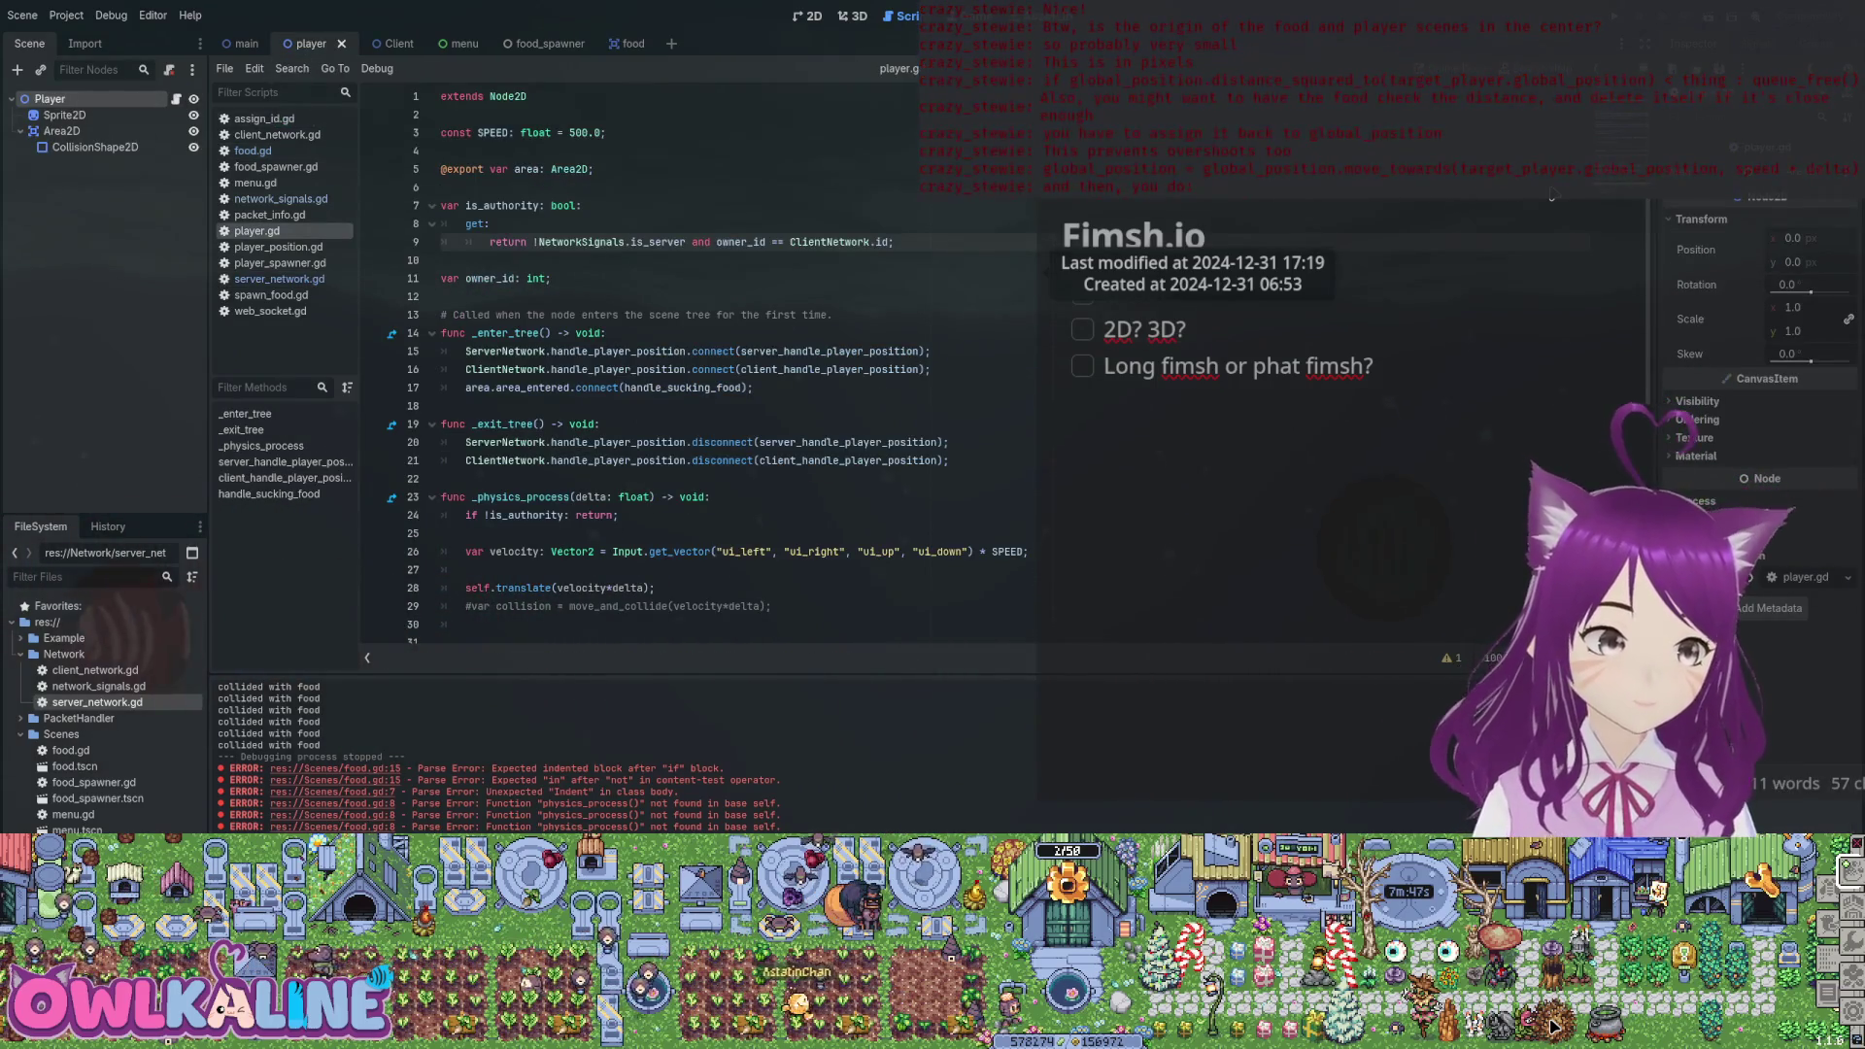
pyautogui.write('name Snake')
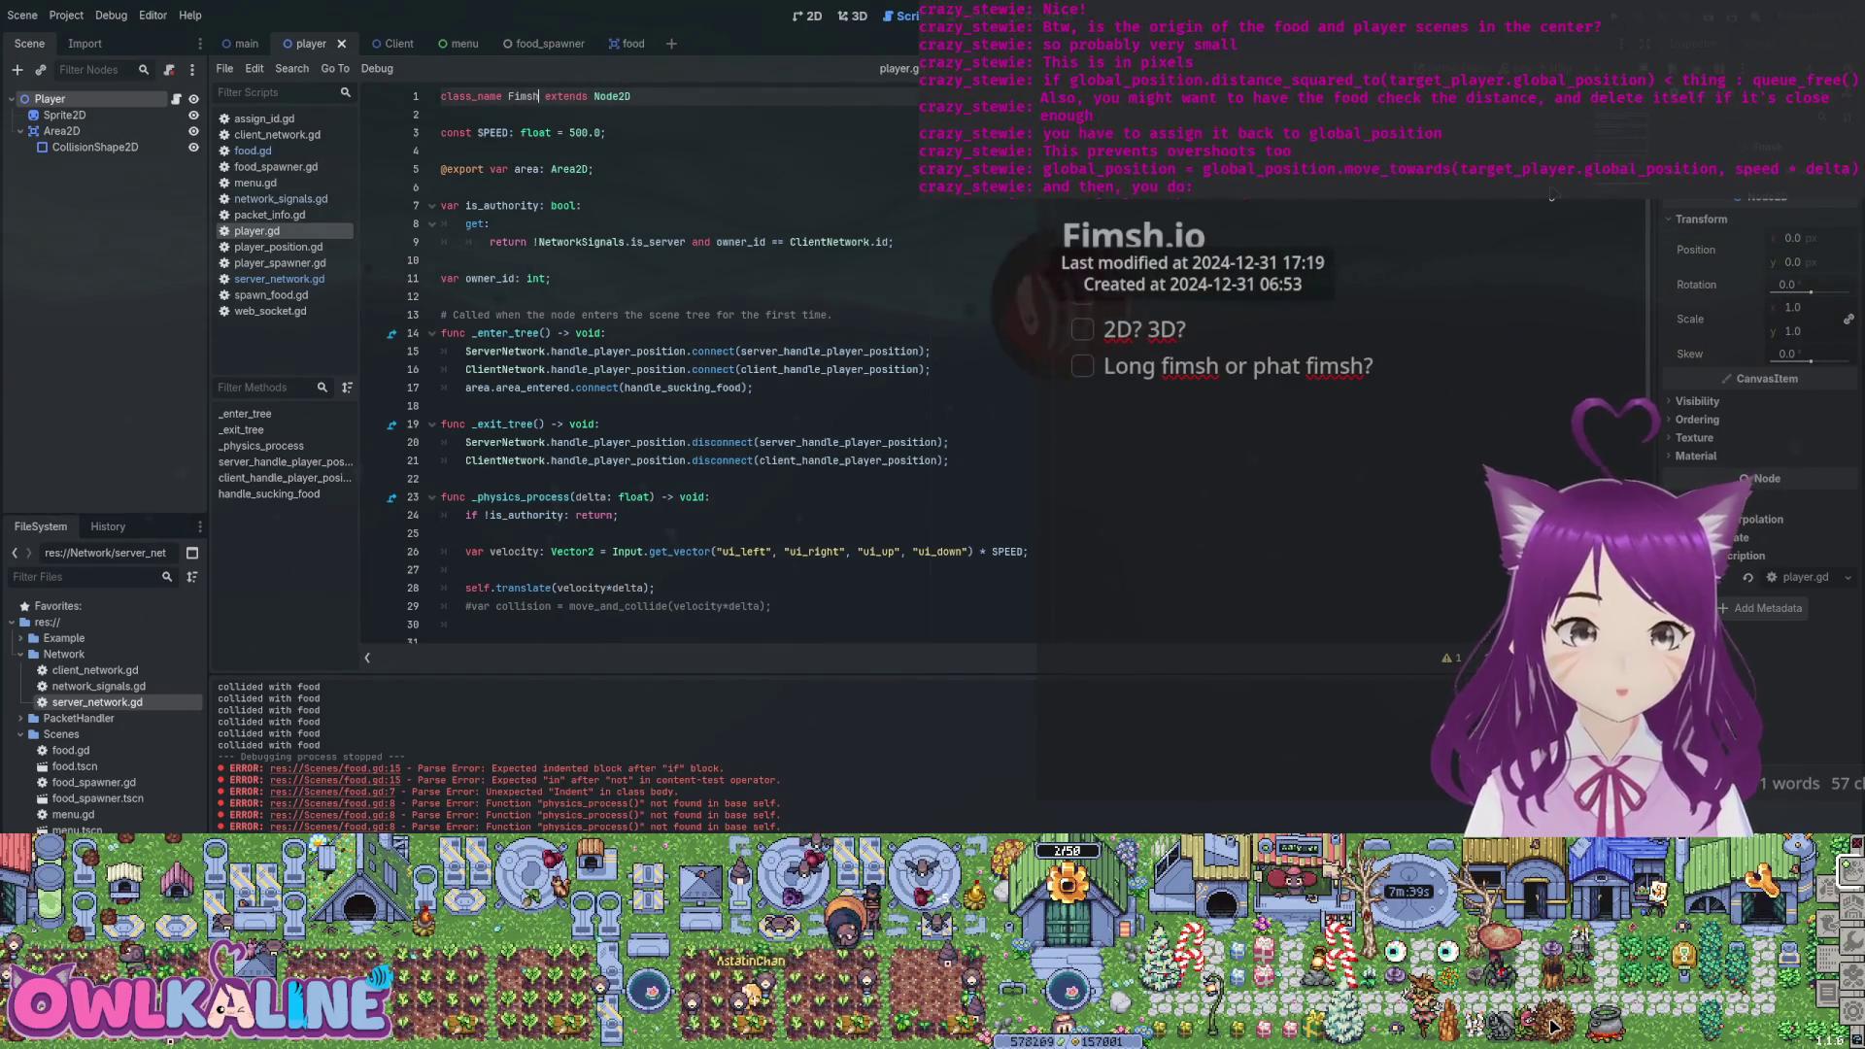
pyautogui.press('Down')
pyautogui.press('Down')
pyautogui.press('Down')
pyautogui.click(616, 44)
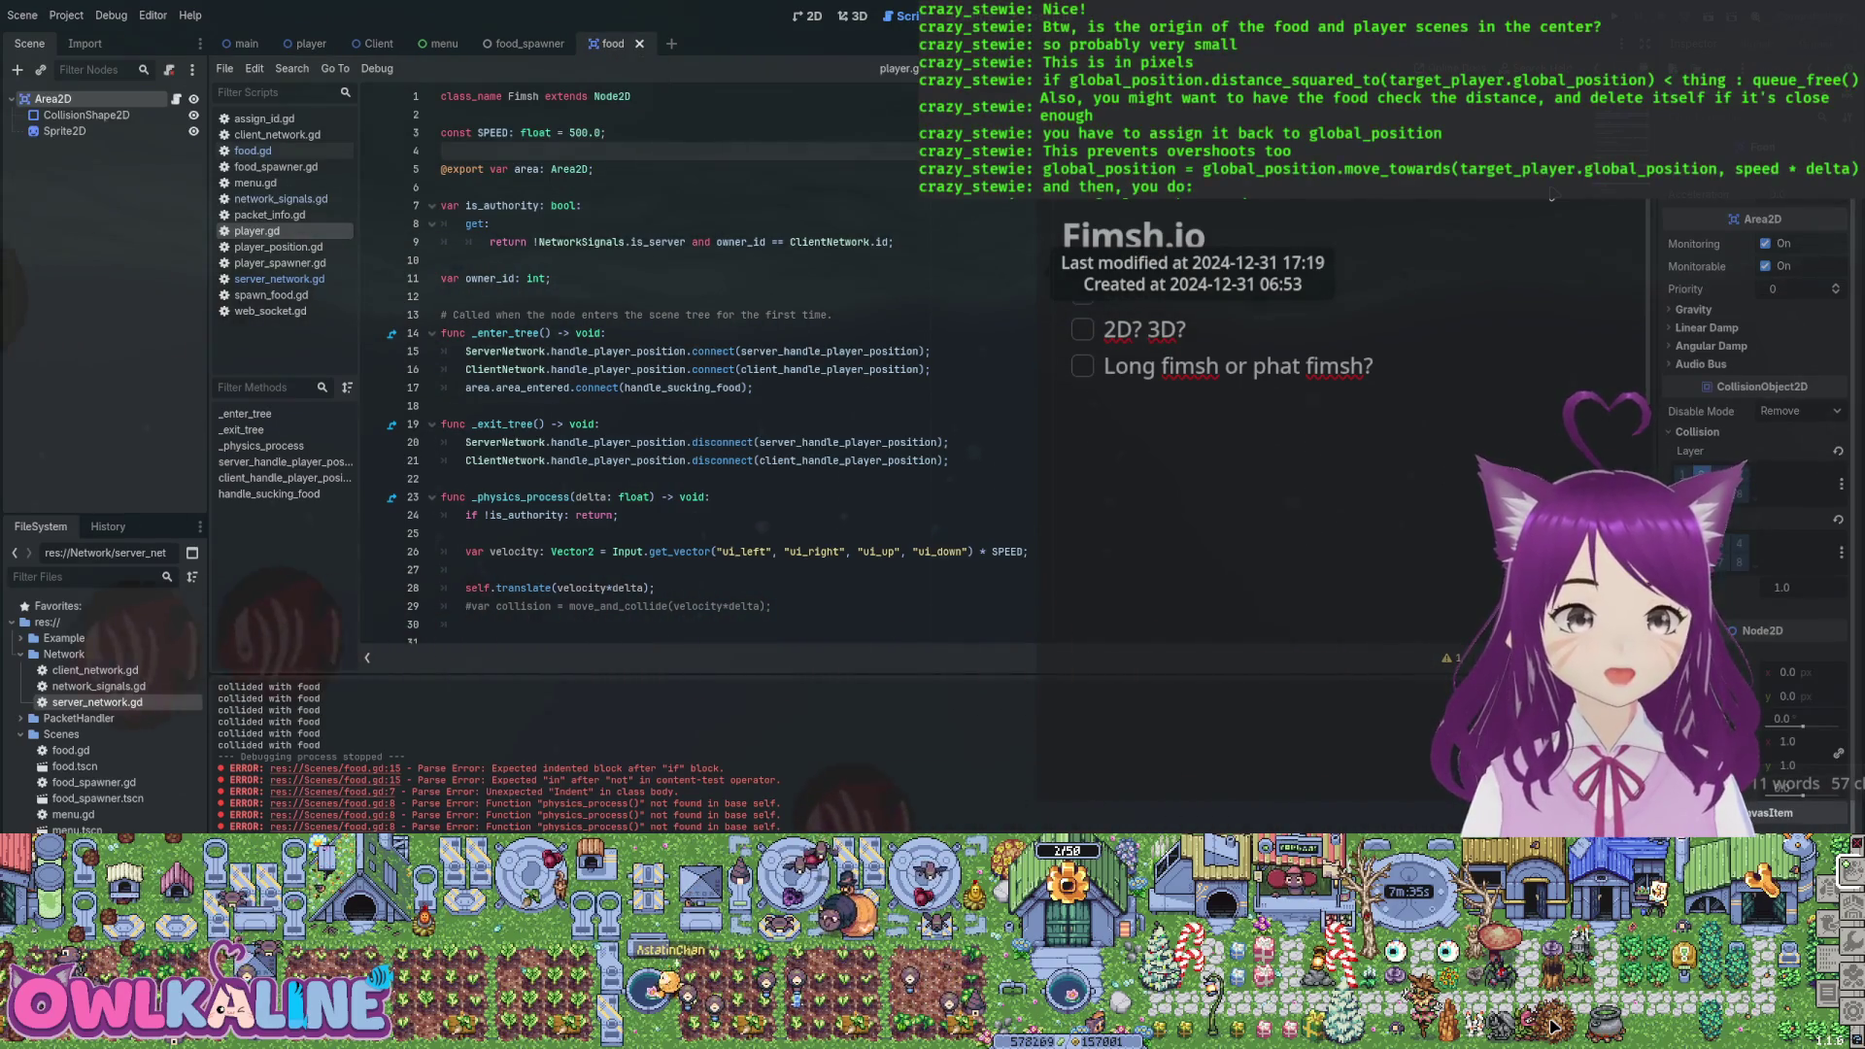
# Change the type of target_player in food.gd from Node2D to Fimsh.
pyautogui.press('Up')
pyautogui.press('Up')
pyautogui.hotkey('alt', 'Left')
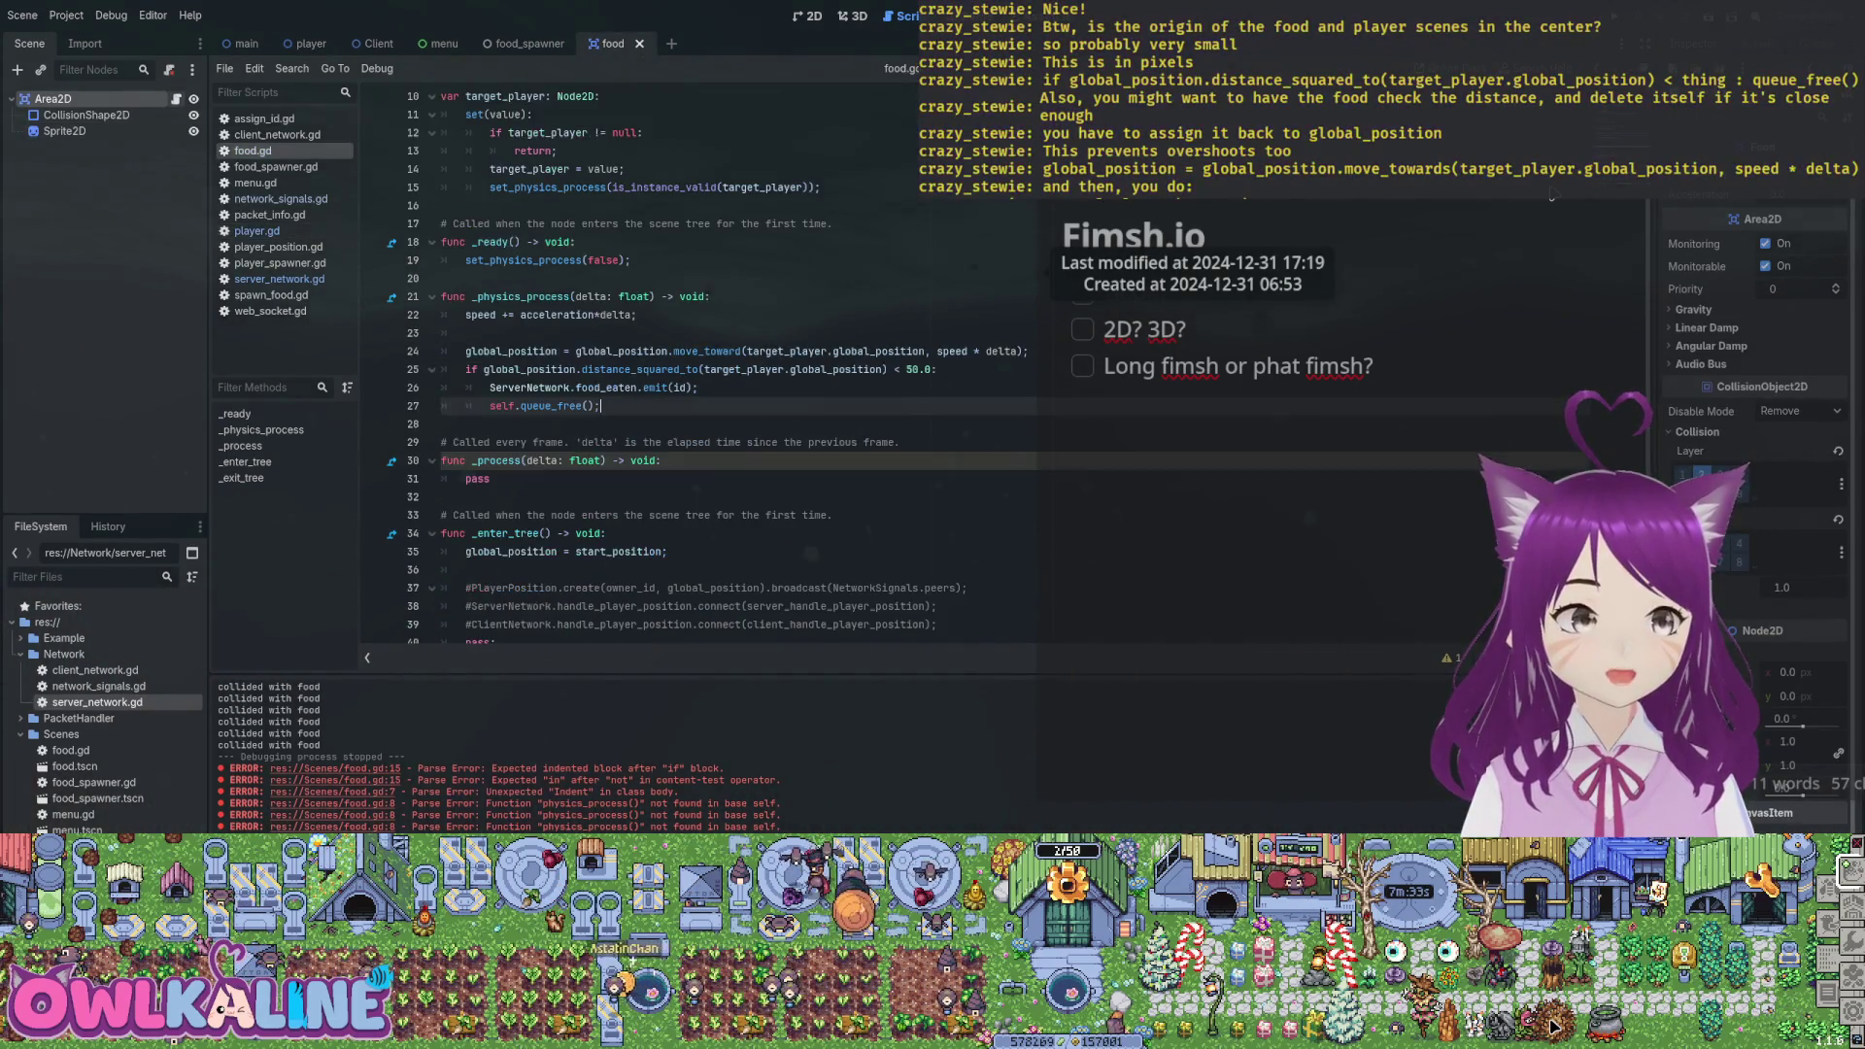
pyautogui.scroll(3, 719, 369)
pyautogui.click(586, 224)
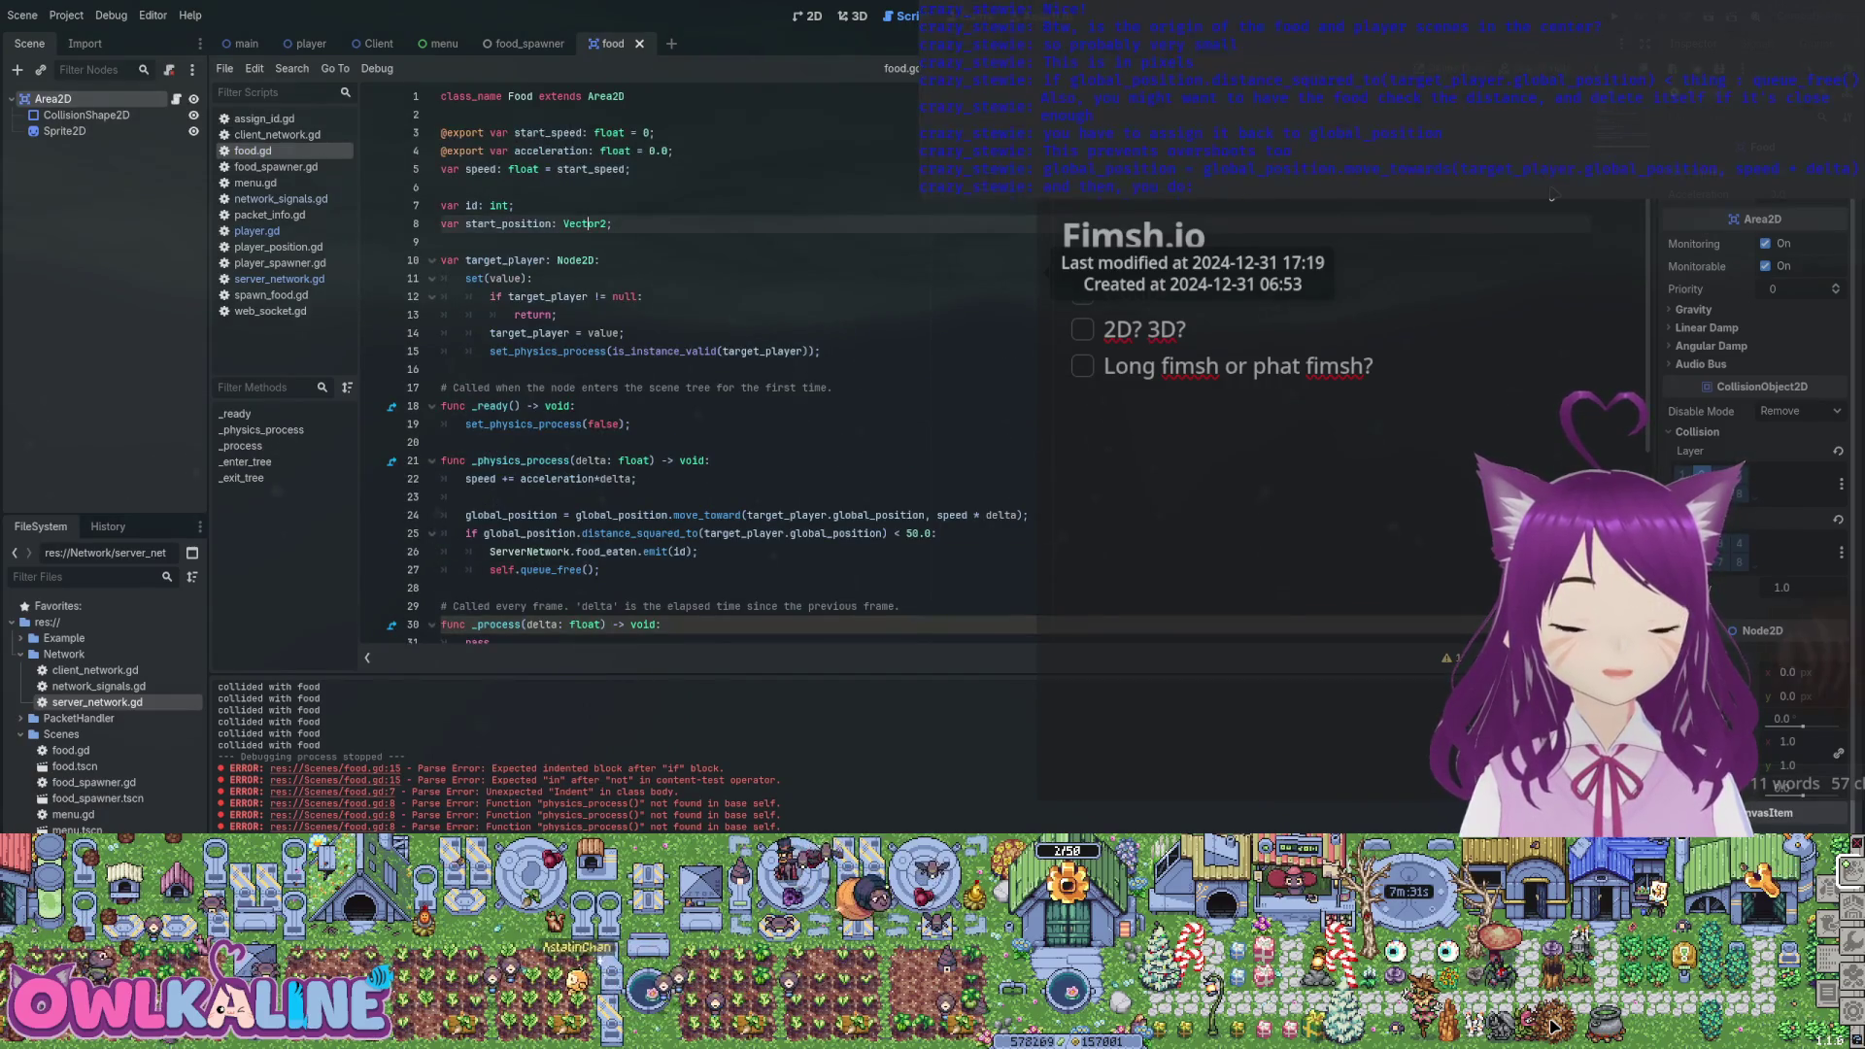
pyautogui.click(572, 261)
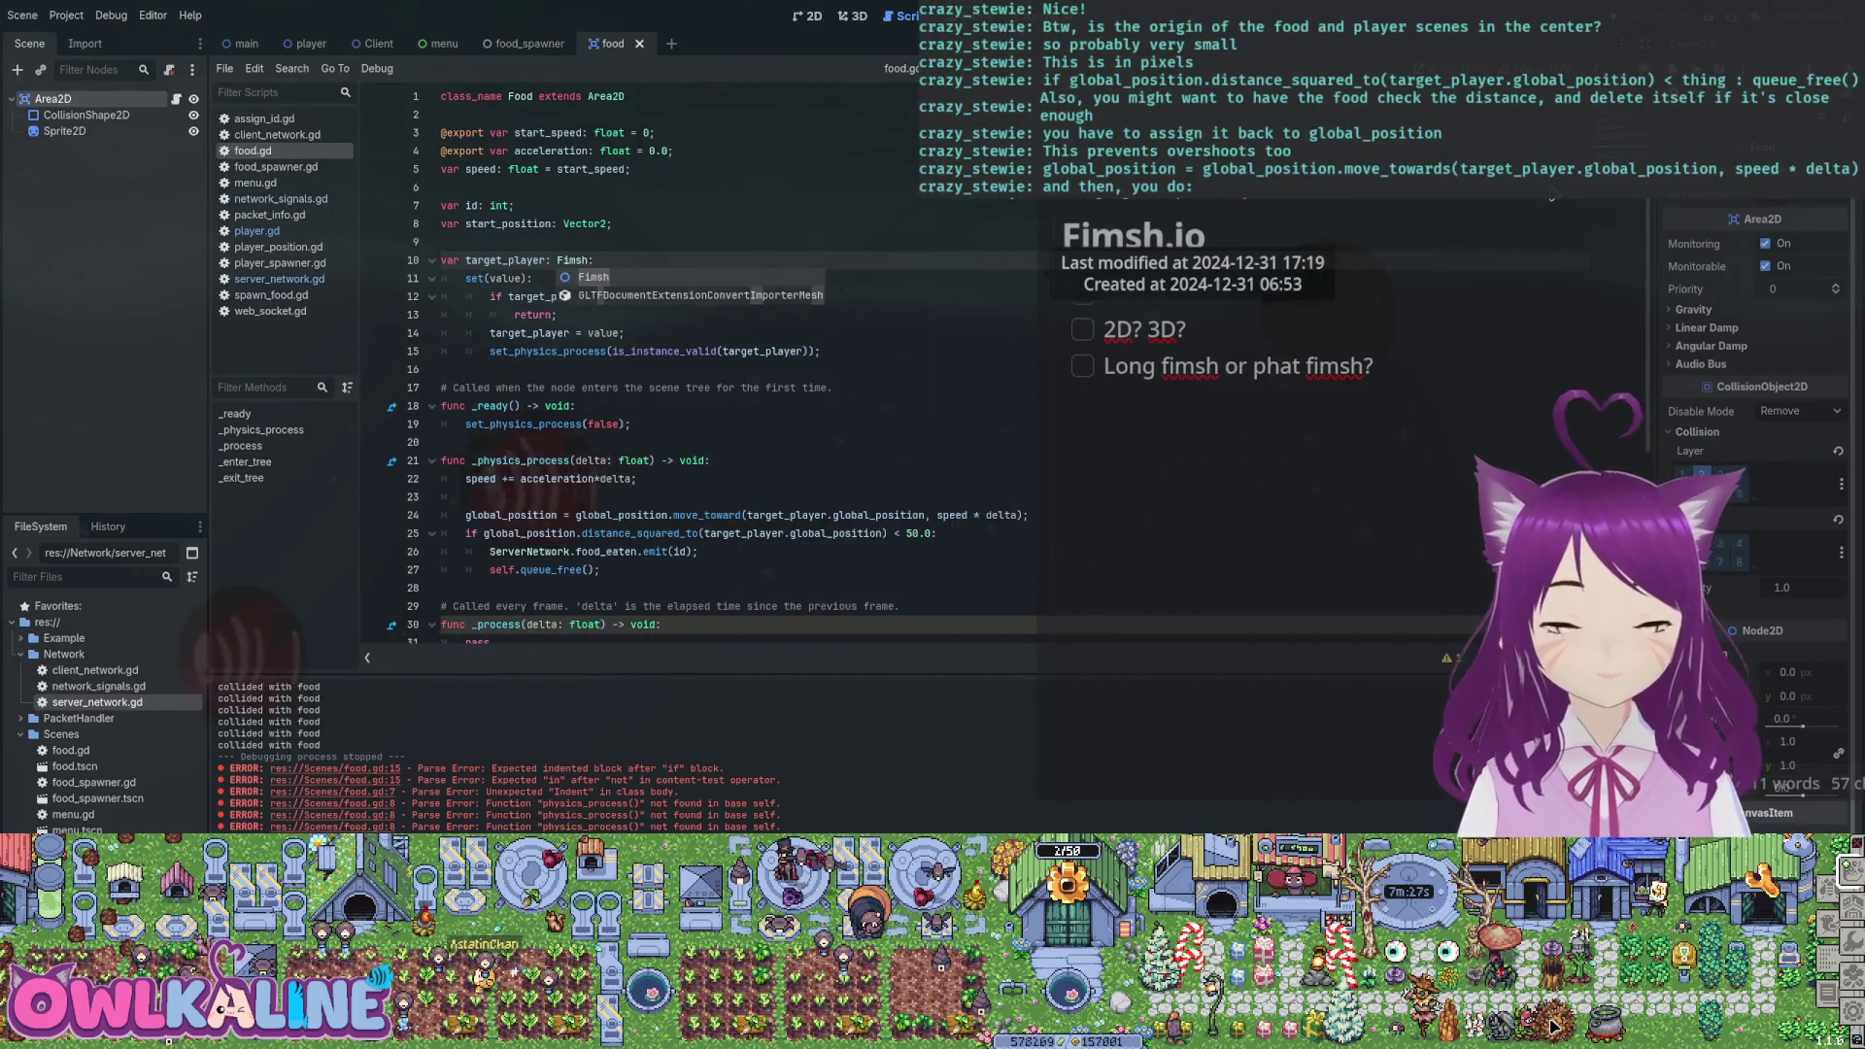
pyautogui.click(610, 223)
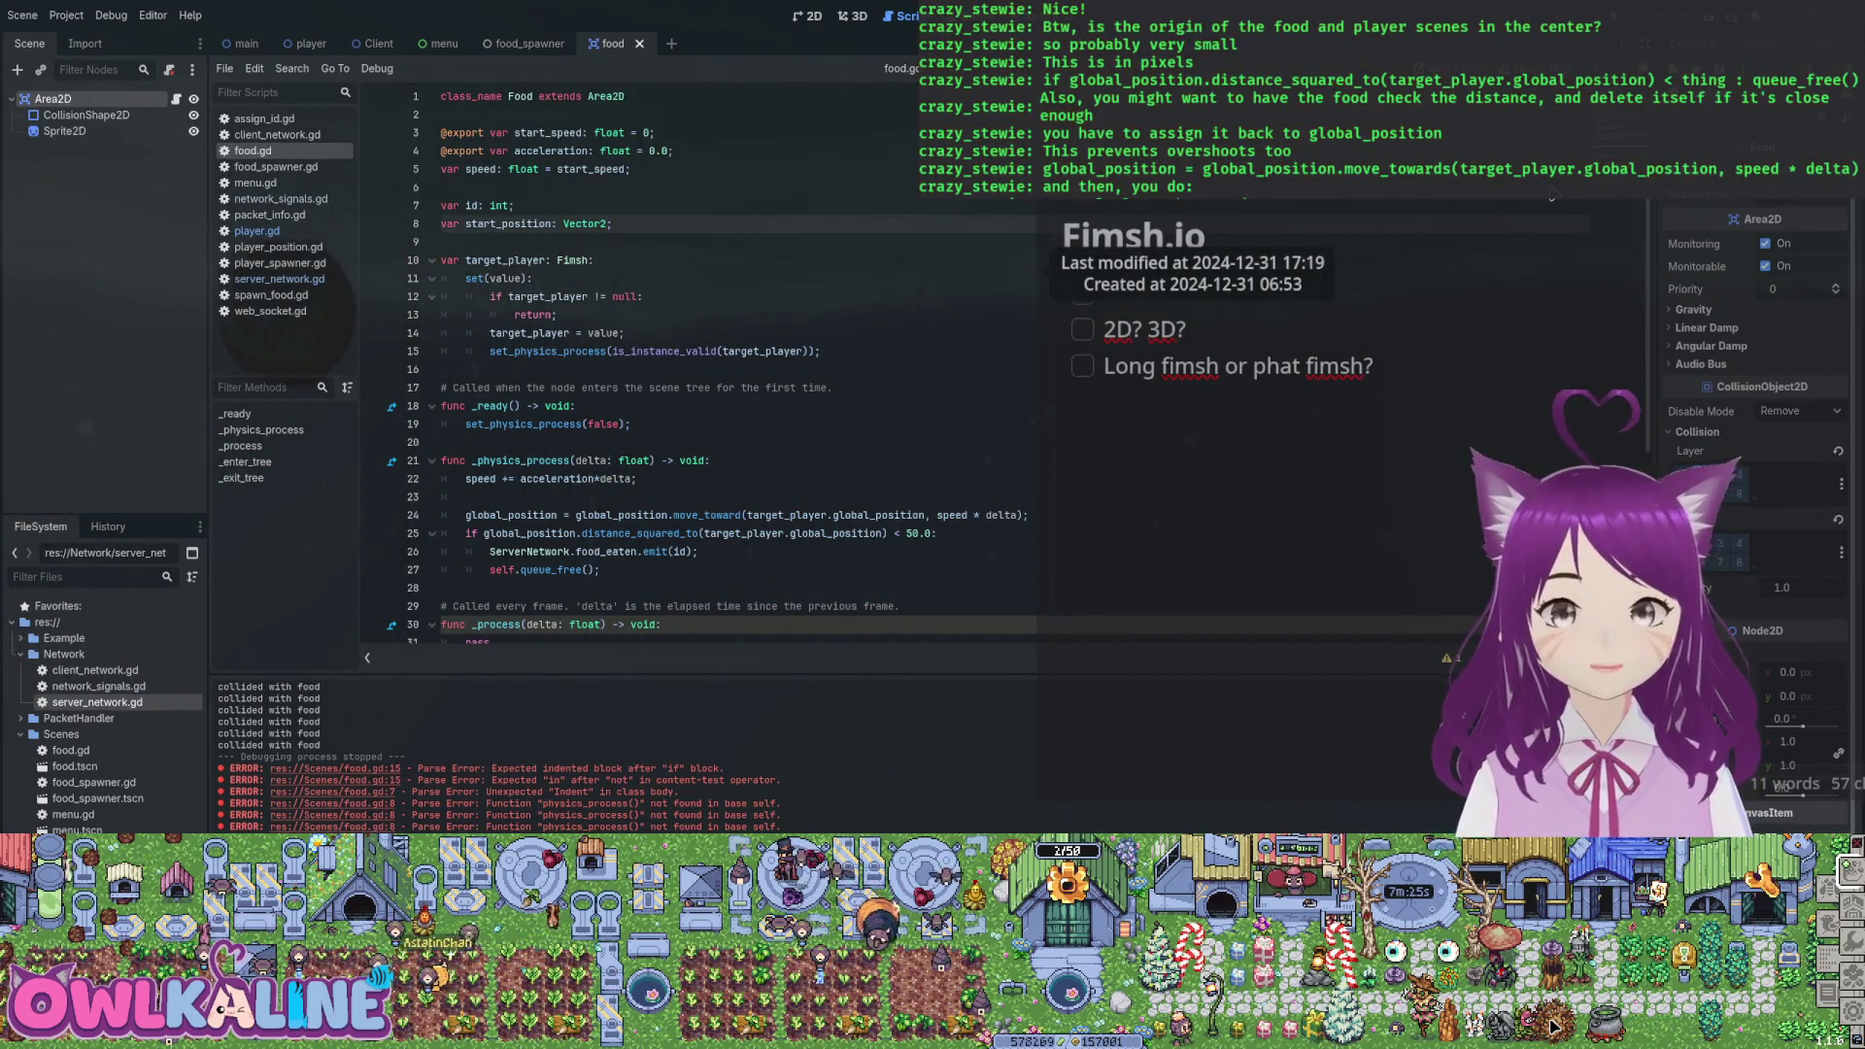
# Run the project with F5, stop it with F8, and exit the fullscreen editor layout.
pyautogui.press('F5')
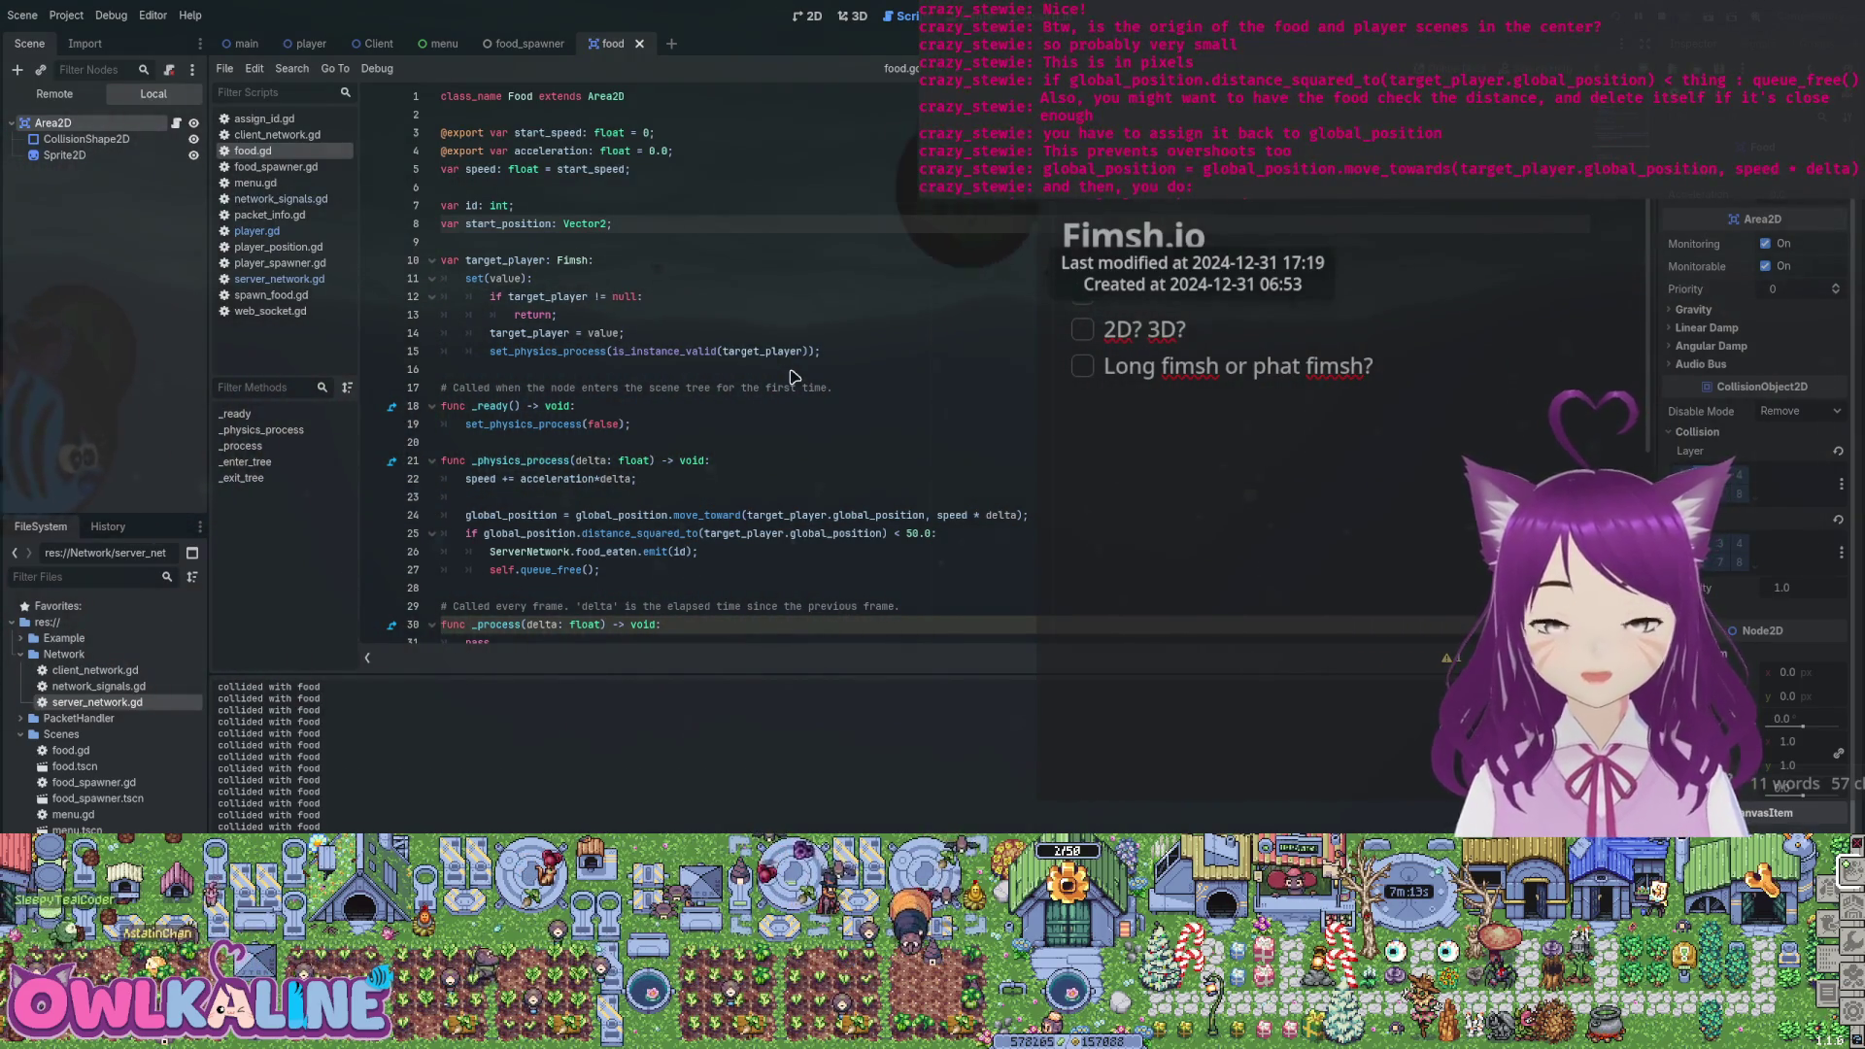
pyautogui.press('F8')
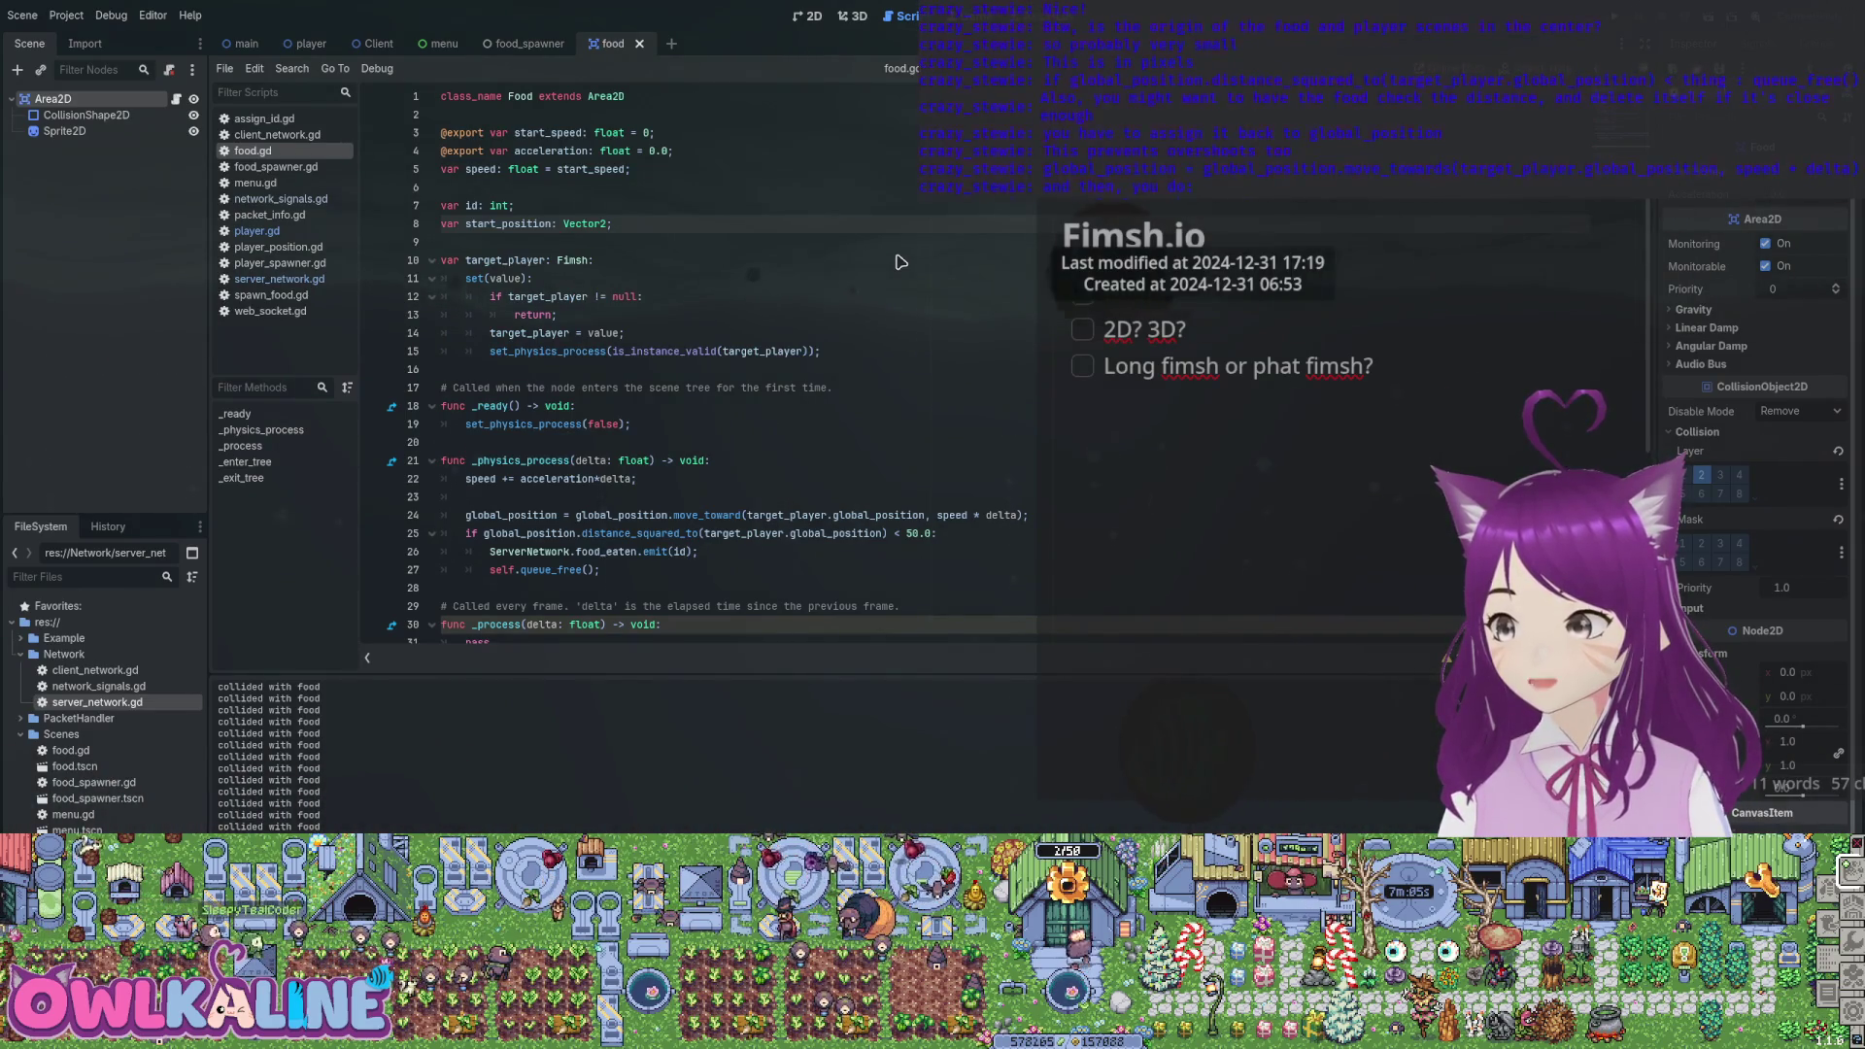
pyautogui.hotkey('shift', 'F11')
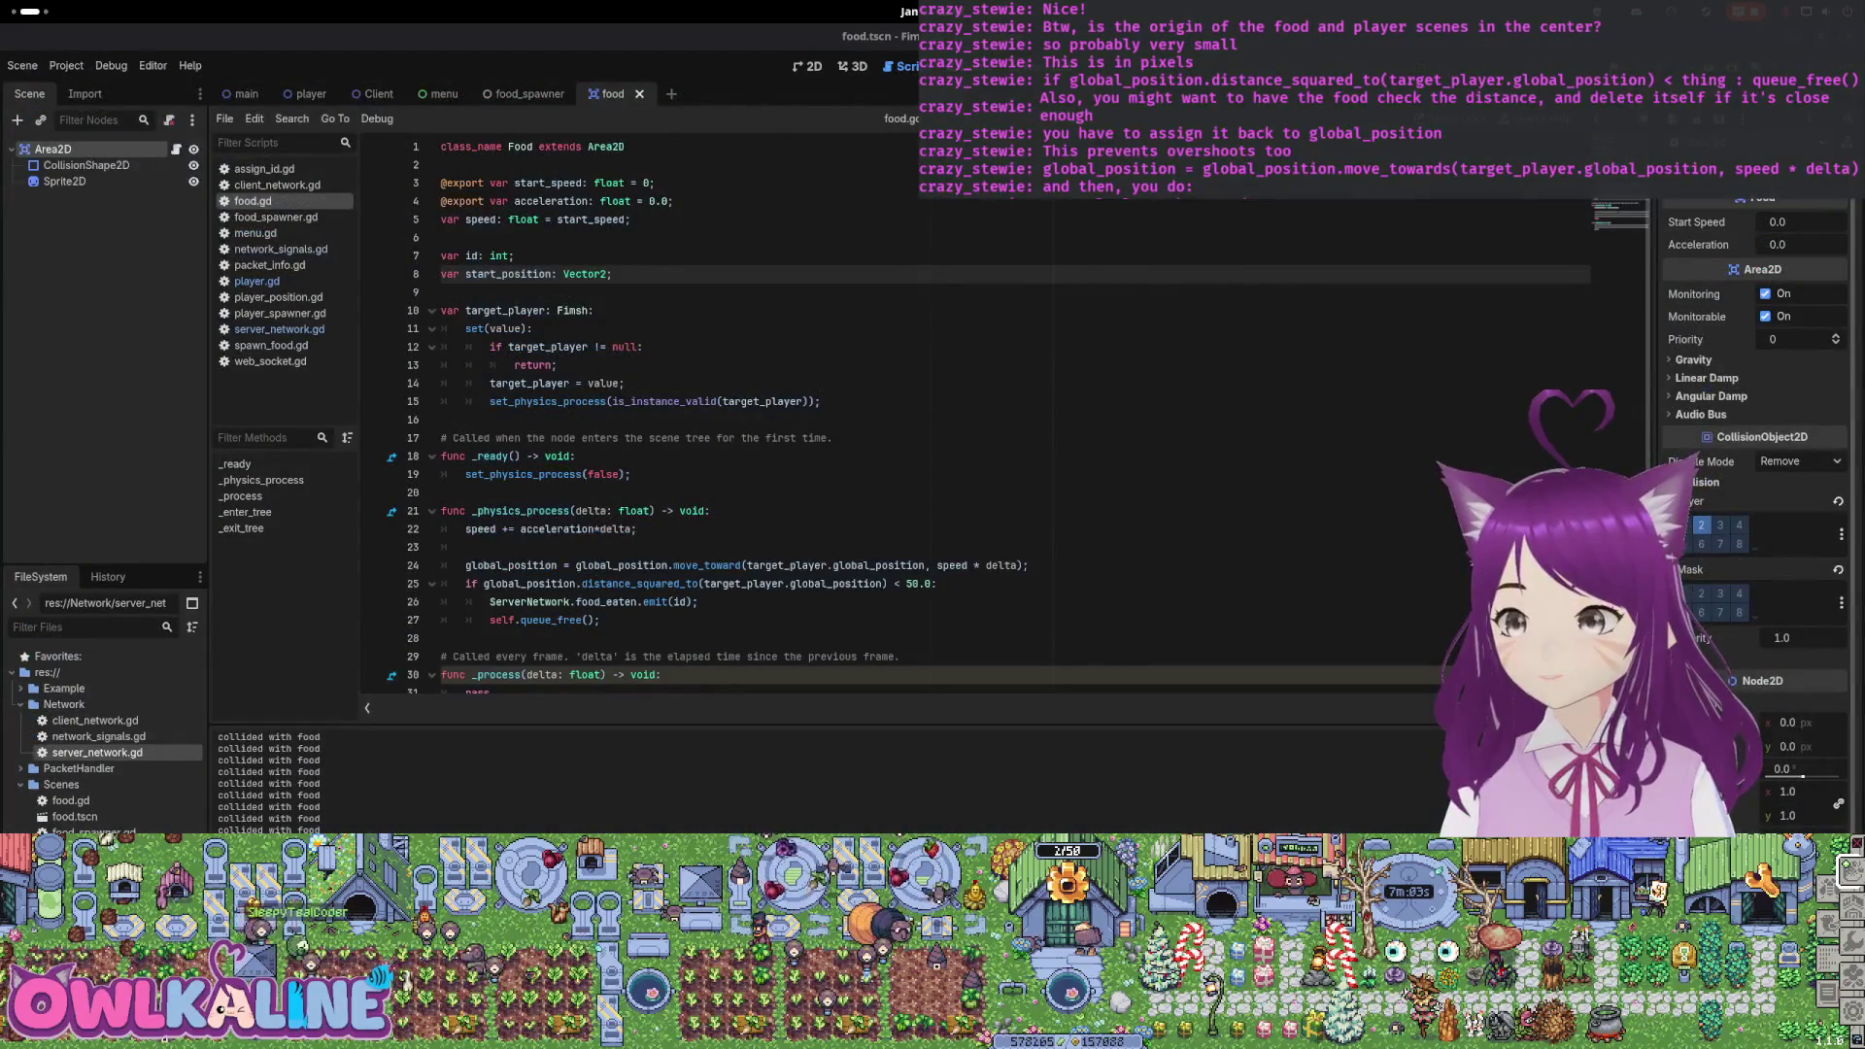
pyautogui.press('F5')
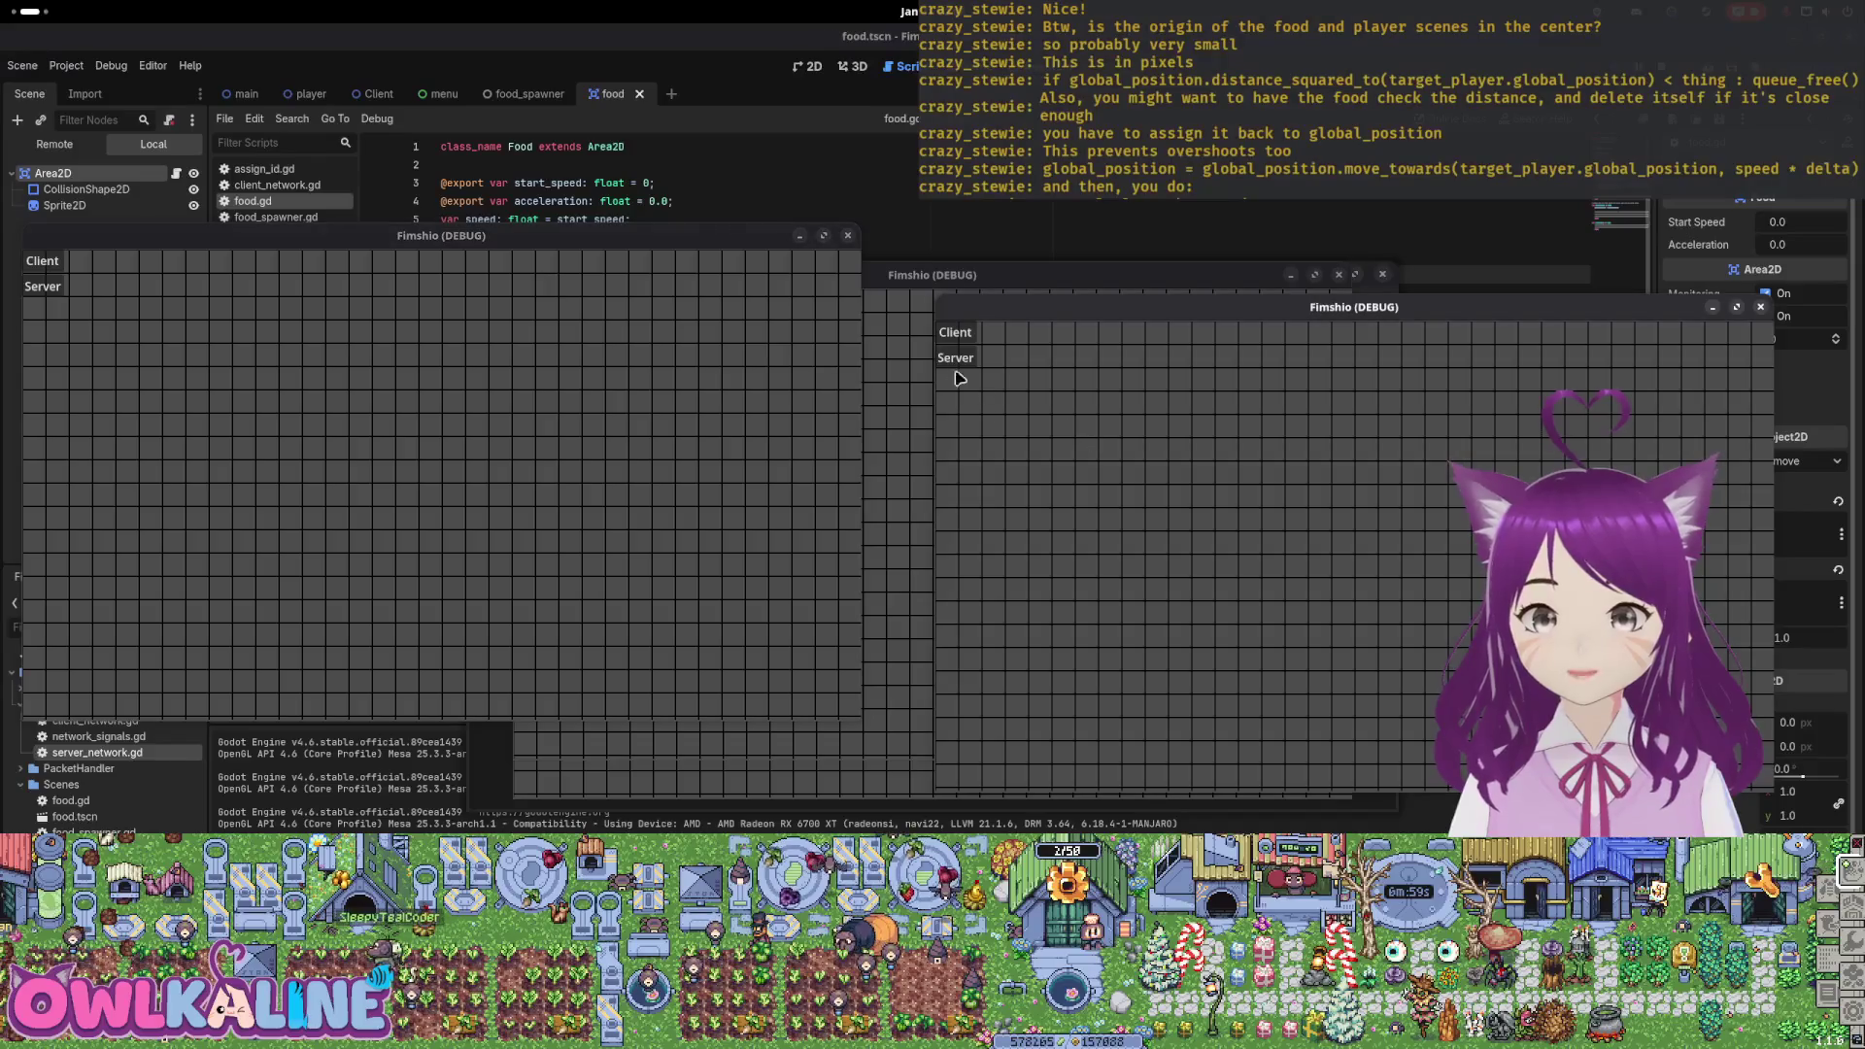
pyautogui.click(954, 359)
pyautogui.click(45, 265)
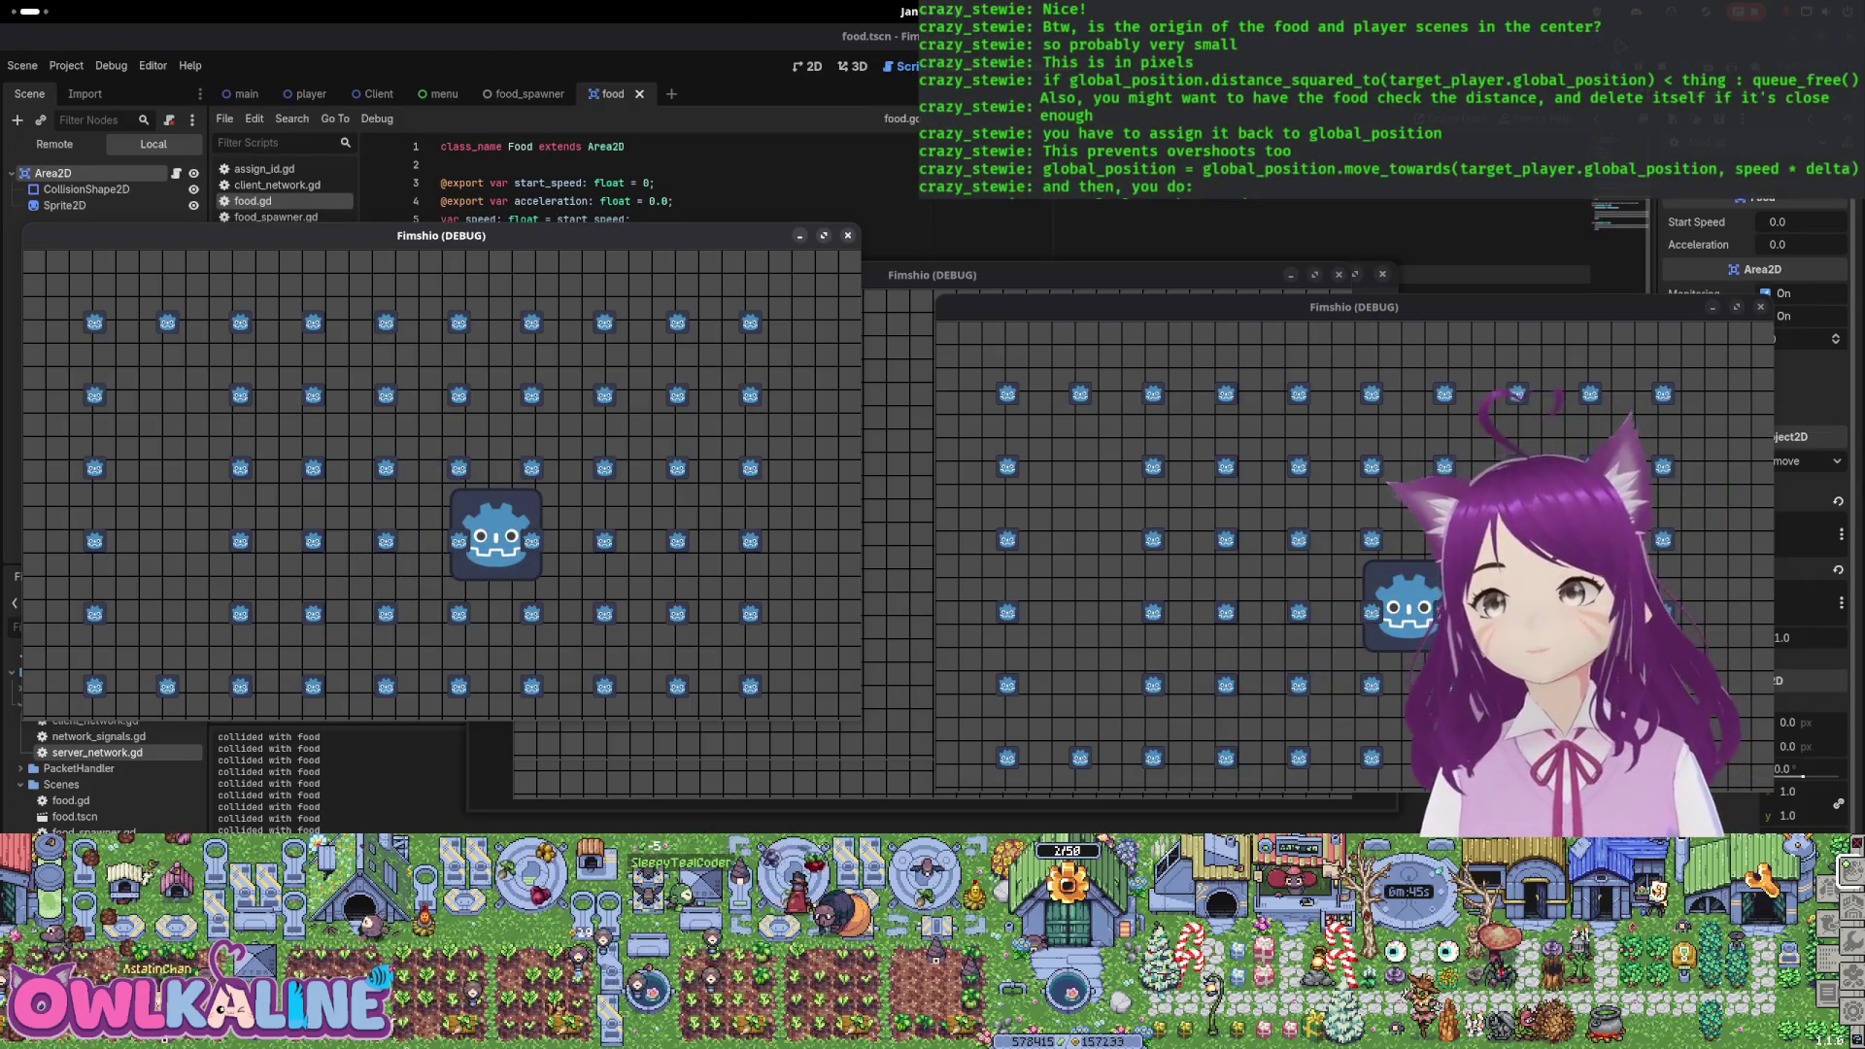
pyautogui.press('F8')
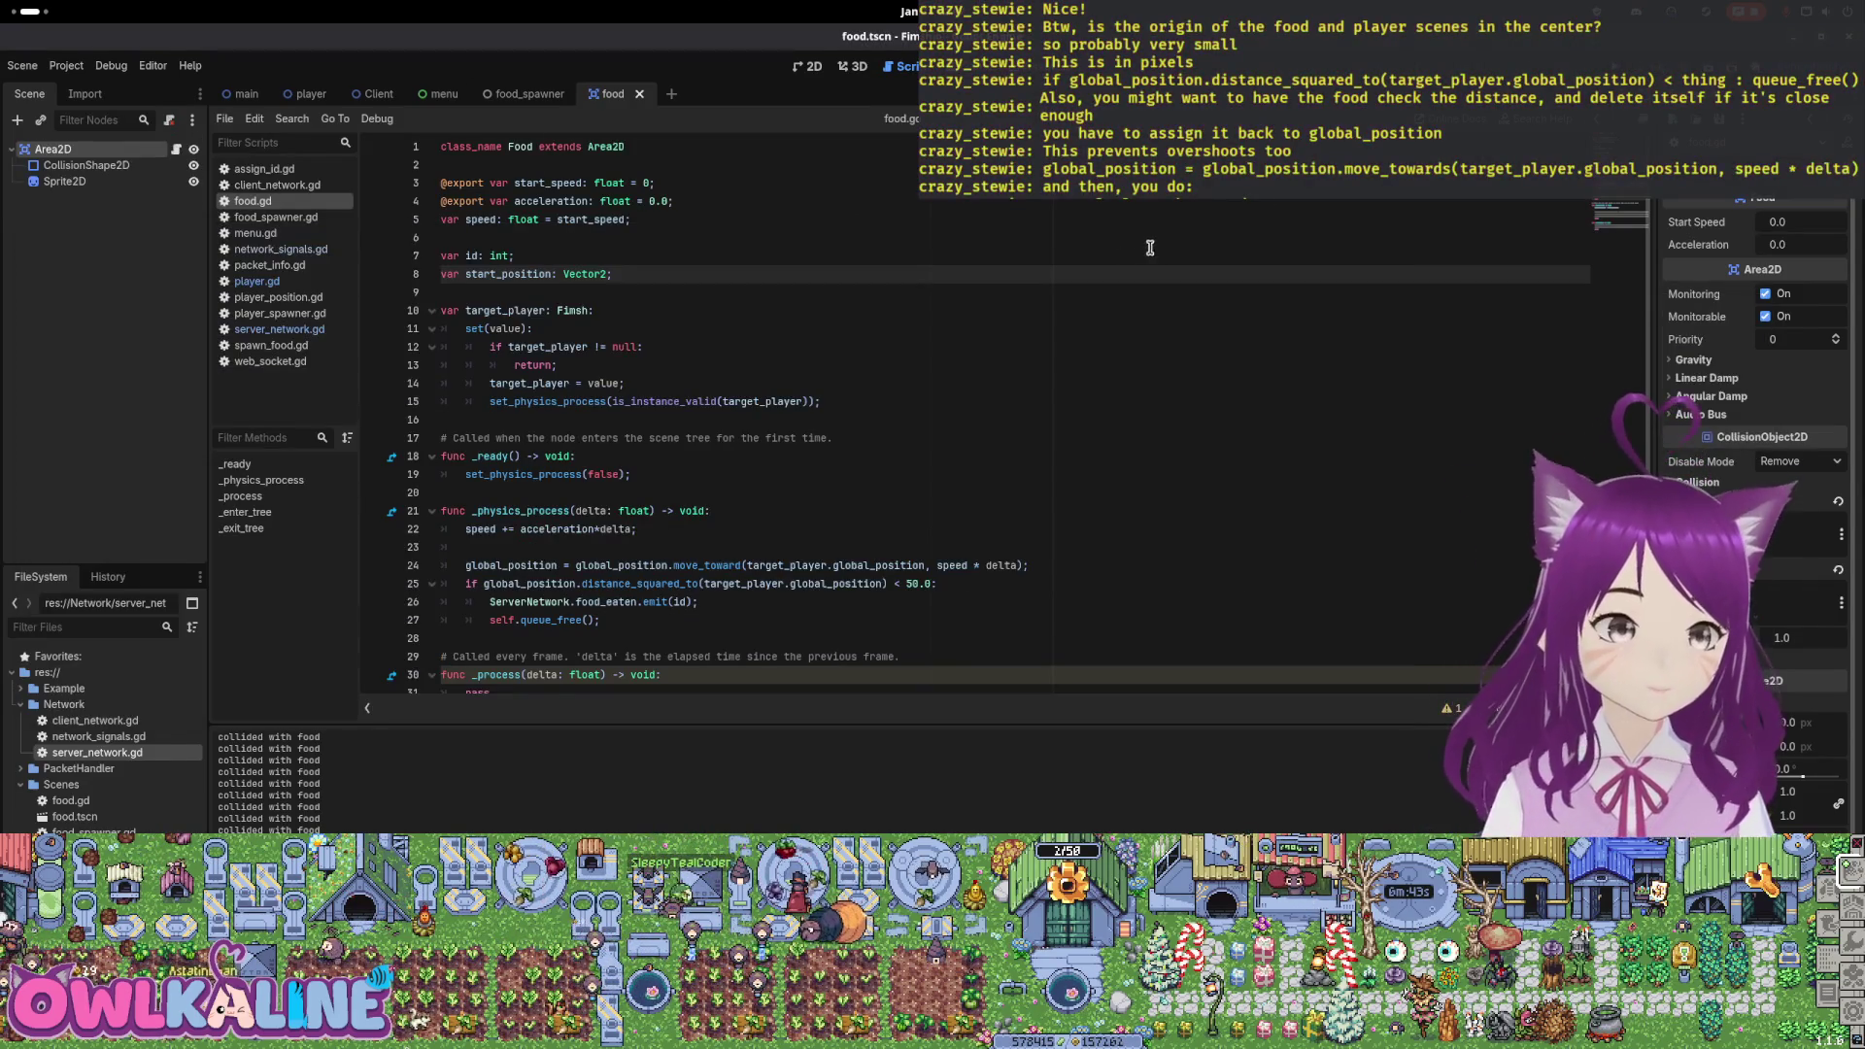
# Change food.gd's exported acceleration default from 0.0 to 100.0 and run the project.
pyautogui.scroll(-4, 855, 460)
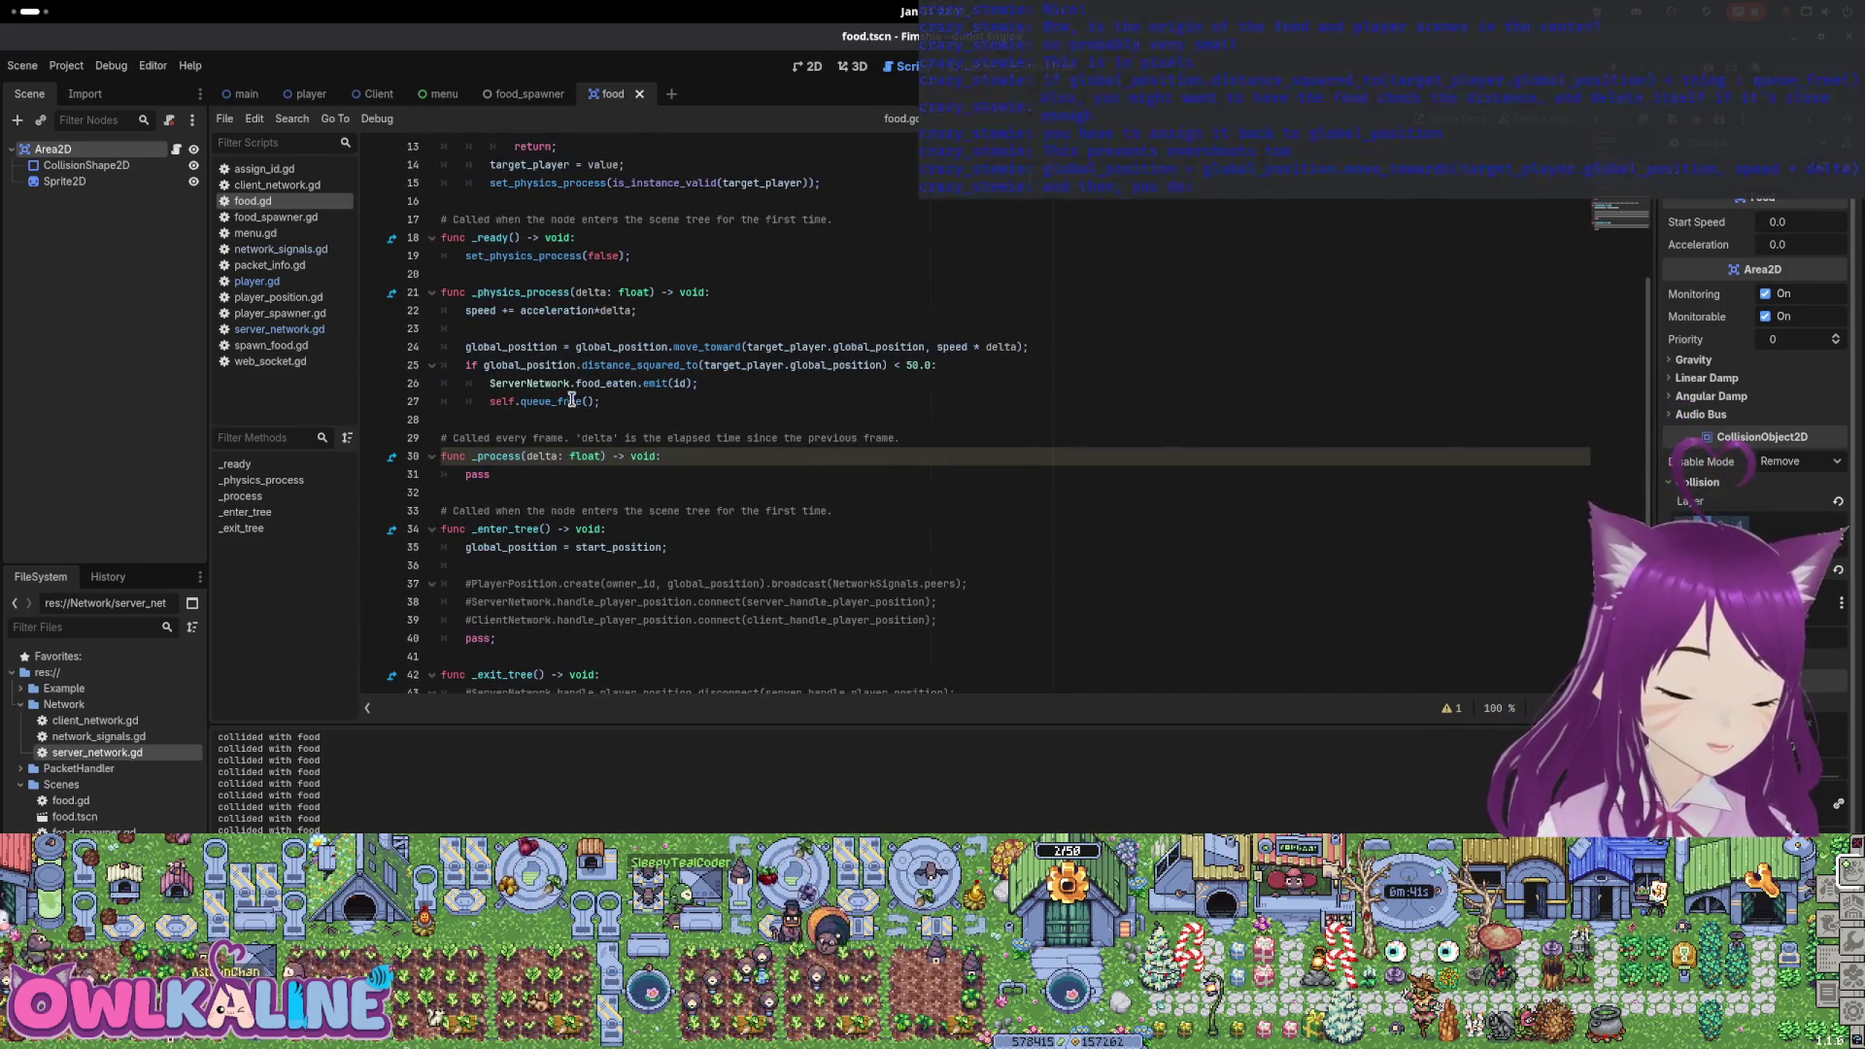
pyautogui.moveTo(713, 343)
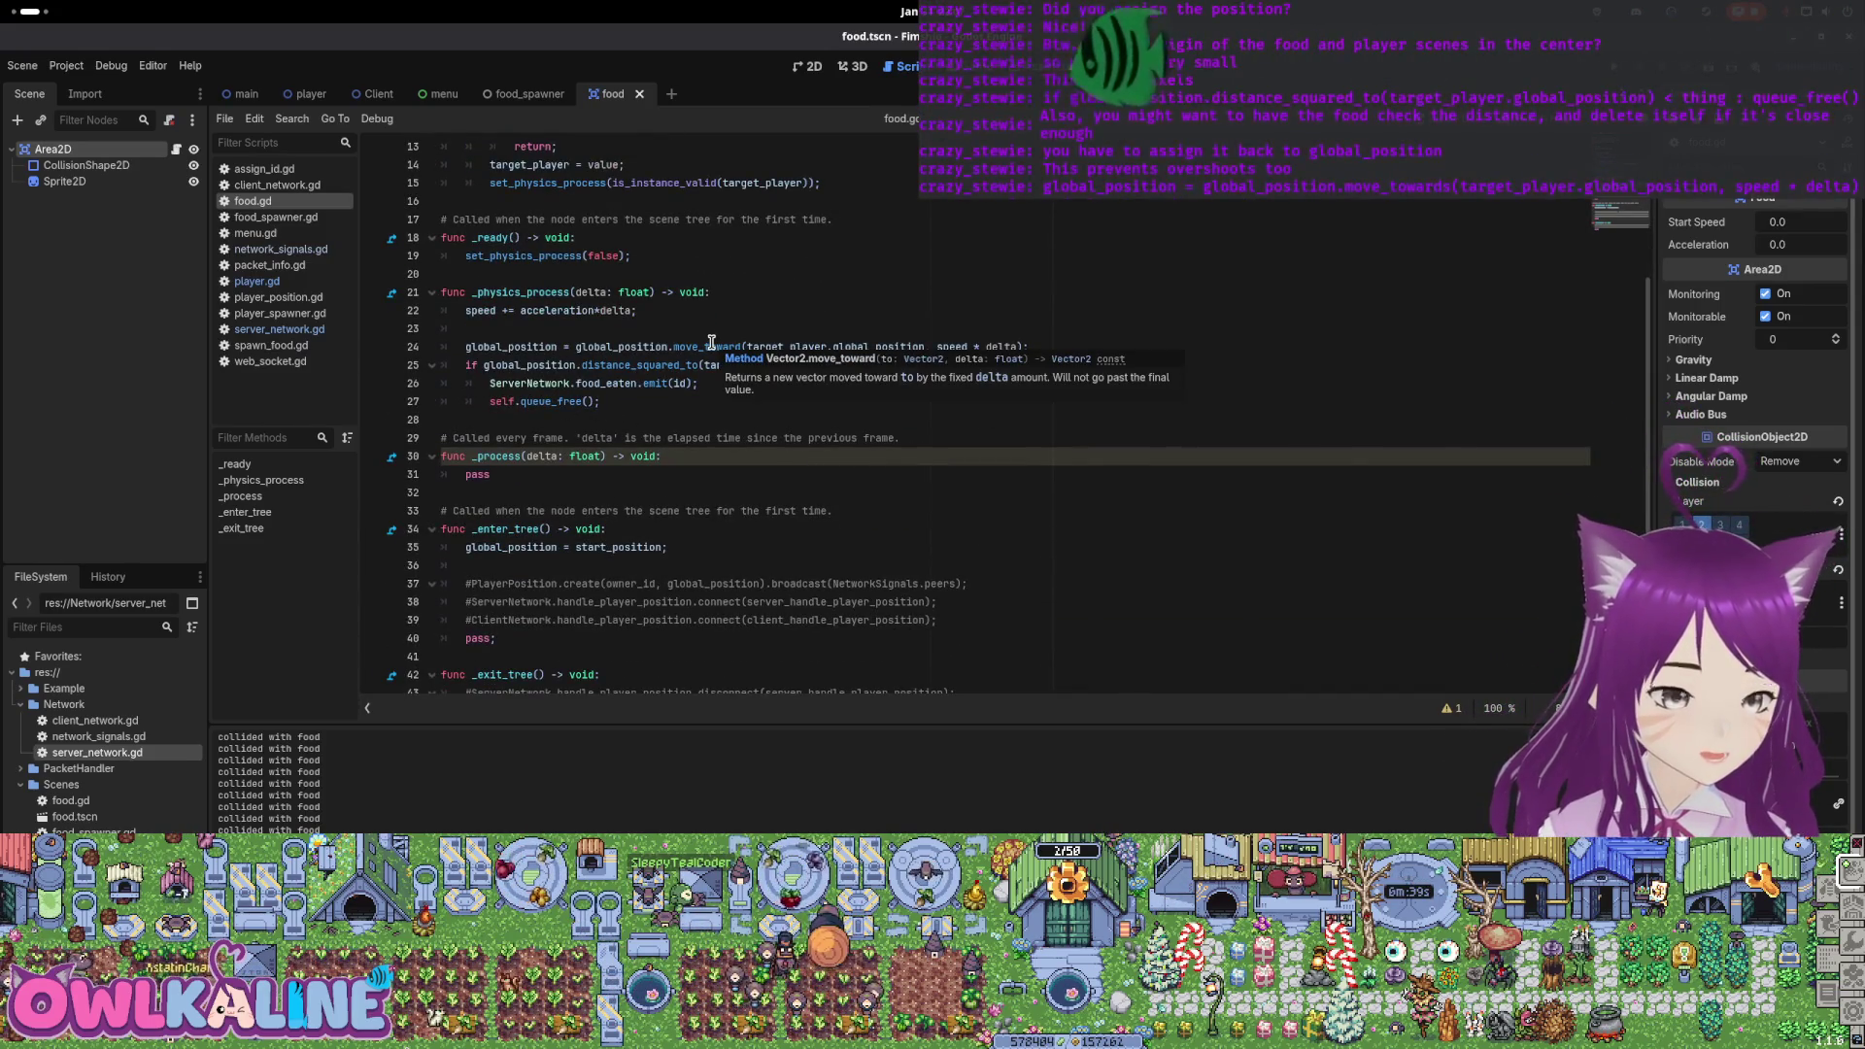
pyautogui.click(491, 309)
pyautogui.scroll(4, 491, 309)
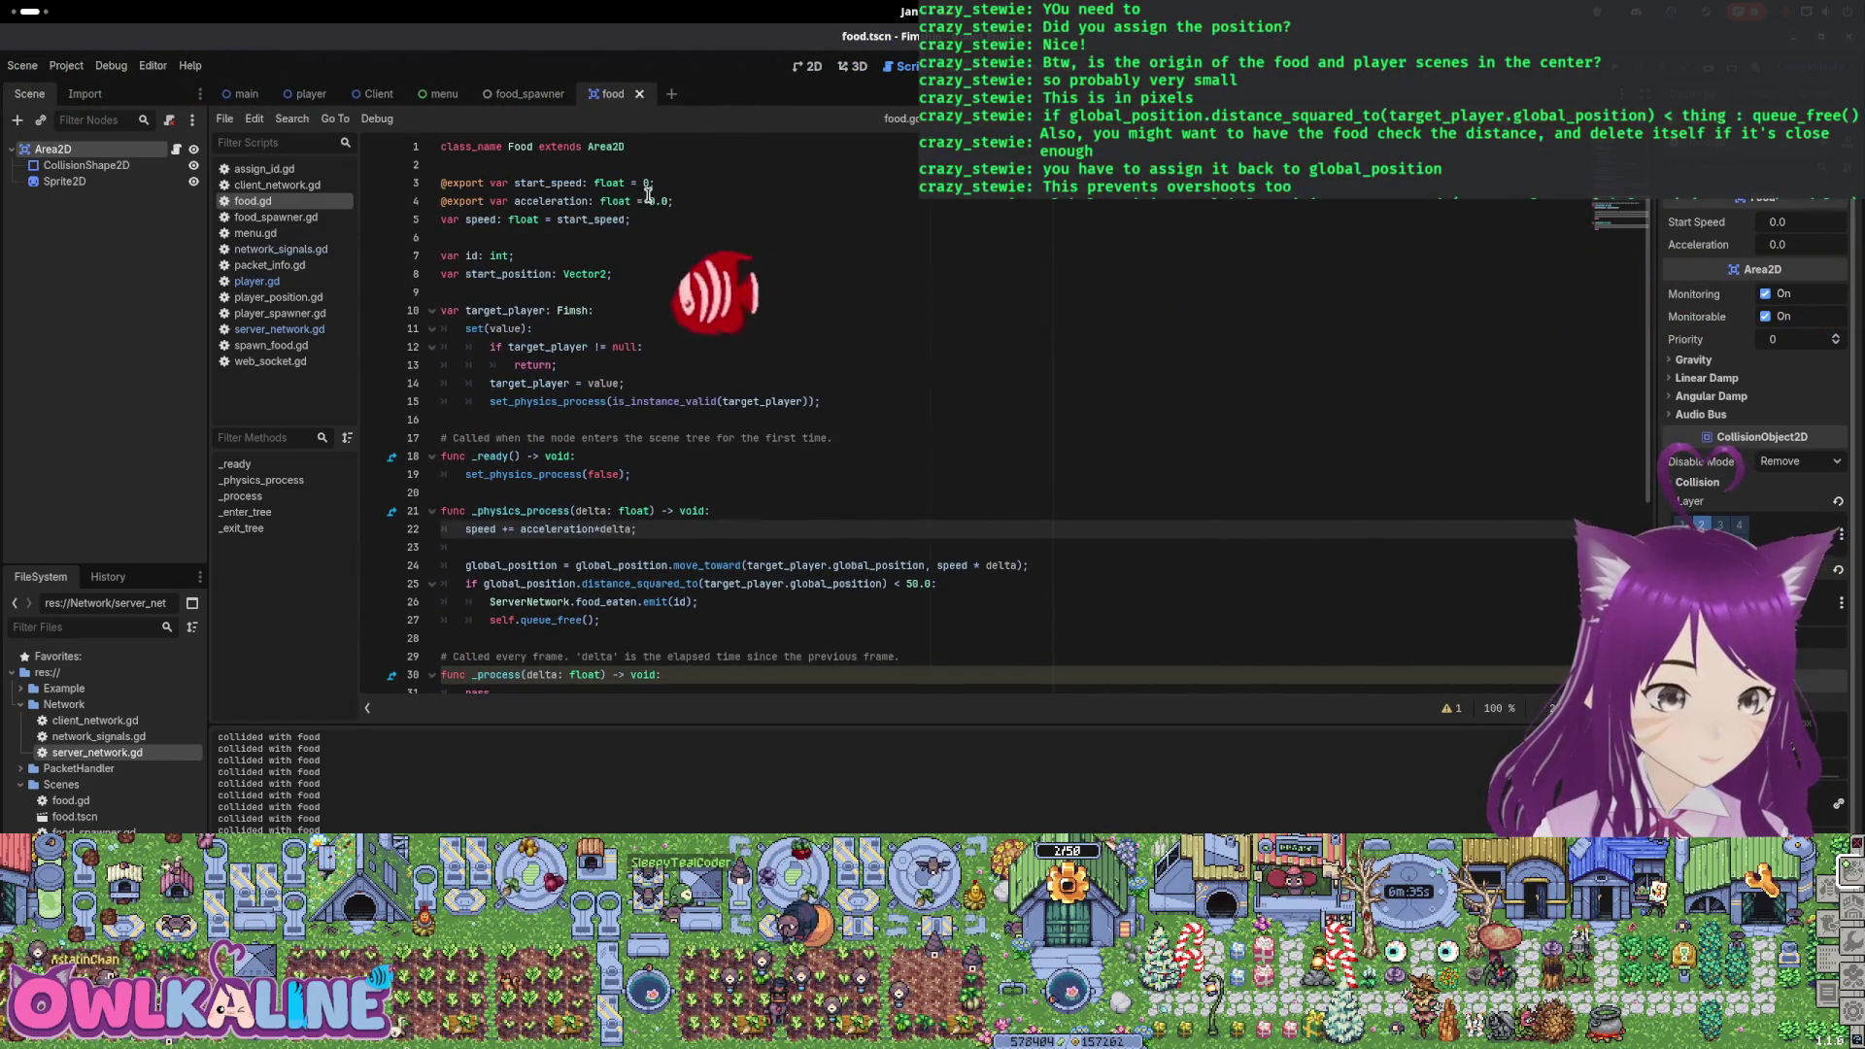
pyautogui.click(663, 201)
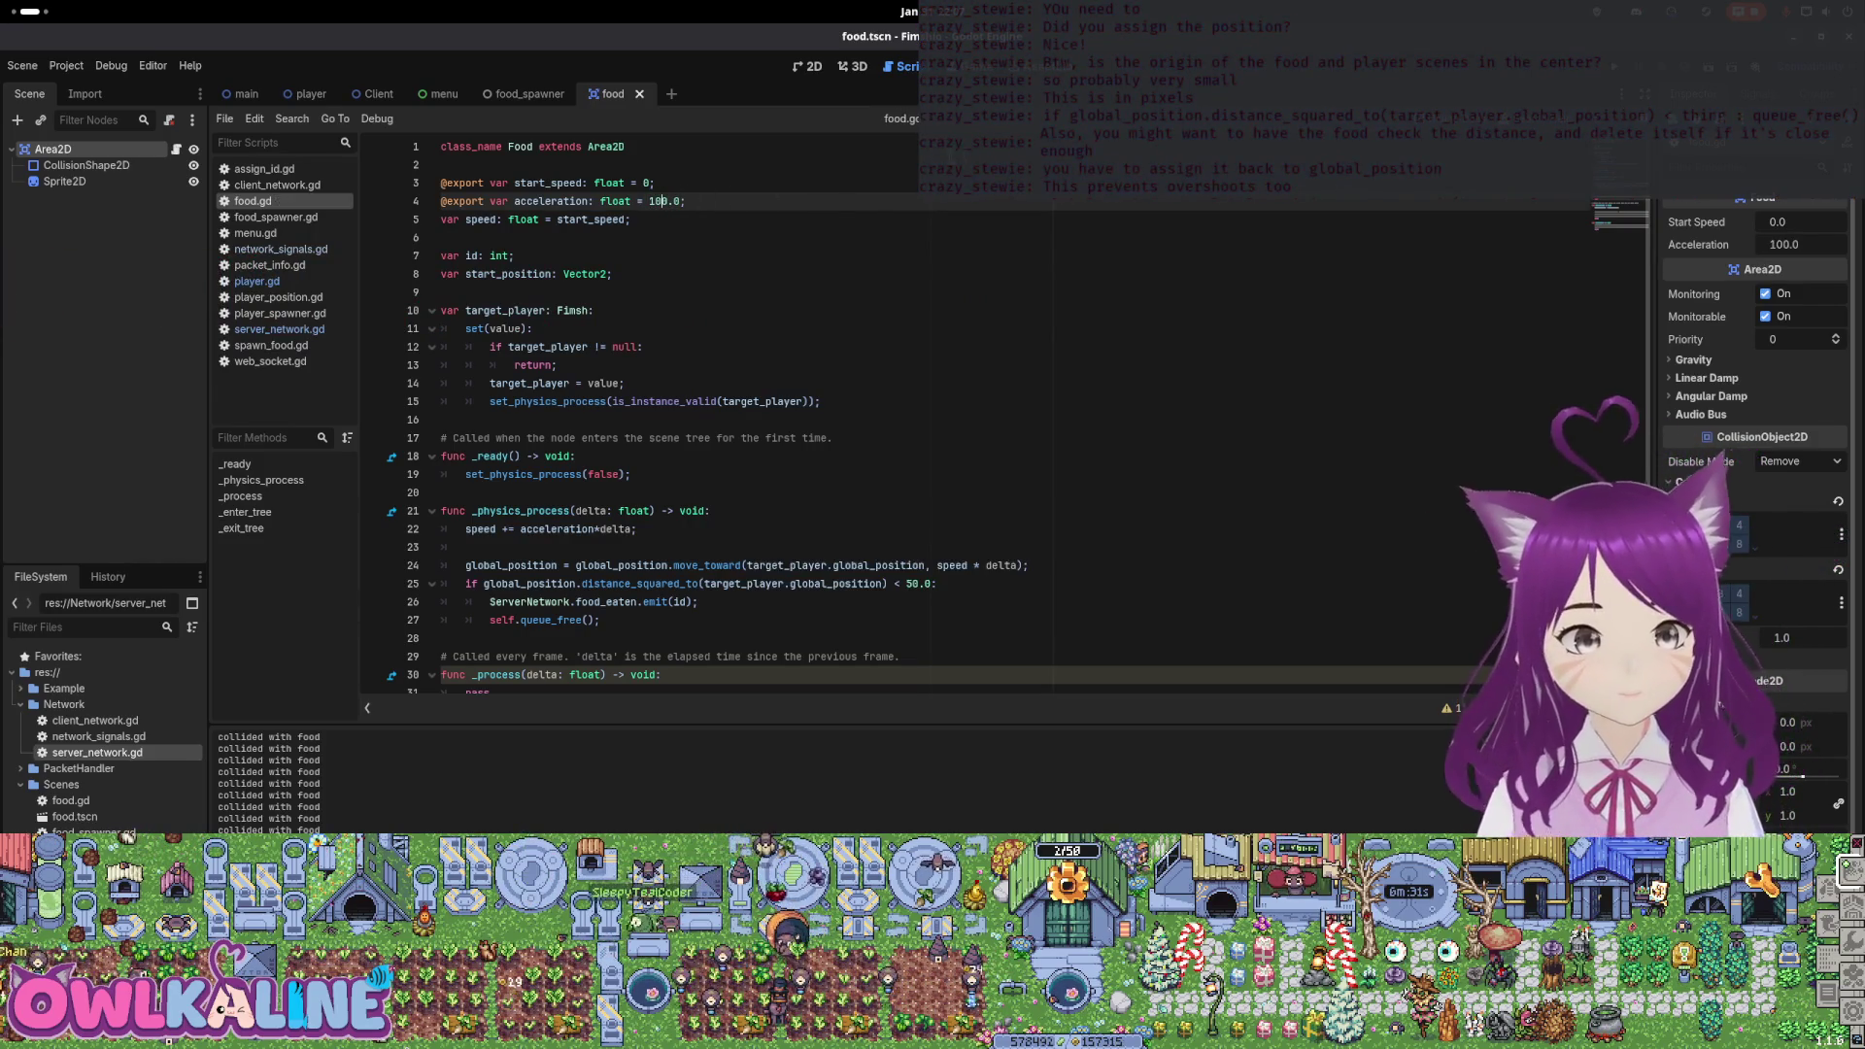
pyautogui.press('F5')
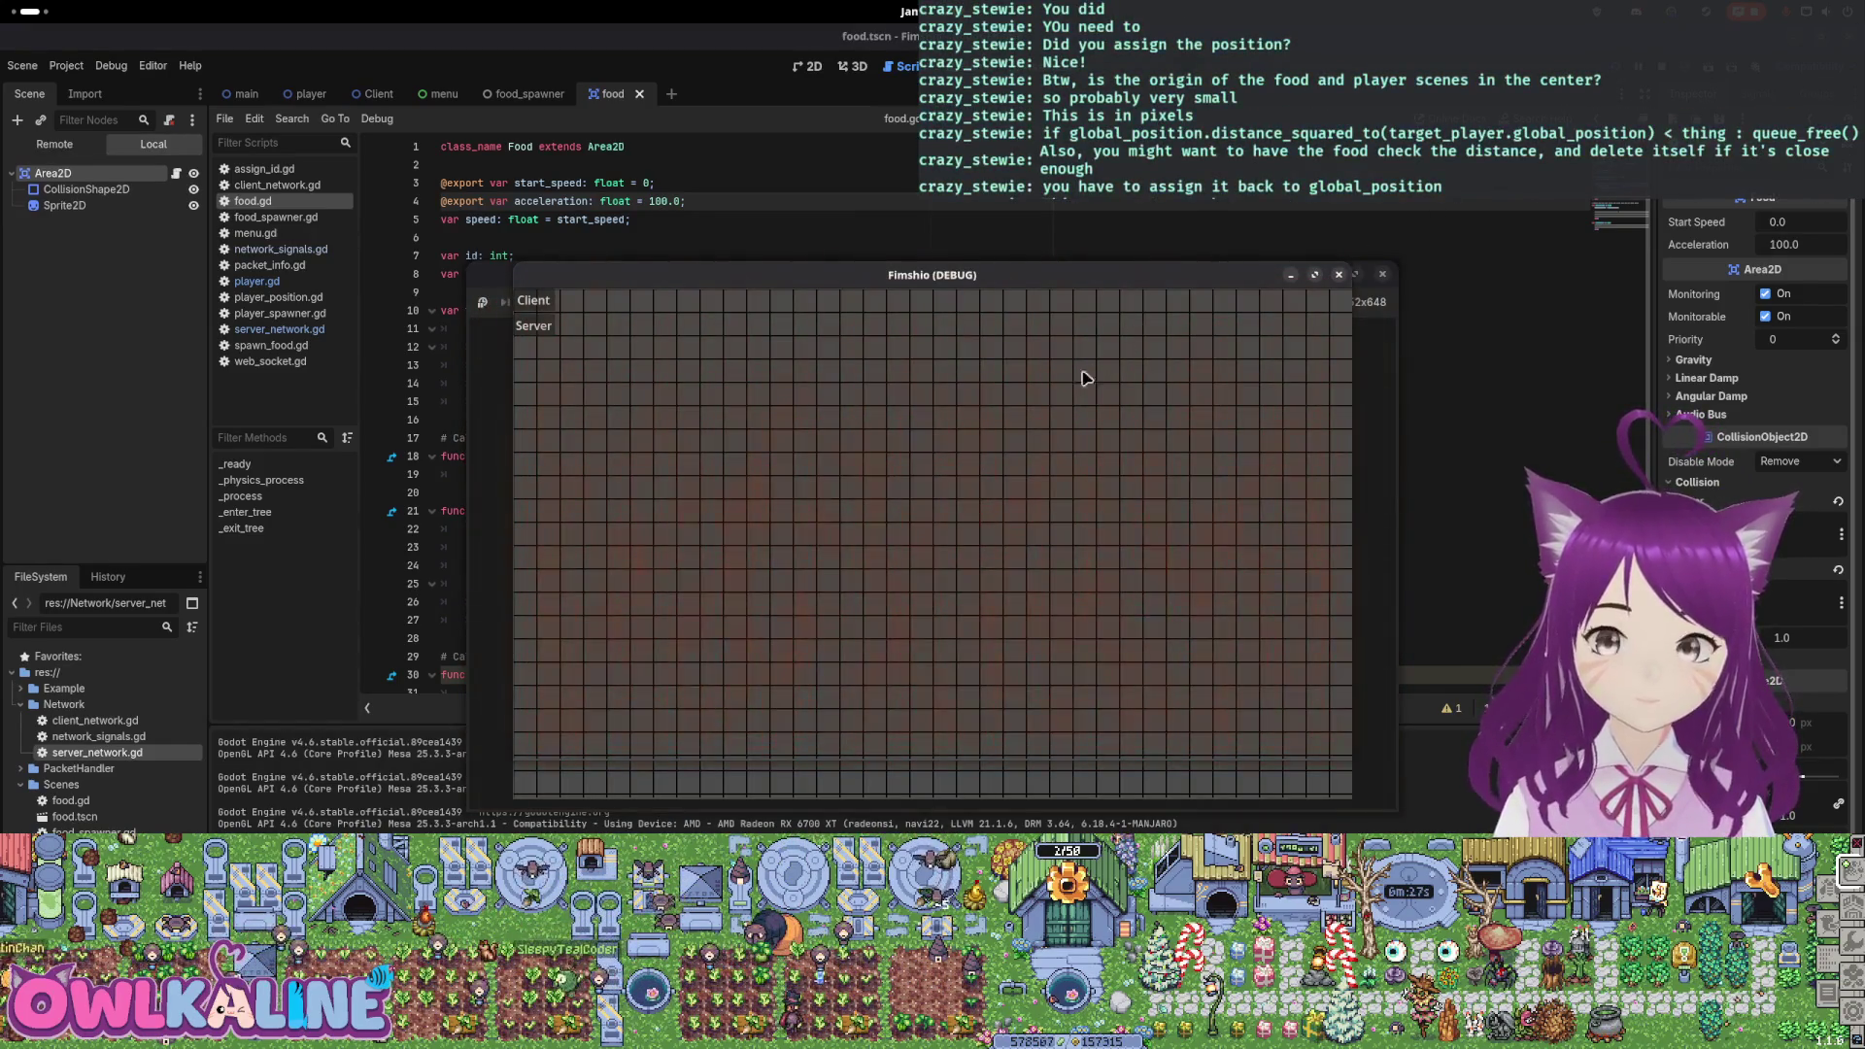
# Start a server and a client instance, steer the player to watch food get pulled in, then stop.
pyautogui.moveTo(749, 288); pyautogui.dragTo(344, 284)
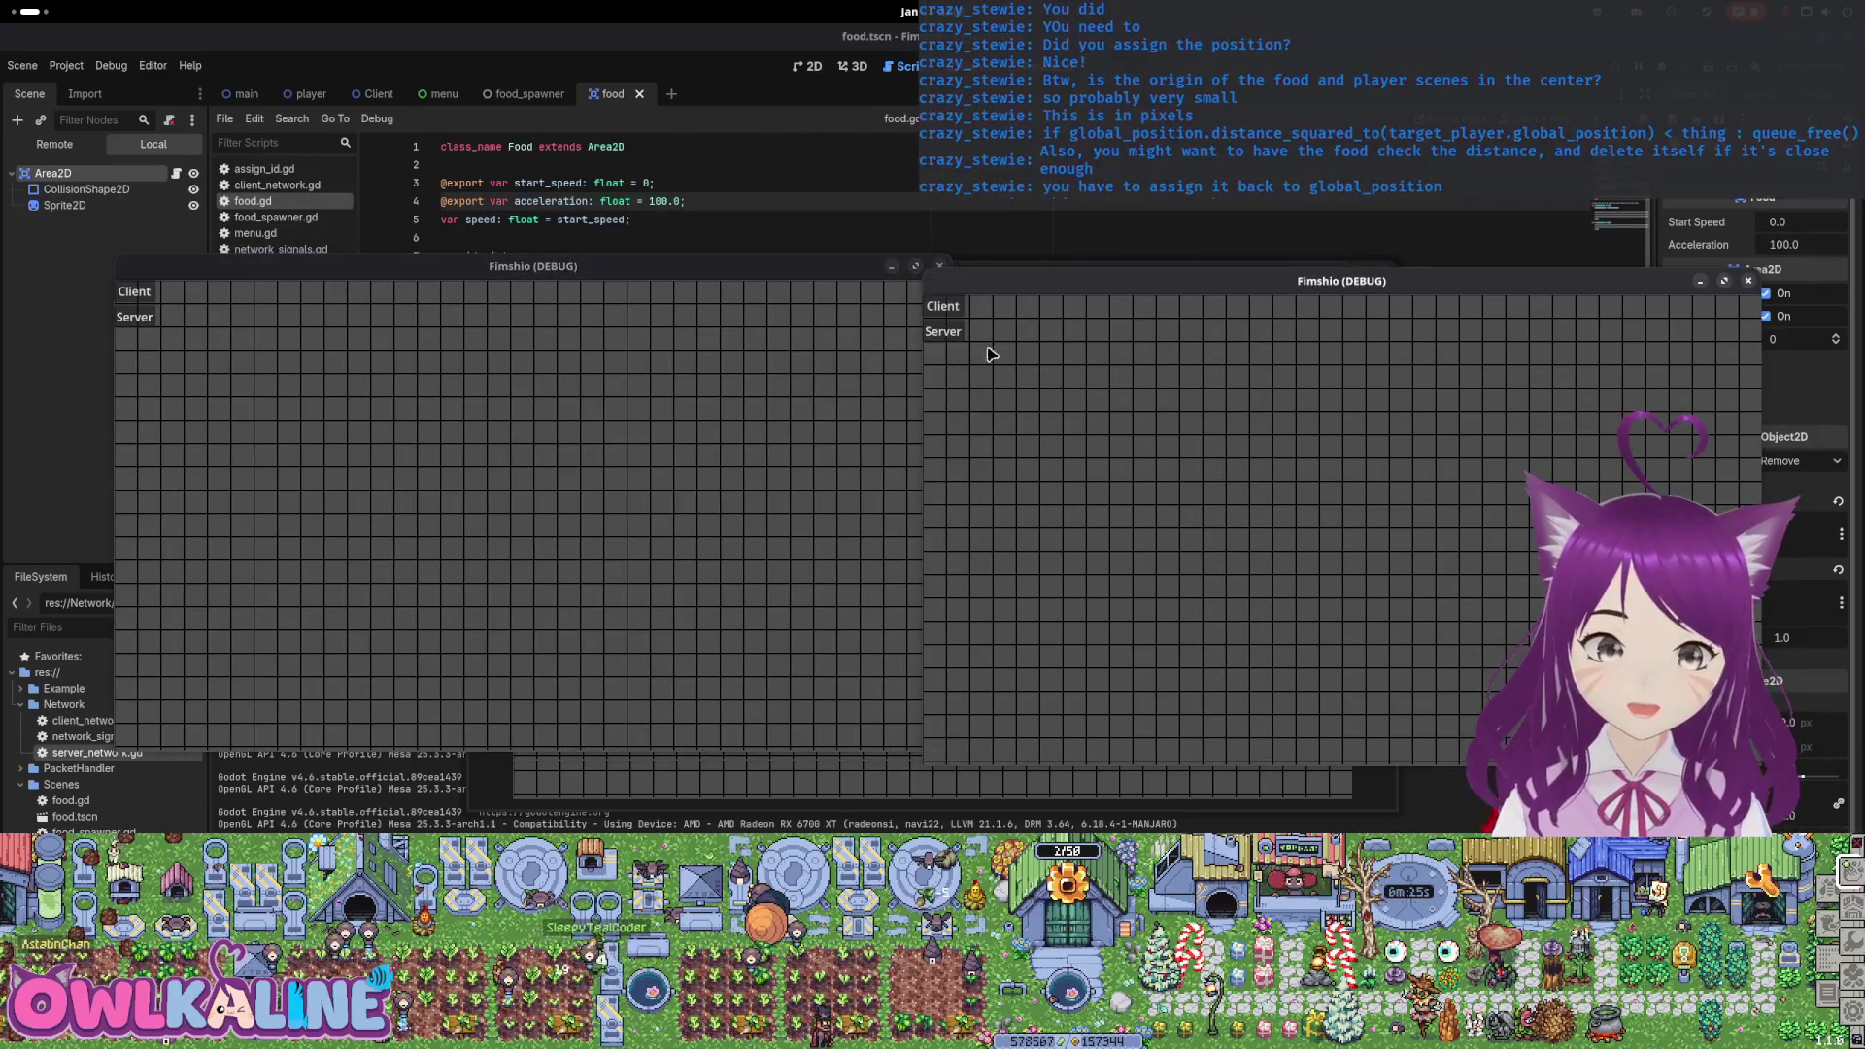
pyautogui.click(958, 333)
pyautogui.click(133, 292)
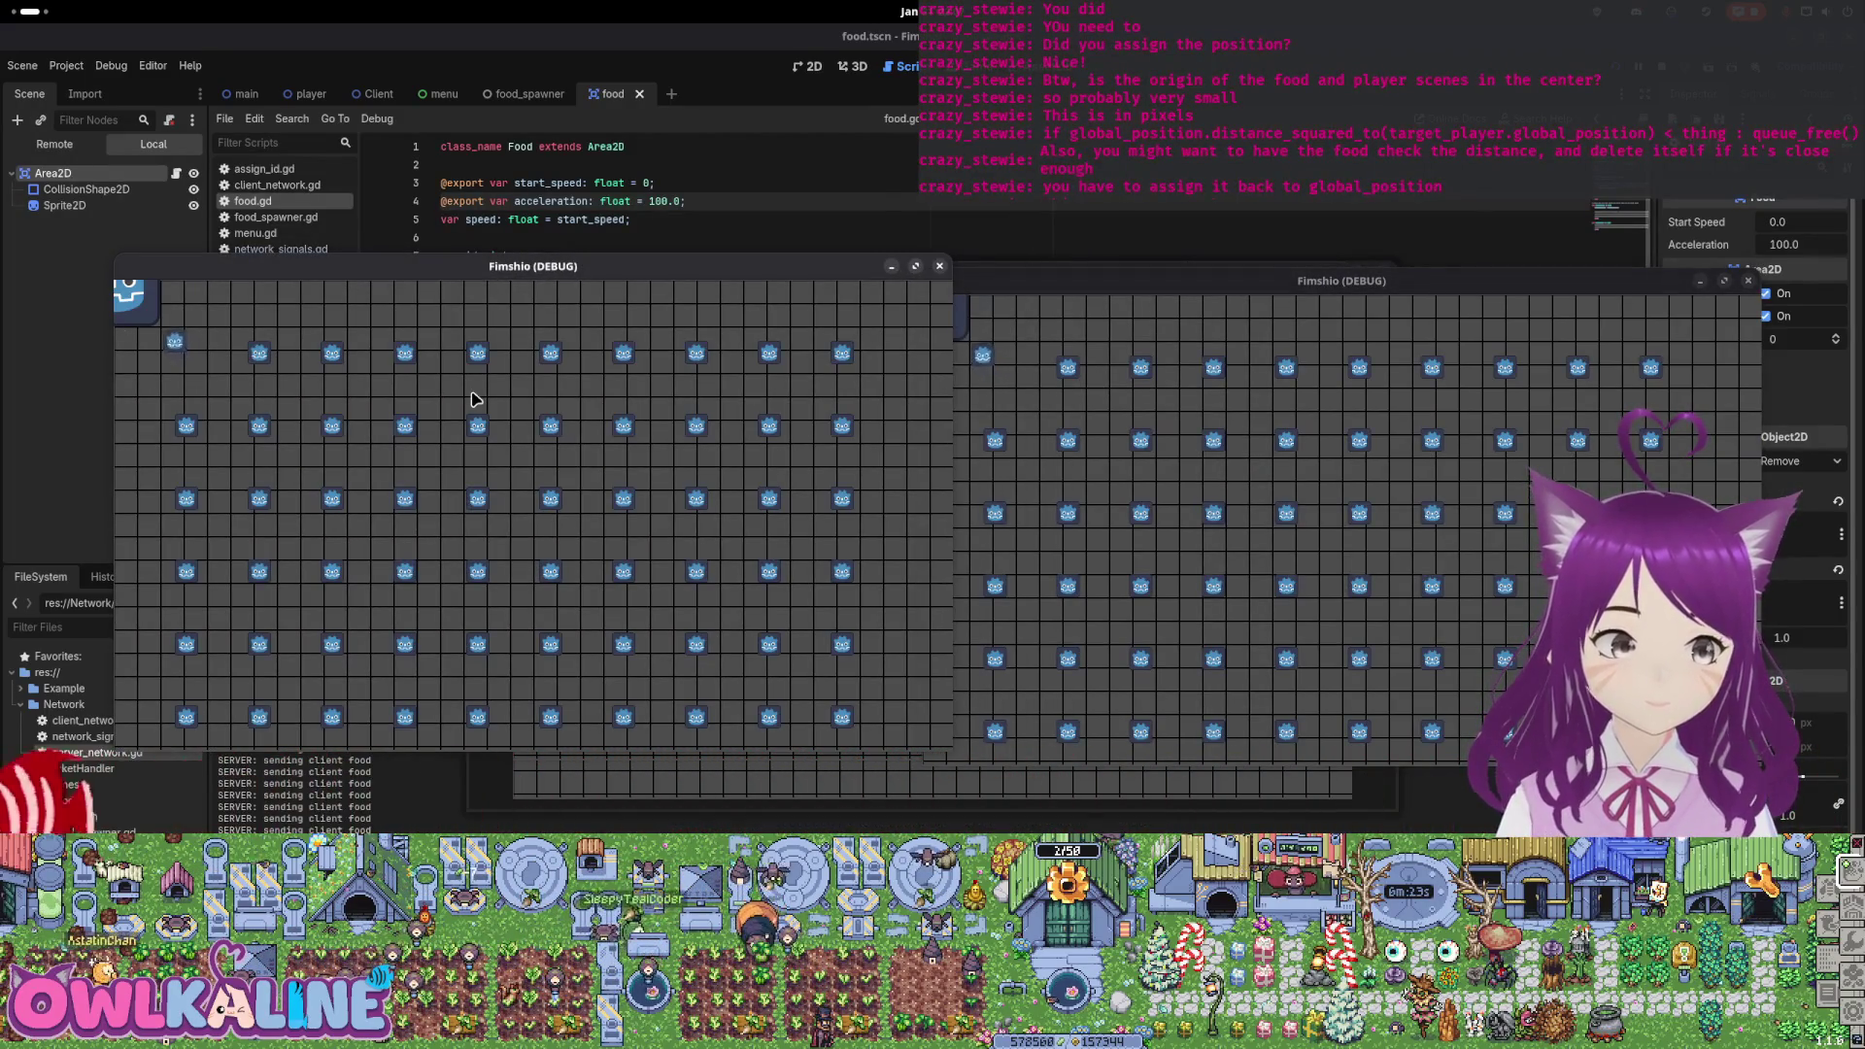
pyautogui.press('Down')
pyautogui.press('Right')
pyautogui.press('Up')
pyautogui.press('Down')
pyautogui.press('Left')
pyautogui.press('Up')
pyautogui.press('Right')
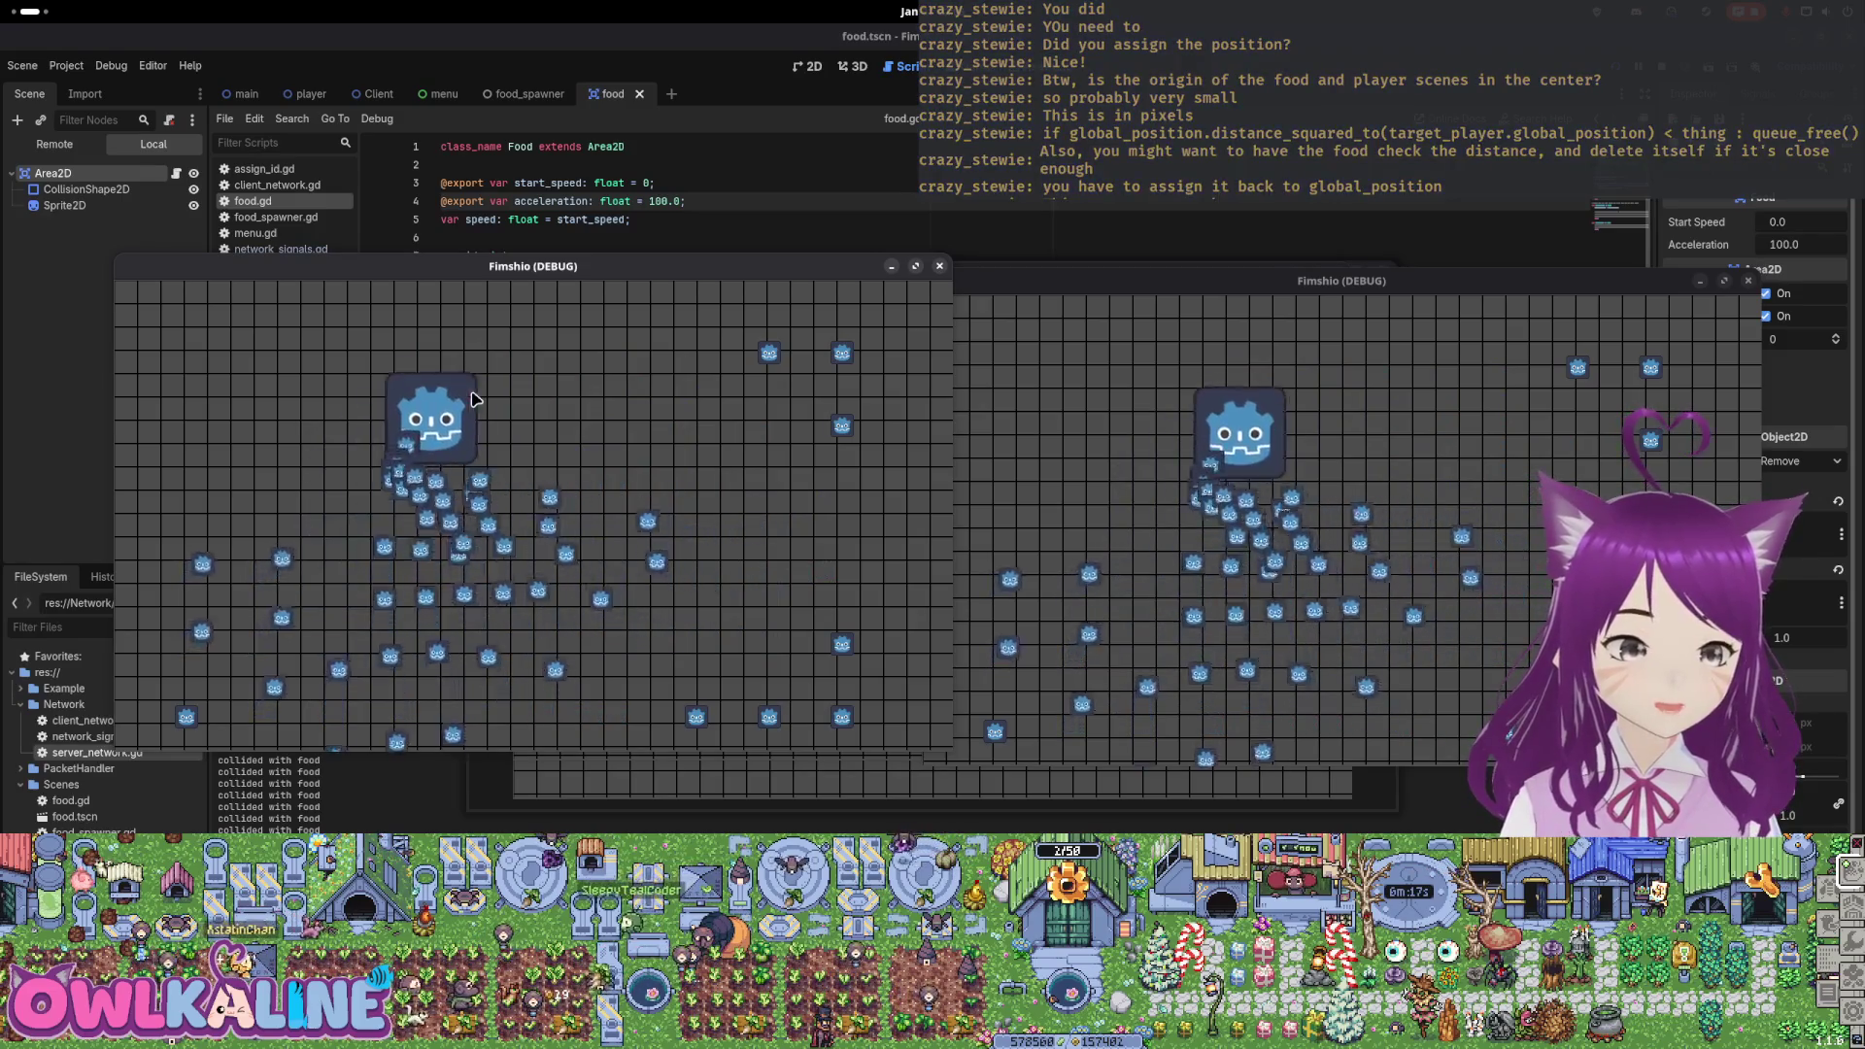
pyautogui.press('Down')
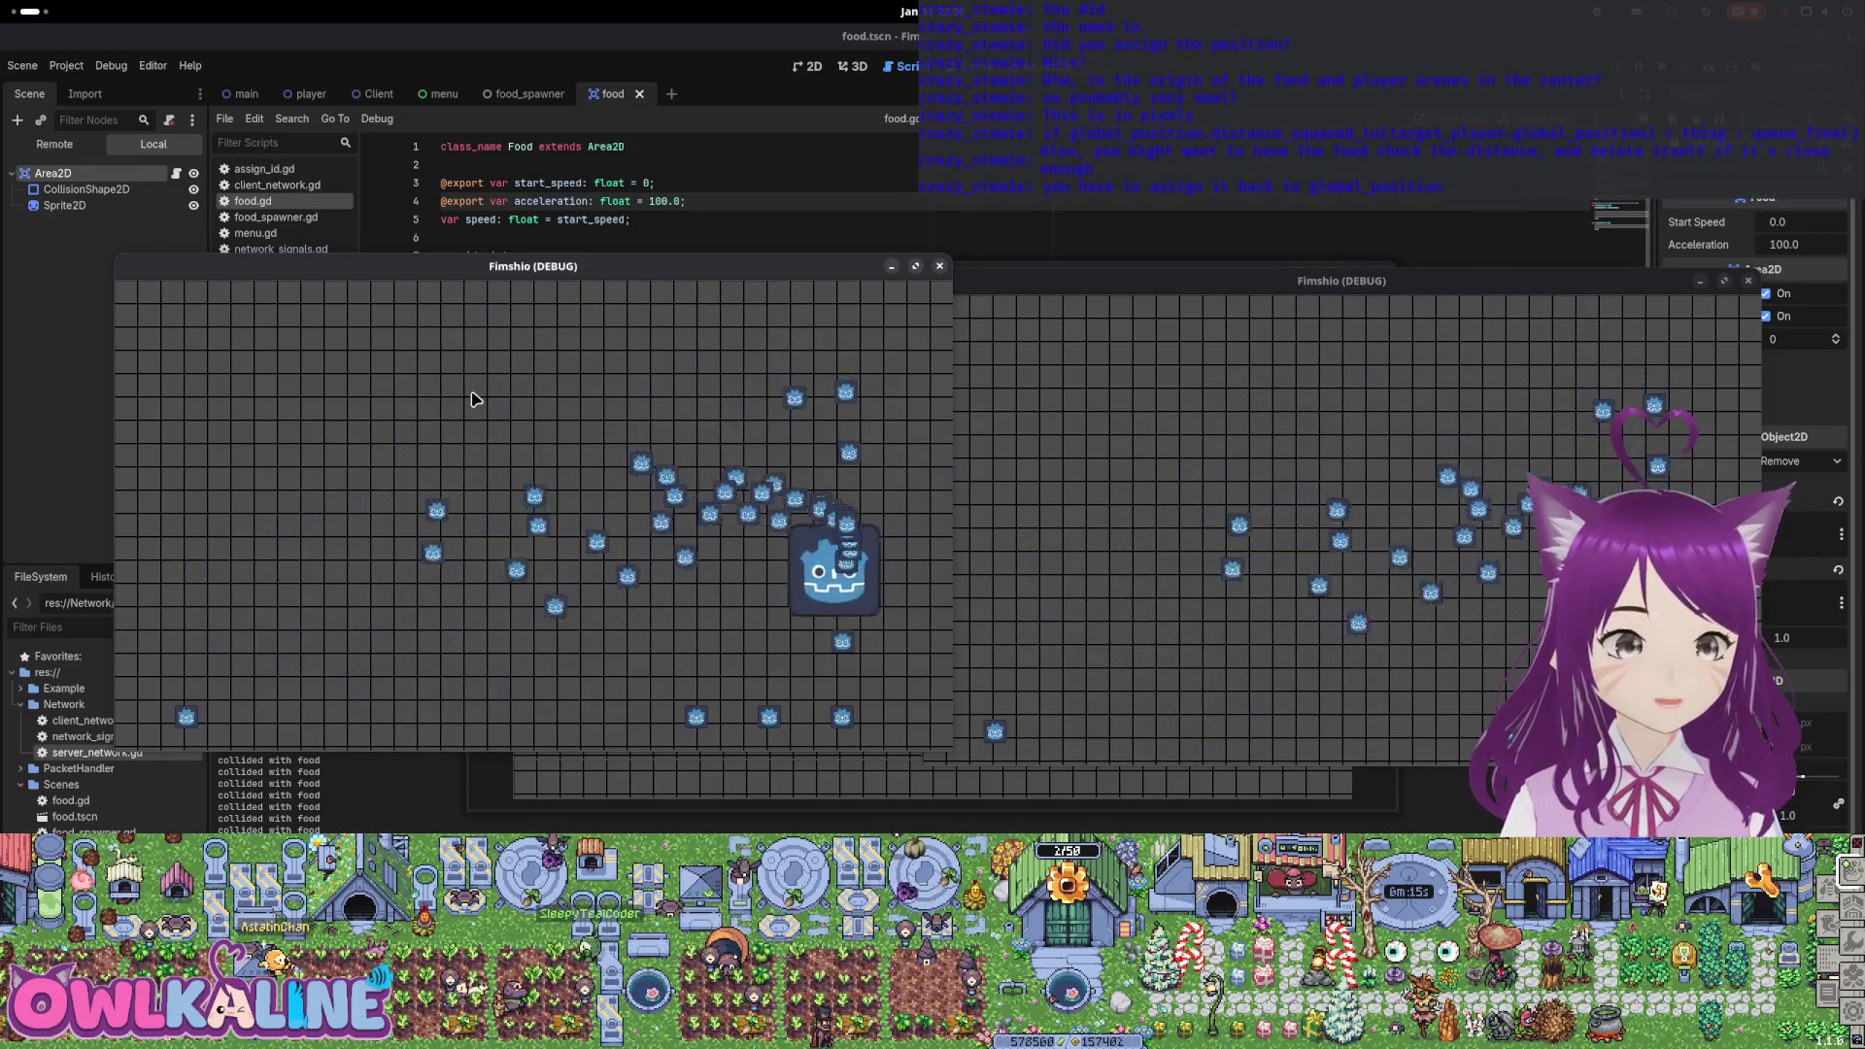
pyautogui.press('Left')
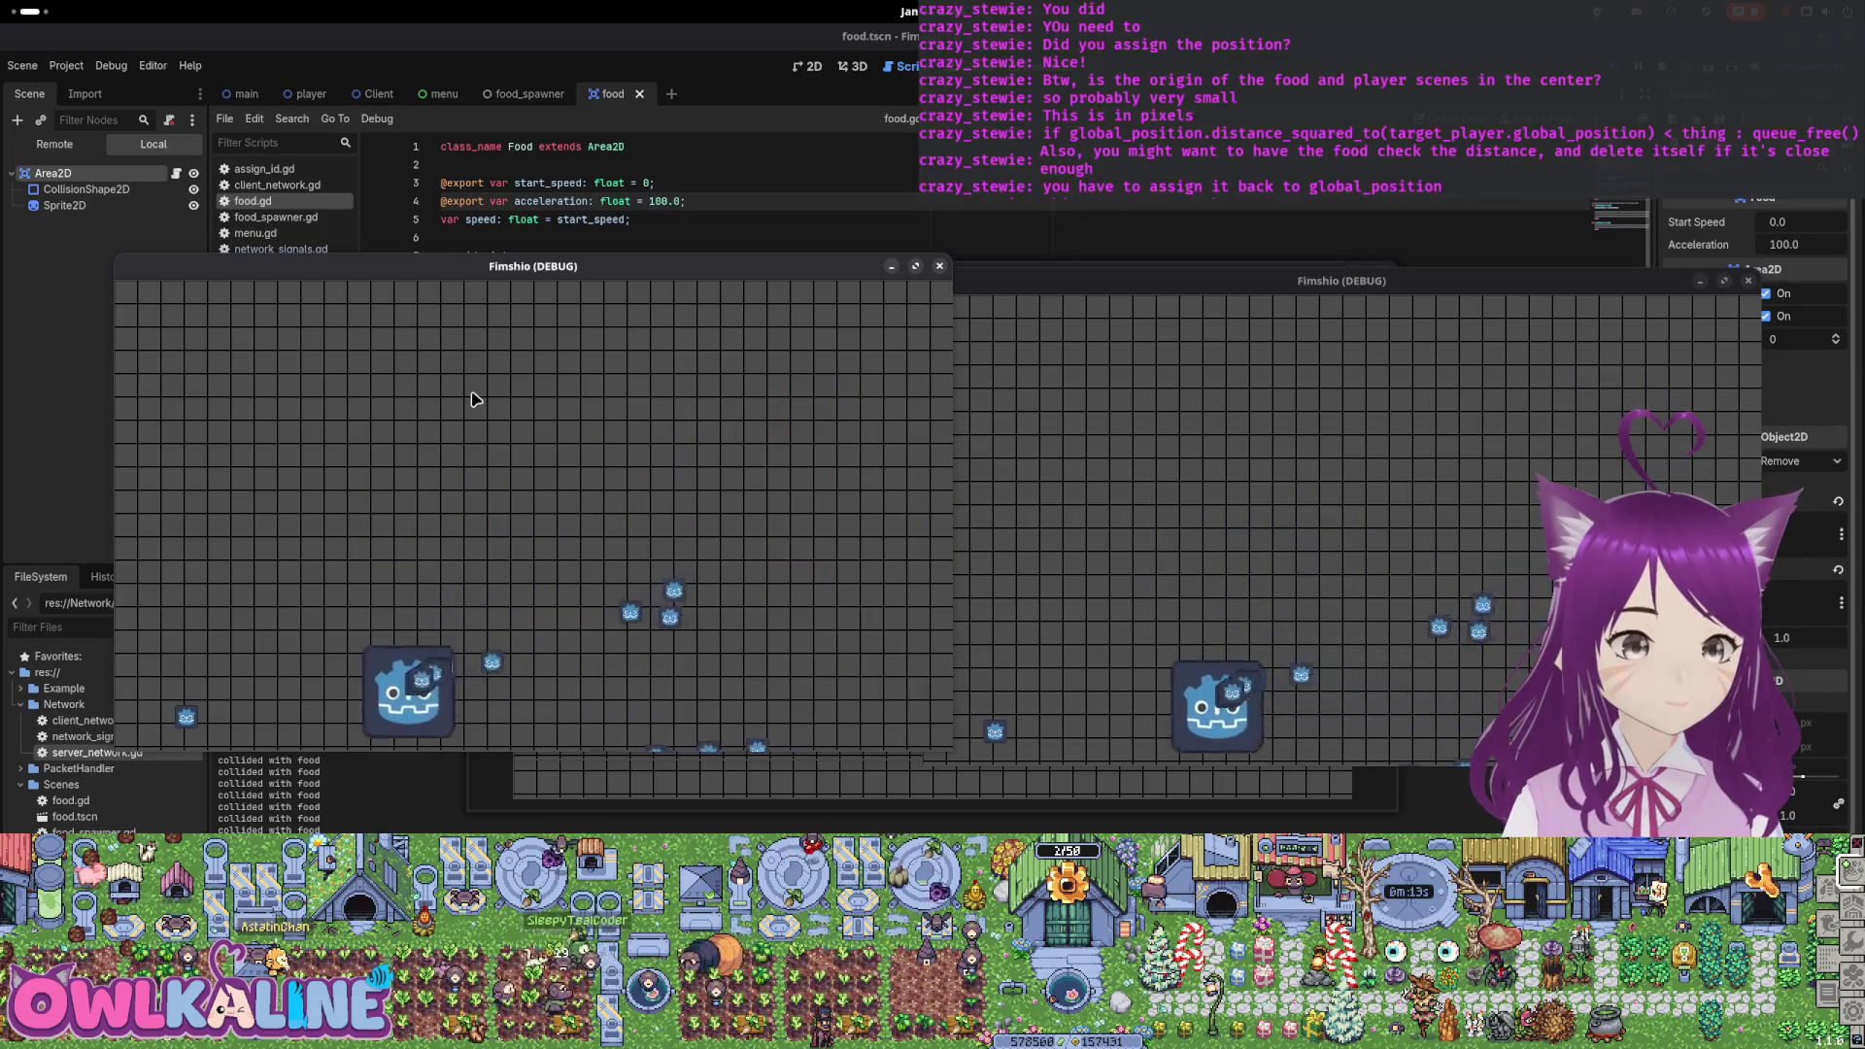
pyautogui.press('Up')
pyautogui.press('Right')
pyautogui.press('Down')
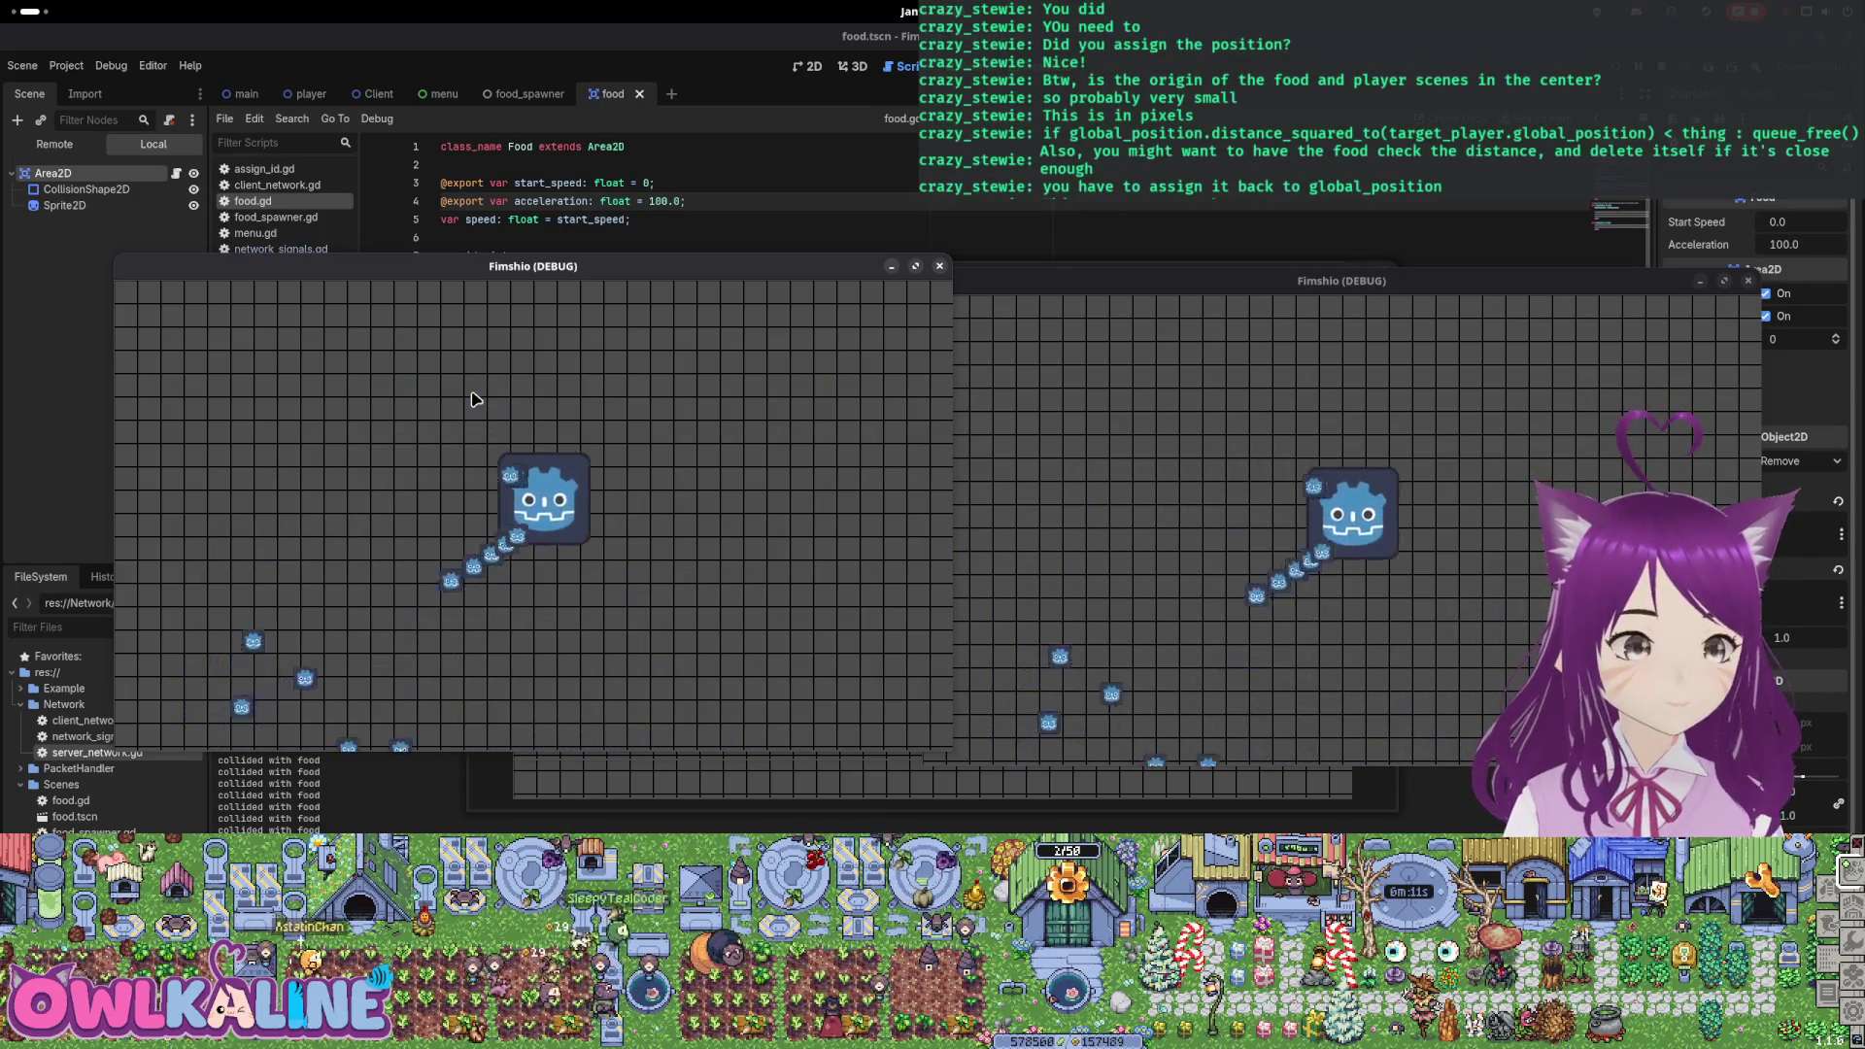
pyautogui.press('Left')
pyautogui.press('Right')
pyautogui.press('Up')
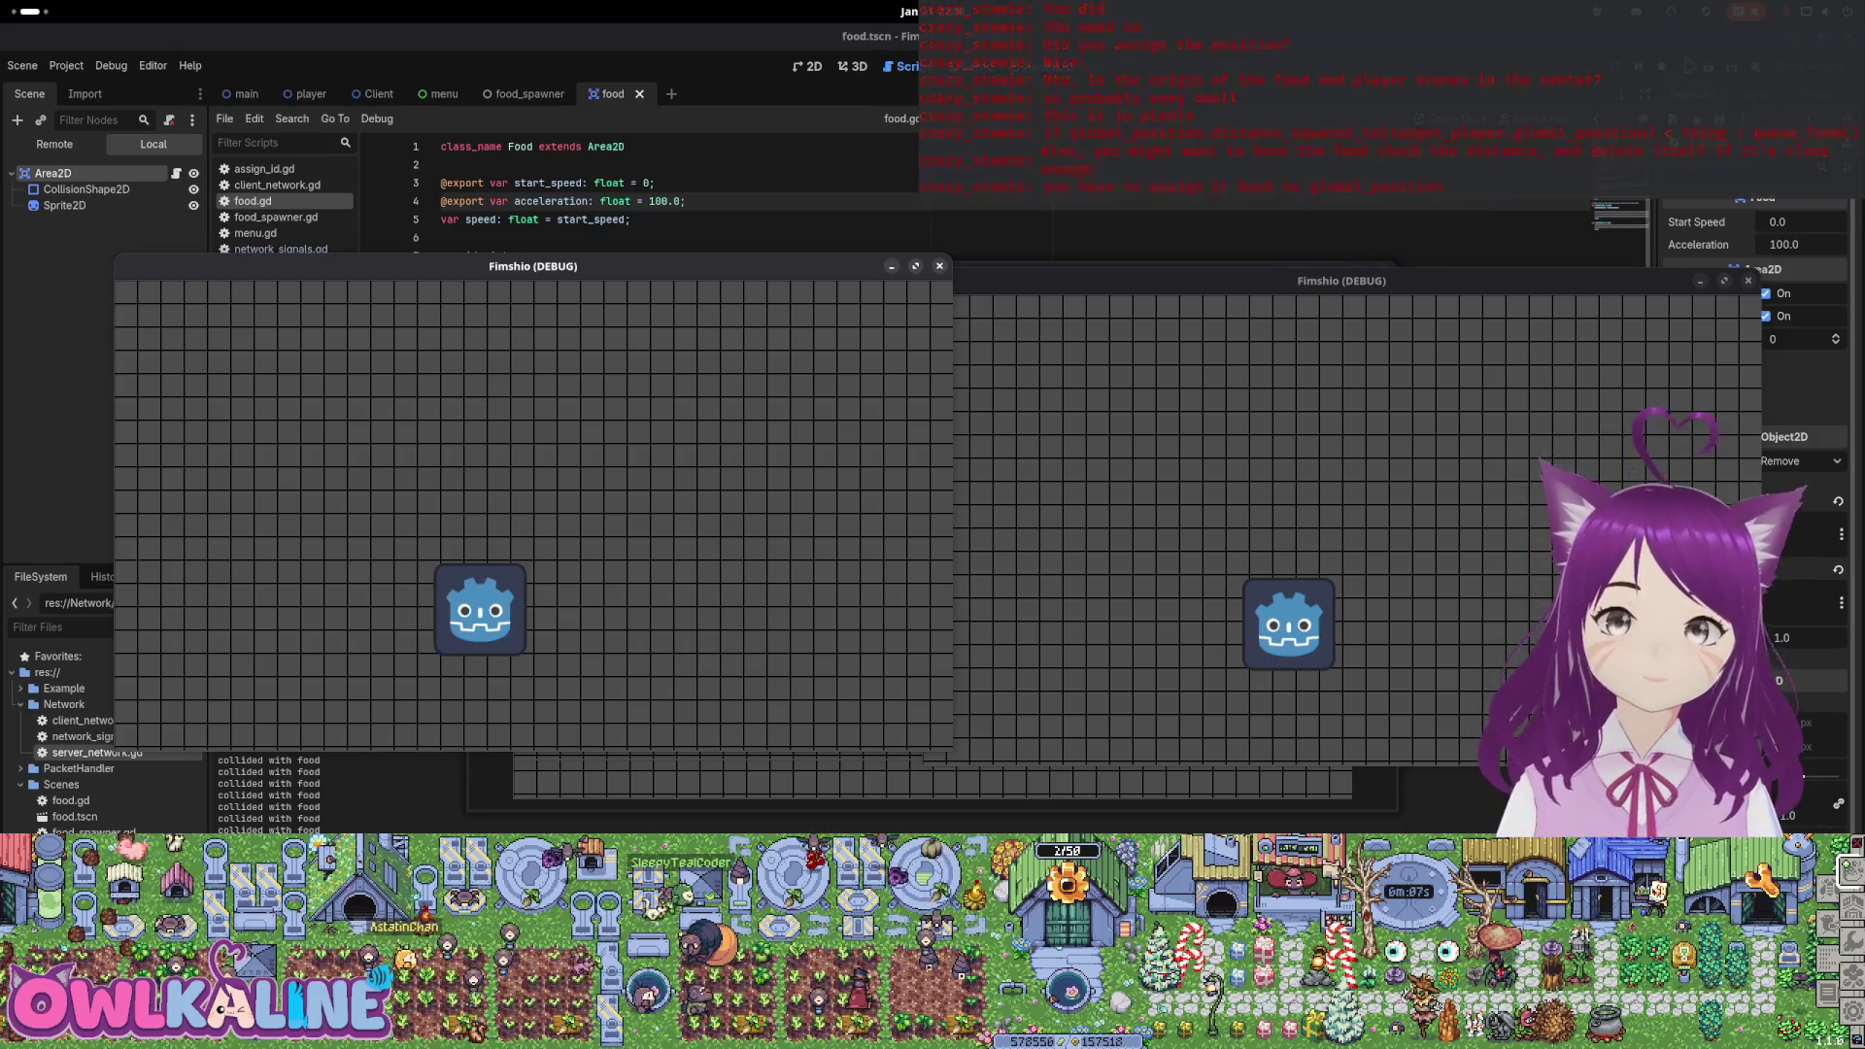
pyautogui.press('F8')
# Raise the acceleration default on line 4 to 500.0 and relaunch the game.
pyautogui.click(867, 286)
pyautogui.click(645, 185)
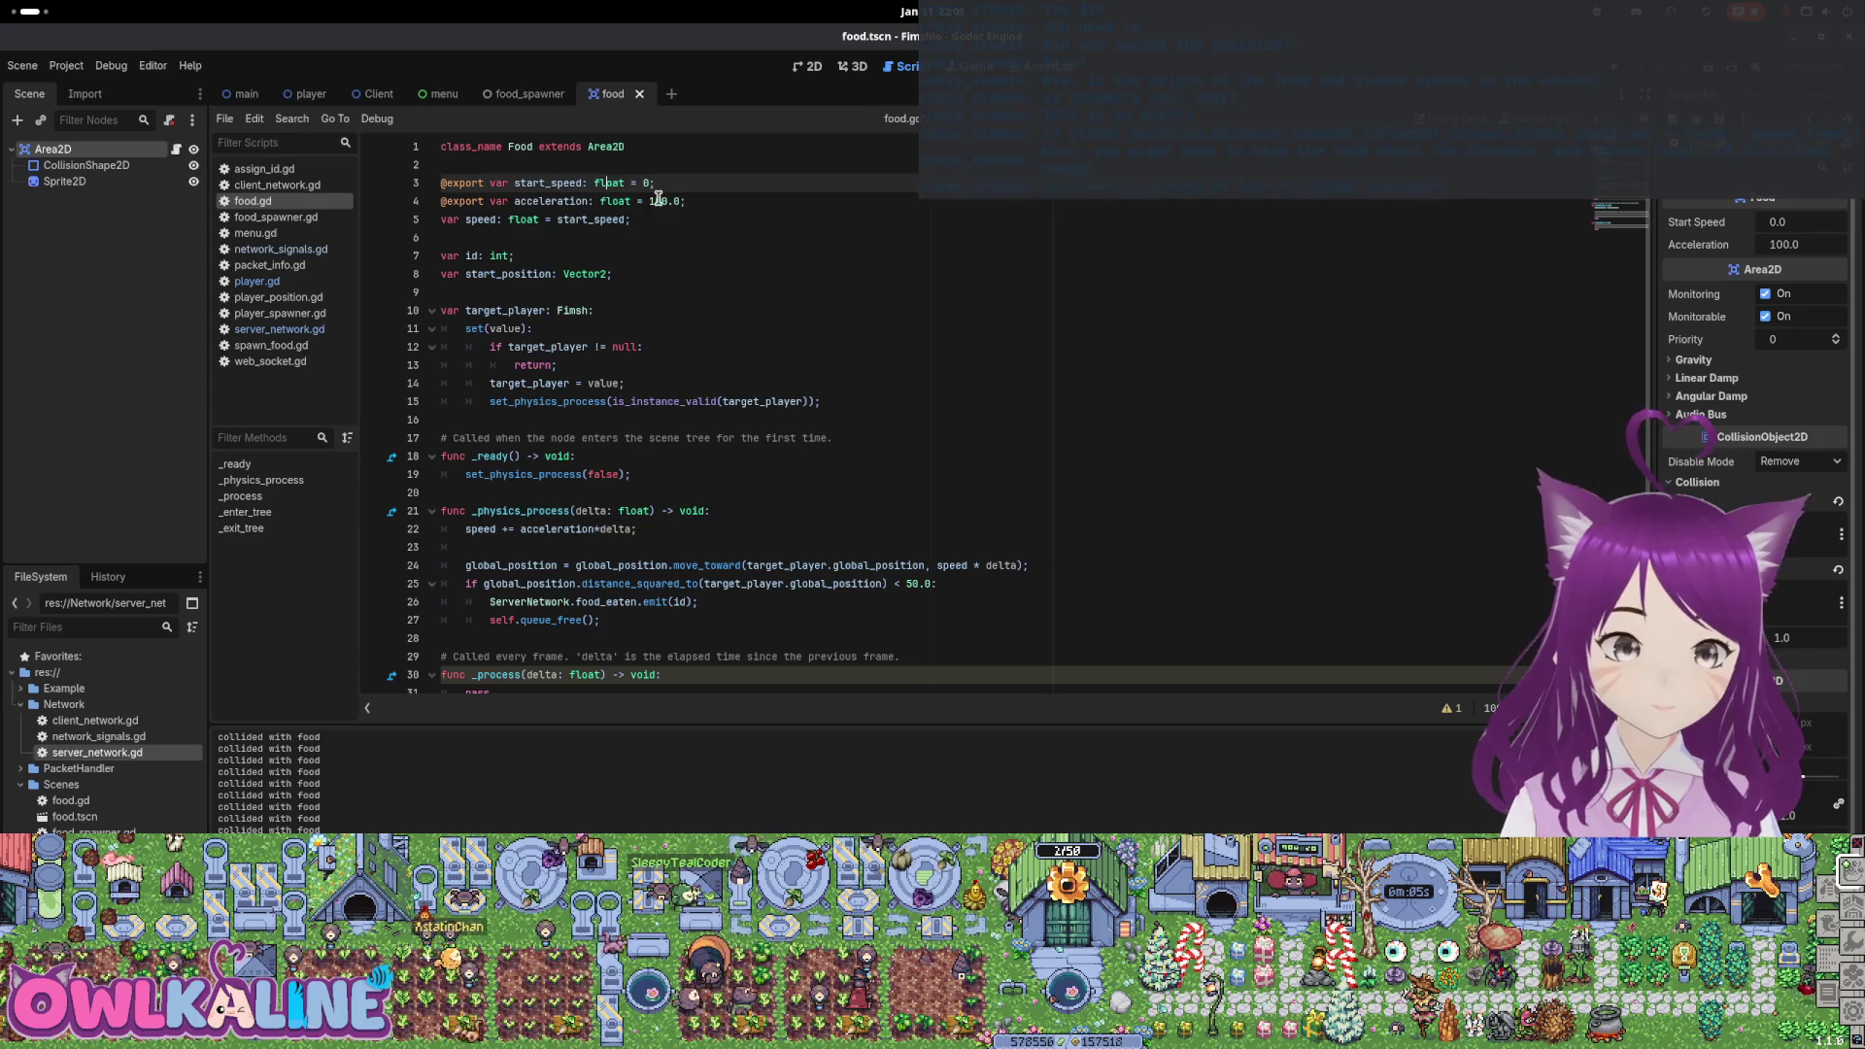
pyautogui.click(651, 201)
pyautogui.press('Delete')
pyautogui.write('5')
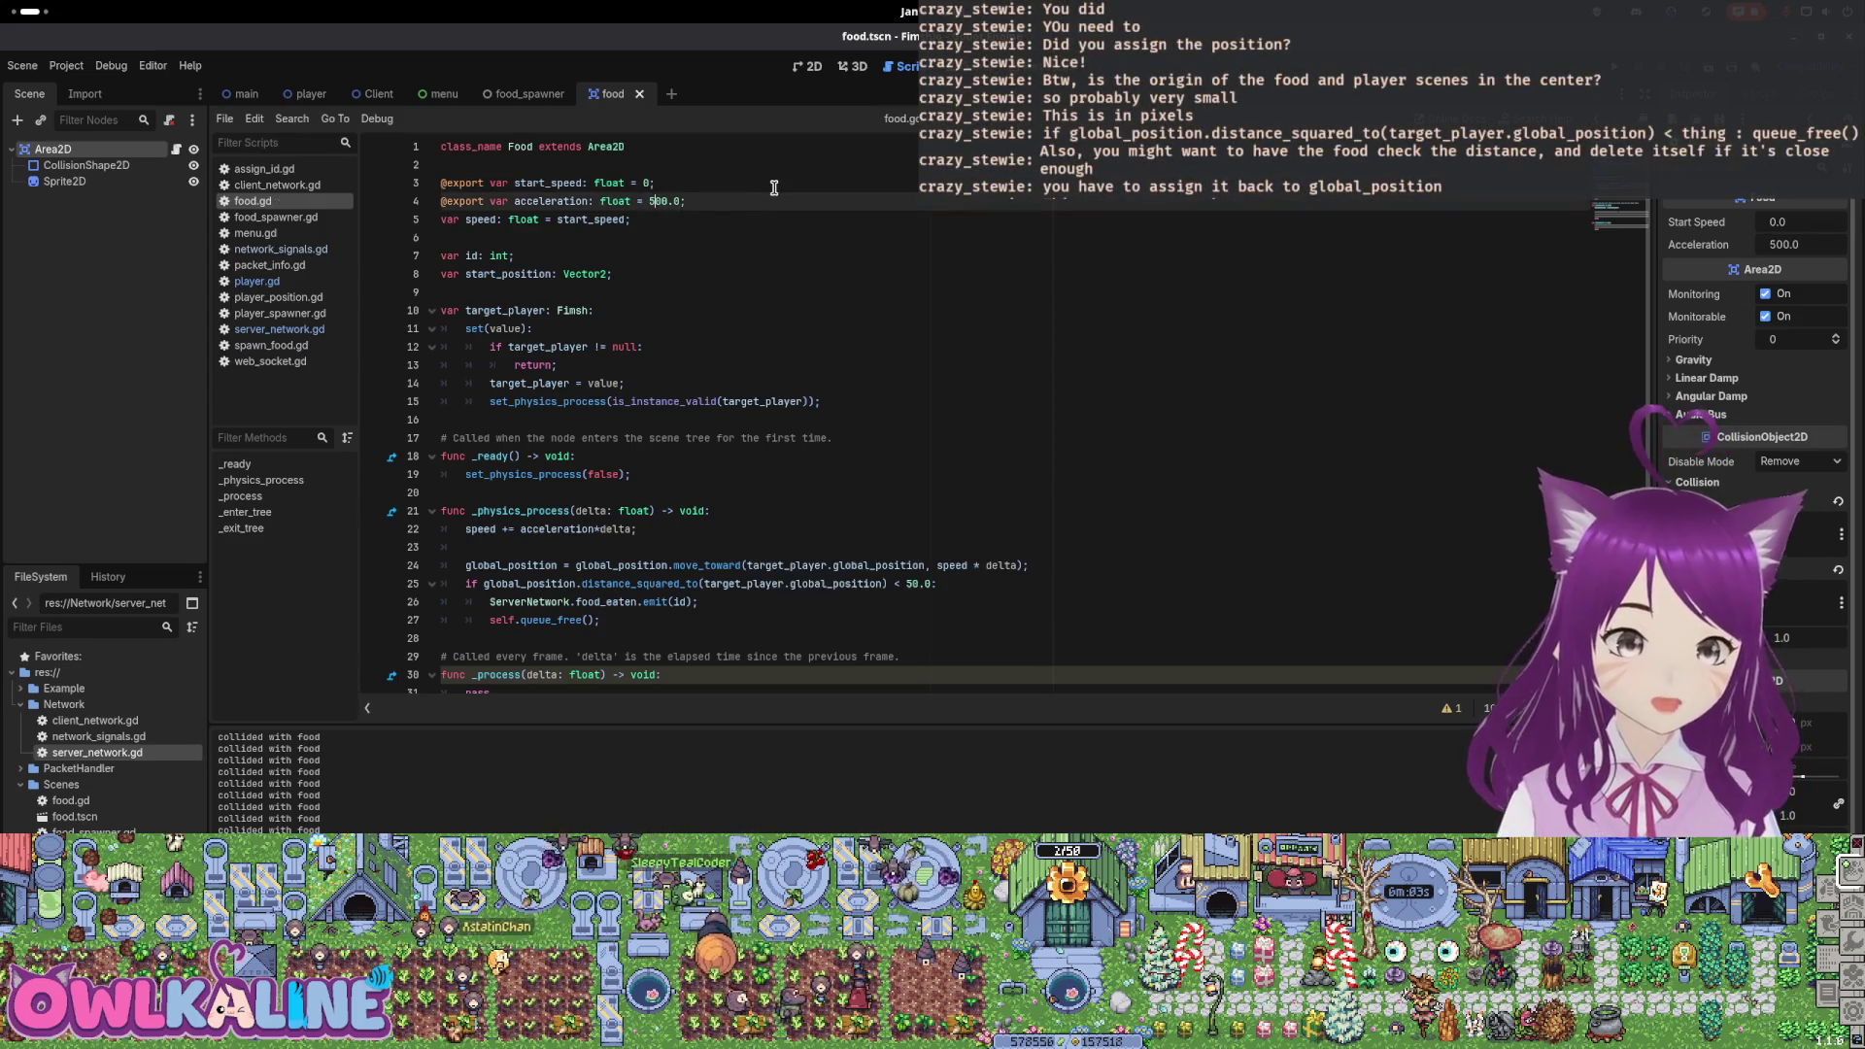
pyautogui.press('F5')
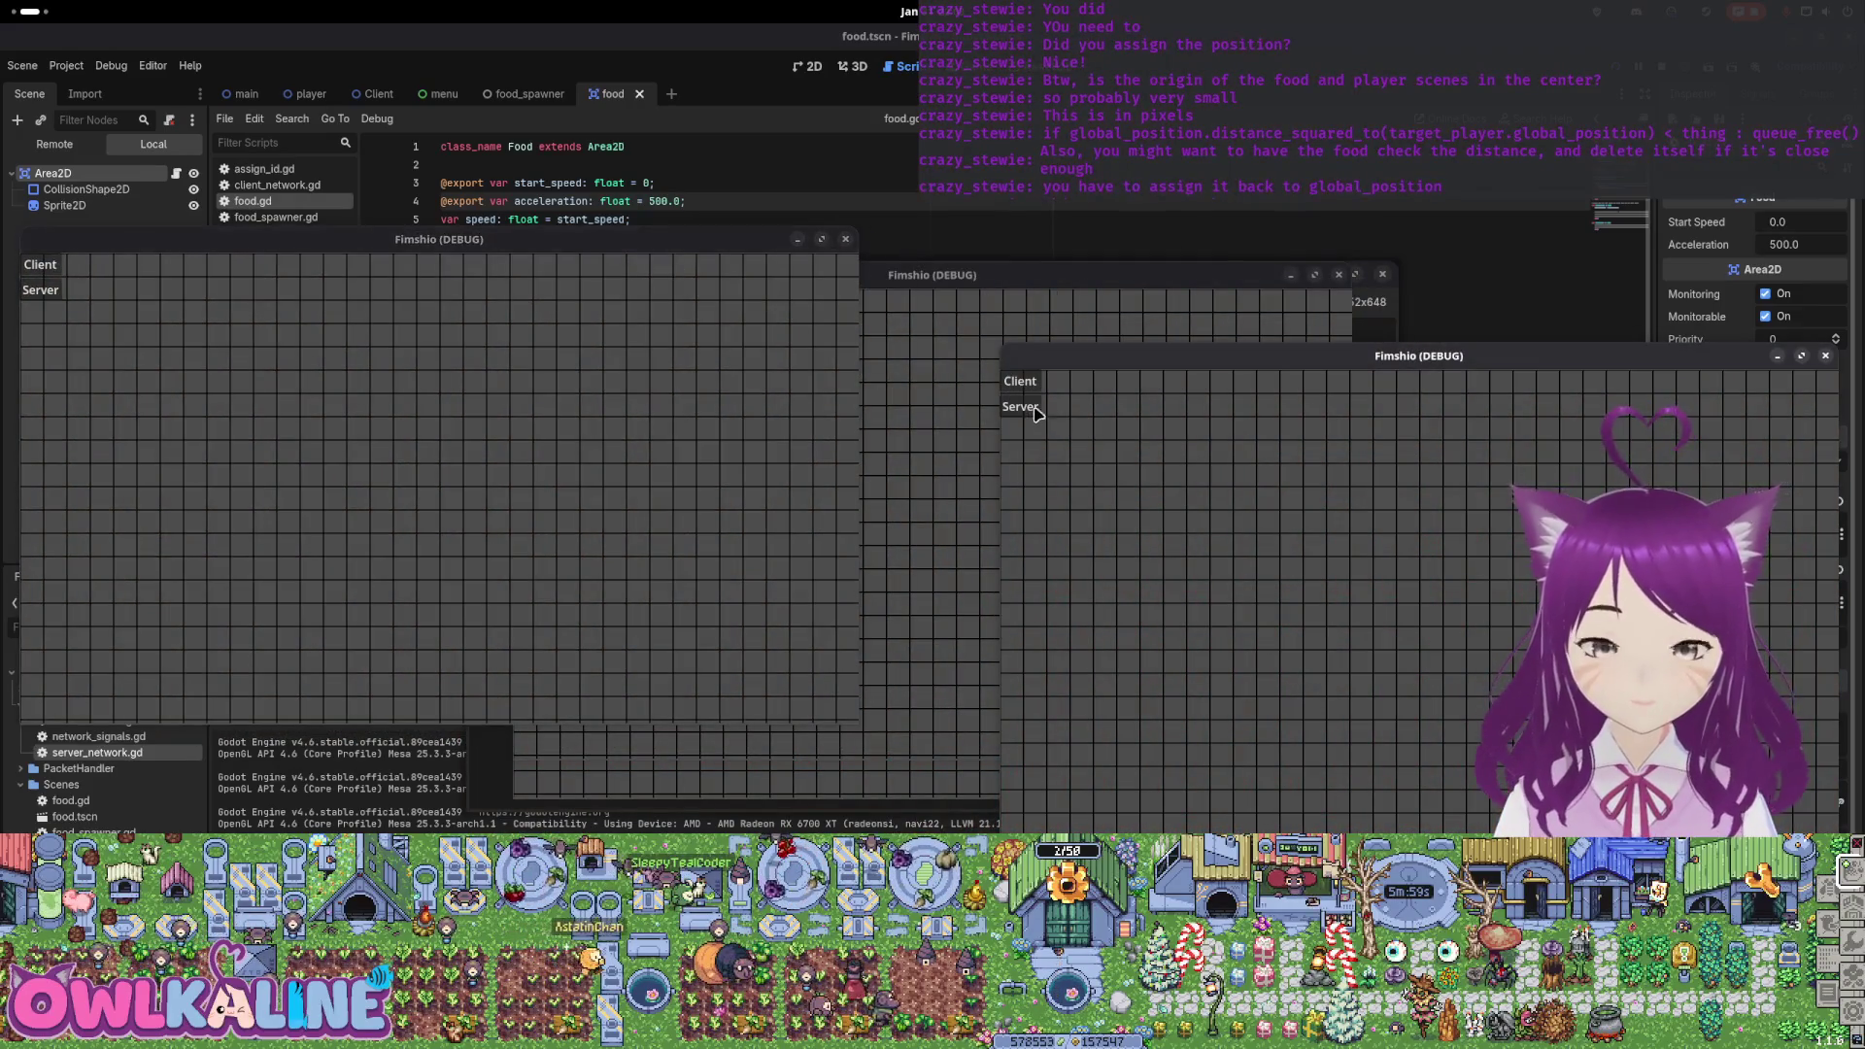
# Host a server, connect a client, steer the player with arrow keys to eat all food, then stop.
pyautogui.click(39, 289)
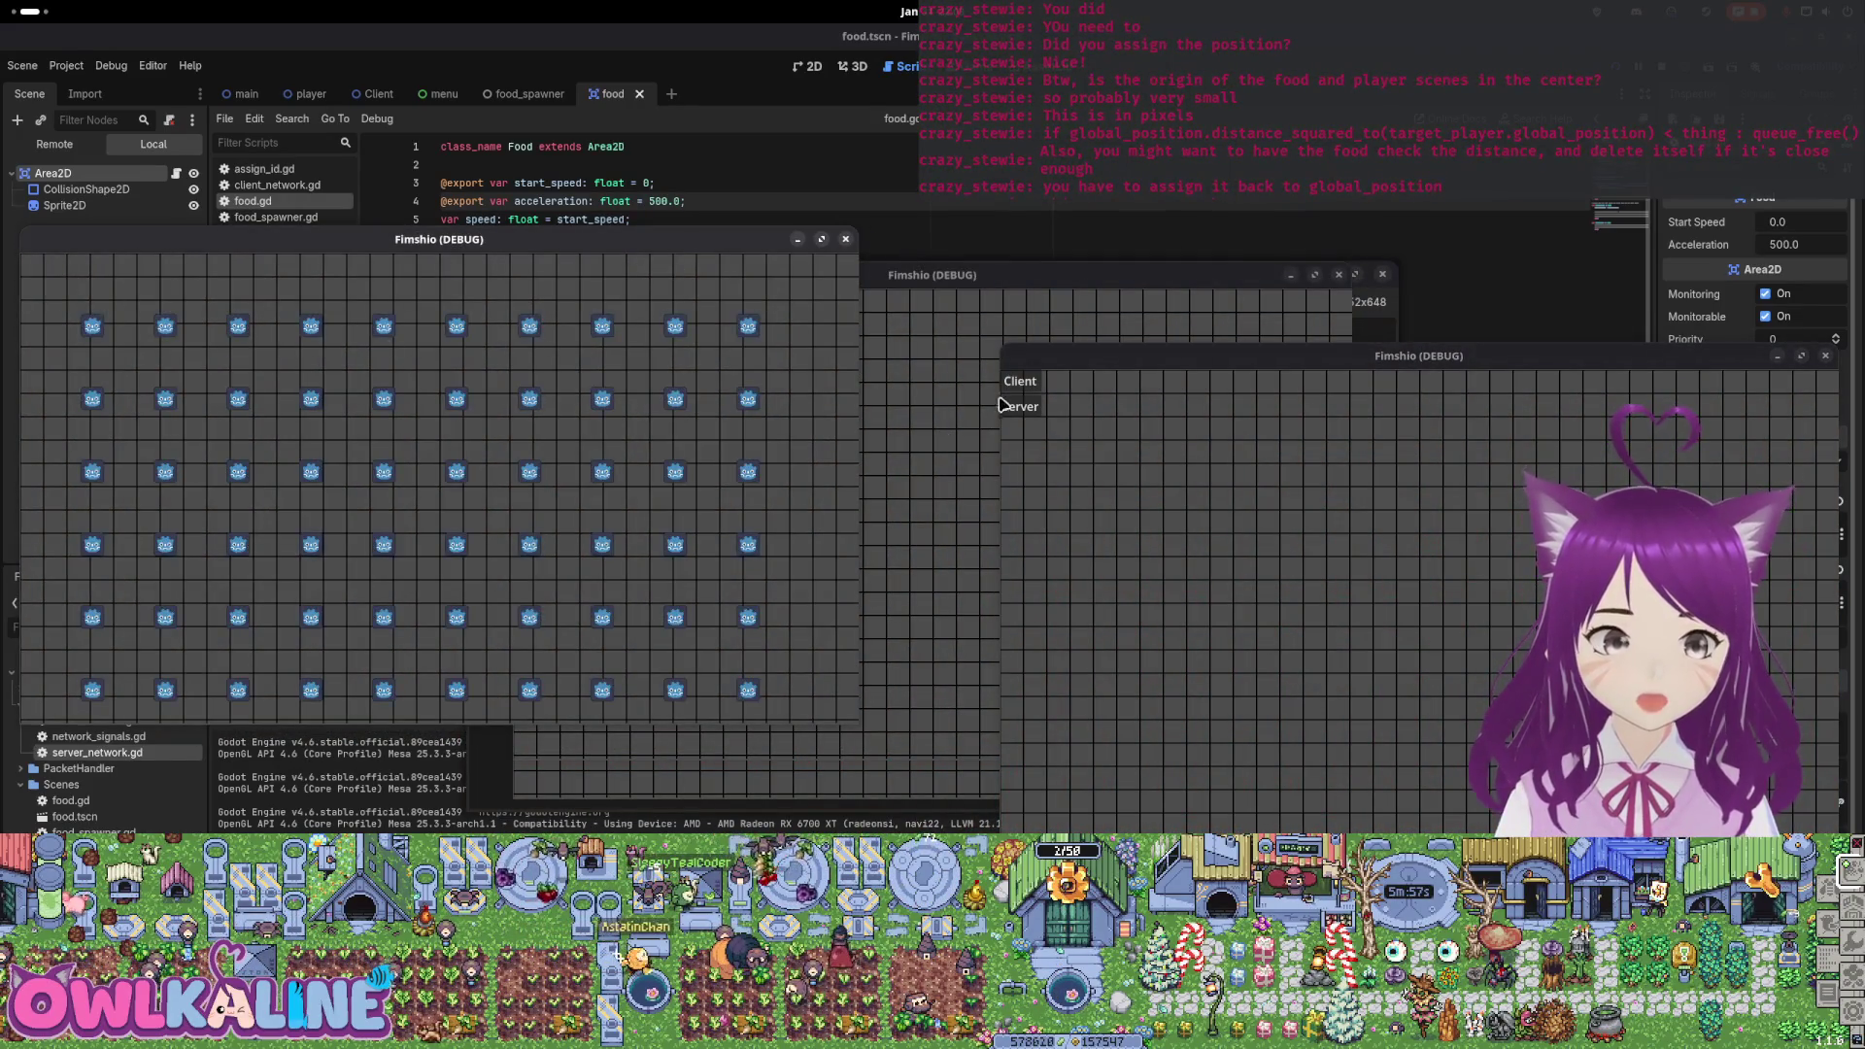
pyautogui.click(1021, 384)
pyautogui.moveTo(1034, 339); pyautogui.dragTo(1035, 338)
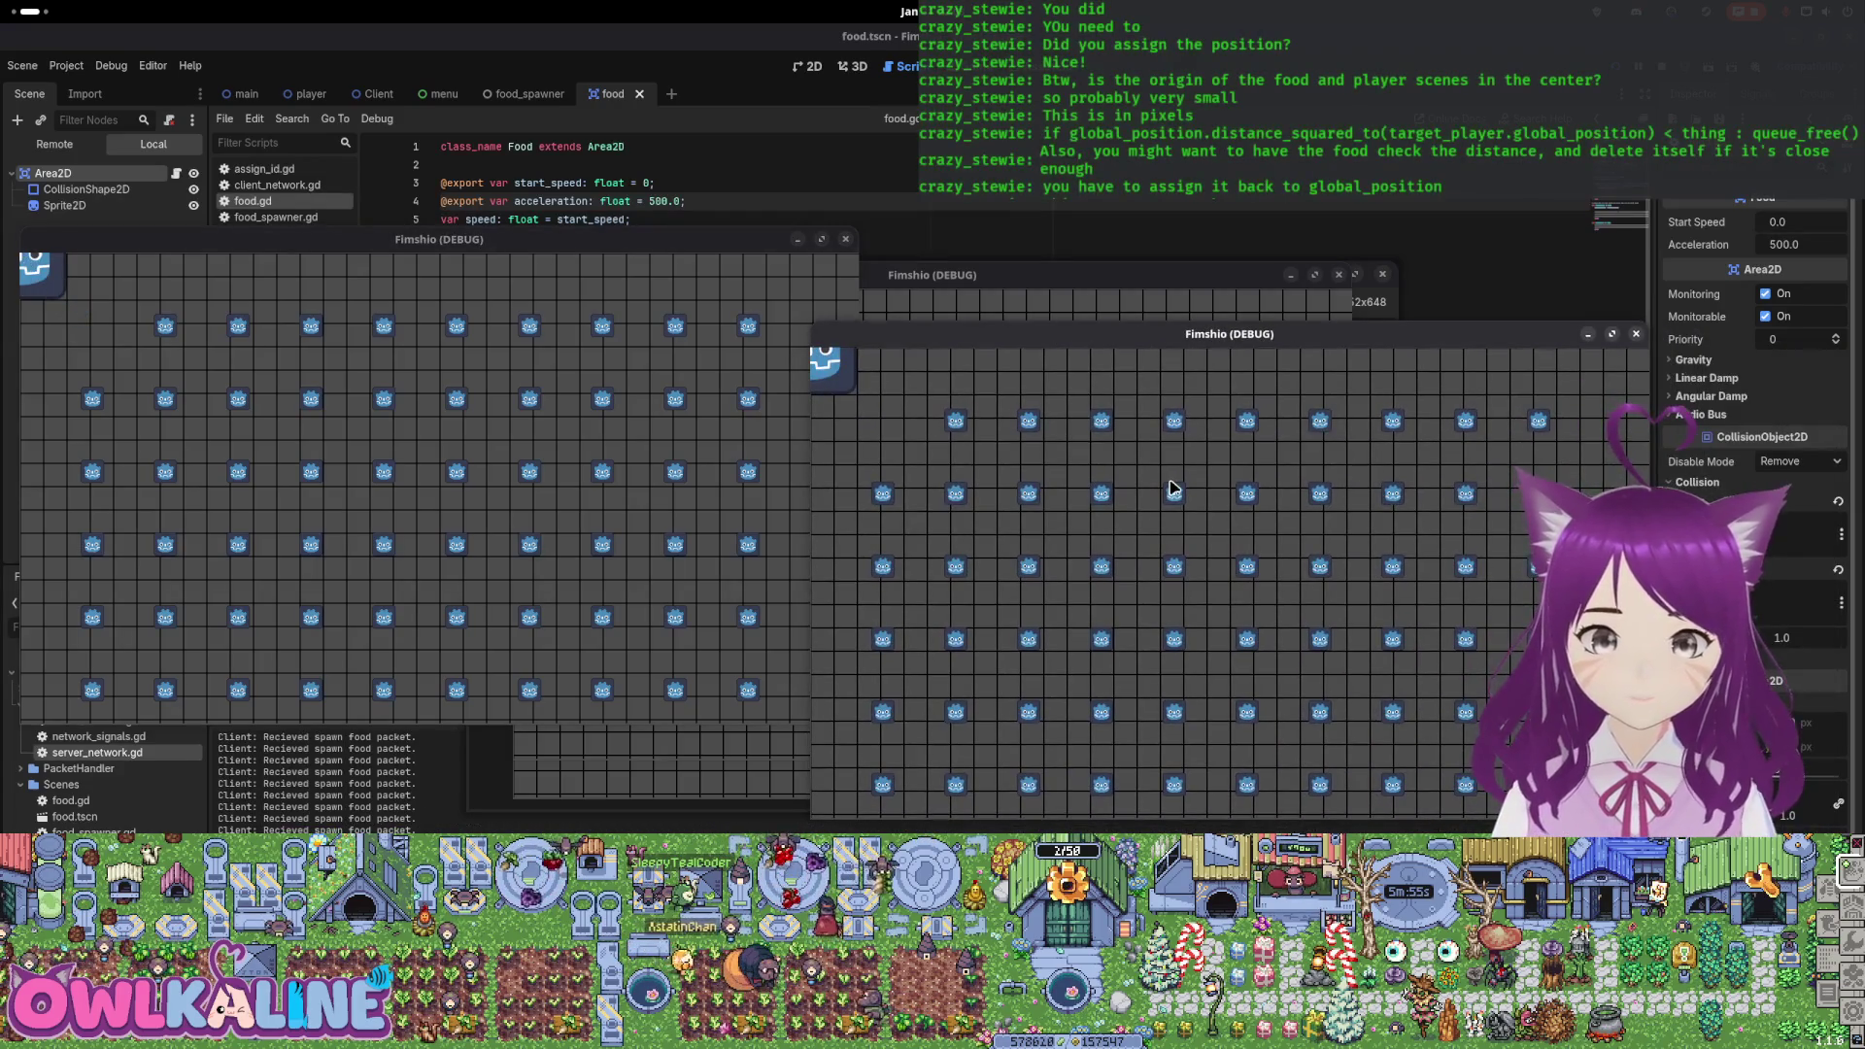
pyautogui.press('Right')
pyautogui.press('Down')
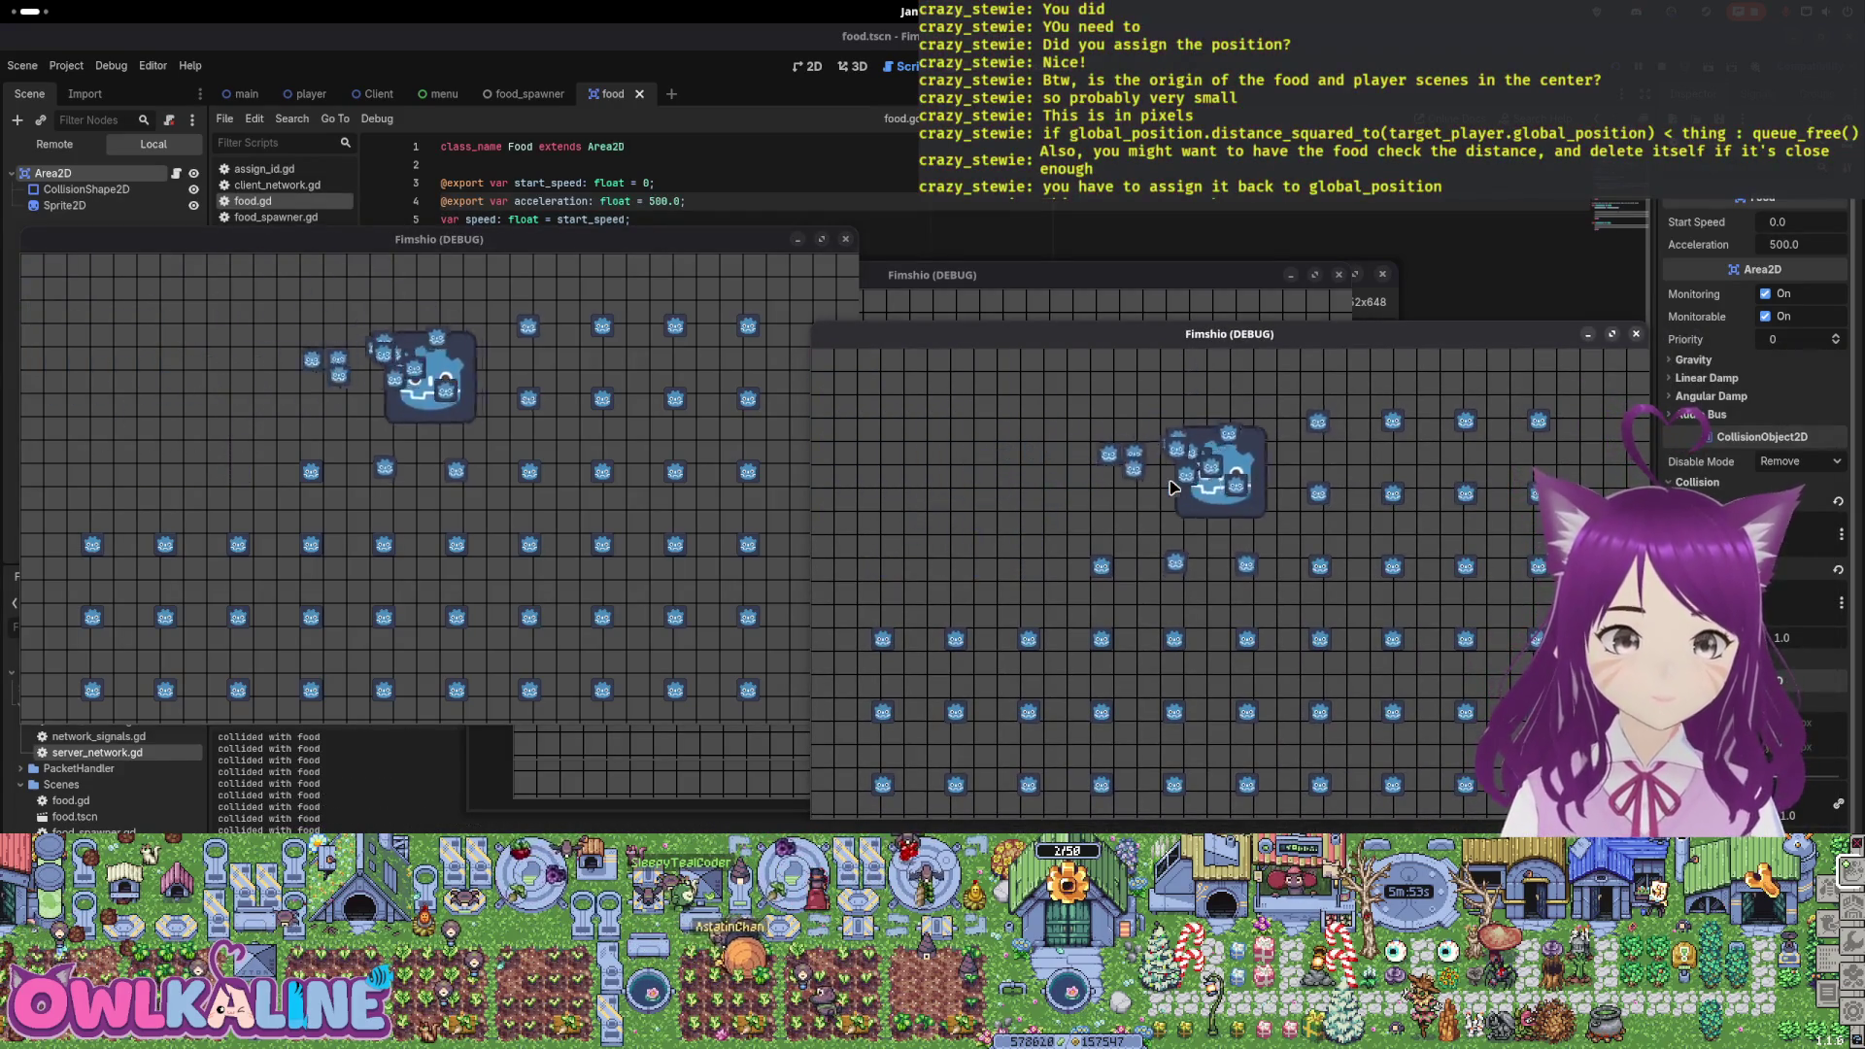
pyautogui.press('Left')
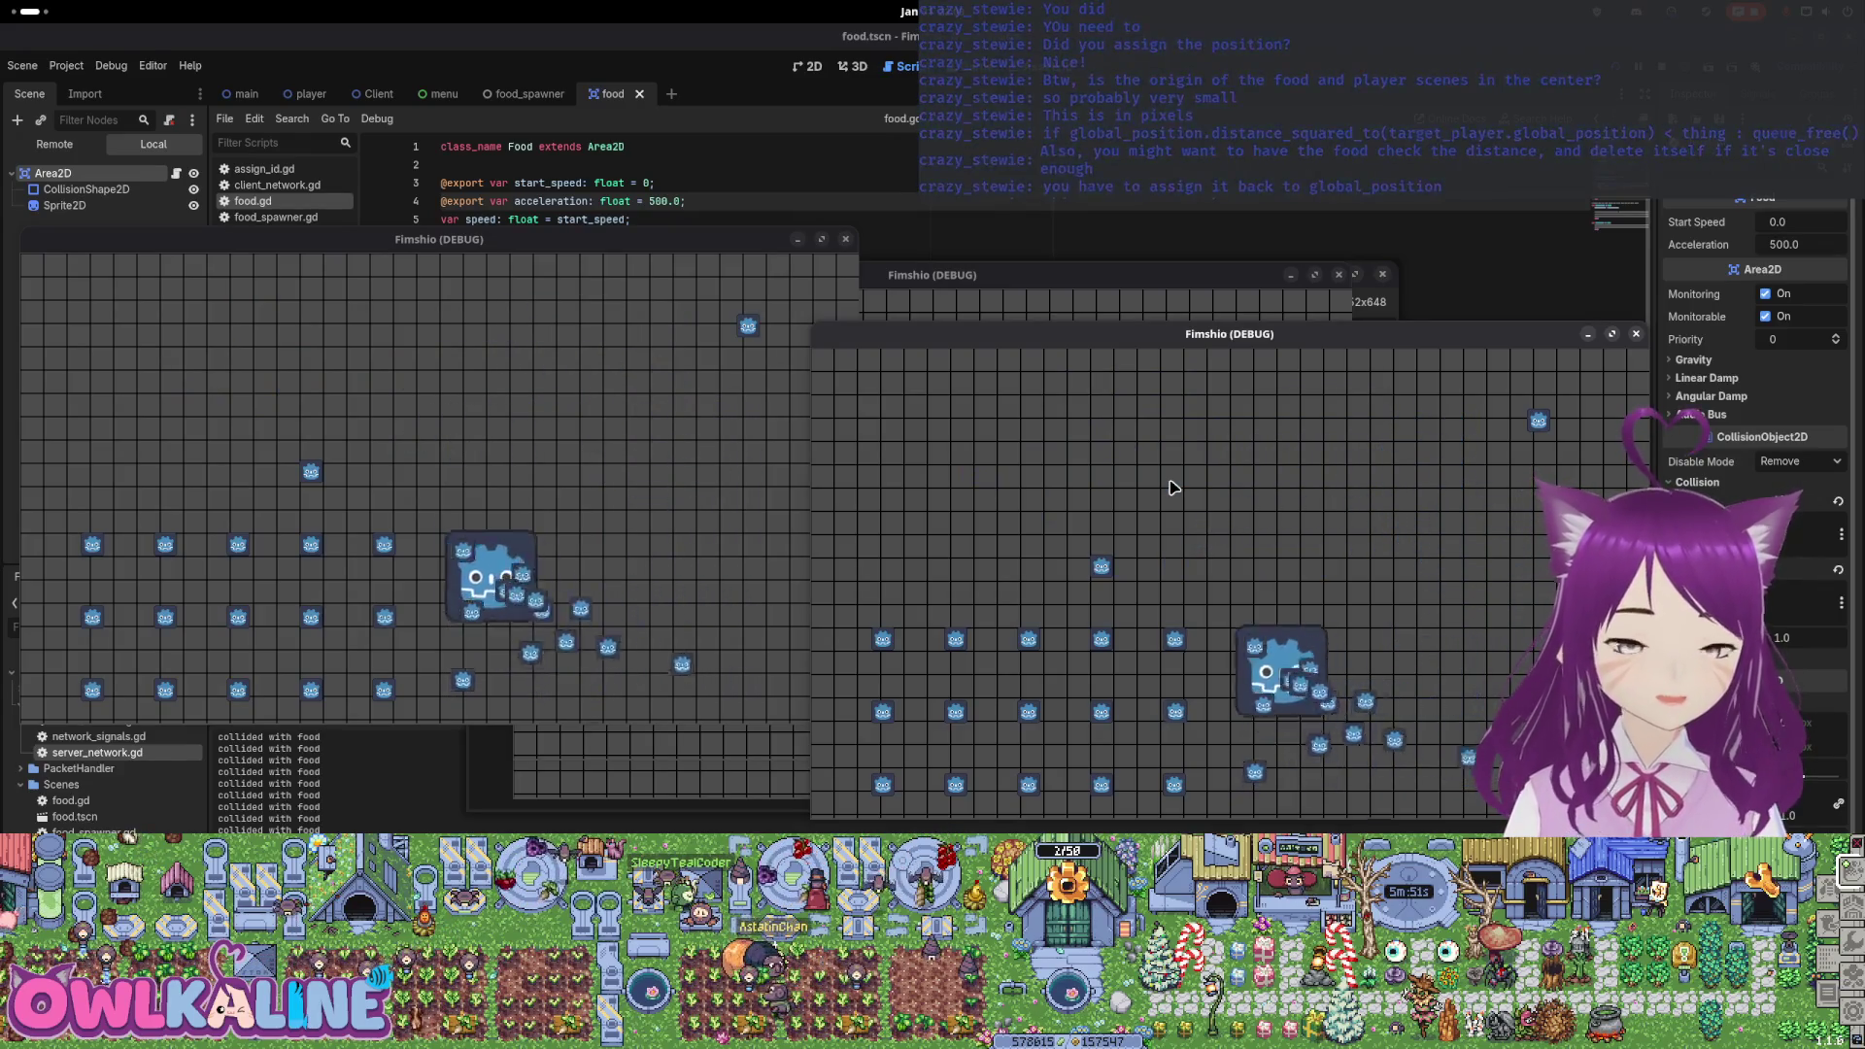
pyautogui.press('Right')
pyautogui.press('Up')
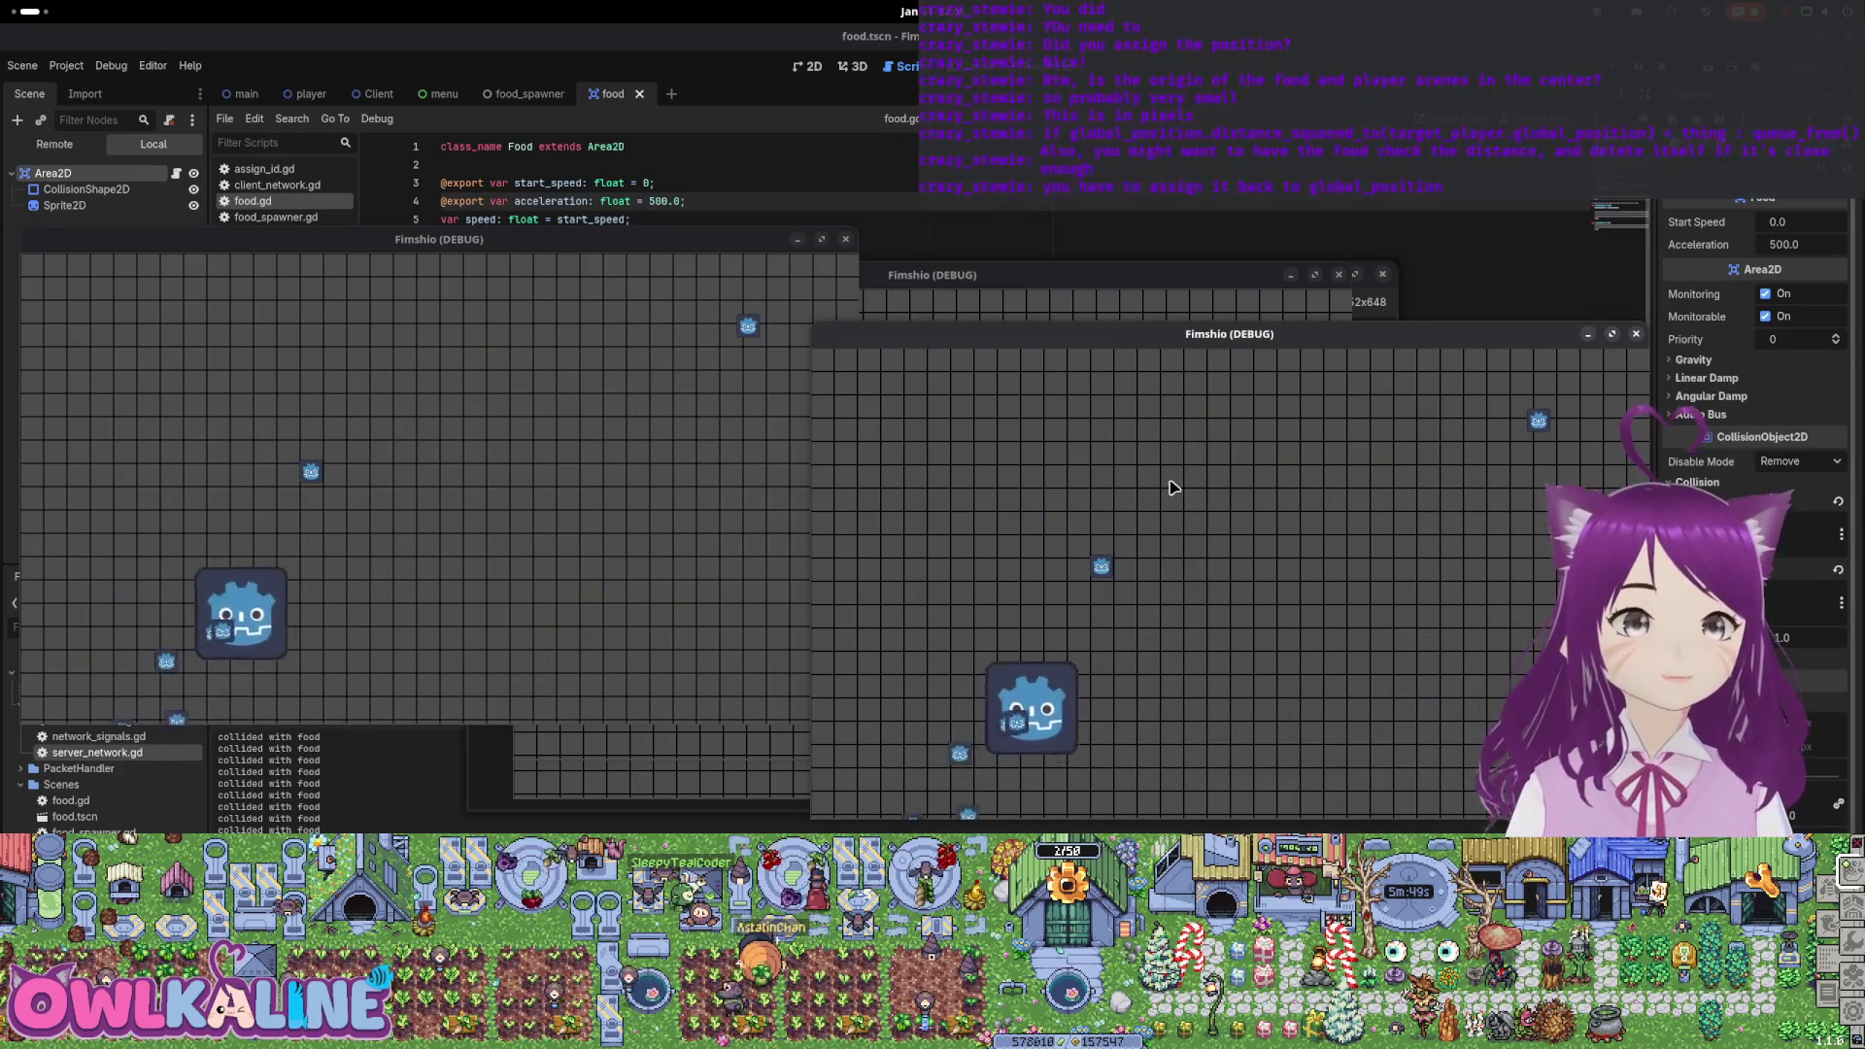
pyautogui.press('Right')
pyautogui.press('Up')
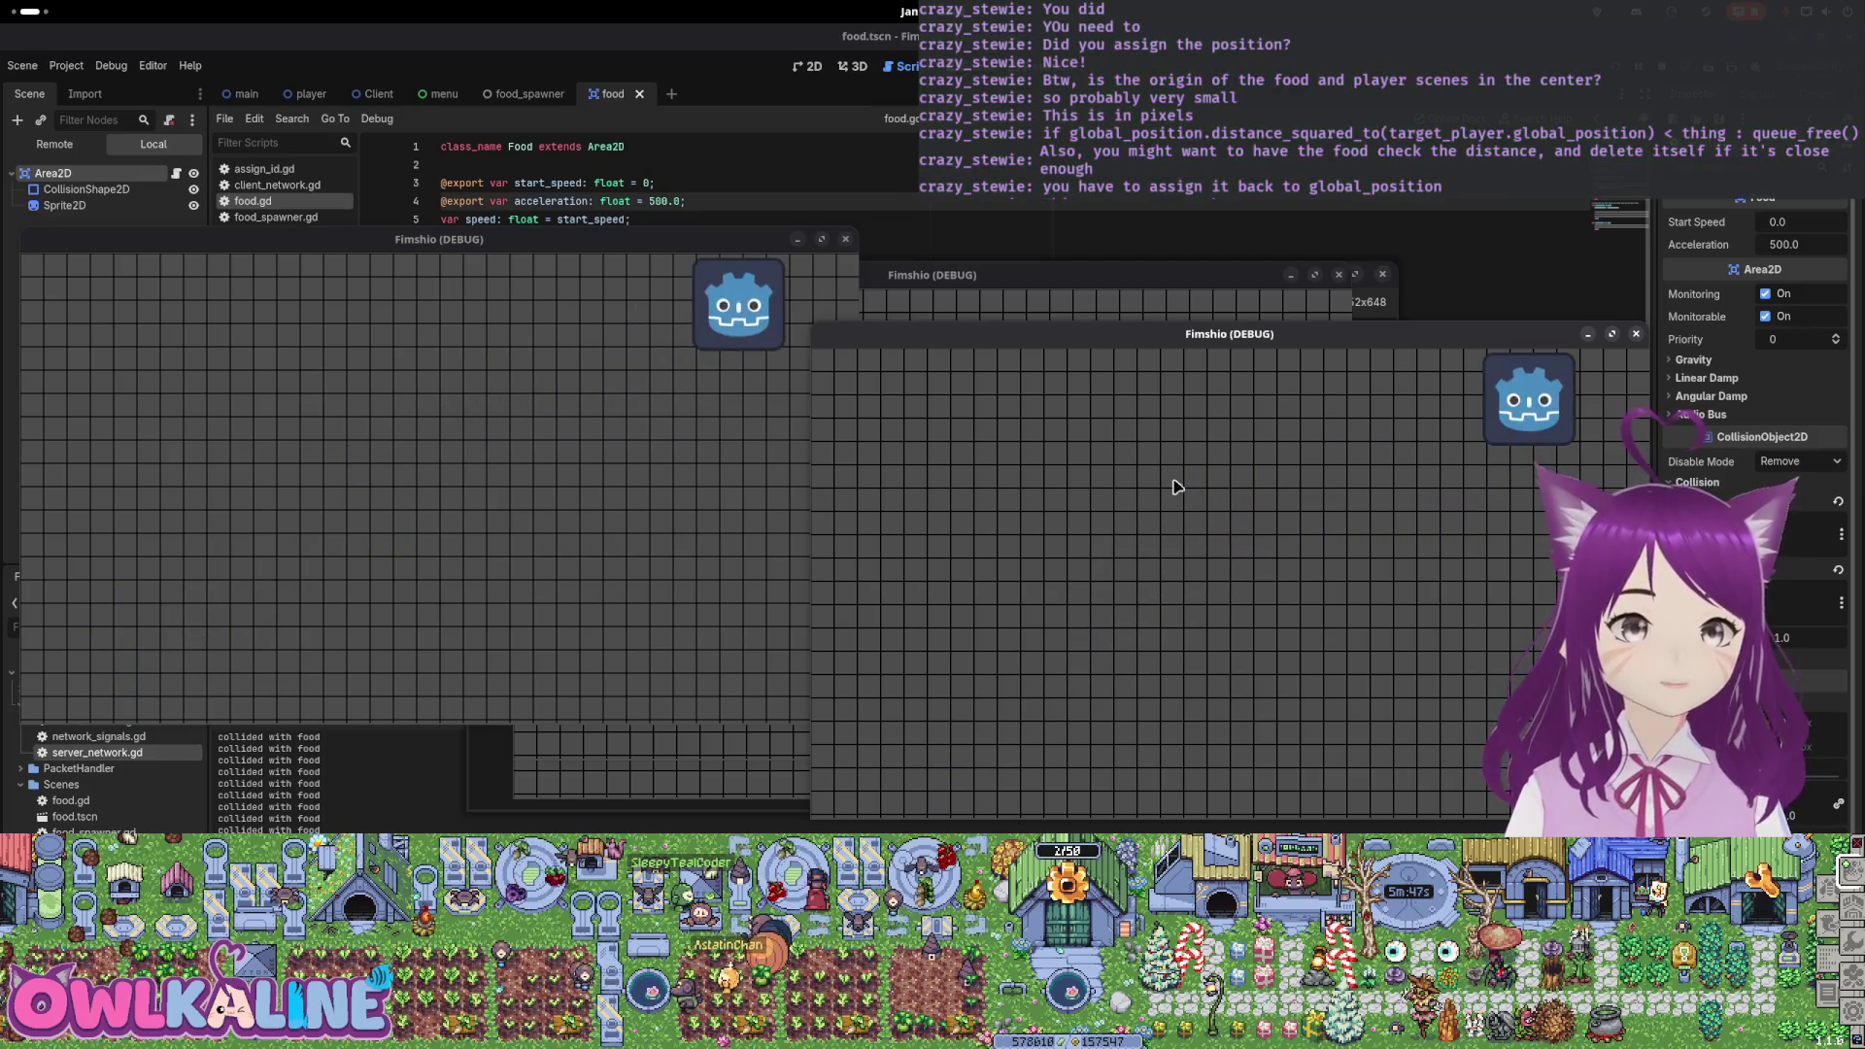
pyautogui.press('F8')
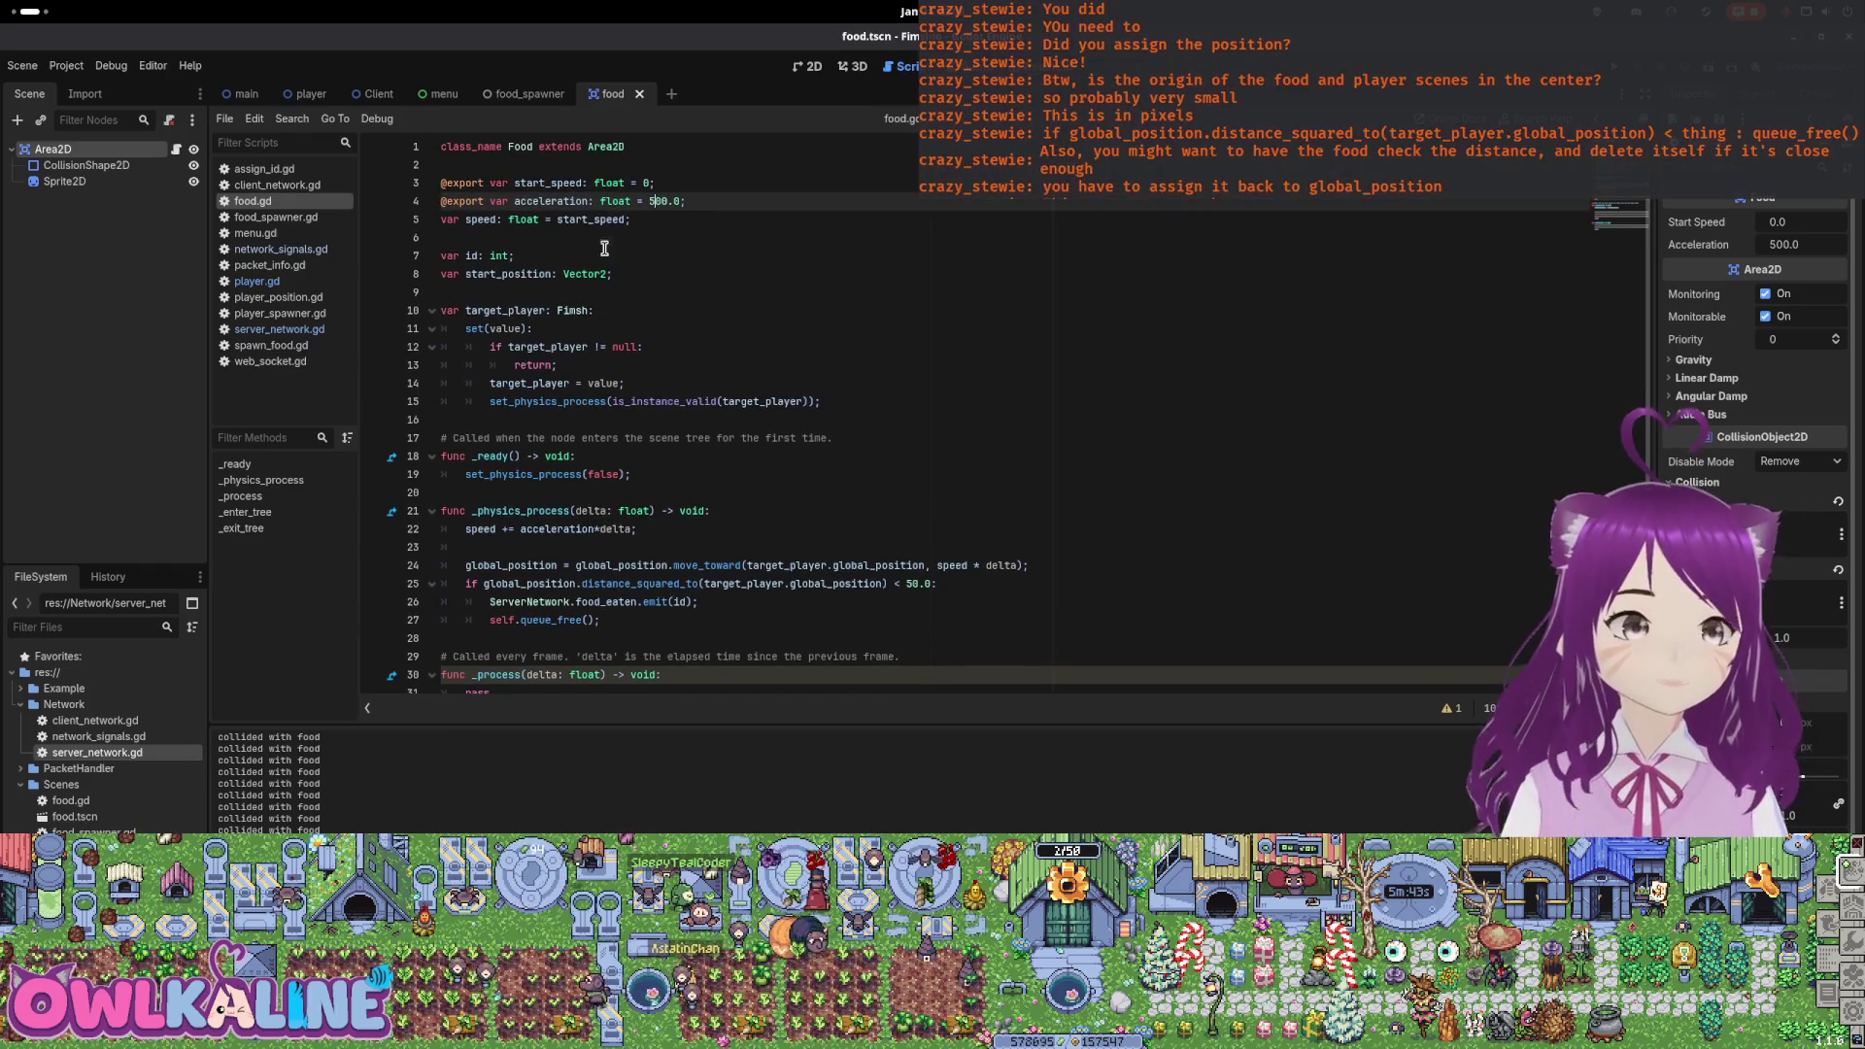
# Declare const GET_EATEN_RADIUS: float = 100.0 below the class declaration in food.gd.
pyautogui.click(624, 163)
pyautogui.press('Return')
pyautogui.press('Return')
pyautogui.press('Up')
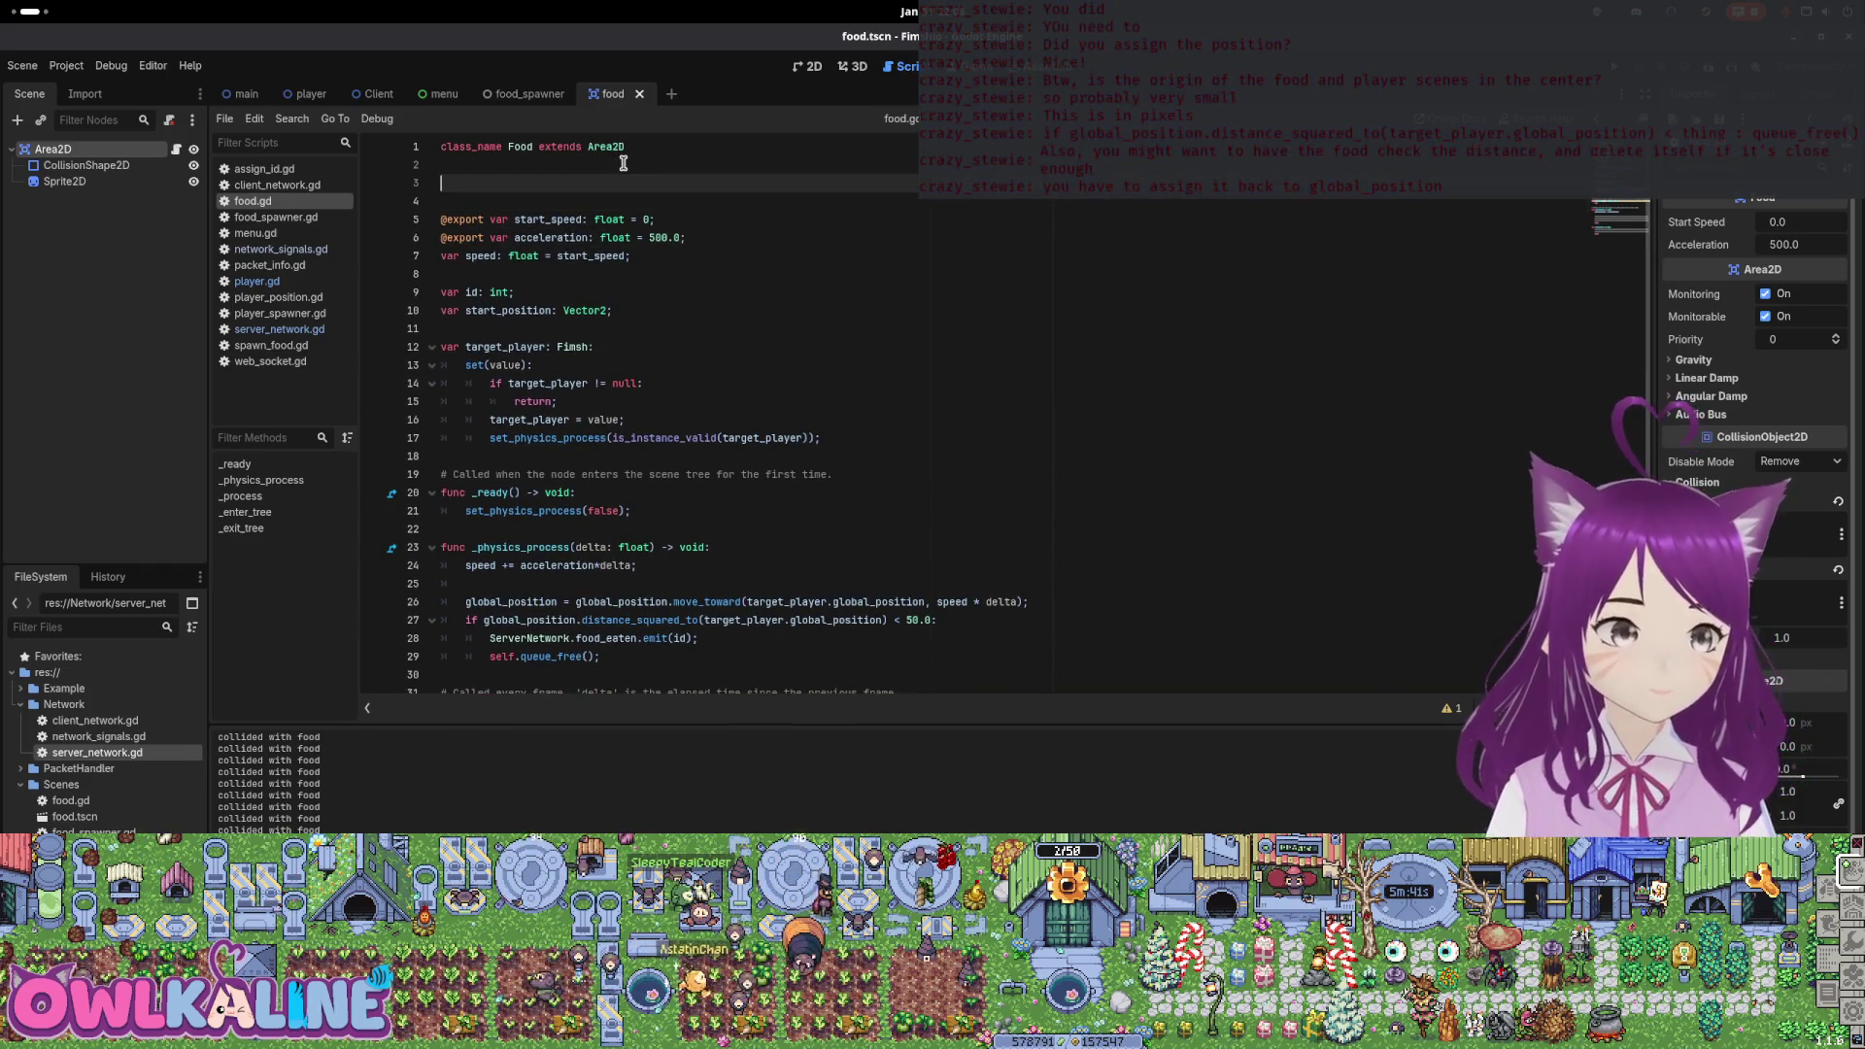
pyautogui.write('const ')
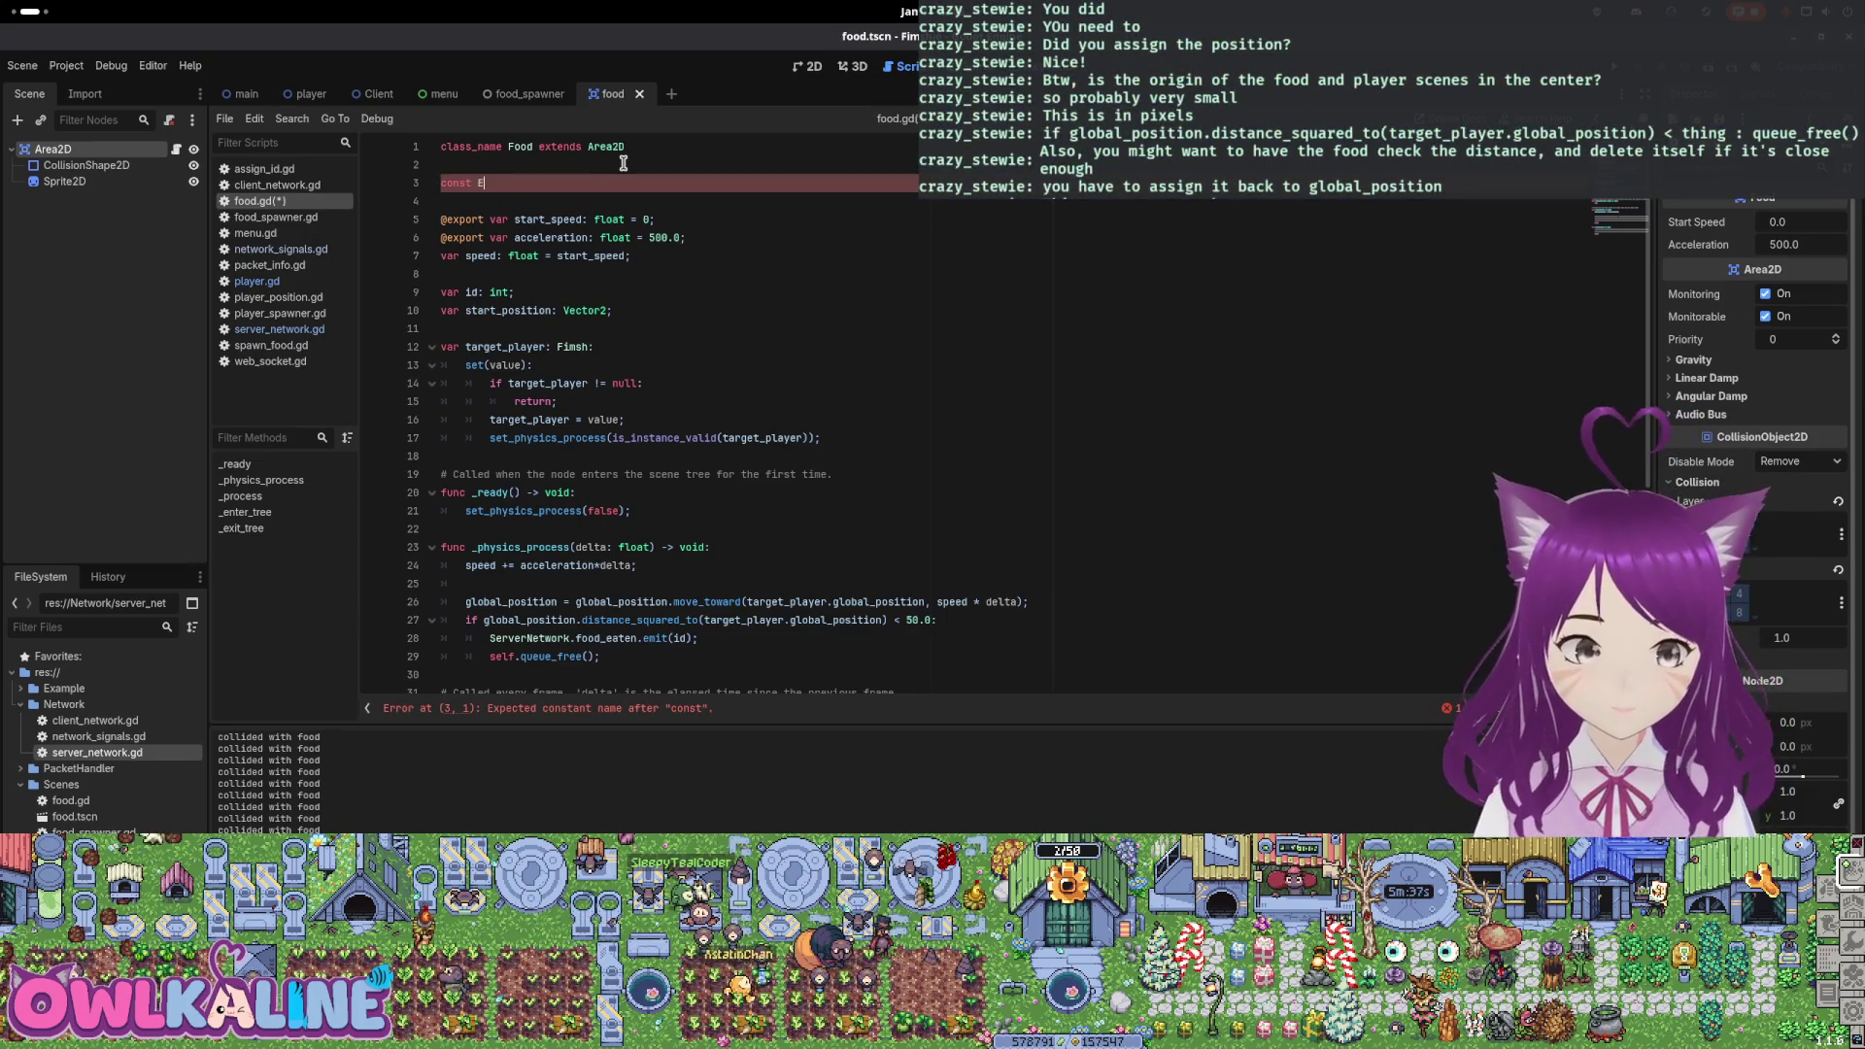
pyautogui.write('GET_EATEN_RADI')
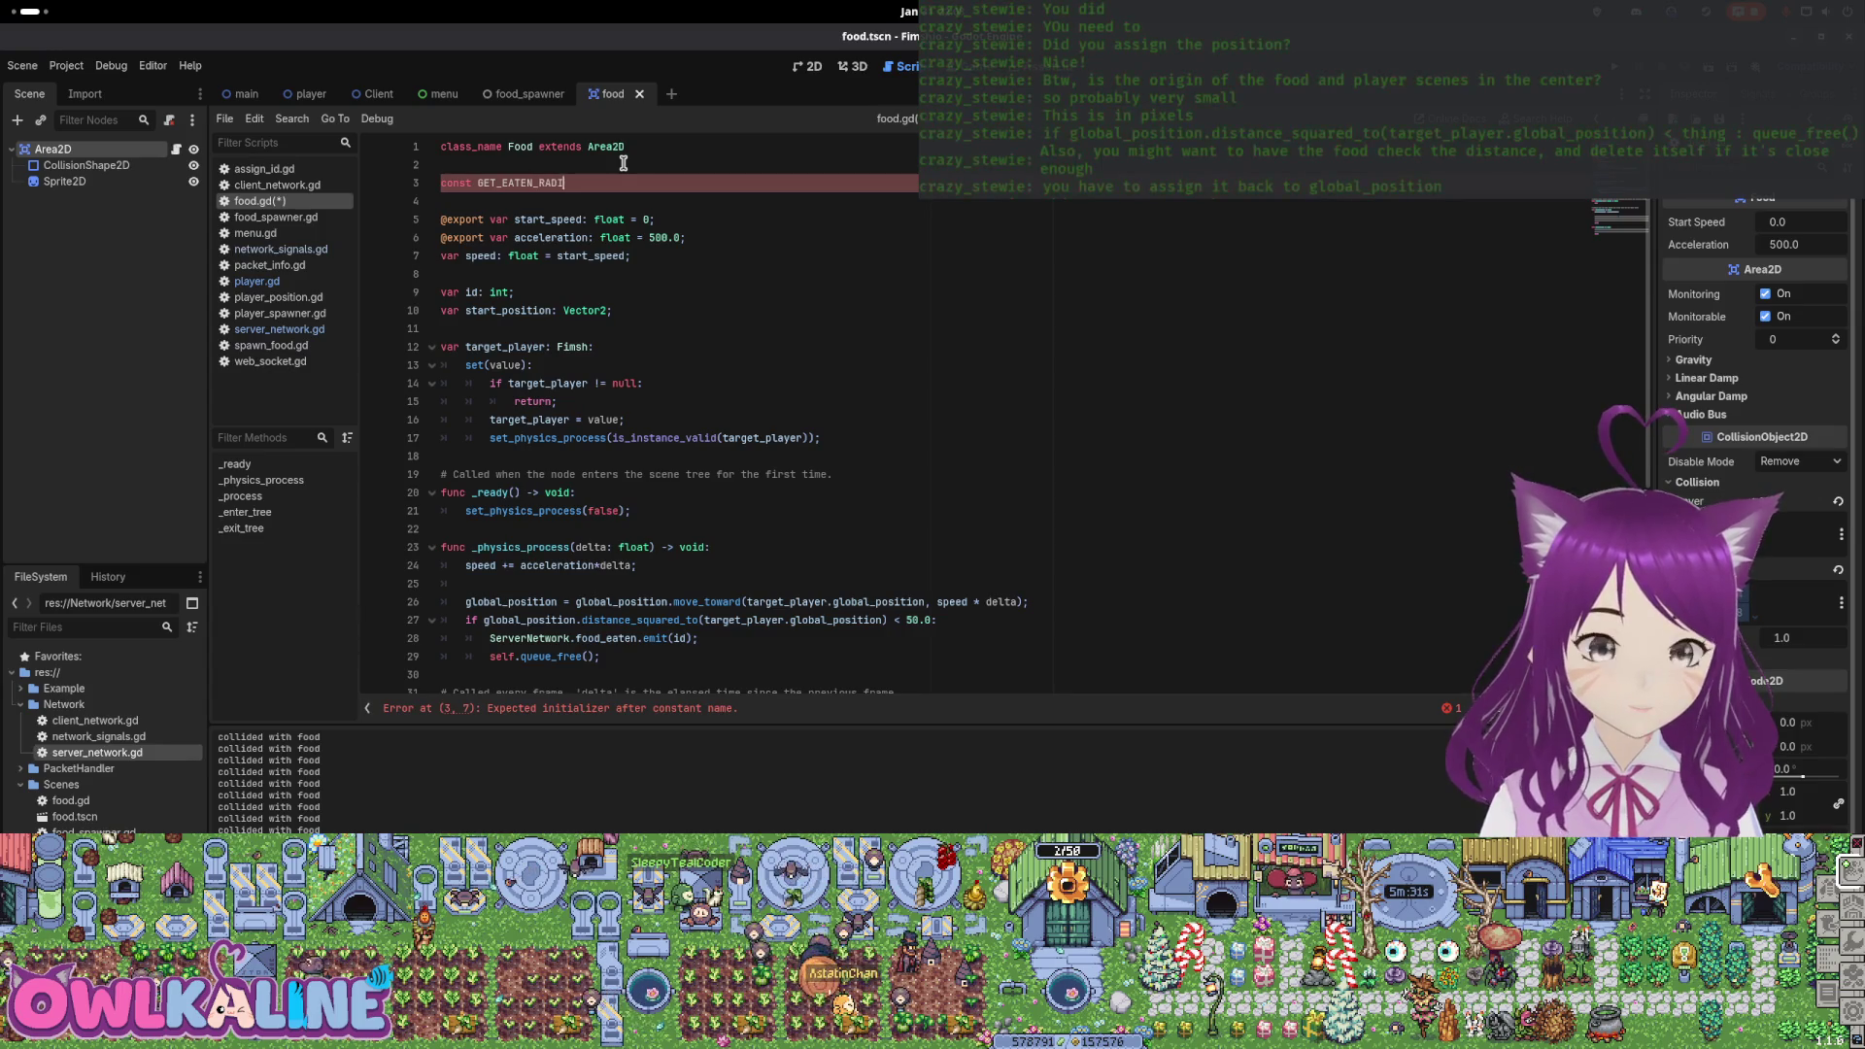
pyautogui.write('f32 = 100.')
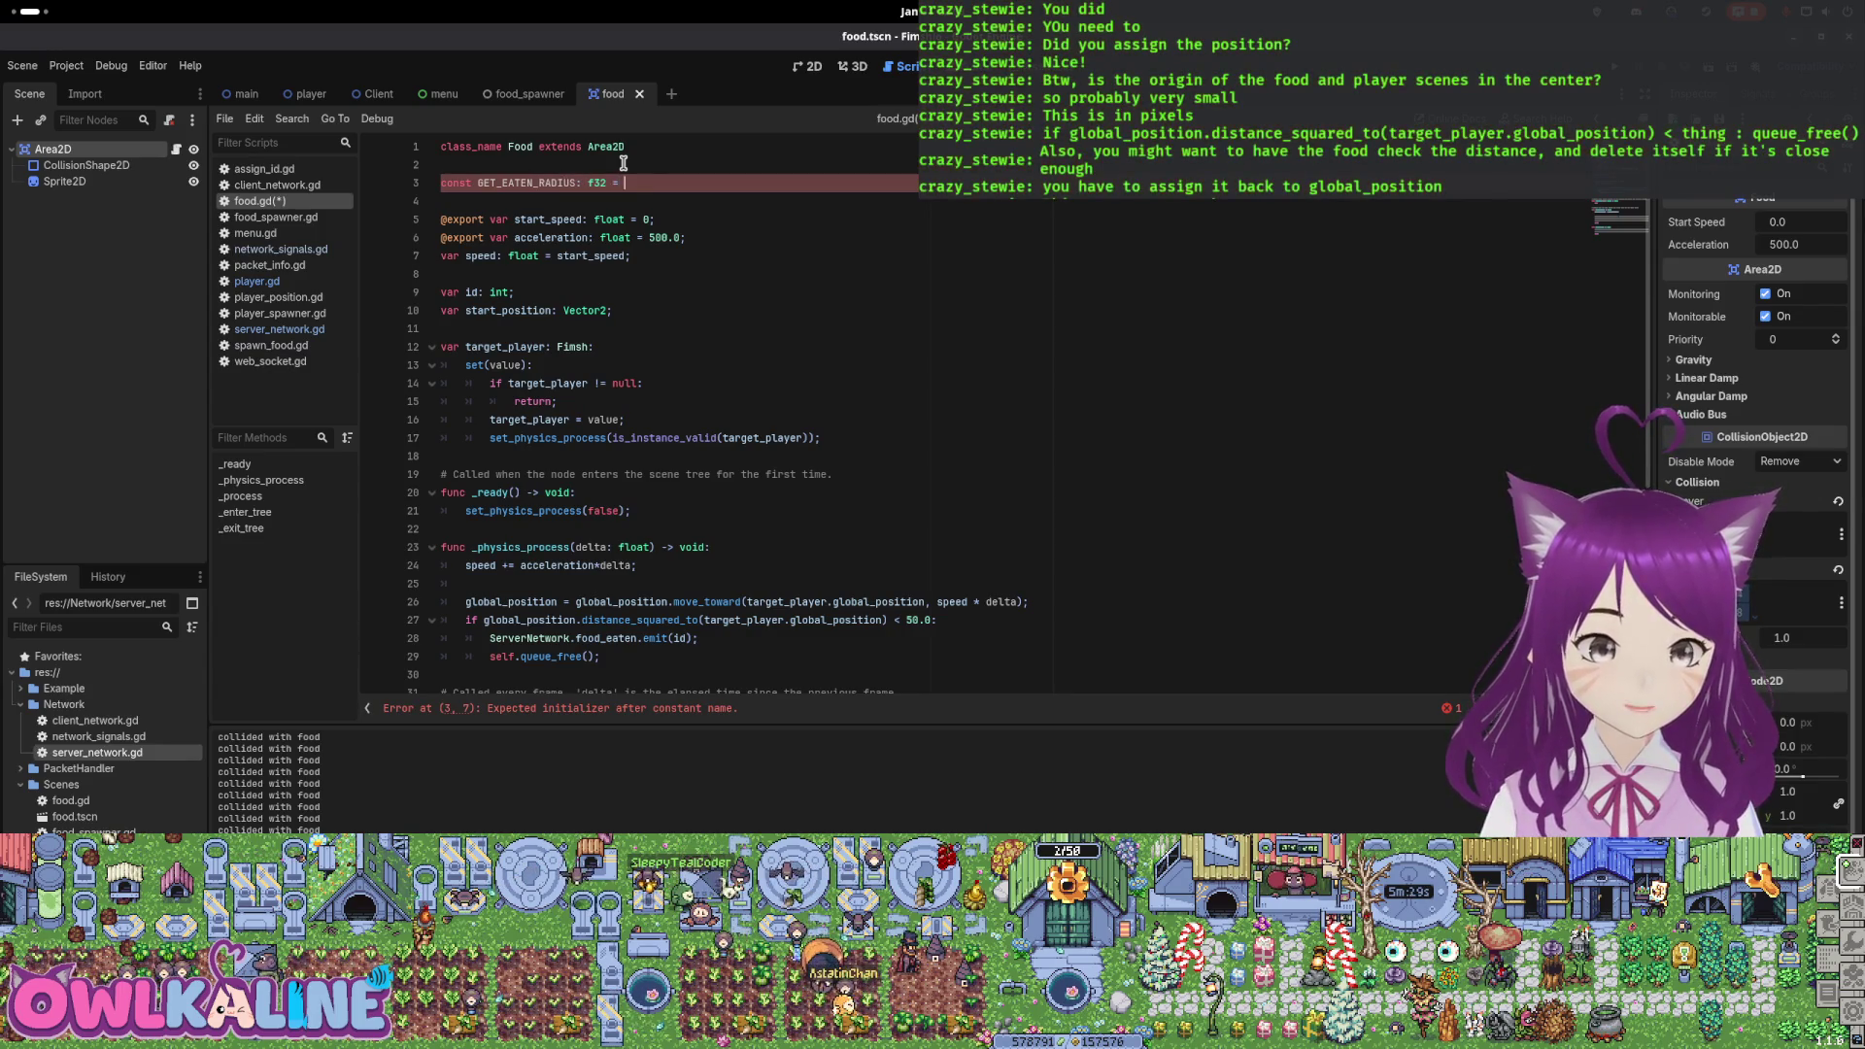
pyautogui.write('0;')
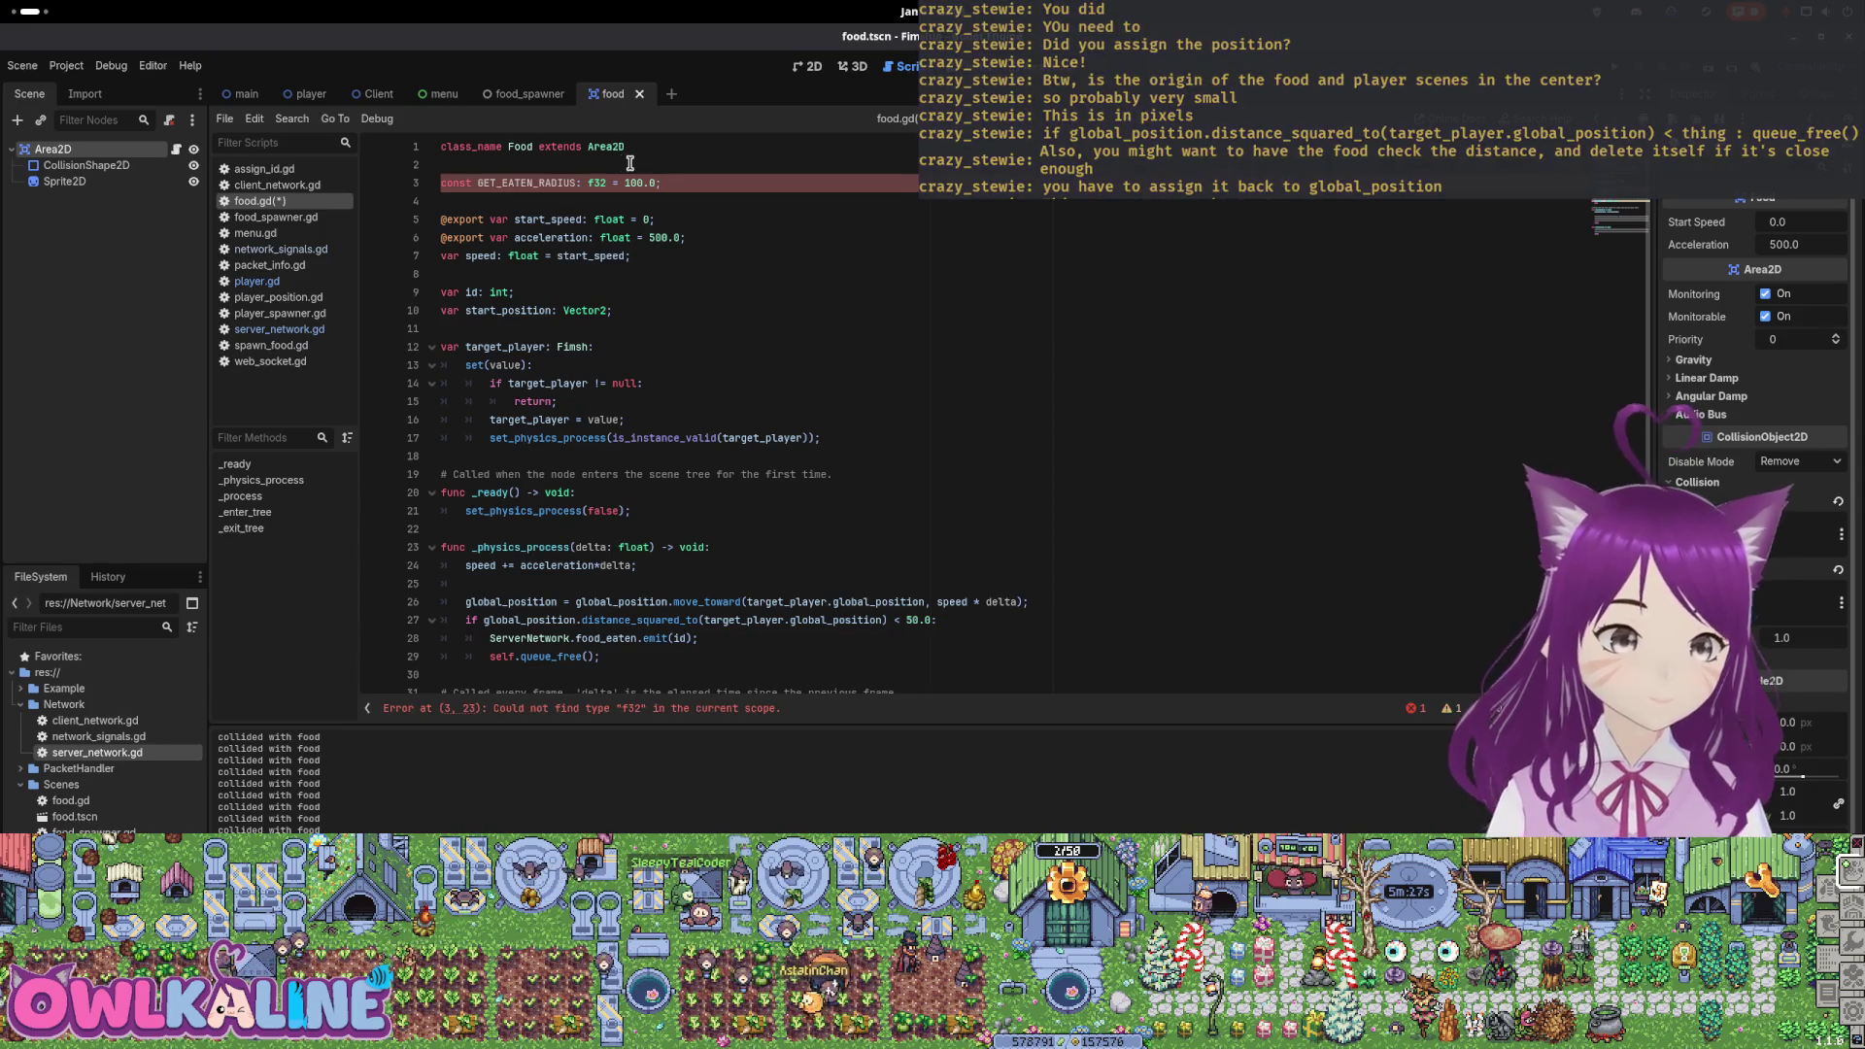
pyautogui.doubleClick(596, 183)
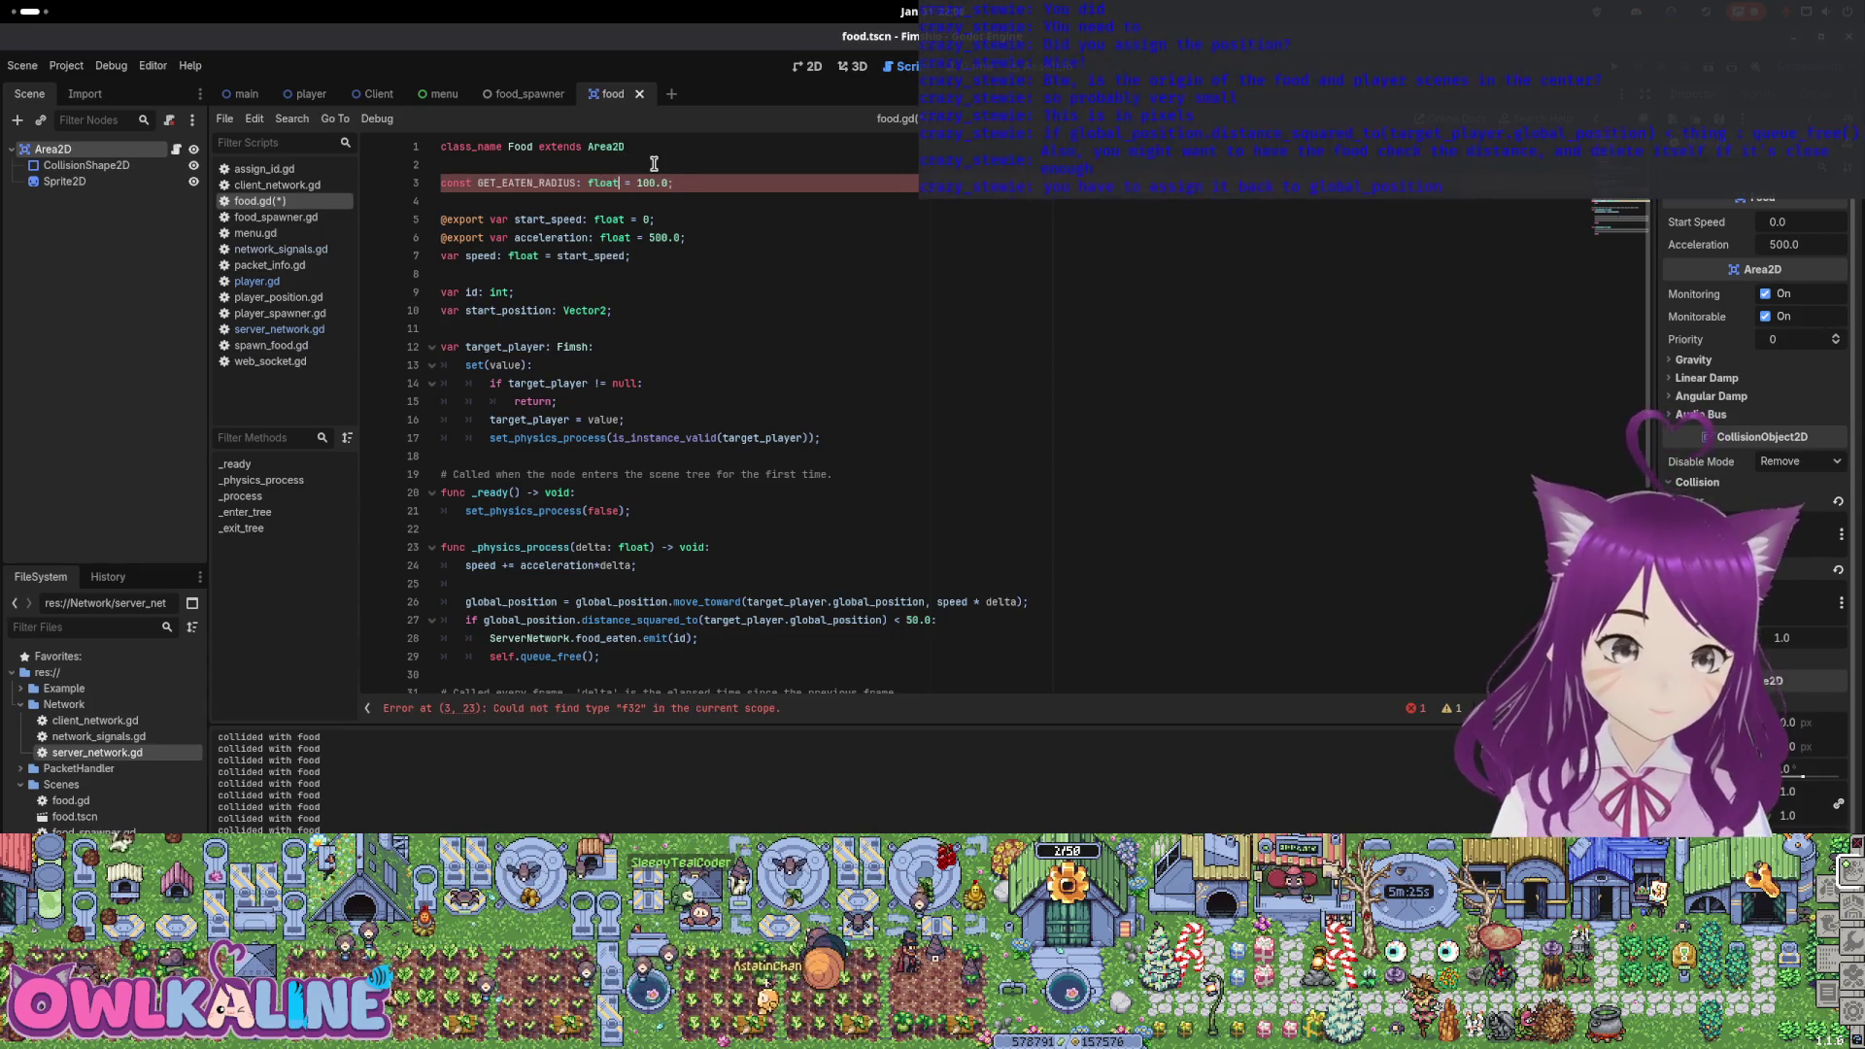
pyautogui.write('float')
pyautogui.click(241, 496)
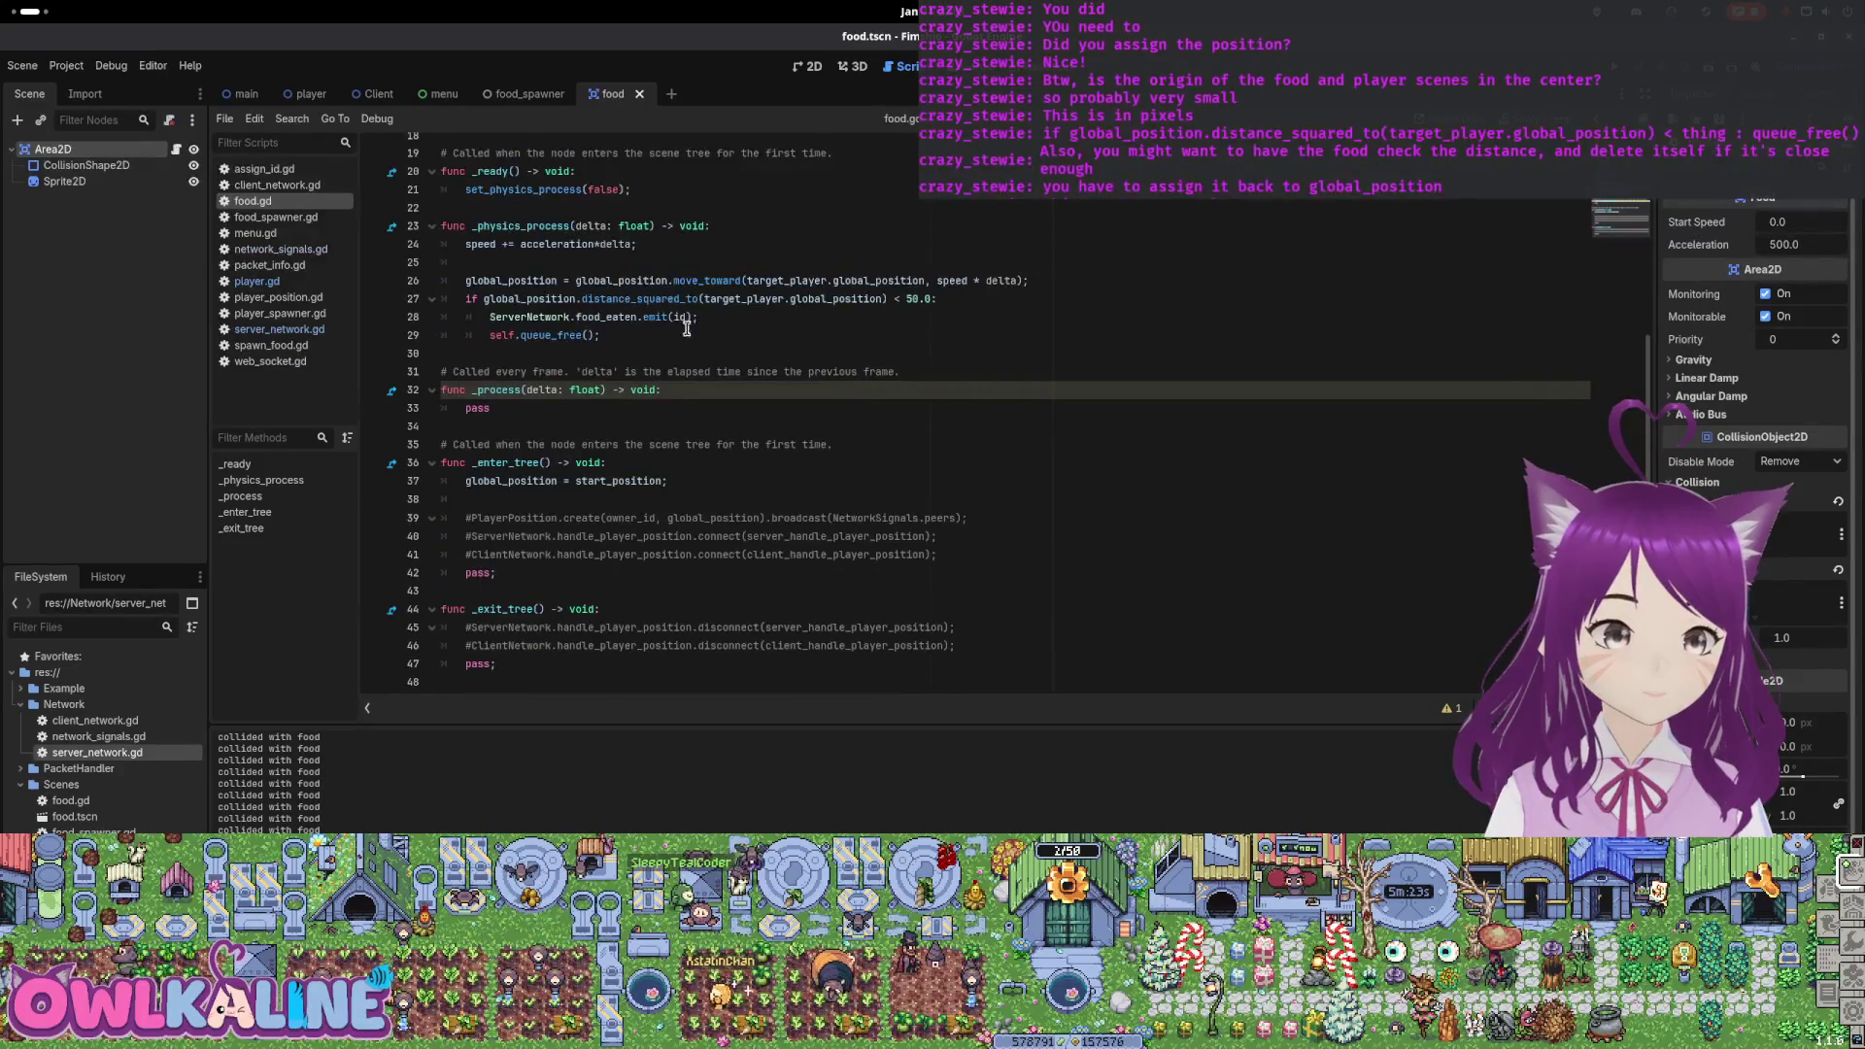
# Replace the hard-coded 50.0 in the line 27 eaten check with GET_EATEN_RADIUS.
pyautogui.click(1069, 298)
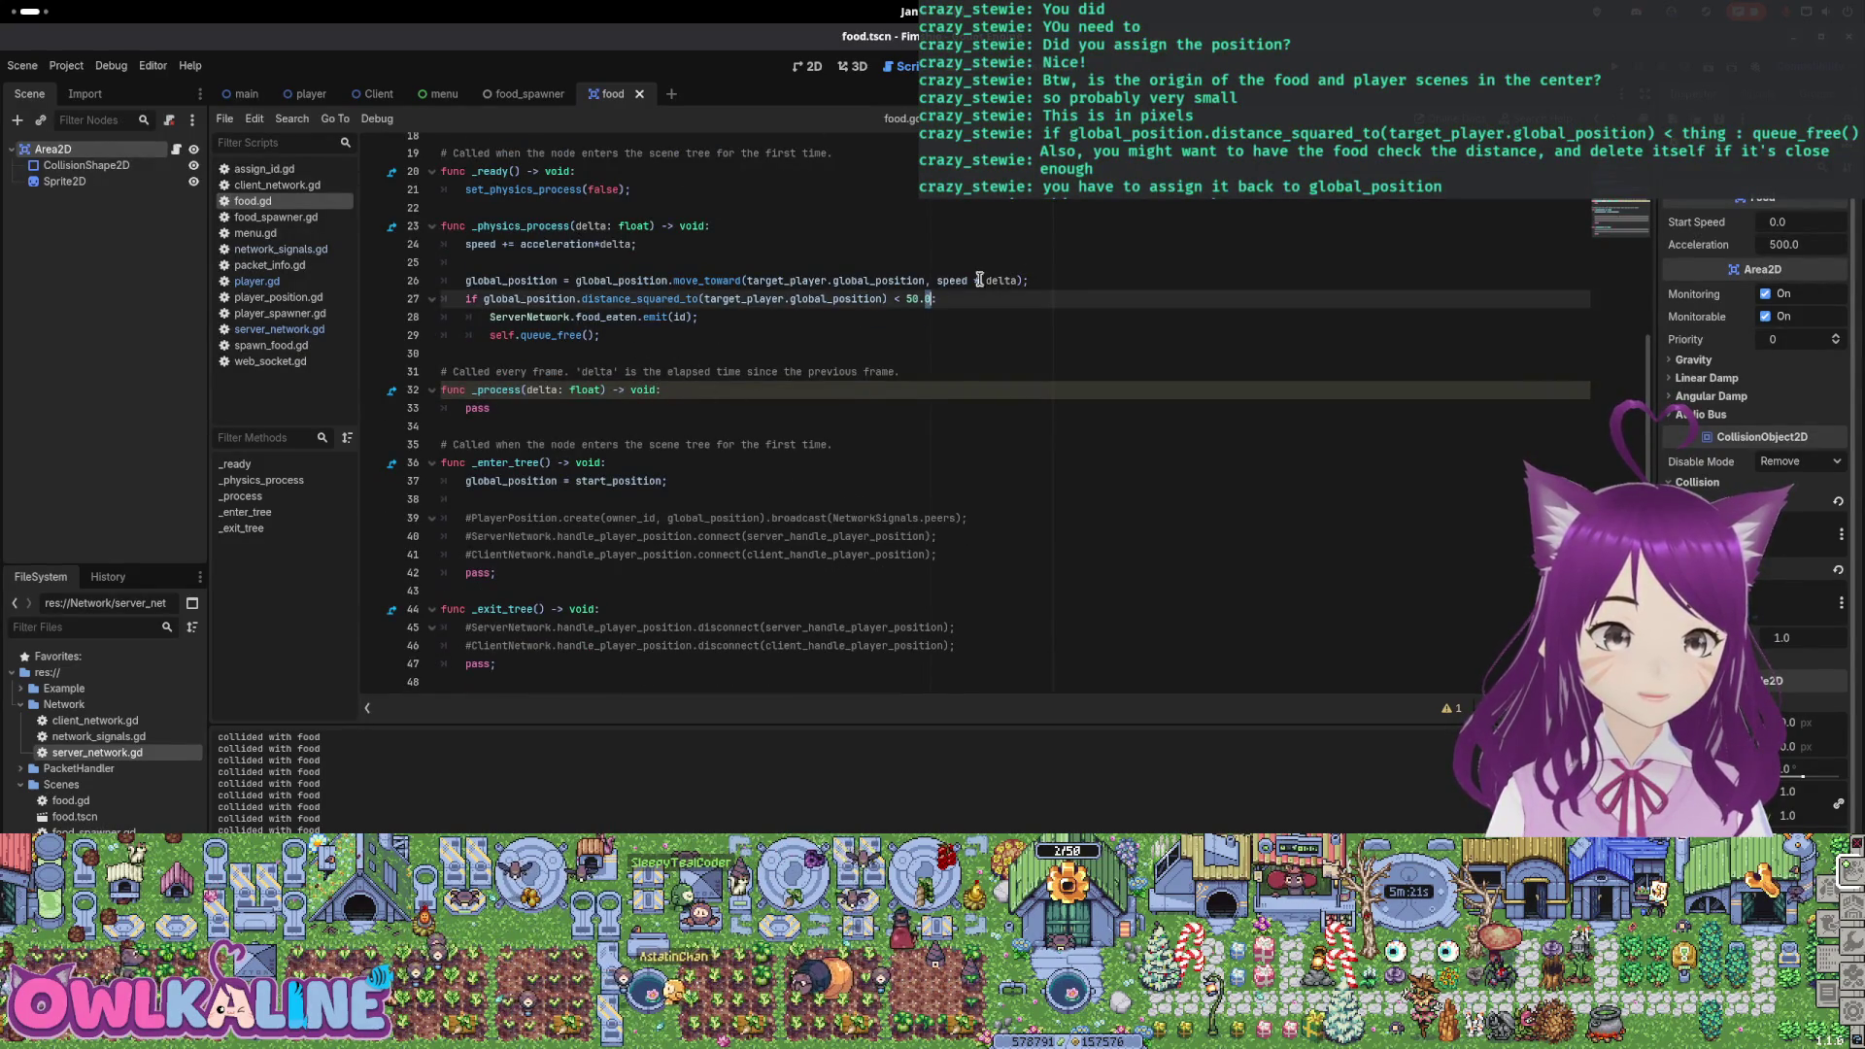
pyautogui.press('BackSpace')
pyautogui.press('BackSpace')
pyautogui.press('BackSpace')
pyautogui.press('BackSpace')
pyautogui.press('BackSpace')
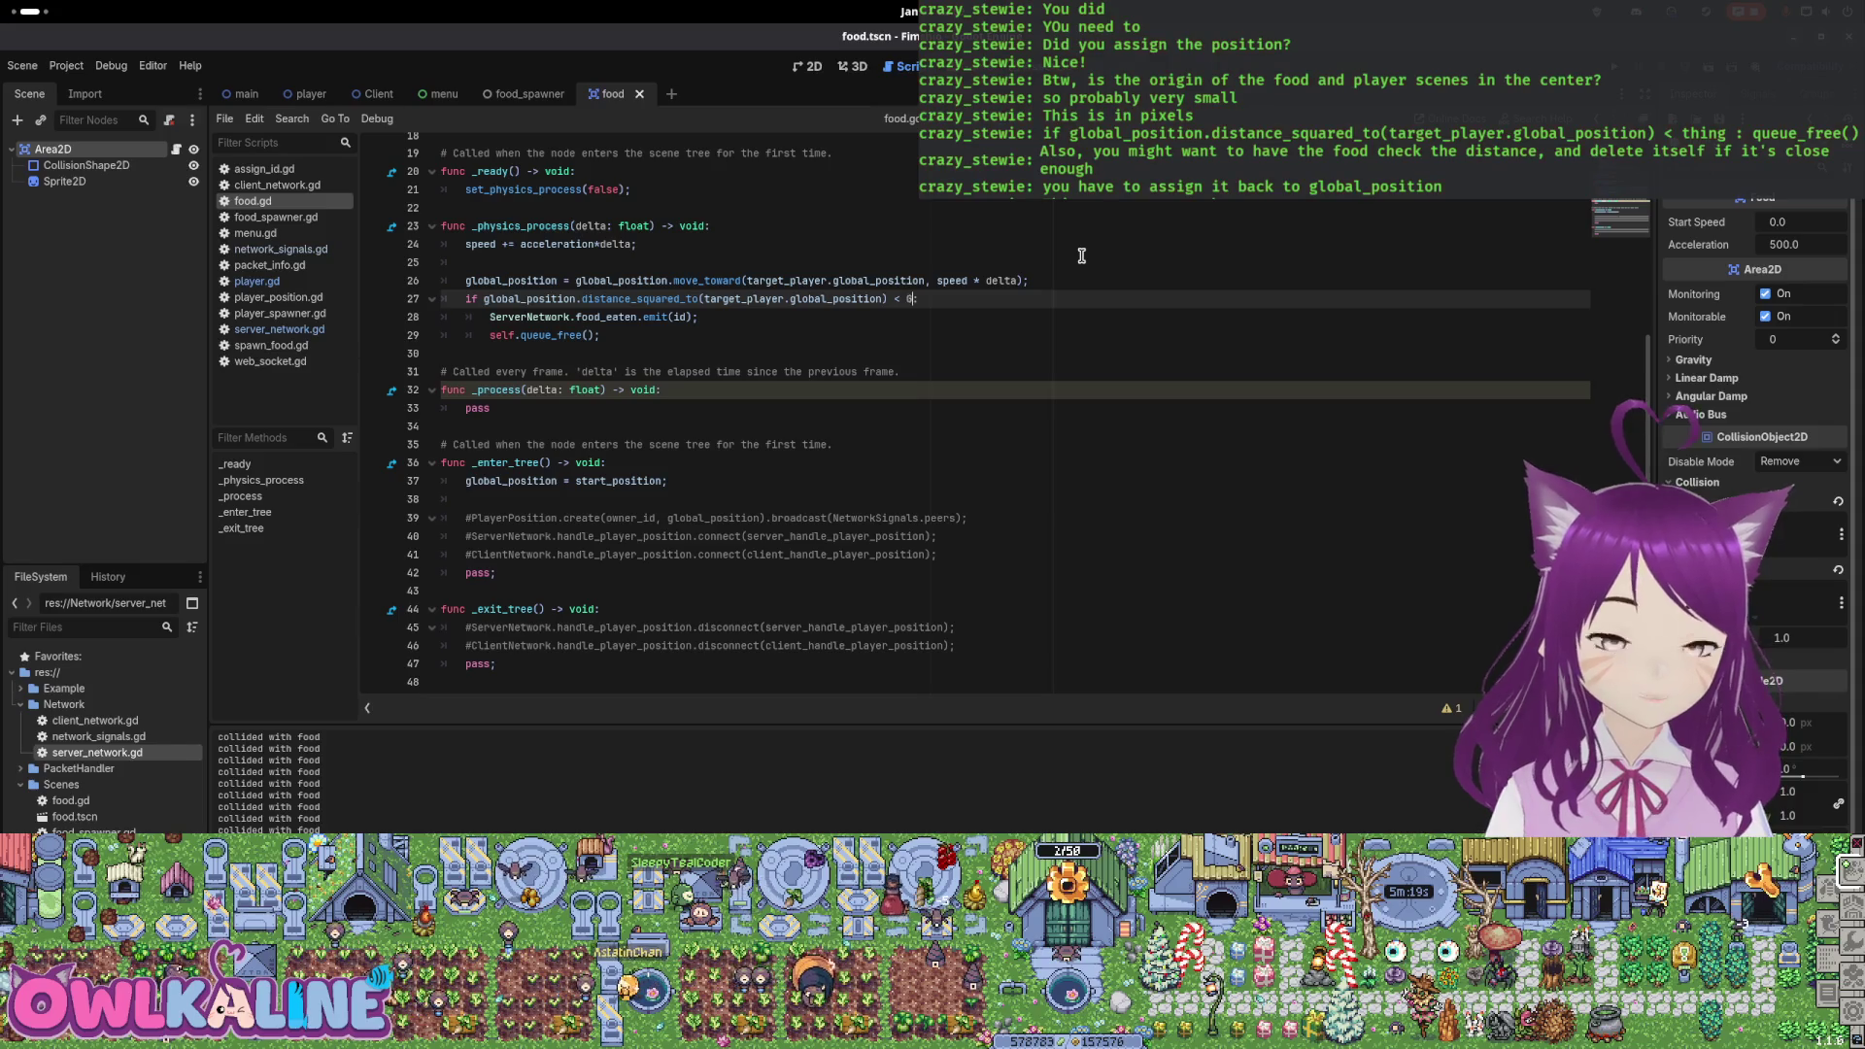
pyautogui.write('ET')
pyautogui.press('Return')
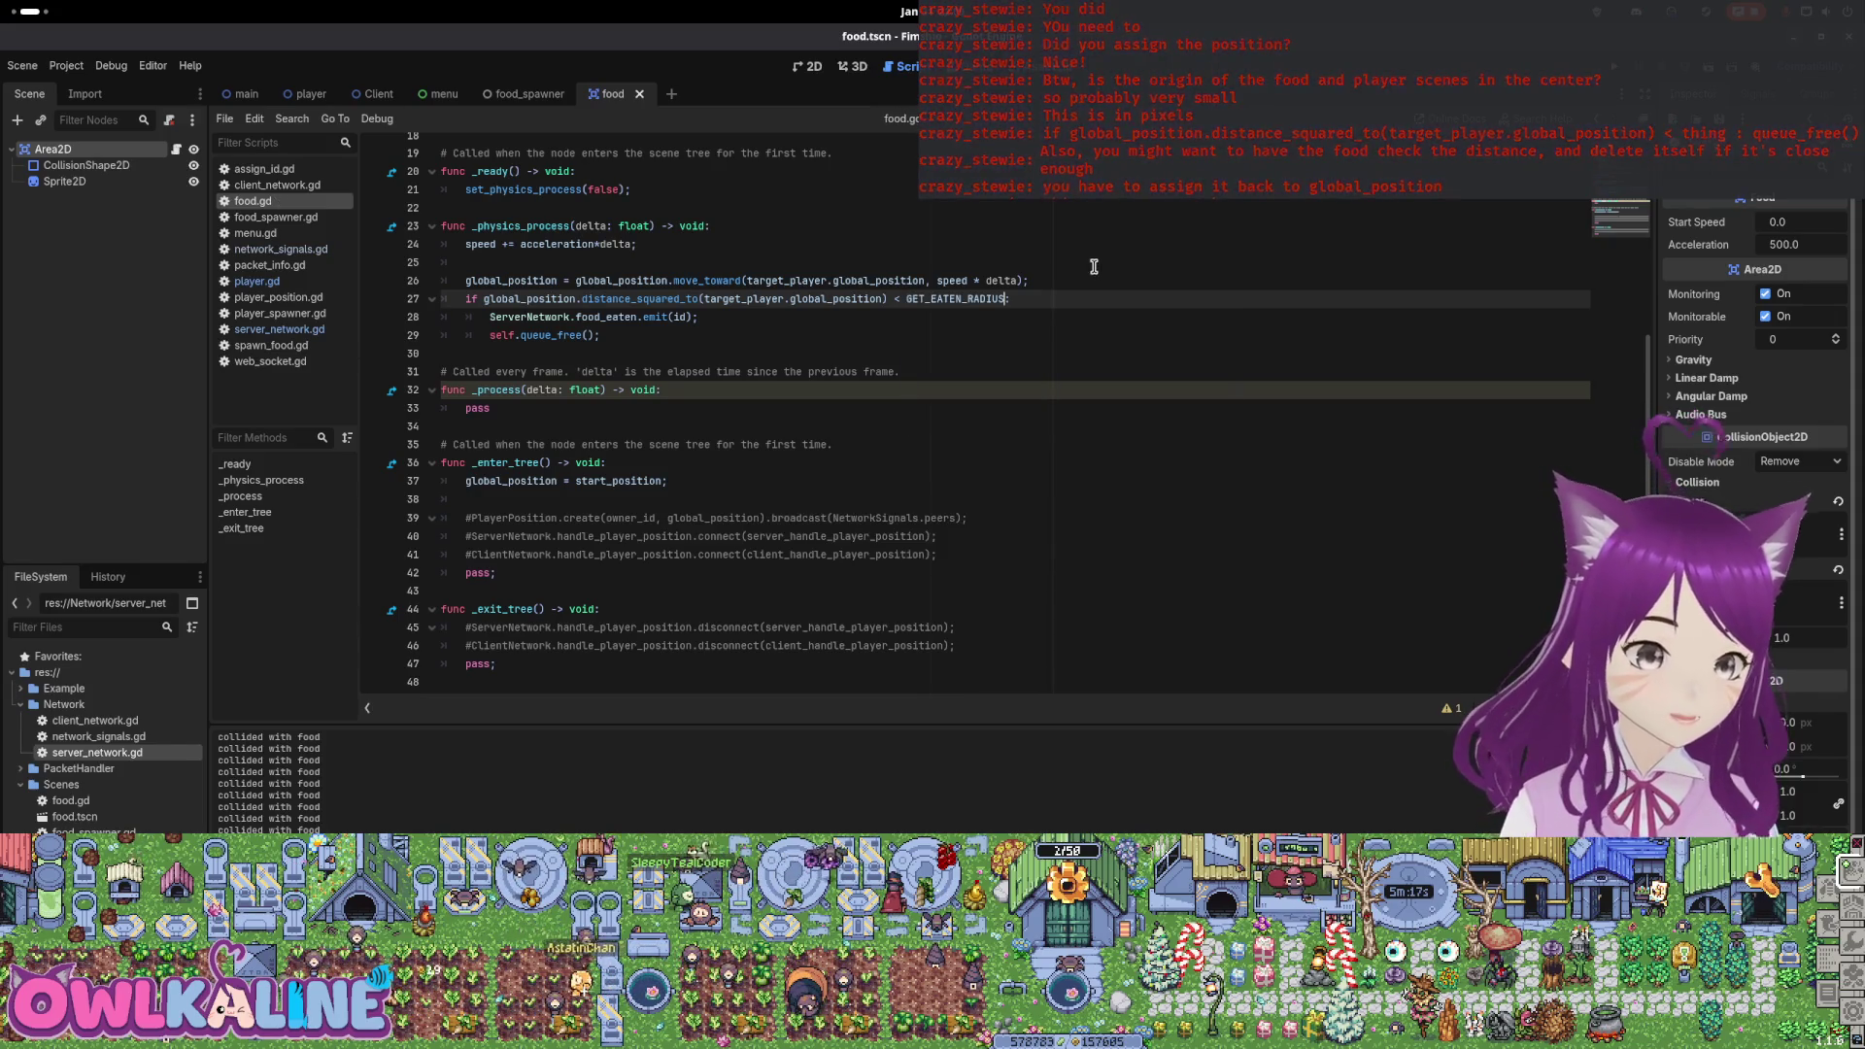
pyautogui.press('Down')
pyautogui.press('Down')
pyautogui.press('Down')
pyautogui.scroll(6, 1084, 527)
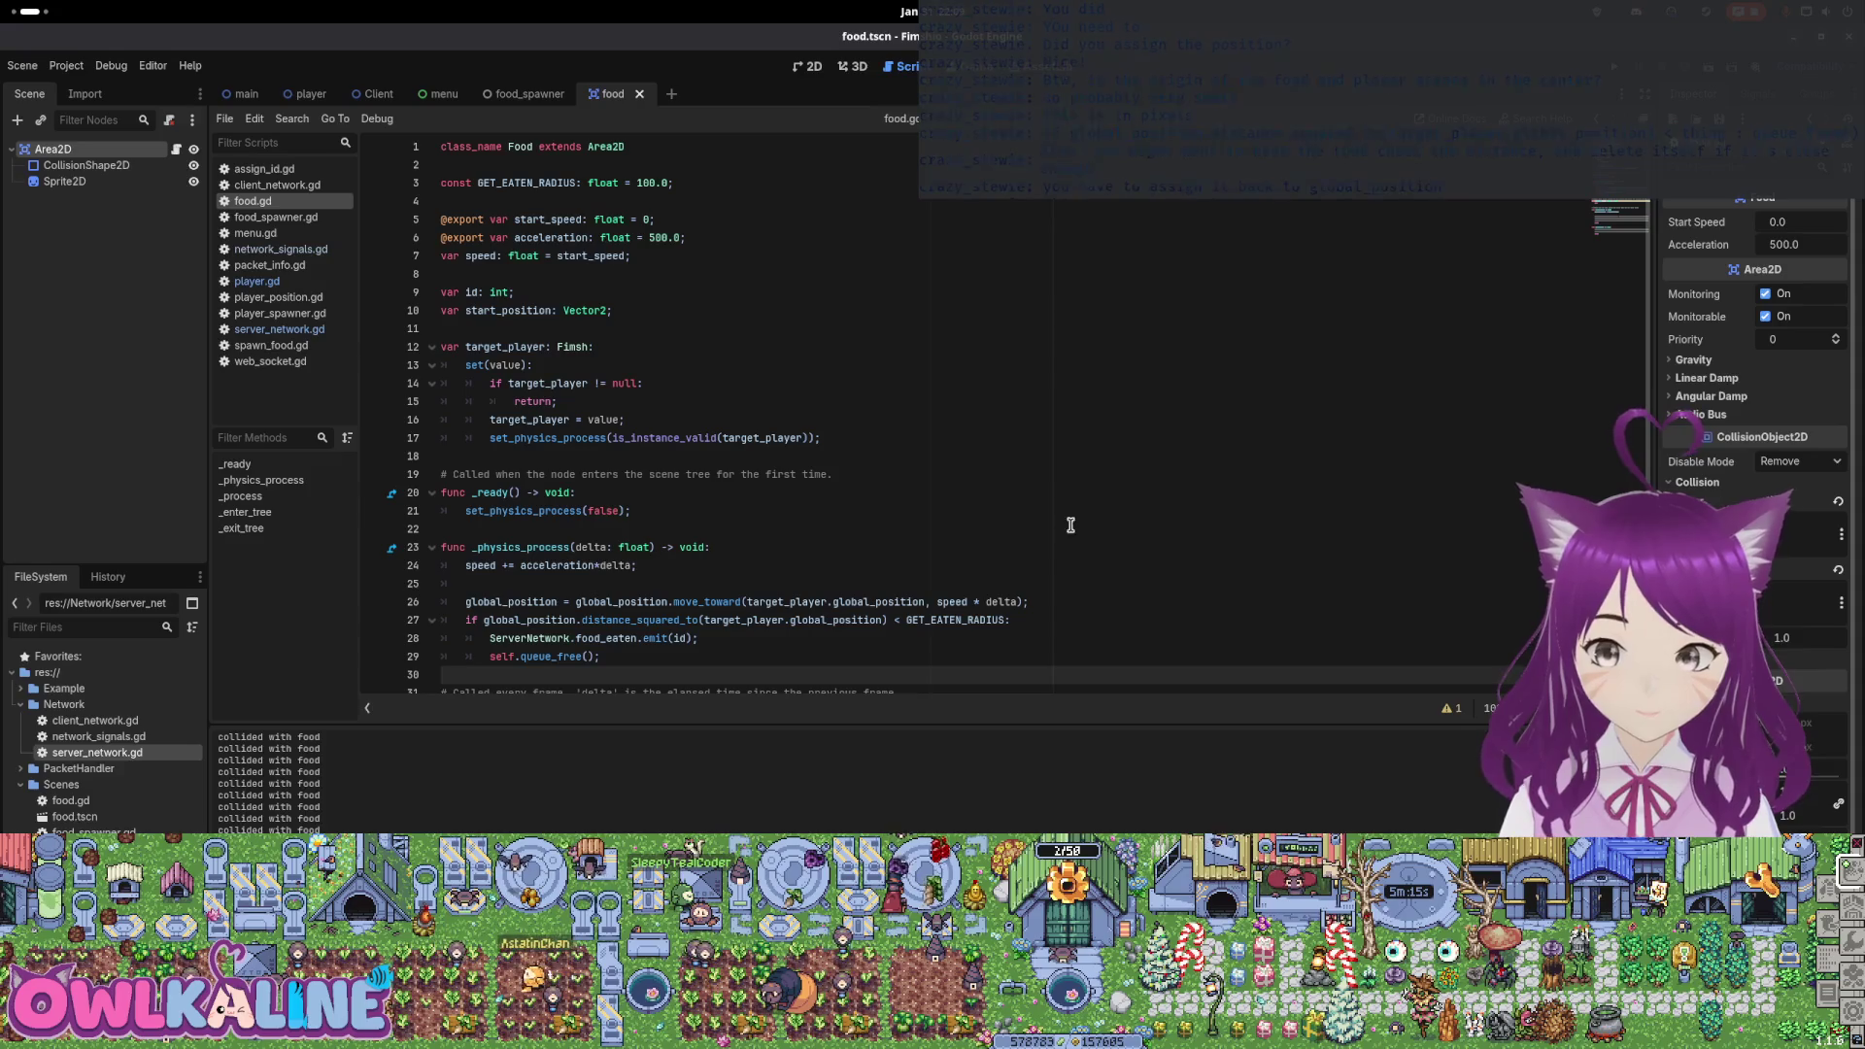
# Change line 28's emit(id) to emit(id, target_player.owner_id) and save food.gd.
pyautogui.click(680, 402)
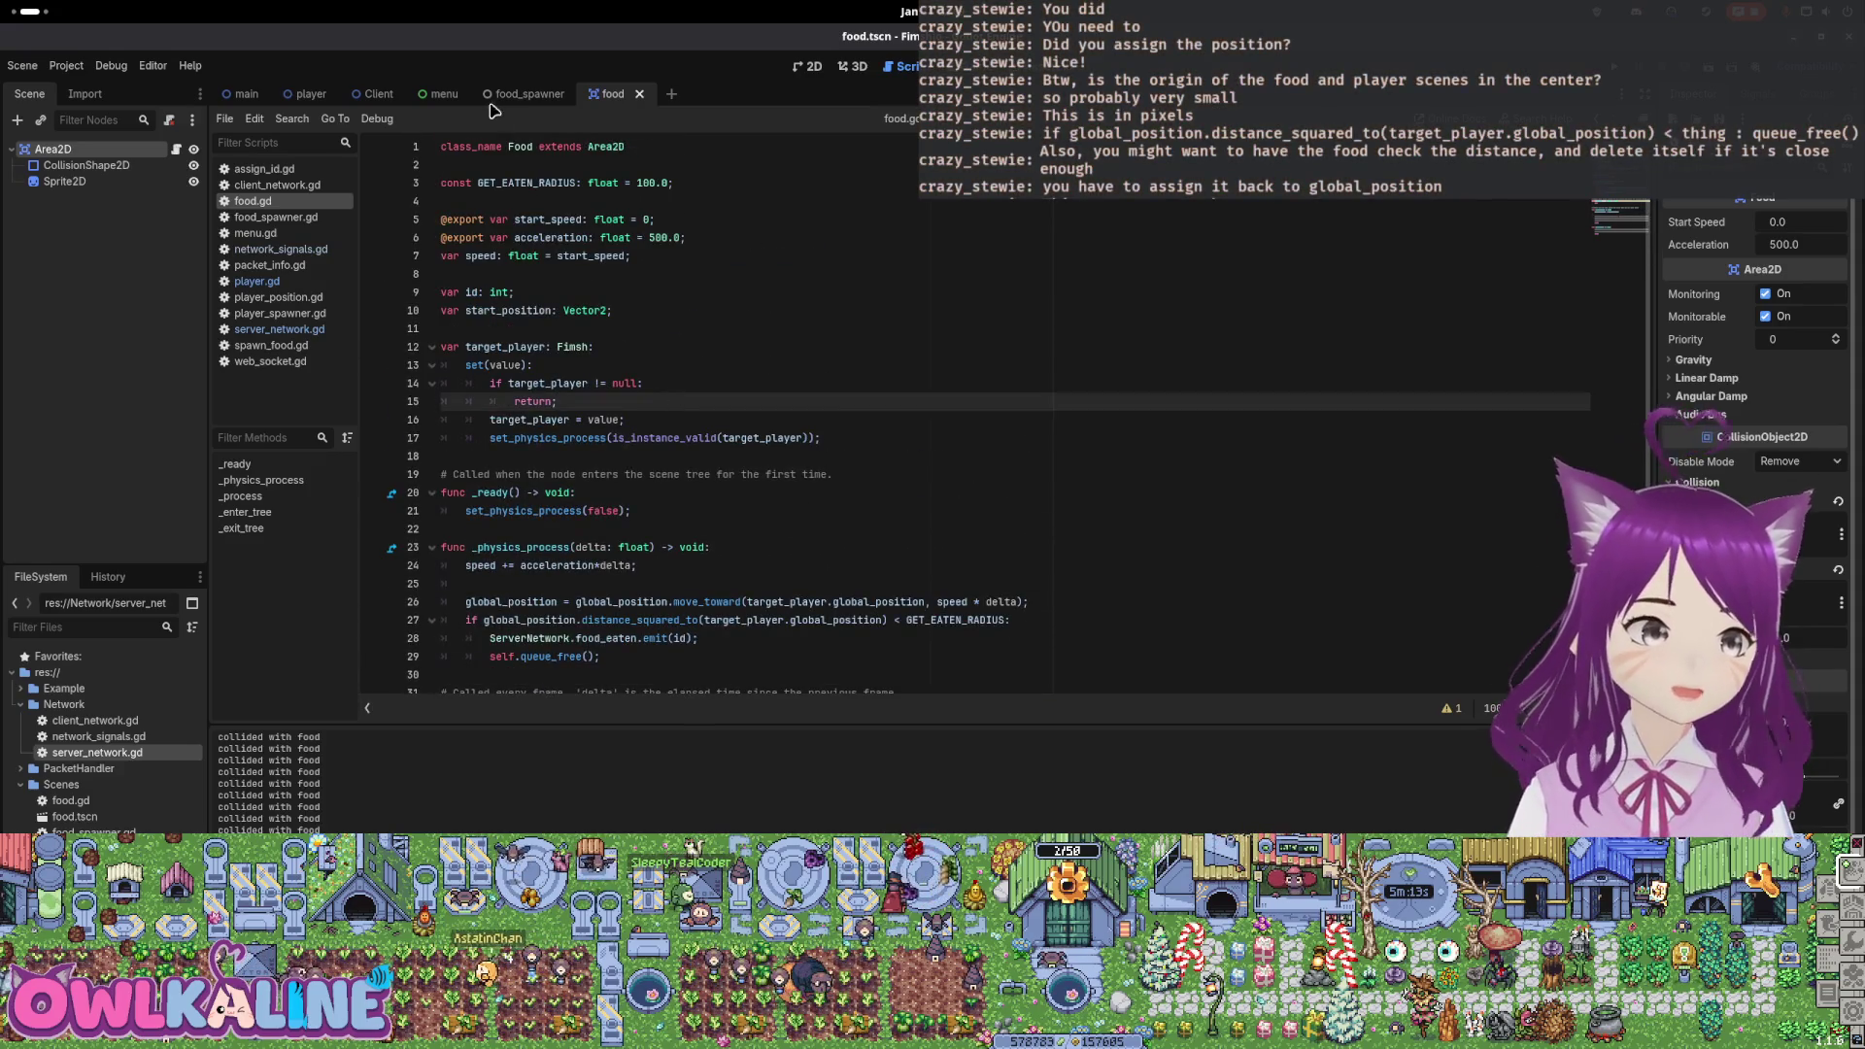
pyautogui.scroll(-4, 755, 315)
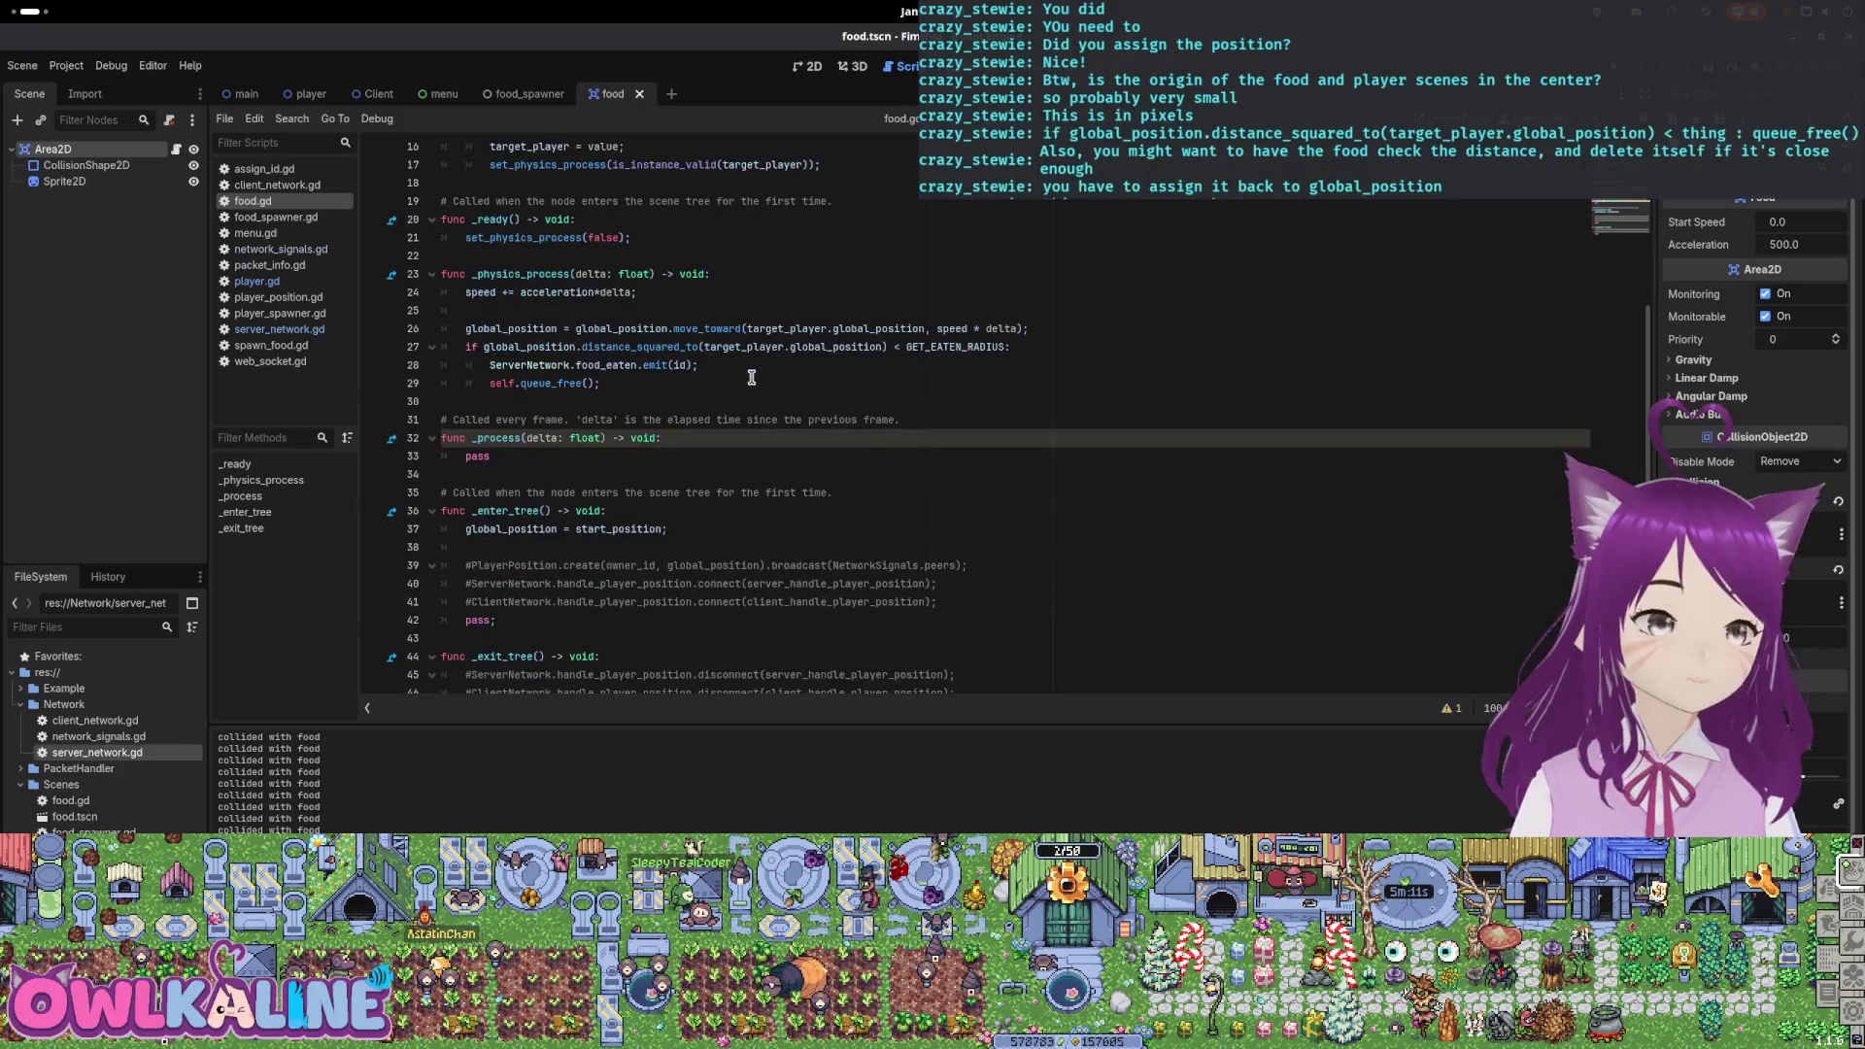
pyautogui.scroll(4, 690, 430)
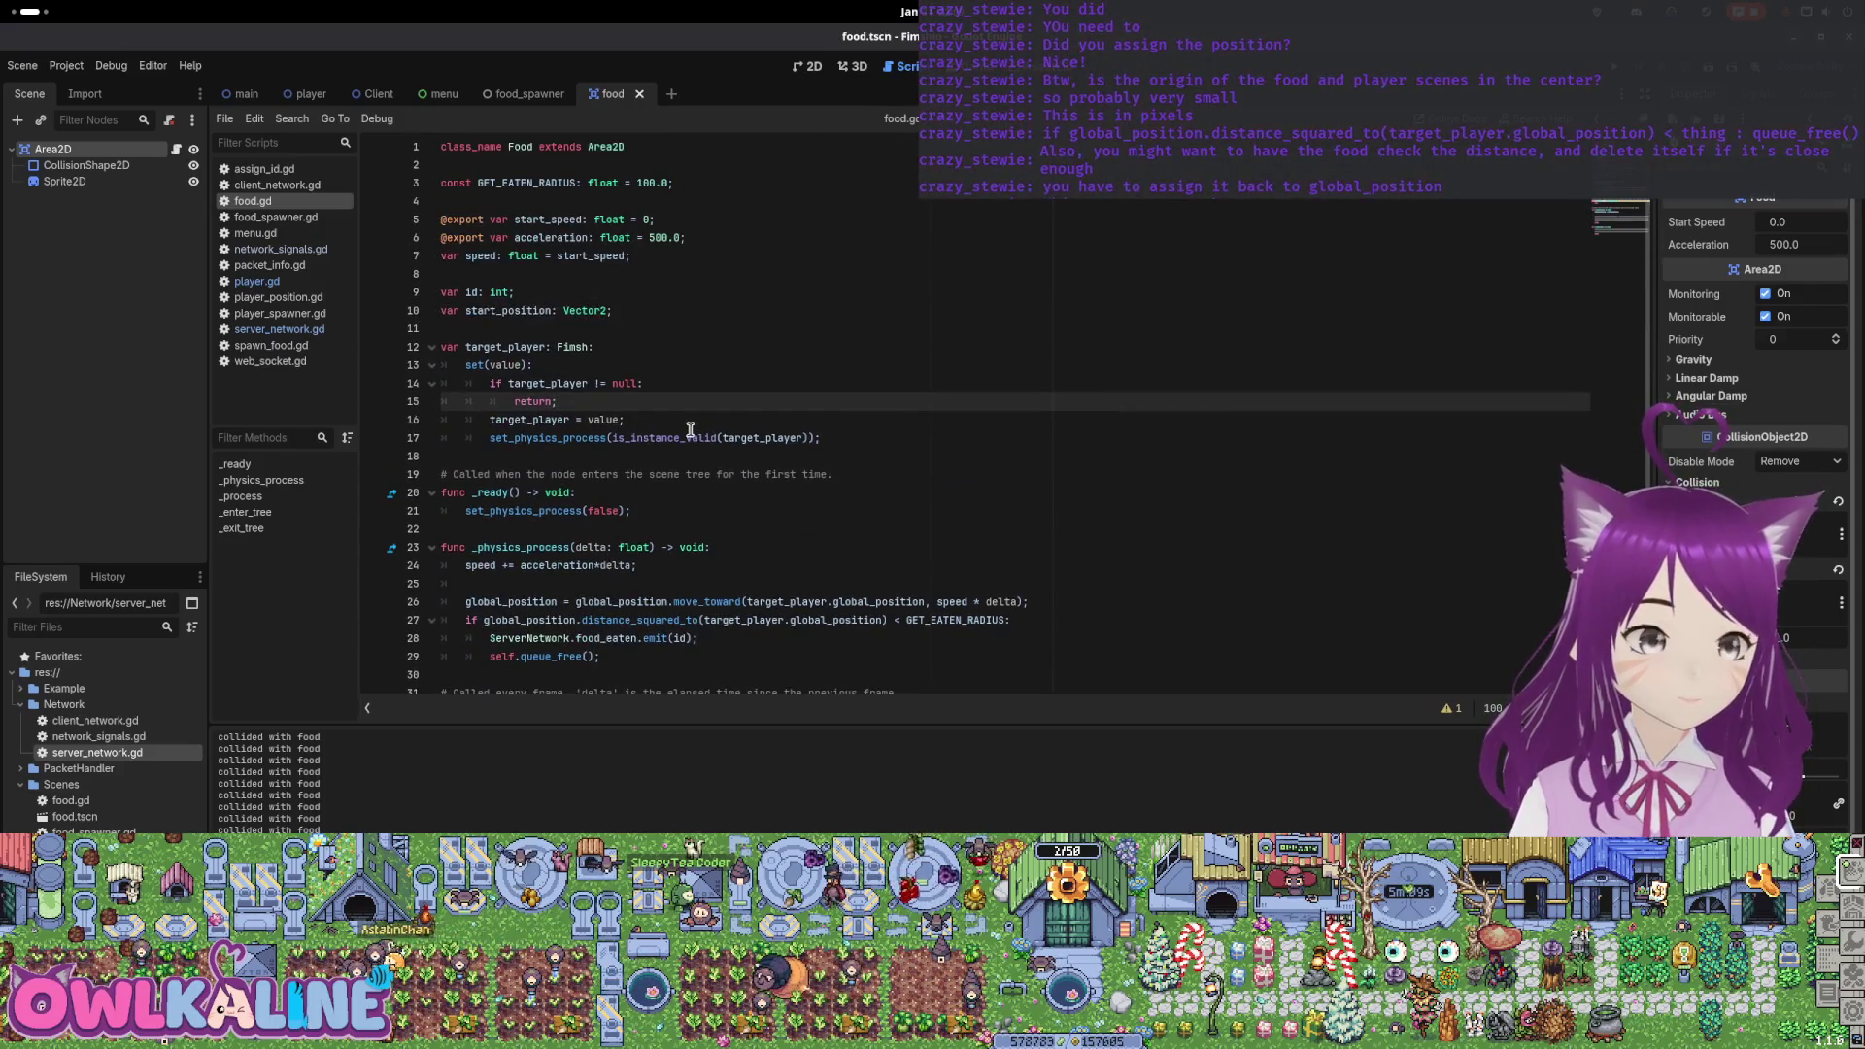
pyautogui.scroll(-5, 680, 447)
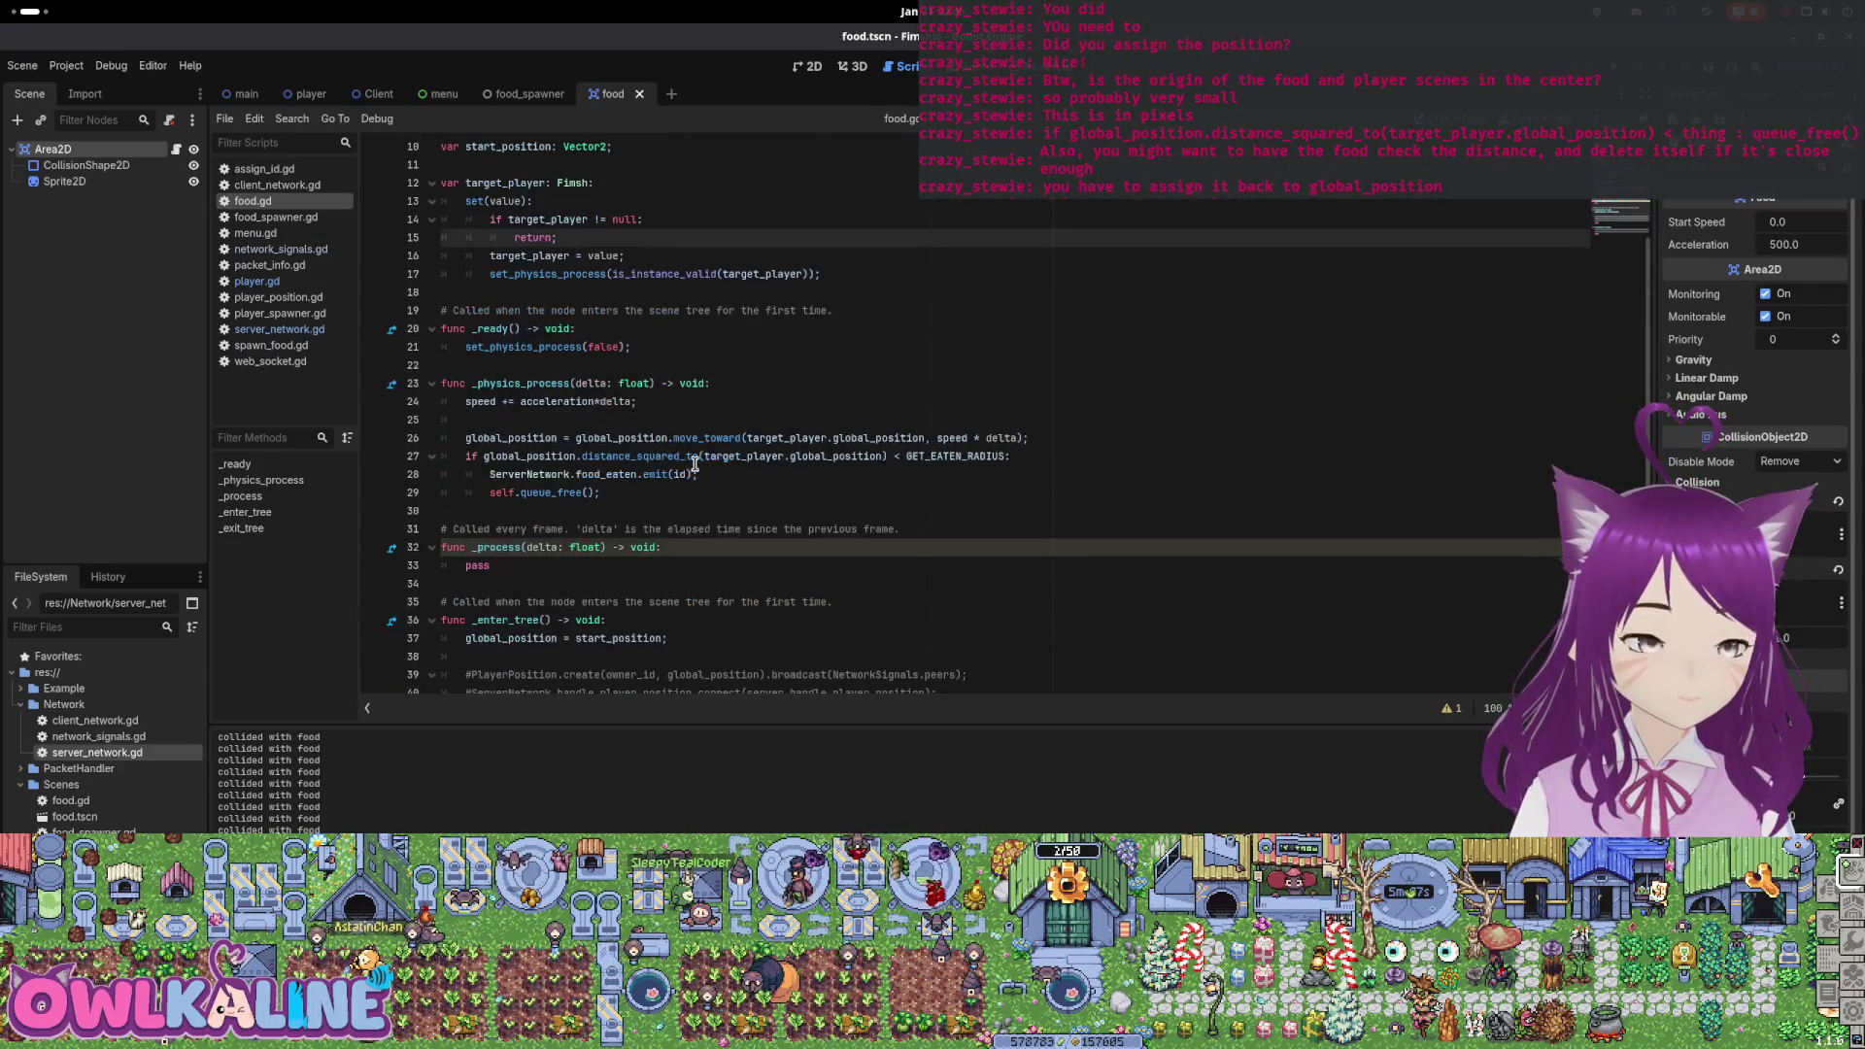
pyautogui.click(740, 438)
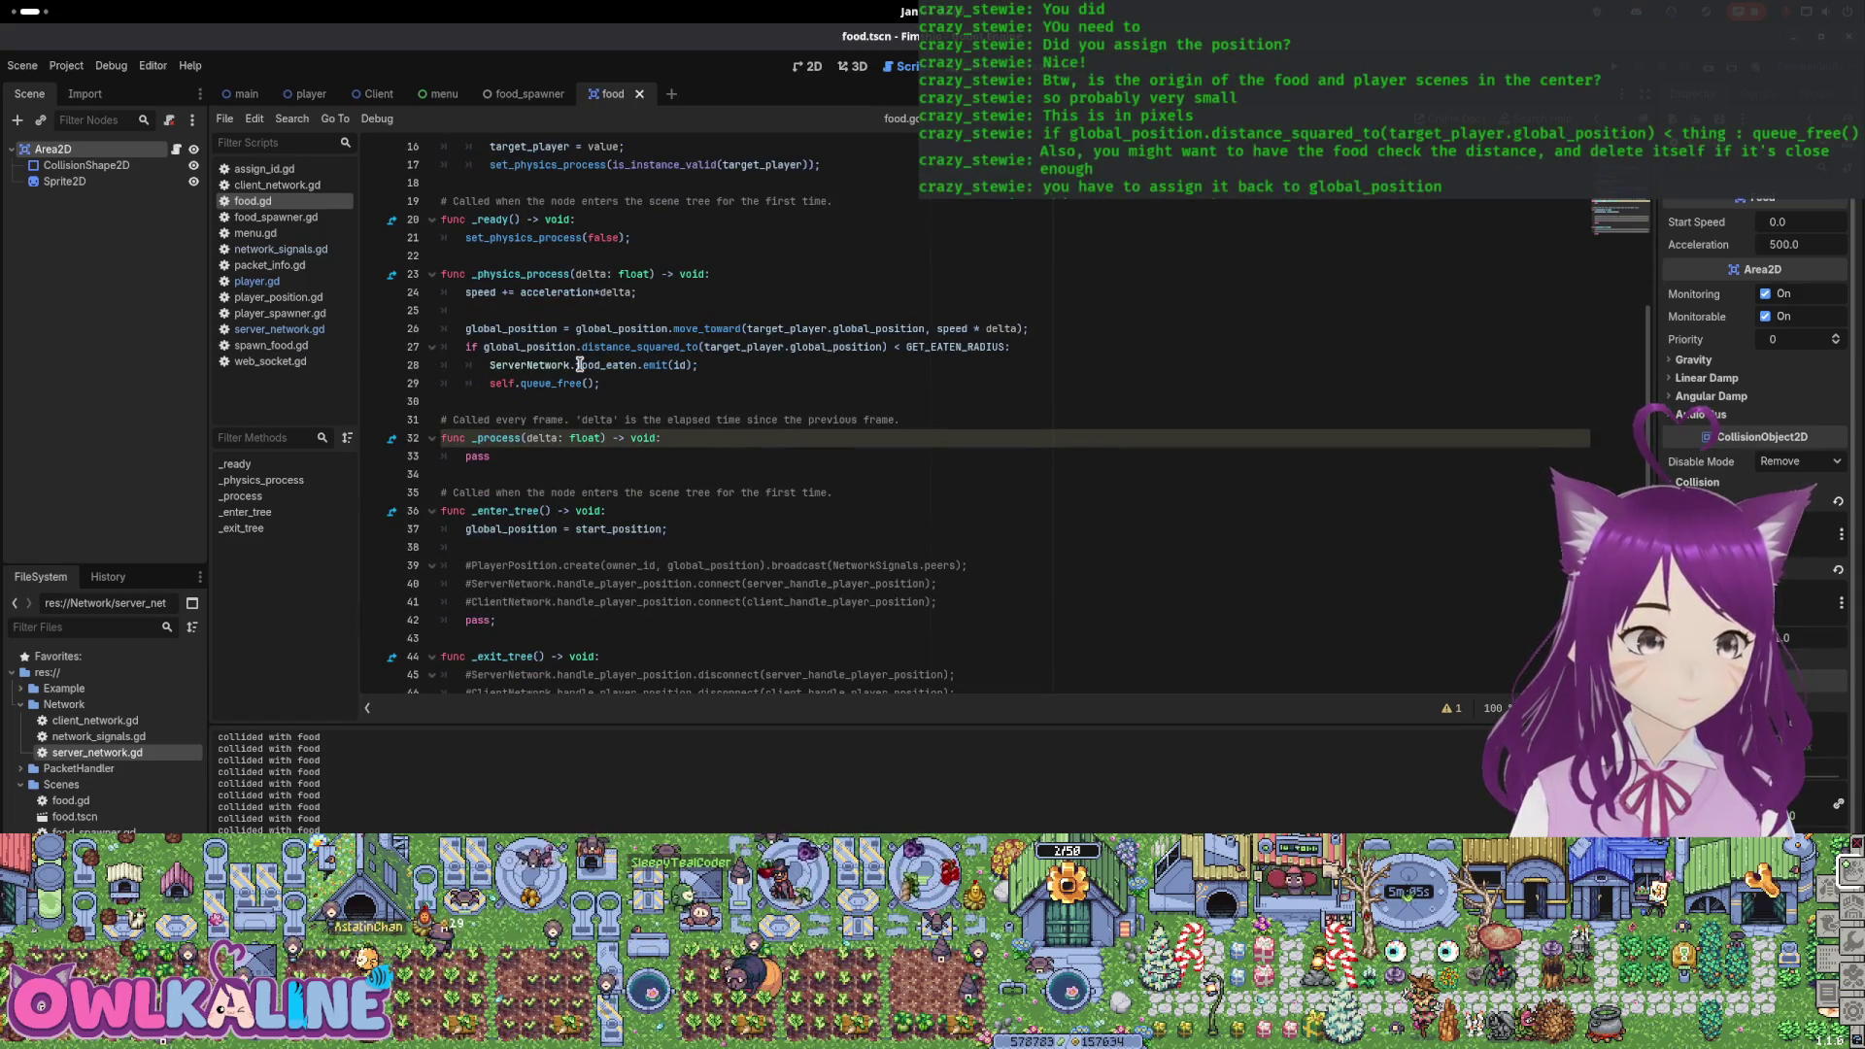
pyautogui.click(669, 368)
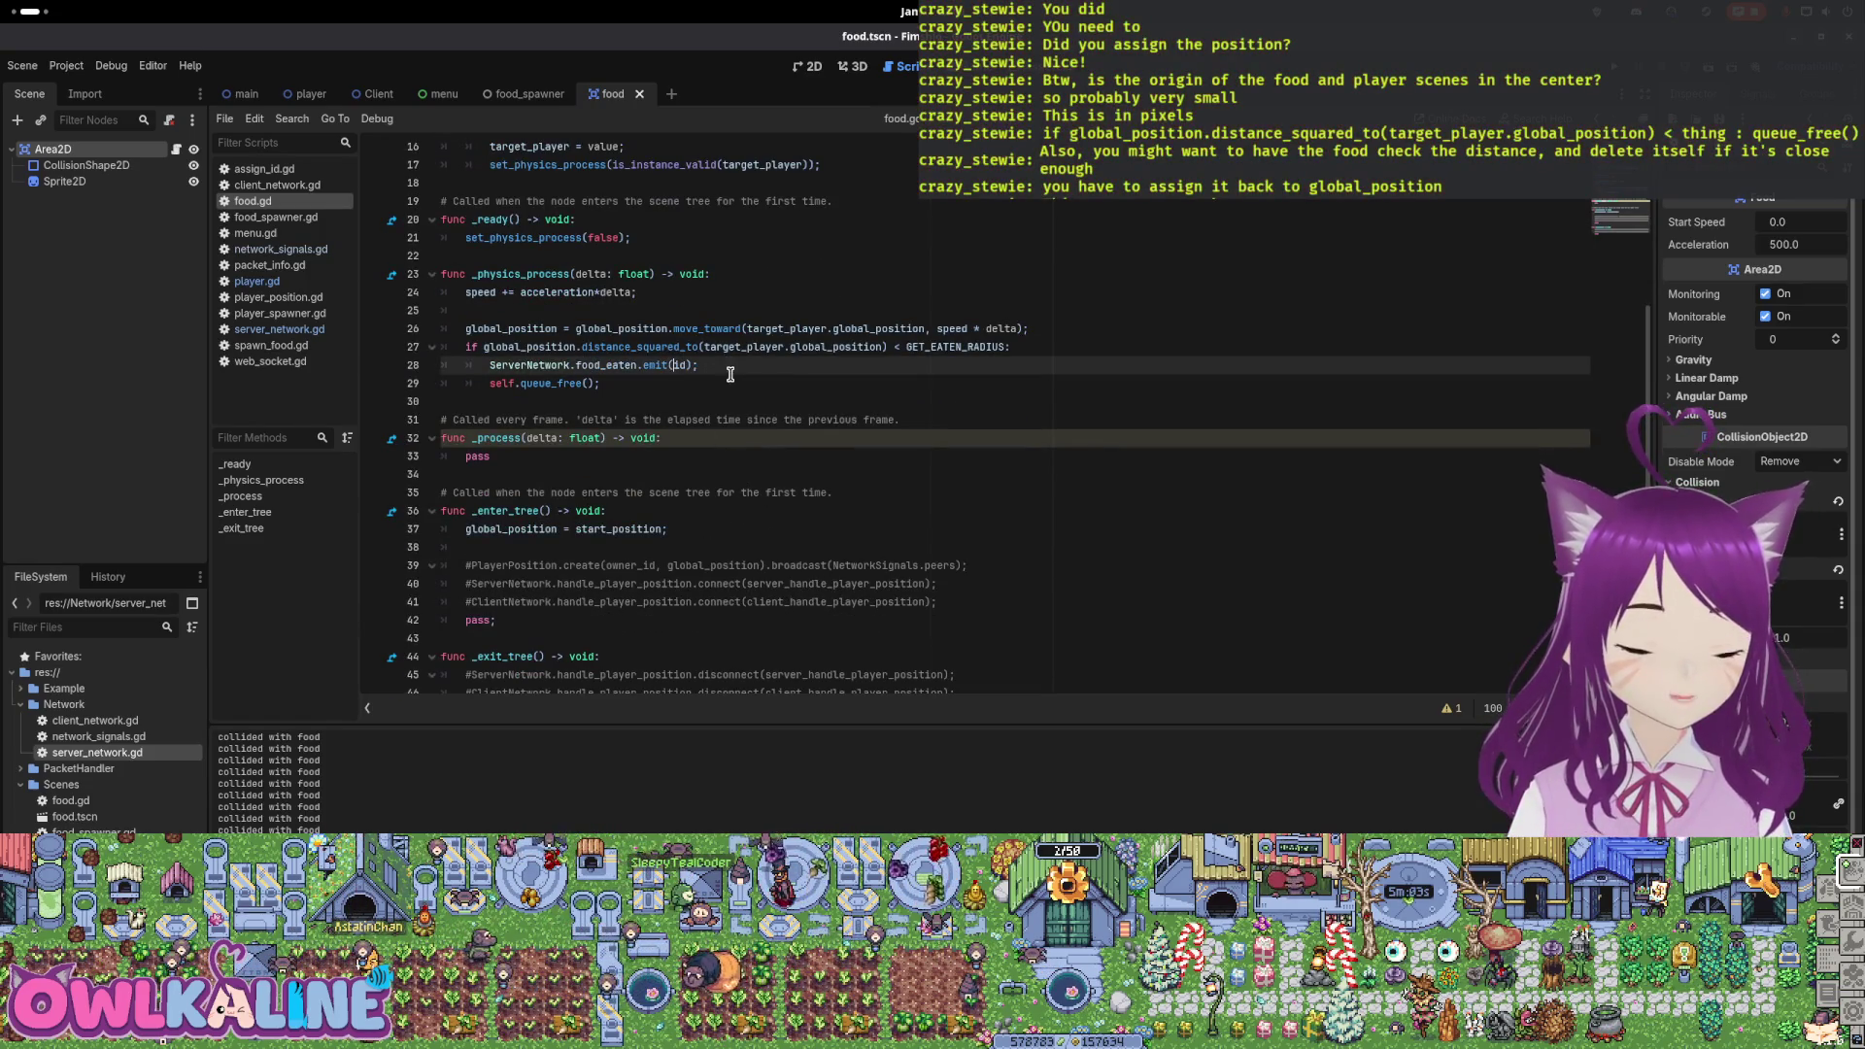
pyautogui.write(', ')
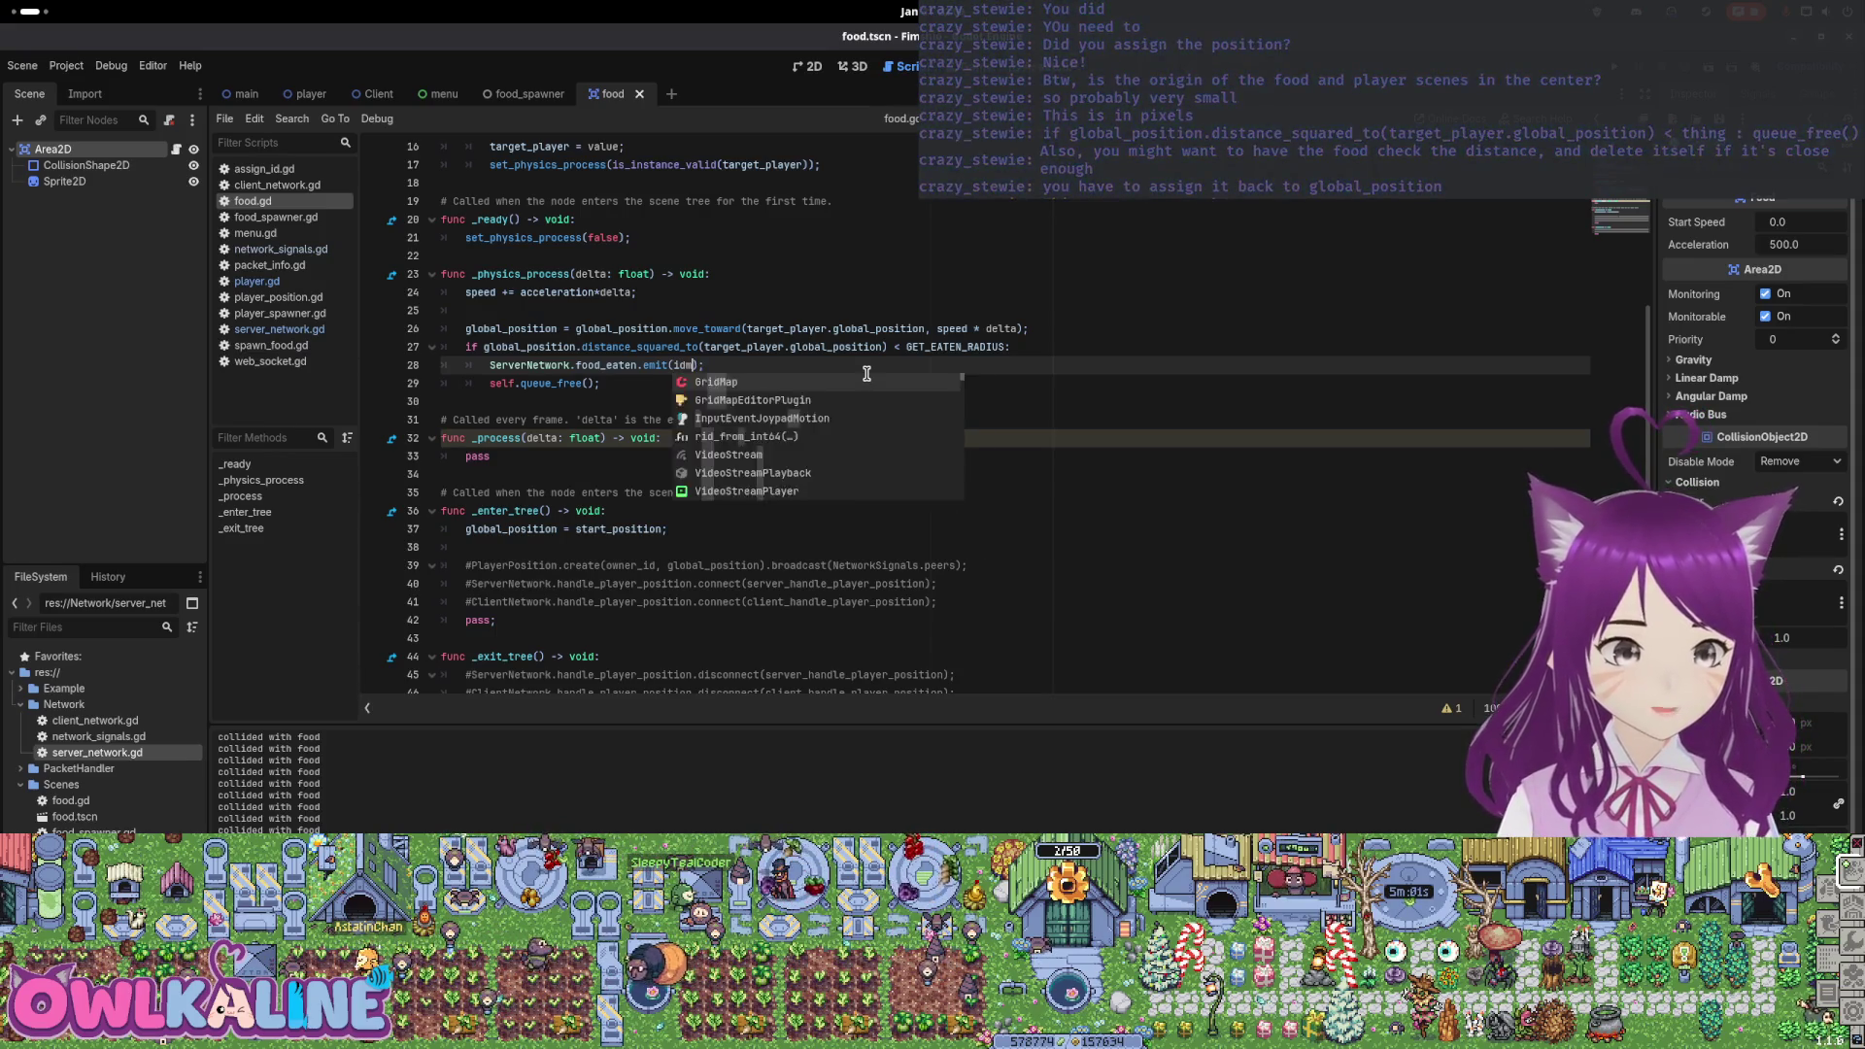
pyautogui.write('tar')
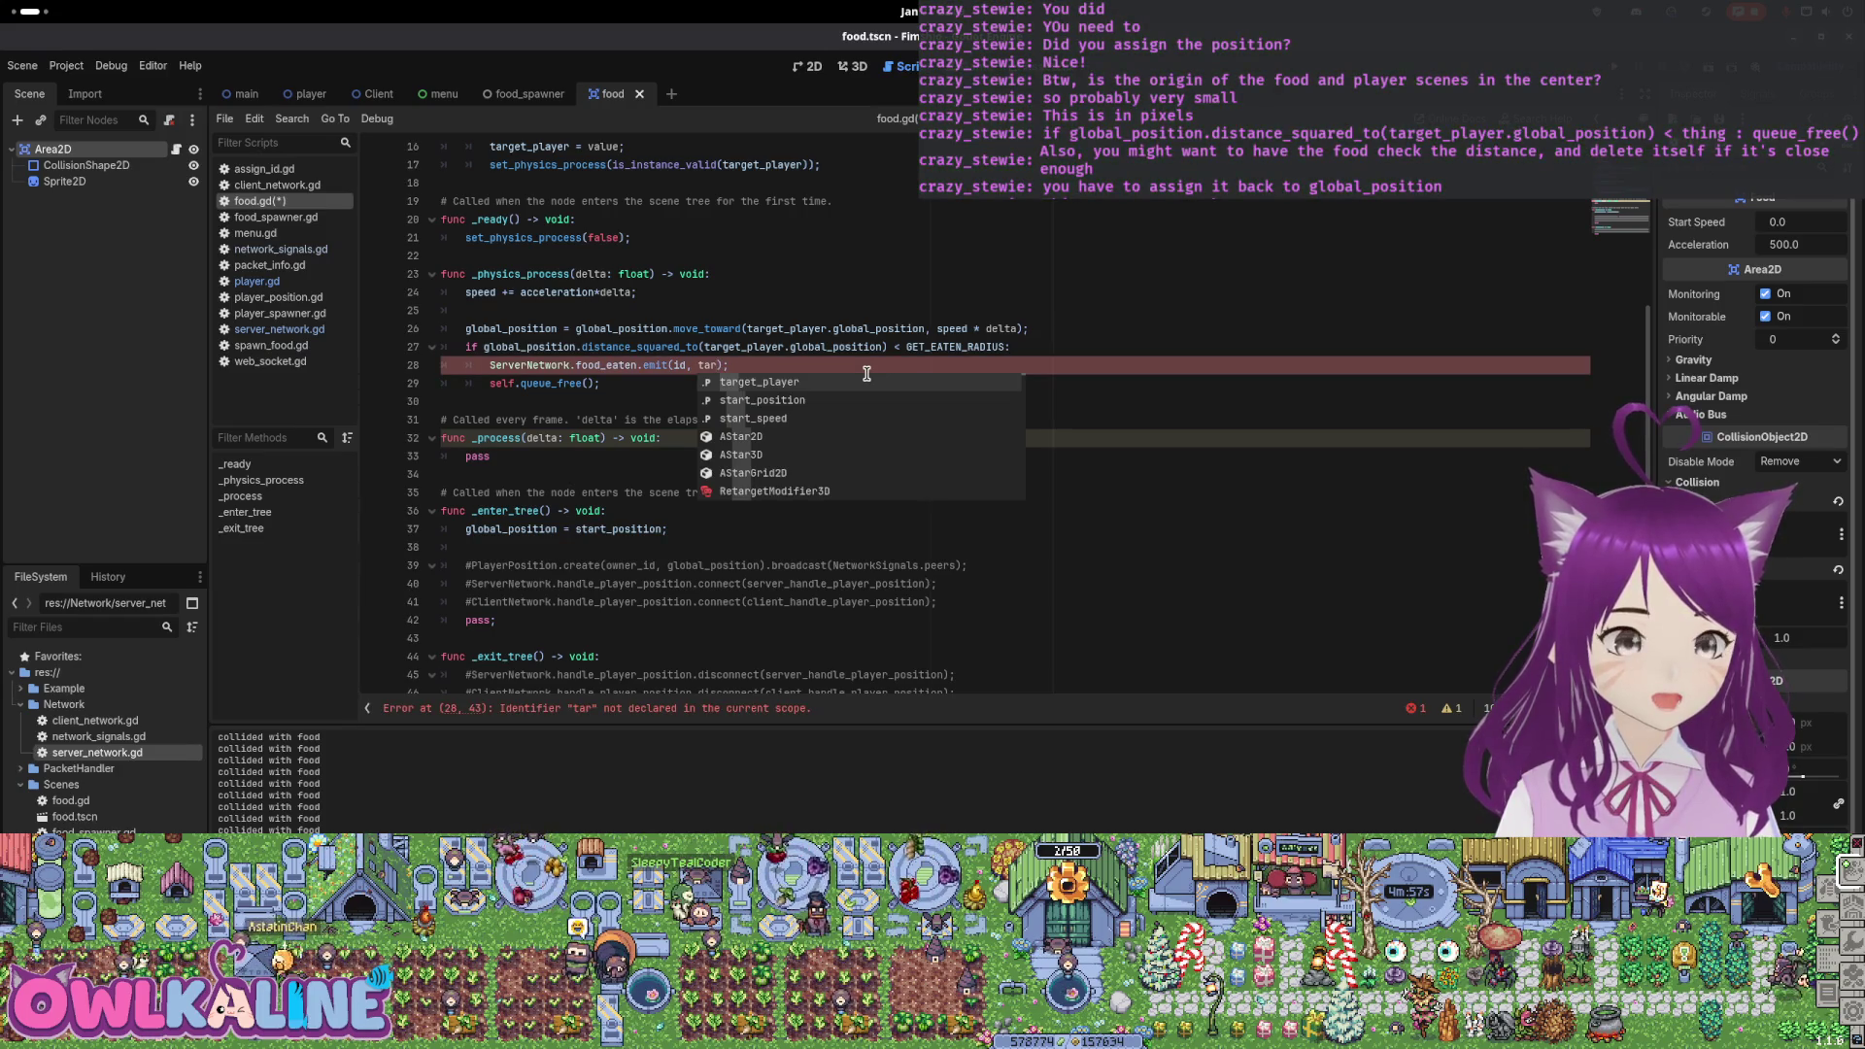
pyautogui.press('Return')
pyautogui.write('.id')
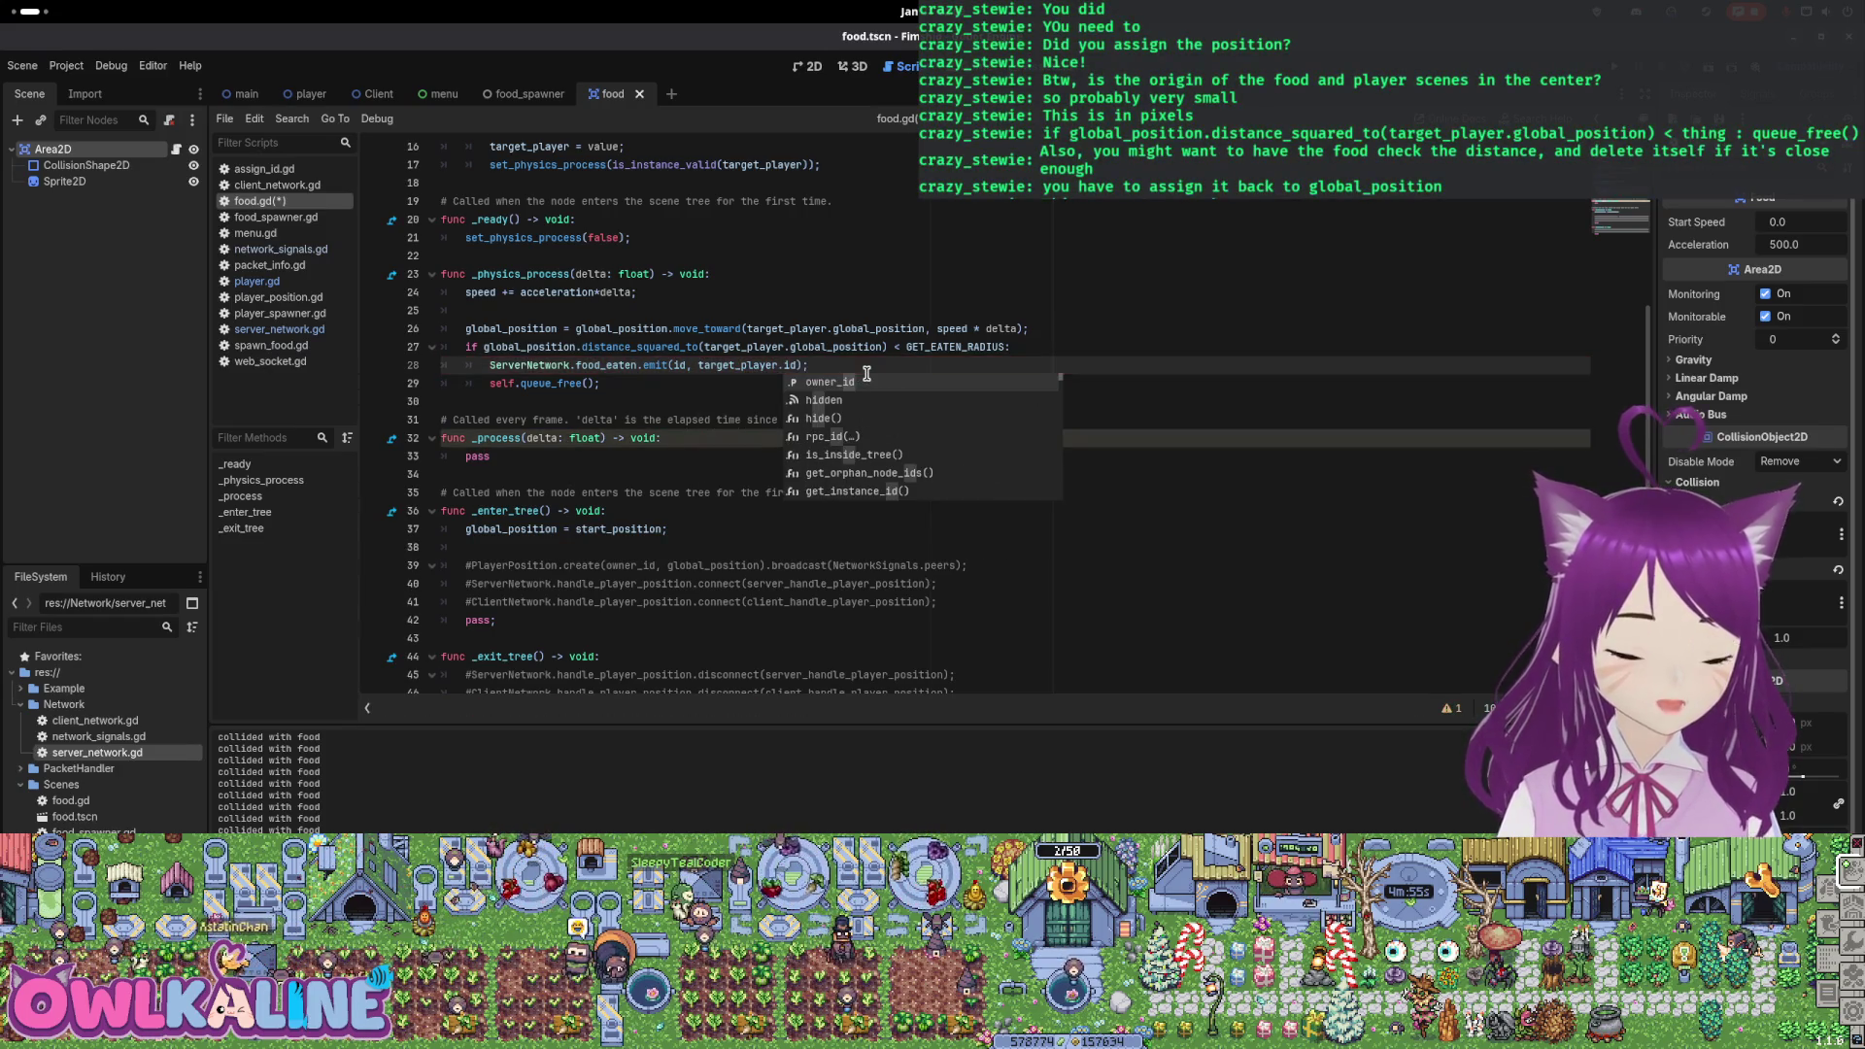
pyautogui.click(844, 386)
pyautogui.hotkey('ctrl', 's')
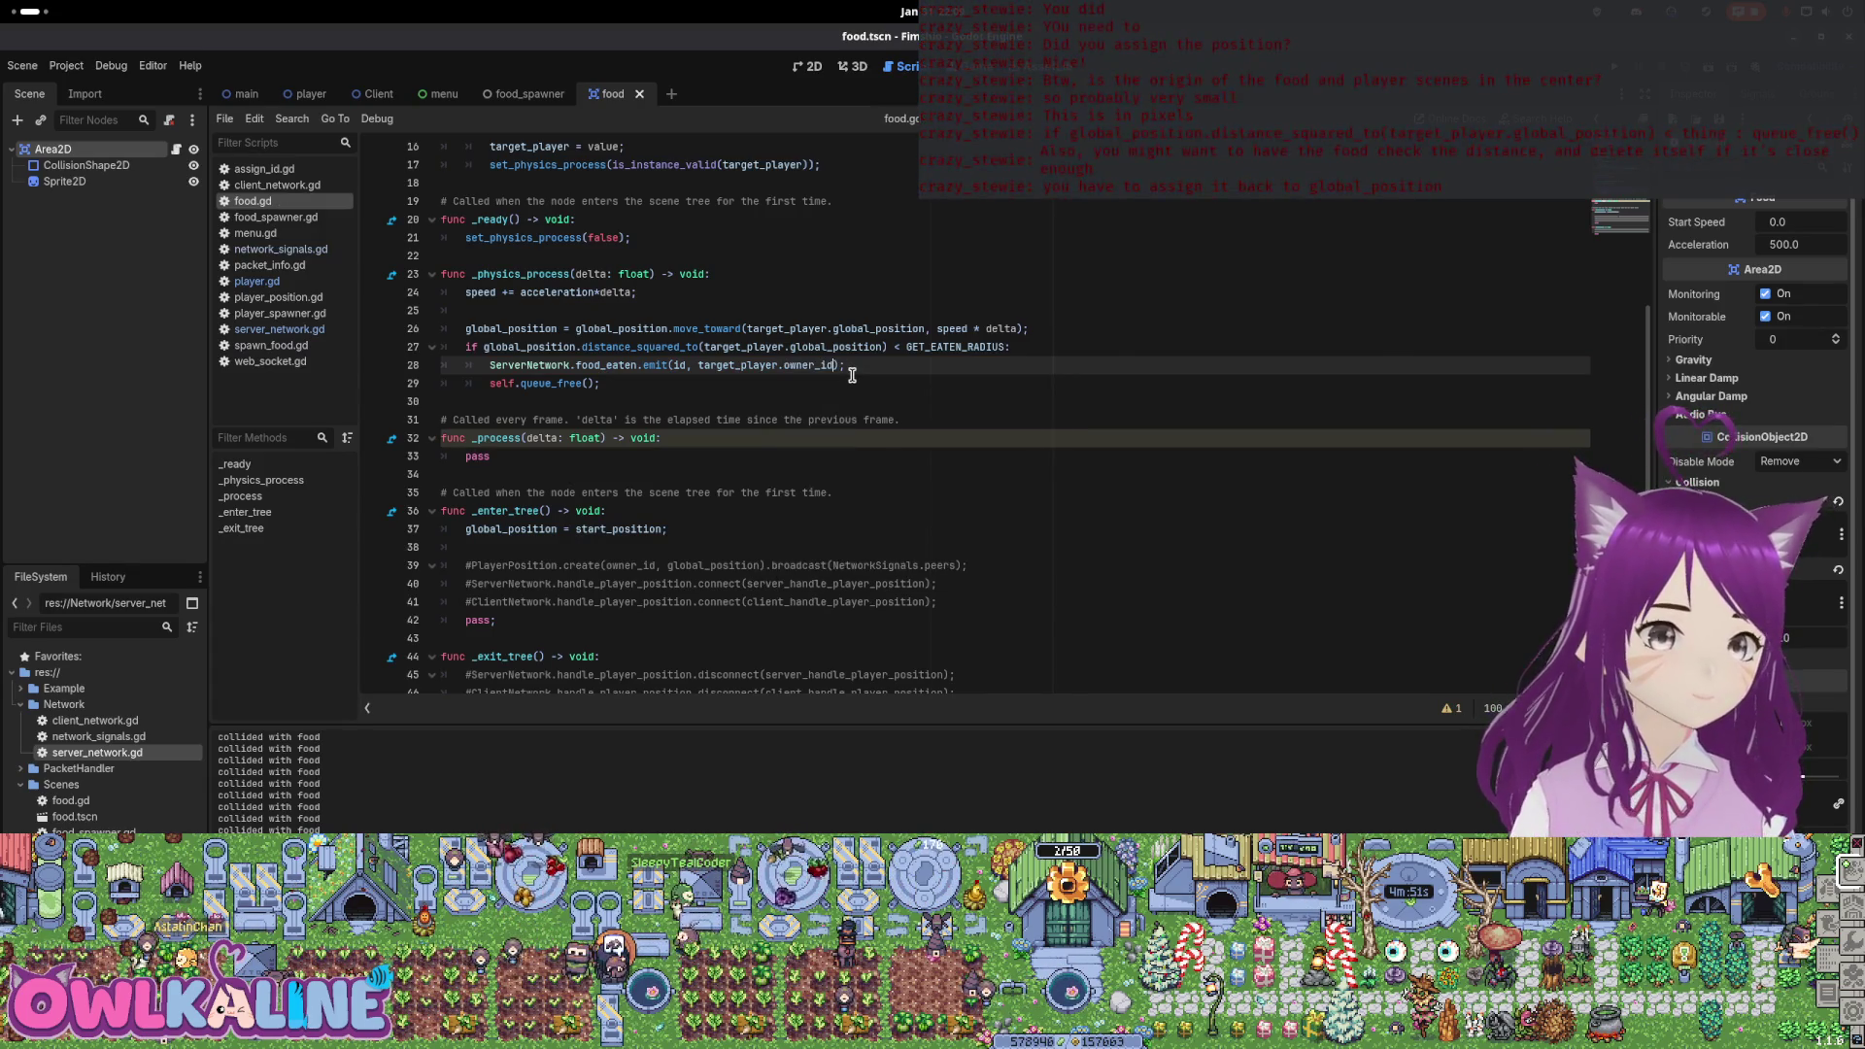
# Check the owner_id variable in player.gd, then open server_network.gd from the script list.
pyautogui.click(309, 94)
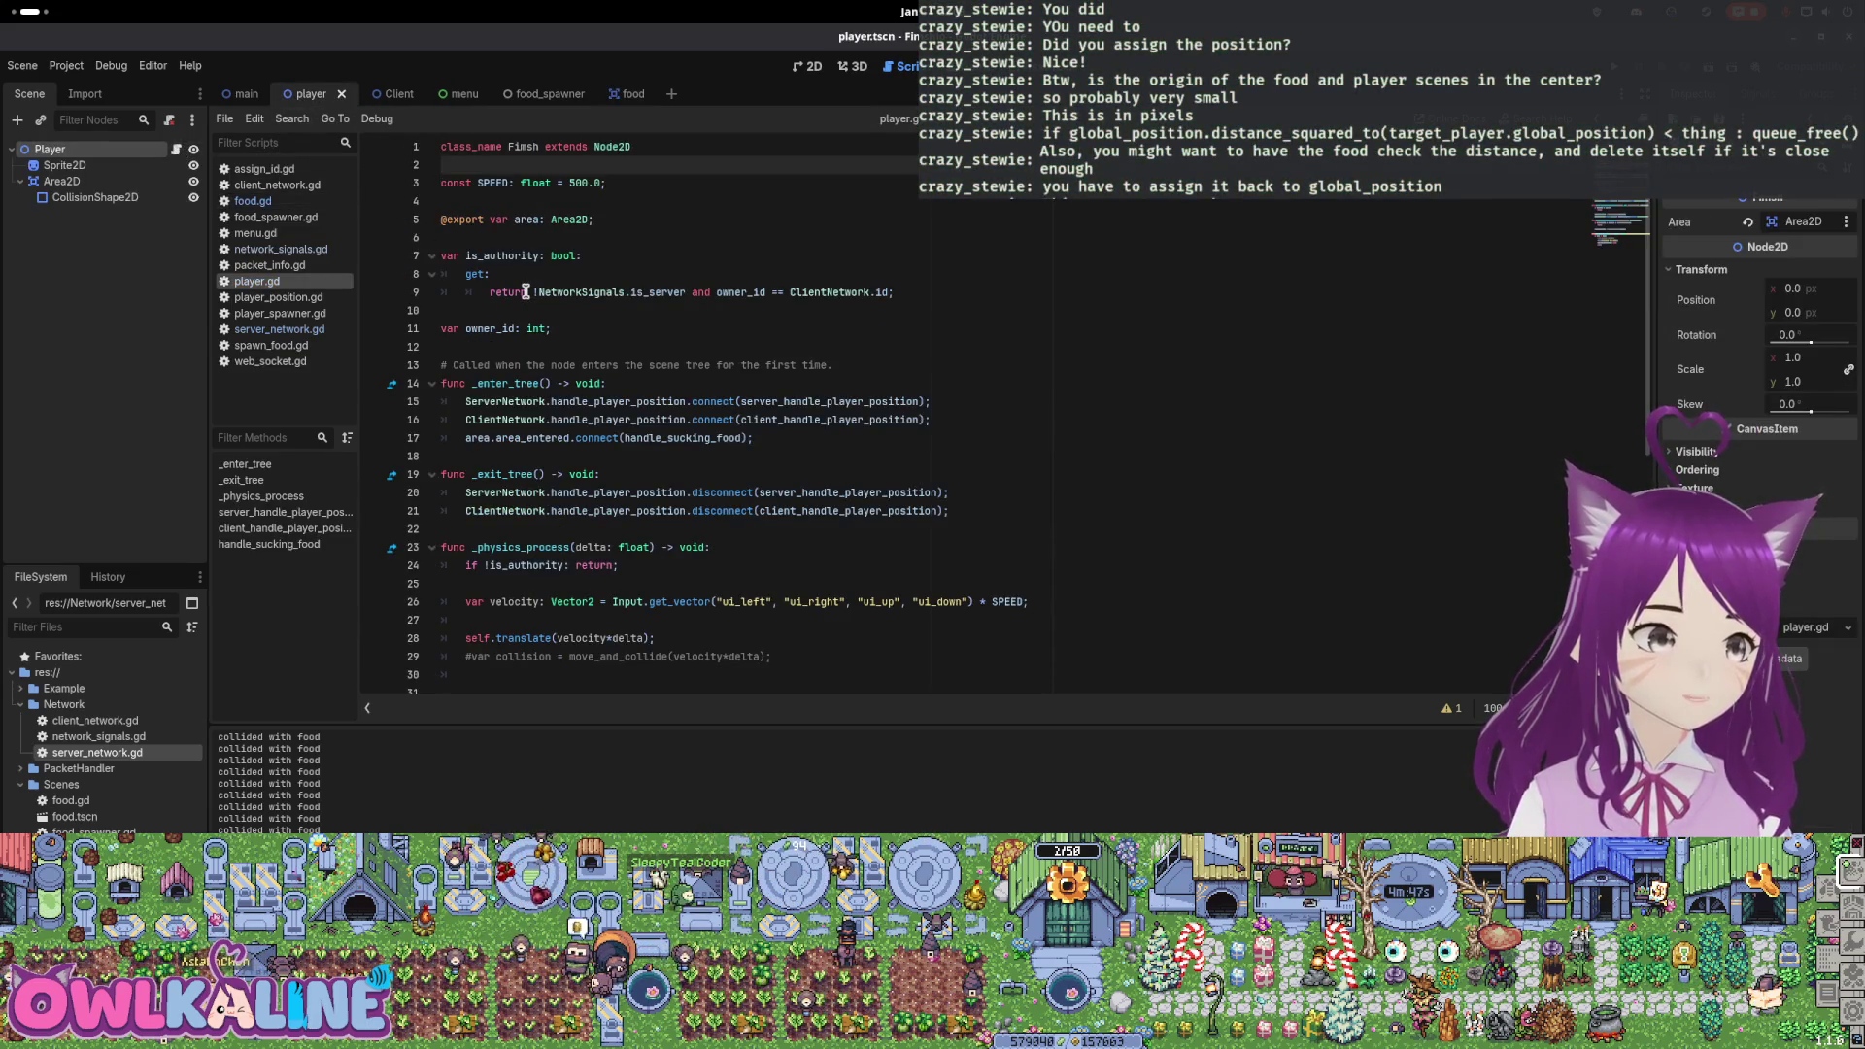
pyautogui.doubleClick(489, 326)
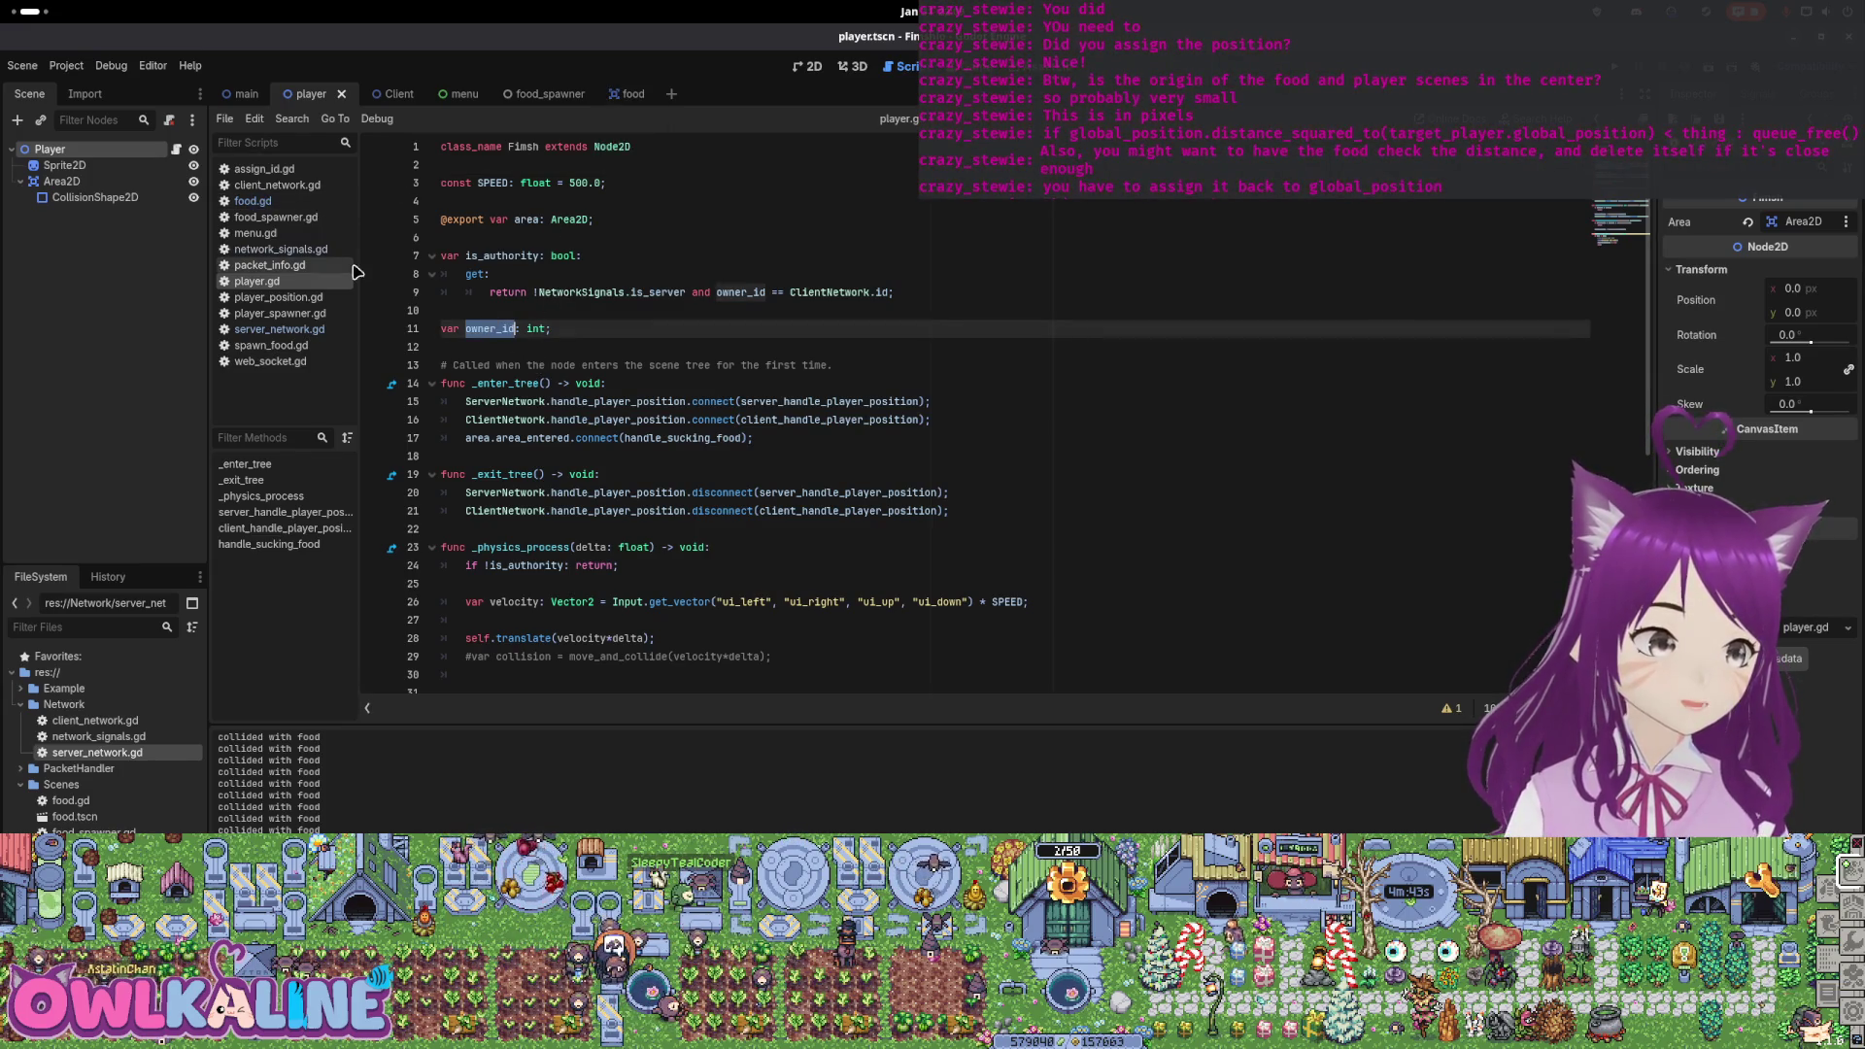
pyautogui.doubleClick(146, 753)
pyautogui.scroll(8, 691, 370)
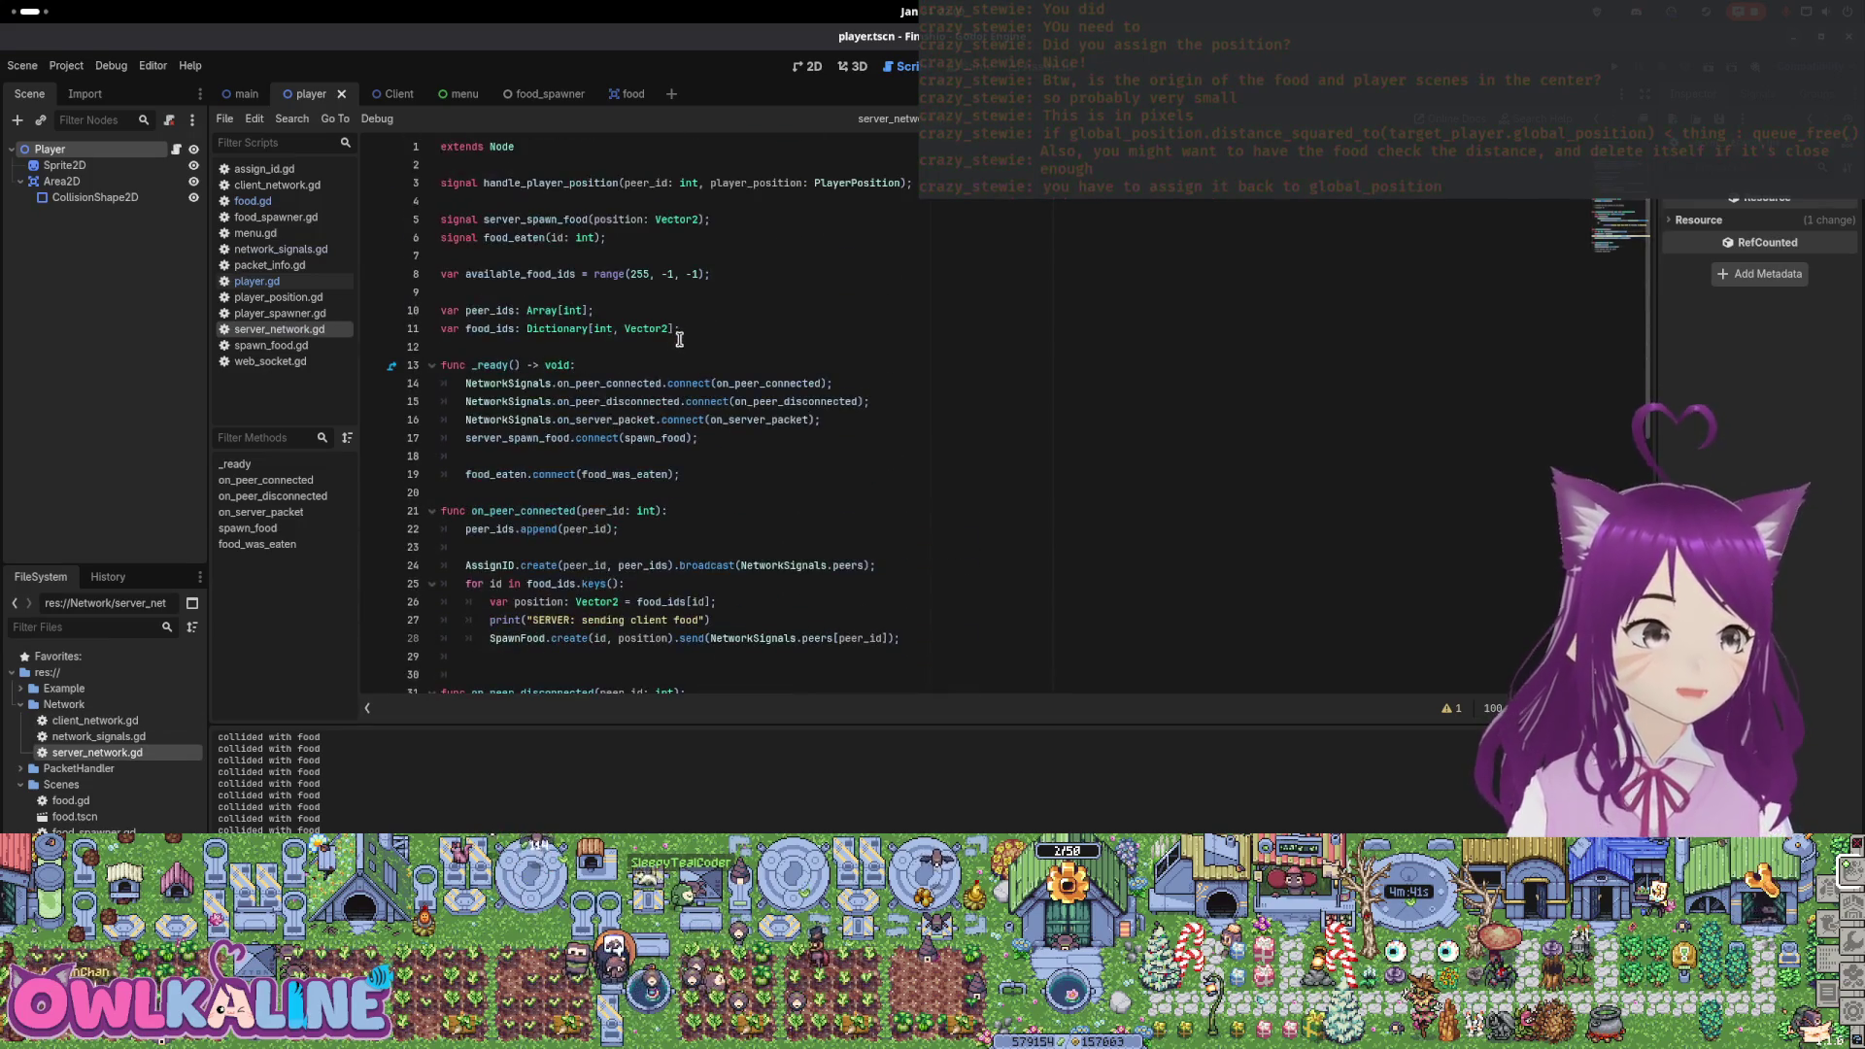
# Add a by_id: int parameter to the food_eaten signal and a fimsh_id parameter to food_was_eaten, then save.
pyautogui.click(596, 238)
pyautogui.write(', by_id: int')
pyautogui.press('Escape')
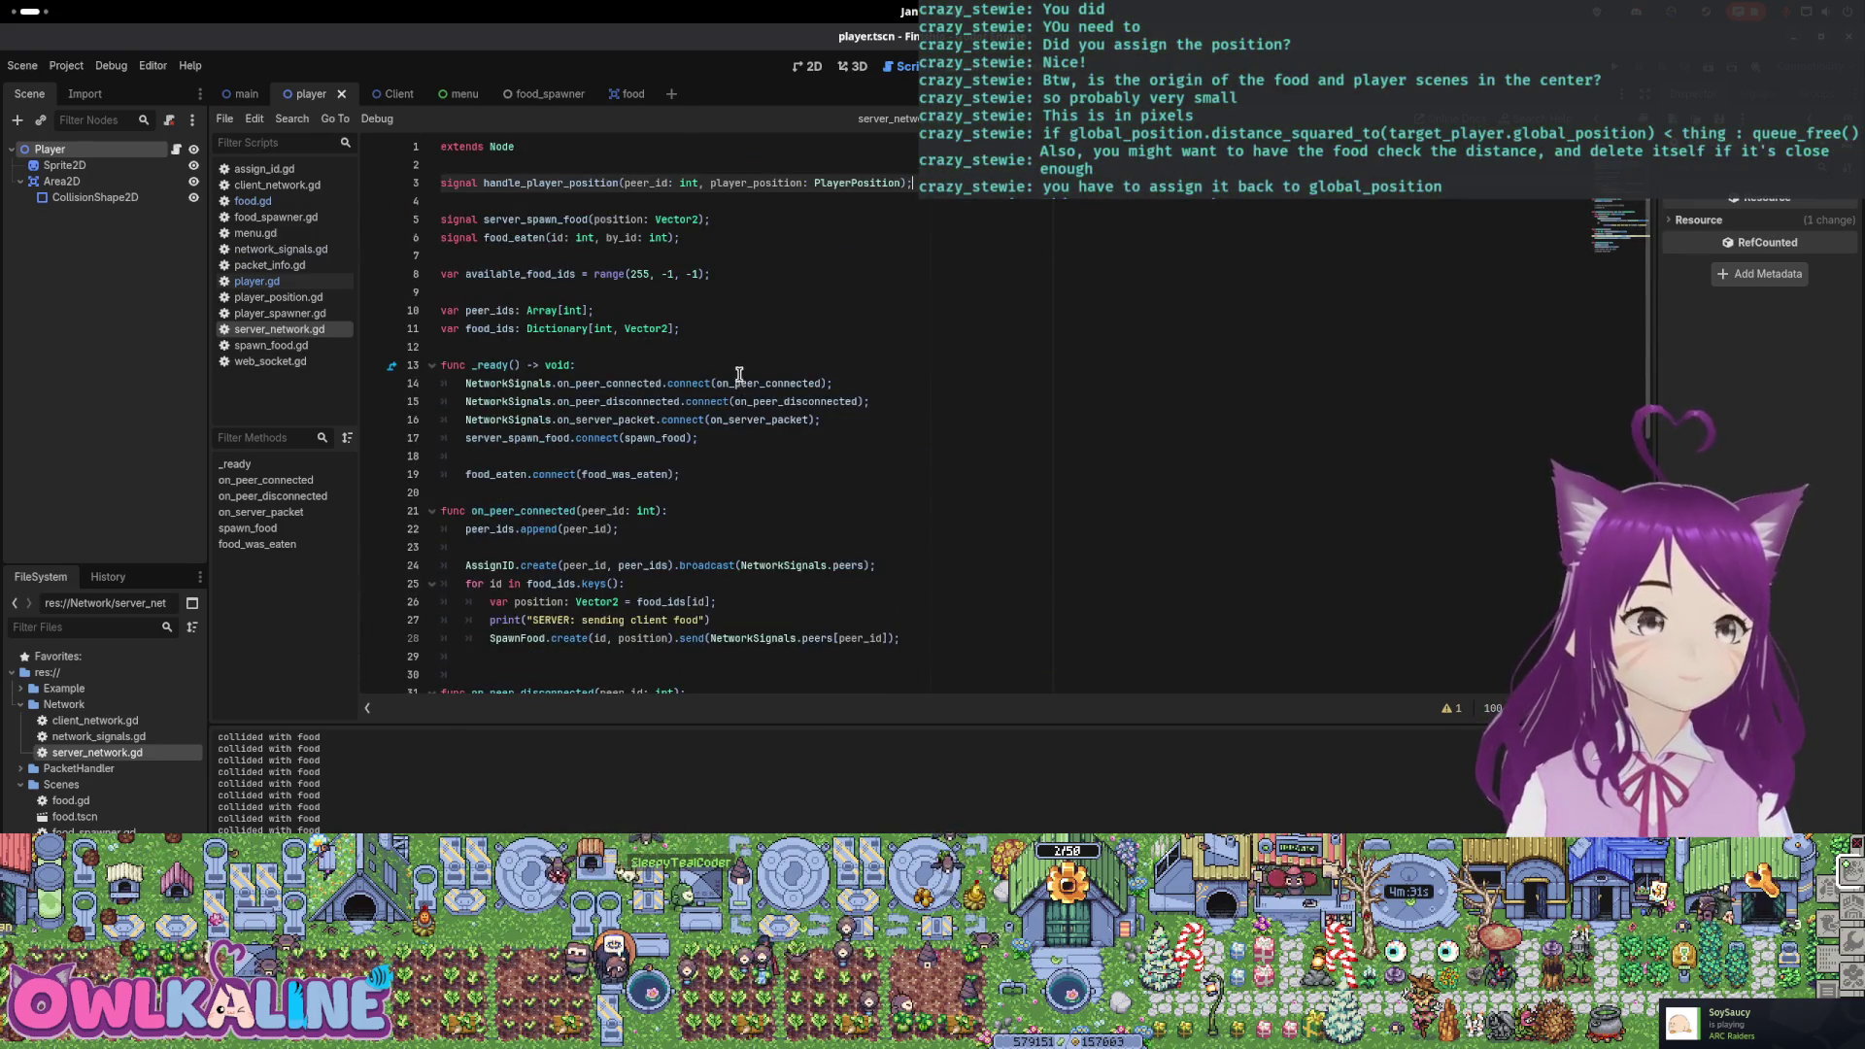
pyautogui.scroll(-8, 630, 427)
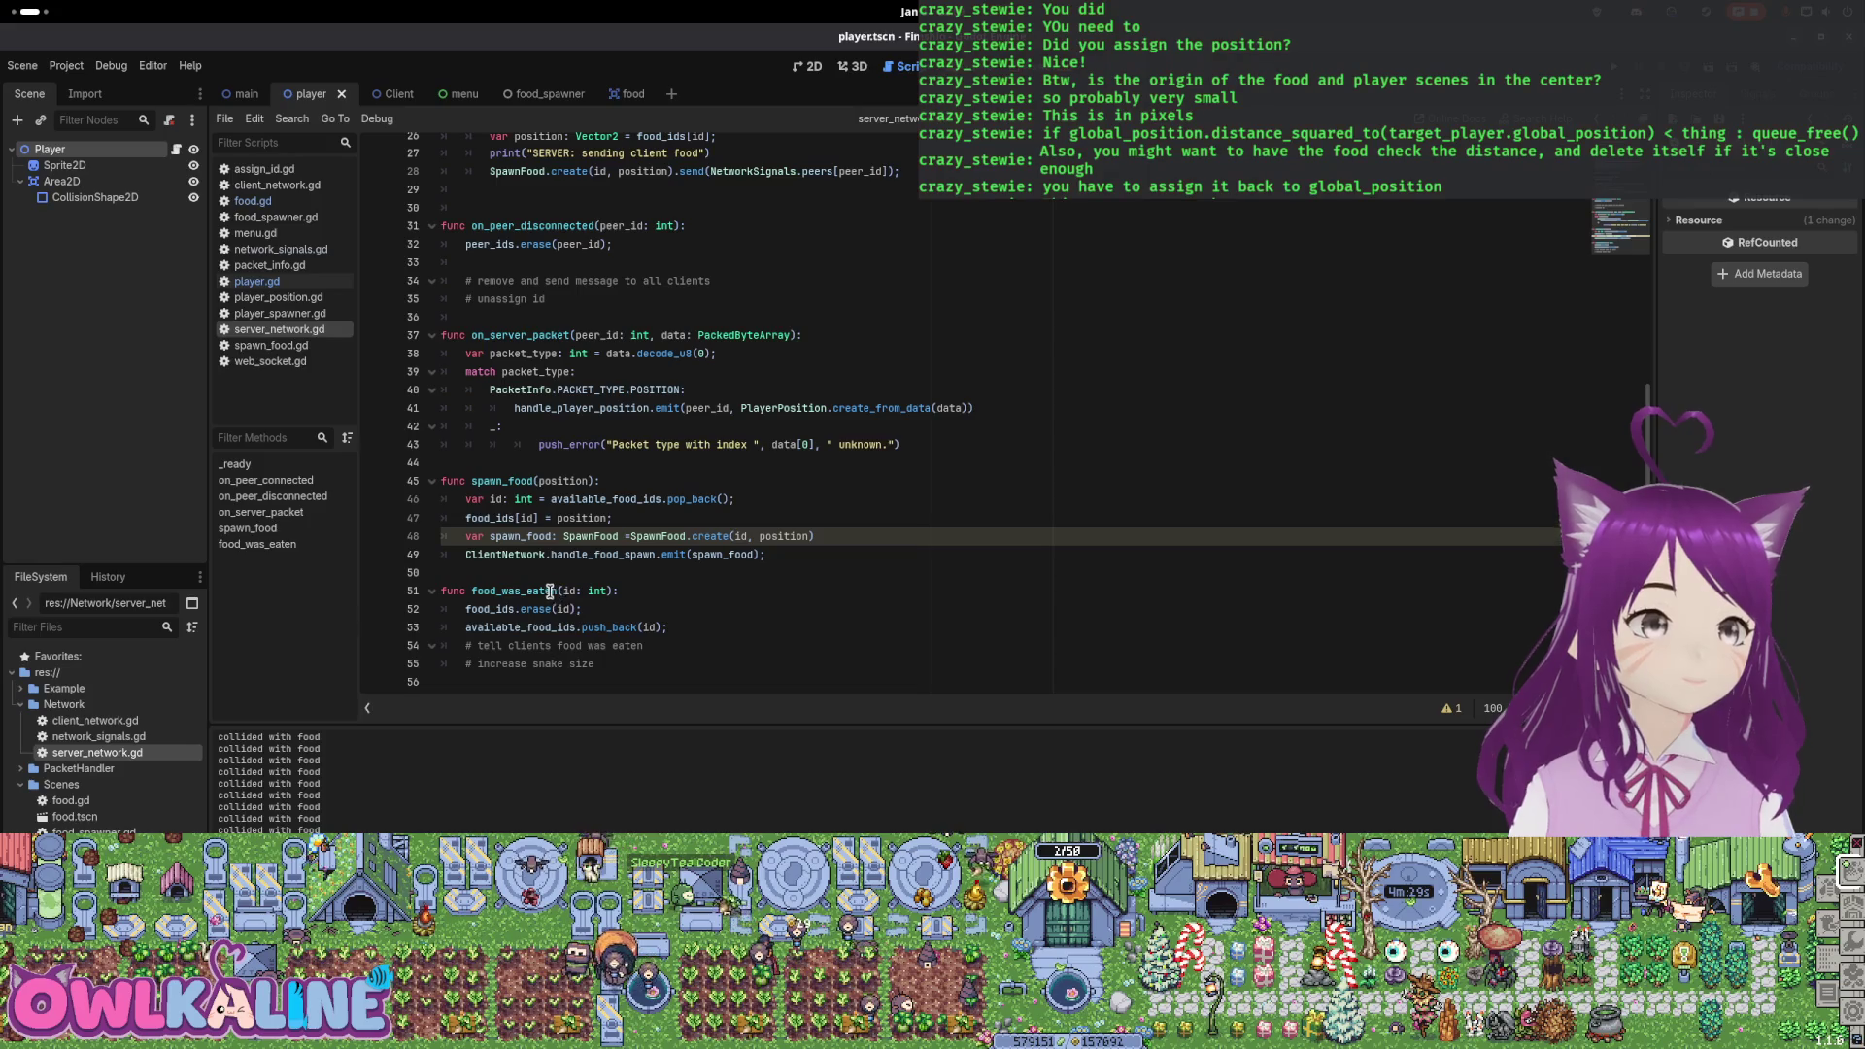
pyautogui.click(608, 590)
pyautogui.write(', fimsh')
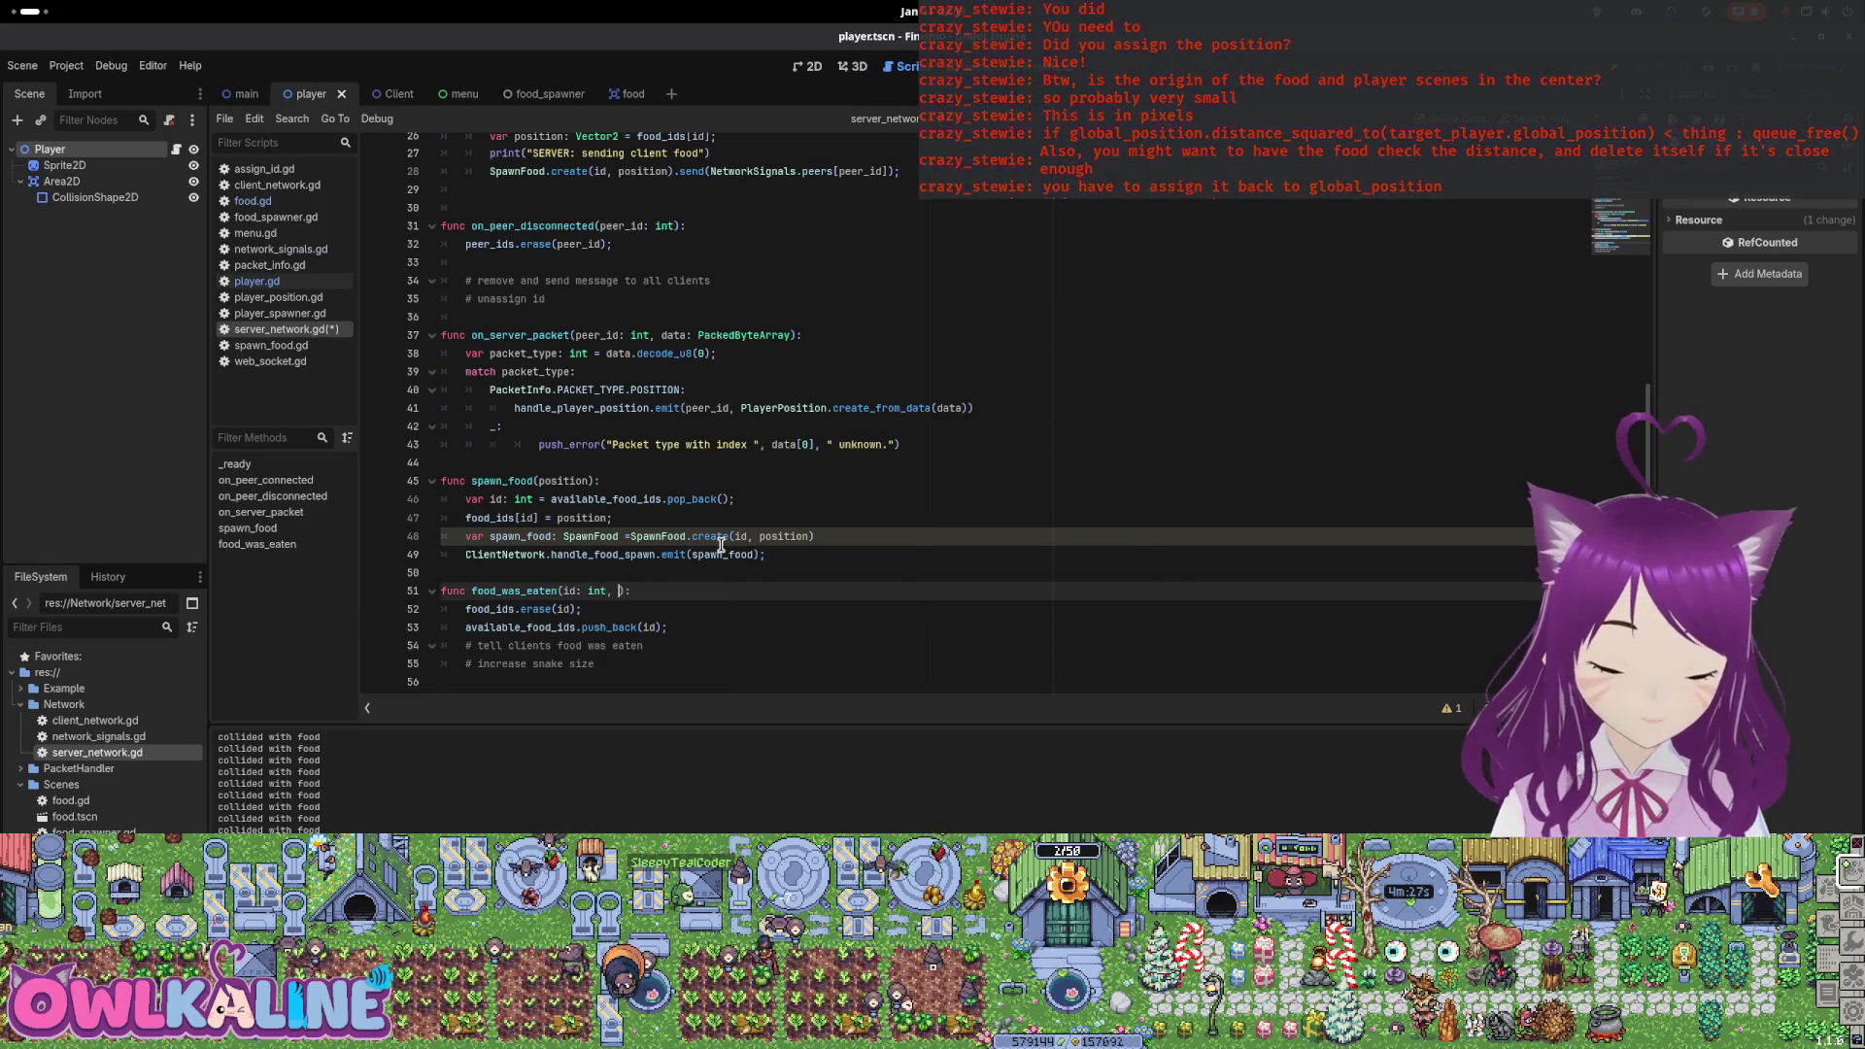
pyautogui.write('_id: i')
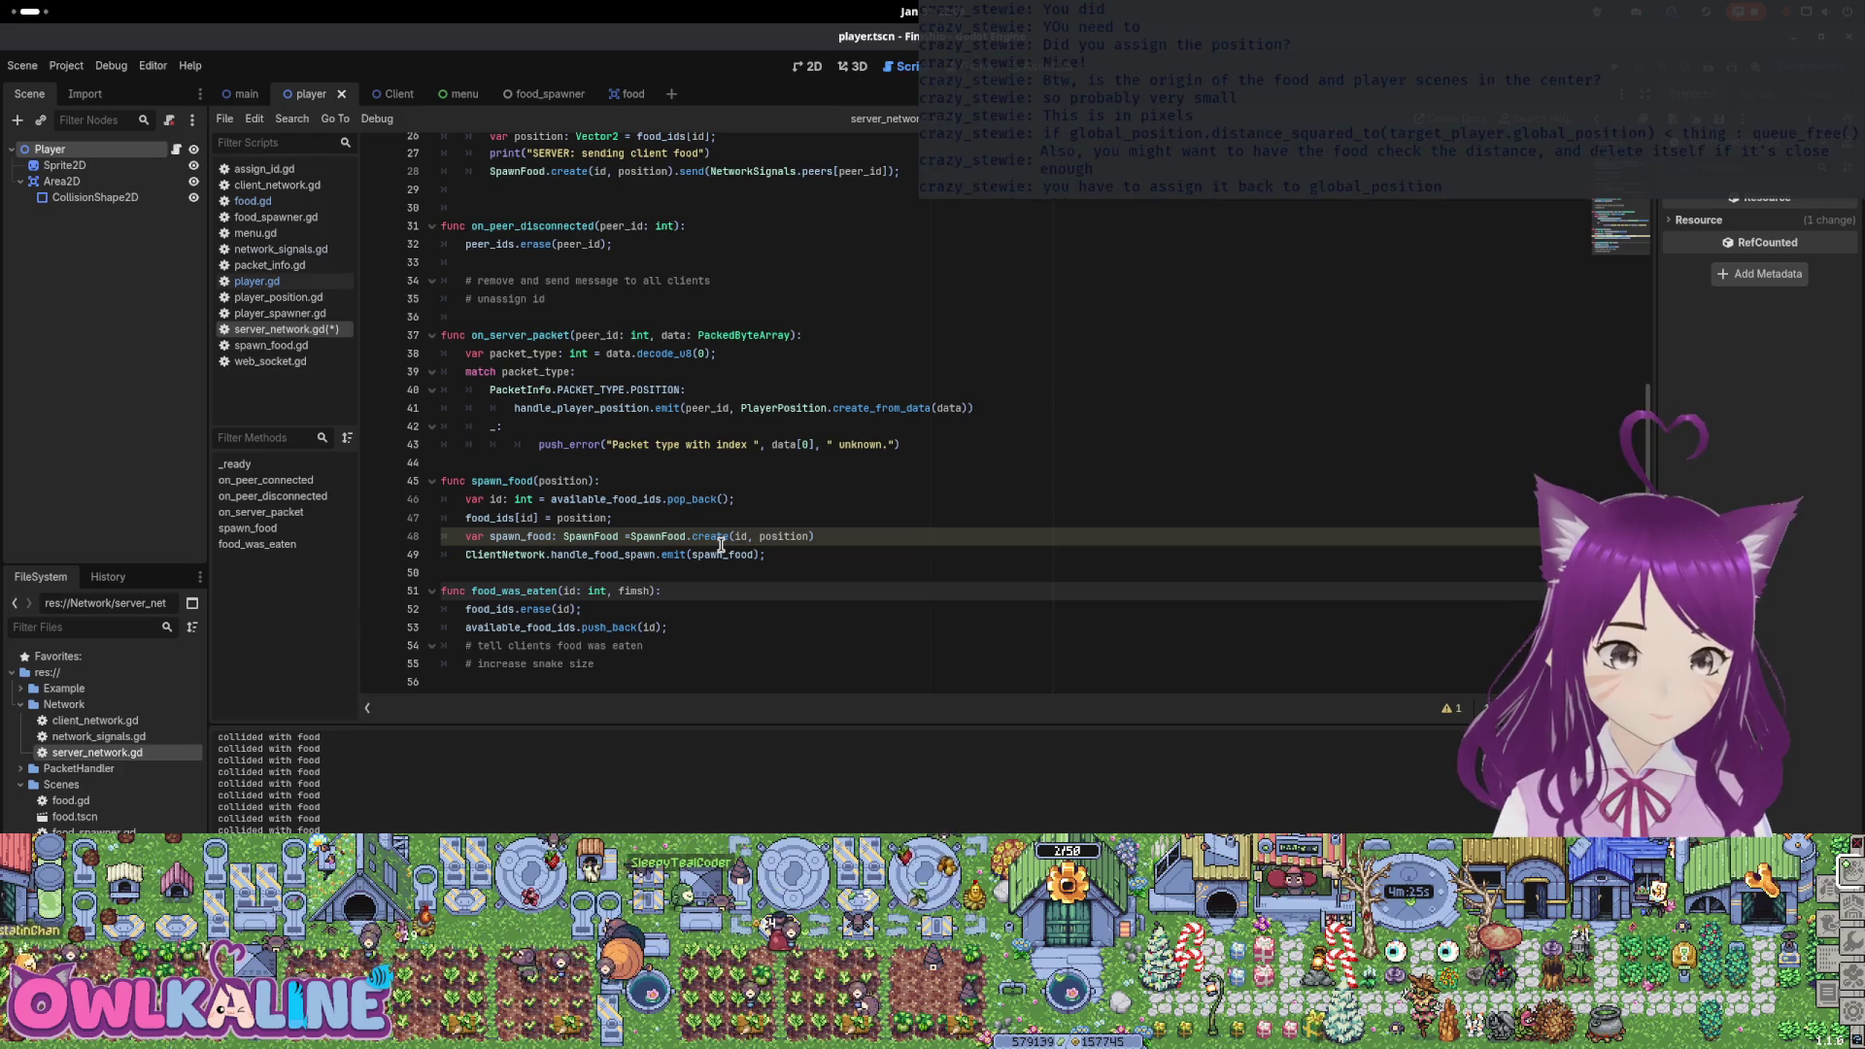
pyautogui.write('d')
pyautogui.hotkey('ctrl', 's')
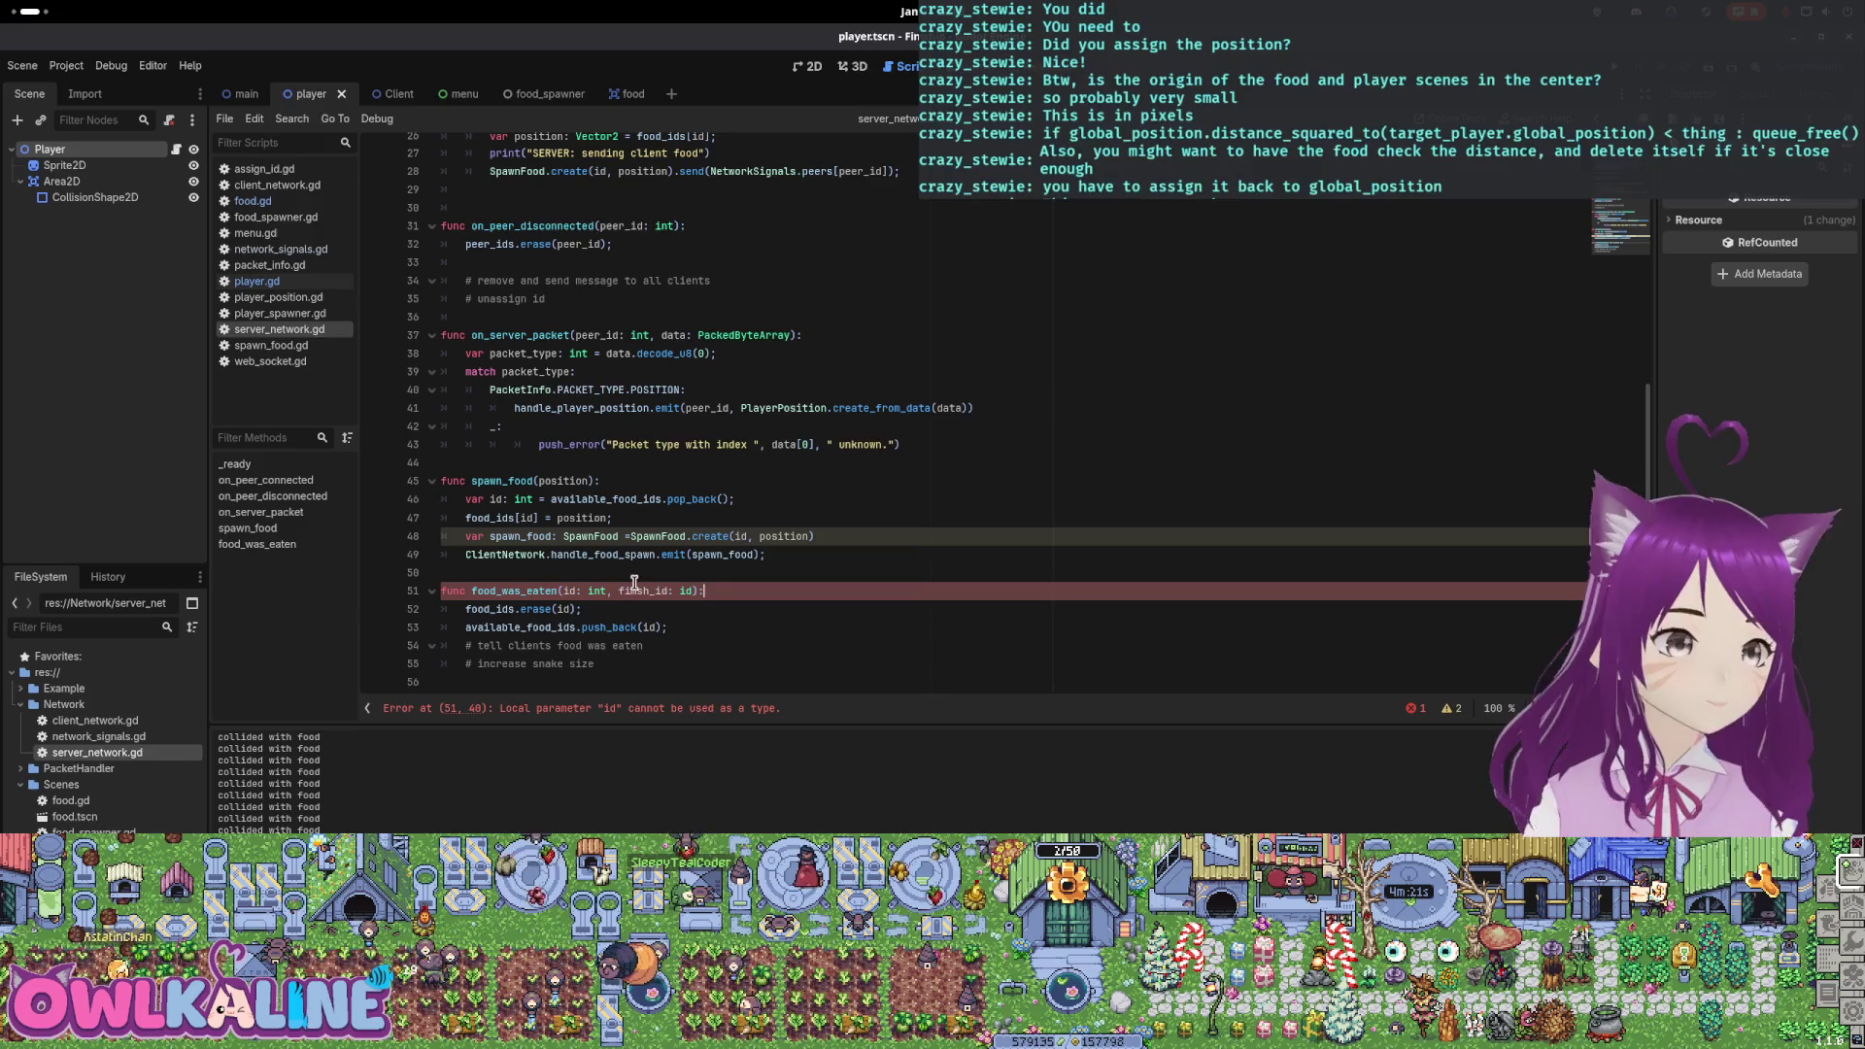
# Trace food_eaten's link to food_was_eaten and correct the fimsh_id type from id to int.
pyautogui.scroll(7, 592, 592)
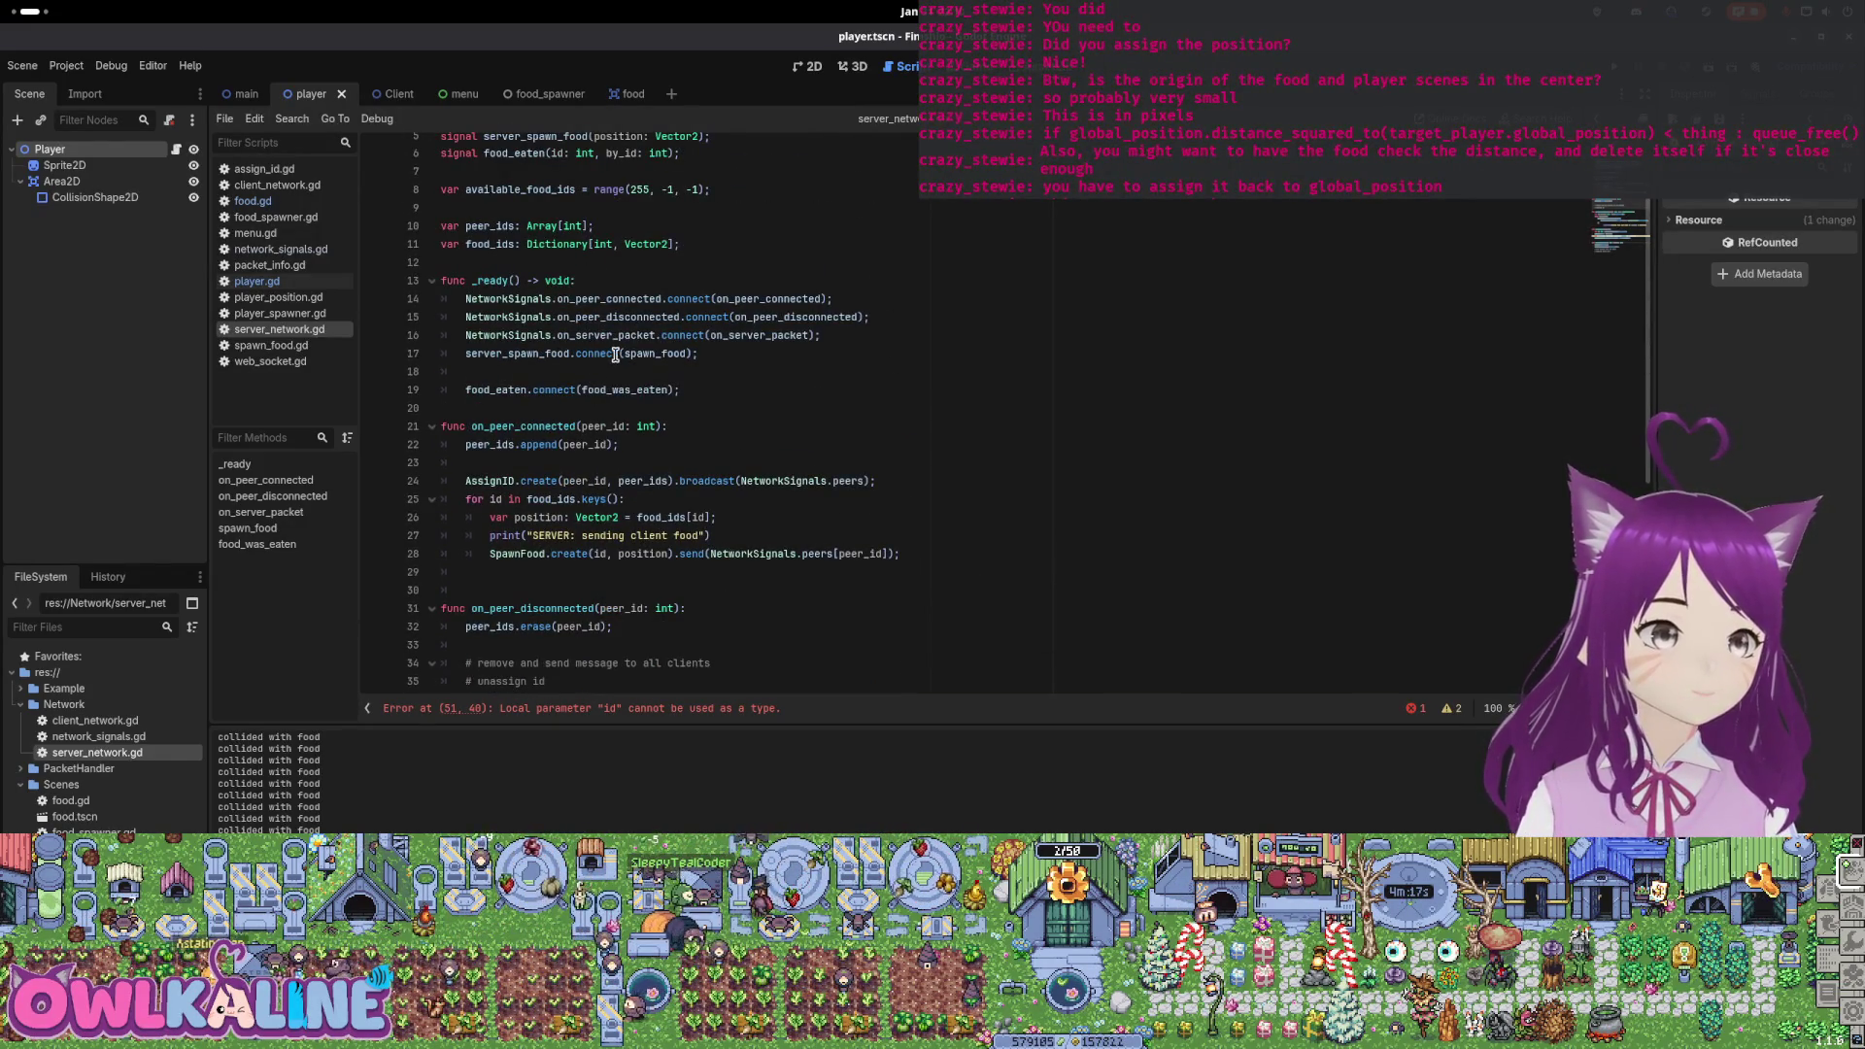
pyautogui.scroll(2, 595, 370)
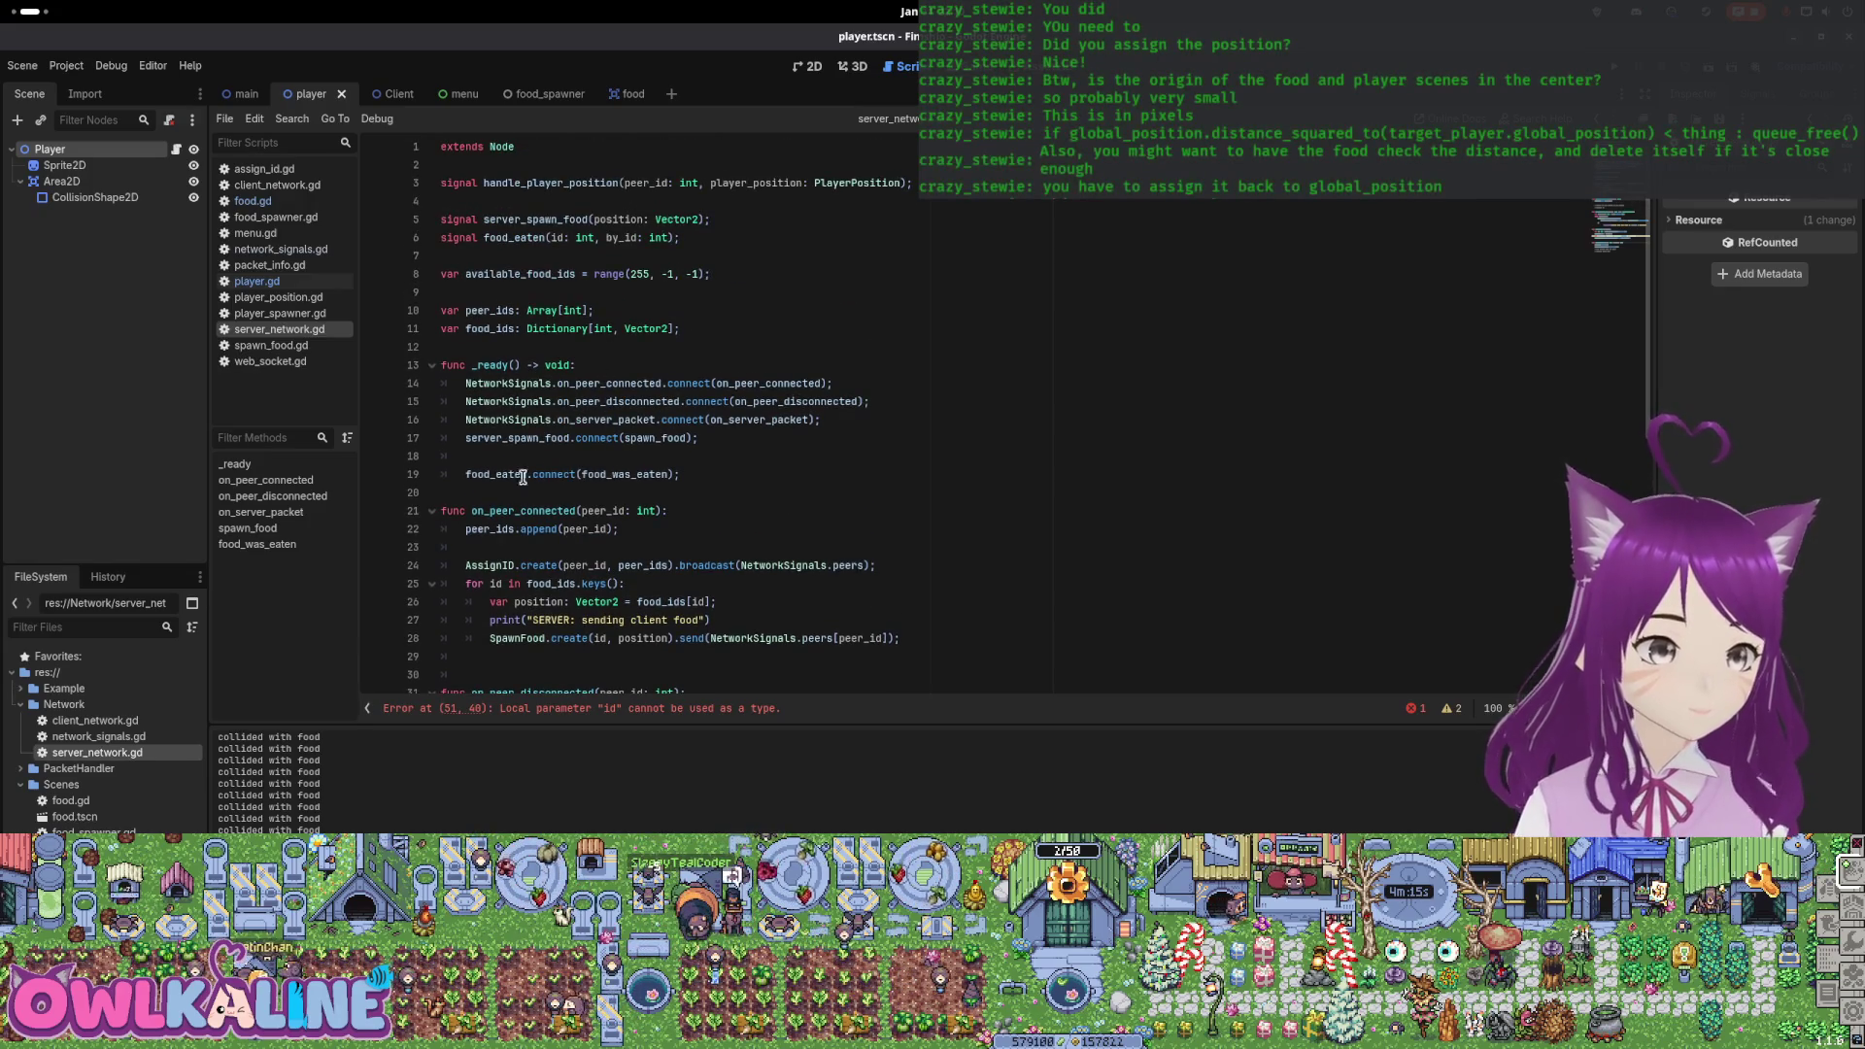
pyautogui.doubleClick(496, 474)
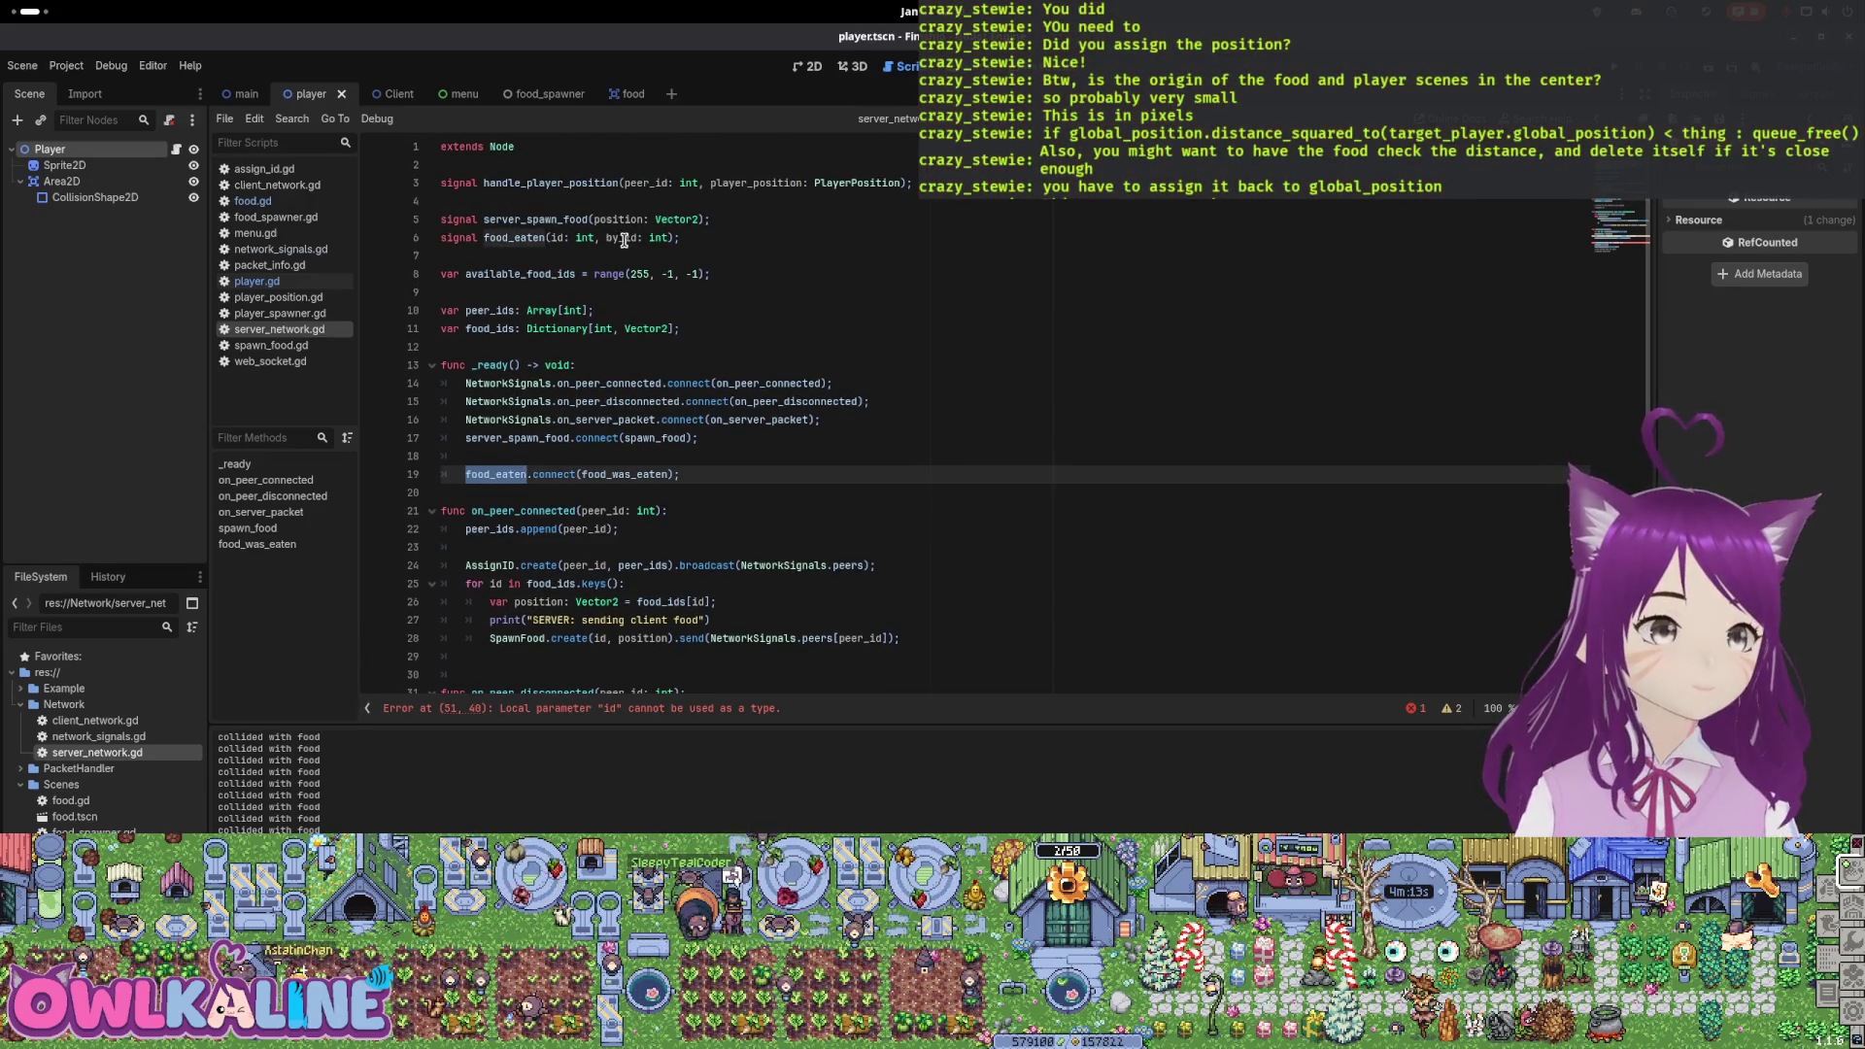
pyautogui.doubleClick(622, 238)
pyautogui.doubleClick(495, 474)
pyautogui.doubleClick(620, 474)
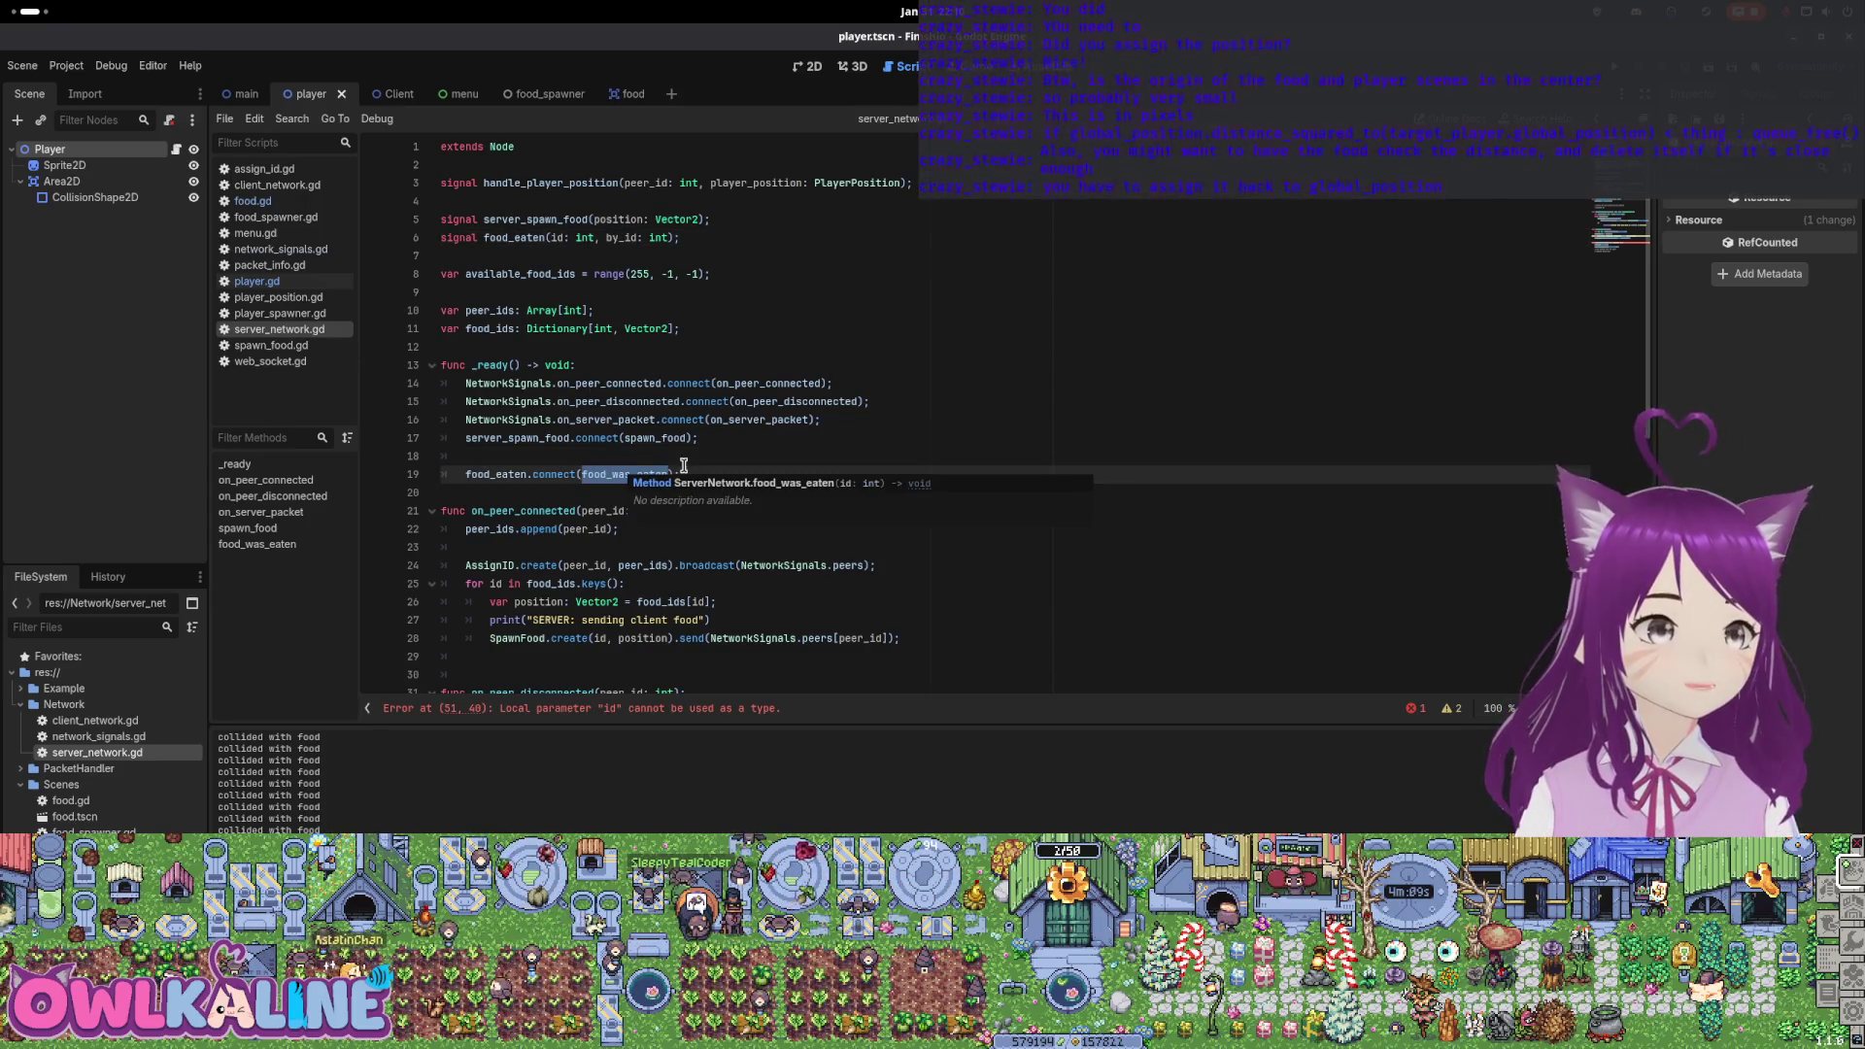
pyautogui.keyDown('ctrl'); pyautogui.click(619, 474); pyautogui.keyUp('ctrl')
pyautogui.doubleClick(512, 592)
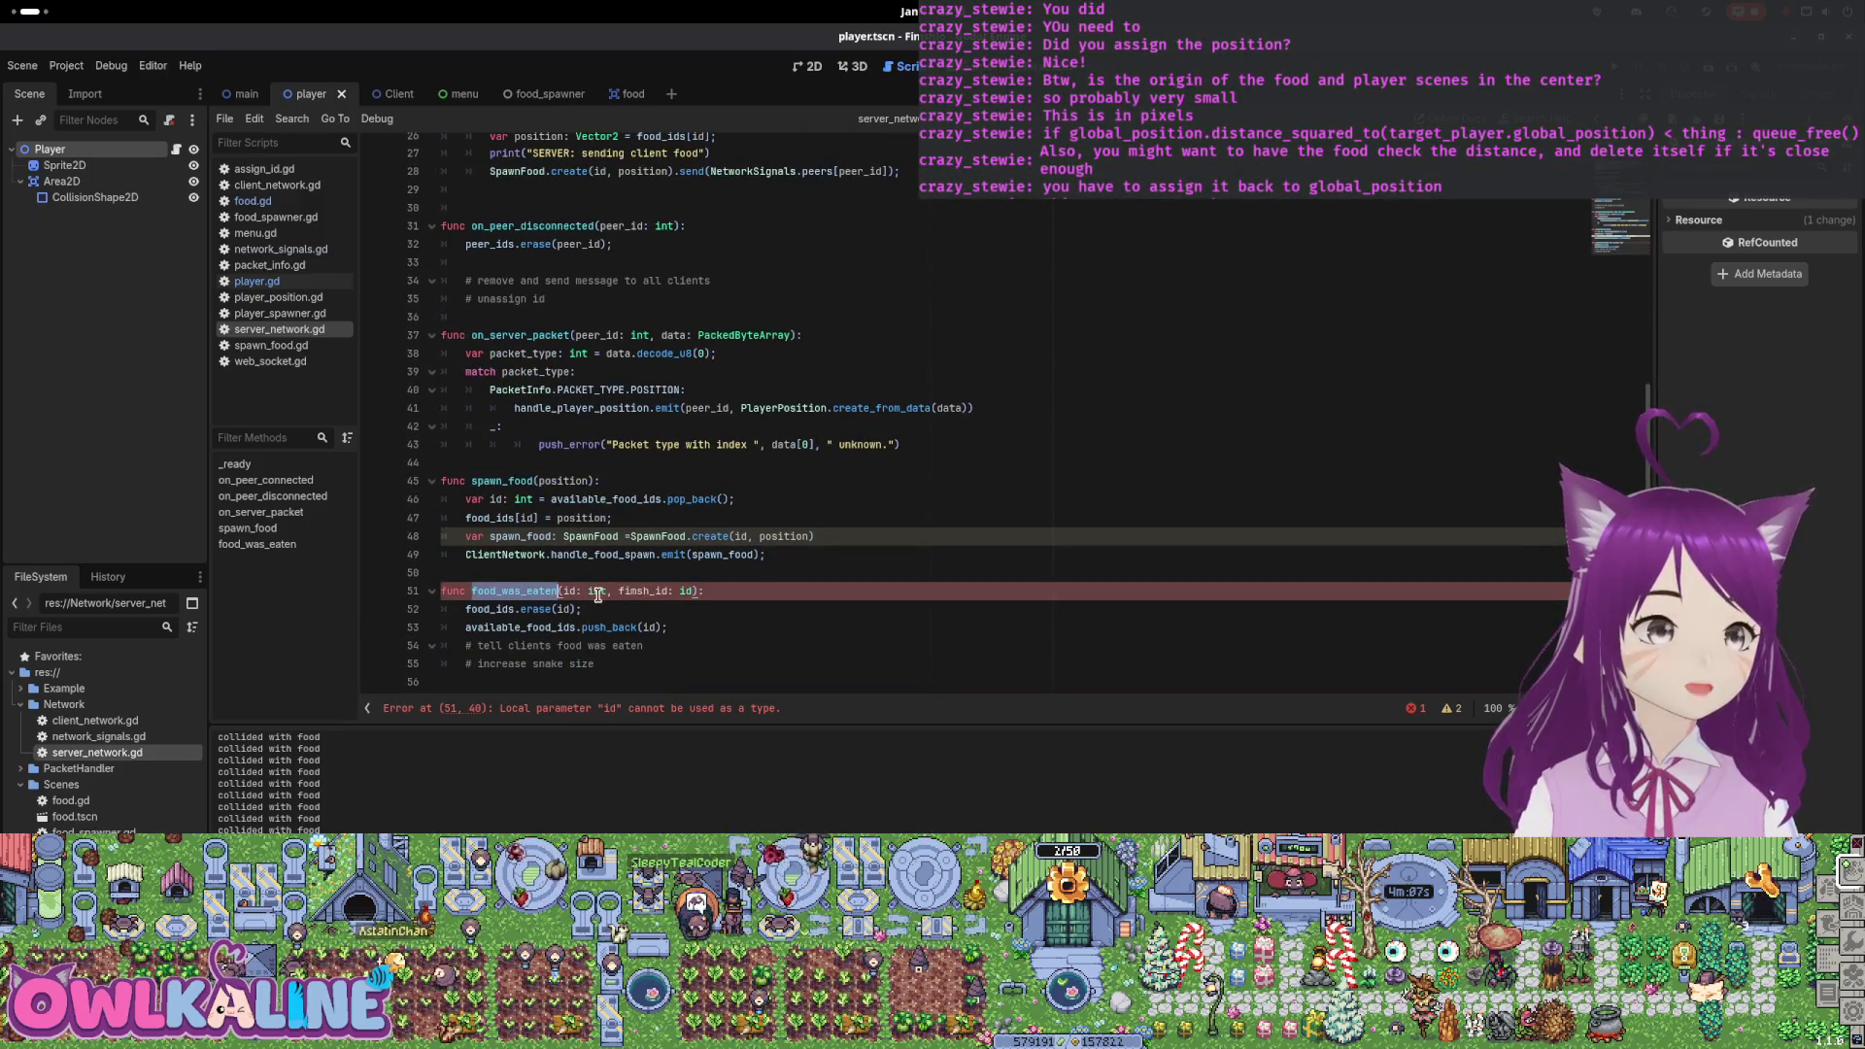
pyautogui.doubleClick(687, 592)
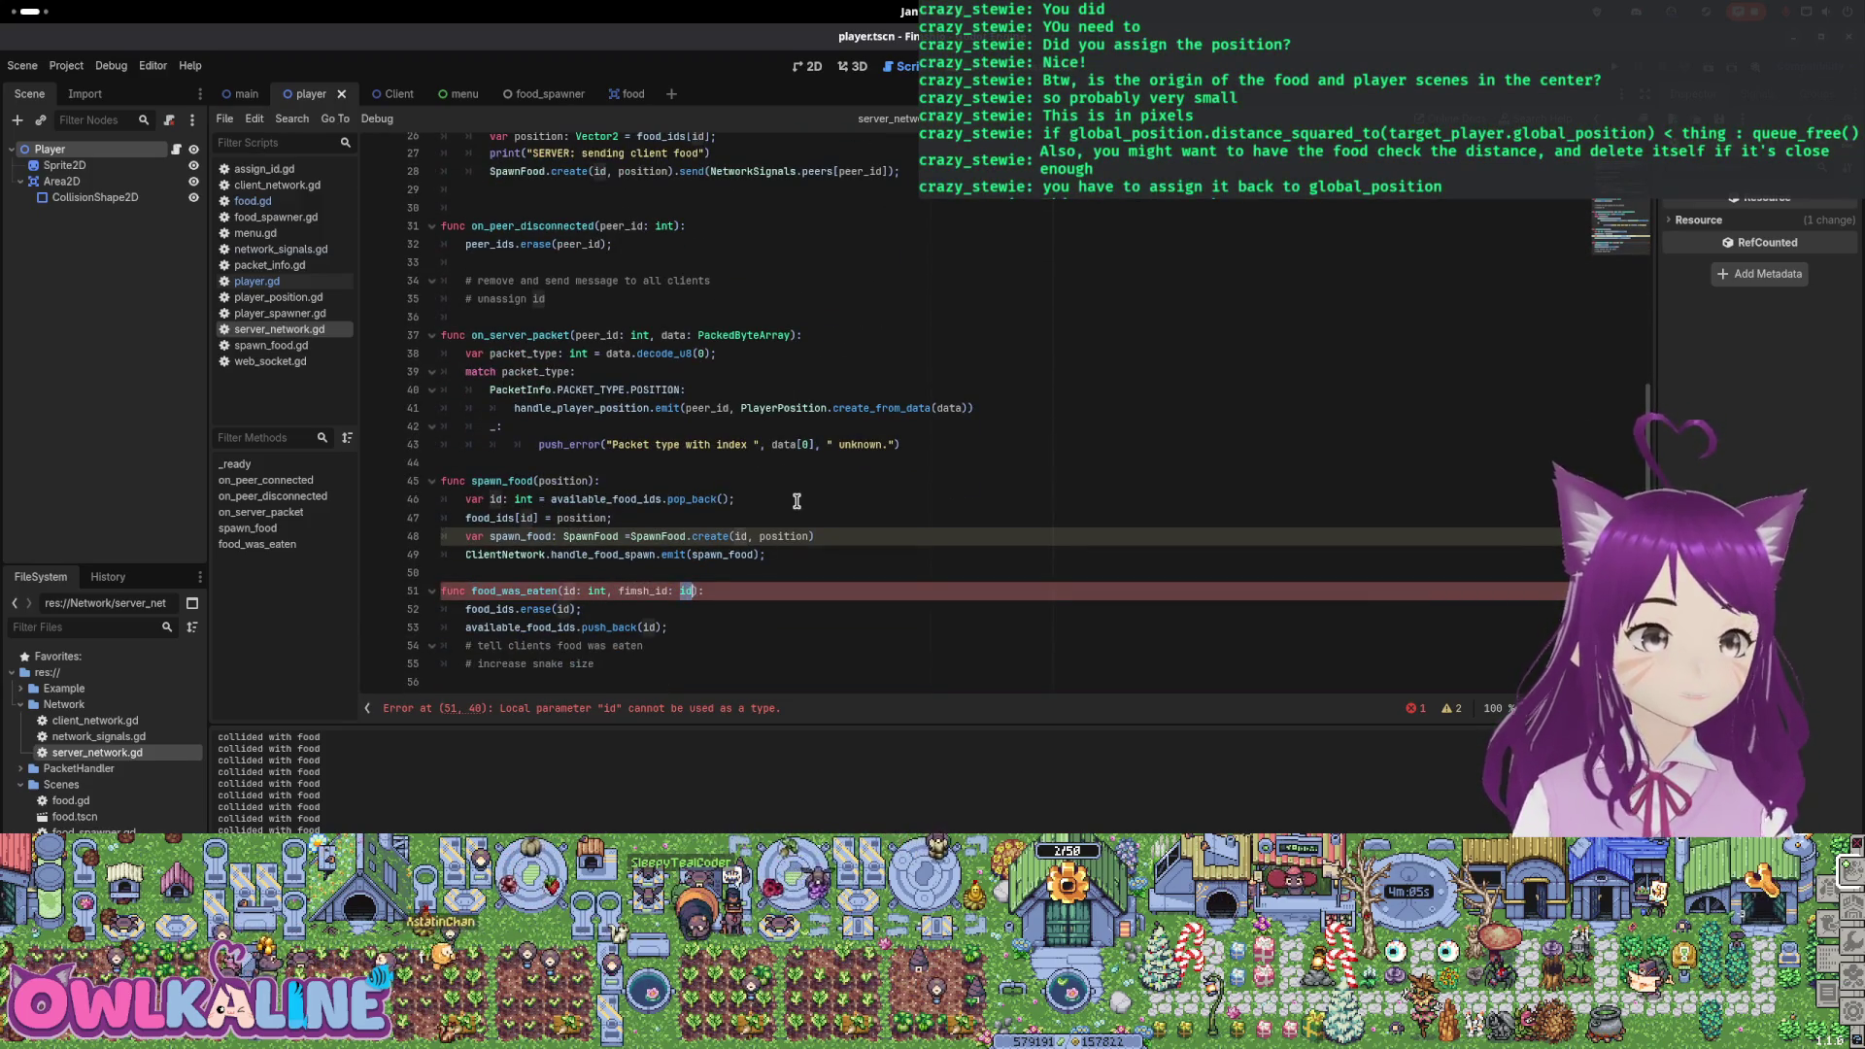
pyautogui.write('int')
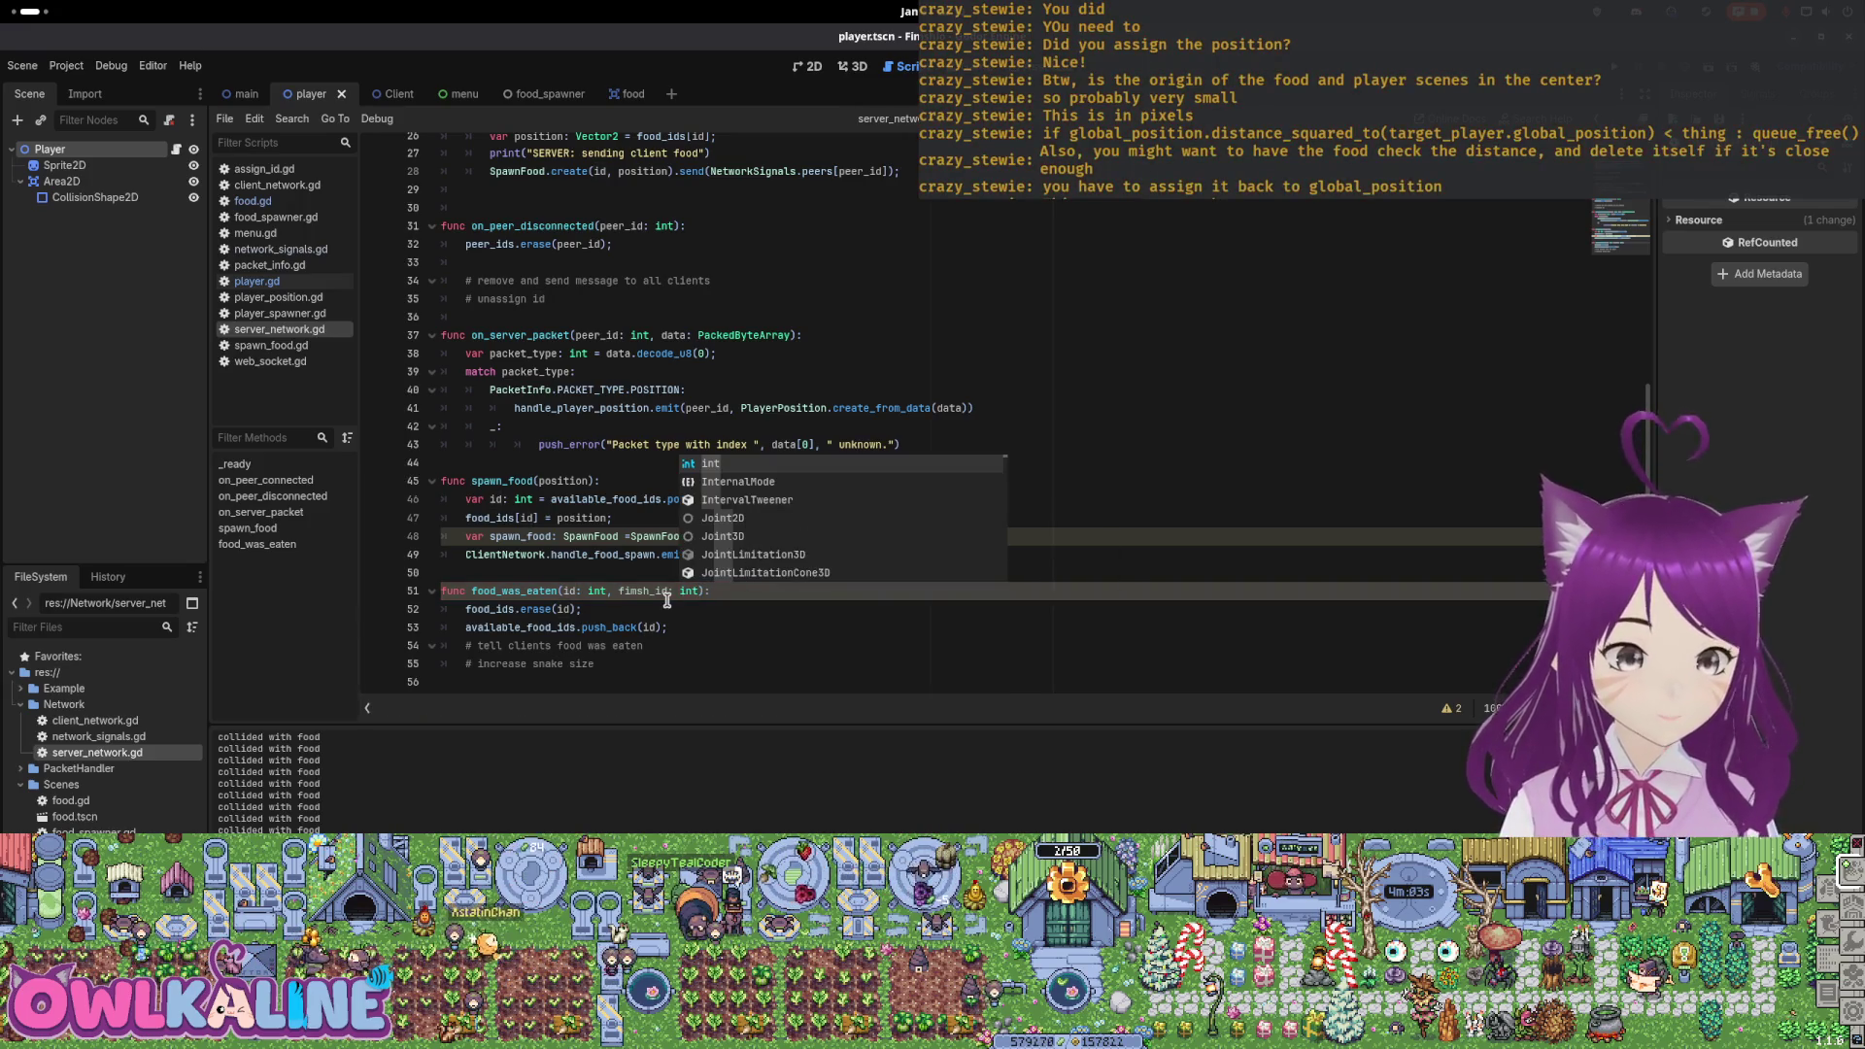
pyautogui.press('Escape')
pyautogui.press('Down')
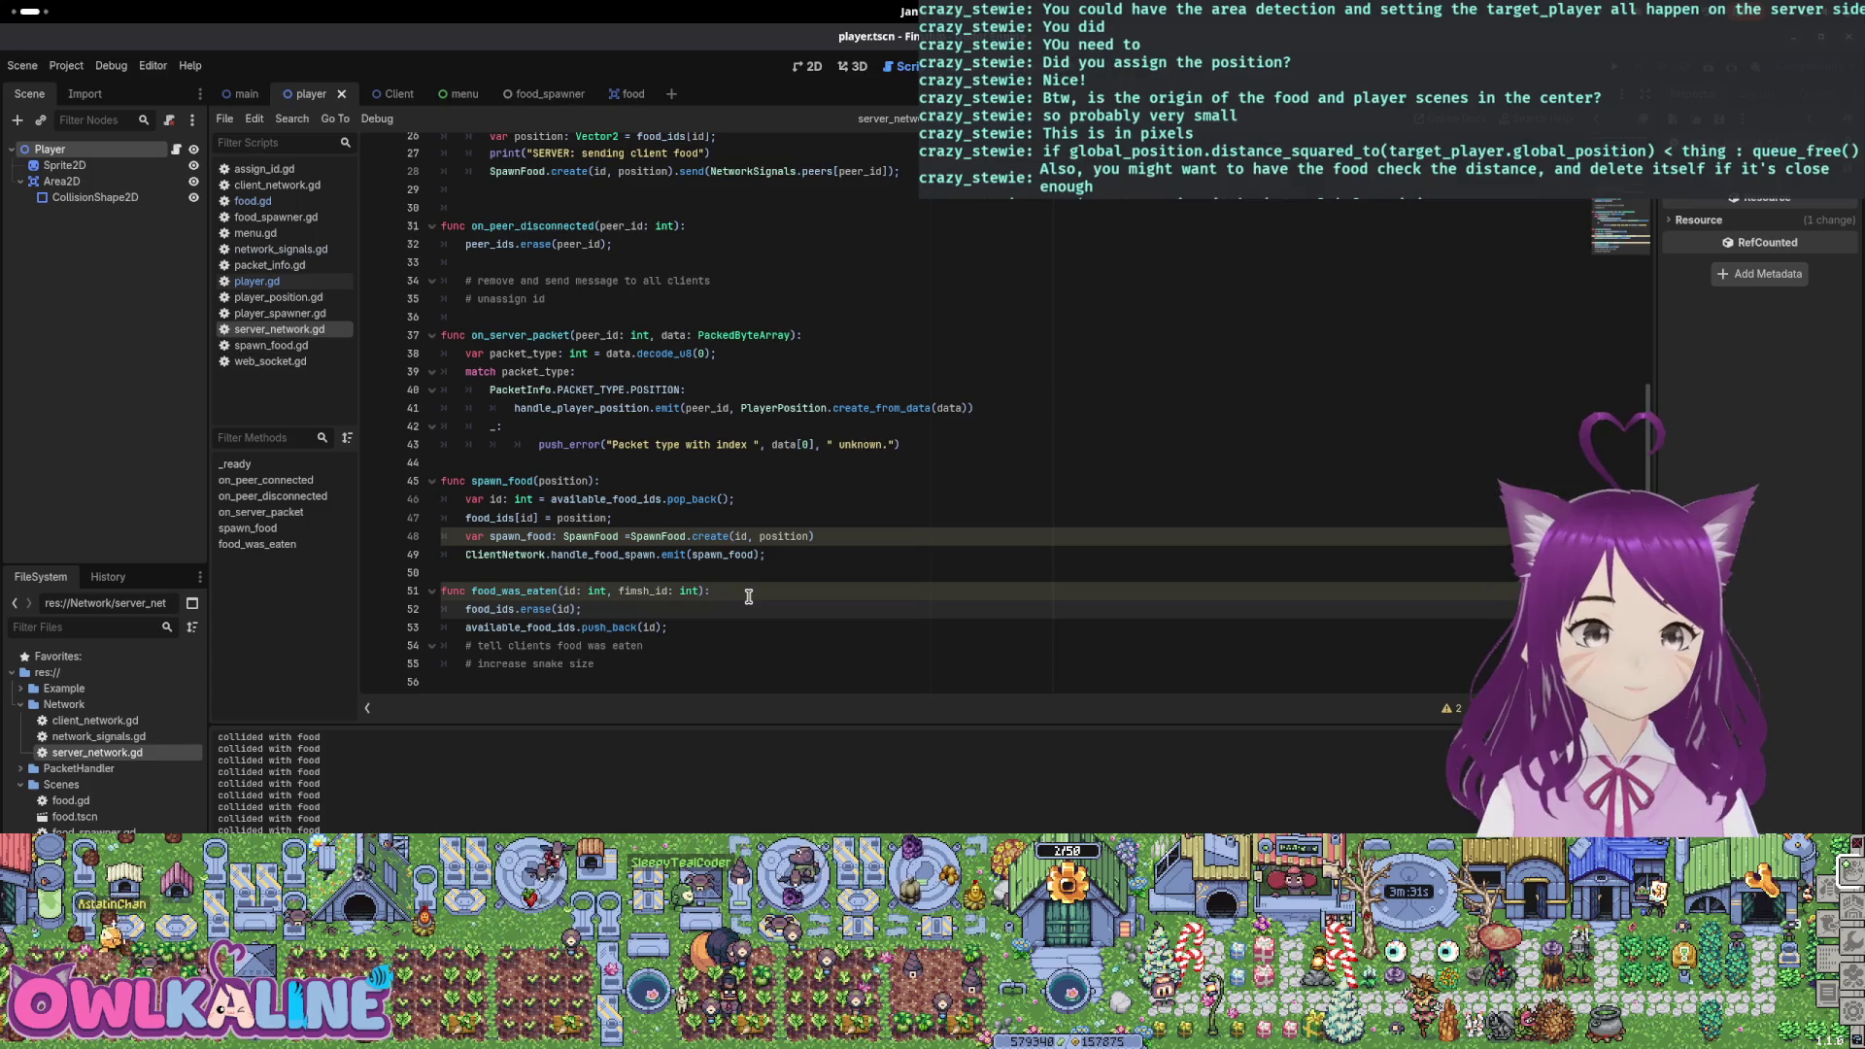
# Review the spawn_food and food_was_eaten functions, then switch to the notepad and terminals workspace.
pyautogui.scroll(1, 748, 593)
pyautogui.scroll(1, 746, 586)
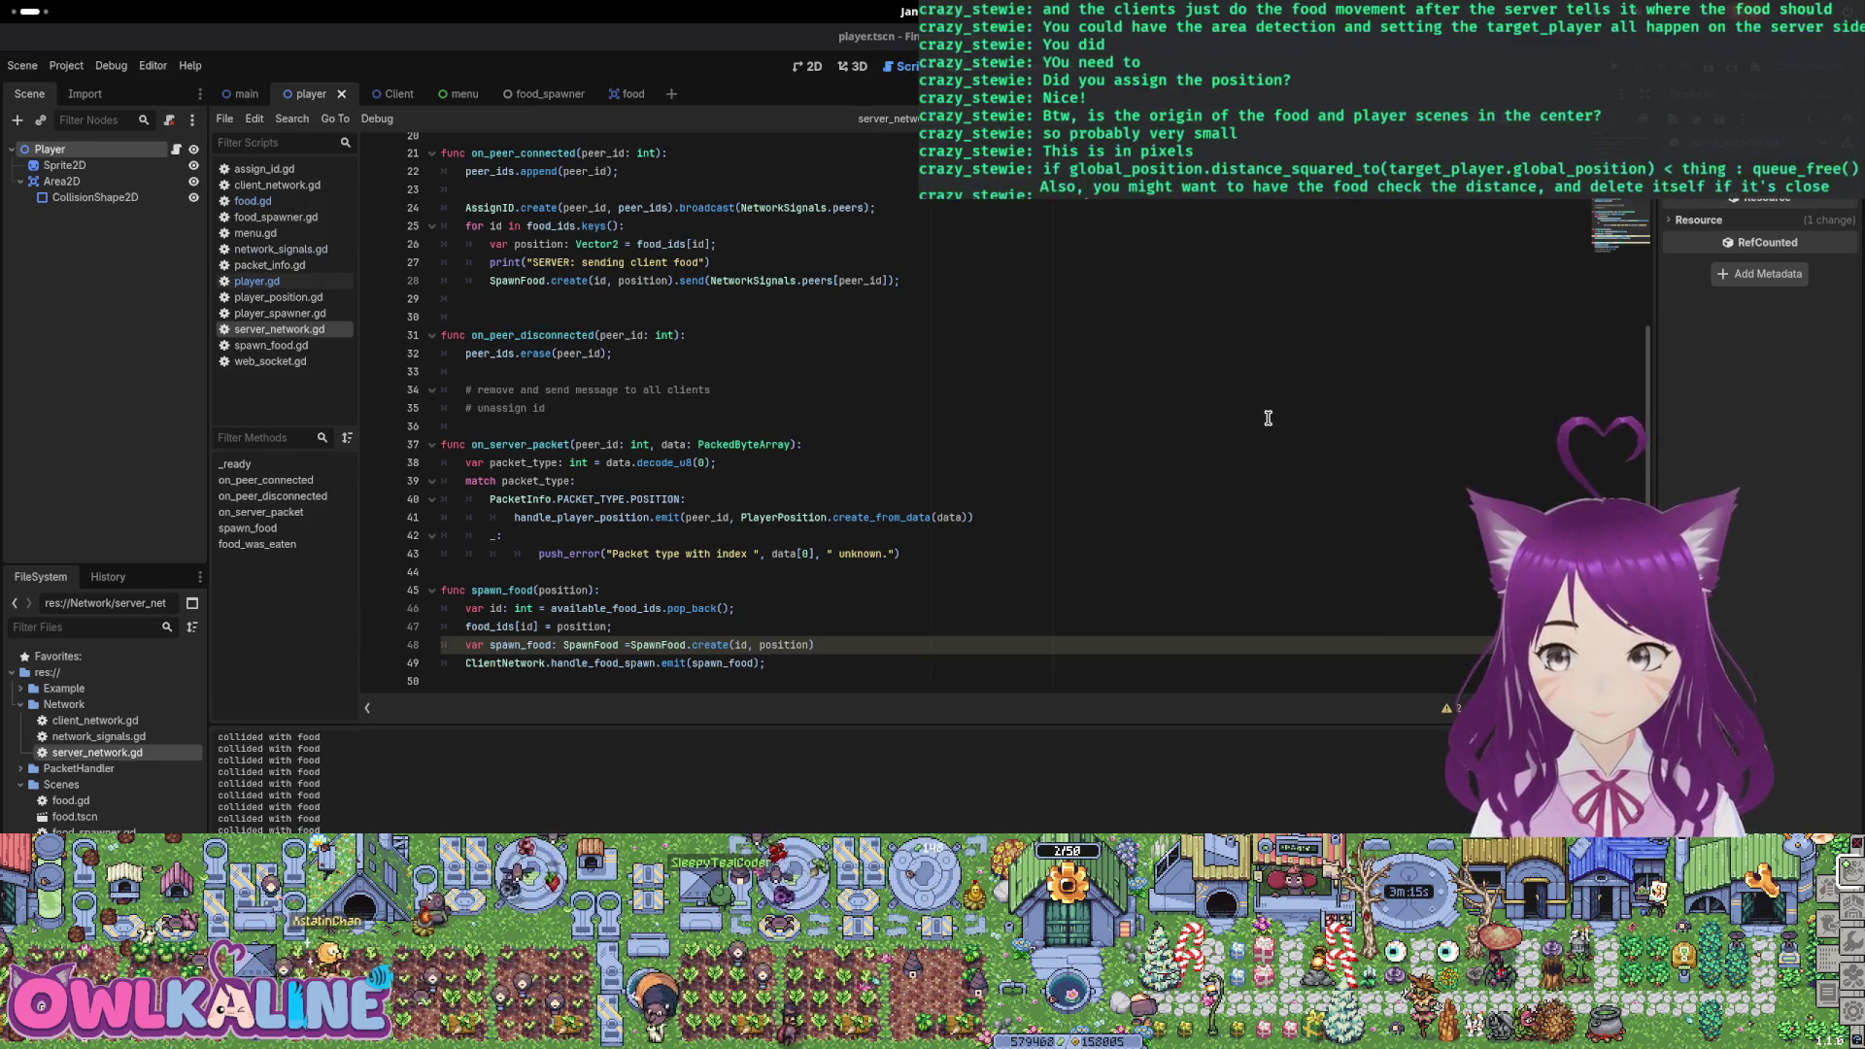
pyautogui.hotkey('ctrl', 'z')
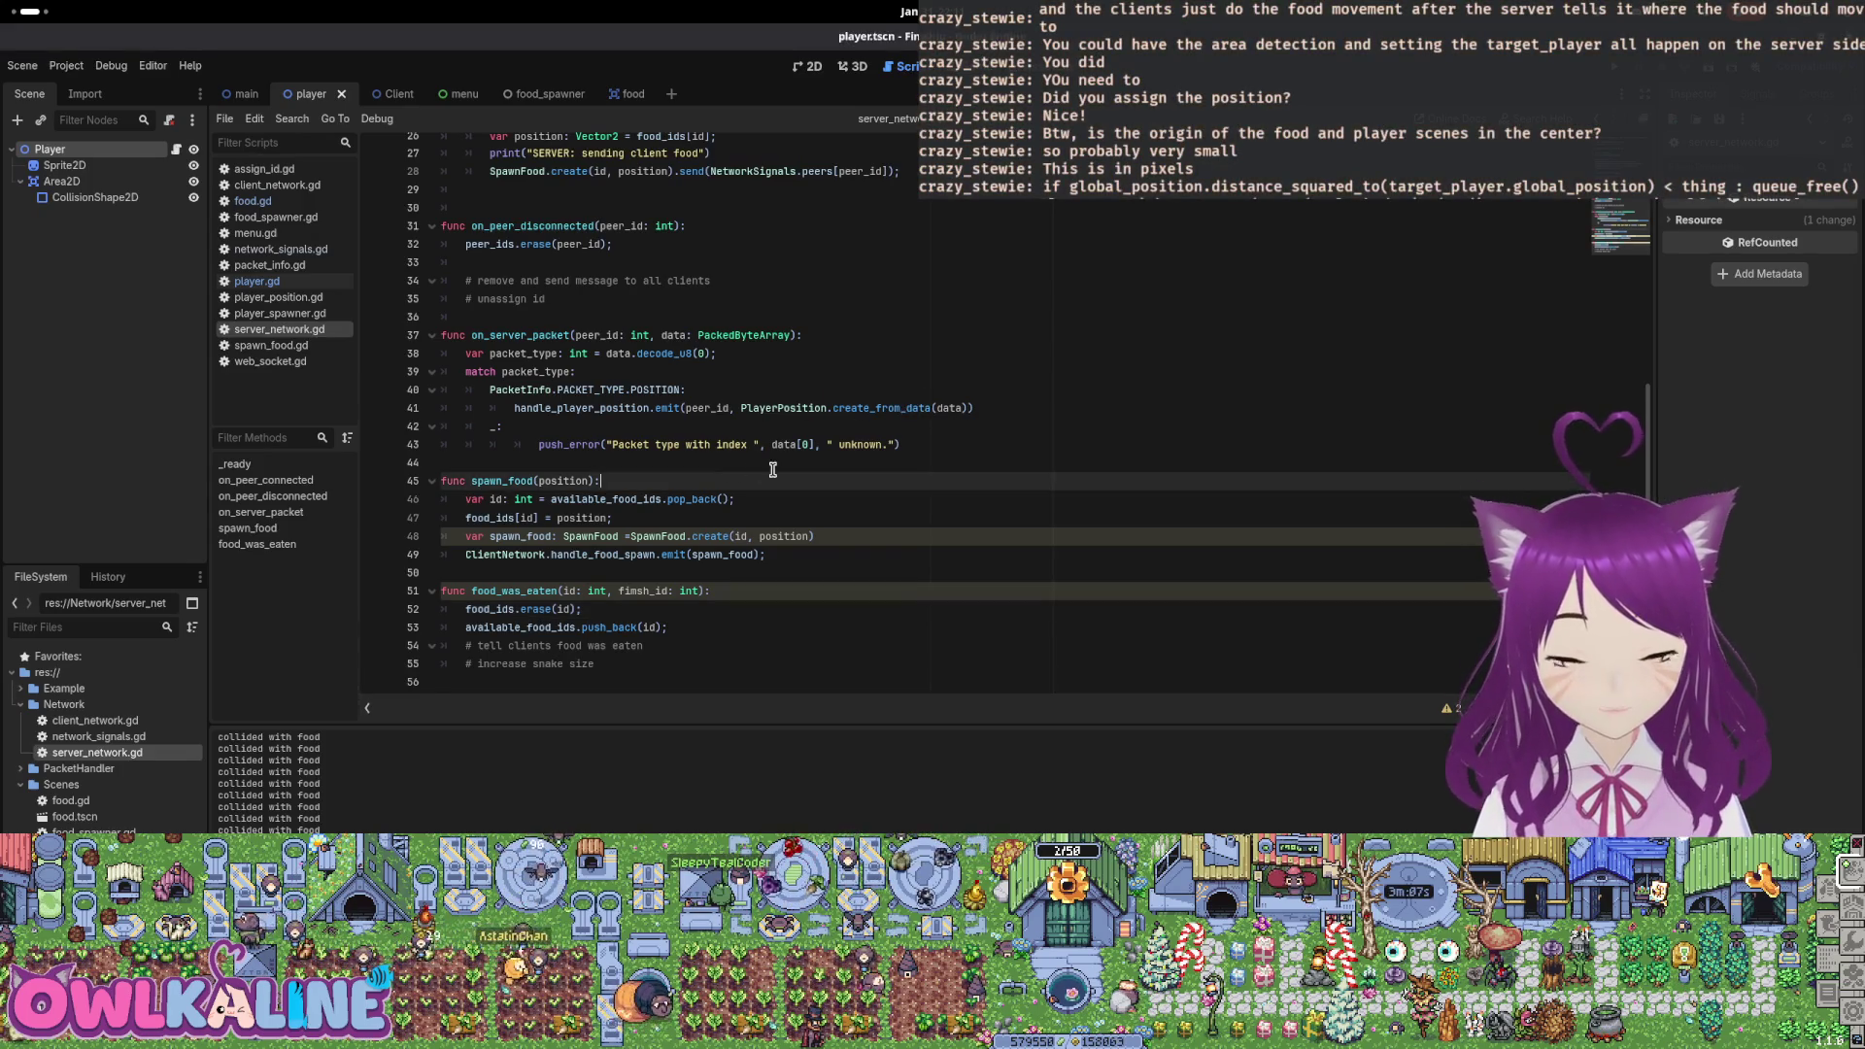
pyautogui.click(946, 567)
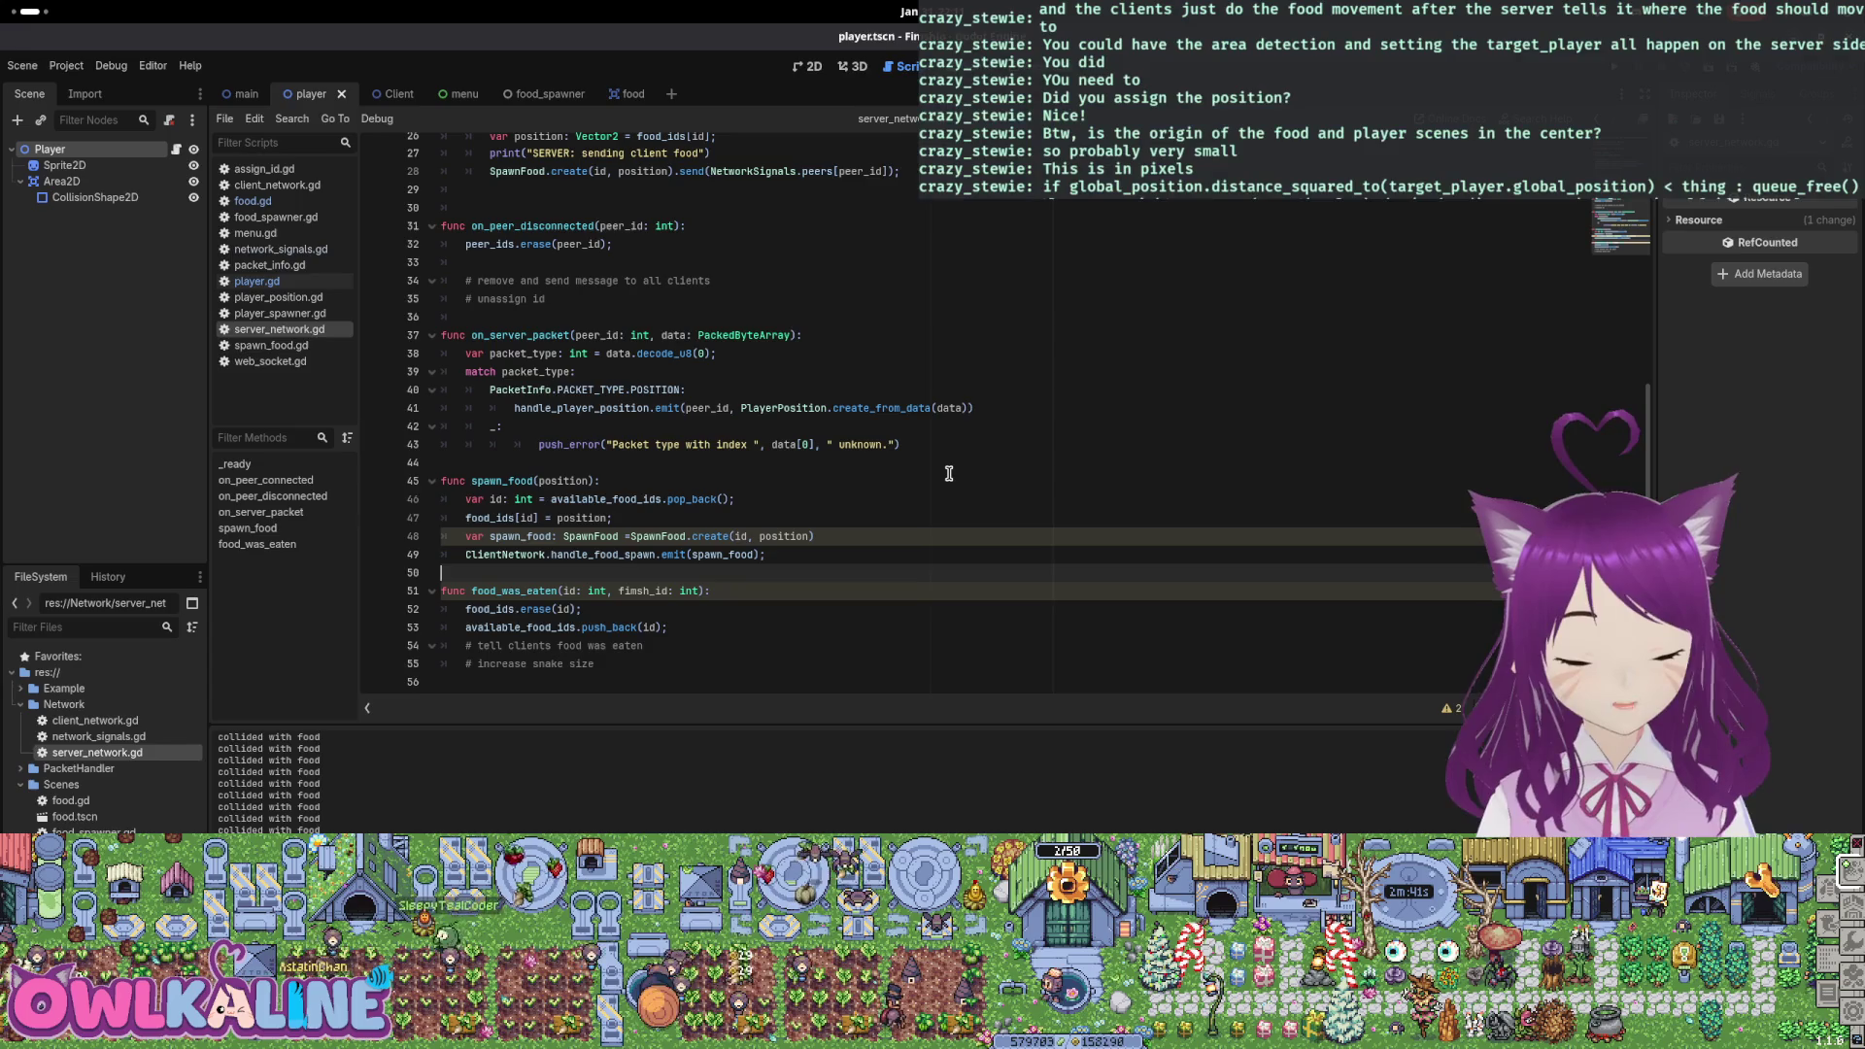
pyautogui.click(902, 463)
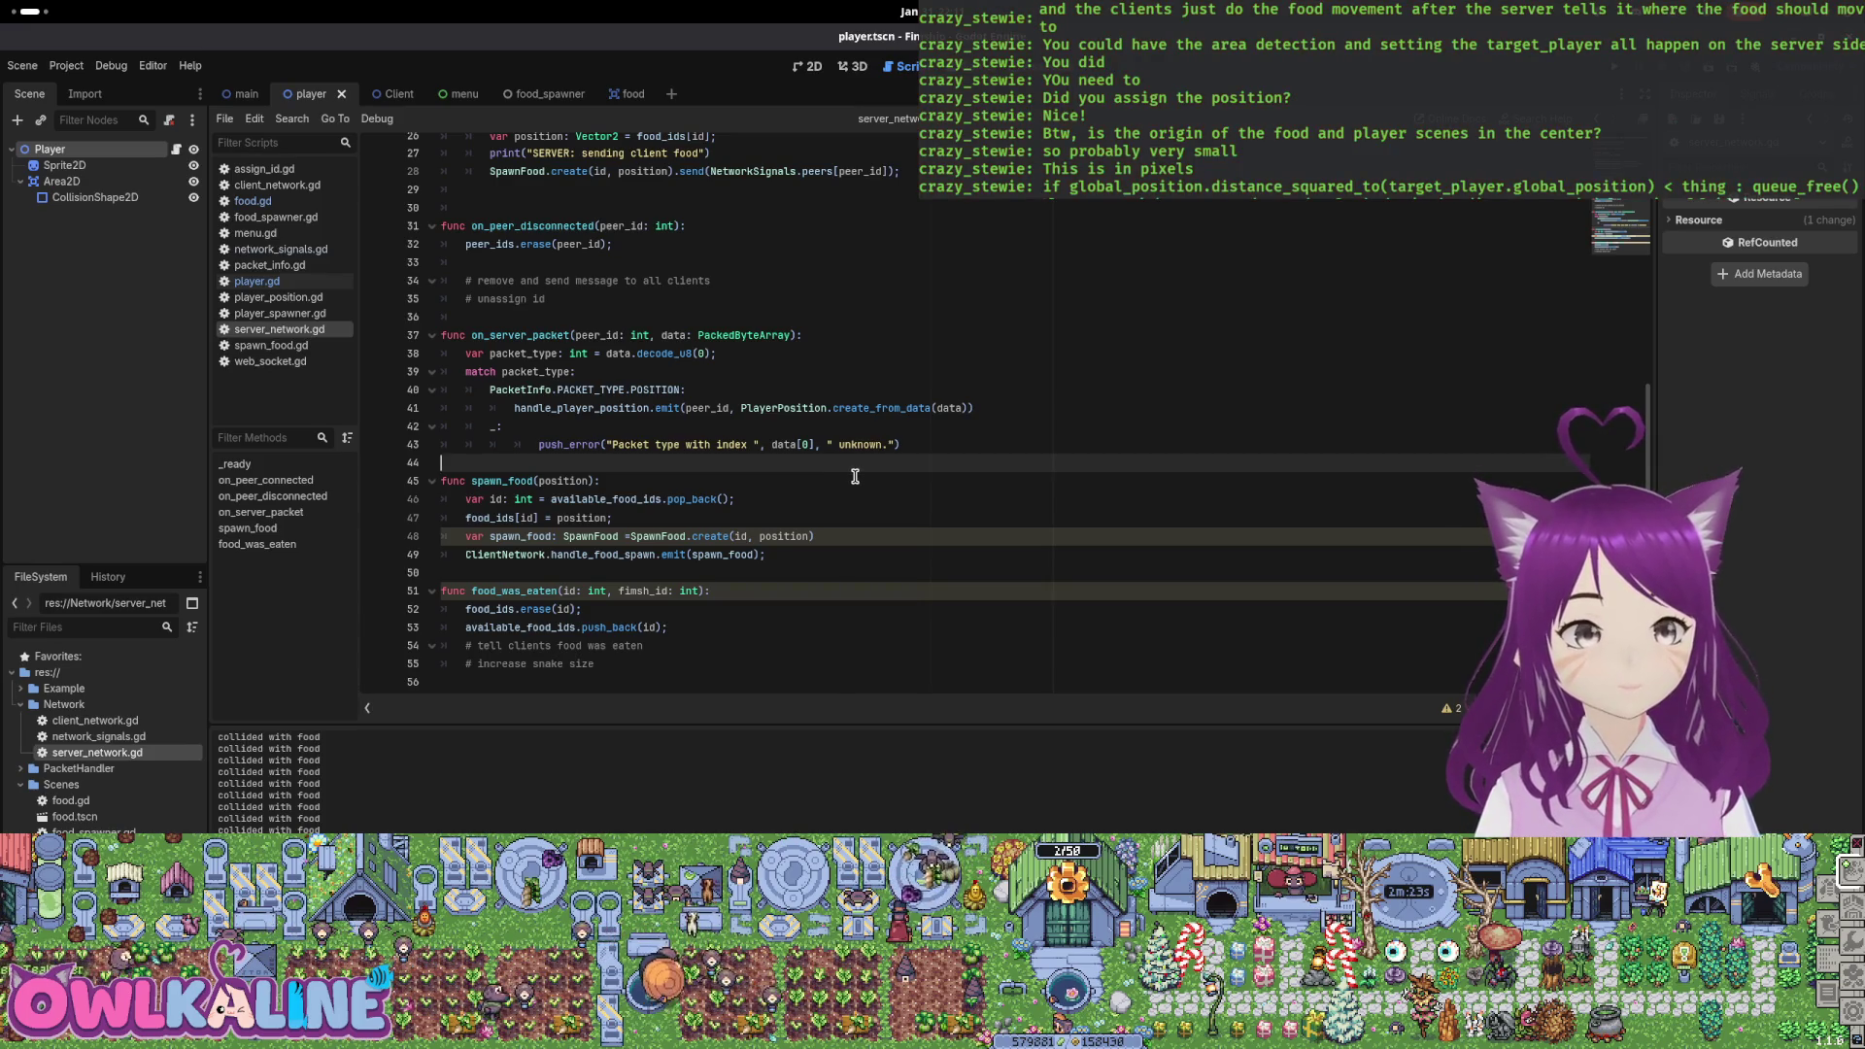
pyautogui.click(670, 593)
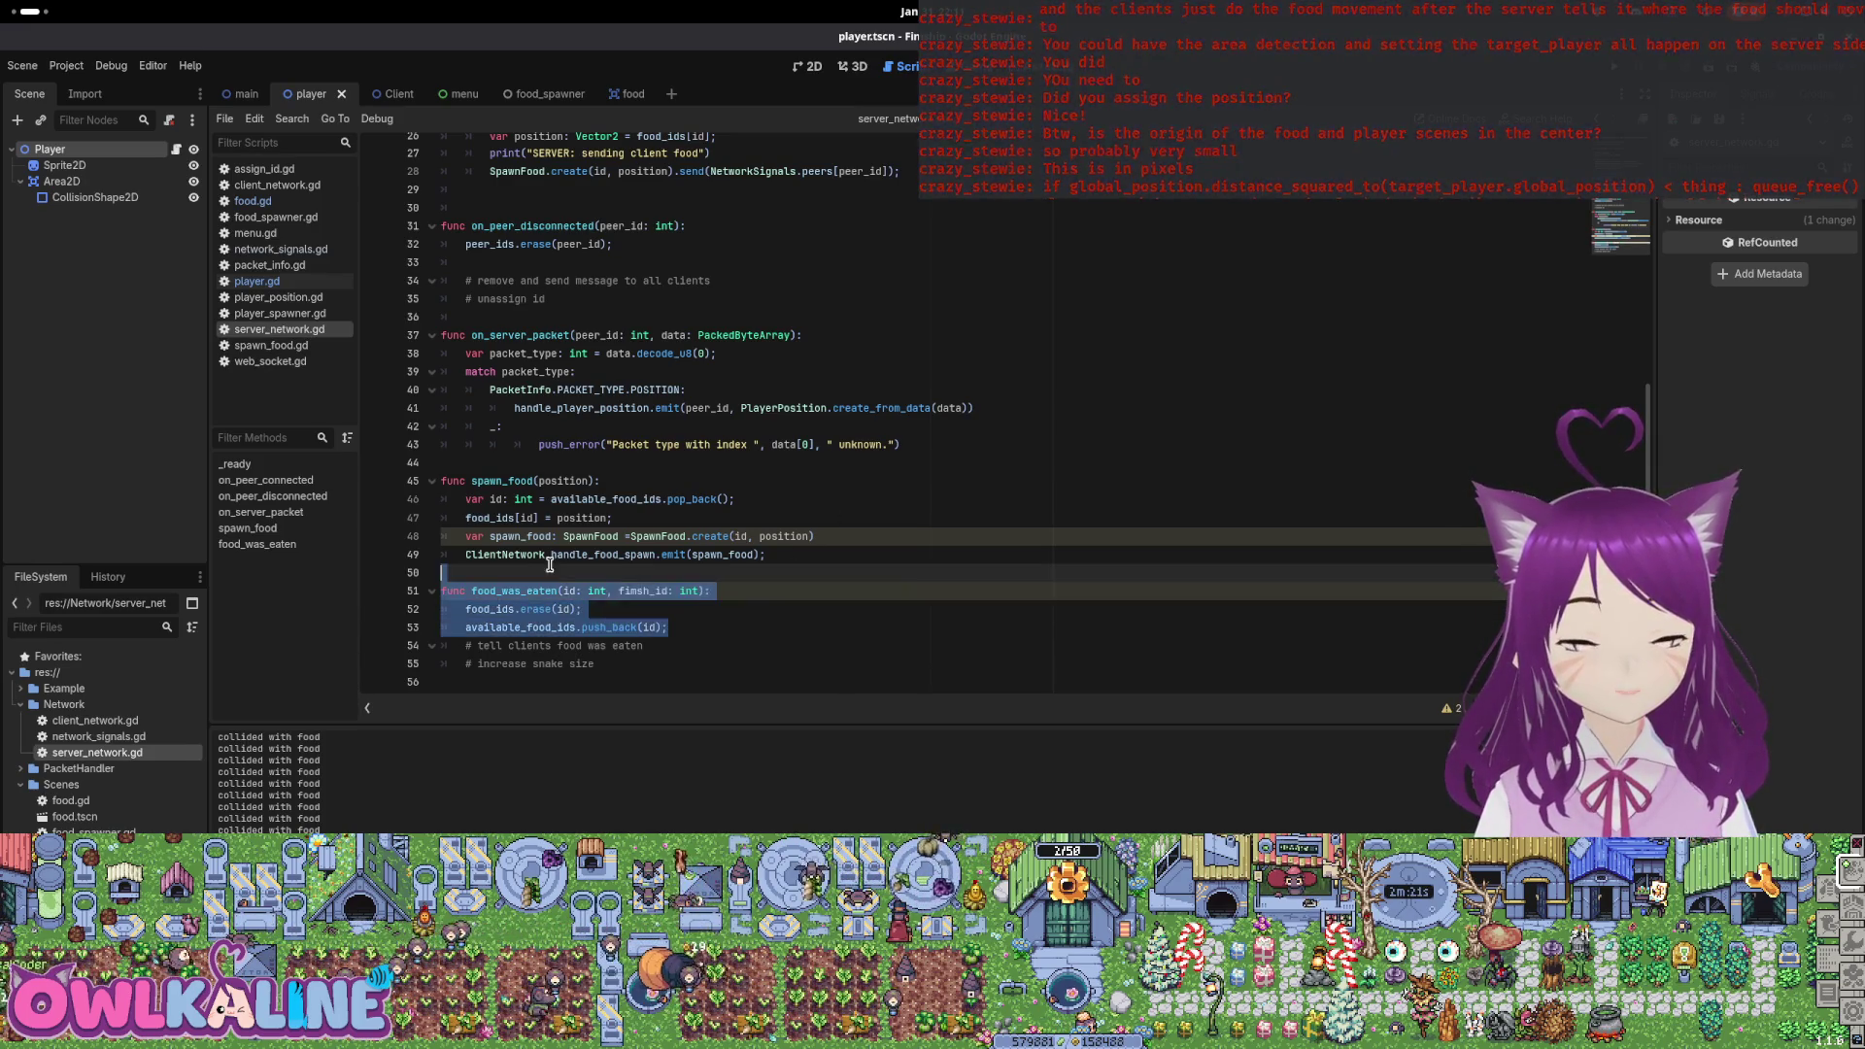
pyautogui.press('super+Page_Up')
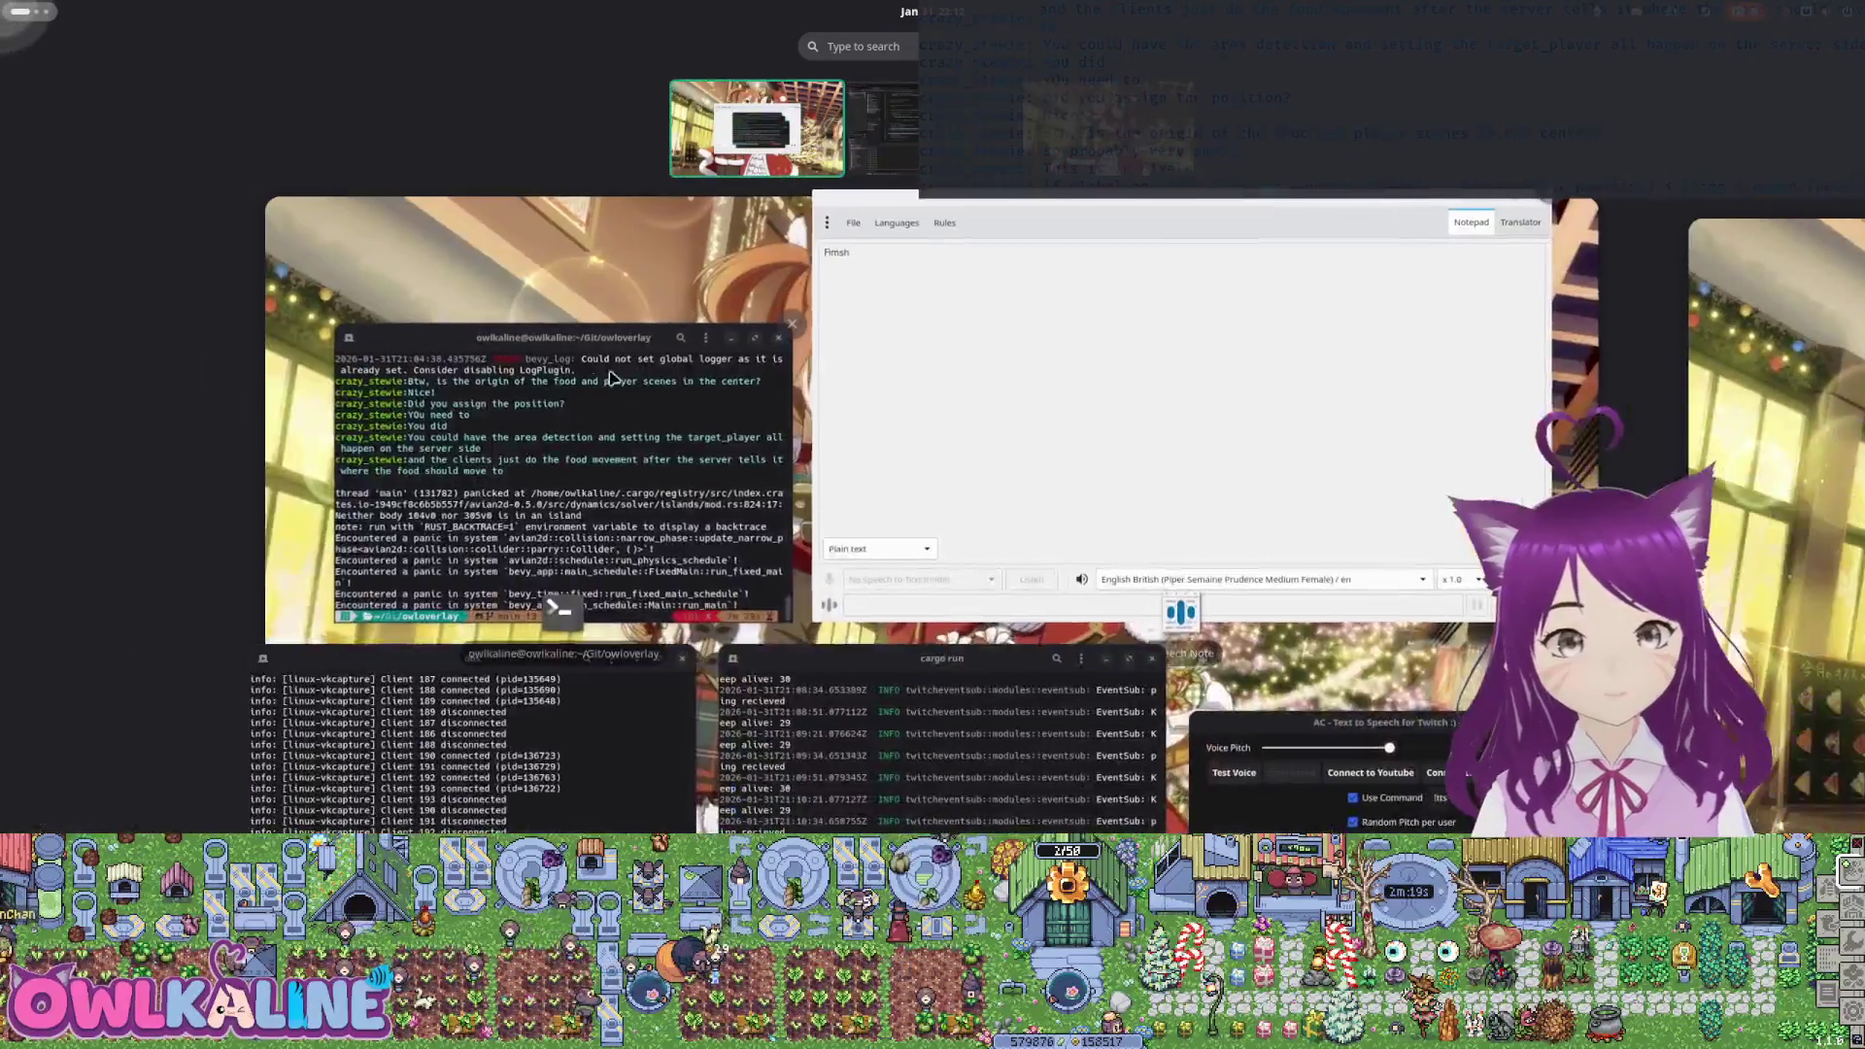
# Relaunch the overlay with cargo run --release, then switch back to the Godot editor.
pyautogui.press('Return')
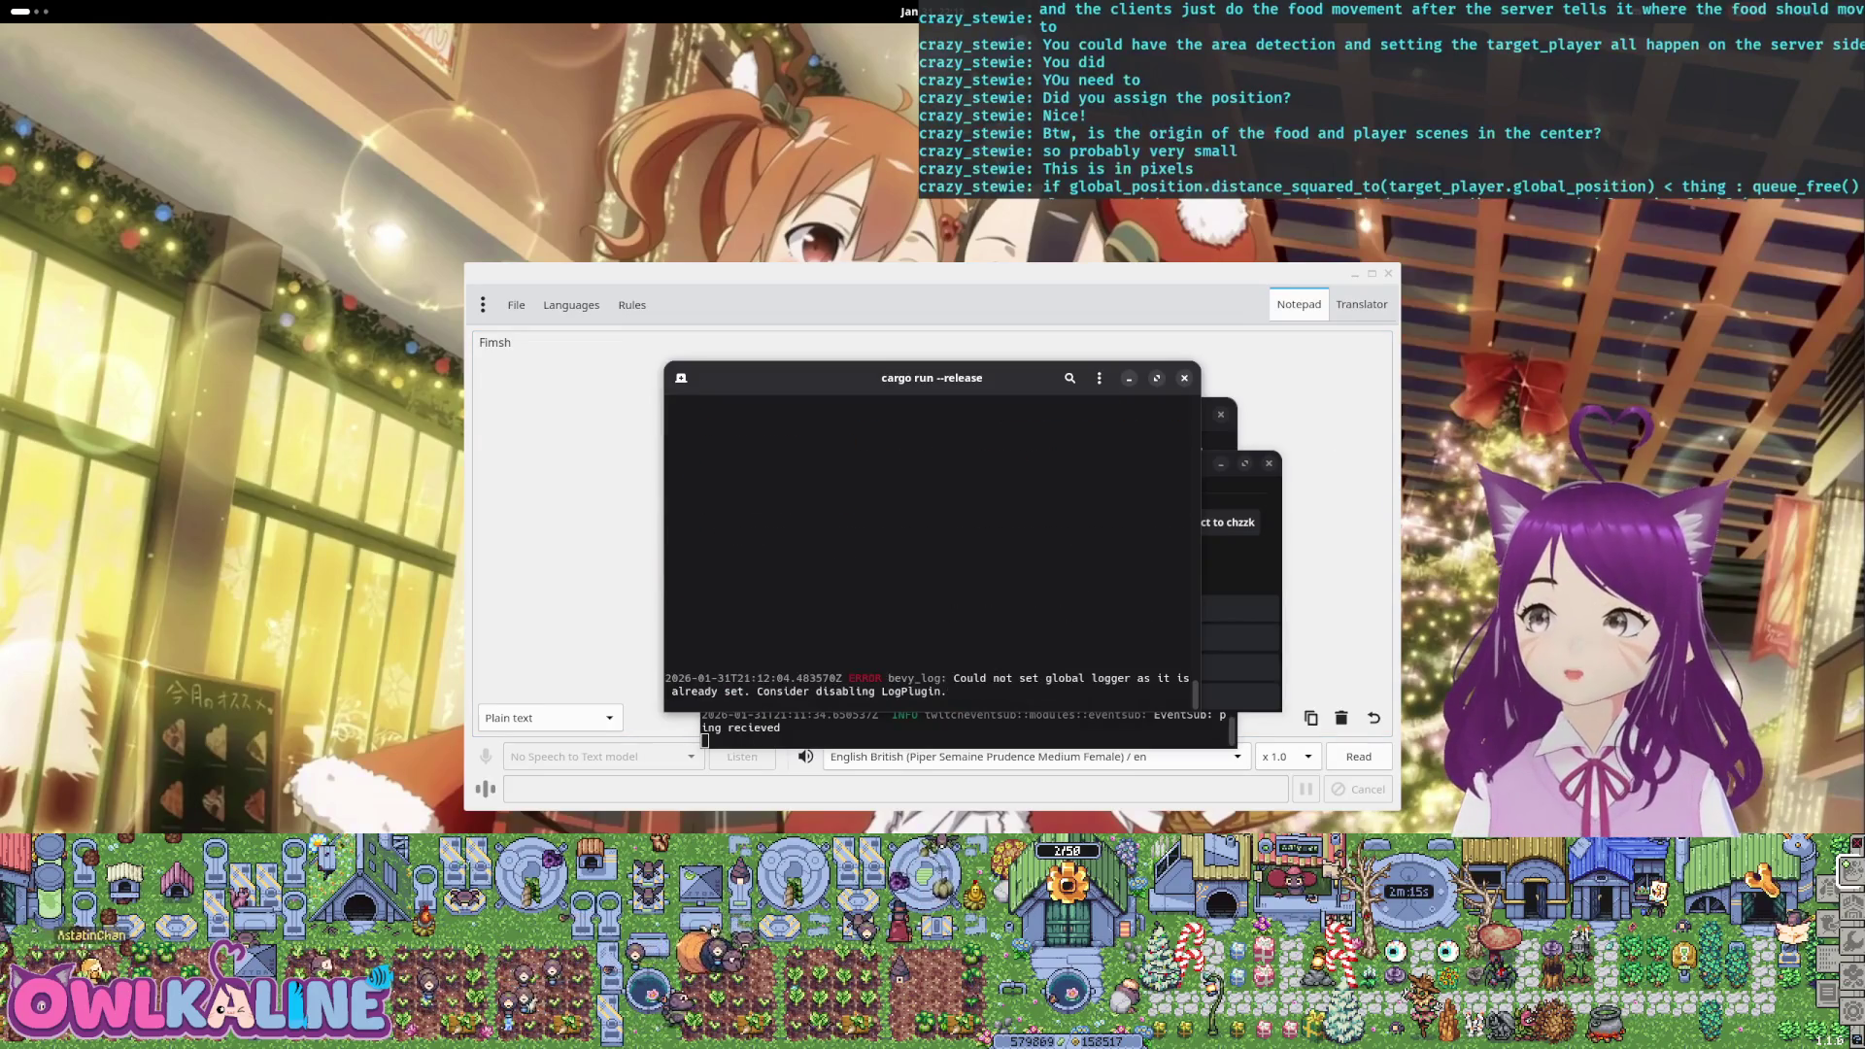
pyautogui.press('super+Page_Down')
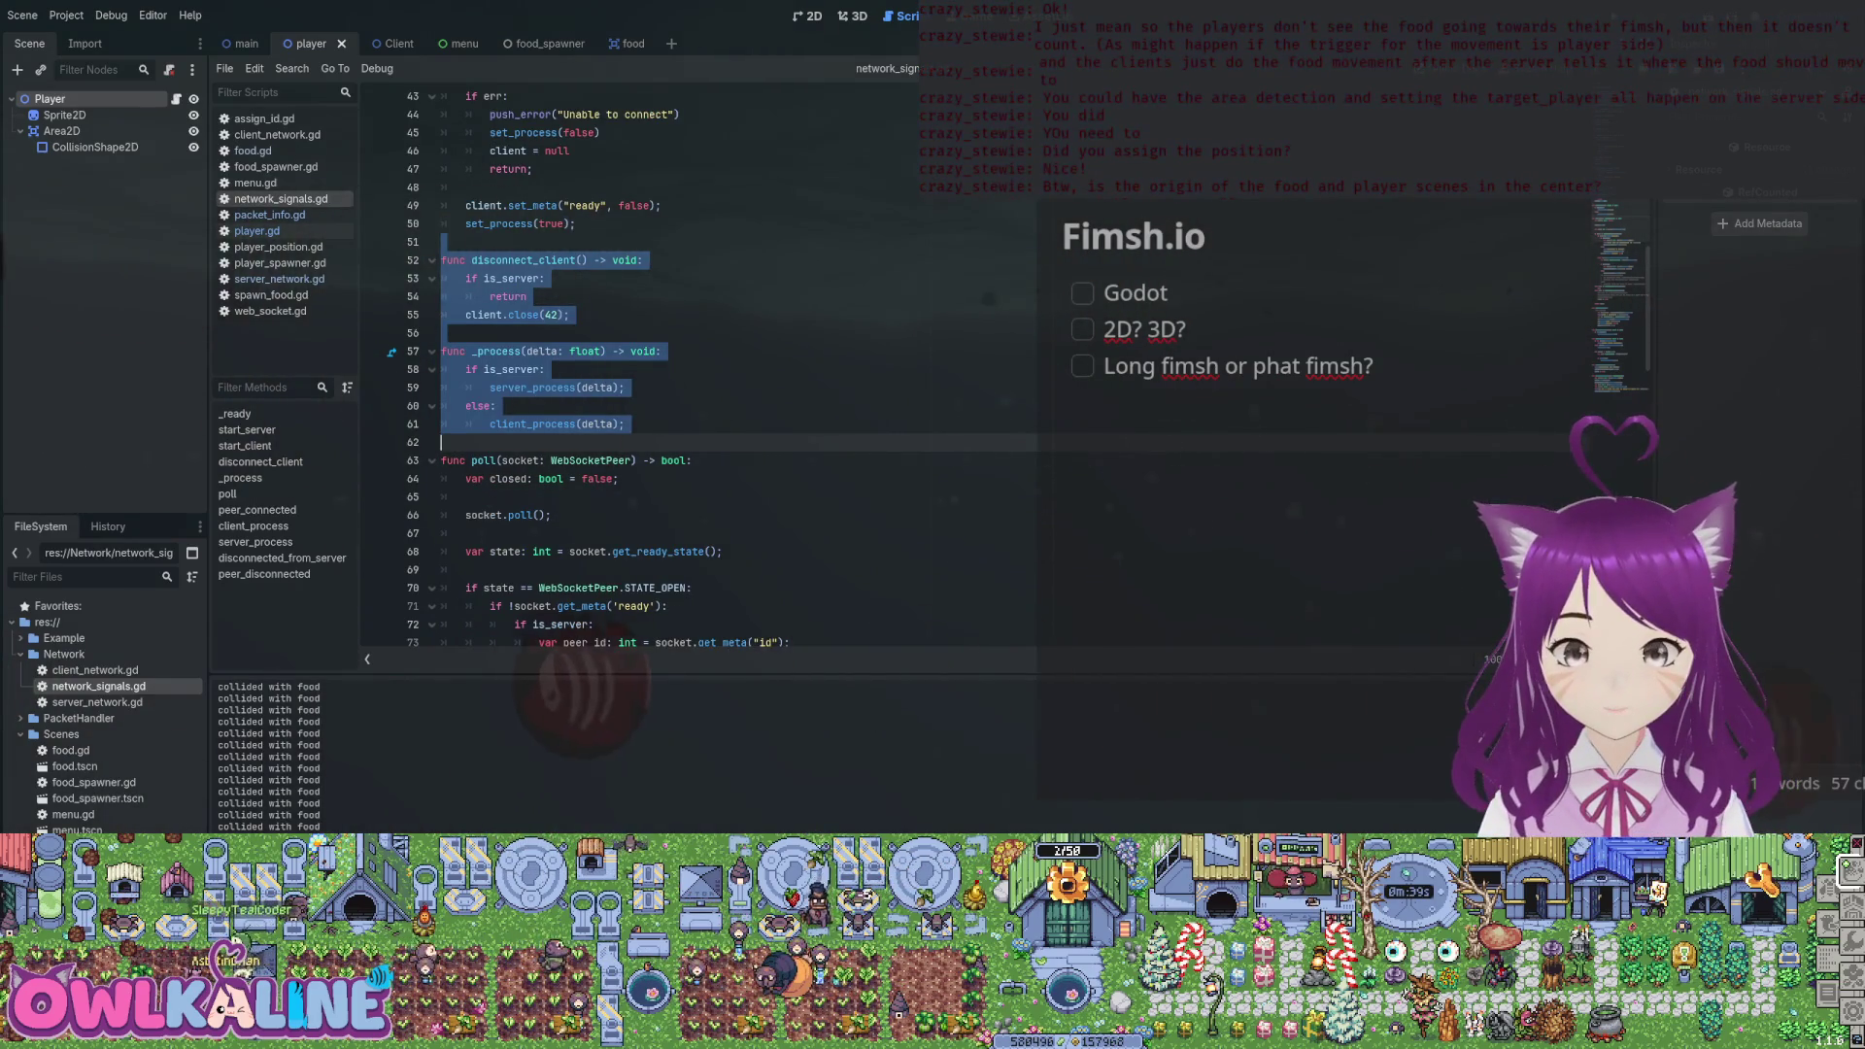
pyautogui.hotkey('ctrl', 'z')
pyautogui.hotkey('ctrl', 'z')
pyautogui.hotkey('ctrl', 'z')
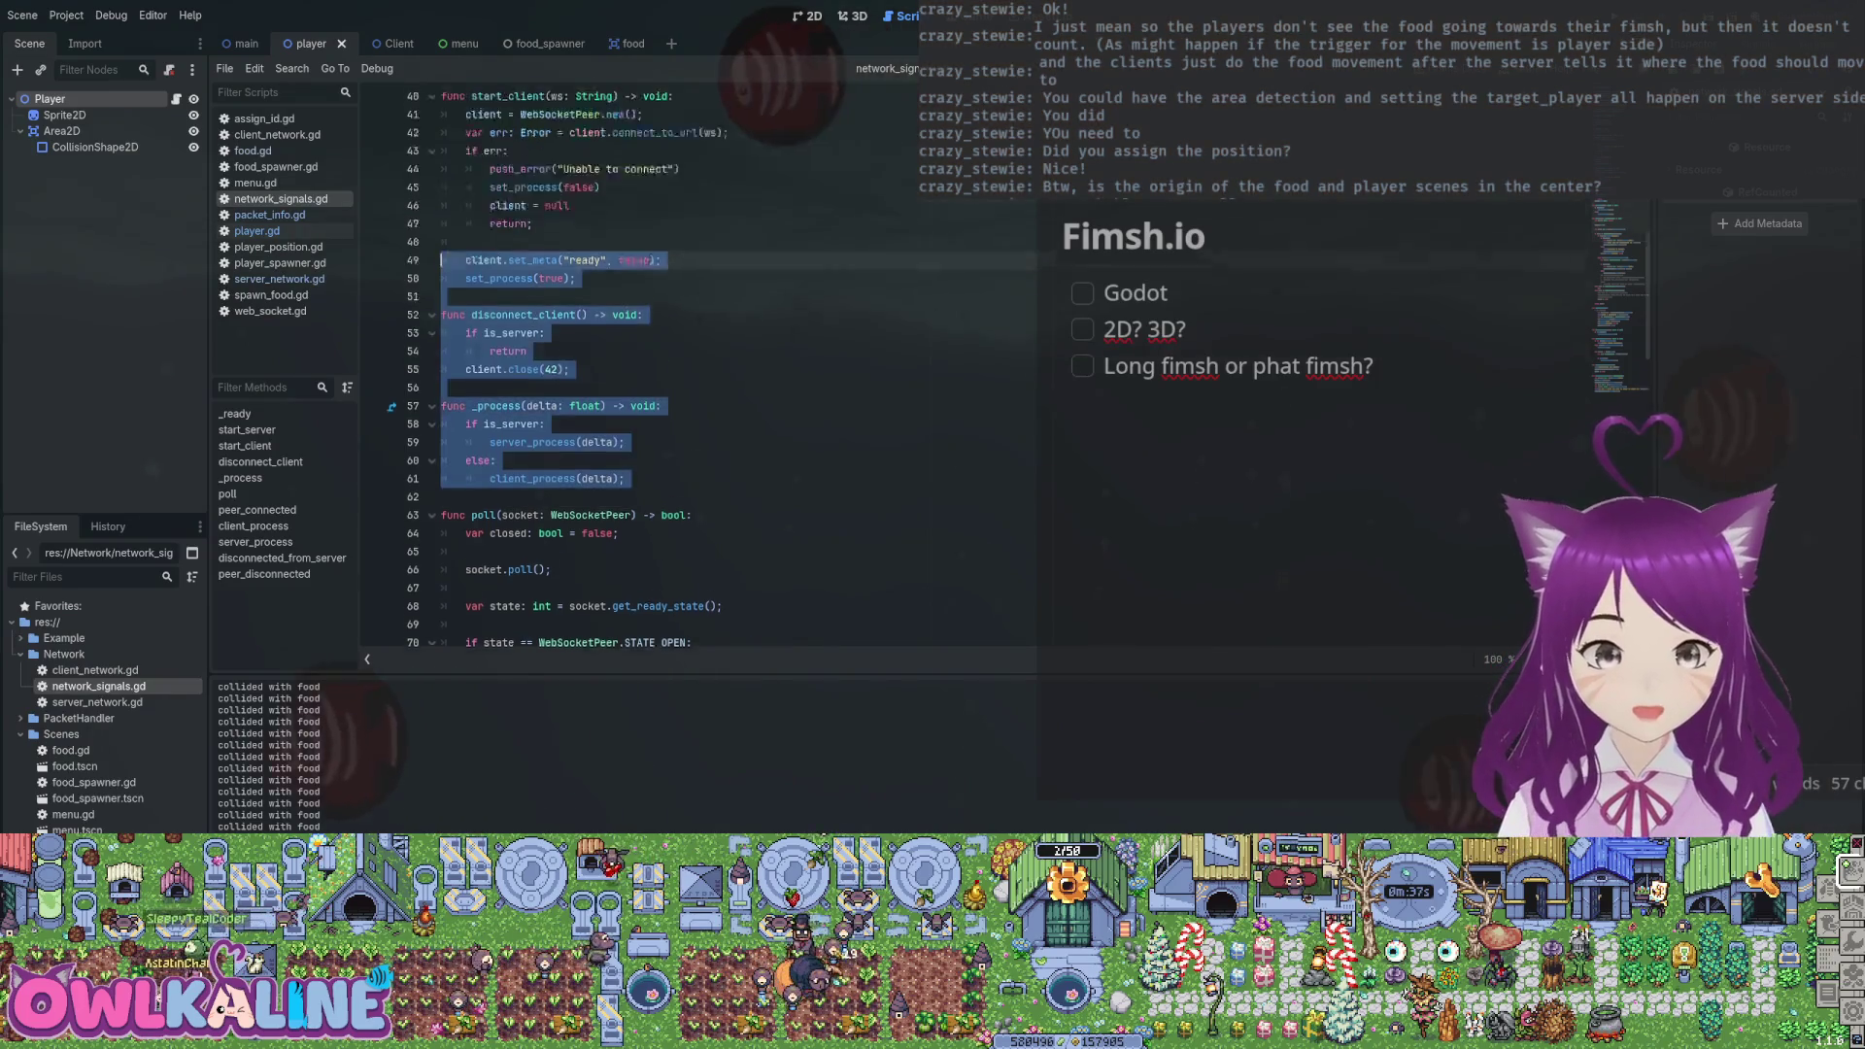
pyautogui.hotkey('ctrl', 'z')
pyautogui.hotkey('ctrl', 'z')
pyautogui.hotkey('ctrl', 'z')
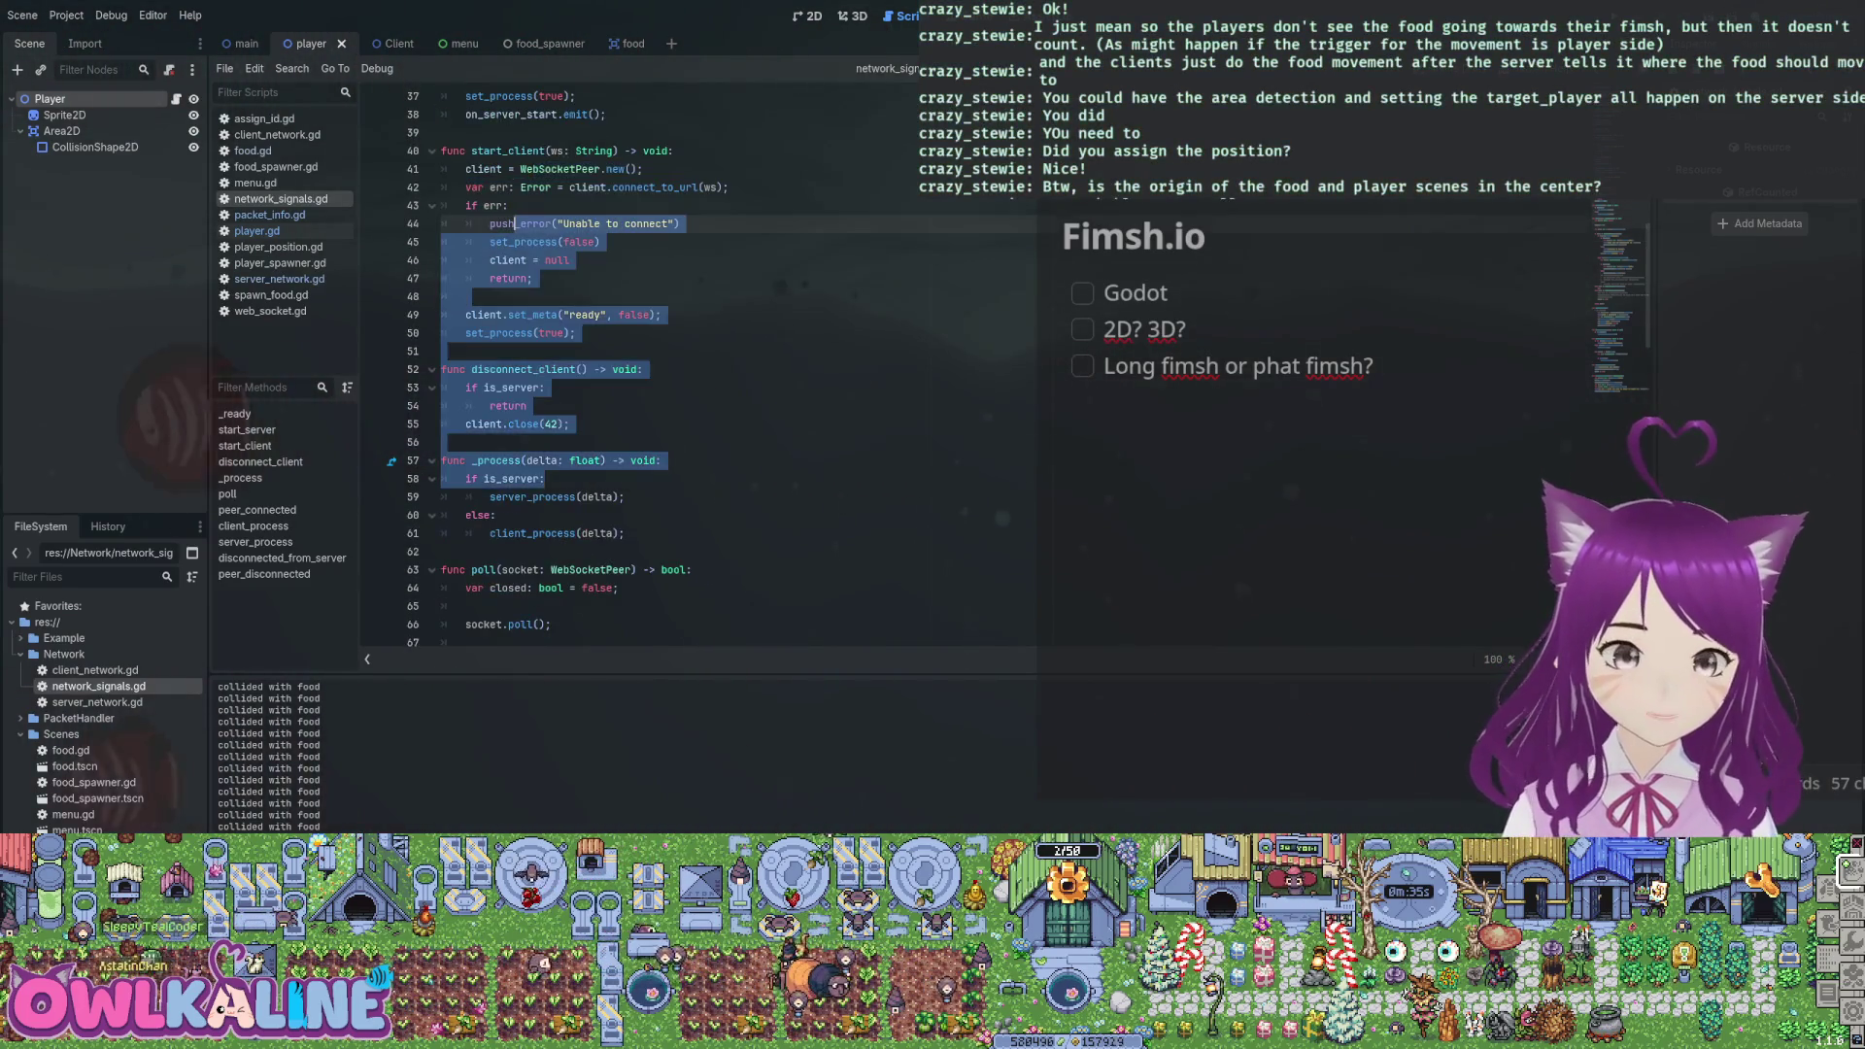
pyautogui.hotkey('ctrl', 'z')
pyautogui.hotkey('ctrl', 'z')
pyautogui.hotkey('ctrl', 'z')
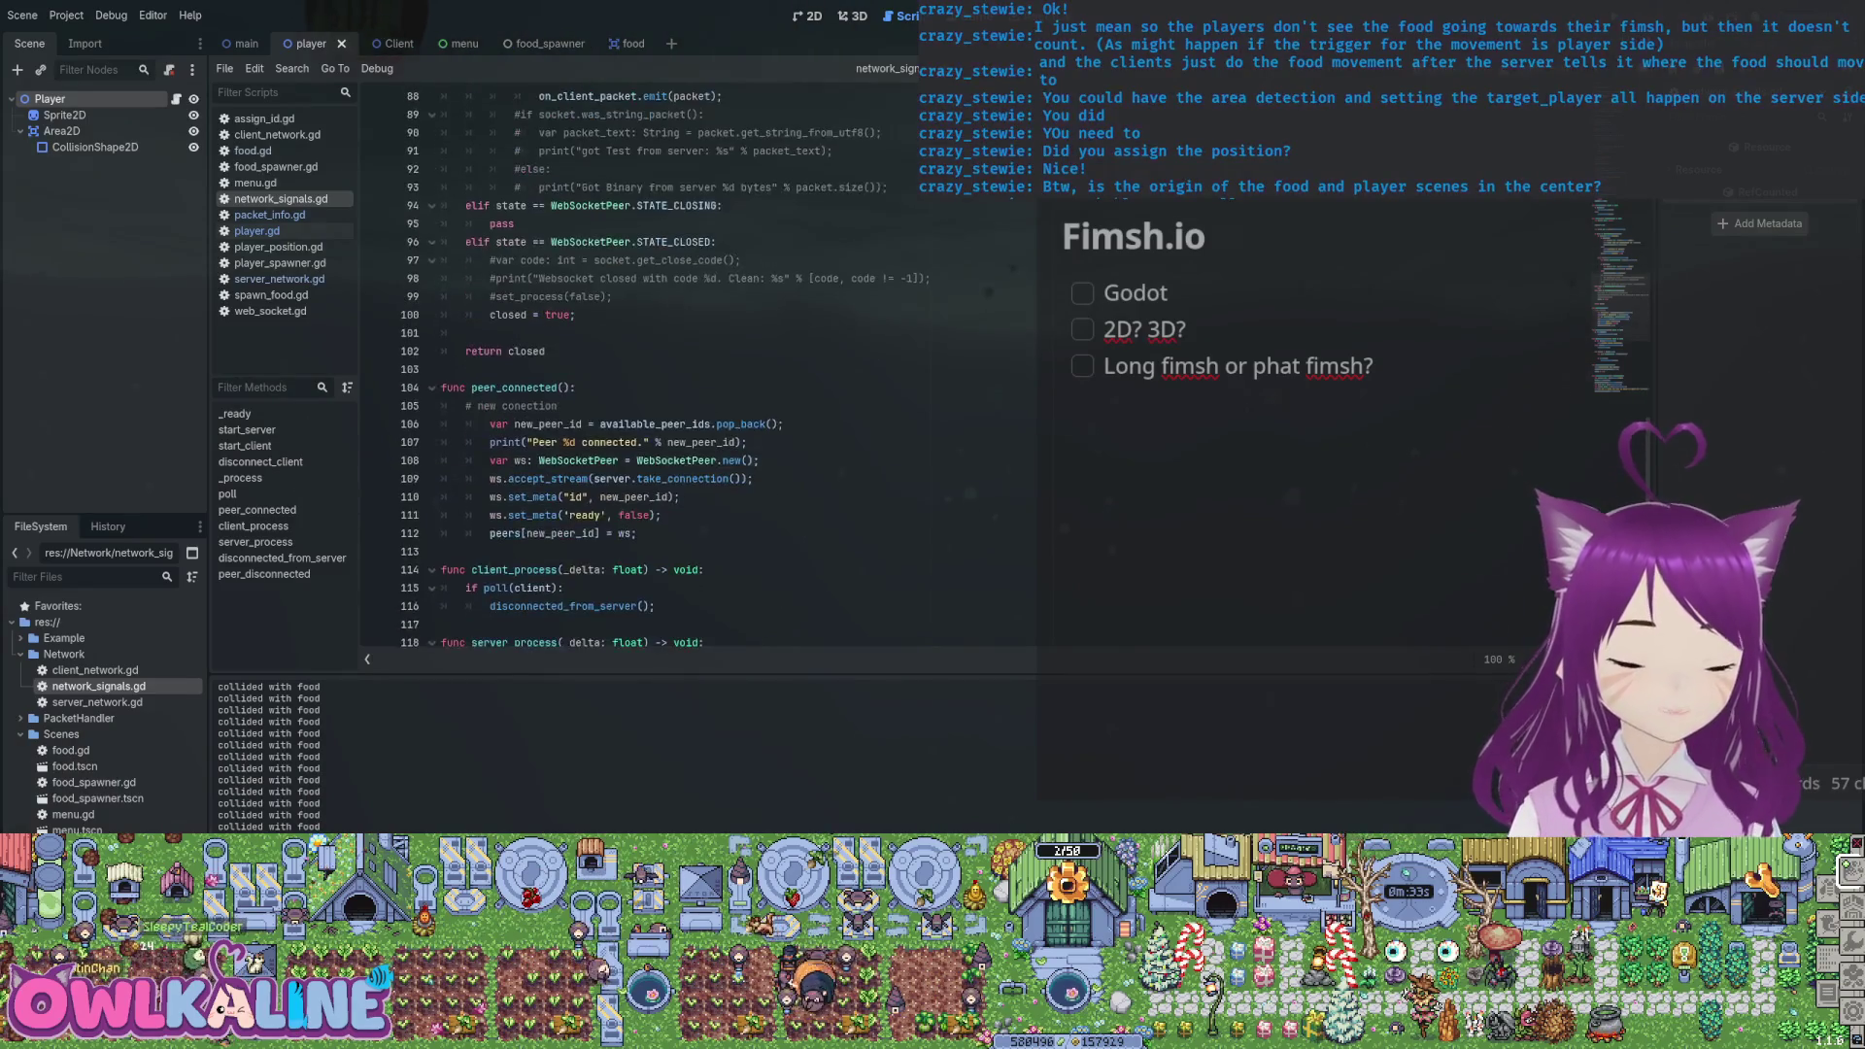
pyautogui.hotkey('ctrl', 'z')
pyautogui.hotkey('ctrl', 'z')
pyautogui.hotkey('ctrl', 'z')
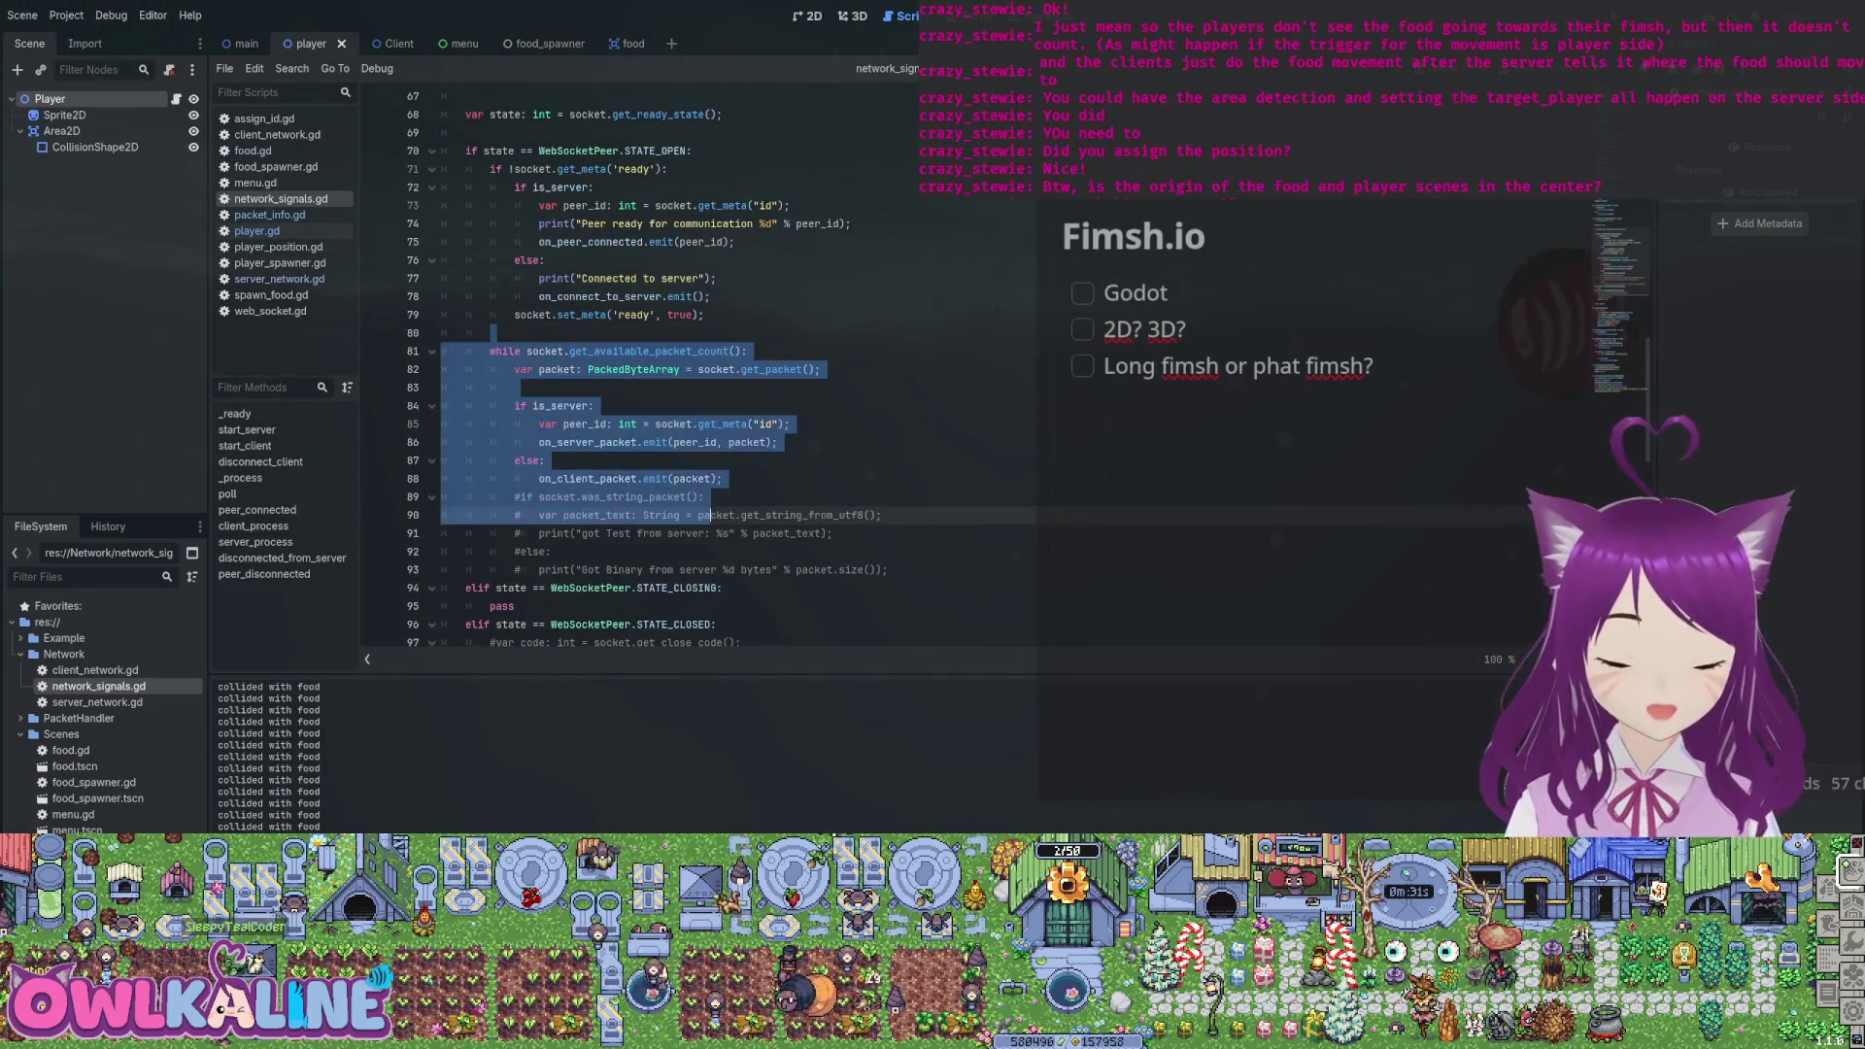
pyautogui.hotkey('ctrl', 'z')
pyautogui.hotkey('ctrl', 'z')
pyautogui.hotkey('ctrl', 'z')
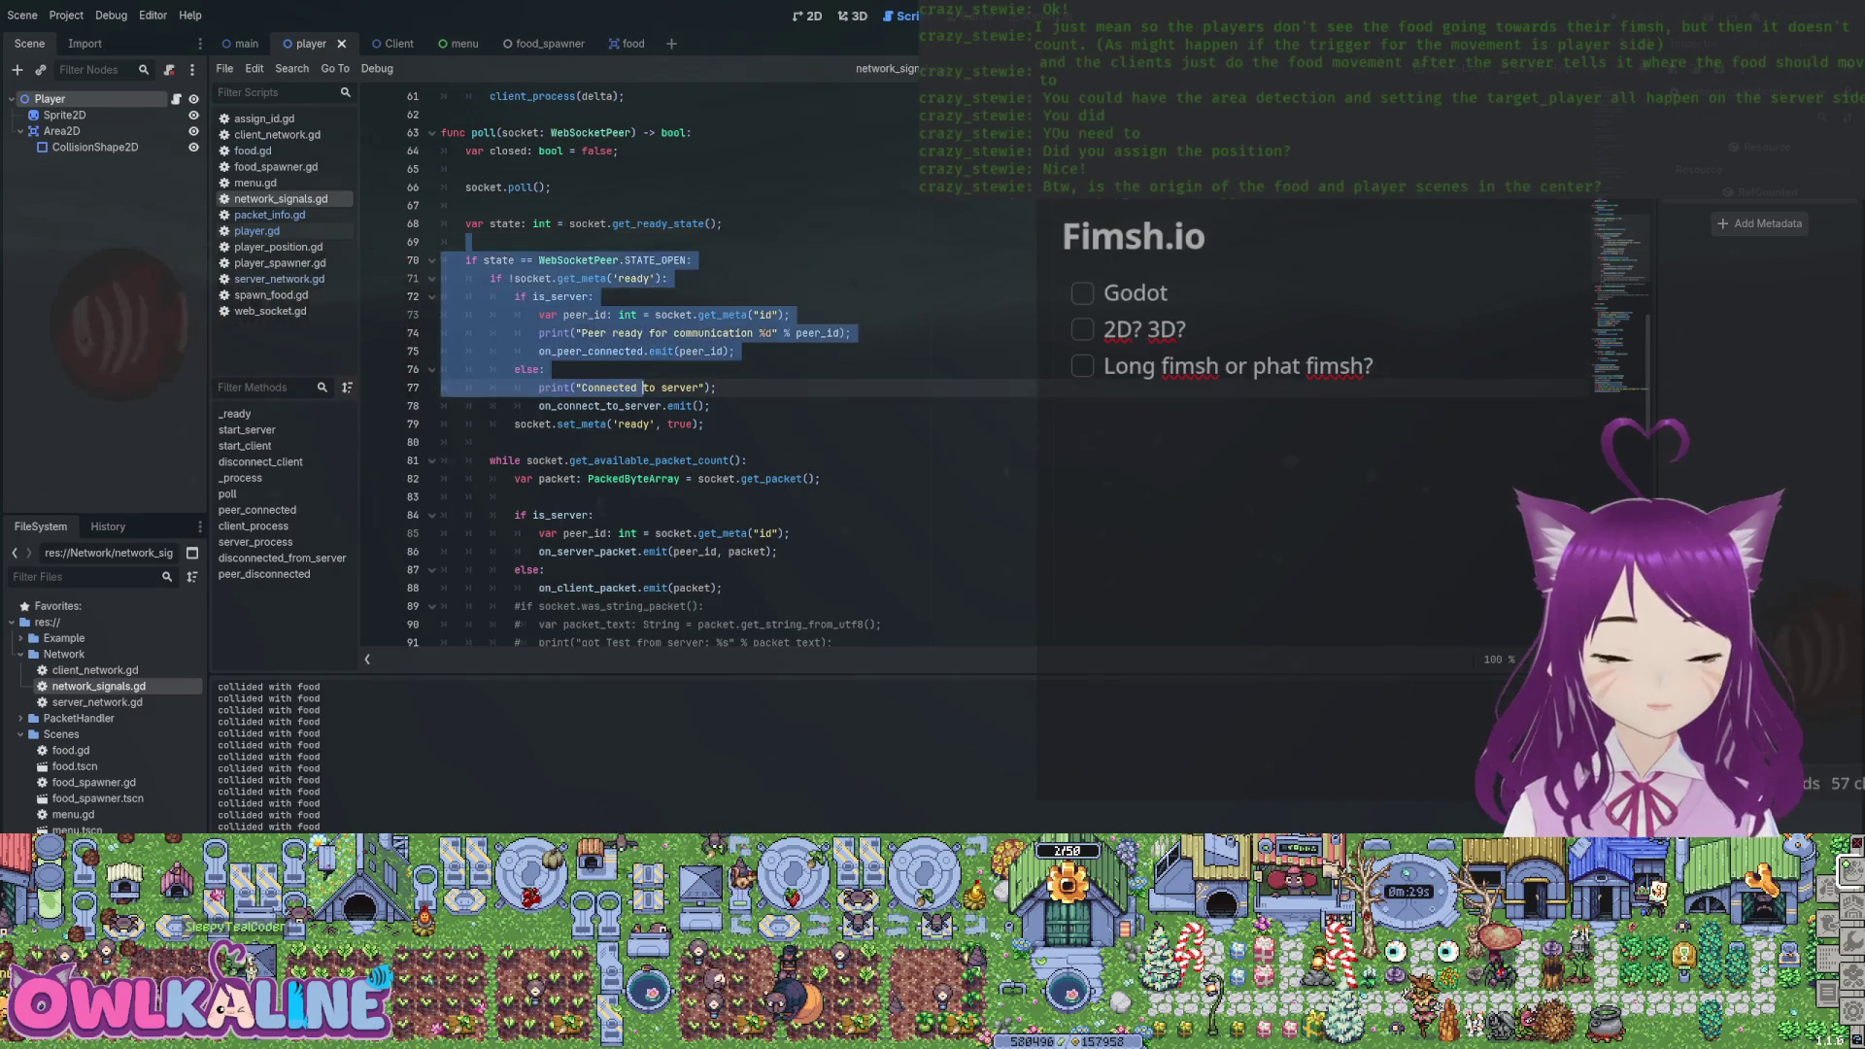
pyautogui.hotkey('ctrl', 'z')
pyautogui.hotkey('ctrl', 'z')
pyautogui.hotkey('ctrl', 'z')
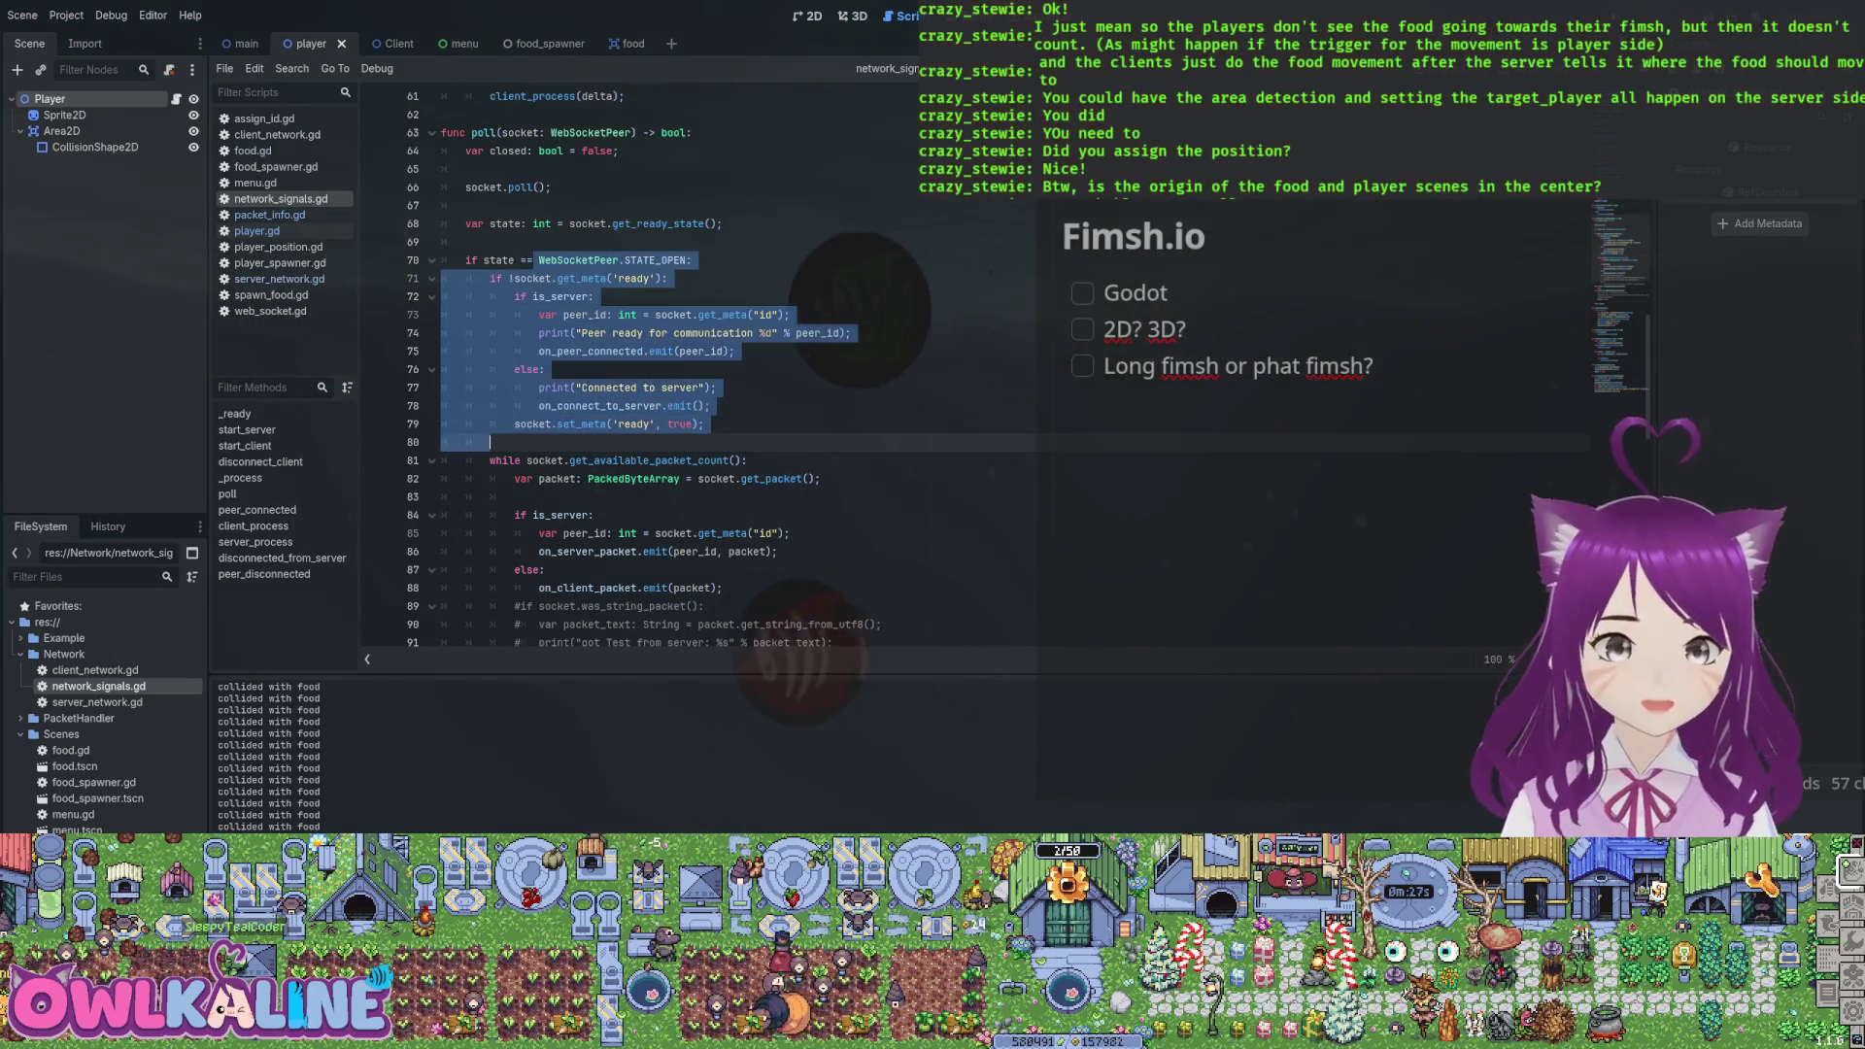
pyautogui.hotkey('ctrl', 'z')
pyautogui.hotkey('ctrl', 'z')
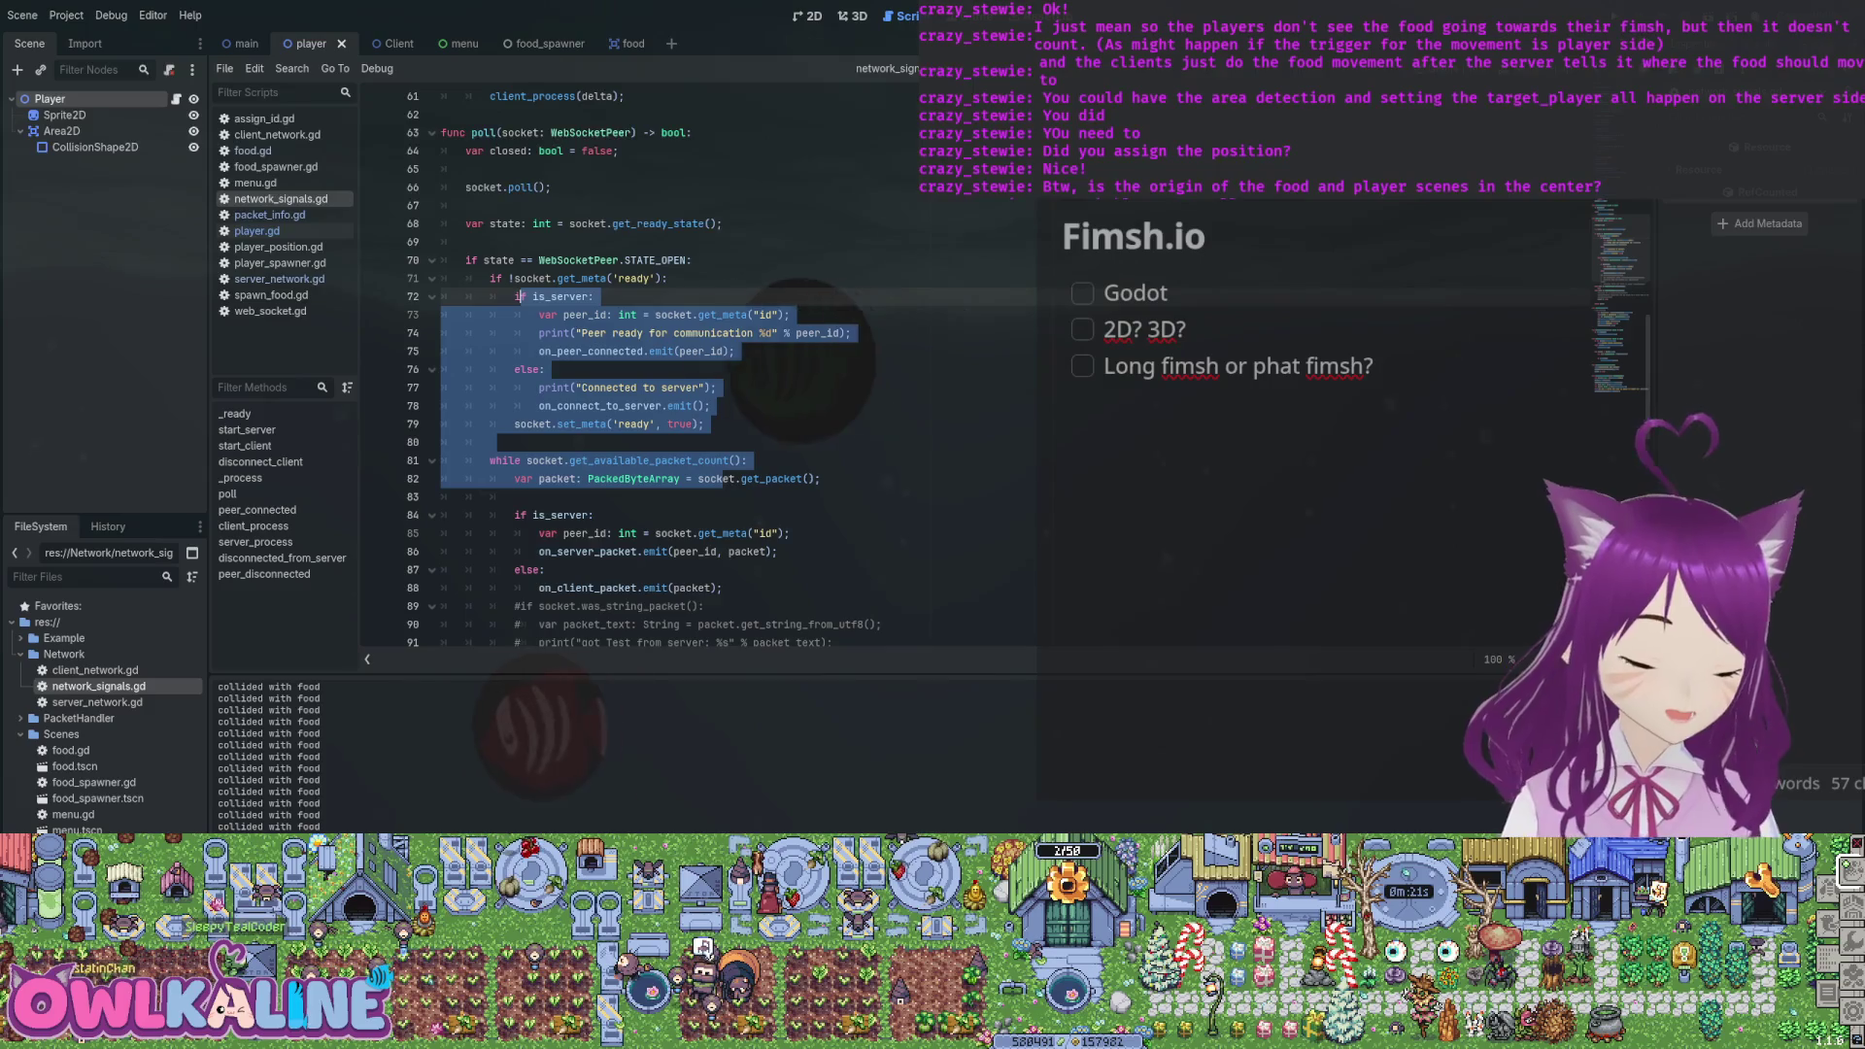
pyautogui.click(680, 461)
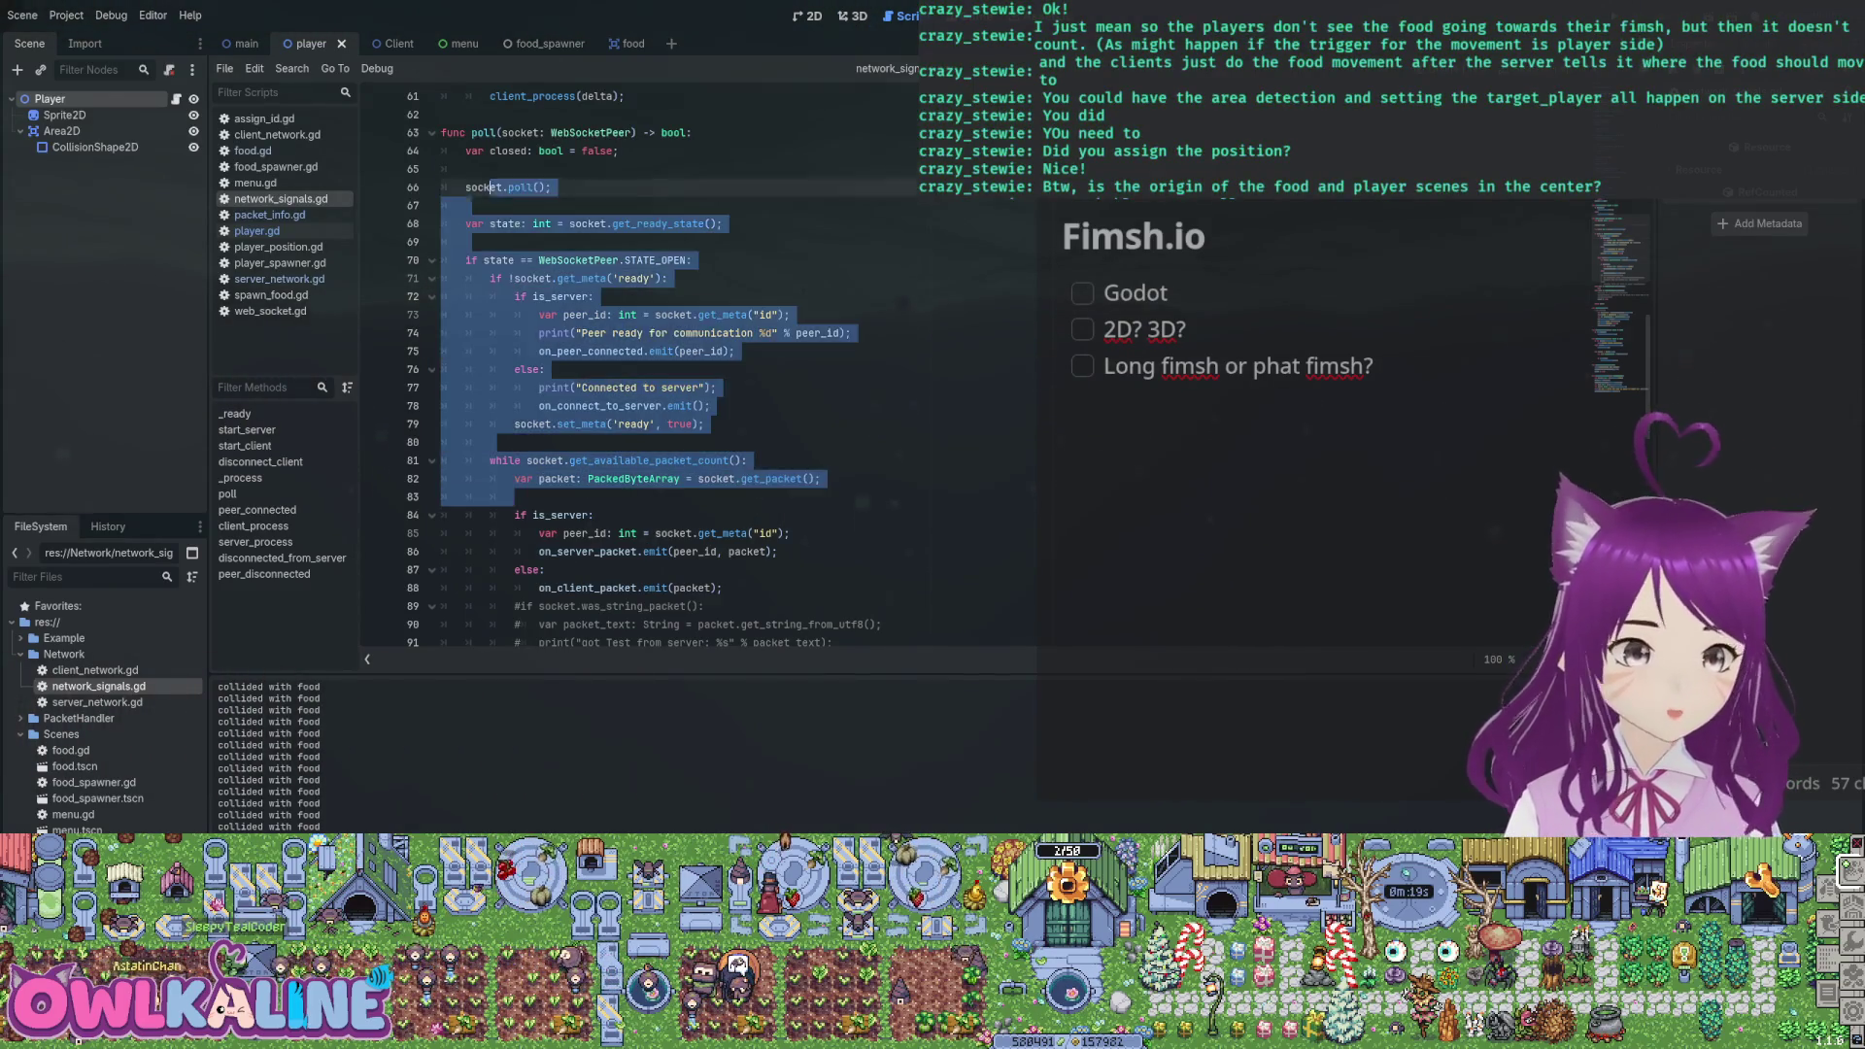
pyautogui.moveTo(520, 278); pyautogui.dragTo(668, 423)
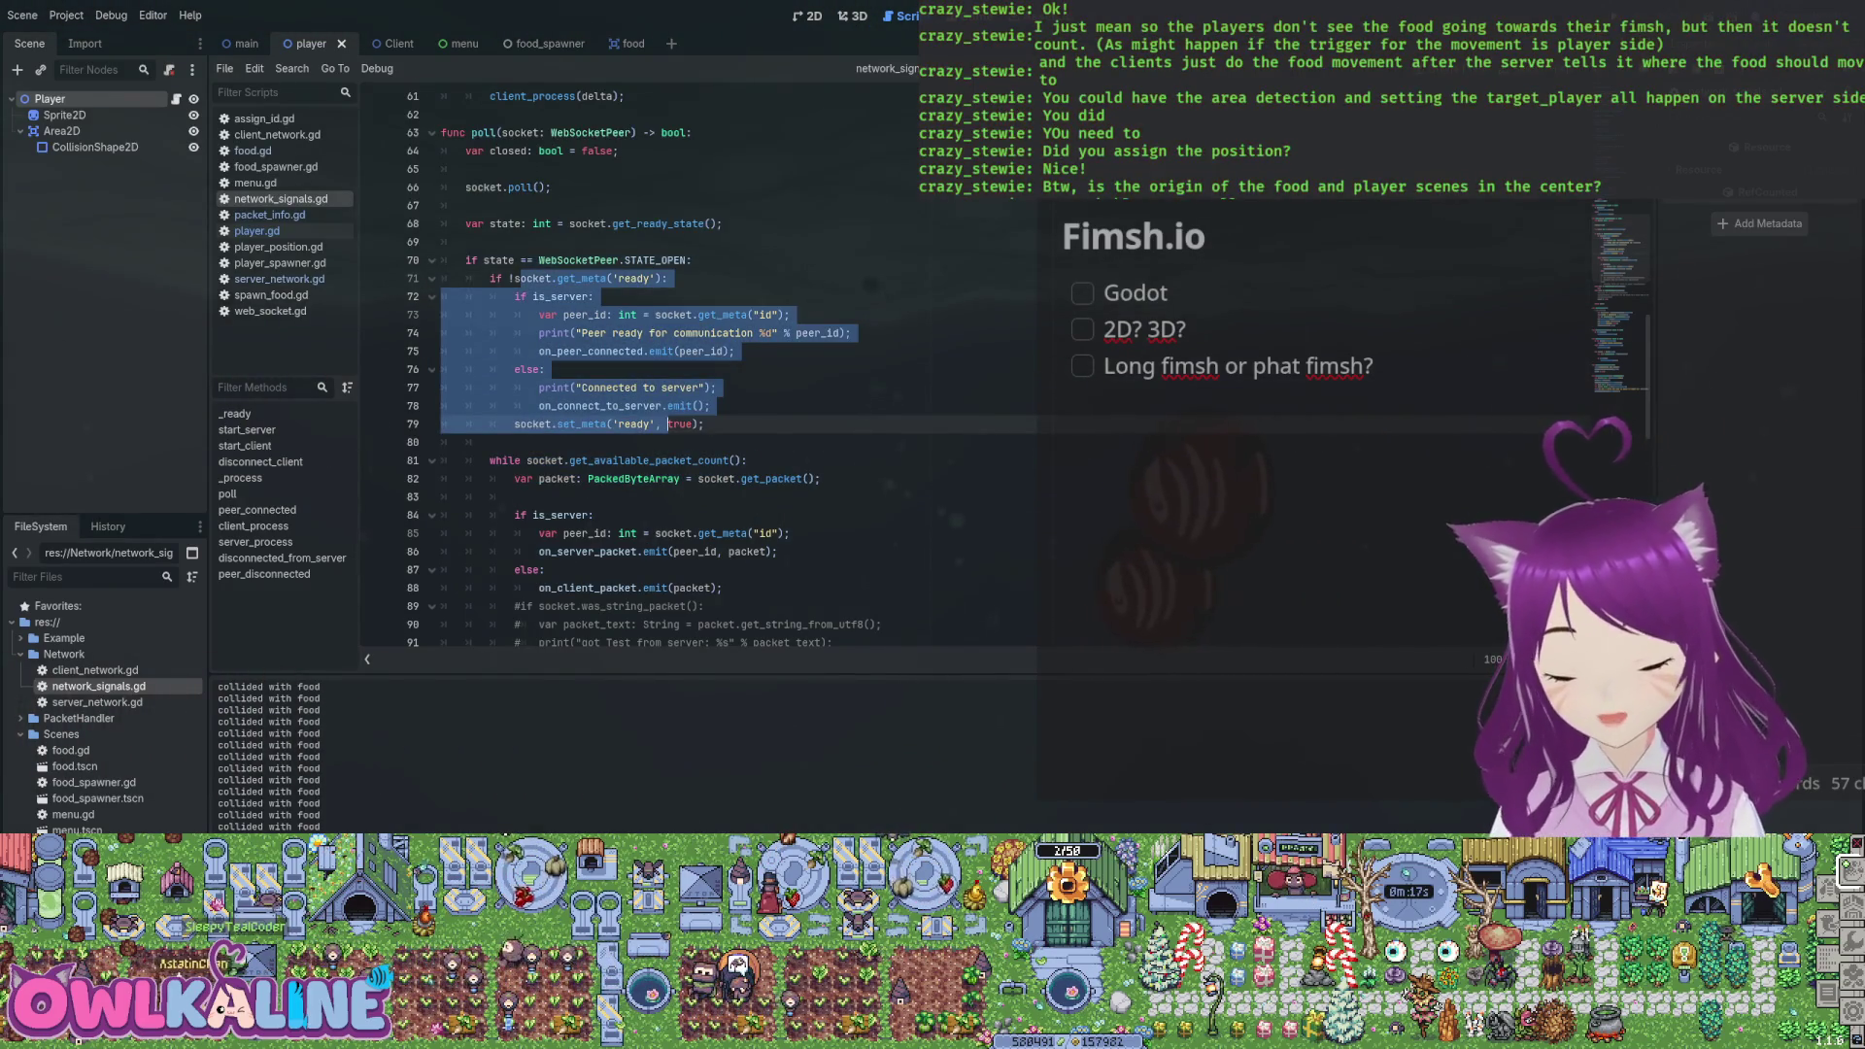
pyautogui.moveTo(467, 242); pyautogui.dragTo(656, 386)
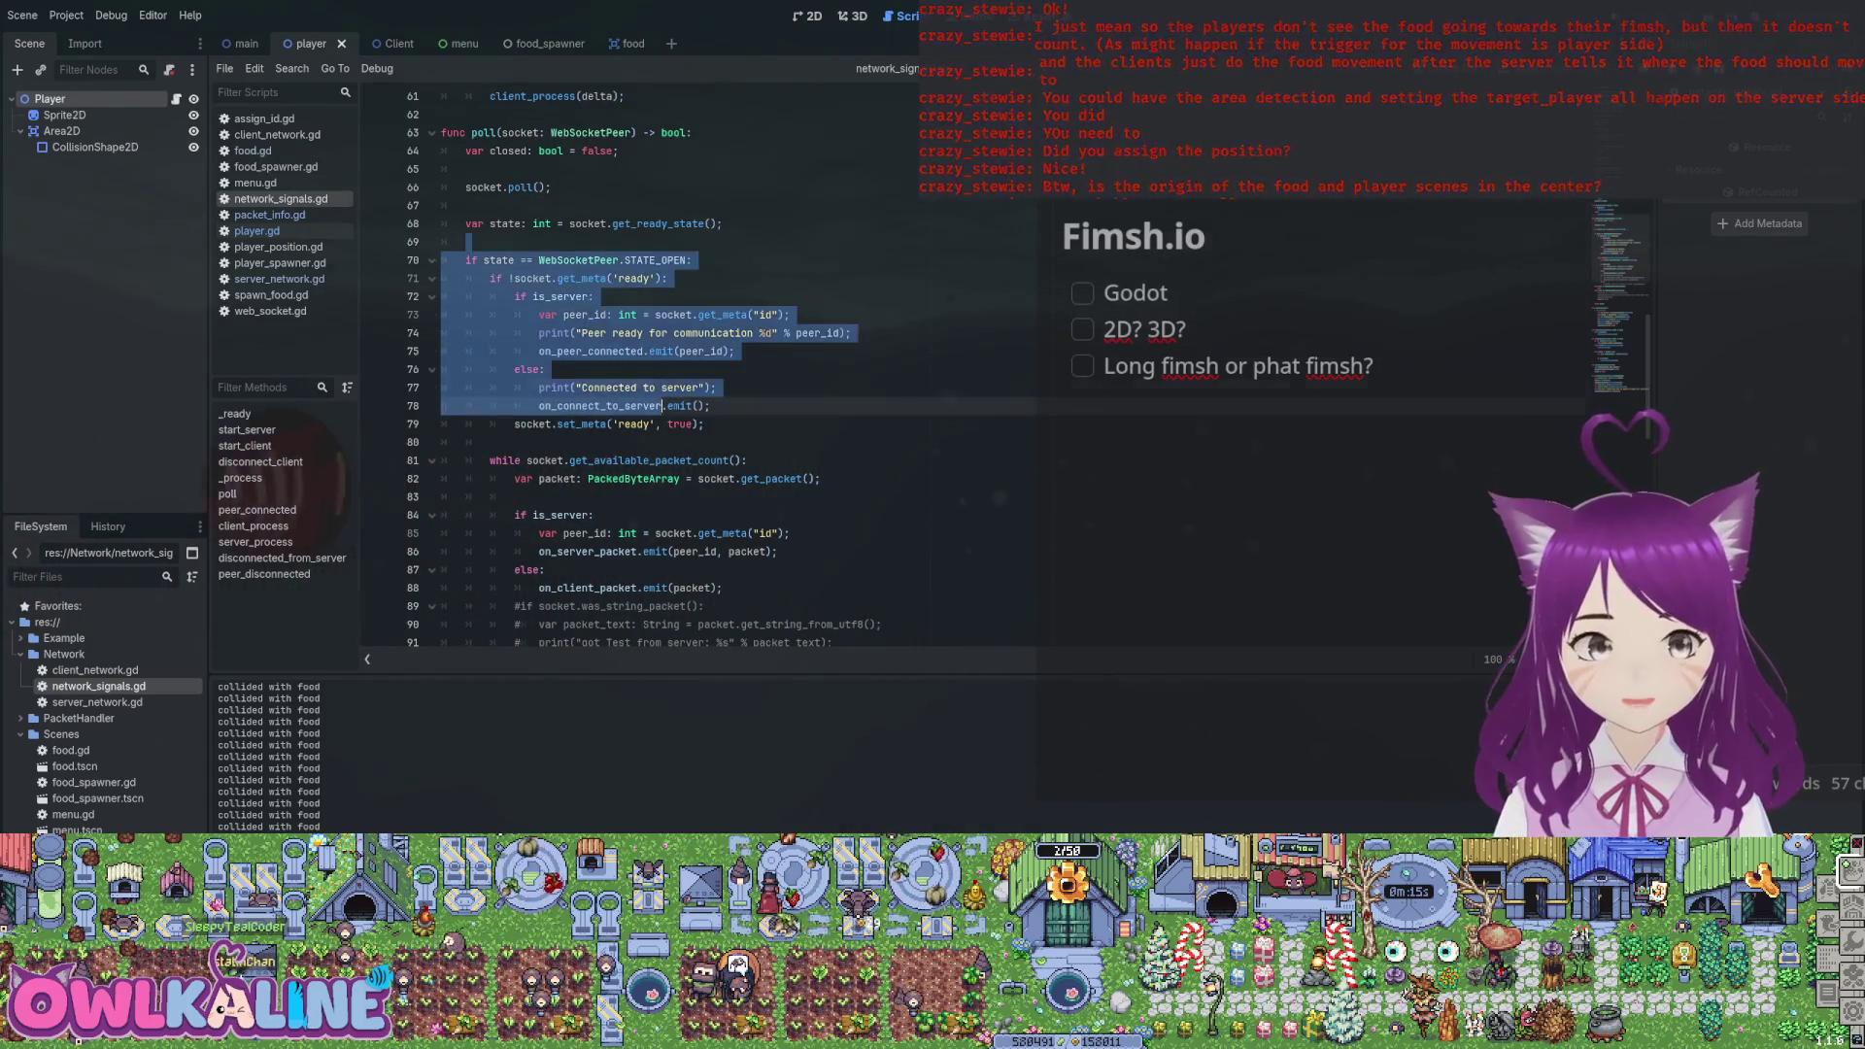
pyautogui.moveTo(467, 242); pyautogui.dragTo(710, 407)
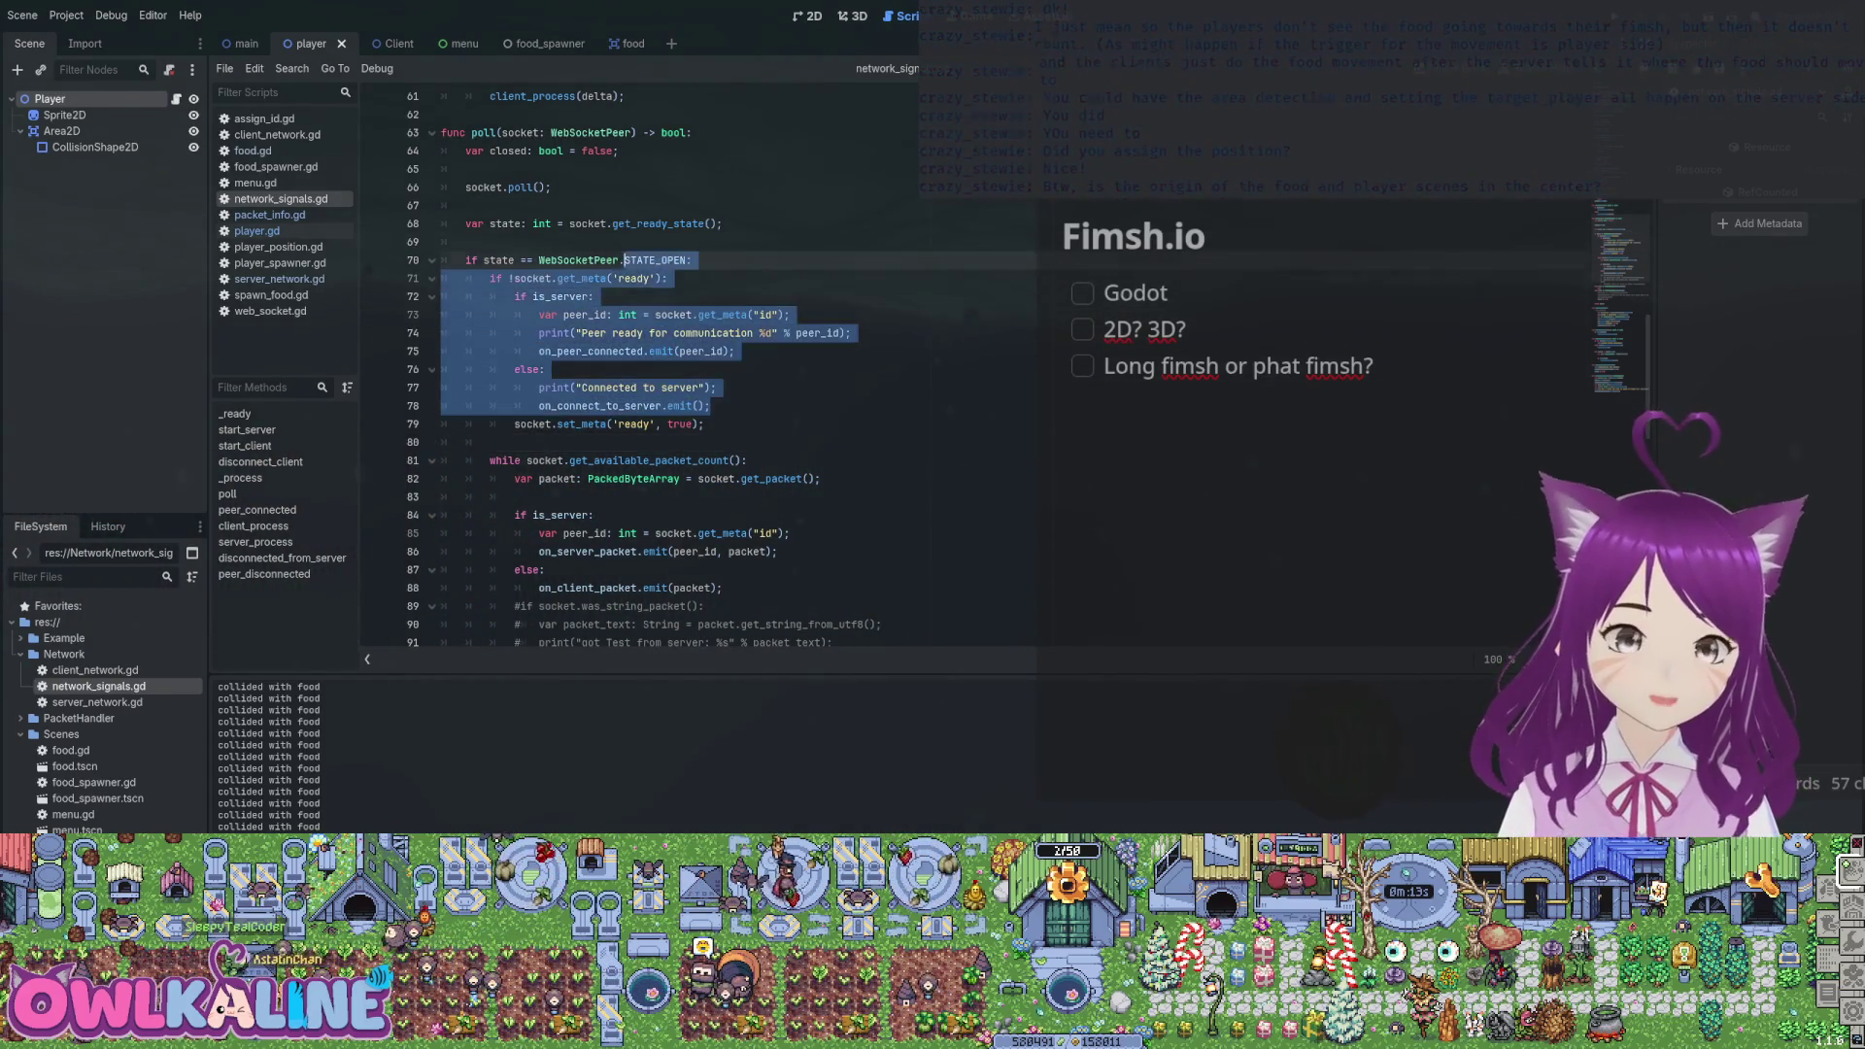
pyautogui.click(700, 350)
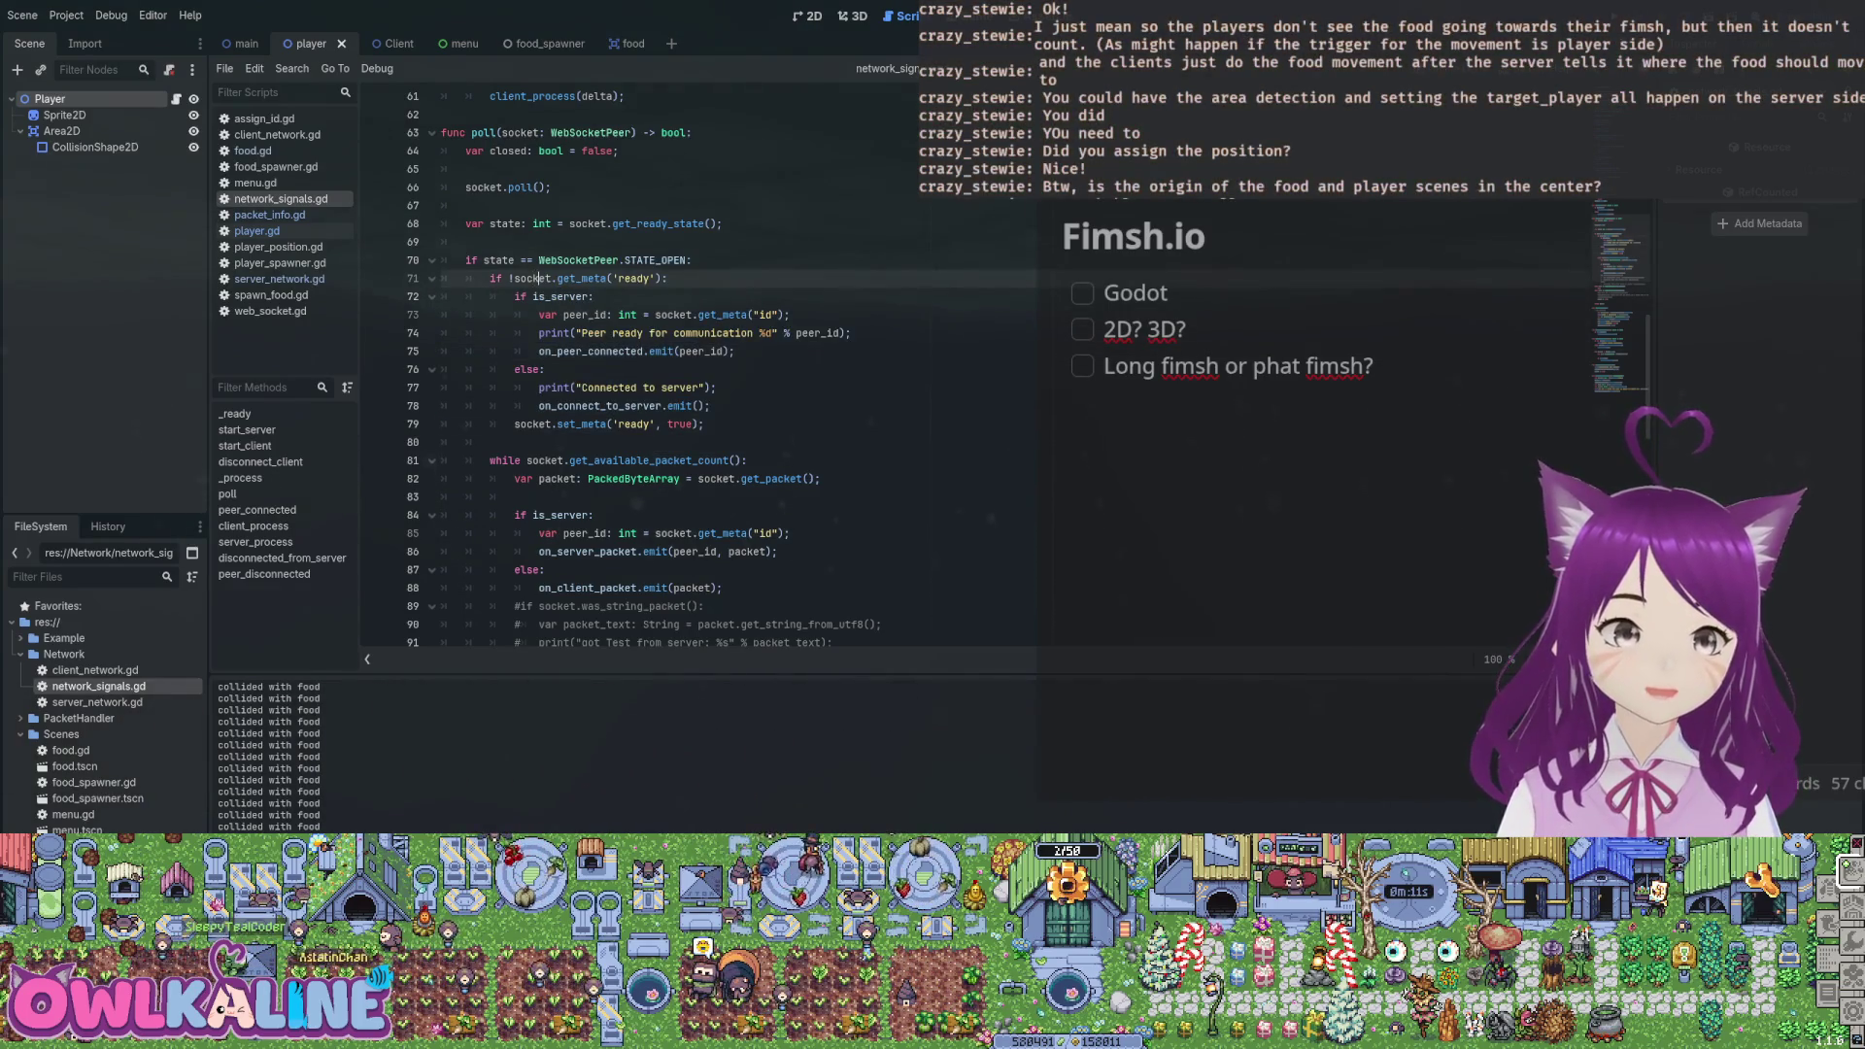
pyautogui.click(710, 406)
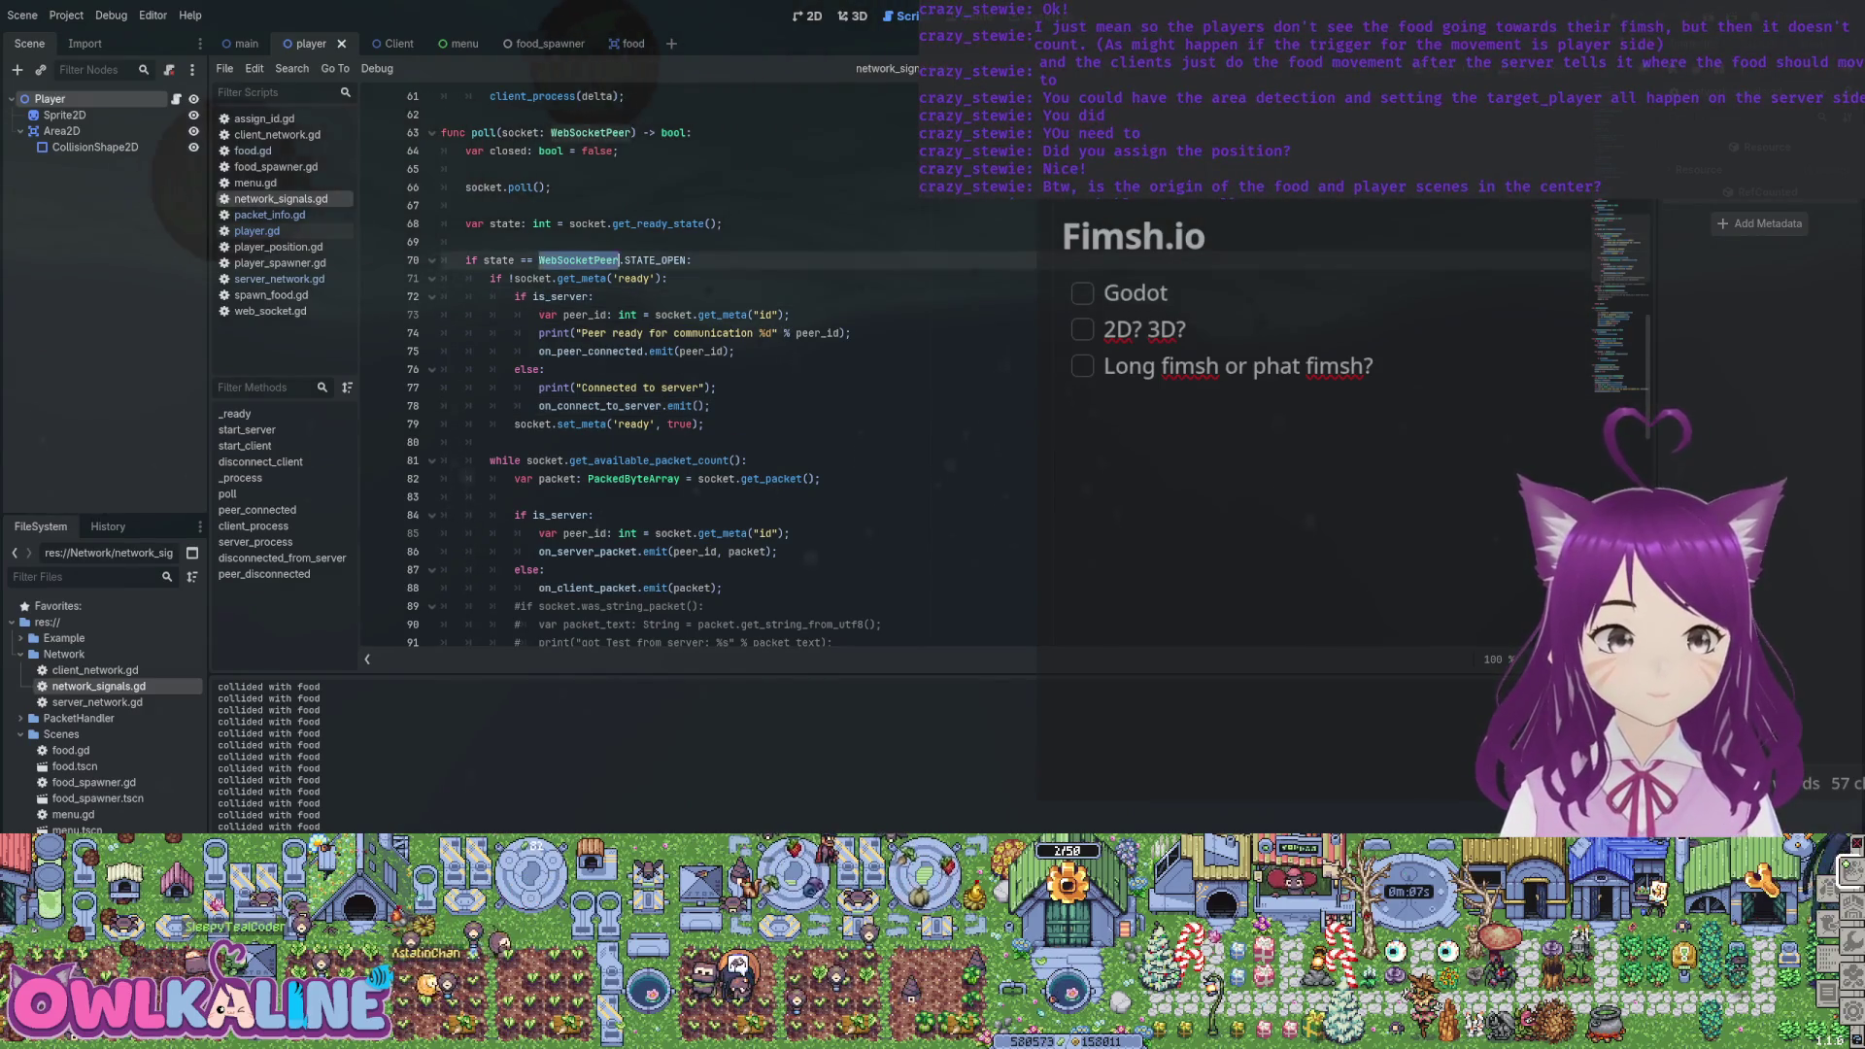
pyautogui.click(598, 278)
pyautogui.doubleClick(579, 260)
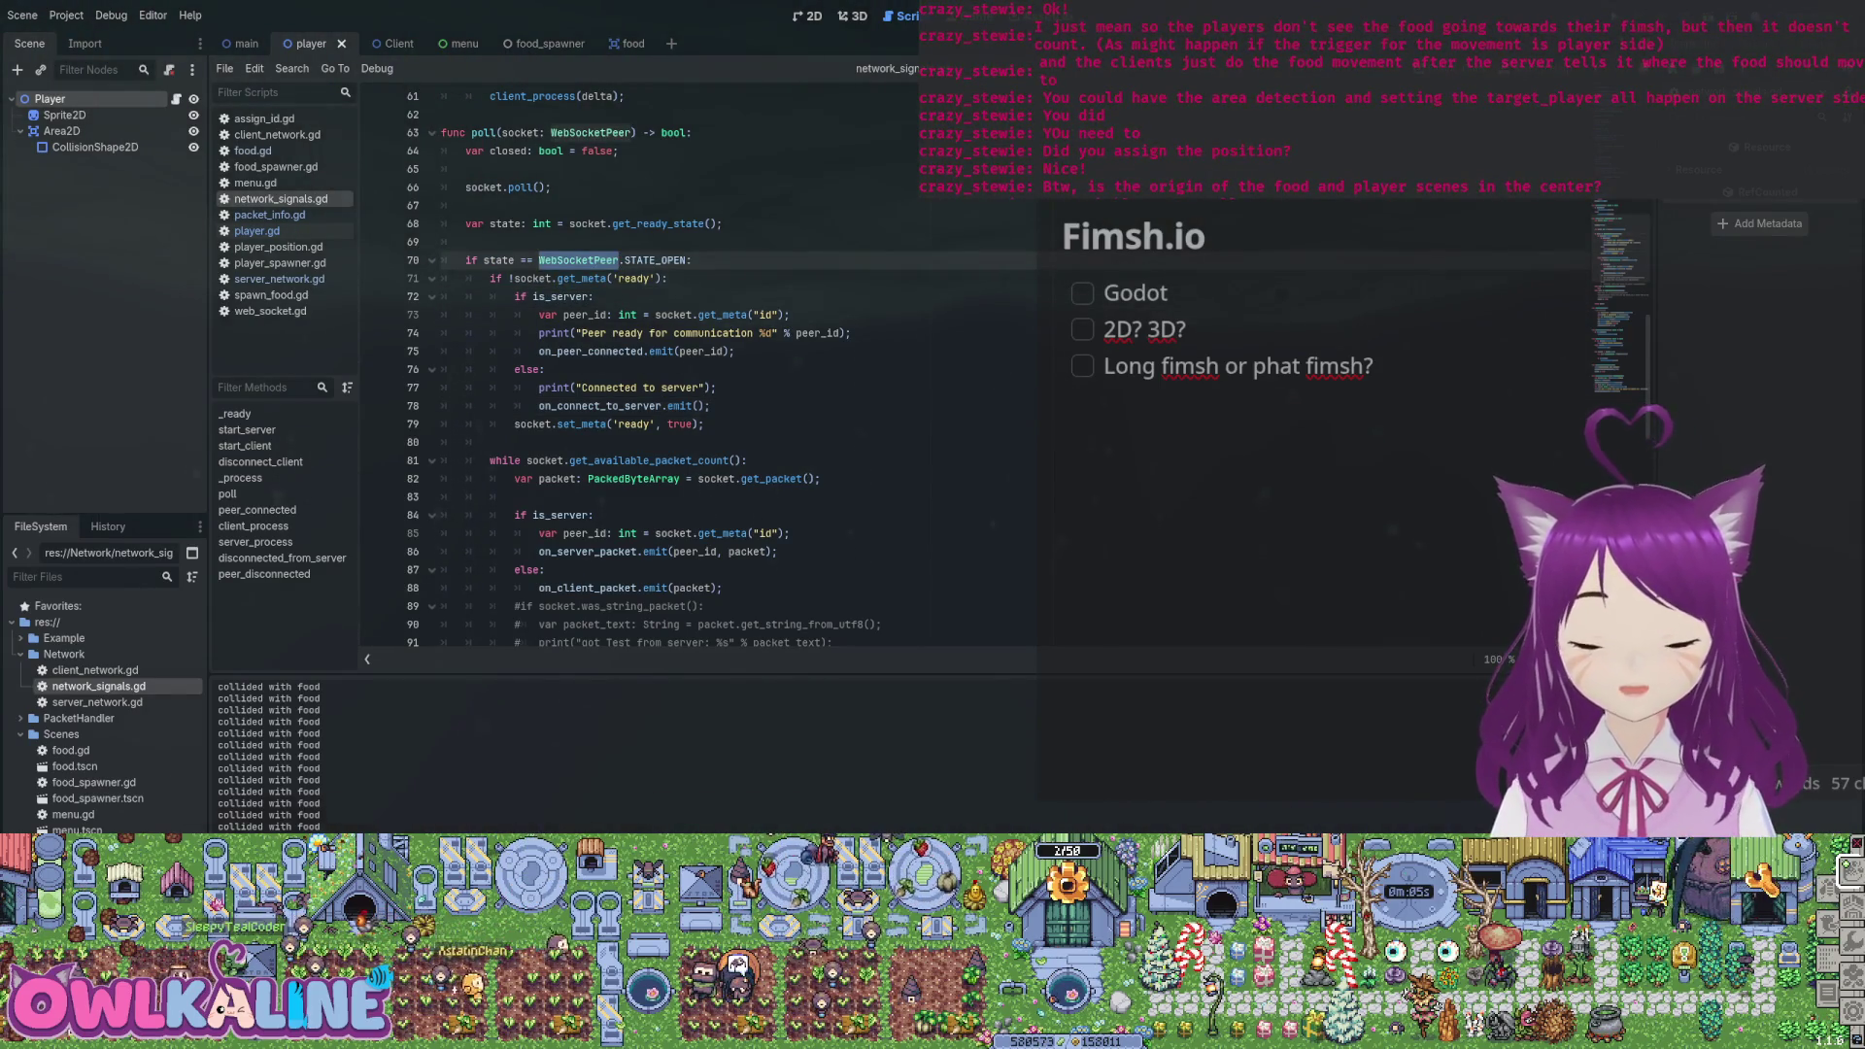
pyautogui.scroll(-1, 579, 260)
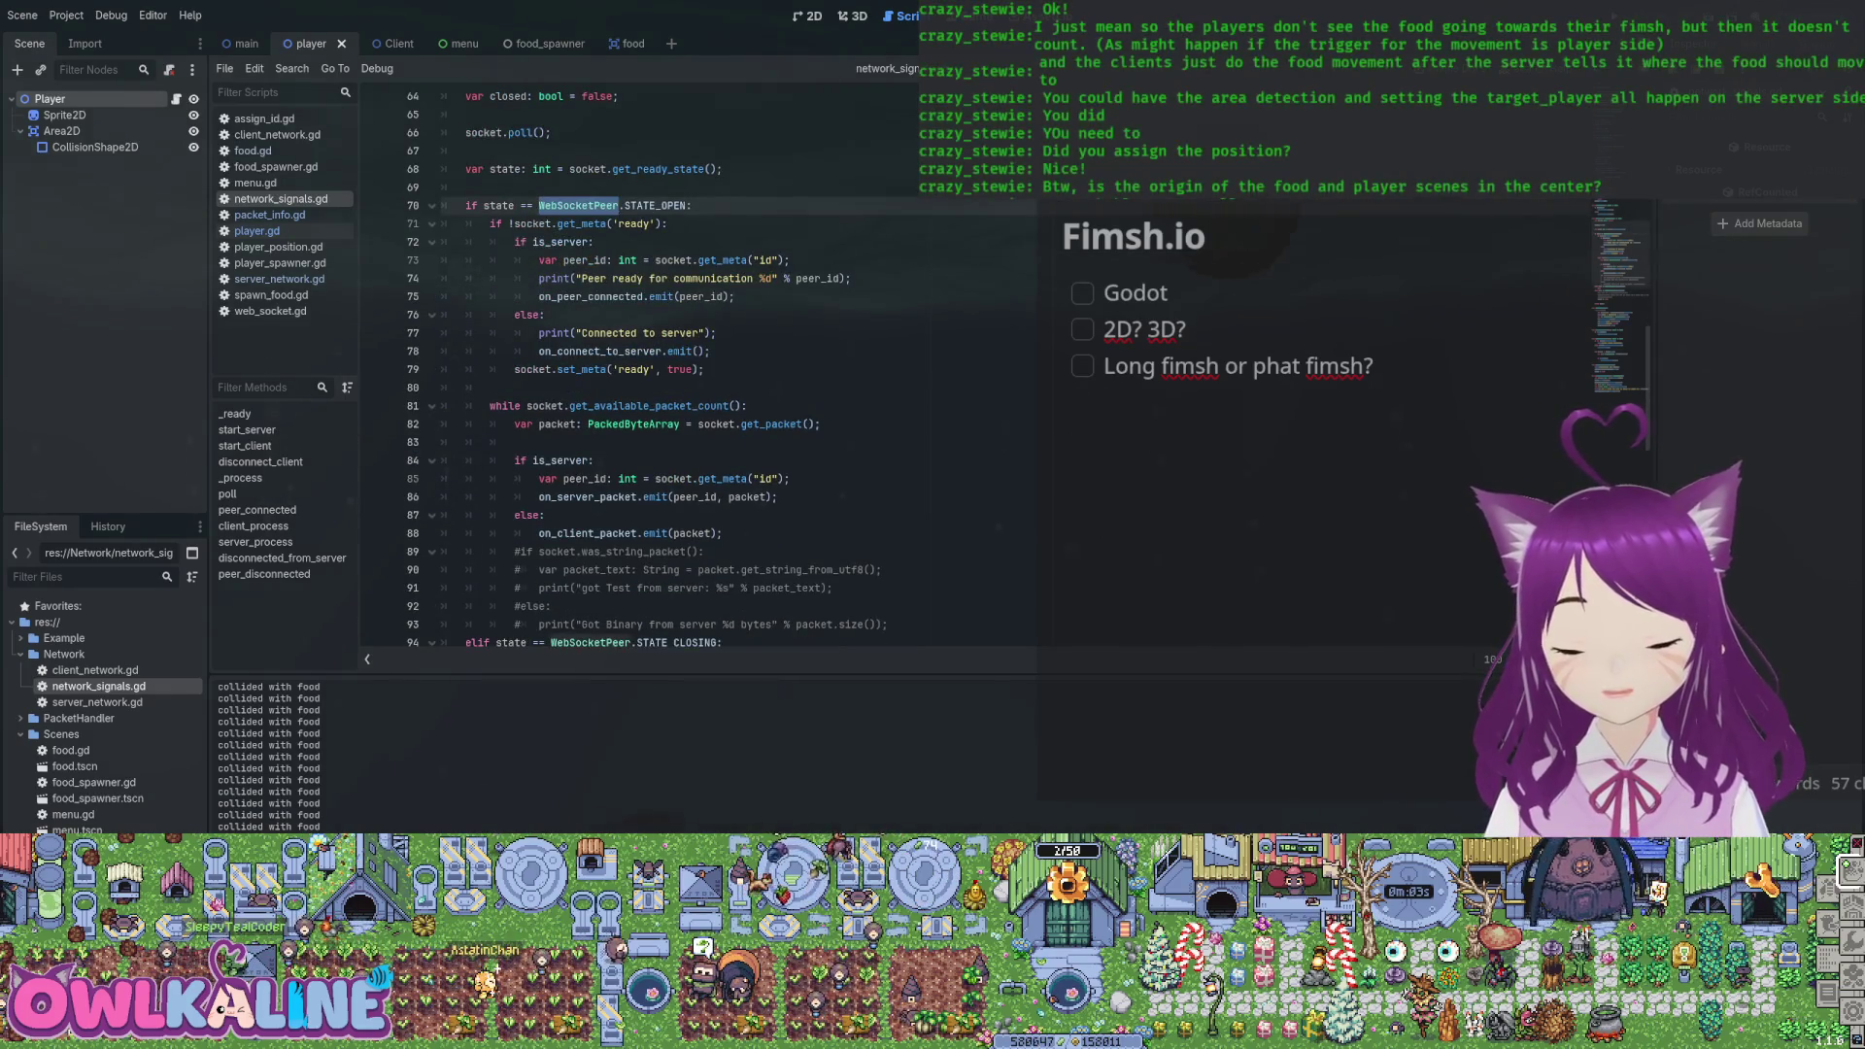
pyautogui.scroll(-2, 579, 261)
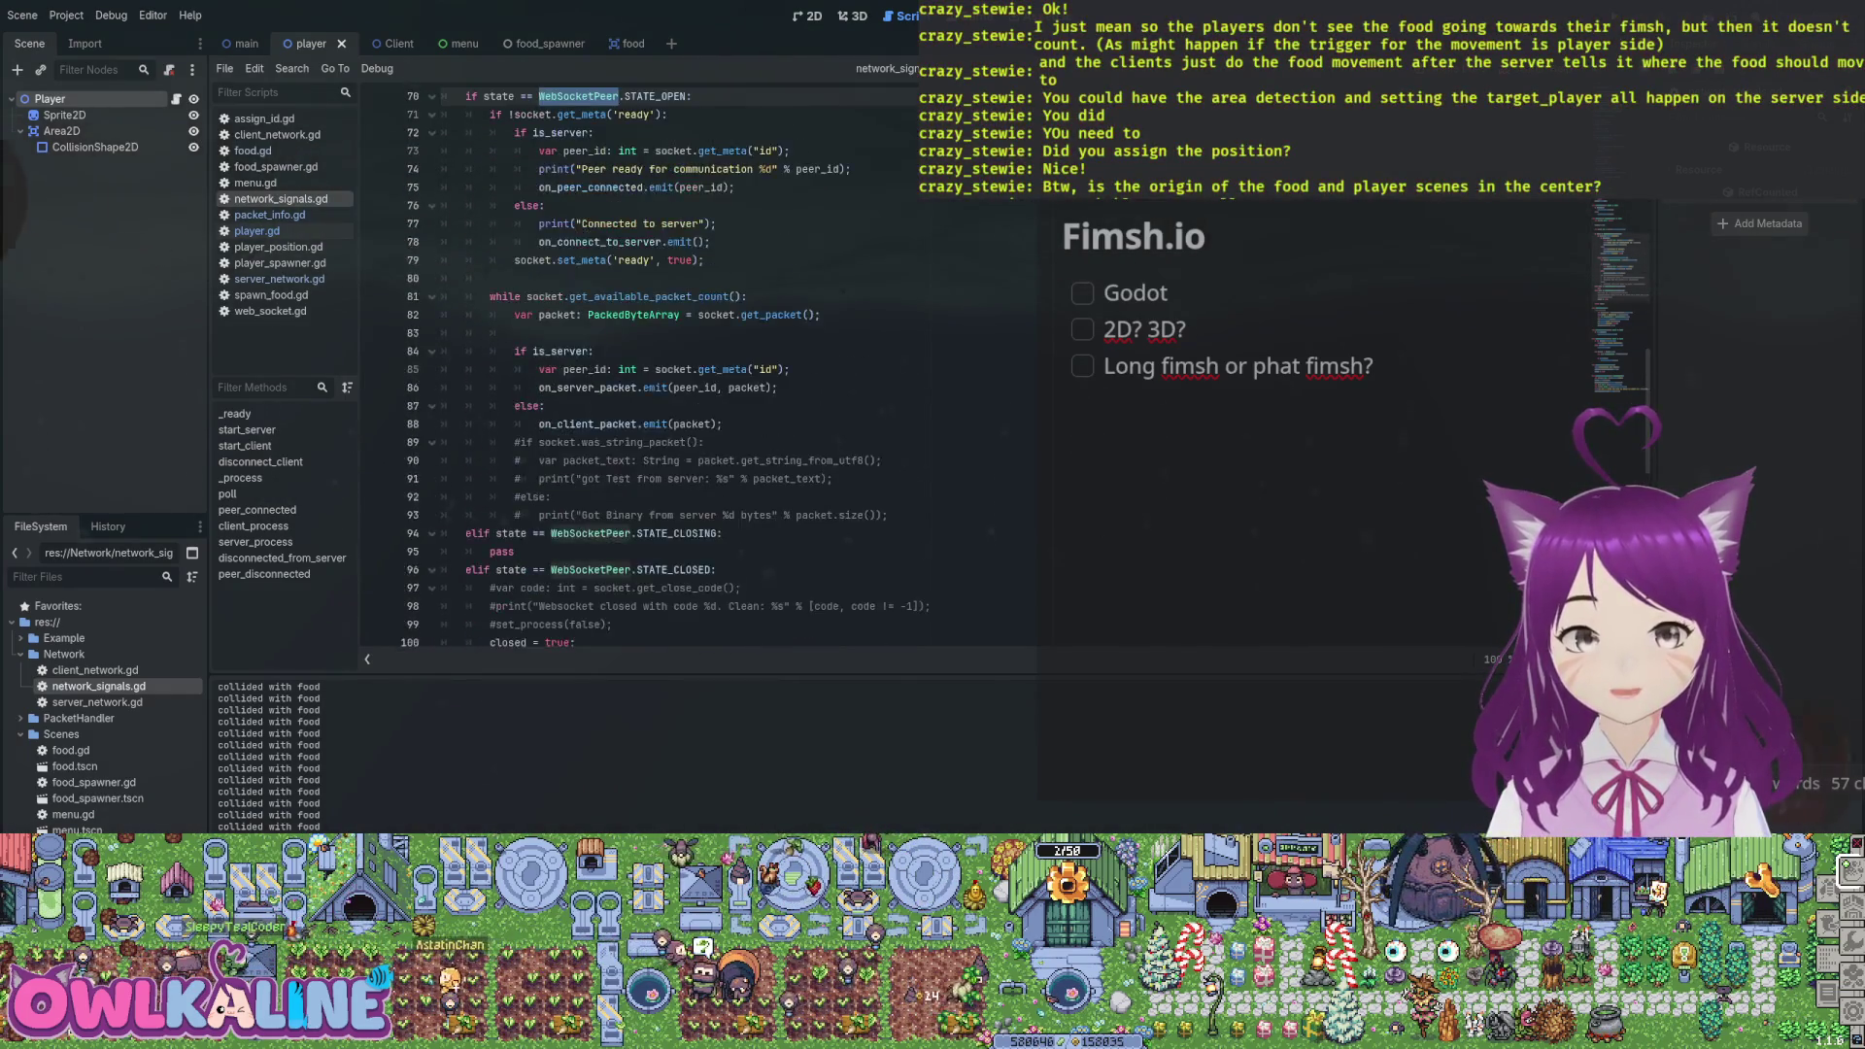
pyautogui.scroll(4, 579, 261)
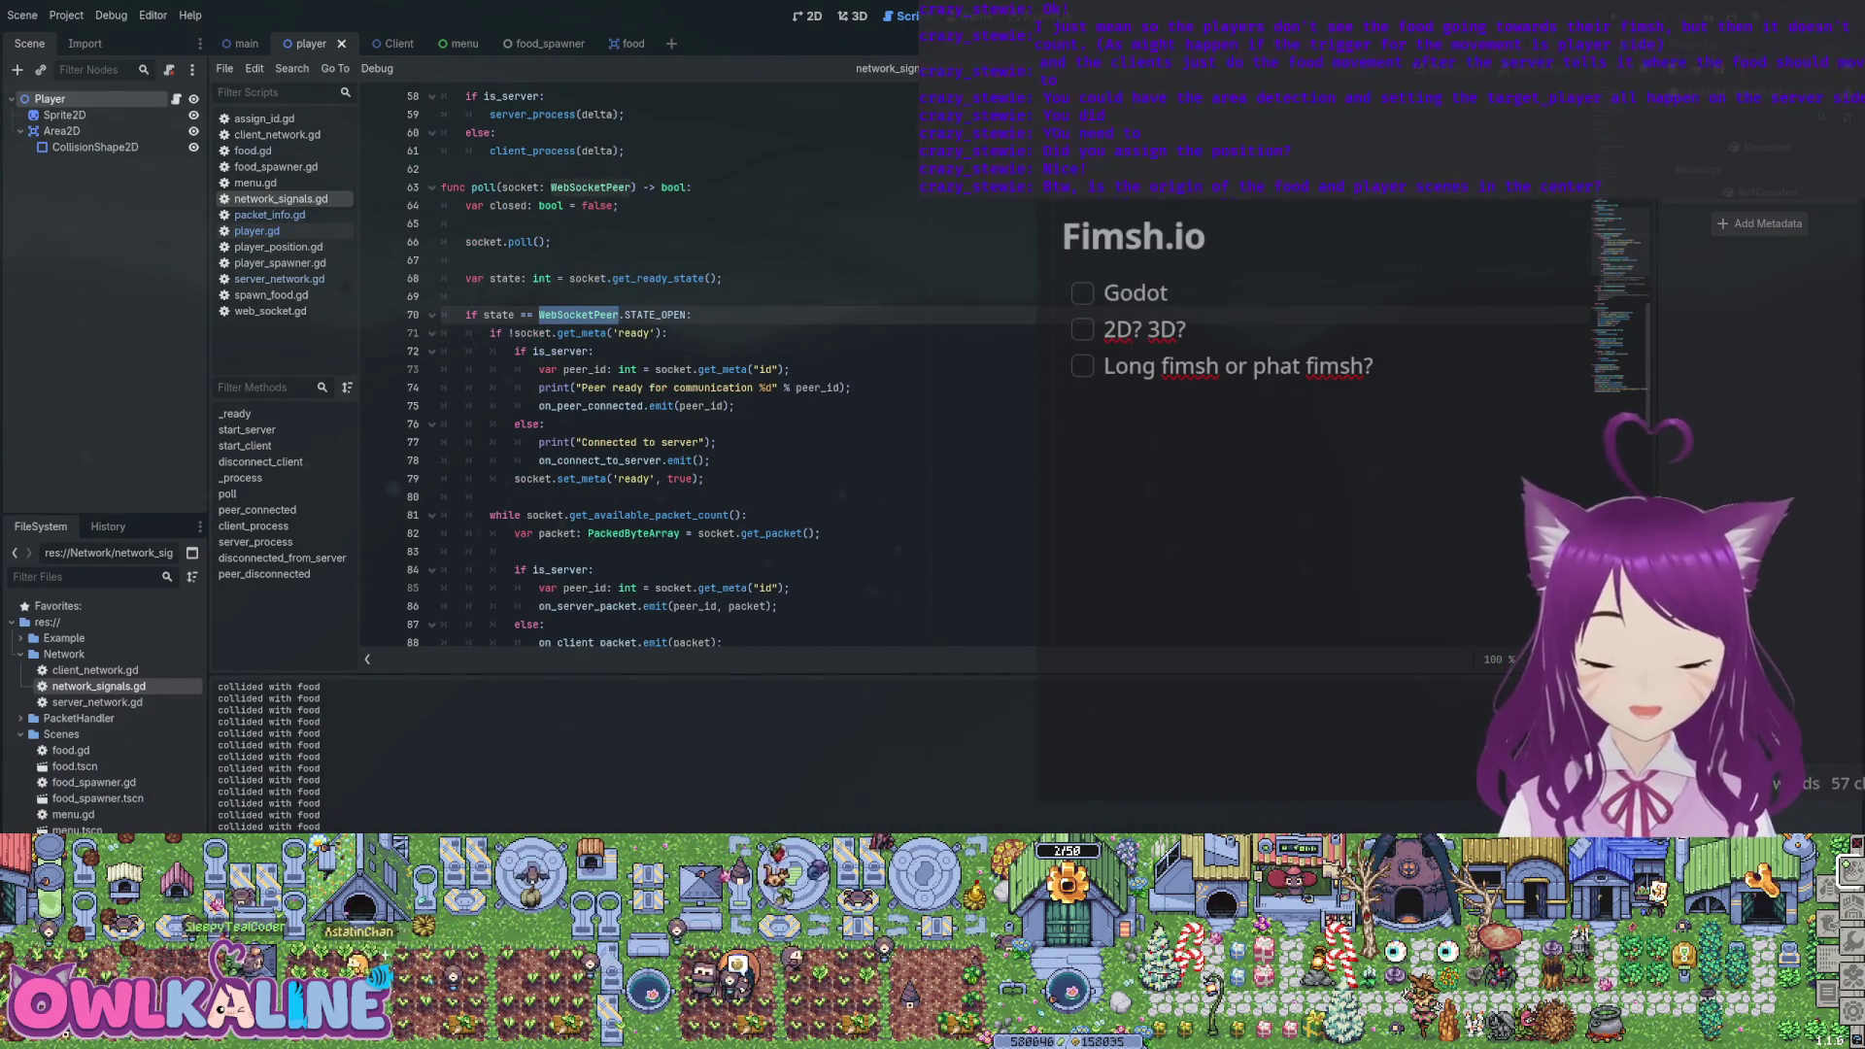
pyautogui.scroll(4, 579, 260)
pyautogui.scroll(-7, 579, 261)
pyautogui.scroll(8, 579, 261)
pyautogui.scroll(-8, 579, 261)
pyautogui.scroll(3, 579, 261)
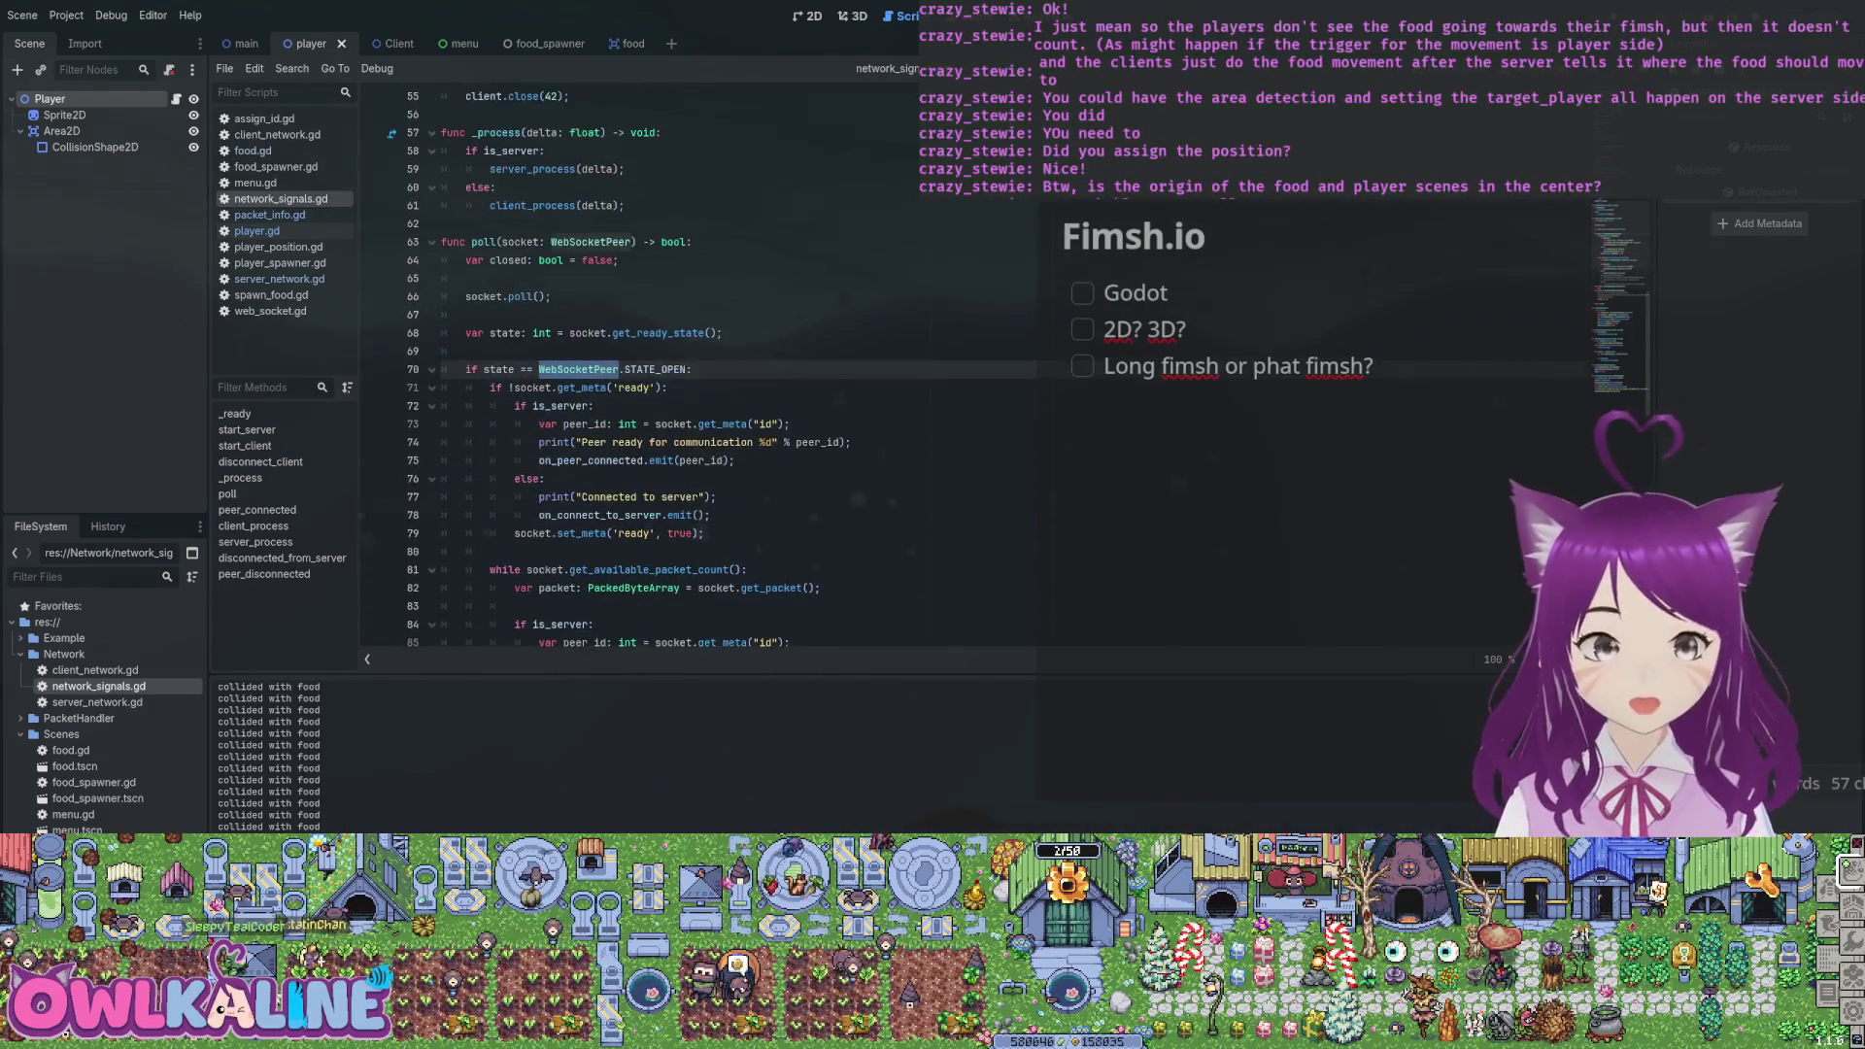
pyautogui.click(603, 242)
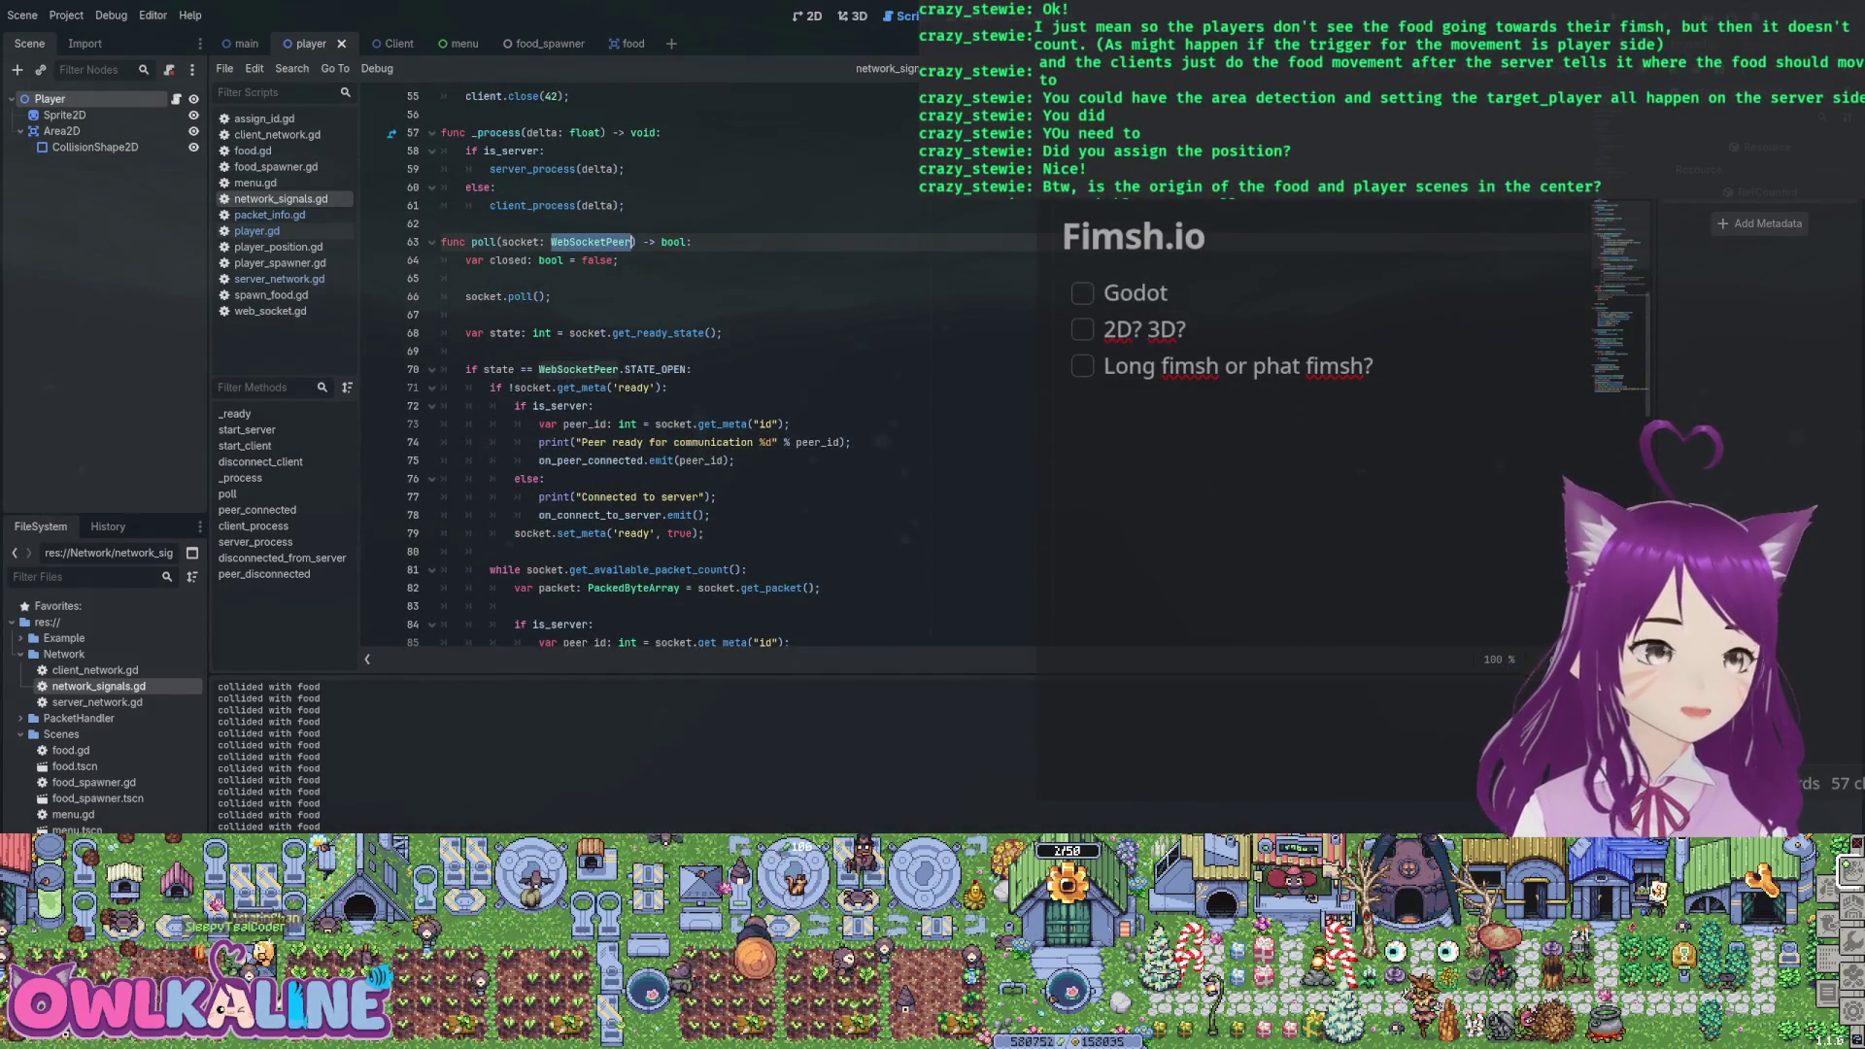
pyautogui.doubleClick(579, 370)
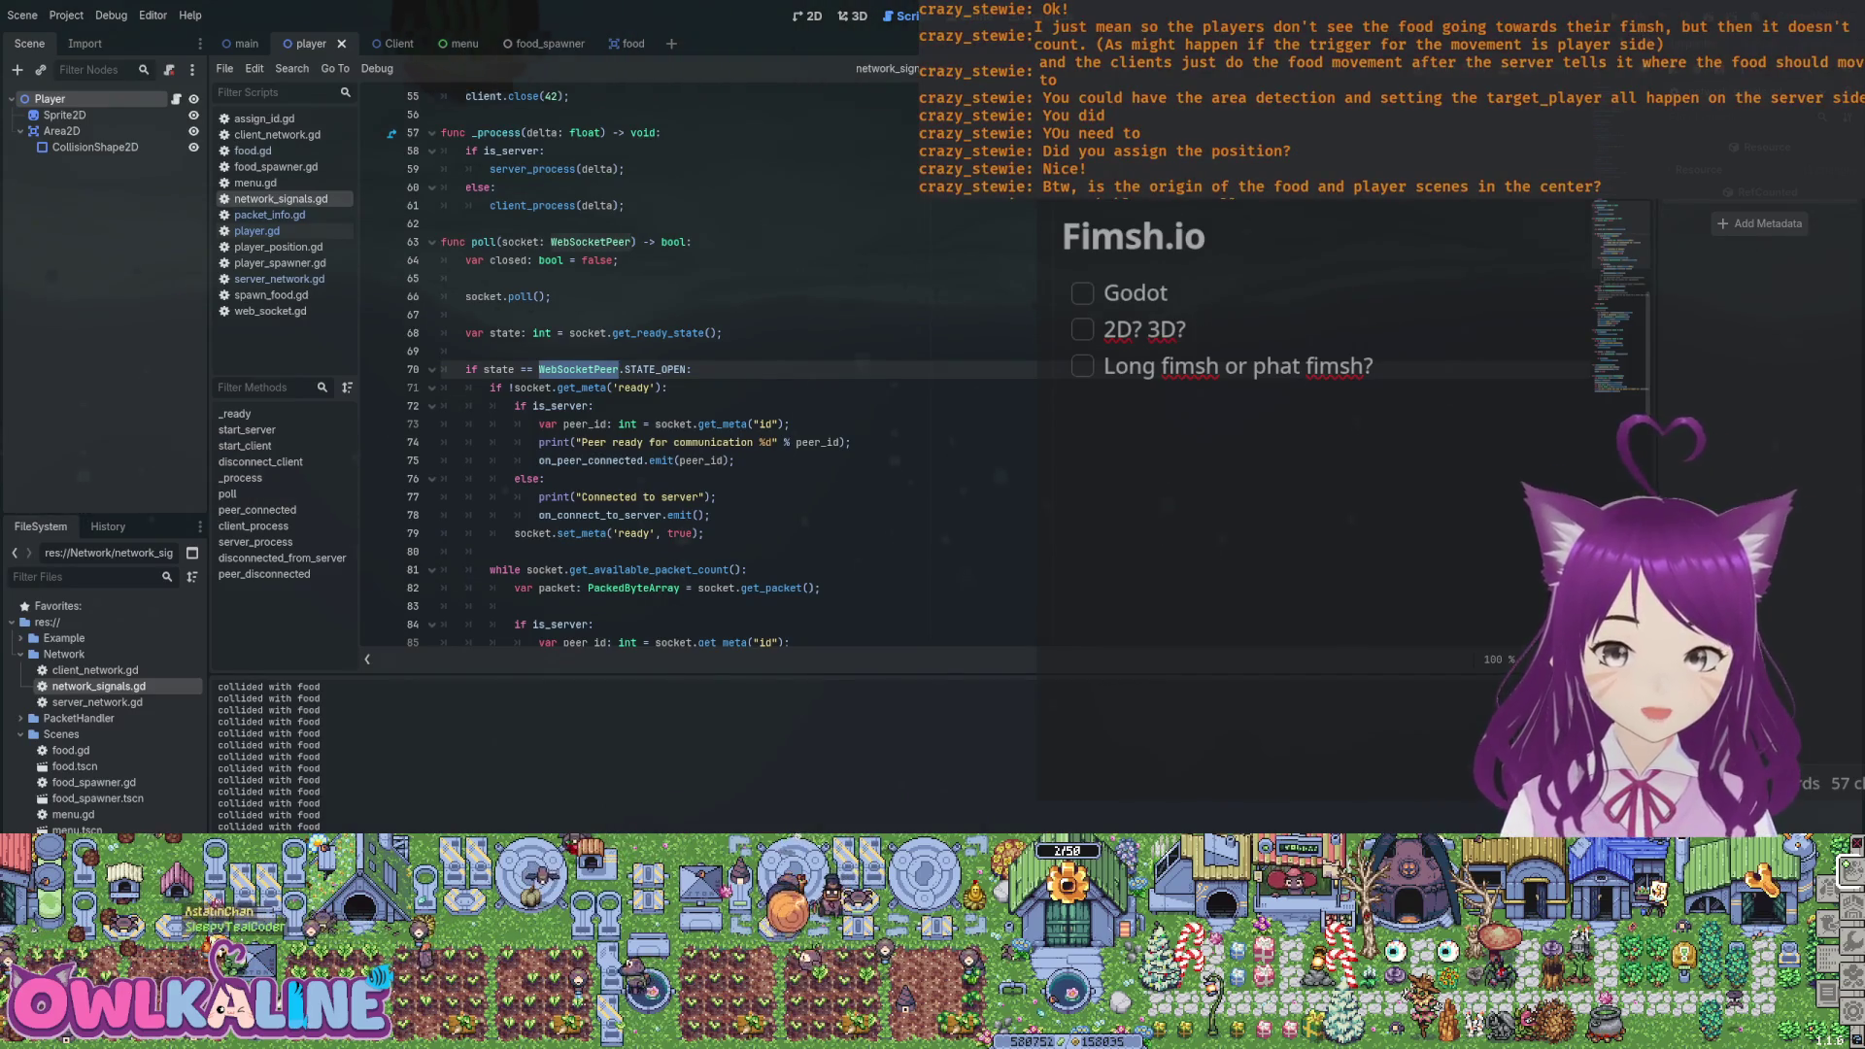
pyautogui.scroll(-10, 372, 144)
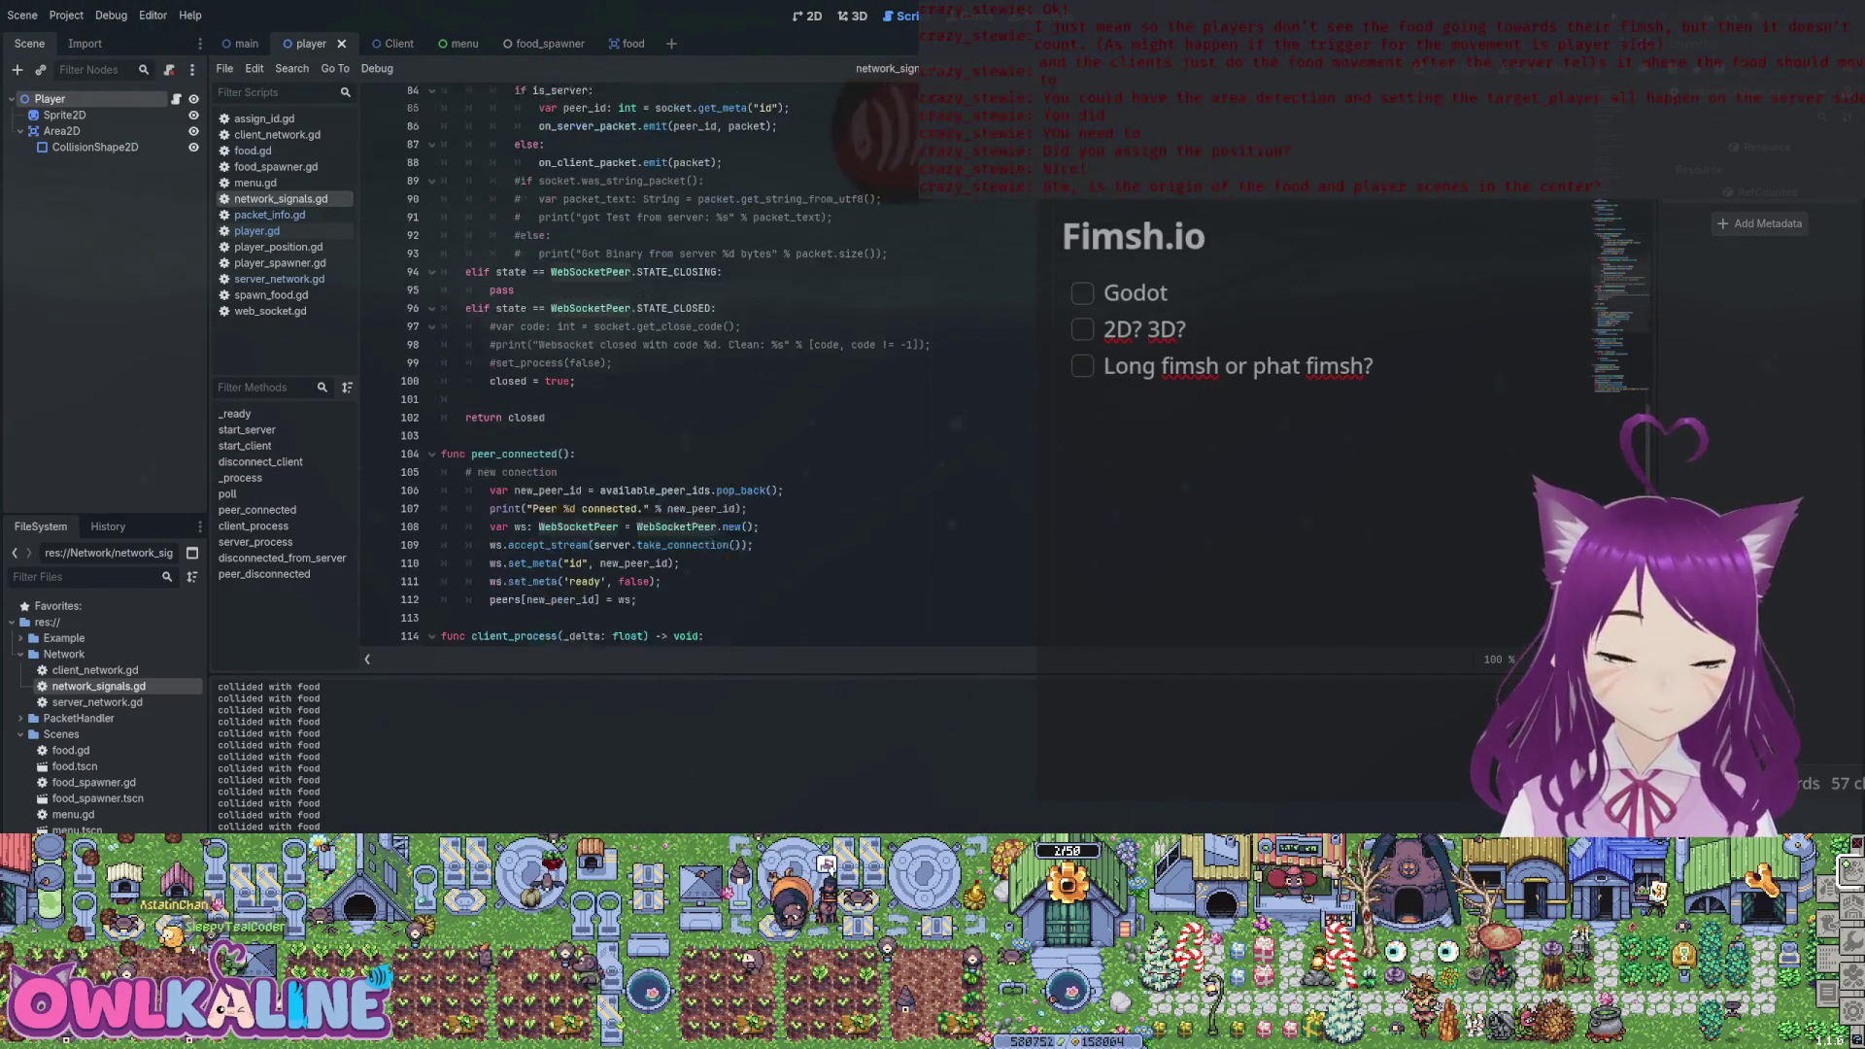
pyautogui.scroll(-4, 680, 369)
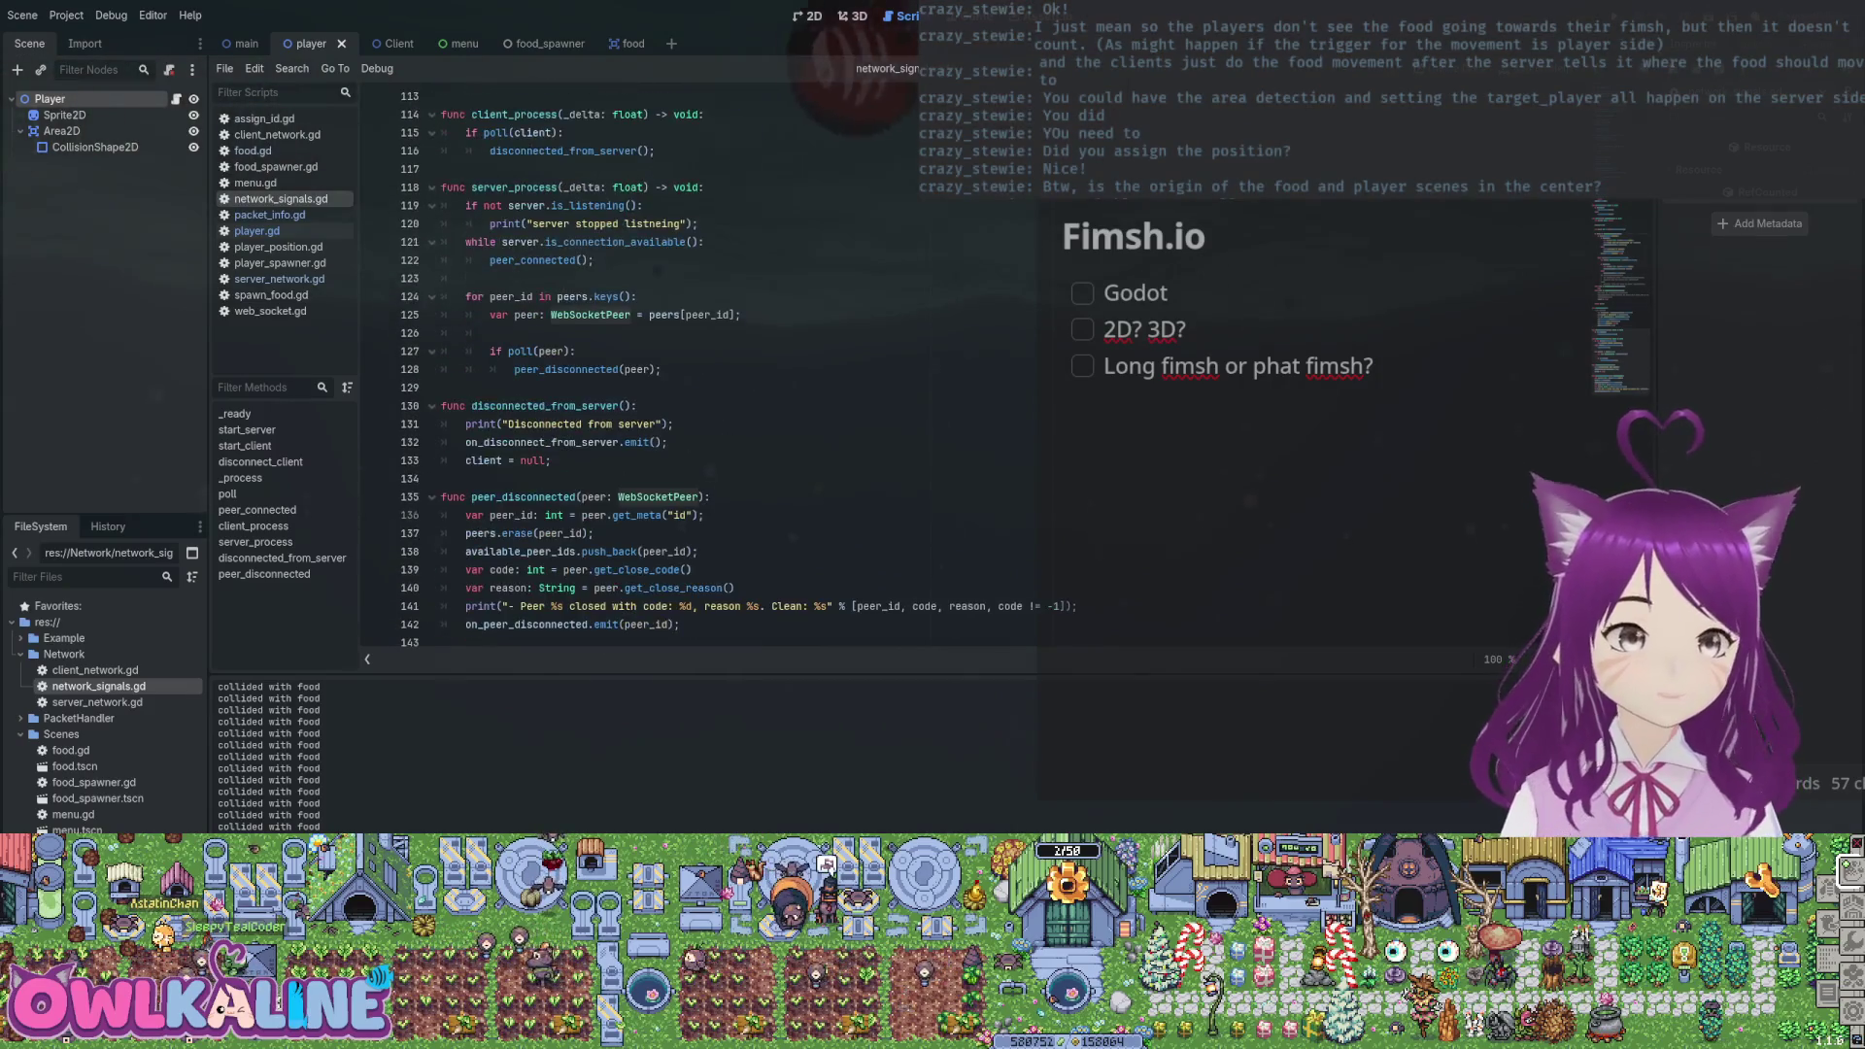
pyautogui.scroll(8, 681, 370)
pyautogui.scroll(15, 681, 369)
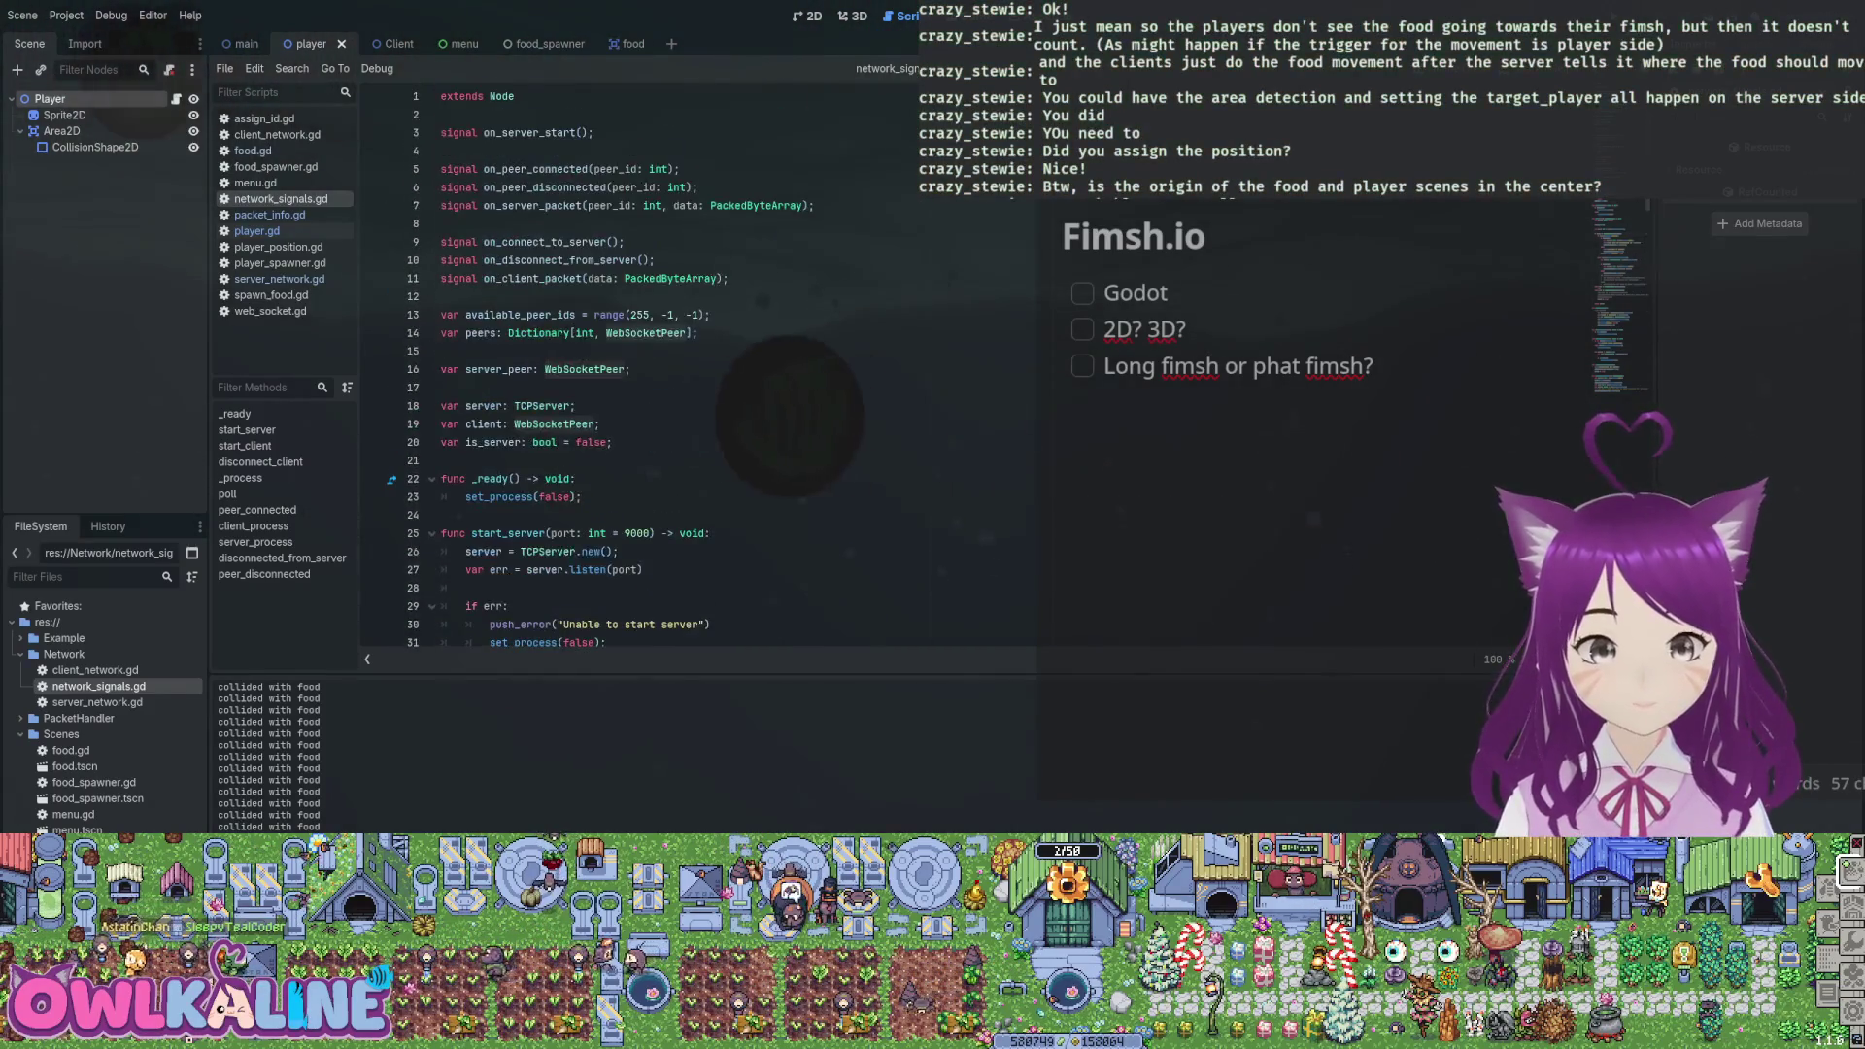
# Browse network_signals.gd and flip between the food and player scene tabs.
pyautogui.click(442, 387)
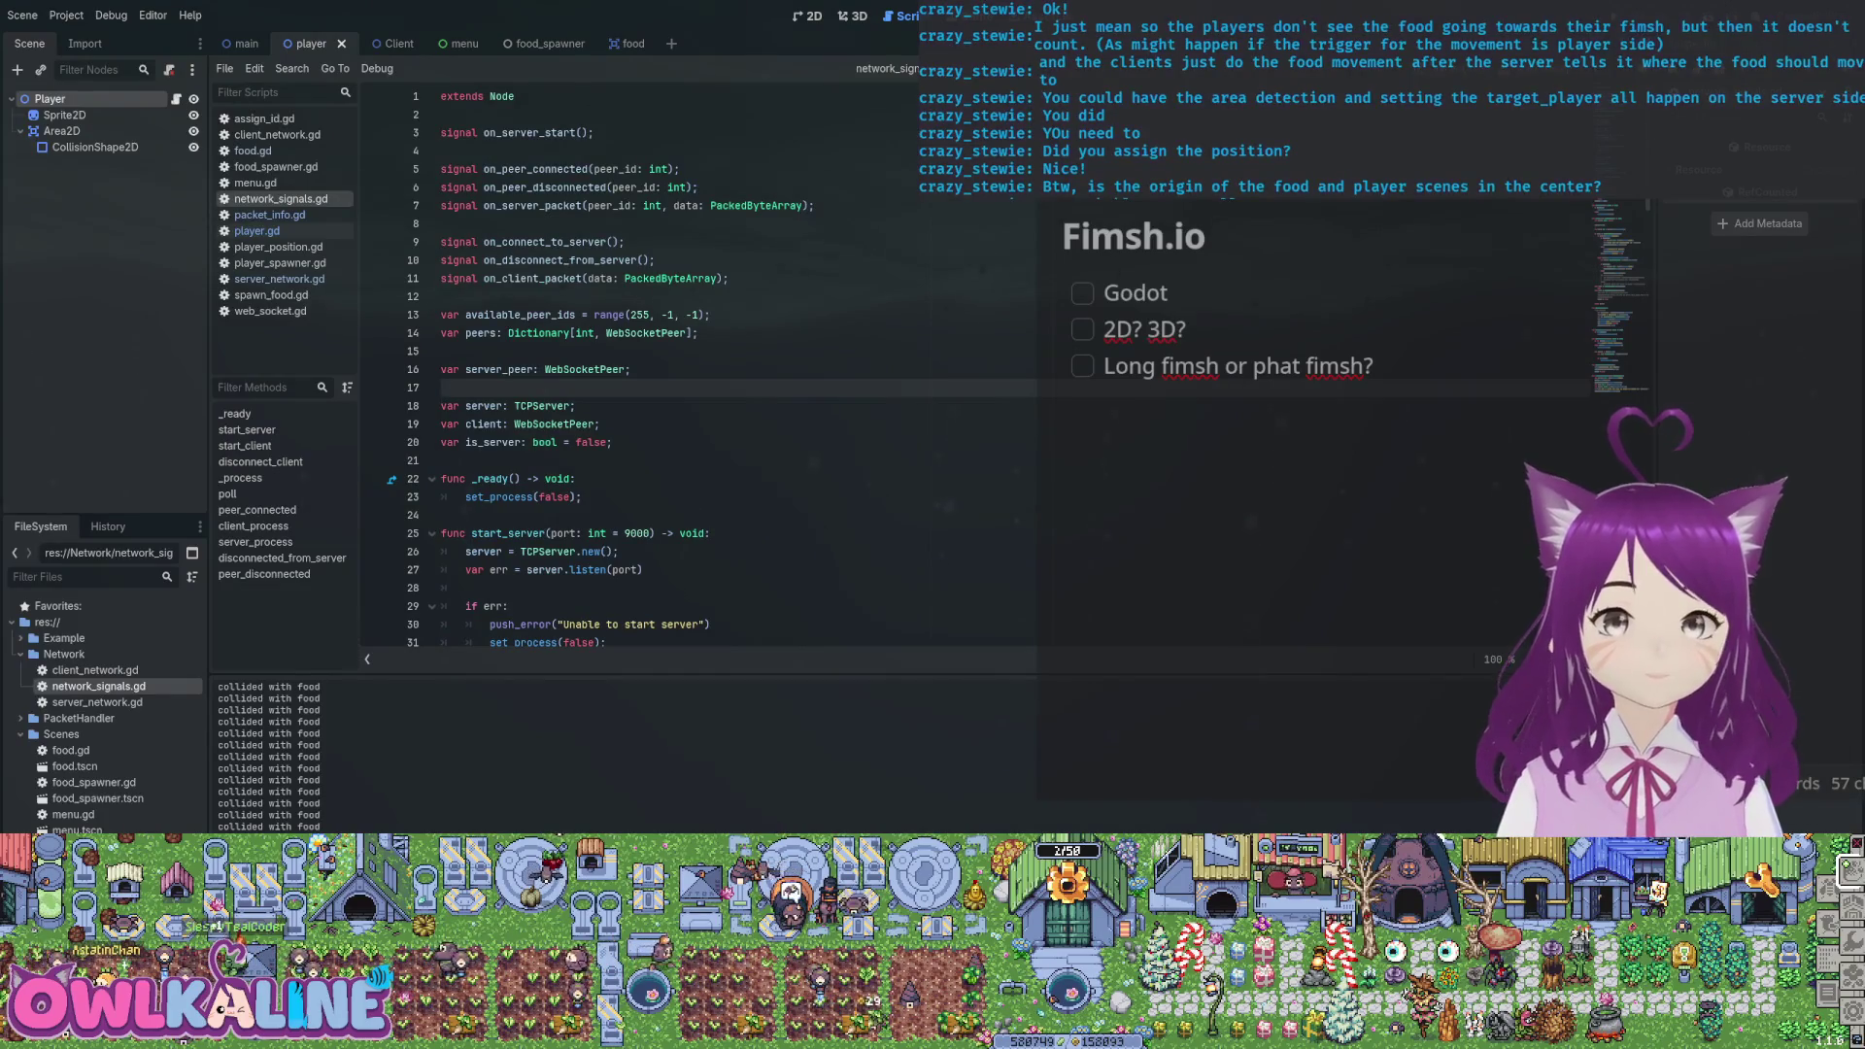
pyautogui.scroll(-20, 680, 369)
pyautogui.scroll(-16, 680, 369)
pyautogui.scroll(20, 680, 369)
pyautogui.scroll(10, 680, 369)
pyautogui.click(613, 43)
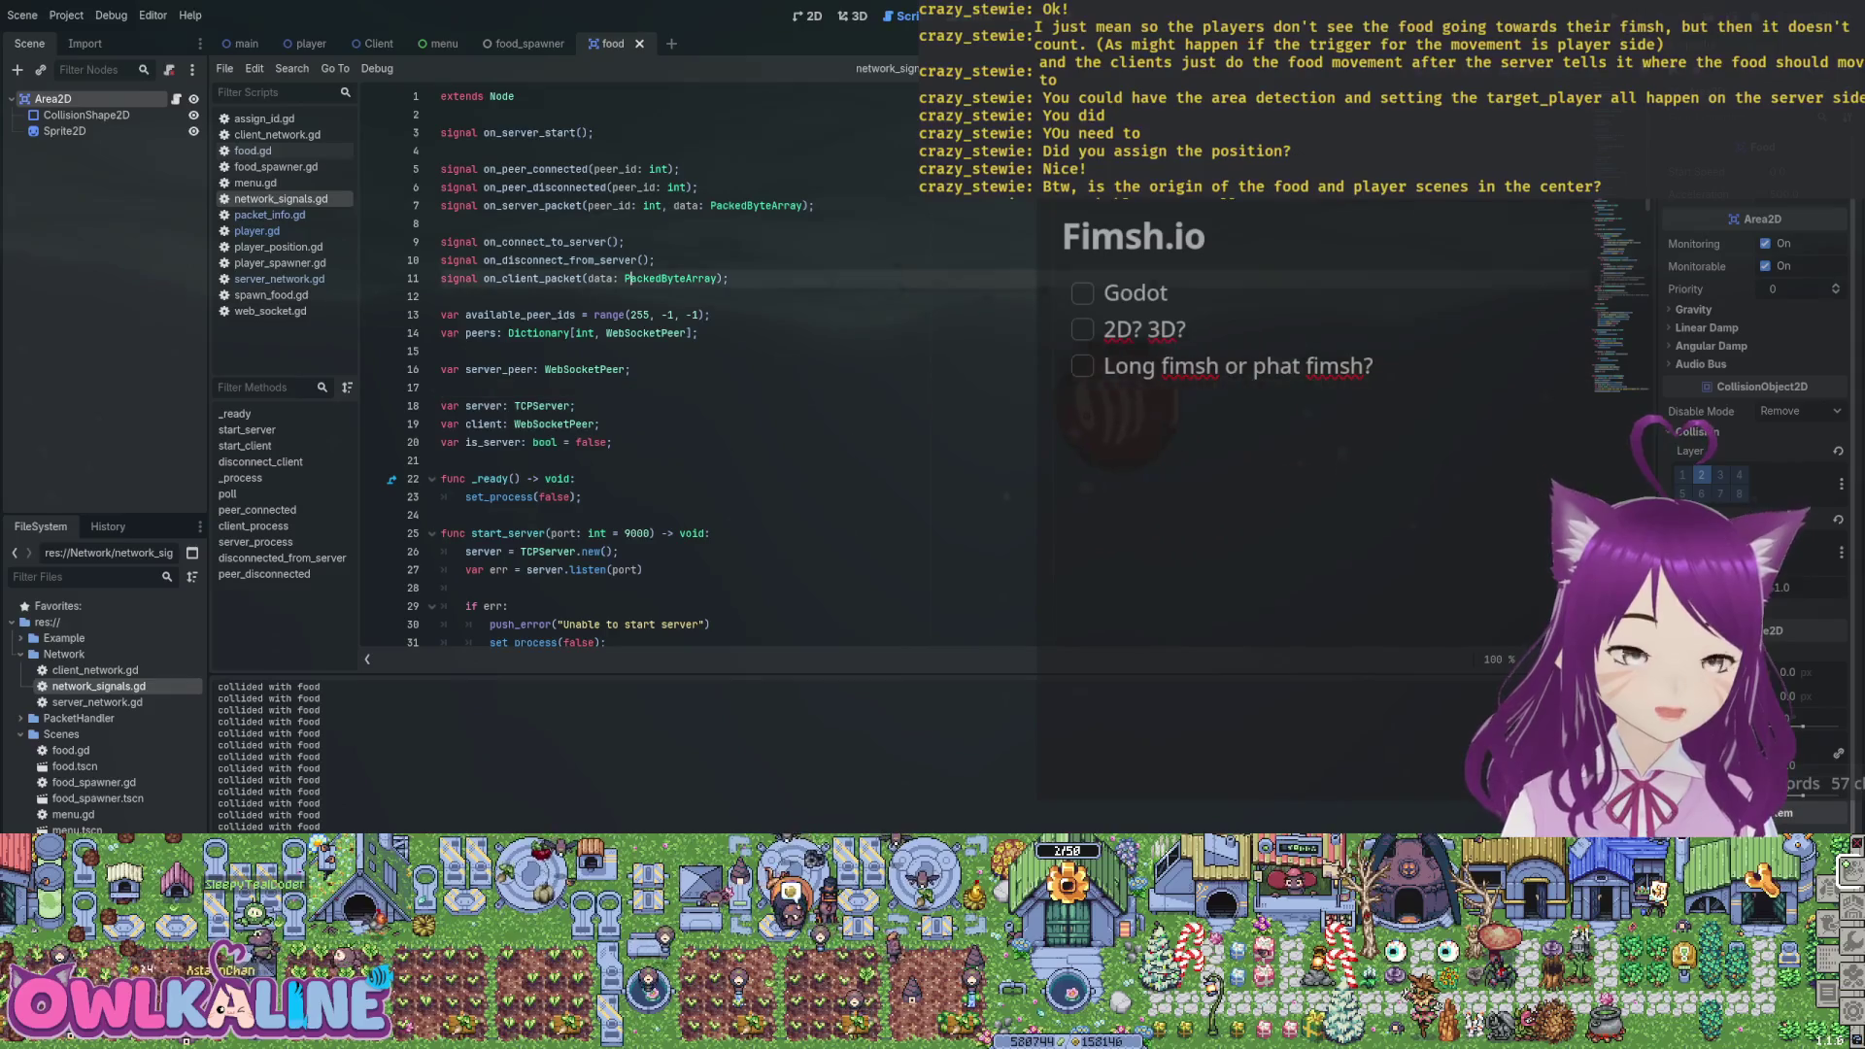
pyautogui.click(311, 43)
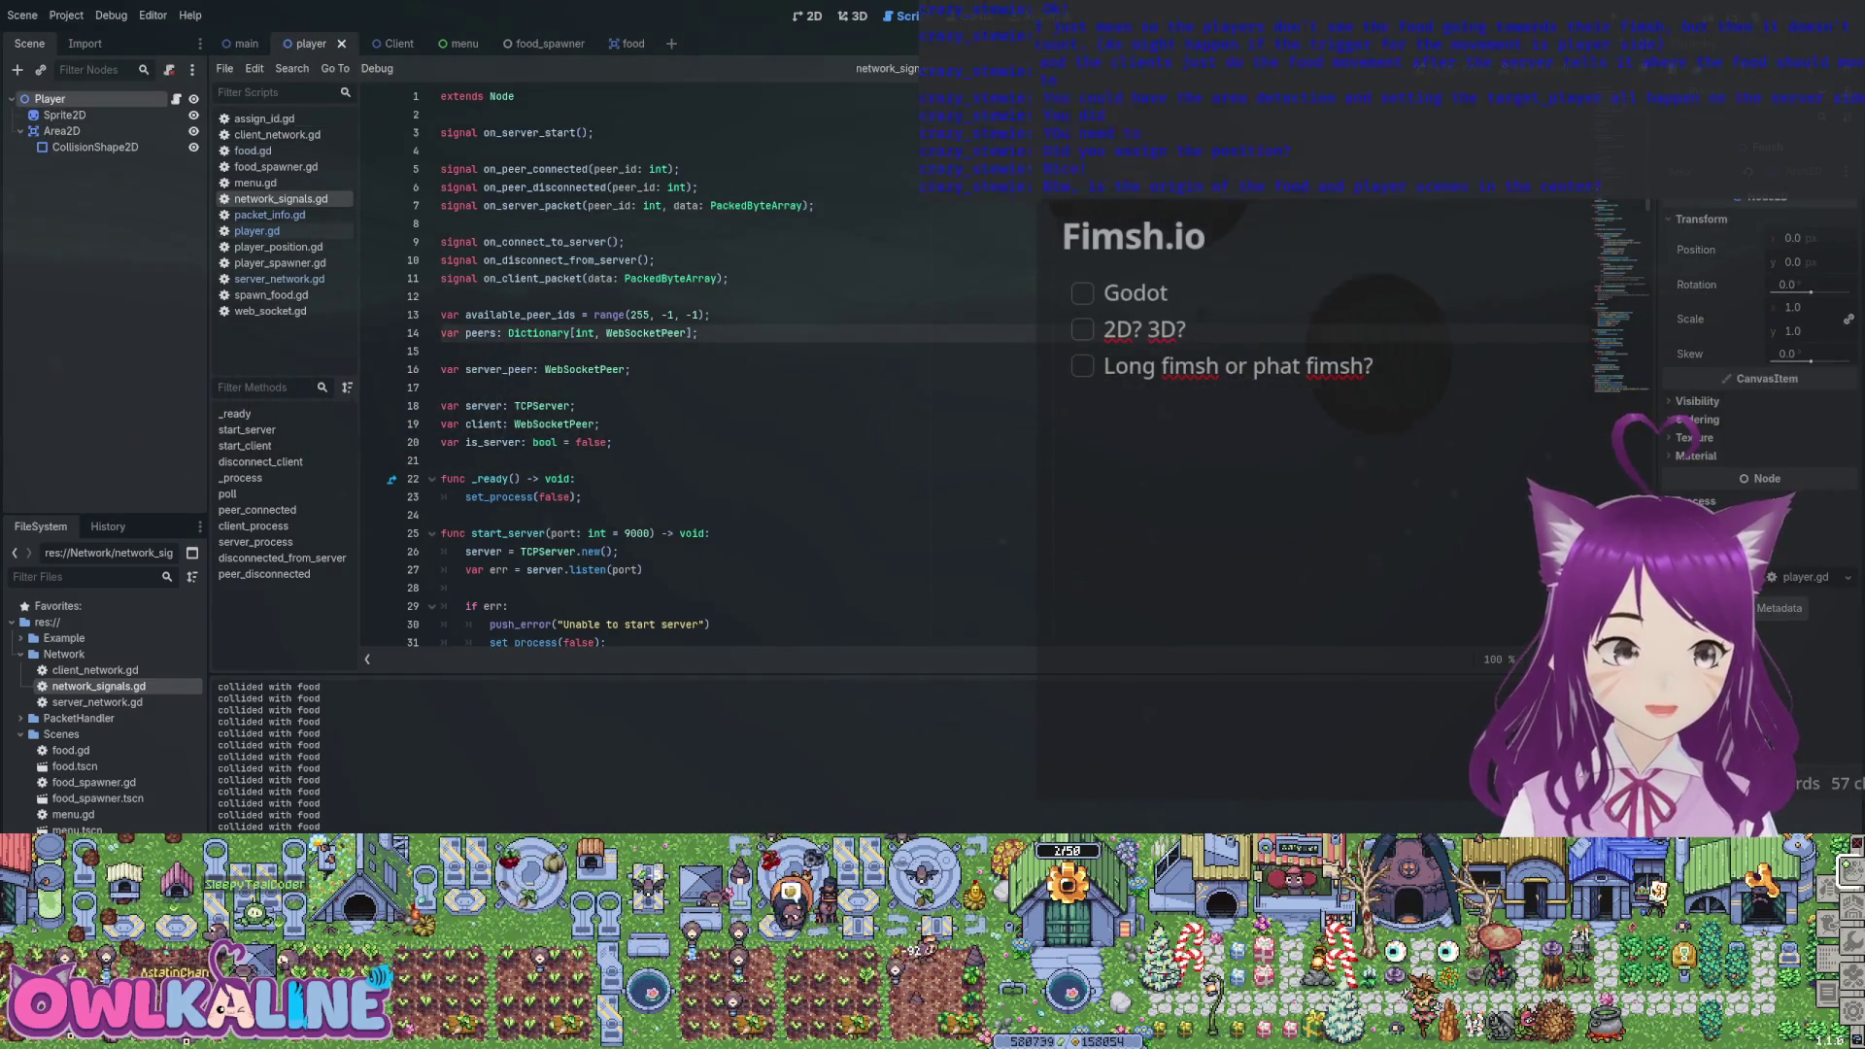
# Inspect the on_client_packet and on_server_packet signals, then bring up server_network.gd.
pyautogui.click(486, 296)
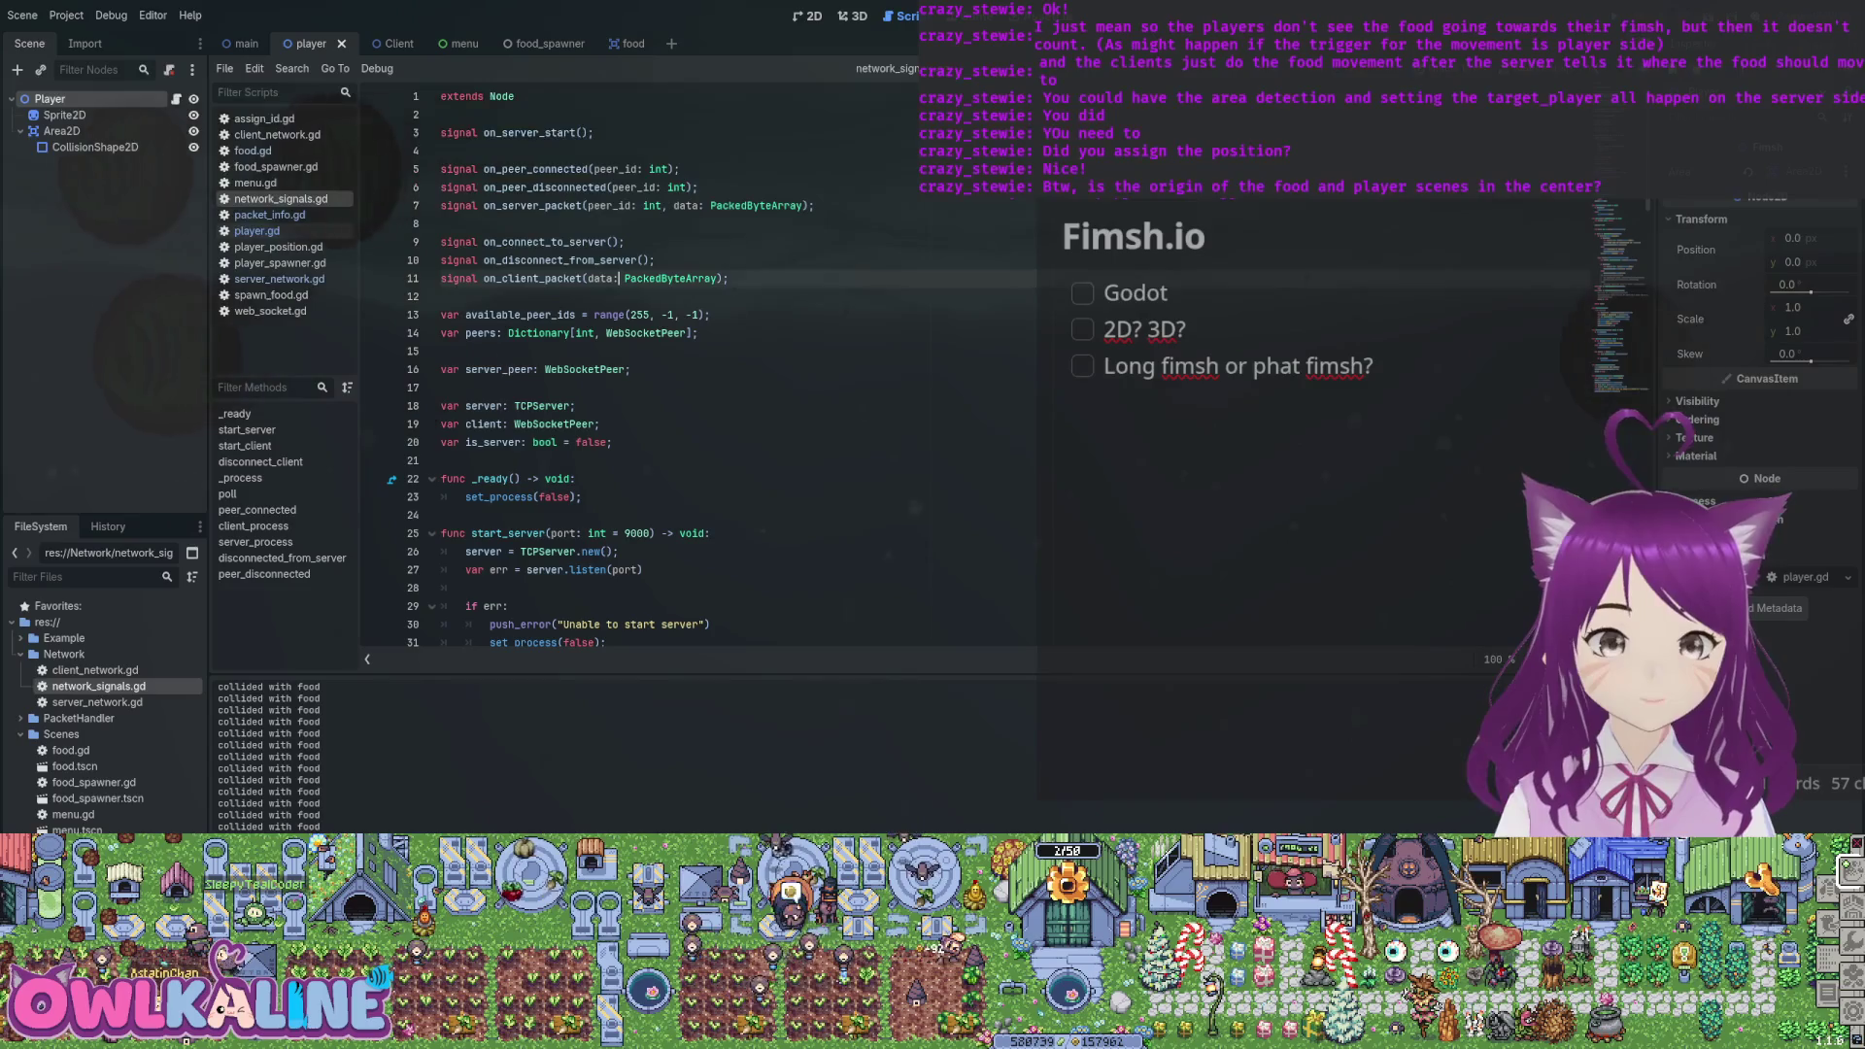
pyautogui.hotkey('shift', 'Up')
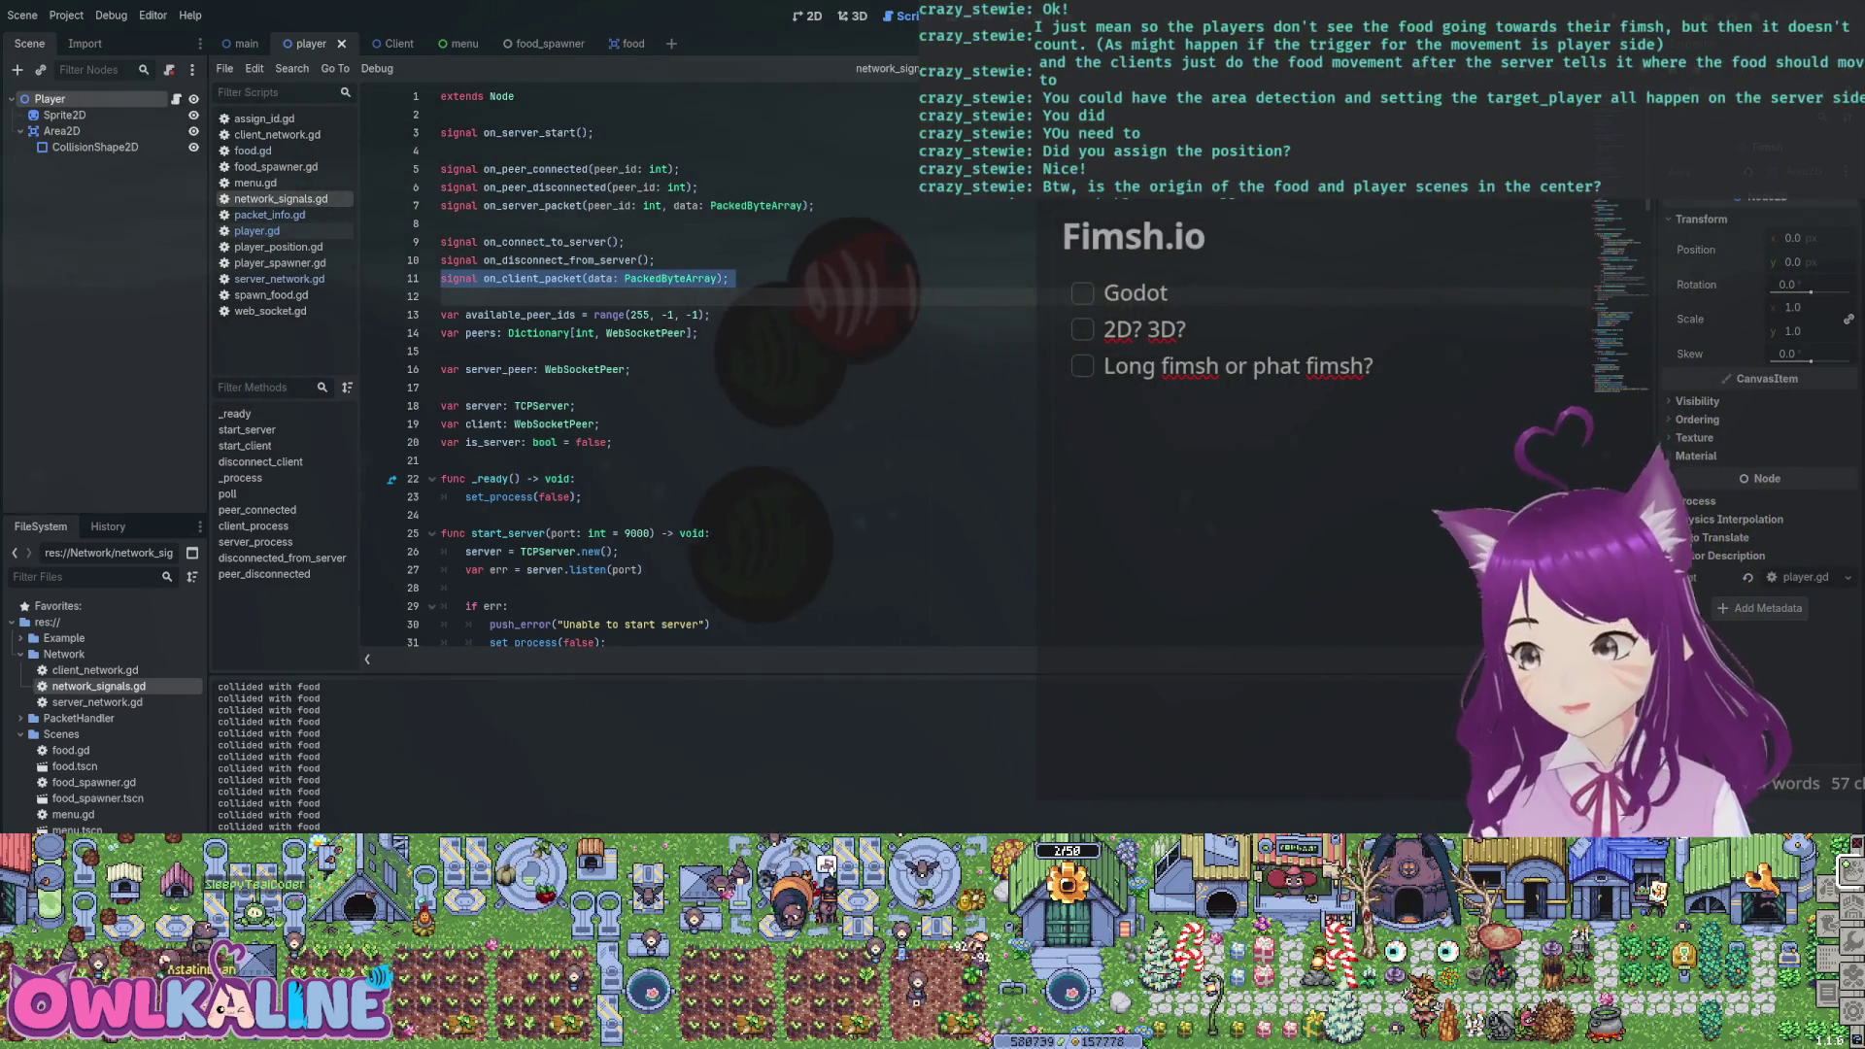
pyautogui.click(742, 205)
pyautogui.scroll(-1, 741, 205)
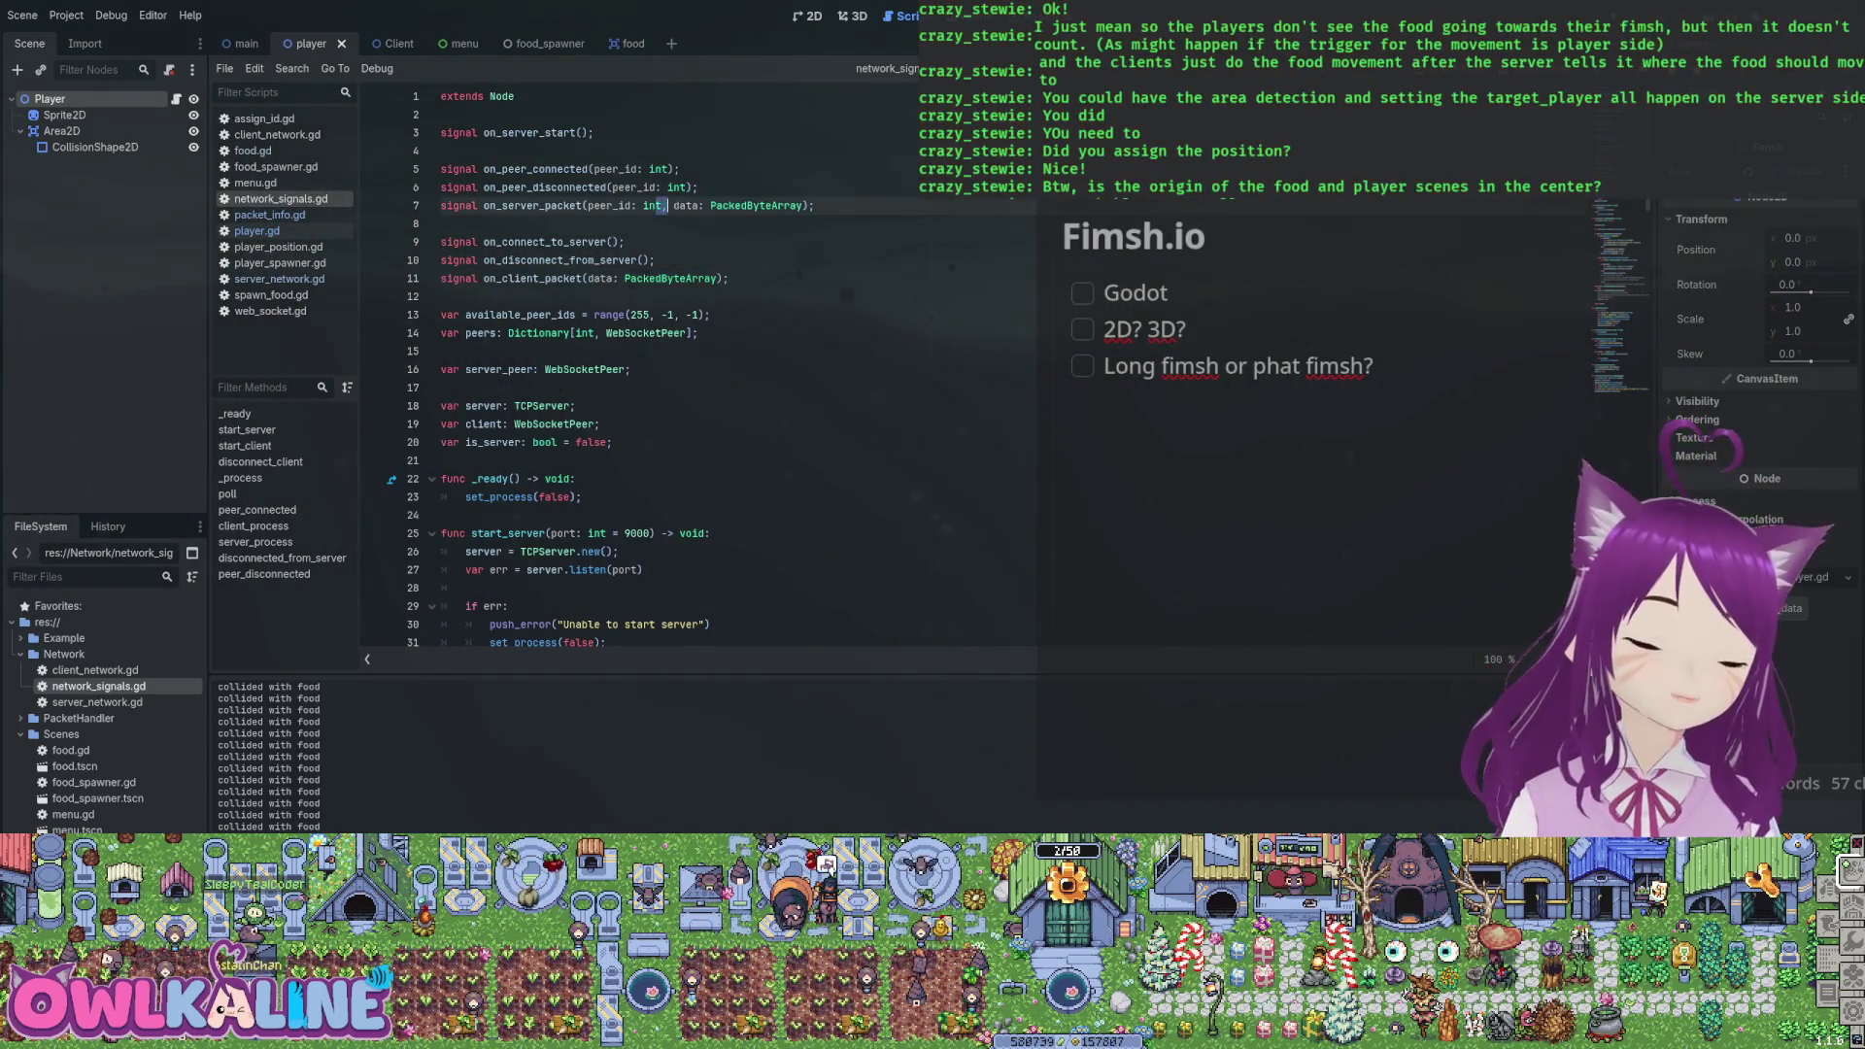
pyautogui.scroll(-20, 641, 365)
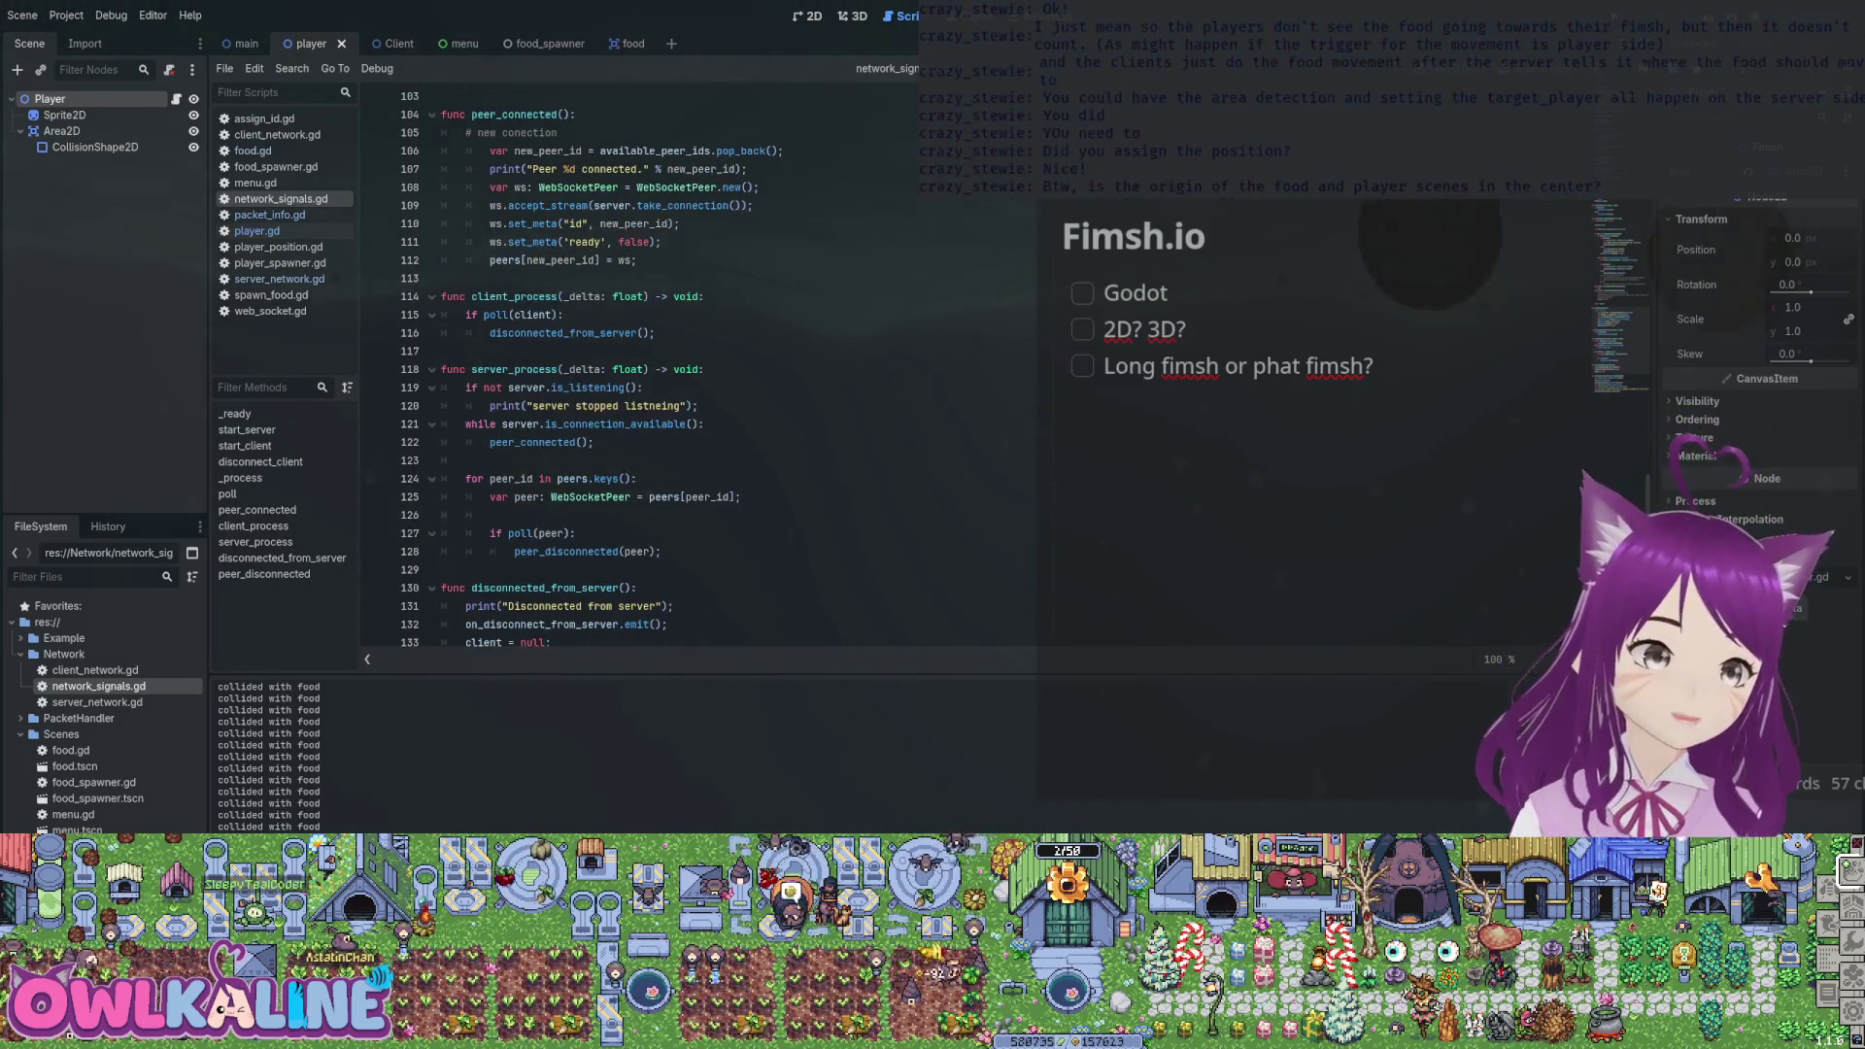
pyautogui.click(279, 279)
pyautogui.scroll(-2, 680, 388)
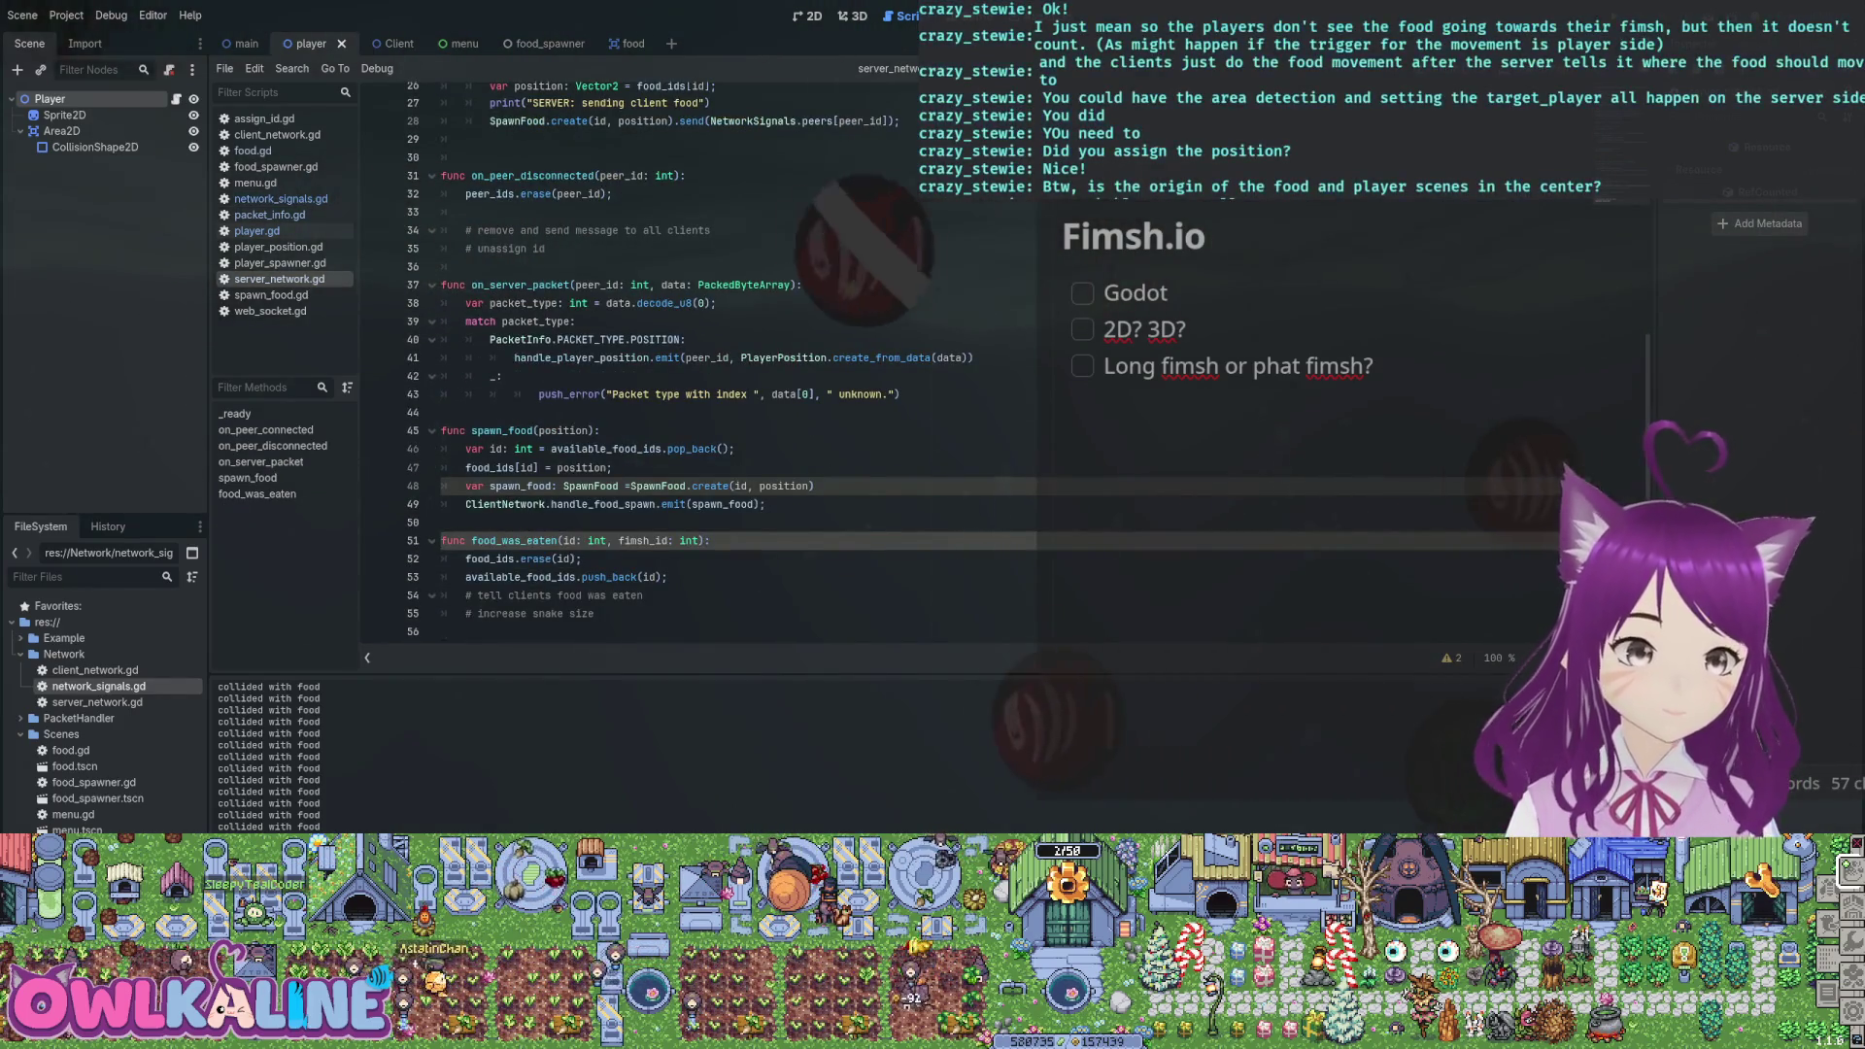
pyautogui.click(595, 613)
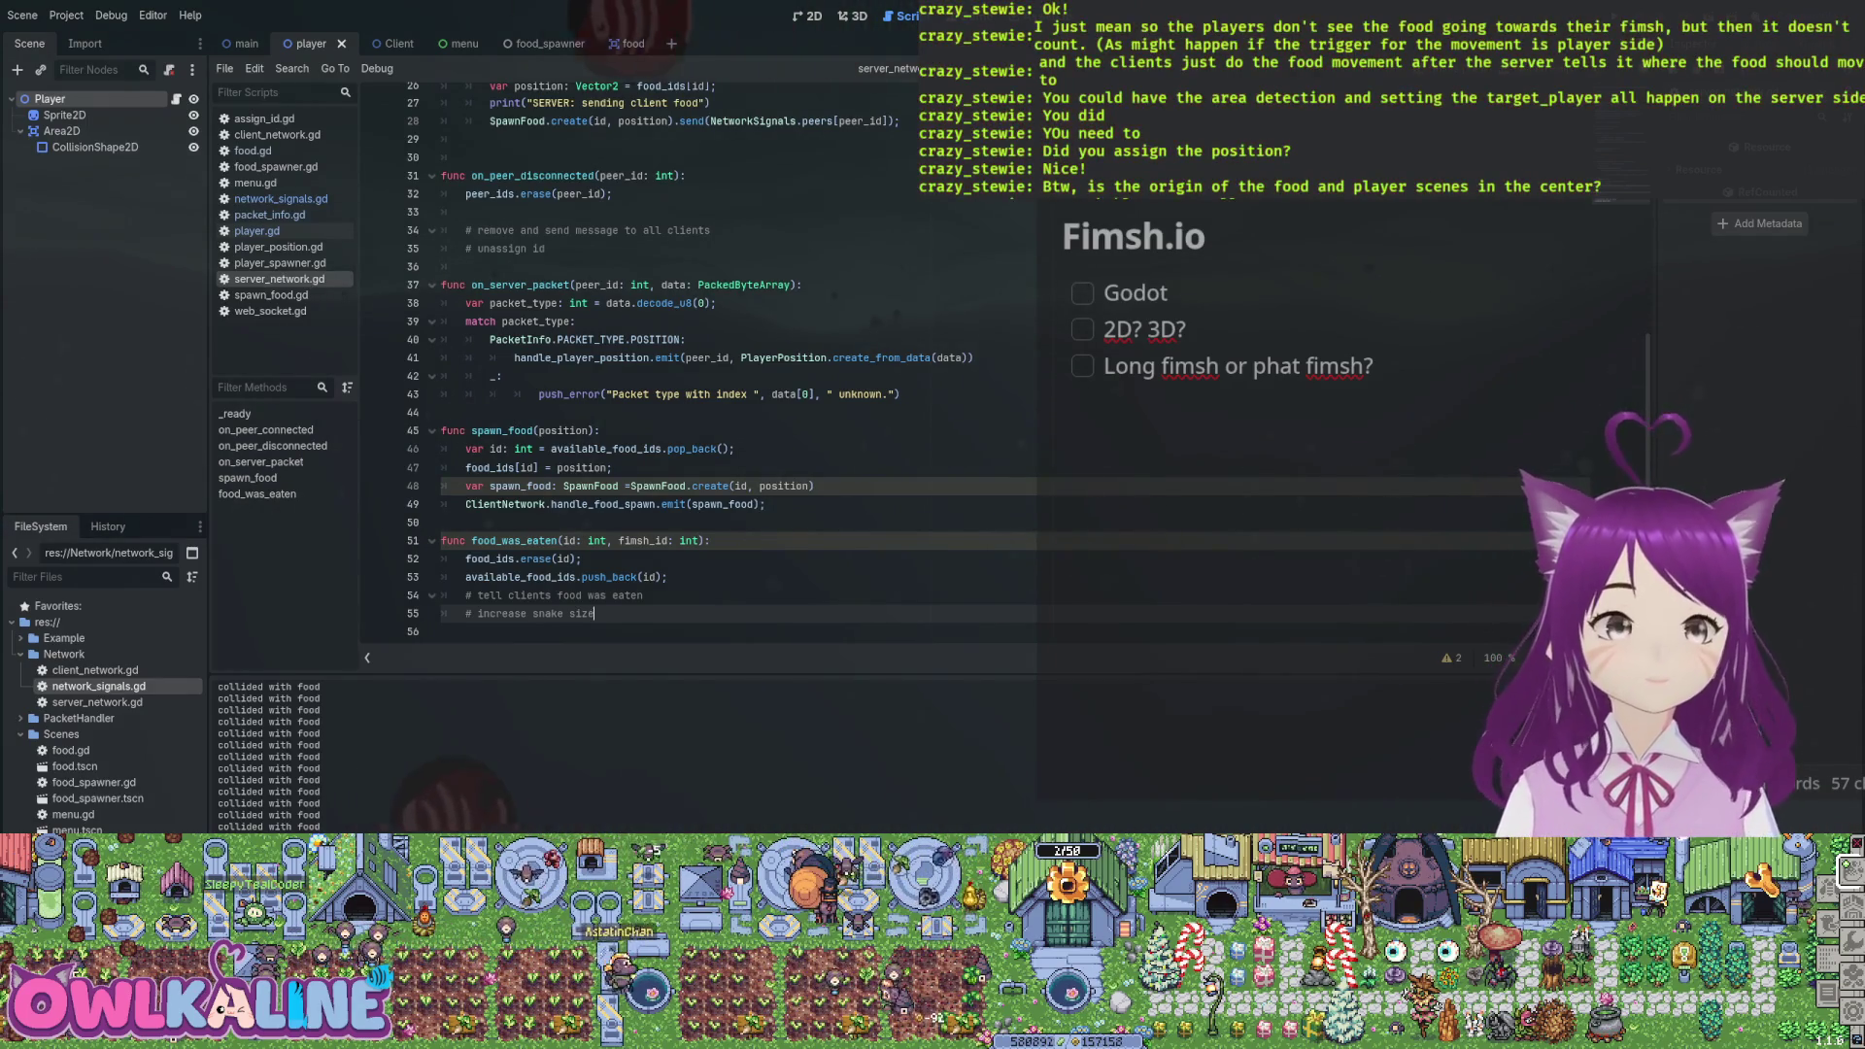
pyautogui.doubleClick(642, 540)
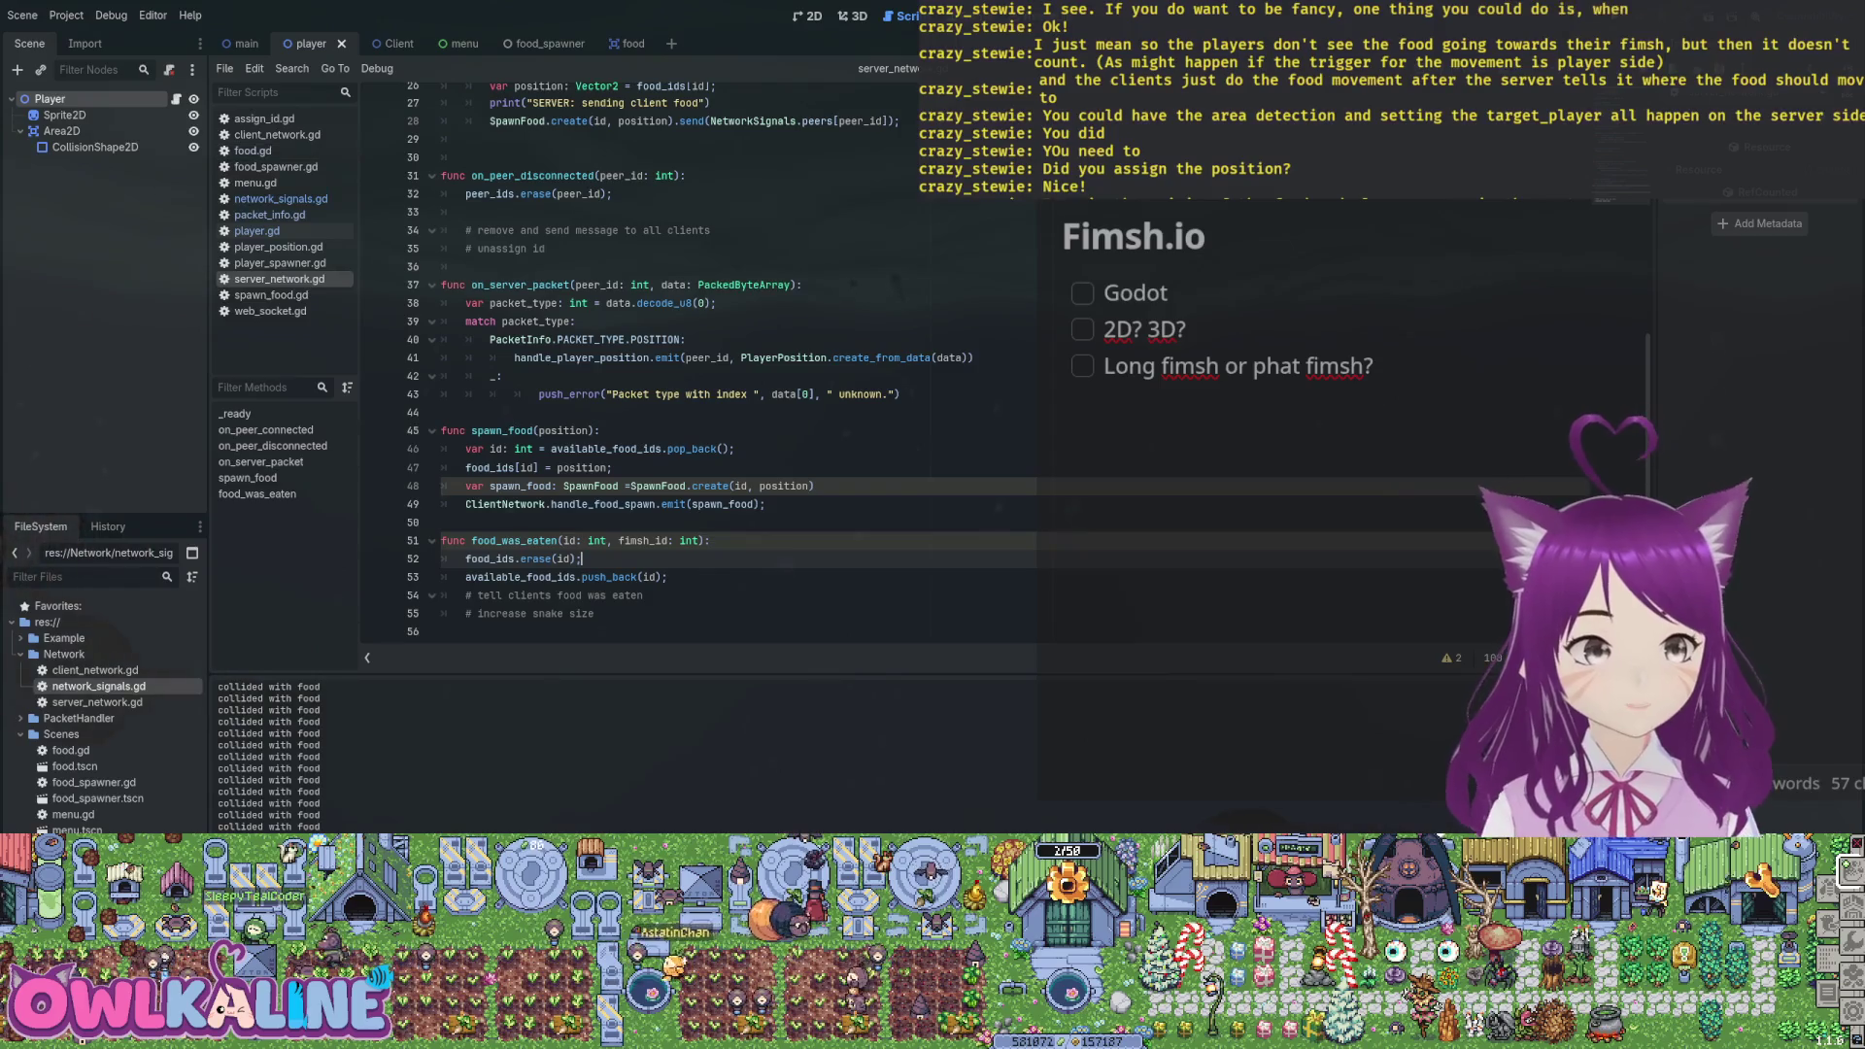
pyautogui.click(257, 230)
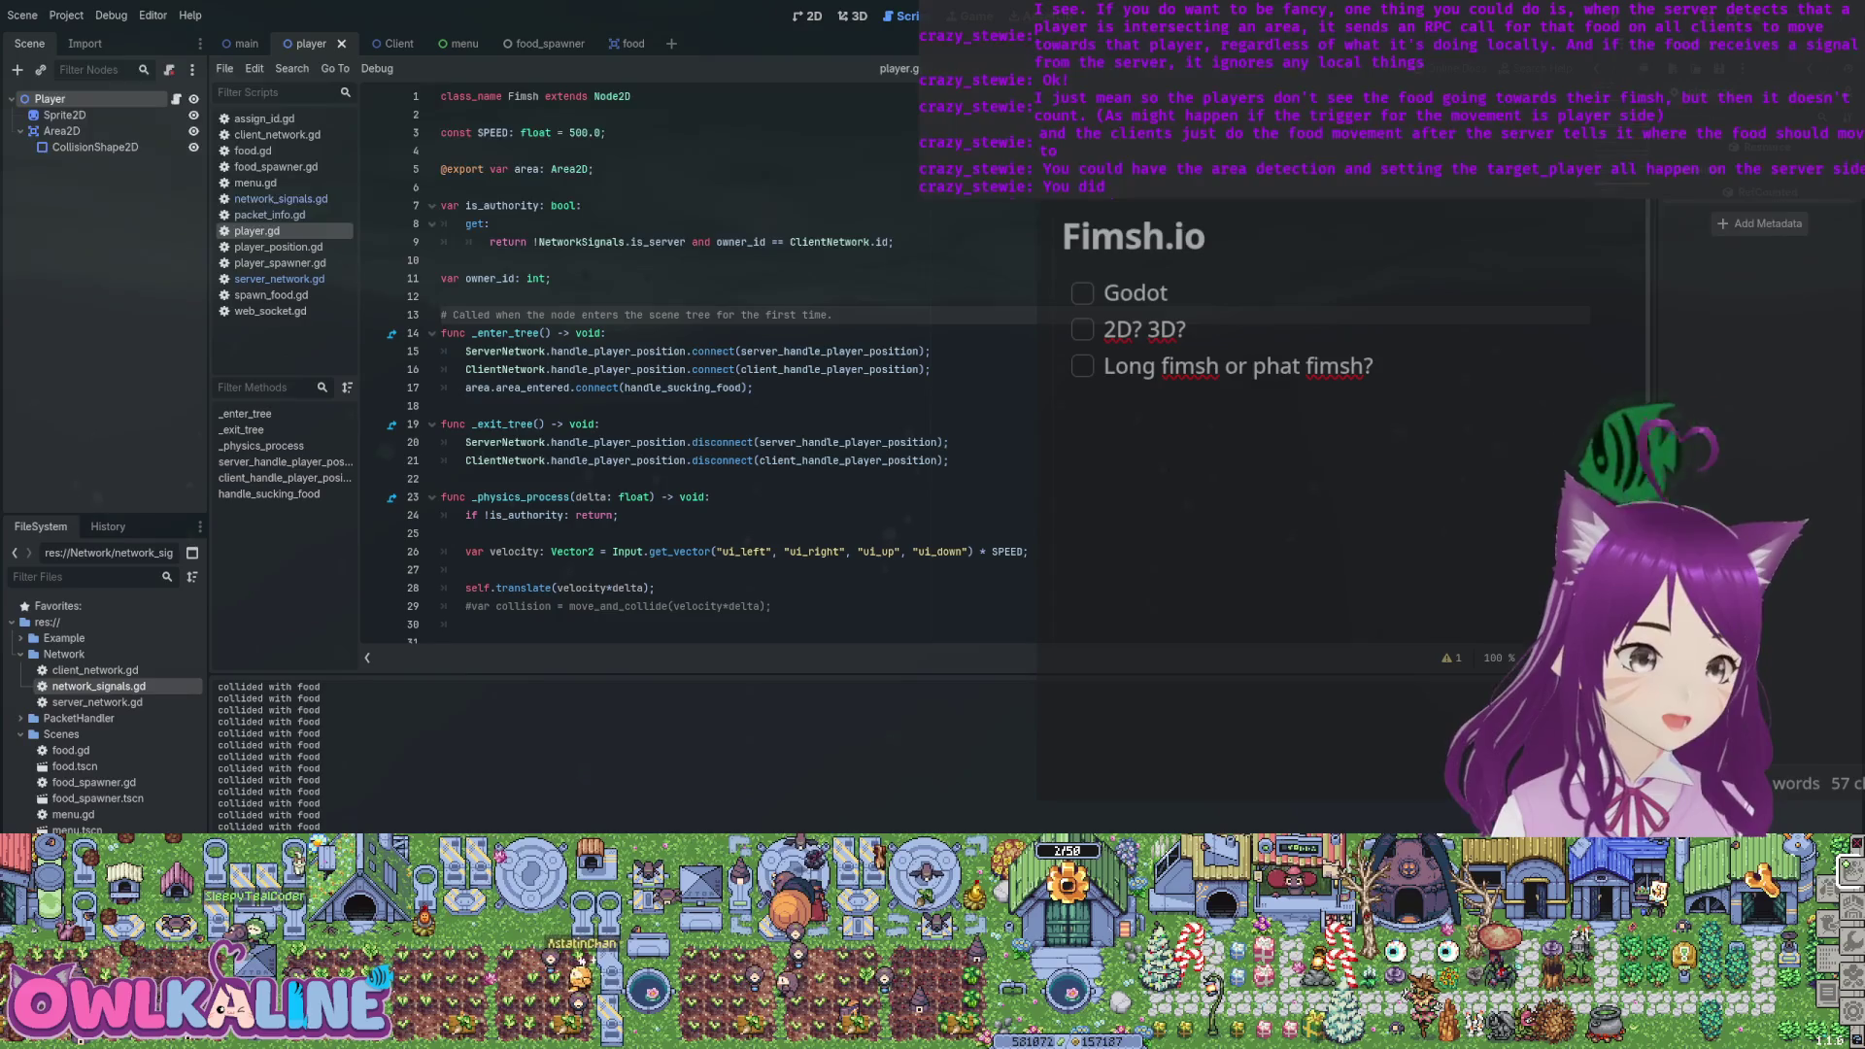
# Scroll player.gd to handle_sucking_food and expand the PacketHandler folder in FileSystem.
pyautogui.scroll(-1, 680, 369)
pyautogui.scroll(-4, 680, 369)
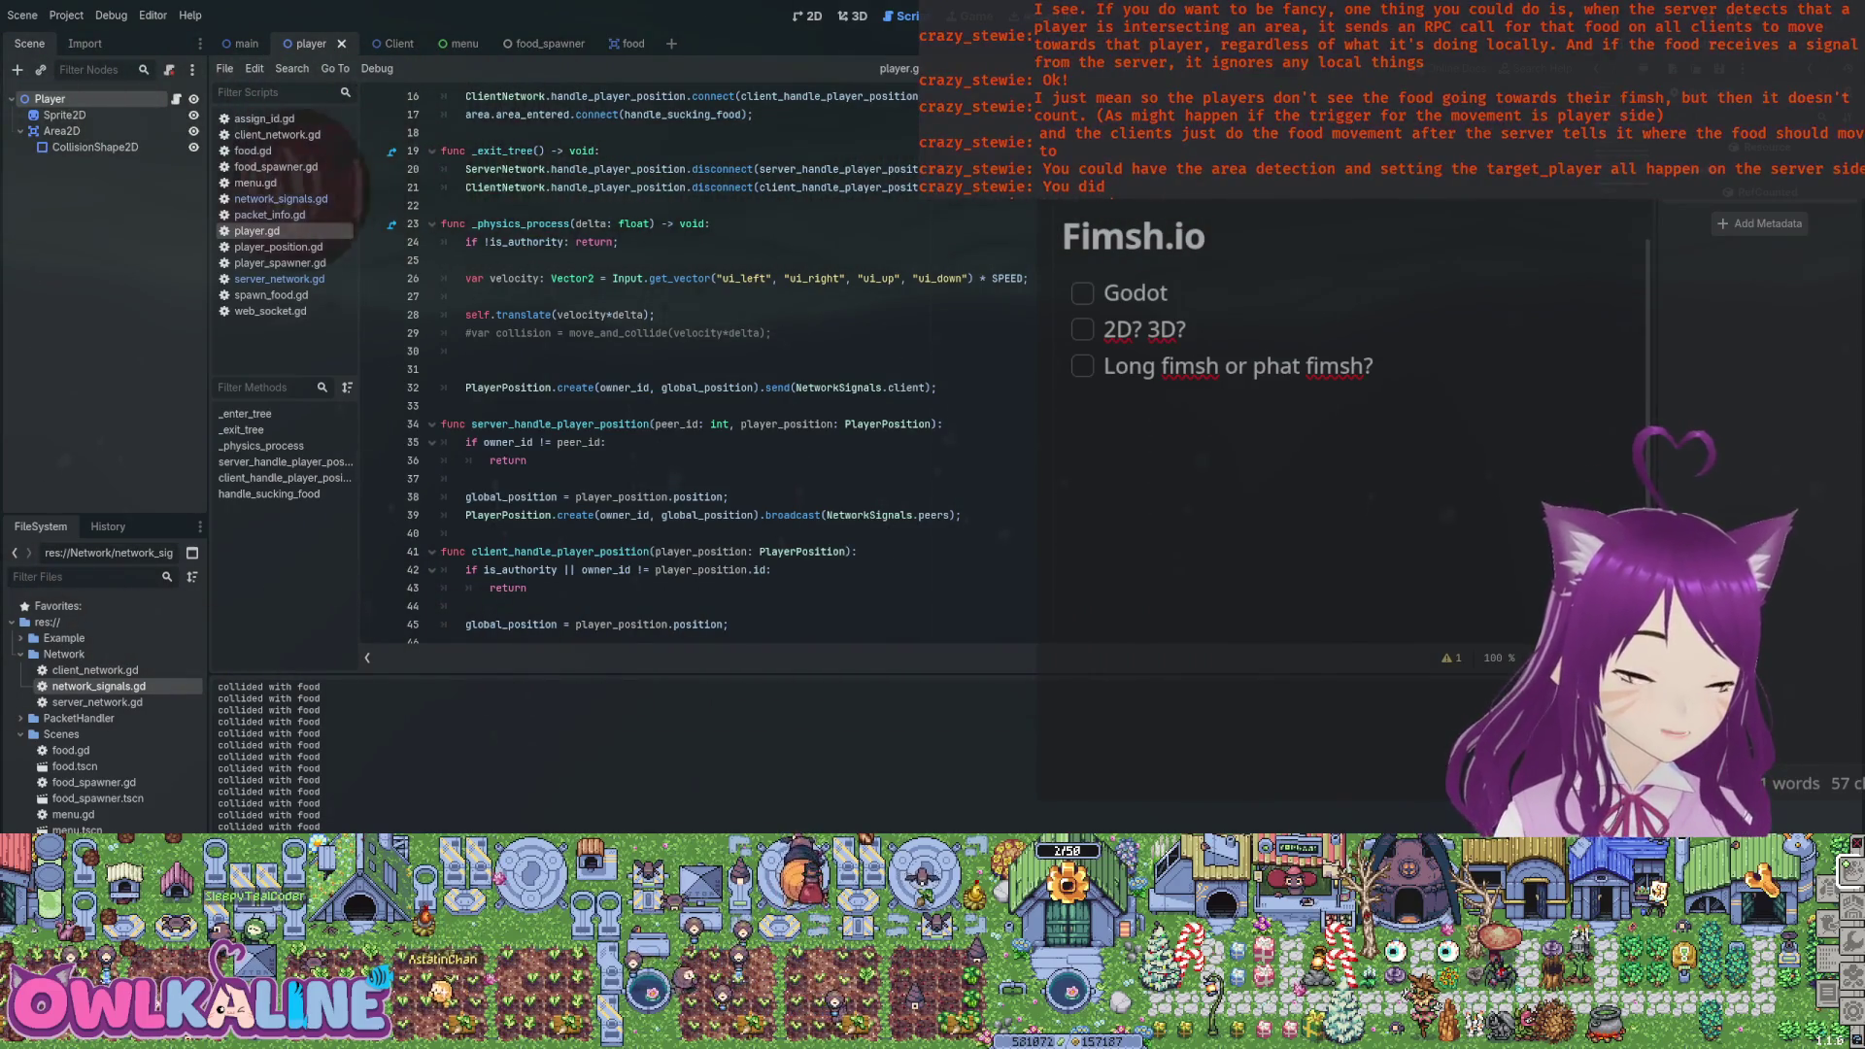
pyautogui.scroll(-1, 680, 369)
pyautogui.click(728, 615)
pyautogui.scroll(-2, 681, 369)
pyautogui.press('Up')
pyautogui.press('Up')
pyautogui.press('Up')
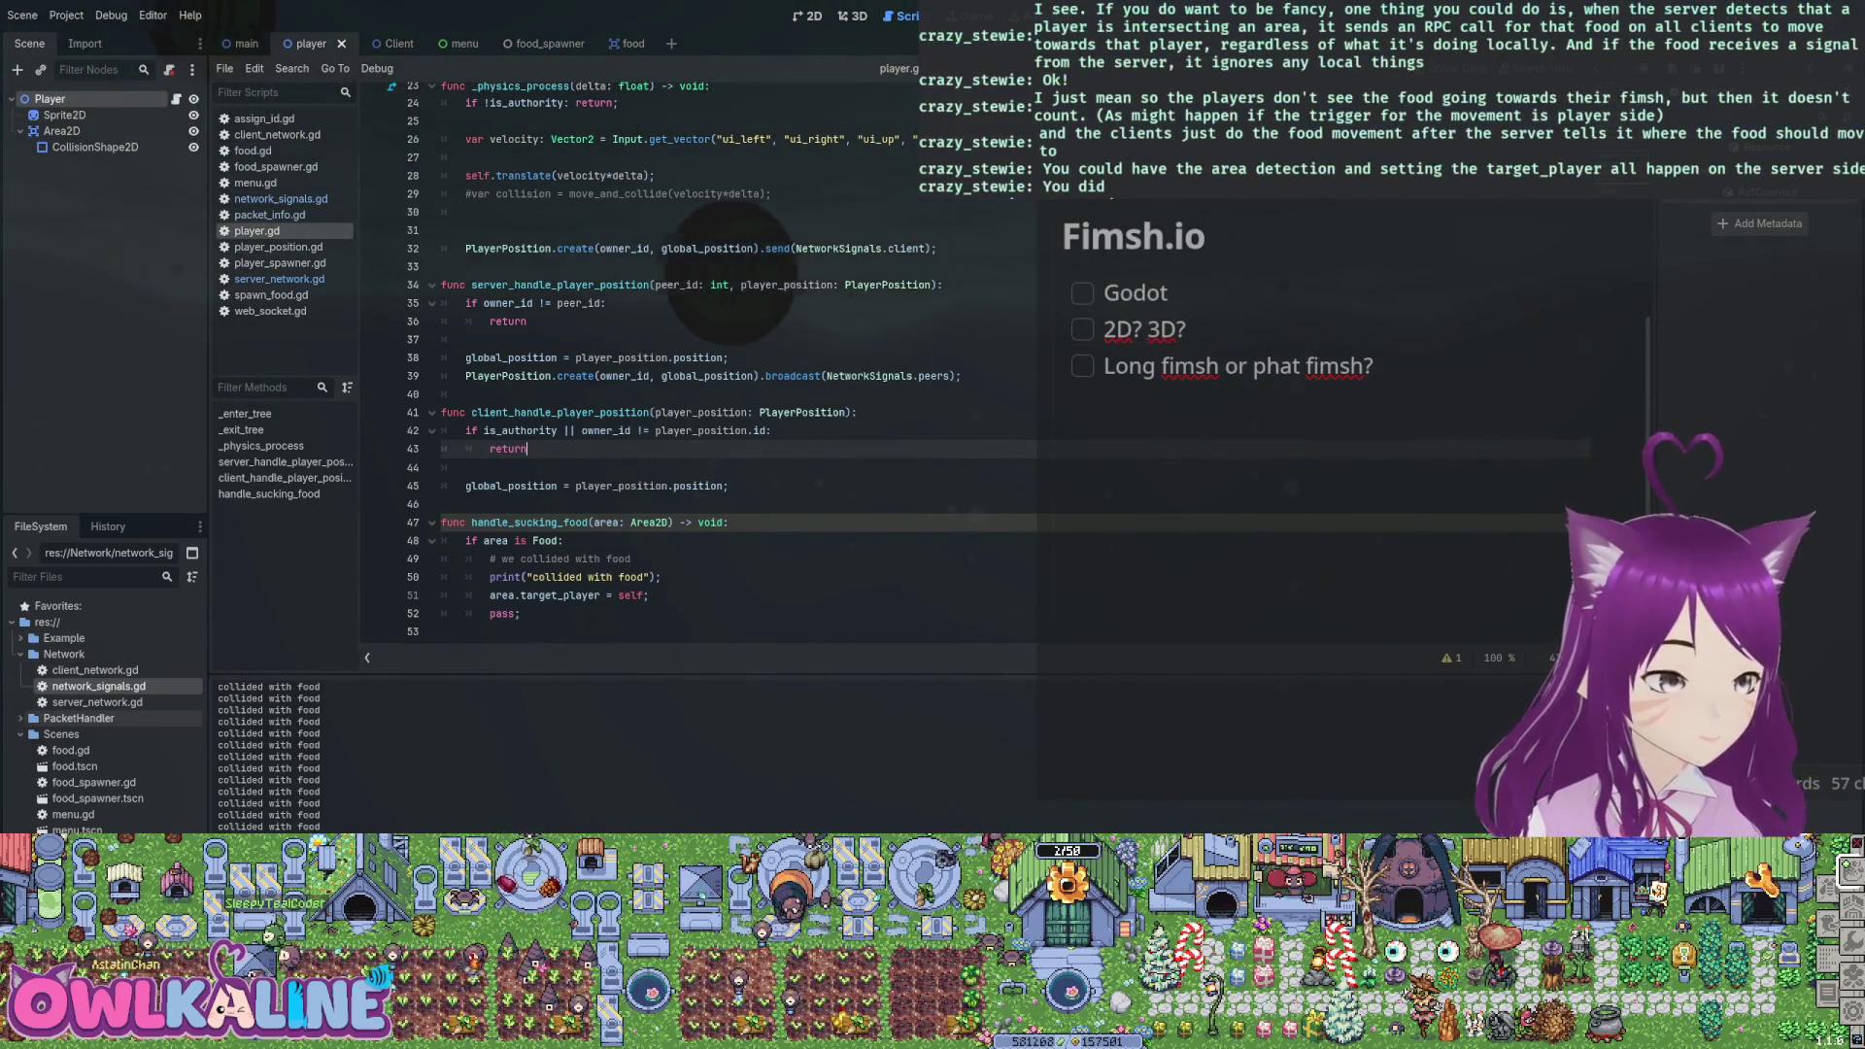
pyautogui.click(20, 718)
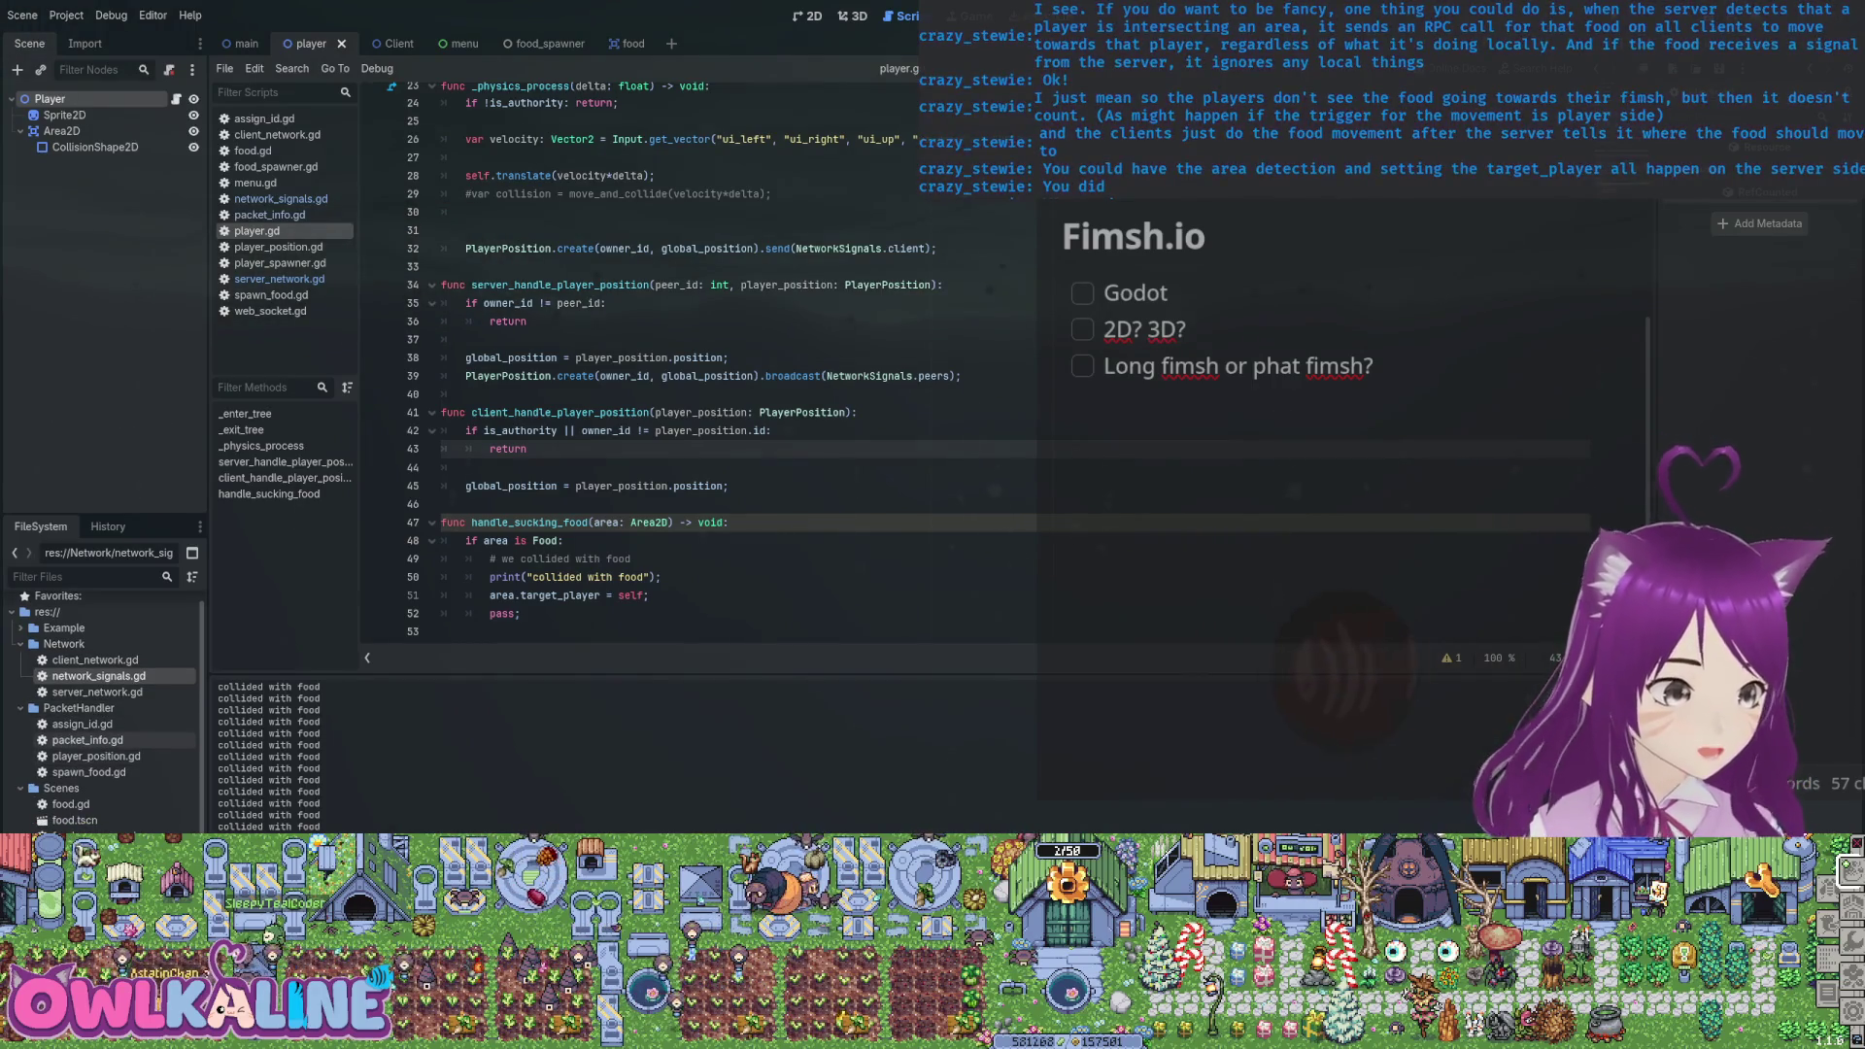
# Open assign_id.gd and copy all of its AssignID code.
pyautogui.doubleClick(83, 724)
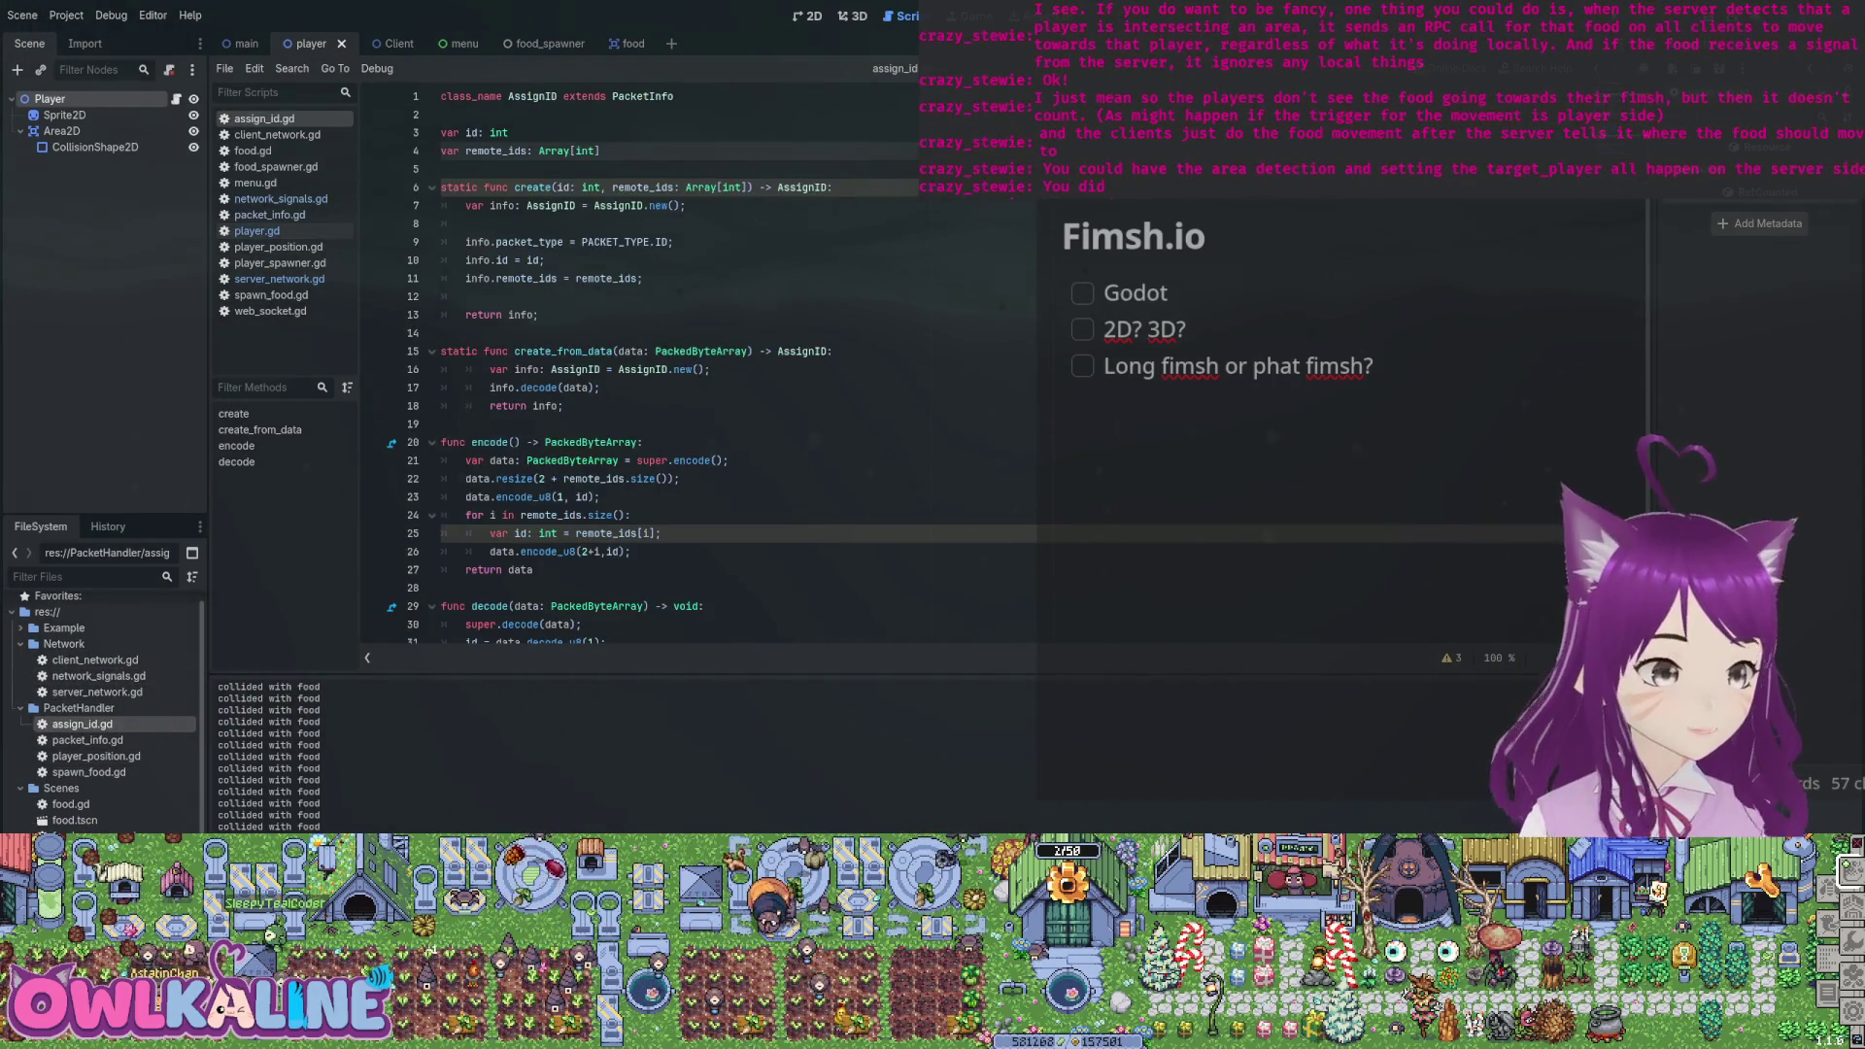
pyautogui.hotkey('ctrl', 'End')
pyautogui.hotkey('shift', 'Up')
pyautogui.hotkey('shift', 'Up')
pyautogui.hotkey('shift', 'Up')
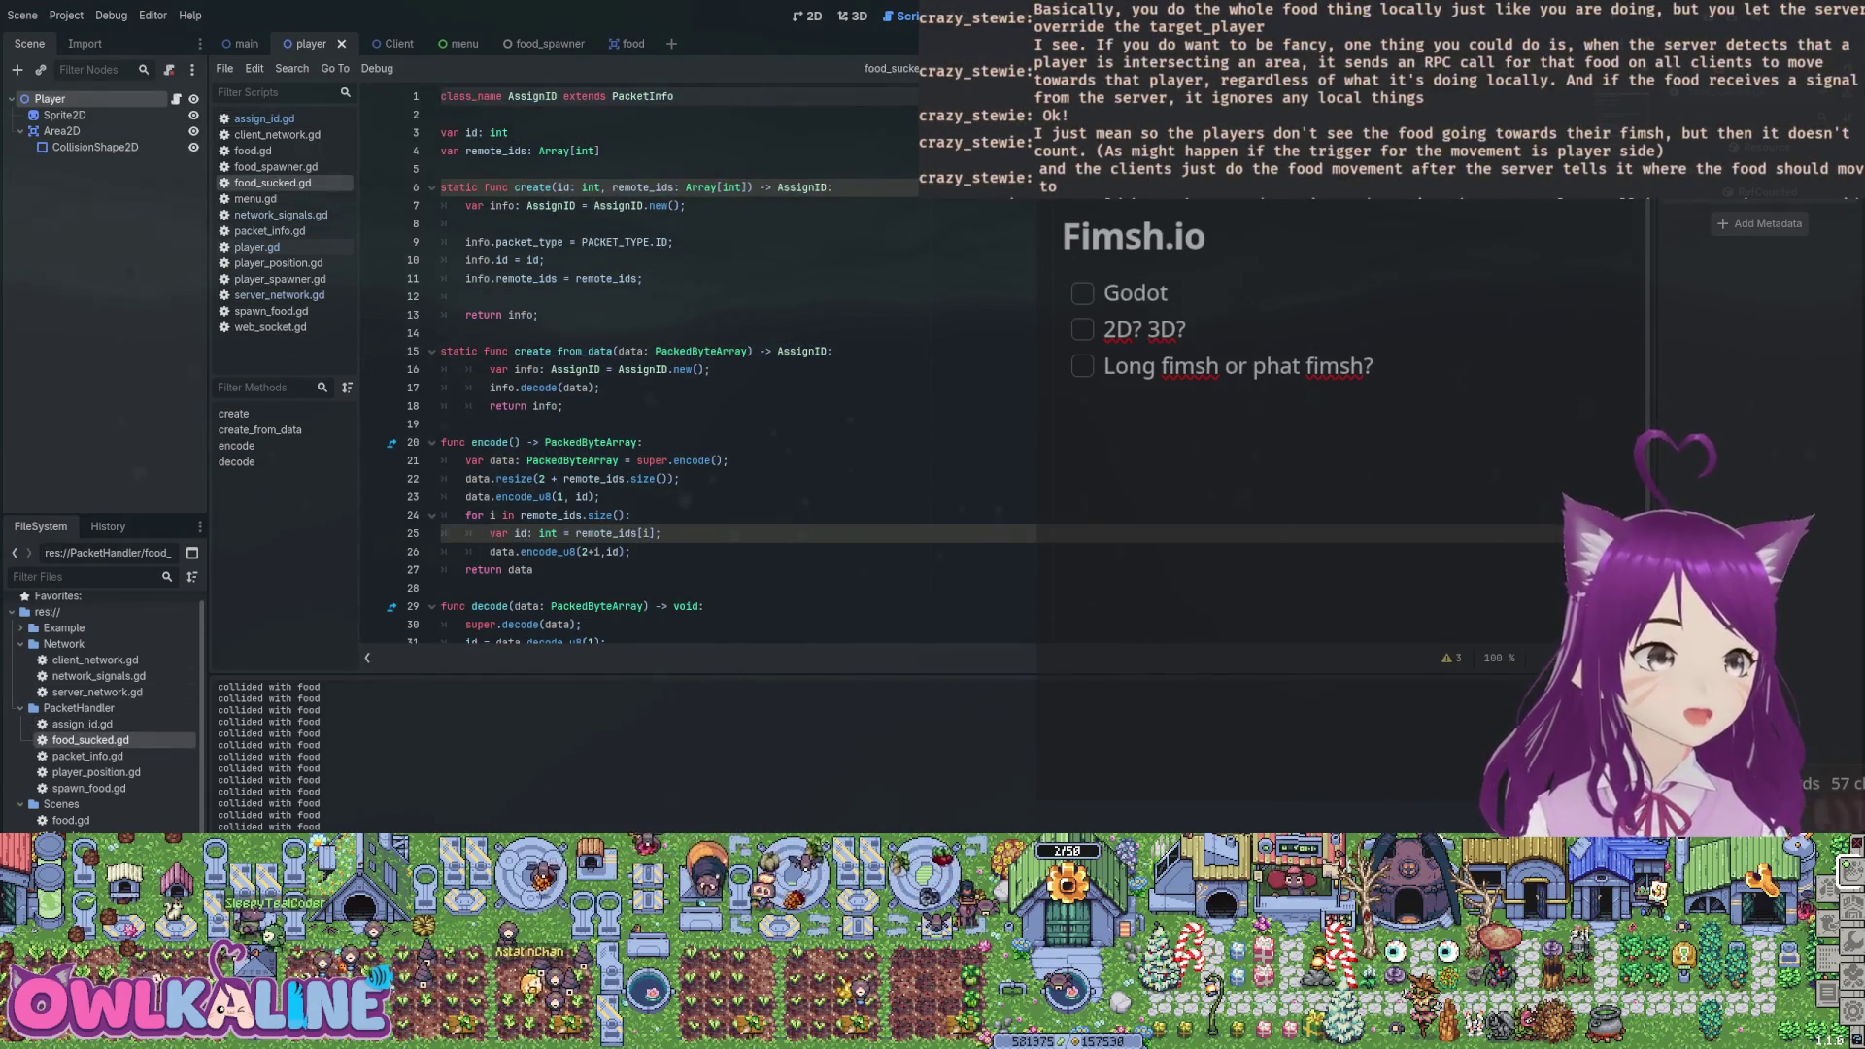
# Paste it into new food_sucked.gd, renaming AssignID to FoodSucked in class_name, create and create_from_data.
pyautogui.write('Fo')
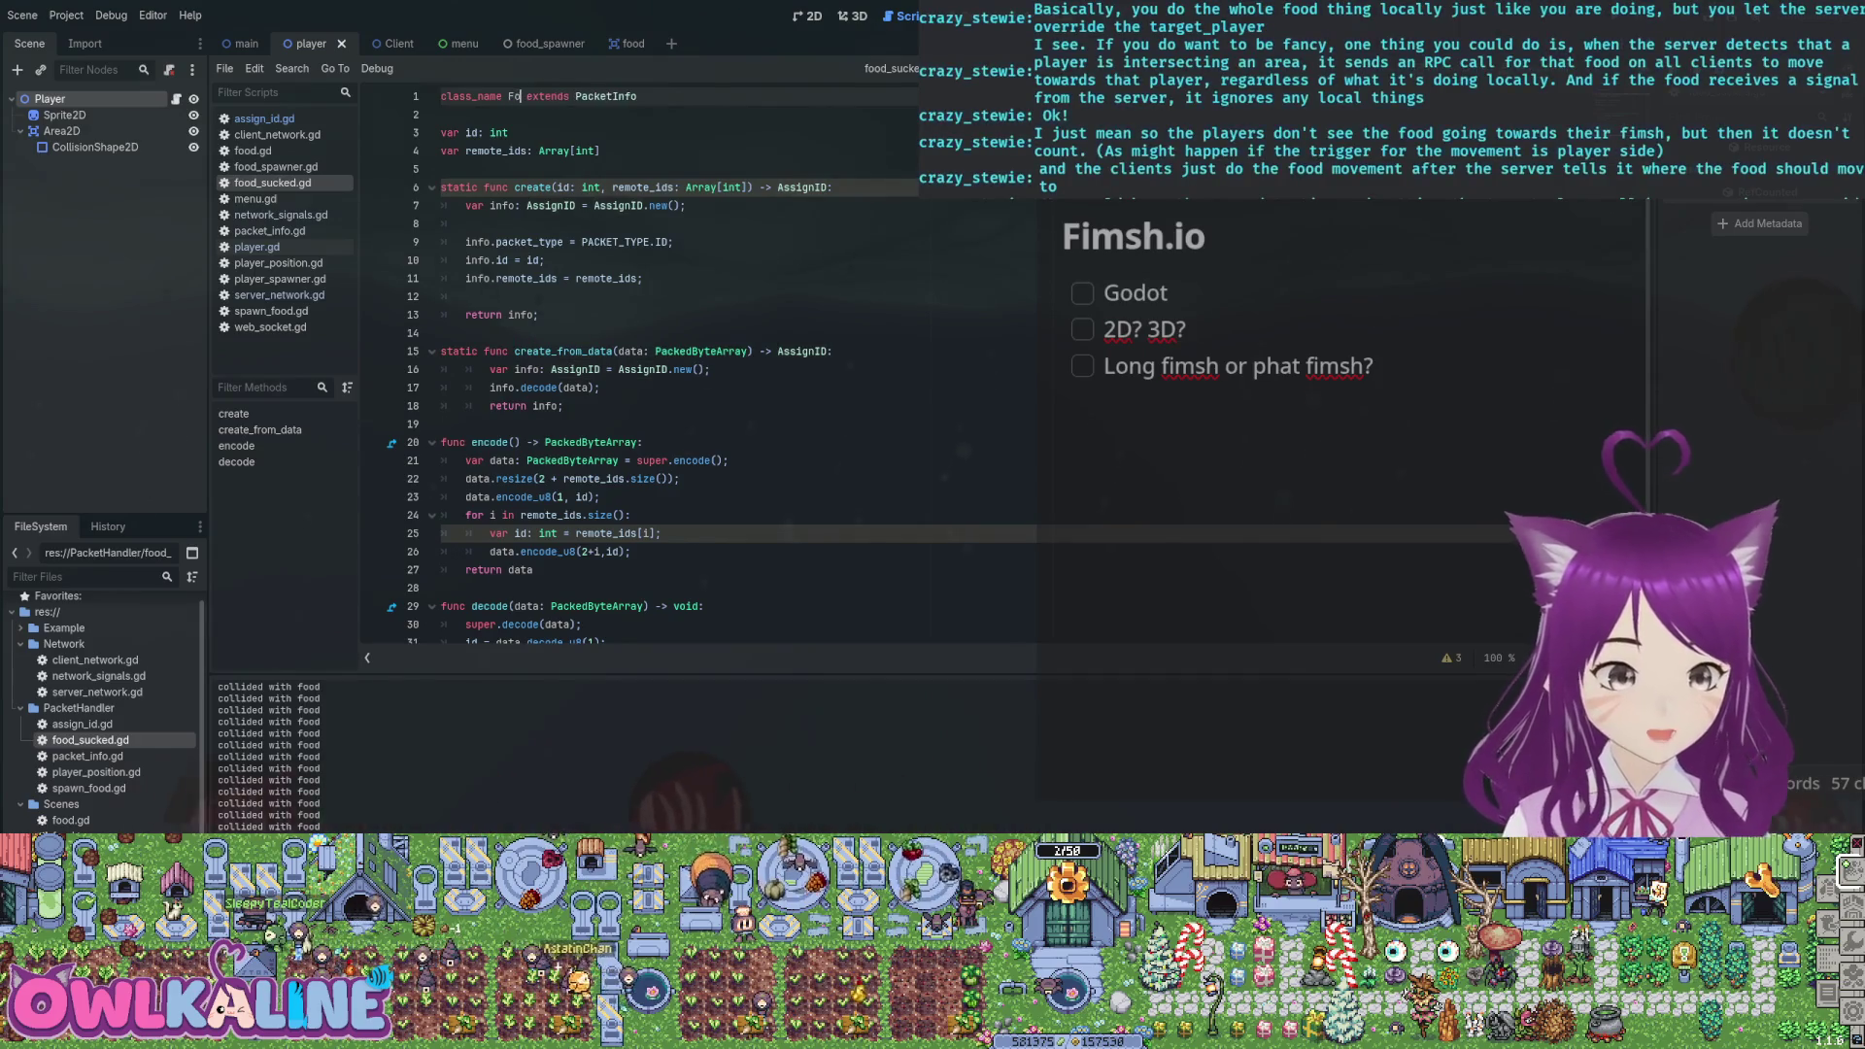
pyautogui.write('FoodSucked')
pyautogui.doubleClick(551, 205)
pyautogui.hotkey('ctrl', 'd')
pyautogui.write('FoodSucked')
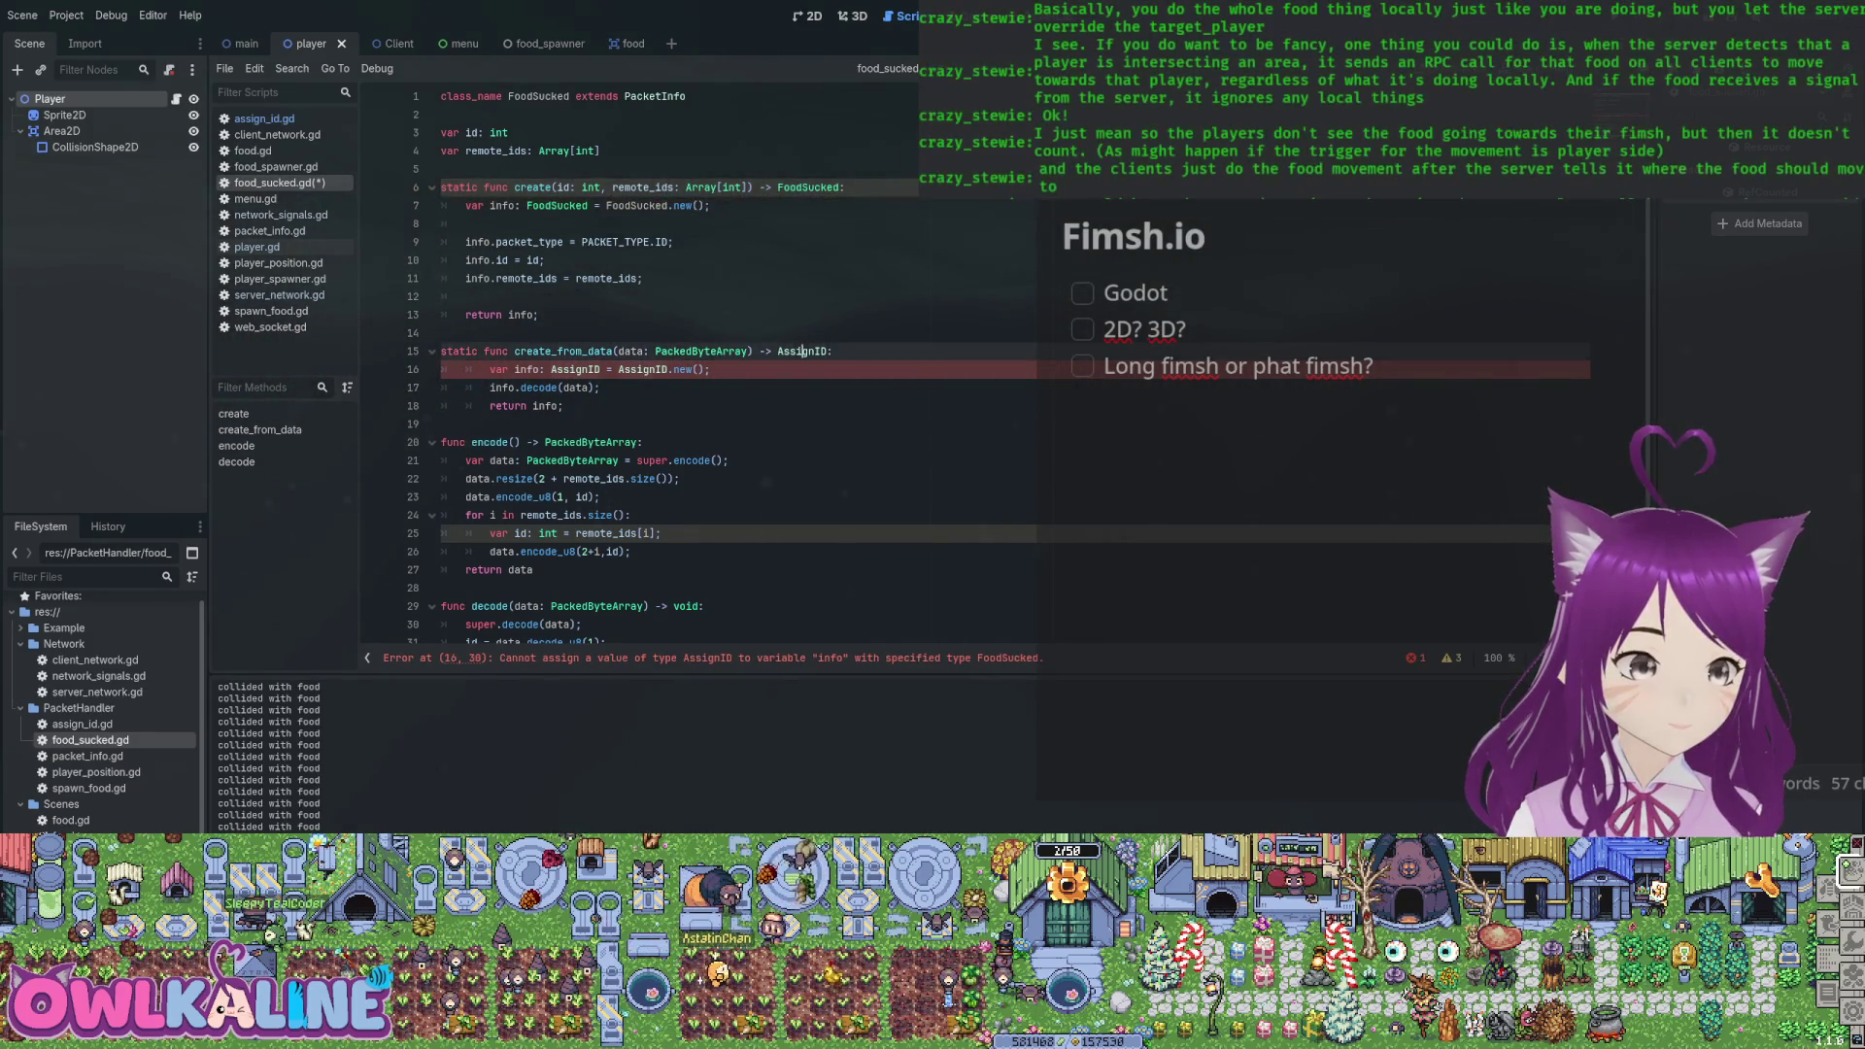
pyautogui.doubleClick(643, 370)
# Remove the remote_ids declaration and assignment and set the packet type to PACKET_TYPE.FOOD_SUCKED.
pyautogui.write('FoodSucked')
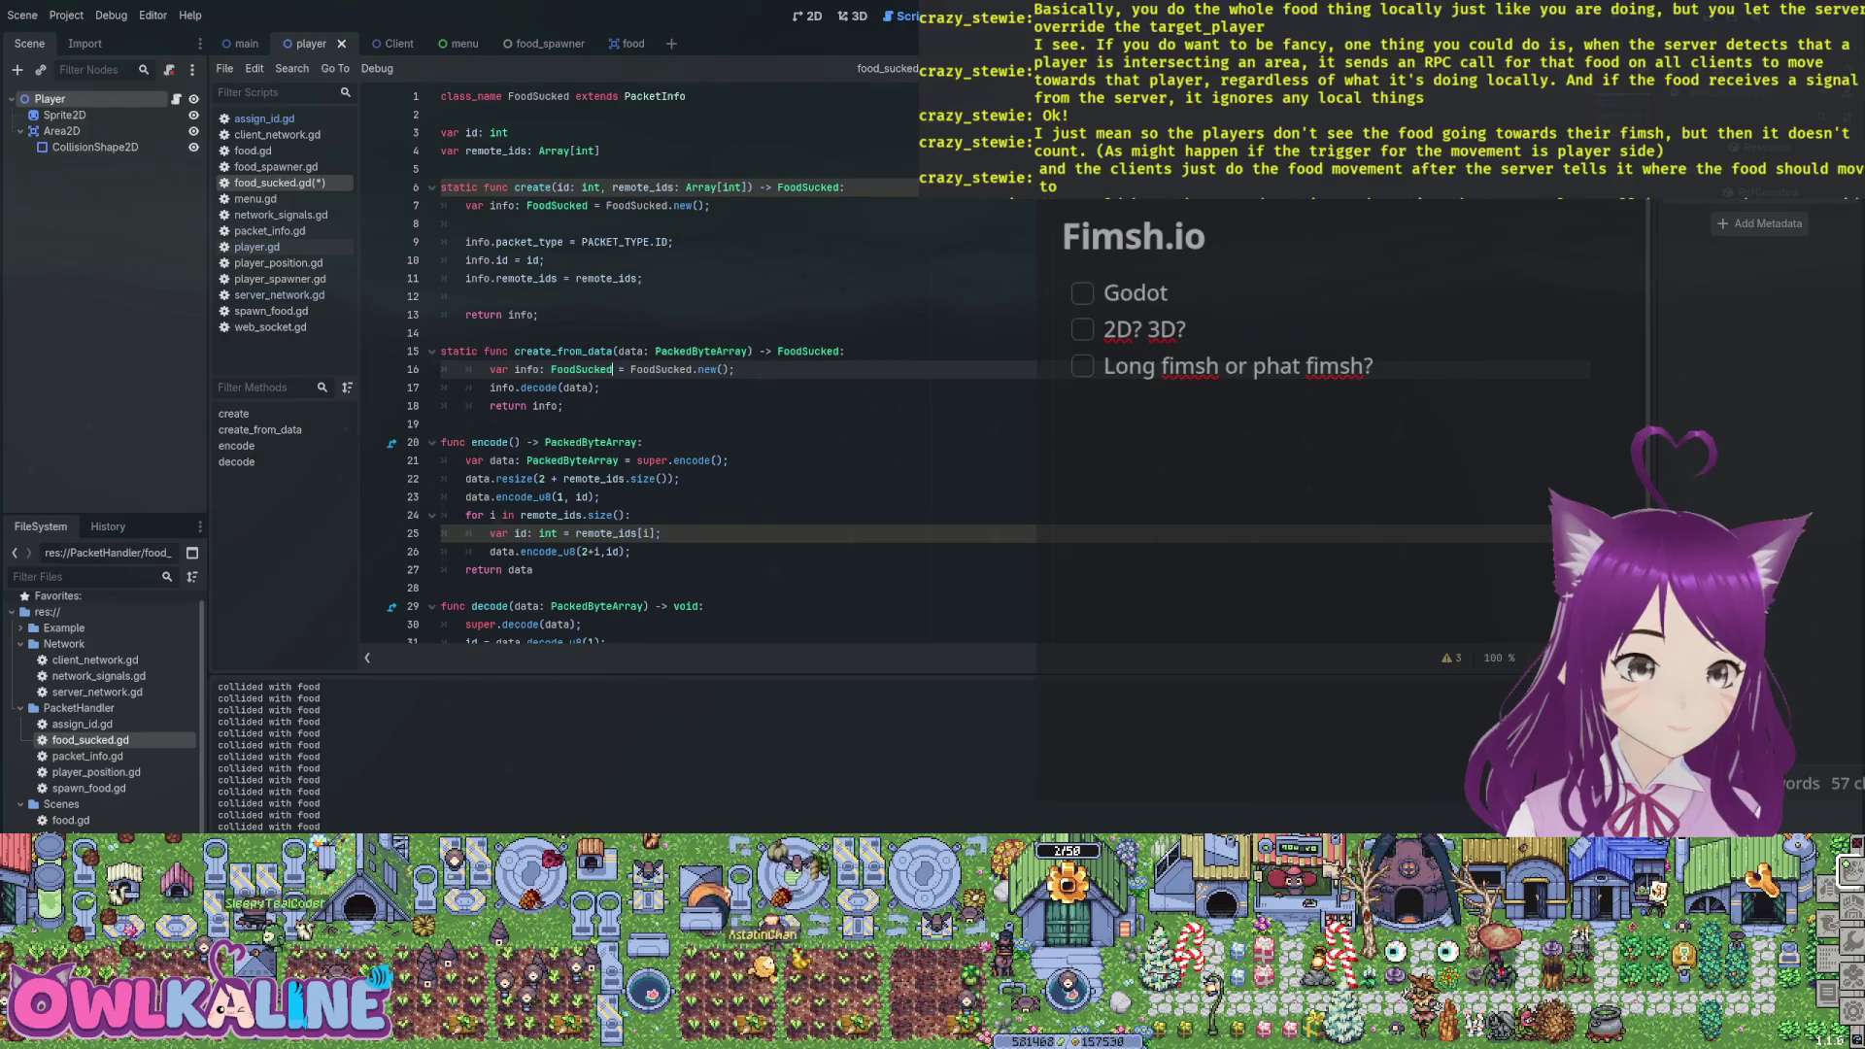
pyautogui.scroll(-2, 680, 389)
pyautogui.hotkey('ctrl', 's')
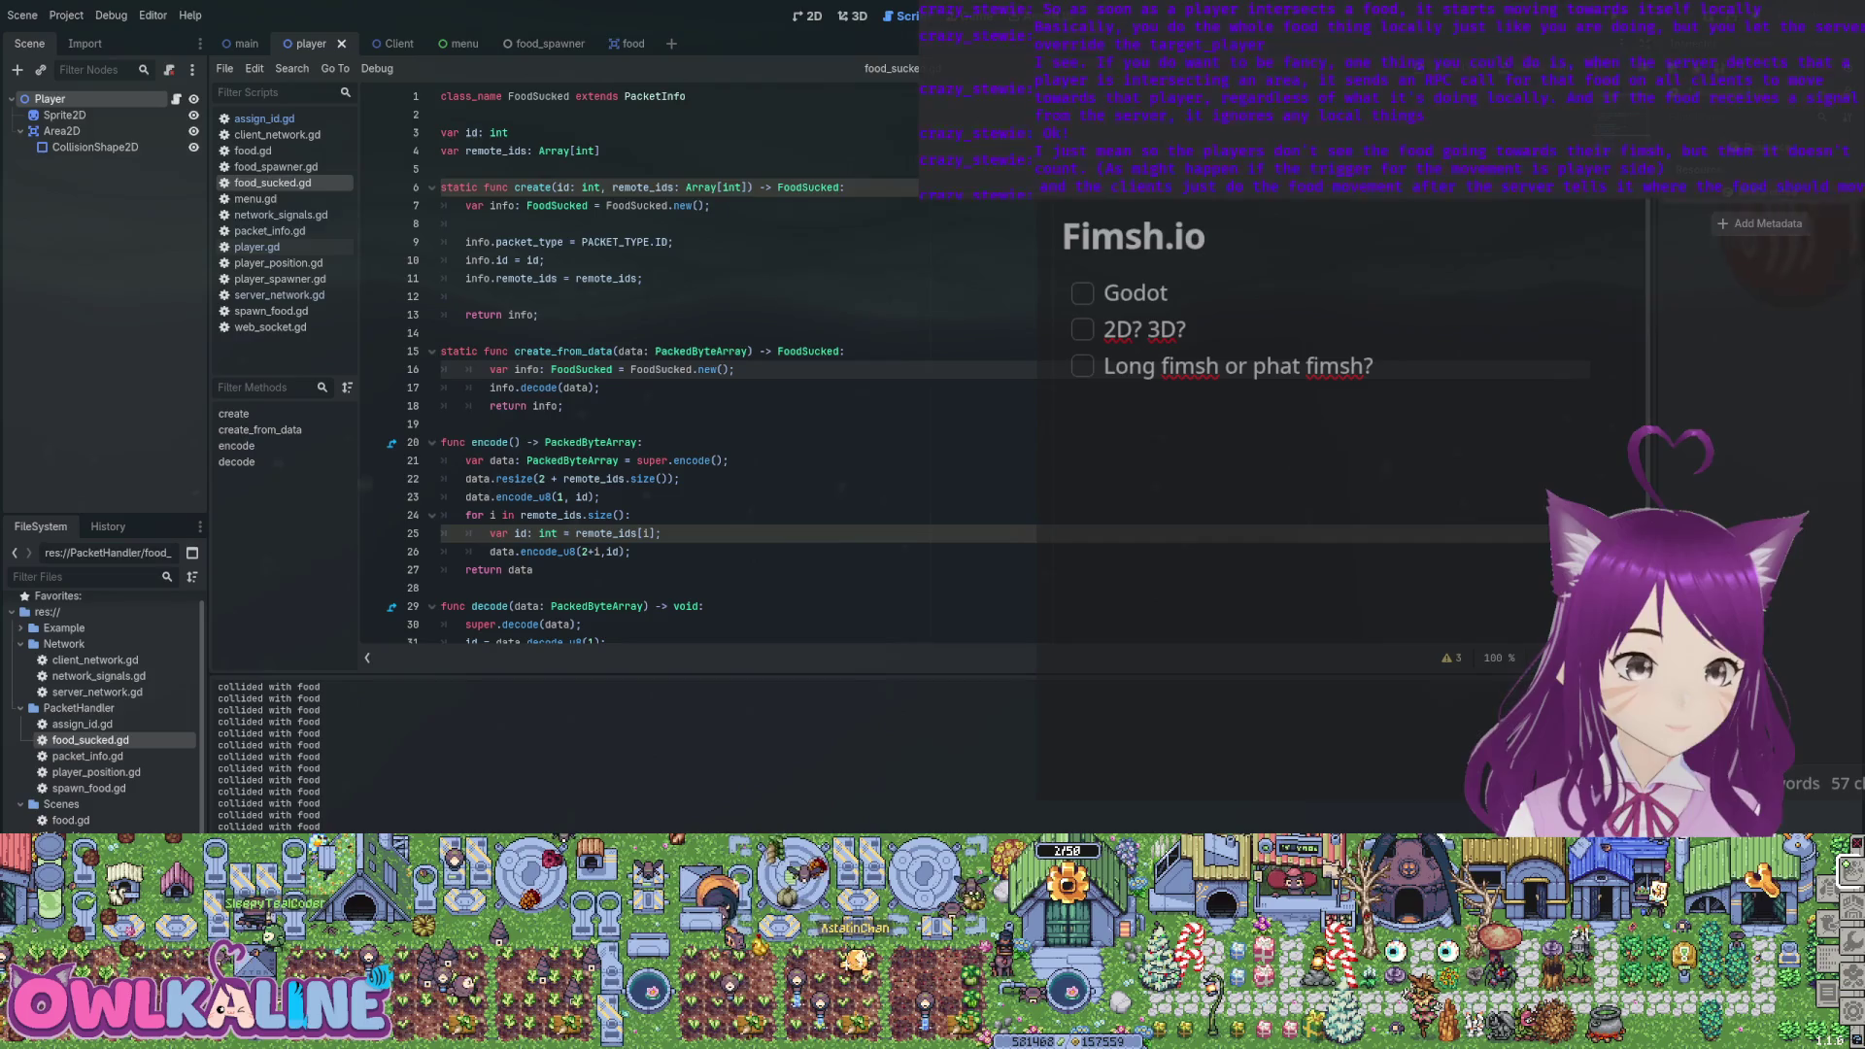
pyautogui.moveTo(601, 150); pyautogui.dragTo(448, 150)
pyautogui.press('BackSpace')
pyautogui.press('BackSpace')
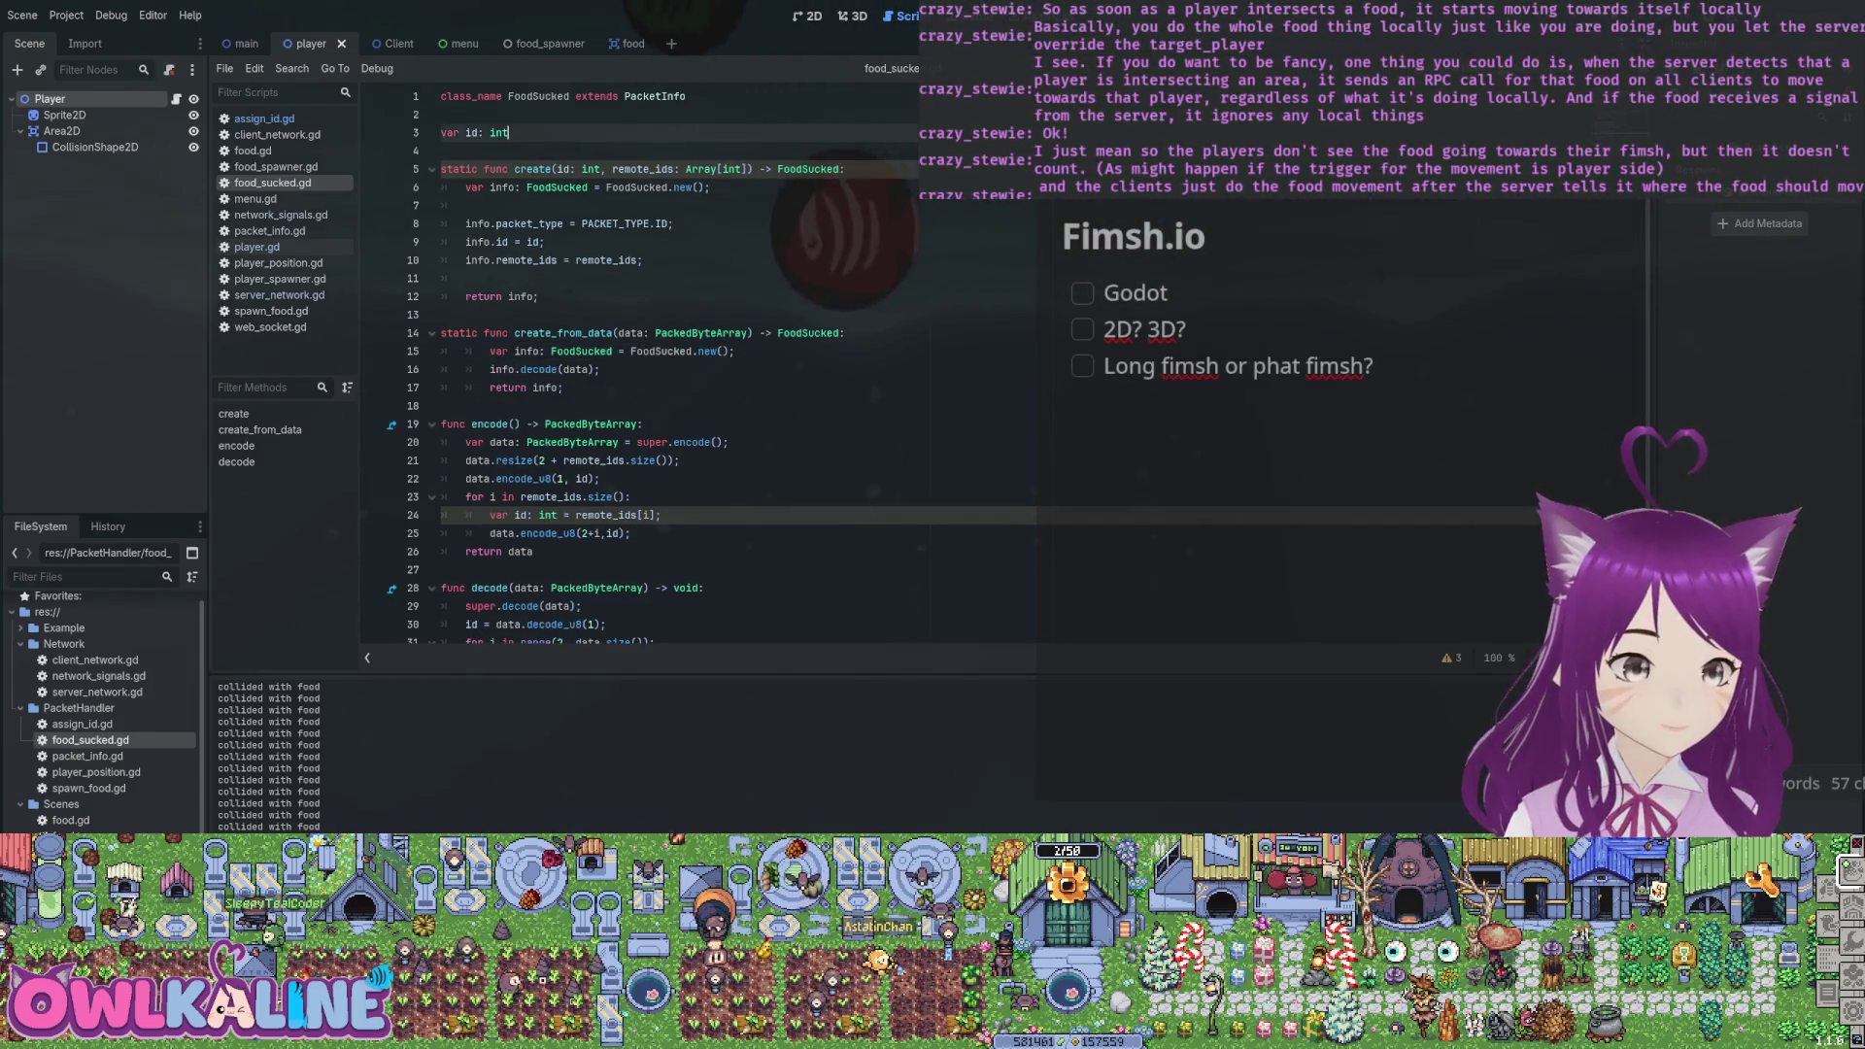
pyautogui.moveTo(644, 260); pyautogui.dragTo(442, 261)
pyautogui.press('BackSpace')
pyautogui.press('BackSpace')
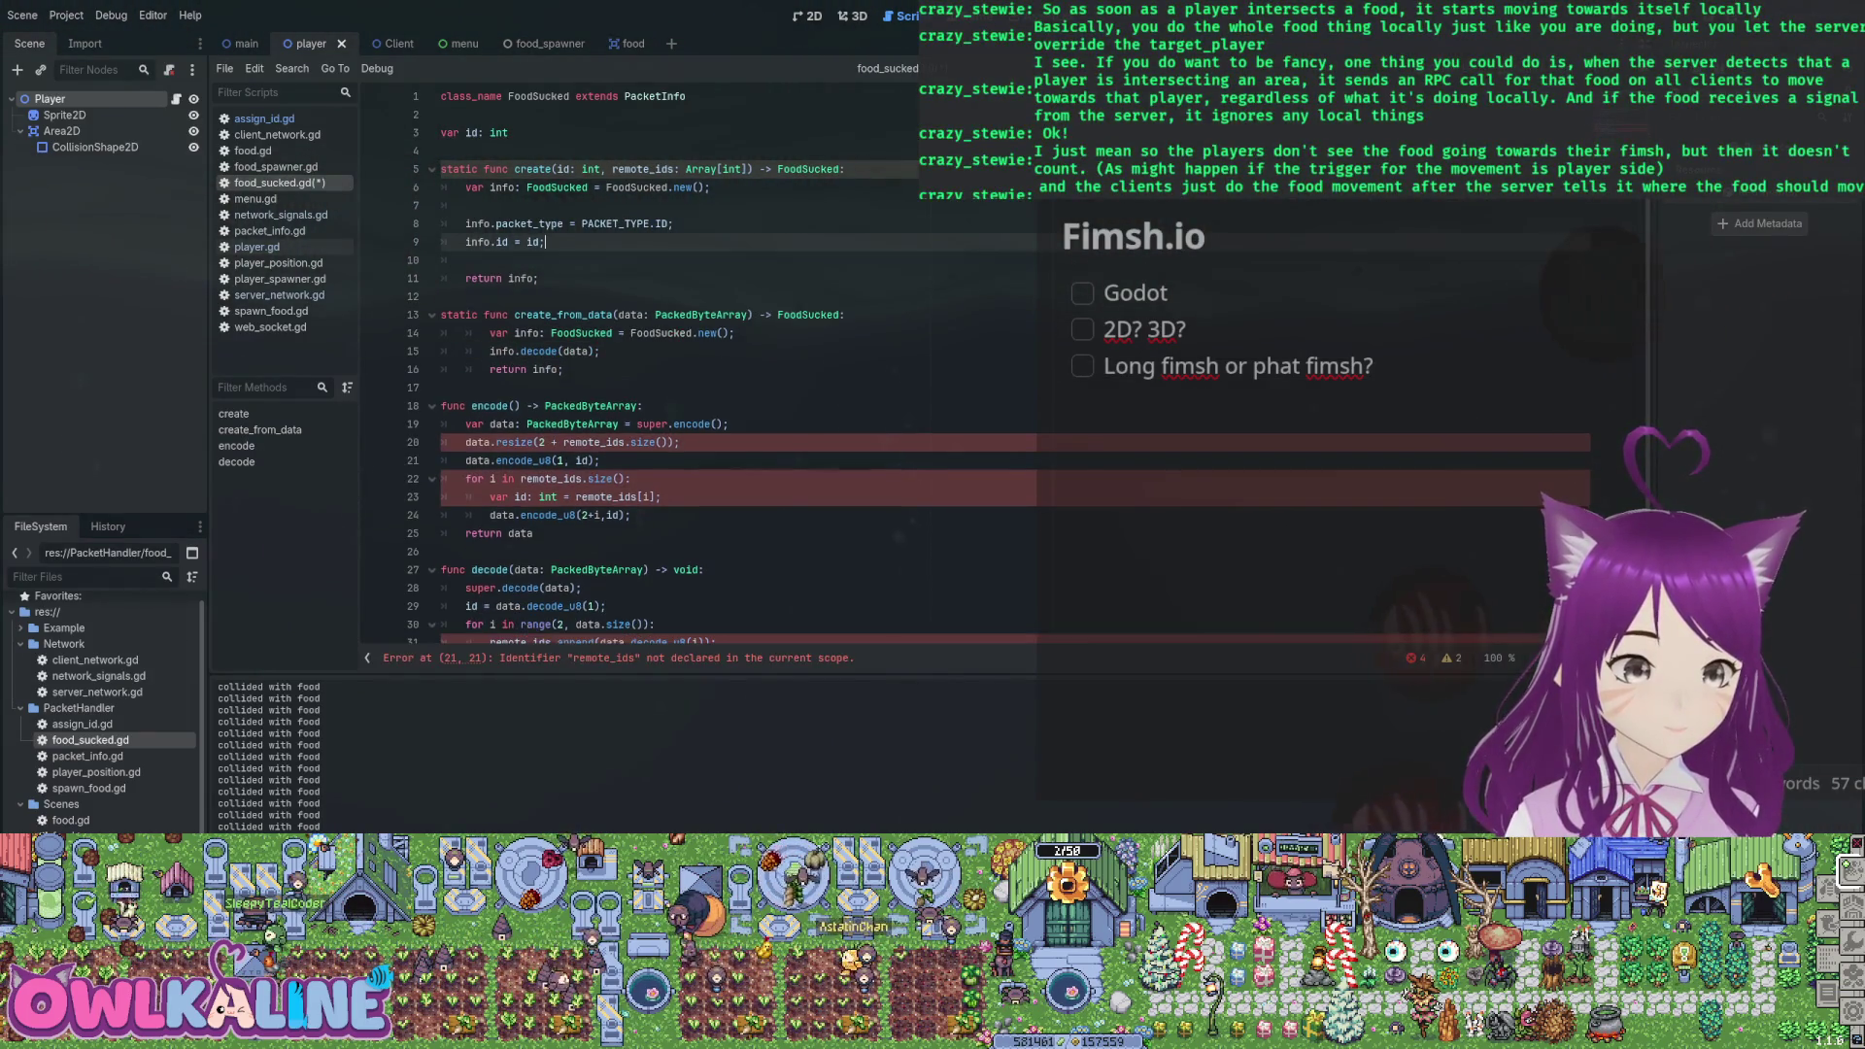
pyautogui.doubleClick(662, 223)
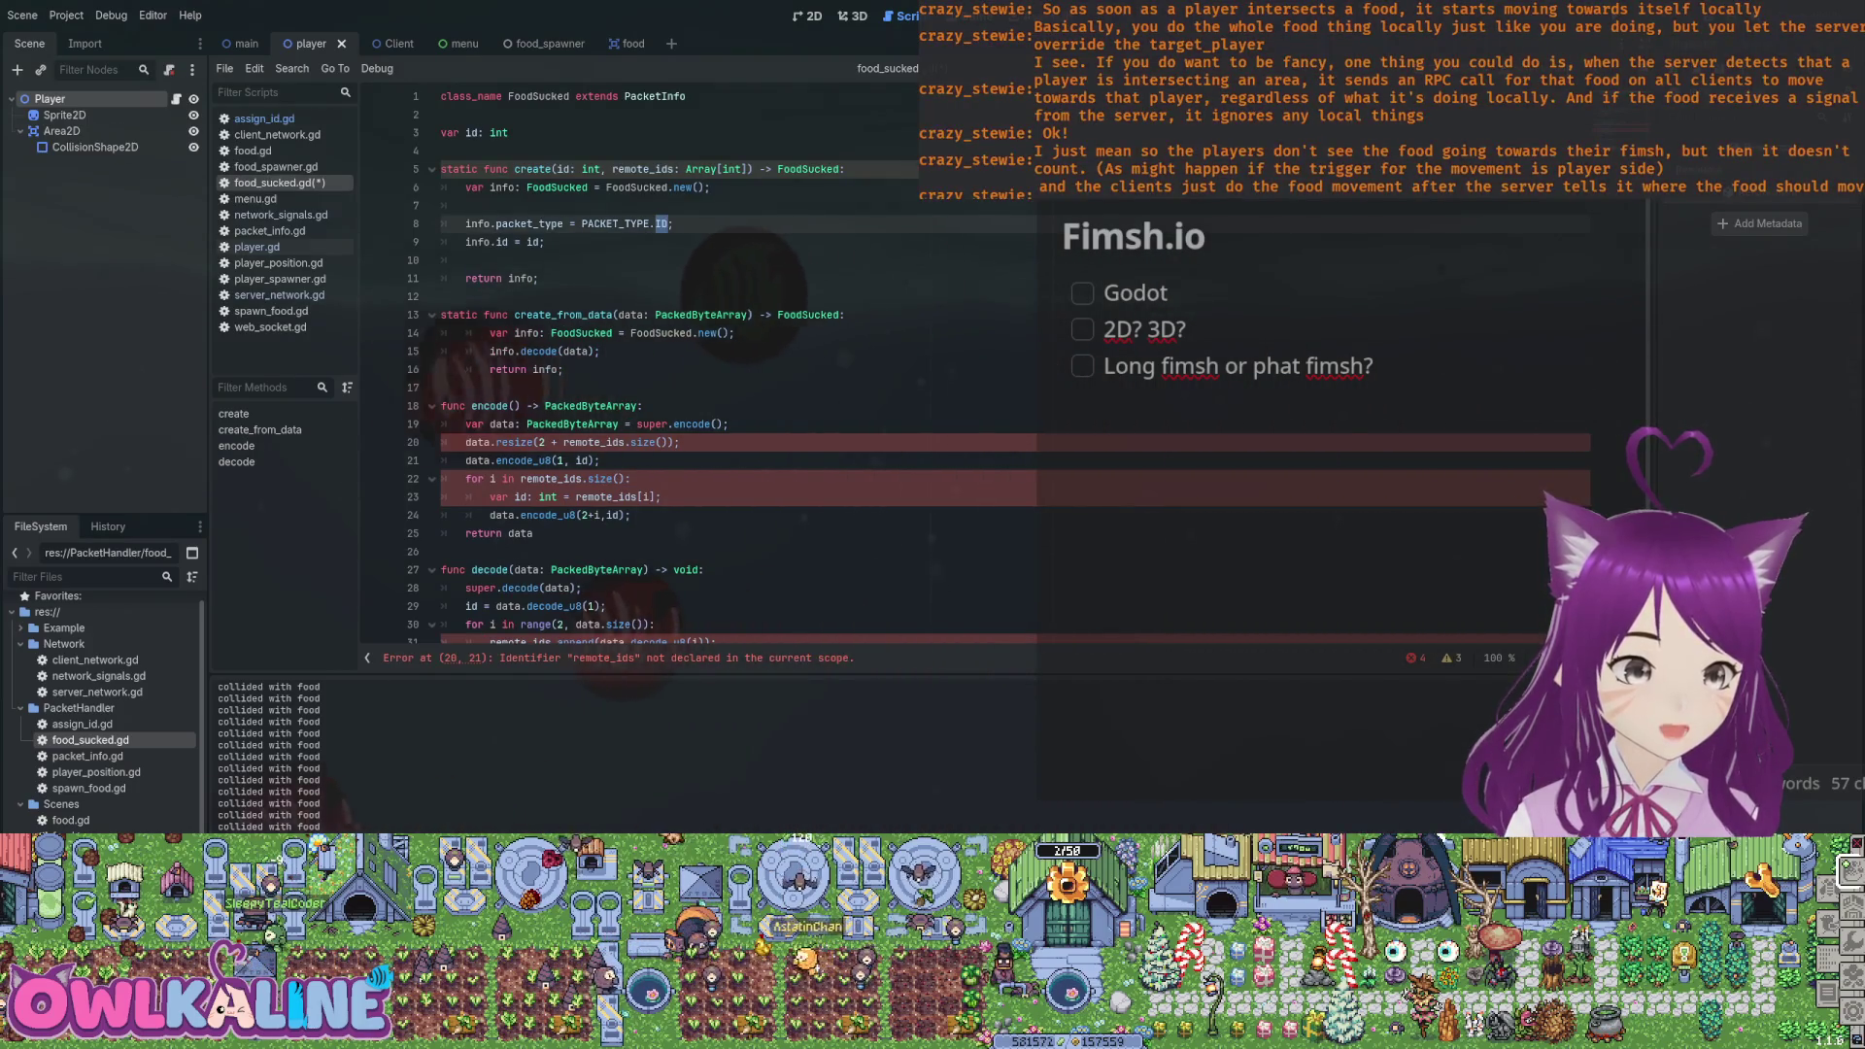
pyautogui.write('FOOD_SUCKE')
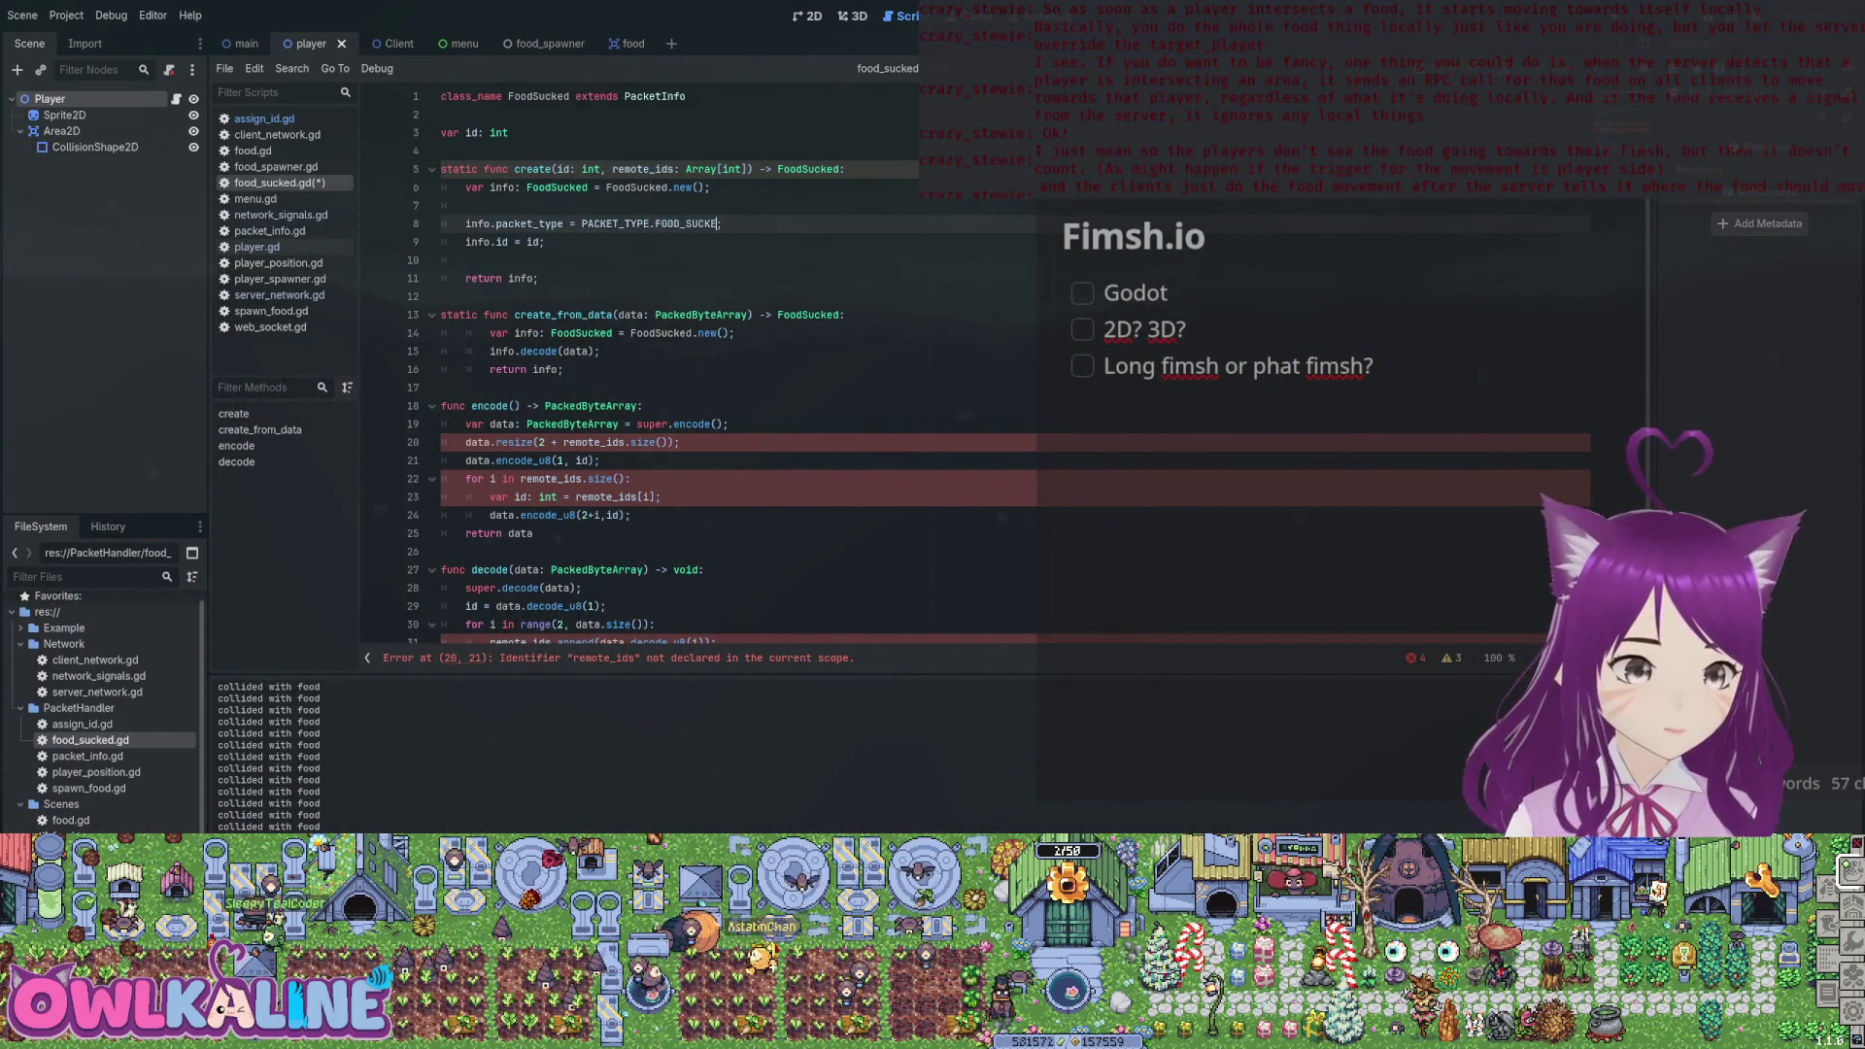
pyautogui.hotkey('ctrl', 's')
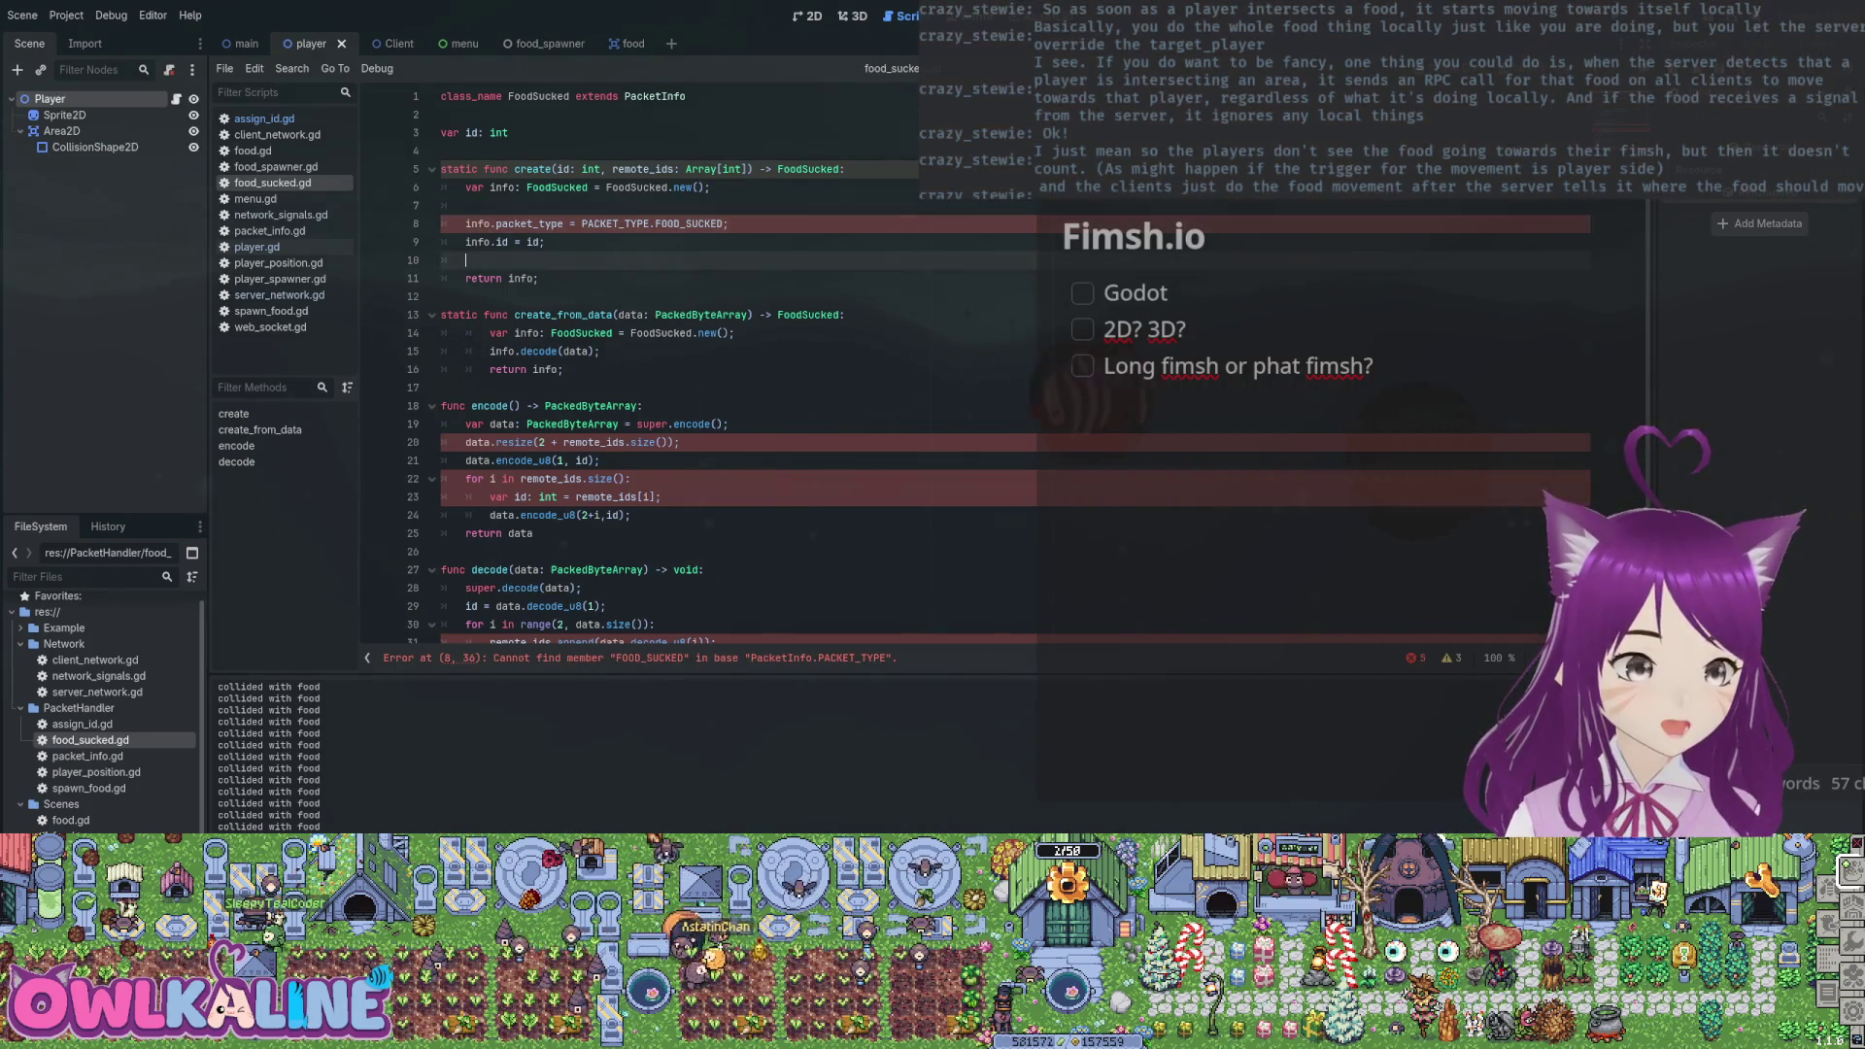
# Change the data buffer resize to 1.
pyautogui.click(486, 242)
pyautogui.scroll(-1, 778, 360)
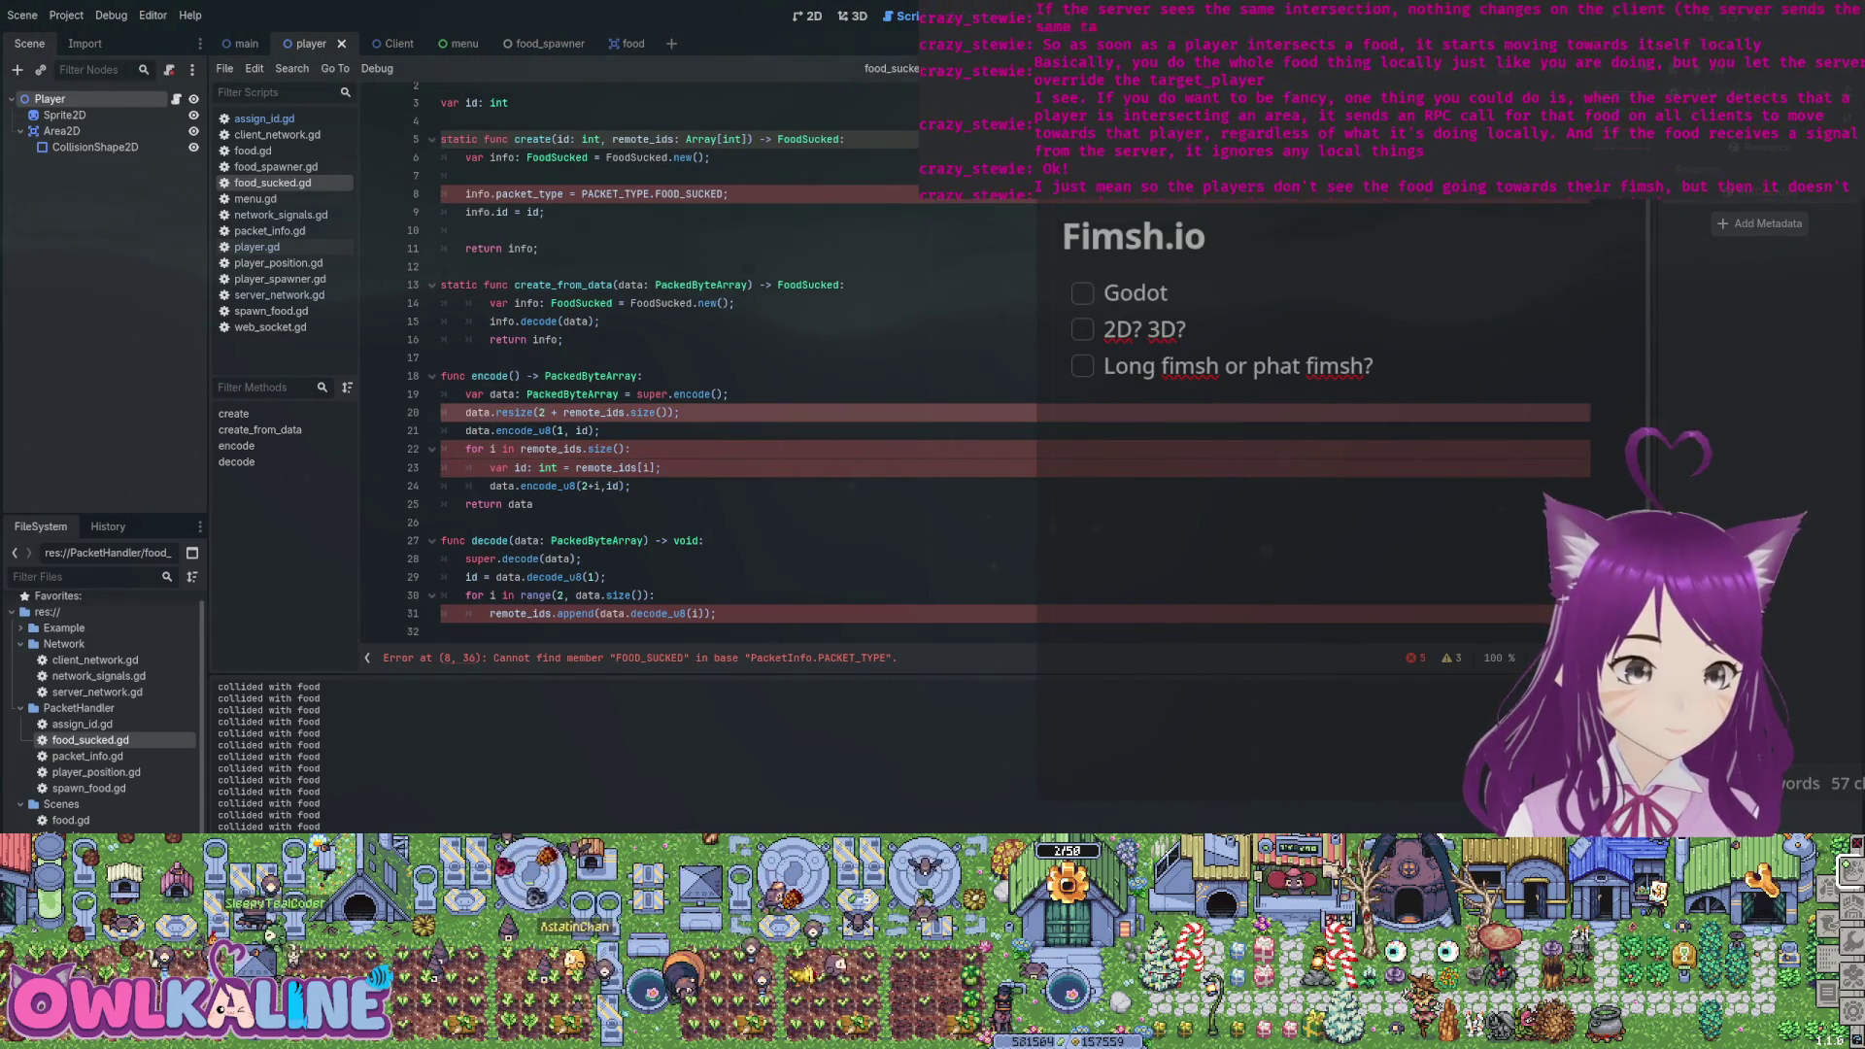
pyautogui.press('End')
pyautogui.hotkey('shift', 'Home')
pyautogui.hotkey('shift', 'Home')
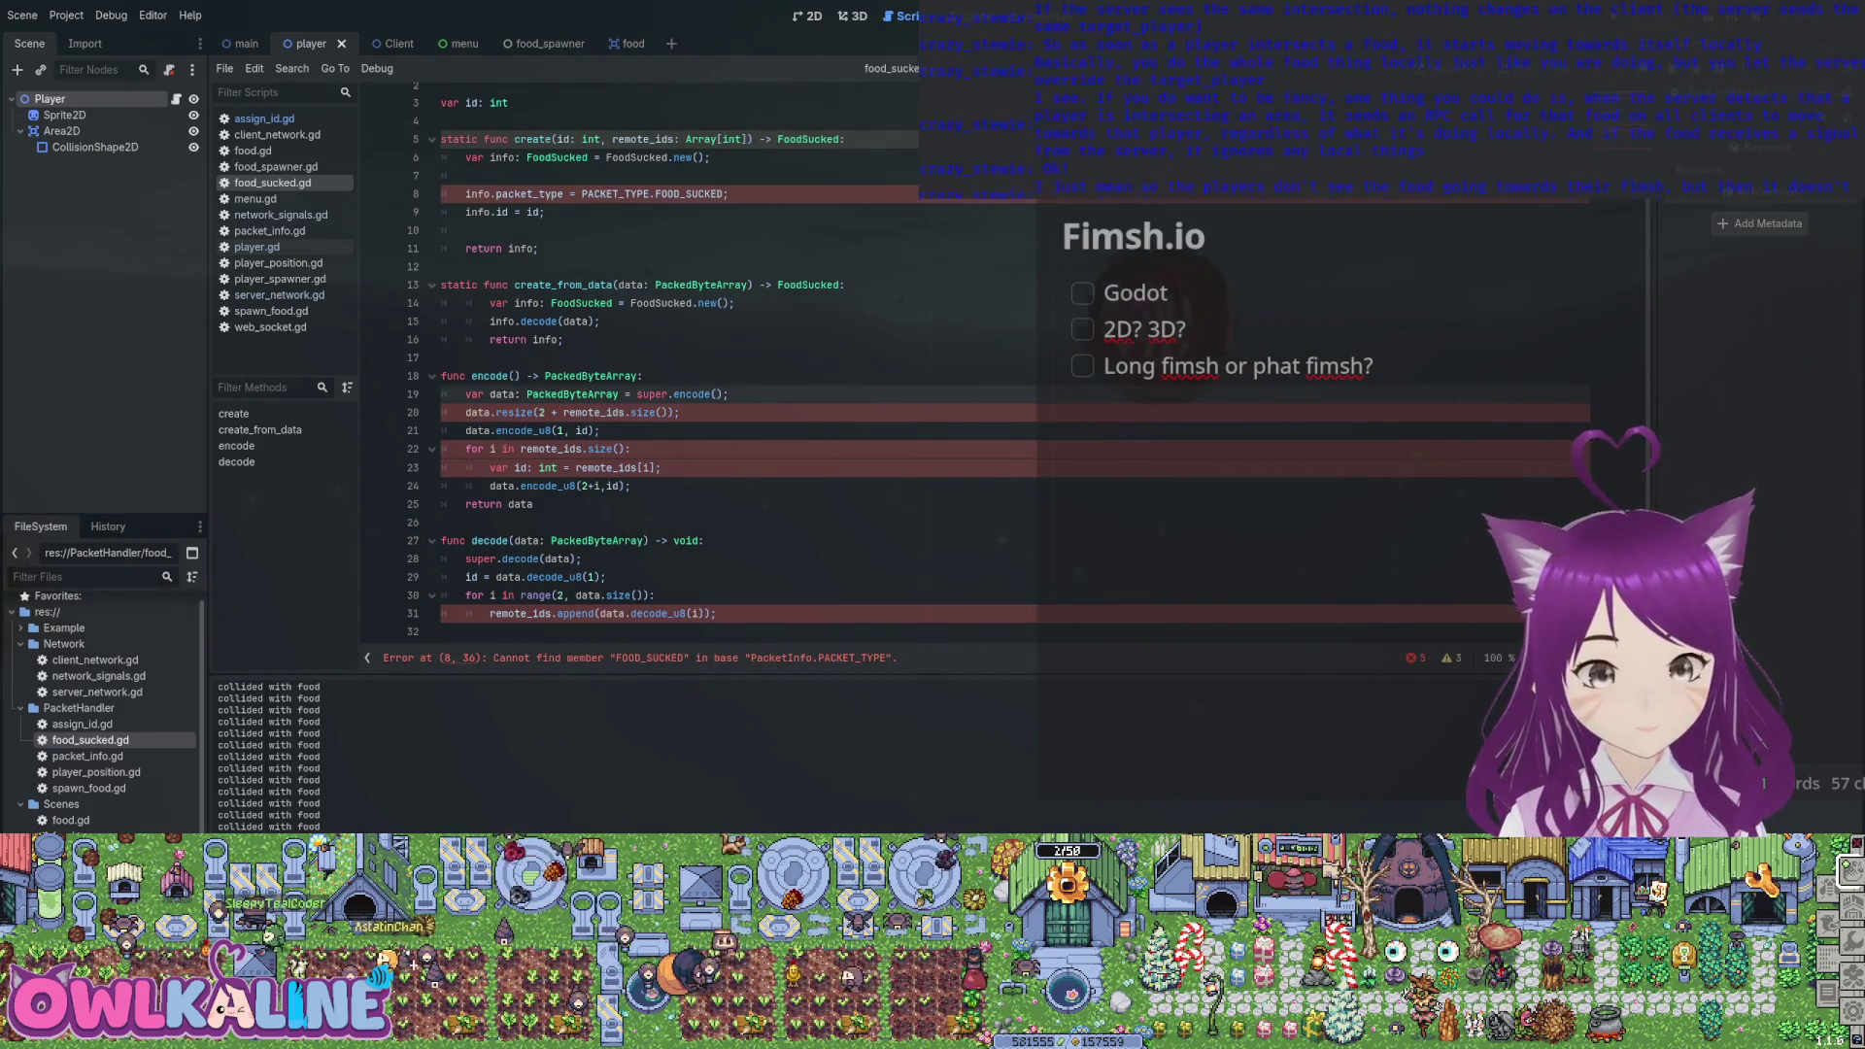
pyautogui.moveTo(534, 412); pyautogui.dragTo(671, 412)
pyautogui.hotkey('shift', 'Left')
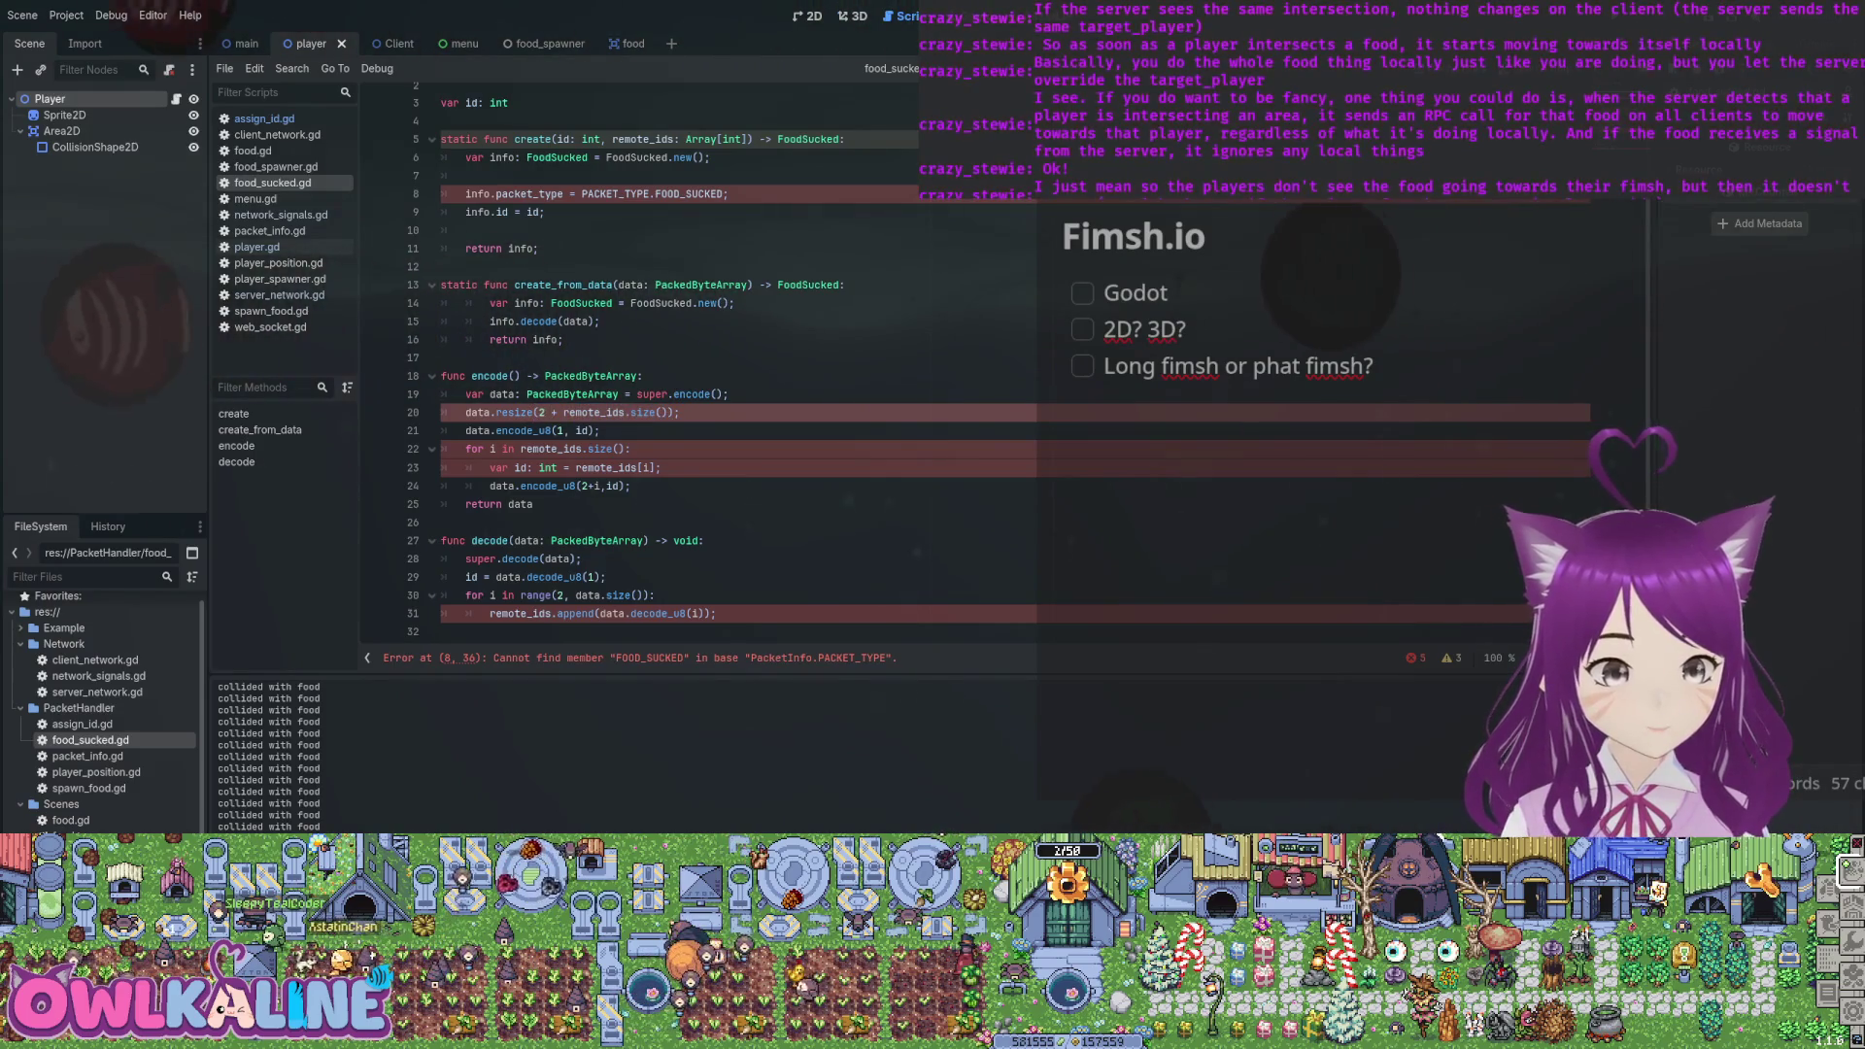
pyautogui.write('1')
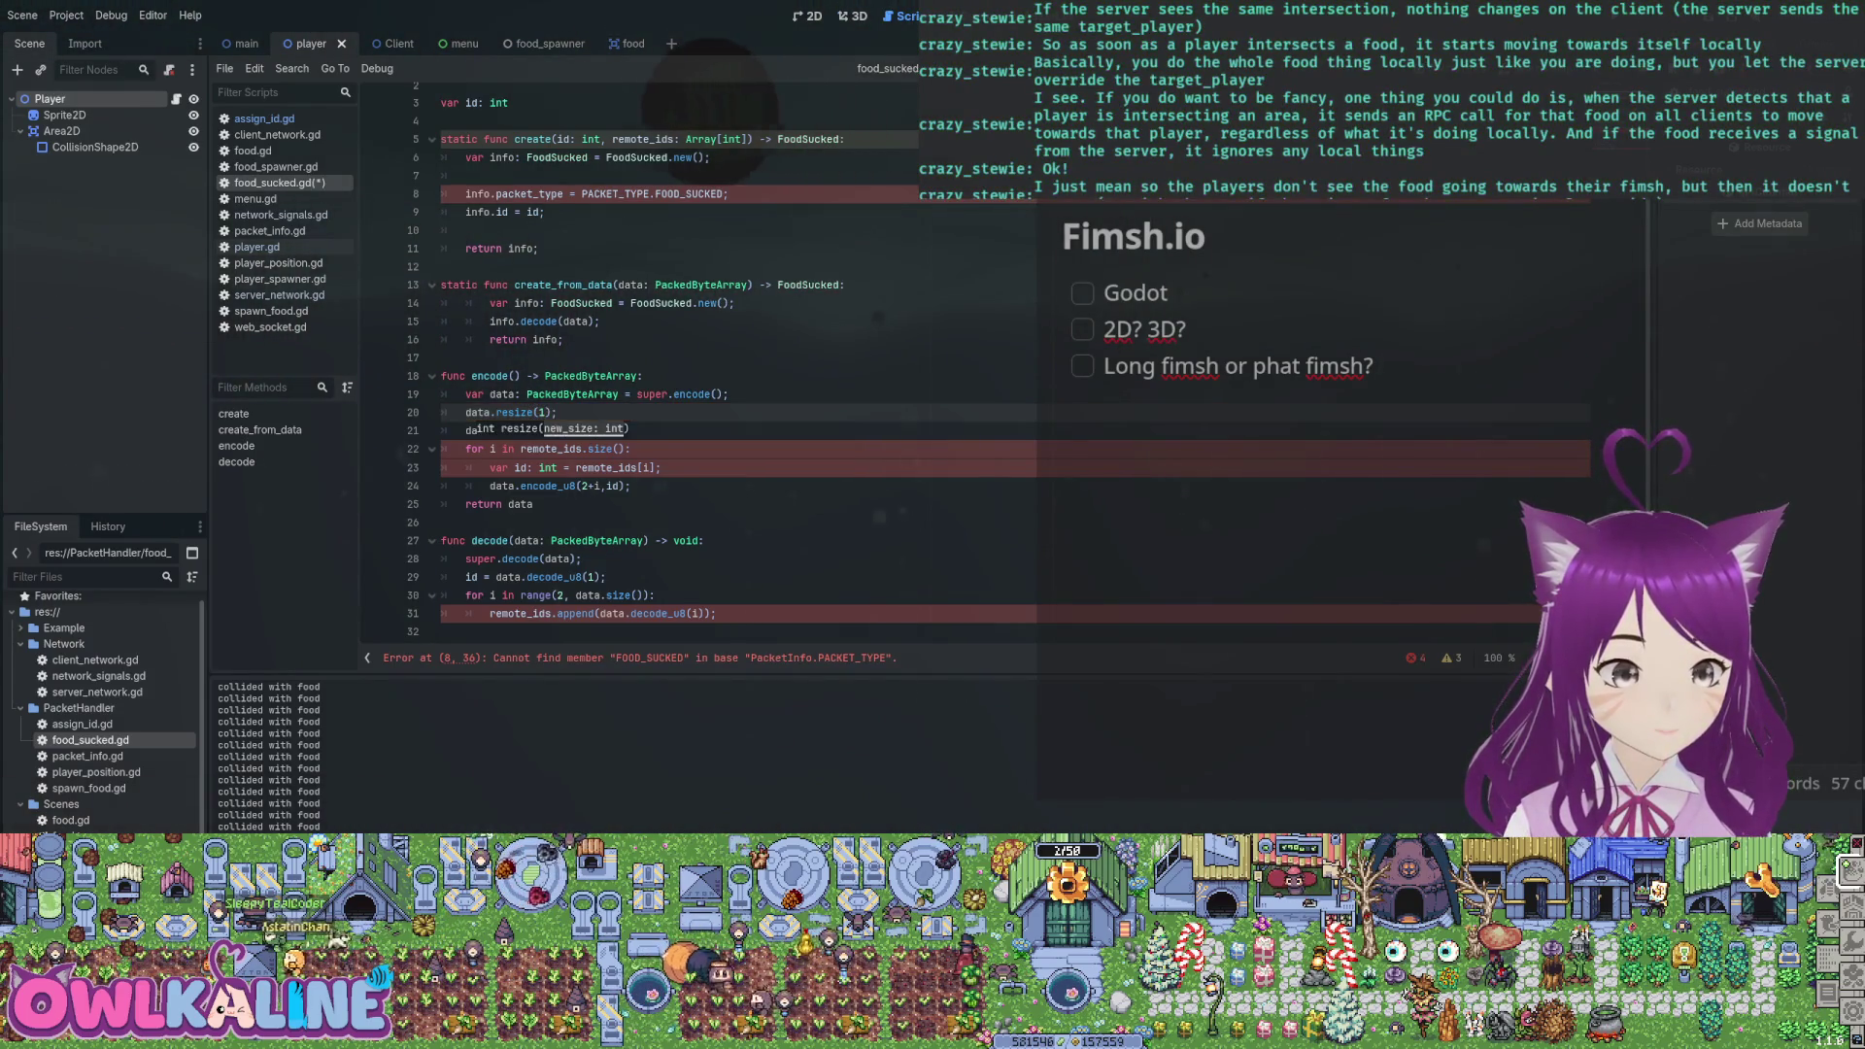
# Delete the remote_ids loops from both encode and decode.
pyautogui.click(602, 430)
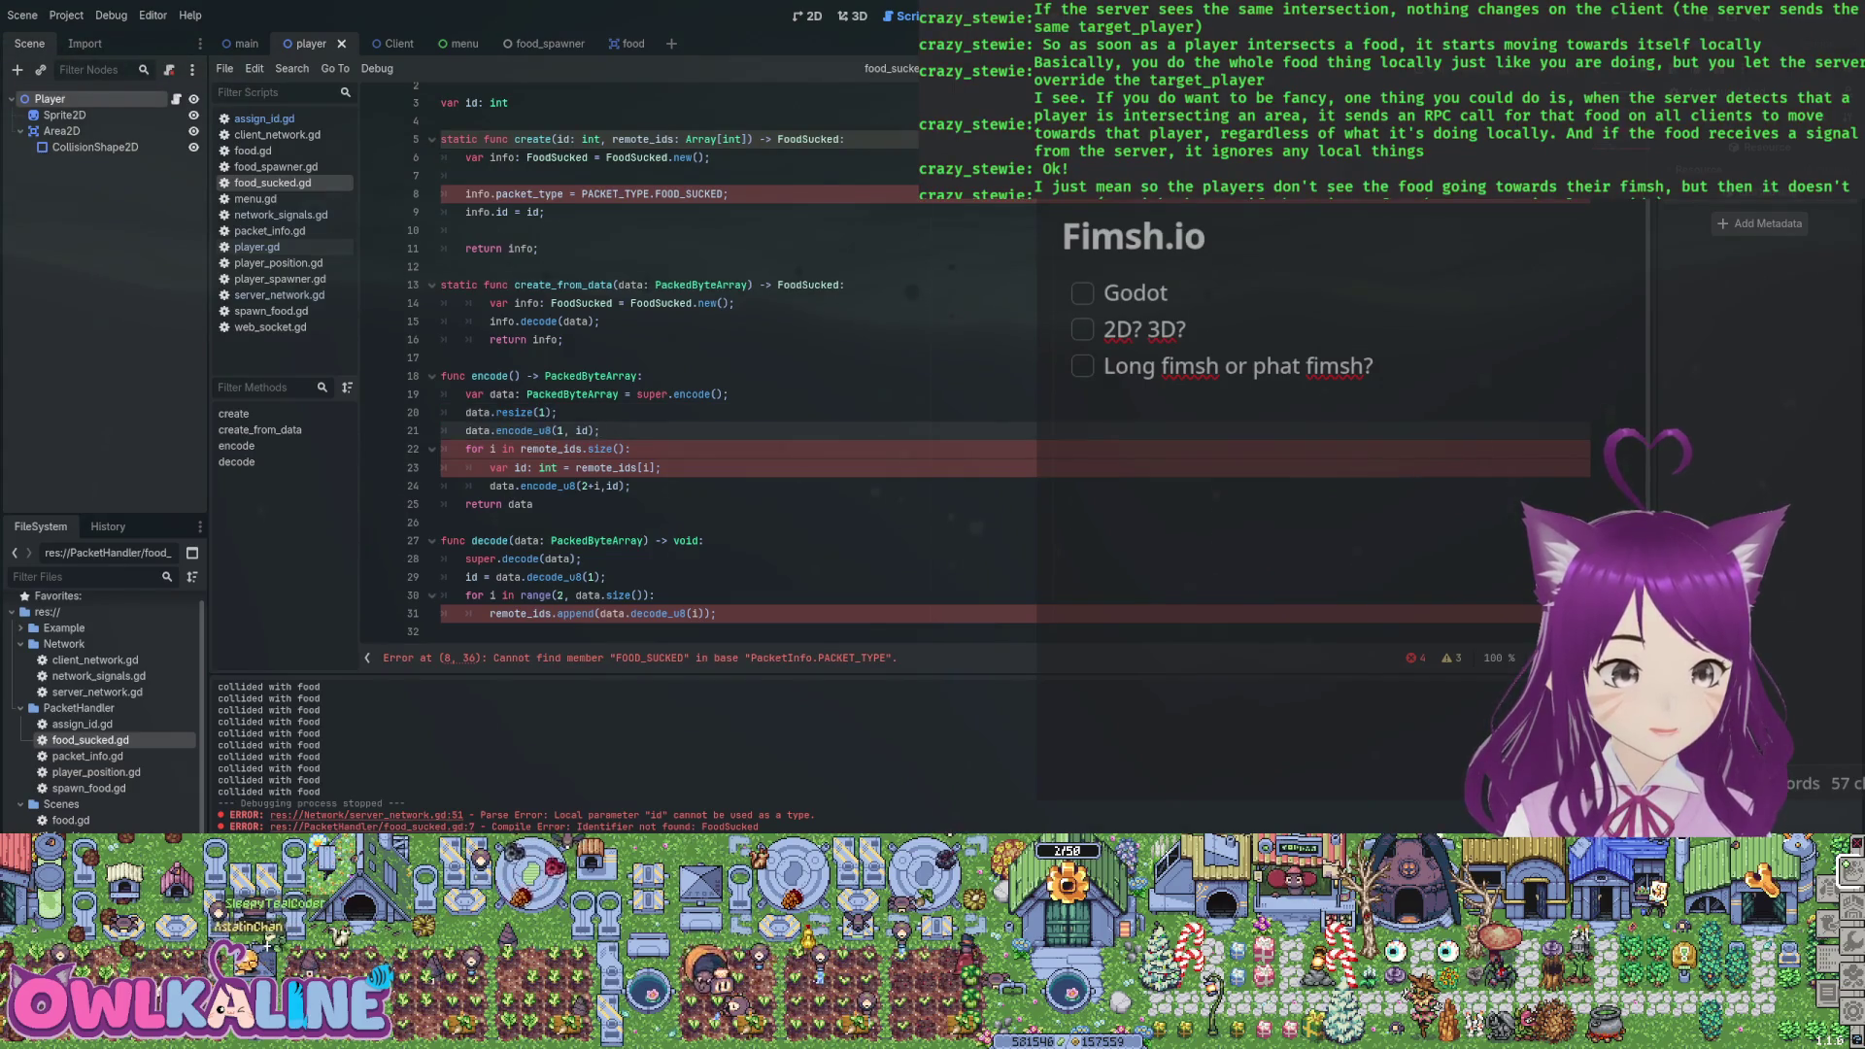
pyautogui.hotkey('shift', 'Down')
pyautogui.hotkey('shift', 'Down')
pyautogui.hotkey('shift', 'Down')
pyautogui.press('BackSpace')
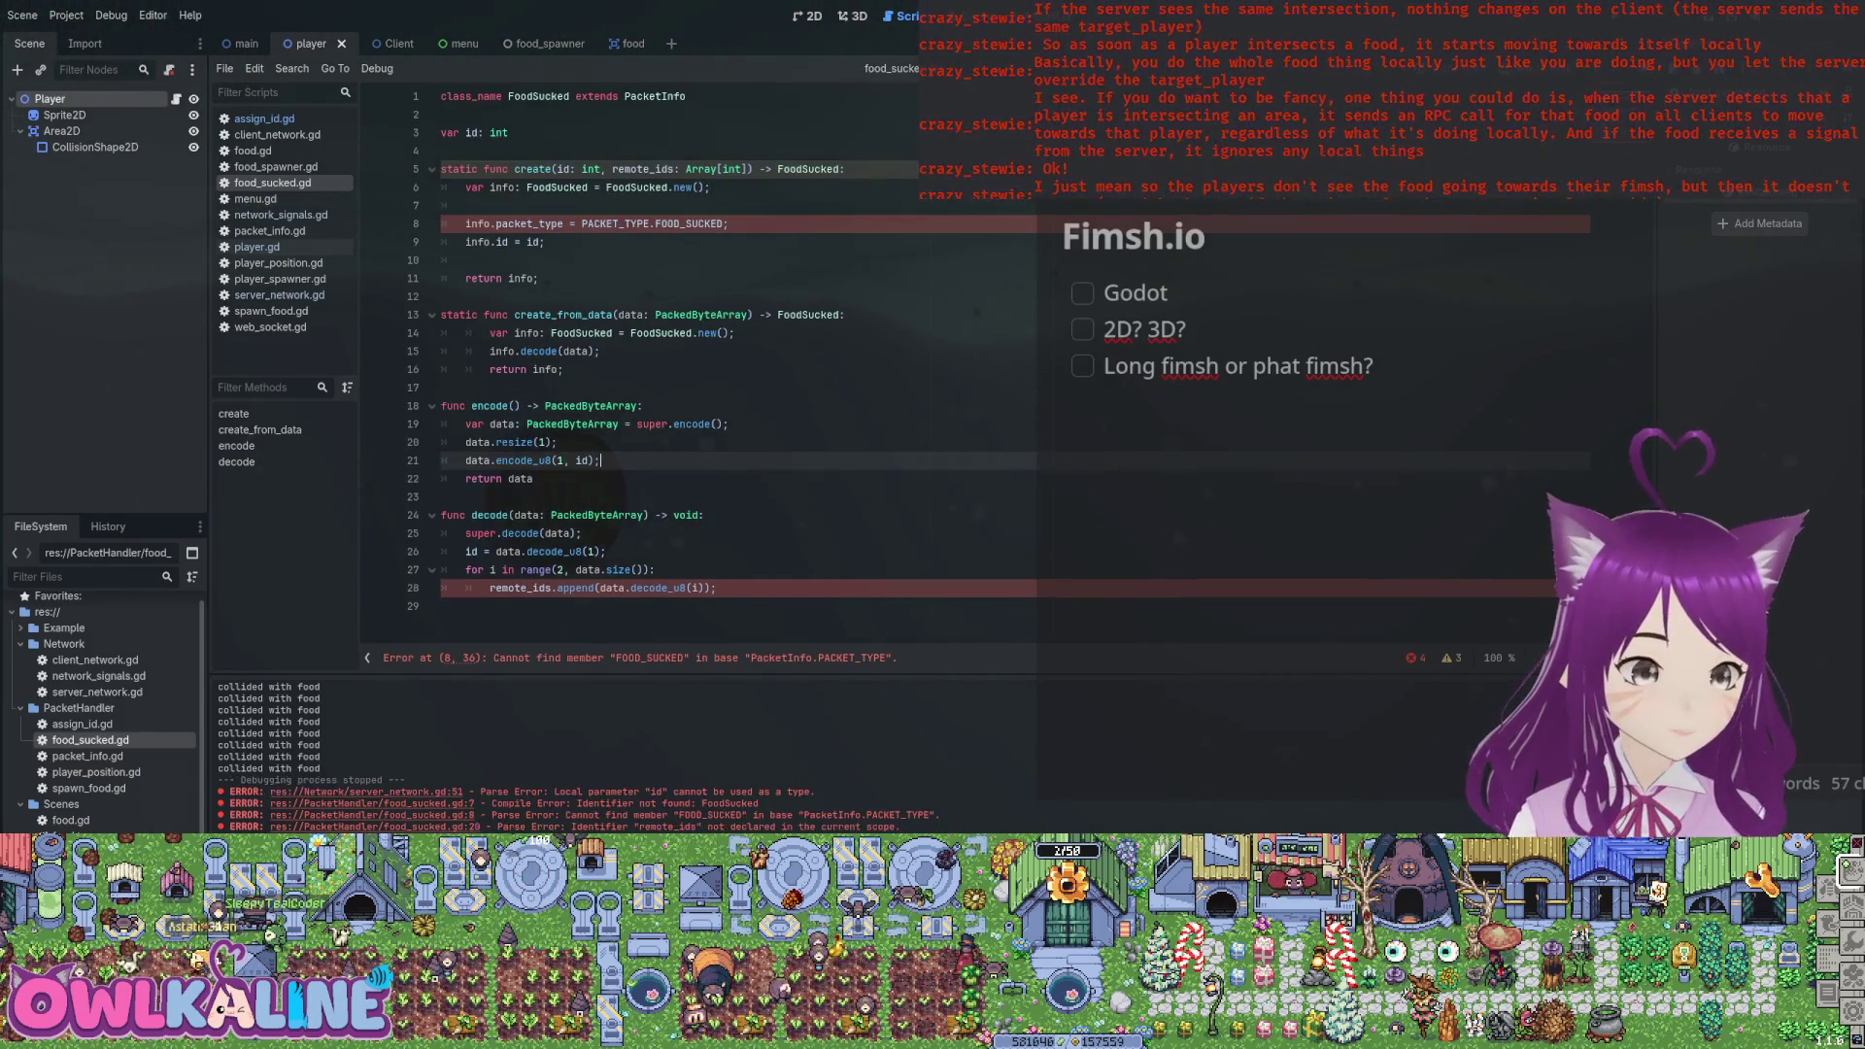
pyautogui.click(650, 569)
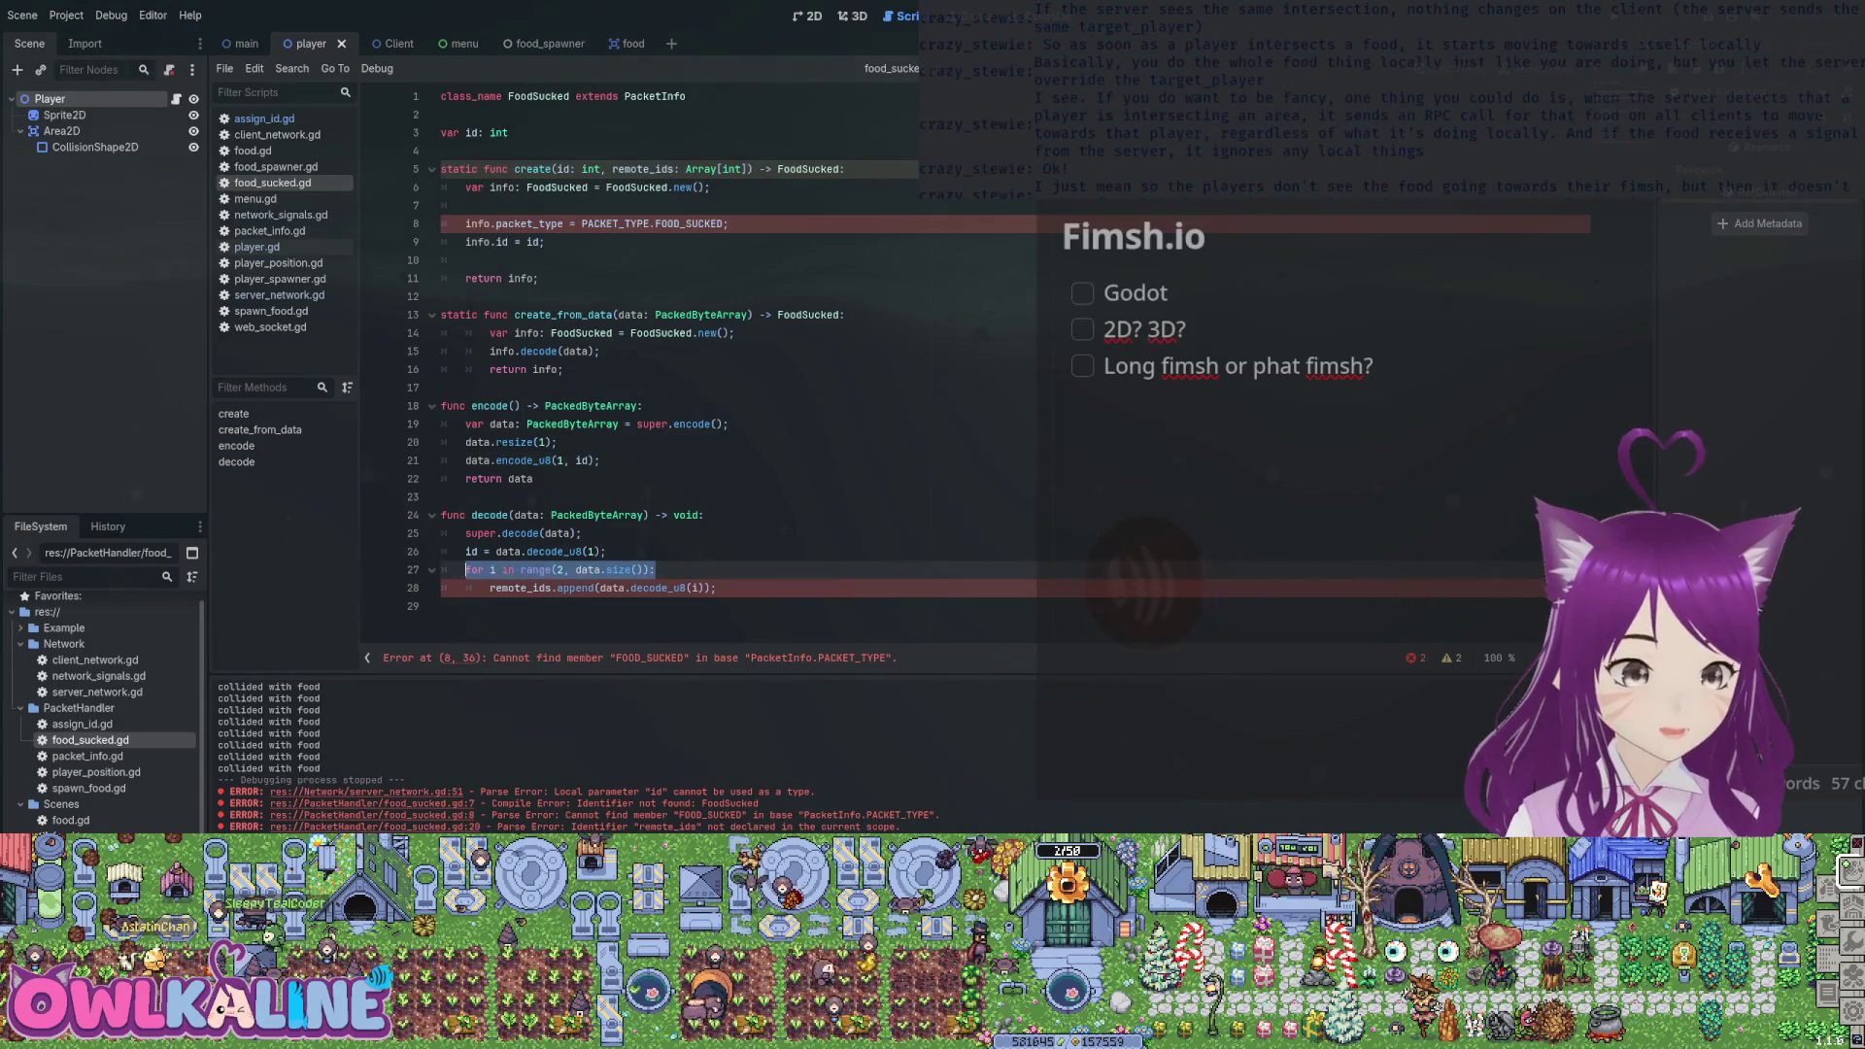
pyautogui.moveTo(440, 569); pyautogui.dragTo(716, 588)
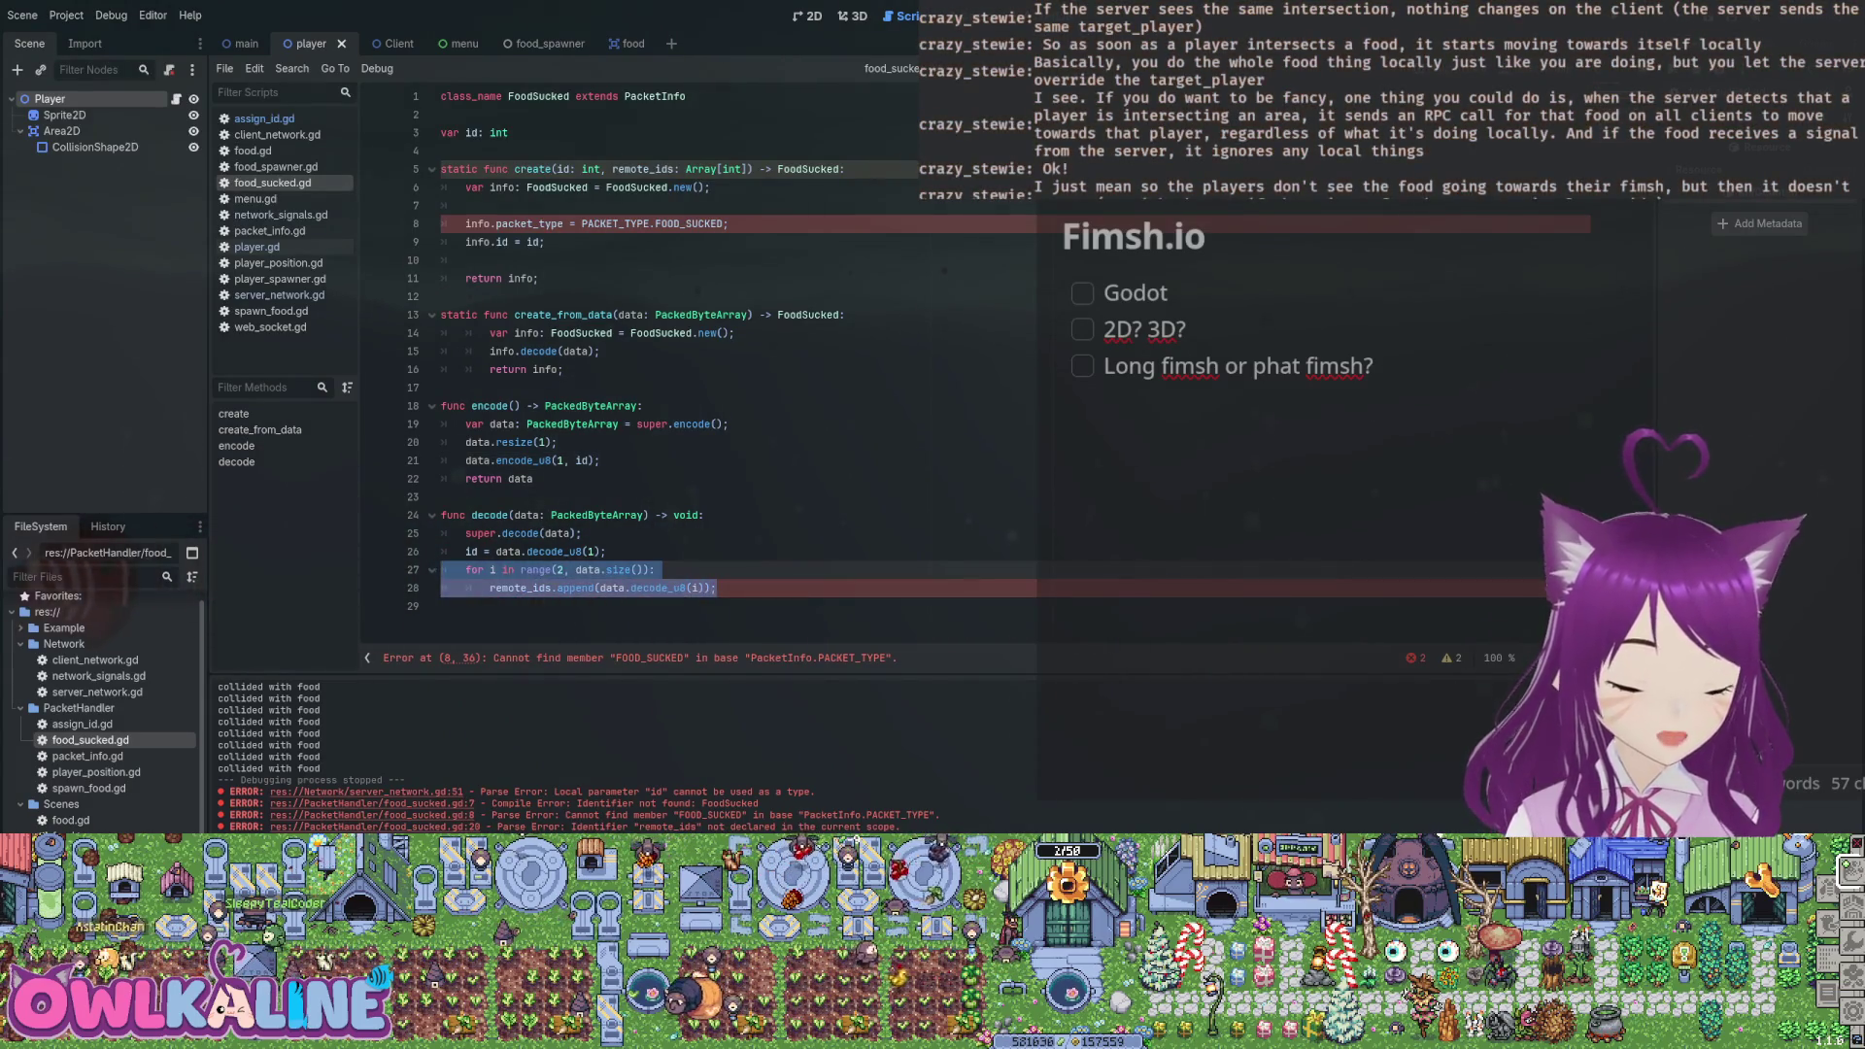
pyautogui.press('BackSpace')
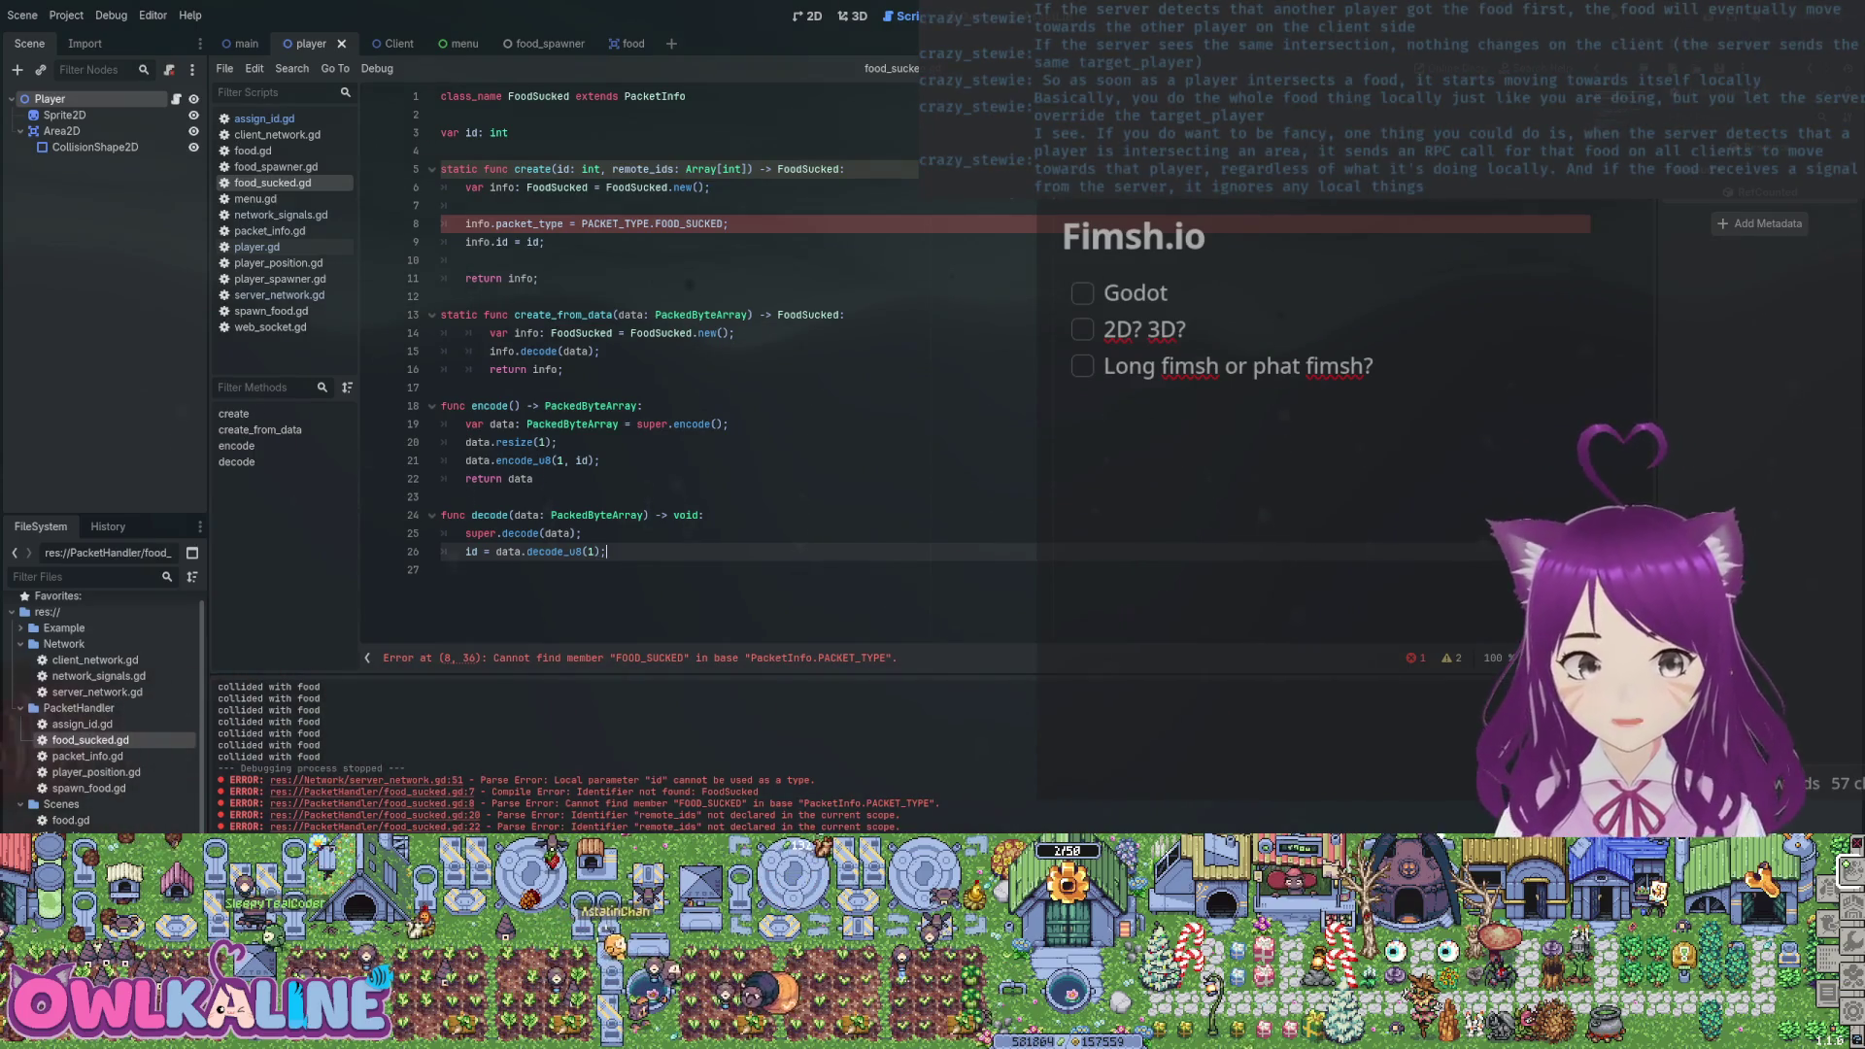
pyautogui.click(509, 132)
# Add a 'var player_id: int' field below id.
pyautogui.press('Return')
pyautogui.write('va')
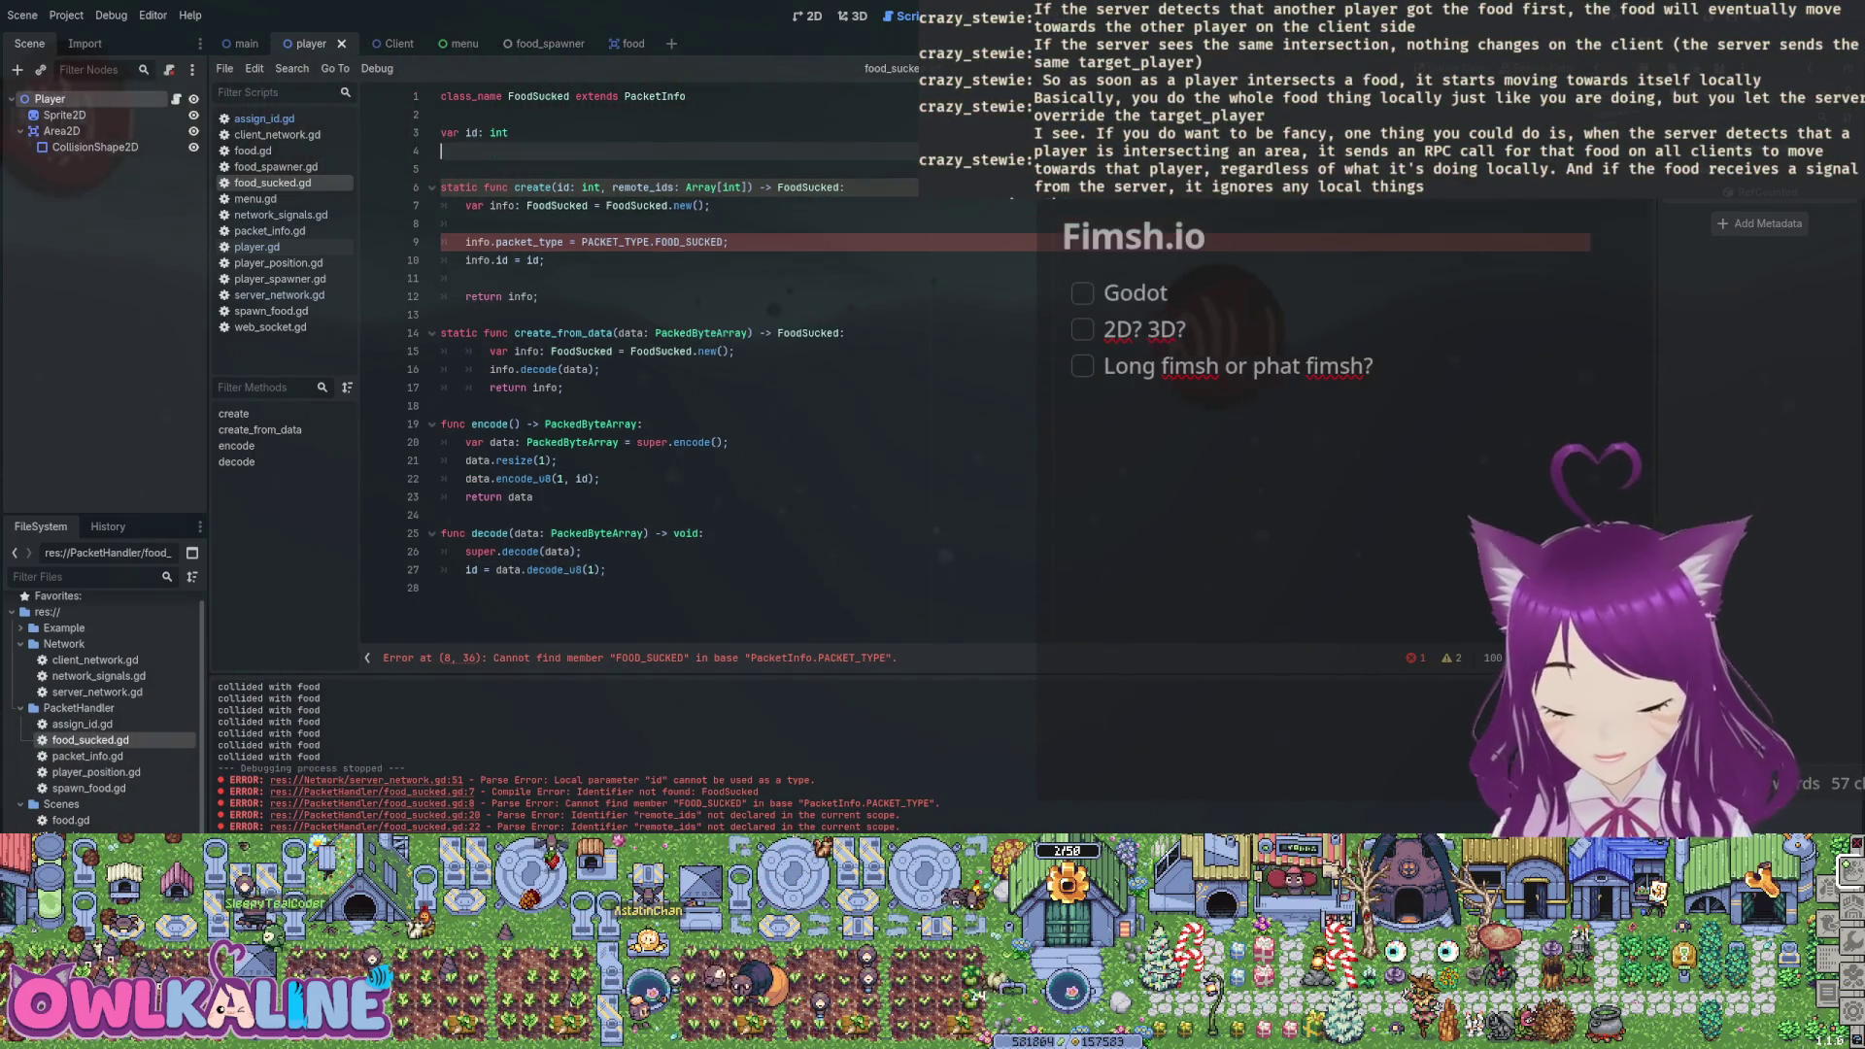
pyautogui.write('r pla')
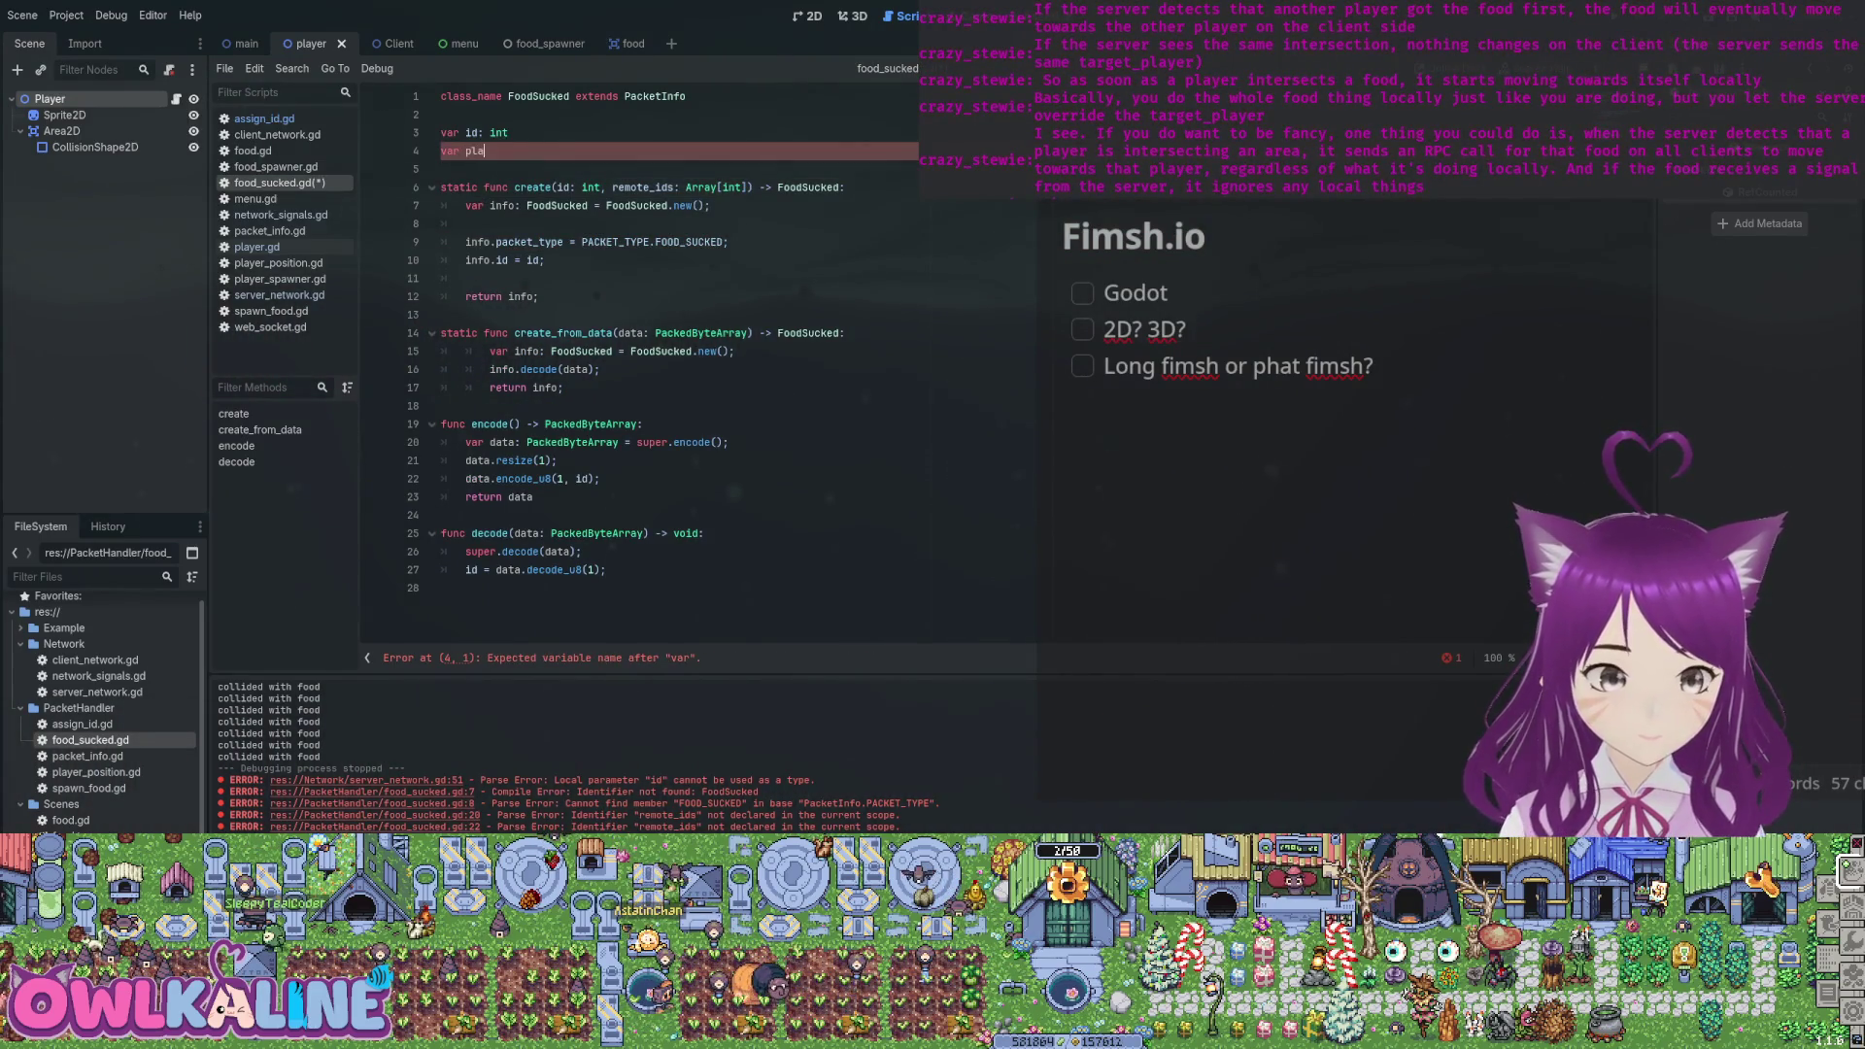
pyautogui.write(': in')
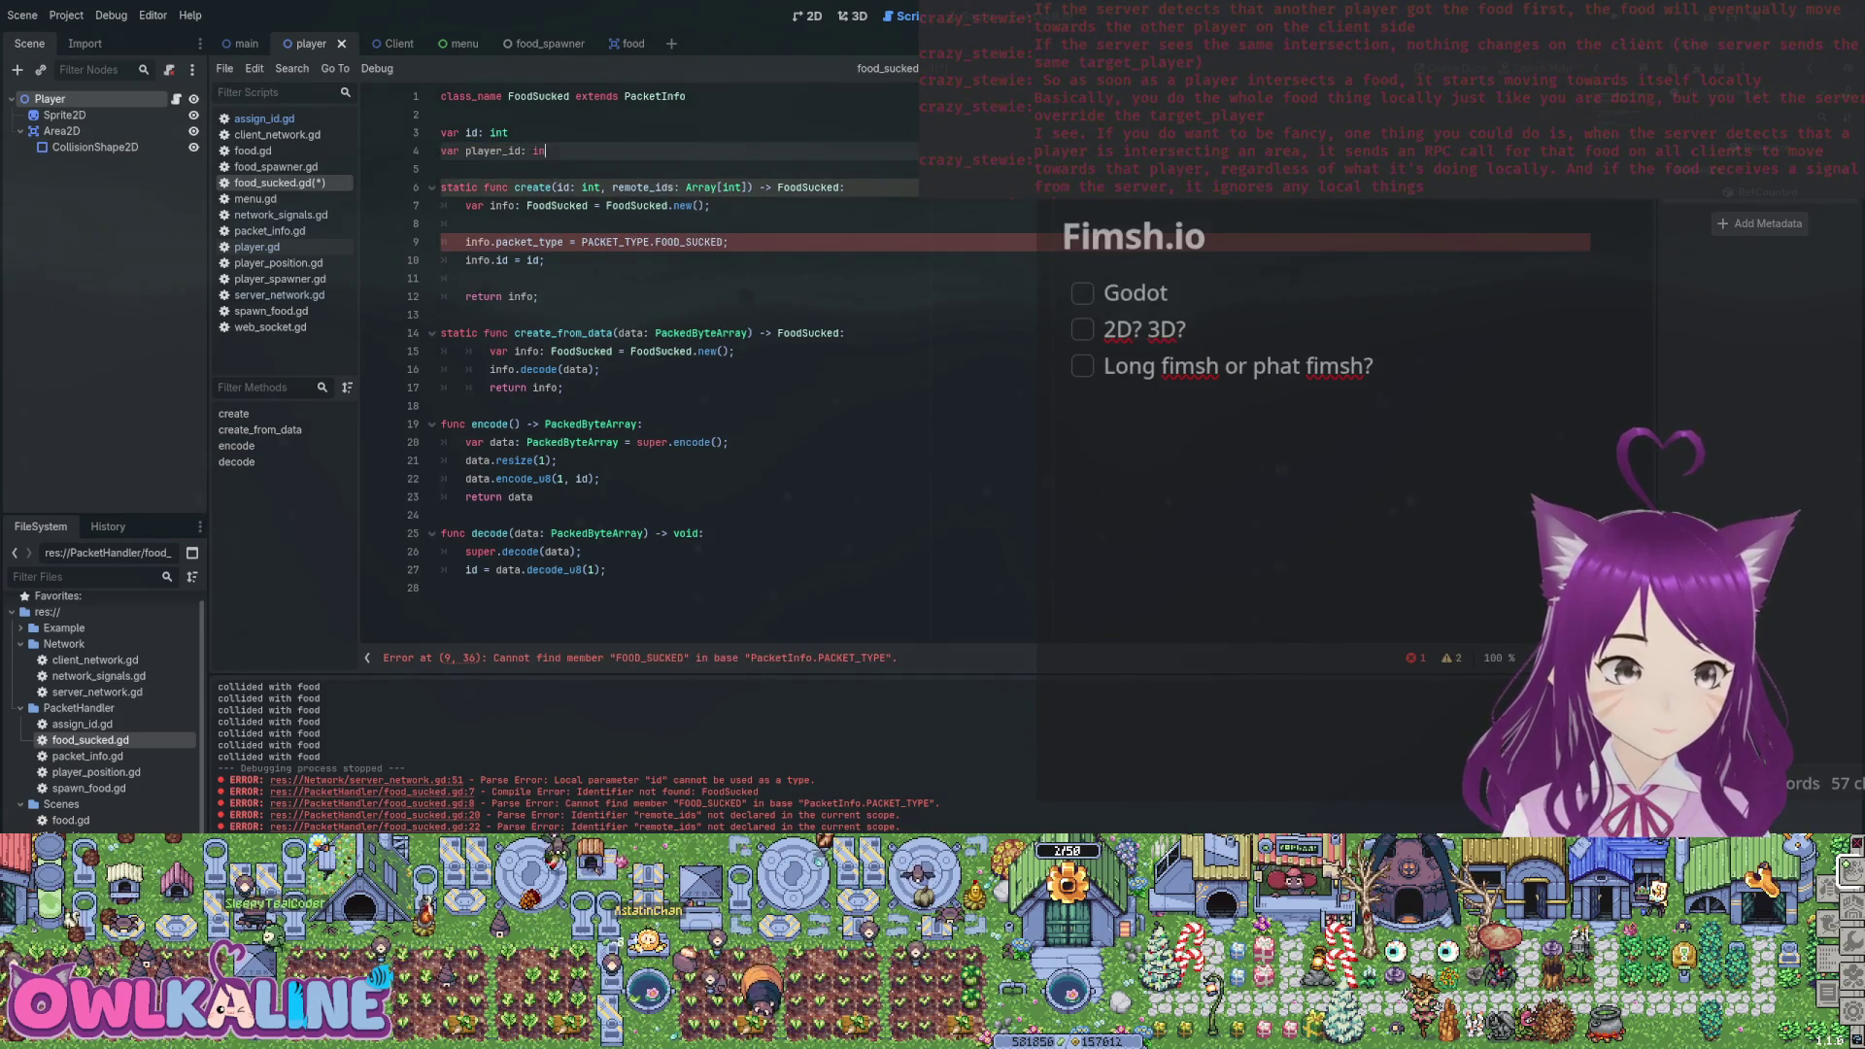
pyautogui.write('t')
pyautogui.hotkey('ctrl', 's')
pyautogui.click(512, 205)
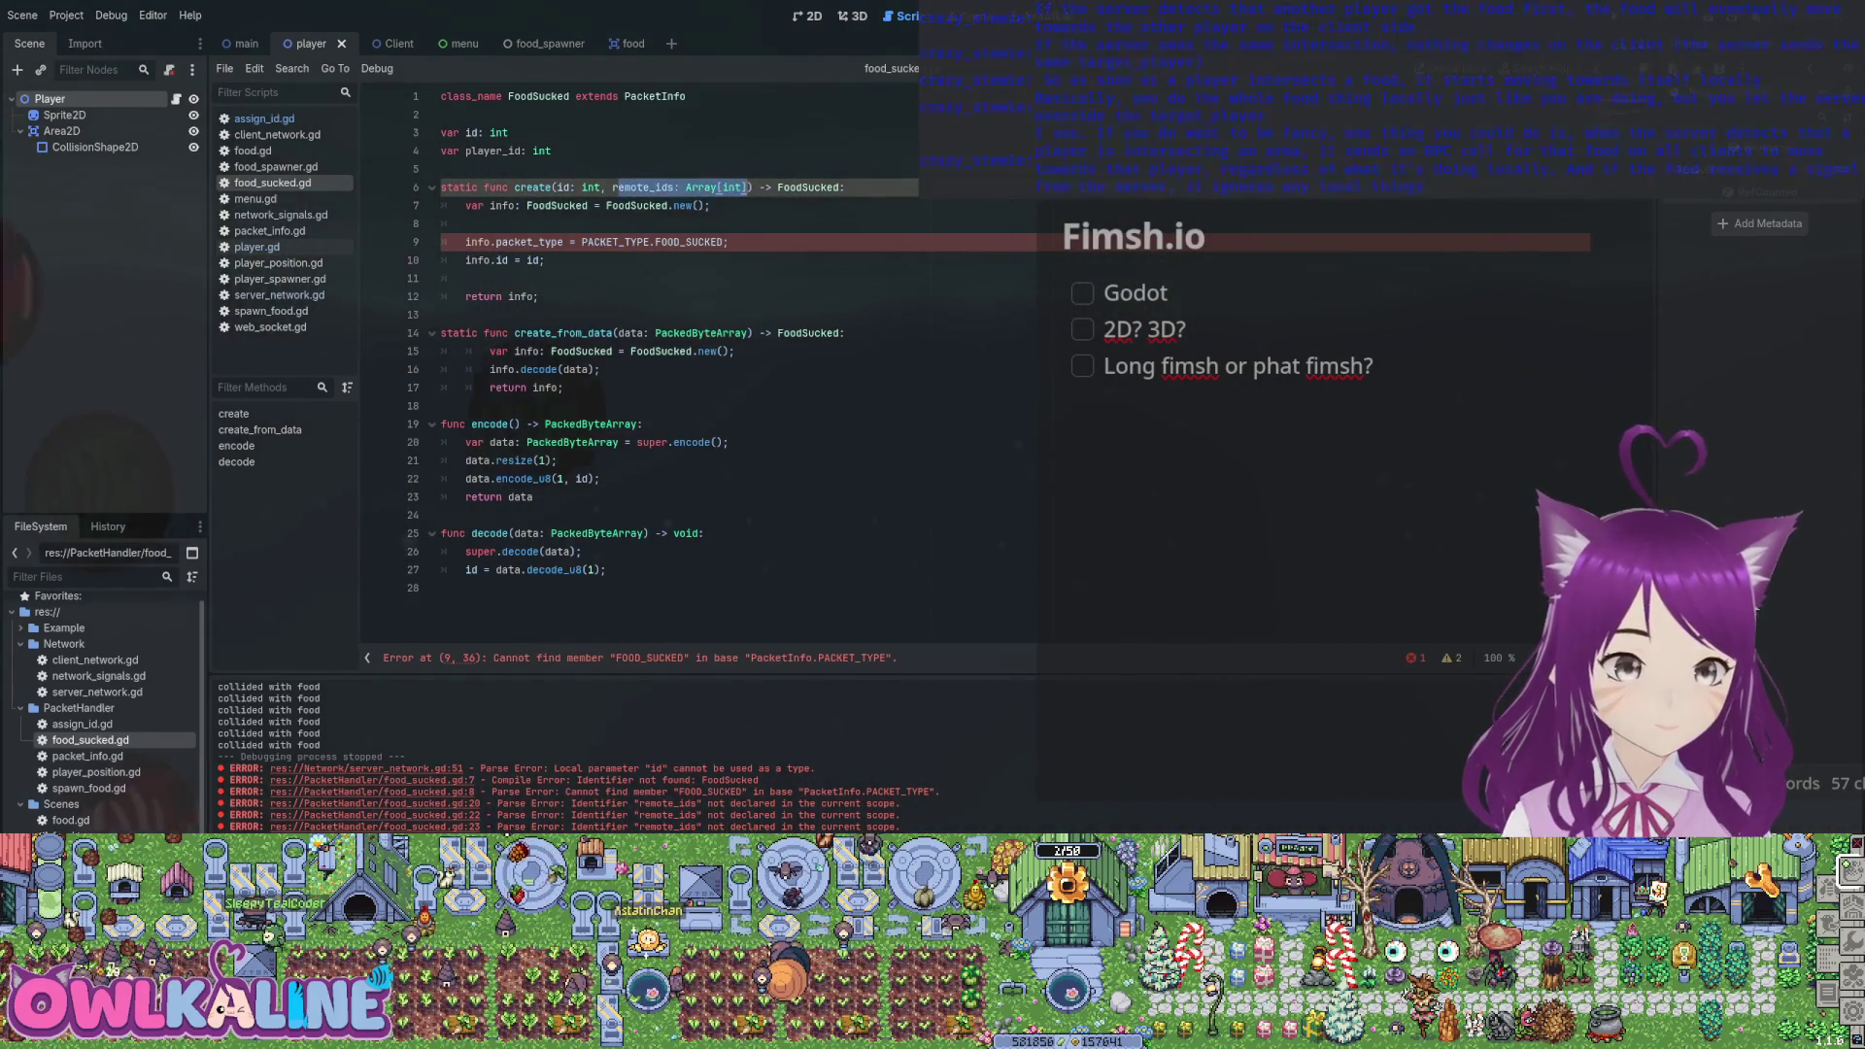
# Drop the remote_ids parameter from create() and assign info.player_id.
pyautogui.moveTo(613, 186); pyautogui.dragTo(750, 187)
pyautogui.press('BackSpace')
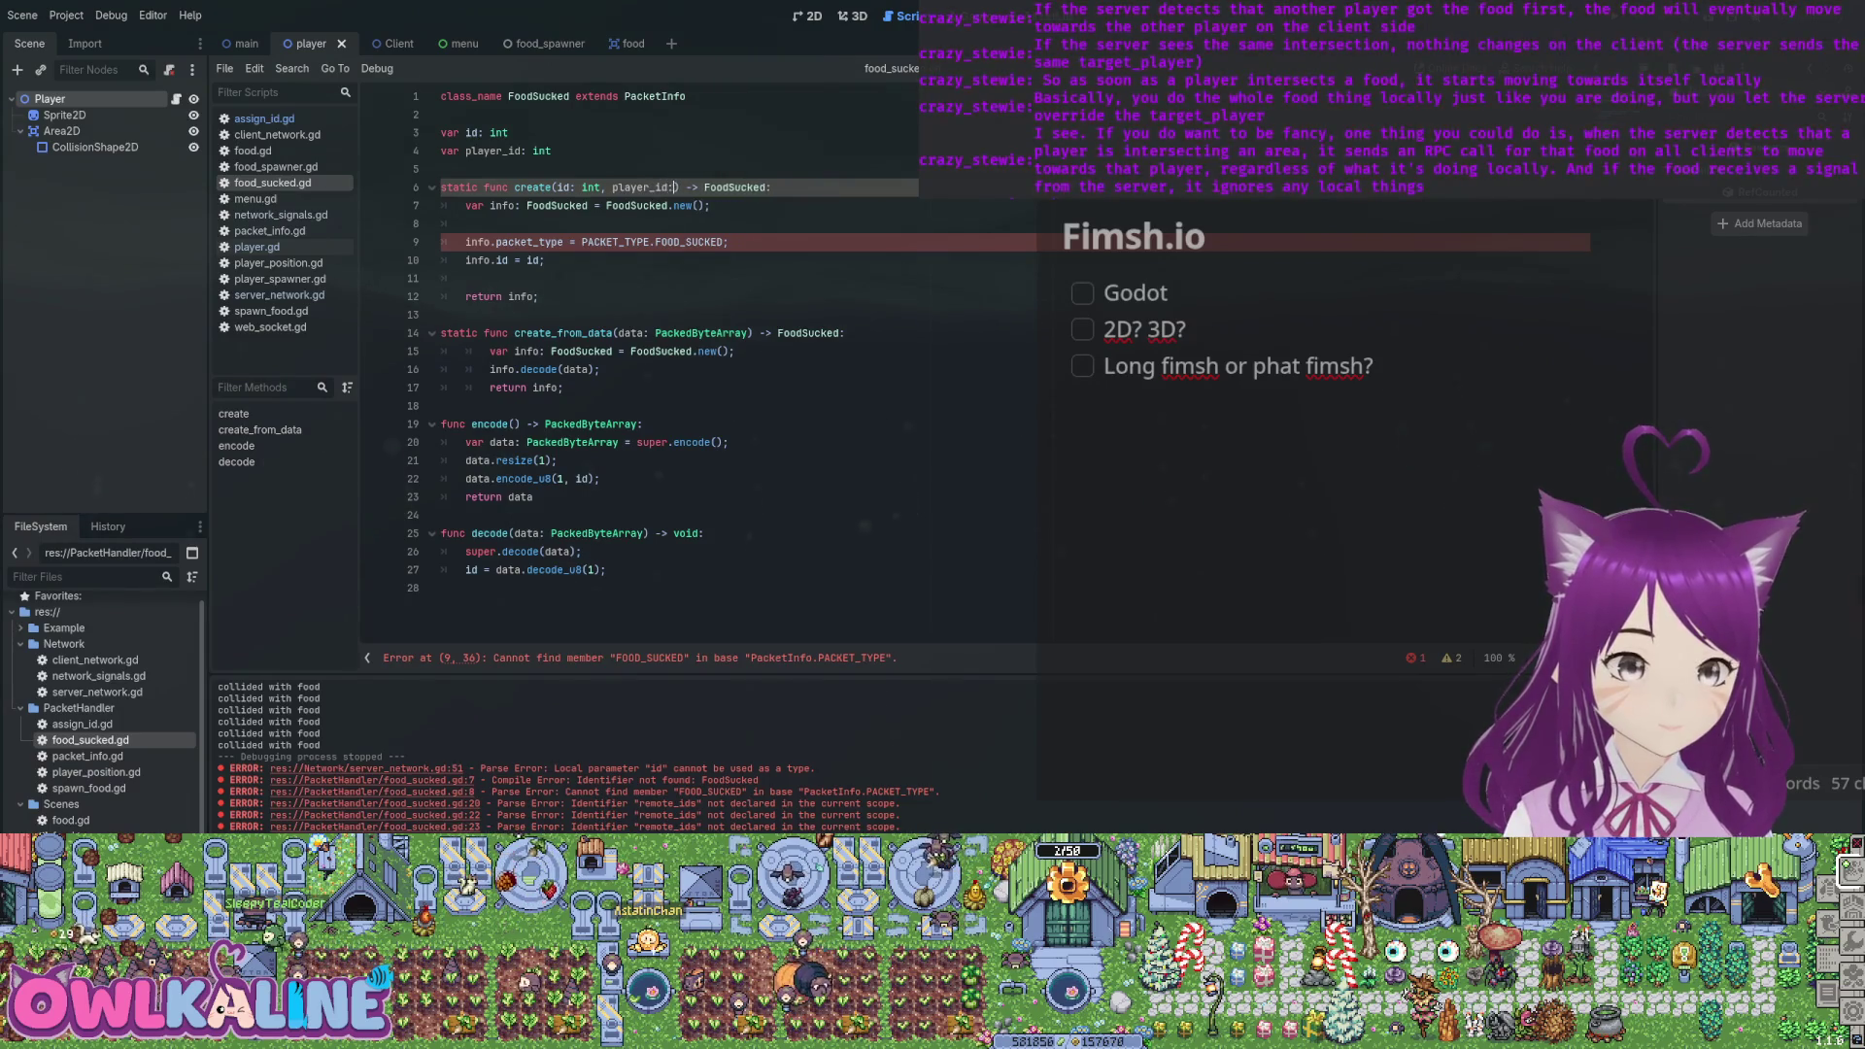
pyautogui.click(546, 261)
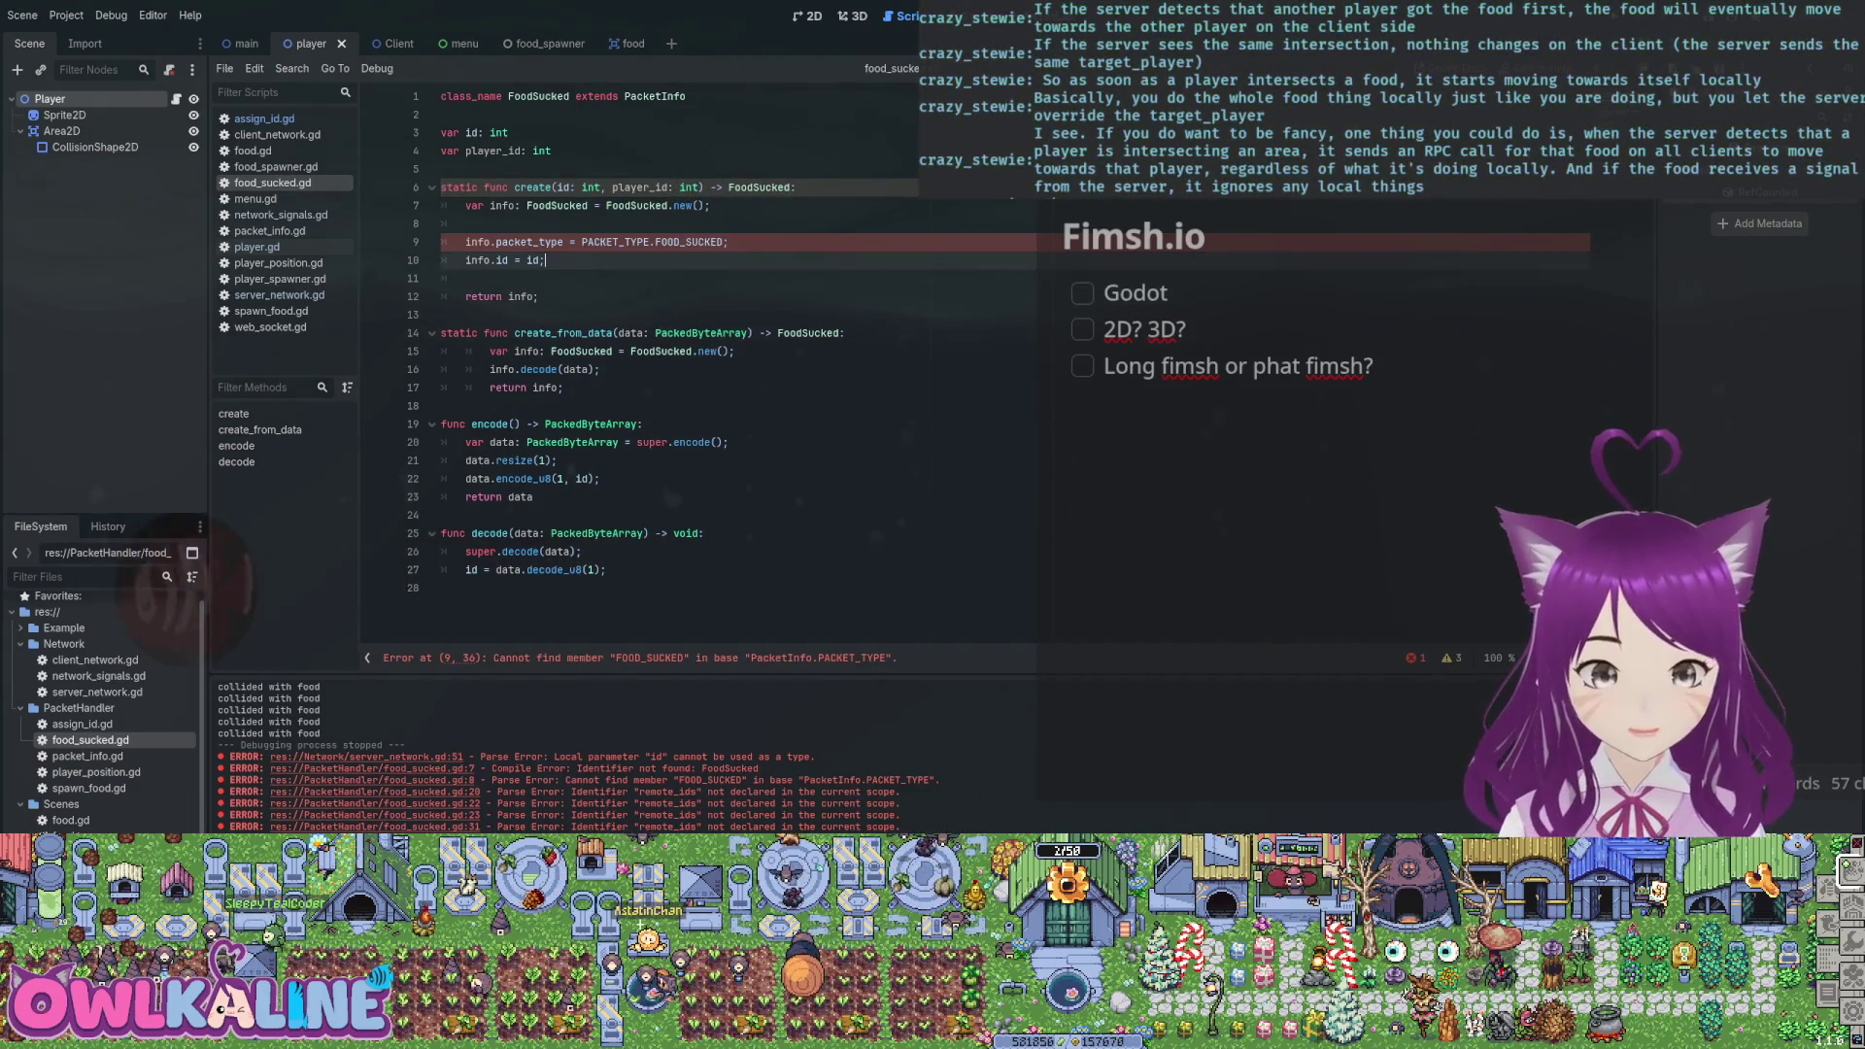
pyautogui.hotkey('ctrl', 'shift', 'd')
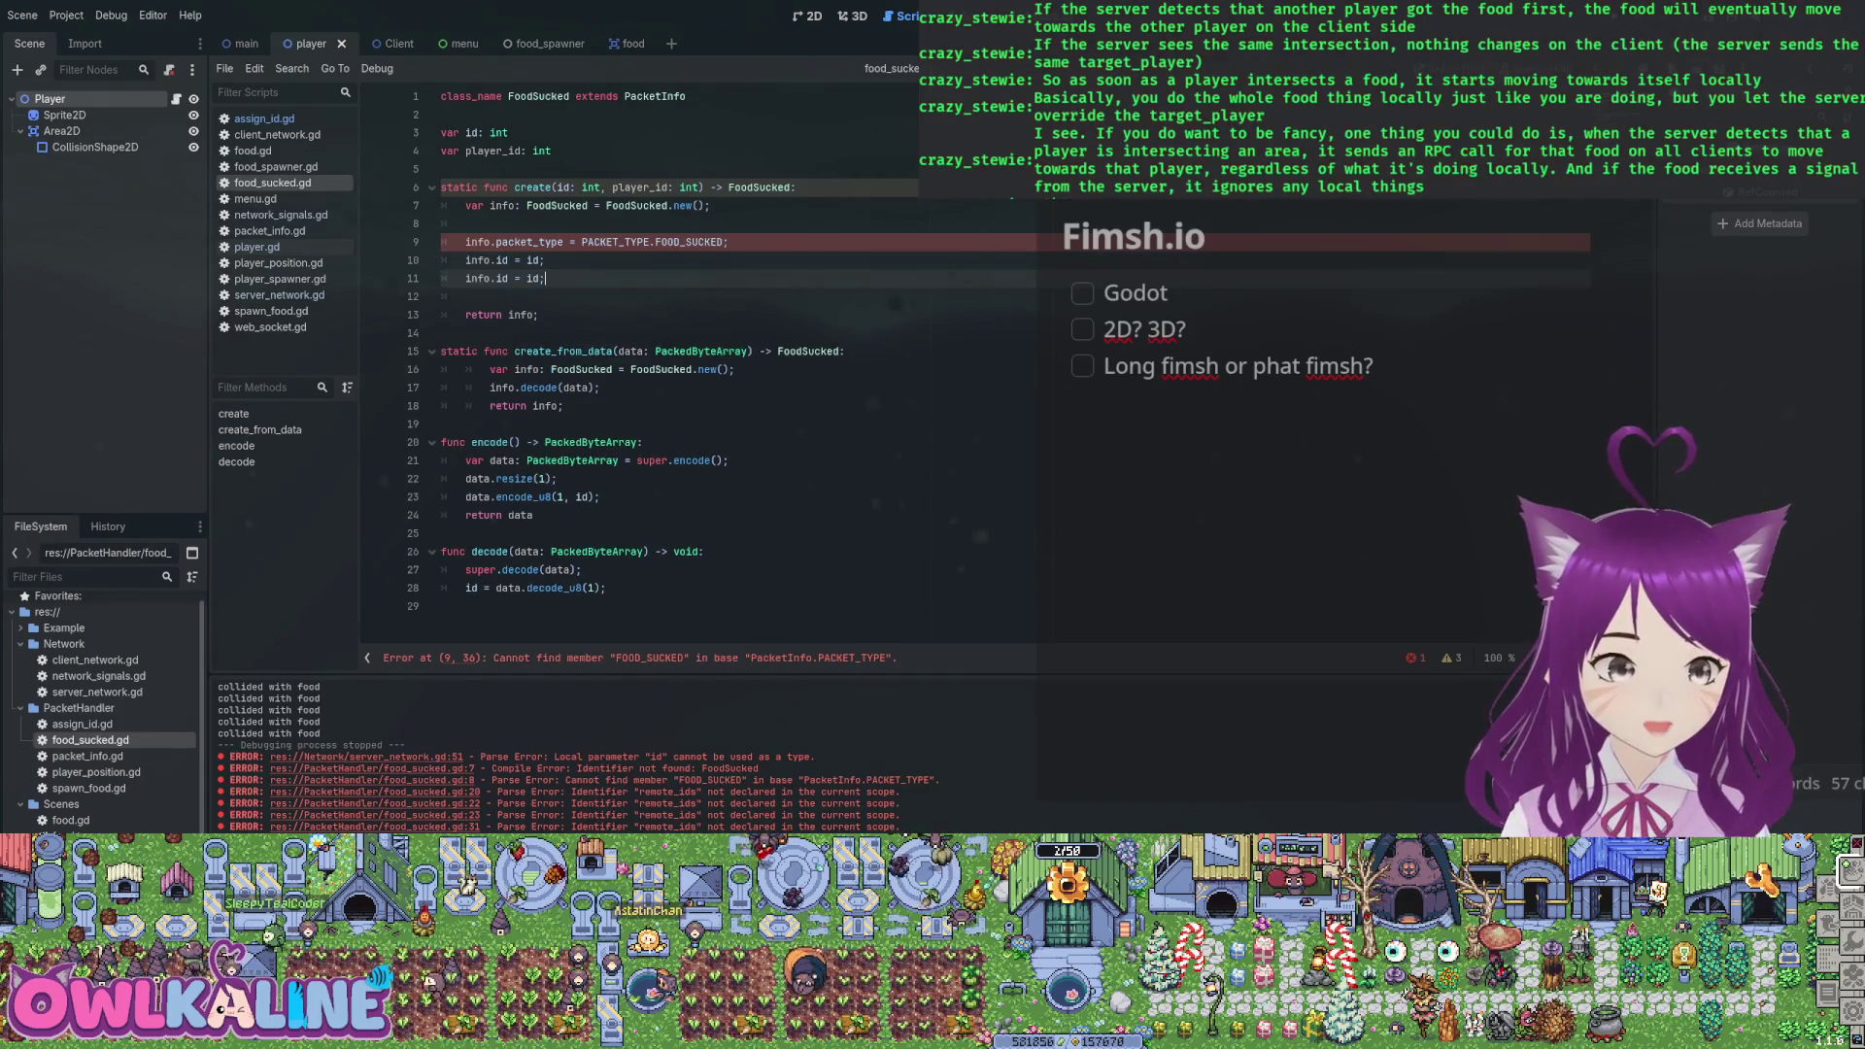
pyautogui.click(497, 279)
pyautogui.write('player')
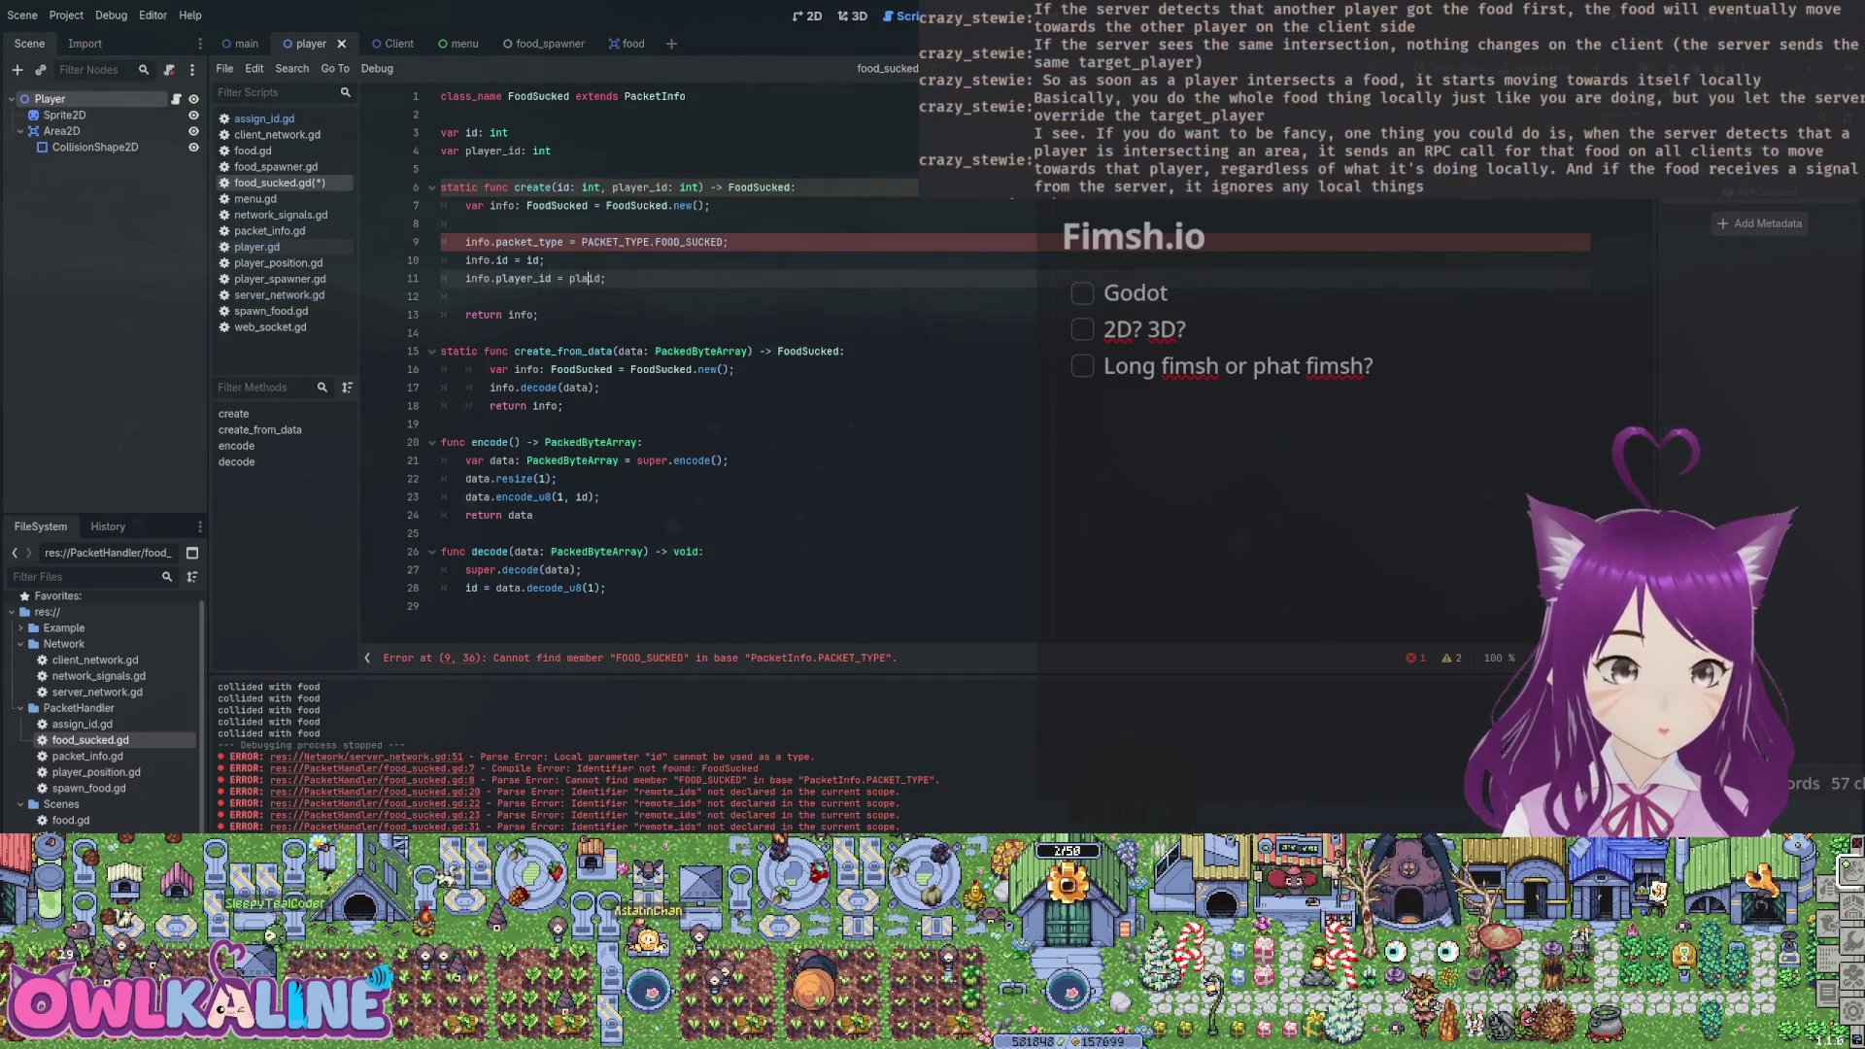
pyautogui.write('_')
pyautogui.hotkey('ctrl', 's')
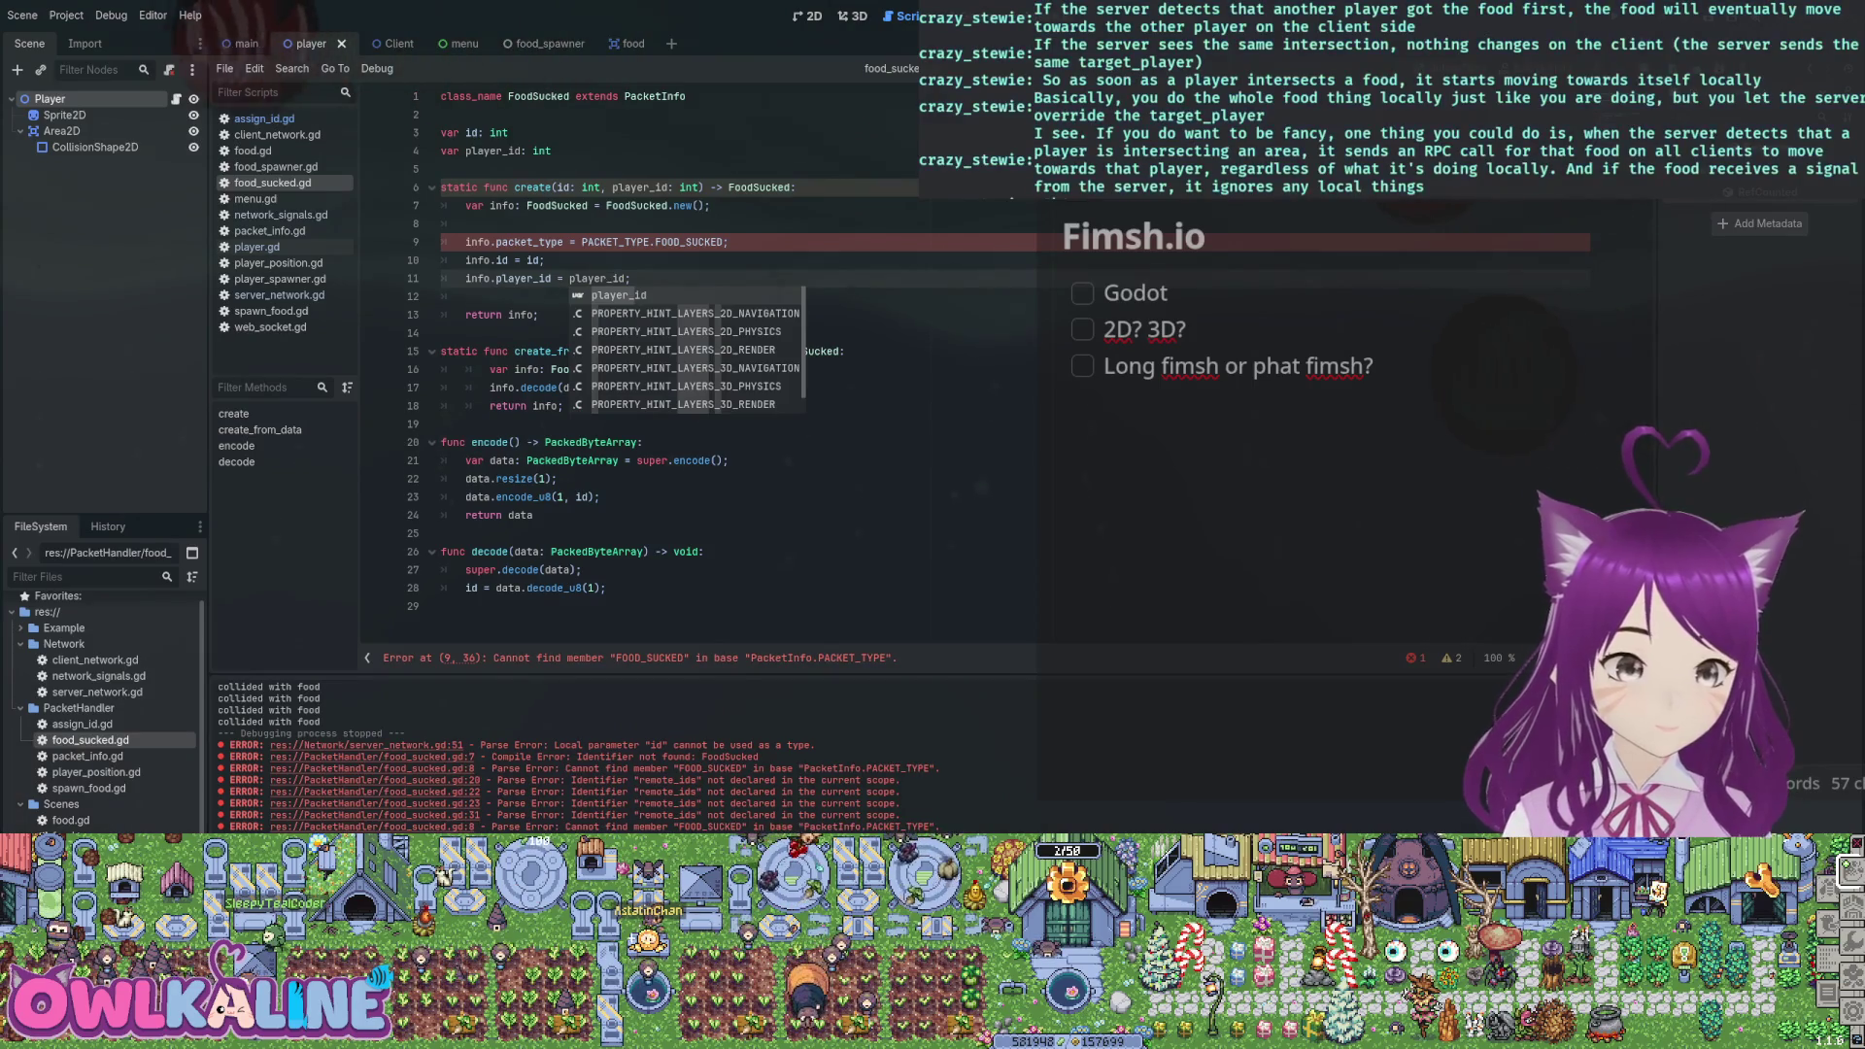
pyautogui.click(546, 261)
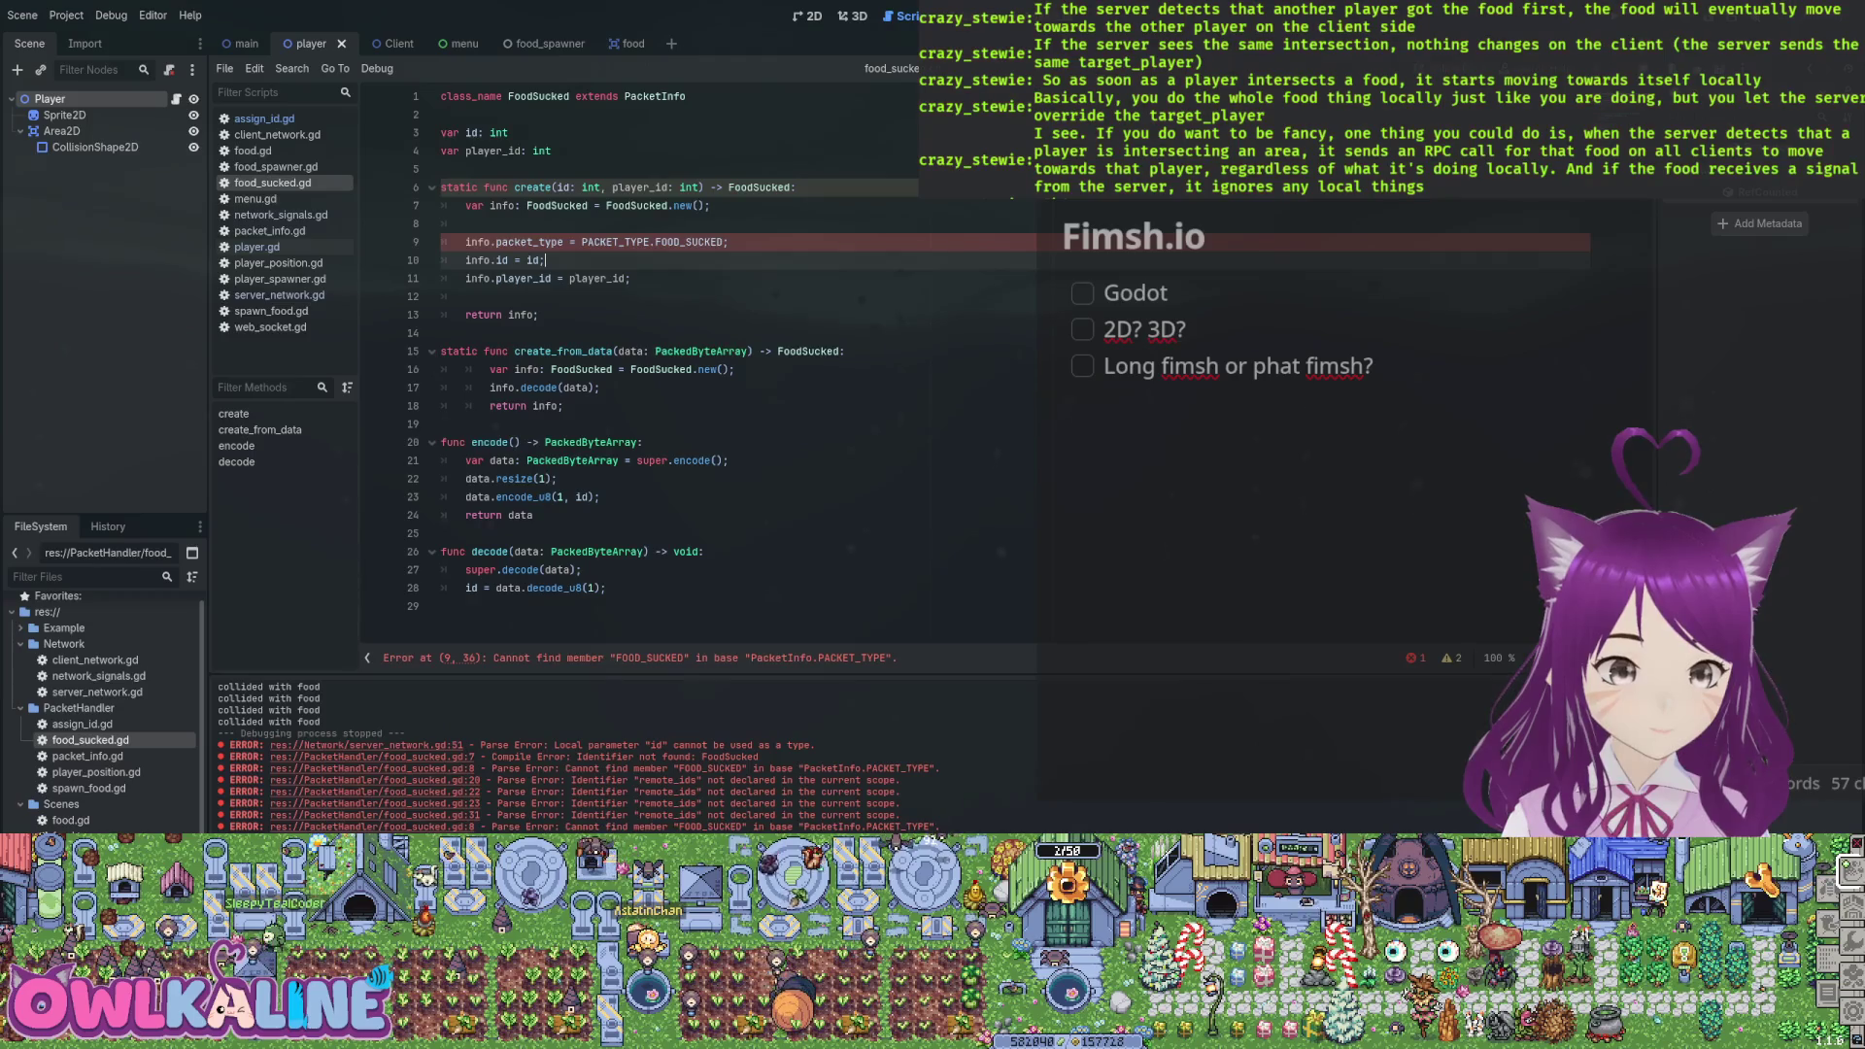
# Resize the data buffer to 2 and encode player_id as the second byte.
pyautogui.click(537, 479)
pyautogui.click(534, 515)
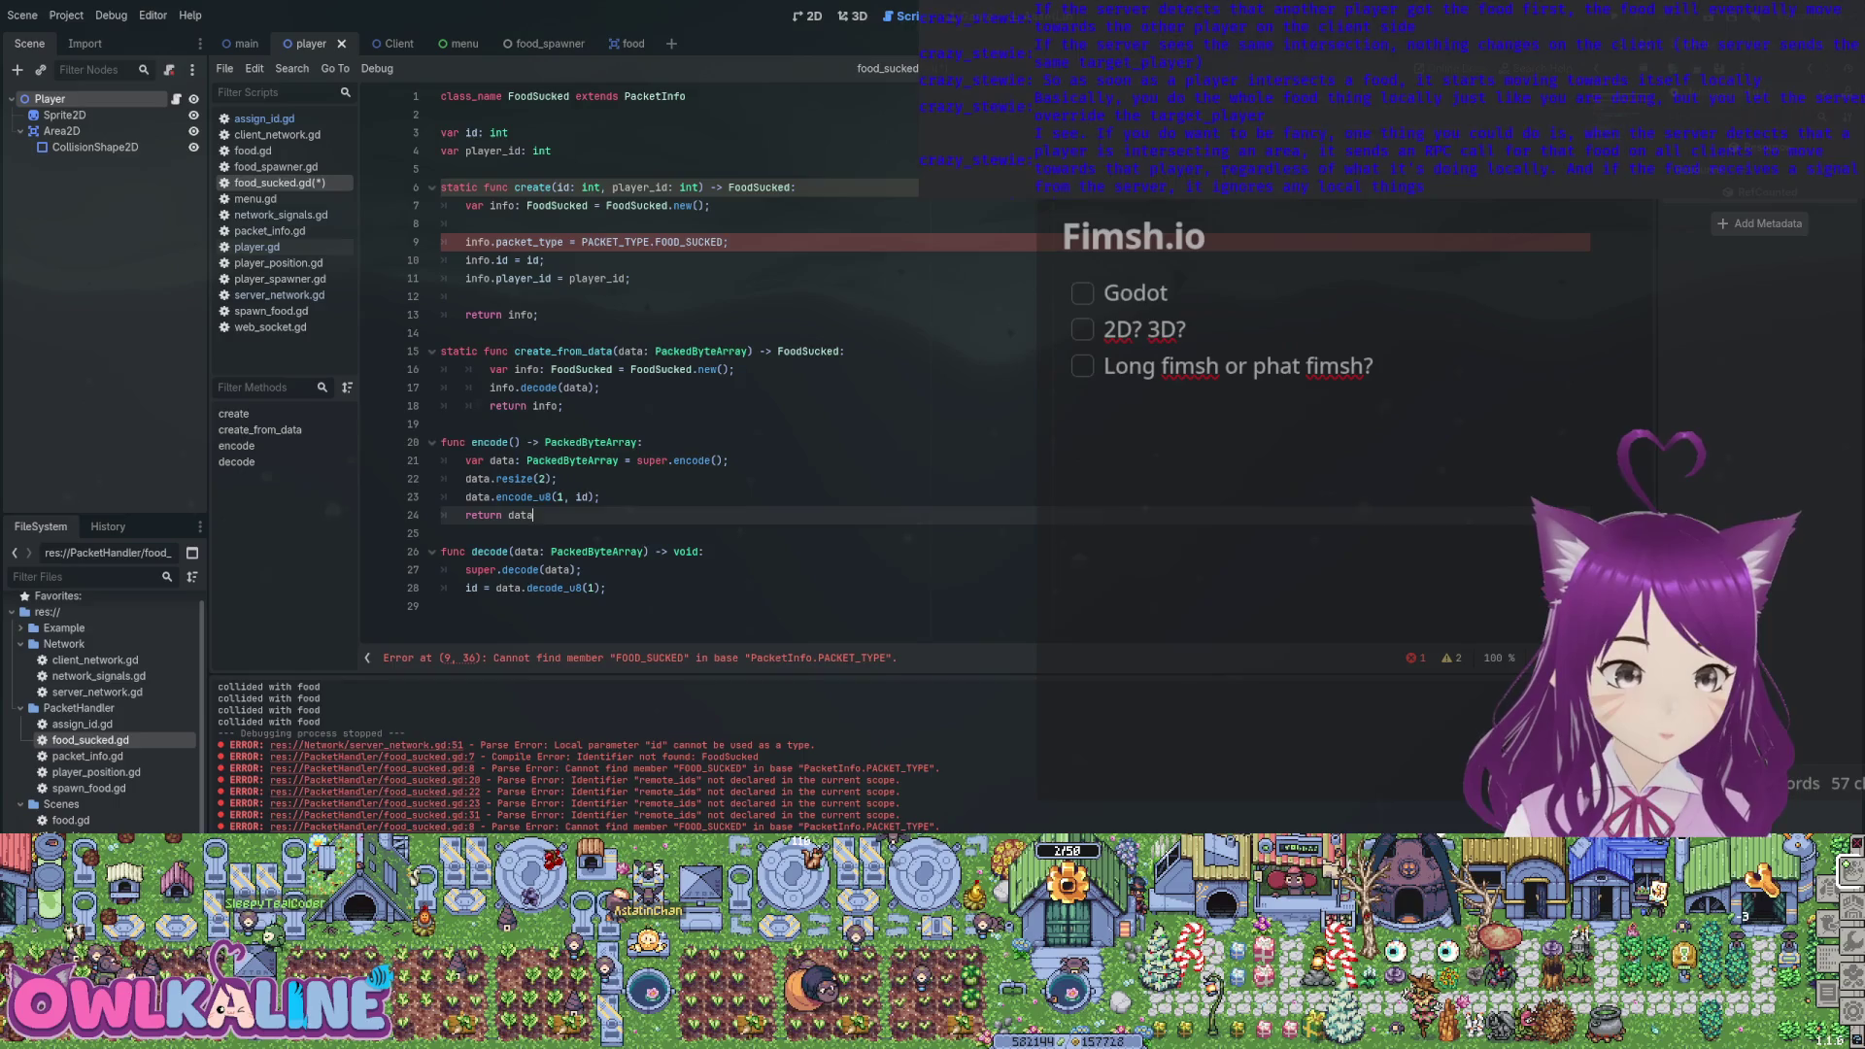
pyautogui.click(602, 496)
pyautogui.hotkey('ctrl', 'c')
pyautogui.press('Return')
pyautogui.hotkey('ctrl', 'v')
pyautogui.click(576, 515)
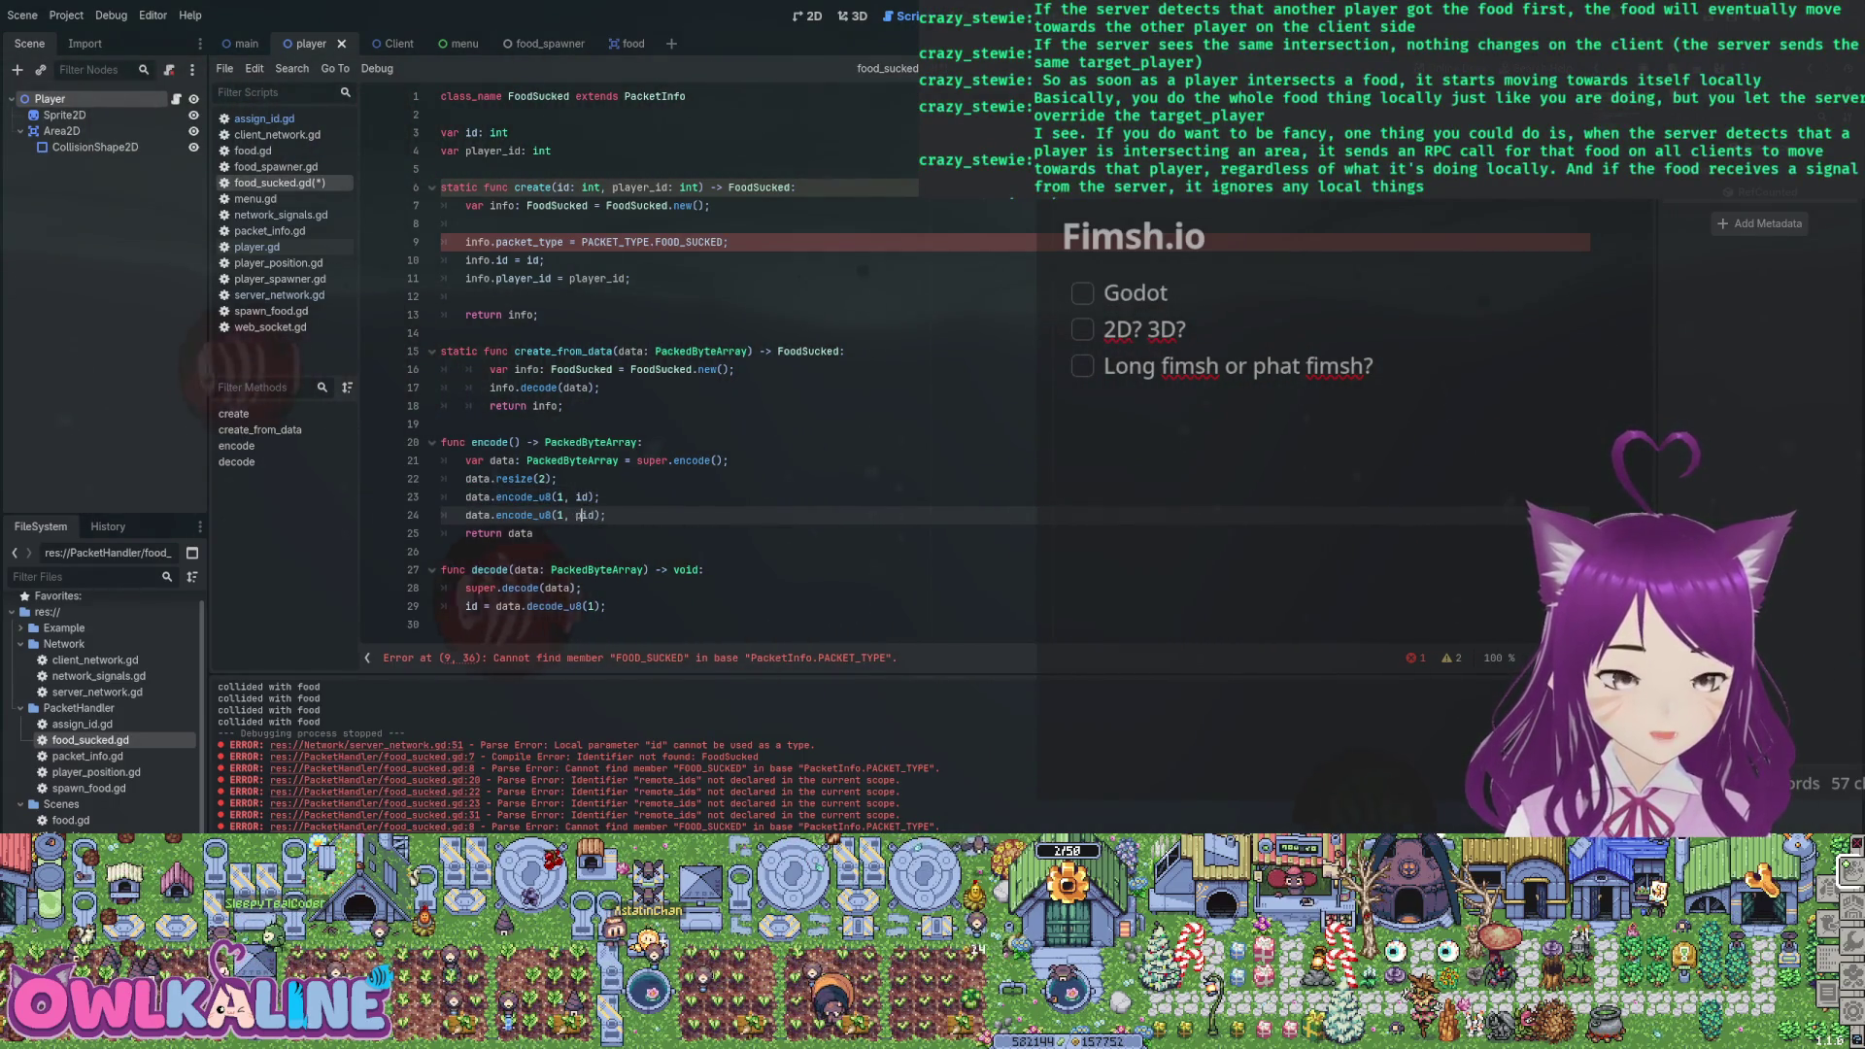
pyautogui.write('player_')
pyautogui.hotkey('ctrl', 's')
pyautogui.press('Escape')
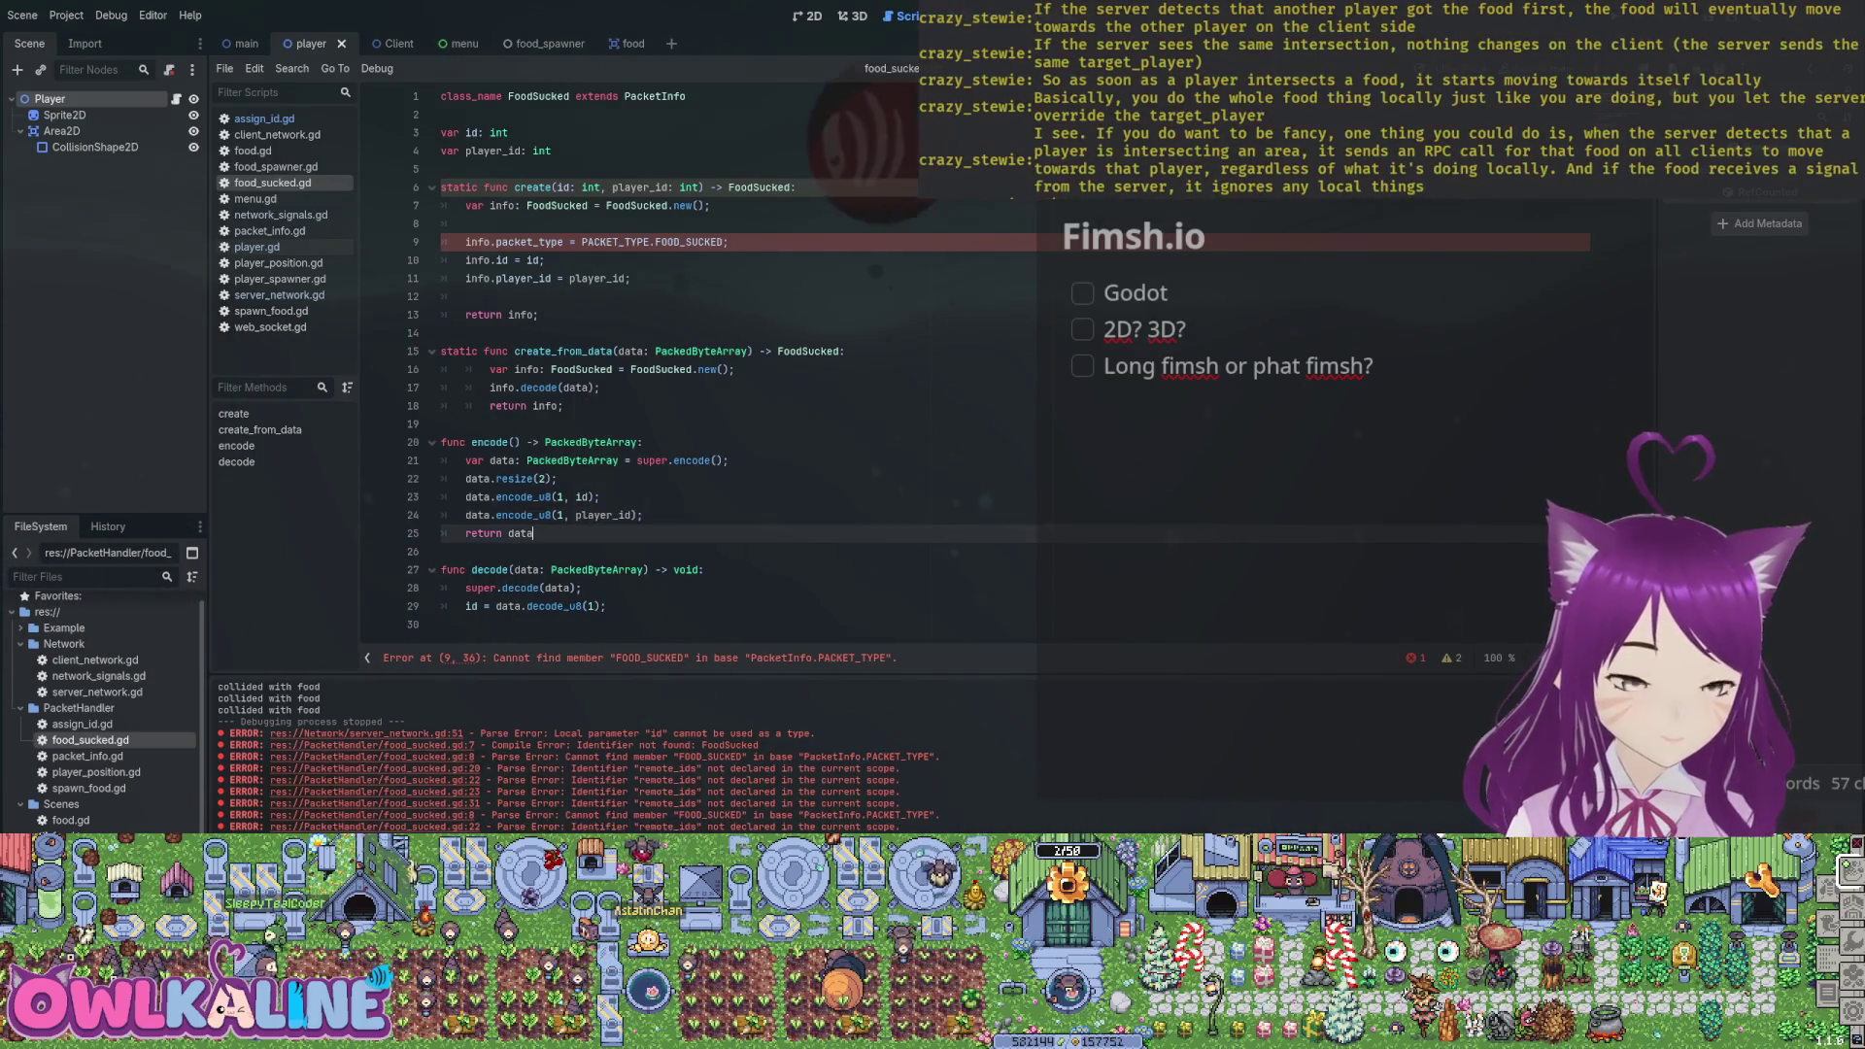
# Decode player_id from byte 2 in create_from_data and save.
pyautogui.click(607, 607)
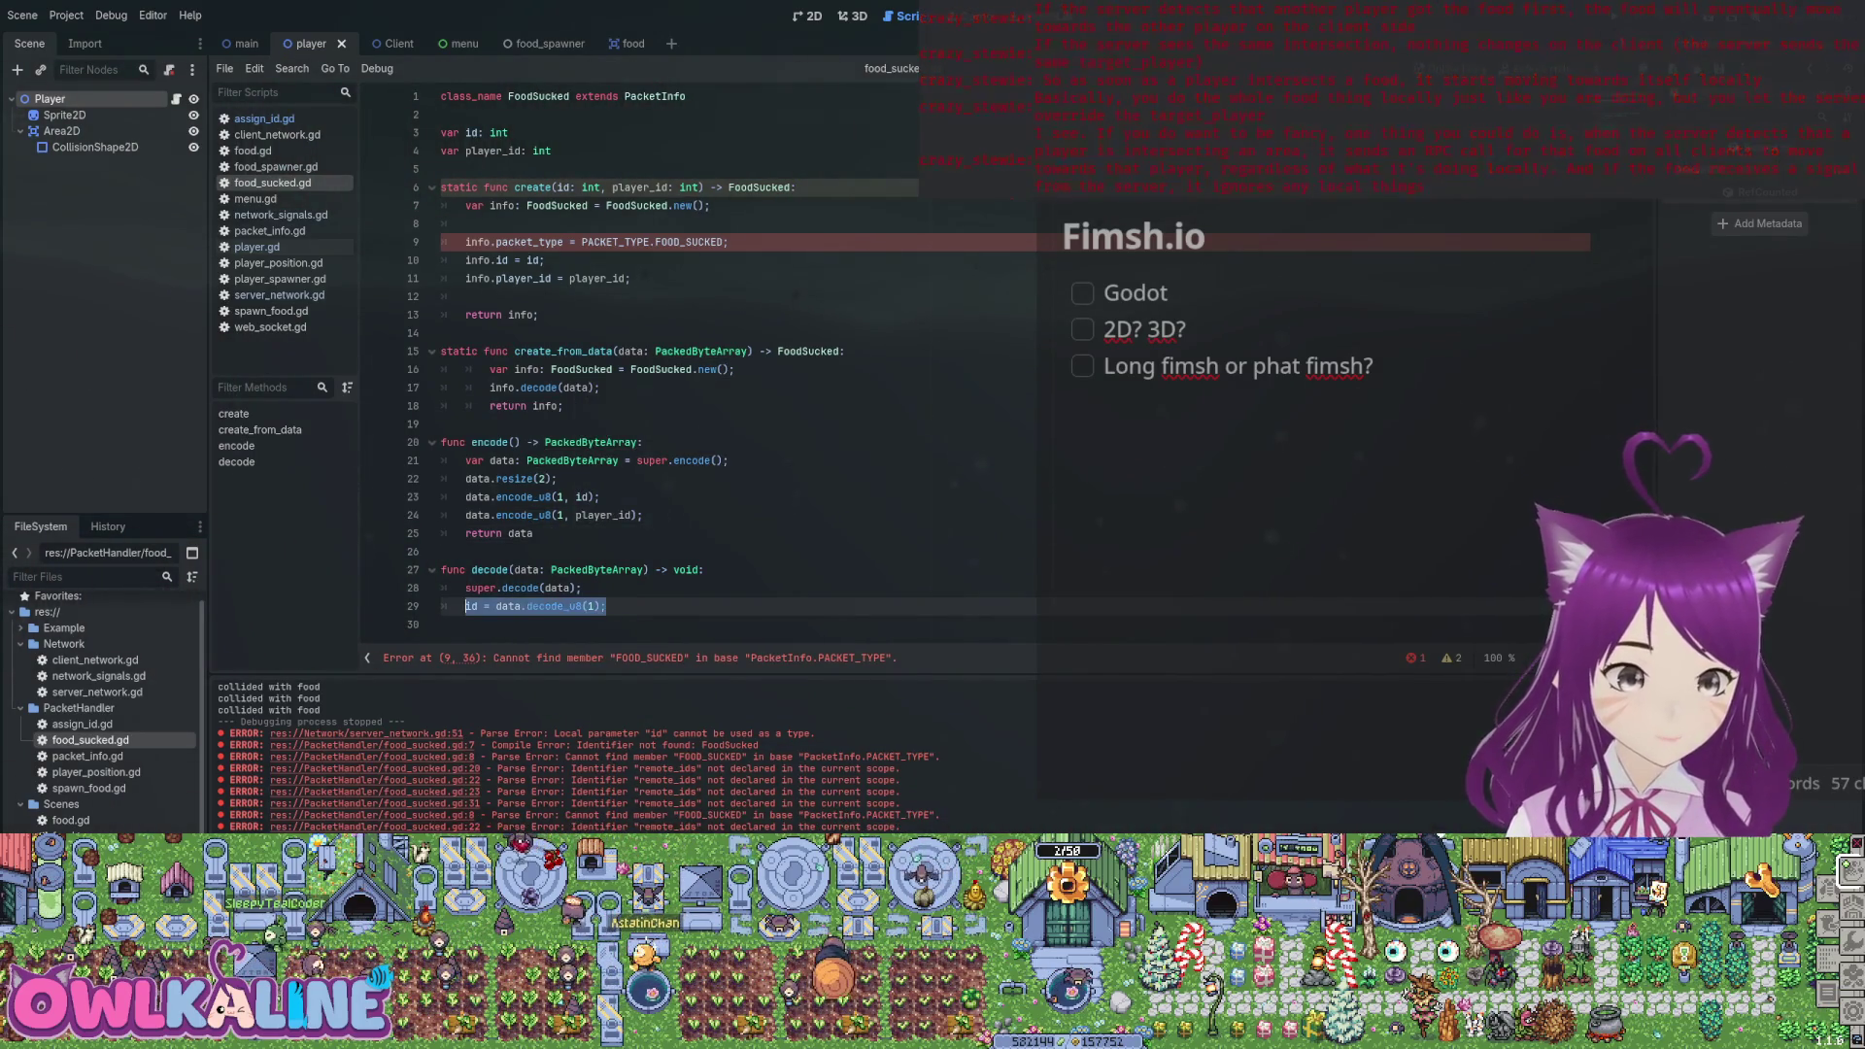
pyautogui.hotkey('ctrl', 'shift', 'd')
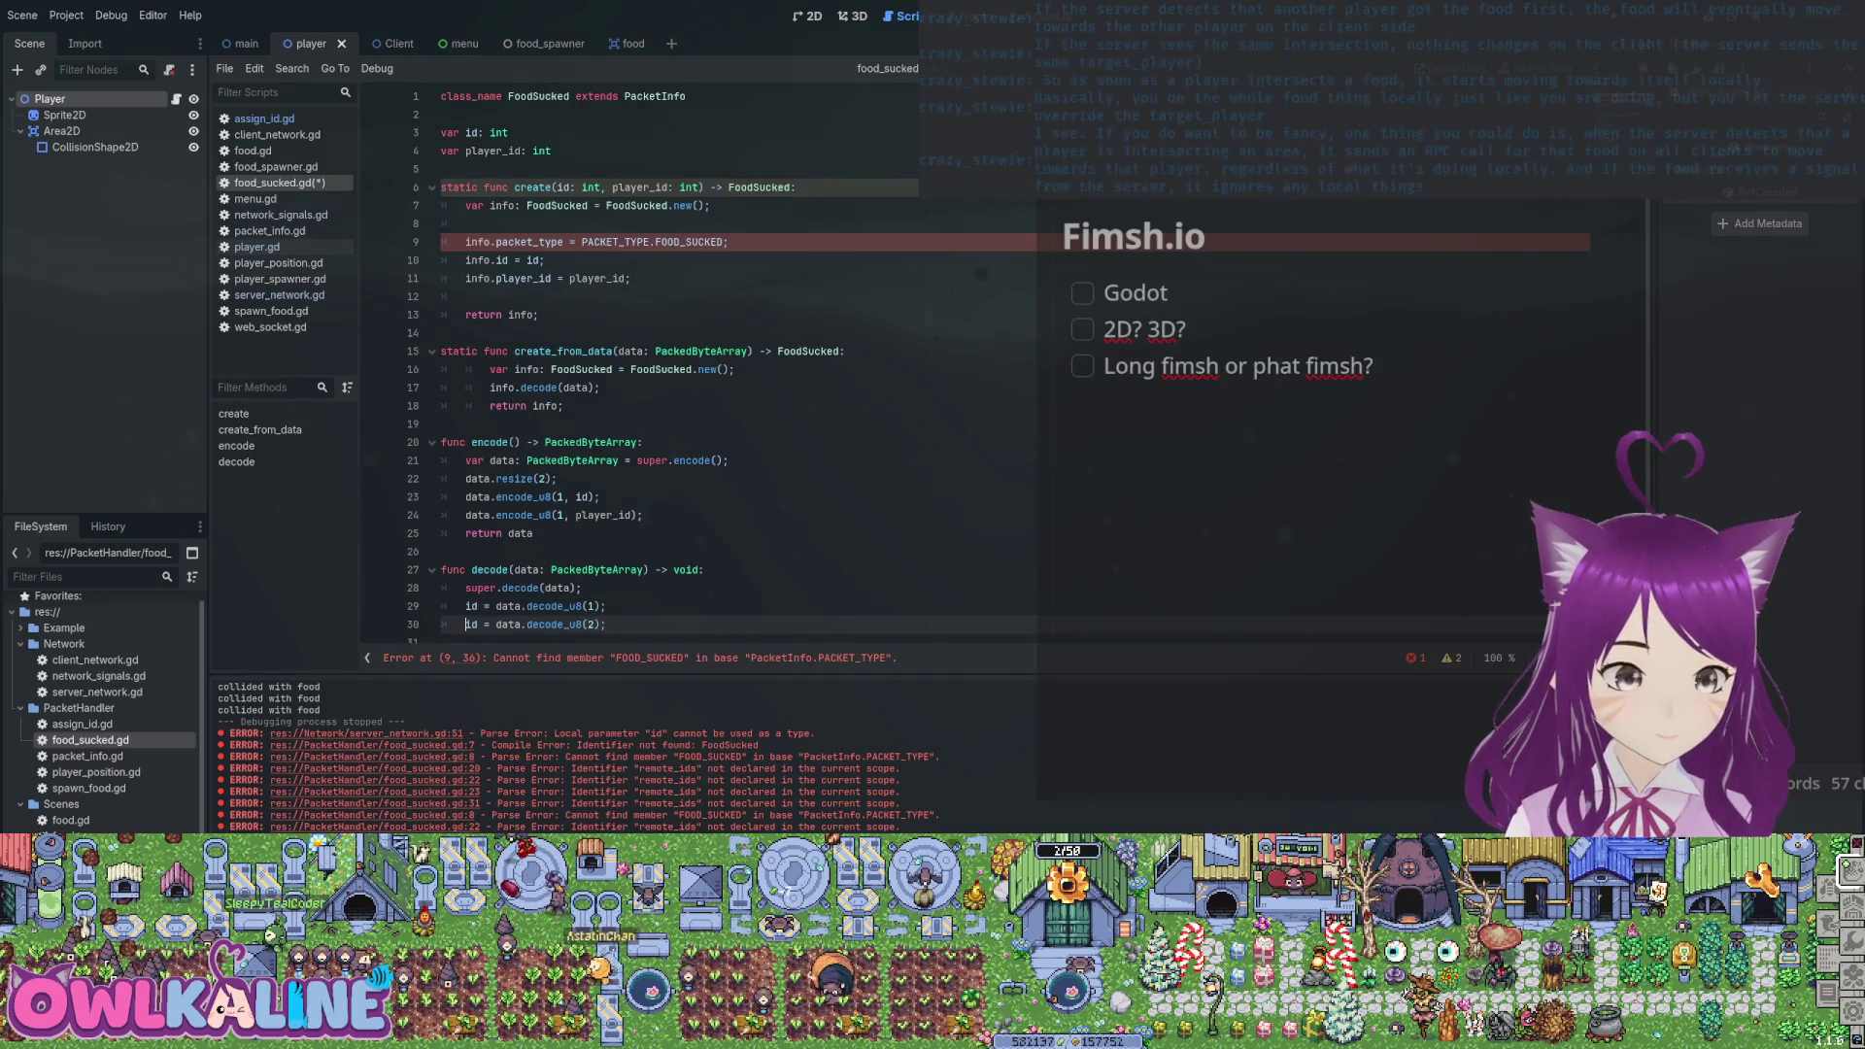
pyautogui.write('_')
pyautogui.hotkey('ctrl', 's')
pyautogui.click(599, 497)
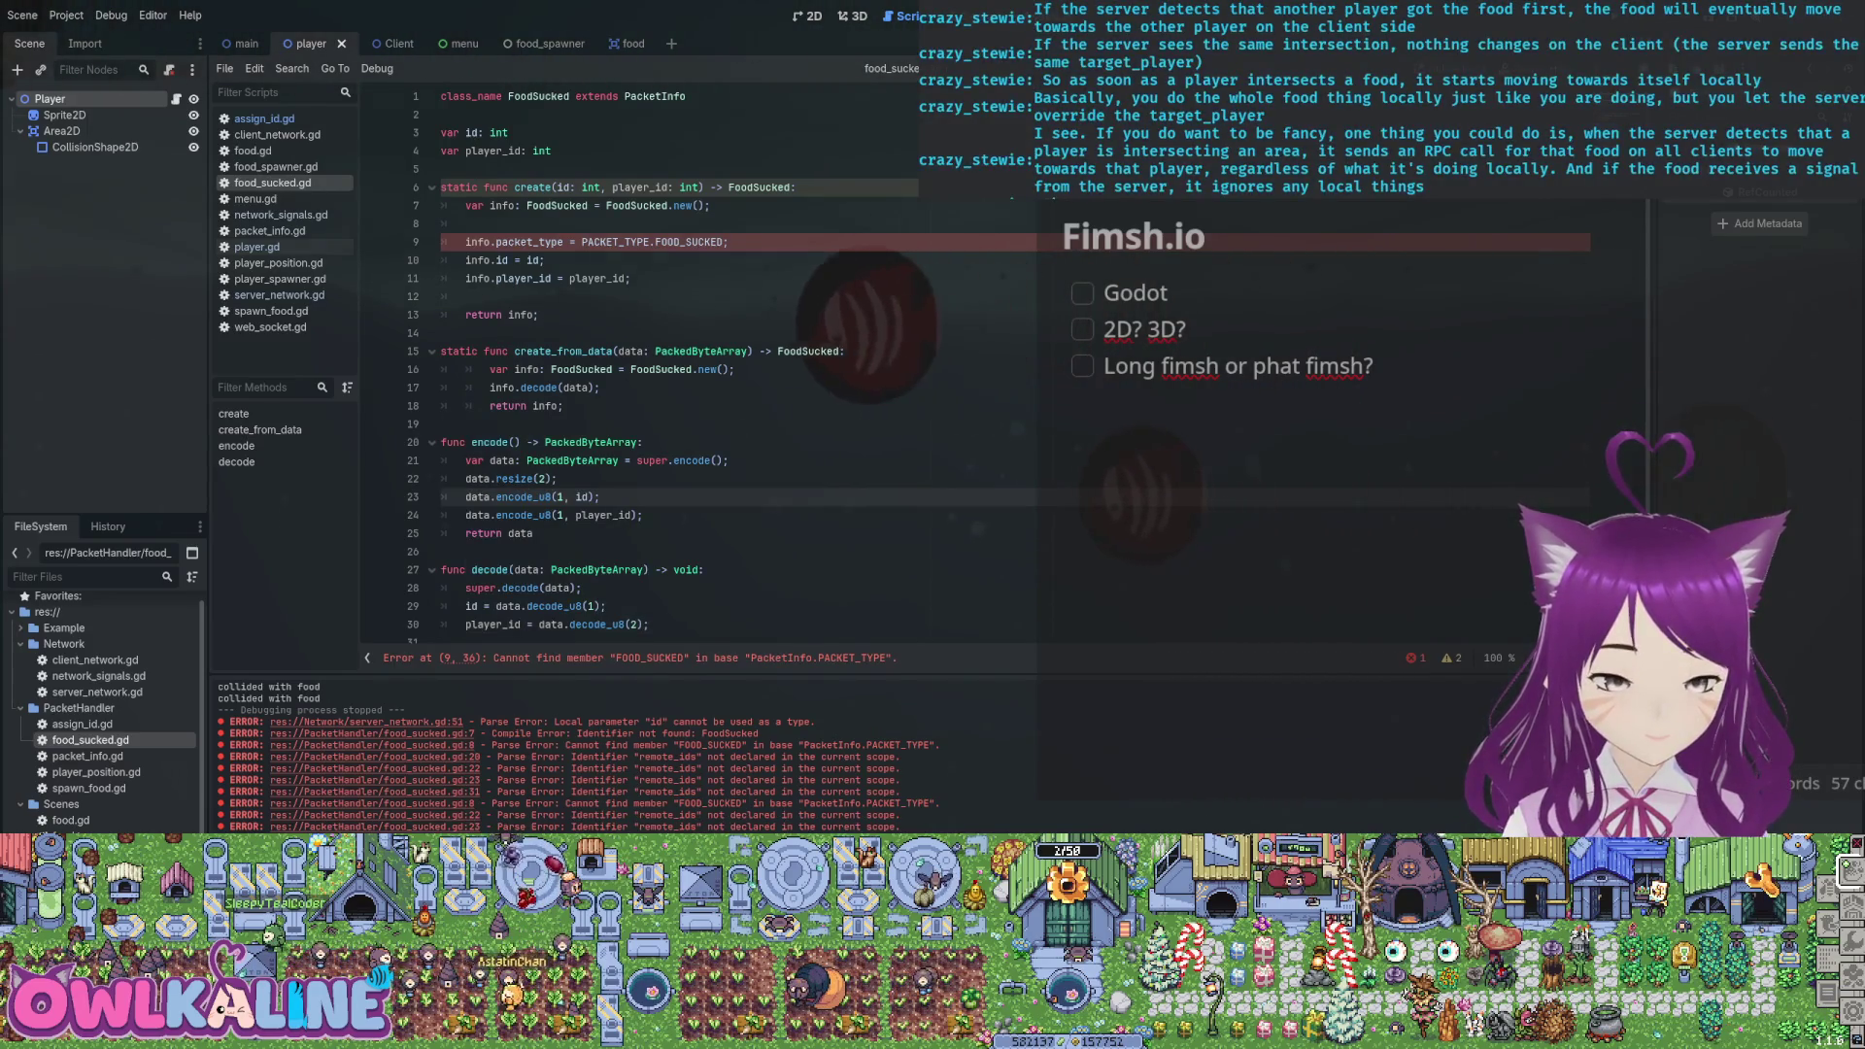
pyautogui.click(638, 242)
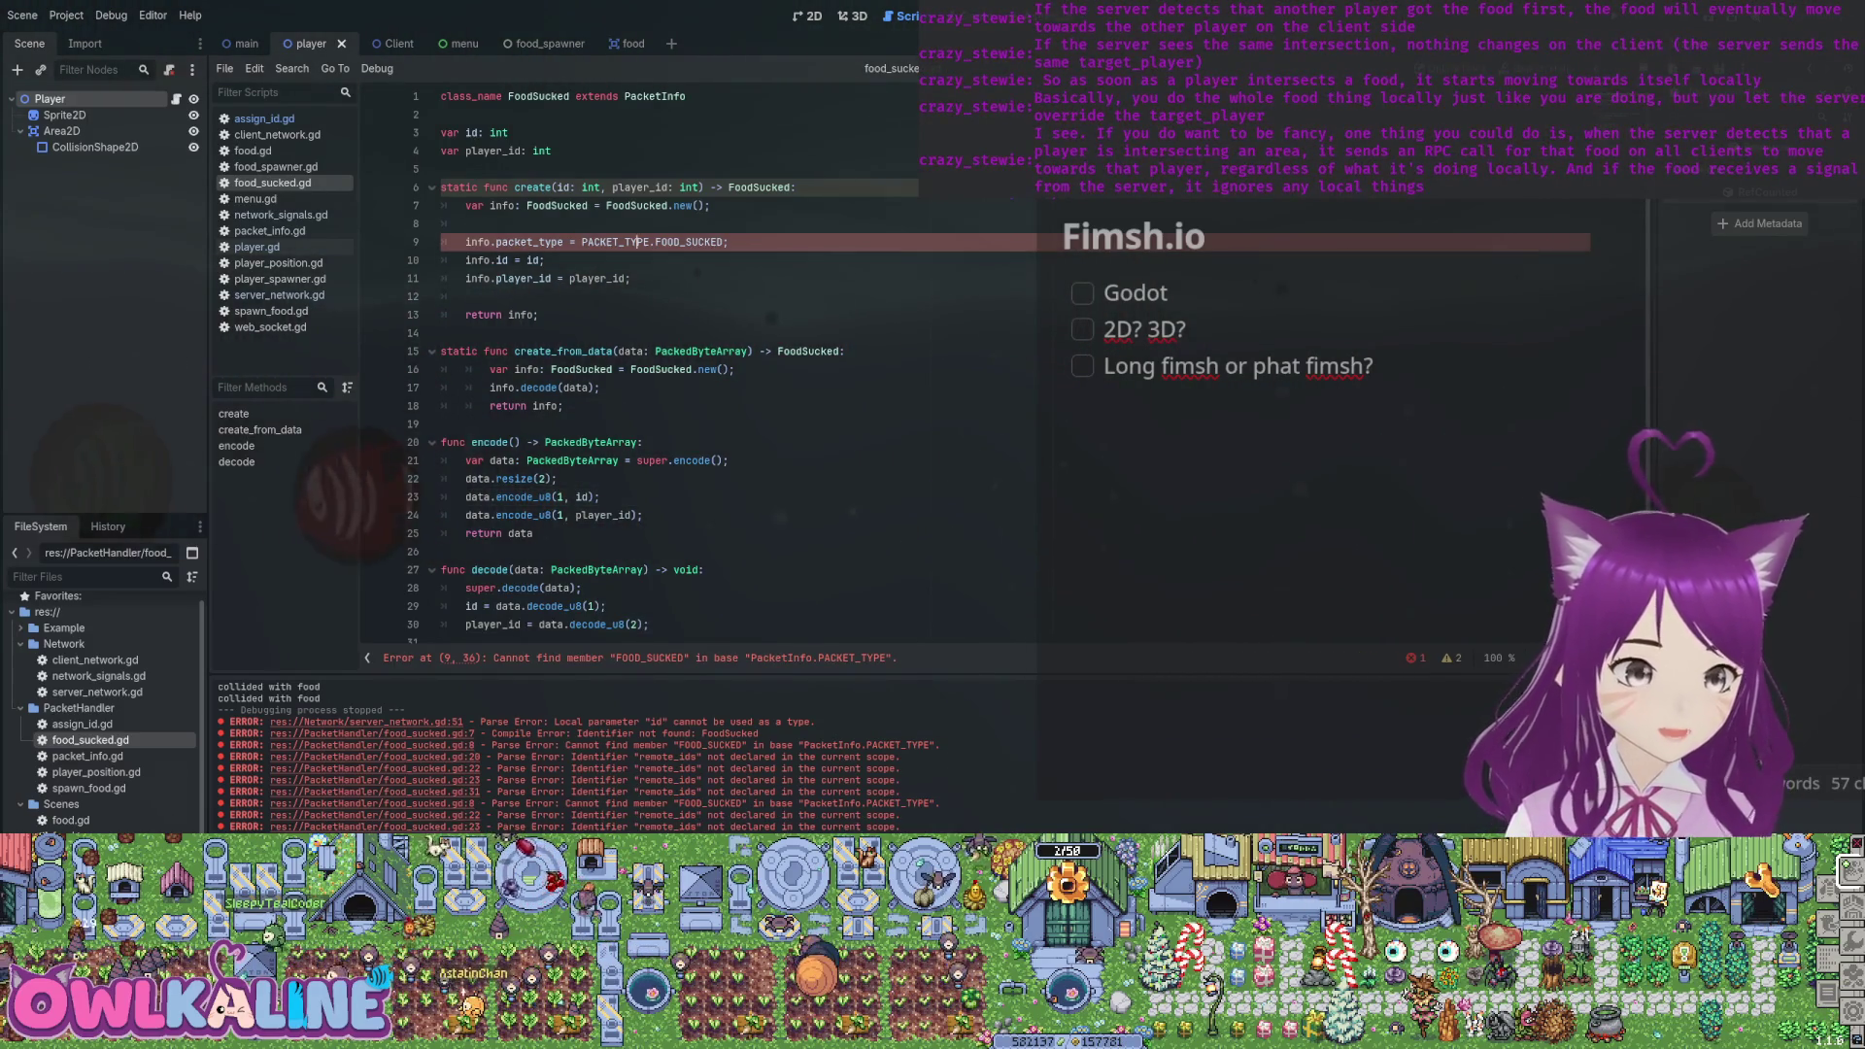
pyautogui.doubleClick(88, 756)
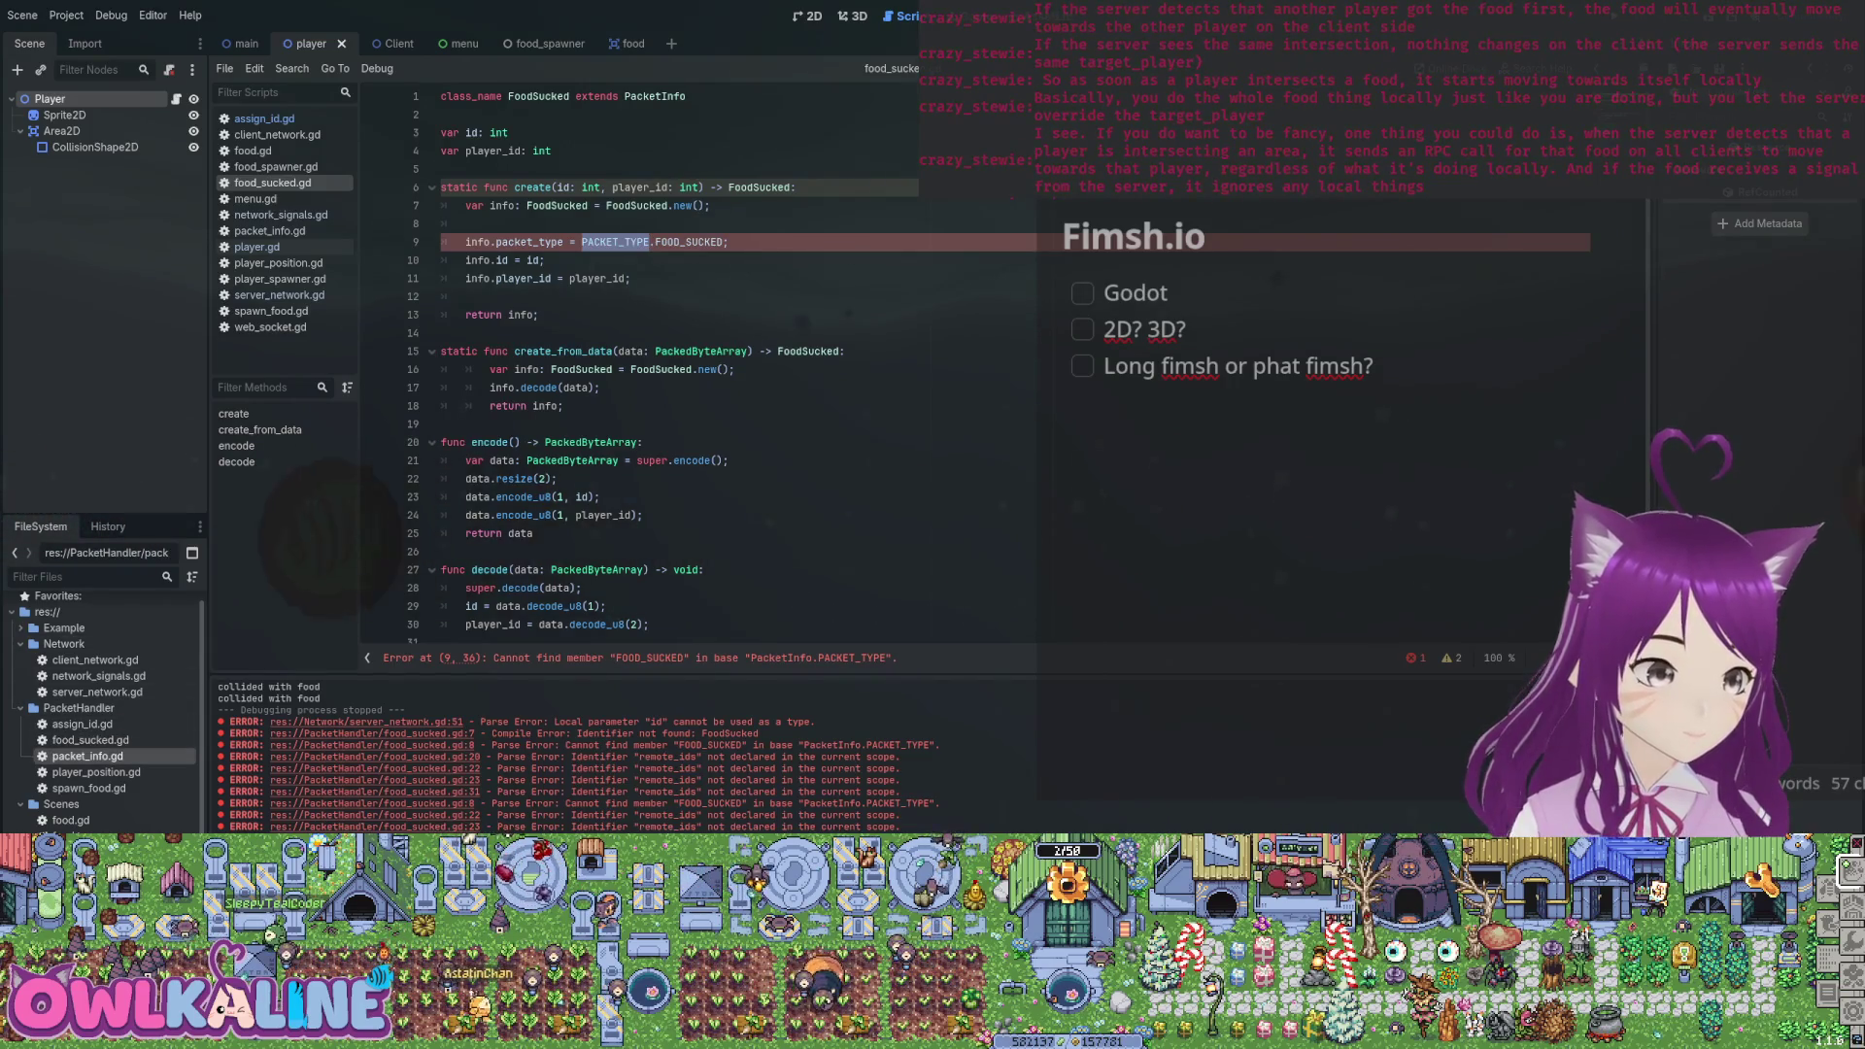
# Add FOOD_SUCKED = 3 to the PACKET_TYPE enum after SPAWN_FOOD and save.
pyautogui.press('Return')
pyautogui.write('SUCK')
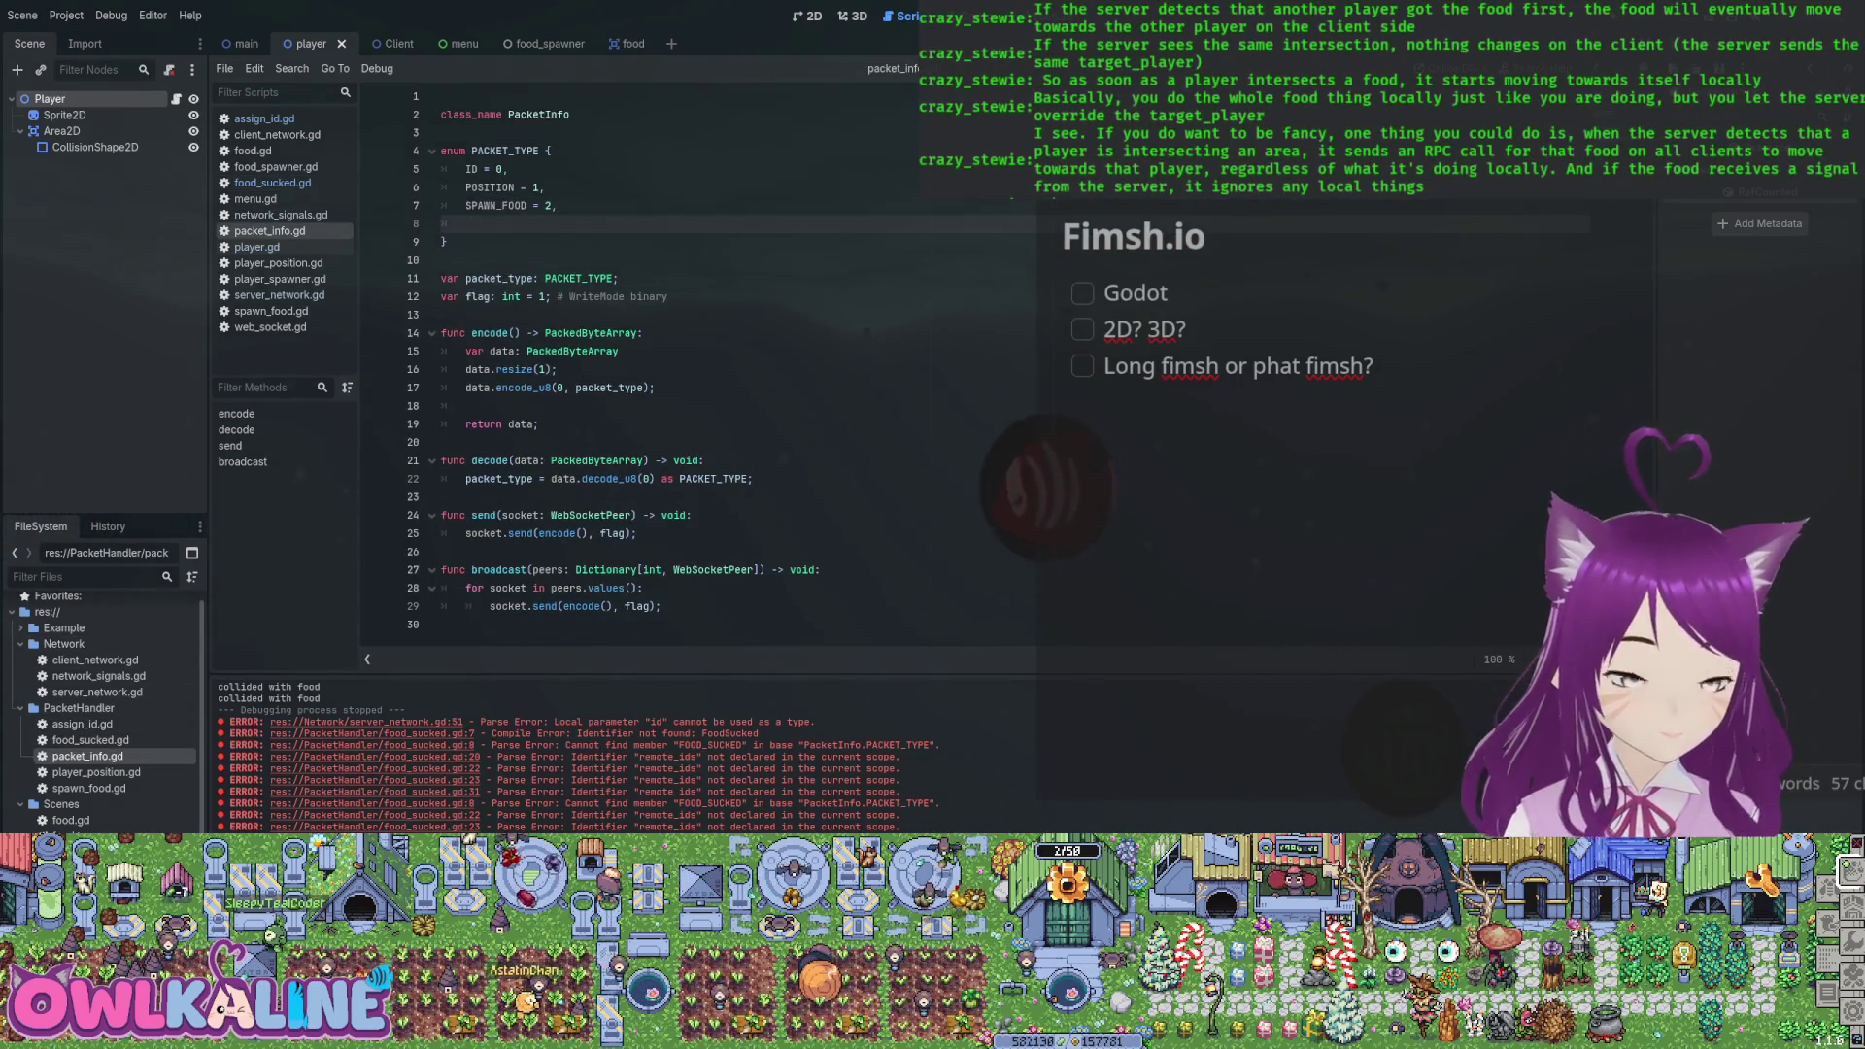
pyautogui.press('BackSpace')
pyautogui.press('BackSpace')
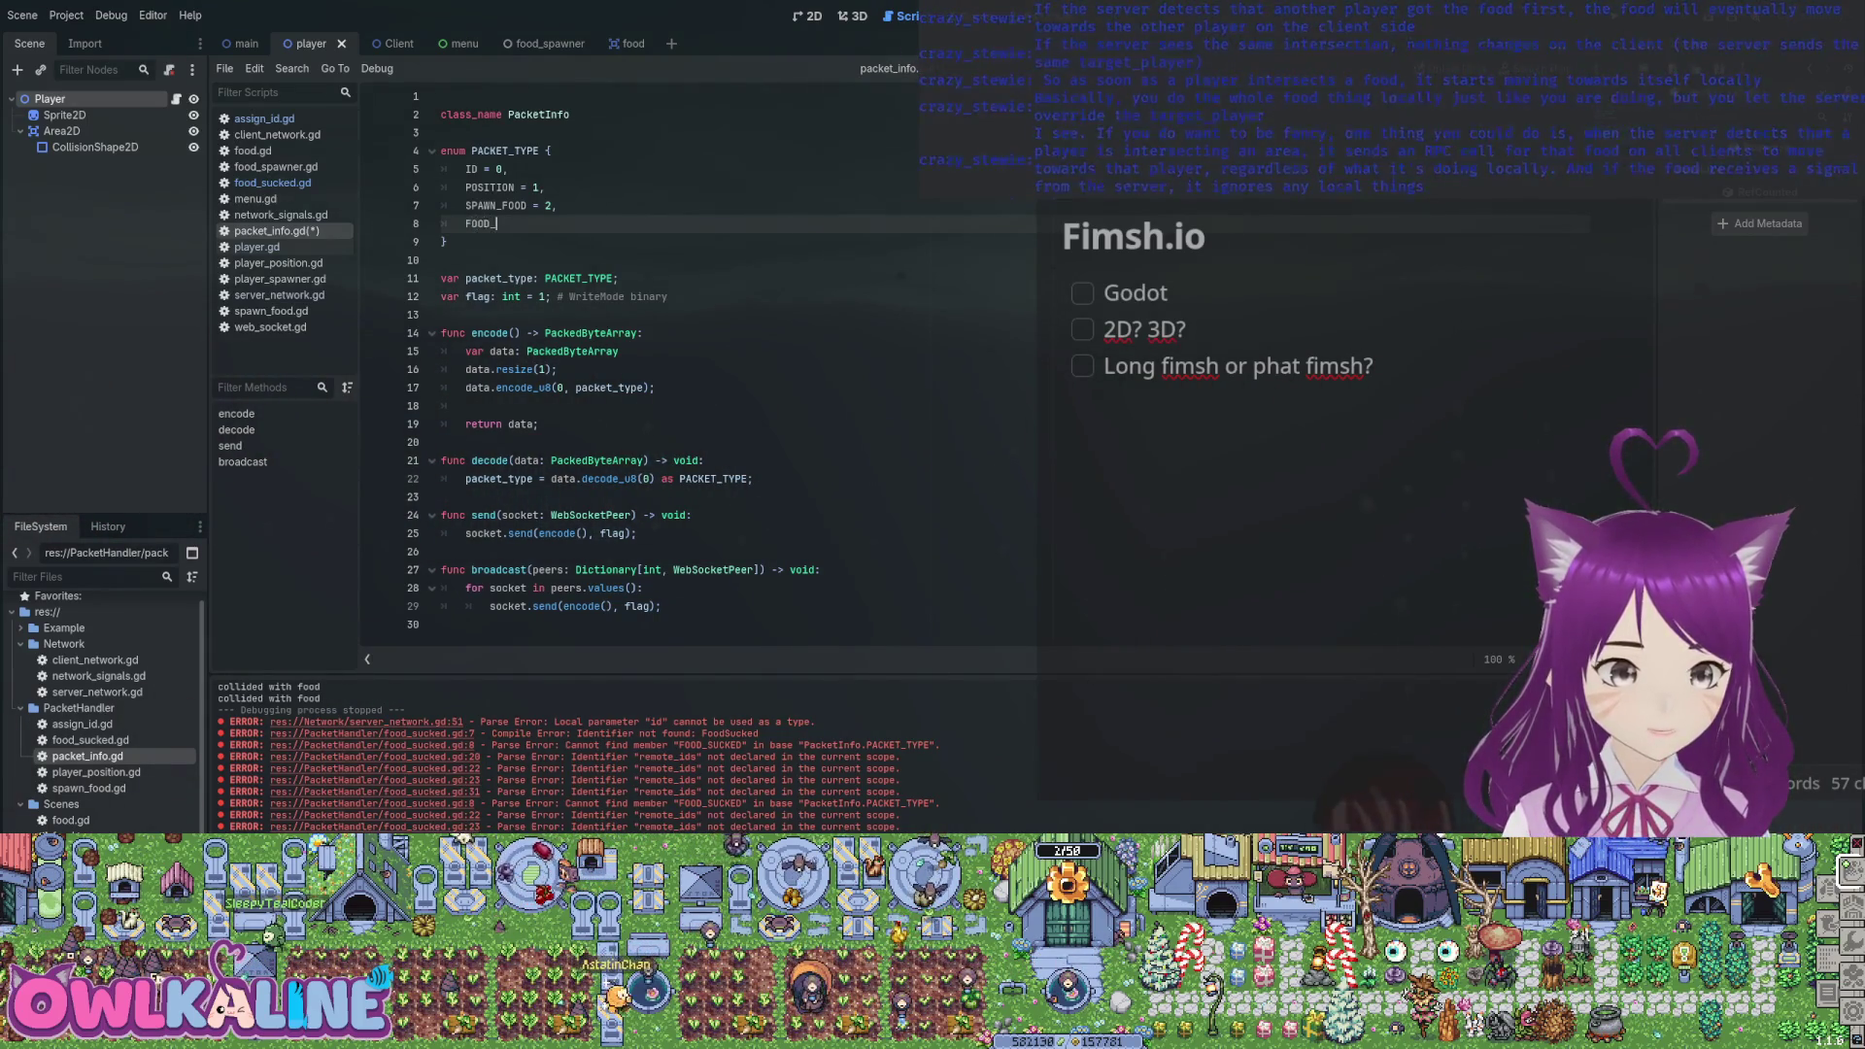
pyautogui.write('ED = 3,')
pyautogui.hotkey('ctrl', 's')
# Check the FOOD_SUCKED reference in food_sucked.gd, then open server_network.gd.
pyautogui.click(274, 182)
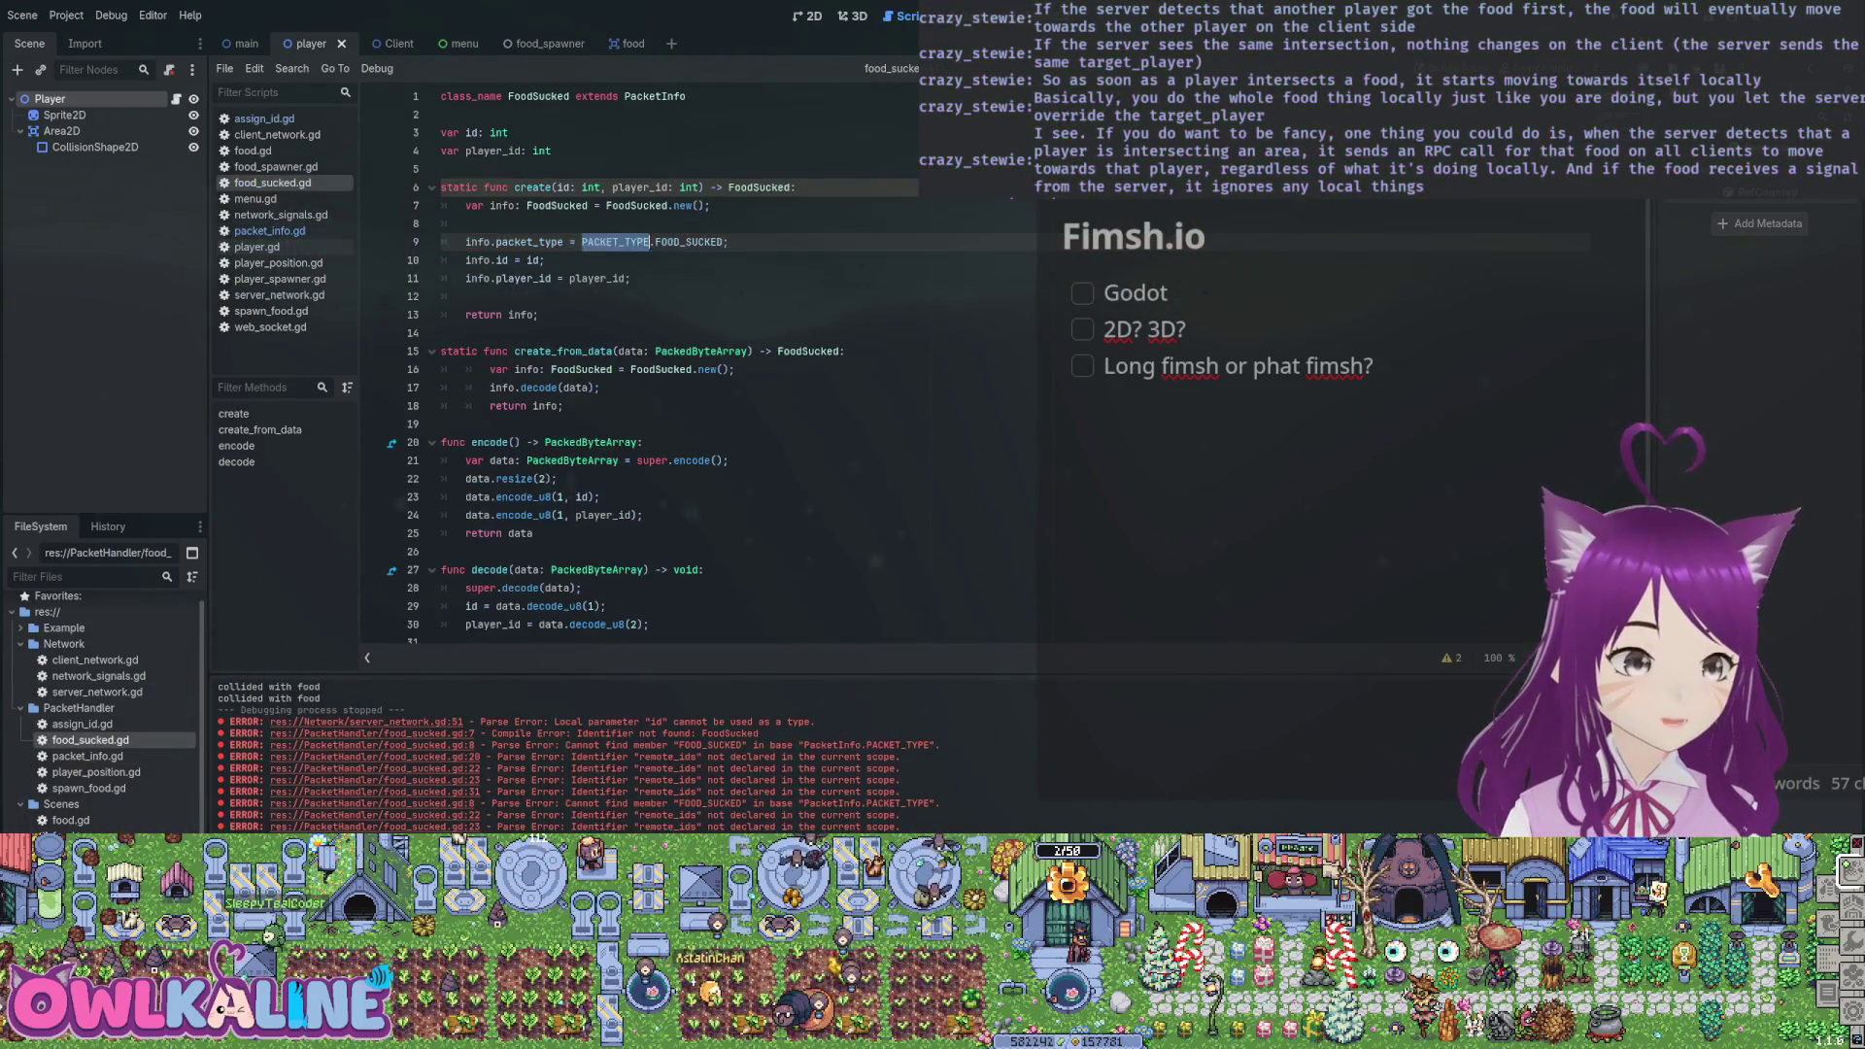
pyautogui.click(680, 242)
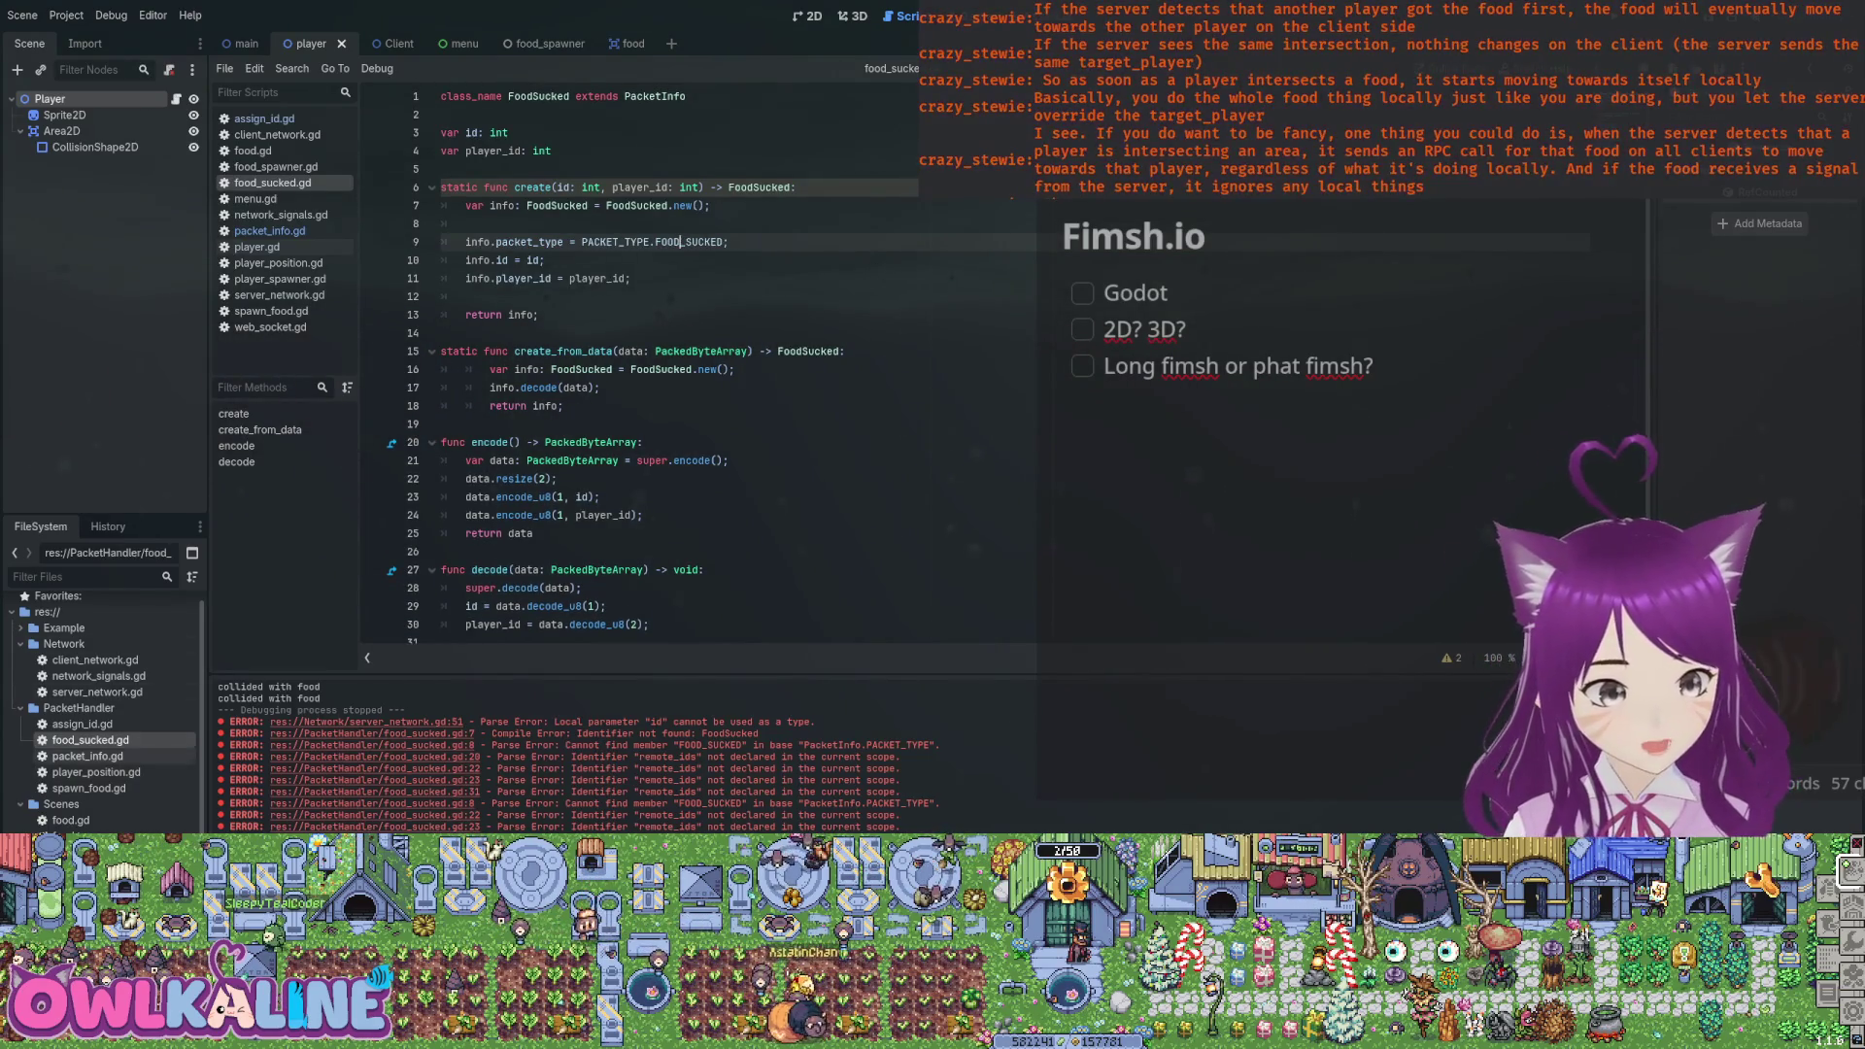
pyautogui.keyDown('ctrl'); pyautogui.click(680, 241); pyautogui.keyUp('ctrl')
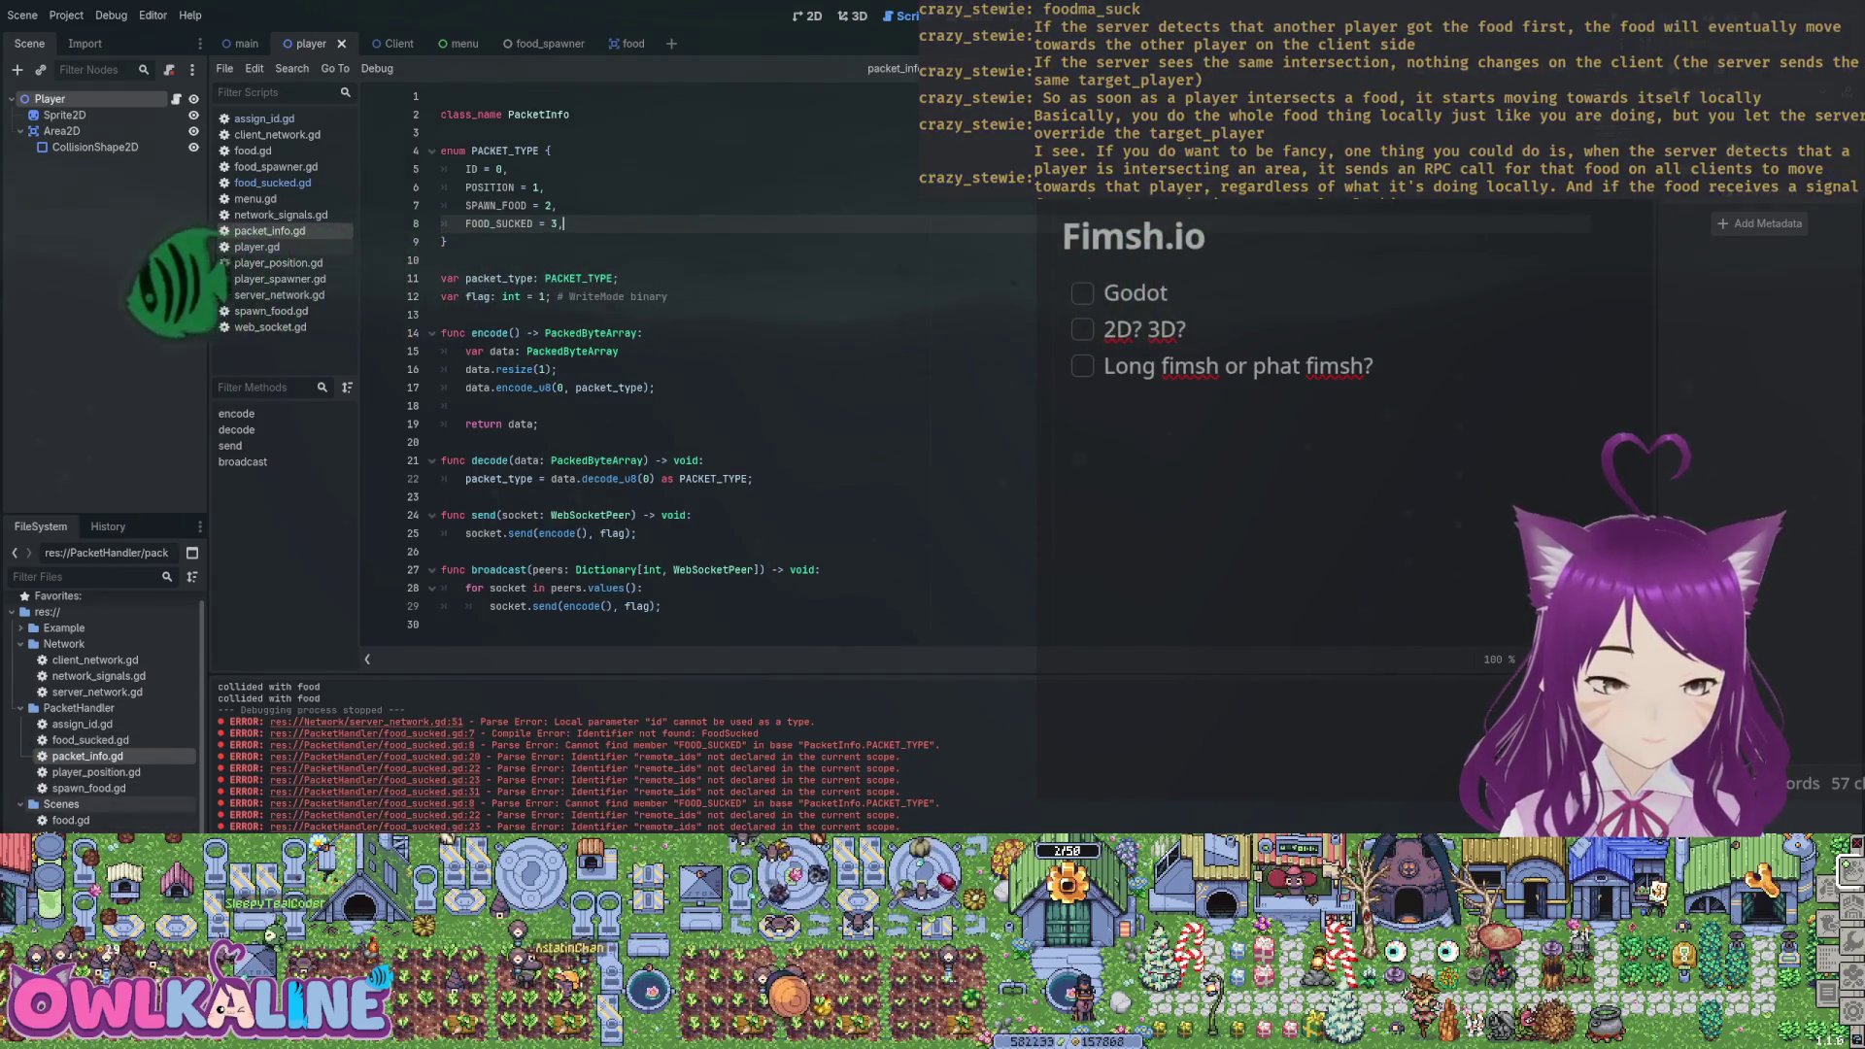
pyautogui.doubleClick(97, 692)
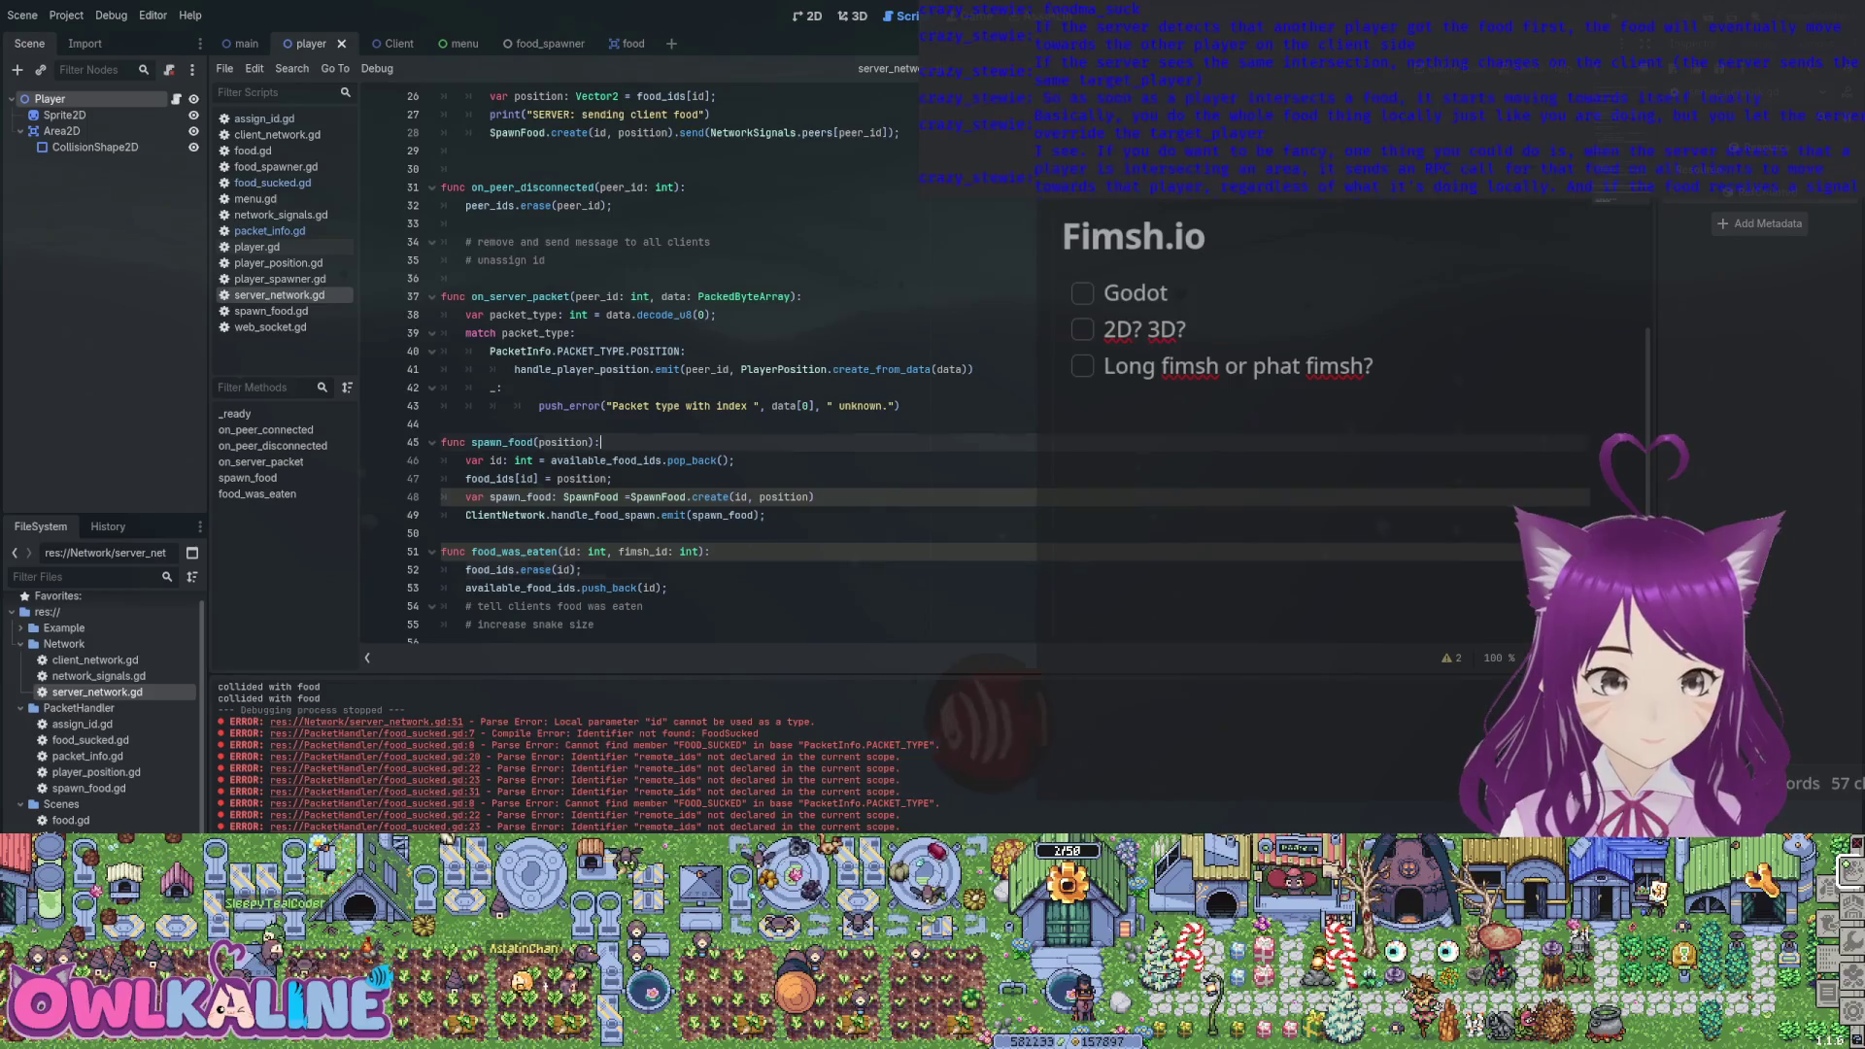
# In food.gd, insert a blank line after set_physics_process in the target_player setter.
pyautogui.scroll(8, 661, 370)
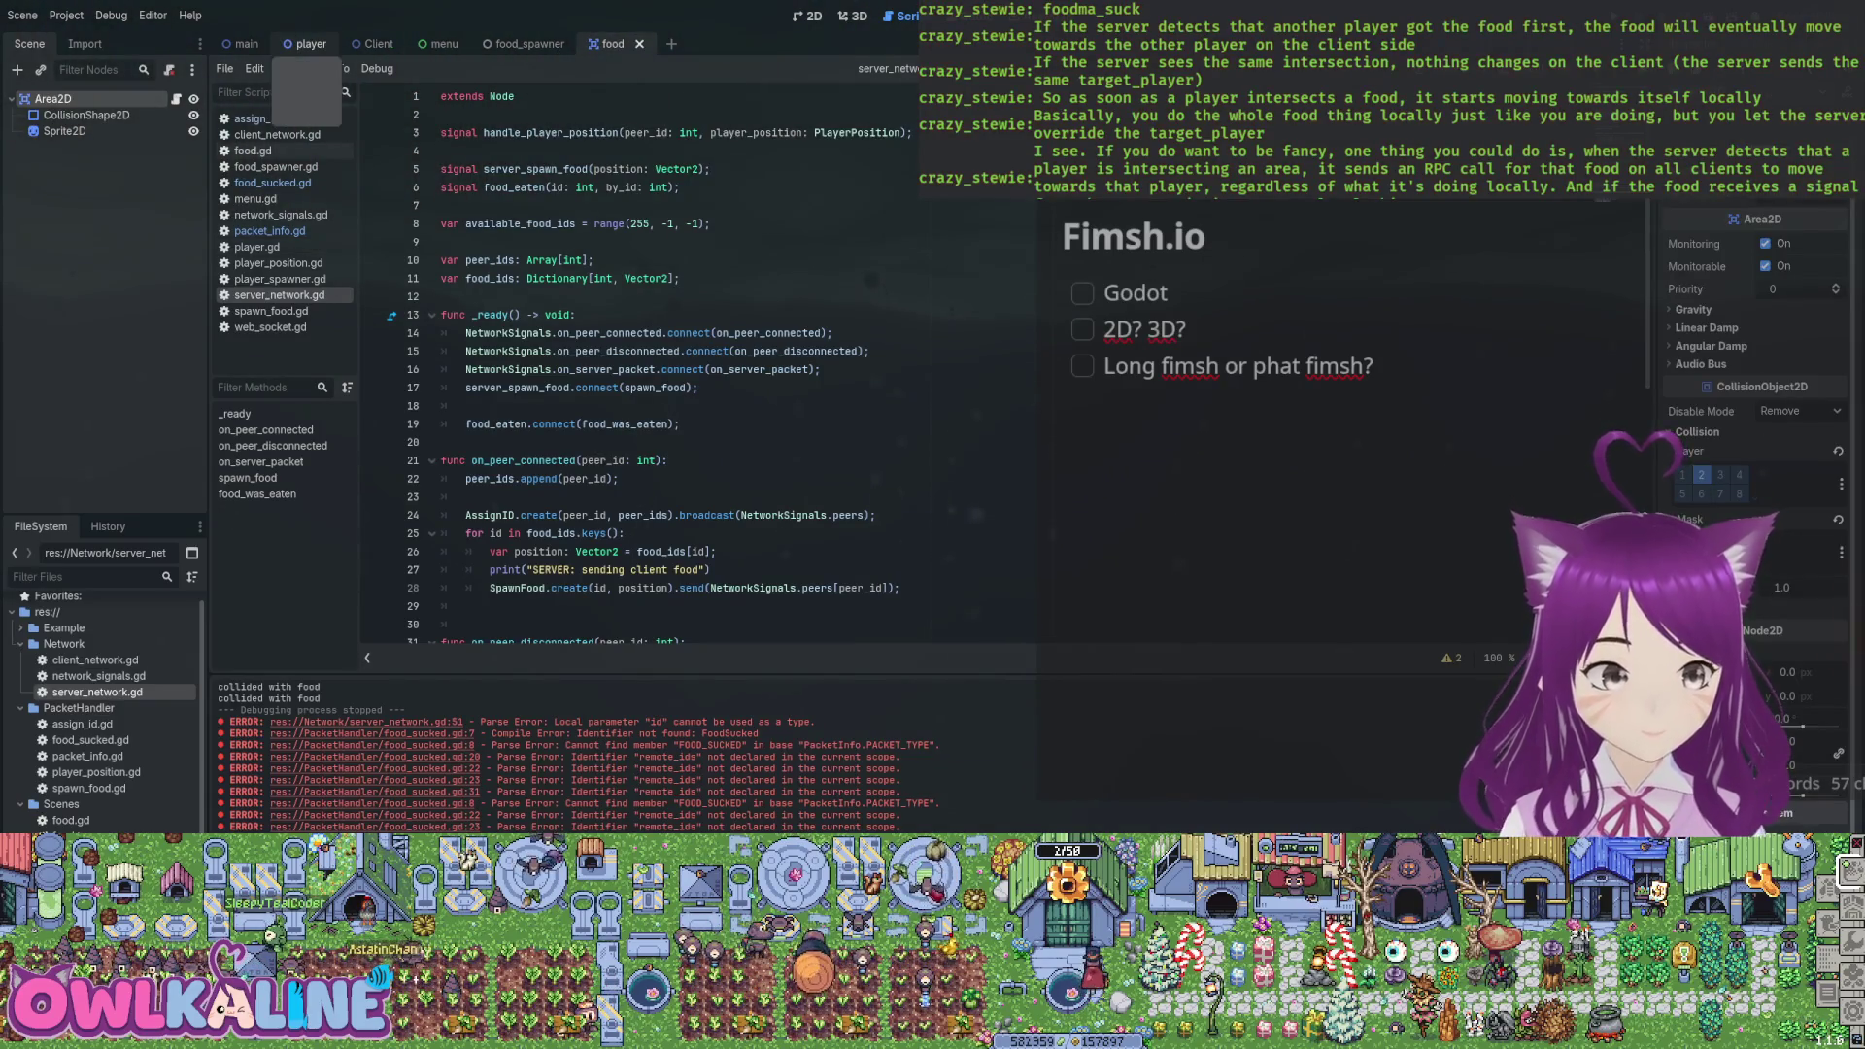
pyautogui.click(593, 260)
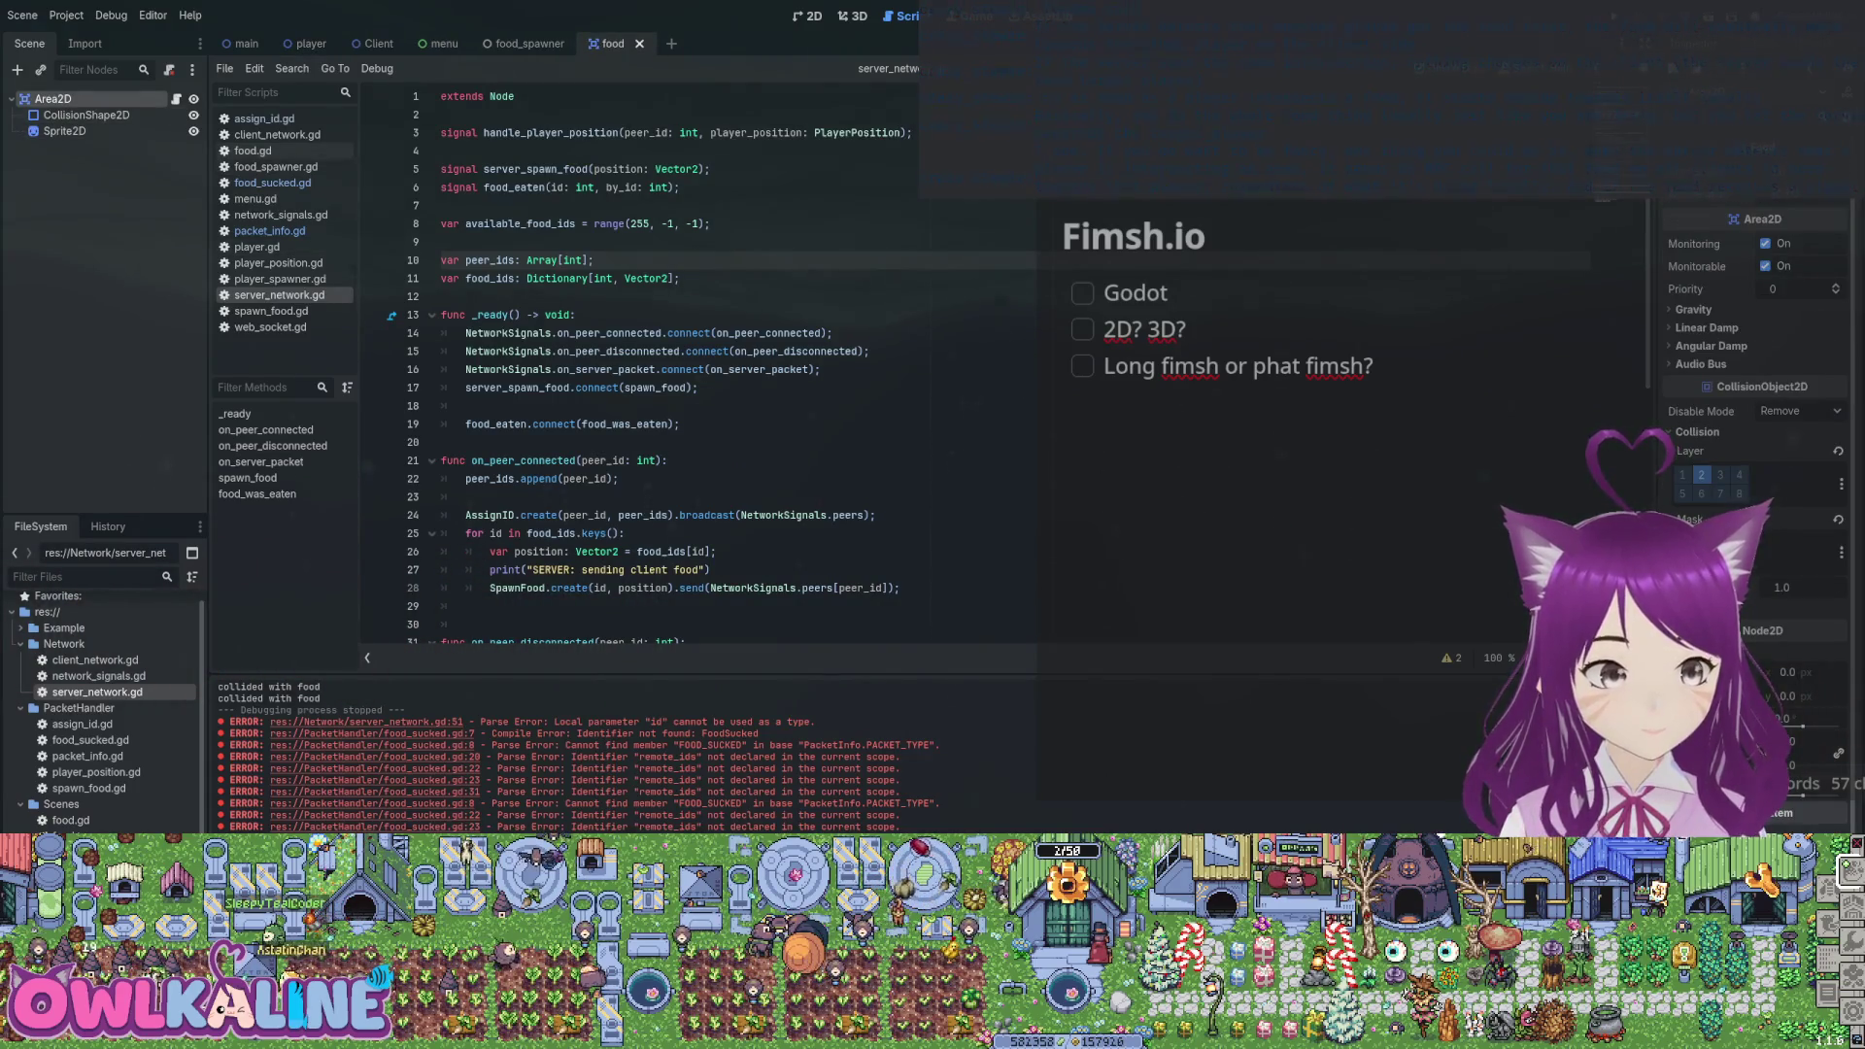
pyautogui.click(252, 150)
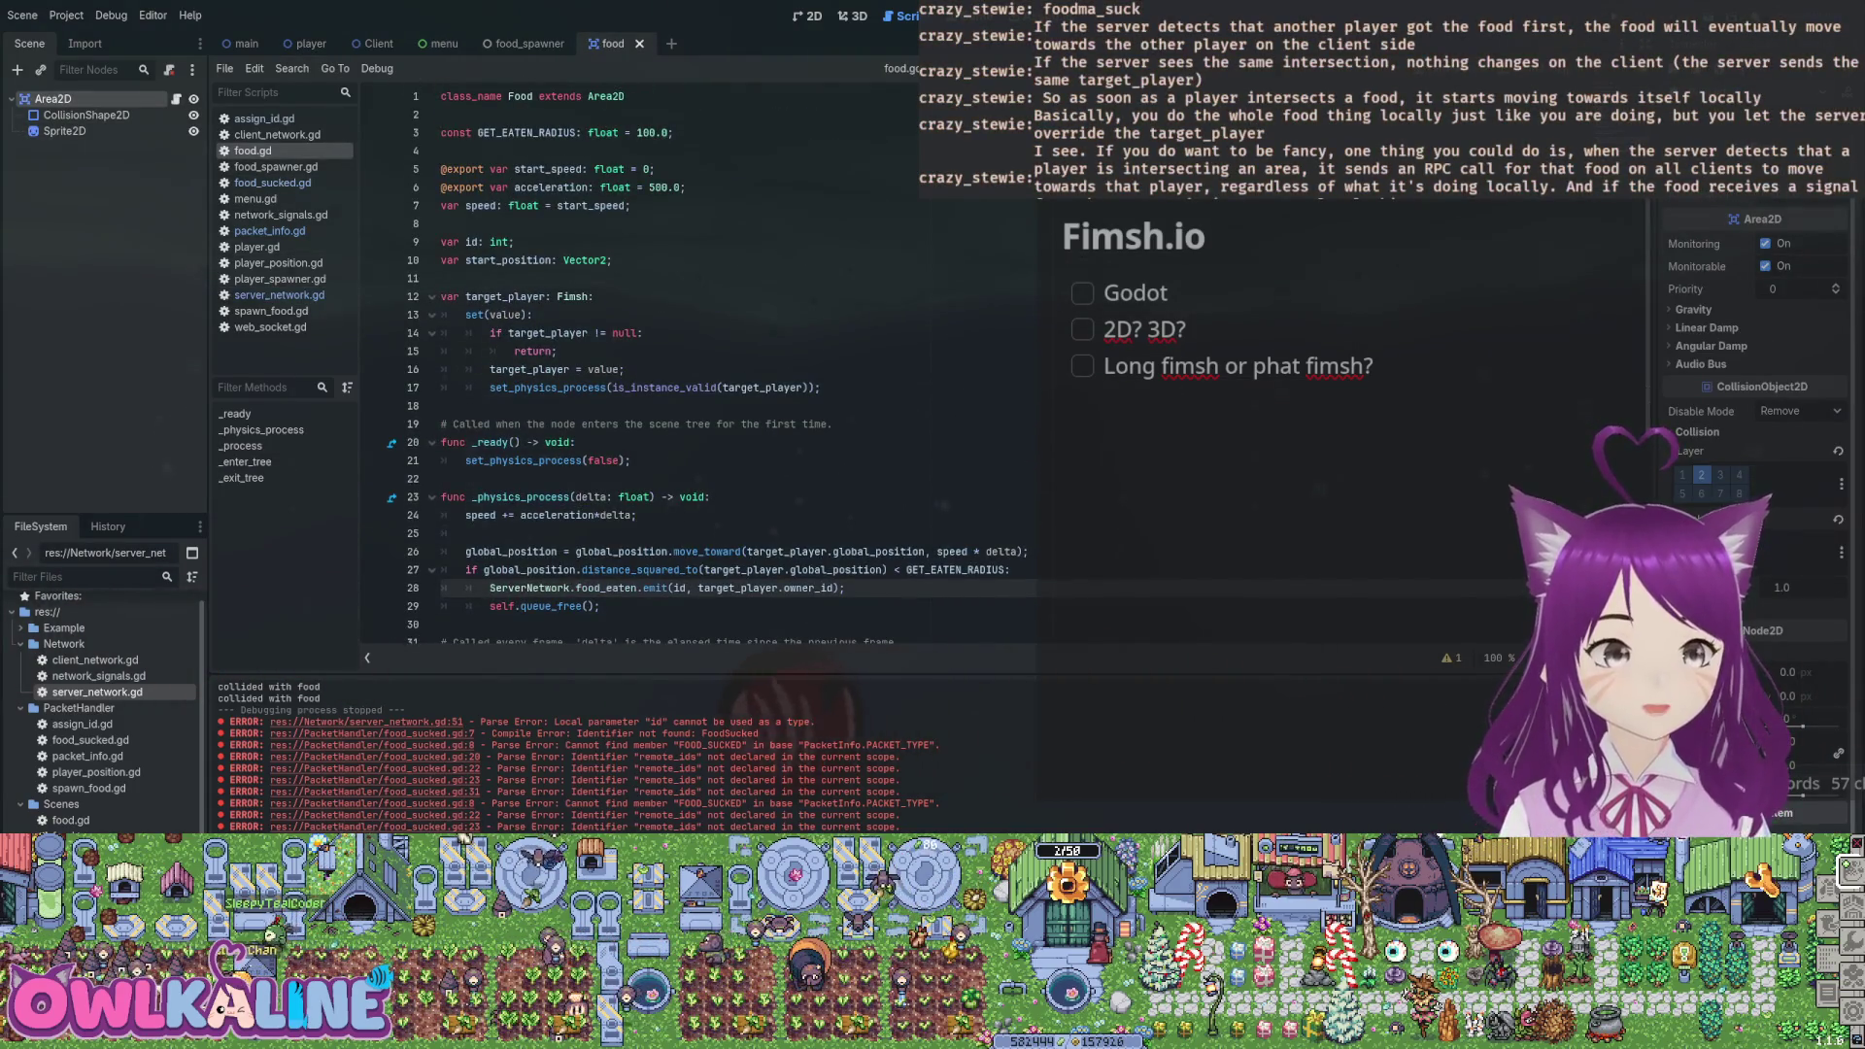
pyautogui.click(821, 387)
pyautogui.press('Return')
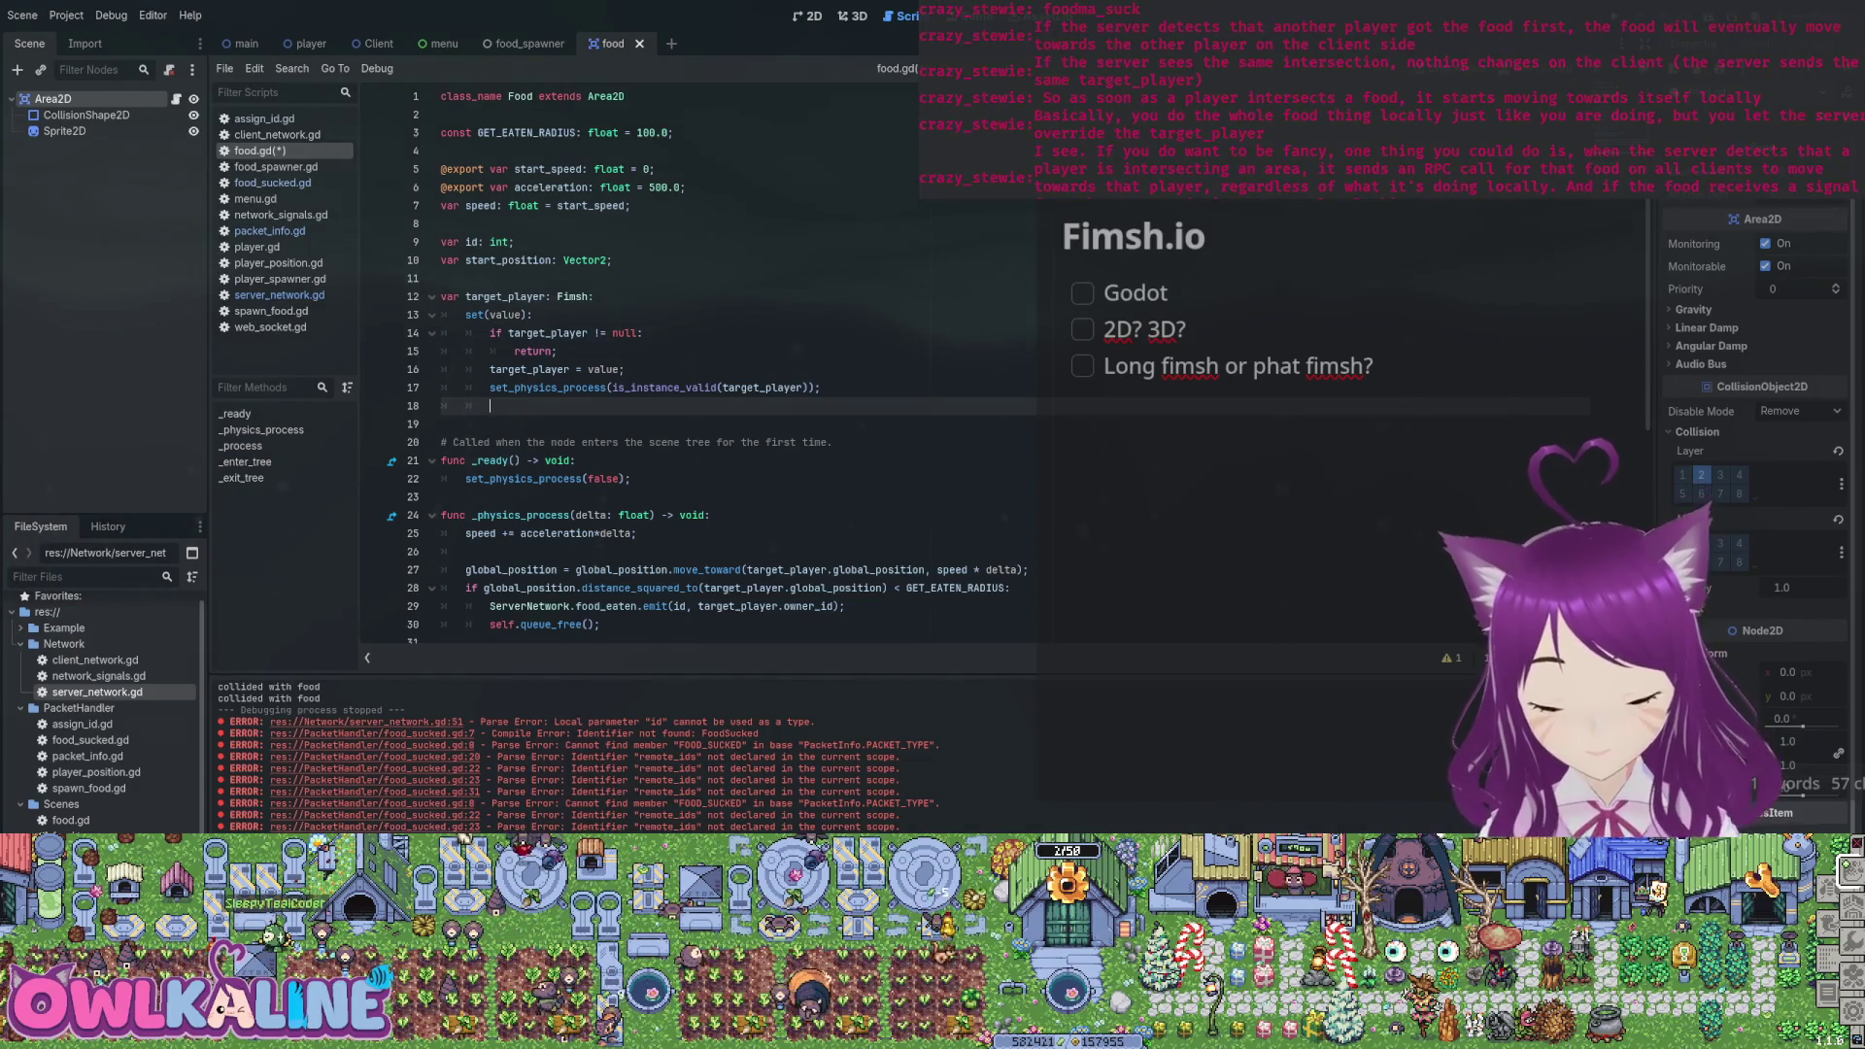
pyautogui.scroll(-6, 738, 363)
pyautogui.click(660, 339)
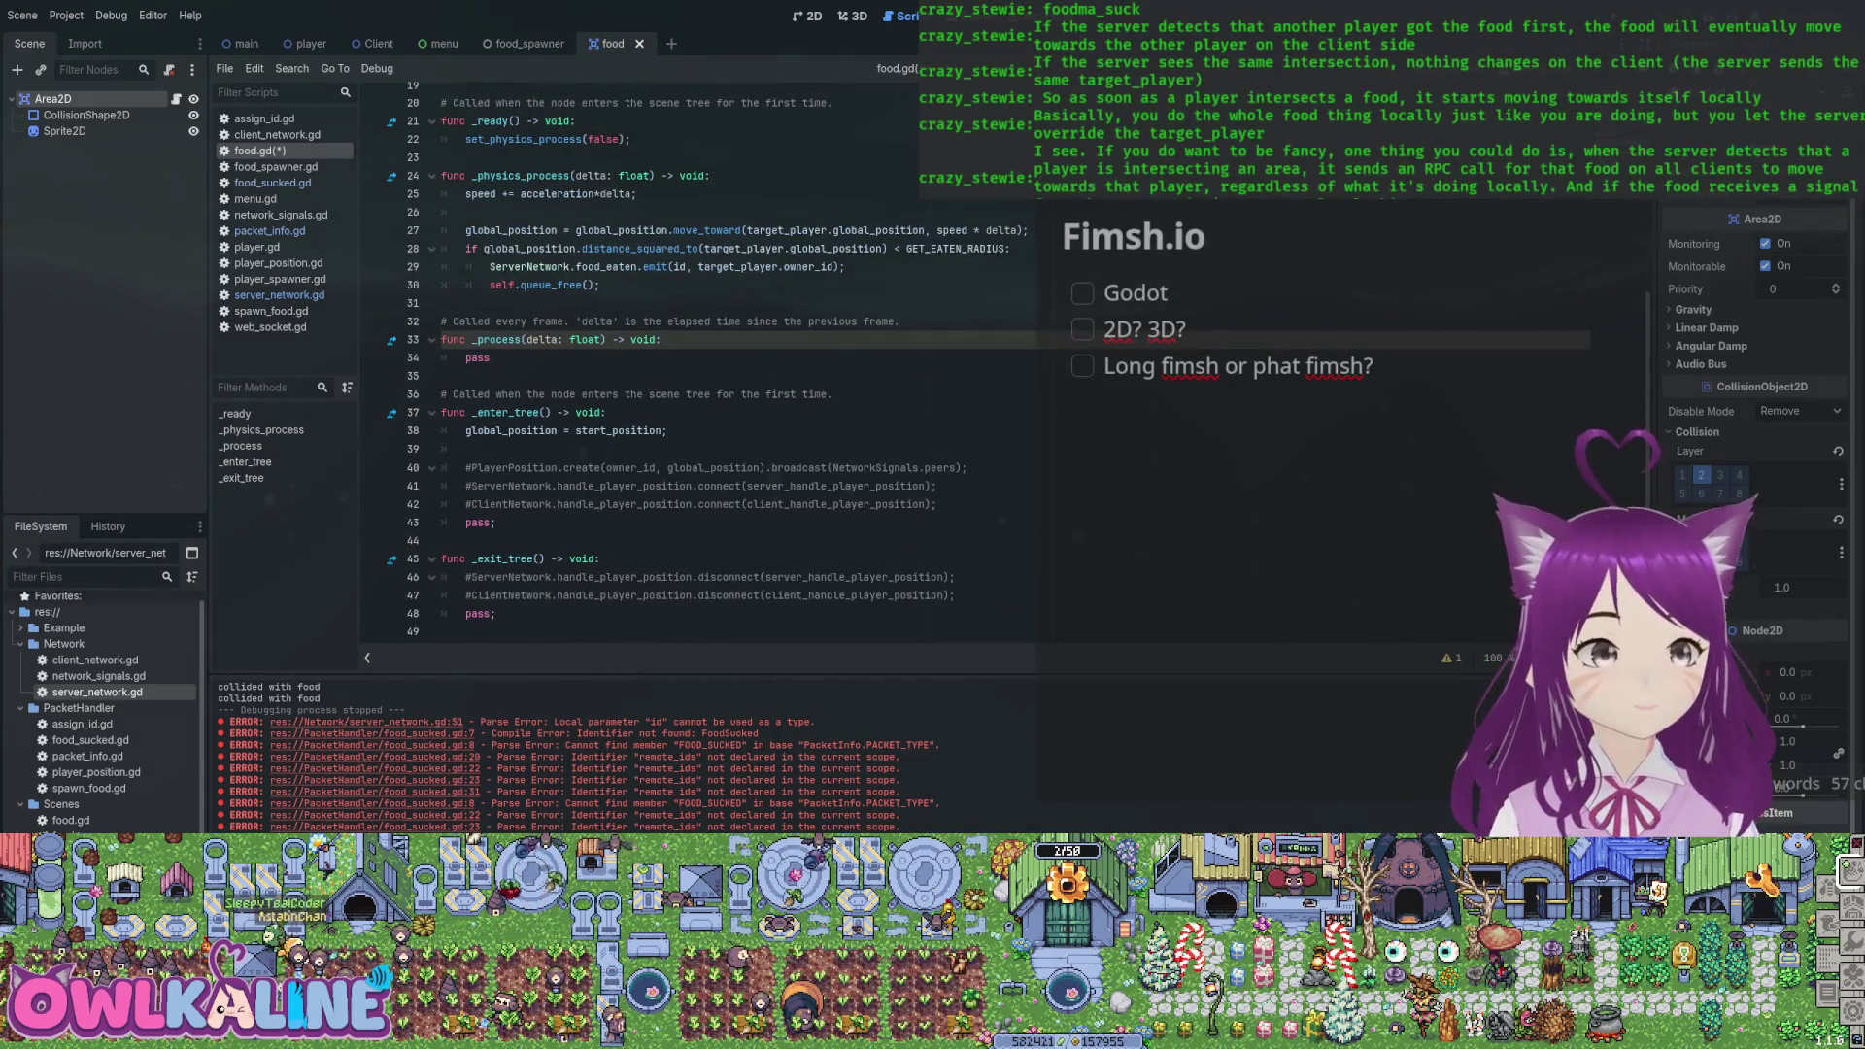
pyautogui.scroll(1, 680, 360)
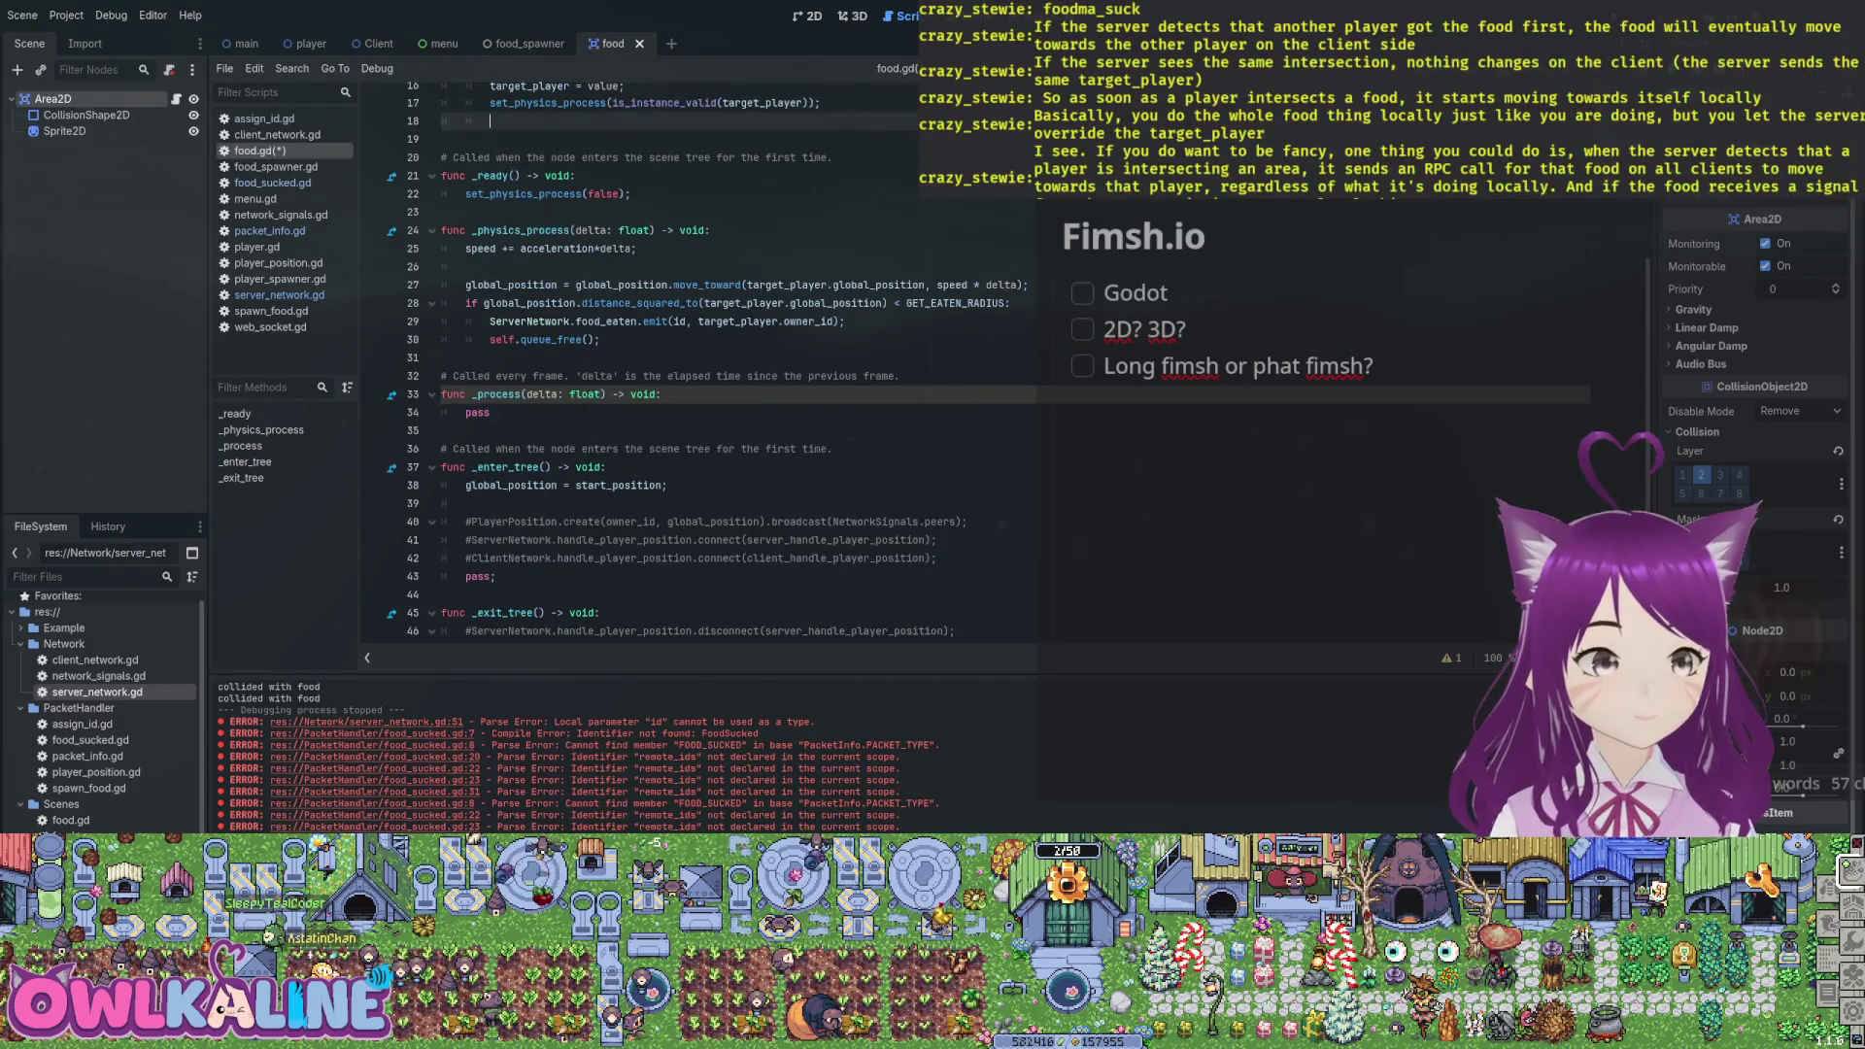
pyautogui.scroll(2, 680, 360)
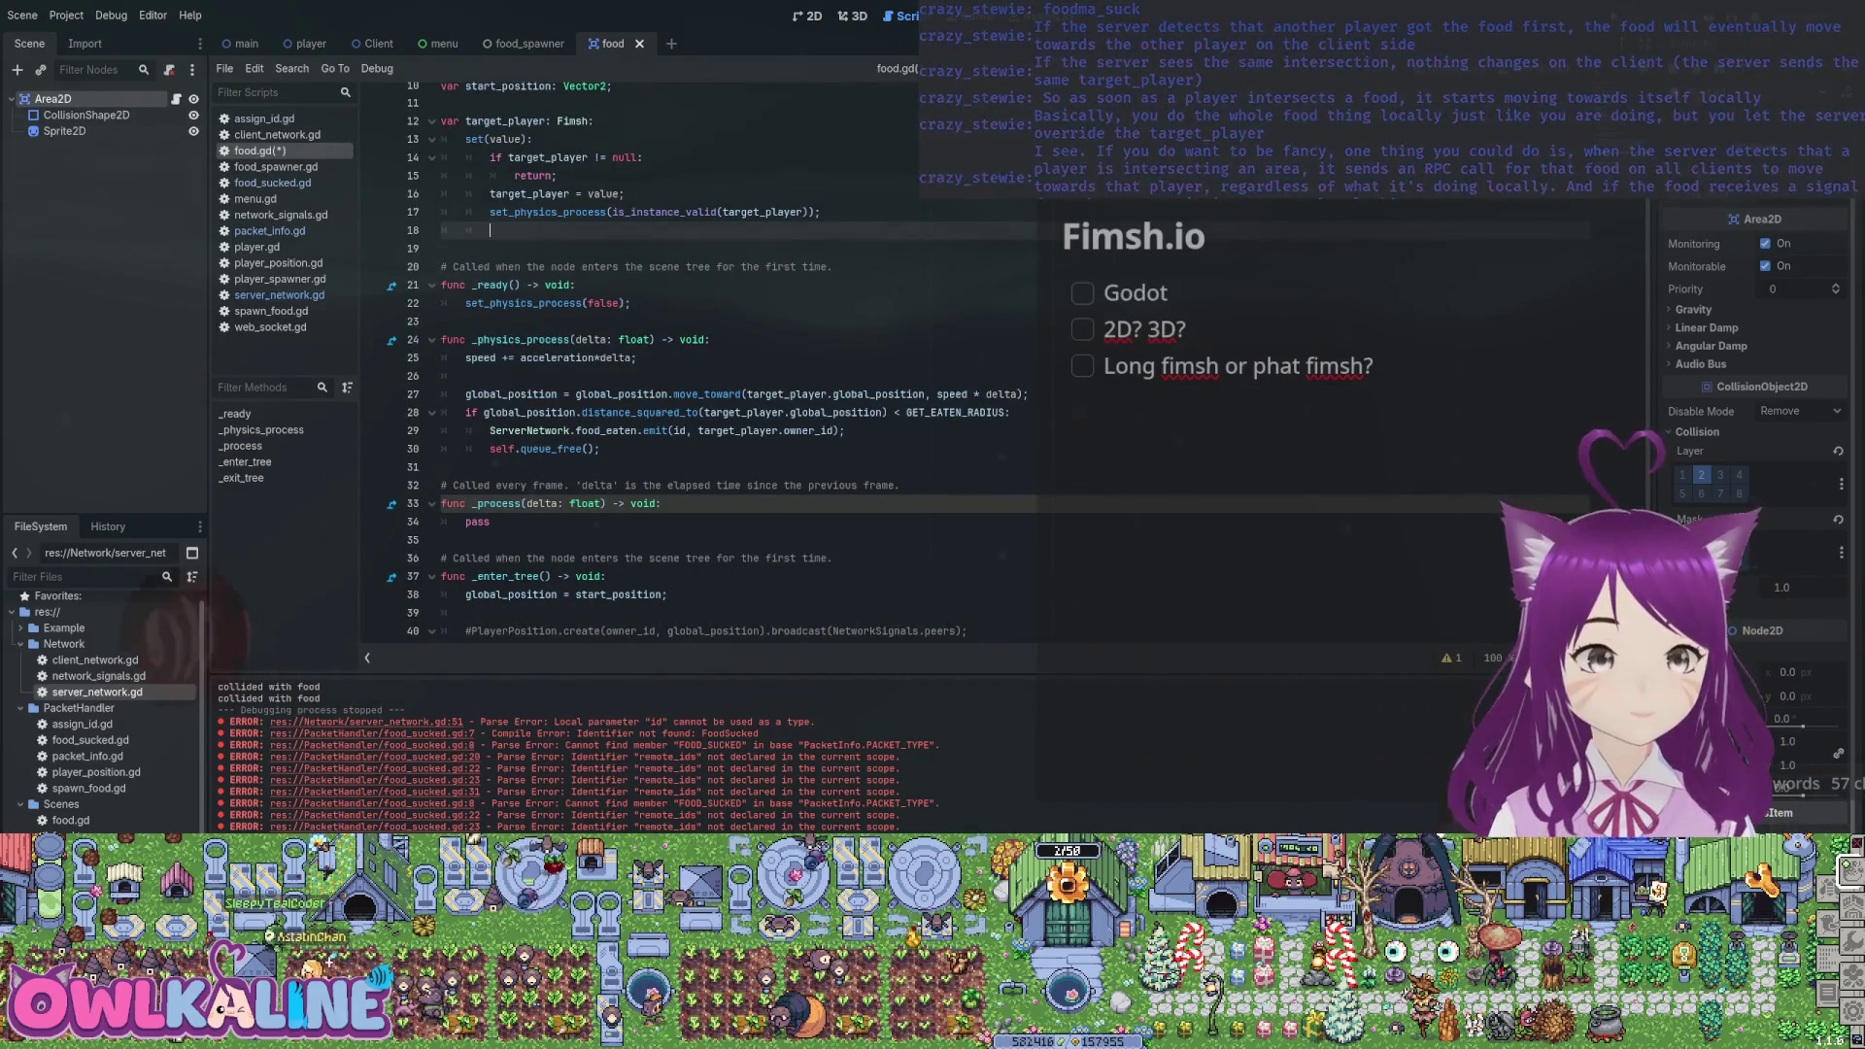